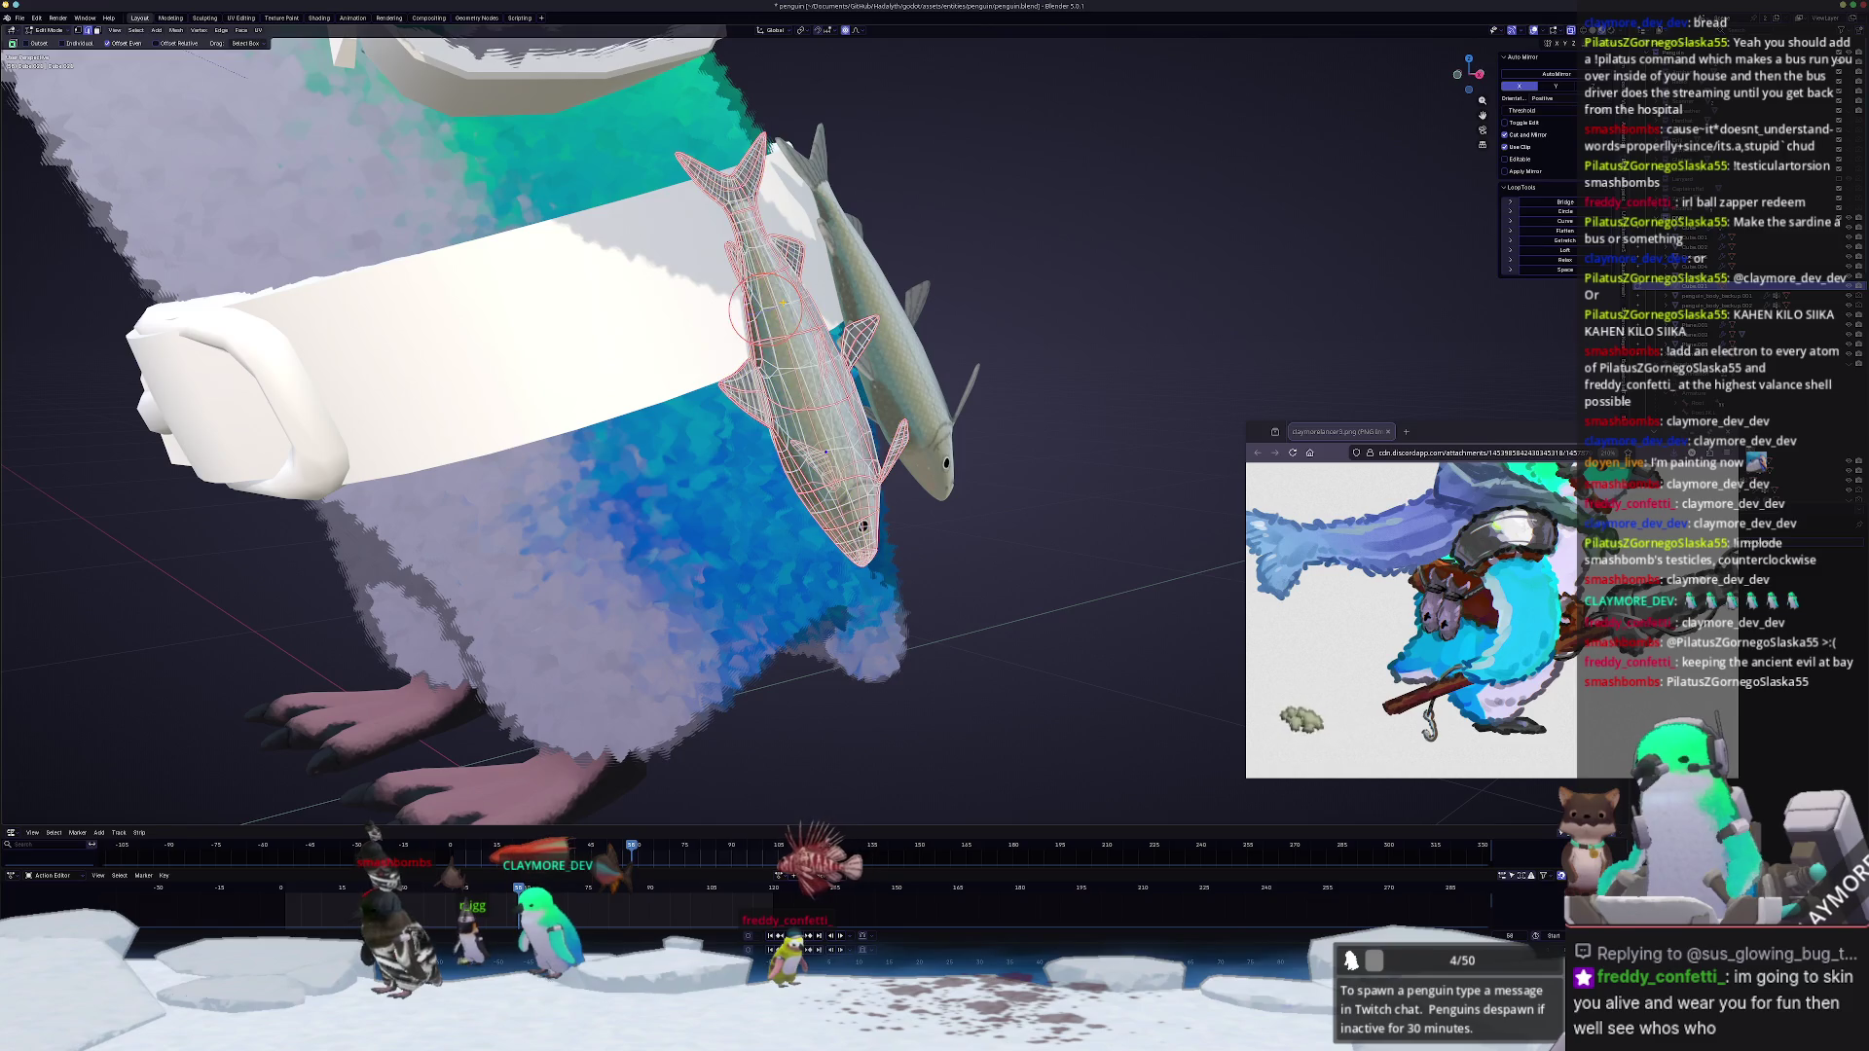
scroll(772, 304, "up", 4)
Step: Separate the edge loop around the fish's middle into its own object
mouse_move(771, 305)
middle_mouse_down()
mouse_move(661, 255)
mouse_move(831, 244)
middle_mouse_up()
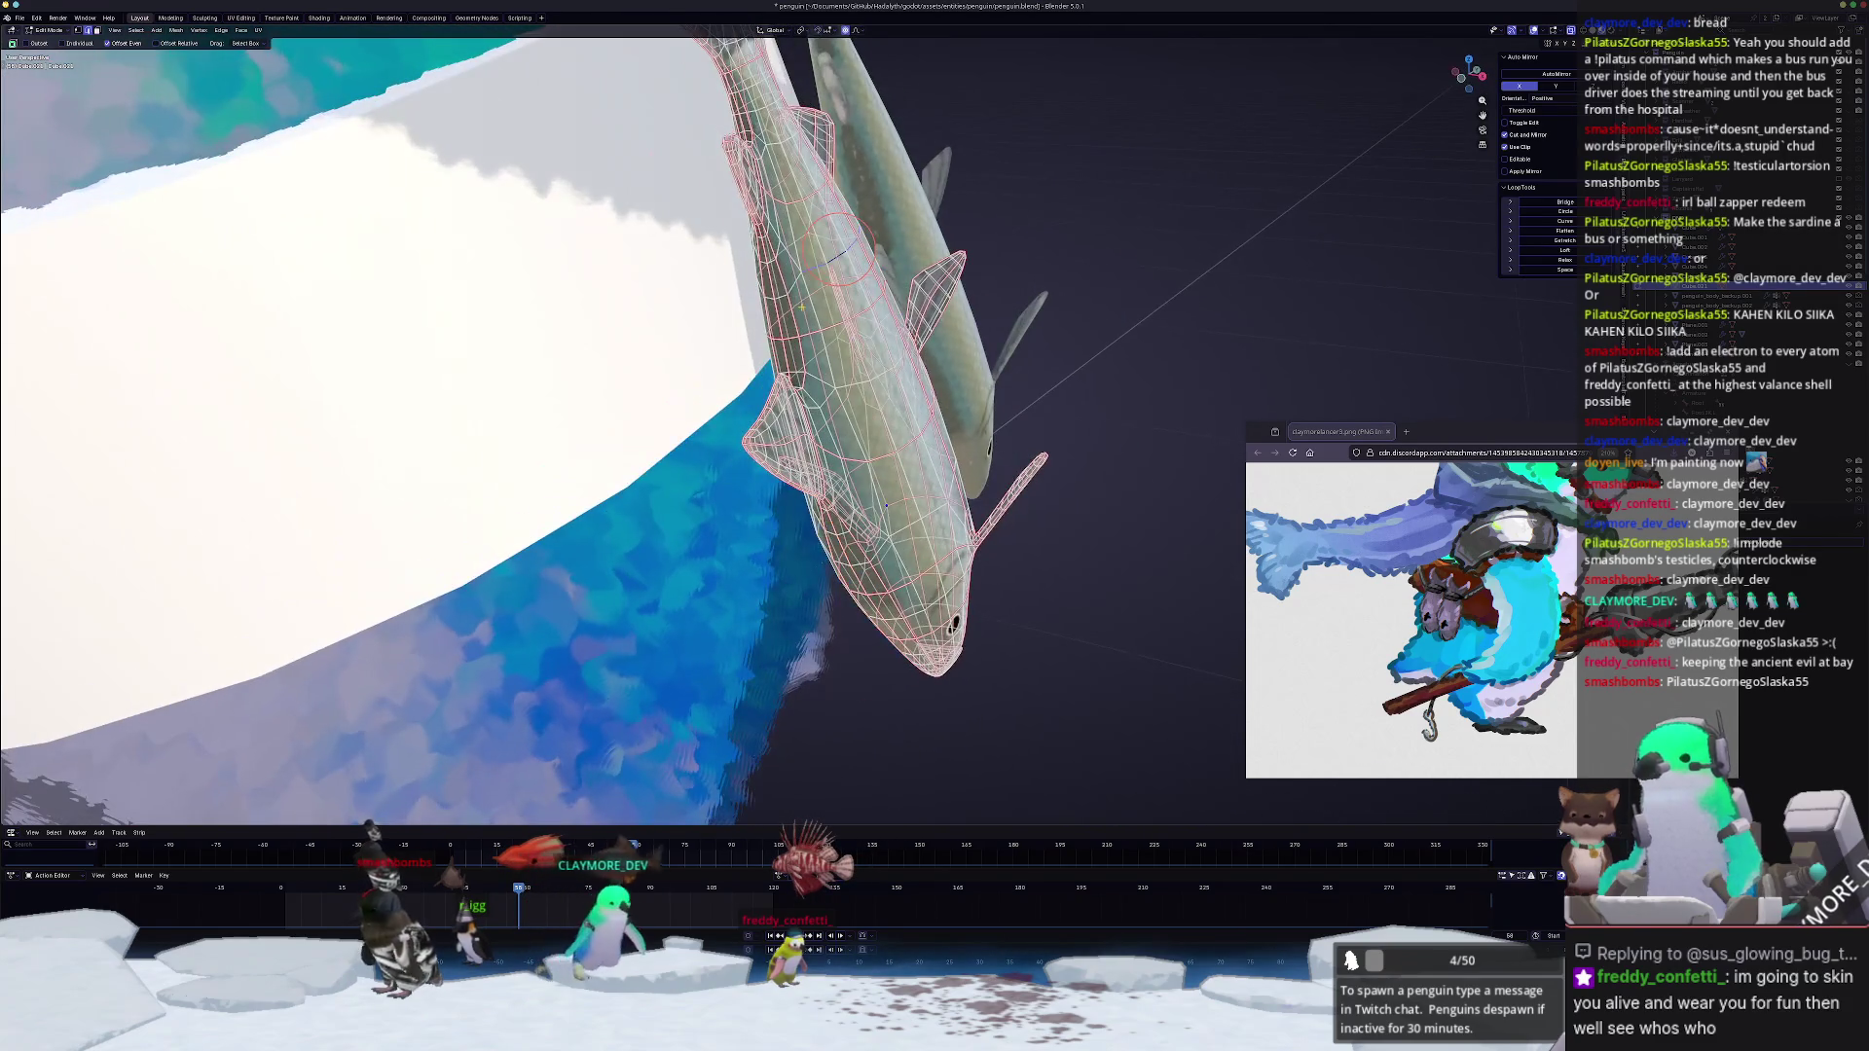
mouse_move(844, 329)
middle_mouse_down()
mouse_move(784, 265)
mouse_move(819, 380)
middle_mouse_up()
right_click(890, 508)
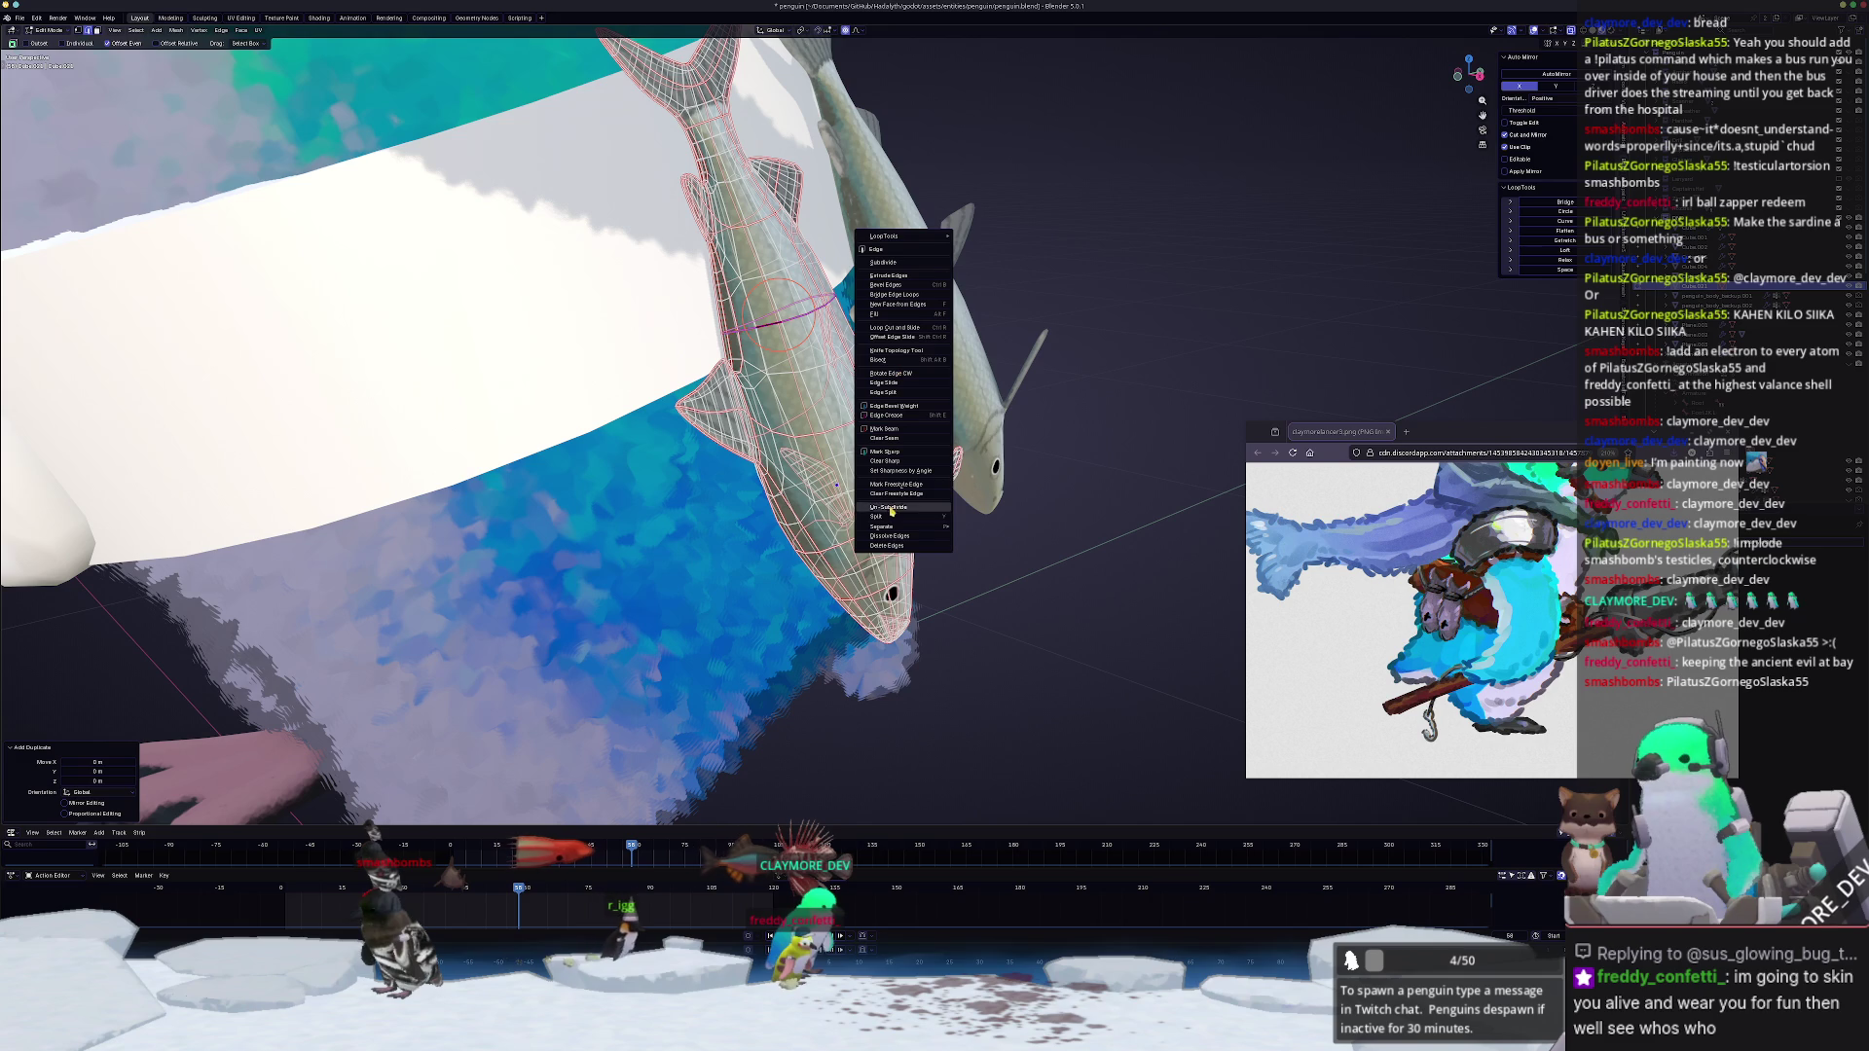
left_click(977, 529)
key("Tab")
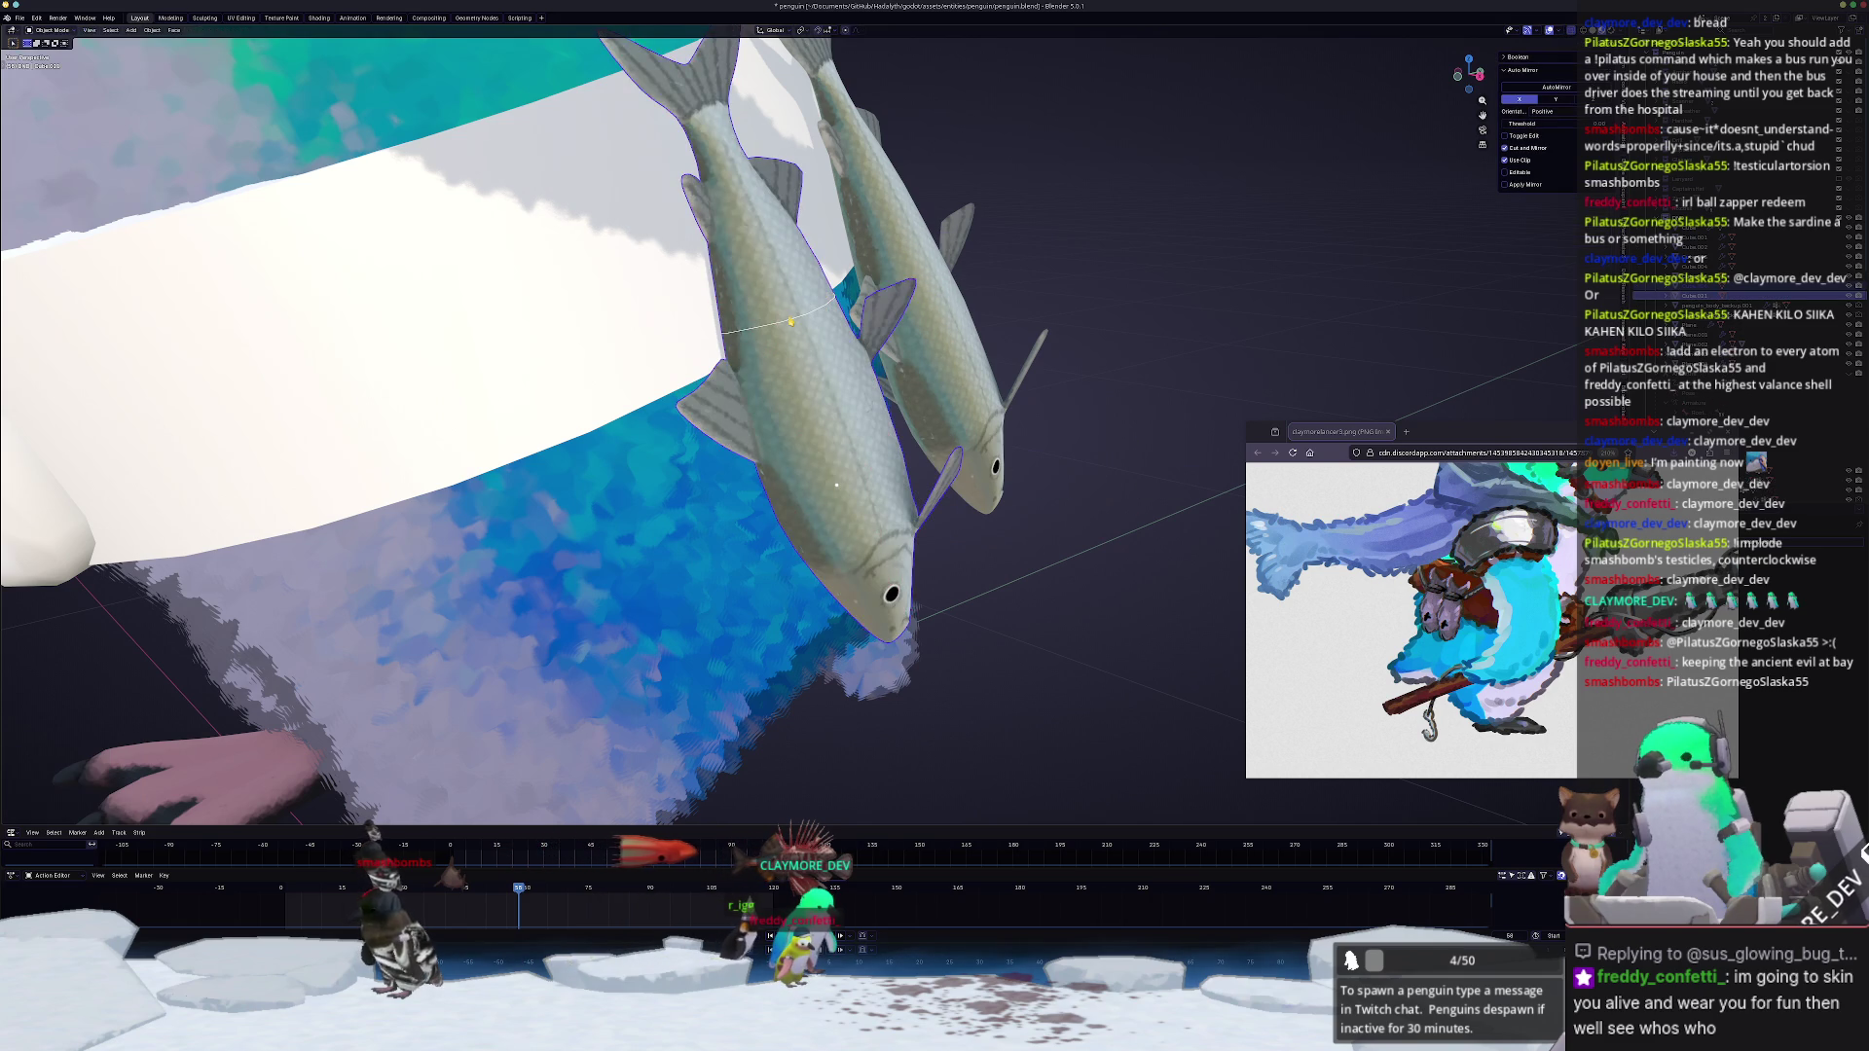
Step: Convert the separated Cube.031 loop object into a curve
left_click(790, 324)
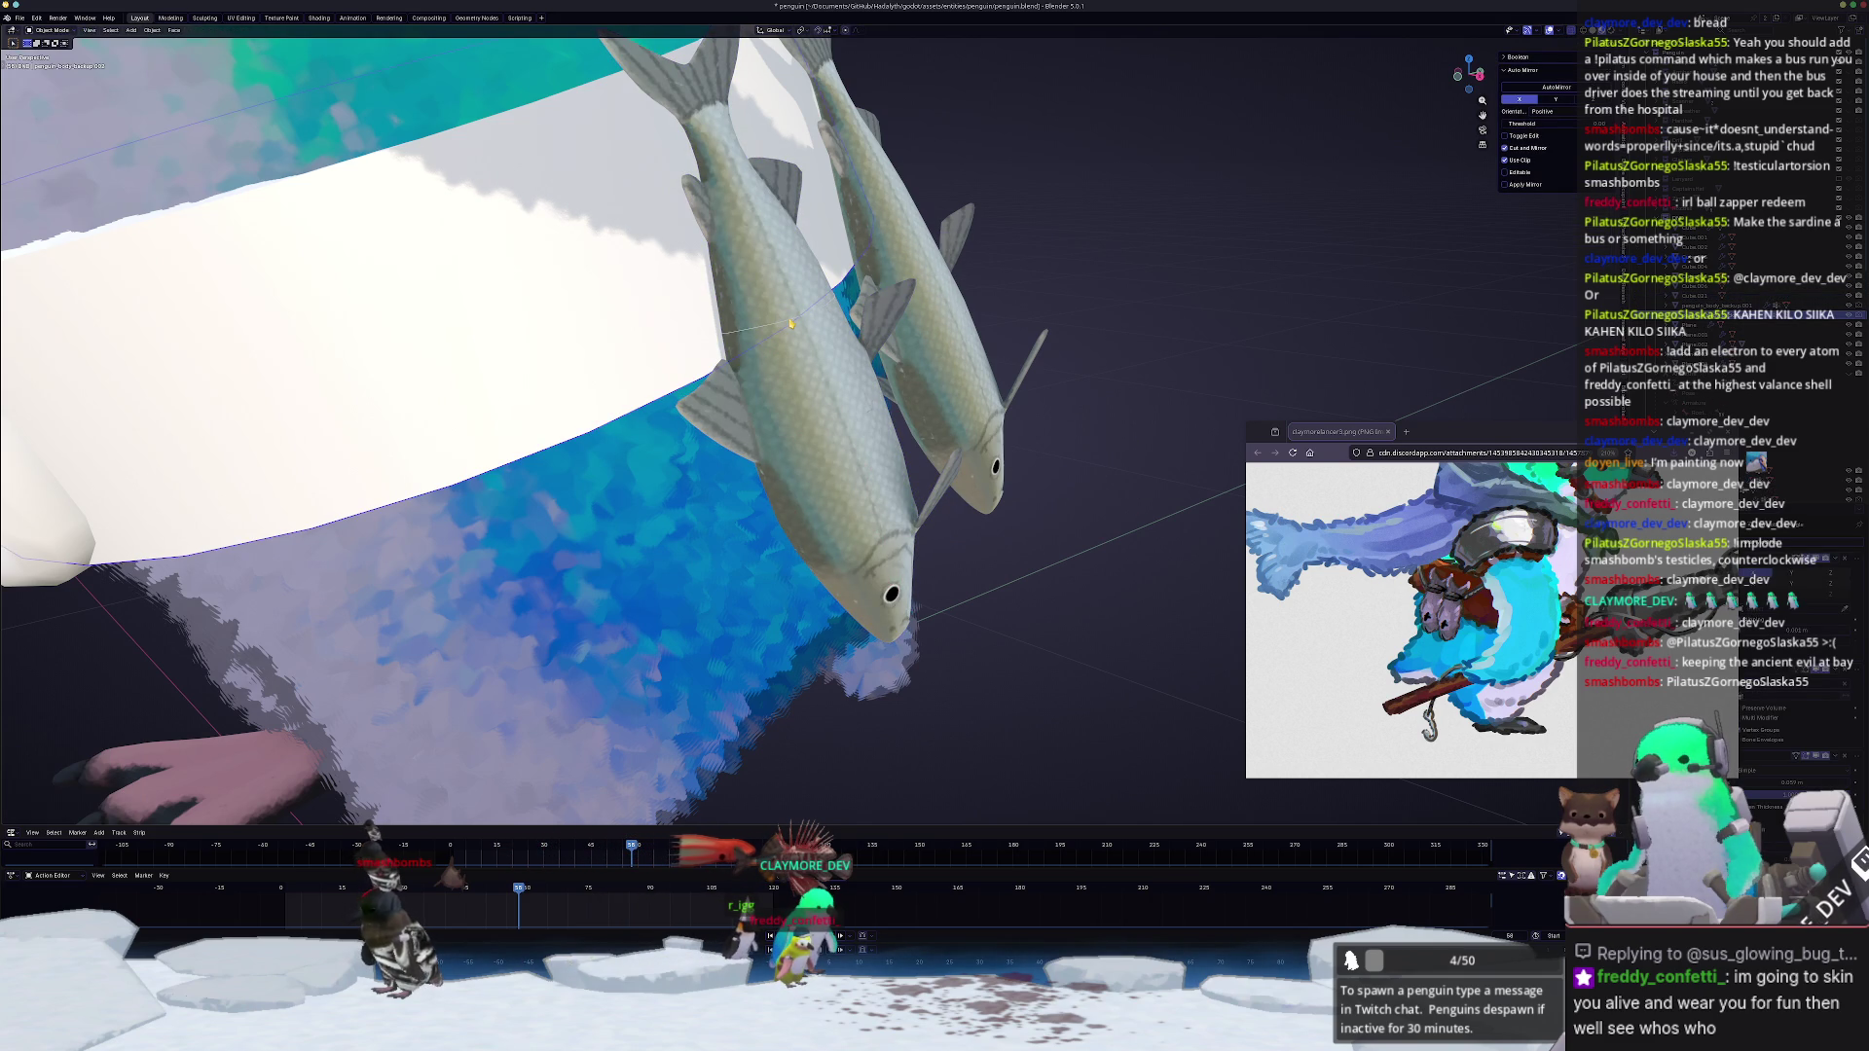
left_click(836, 485)
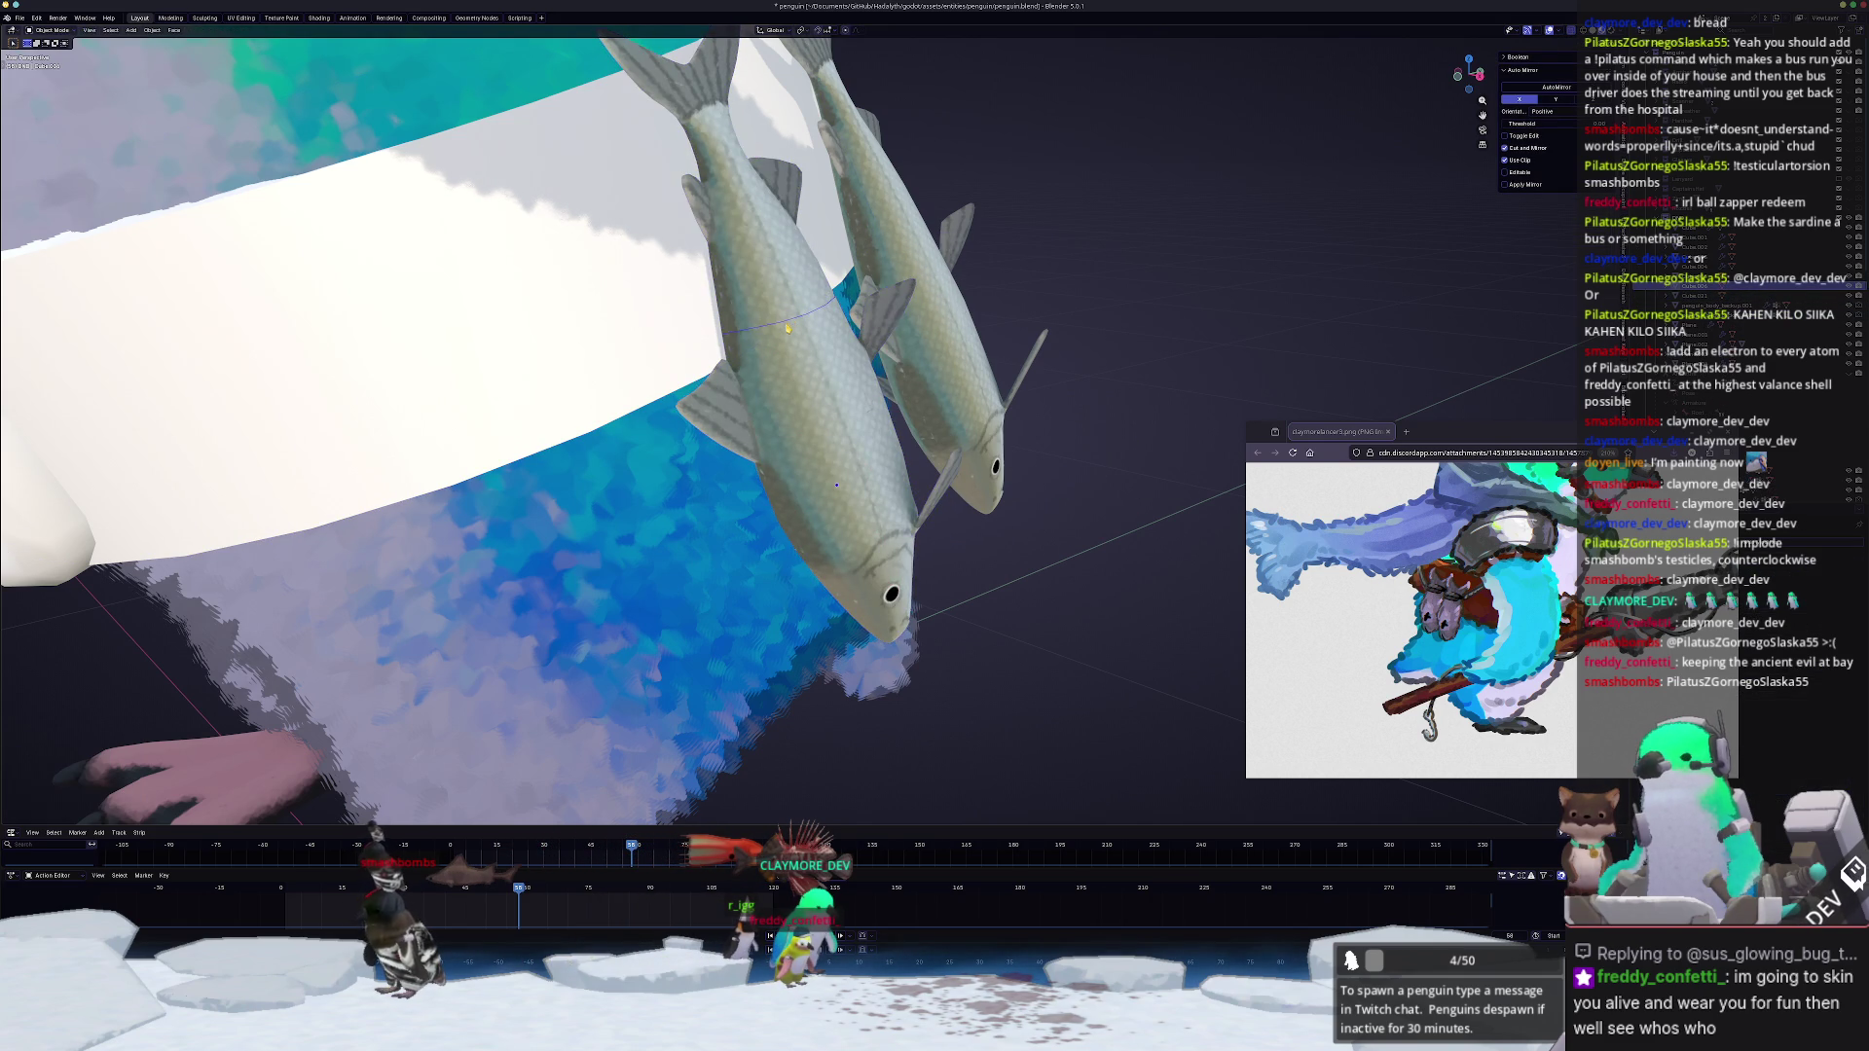
scroll(1014, 326, "down", 3)
right_click(1018, 327)
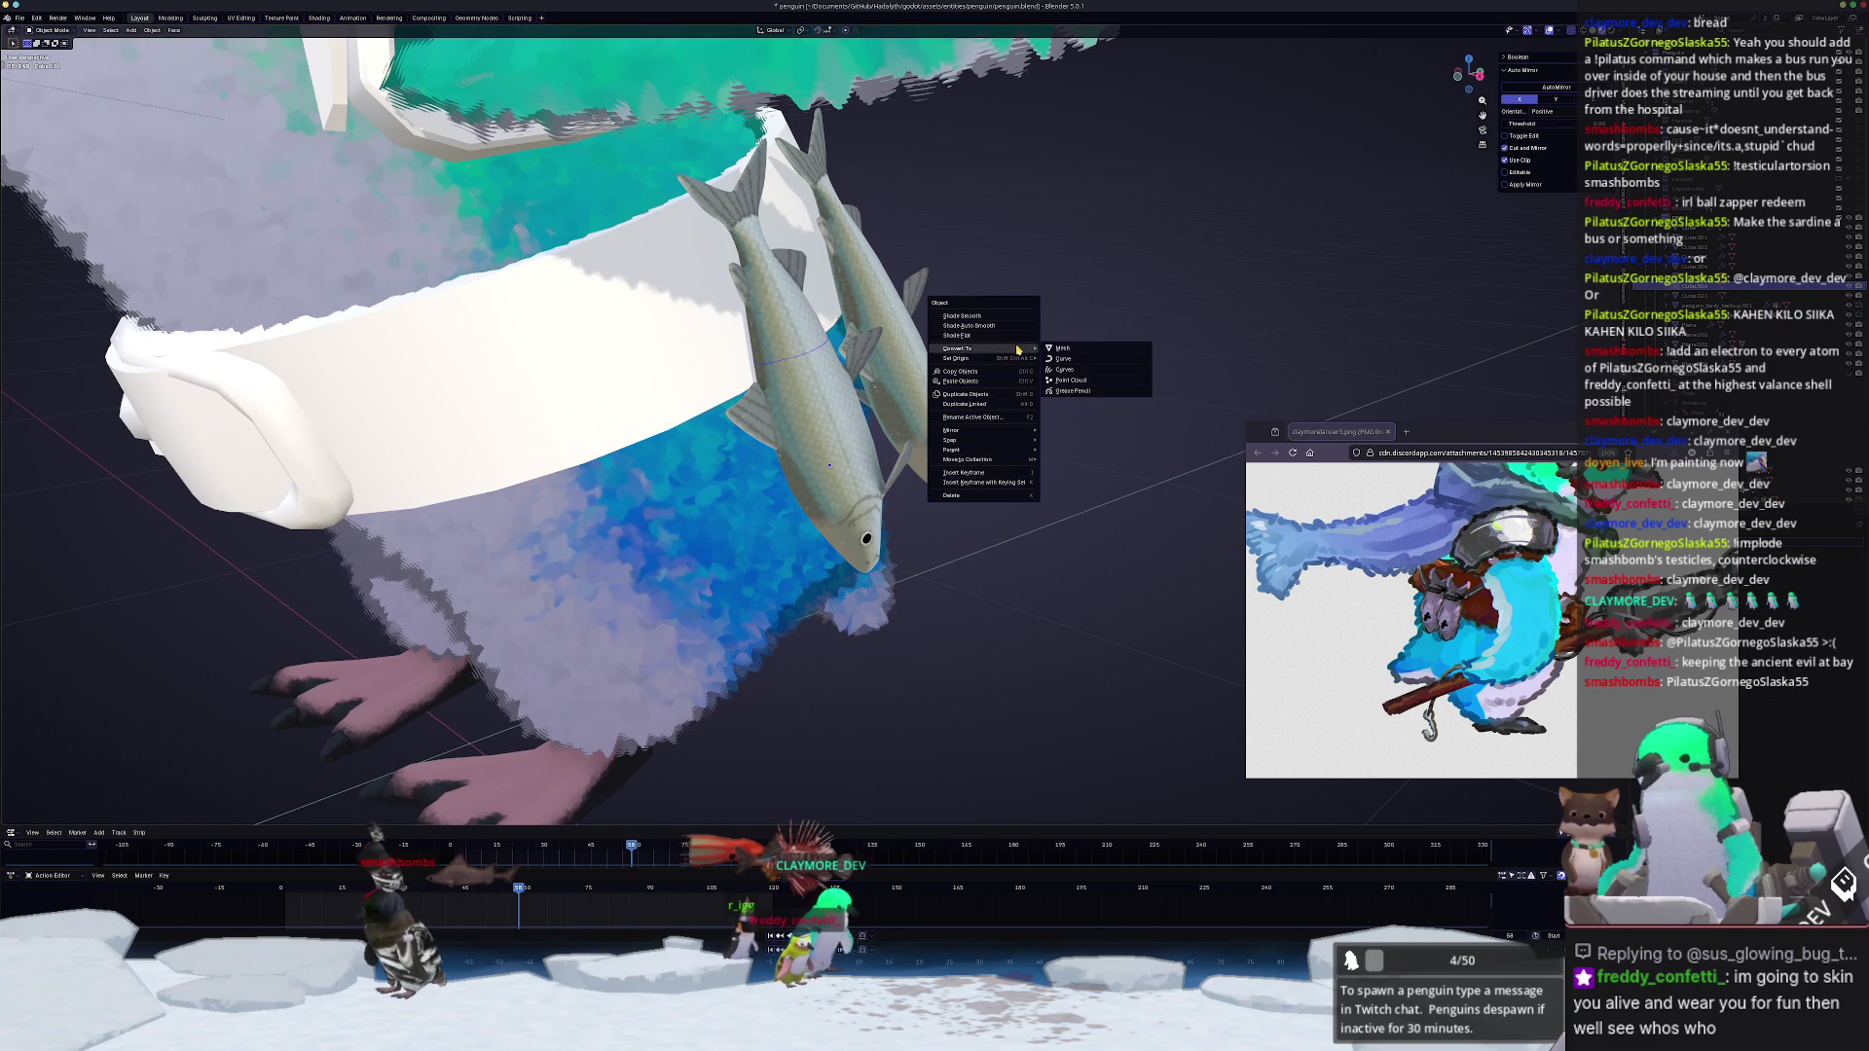
left_click(1077, 361)
key("Tab")
middle_click_drag(982, 357, 1432, 449)
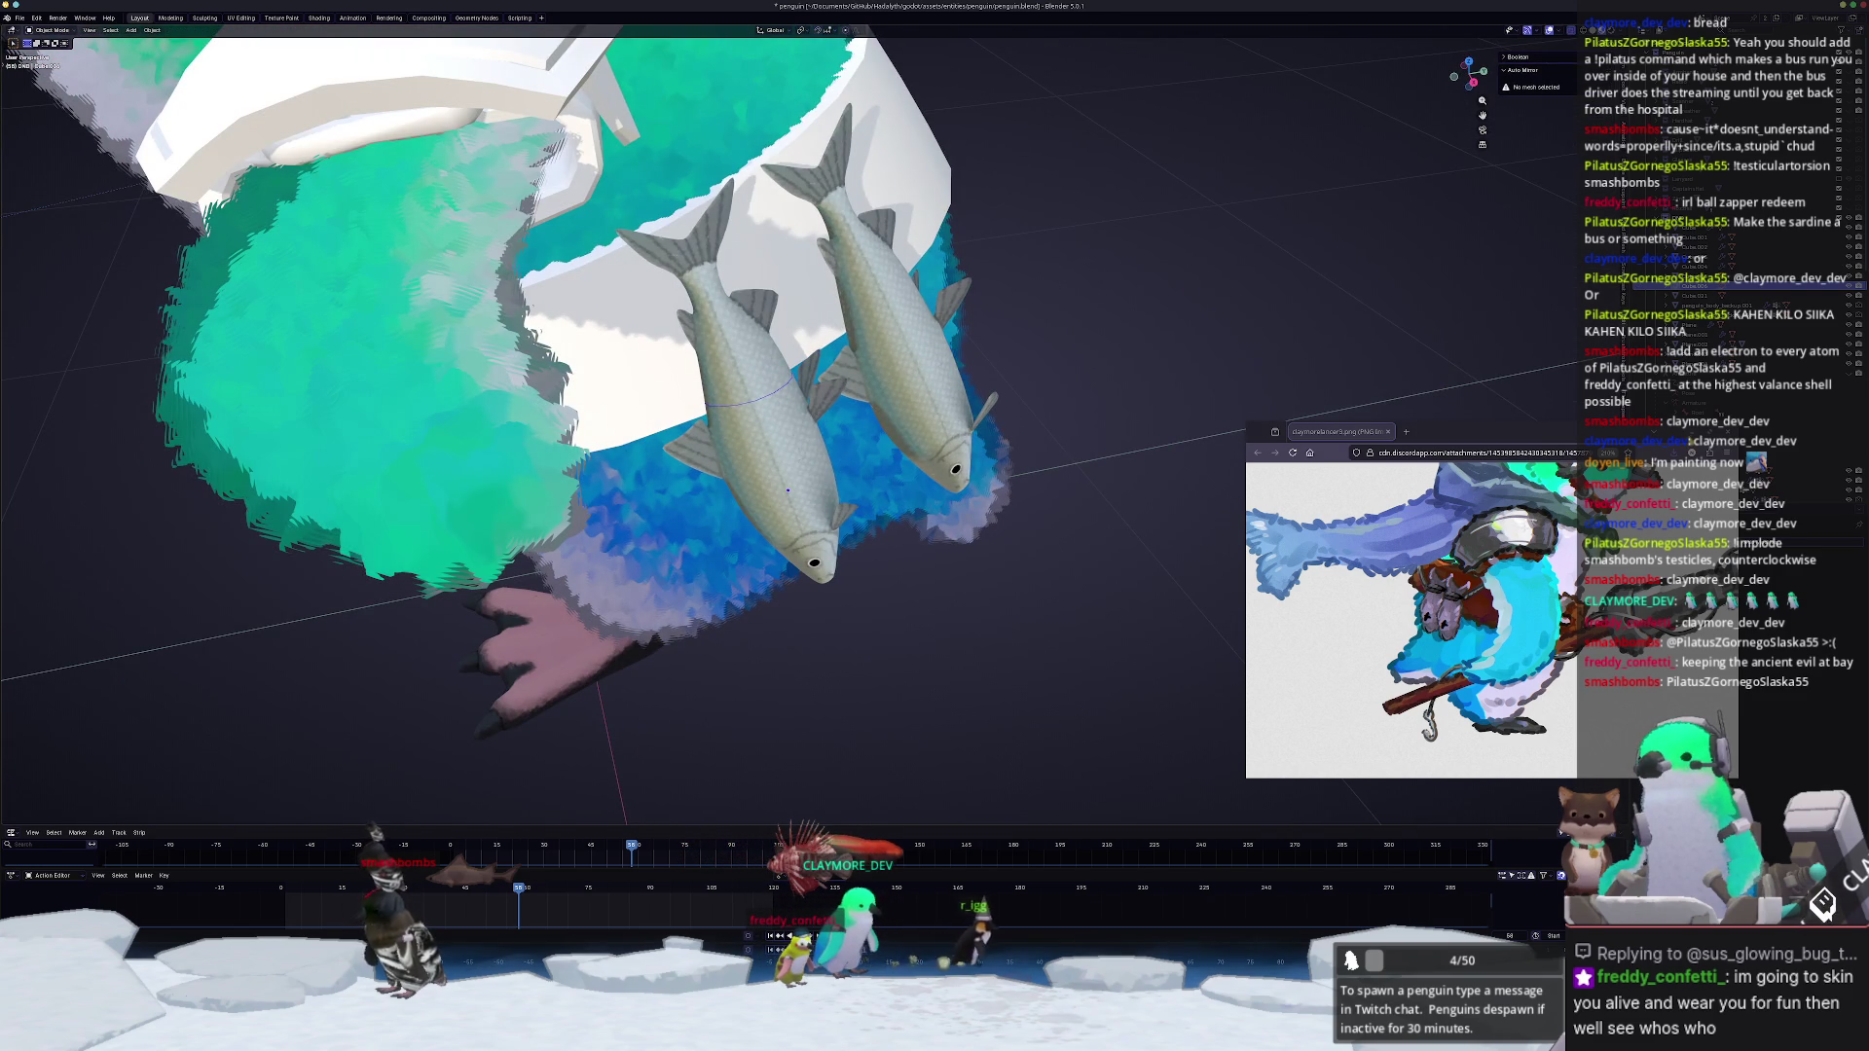
Step: Fill the curve loop into a flat grey band around the left fish
key("Tab")
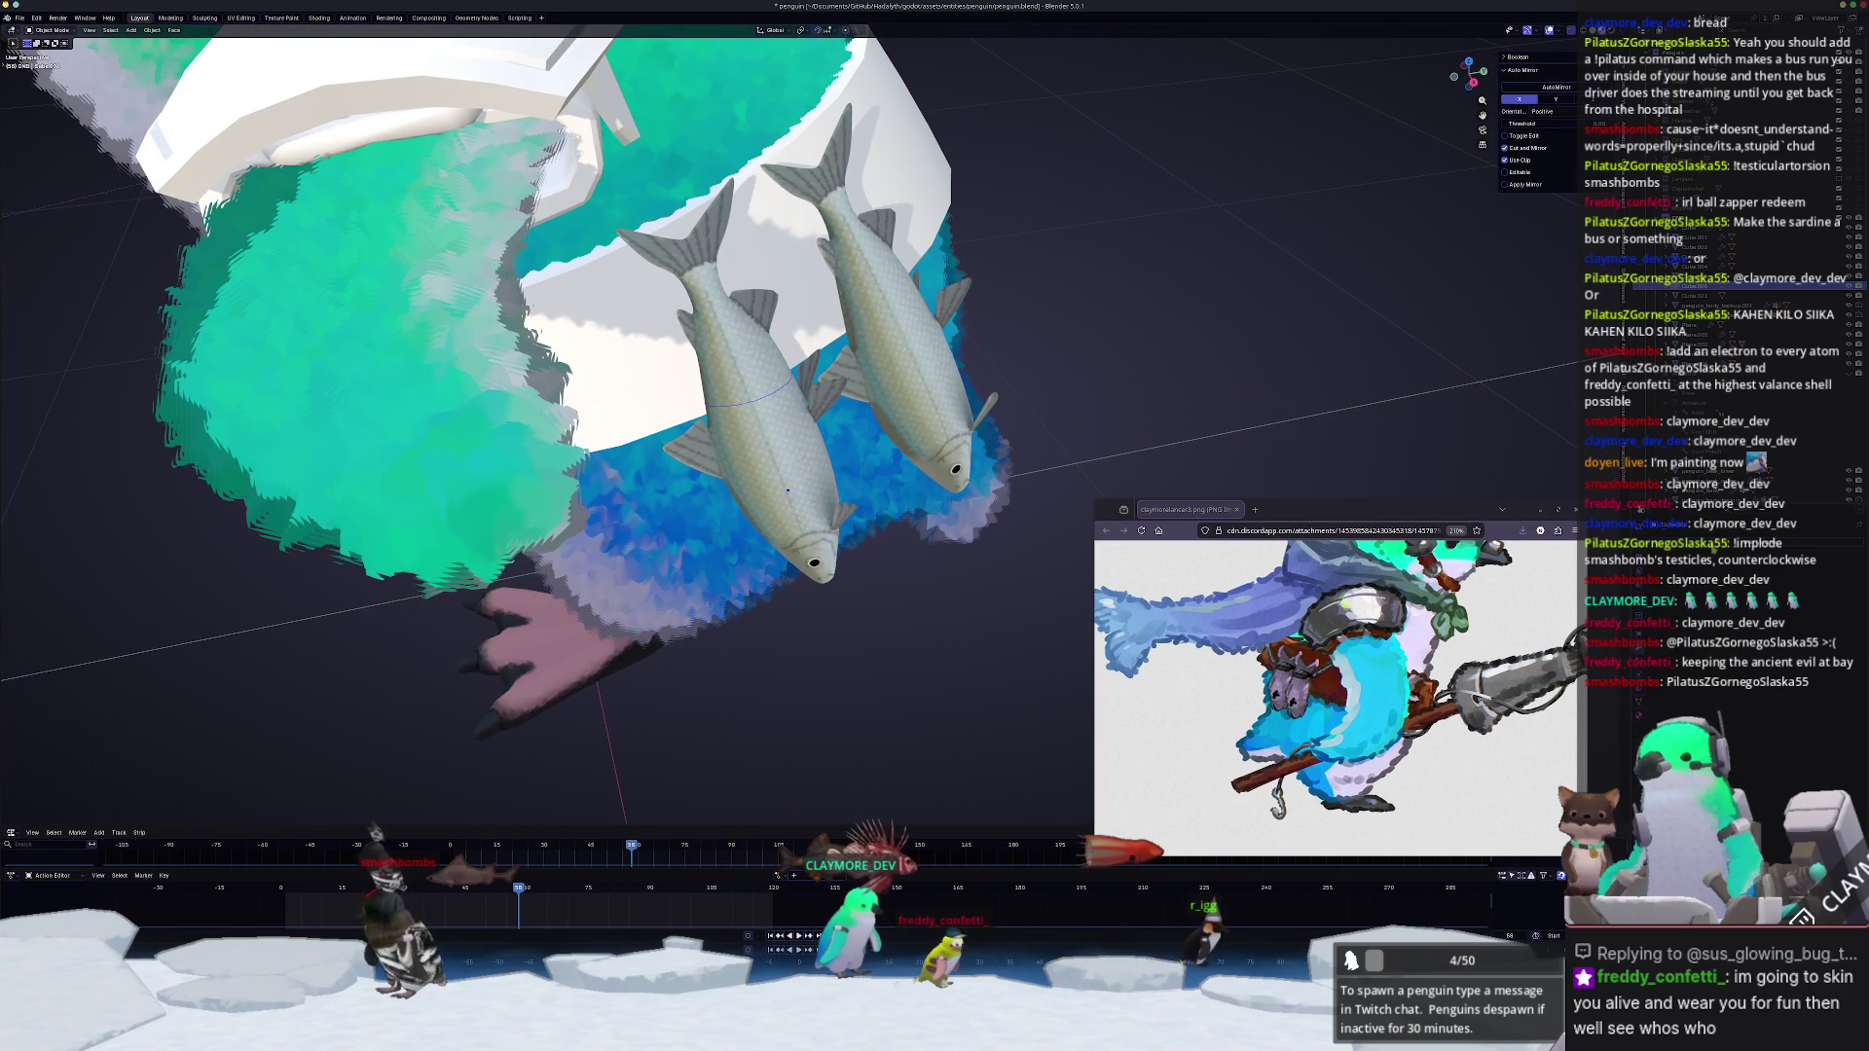
middle_click_drag(1024, 366, 1137, 385)
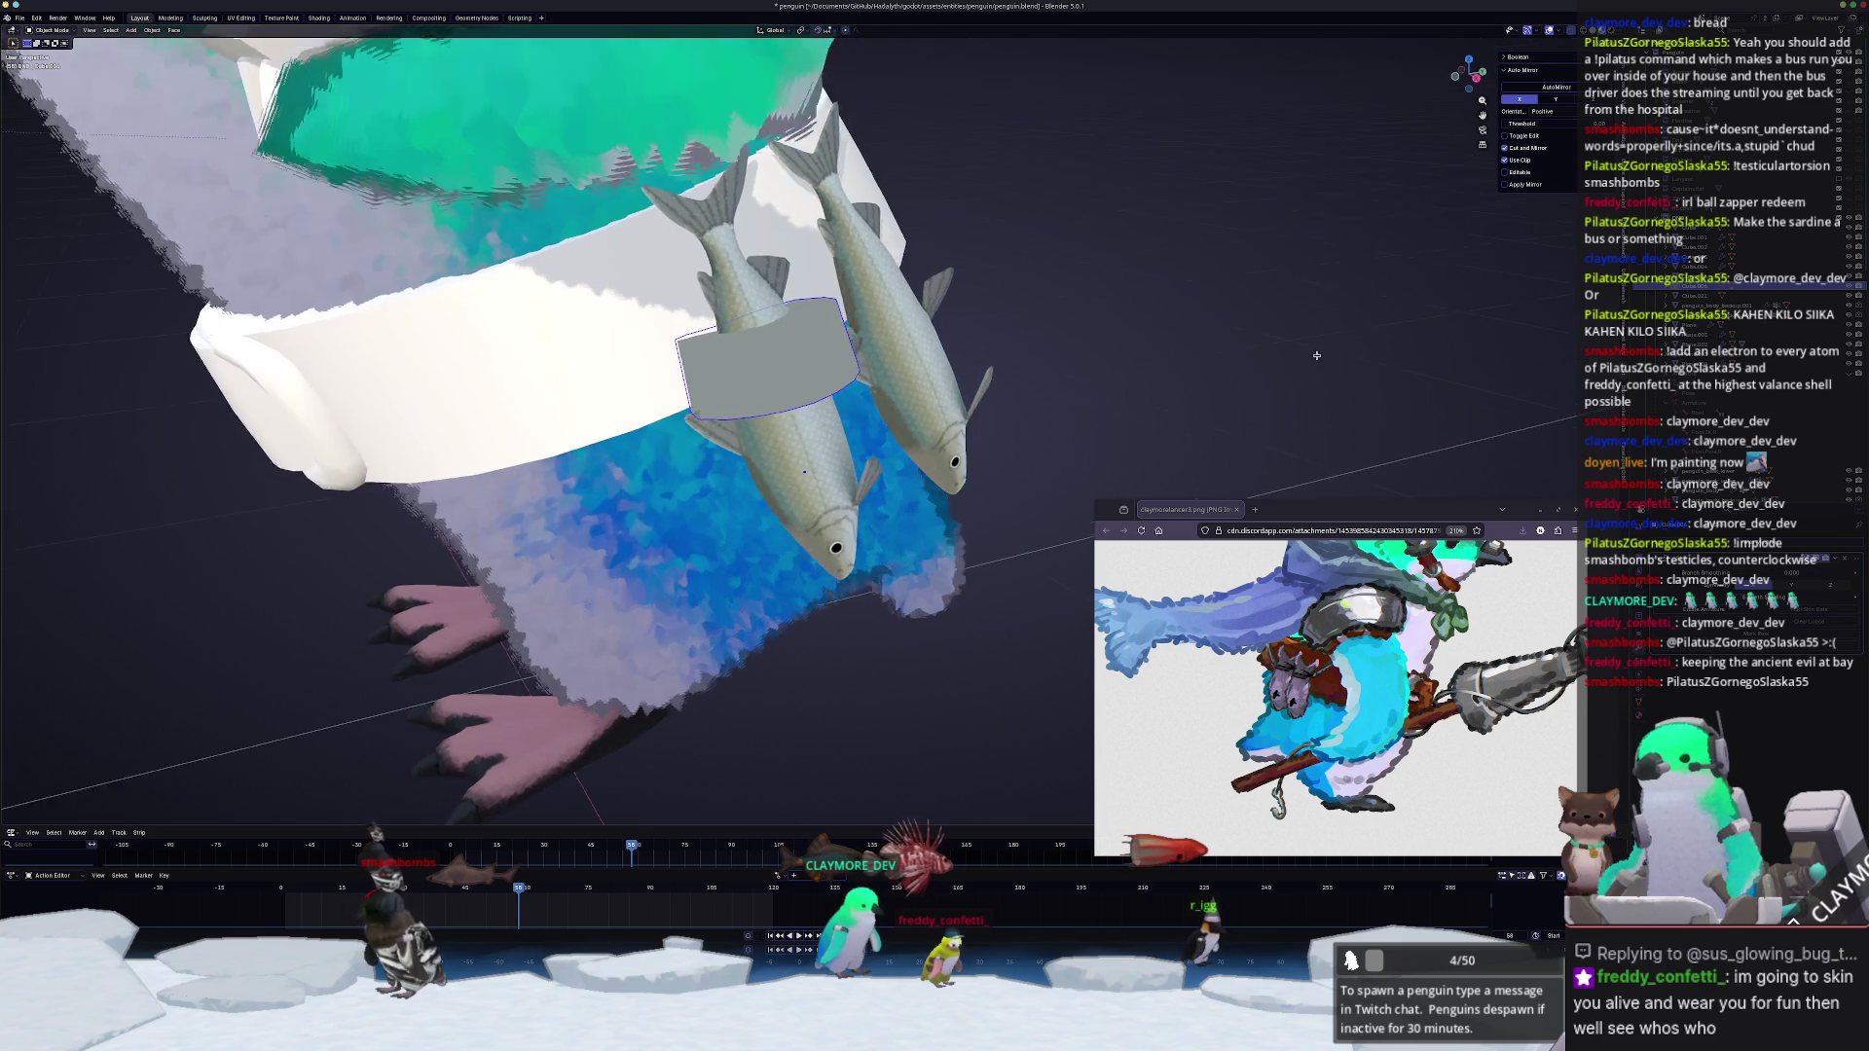
key("Tab")
key("Tab")
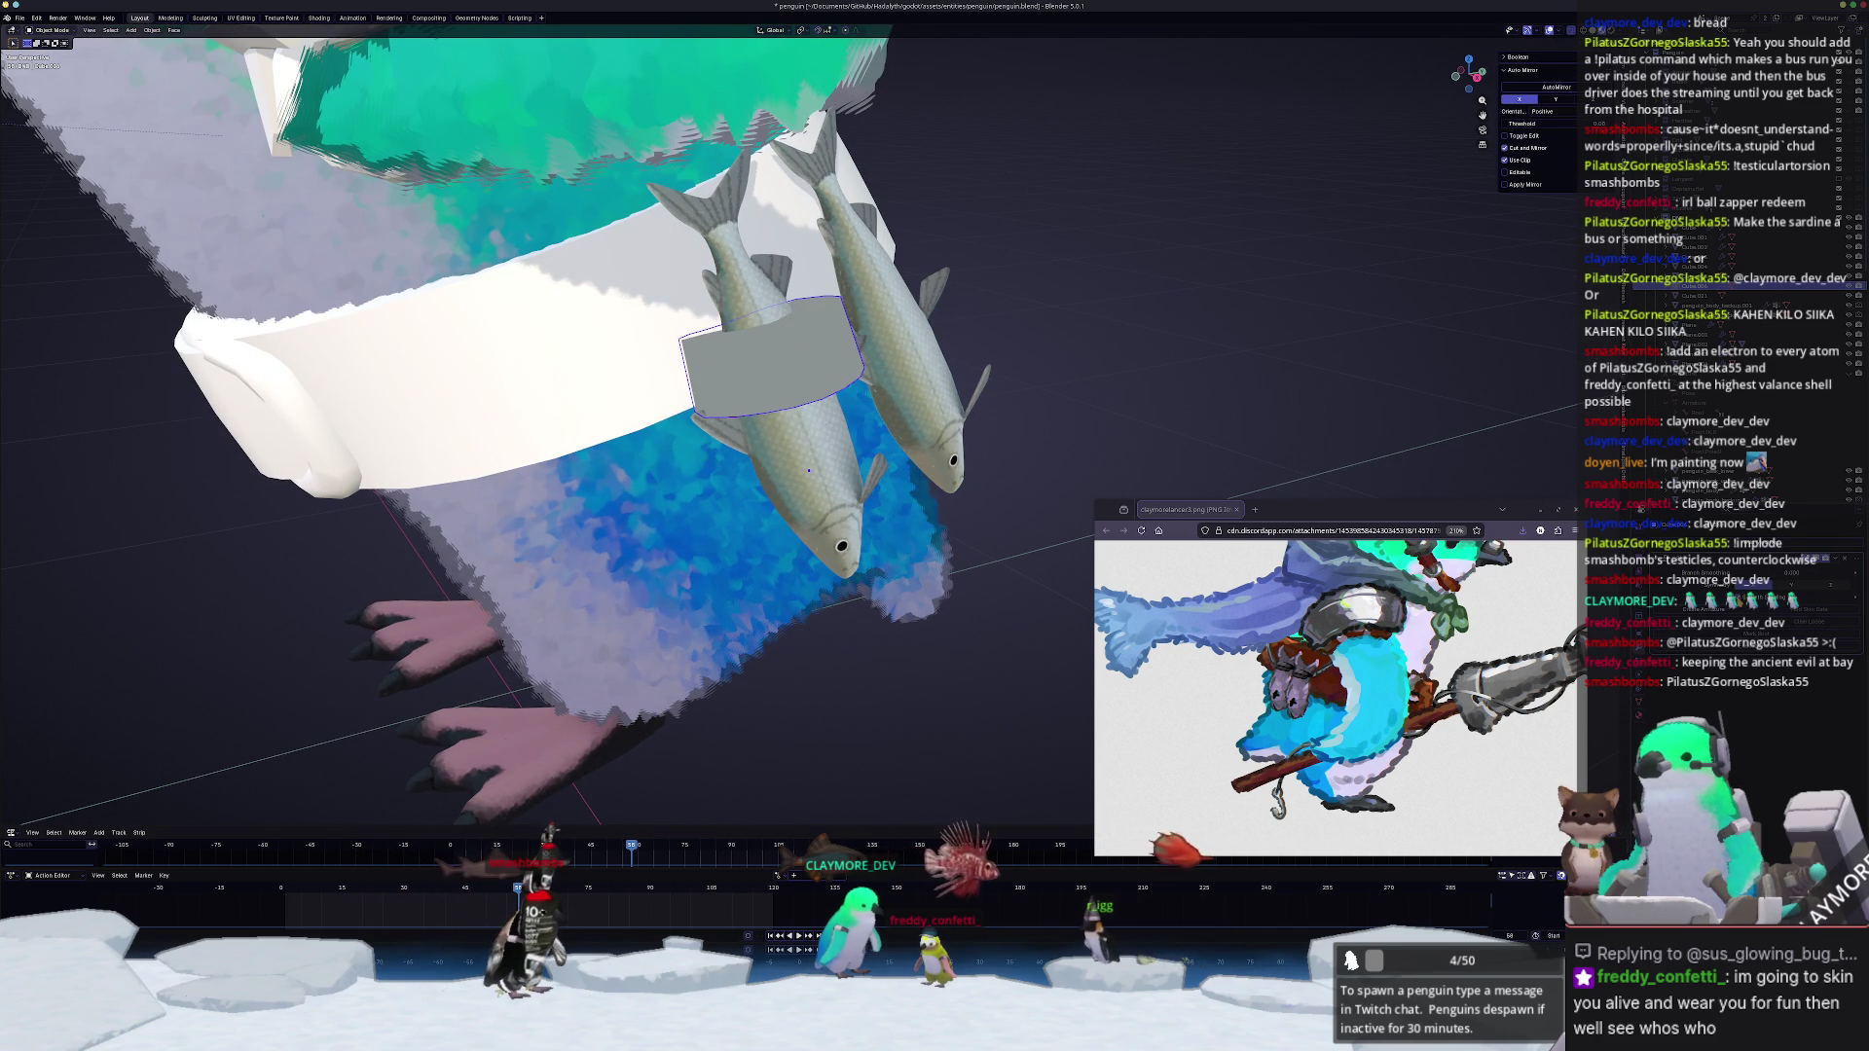
key("Tab")
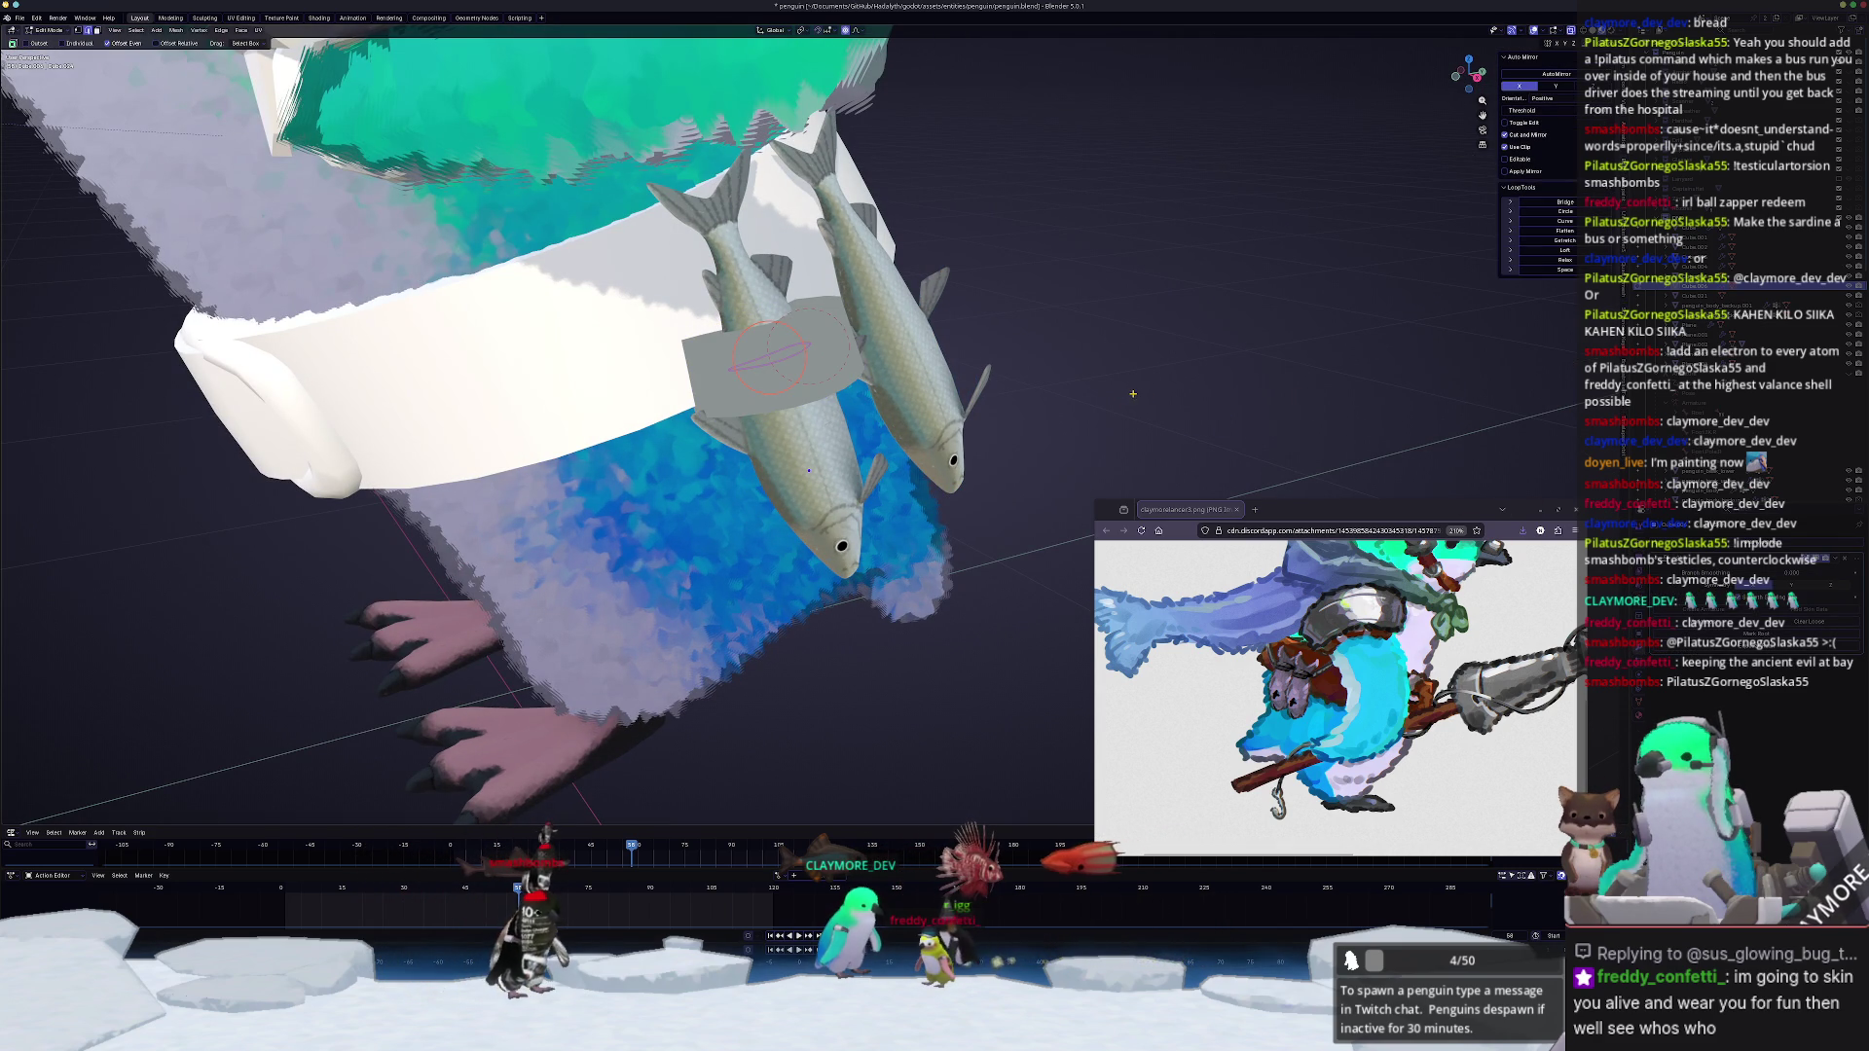
right_click(1132, 392)
key("Tab")
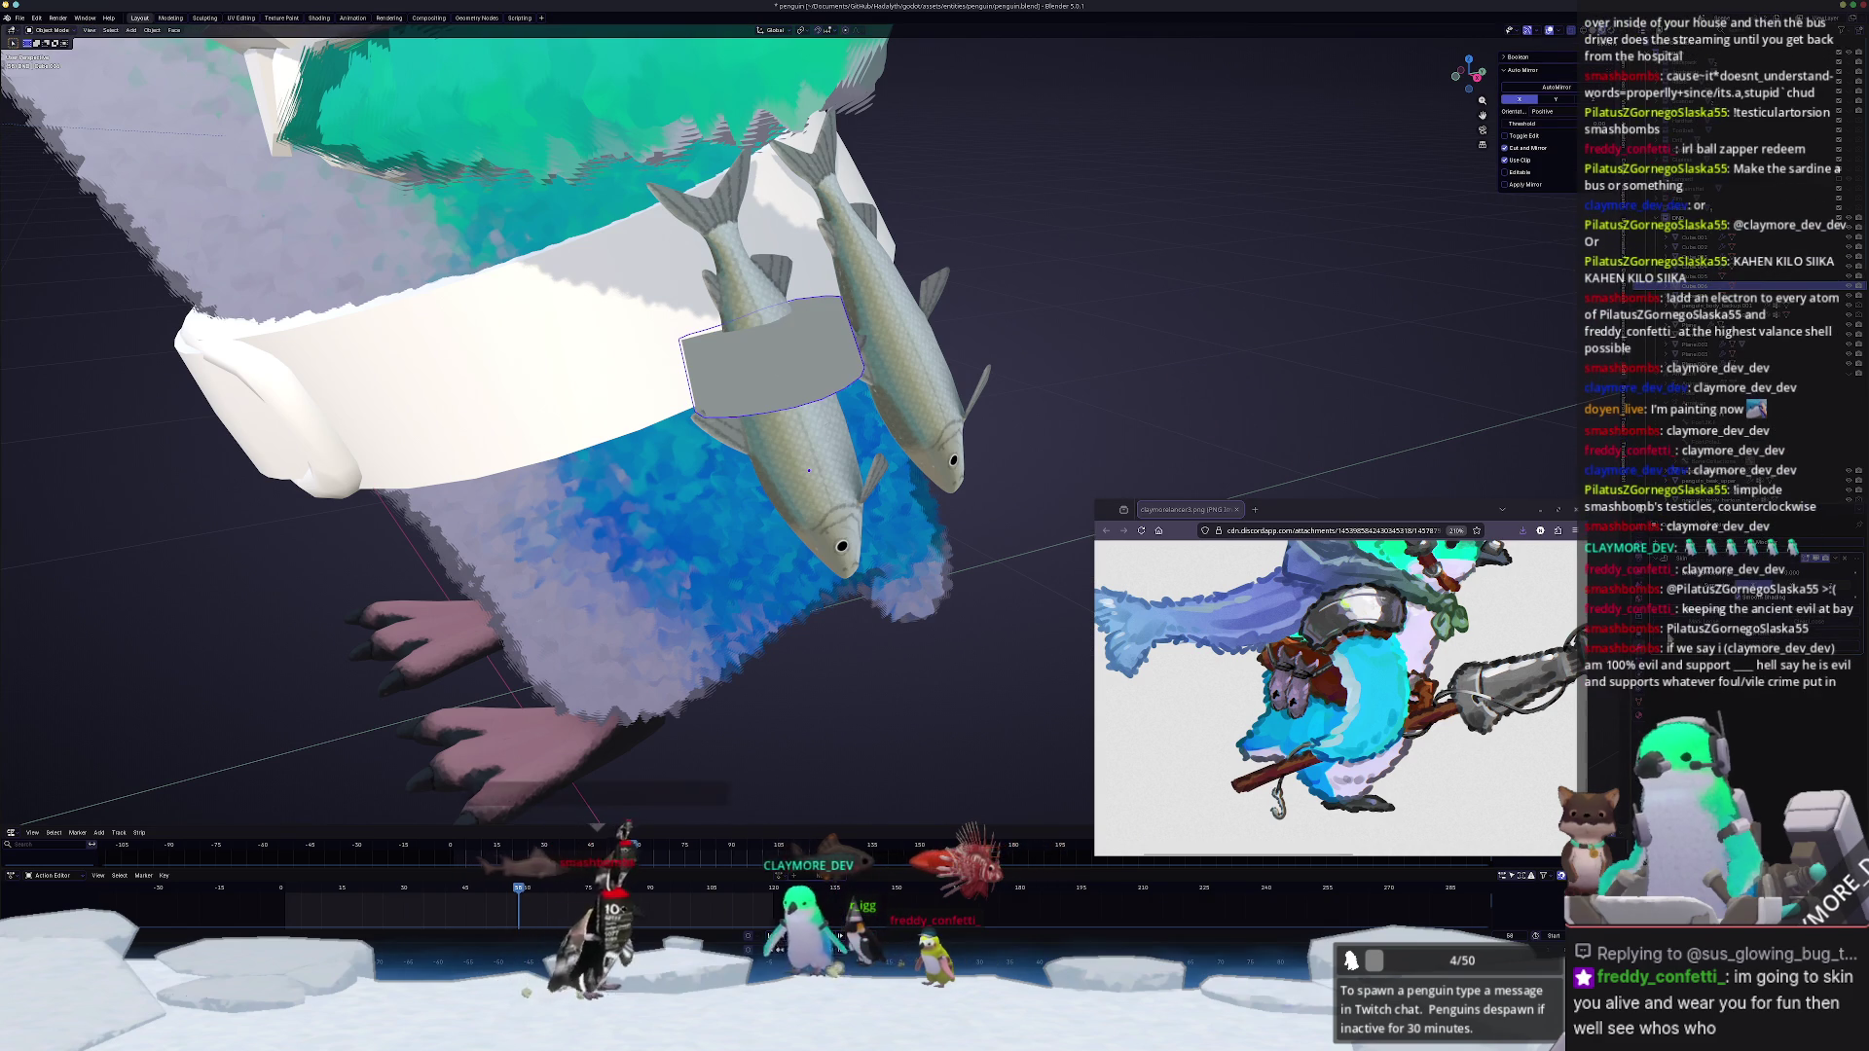
Step: Scale the band with proportional falloff so it fits the fish's body
key("Tab")
key("s")
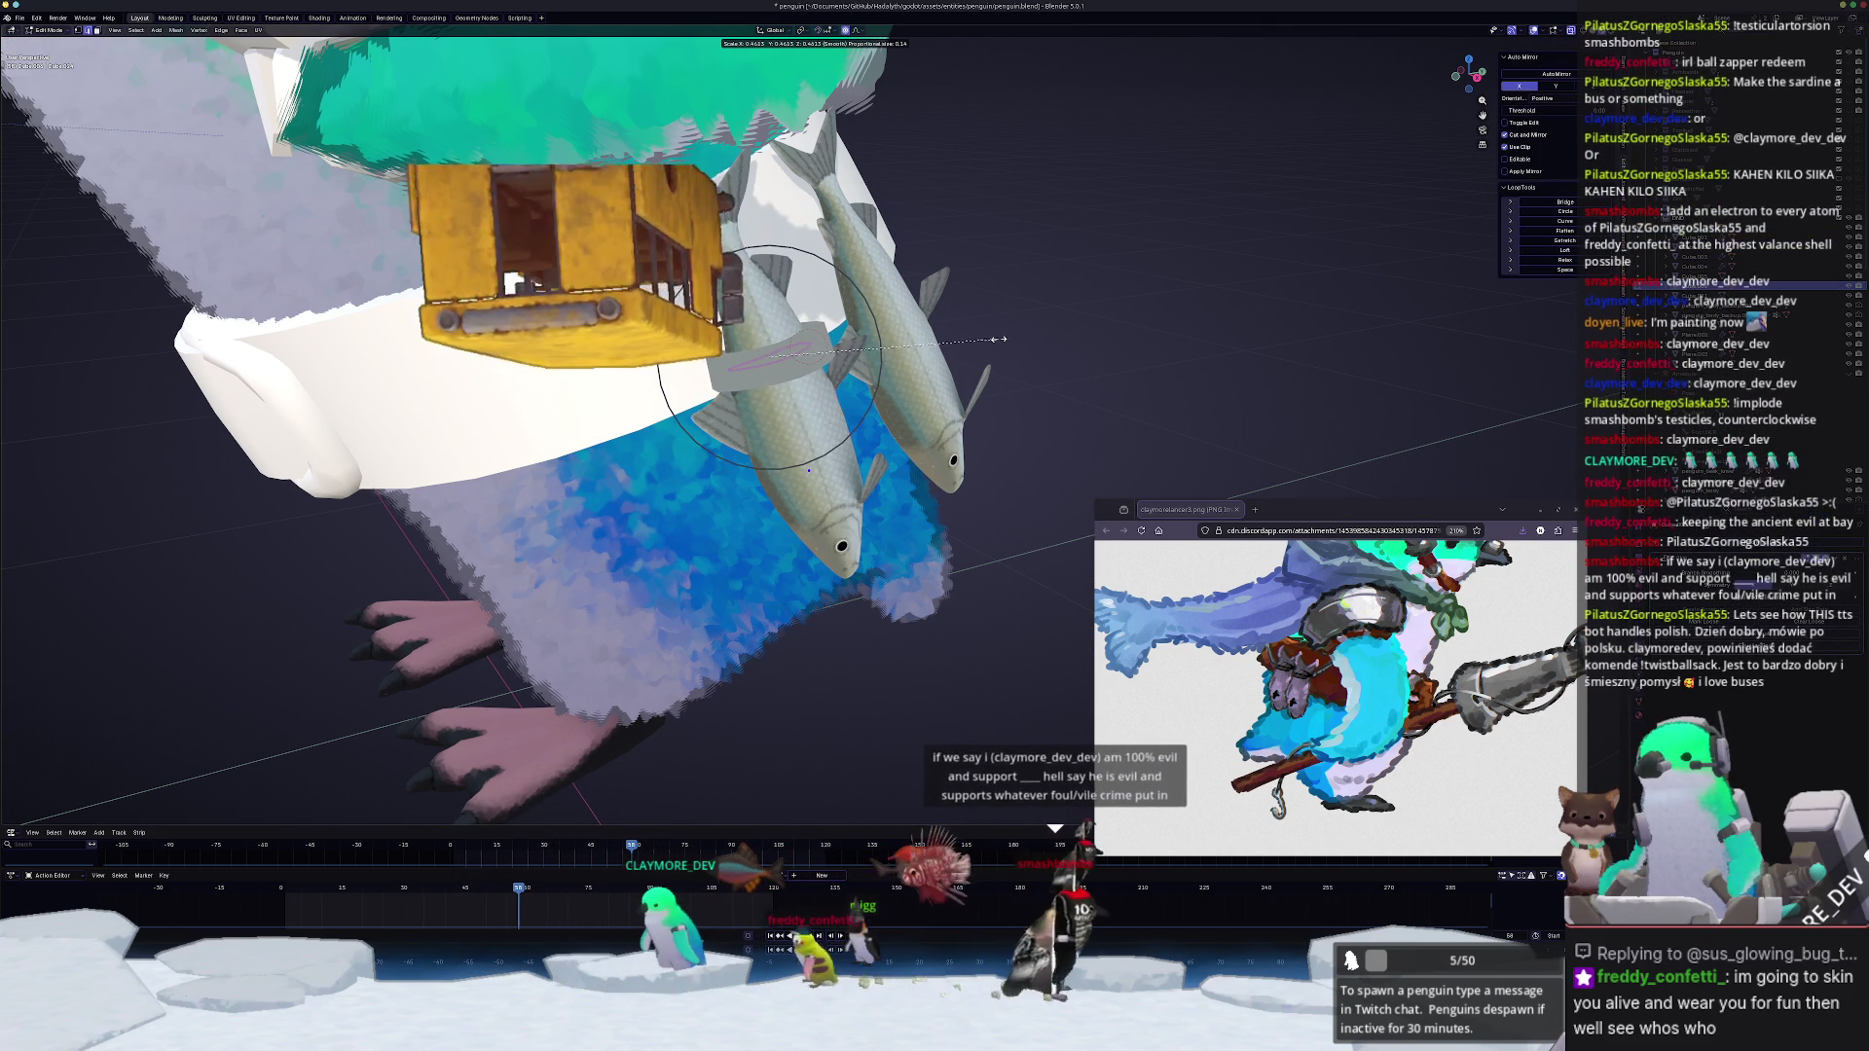
left_click(1113, 351)
scroll(1112, 350, "down", 3)
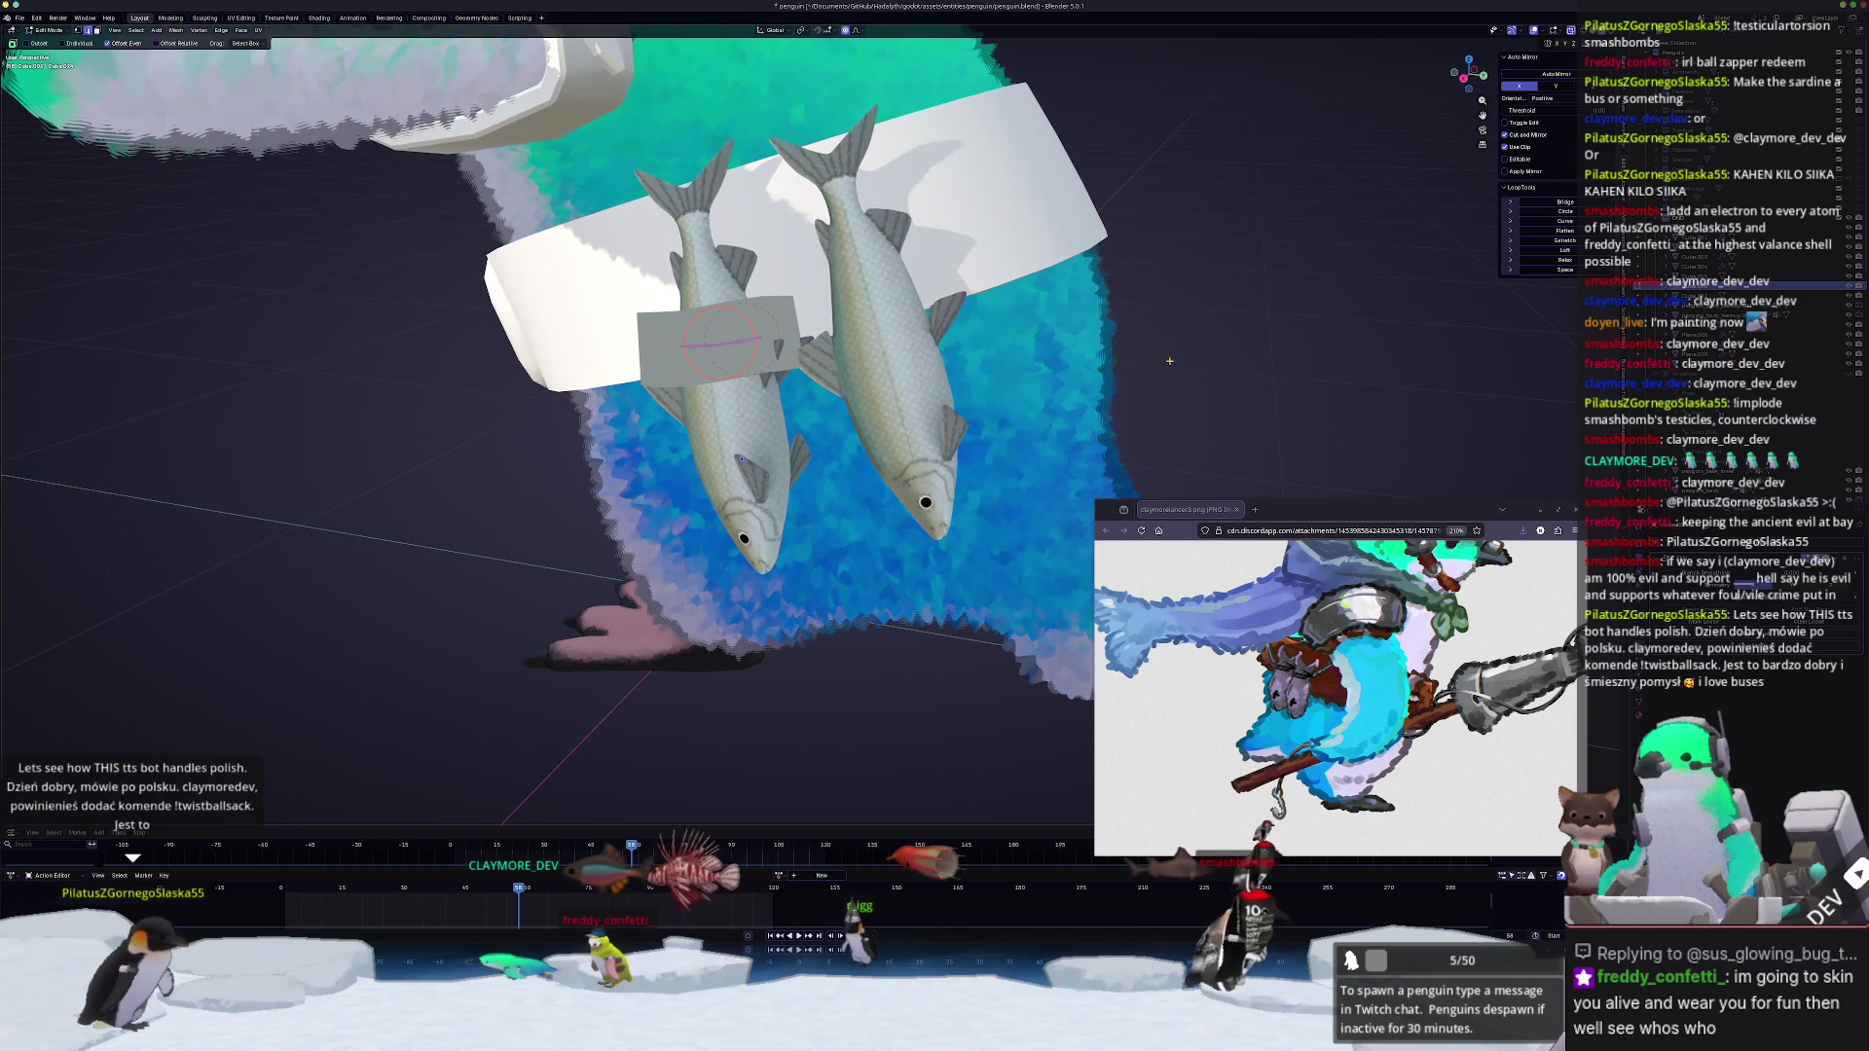
Step: Duplicate the right fish's middle edge loop and separate it as a second band
key("Tab")
middle_click_drag(1114, 350, 1022, 380)
left_click(856, 354)
key("Tab")
mouse_move(856, 355)
middle_mouse_down()
mouse_move(847, 268)
mouse_move(859, 277)
middle_mouse_up()
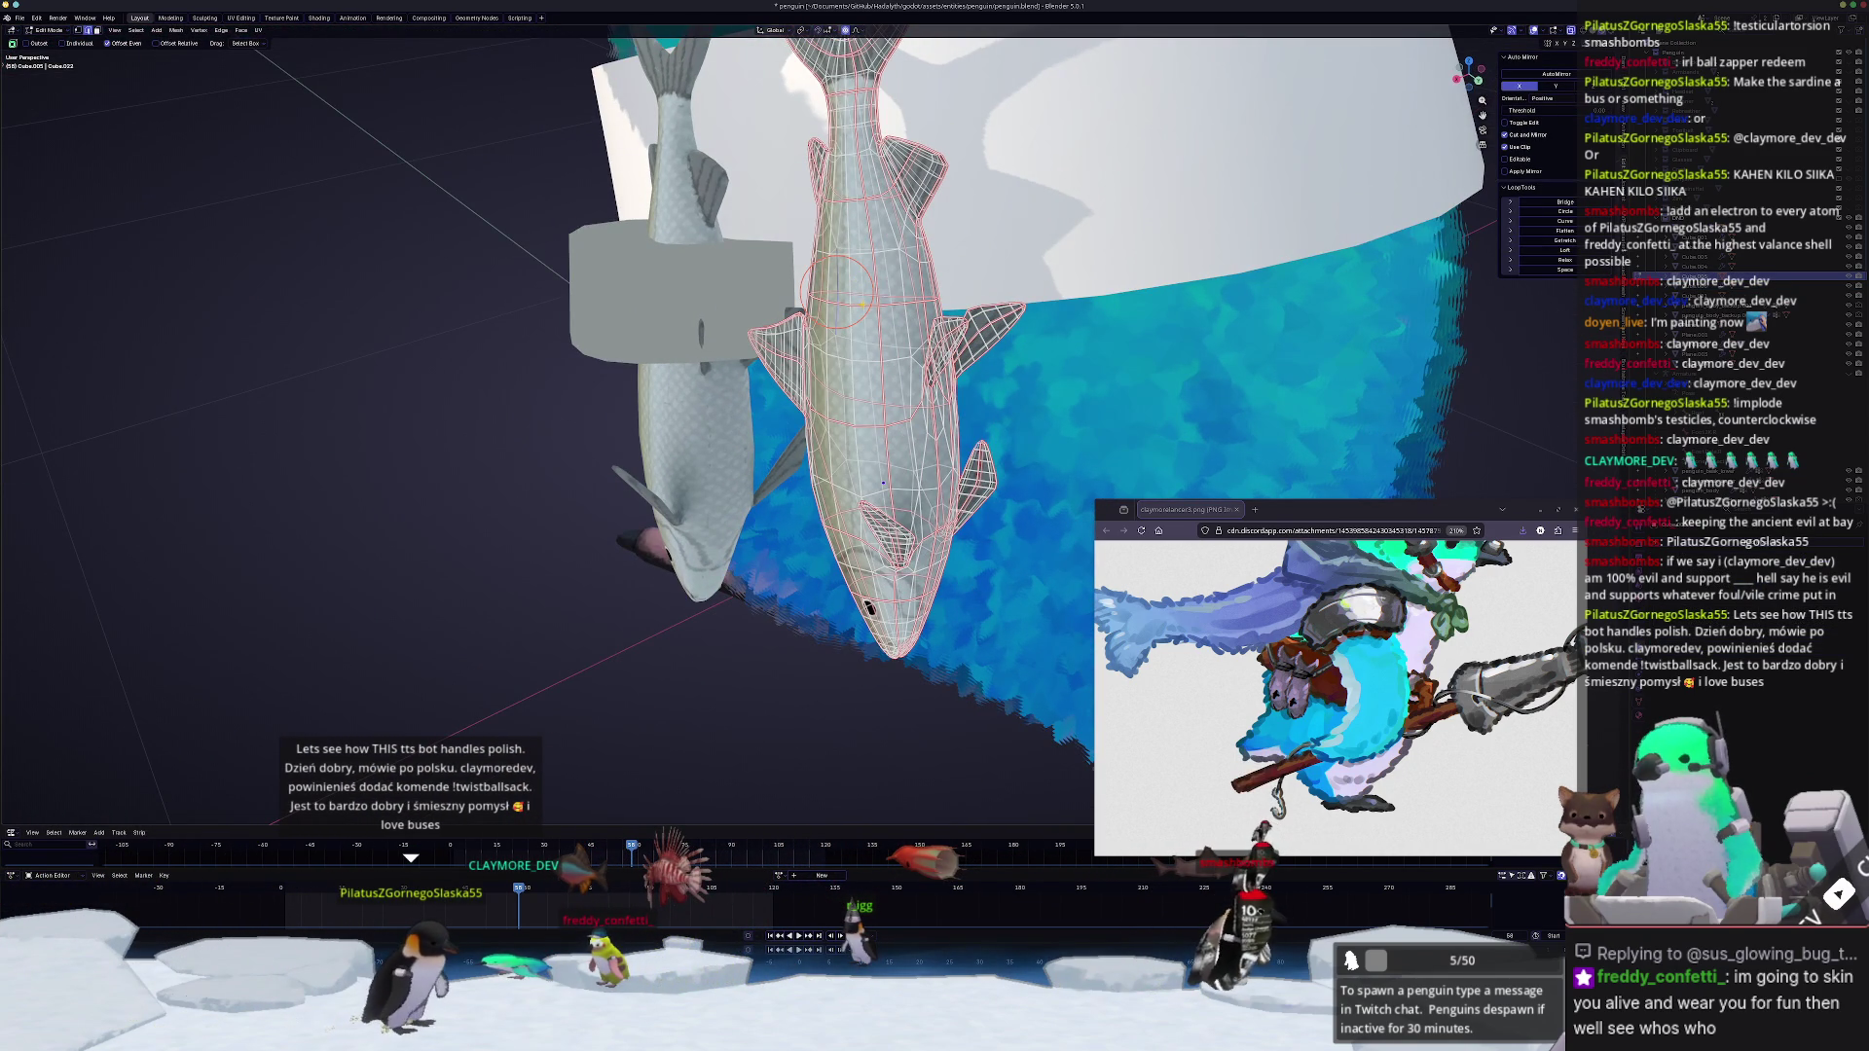
middle_click_drag(882, 483, 851, 460)
key("shift+d")
key("Escape")
key("ctrl+e")
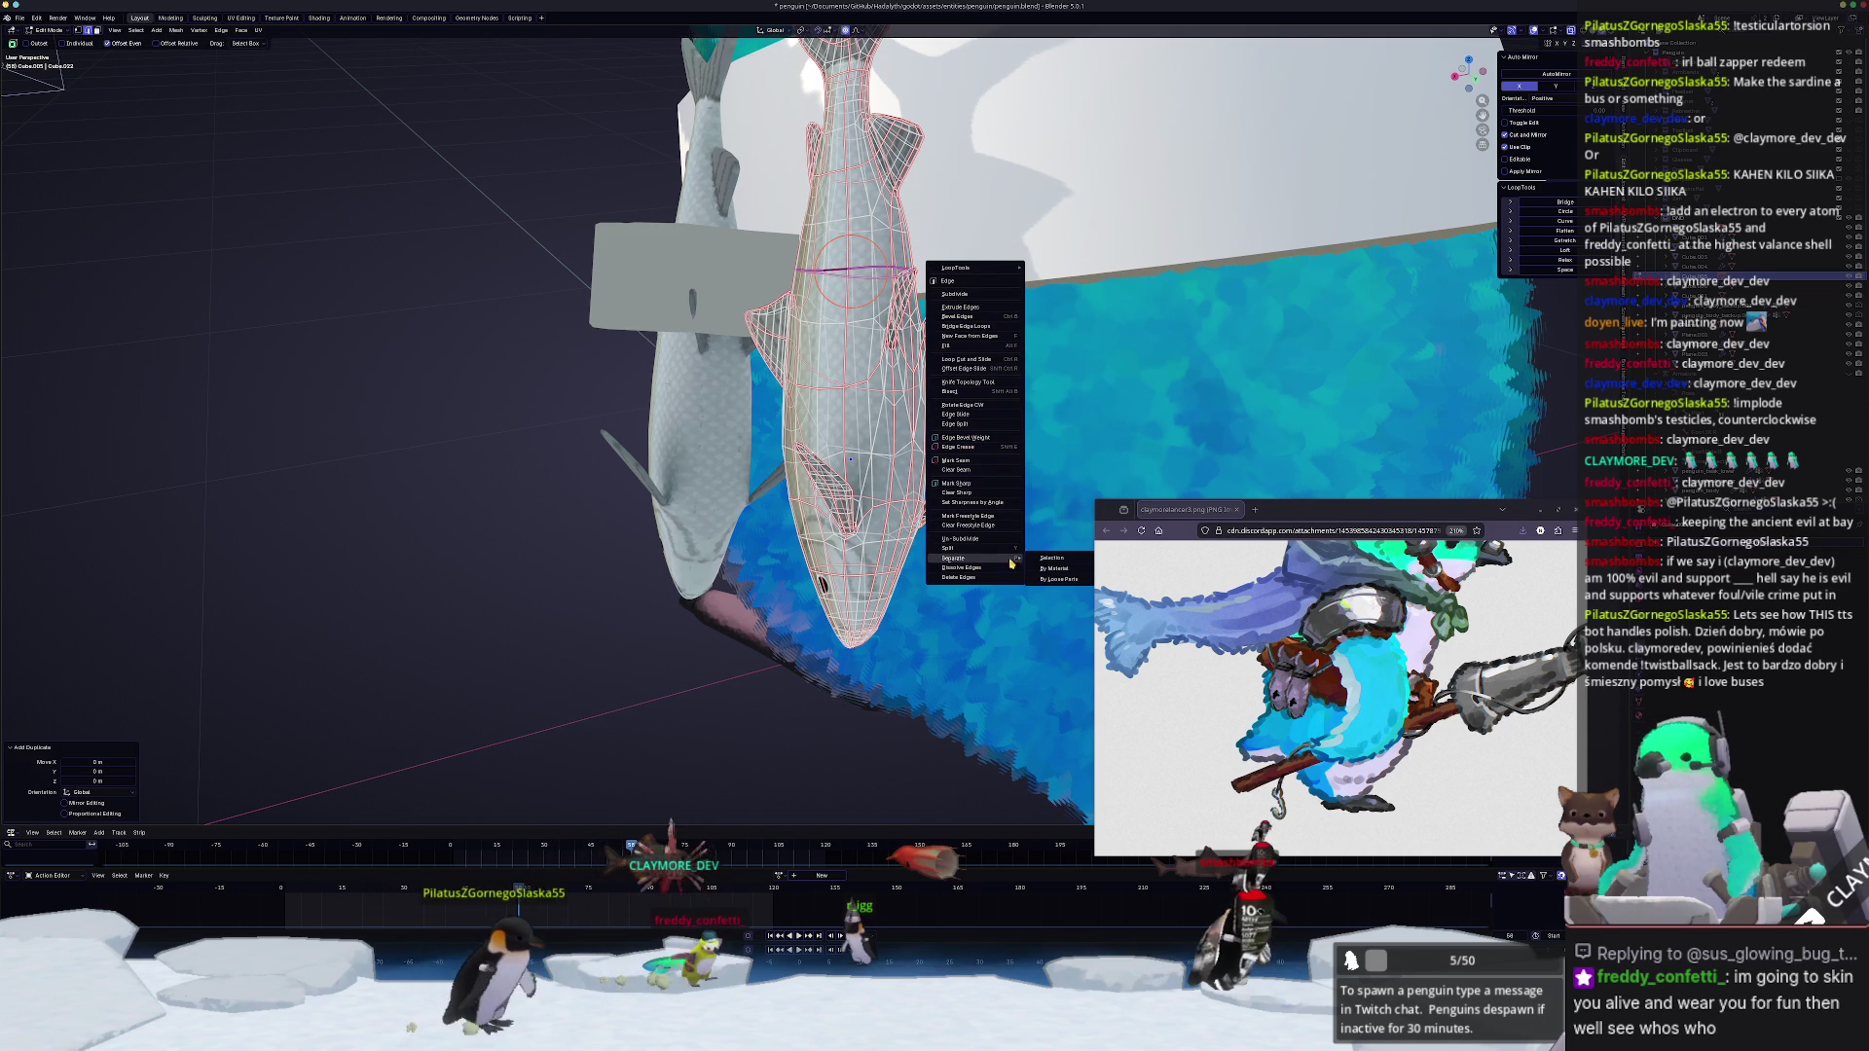
key("Tab")
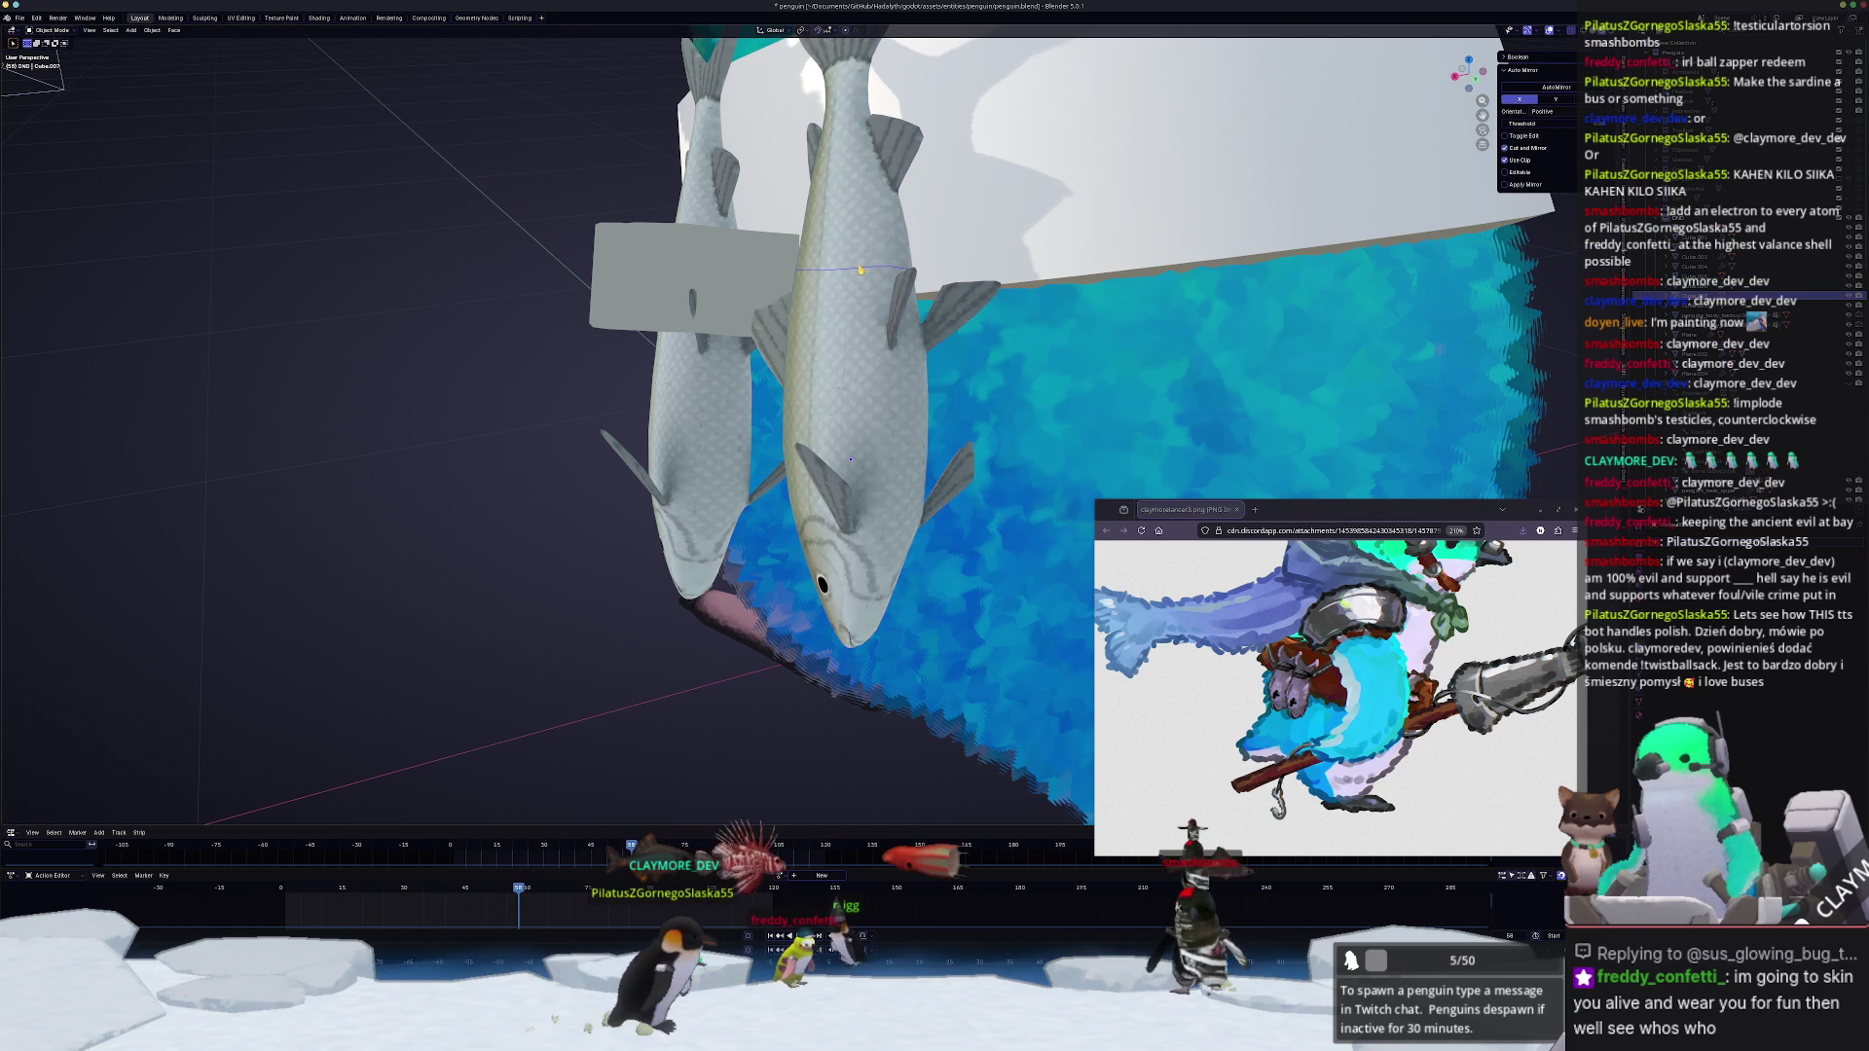
Step: Scale the new grey band with soft falloff to fit the right fish
left_click(710, 264)
scroll(710, 263, "down", 2)
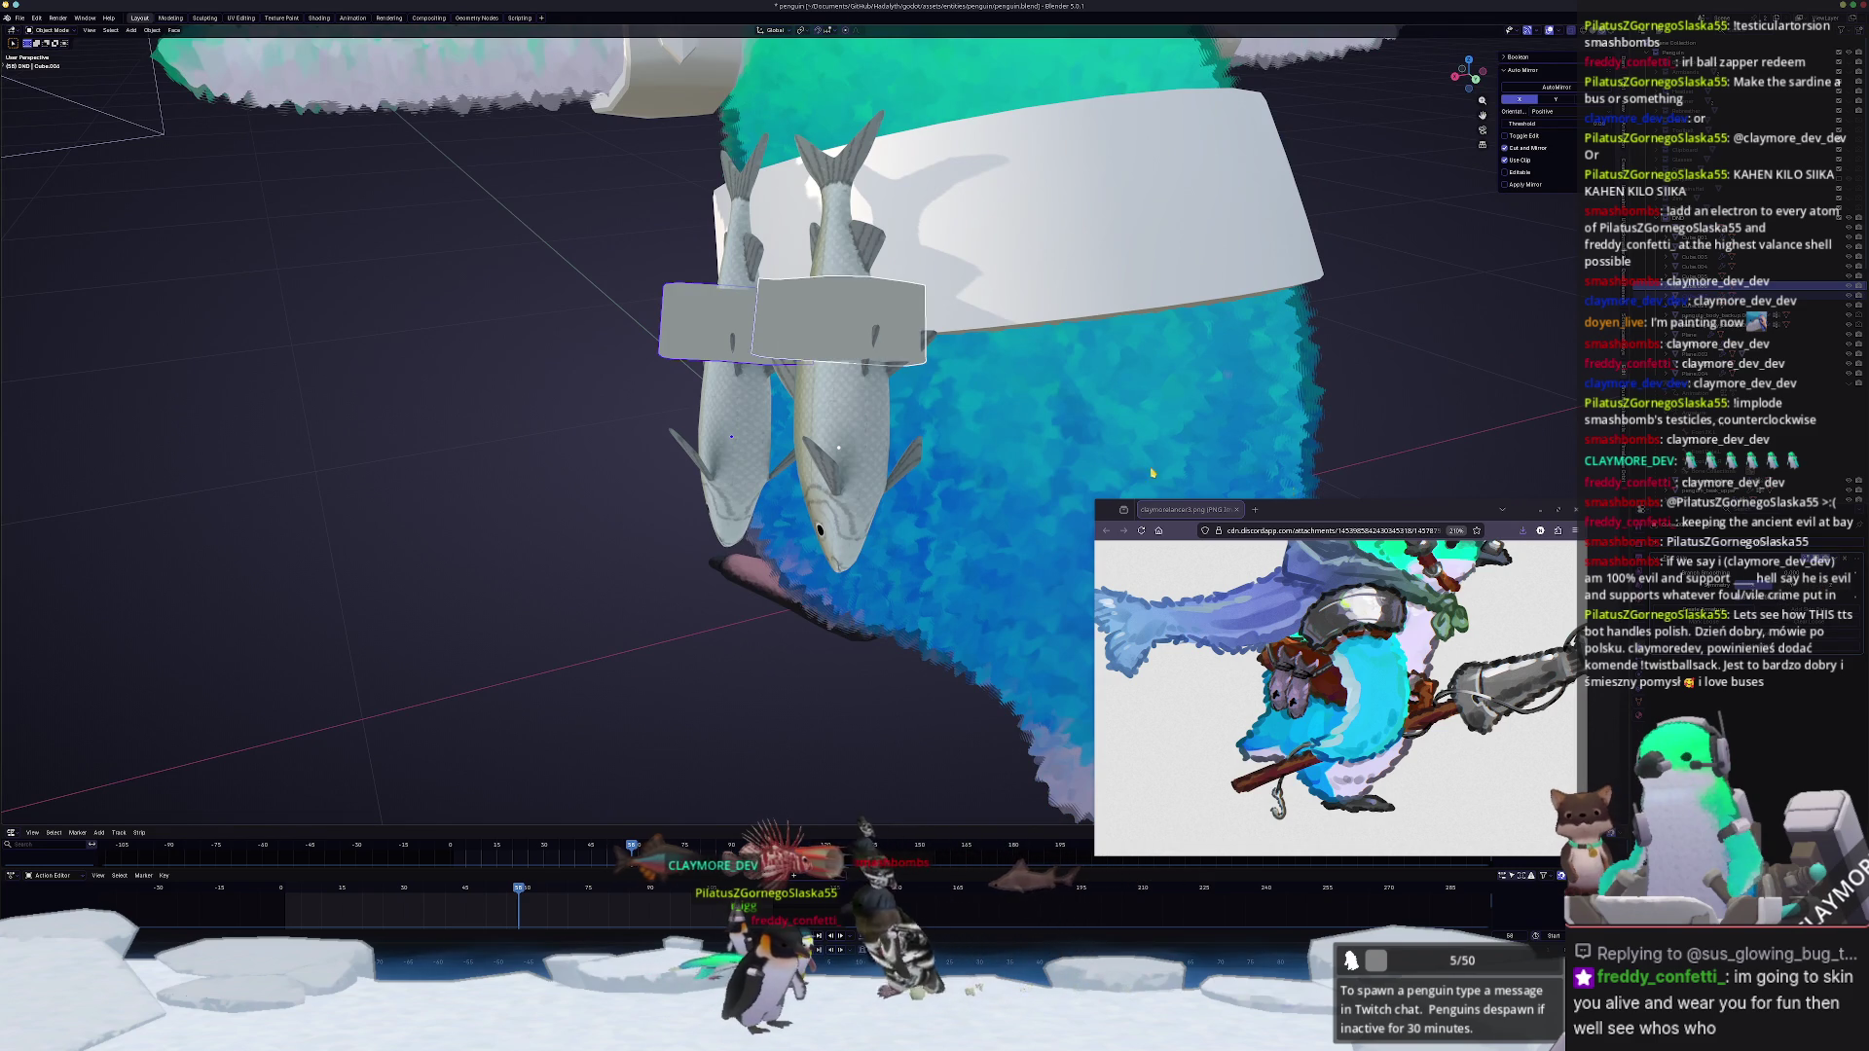
key("Tab")
key("s")
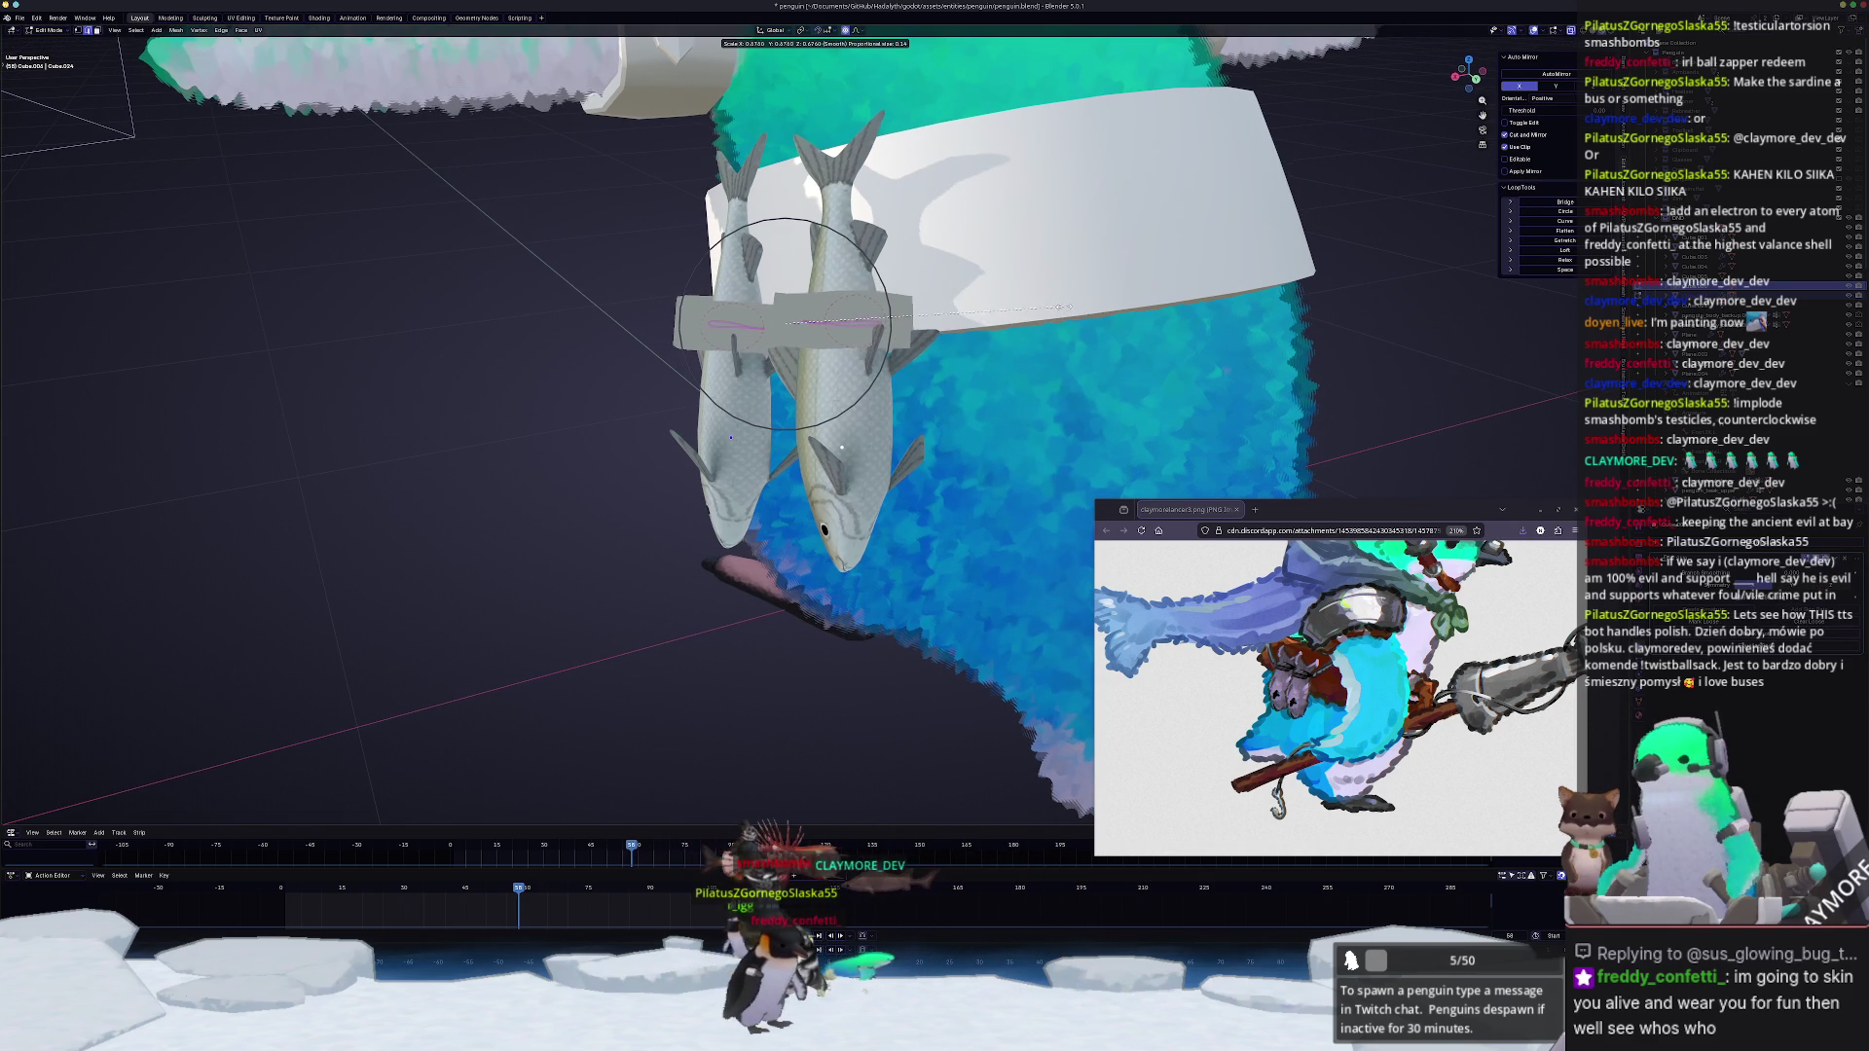
left_click(1067, 307)
key("Tab")
Step: Move the band along Z so it sits correctly on the fish body
middle_click_drag(1046, 309, 1064, 332)
key("g")
key("z")
key("z")
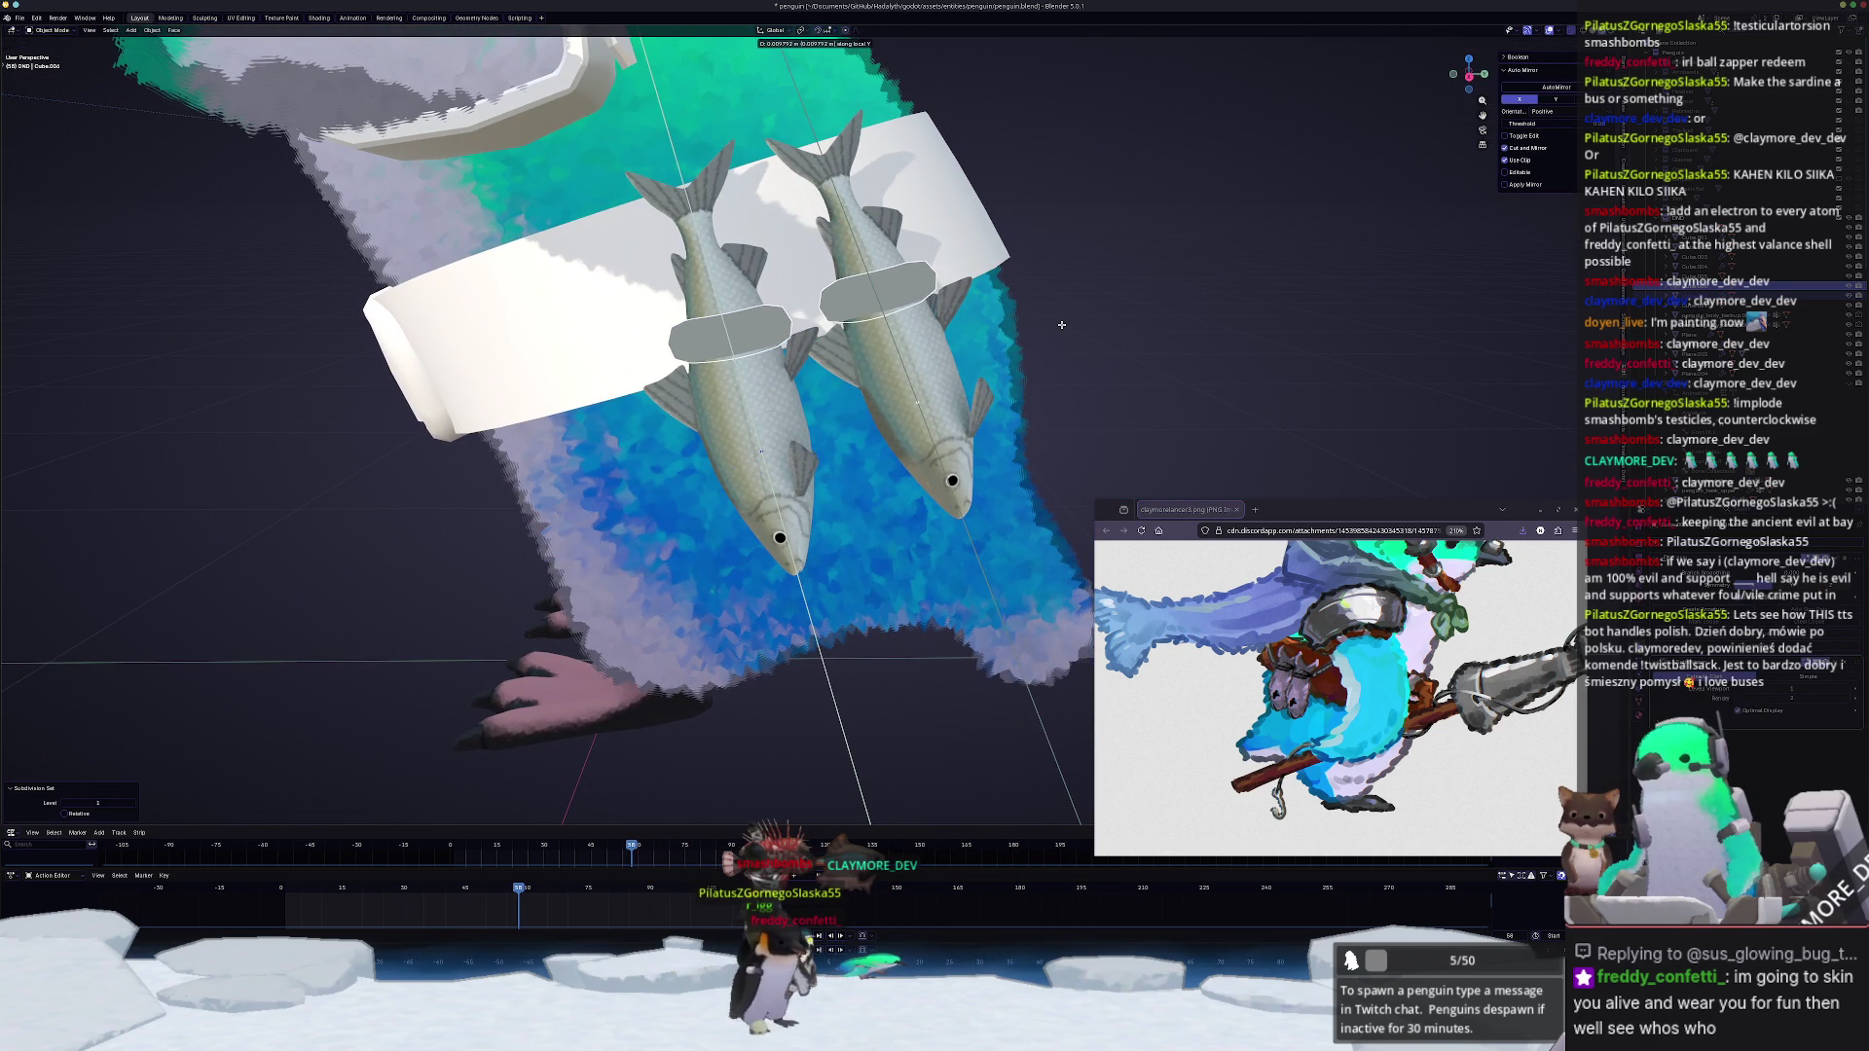
left_click(1052, 320)
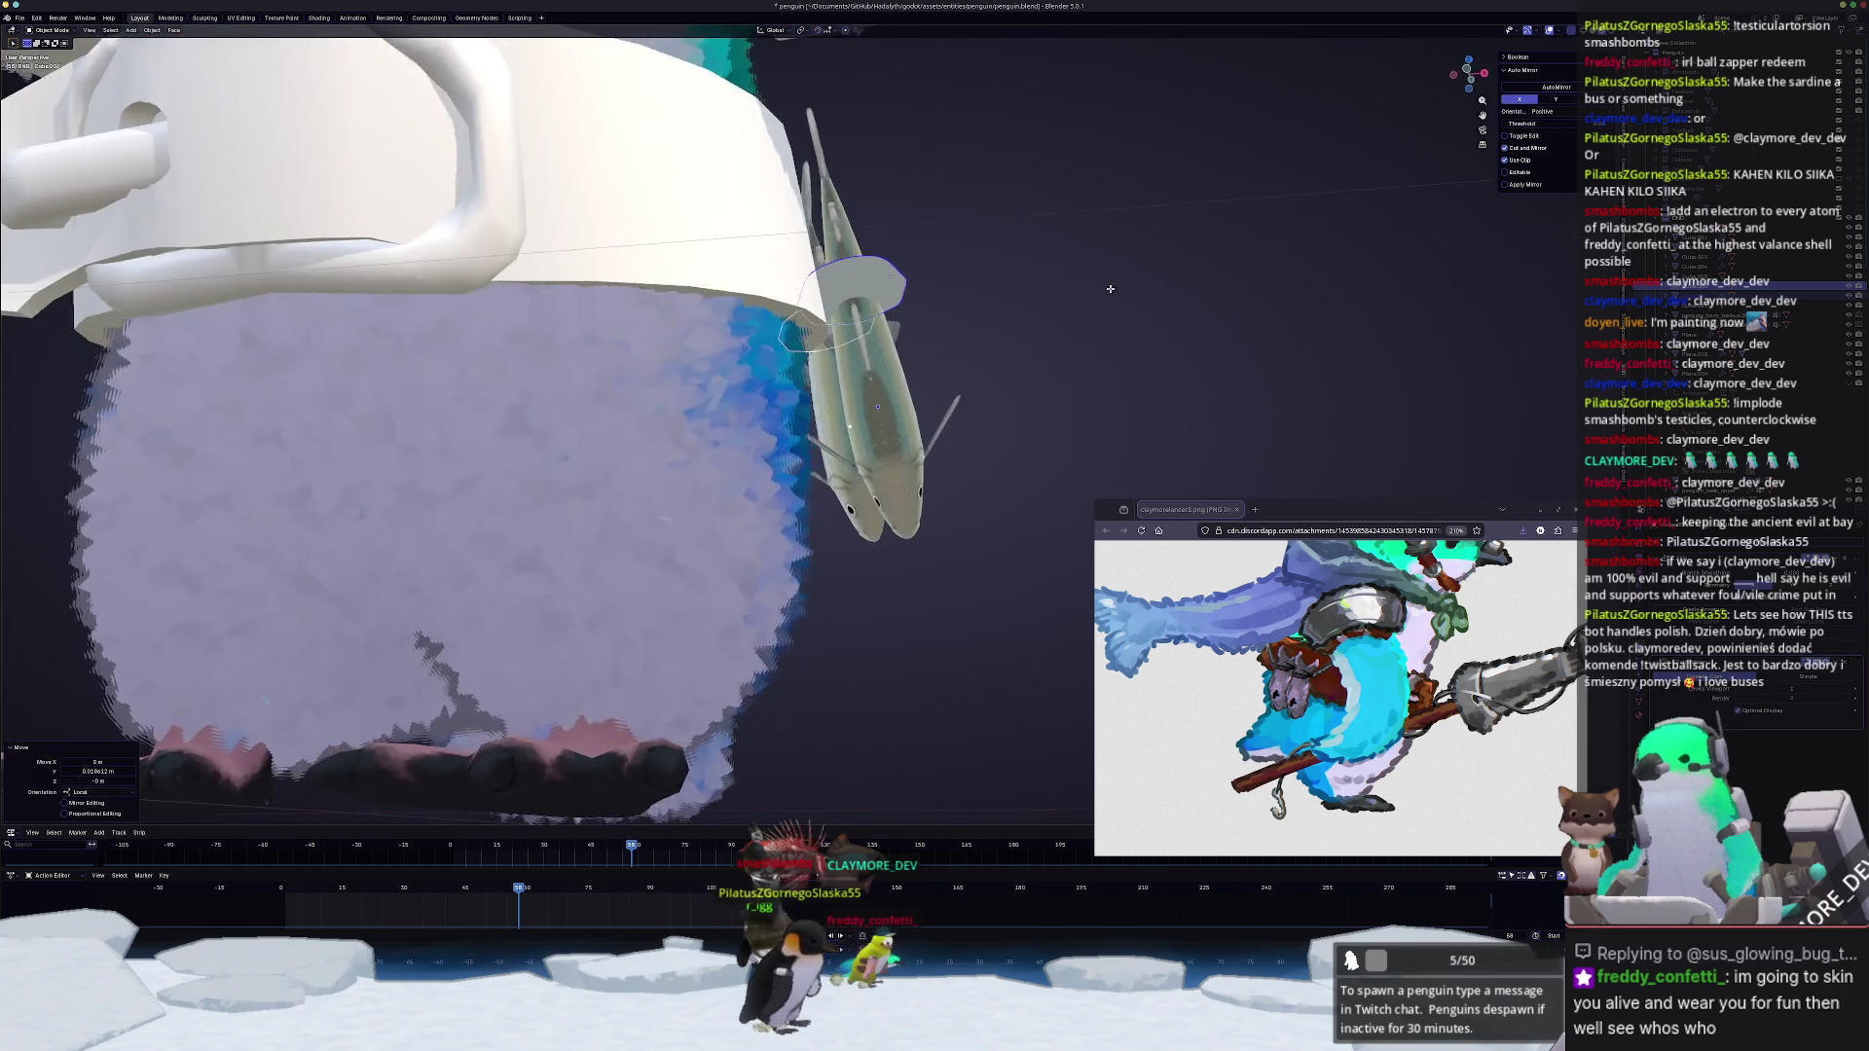
Step: Select the right fish's ring and start editing its mesh to thicken it
mouse_move(1052, 321)
middle_mouse_down()
mouse_move(883, 288)
mouse_move(1113, 317)
middle_mouse_up()
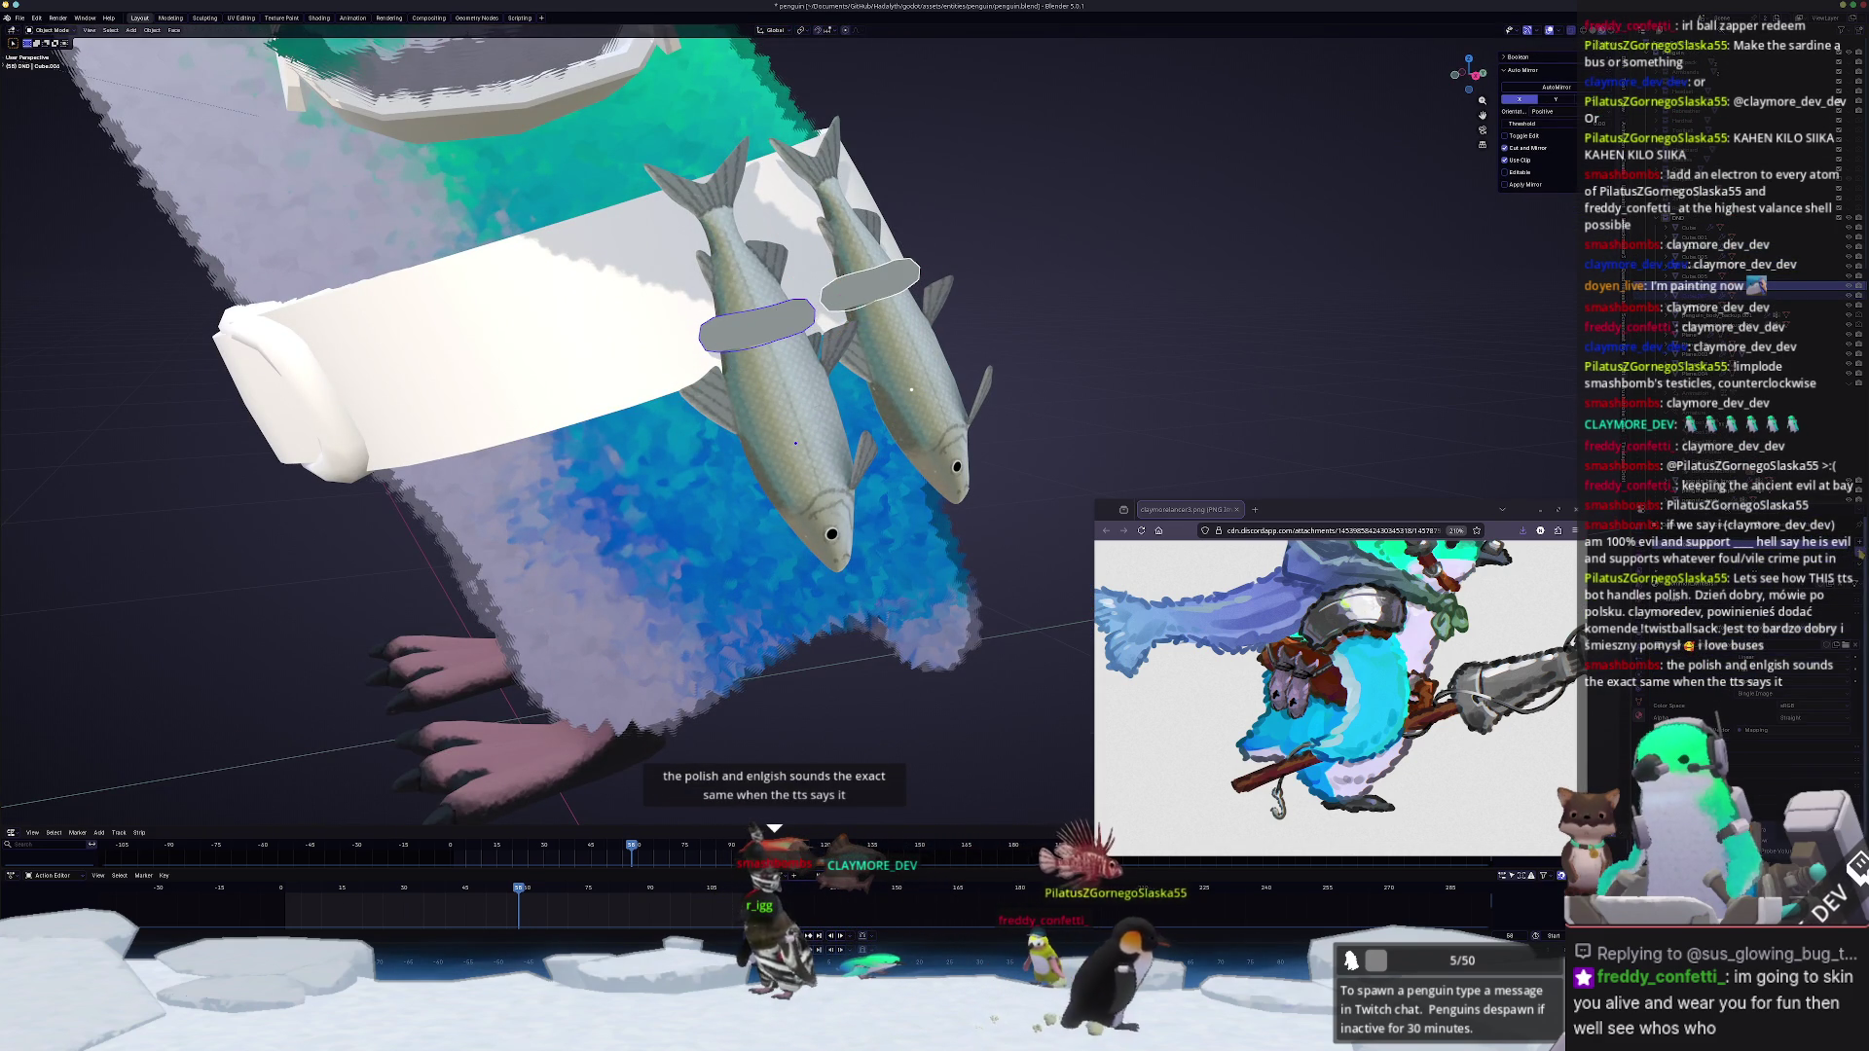
left_click(871, 285)
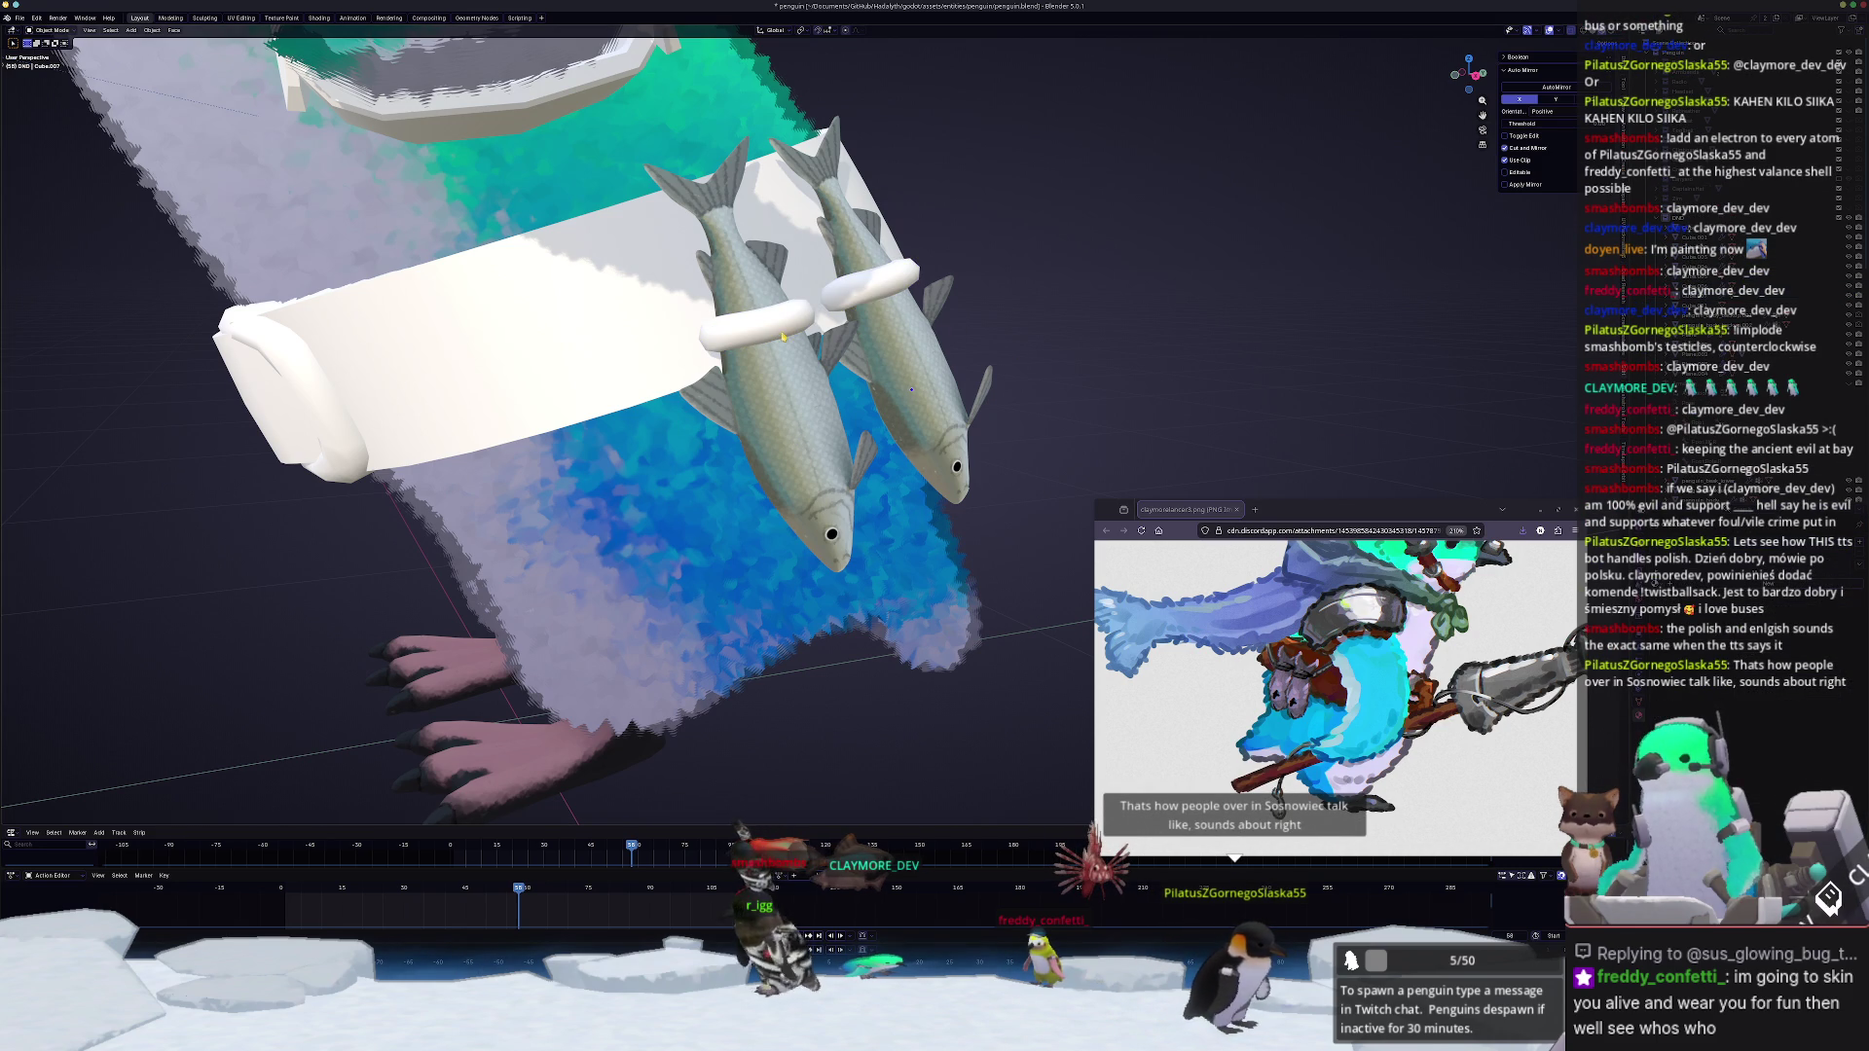
mouse_move(912, 389)
middle_mouse_down()
mouse_move(857, 452)
mouse_move(892, 477)
mouse_move(743, 553)
mouse_move(804, 572)
middle_mouse_up()
key("Tab")
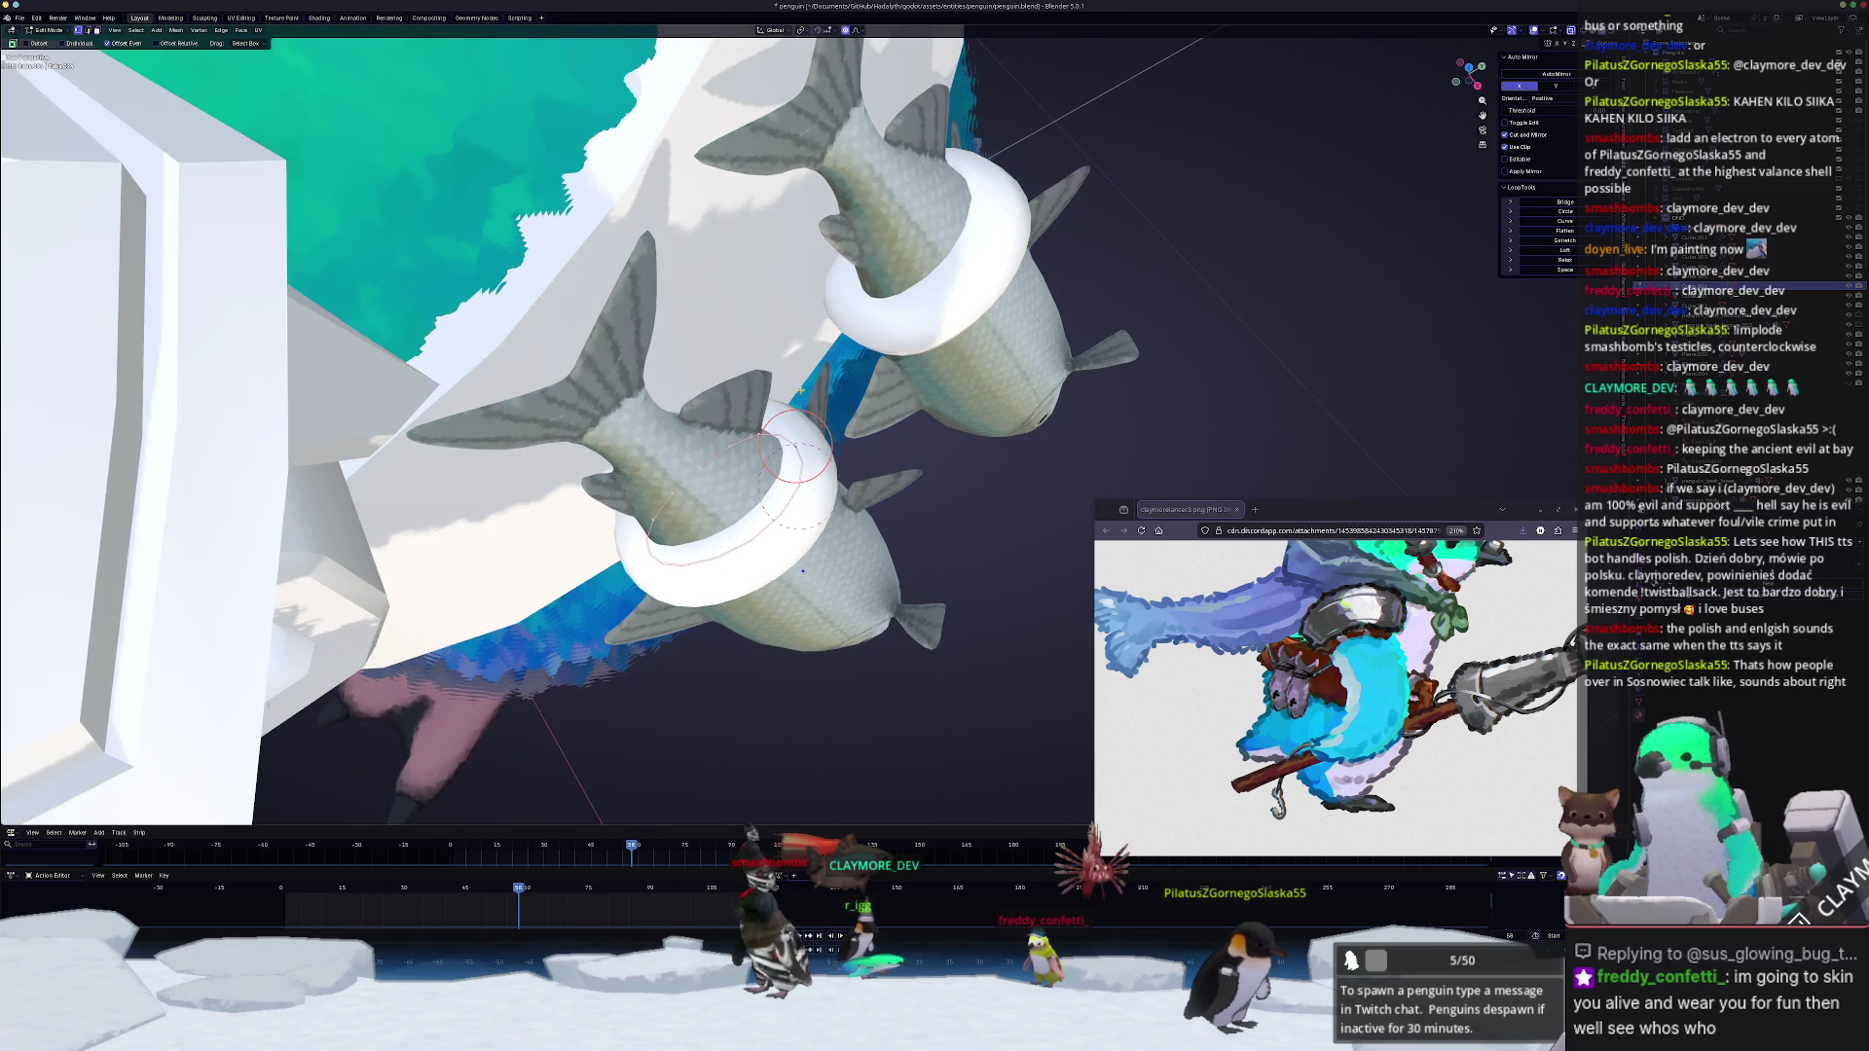
Step: Select both rings, try shrinking them into the fish and cancel, then edit their mesh
key("Tab")
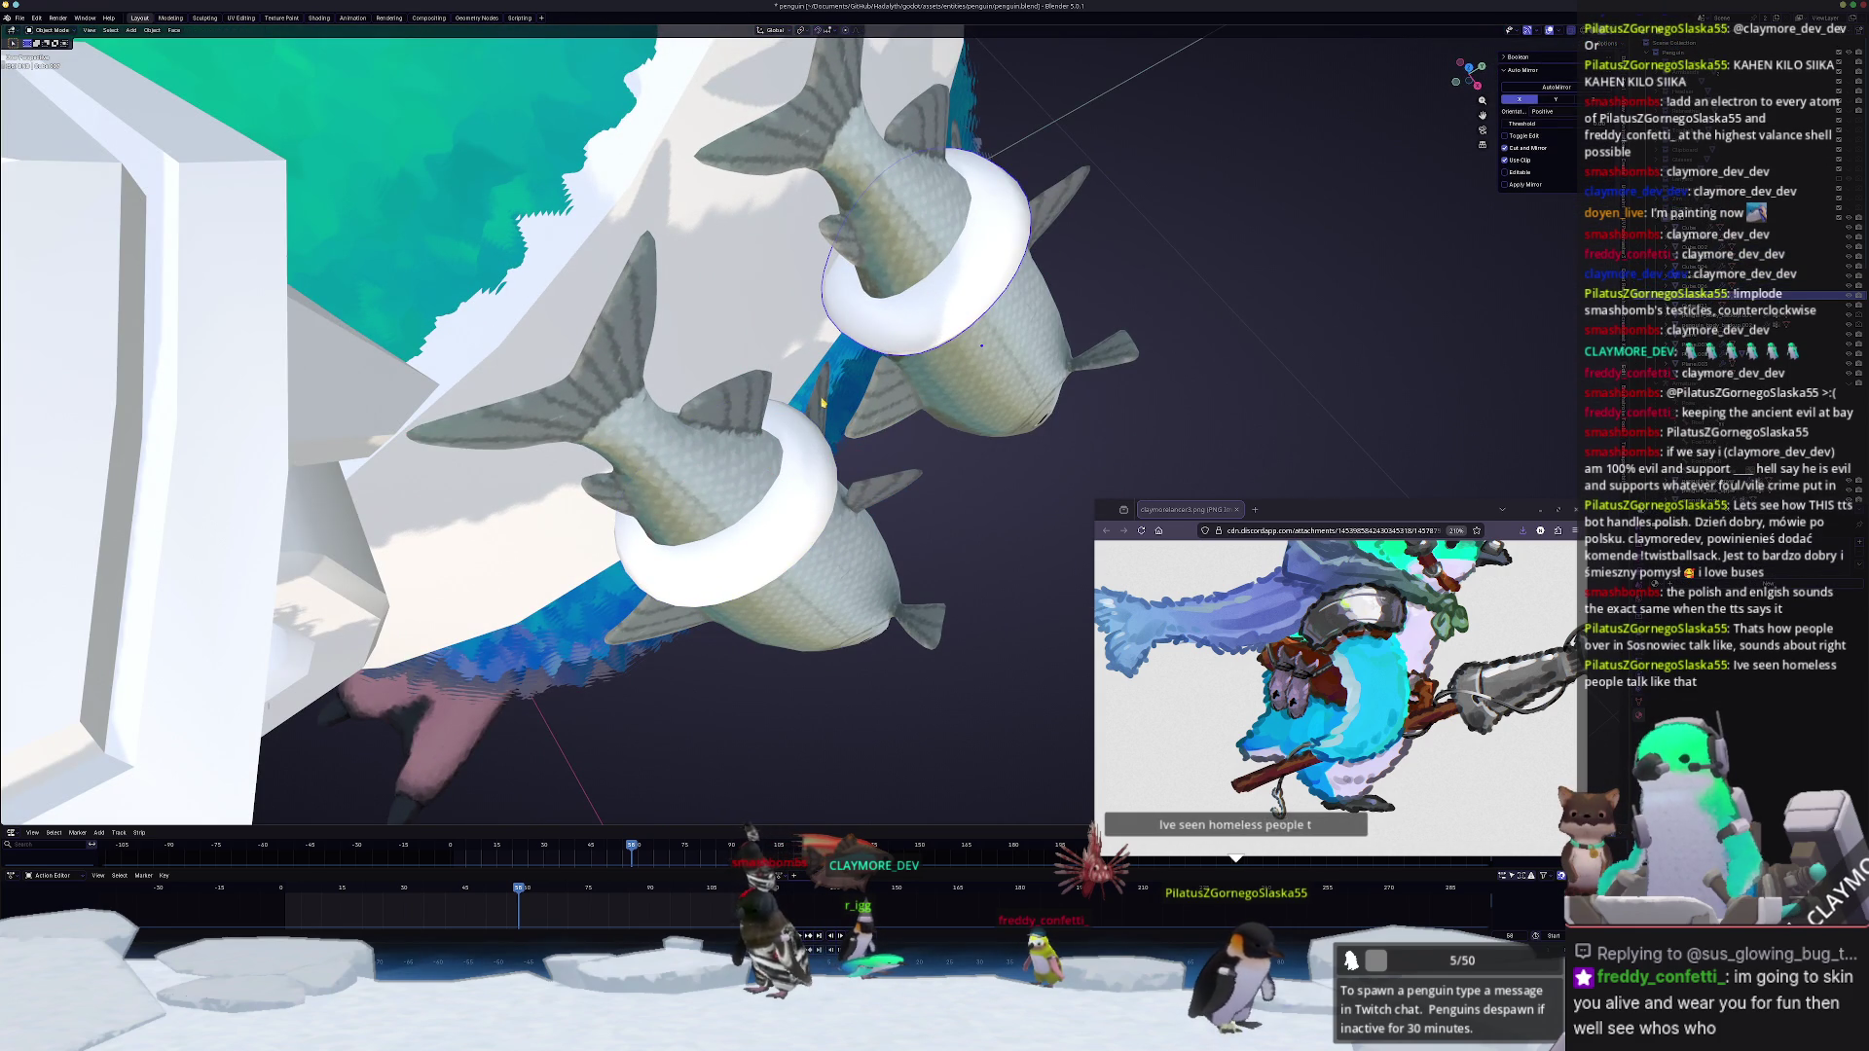
left_click(801, 445)
middle_click_drag(801, 445, 808, 428)
key("s")
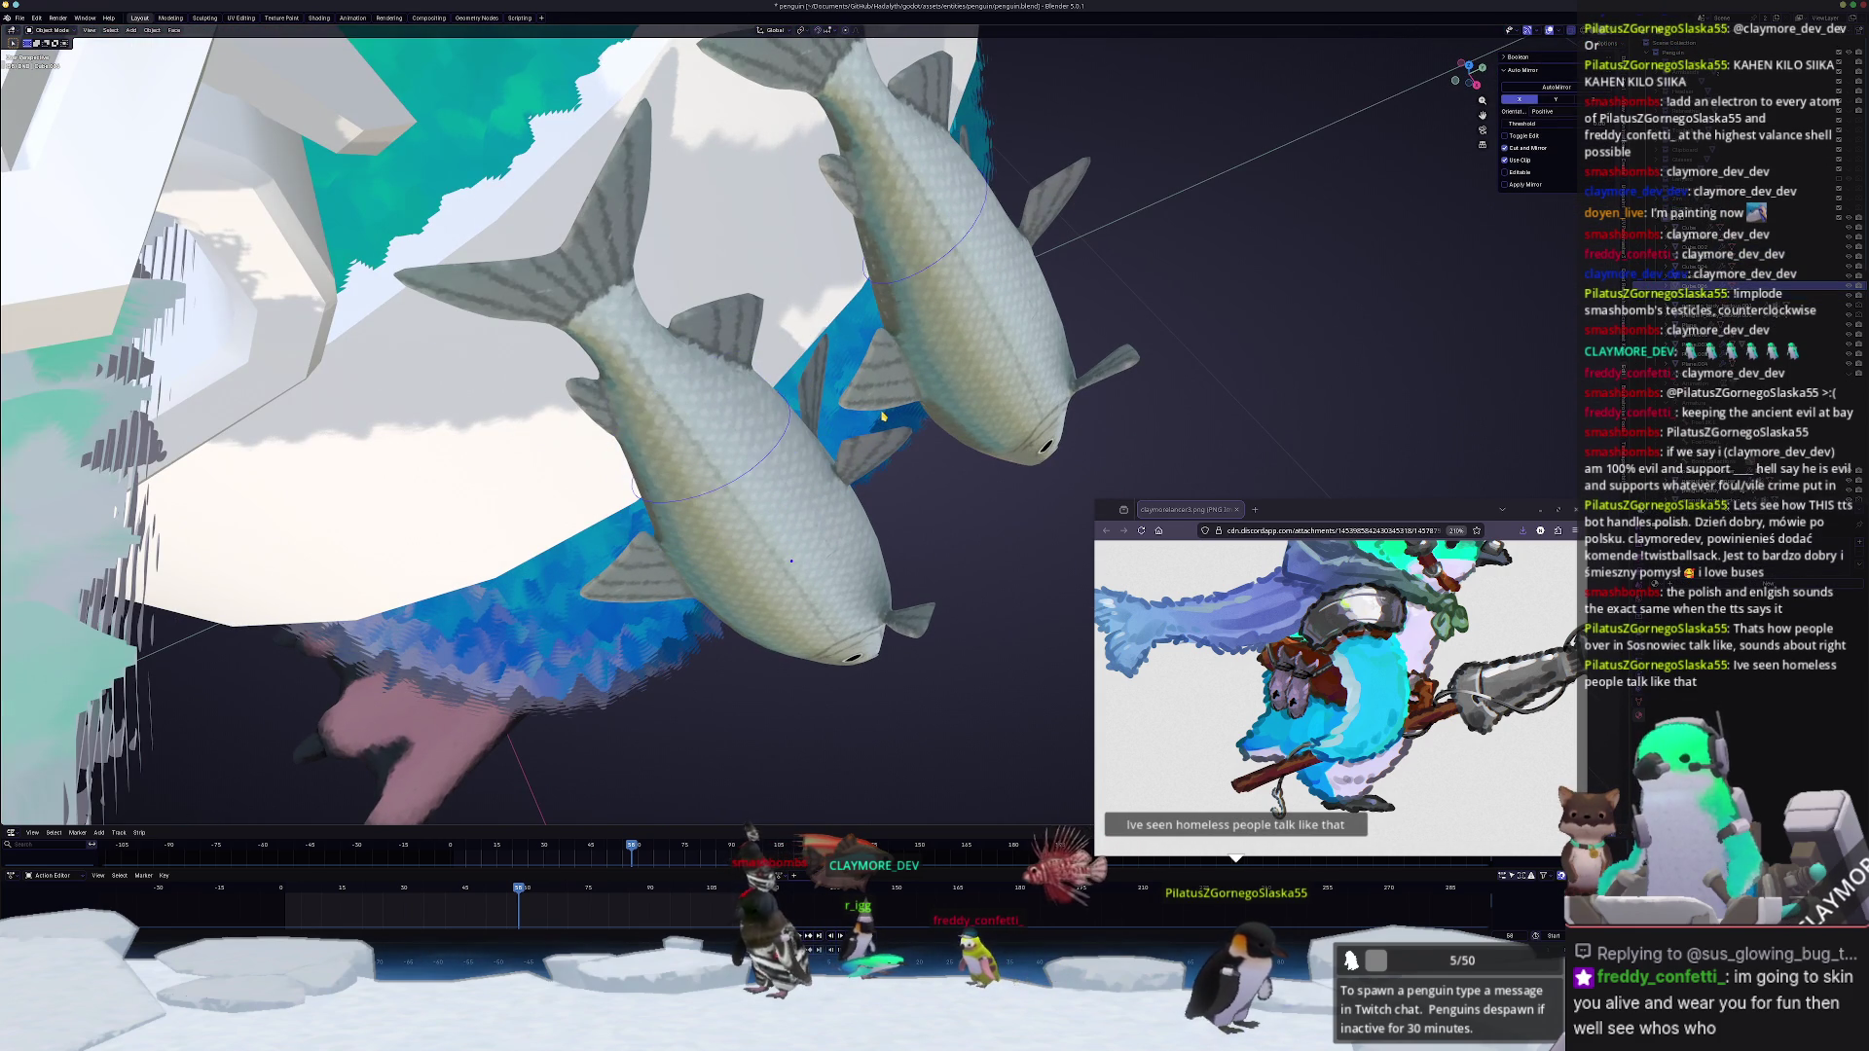
key("Escape")
key("Tab")
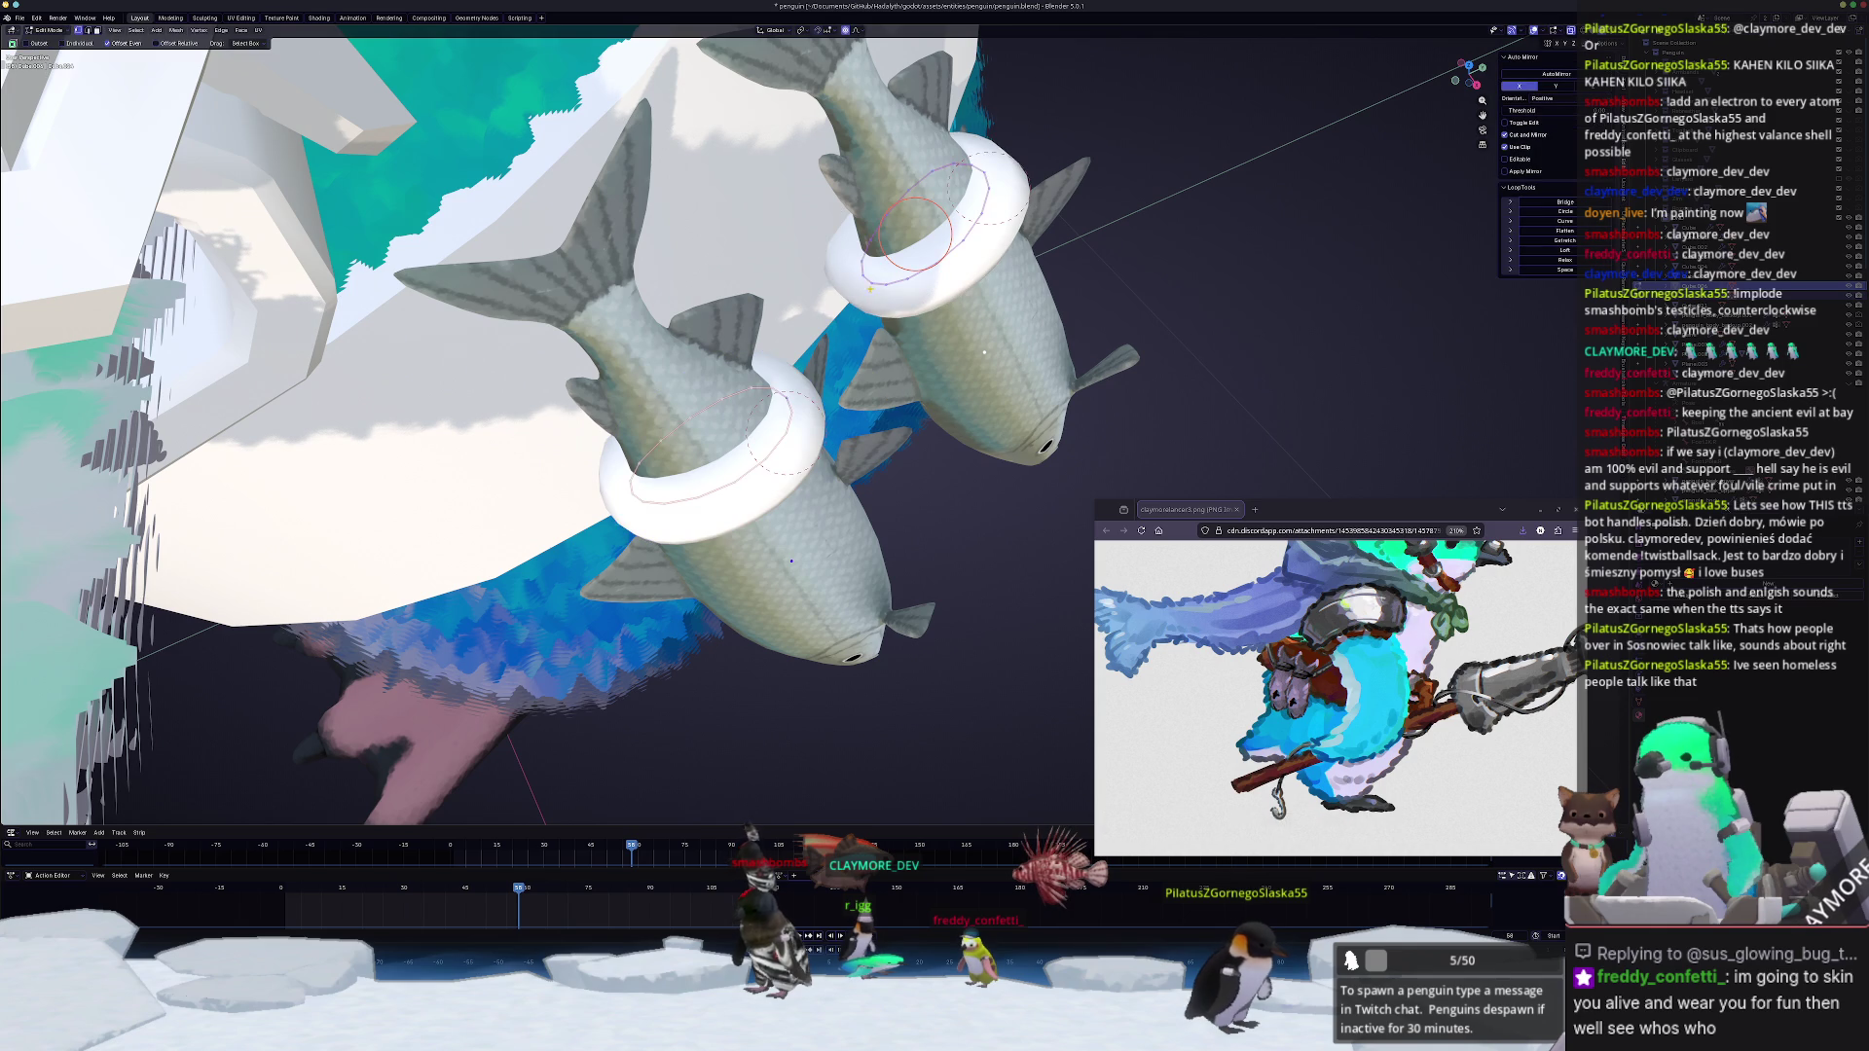
middle_click_drag(800, 444, 821, 433)
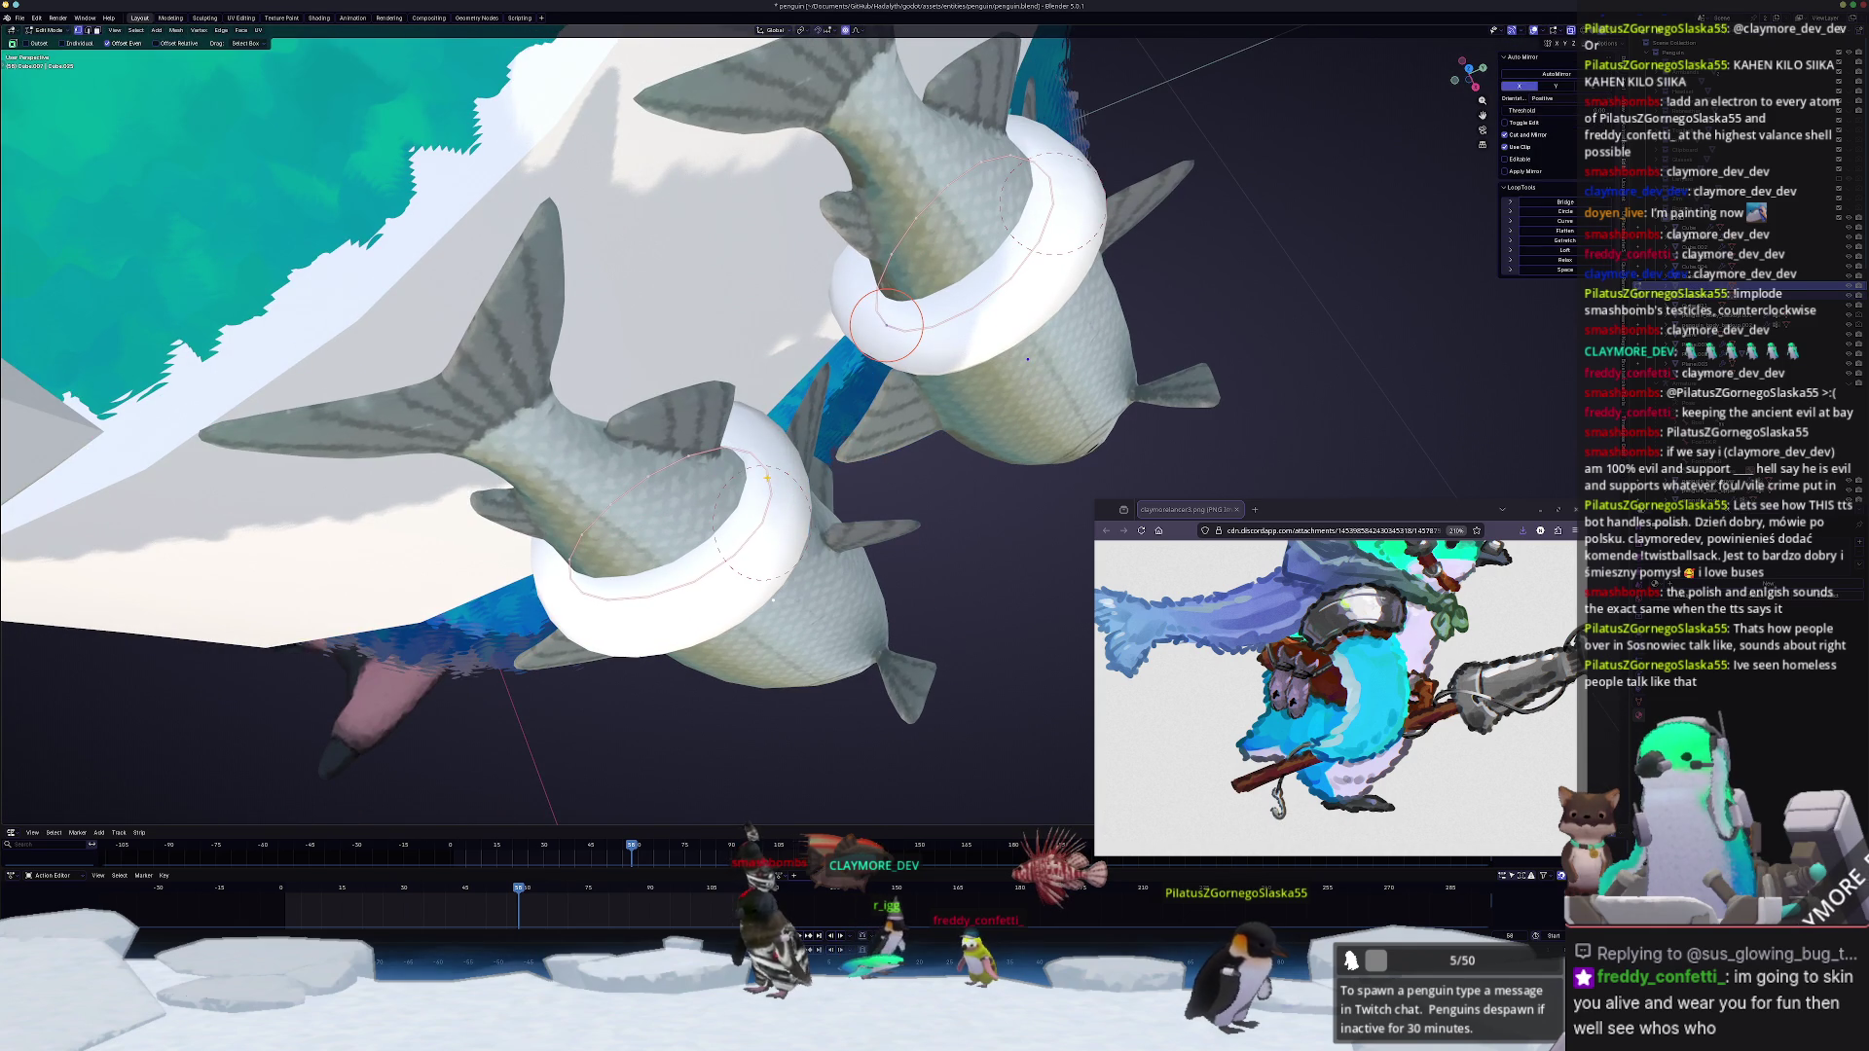
Step: Duplicate the selected ring vertices in place and separate them into a new object
key("shift+d")
right_click(863, 470)
right_click(866, 540)
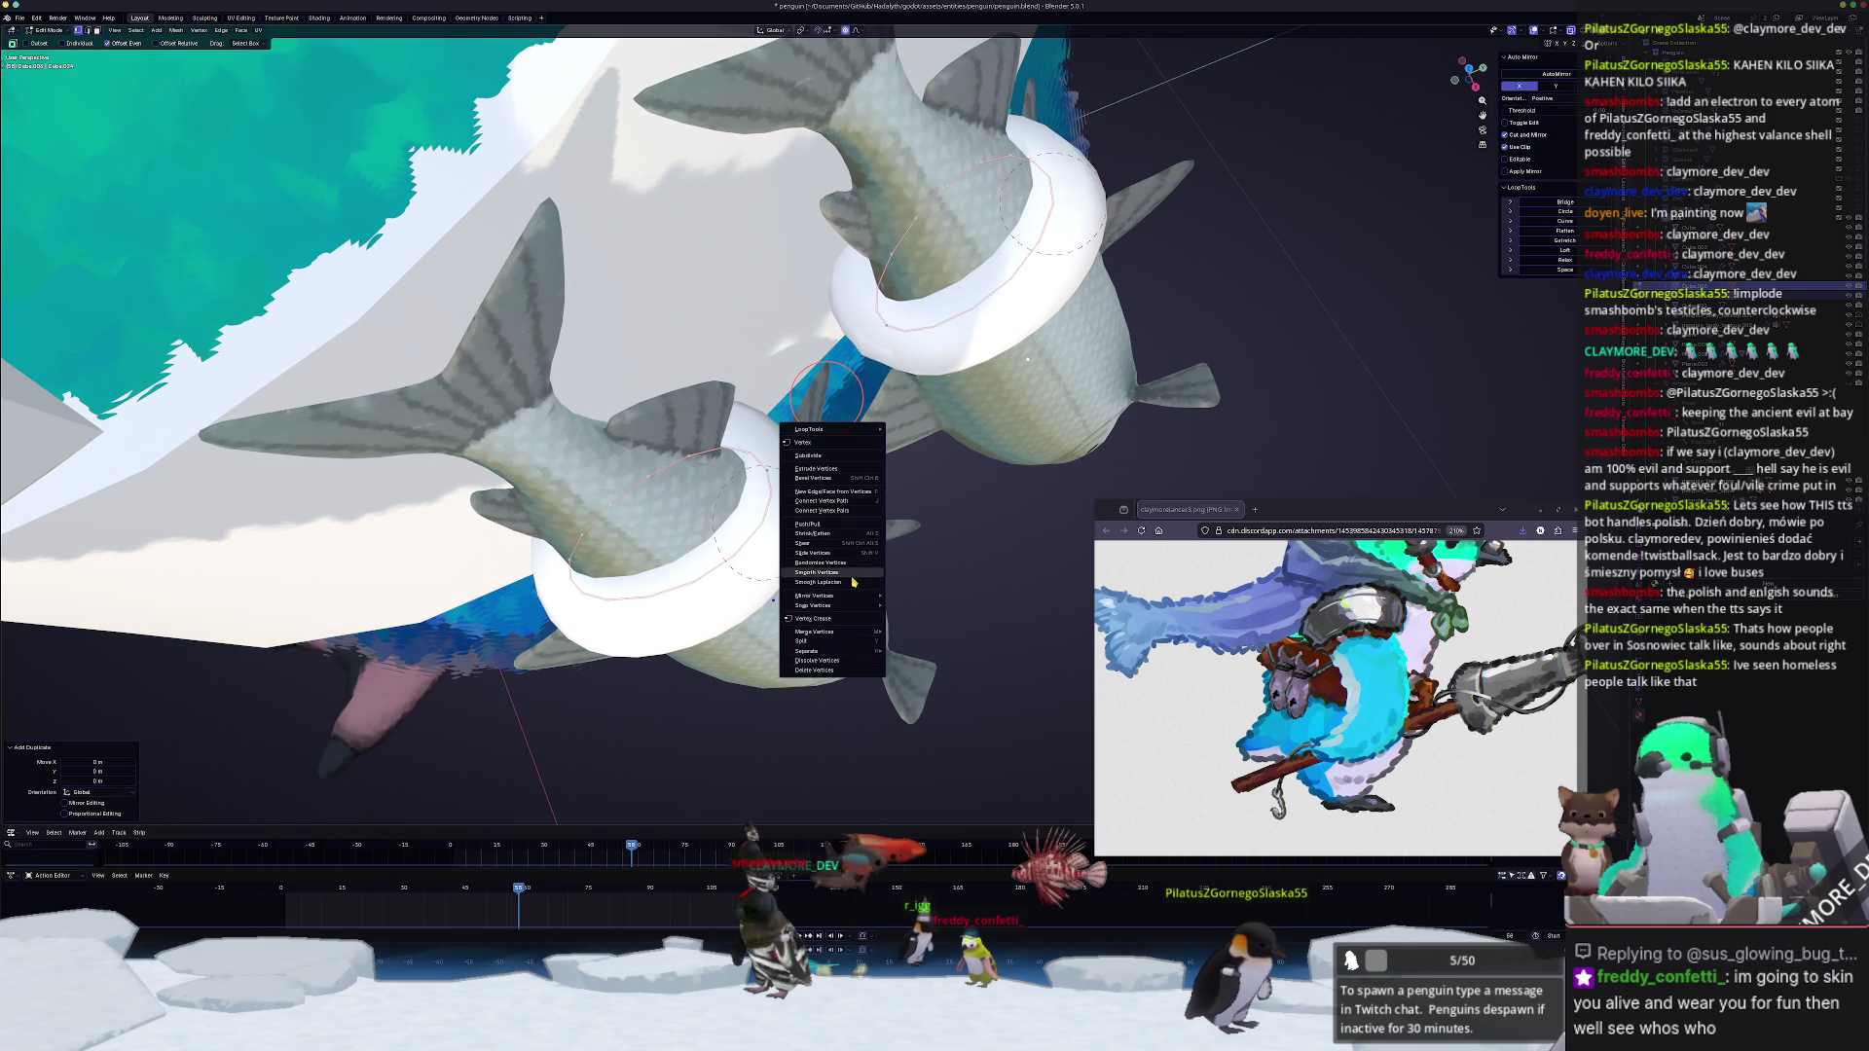
left_click(912, 656)
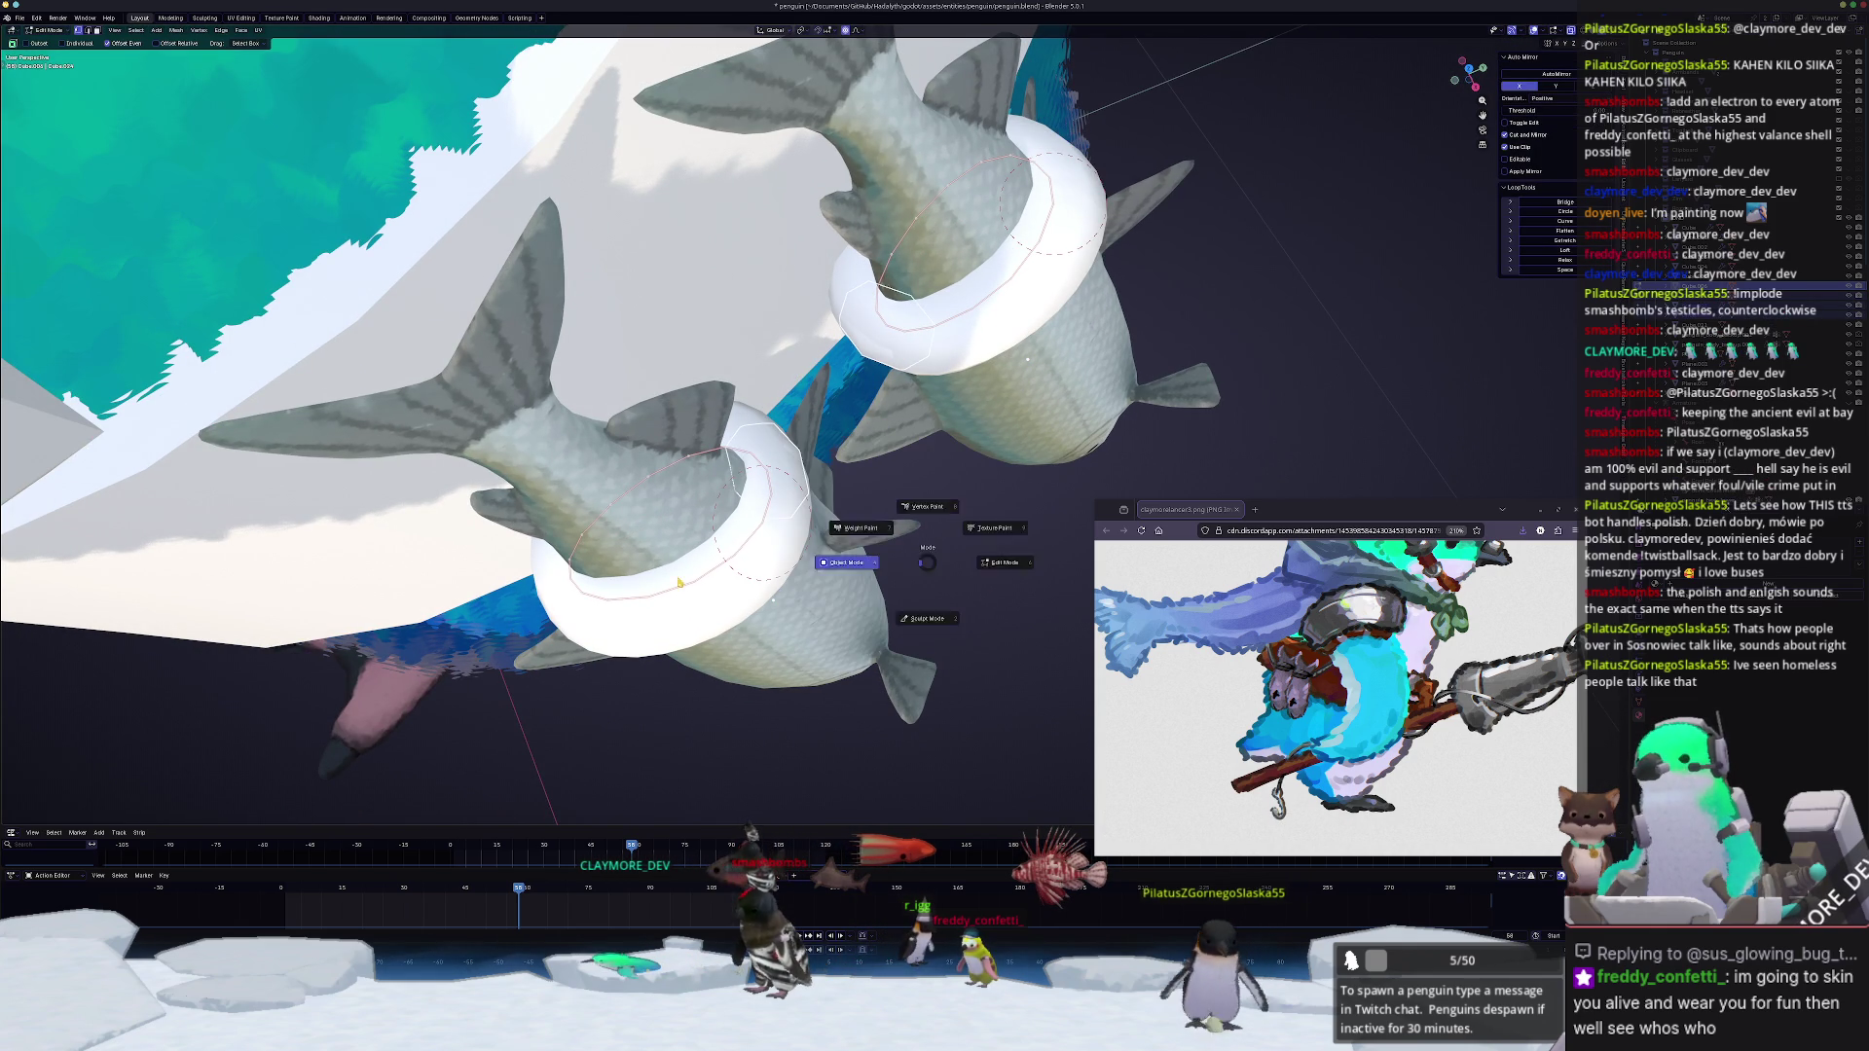
left_click(888, 491)
Step: Select the upper ring around the fish and enter Edit Mode with the fish upright
left_click(399, 396)
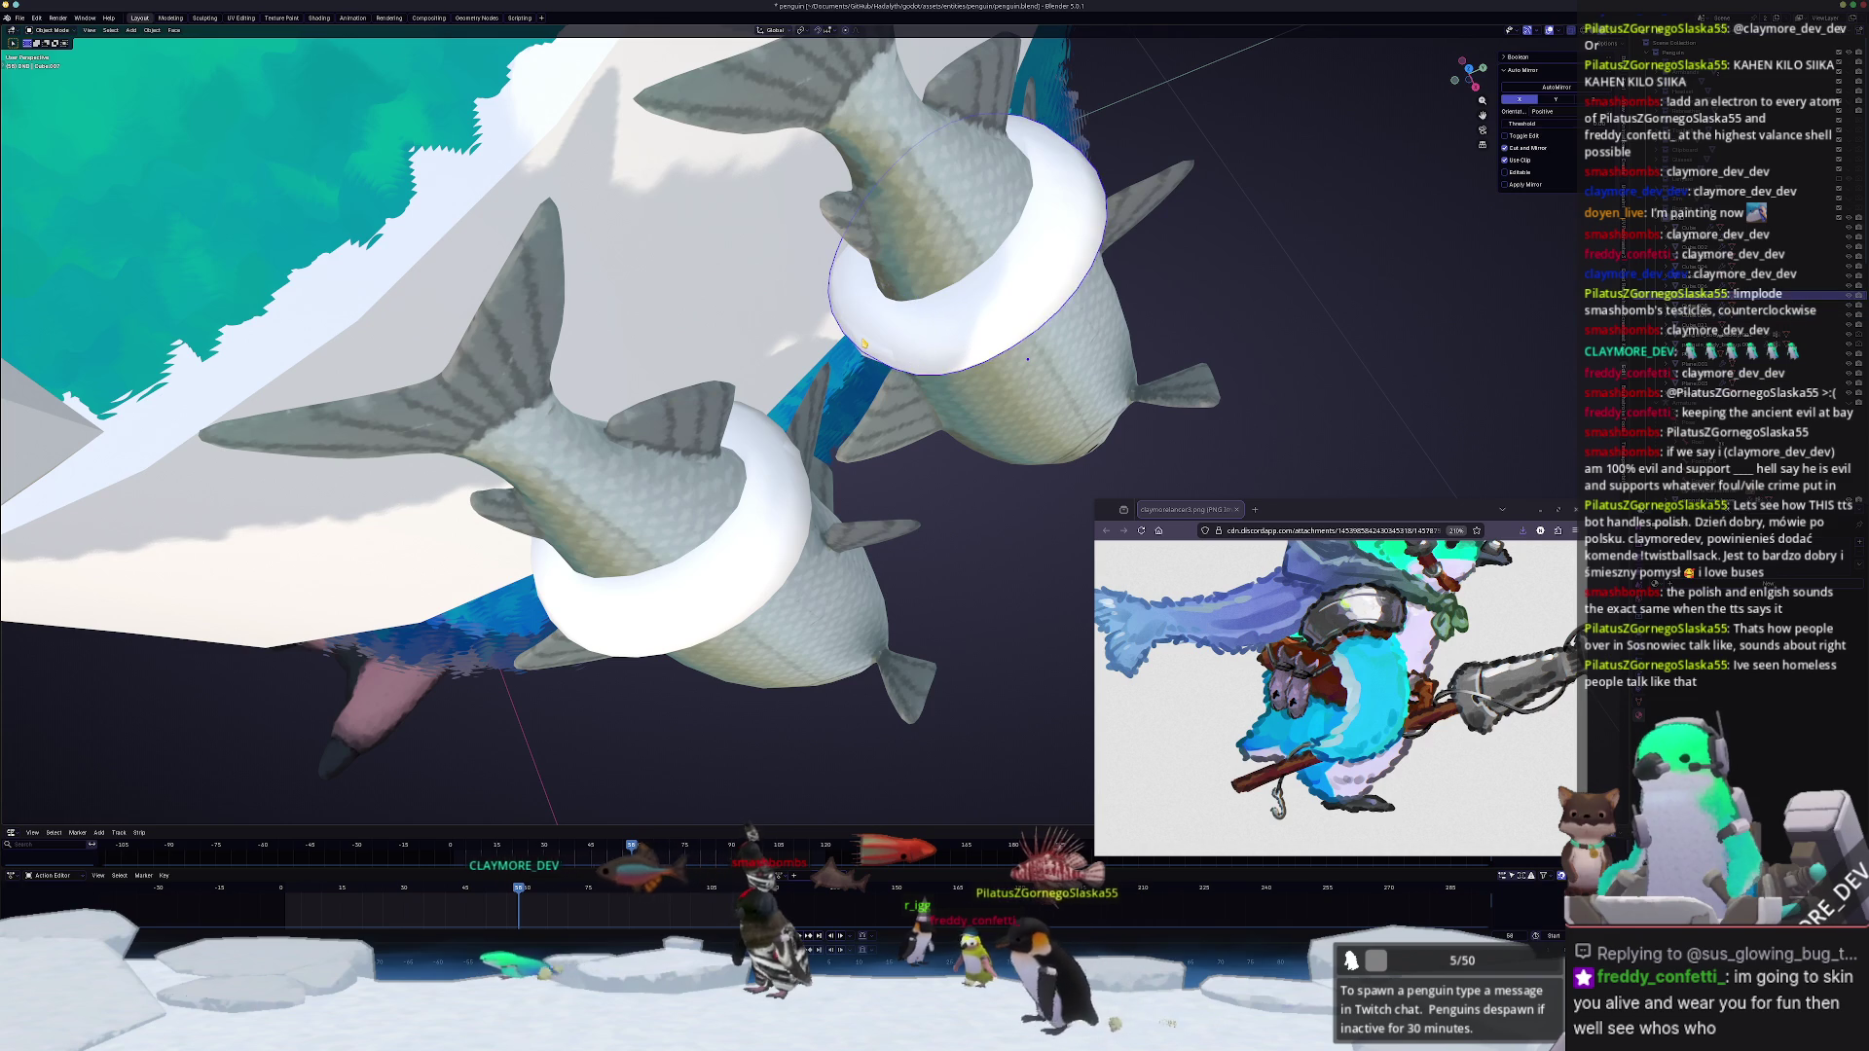
left_click(877, 345)
mouse_move(824, 409)
middle_mouse_down()
mouse_move(834, 356)
mouse_move(711, 453)
middle_mouse_up()
key("Tab")
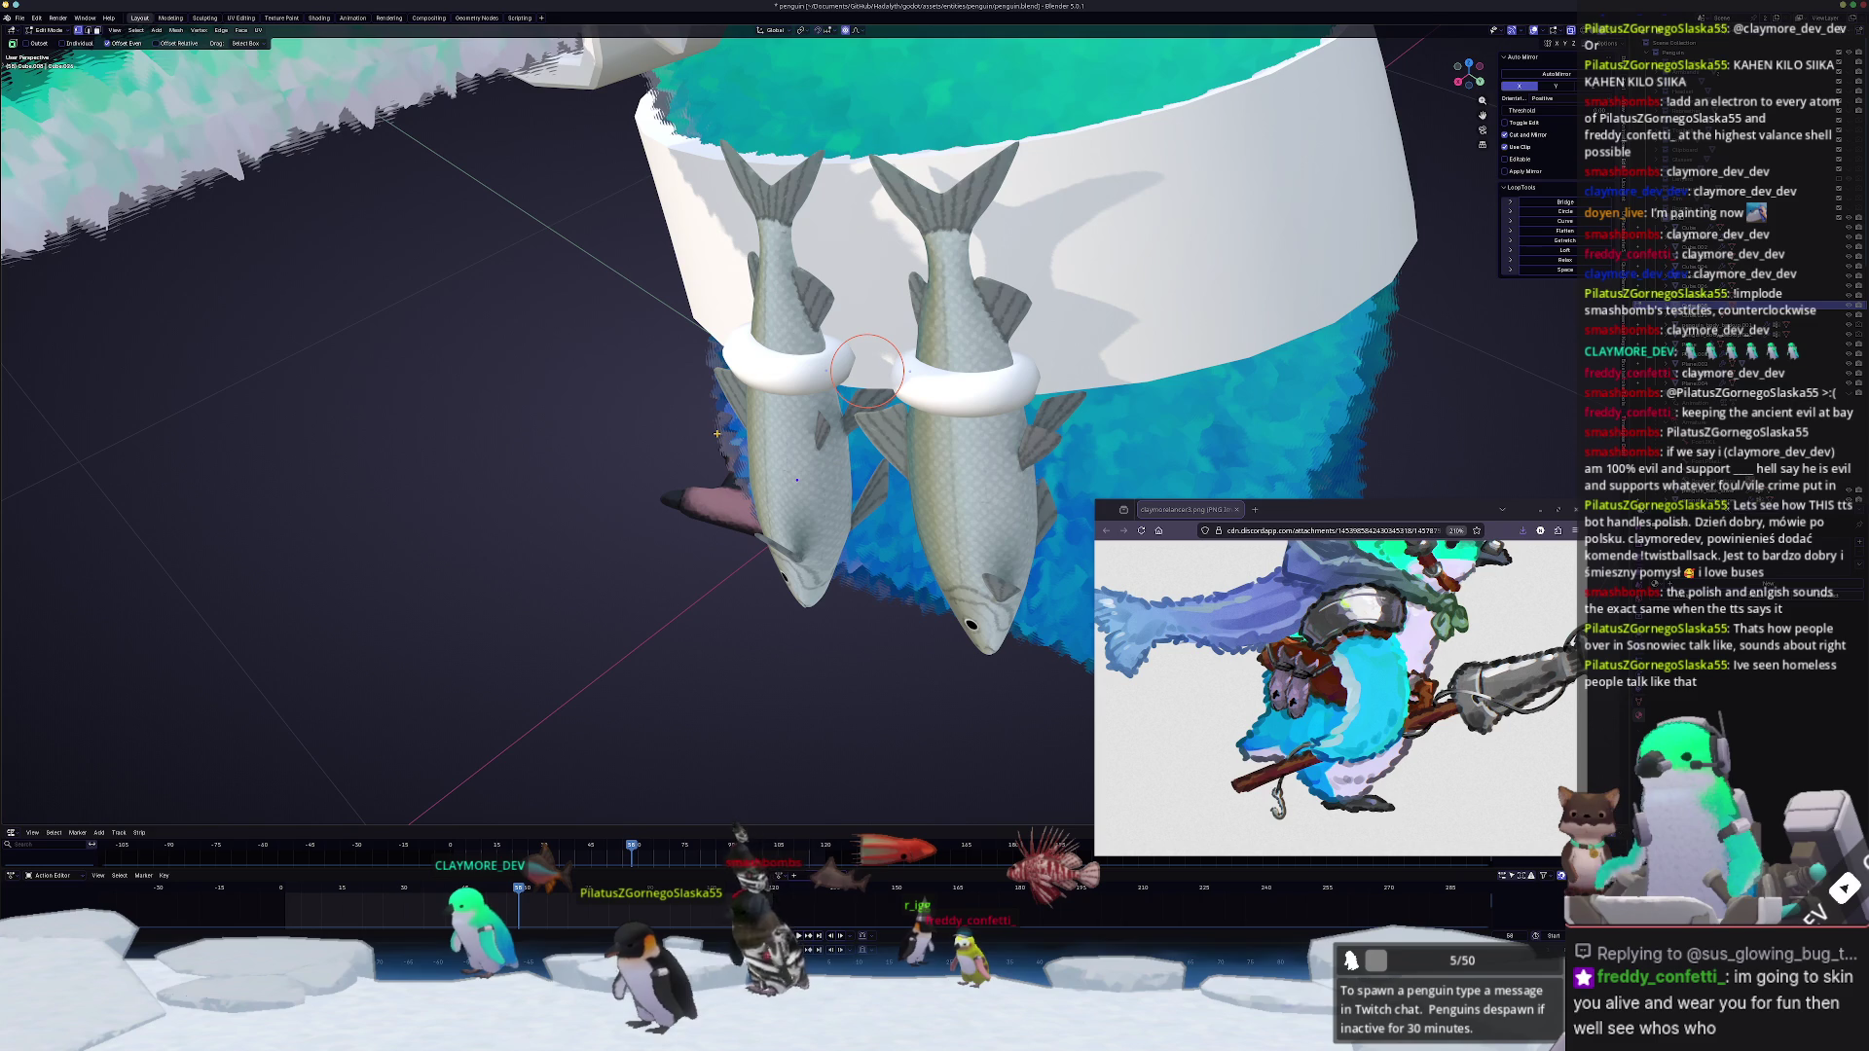
Step: Scale the piece between the two rings twice with falloff into a short connecting bar
key("Tab")
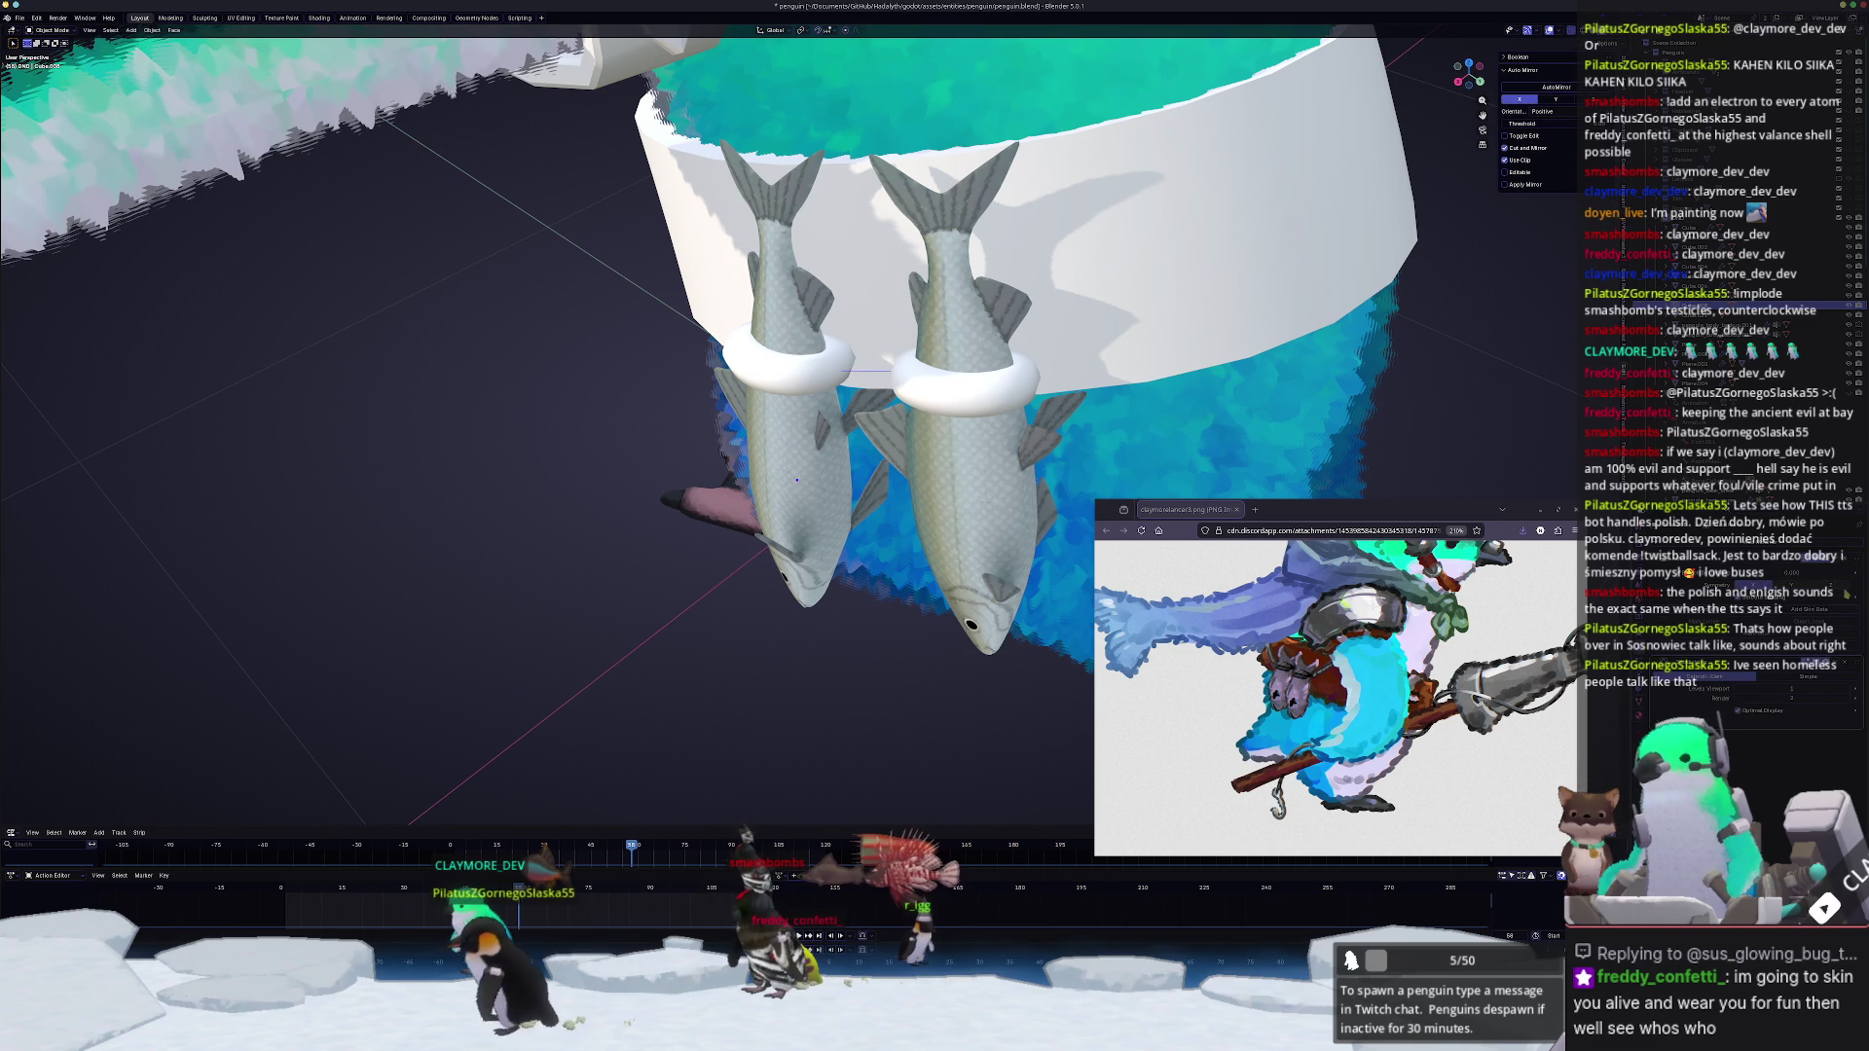
key("Tab")
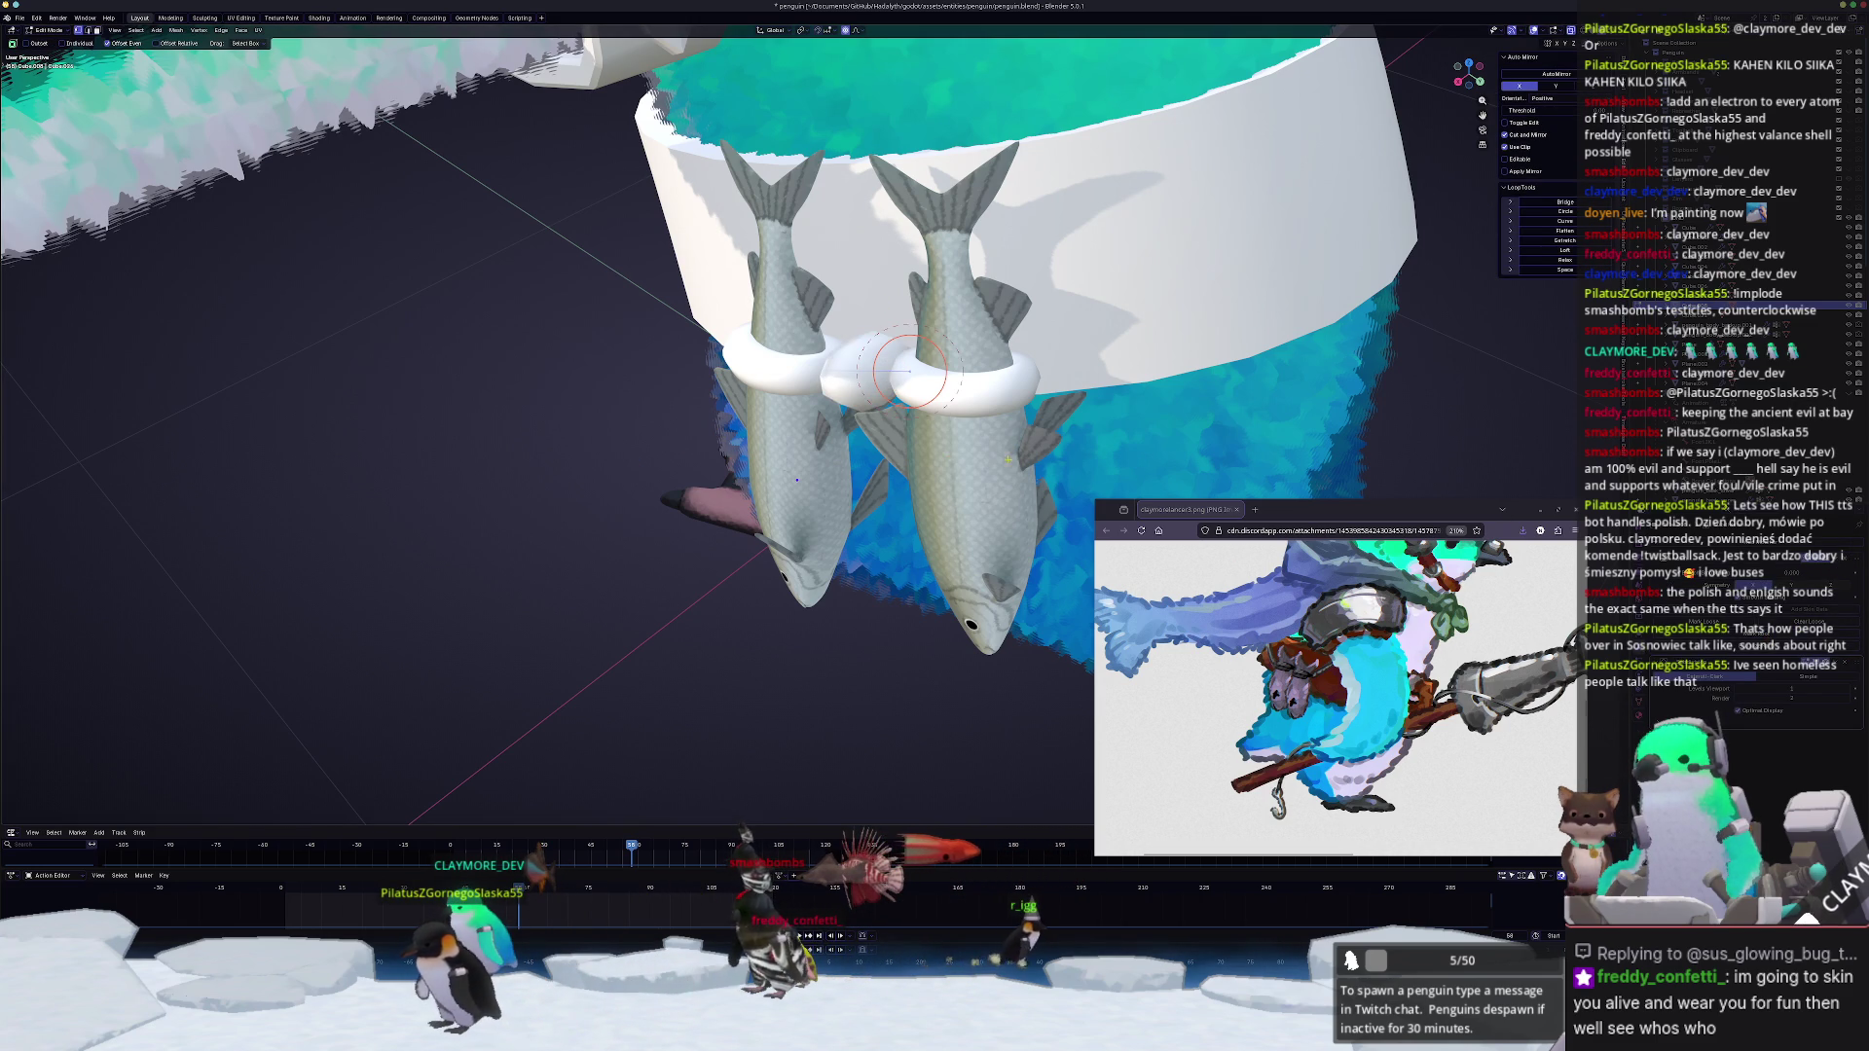
middle_click_drag(1093, 471, 1314, 365)
key("s")
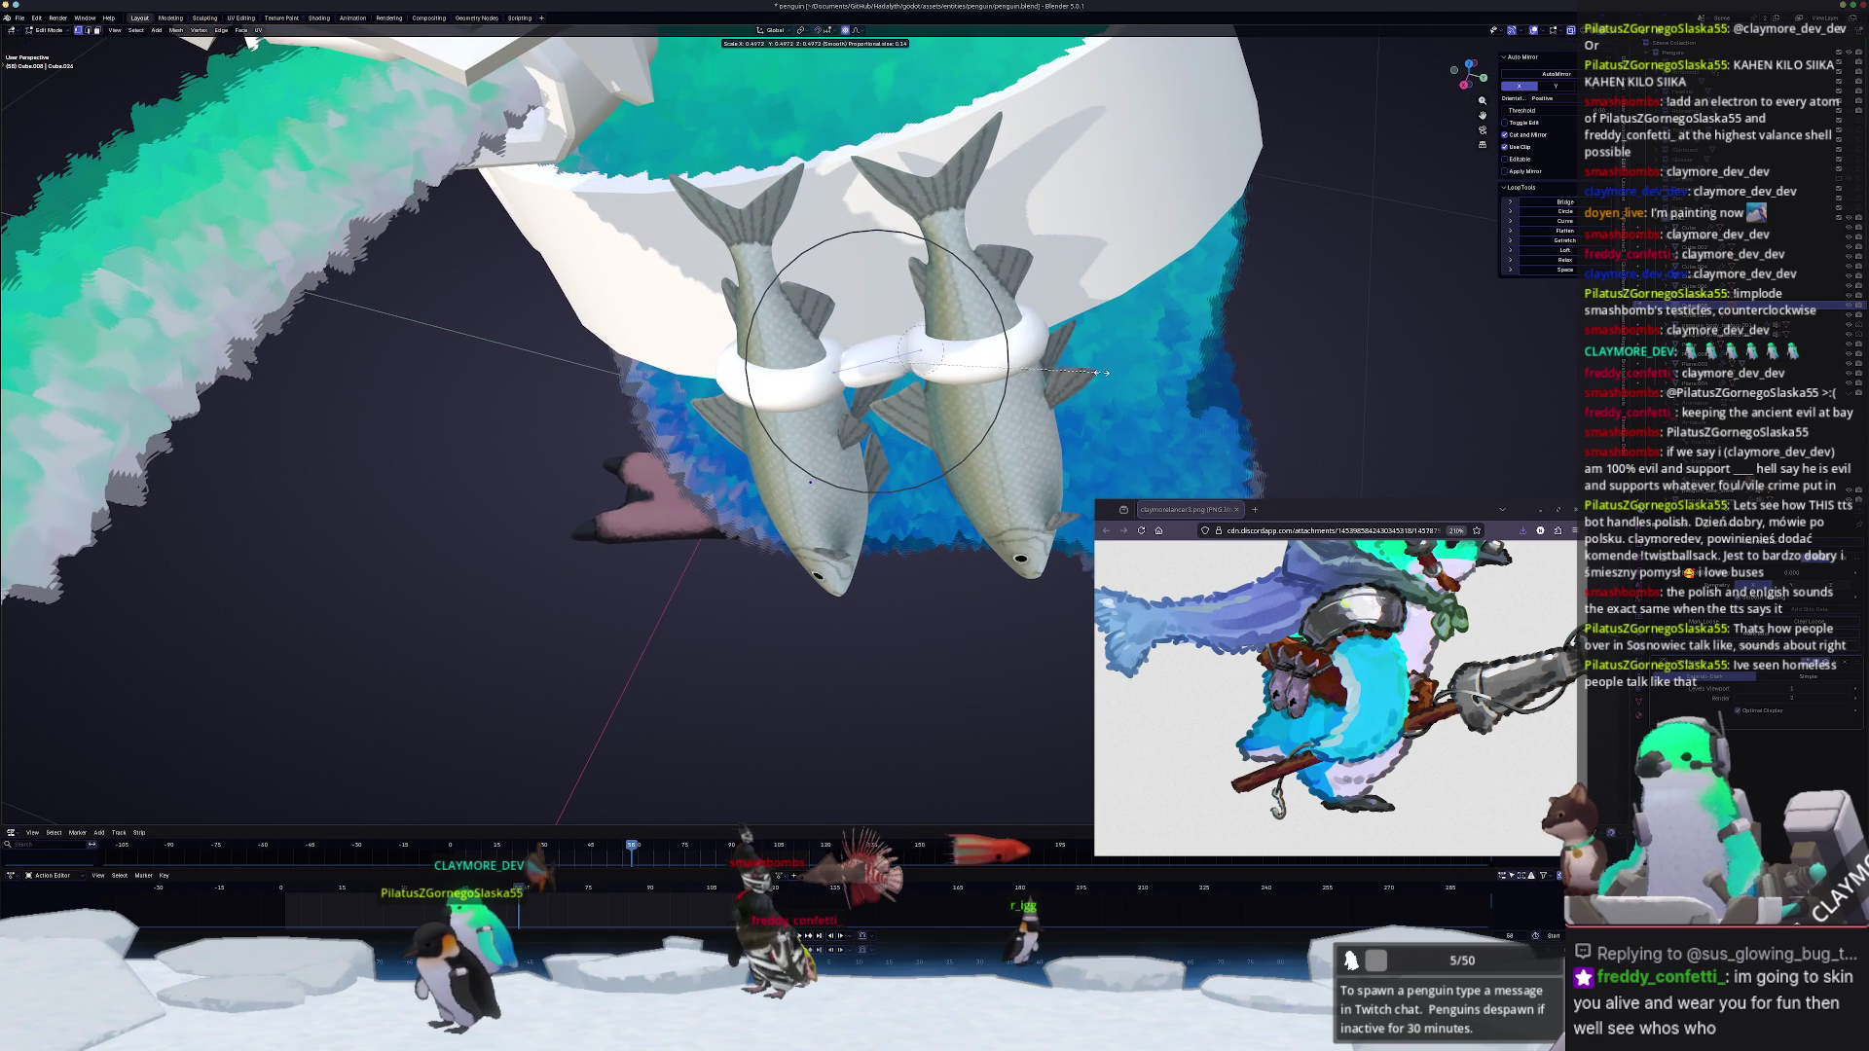
left_click(879, 360)
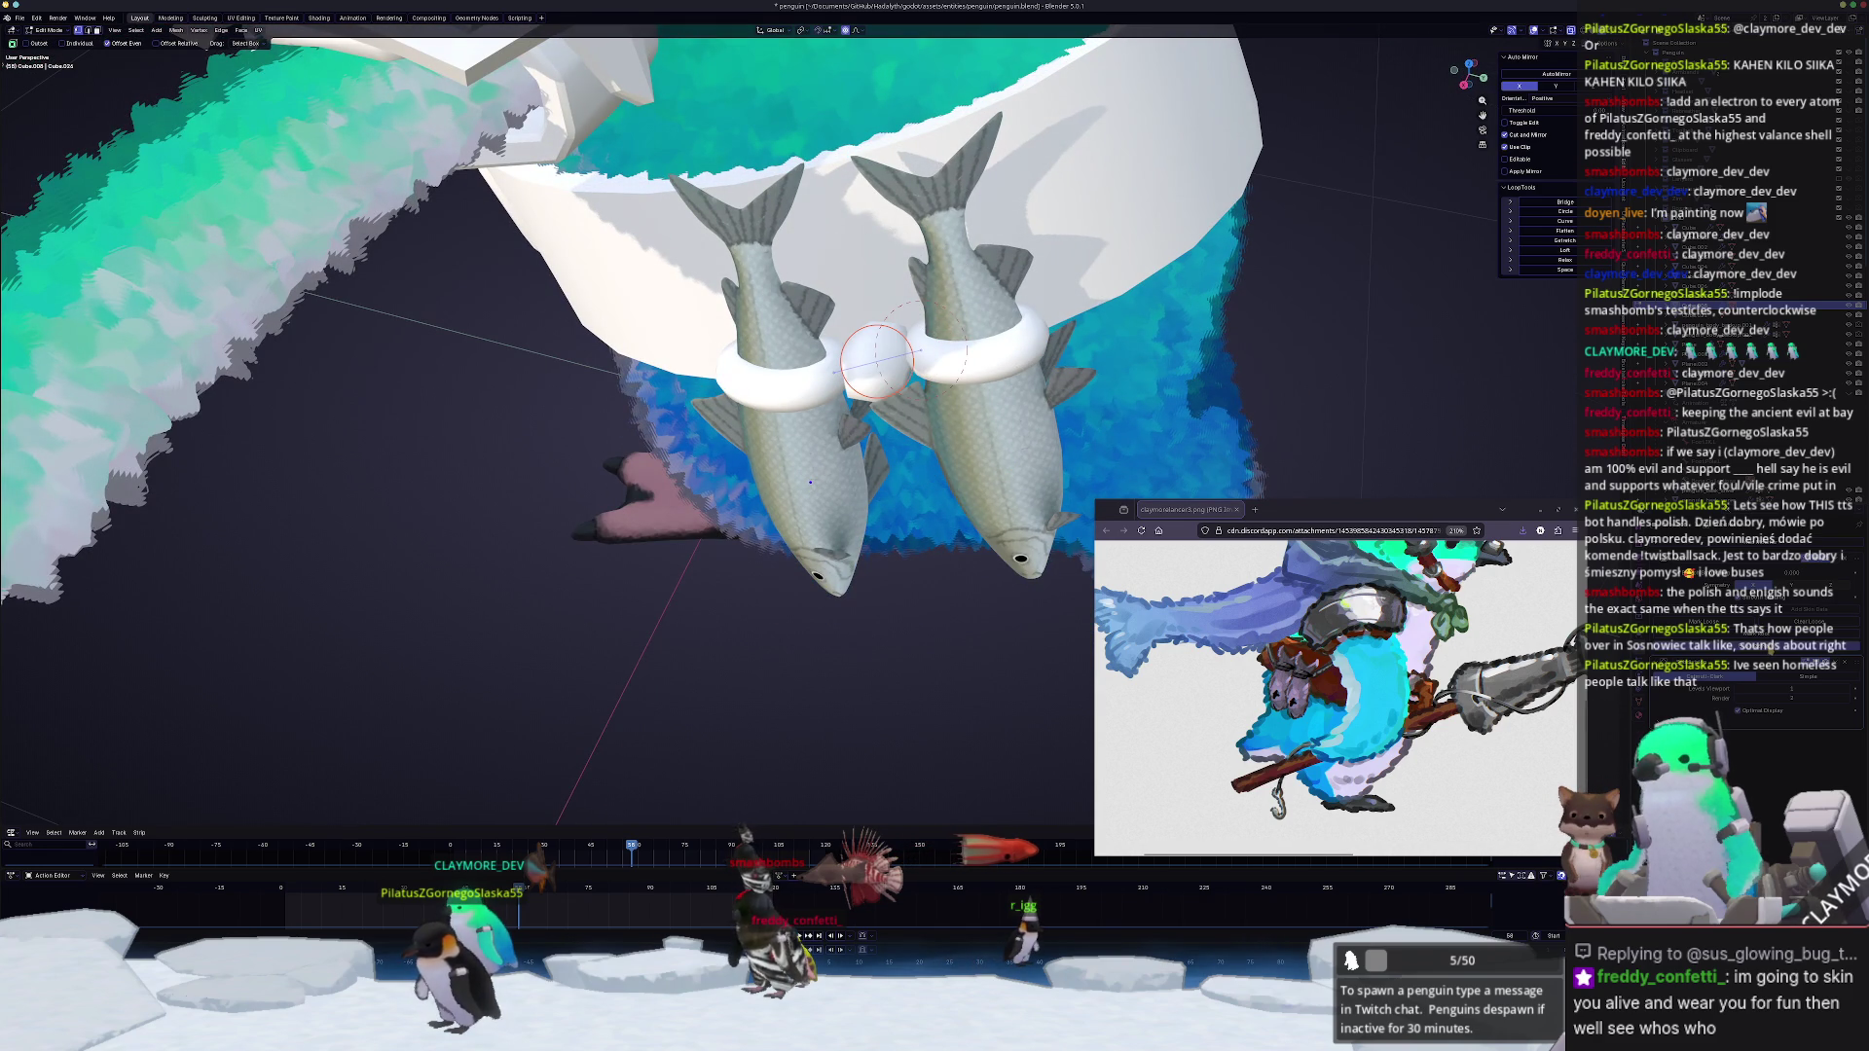
key("s")
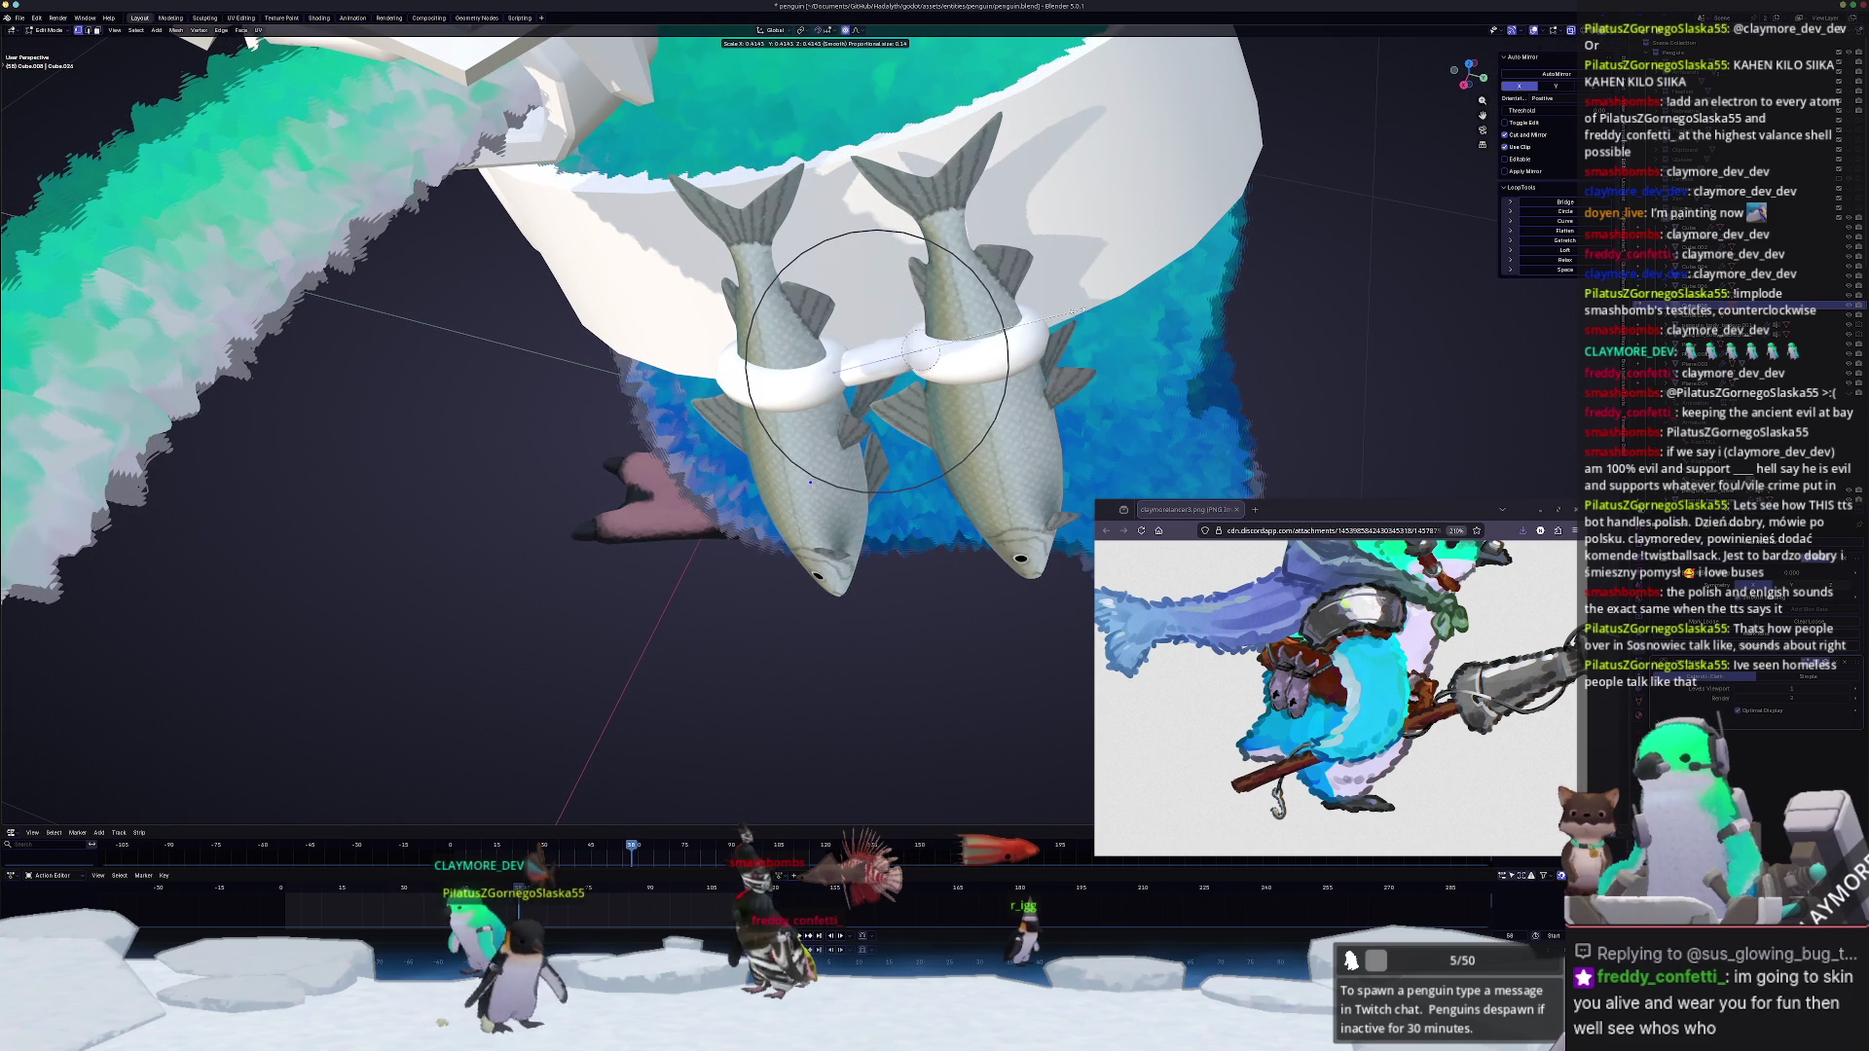
left_click(810, 483)
Step: Start a vertical move of the bar geometry, cancel it, and begin moving the piece in Object Mode
mouse_move(811, 482)
middle_mouse_down()
mouse_move(1097, 313)
mouse_move(1036, 356)
middle_mouse_up()
scroll(1096, 312, "down", 3)
key("g")
key("z")
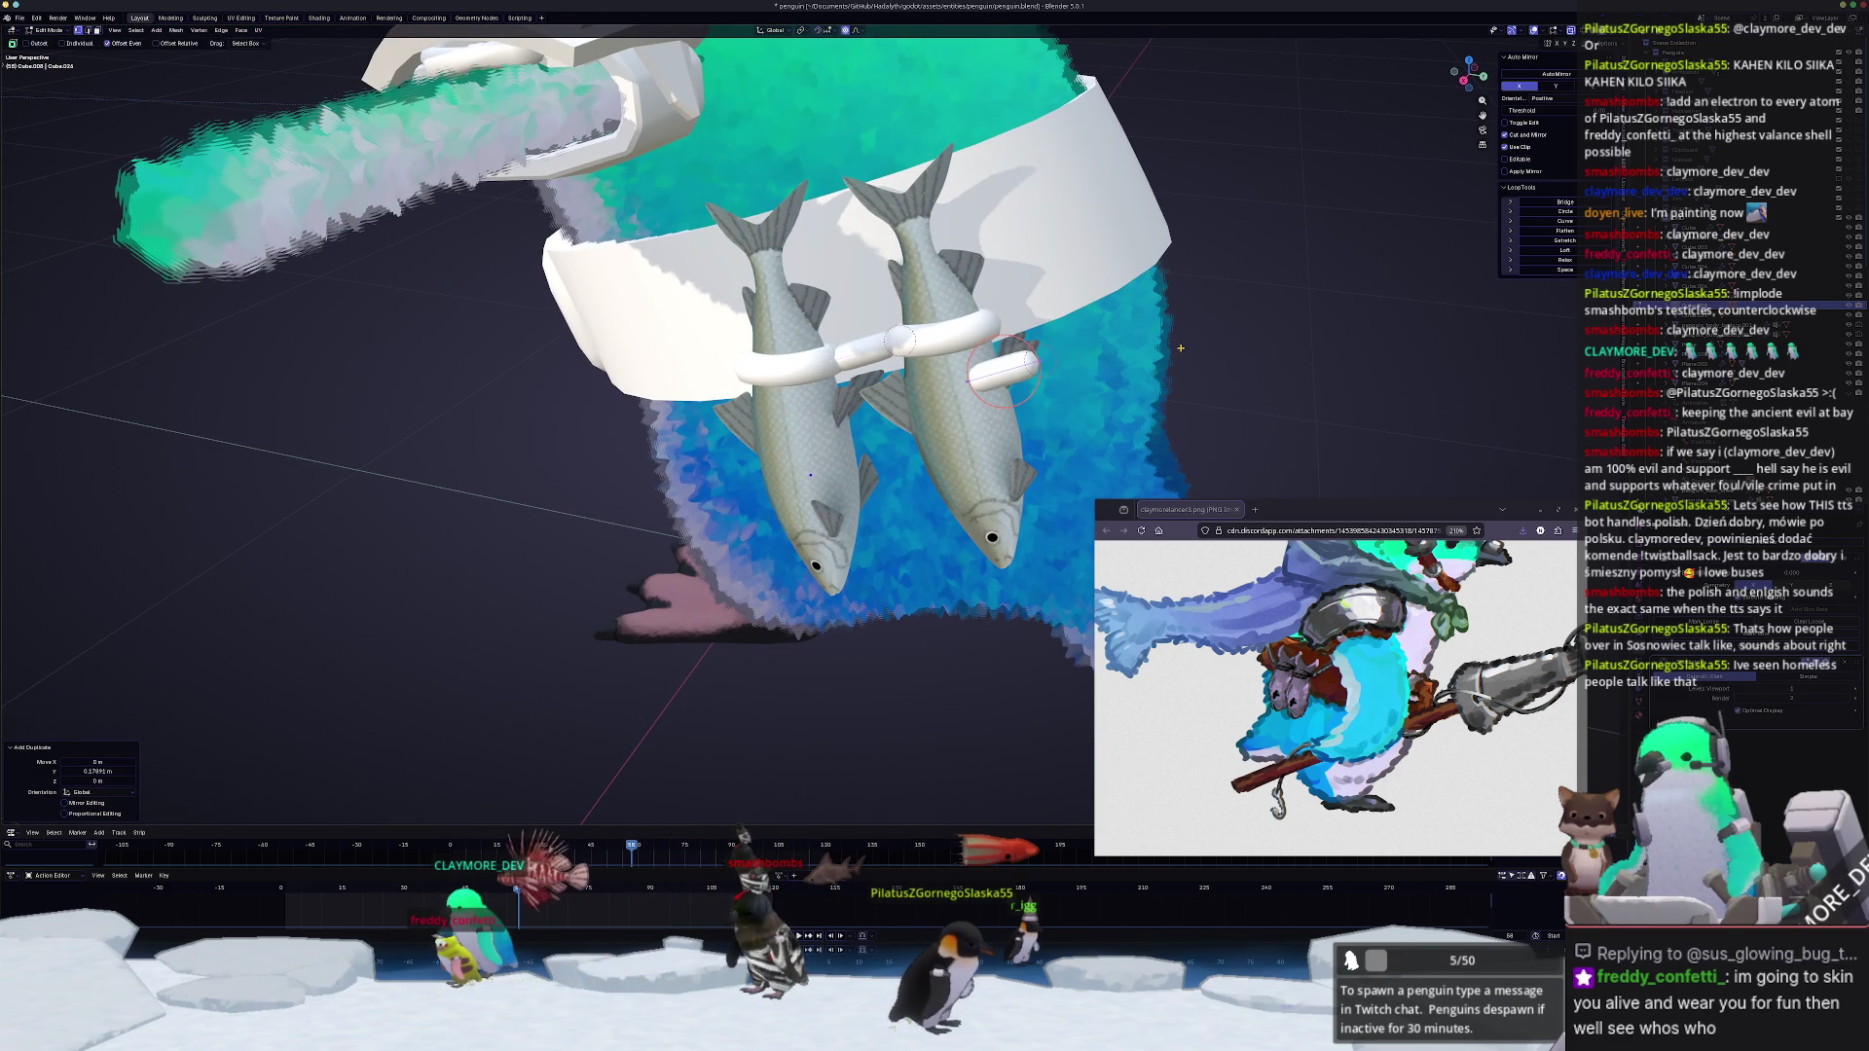
key("Escape")
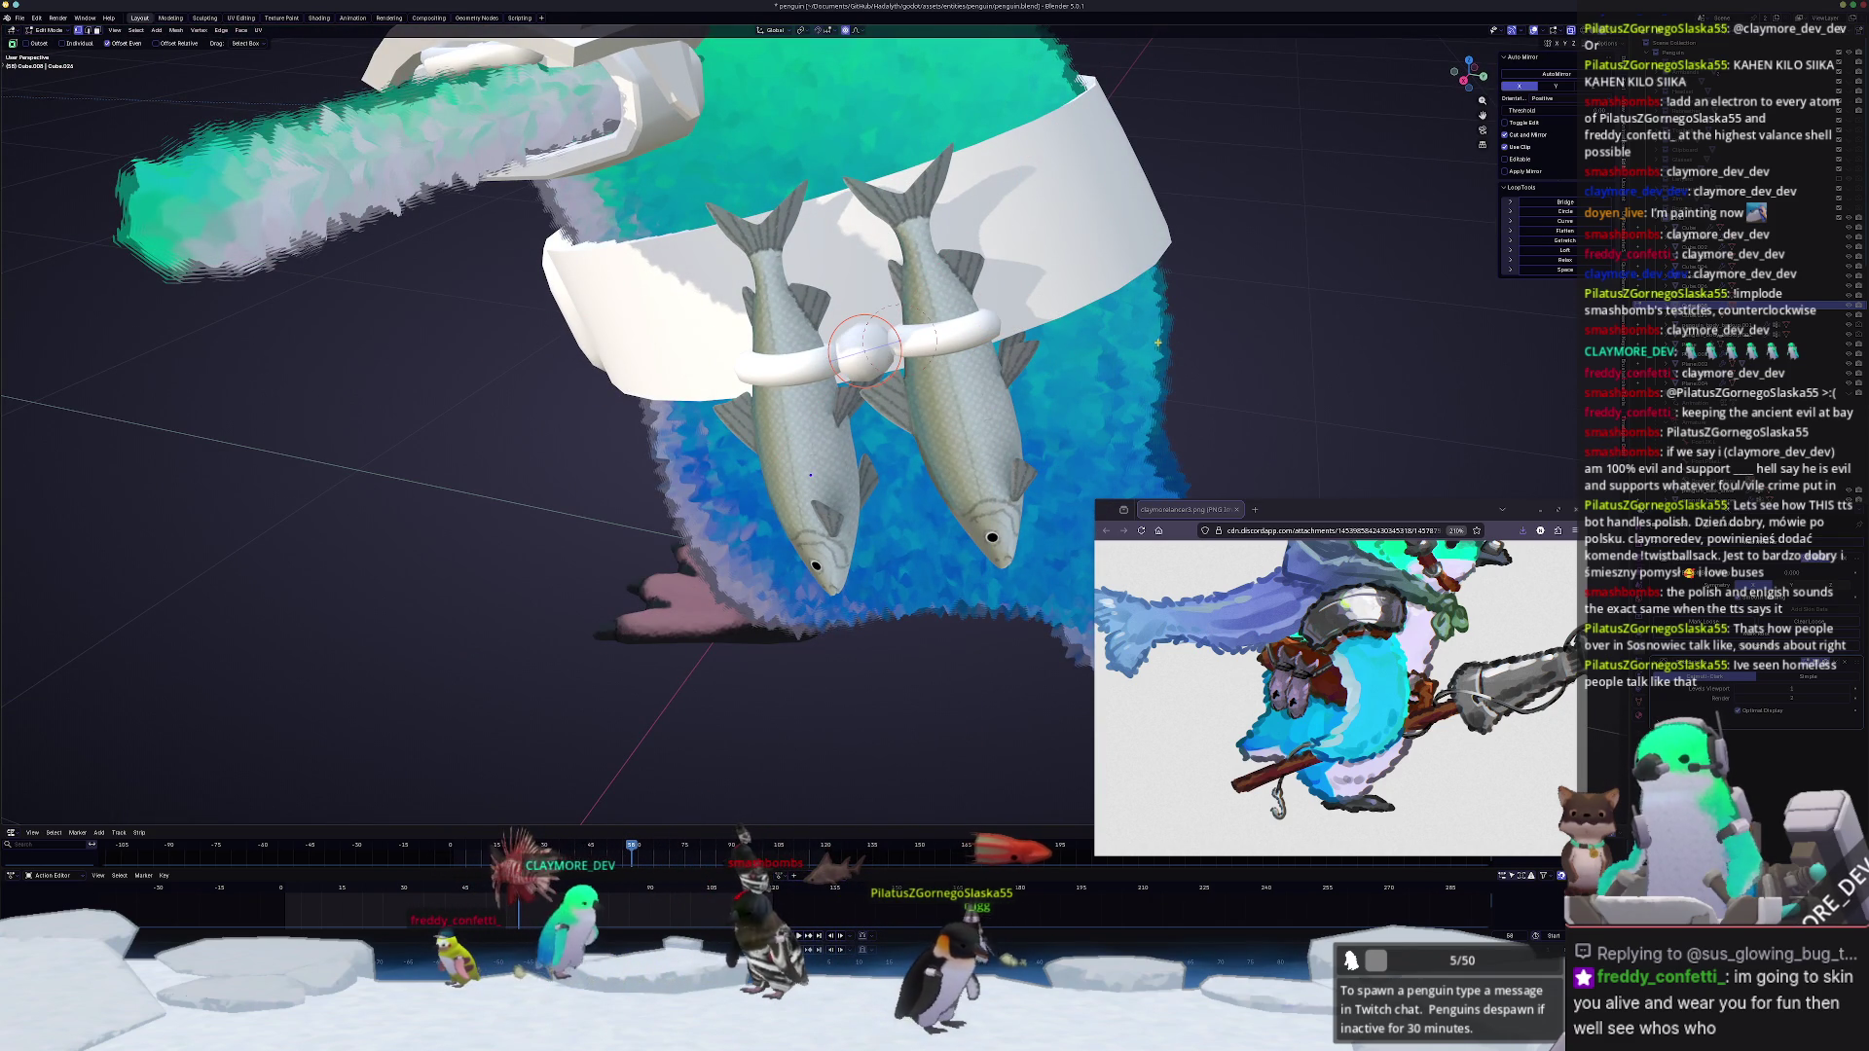
key("Tab")
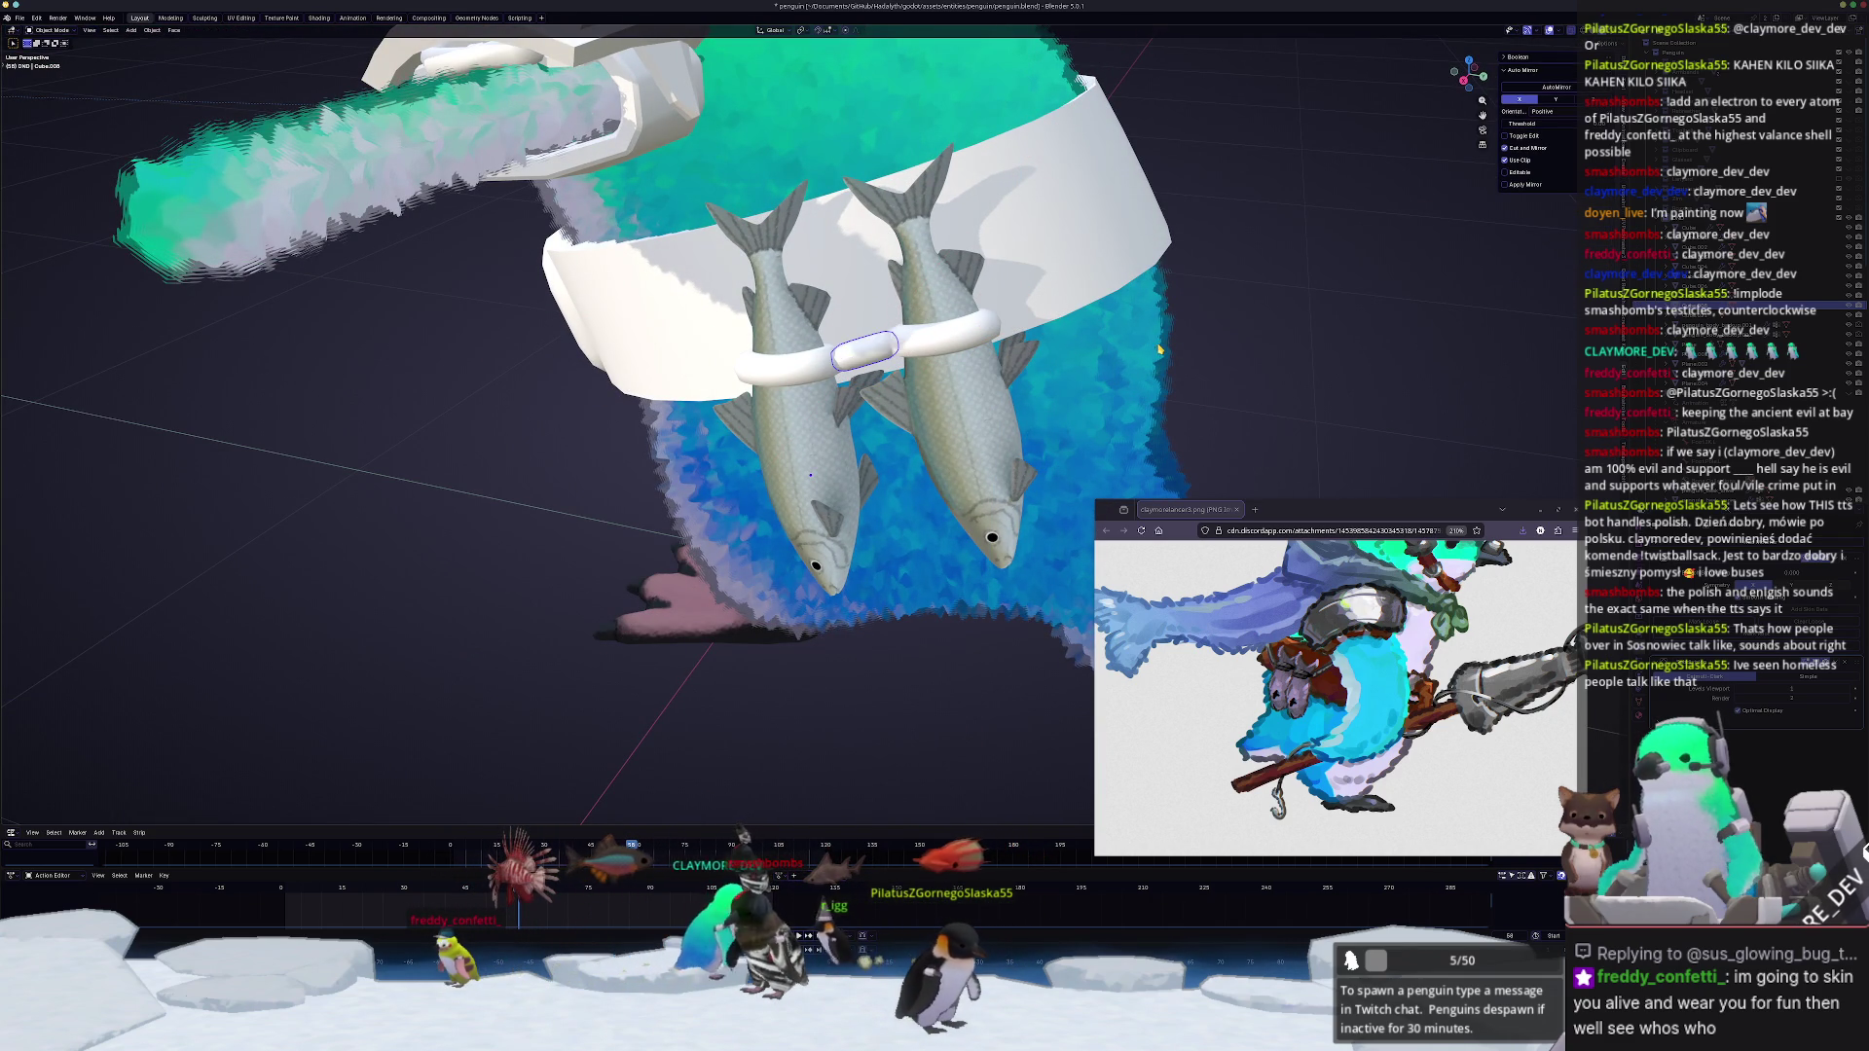
key("g")
Step: Move the white tube along a constrained axis into place near the fish rings
key("x")
key("y")
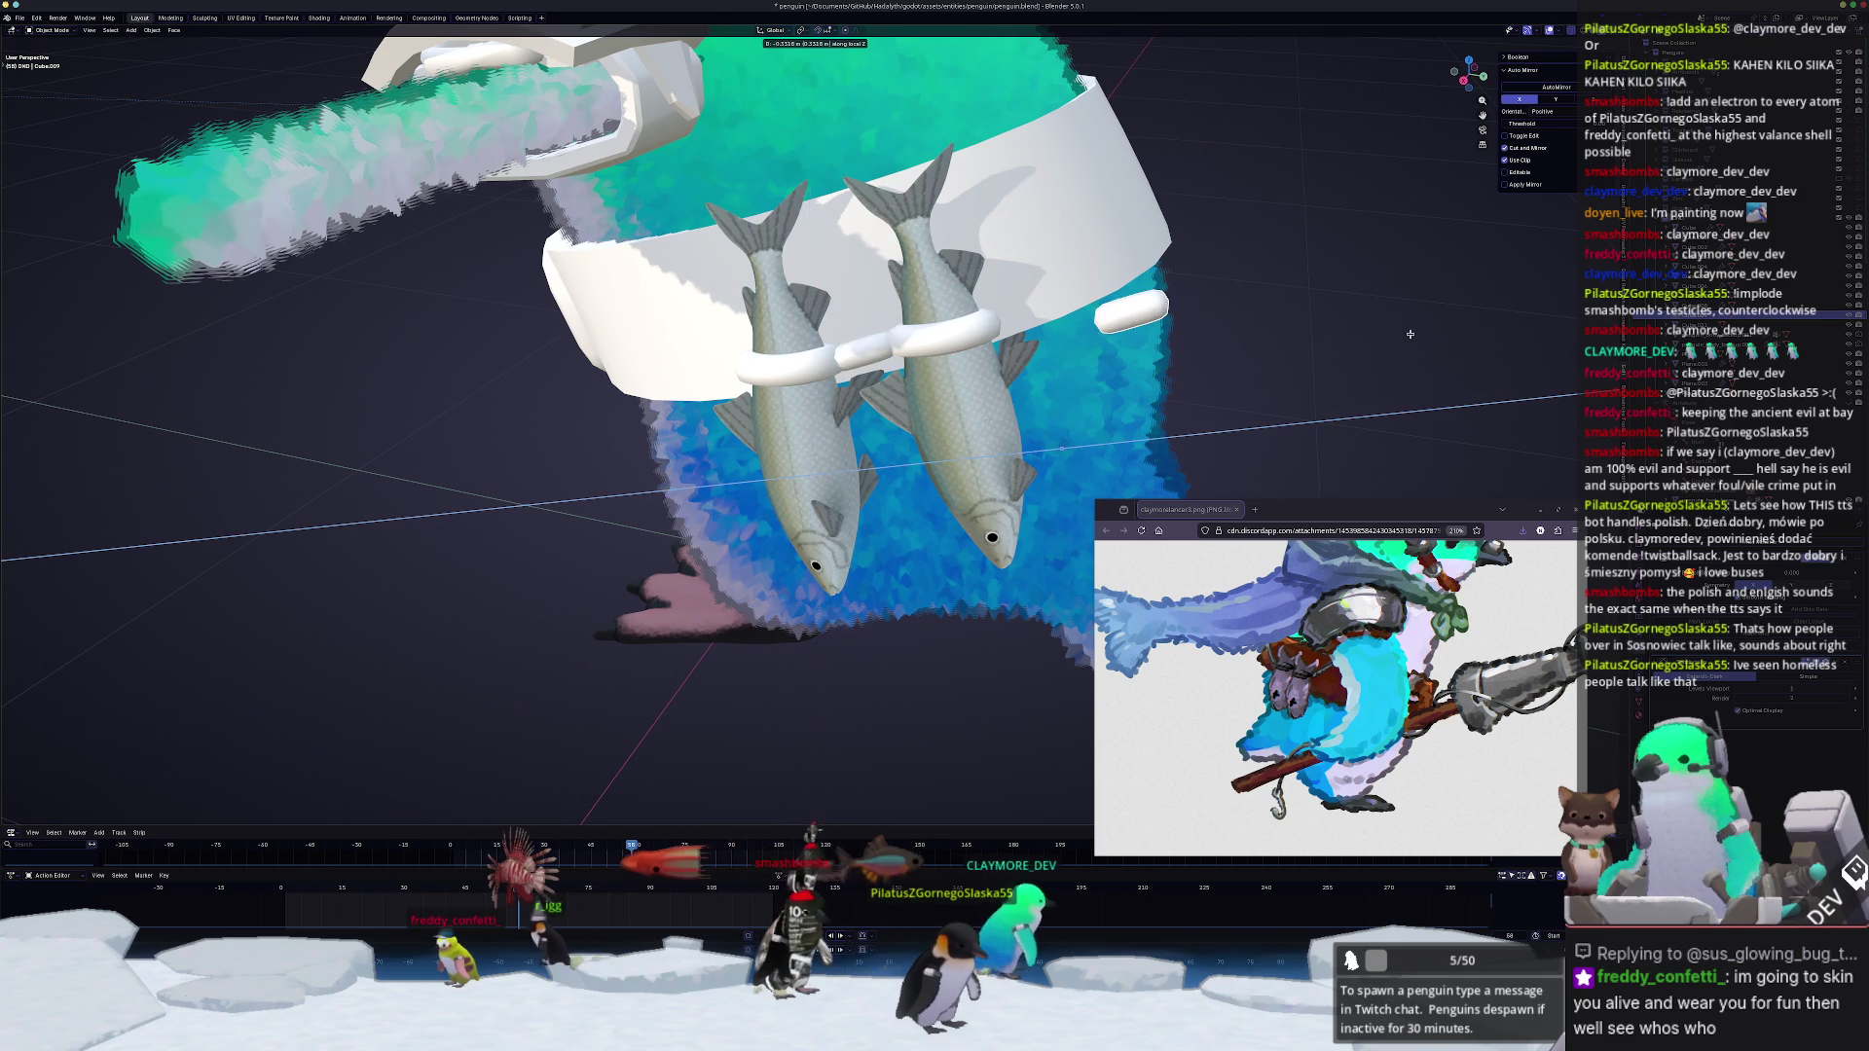
left_click(1302, 344)
middle_click_drag(1303, 344, 981, 462)
key("Tab")
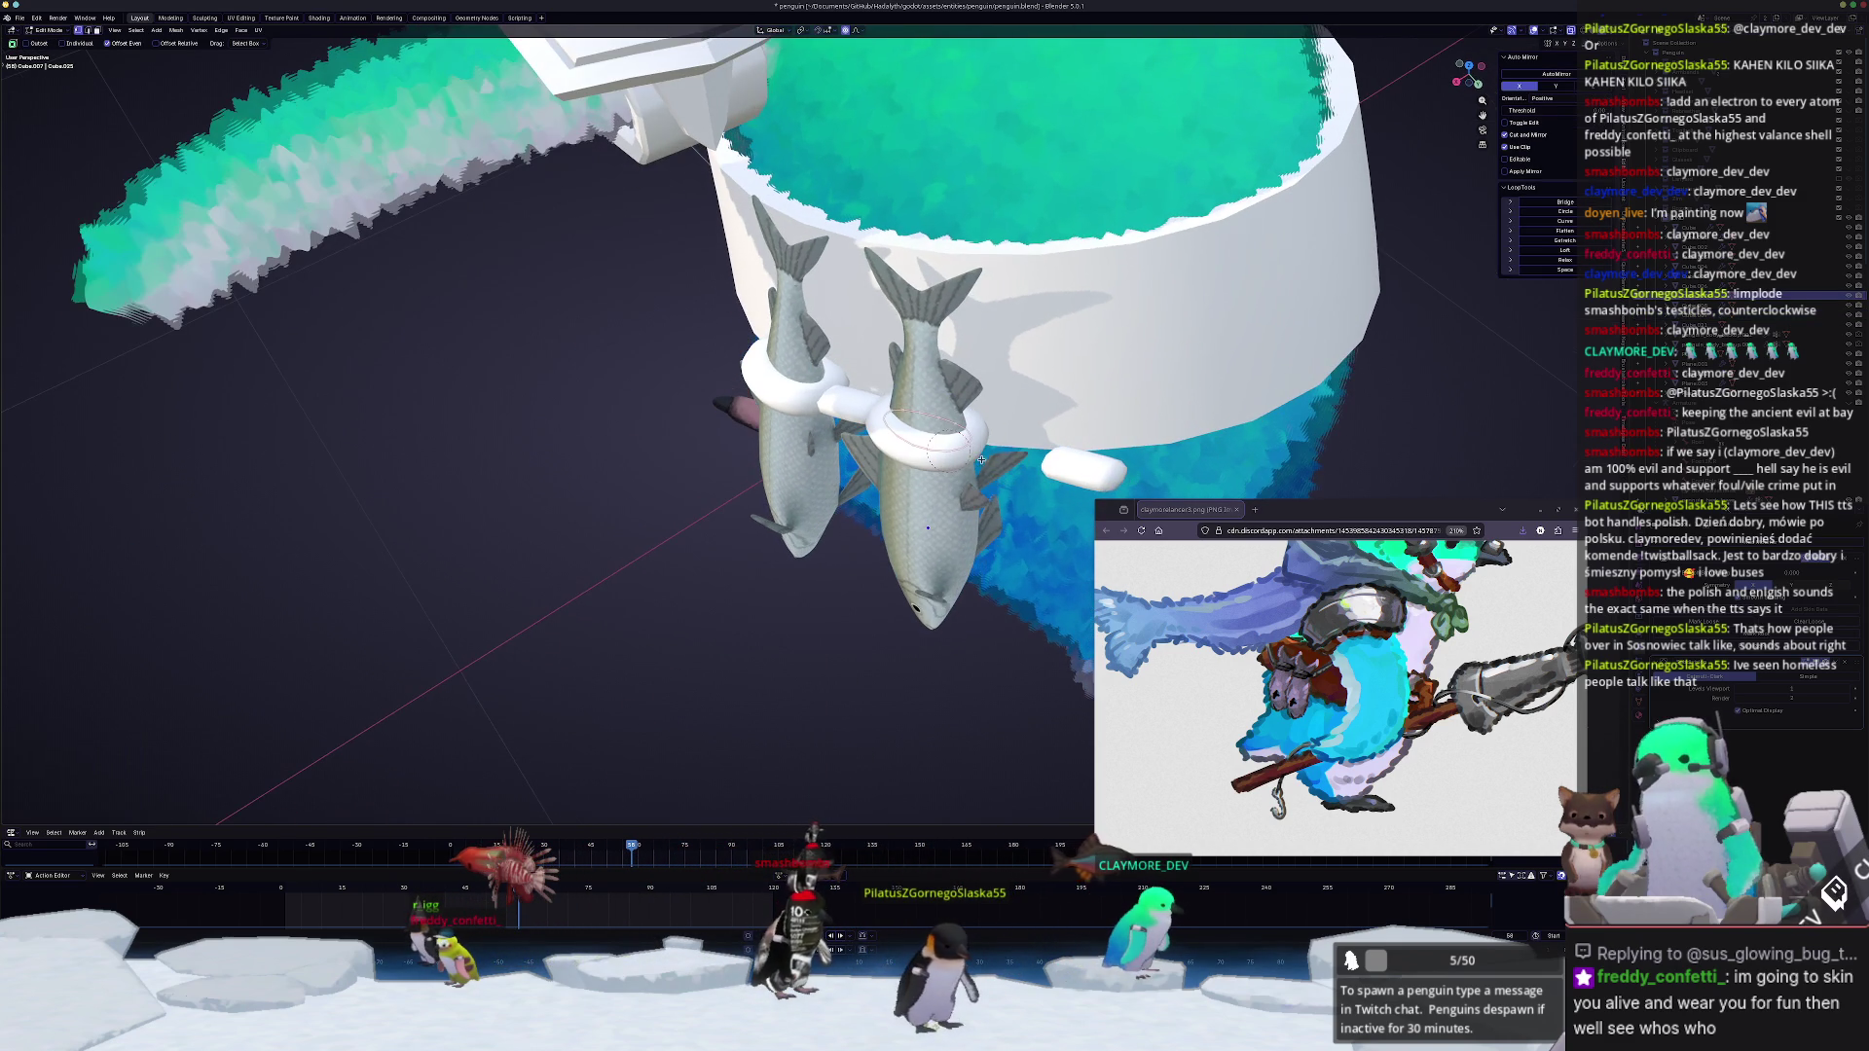
key("Tab")
key("Tab")
key("Tab")
key("Tab")
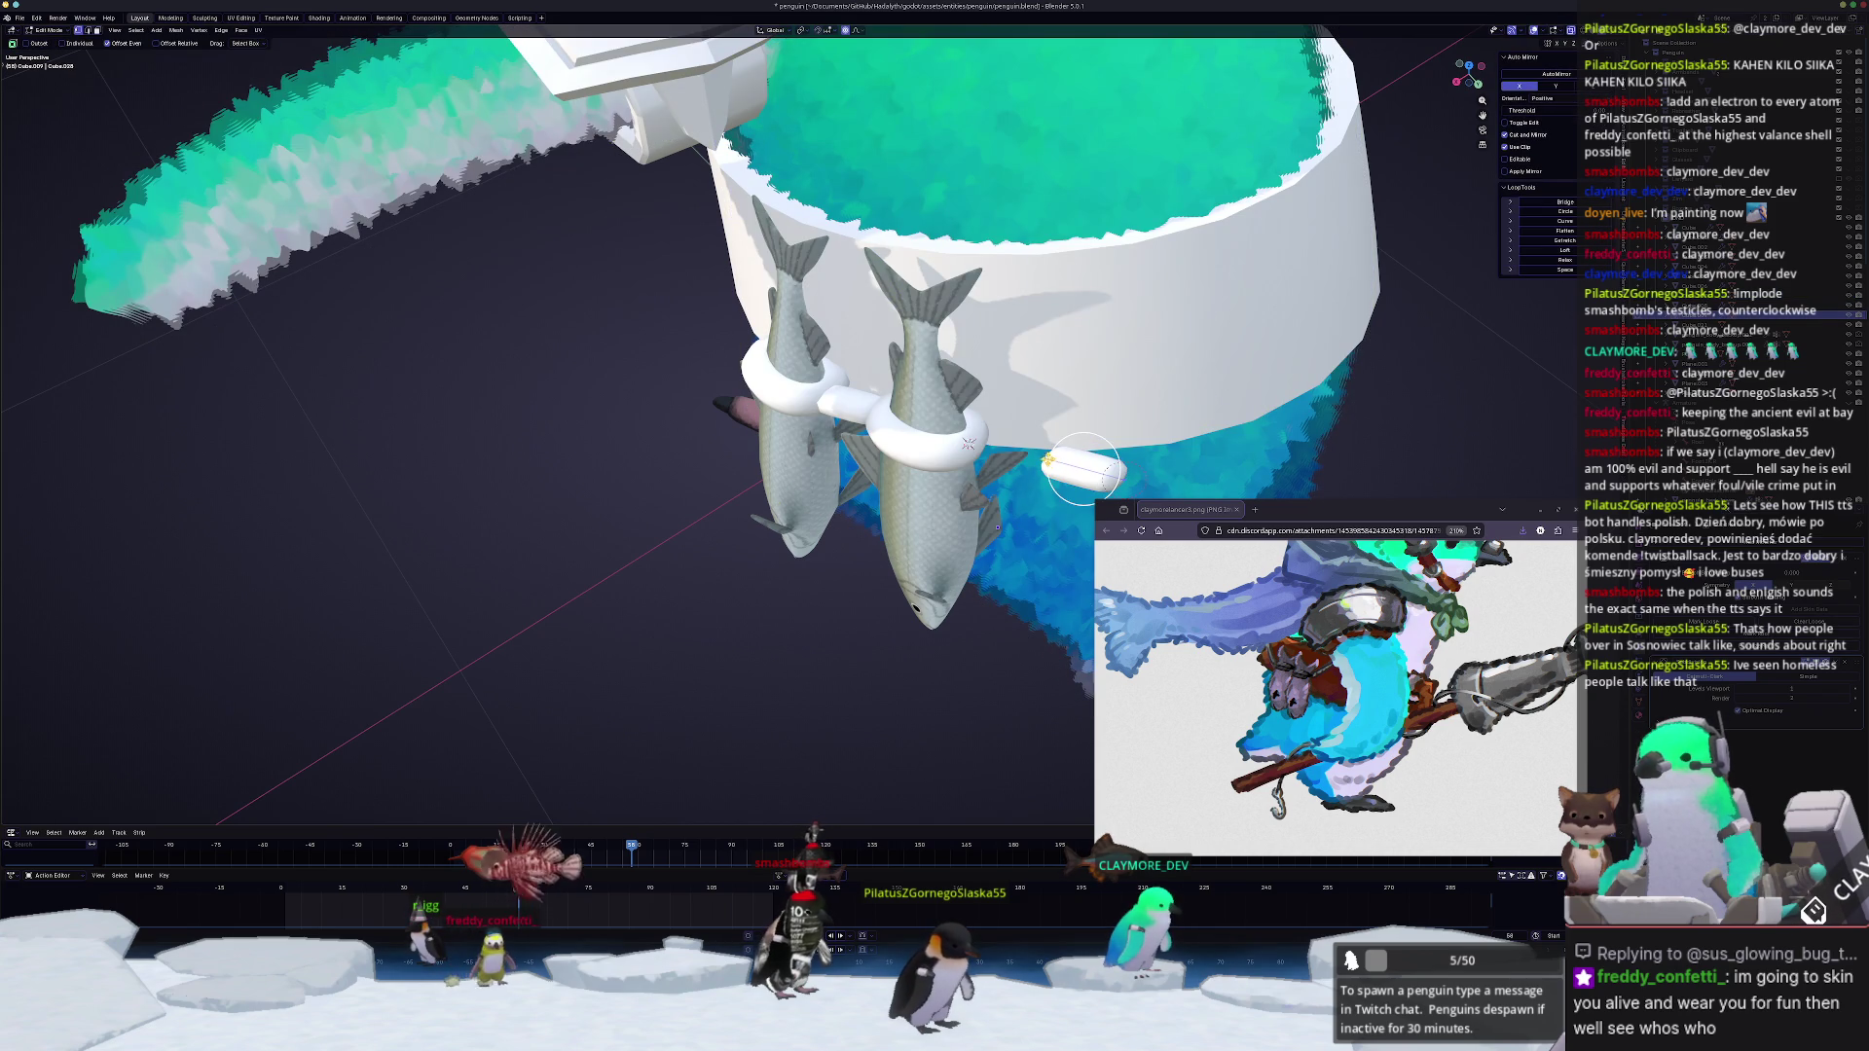
Step: Snap the tube to the 3D cursor and move its end toward the bucket
key("shift+s")
key("8")
mouse_move(1137, 449)
middle_mouse_down()
mouse_move(1022, 366)
mouse_move(964, 439)
middle_mouse_up()
key("g")
left_click(1168, 231)
Step: Snap the tube to the cursor again and start moving it along the global X axis
key("ctrl+Tab")
left_click(1031, 335)
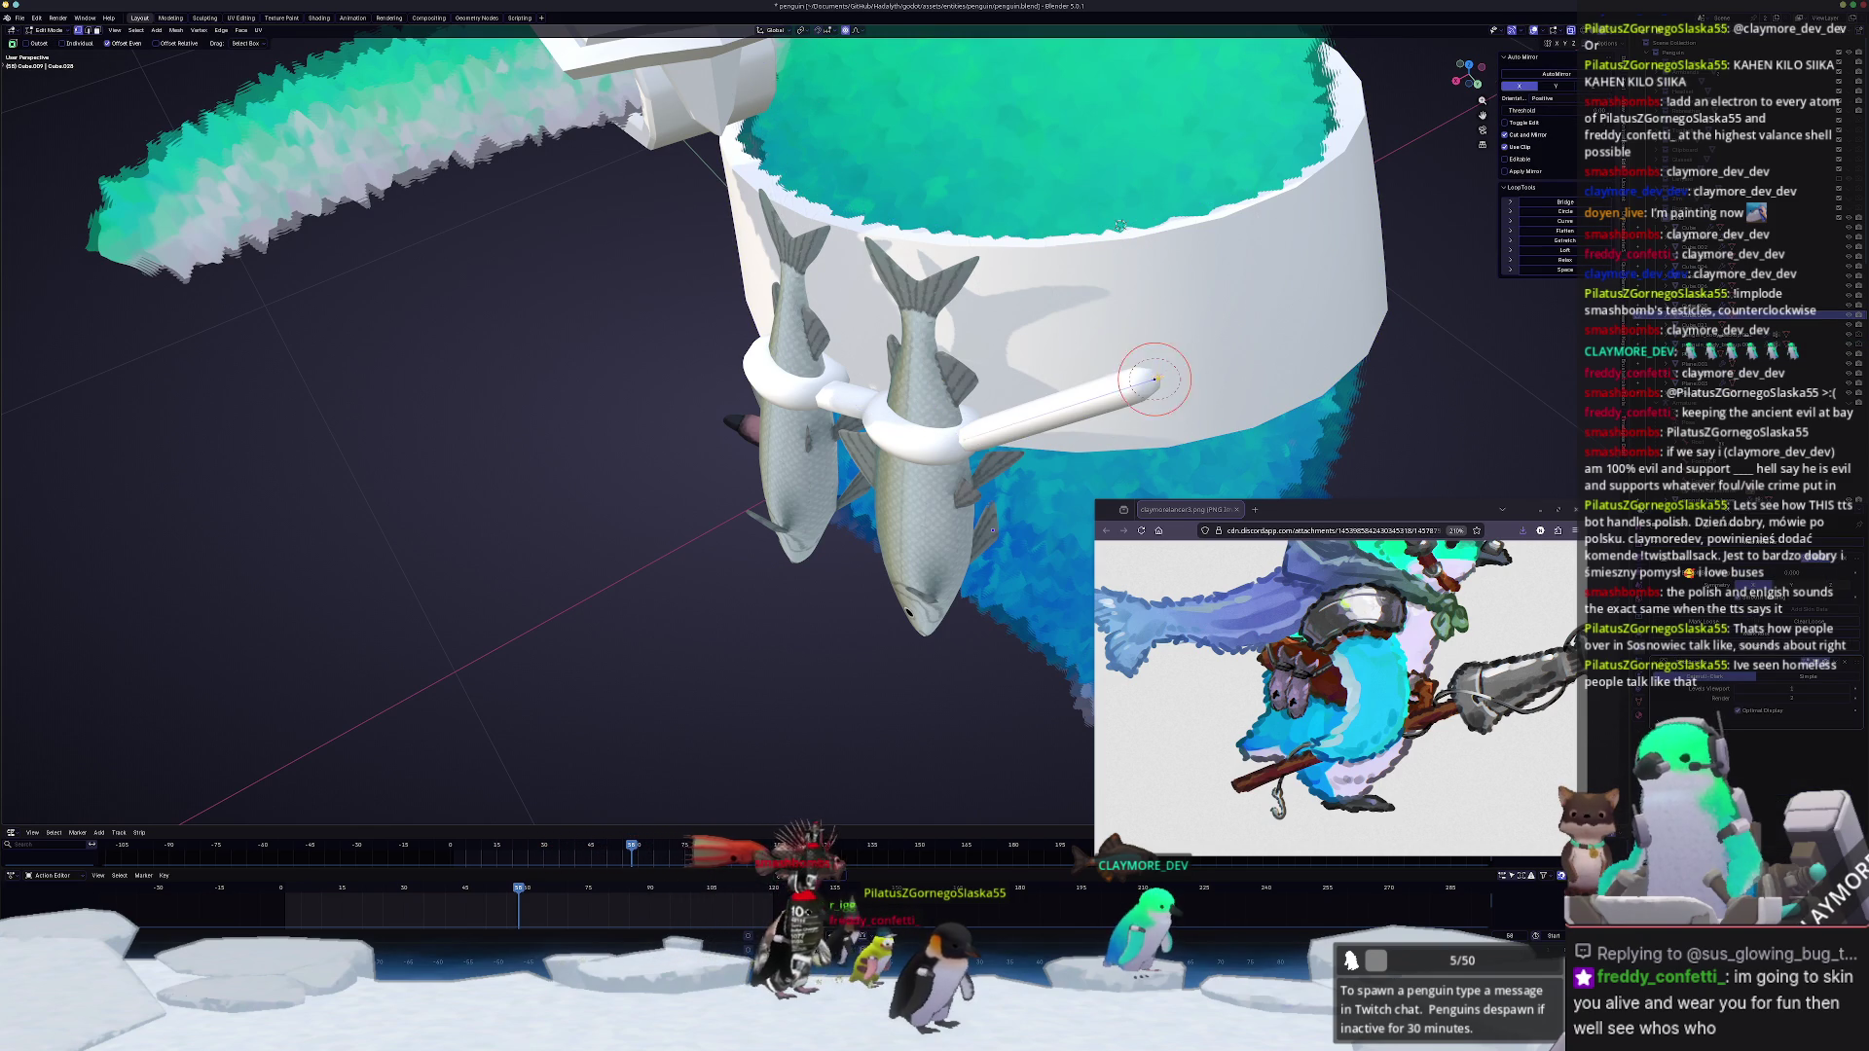
key("shift+s")
middle_click_drag(1120, 223, 960, 403)
middle_click_drag(855, 534, 1069, 415)
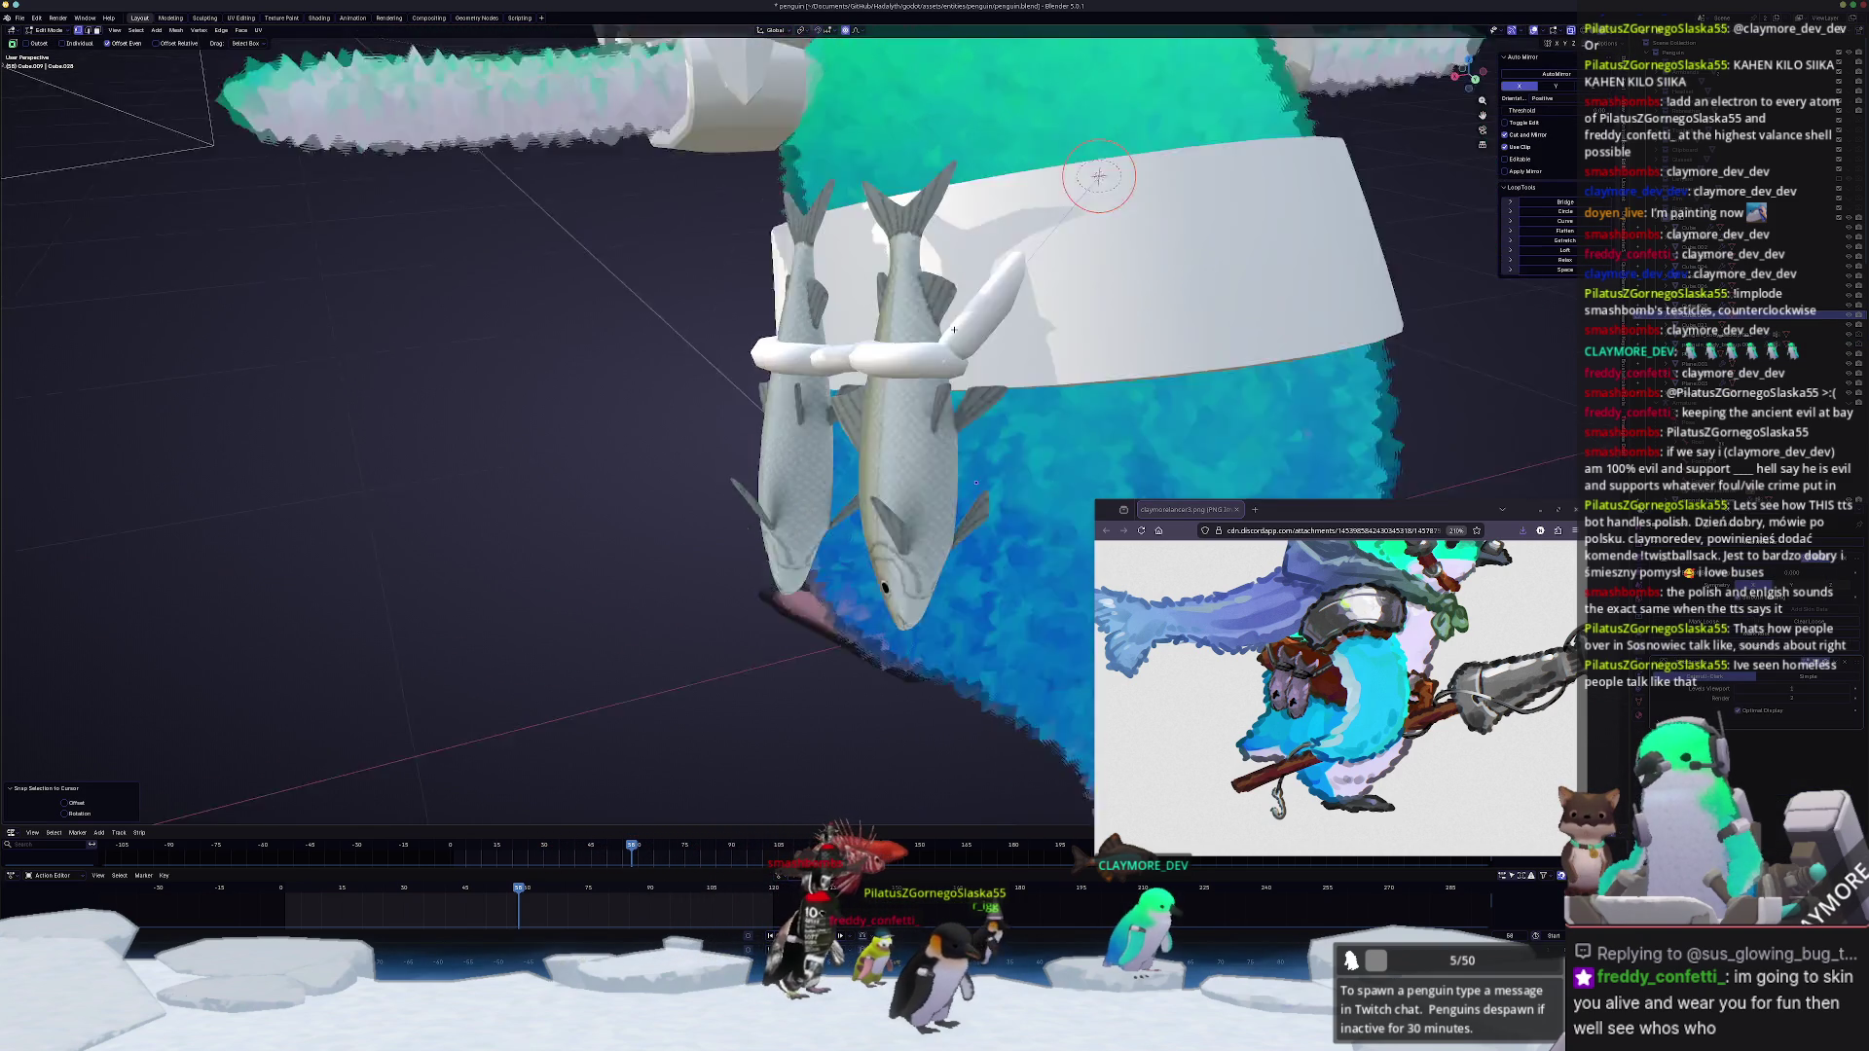
key("Tab")
key("g")
key("x")
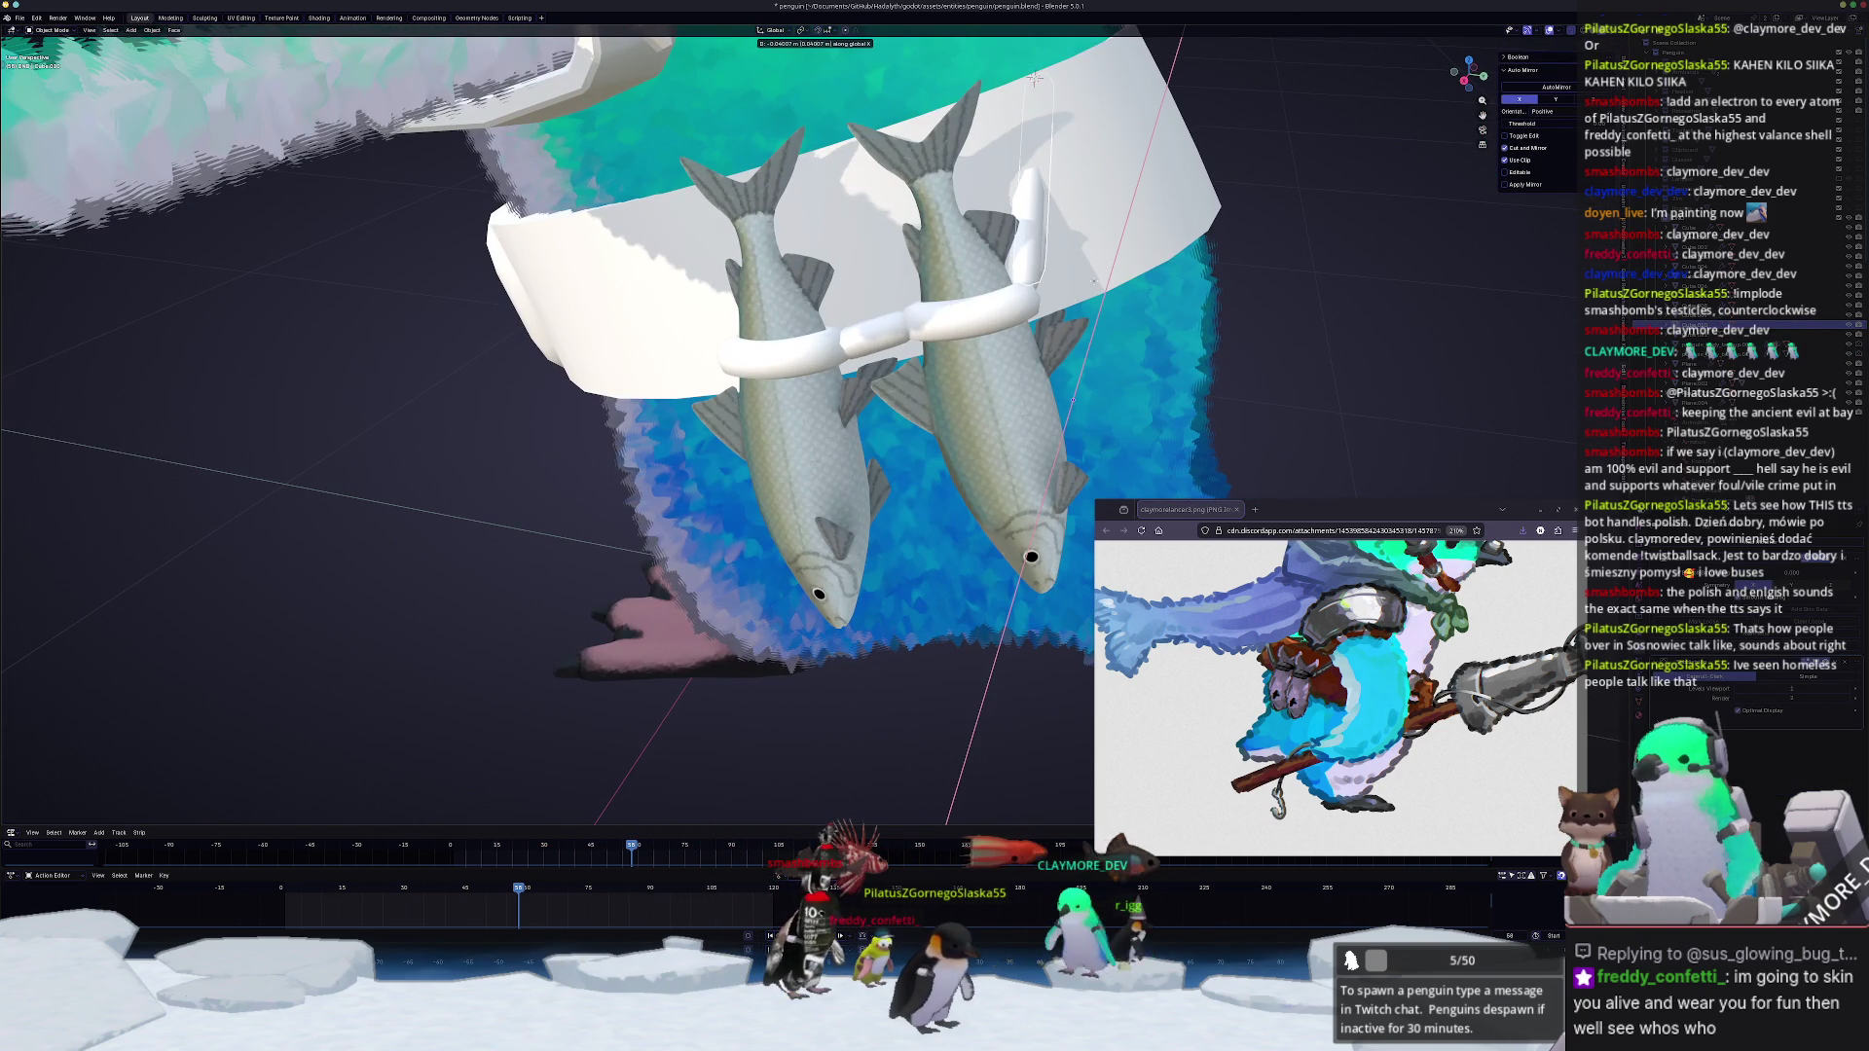
Step: Confirm the tube's X move and enter Edit Mode on it
key("Return")
middle_click_drag(877, 439, 818, 482)
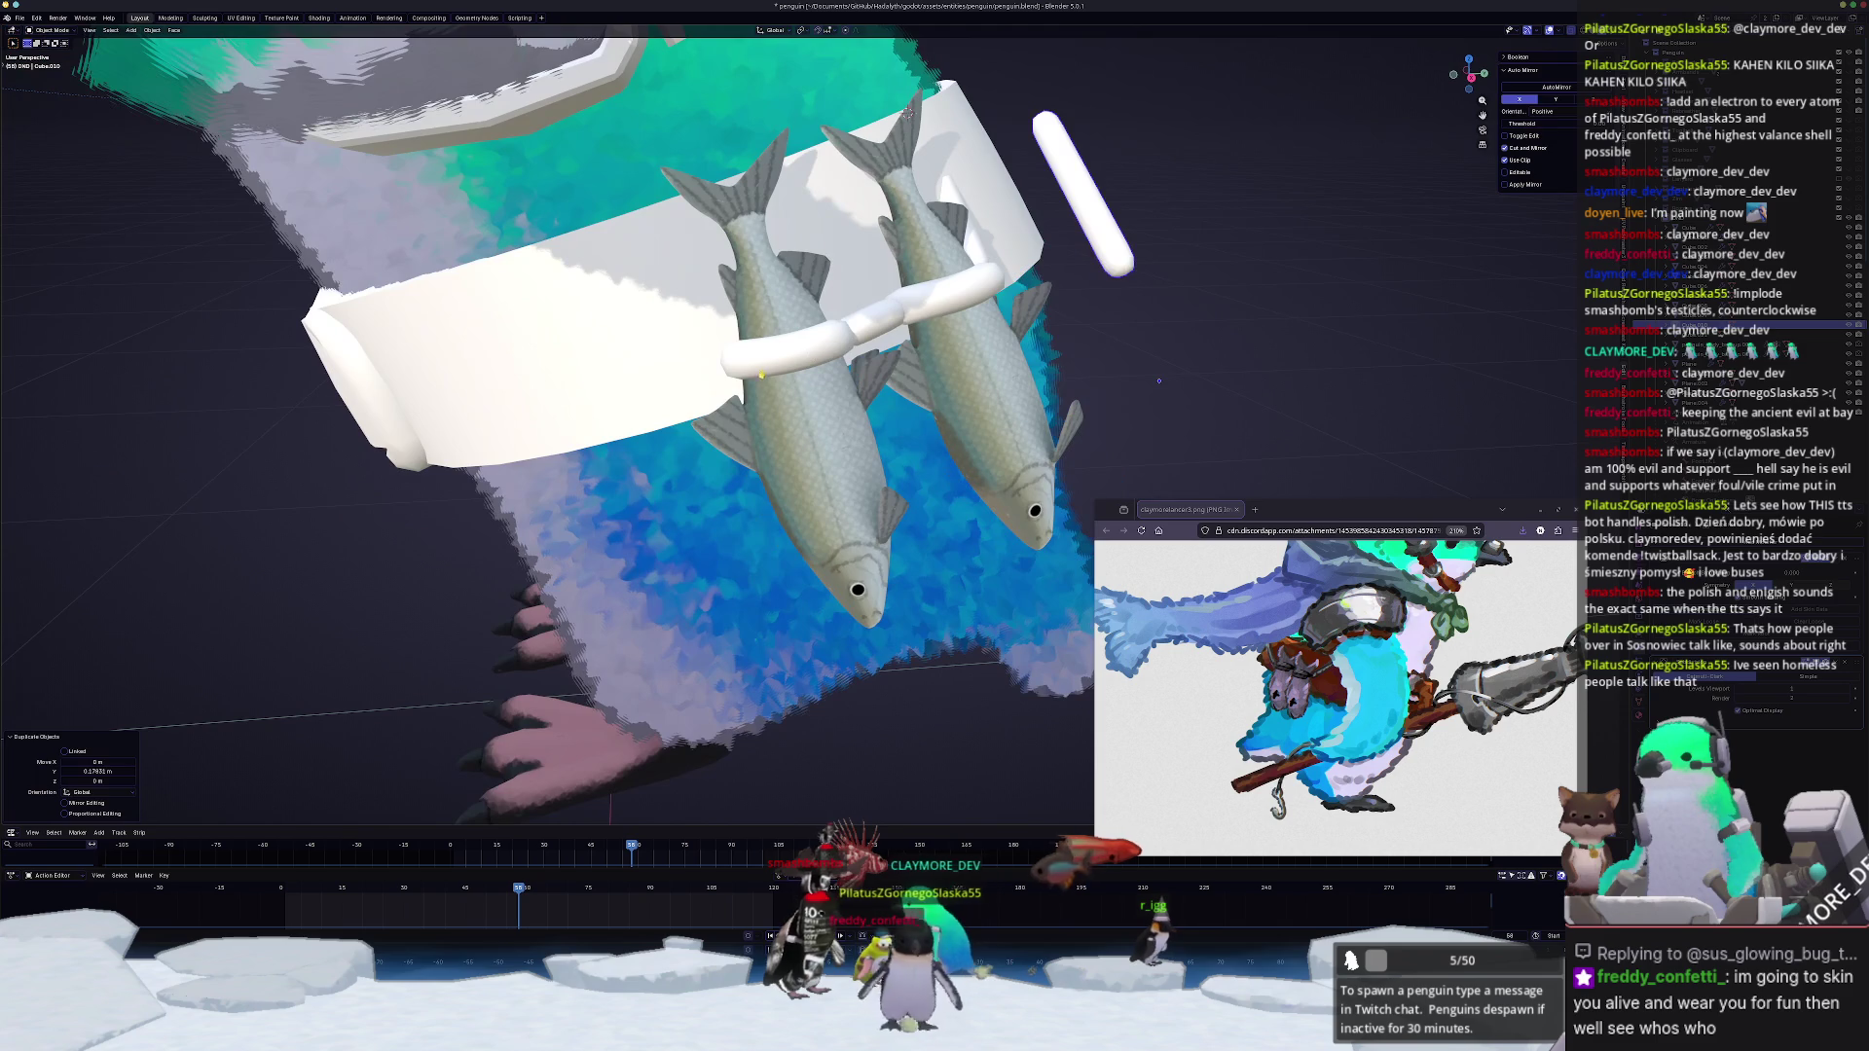
middle_click_drag(772, 366, 663, 148)
key("Tab")
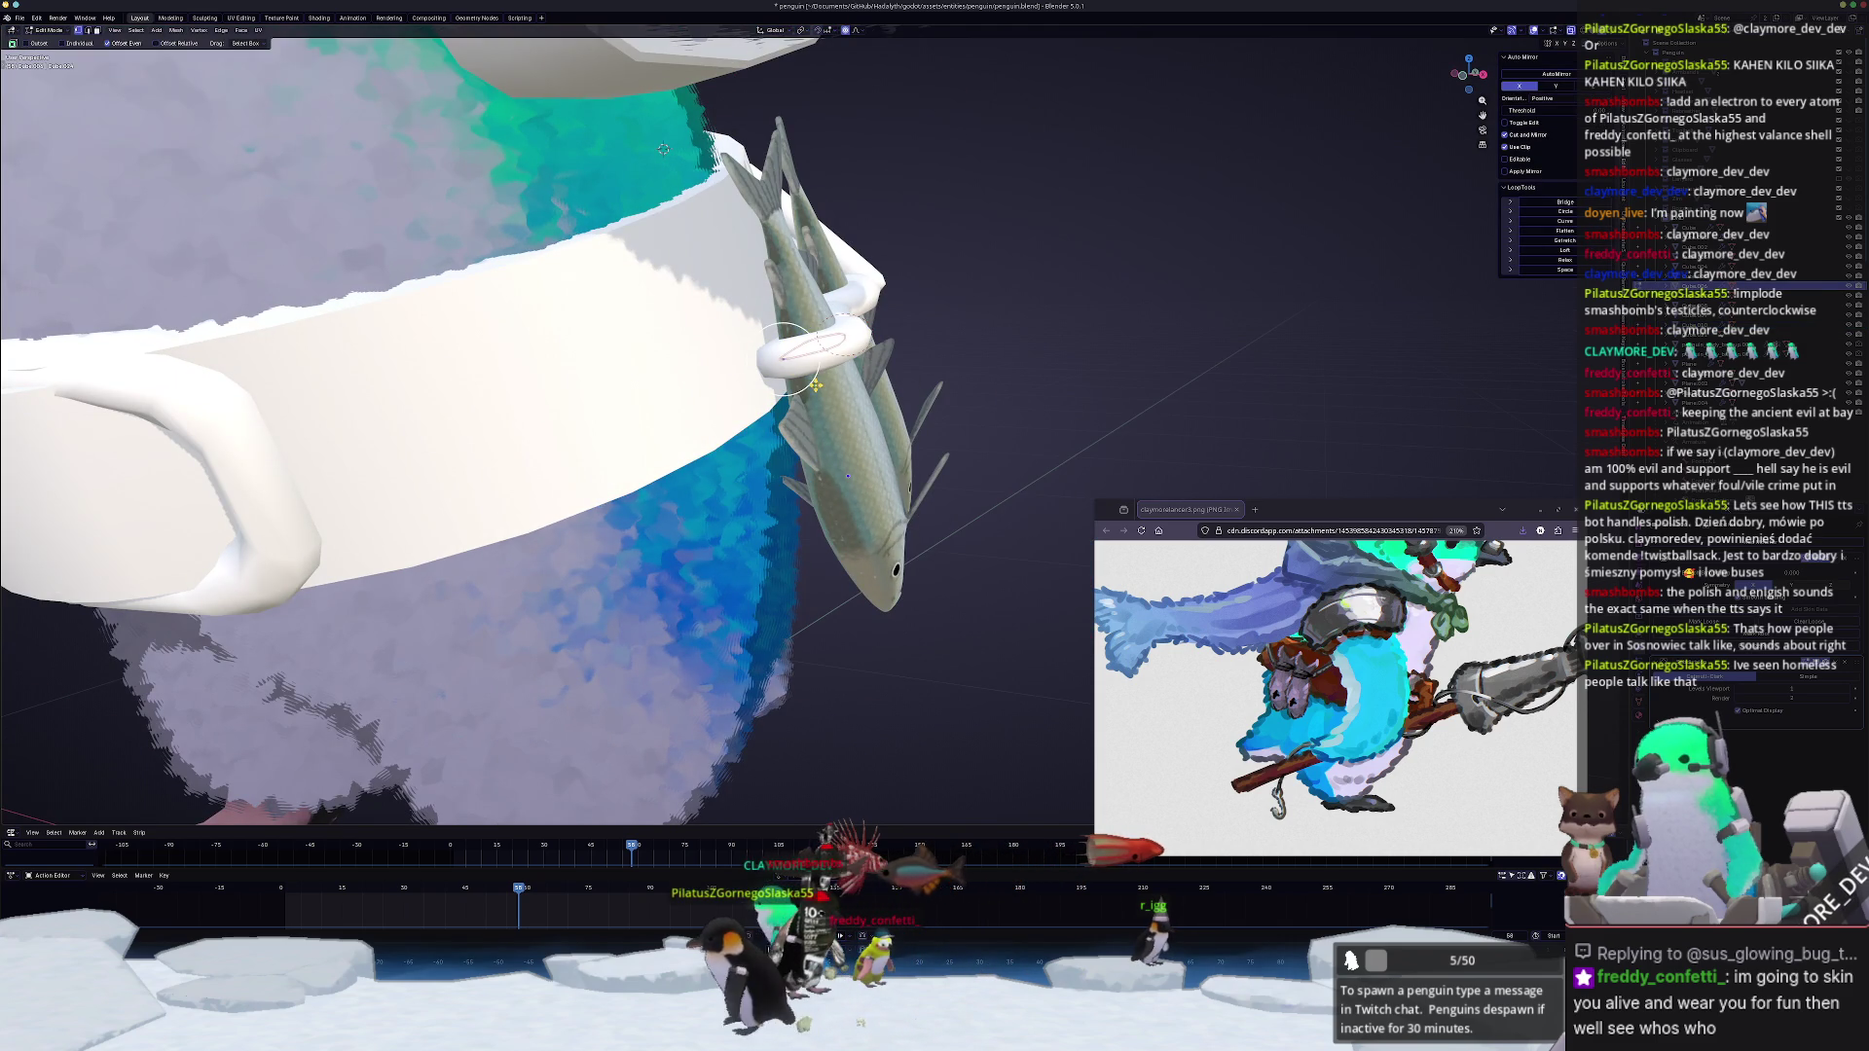
Step: Drag the tube end toward the fish heads so it rises from the connector bar to the belt
middle_click_drag(892, 380, 1047, 292)
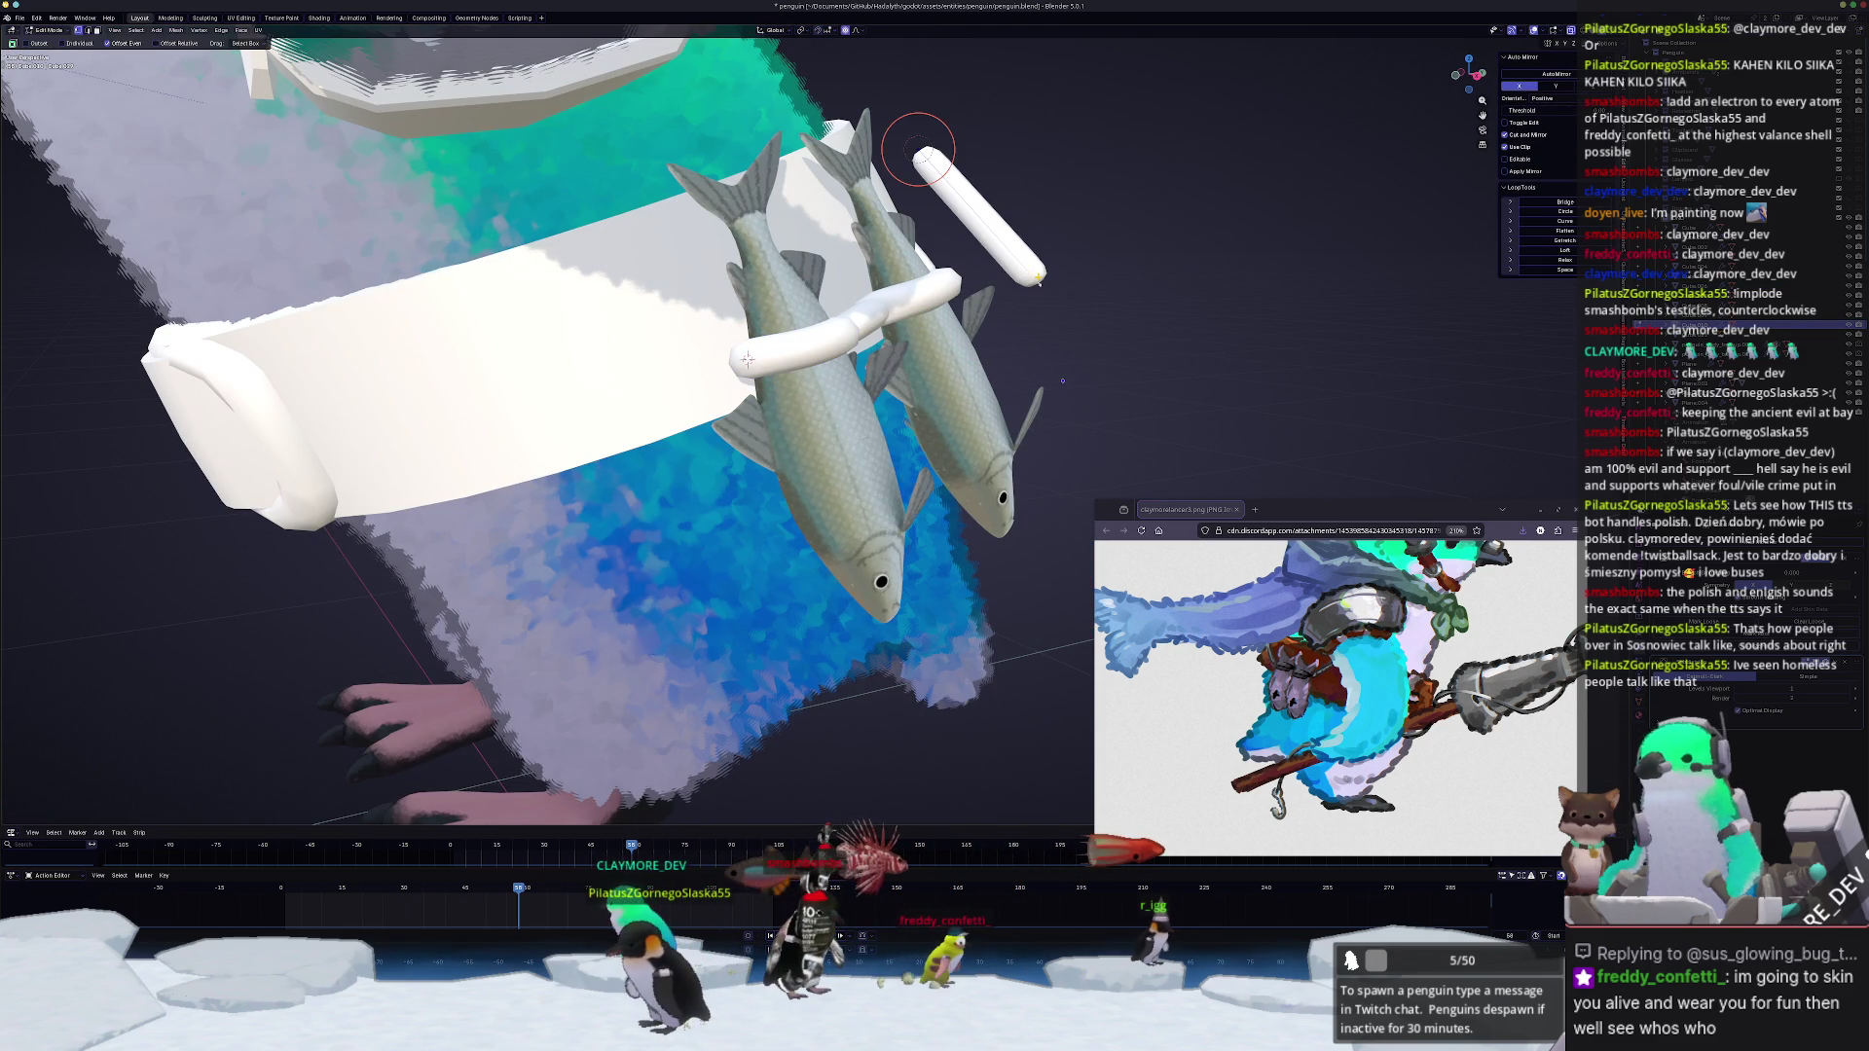
left_click(819, 146)
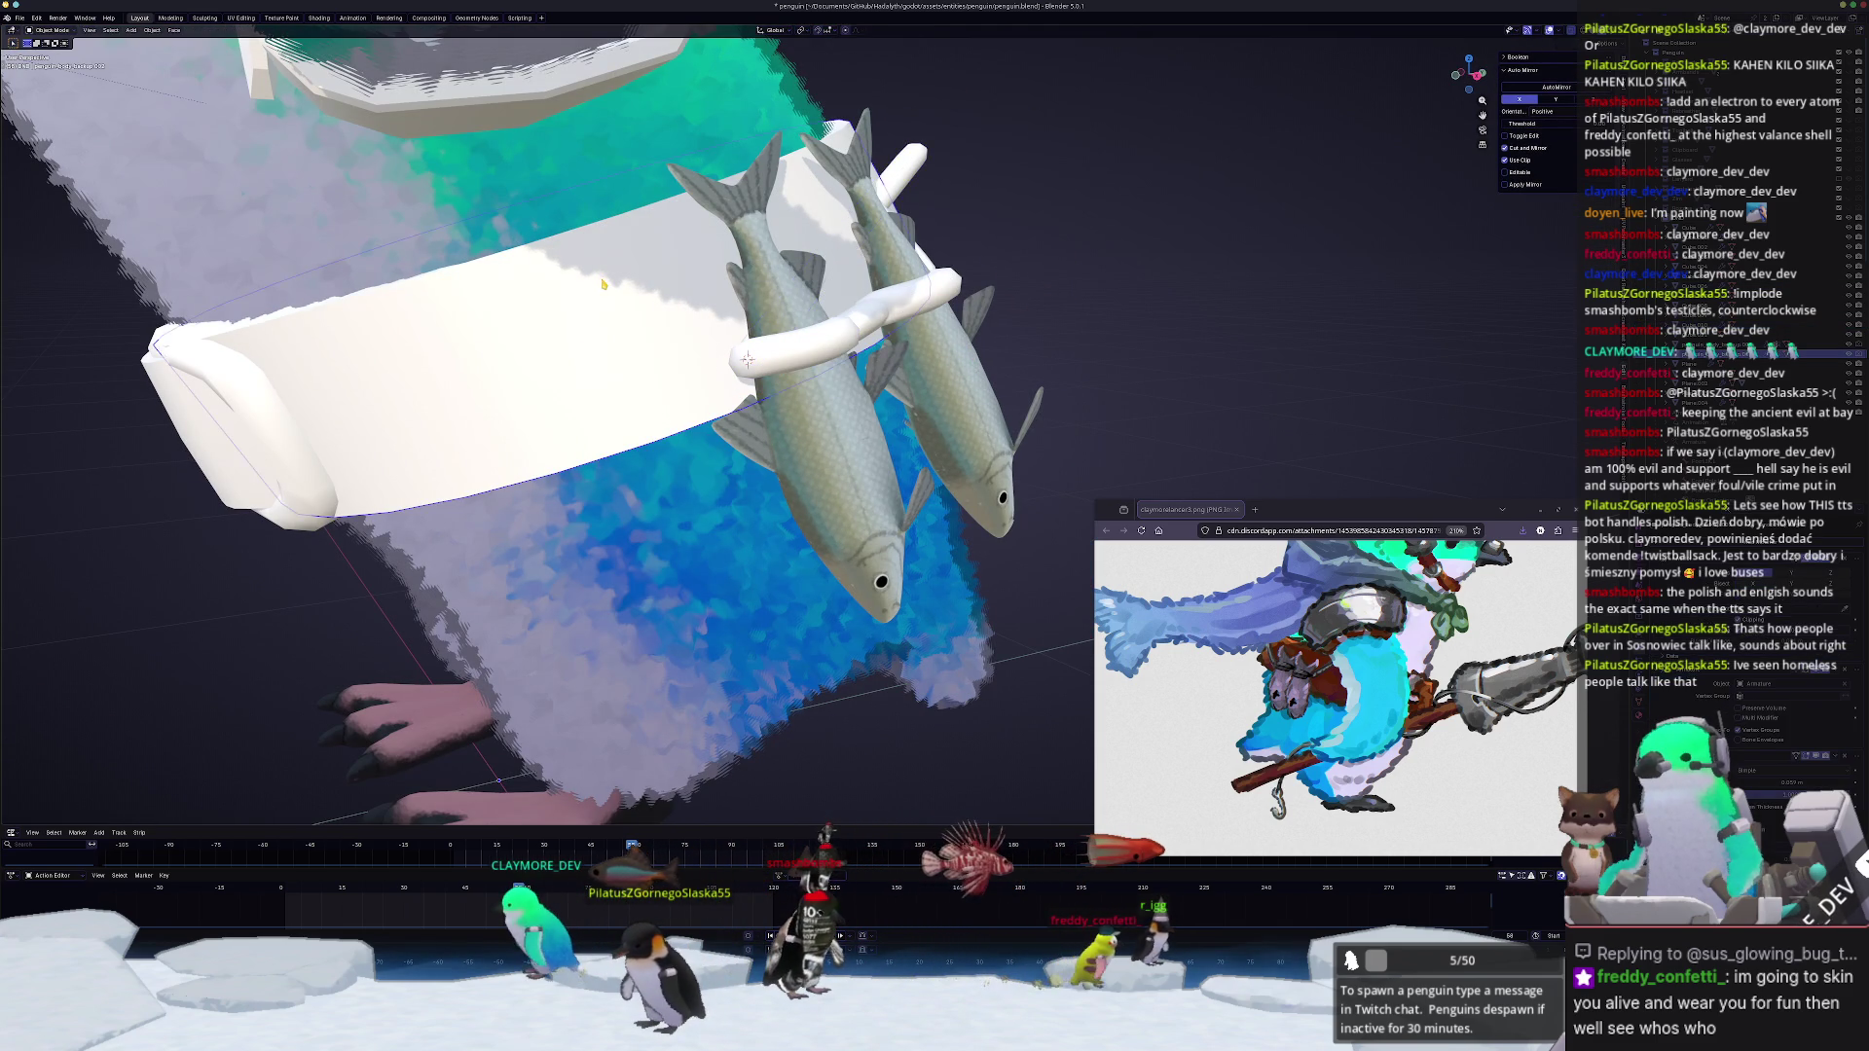
middle_click_drag(819, 146, 557, 229)
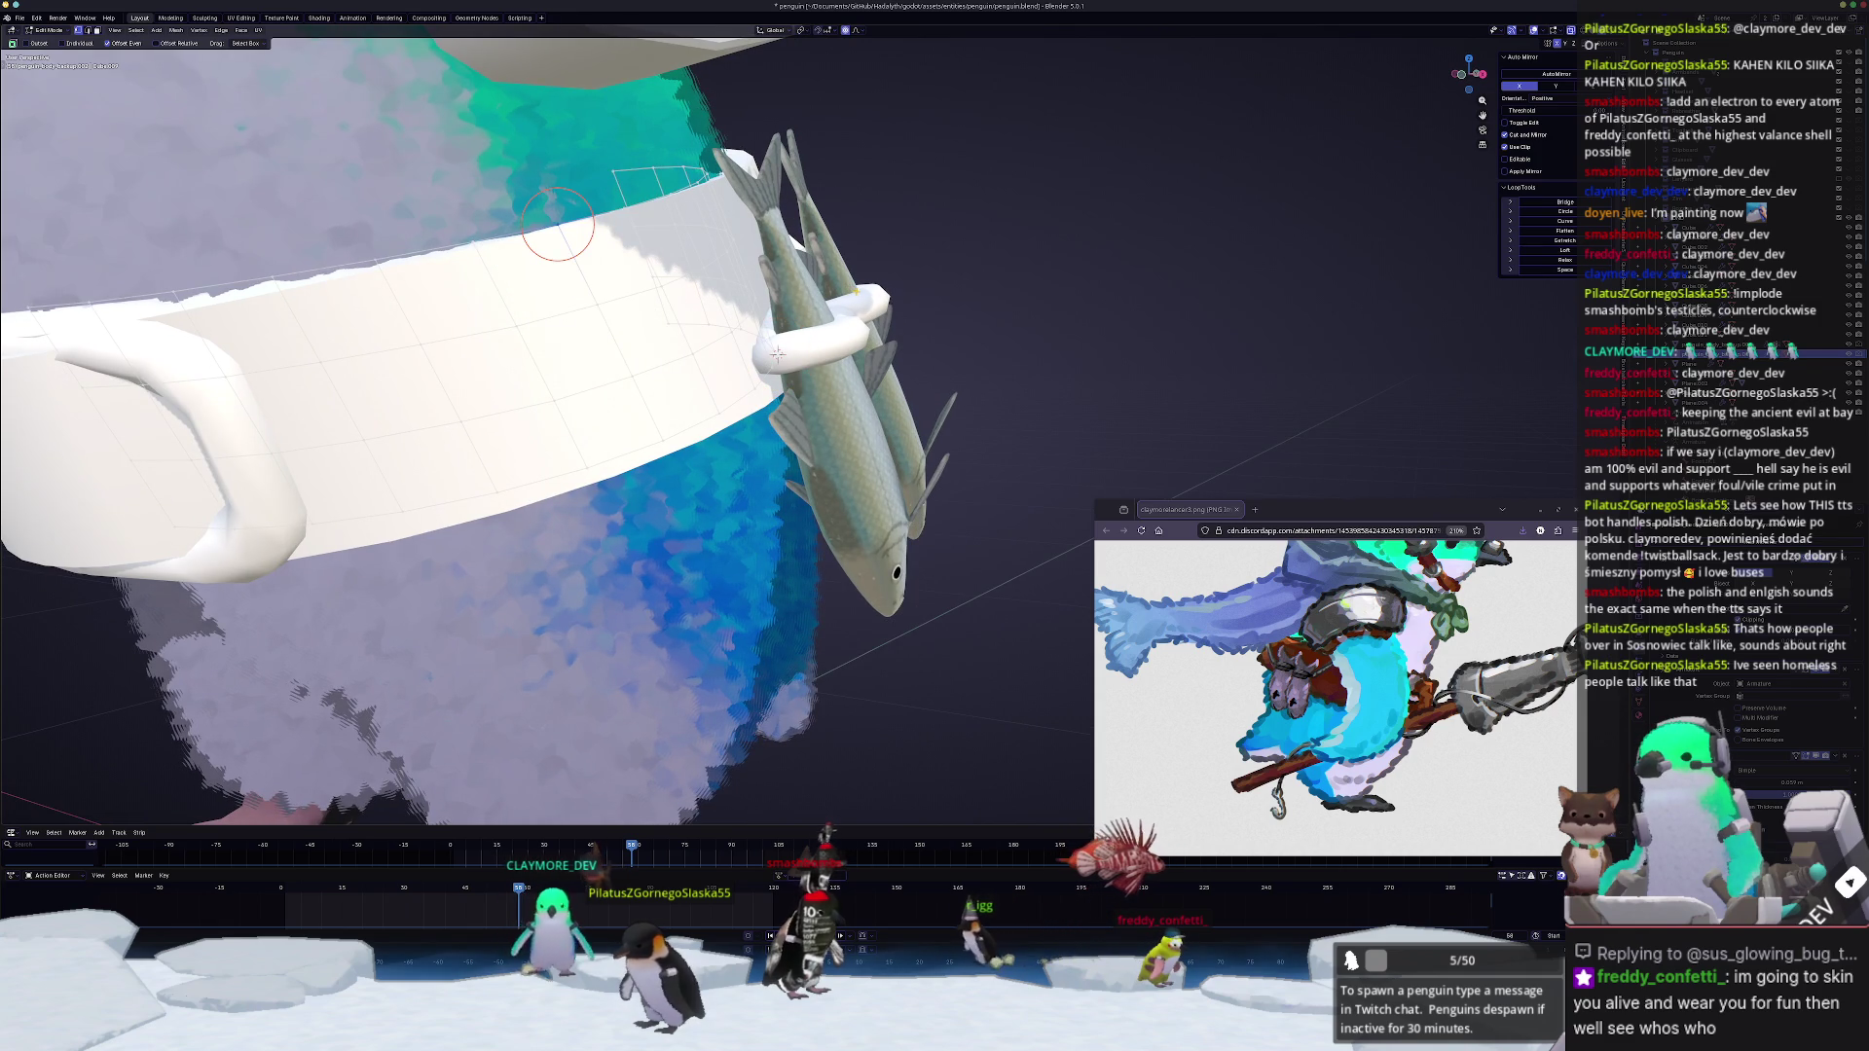
mouse_move(557, 230)
middle_mouse_down()
mouse_move(742, 358)
mouse_move(628, 292)
middle_mouse_up()
key("Tab")
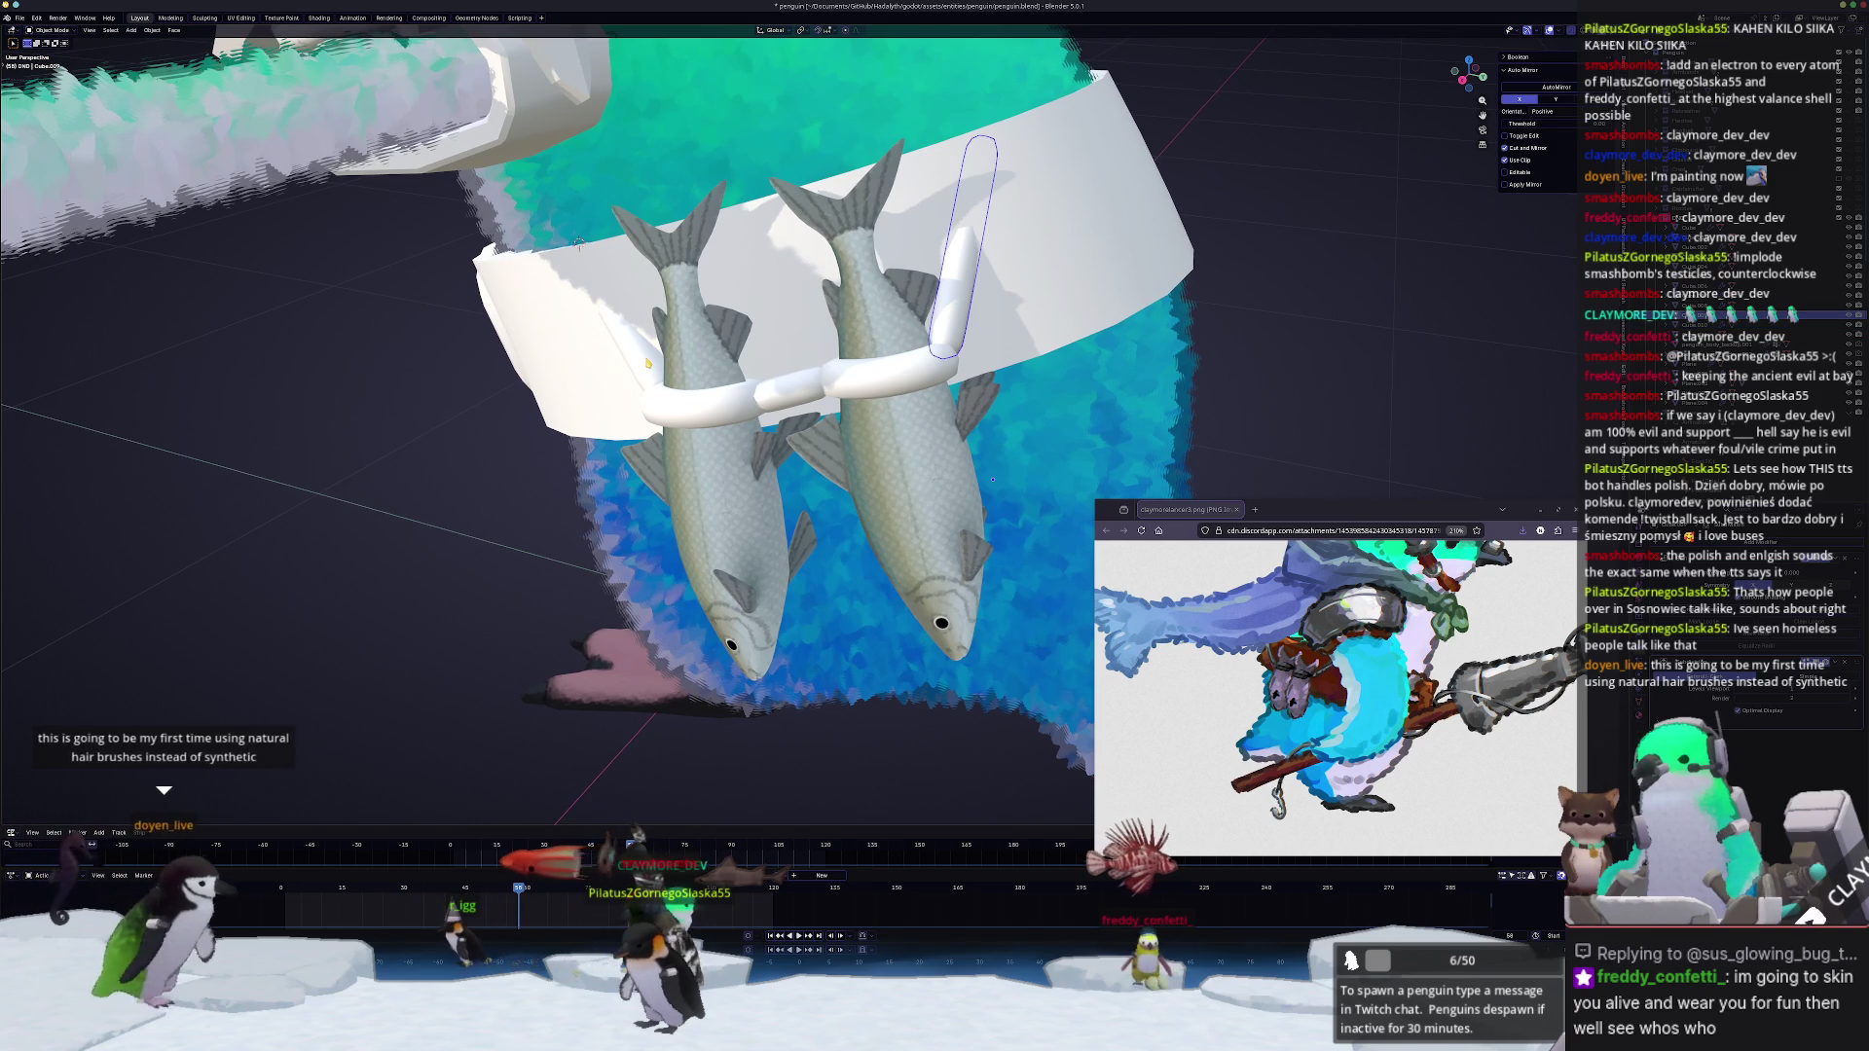
Step: Add a loop cut to the left end of the fish bar in Edit Mode
middle_click_drag(579, 243, 641, 252)
left_click(642, 252, "shift")
middle_click_drag(751, 355, 866, 190)
key("Tab")
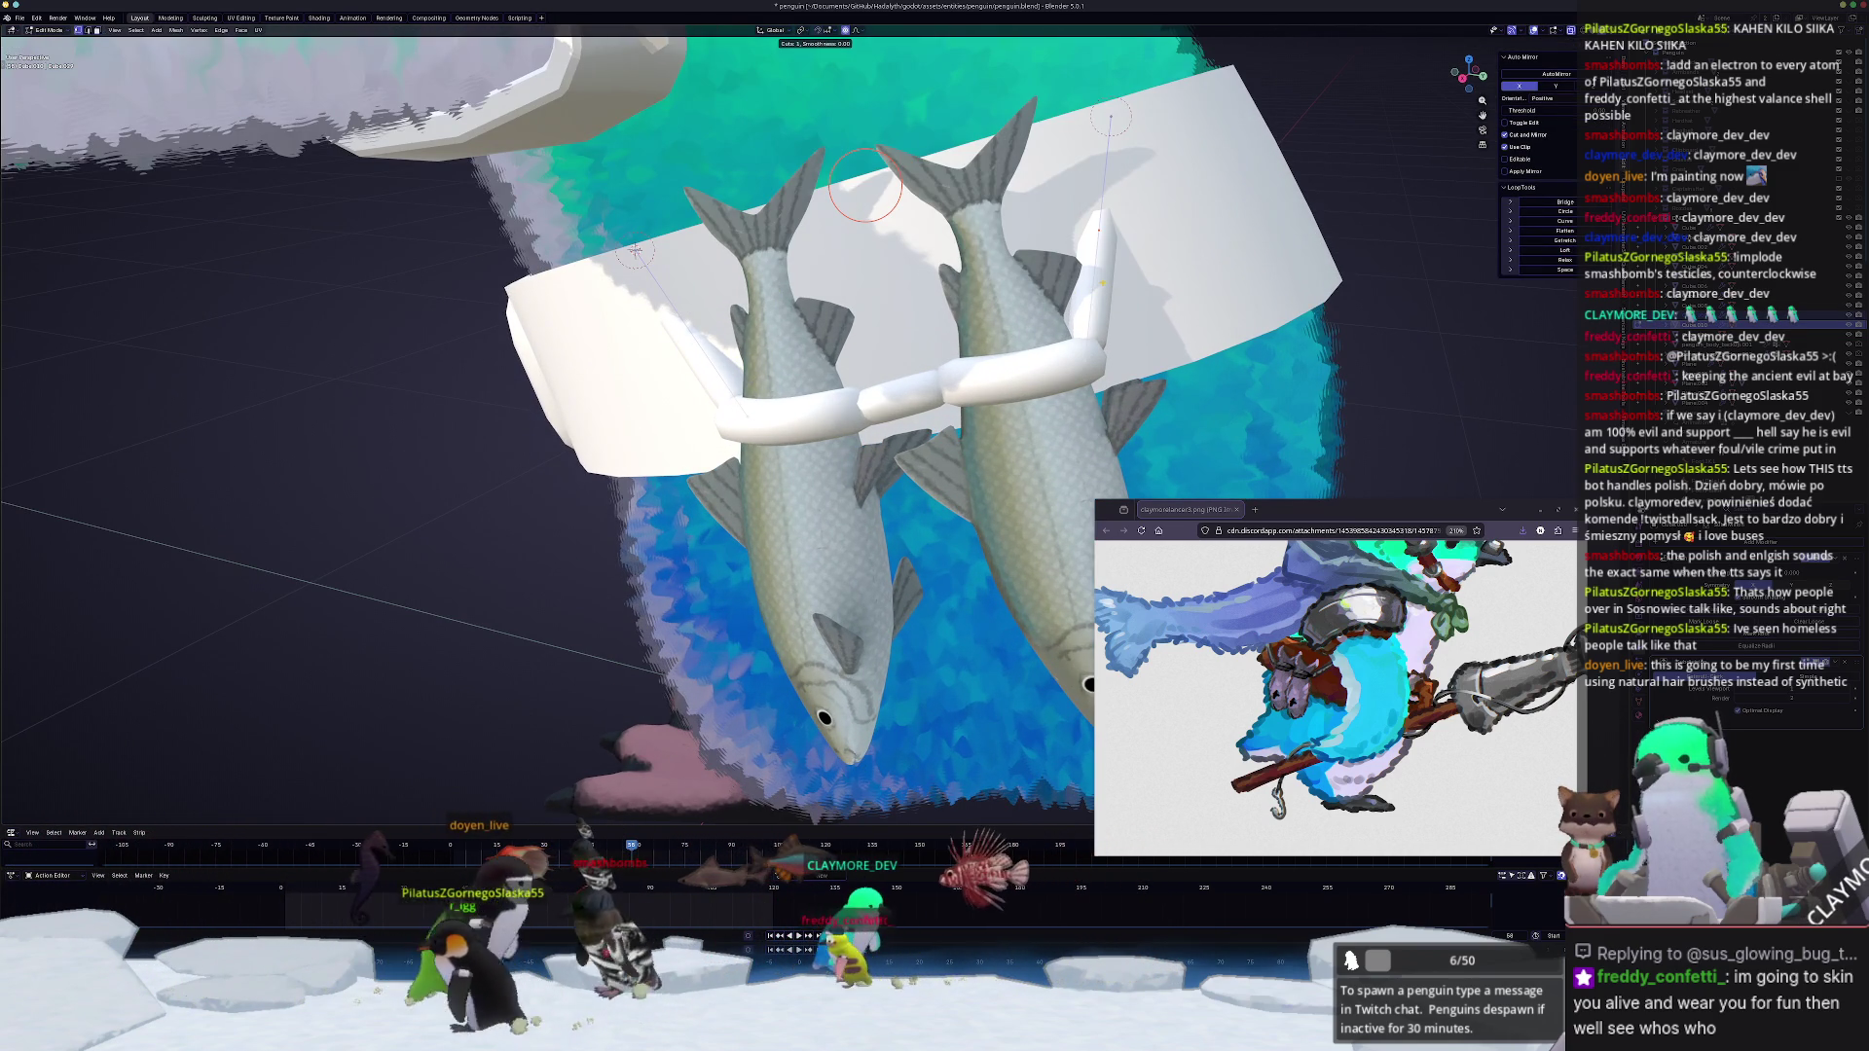
key("ctrl+r")
left_click(1096, 234)
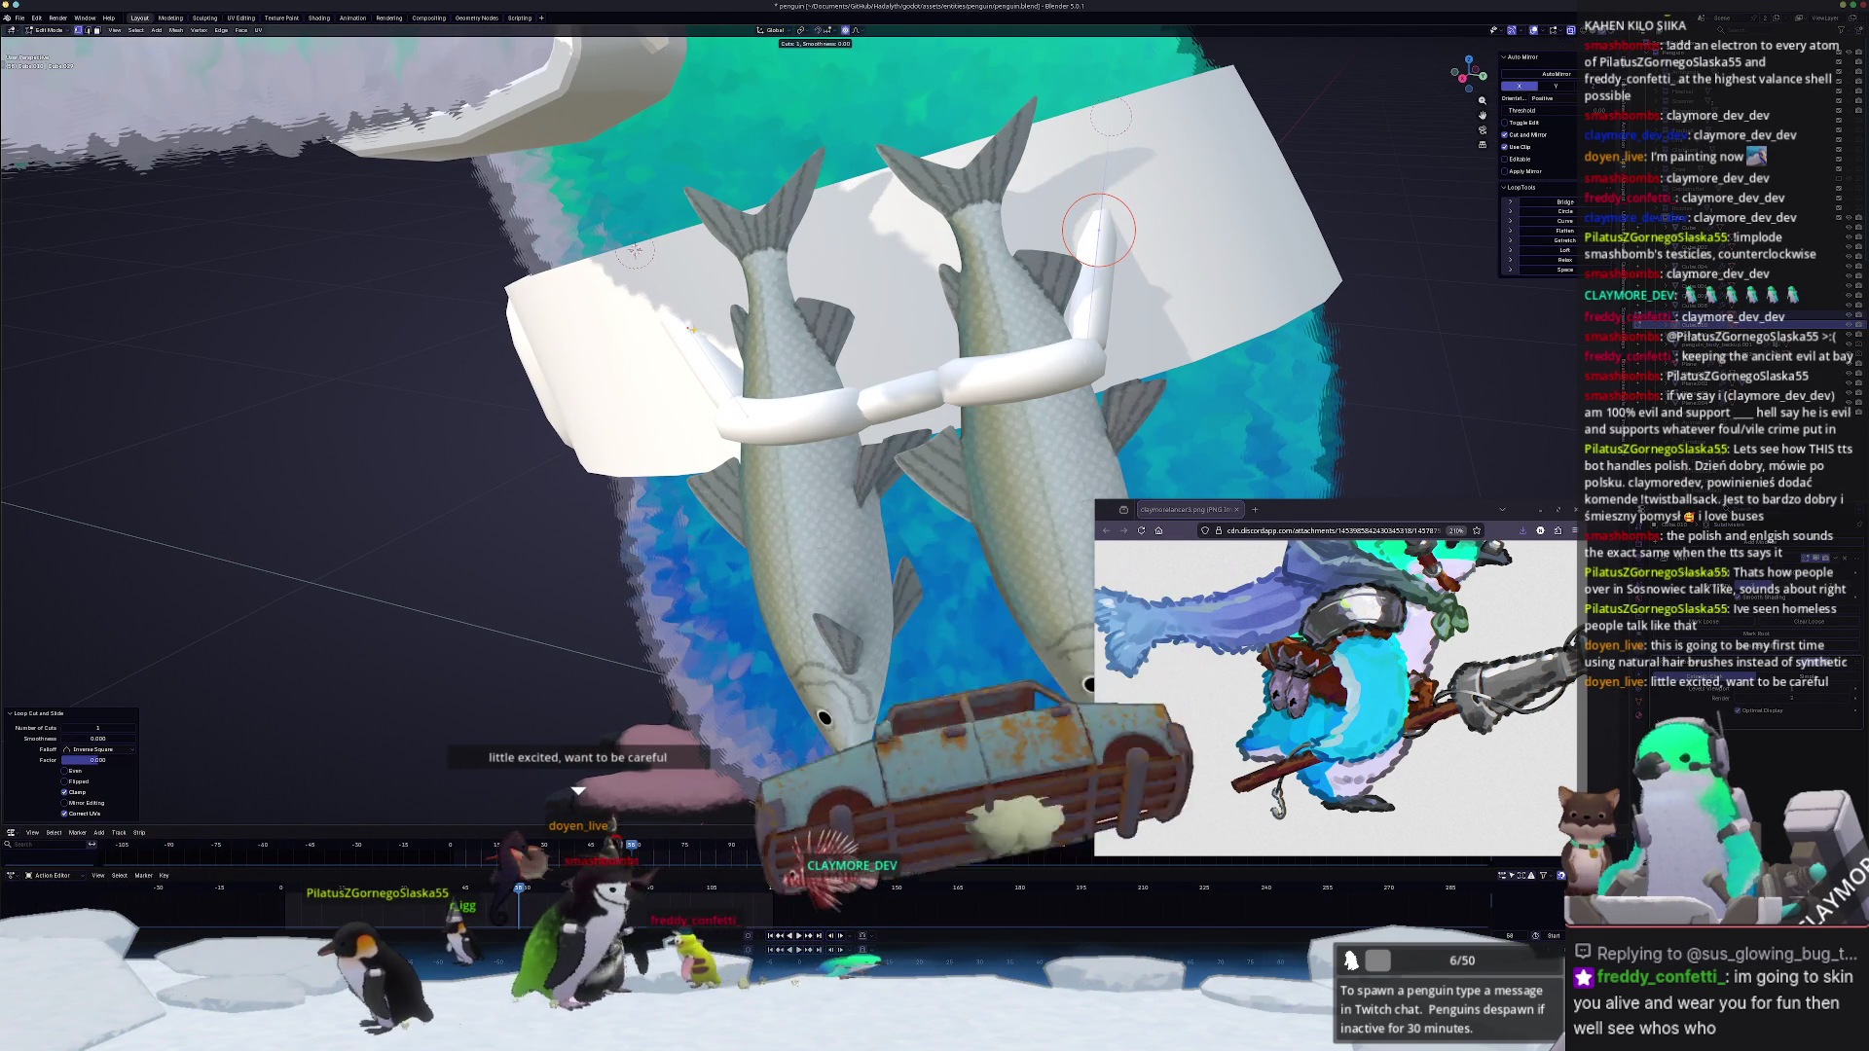
right_click(841, 299)
left_click(916, 299)
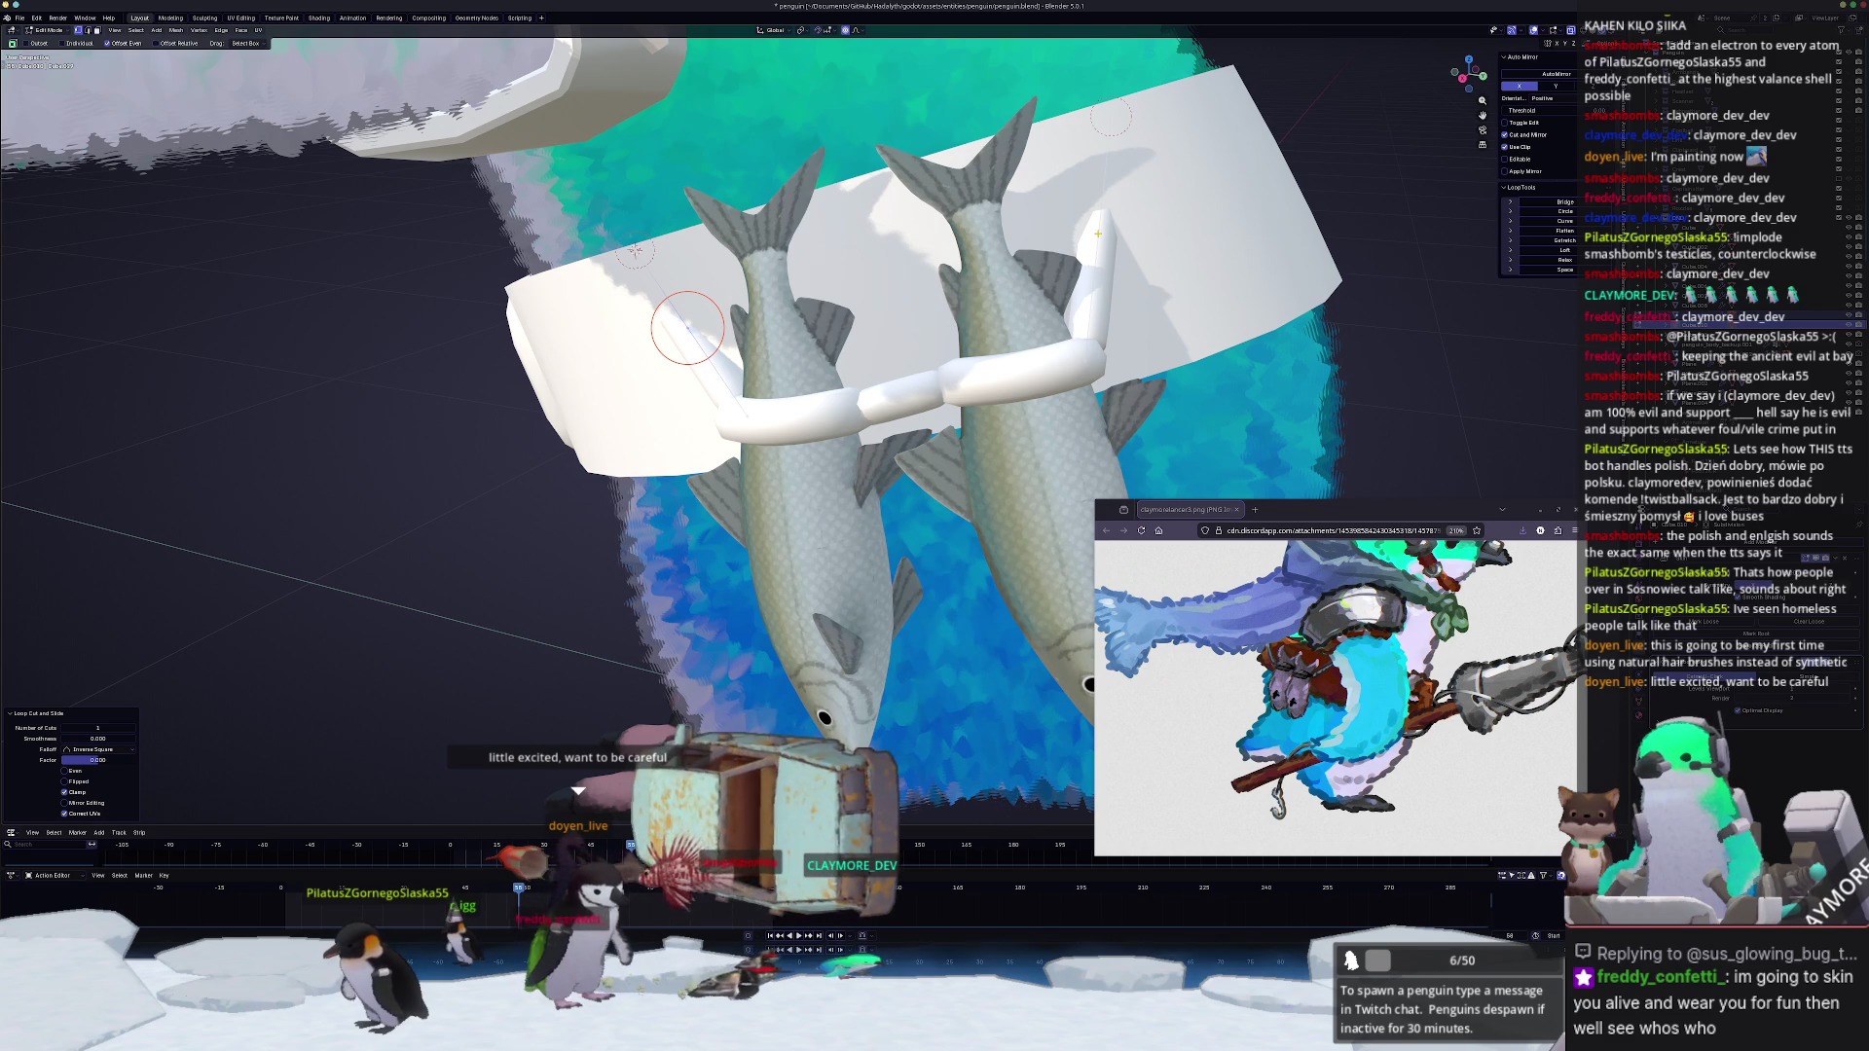
Step: Scale the bar's left end along an axis and start lifting it with proportional falloff
middle_click_drag(915, 299, 1110, 249)
key("s")
key("x")
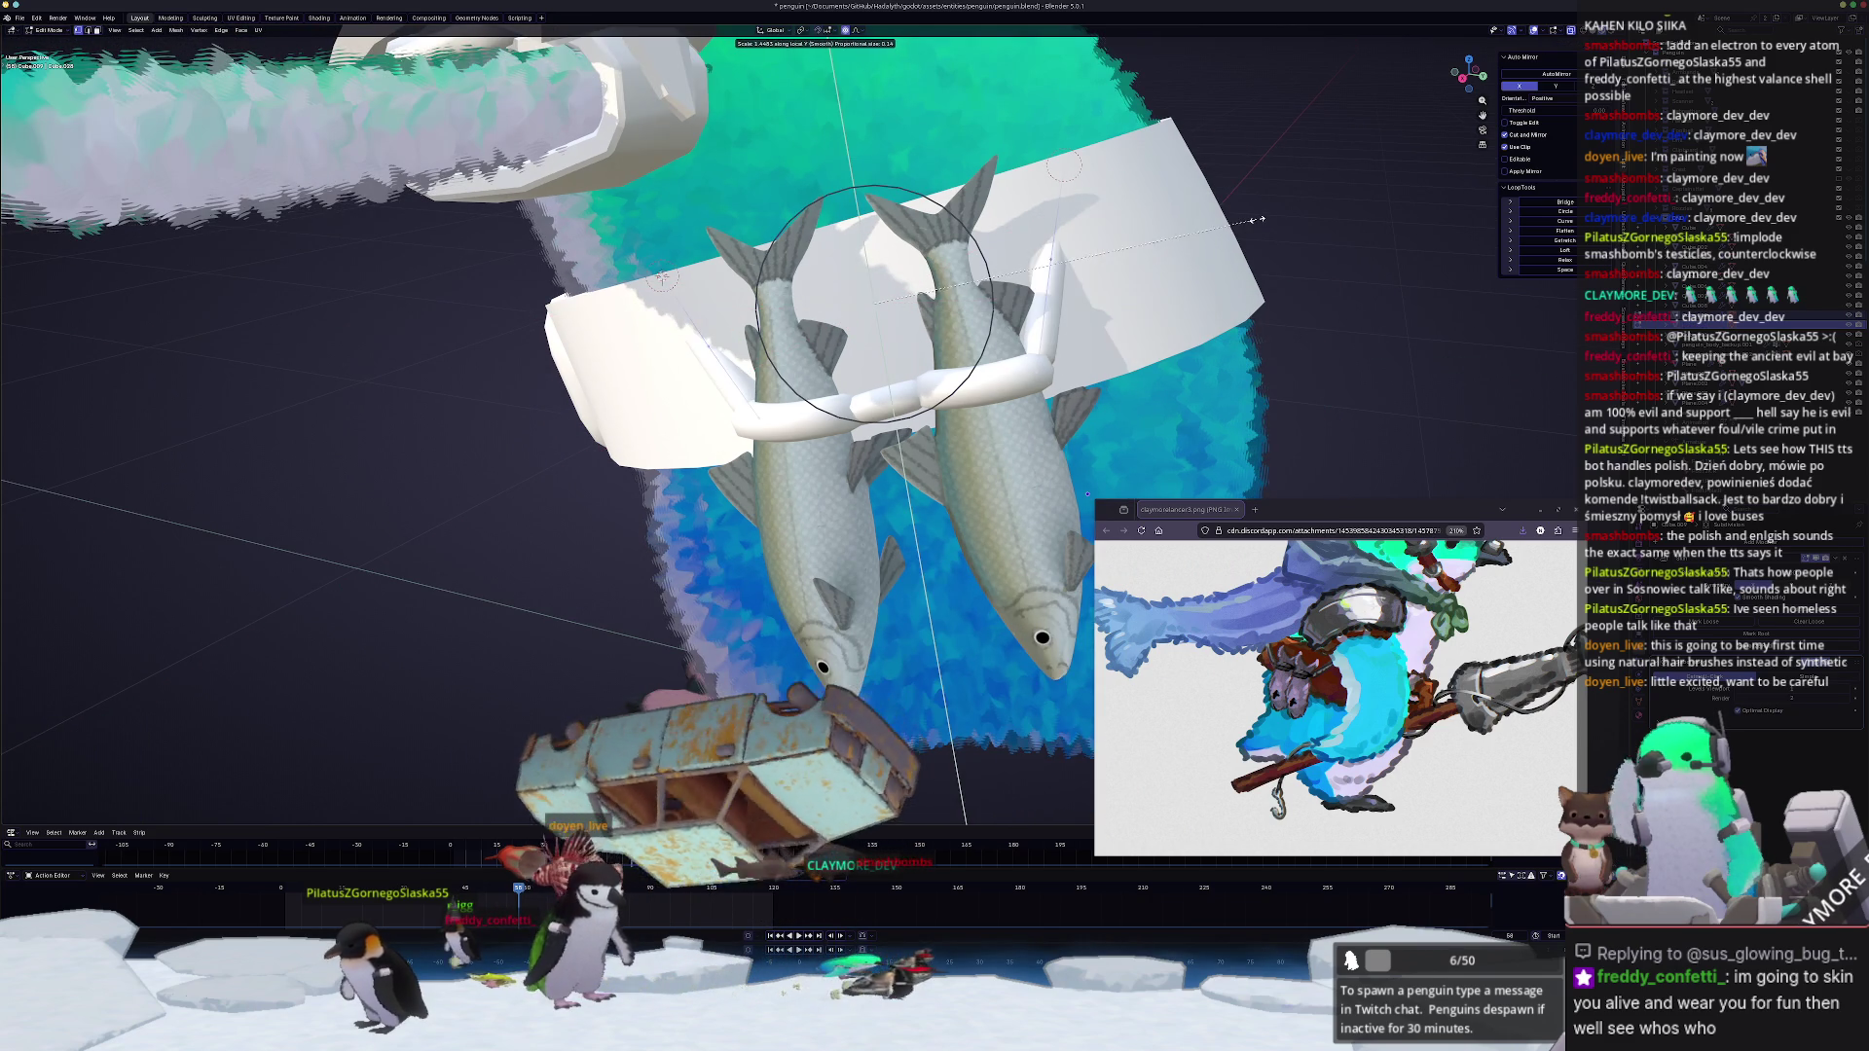
key("x")
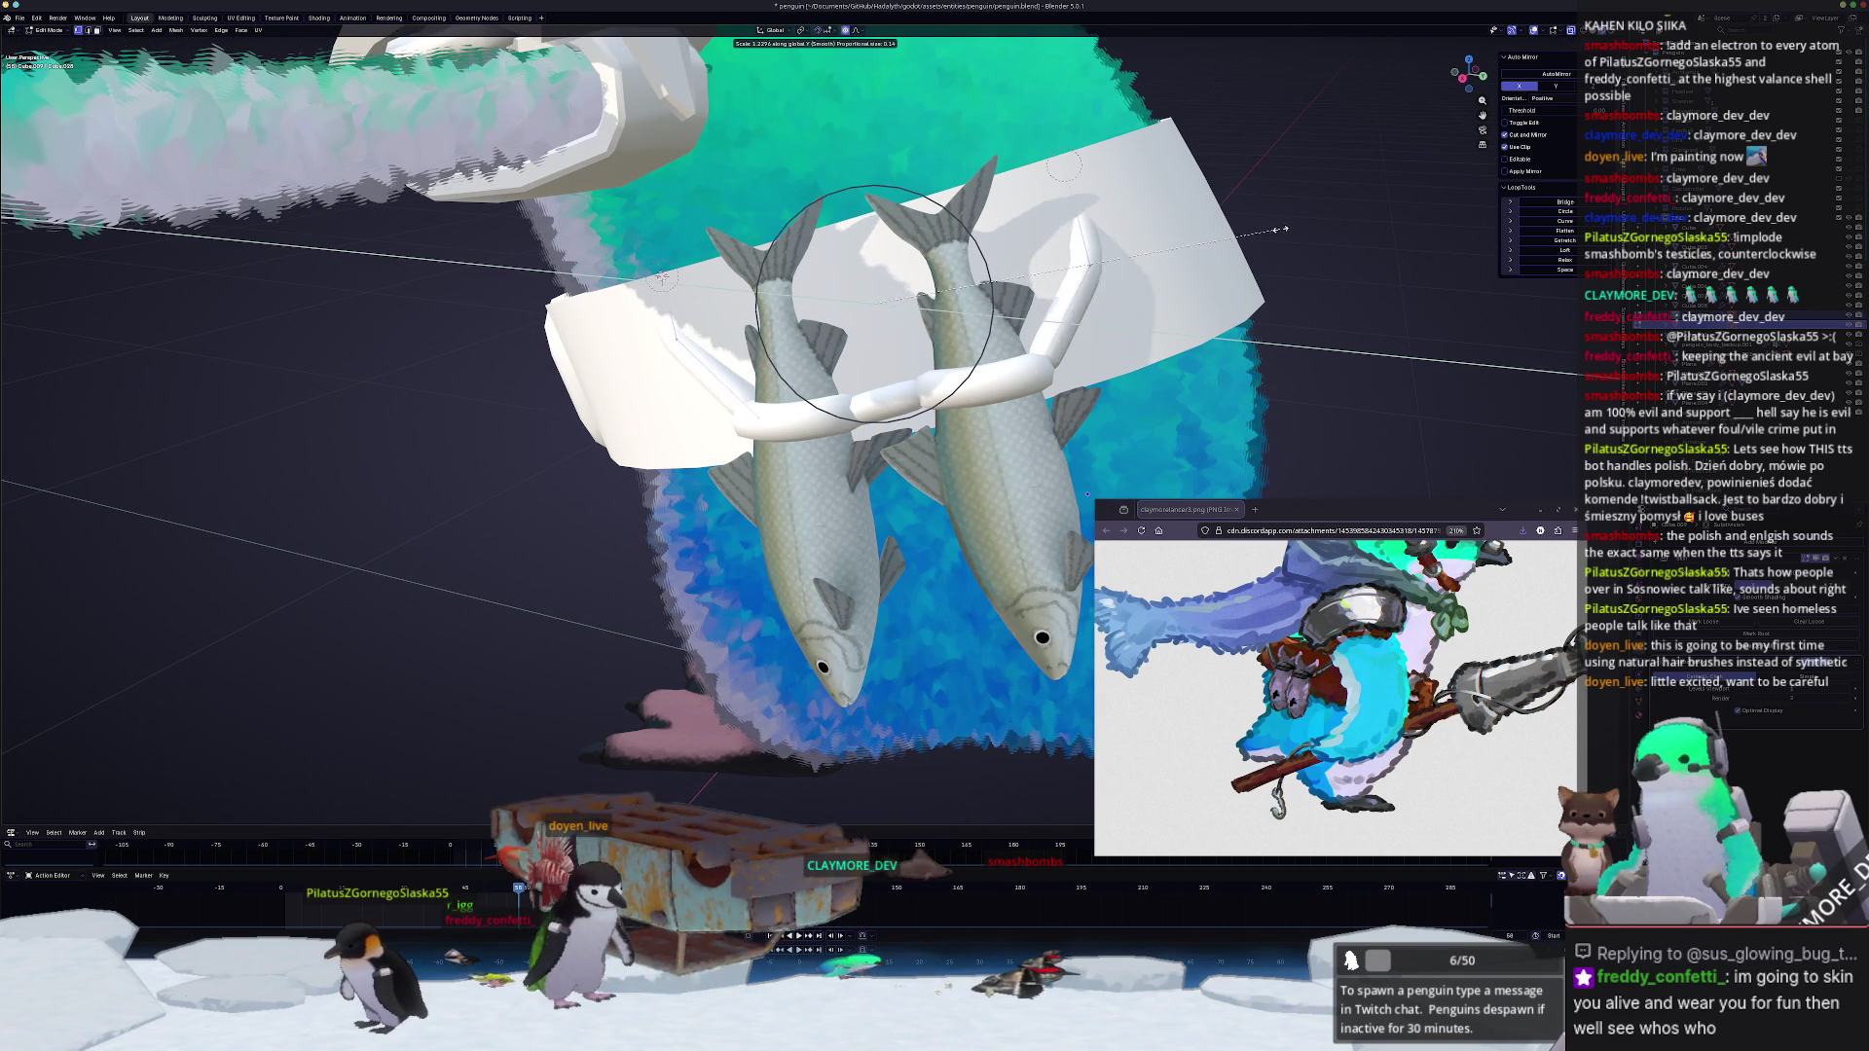
left_click(1265, 232)
mouse_move(1265, 231)
middle_mouse_down()
mouse_move(1055, 259)
mouse_move(1074, 254)
middle_mouse_up()
key("g")
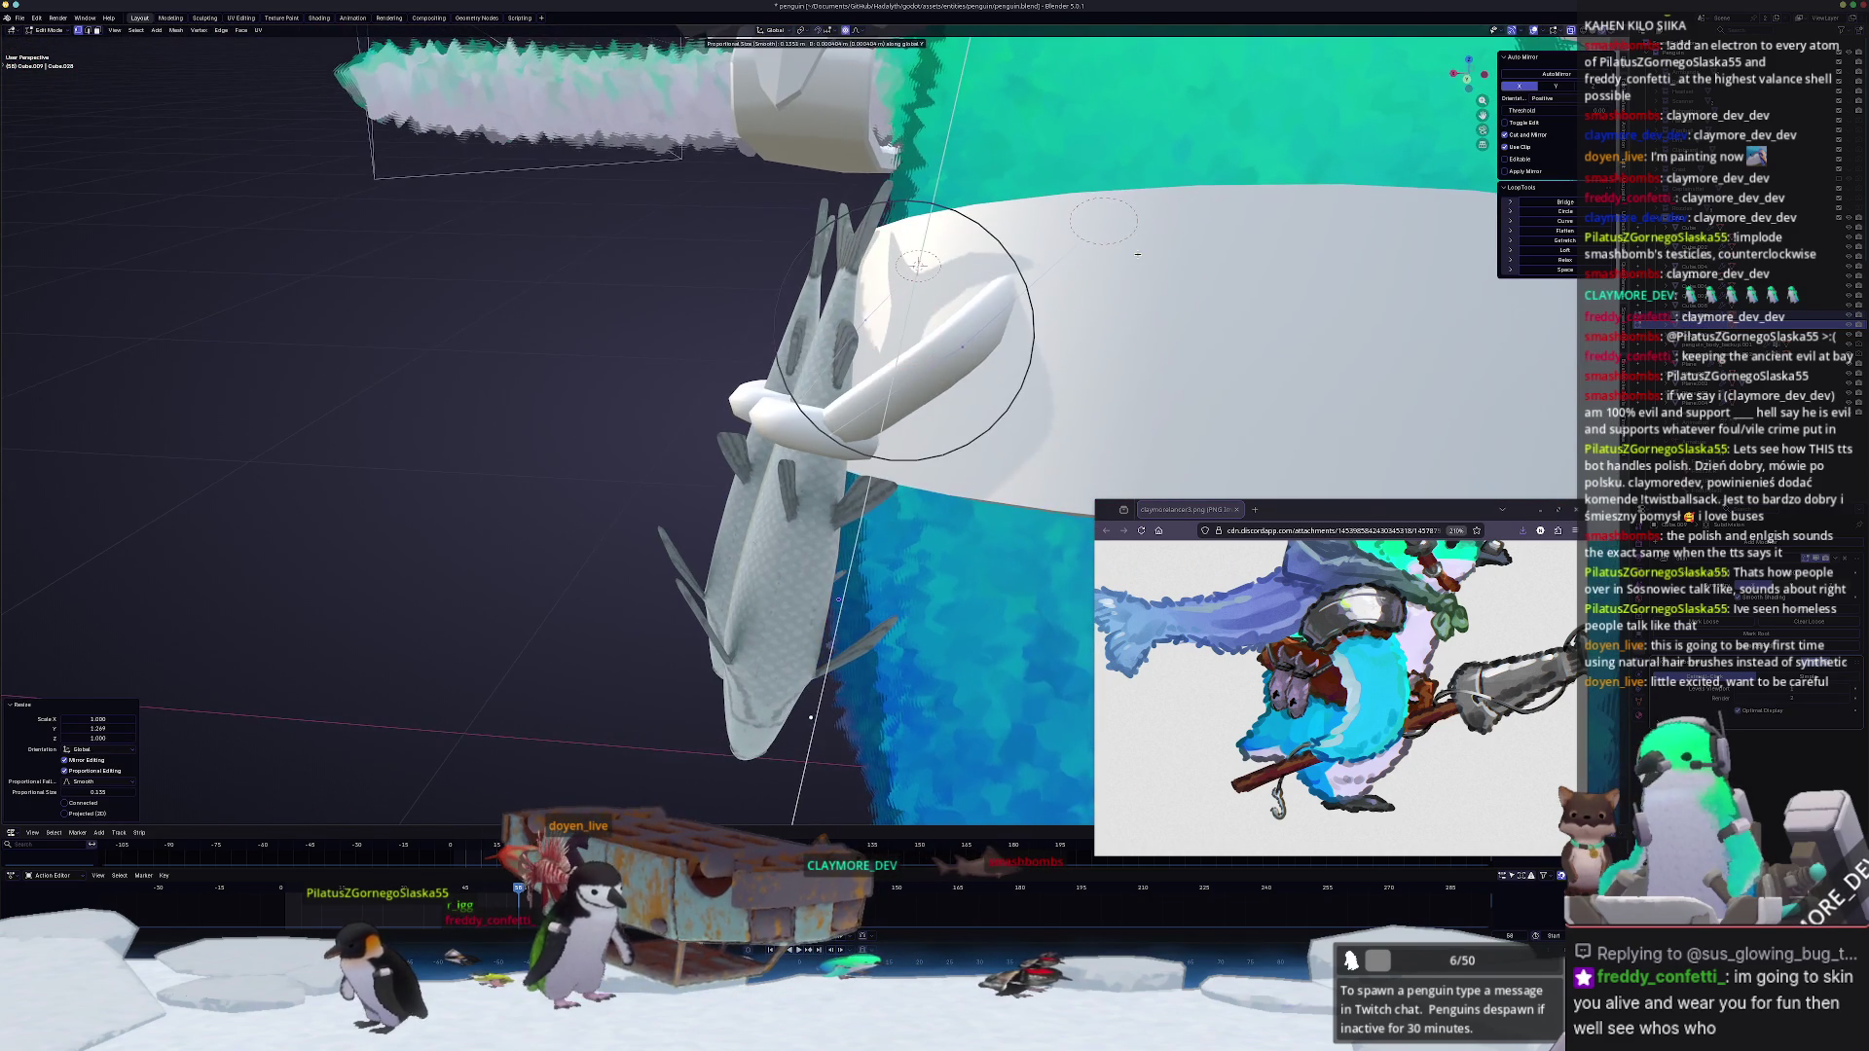
Step: Add another loop cut on the tube and lift its end straight up with falloff
left_click(1098, 248)
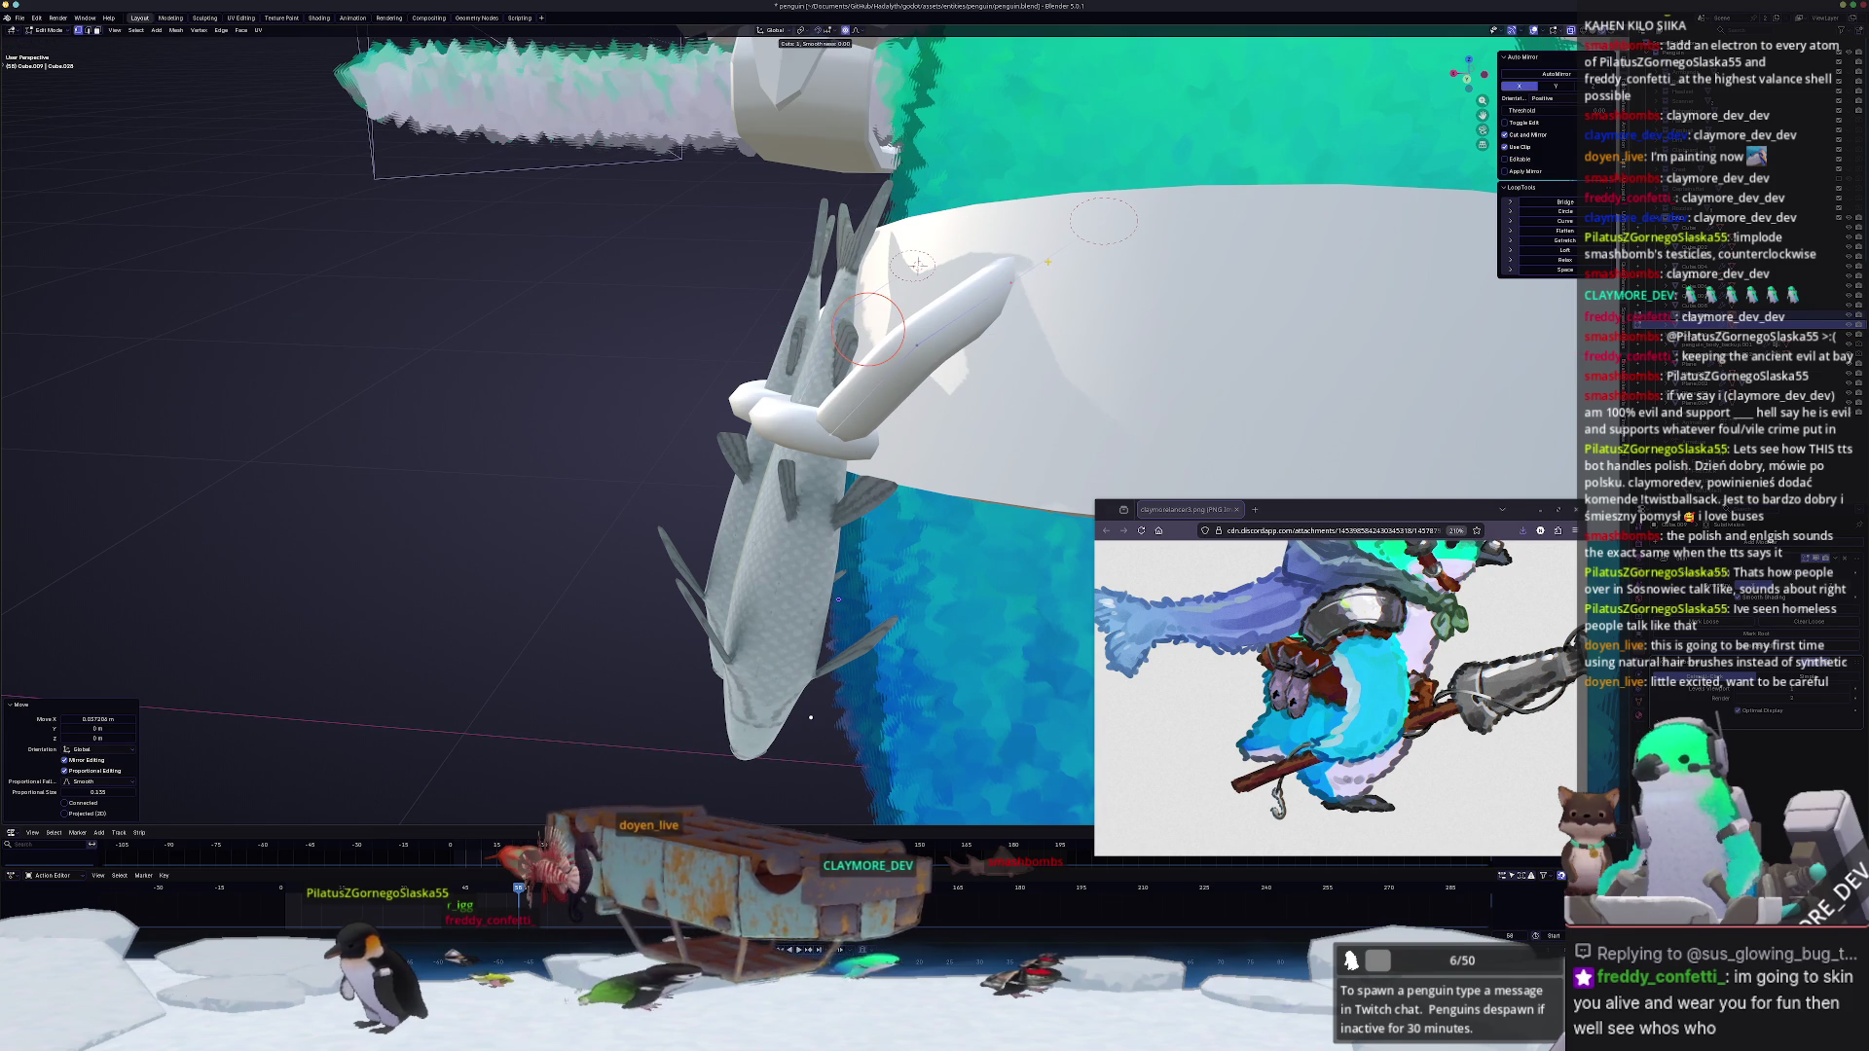
key("shift+space")
left_click(1010, 284)
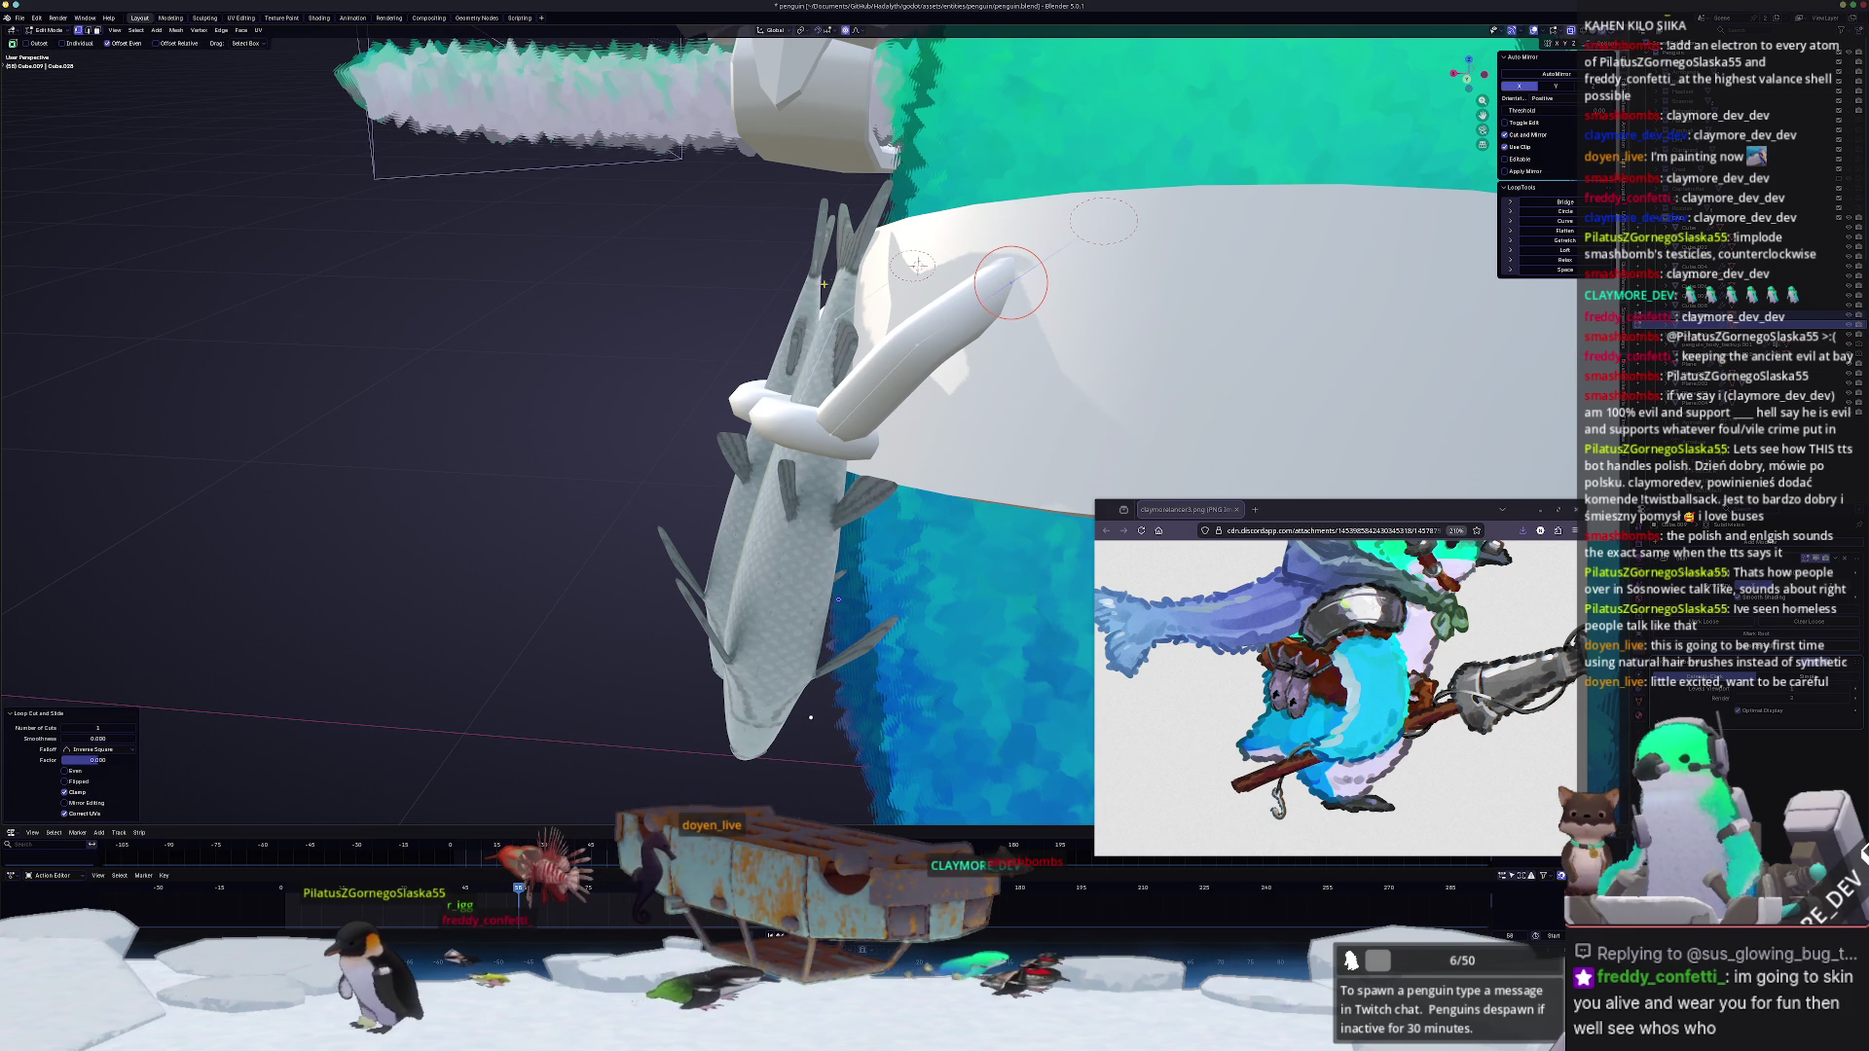
right_click(905, 291)
key("Escape")
key("g")
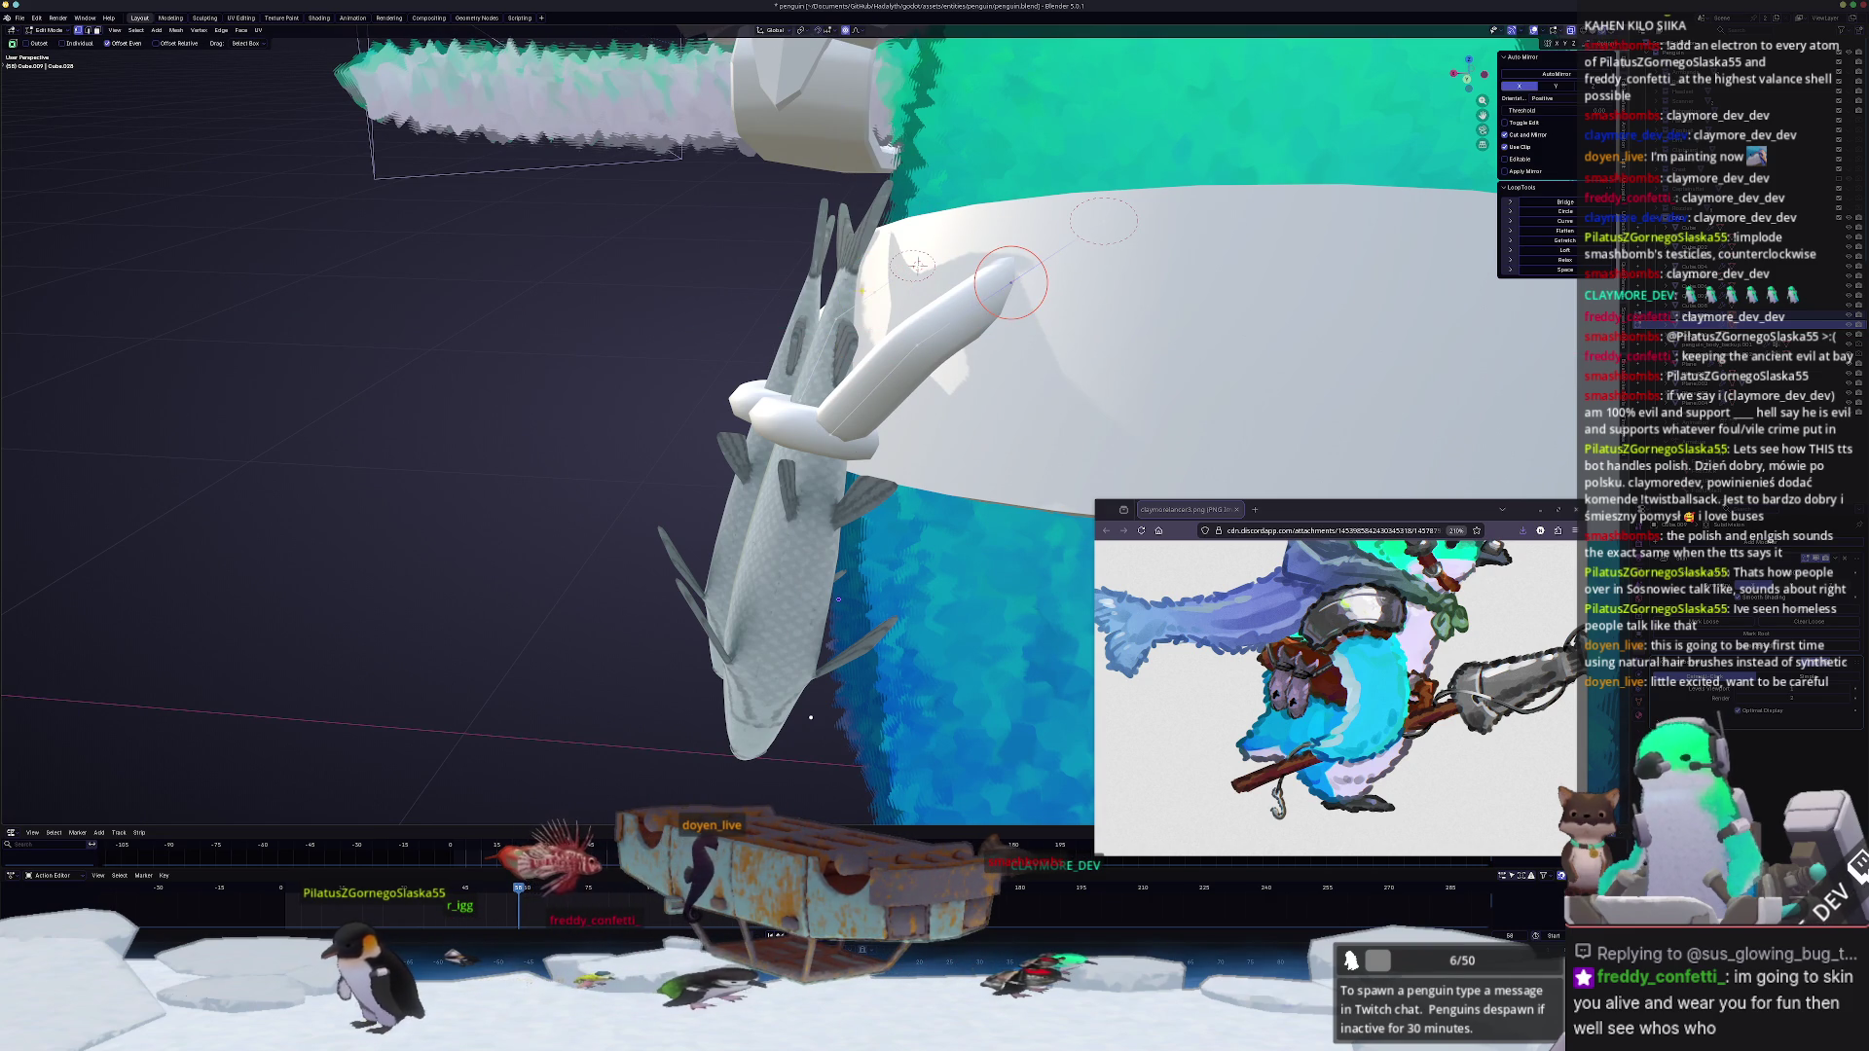
key("z")
scroll(923, 255, "down", 8)
left_click(917, 252)
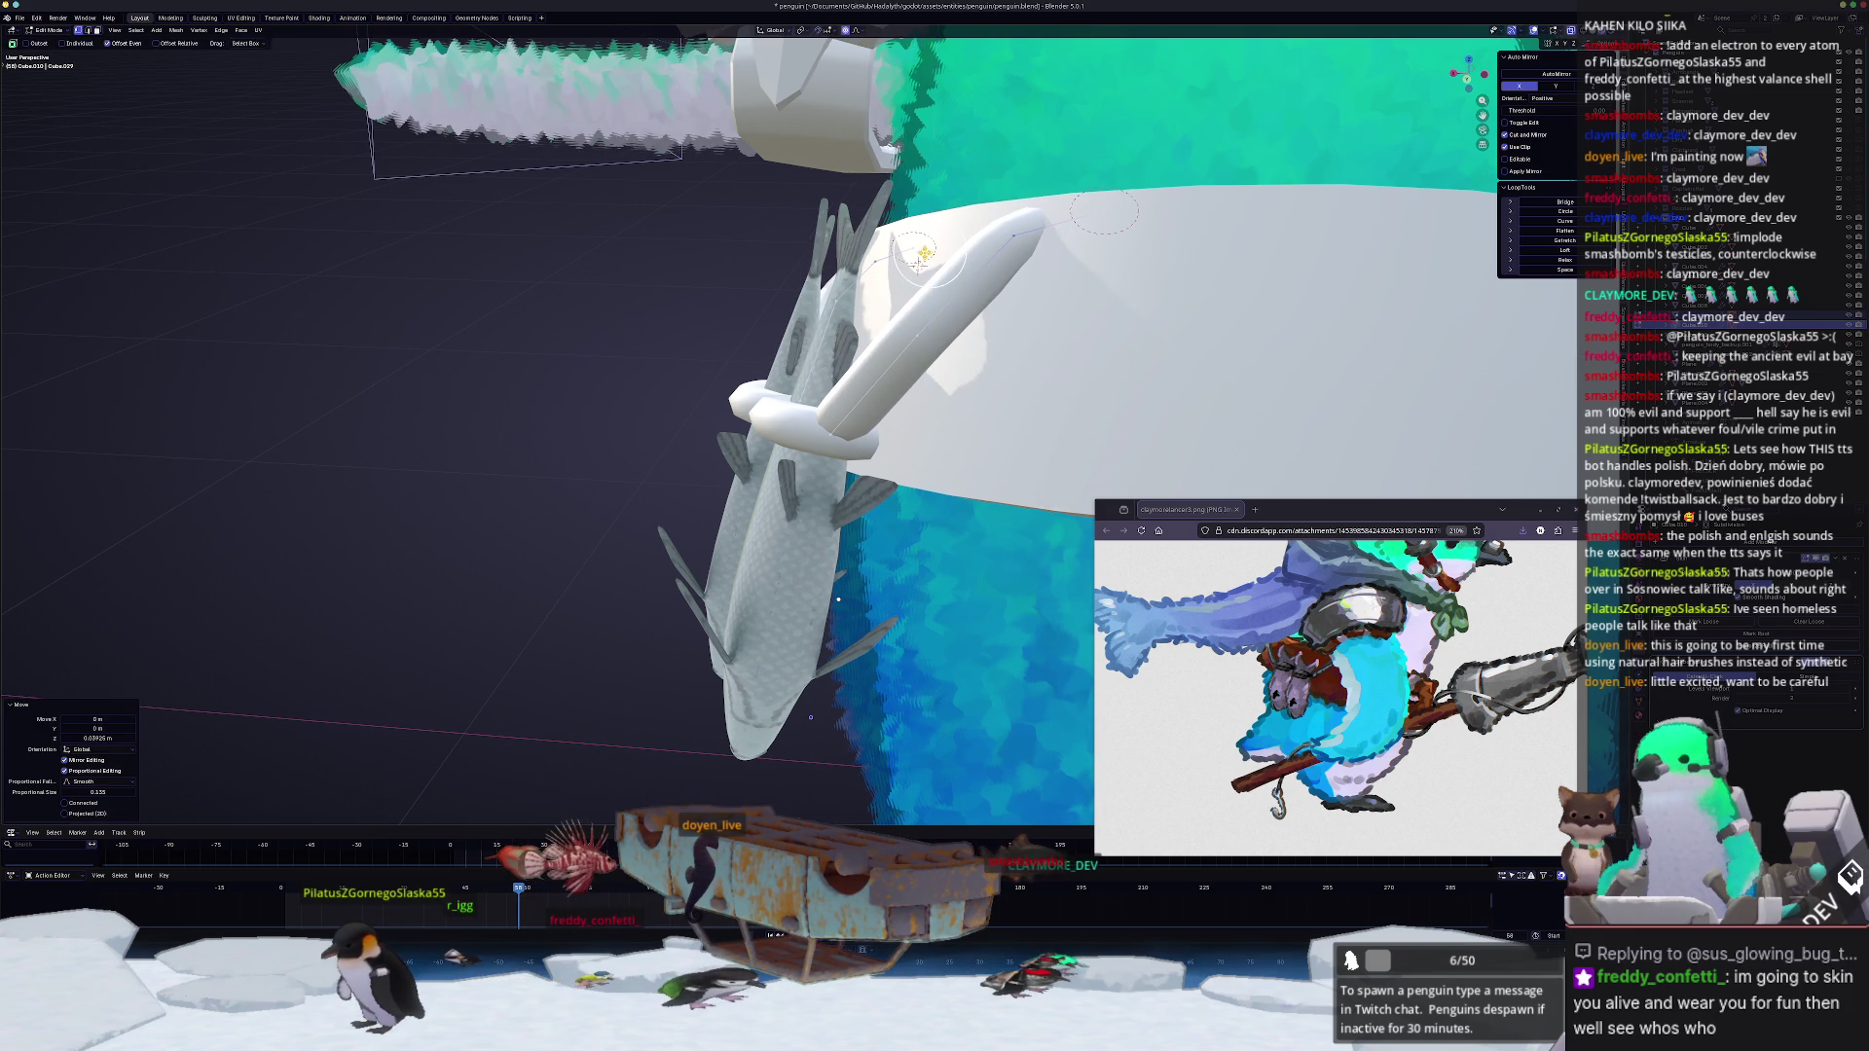
Step: Slide the tube vertex along its edge and soft-move the tube from a side view
middle_click_drag(918, 253, 1032, 284)
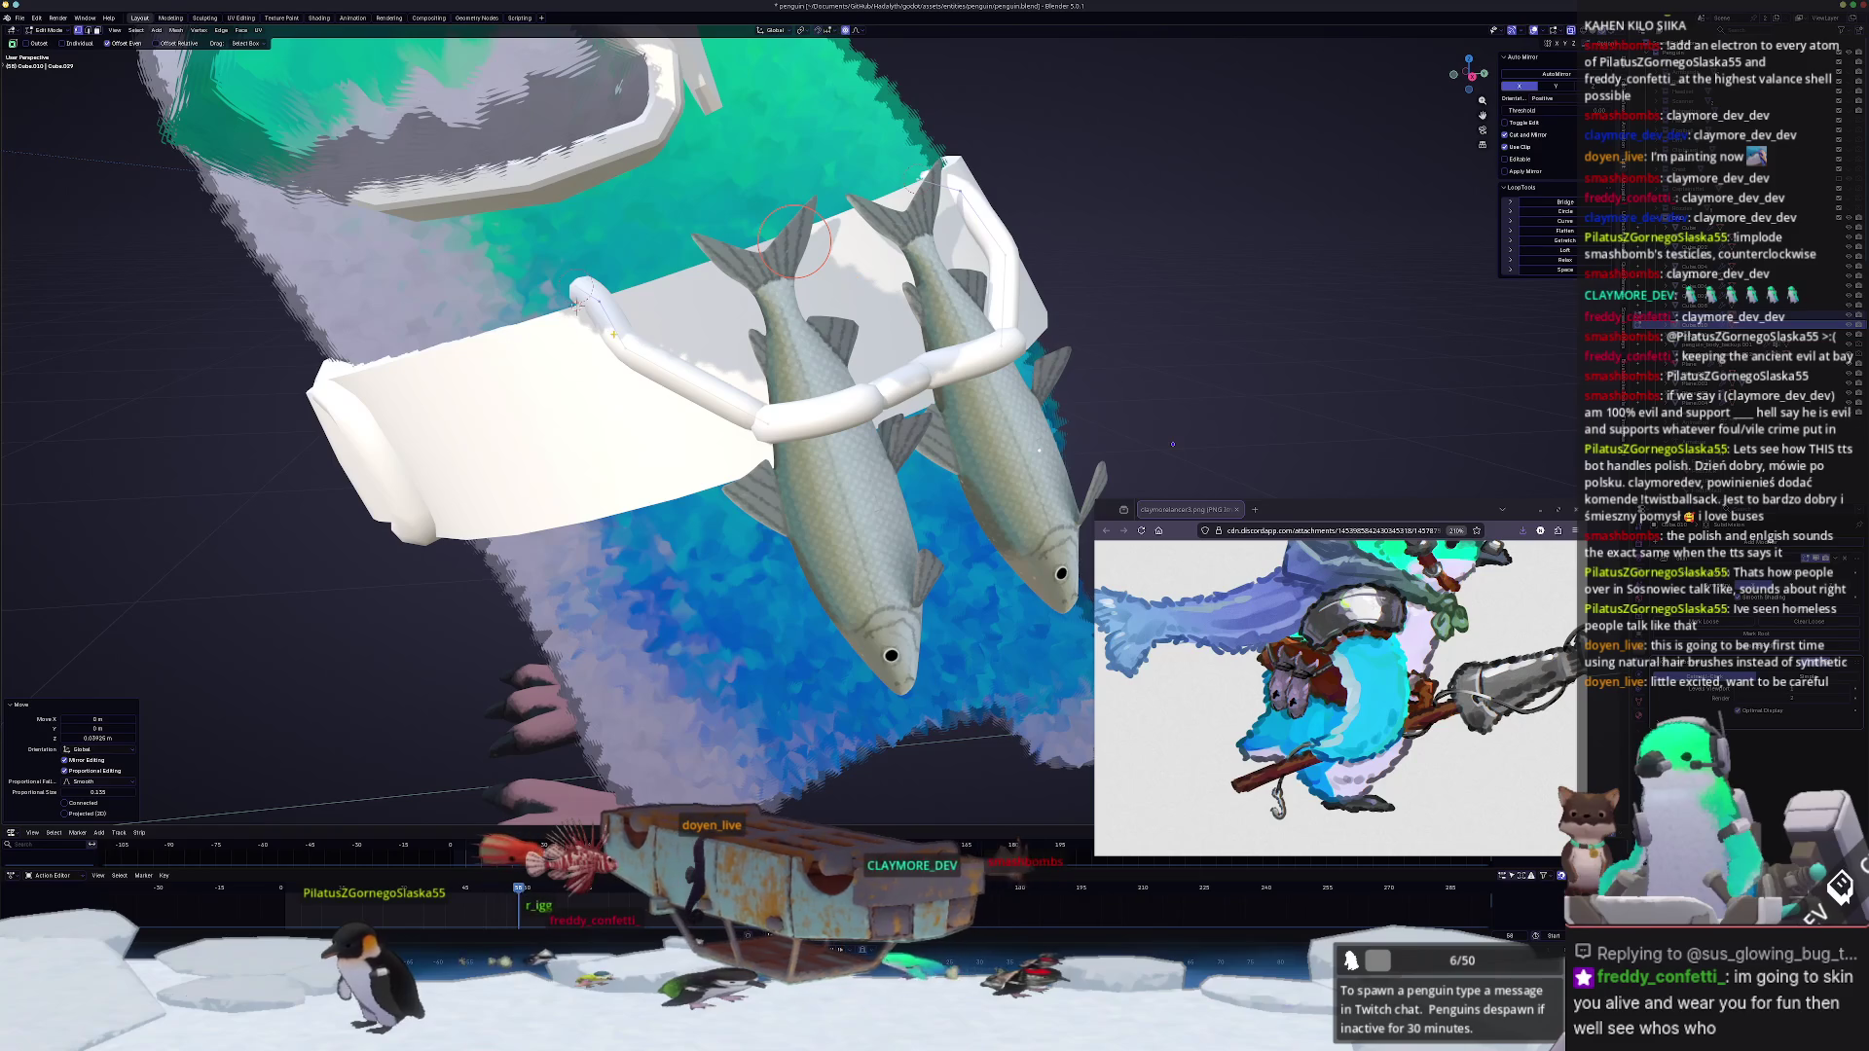
mouse_move(796, 241)
middle_mouse_down()
mouse_move(625, 334)
mouse_move(653, 333)
middle_mouse_up()
key("g")
key("g")
left_click(656, 350)
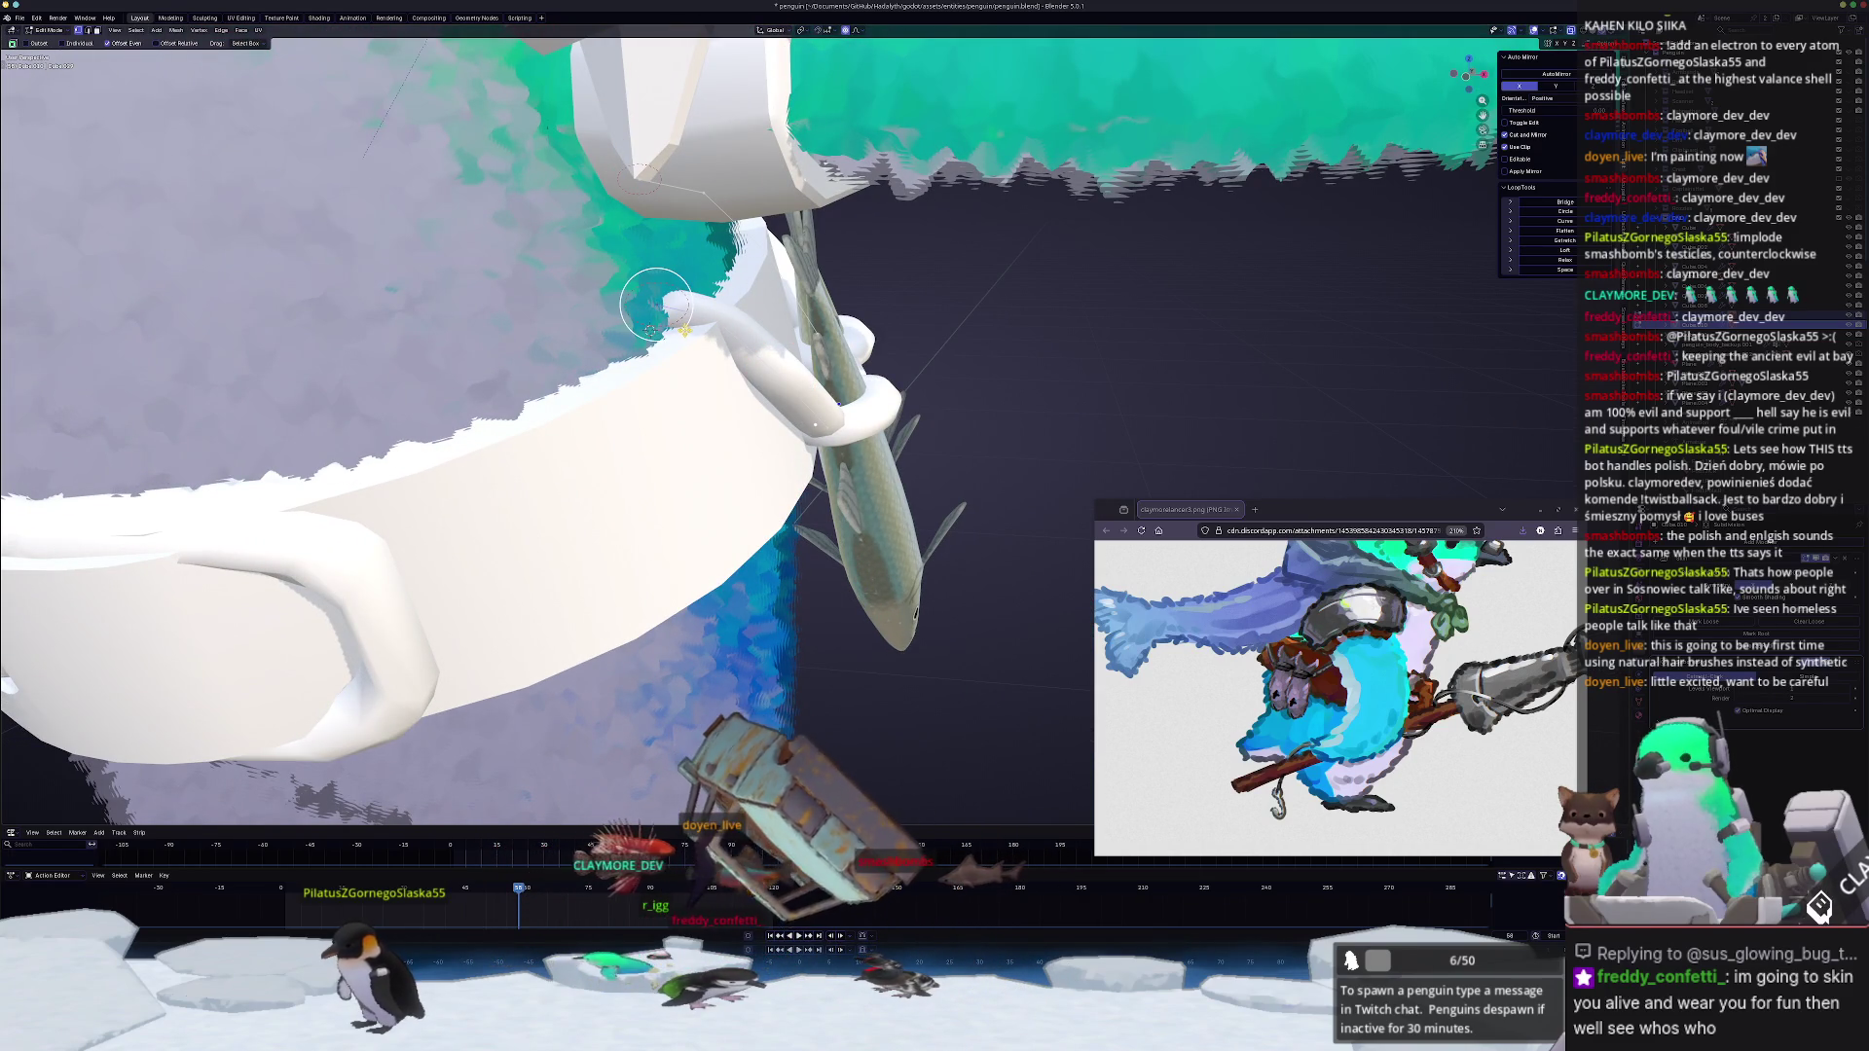
scroll(654, 334, "down", 3)
left_click(652, 333)
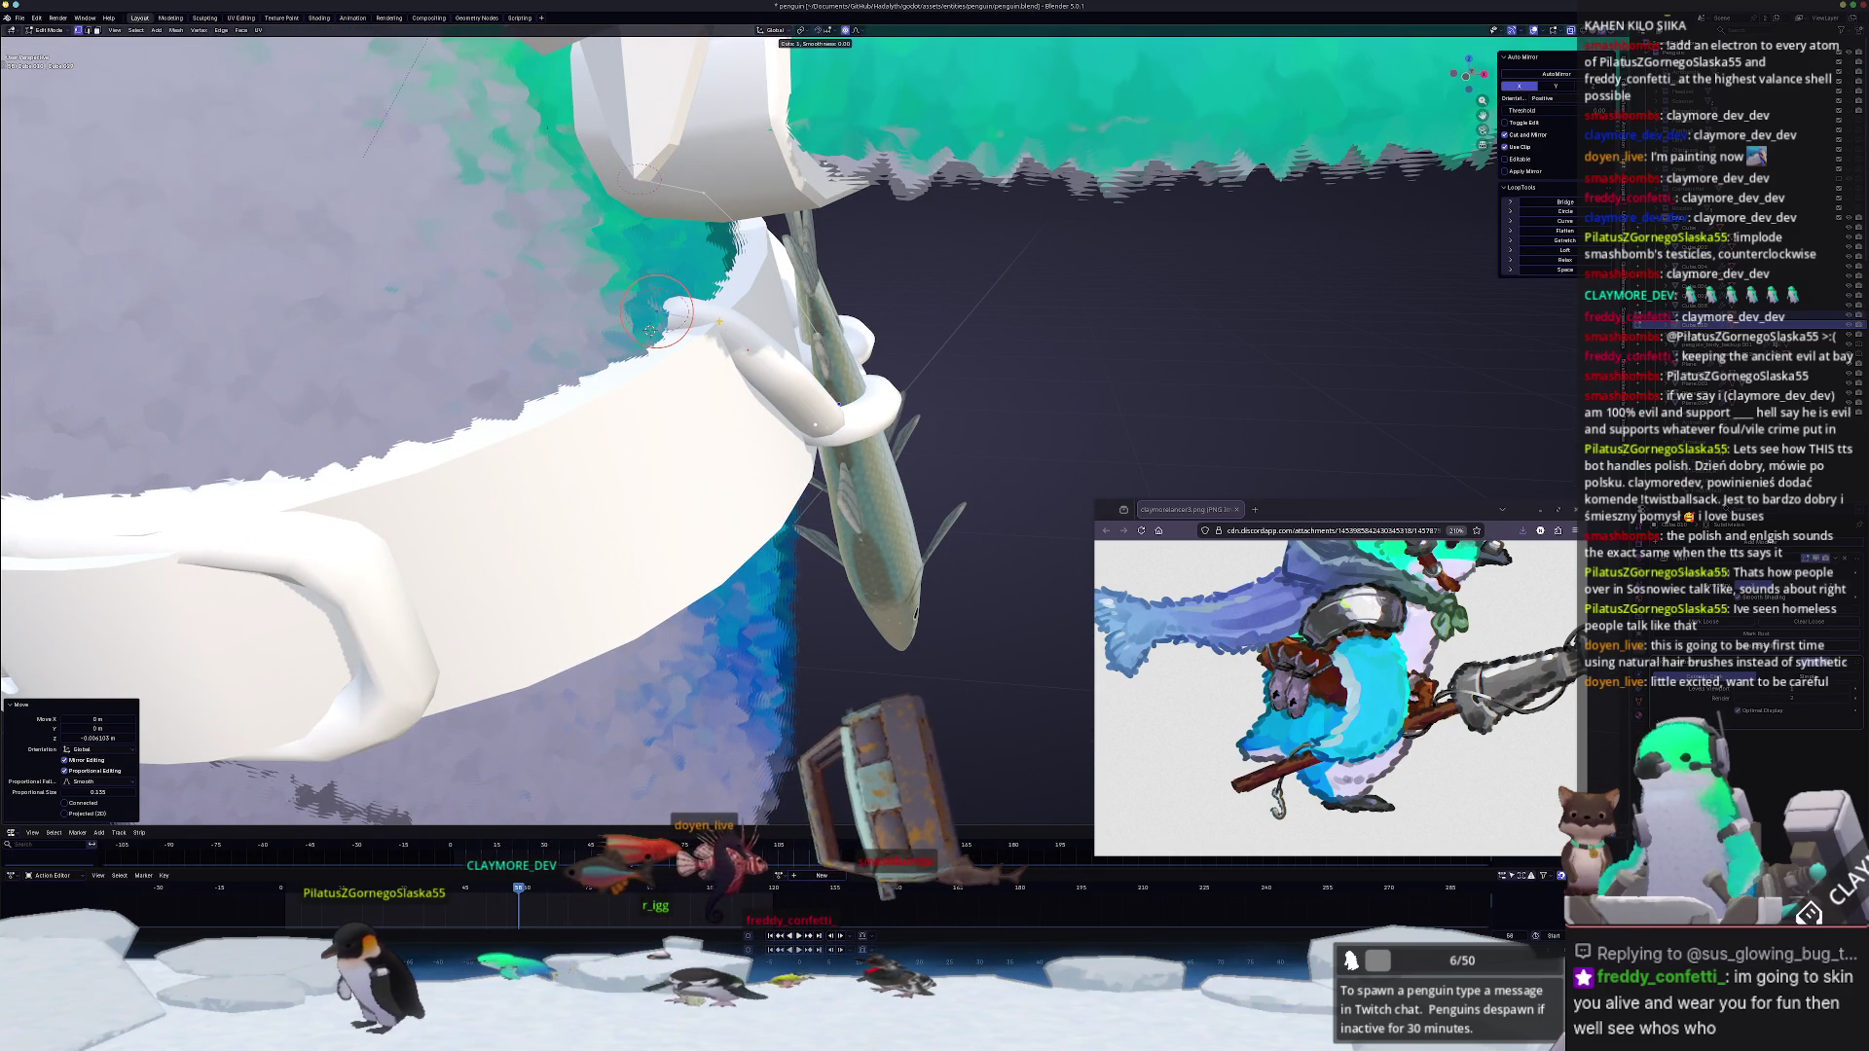
mouse_move(648, 327)
middle_mouse_down()
mouse_move(712, 272)
mouse_move(1026, 232)
middle_mouse_up()
Step: Pull the tube end down along Z so it bends against the band, then adjust further
key("g")
key("z")
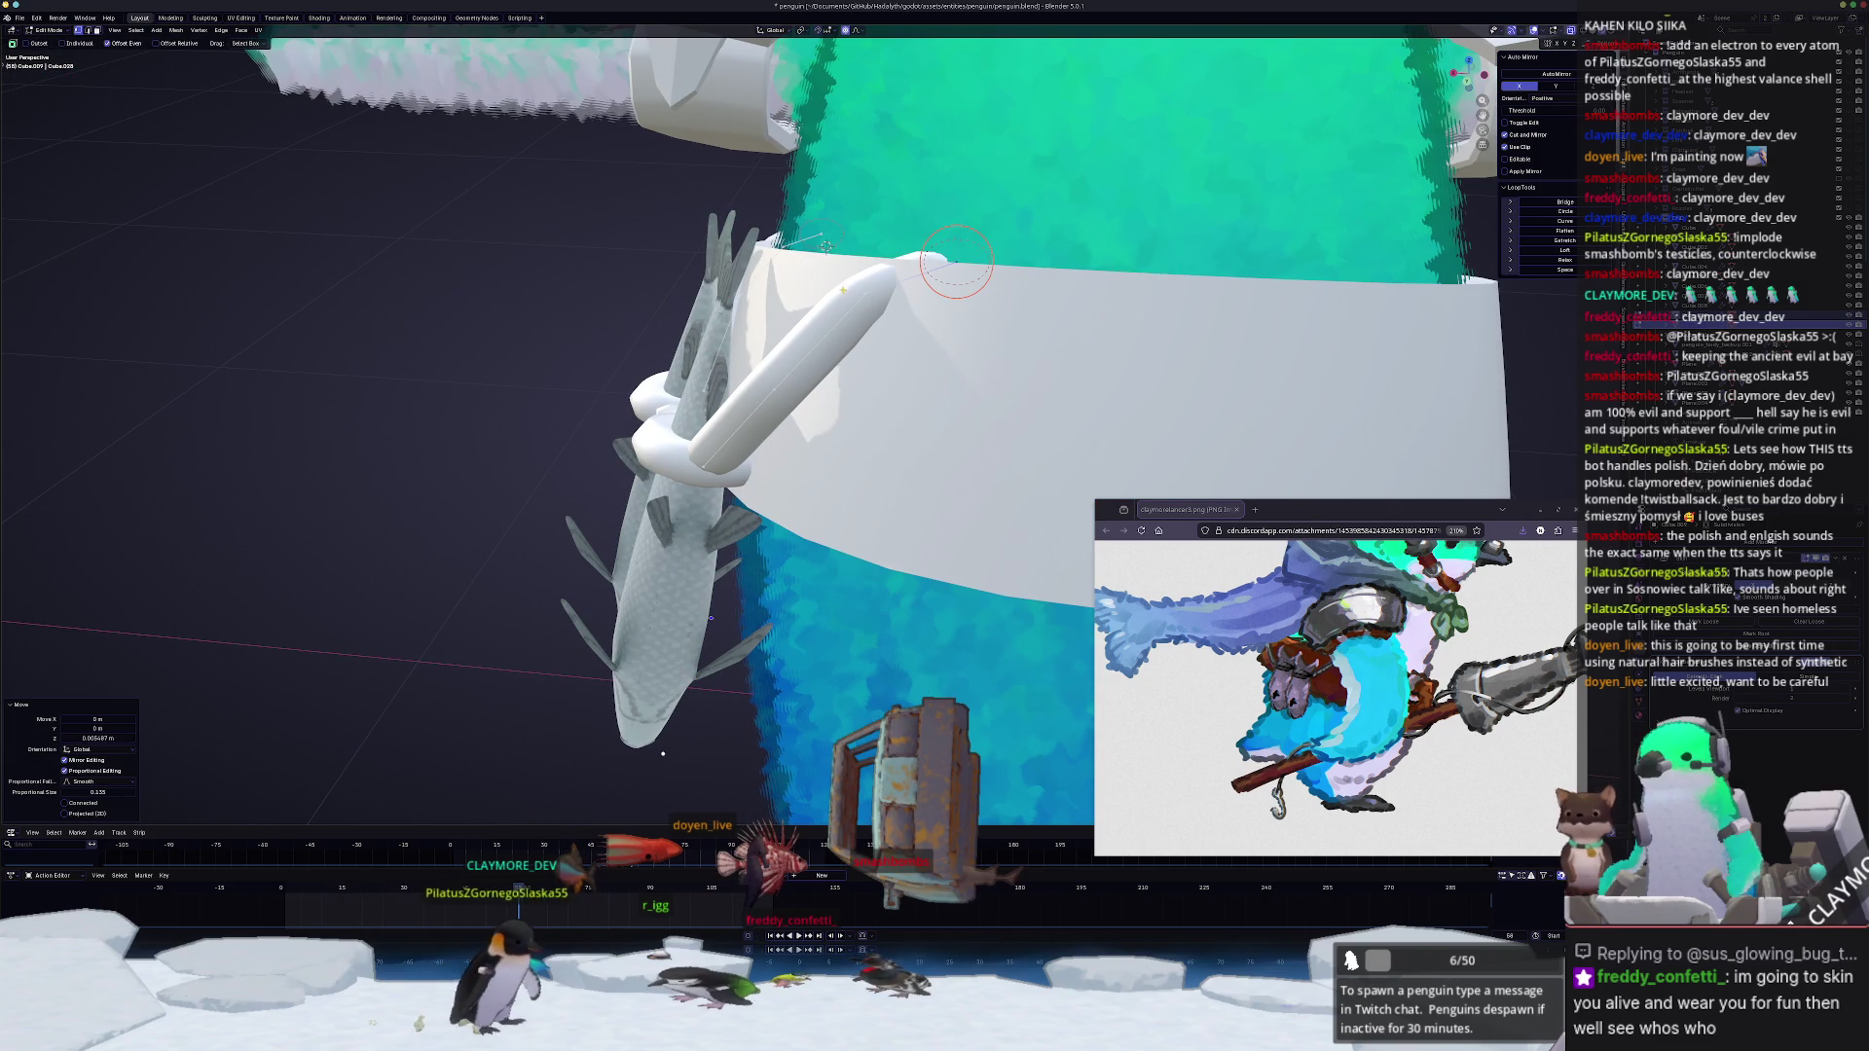
scroll(878, 278, "up", 3)
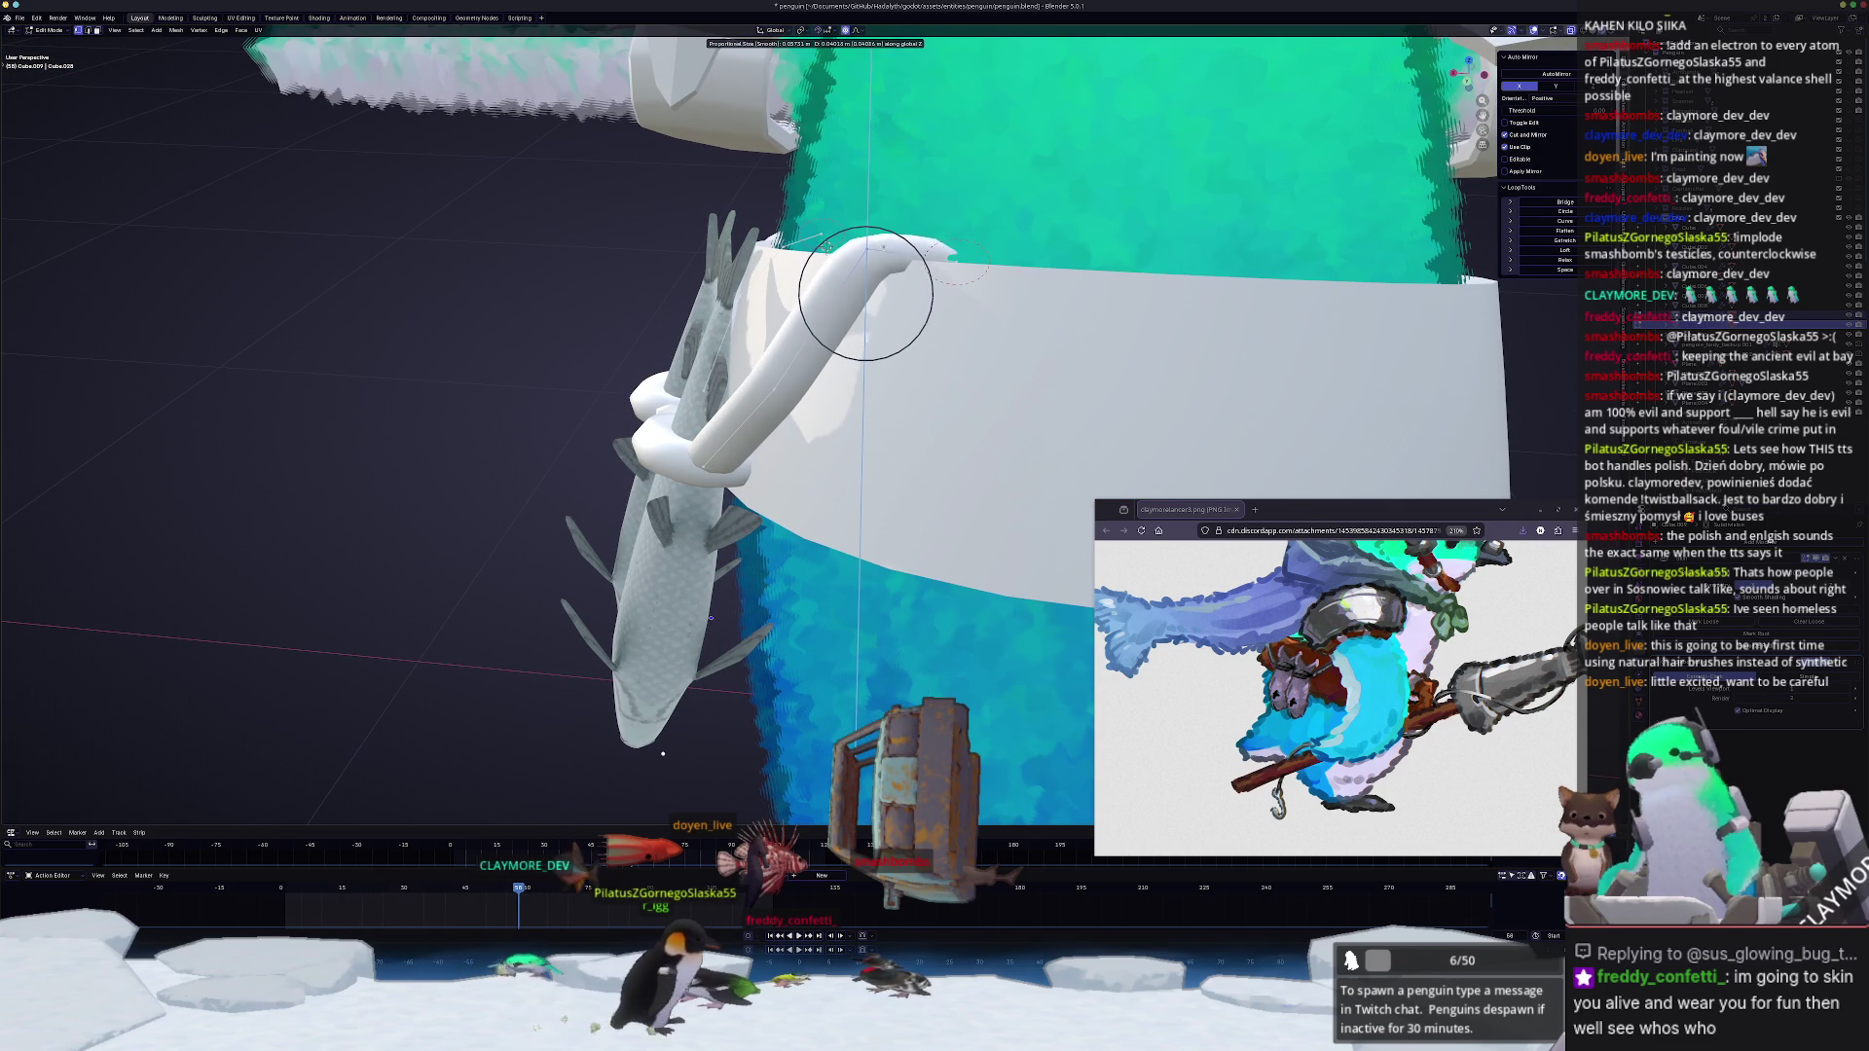
left_click(874, 307)
mouse_move(874, 307)
middle_mouse_down()
mouse_move(874, 197)
mouse_move(803, 276)
mouse_move(812, 290)
middle_mouse_up()
left_click(894, 263)
key("g")
key("z")
Step: Lower the tube frame's end vertically and slide its vertices into place
left_click(803, 277)
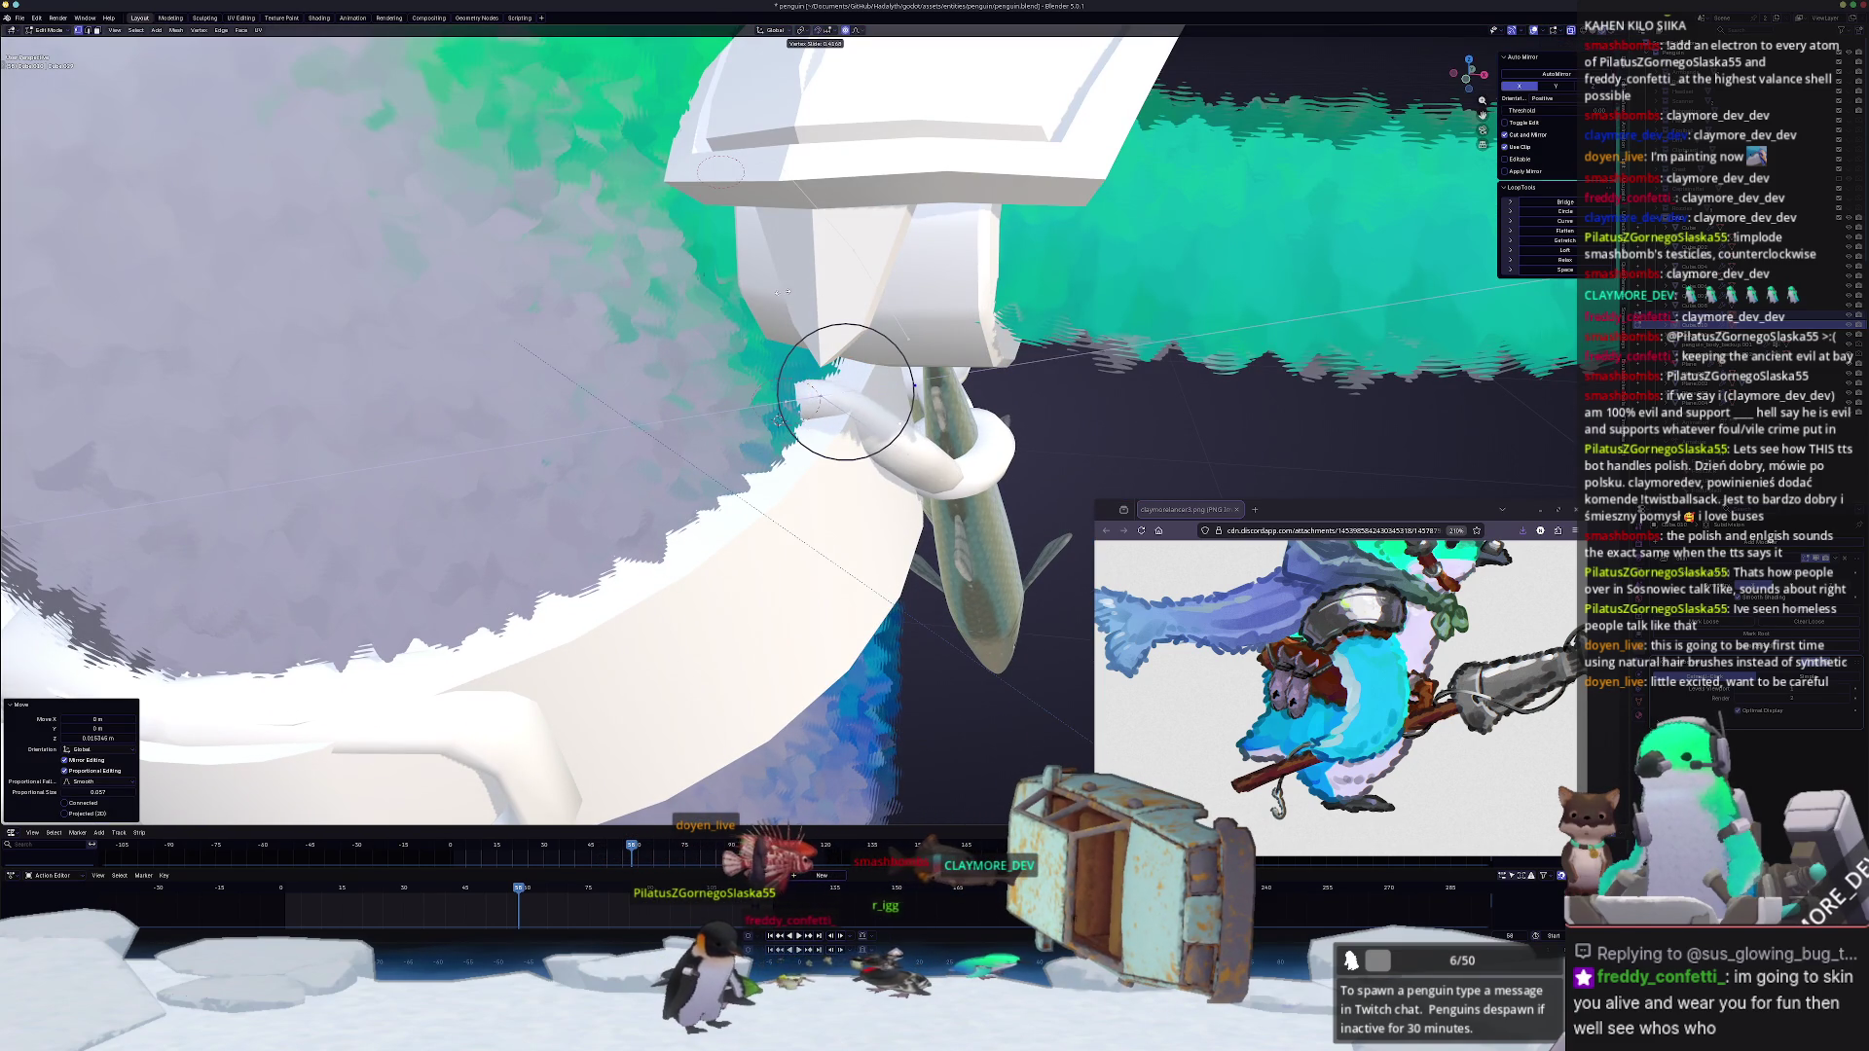
left_click(848, 393)
middle_click_drag(847, 392, 726, 351)
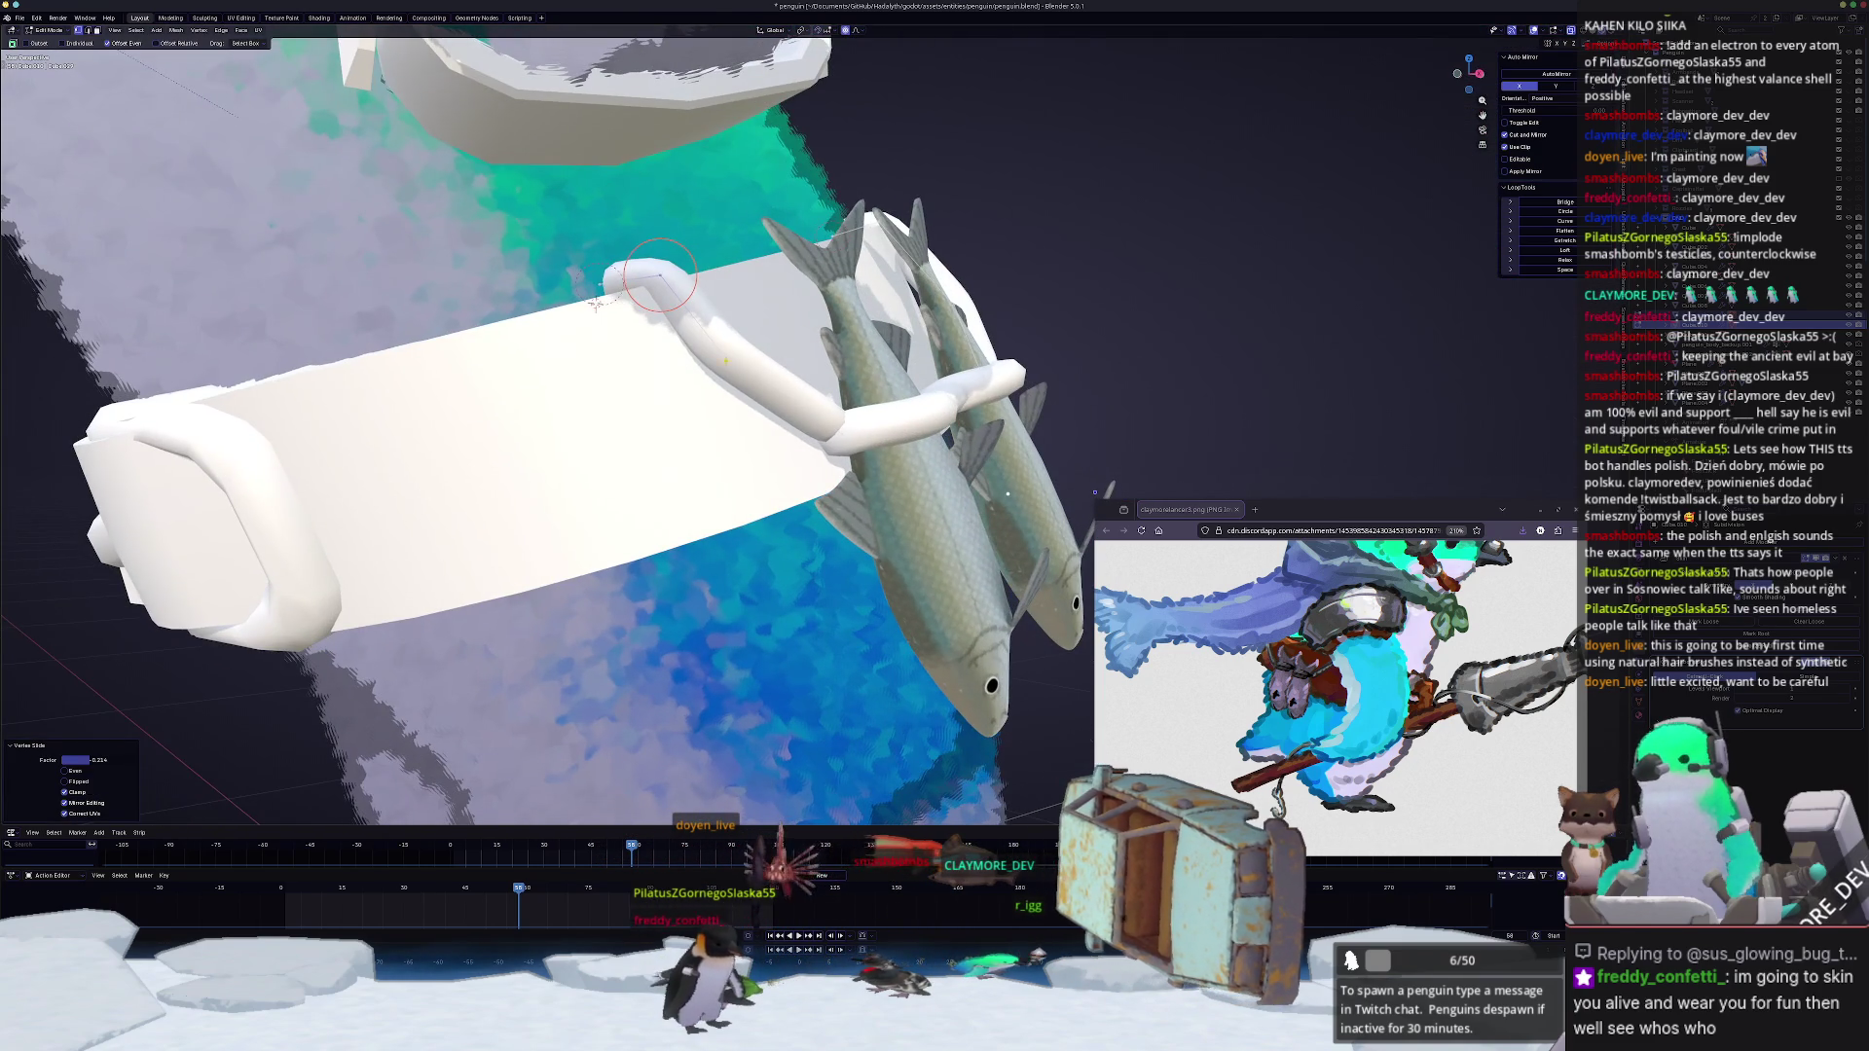
Step: Give the tube's selected edges a rounded bevel and return to object mode
key("g")
key("g")
left_click(716, 353)
key("ctrl+b")
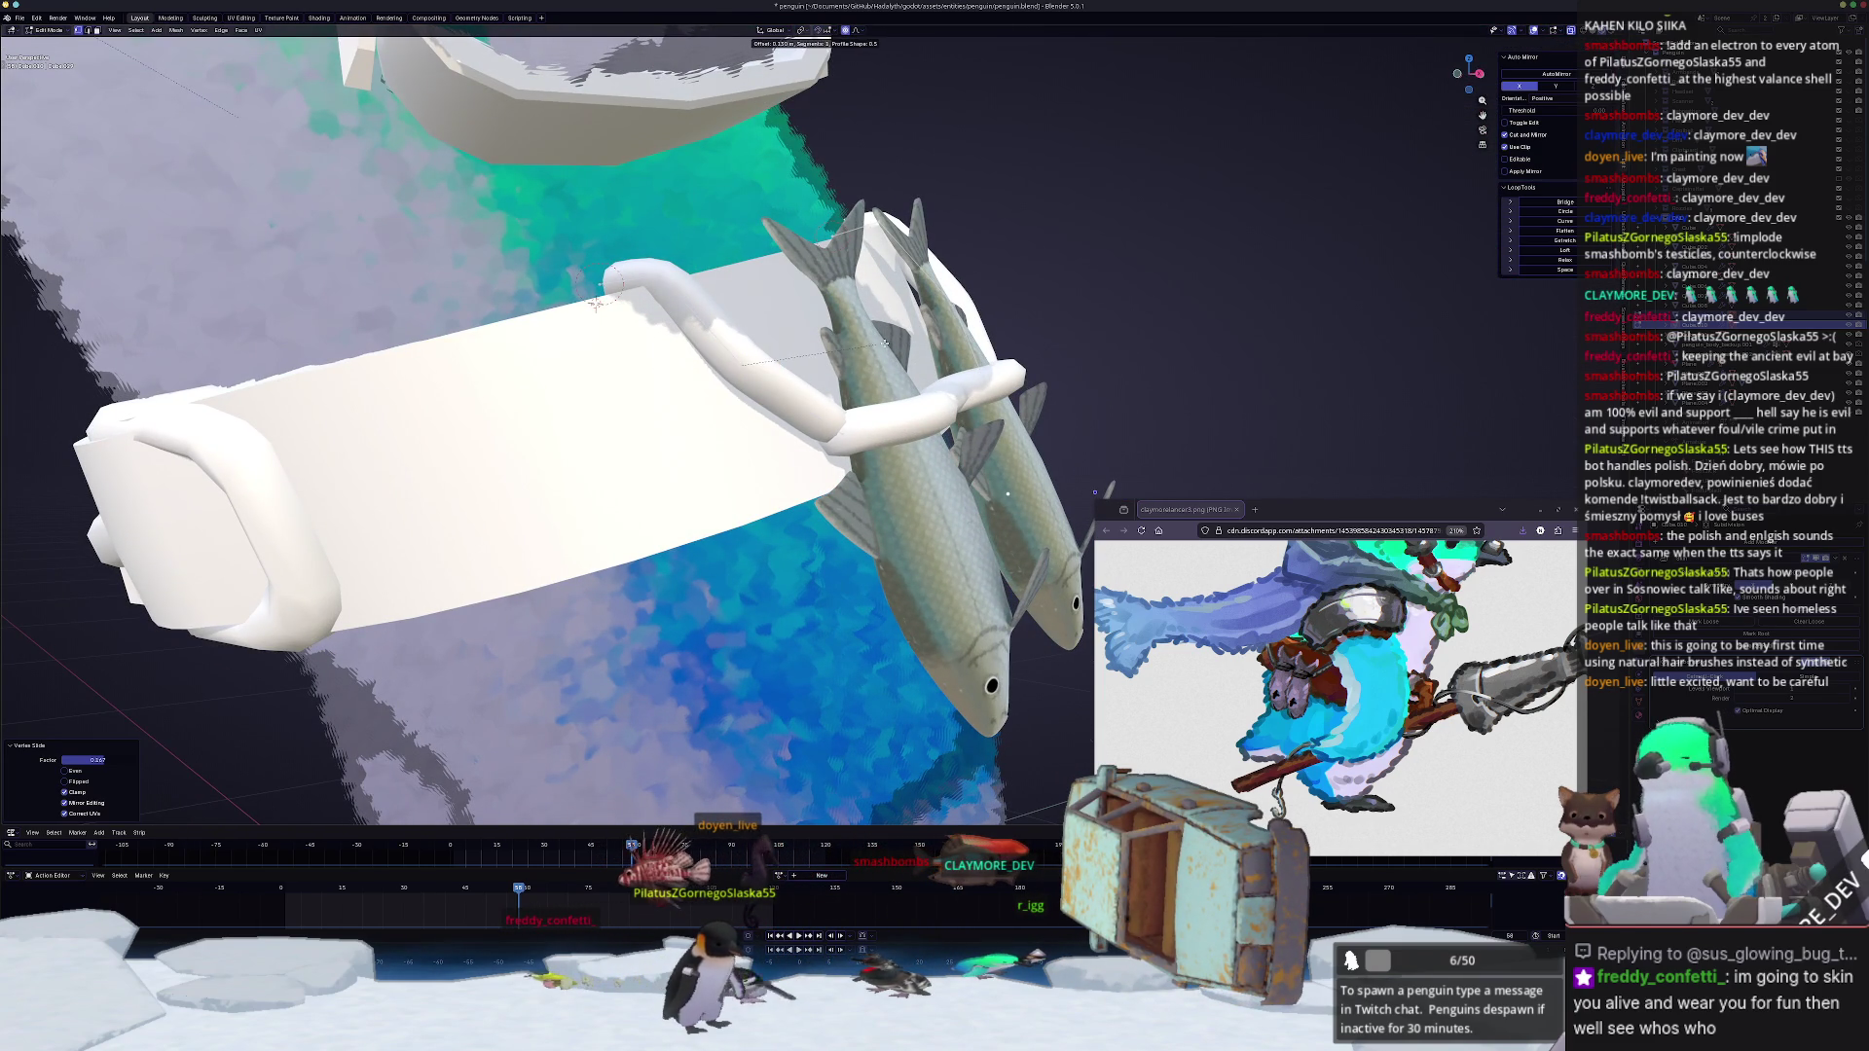
left_click(1019, 319)
middle_click_drag(1019, 319, 946, 585)
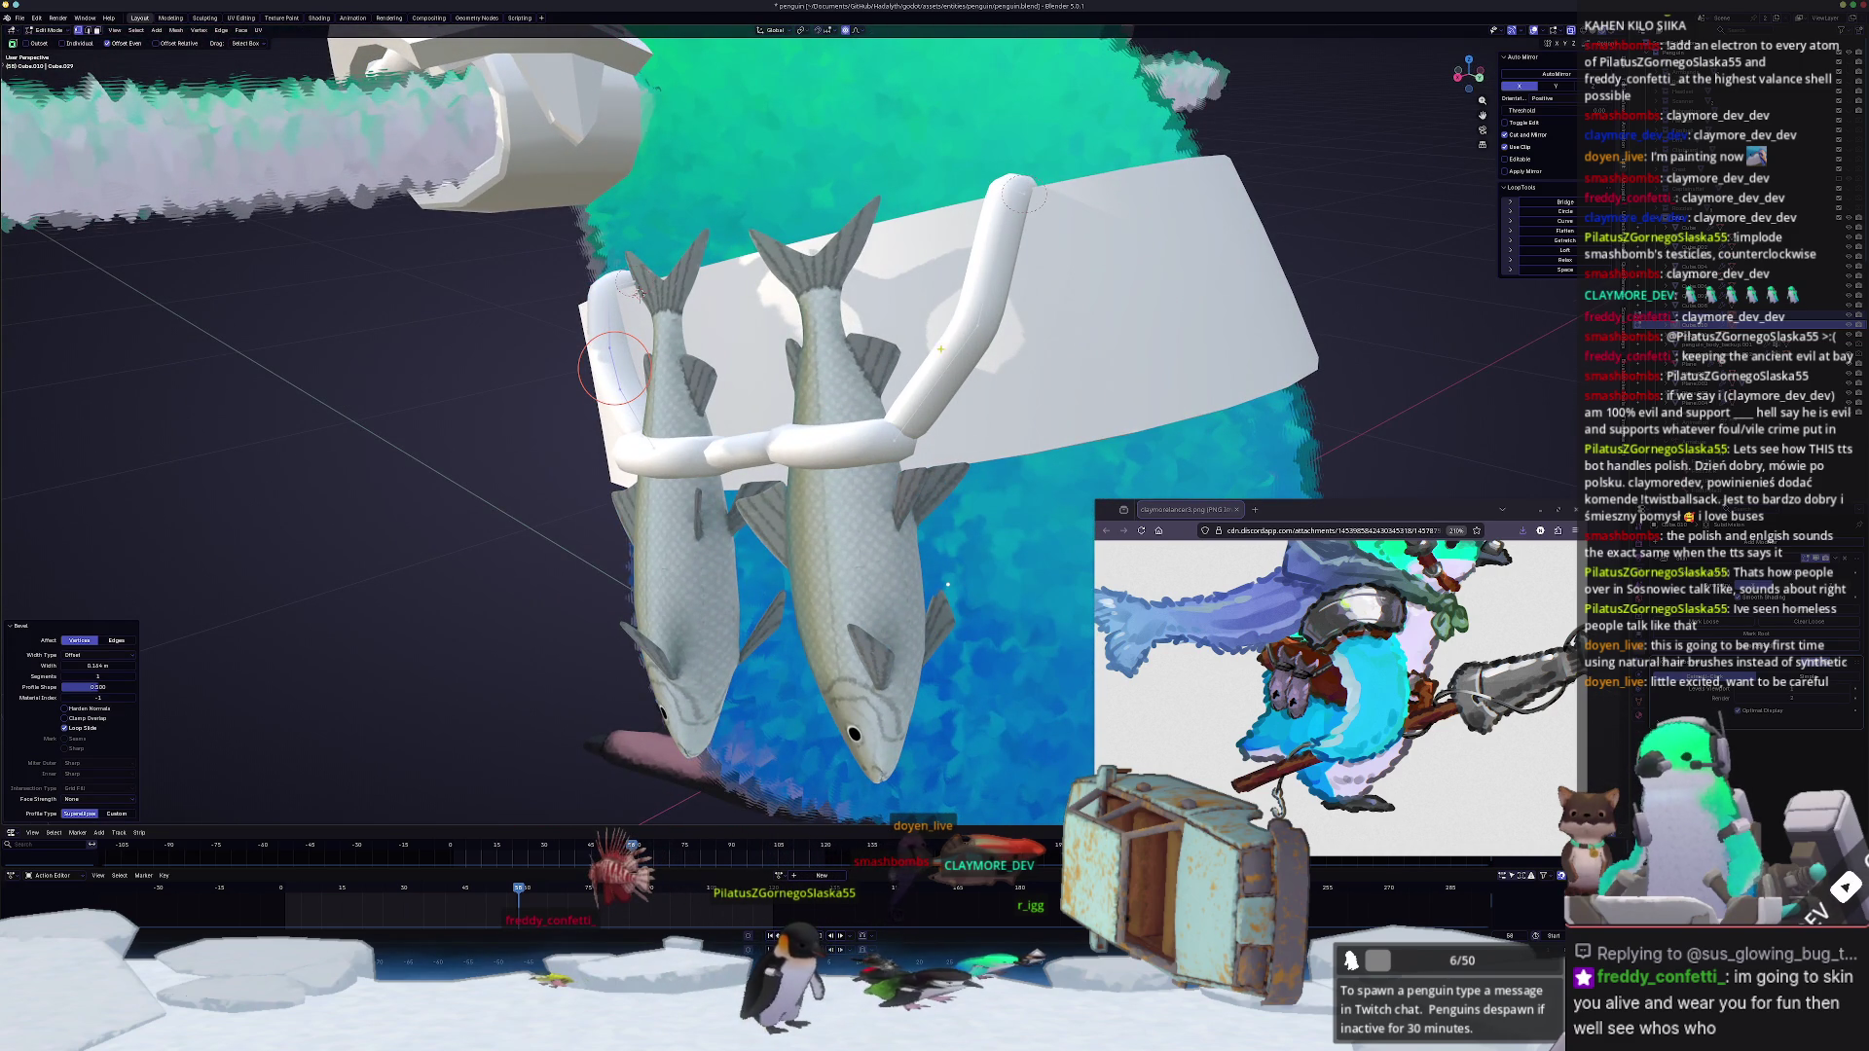
left_click(615, 365)
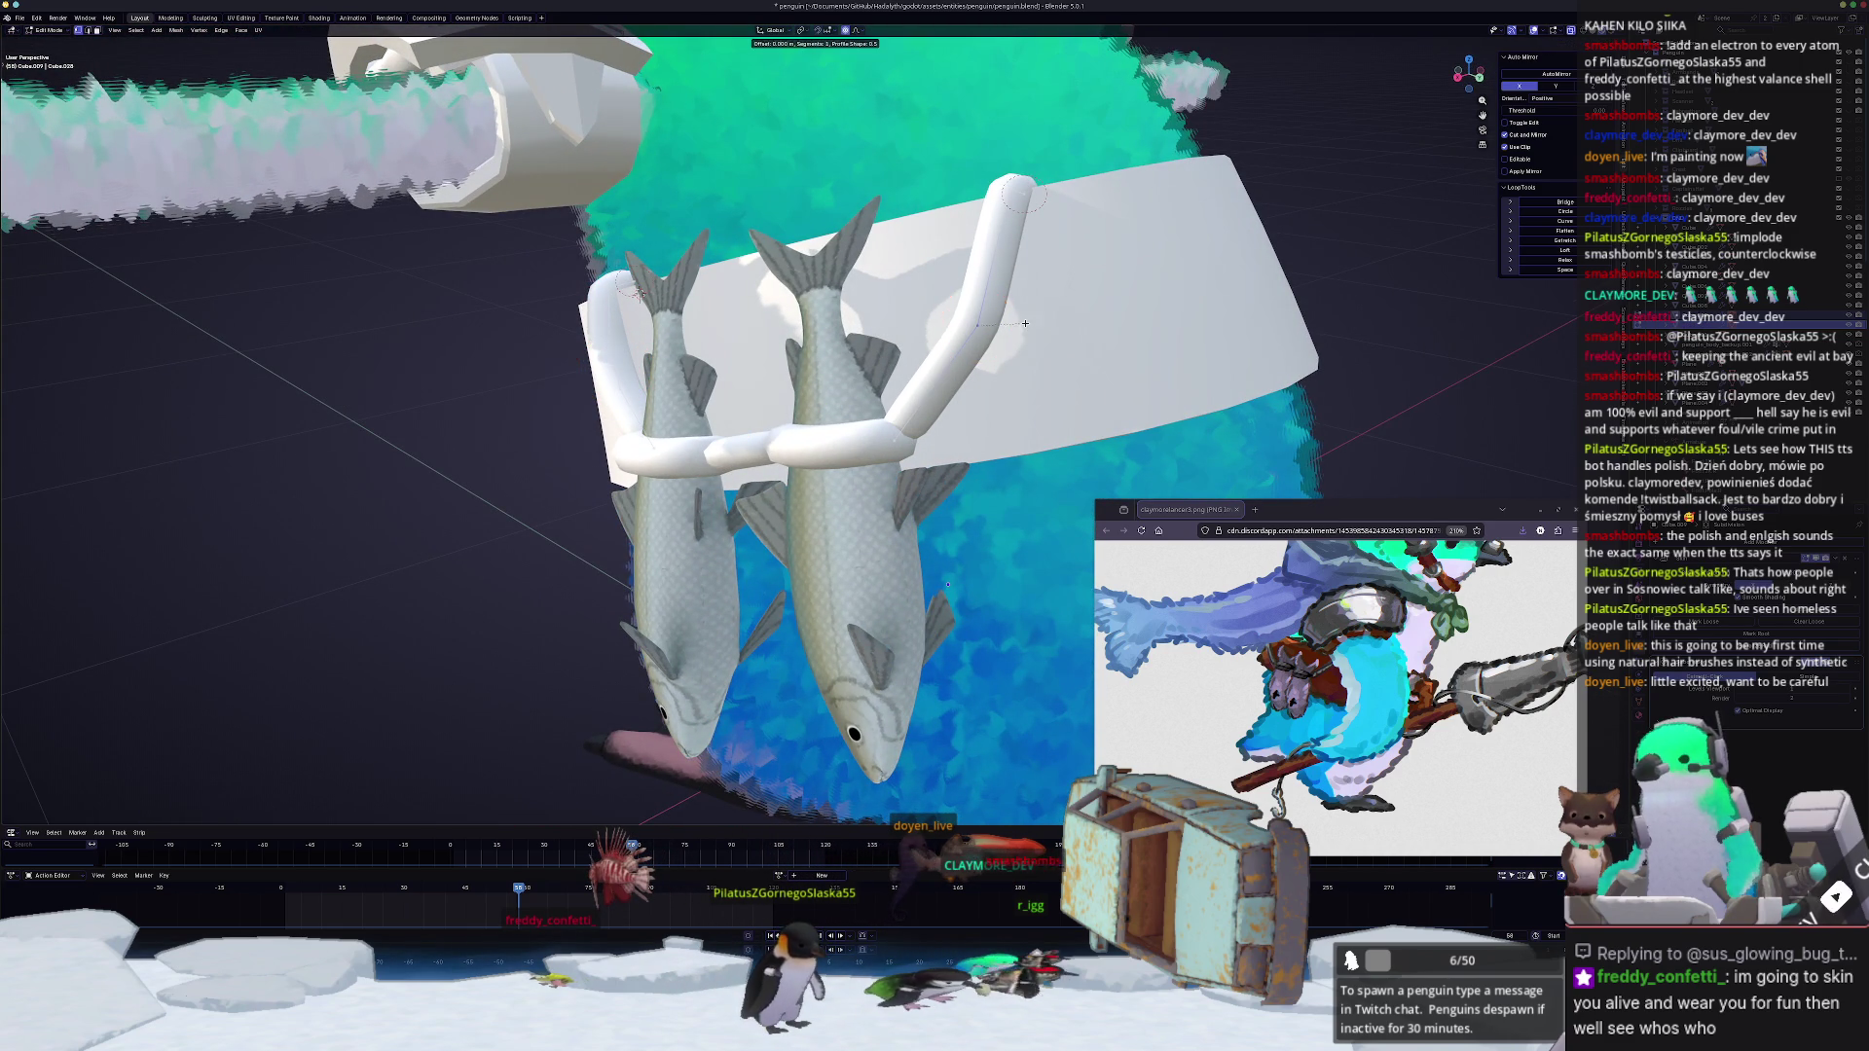
key("Tab")
Step: Move the selected part of the band vertically with proportional falloff
mouse_move(1001, 326)
middle_mouse_down()
mouse_move(1002, 570)
mouse_move(1067, 547)
middle_mouse_up()
scroll(686, 554, "up", 2)
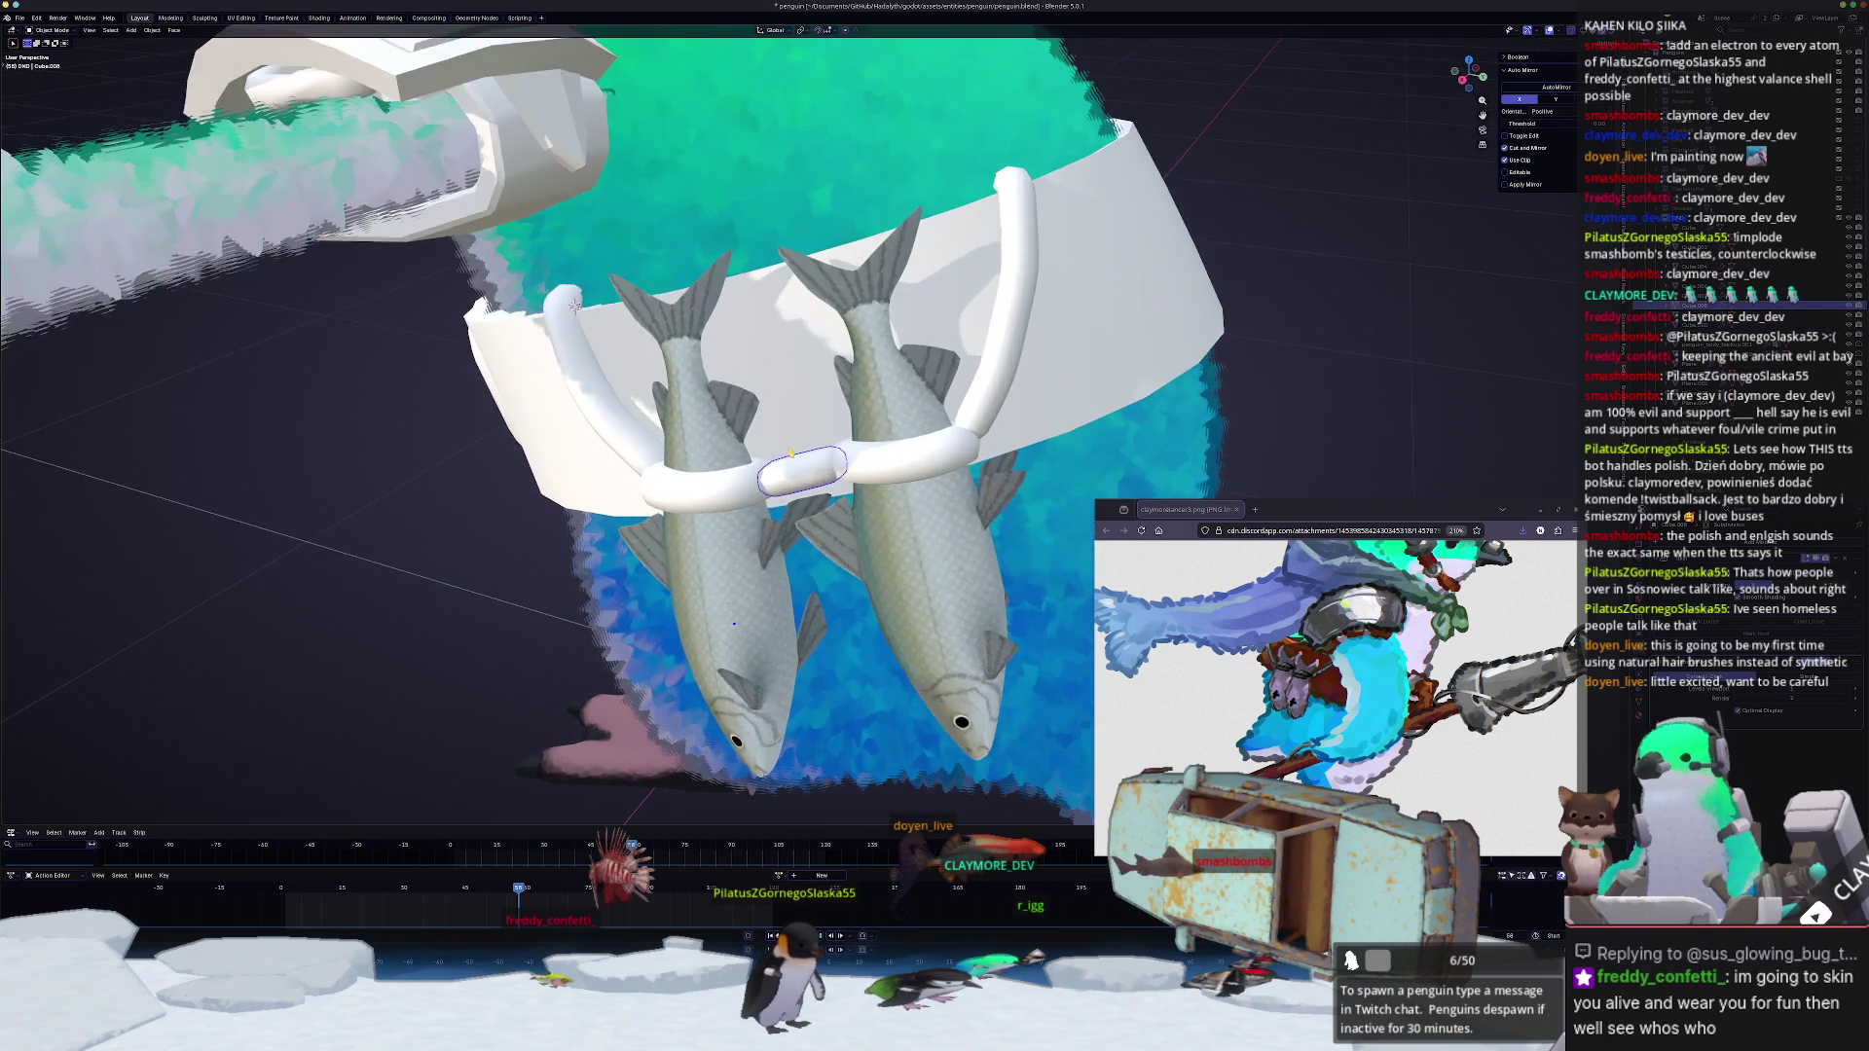
scroll(685, 553, "up", 1)
key("Tab")
middle_click_drag(685, 554, 716, 543)
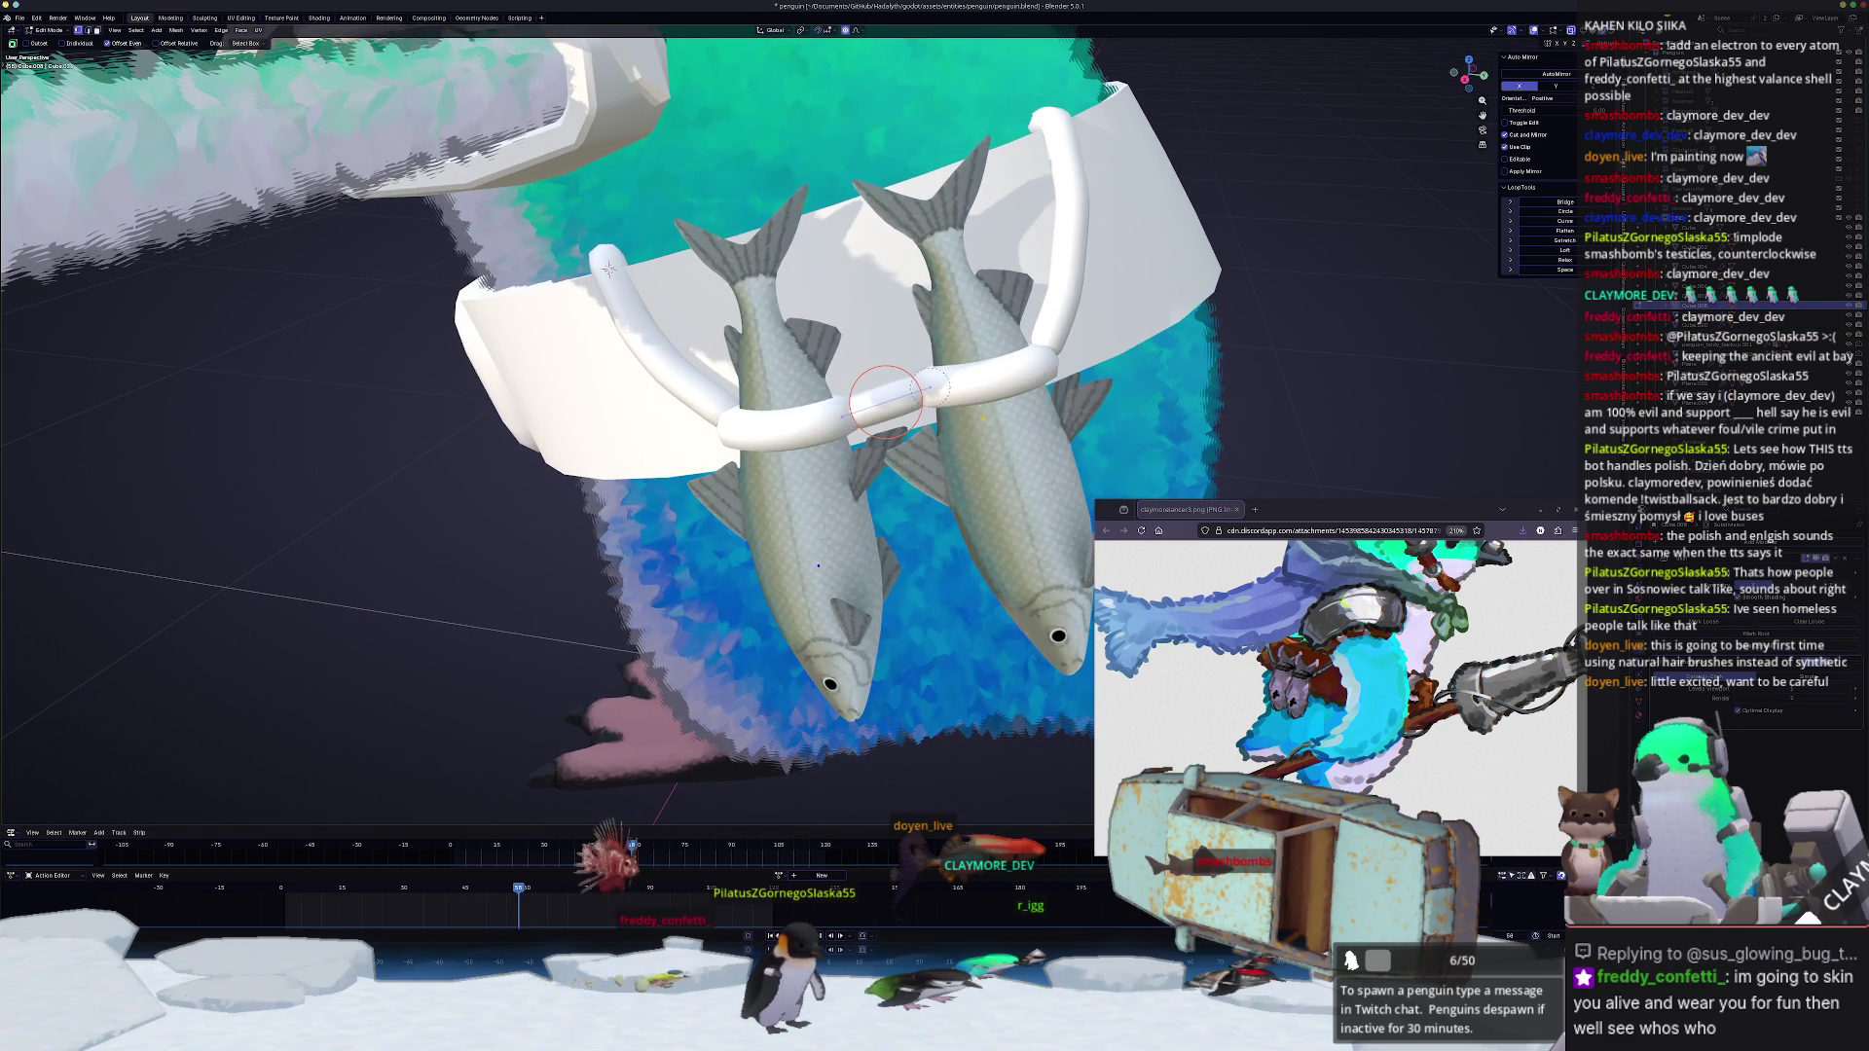
key("g")
key("z")
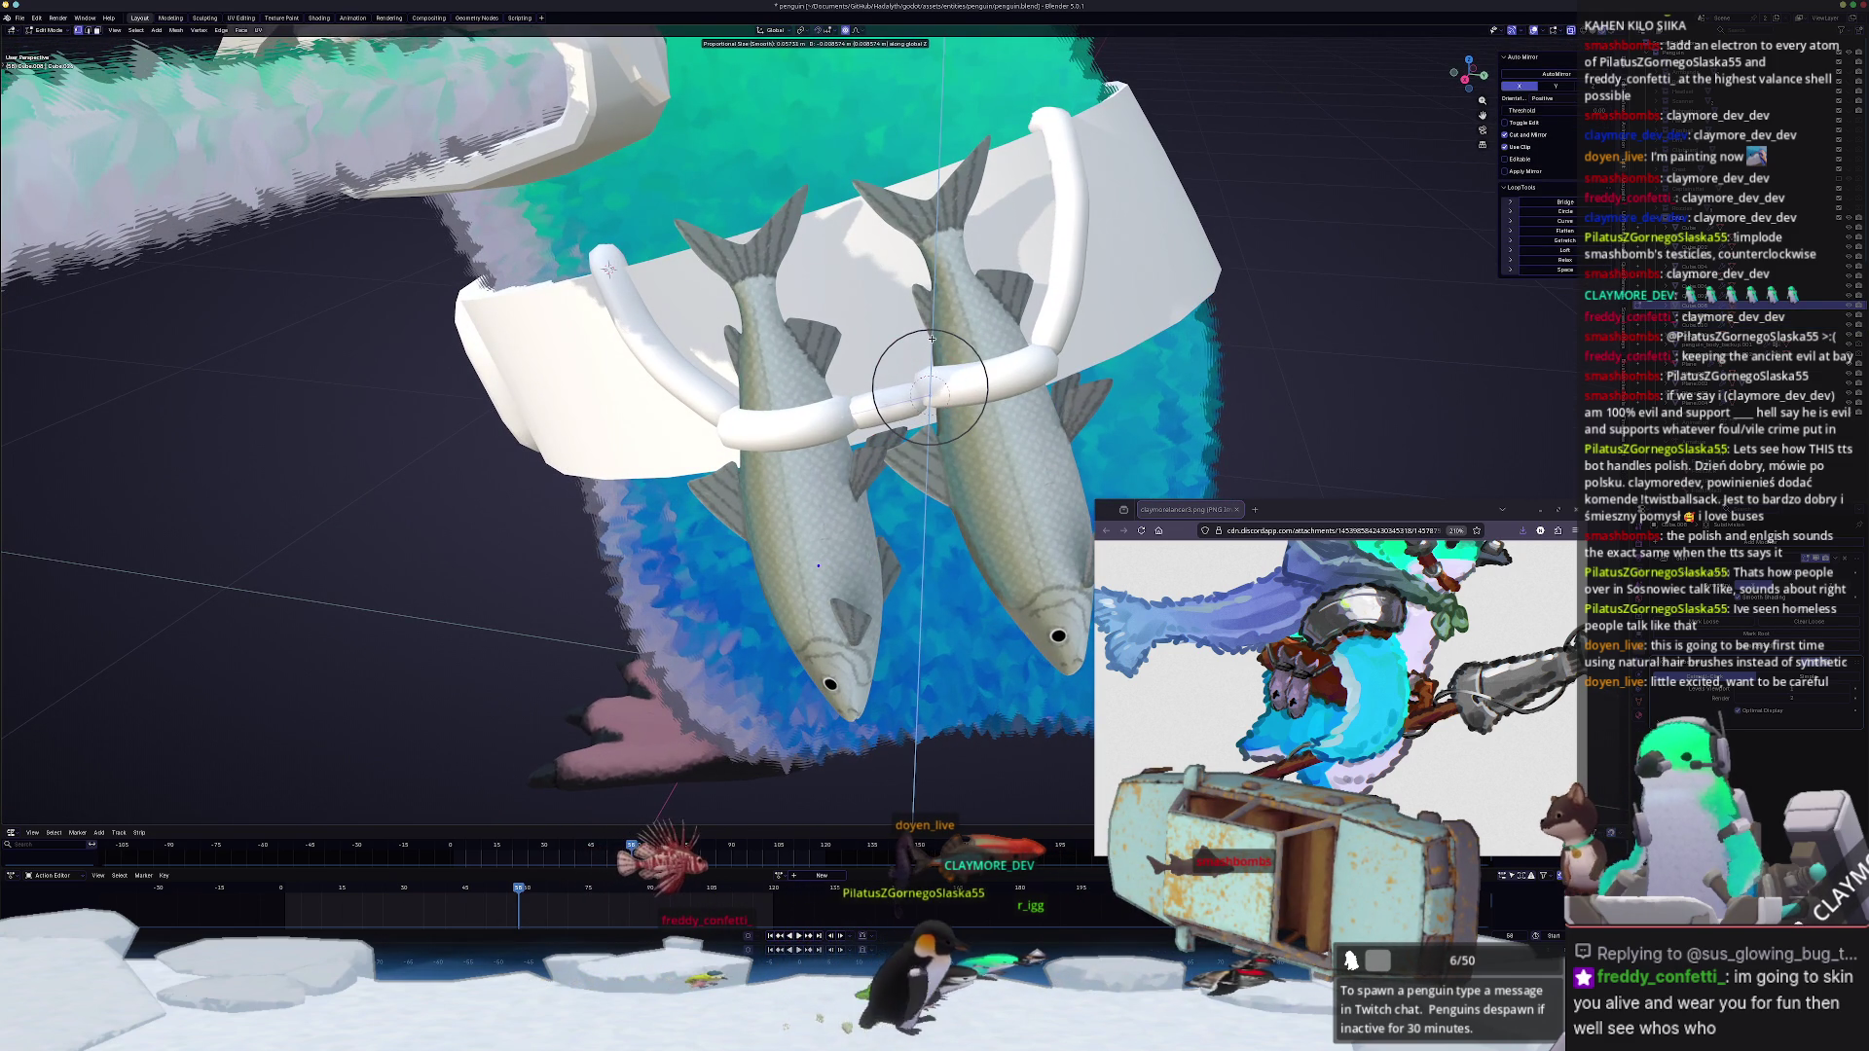
left_click(930, 337)
key("Tab")
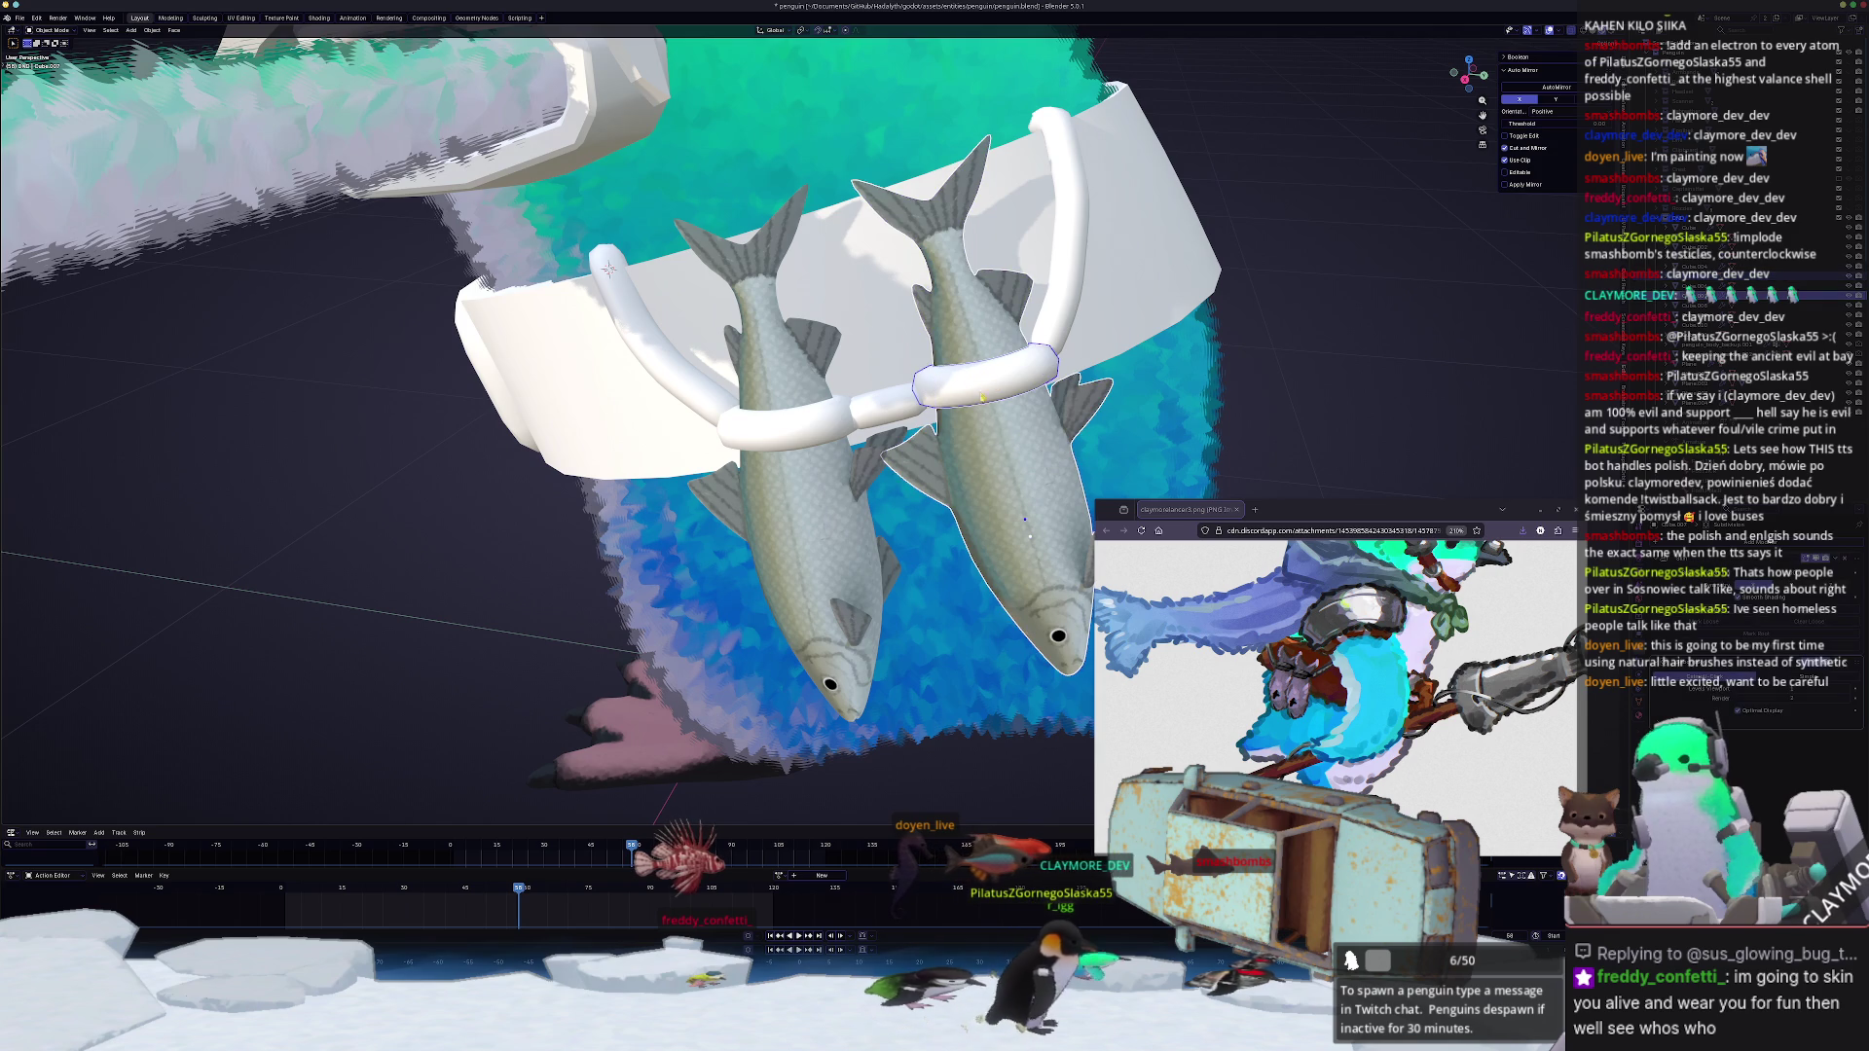
Step: Tilt the white band and its fish to a new angle on the penguin
middle_click_drag(1077, 402, 1110, 351)
key("r")
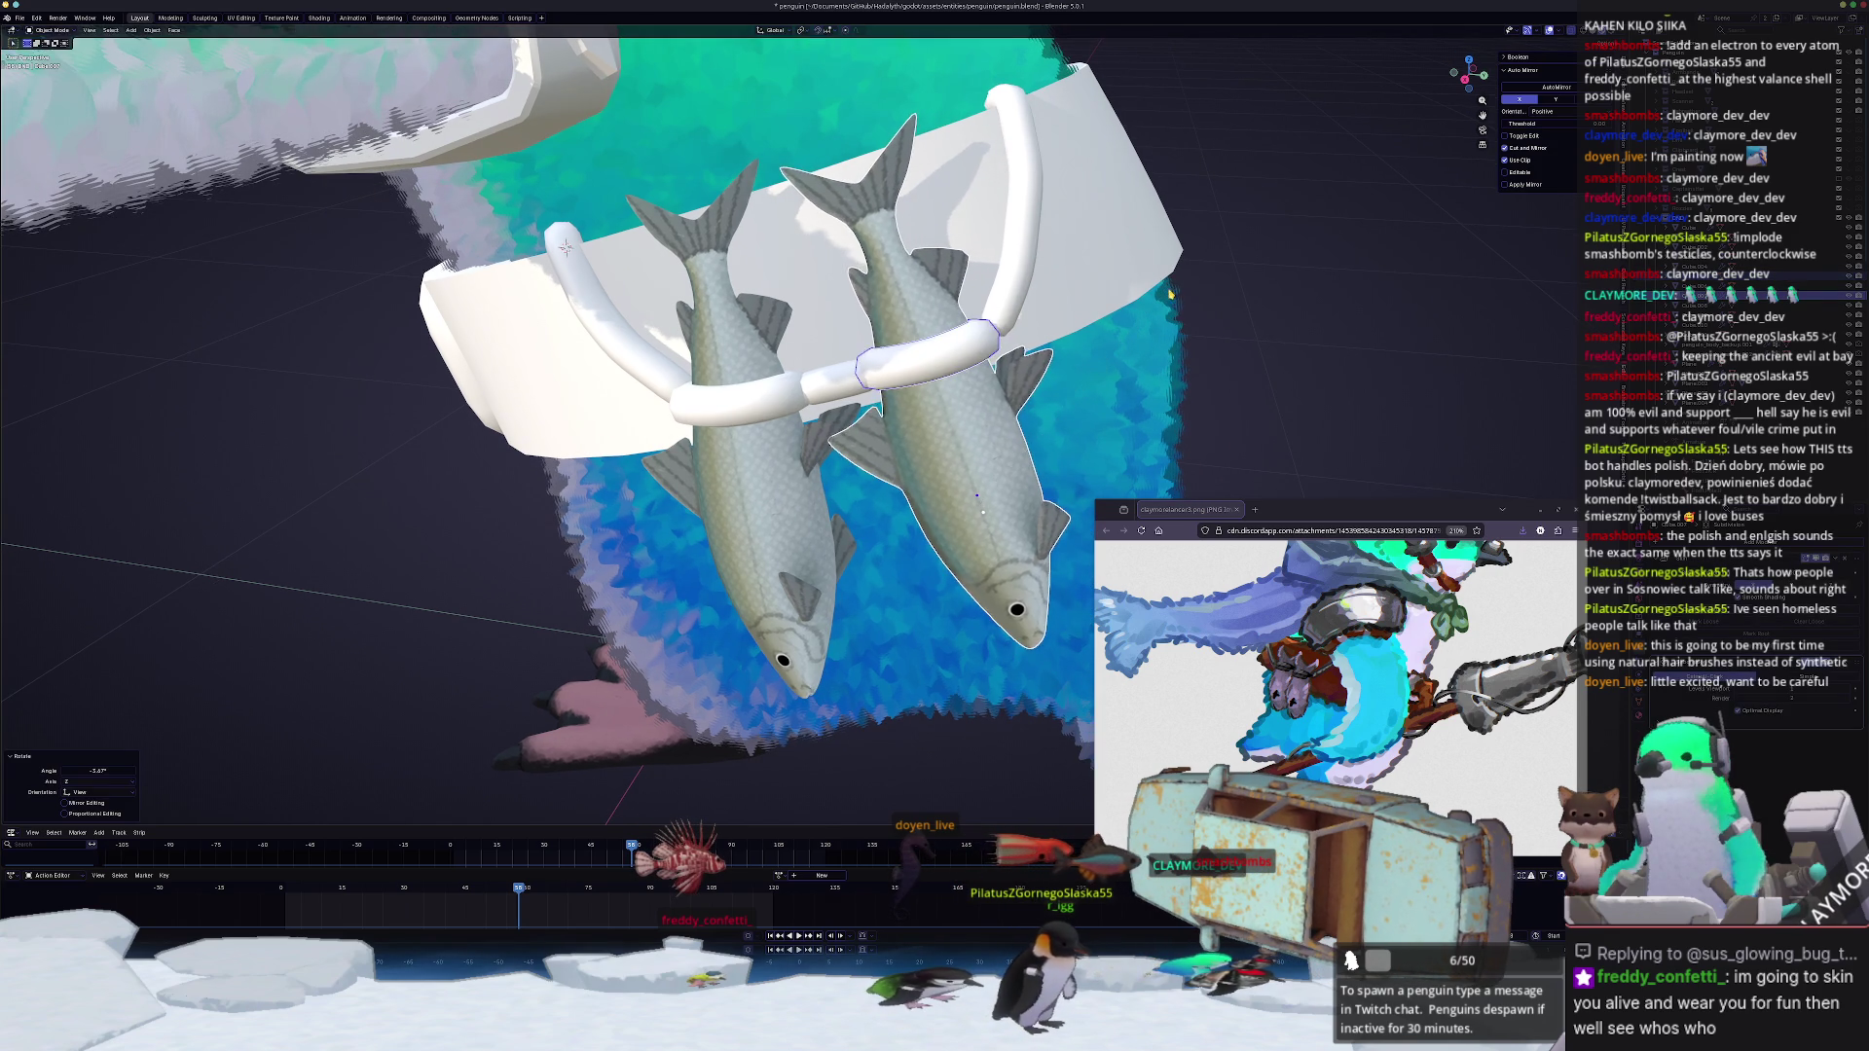
key("Escape")
left_click(1183, 282)
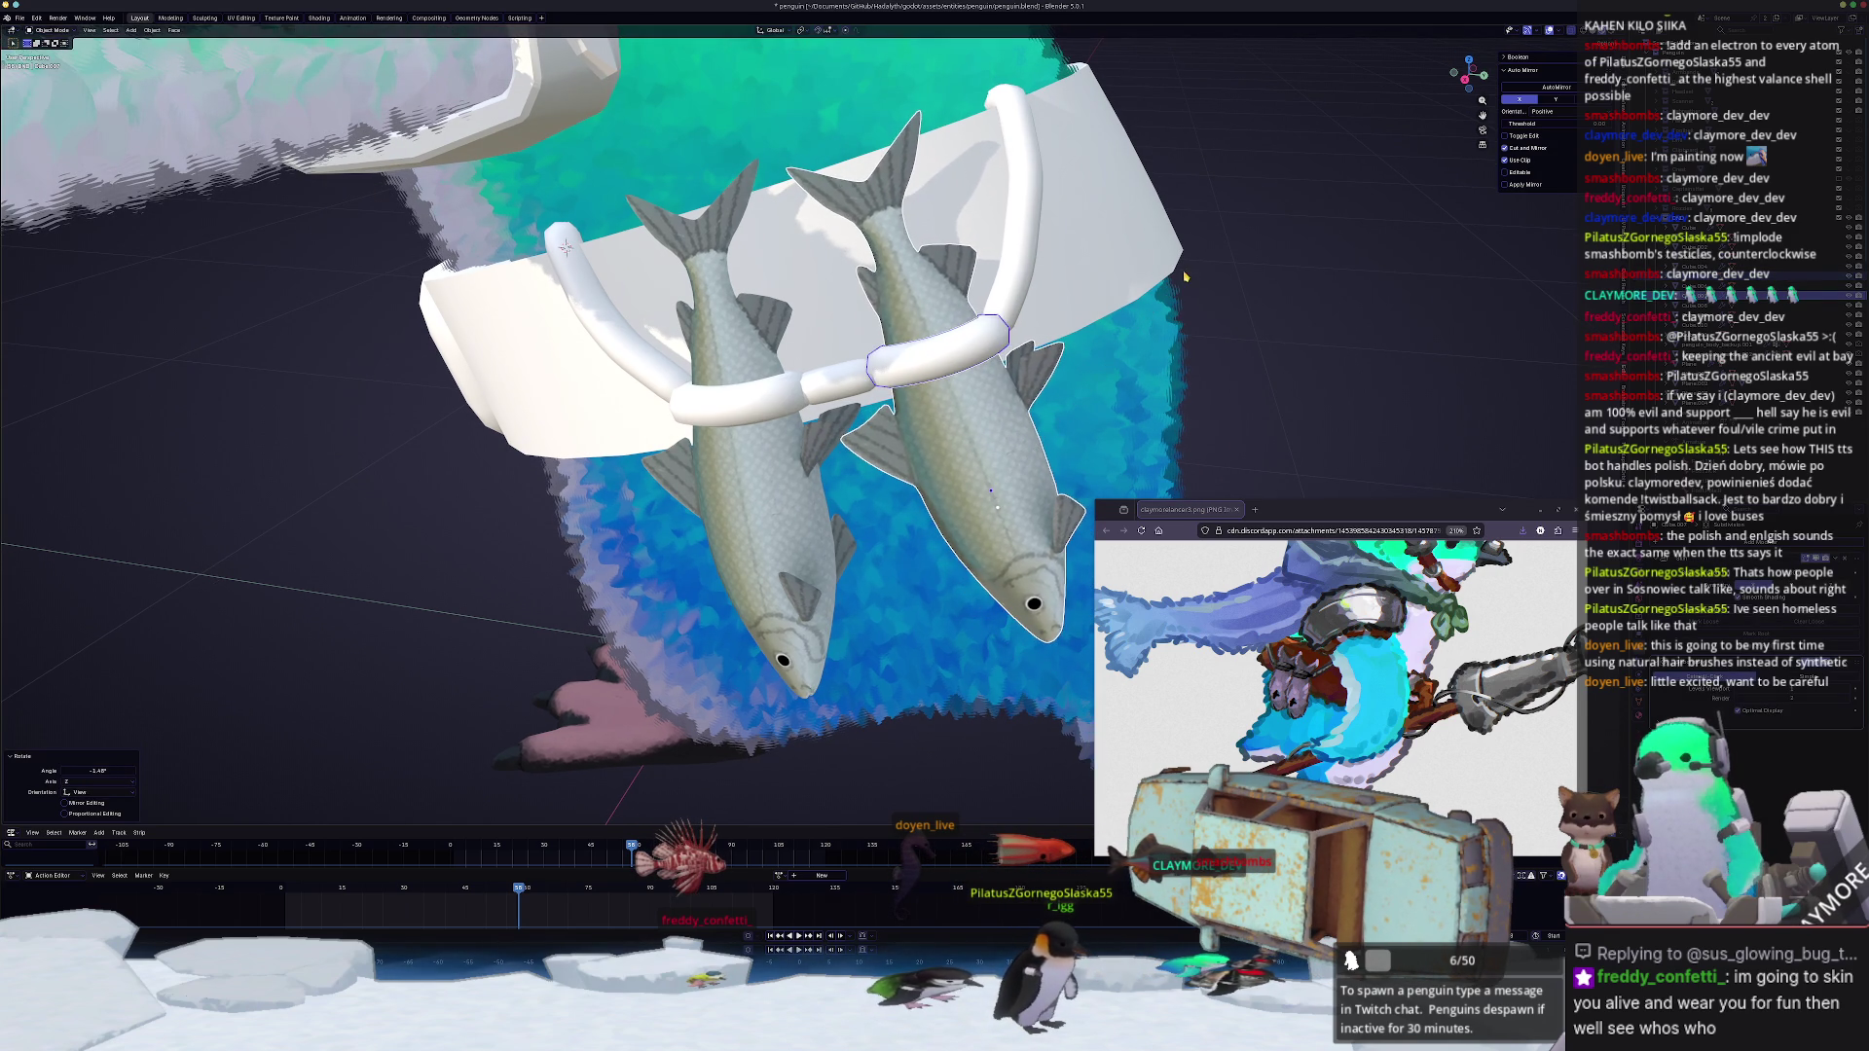
mouse_move(1181, 274)
middle_mouse_down()
mouse_move(942, 507)
mouse_move(964, 503)
middle_mouse_up()
Step: Slide the tube's vertices along their edges and show the whole penguin
key("Tab")
middle_click_drag(987, 240, 913, 358)
key("g")
key("g")
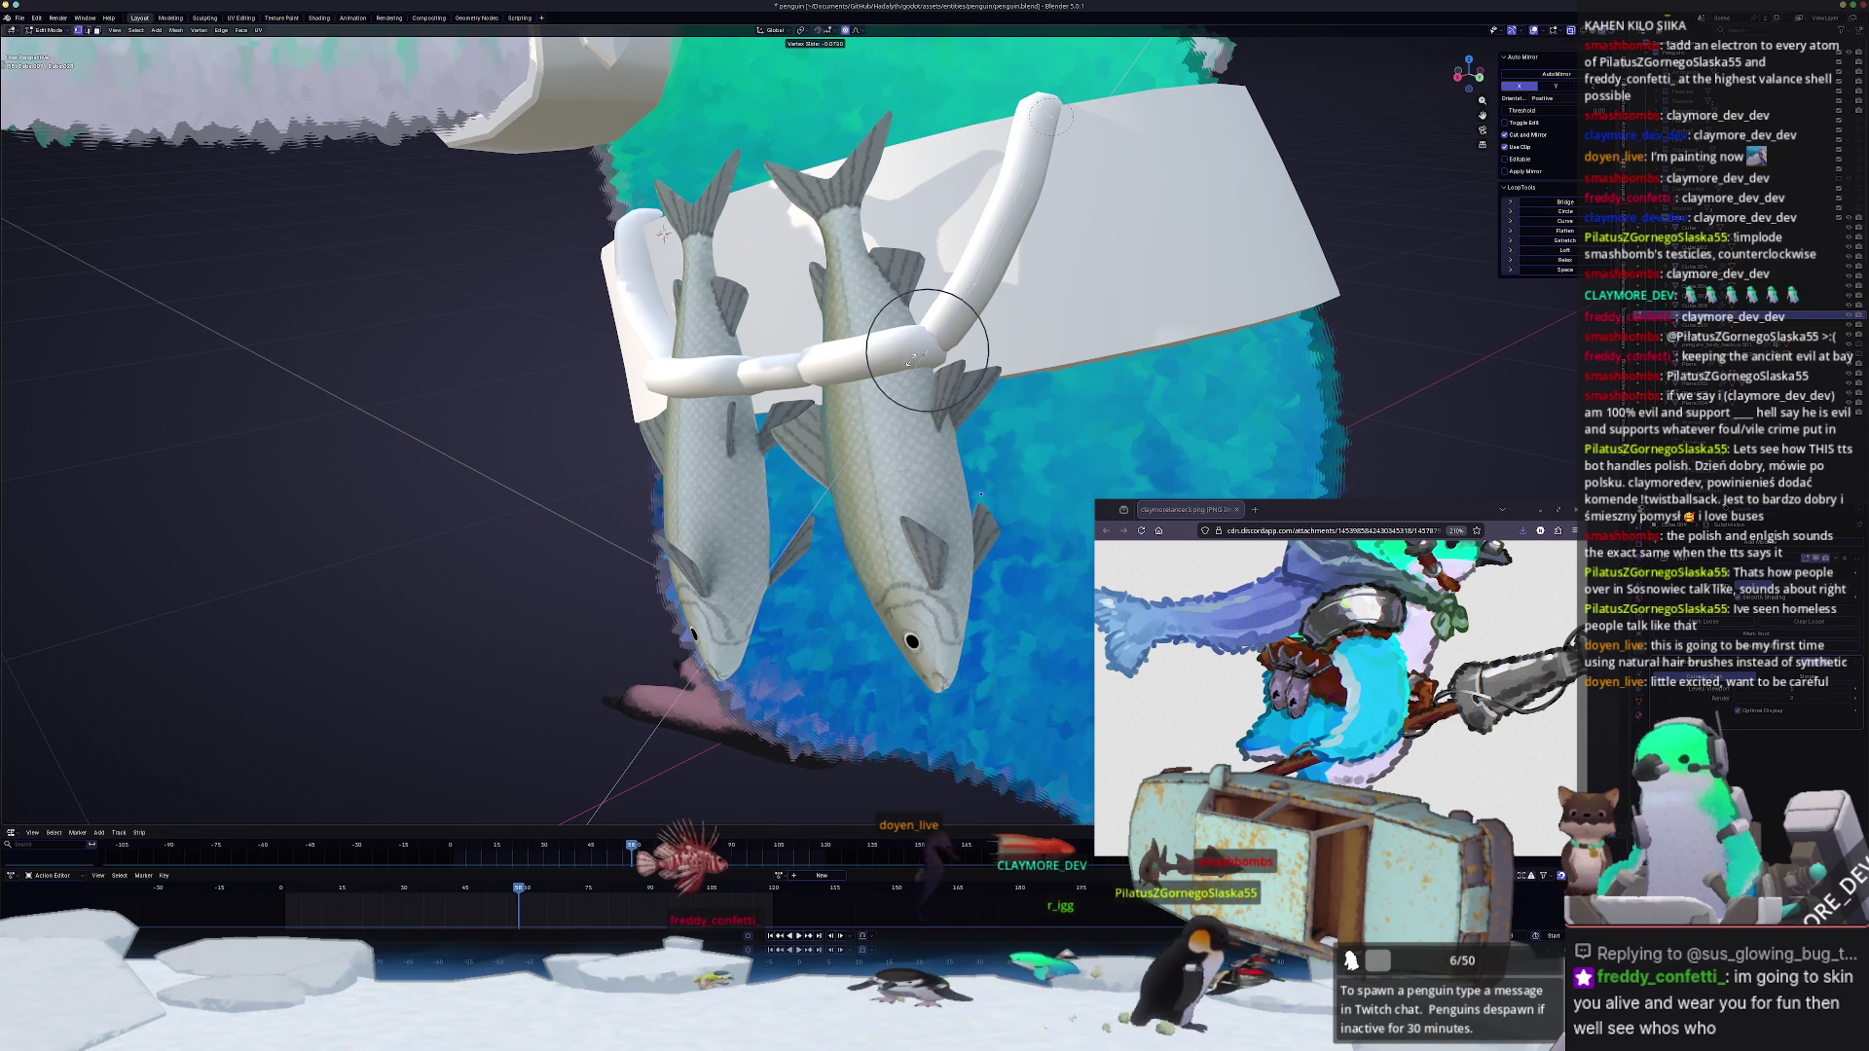
left_click(913, 358)
key("Tab")
scroll(521, 492, "down", 5)
mouse_move(521, 492)
middle_mouse_down()
mouse_move(717, 476)
mouse_move(584, 484)
middle_mouse_up()
scroll(687, 478, "up", 3)
scroll(717, 477, "down", 5)
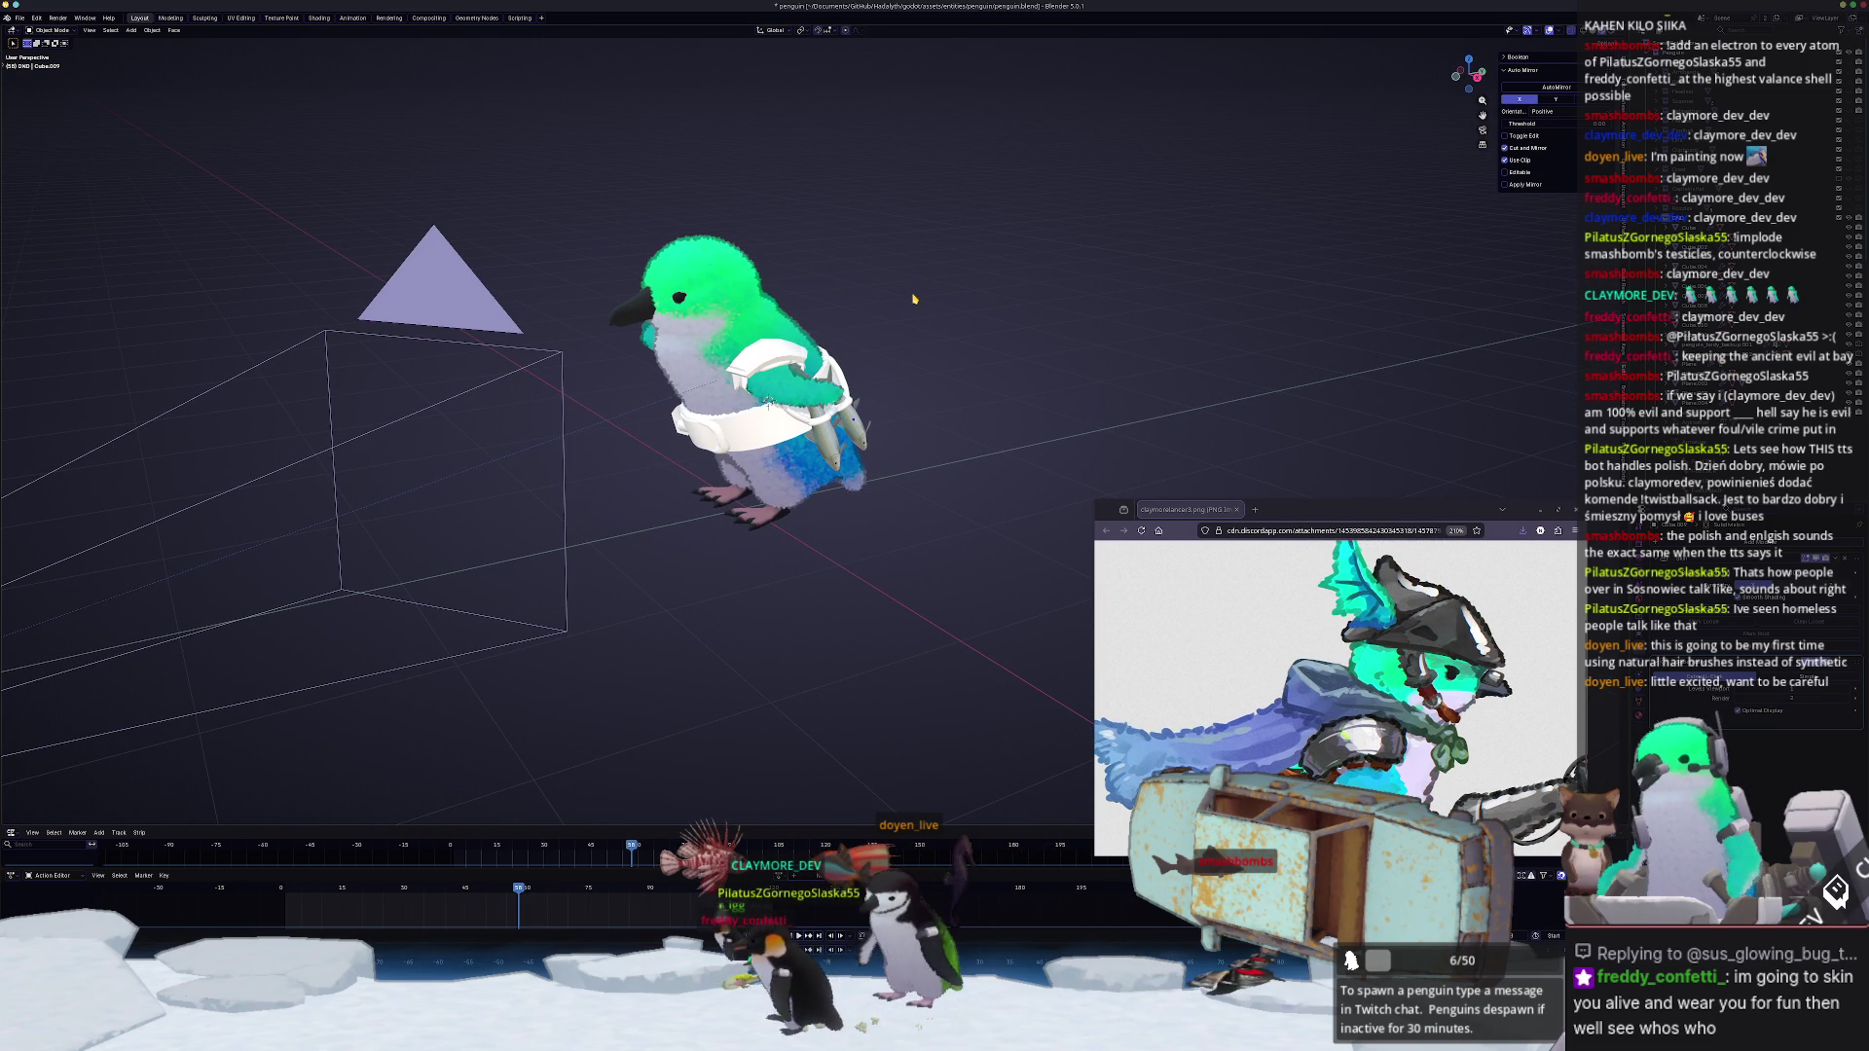
Step: Select the penguin's beak, enter mesh editing and frame it in a side view
middle_click_drag(1133, 377, 877, 302)
scroll(760, 322, "up", 2)
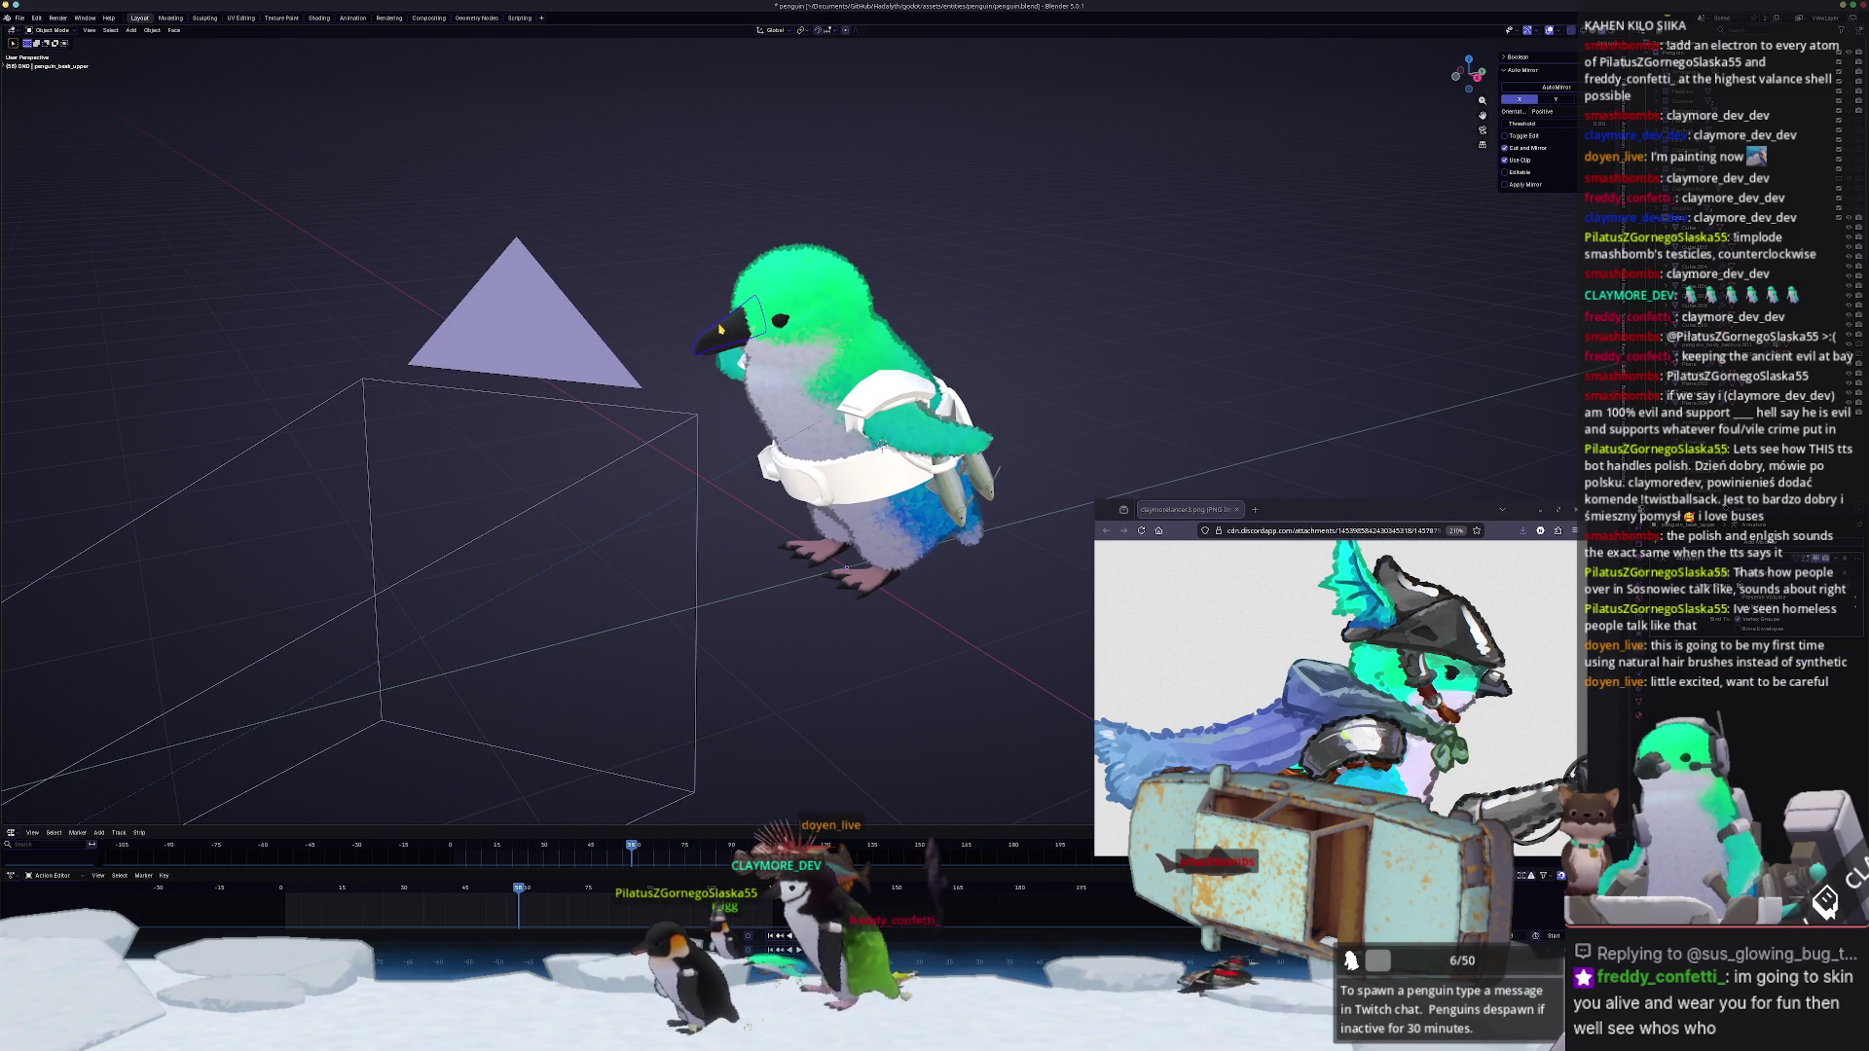
key("Tab")
scroll(719, 334, "up", 3)
scroll(487, 218, "up", 3)
key("KP_Decimal")
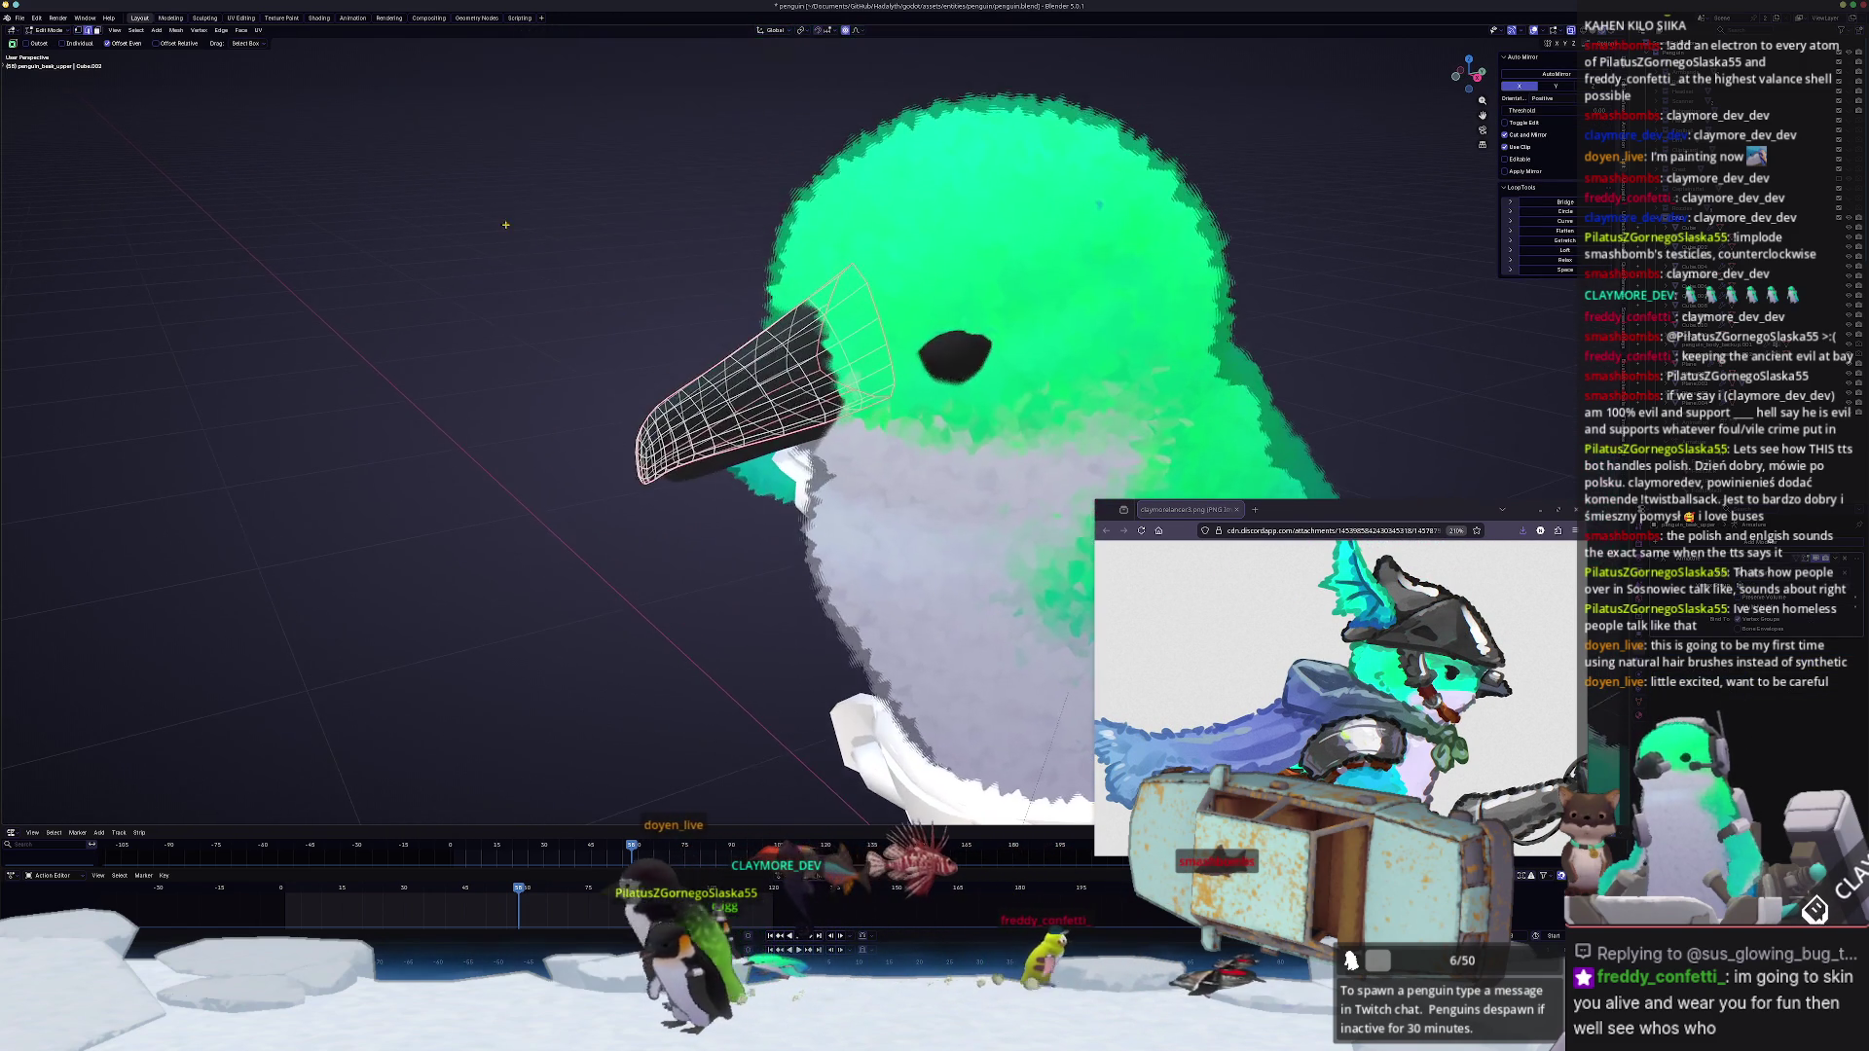
middle_click_drag(935, 439, 847, 438)
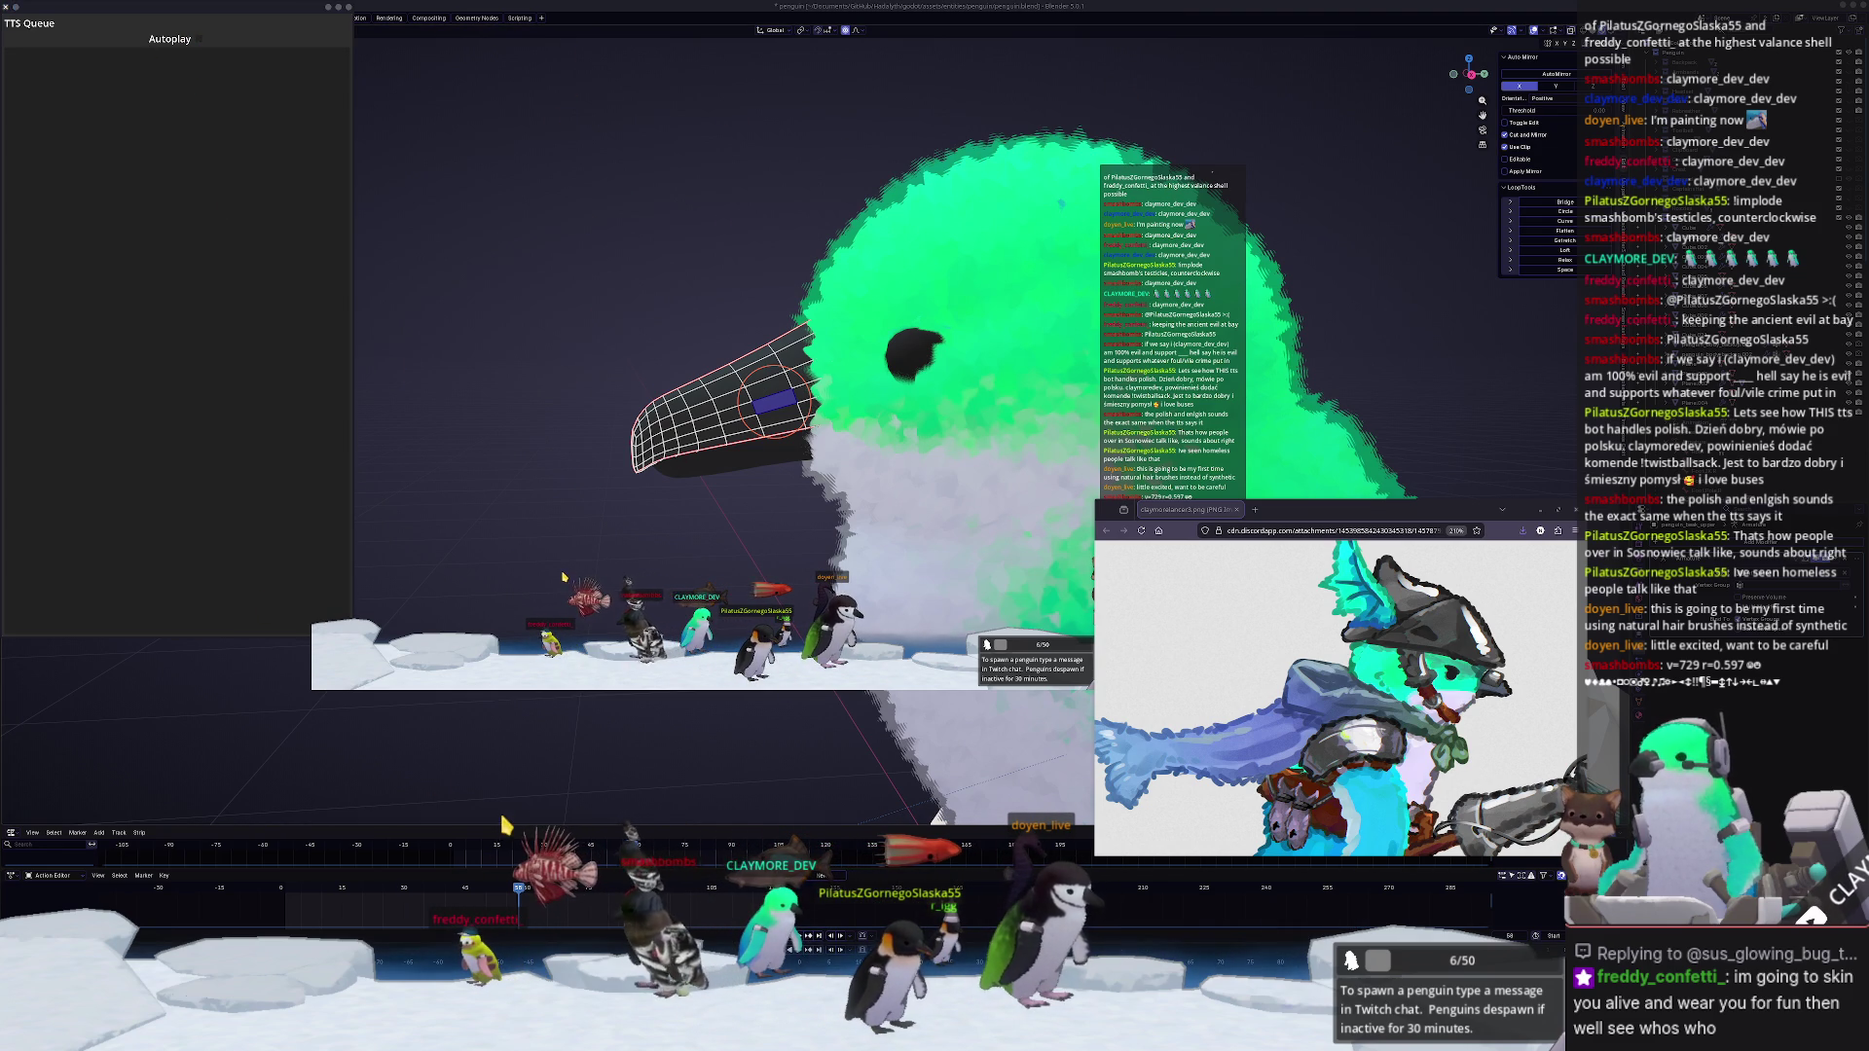
scroll(701, 397, "up", 3)
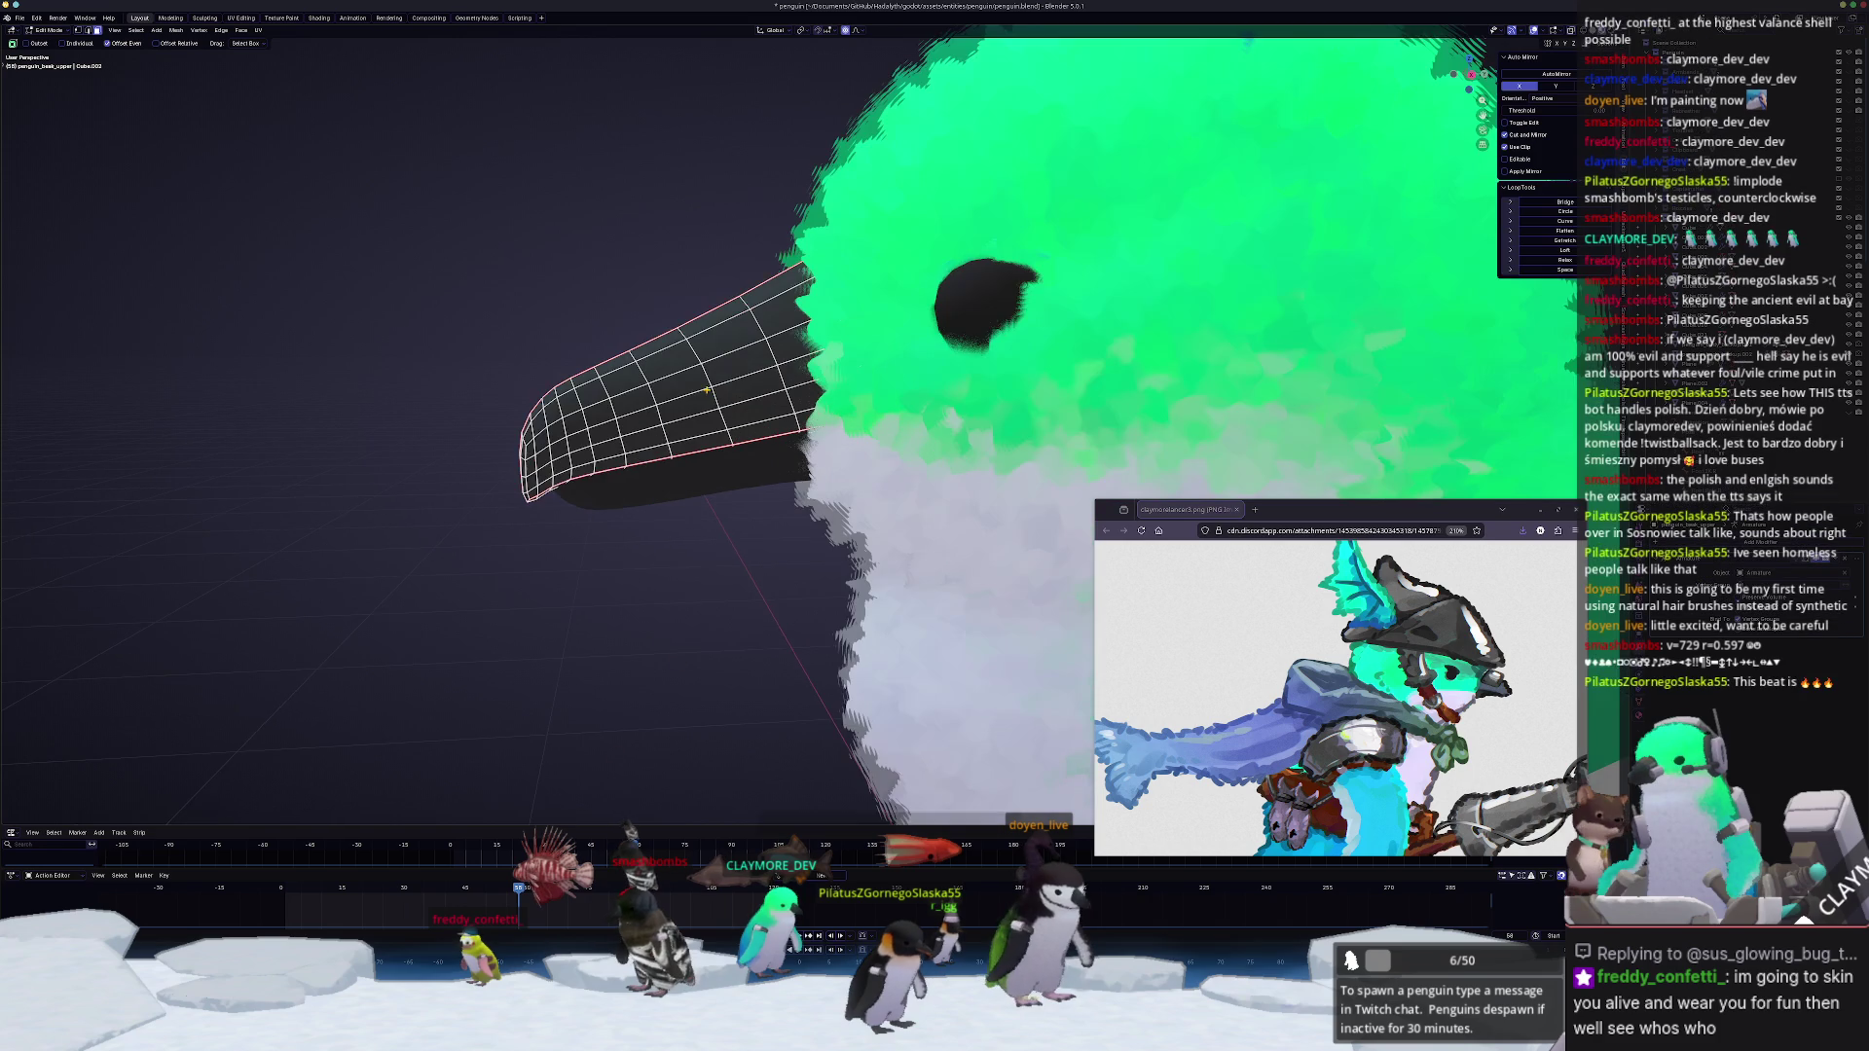
Step: Select a strip of faces along the beak's top and separate them into their own object
middle_click_drag(730, 378, 841, 409, "shift")
left_click(841, 438, "ctrl")
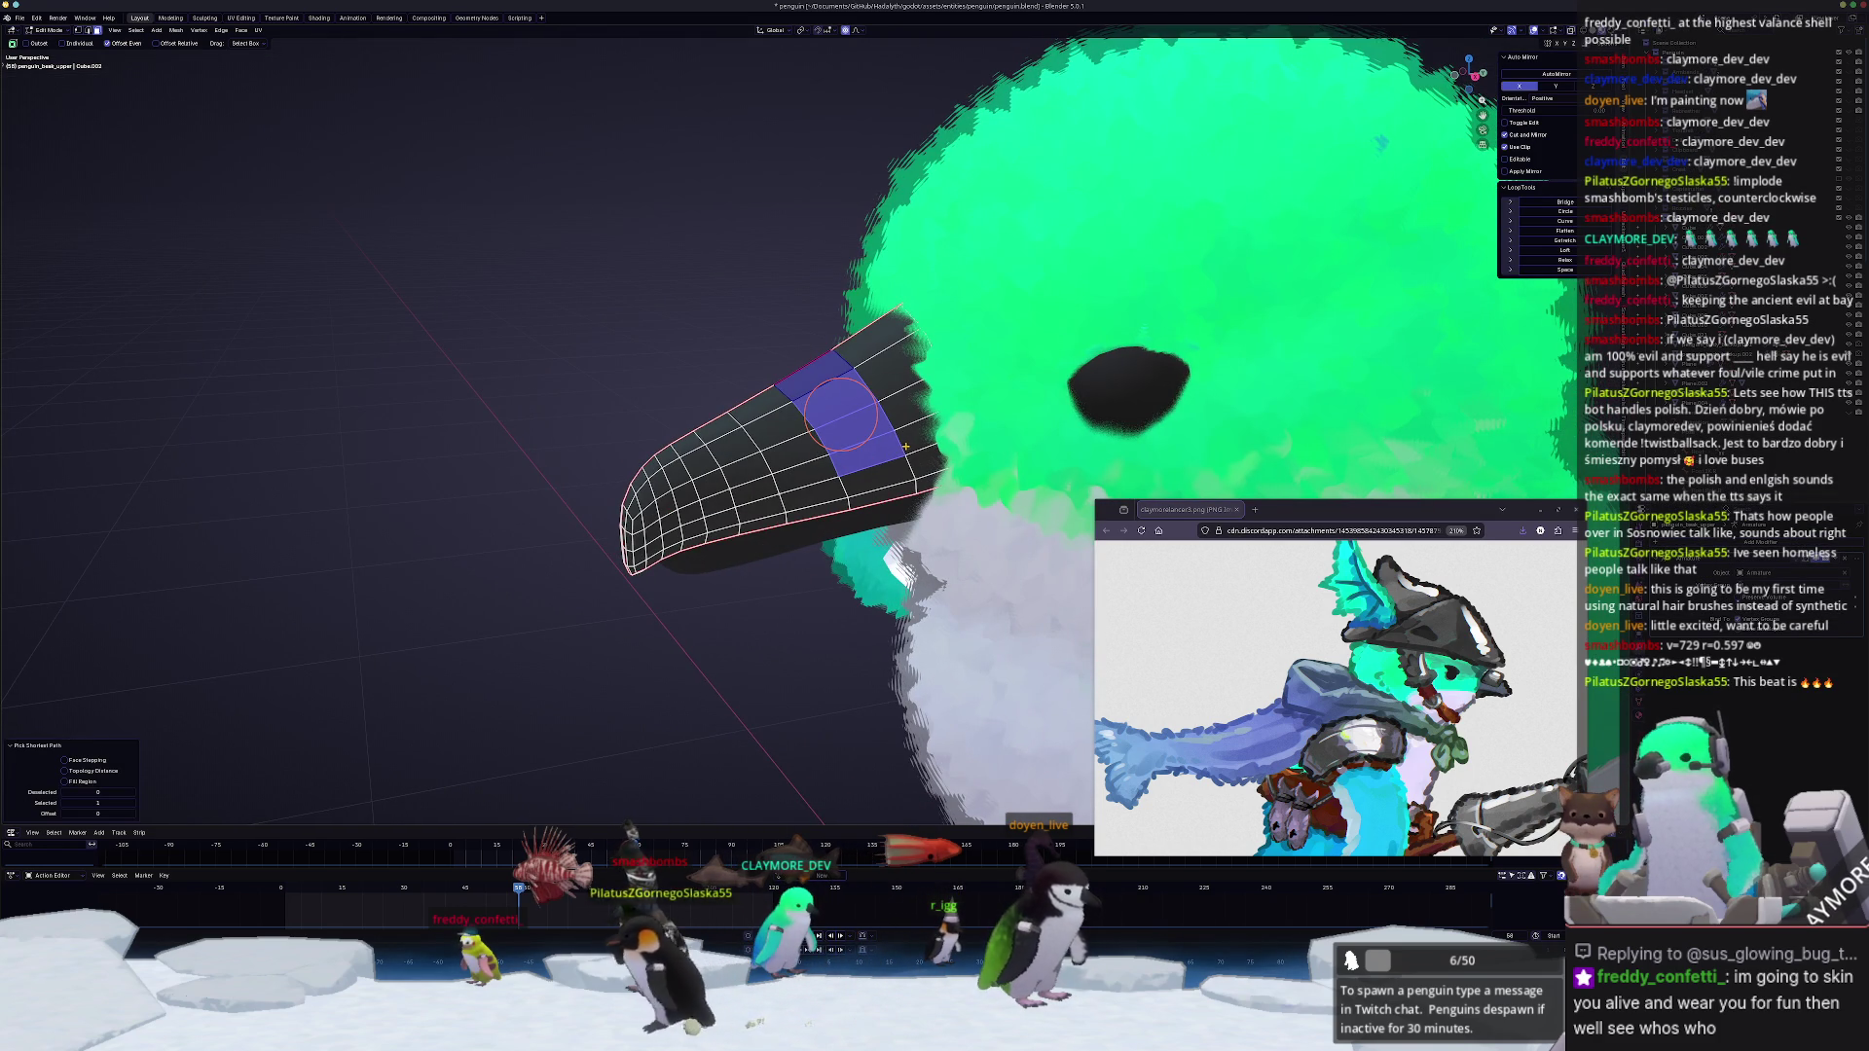
left_click(867, 345, "ctrl")
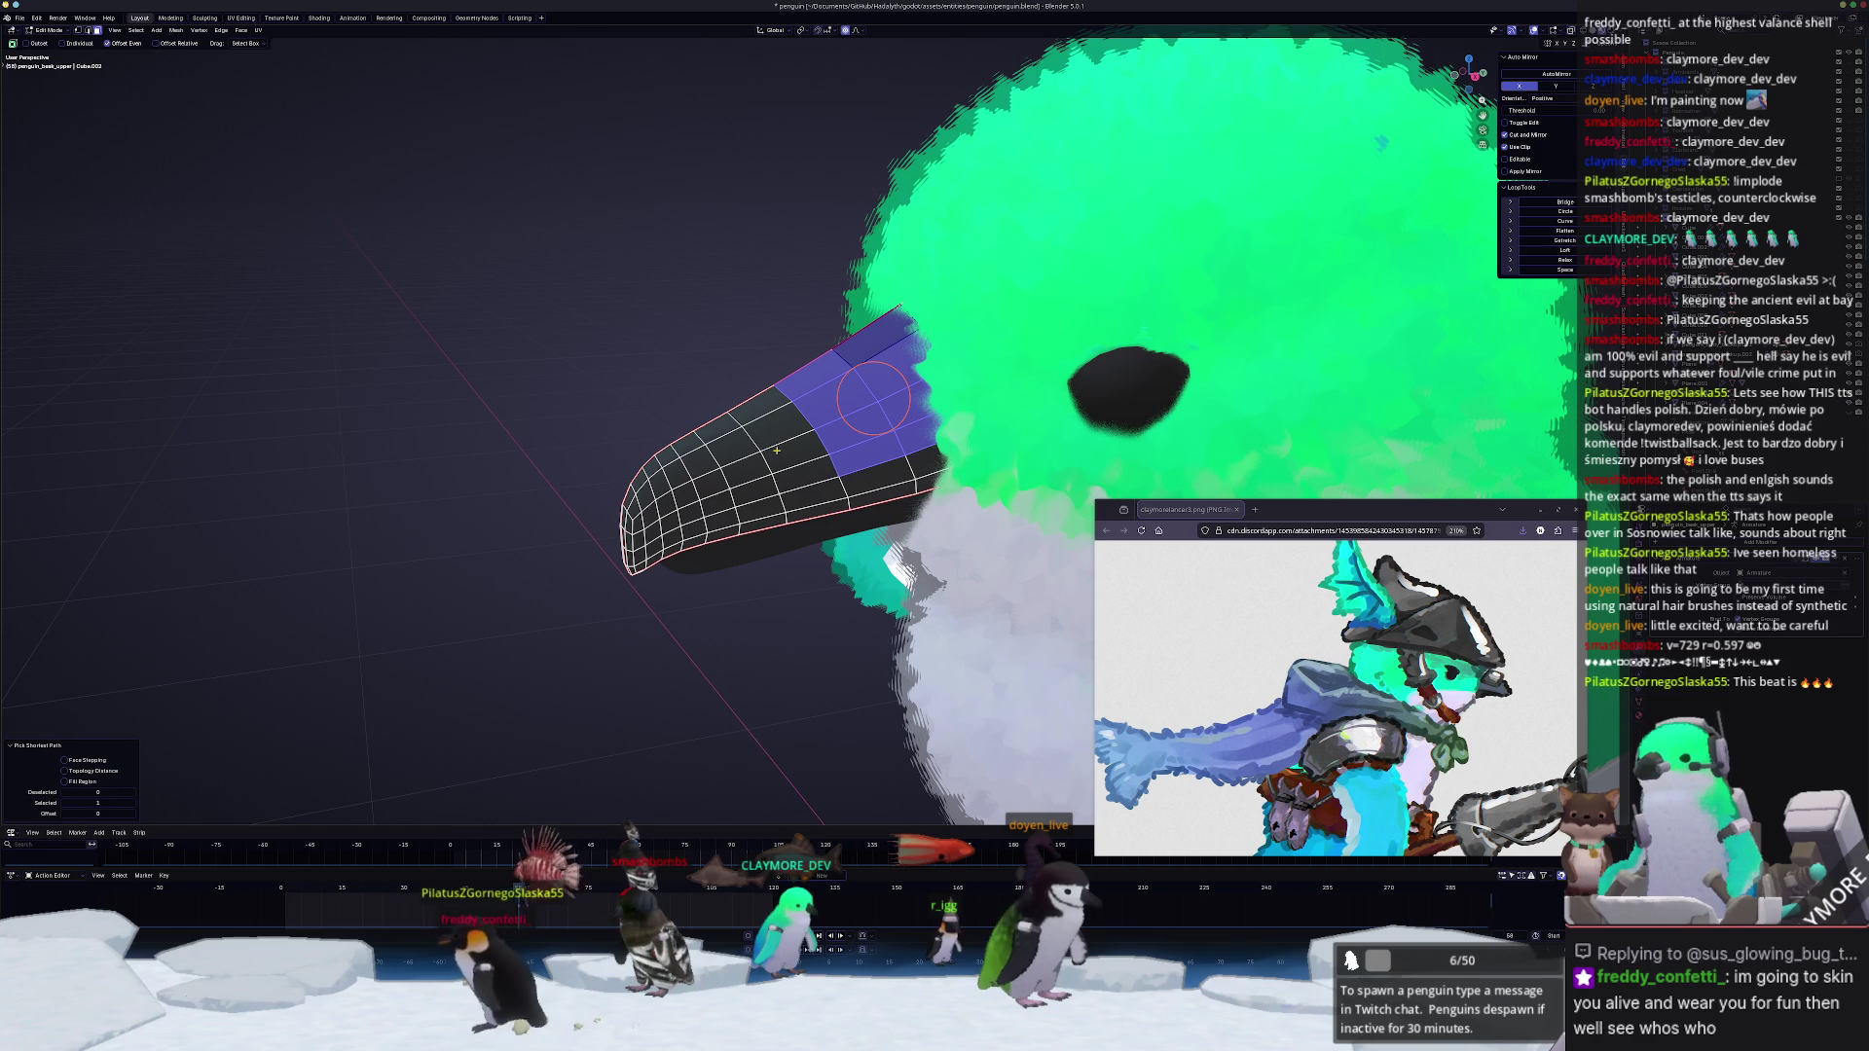
left_click(800, 478, "shift")
scroll(844, 475, "down", 2)
key("shift+d")
right_click(844, 475)
left_click(877, 471)
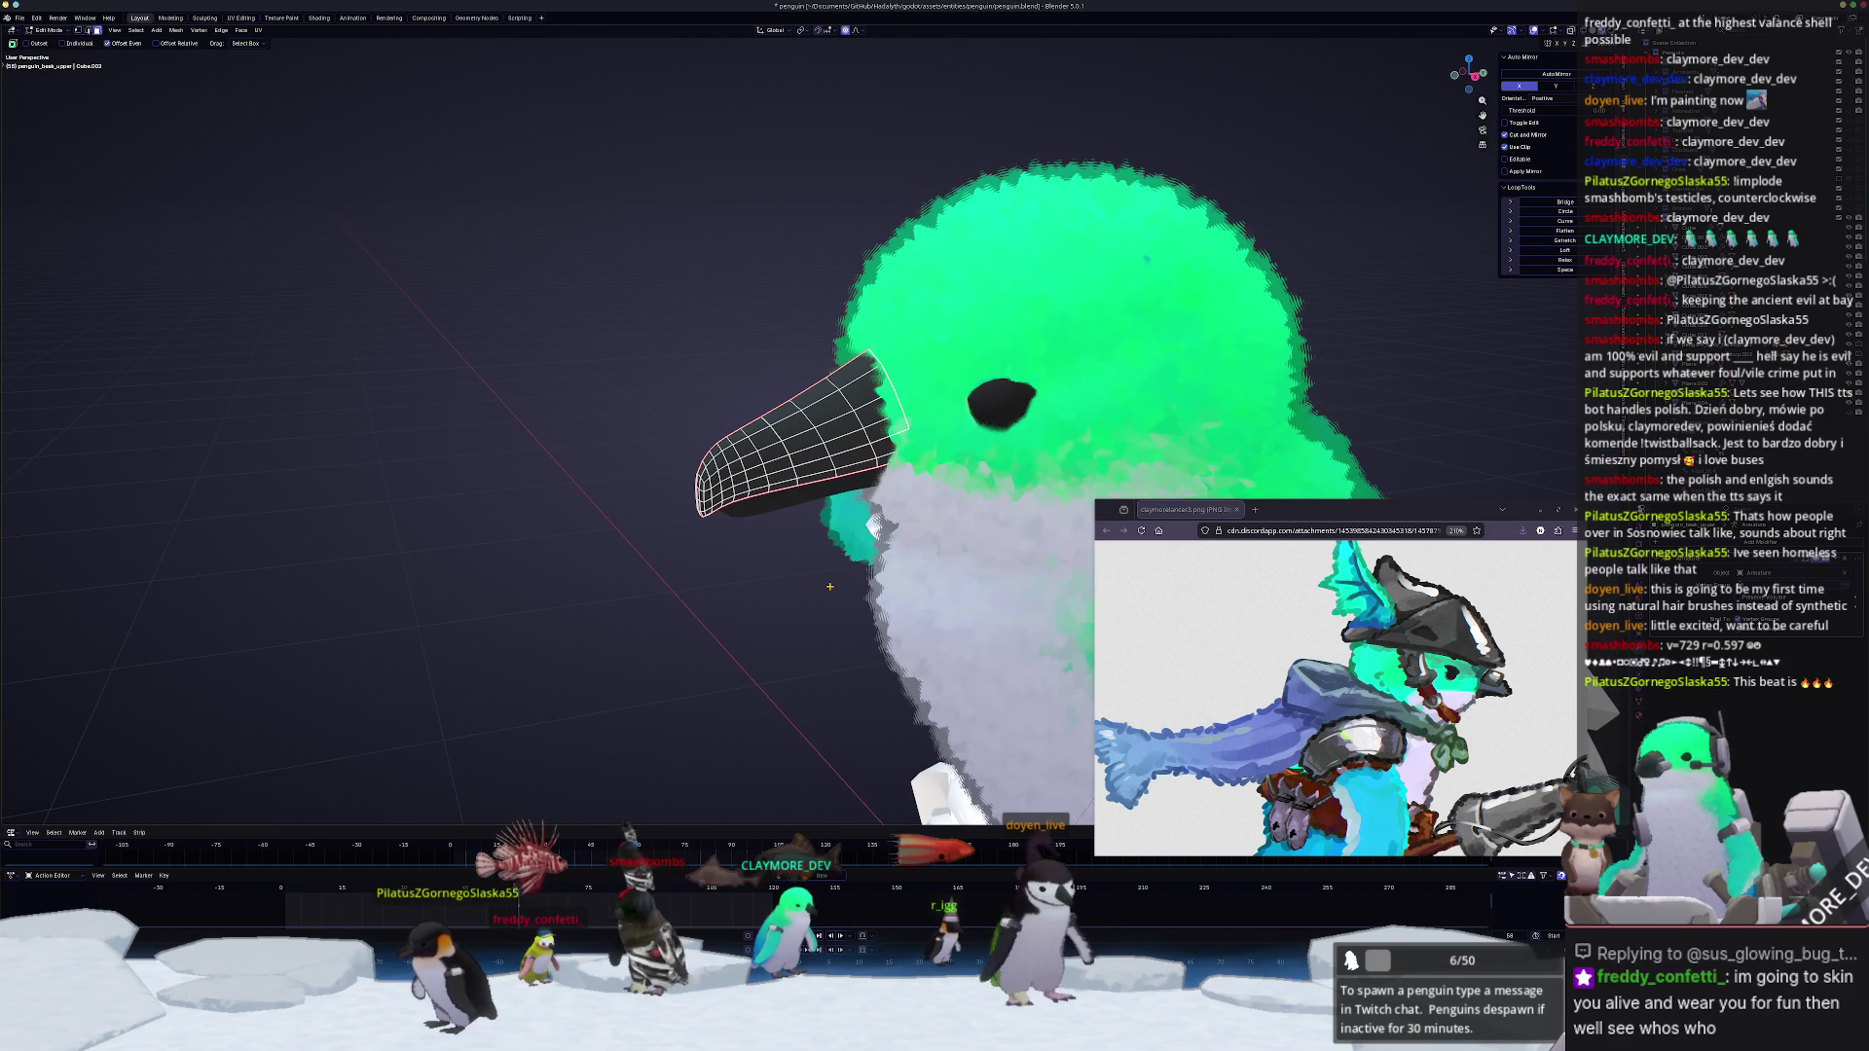
Step: Move the separated beak piece into the BKB collection and reopen its mesh
key("Tab")
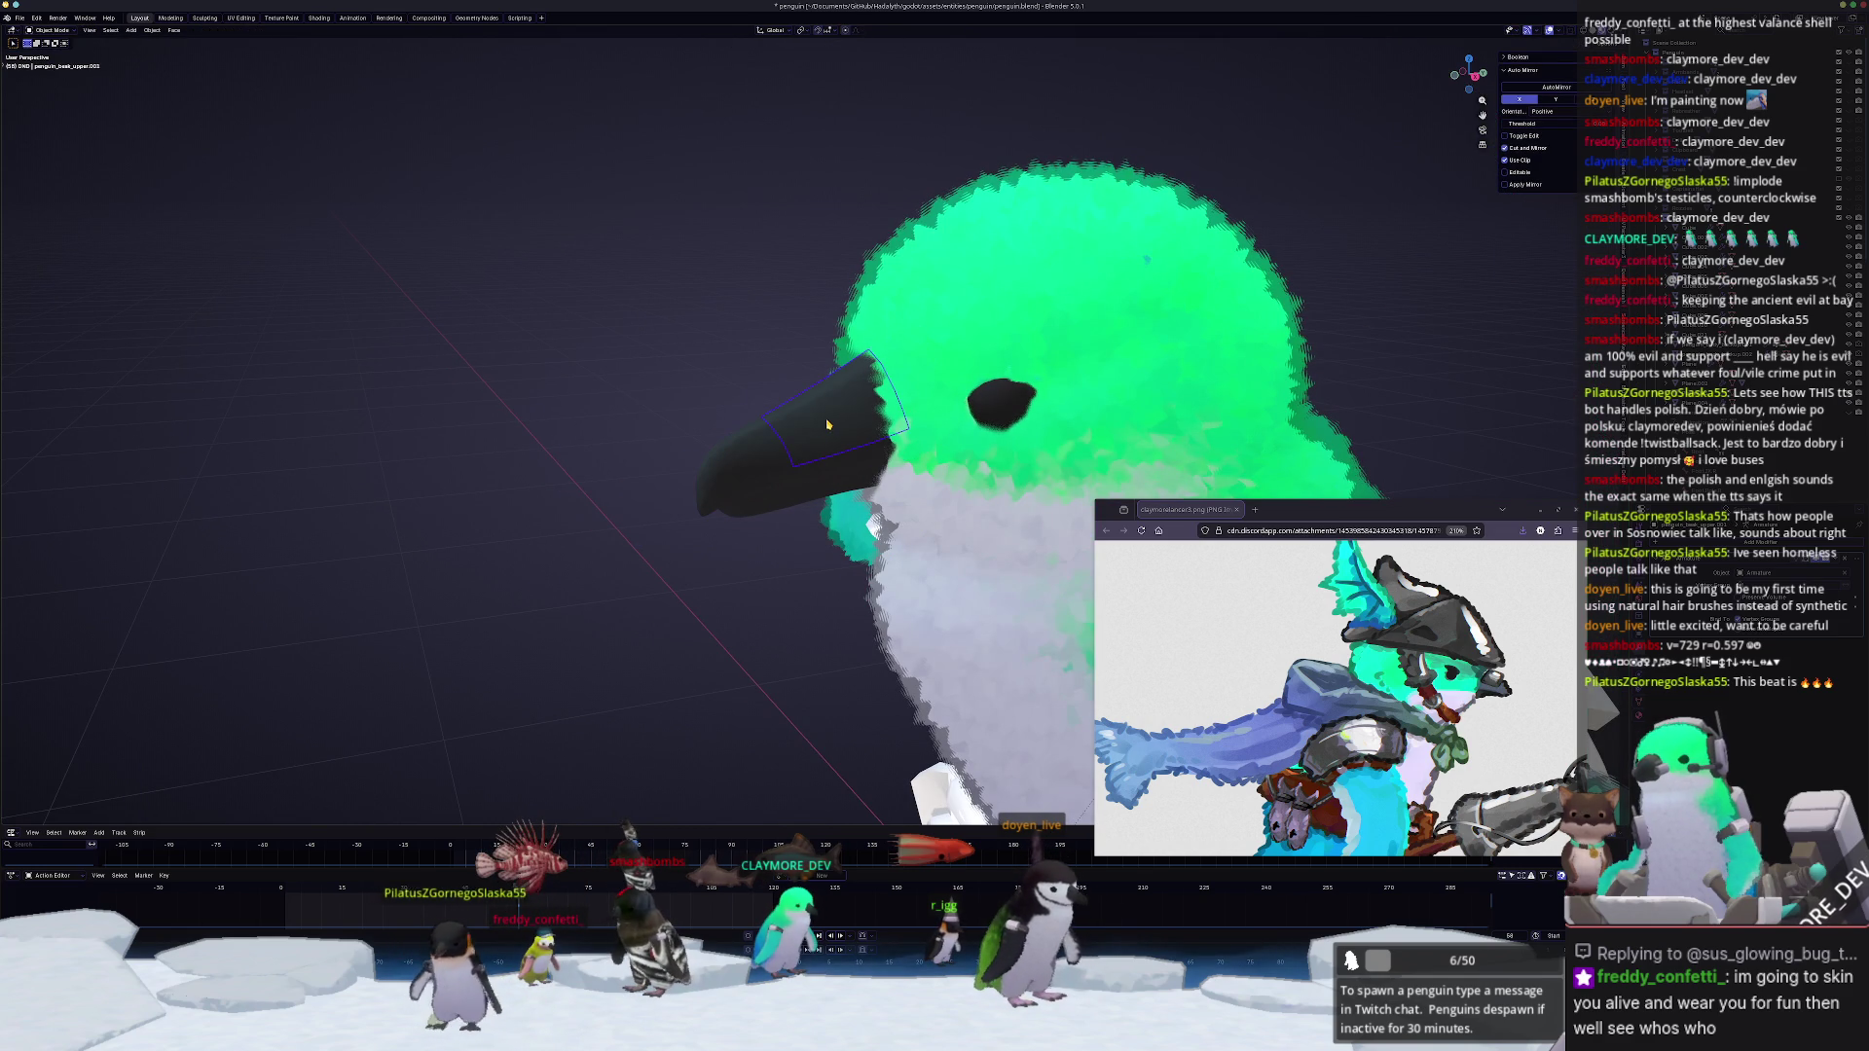
key("m")
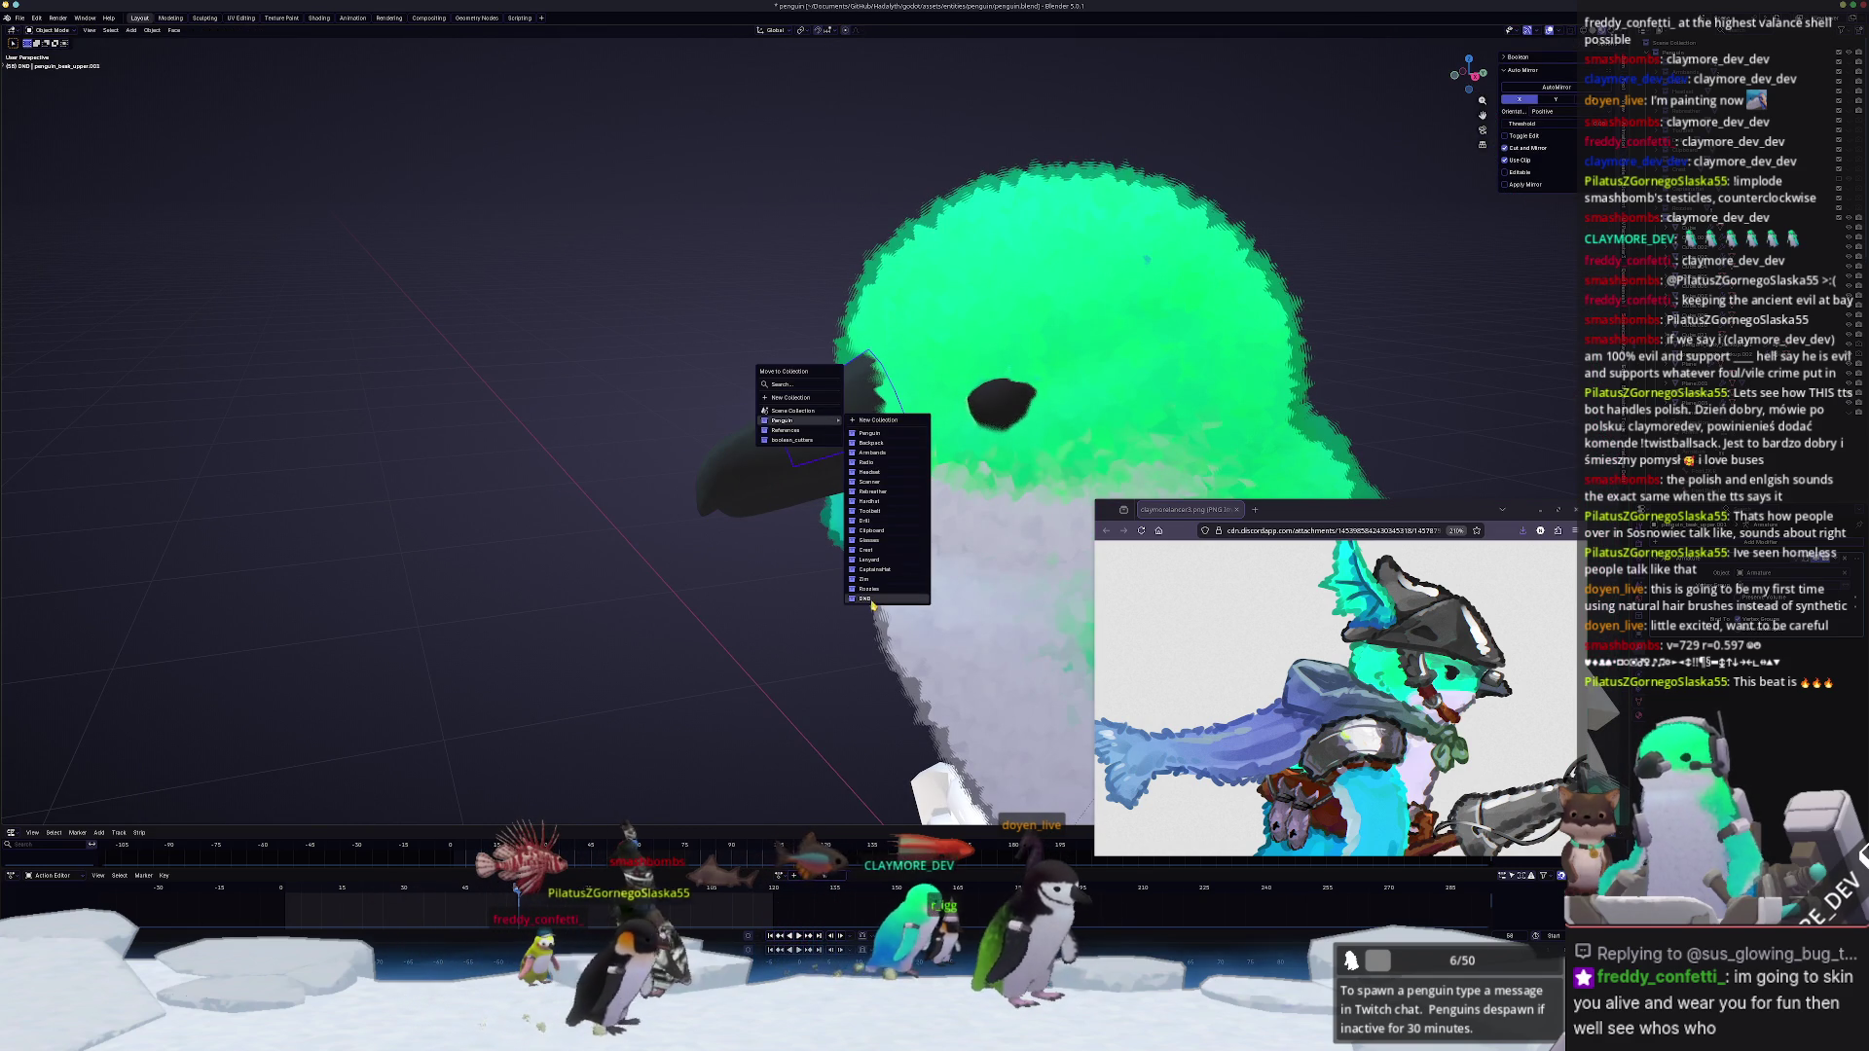
left_click(871, 602)
key("Tab")
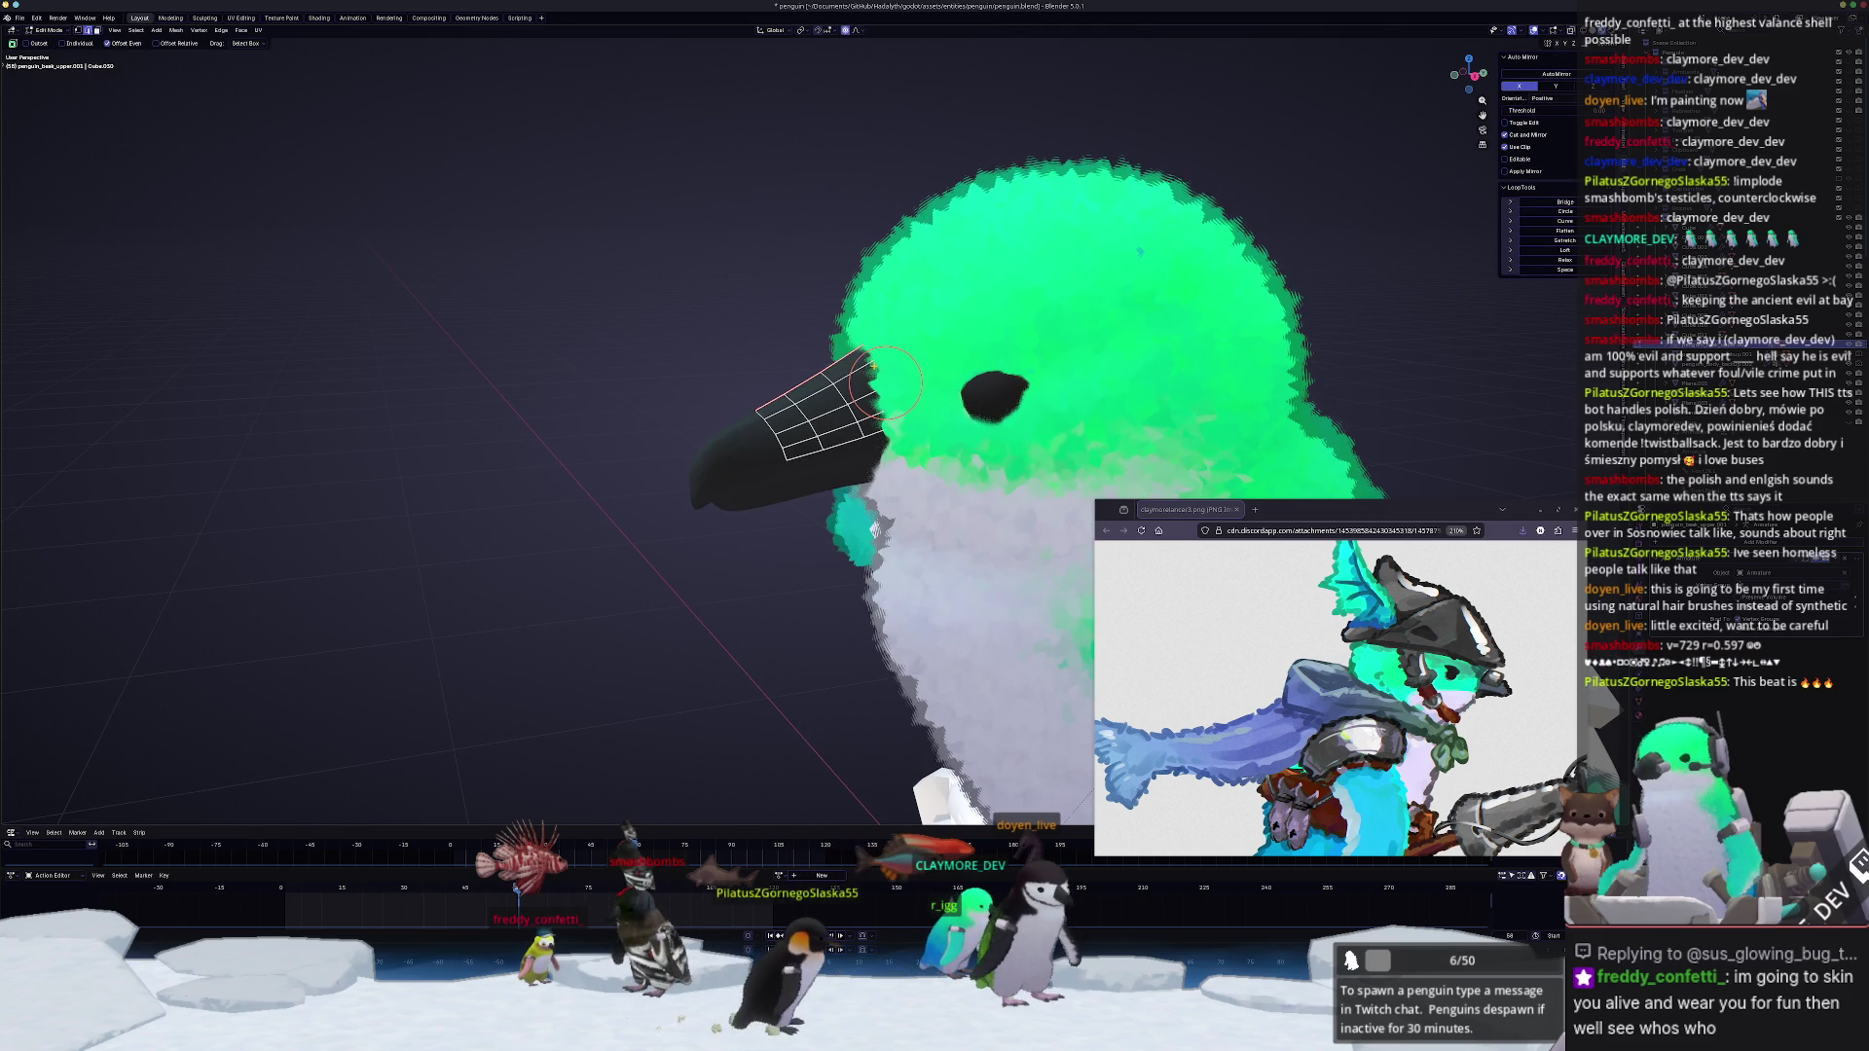
Step: Move the piece's vertices with proportional falloff so it wraps as a band over the beak
key("g")
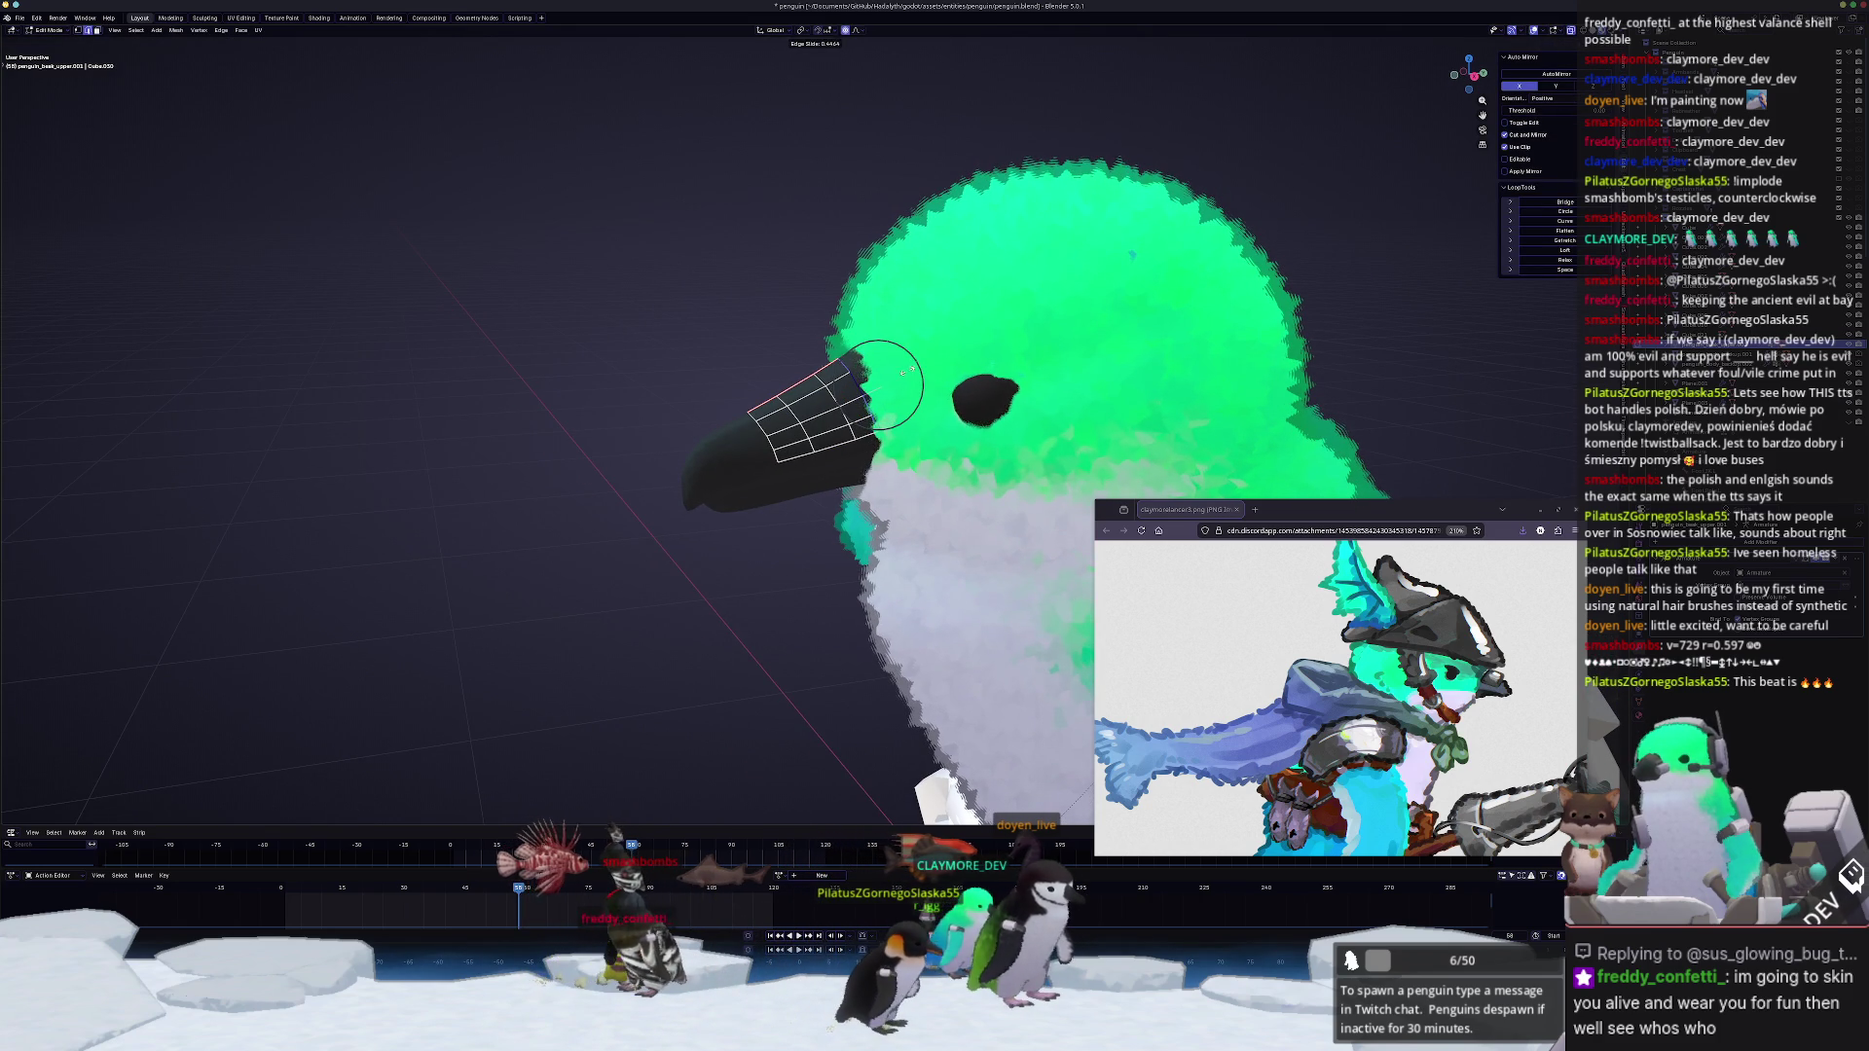
mouse_move(883, 383)
middle_mouse_down()
mouse_move(749, 431)
mouse_move(1019, 481)
middle_mouse_up()
key("Tab")
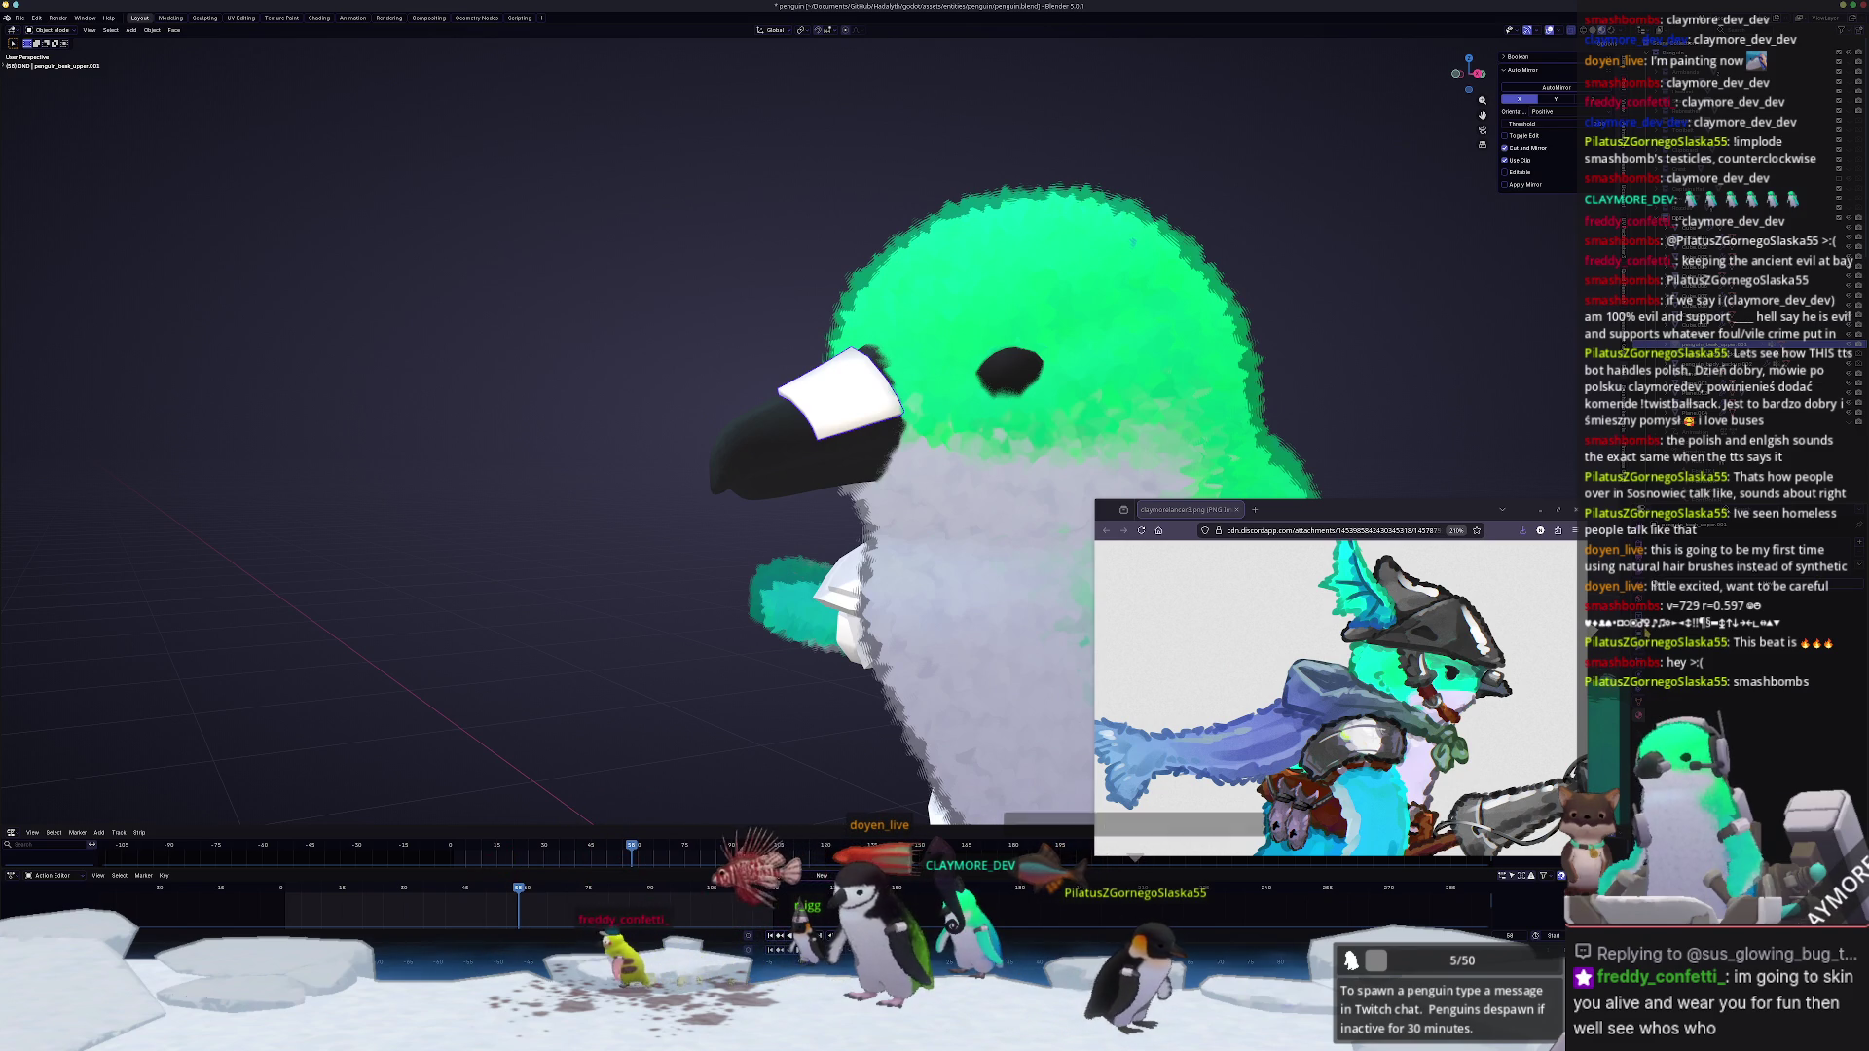
middle_click_drag(935, 438, 997, 395)
key("Tab")
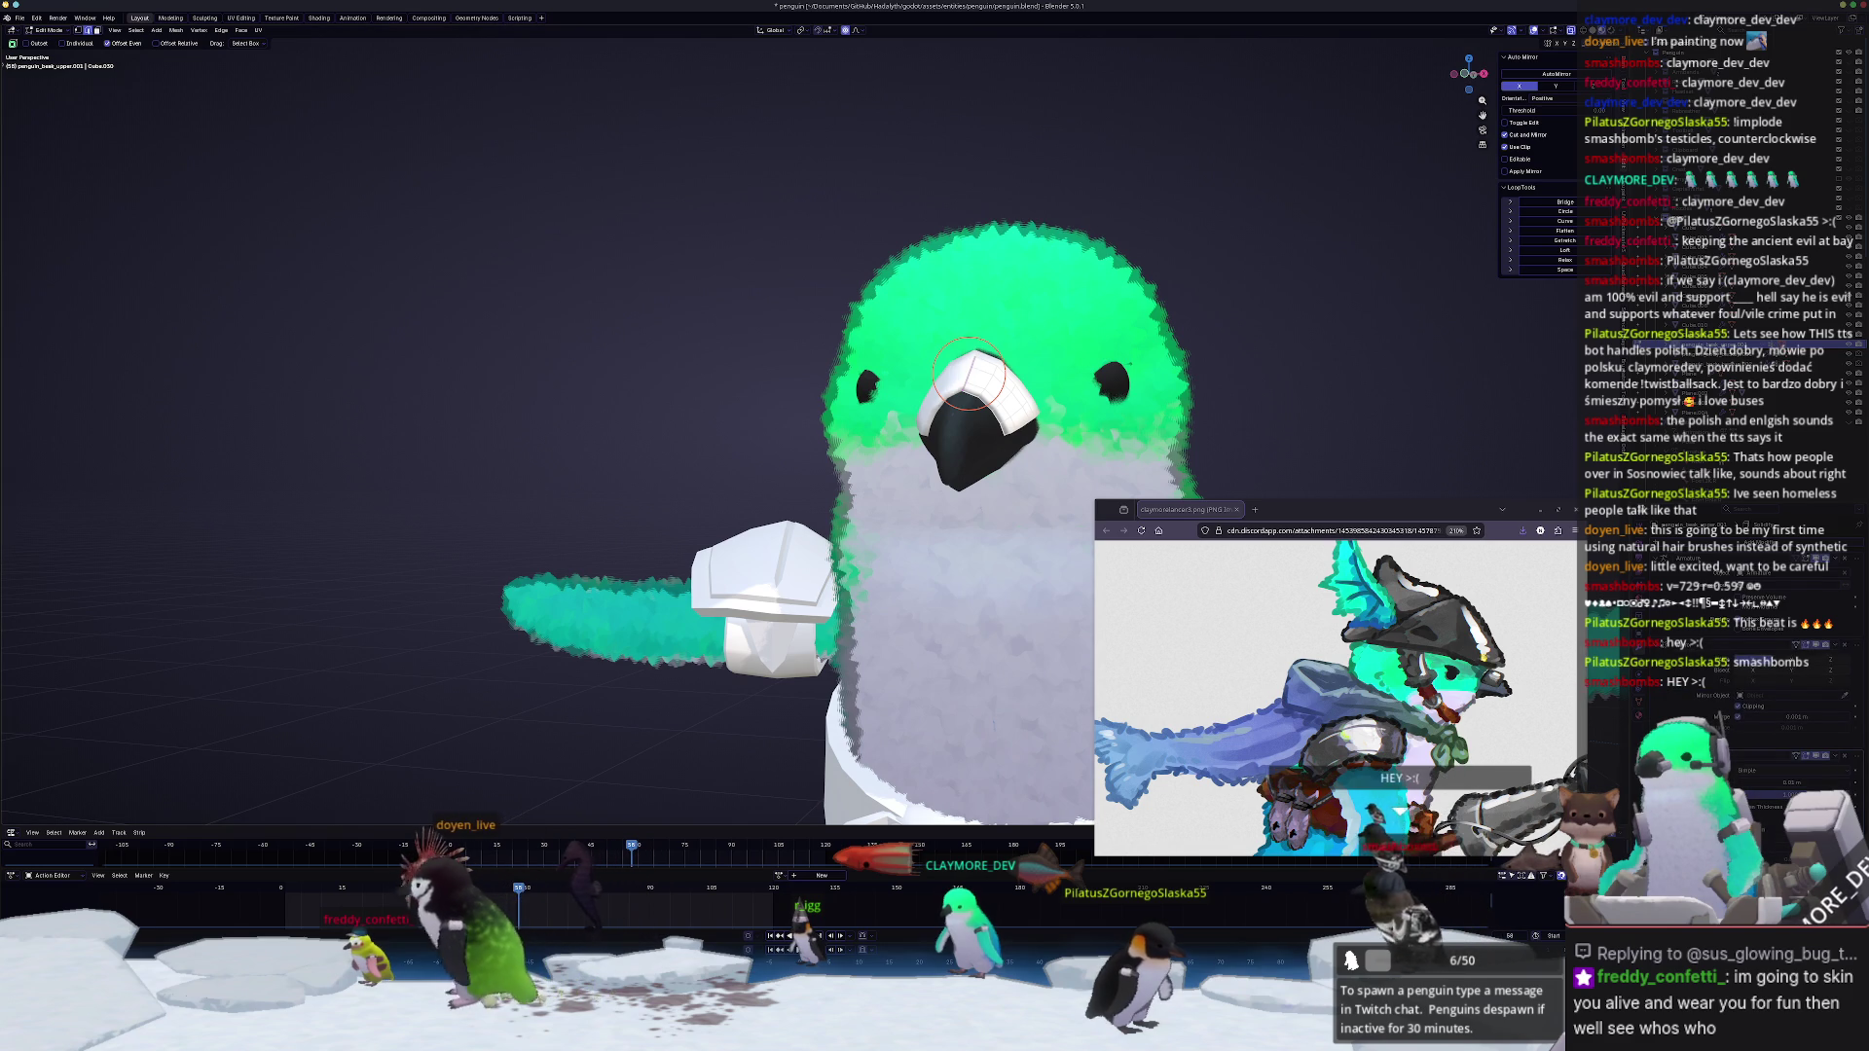
Step: Review the penguin from the side and front, toggling the beak's edit mode
middle_click_drag(970, 372, 922, 368)
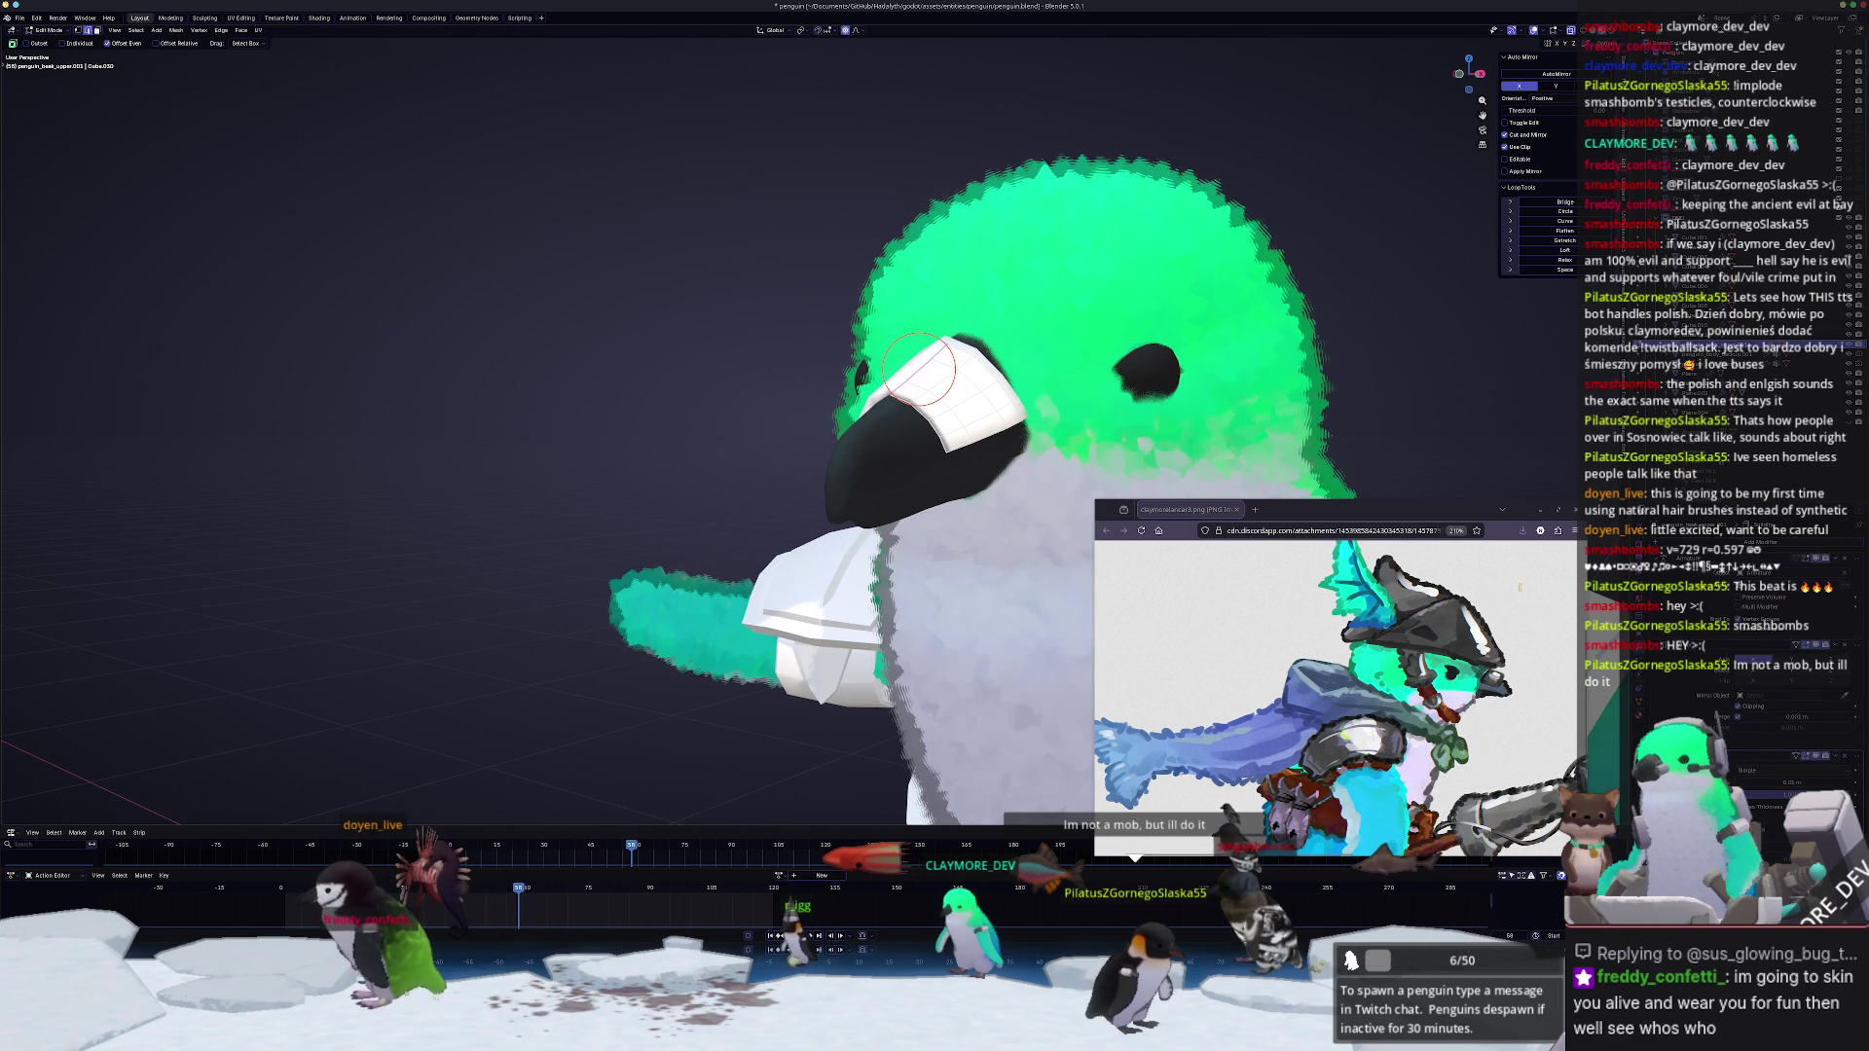
key("Tab")
mouse_move(921, 372)
middle_mouse_down()
mouse_move(1039, 414)
mouse_move(897, 350)
mouse_move(536, 302)
middle_mouse_up()
scroll(897, 351, "up", 3)
key("Tab")
scroll(536, 303, "down", 3)
middle_click_drag(722, 349, 918, 509)
Step: Select the white cap over the beak and open its mesh in a side view
key("Tab")
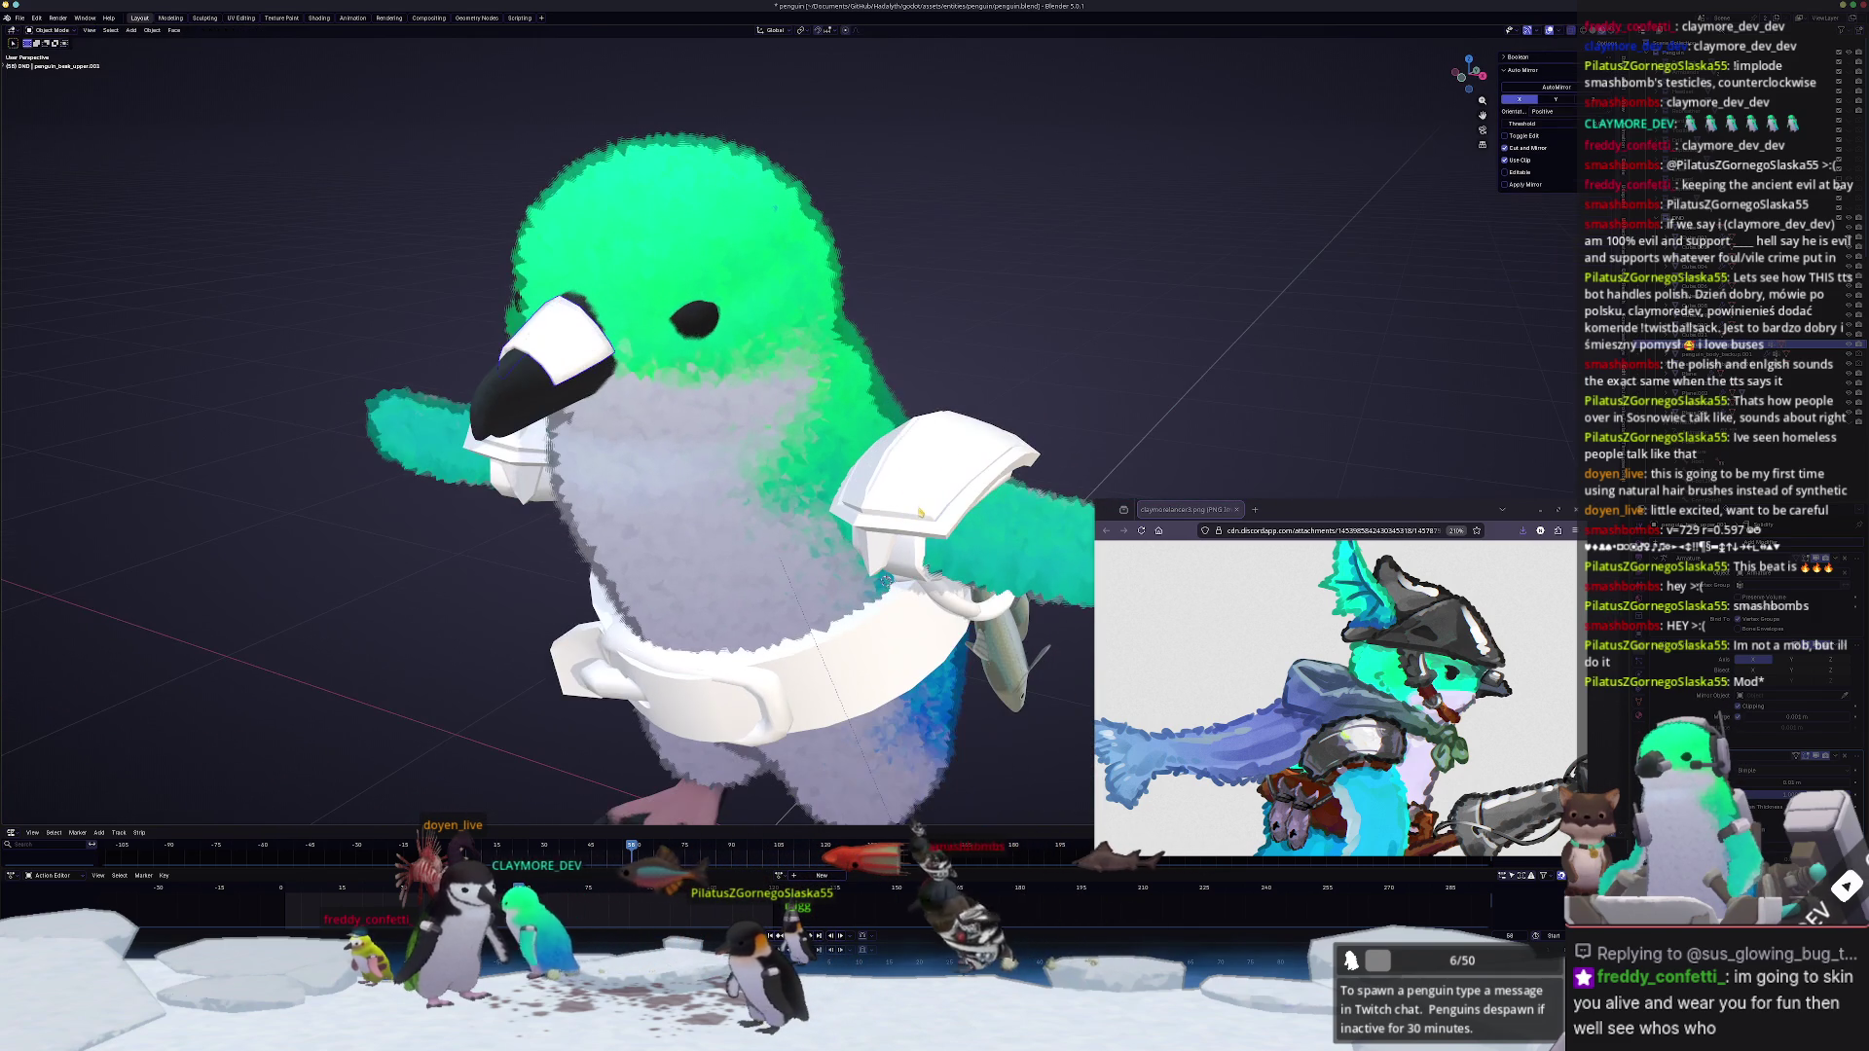
mouse_move(918, 508)
middle_mouse_down()
mouse_move(717, 326)
mouse_move(639, 346)
middle_mouse_up()
key("Tab")
scroll(741, 432, "up", 5)
mouse_move(739, 430)
middle_mouse_down()
mouse_move(532, 534)
mouse_move(671, 432)
middle_mouse_up()
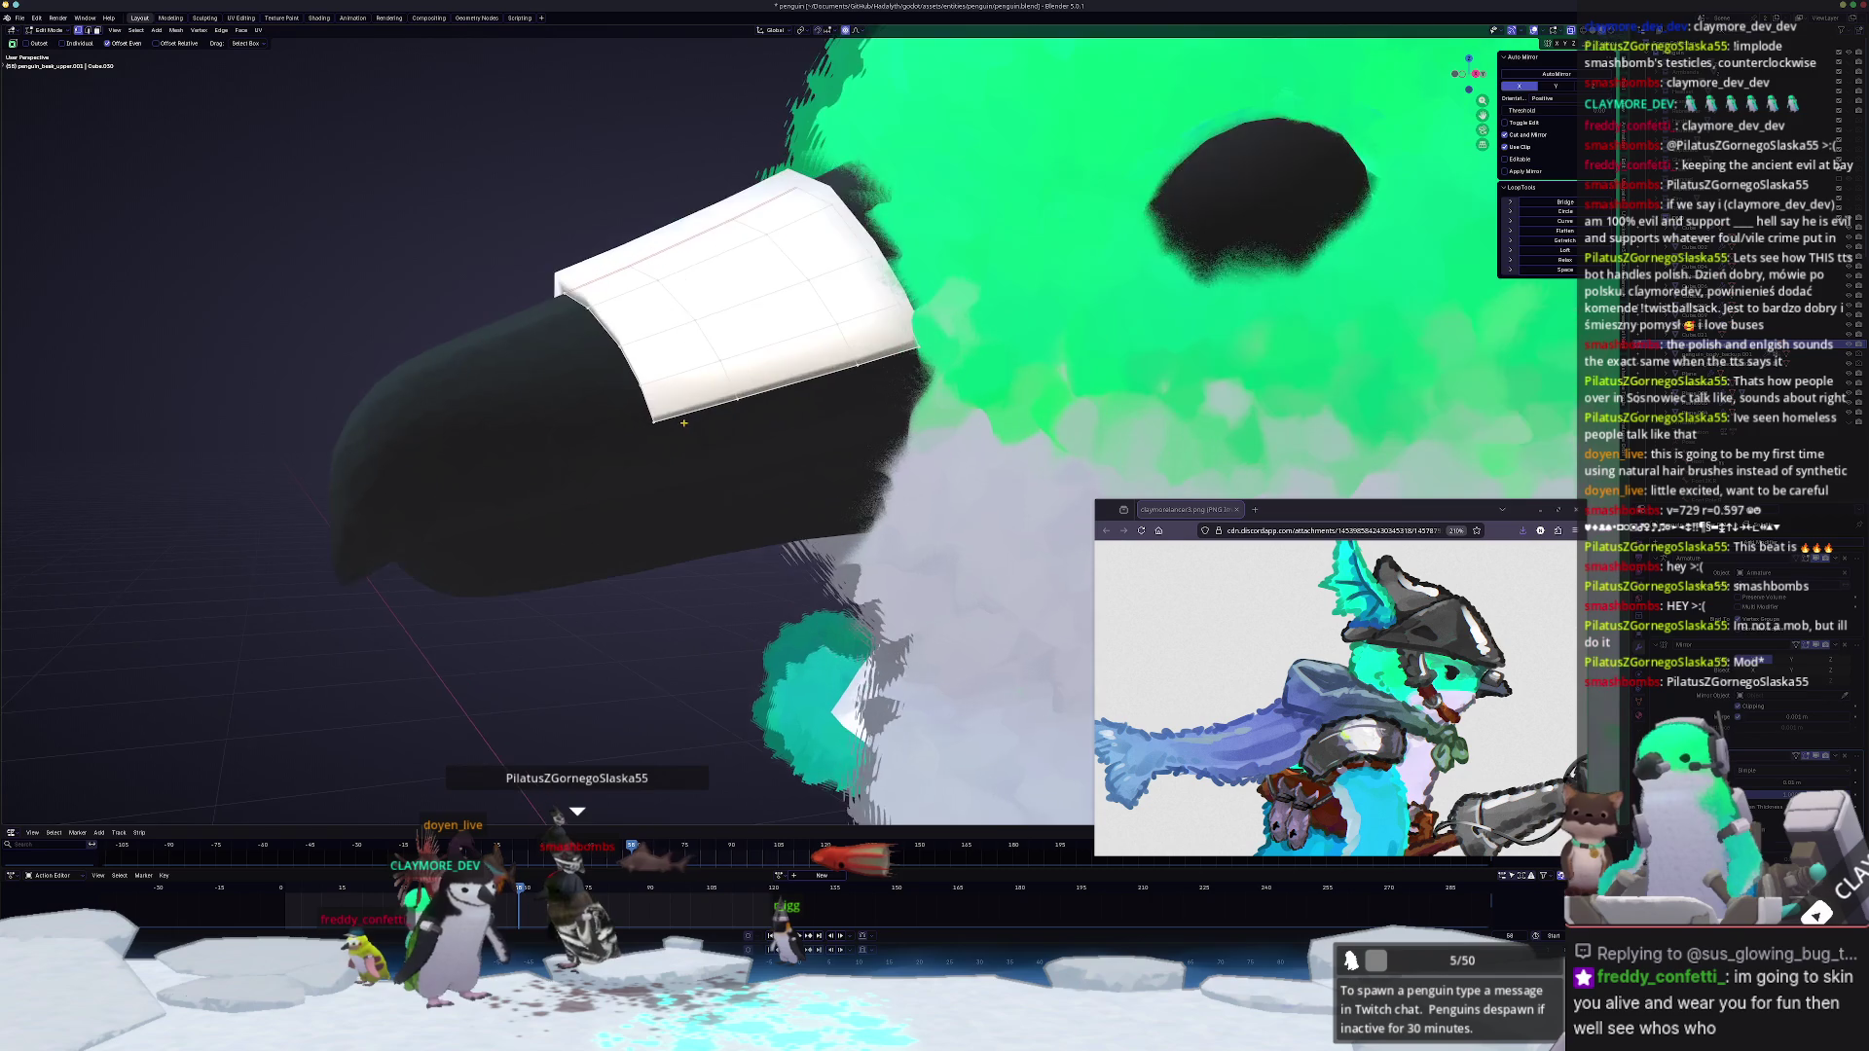
Step: Reshape the cap with a proportional move and crease its edges to value 1
key("g")
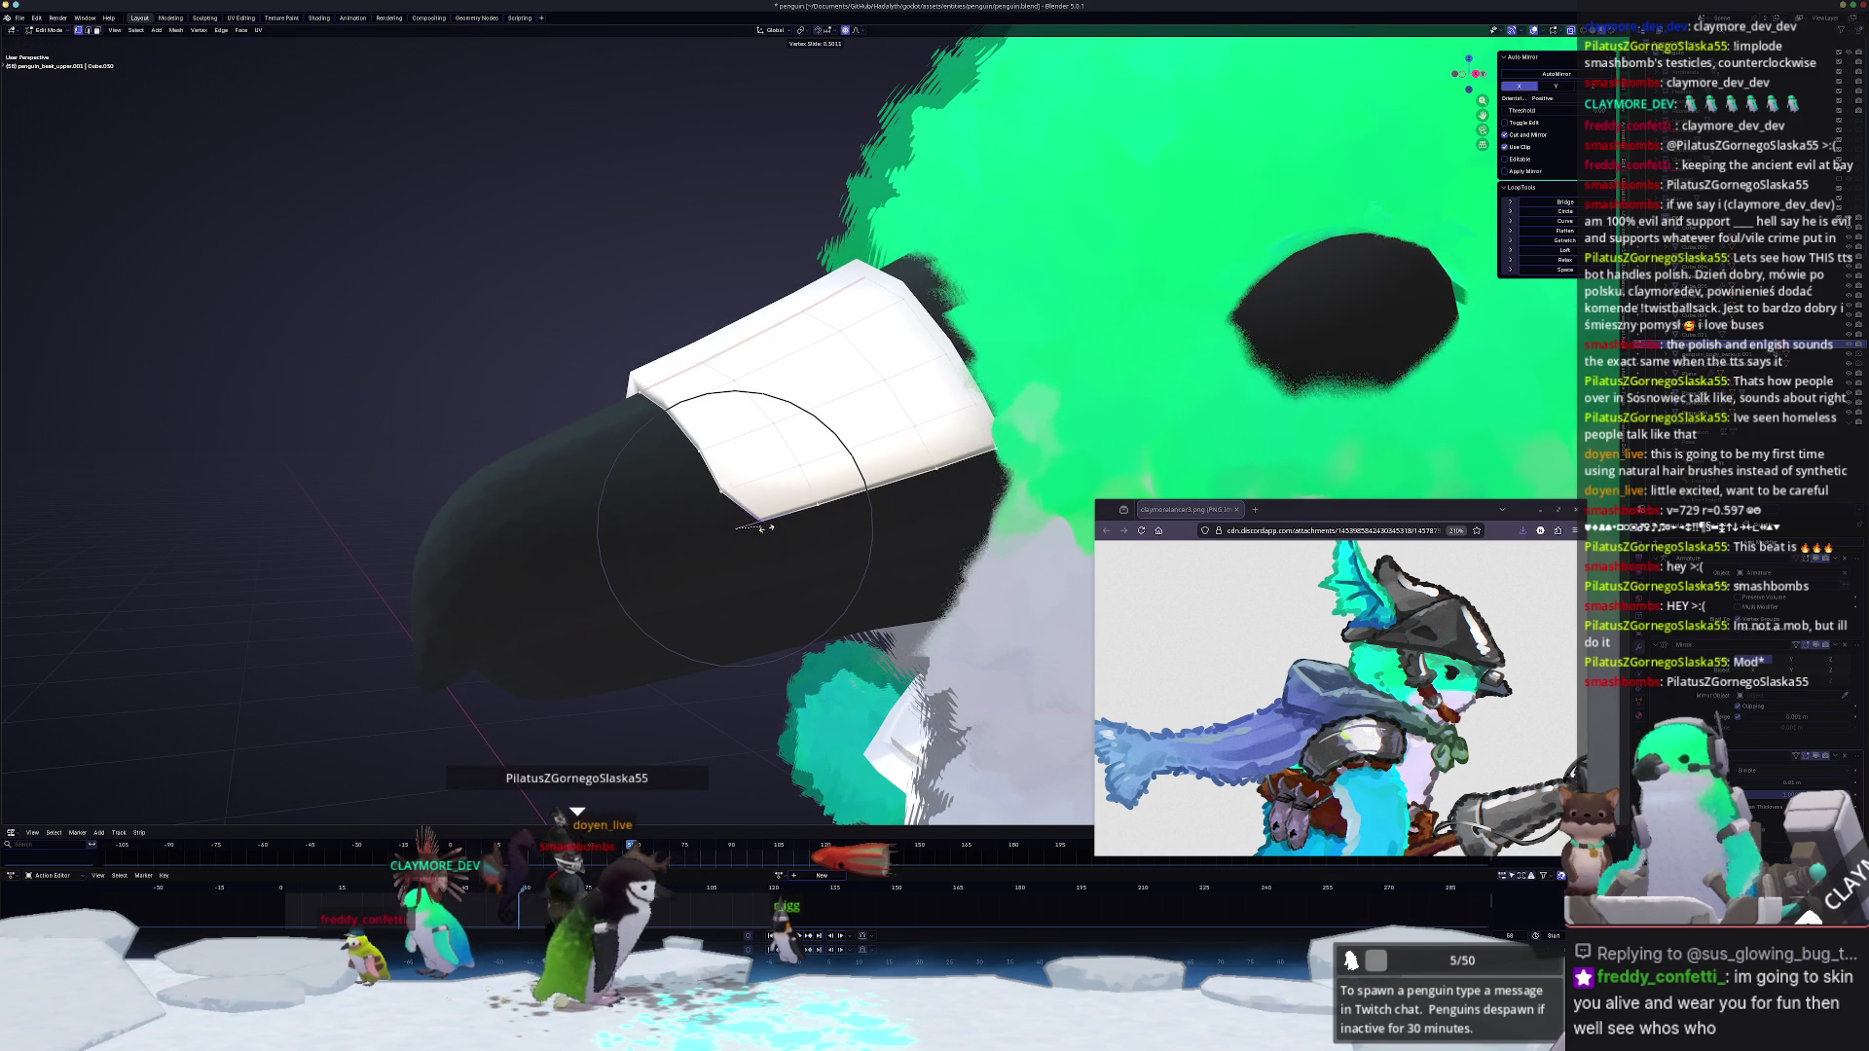
left_click(756, 527)
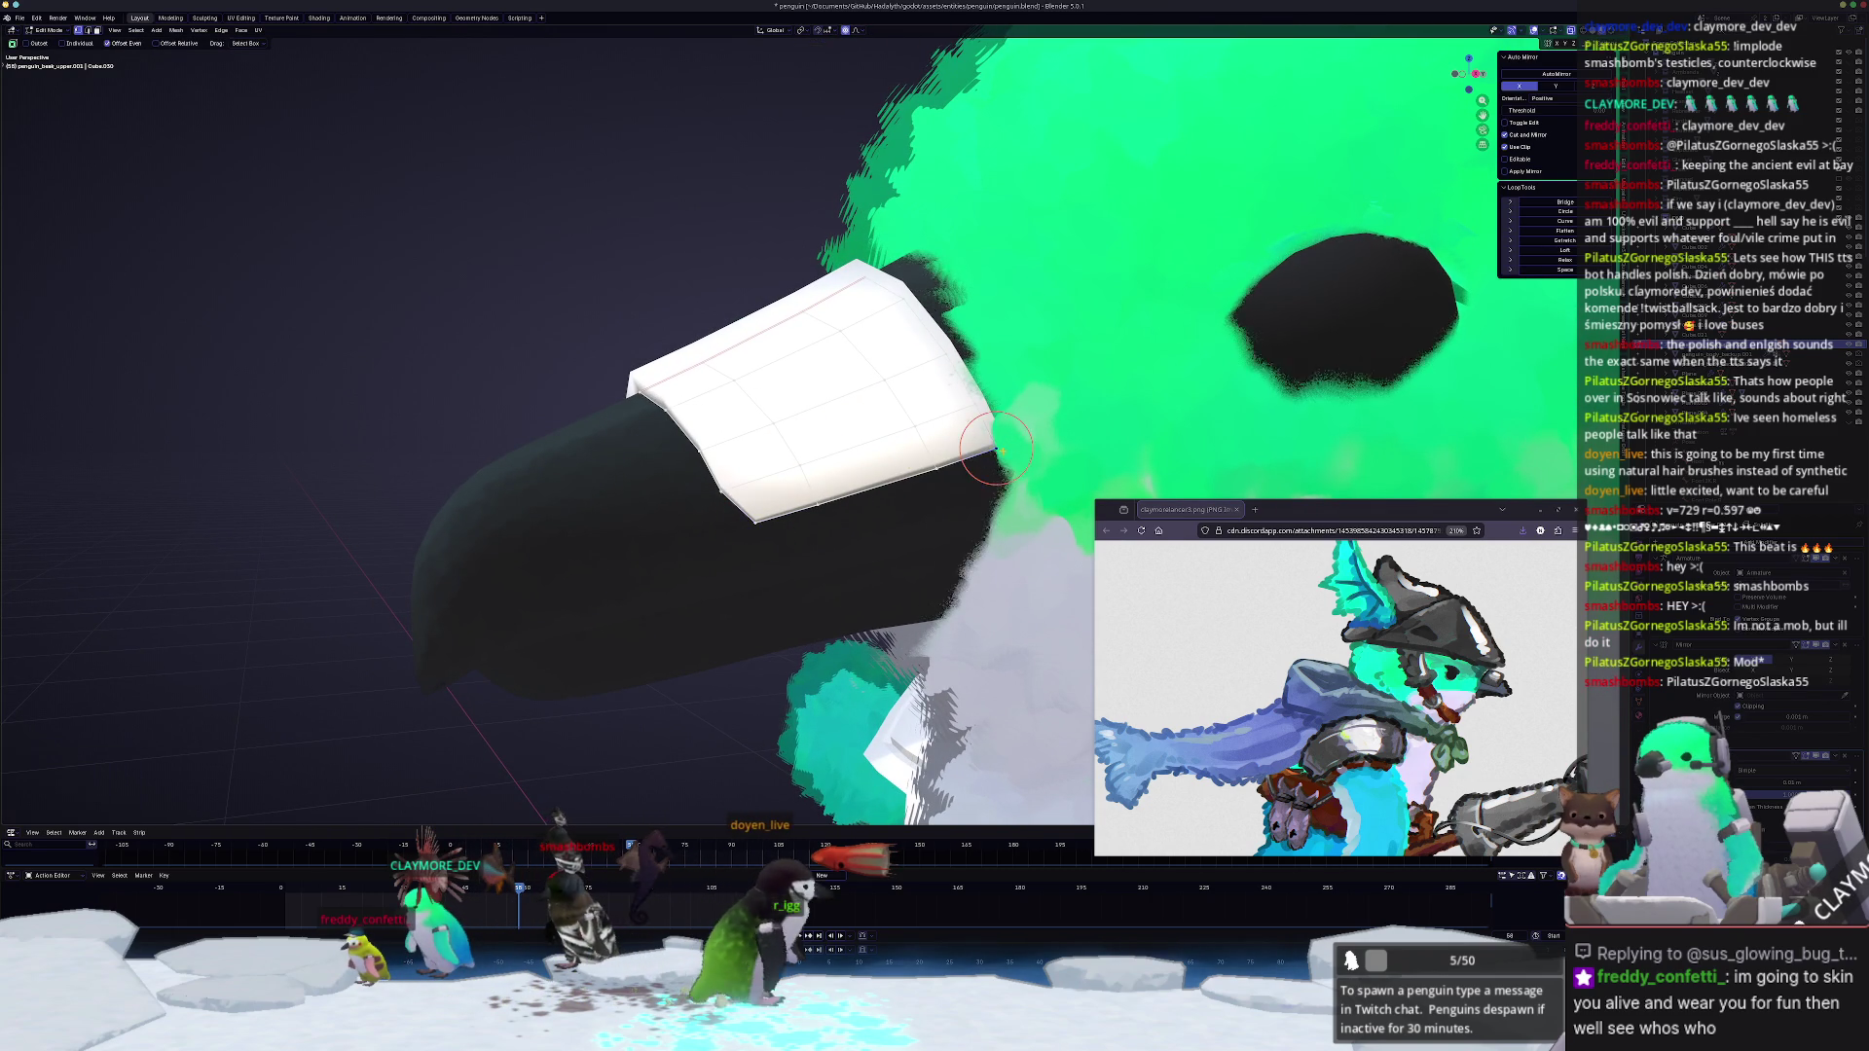
middle_click_drag(980, 458, 1169, 471)
middle_click_drag(881, 364, 937, 377)
key("s")
left_click(971, 344)
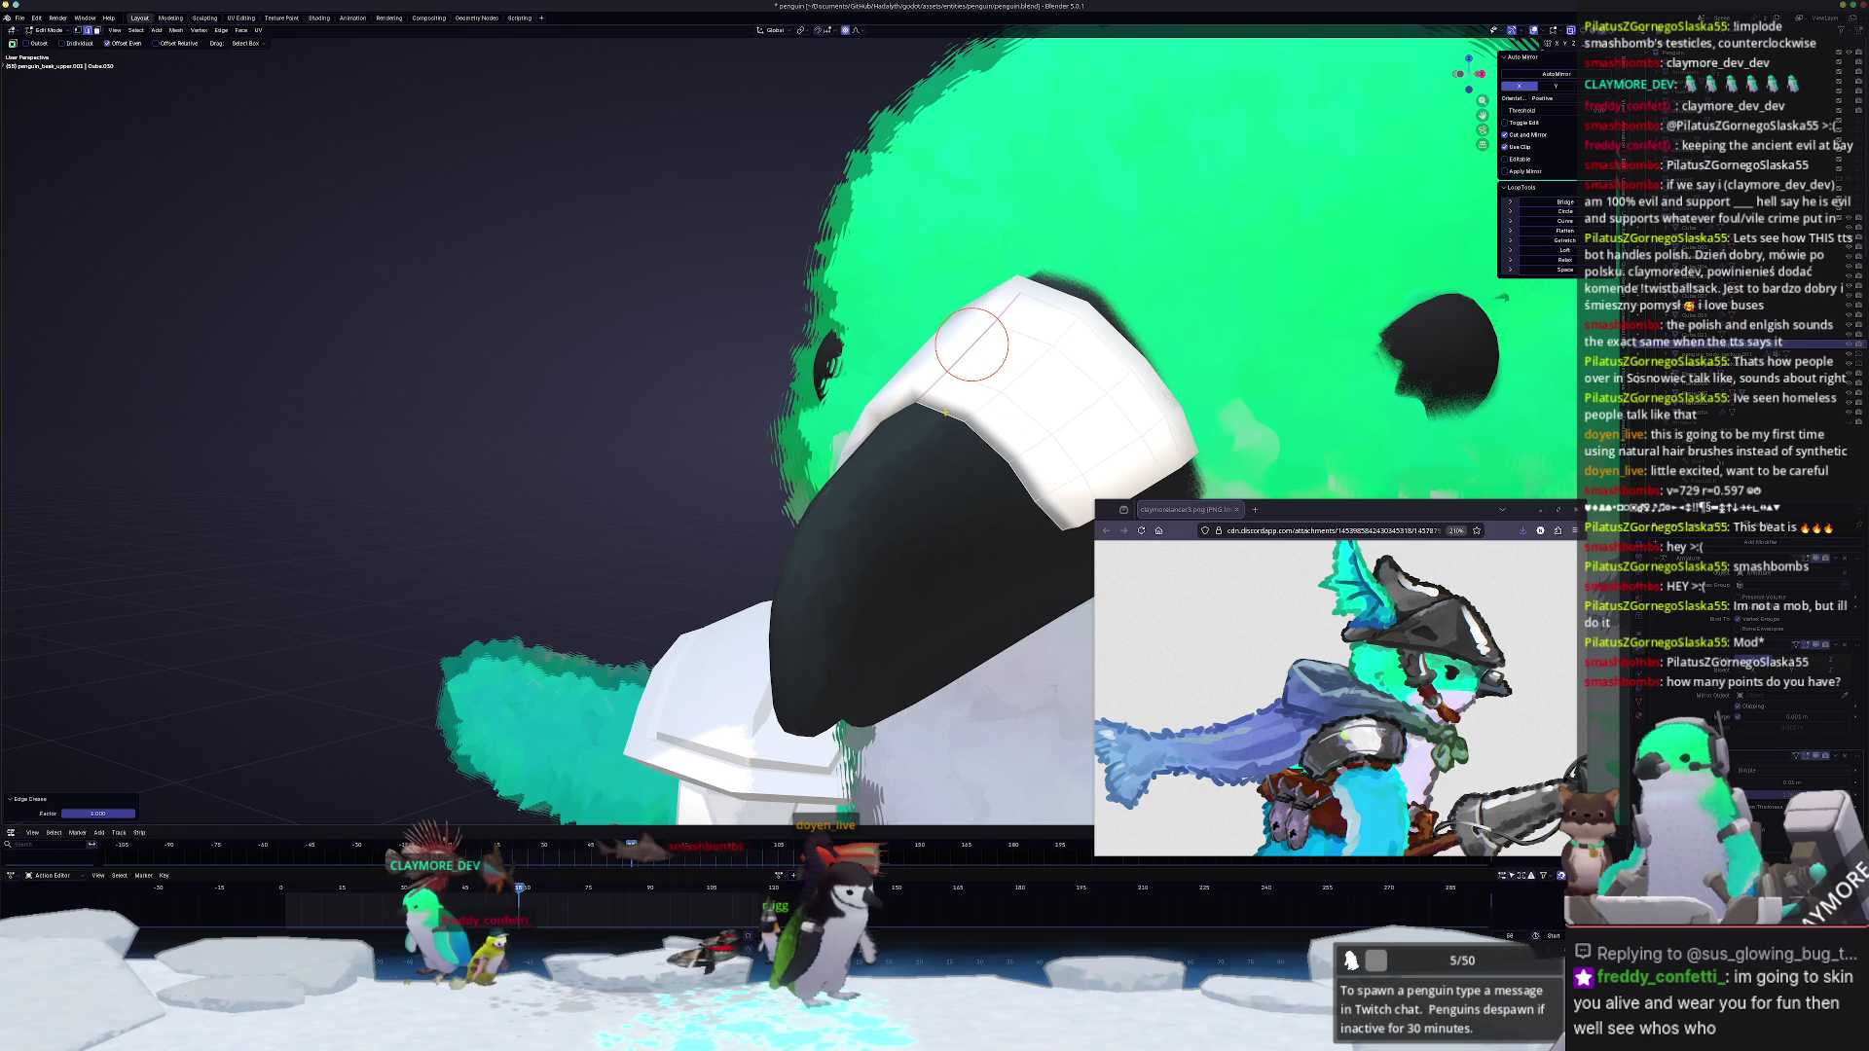
key("shift+e")
left_click(1022, 625)
Step: Preview the cap as an object, then sharpen its edge crease further
key("Tab")
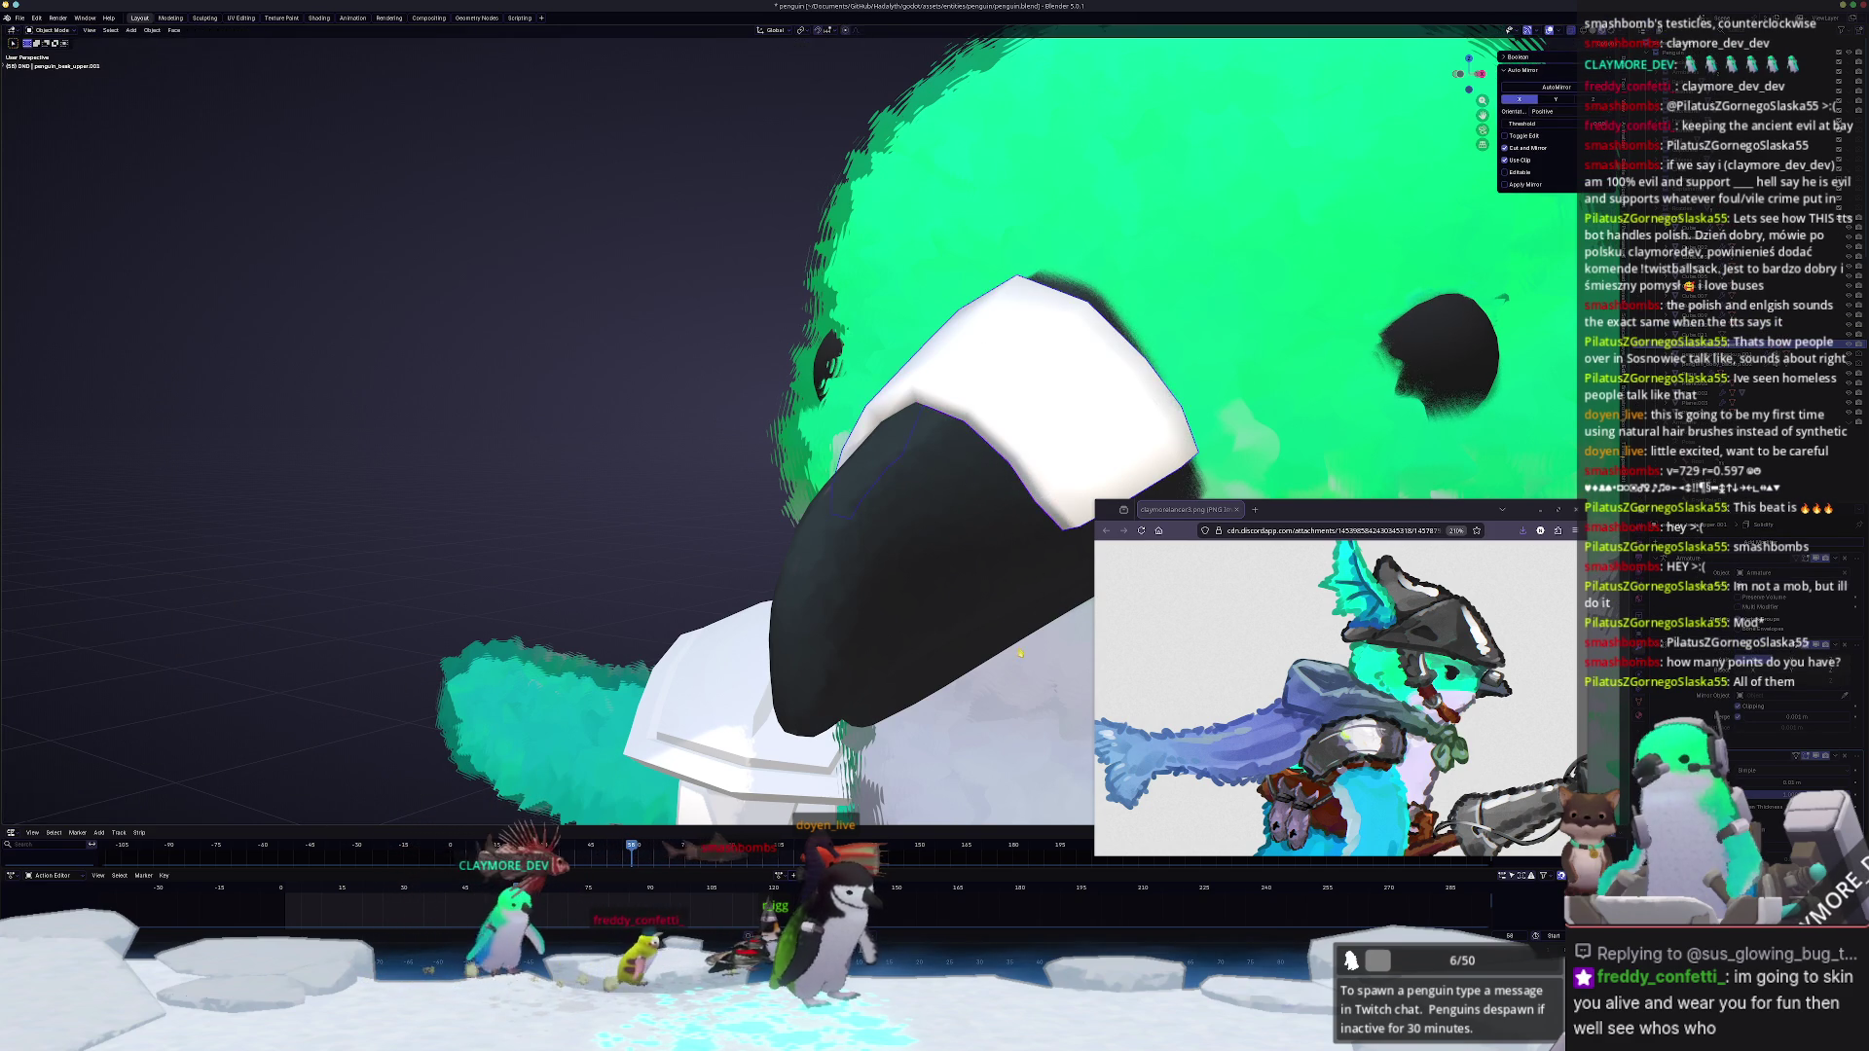
key("Tab")
middle_click_drag(1010, 614, 937, 503)
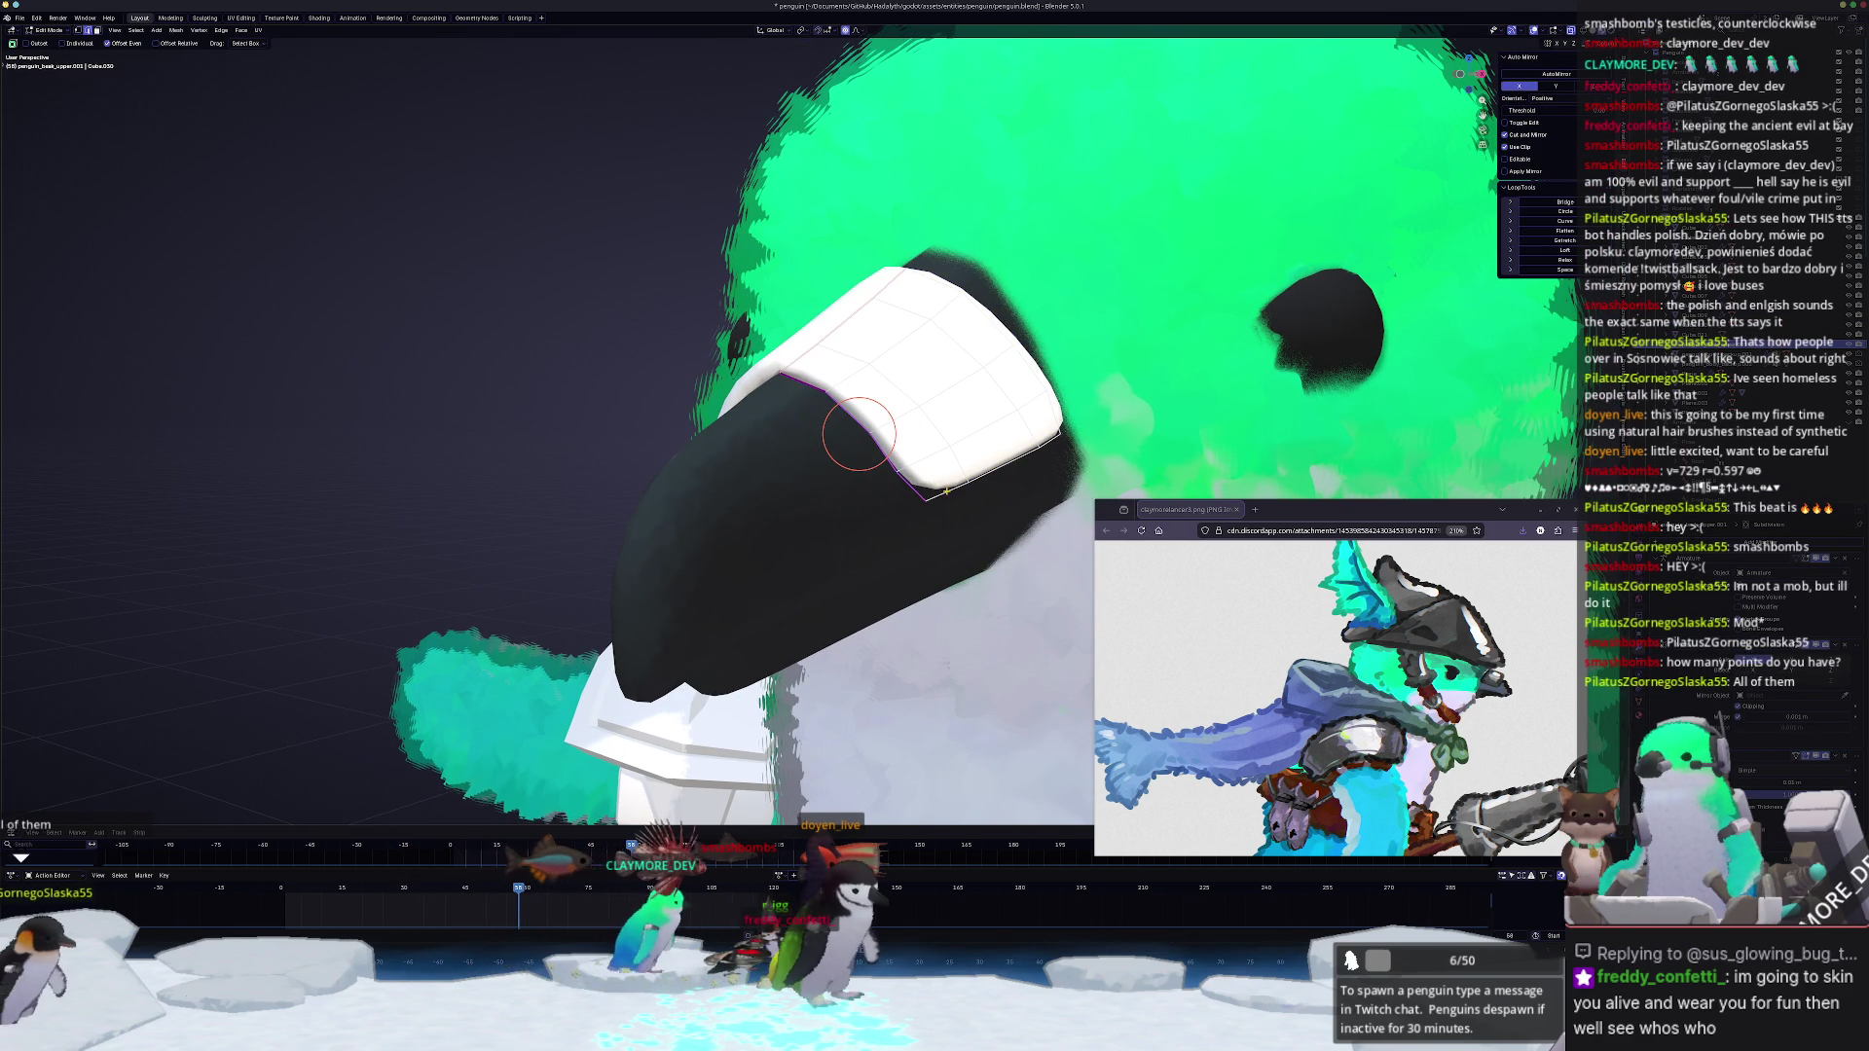
mouse_move(859, 433)
middle_mouse_down()
mouse_move(845, 448)
mouse_move(931, 456)
mouse_move(723, 516)
middle_mouse_up()
key("shift+e")
left_click(931, 455)
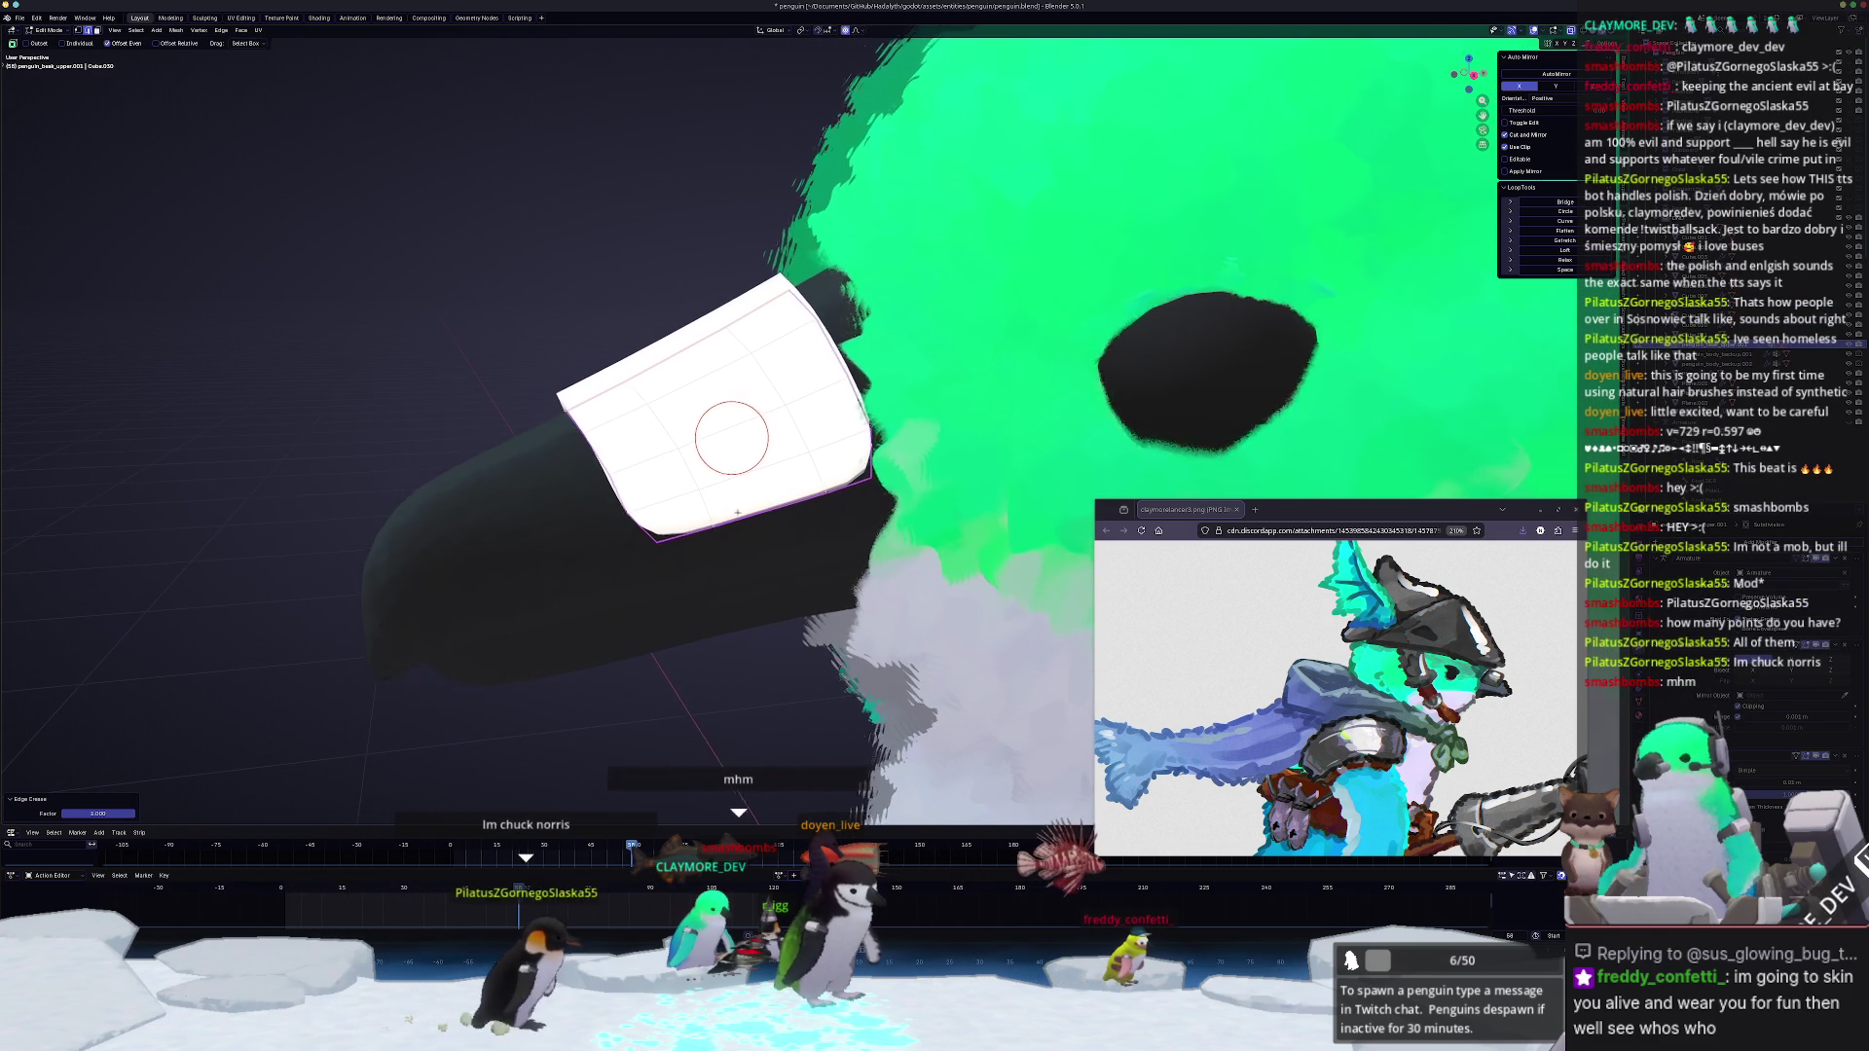
Step: Shift cap vertices along X with soft falloff and crease the edges again
key("g")
key("x")
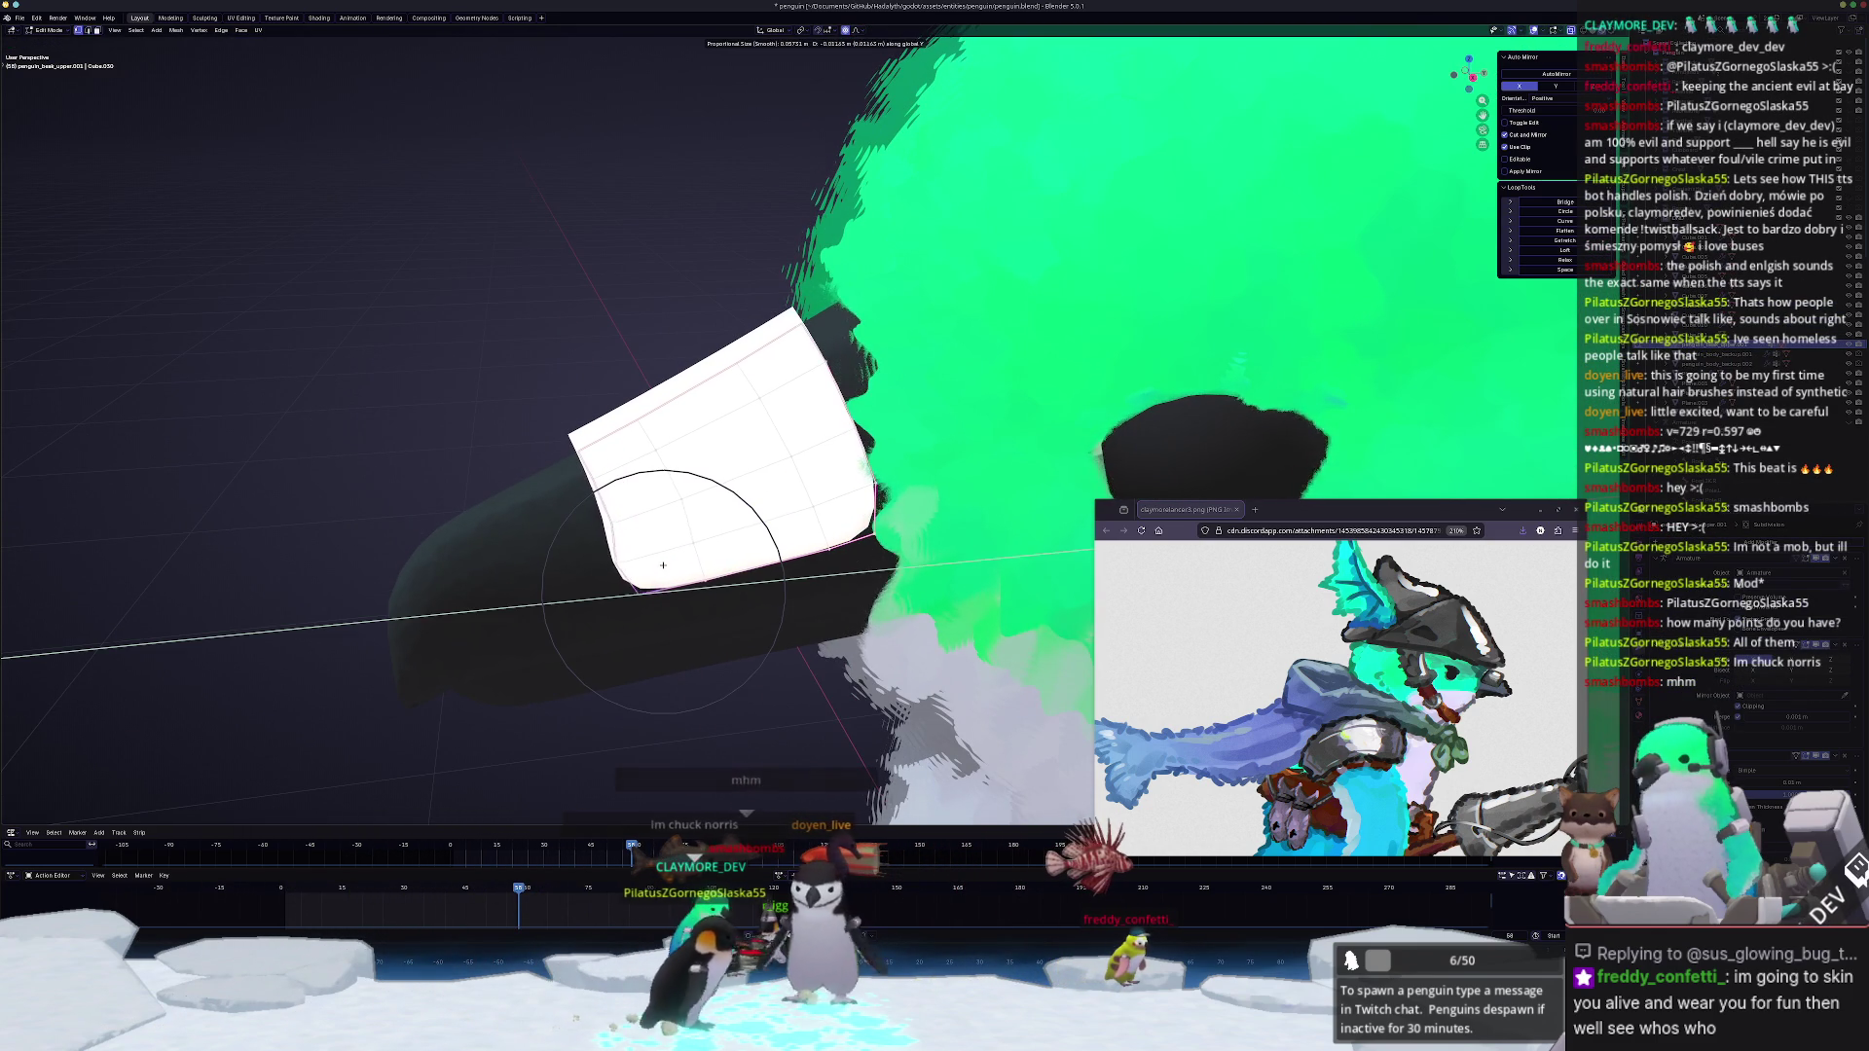
left_click(676, 569)
middle_click_drag(675, 569, 732, 553)
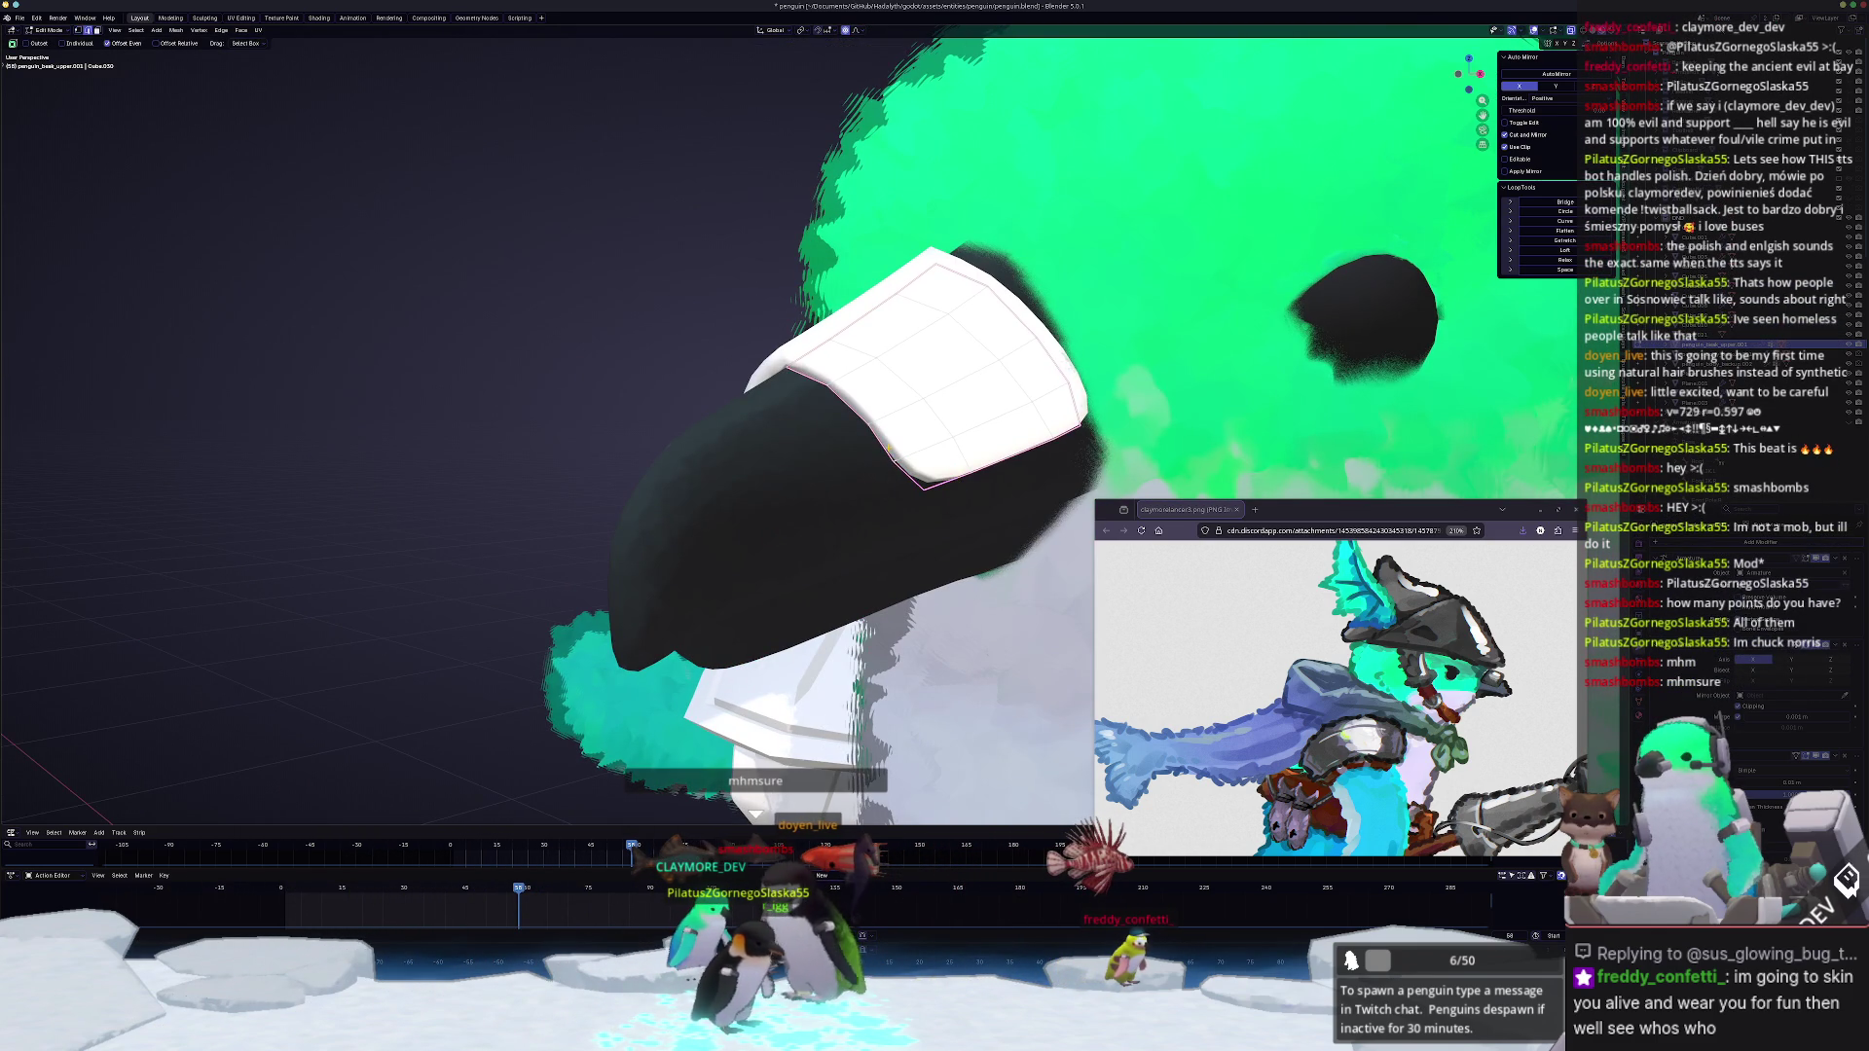
scroll(894, 460, "up", 2)
scroll(903, 468, "up", 2)
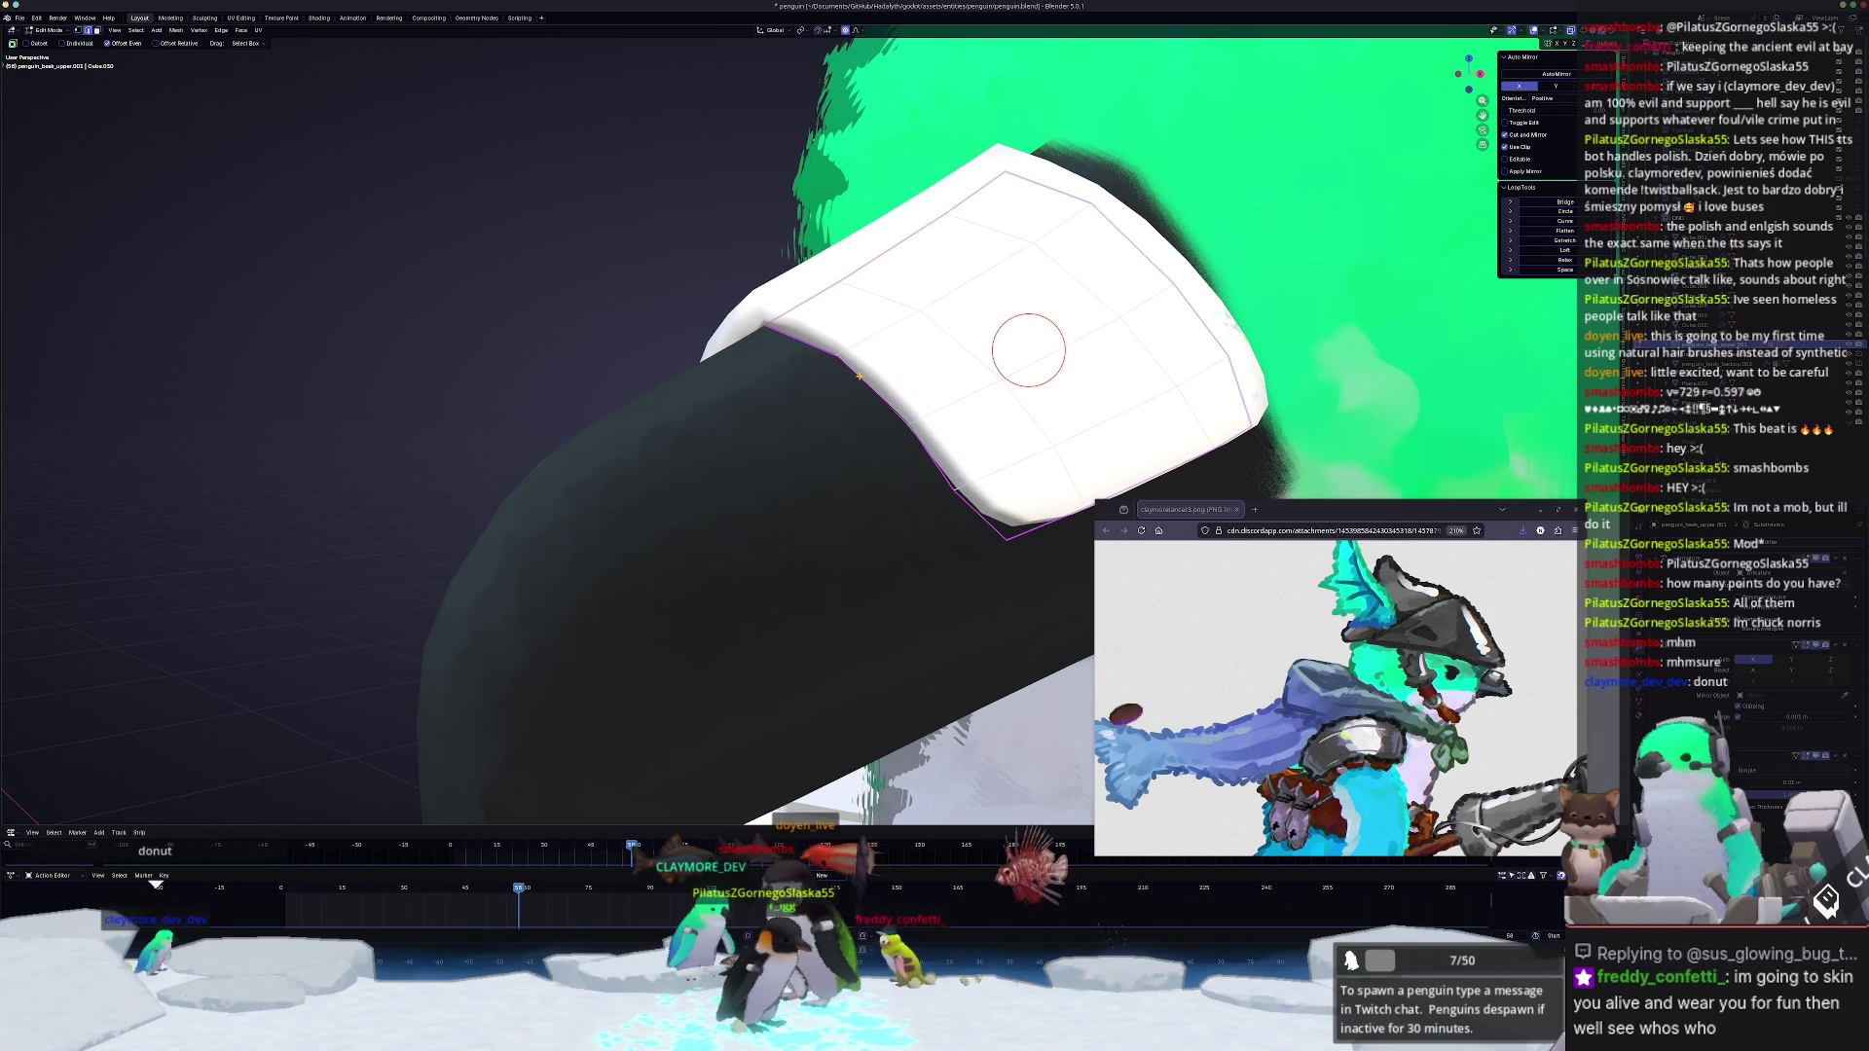
key("shift+e")
type("1")
key("Return")
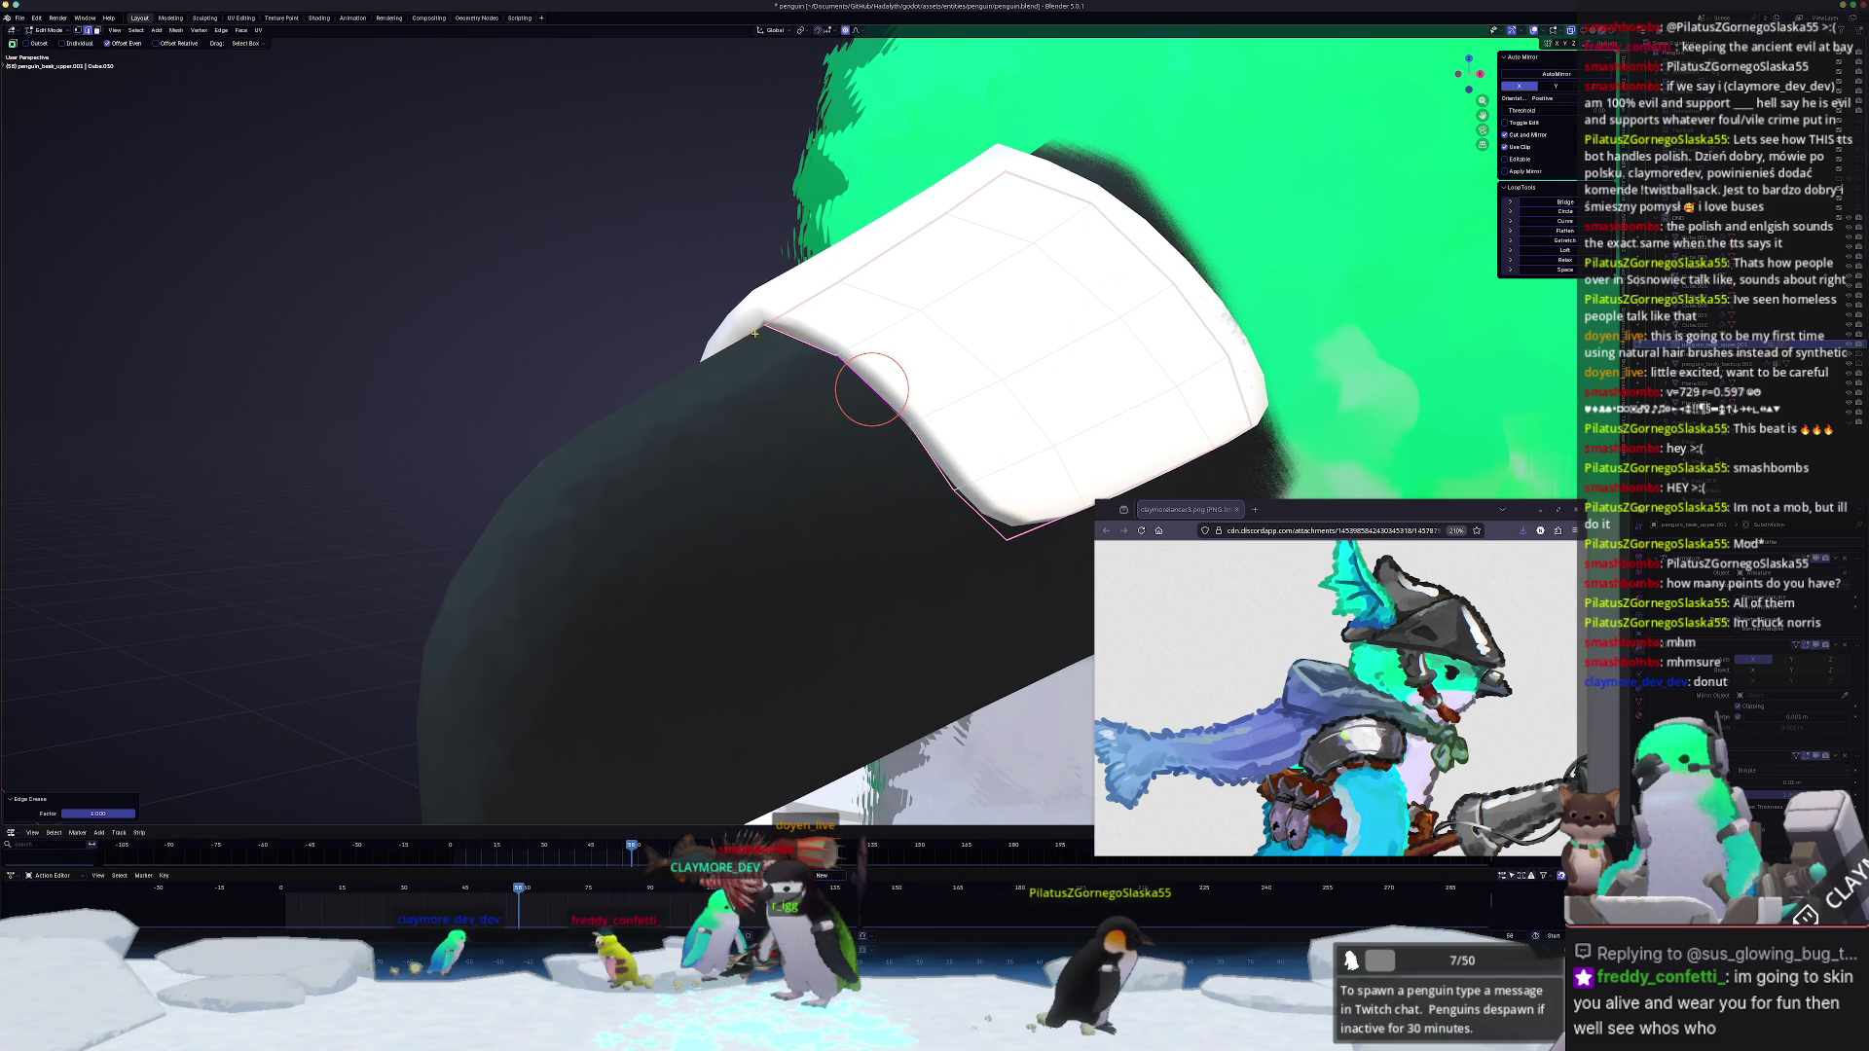
middle_click_drag(871, 390, 873, 430)
Step: Raise the cap vertices vertically so the band hugs the upper beak's base
key("g")
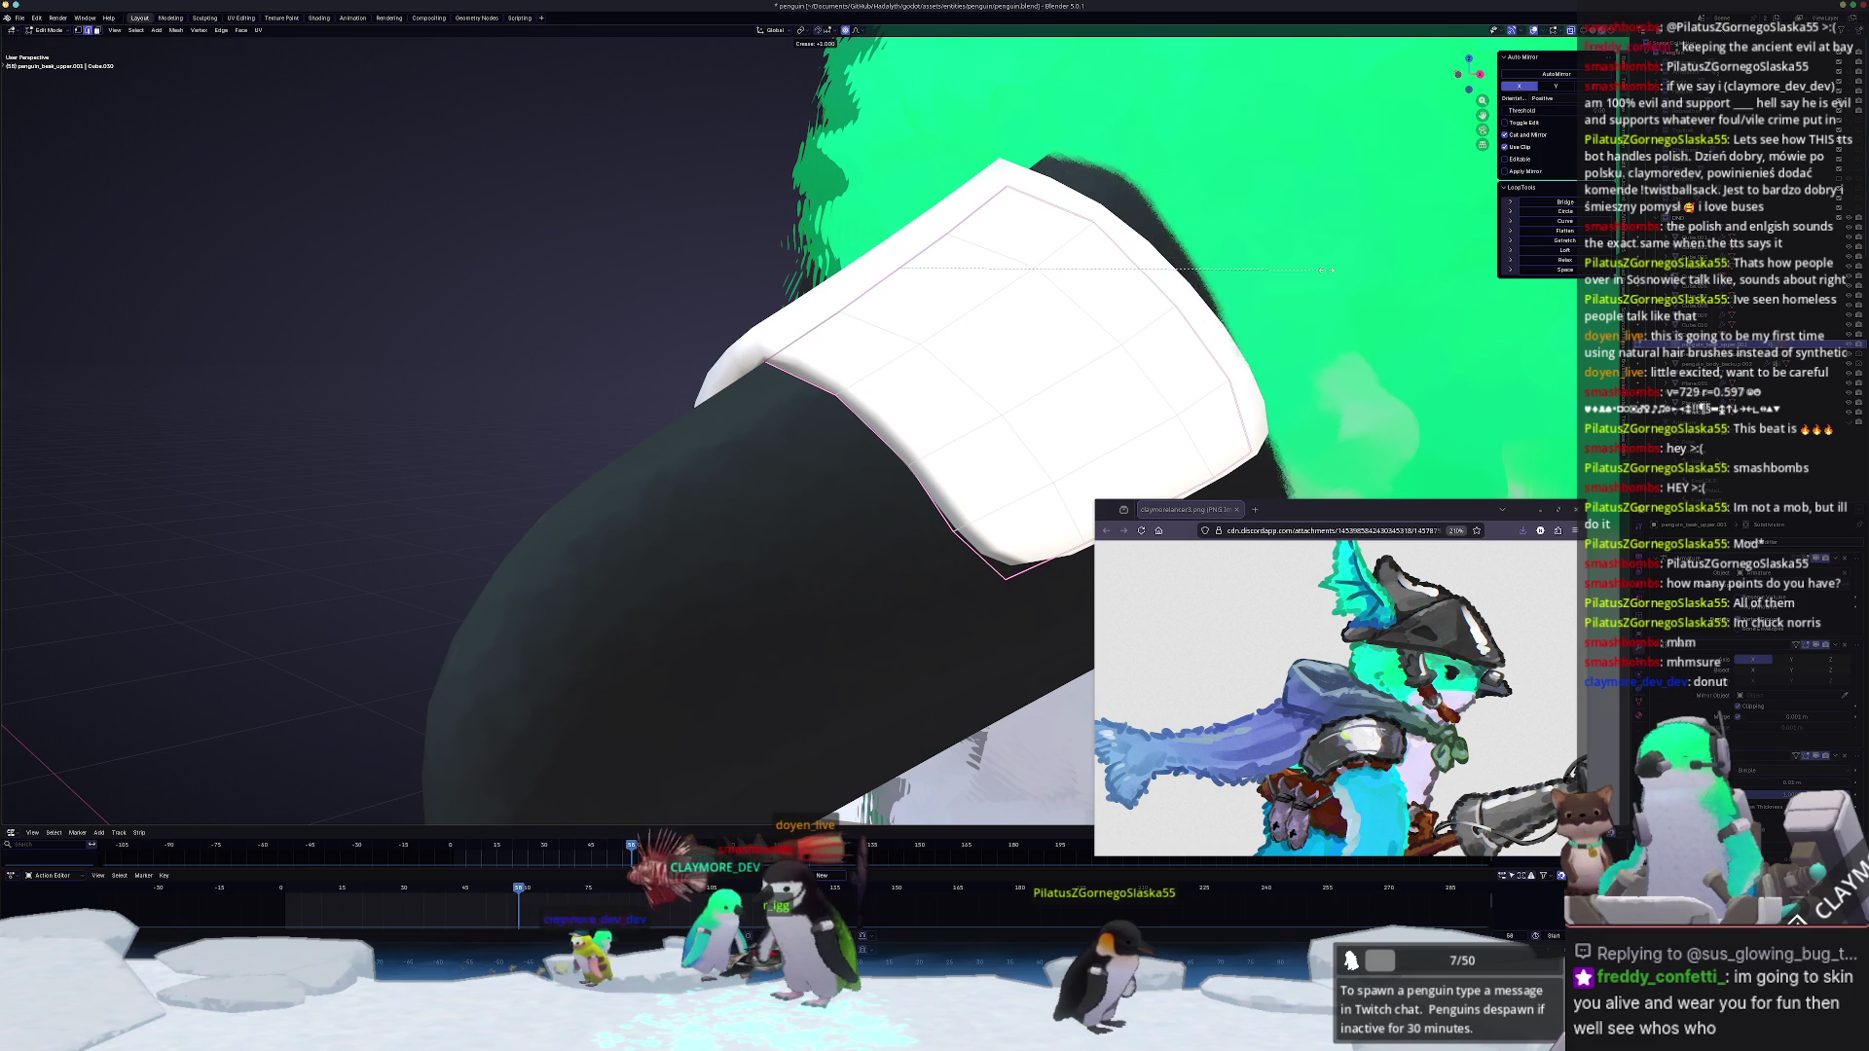
key("z")
middle_click_drag(958, 311, 940, 334)
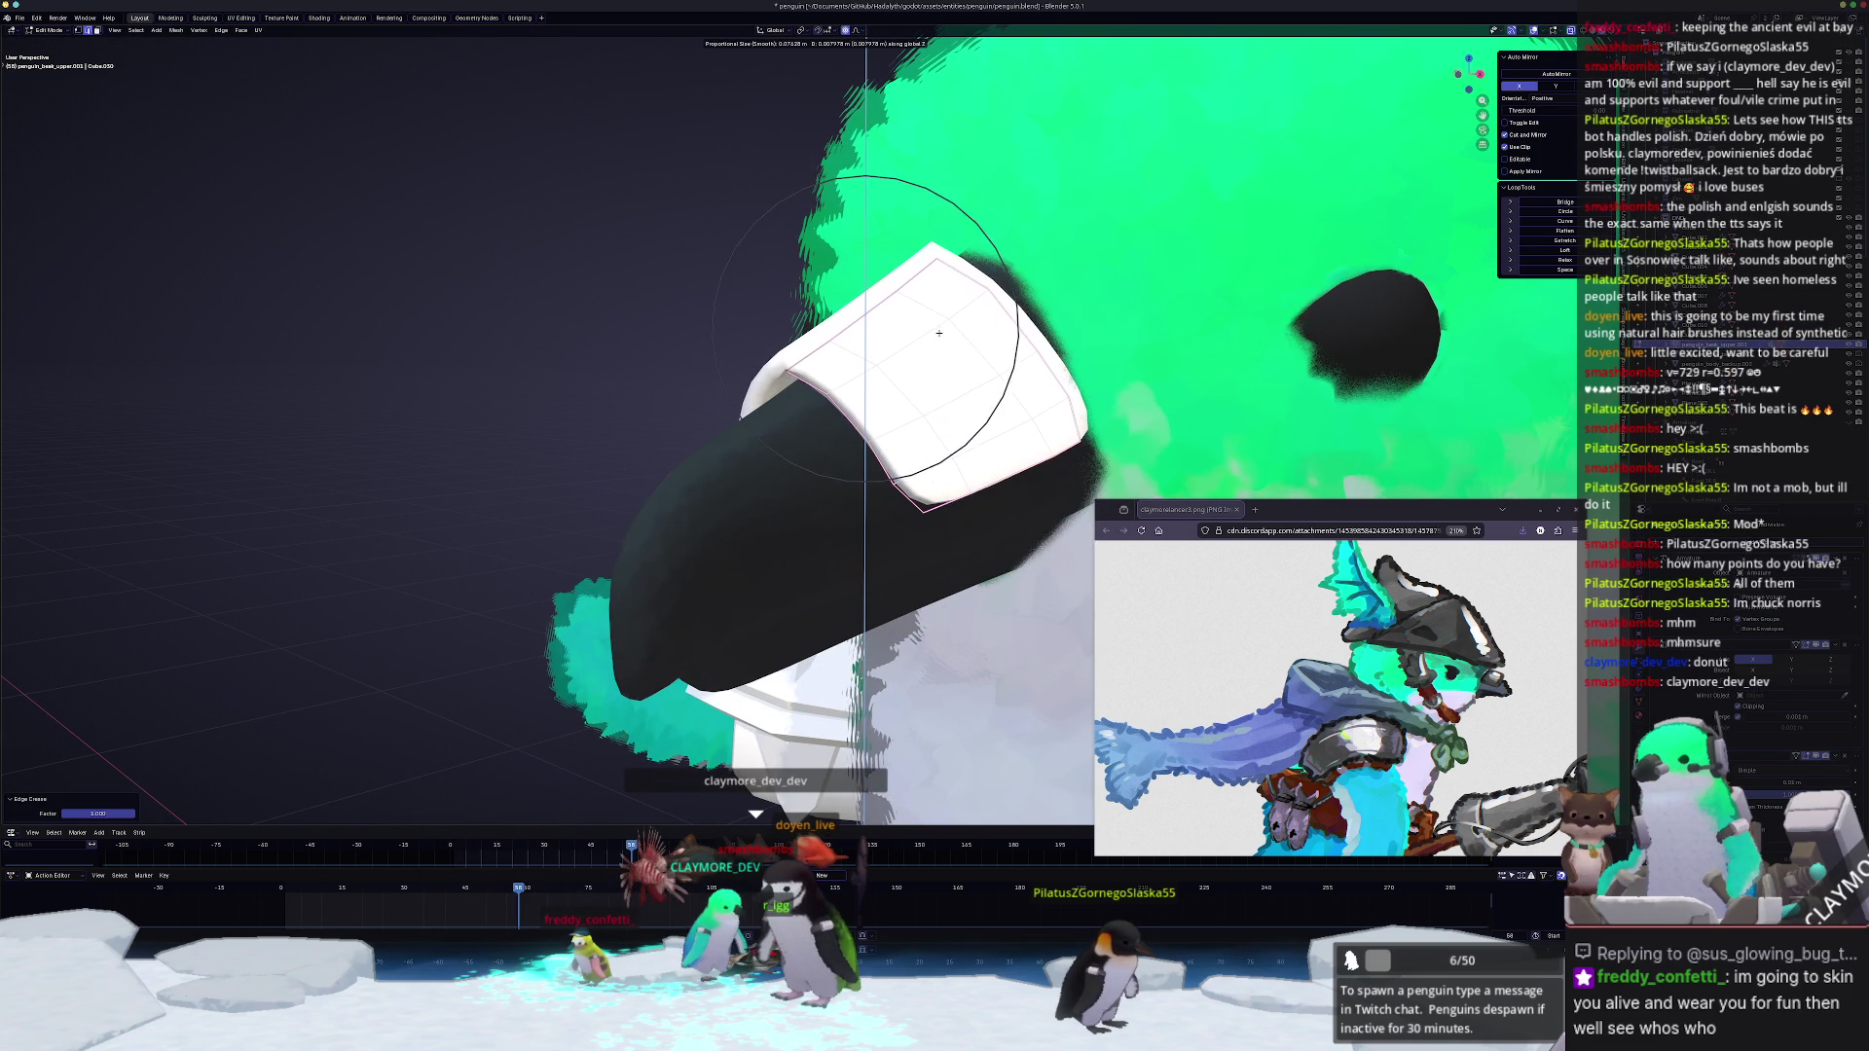
left_click(932, 339)
middle_click_drag(932, 340, 901, 404)
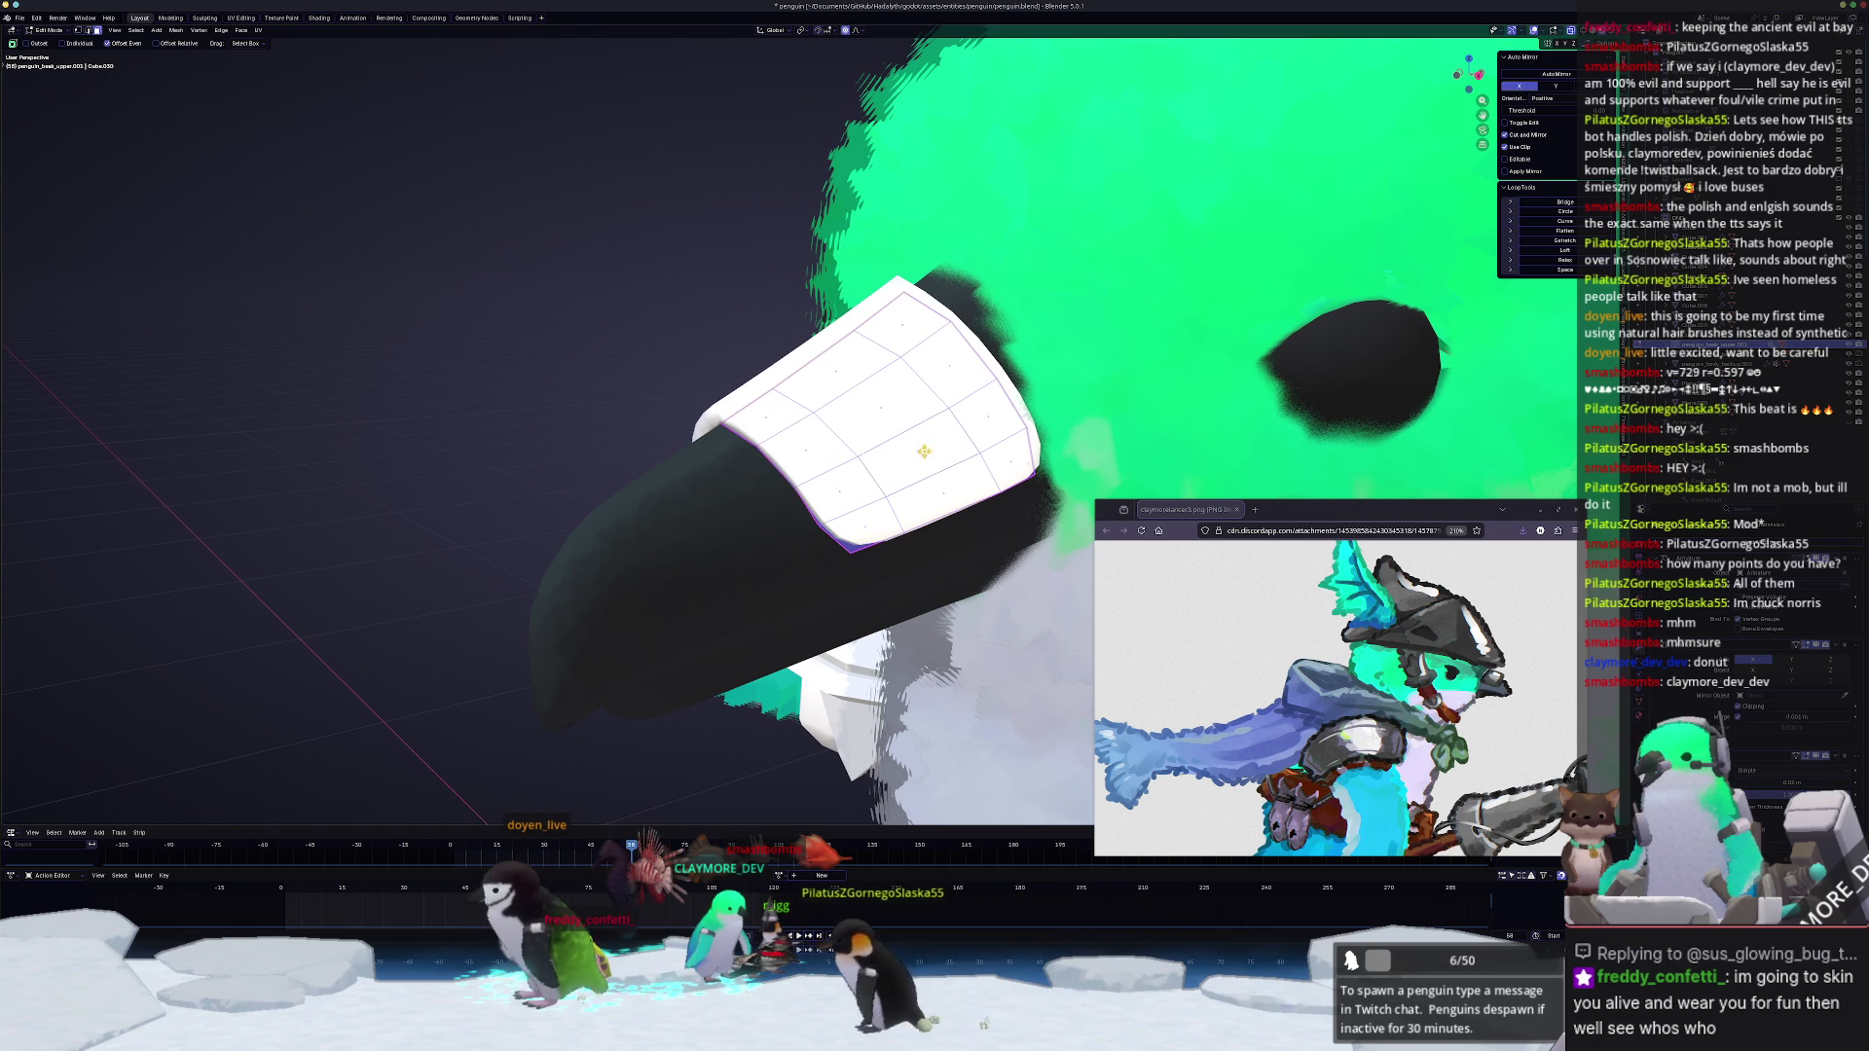
Step: Inset the cap's face, adjust its thickness, then undo it
key("i")
left_click(521, 575)
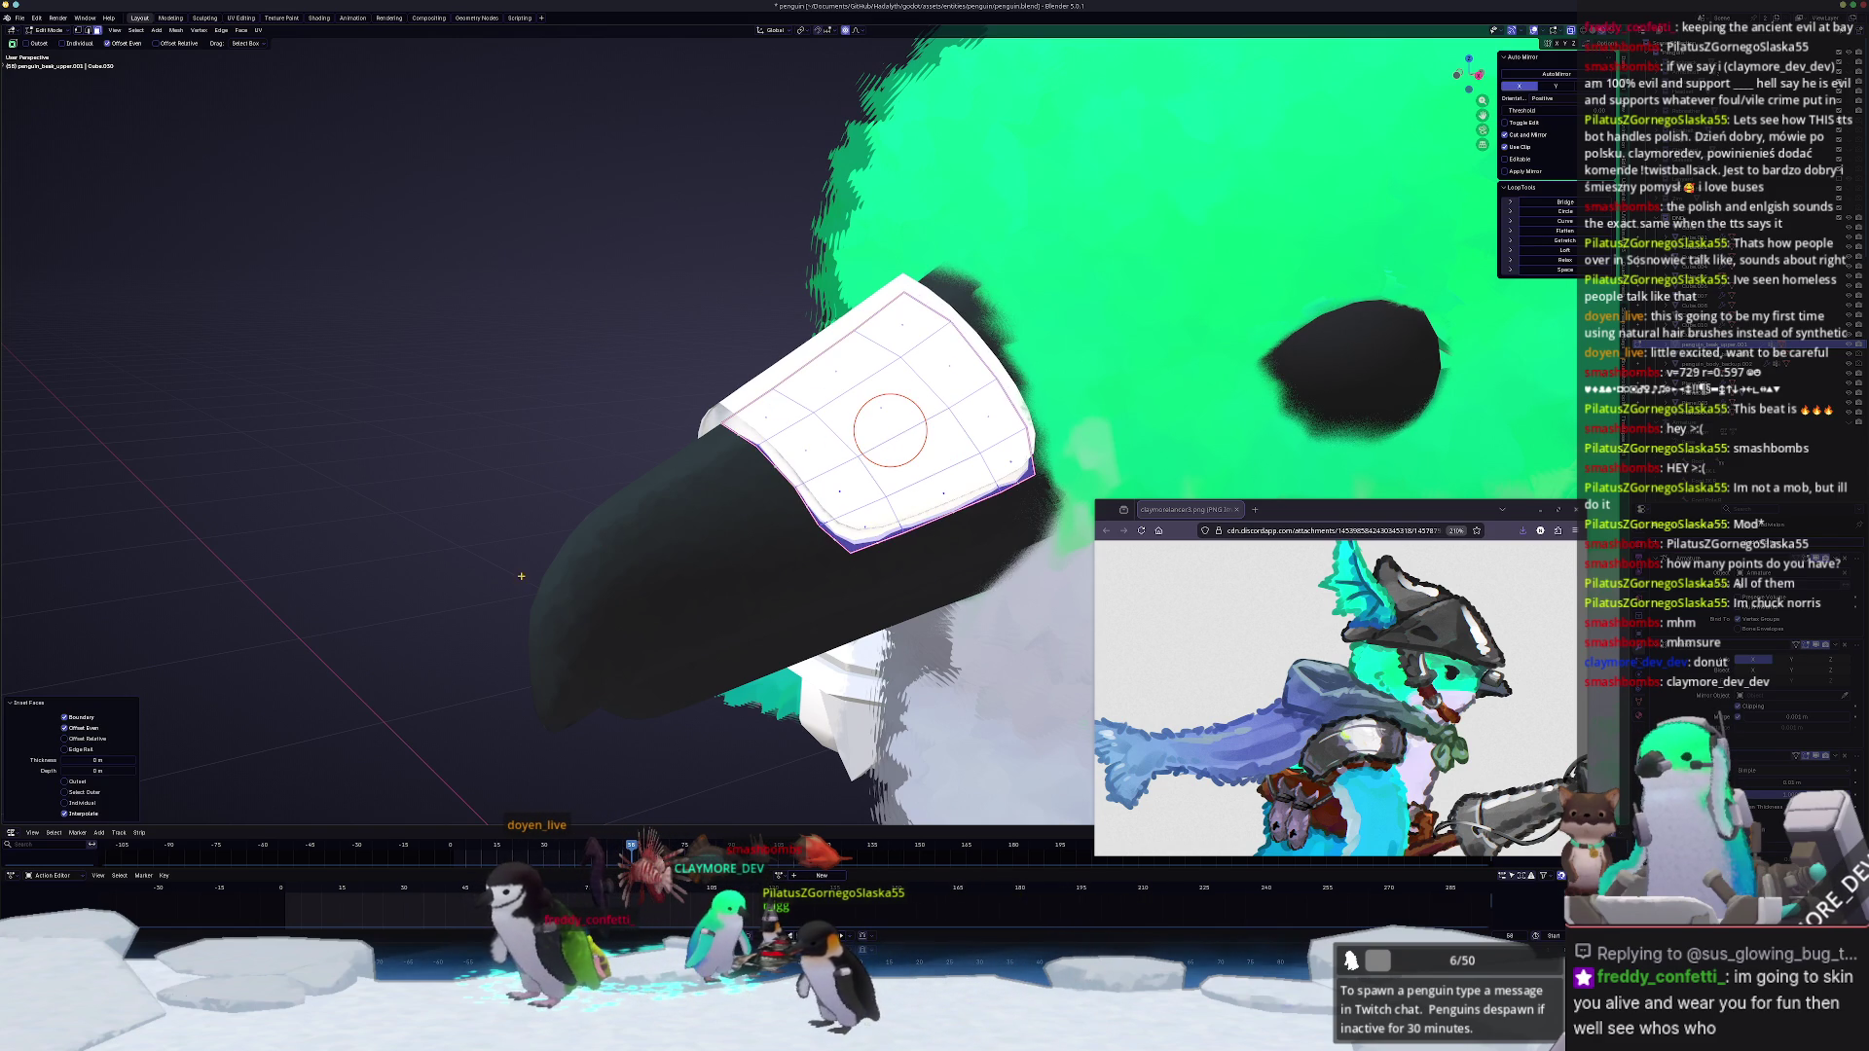
left_click_drag(93, 760, 104, 760)
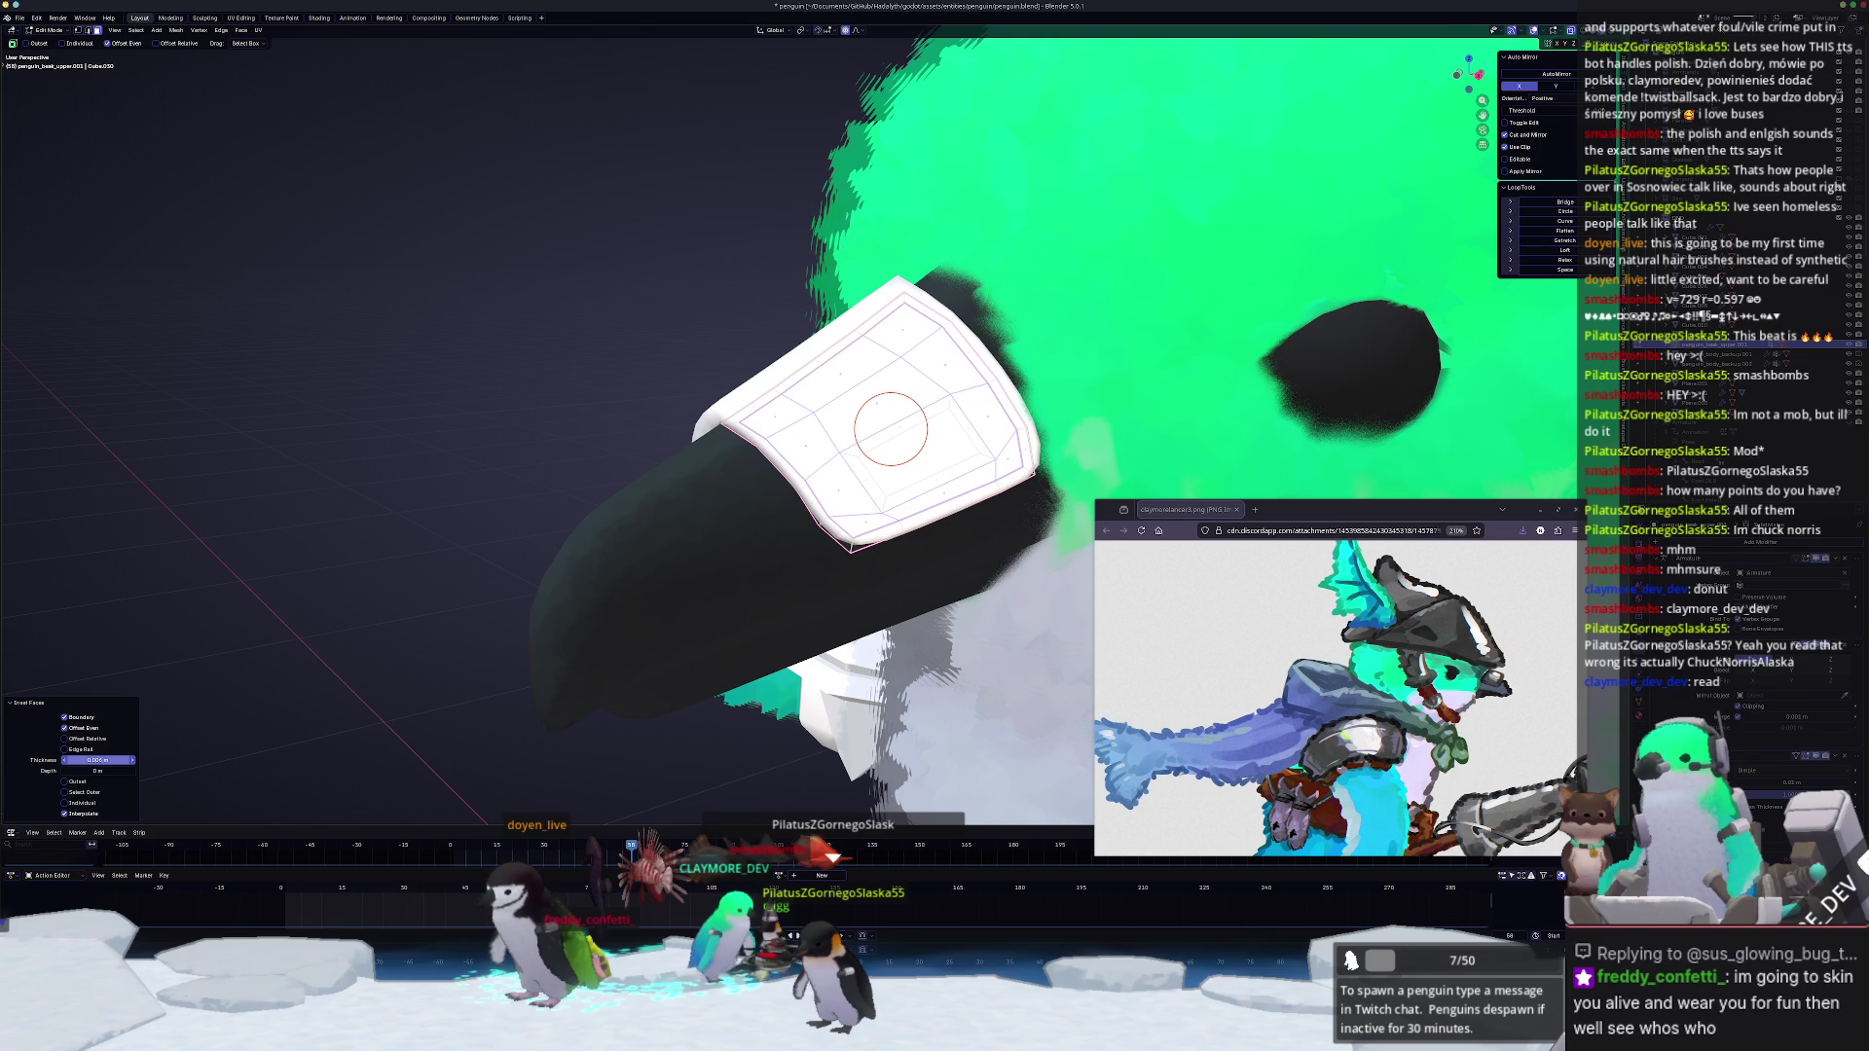
key("ctrl+z")
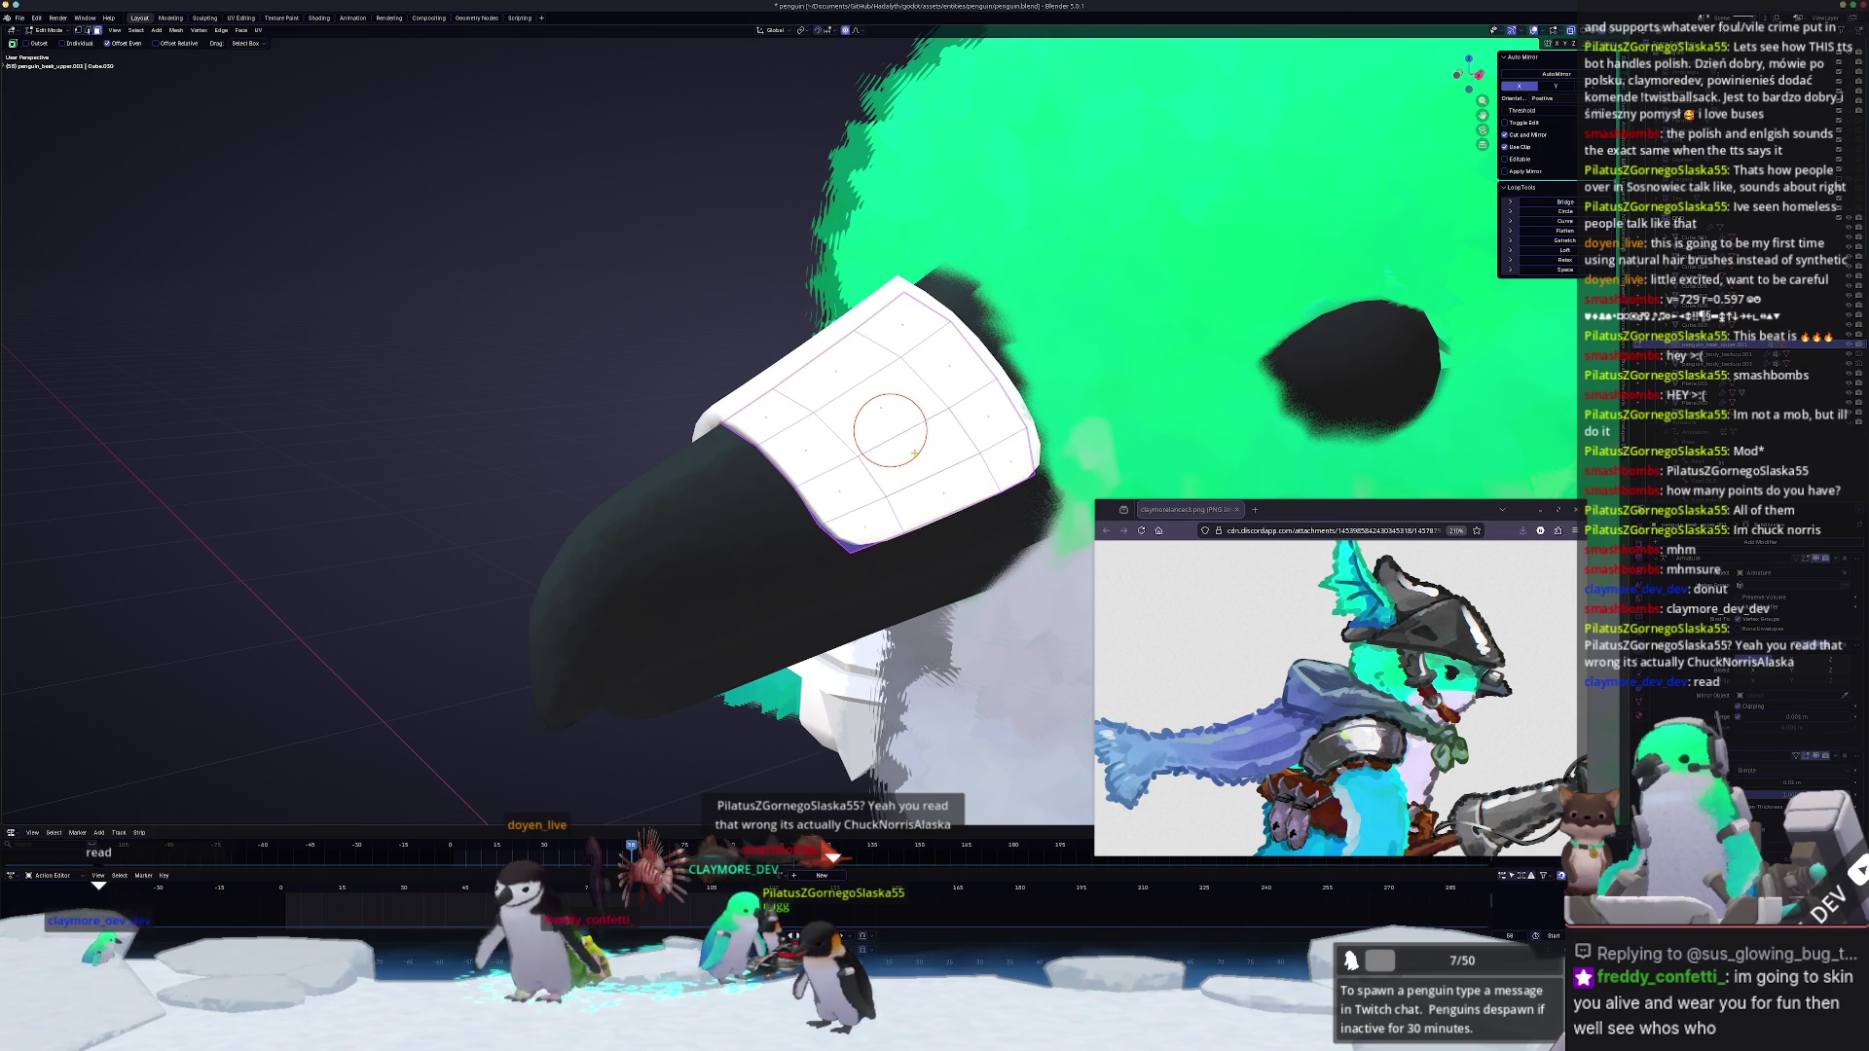
Step: Switch to see-through grey shading and inset the cap's face again
key("Tab")
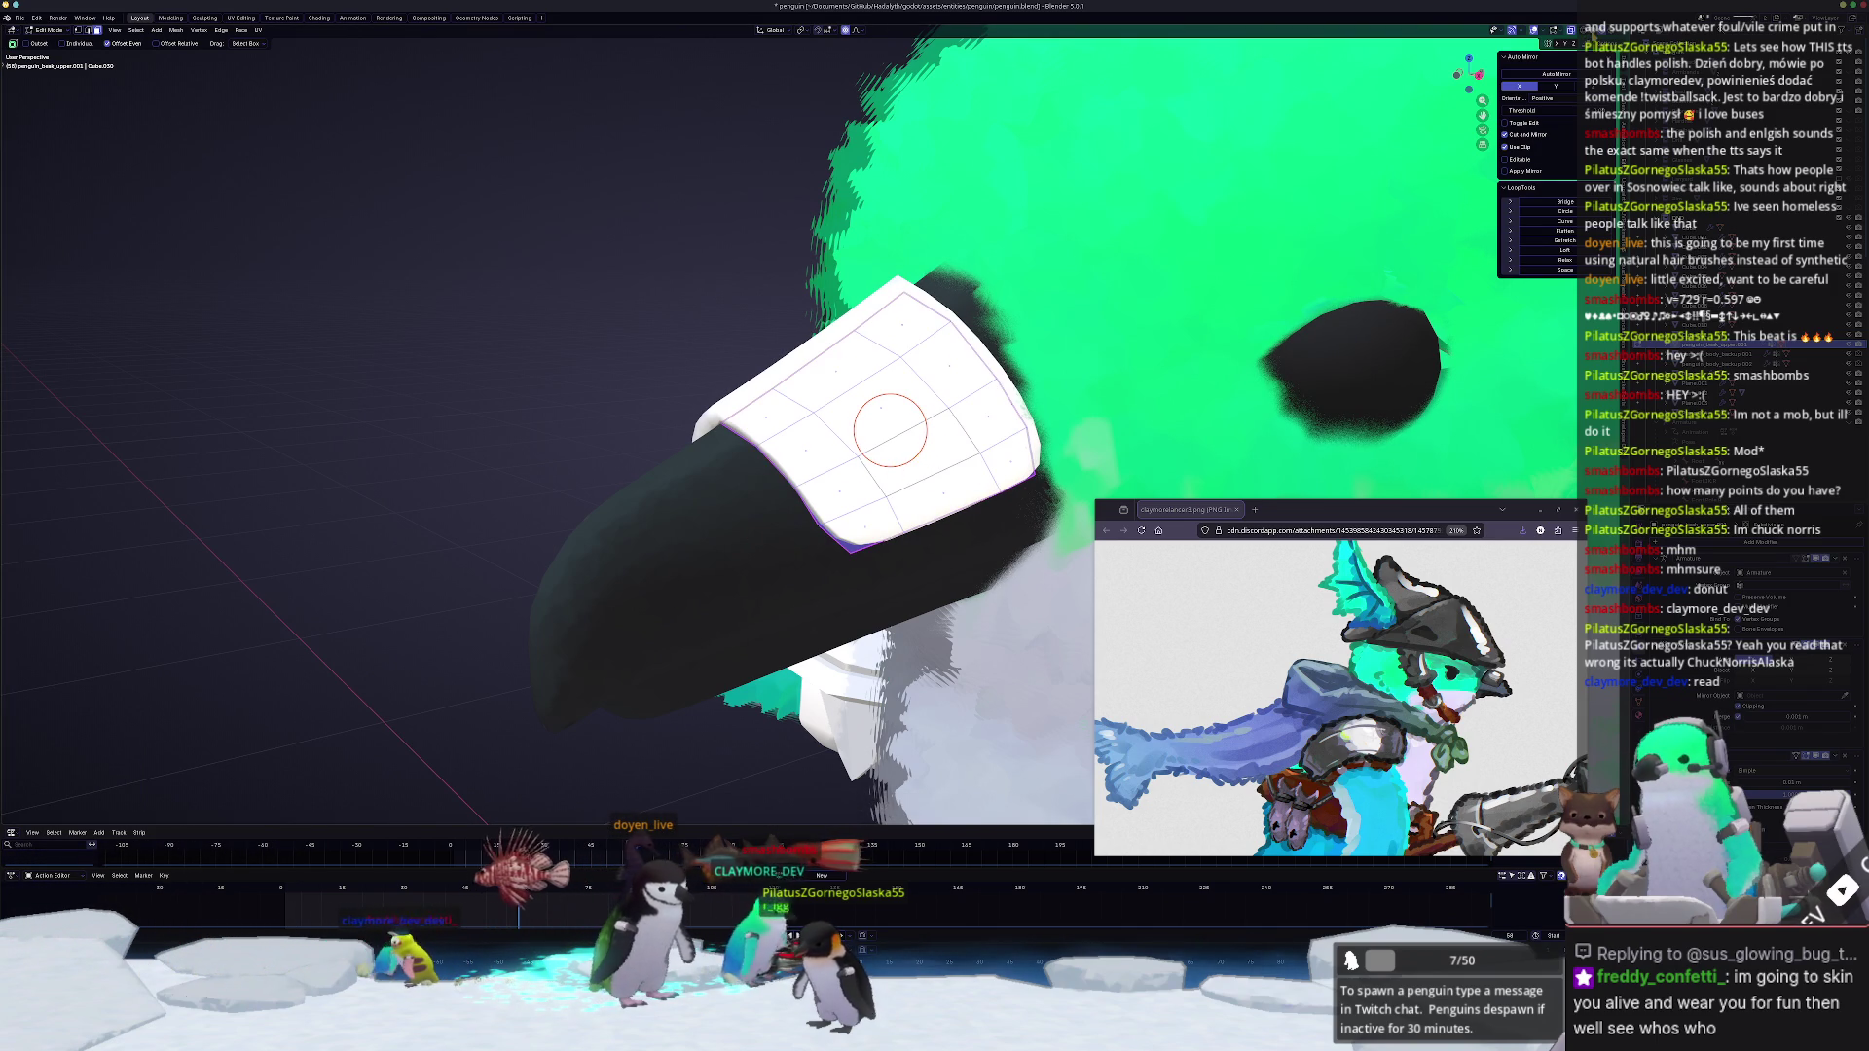
key("alt+z")
key("i")
left_click(771, 547)
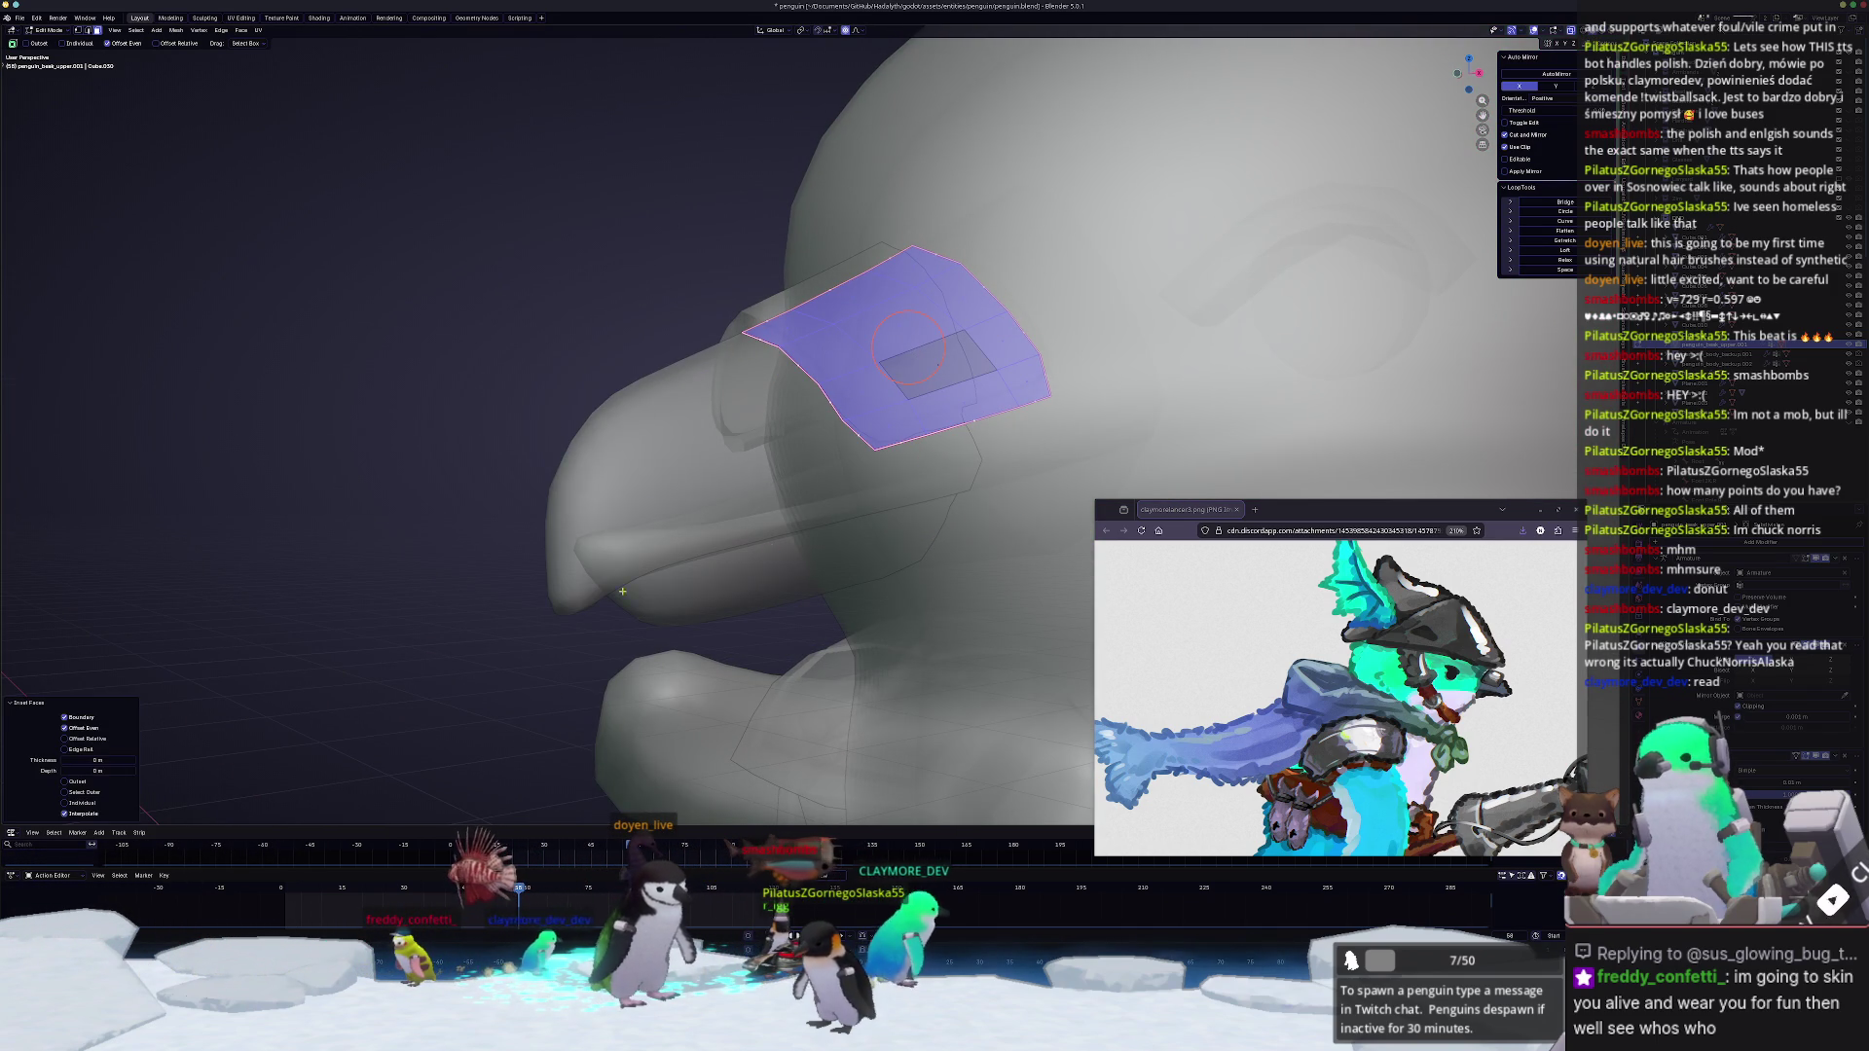
Step: Widen the inset border and subdivide the band's geometry
left_click_drag(96, 761, 117, 760)
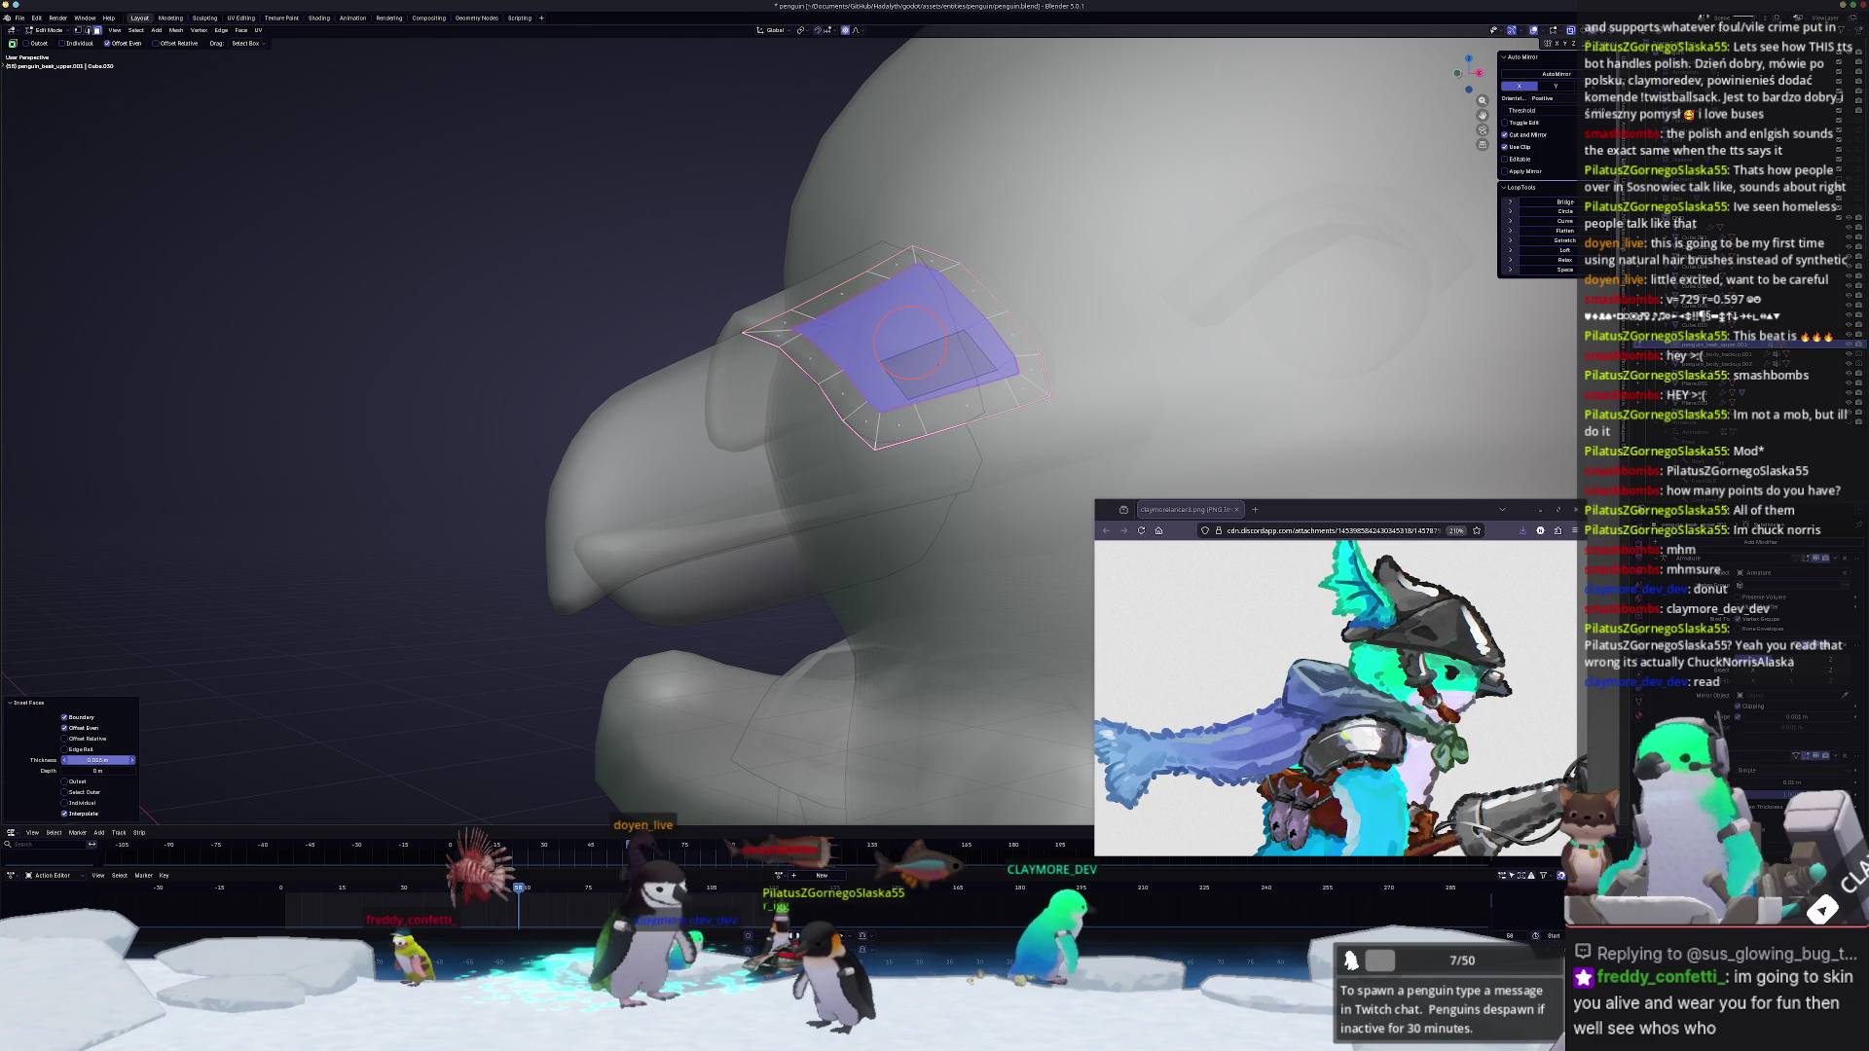
middle_click_drag(788, 439, 877, 366)
scroll(788, 438, "up", 2)
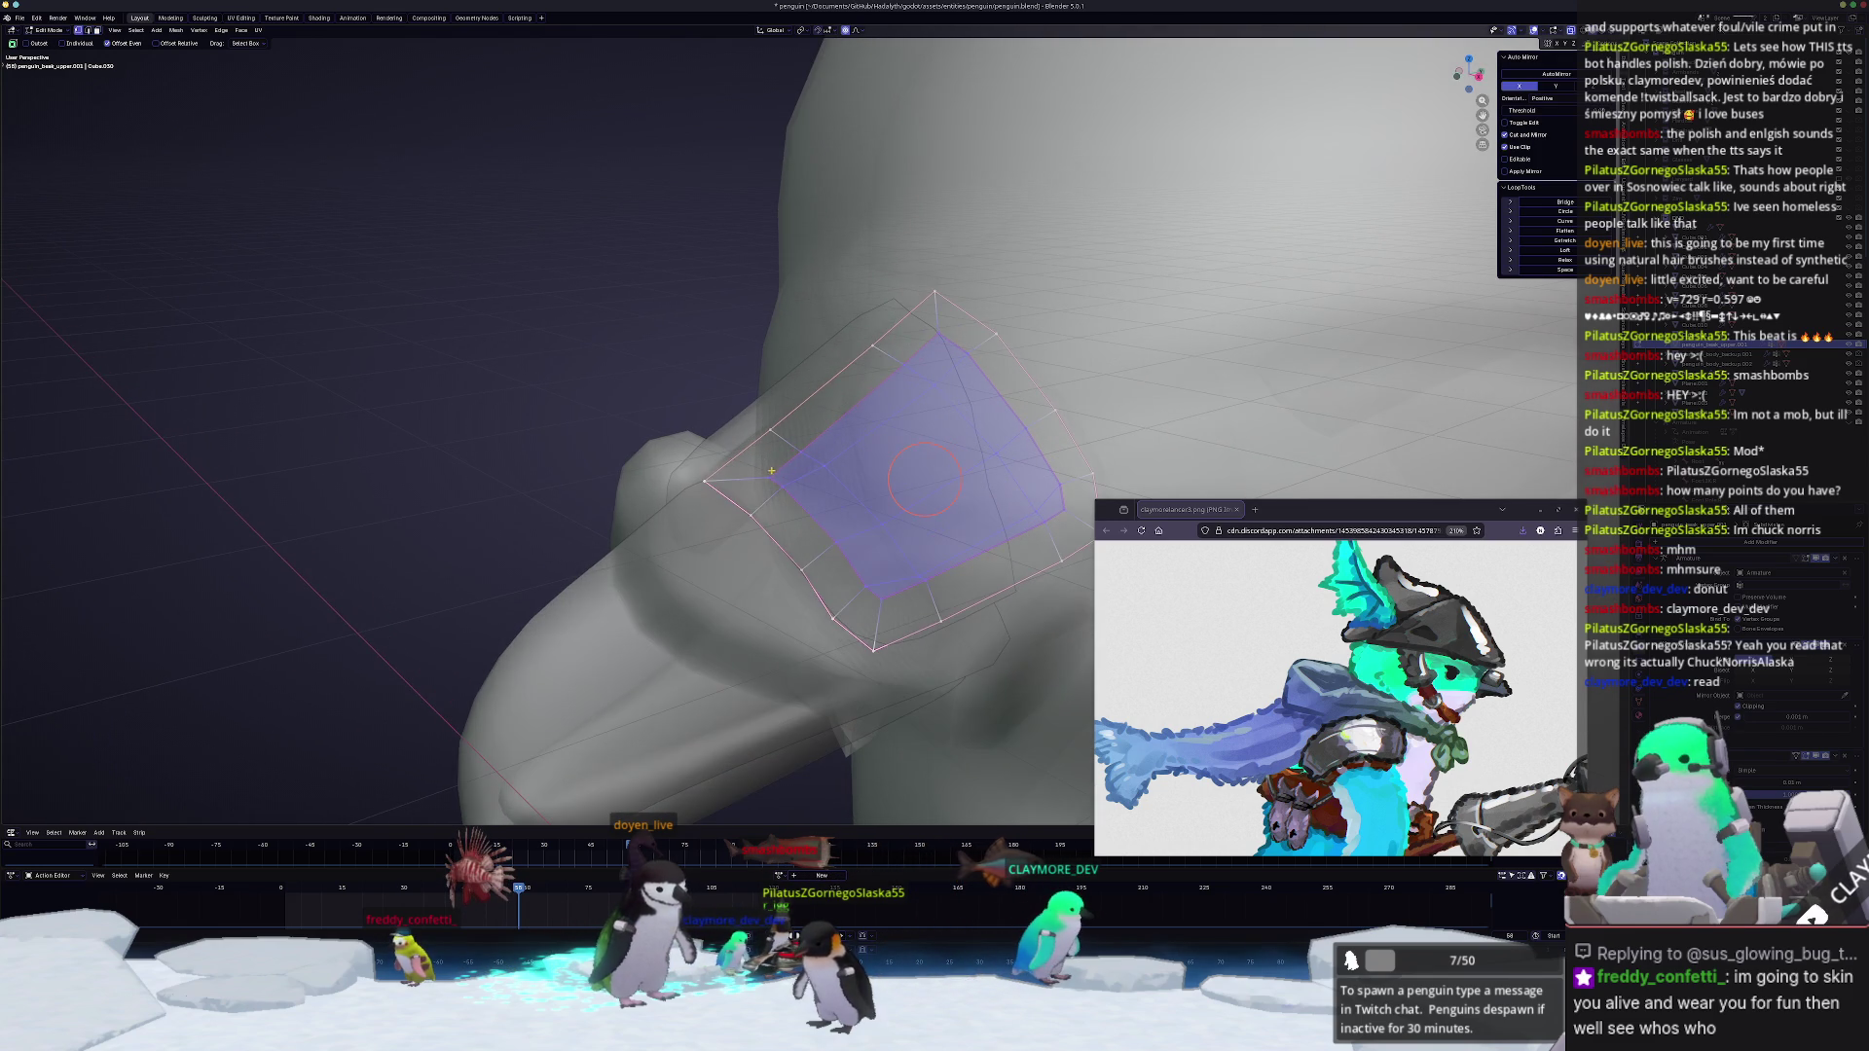
key("ctrl+r")
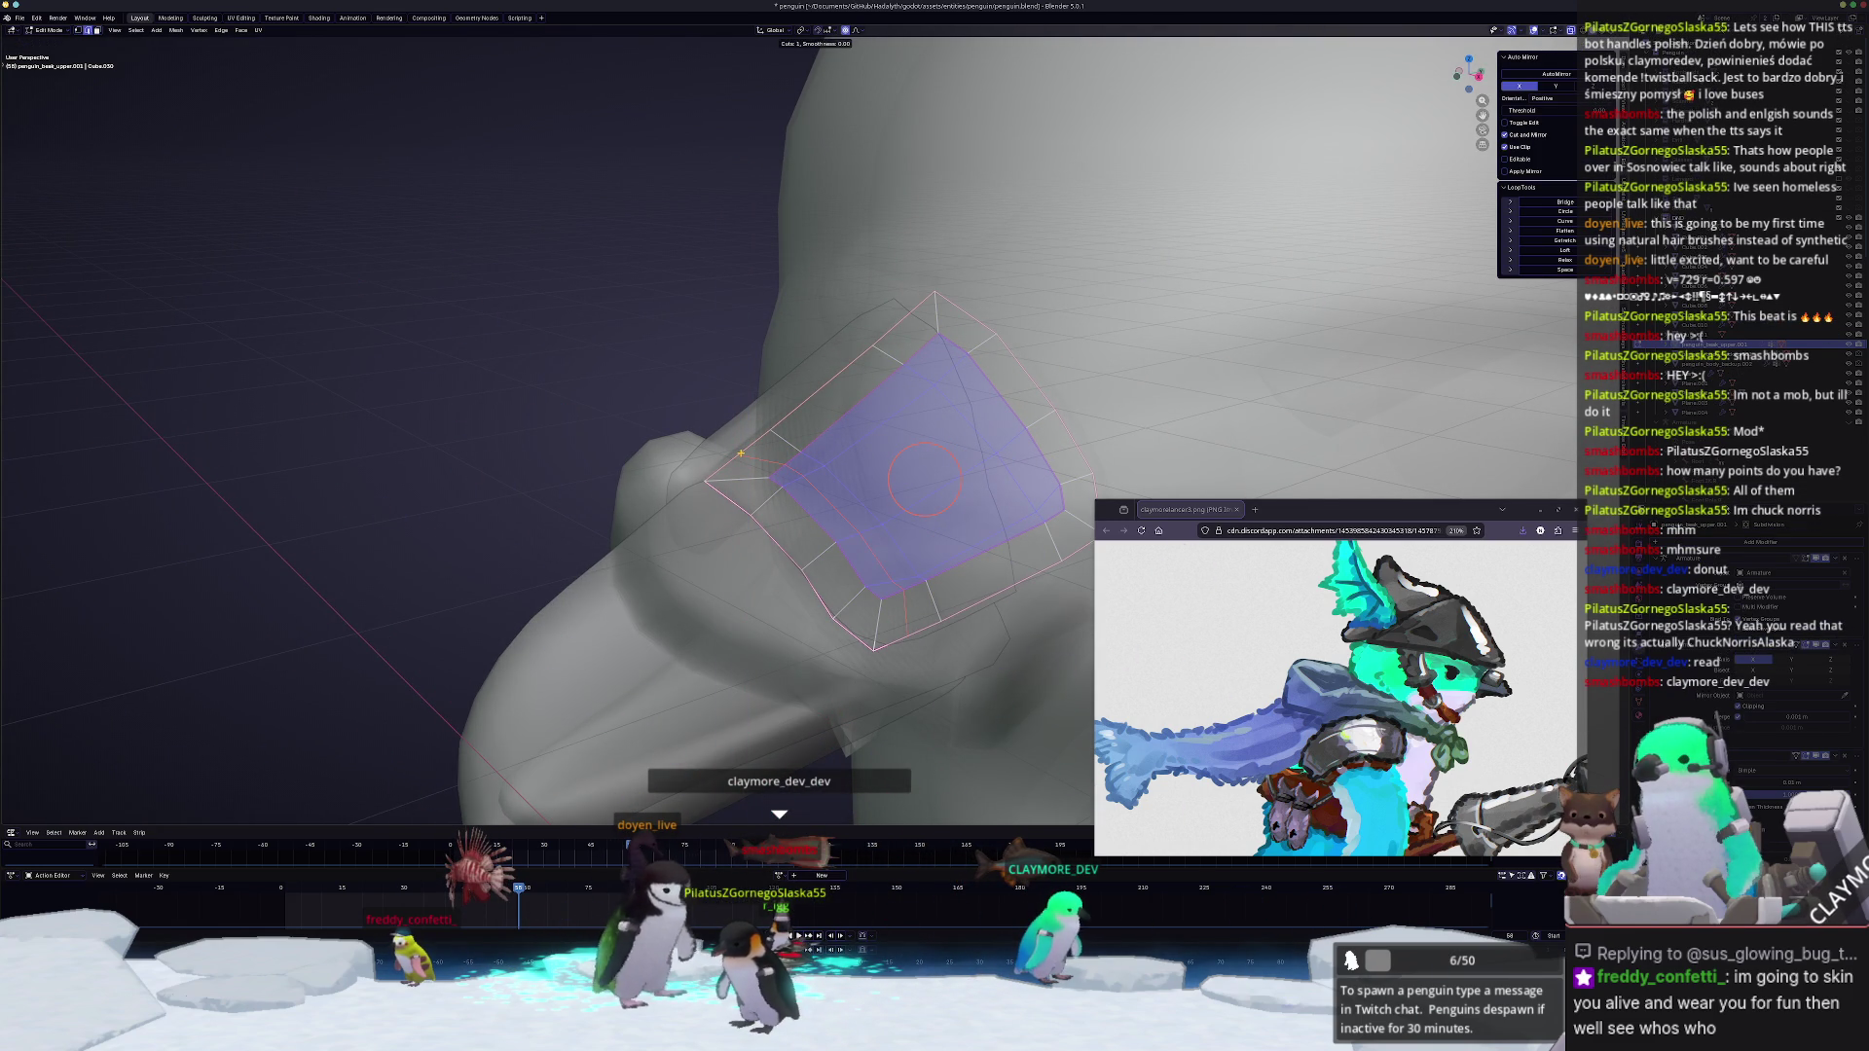
left_click(737, 454)
right_click(738, 453)
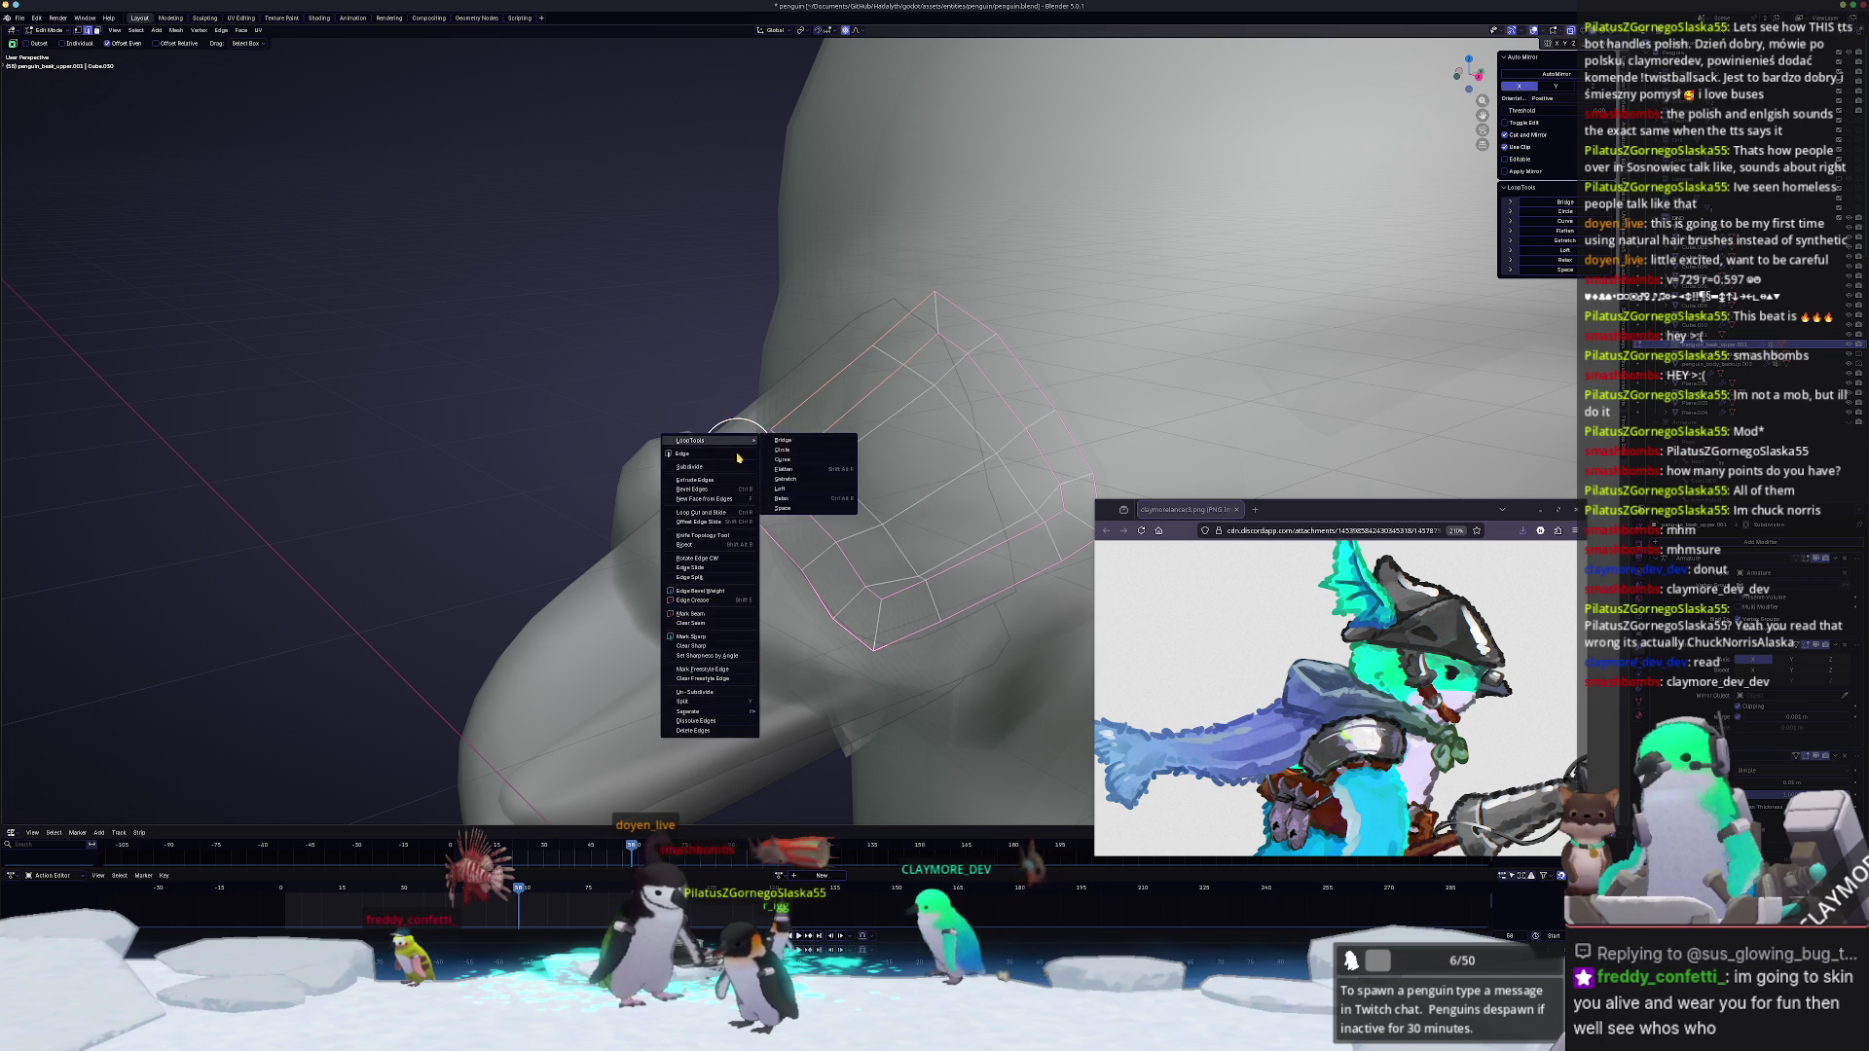
left_click(737, 453)
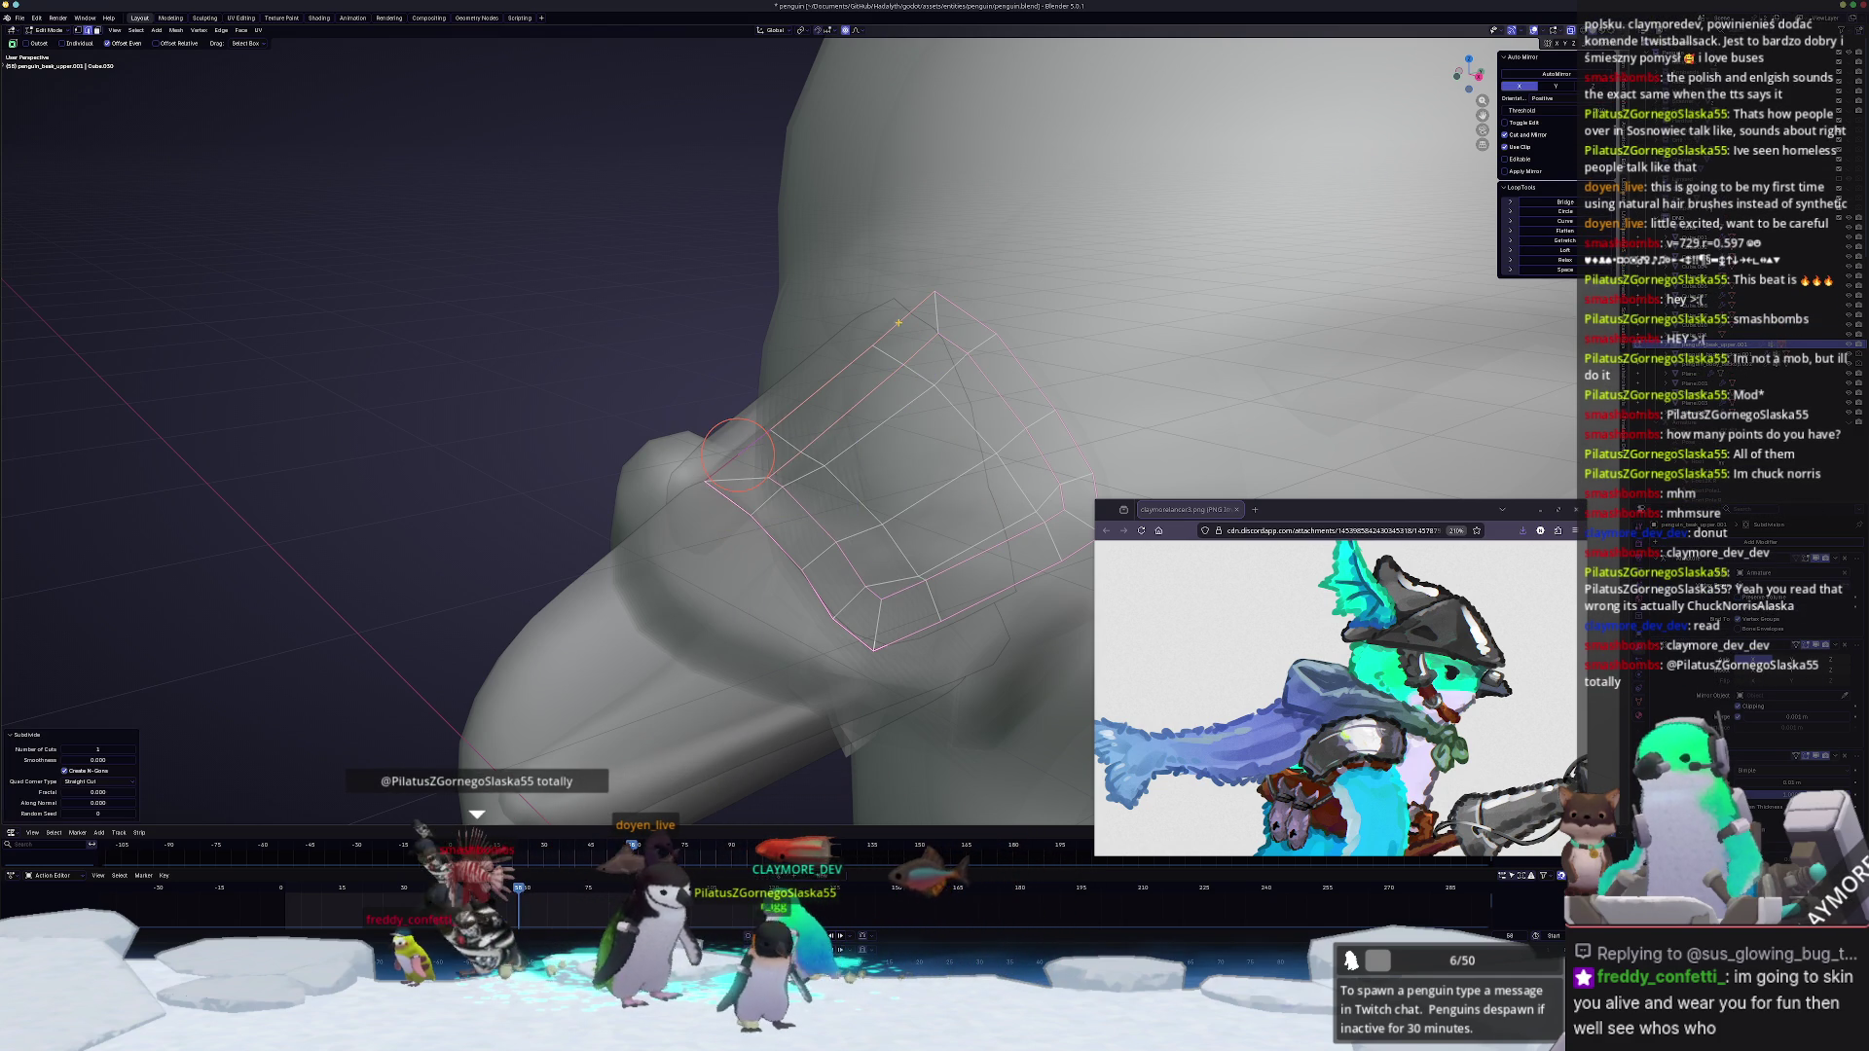
Step: Select edges along the band's top and collapse their vertices, then merge at last
left_click(897, 325)
right_click(898, 324)
left_click(897, 312)
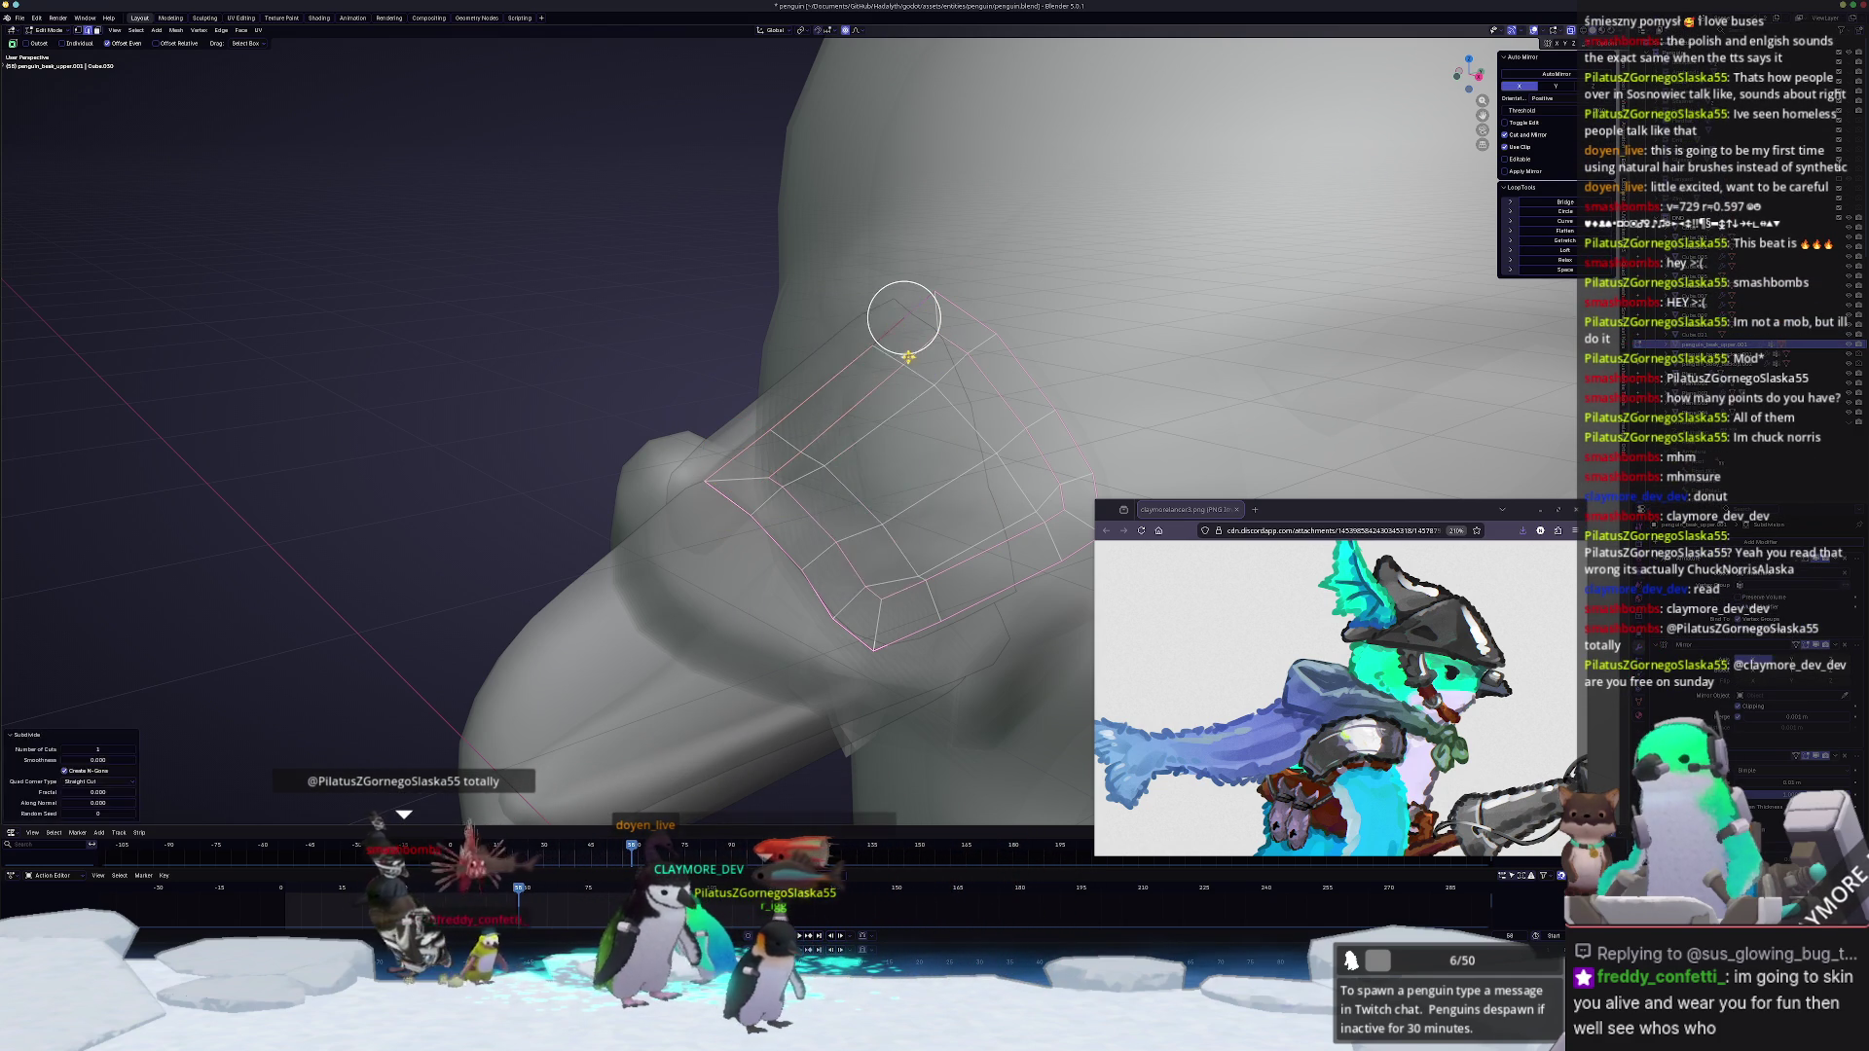
middle_click_drag(898, 312, 901, 419)
left_click_drag(901, 417, 866, 392)
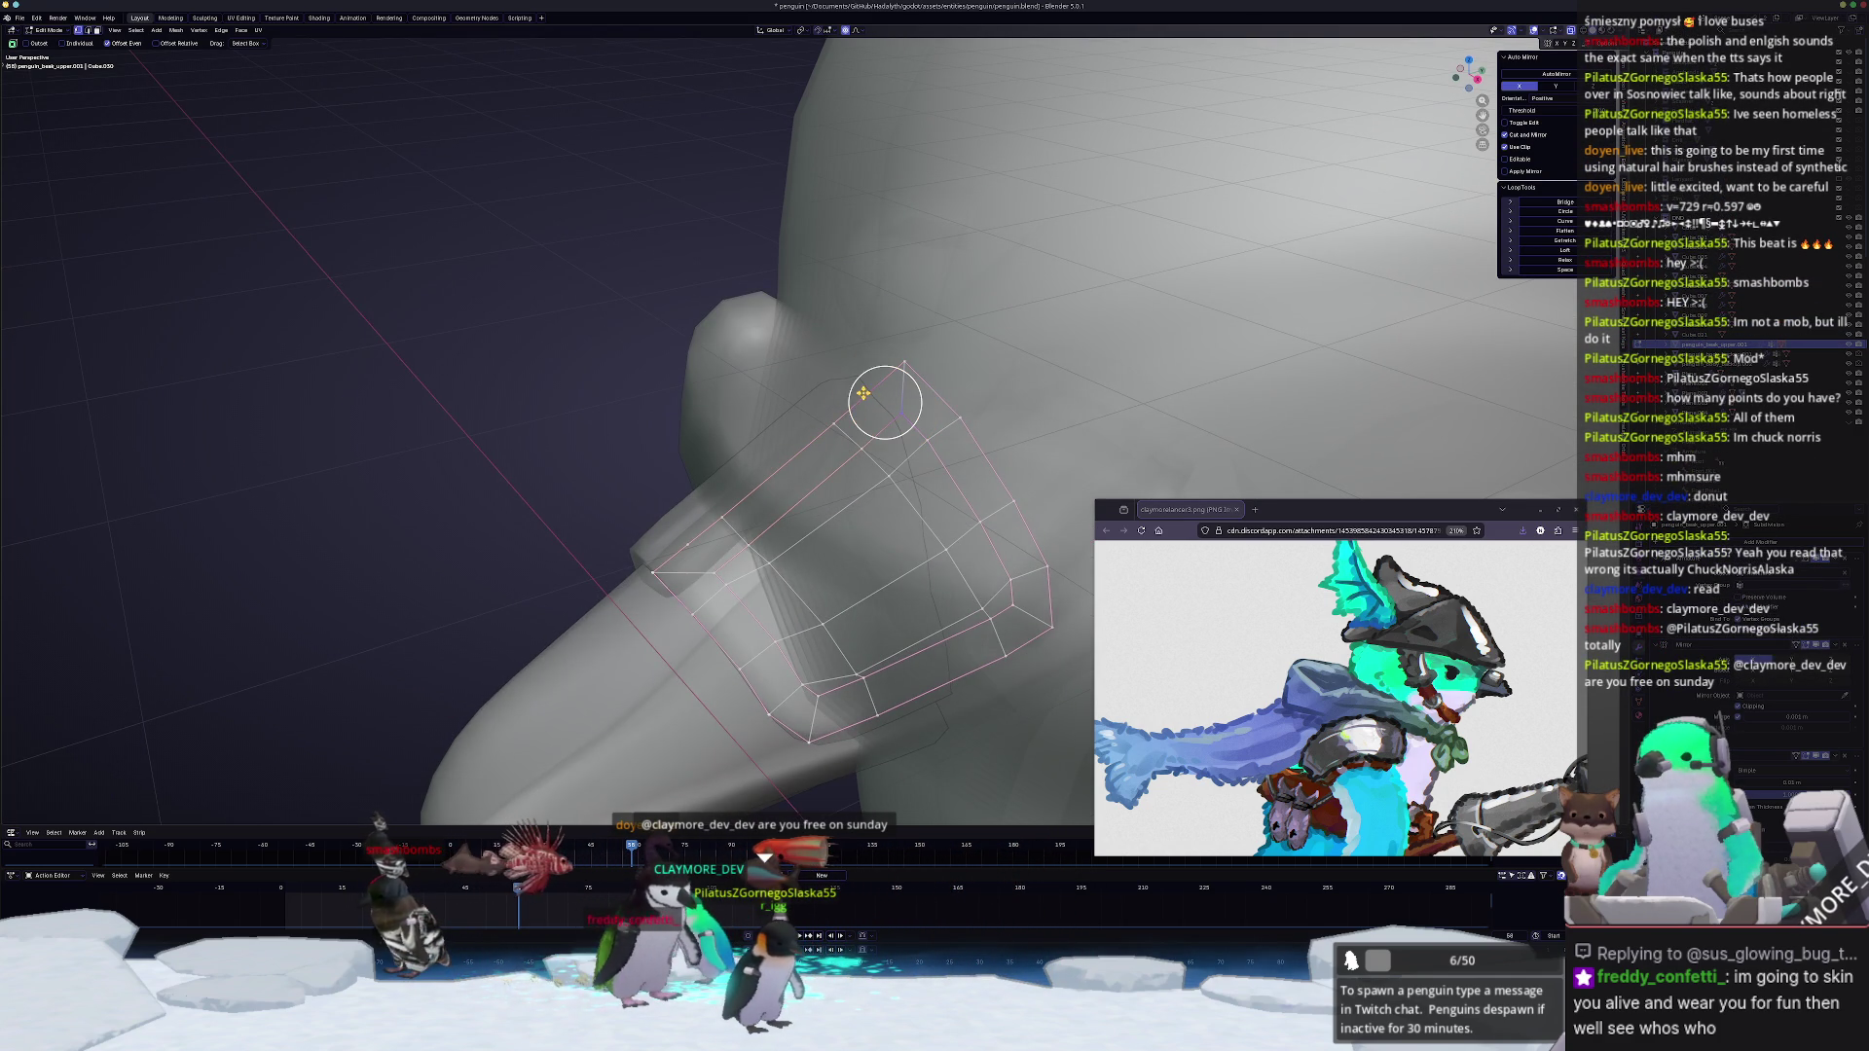
key("m")
left_click(861, 415)
middle_click_drag(862, 416, 772, 294)
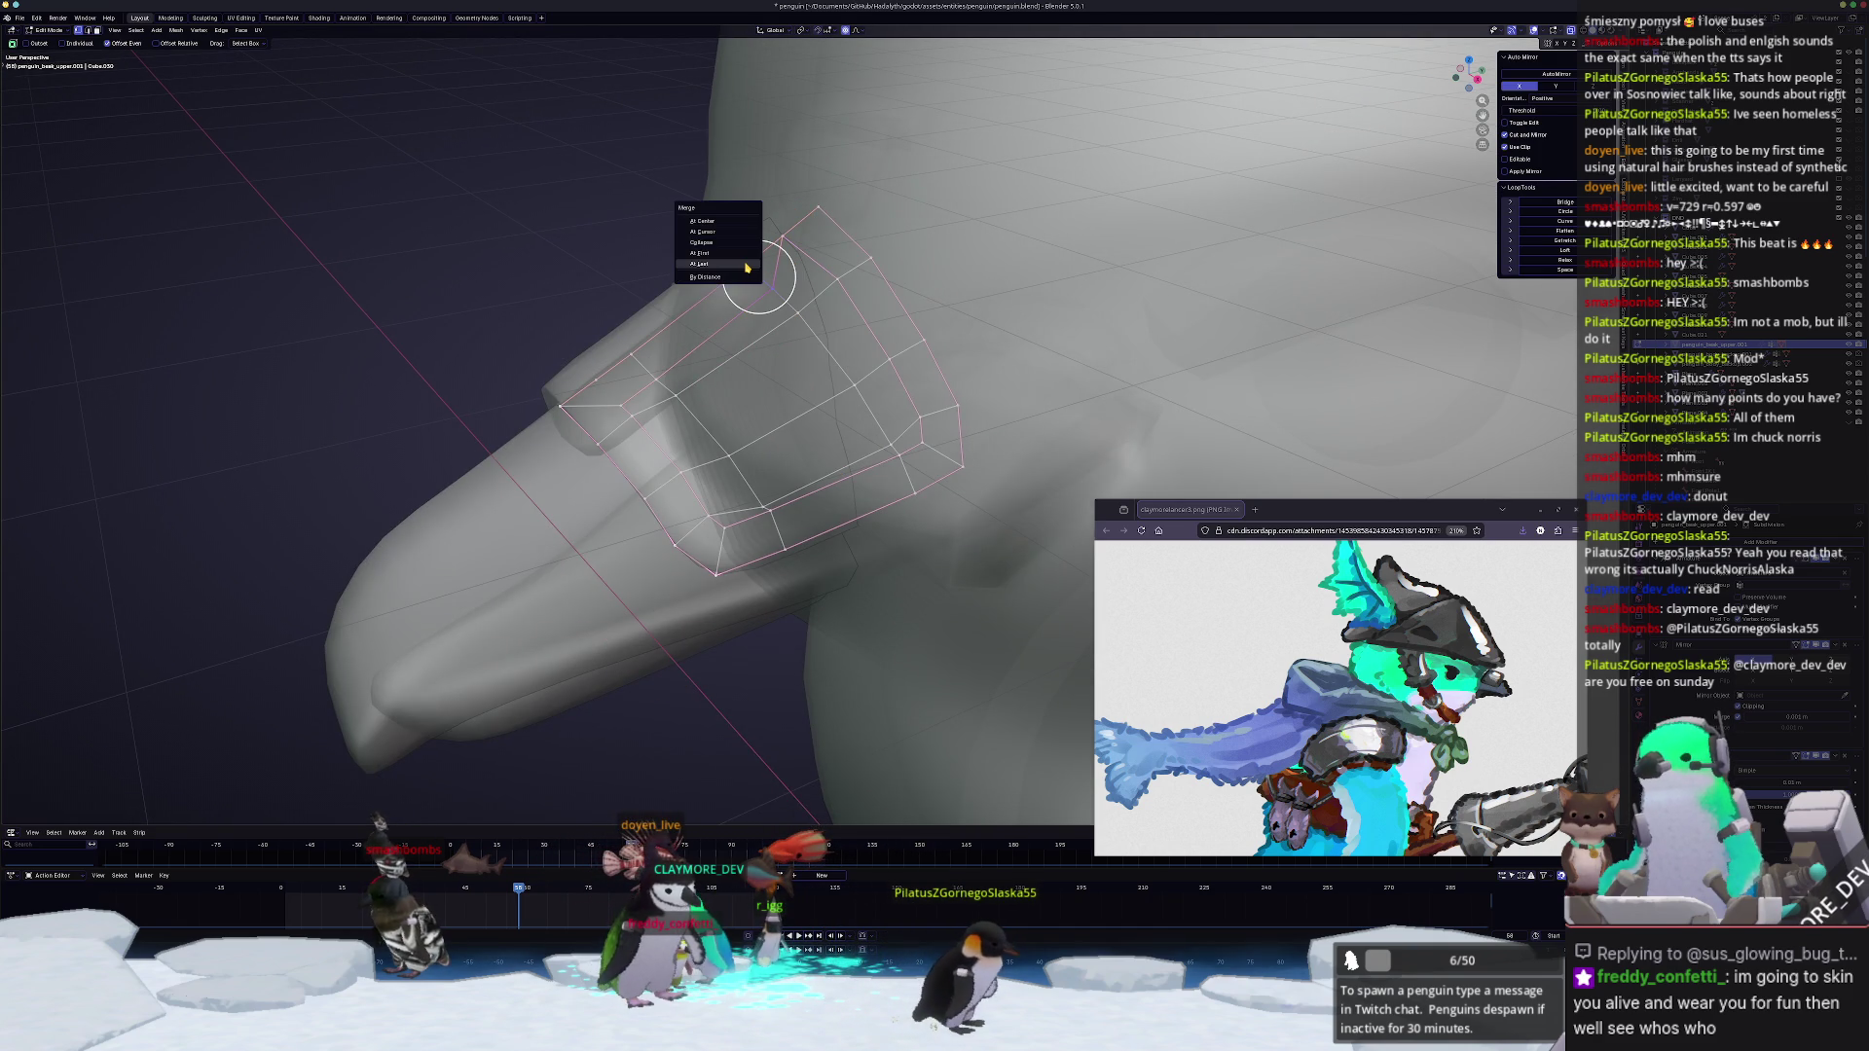
left_click(746, 266)
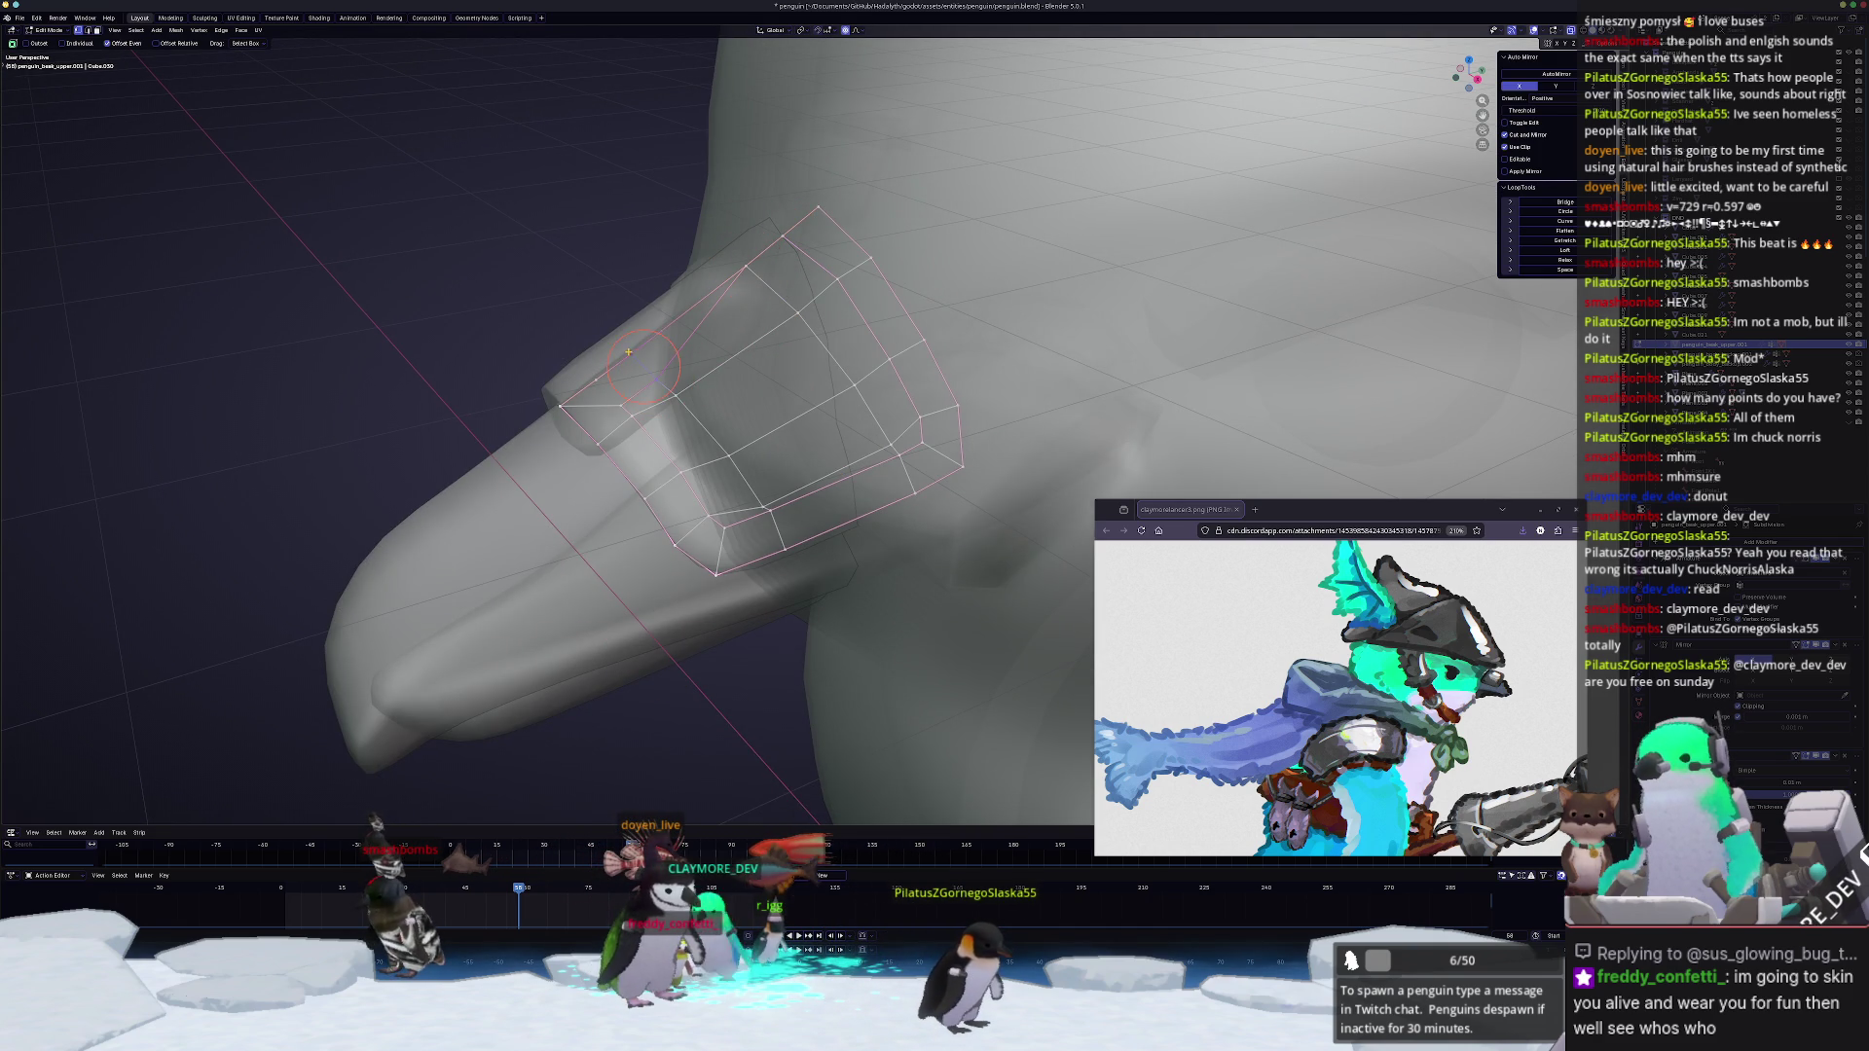
Step: Merge nearby band vertices together to tidy the cage
key("m")
left_click(629, 357)
key("m")
left_click(608, 399)
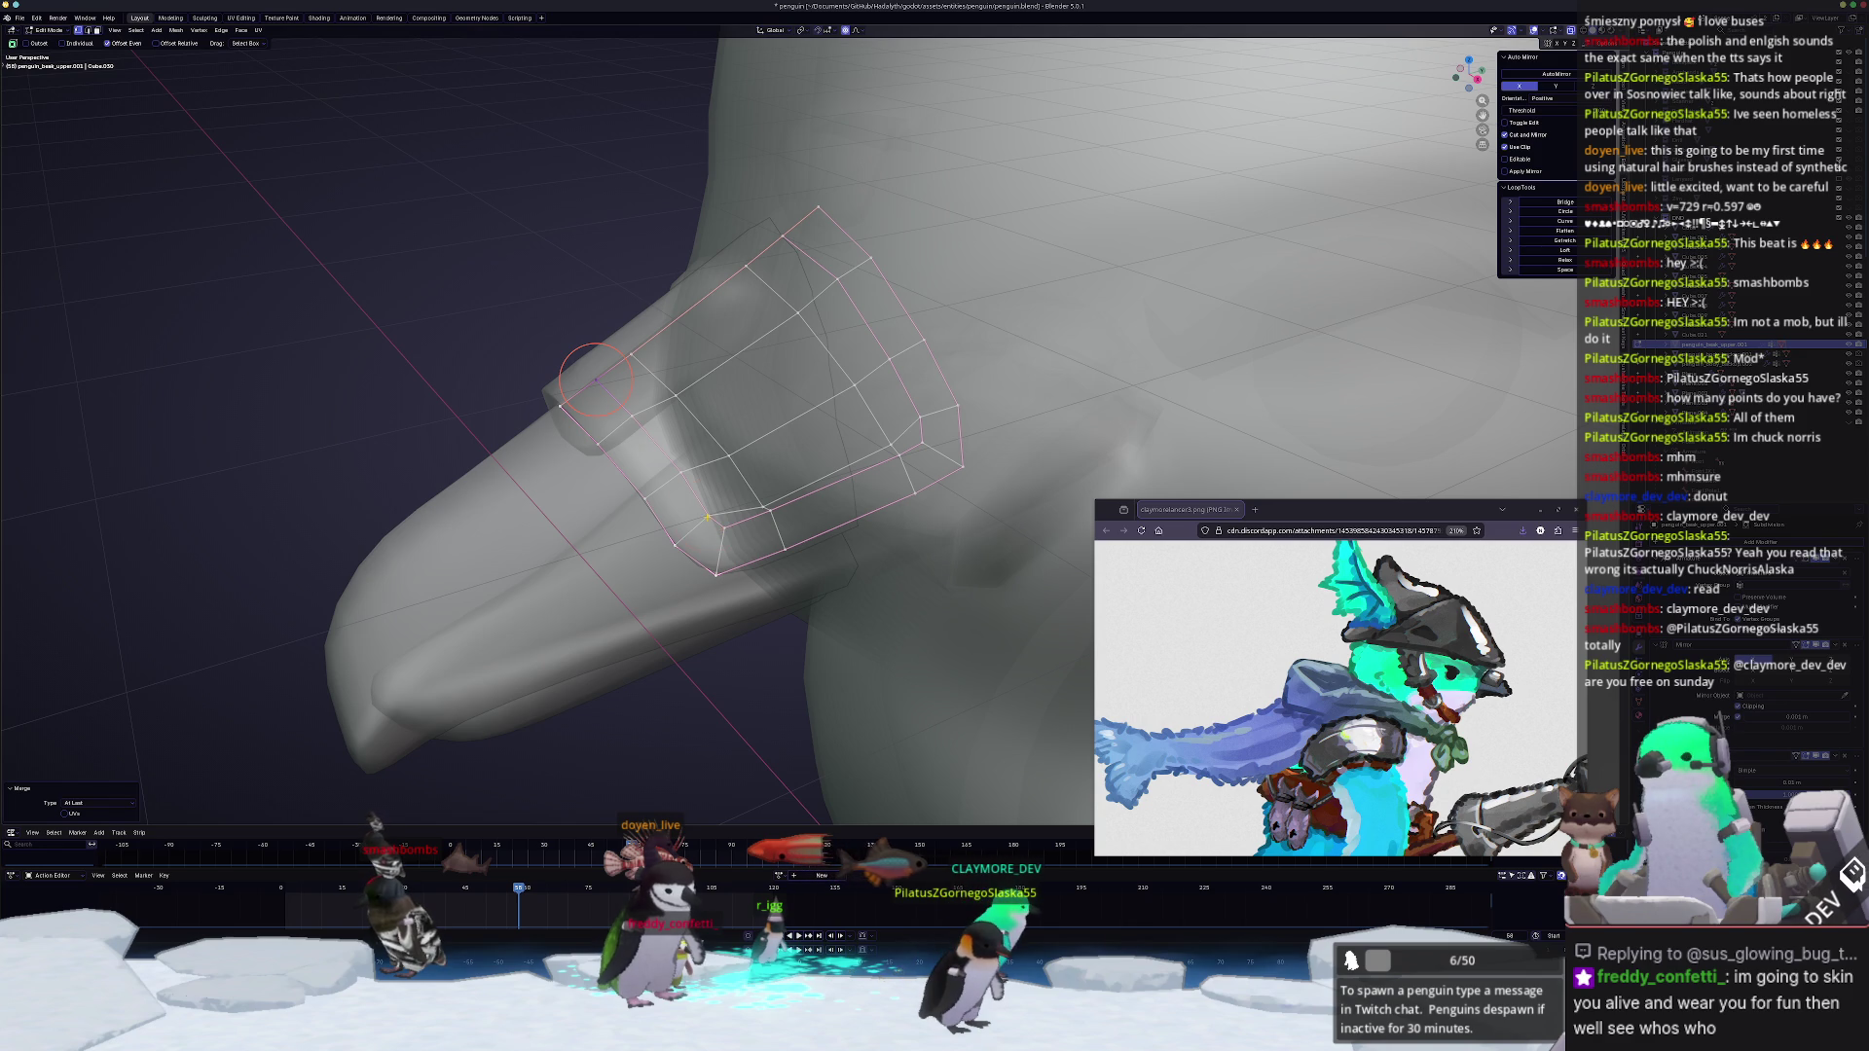
mouse_move(709, 516)
middle_mouse_down()
mouse_move(729, 445)
mouse_move(743, 486)
middle_mouse_up()
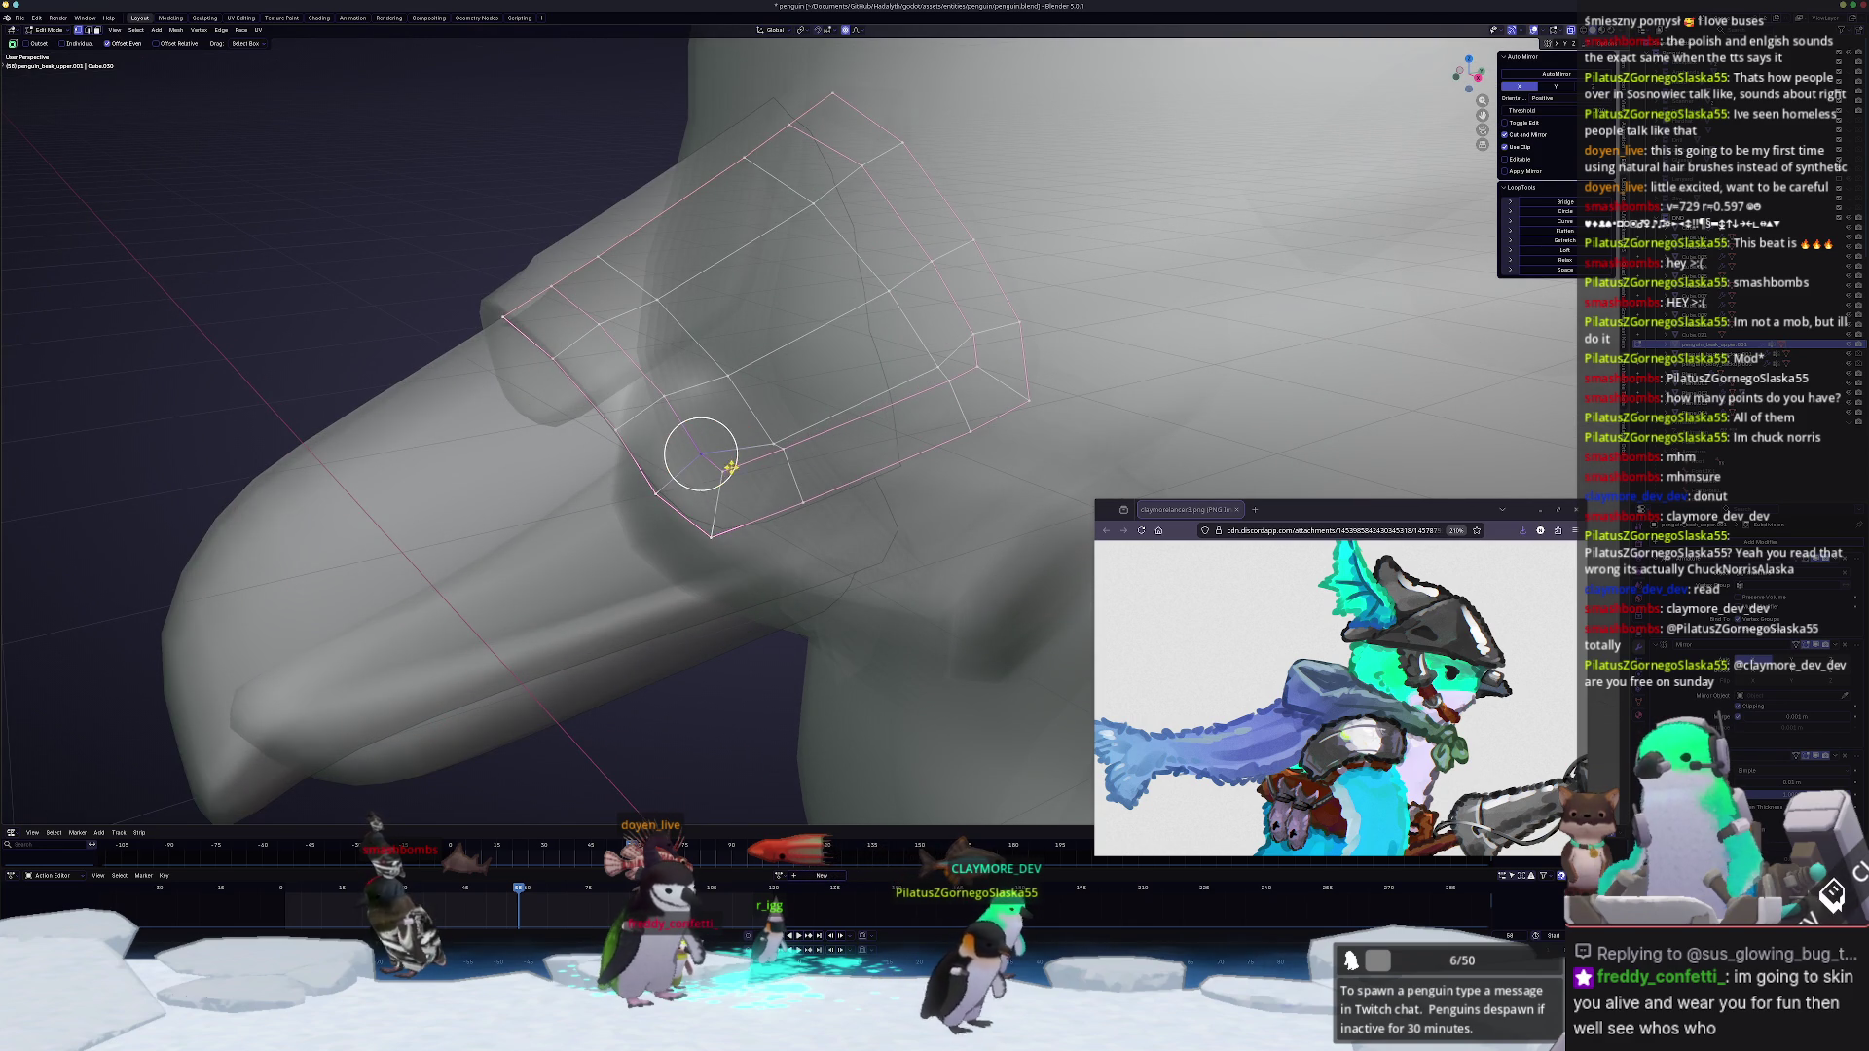
Step: Fit the band cage snugly over the beak with proportional moves and vertex slides
key("g")
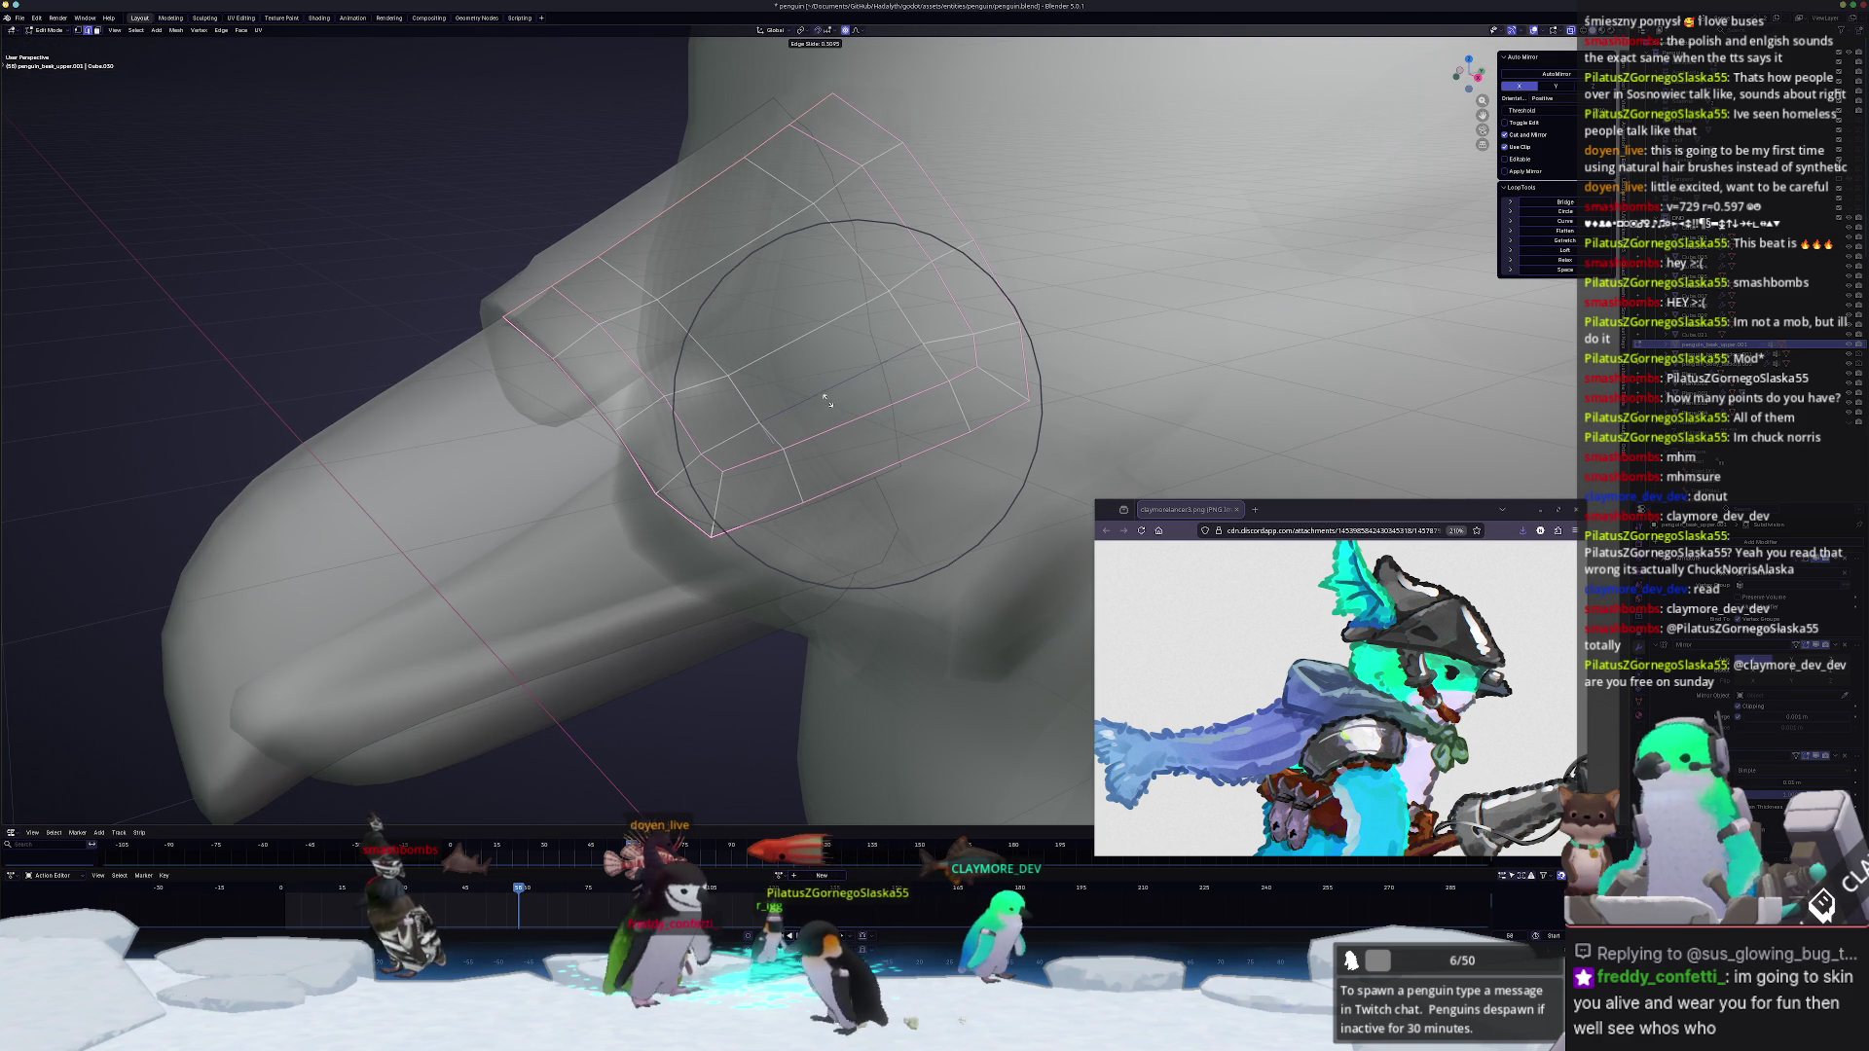
left_click(826, 398)
key("g")
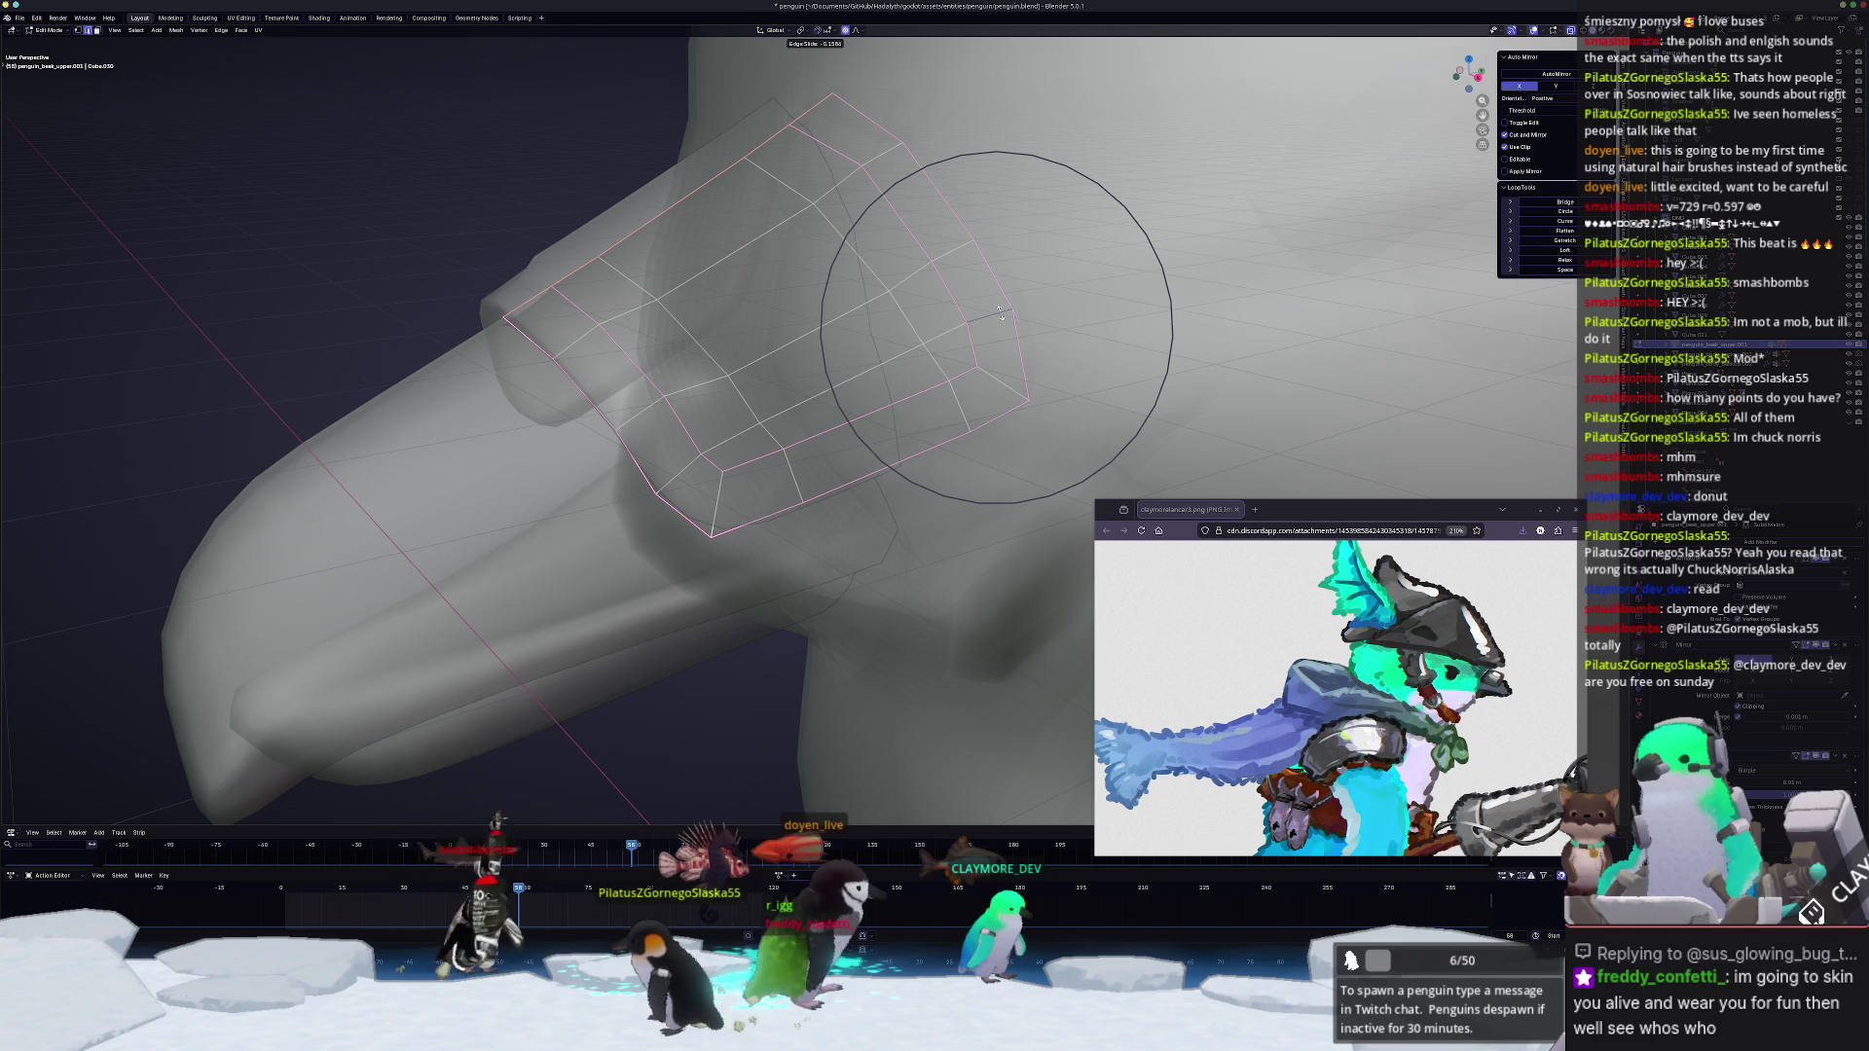
left_click(1001, 311)
key("g")
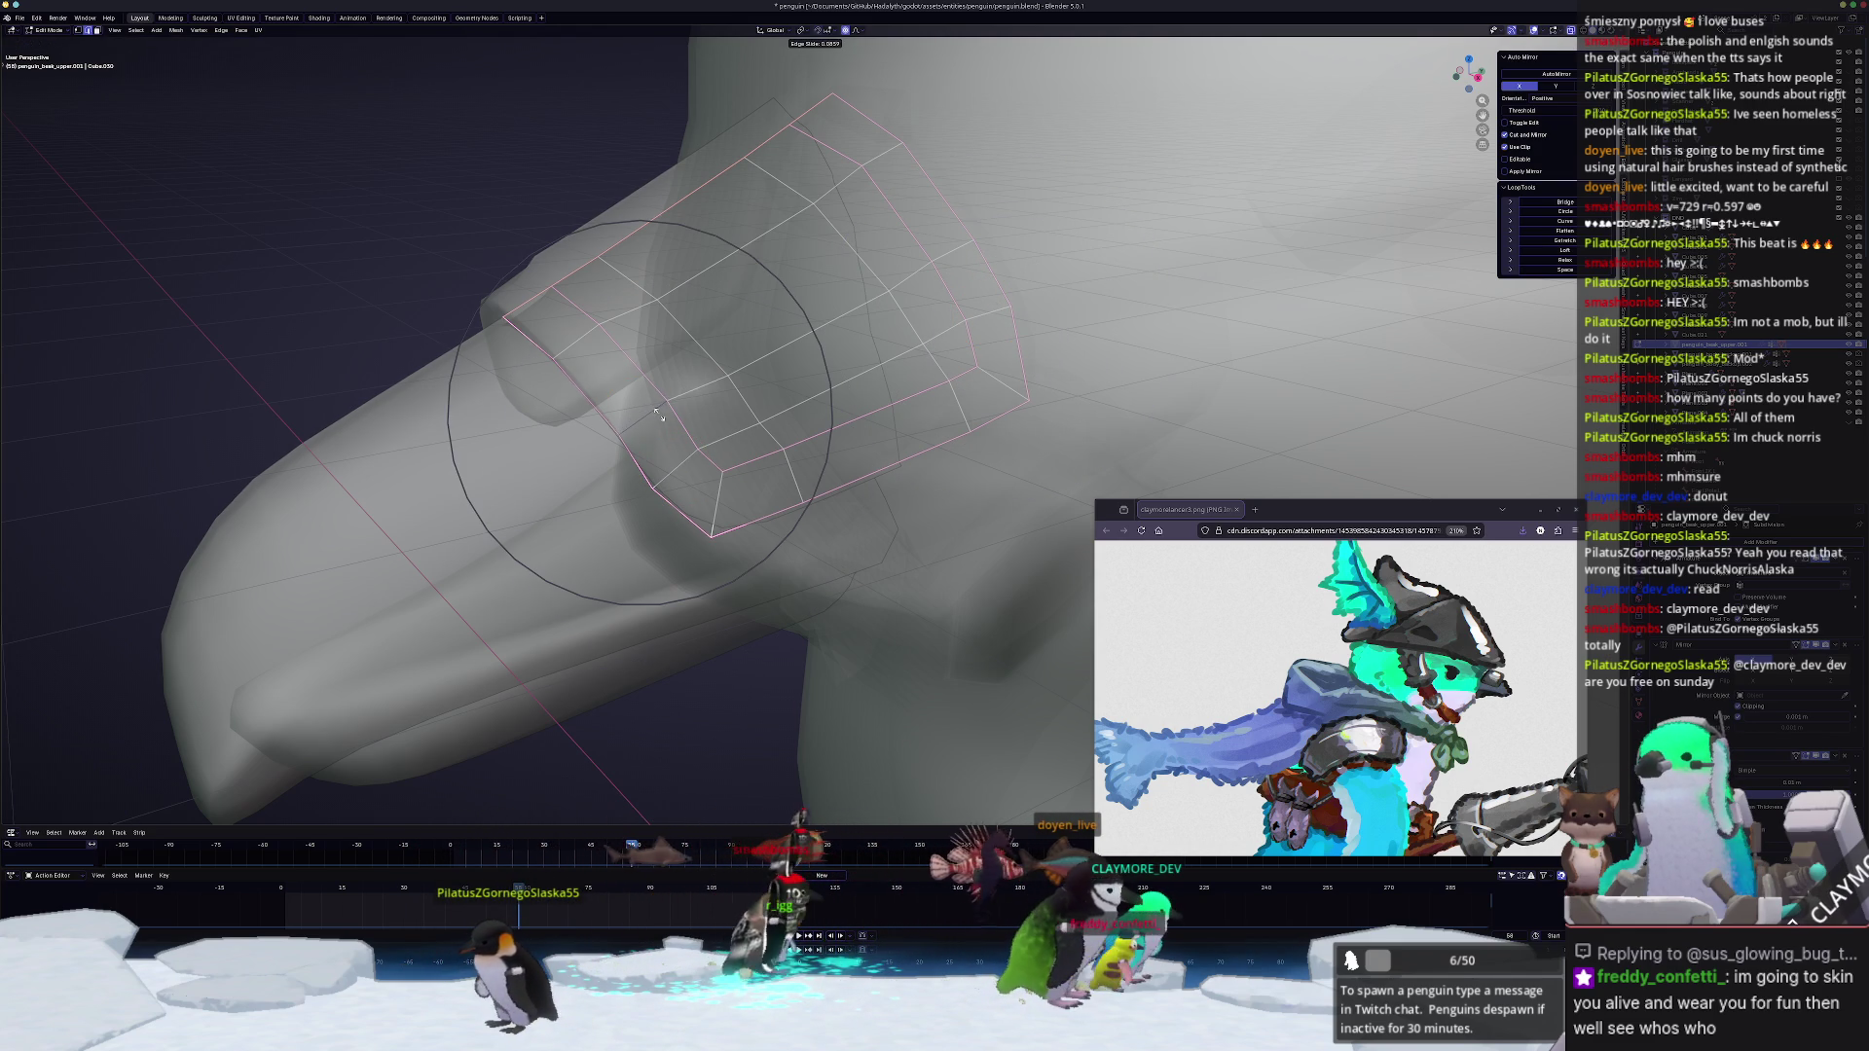
left_click(658, 412)
middle_click_drag(658, 413, 645, 480)
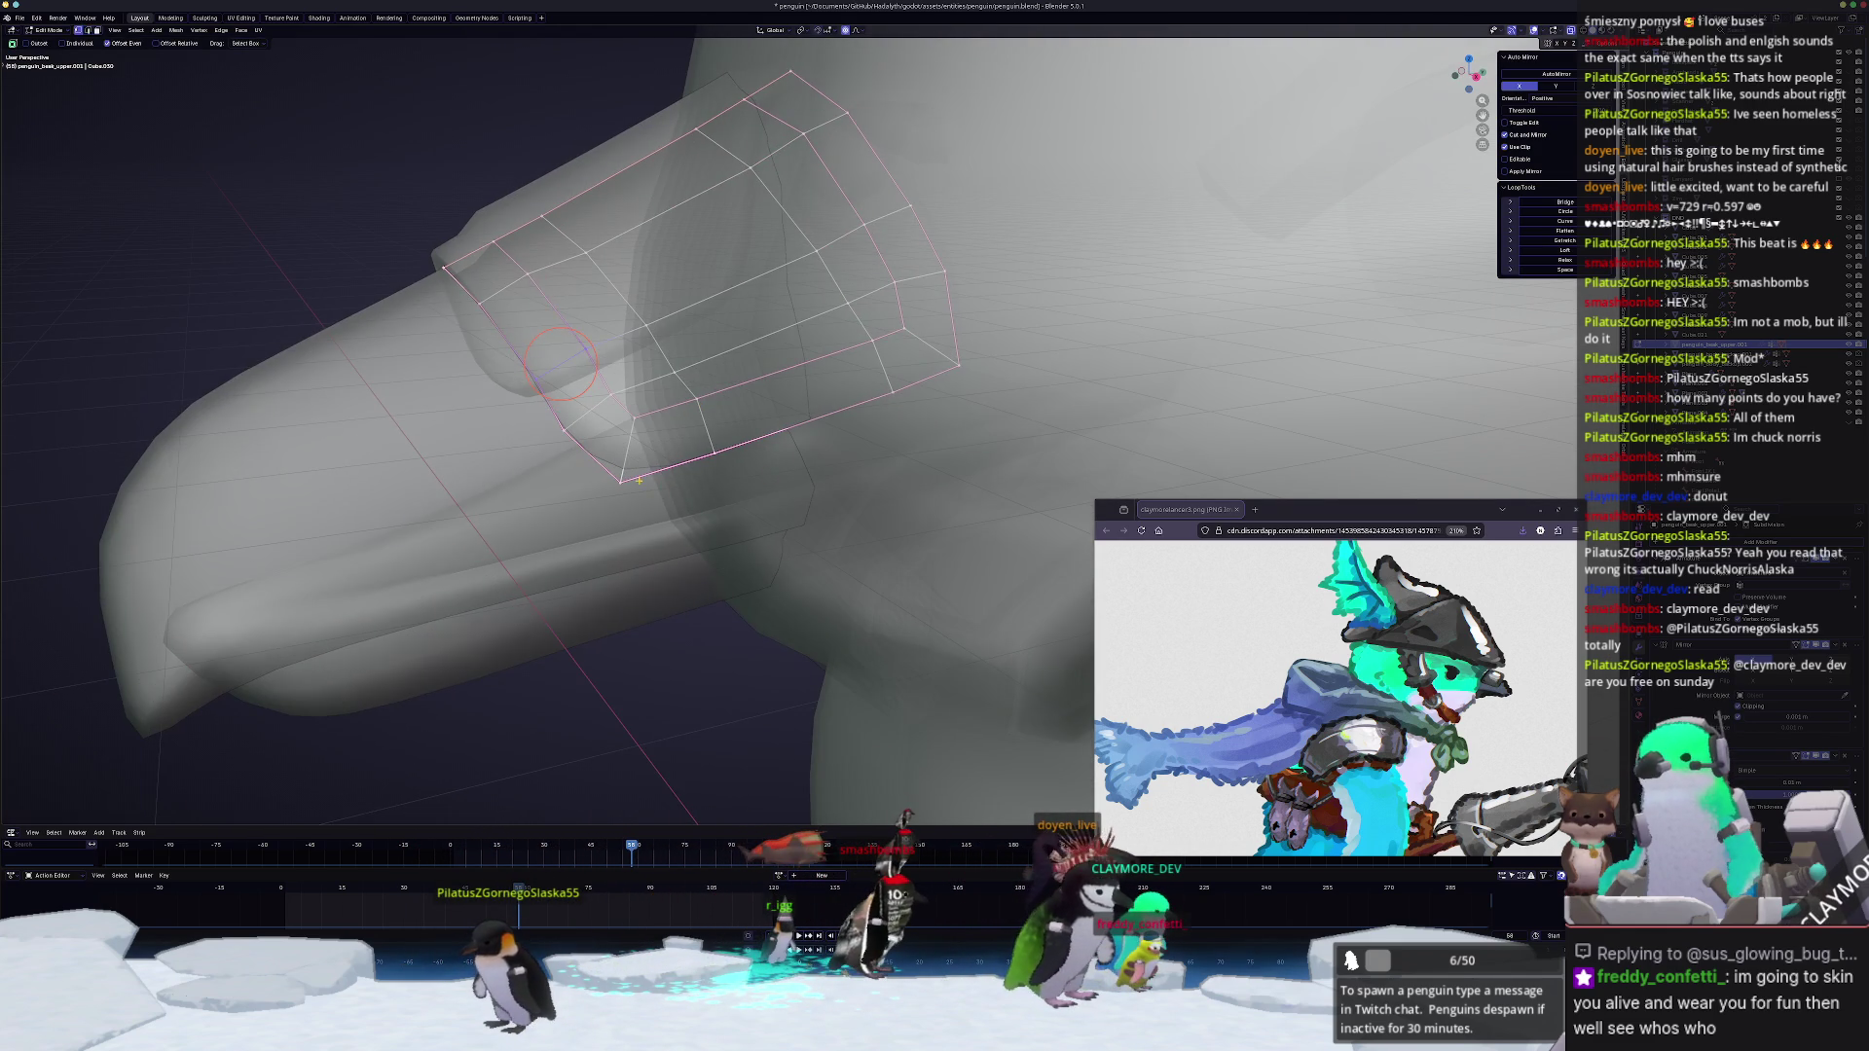
scroll(629, 481, "down", 2)
key("g")
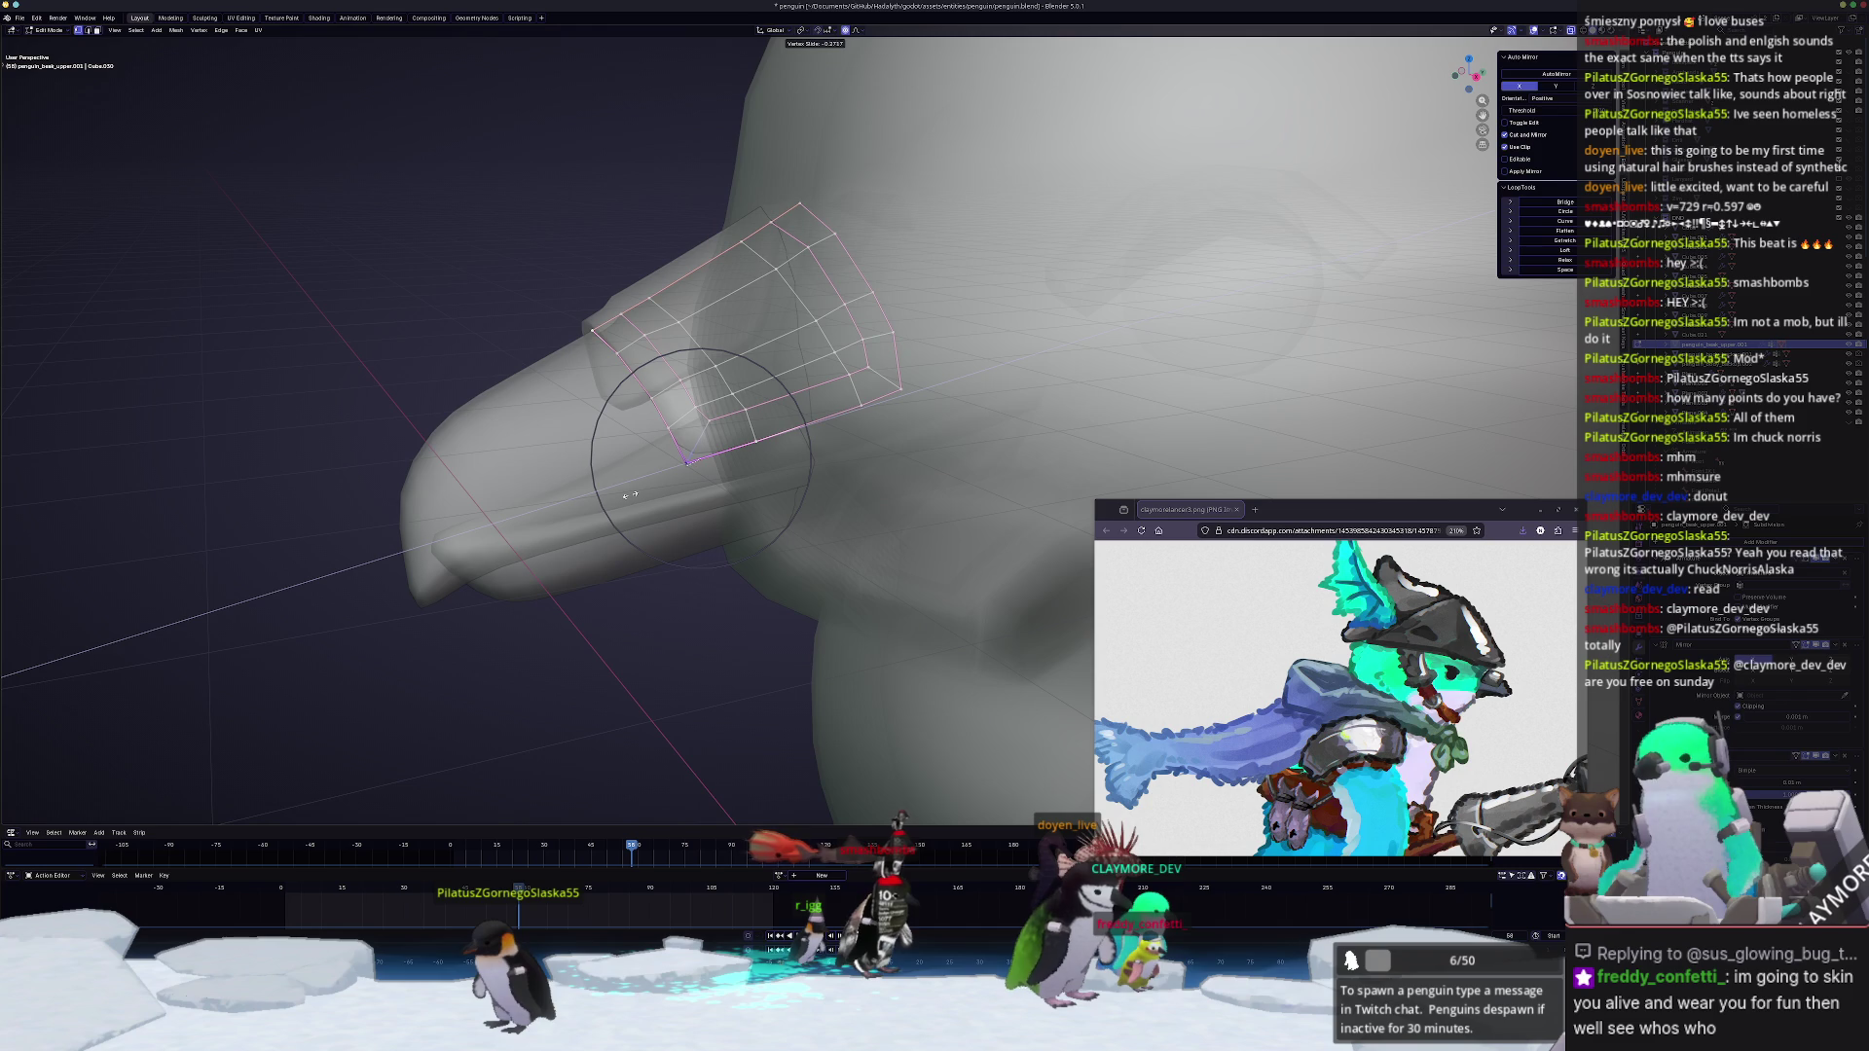
left_click(628, 497)
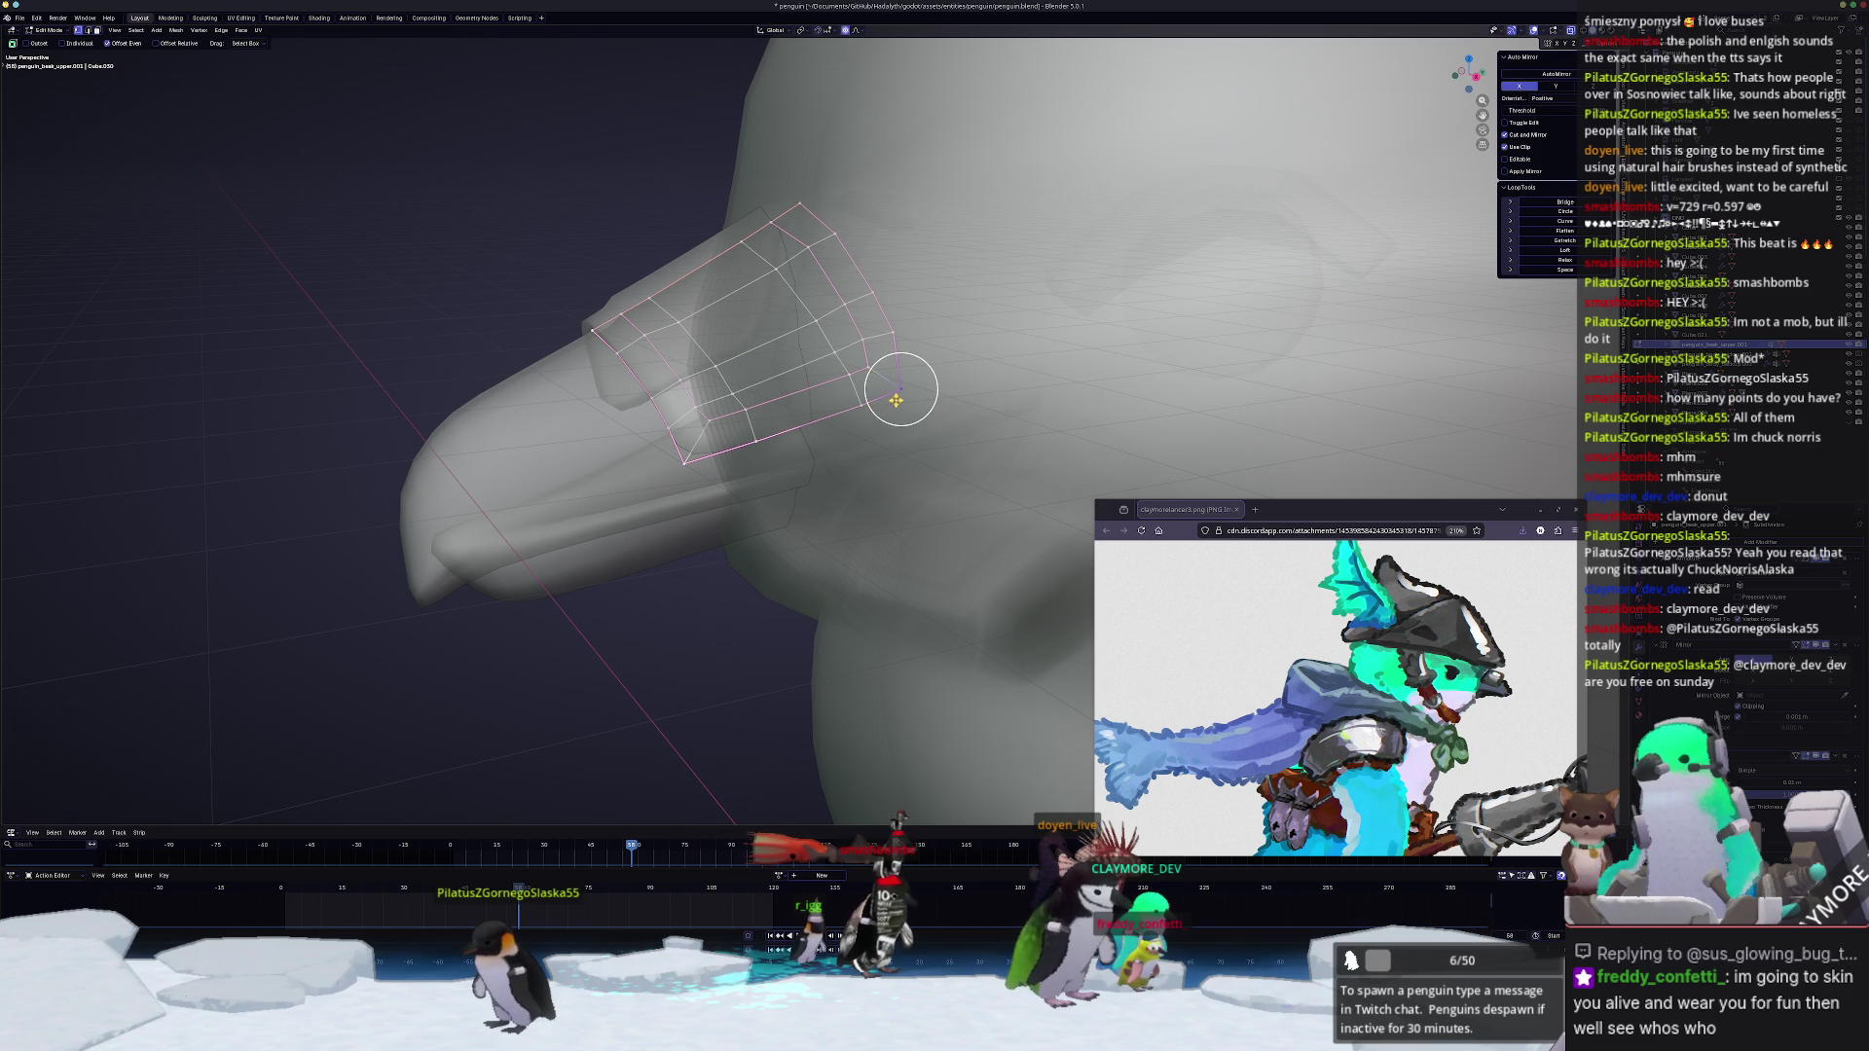
key("g")
left_click(906, 394)
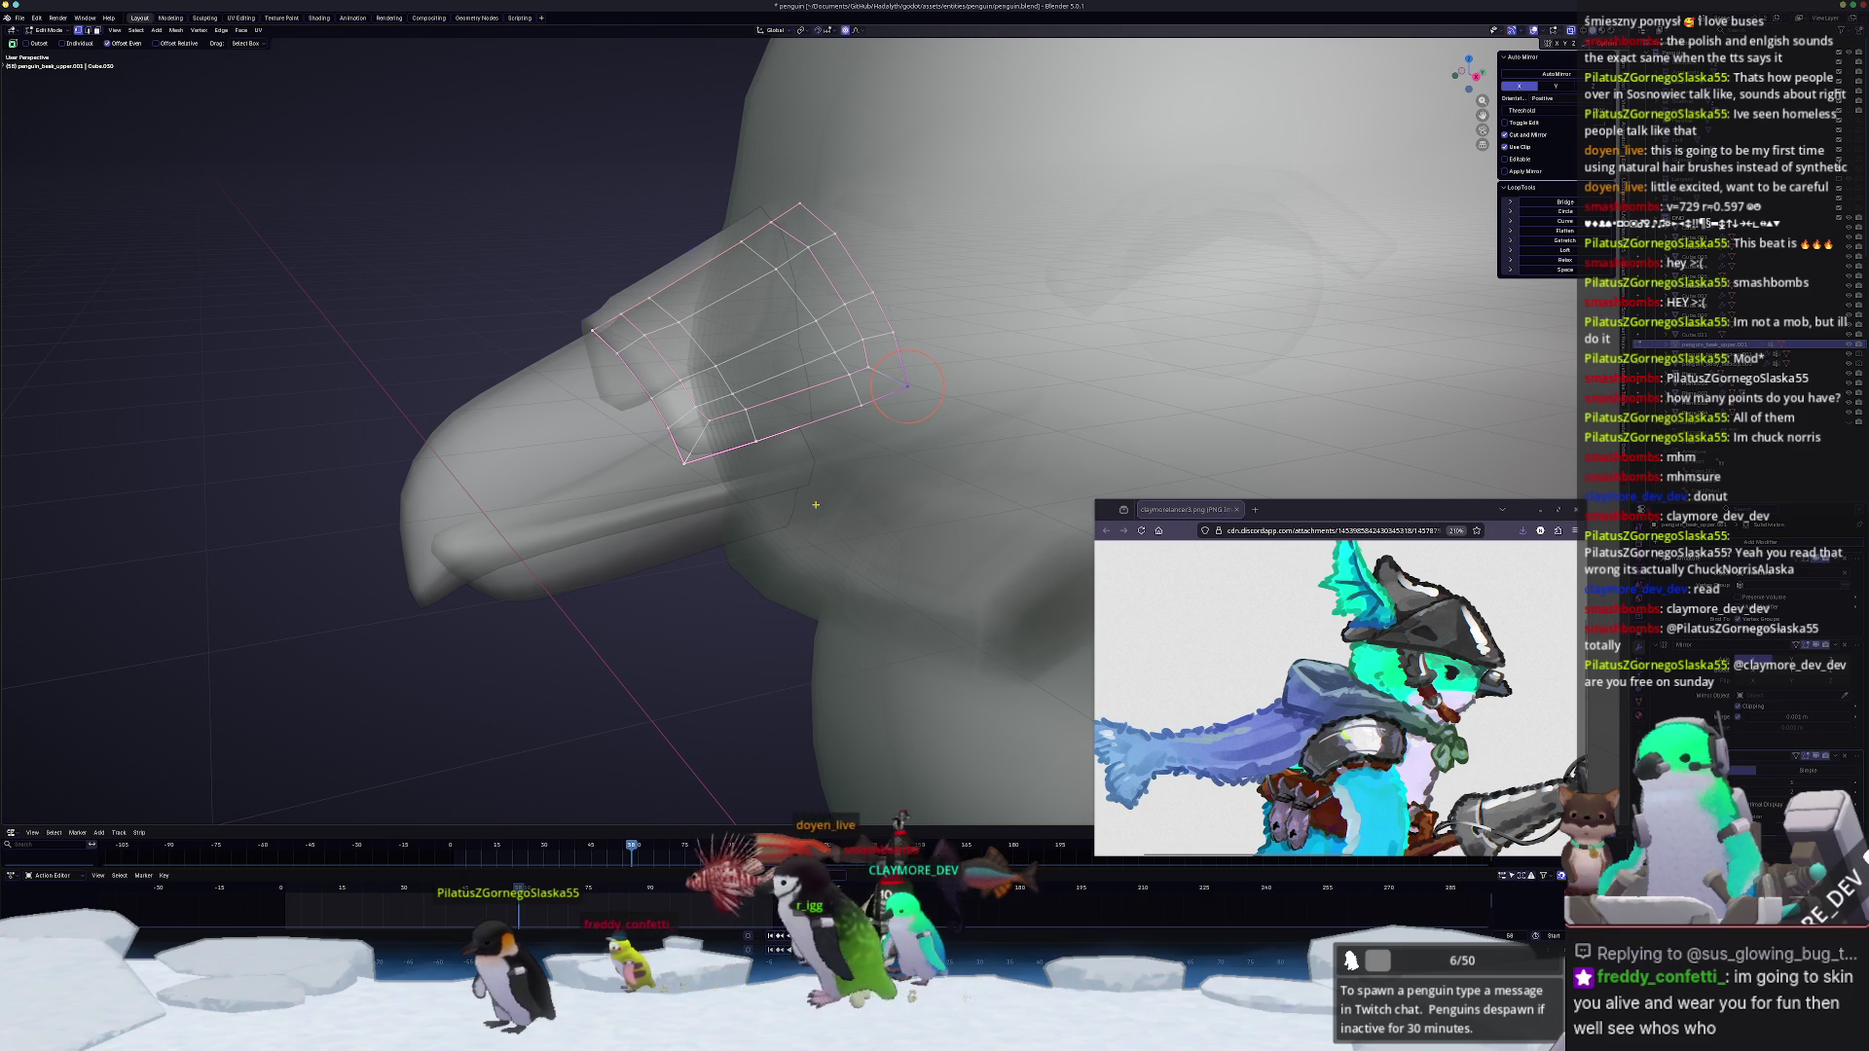
Step: Crease the band's selected edges and turn off see-through display
key("Tab")
key("Tab")
key("alt+z")
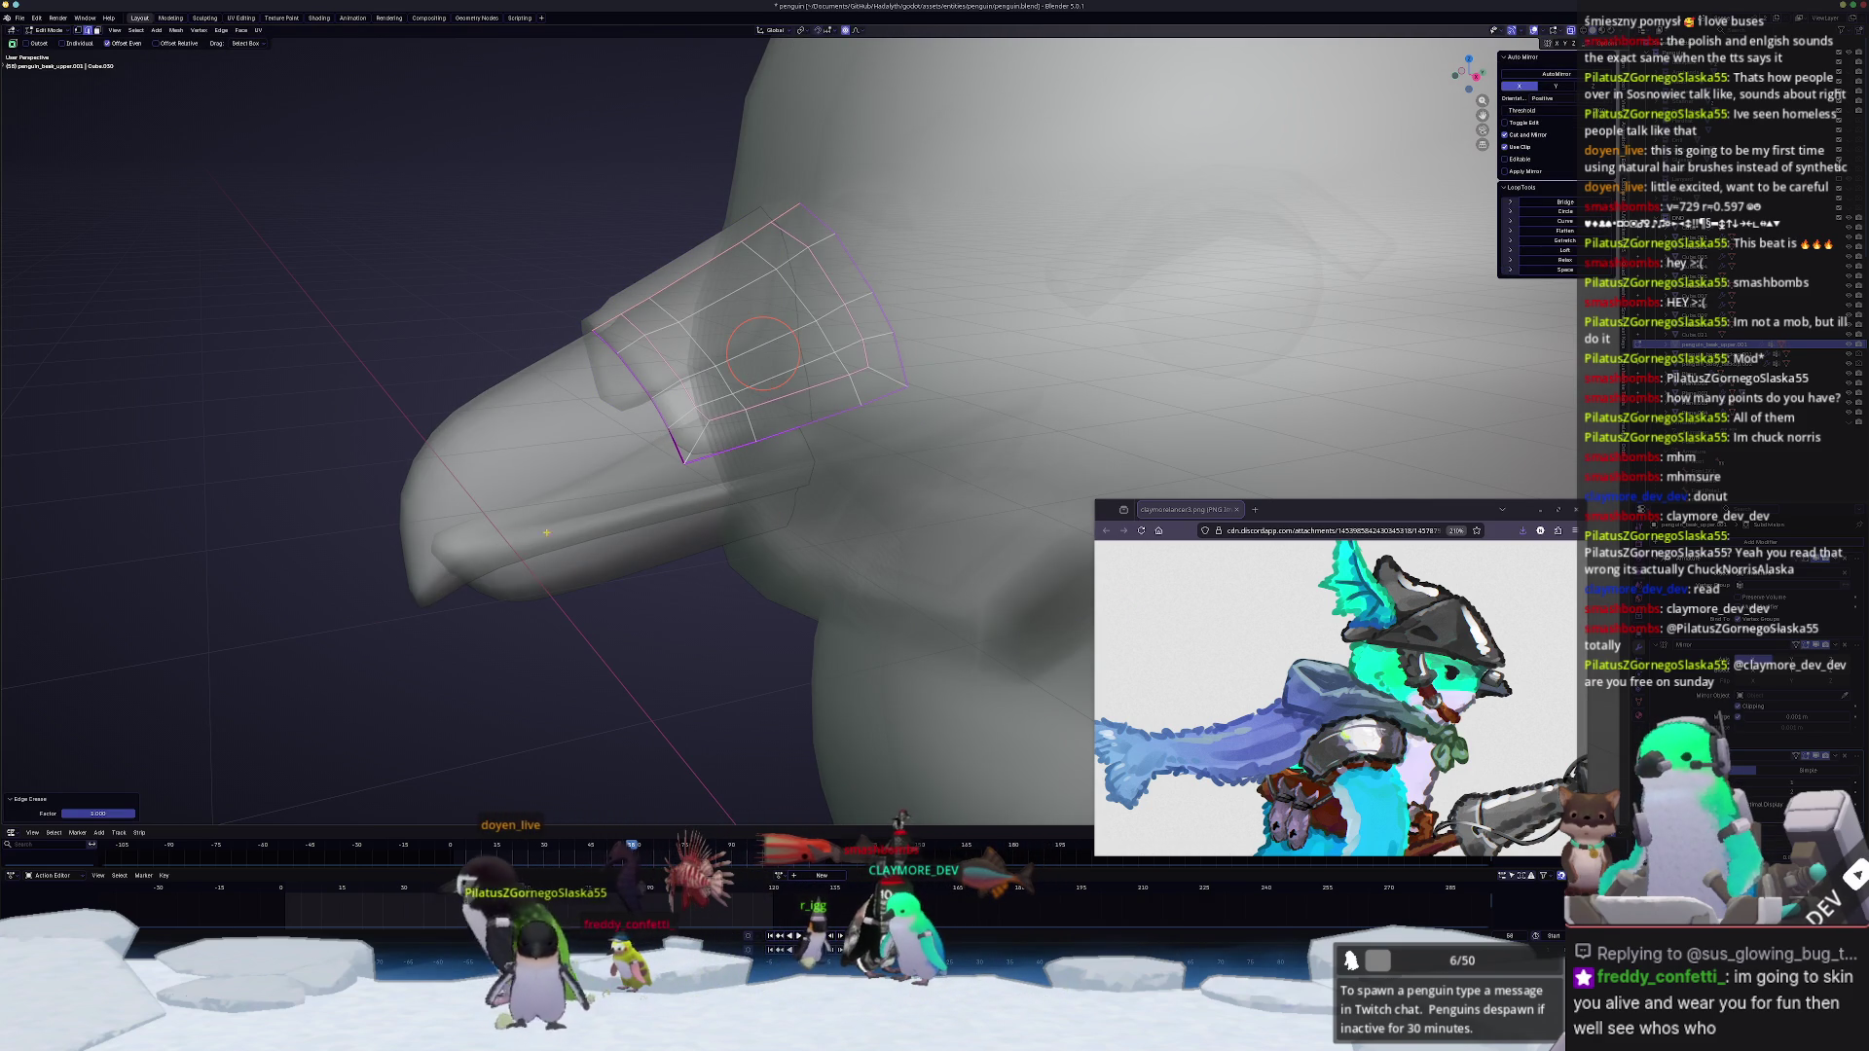
scroll(760, 351, "up", 1)
key("shift+e")
left_click(745, 334)
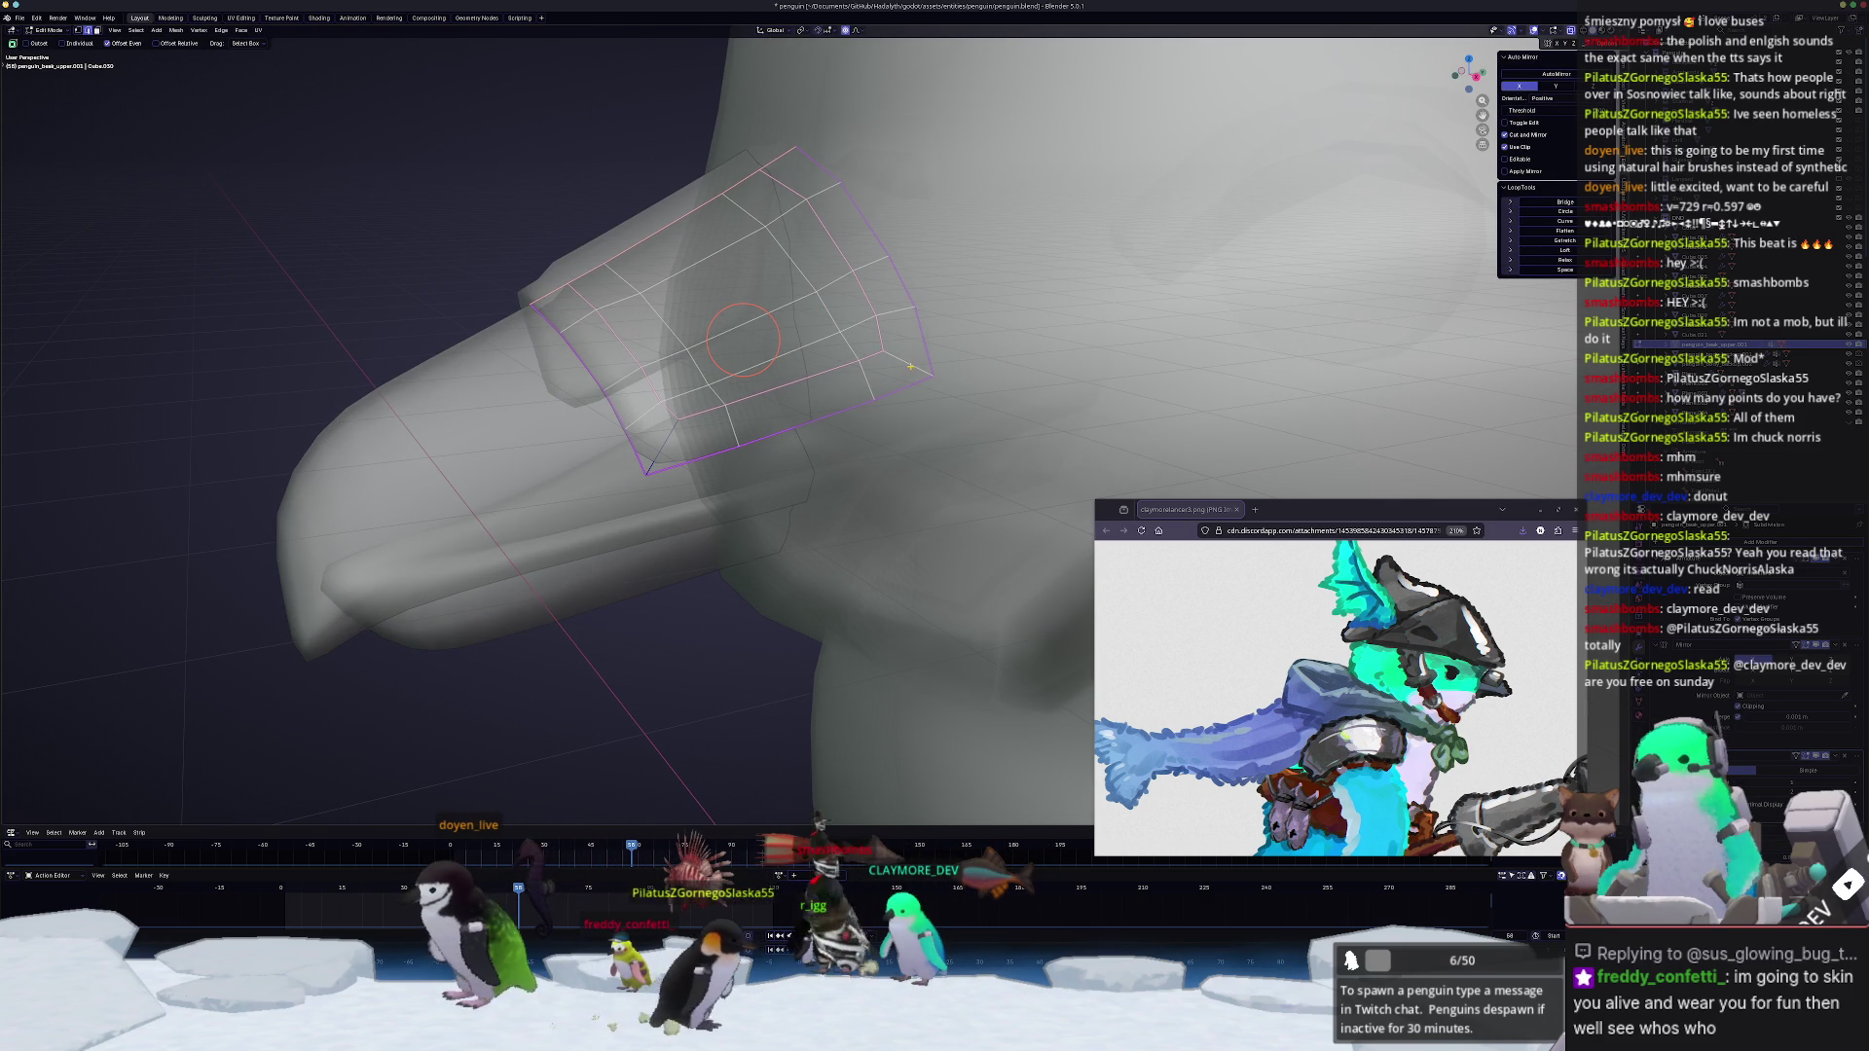
key("shift+e")
left_click(1336, 334)
middle_click_drag(1337, 334, 840, 409)
key("alt+z")
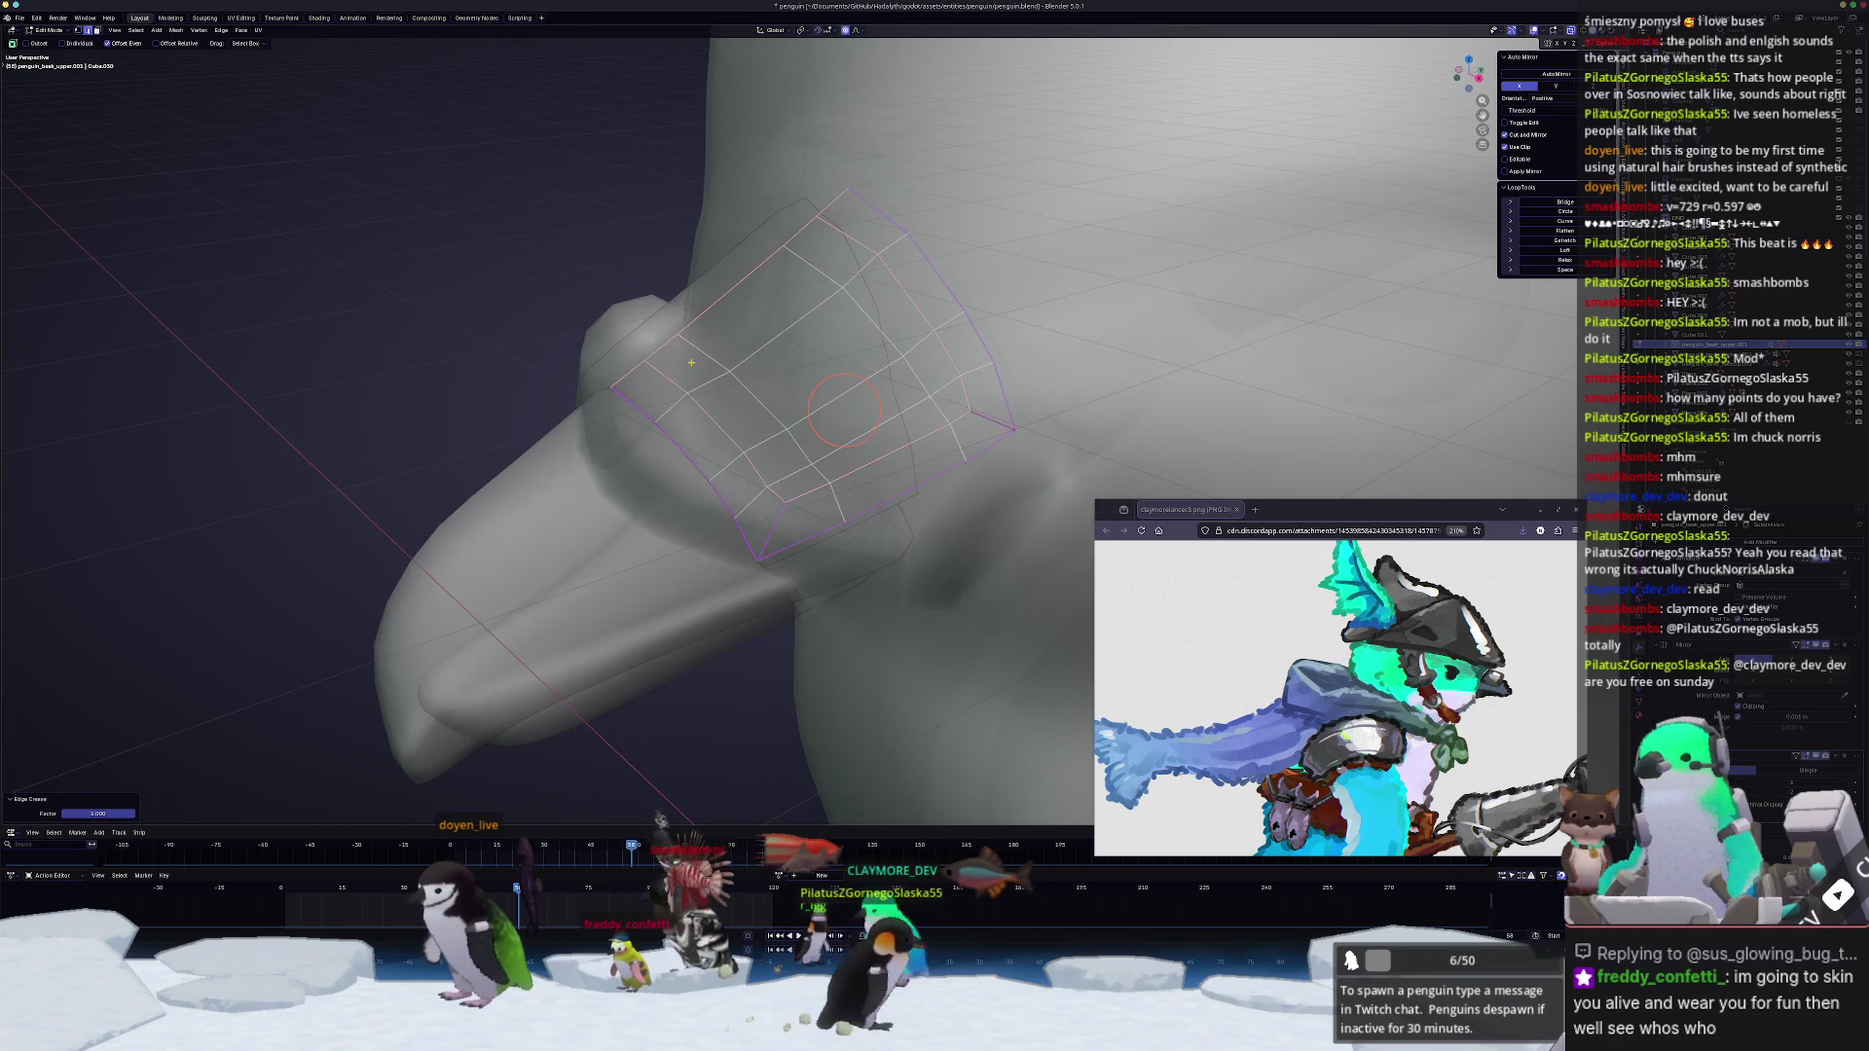
Step: Select a vertex path across the beak band and relax it twice to even the grid
left_click_drag(844, 410, 790, 325)
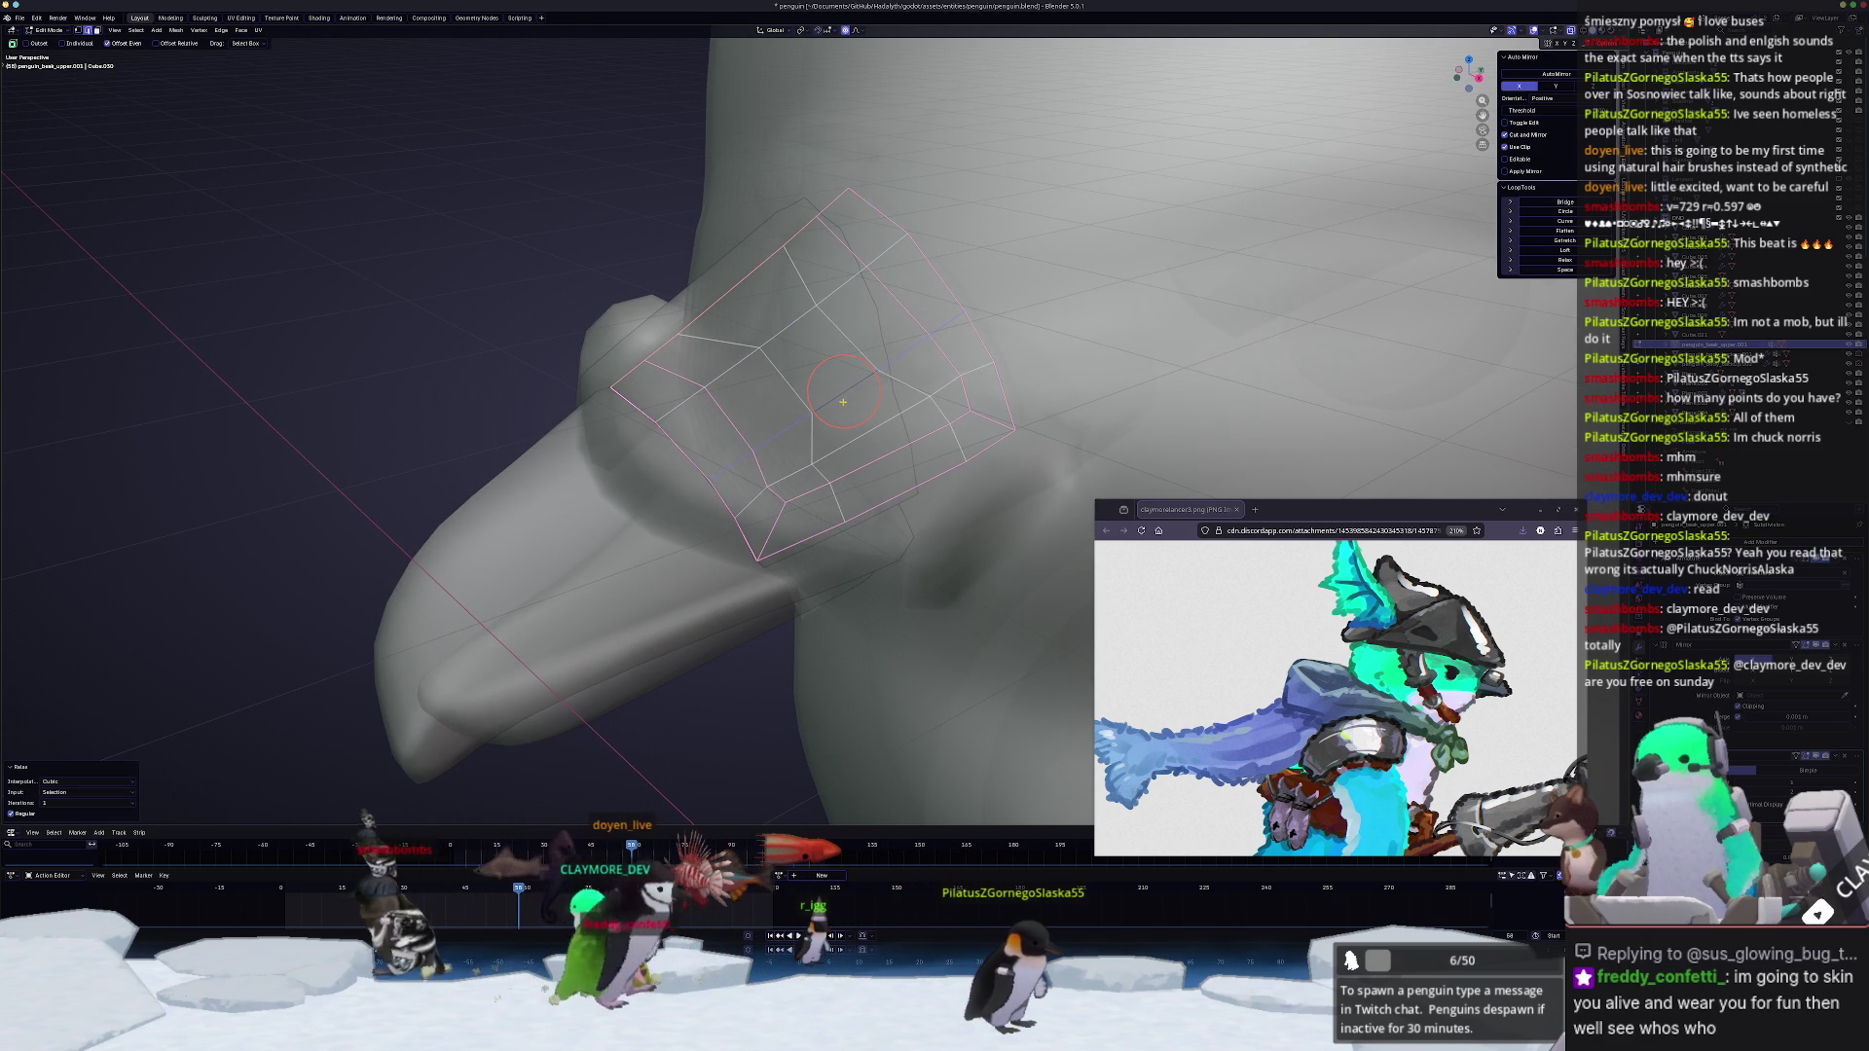
left_click(866, 433)
left_click_drag(874, 441, 881, 455)
middle_click_drag(885, 453, 855, 427)
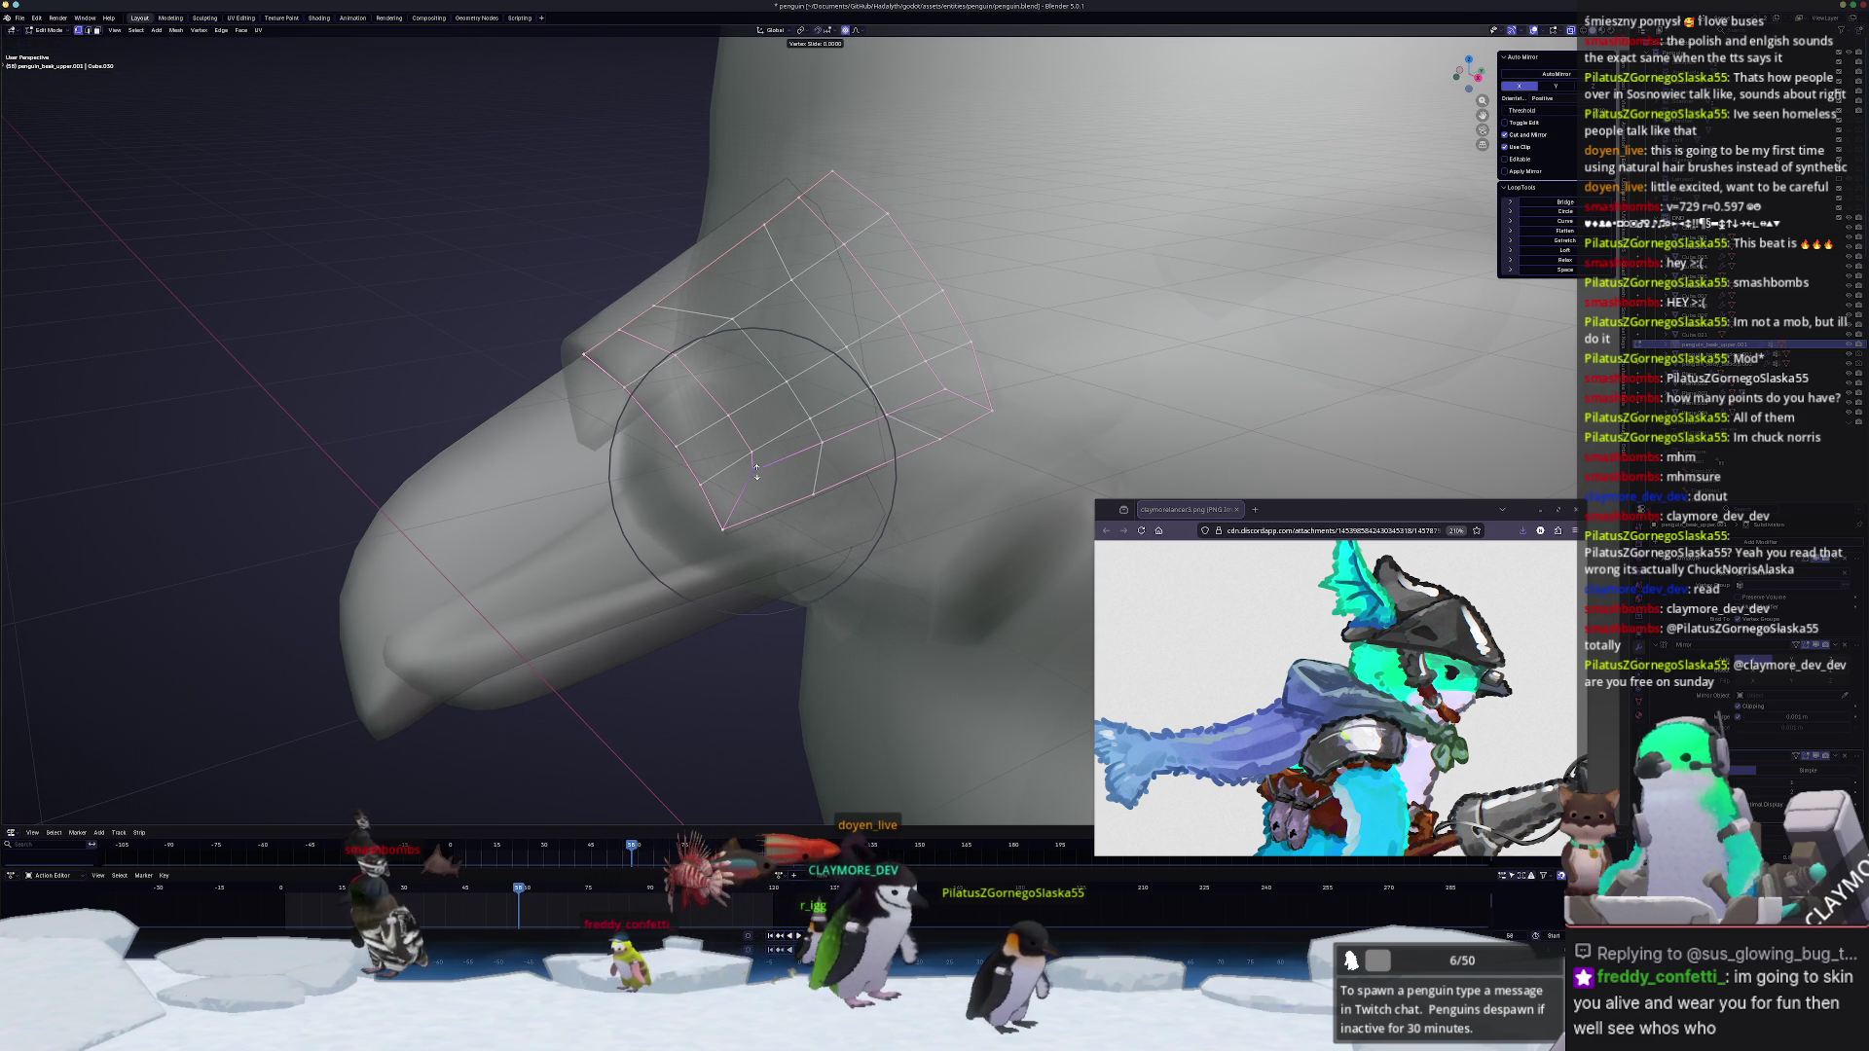
scroll(763, 471, "up", 5)
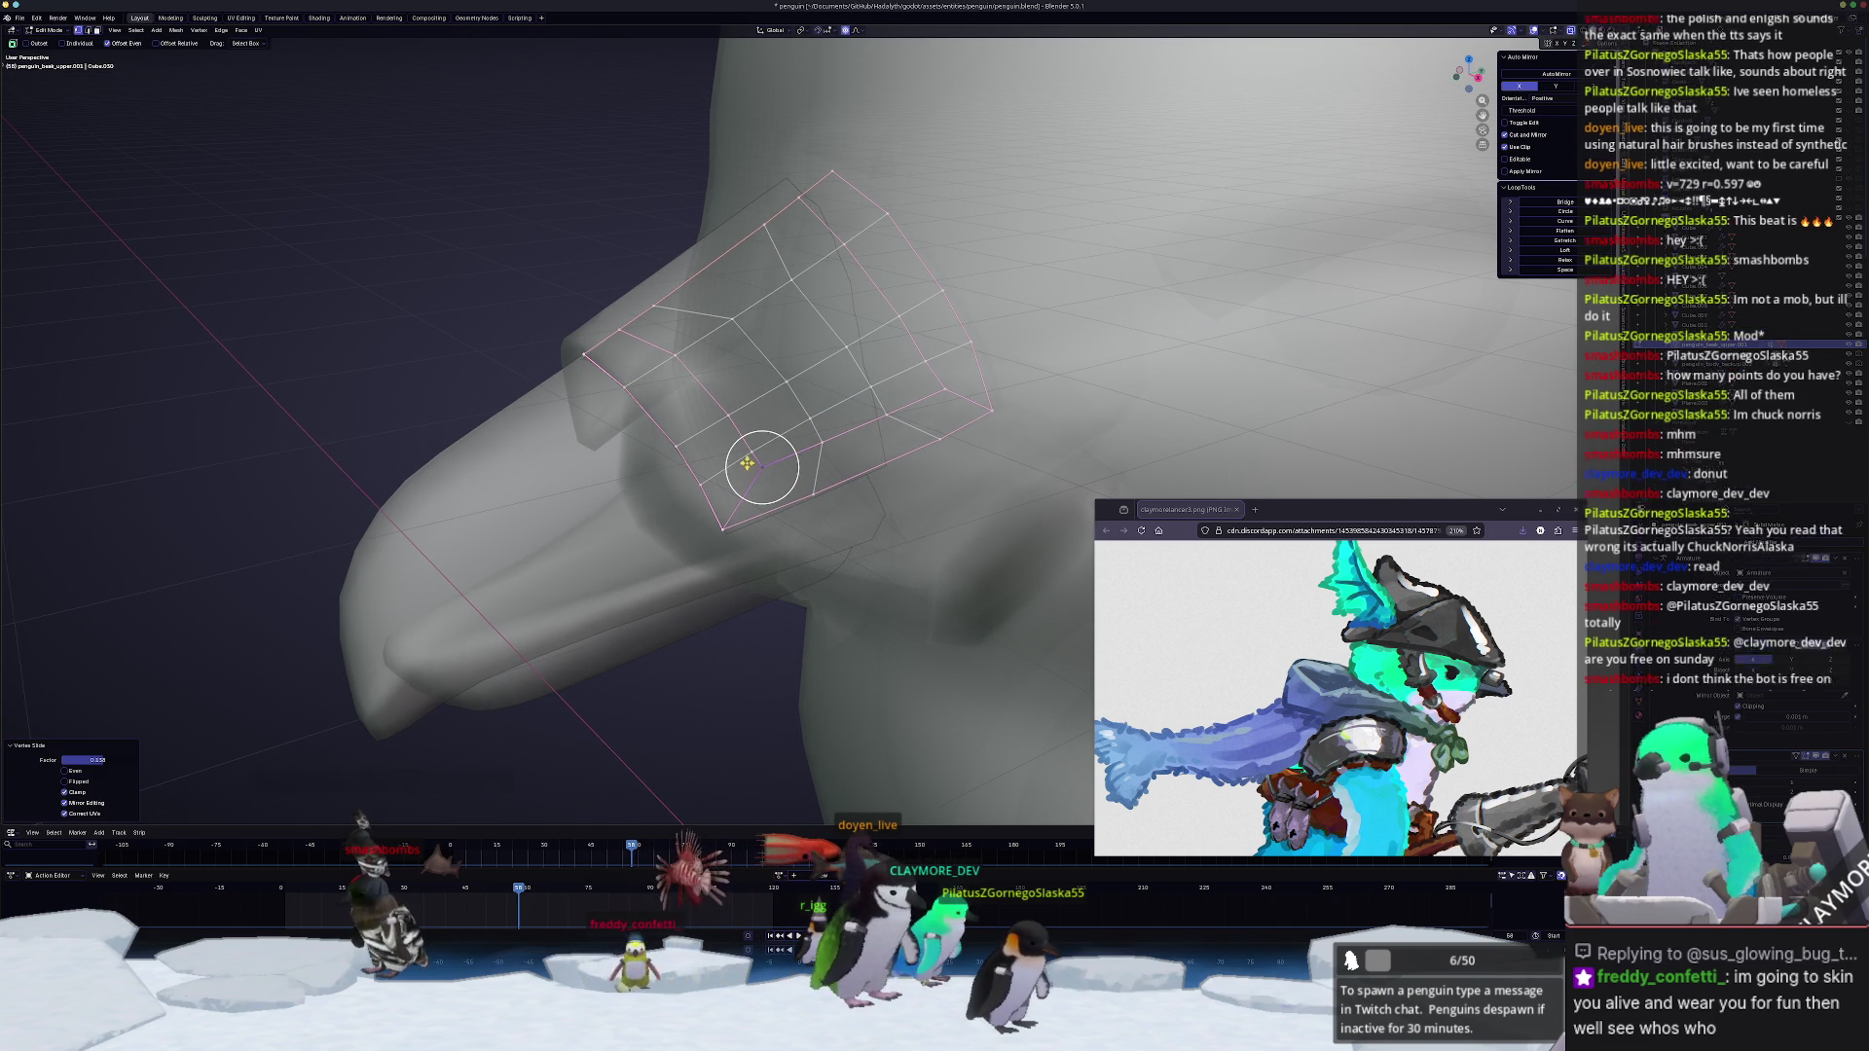
left_click(708, 399, "ctrl")
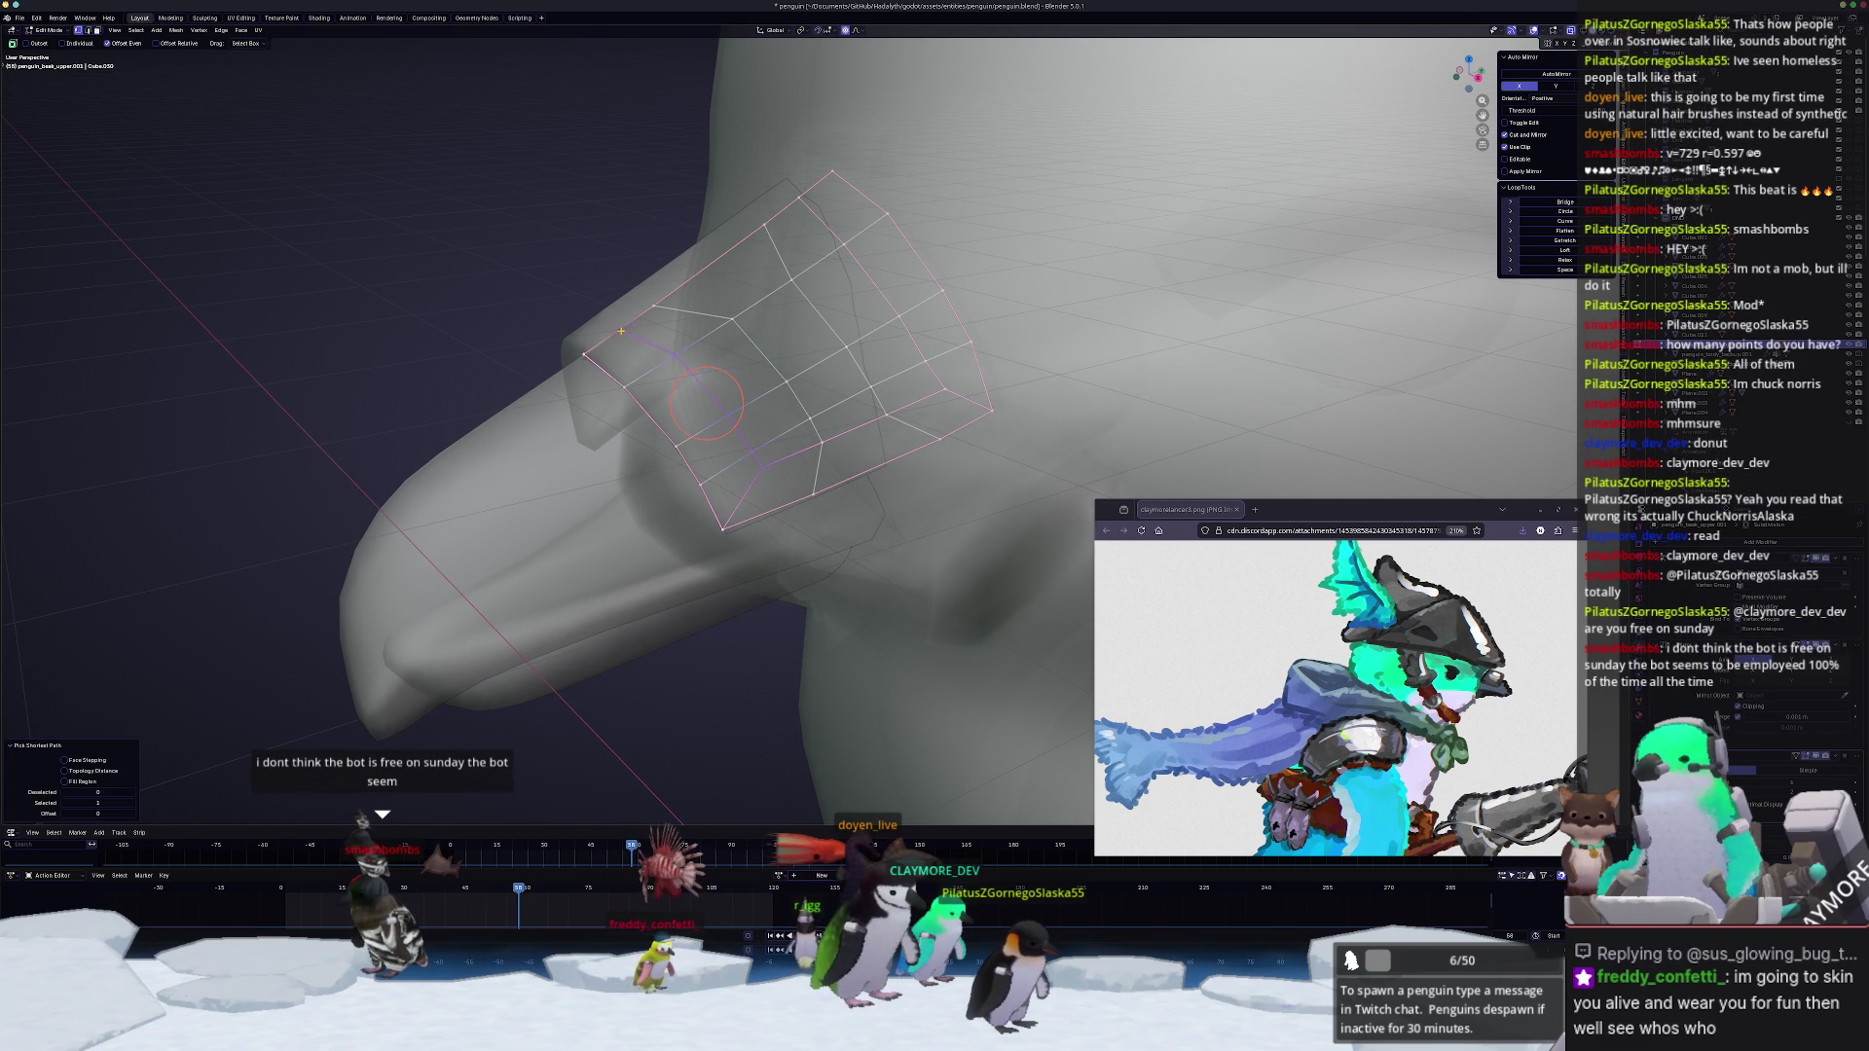
key("shift+r")
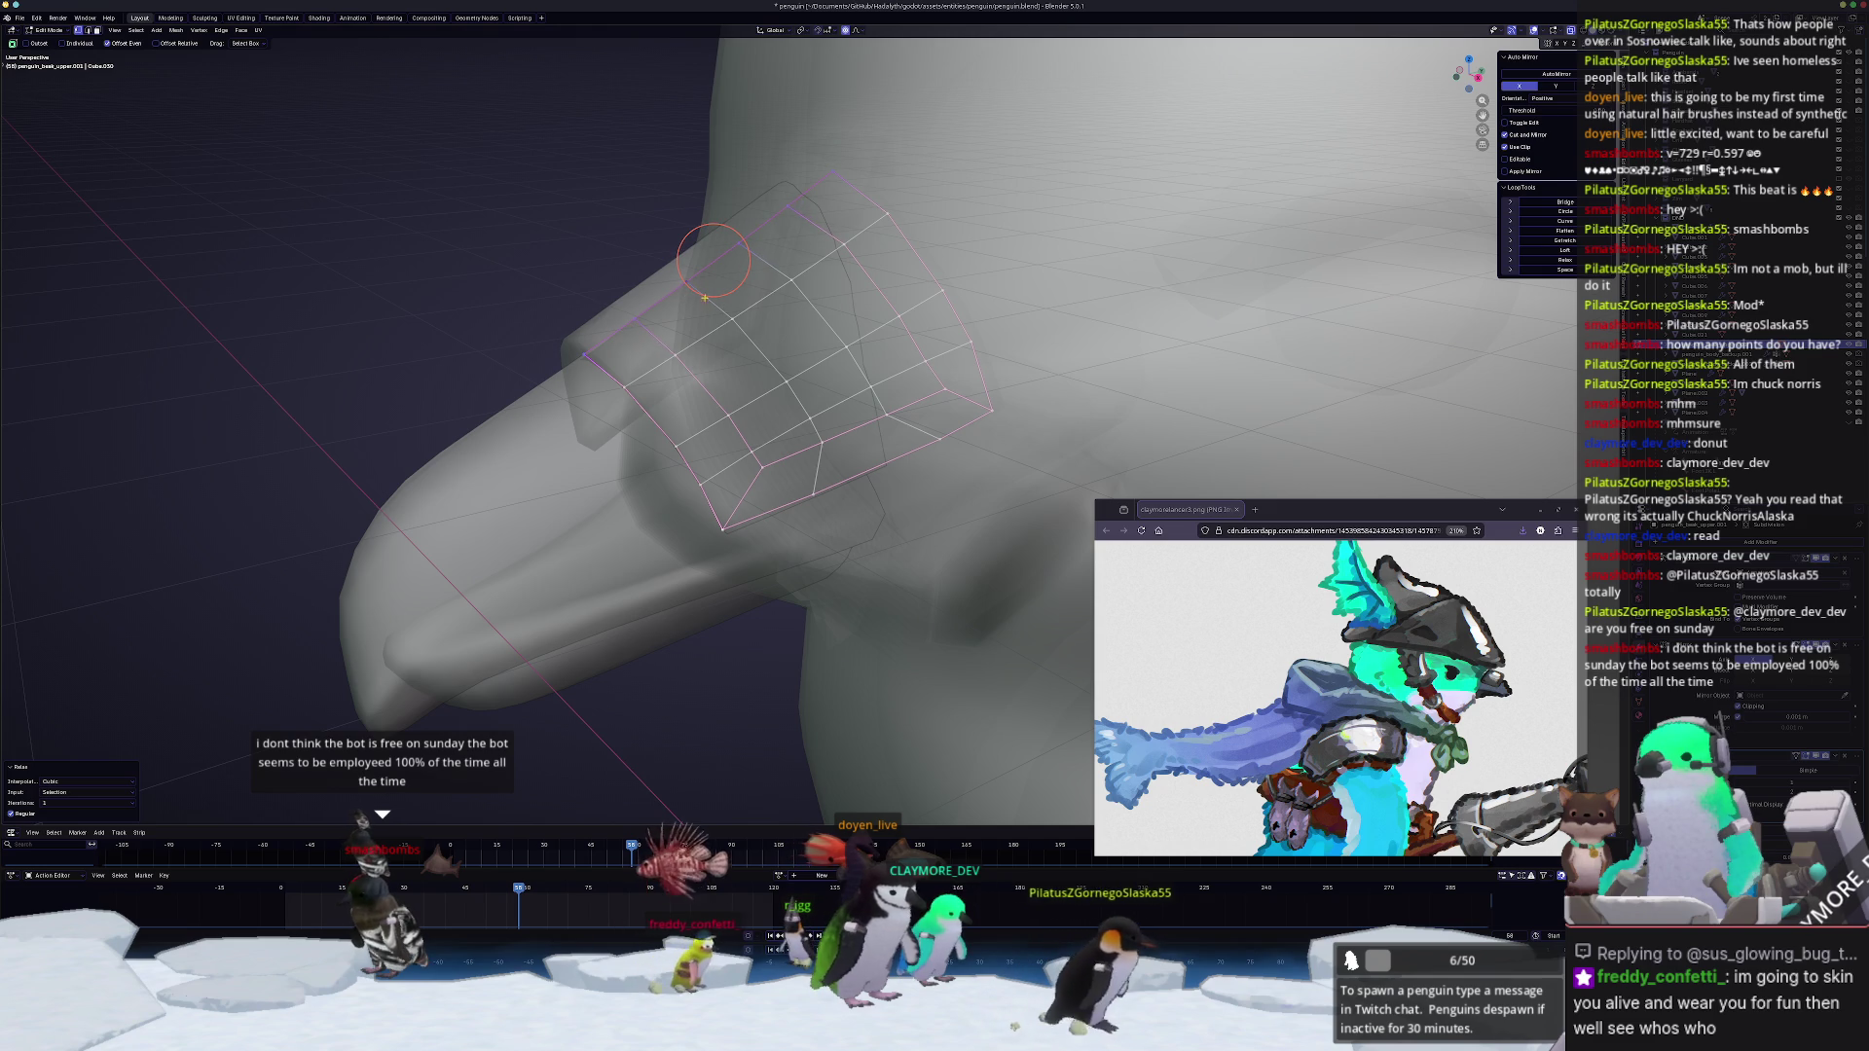
key("shift+r")
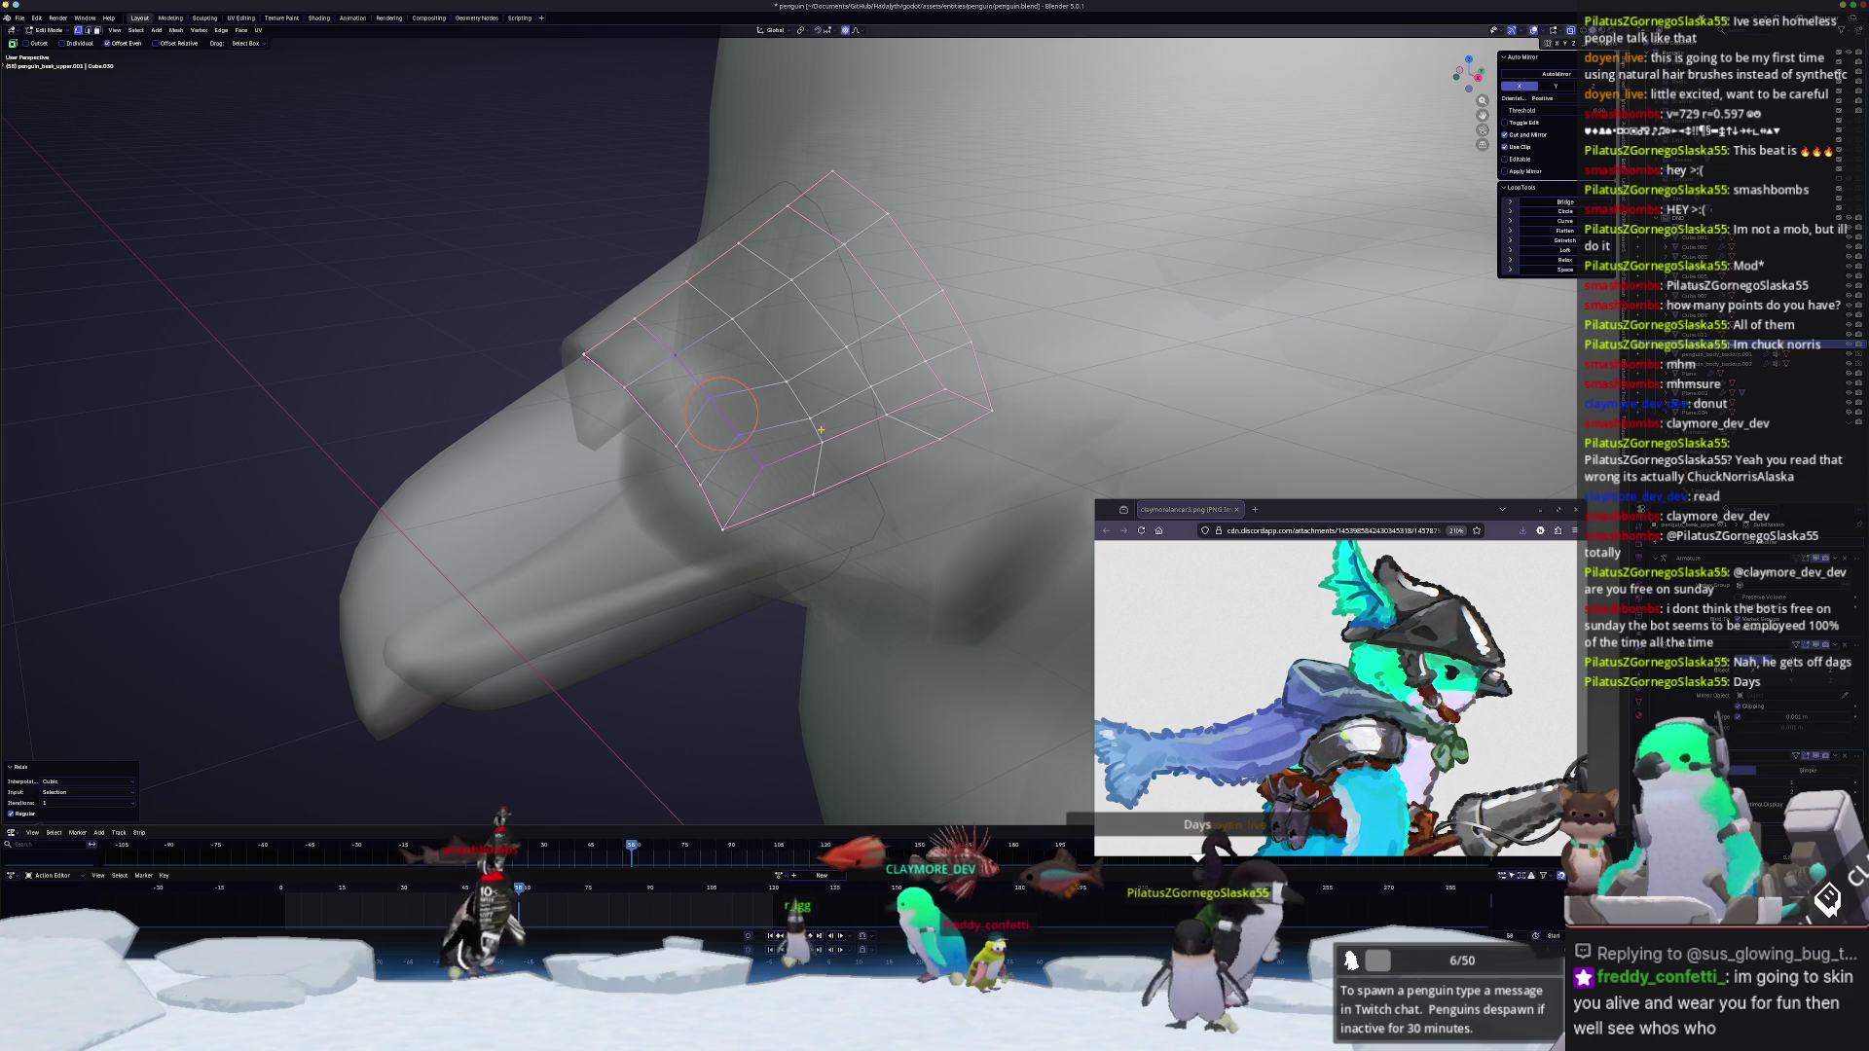
Step: Relax the band's centre path and one more vertex path for smoother spacing
left_click(789, 387, "ctrl")
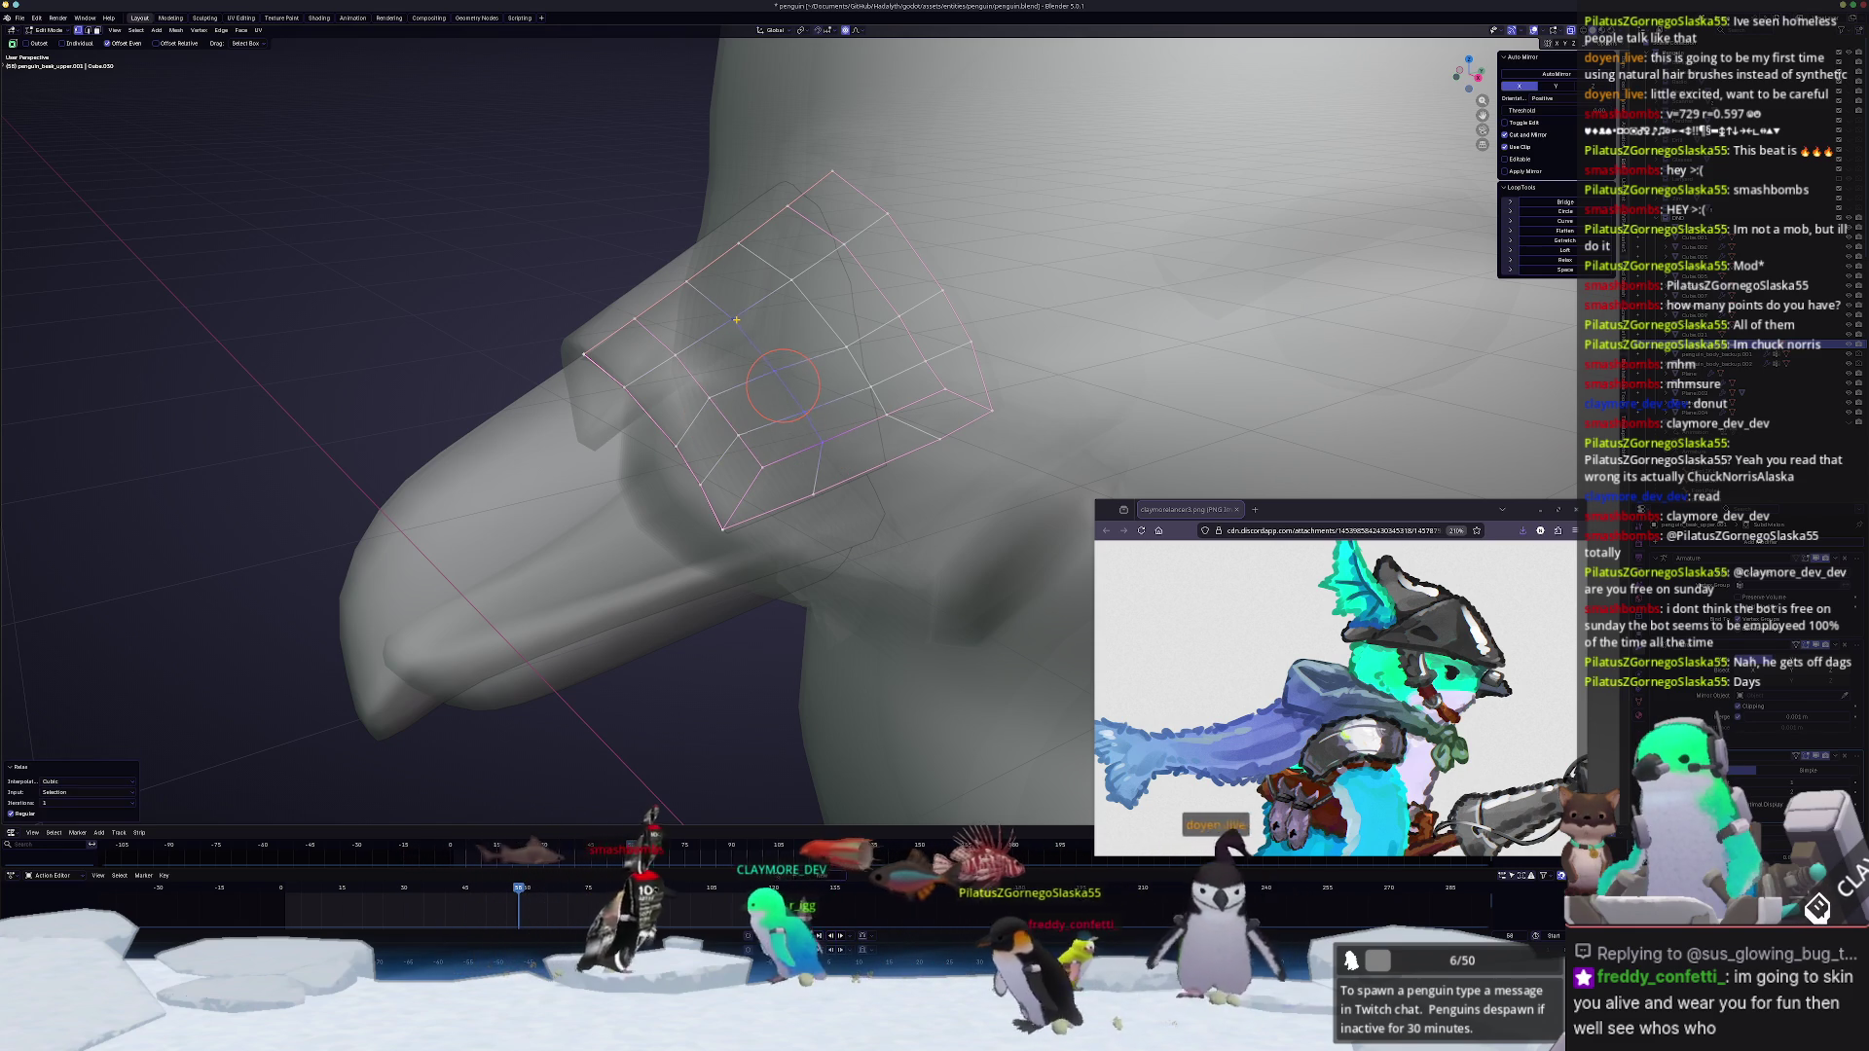
key("shift+r")
mouse_move(819, 336)
middle_mouse_down()
mouse_move(843, 363)
mouse_move(813, 460)
middle_mouse_up()
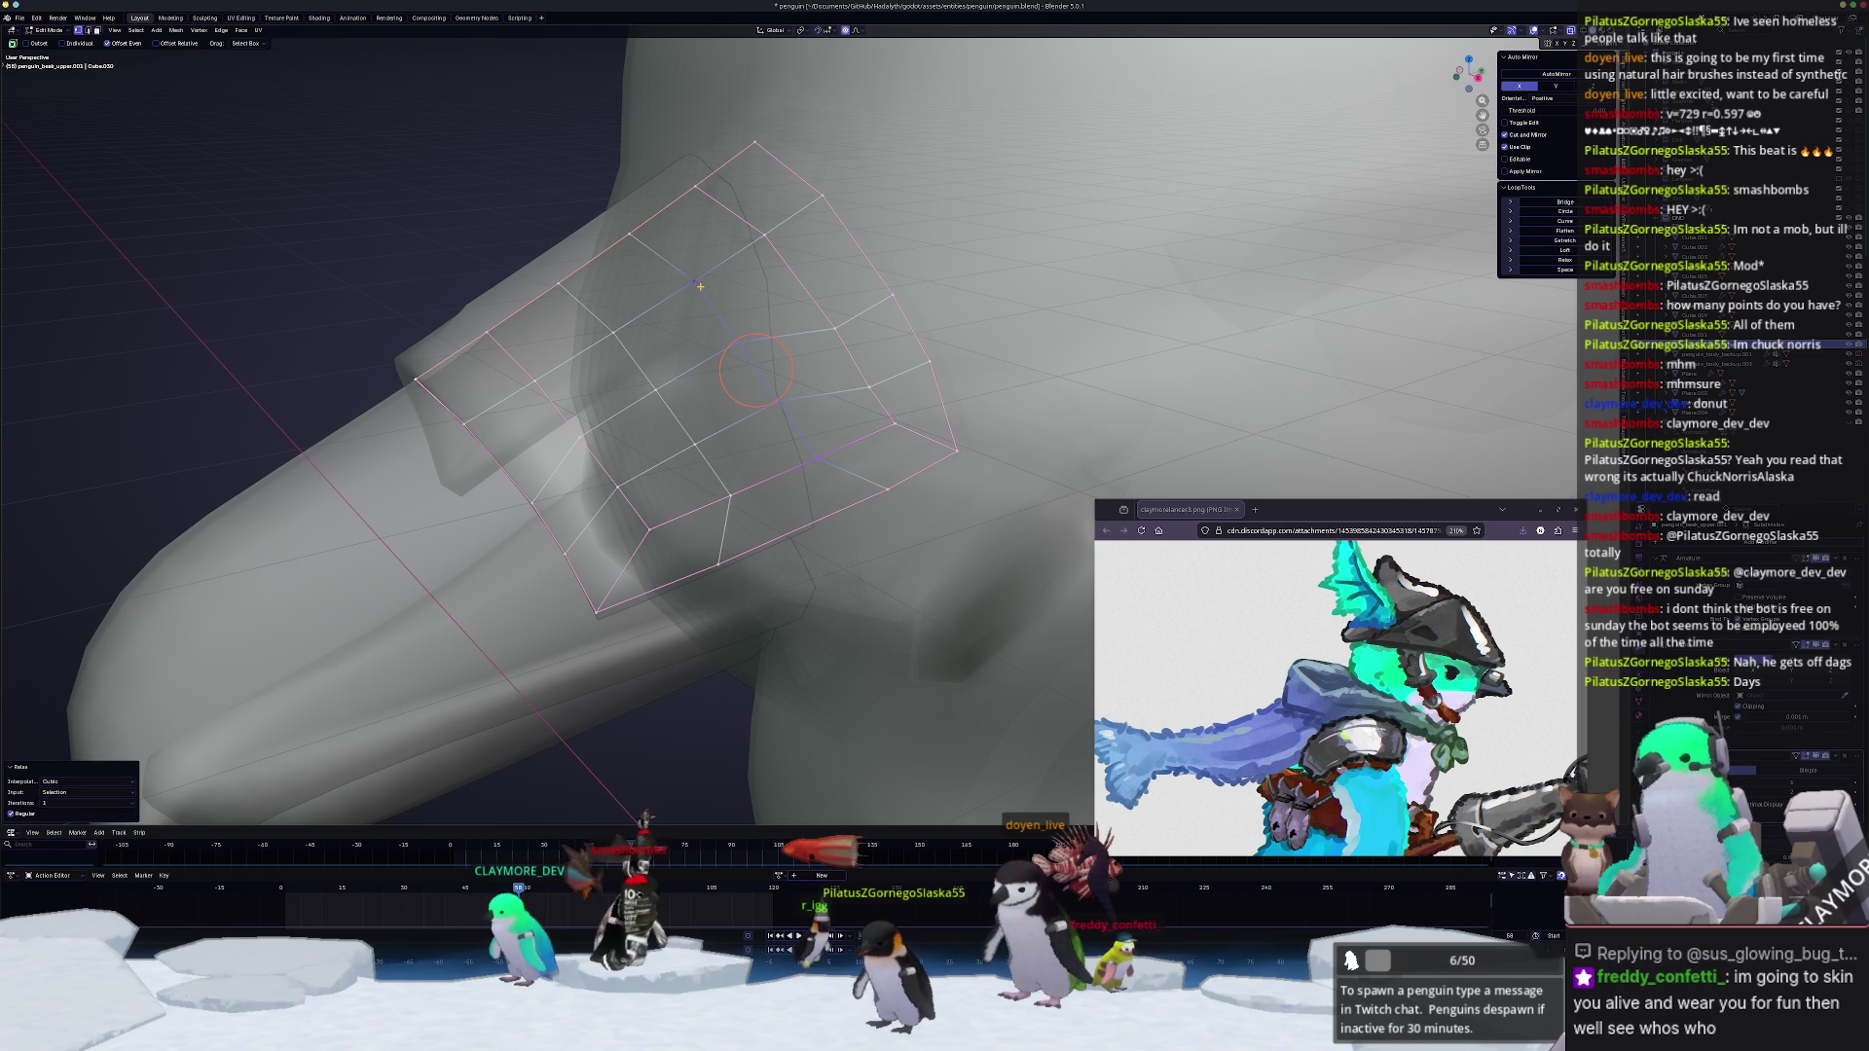
left_click(826, 351, "ctrl")
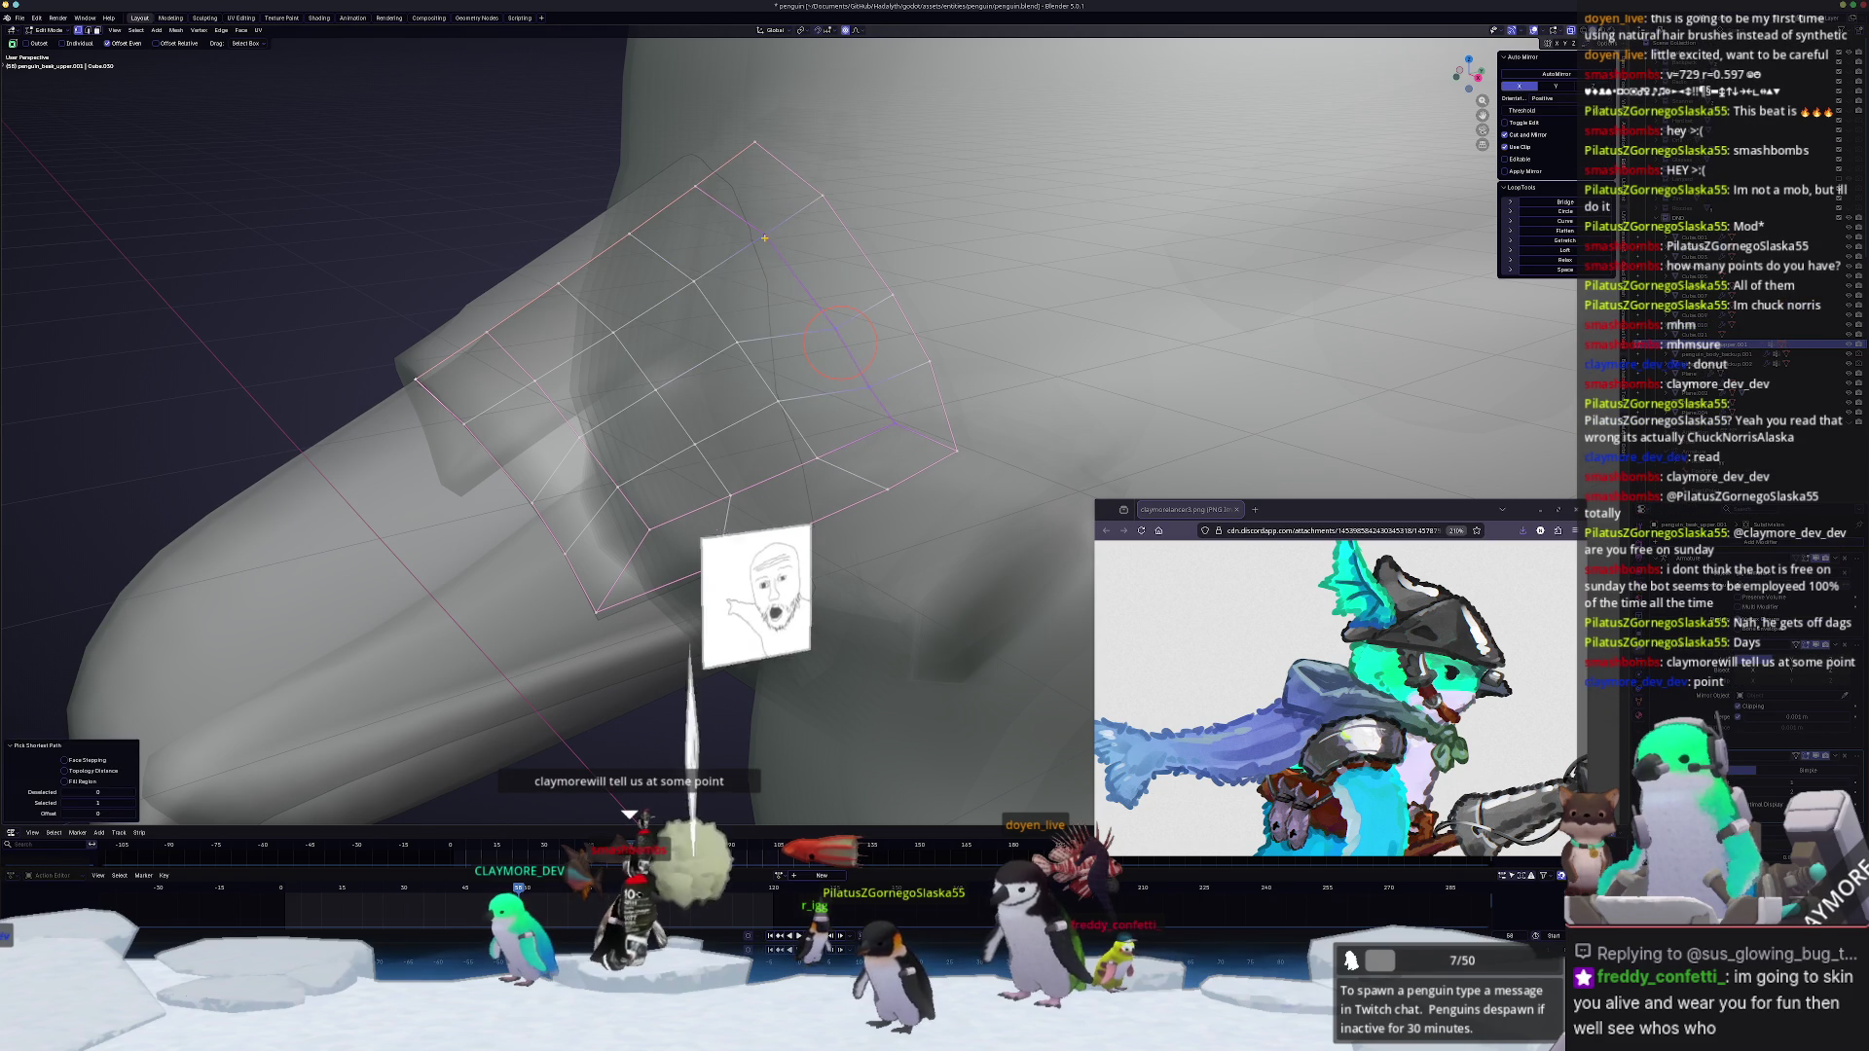
key("shift+r")
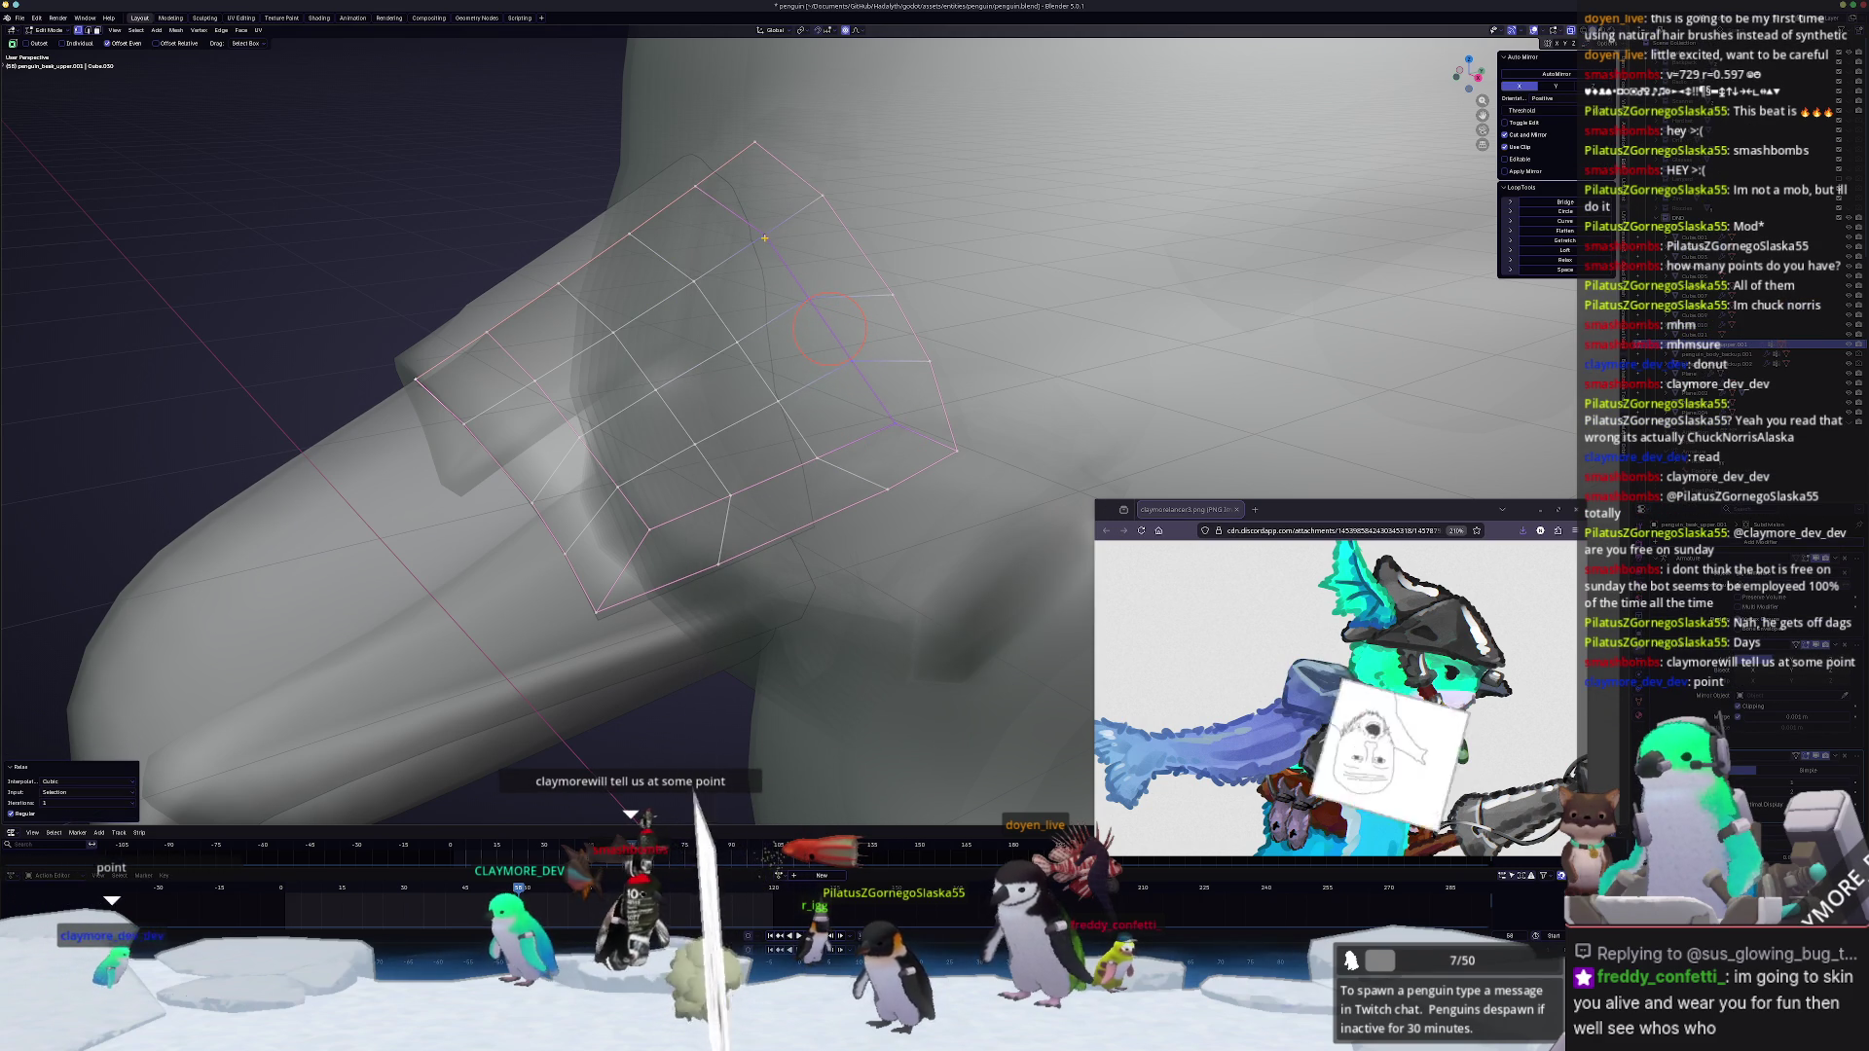
Step: Orbit to review the evened band and return to object view
mouse_move(764, 237)
middle_mouse_down()
mouse_move(902, 471)
mouse_move(864, 359)
middle_mouse_up()
middle_click_drag(1070, 278, 958, 301)
mouse_move(833, 318)
middle_mouse_down()
mouse_move(924, 411)
mouse_move(804, 421)
mouse_move(934, 432)
middle_mouse_up()
key("Tab")
key("Tab")
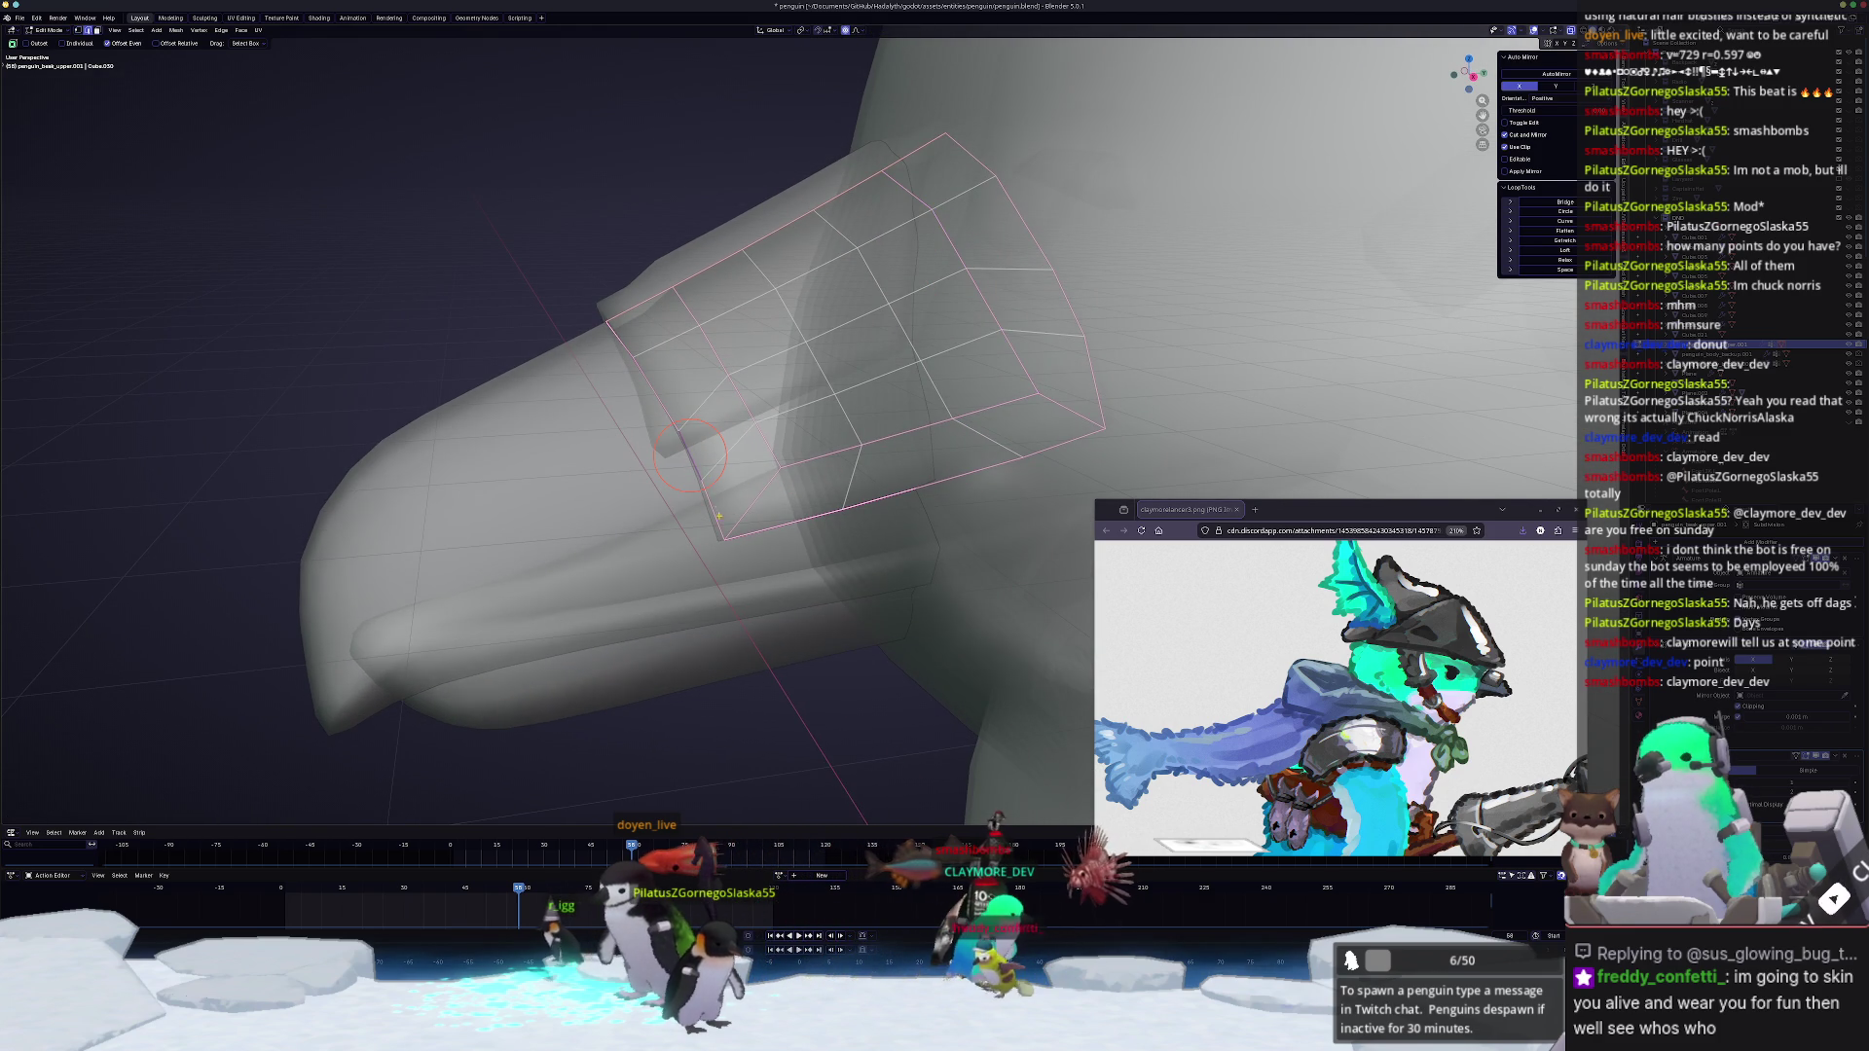
Step: Cancel a stray vertex move, then flatten a selected path of band vertices
left_click_drag(695, 445, 867, 362)
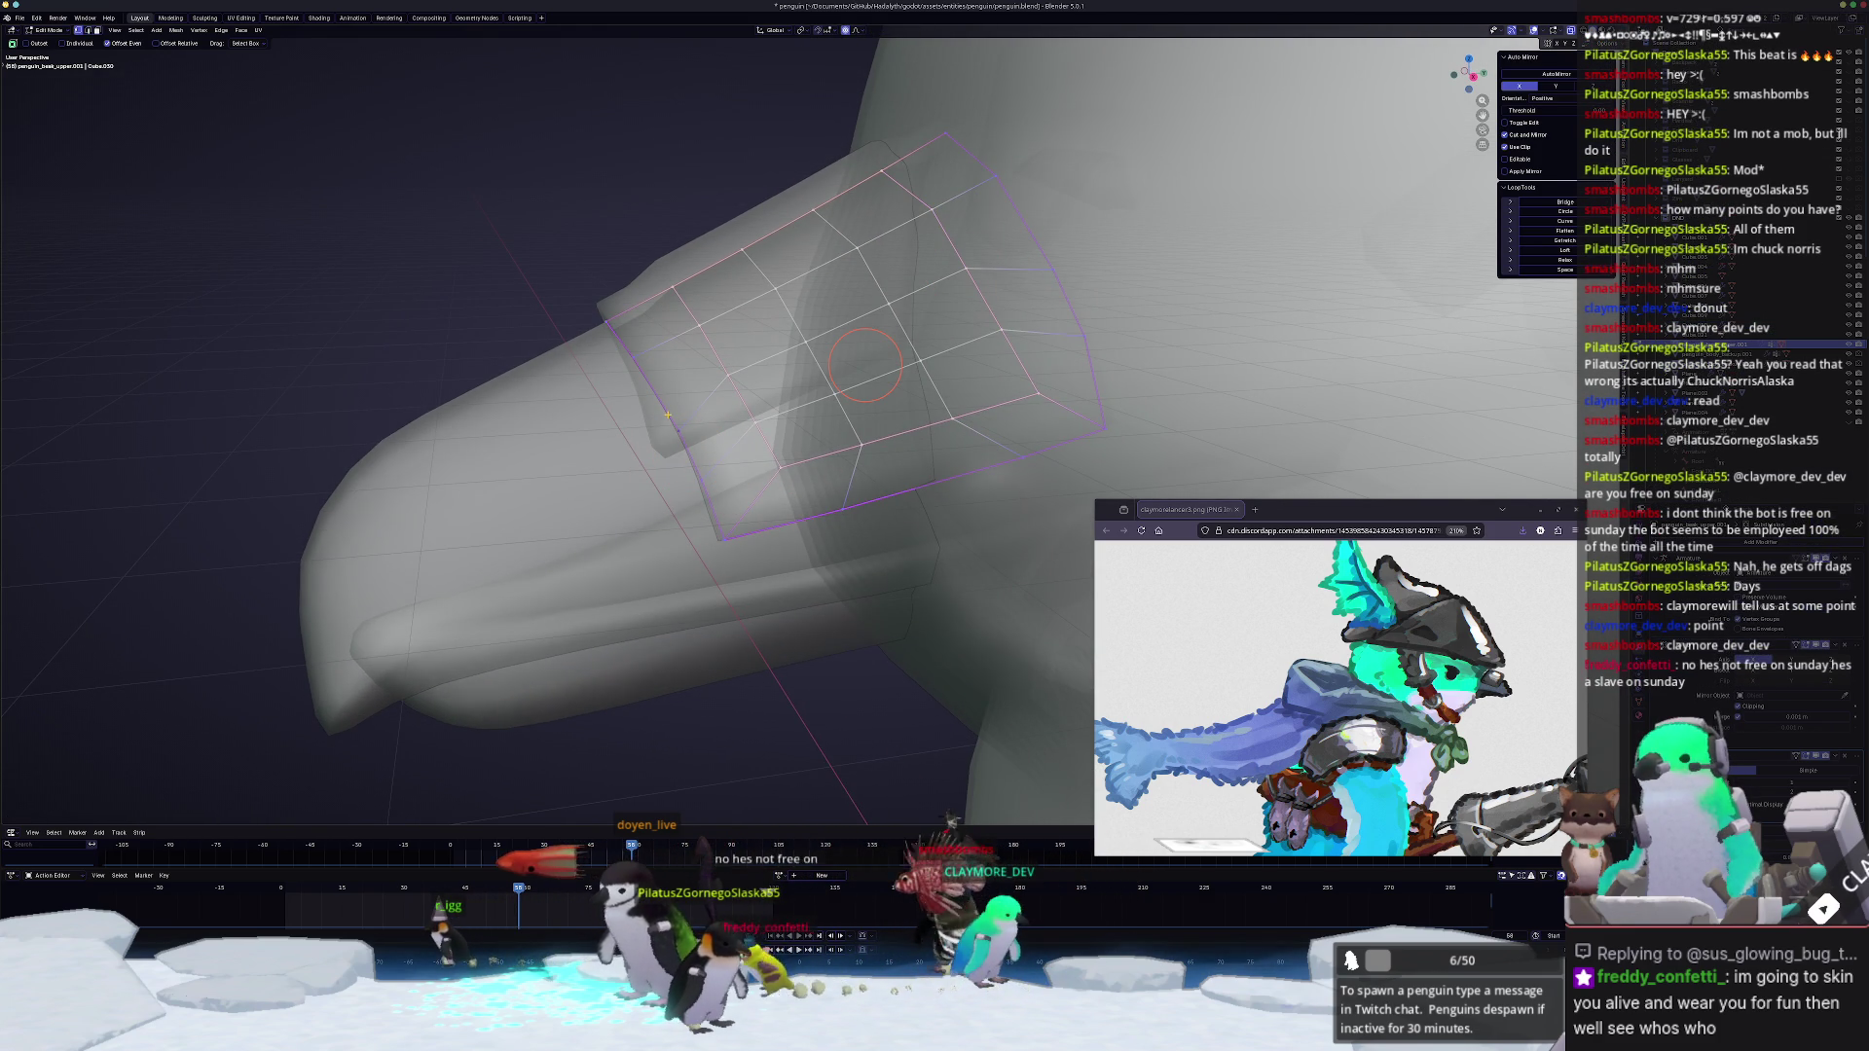
key("Escape")
left_click(611, 328, "ctrl")
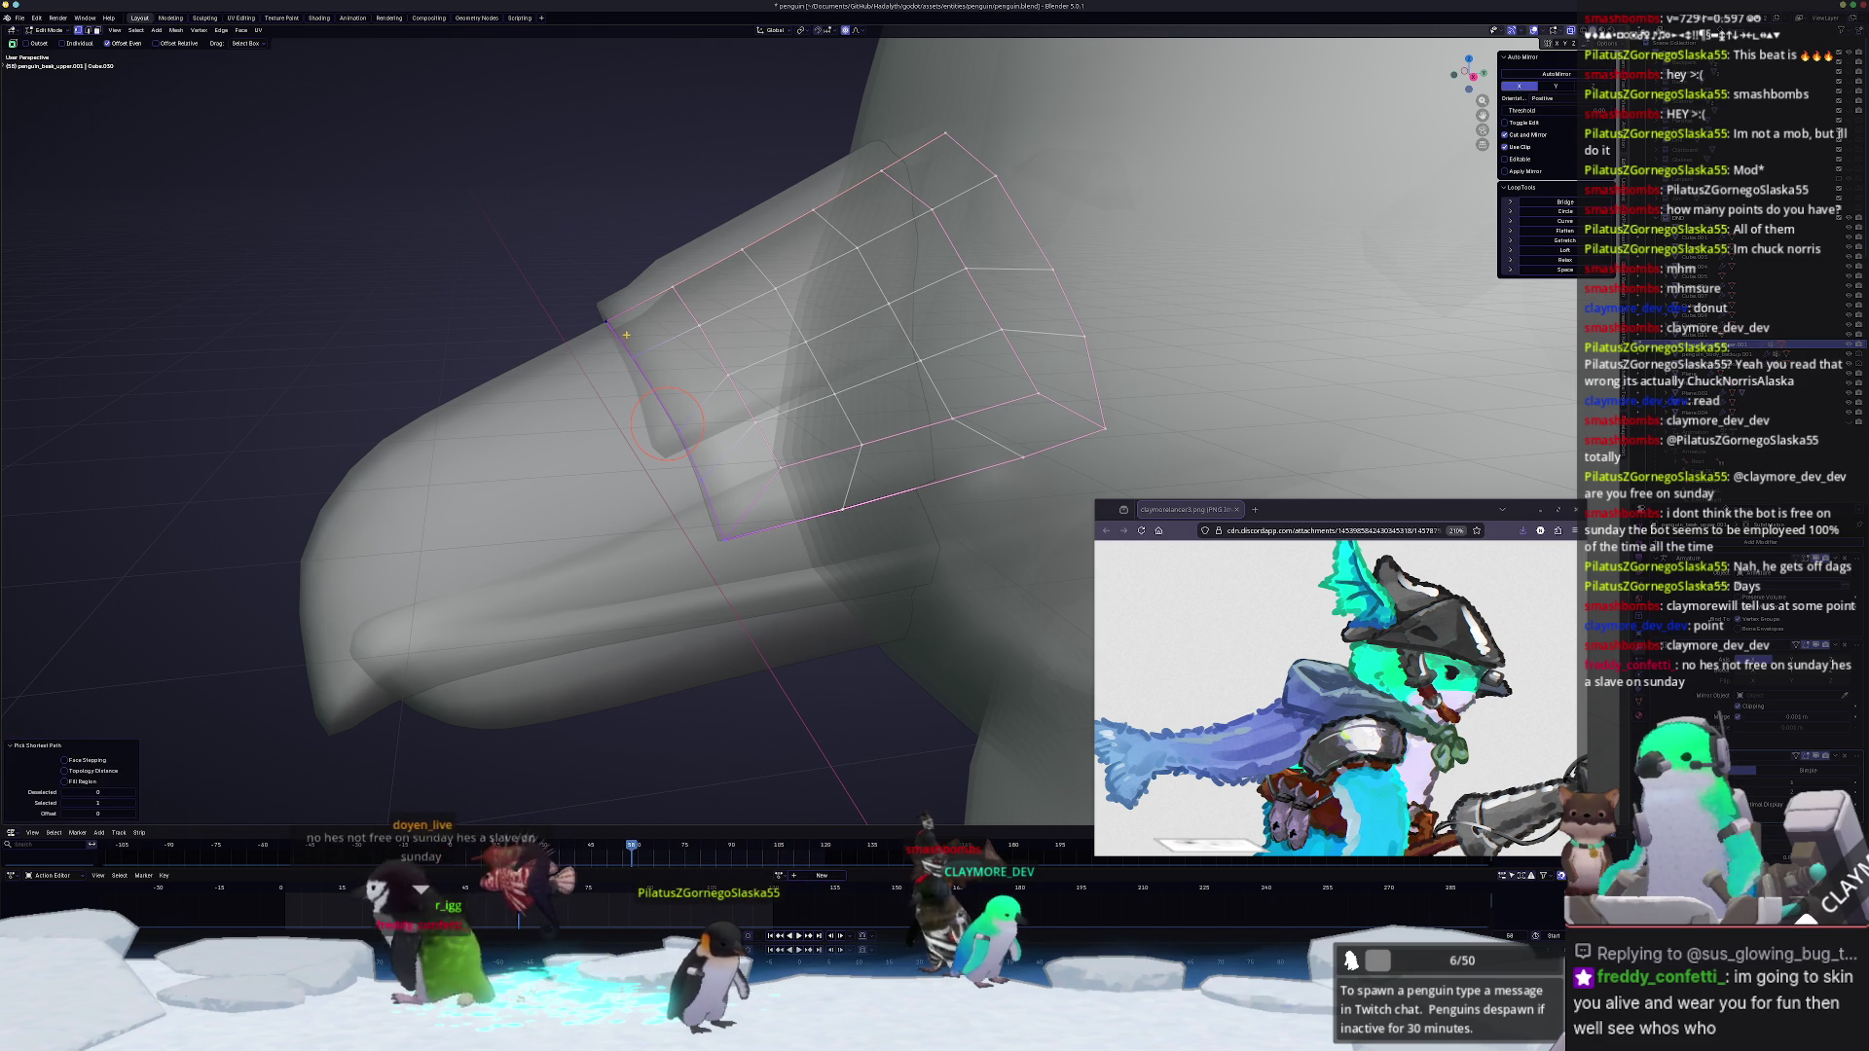
key("z")
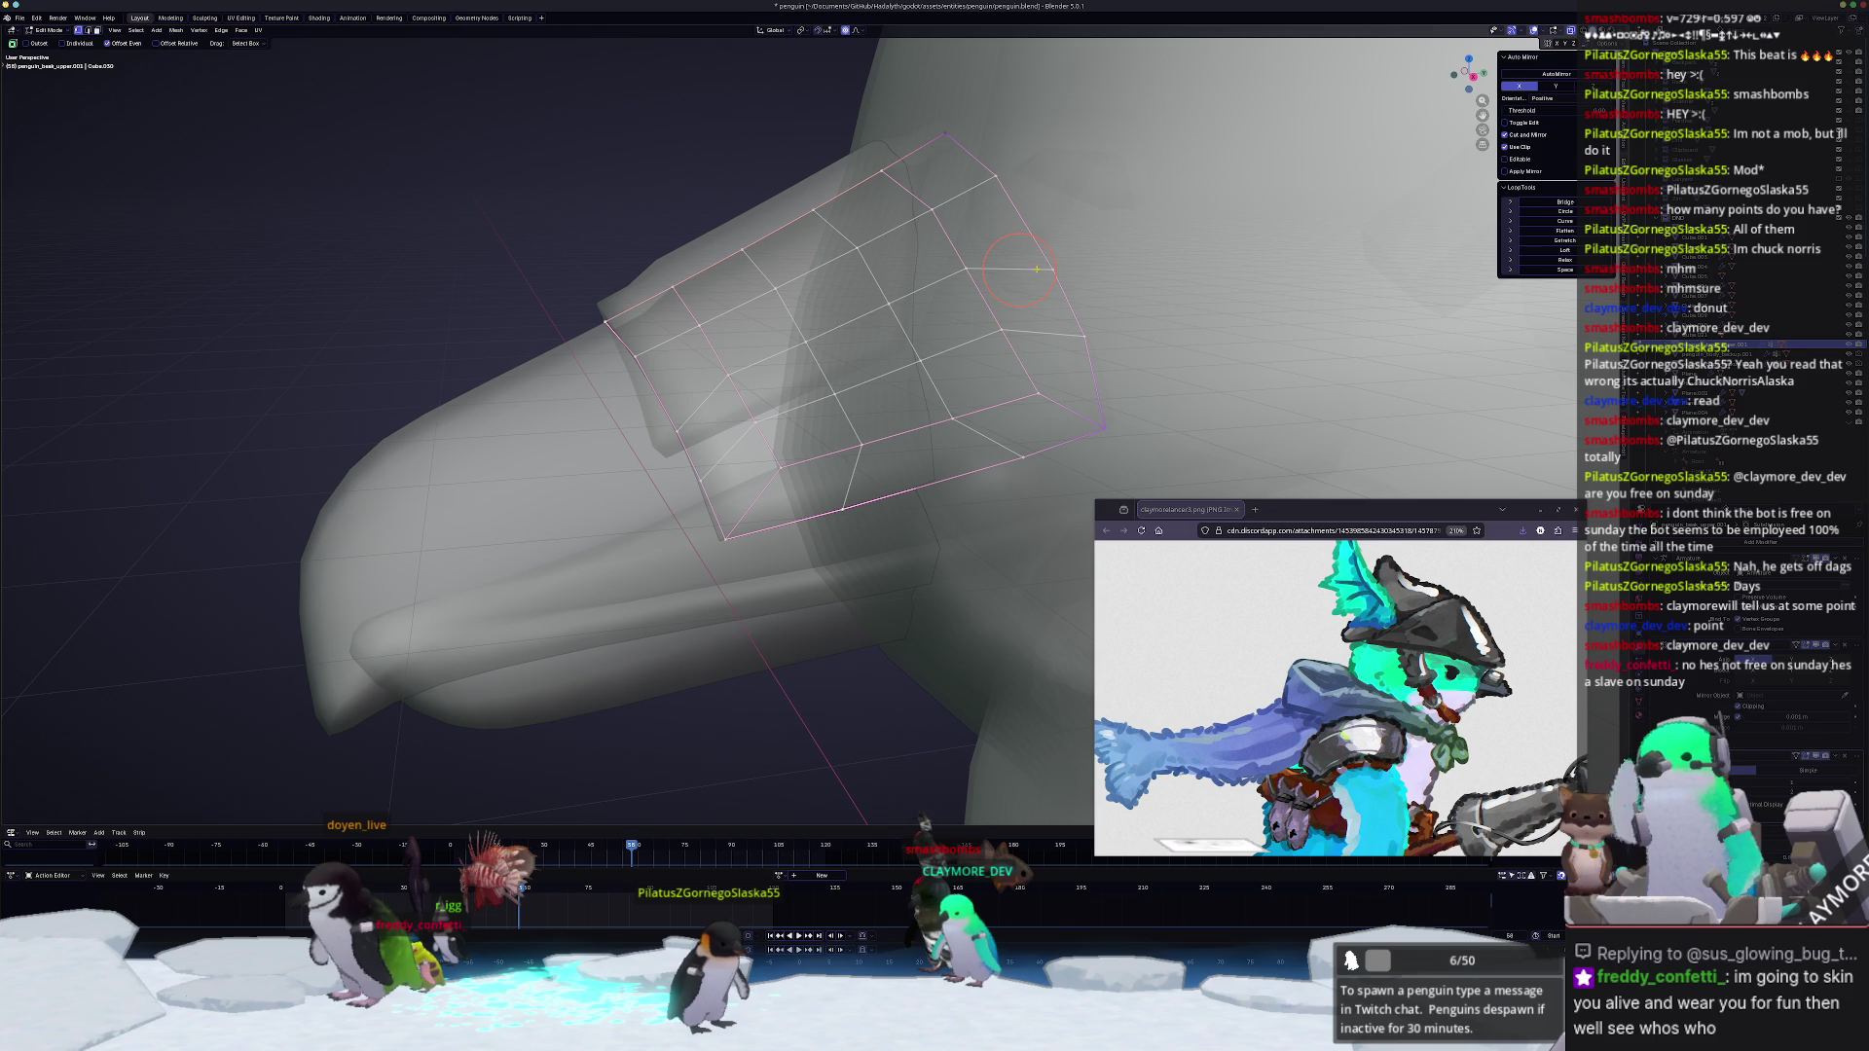
left_click(1524, 230)
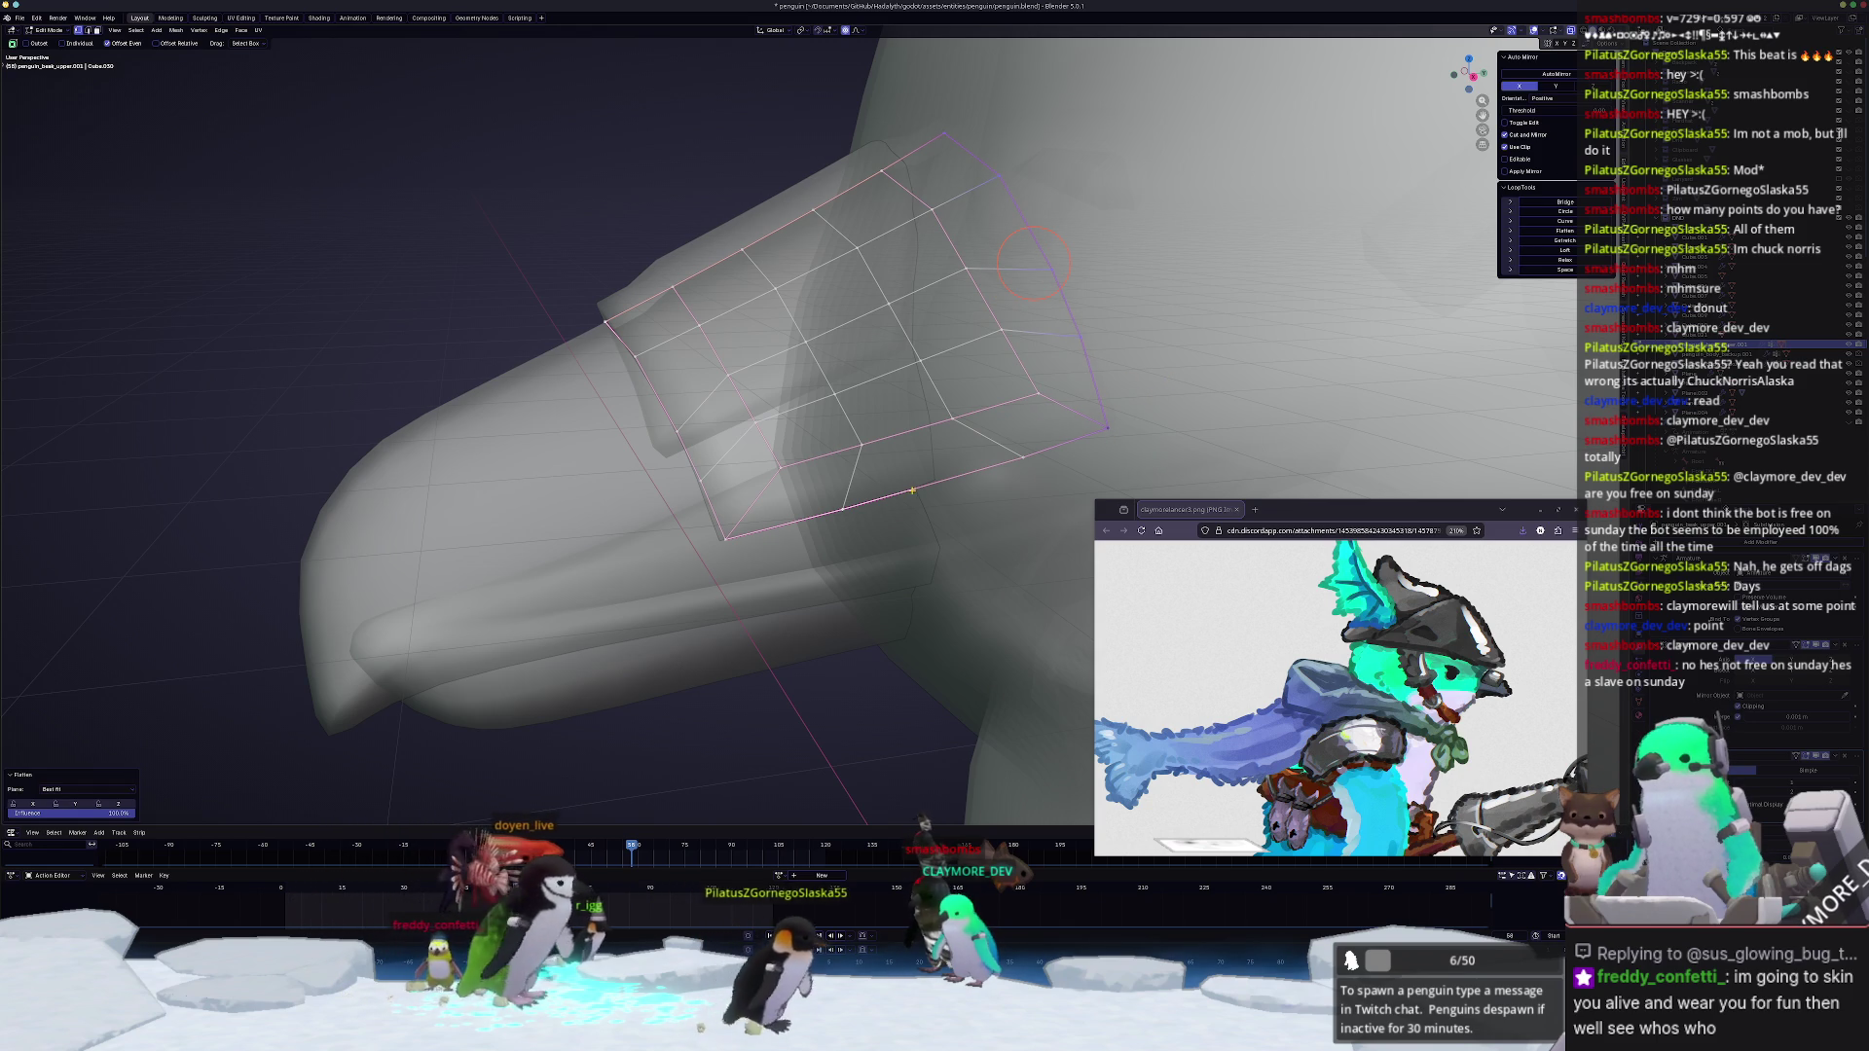
Step: Shift the band's lower boundary loop along X and then Z with soft falloff
left_click(781, 523)
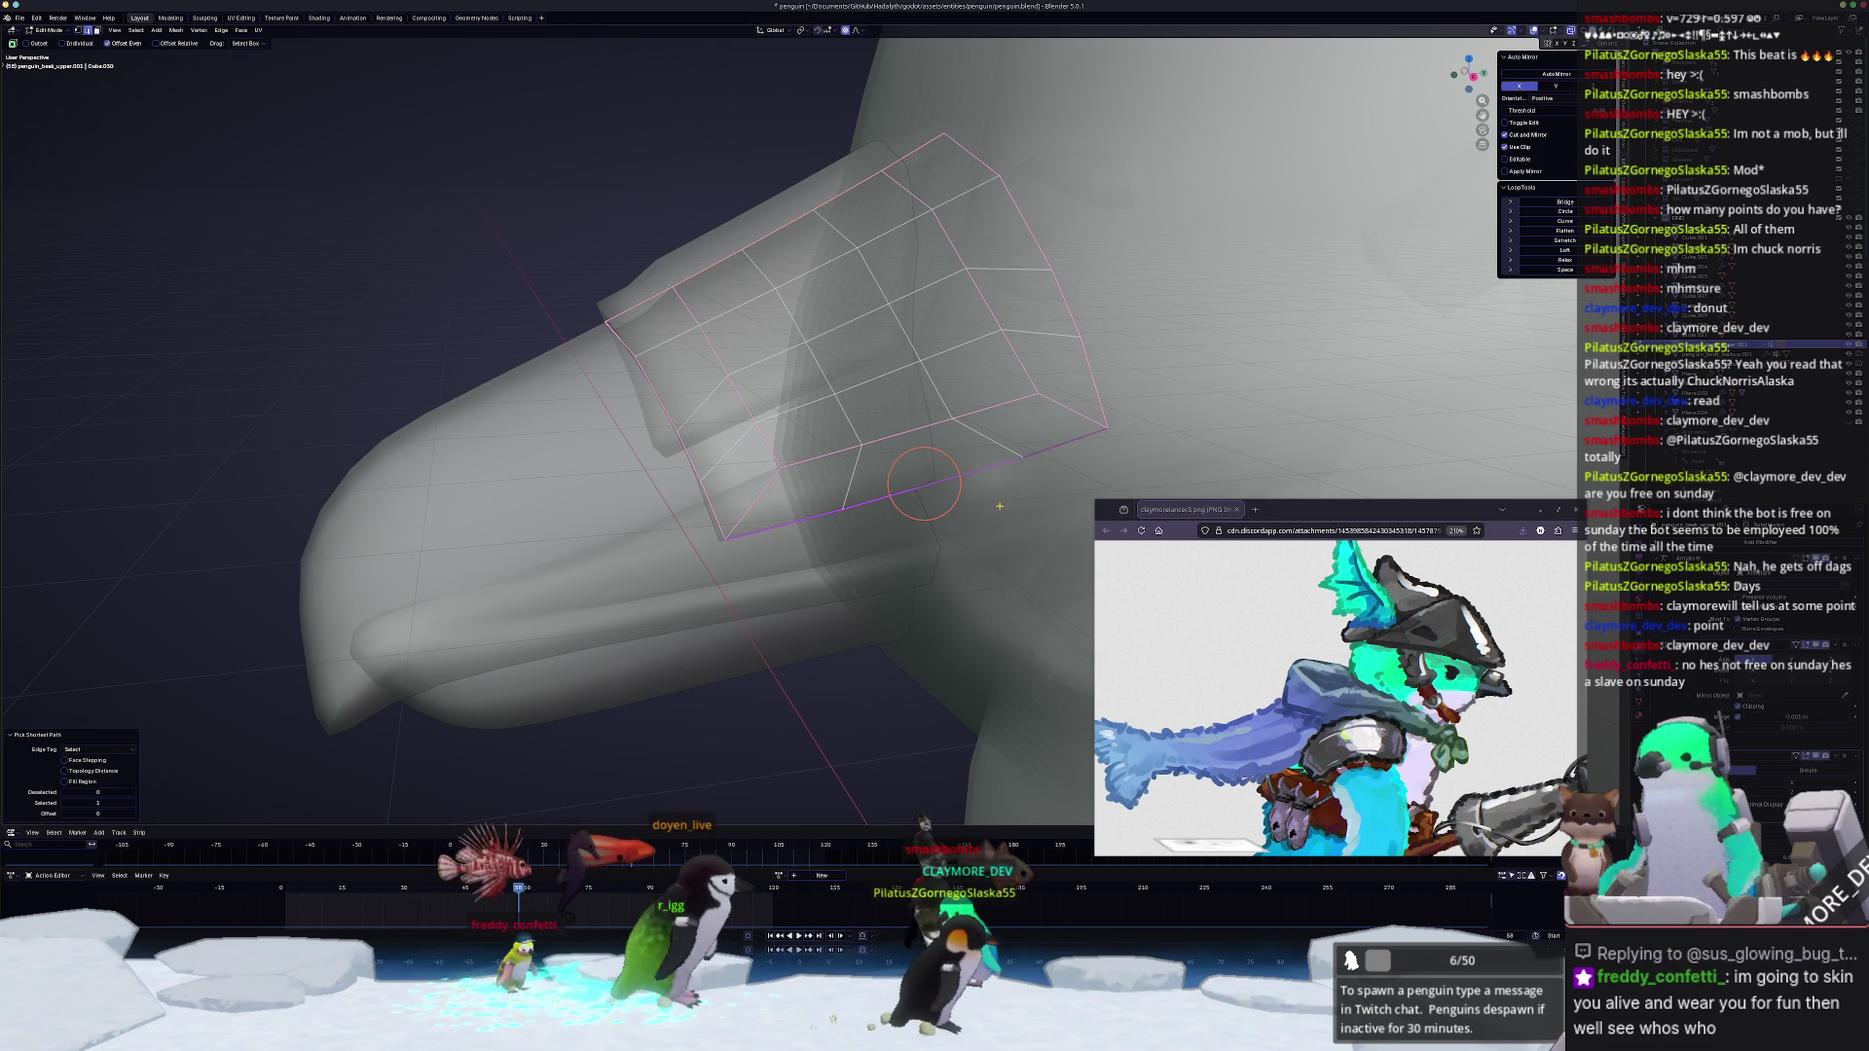
mouse_move(781, 523)
middle_mouse_down()
mouse_move(892, 474)
mouse_move(964, 410)
middle_mouse_up()
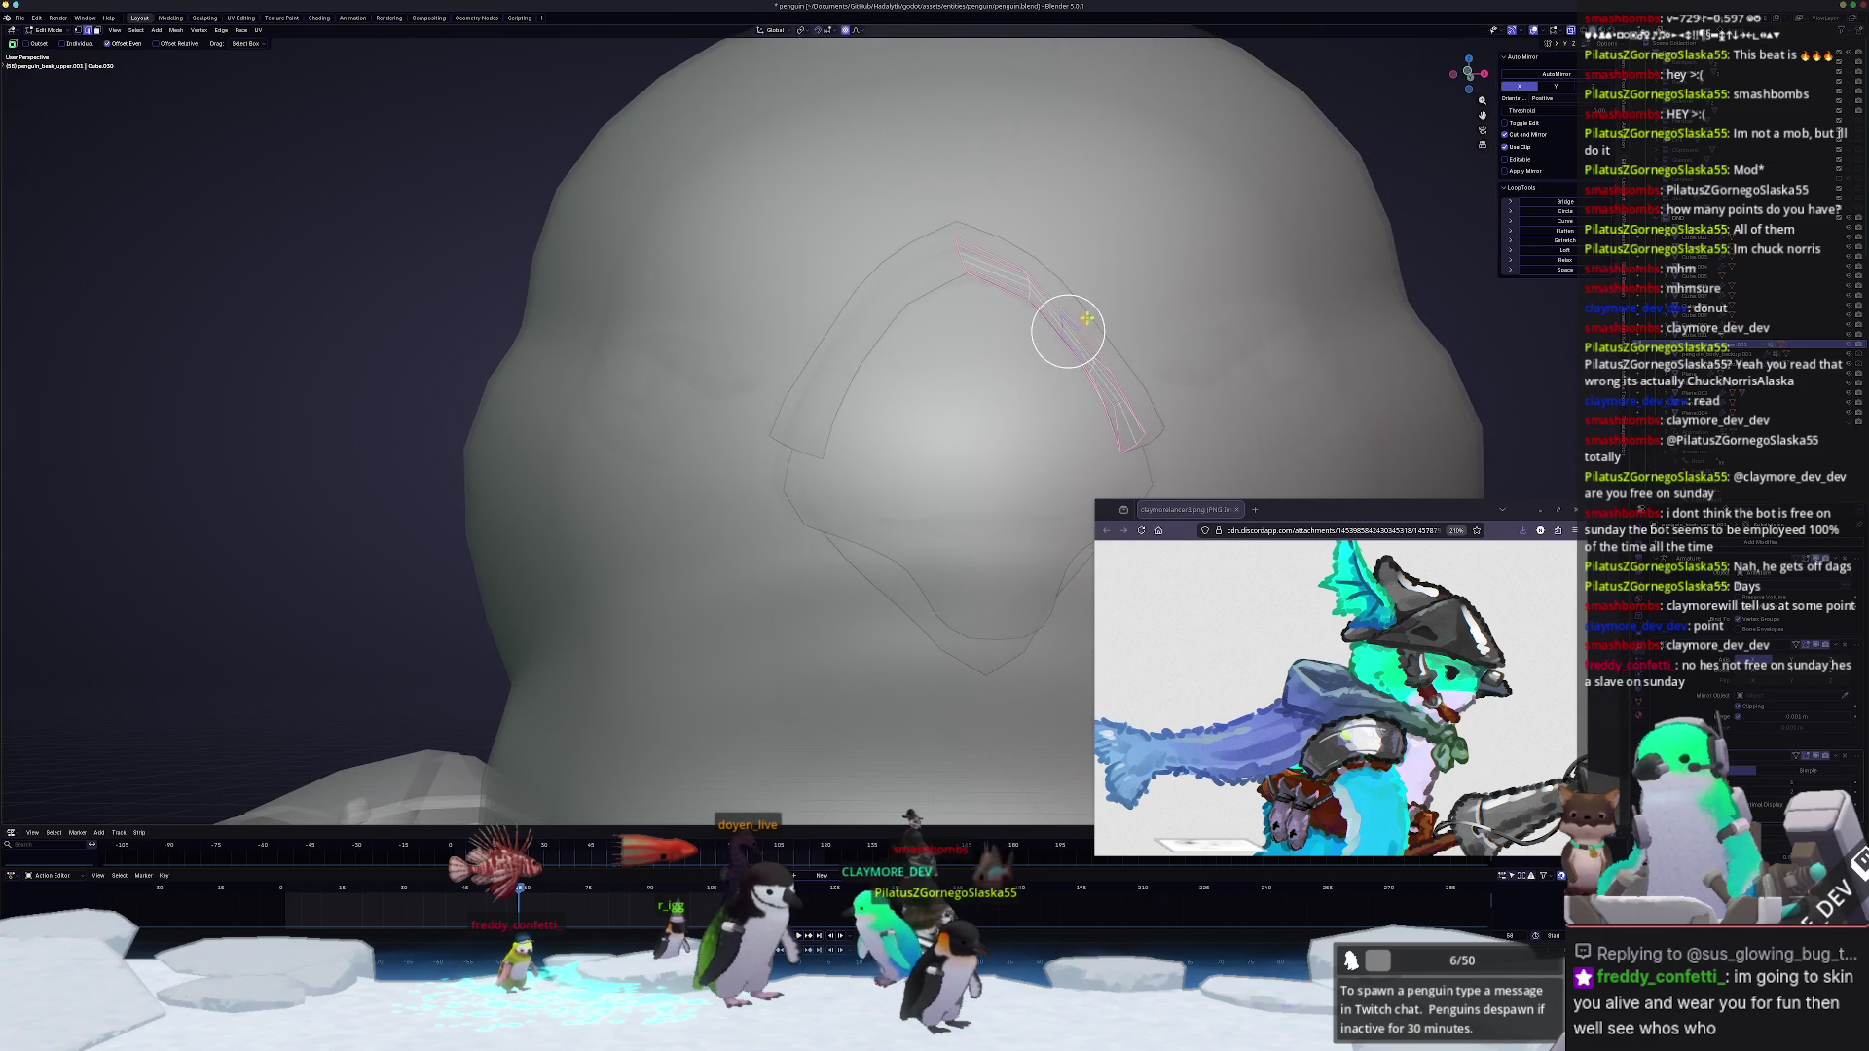
key("g")
key("x")
key("Return")
mouse_move(1078, 333)
middle_mouse_down()
mouse_move(952, 354)
mouse_move(797, 264)
middle_mouse_up()
key("g")
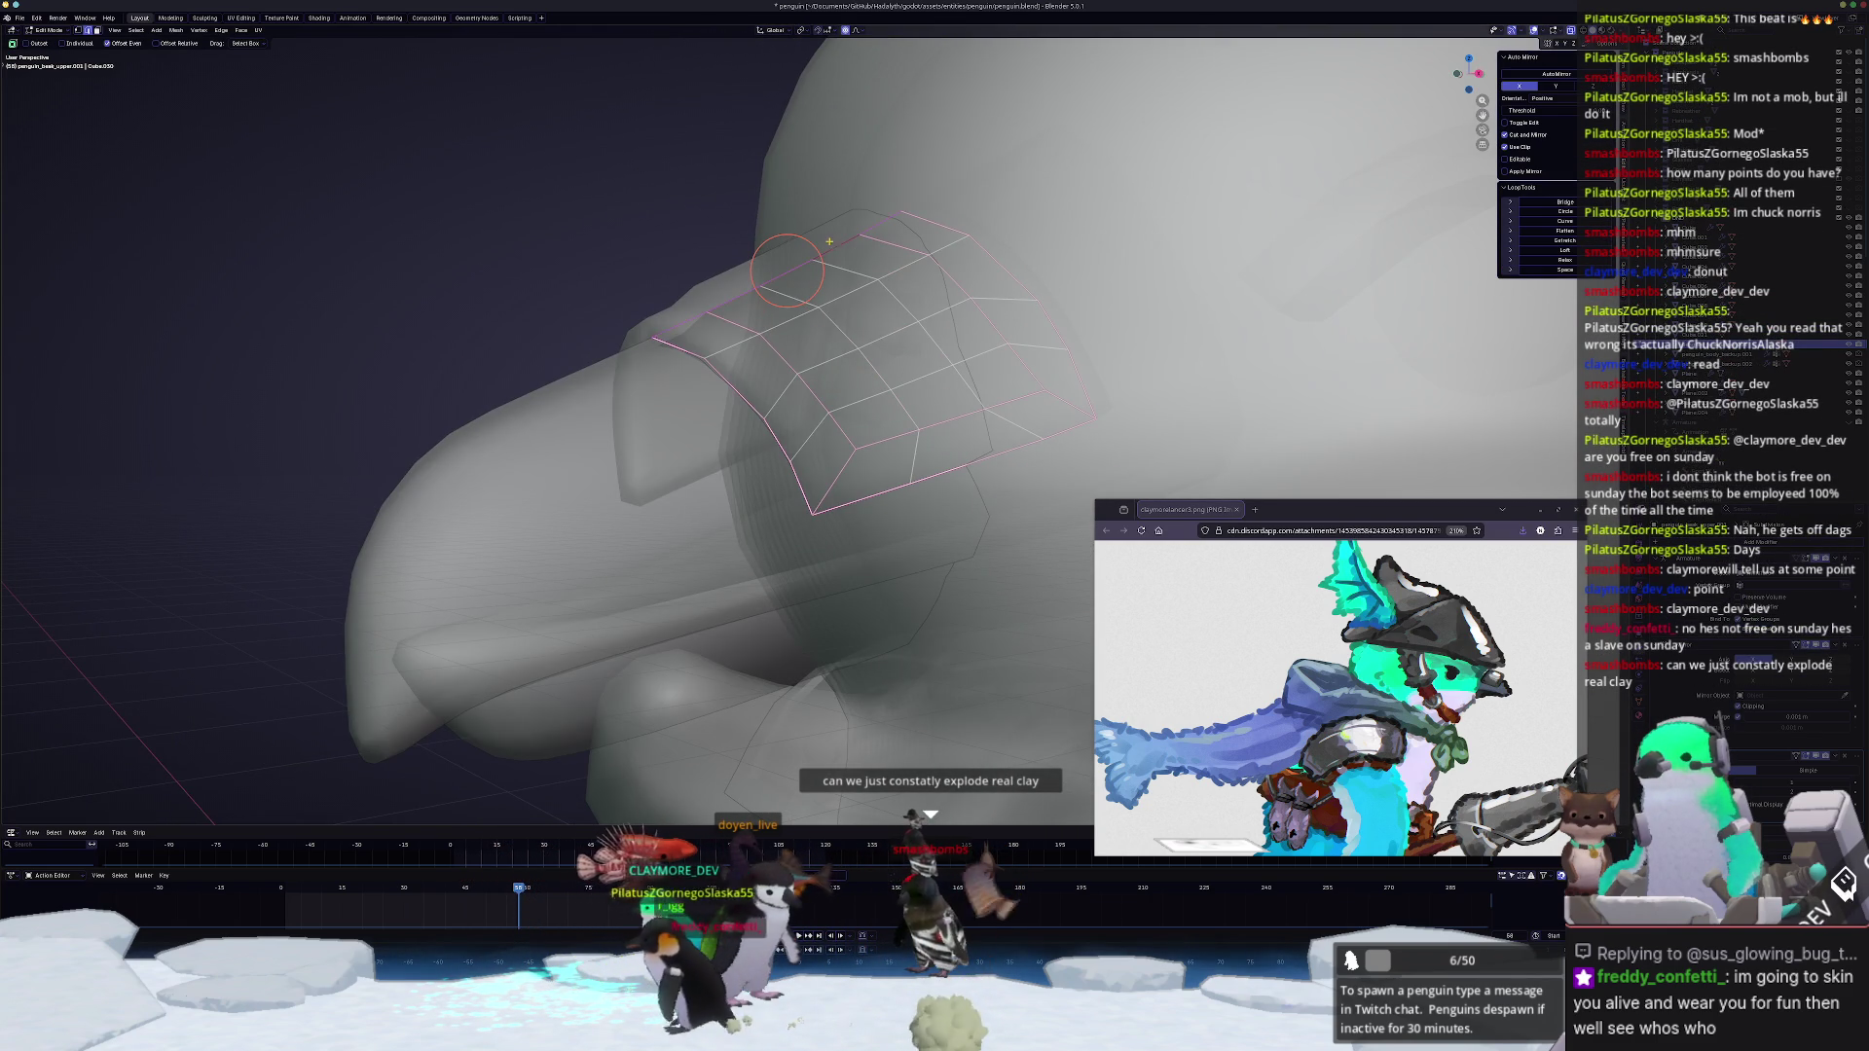
key("z")
left_click(839, 253)
middle_click_drag(840, 253, 749, 316)
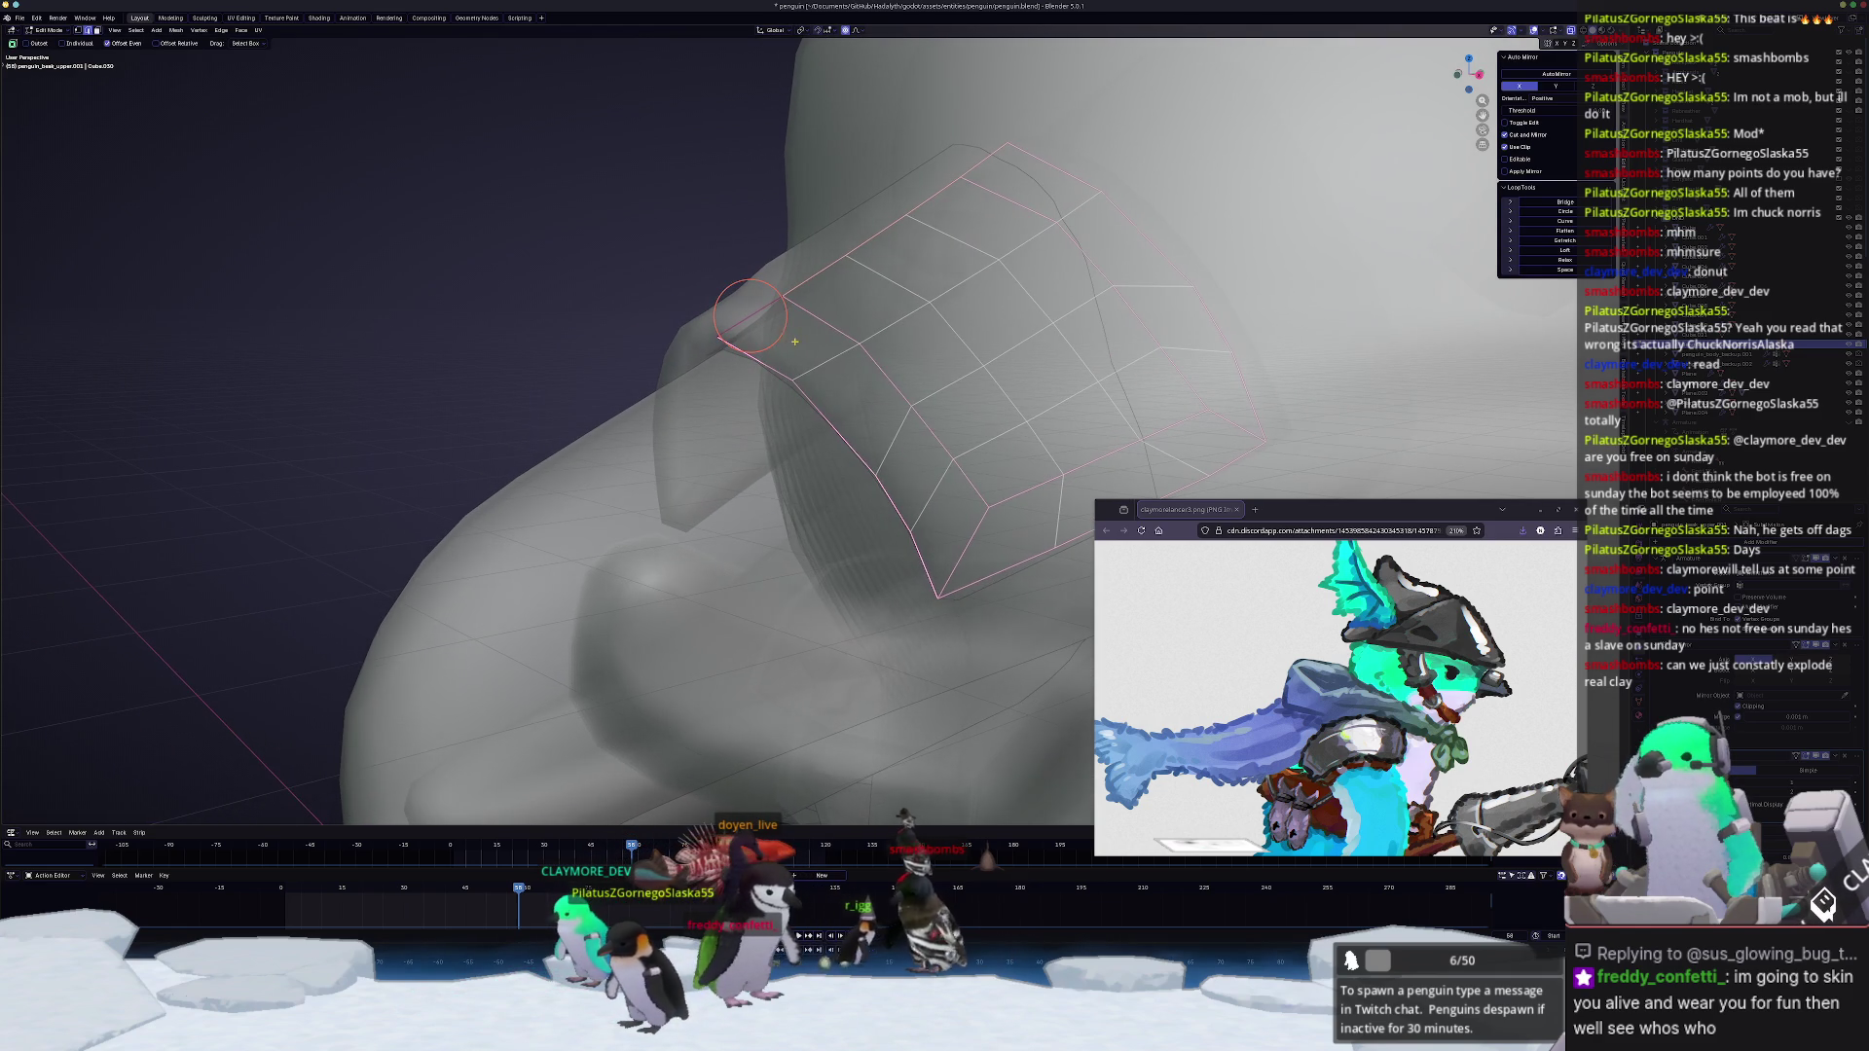
Step: Set the chosen edge loop's crease to -1 so it rounds off, and turn off X-ray
left_click(986, 416, "alt")
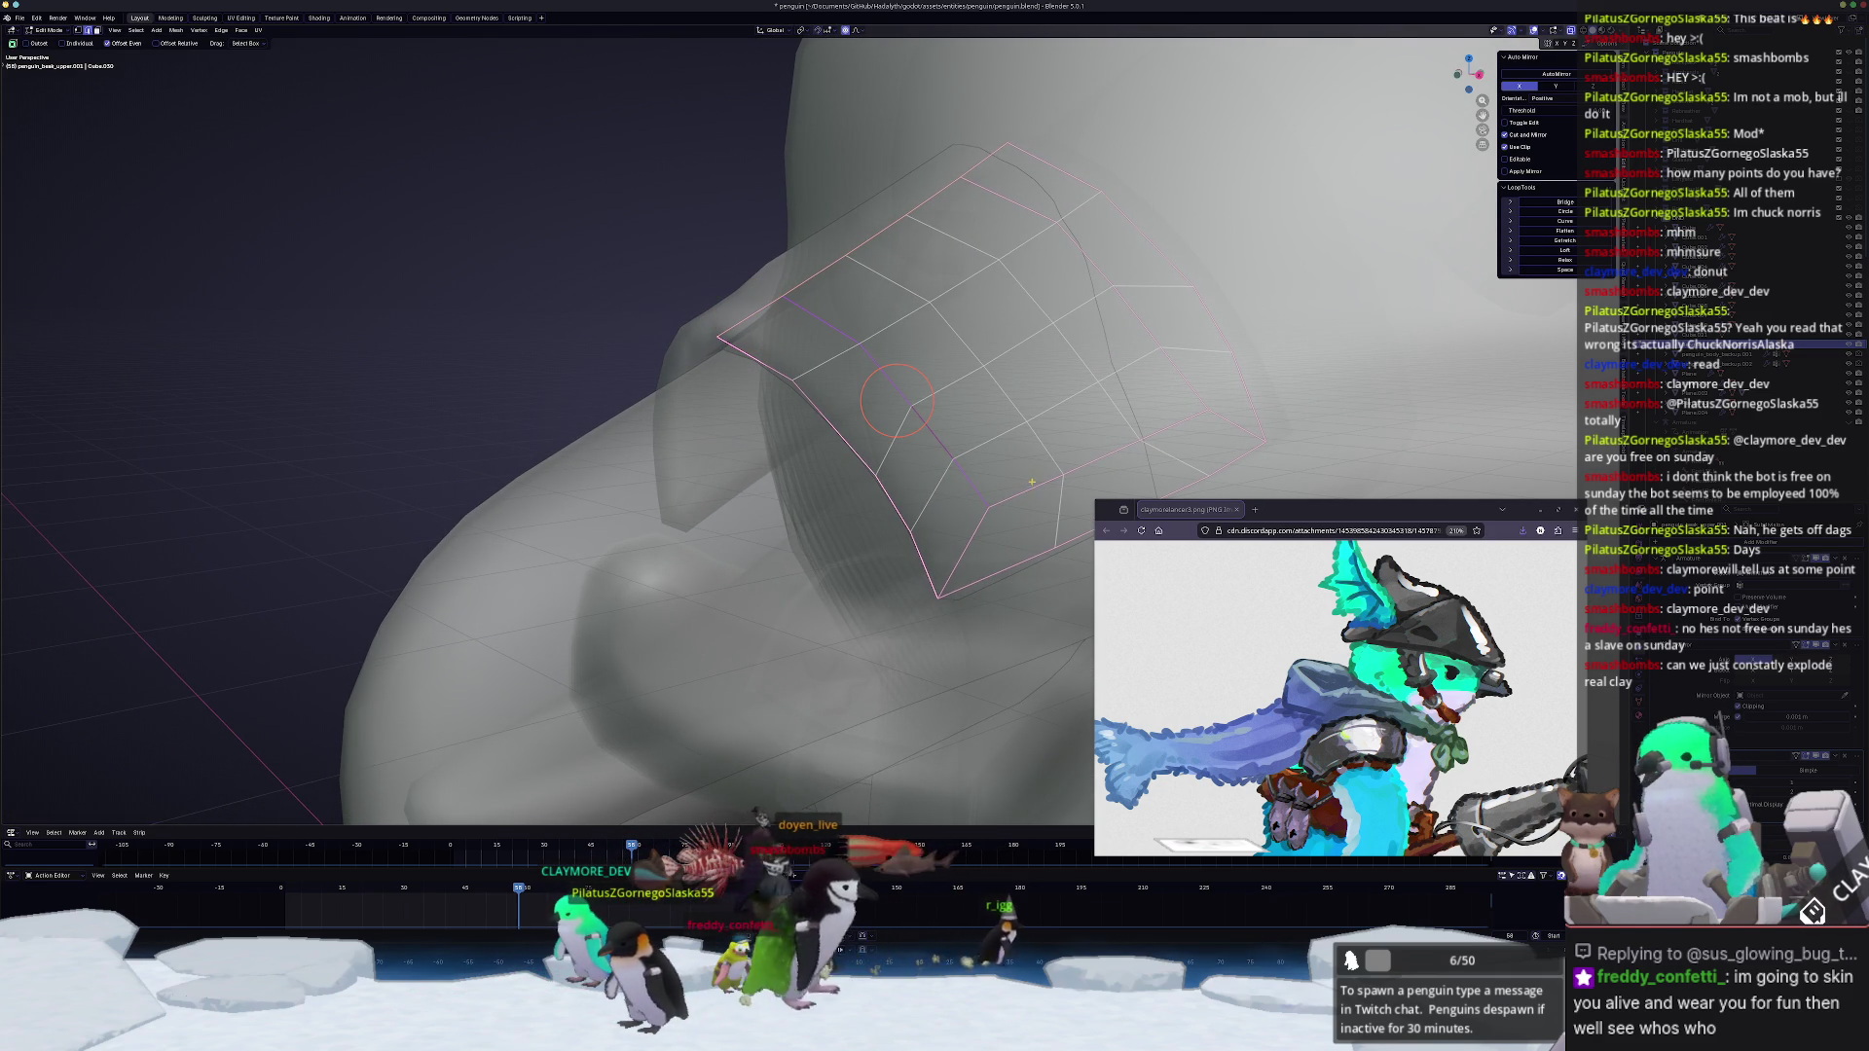
middle_click_drag(1158, 311, 1249, 302)
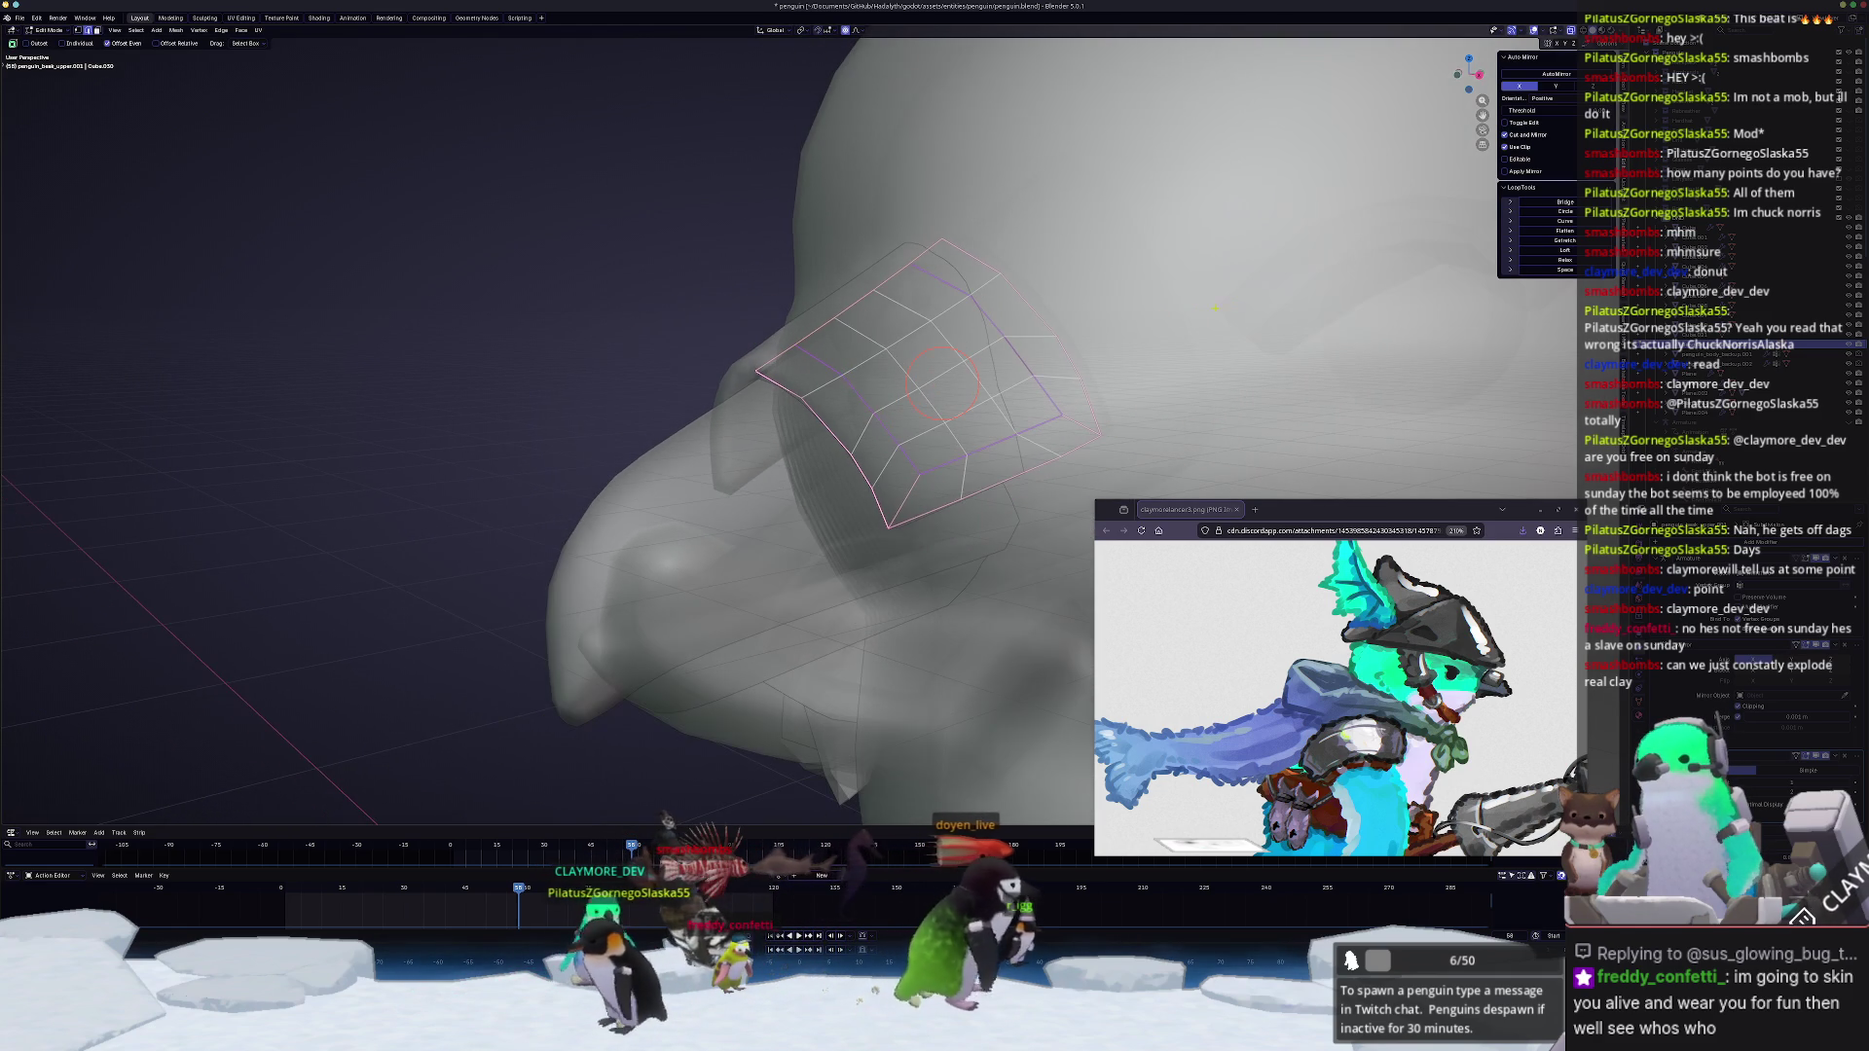
key("shift+e")
type("-1")
key("Return")
key("alt+z")
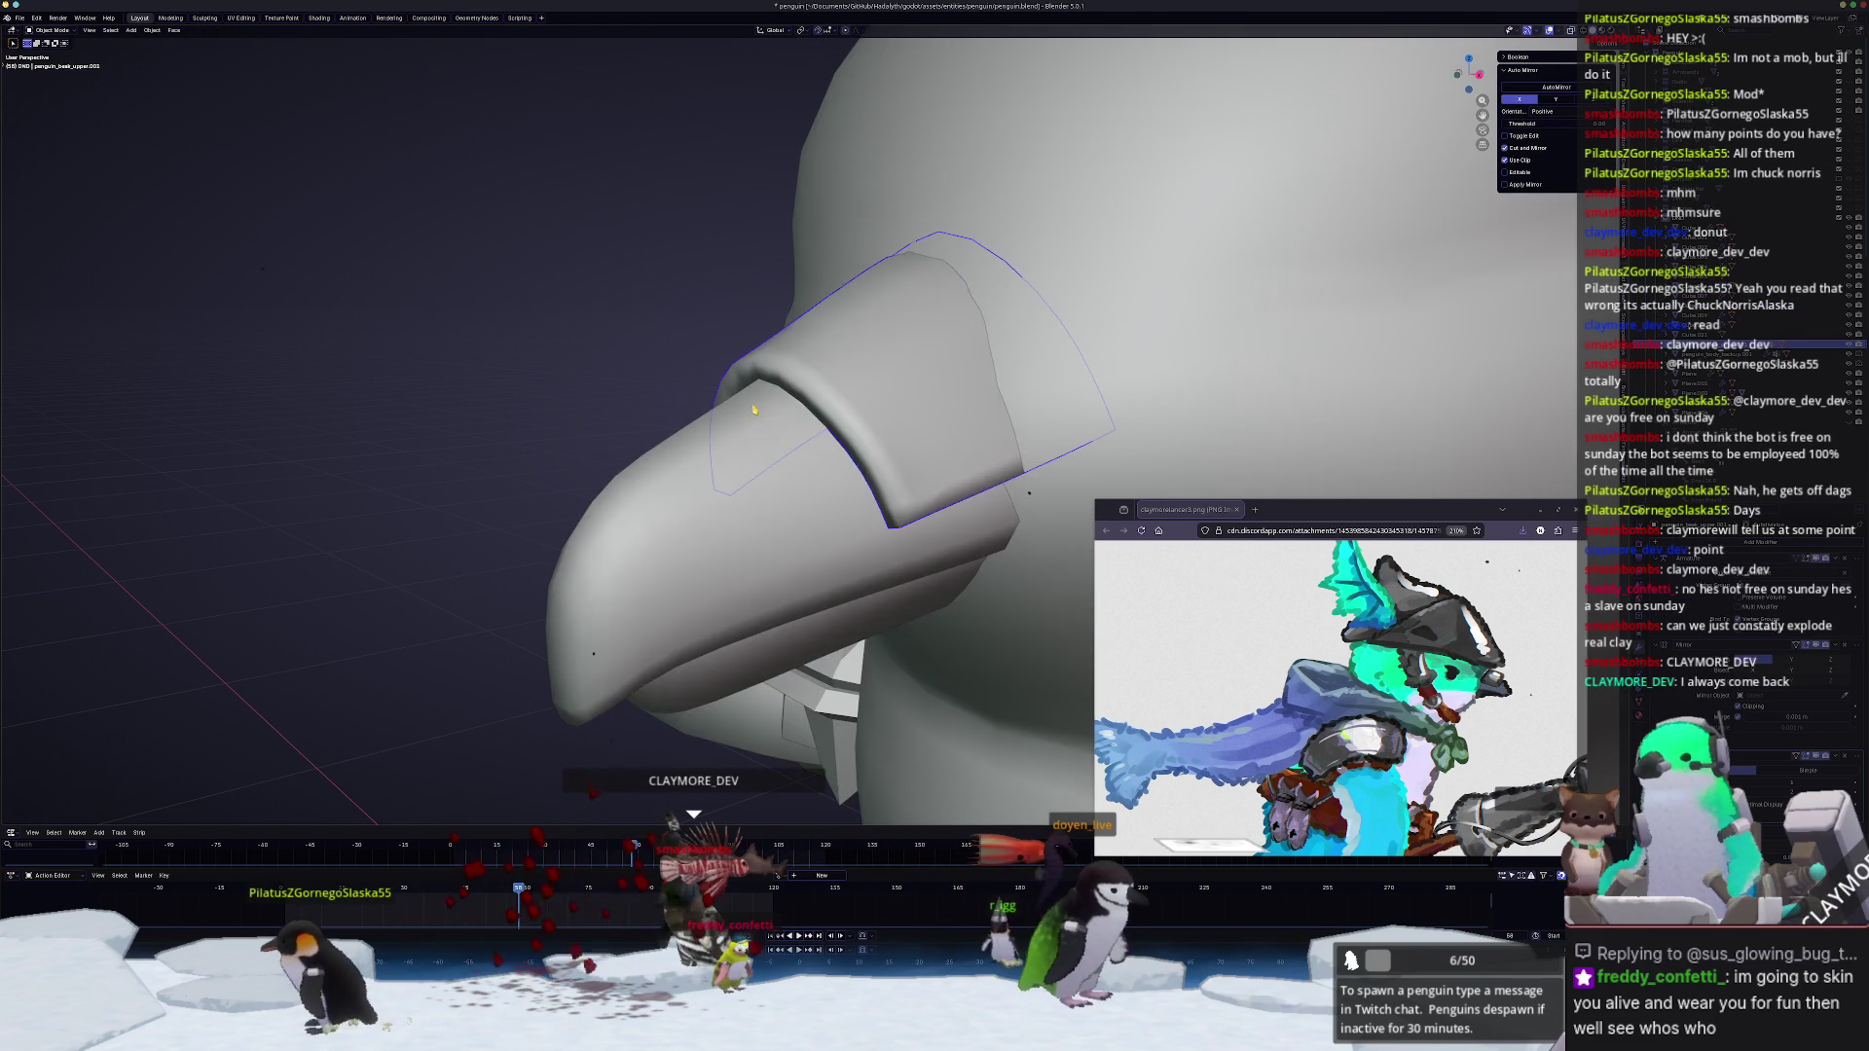
Step: Inspect the band from several angles, toggling edit mode and see-through shading
middle_click_drag(939, 376, 813, 489)
scroll(814, 489, "up", 3)
key("alt+z")
mouse_move(805, 560)
middle_mouse_down()
mouse_move(1114, 383)
mouse_move(638, 227)
middle_mouse_up()
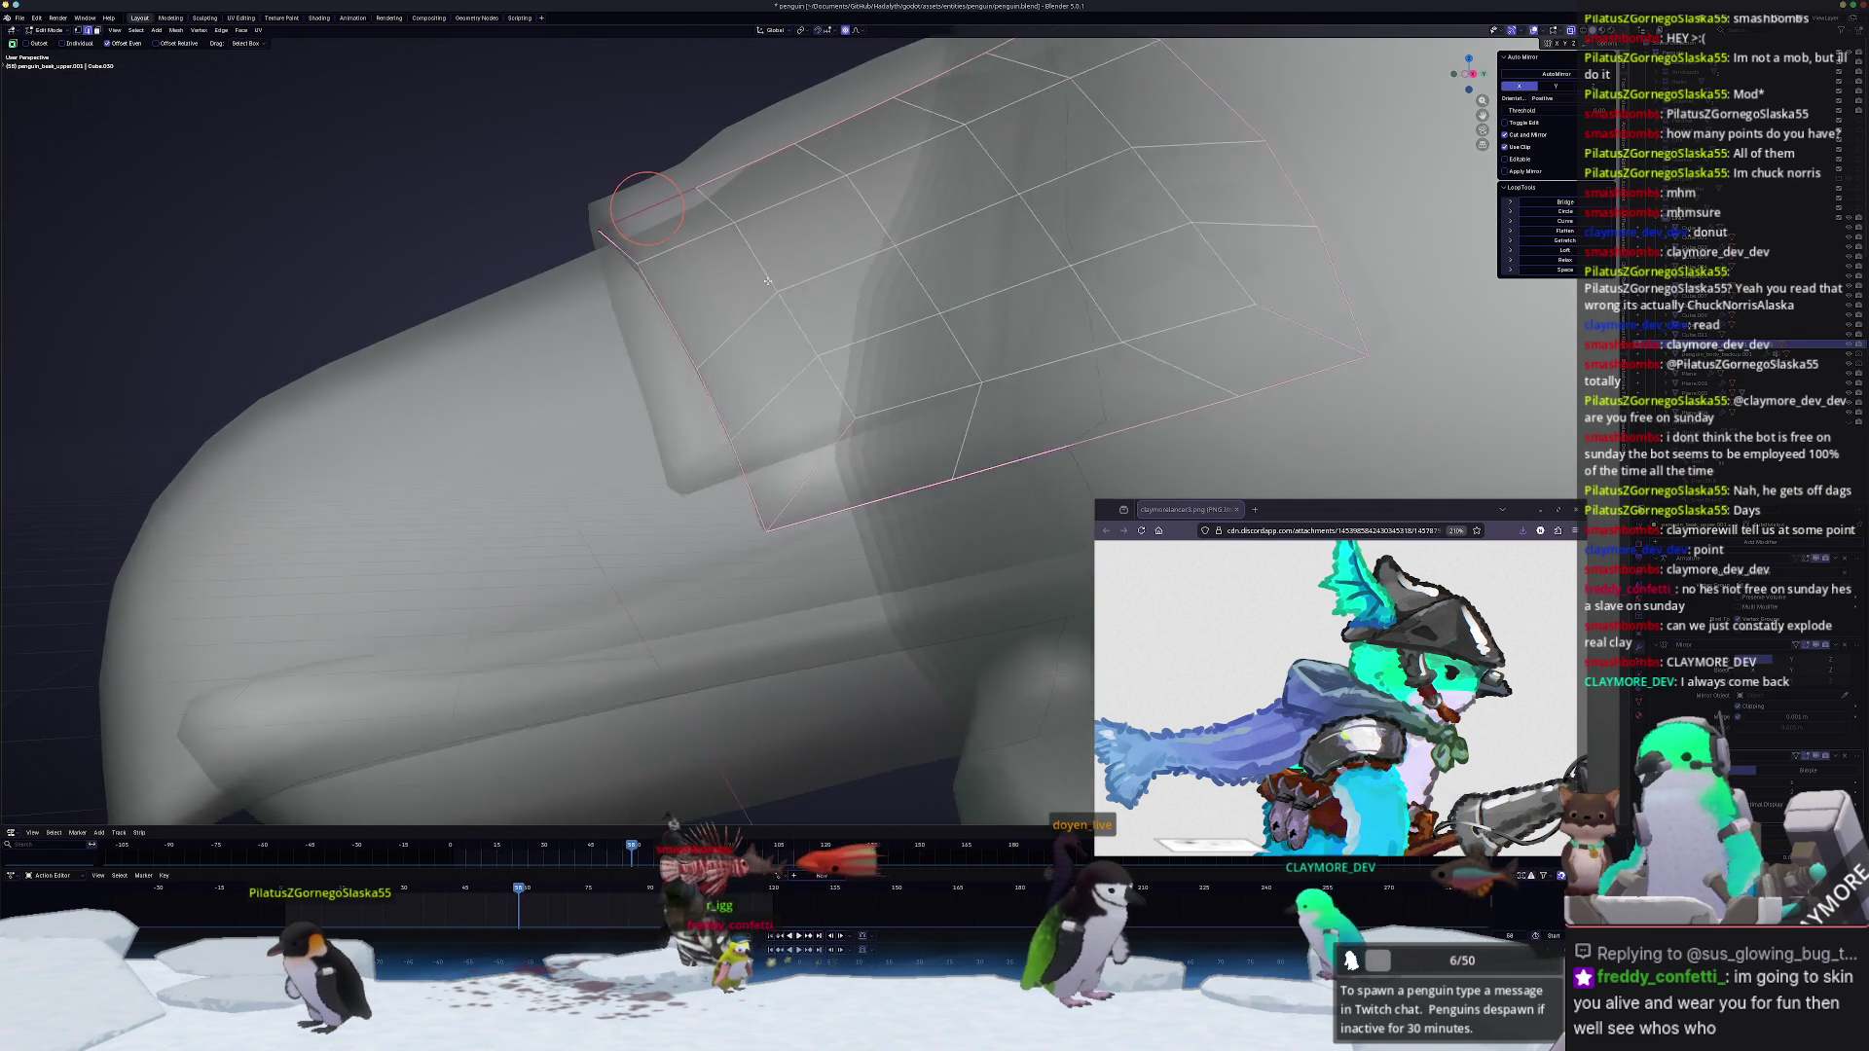
key("Tab")
middle_click_drag(767, 285, 704, 310)
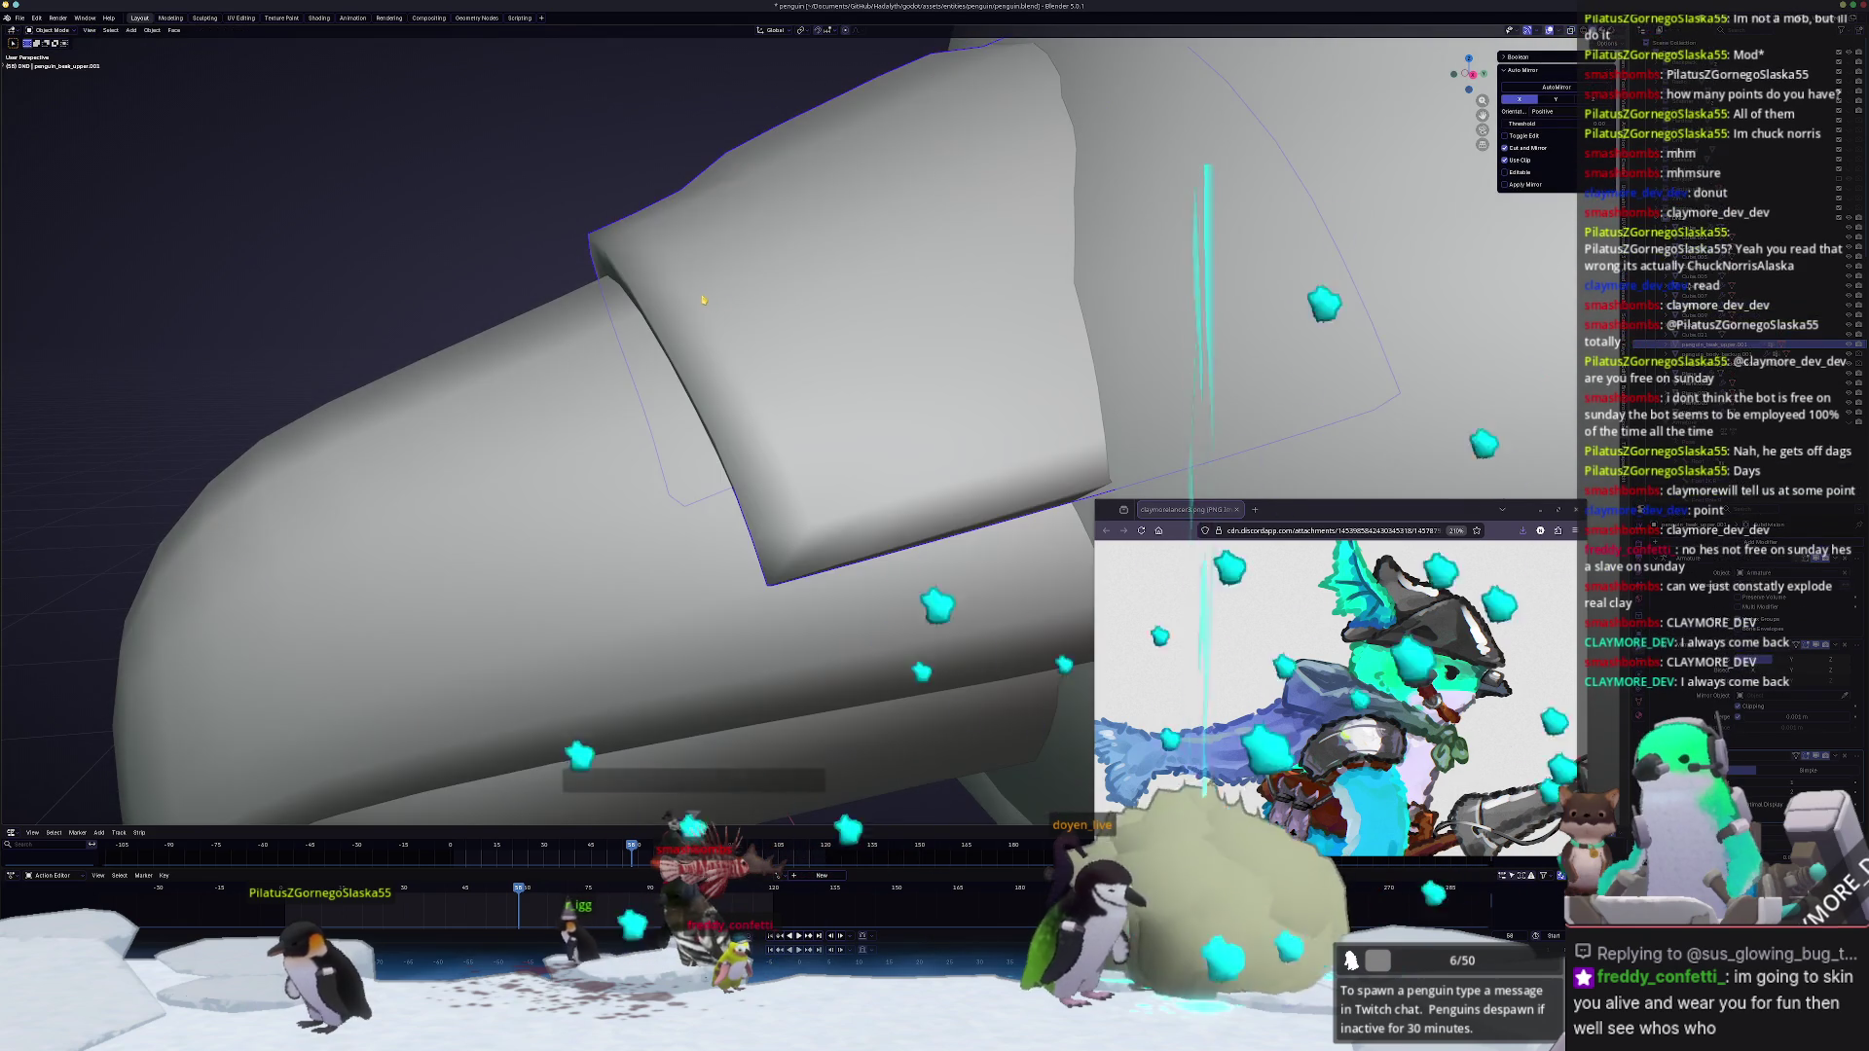
key("Tab")
key("alt+z")
key("c")
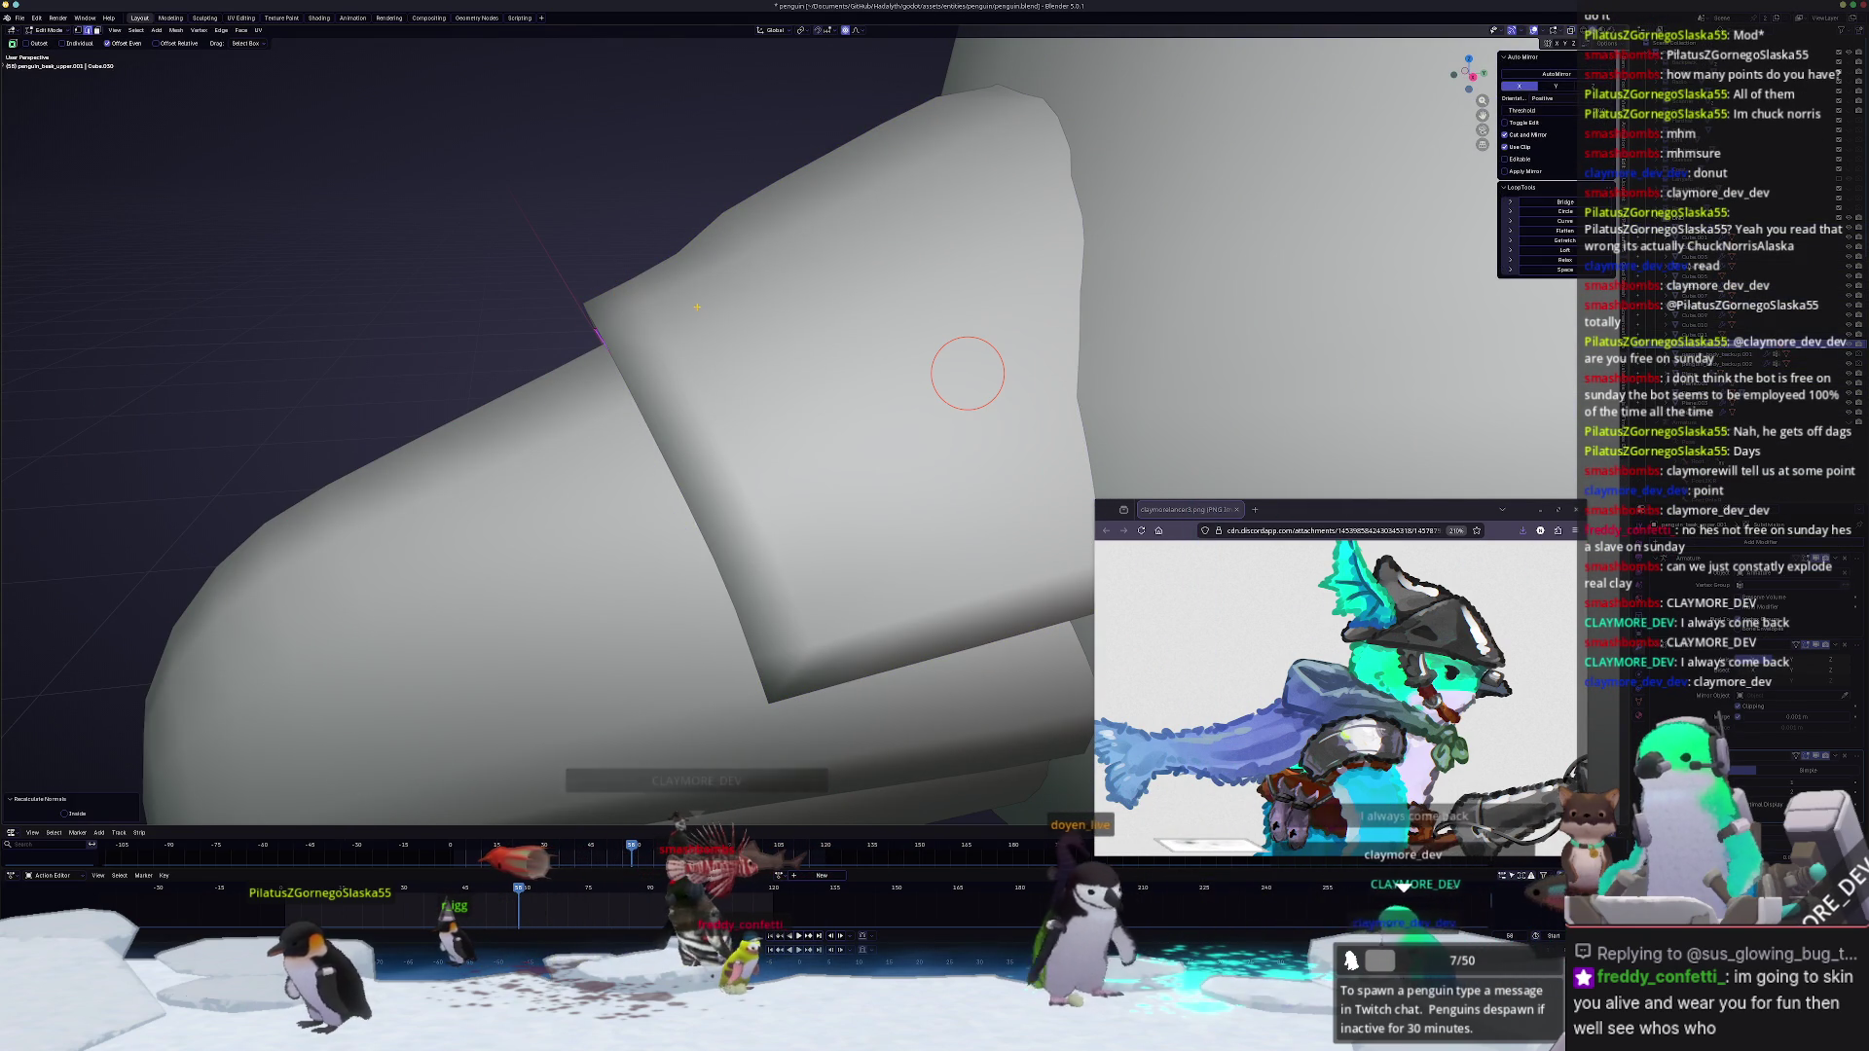
key("Tab")
key("alt+z")
middle_click_drag(968, 374, 688, 350)
key("Tab")
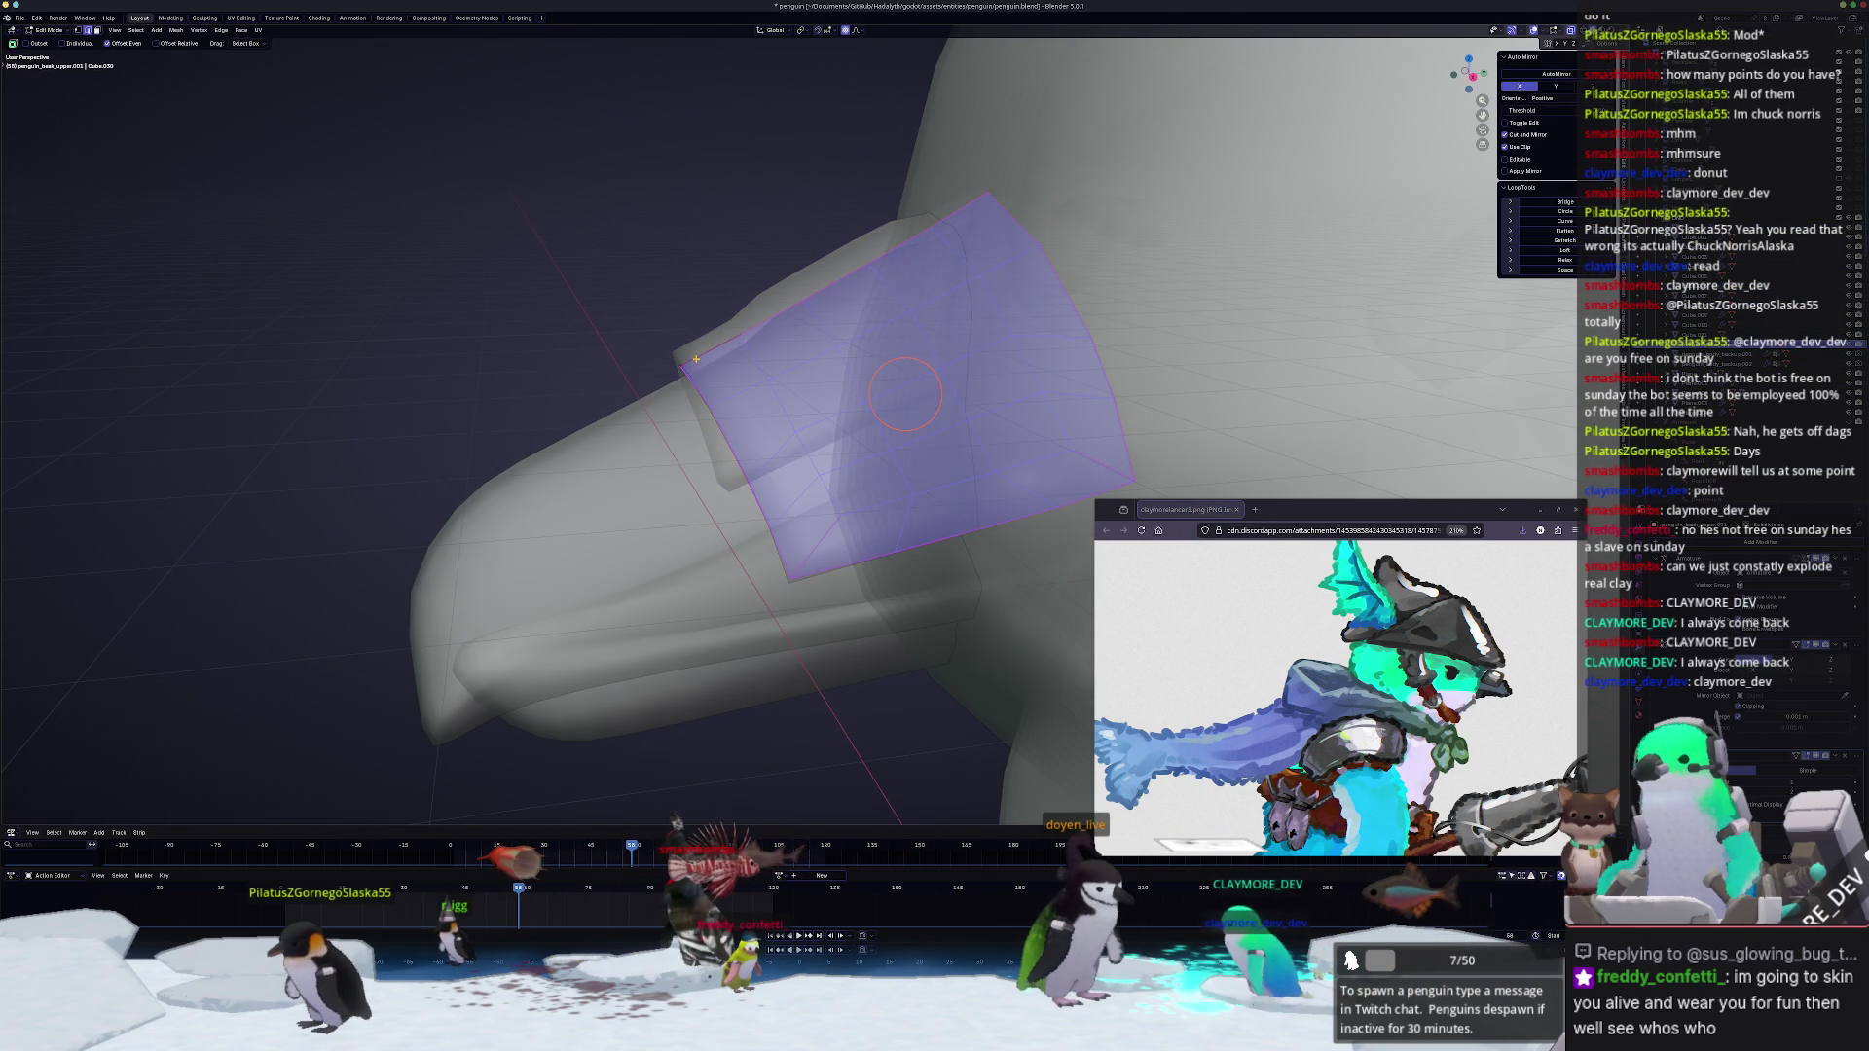
Step: Merge the band's overlapping vertices by distance and check the result
key("ctrl+v")
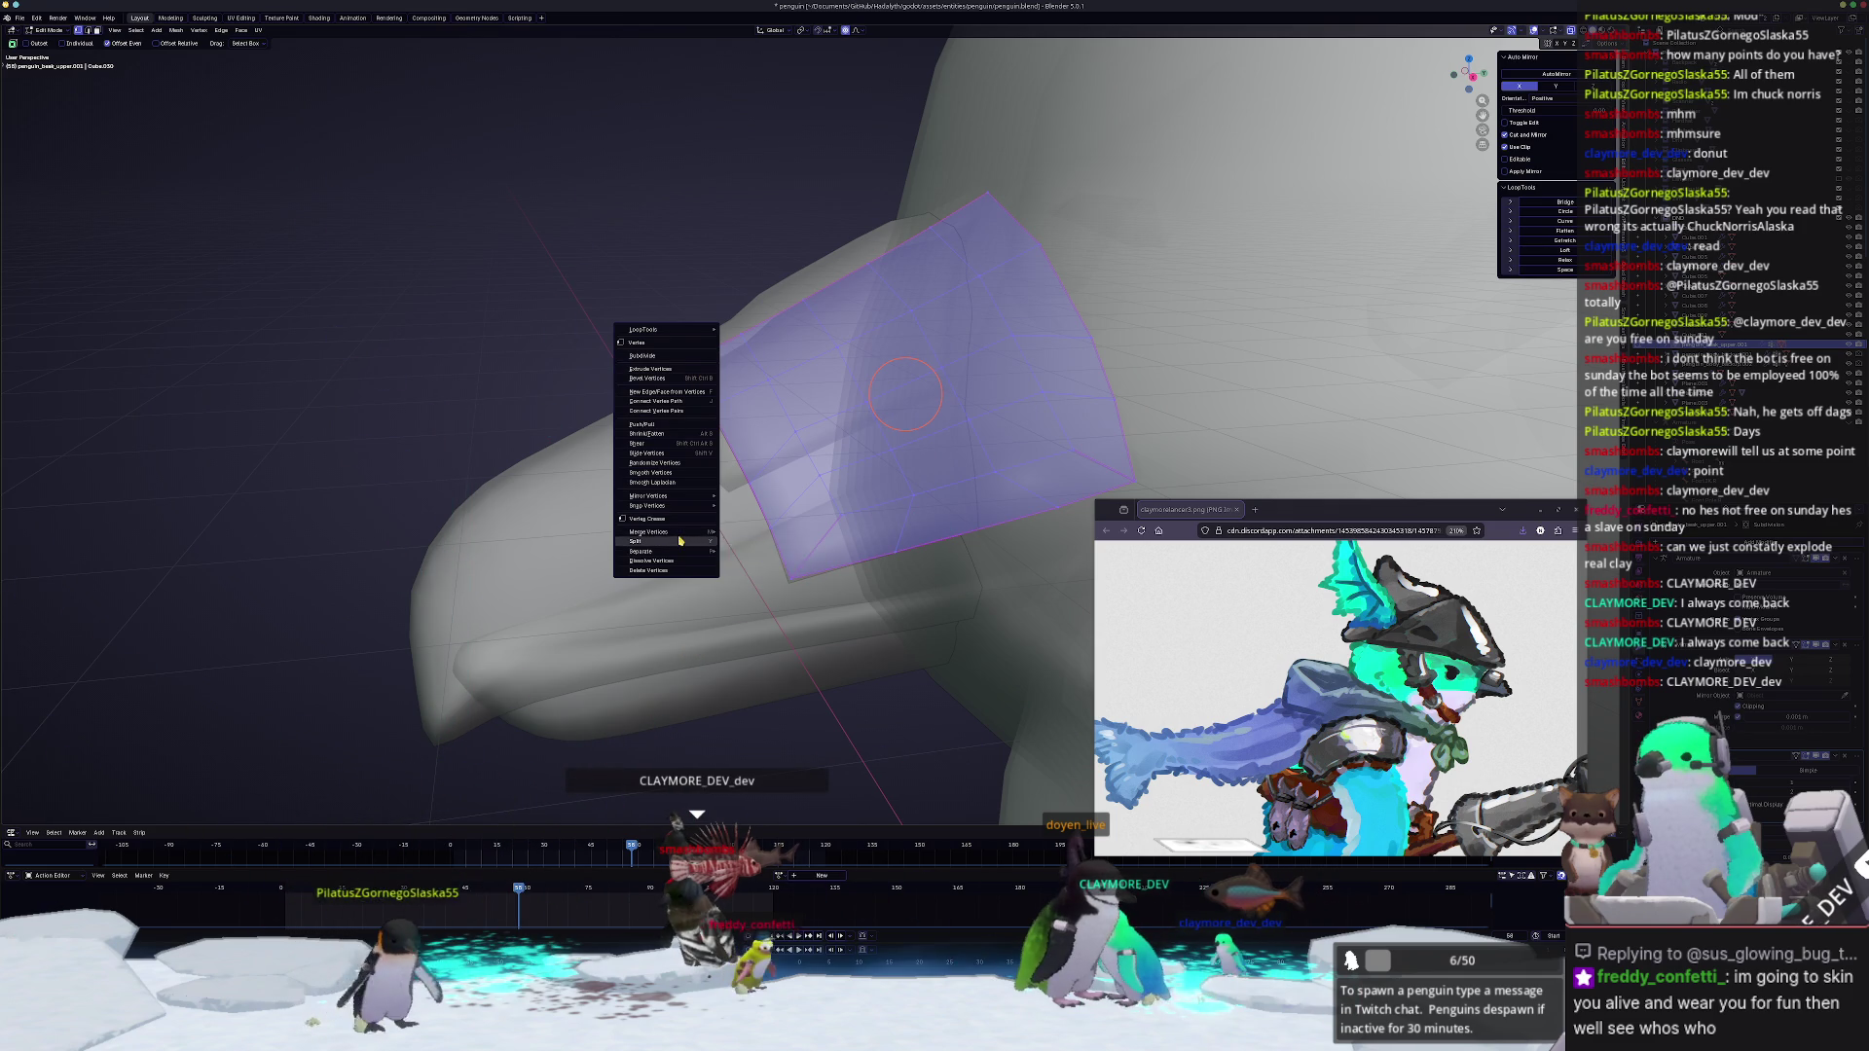
mouse_move(651, 542)
left_click(749, 567)
key("Tab")
key("alt+z")
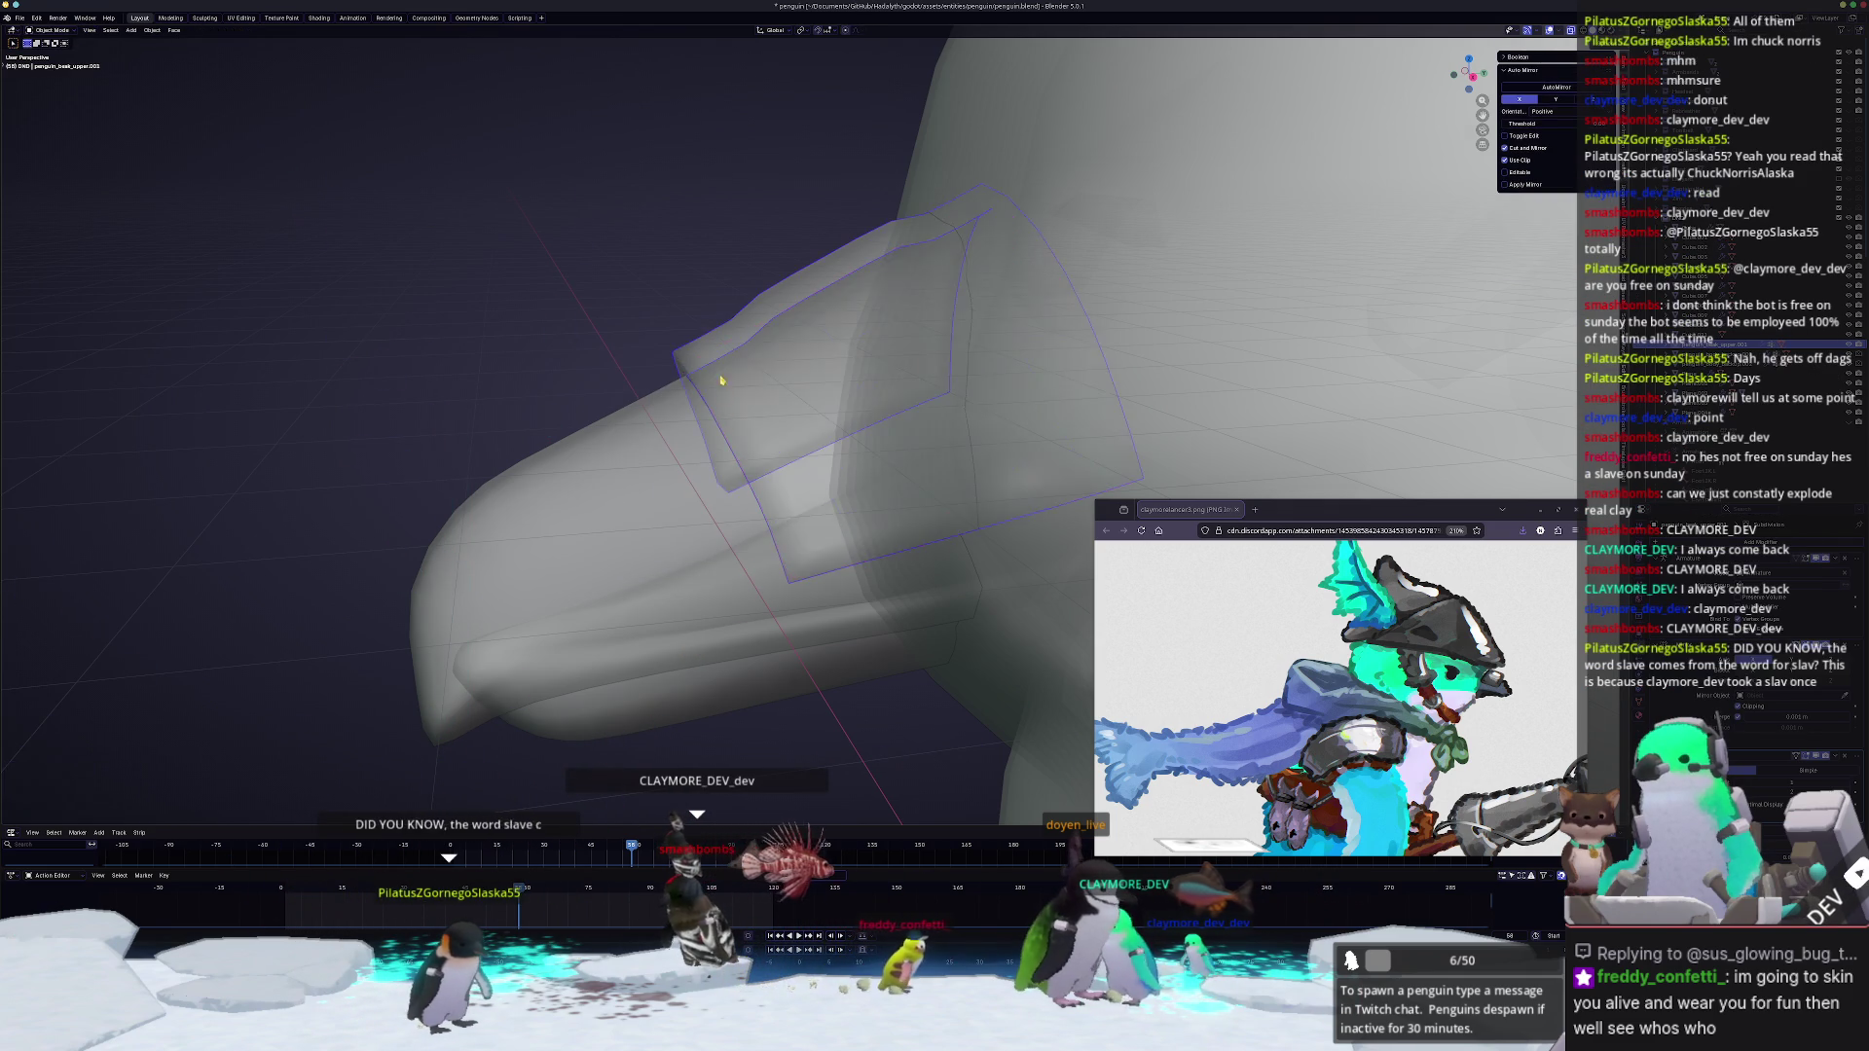
scroll(721, 396, "up", 2)
scroll(688, 302, "up", 2)
scroll(670, 377, "up", 2)
middle_click_drag(668, 378, 977, 307)
Step: Select the full face strip along the band and review its shape from the side
key("Tab")
key("alt+z")
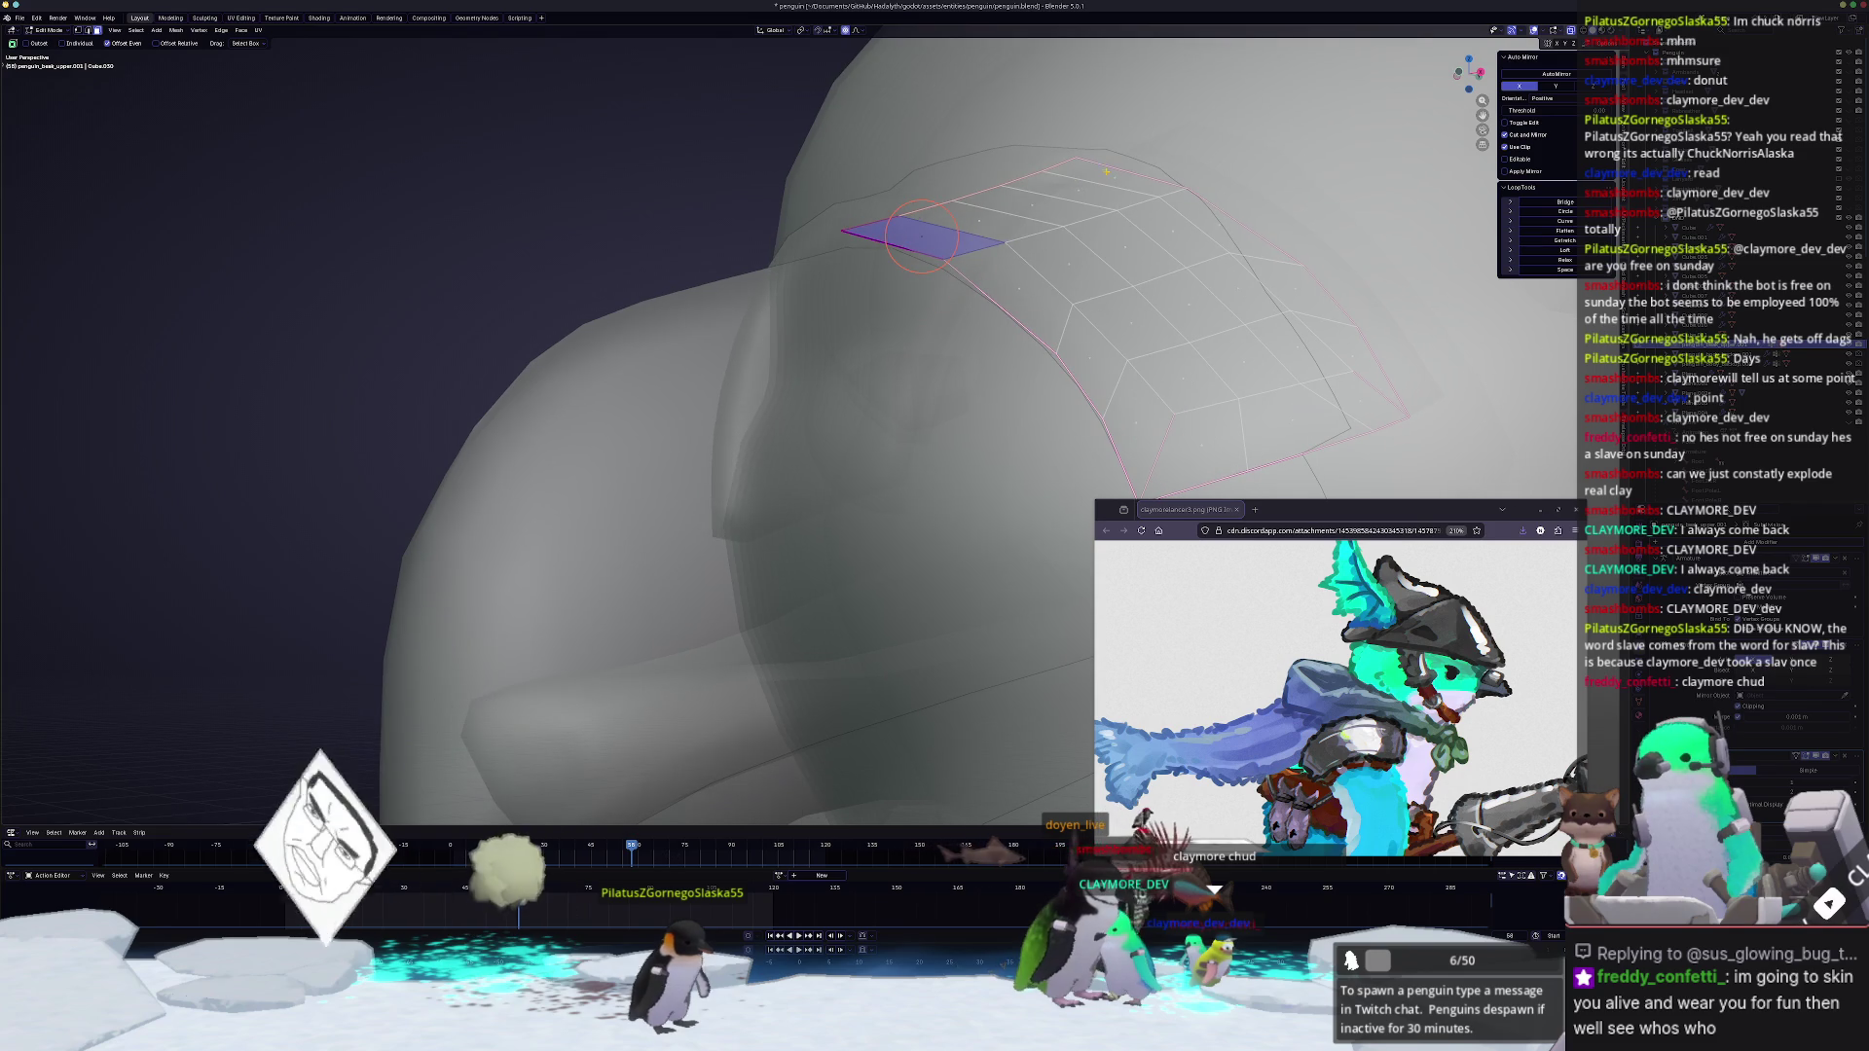
left_click(1105, 173, "alt")
mouse_move(1033, 205)
middle_mouse_down()
mouse_move(889, 346)
mouse_move(739, 376)
mouse_move(794, 395)
mouse_move(783, 417)
middle_mouse_up()
key("Tab")
key("Tab")
key("c")
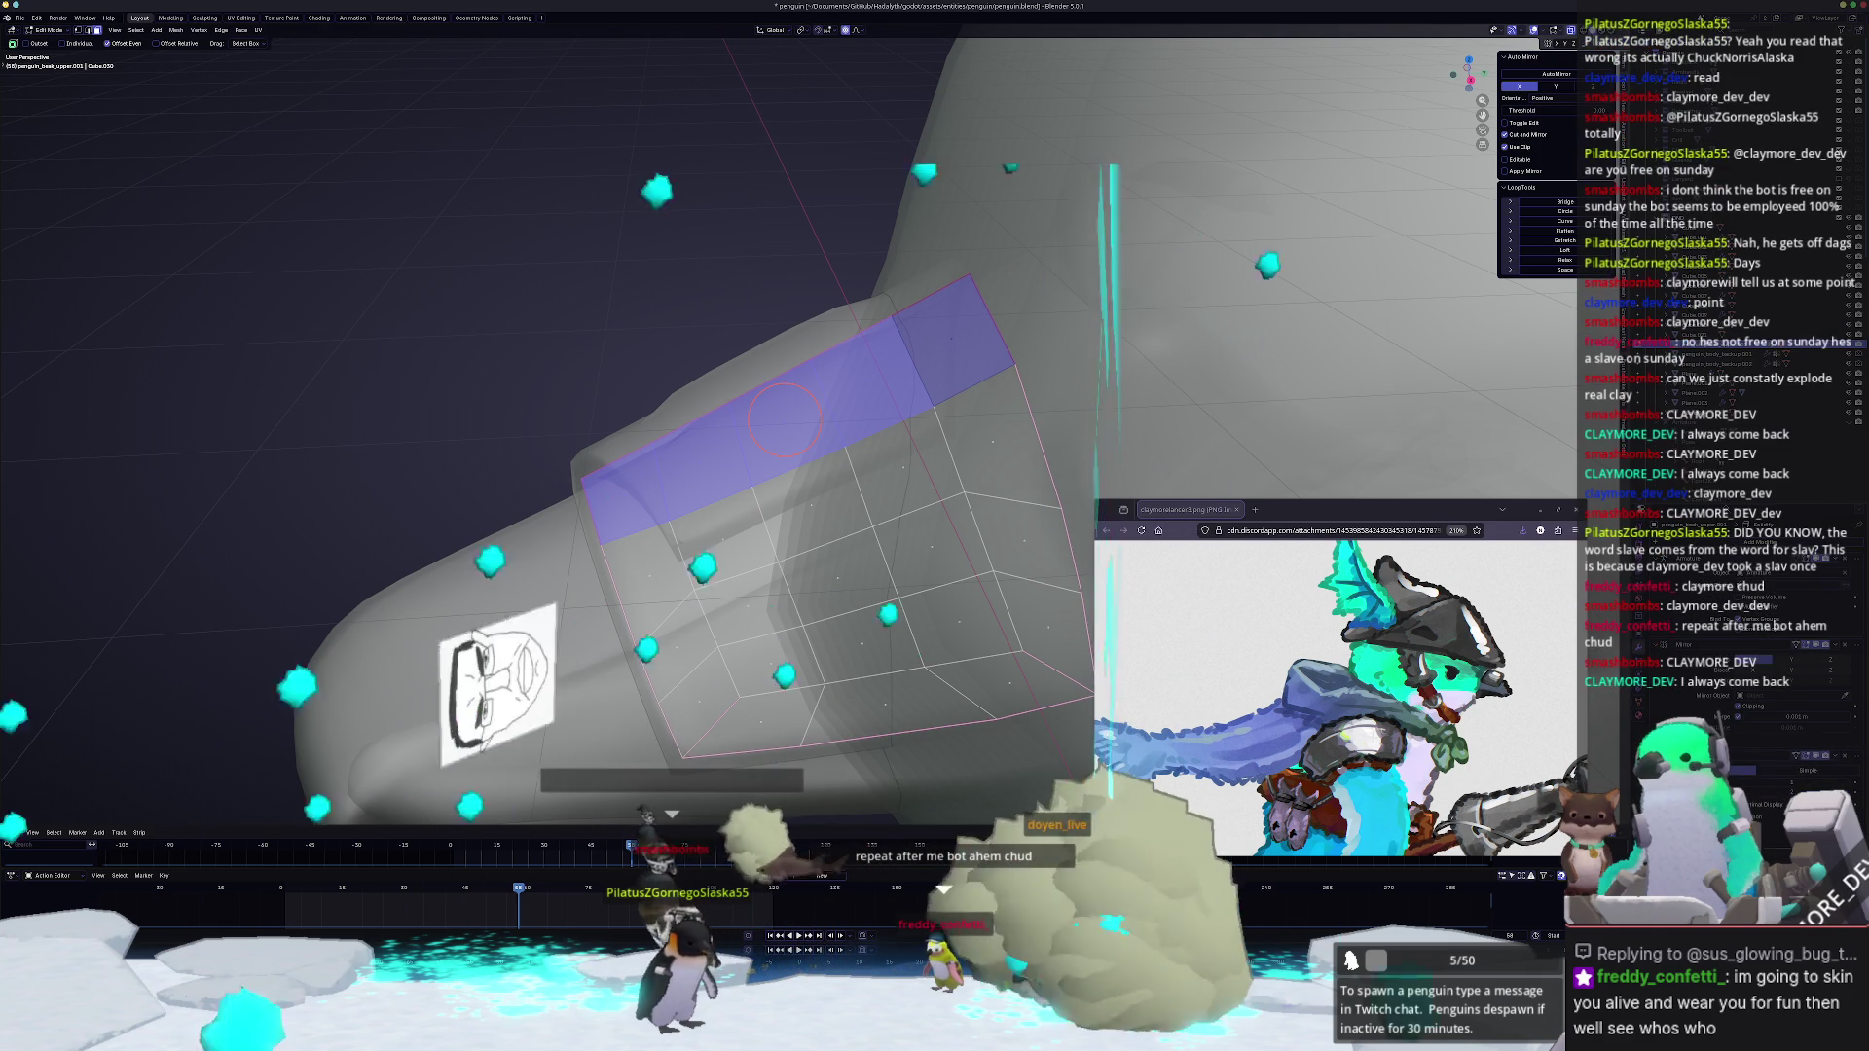
middle_click_drag(783, 419, 953, 333)
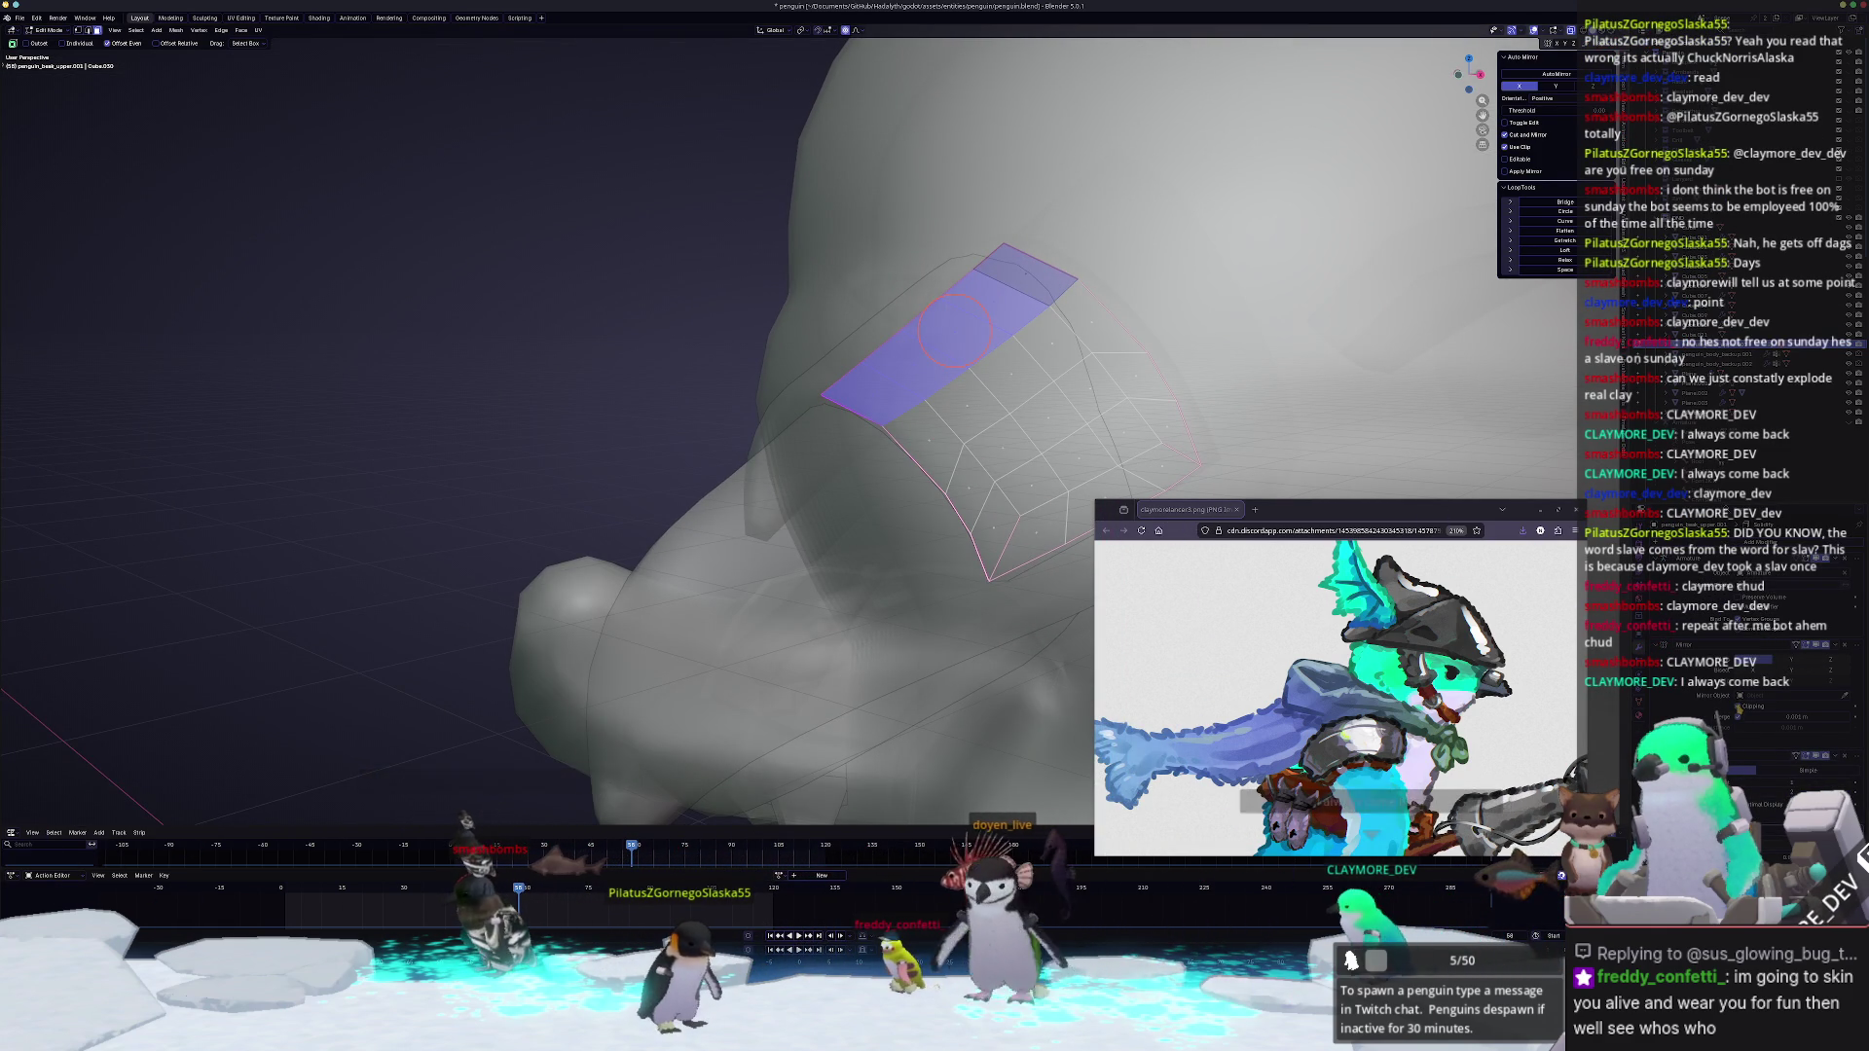
key("alt+z")
mouse_move(953, 334)
middle_mouse_down()
mouse_move(800, 309)
mouse_move(892, 291)
middle_mouse_up()
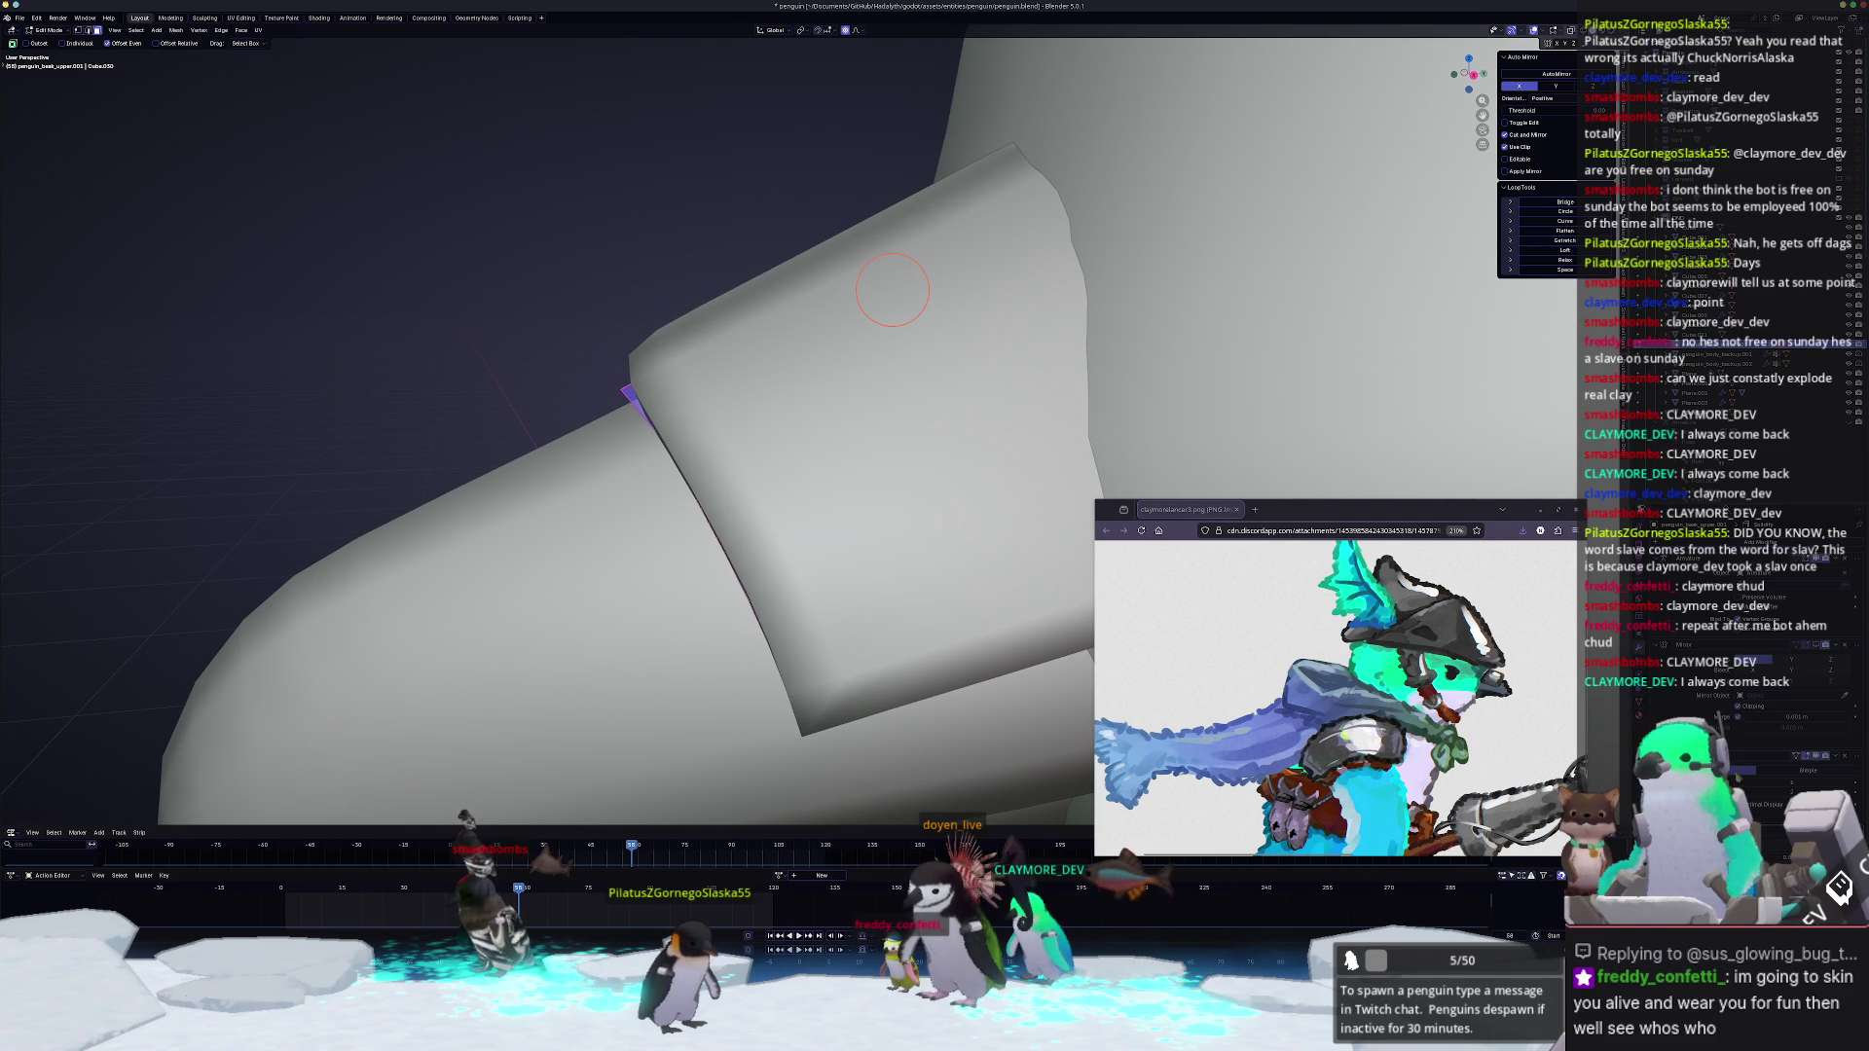
Step: Undo, then bend the band's upper edge along X with two proportional-falloff moves
key("ctrl+z")
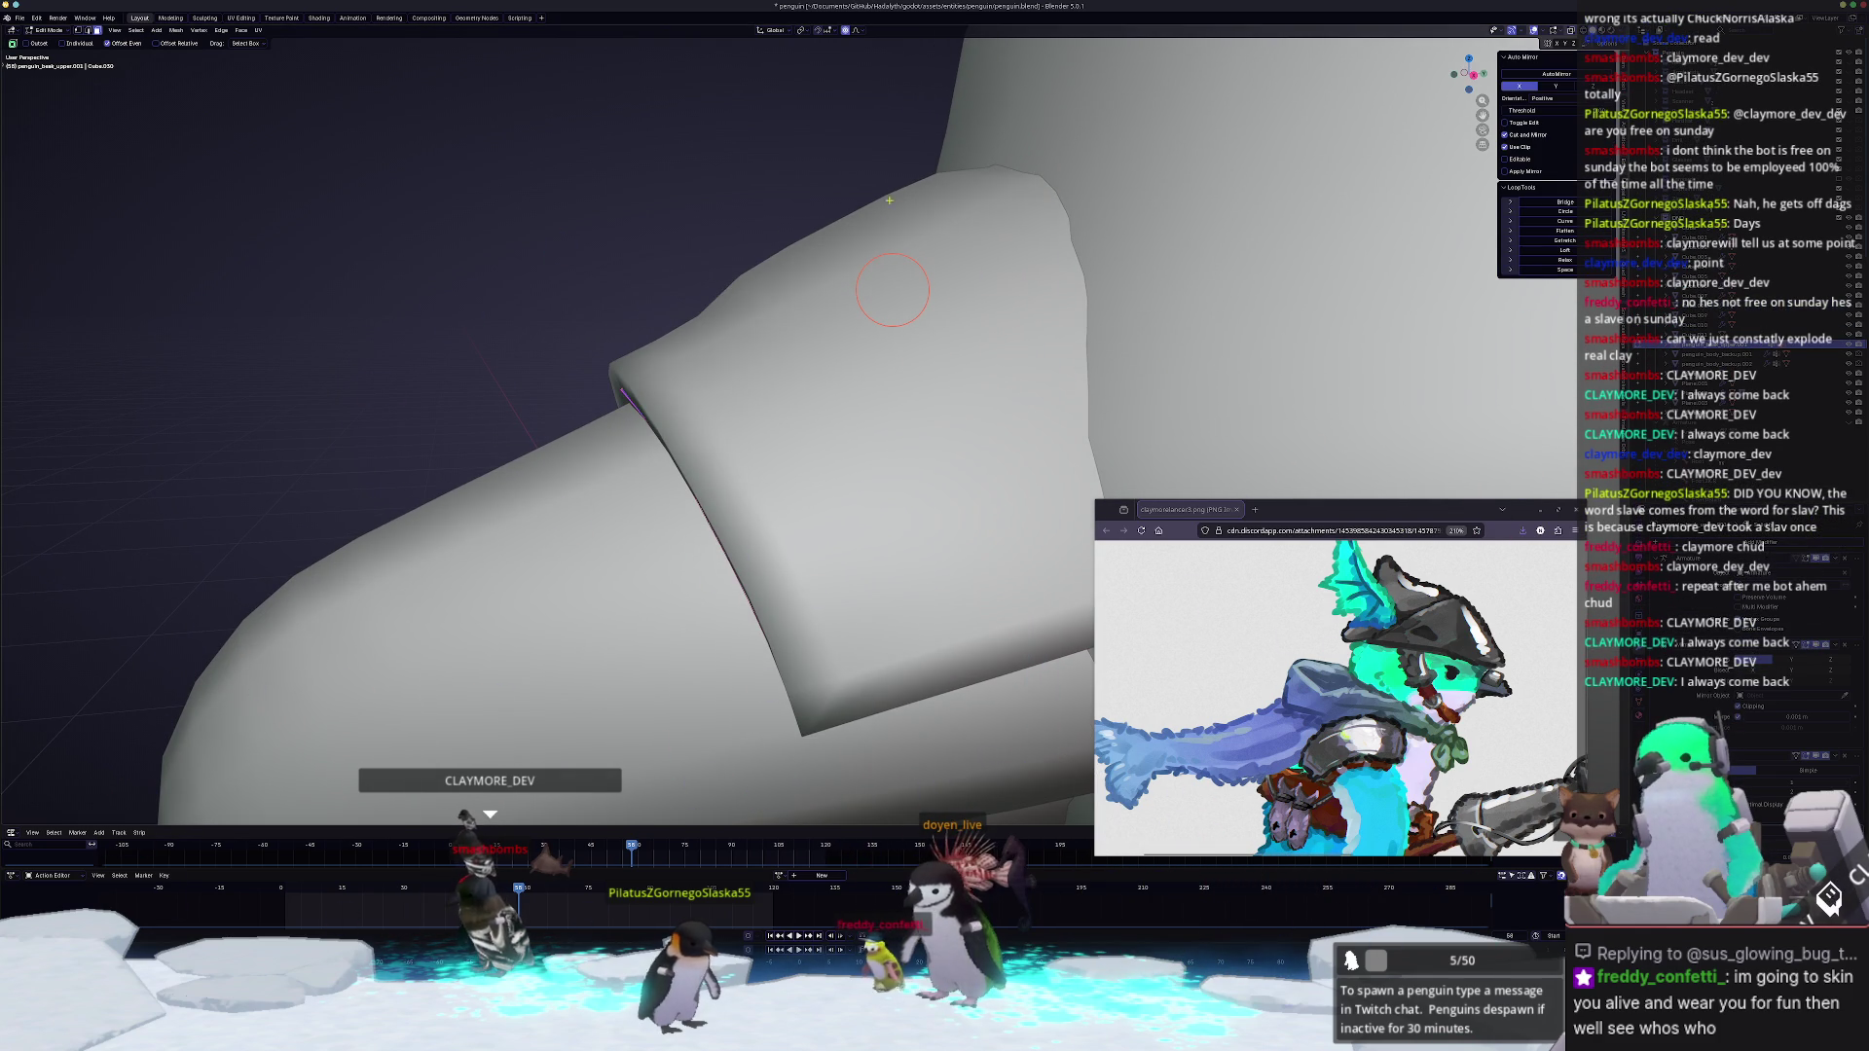
middle_click_drag(893, 291, 818, 336)
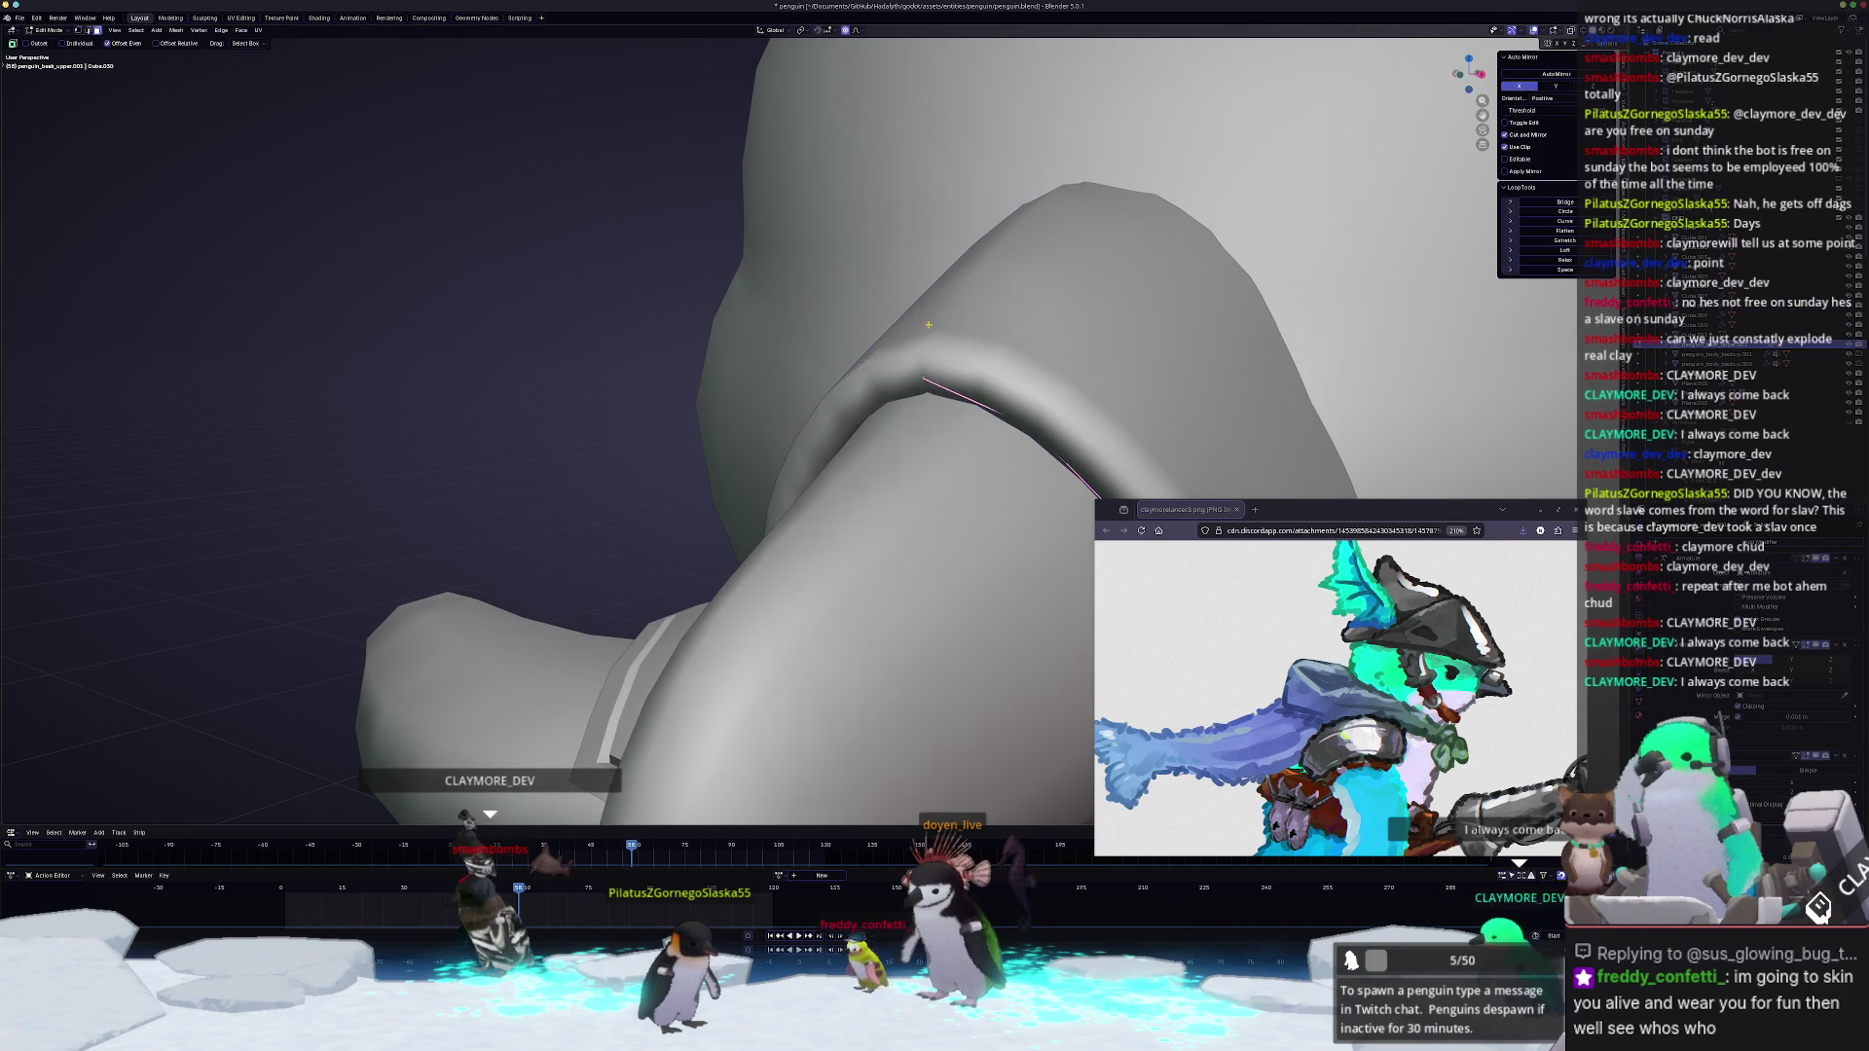
key("alt+z")
key("g")
key("x")
scroll(1069, 263, "down", 5)
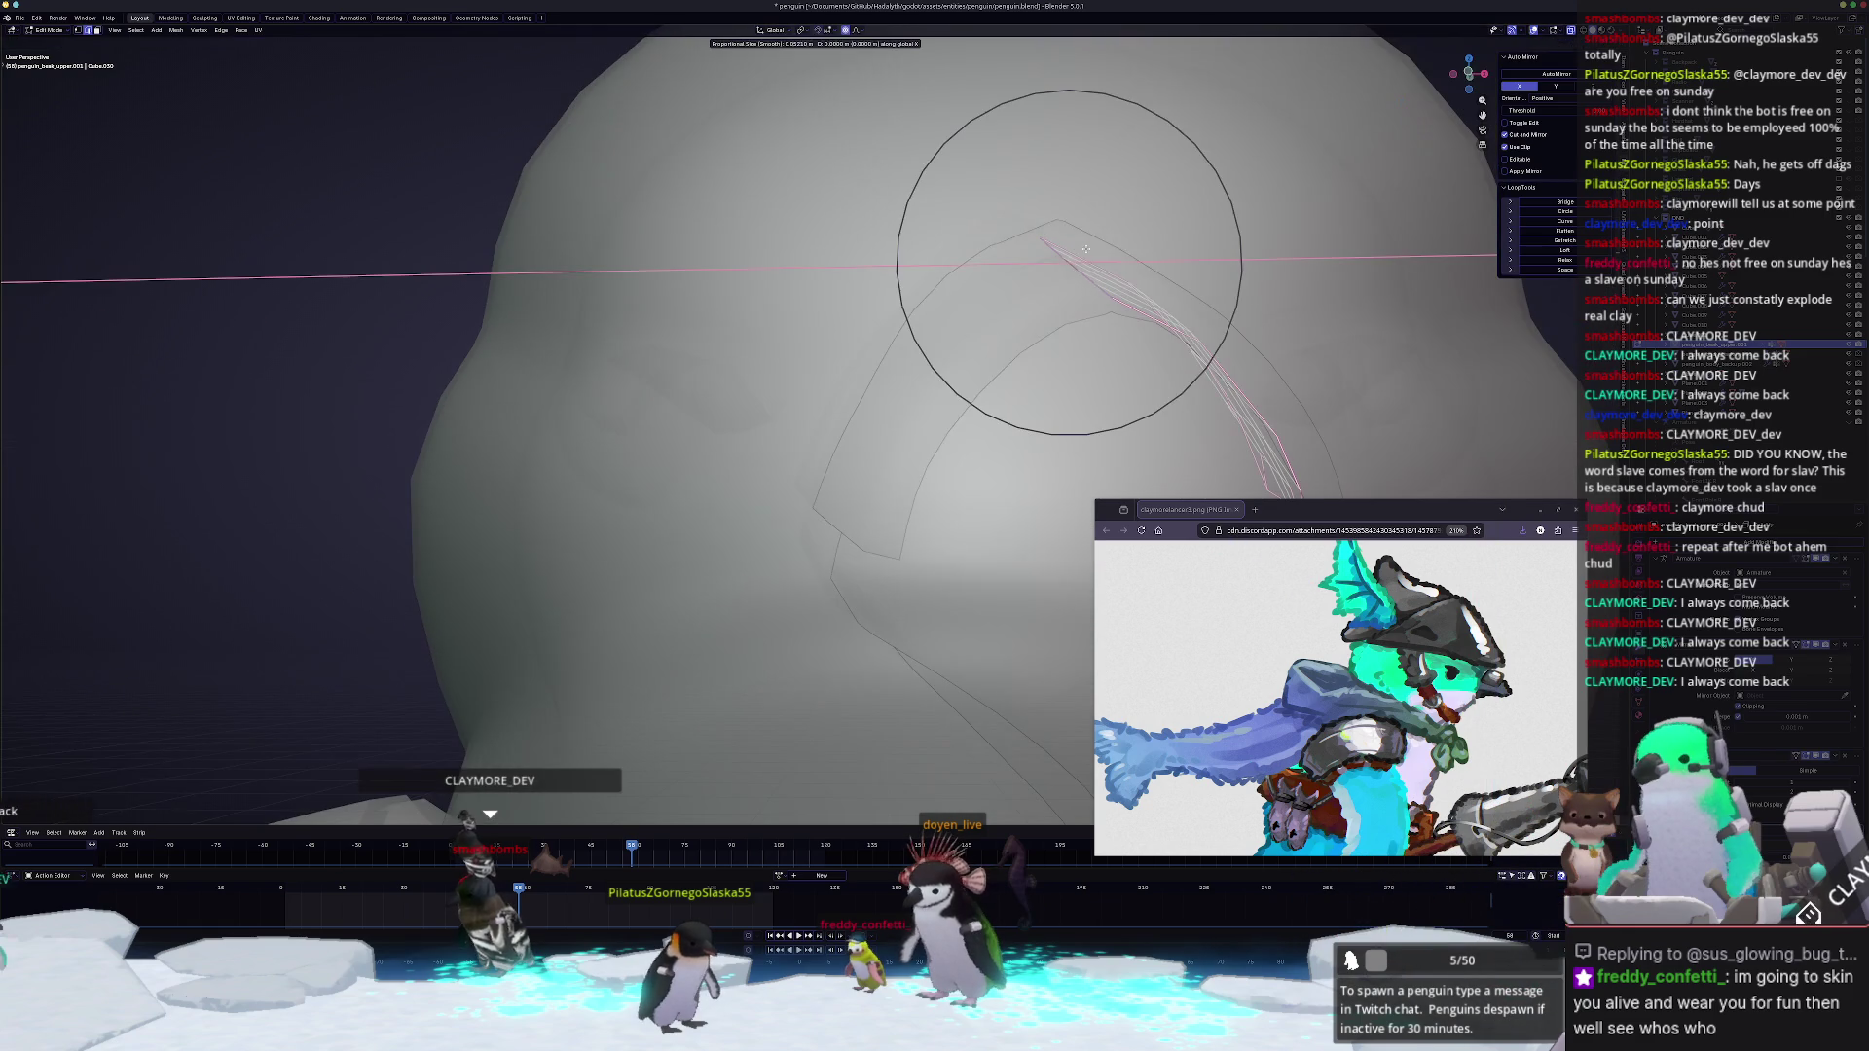
left_click(1069, 263)
middle_click_drag(1069, 263, 1118, 211)
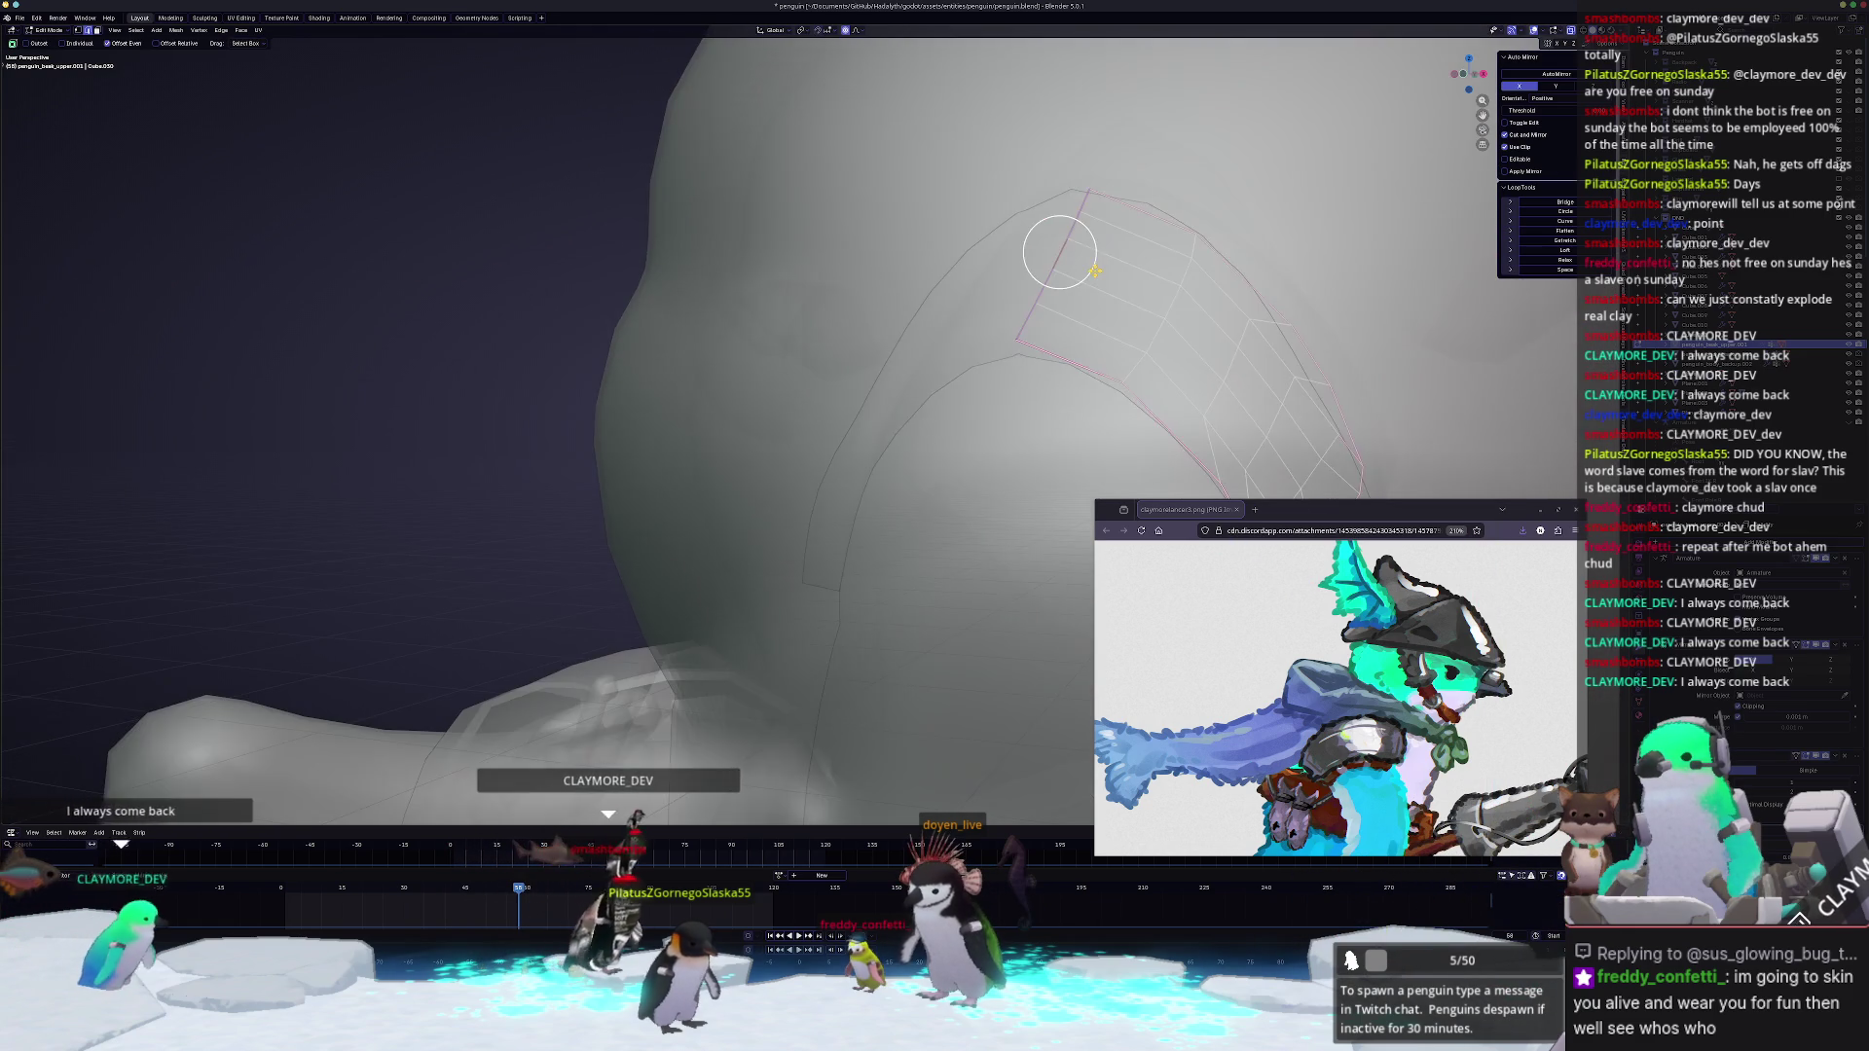
key("g")
key("x")
scroll(1106, 228, "up", 5)
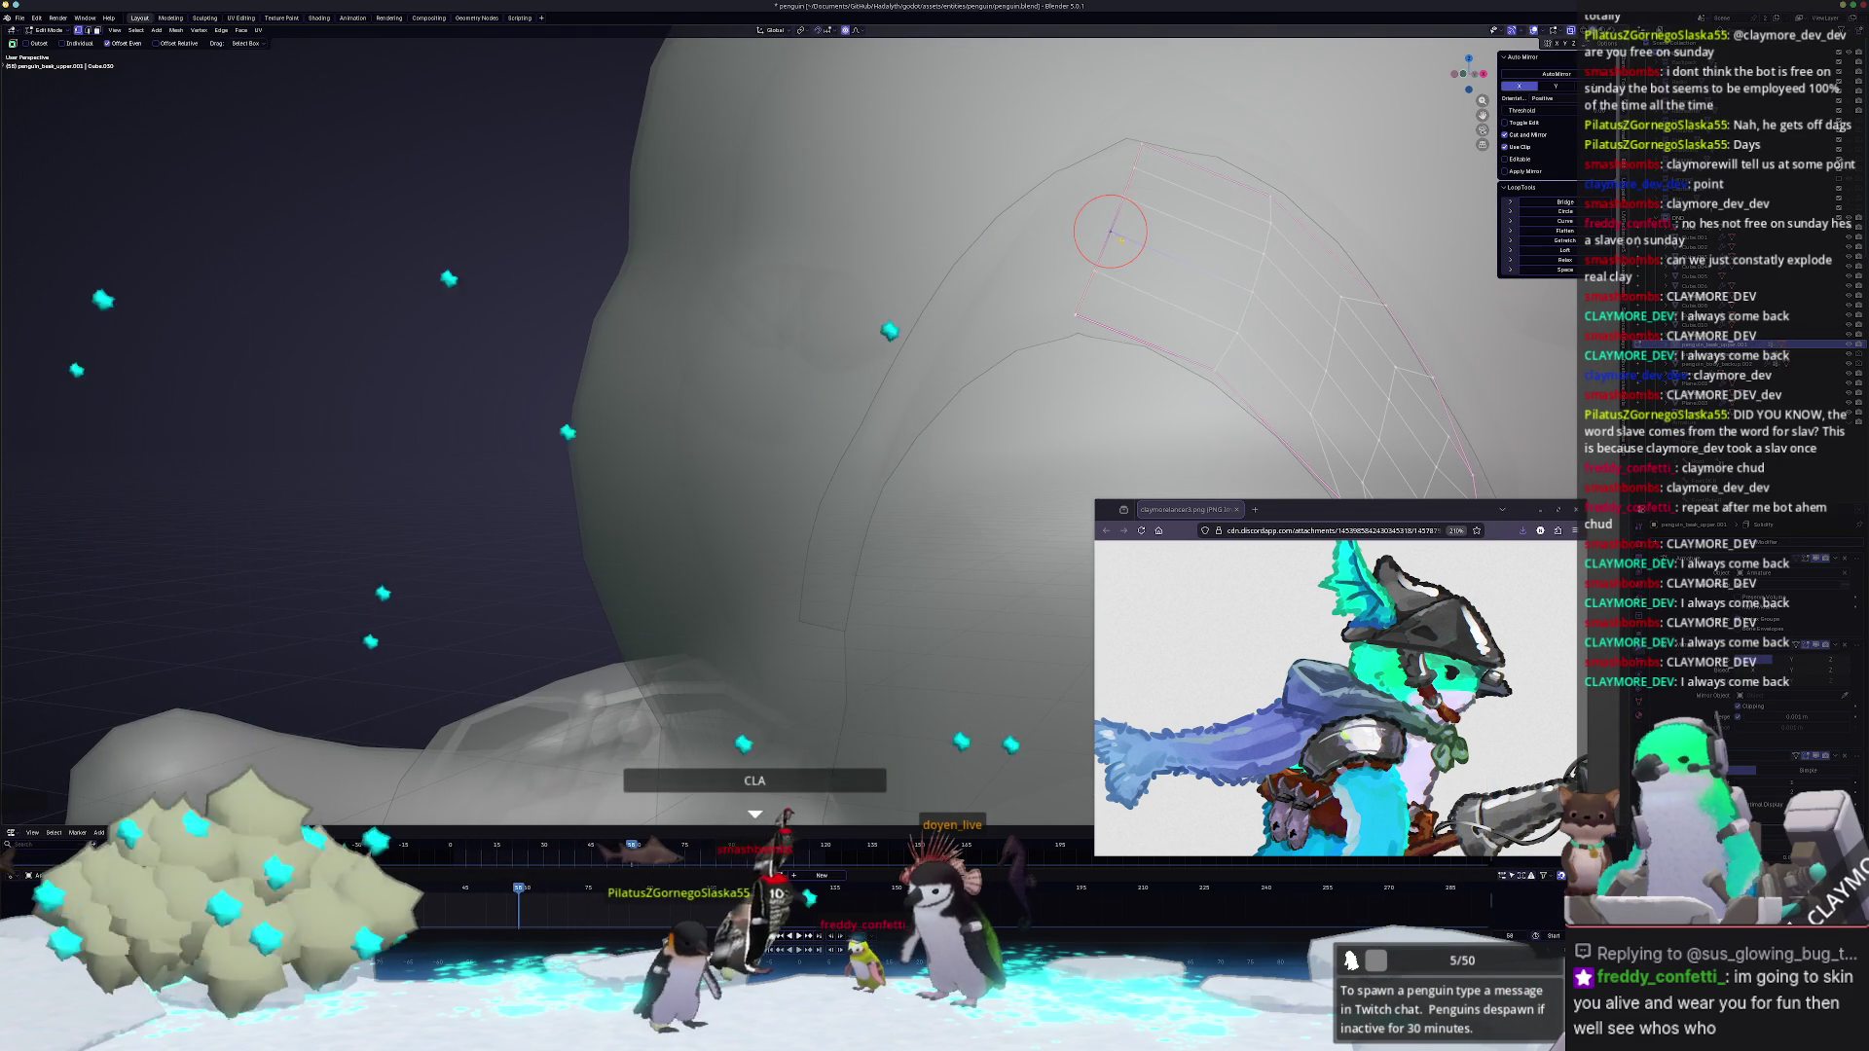
scroll(1009, 314, "down", 4)
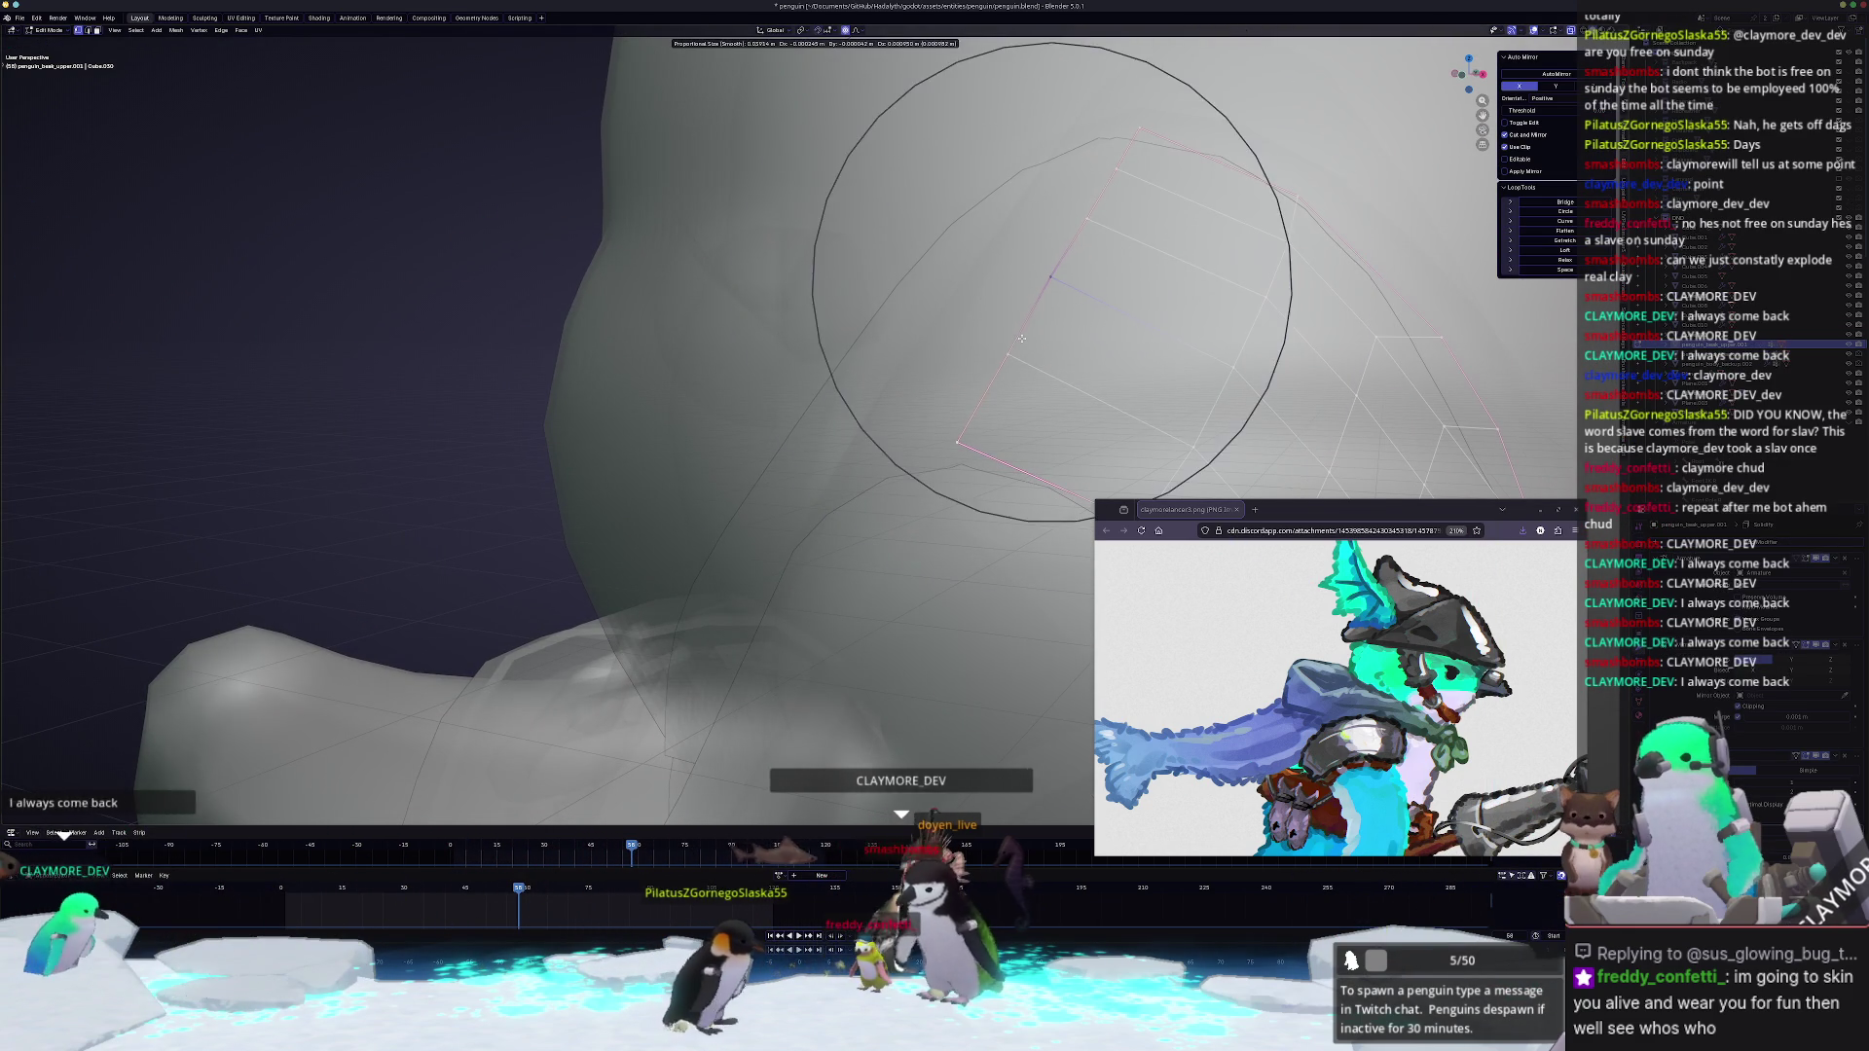
scroll(1020, 333, "up", 5)
scroll(1020, 324, "up", 2)
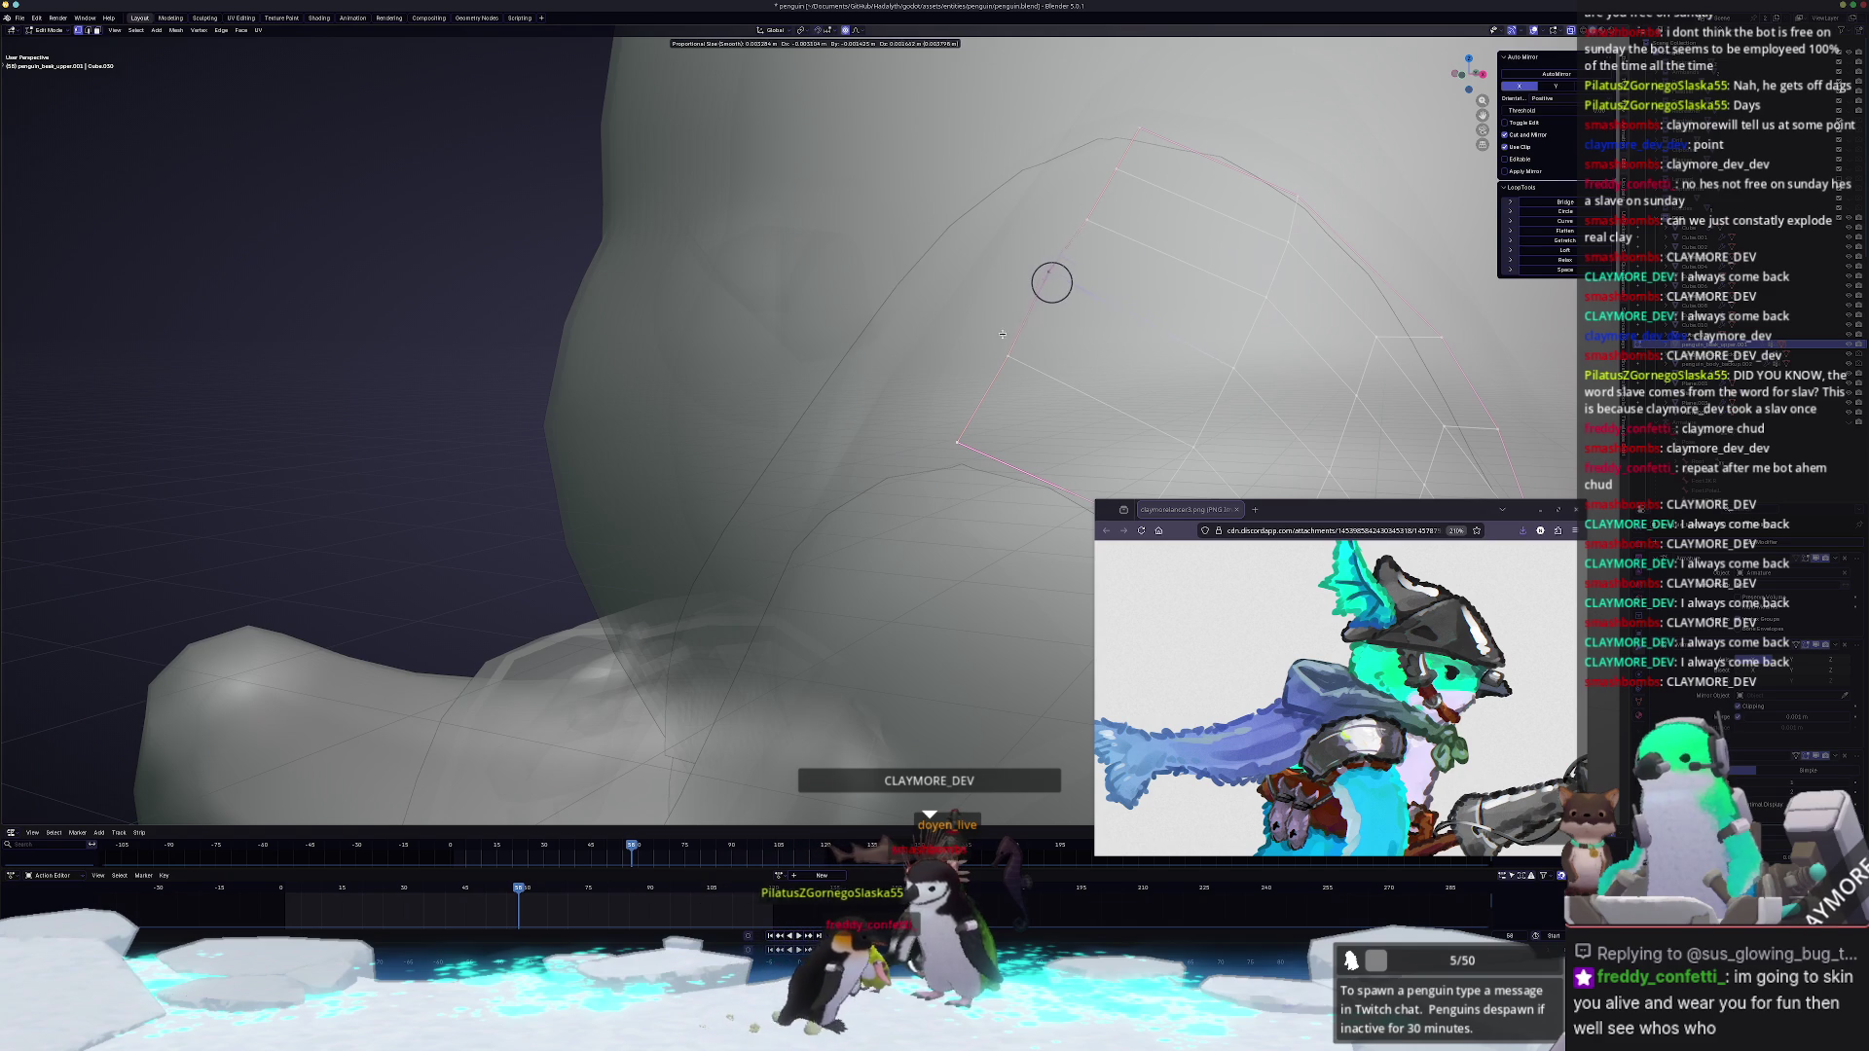
left_click(984, 351)
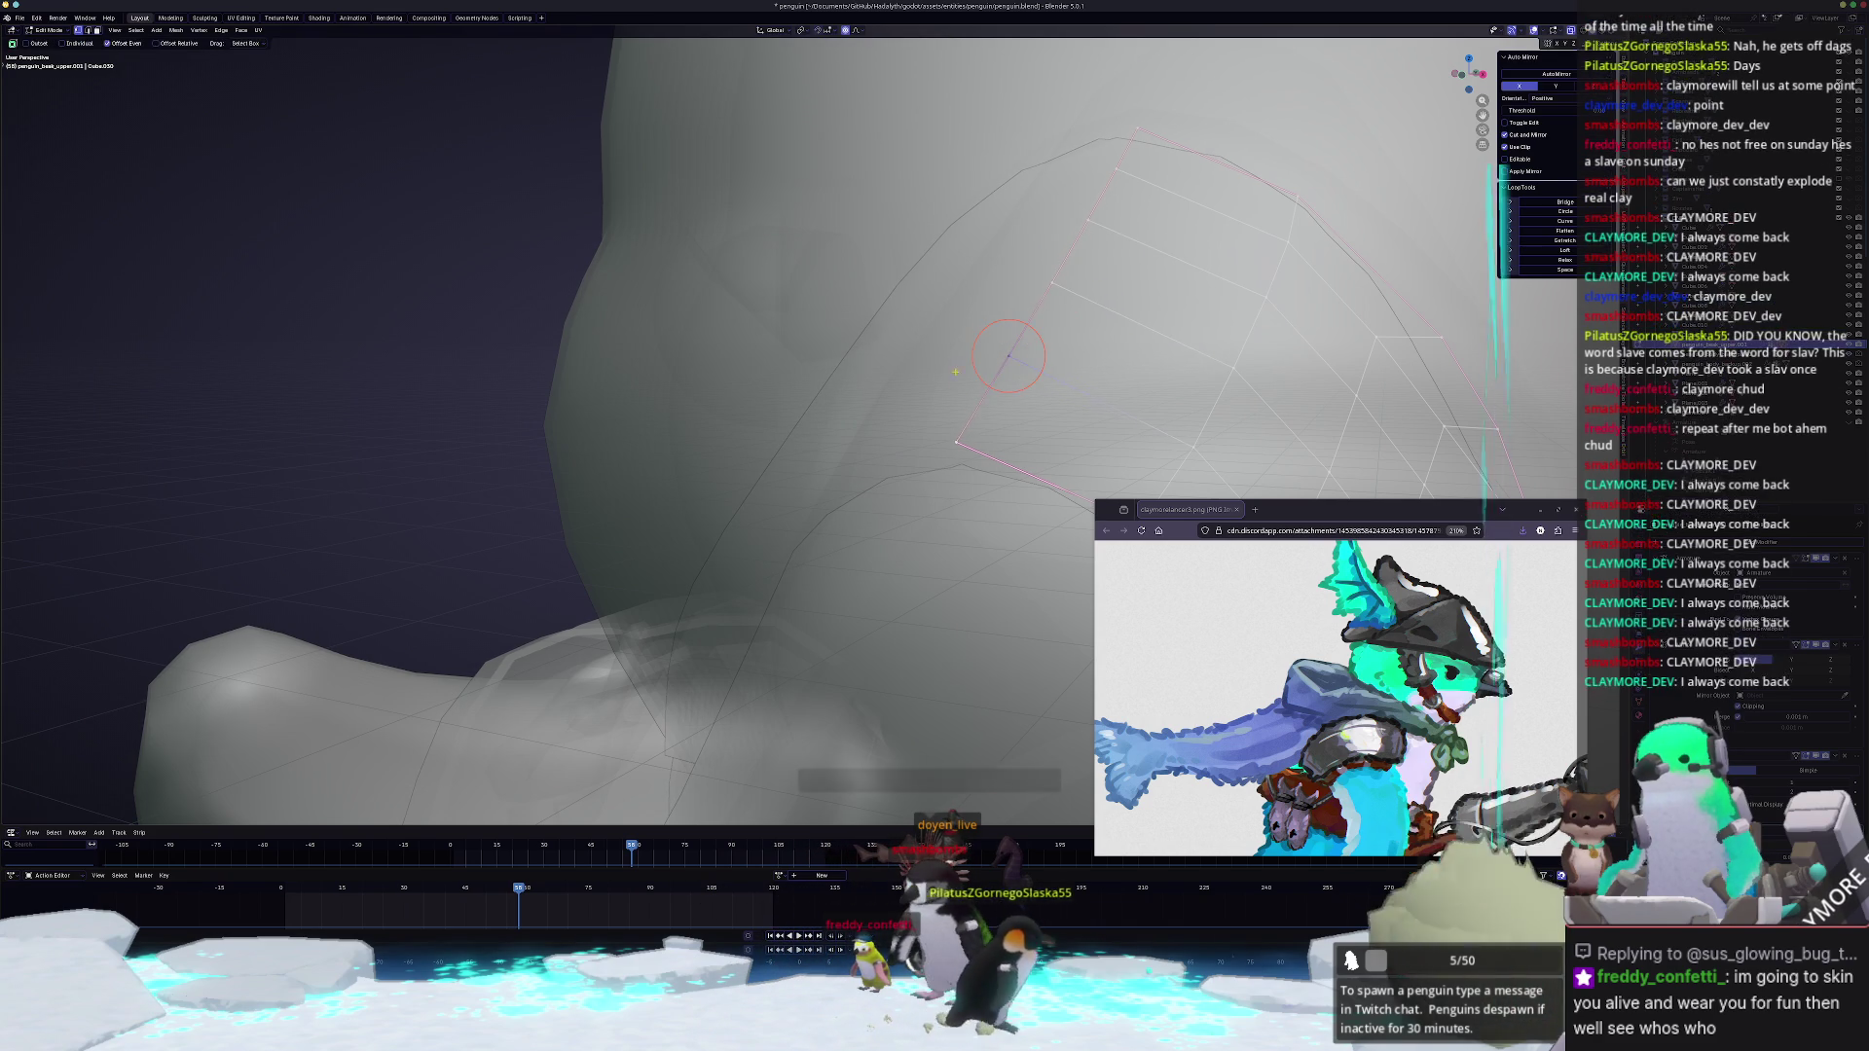
Step: Pull the band's top vertex up smoothly and review the curve in object mode
mouse_move(949, 441)
left_mouse_down()
mouse_move(917, 300)
mouse_move(963, 264)
left_mouse_up()
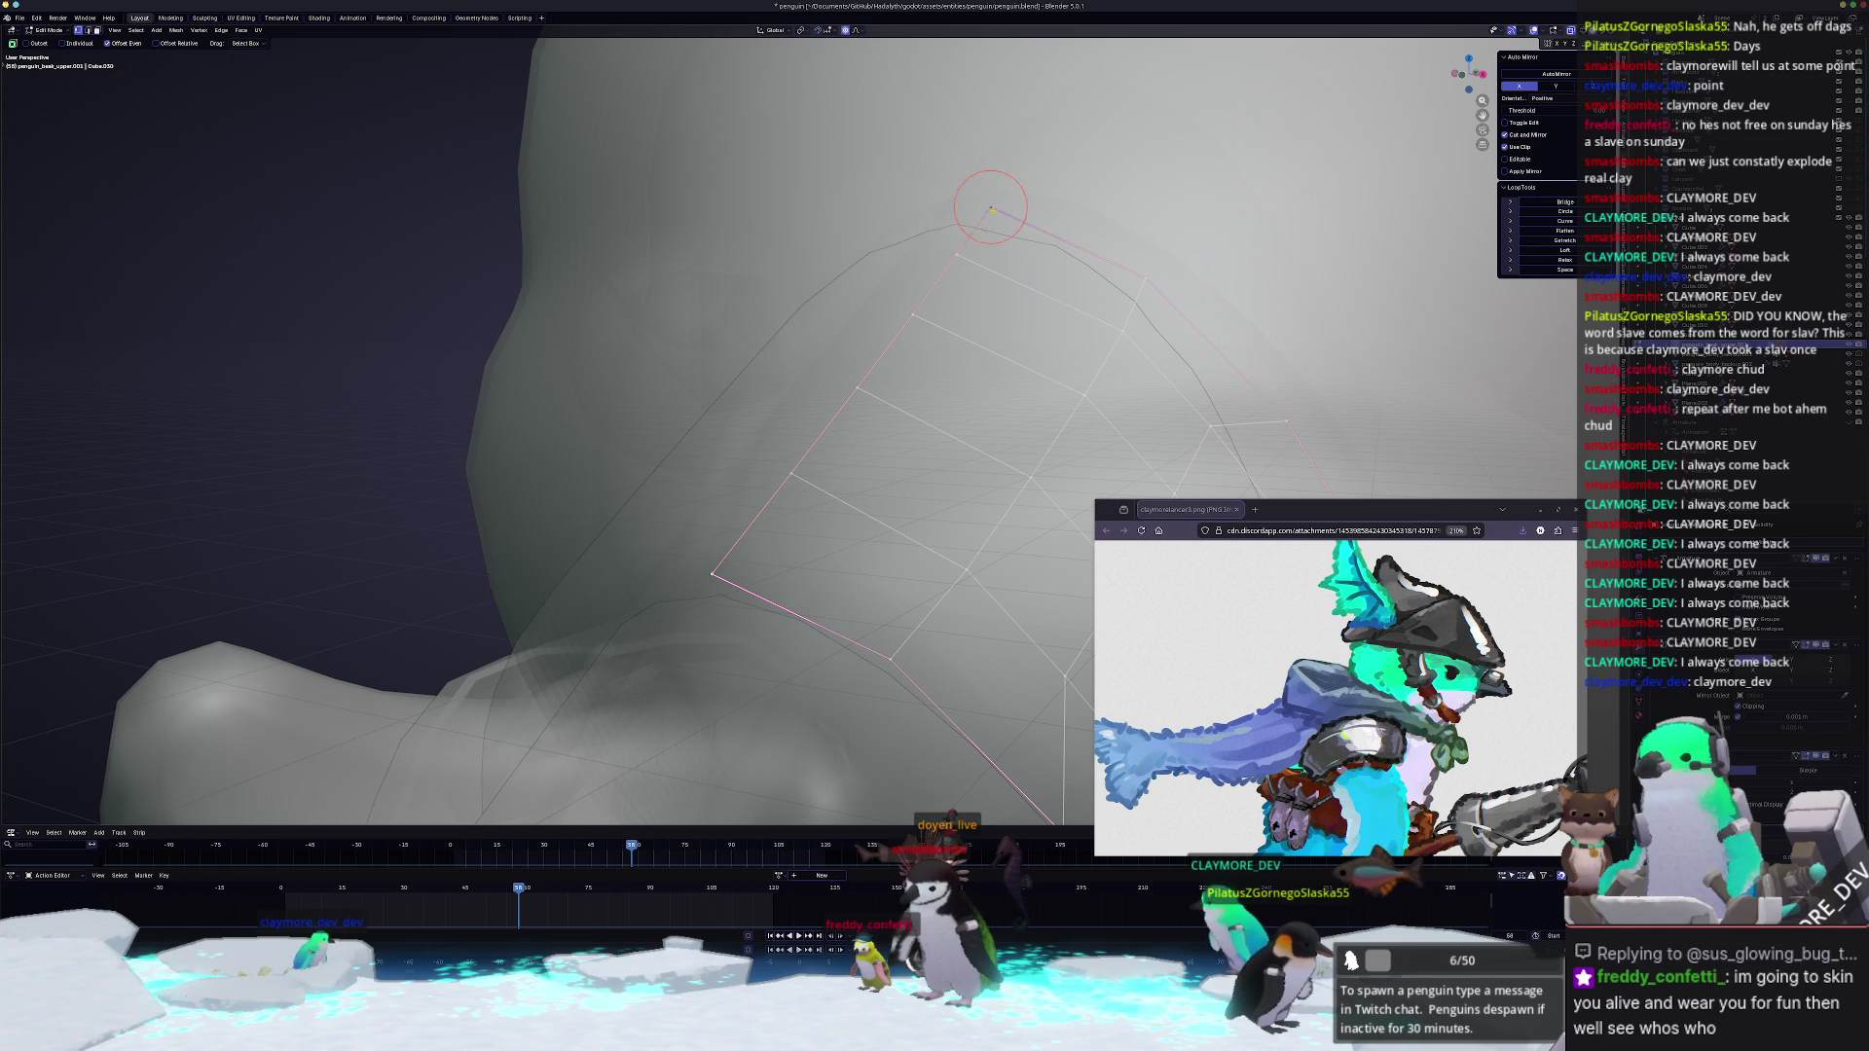
middle_click_drag(989, 201, 847, 467)
key("Tab")
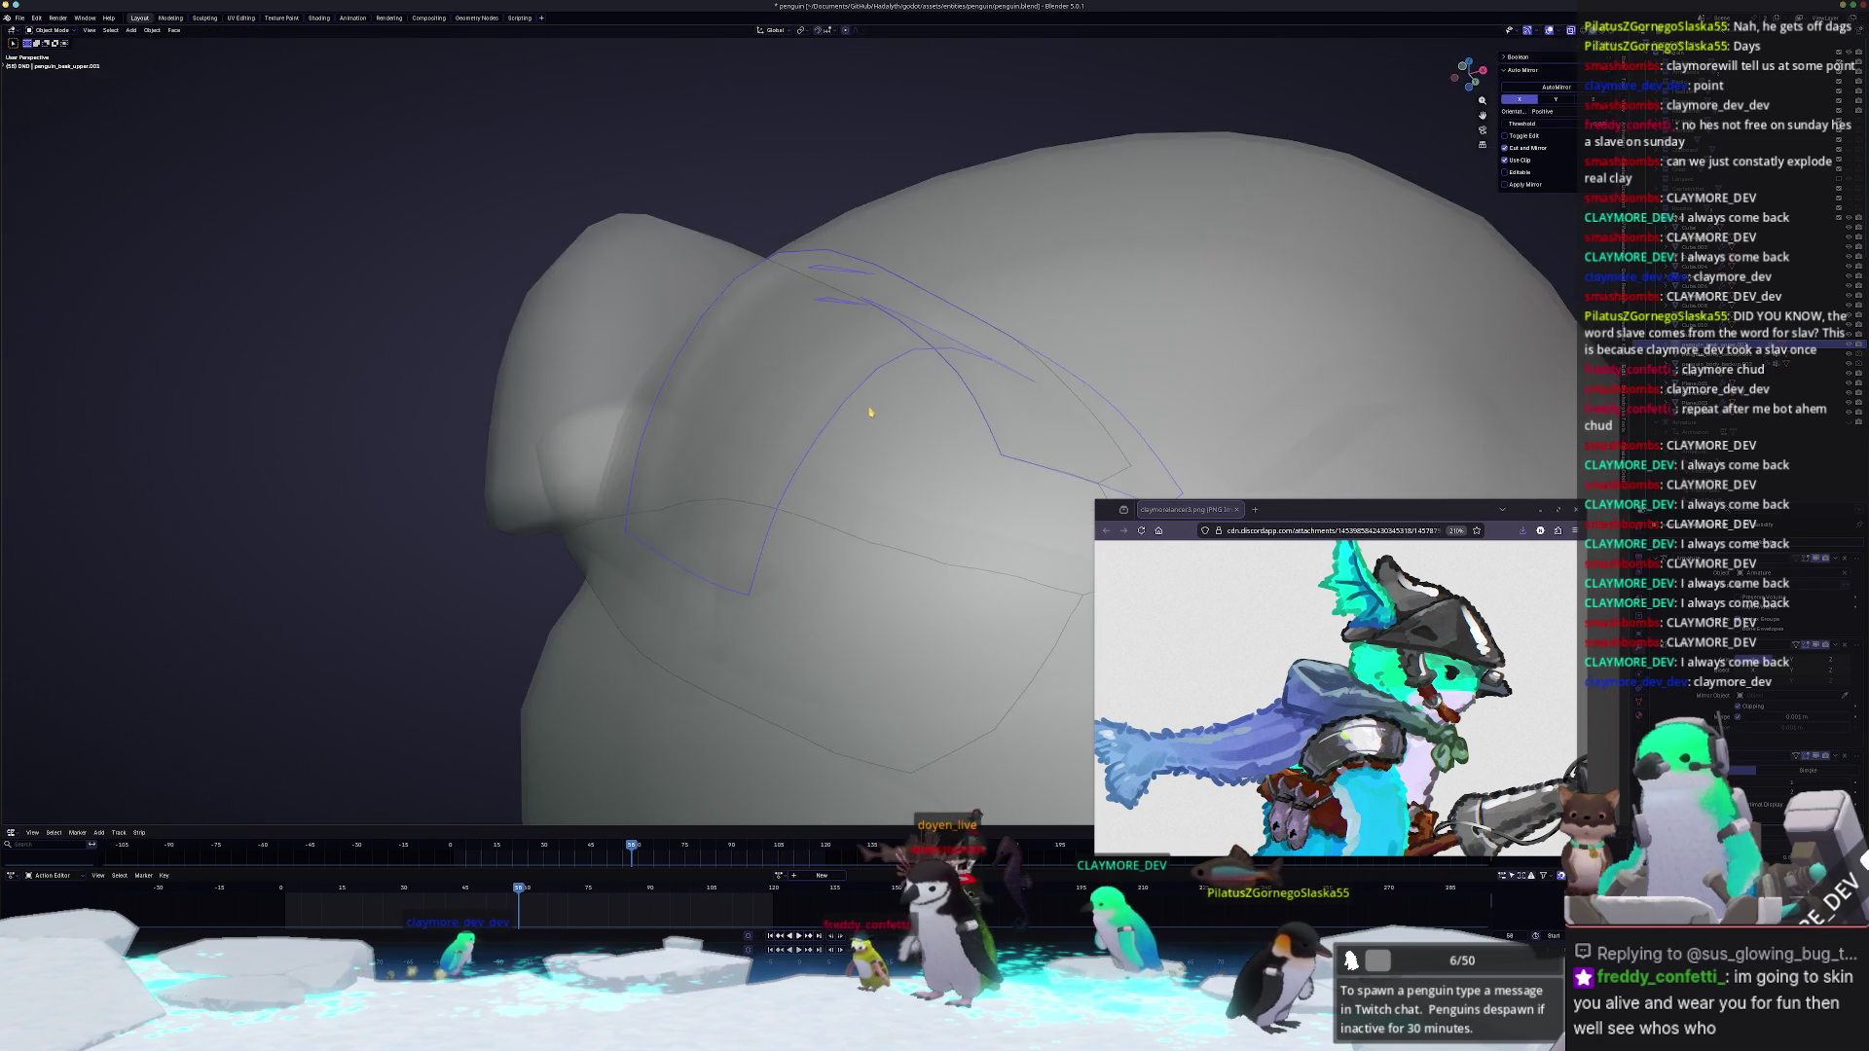
Step: Delete one face from the corner of the beak band
key("Tab")
key("x")
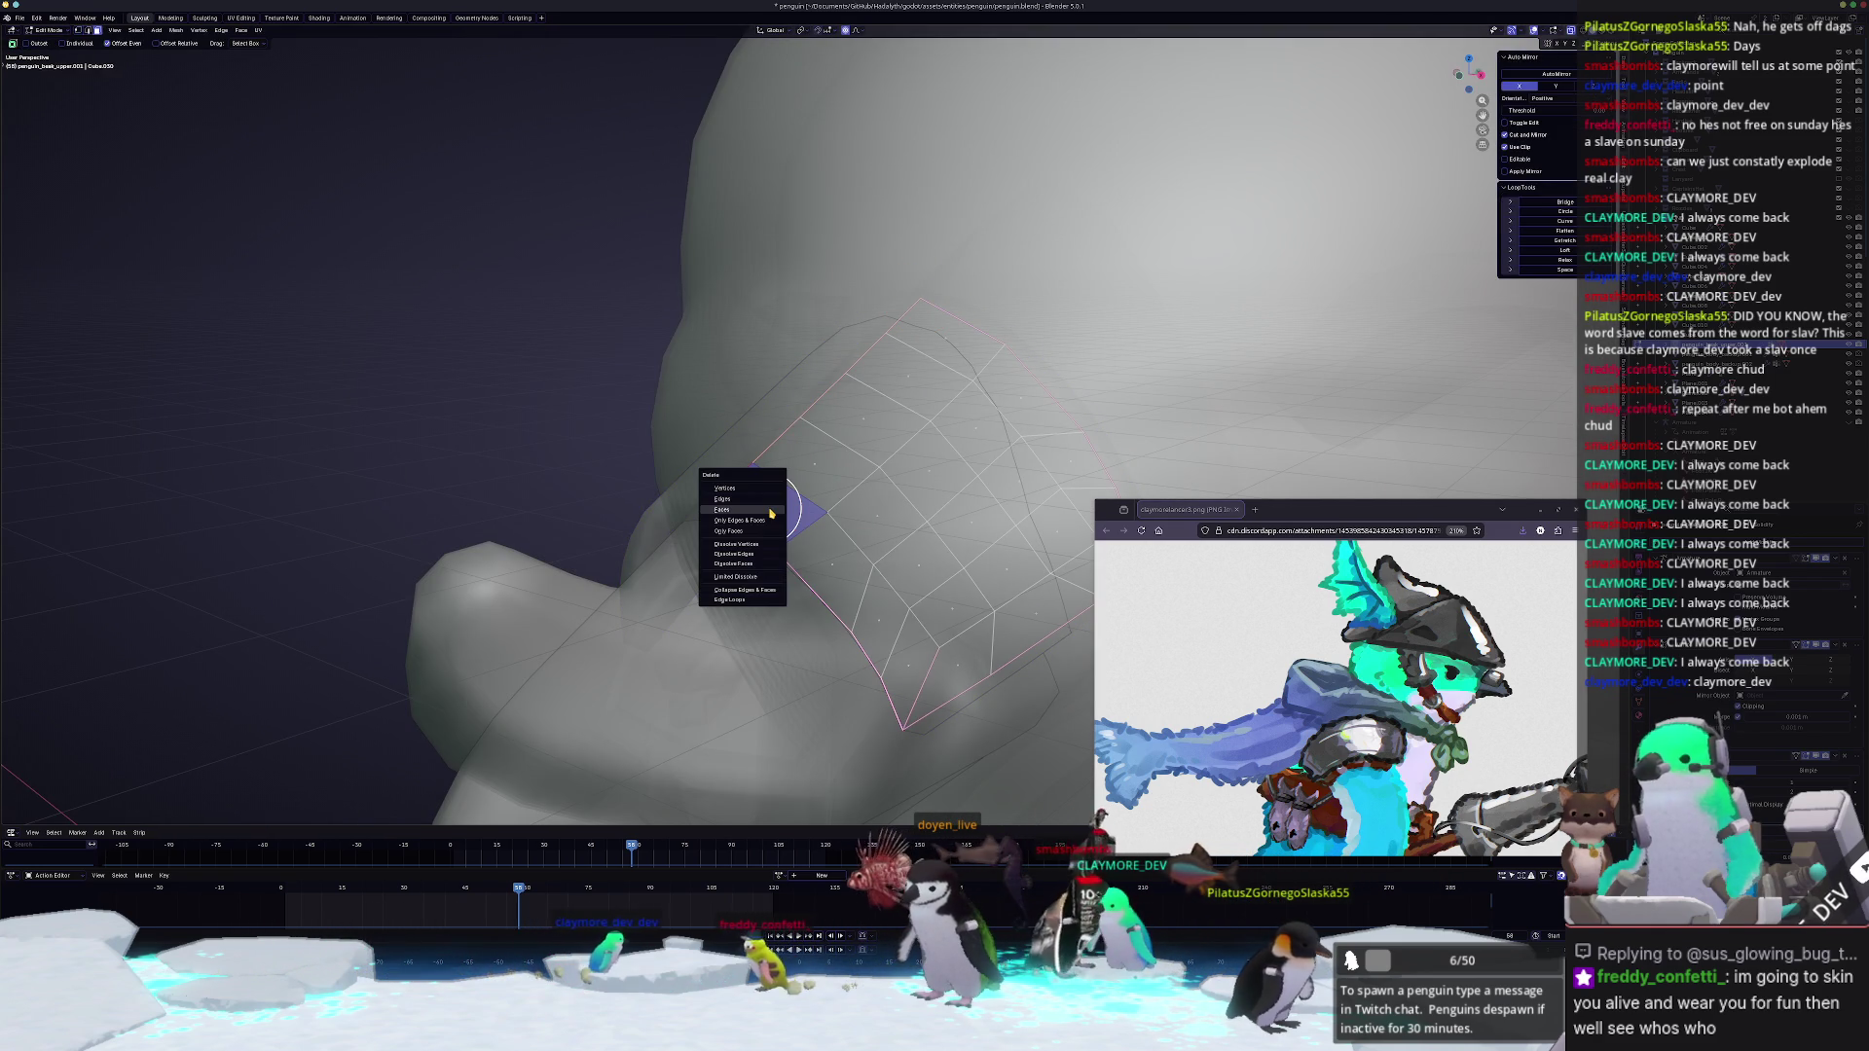
left_click(789, 521)
middle_click_drag(779, 549, 735, 506)
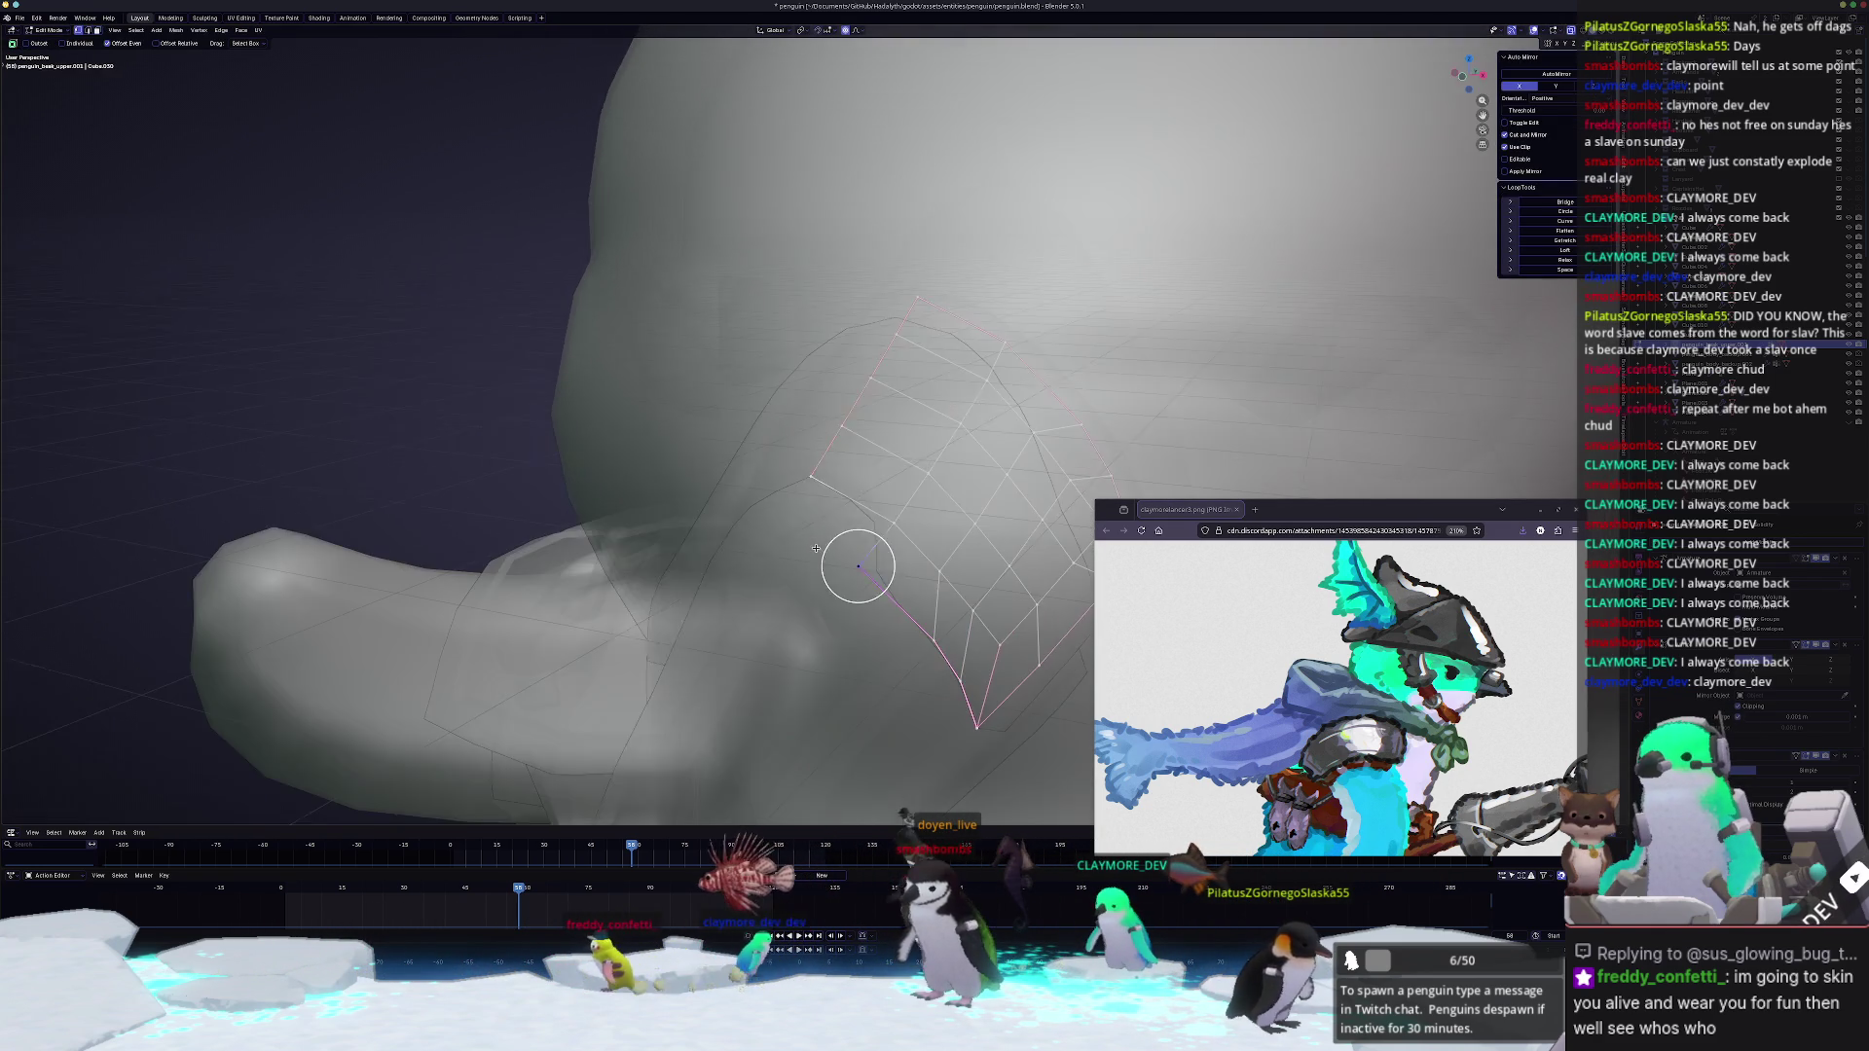
Step: Extrude a vertex down and snap it onto the neighbouring mesh vertex to rebuild the corner
key("g")
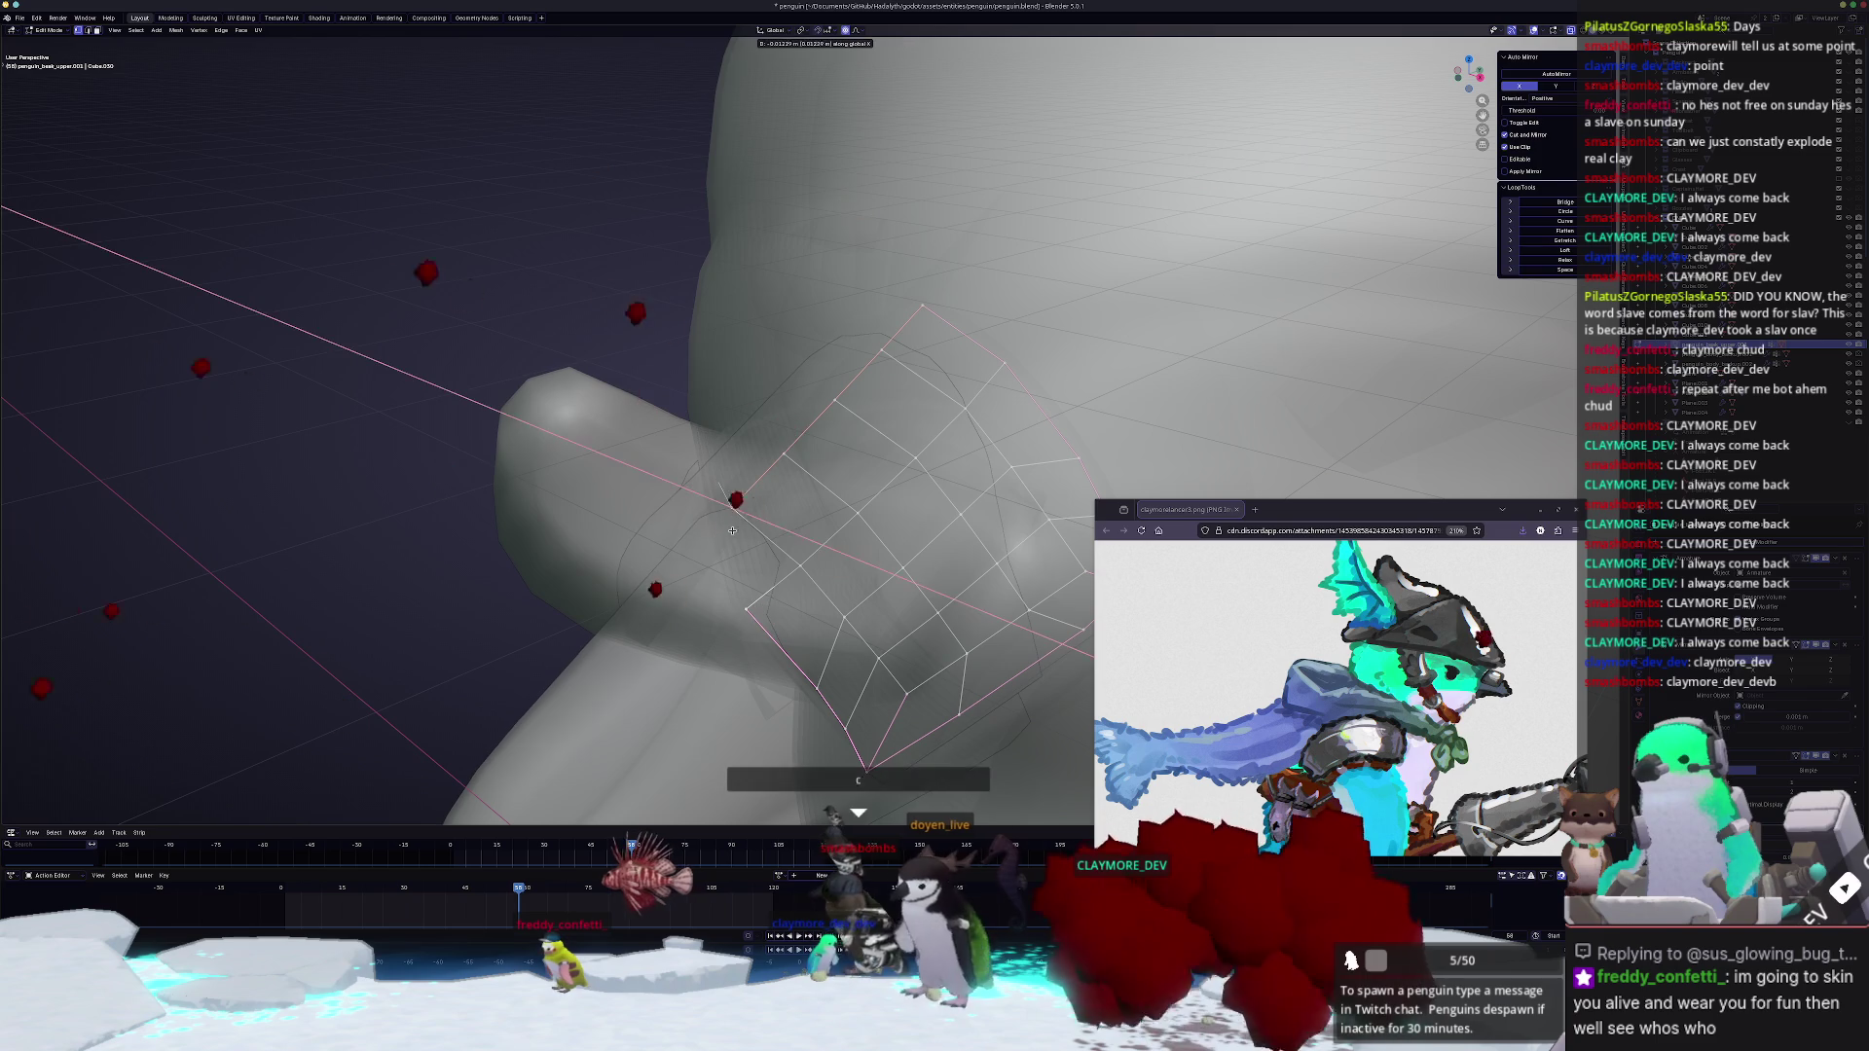
left_click(743, 537)
key("g")
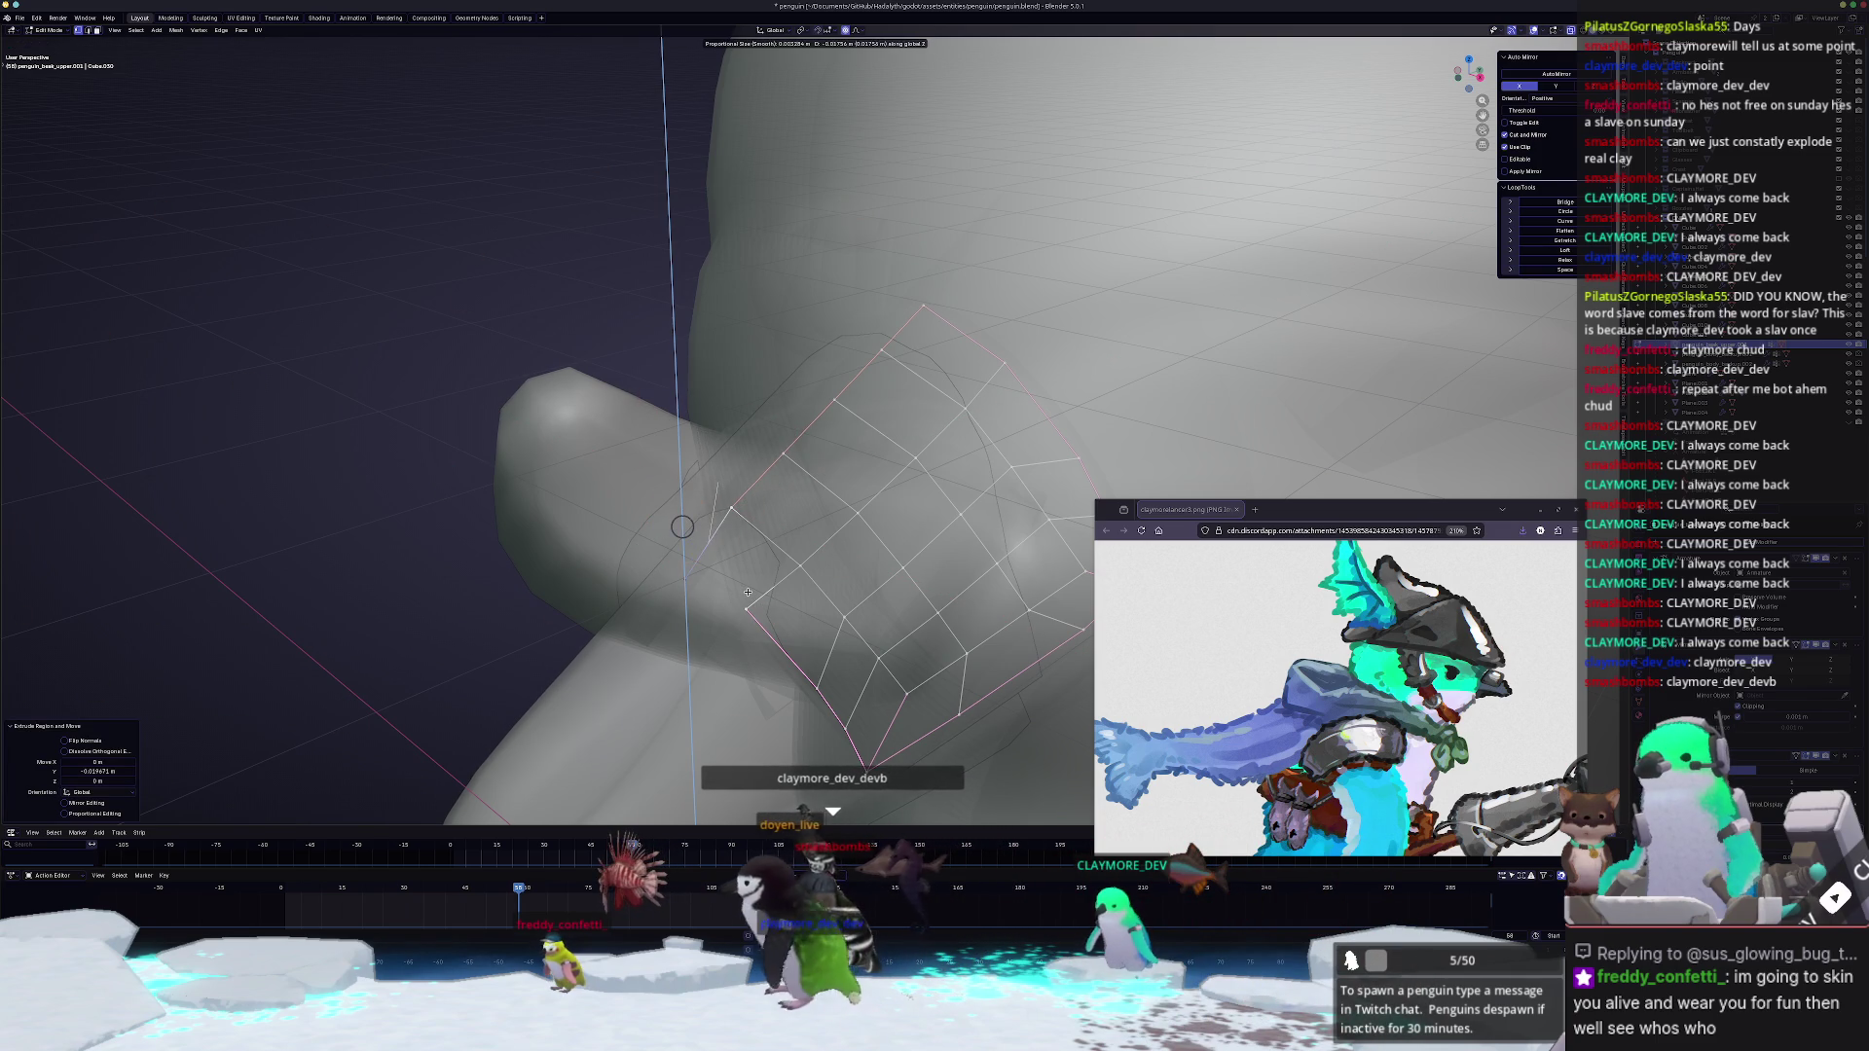
left_click(746, 610)
left_click(799, 566)
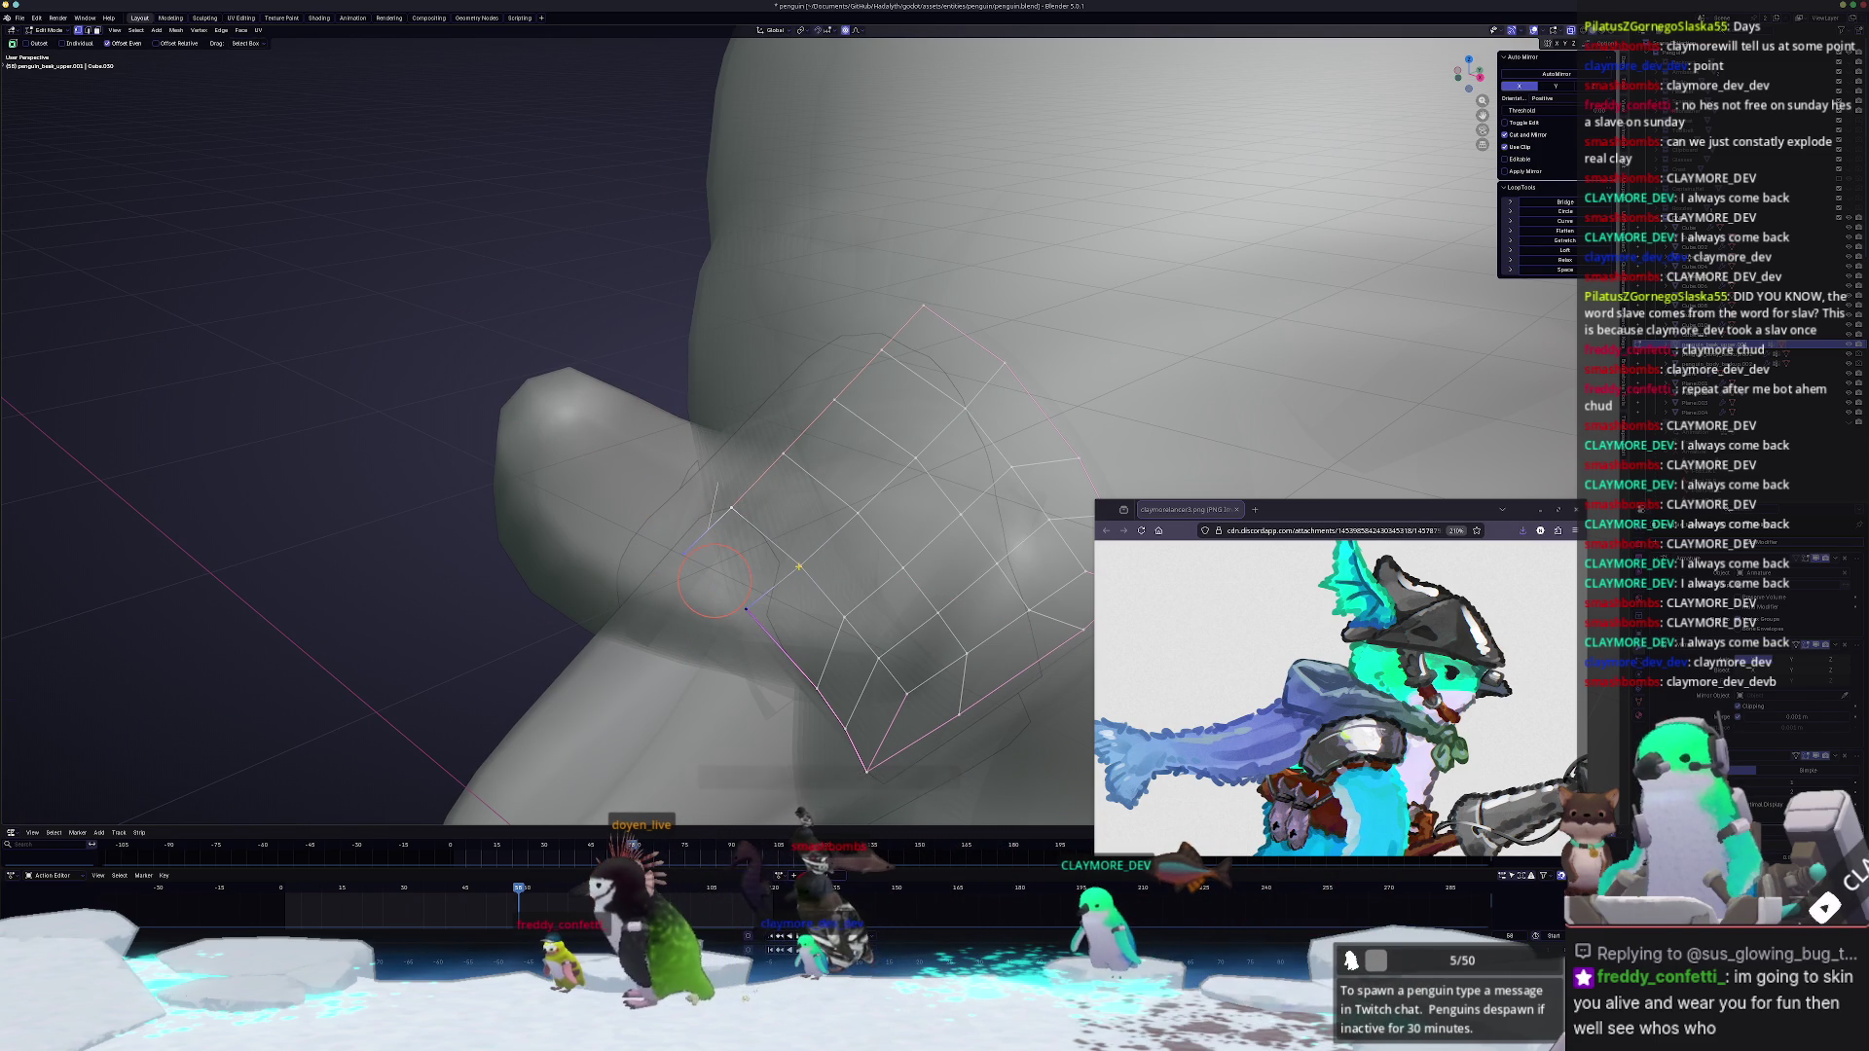
middle_click_drag(741, 554, 647, 471)
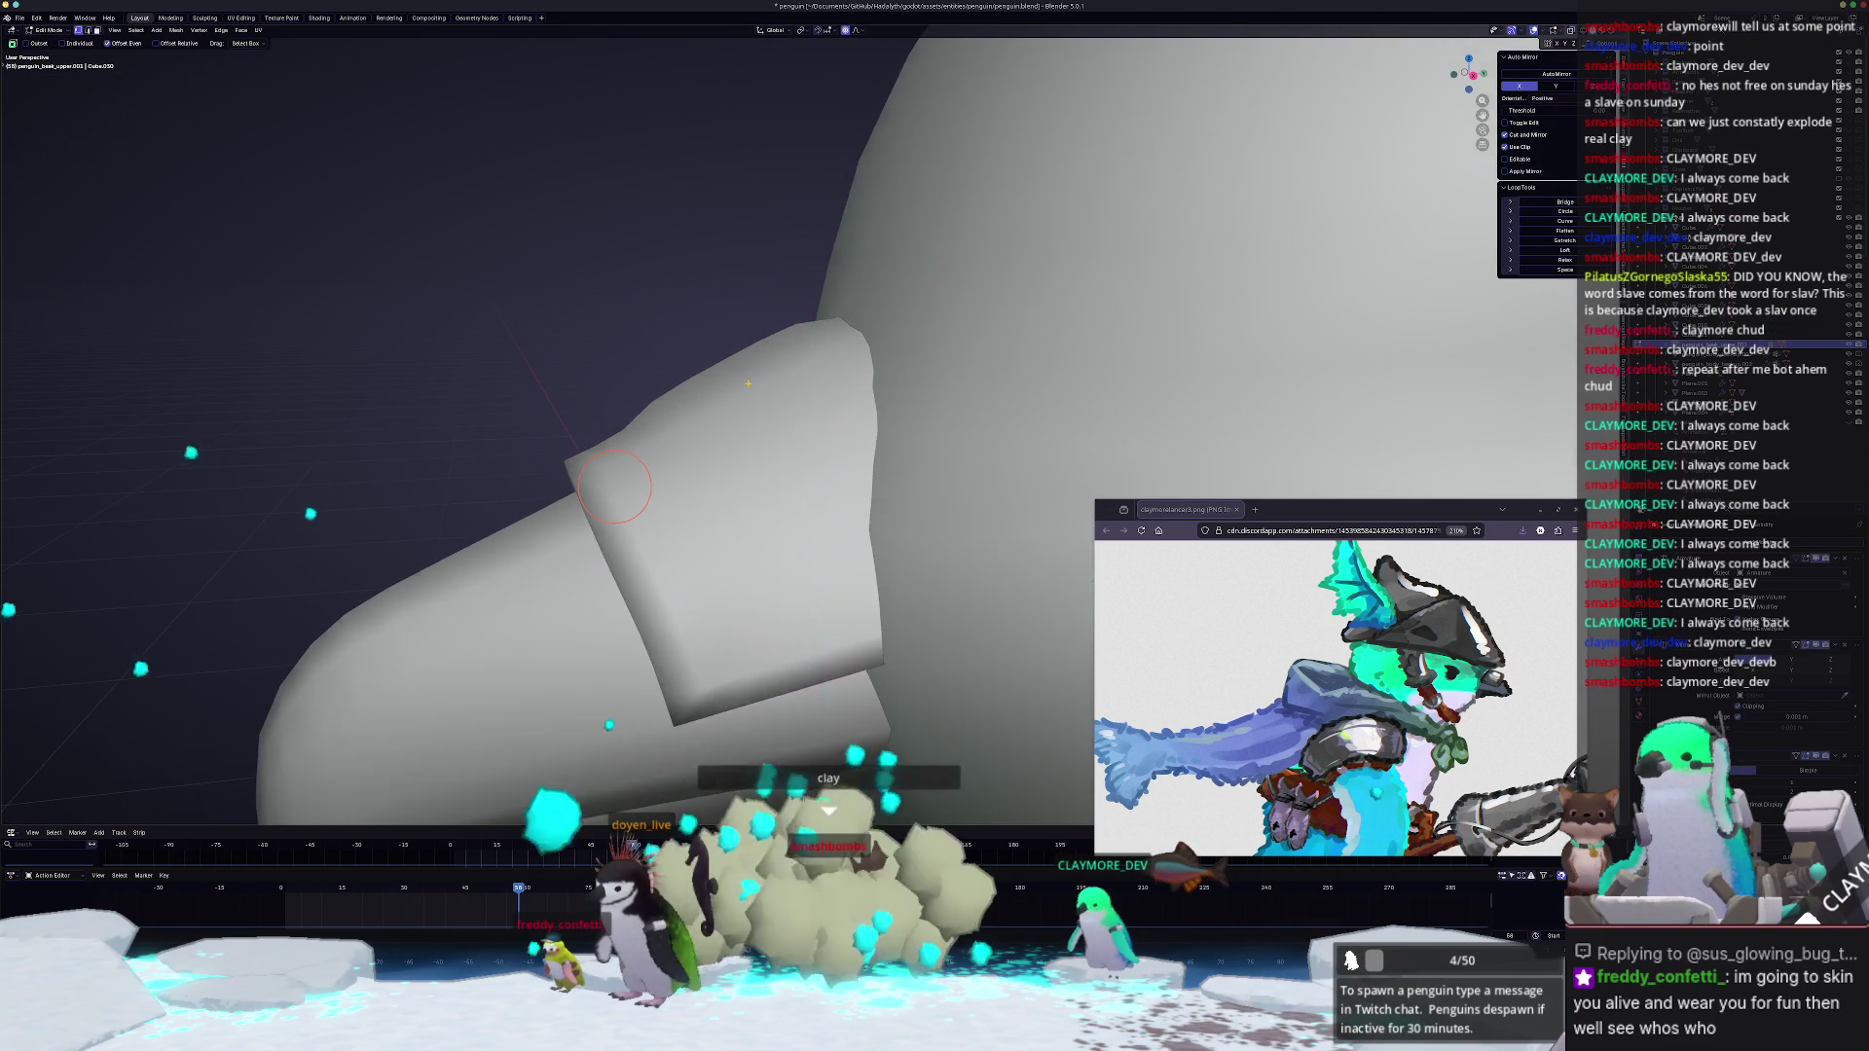
Step: Finish positioning the patch and scale its selected part to fit the beak
middle_click_drag(742, 383, 737, 382)
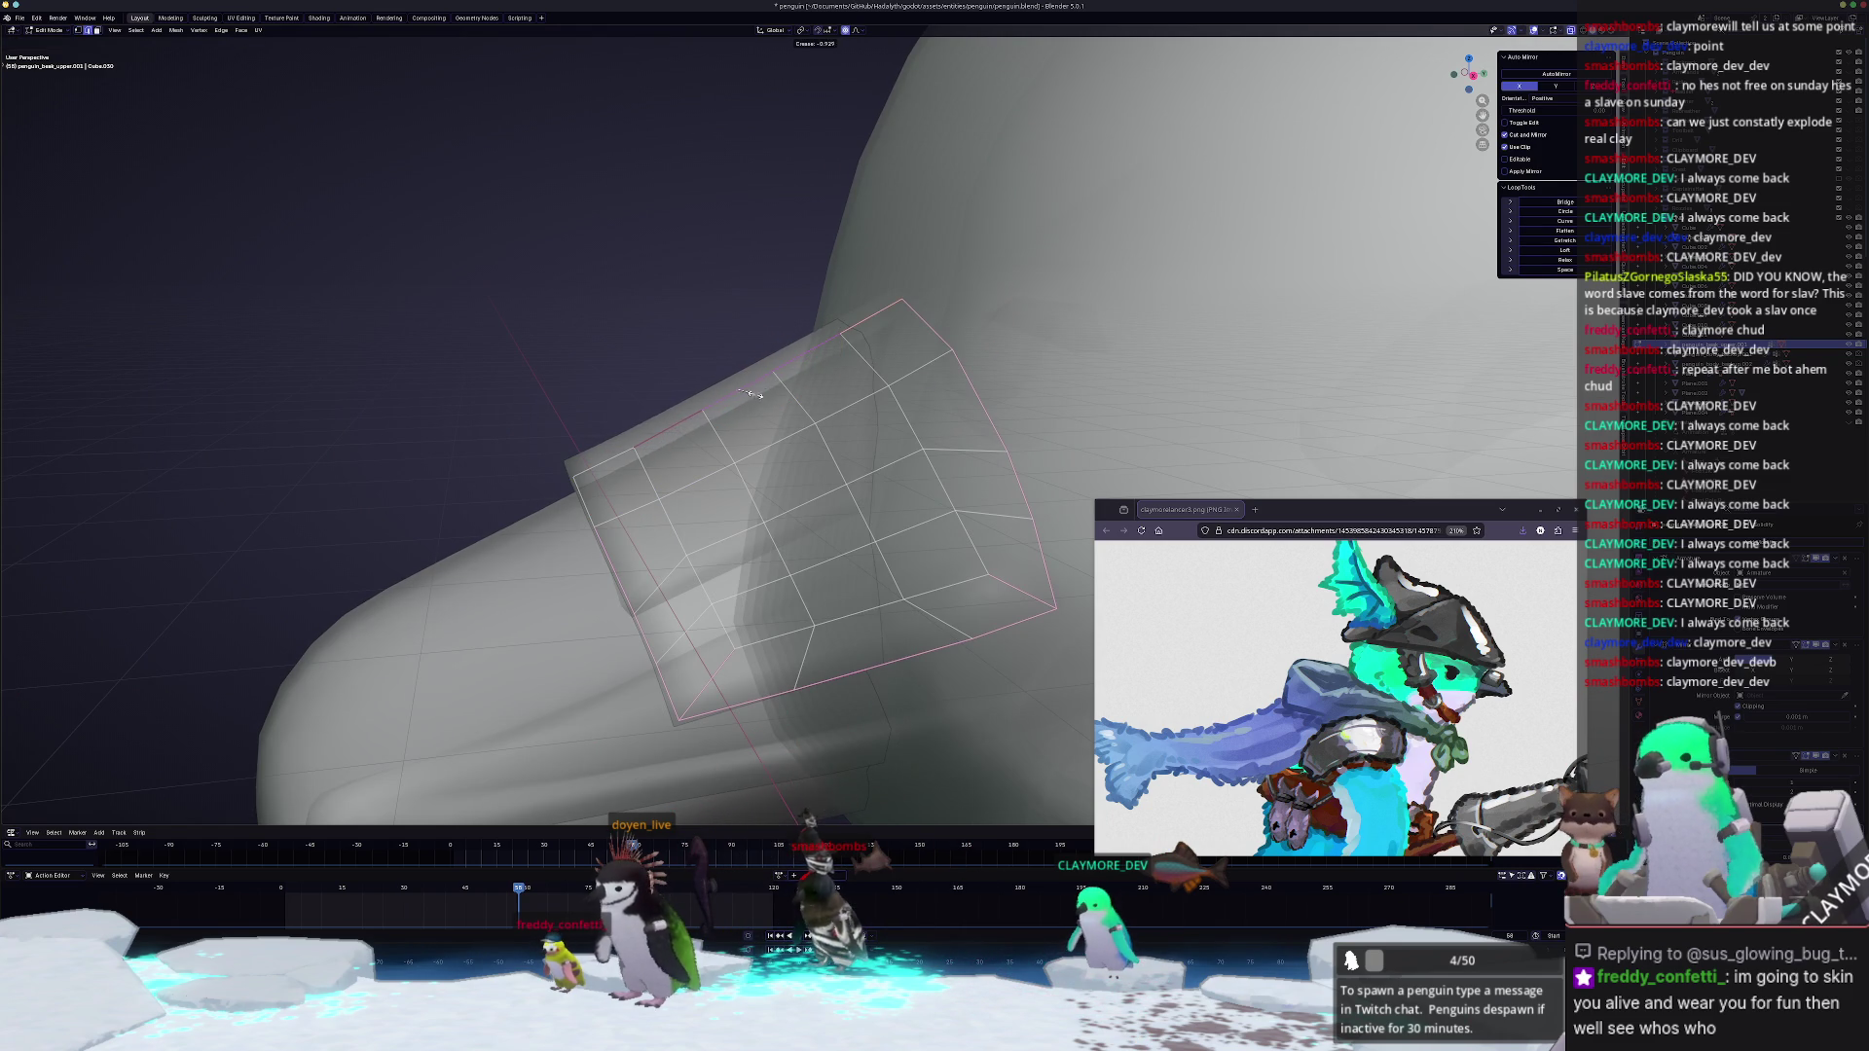
left_click(1083, 335)
mouse_move(1084, 335)
middle_mouse_down()
mouse_move(723, 501)
mouse_move(828, 487)
middle_mouse_up()
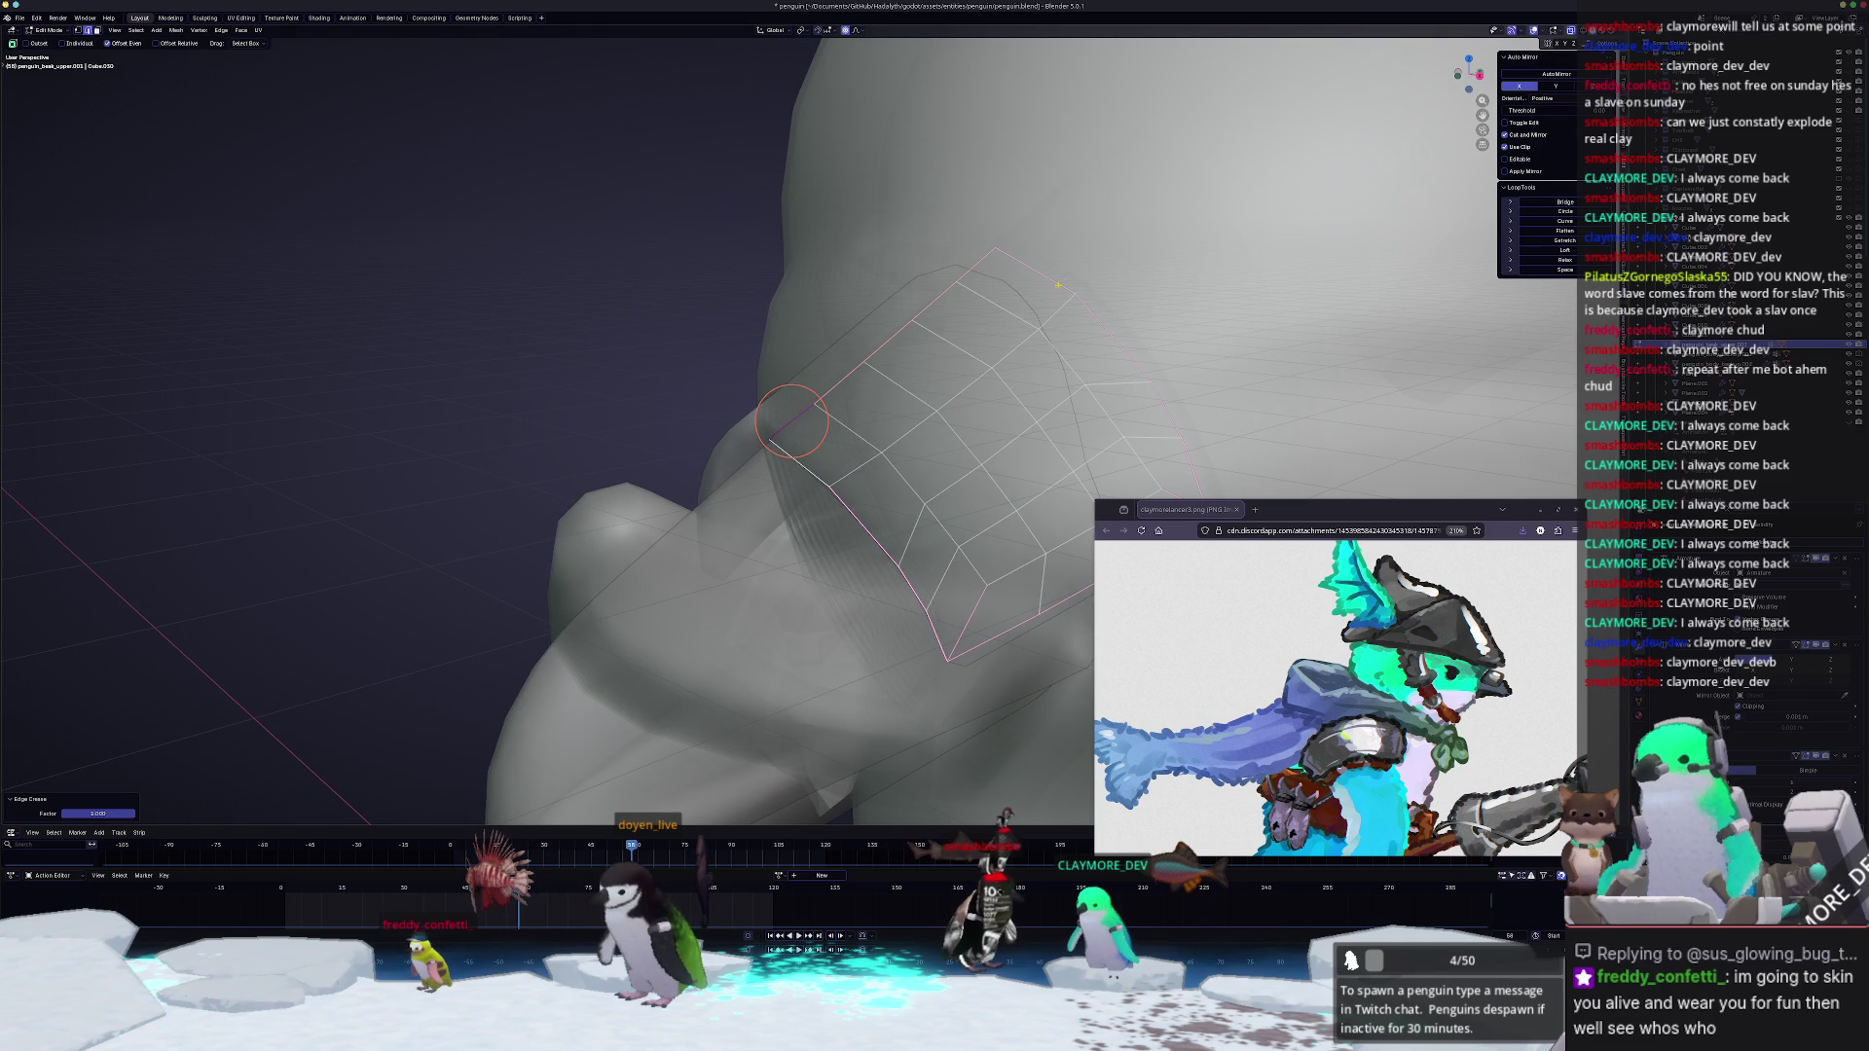
middle_click_drag(791, 422, 759, 423)
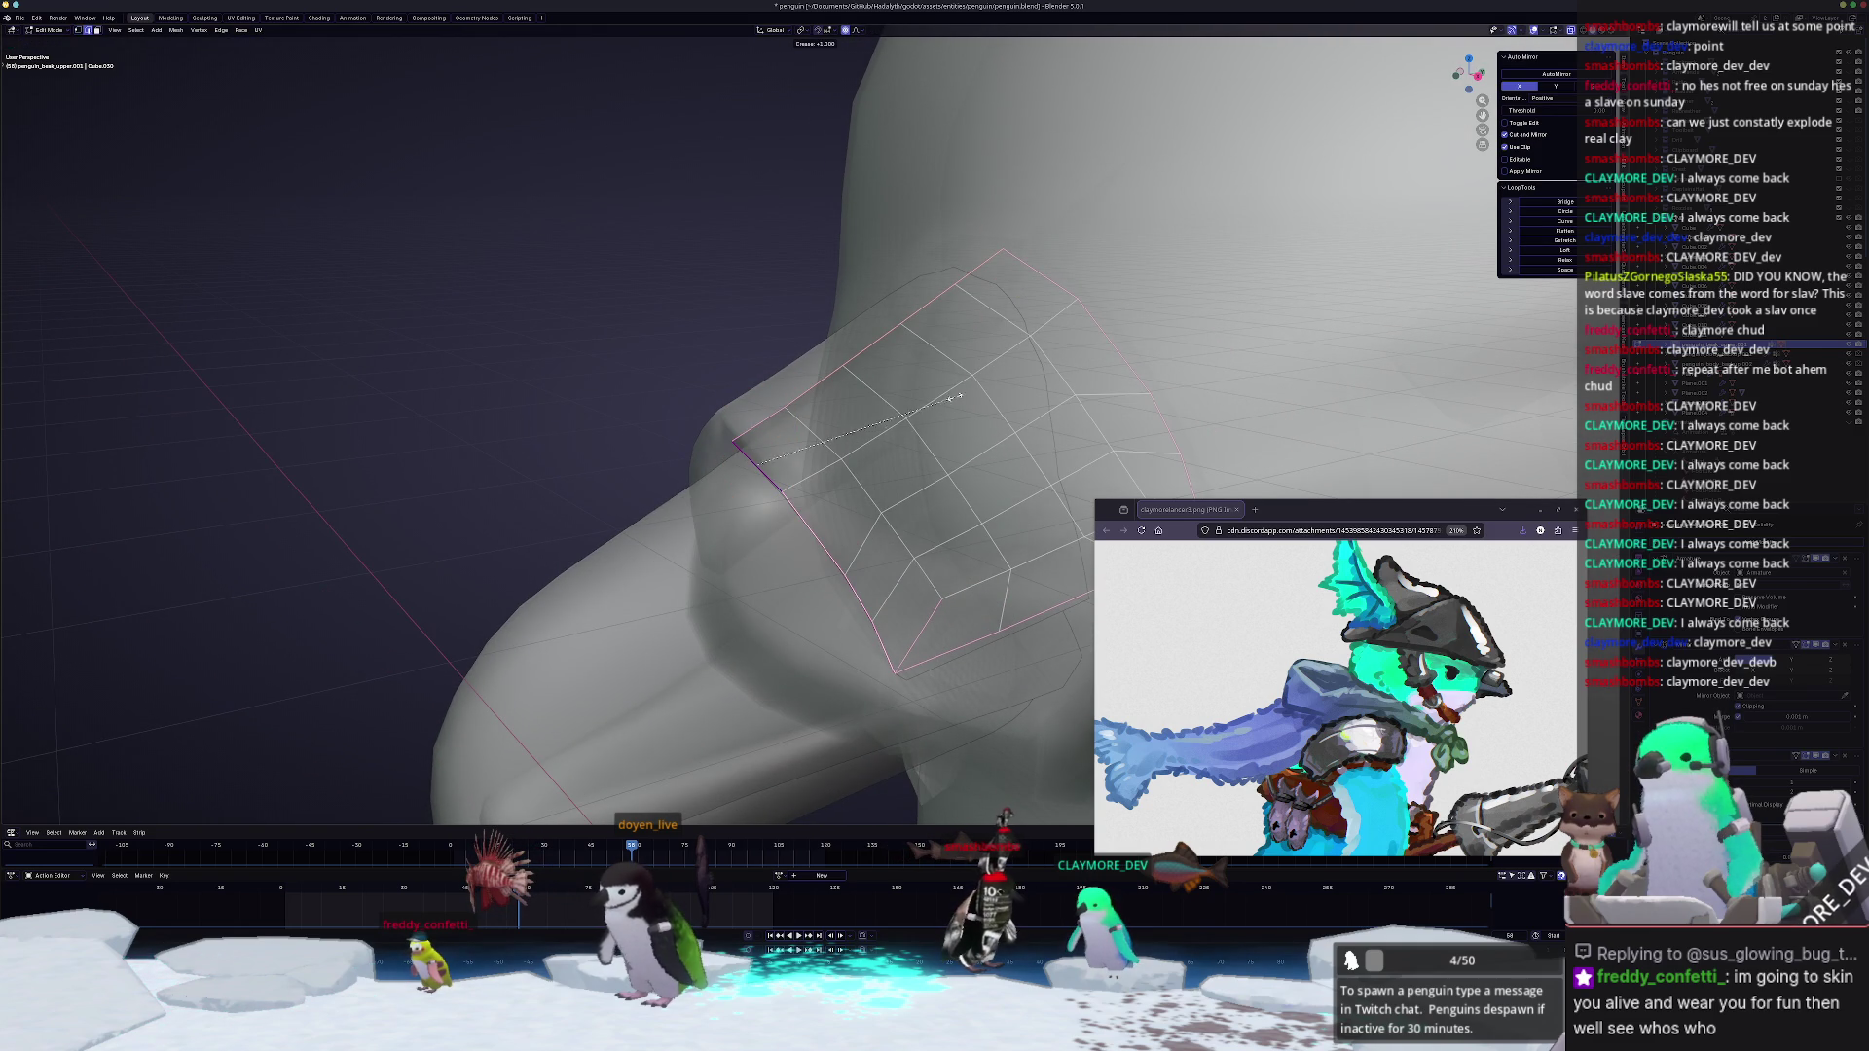
middle_click_drag(909, 412, 862, 389)
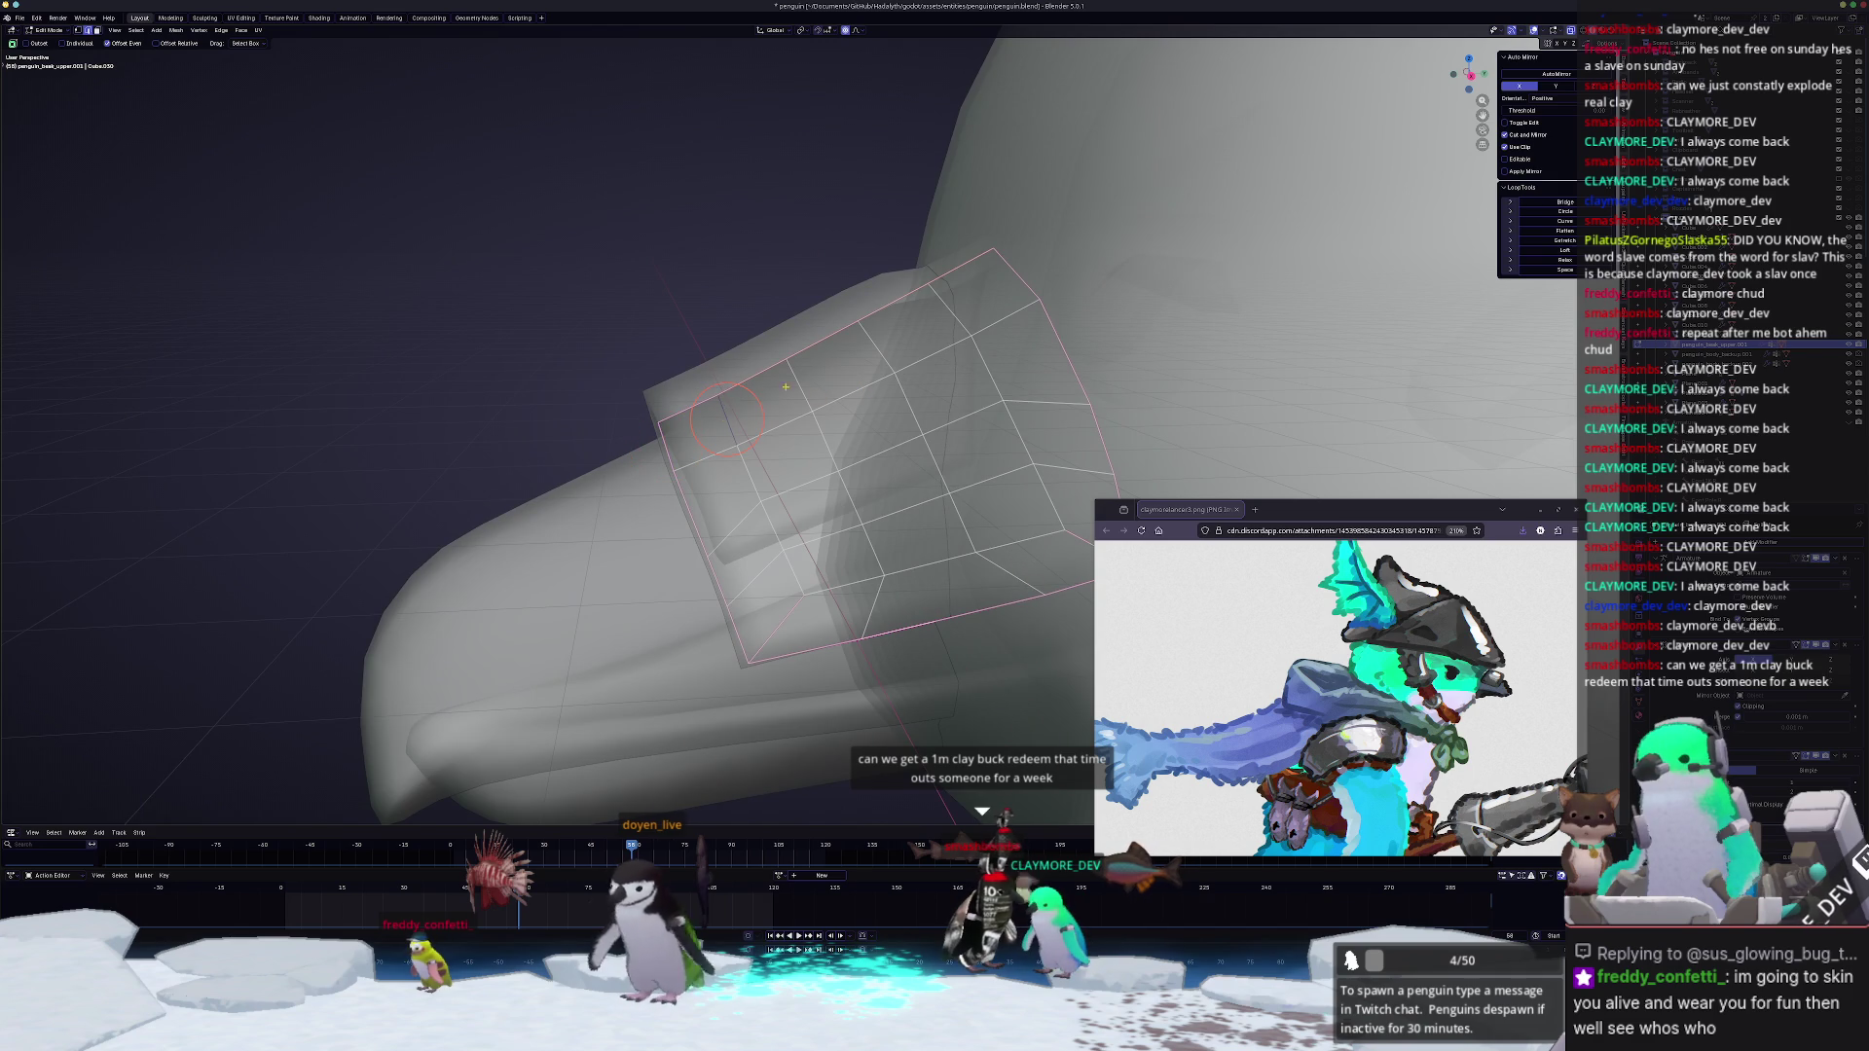
key("s")
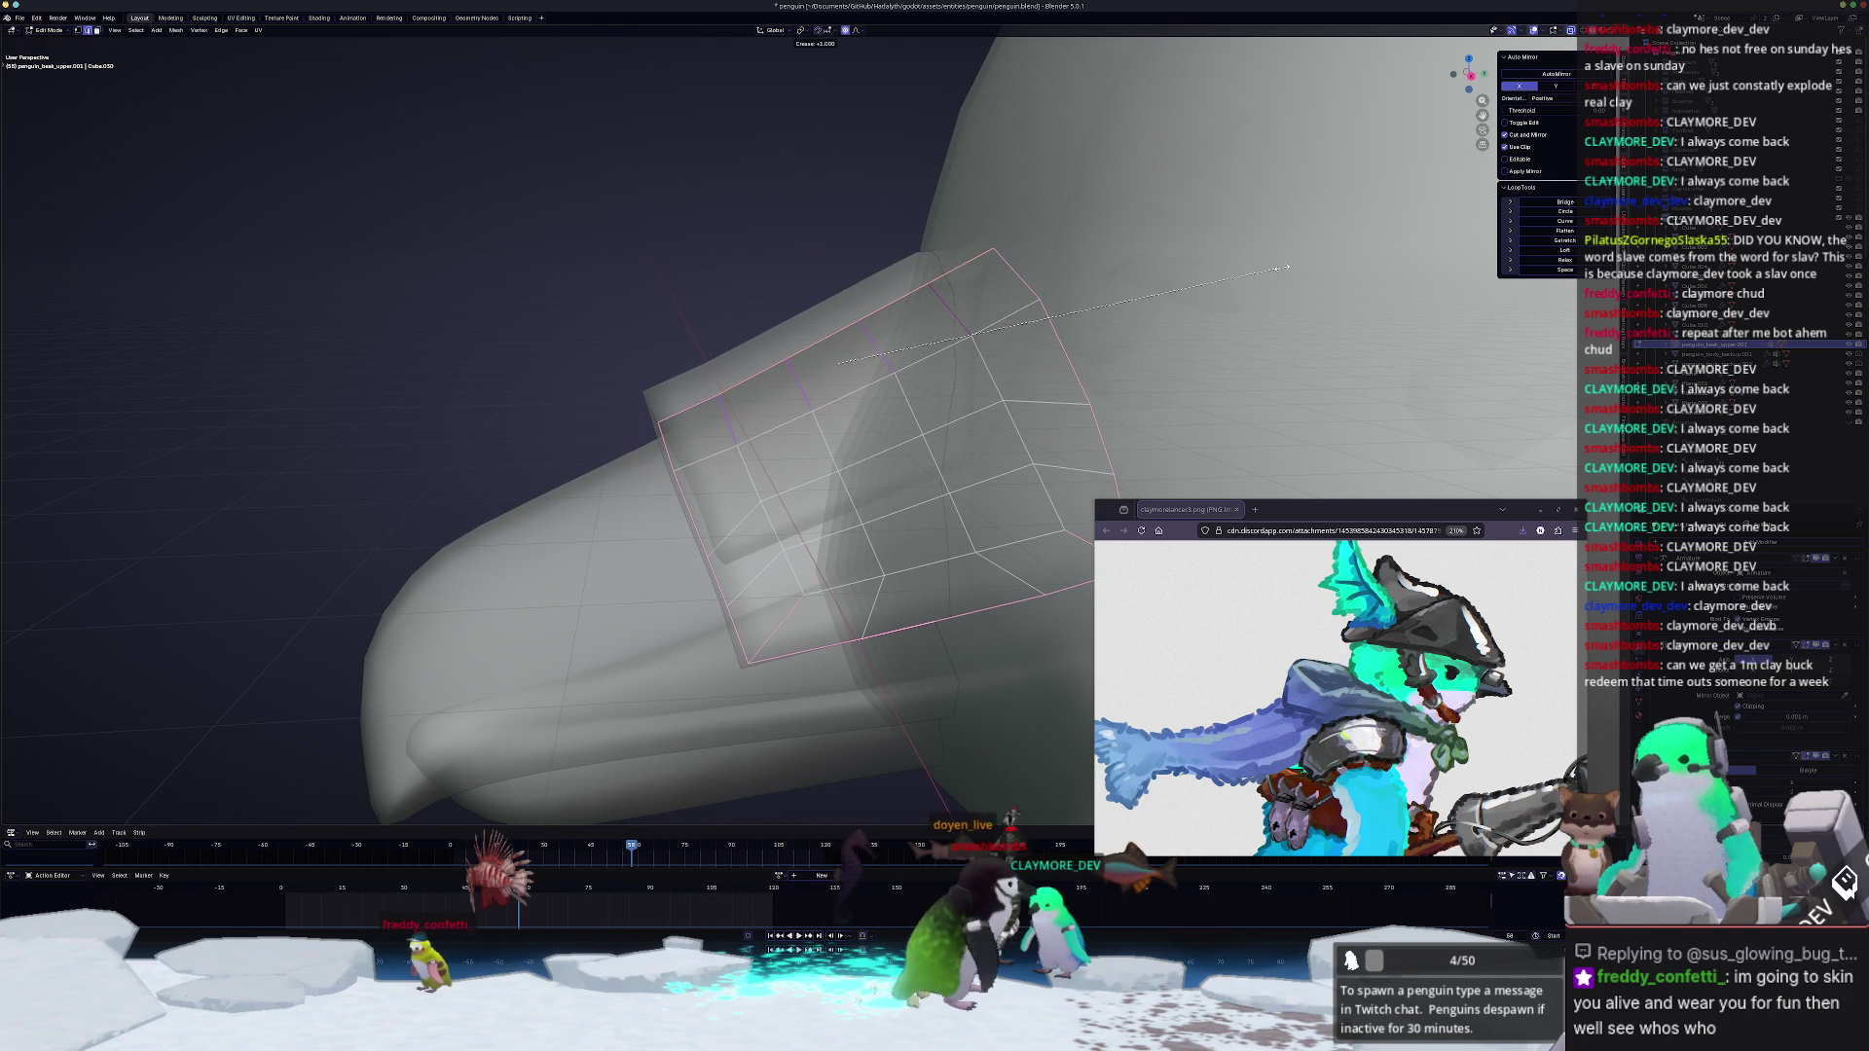
left_click(1285, 268)
scroll(789, 438, "up", 2)
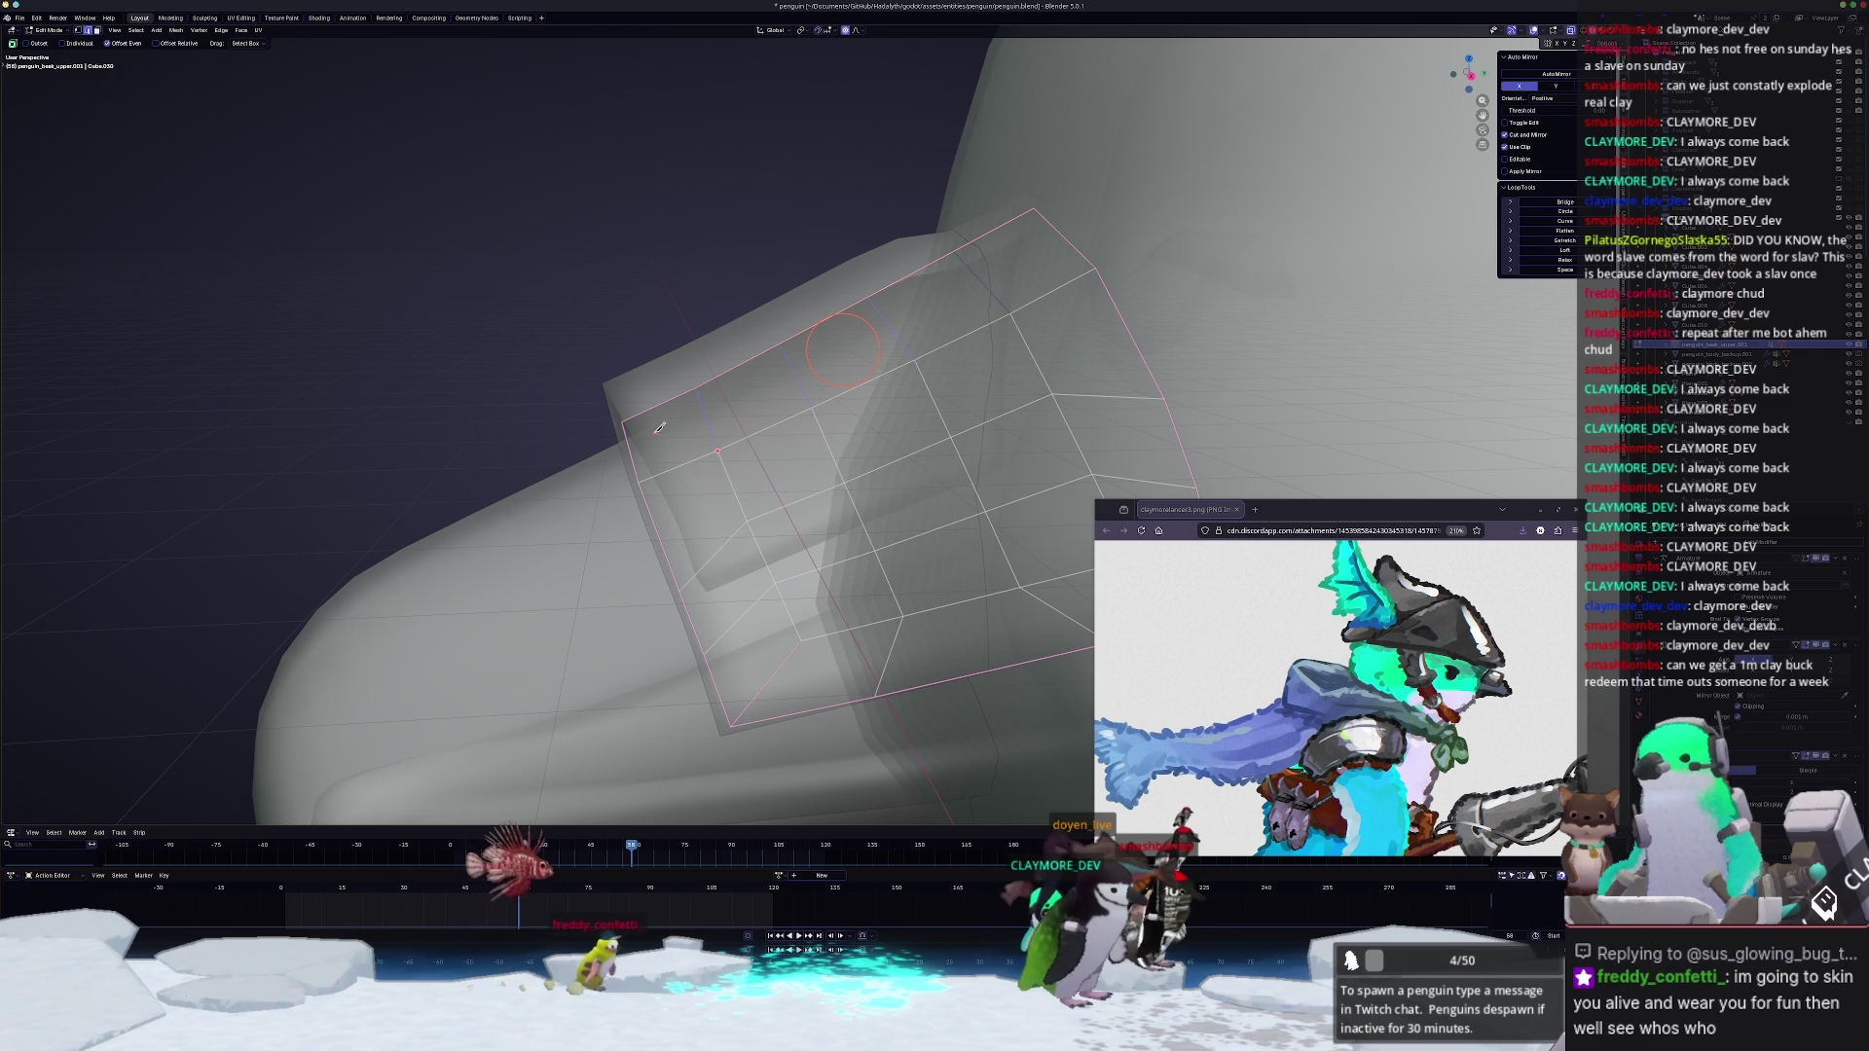
scroll(665, 439, "down", 1)
Step: Slide the patch's corner and bottom-edge vertices along their edges to hug the beak
mouse_move(763, 499)
middle_mouse_down()
mouse_move(838, 415)
mouse_move(819, 430)
middle_mouse_up()
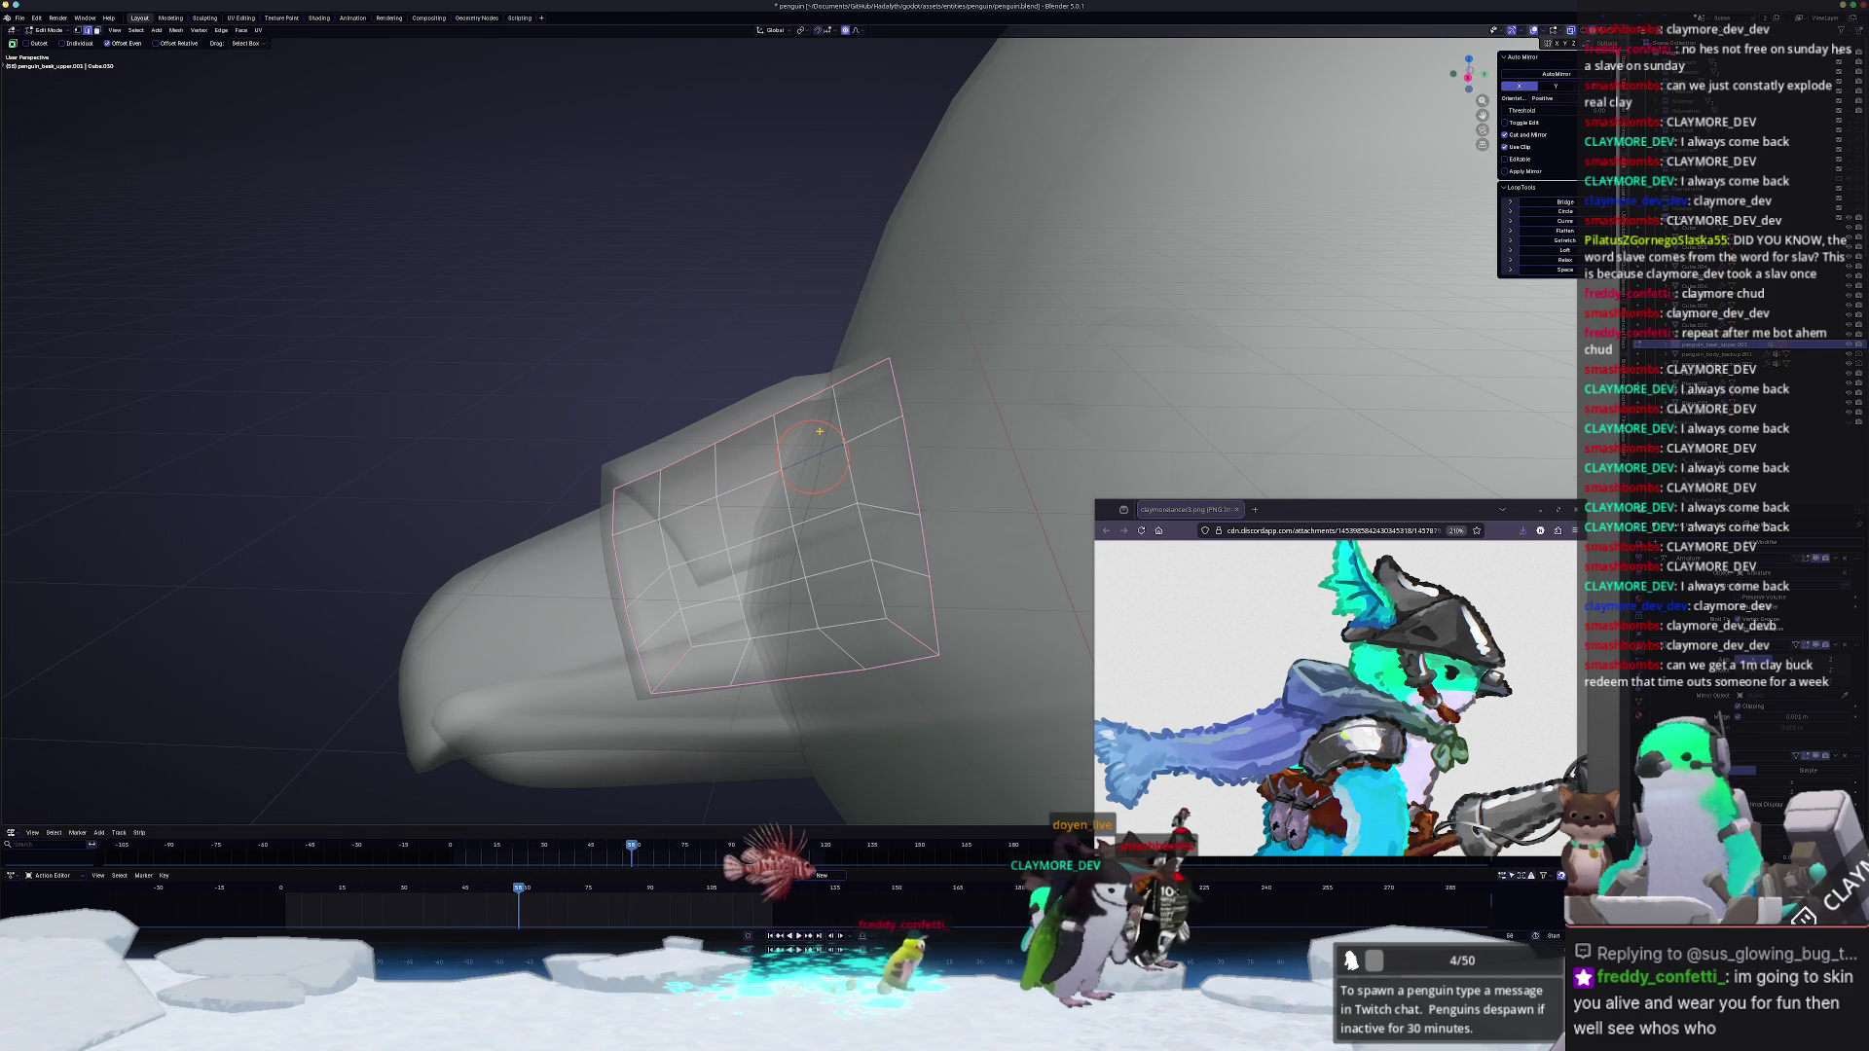
mouse_move(778, 327)
middle_mouse_down()
mouse_move(741, 330)
mouse_move(865, 416)
middle_mouse_up()
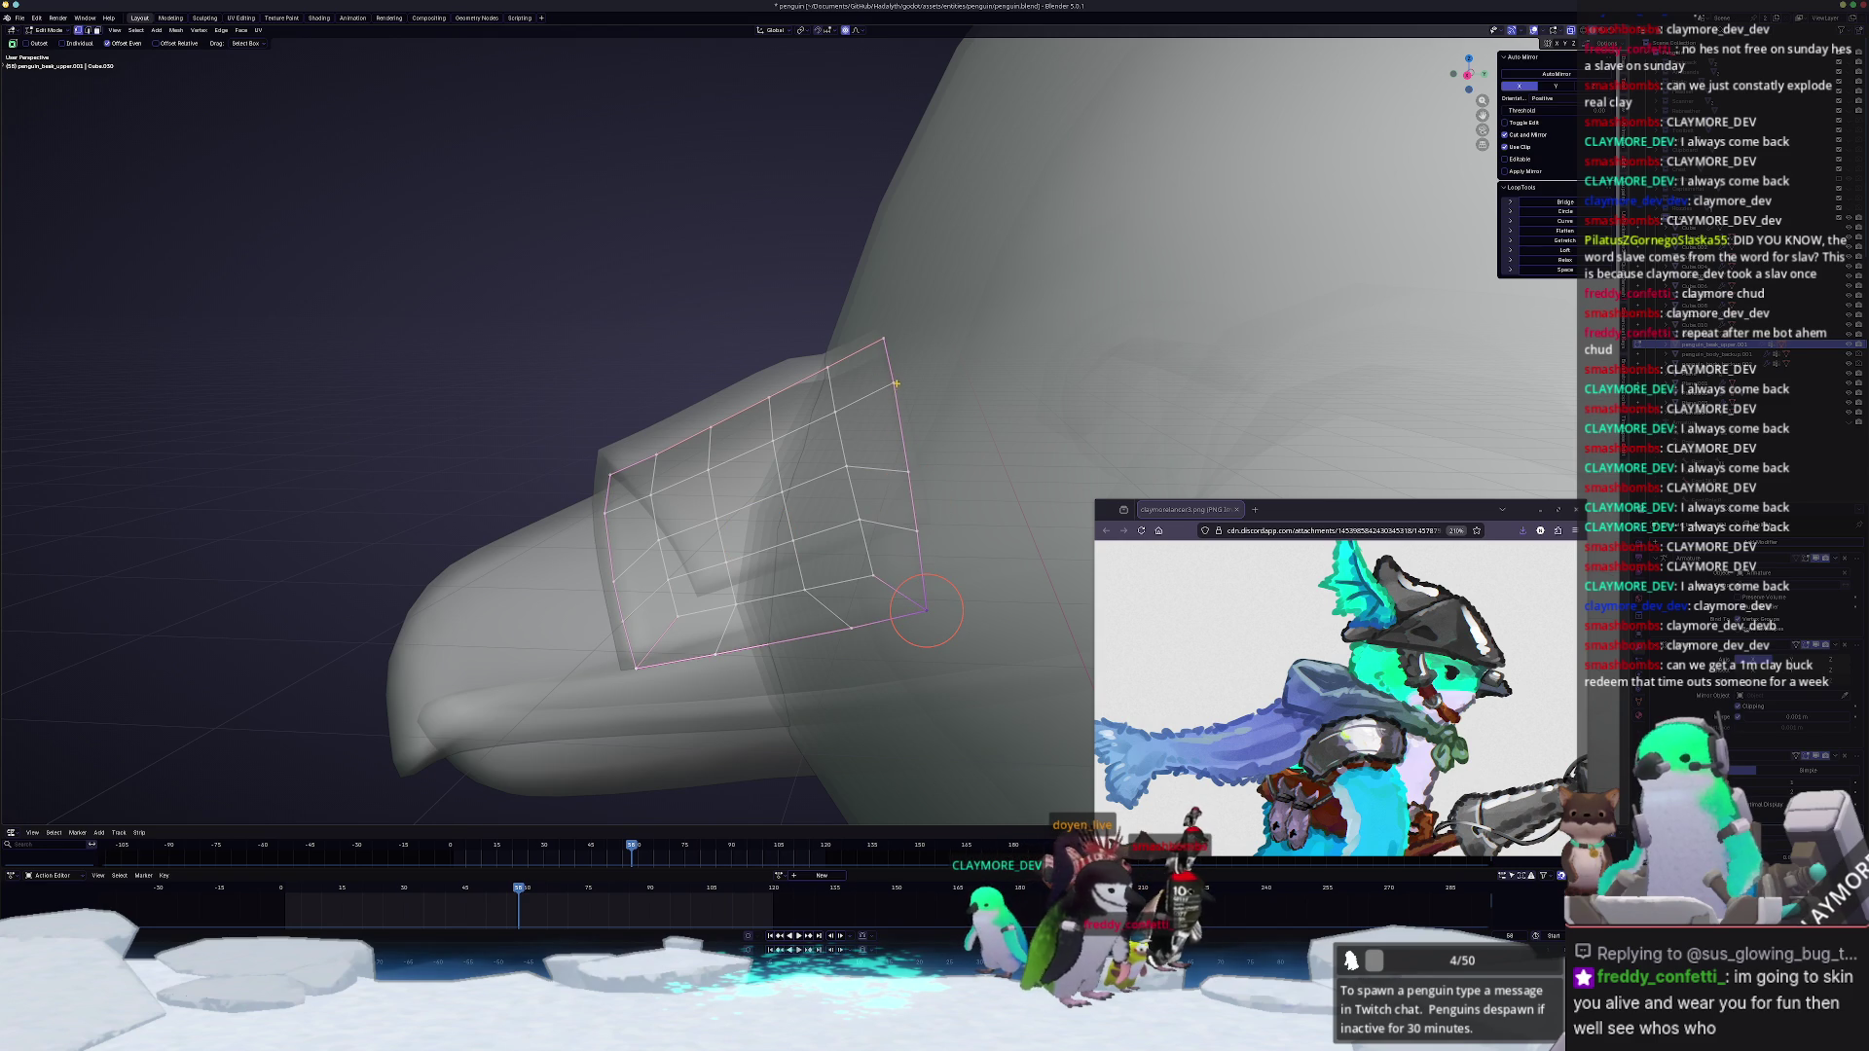
left_click(908, 472)
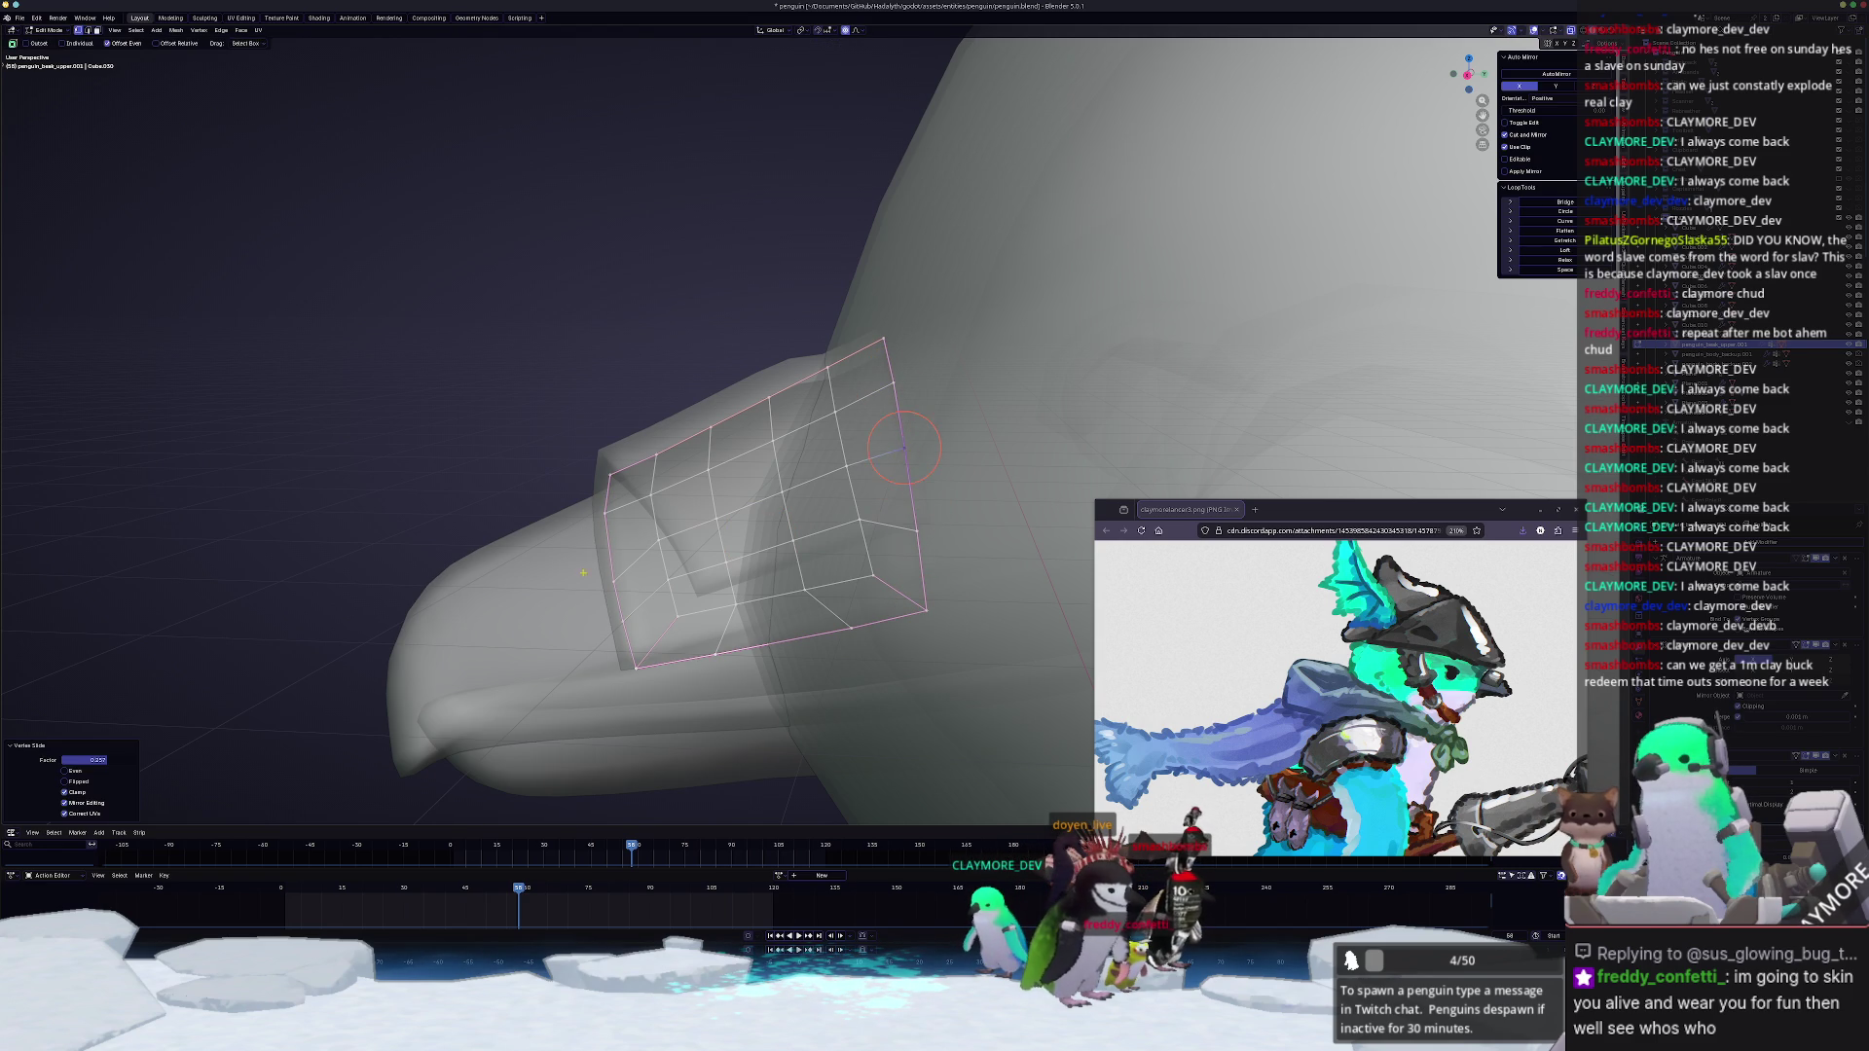
middle_click_drag(909, 470, 1037, 352)
left_click(740, 494)
left_click(1057, 432)
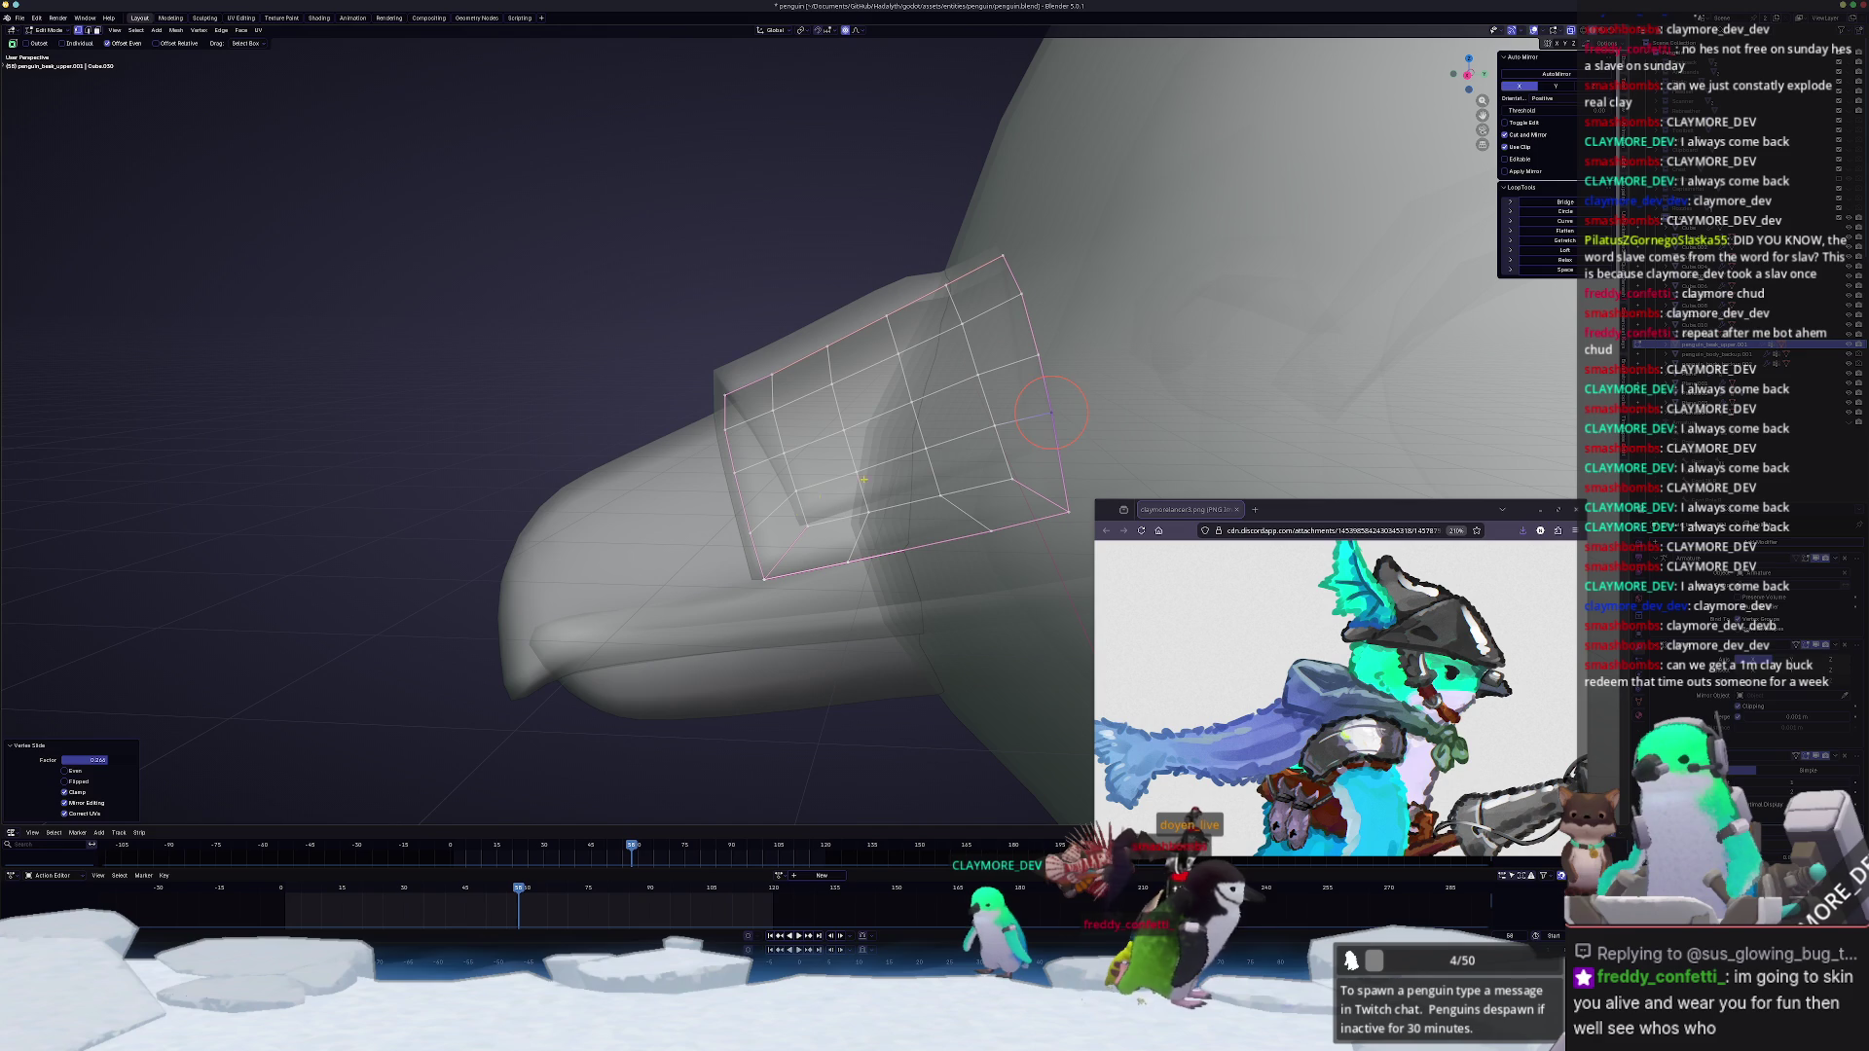
left_click(739, 513)
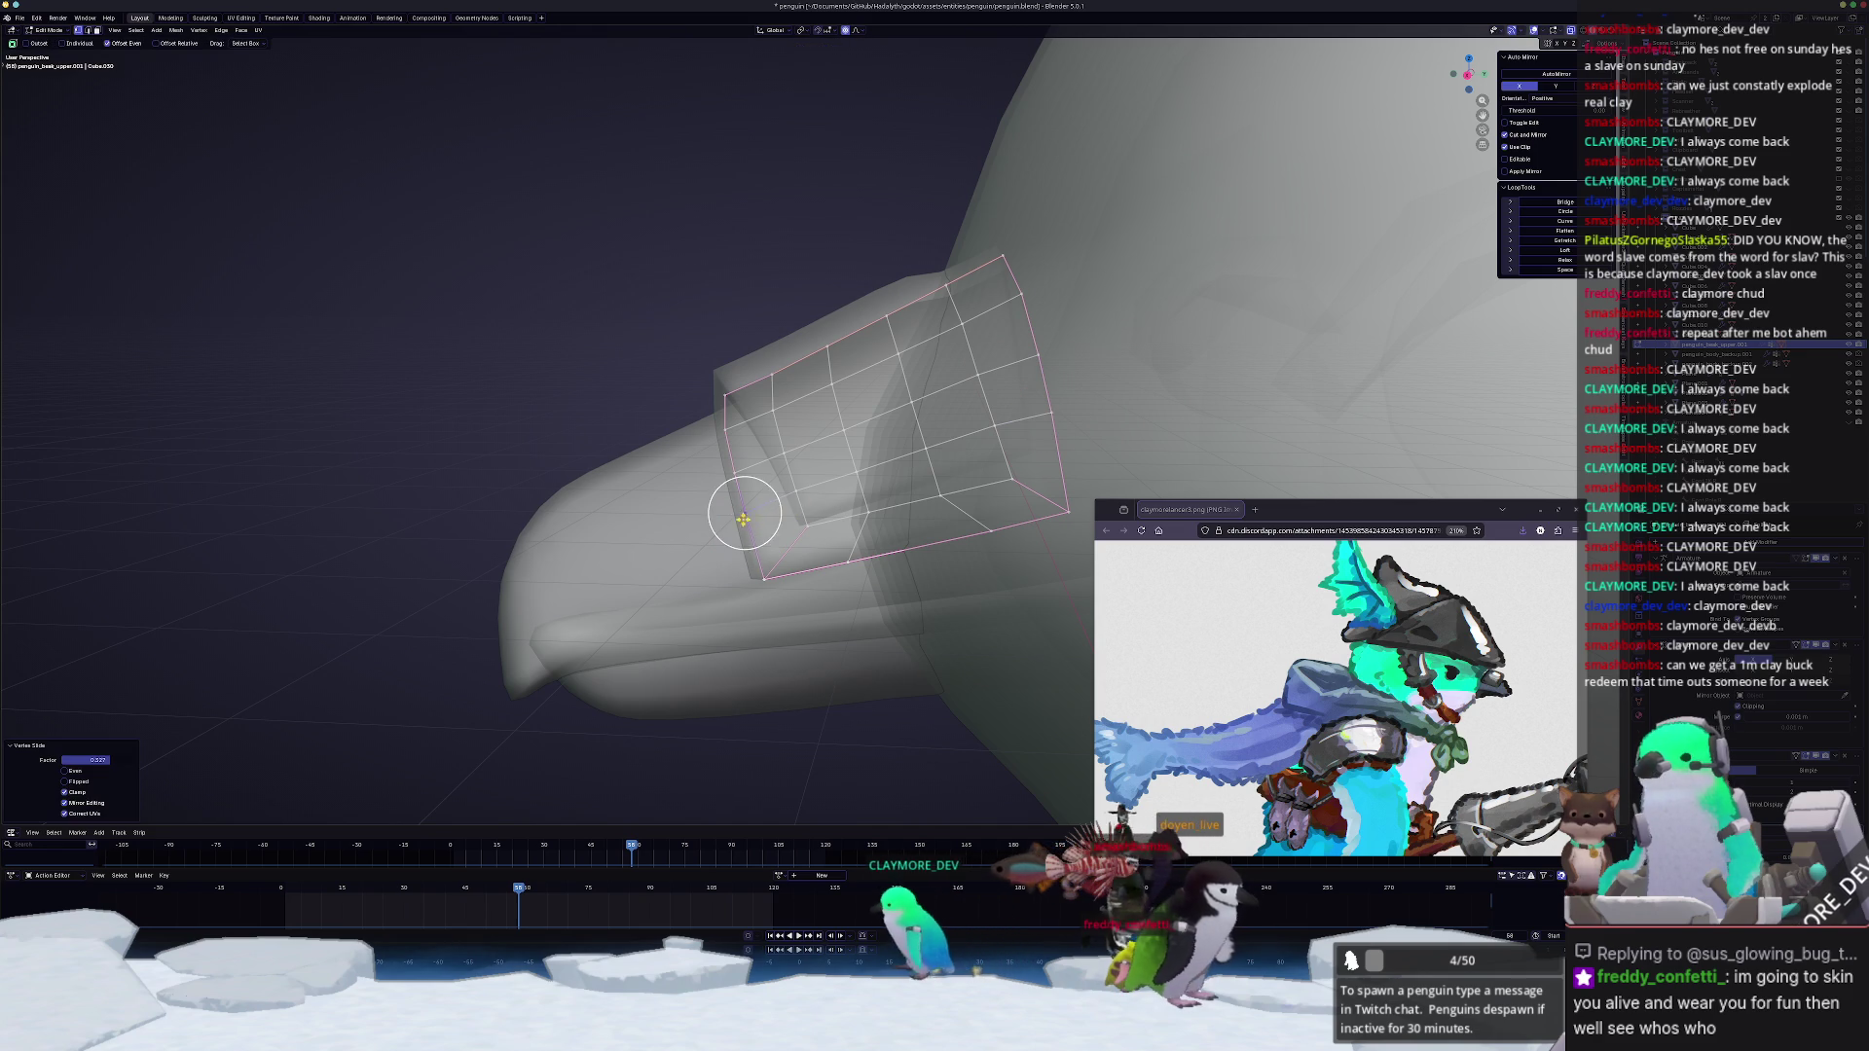
key("shift+v")
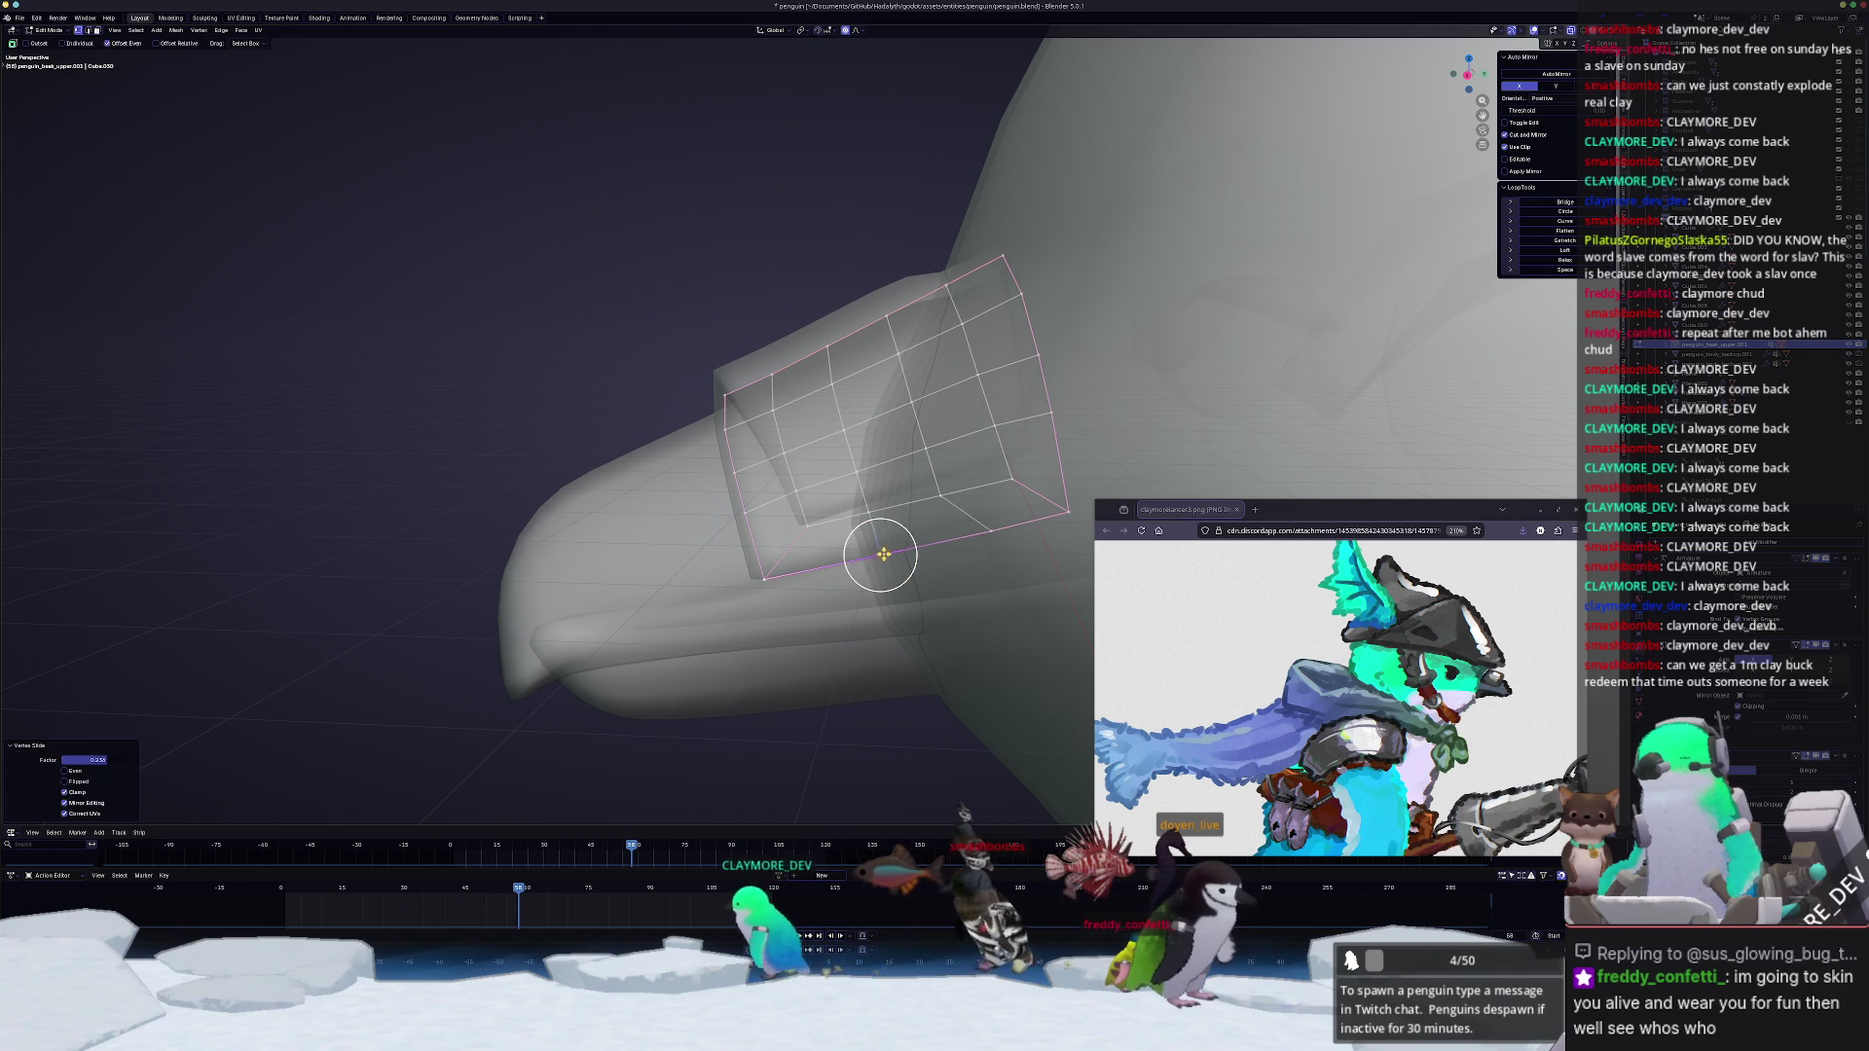
left_click(992, 535)
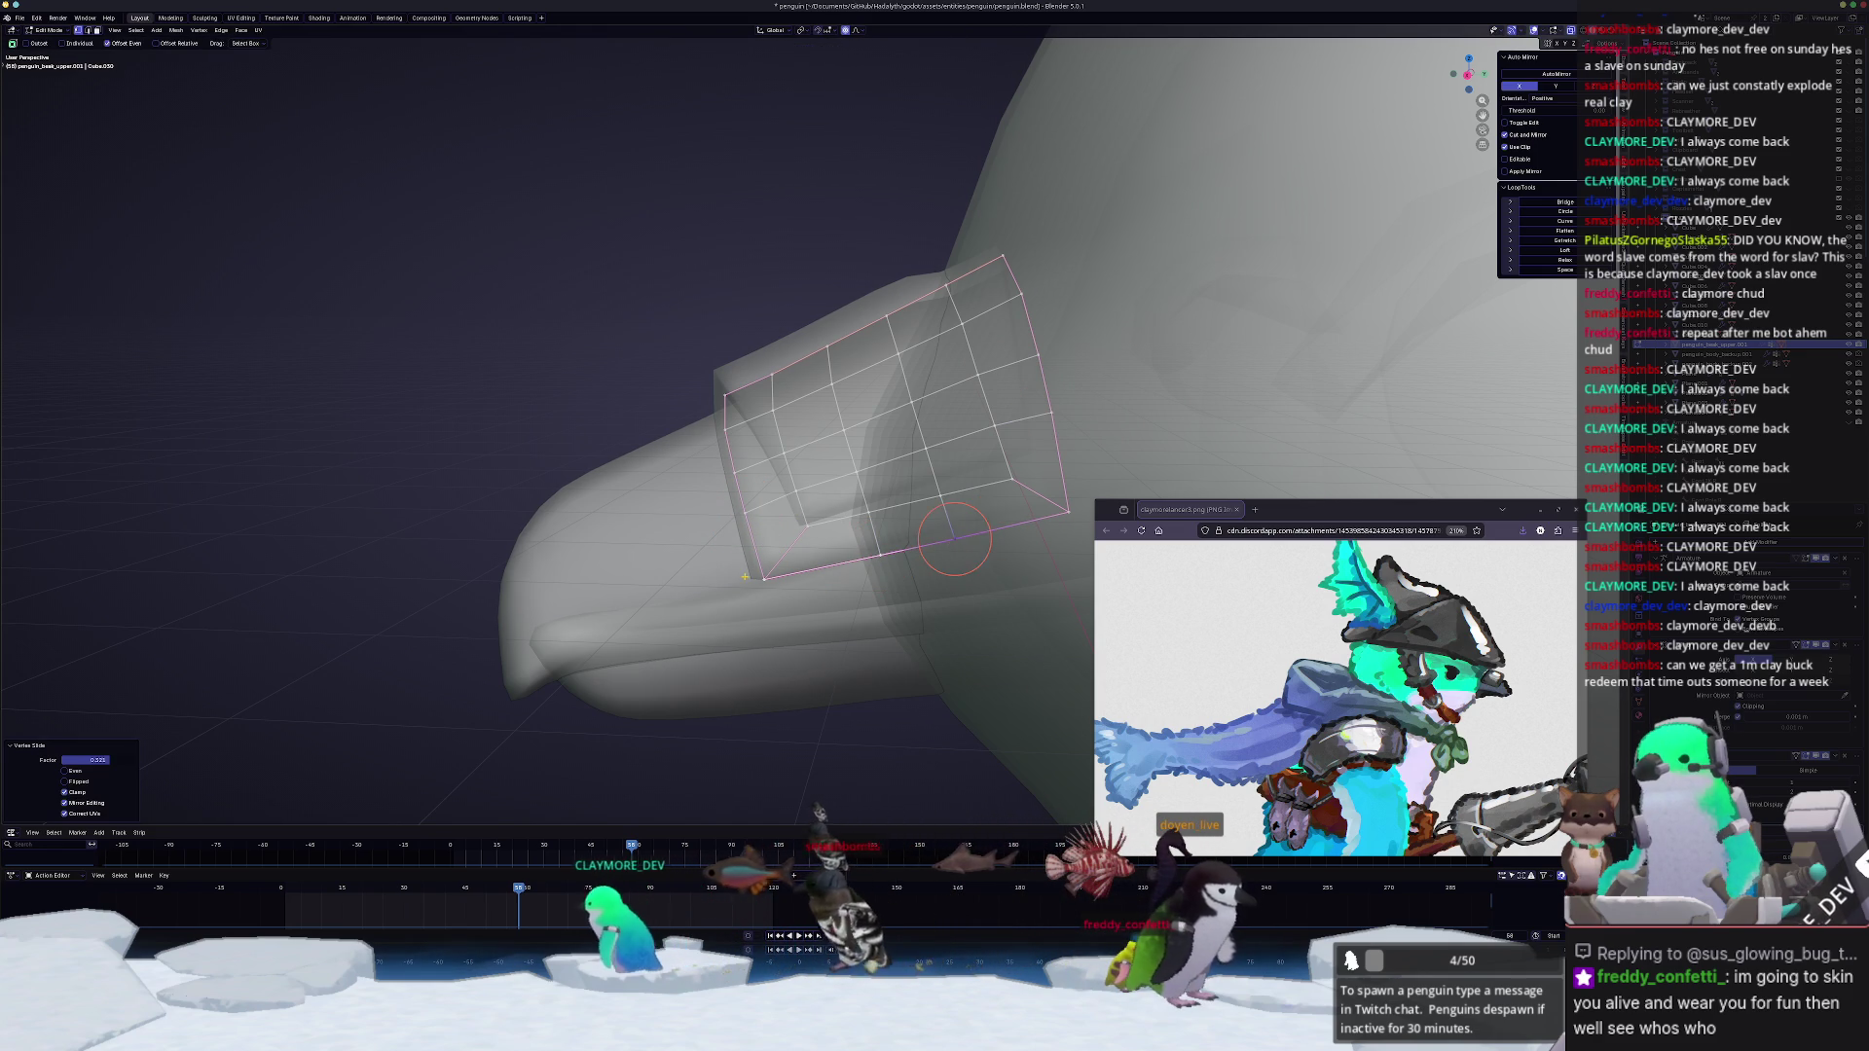
Step: Place the 3D cursor on the patch and bring up the delete options
middle_click_drag(876, 552, 755, 569)
scroll(756, 569, "up", 1)
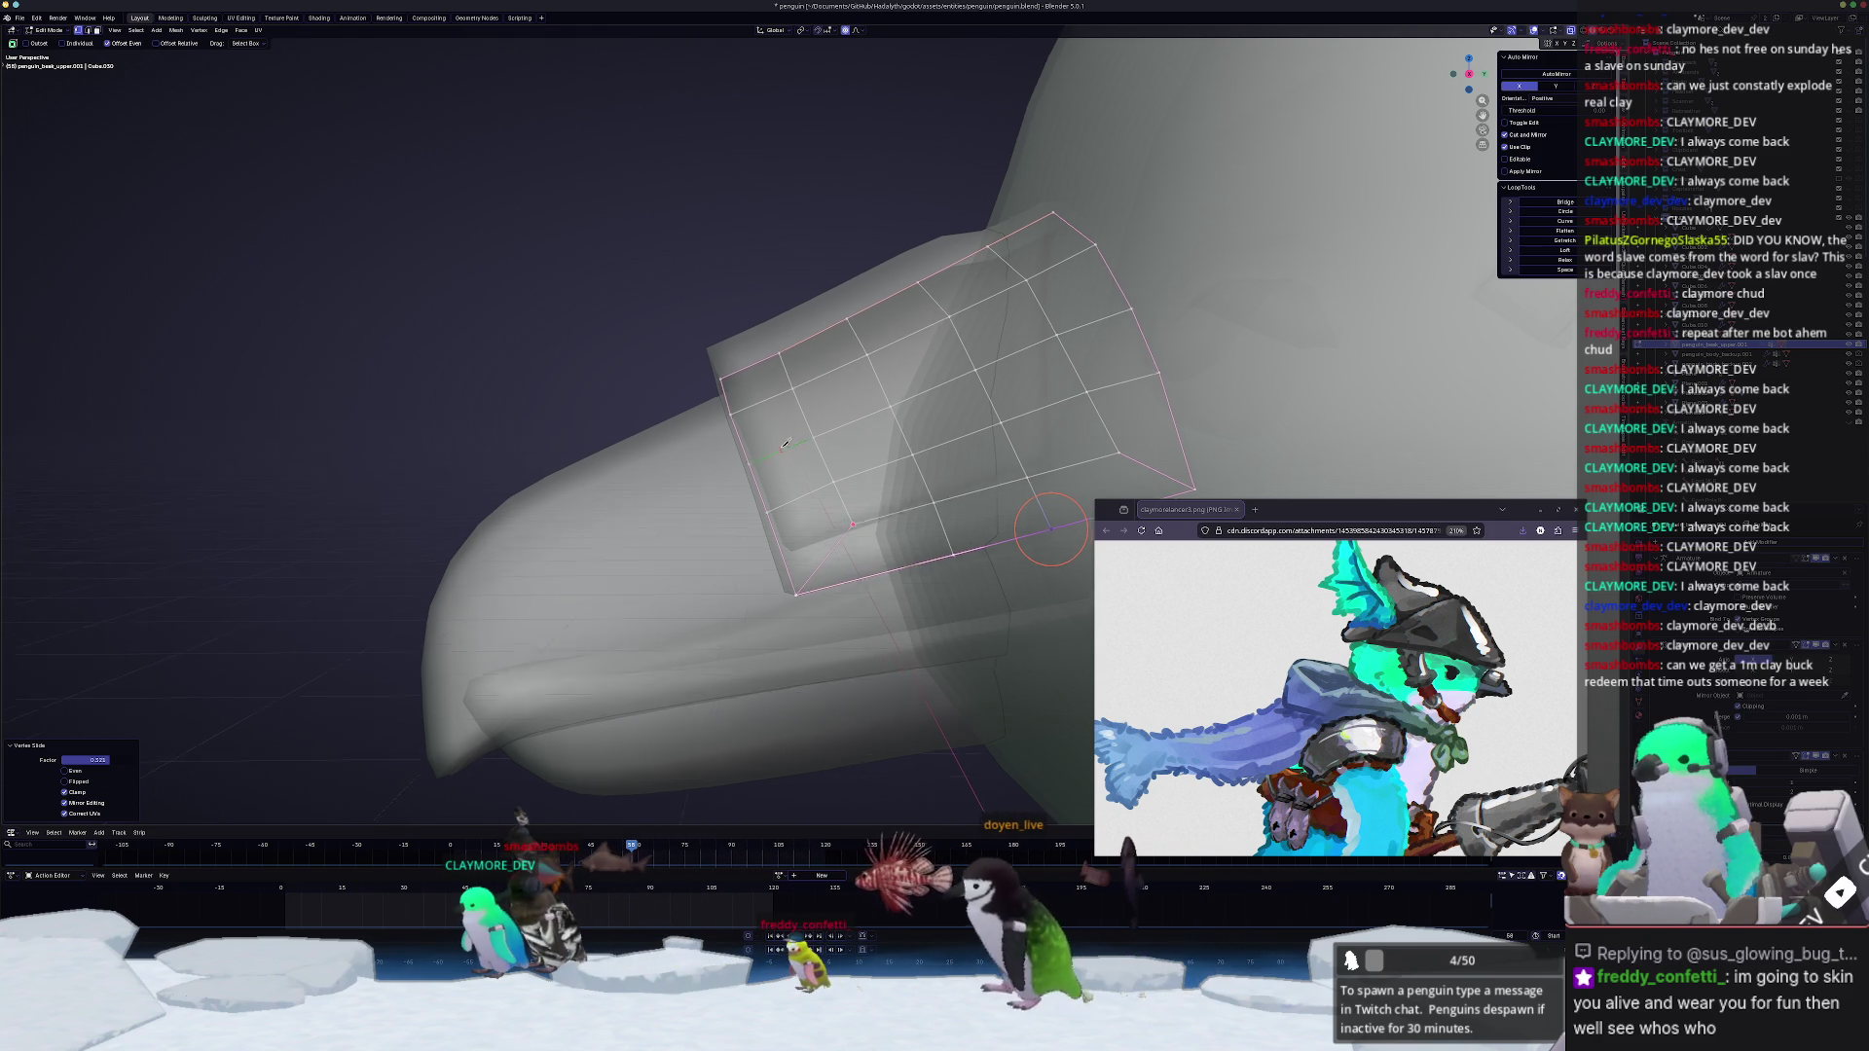
middle_click_drag(875, 563, 795, 465)
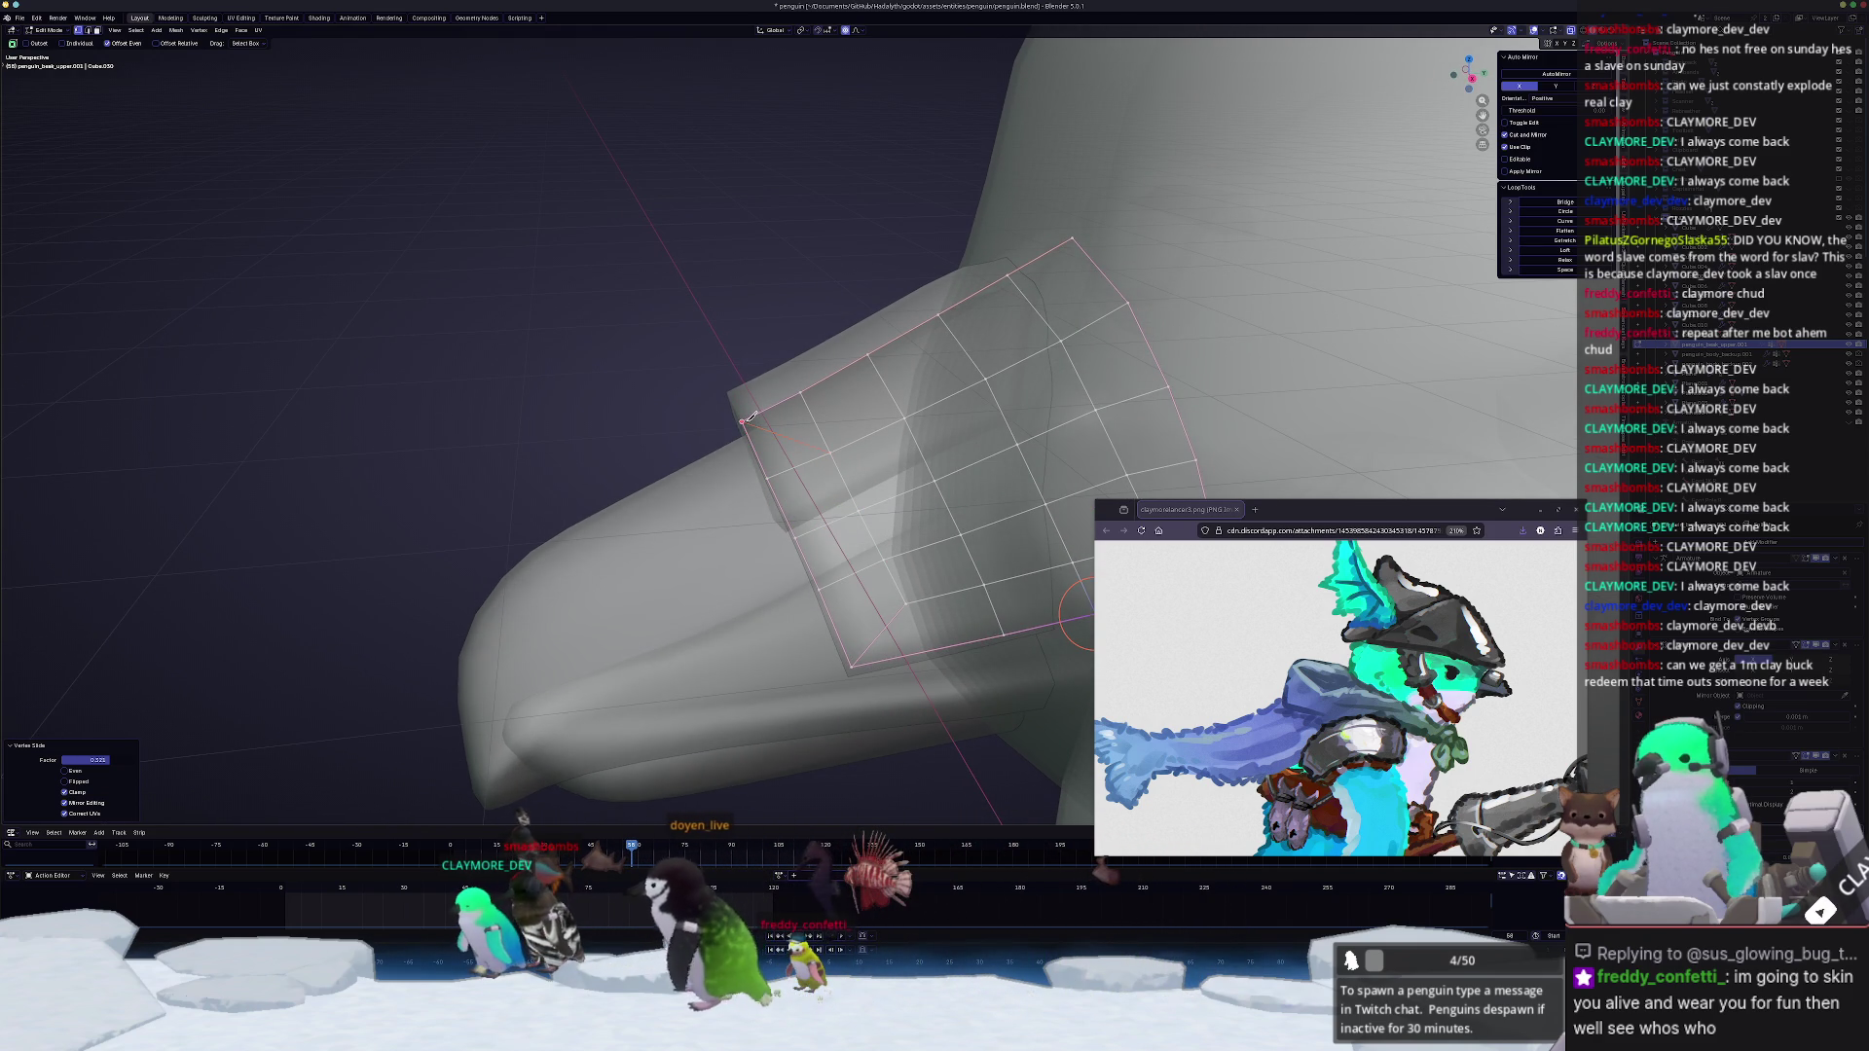
right_click(880, 493, "shift")
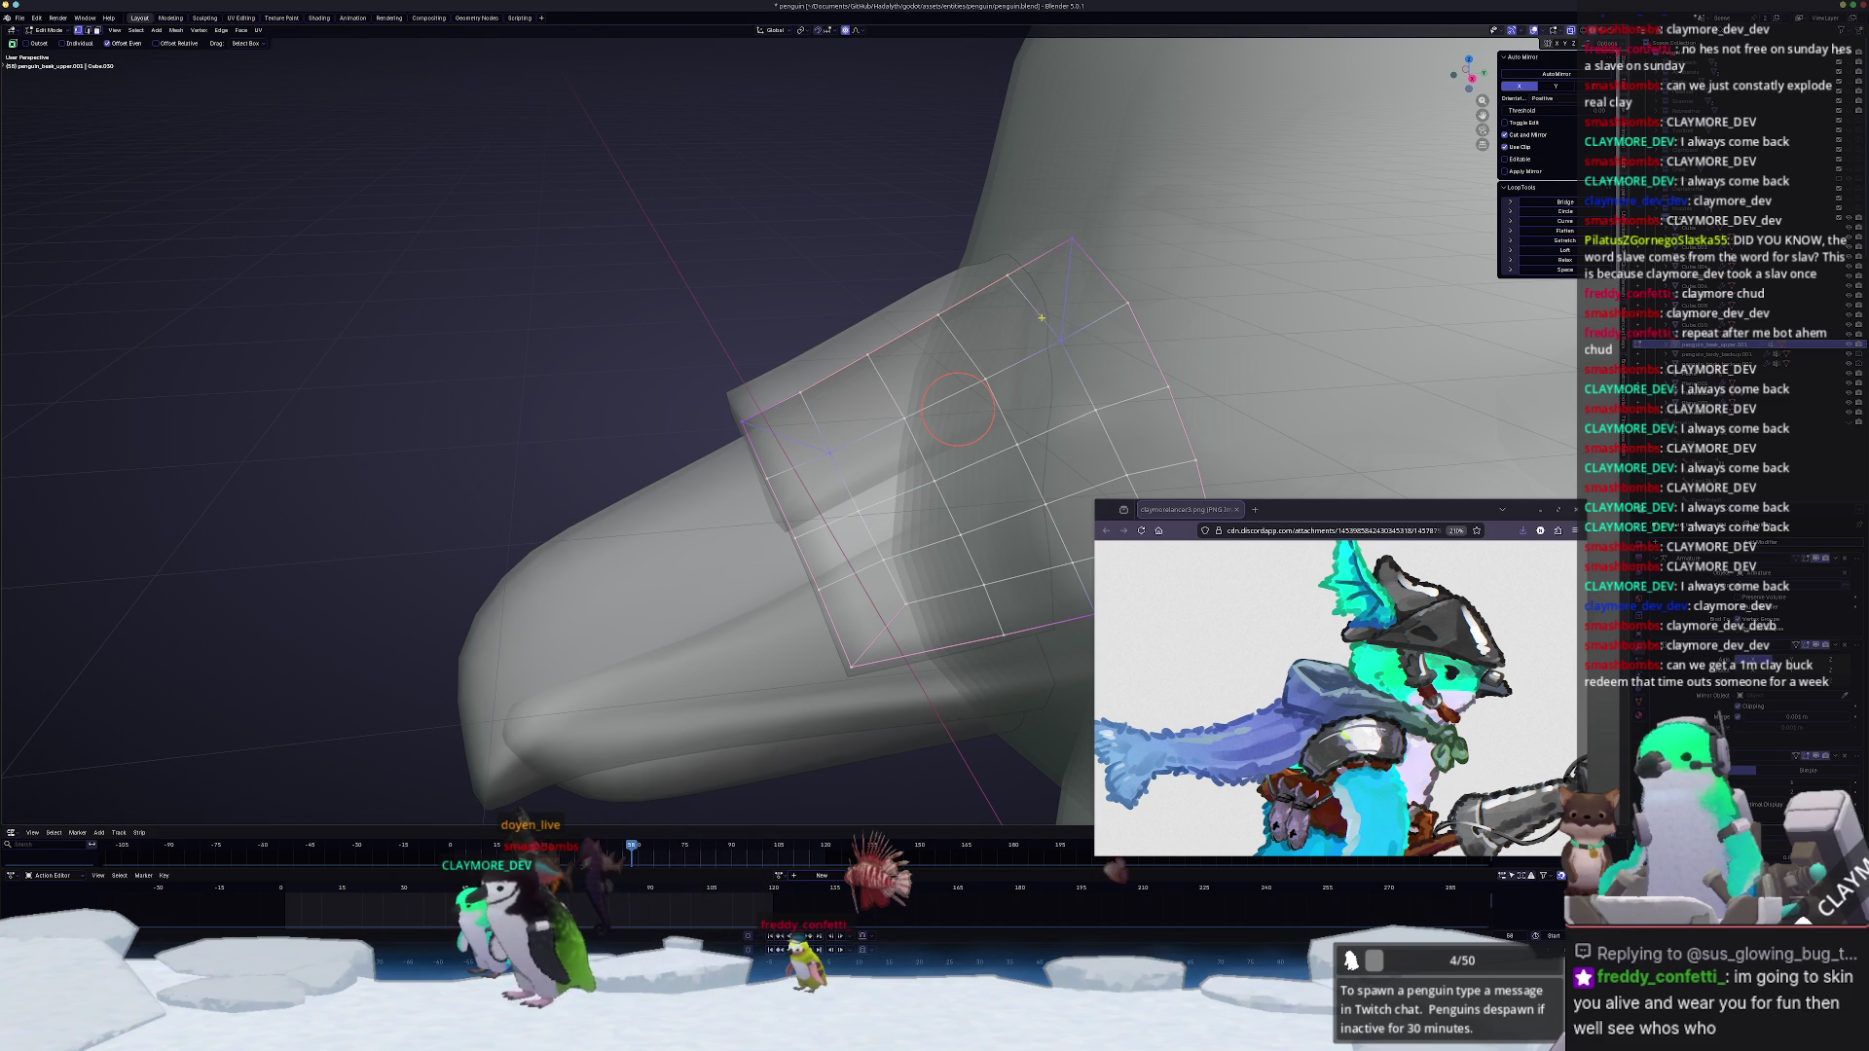
key("x")
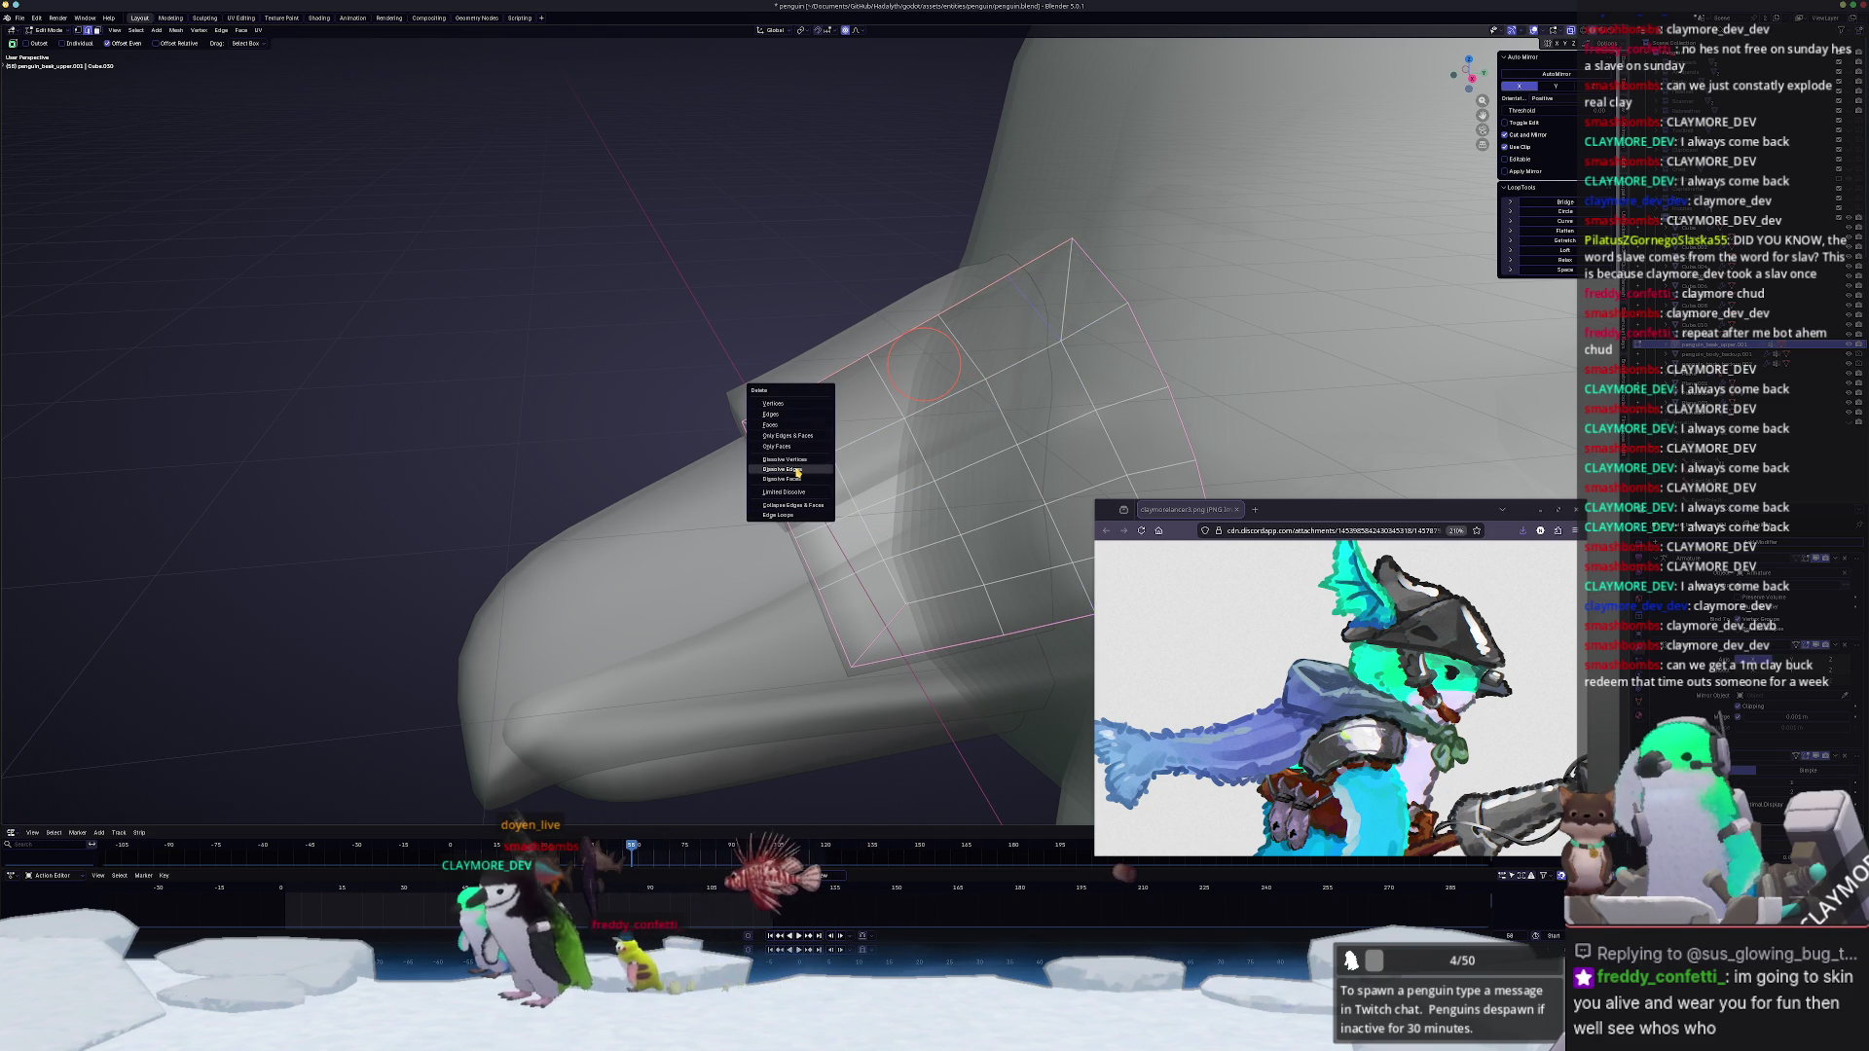
Step: Dismiss the delete, review the whole head, then select the band's faces
left_click(798, 470)
key("Tab")
mouse_move(797, 470)
middle_mouse_down()
mouse_move(846, 446)
mouse_move(838, 500)
middle_mouse_up()
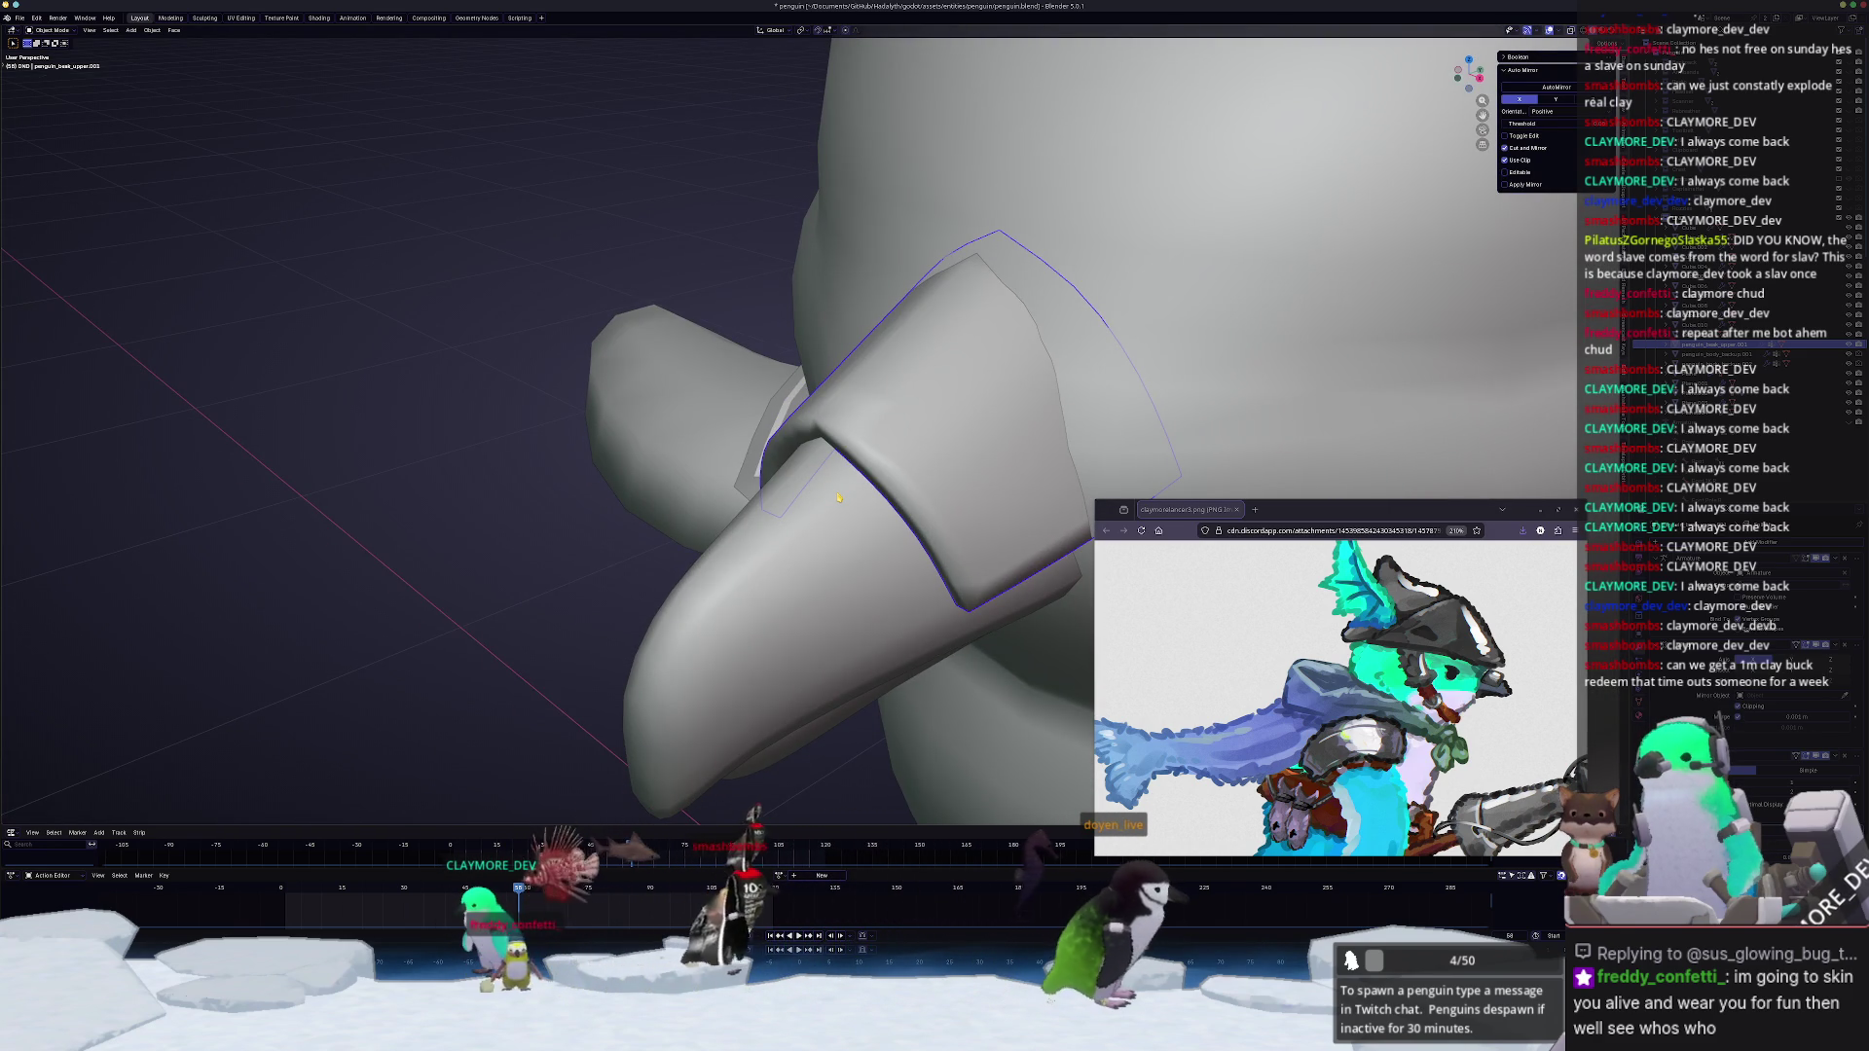
mouse_move(1005, 509)
middle_mouse_down()
mouse_move(939, 474)
mouse_move(836, 501)
middle_mouse_up()
key("Tab")
left_click_drag(737, 478, 734, 469)
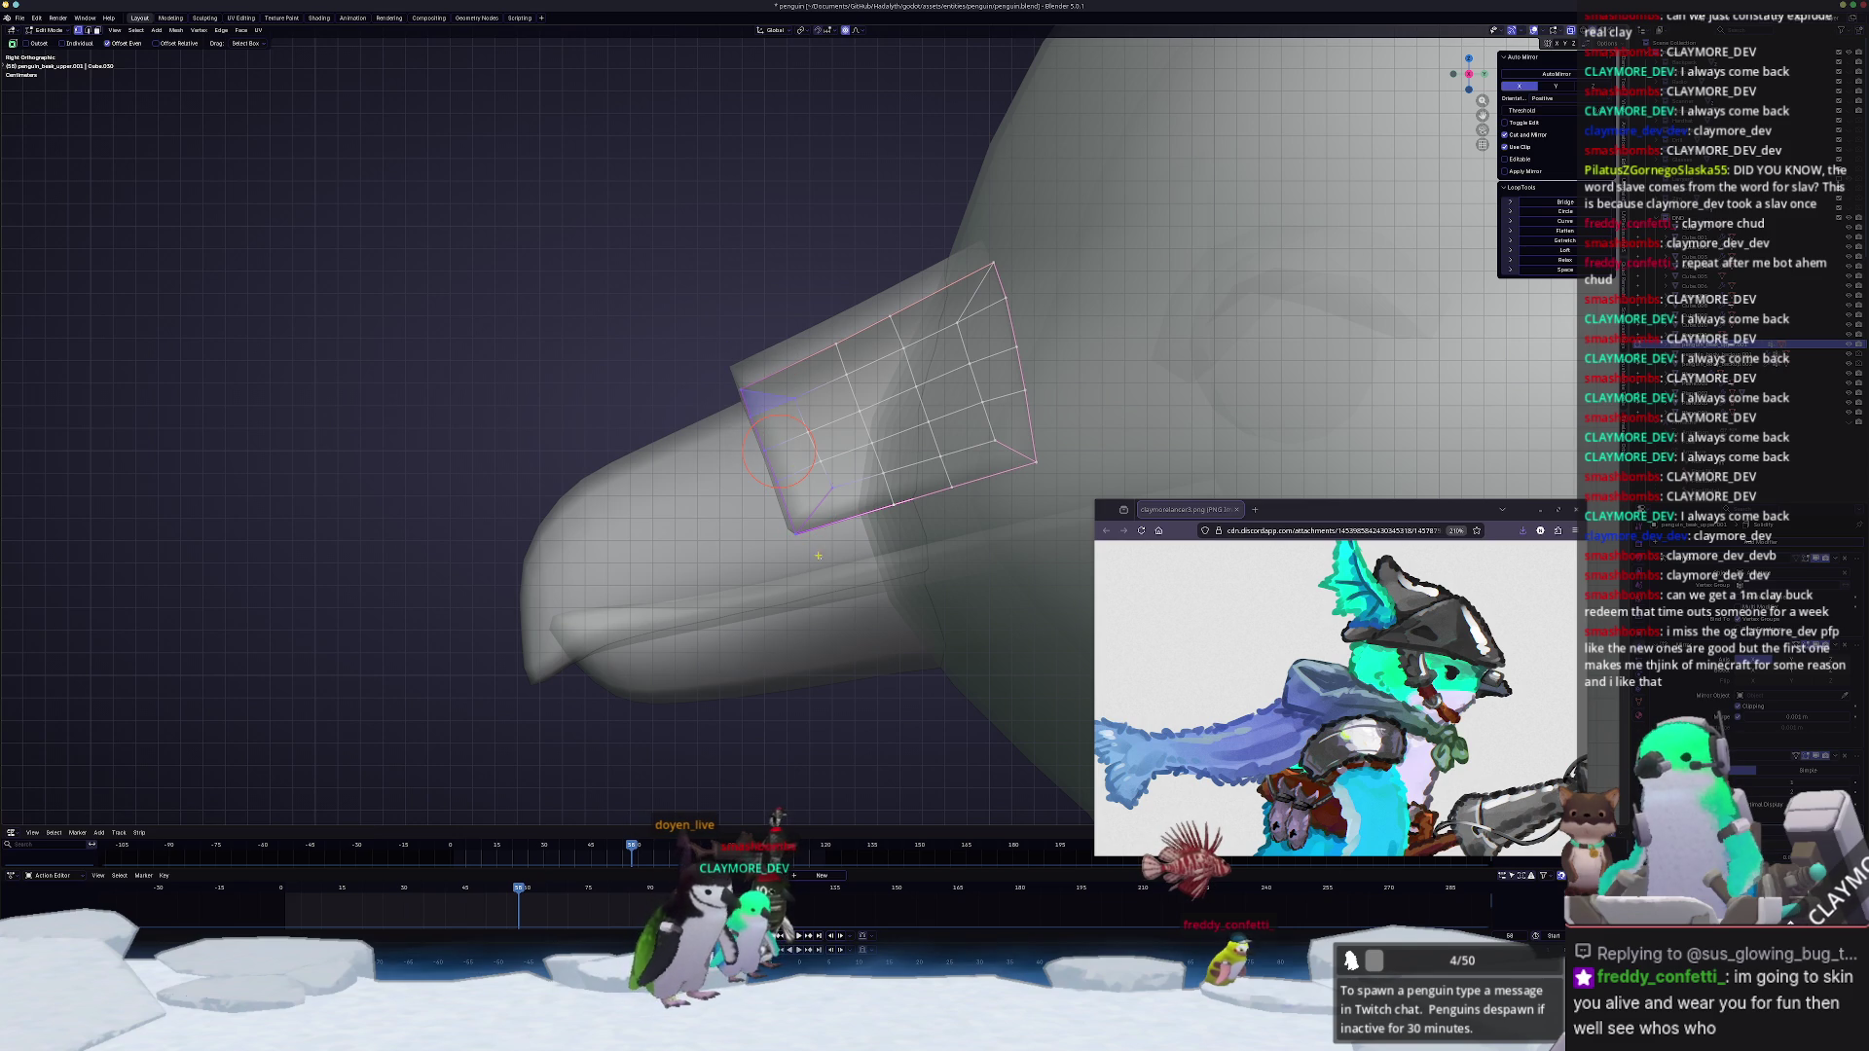
scroll(789, 431, "up", 1)
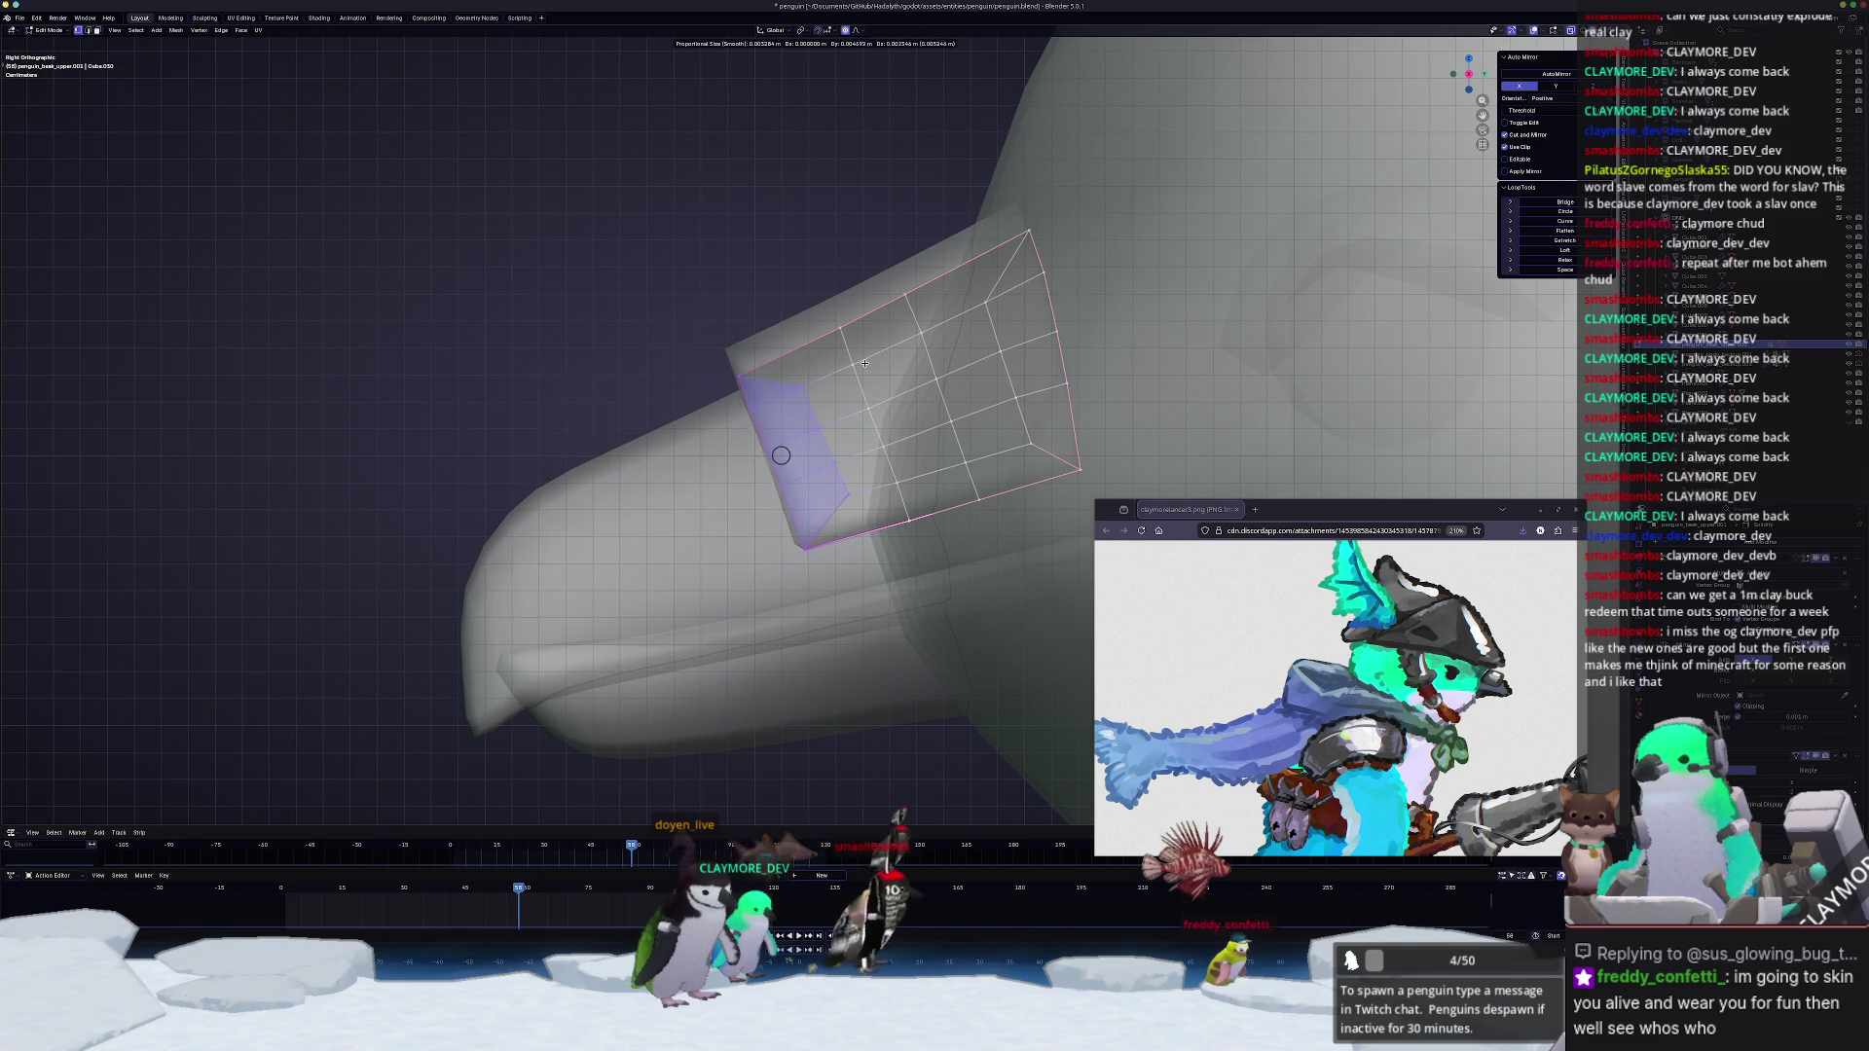
left_click(844, 504, "shift")
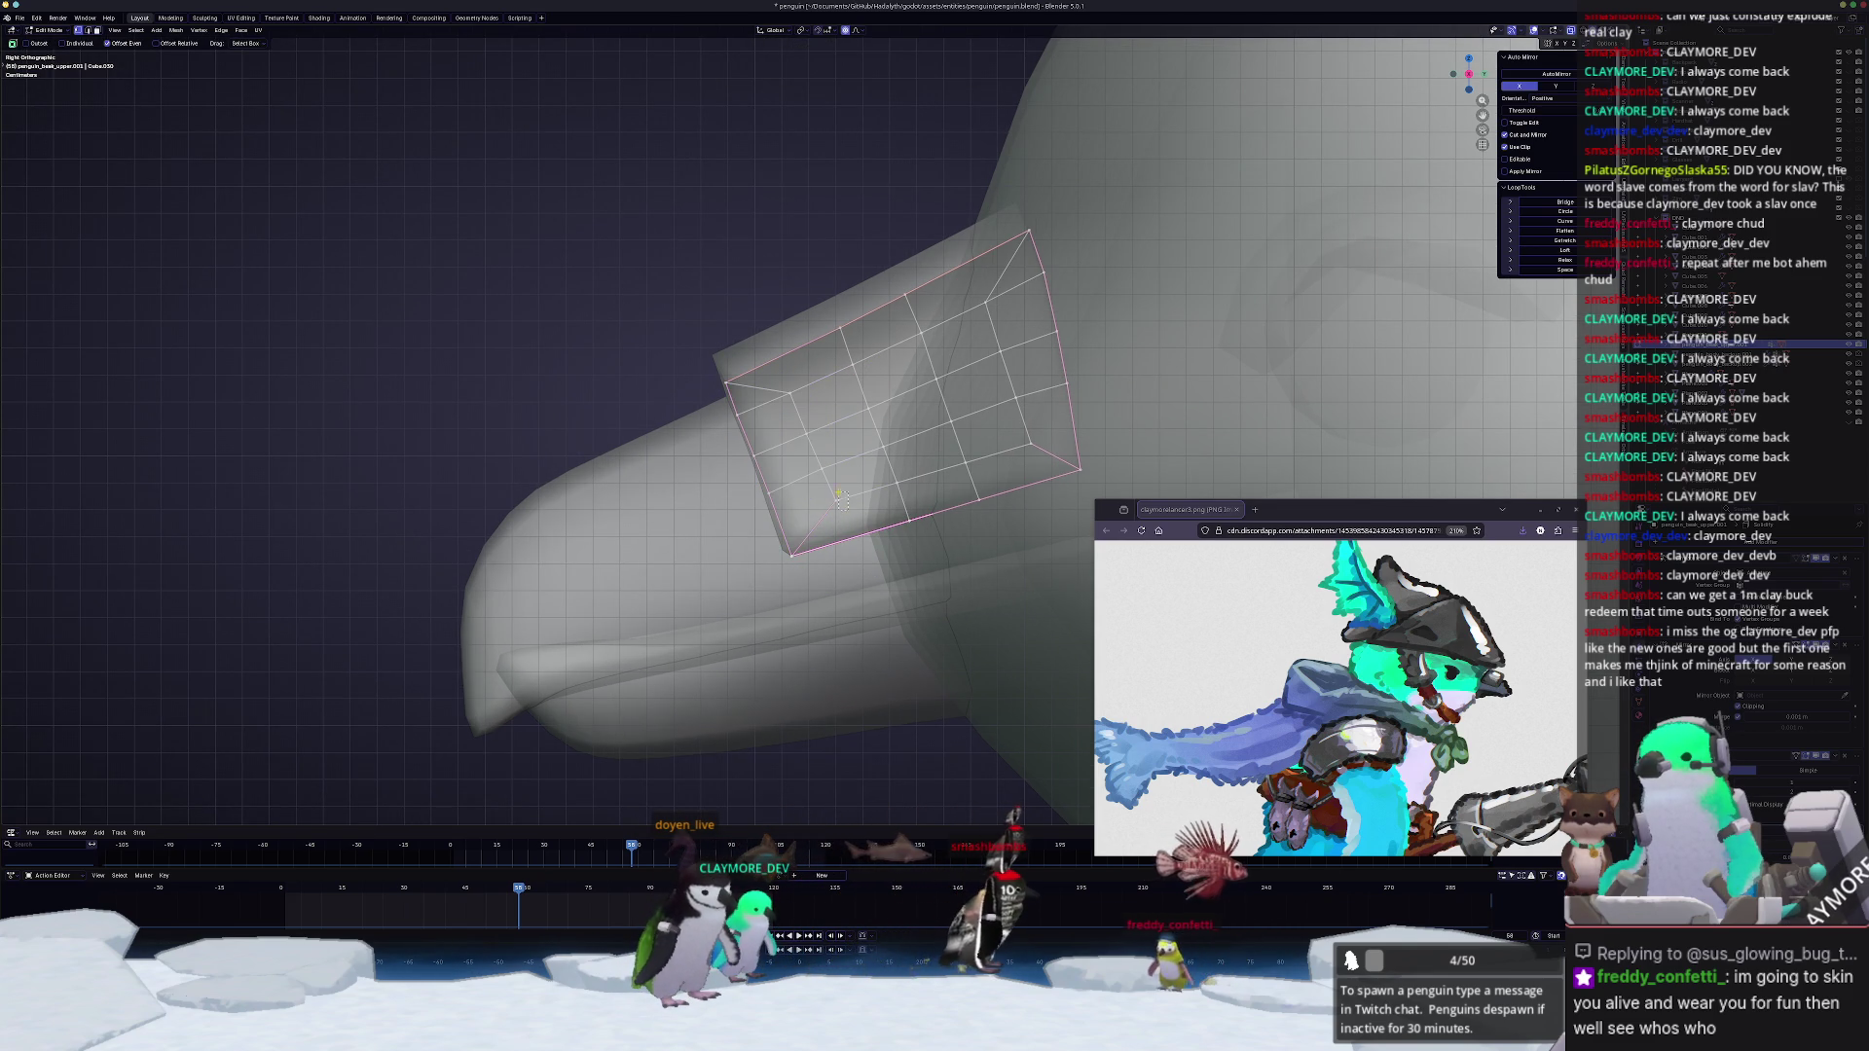
Step: Slide the band's edge loops and left-end vertices to refine its outline
key("g")
key("g")
left_click(801, 390)
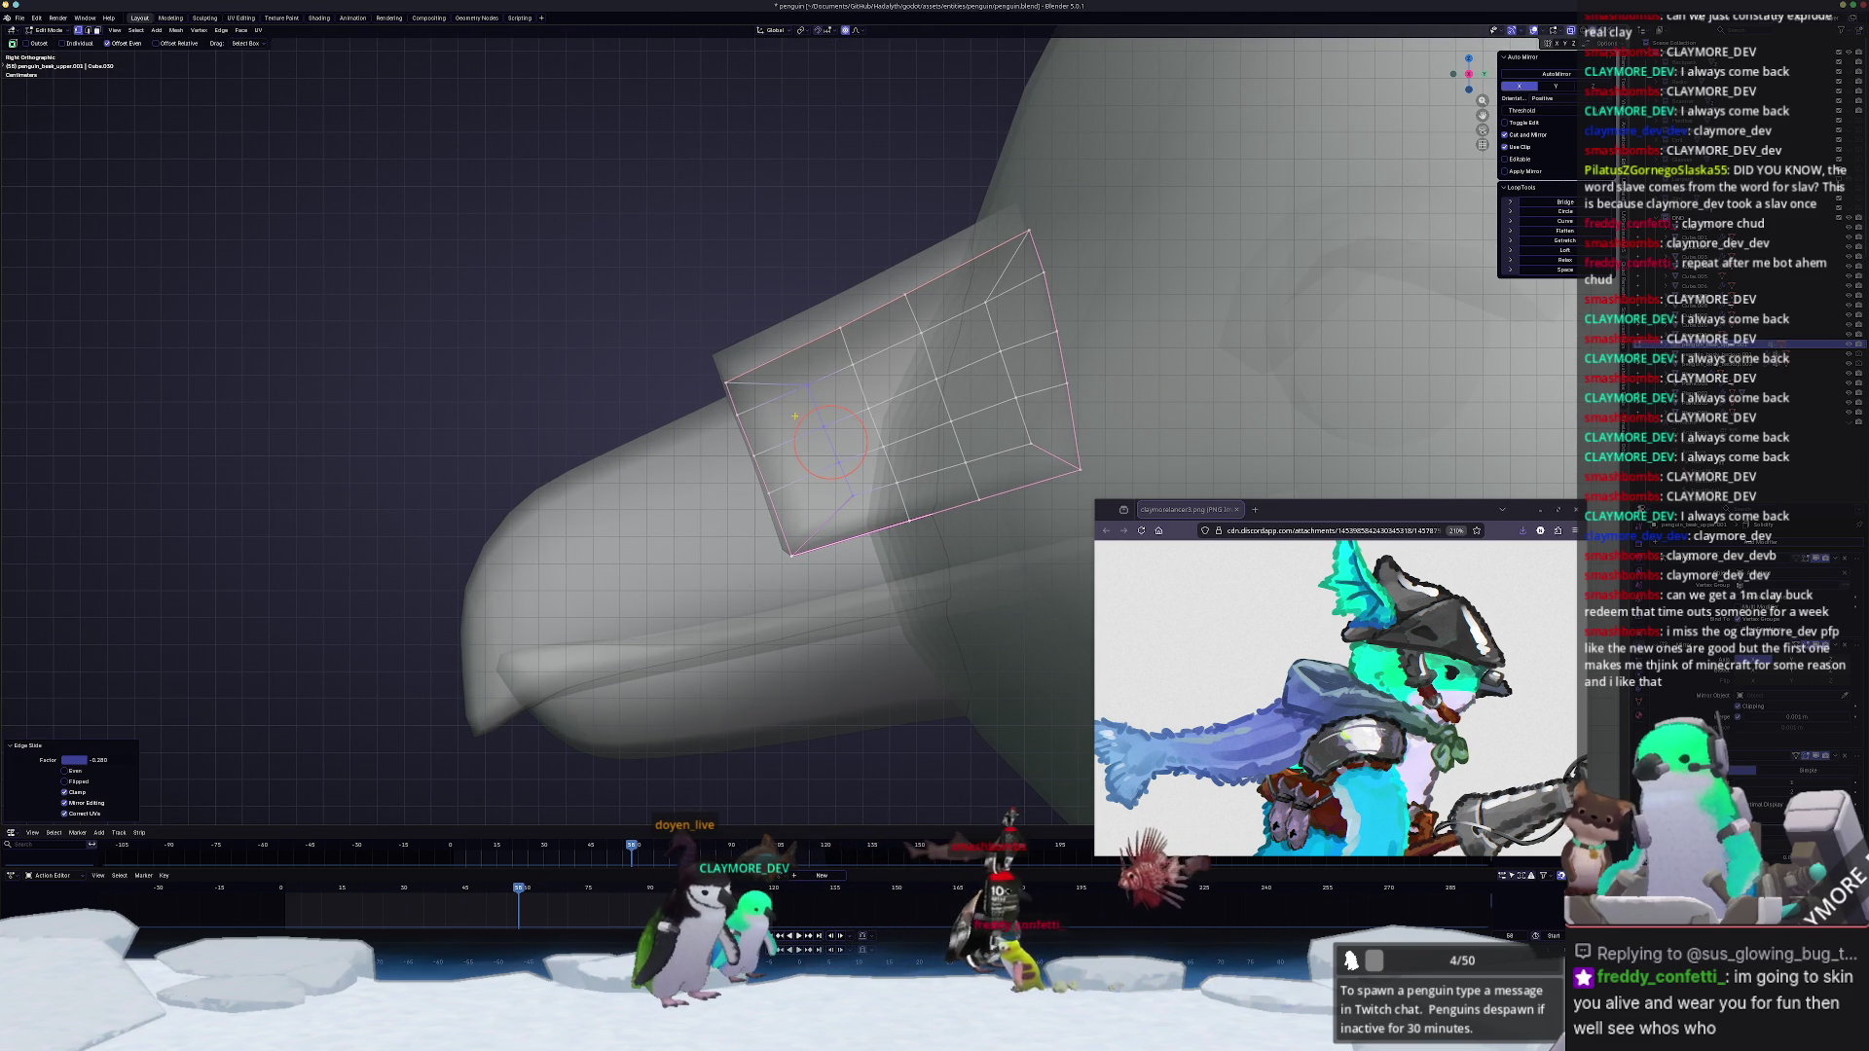
key("g")
key("g")
left_click(801, 522)
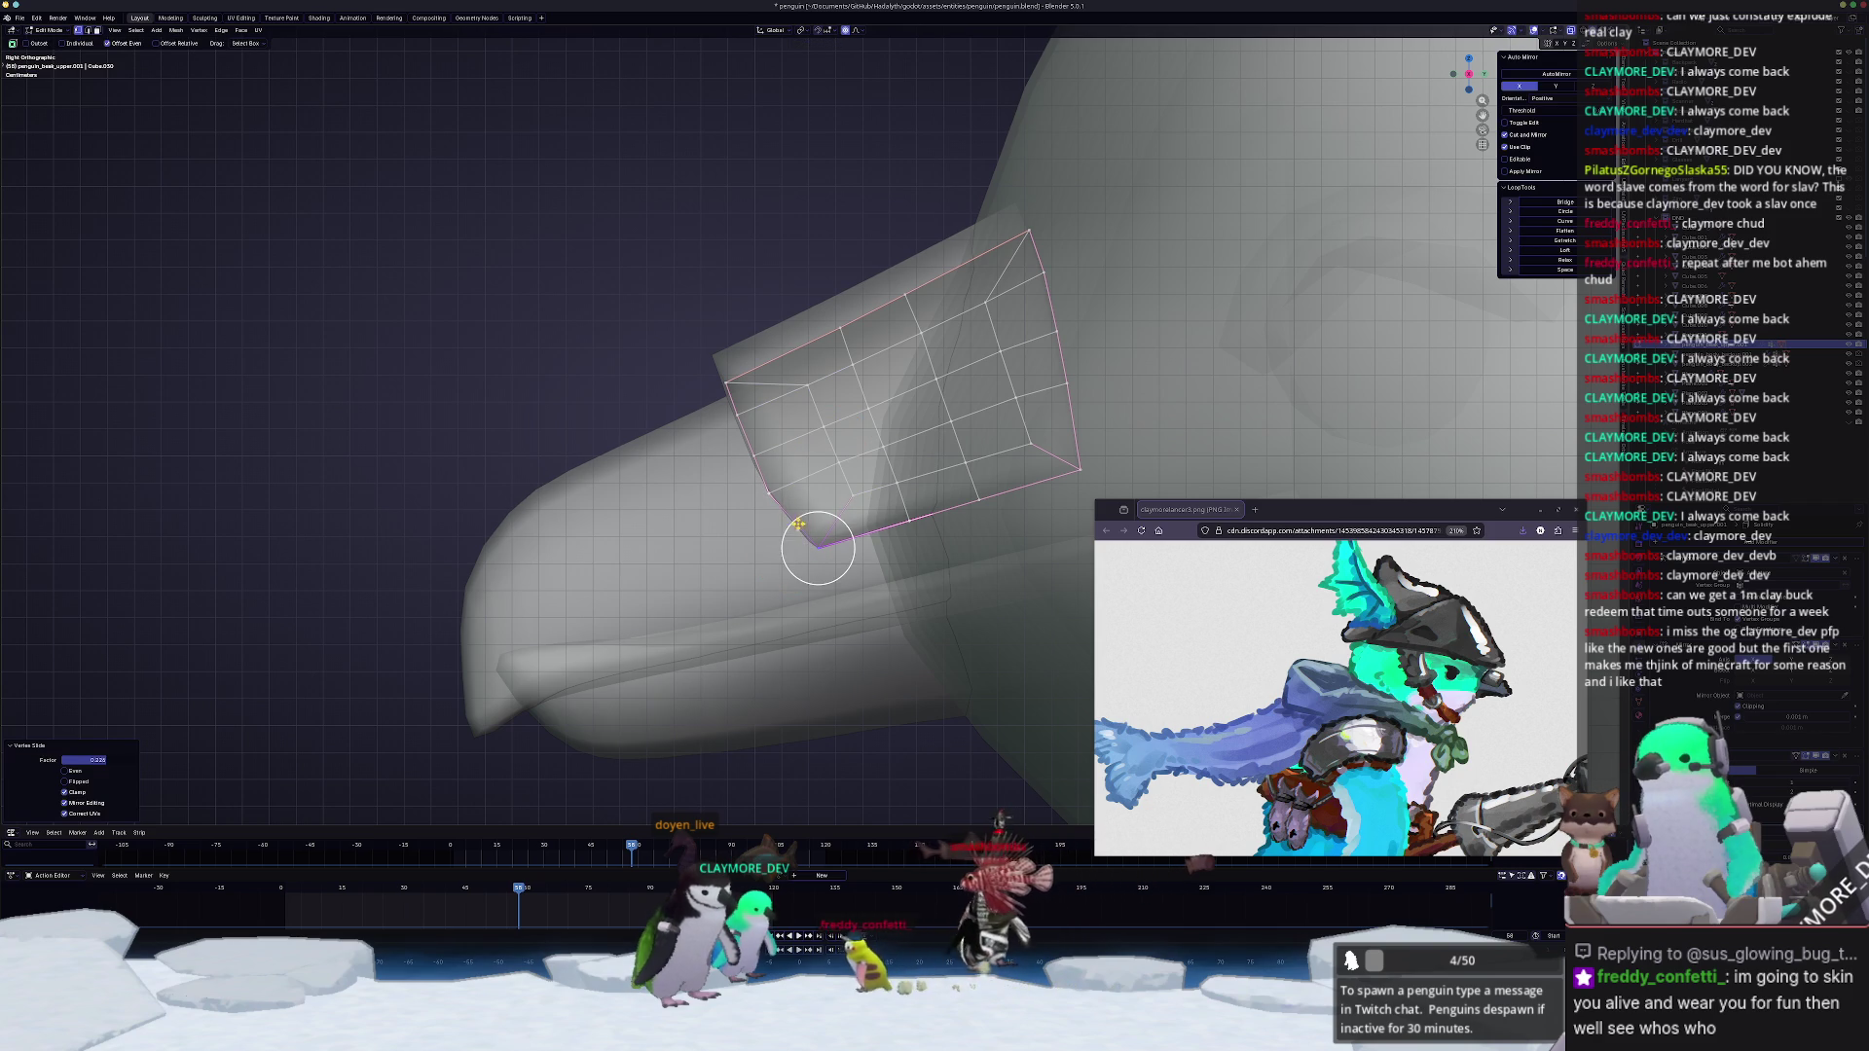
right_click(679, 306, "shift")
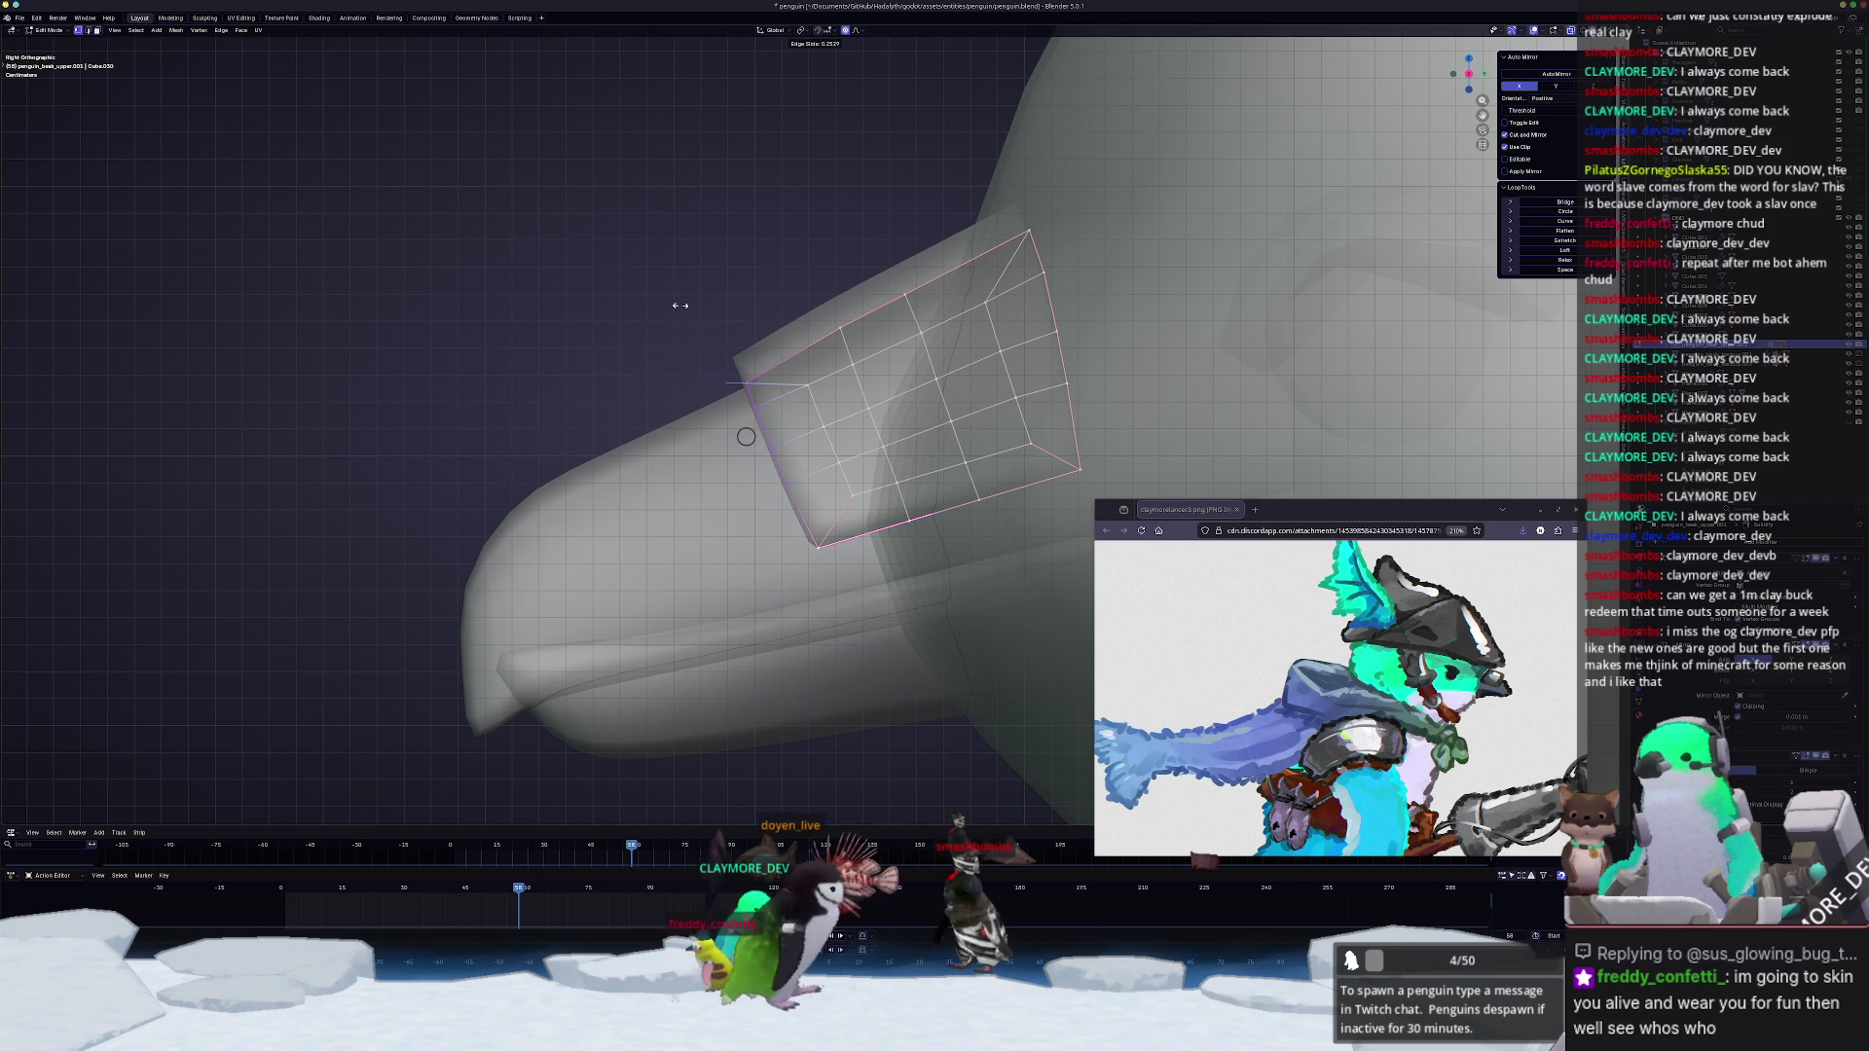
key("g")
key("g")
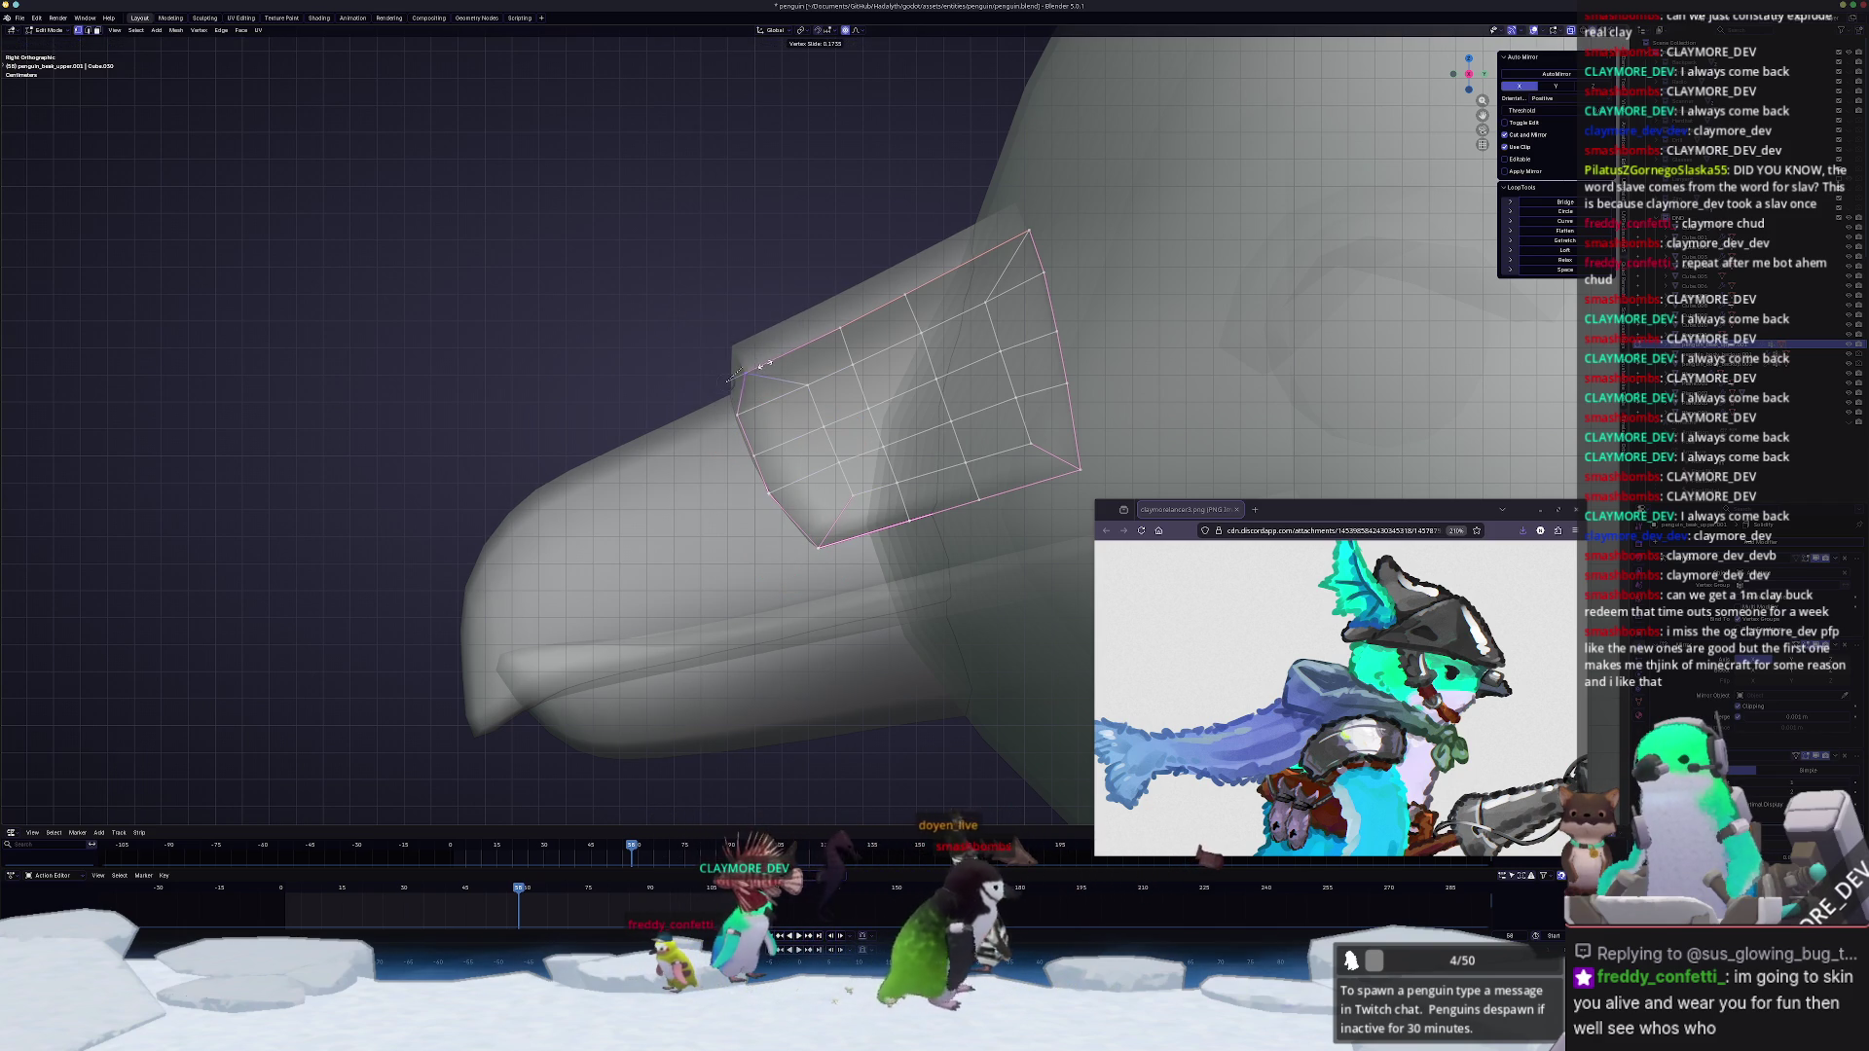
left_click(738, 369)
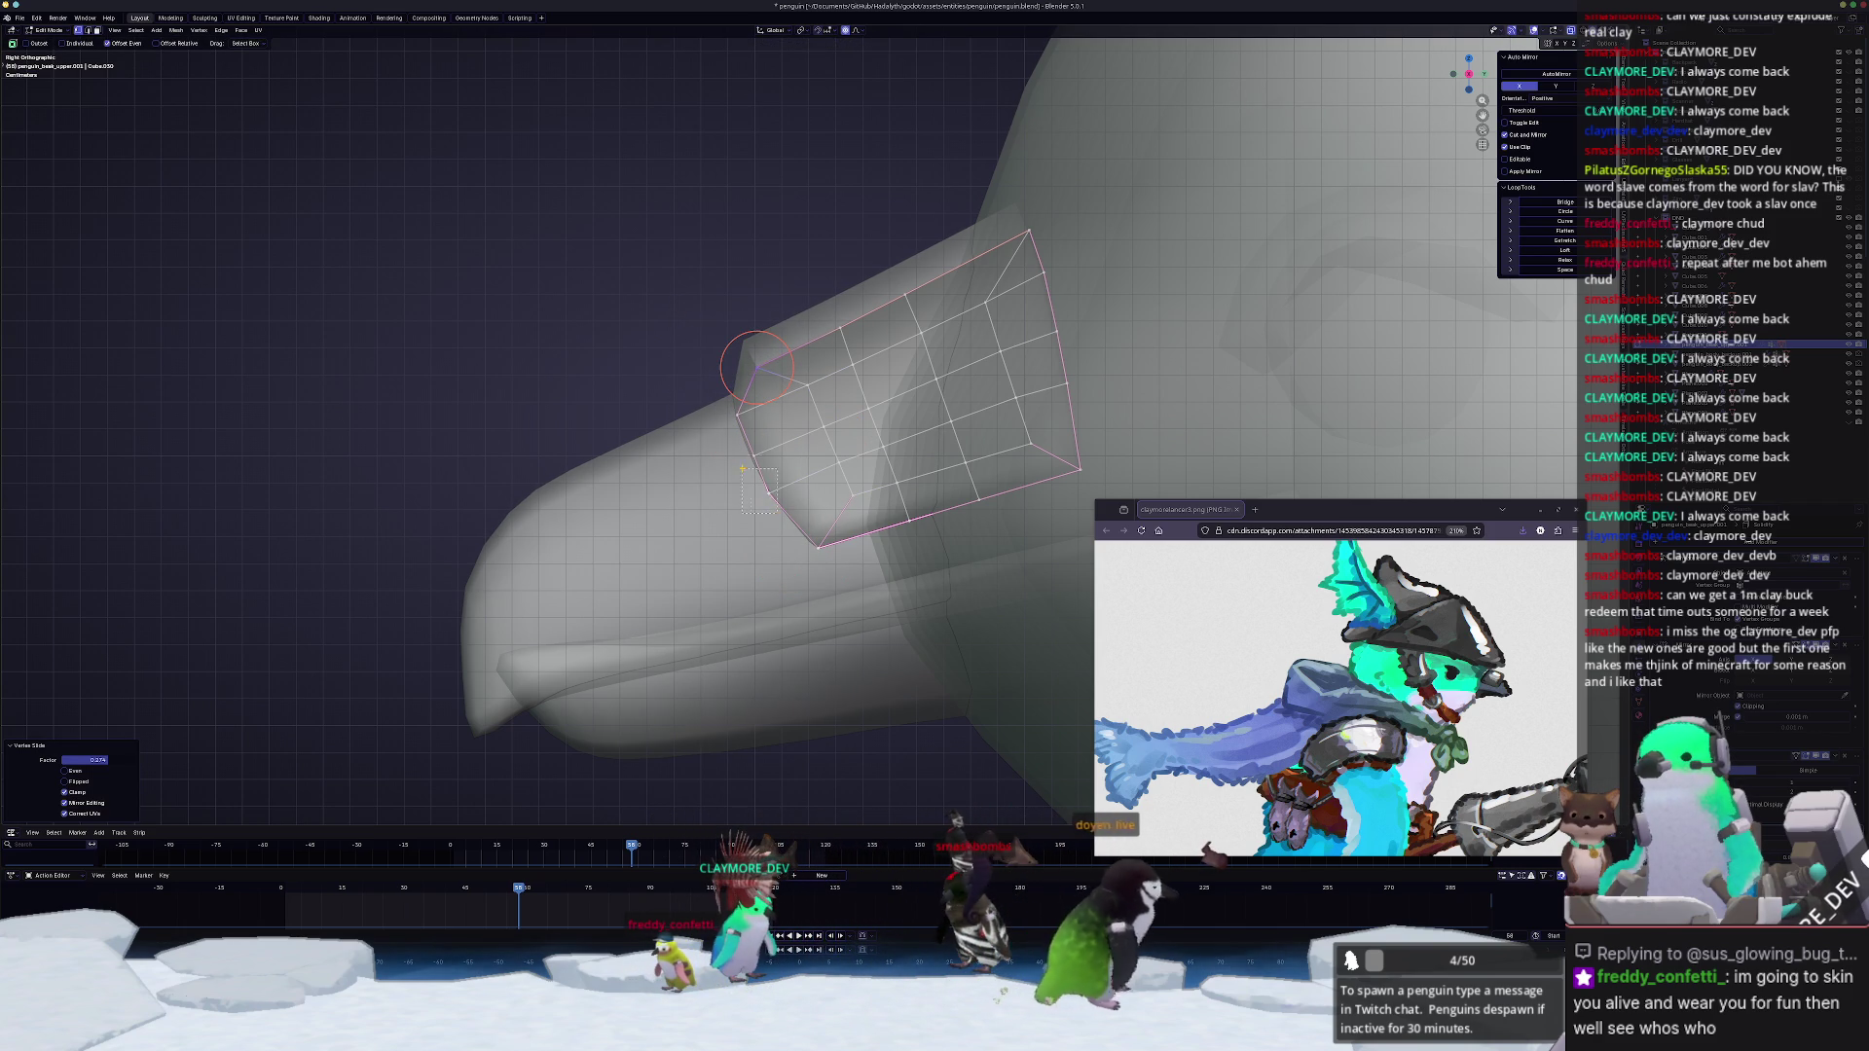
key("g")
key("g")
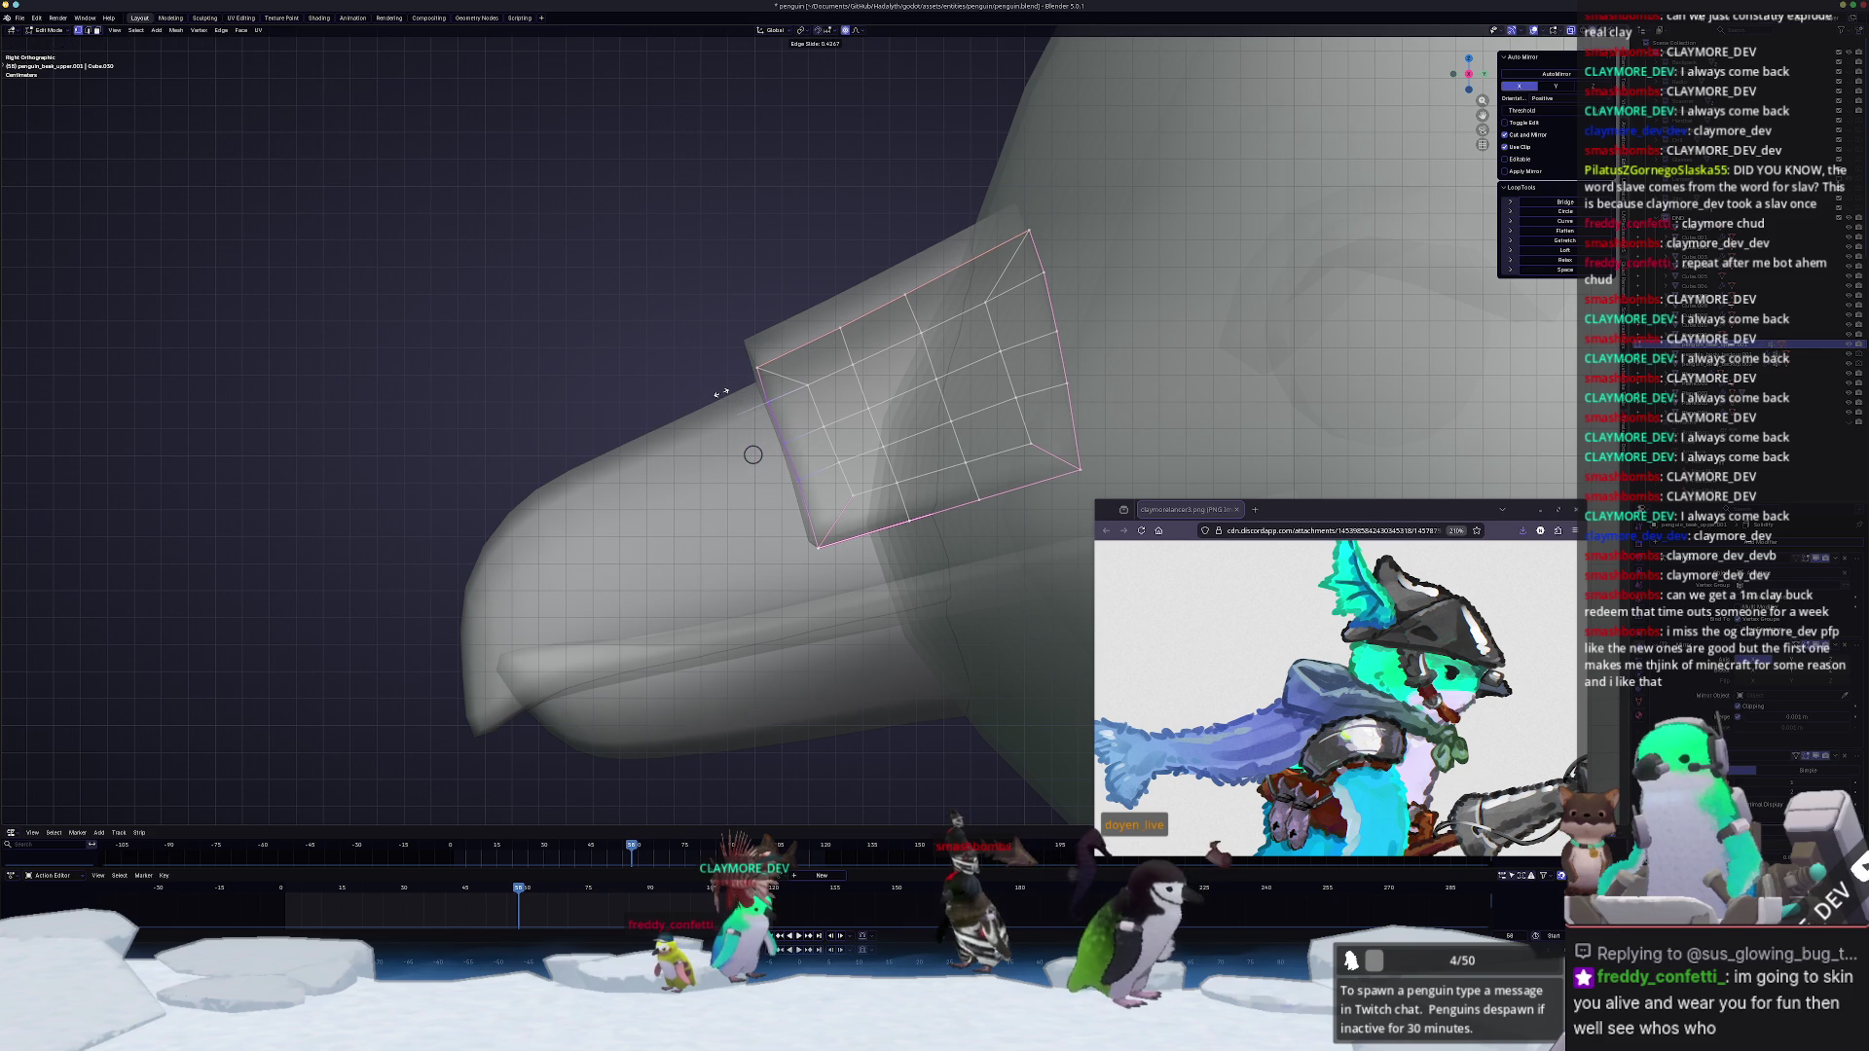
left_click(720, 393)
left_click(820, 544)
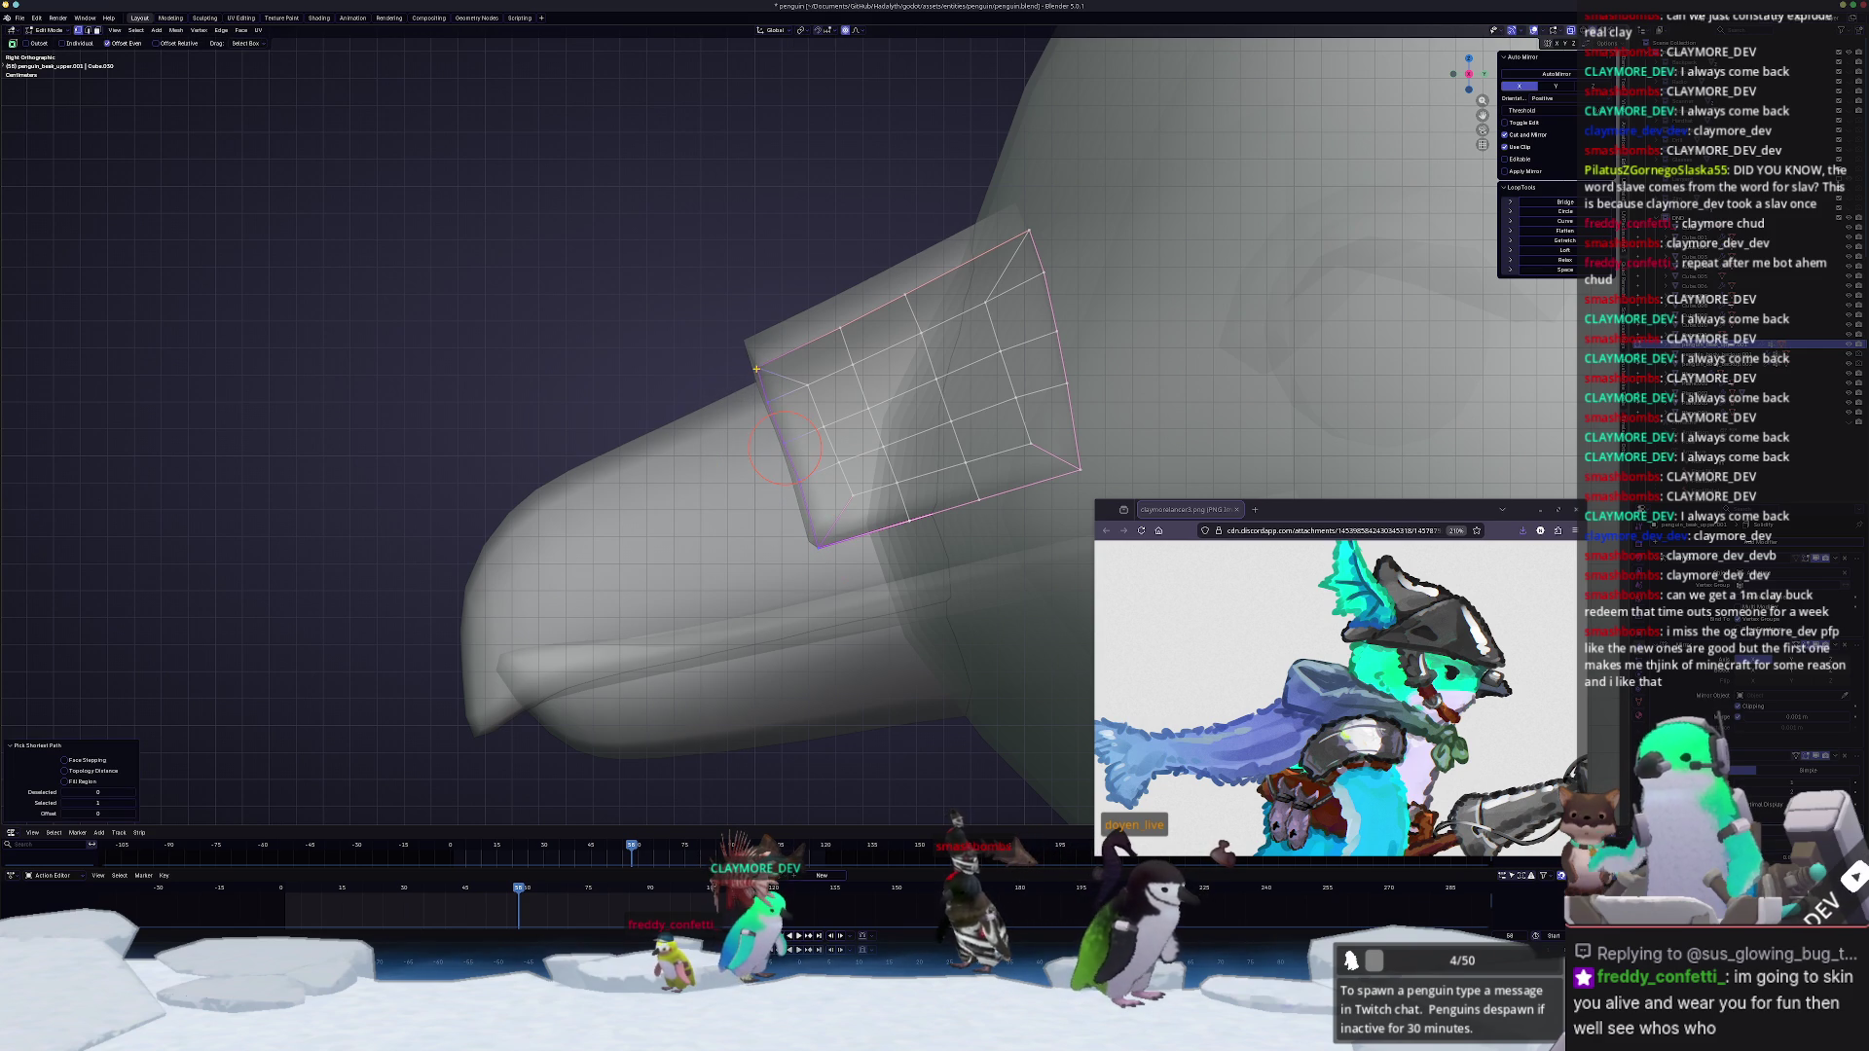
Step: Check shading, then bevel the band into a framed border with a raised rim
key("Tab")
key("alt+z")
key("Tab")
key("alt+z")
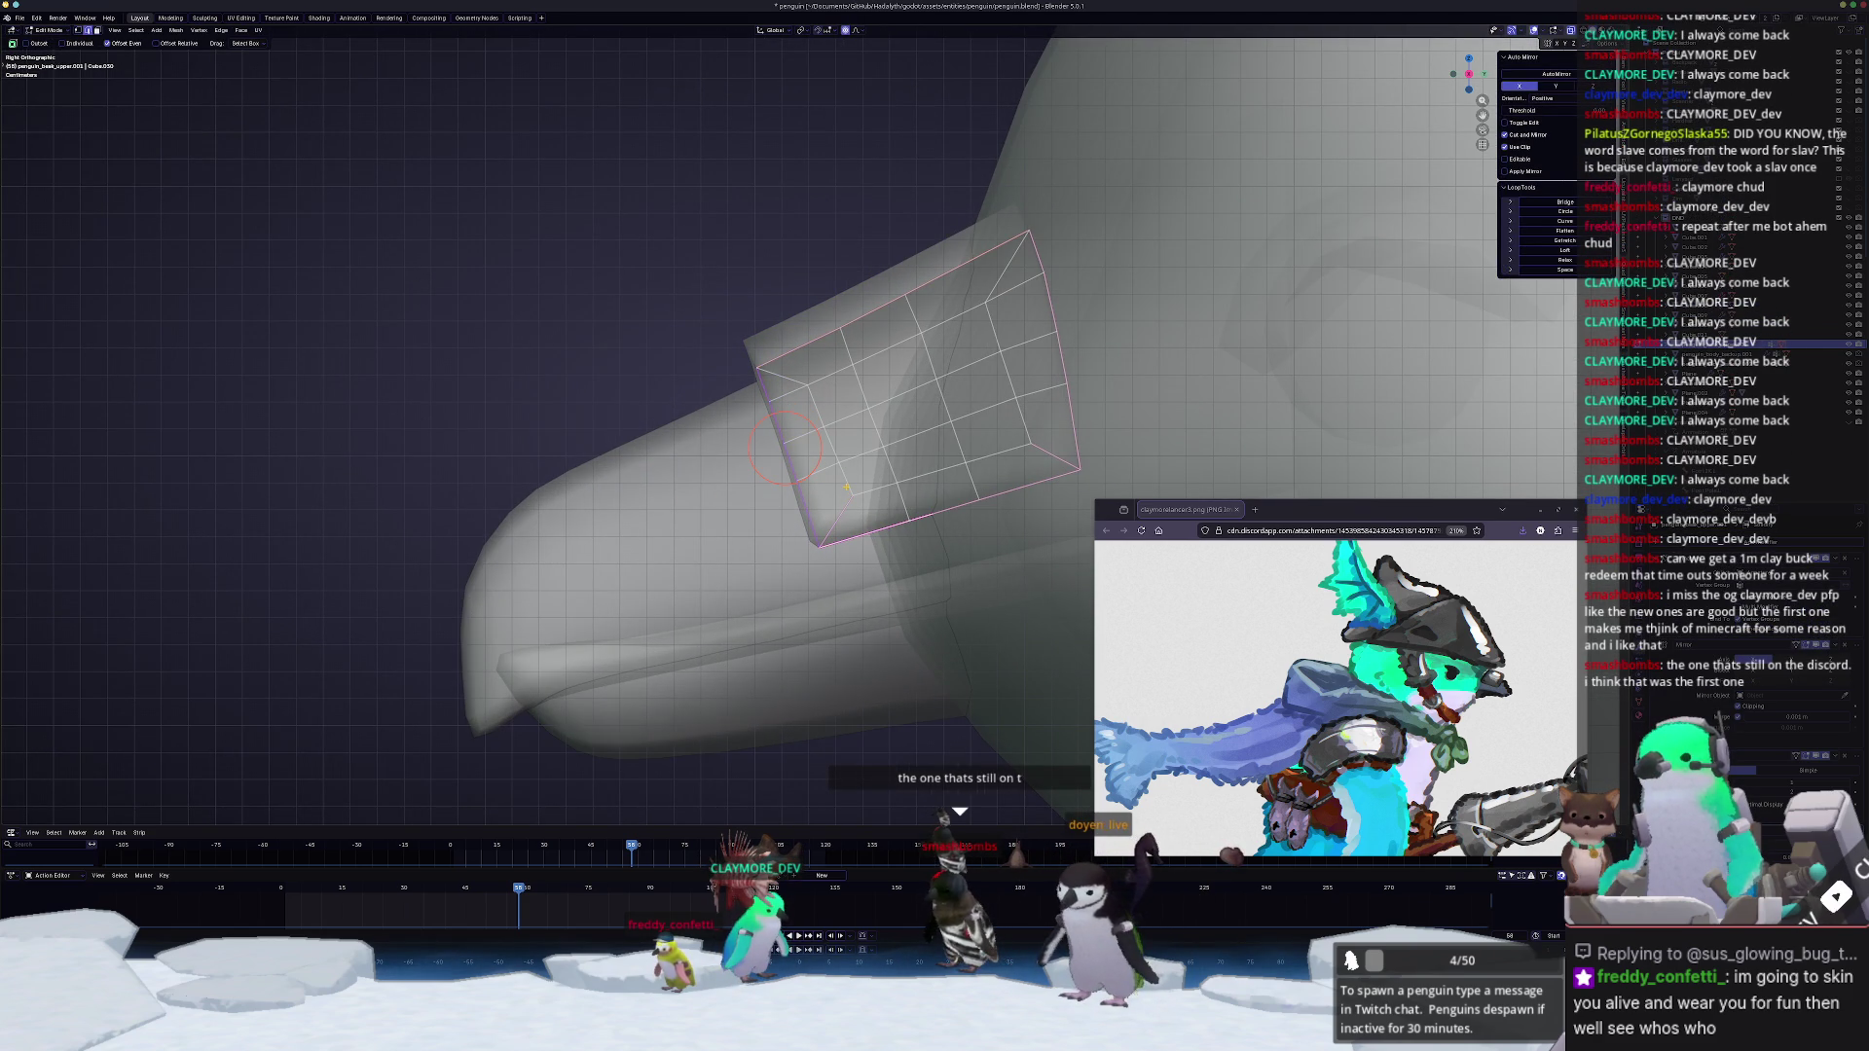
scroll(828, 460, "up", 2)
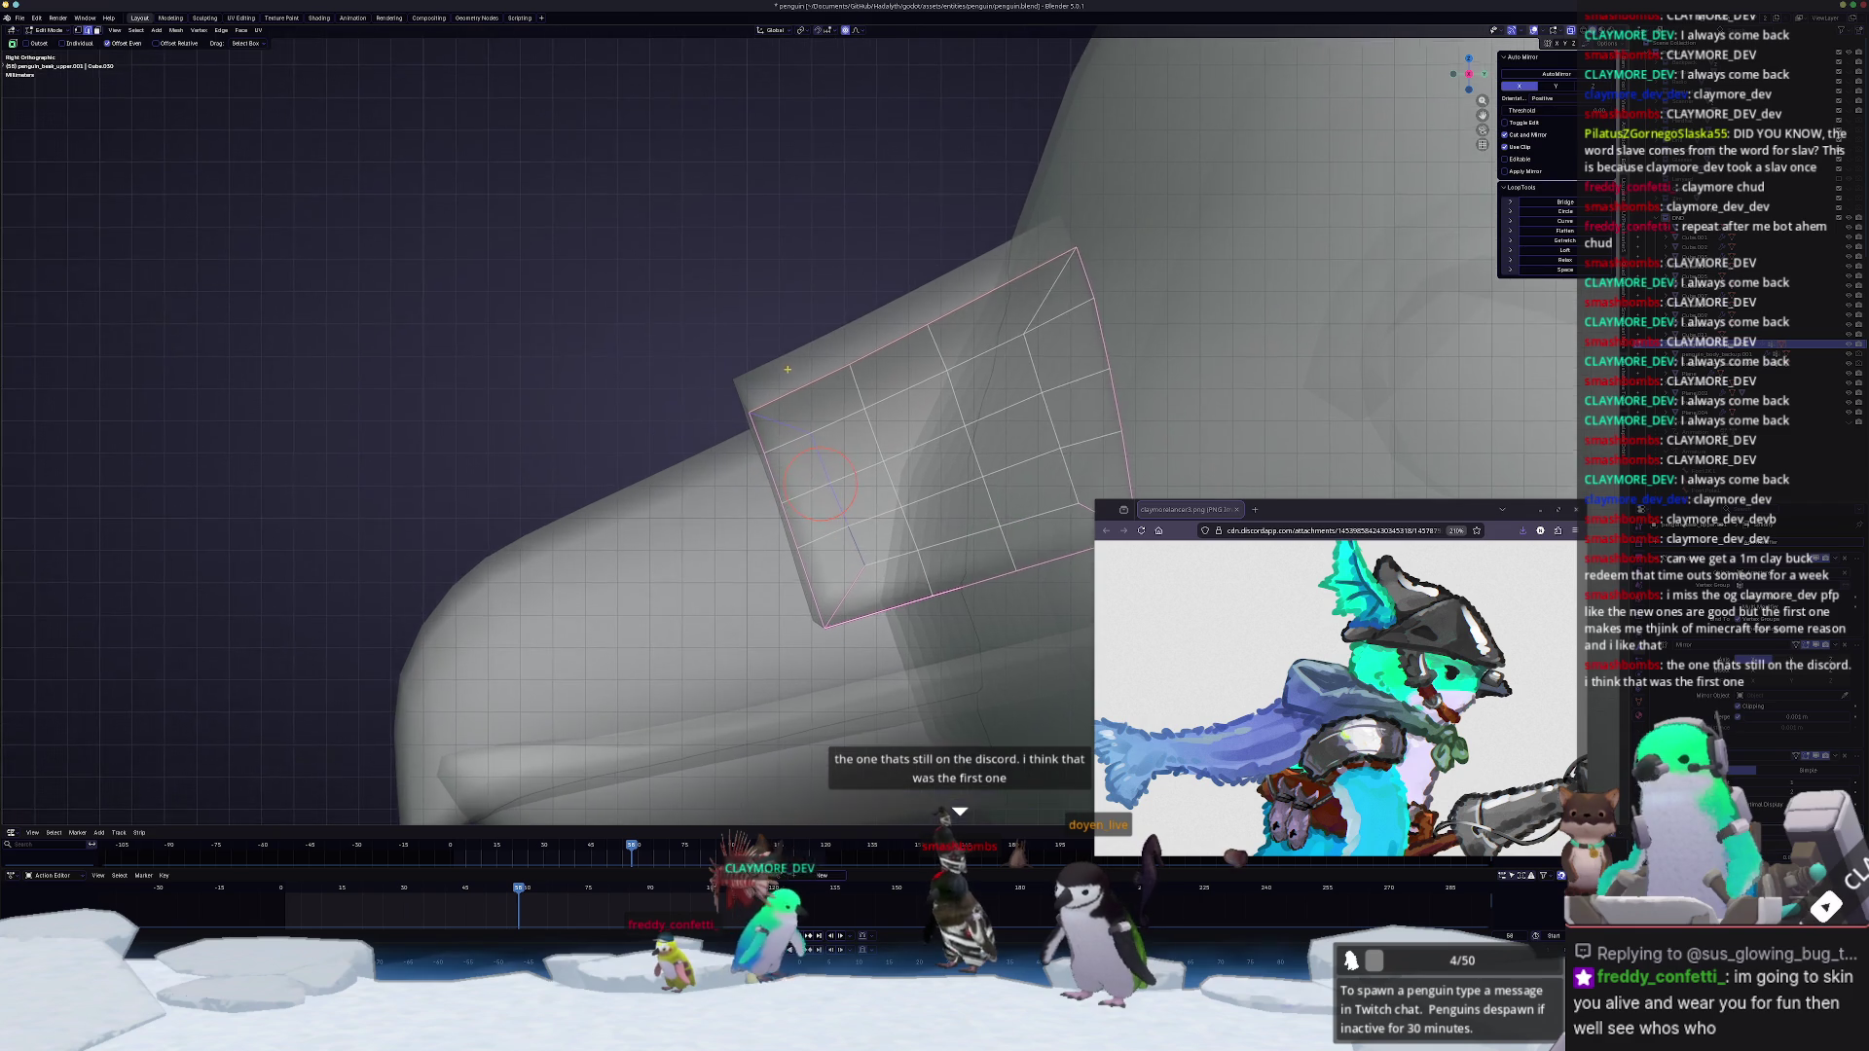
scroll(799, 381, "up", 1)
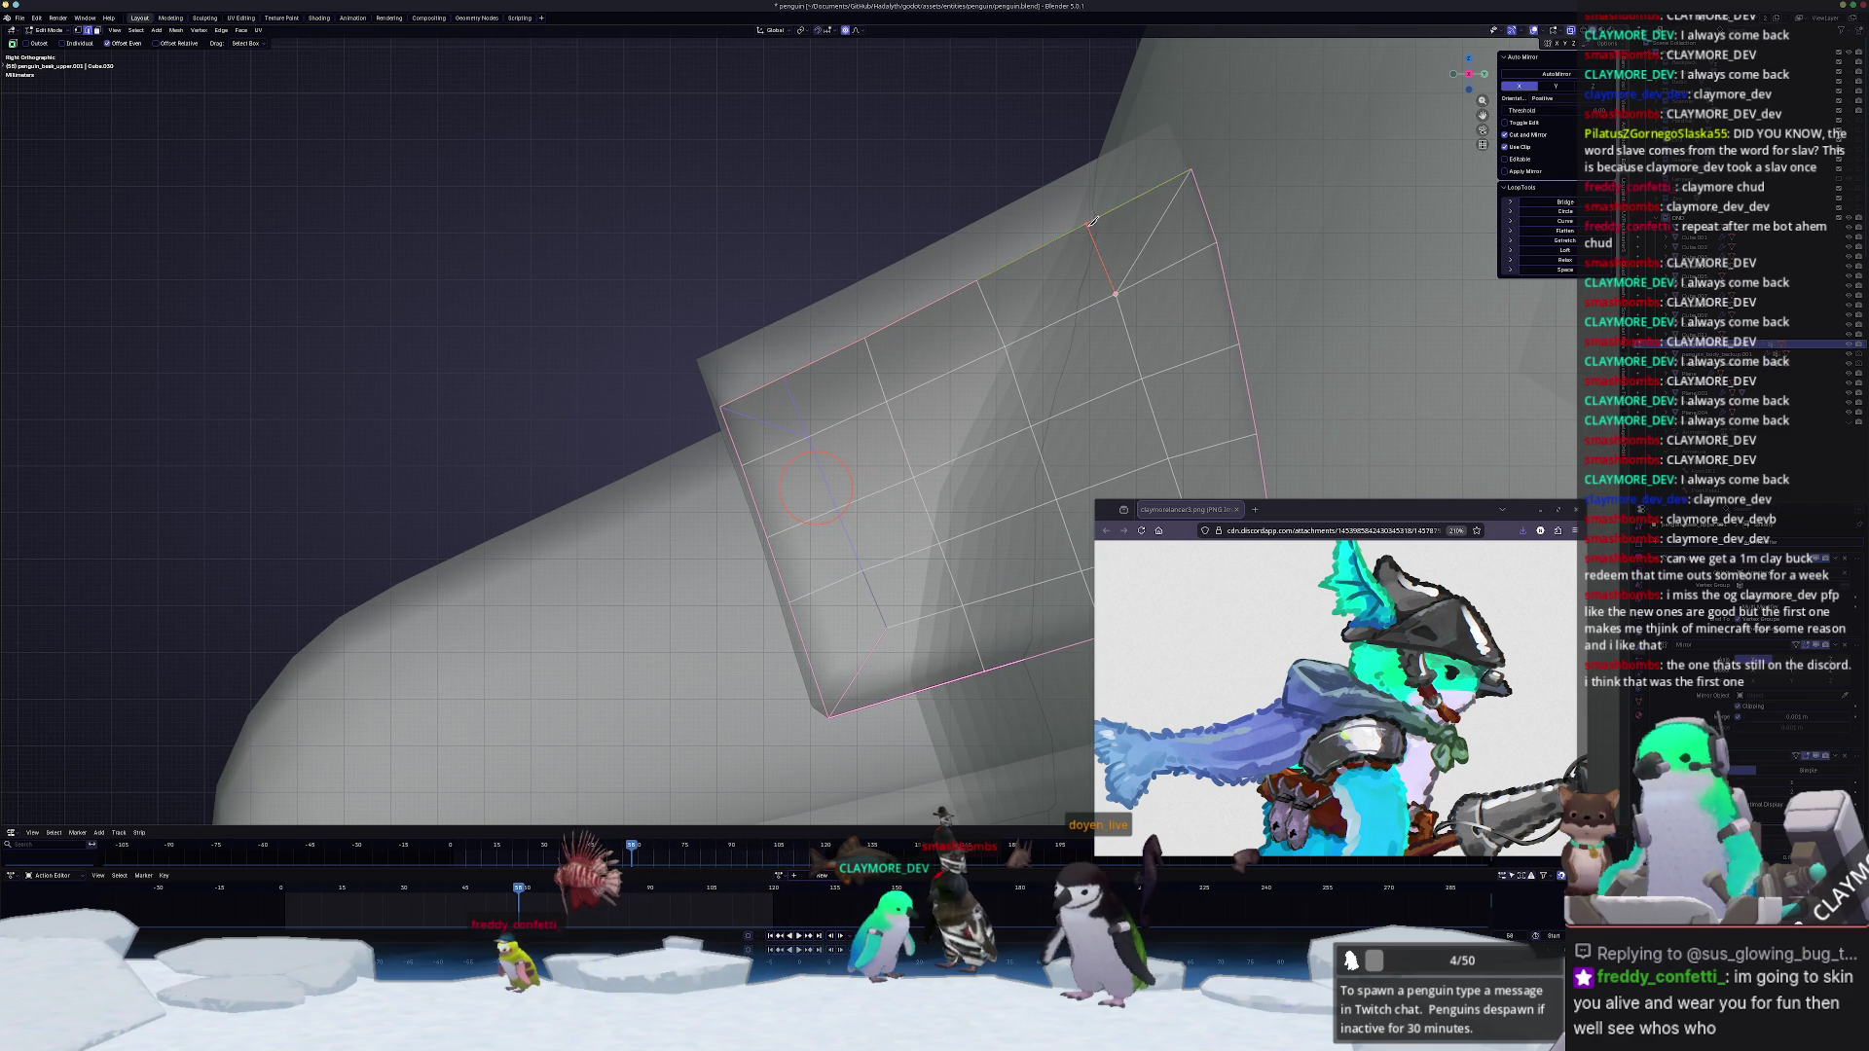
scroll(876, 383, "down", 1)
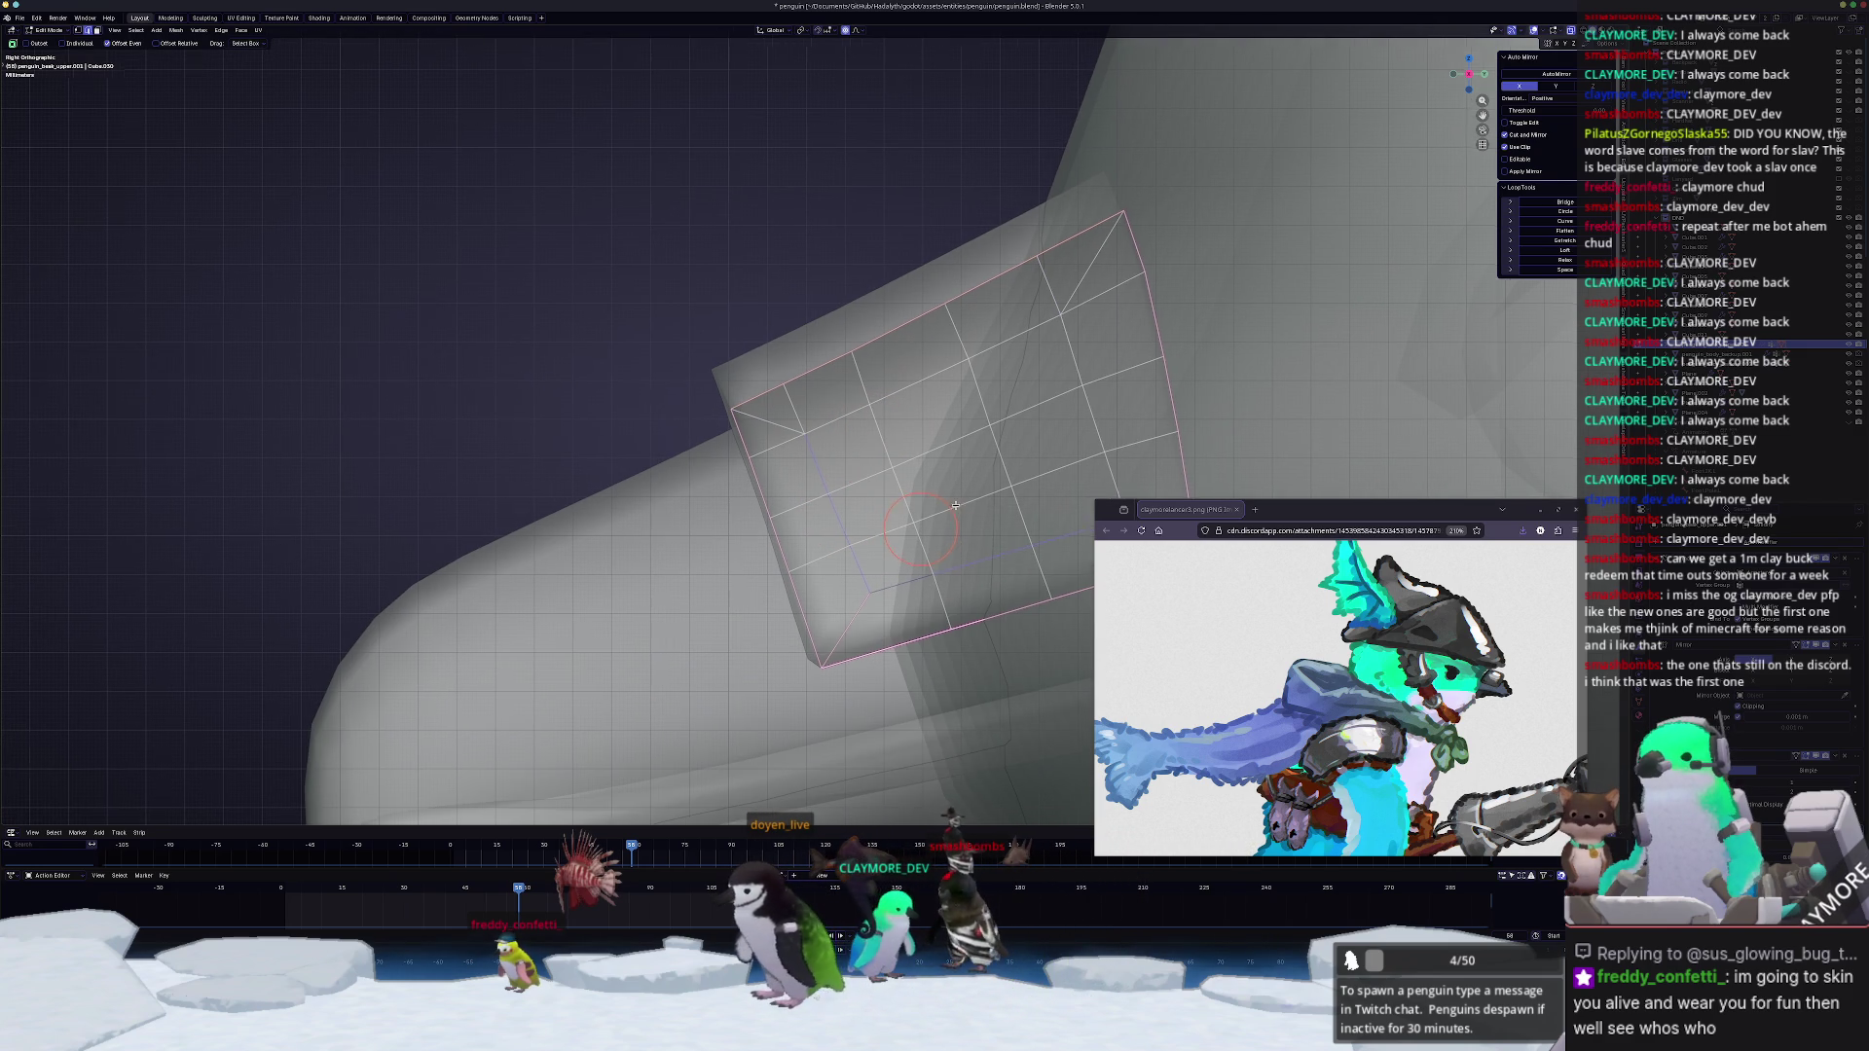
middle_click_drag(974, 510, 965, 461, "shift")
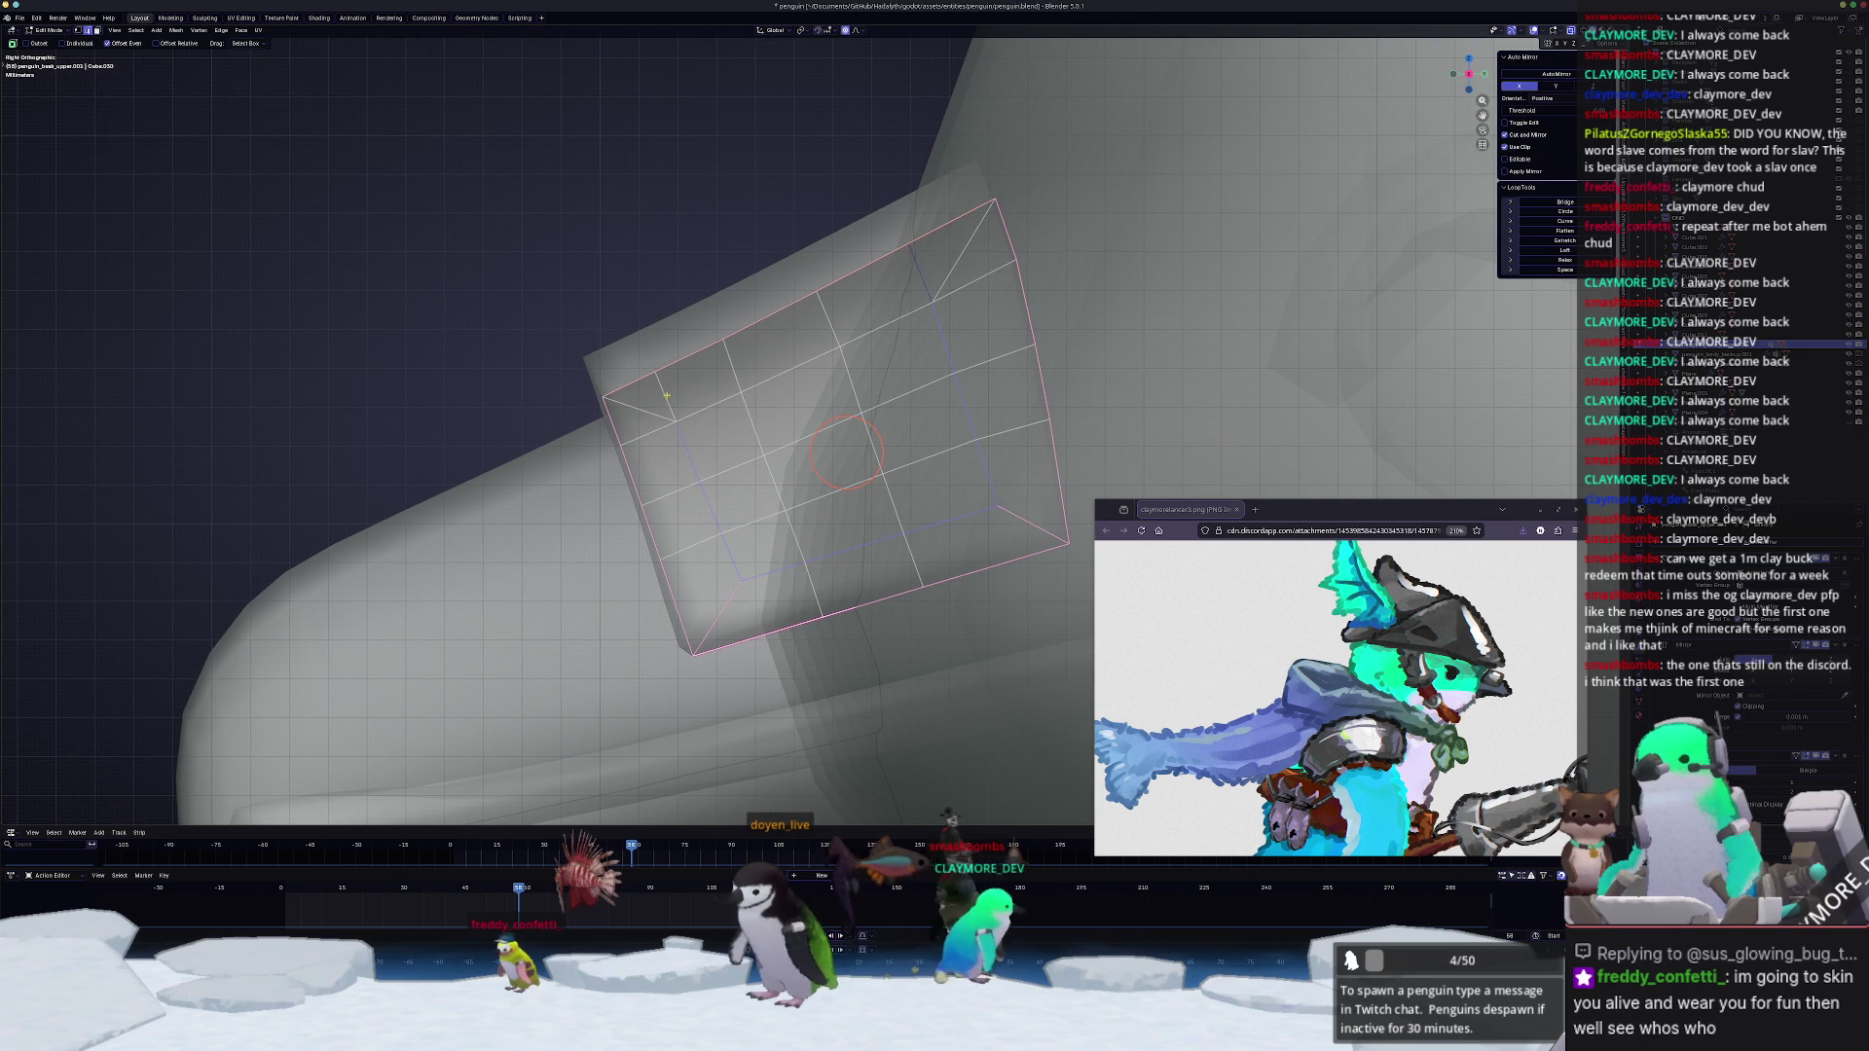
scroll(803, 432, "up", 1)
mouse_move(933, 388)
middle_mouse_down()
mouse_move(790, 464)
mouse_move(698, 458)
middle_mouse_up()
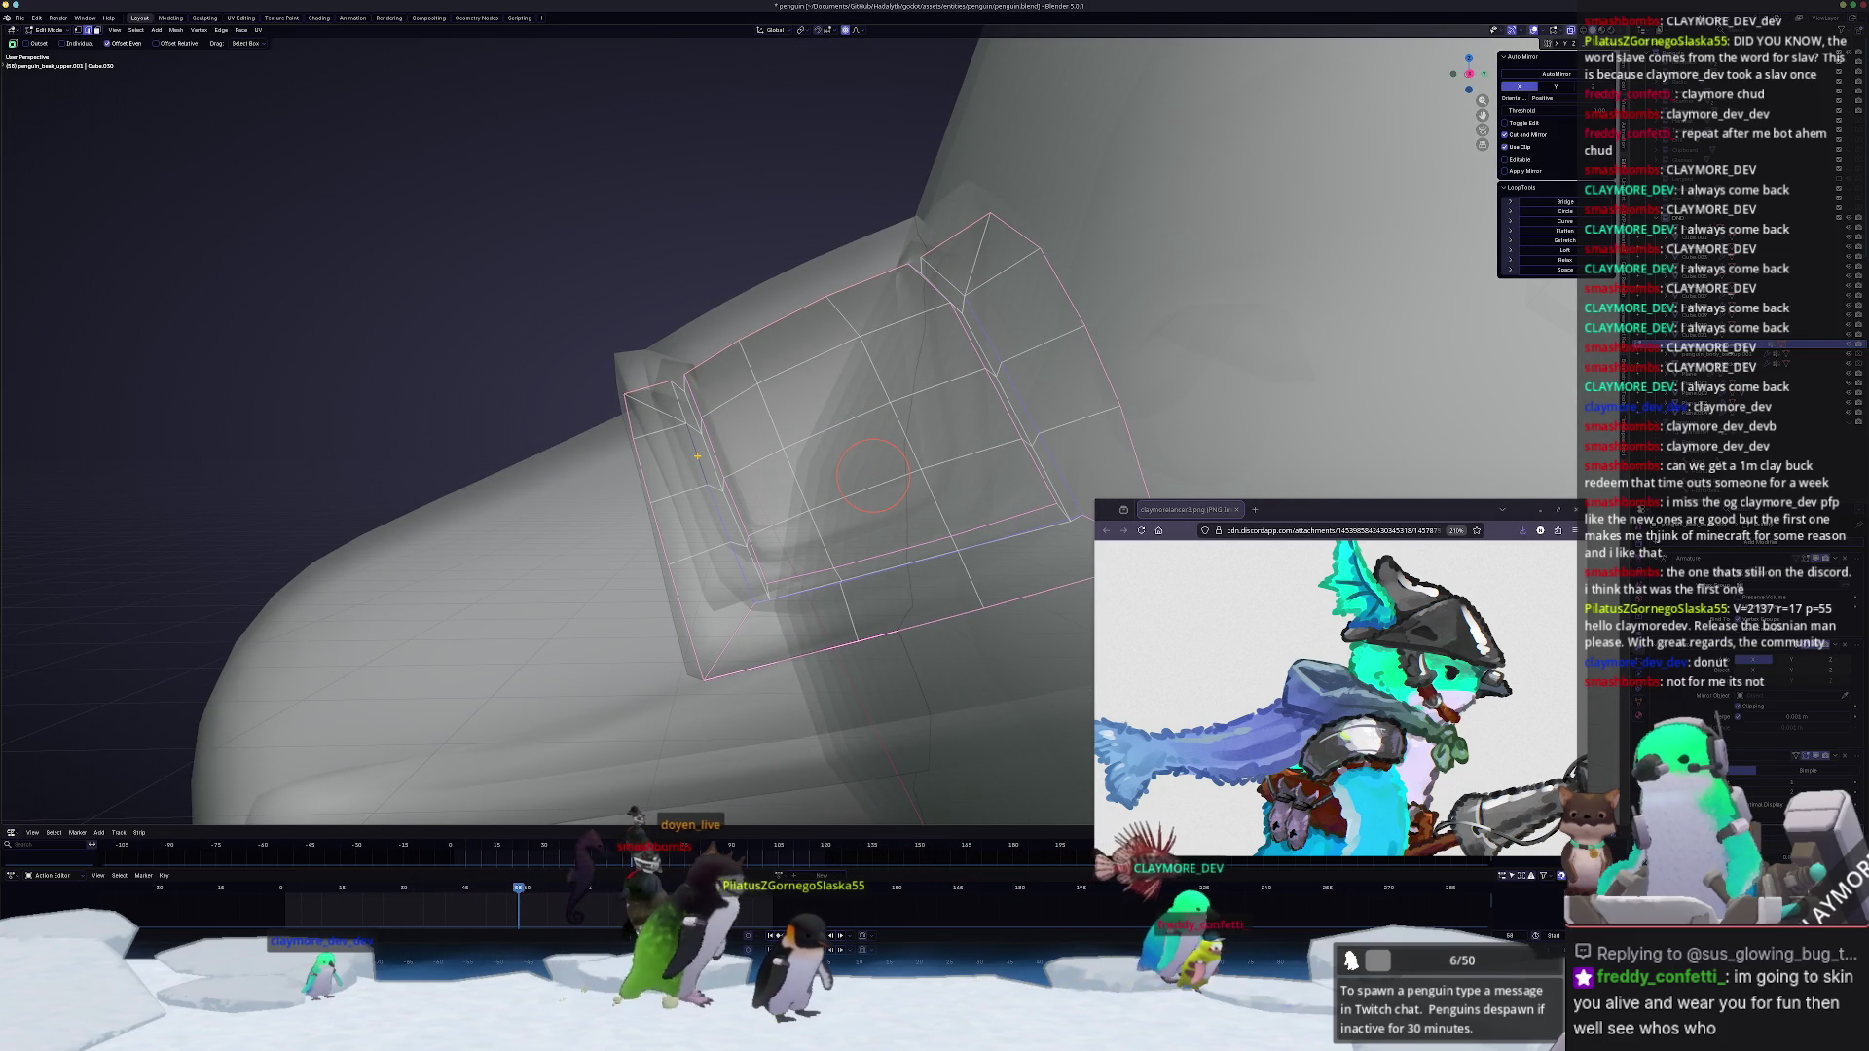
Step: Scale and inset the band's selected faces, then switch to Right Ortho view
right_click(673, 394, "shift")
key("s")
left_click(1085, 276)
key("i")
middle_click_drag(1085, 274, 707, 562)
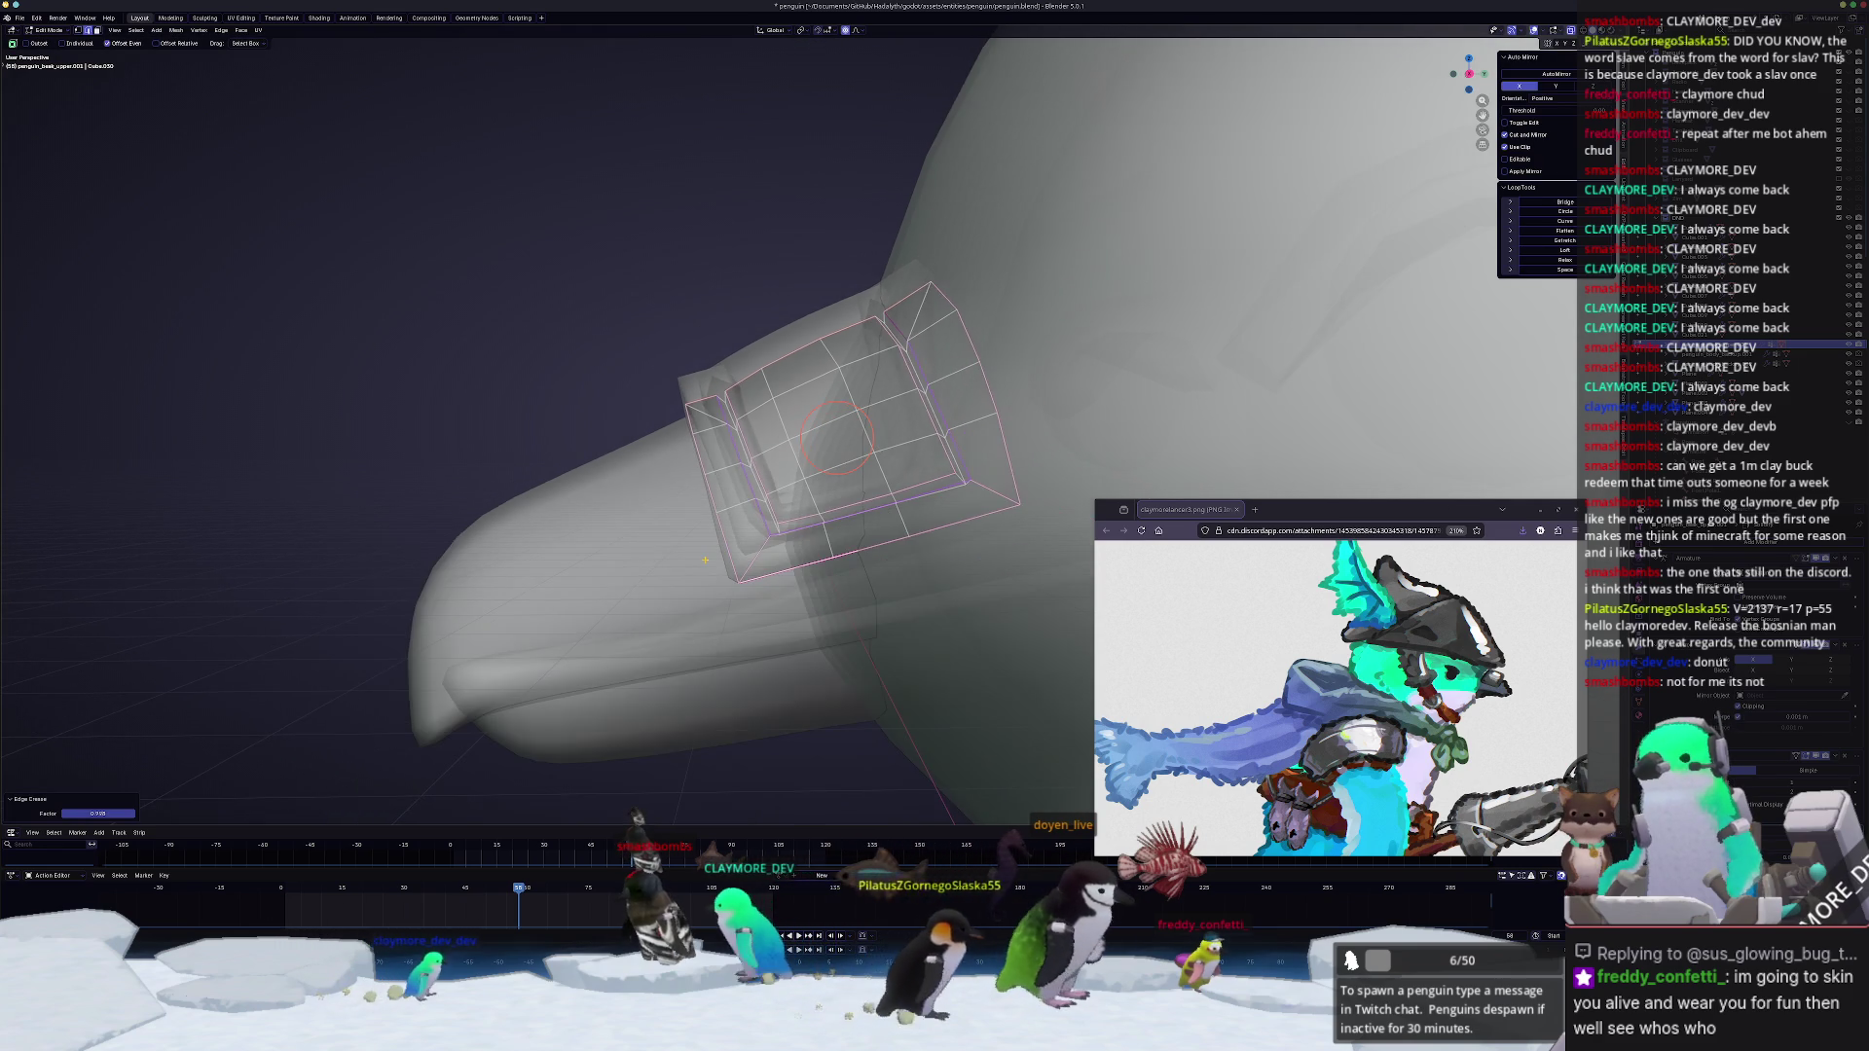
key("KP_3")
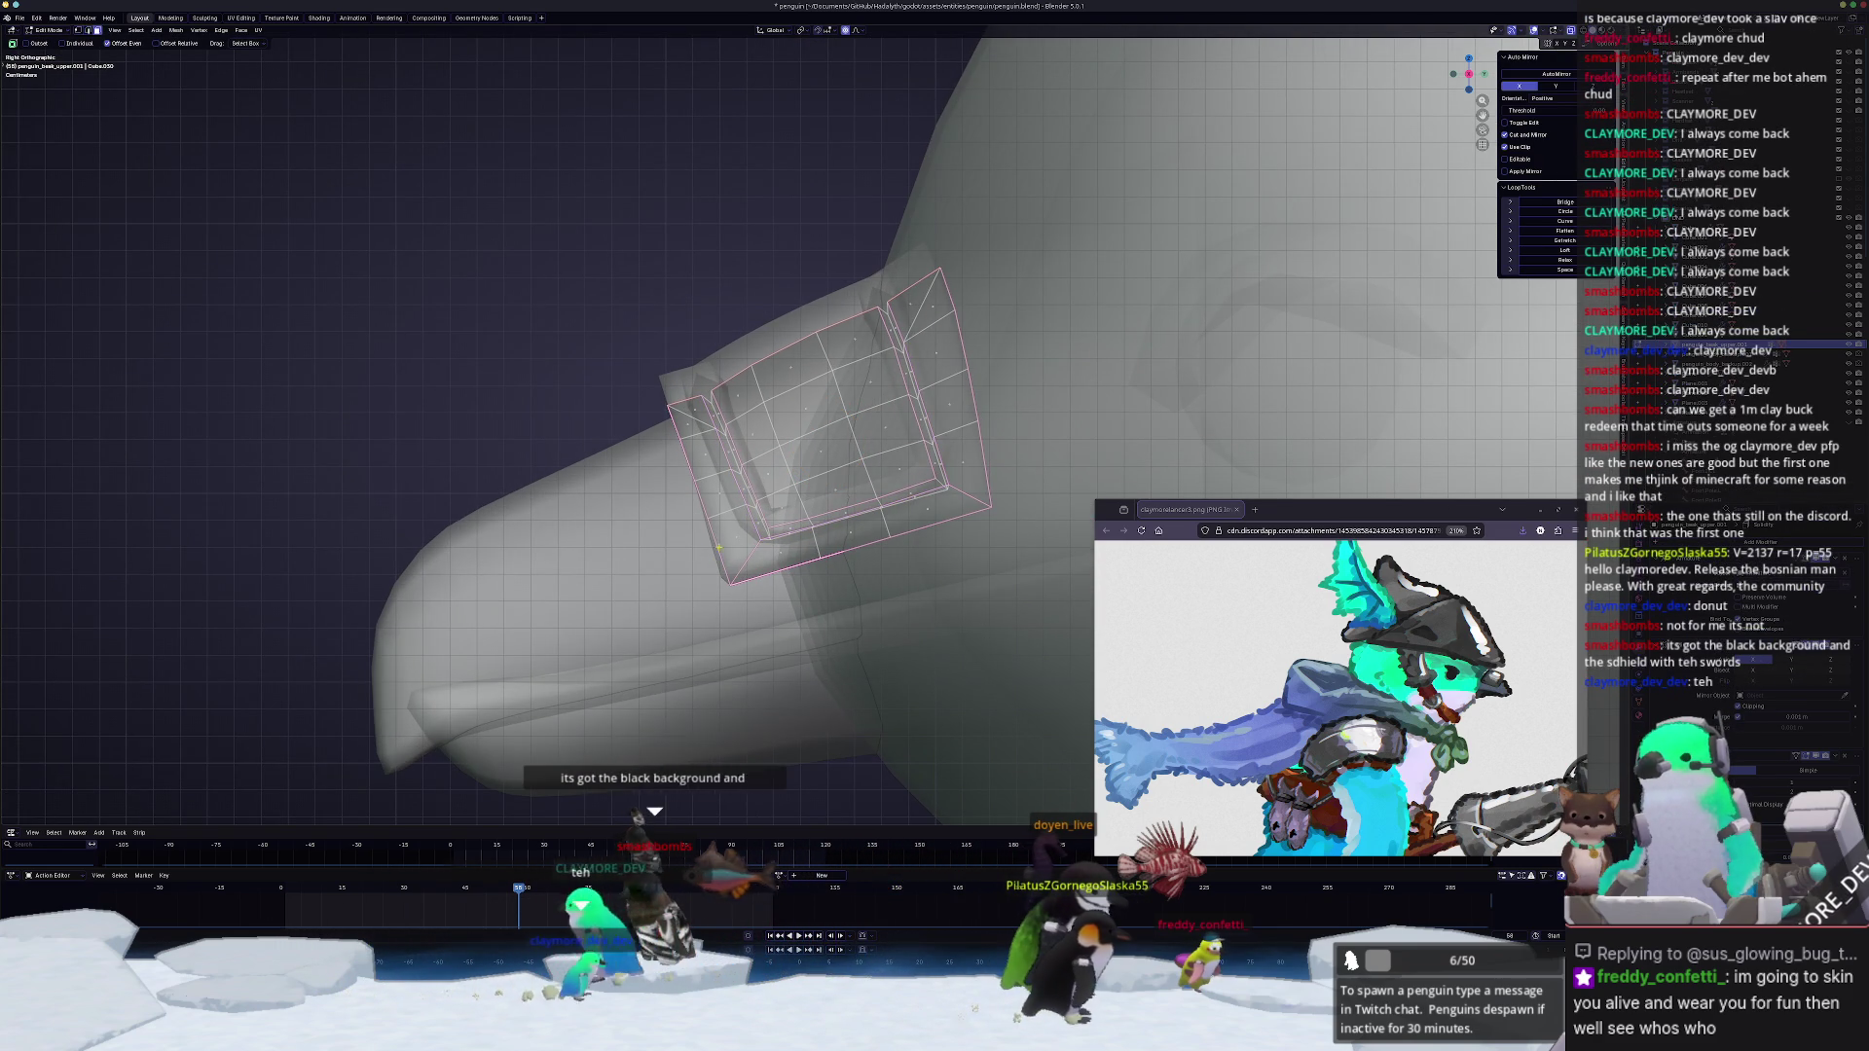
Step: Select the front face strip and move it left and up toward the beak tip
key("c")
left_click(731, 522)
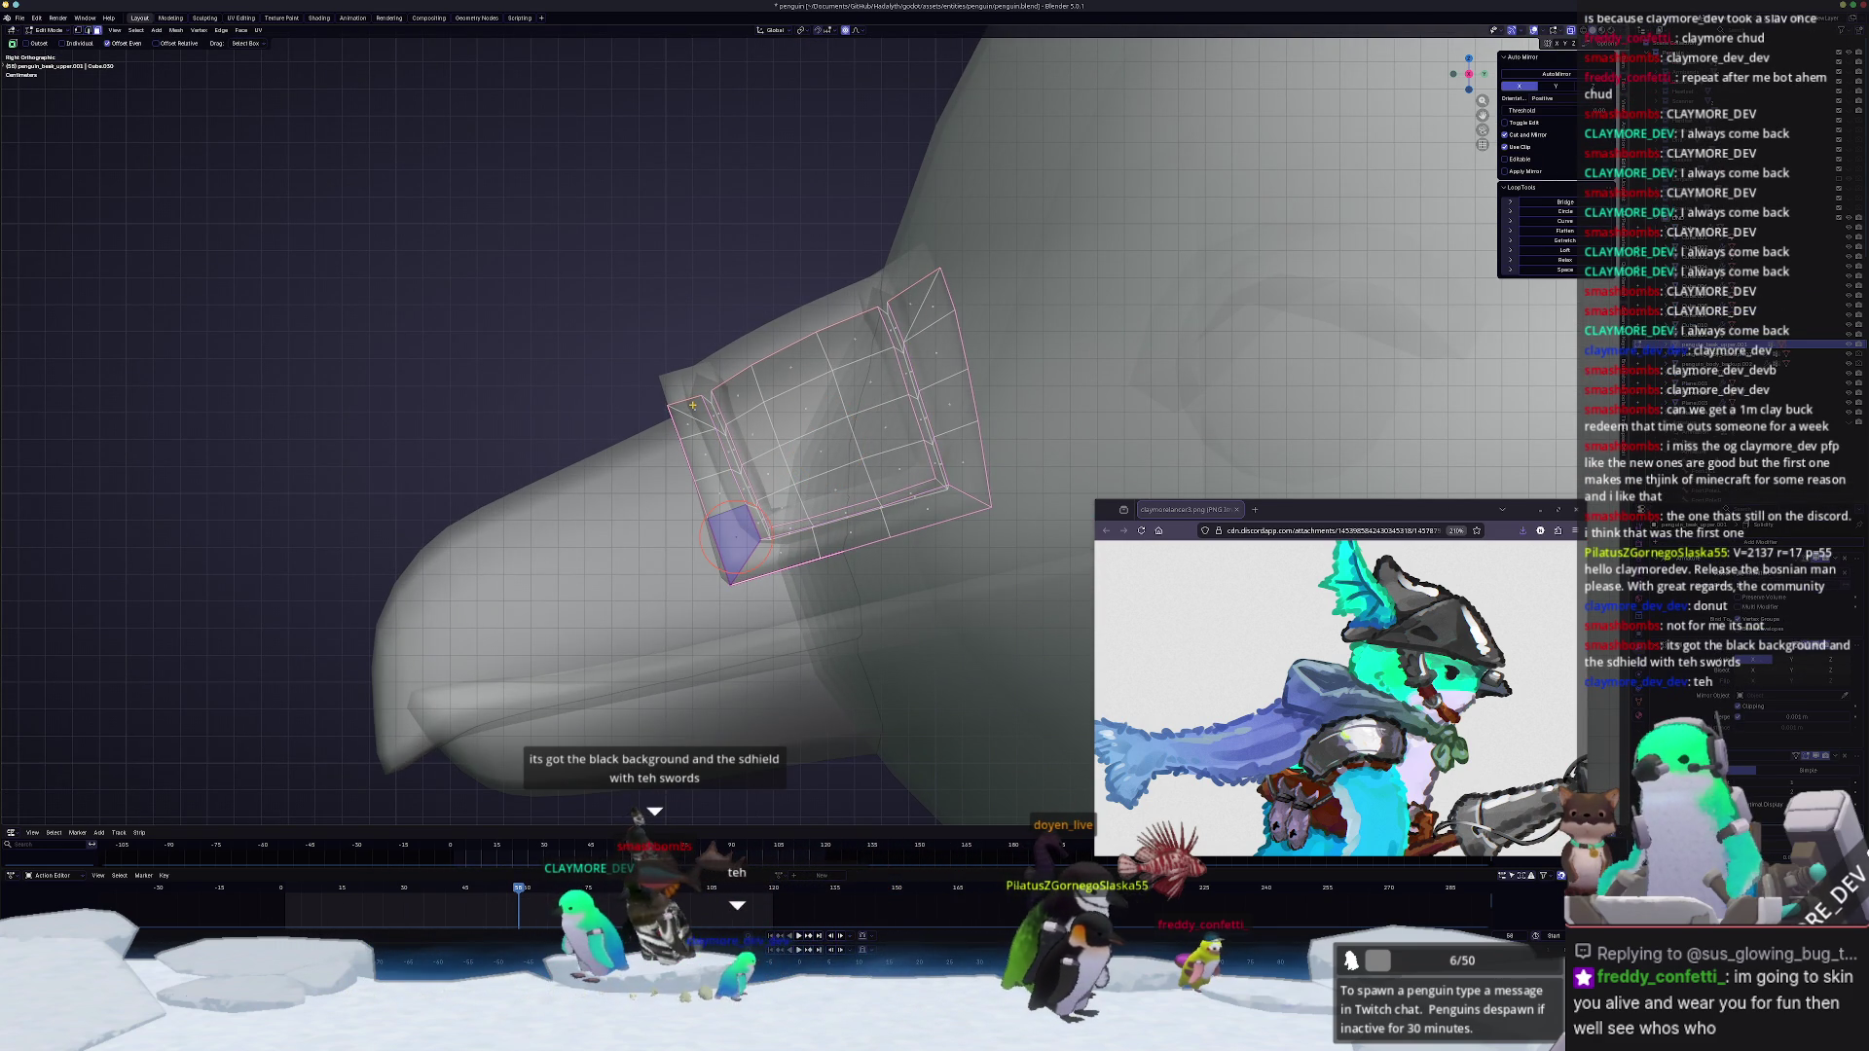
left_click(692, 405, "ctrl")
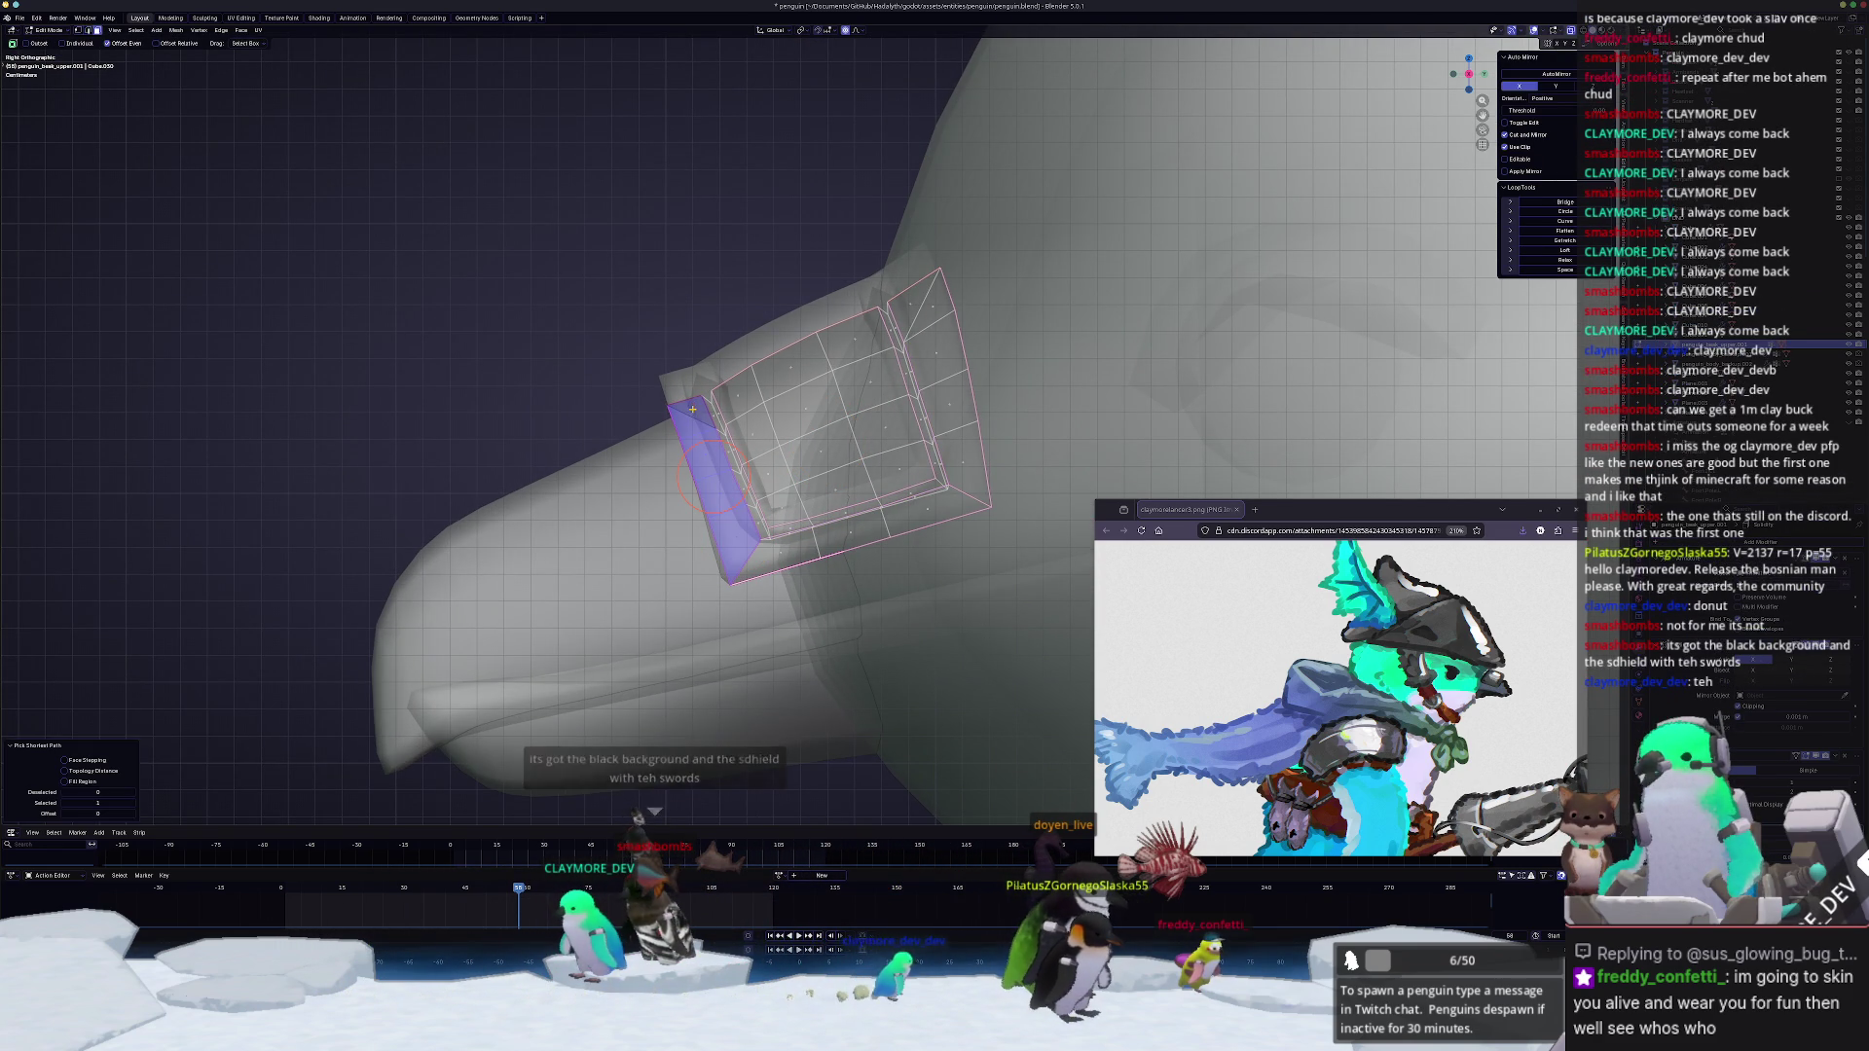
scroll(713, 481, "up", 1)
middle_click_drag(692, 487, 736, 465, "shift")
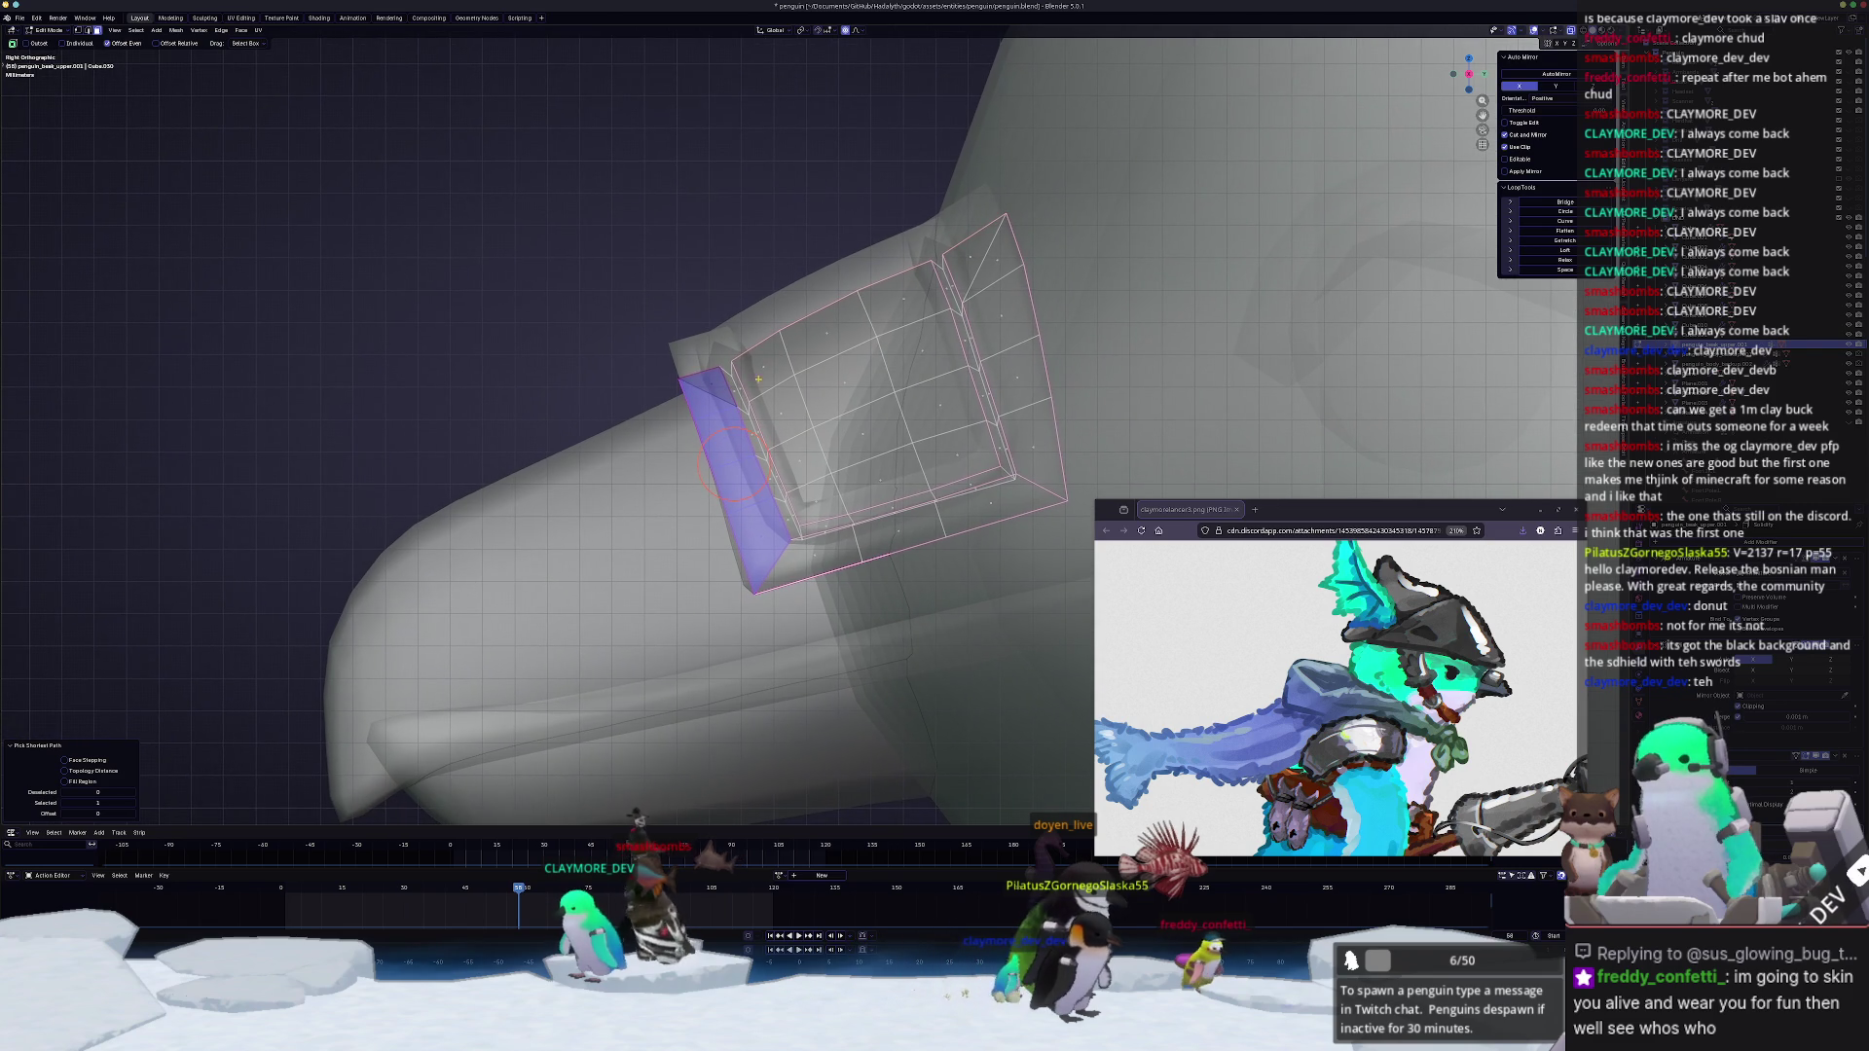
key("g")
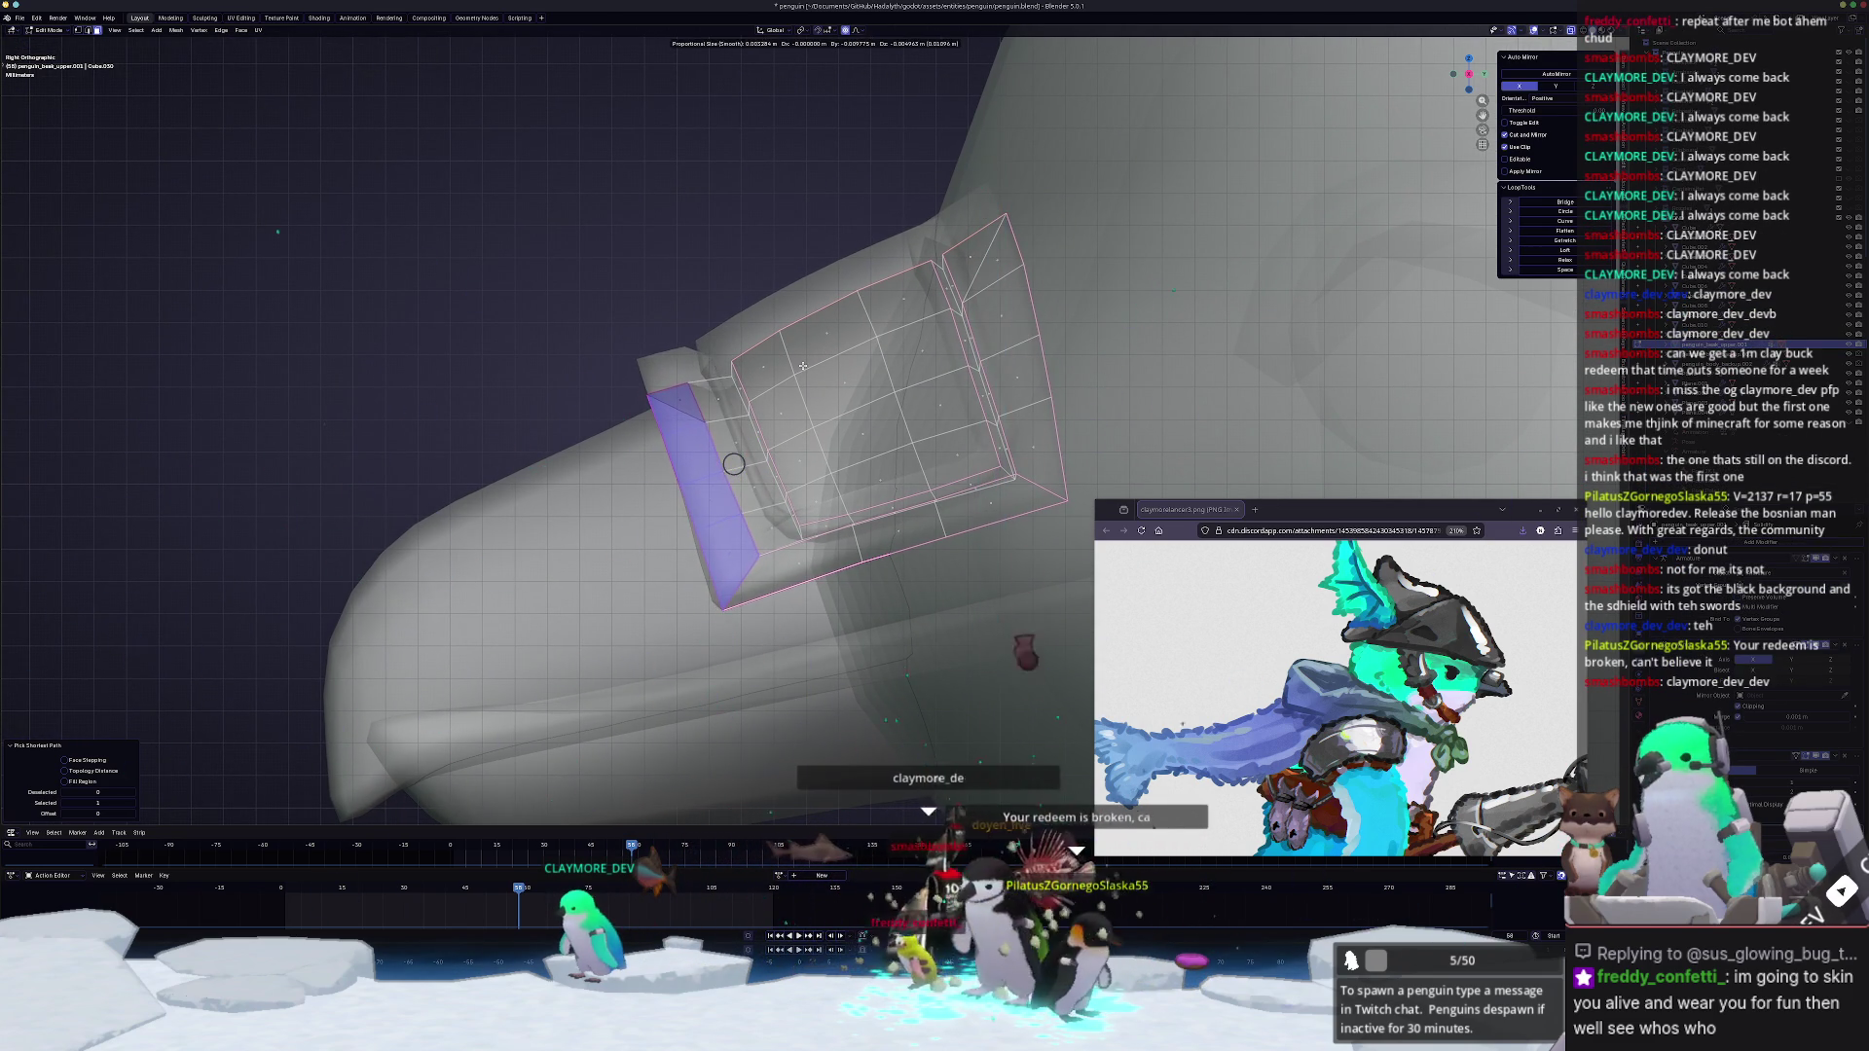
Step: Reposition the band's front face strip, then slide its edge loop and a corner vertex into place
key("Return")
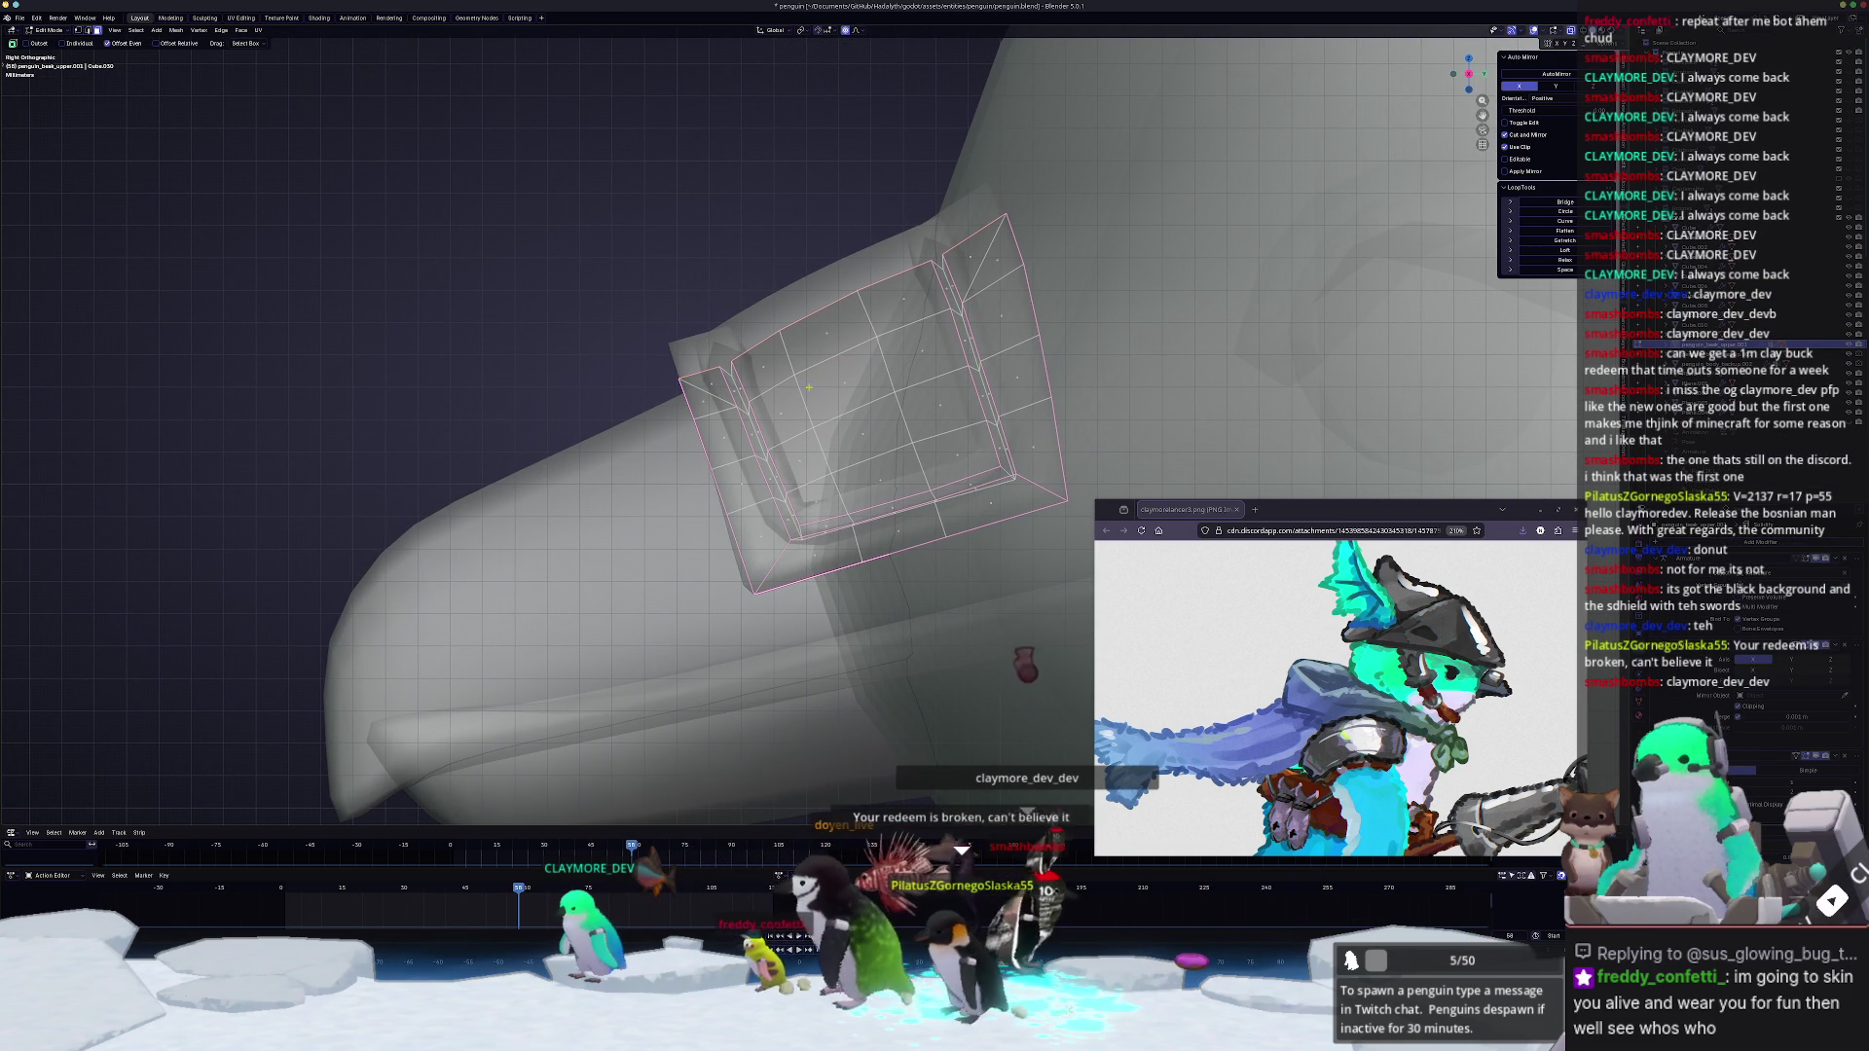
key("g")
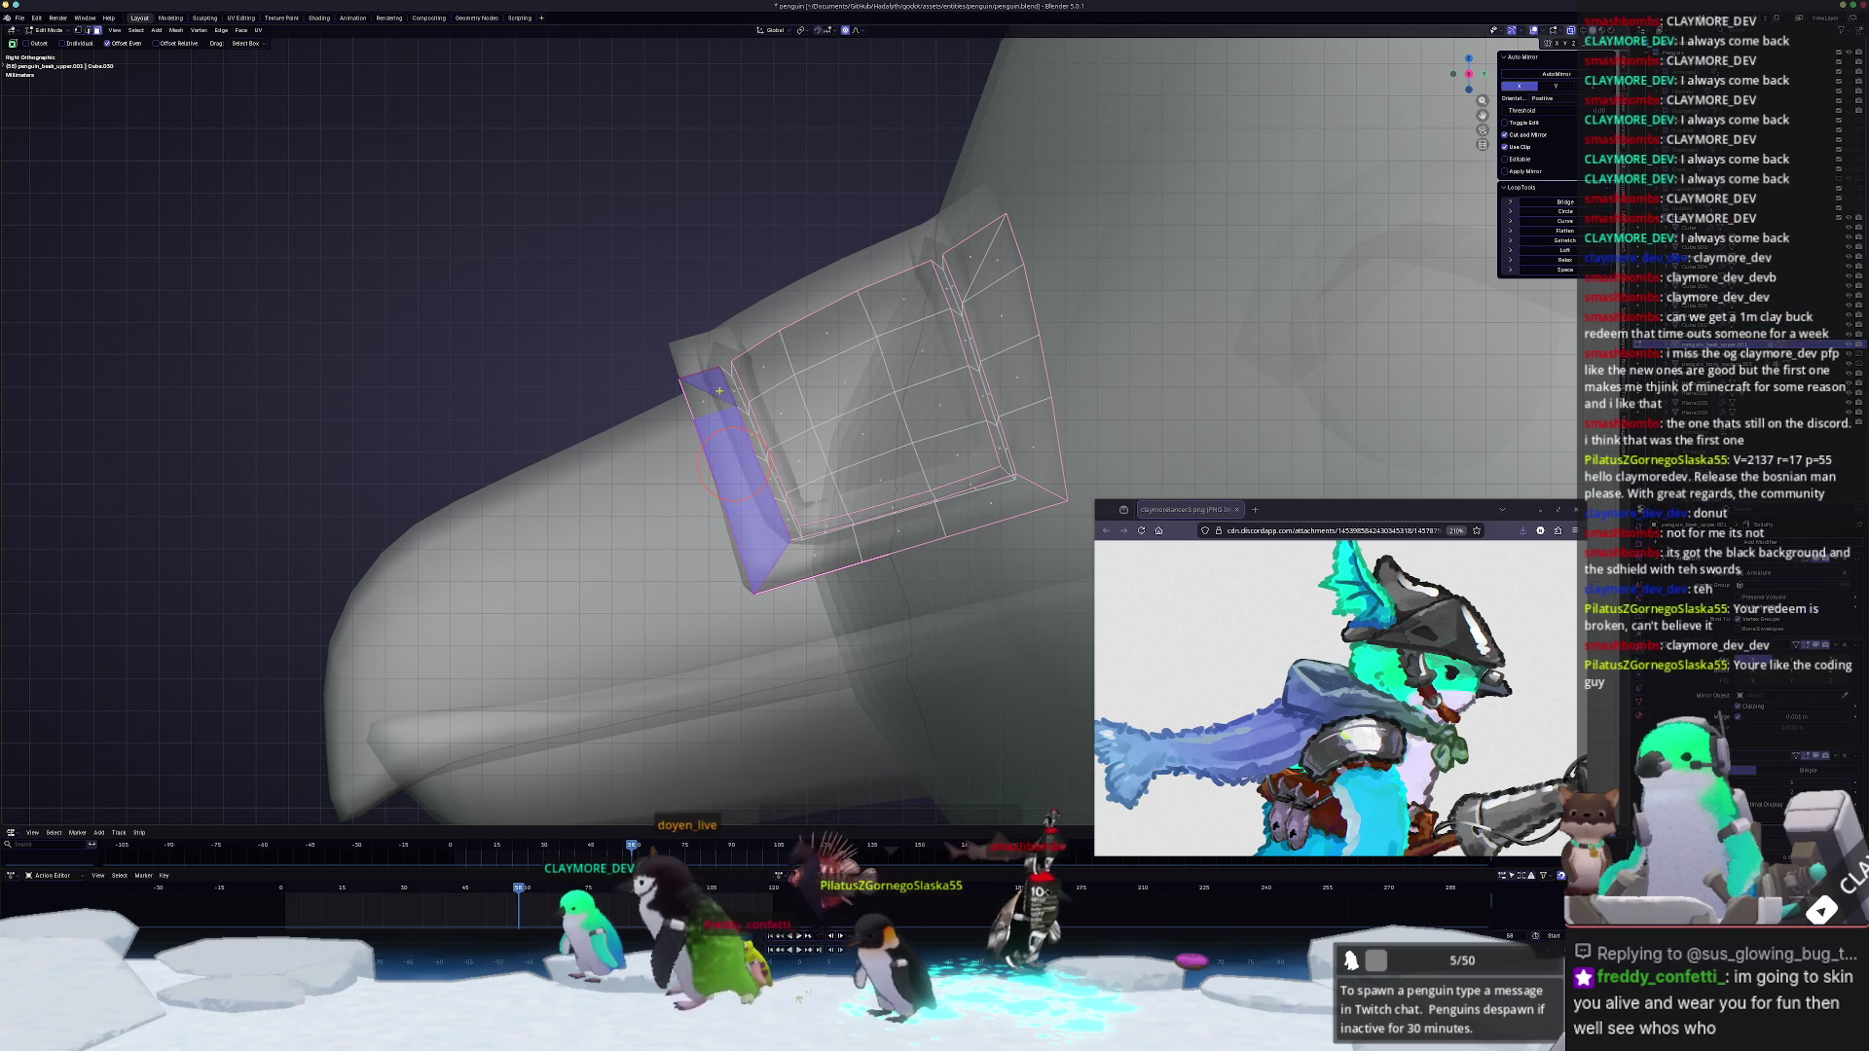
scroll(770, 444, "up", 2)
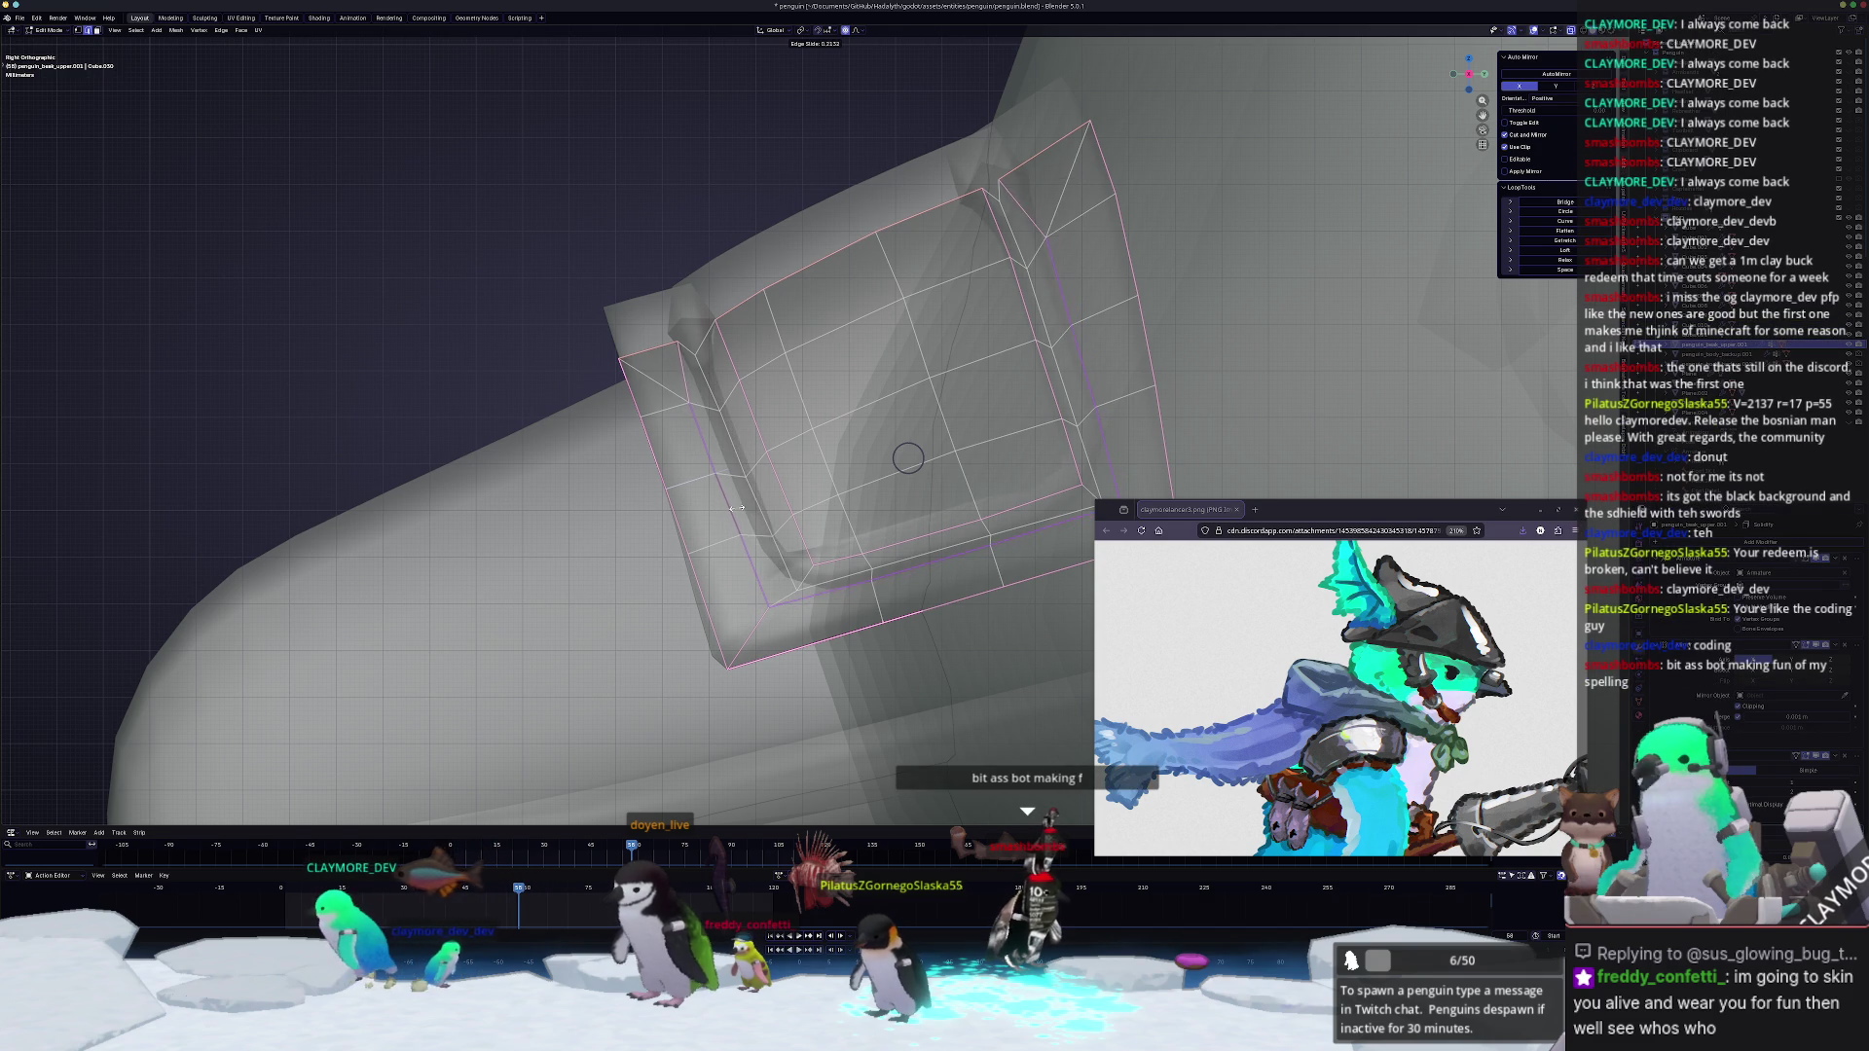
left_click(735, 507)
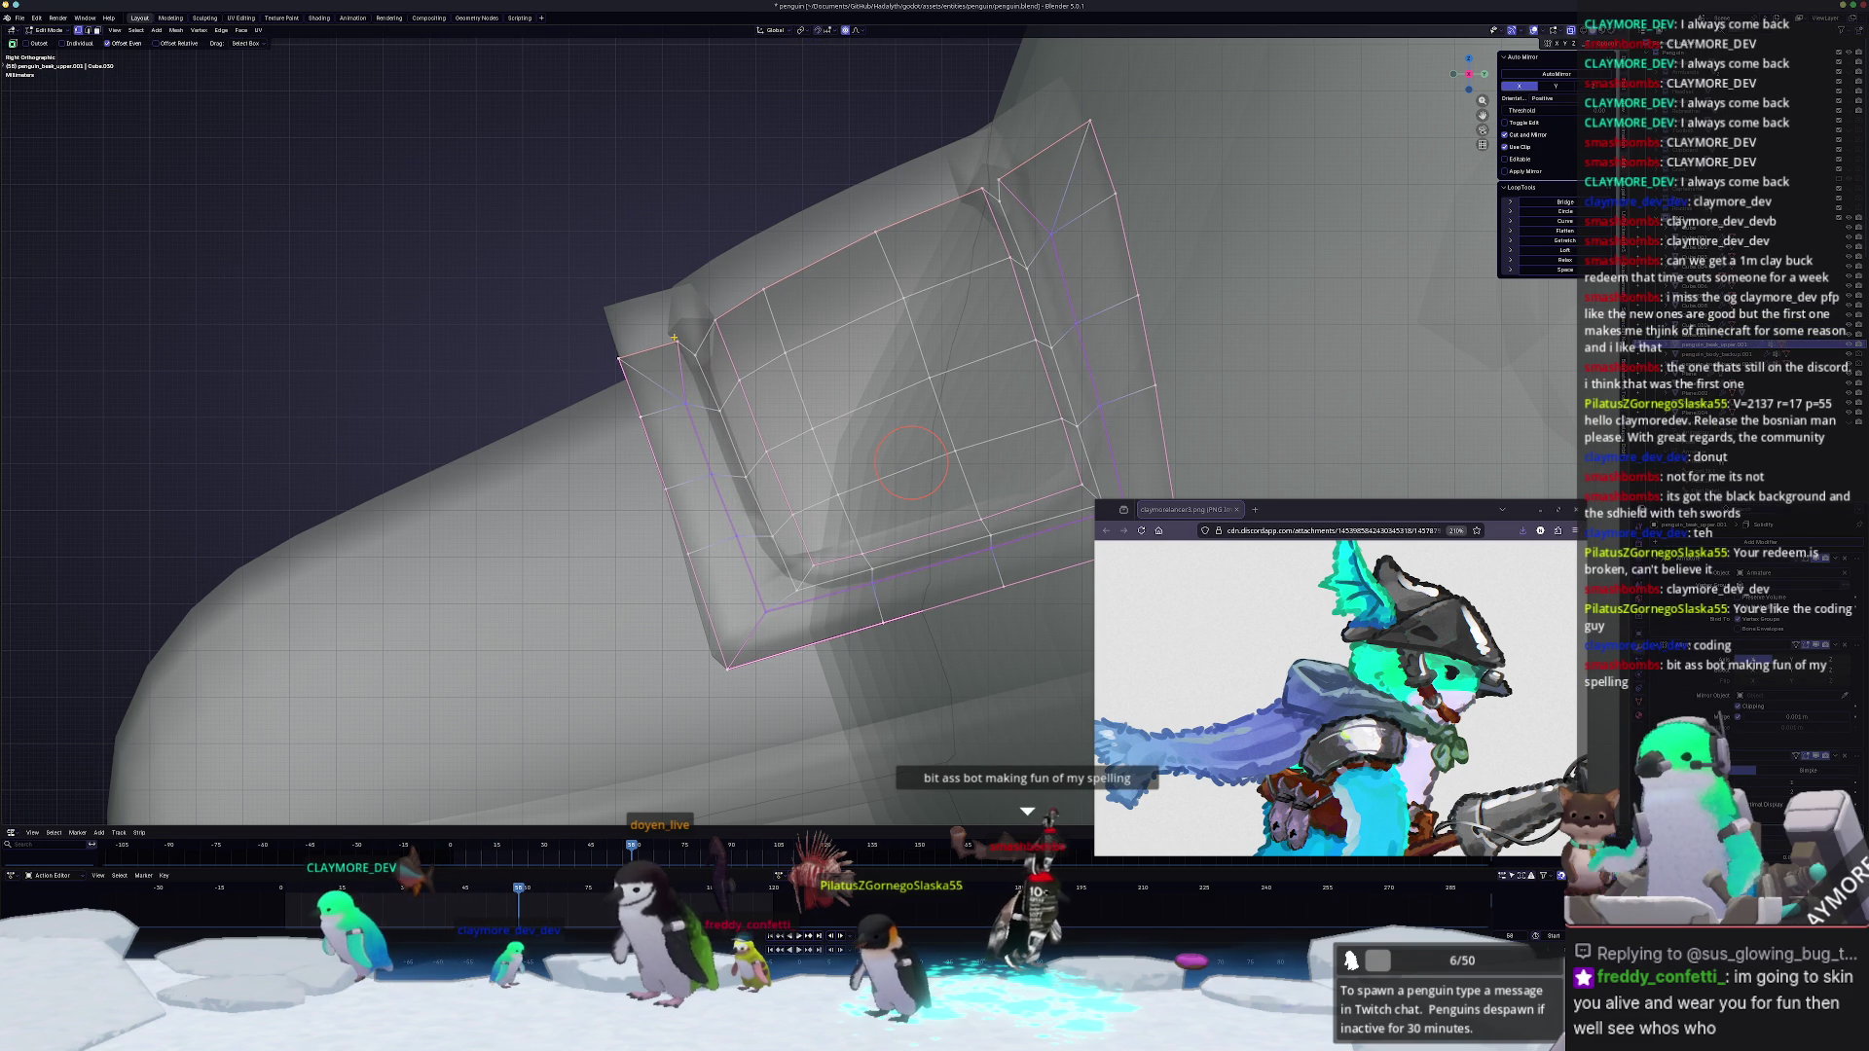
key("i")
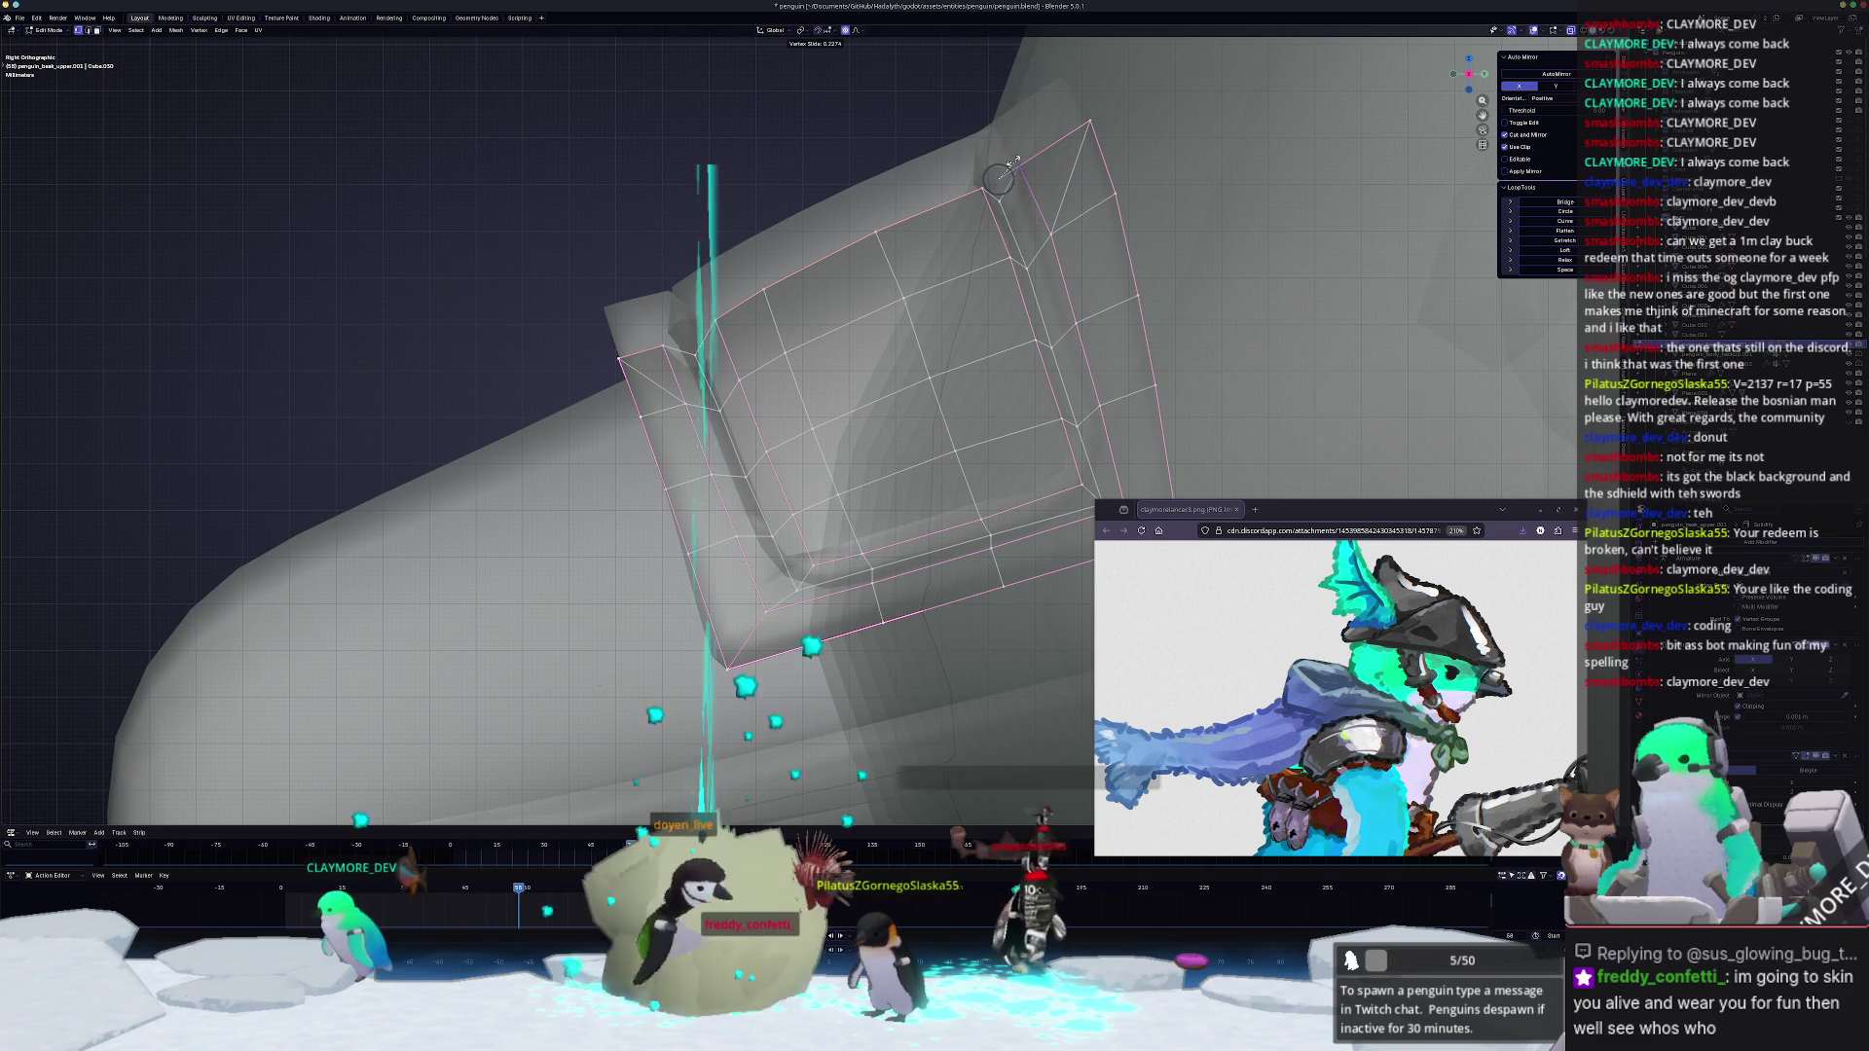
left_click(1010, 255)
Step: Inset the selected band faces to frame the beak band and leave Edit Mode
key("i")
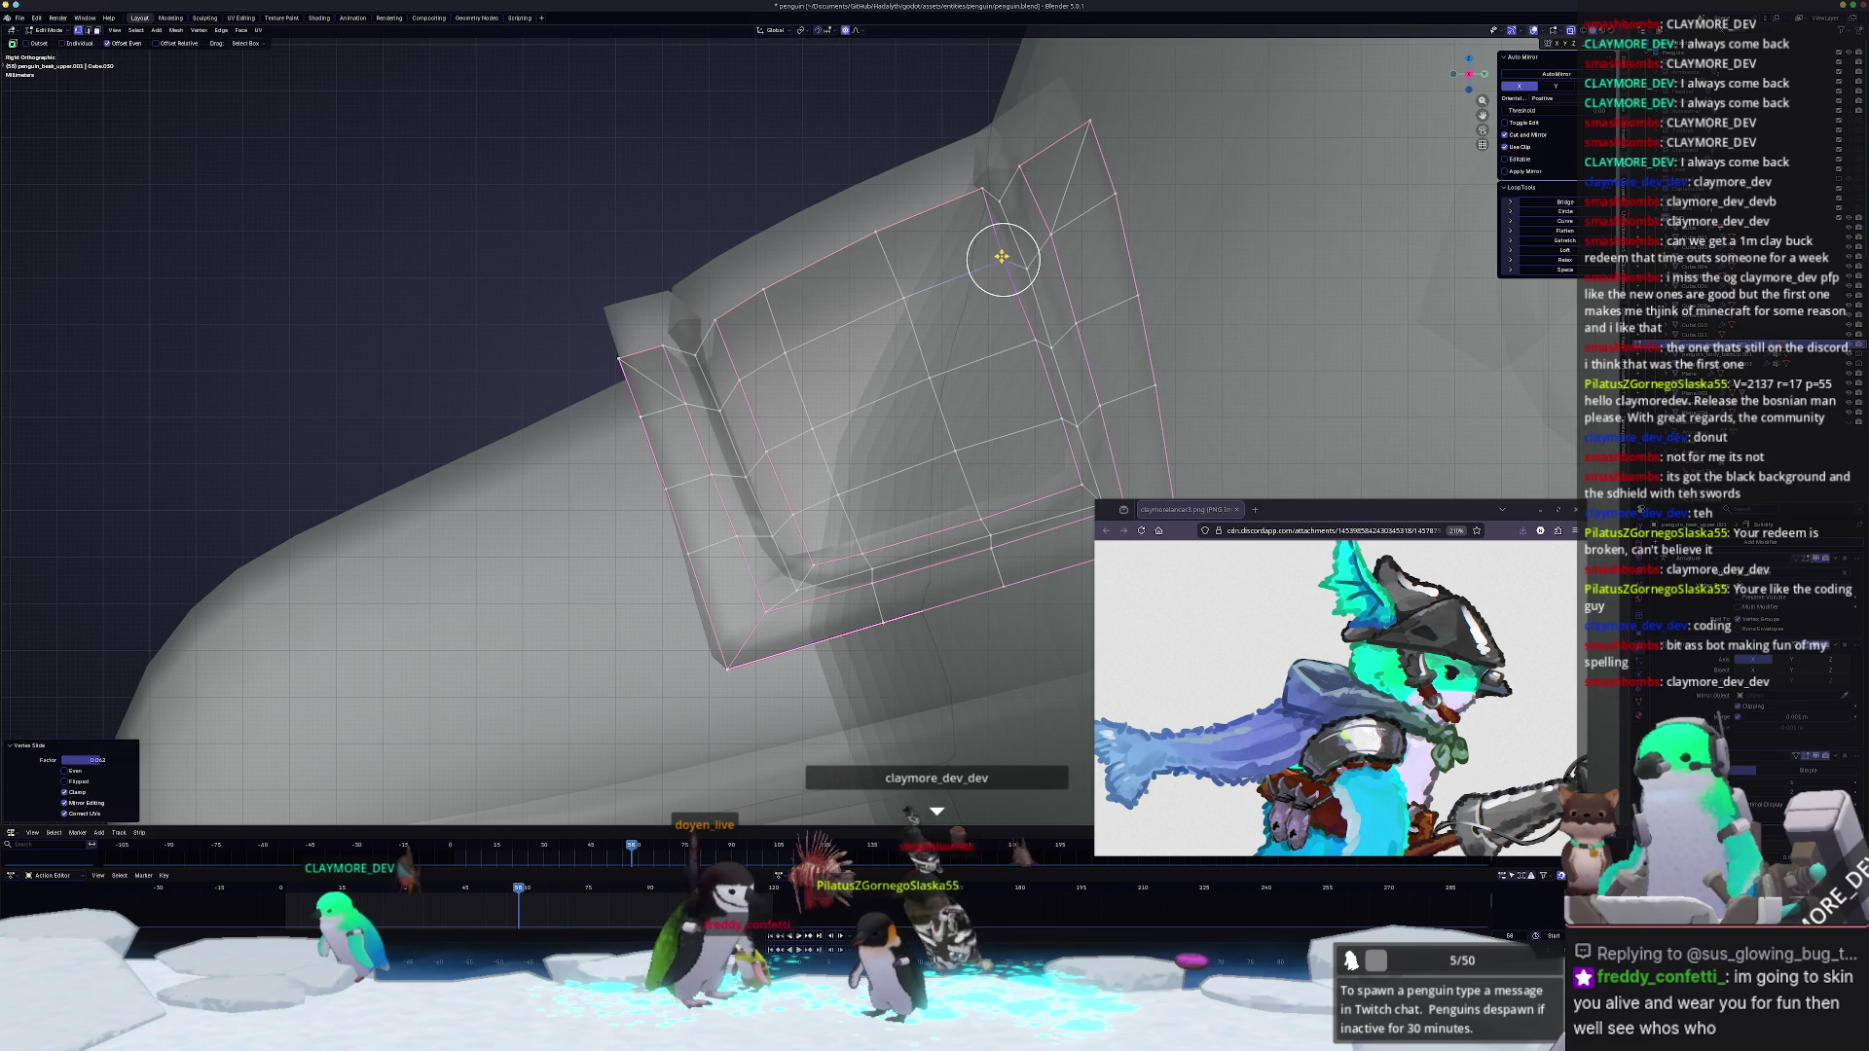
left_click(979, 188)
key("Tab")
scroll(953, 422, "down", 3)
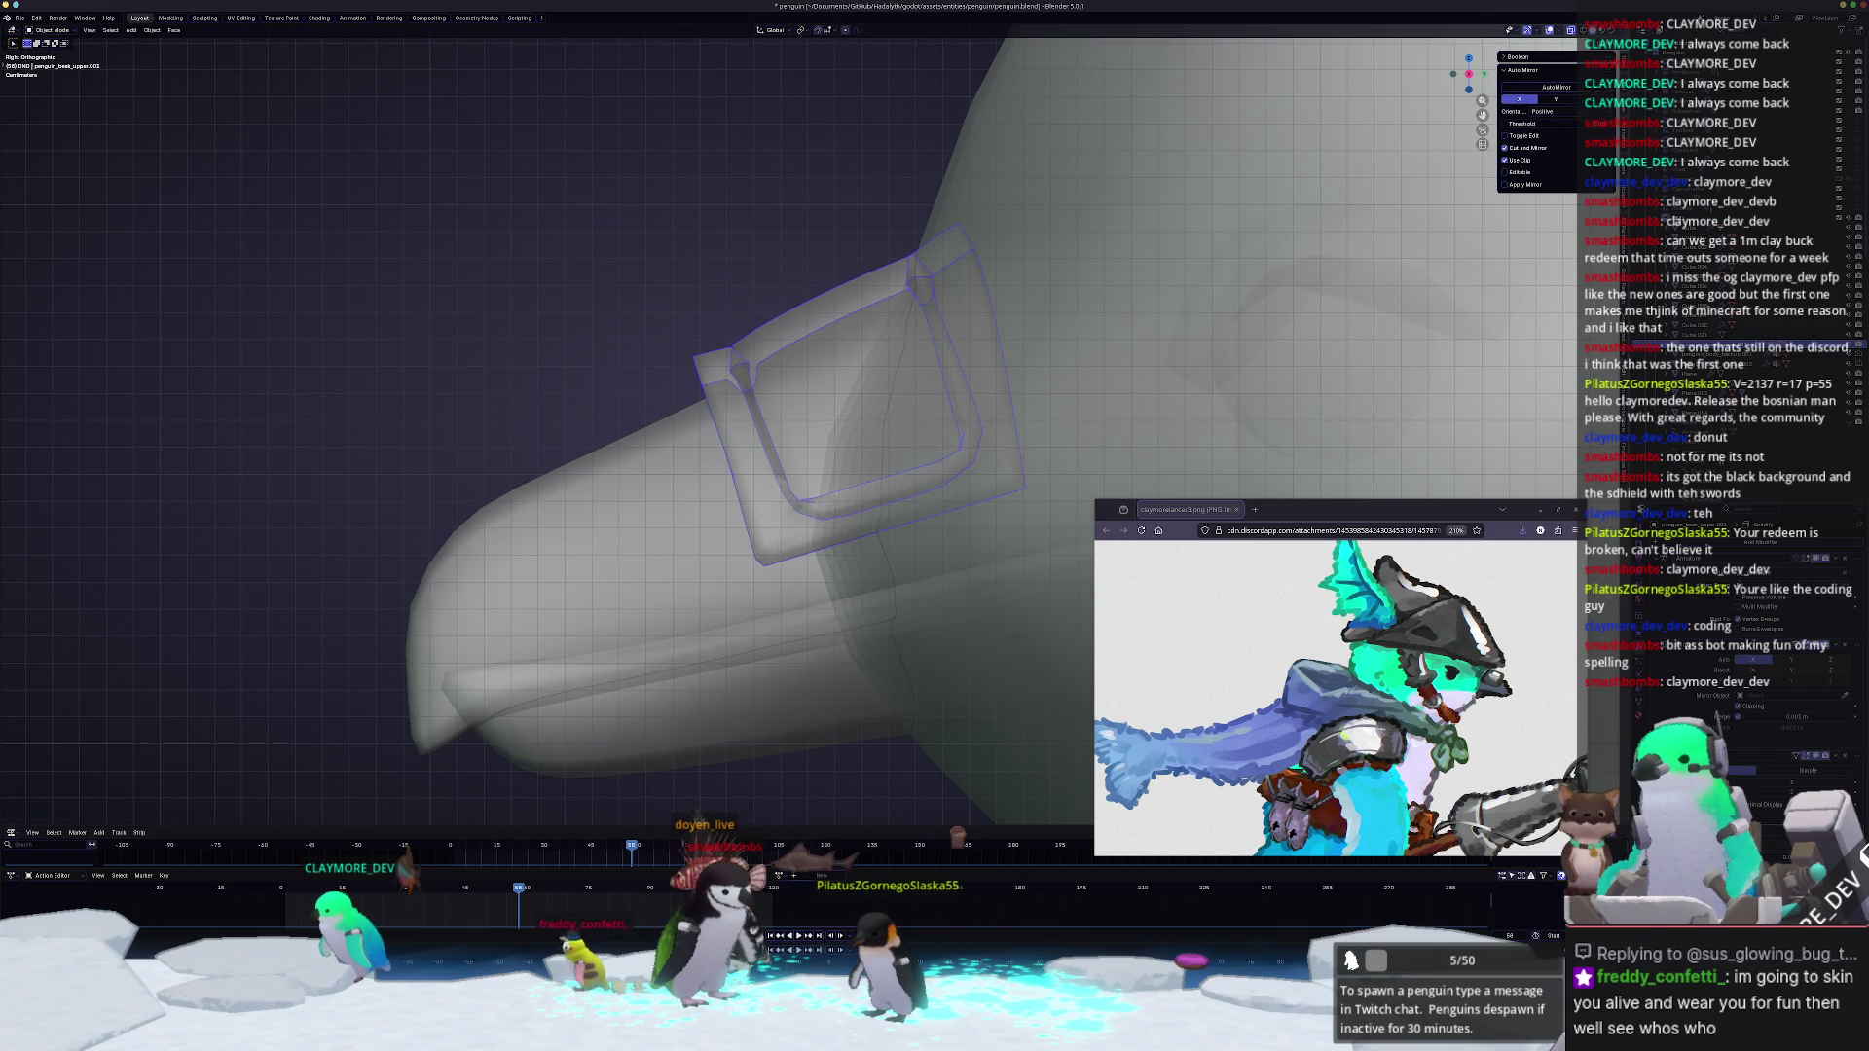
Step: Undo, re-enter Edit Mode, fatten the band outward with Alt+S and scale it along X
key("ctrl+z")
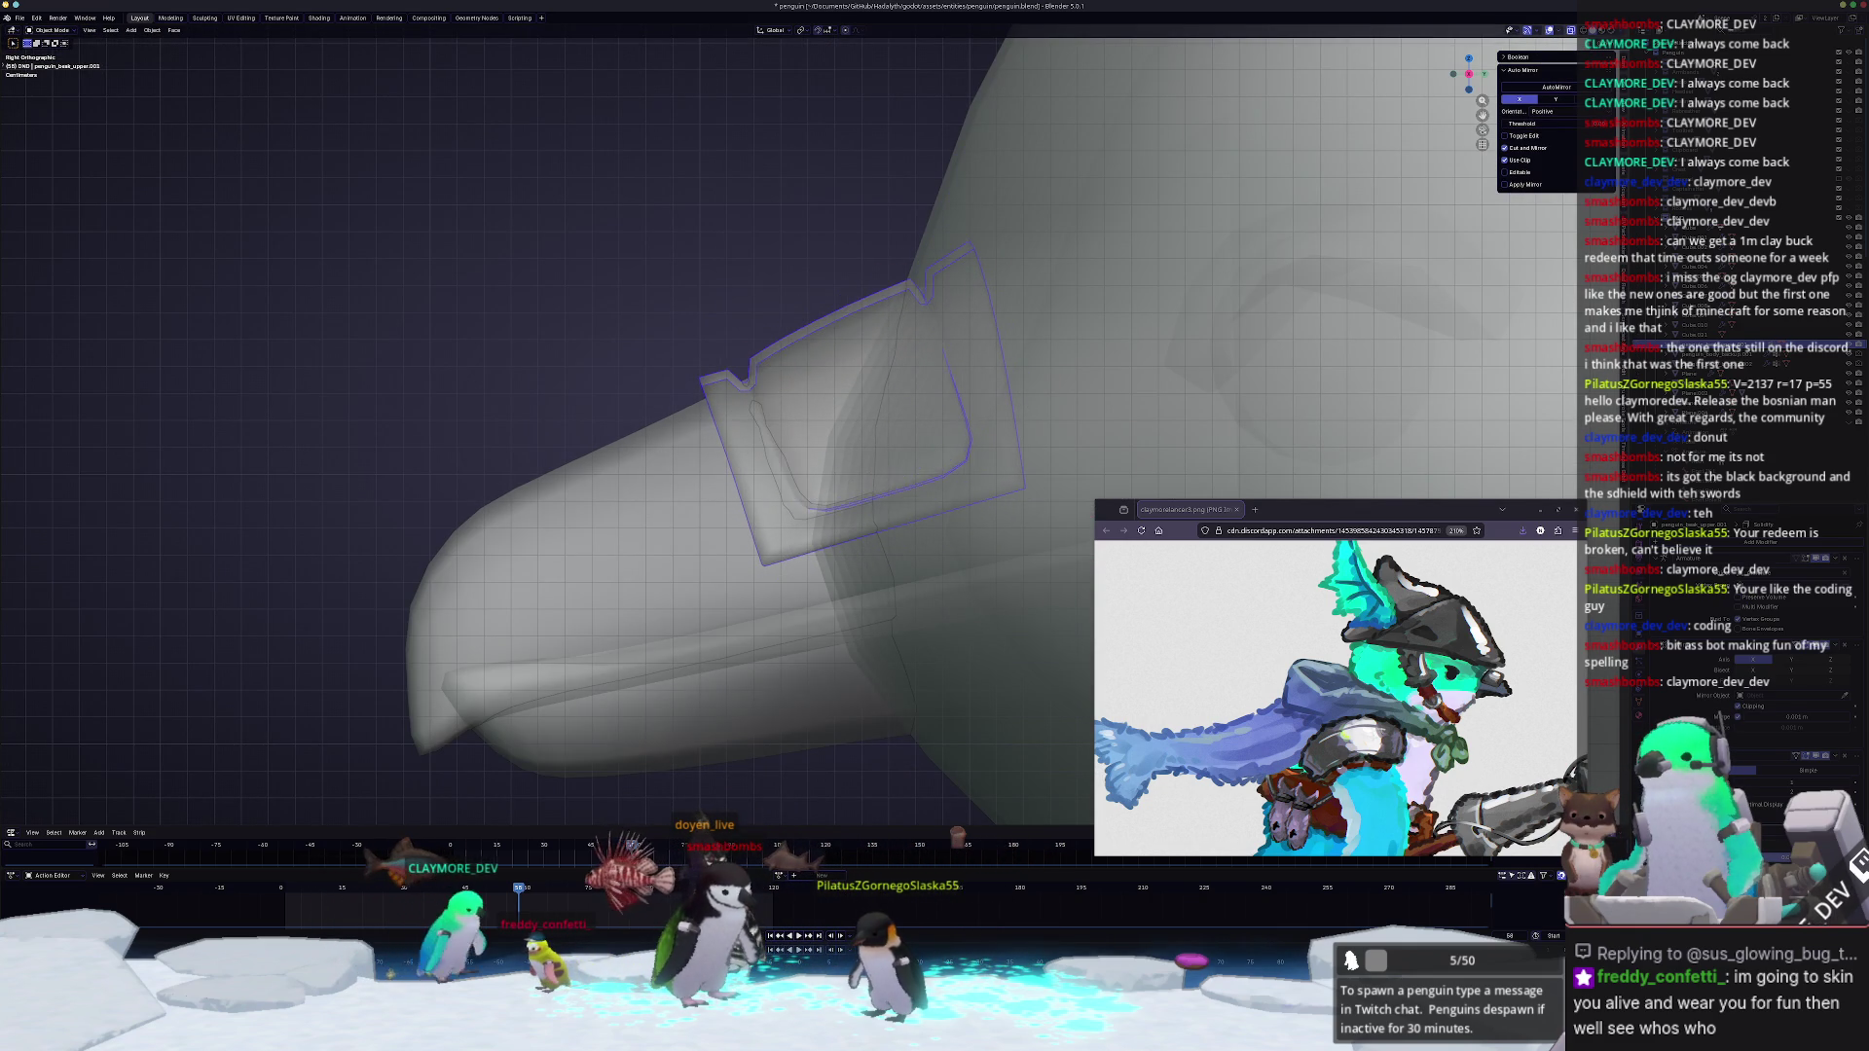
key("Tab")
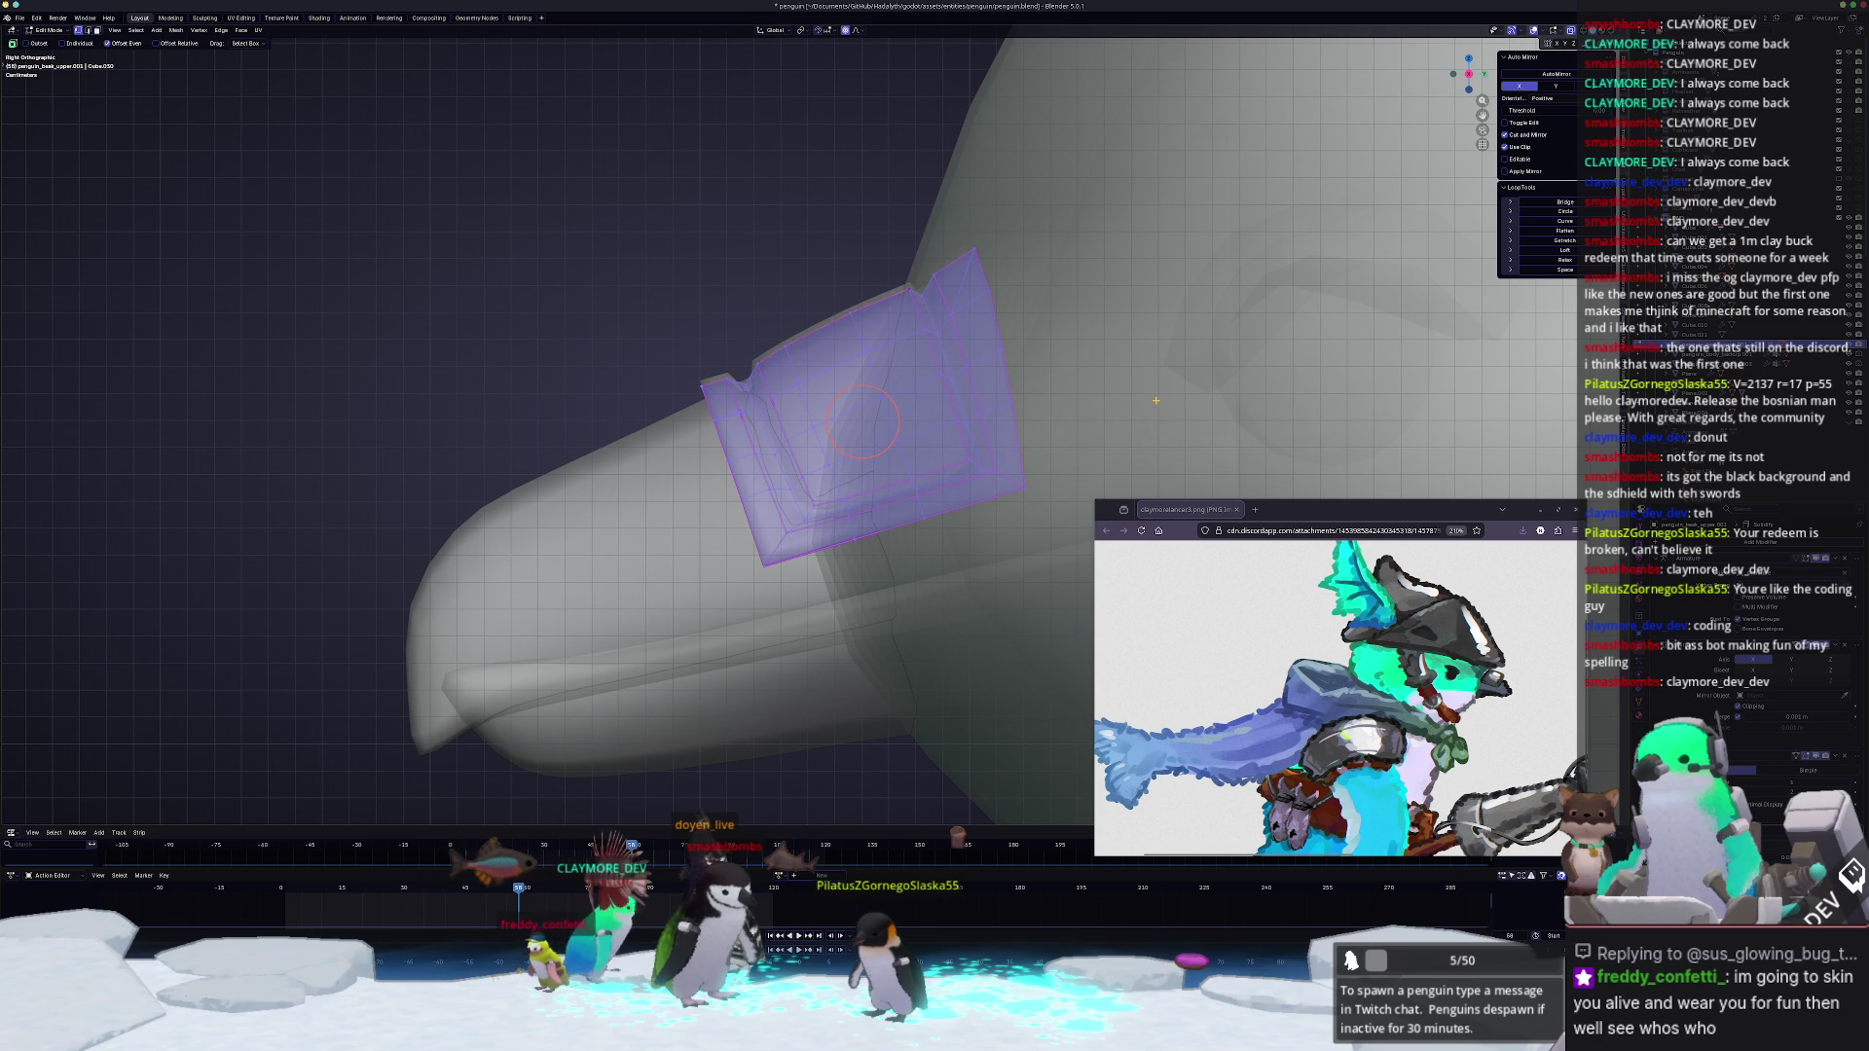
key("alt+s")
left_click(1176, 391)
middle_click_drag(1176, 391, 1209, 405)
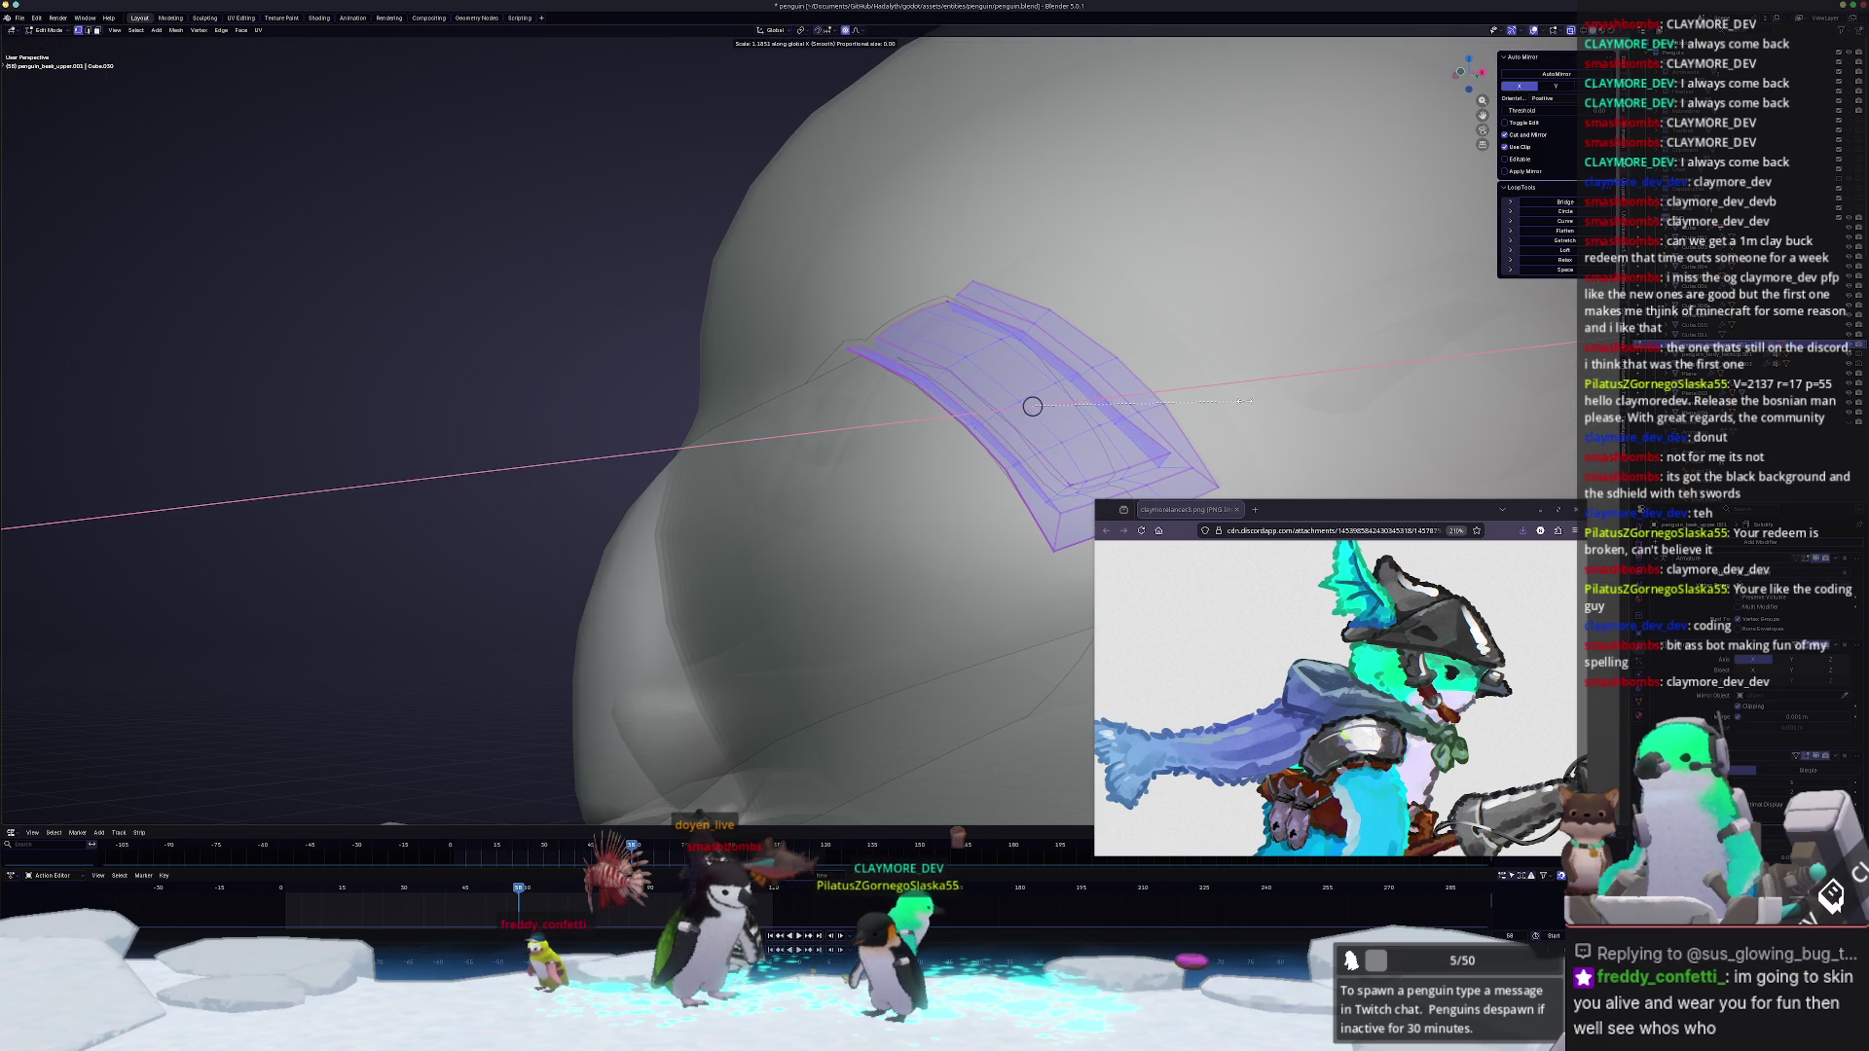
left_click(1032, 406)
Step: Scale the band along Z, then move it along X and Z so it wraps over the top of the beak
key("s")
key("z")
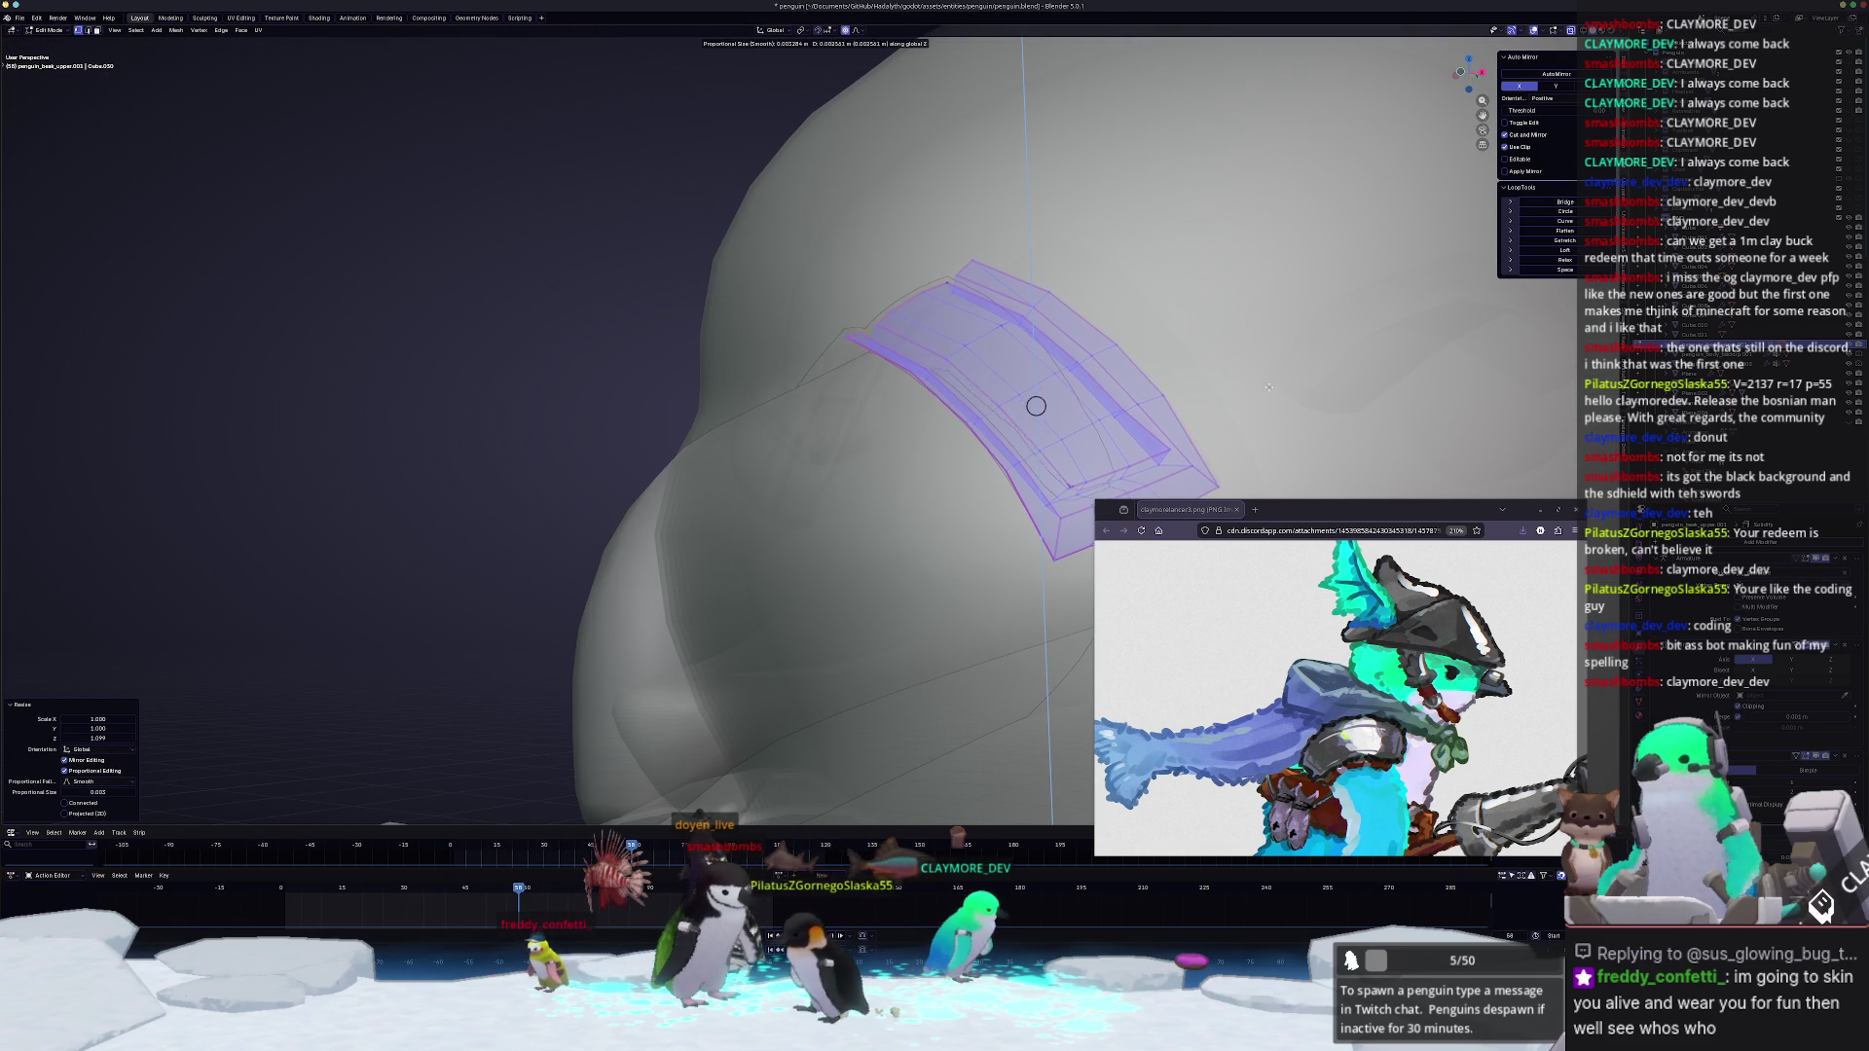
left_click(1256, 394)
middle_click_drag(1256, 394, 1194, 411)
key("g")
key("x")
left_click(1258, 398)
key("g")
key("z")
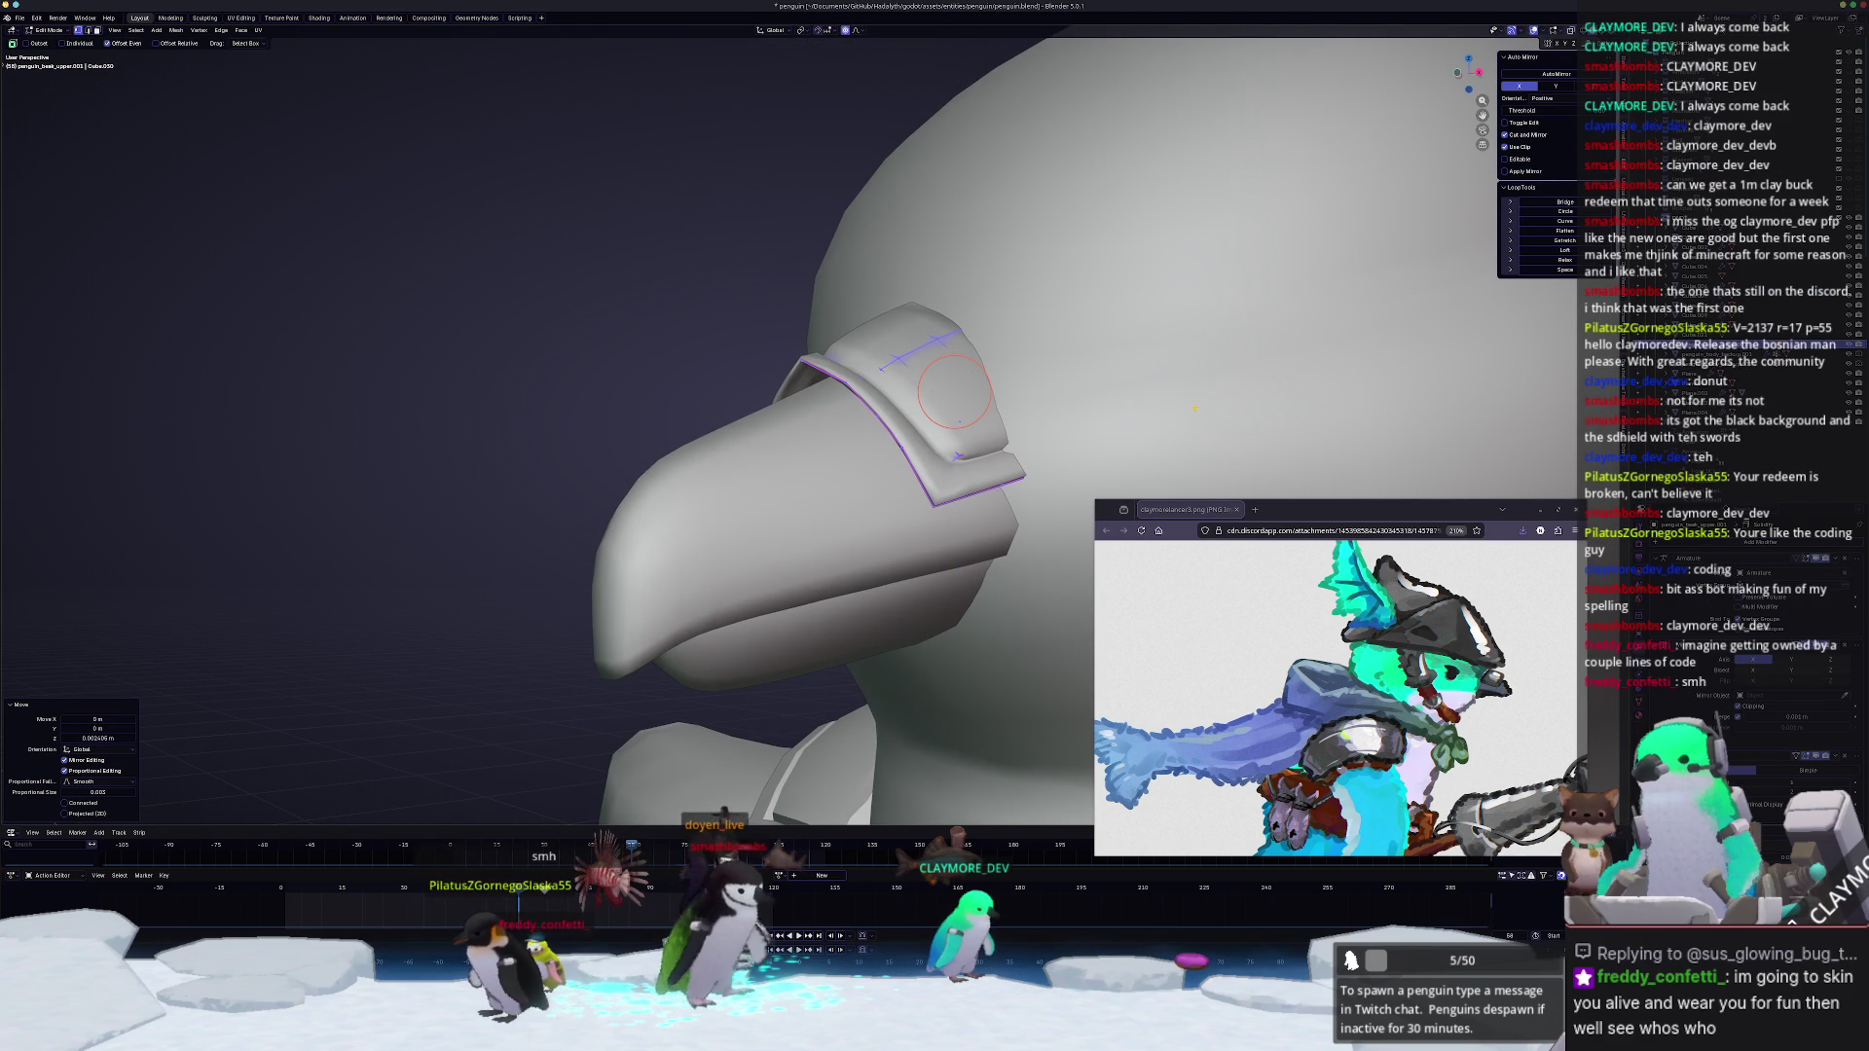
Step: Settle the band in place, scale part of it to fit the beak and check the result in Object Mode
left_click(1053, 457)
key("alt+z")
scroll(950, 423, "up", 2)
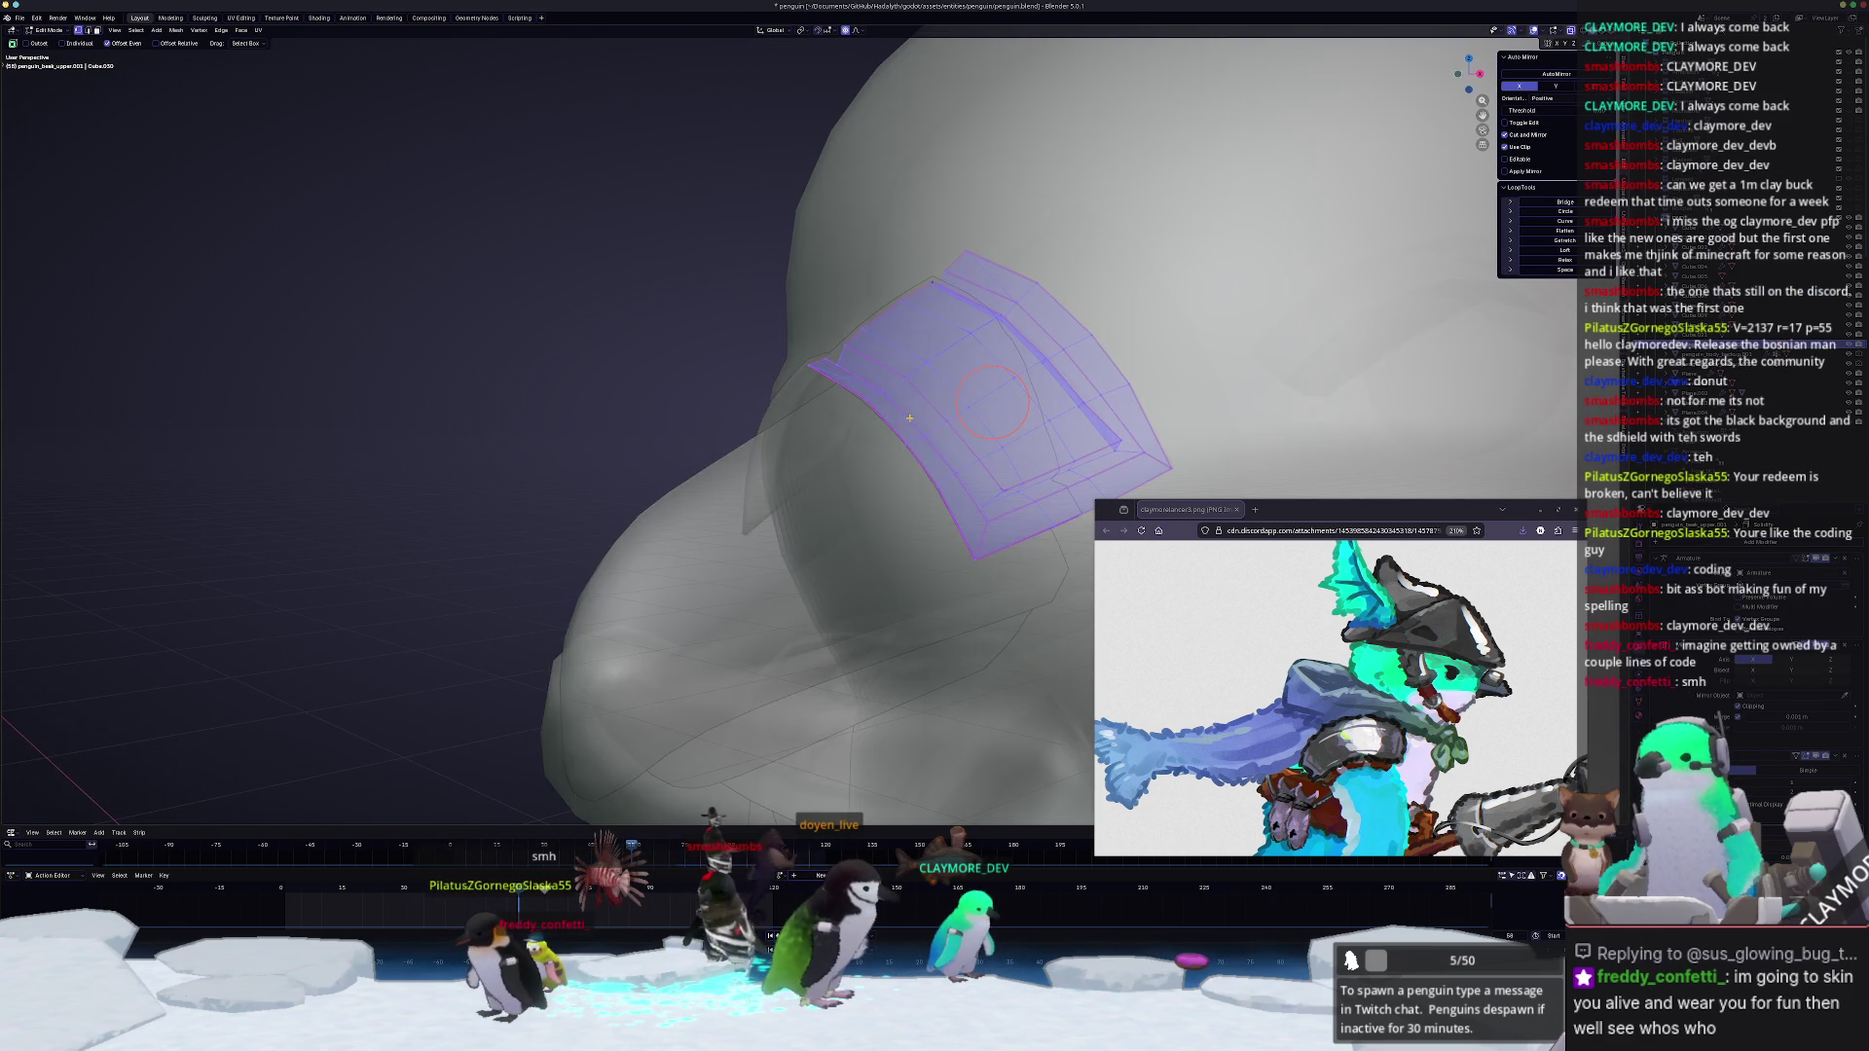
middle_click_drag(896, 417, 863, 416)
key("alt+a")
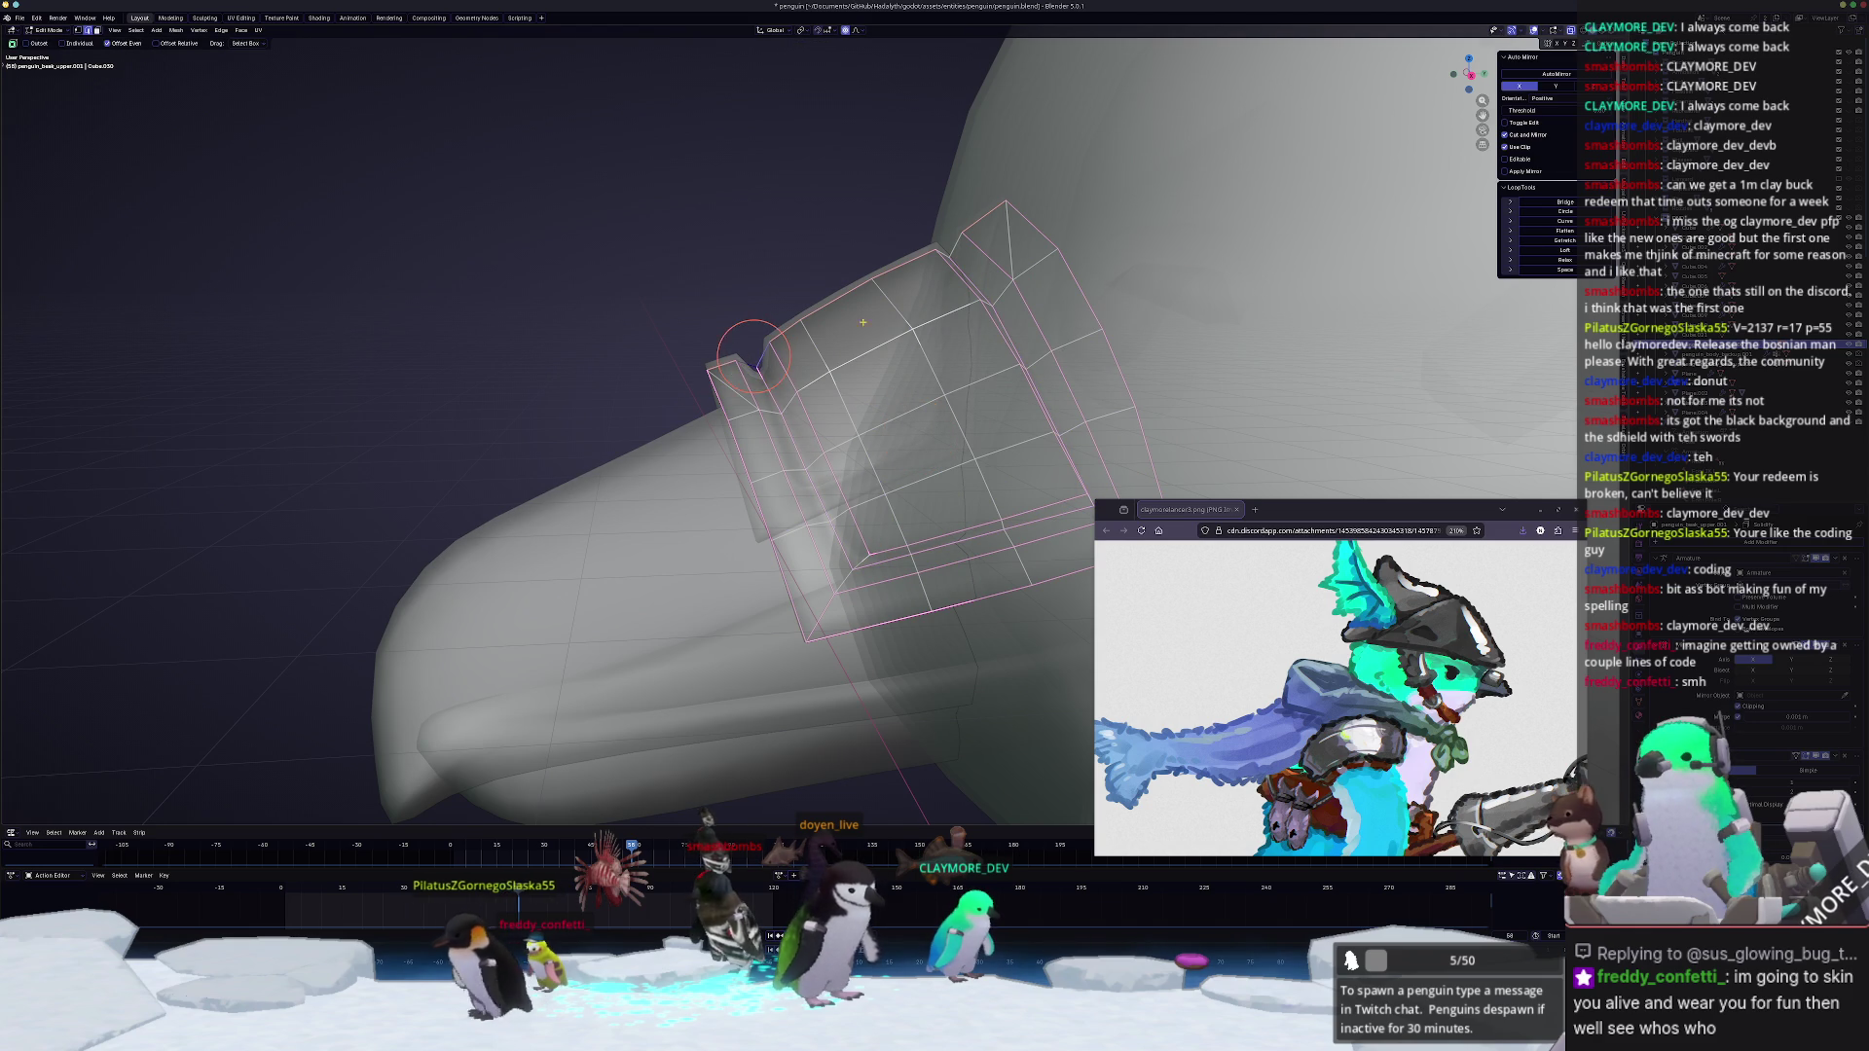
middle_click_drag(753, 351, 719, 348)
middle_click_drag(863, 438, 833, 425)
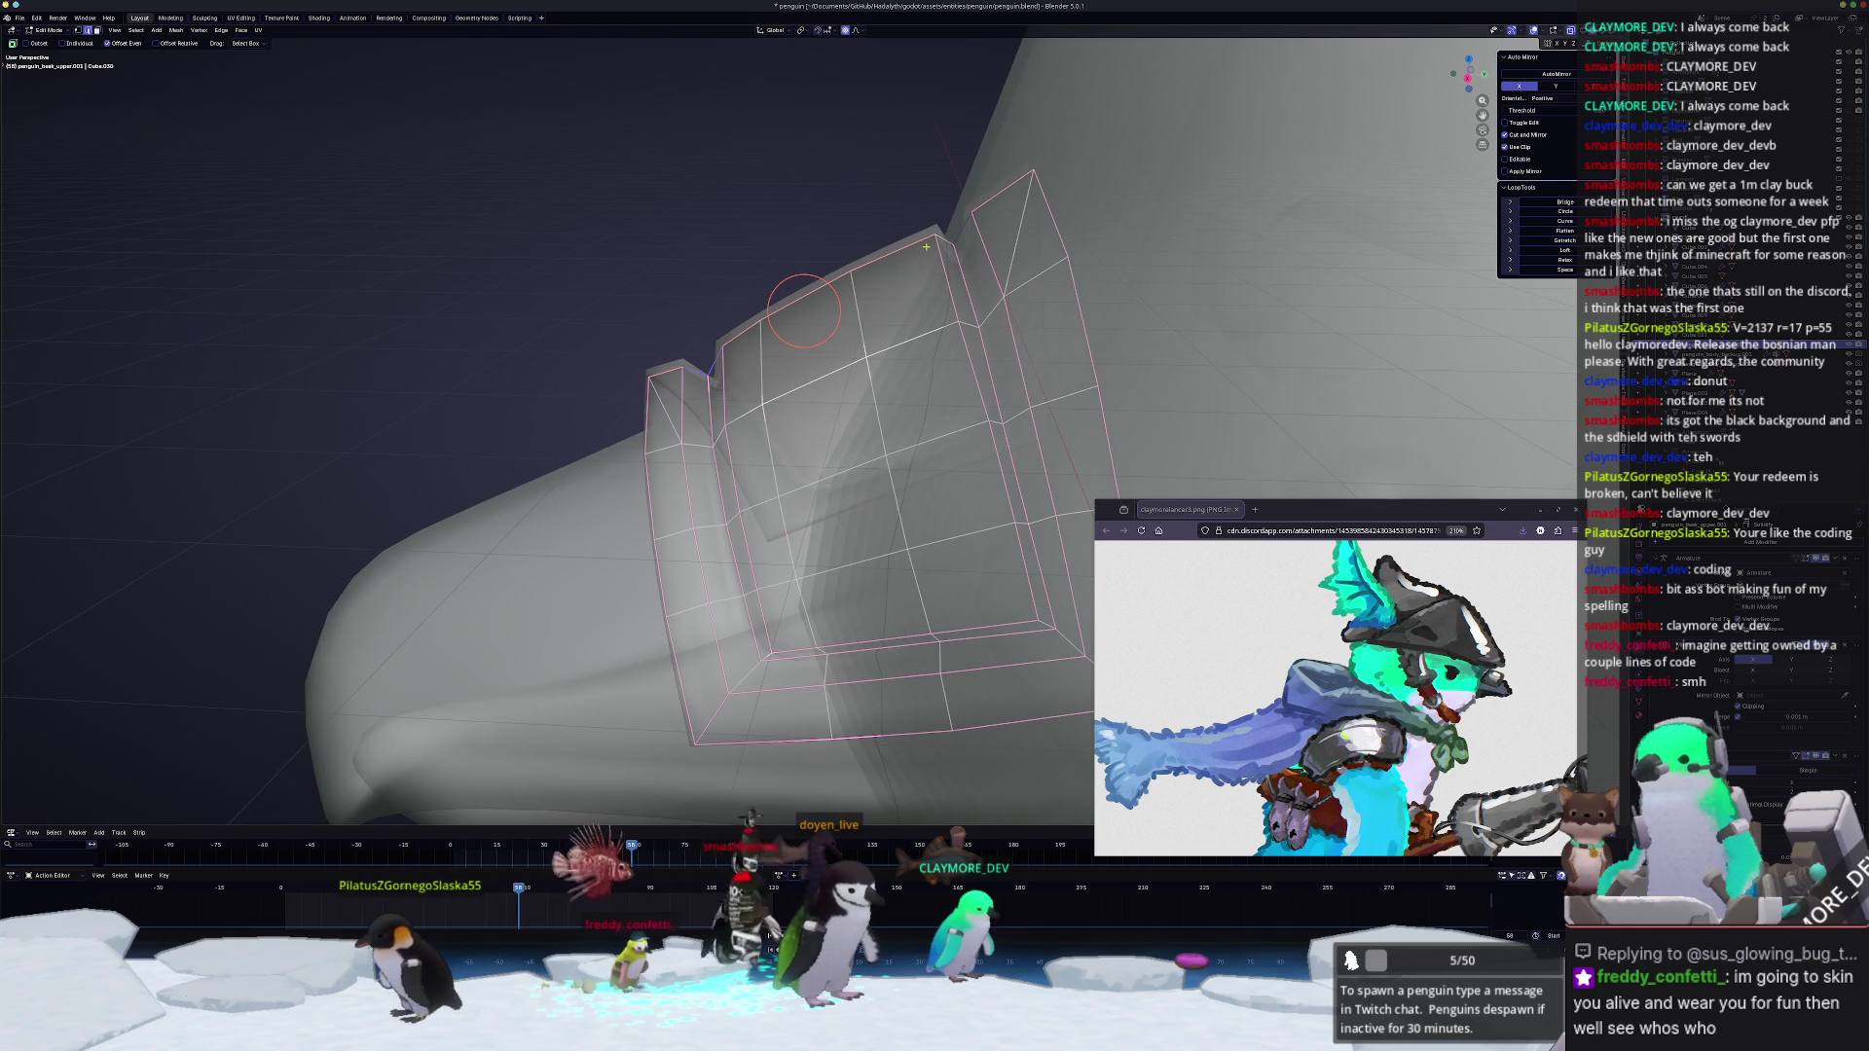
key("s")
left_click(1099, 52)
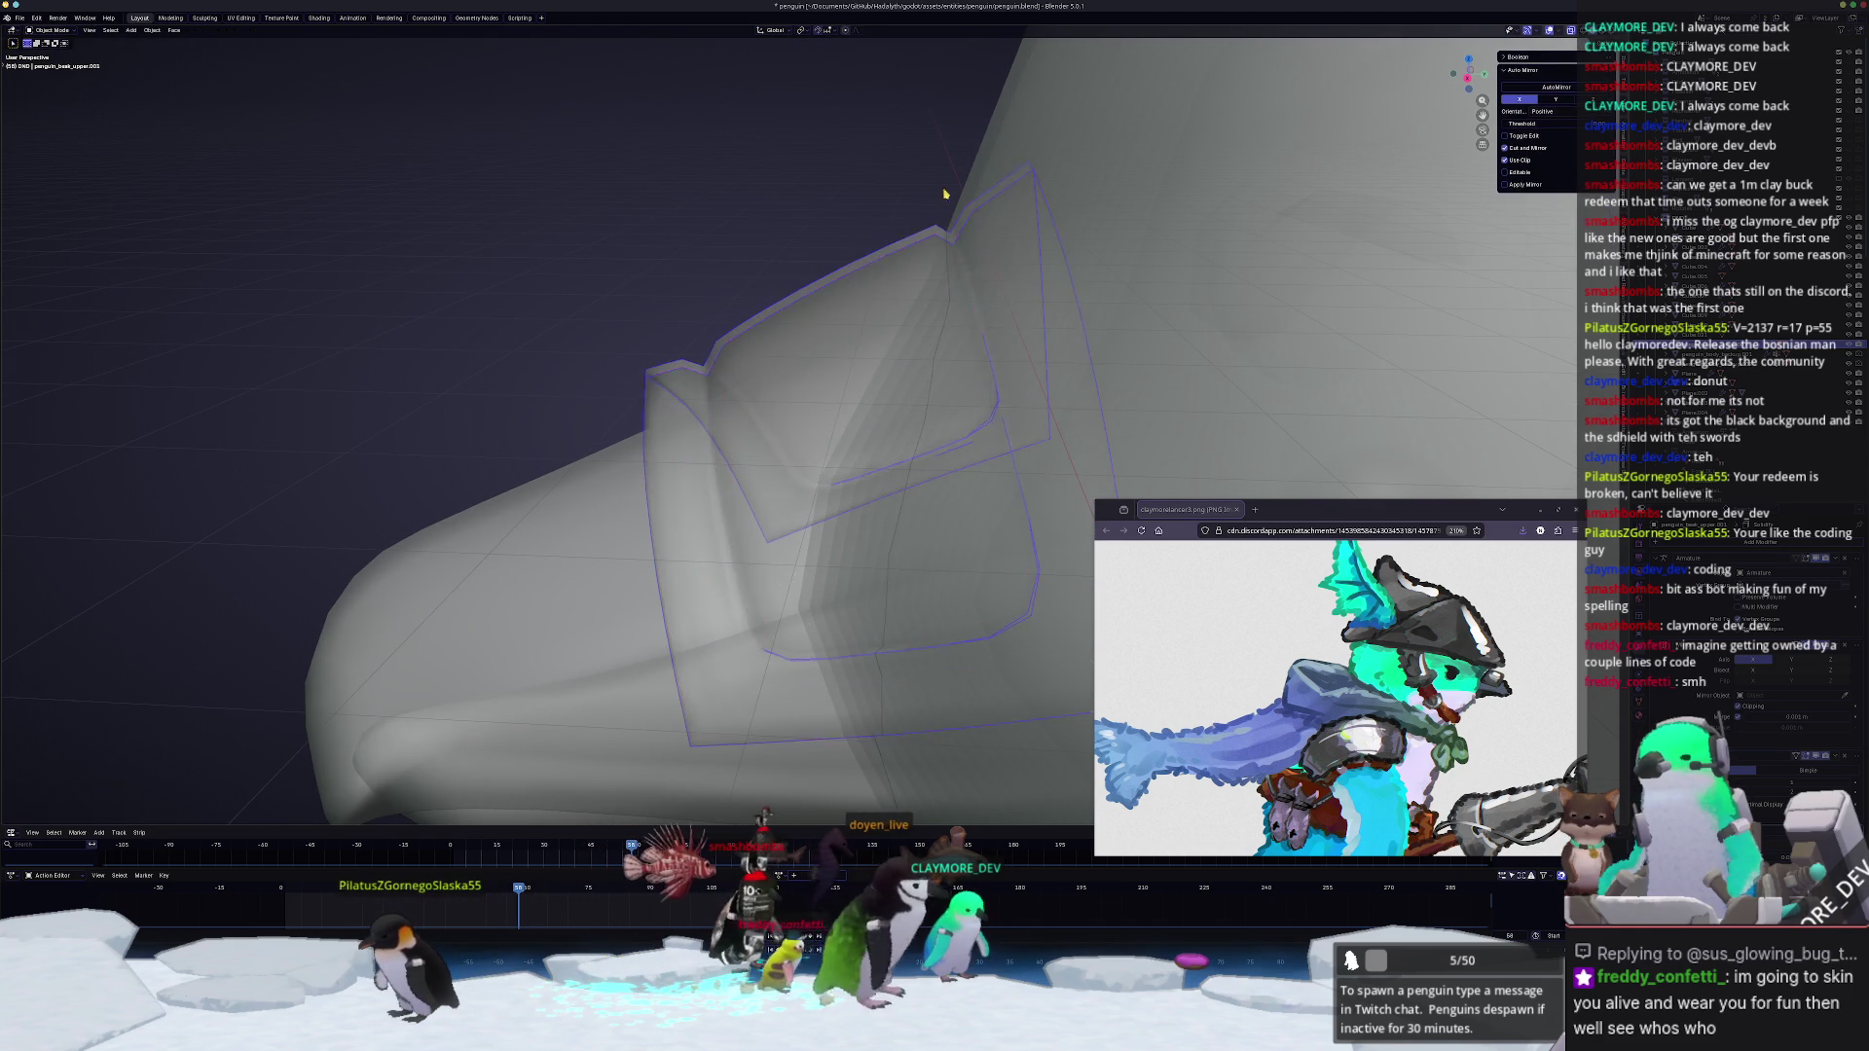
key("Tab")
mouse_move(934, 438)
middle_mouse_down()
mouse_move(847, 475)
mouse_move(829, 535)
middle_mouse_up()
Step: With X-ray on, brush-select band vertices and scale them for a closer fit around the beak
key("Tab")
key("alt+z")
key("c")
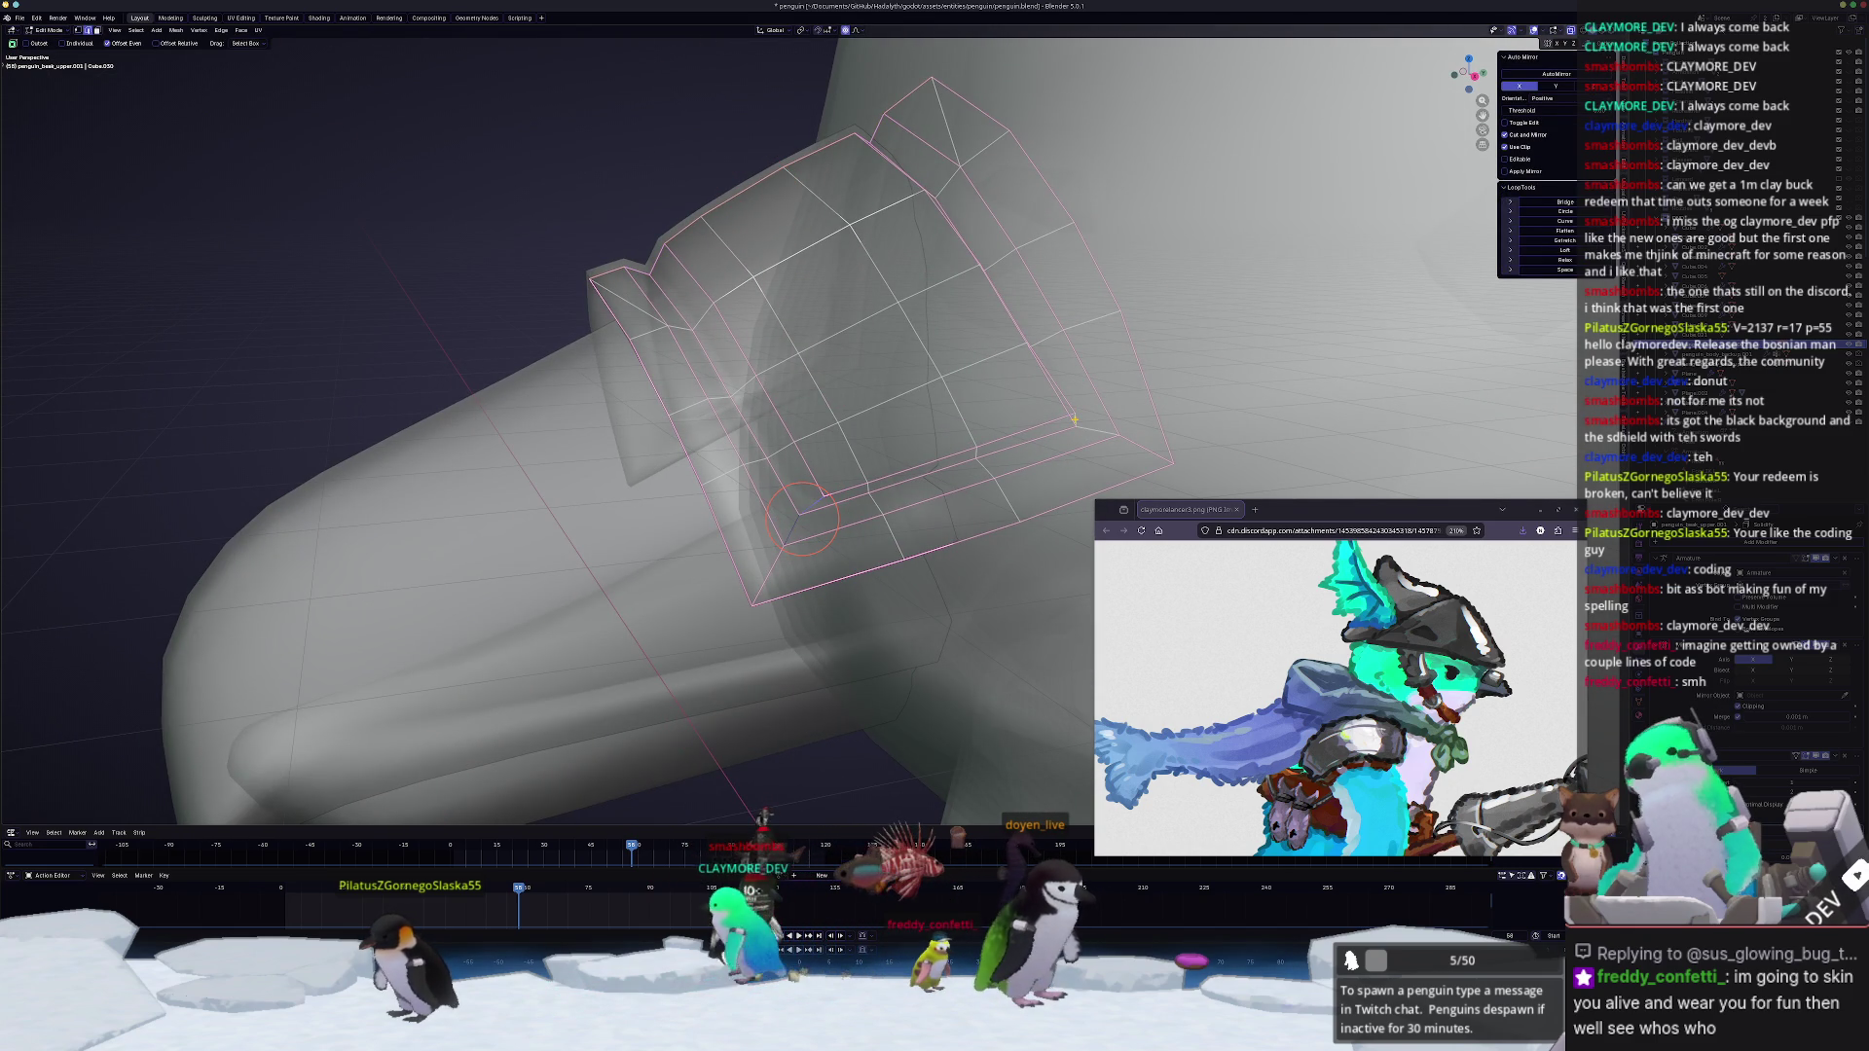
key("Escape")
key("s")
left_click(1523, 348)
mouse_move(1523, 348)
middle_mouse_down()
mouse_move(947, 472)
mouse_move(935, 383)
middle_mouse_up()
key("alt+z")
key("alt+z")
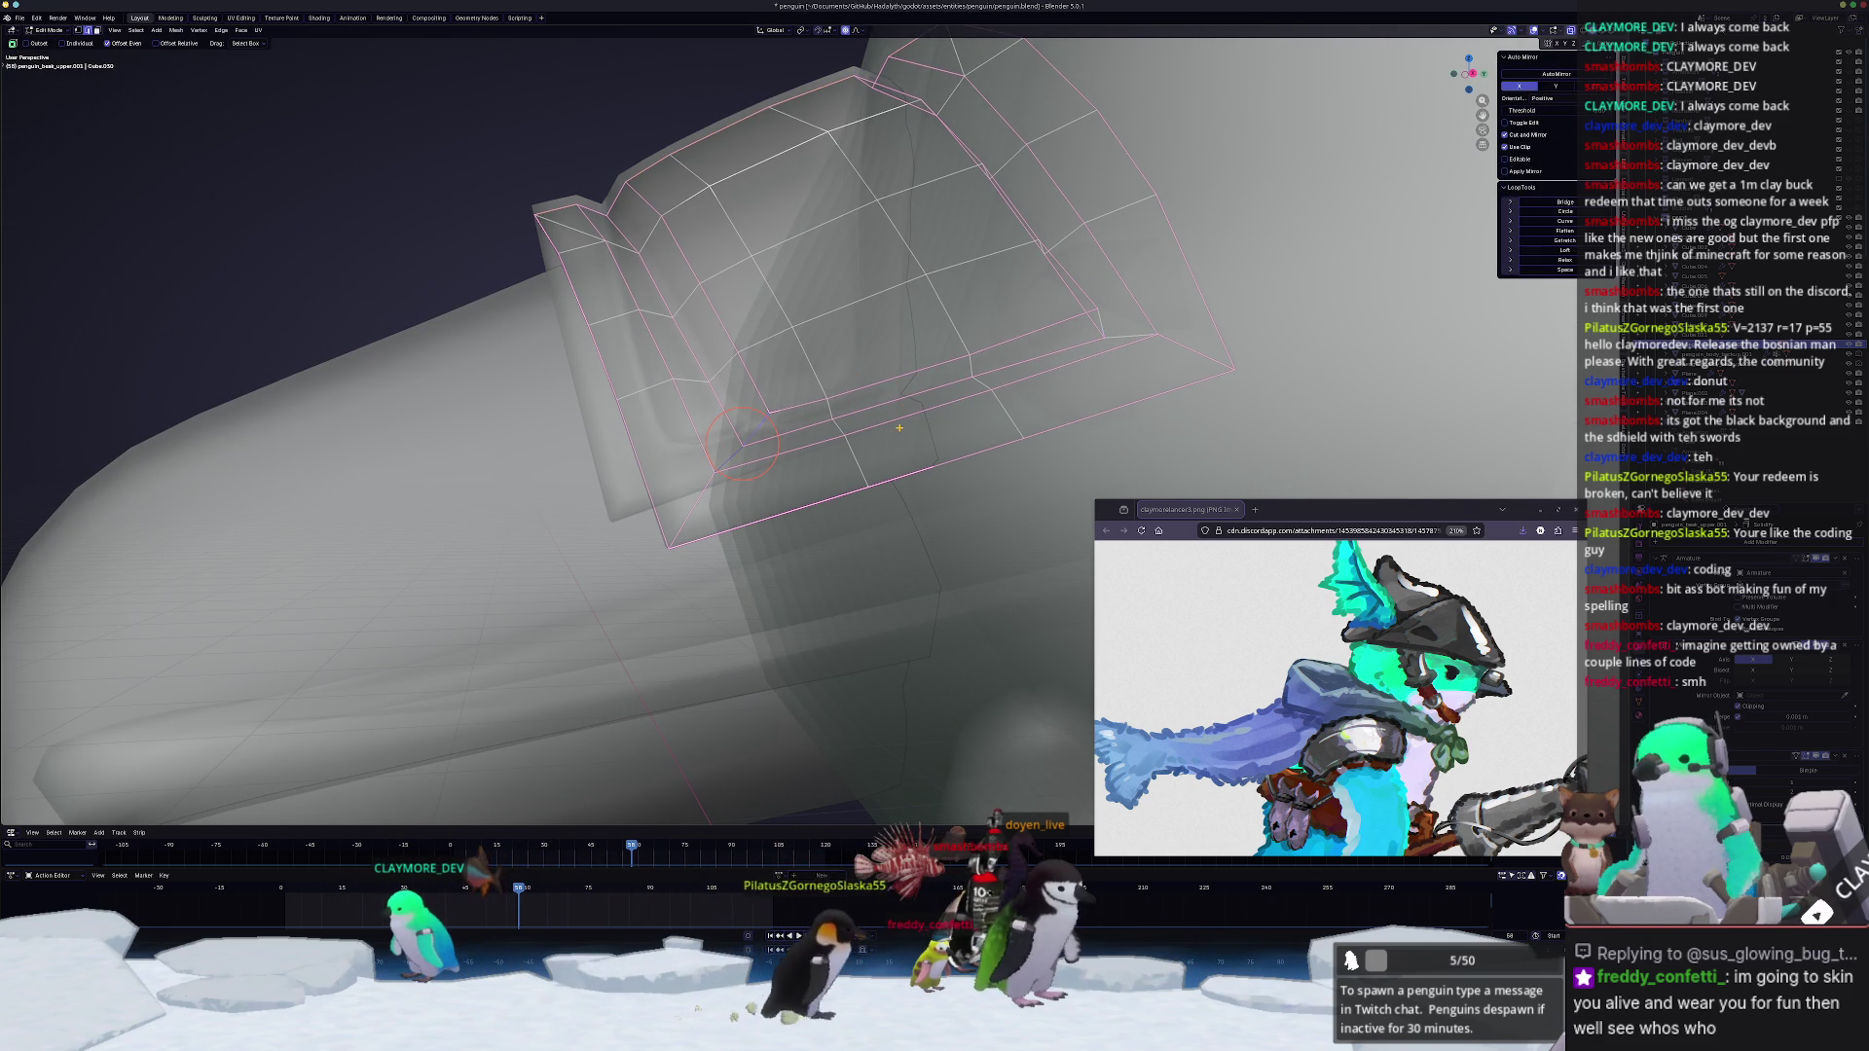
Step: Toggle between Object and Edit Mode with X-ray to inspect the stepped rim toward the head
key("Tab")
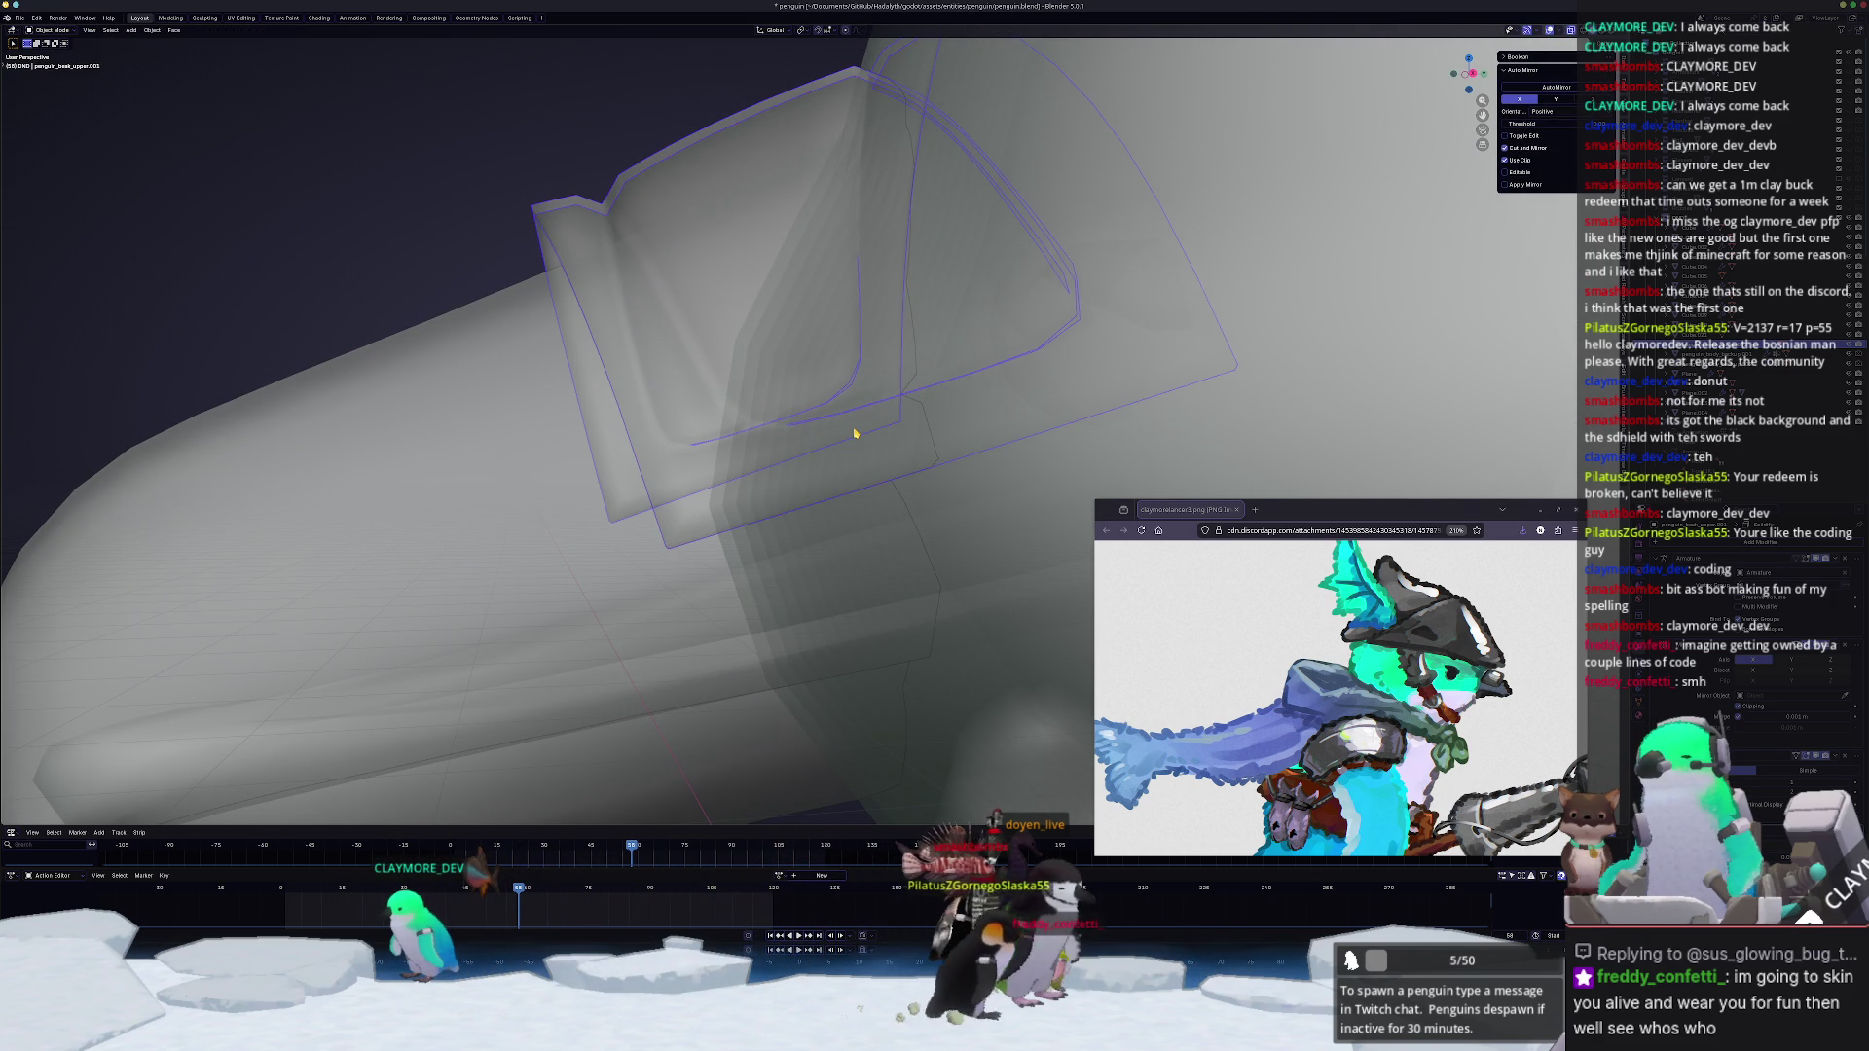
key("alt+z")
mouse_move(857, 432)
middle_mouse_down()
mouse_move(811, 519)
mouse_move(826, 482)
middle_mouse_up()
key("Tab")
key("alt+z")
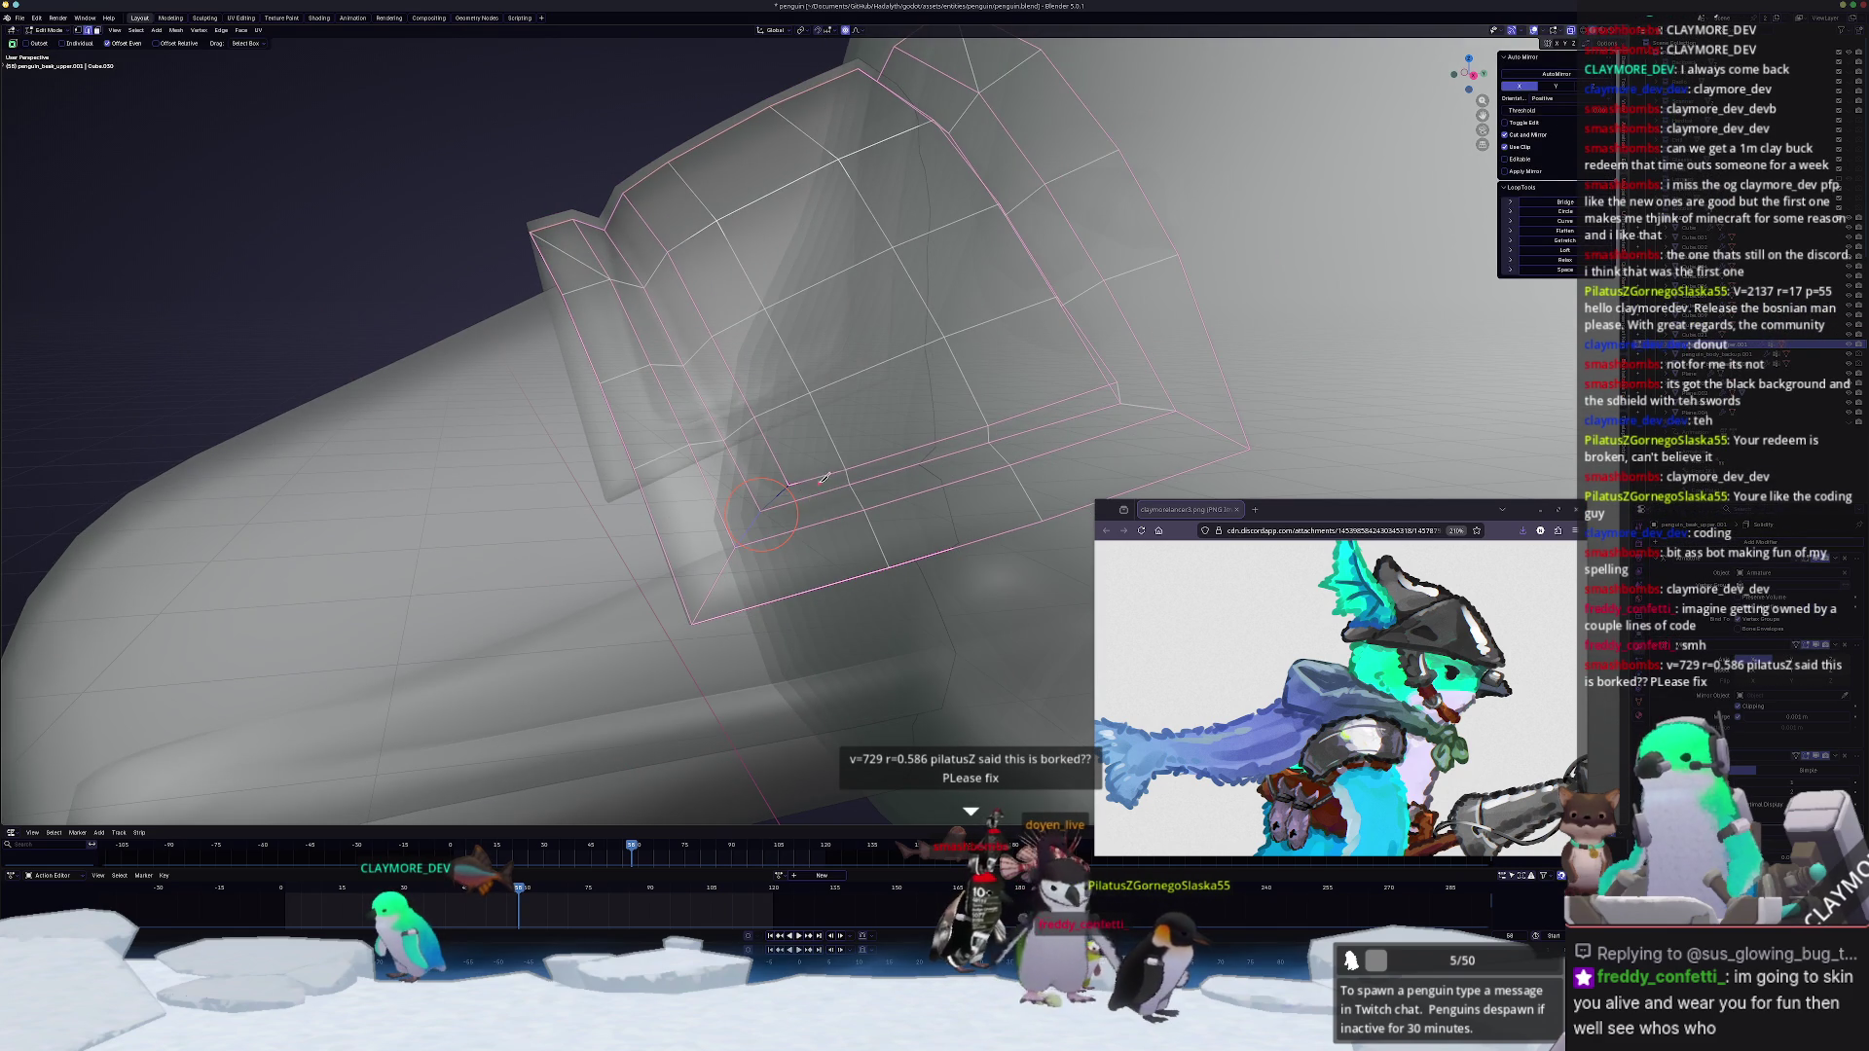
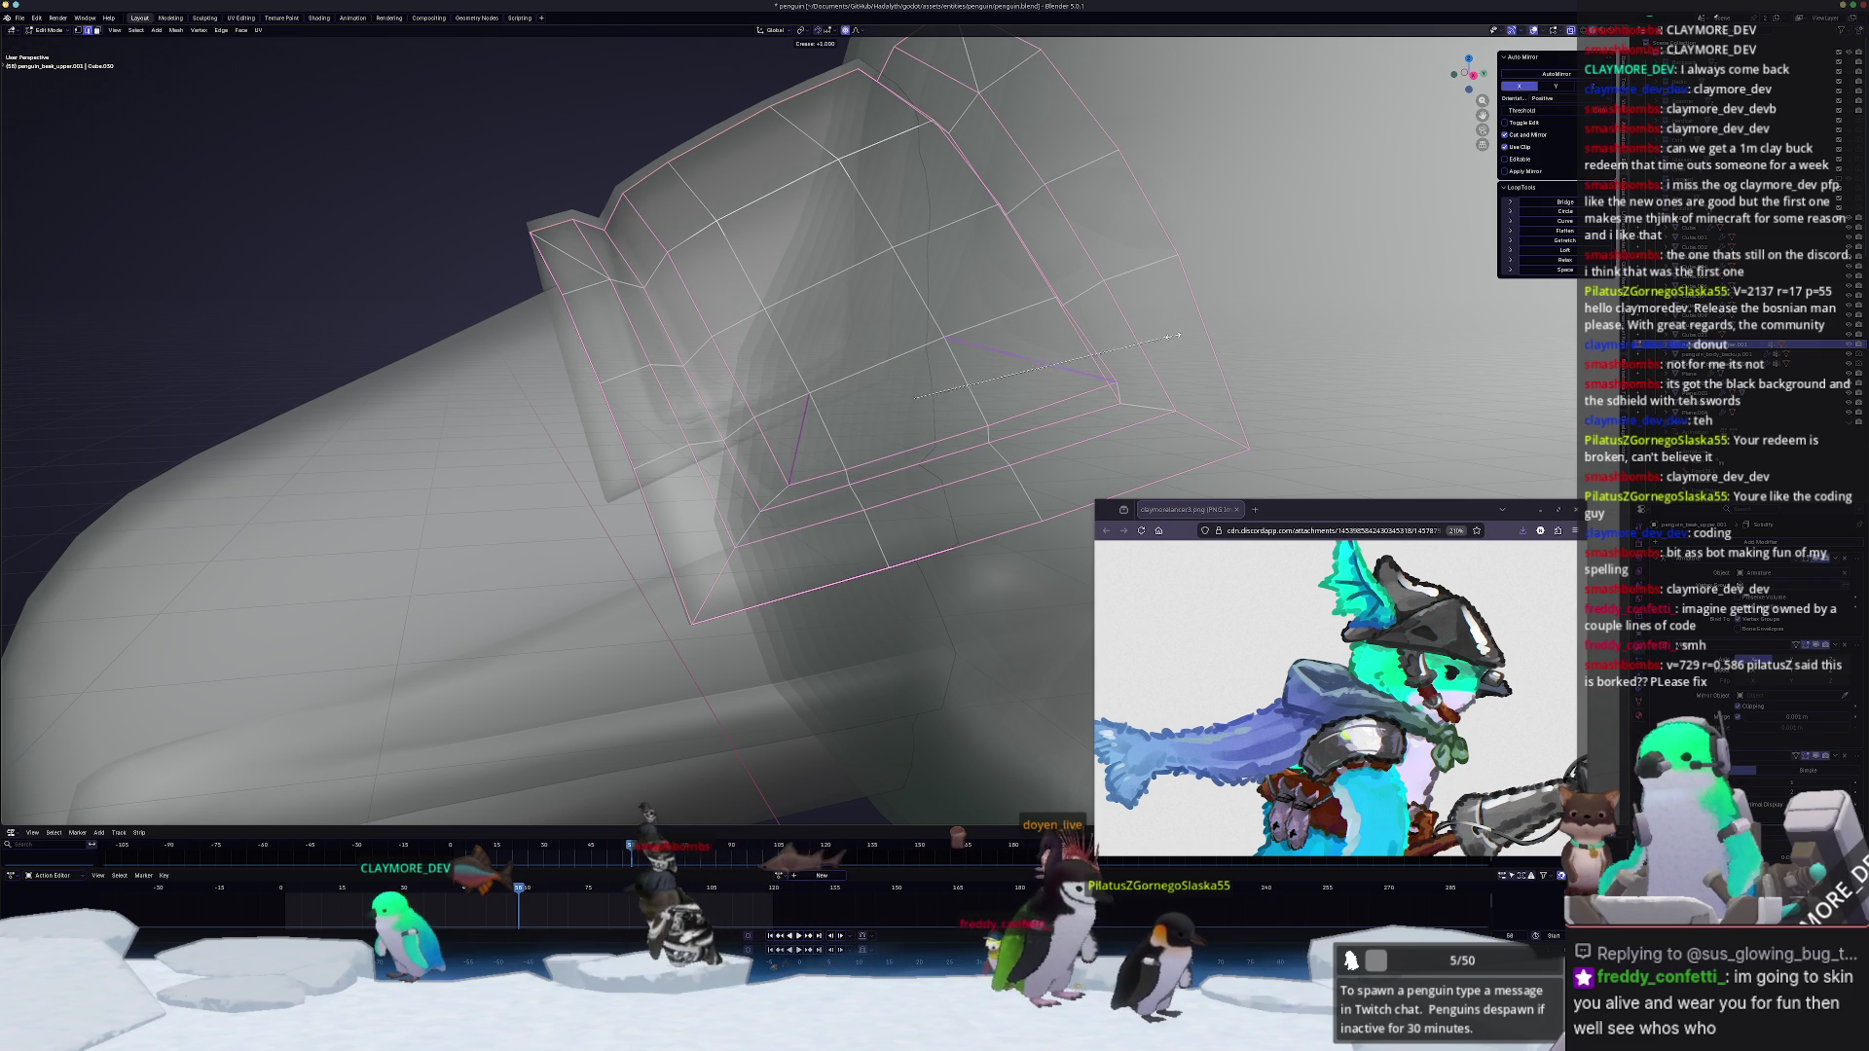
Step: Confirm the edge crease on the beak plate and preview its smoothed shape with X-ray
left_click(911, 398)
key("Tab")
key("Tab")
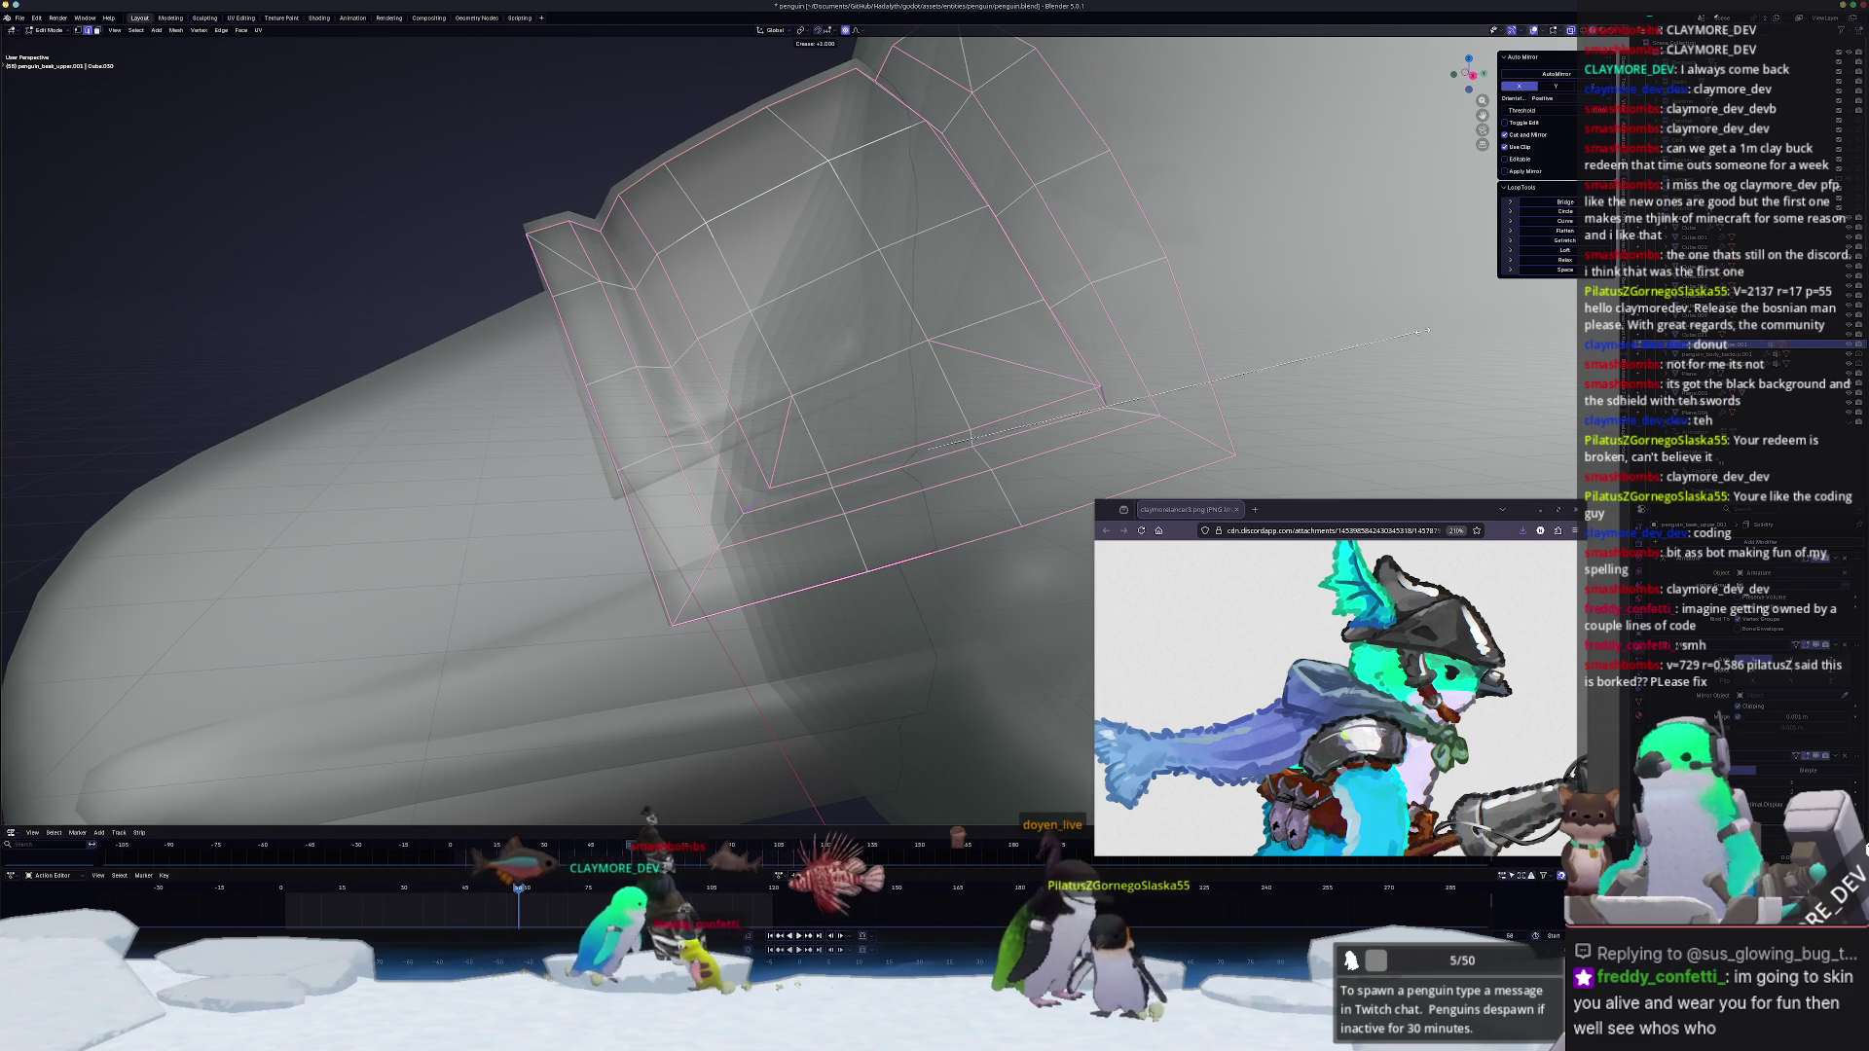
key("Tab")
middle_click_drag(924, 446, 819, 598)
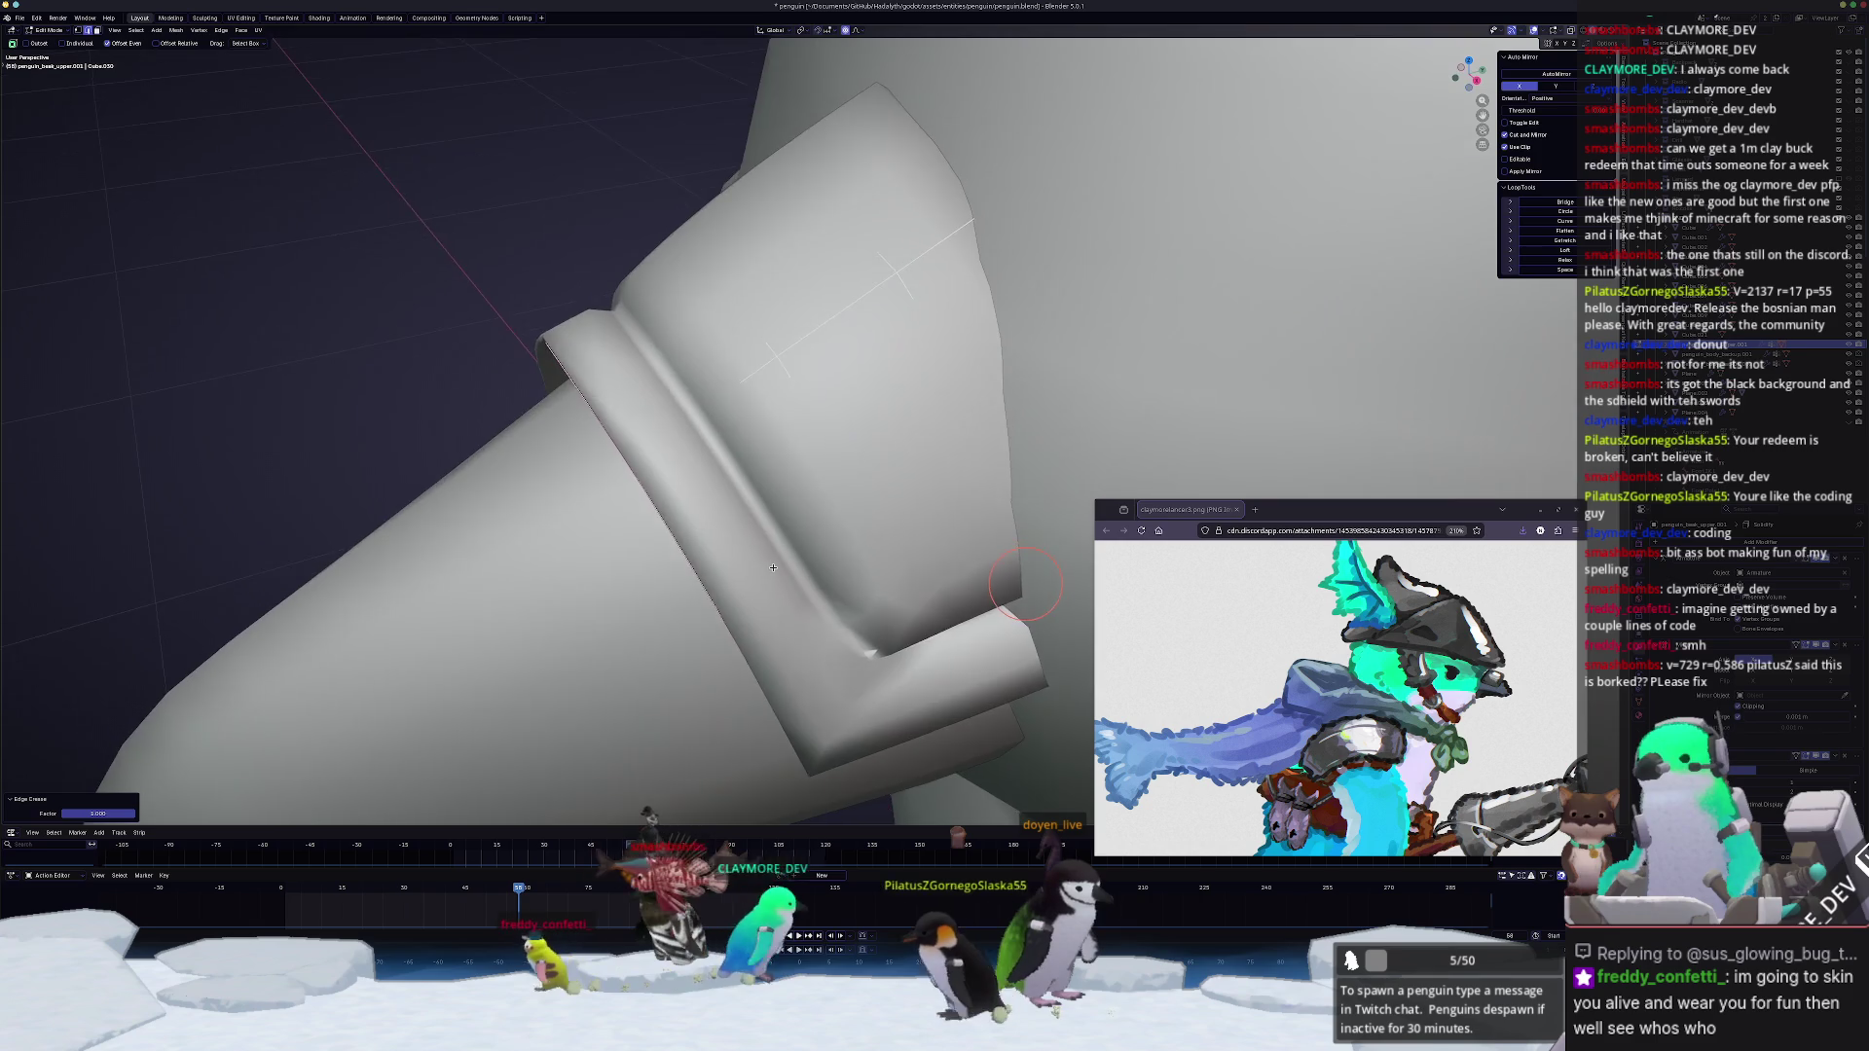
key("Tab")
key("alt+z")
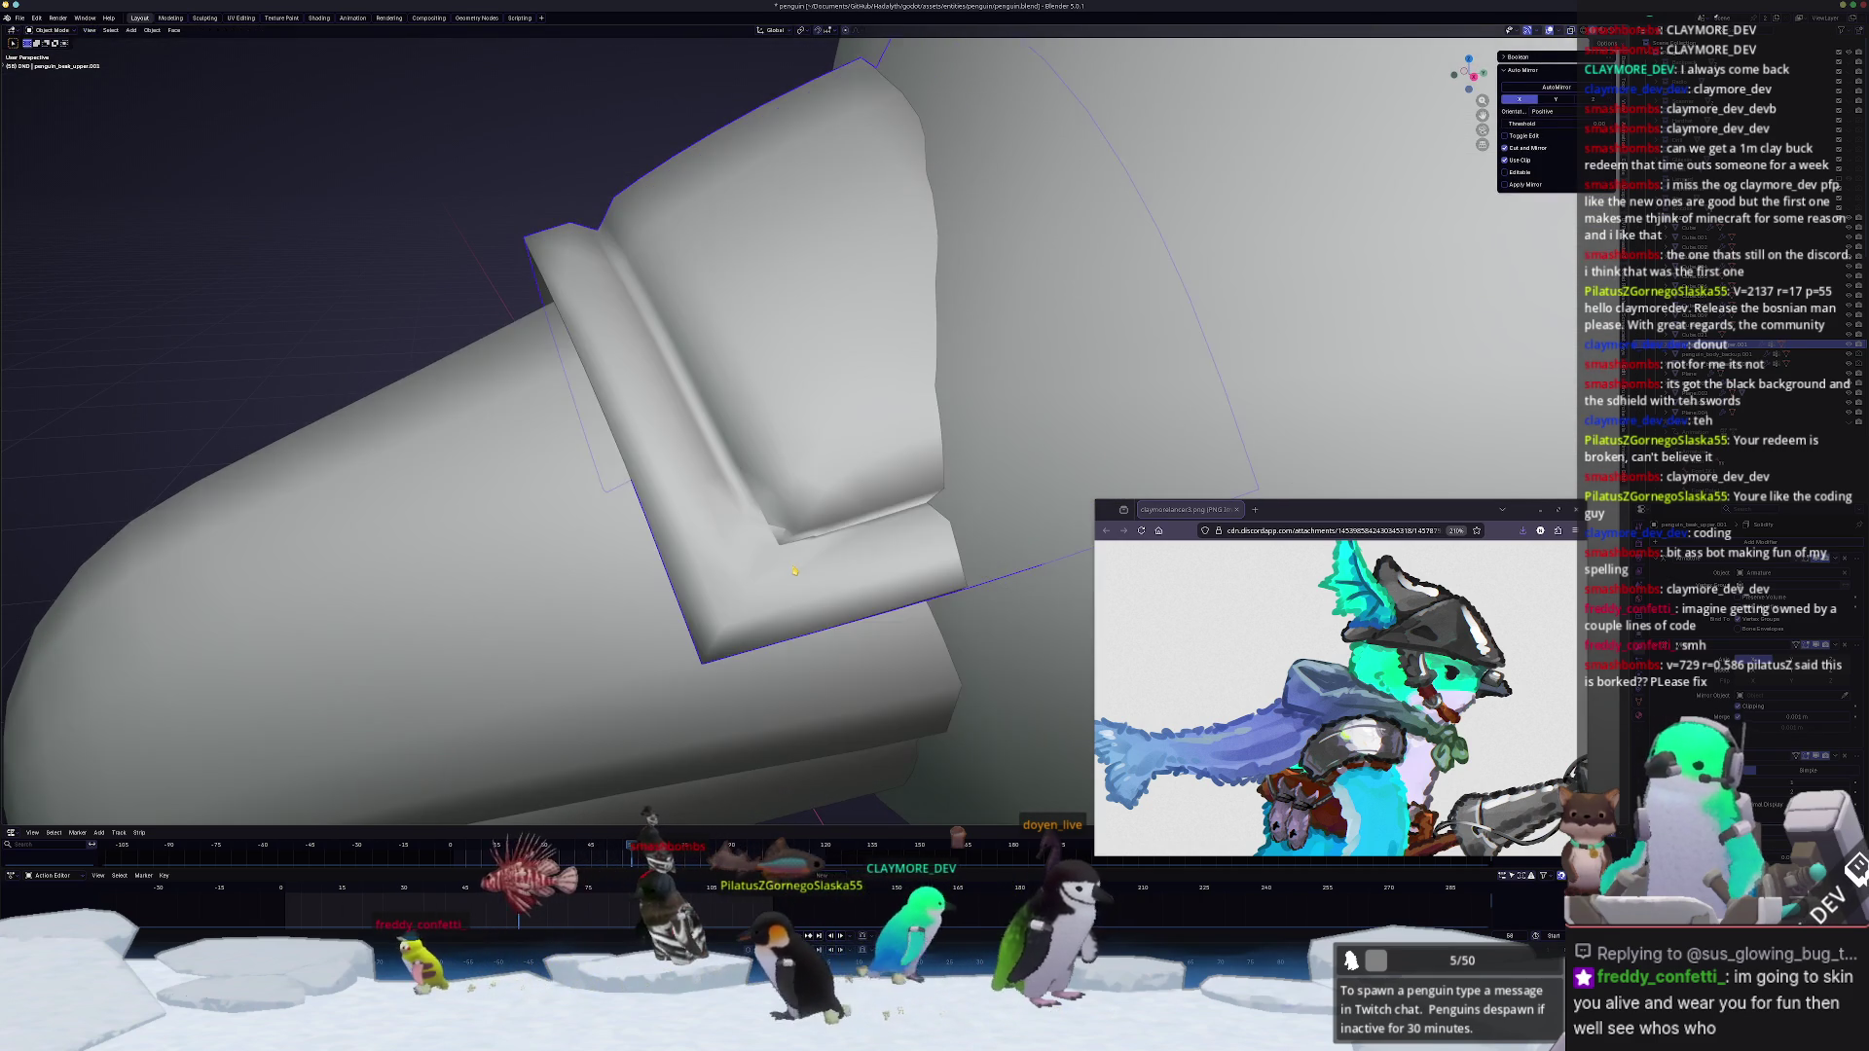
key("Tab")
Step: Inspect the plate mesh from above and slide a vertex along its top edge
middle_click_drag(780, 563, 907, 438)
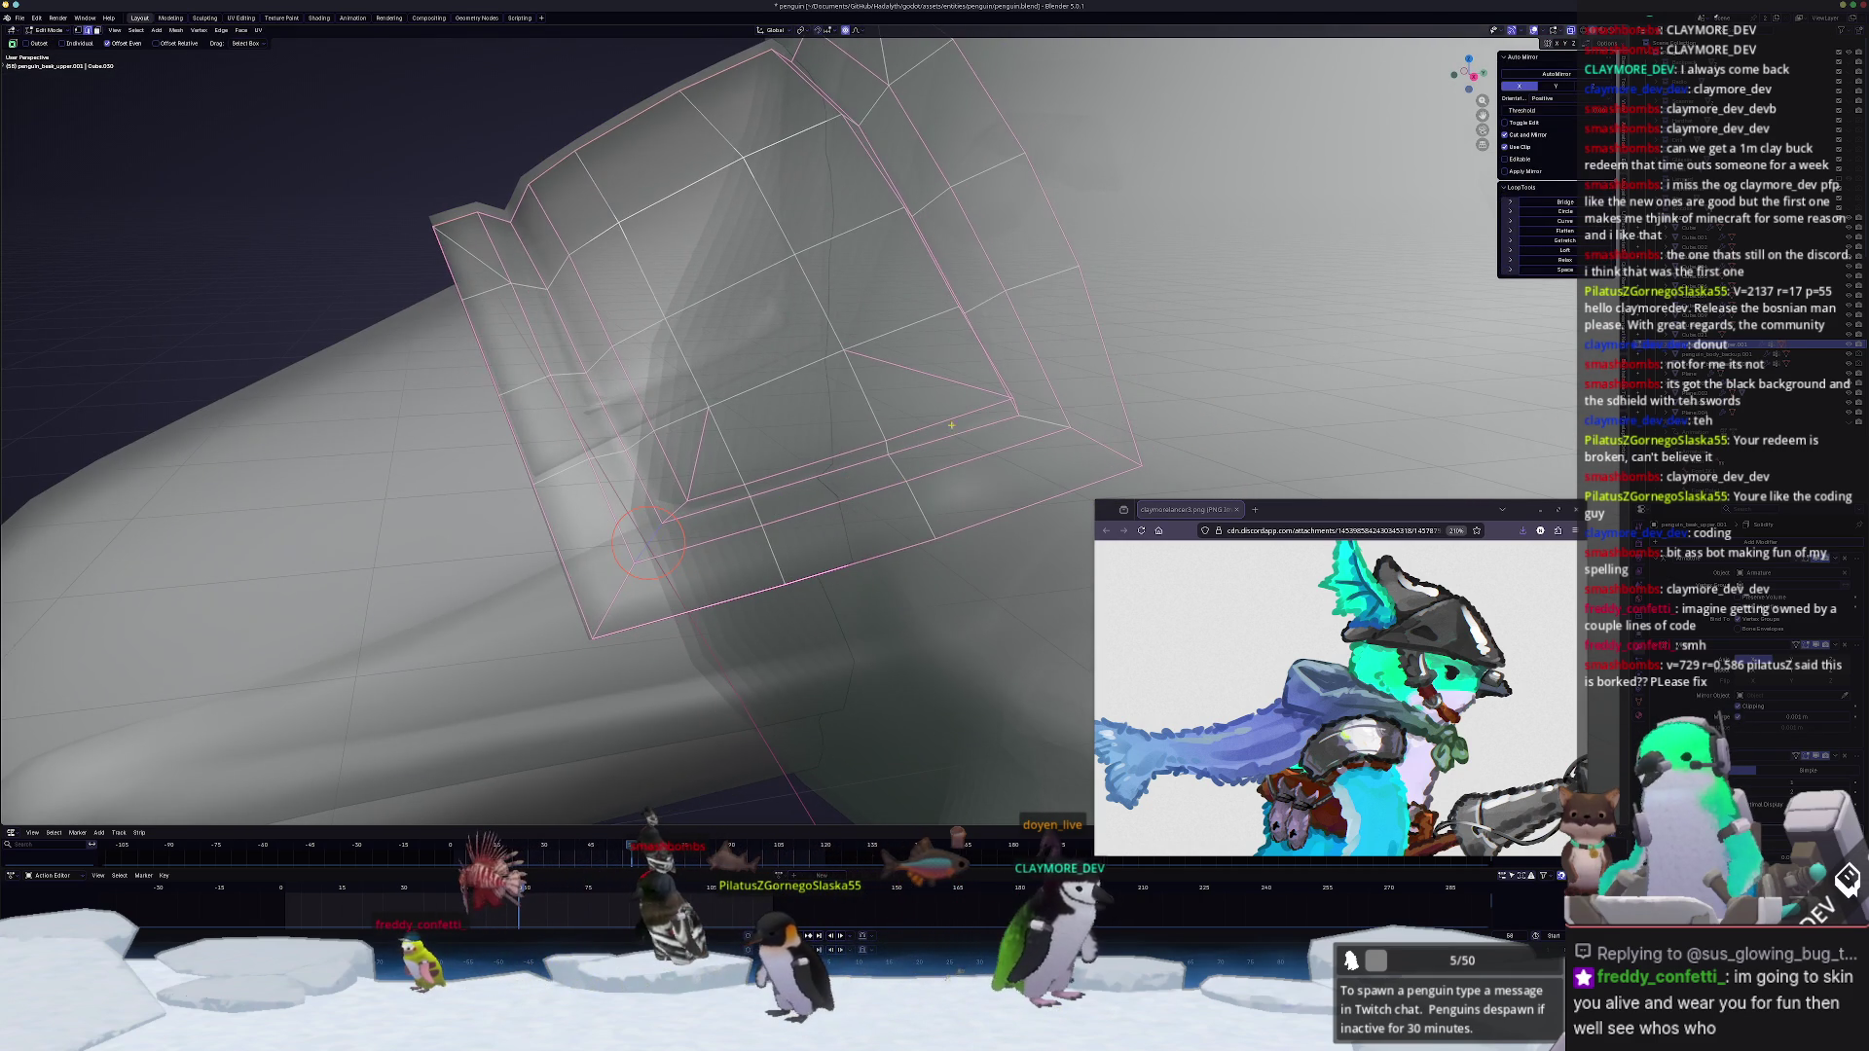
key("Escape")
key("Tab")
key("alt+z")
key("alt+z")
key("Tab")
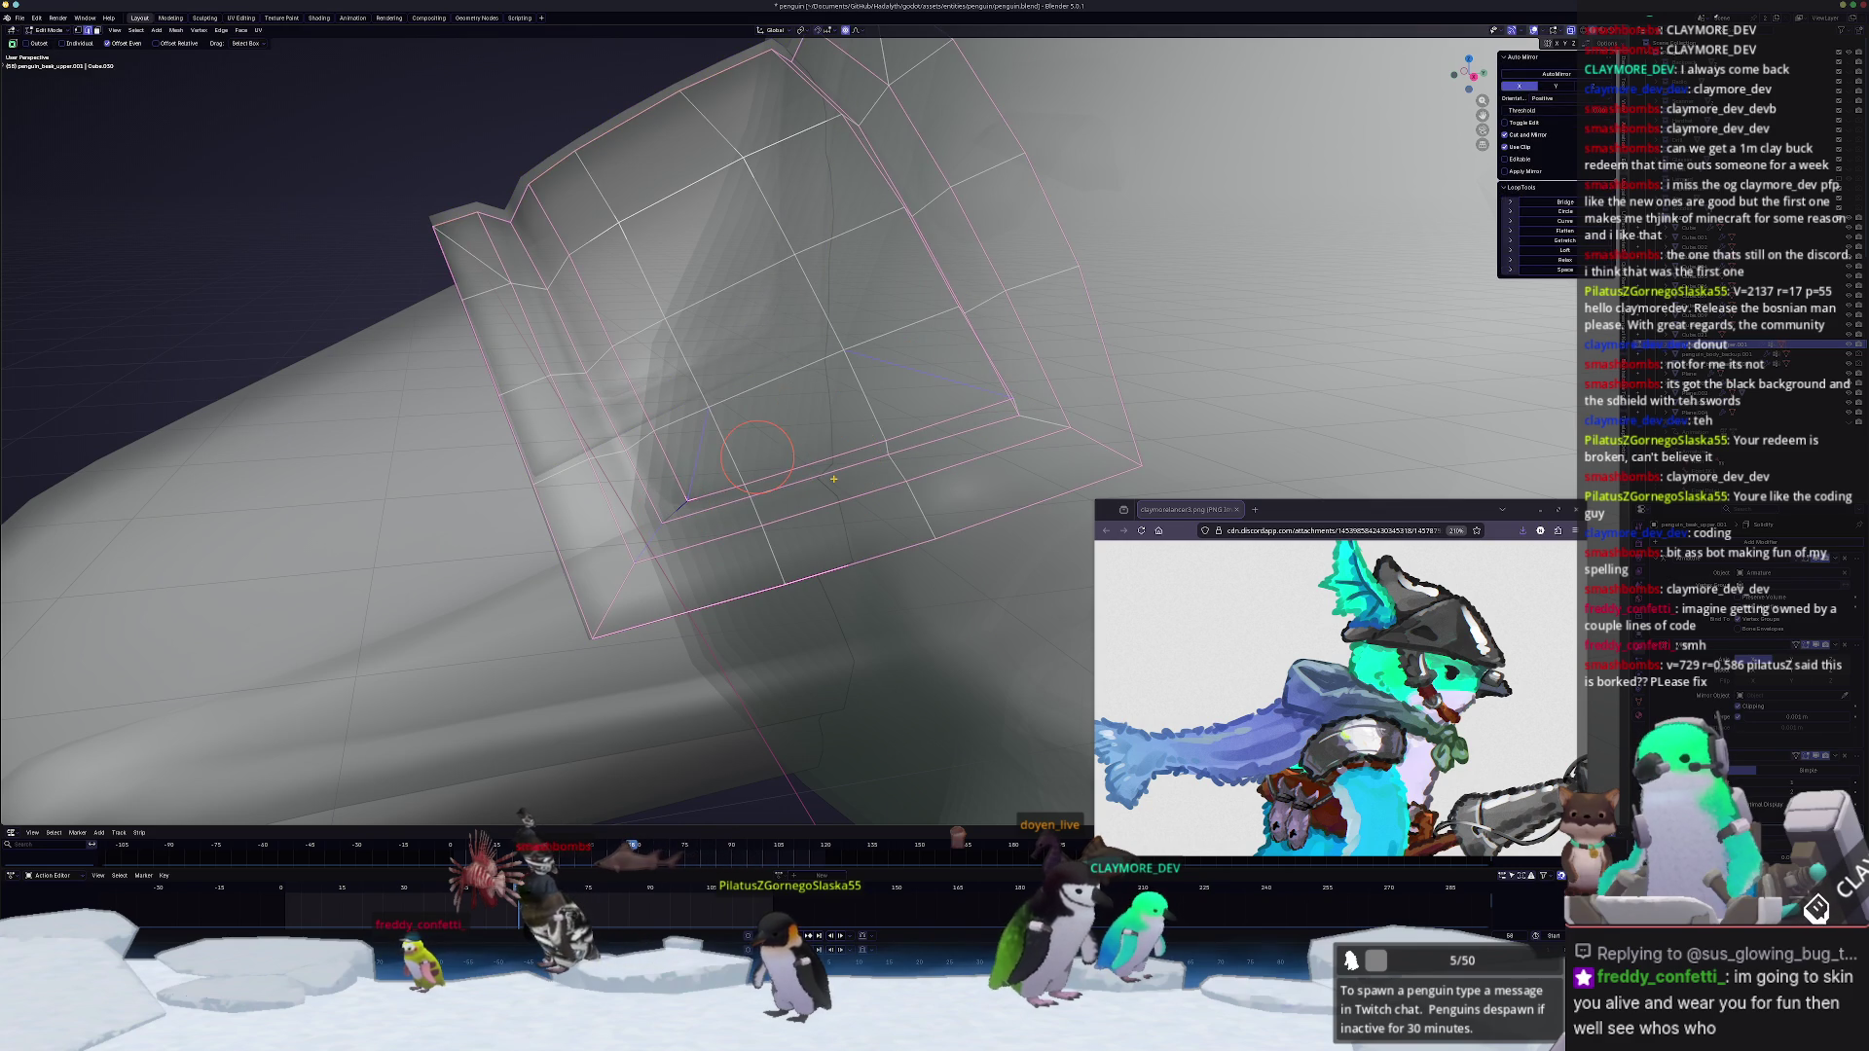
key("Tab")
key("Tab")
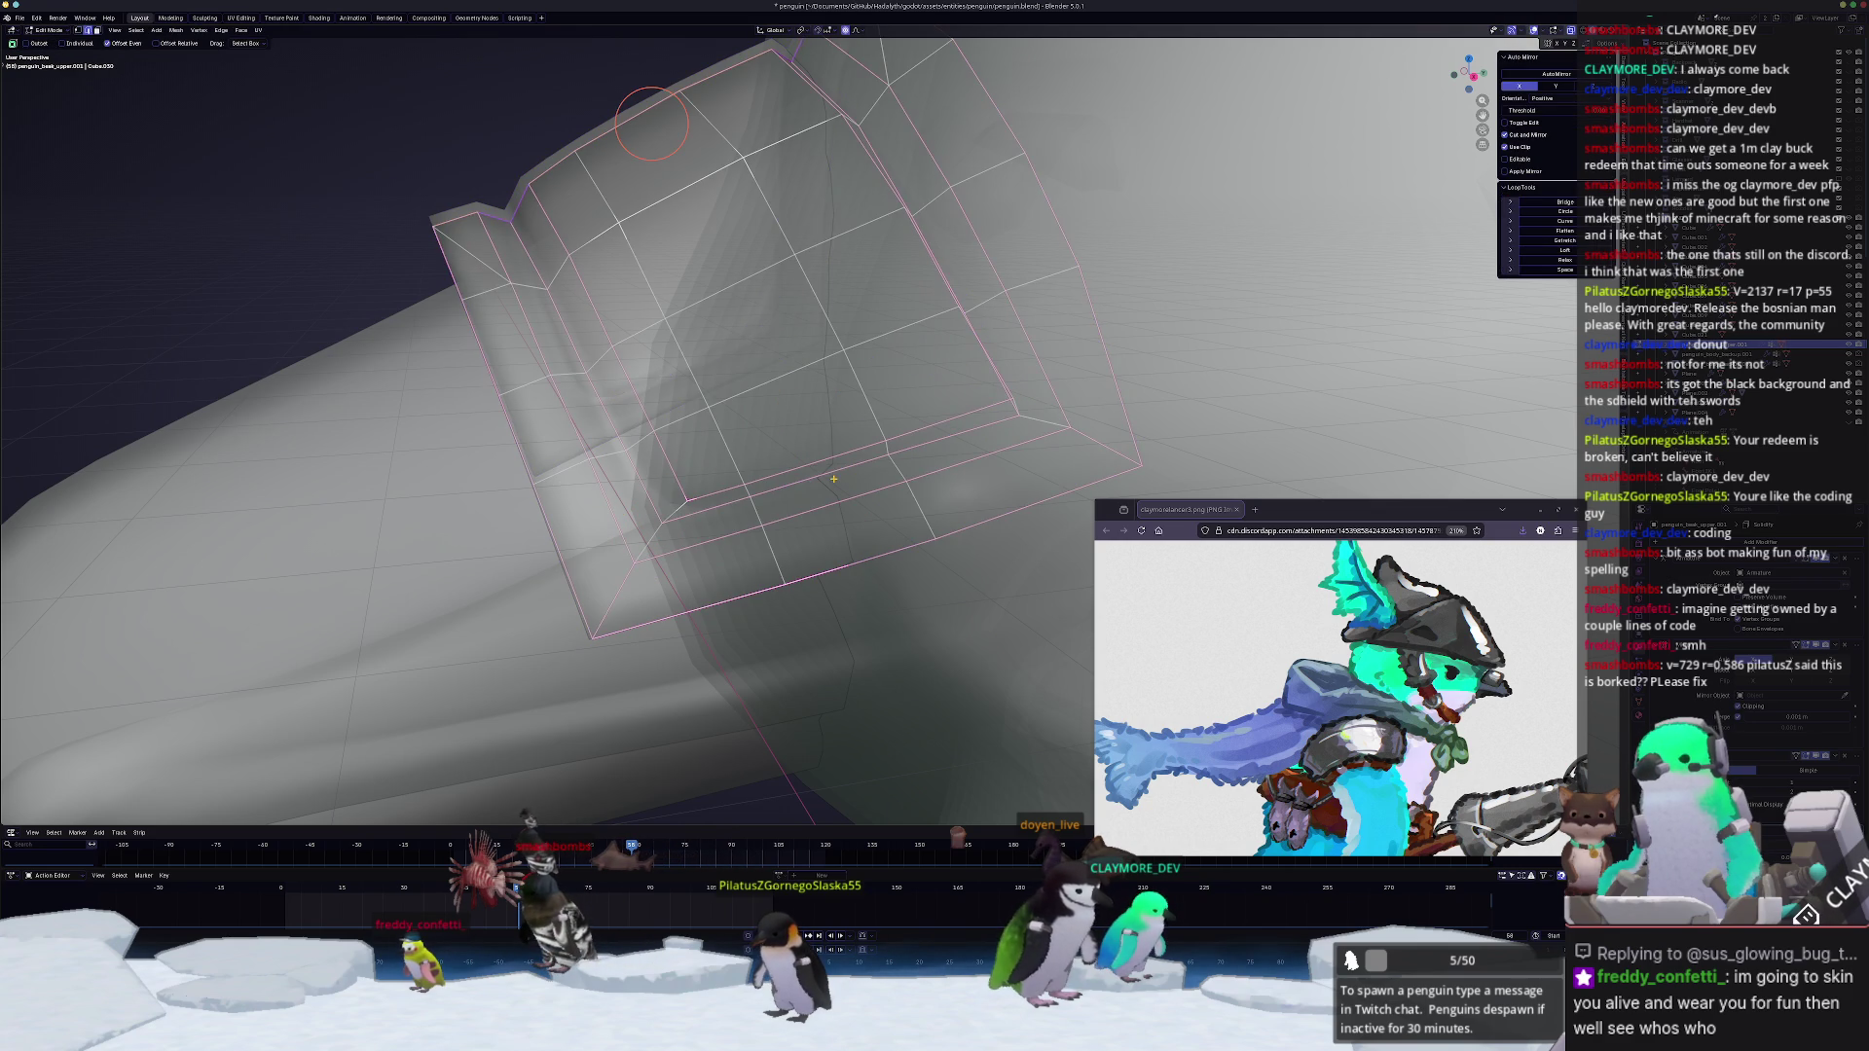
middle_click_drag(650, 124, 694, 99)
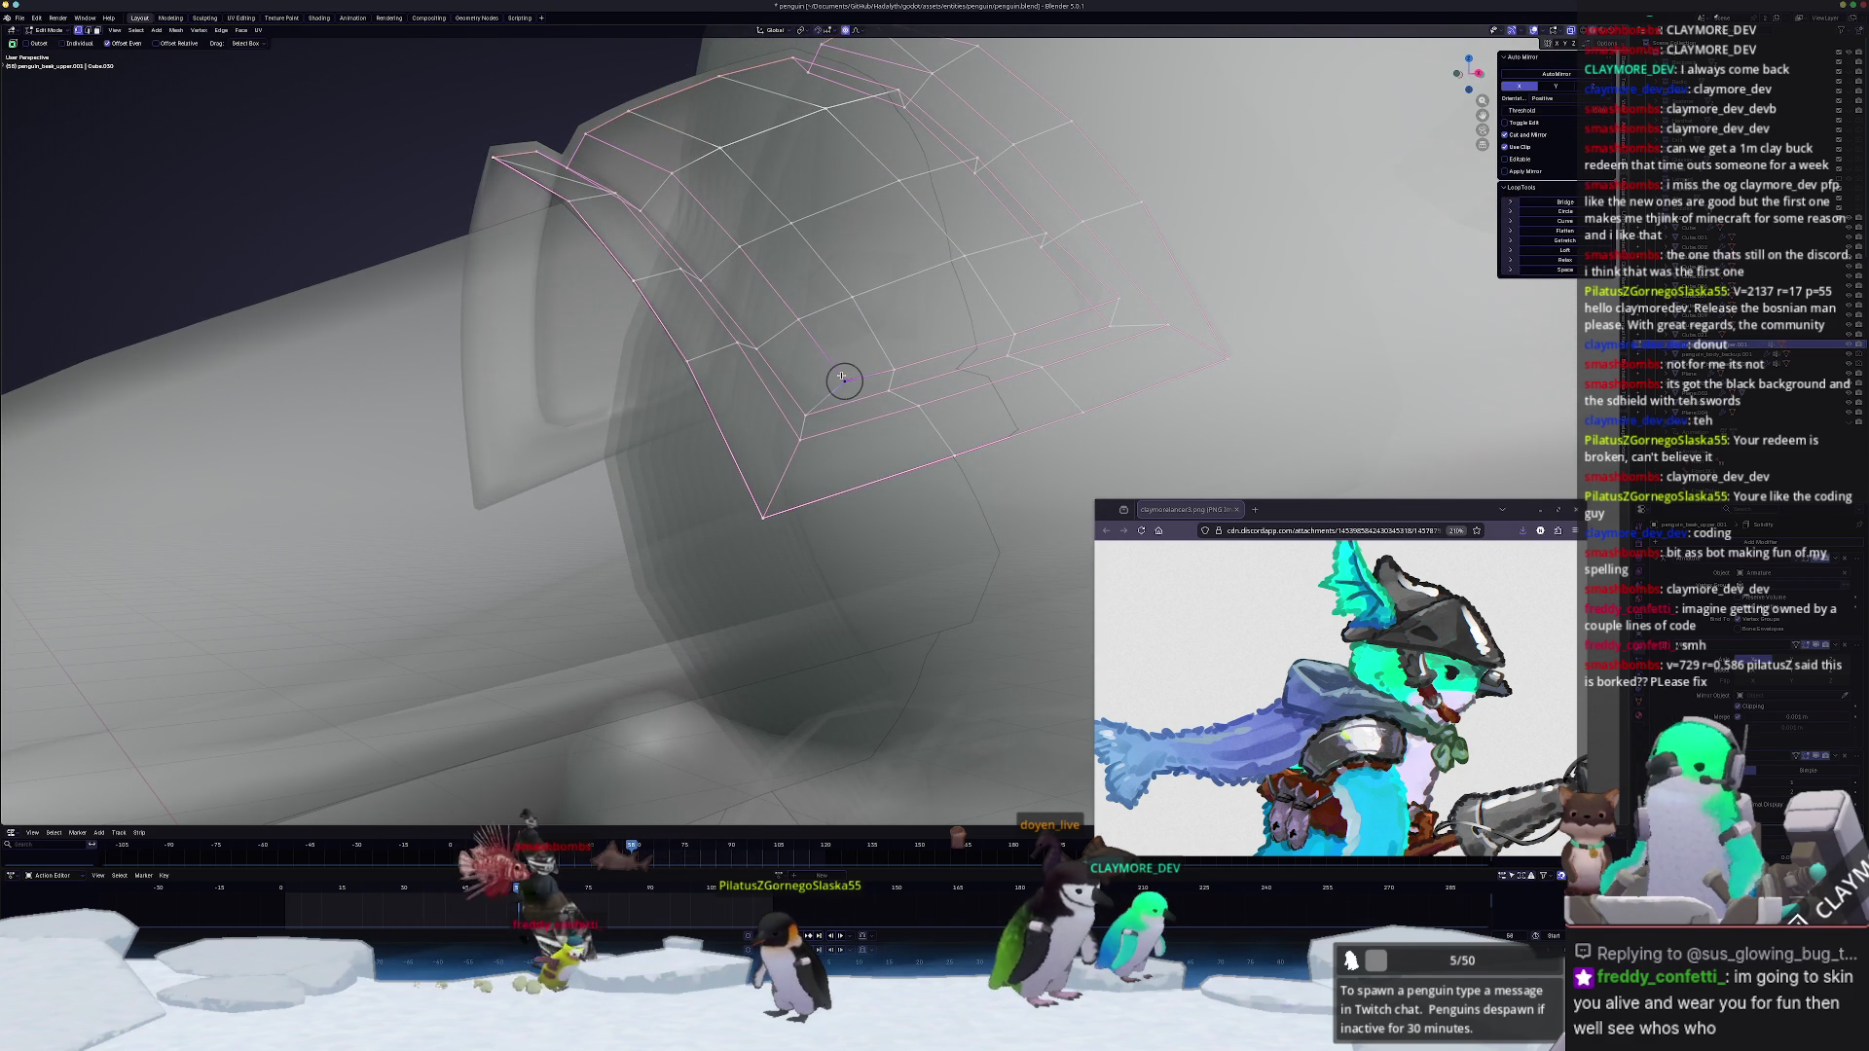
key("shift+v")
left_click(845, 380)
Step: Circle-select the plate's top faces, edge-slide them, and view the plate on the whole head in Object Mode
middle_click_drag(845, 379, 935, 321)
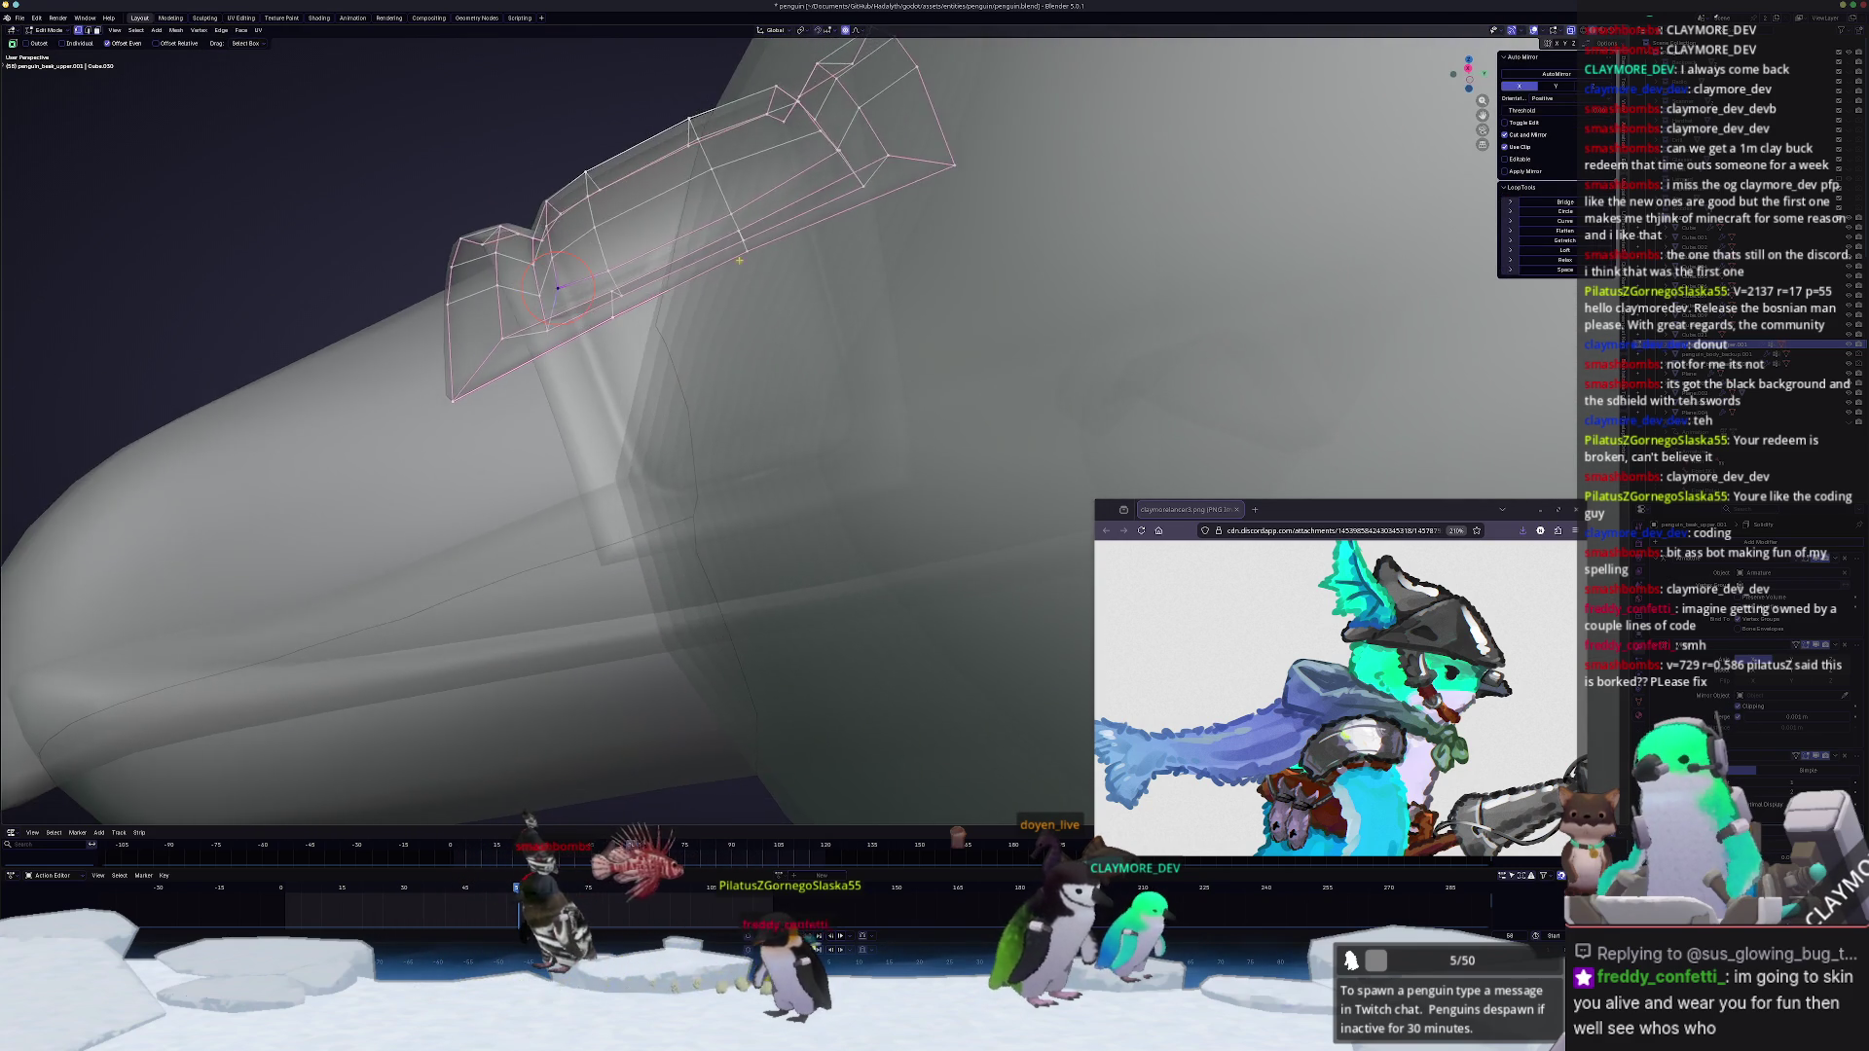
key("c")
left_click_drag(789, 204, 731, 219)
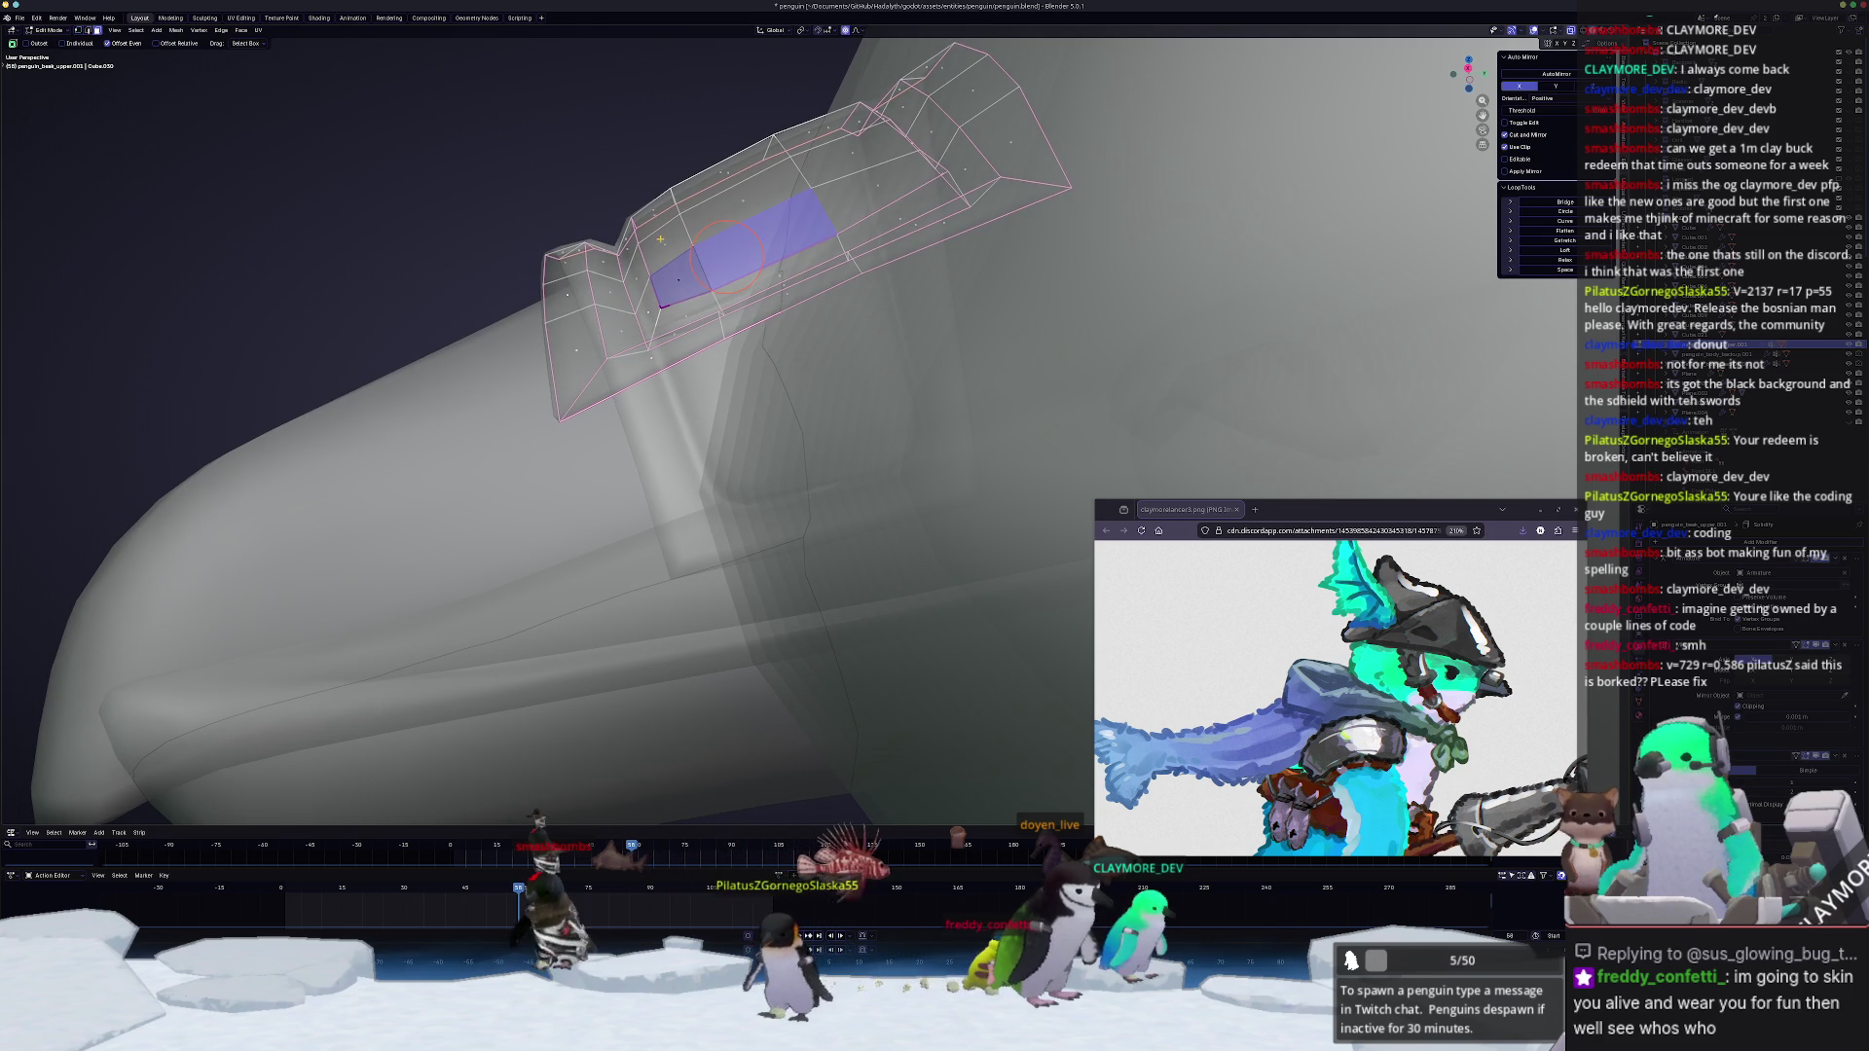
mouse_move(732, 190)
middle_mouse_down()
mouse_move(712, 226)
mouse_move(752, 376)
middle_mouse_up()
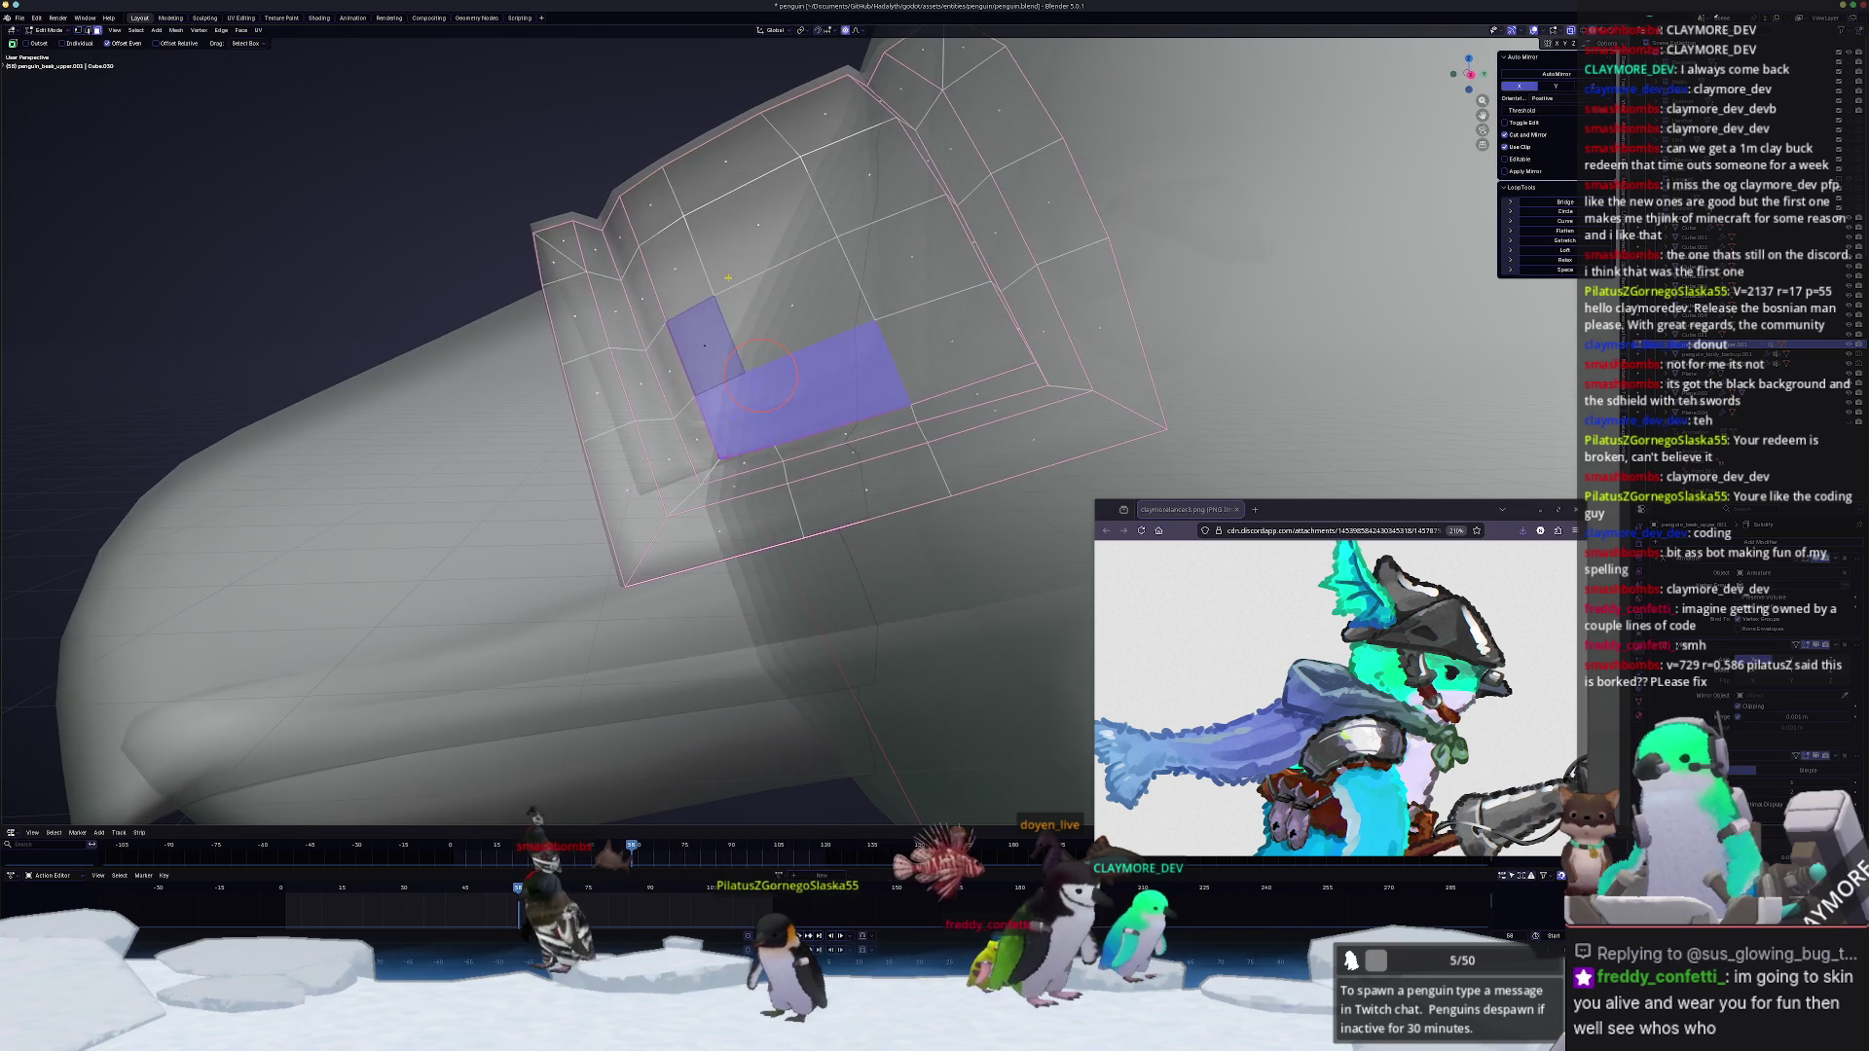
middle_click_drag(857, 419, 767, 471)
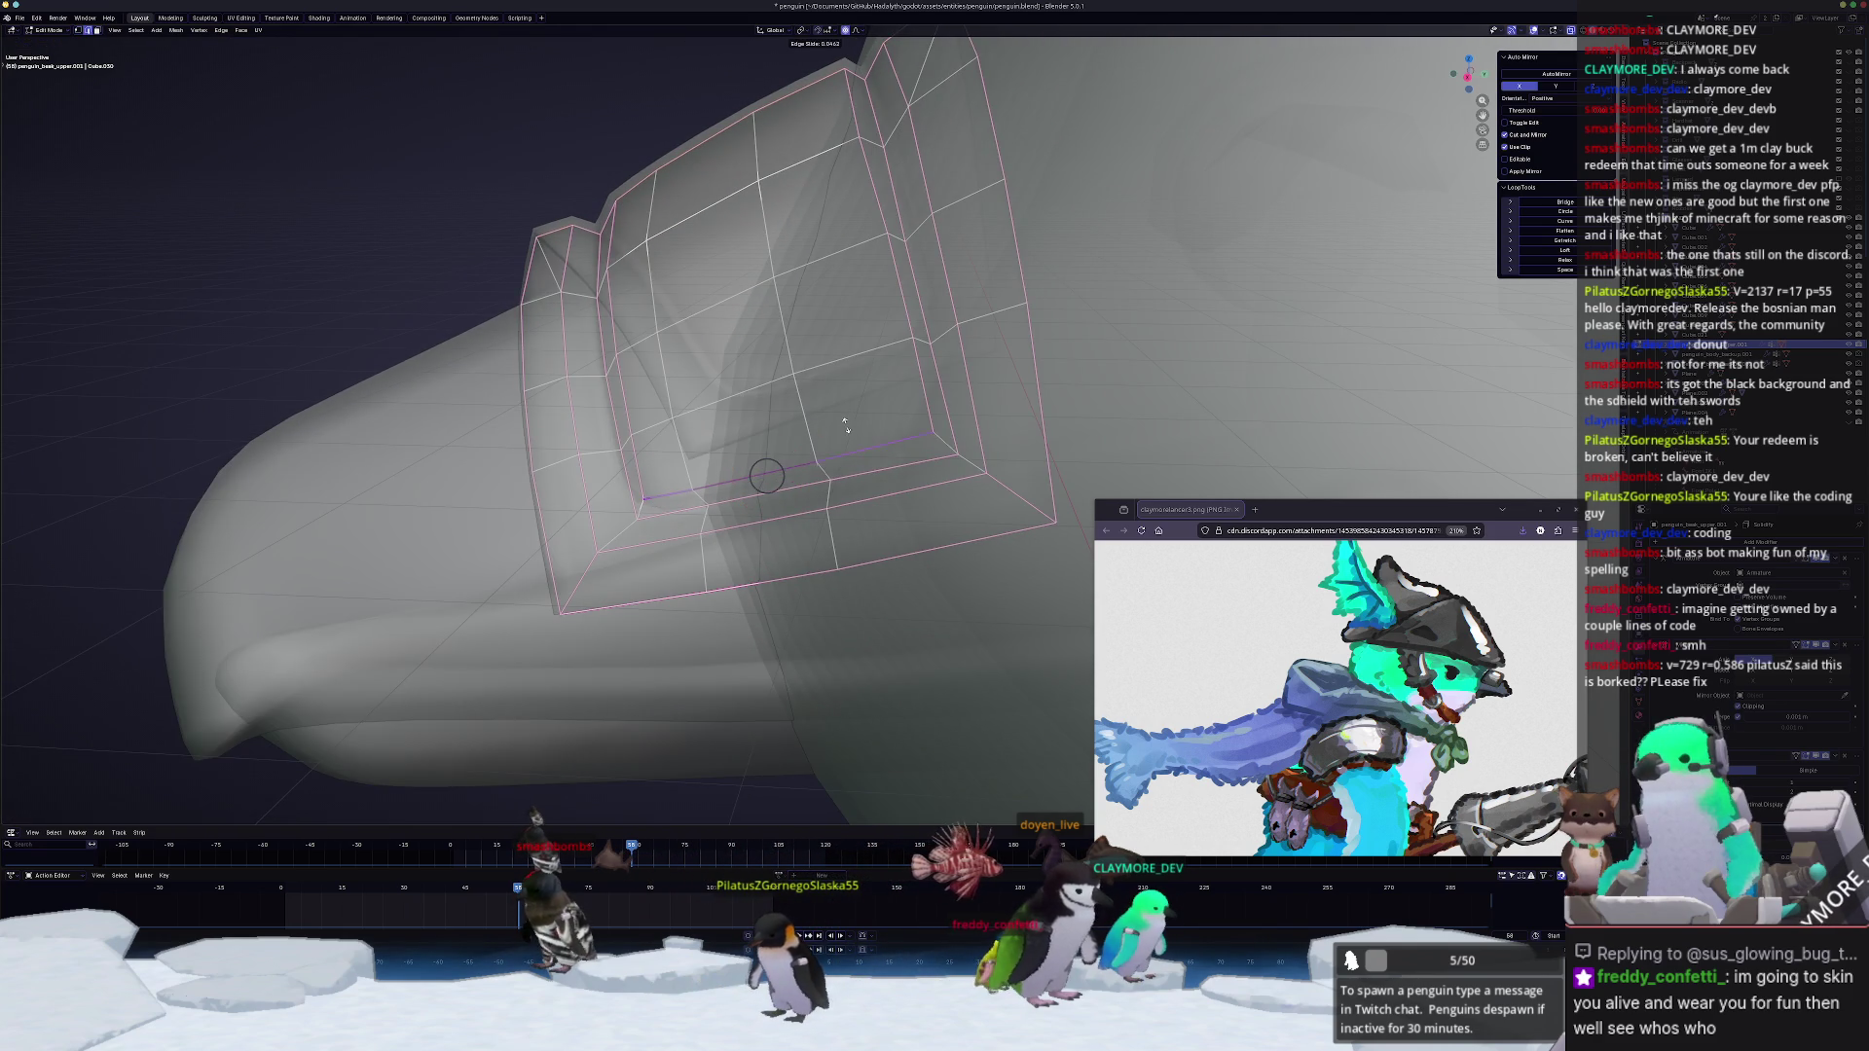
left_click(921, 370)
key("alt+z")
middle_click_drag(920, 369, 818, 425)
key("Tab")
scroll(818, 424, "down", 3)
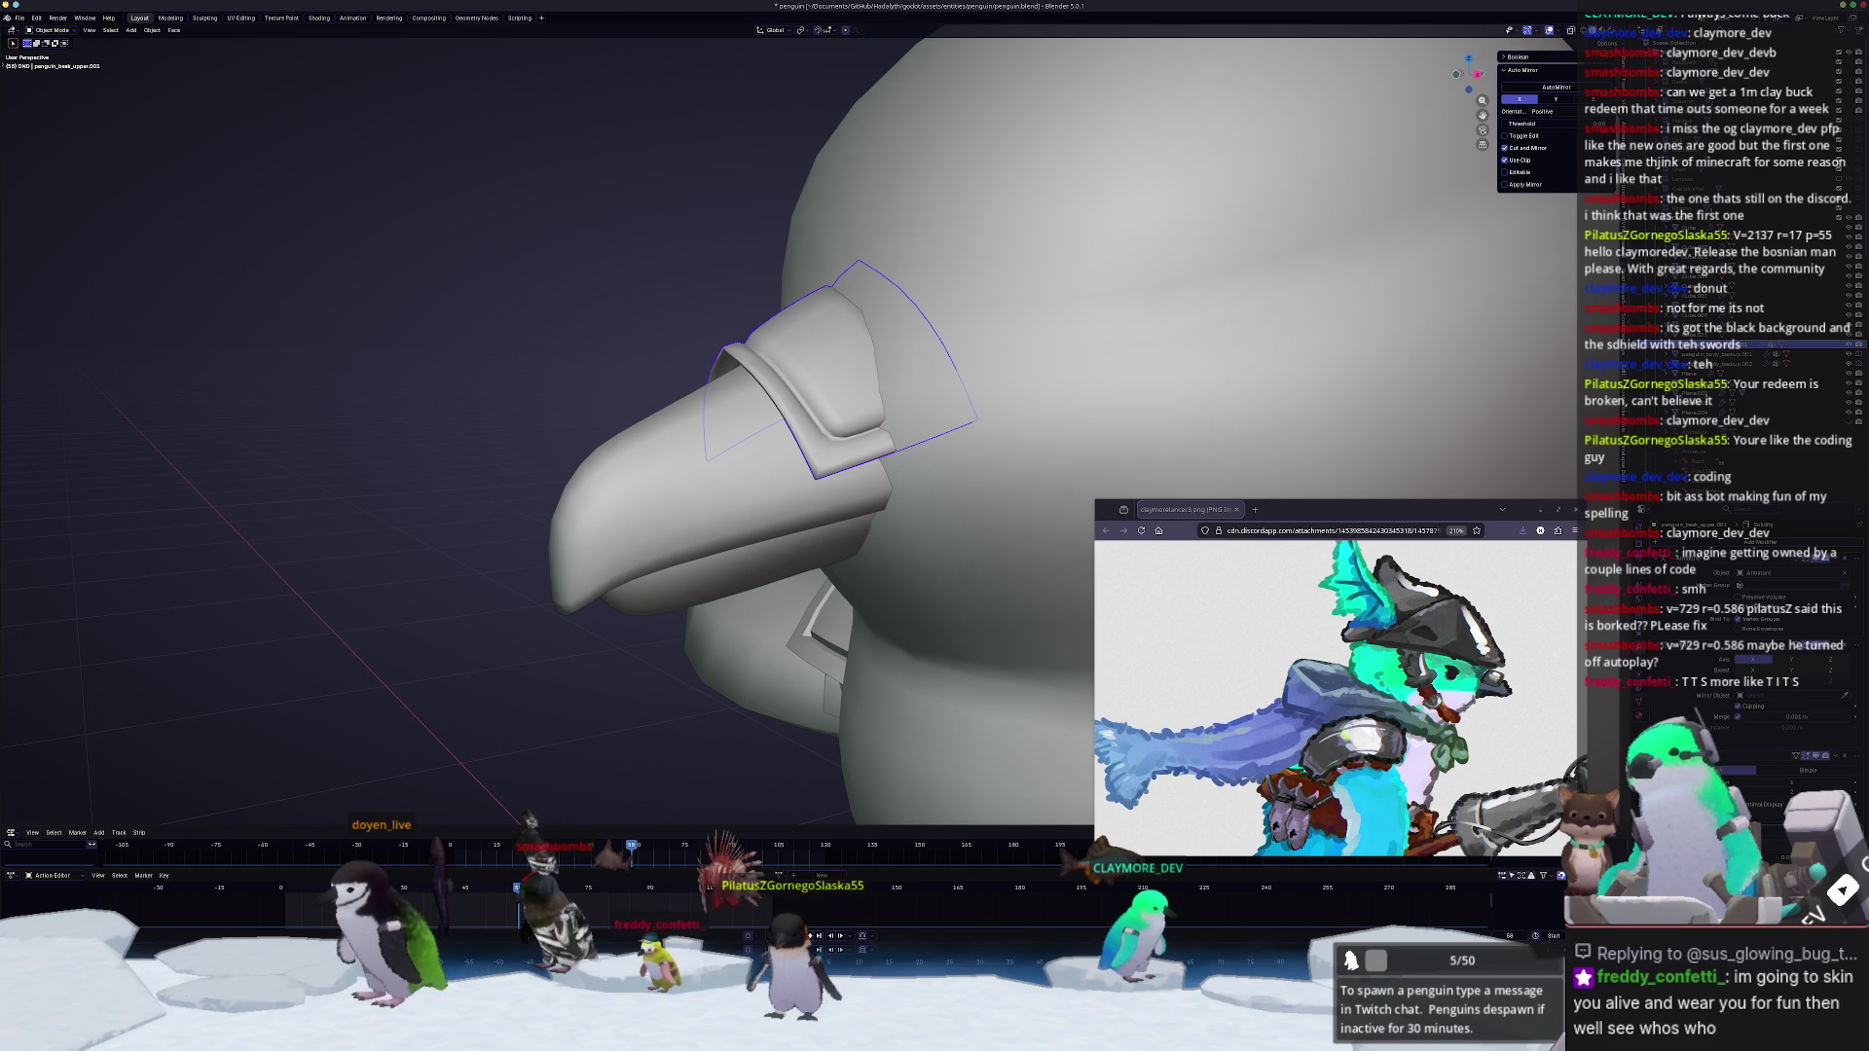
Step: Delete all three queued viewer messages in the TTS Queue window and return to Blender
key("alt+Tab")
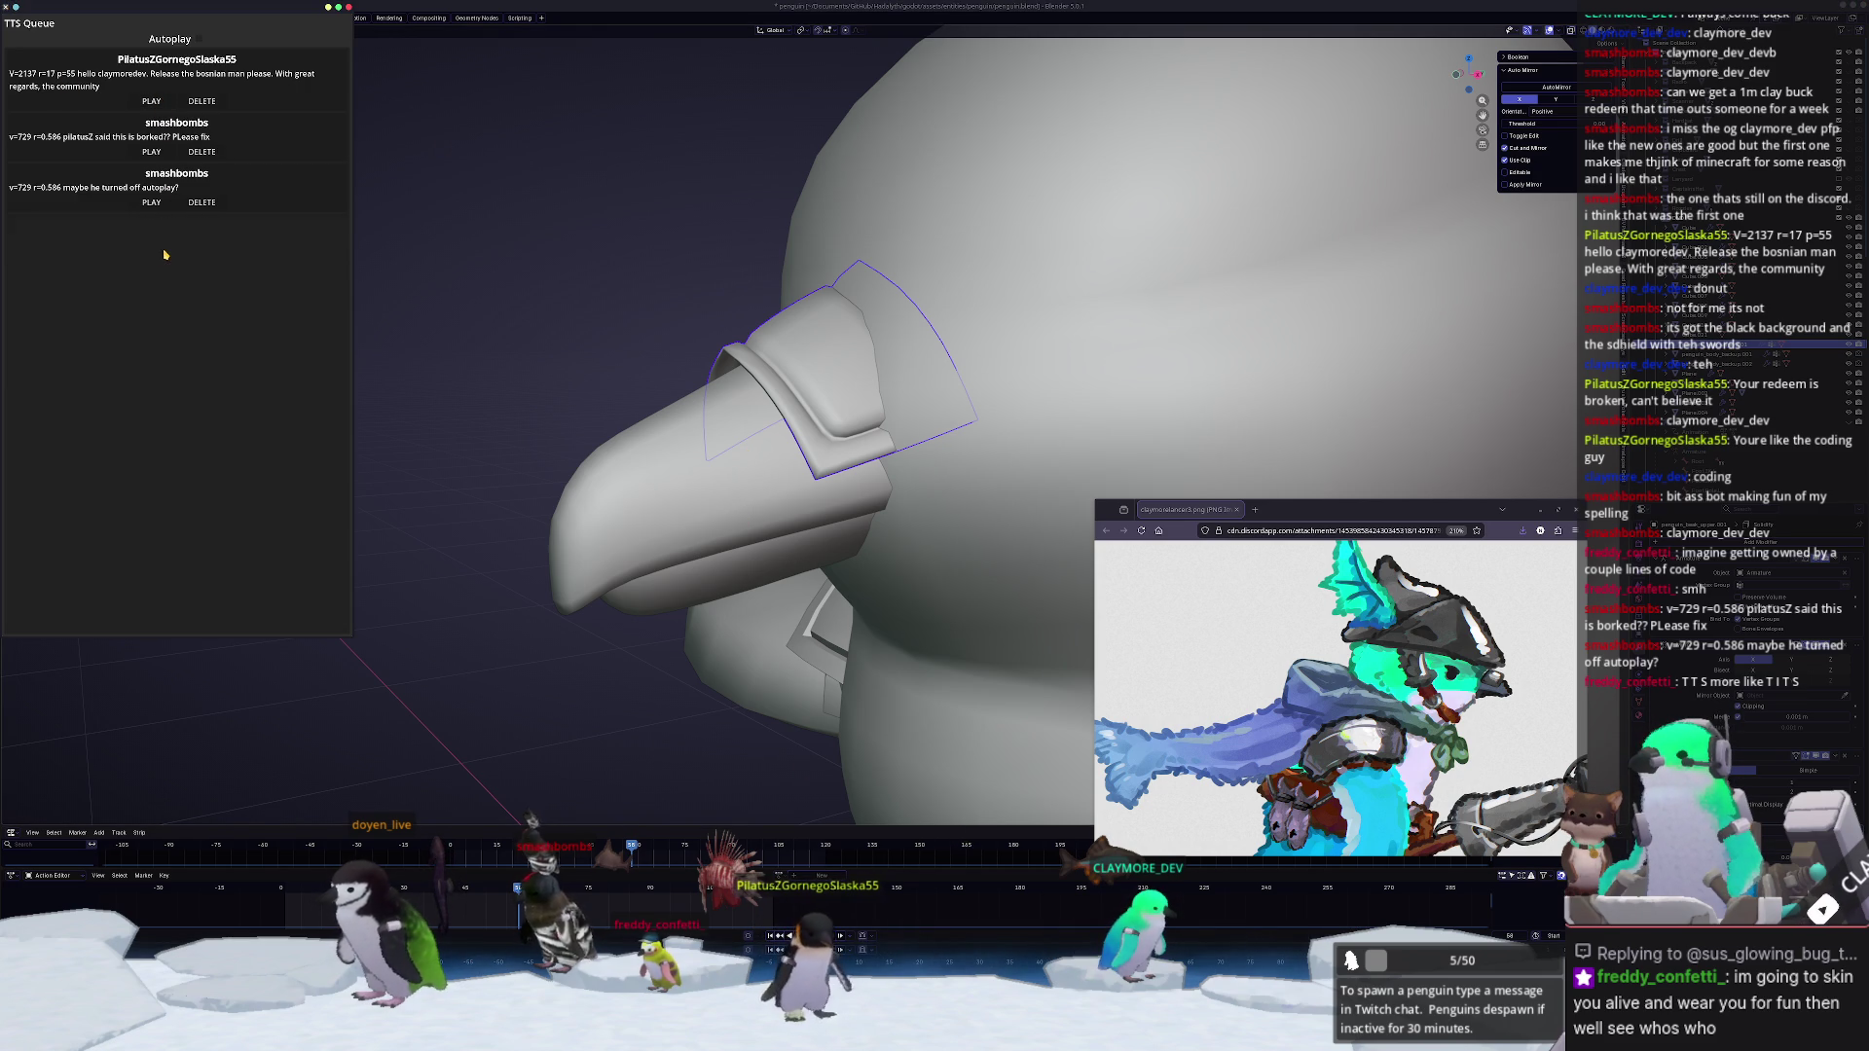
left_click(151, 201)
left_click(151, 152)
left_click(151, 101)
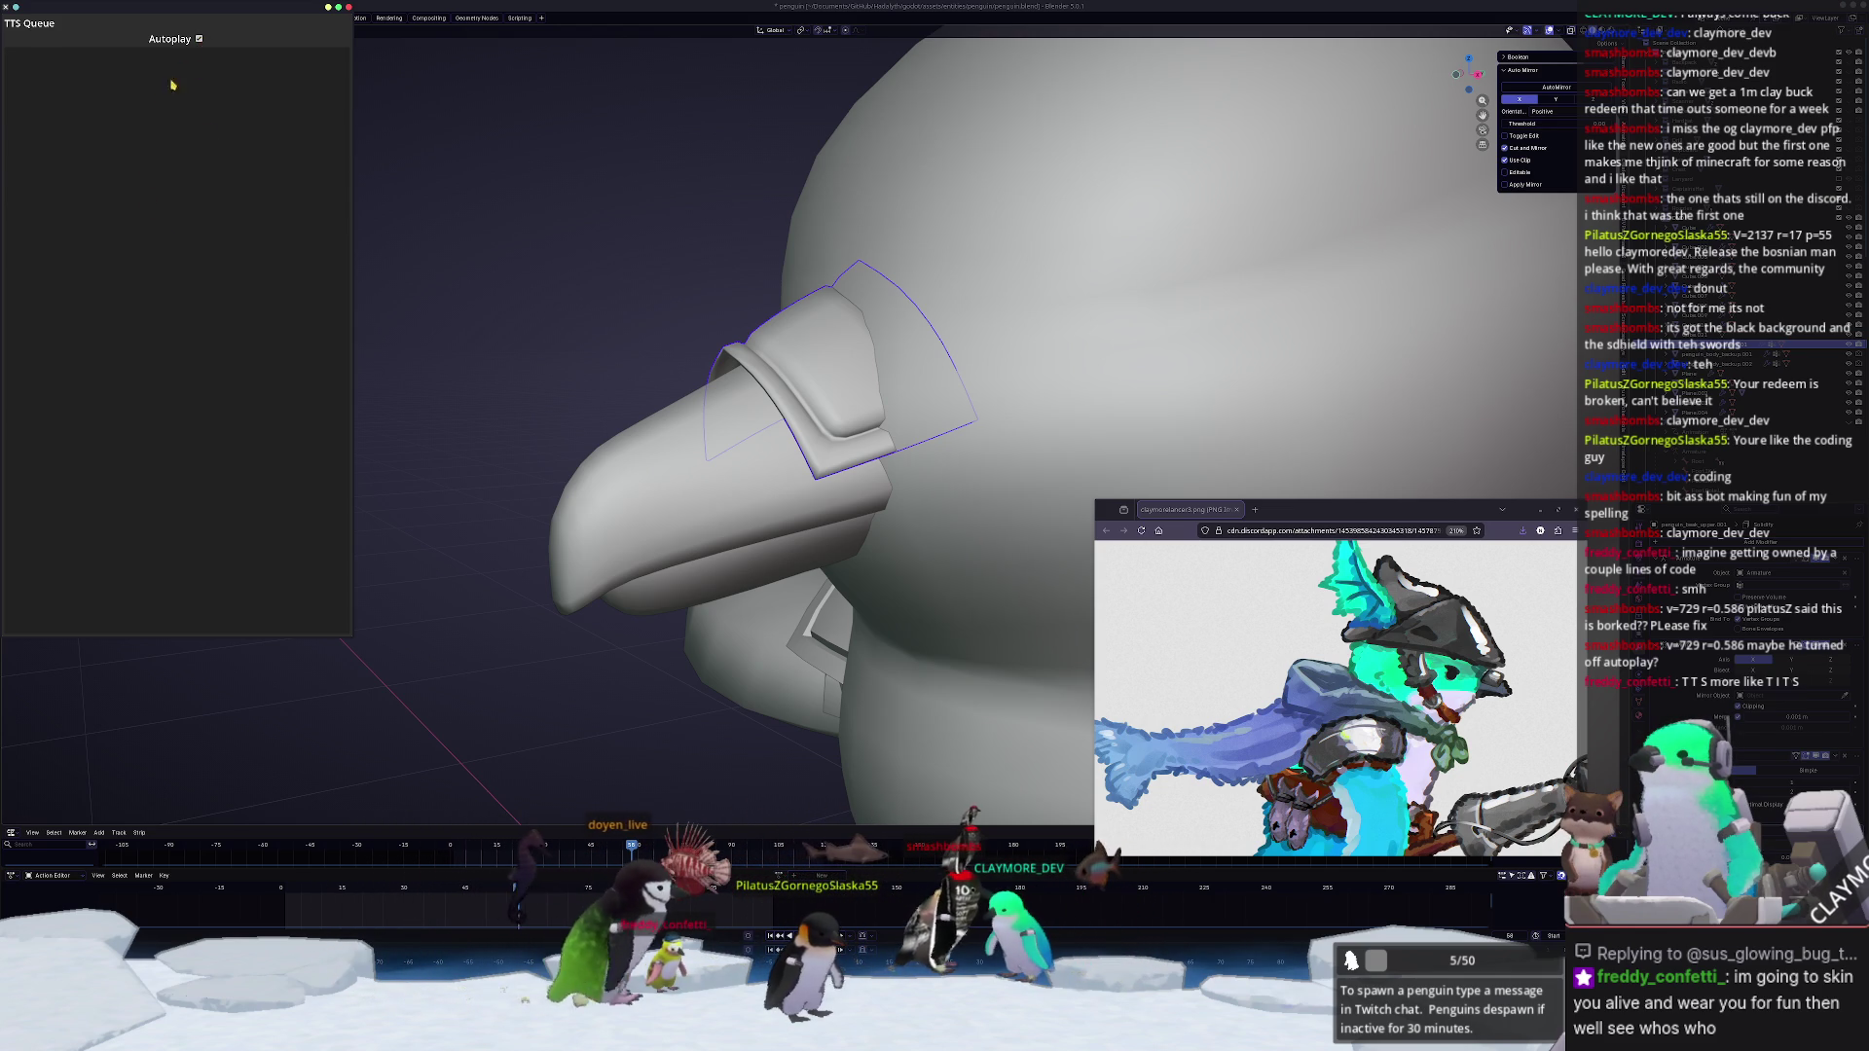
key("alt+Tab")
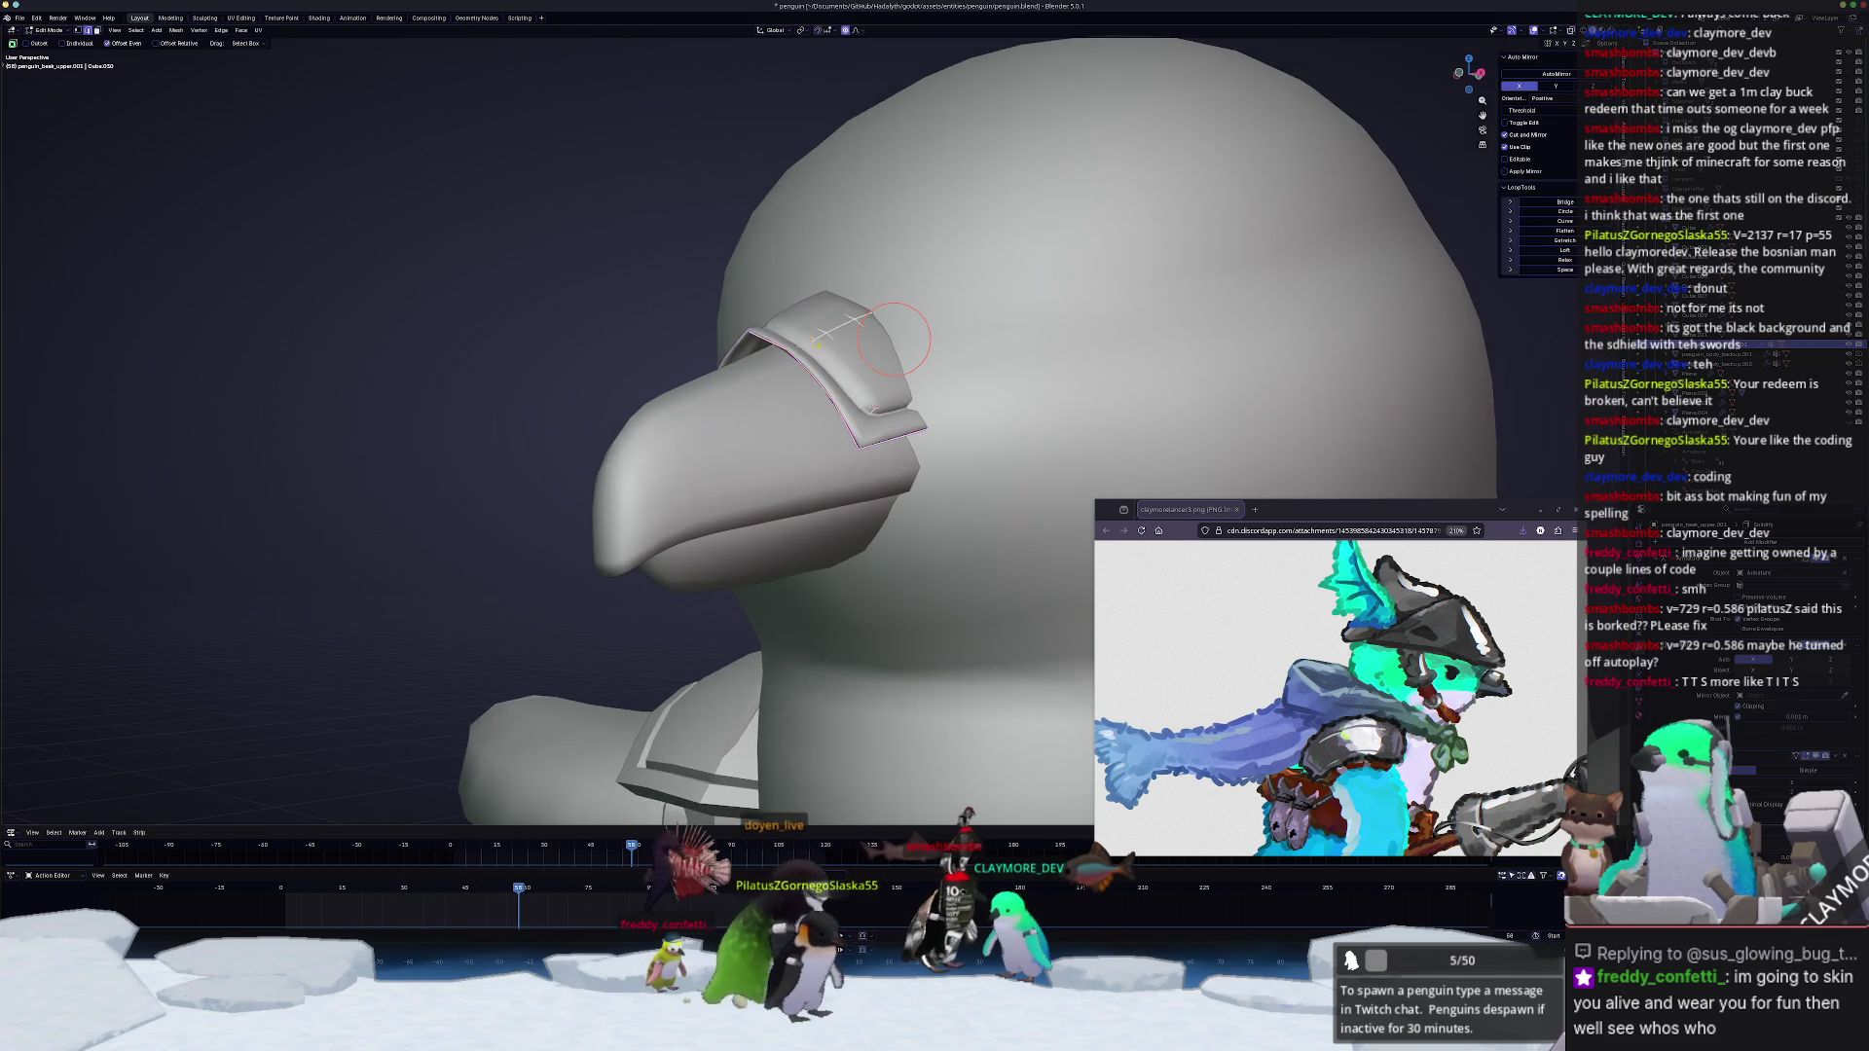
Step: Check the armor mesh's full selection and rim edge loop in X-ray, then return to Object Mode
middle_click_drag(820, 348, 801, 354)
key("alt+z")
key("a")
key("alt+a")
key("a")
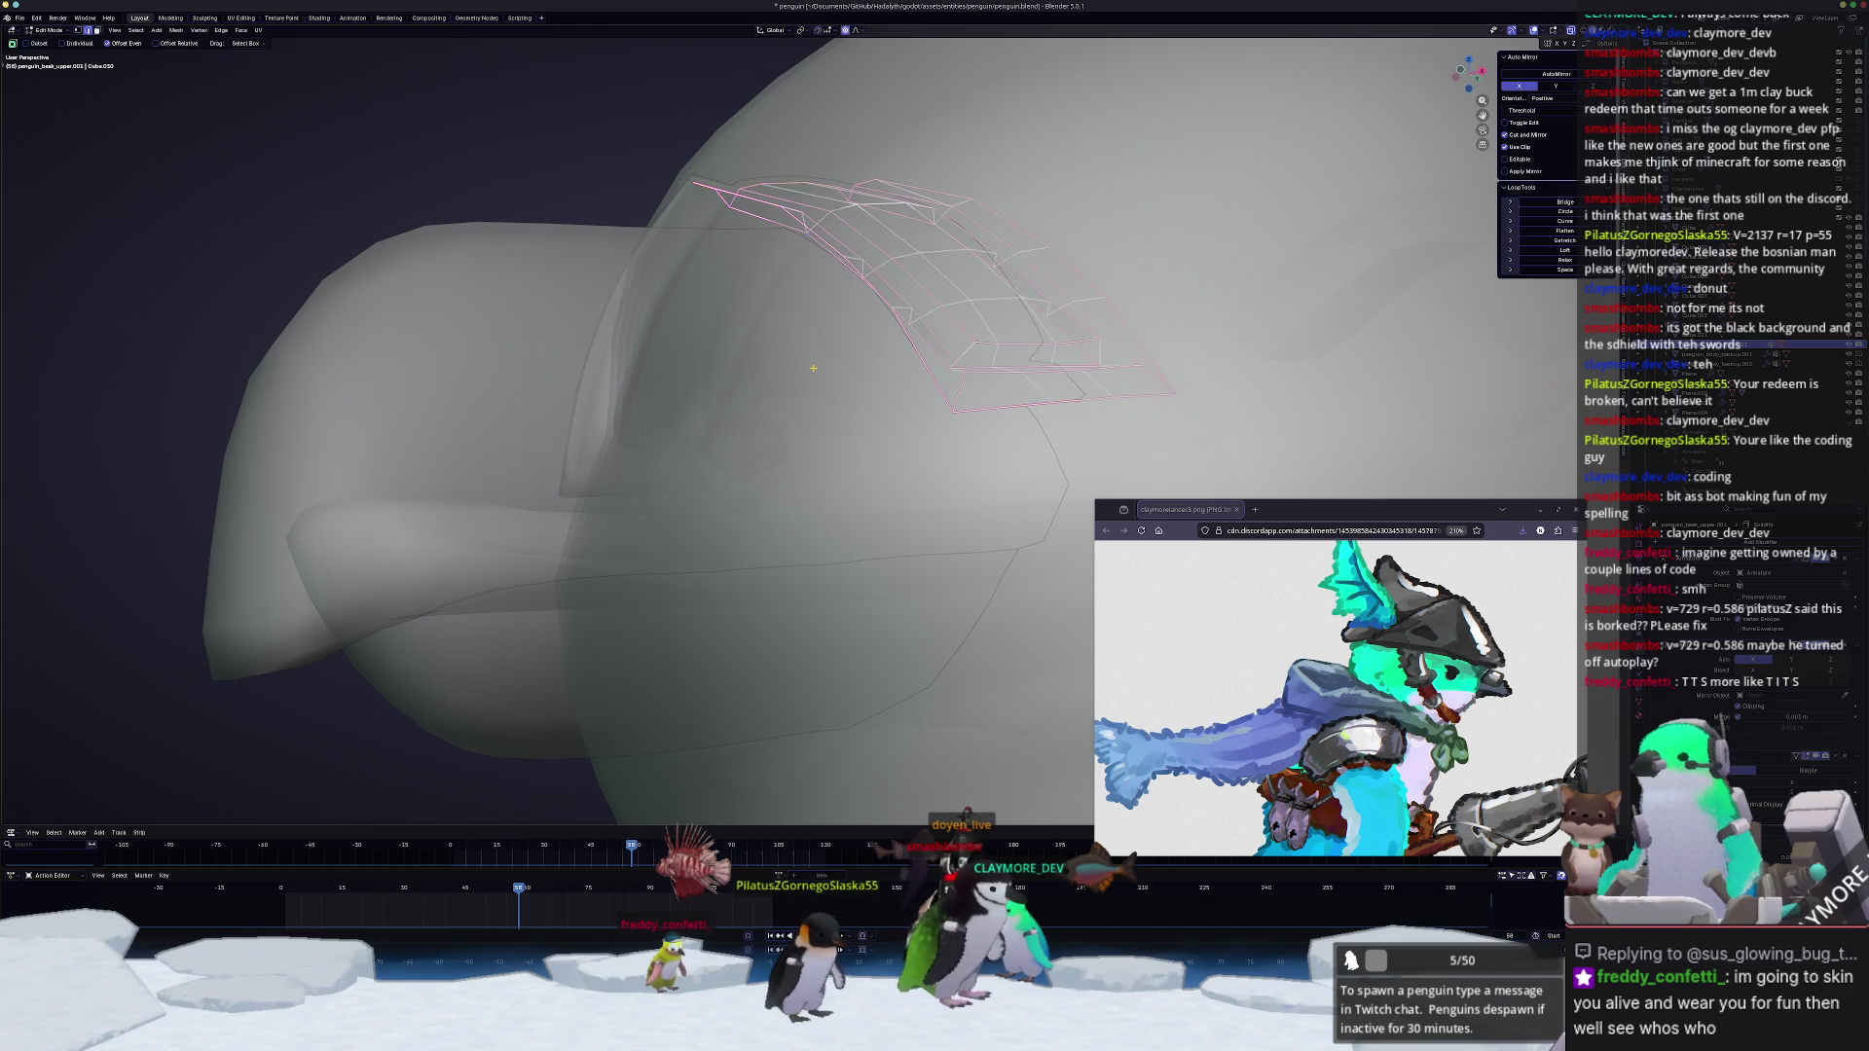
key("alt+a")
key("alt+z")
middle_click_drag(942, 274, 876, 336)
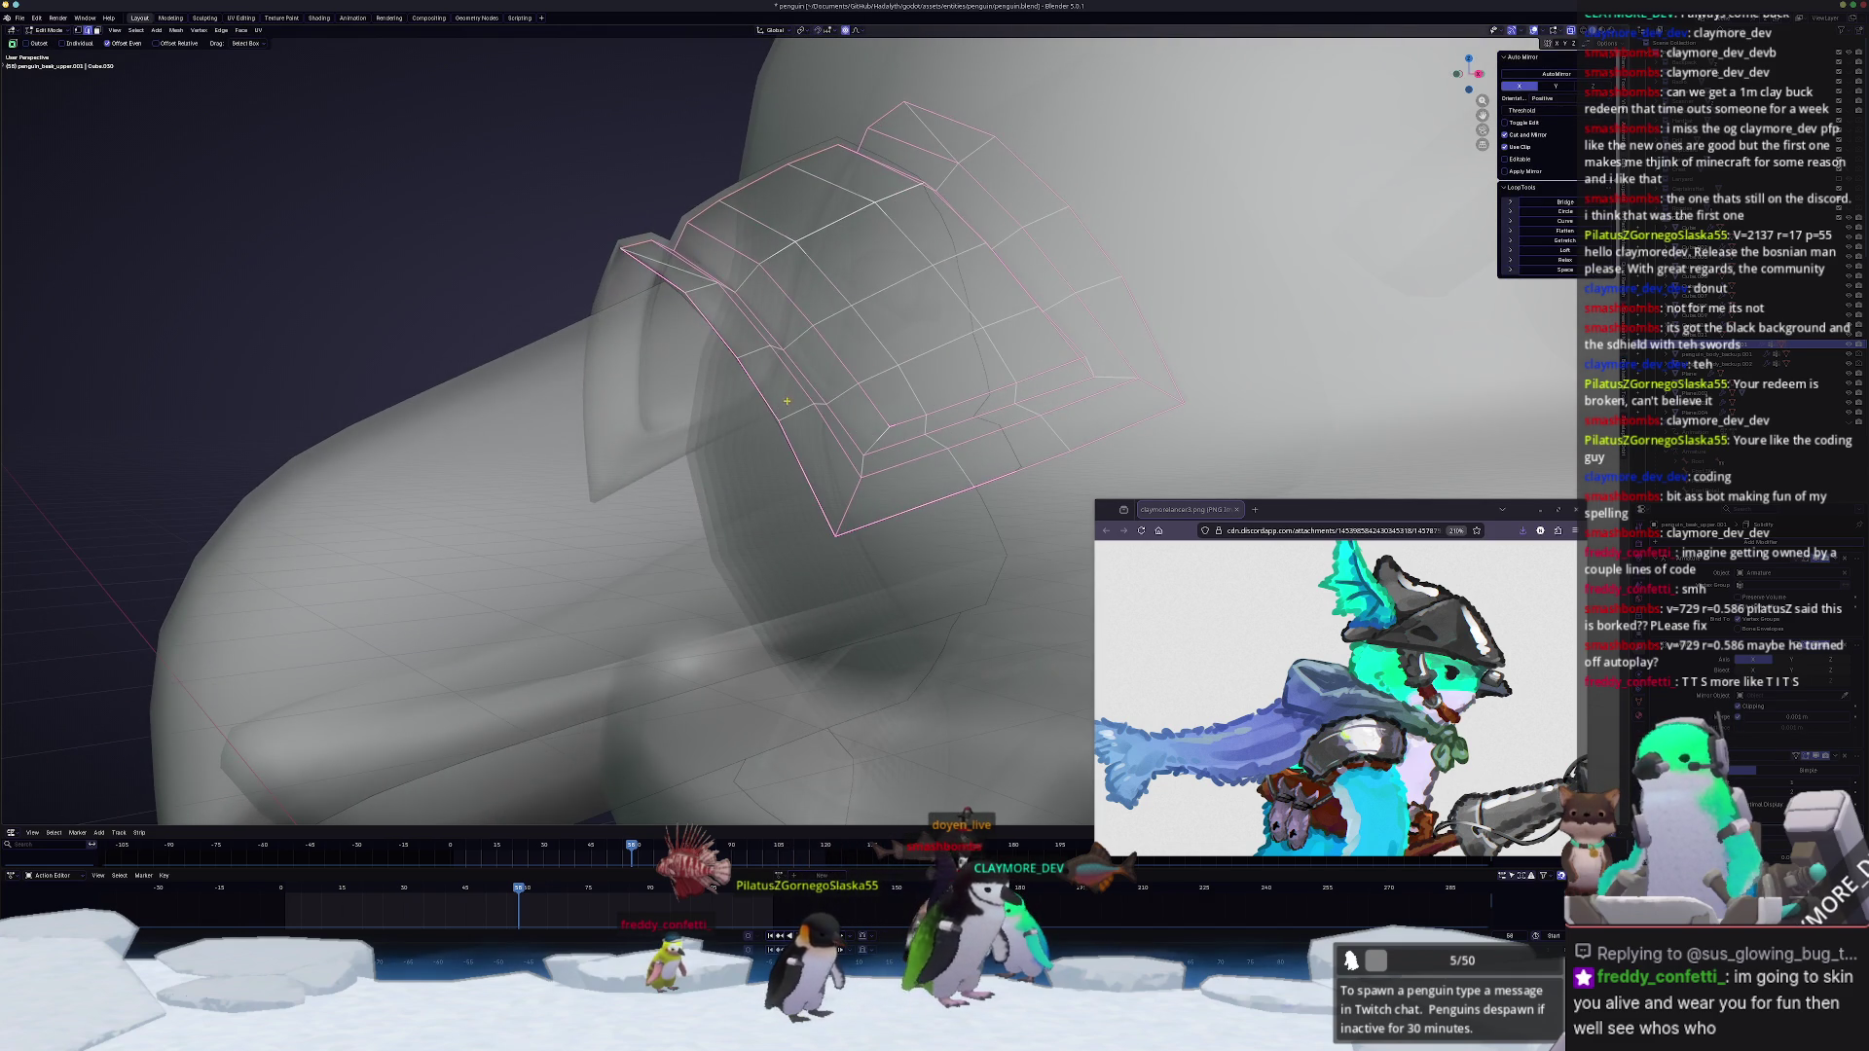
key("alt+z")
left_click(788, 419, "alt")
scroll(796, 405, "down", 3)
mouse_move(796, 405)
middle_mouse_down()
mouse_move(652, 451)
mouse_move(722, 400)
mouse_move(771, 292)
mouse_move(825, 339)
mouse_move(802, 382)
middle_mouse_up()
key("Tab")
Step: Apply the beak armor's scale and move it along Z into its new position
key("ctrl+a")
left_click(678, 438)
scroll(721, 400, "down", 2)
key("Tab")
key("g")
key("z")
left_click(824, 360)
key("Tab")
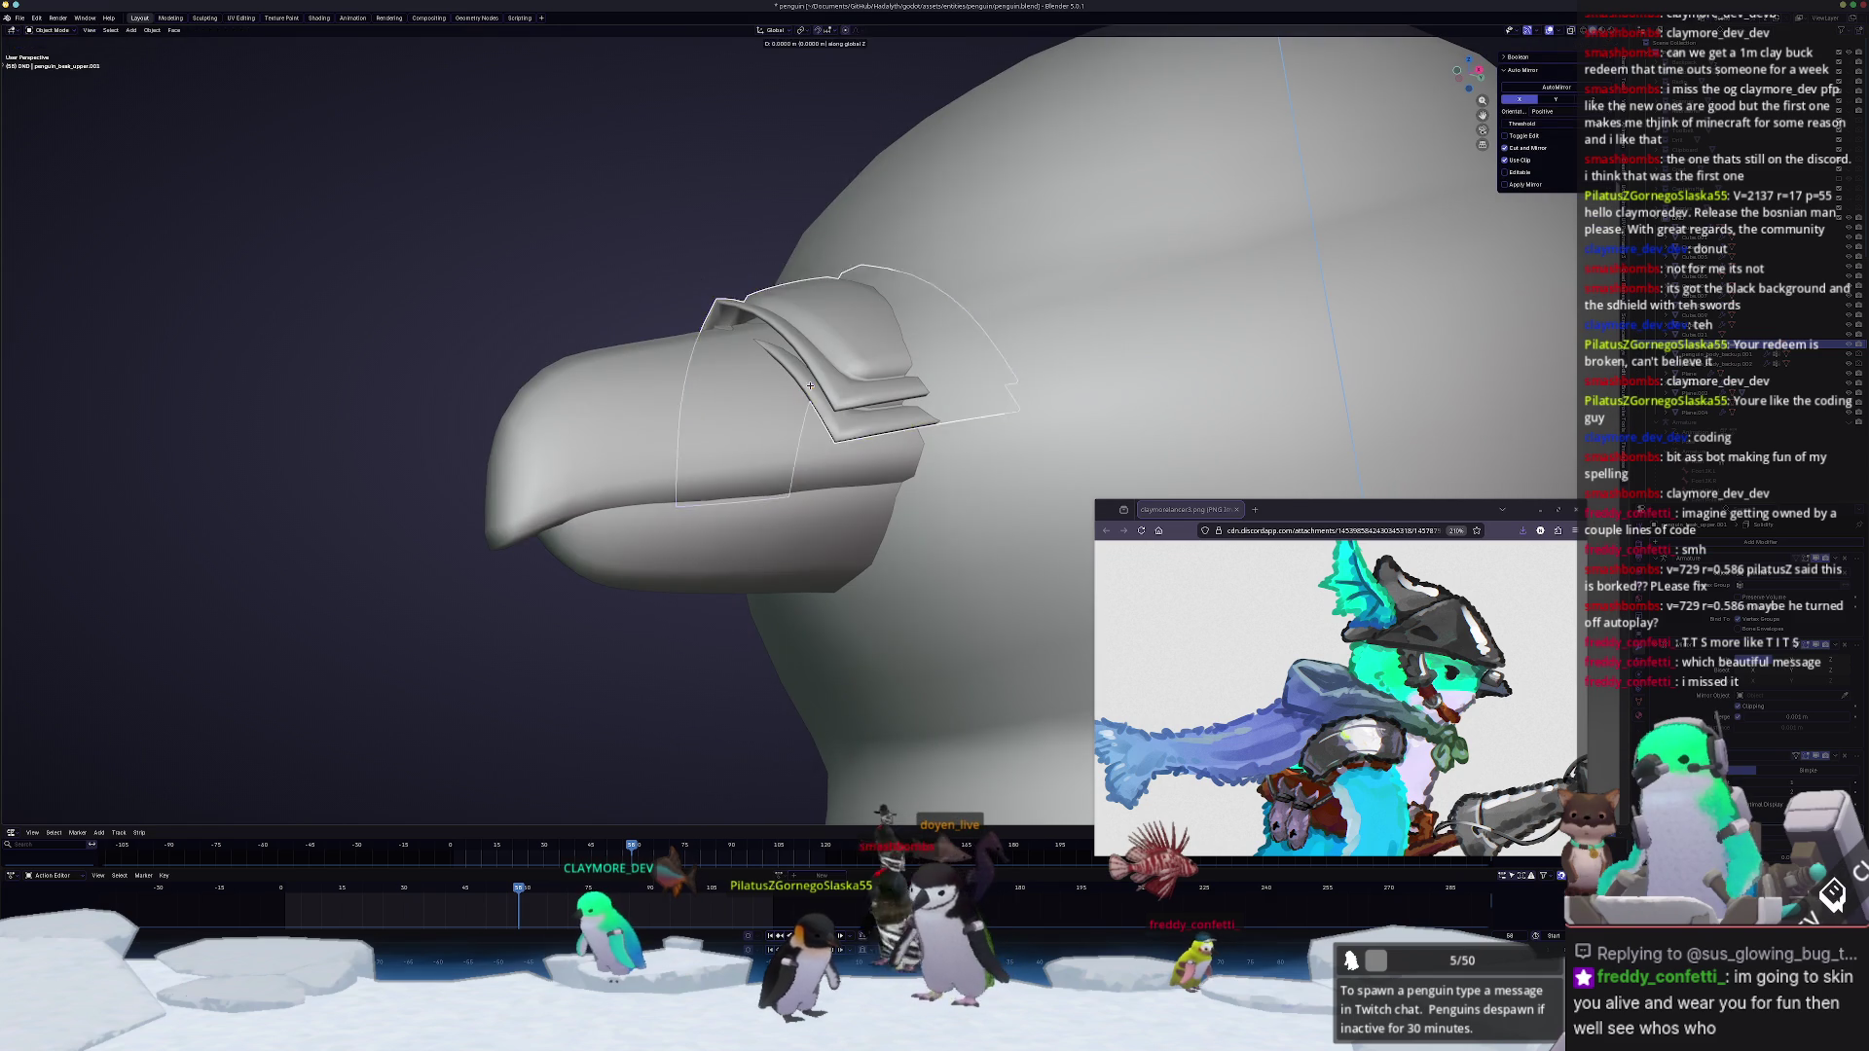
key("Escape")
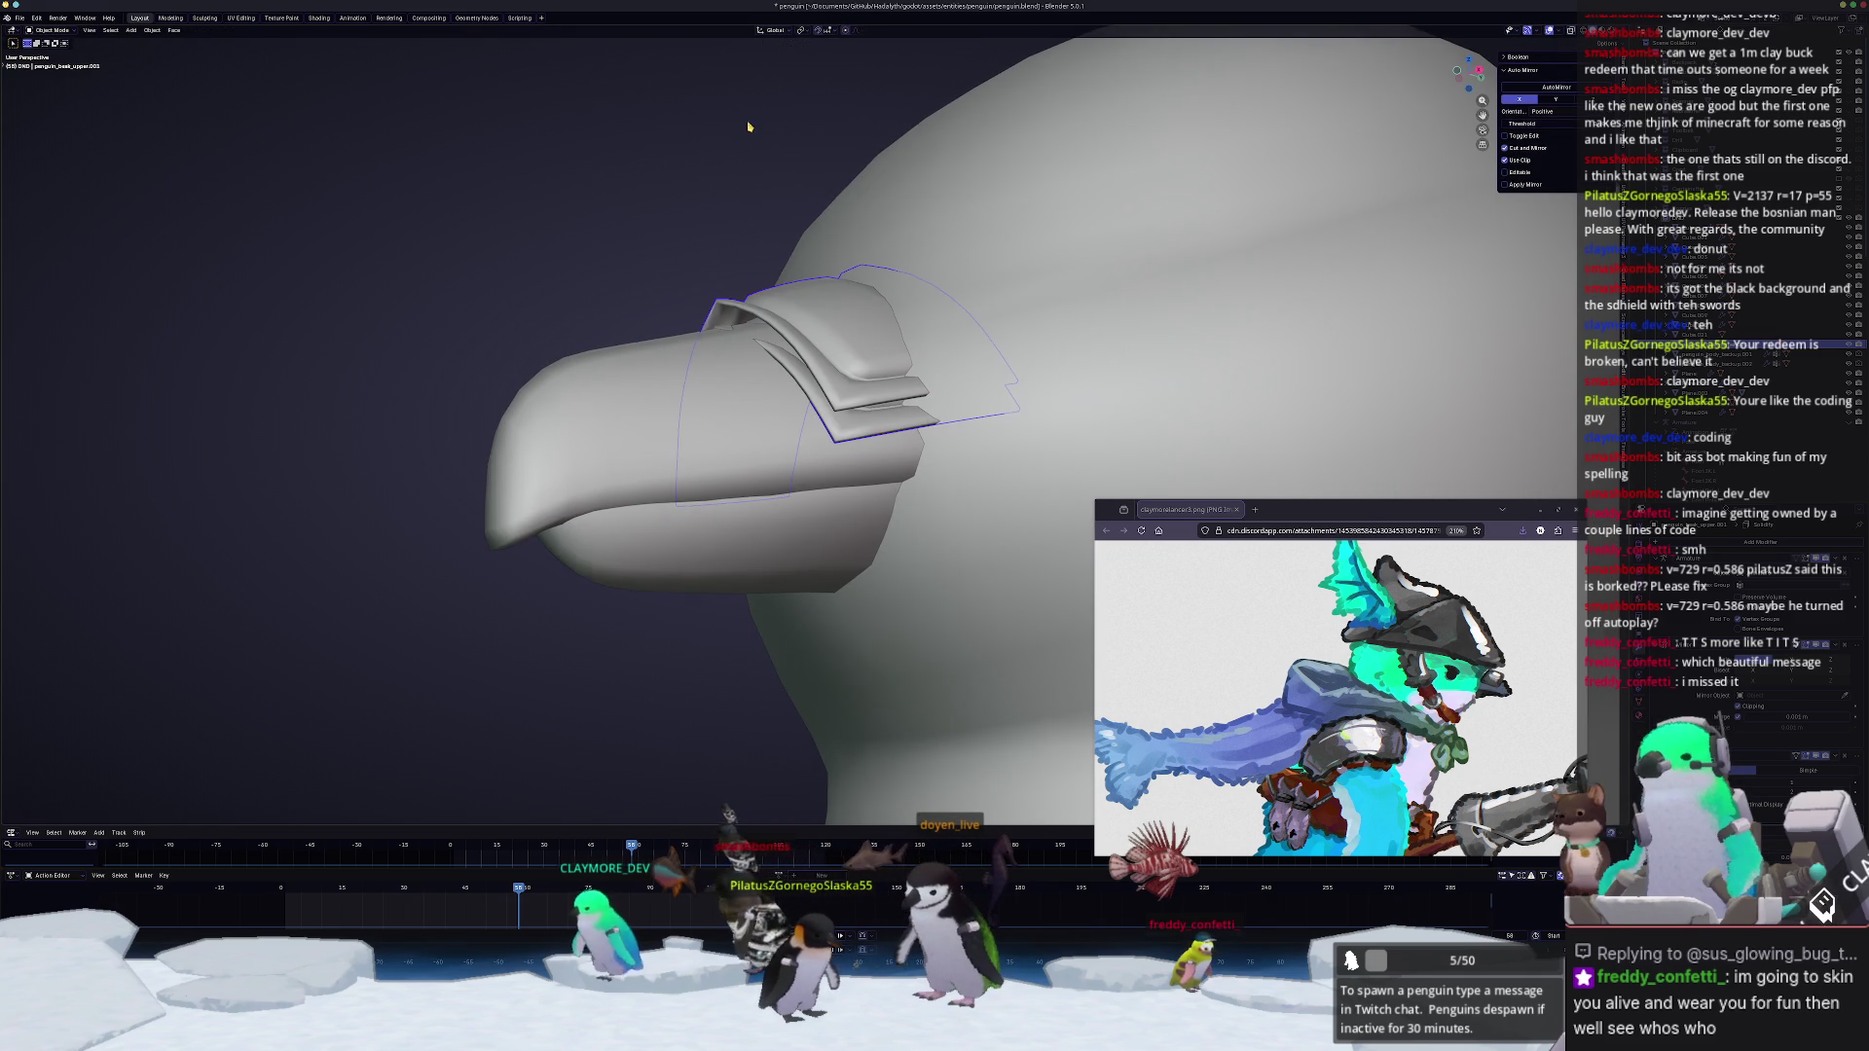
scroll(755, 102, "down", 3)
key("g")
key("z")
left_click(756, 282)
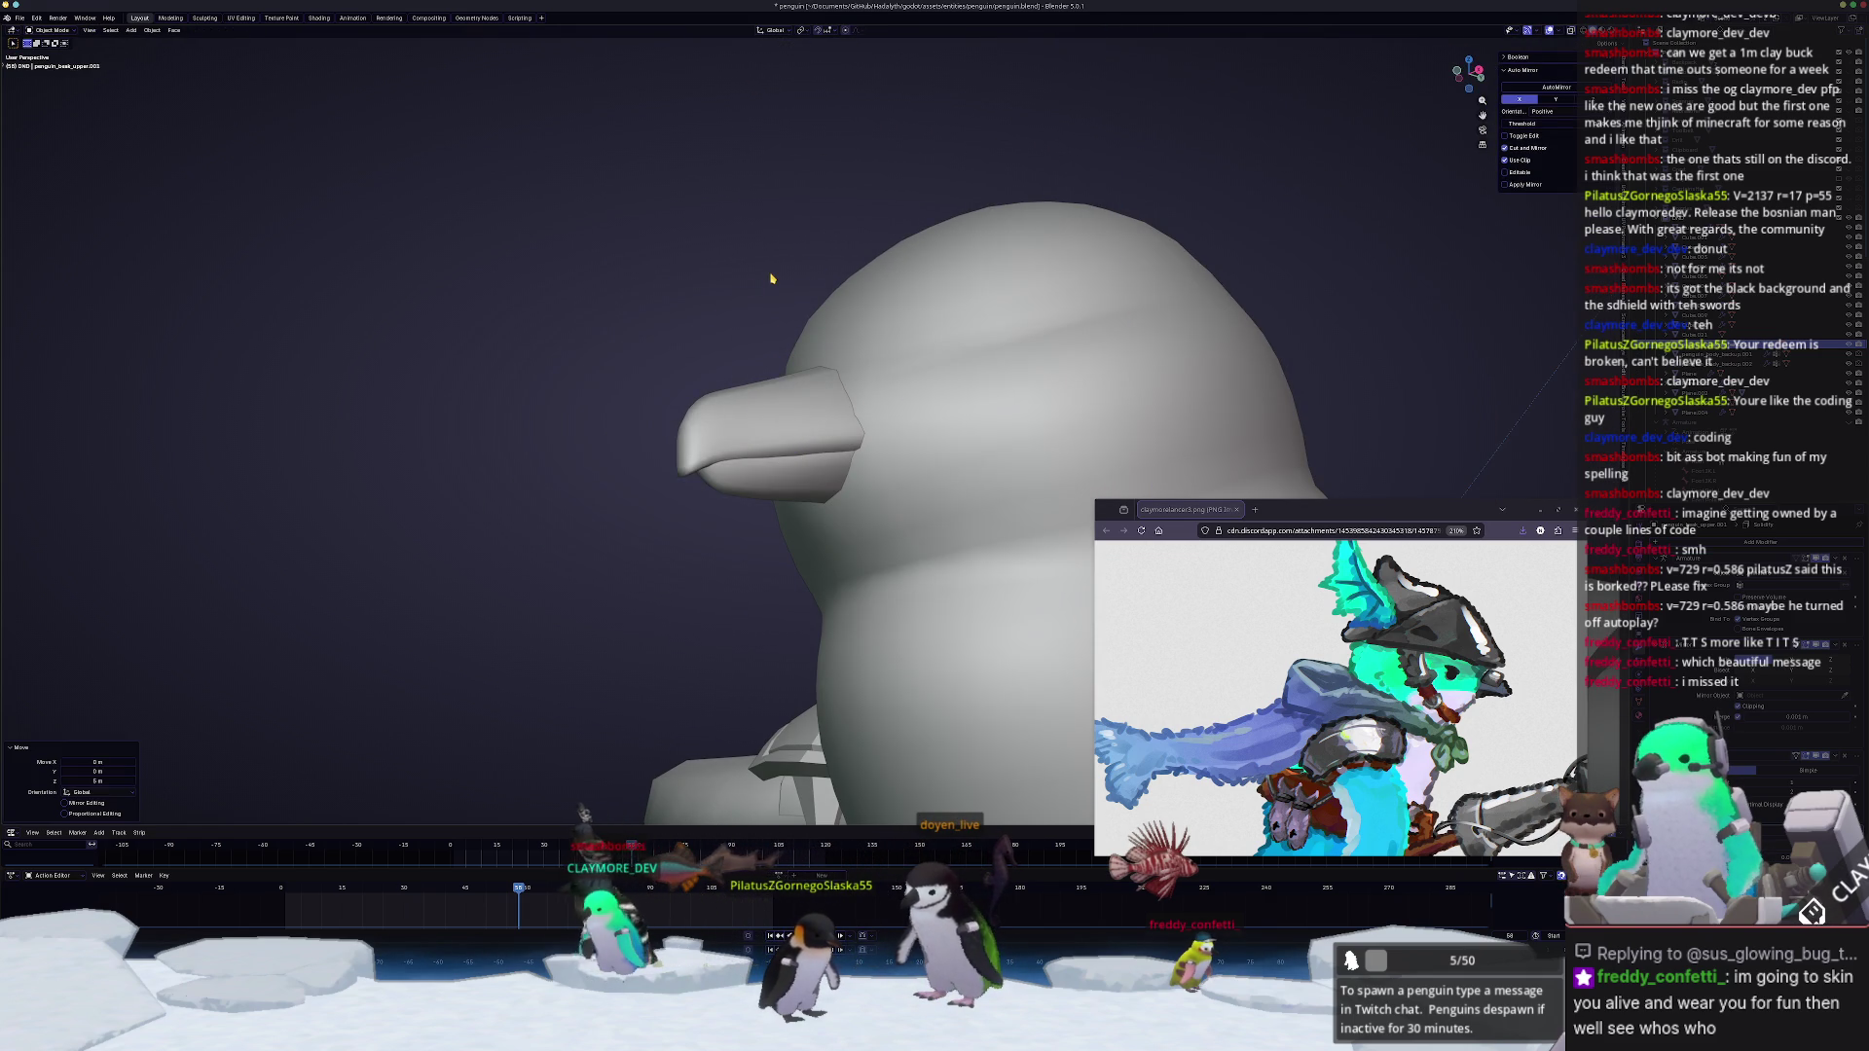
Step: Isolate the armor in local view and enter Edit Mode on it
key("KP_Divide")
key("Tab")
mouse_move(772, 278)
middle_mouse_down()
mouse_move(785, 391)
mouse_move(978, 411)
mouse_move(831, 469)
mouse_move(820, 380)
mouse_move(930, 433)
middle_mouse_up()
scroll(978, 410, "up", 3)
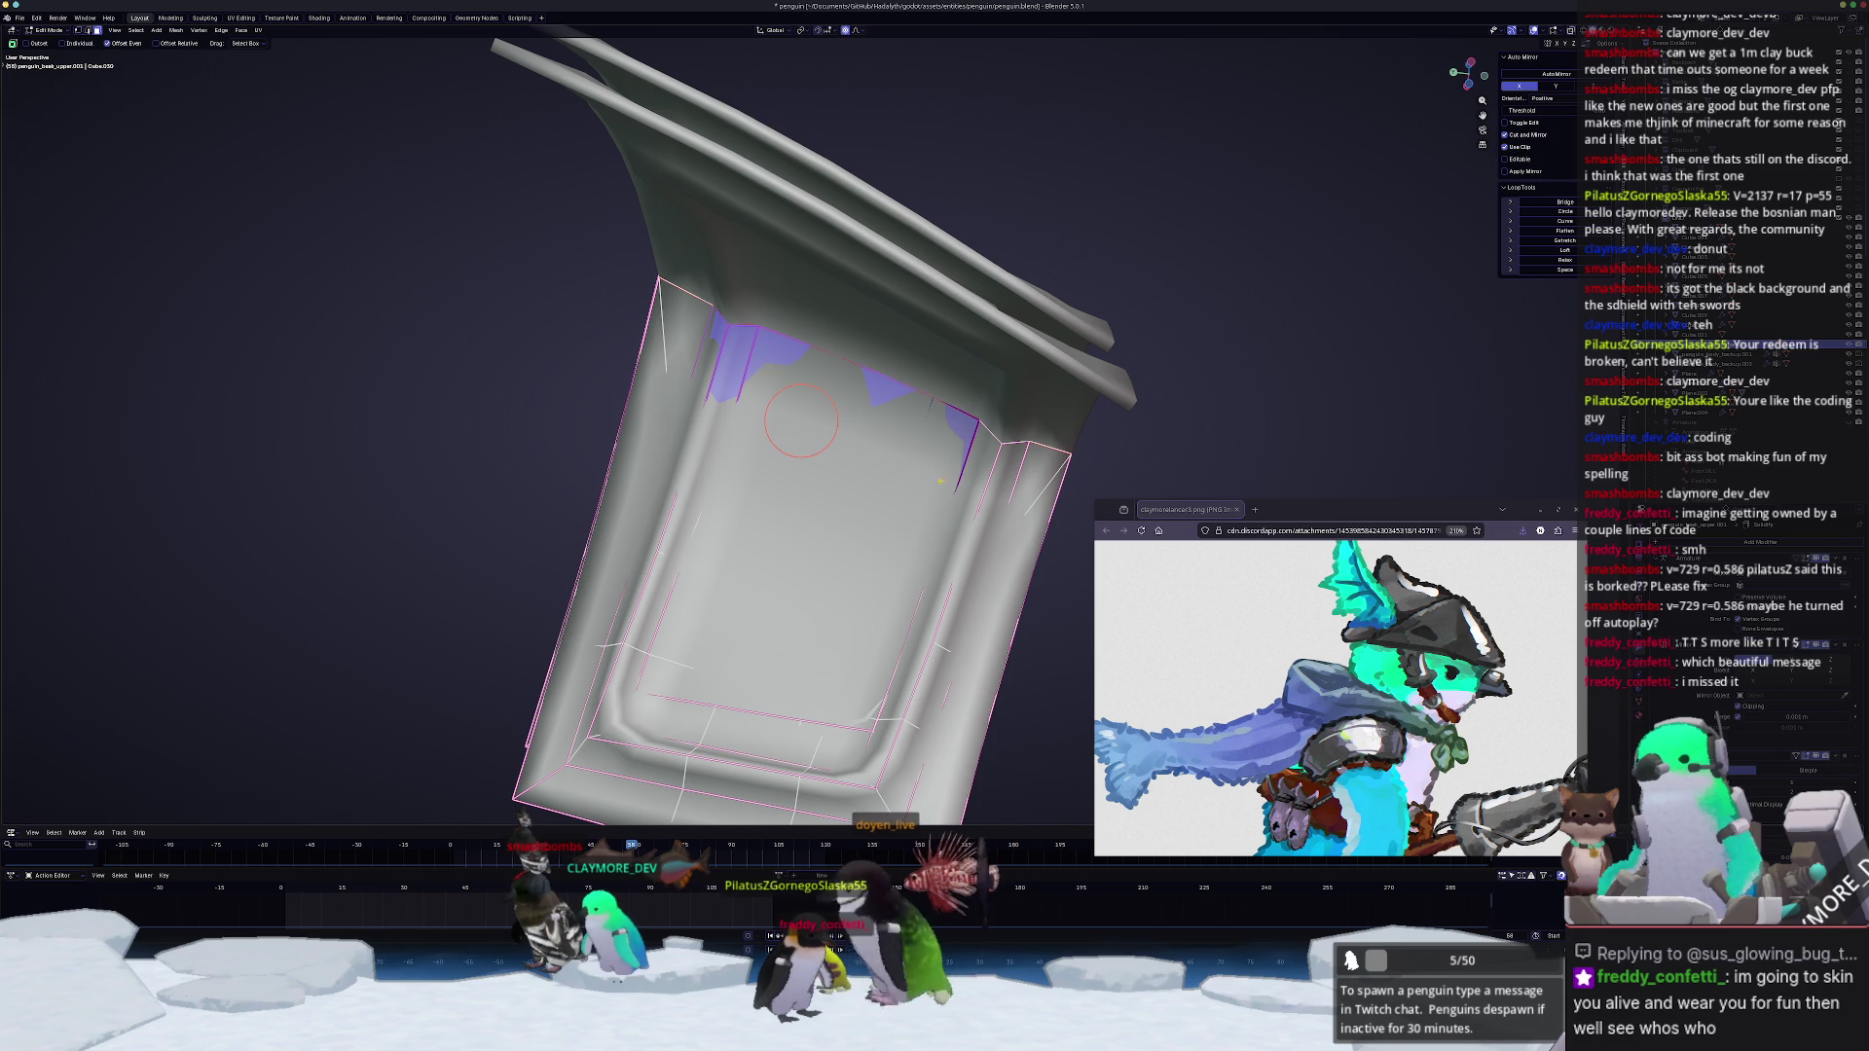
Step: Select the top-edge and left inner-wall faces and dissolve their edges into one face
middle_click_drag(826, 409, 964, 487)
left_click_drag(735, 213, 936, 238)
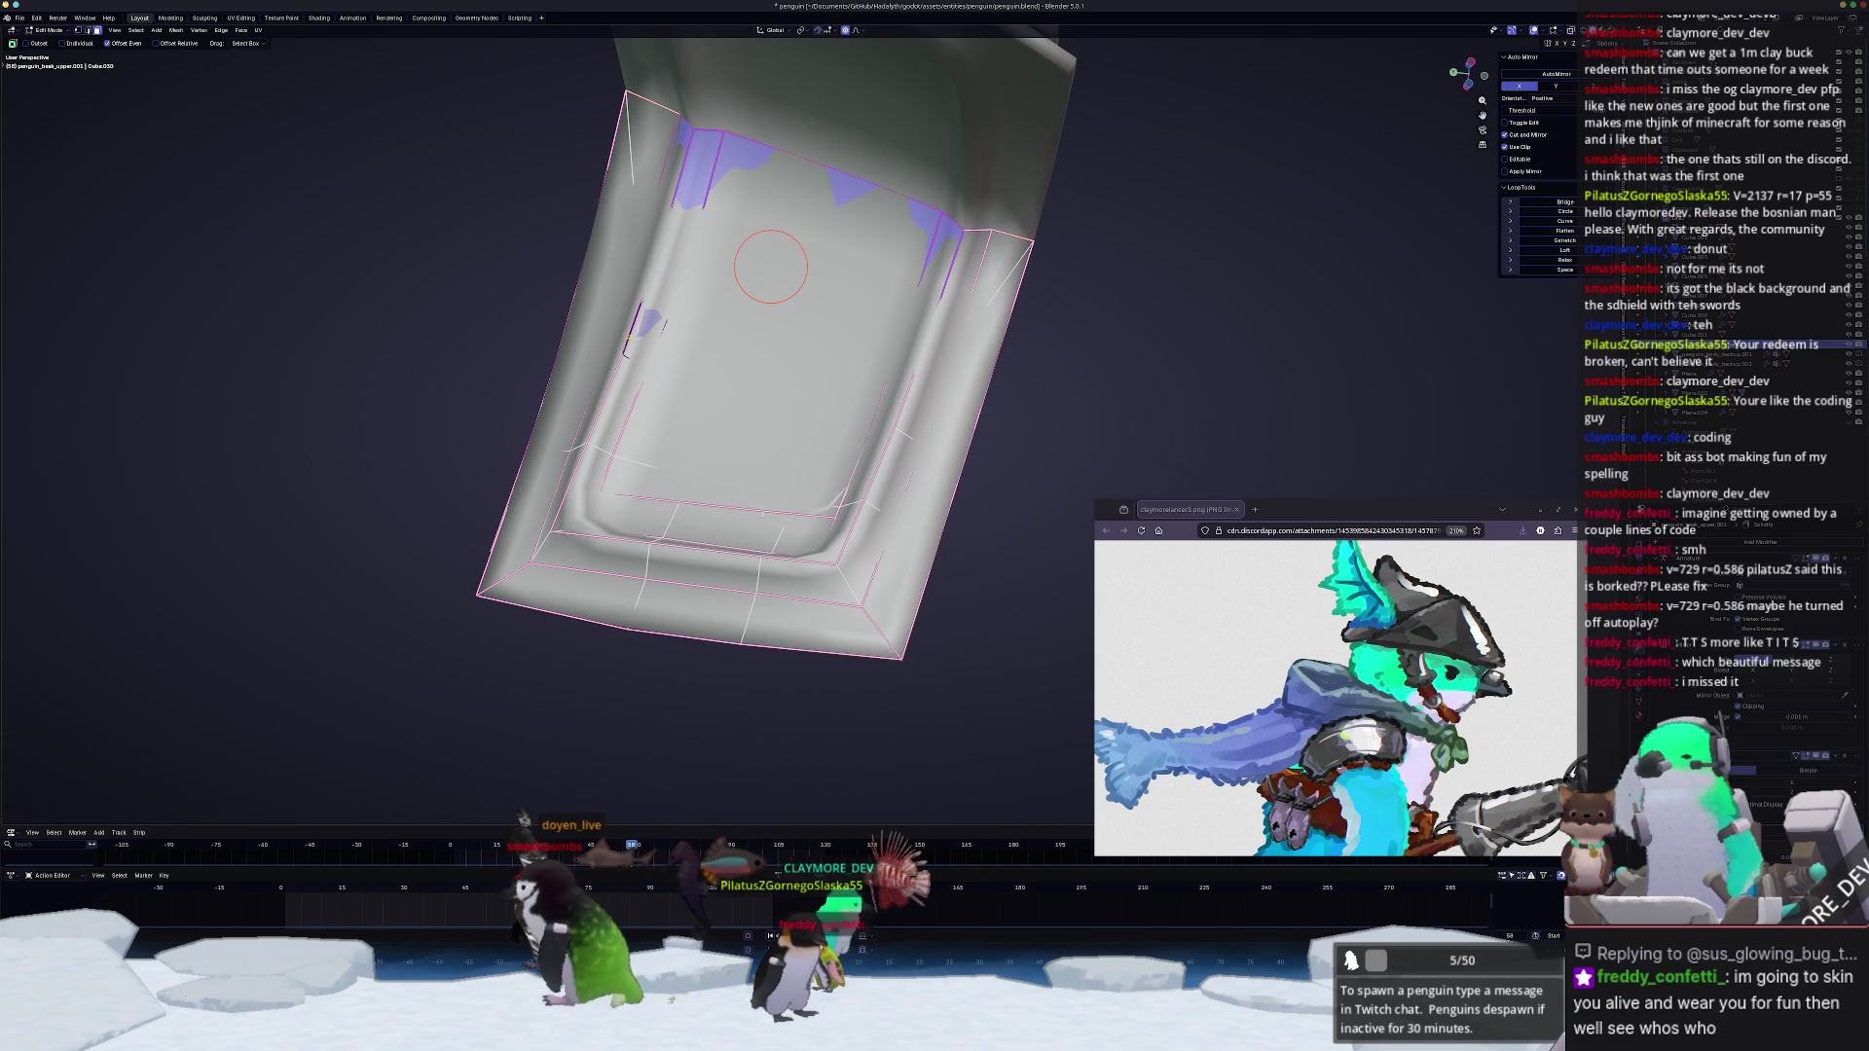
left_click_drag(644, 319, 629, 431)
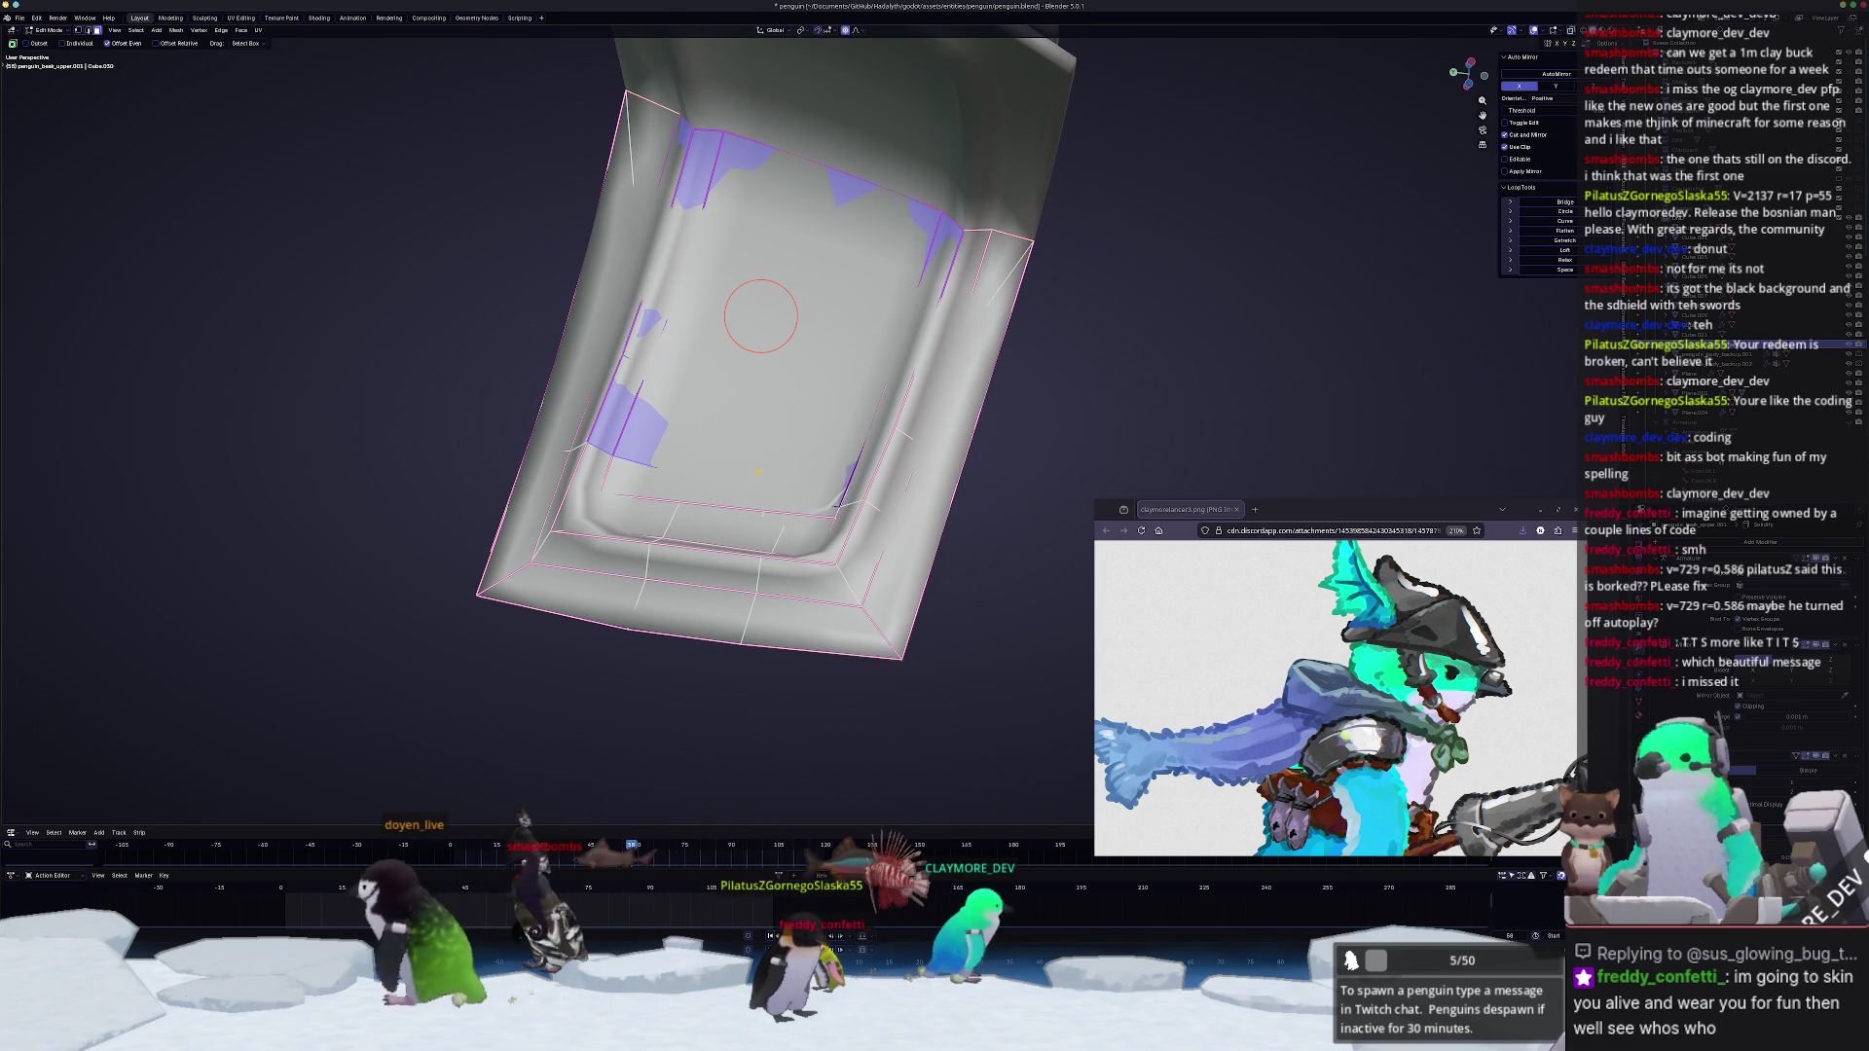
key("x")
left_click(744, 483)
mouse_move(744, 484)
middle_mouse_down()
mouse_move(775, 515)
mouse_move(620, 561)
mouse_move(727, 590)
mouse_move(748, 643)
middle_mouse_up()
key("alt+z")
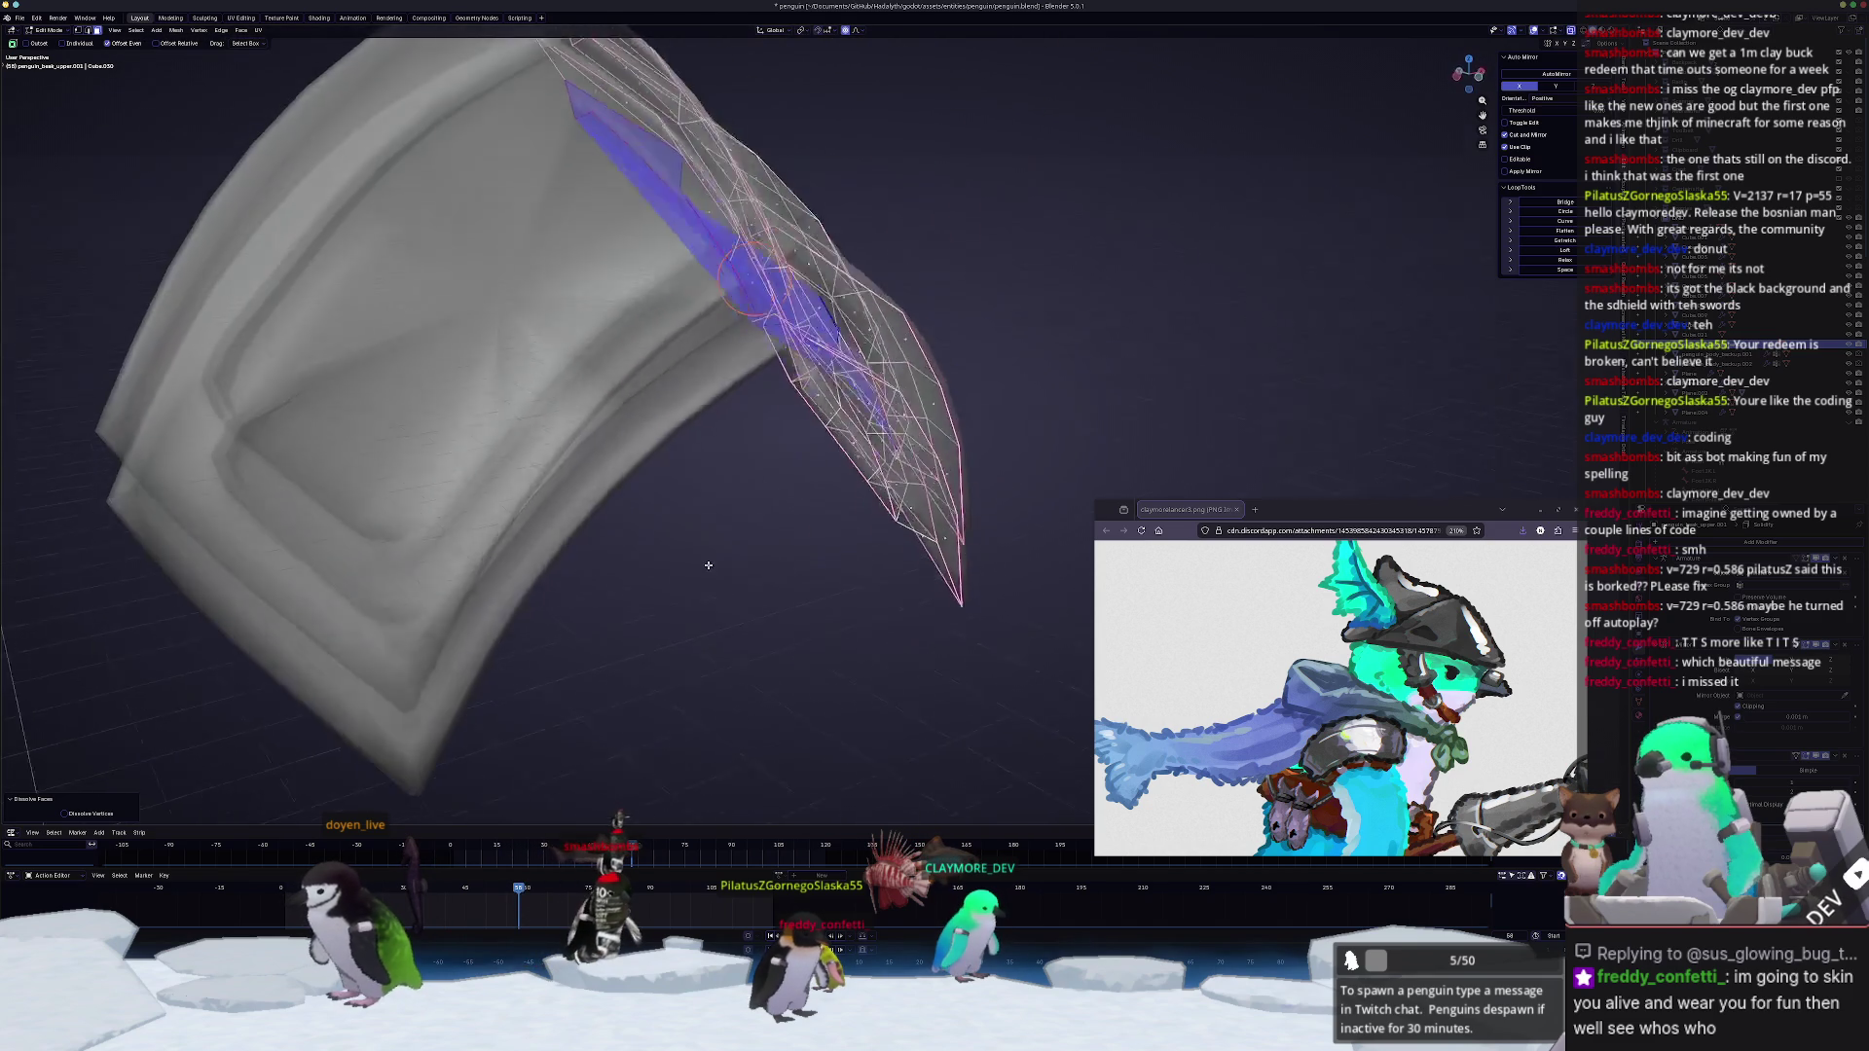
Step: Select the linked plate piece and lower it along Z beneath the other, then deselect
key("ctrl+l")
key("g")
key("z")
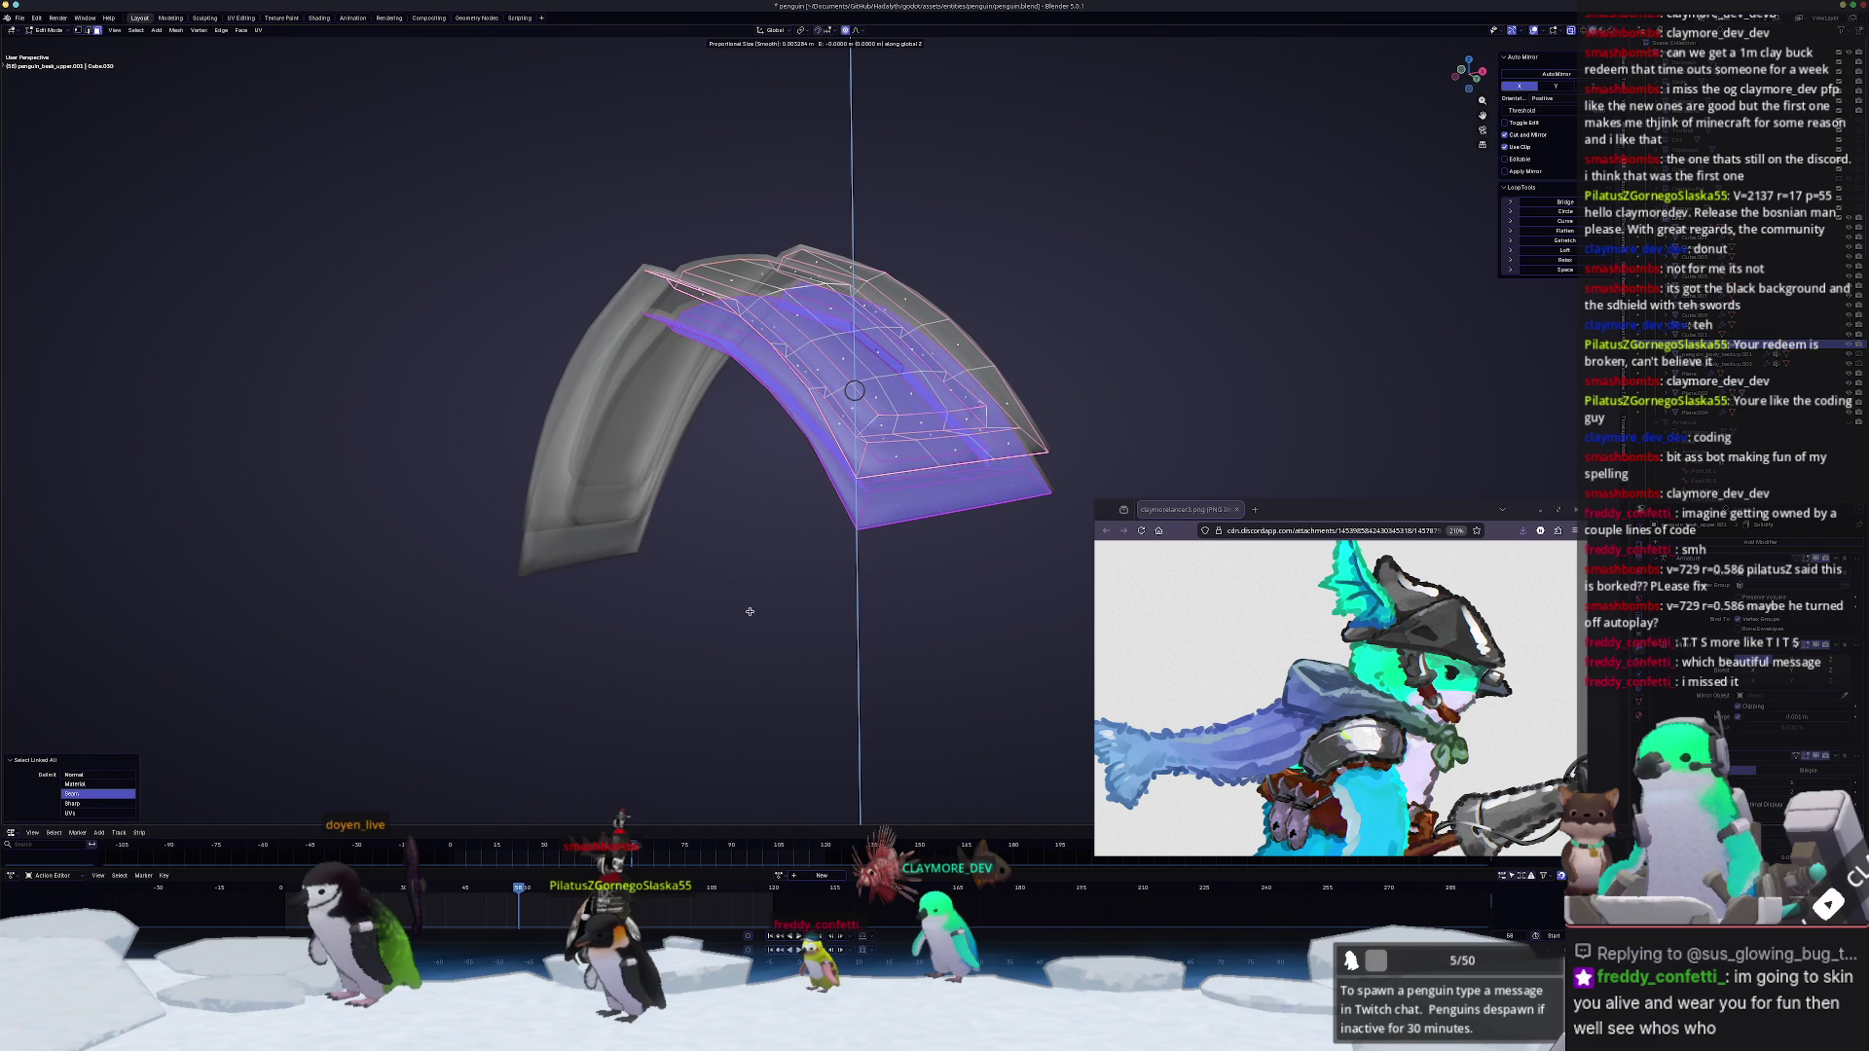
left_click(759, 818)
scroll(853, 499, "up", 4)
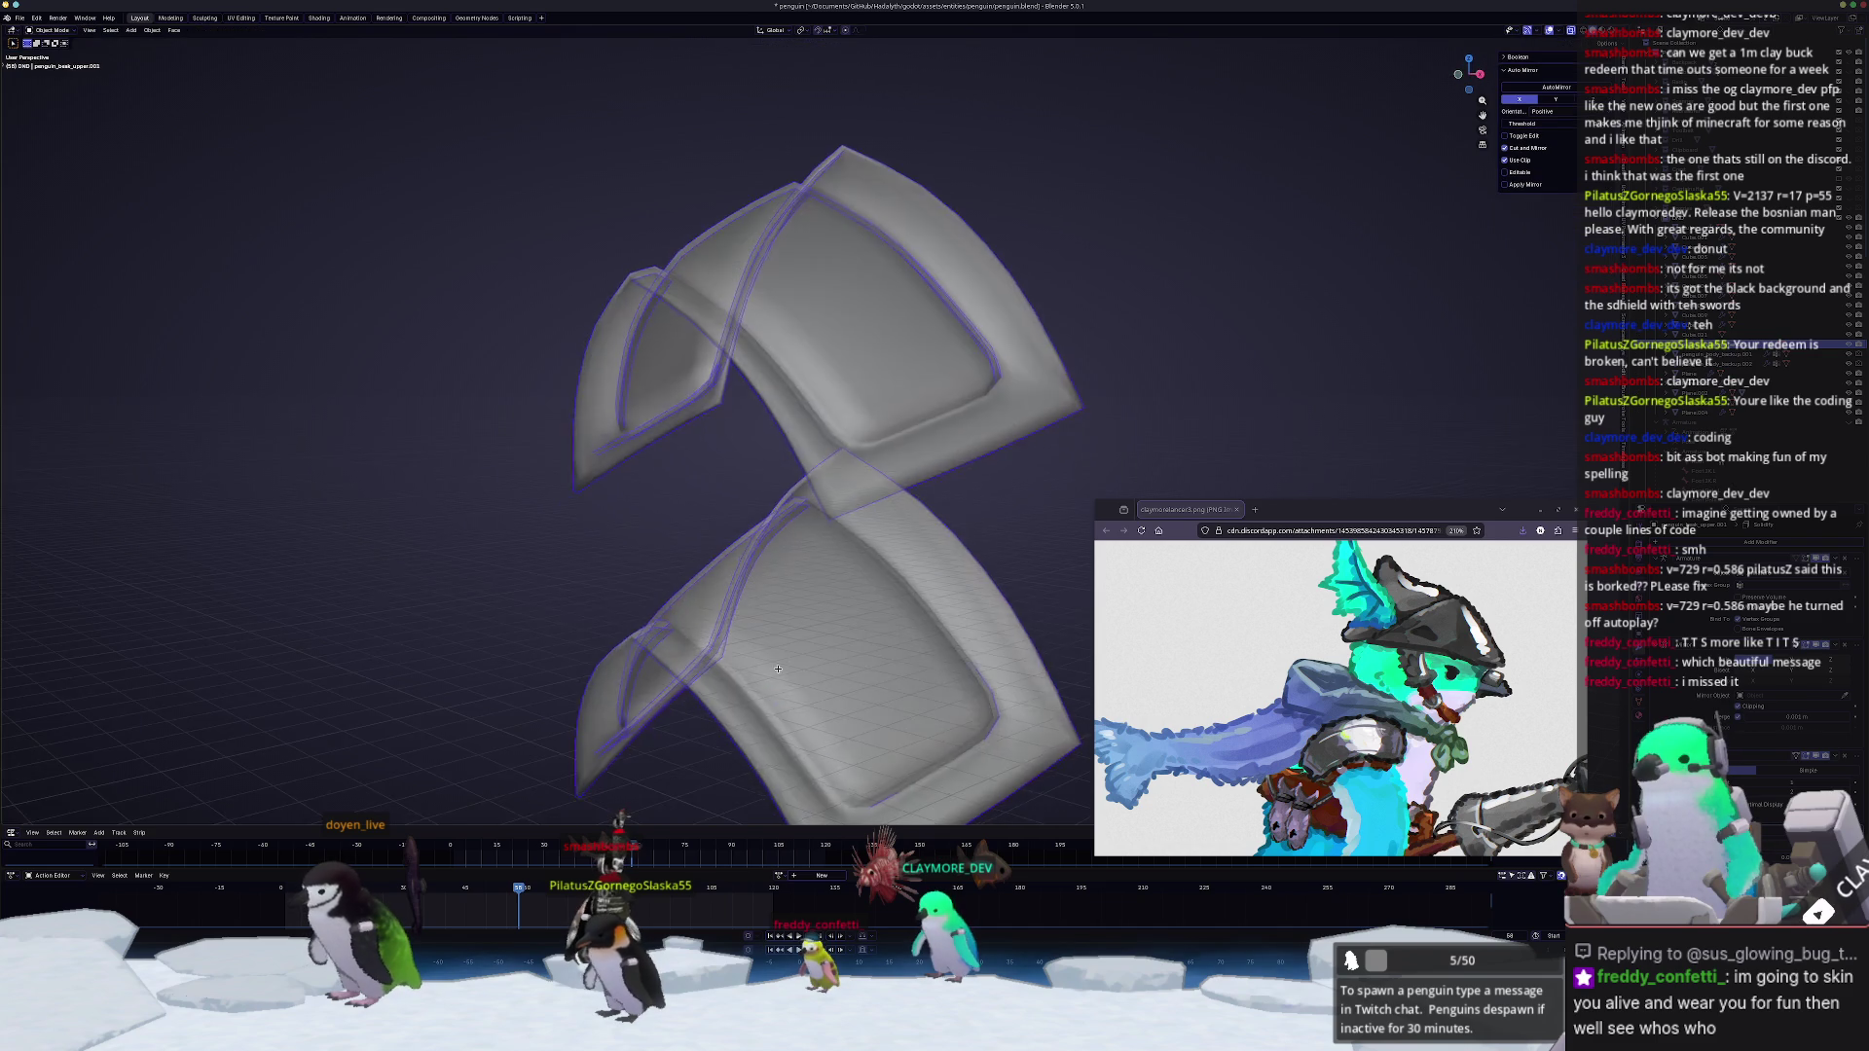
key("alt+a")
mouse_move(853, 499)
middle_mouse_down()
mouse_move(853, 546)
mouse_move(759, 526)
middle_mouse_up()
left_click(813, 534)
scroll(813, 534, "down", 3)
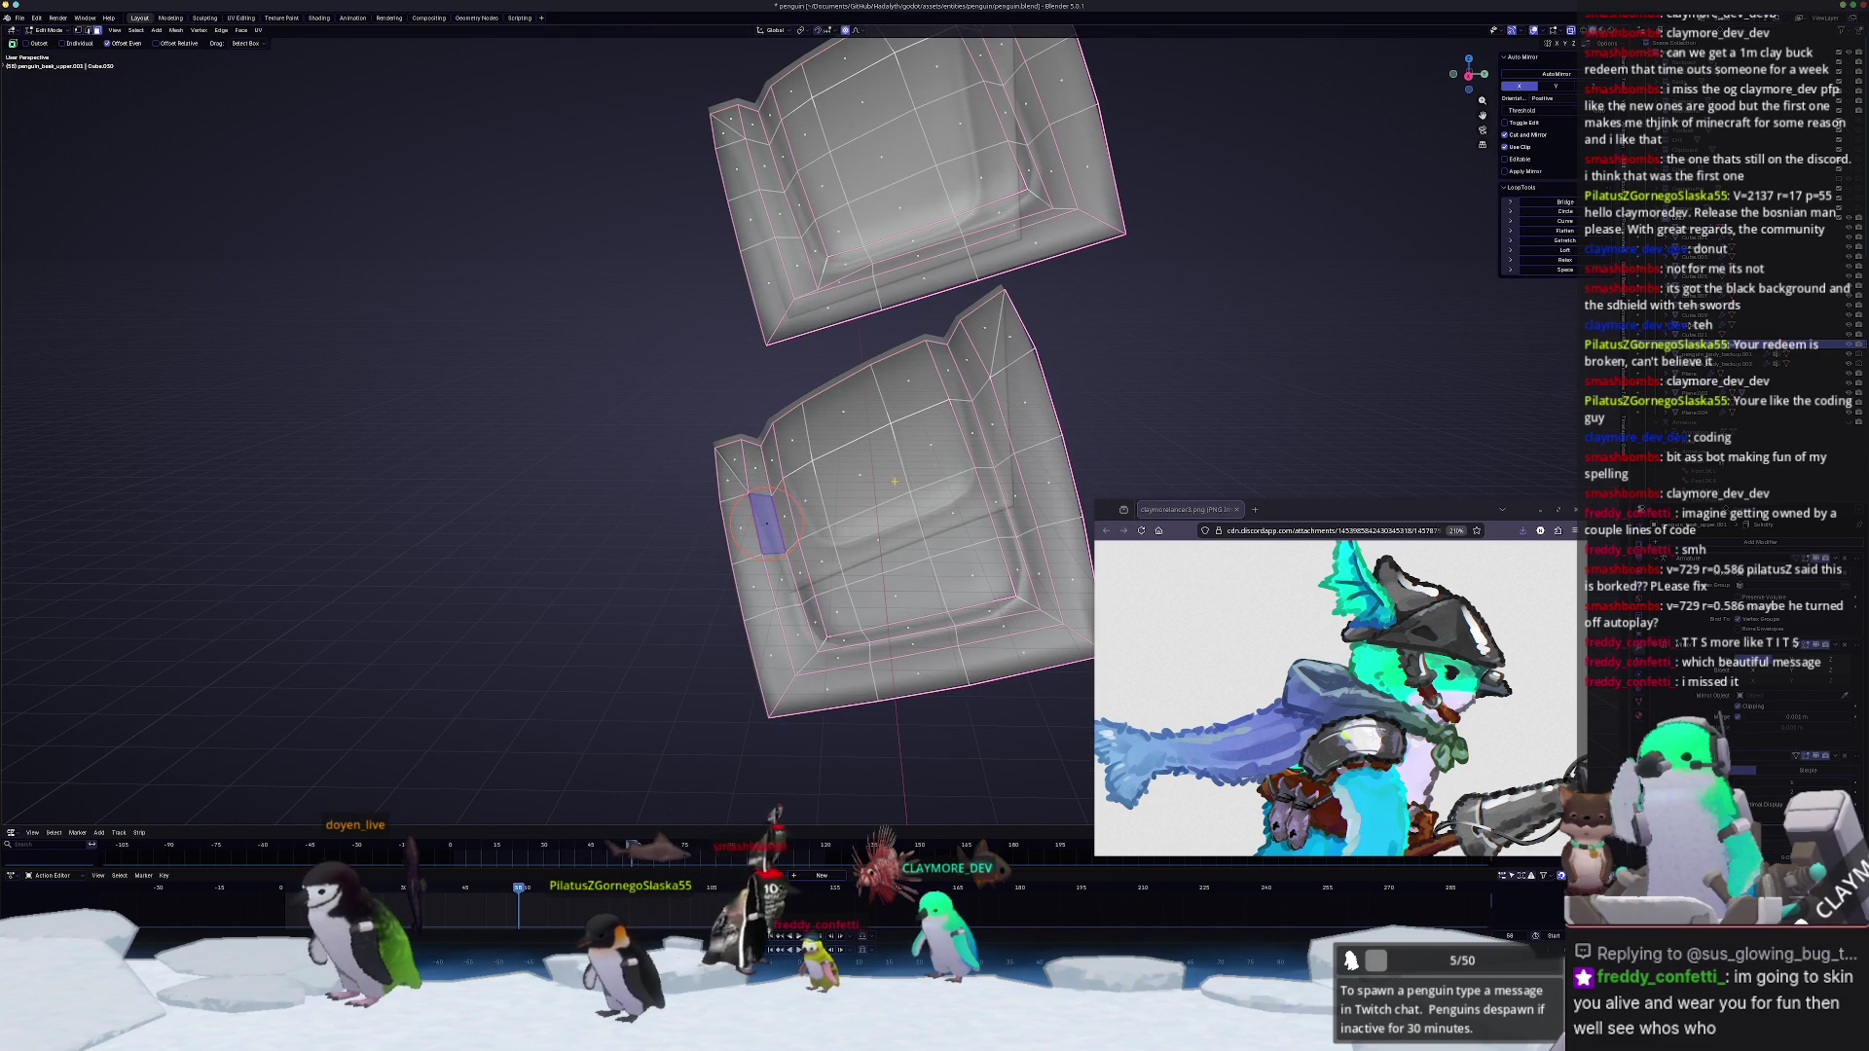
Step: Dissolve the first two face bands on the lower plate piece
left_click(995, 427, "ctrl")
key("x")
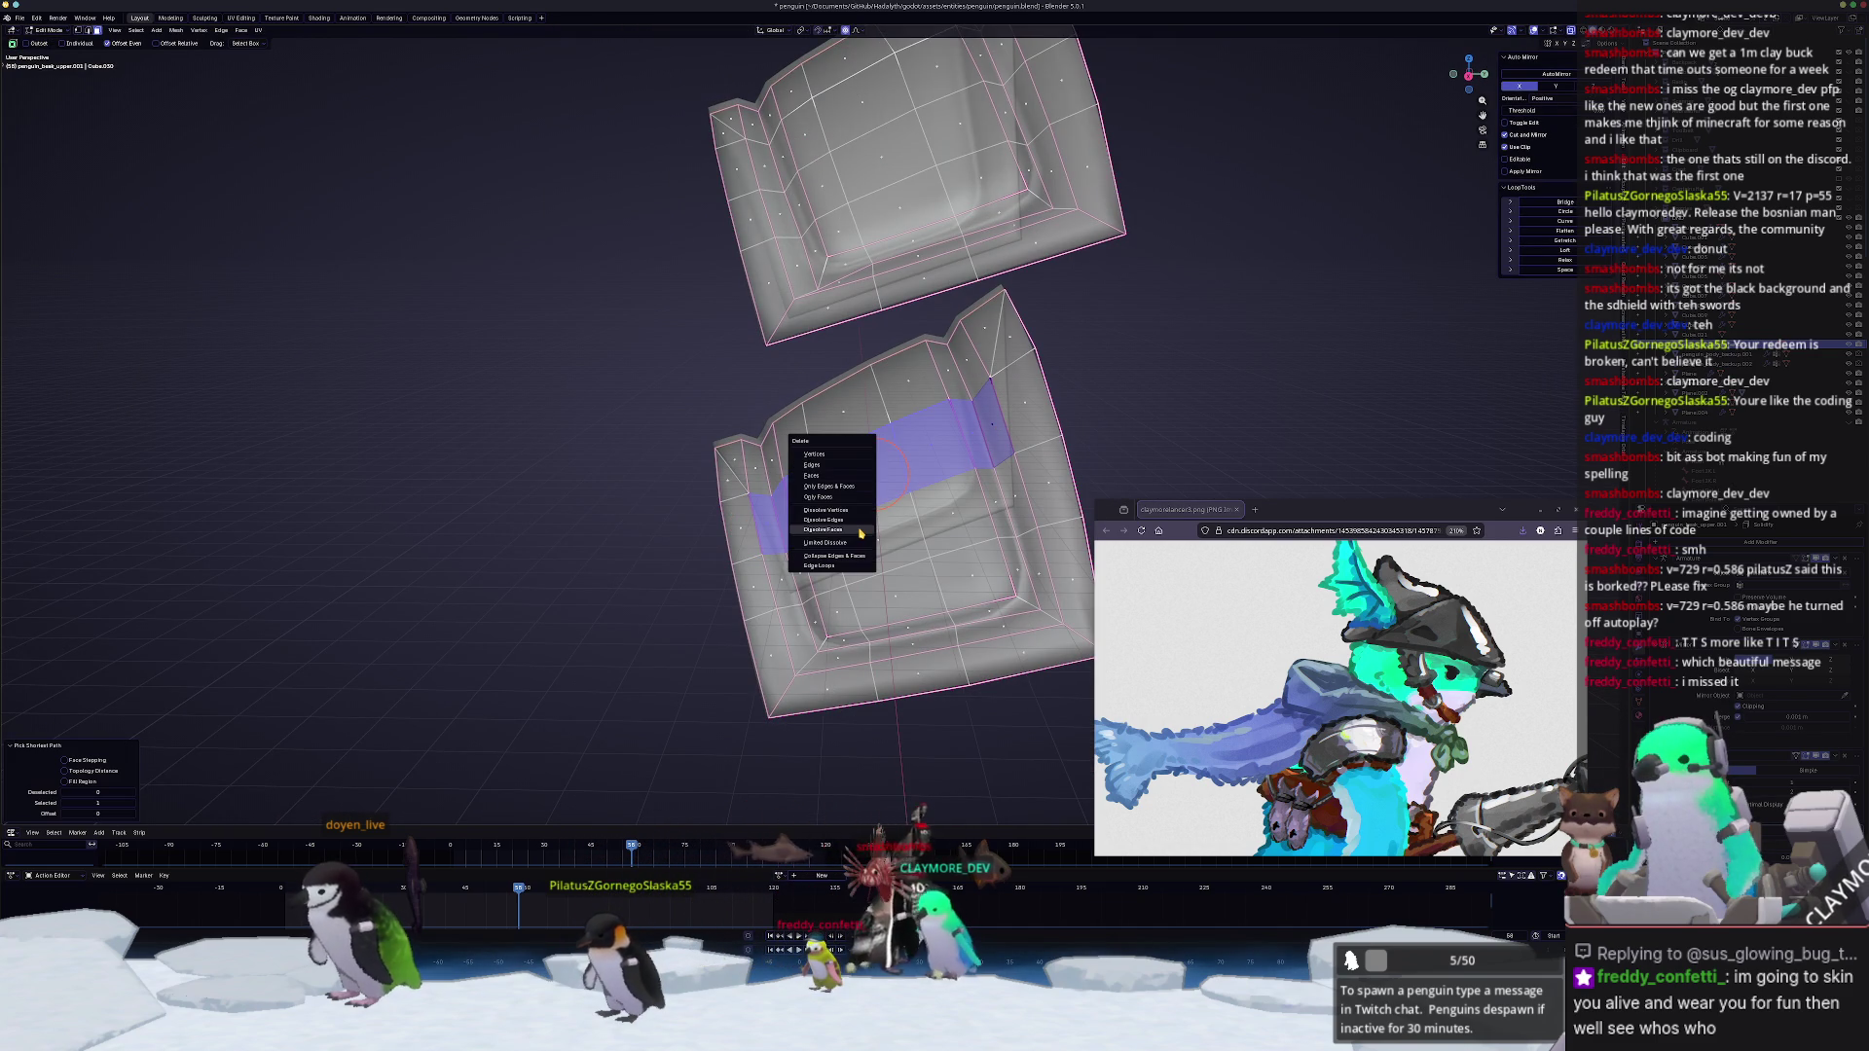
left_click(871, 472)
left_click(784, 574)
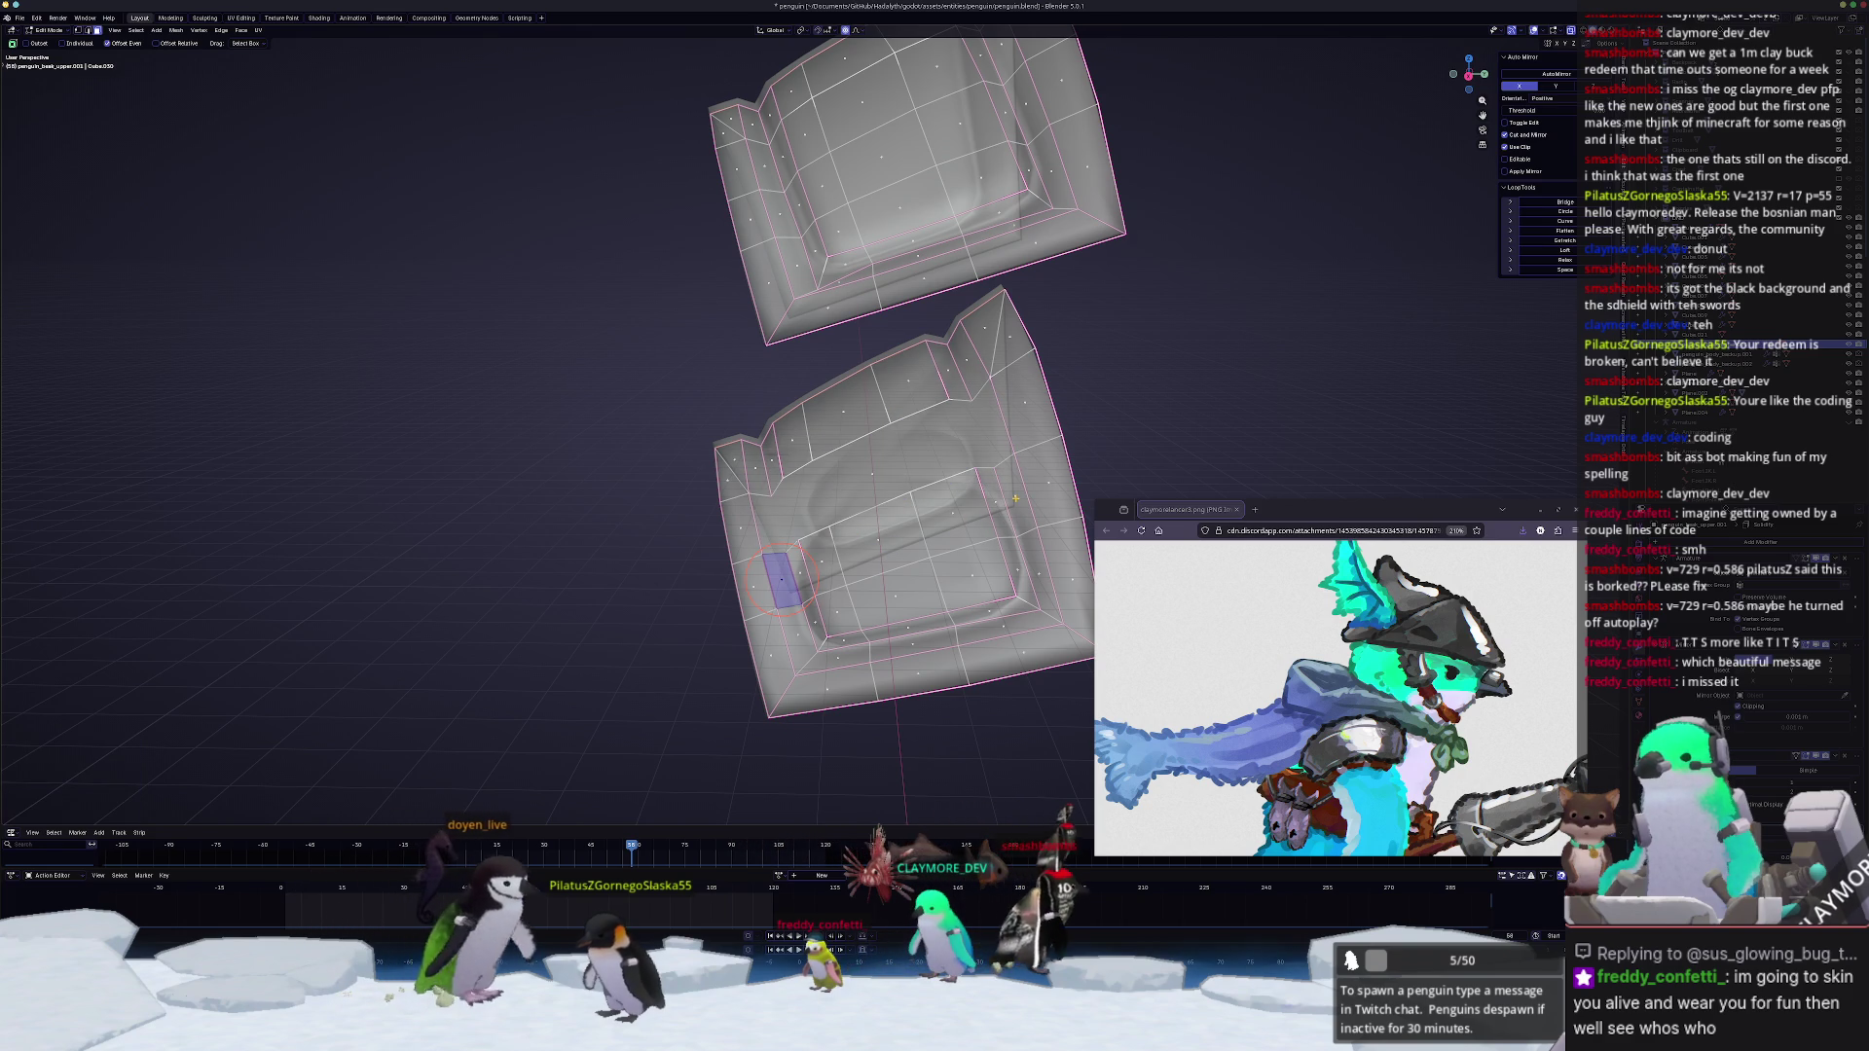
left_click(993, 505, "ctrl")
key("x")
left_click(1017, 503)
Step: Dissolve the bottom face bands starting from the small lower-left face
left_click(794, 633)
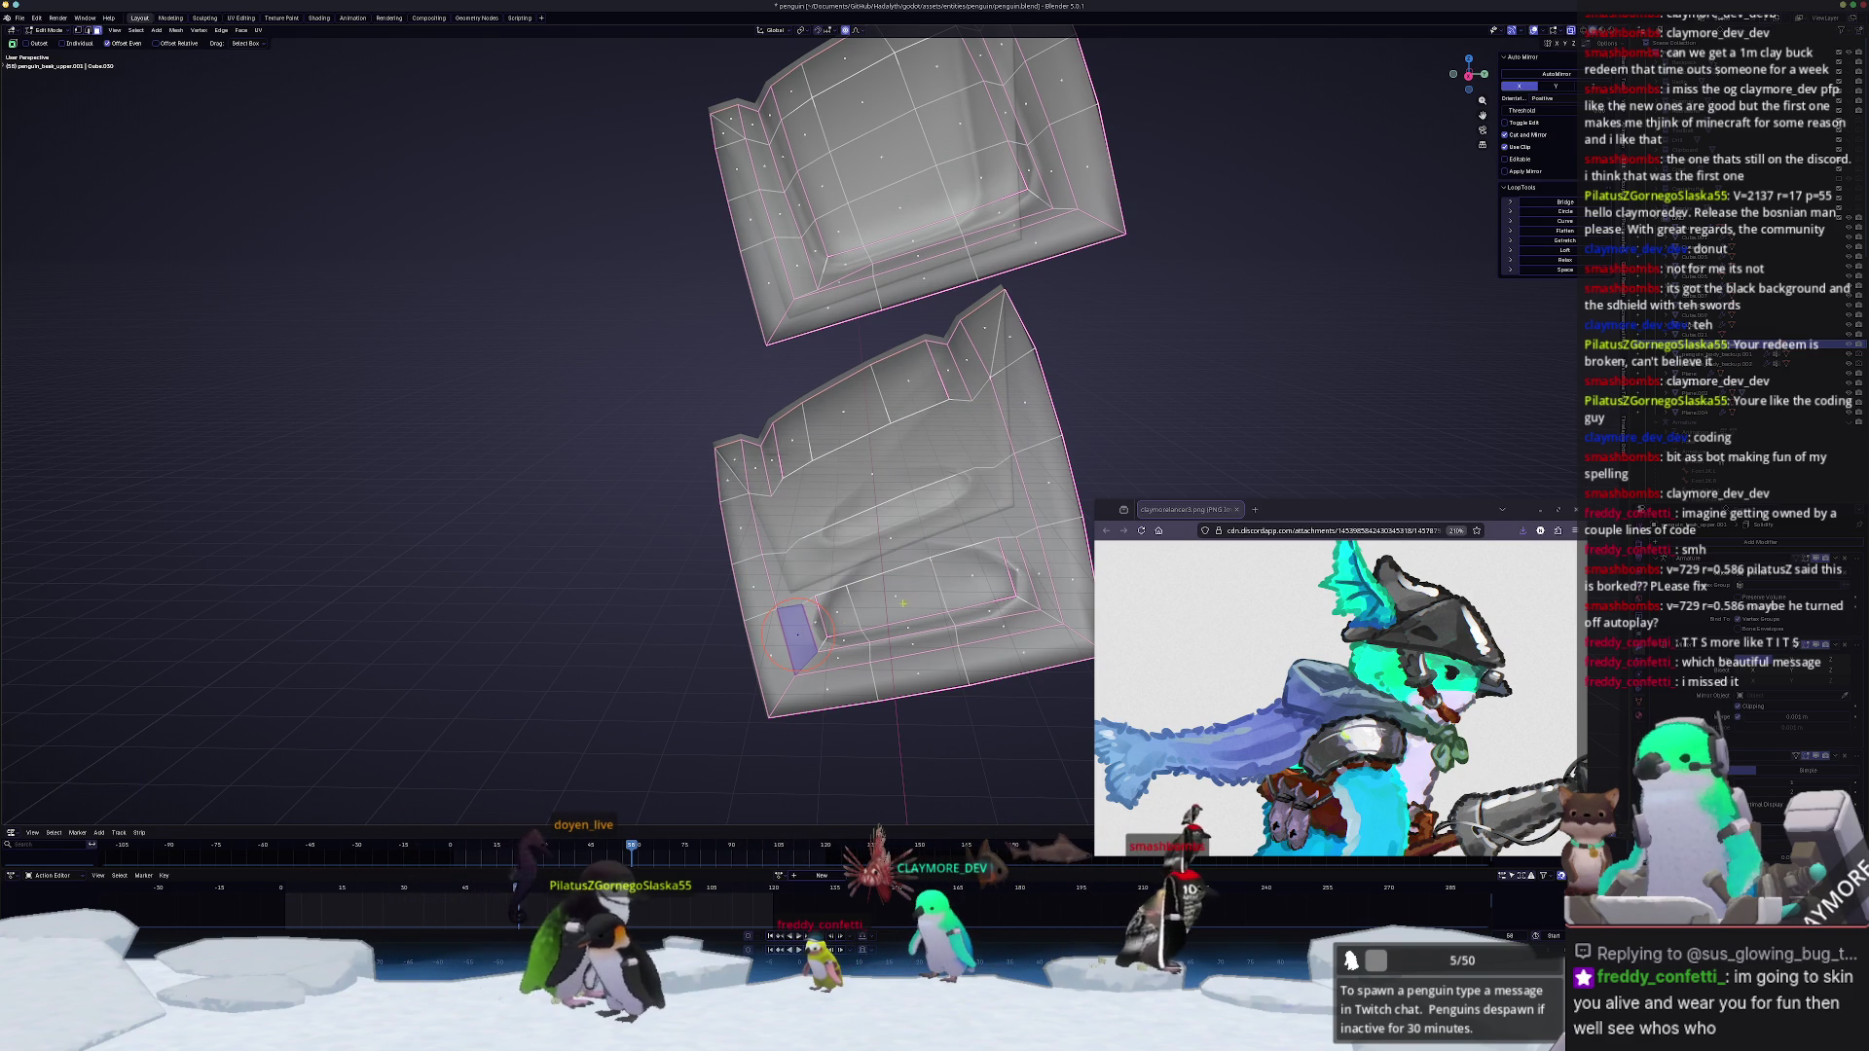
left_click(1034, 567, "ctrl")
key("x")
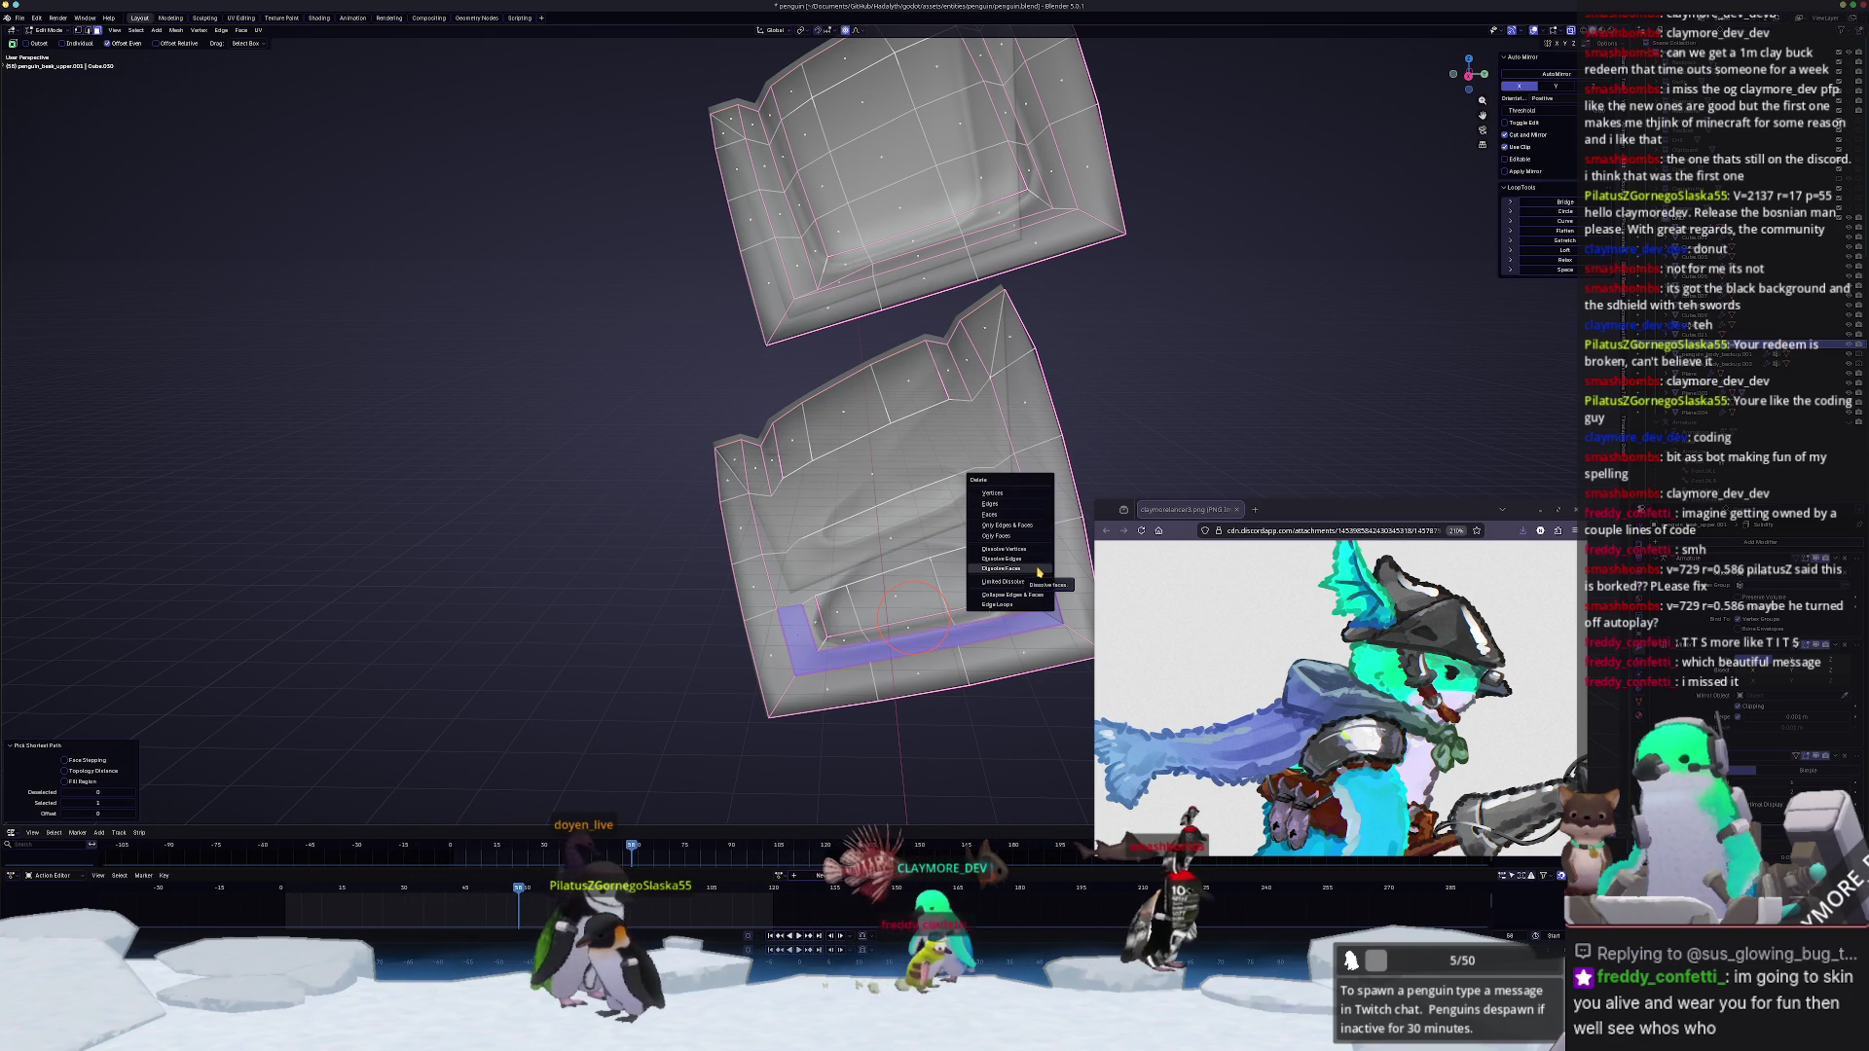
left_click(1038, 571)
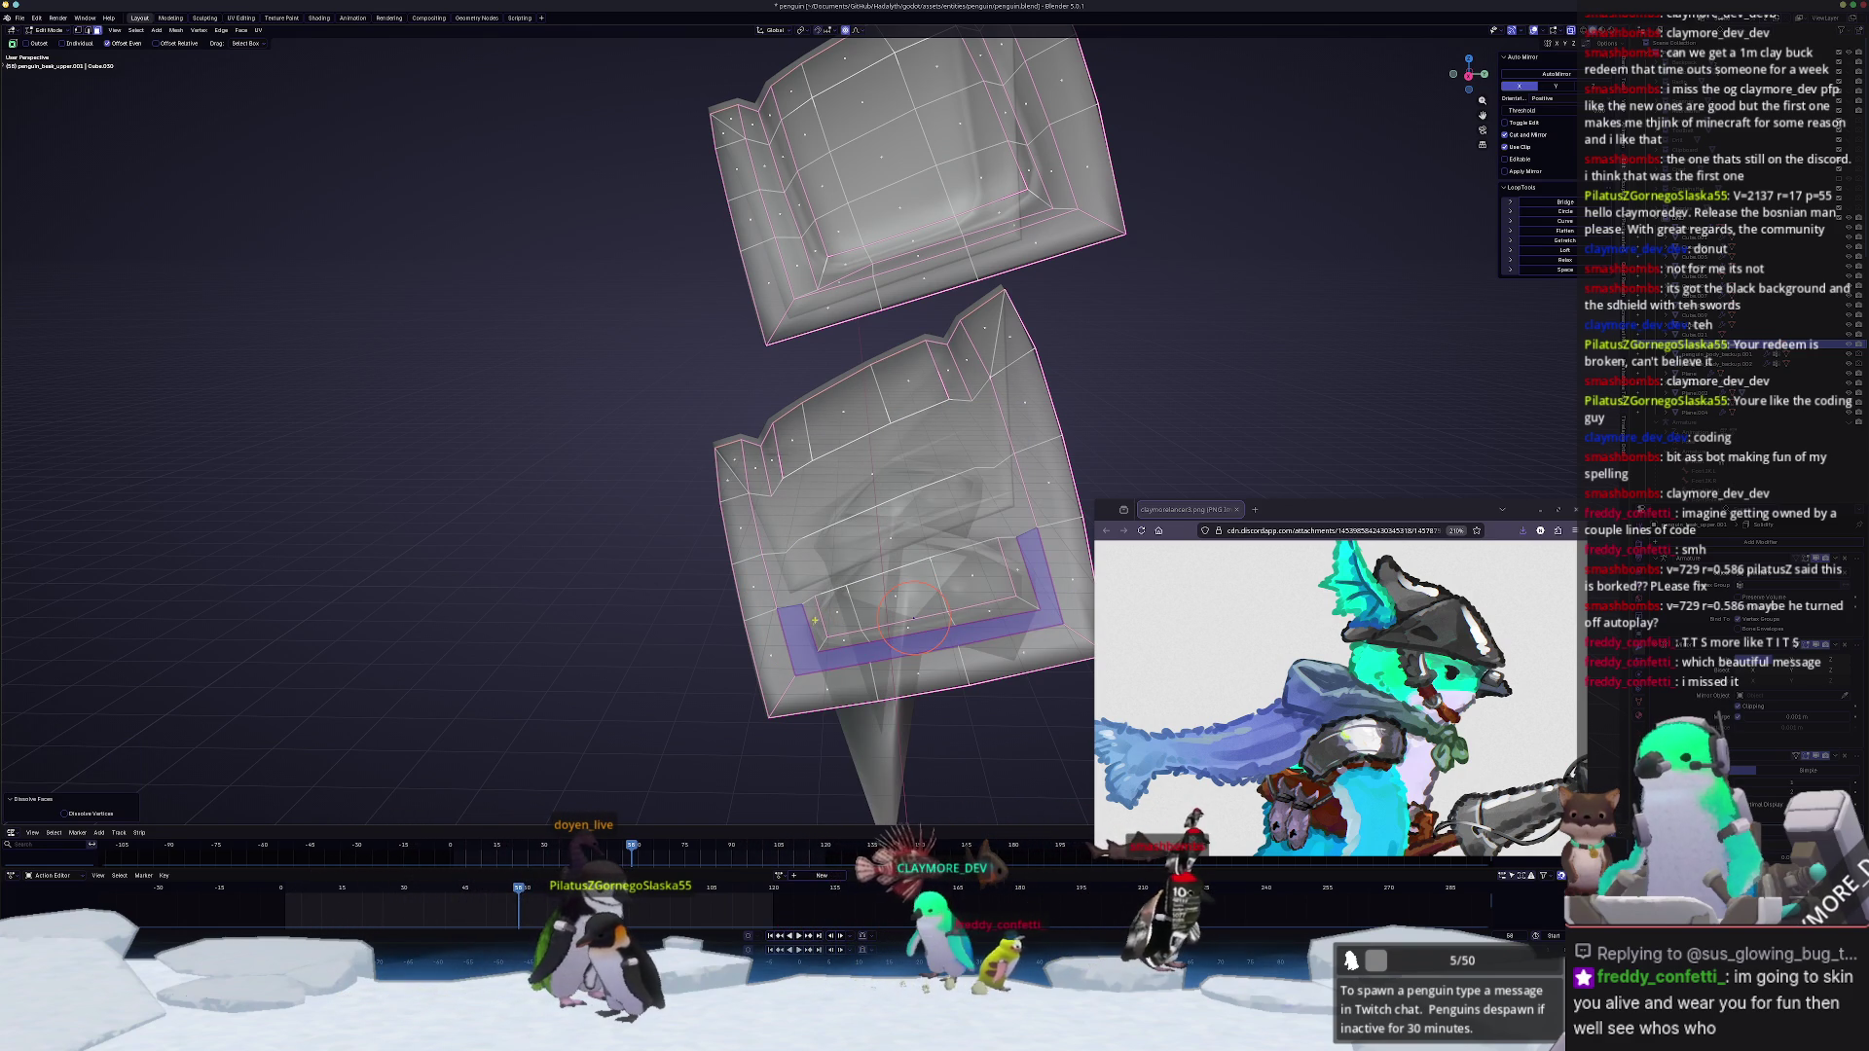
left_click(817, 621)
left_click(1030, 569, "ctrl")
key("x")
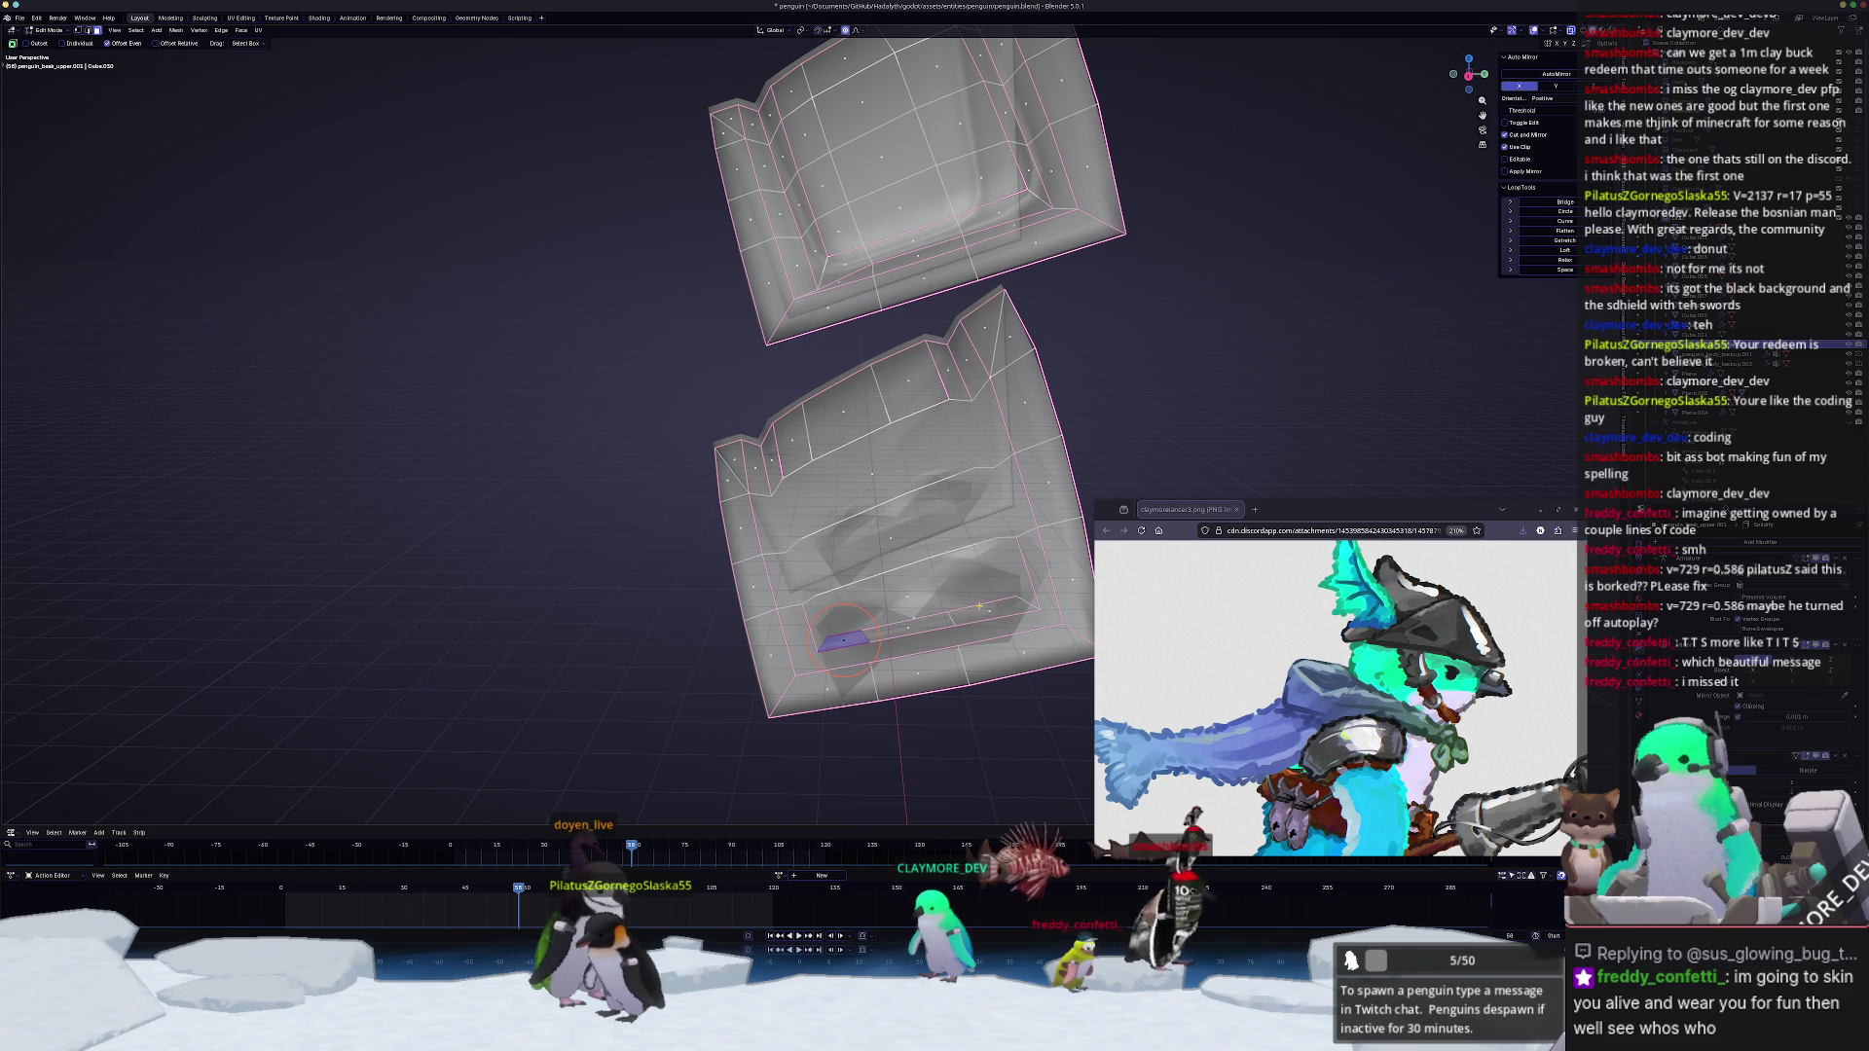
key("x")
left_click(949, 584)
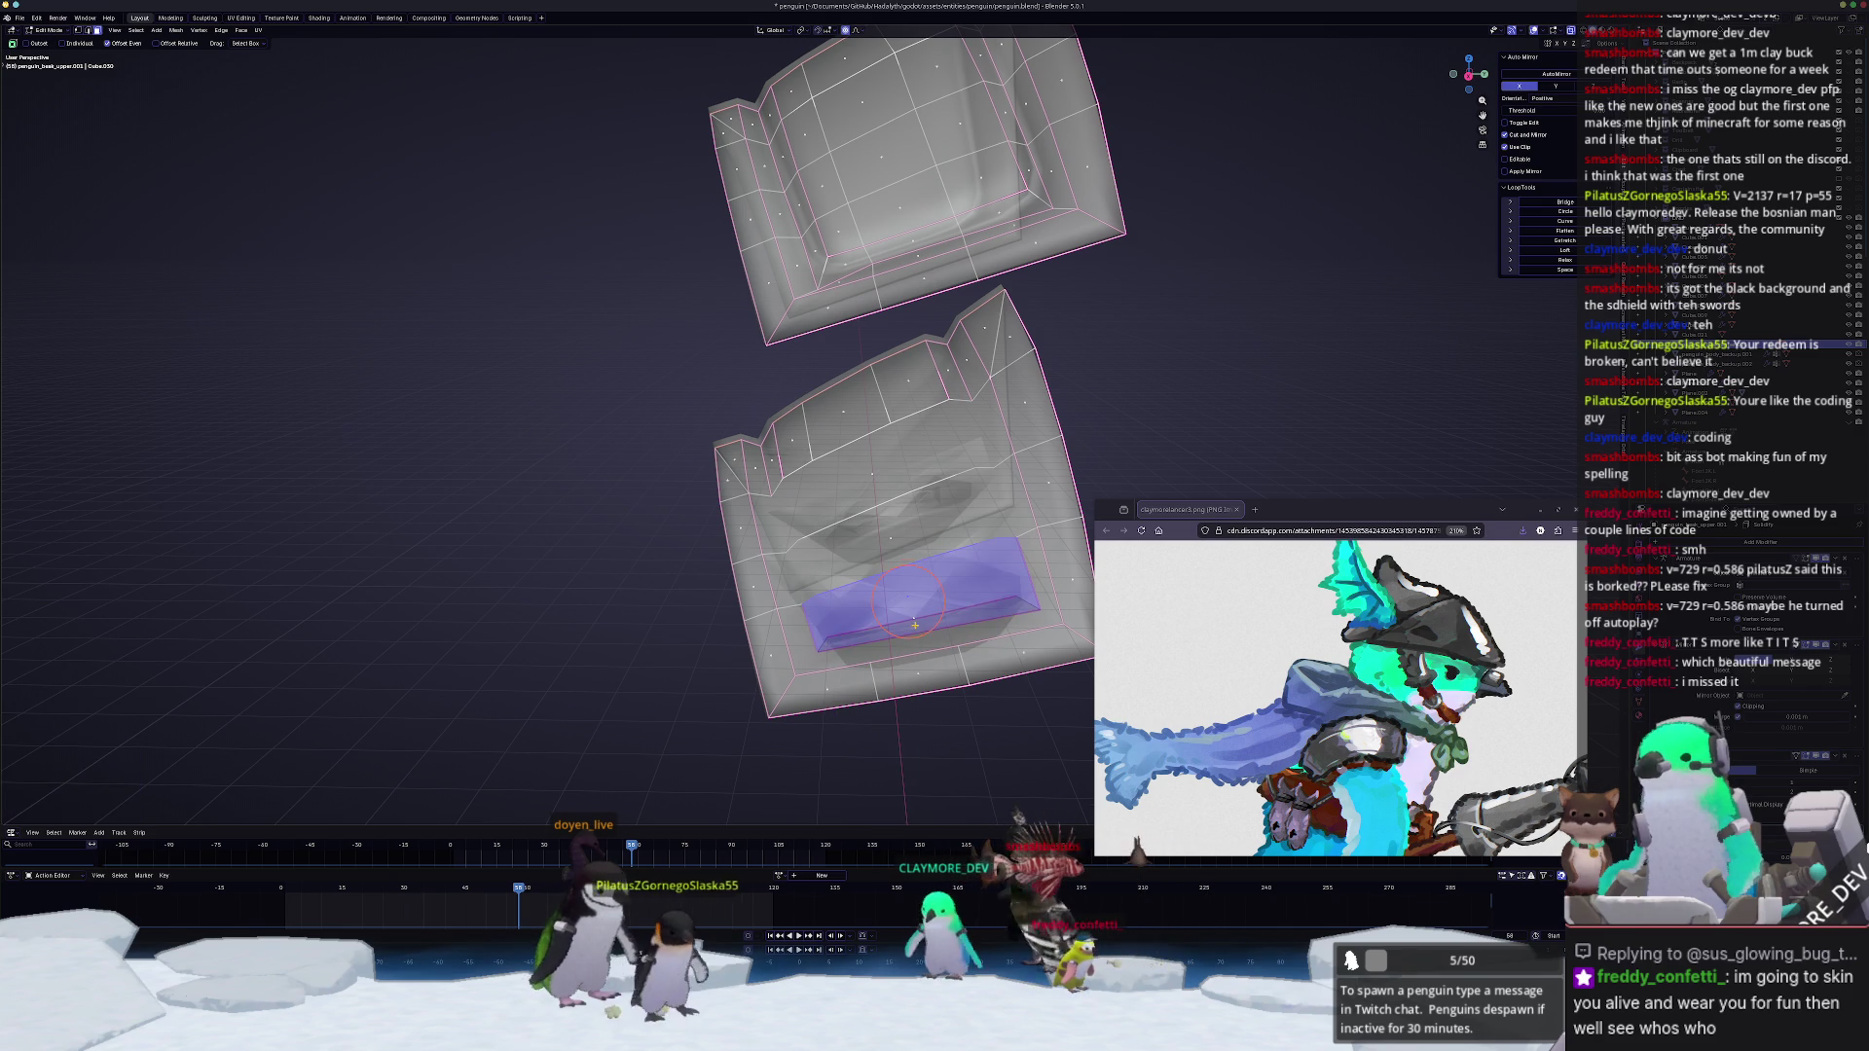
Step: Dissolve several more inner faces across the plates
left_click(911, 624)
key("x")
left_click(876, 585)
mouse_move(835, 614)
middle_mouse_down()
mouse_move(862, 612)
mouse_move(827, 619)
mouse_move(871, 645)
middle_mouse_up()
key("x")
left_click(828, 617)
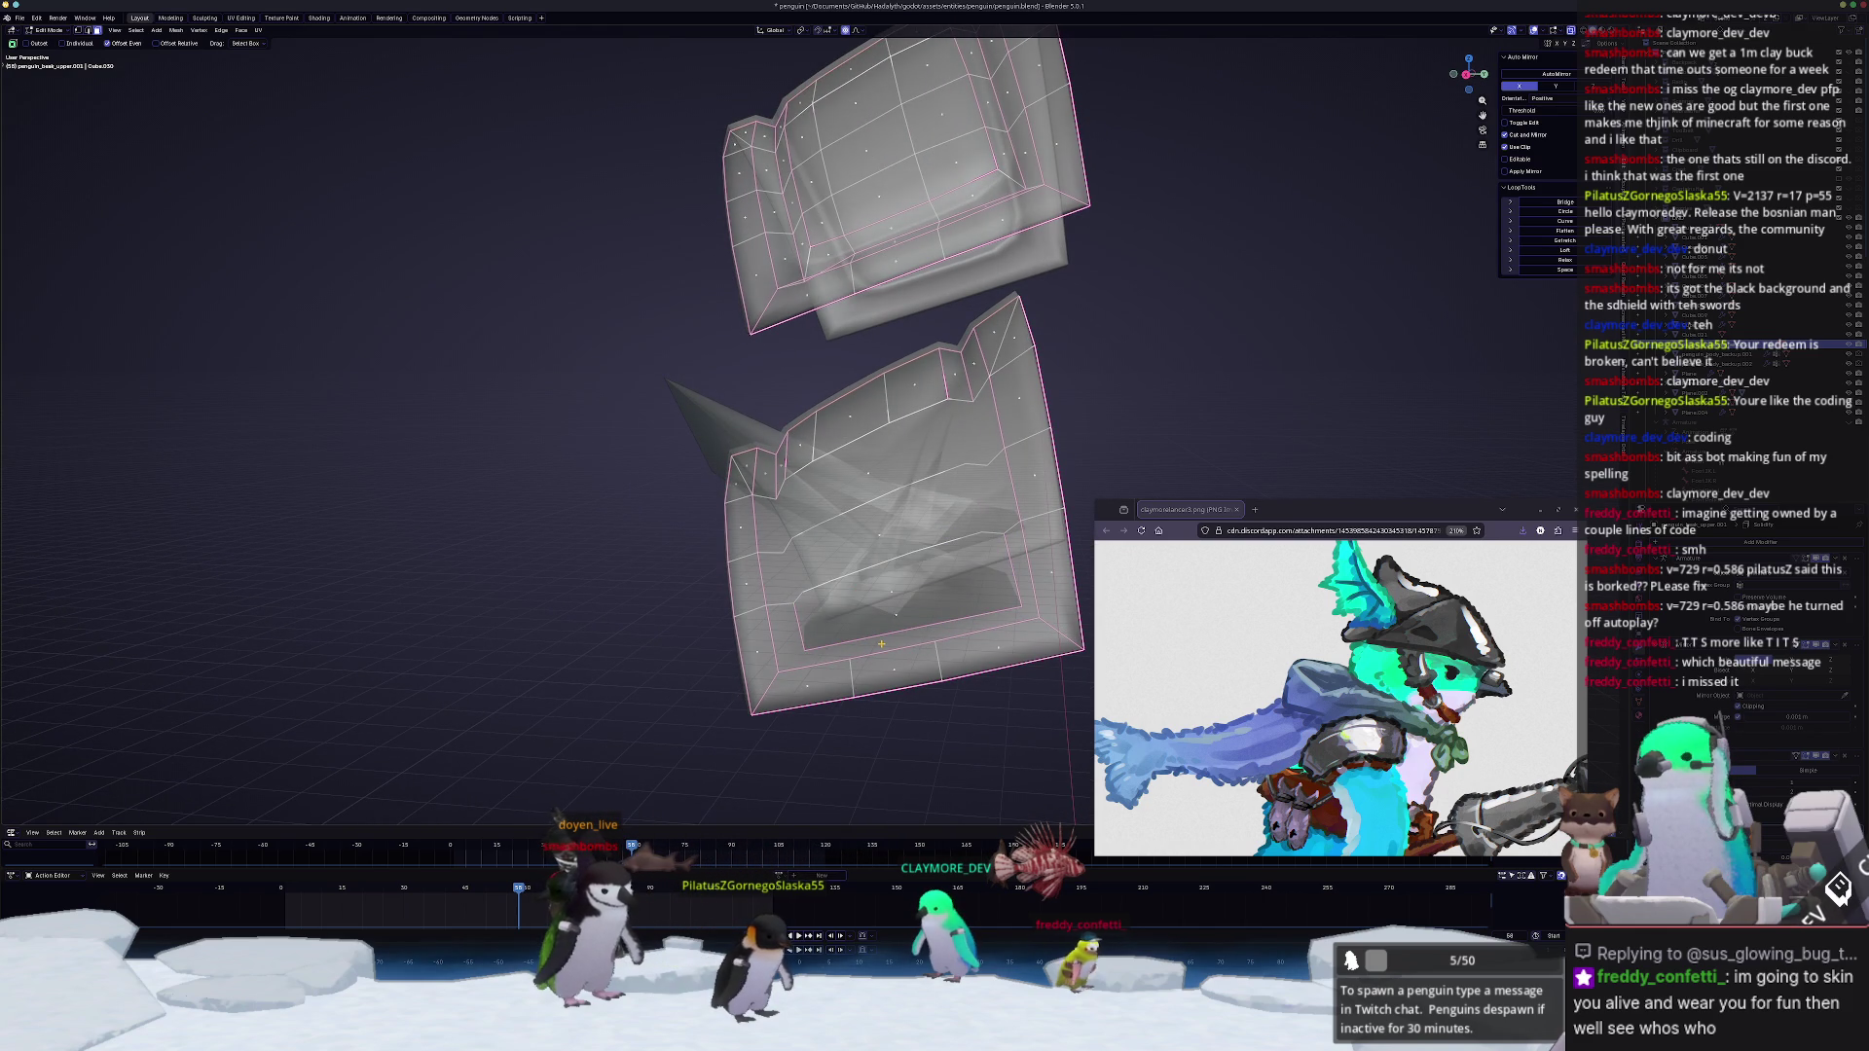
key("x")
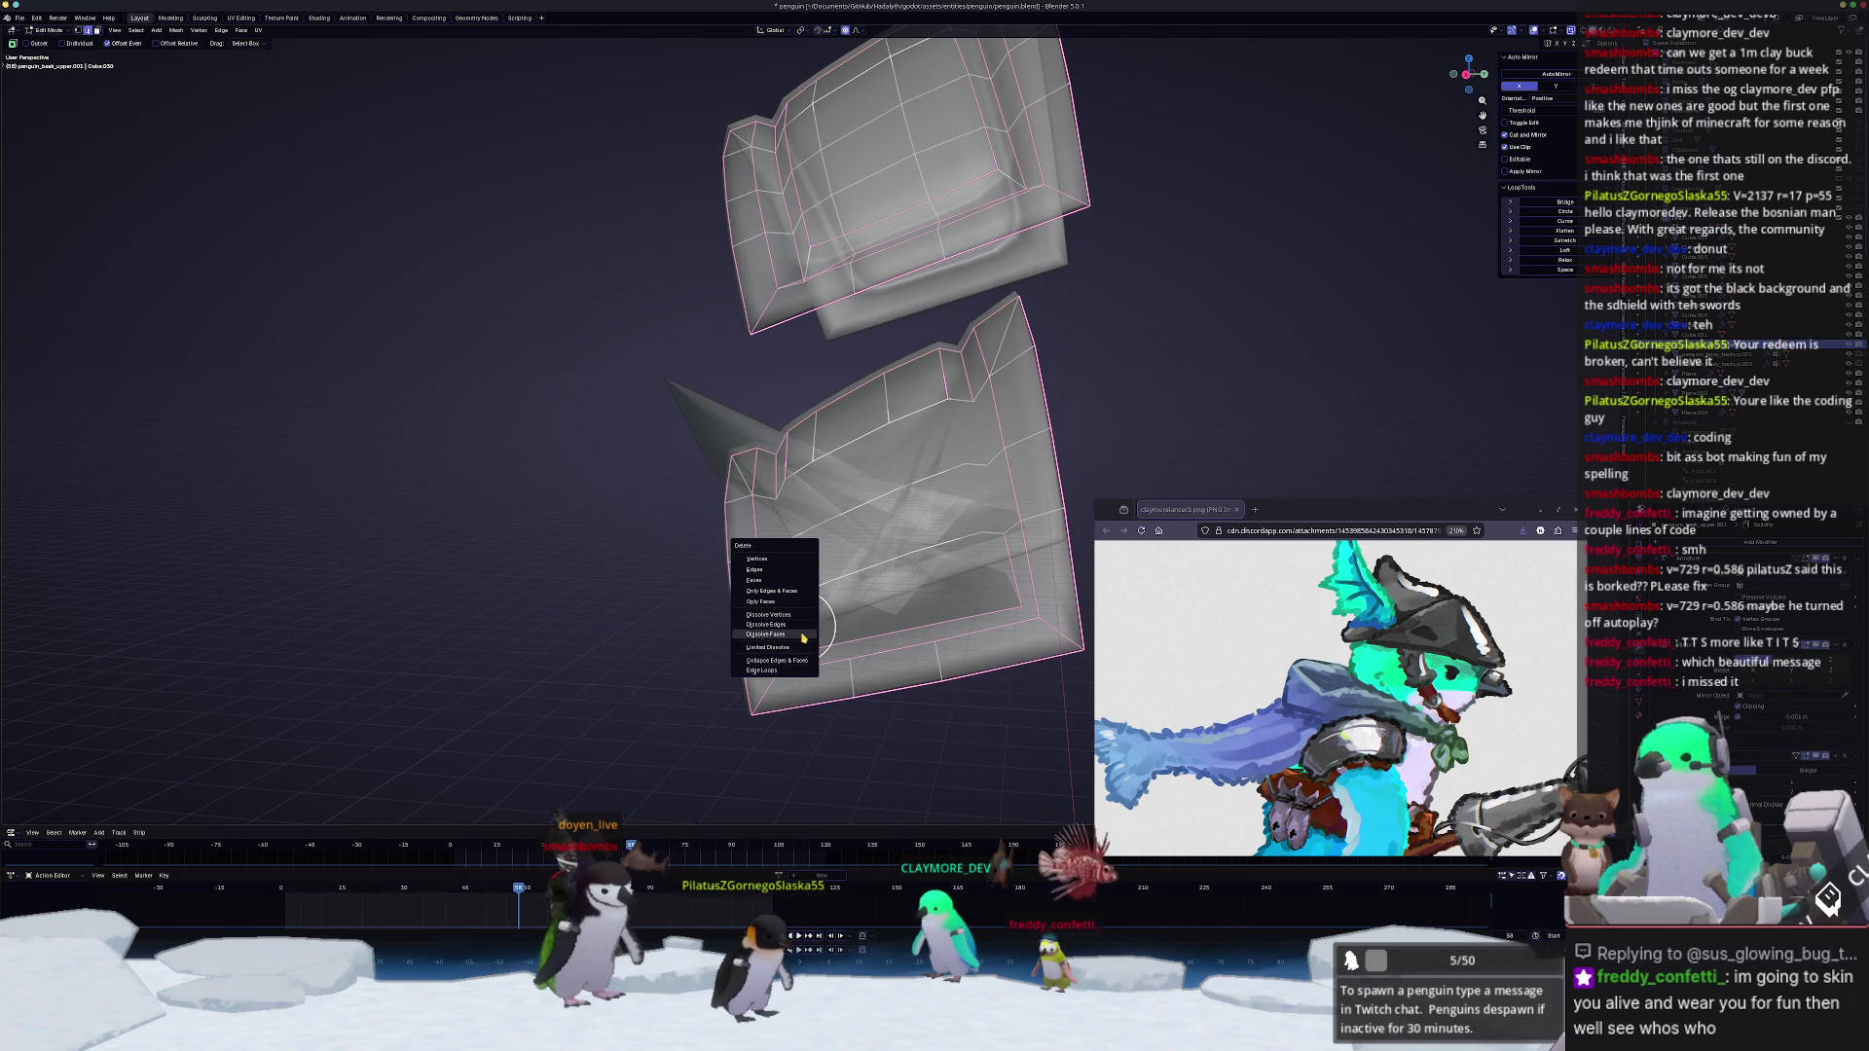
left_click(801, 634)
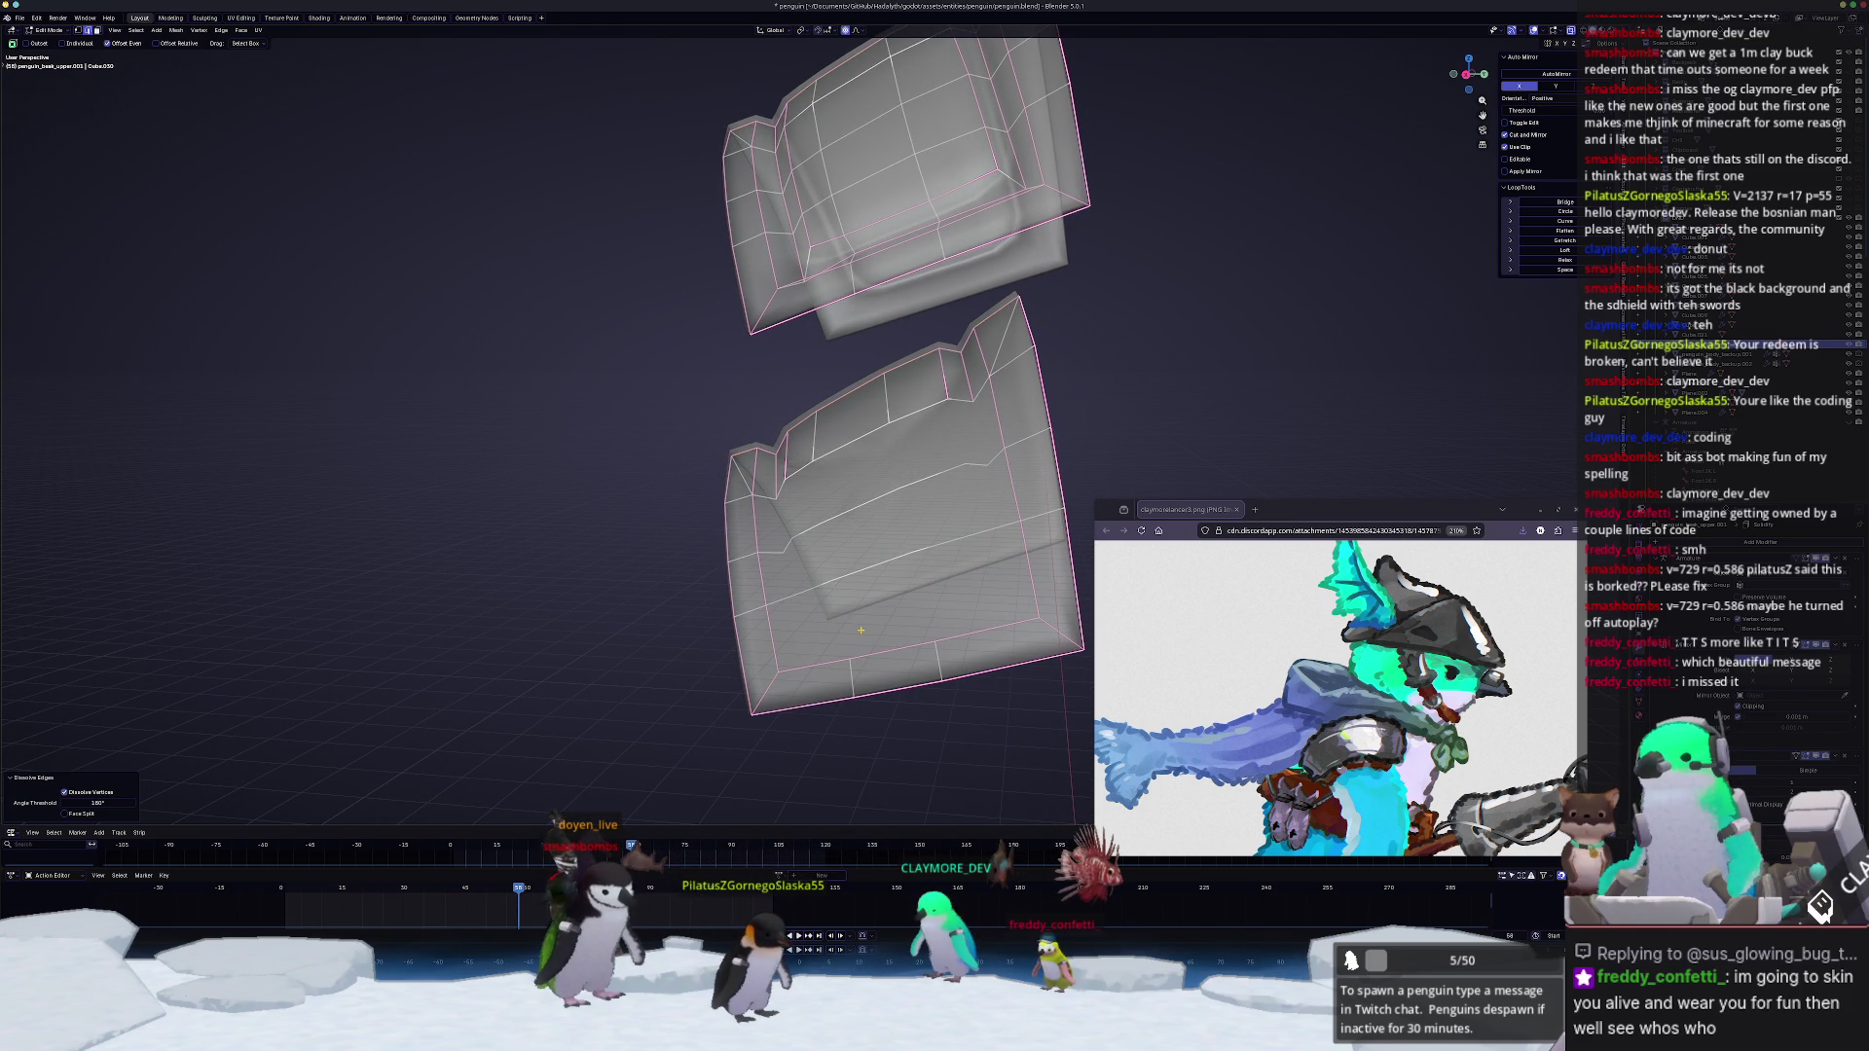
Step: Dissolve the vertices along an edge path across the lower plate
middle_click_drag(860, 631, 887, 584)
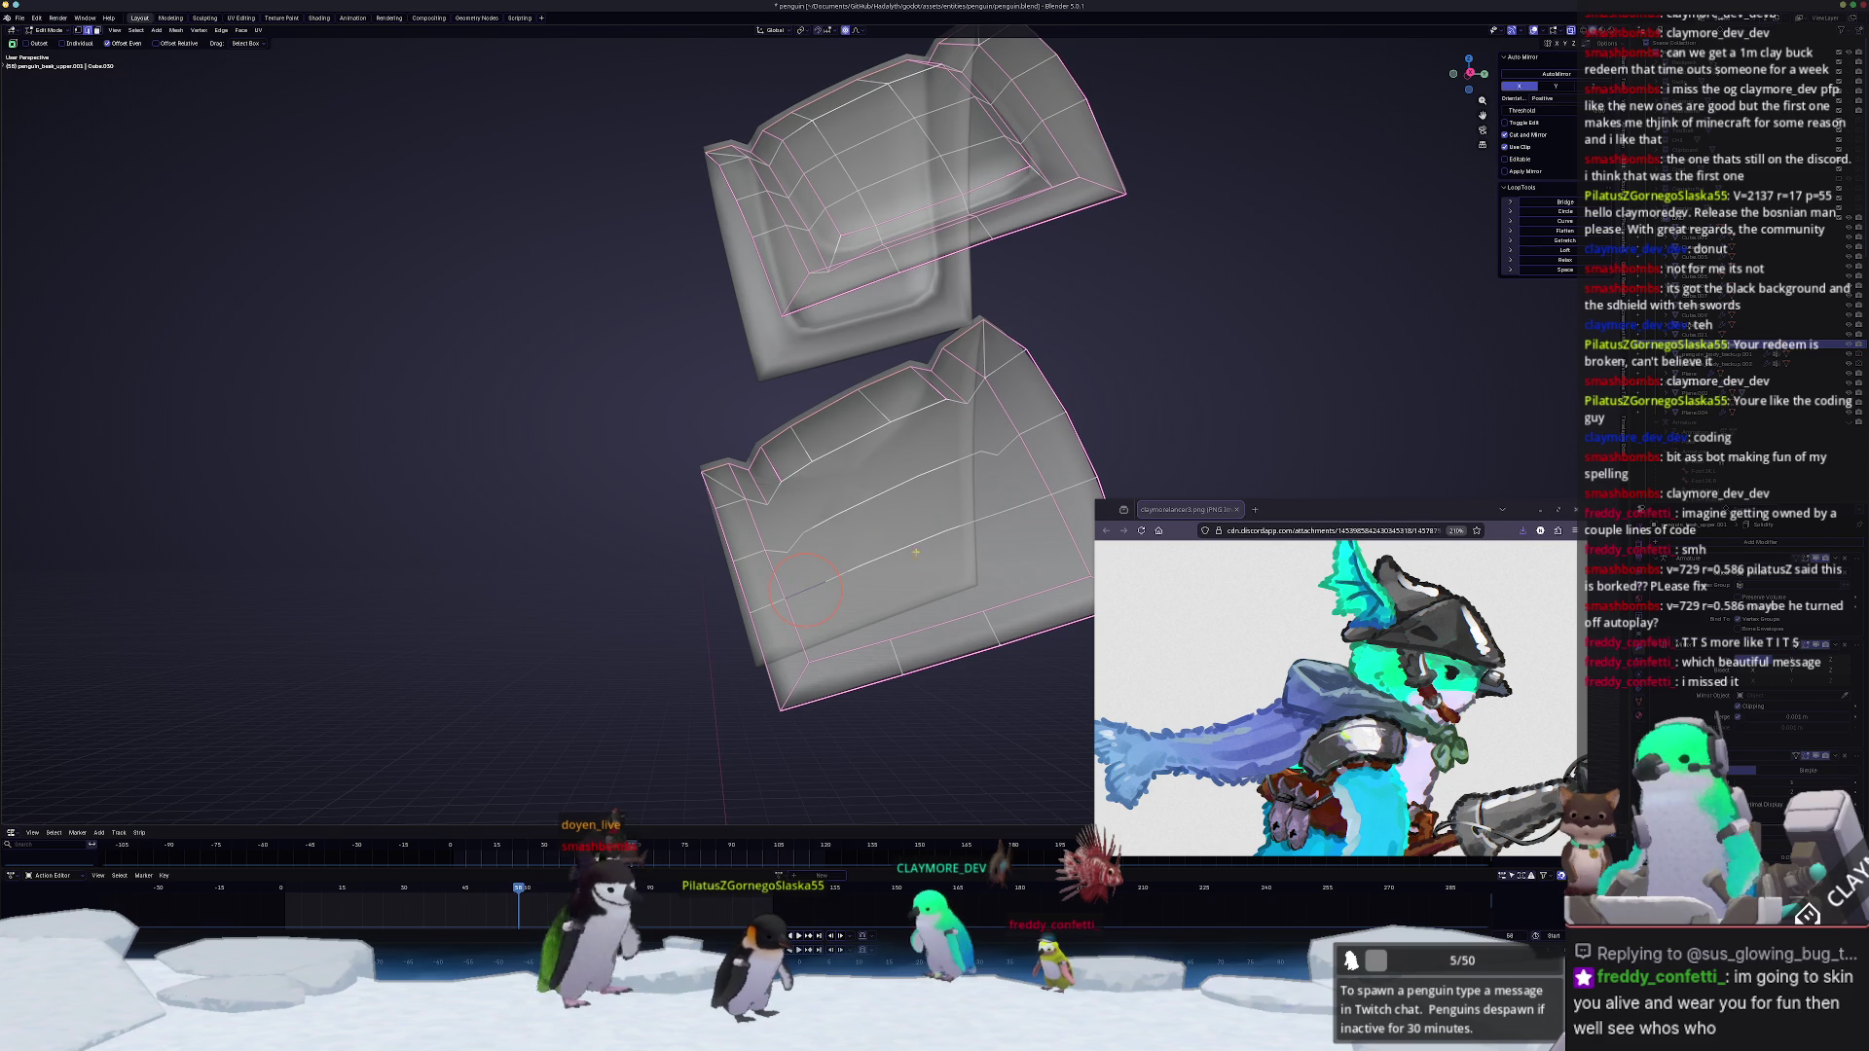
left_click(884, 562, "ctrl")
right_click(916, 555, "shift")
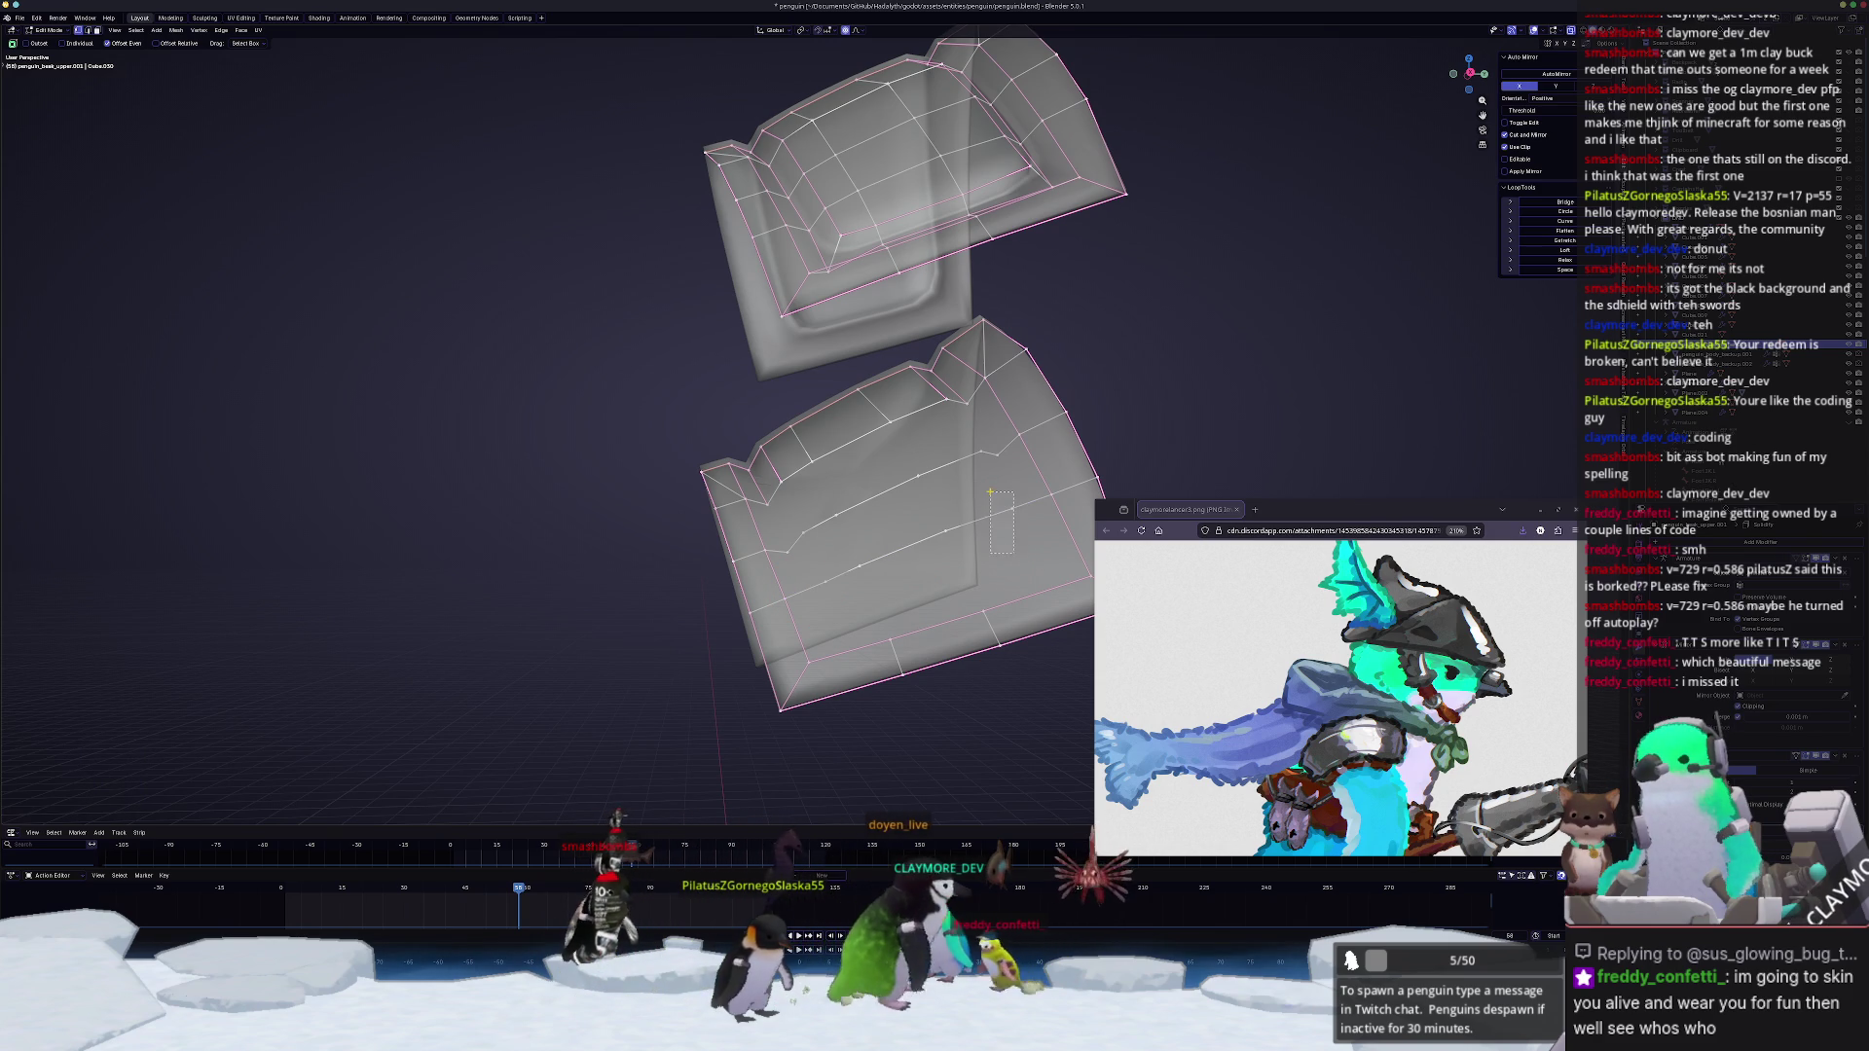
key("x")
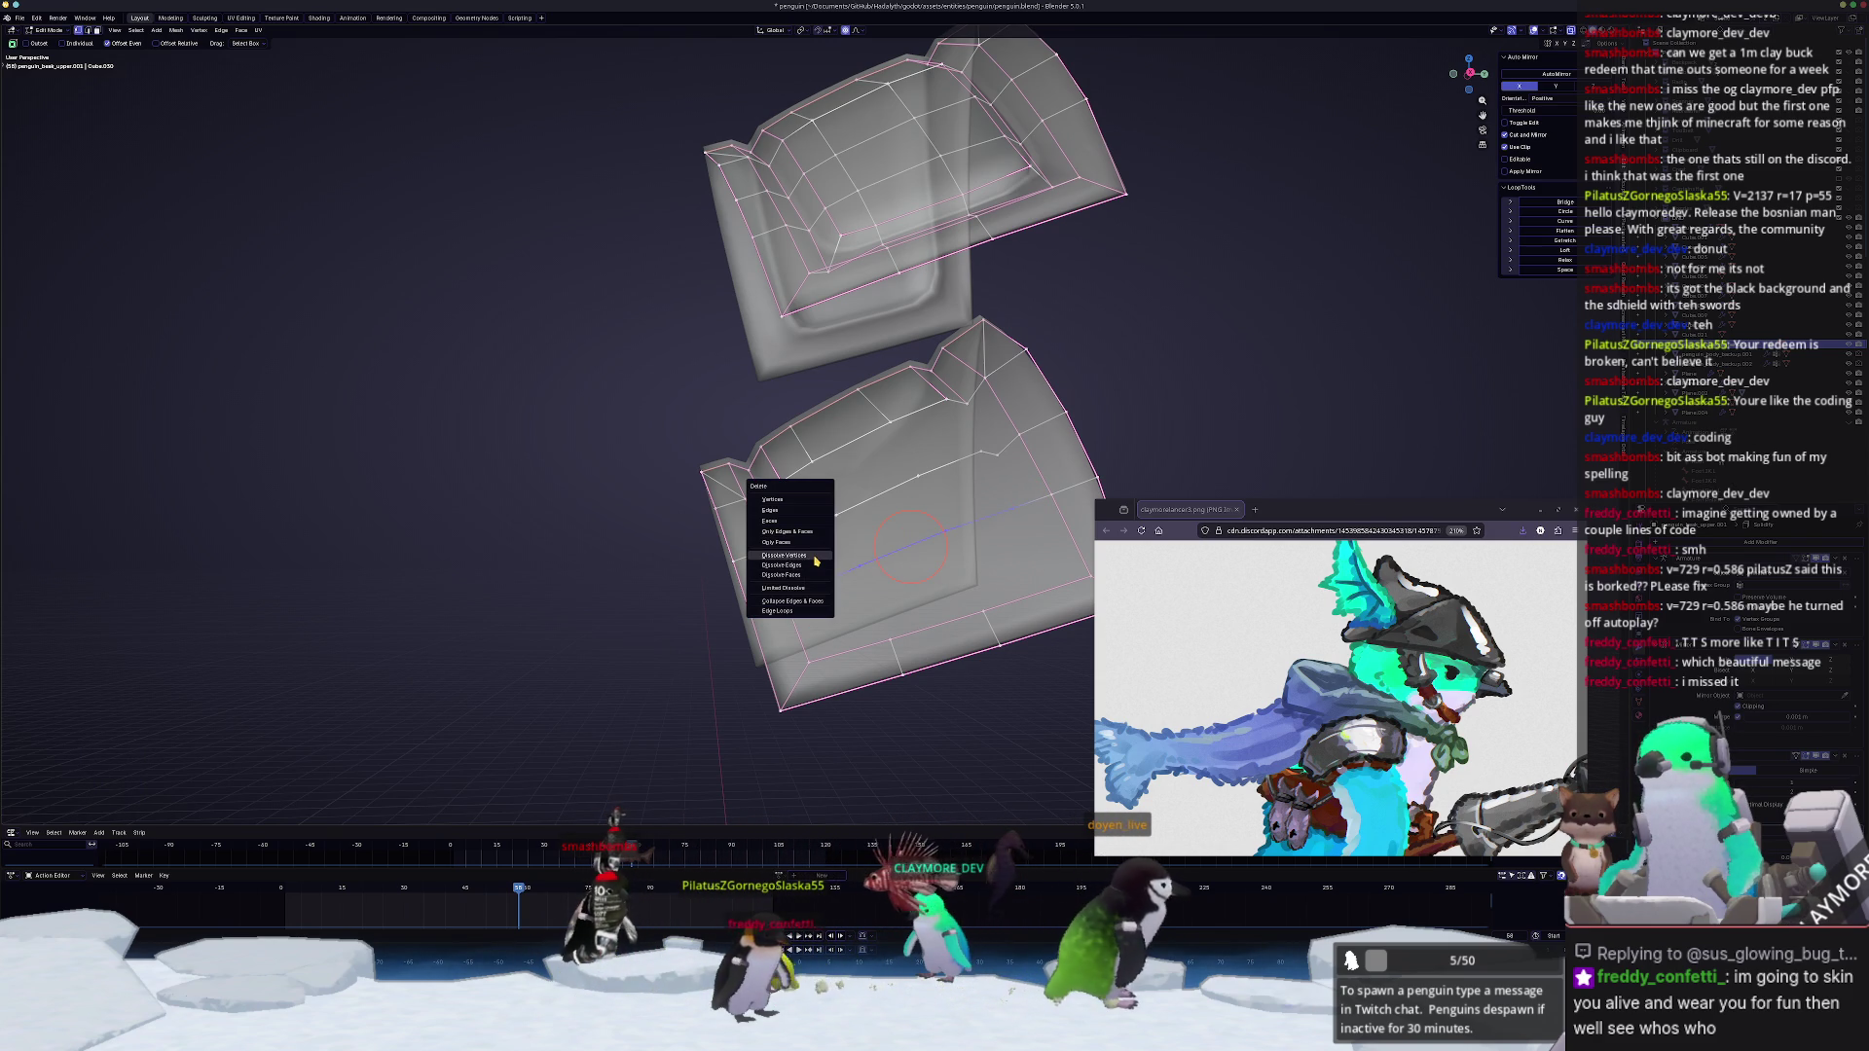
left_click(816, 561)
middle_click_drag(814, 561, 786, 528)
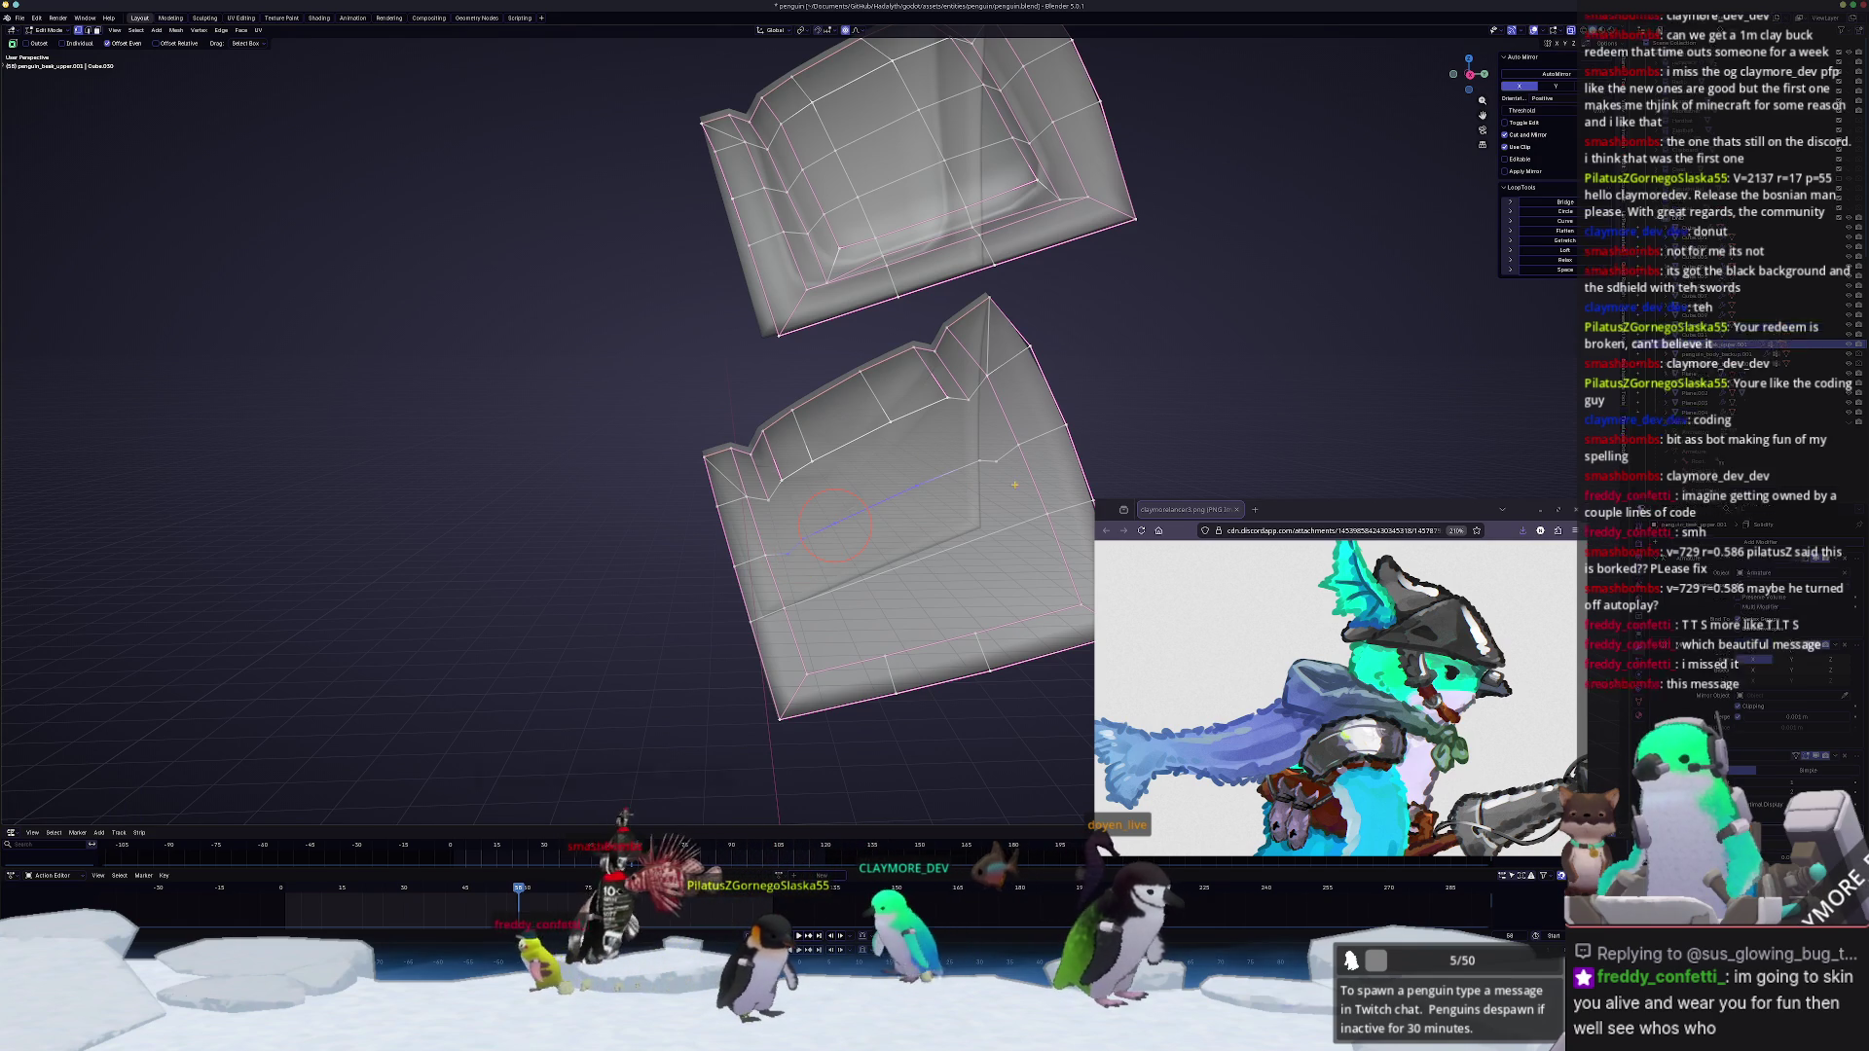
Step: Dissolve a face strip on the lower plate, then undo the attempt
right_click(903, 377)
mouse_move(902, 377)
middle_mouse_down()
mouse_move(918, 475)
mouse_move(753, 511)
middle_mouse_up()
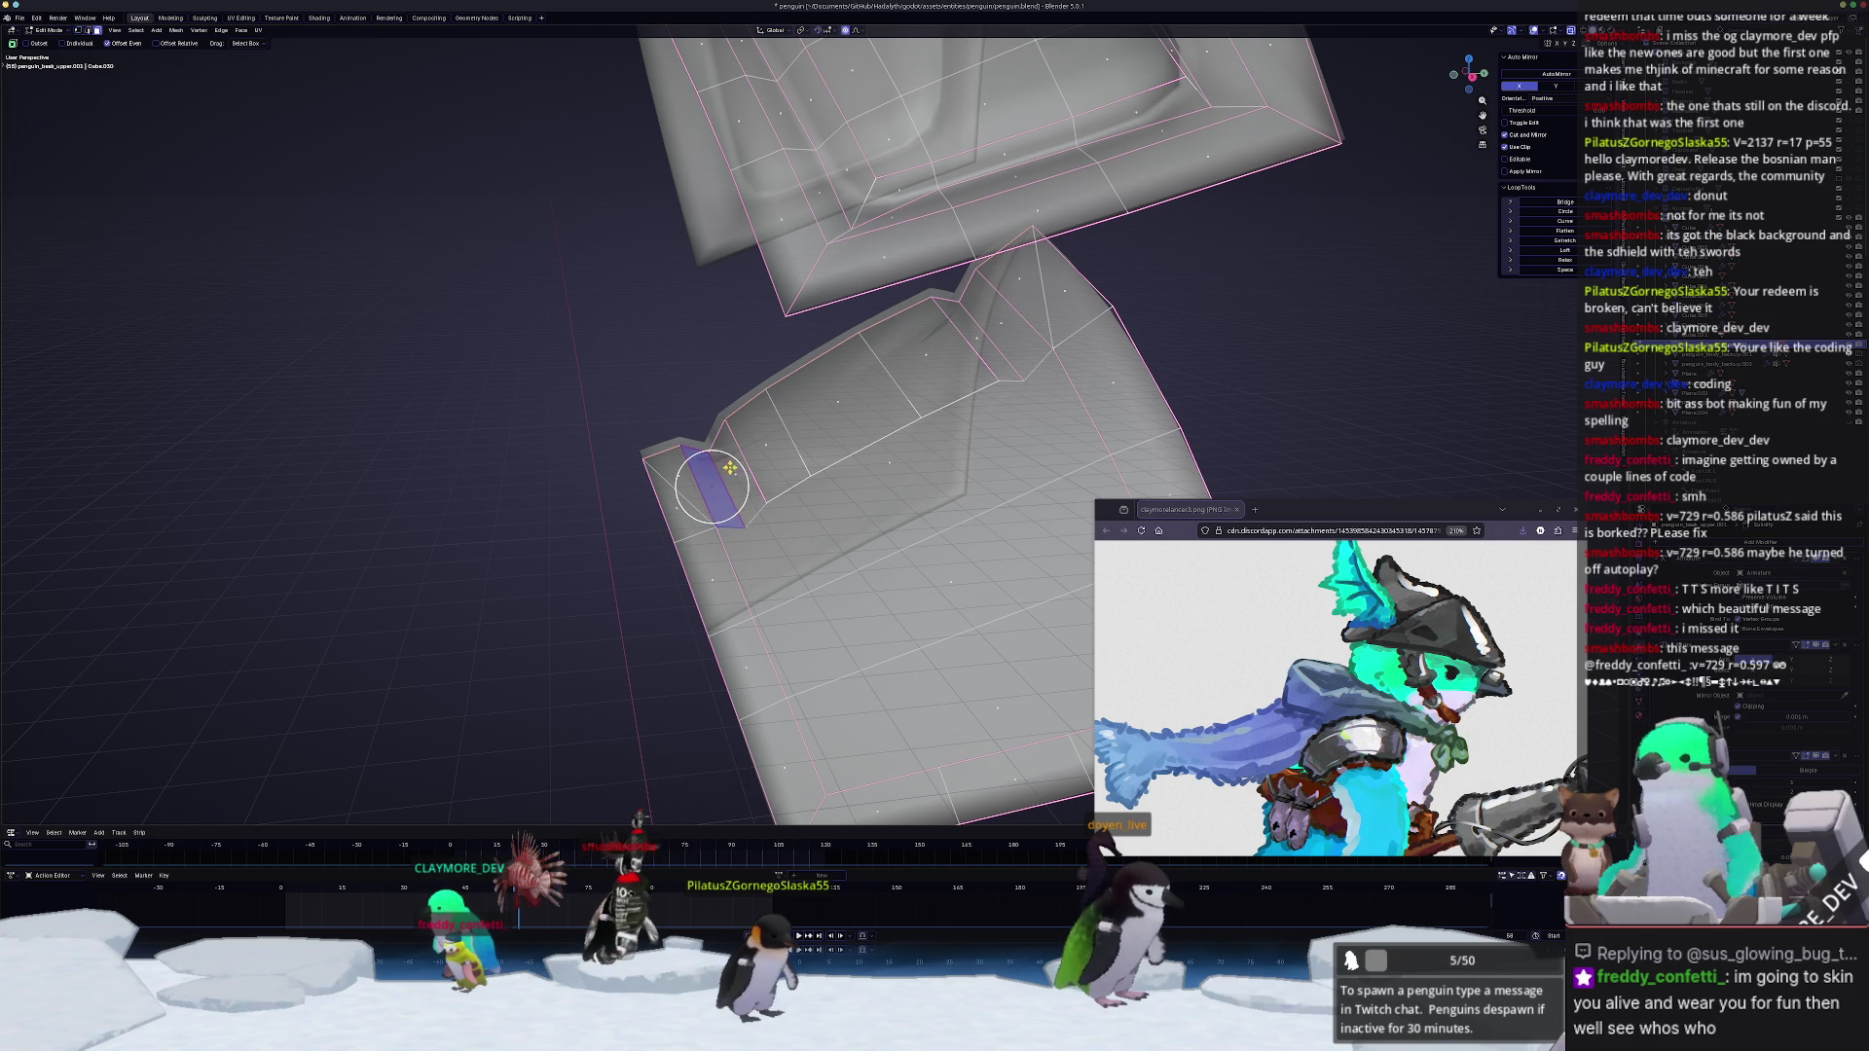
left_click(1002, 319, "ctrl")
right_click(1006, 324)
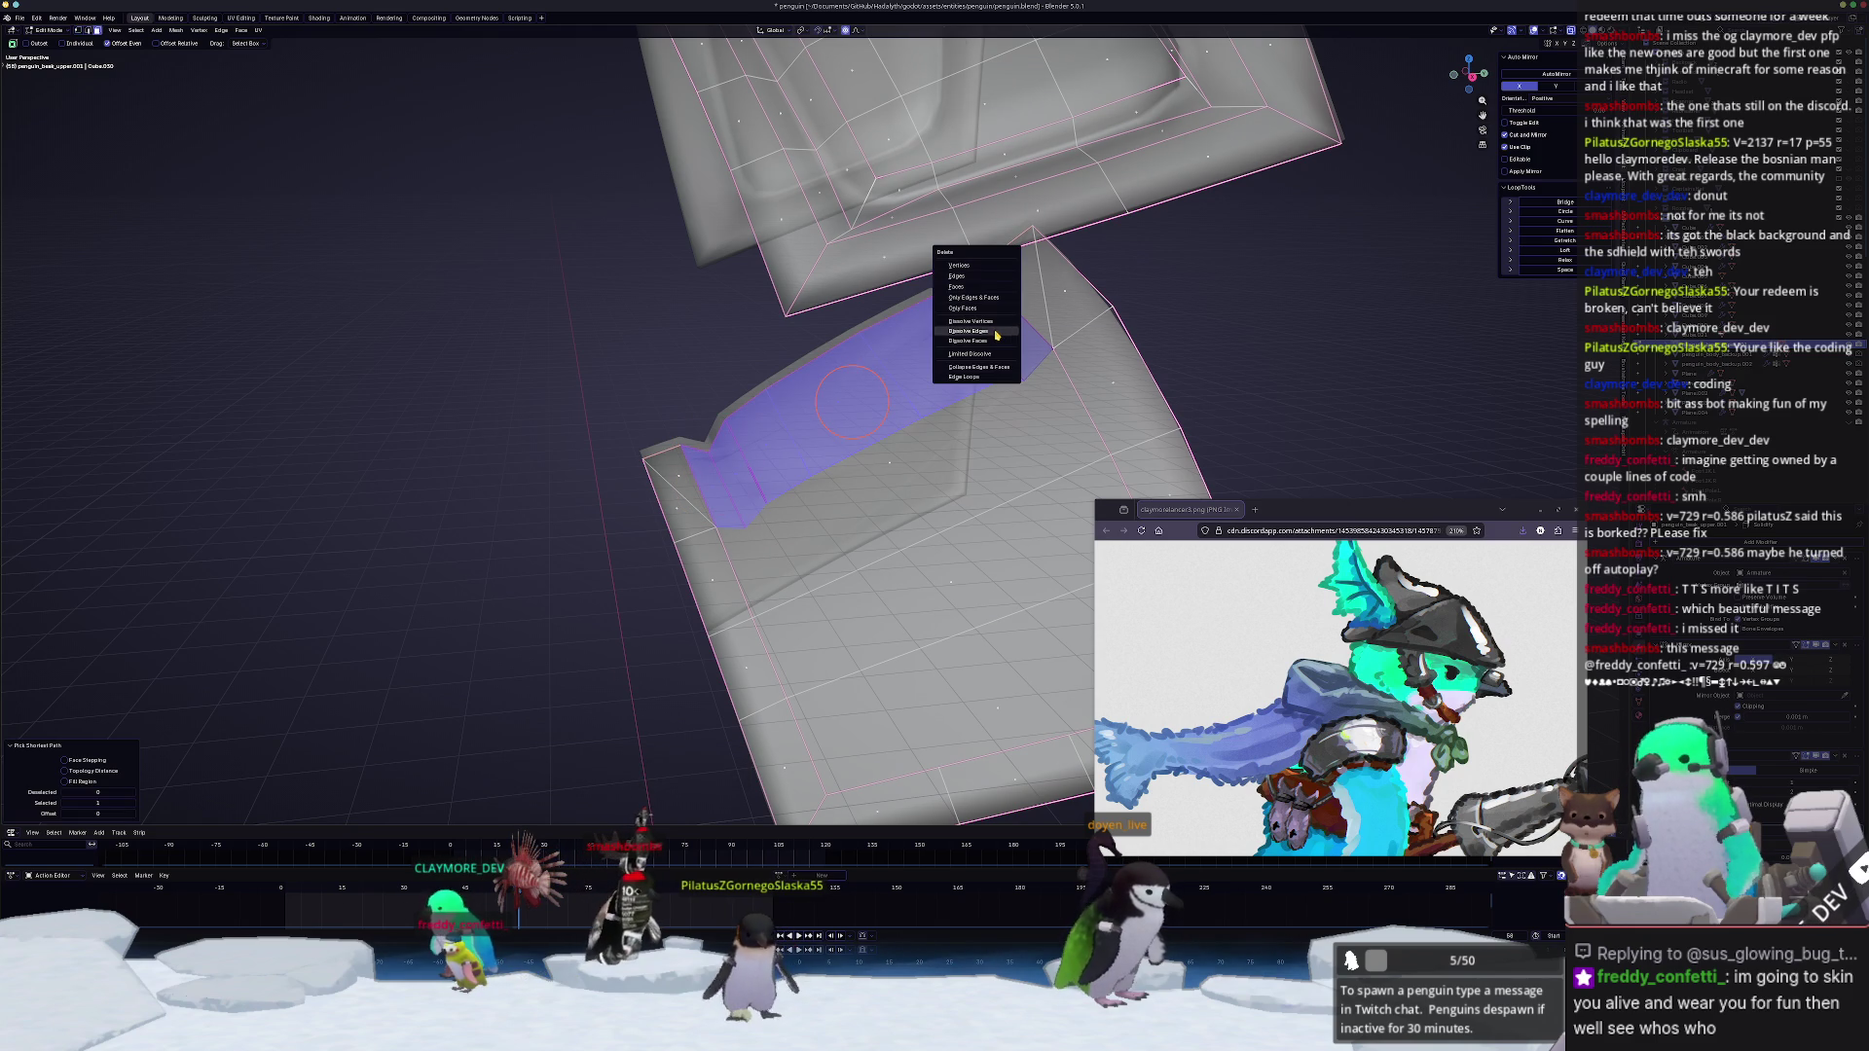
left_click(996, 332)
key("Tab")
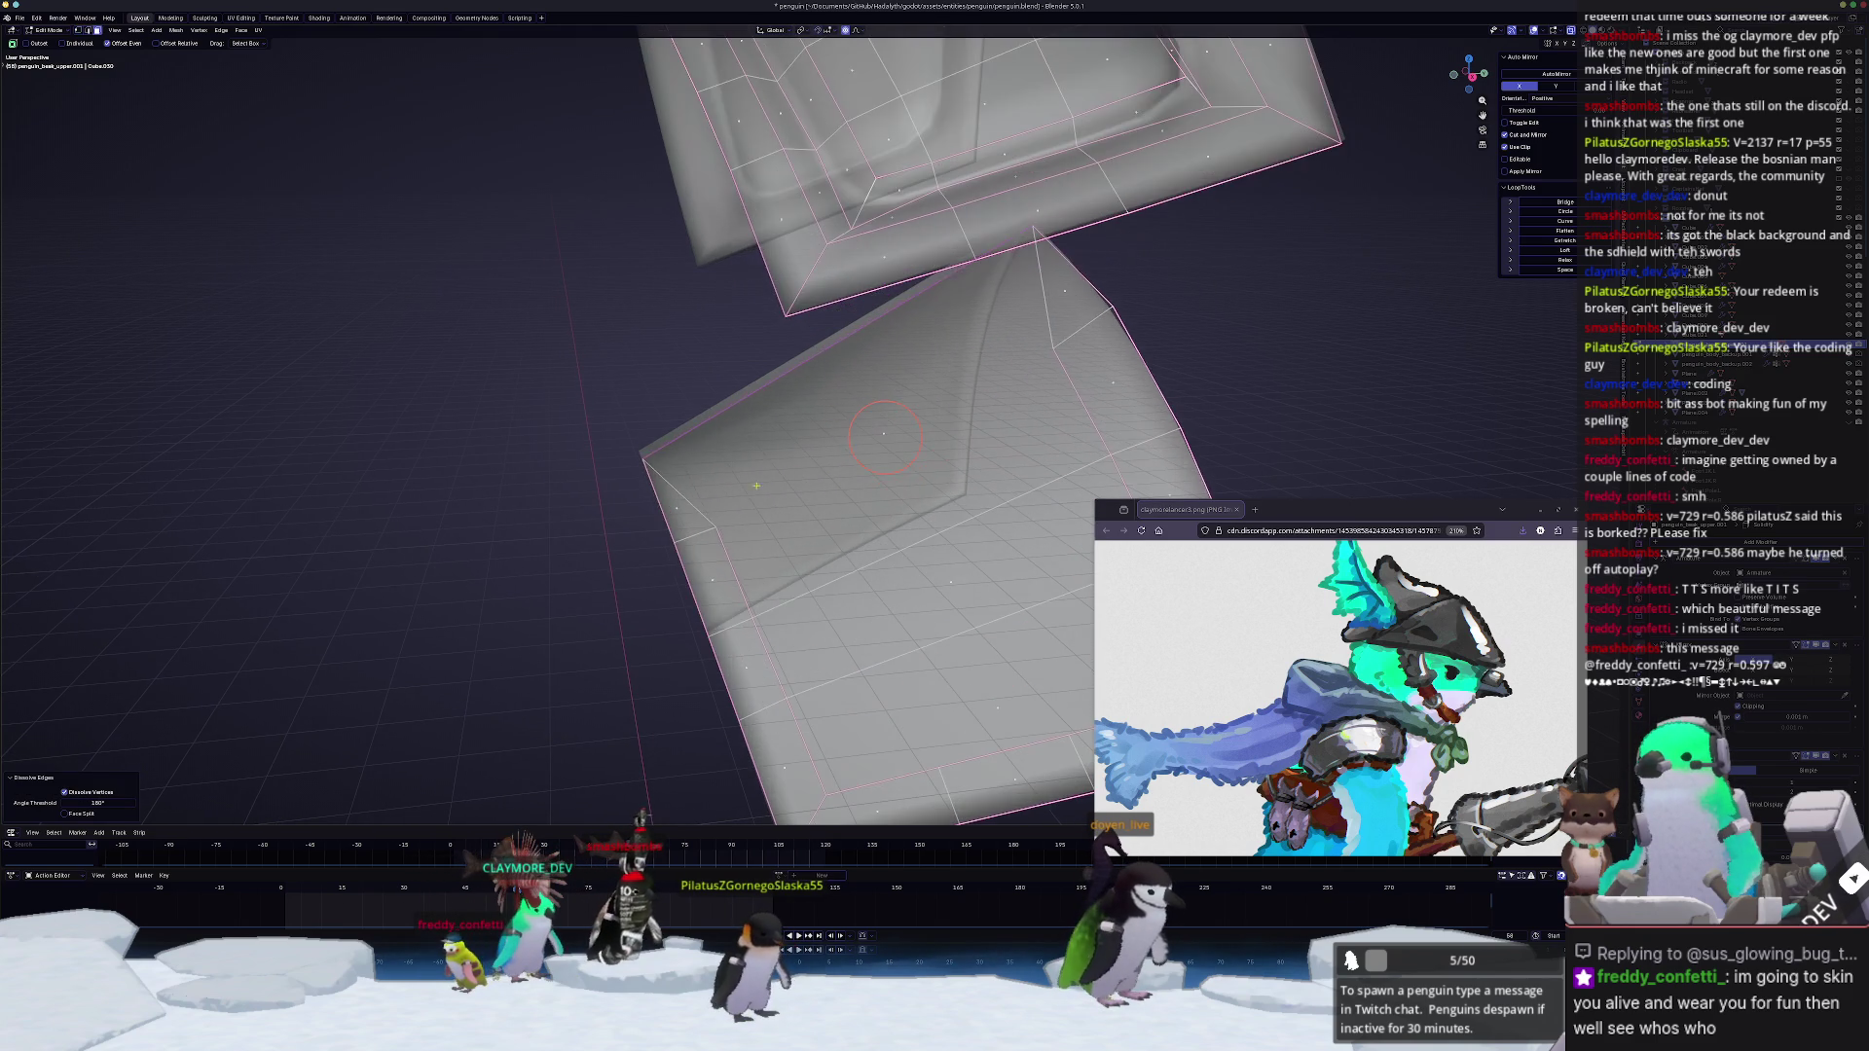
key("ctrl+z")
key("ctrl+z")
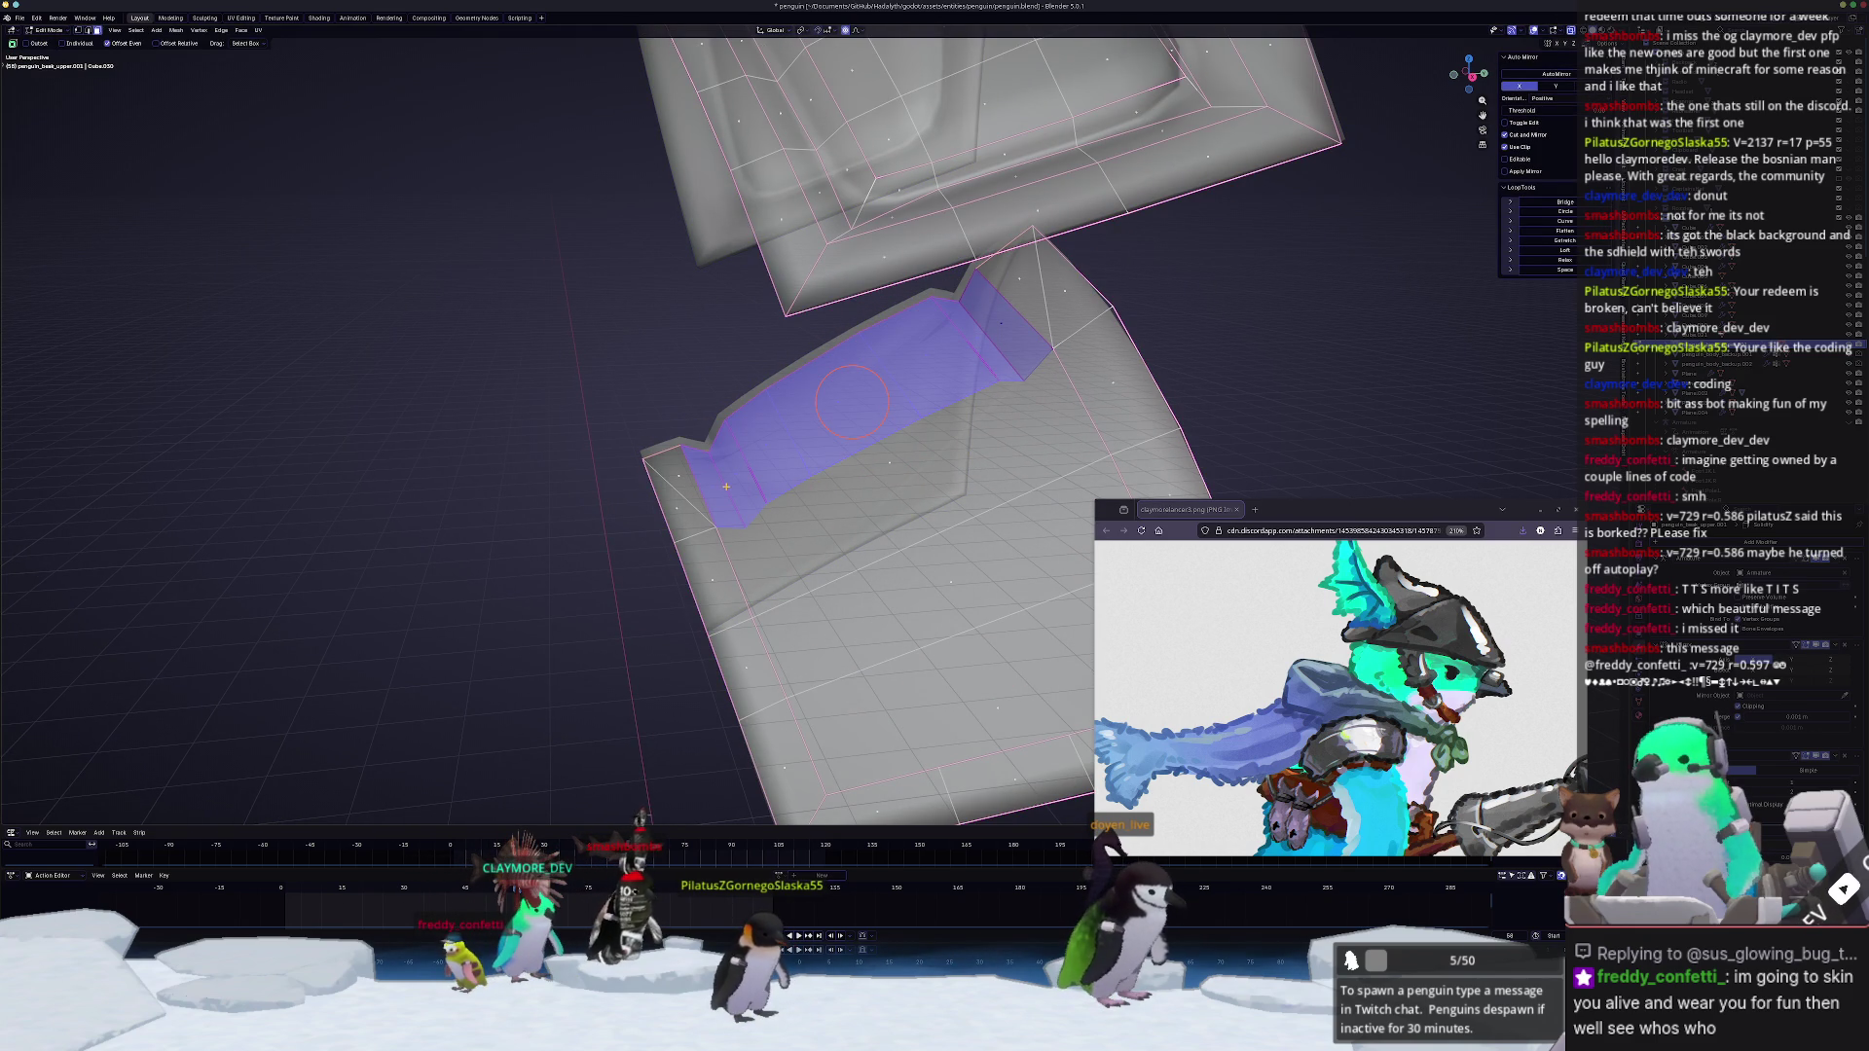
Step: Dissolve the edges of two more face strips on the lower plate
left_click(740, 470)
left_click(734, 470, "alt")
key("x")
left_click(950, 344)
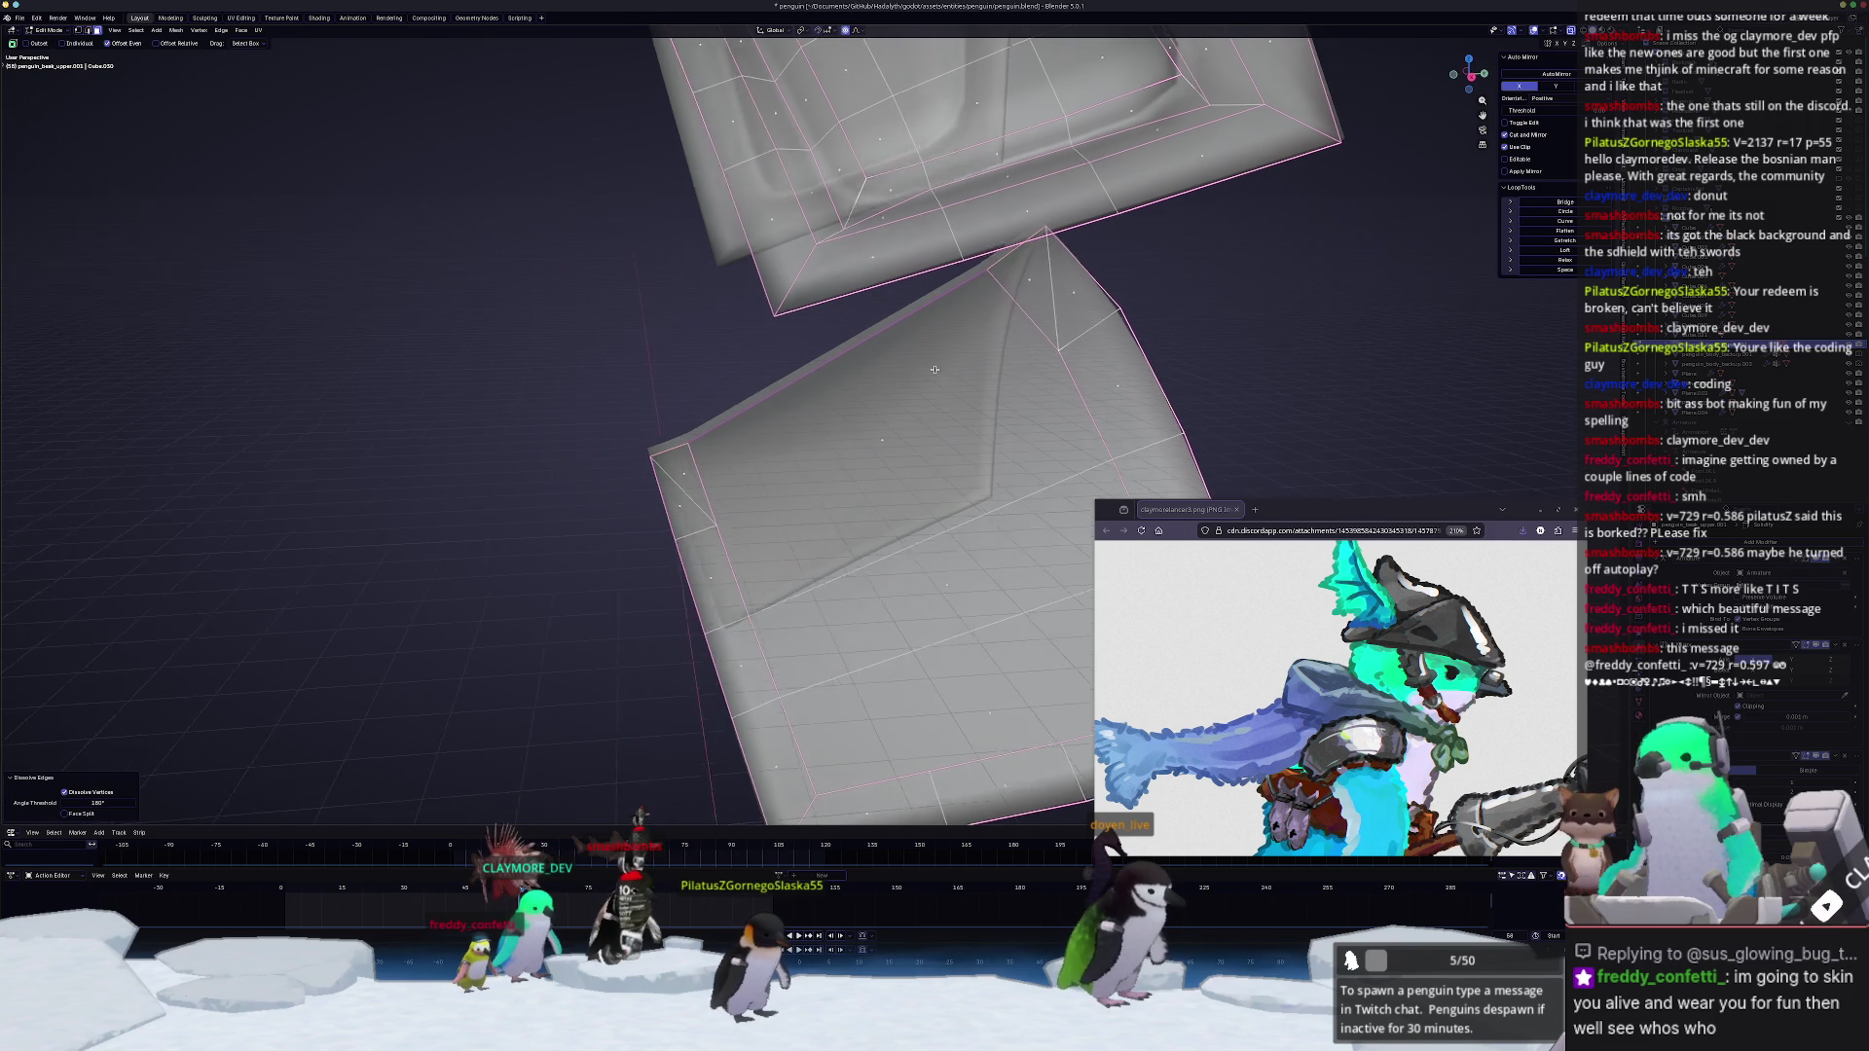
mouse_move(934, 370)
middle_mouse_down()
mouse_move(797, 543)
mouse_move(818, 554)
middle_mouse_up()
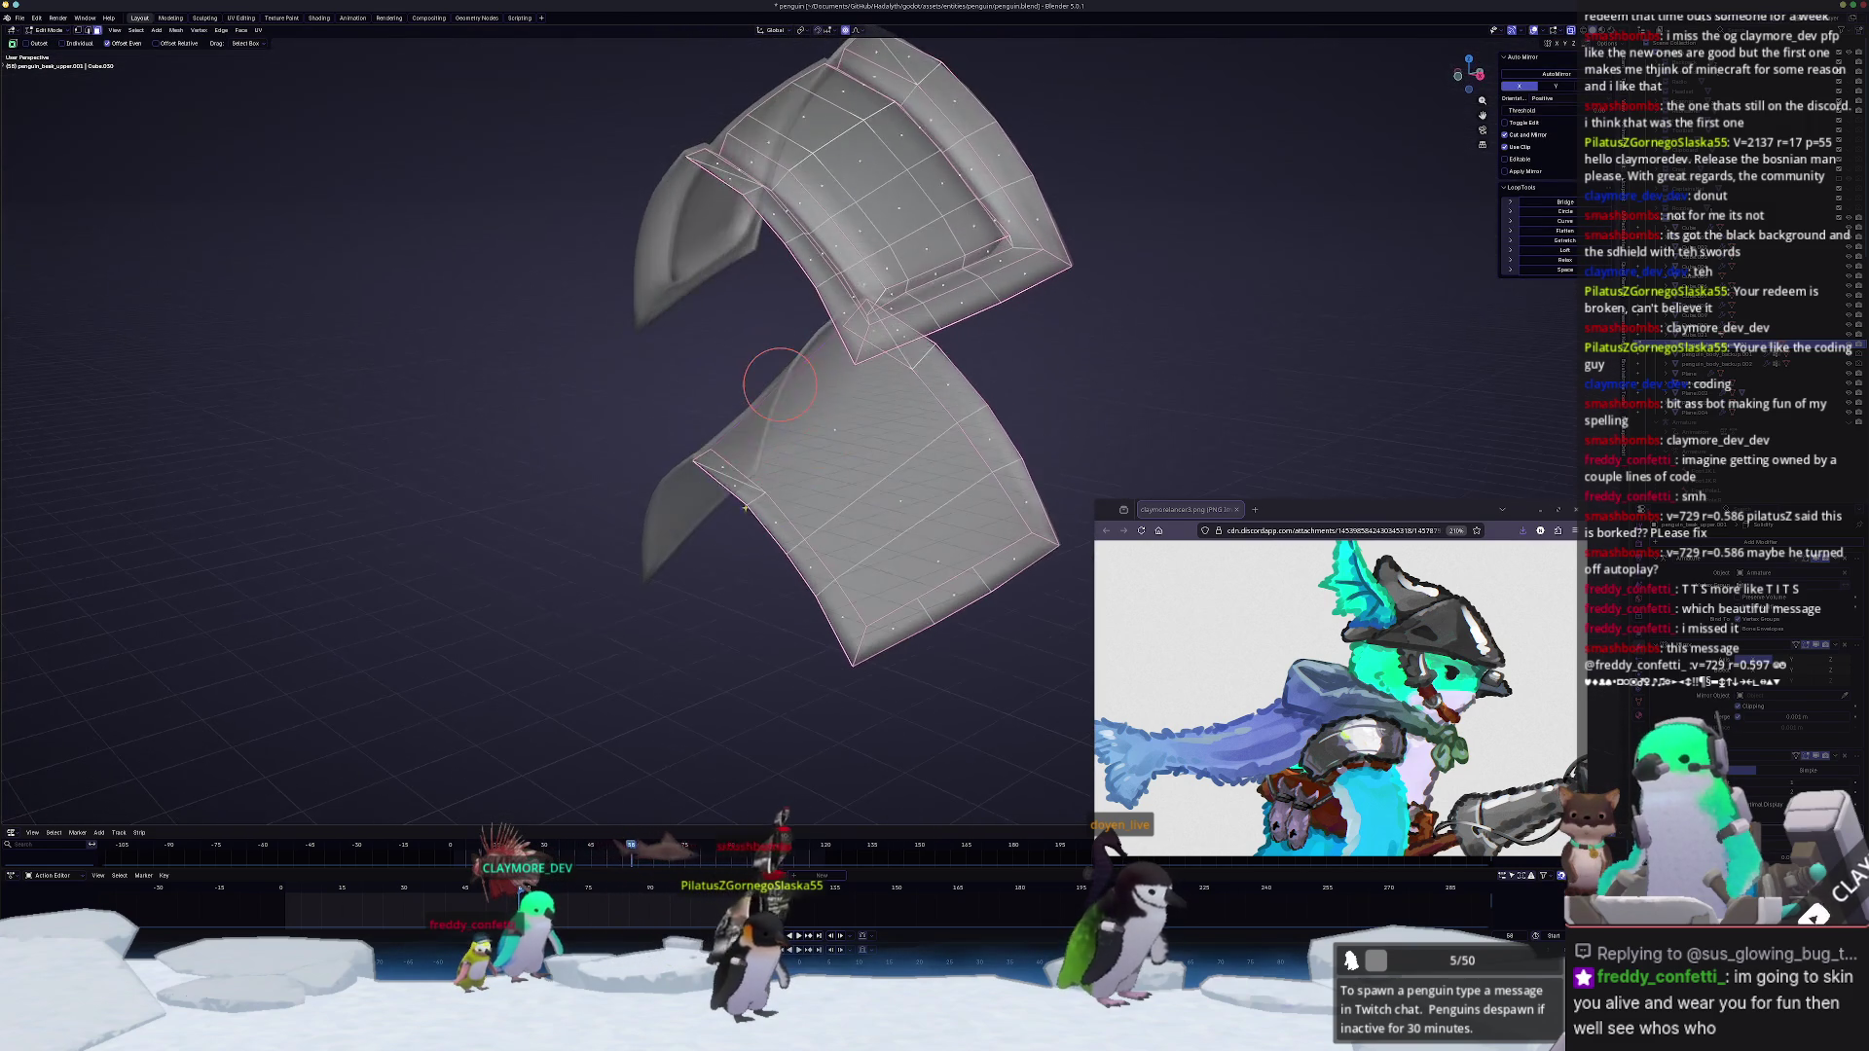
middle_click_drag(726, 473, 770, 418)
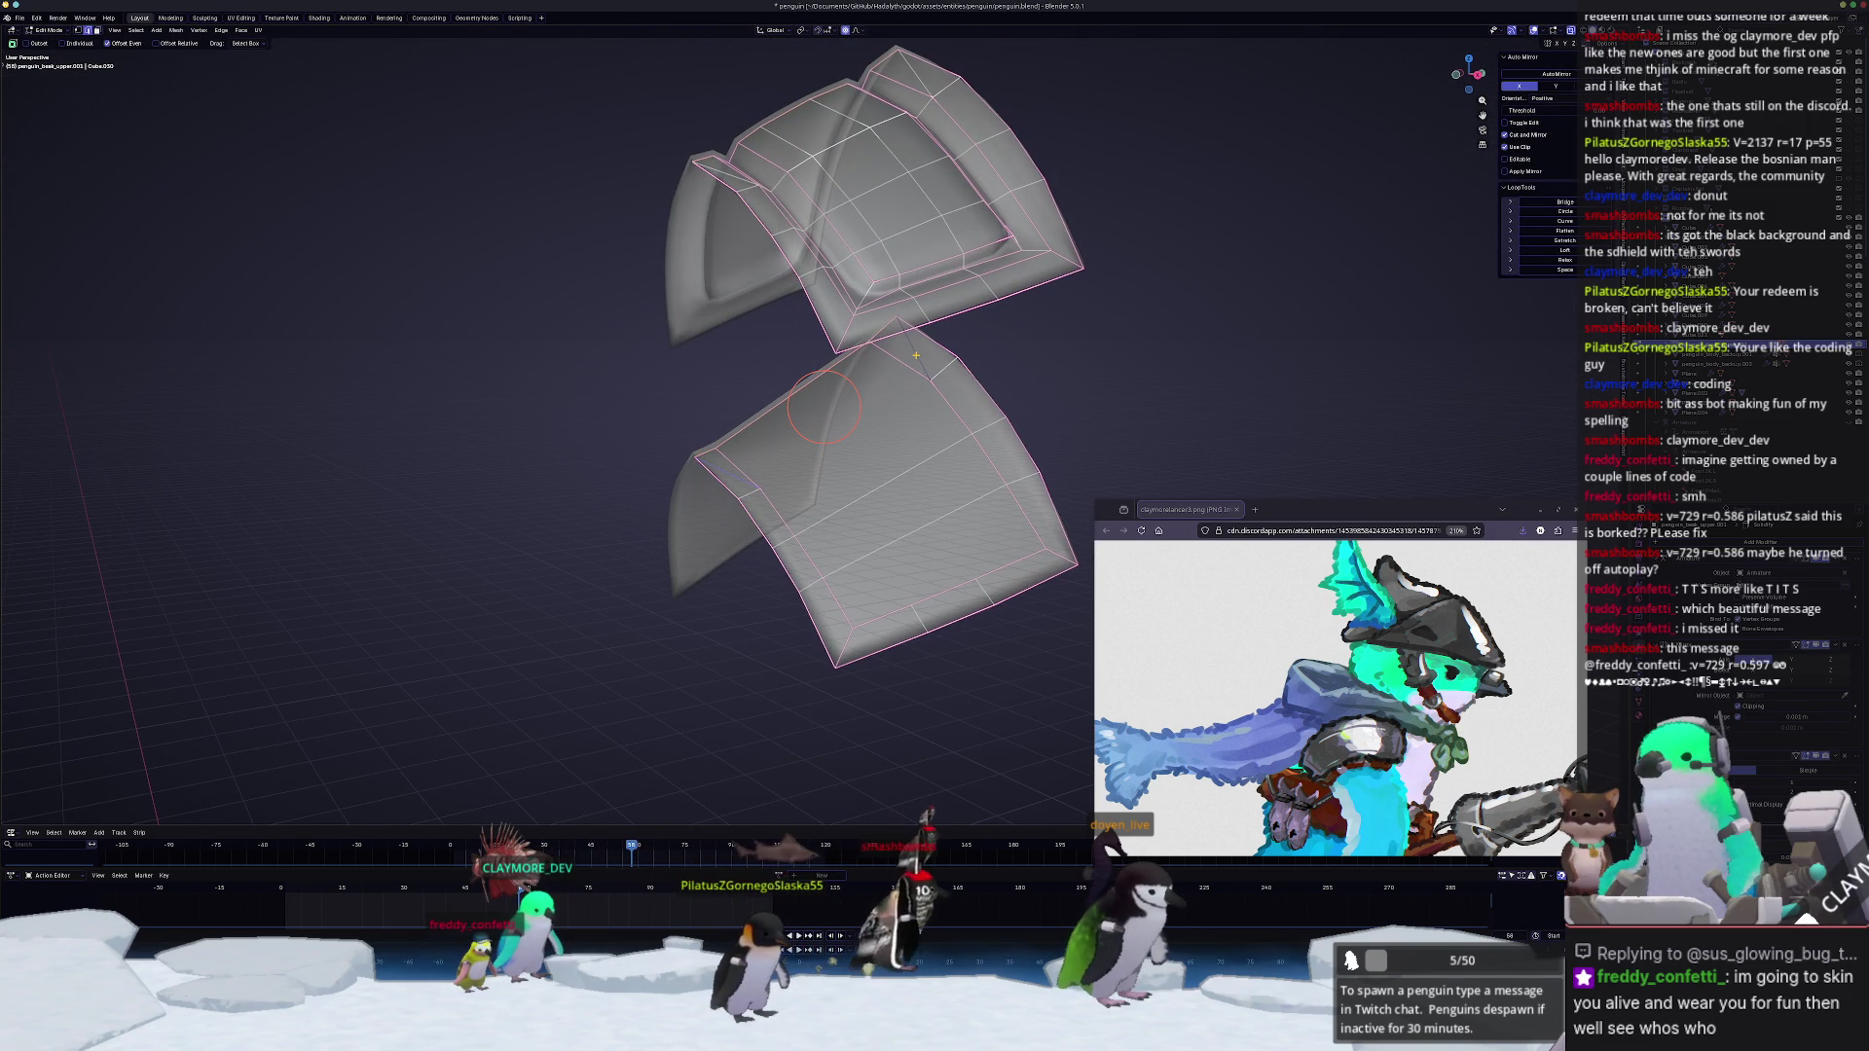
key("x")
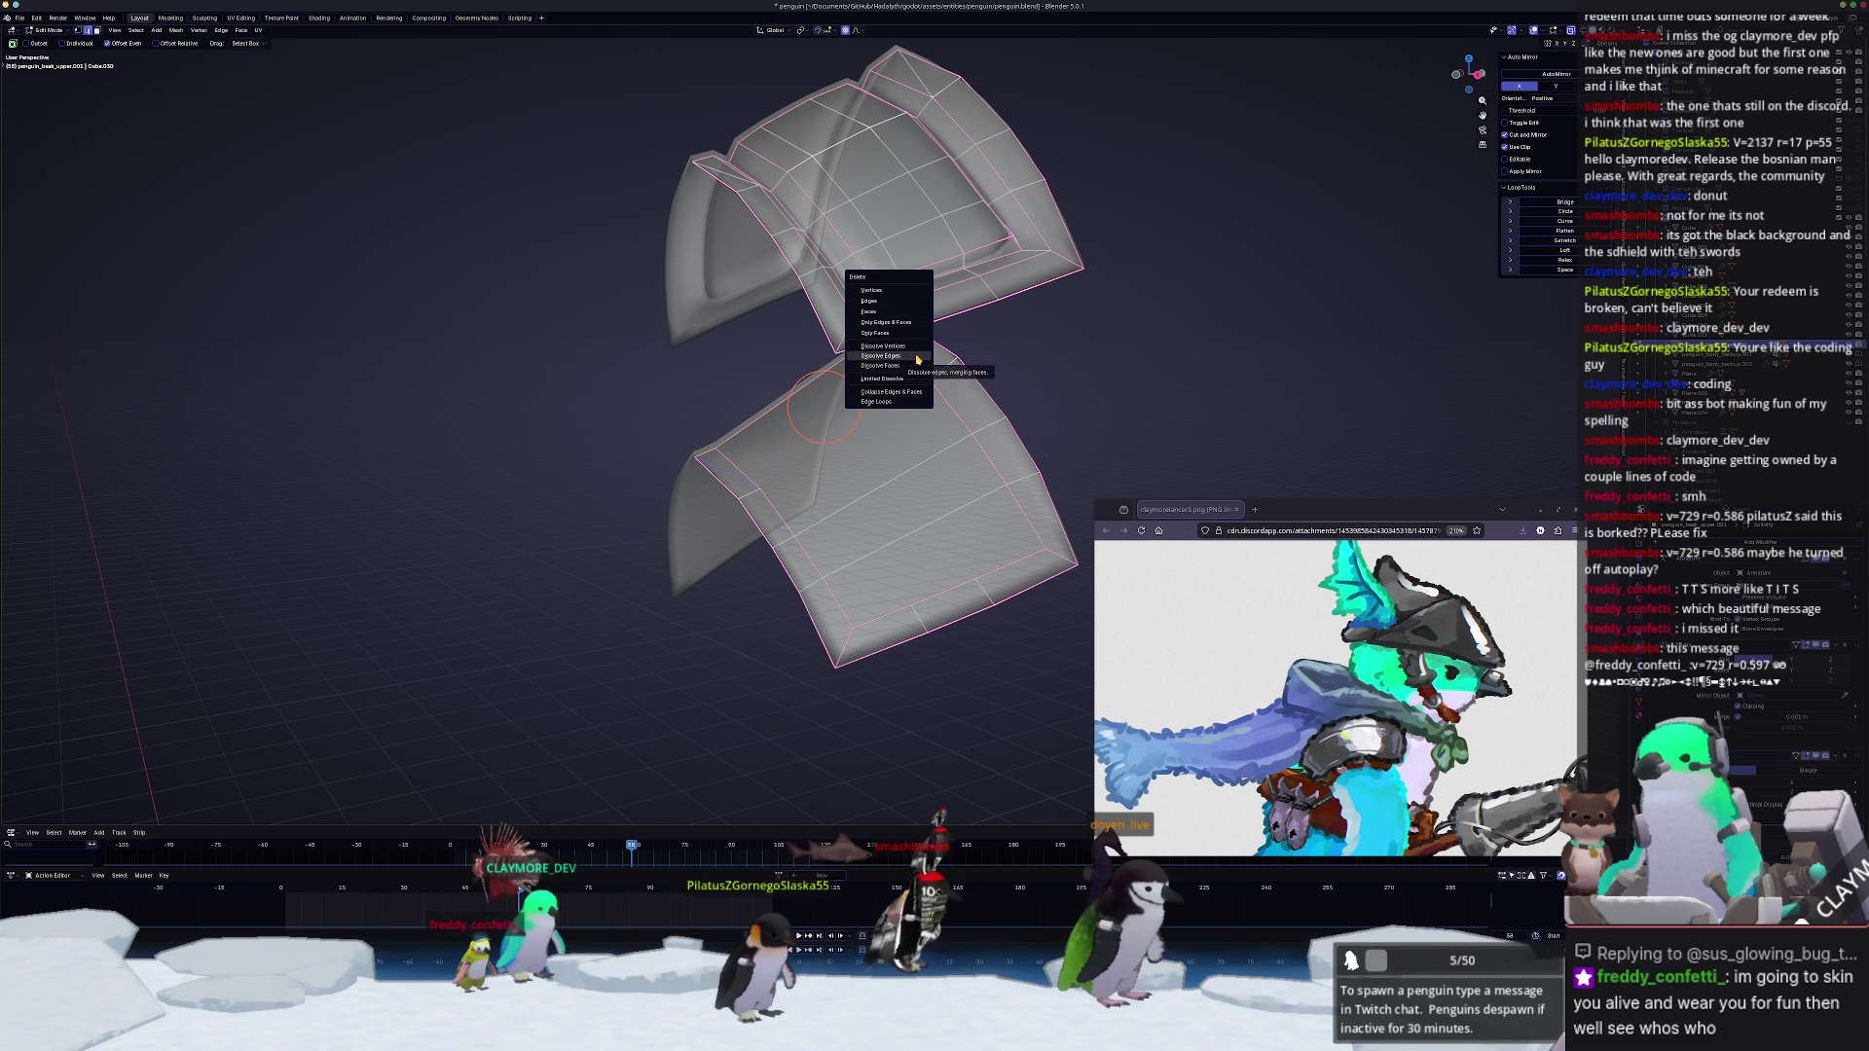
left_click(918, 358)
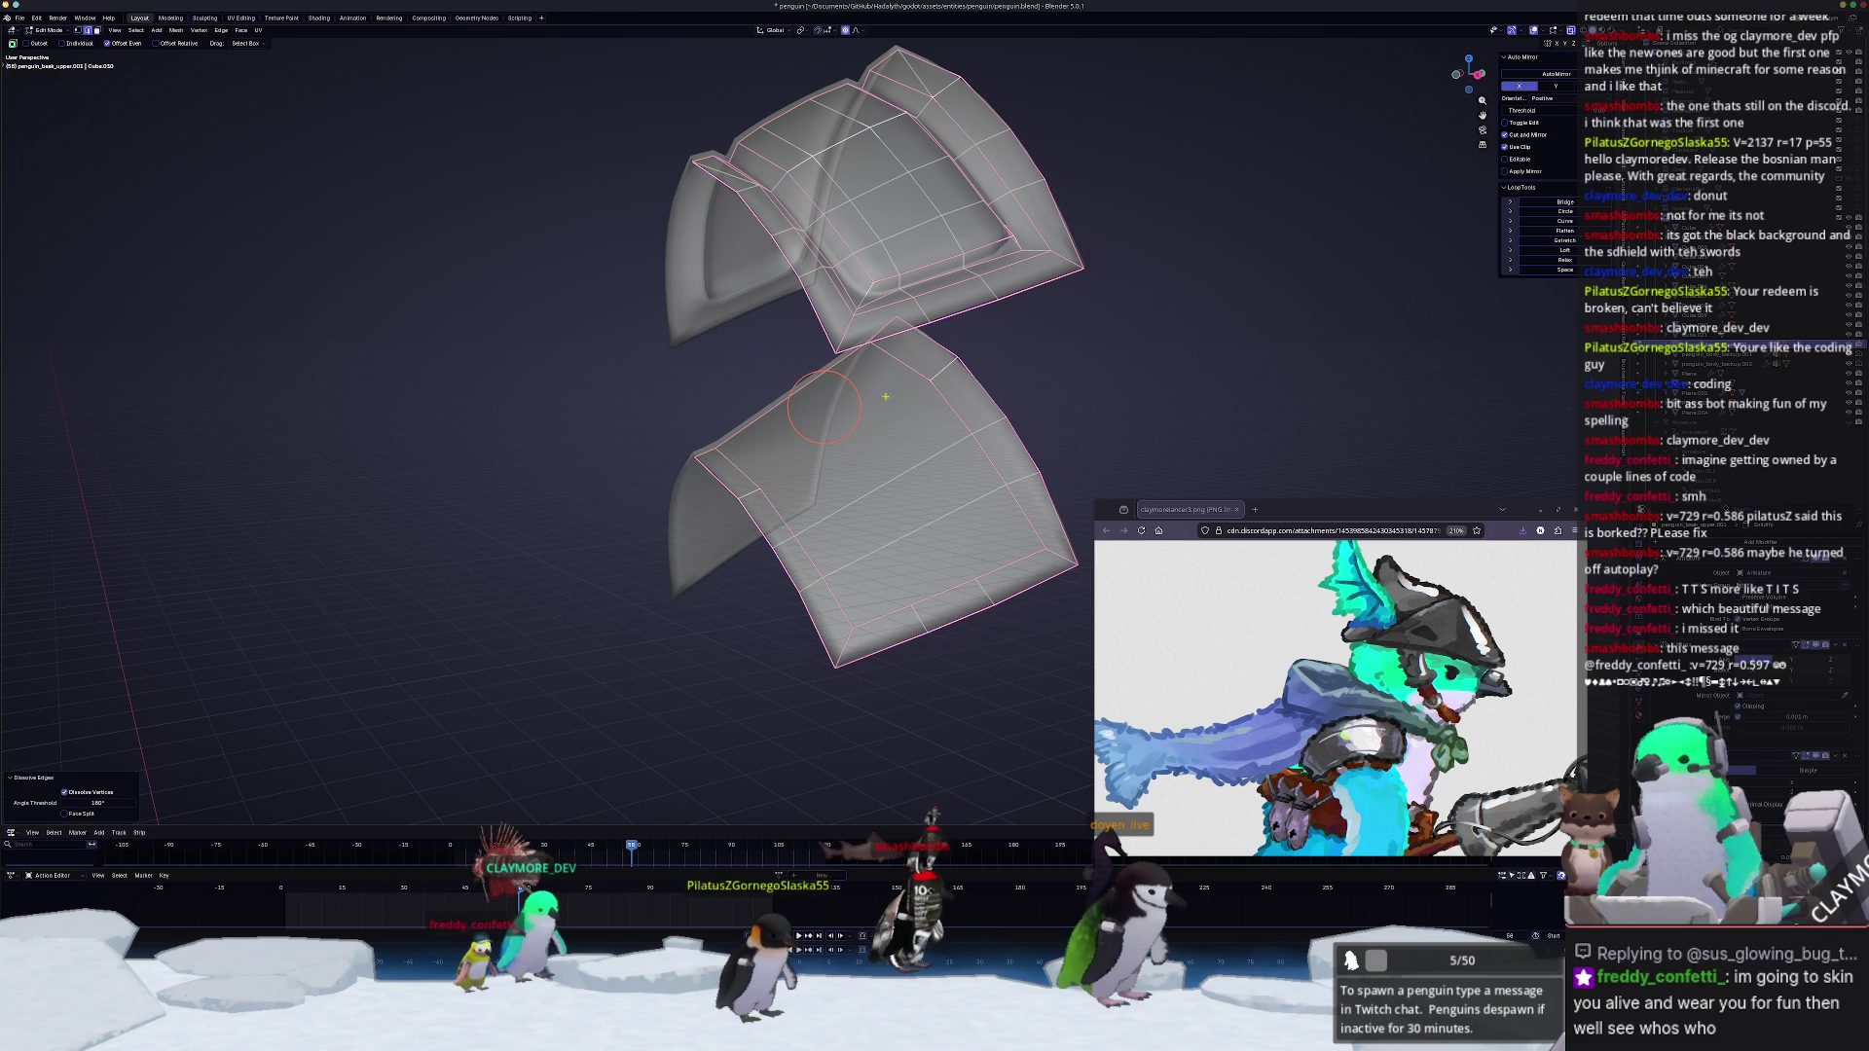
Step: Start a knife cut line across the lower plate
middle_click_drag(849, 455, 758, 487)
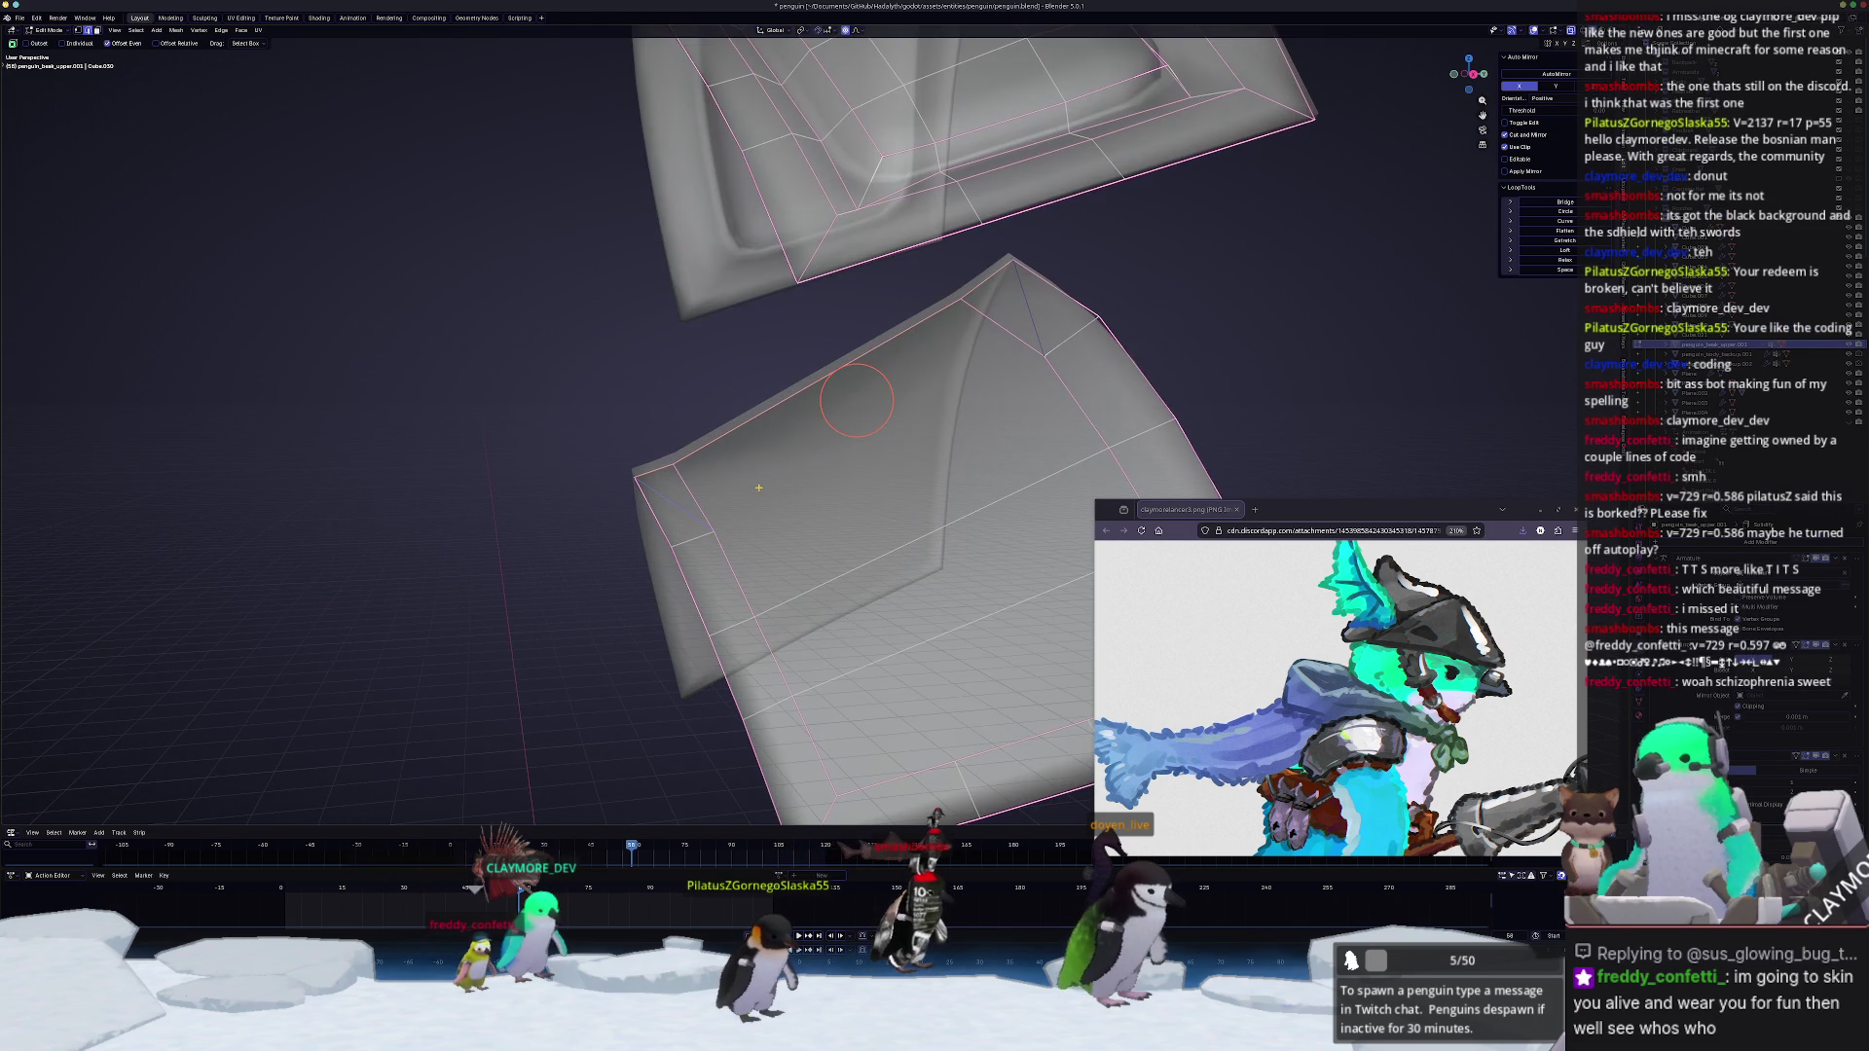
left_click(715, 530)
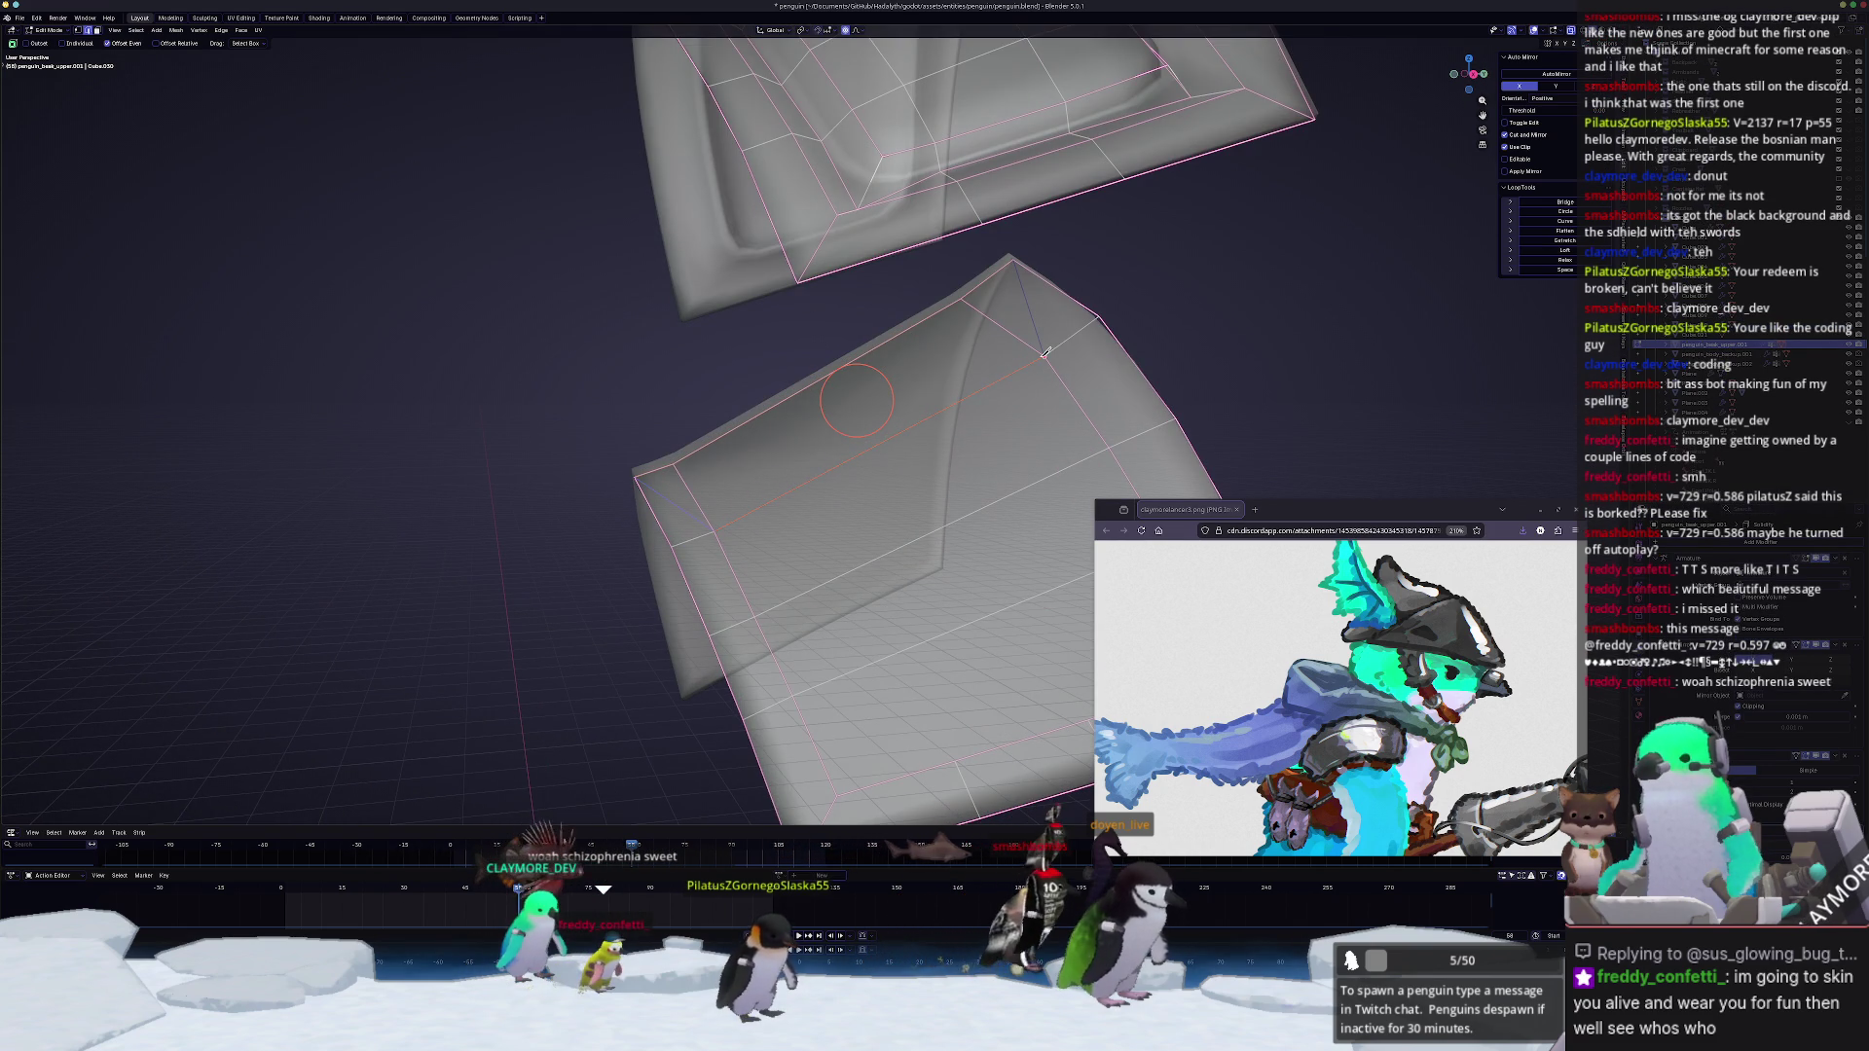
middle_click_drag(855, 397, 842, 405)
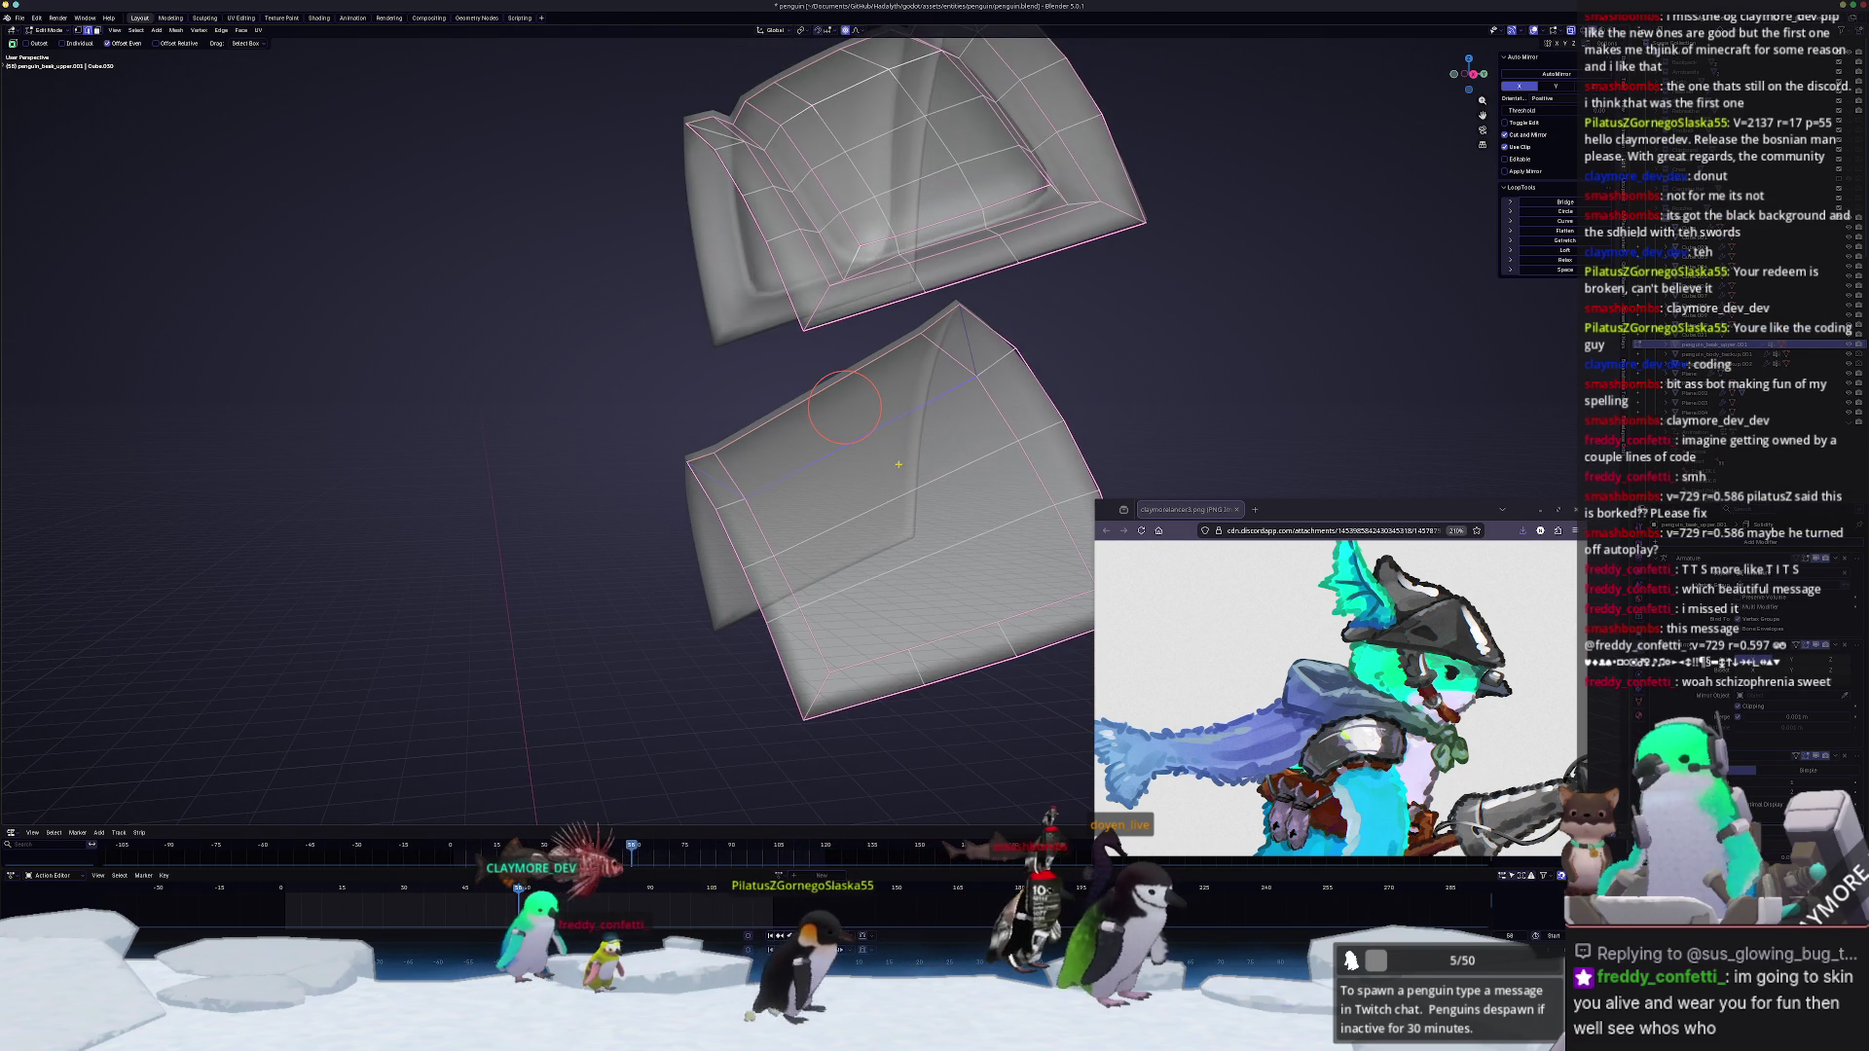
Step: Check the speech queue's autoplay setting, then select both plate pieces and enter Edit Mode
key("Tab")
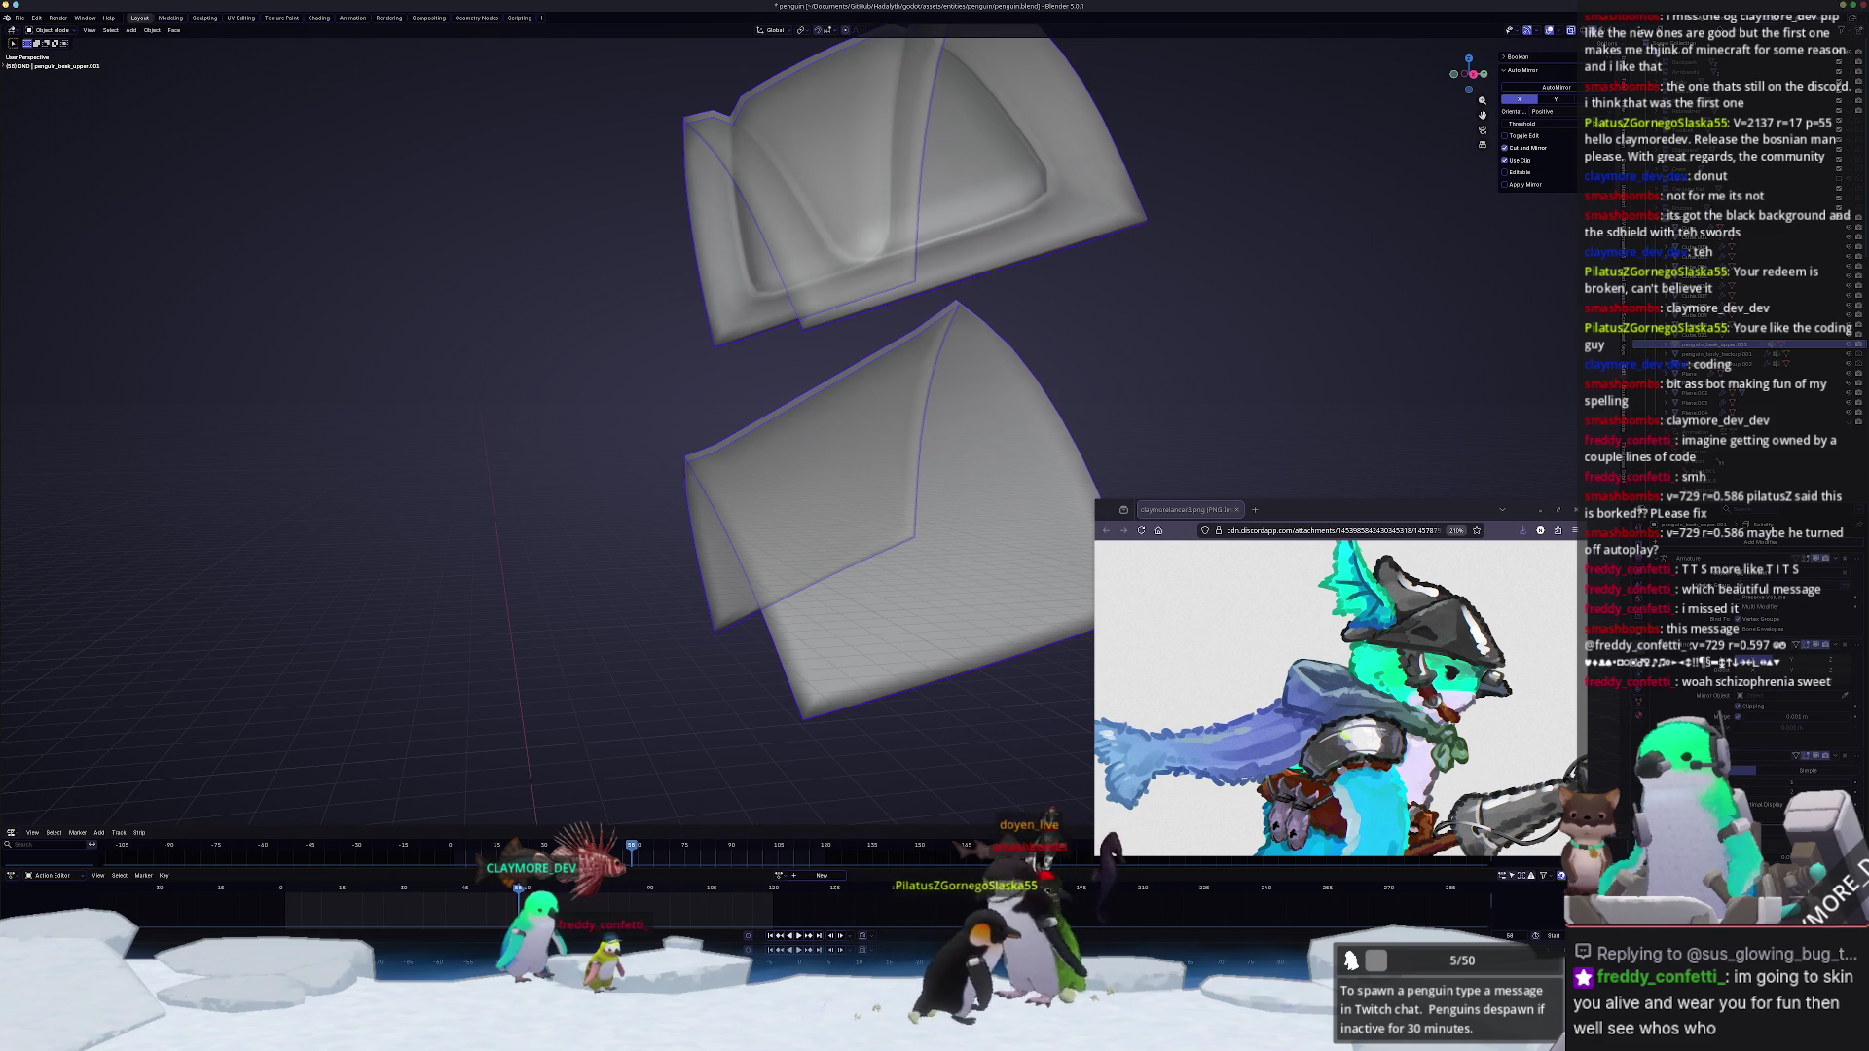
left_click(199, 39)
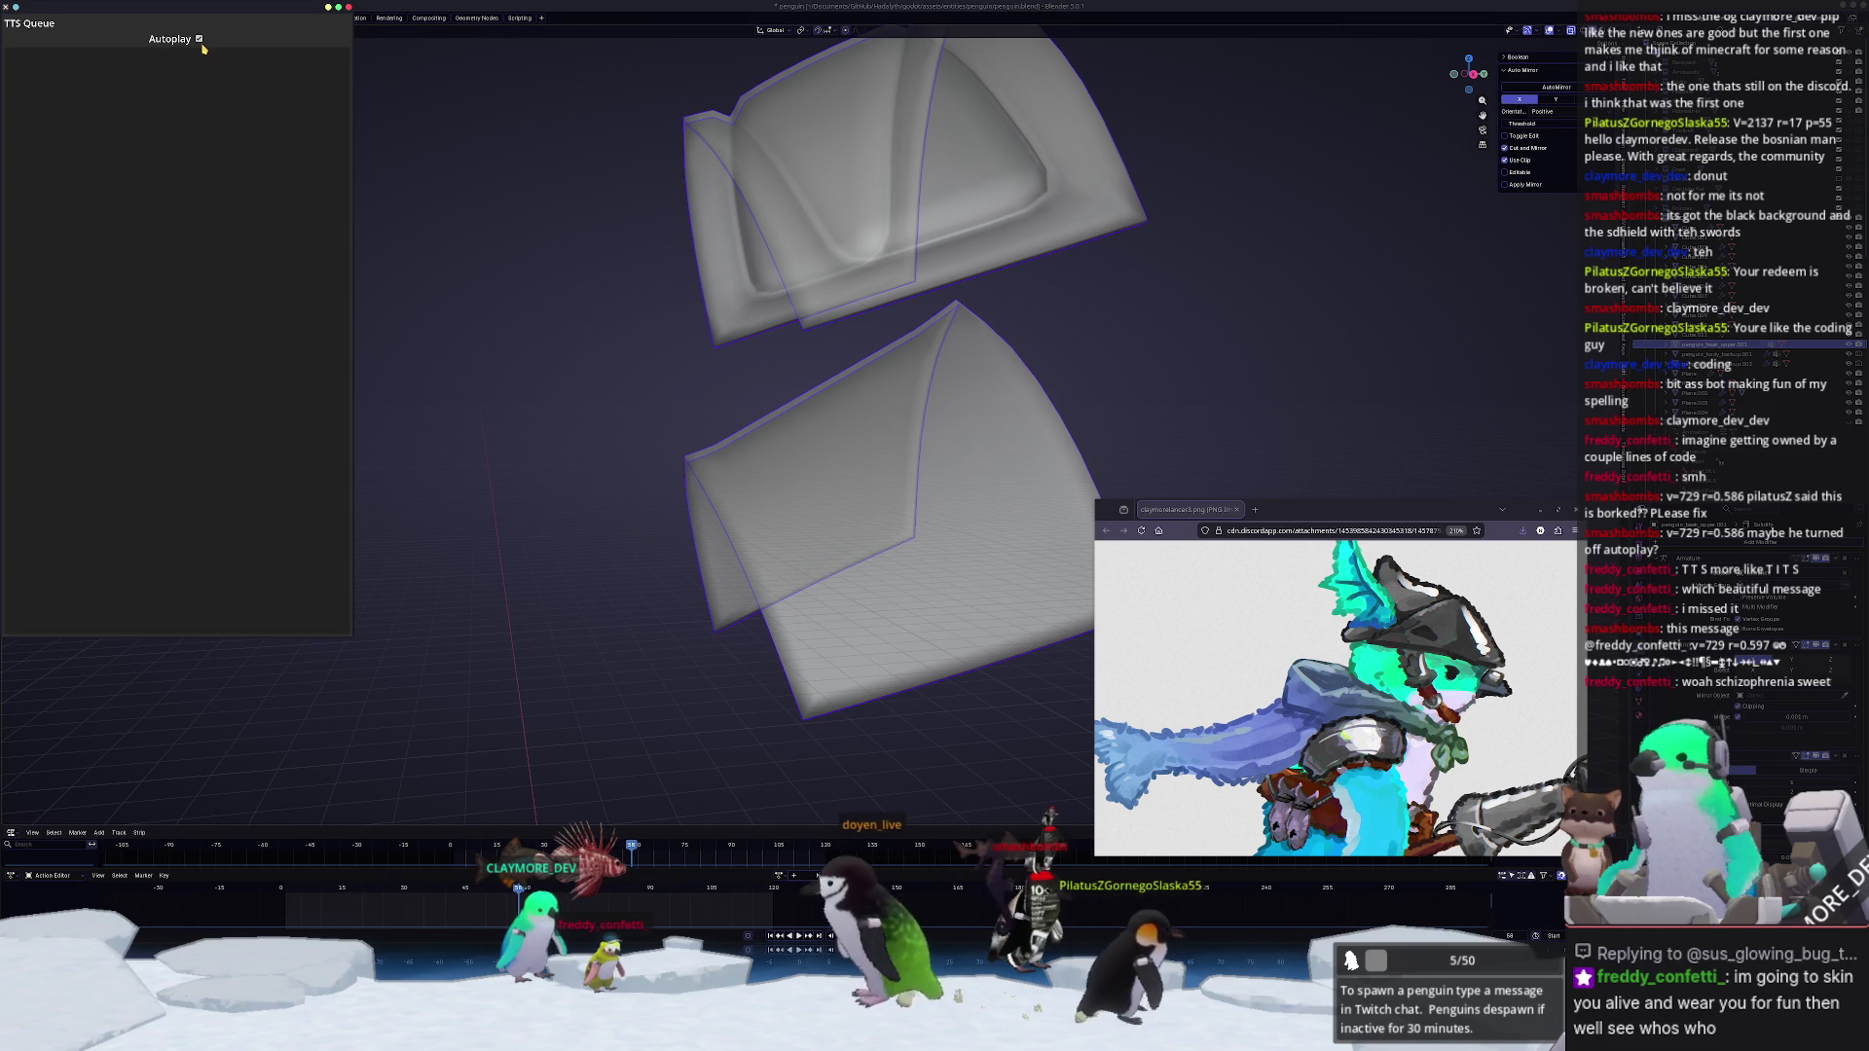
left_click(750, 175)
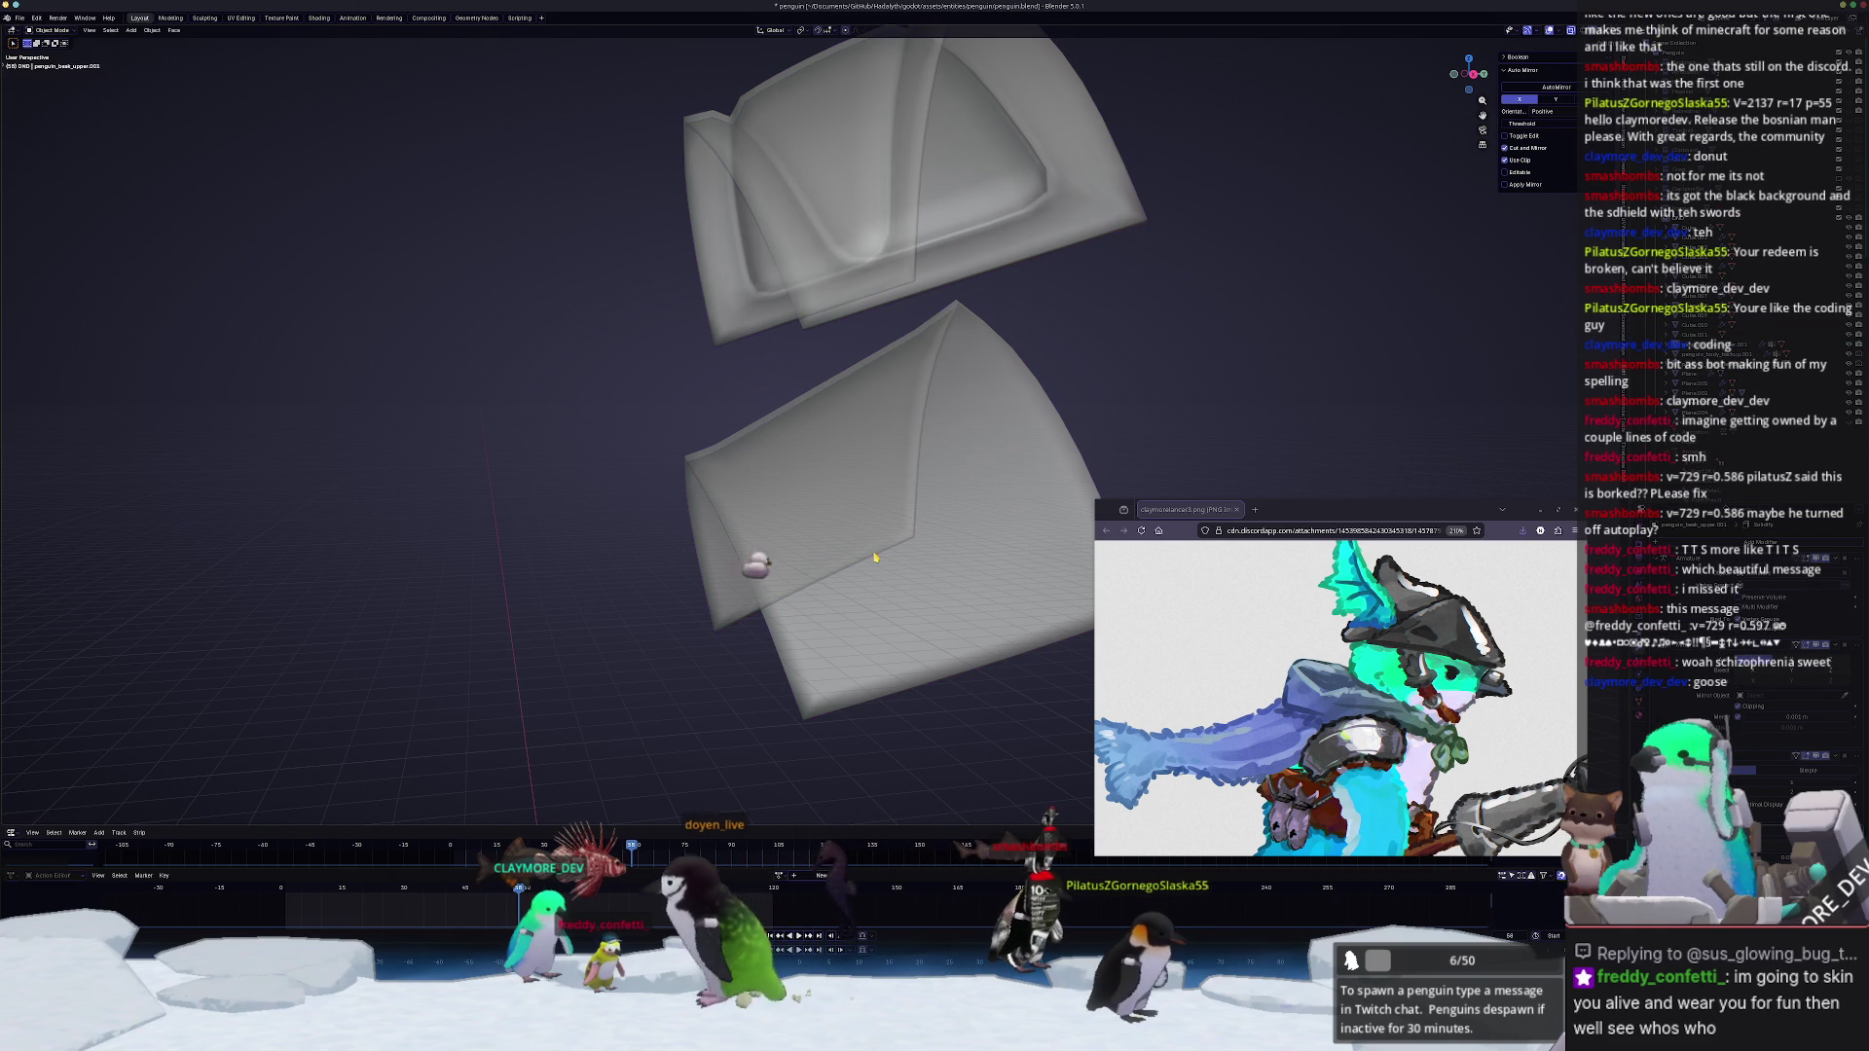
key("a")
mouse_move(875, 556)
middle_mouse_down()
mouse_move(840, 550)
mouse_move(844, 516)
mouse_move(697, 489)
mouse_move(833, 349)
middle_mouse_up()
key("Tab")
Step: Dissolve the selected edges on both plate pieces
key("x")
left_click(710, 471)
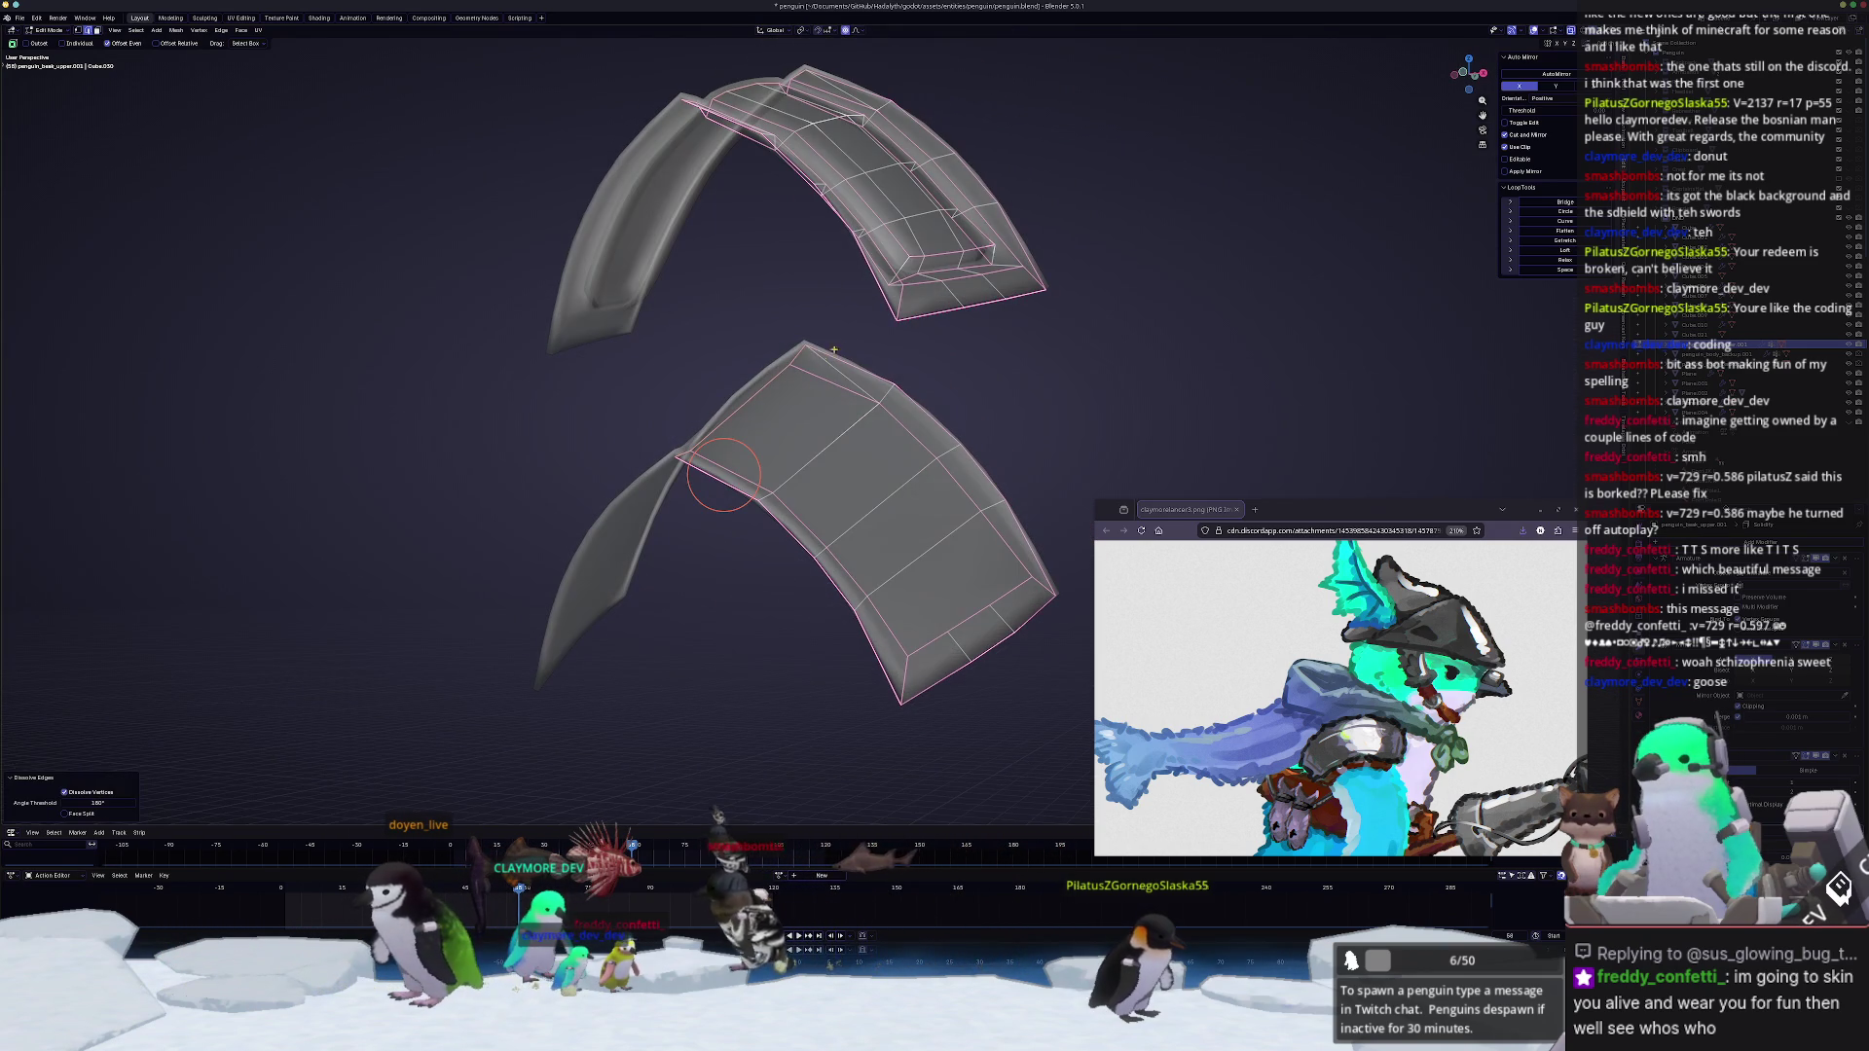
key("c")
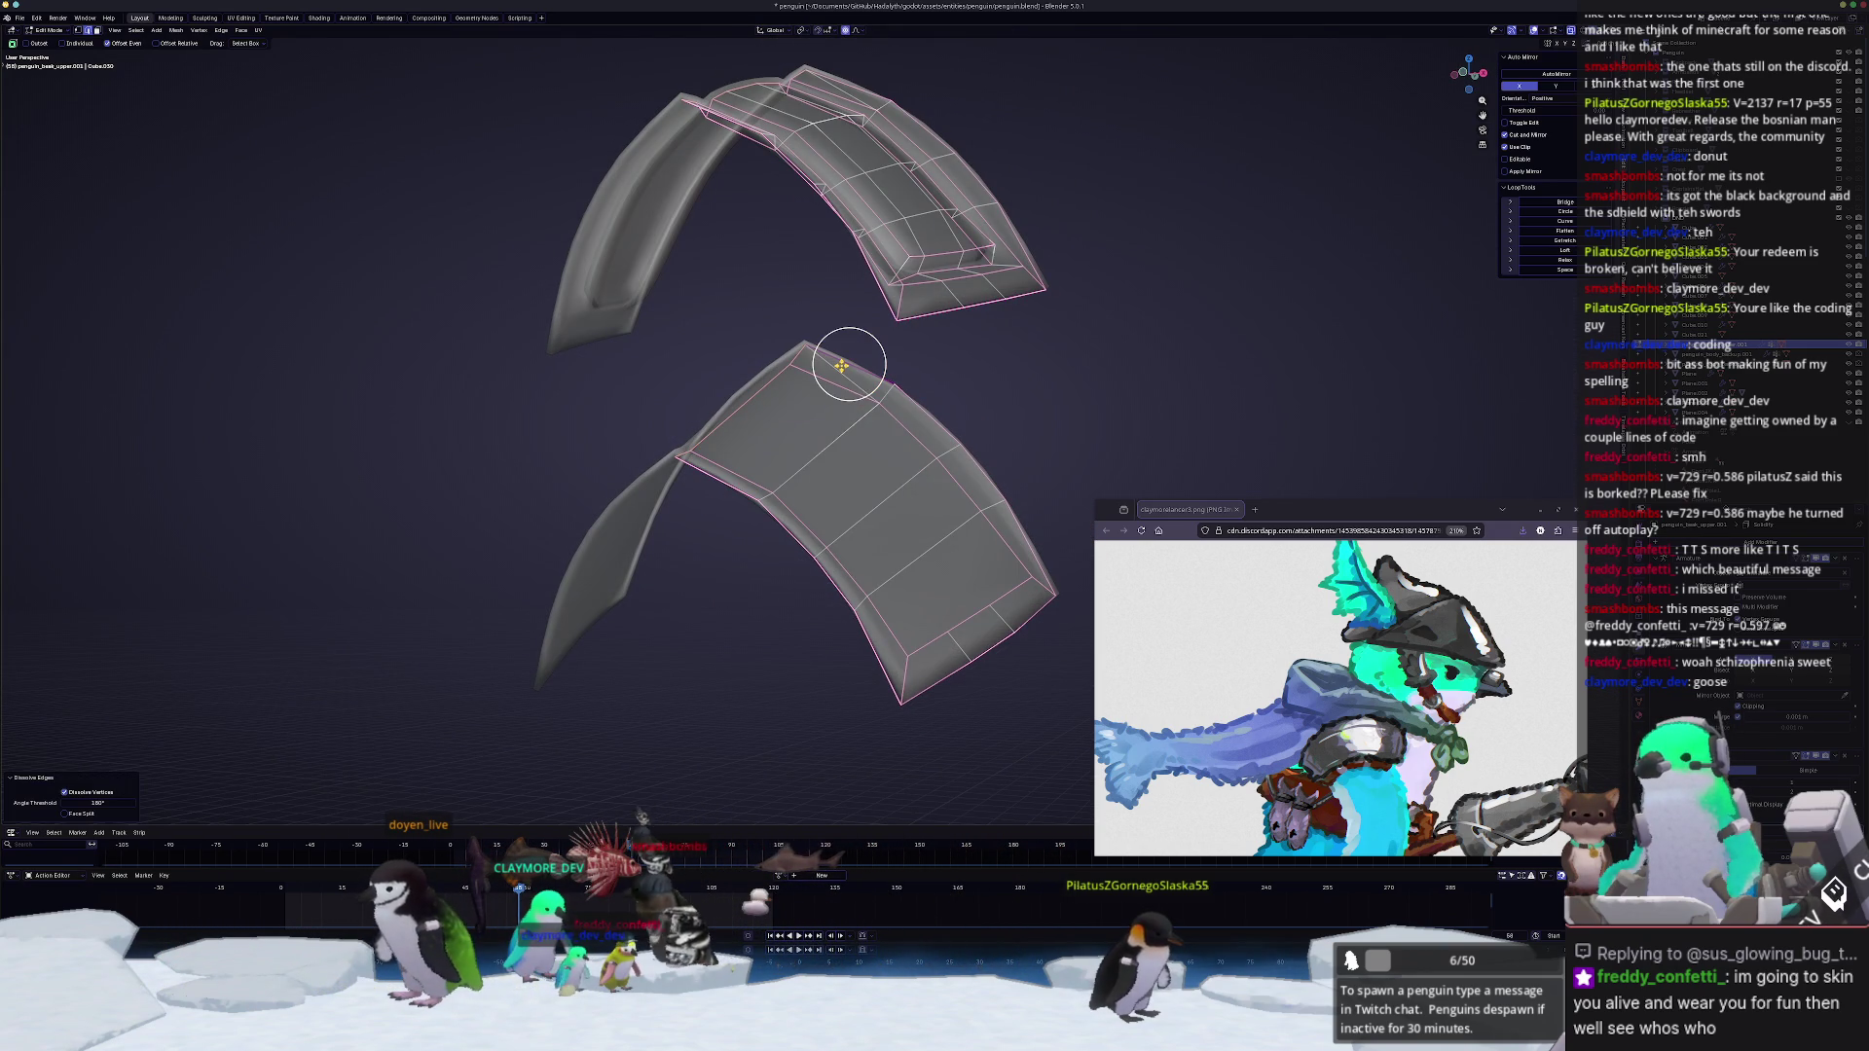
Step: Dissolve the selected edges, then try a face strip across the plate's middle and discard it
key("x")
left_click(842, 368)
mouse_move(841, 368)
middle_mouse_down()
mouse_move(943, 382)
mouse_move(882, 377)
middle_mouse_up()
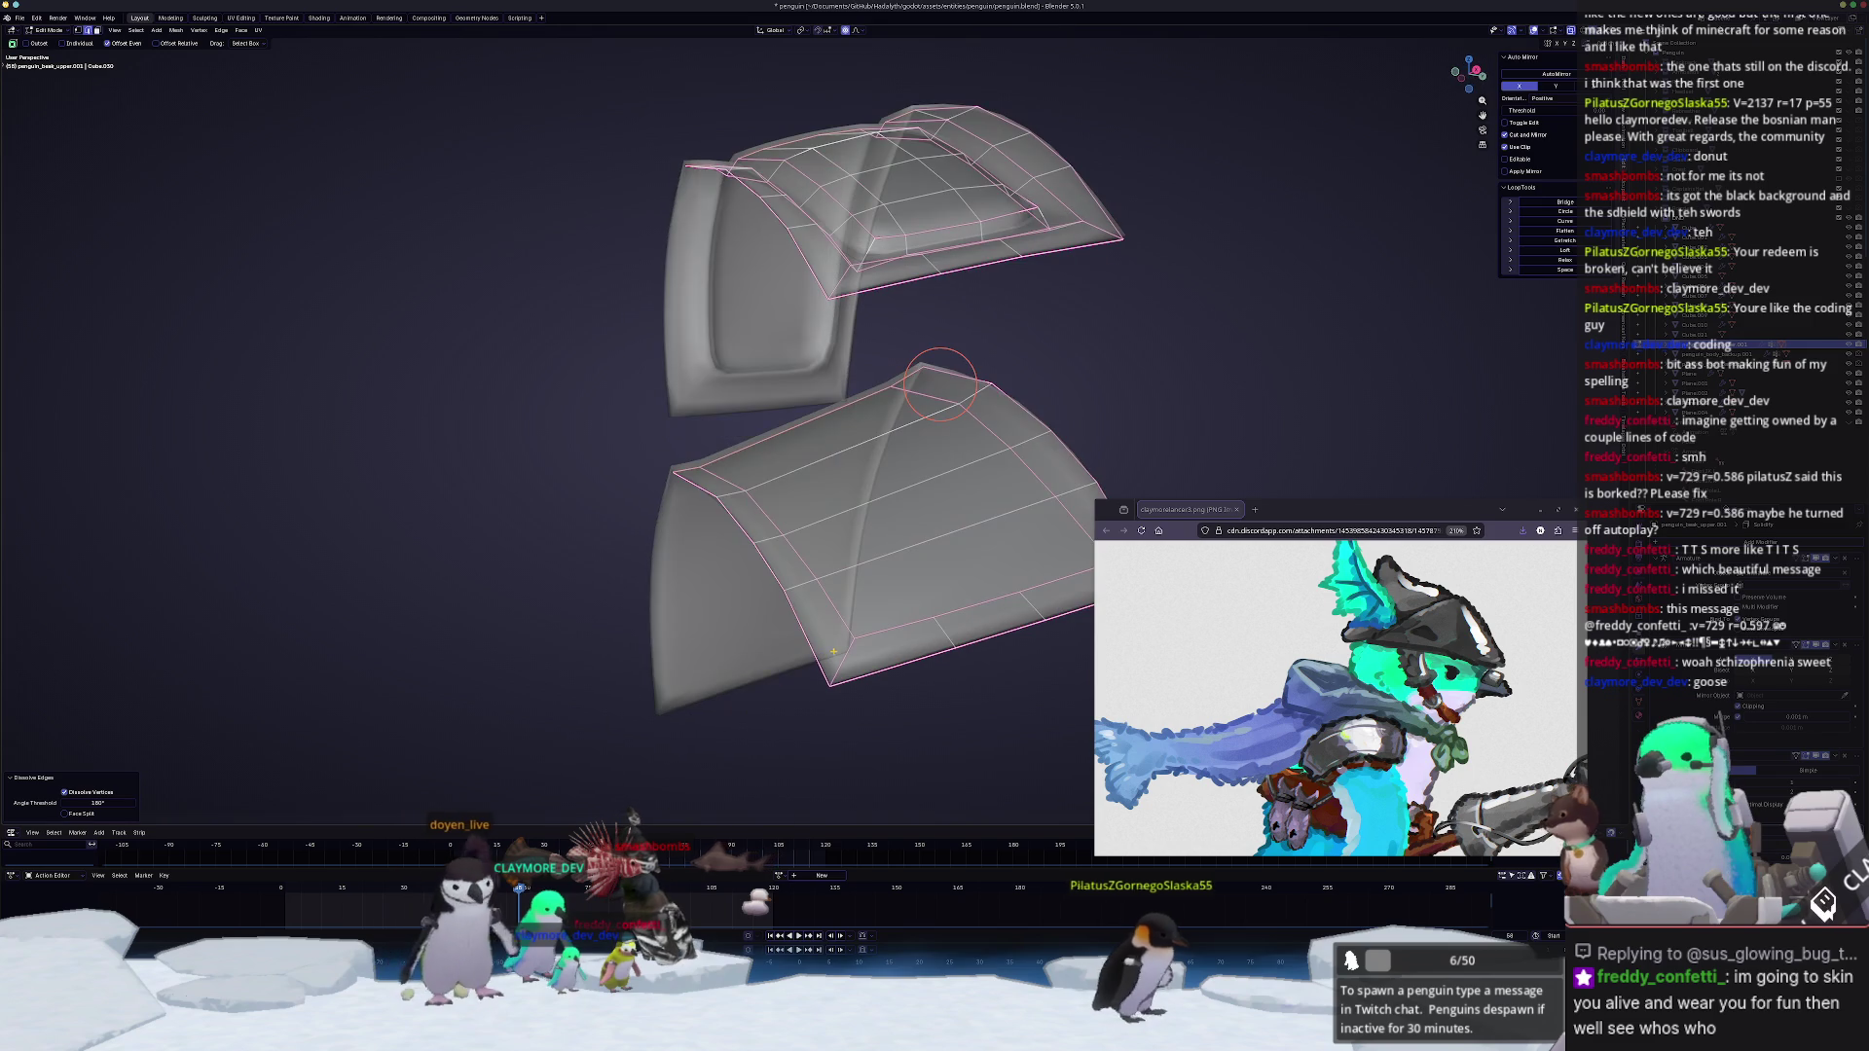
key("3")
left_click(882, 377)
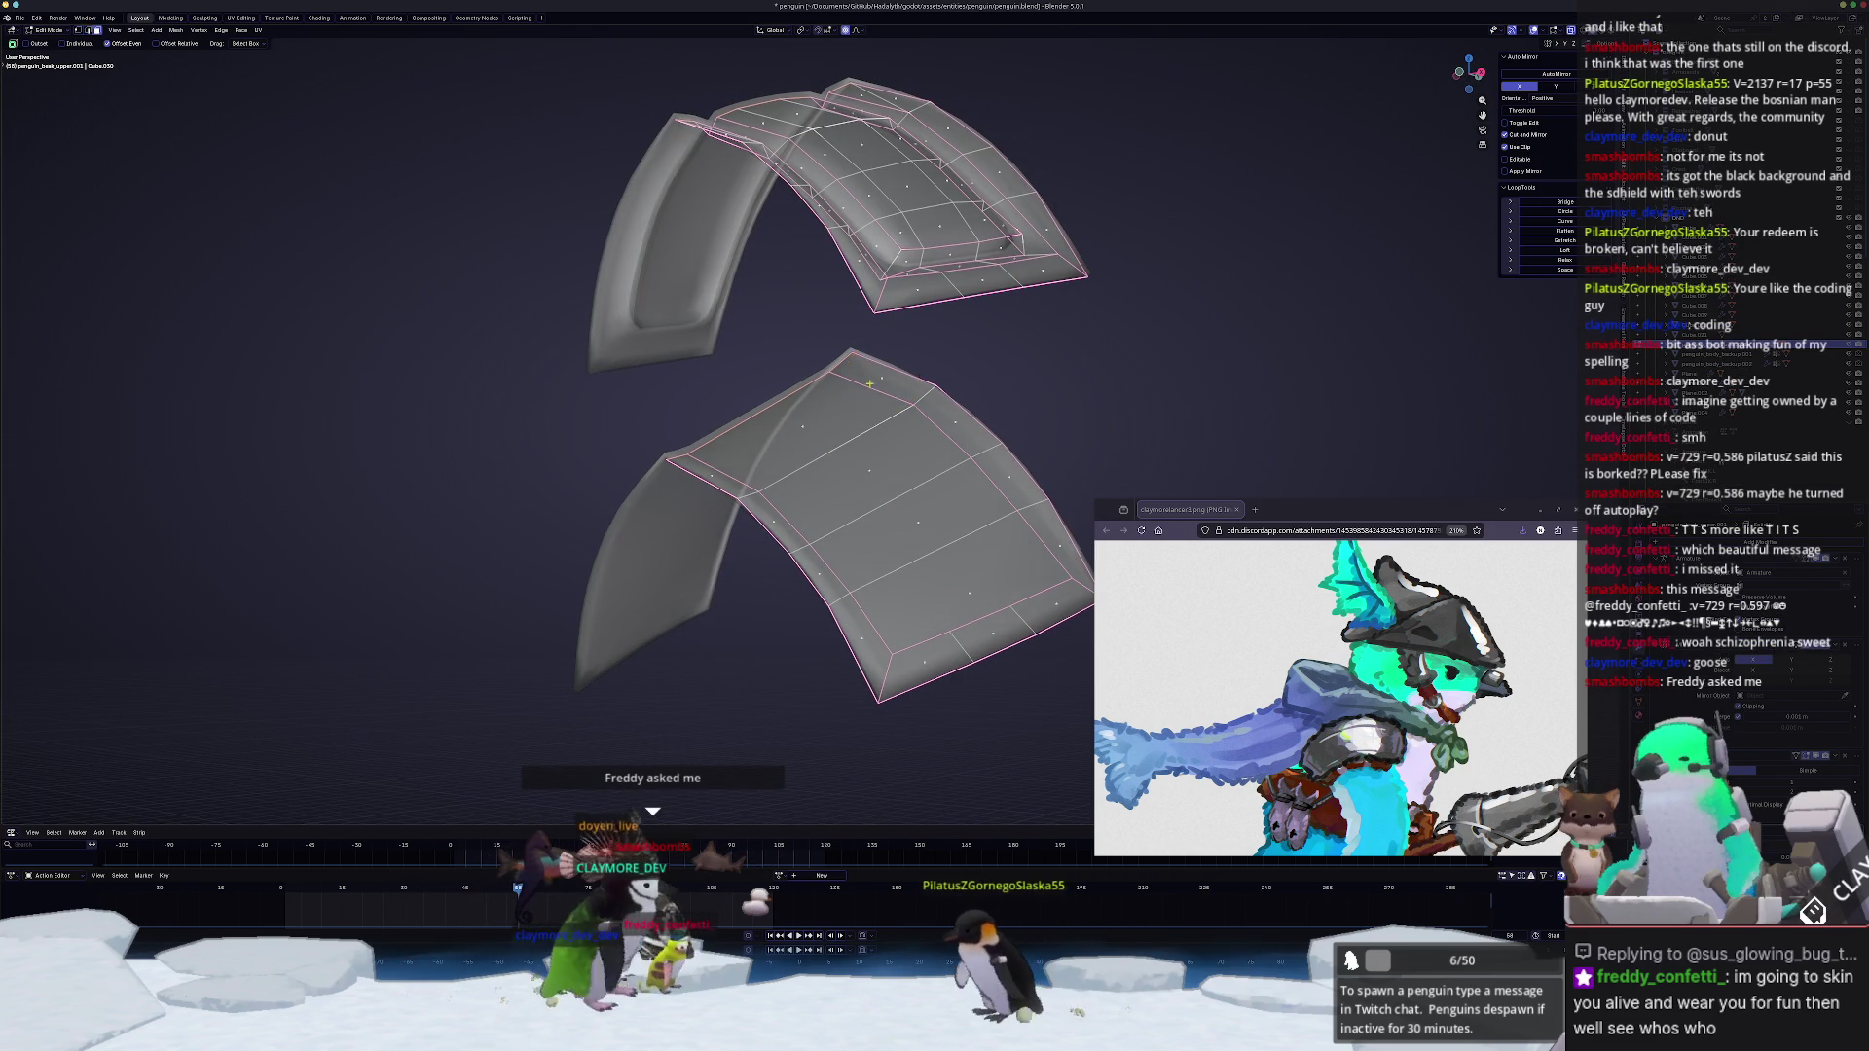
left_click(804, 420, "ctrl")
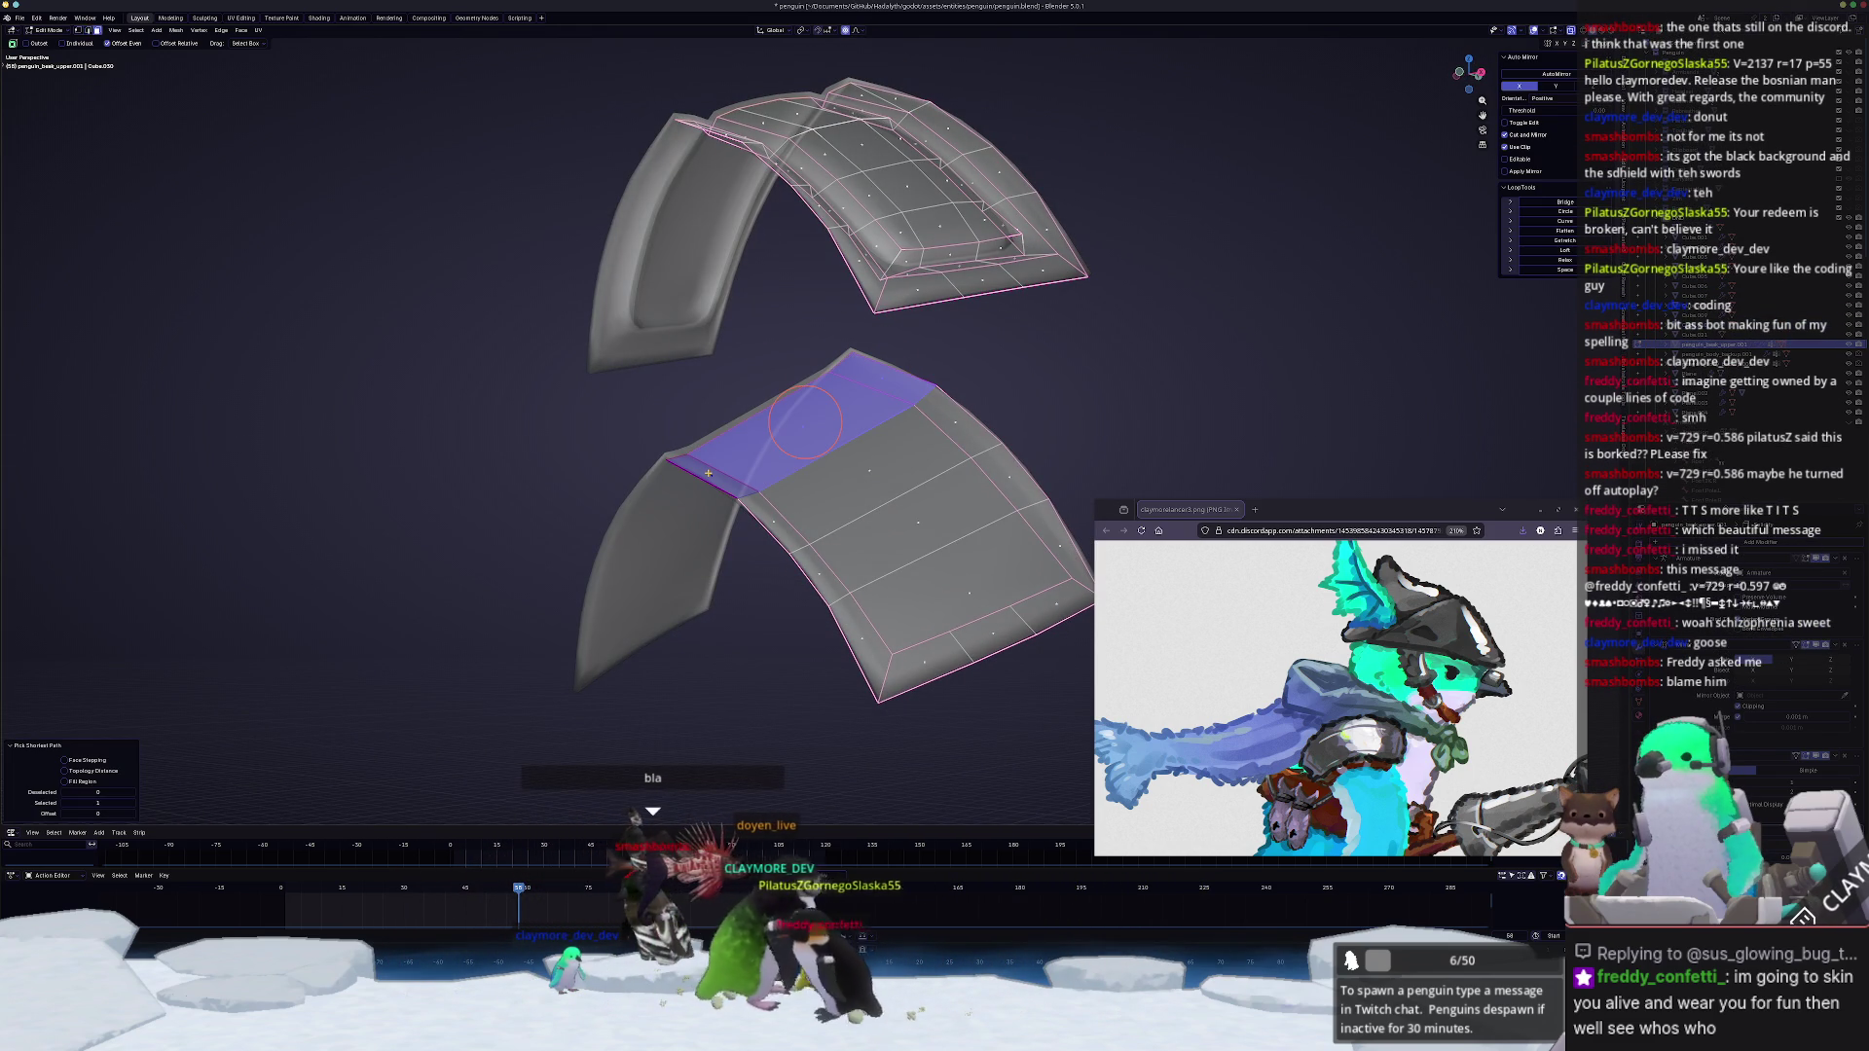
key("e")
left_click(767, 517)
left_click(966, 422, "ctrl")
key("e")
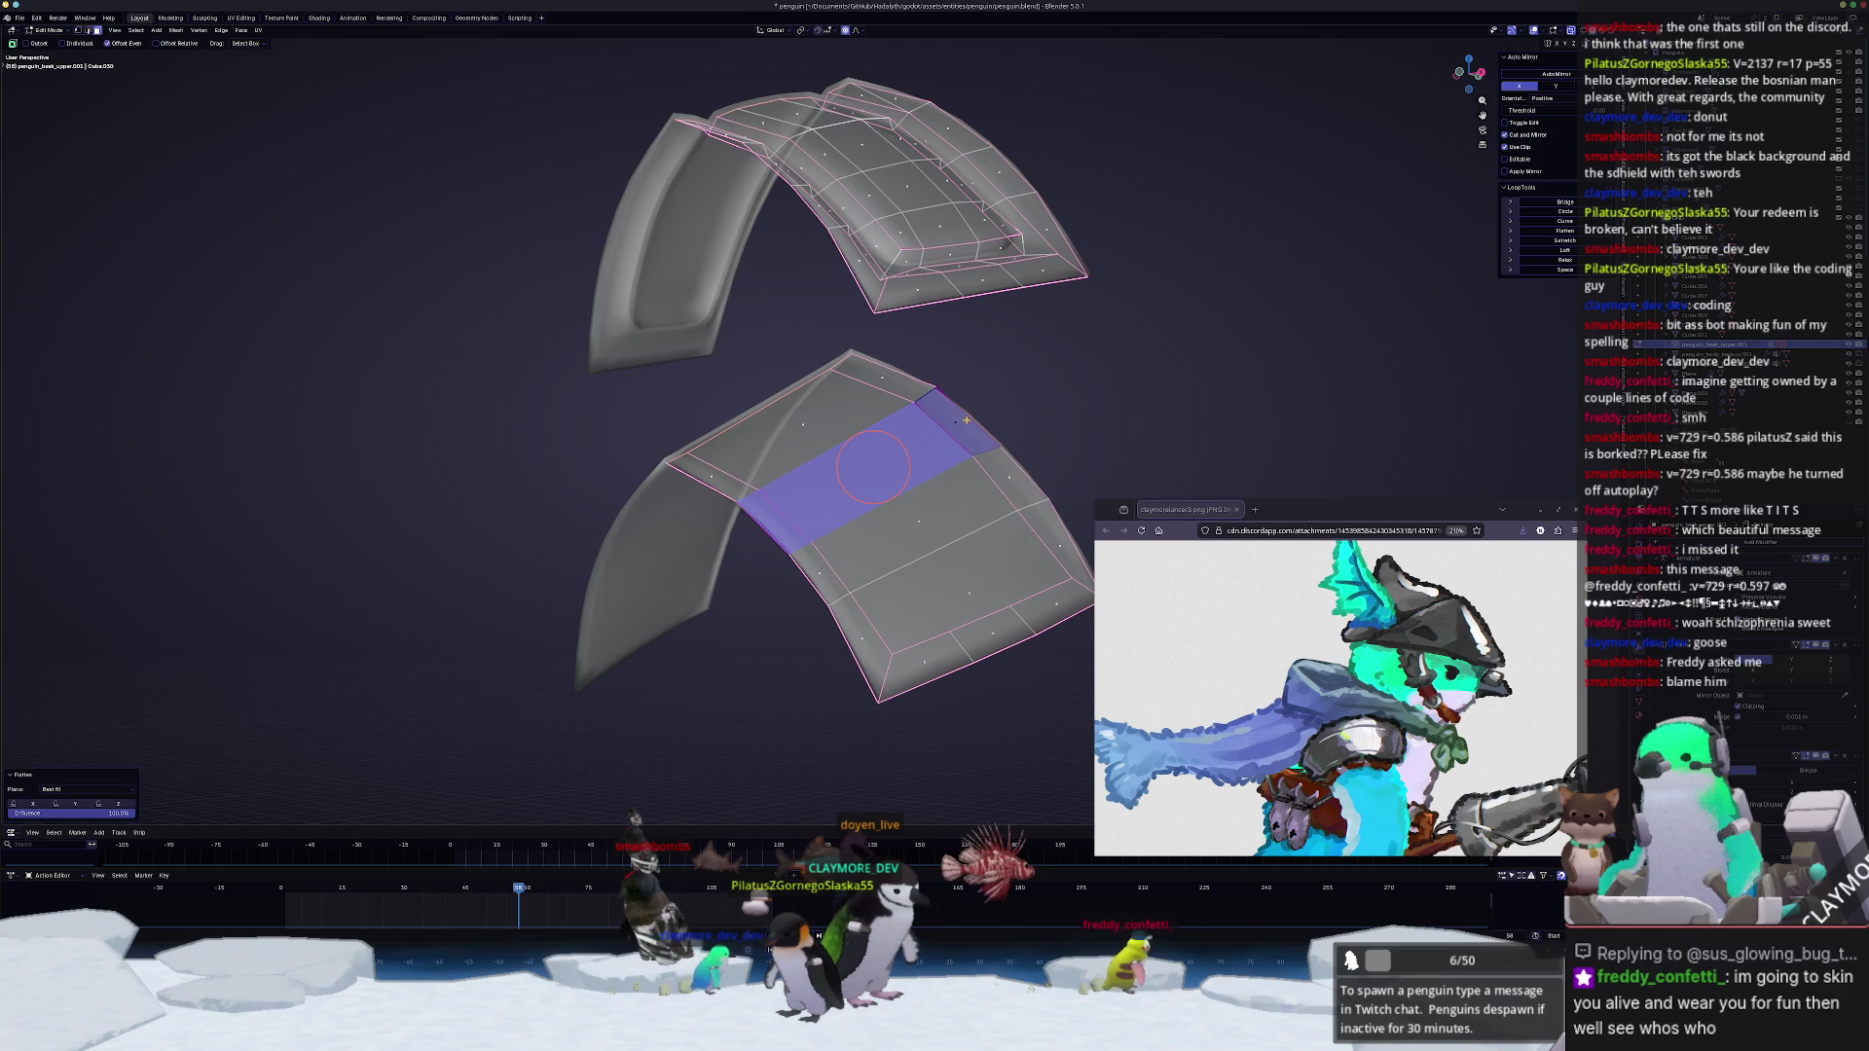
middle_click_drag(967, 421, 851, 469)
left_click(731, 521)
key("ctrl+z")
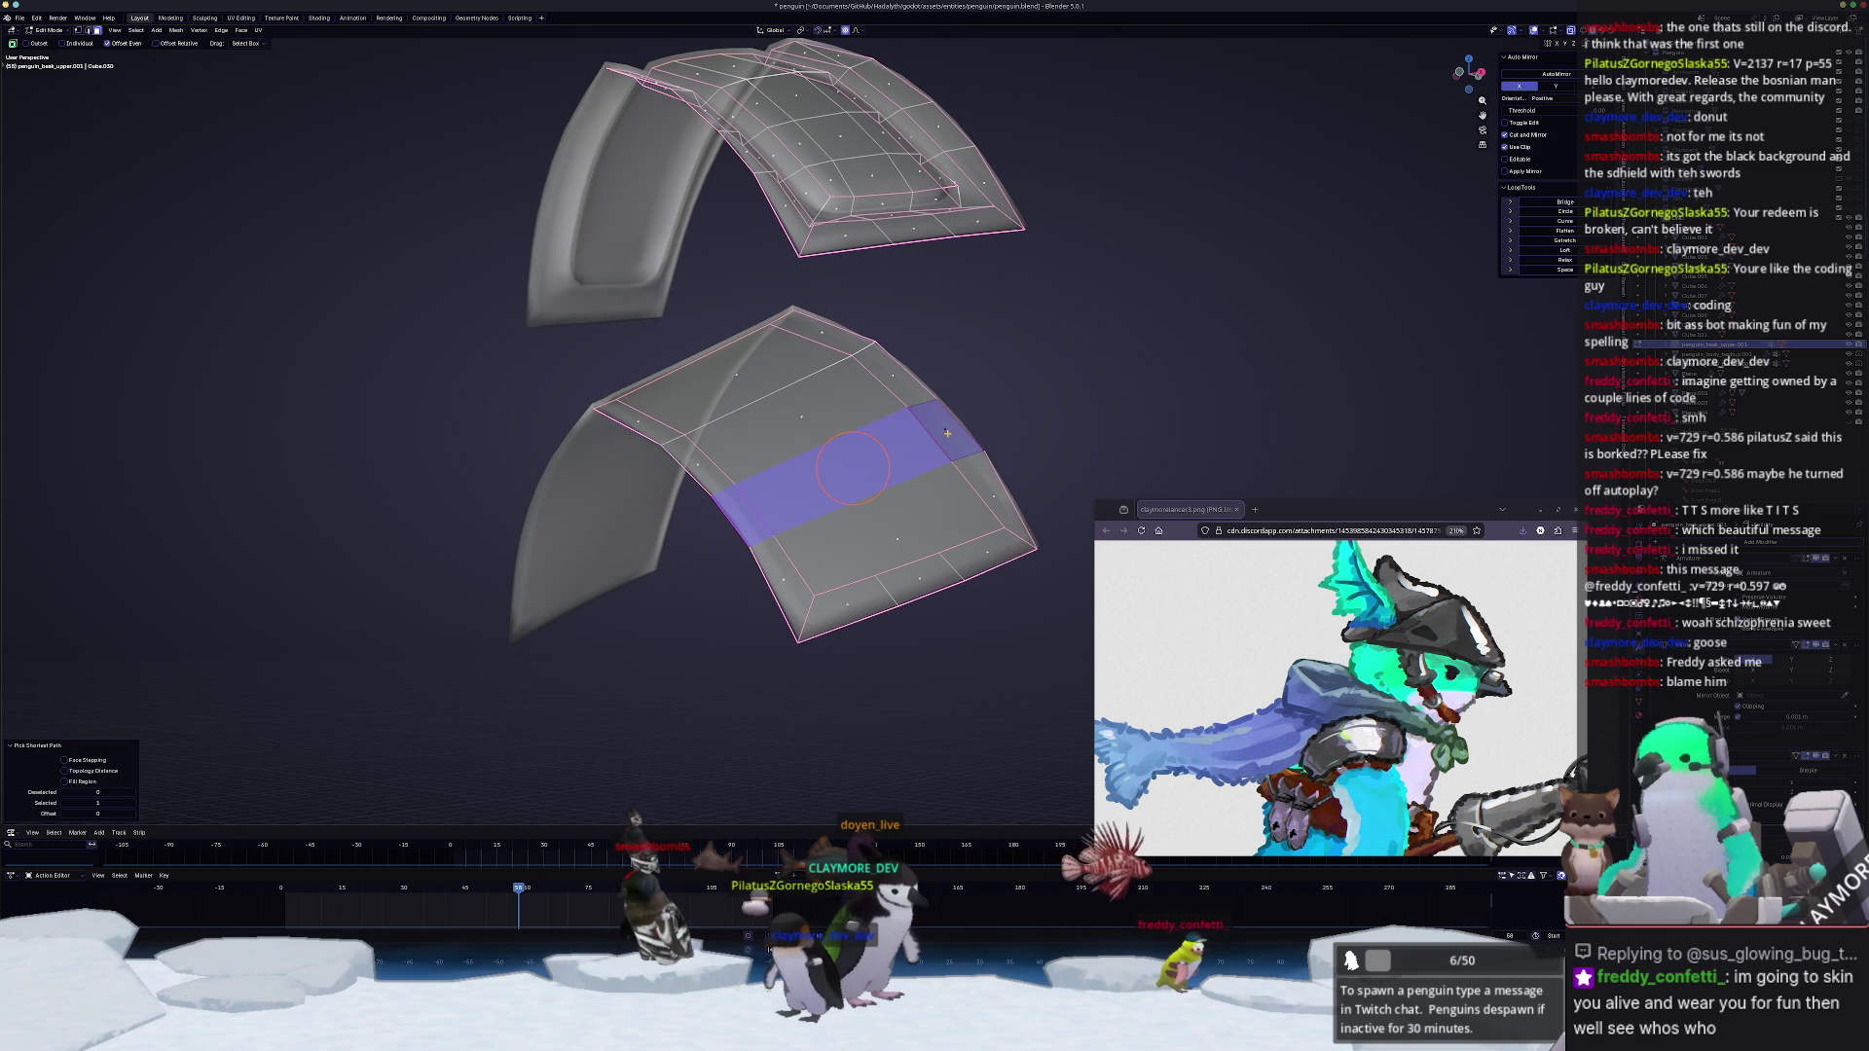
Step: Select faces along the lower plate's bottom edge, grab the whole linked piece and start moving it up on Z
left_click(785, 574)
left_click(987, 553, "ctrl")
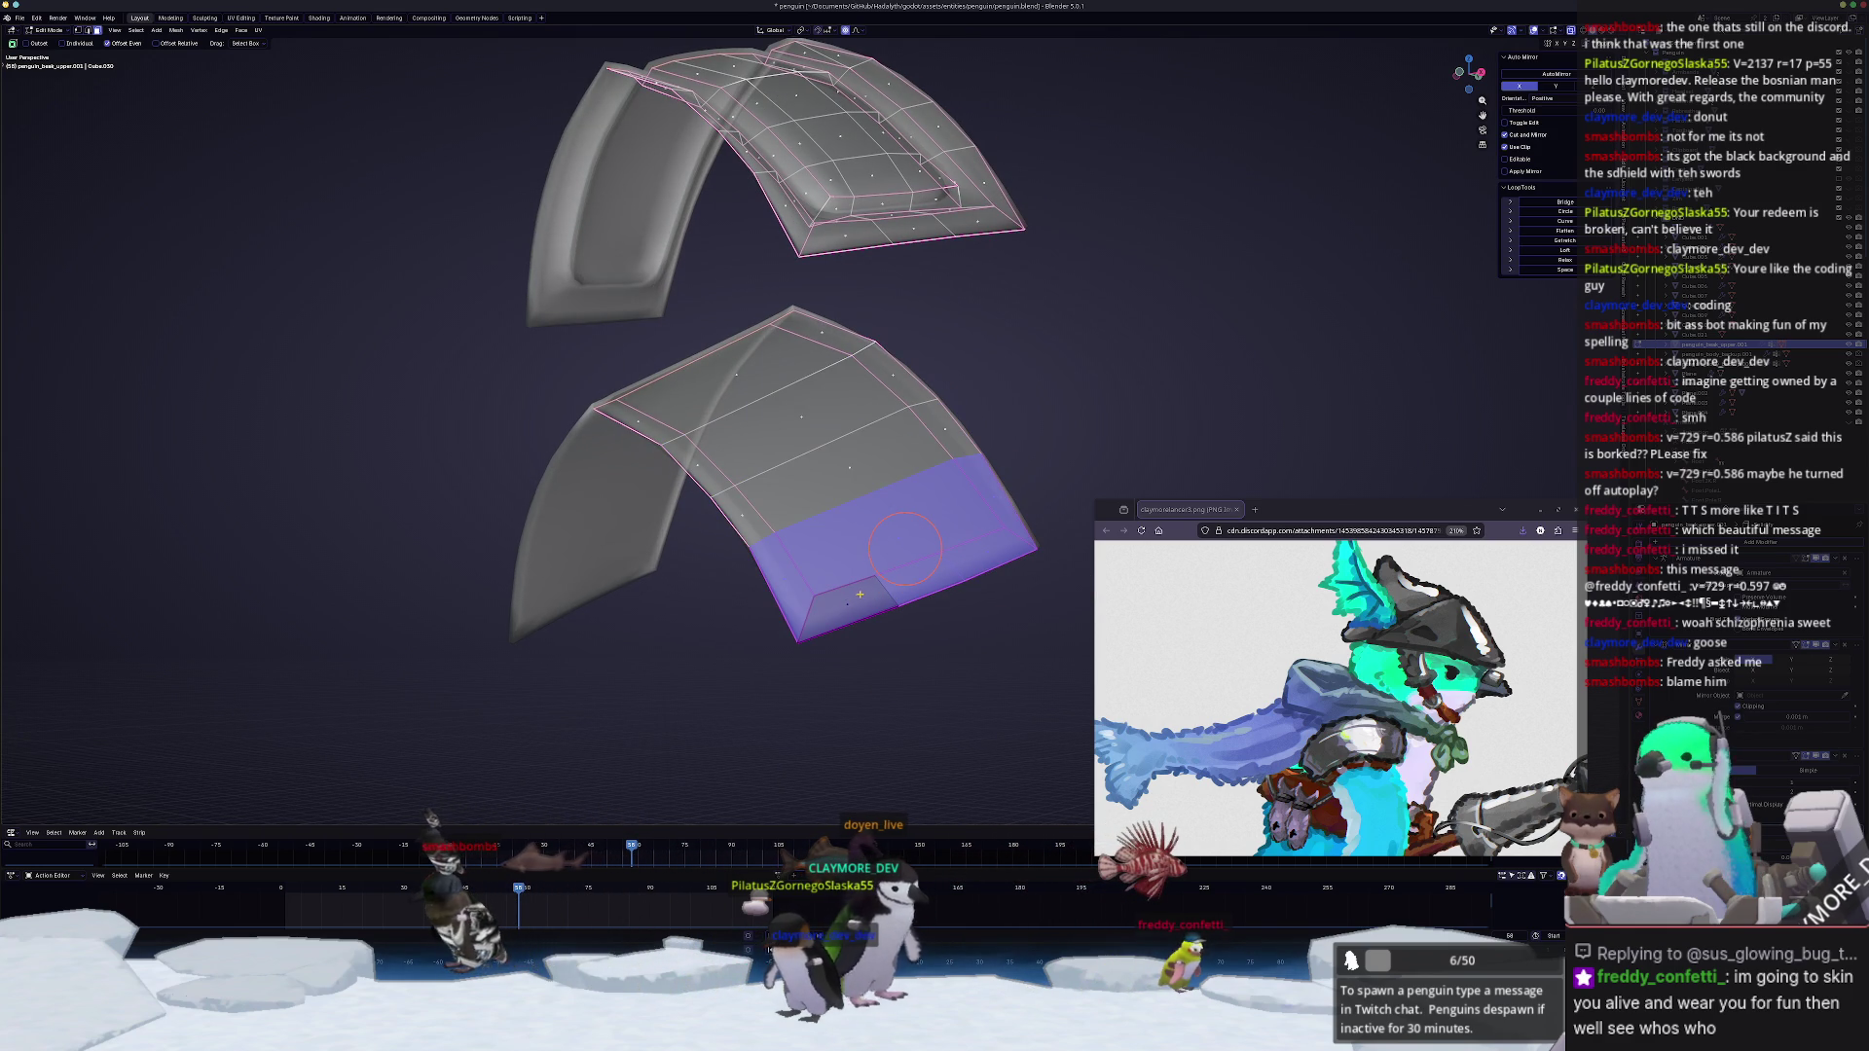
middle_click_drag(859, 595, 844, 601)
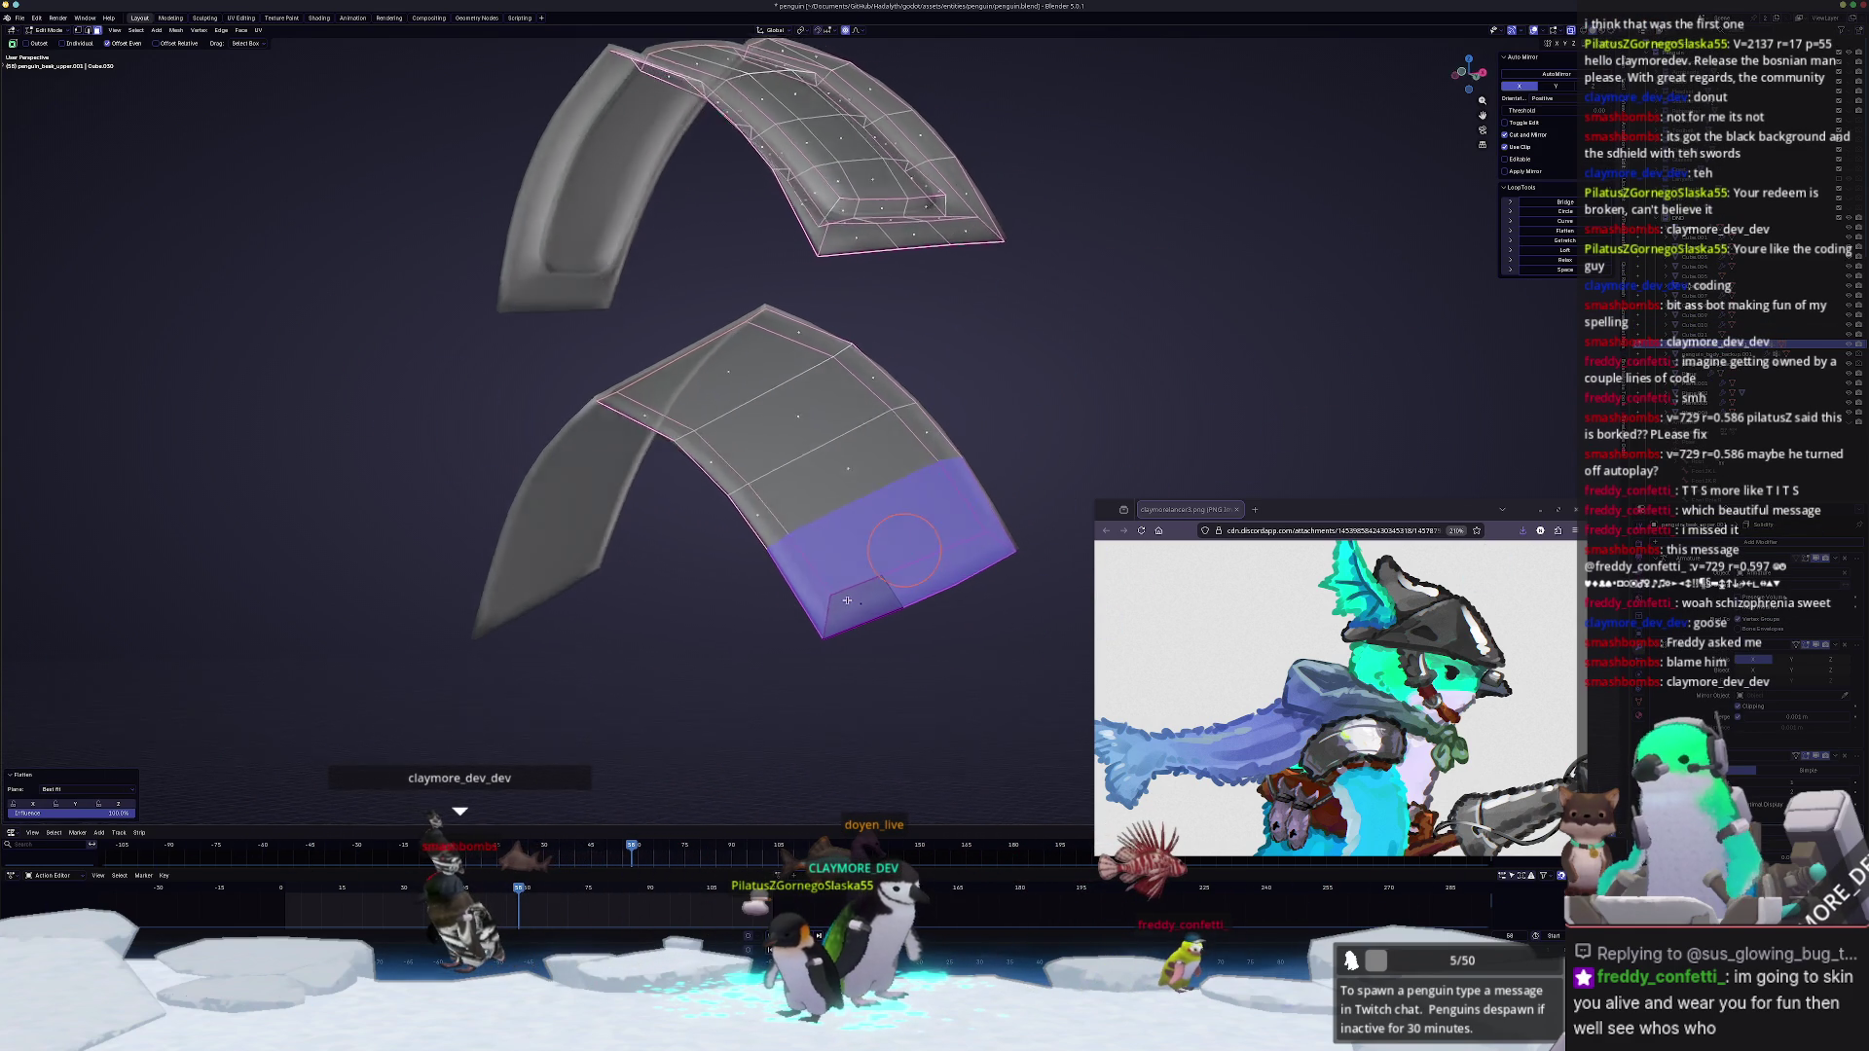
scroll(848, 598, "down", 3)
key("ctrl+l")
key("g")
key("z")
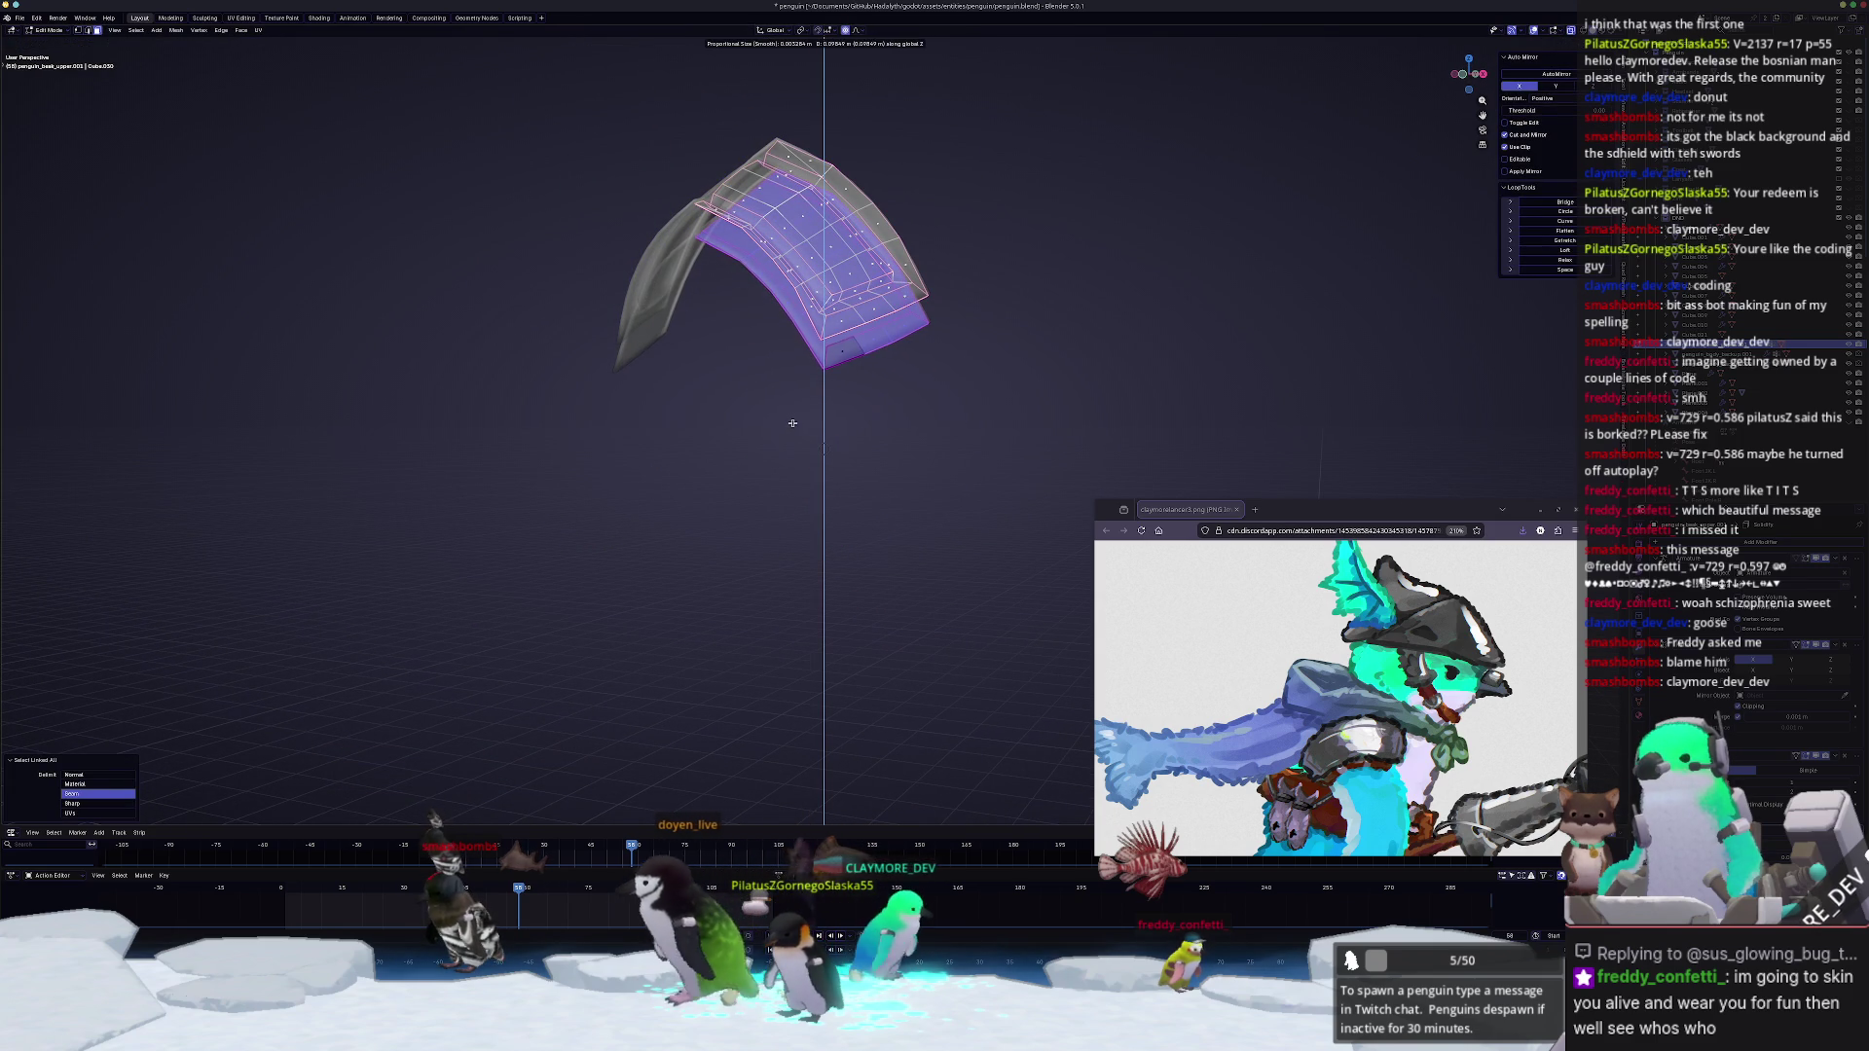
Step: Confirm the vertical move, inspect the arch, and select its right half's linked geometry in front view
left_click(792, 424)
key("Tab")
mouse_move(792, 417)
middle_mouse_down()
mouse_move(710, 283)
mouse_move(735, 541)
mouse_move(731, 512)
mouse_move(759, 498)
mouse_move(752, 513)
middle_mouse_up()
key("Tab")
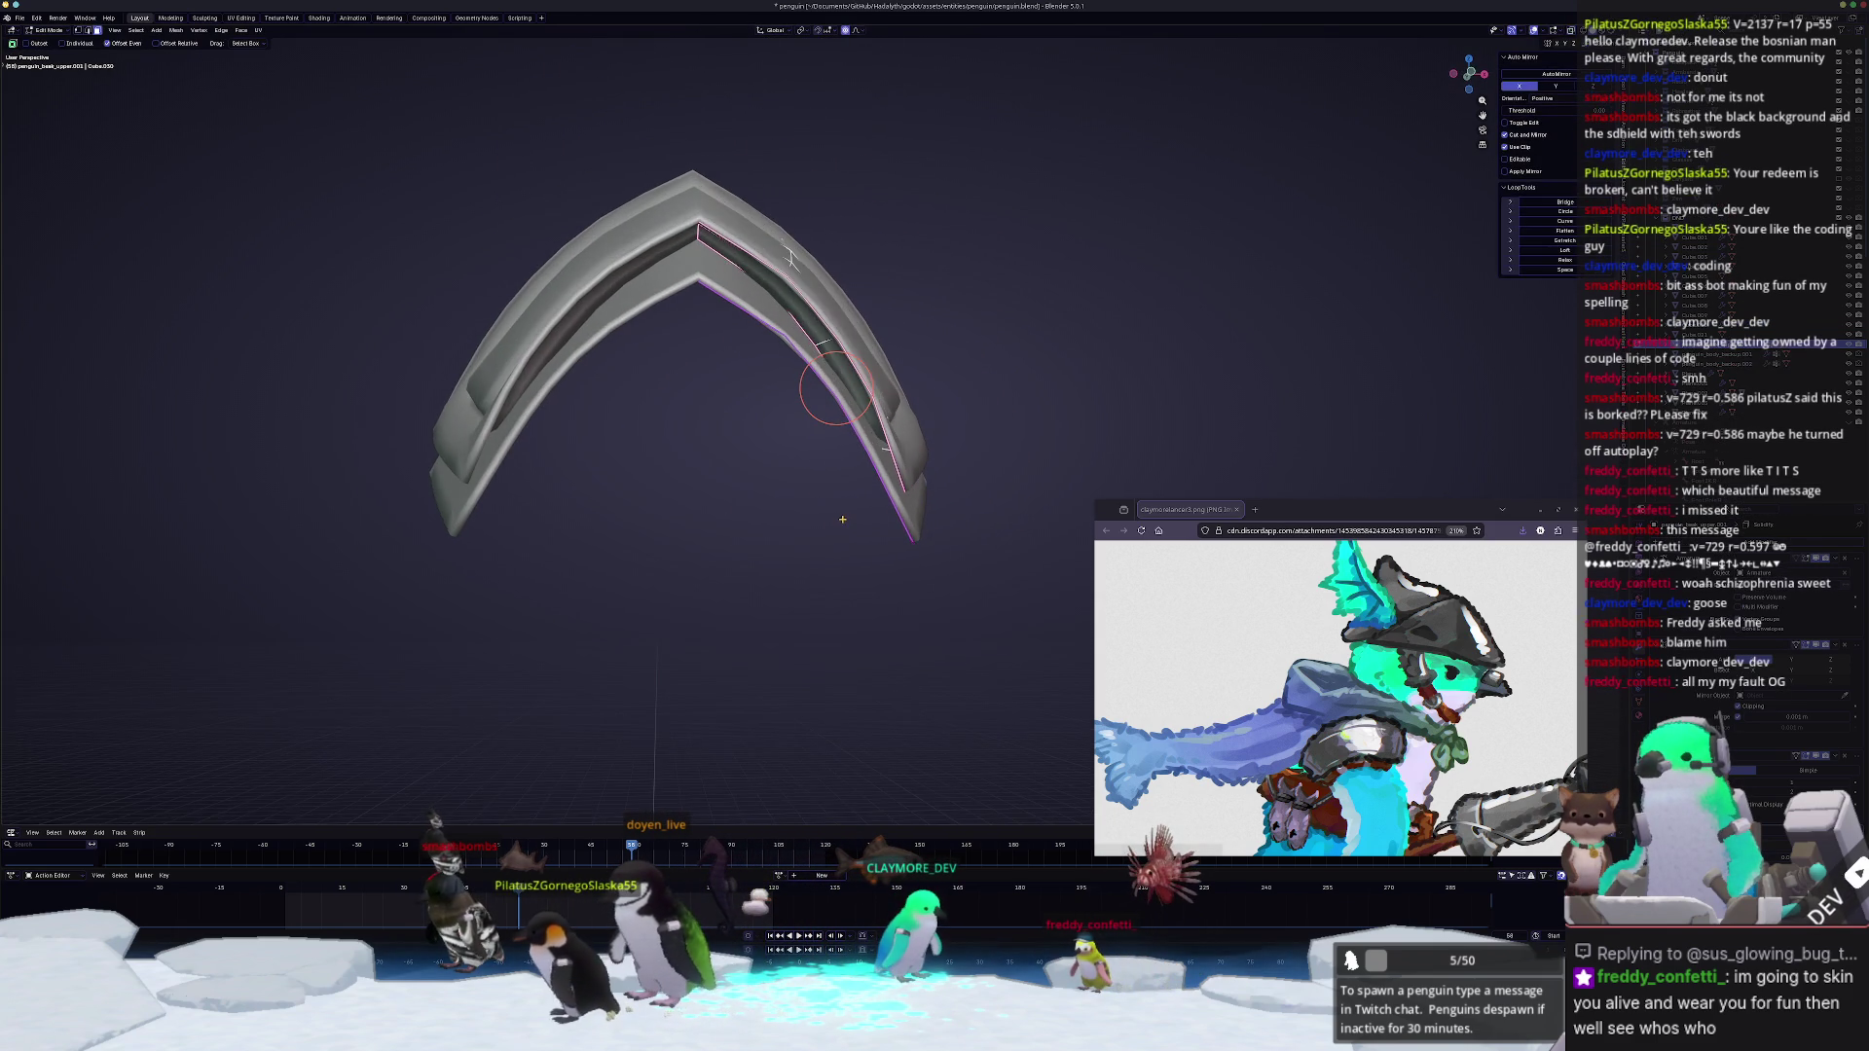
key("KP_1")
key("ctrl+l")
key("alt+z")
key("alt+z")
Step: Widen the selected half along X and shift it sideways along X to line up with the original
key("s")
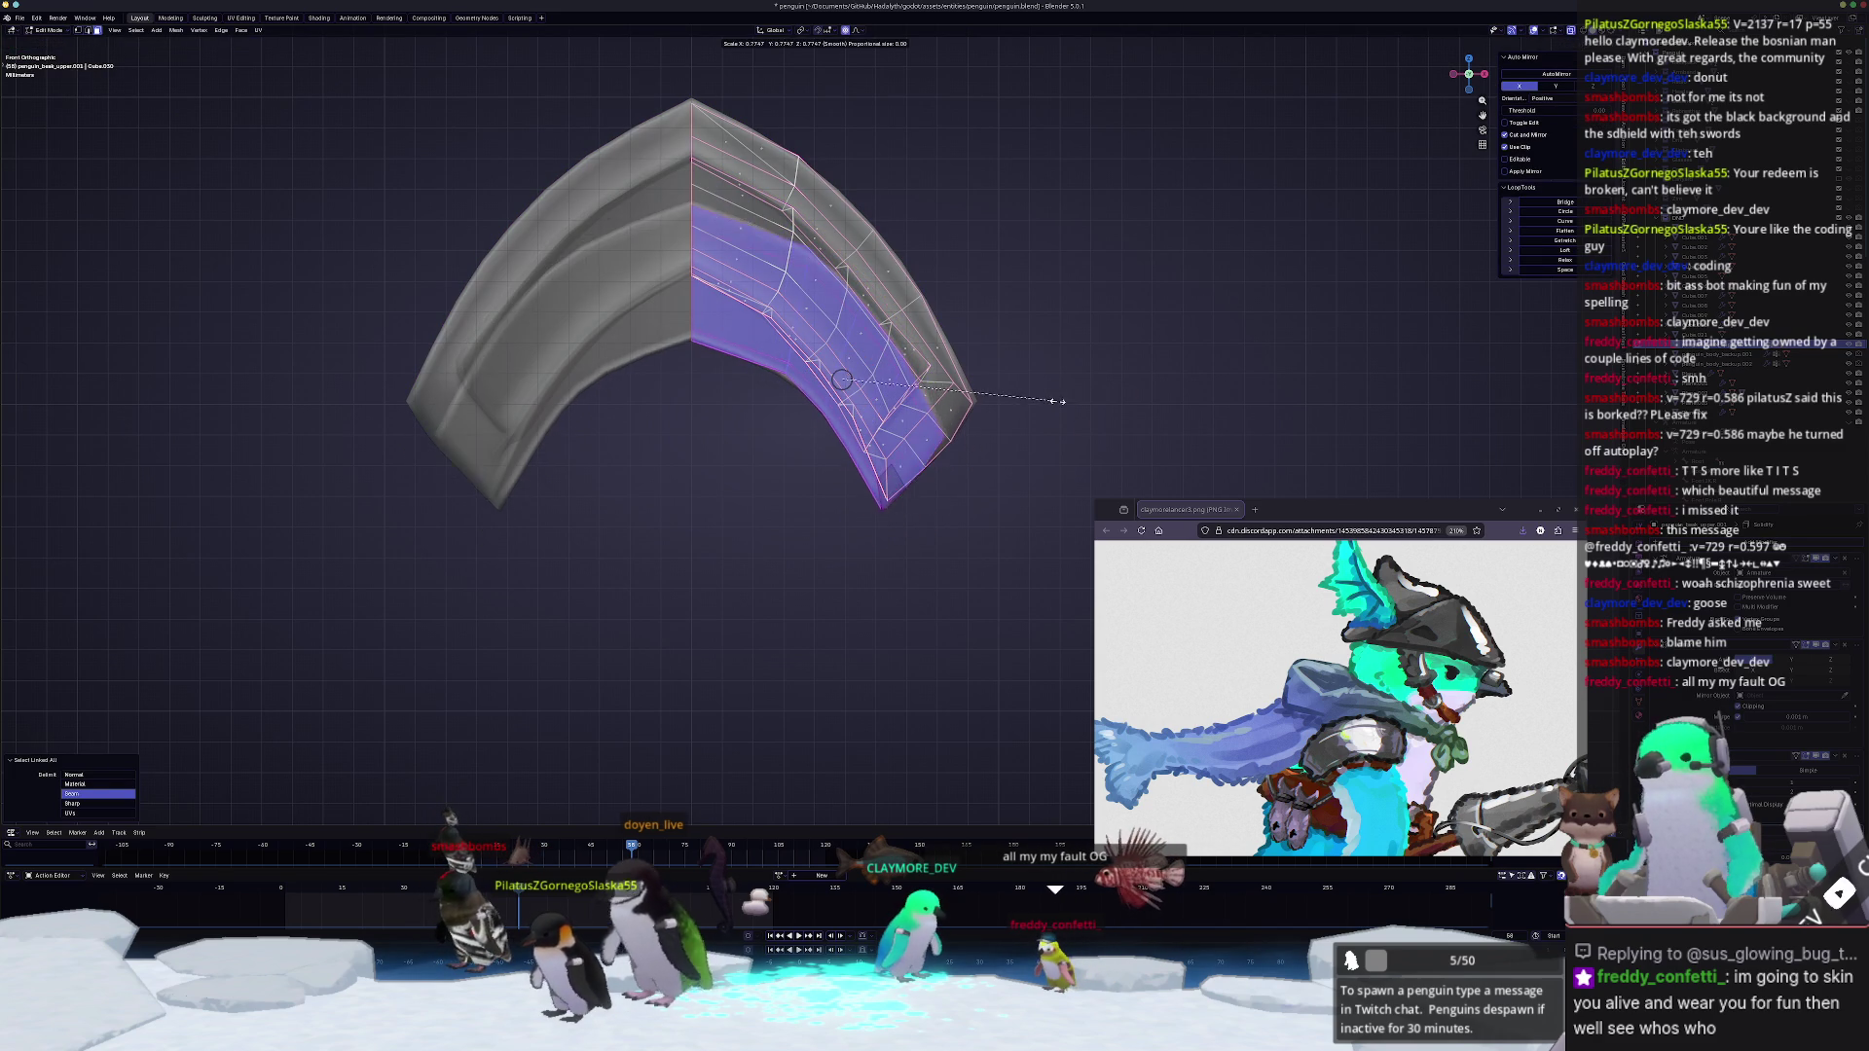
left_click(1051, 413)
key("s")
key("x")
left_click(1030, 401)
key("g")
key("x")
left_click(1013, 404)
mouse_move(1014, 403)
middle_mouse_down()
mouse_move(940, 625)
mouse_move(856, 560)
middle_mouse_up()
mouse_move(802, 455)
middle_mouse_down()
mouse_move(816, 515)
mouse_move(927, 573)
middle_mouse_up()
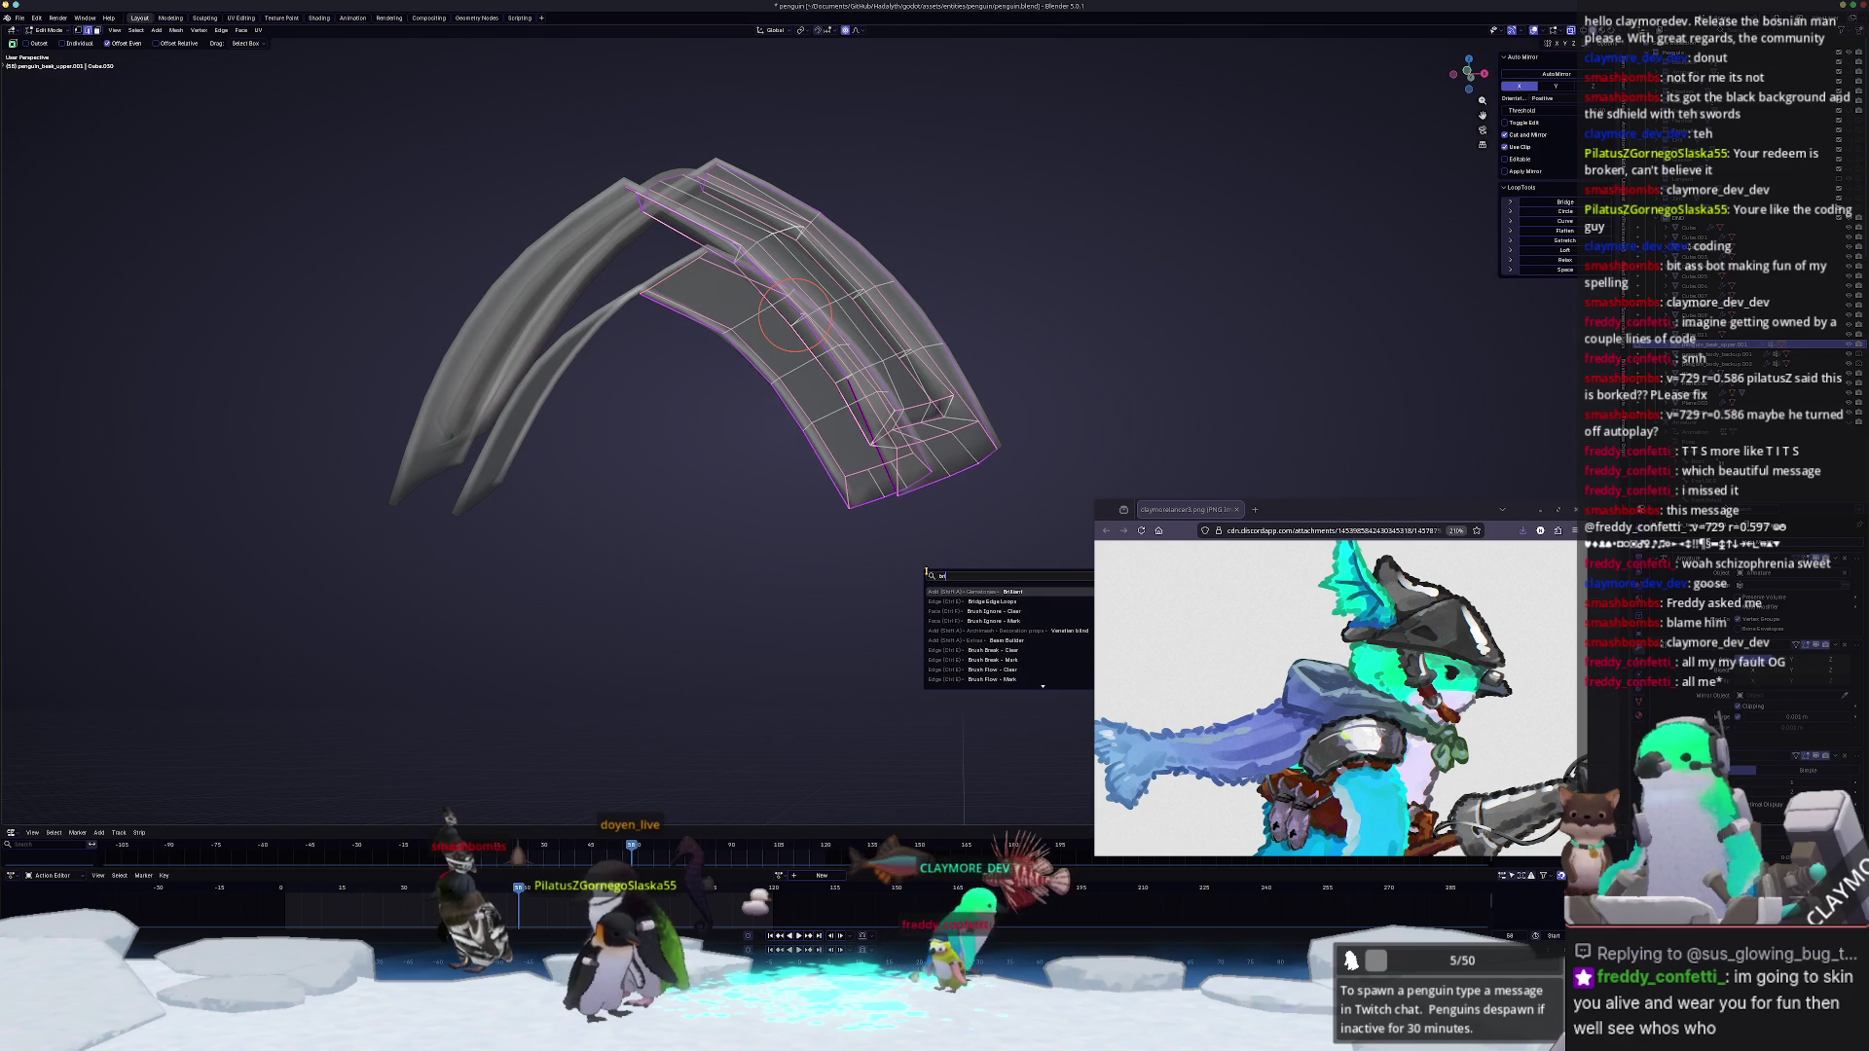
Step: Bridge the two edge loops, undo it, then fill the gap between them with new faces instead
key("Return")
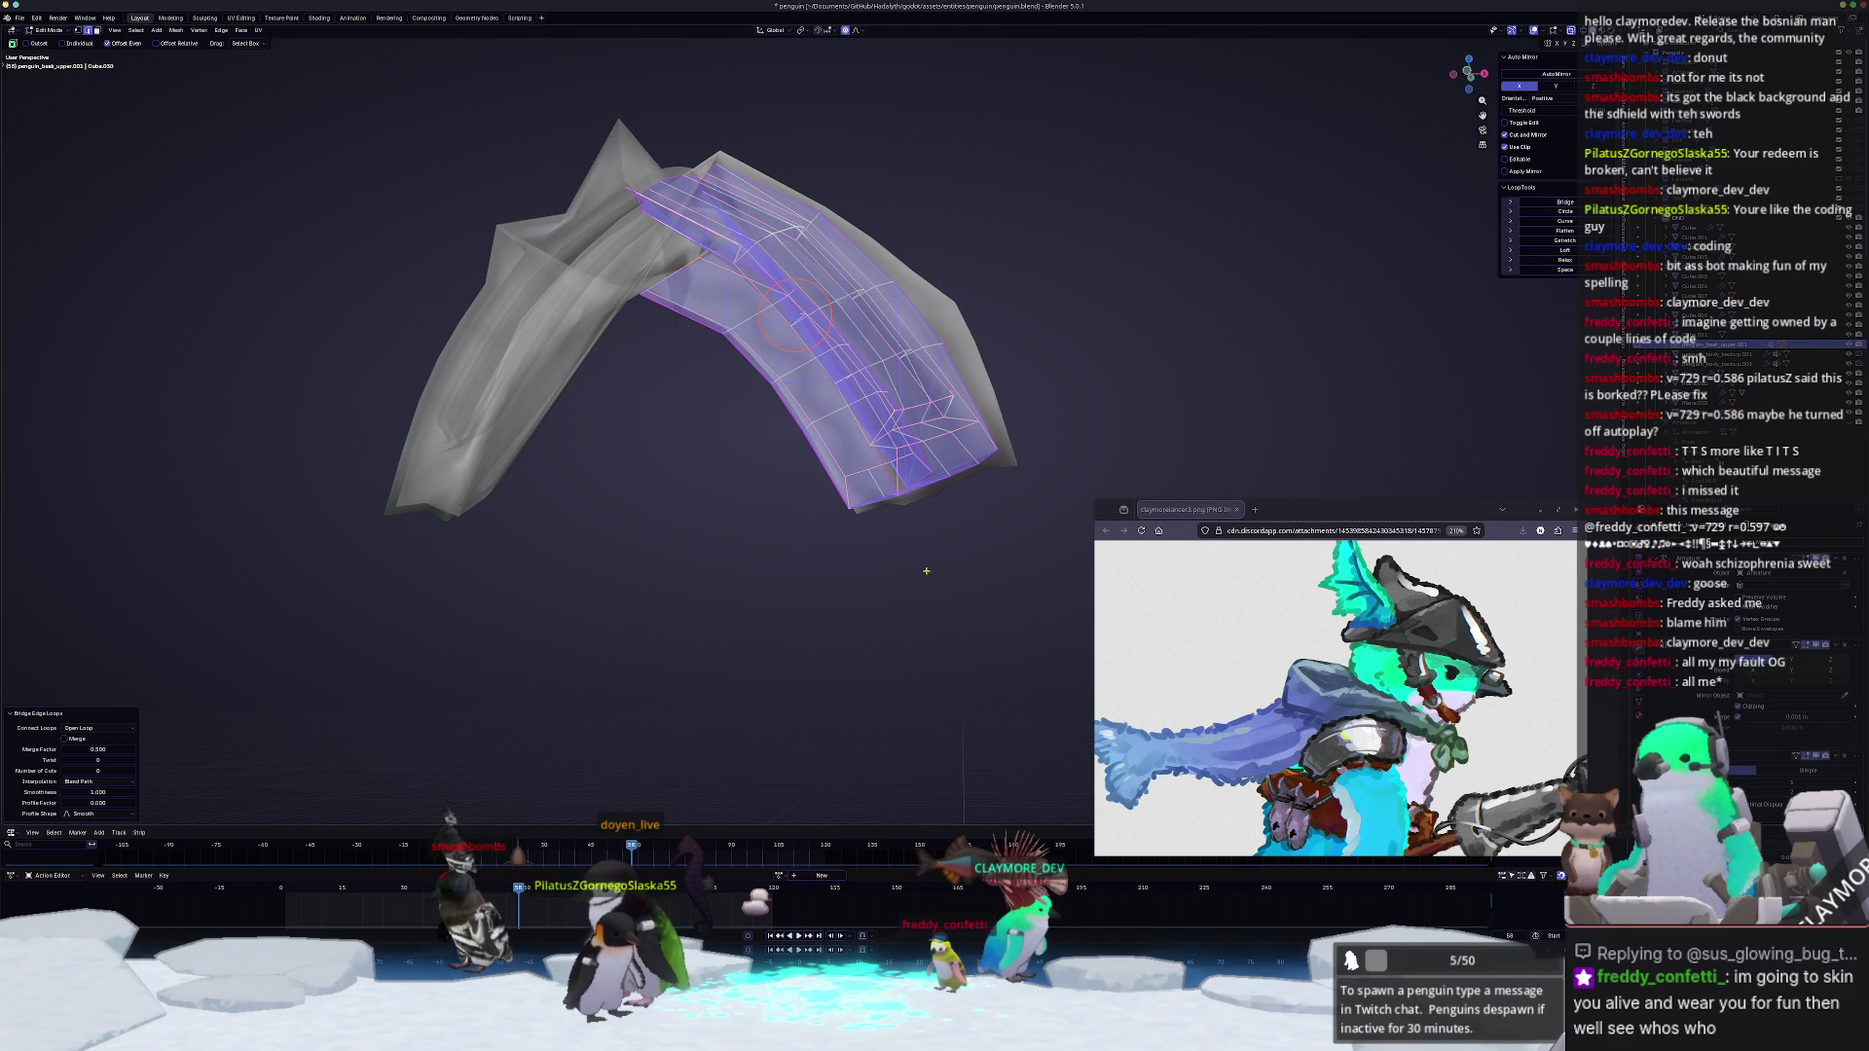
key("ctrl+z")
middle_click_drag(926, 572, 660, 349)
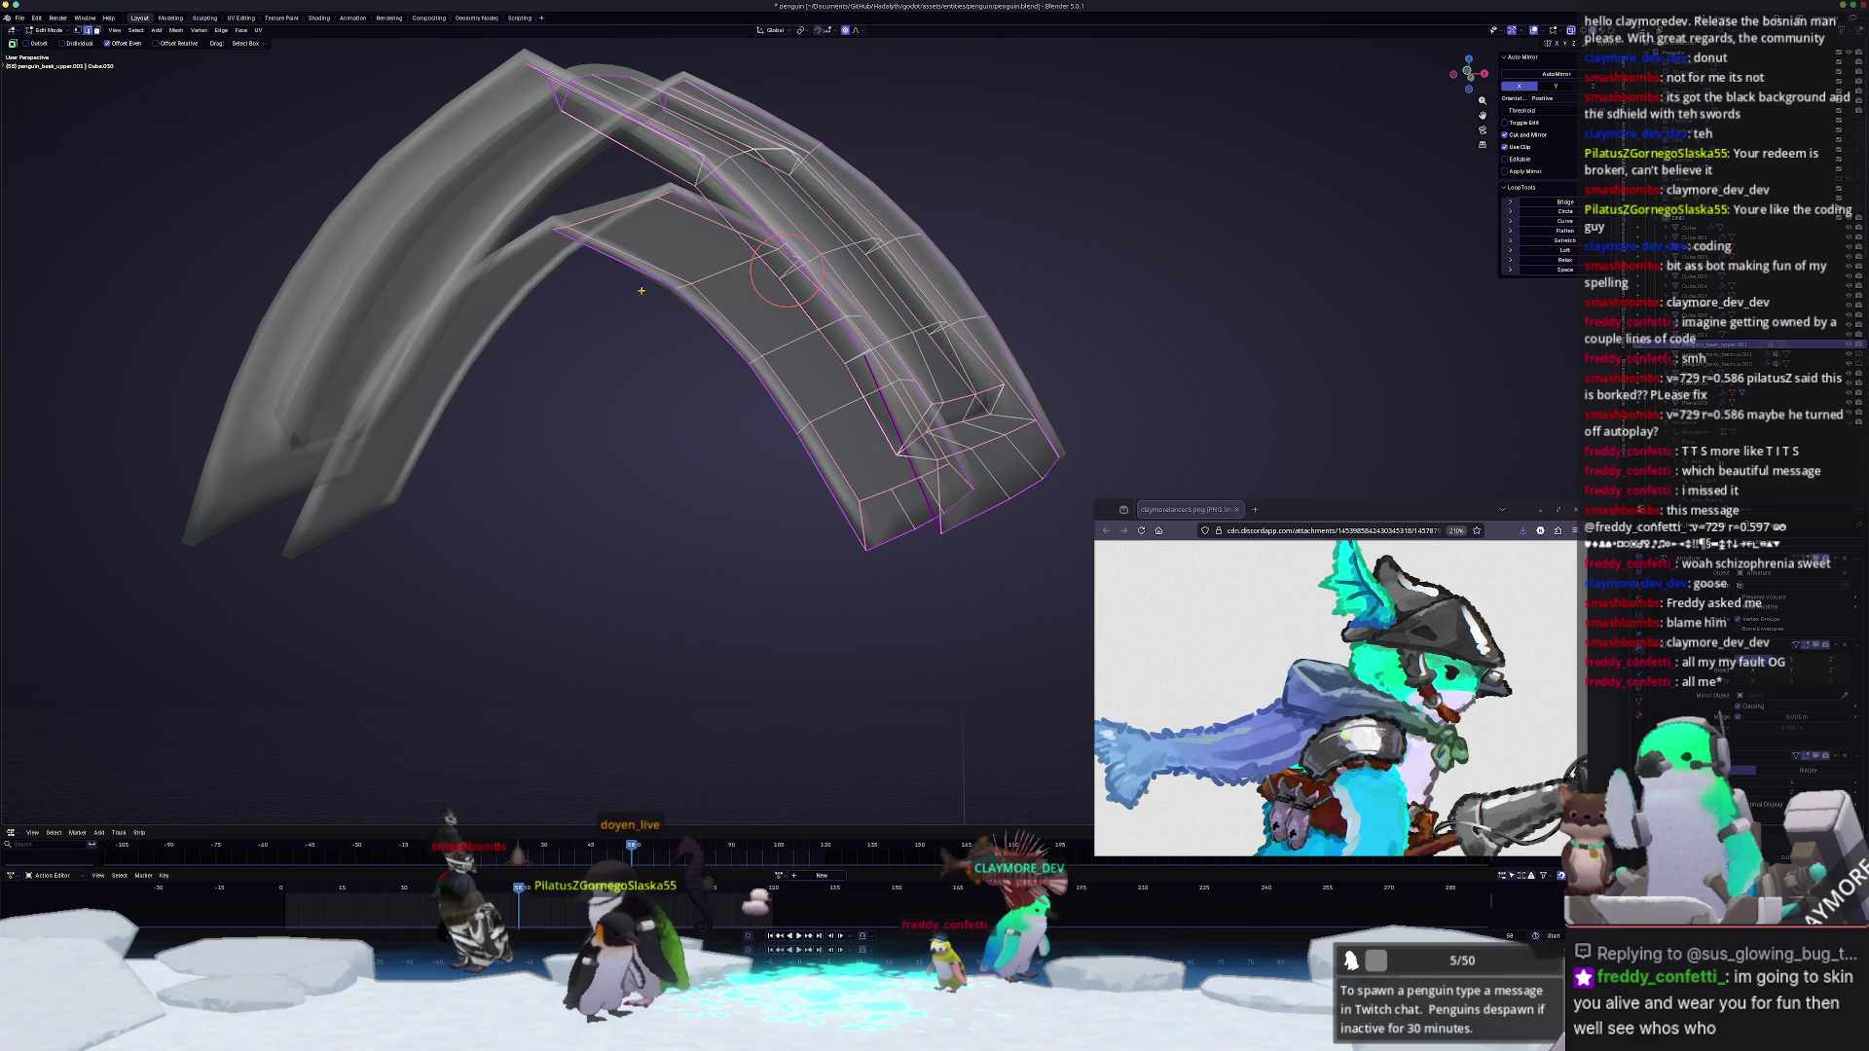
middle_click_drag(641, 273, 662, 226)
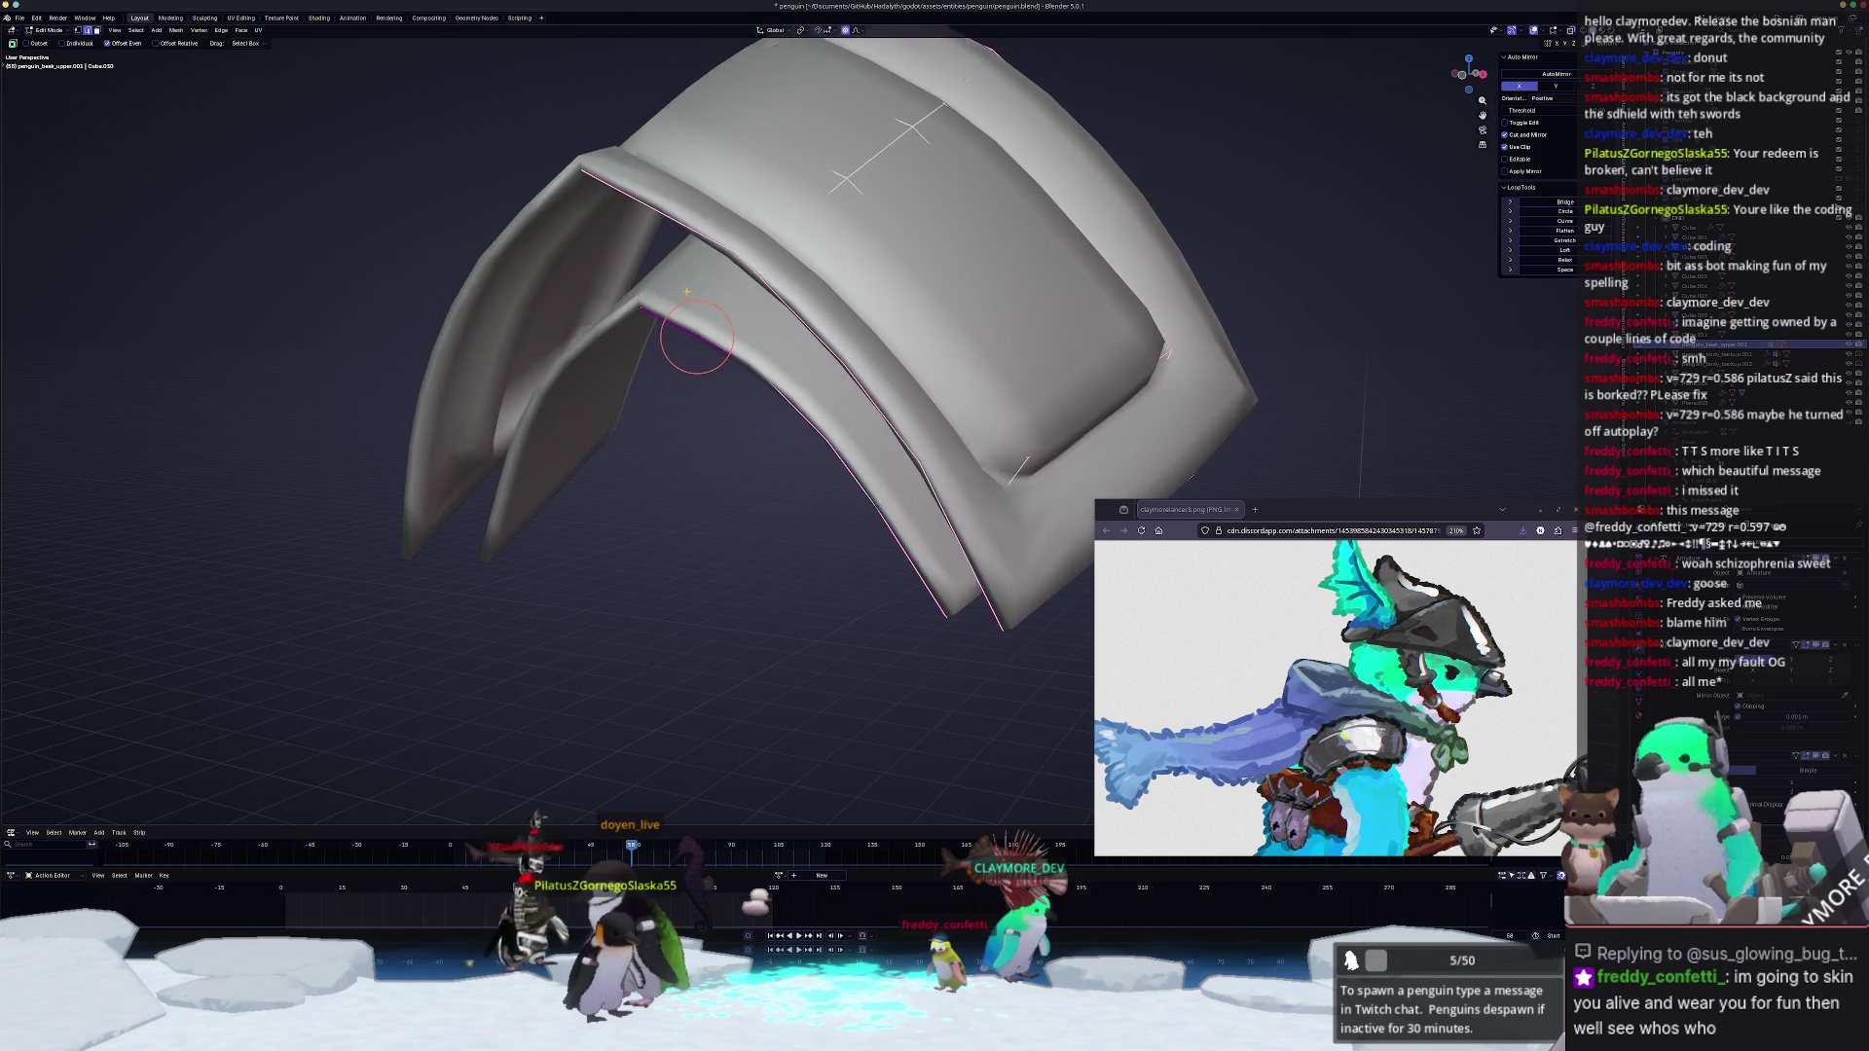
key("f")
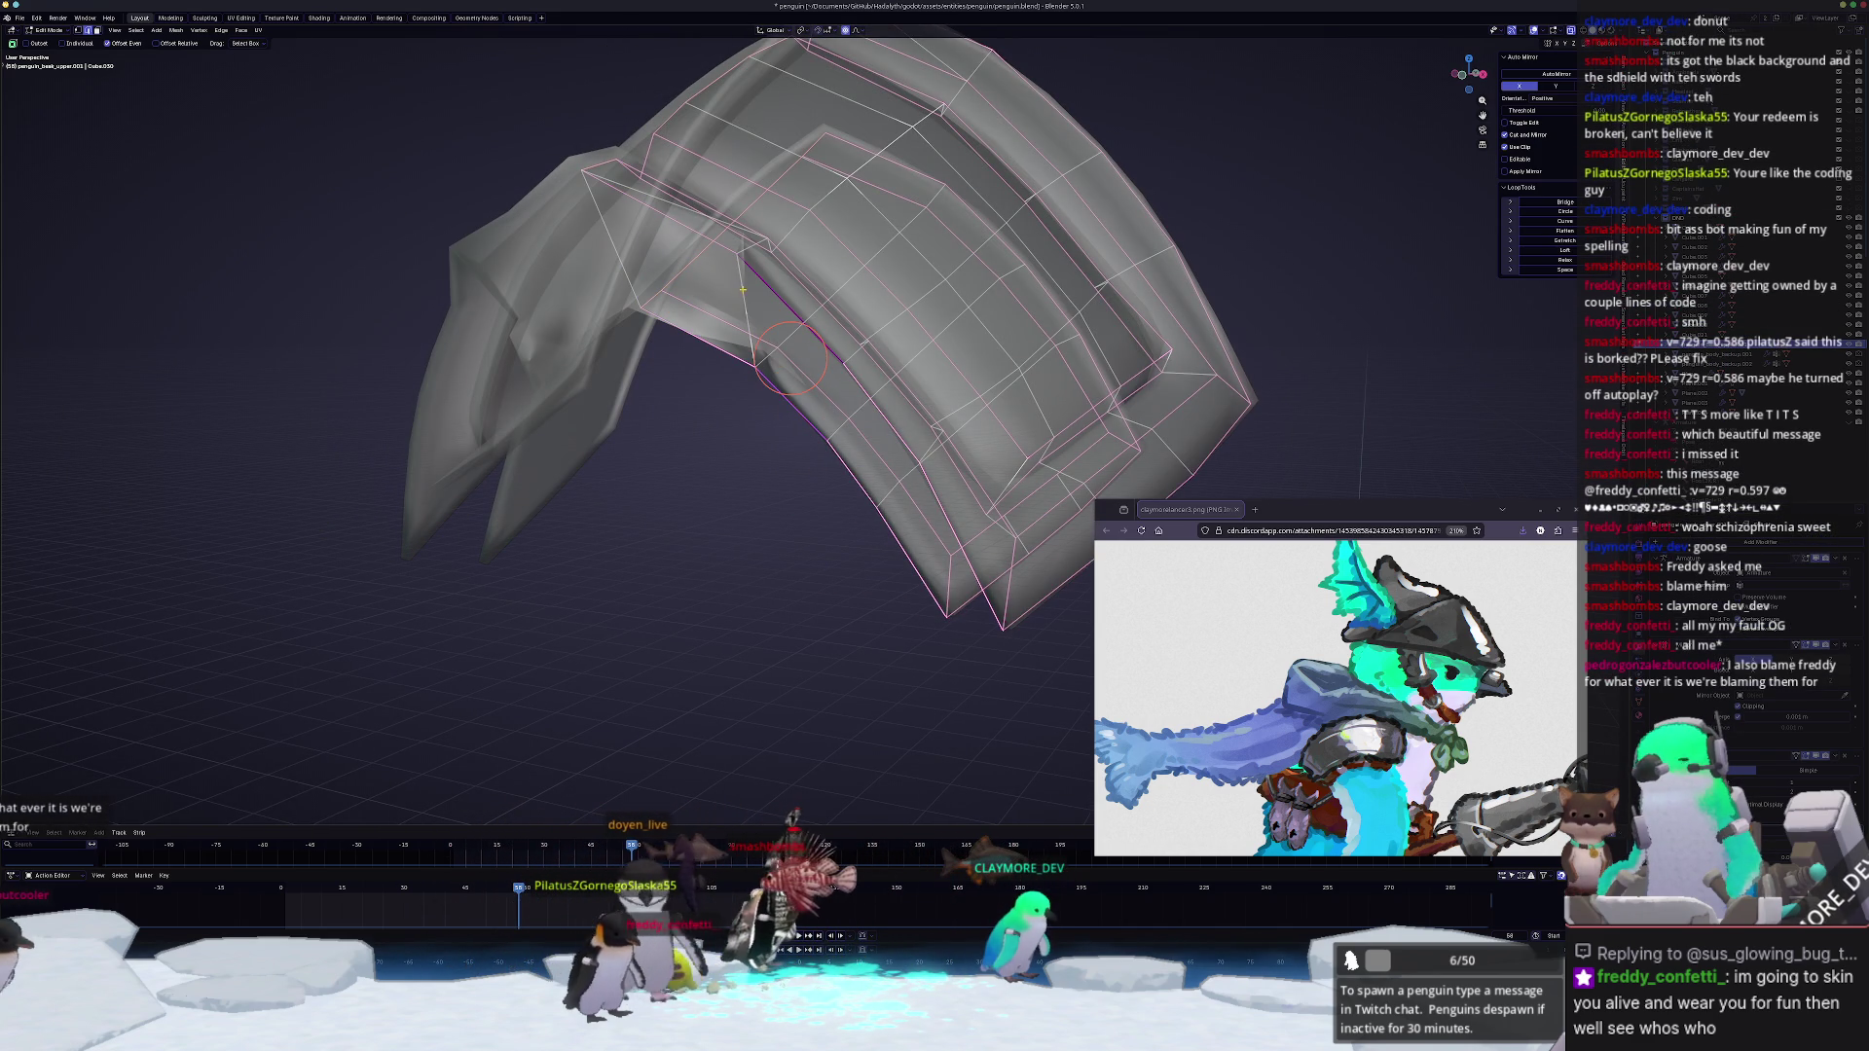
key("f")
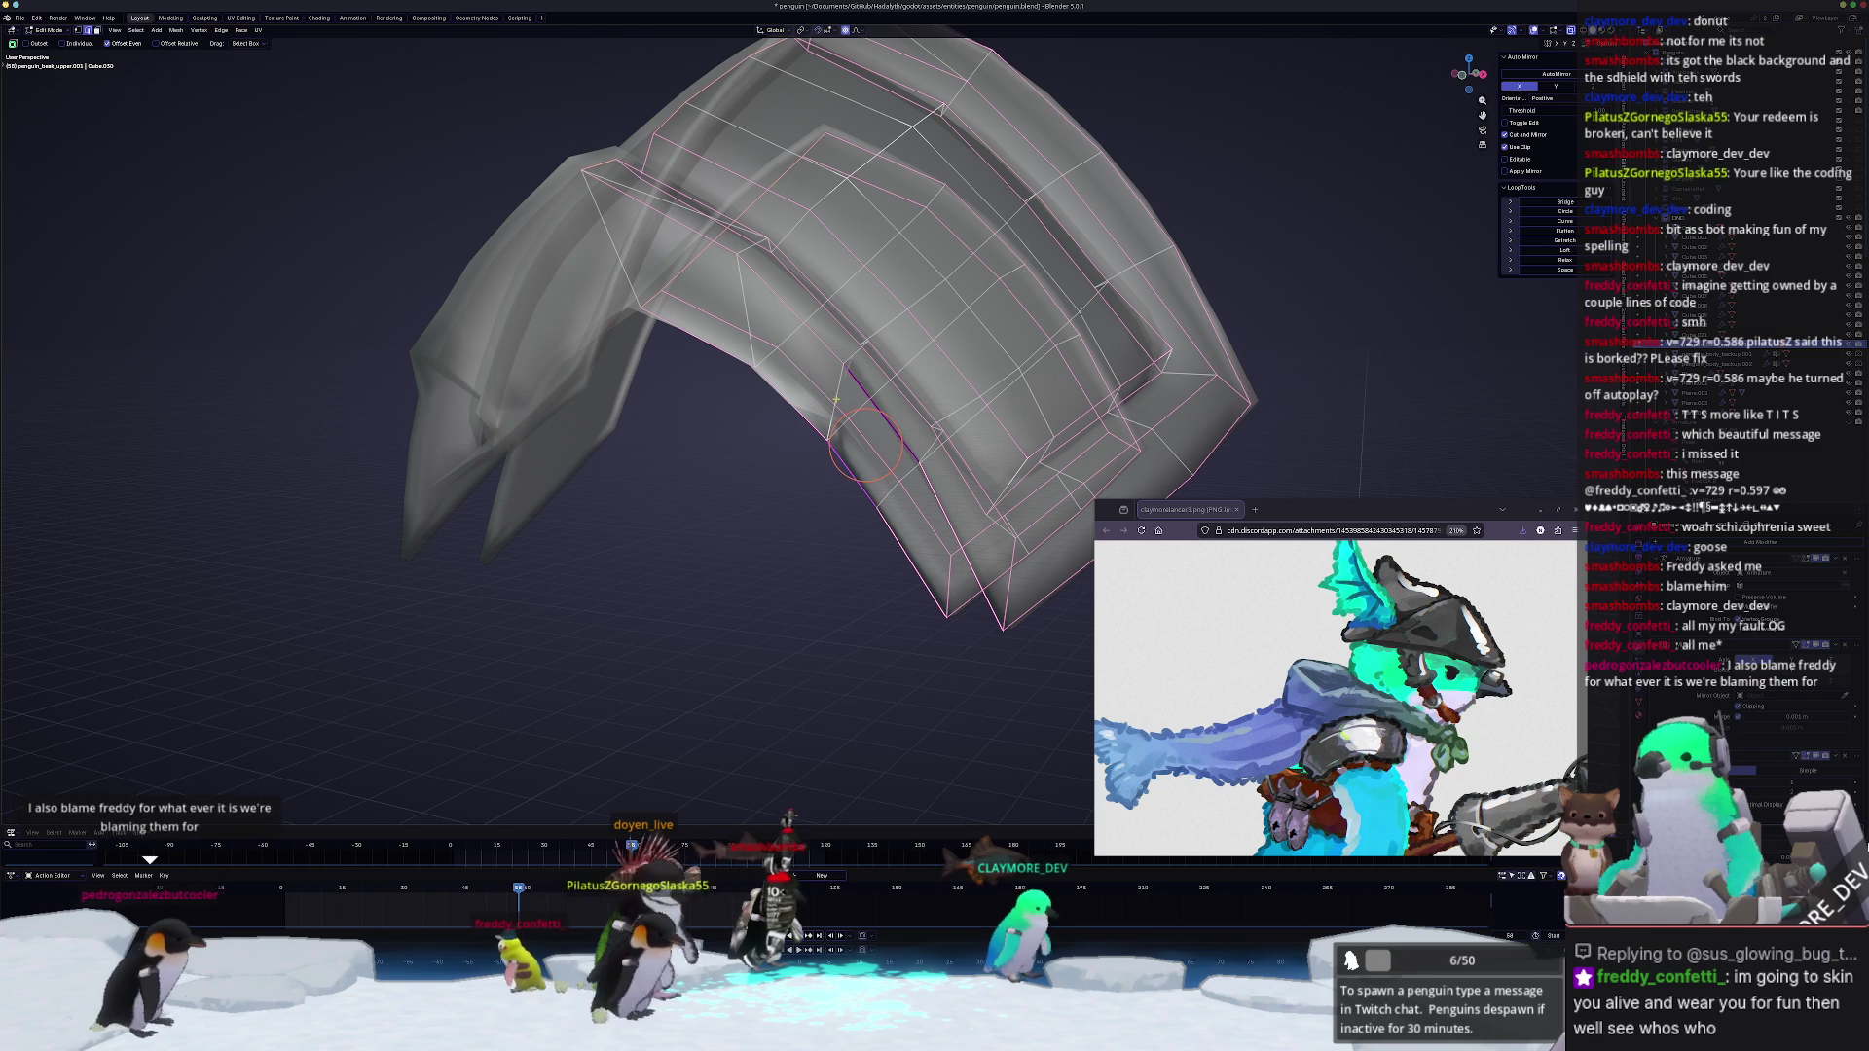
mouse_move(838, 399)
middle_mouse_down()
mouse_move(893, 520)
mouse_move(924, 469)
mouse_move(793, 469)
middle_mouse_up()
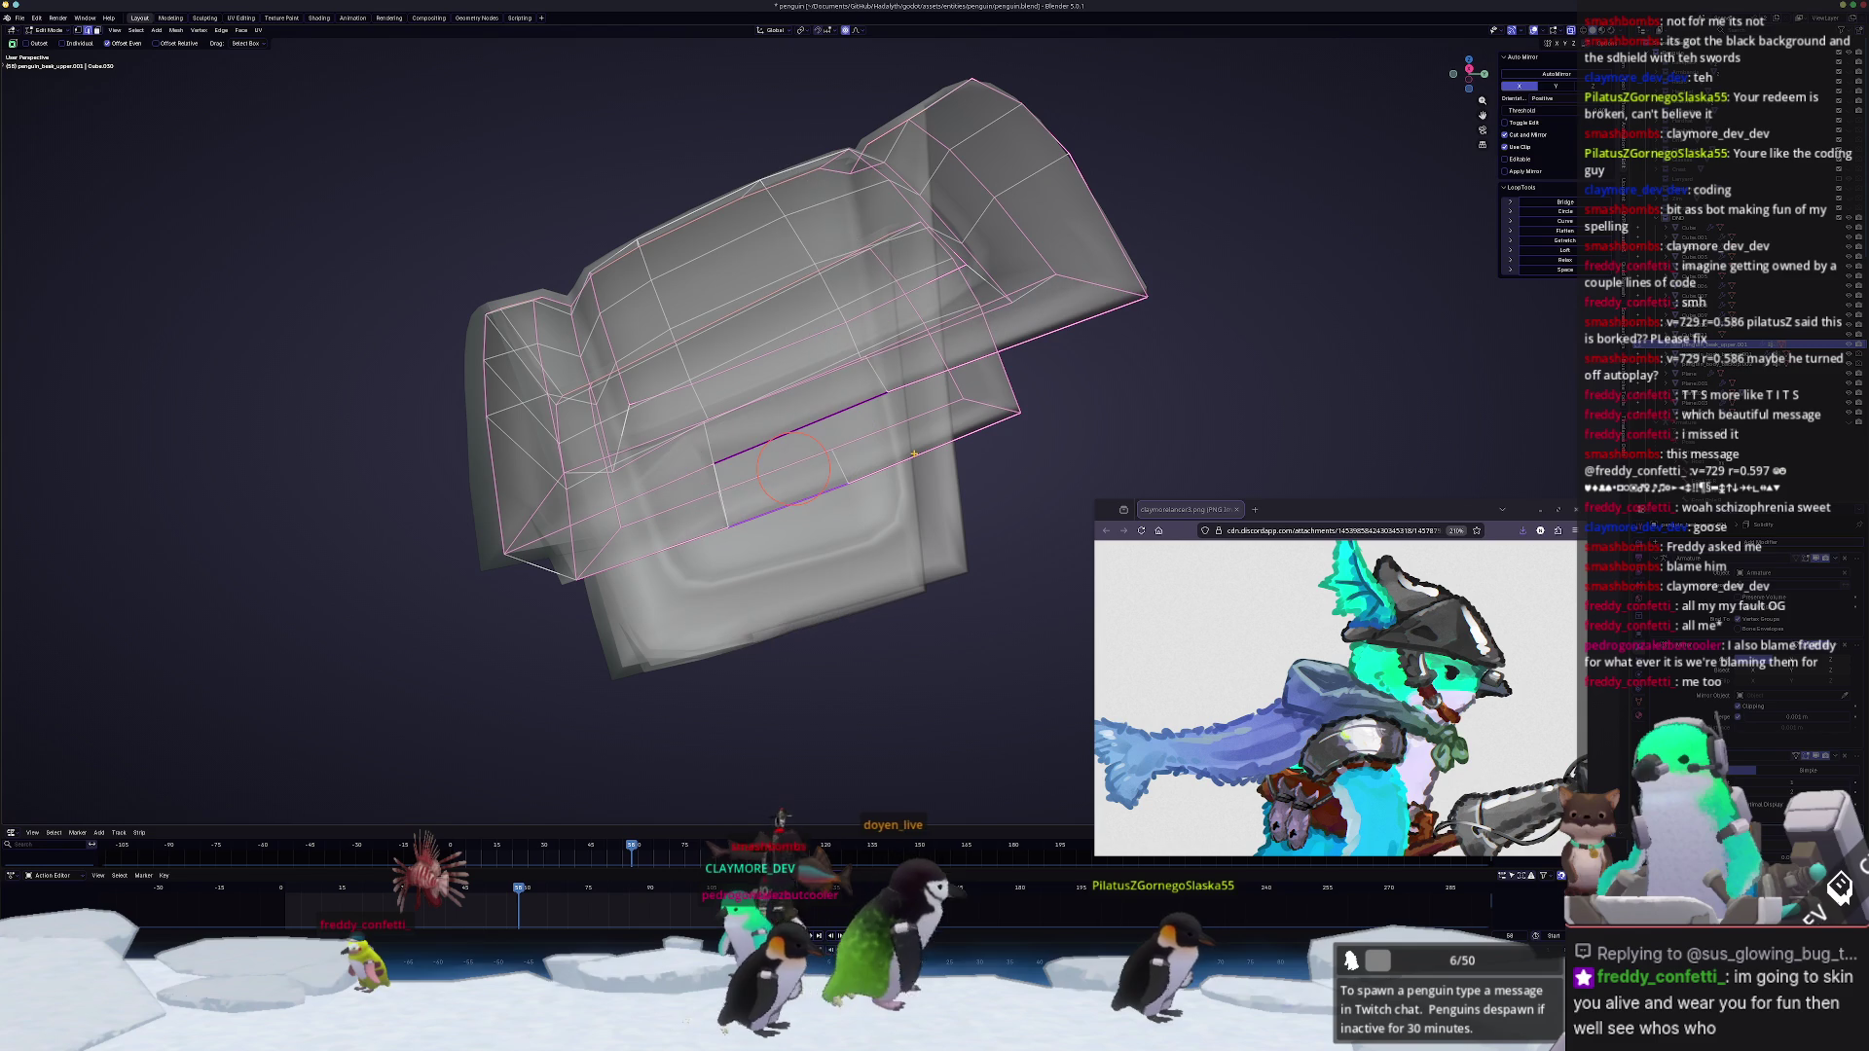
key("KP_0")
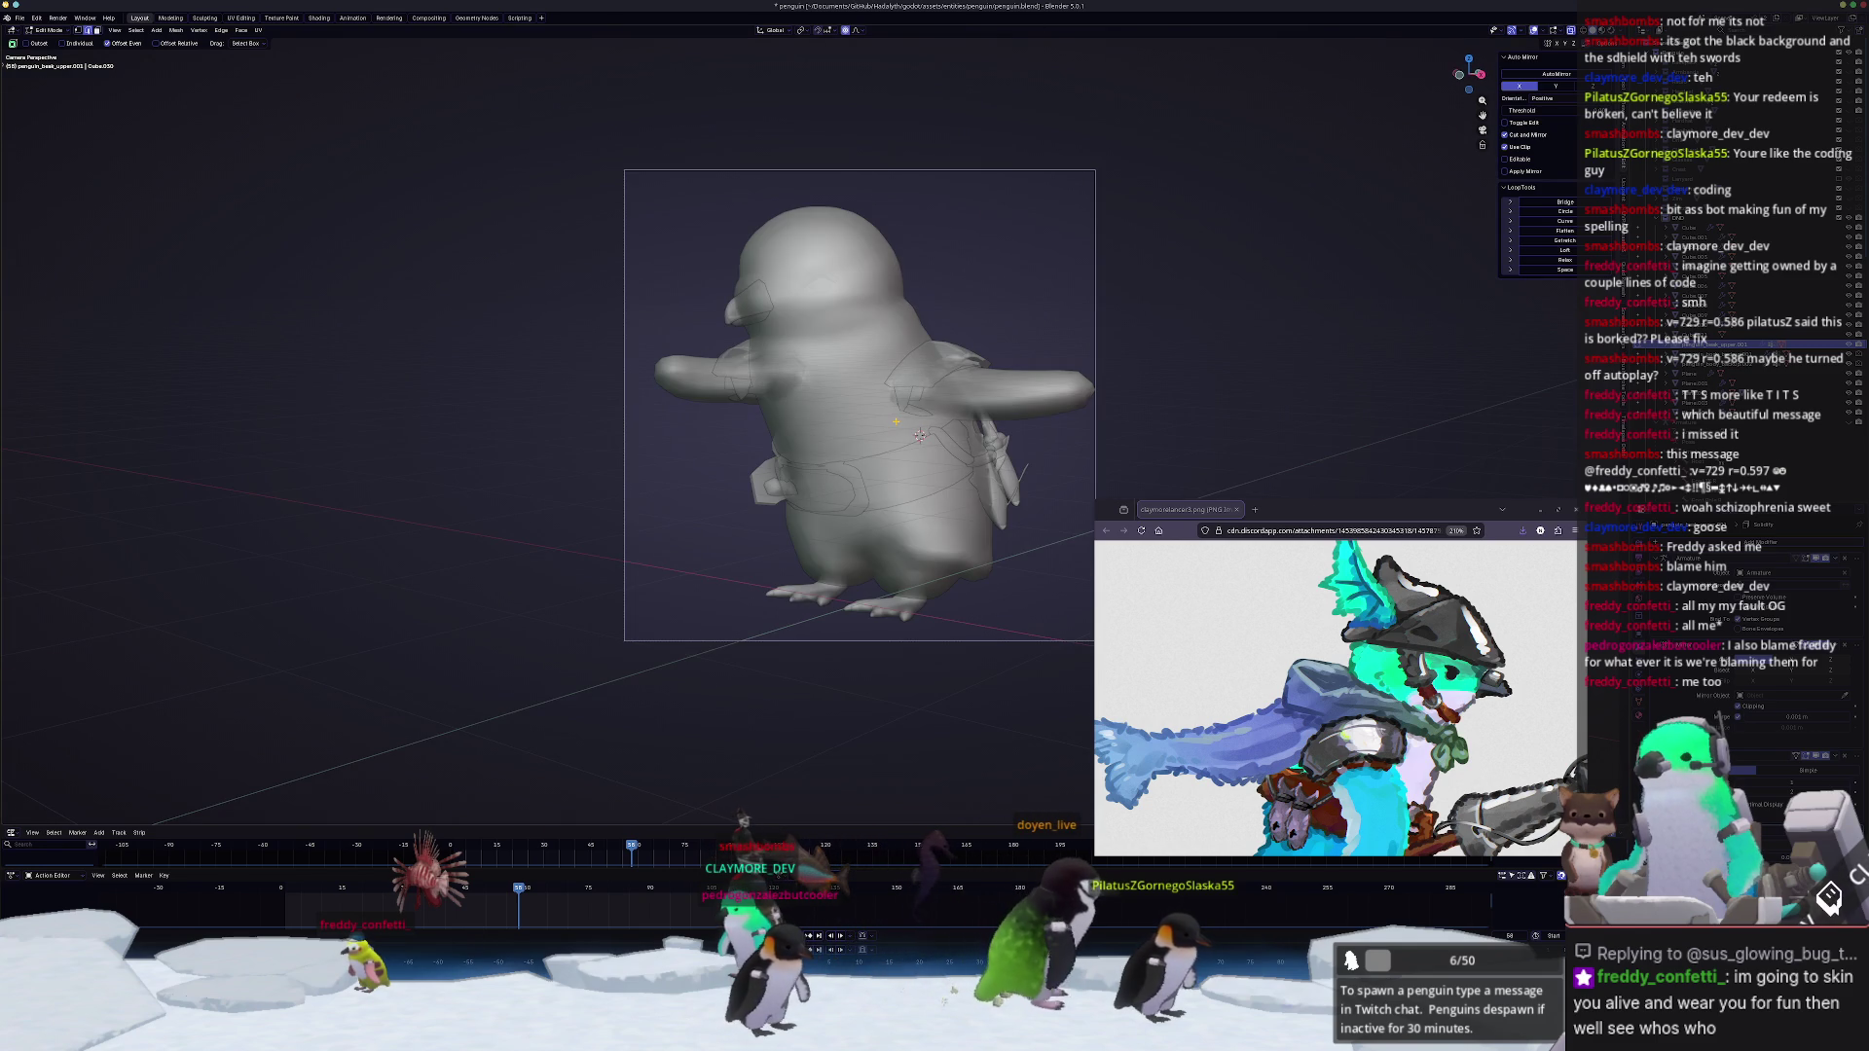
middle_click_drag(920, 436, 827, 315)
scroll(828, 315, "down", 5)
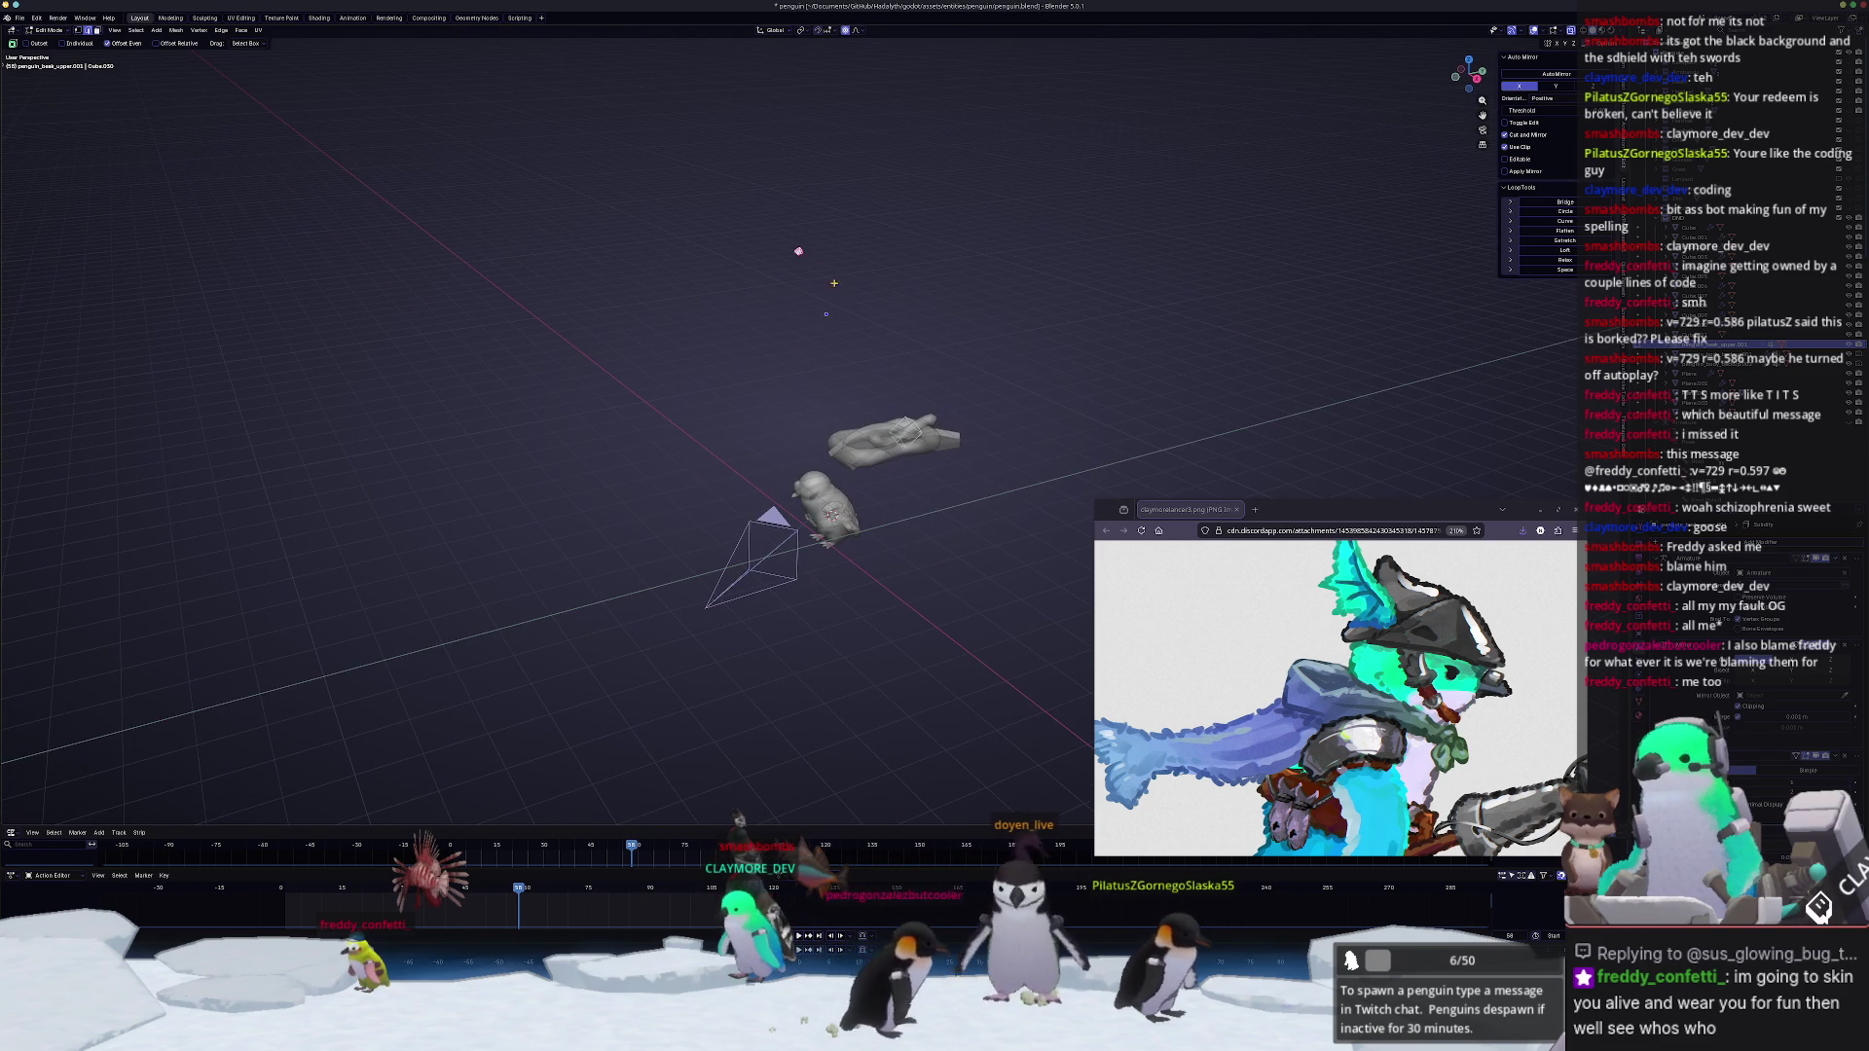
mouse_move(763, 228)
middle_mouse_down()
mouse_move(771, 548)
mouse_move(744, 671)
mouse_move(842, 584)
mouse_move(797, 589)
middle_mouse_up()
key("KP_Decimal")
scroll(744, 671, "up", 4)
key("alt+z")
left_click(815, 596)
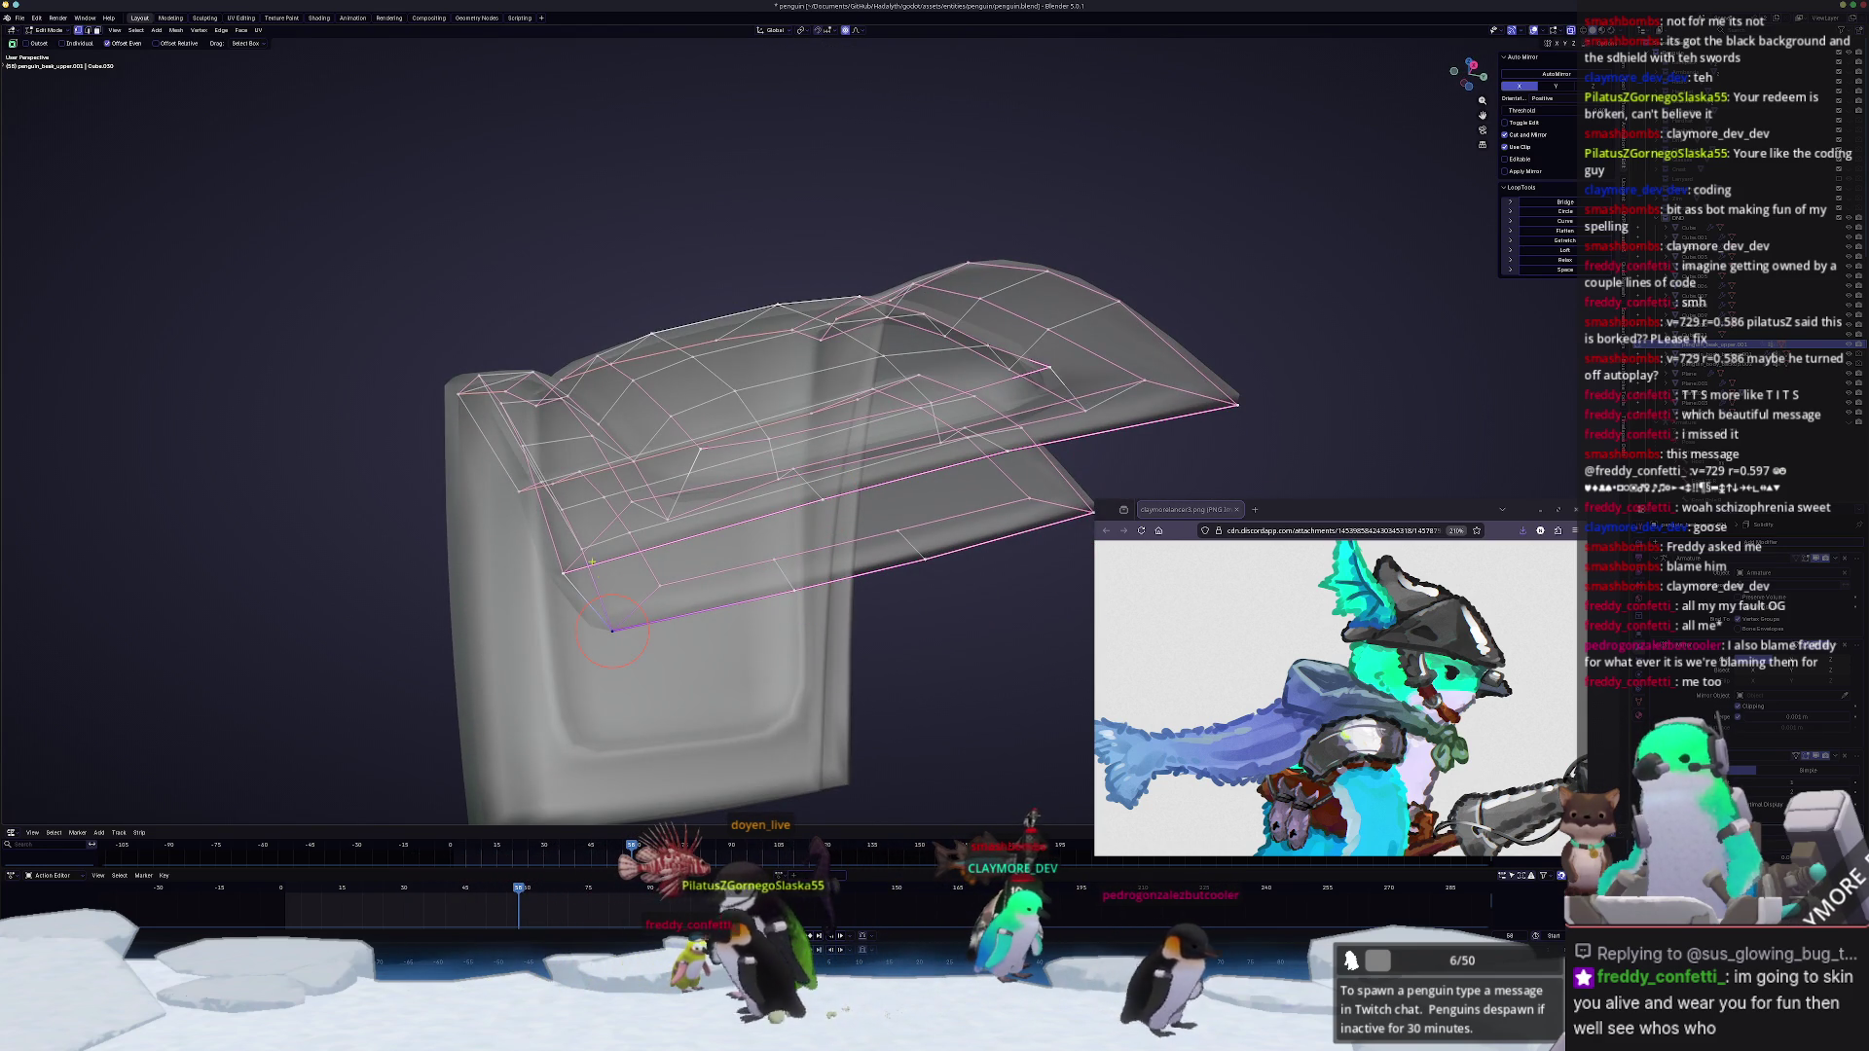
Step: Select the lower border edge, return to opaque shading and fill the opening up to the top ridge with a face
mouse_move(612, 632)
middle_mouse_down()
mouse_move(687, 613)
mouse_move(738, 650)
middle_mouse_up()
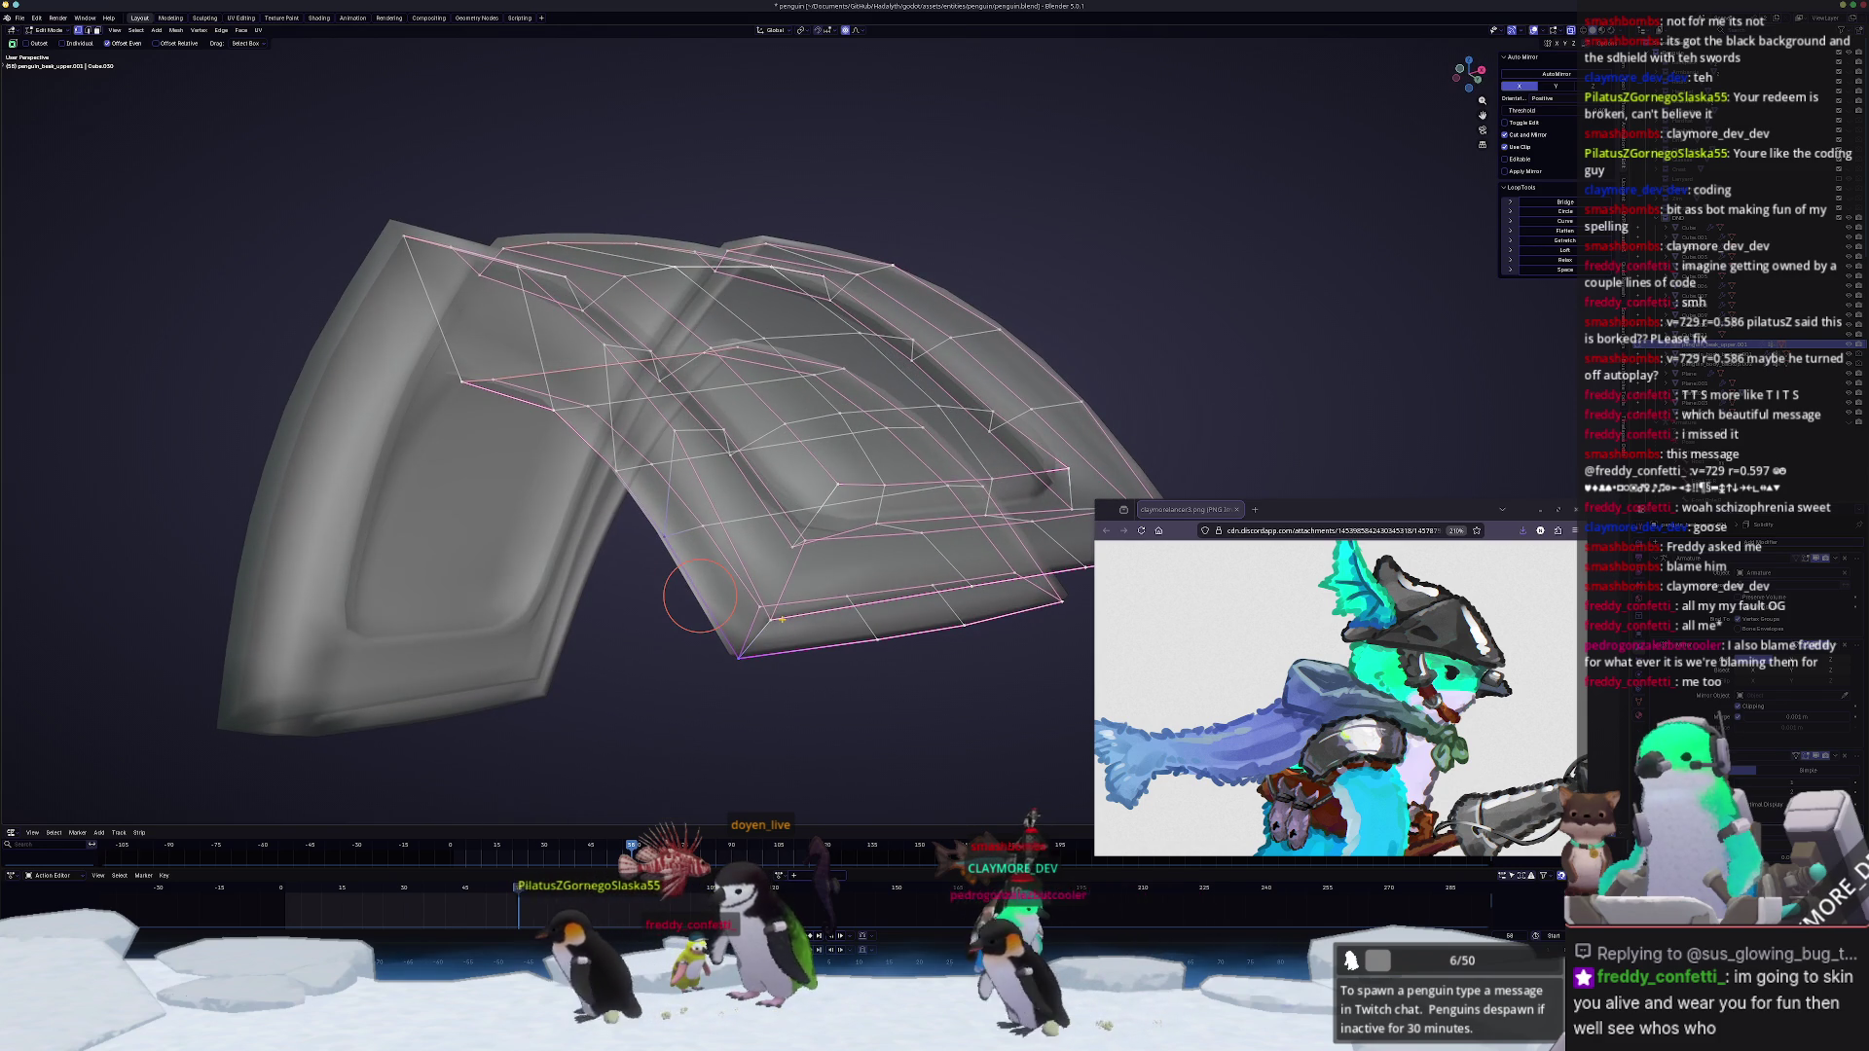
mouse_move(740, 648)
middle_mouse_down()
mouse_move(811, 605)
mouse_move(764, 606)
middle_mouse_up()
left_click(831, 606)
key("alt+z")
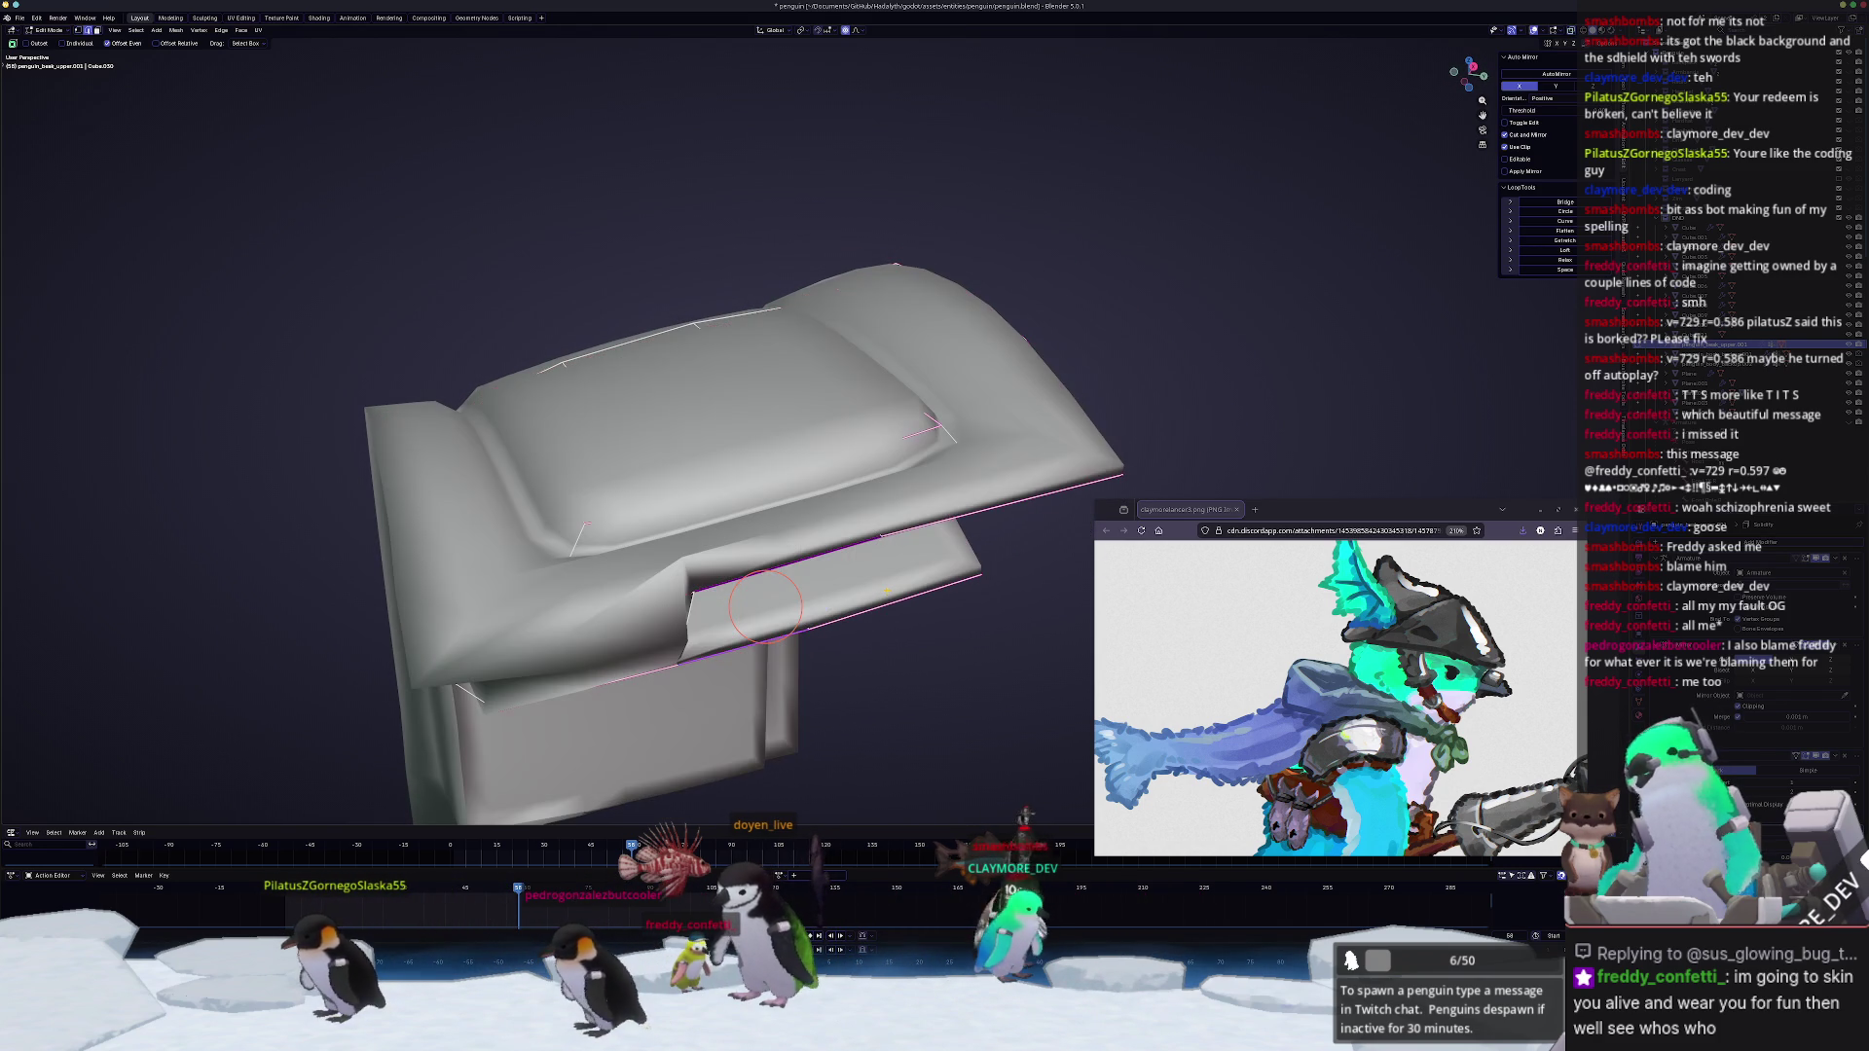
key("f")
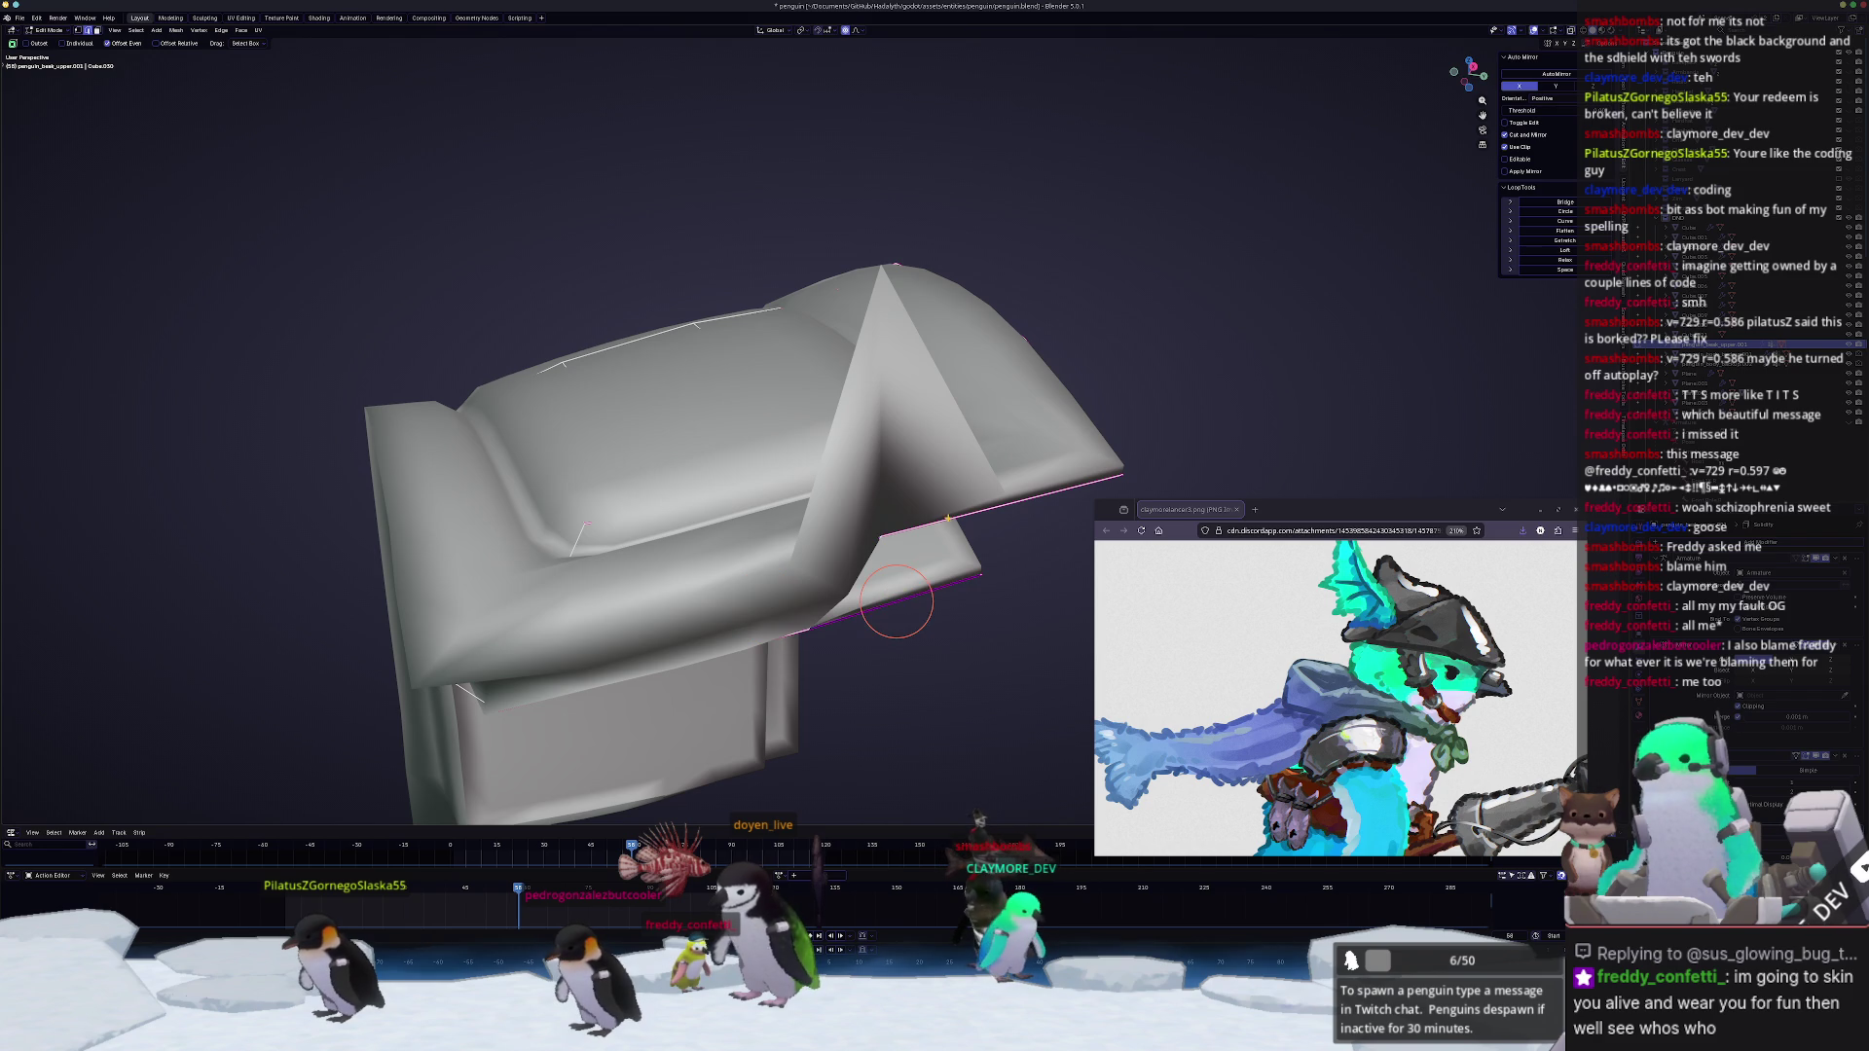
mouse_move(950, 520)
middle_mouse_down()
mouse_move(896, 584)
mouse_move(710, 656)
mouse_move(801, 599)
mouse_move(745, 669)
mouse_move(792, 537)
mouse_move(708, 508)
mouse_move(670, 541)
mouse_move(737, 491)
mouse_move(715, 467)
middle_mouse_up()
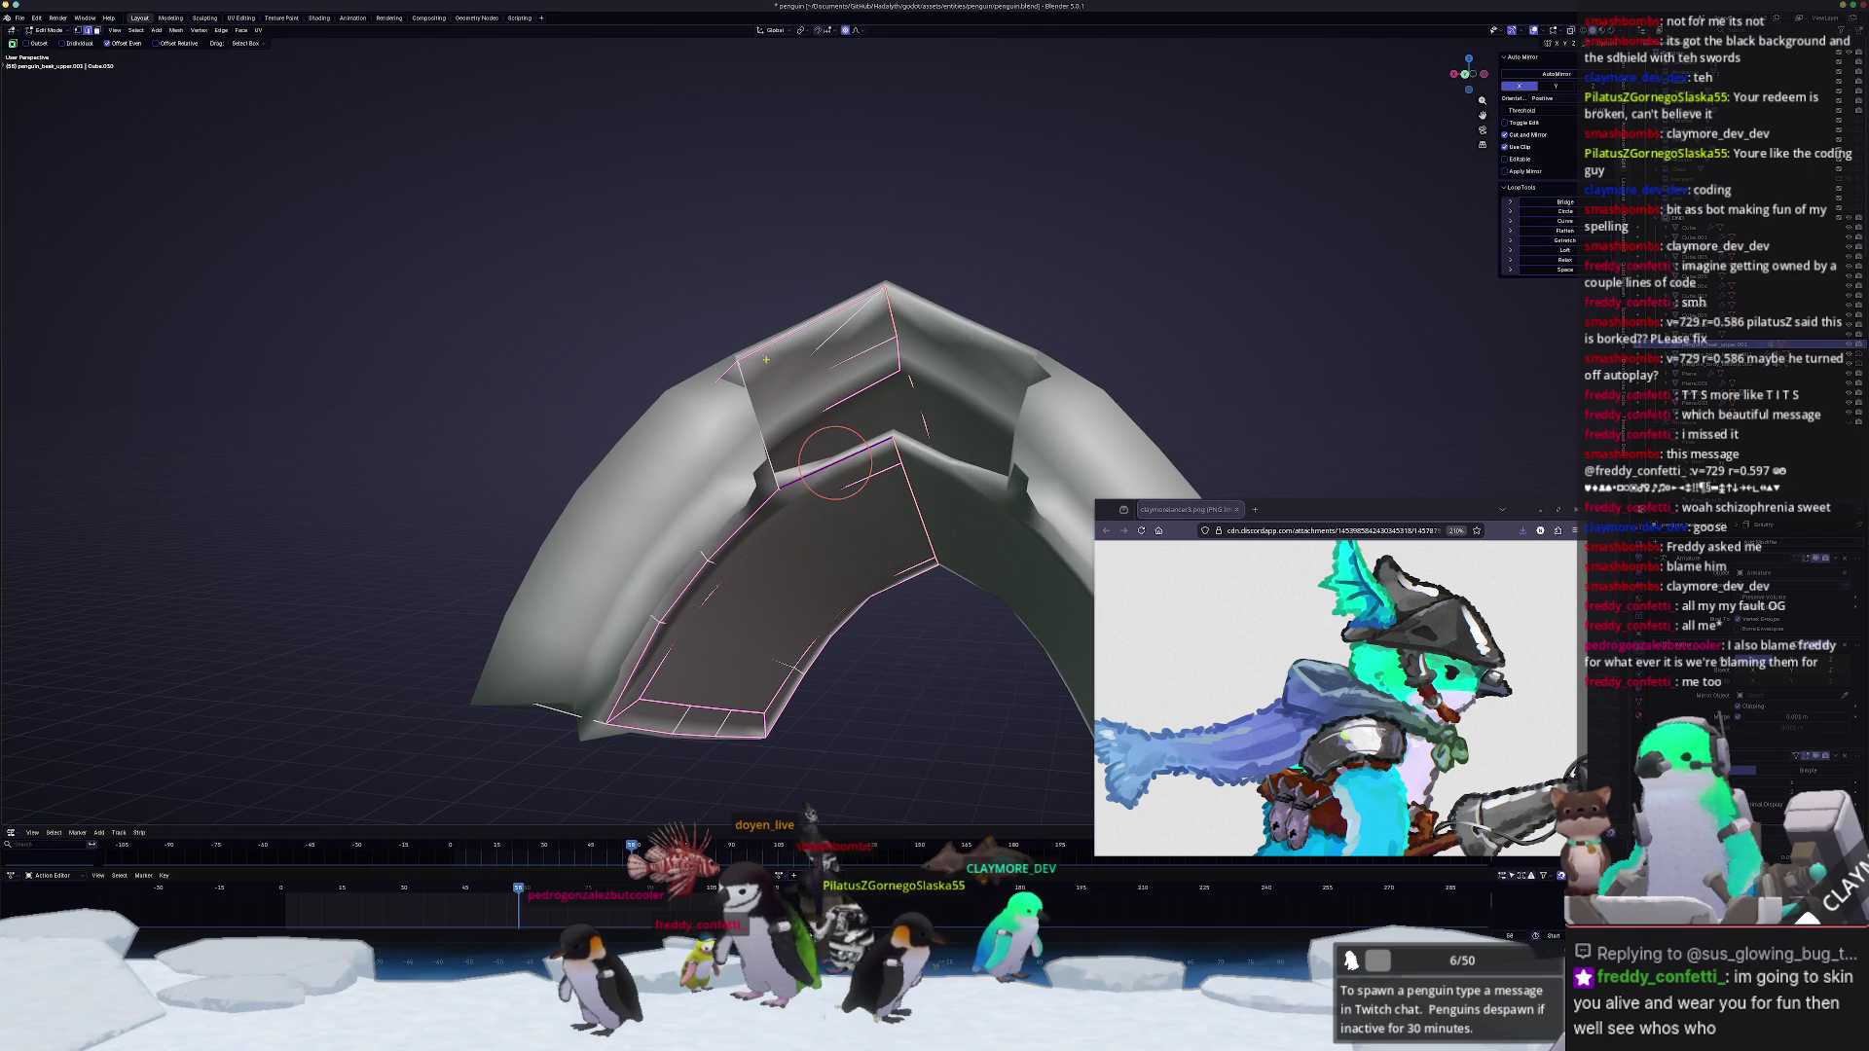
middle_click_drag(764, 350, 747, 472)
key("a")
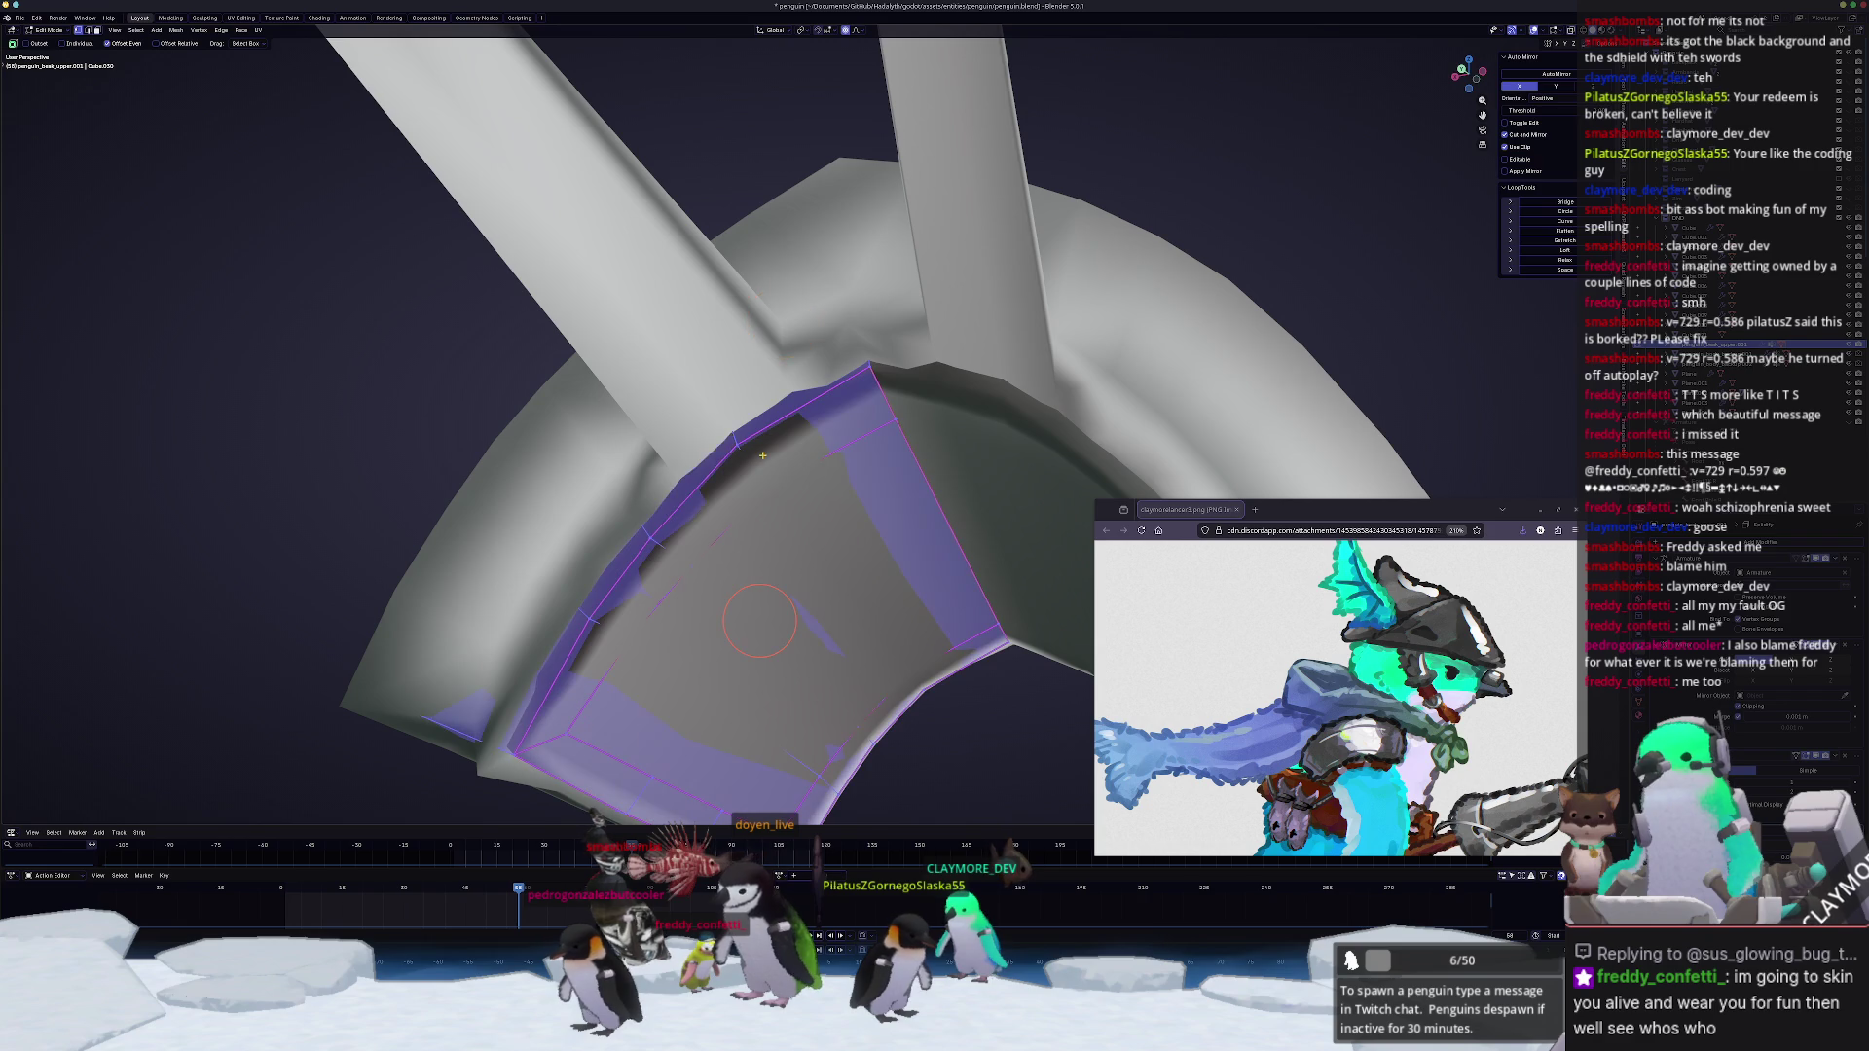
Step: Merge the plate's overlapping vertices by distance and check the result from outside Edit Mode
right_click(762, 458)
left_click(819, 492)
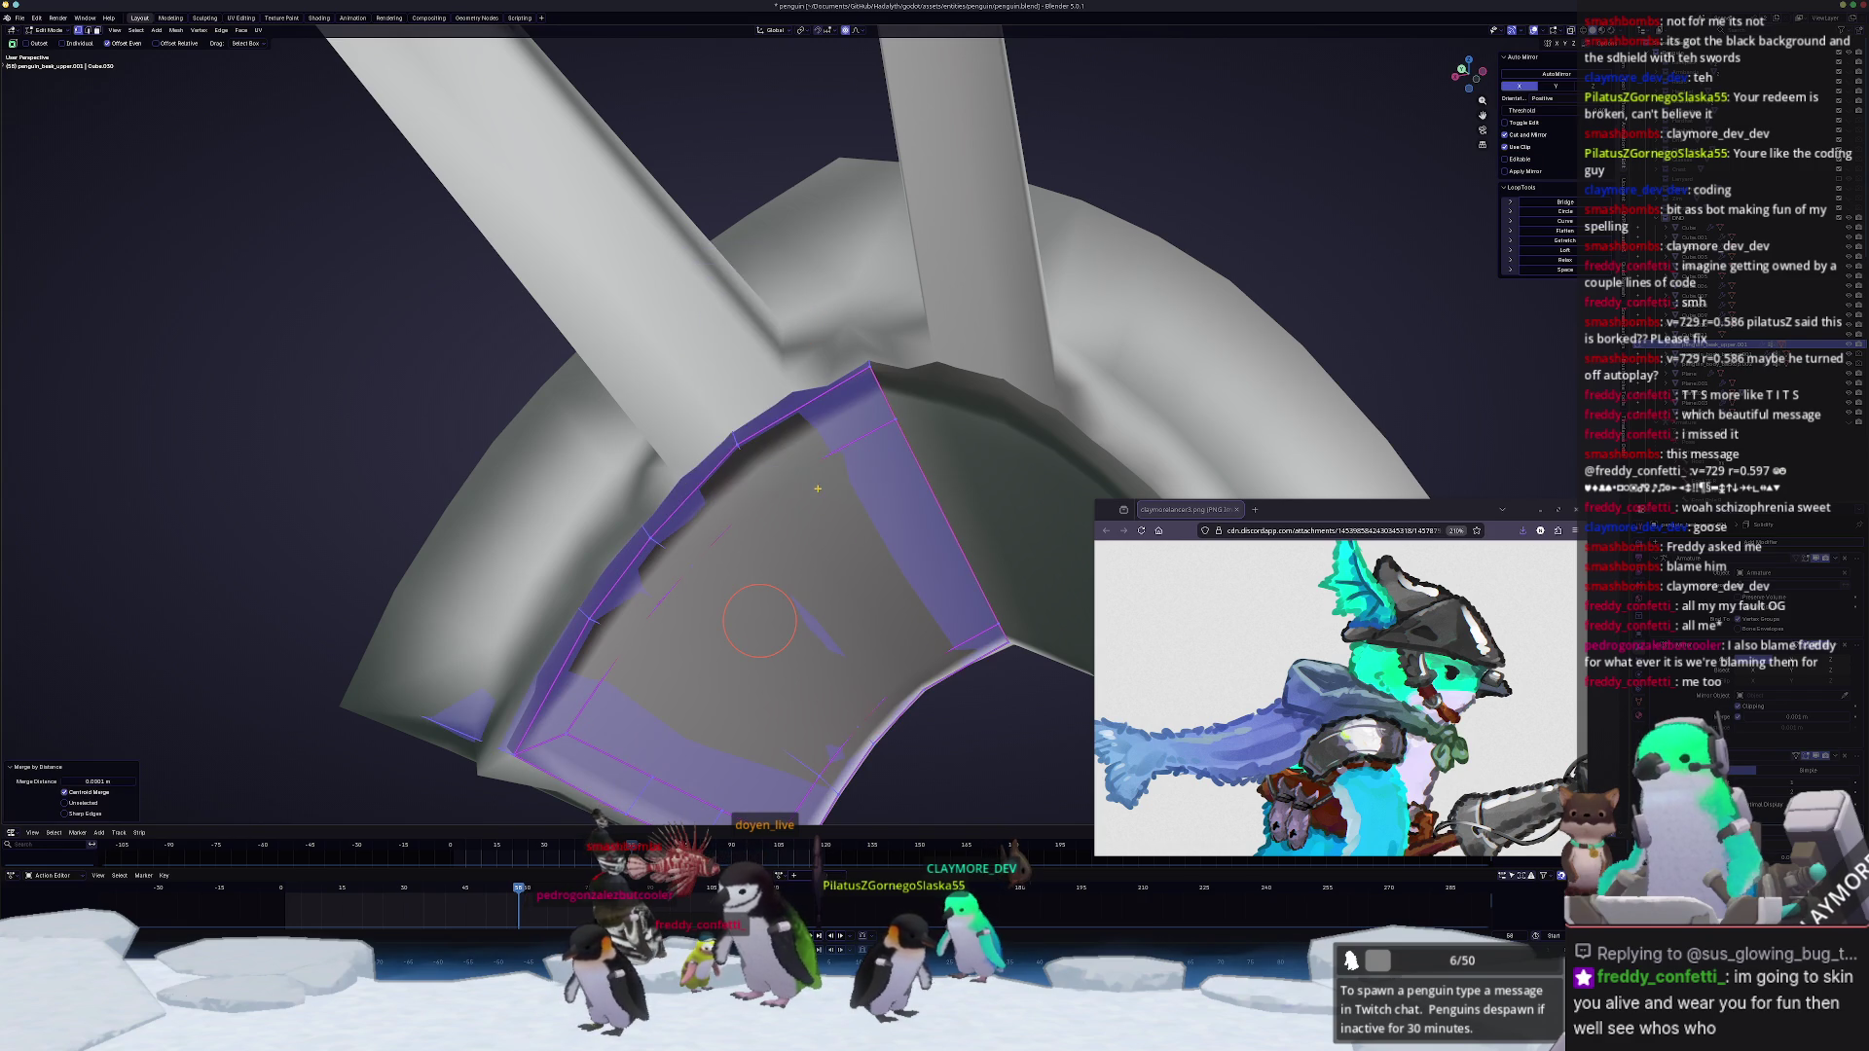
key("Tab")
mouse_move(818, 492)
middle_mouse_down()
mouse_move(745, 449)
mouse_move(808, 523)
mouse_move(880, 495)
mouse_move(925, 421)
mouse_move(858, 541)
middle_mouse_up()
key("Tab")
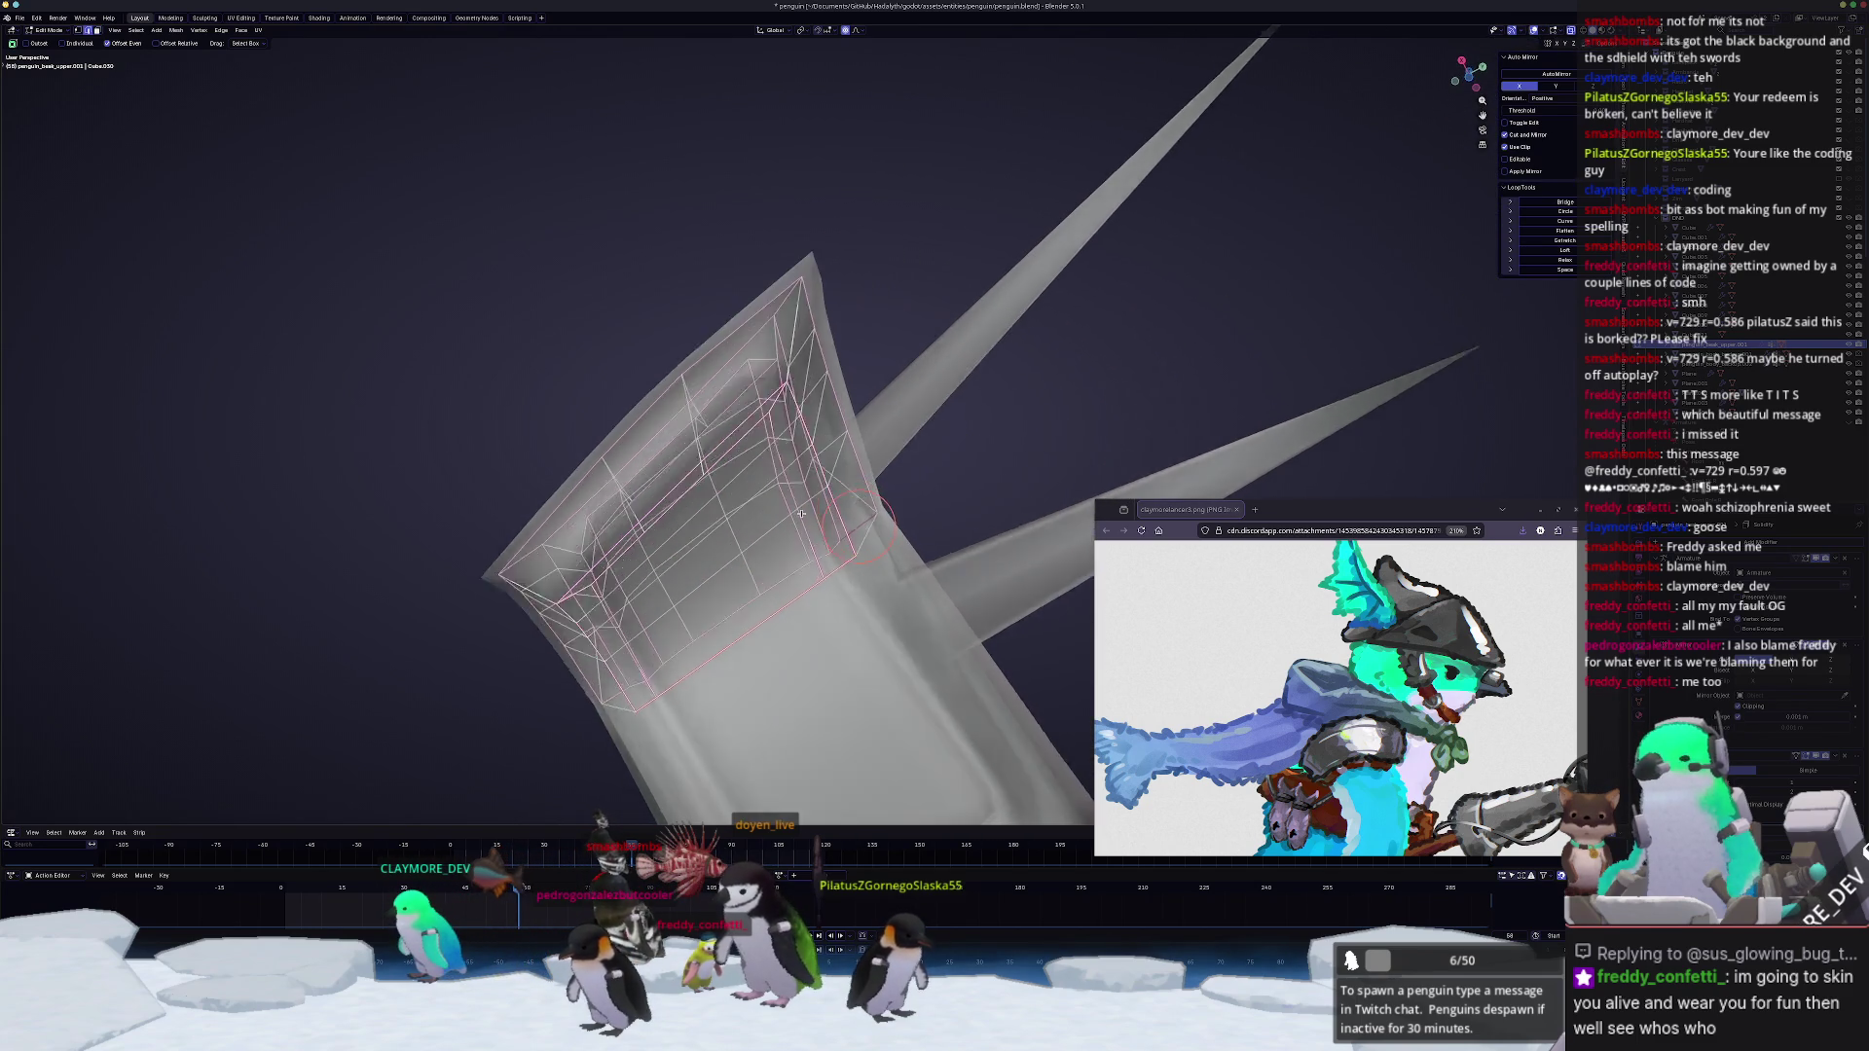
Step: Move the inner panel vertices along Z with proportional falloff, undoing a stray stretch and redoing the vertical move
key("g")
key("z")
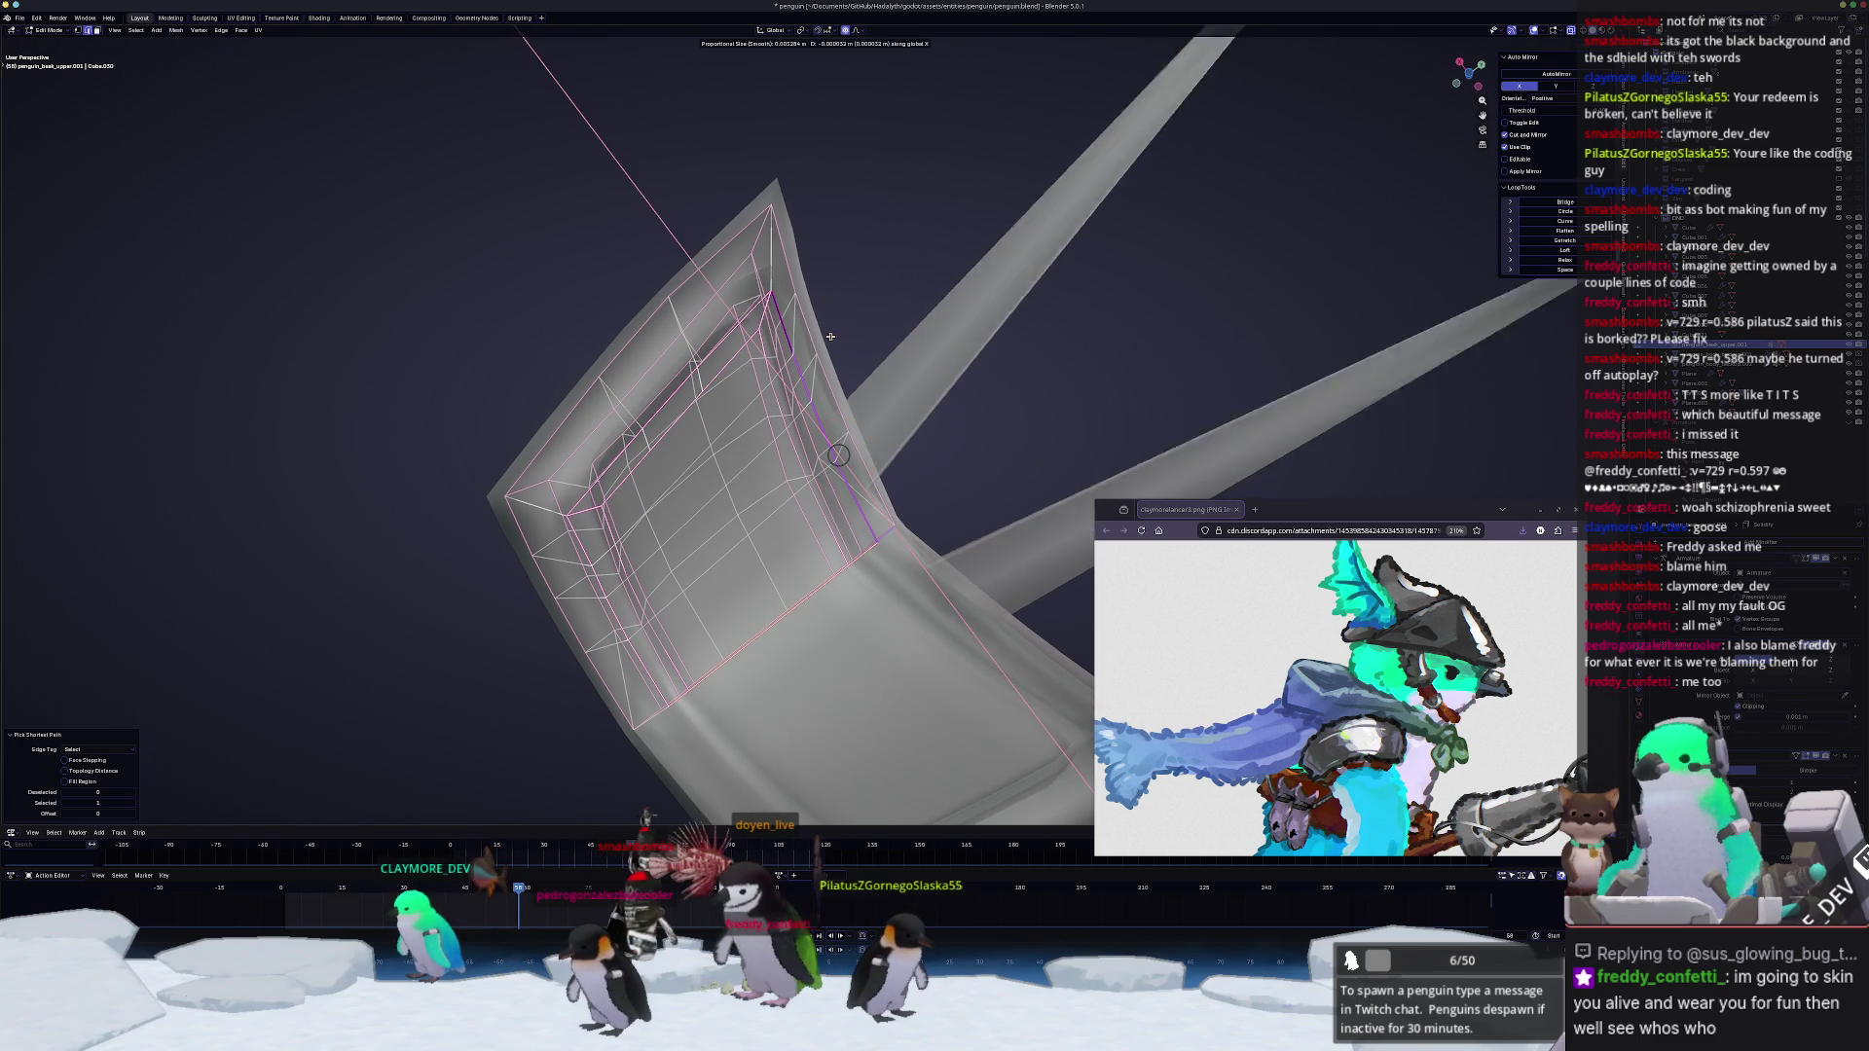
left_click(846, 320)
mouse_move(846, 319)
middle_mouse_down()
mouse_move(834, 445)
mouse_move(876, 391)
middle_mouse_up()
key("g")
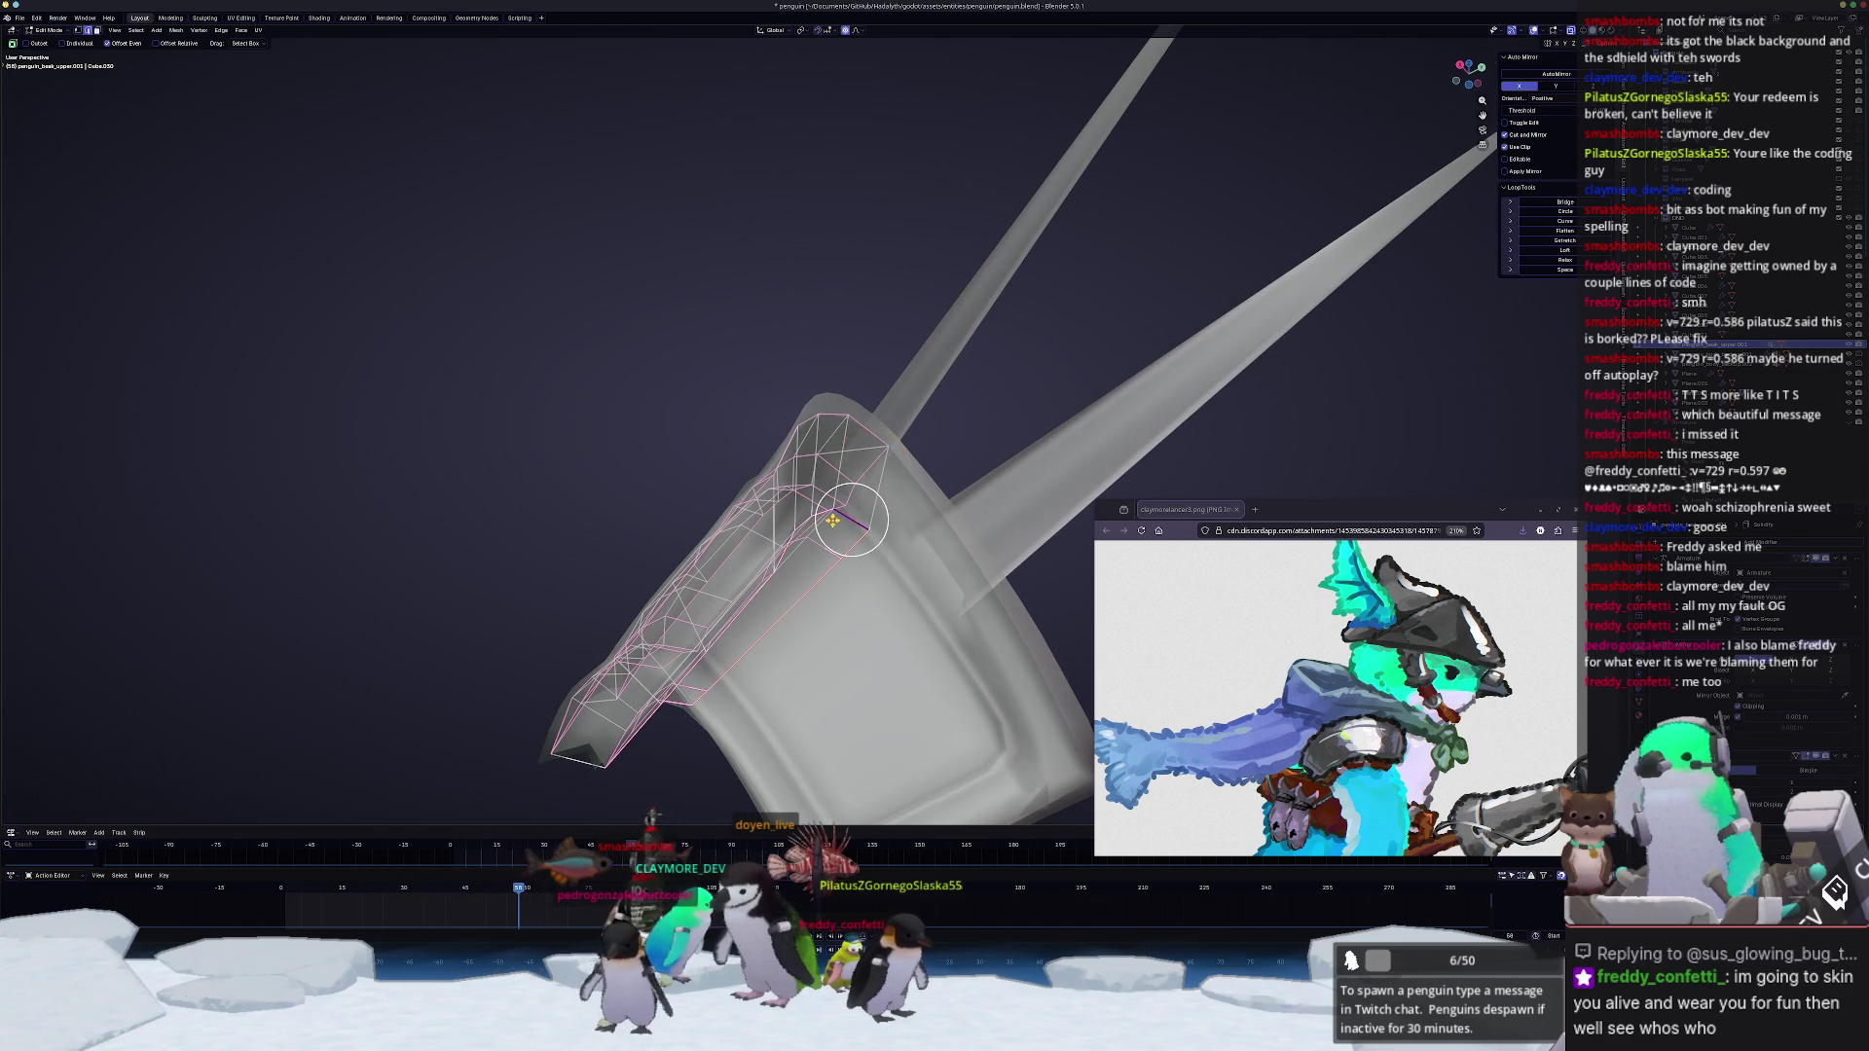
middle_click_drag(845, 521, 901, 481)
key("ctrl+z")
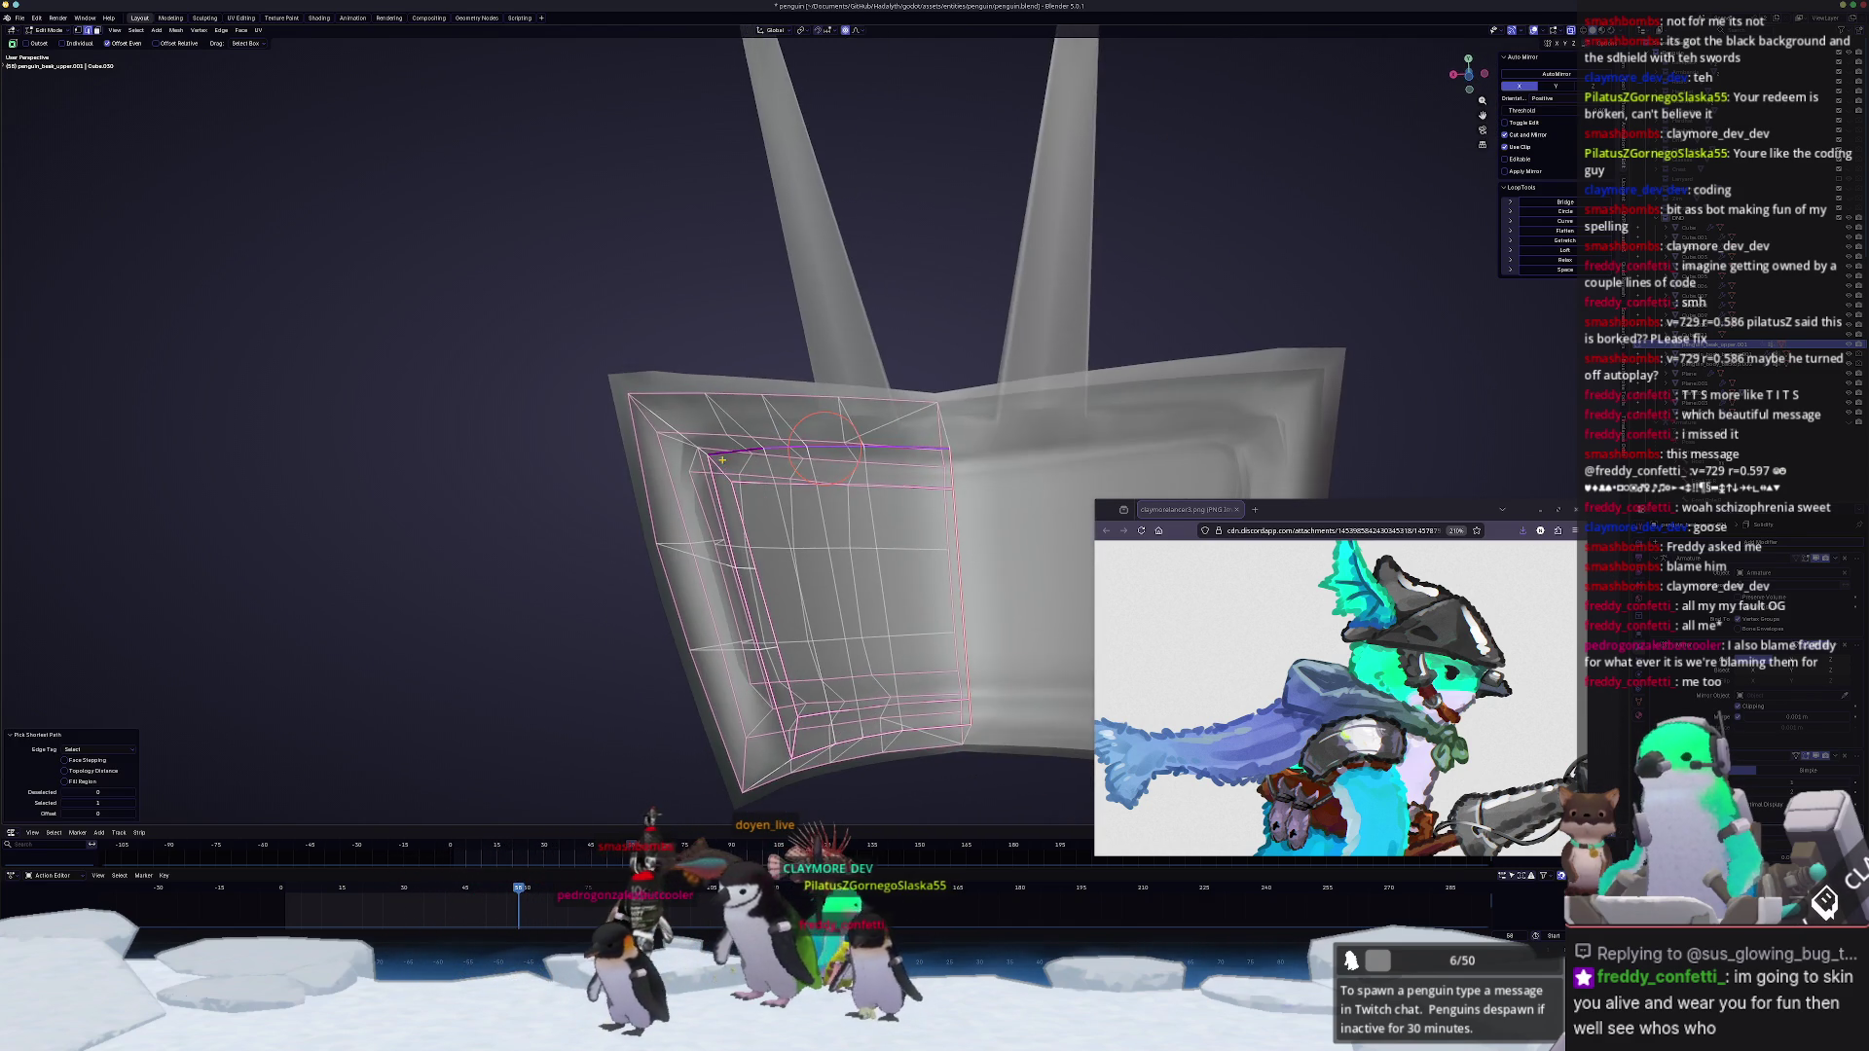
key("g")
key("z")
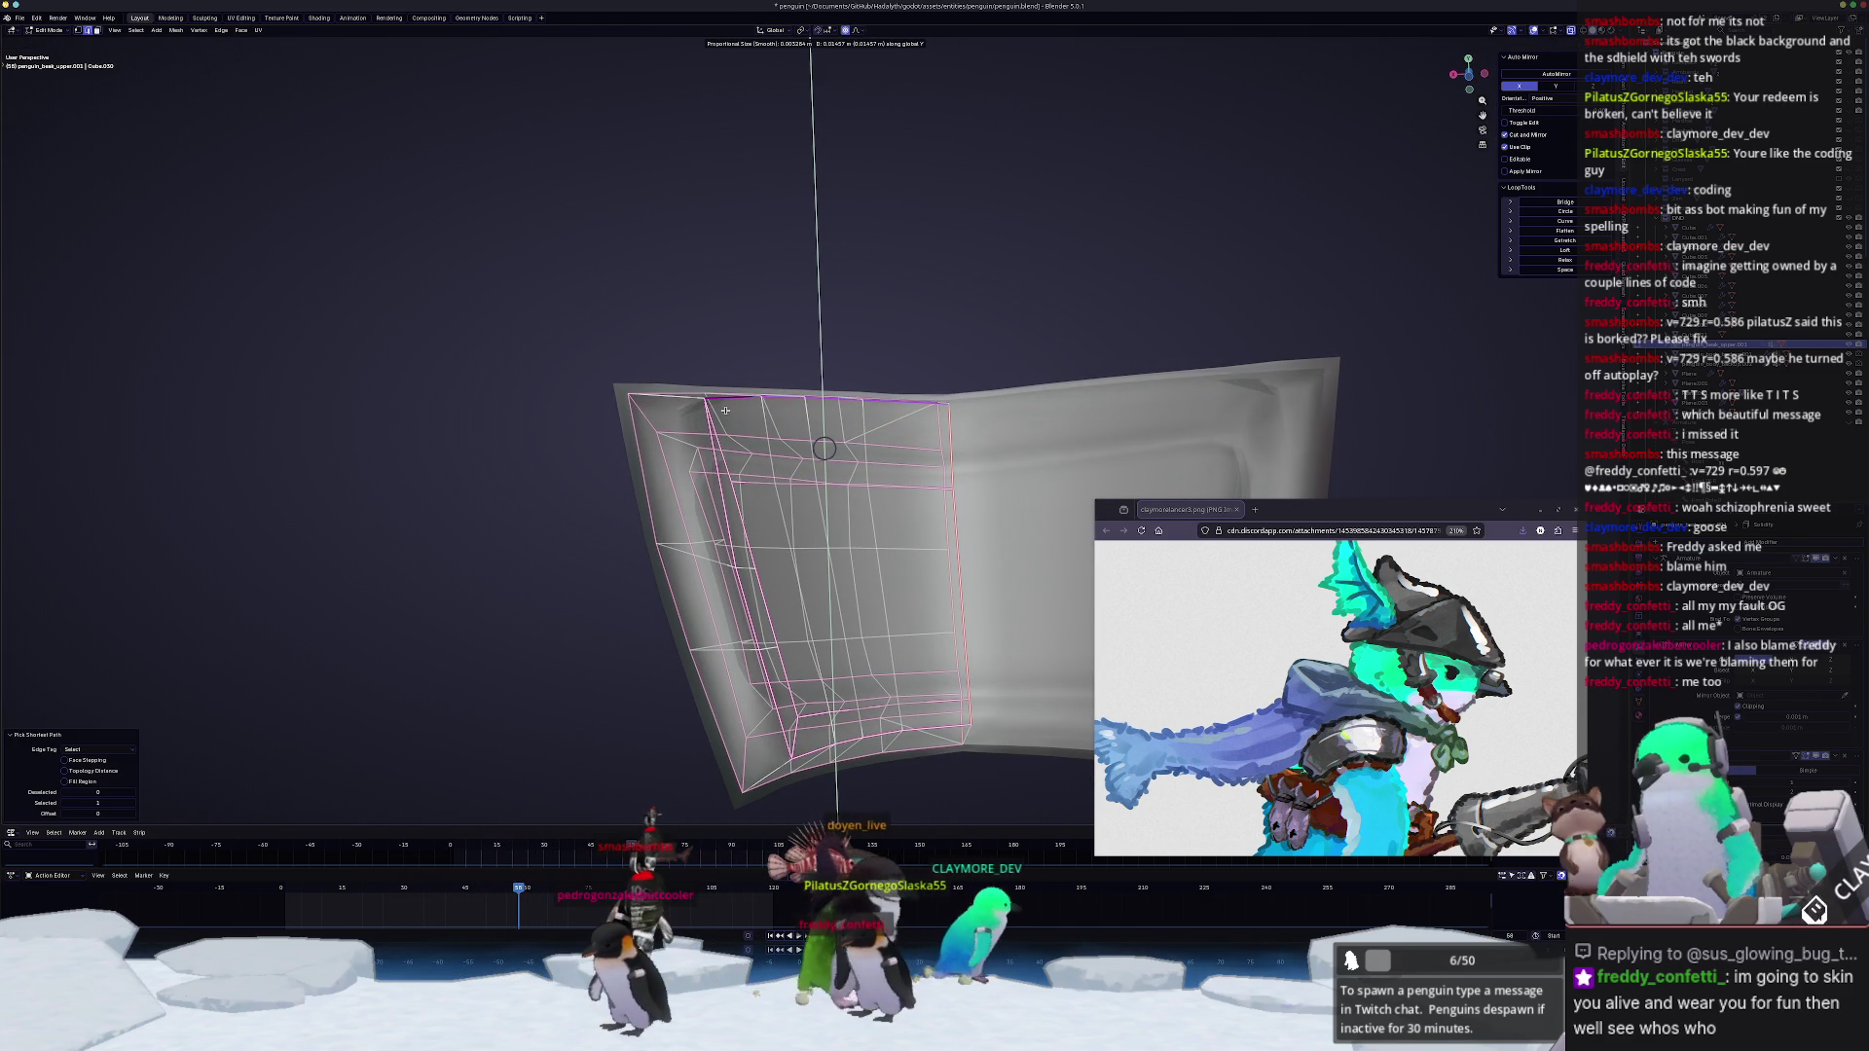
left_click(723, 410)
mouse_move(723, 411)
middle_mouse_down()
mouse_move(658, 617)
mouse_move(704, 512)
middle_mouse_up()
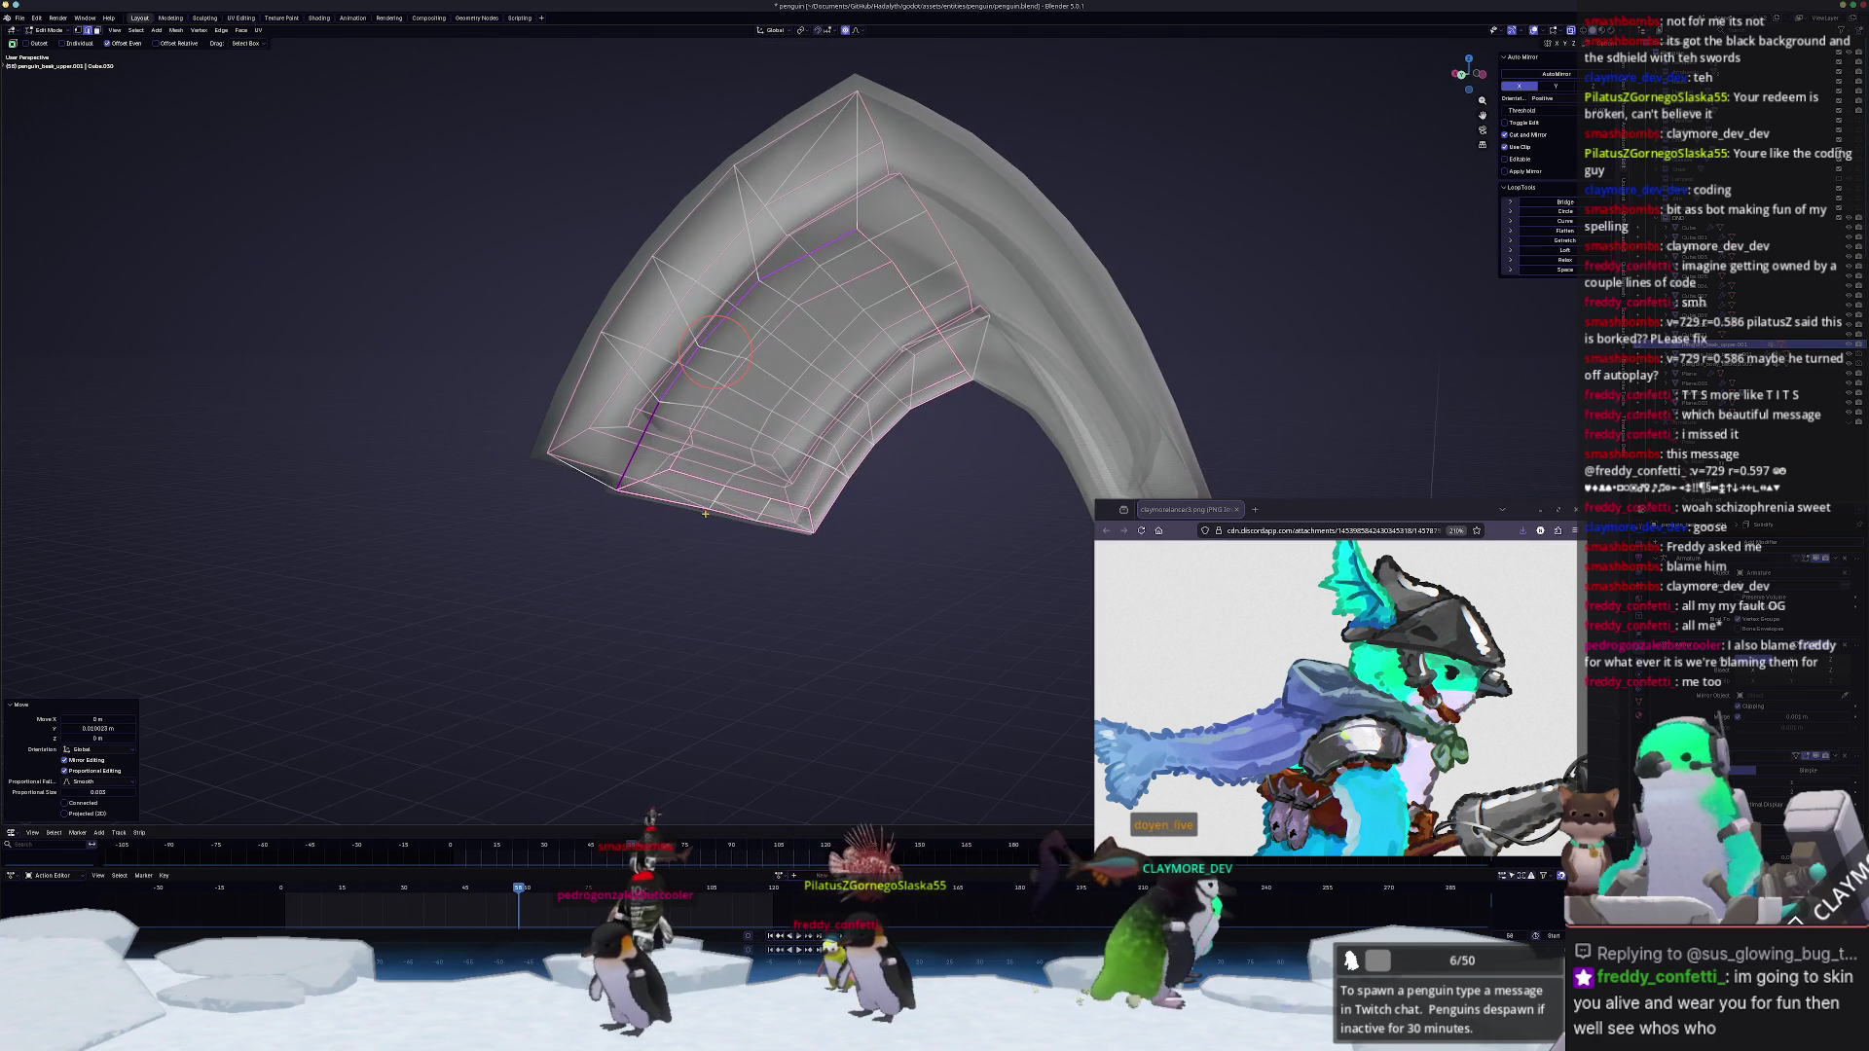
Step: Turn off X-ray and select an edge strip along the curved plate
key("alt+z")
mouse_move(705, 513)
middle_mouse_down()
mouse_move(822, 433)
mouse_move(730, 499)
middle_mouse_up()
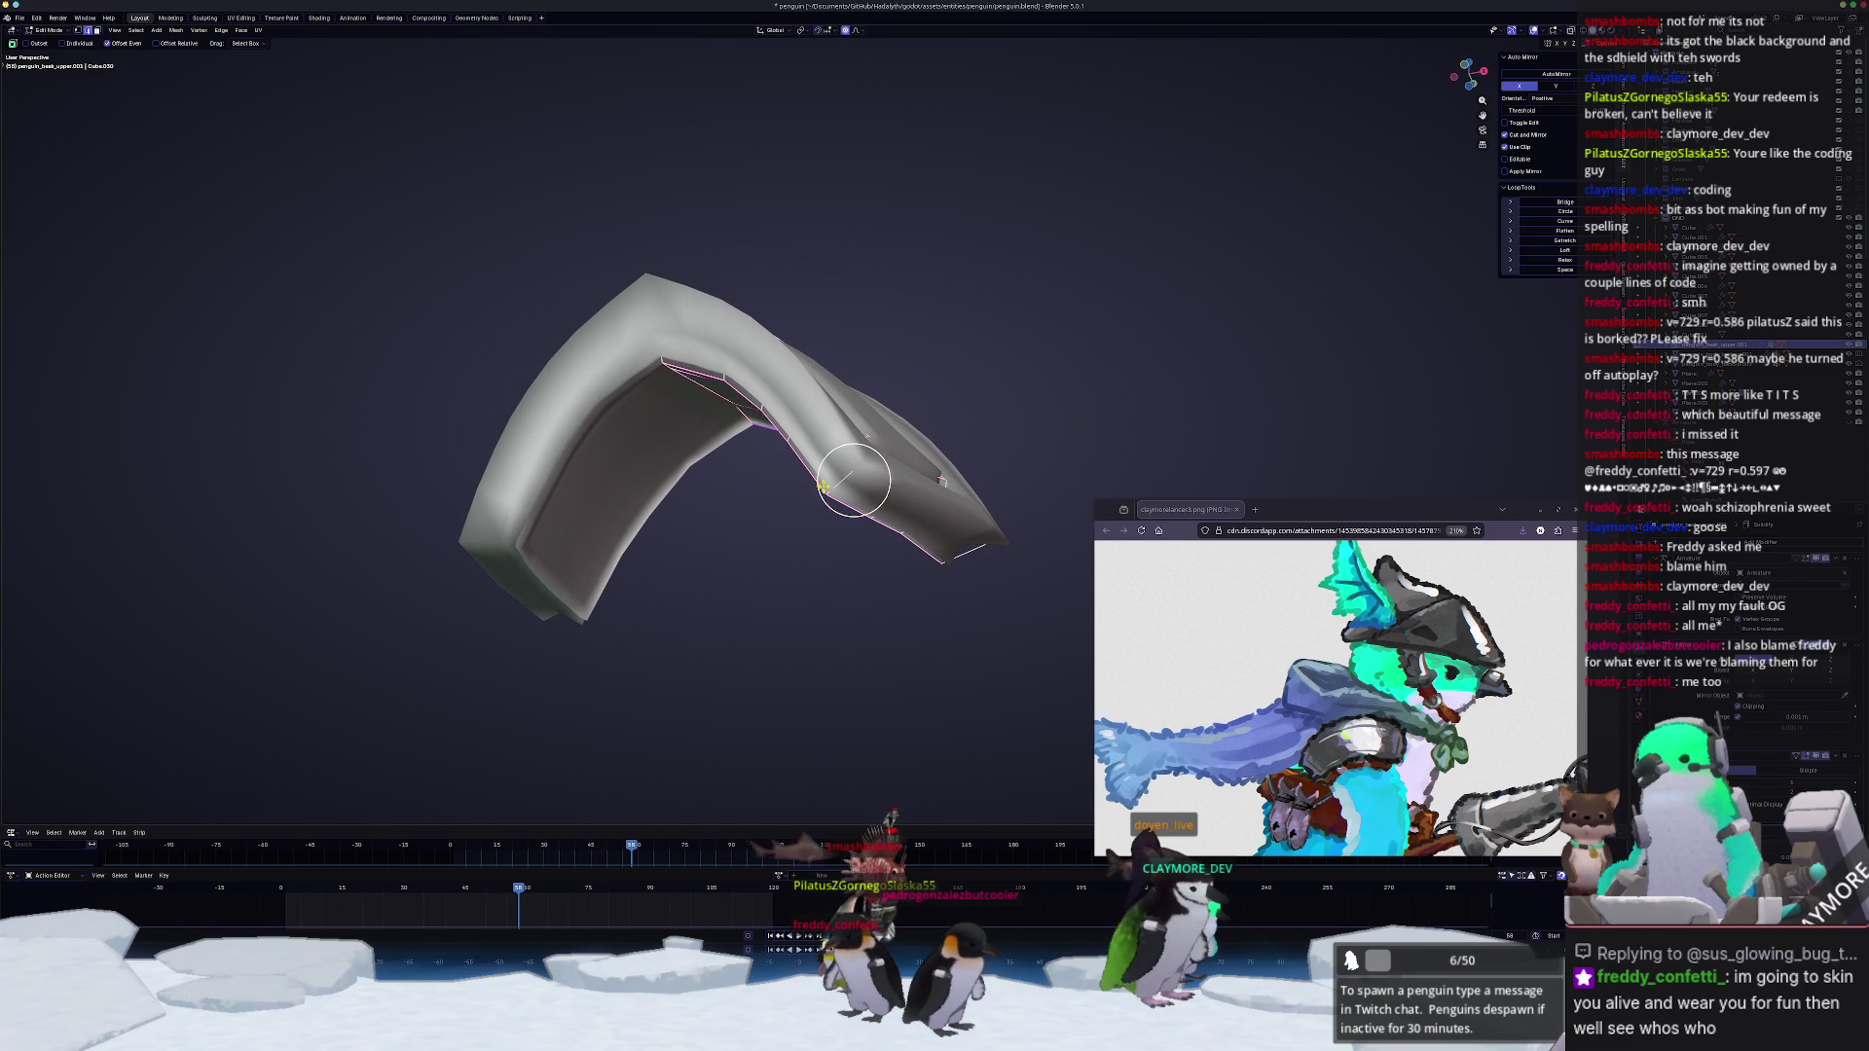
mouse_move(839, 483)
middle_mouse_down()
mouse_move(750, 523)
mouse_move(898, 398)
mouse_move(811, 566)
middle_mouse_up()
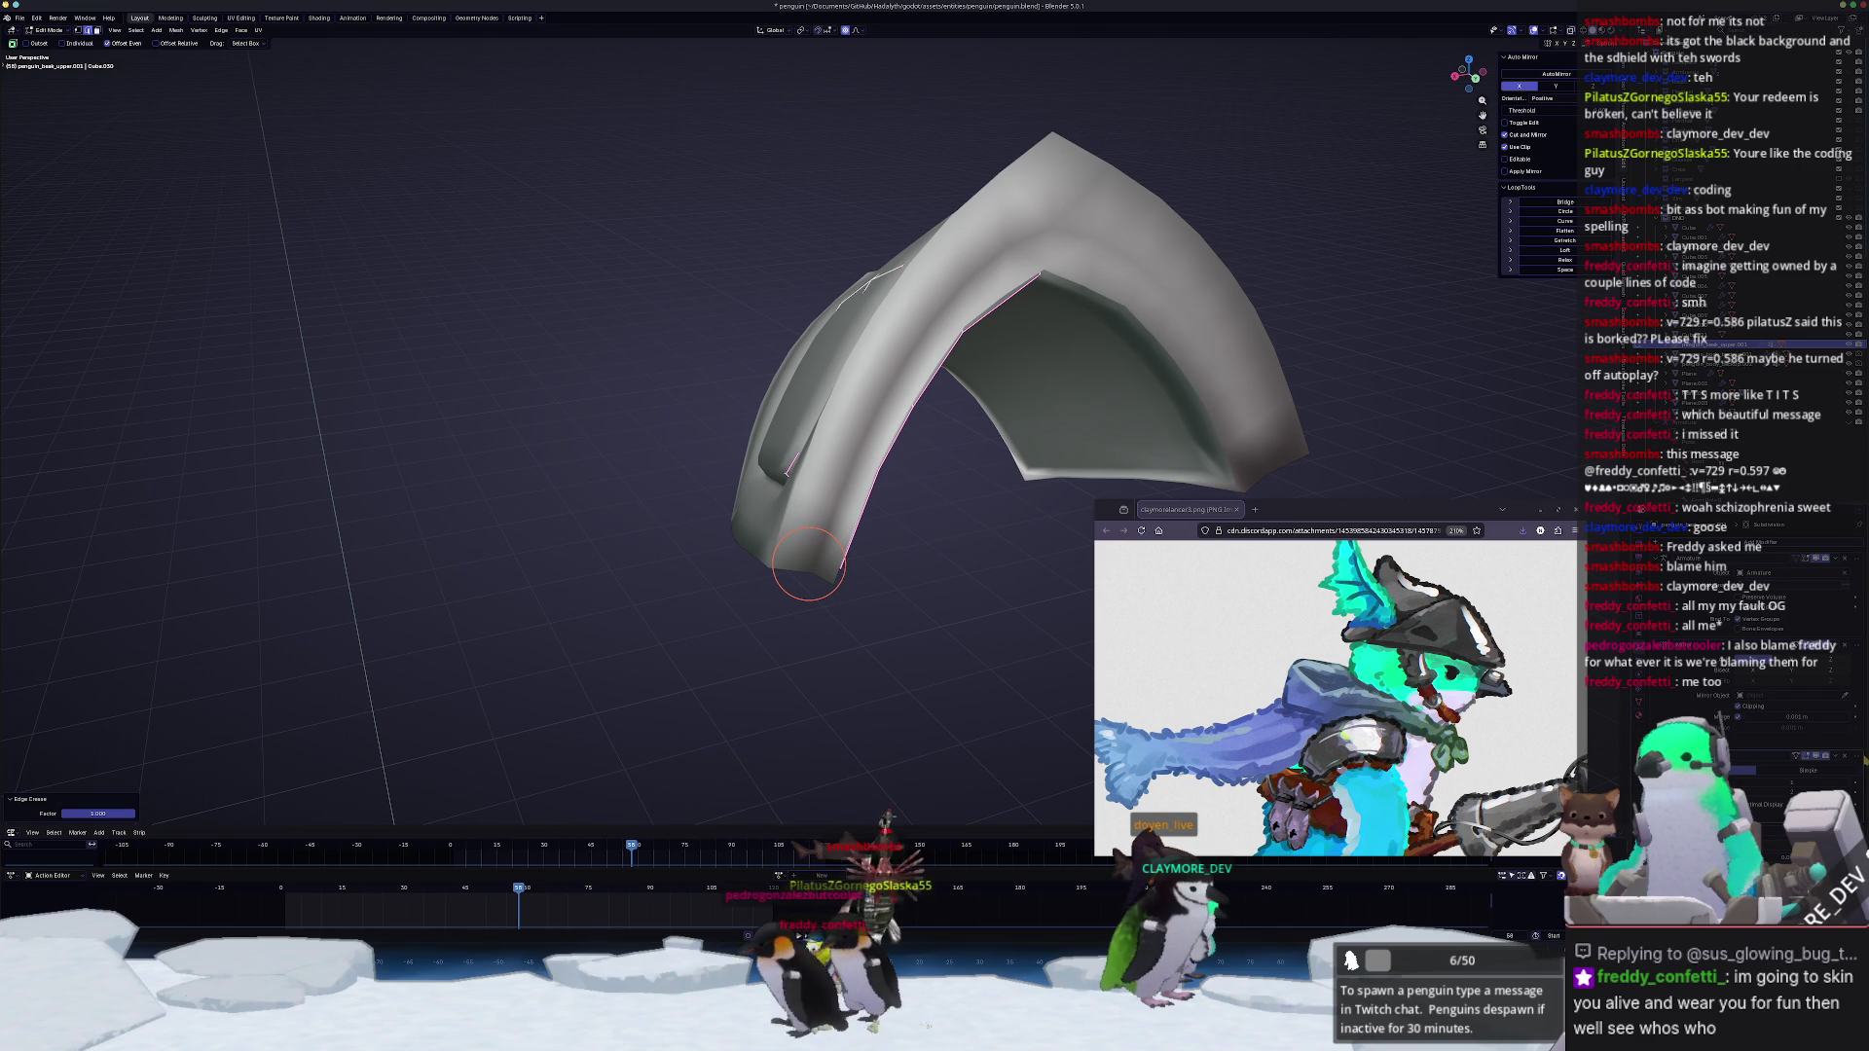
key("l")
mouse_move(1000, 620)
middle_mouse_down()
mouse_move(852, 312)
mouse_move(1056, 254)
mouse_move(1242, 251)
middle_mouse_up()
Step: Crease the selected edge with Shift+E, leave Edit Mode and bring up the object context menu
key("shift+e")
left_click(1059, 296)
key("Tab")
middle_click_drag(1059, 296, 790, 438)
right_click(717, 339)
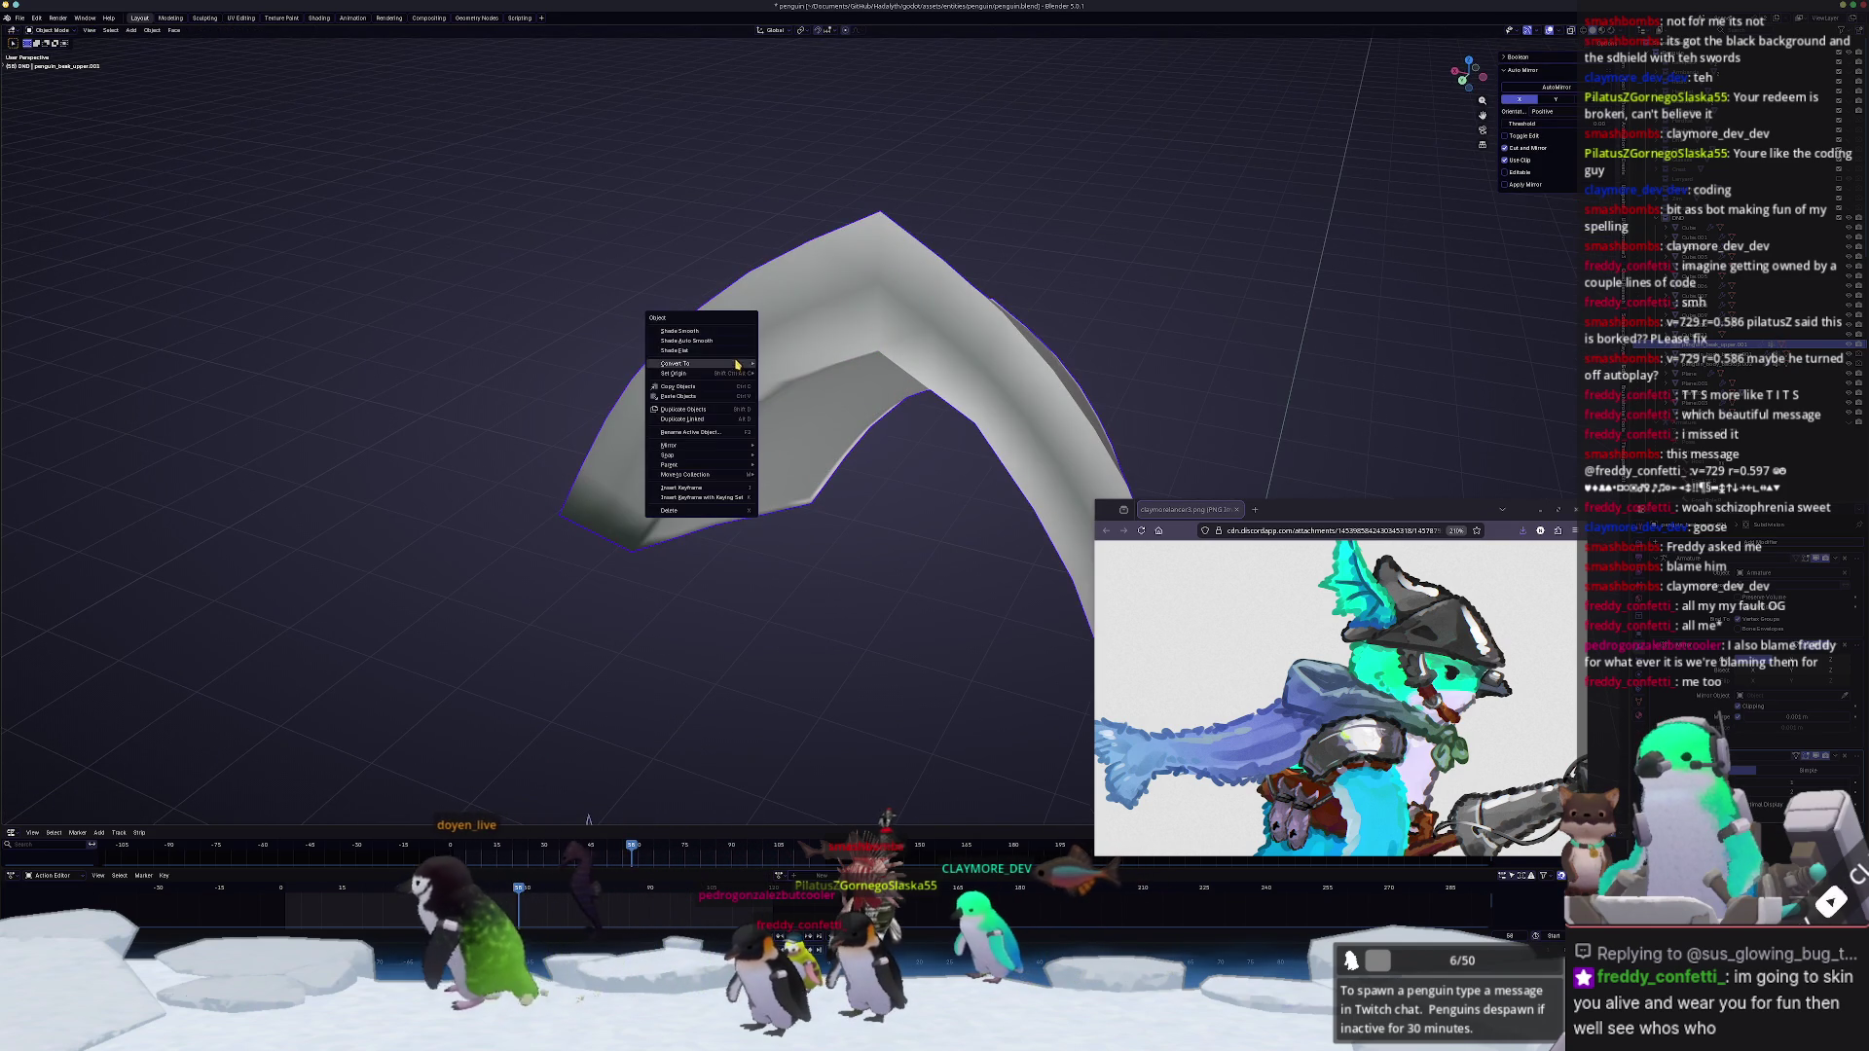
Step: Shade the plate smooth, then crease chosen inner-border edges while toggling X-ray to see them
left_click(742, 341)
mouse_move(742, 340)
middle_mouse_down()
mouse_move(630, 460)
mouse_move(764, 592)
mouse_move(935, 469)
middle_mouse_up()
key("Tab")
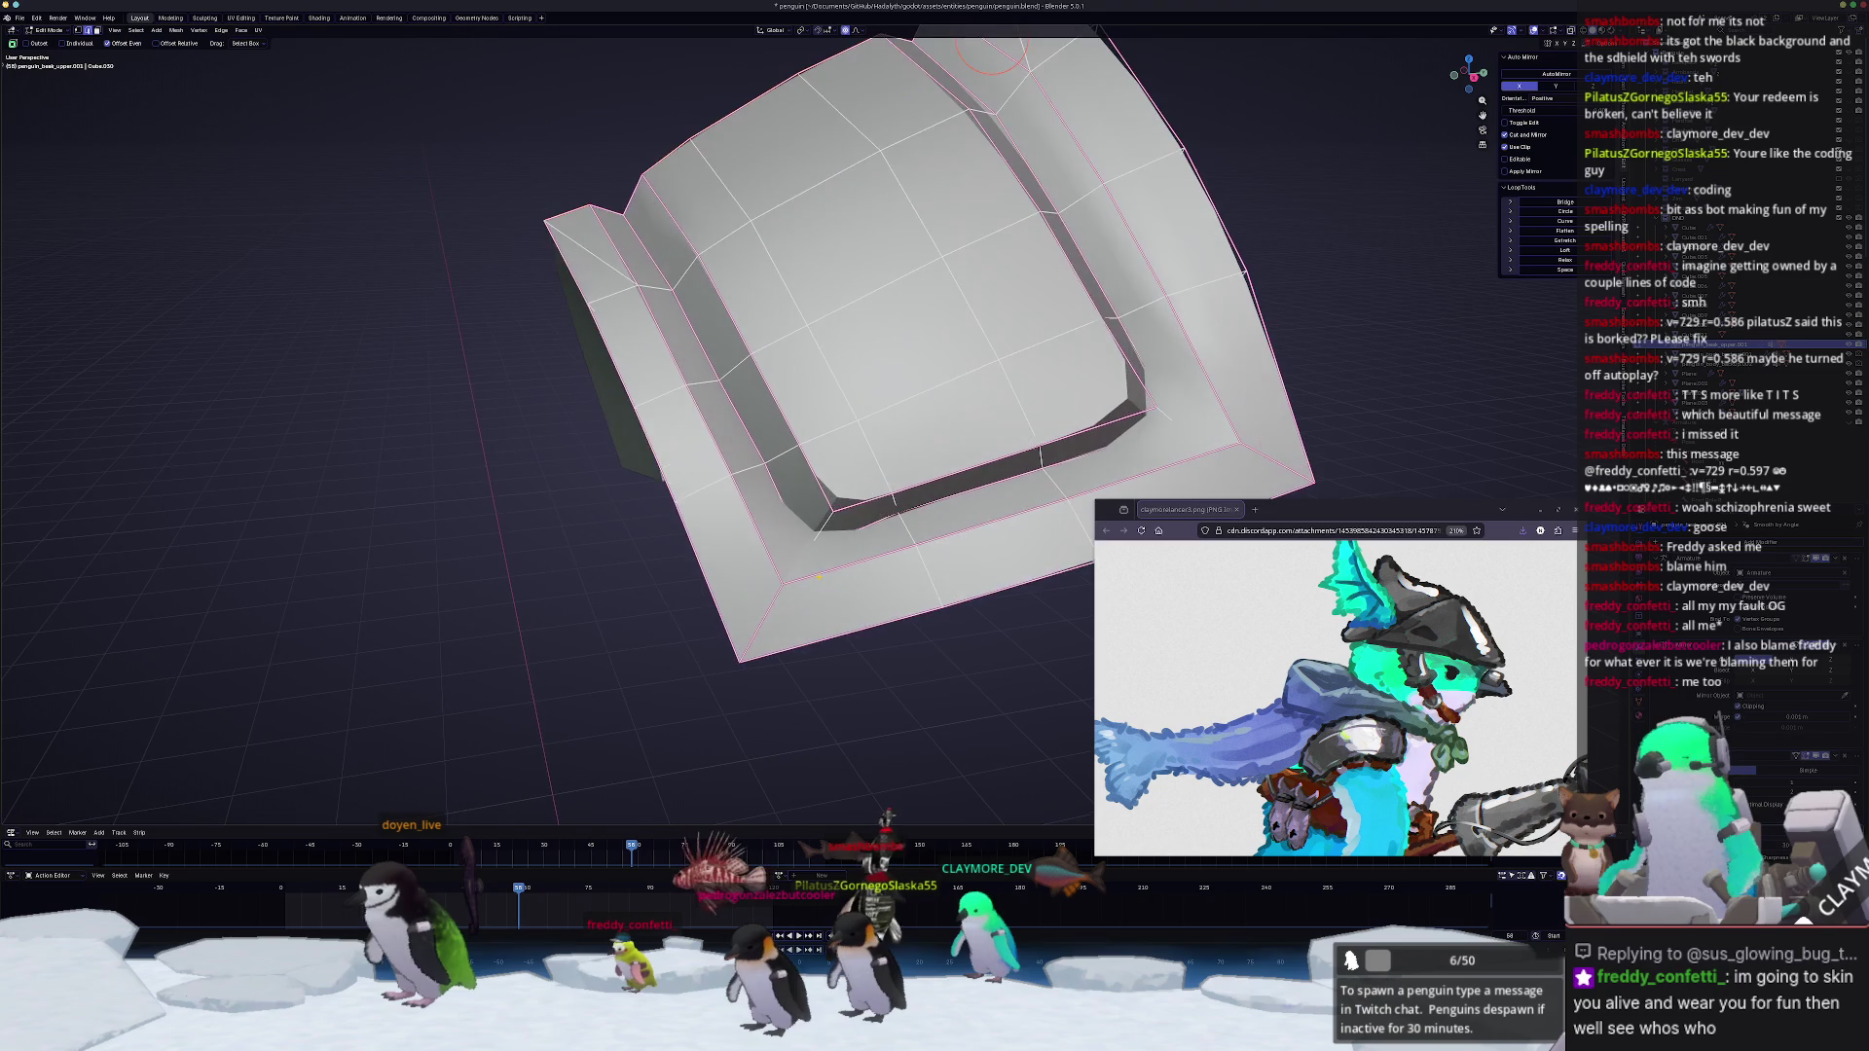
key("alt+z")
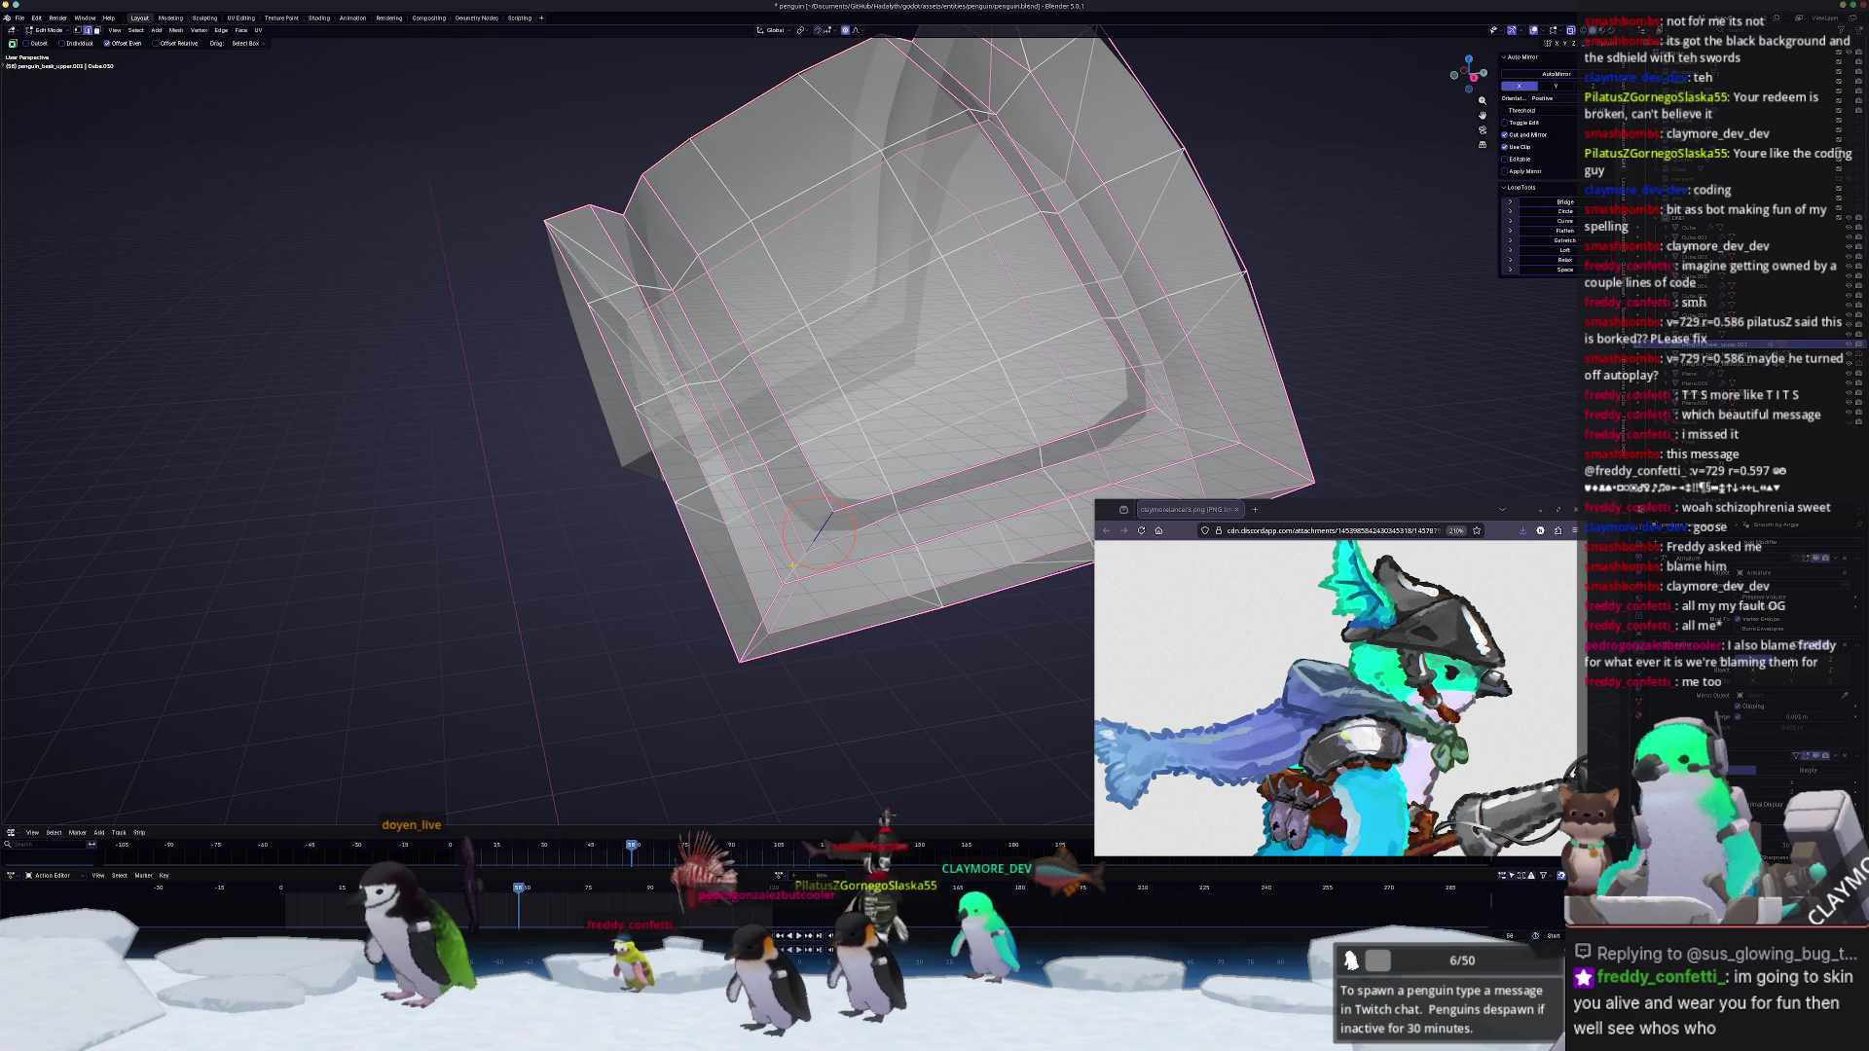
key("alt+z")
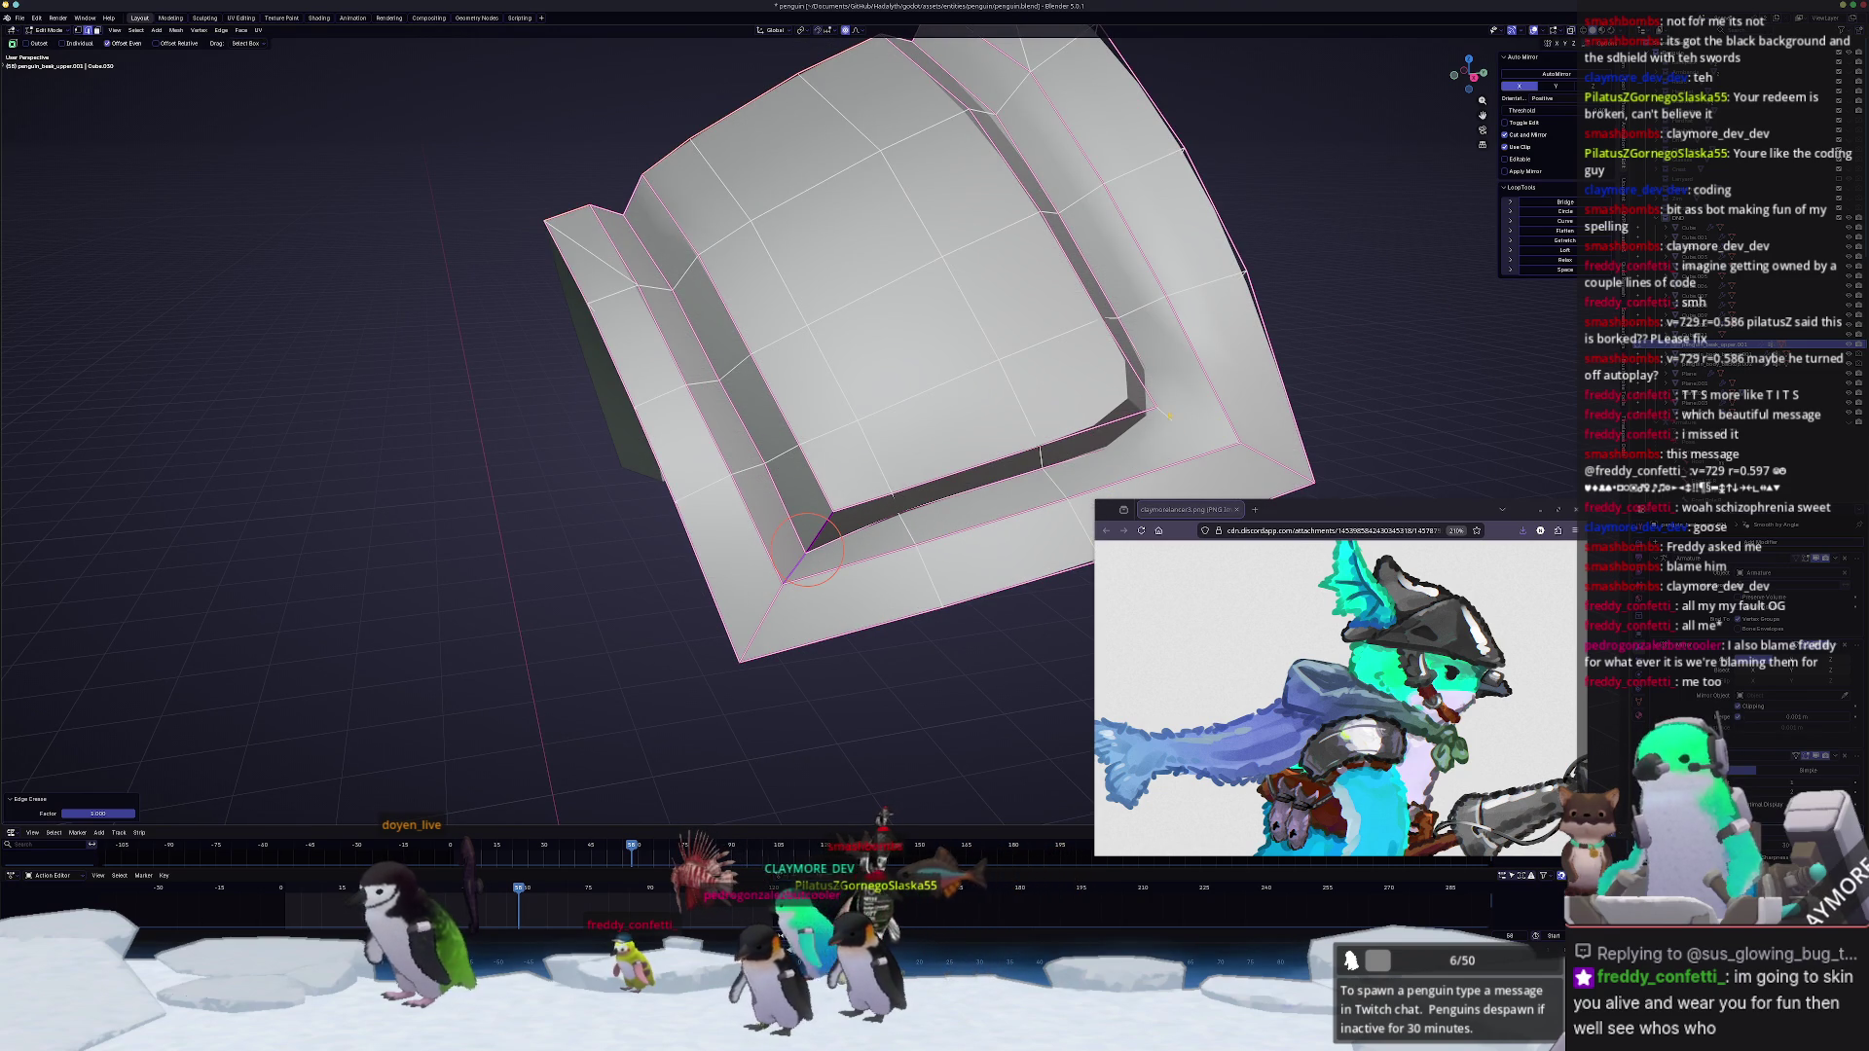
key("alt+z")
key("shift+e")
left_click(1209, 434)
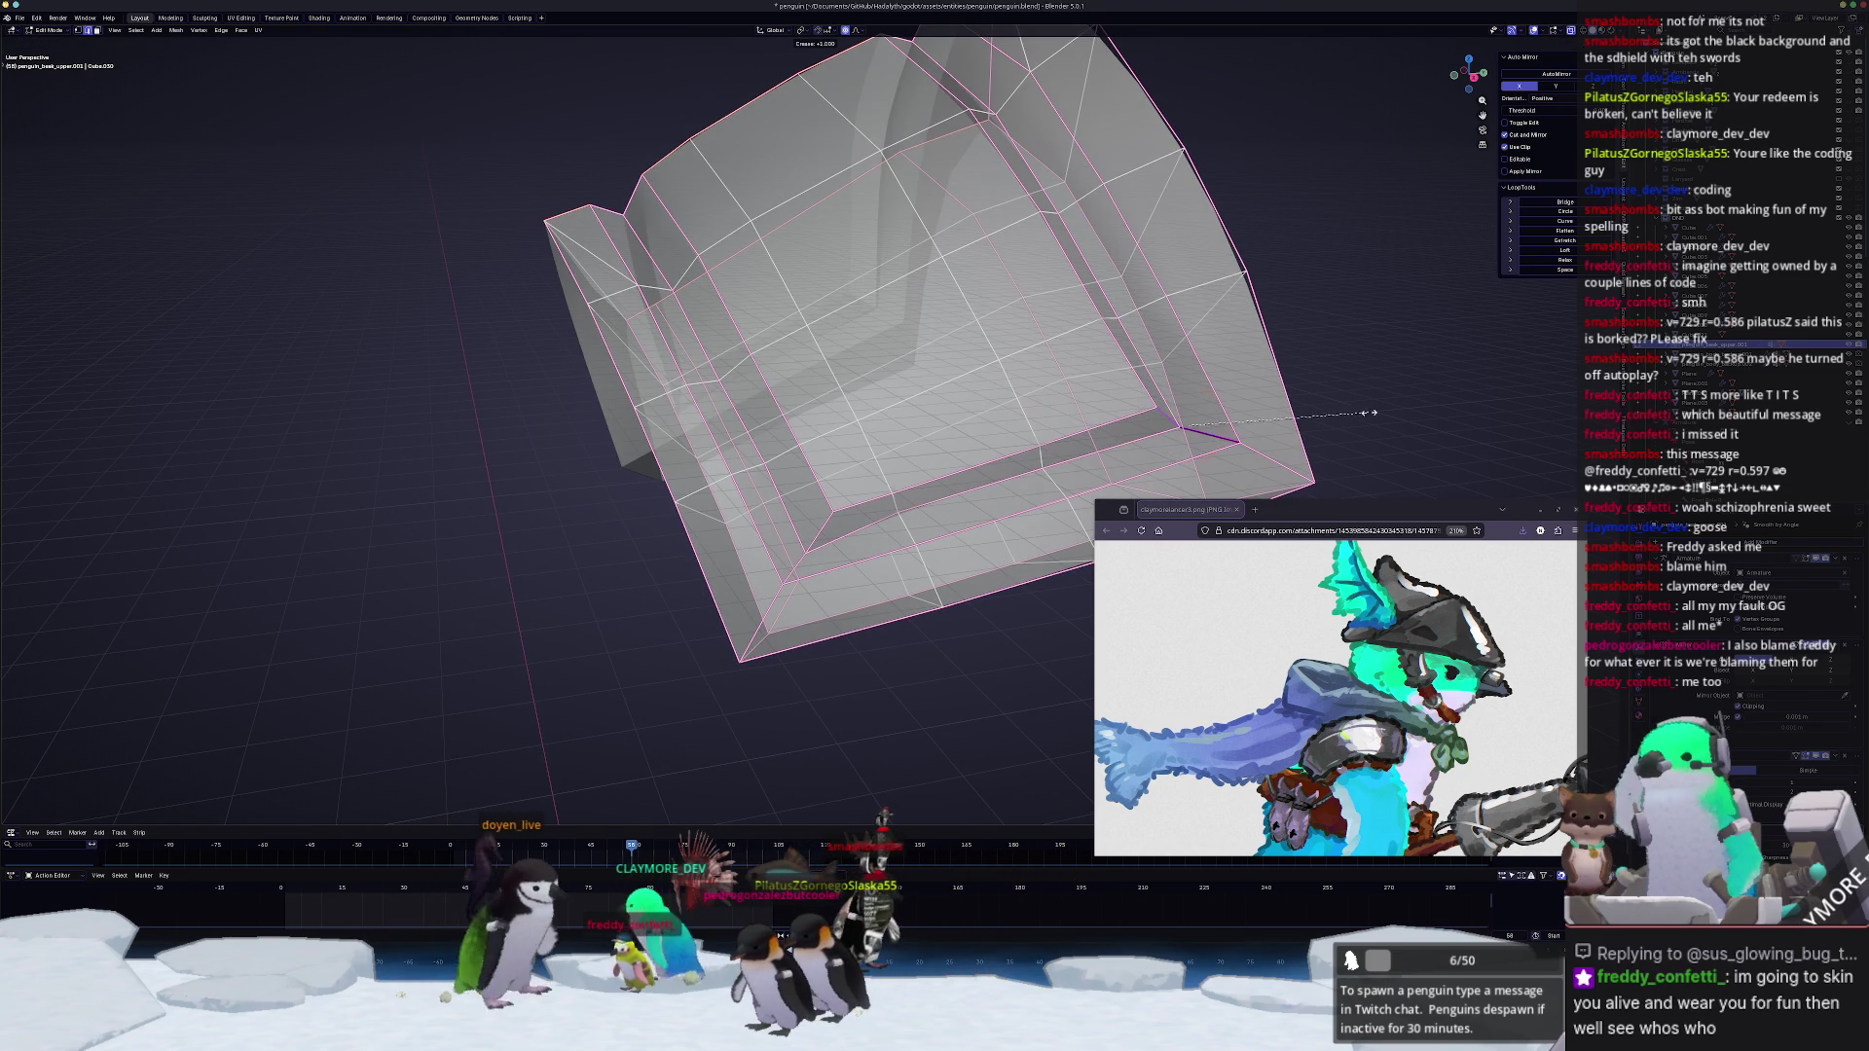
key("alt+z")
scroll(1139, 424, "down", 3)
Step: Slide a border vertex along its edge and check the smooth plate from Object Mode before resuming edits
mouse_move(1111, 423)
middle_mouse_down()
mouse_move(1023, 417)
mouse_move(873, 507)
middle_mouse_up()
scroll(1022, 413, "up", 2)
scroll(993, 438, "up", 2)
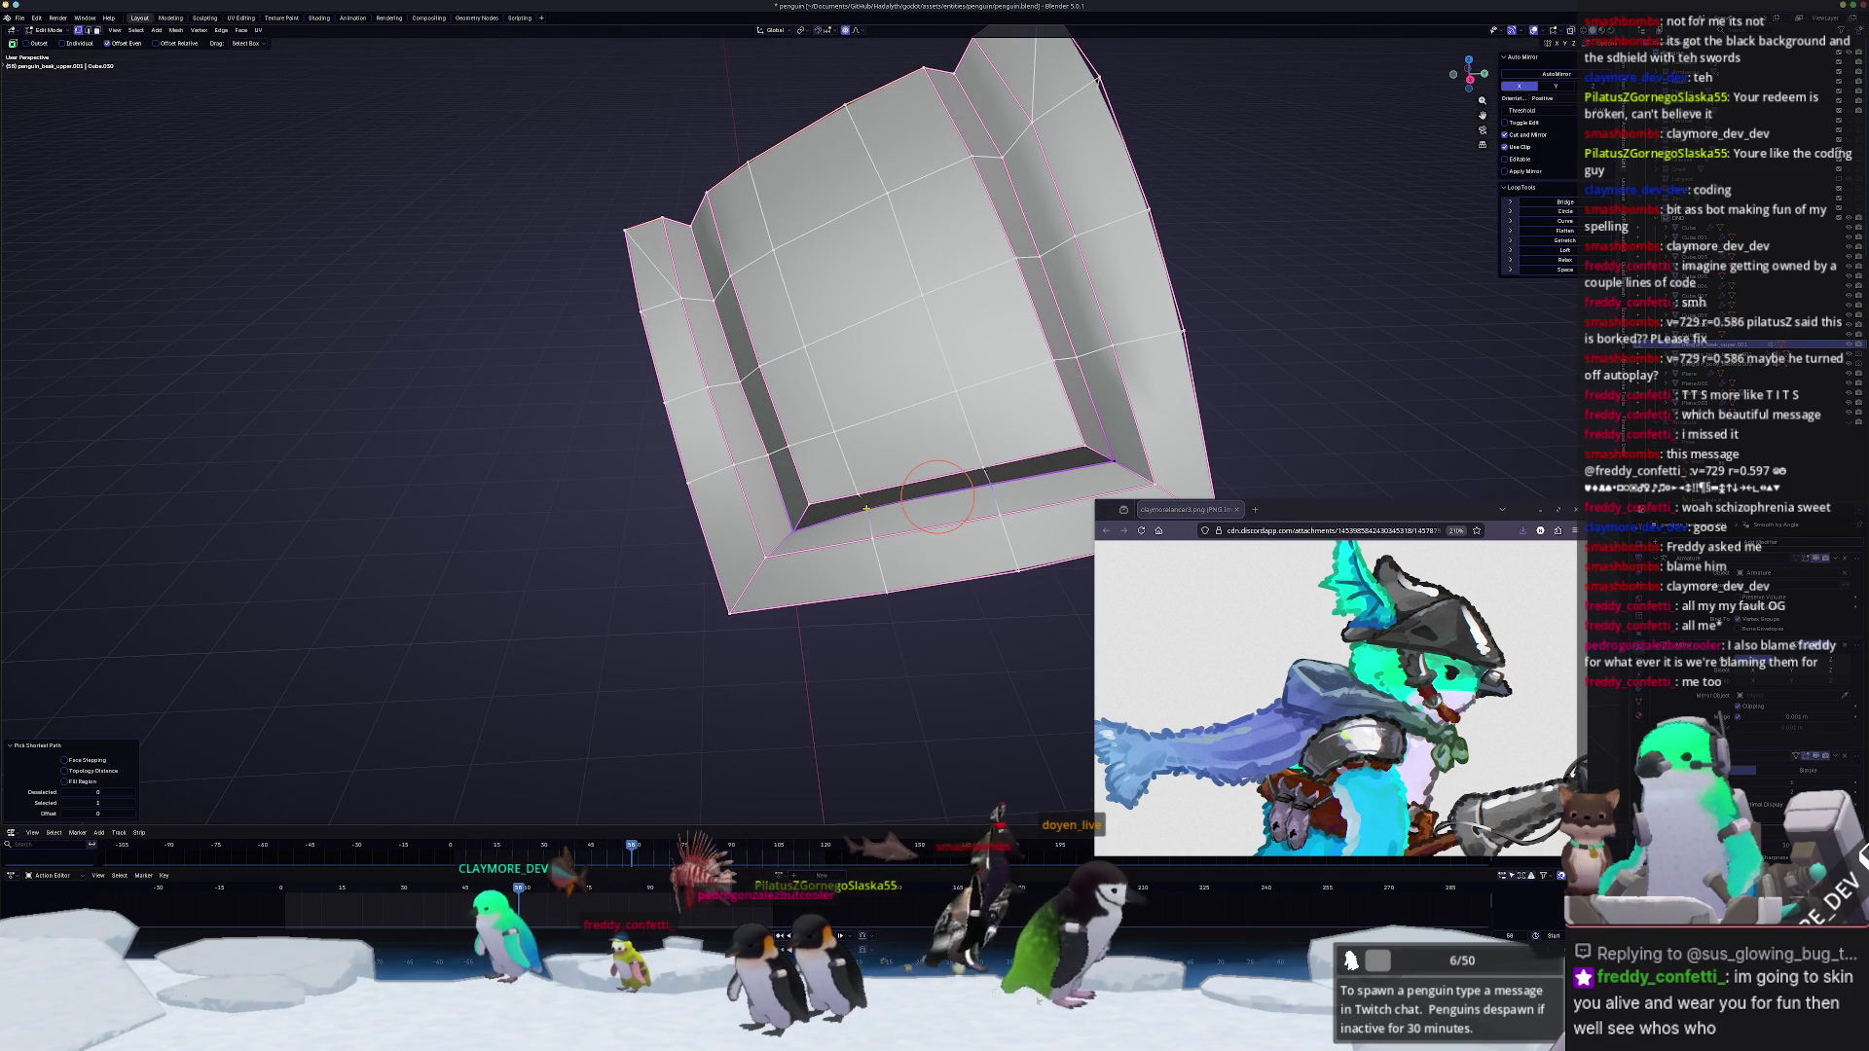
middle_click_drag(866, 506, 884, 526)
key("alt+z")
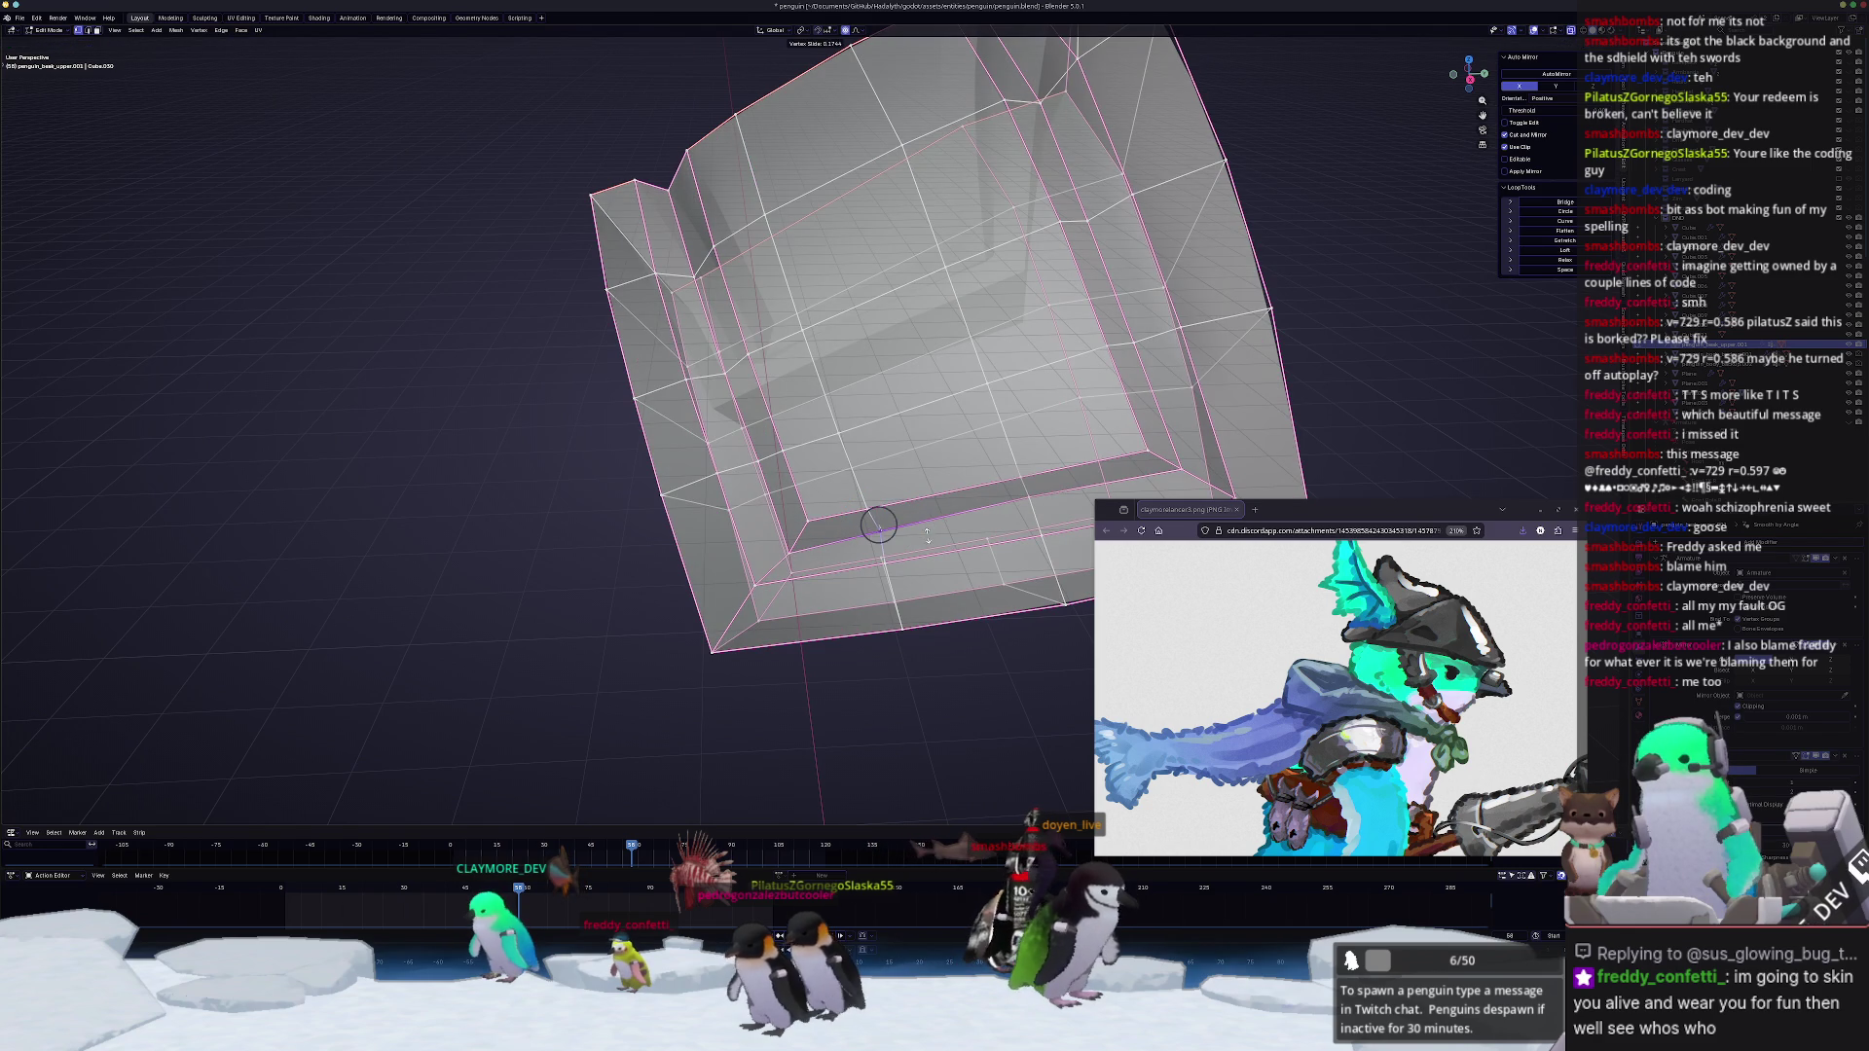
left_click(878, 524)
middle_click_drag(879, 525, 798, 491)
left_click(944, 454)
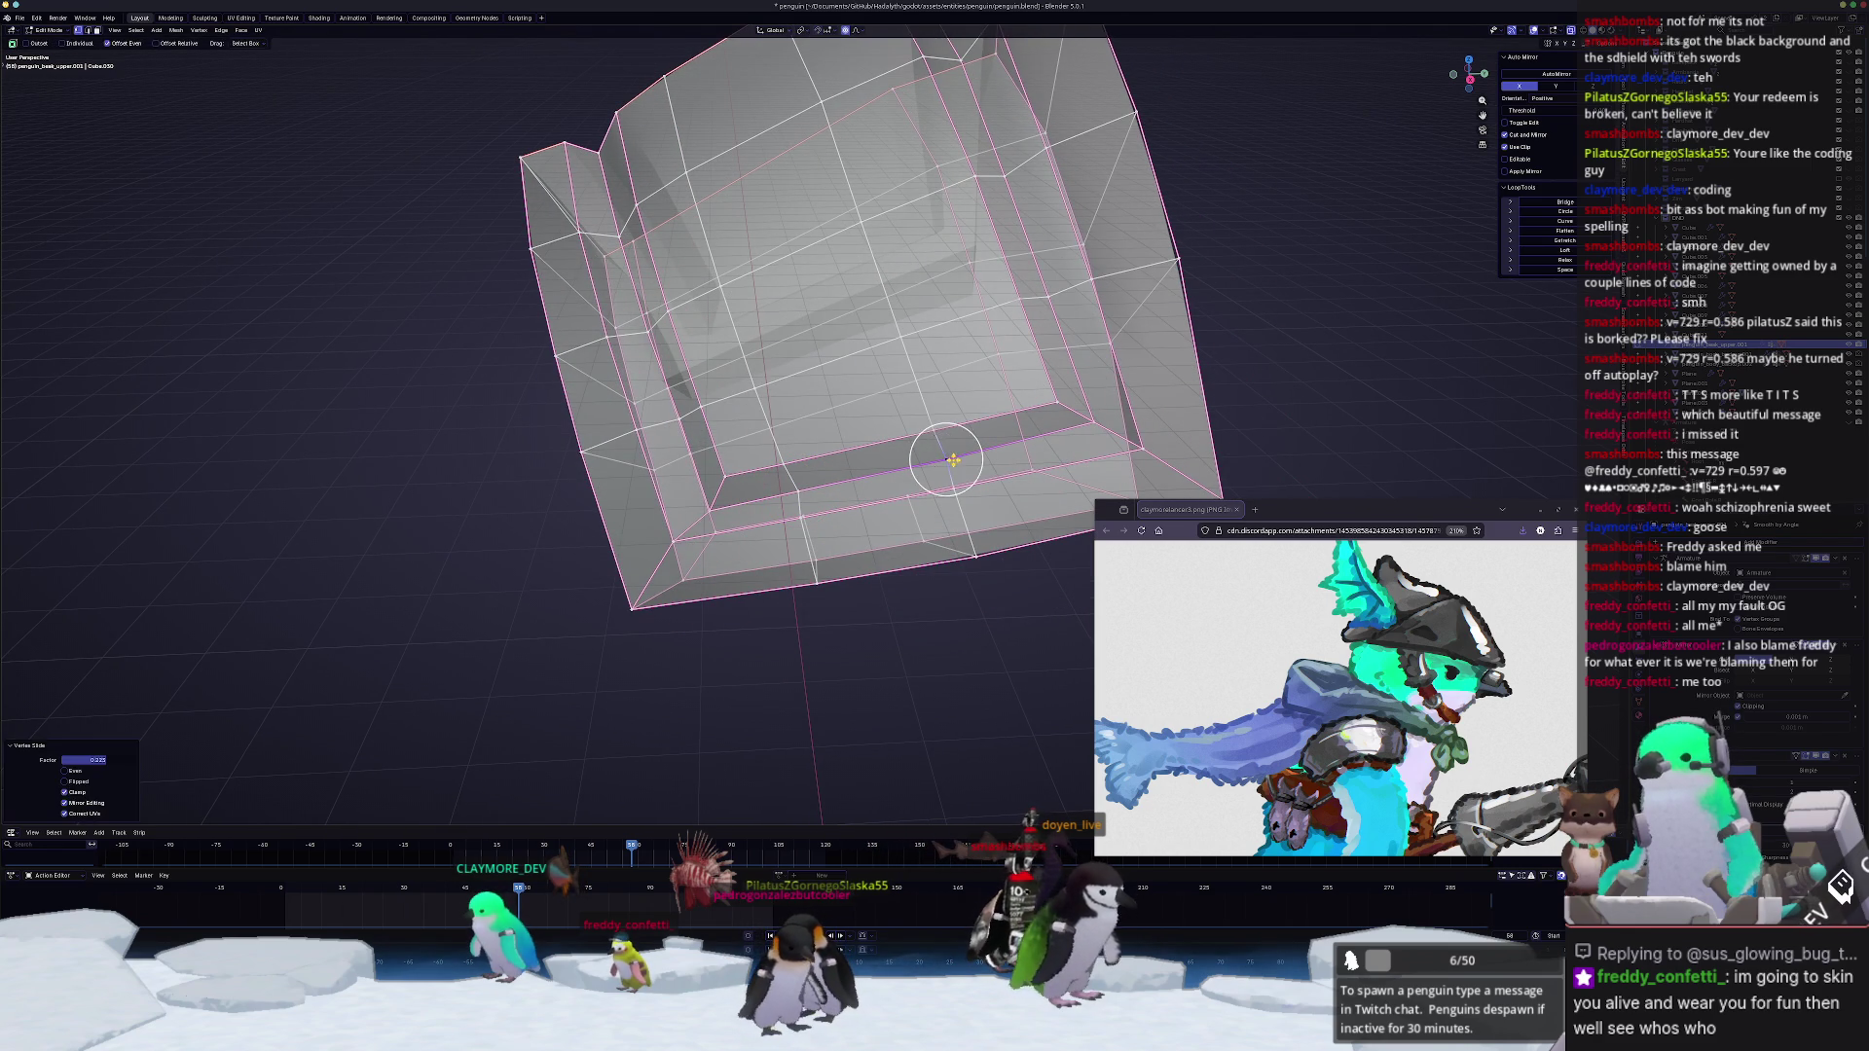
key("alt+z")
key("Tab")
mouse_move(944, 455)
middle_mouse_down()
mouse_move(785, 487)
mouse_move(880, 446)
mouse_move(848, 473)
middle_mouse_up()
key("Tab")
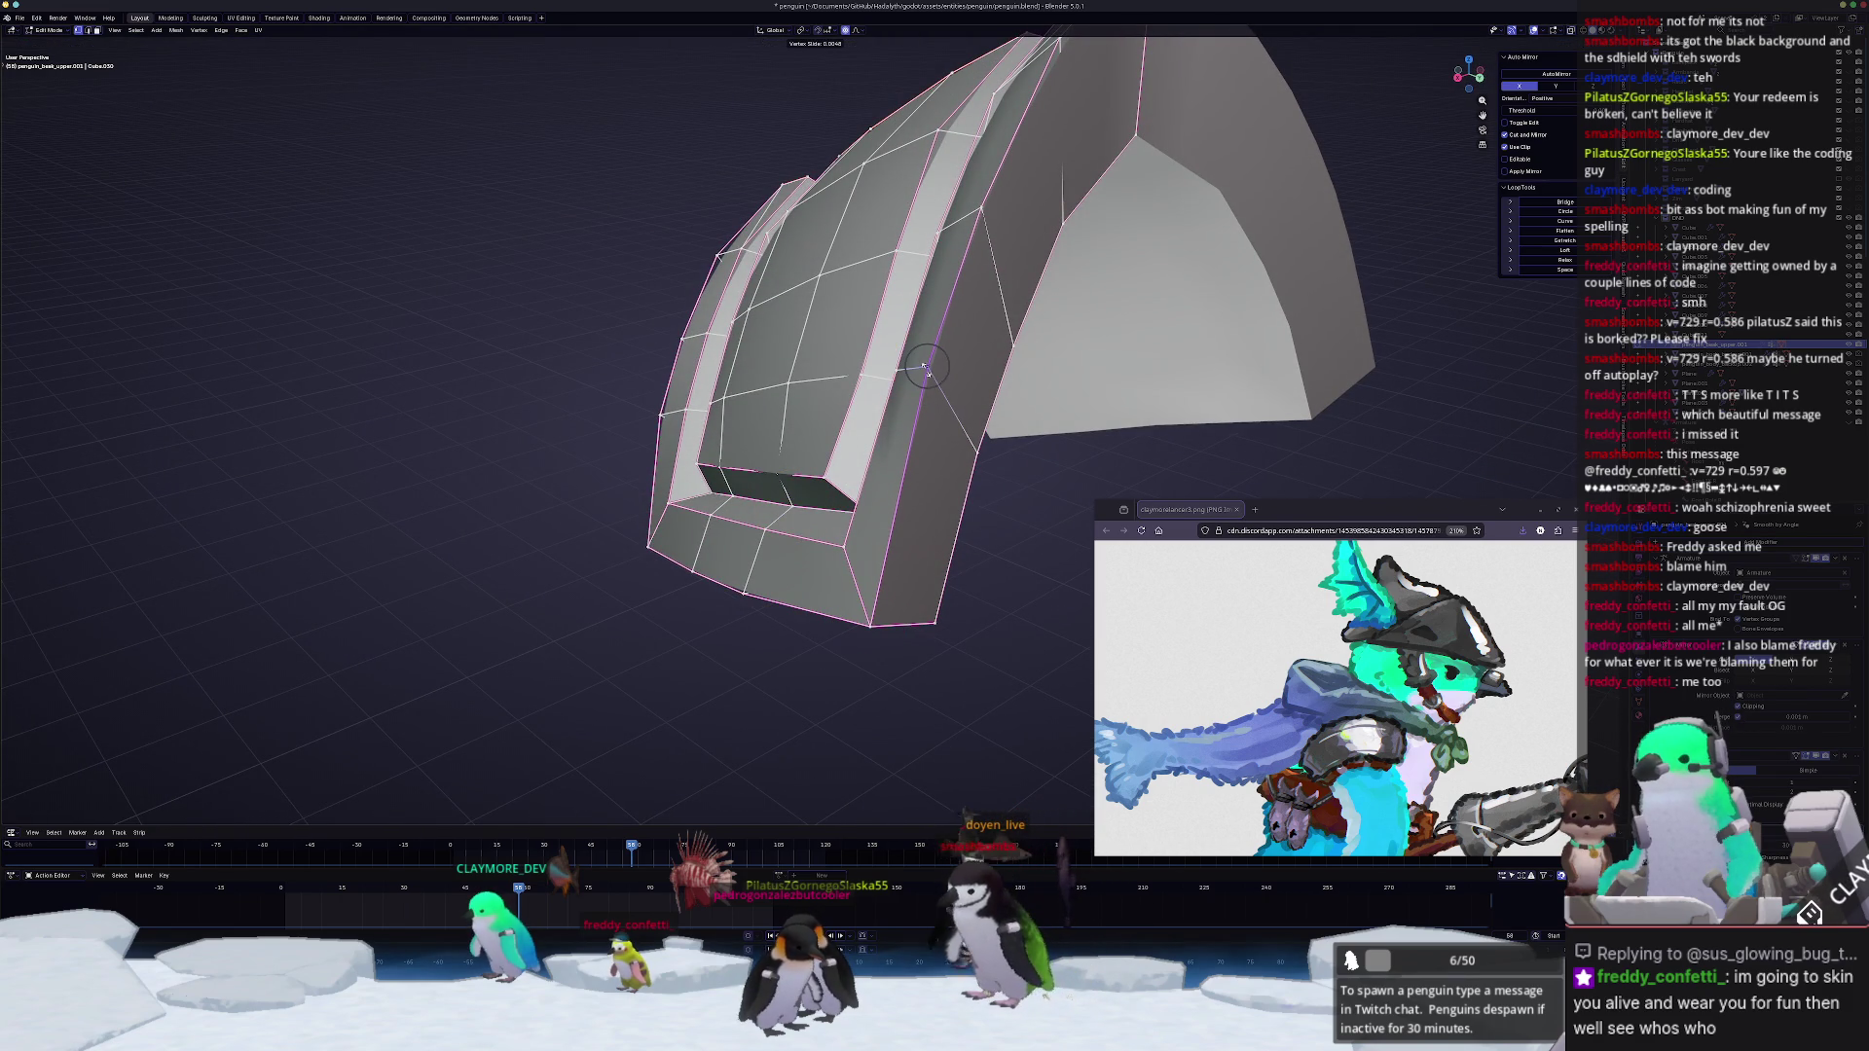
Step: Inset the inner faces and dissolve the unwanted edges around the raised rim
mouse_move(929, 372)
middle_mouse_down()
mouse_move(844, 411)
mouse_move(819, 380)
mouse_move(850, 359)
mouse_move(837, 402)
mouse_move(854, 333)
mouse_move(844, 364)
mouse_move(638, 387)
middle_mouse_up()
key("i")
key("i")
key("x")
key("x")
left_click(843, 394)
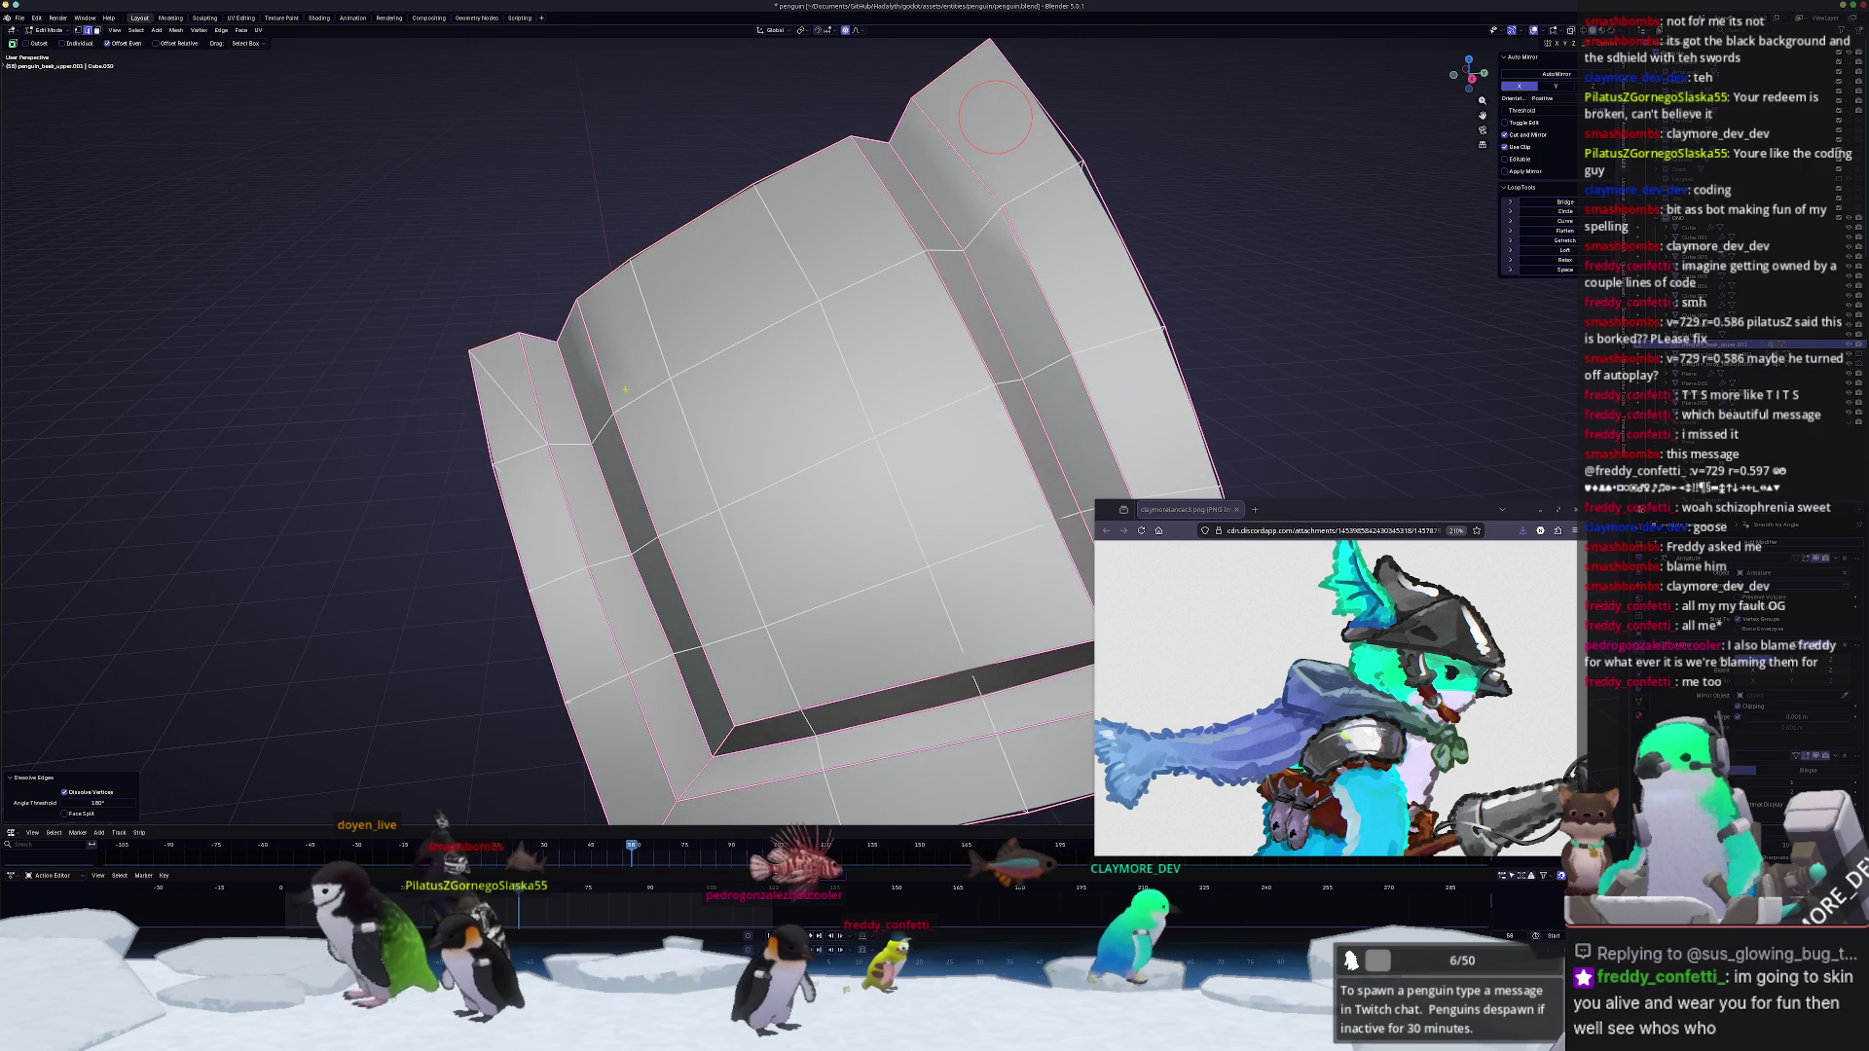
key("x")
left_click(497, 387)
mouse_move(498, 387)
middle_mouse_down()
mouse_move(553, 425)
mouse_move(627, 414)
mouse_move(699, 471)
middle_mouse_up()
Step: Slide the rim edges and a vertex into place and pick a shortest edge path along the border
key("g")
key("g")
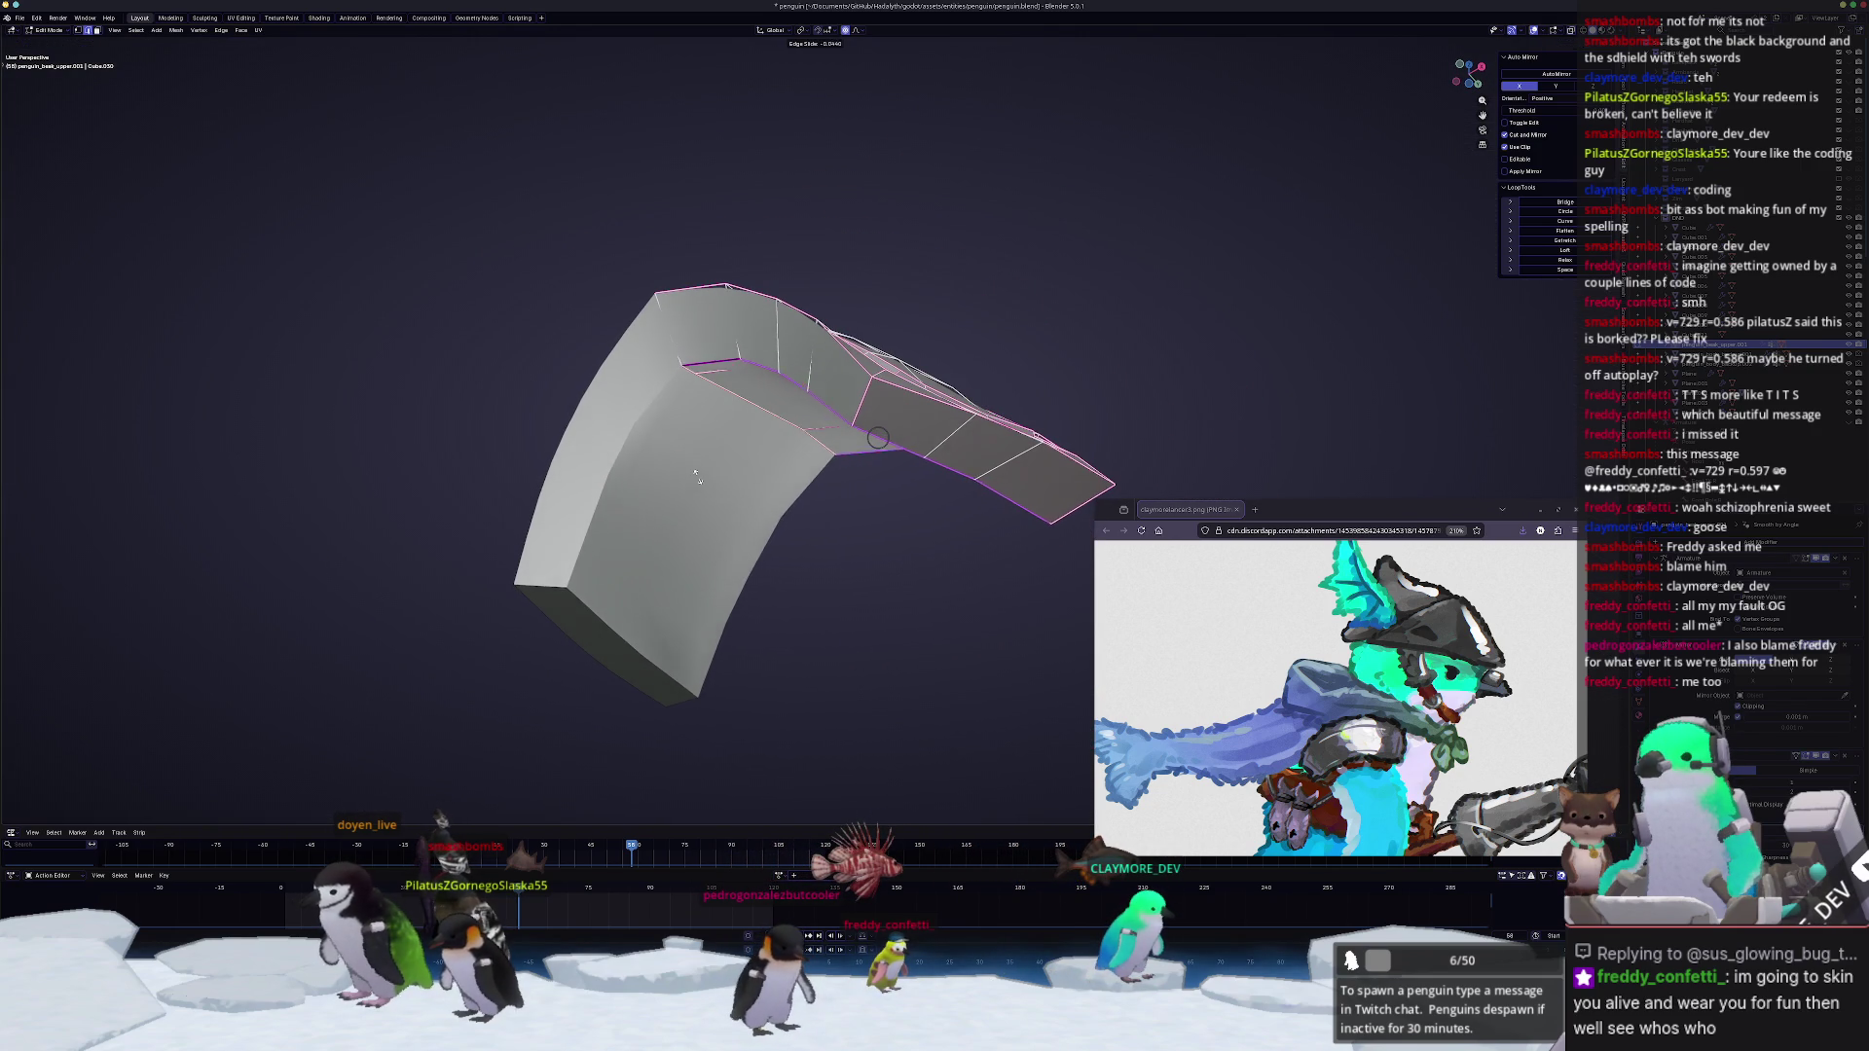
mouse_move(877, 439)
middle_mouse_down()
mouse_move(900, 376)
mouse_move(872, 336)
mouse_move(731, 242)
middle_mouse_up()
scroll(900, 377, "down", 2)
left_click(900, 378)
left_click(872, 336)
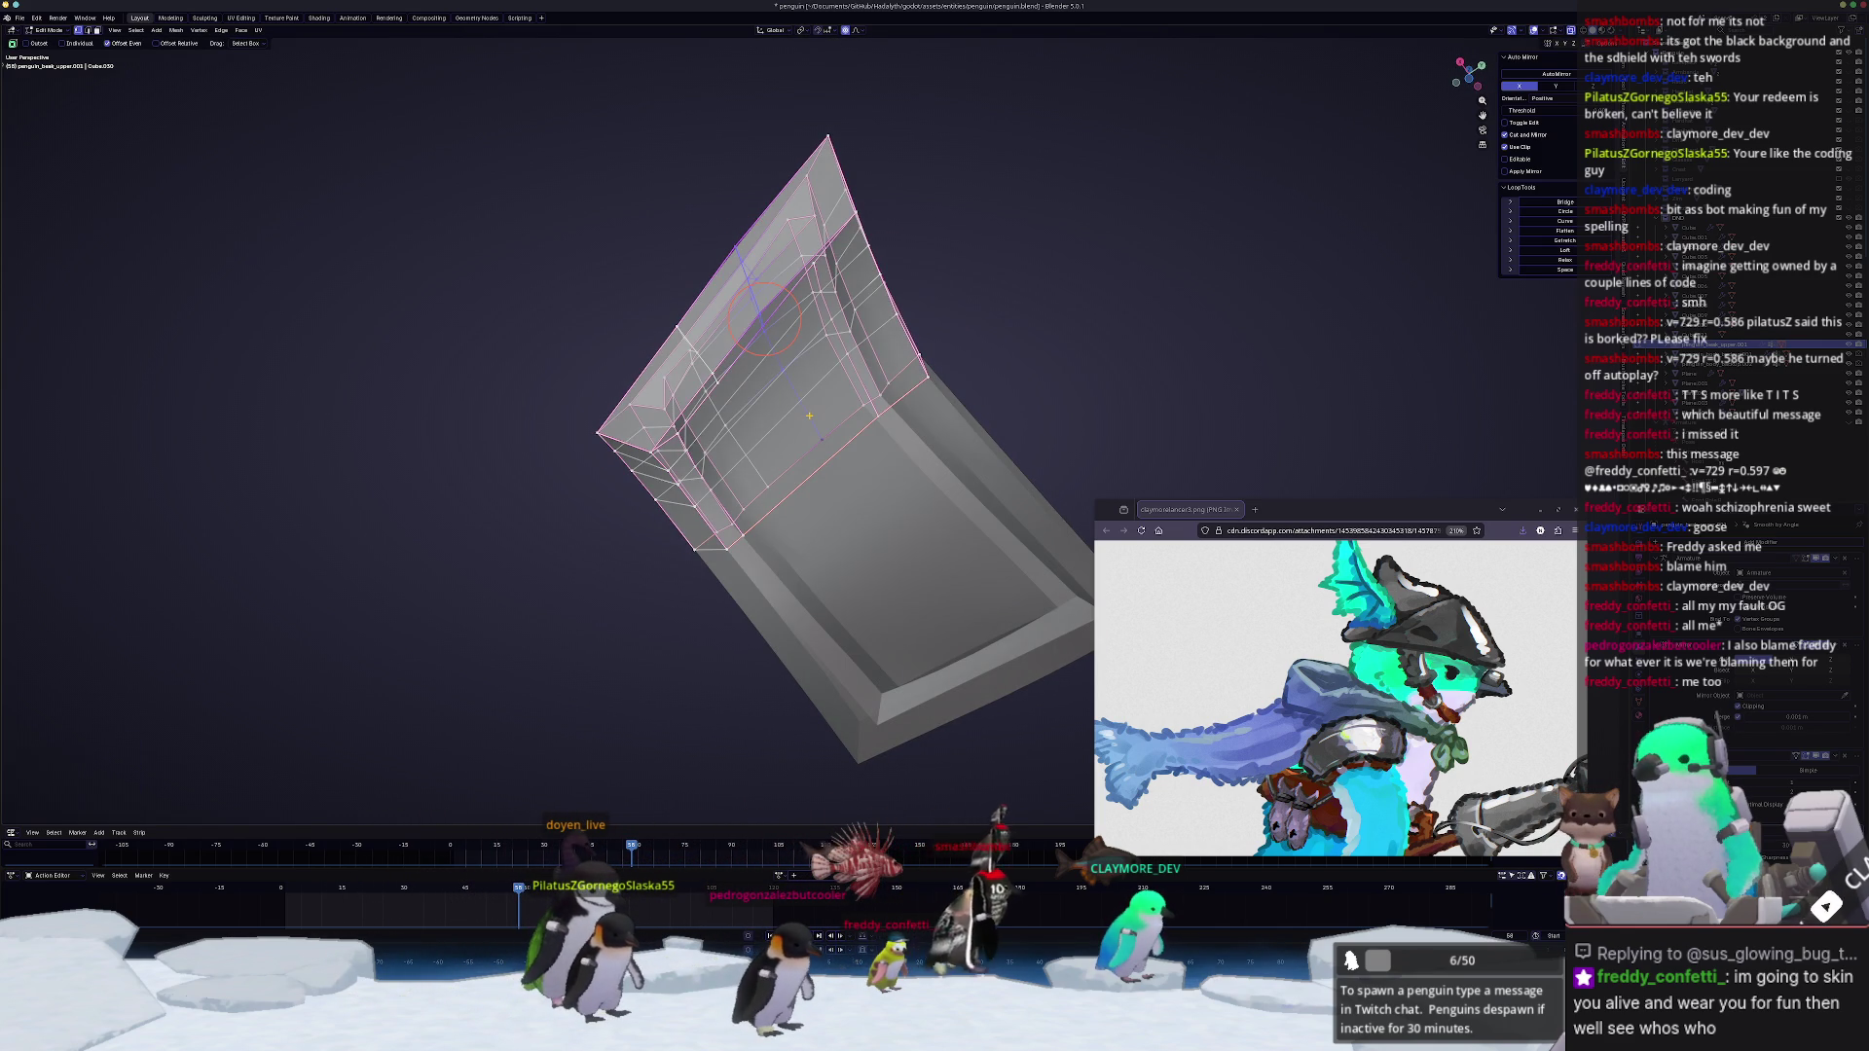
mouse_move(818, 439)
middle_mouse_down()
mouse_move(861, 409)
mouse_move(847, 351)
mouse_move(783, 409)
mouse_move(638, 471)
mouse_move(719, 547)
middle_mouse_up()
left_click(819, 365, "ctrl")
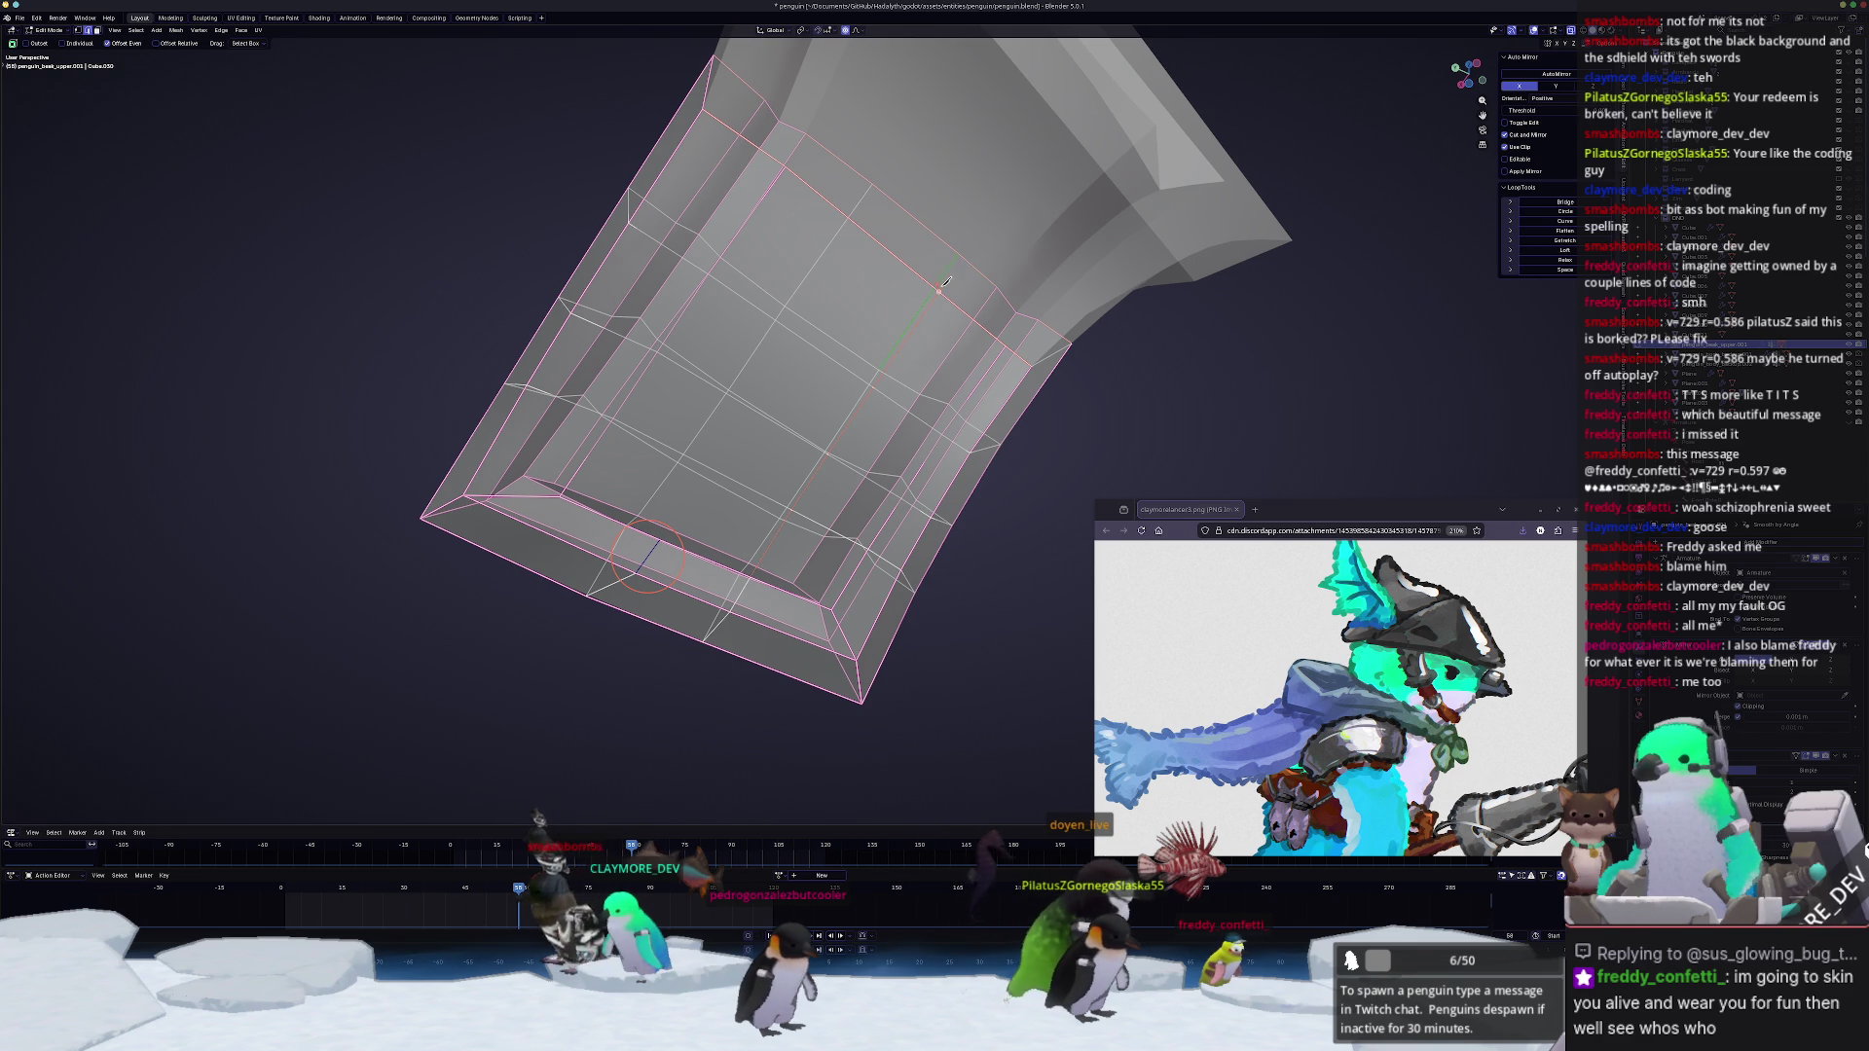
Step: Knife-cut a new edge across the plate's inner face
mouse_move(939, 286)
middle_mouse_down()
mouse_move(866, 291)
mouse_move(720, 492)
middle_mouse_up()
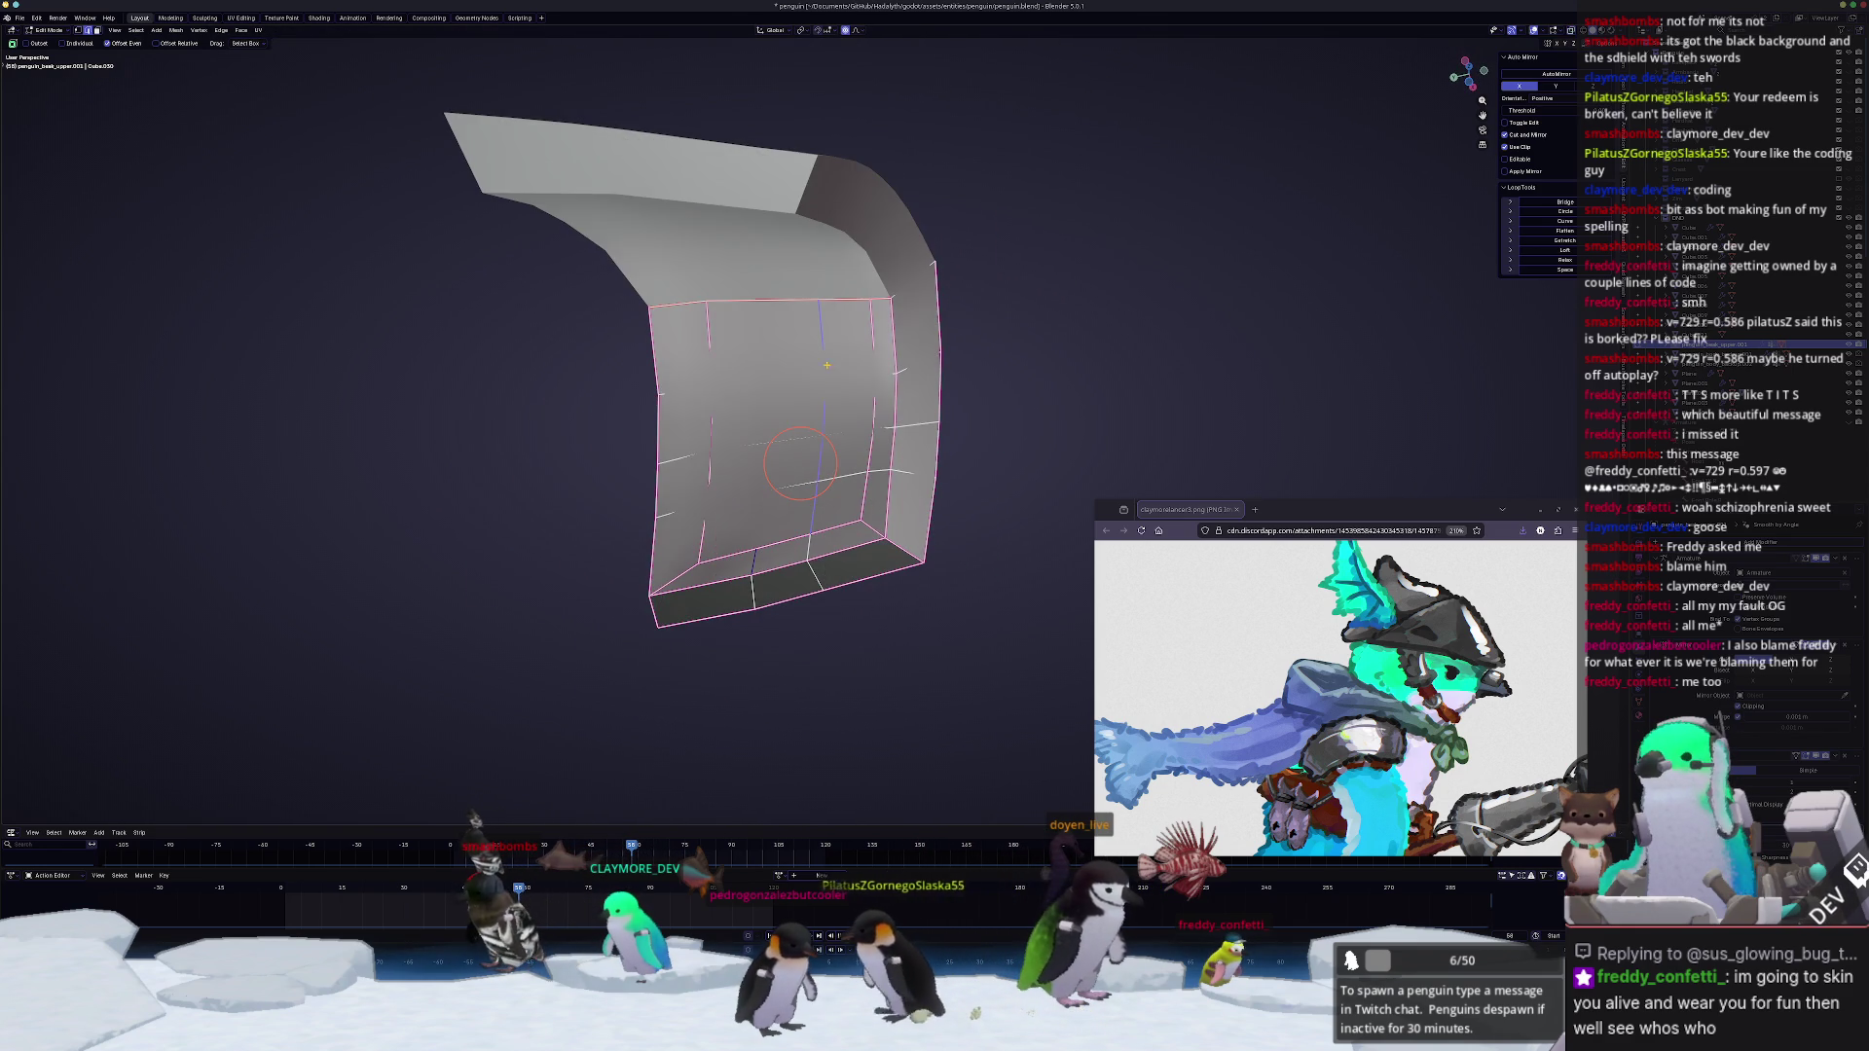
scroll(792, 464, "up", 2)
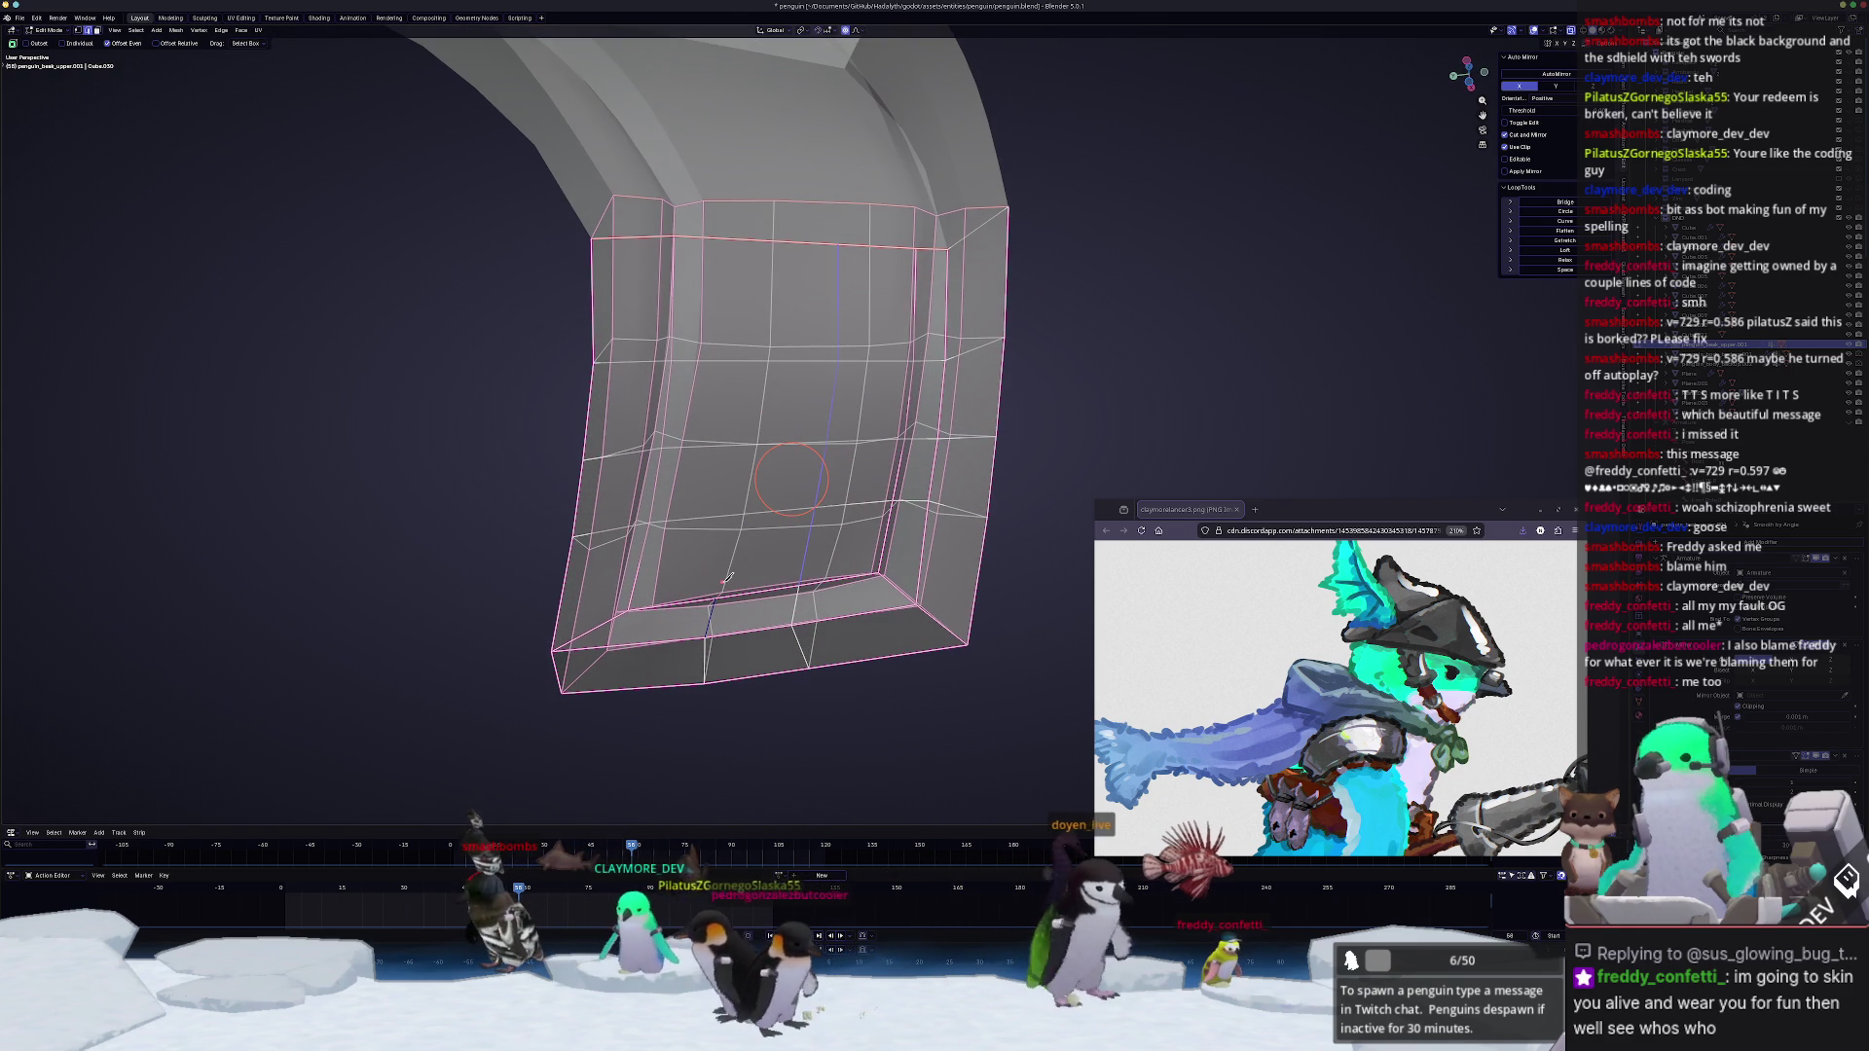
left_click(726, 514)
left_click(746, 361)
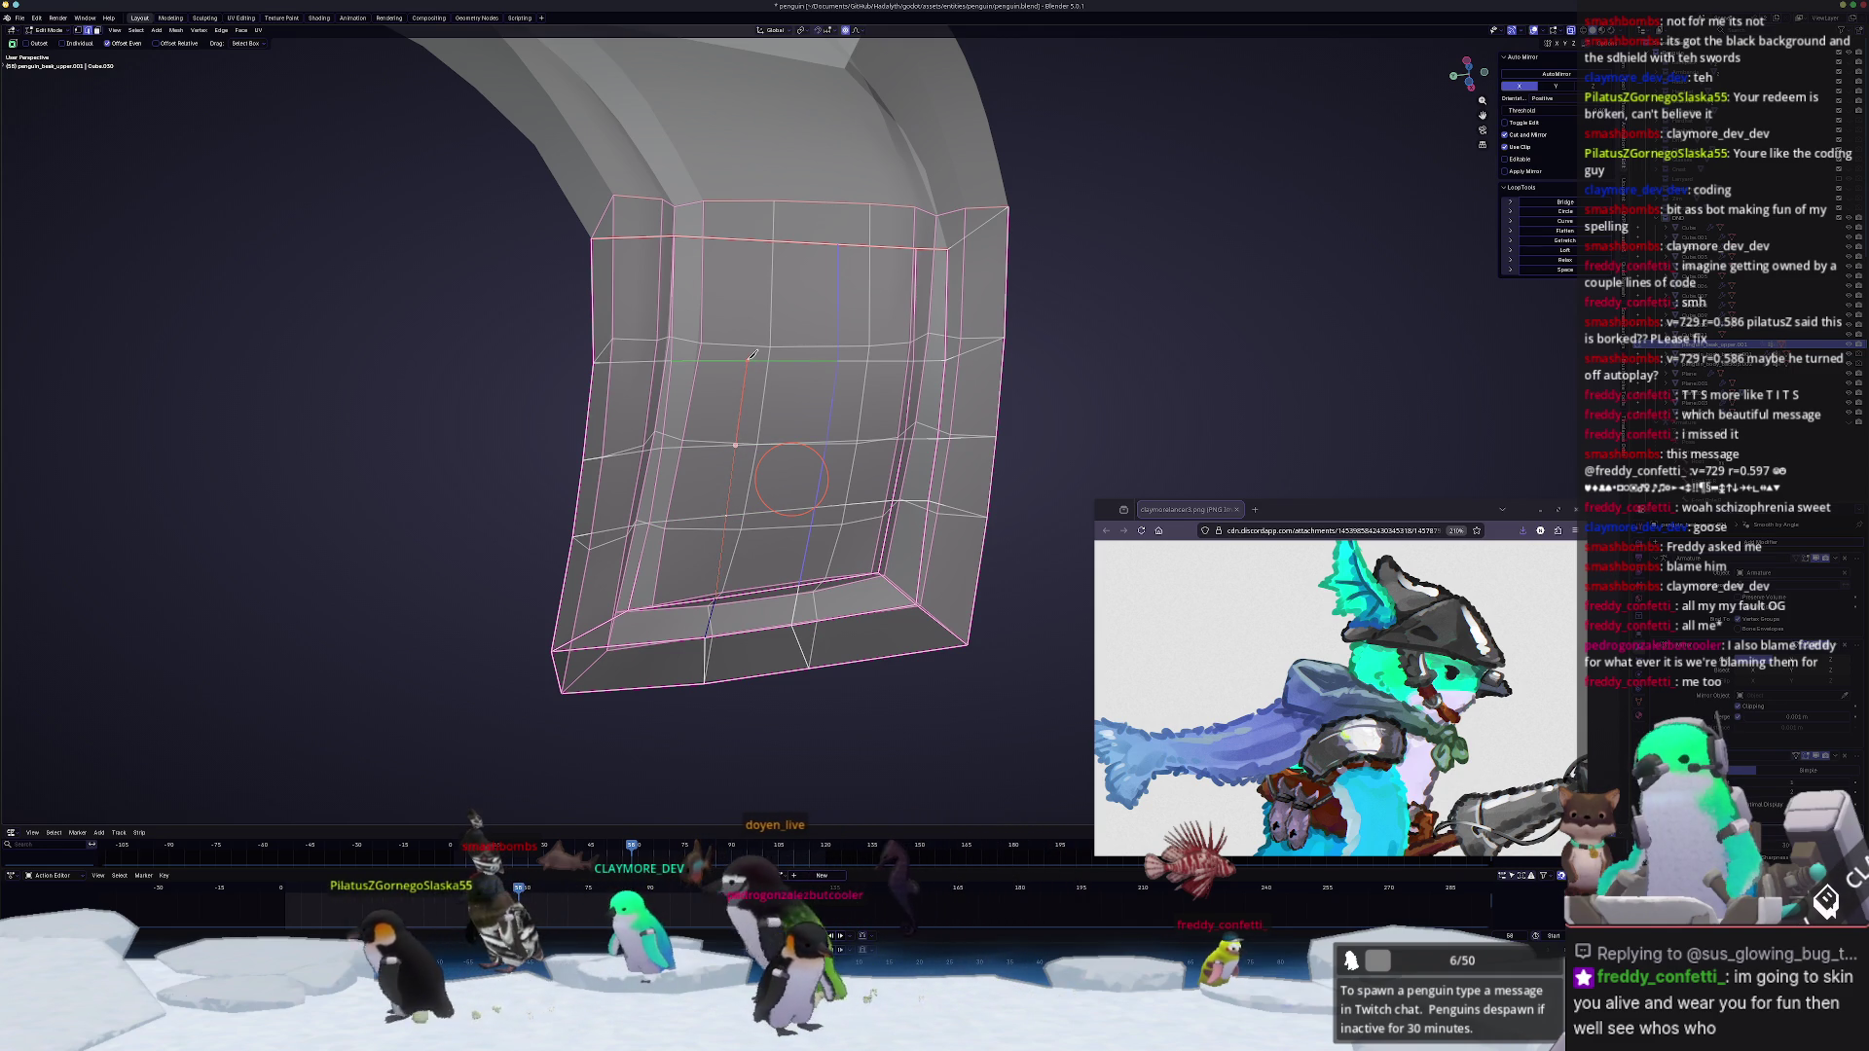
mouse_move(753, 286)
middle_mouse_down()
mouse_move(799, 386)
mouse_move(771, 467)
mouse_move(852, 313)
middle_mouse_up()
Step: Select an edge path along the lower border, slide it into place and leave Edit Mode
left_click(770, 467, "ctrl")
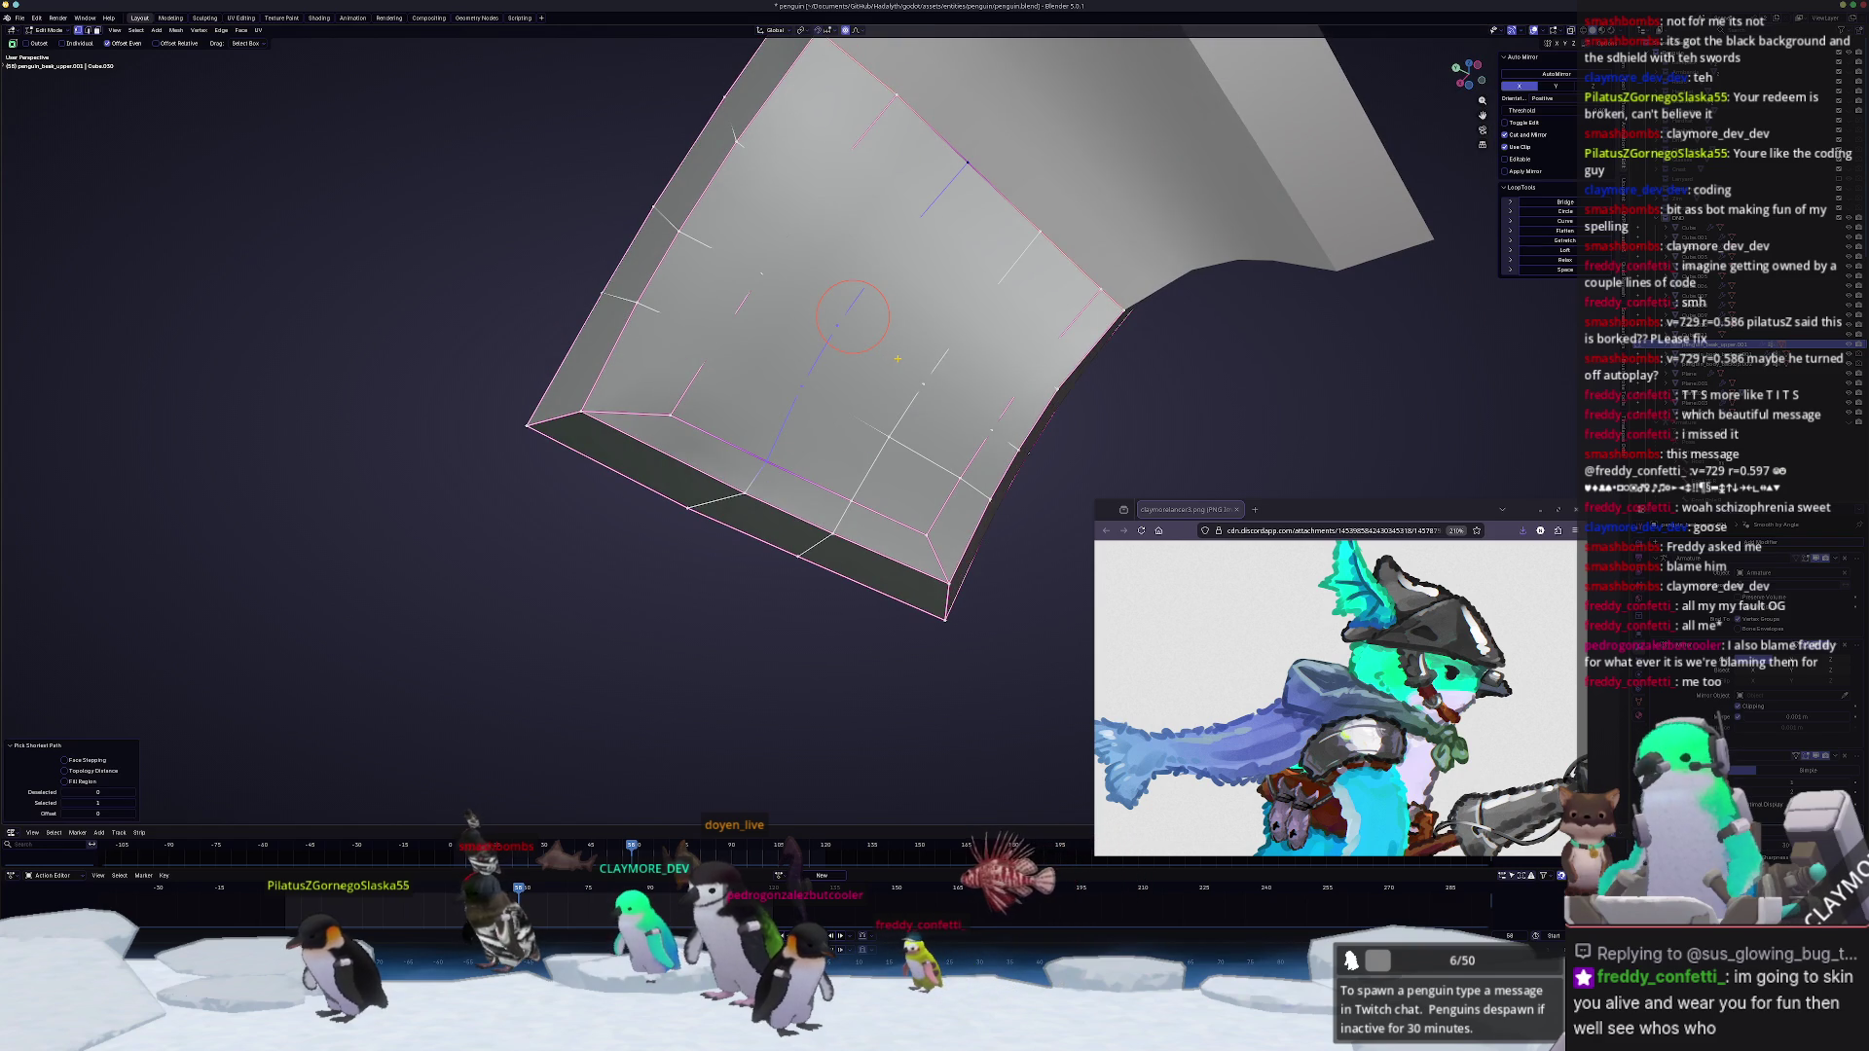
left_click(852, 500, "ctrl")
middle_click_drag(852, 500, 932, 366)
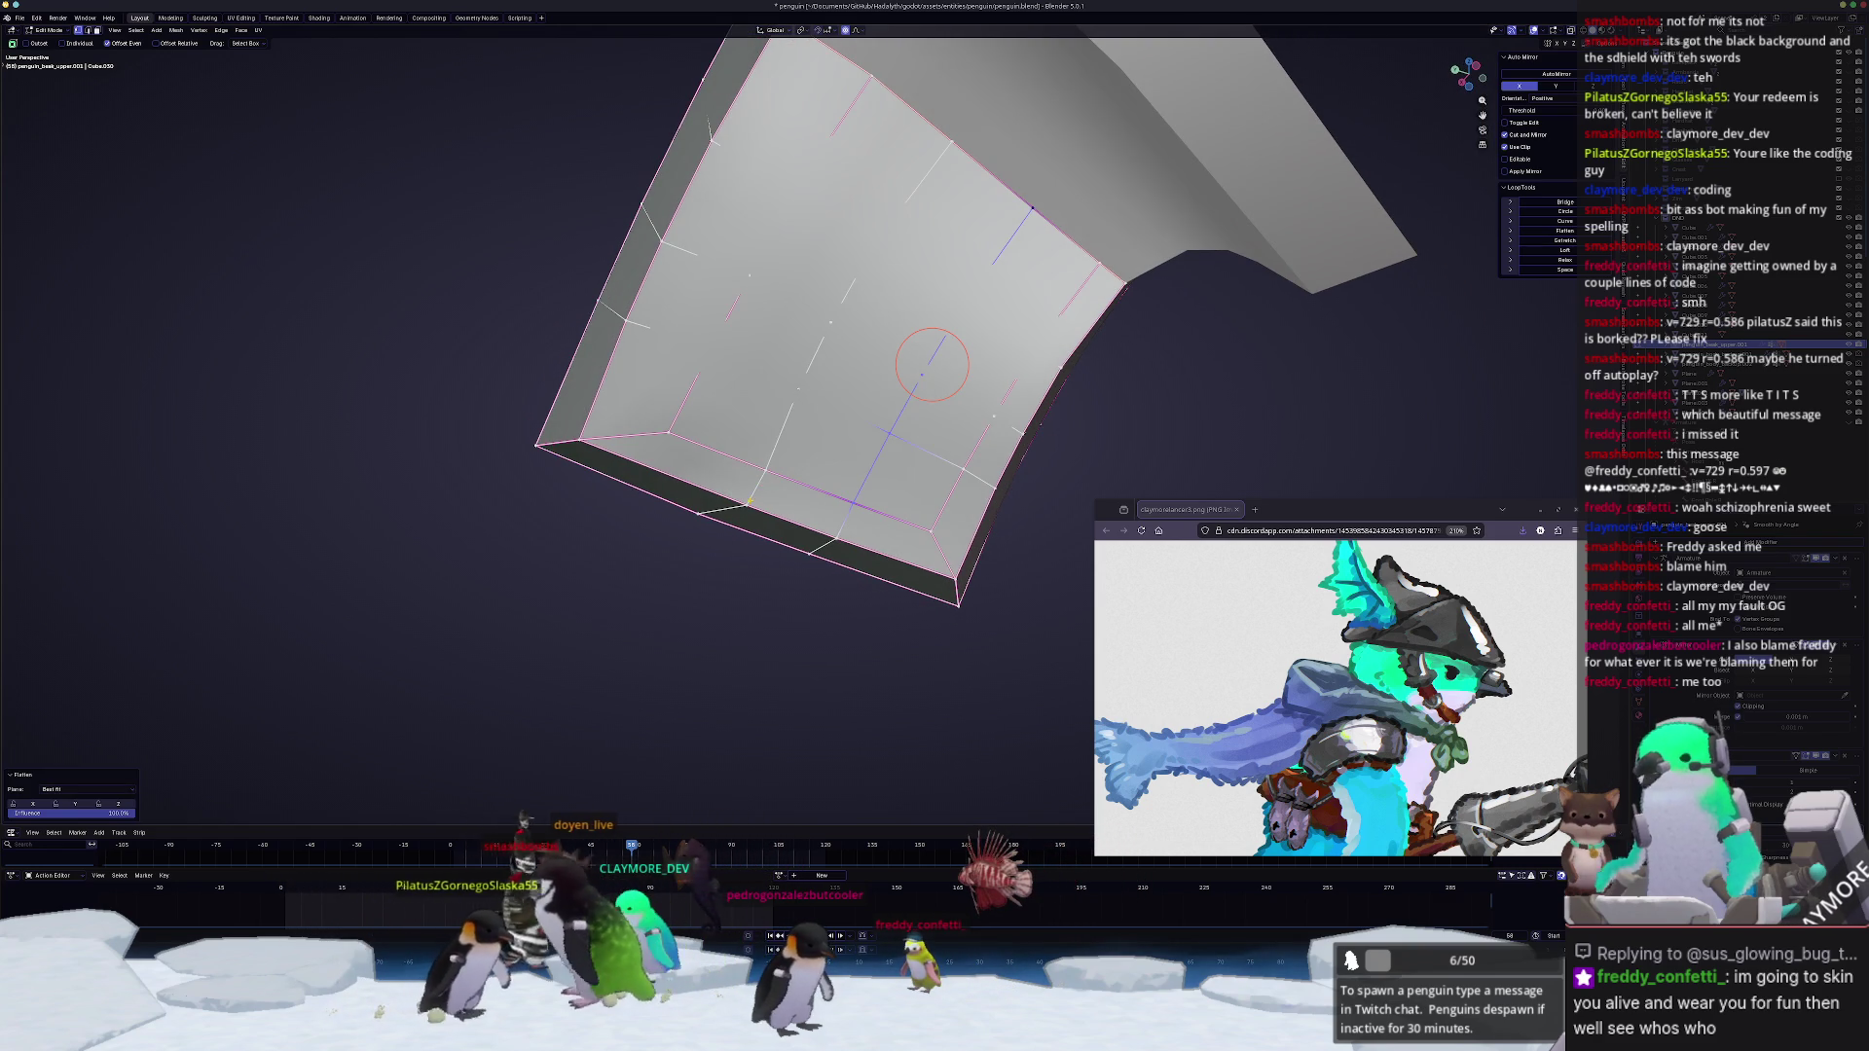
left_click(745, 504, "ctrl")
middle_click_drag(818, 370, 819, 370)
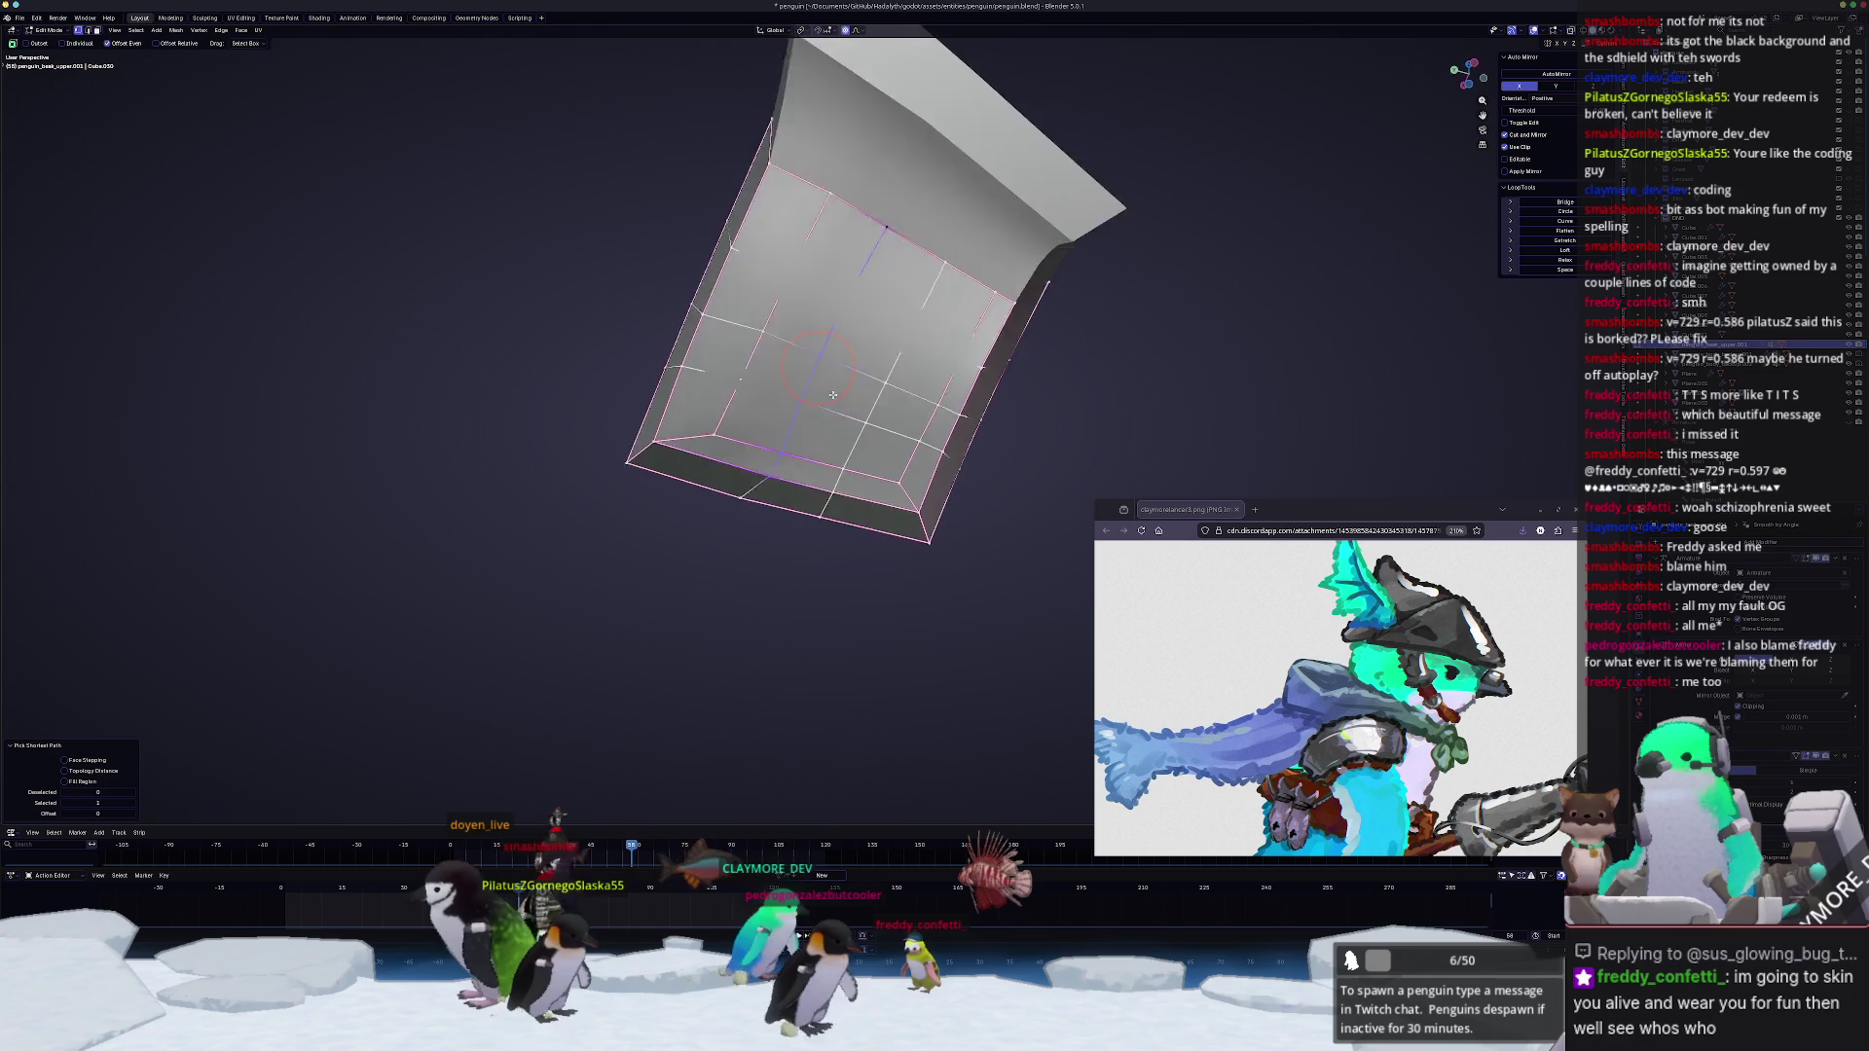
key("g")
key("g")
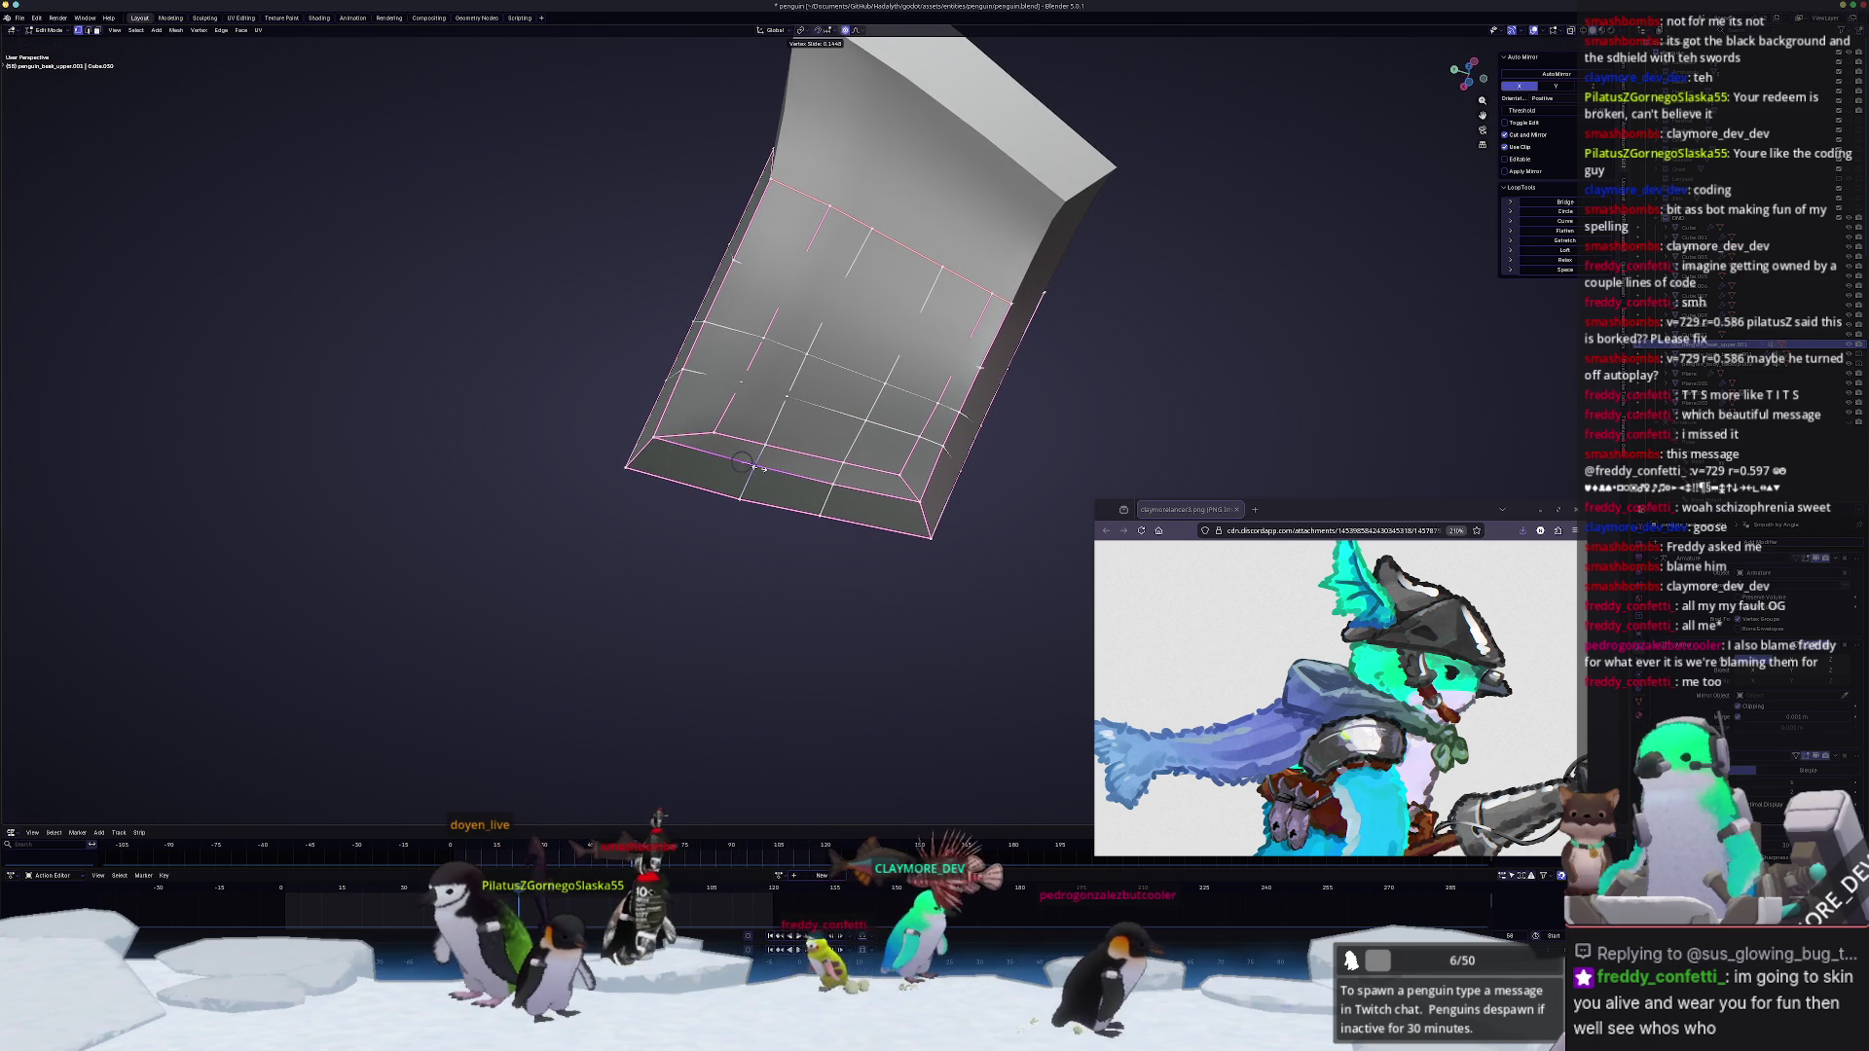
left_click(849, 439)
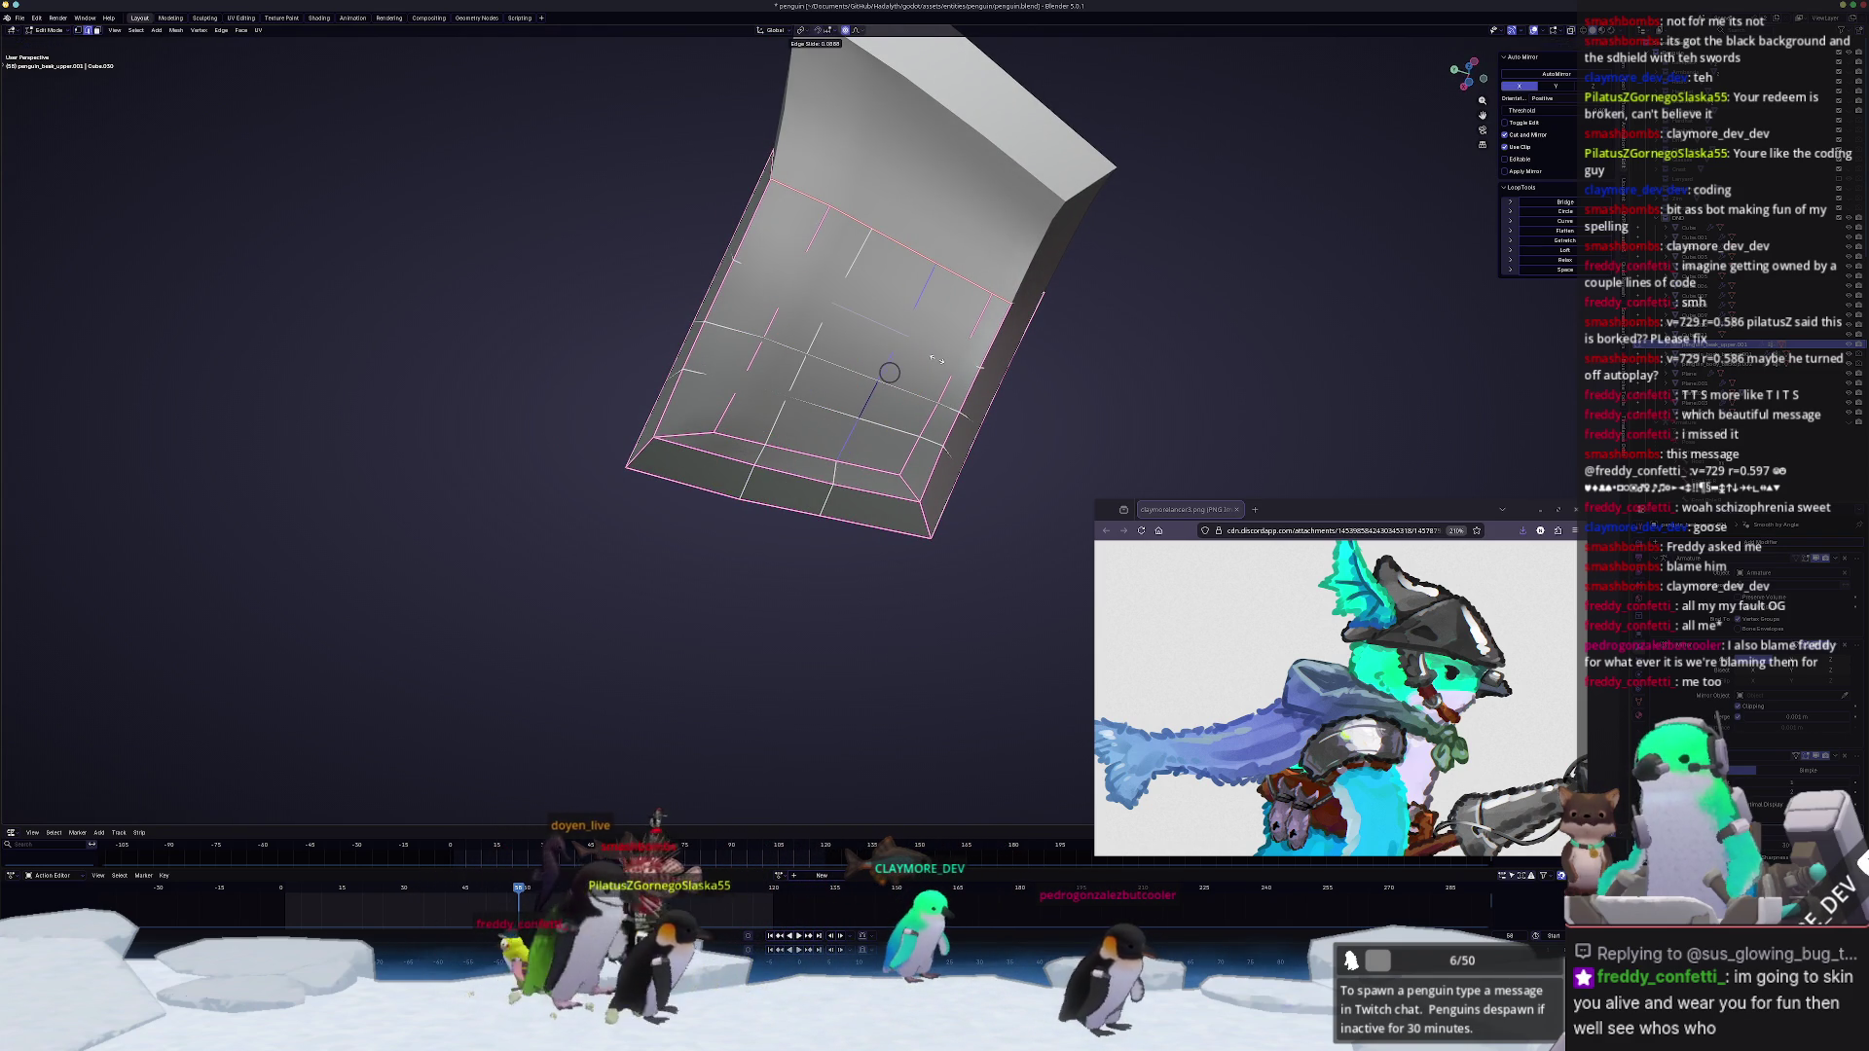
key("i")
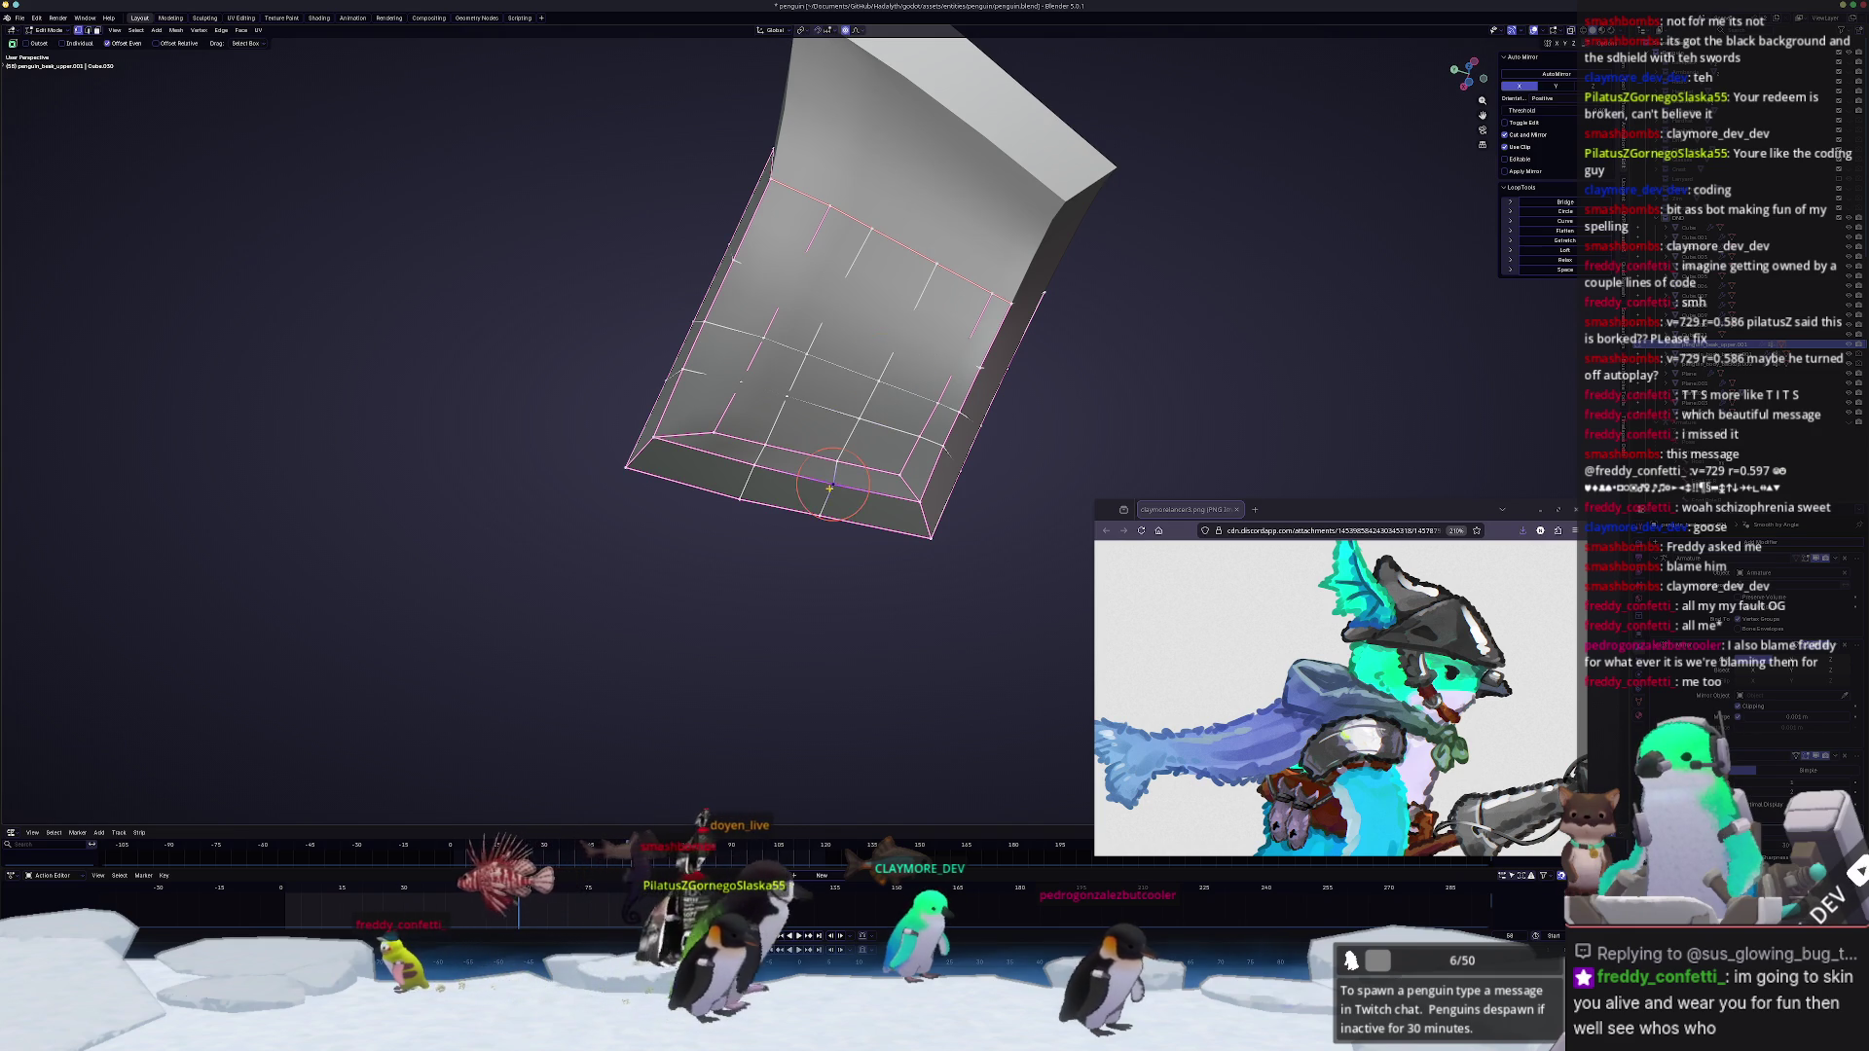
middle_click_drag(829, 484, 802, 504)
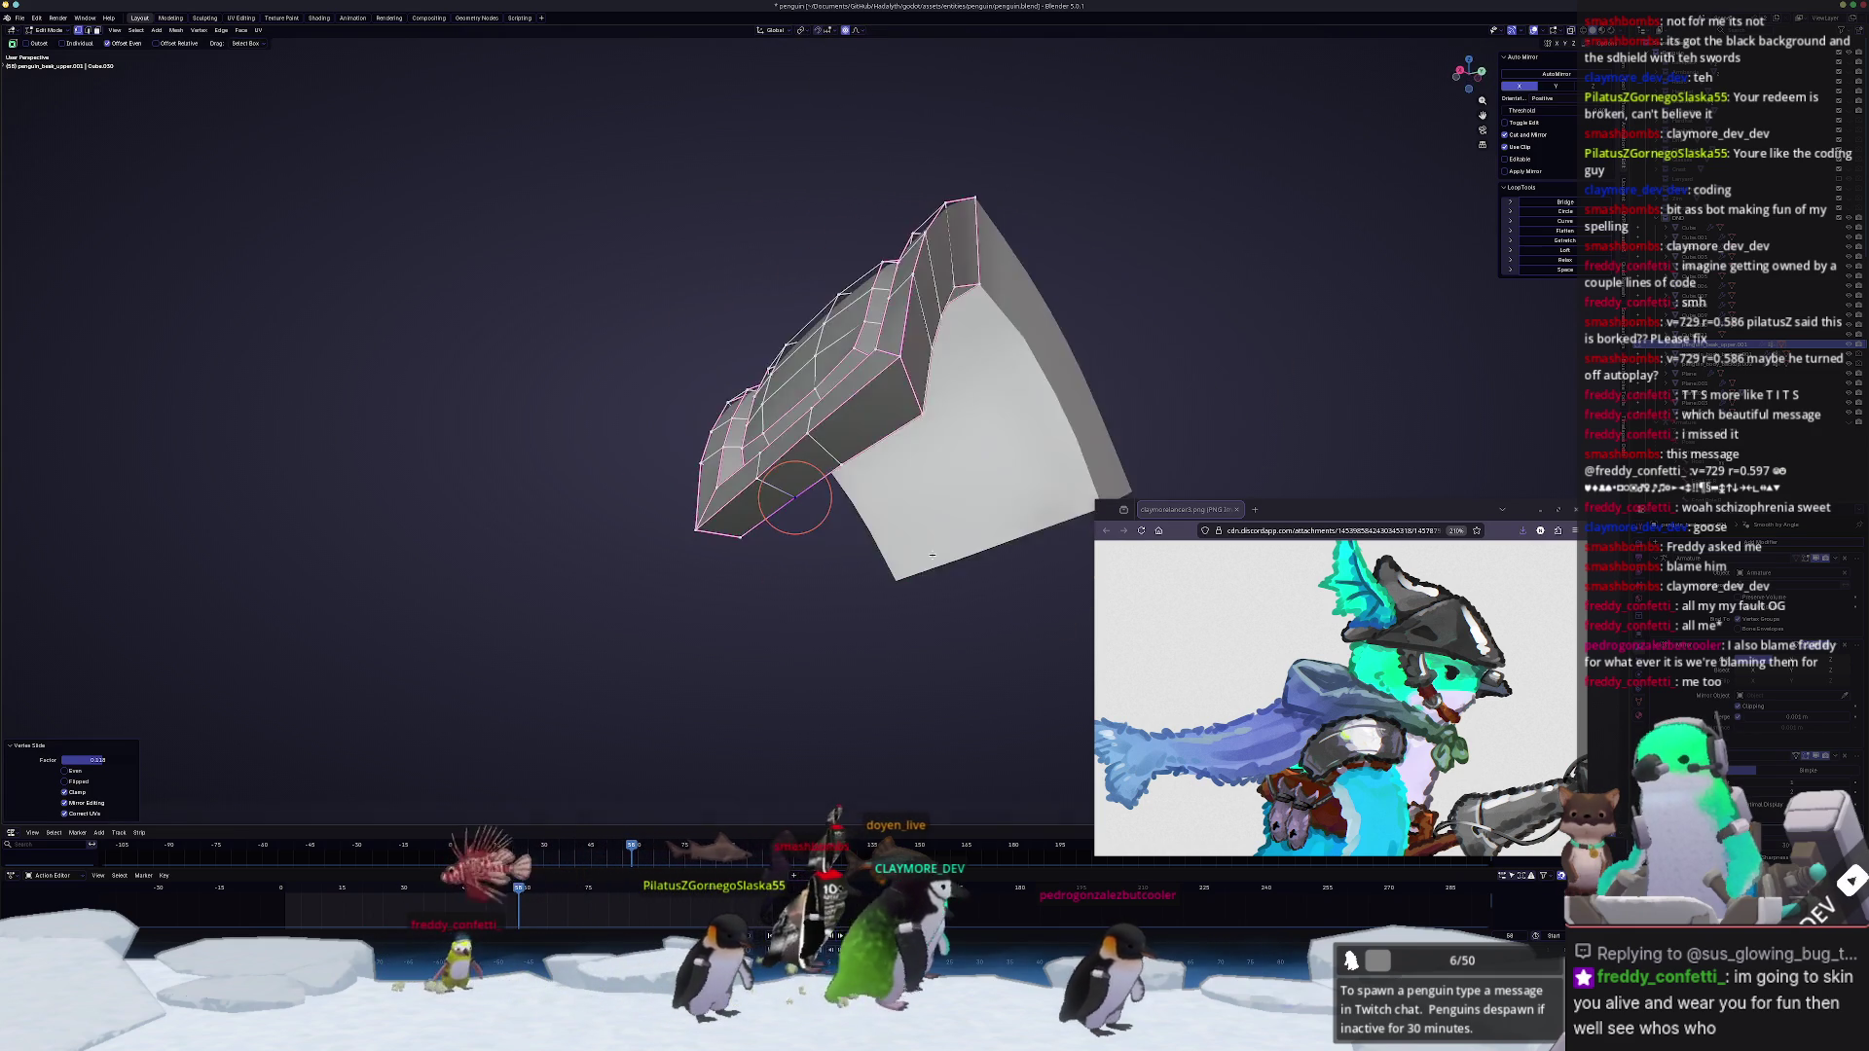
key("Tab")
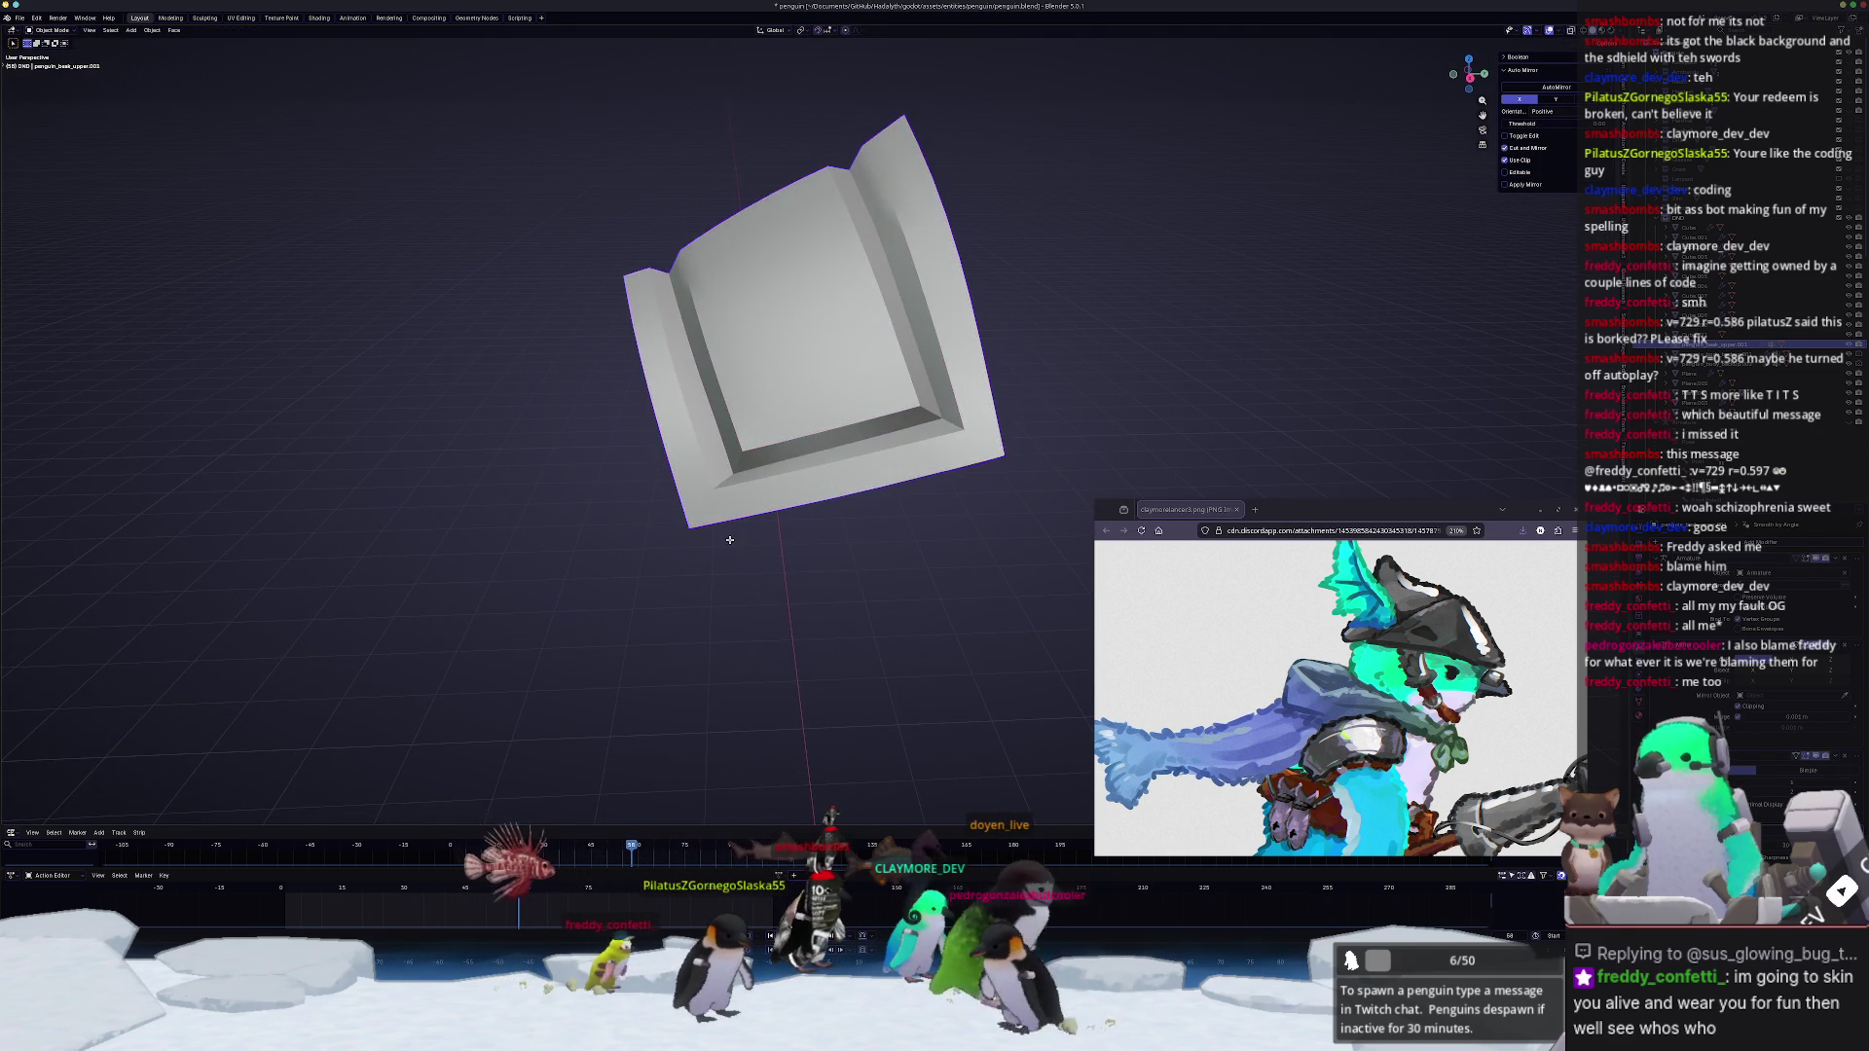
Step: Try a final bevel on the plate's geometry, cancel it and finish mesh editing
mouse_move(727, 540)
middle_mouse_down()
mouse_move(789, 570)
mouse_move(964, 572)
middle_mouse_up()
key("Tab")
scroll(824, 534, "up", 3)
mouse_move(705, 328)
middle_mouse_down()
mouse_move(1084, 375)
mouse_move(594, 285)
middle_mouse_up()
key("ctrl+b")
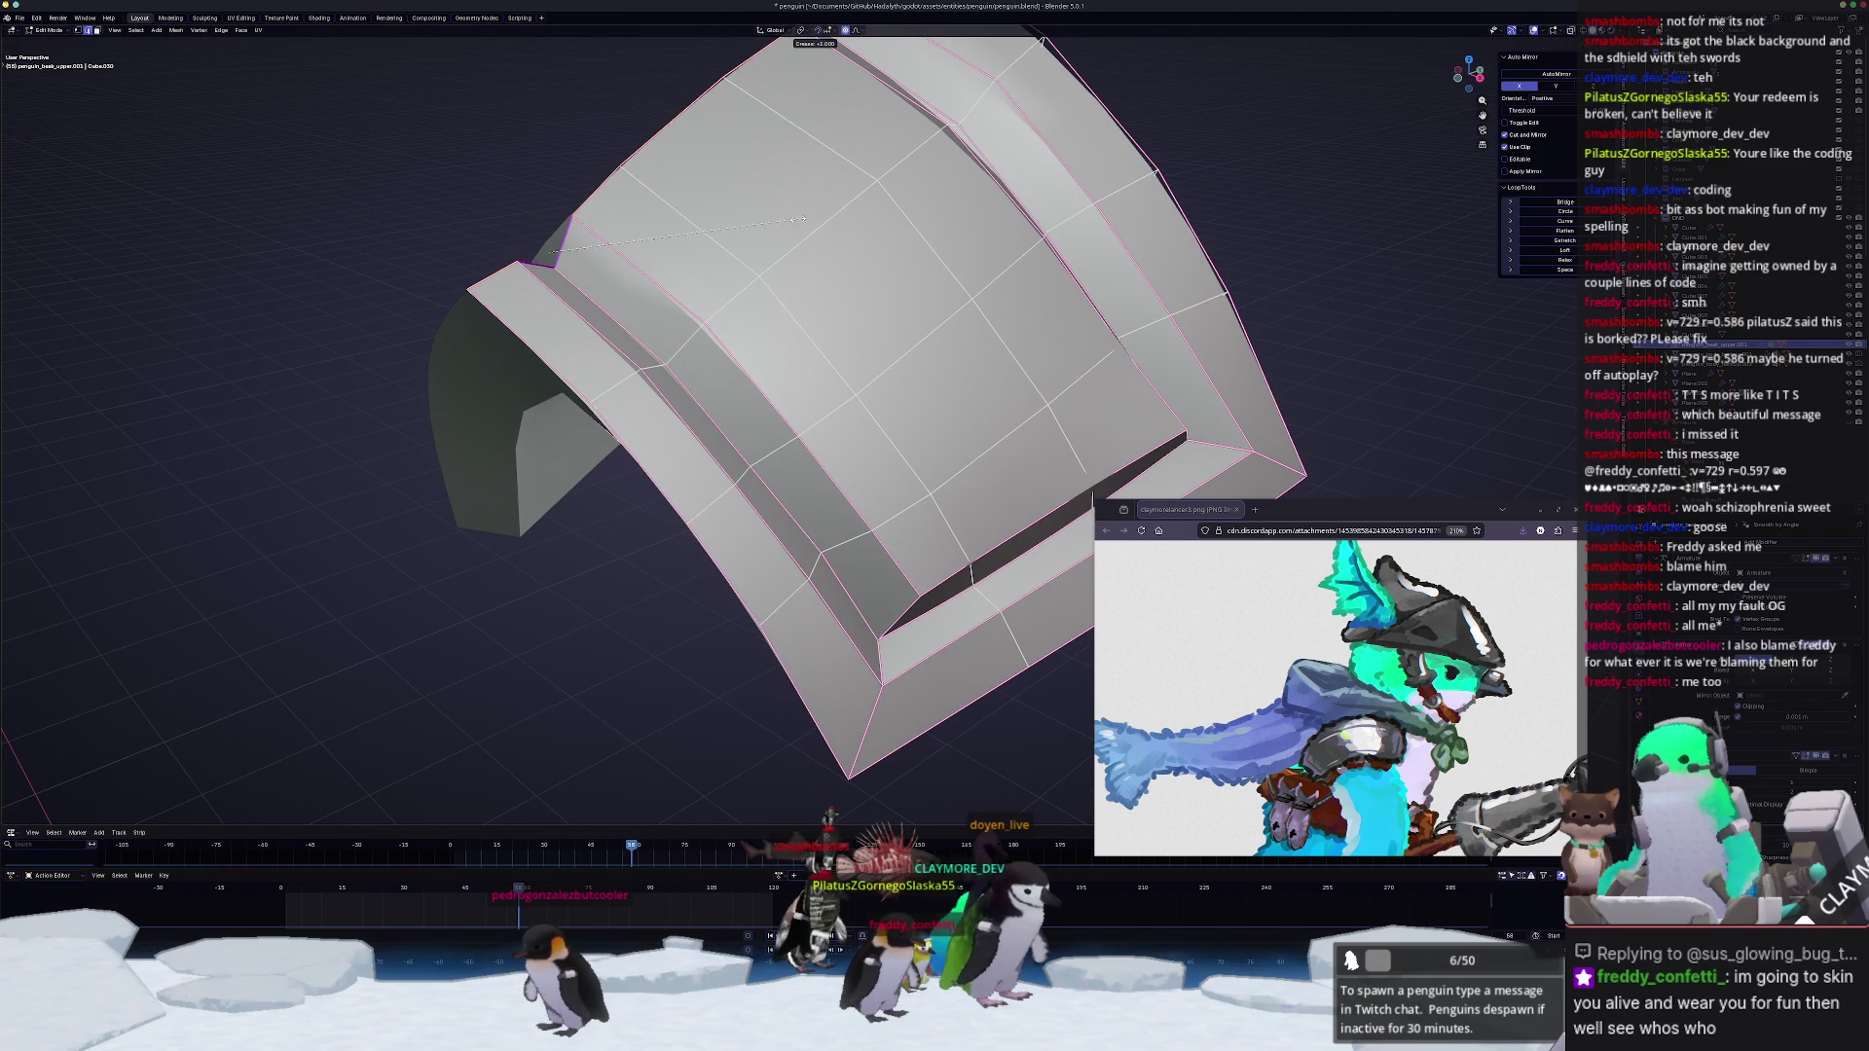
key("Escape")
key("Tab")
mouse_move(674, 396)
middle_mouse_down()
mouse_move(684, 270)
mouse_move(649, 208)
mouse_move(728, 382)
mouse_move(805, 286)
mouse_move(903, 332)
mouse_move(904, 313)
mouse_move(802, 446)
mouse_move(796, 410)
middle_mouse_up()
key("Tab")
key("Tab")
key("Tab")
key("Tab")
scroll(729, 382, "down", 3)
key("Tab")
key("Tab")
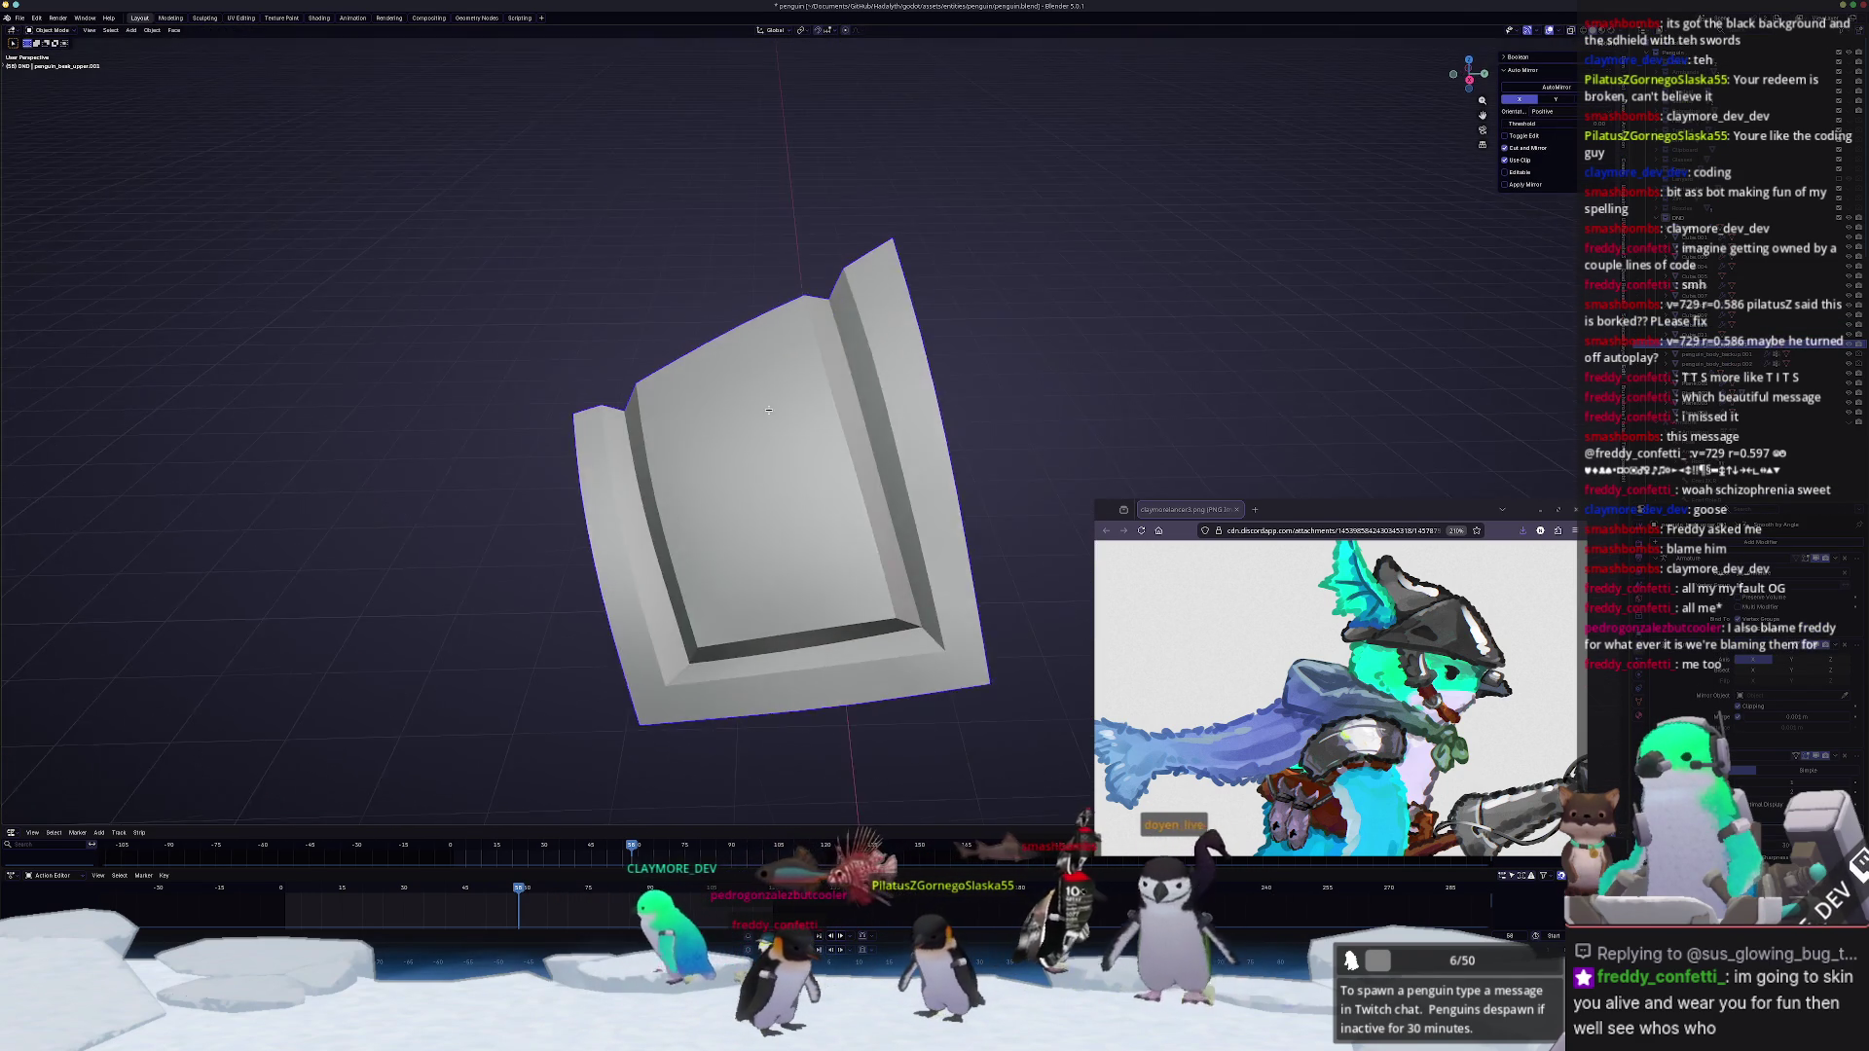
scroll(808, 413, "down", 5)
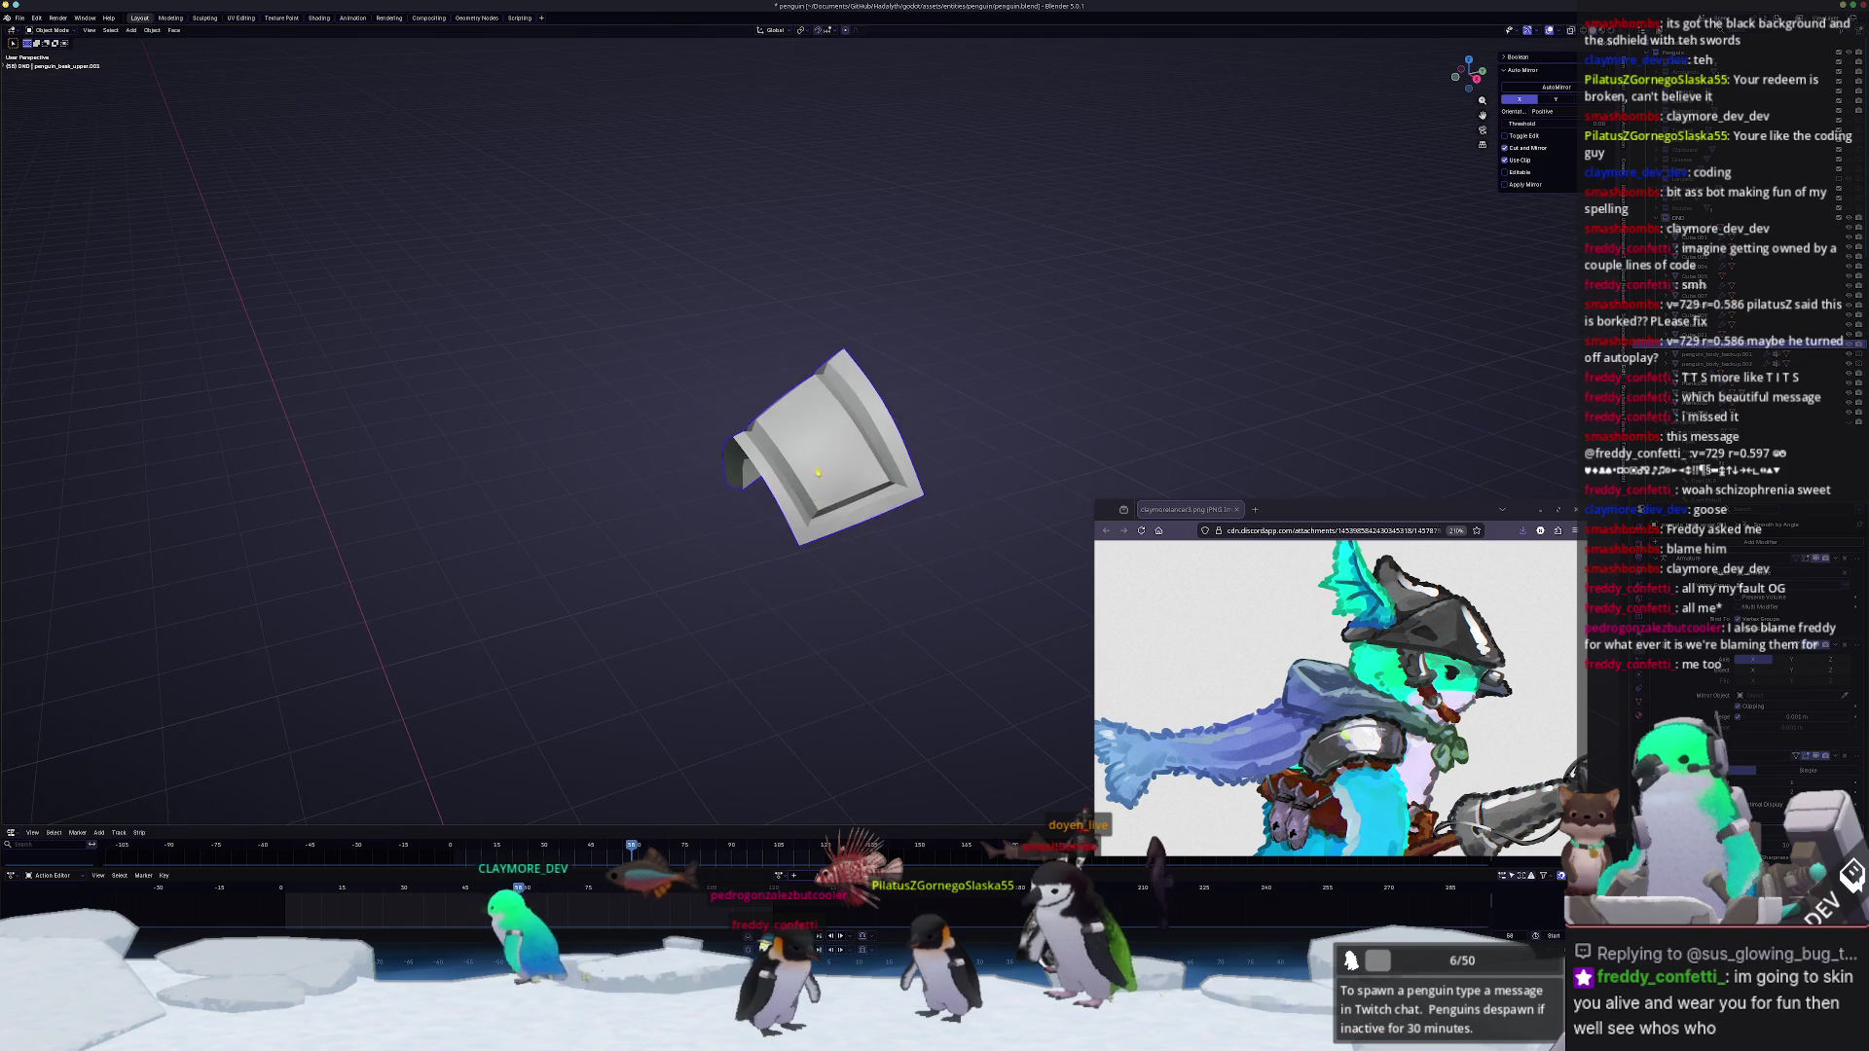
Step: Move the finished armor plate up along Z toward the penguin's head
middle_click_drag(808, 414, 824, 346)
key("g")
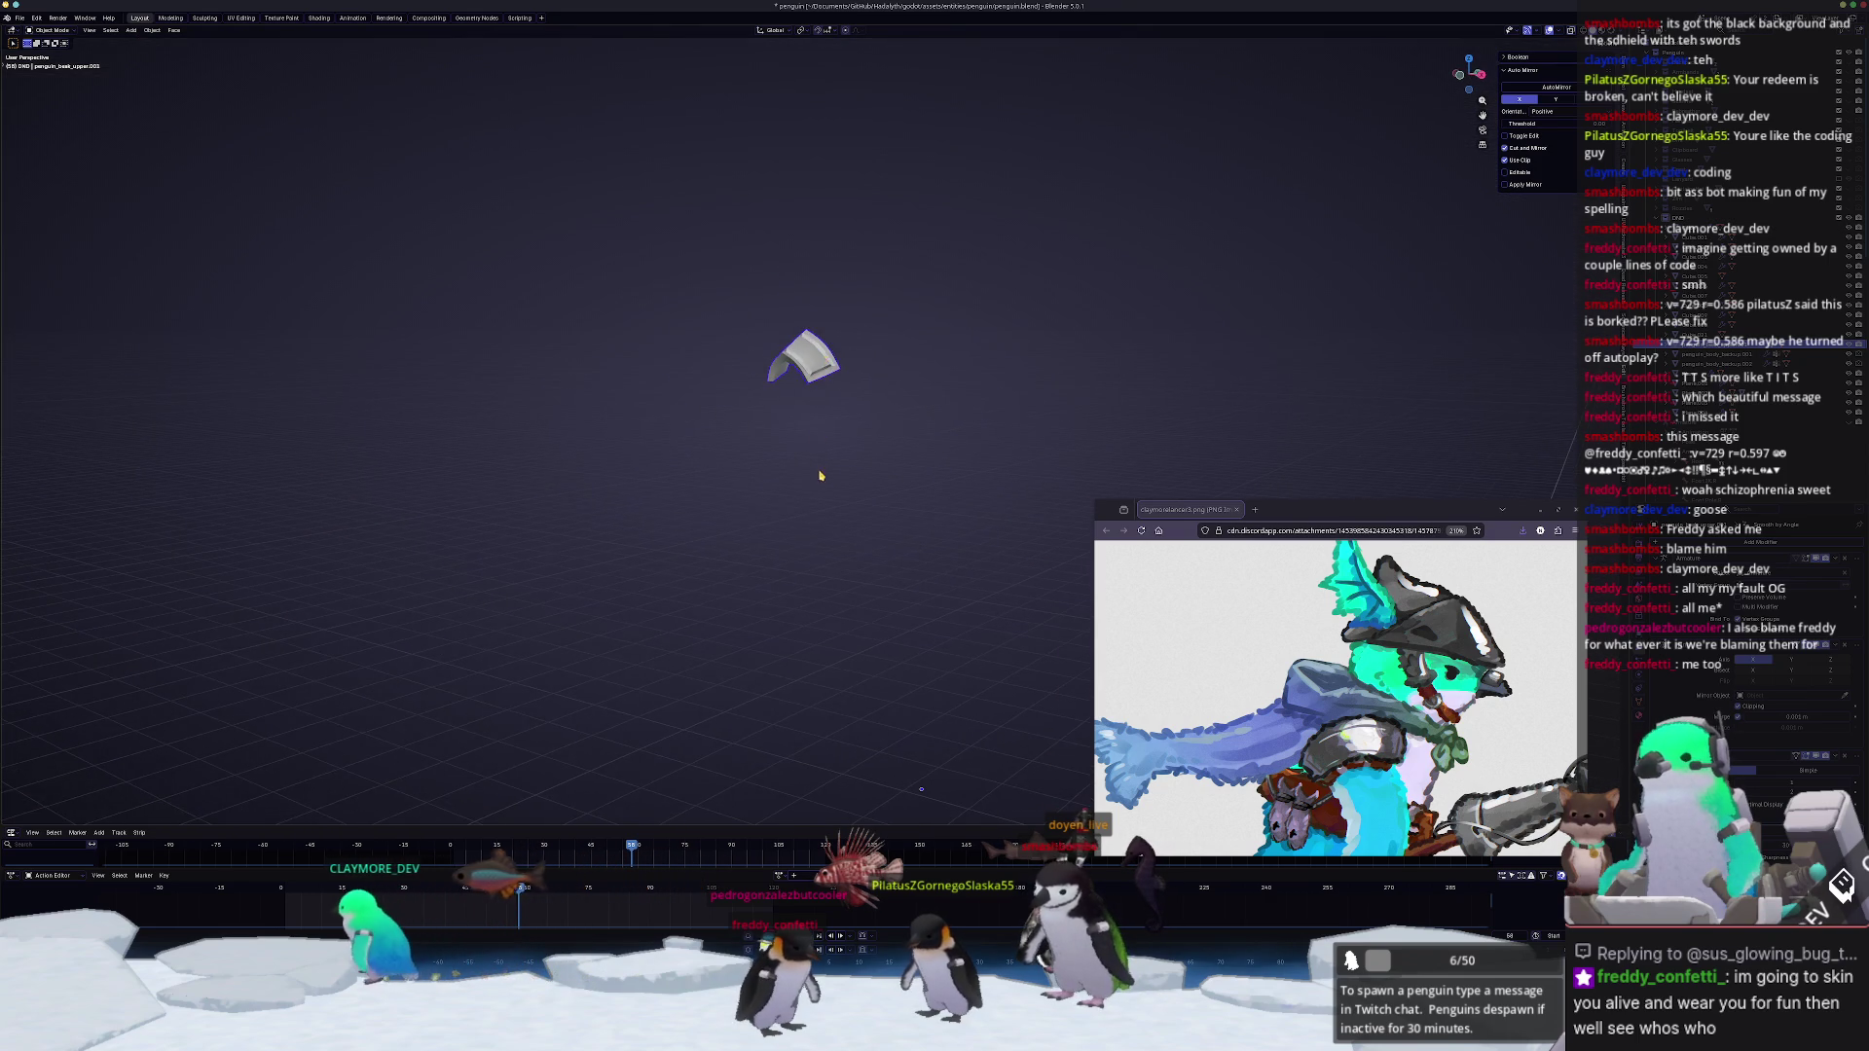
key("z")
left_click(817, 683)
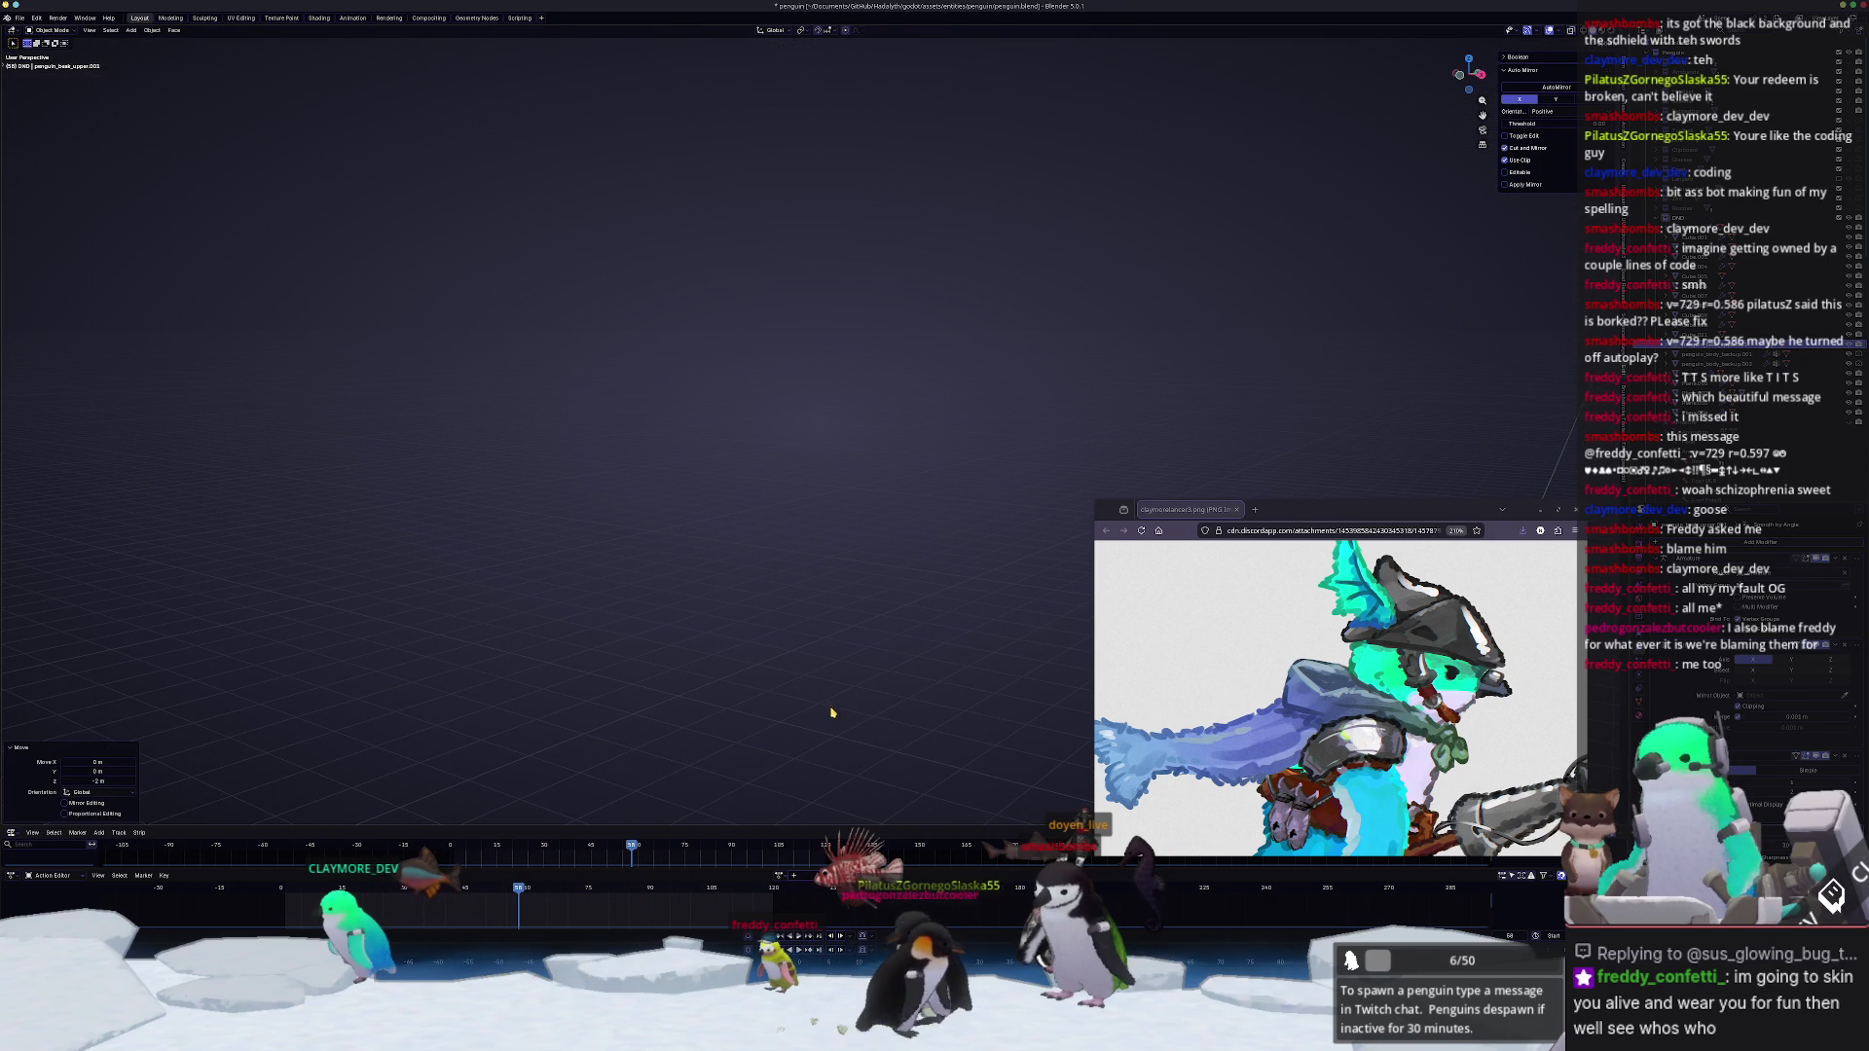
scroll(804, 439, "up", 5)
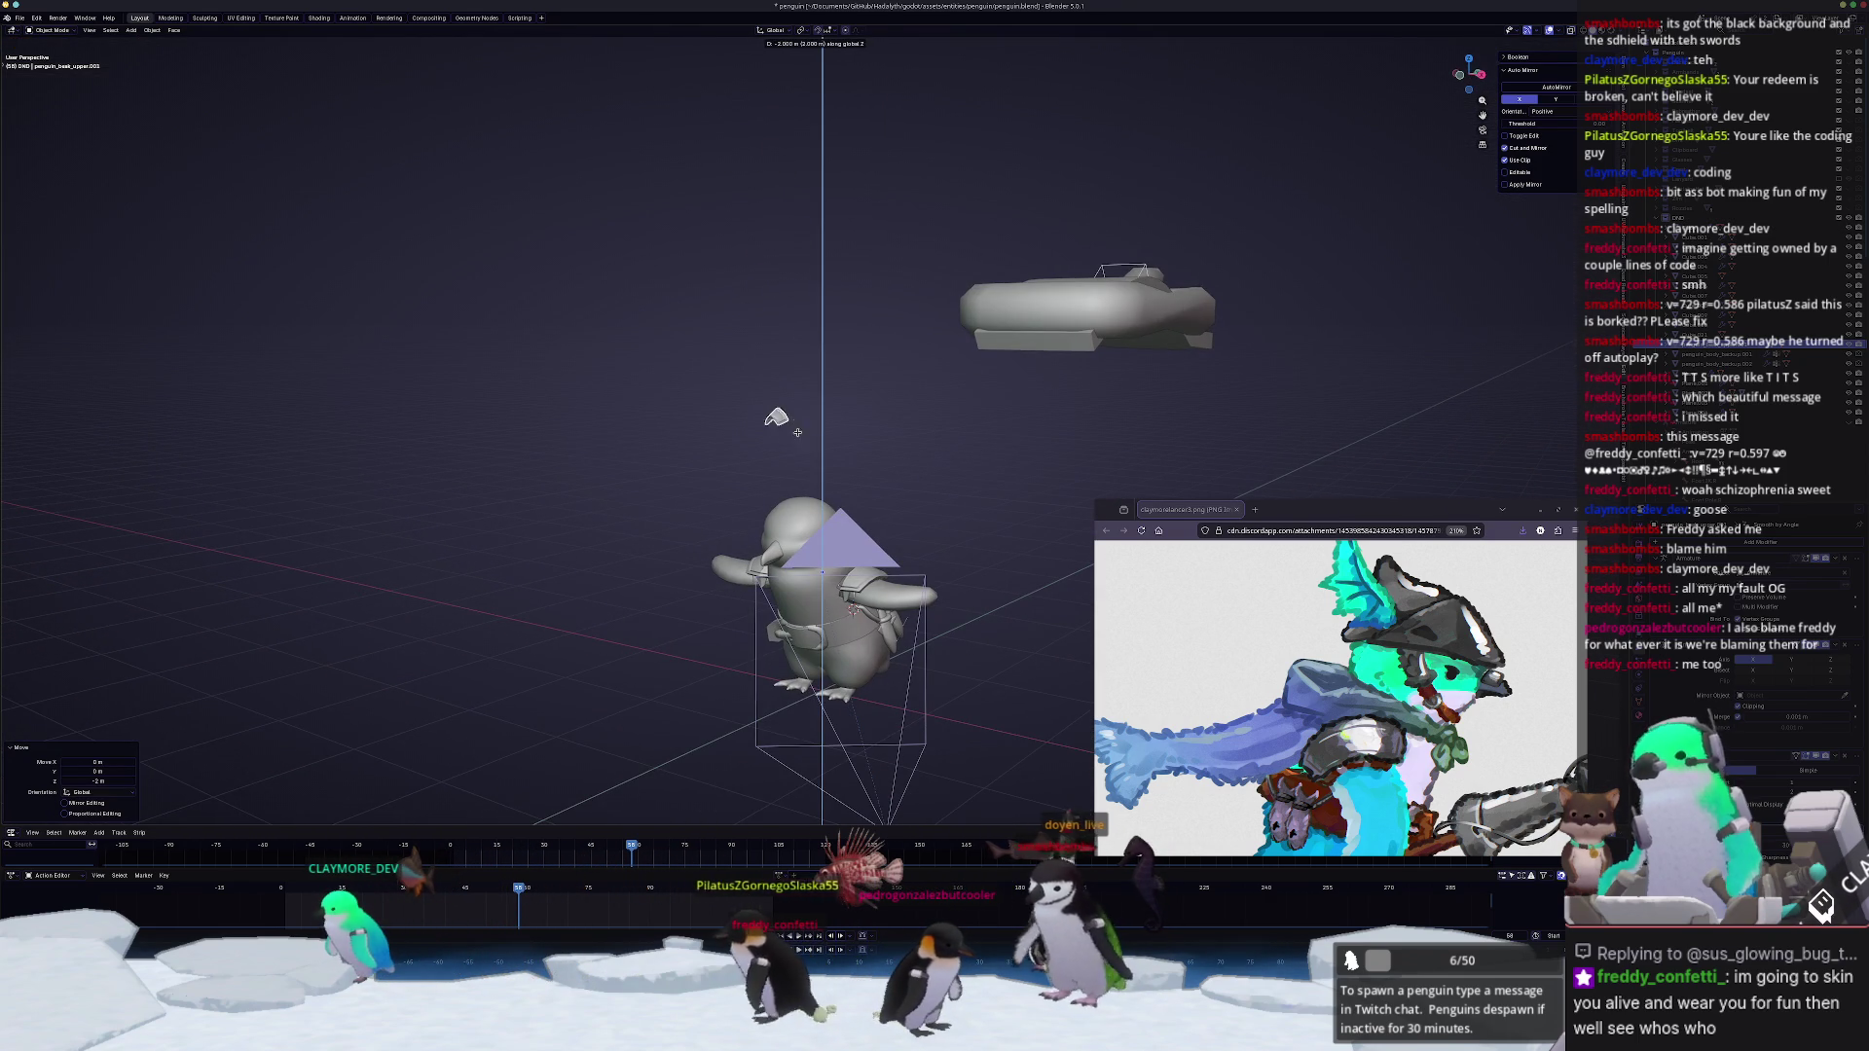
Step: Narrow the beak armor plate along X, lower it on Z and shrink it to fit the beak
mouse_move(810, 564)
middle_mouse_down()
mouse_move(891, 422)
mouse_move(937, 416)
middle_mouse_up()
scroll(800, 569, "up", 8)
scroll(794, 570, "down", 2)
key("s")
key("x")
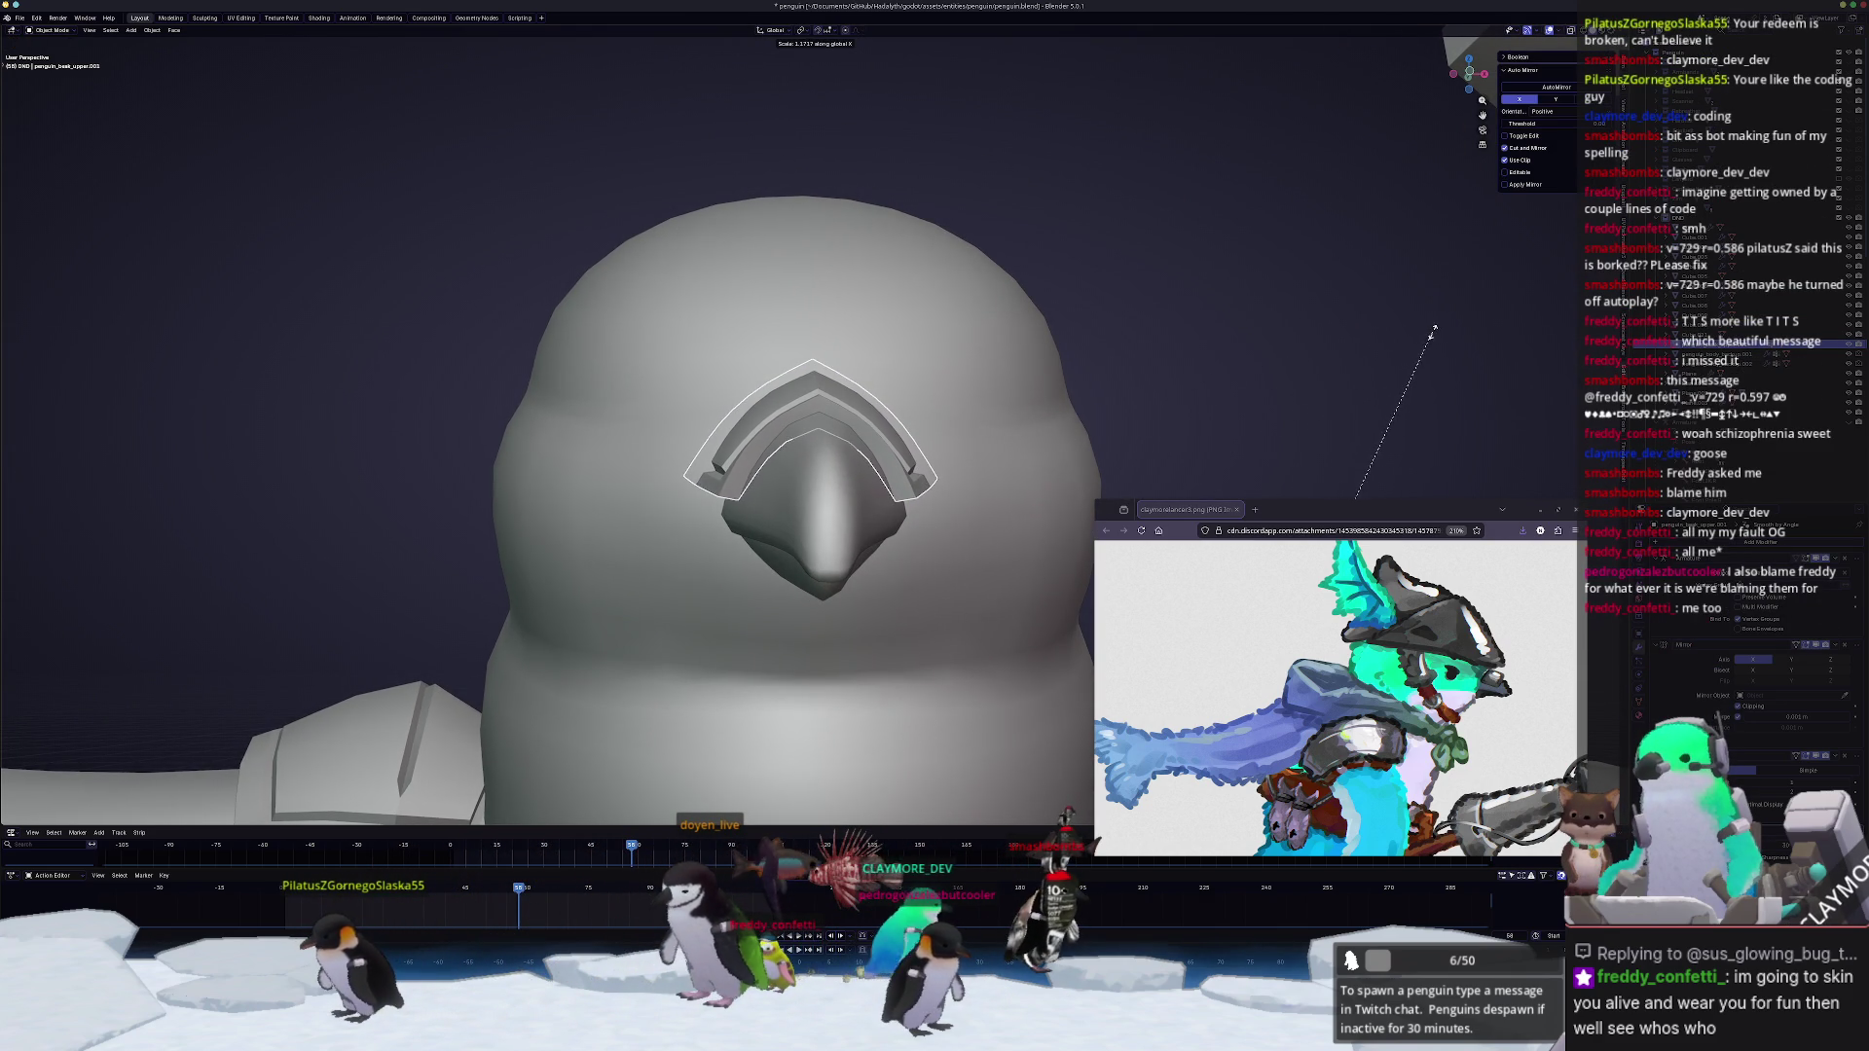
left_click(1431, 333)
middle_click_drag(1432, 333, 1040, 399)
key("g")
key("z")
left_click(1043, 401)
key("s")
left_click(956, 812)
mouse_move(956, 812)
middle_mouse_down()
mouse_move(906, 788)
mouse_move(949, 790)
middle_mouse_up()
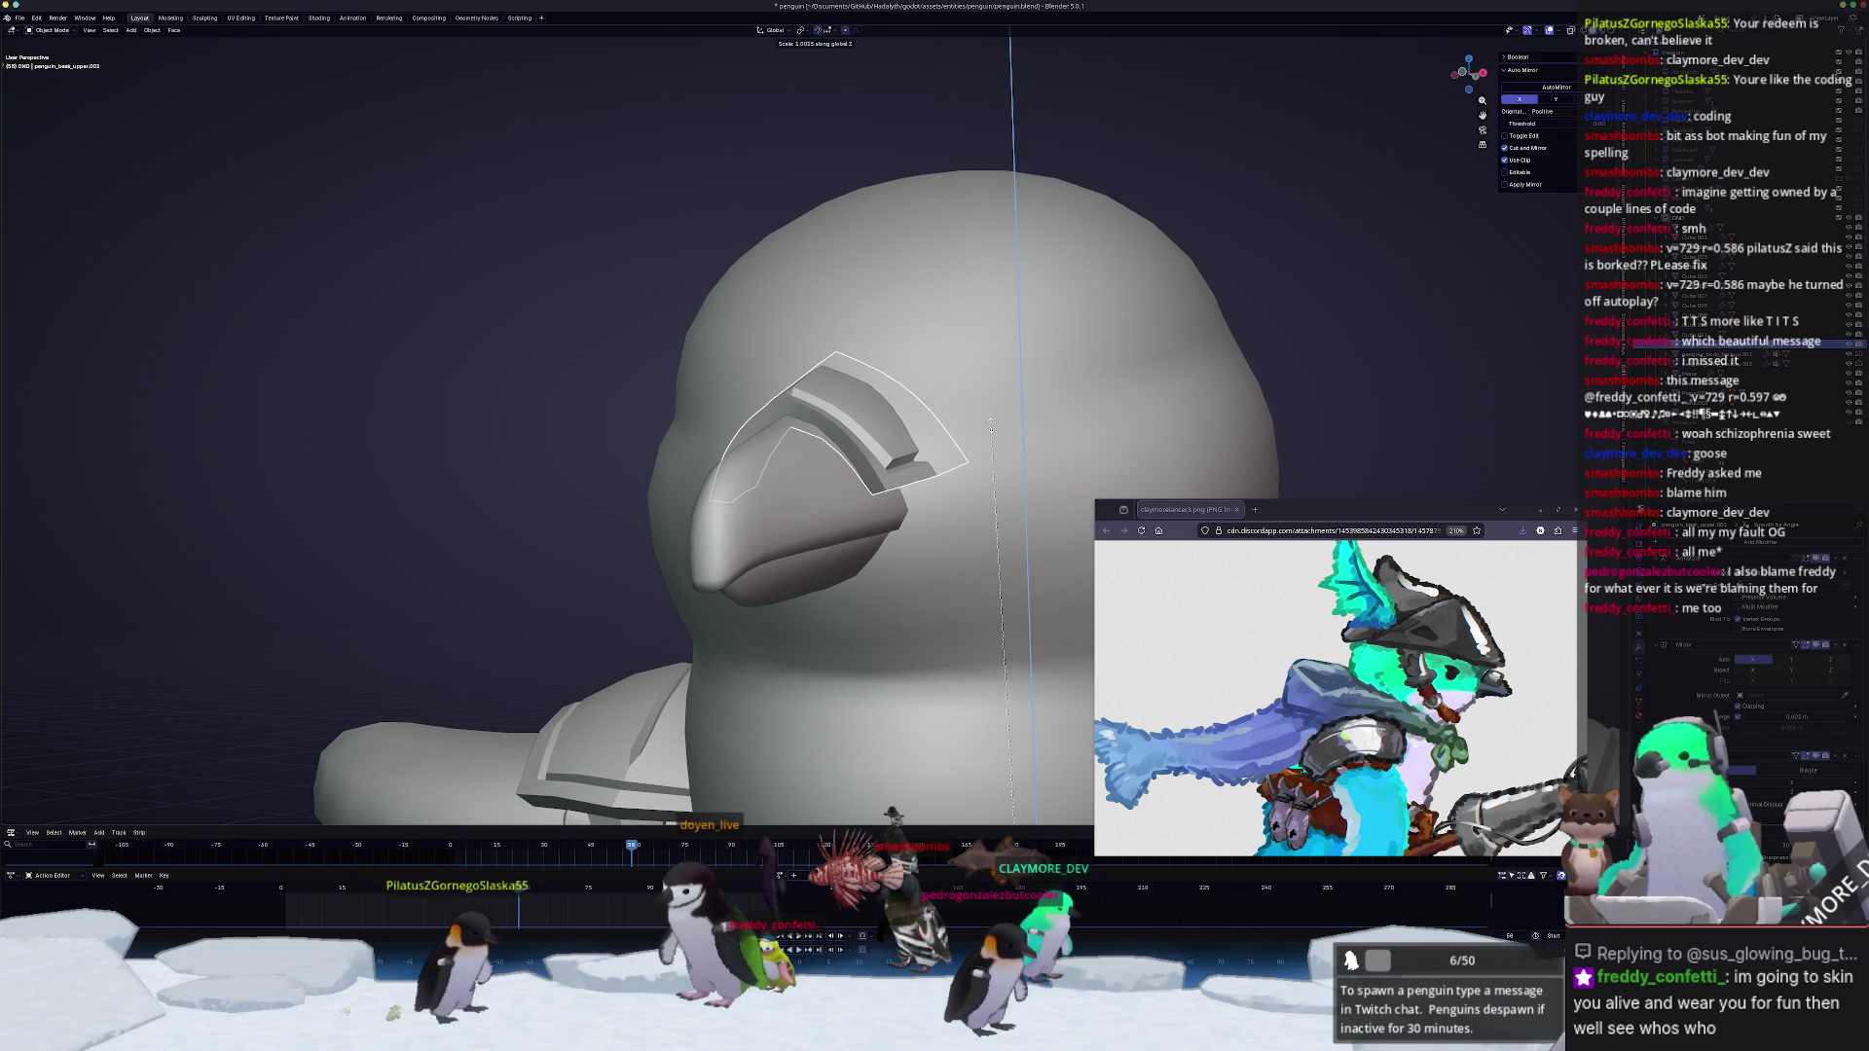
Step: Flatten the plate vertically in Edit Mode and give it Shade Auto Smooth, previewing materials
key("Tab")
key("s")
key("z")
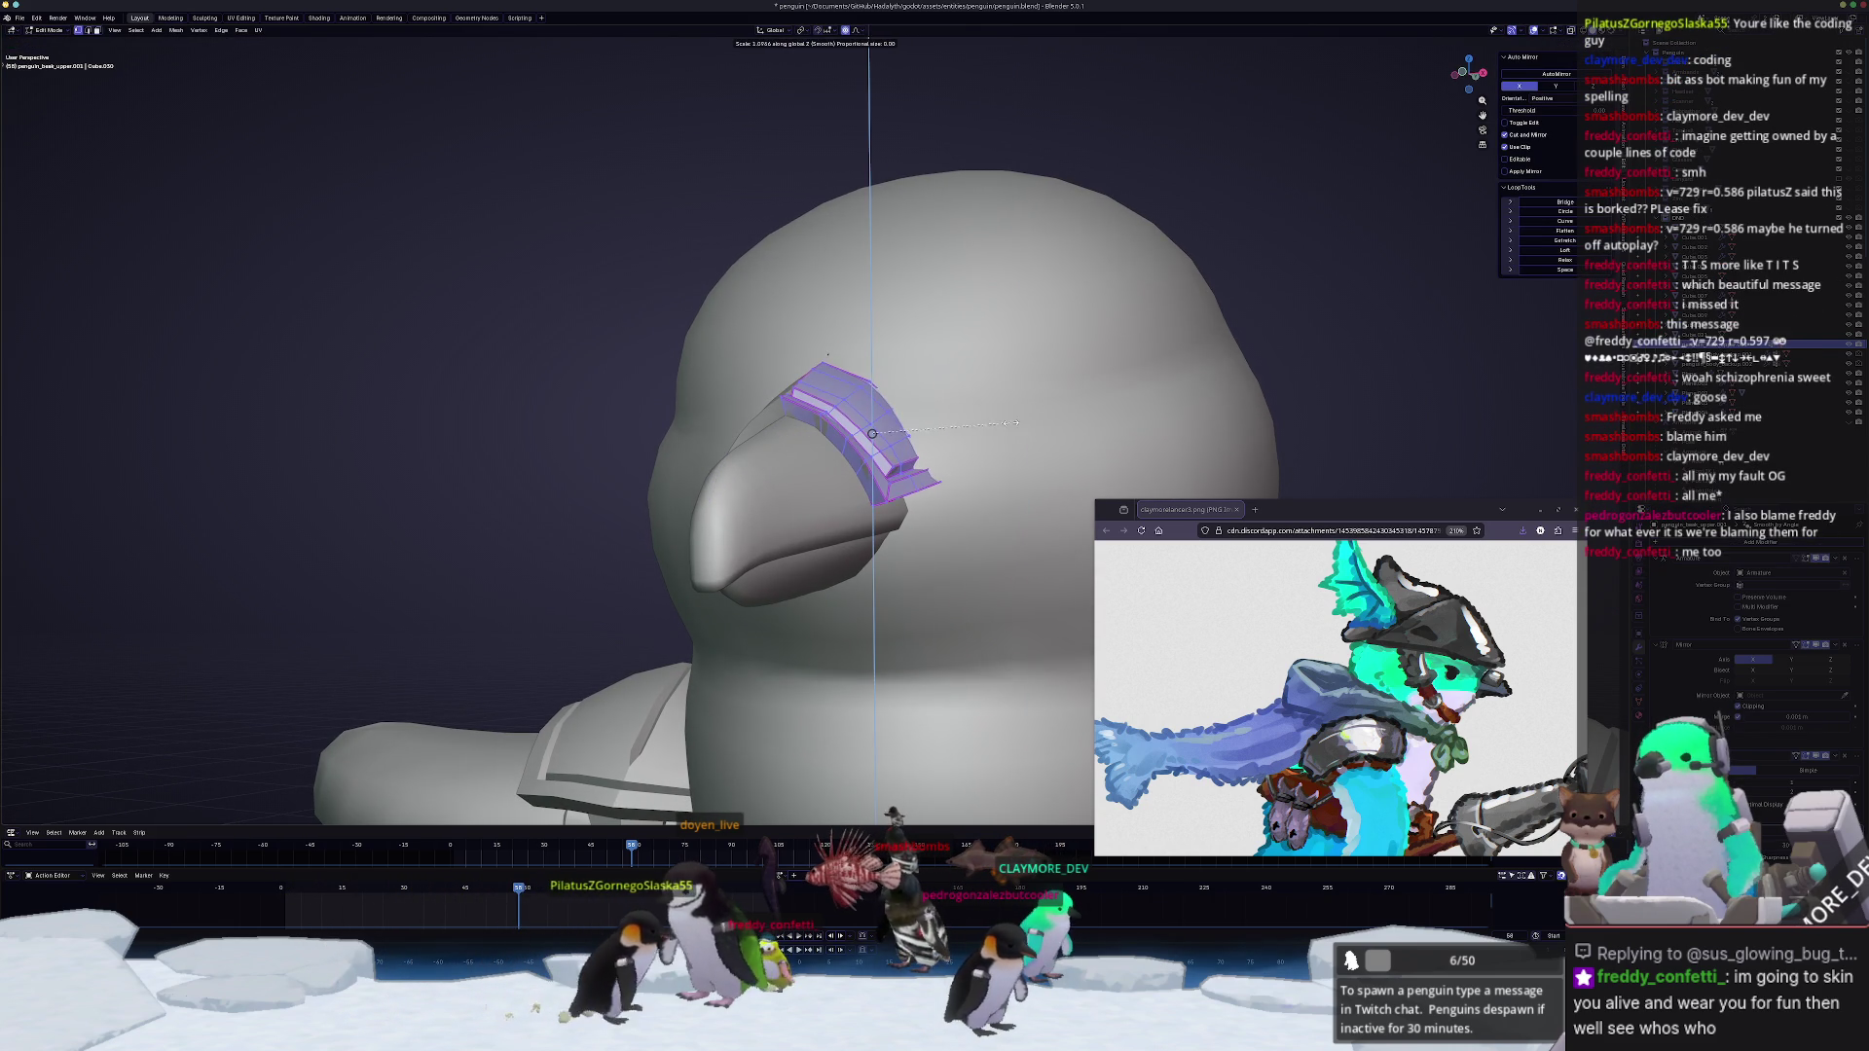
left_click(1018, 425)
key("Tab")
middle_click_drag(1017, 426, 1066, 438)
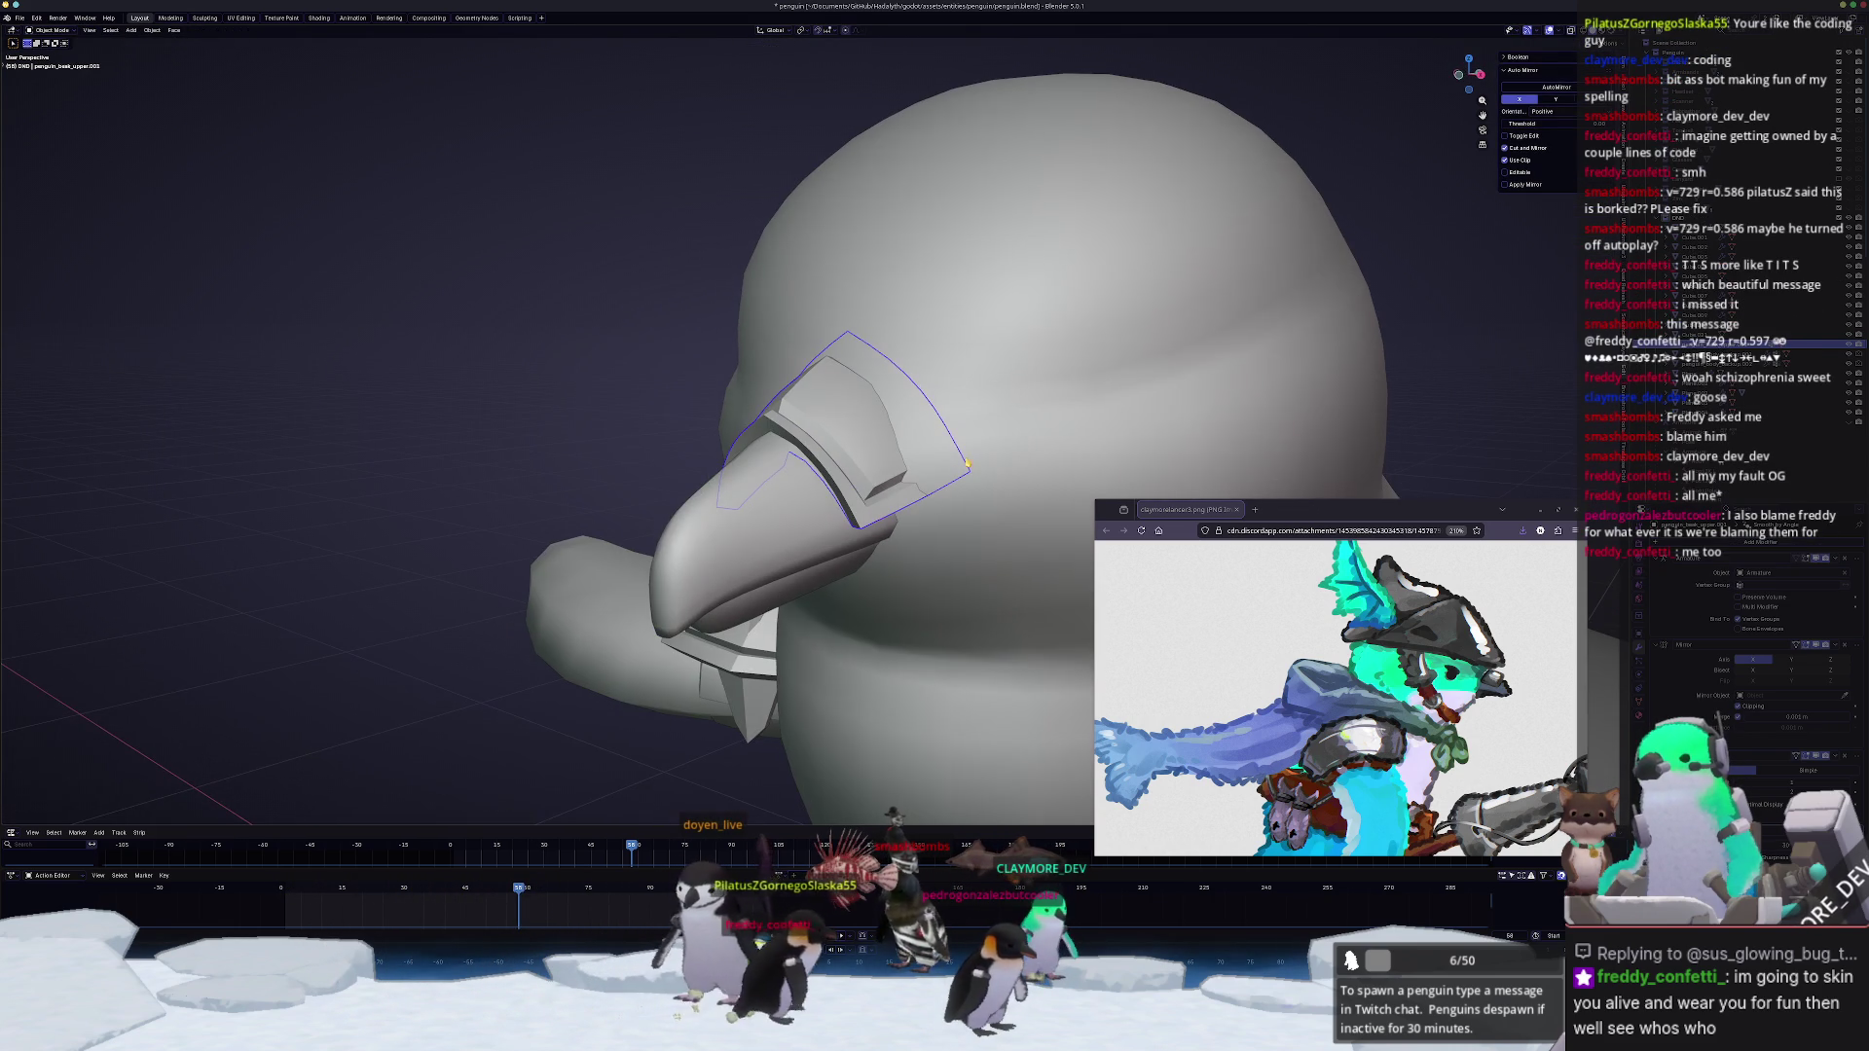
right_click(875, 472)
left_click(840, 350)
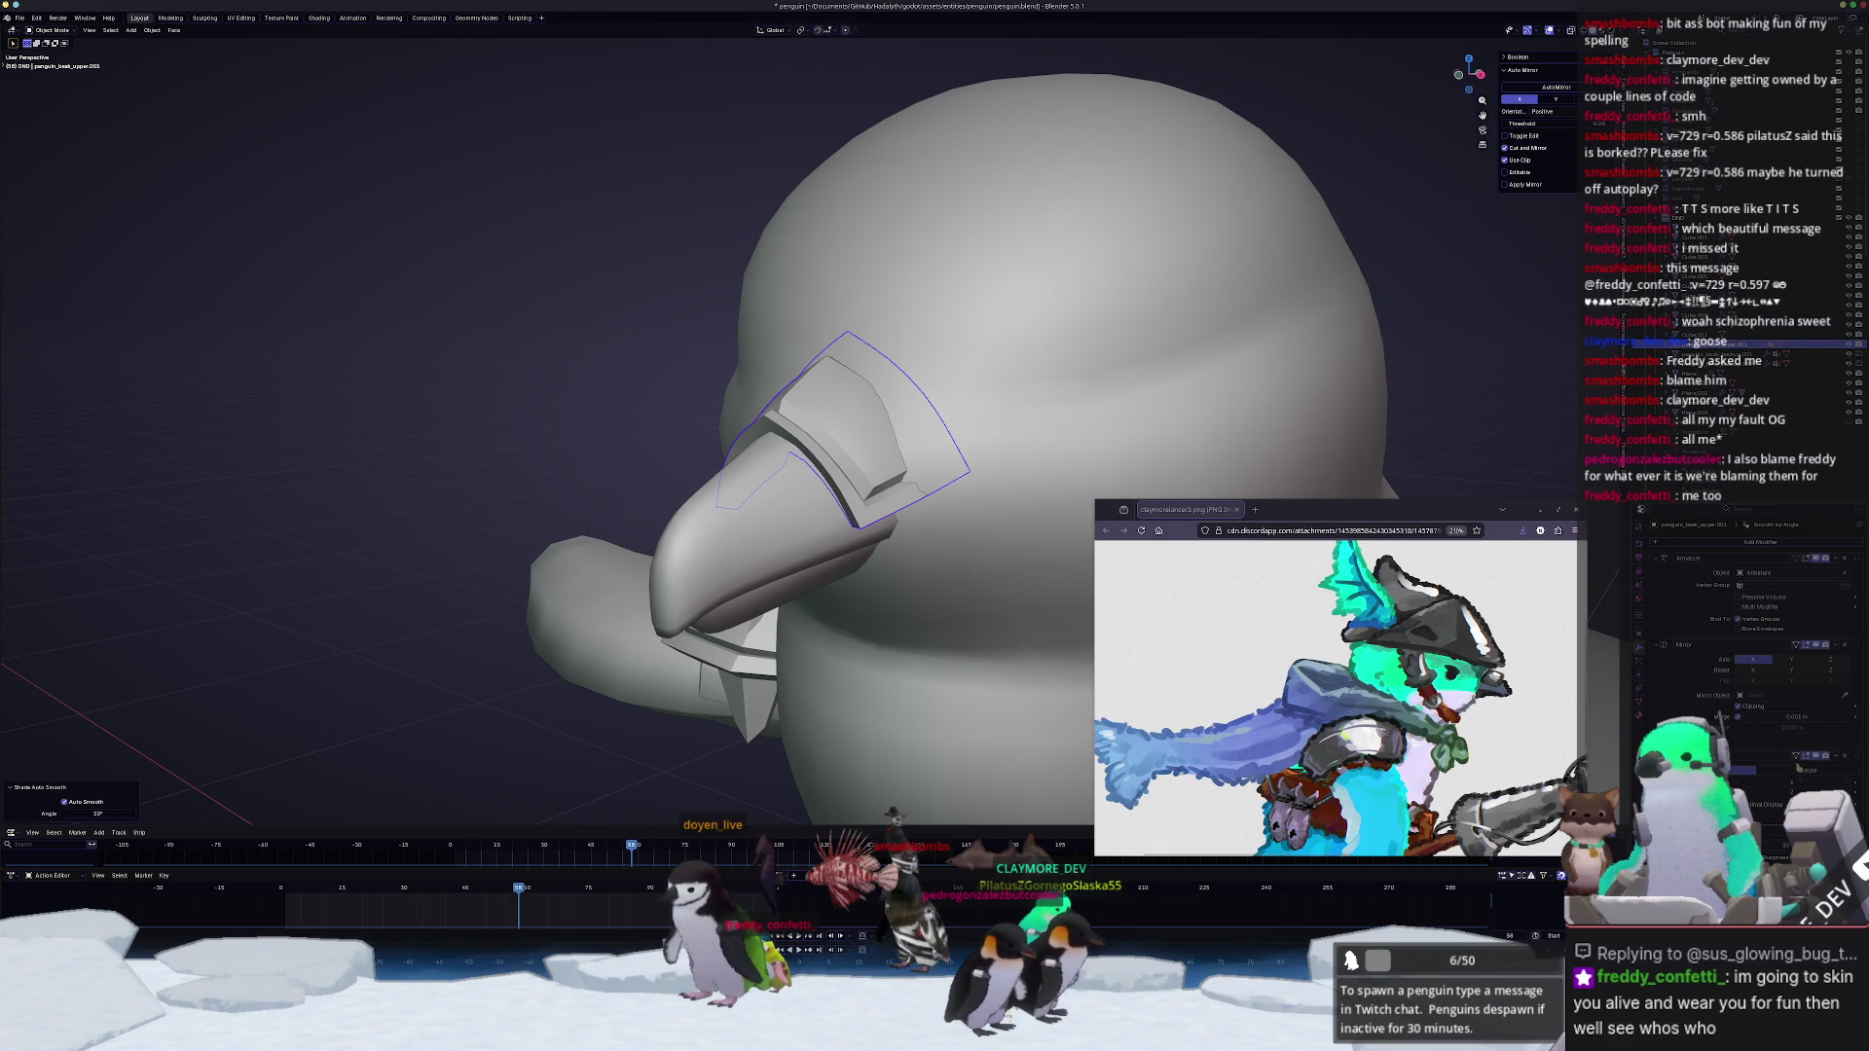
key("z")
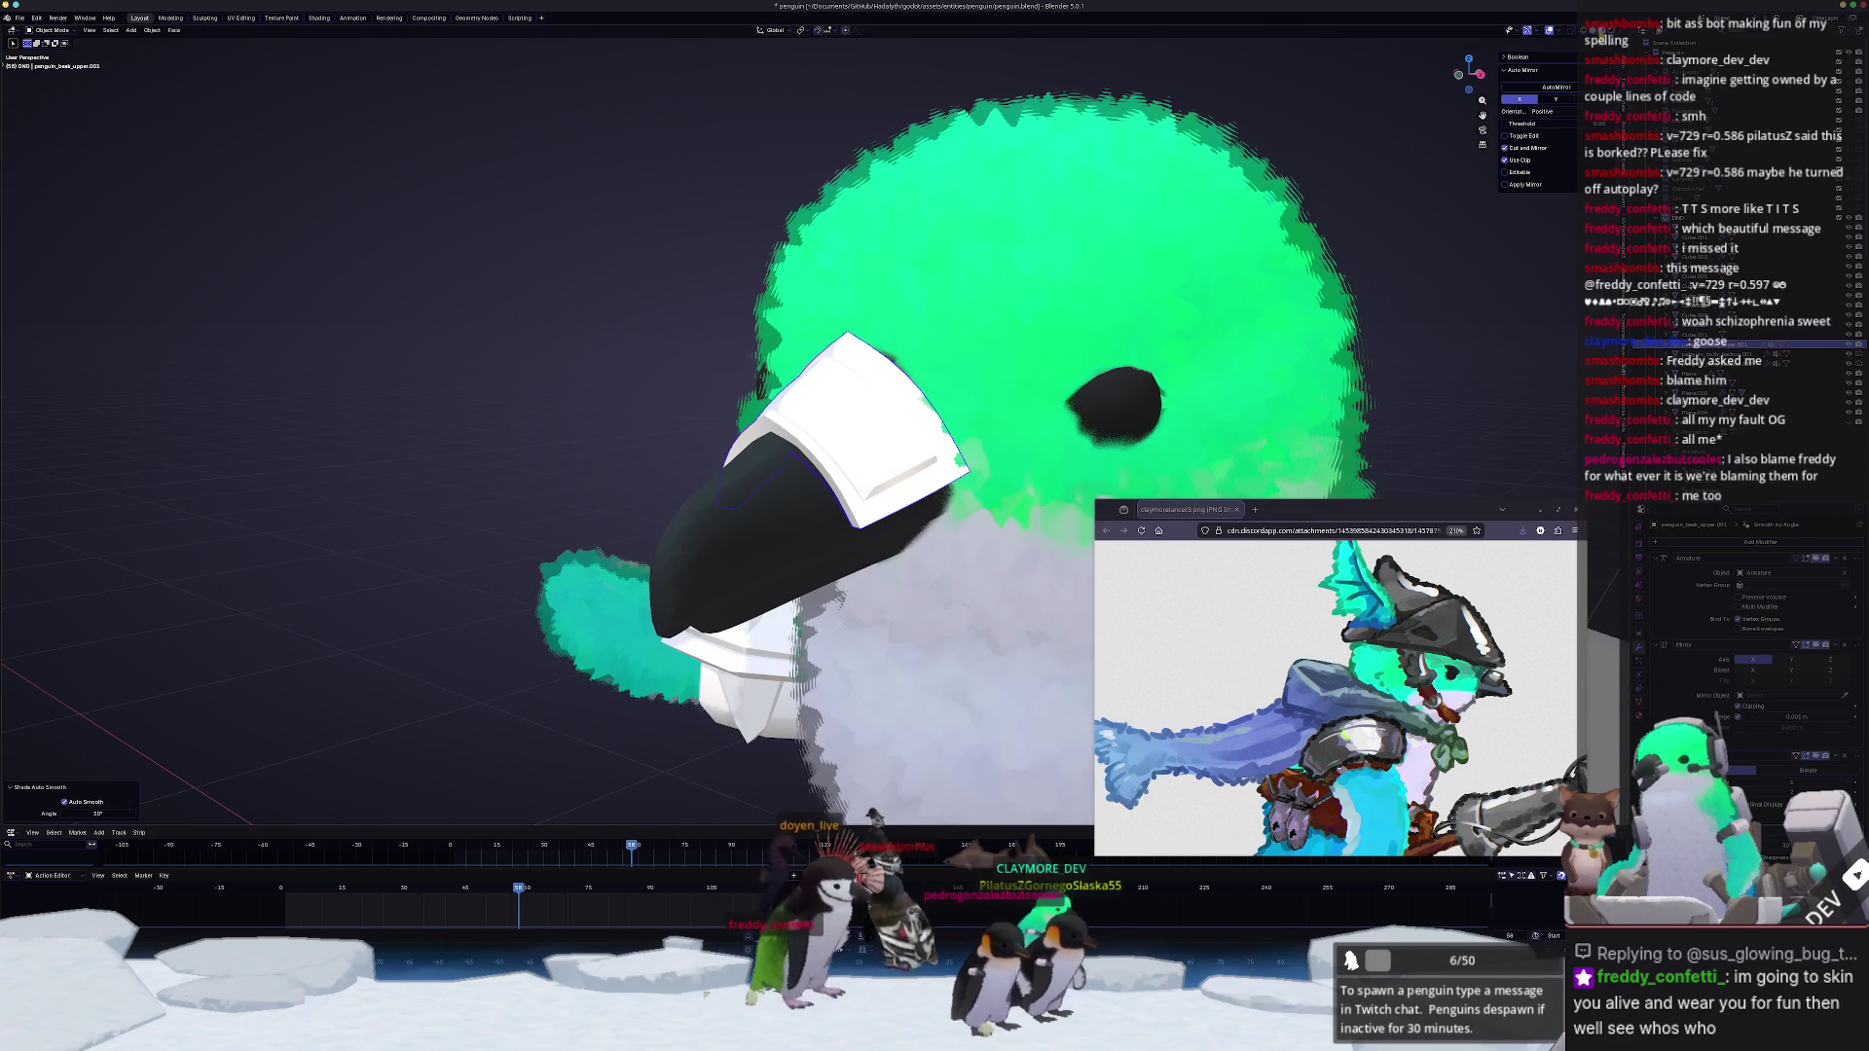
scroll(574, 480, "up", 3)
scroll(573, 481, "down", 5)
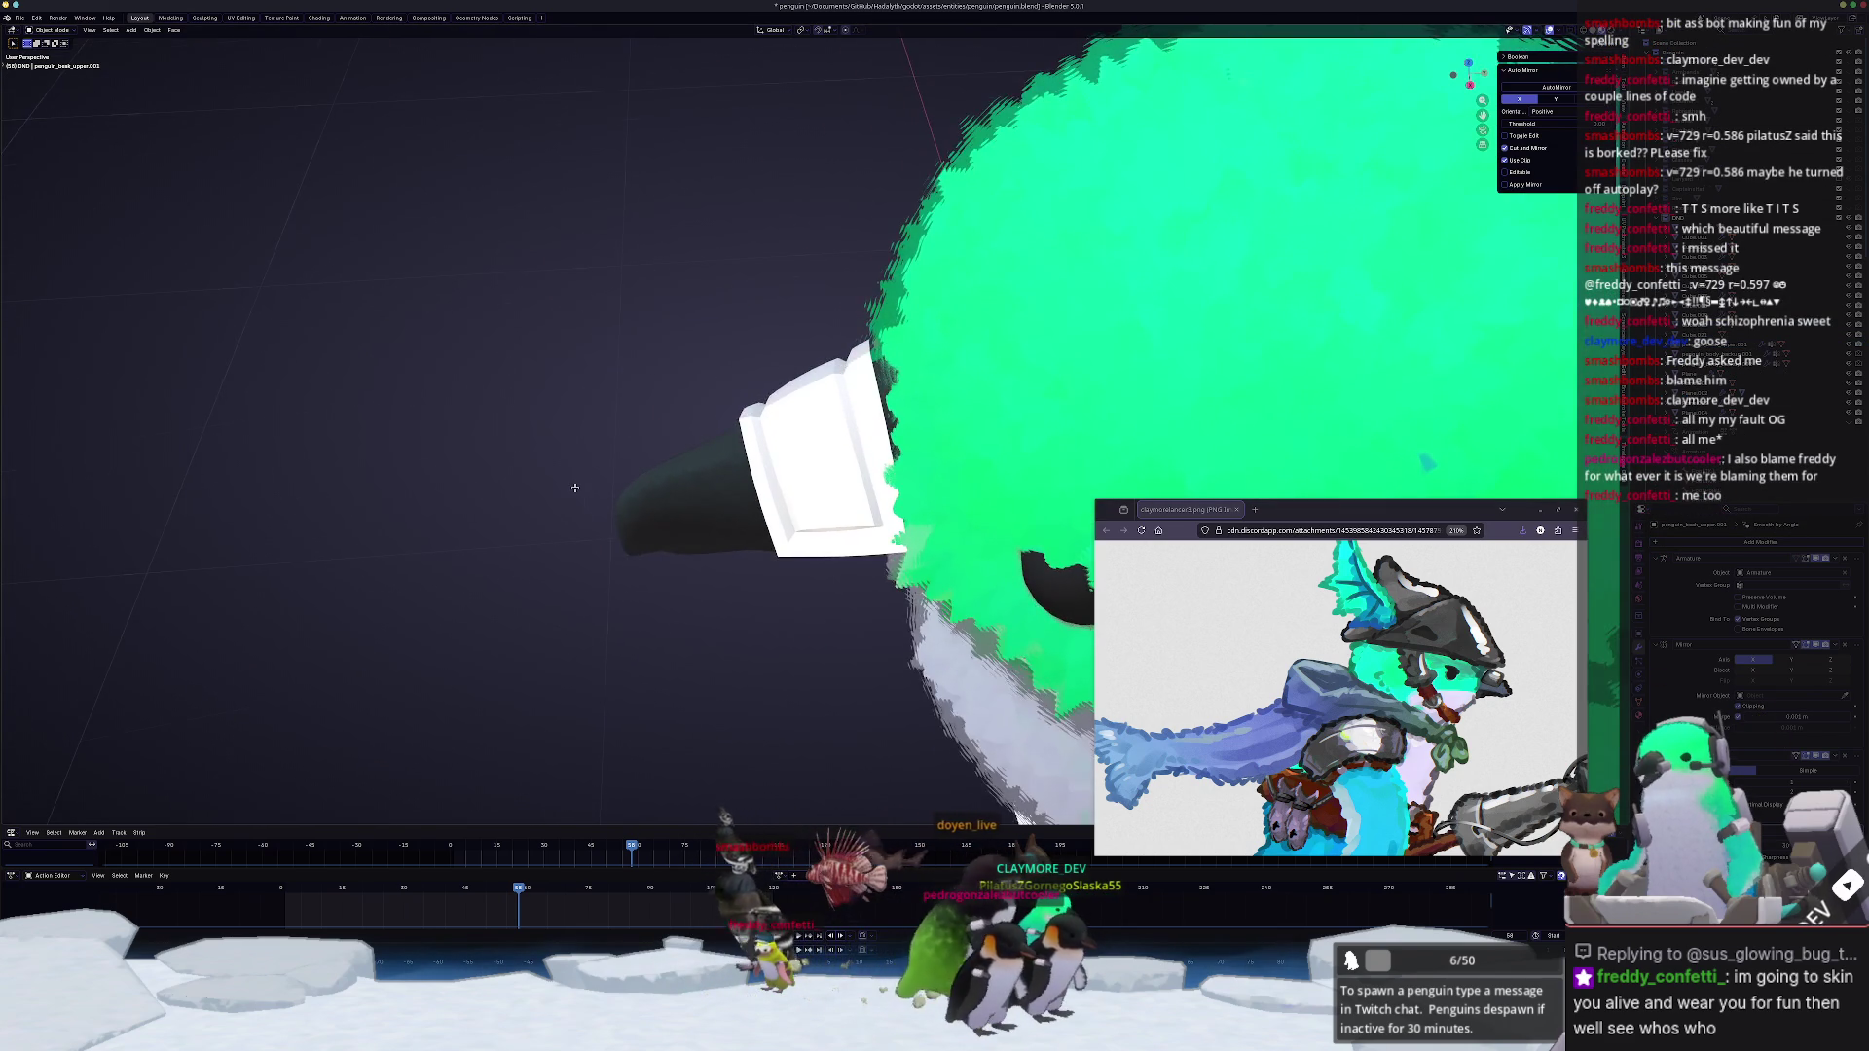
Step: Pull the plate's mesh with proportional editing so it hugs the top of the black beak
mouse_move(647, 452)
middle_mouse_down()
mouse_move(823, 699)
mouse_move(876, 688)
mouse_move(776, 532)
mouse_move(629, 447)
mouse_move(731, 598)
mouse_move(803, 474)
mouse_move(779, 464)
mouse_move(785, 417)
mouse_move(856, 468)
middle_mouse_up()
scroll(803, 475, "up", 2)
scroll(803, 475, "up", 2)
key("Tab")
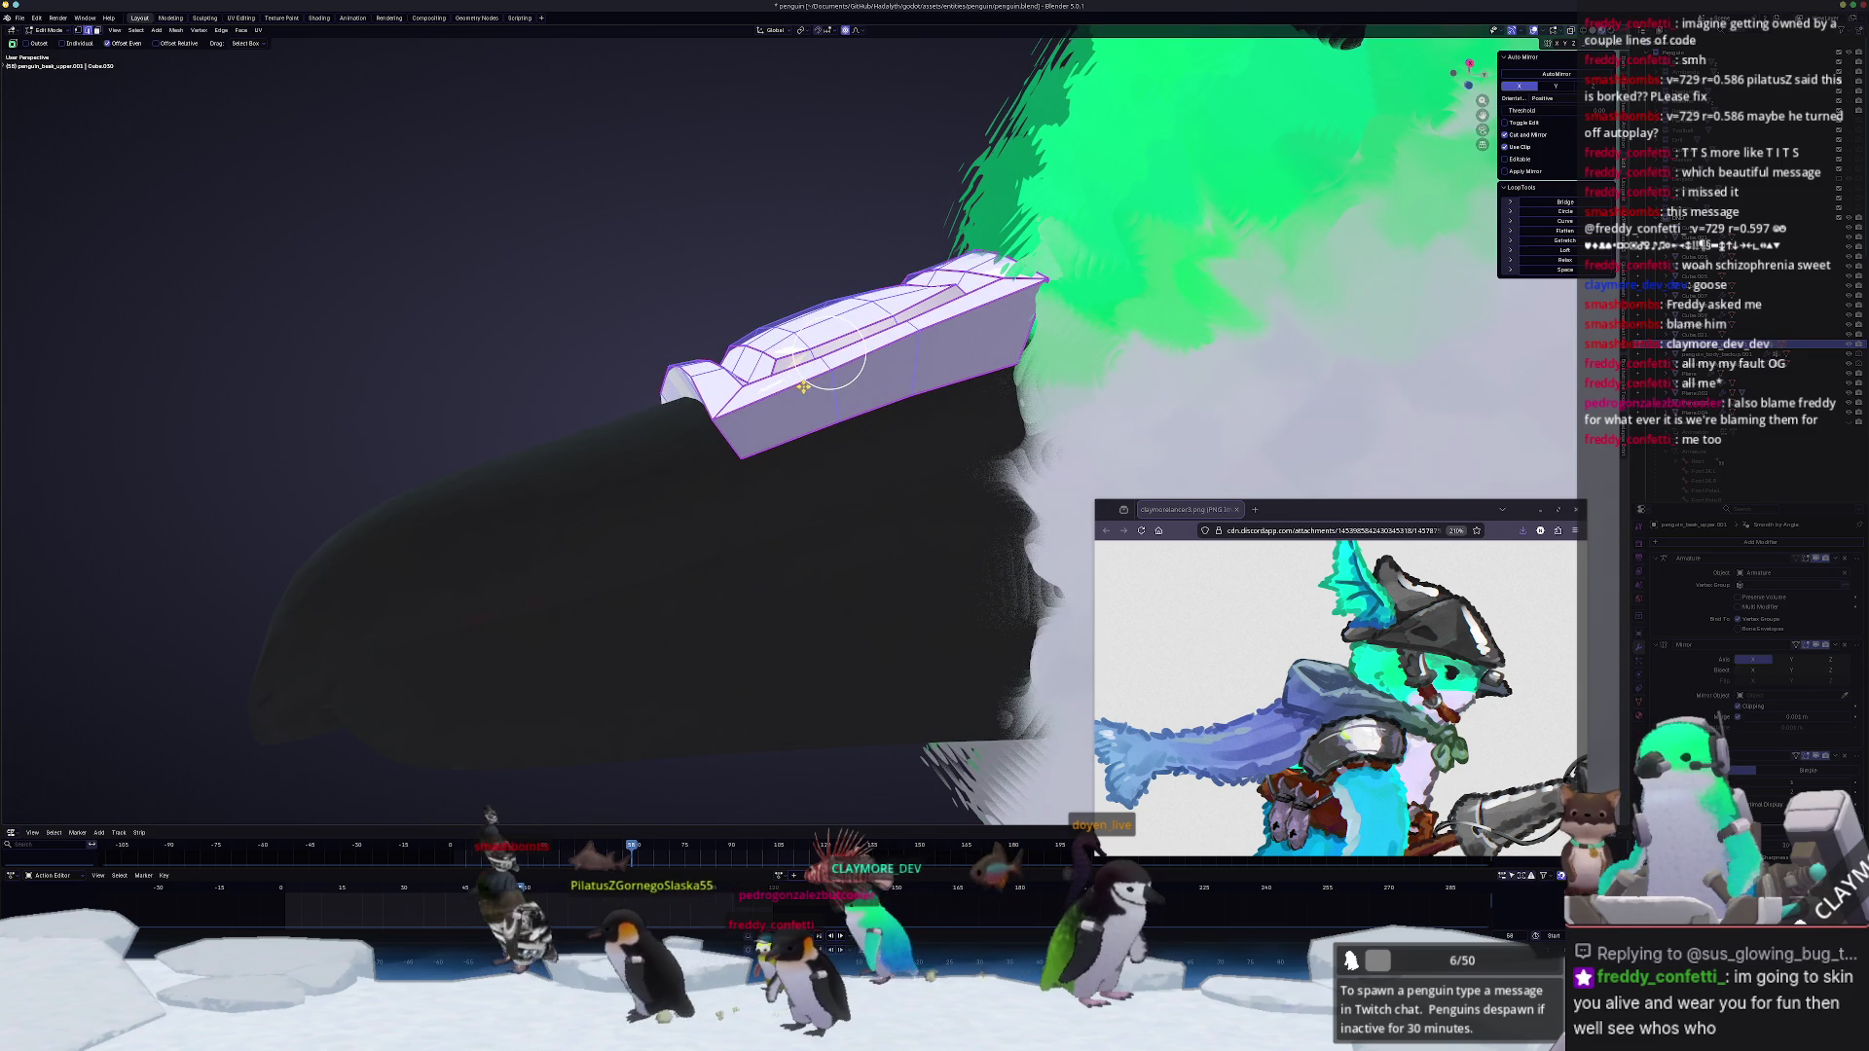
key("Tab")
middle_click_drag(855, 467, 899, 417)
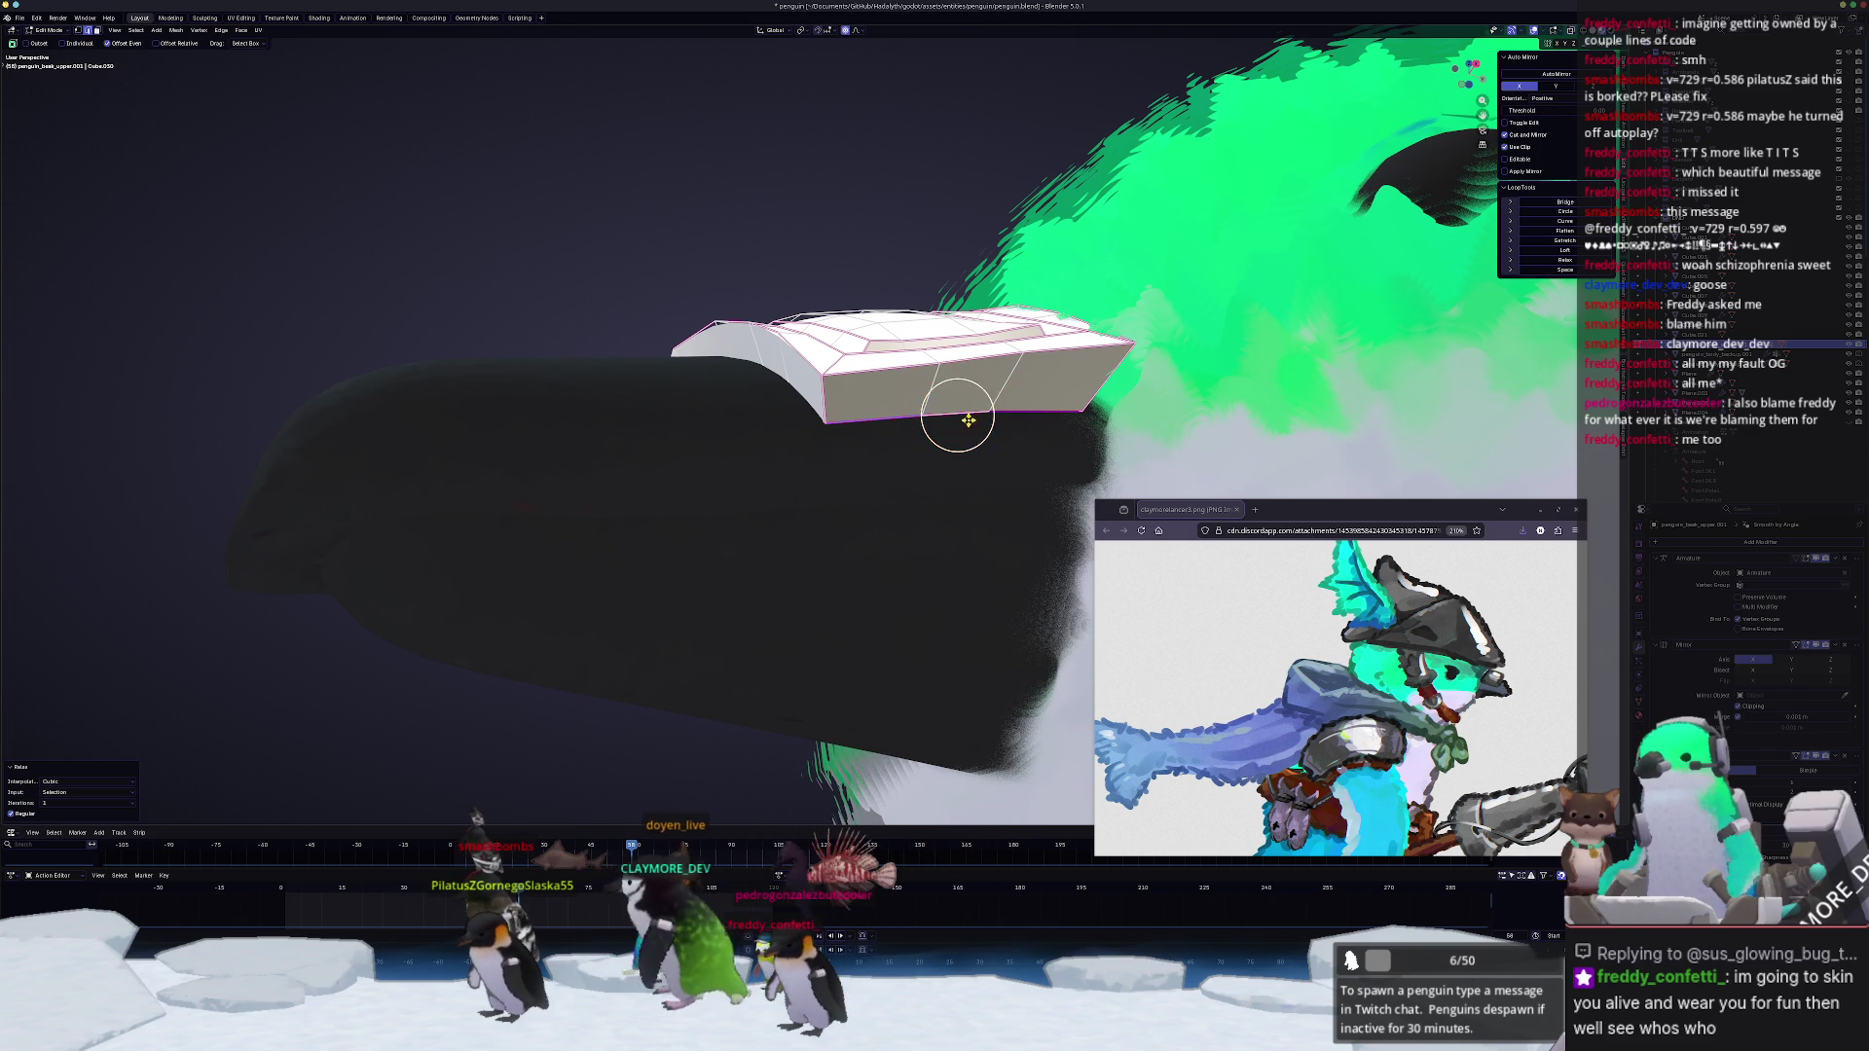
mouse_move(951, 418)
middle_mouse_down()
mouse_move(982, 581)
mouse_move(942, 395)
mouse_move(918, 569)
middle_mouse_up()
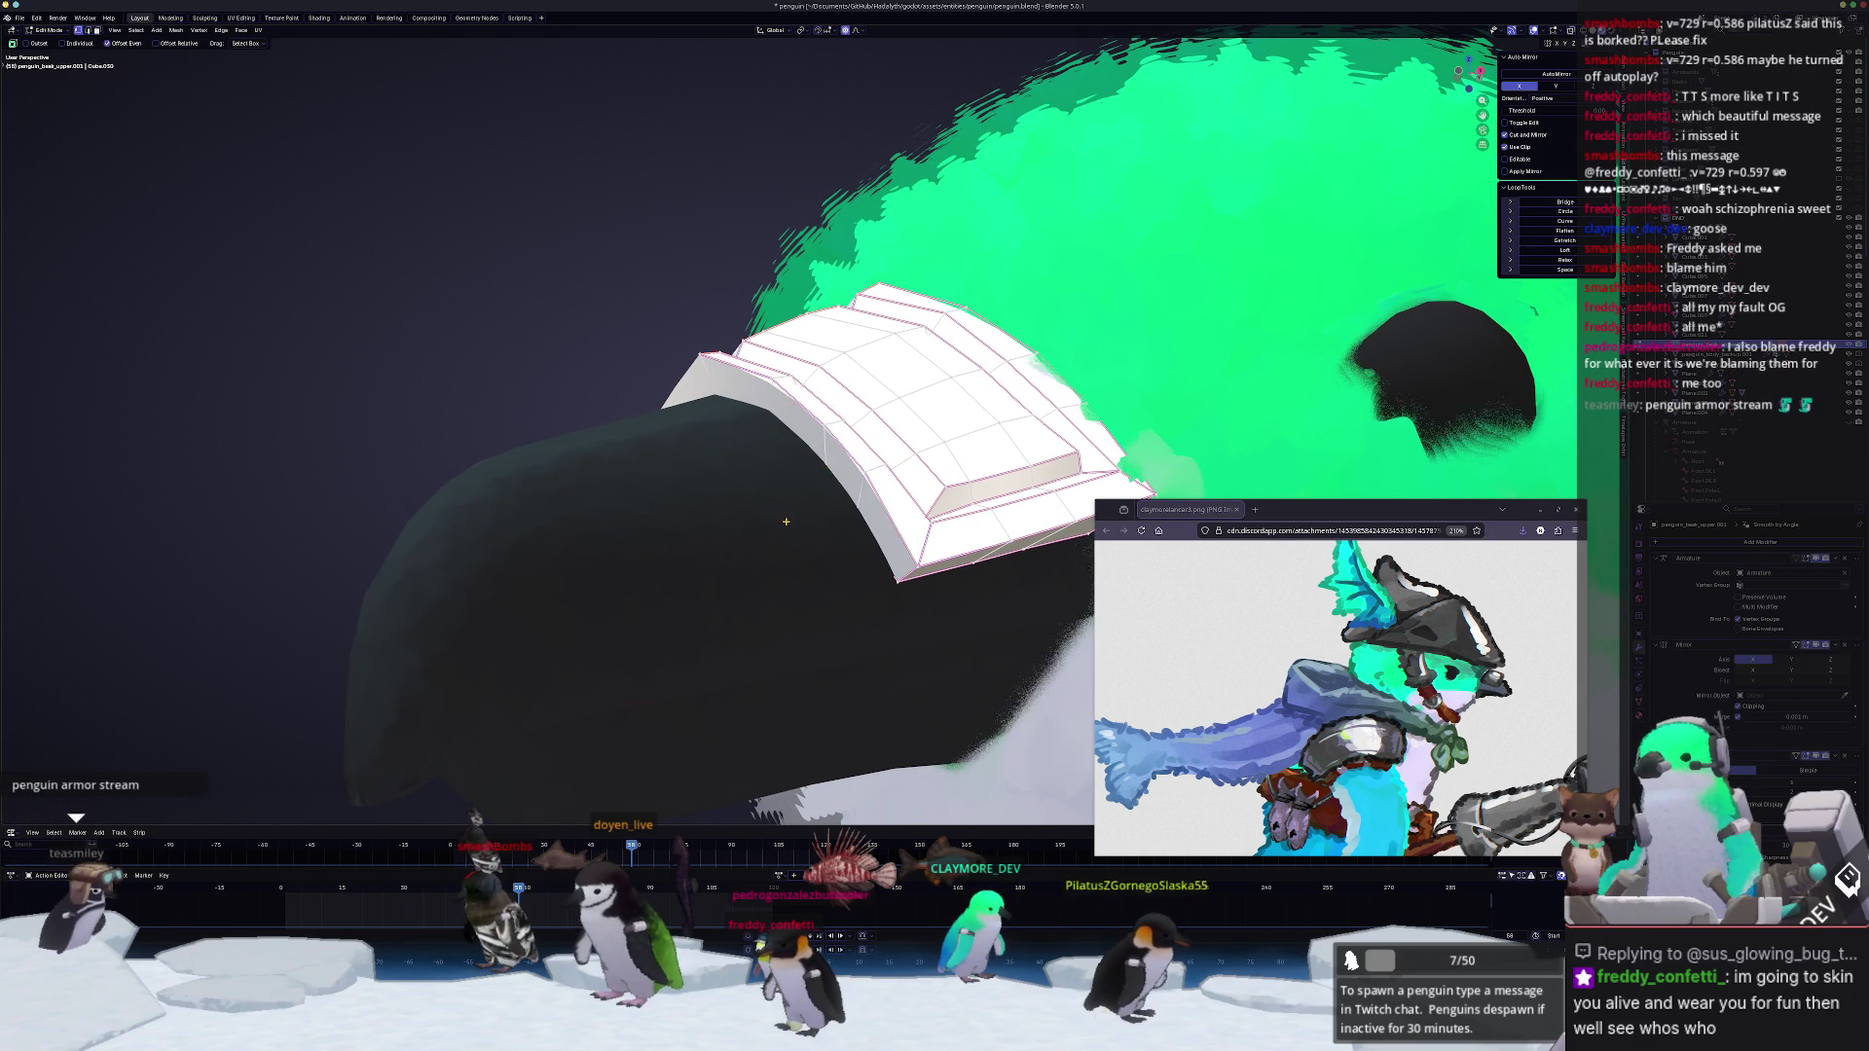
key("Tab")
scroll(786, 526, "down", 3)
scroll(797, 548, "down", 3)
scroll(811, 555, "down", 3)
scroll(712, 605, "down", 2)
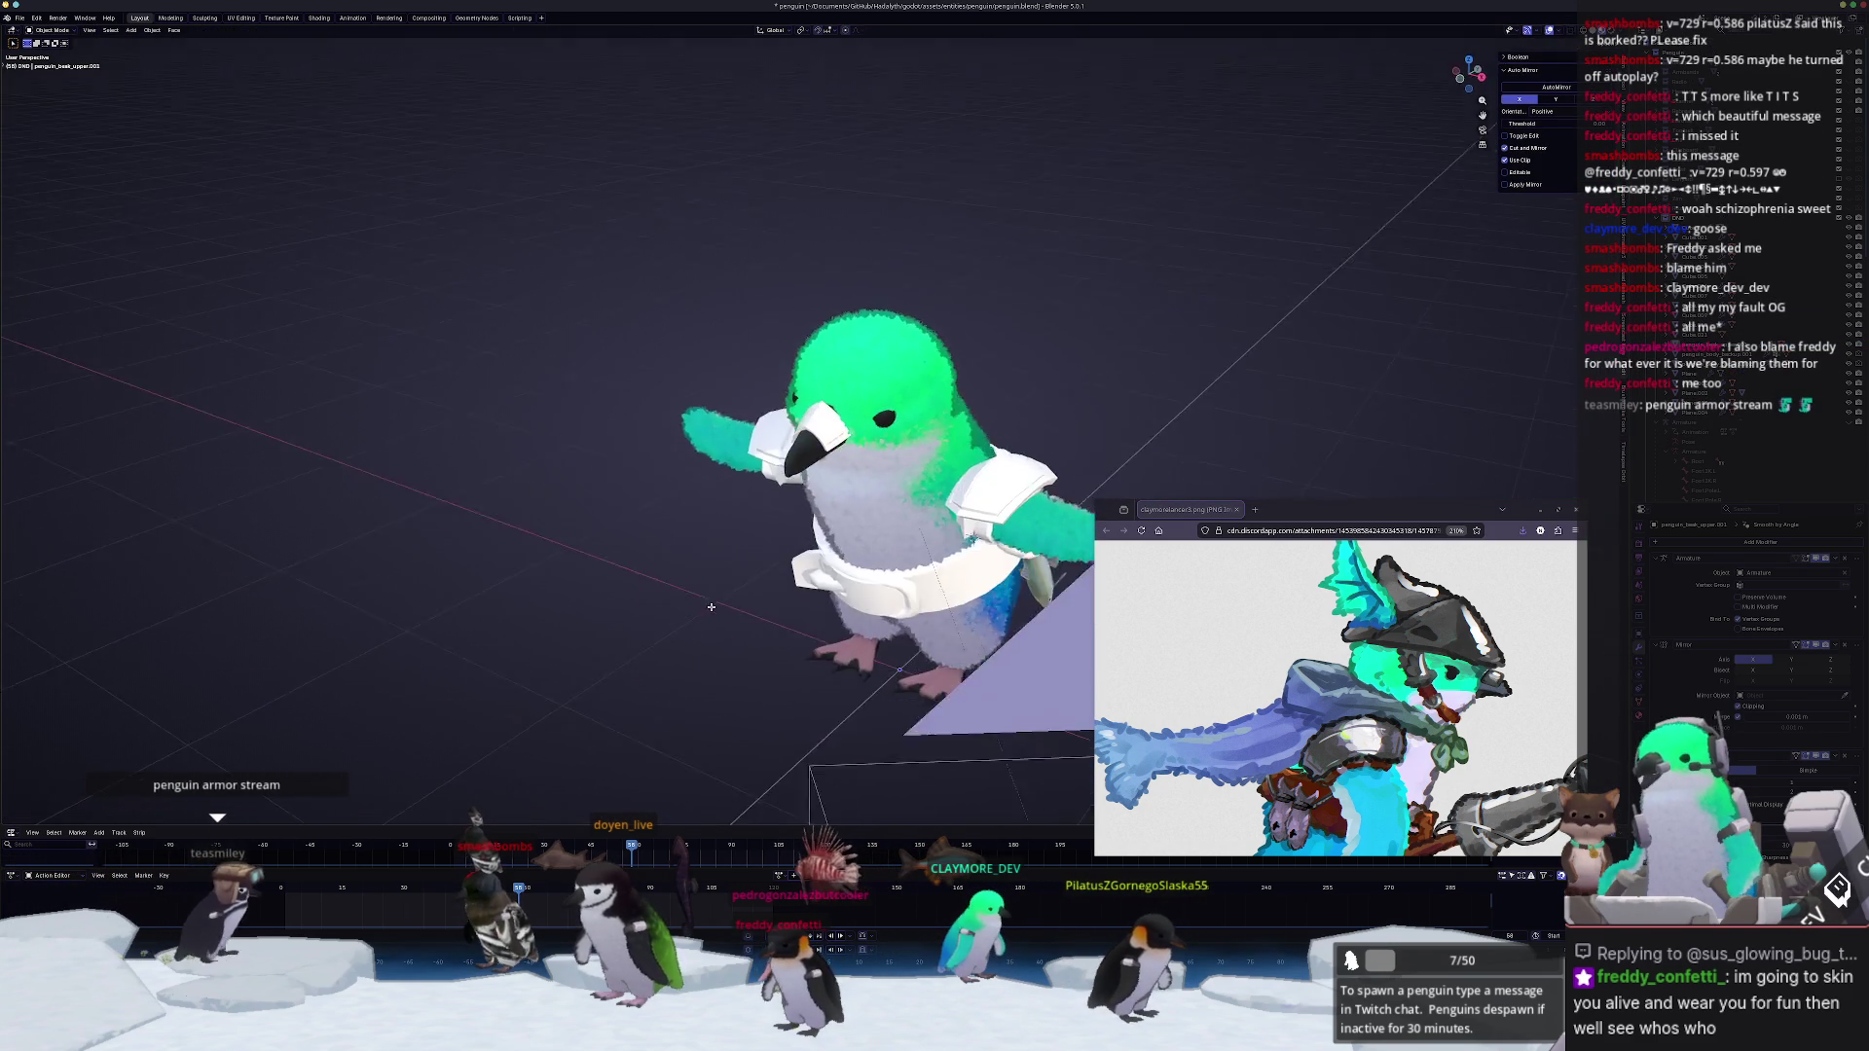
Step: Move the reference image aside and orbit round to the penguin's back
middle_click_drag(711, 605, 993, 532)
scroll(1328, 651, "down", 3)
left_click_drag(1486, 519, 460, 161)
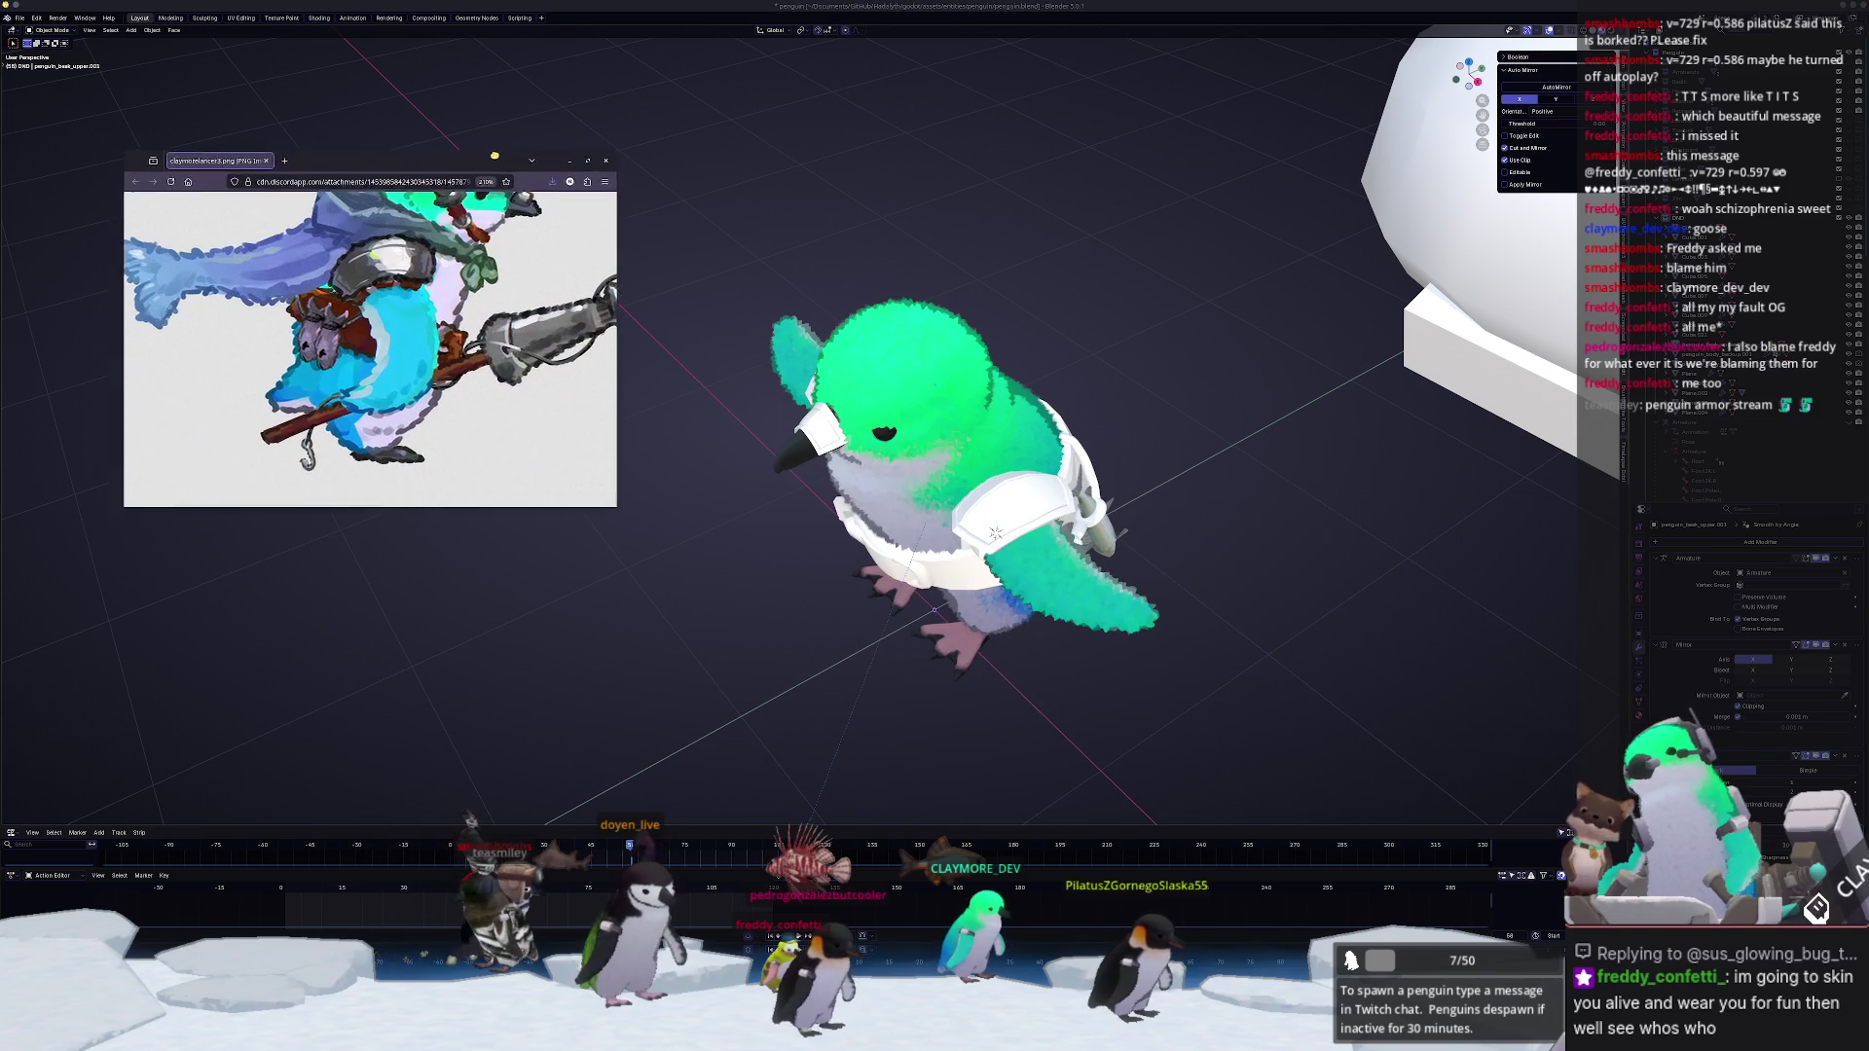
scroll(454, 383, "up", 3)
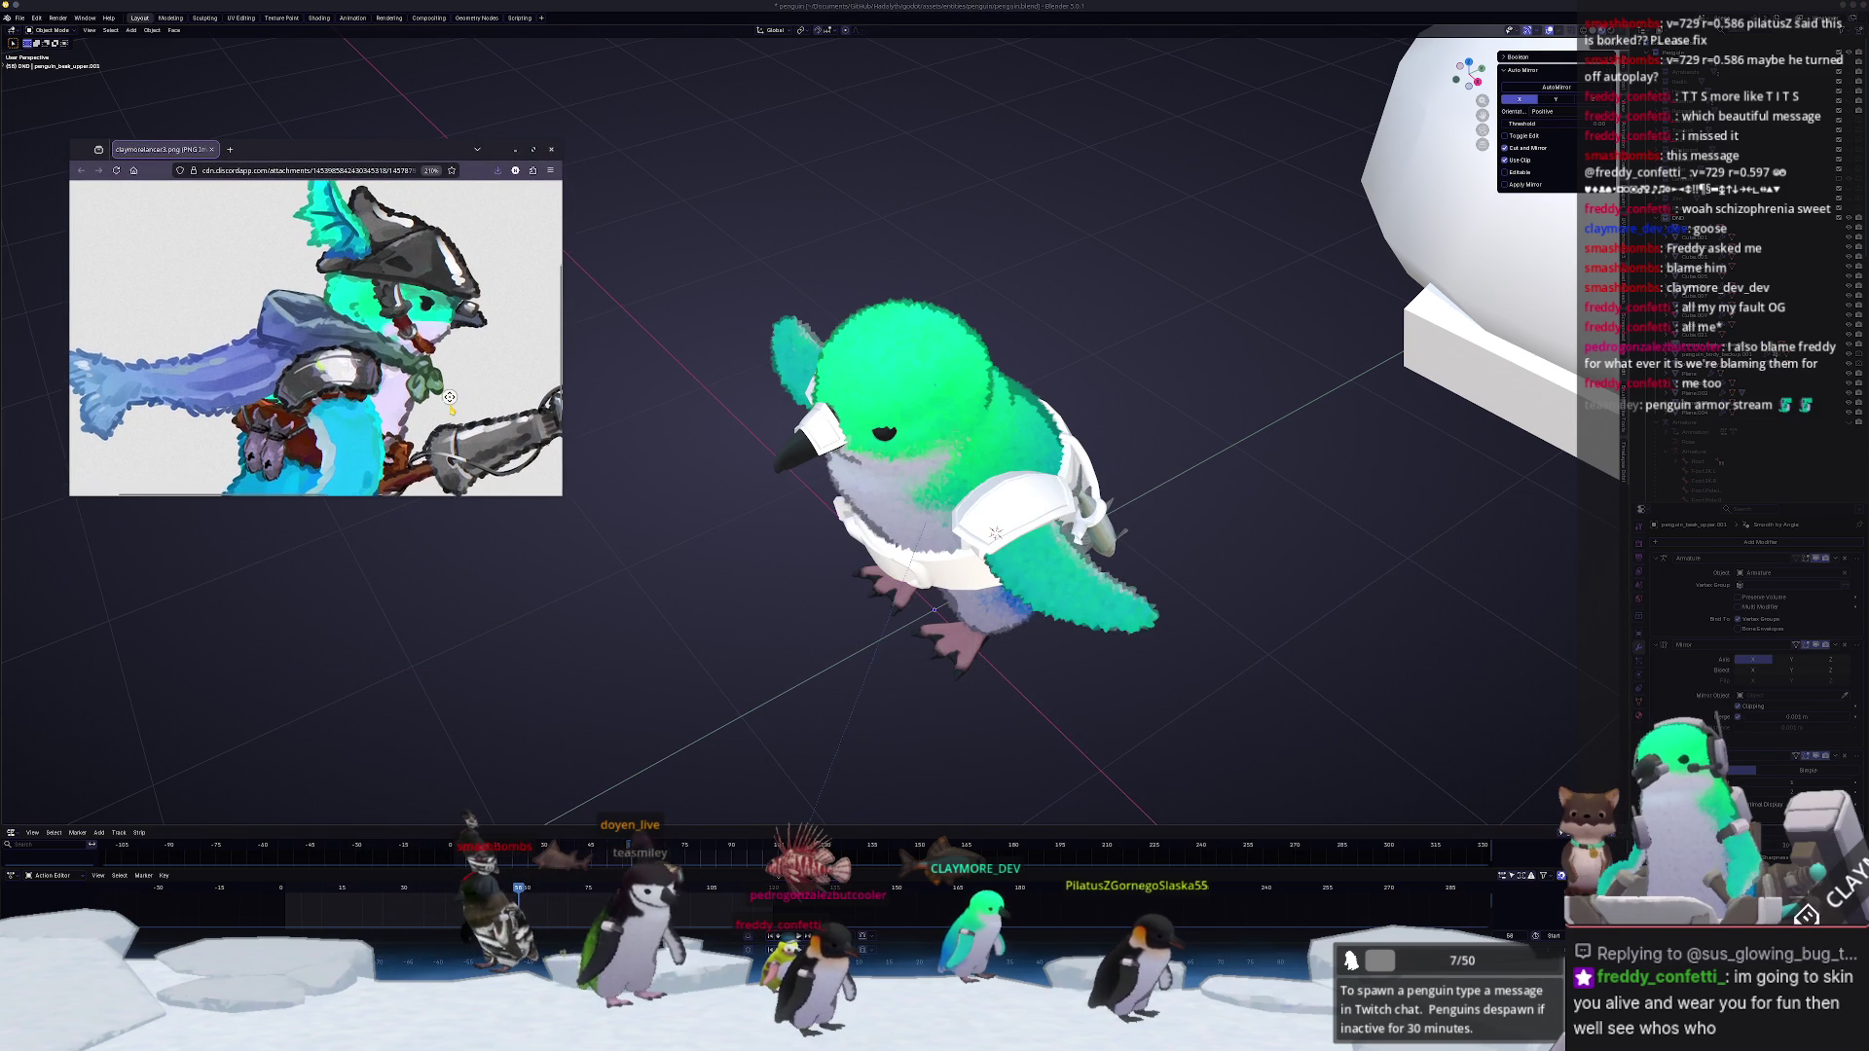
key("Tab")
key("Tab")
middle_click_drag(830, 635, 873, 643)
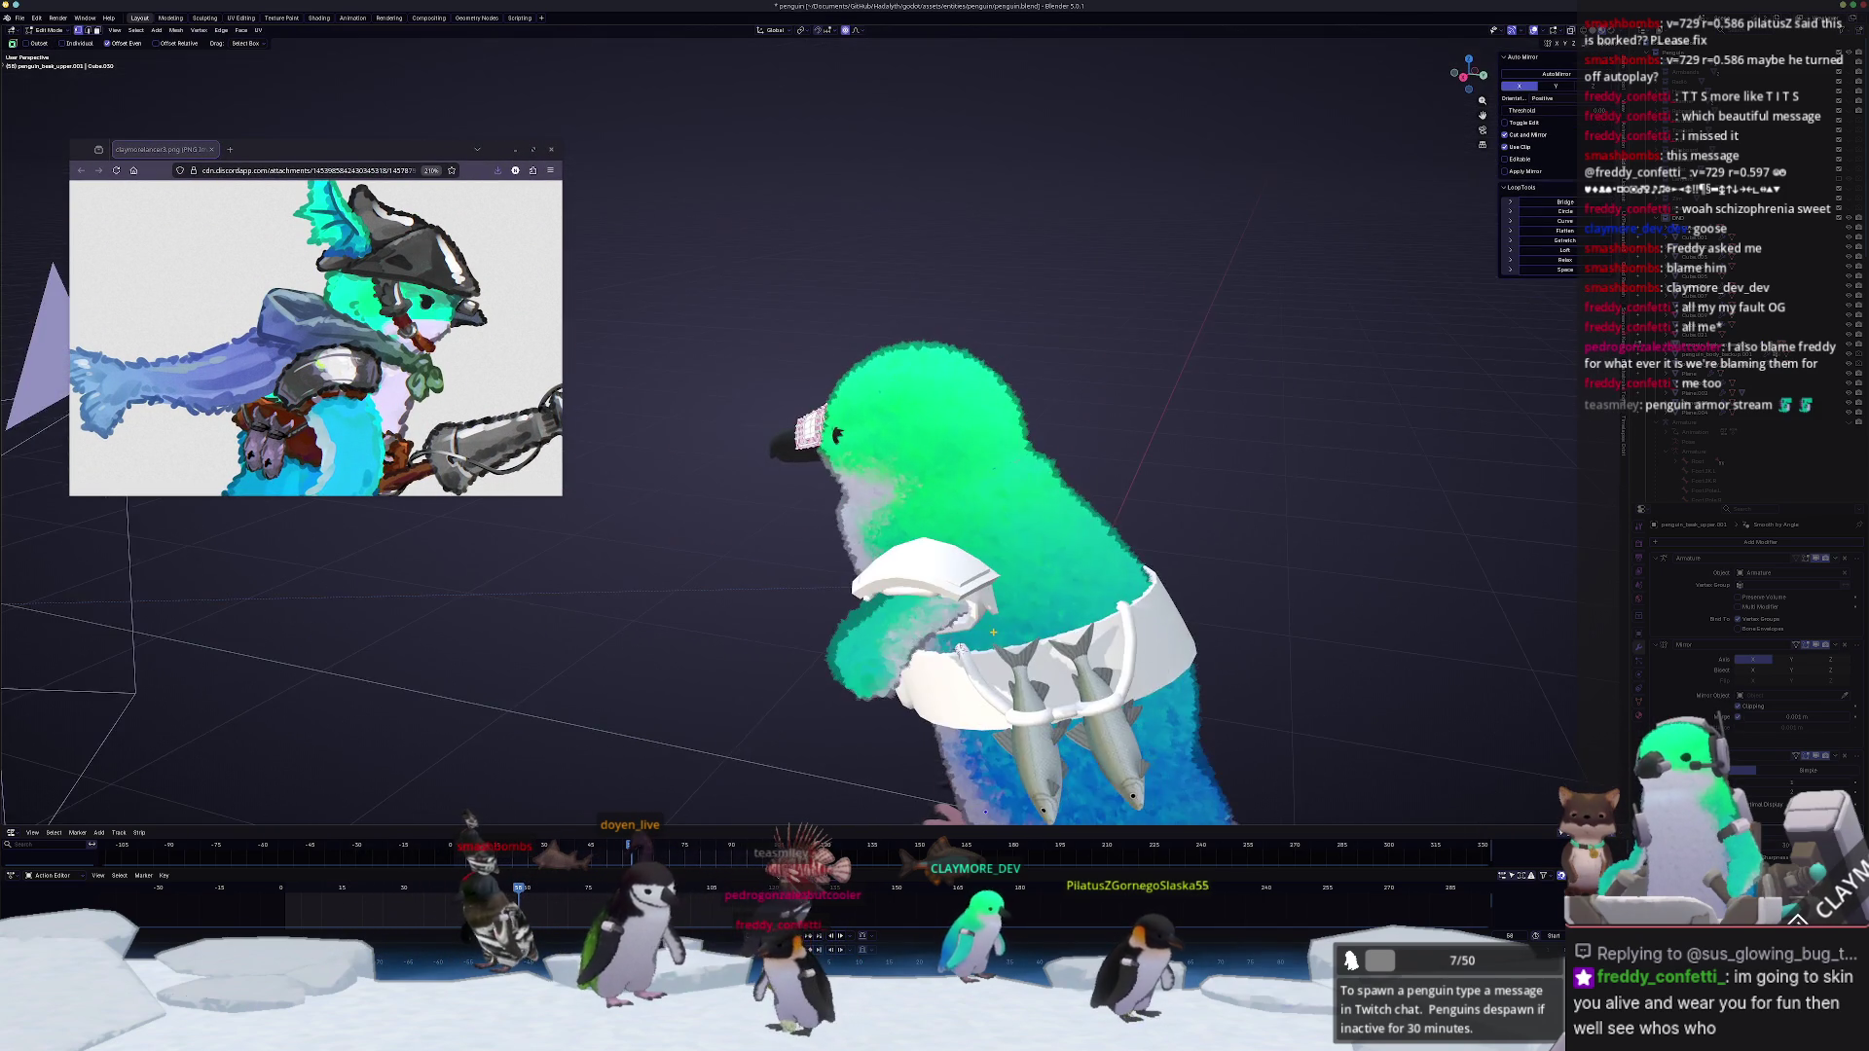
scroll(873, 643, "up", 3)
scroll(1061, 548, "up", 3)
scroll(968, 543, "down", 3)
Step: Rotate both belt fish in Edit Mode to hang at a new tilt
left_click(950, 540)
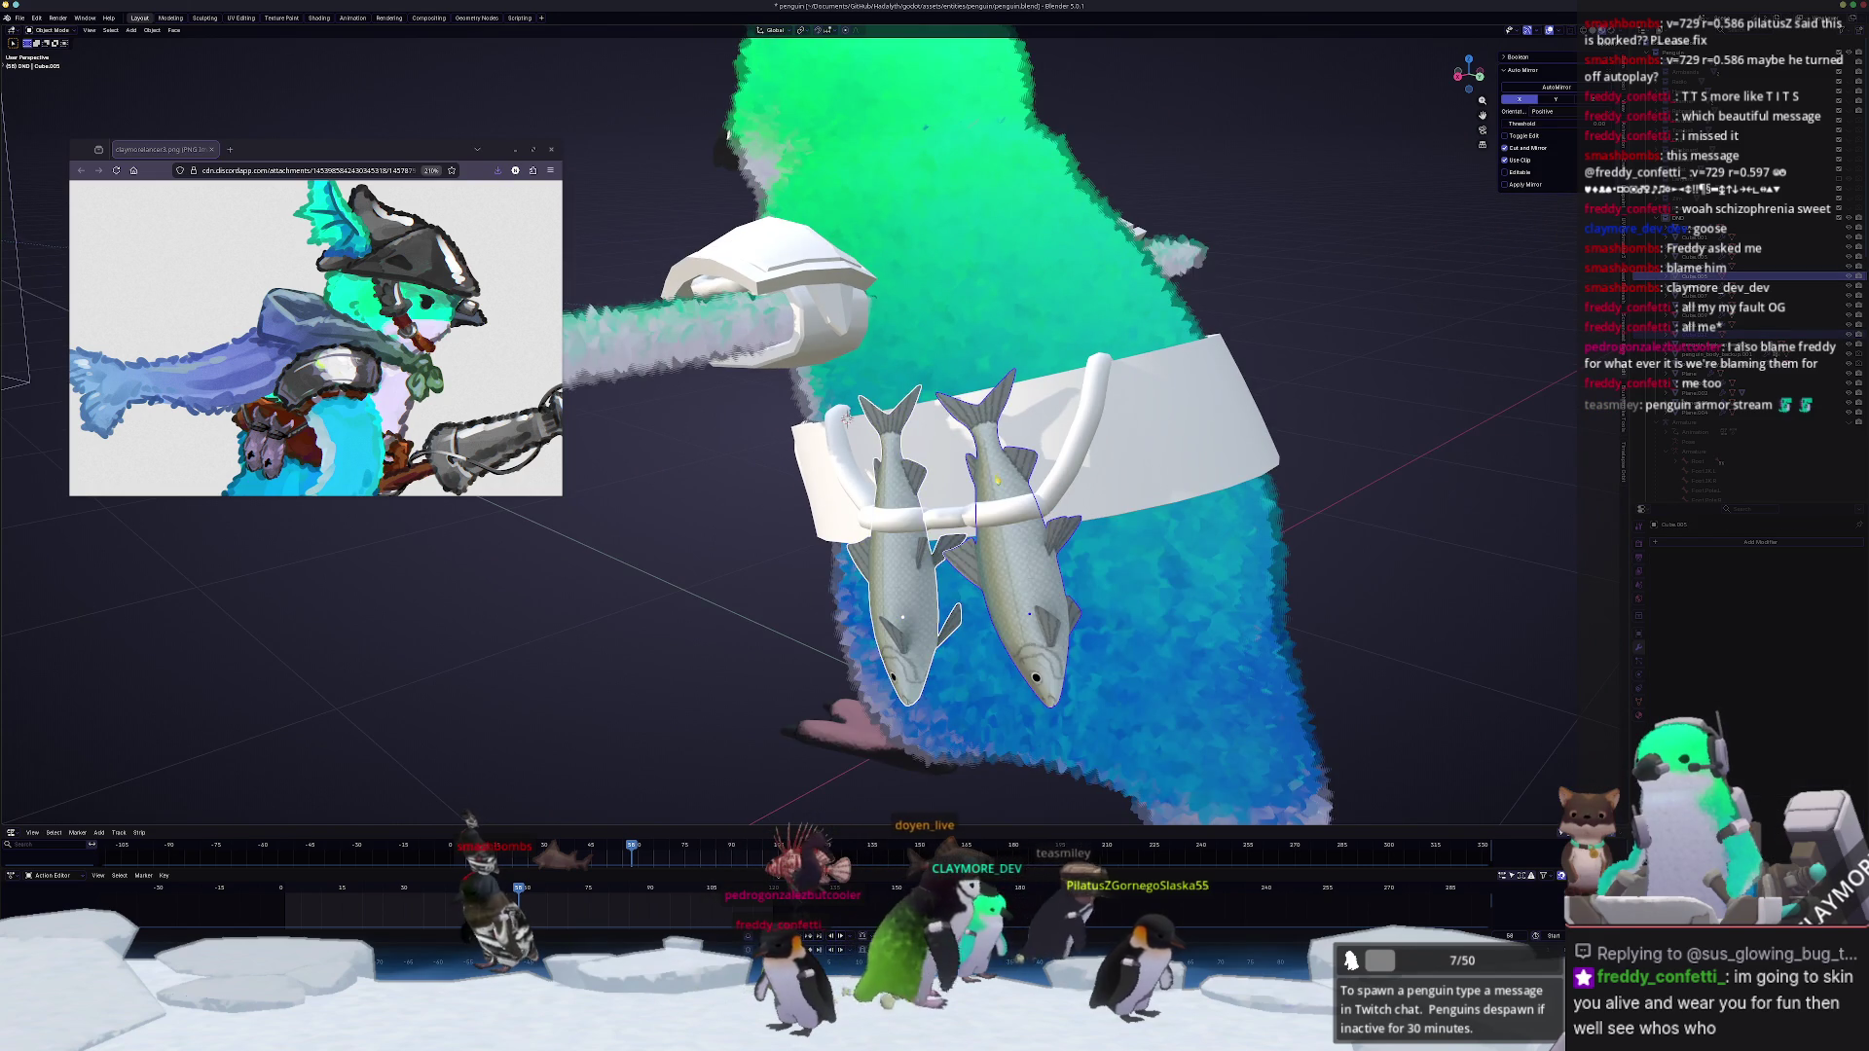
scroll(949, 541, "up", 2)
key("Tab")
key("r")
key("r")
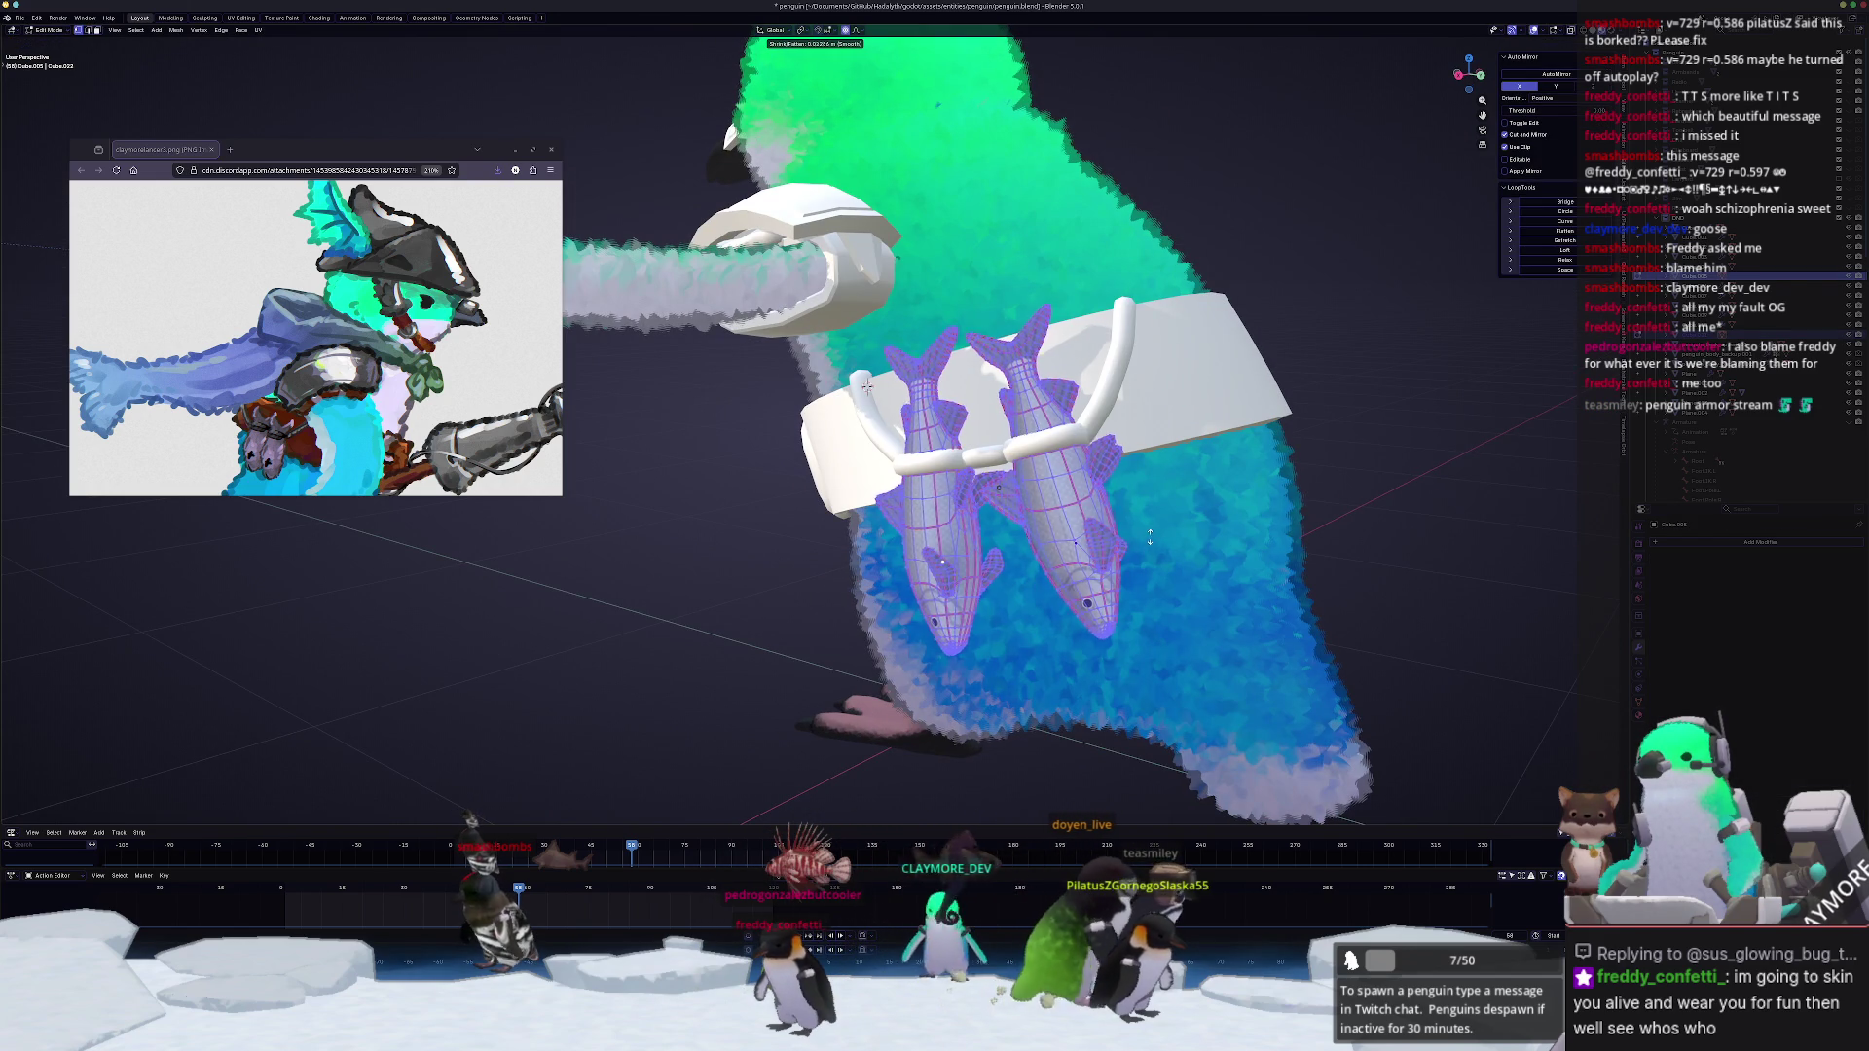
left_click(1149, 535)
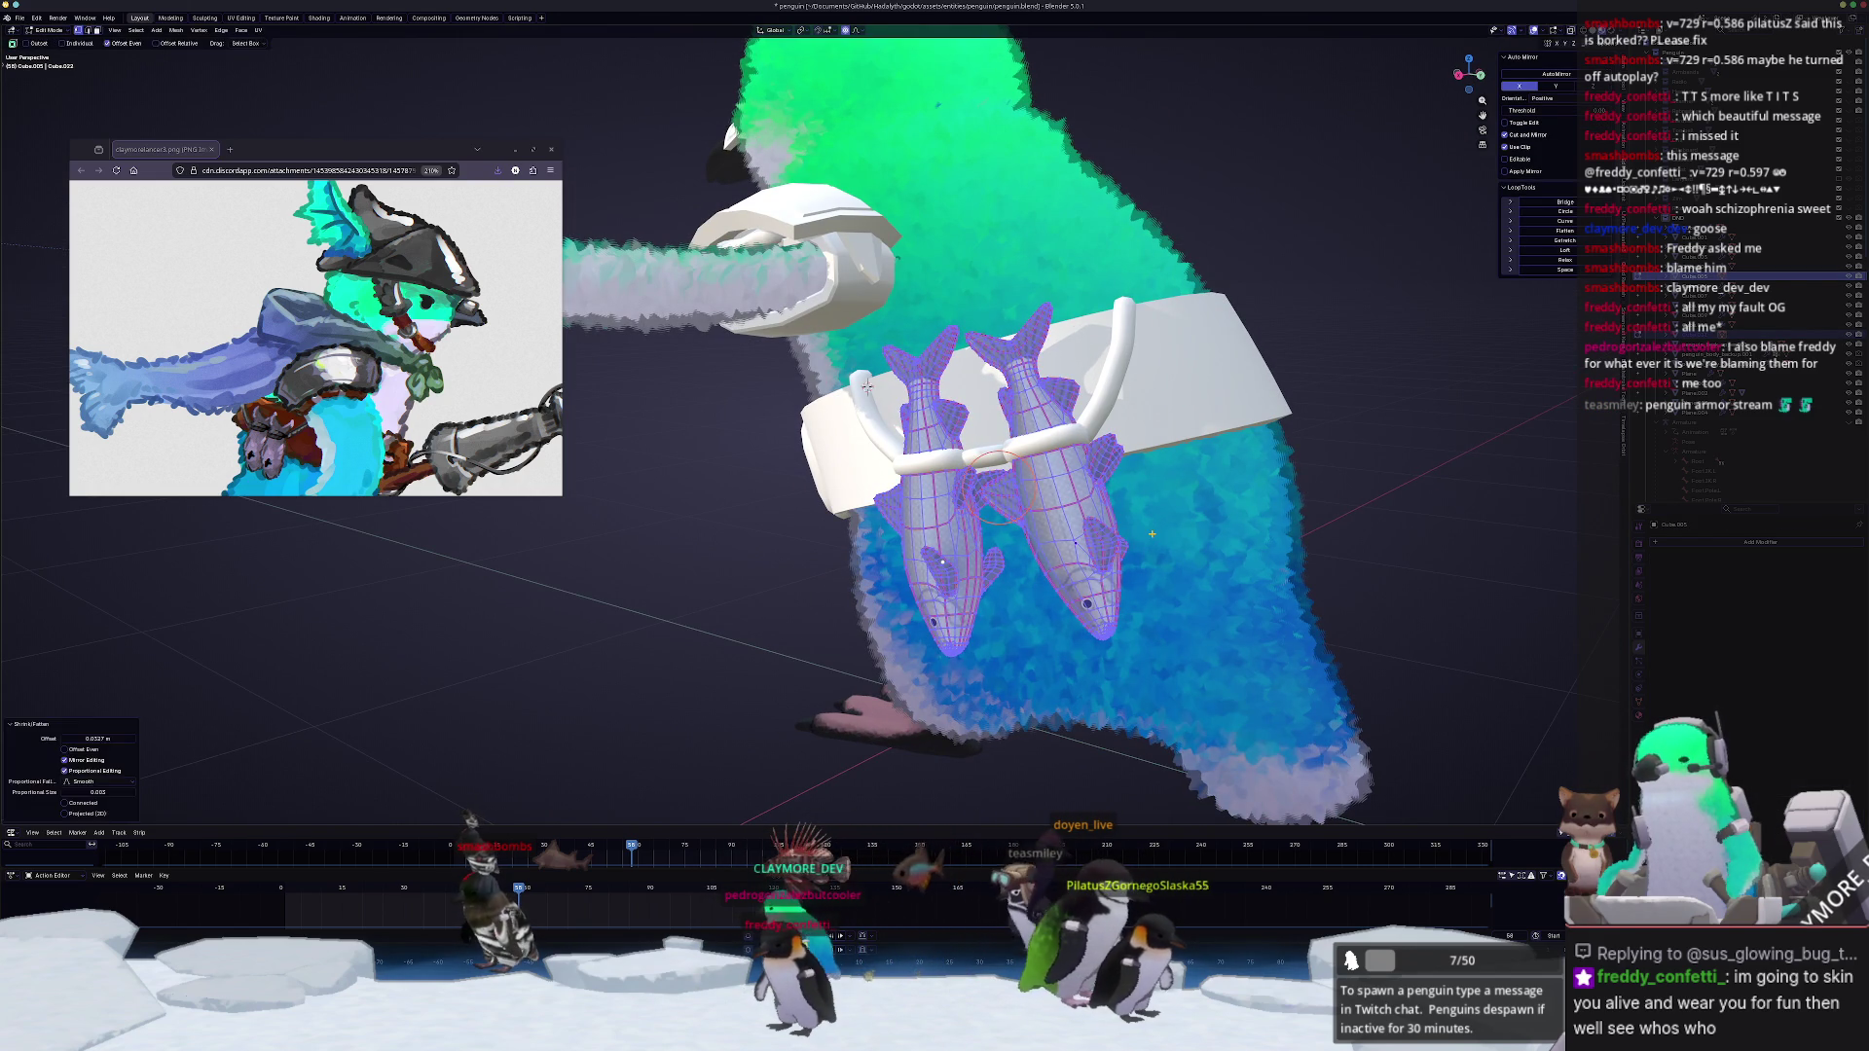
key("Tab")
mouse_move(1150, 536)
middle_mouse_down()
mouse_move(1015, 612)
mouse_move(739, 655)
mouse_move(957, 444)
middle_mouse_up()
scroll(739, 657, "down", 2)
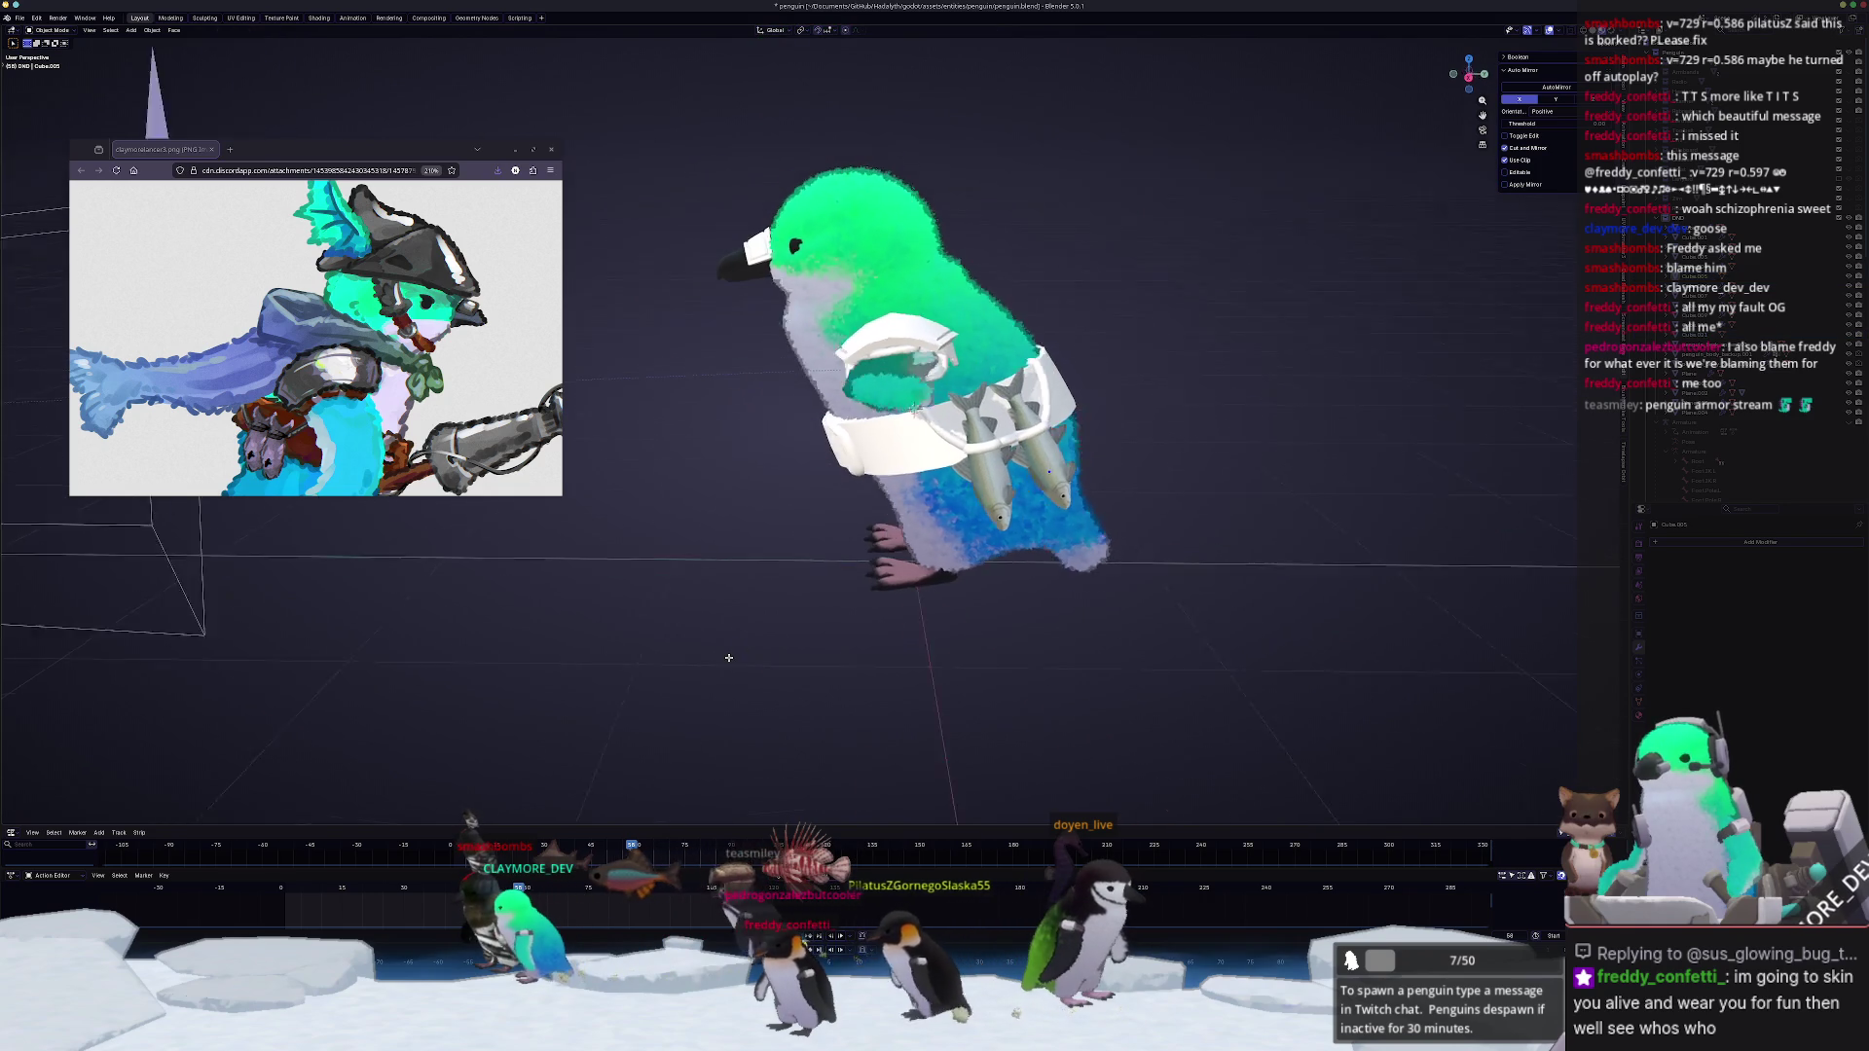
scroll(957, 445, "up", 3)
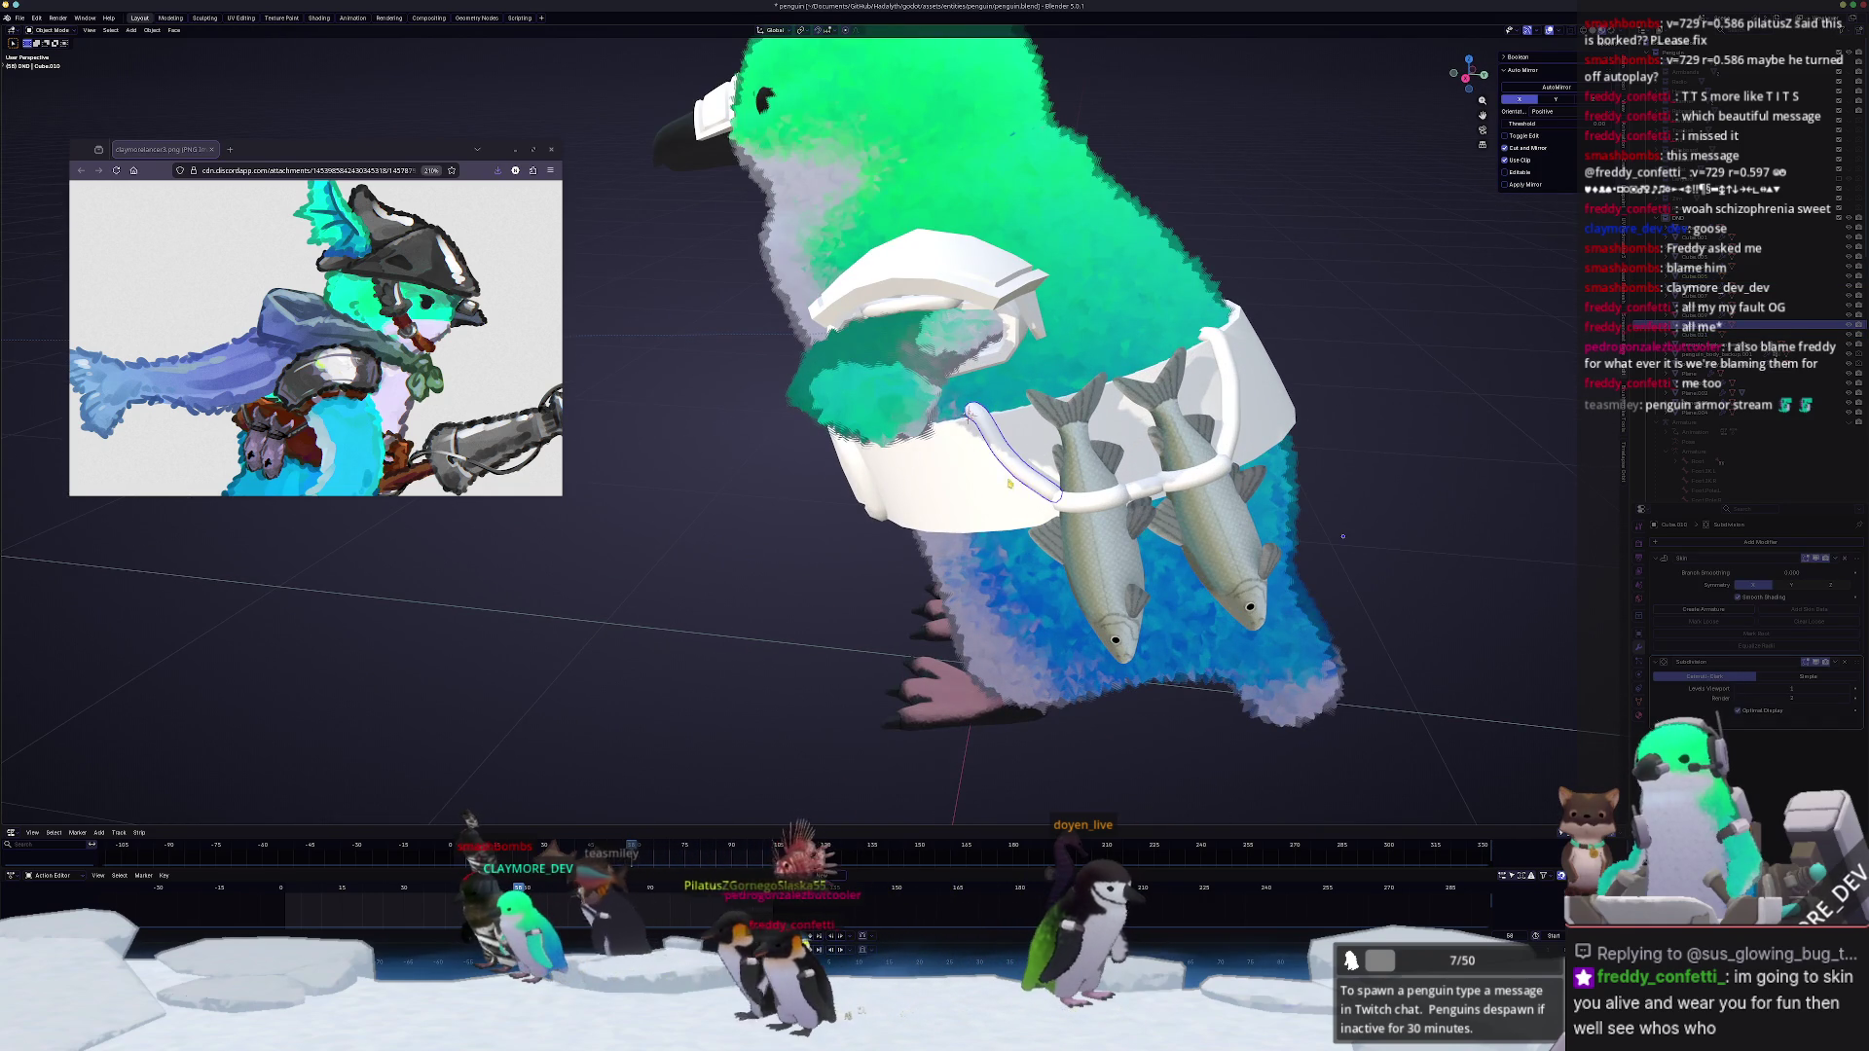
Step: Scale the horizontal strap across the fish to a new size in Edit Mode
middle_click_drag(1224, 556, 1205, 552)
left_click(1084, 409)
left_click(1198, 490)
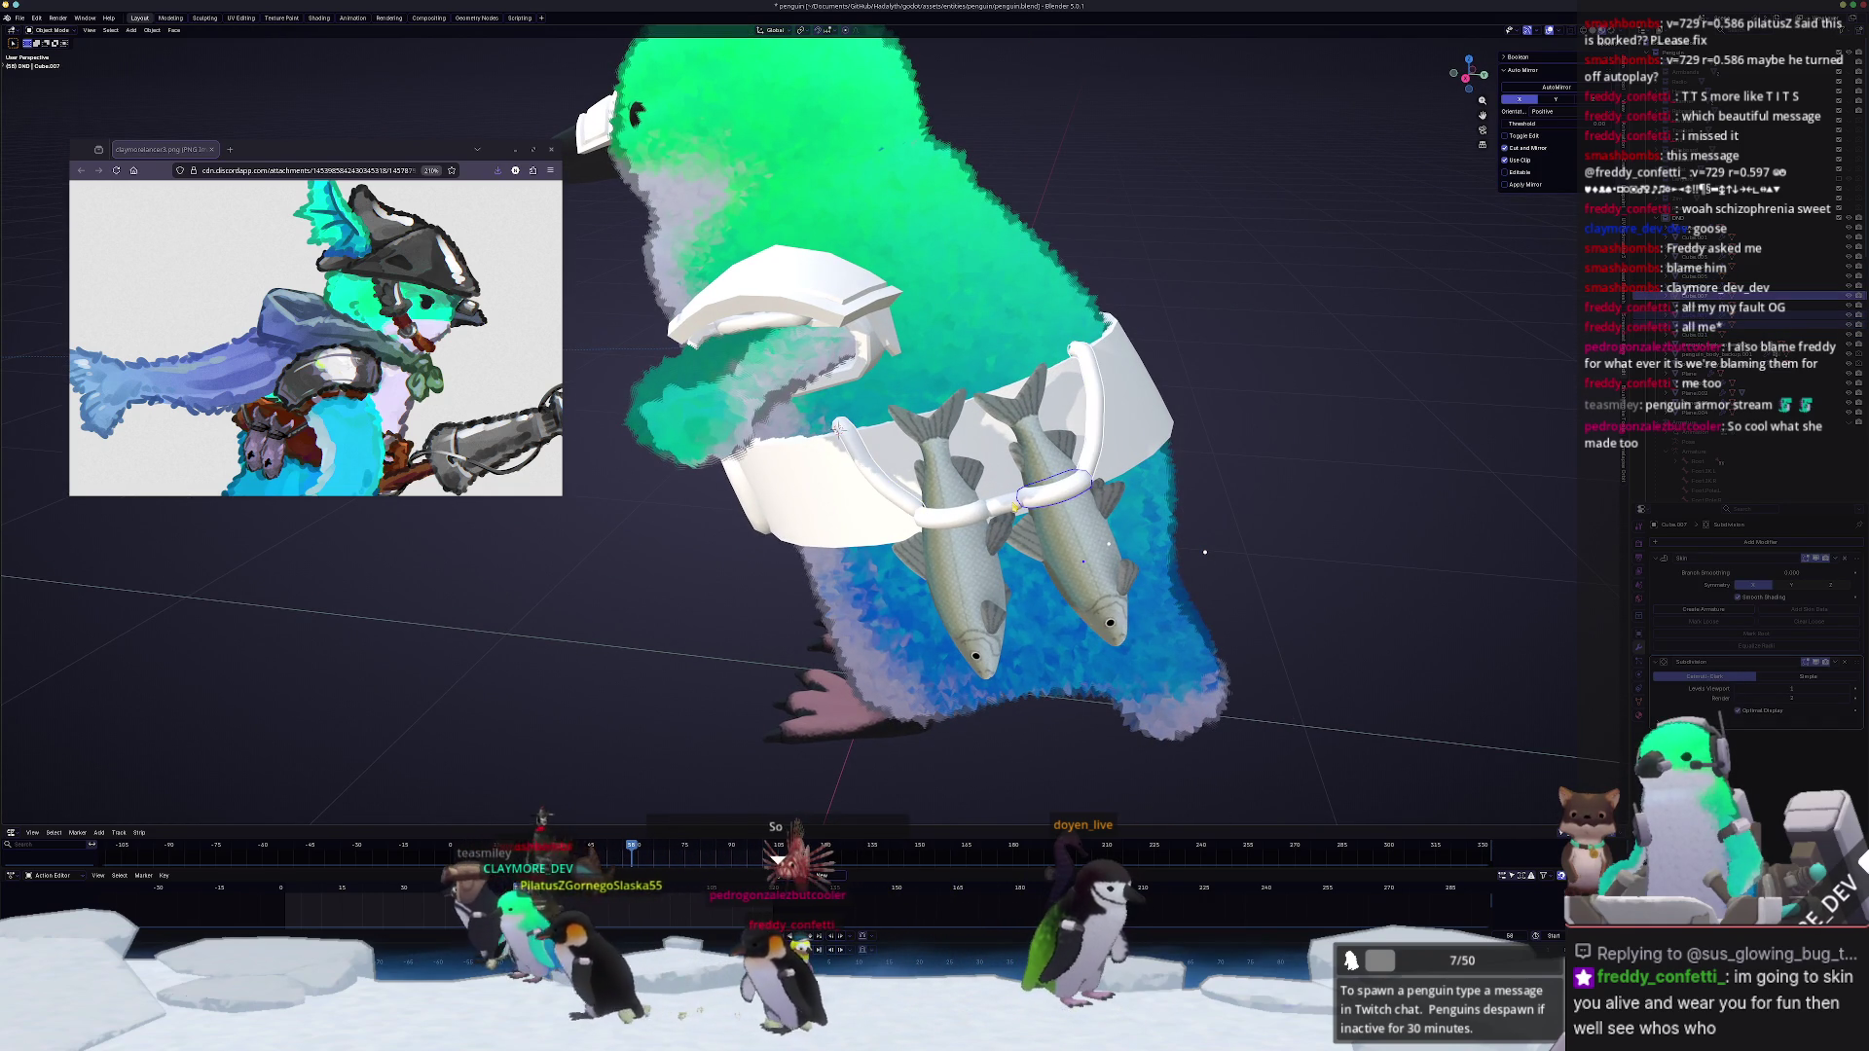
key("Tab")
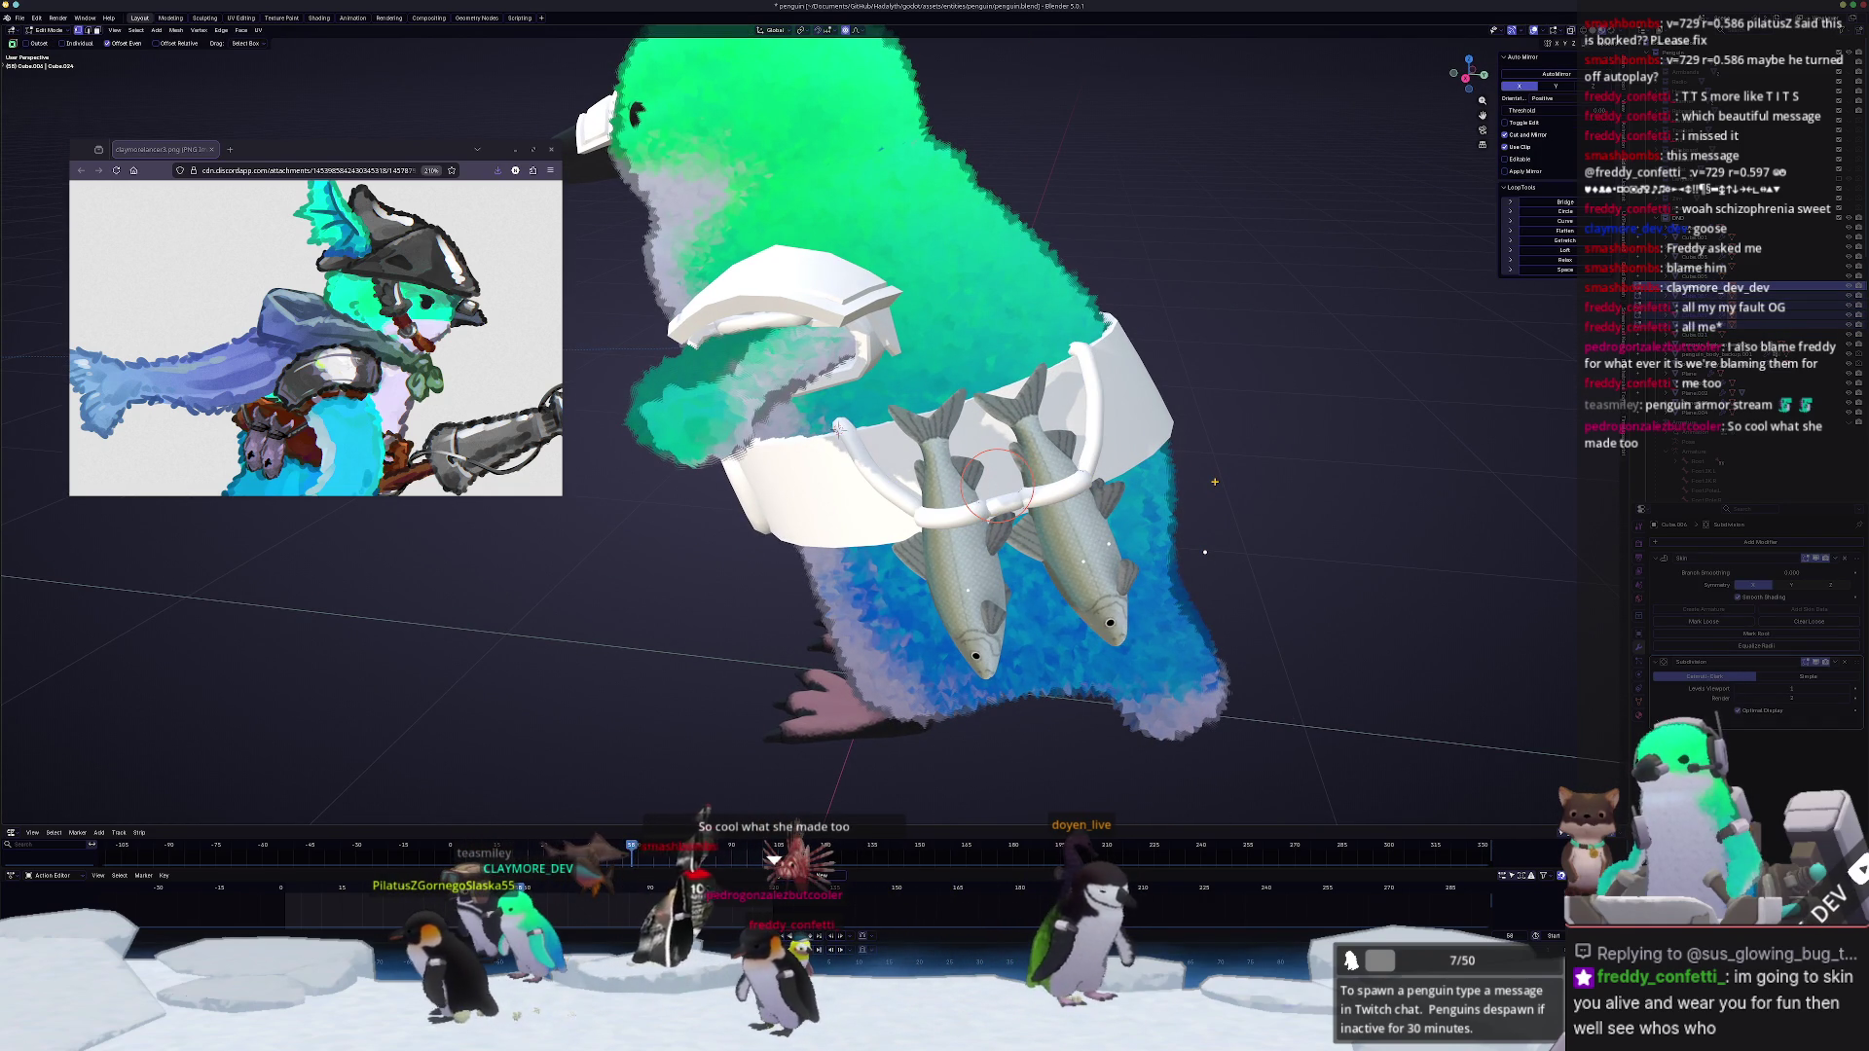
key("s")
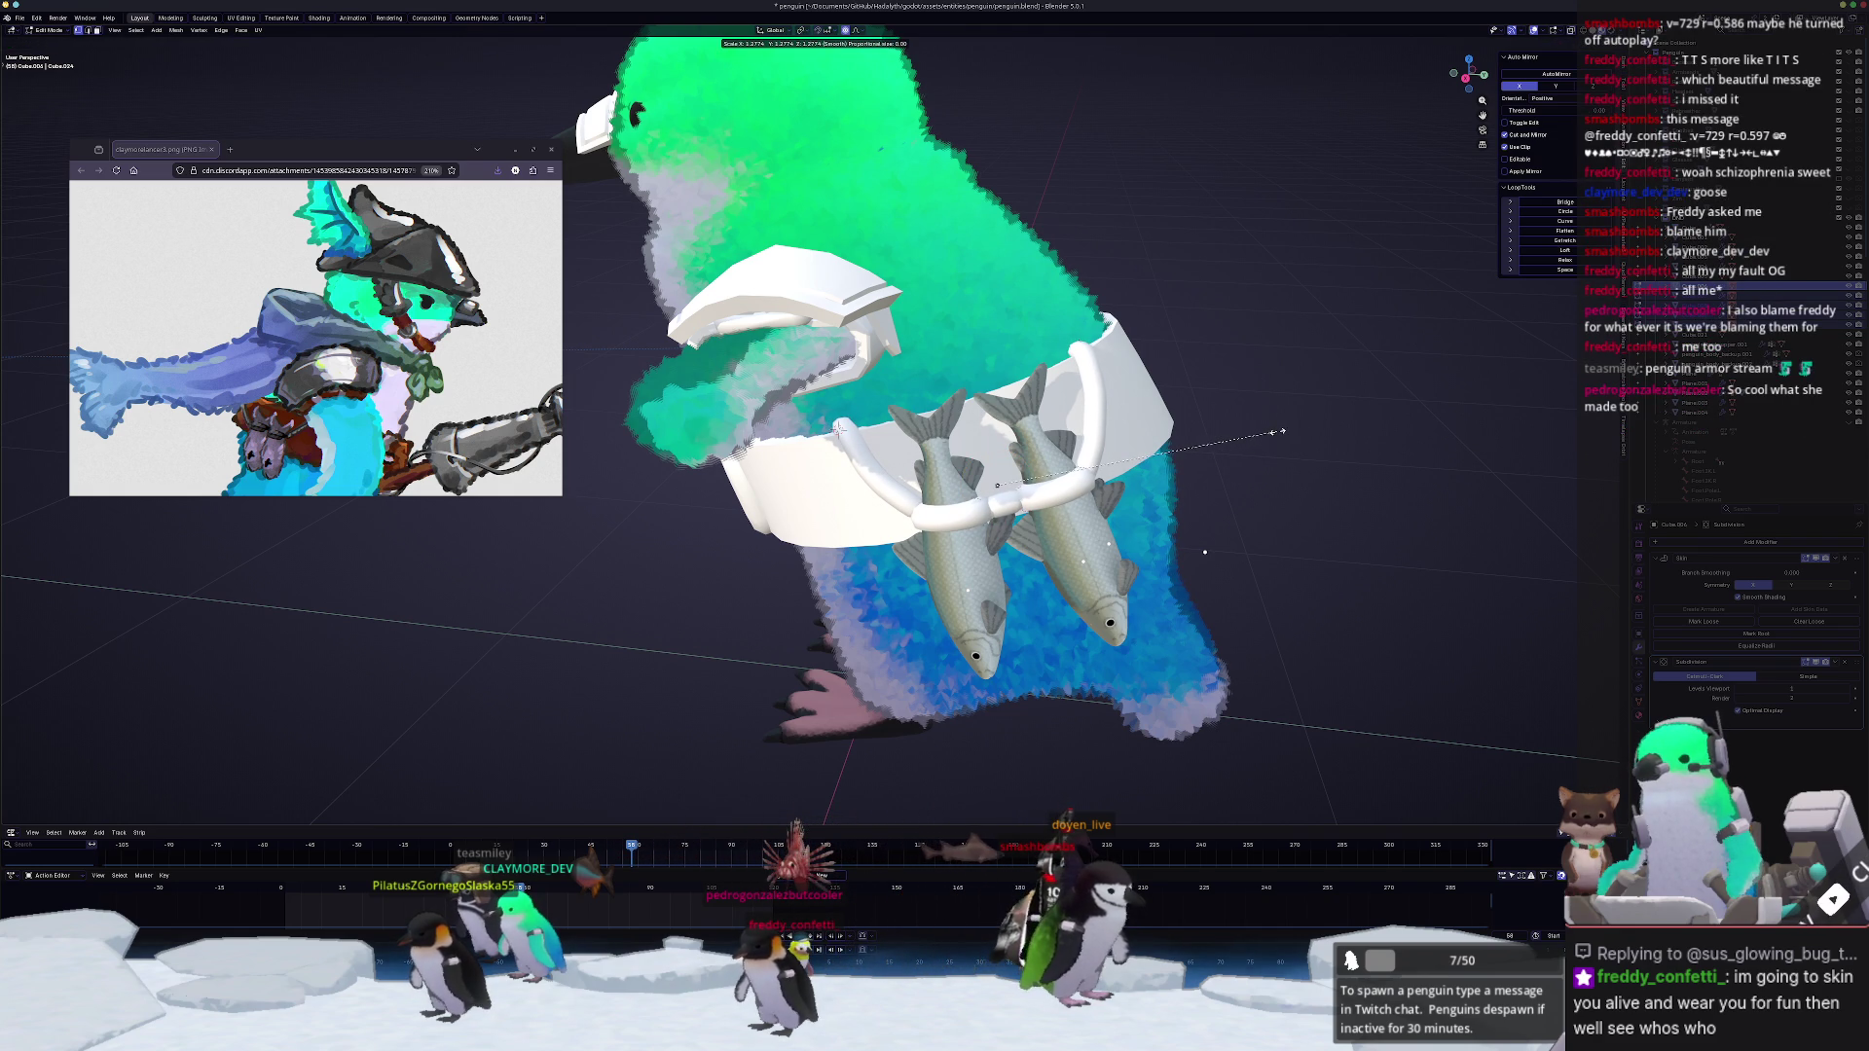
left_click(1283, 426)
key("Tab")
middle_click_drag(1283, 427, 1147, 472)
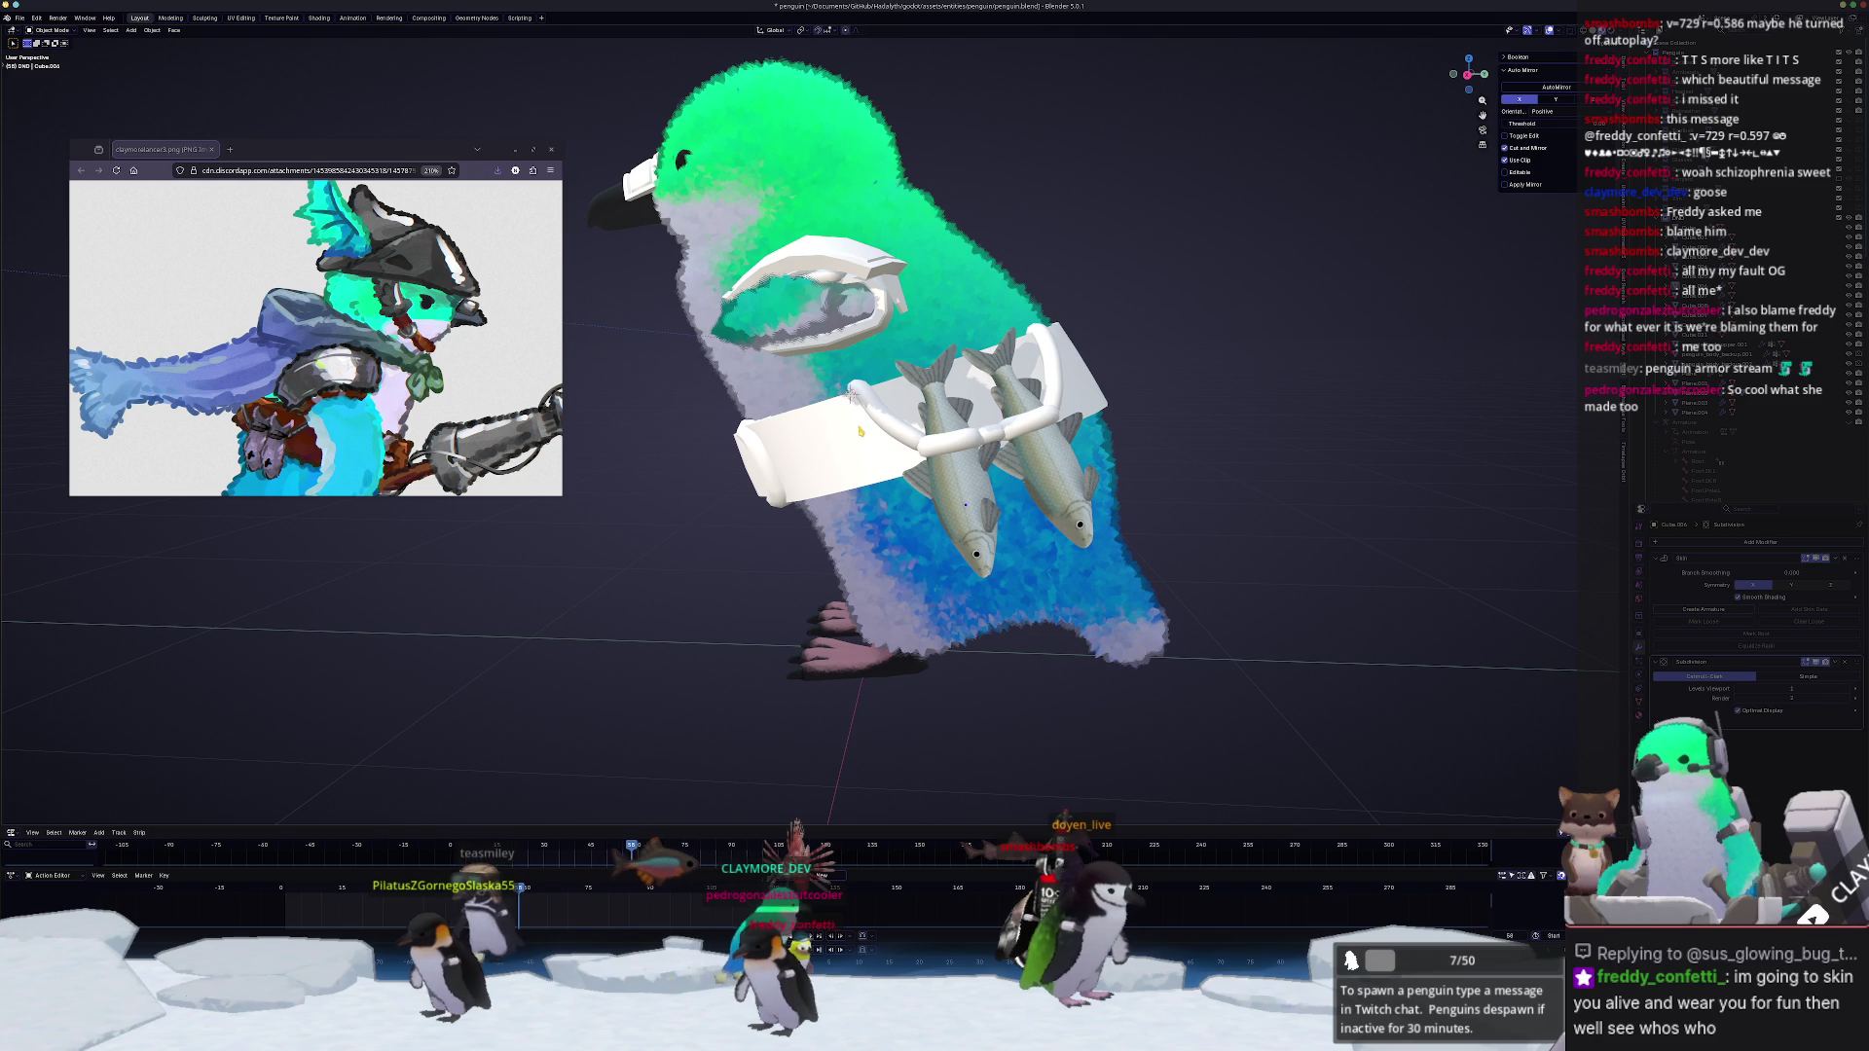
Step: Turn to a side view and bring up the Shift+A add-object list
middle_click_drag(901, 430, 1030, 442)
scroll(964, 435, "down", 2)
key("shift+a")
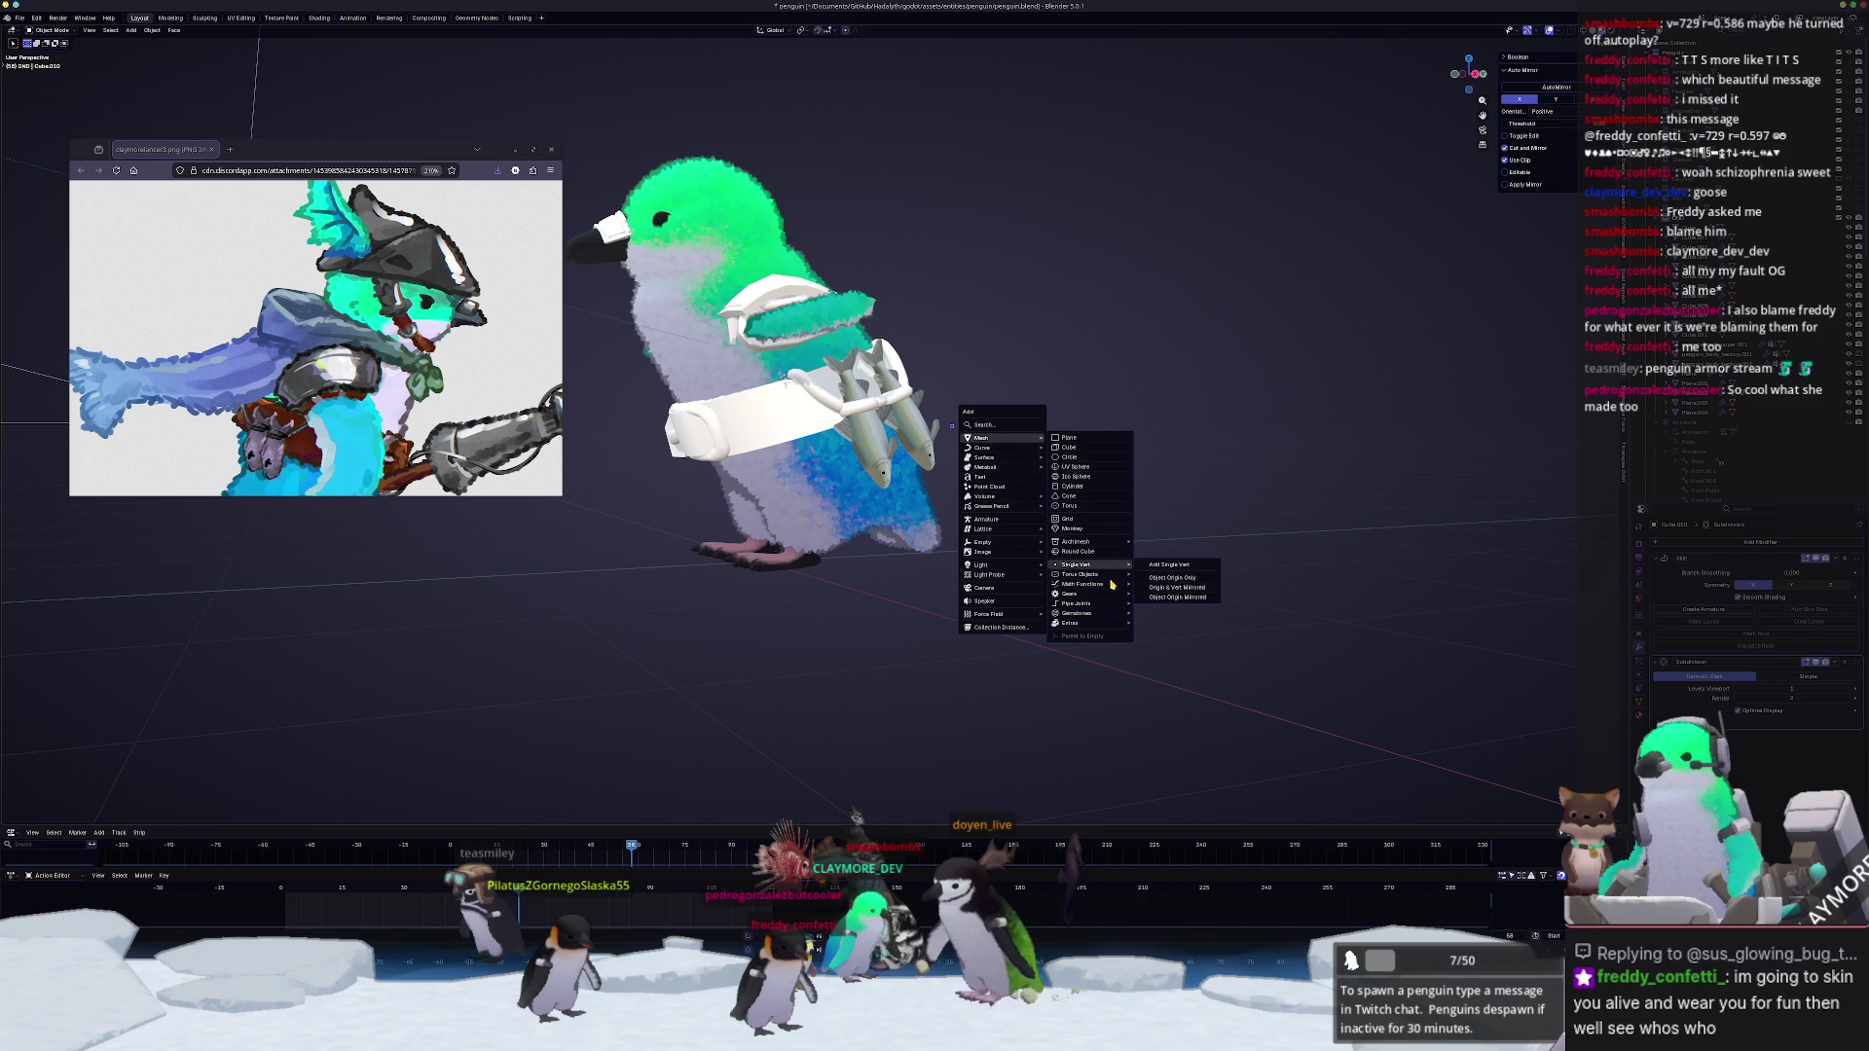
mouse_move(982, 447)
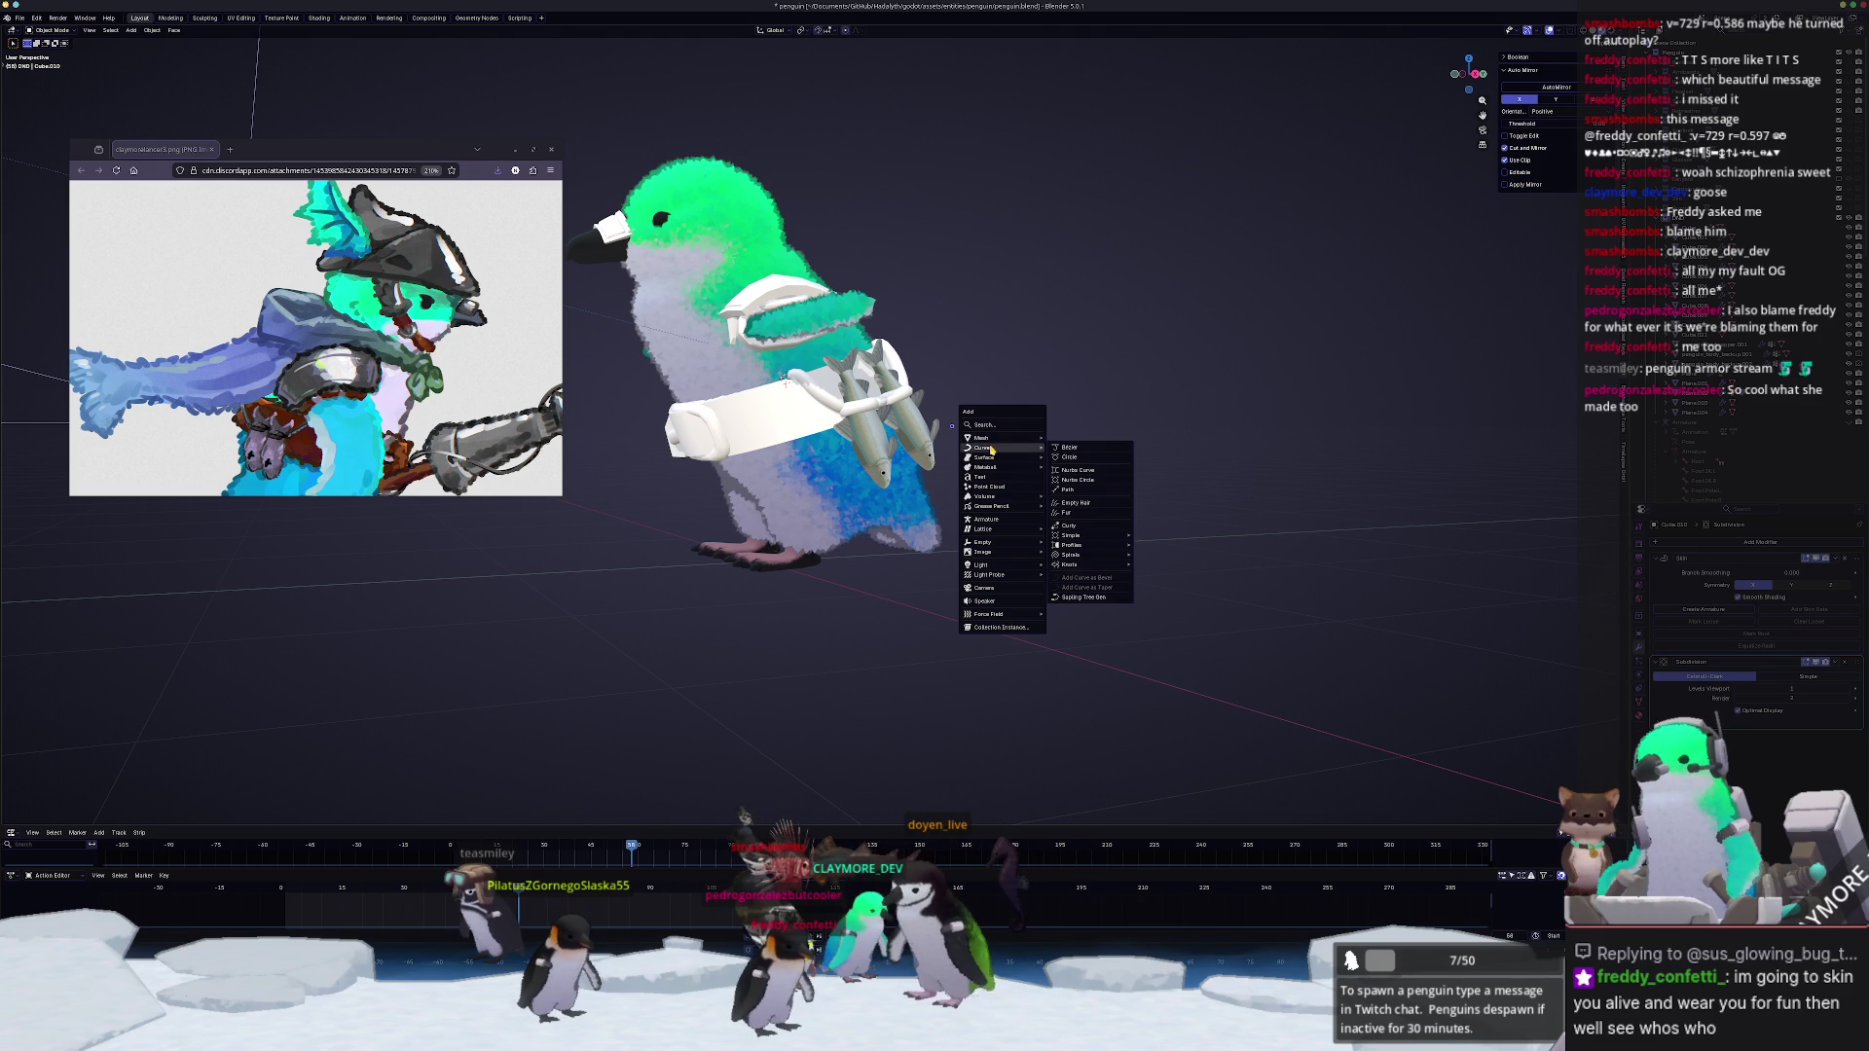
Step: Add a Bezier circle, resize it, rotate it on X to face the top view and frame it
left_click(1067, 458)
middle_click_drag(1067, 459, 874, 588)
key("s")
left_click(1262, 597)
scroll(1262, 598, "down", 3)
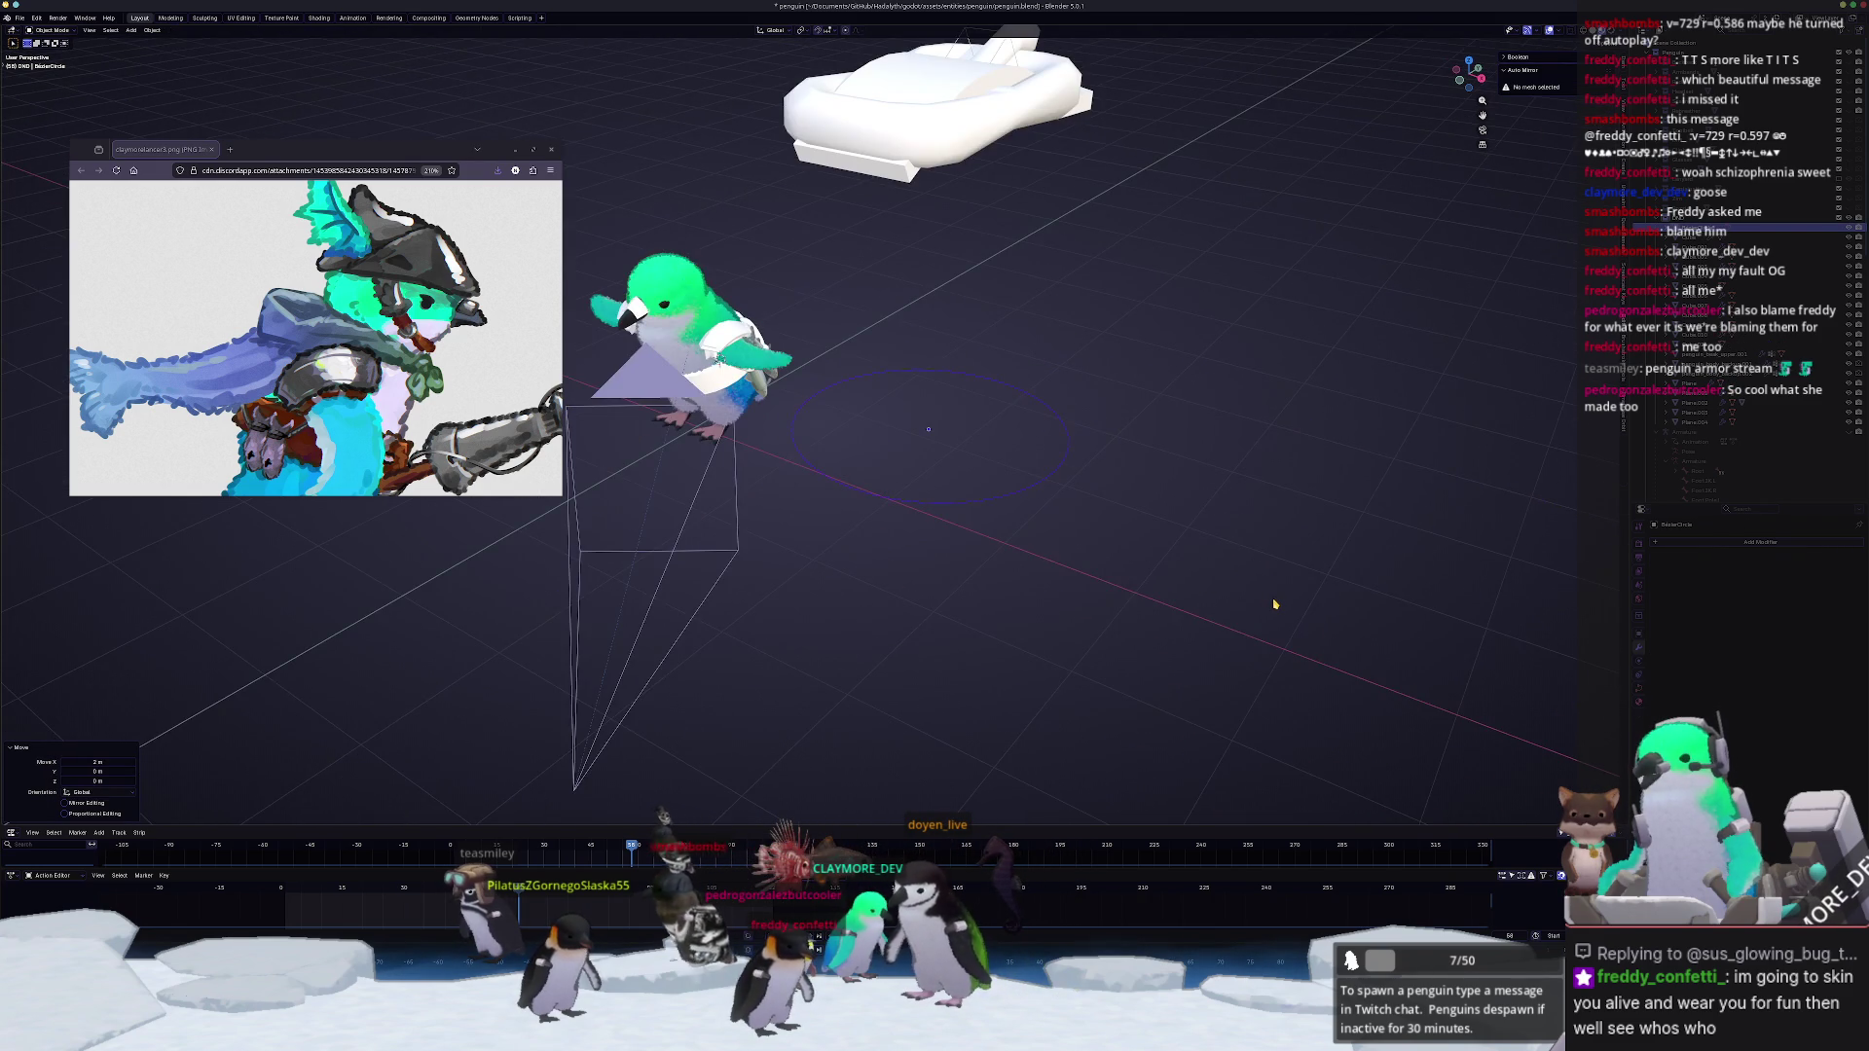
key("KP_7")
key("r")
key("x")
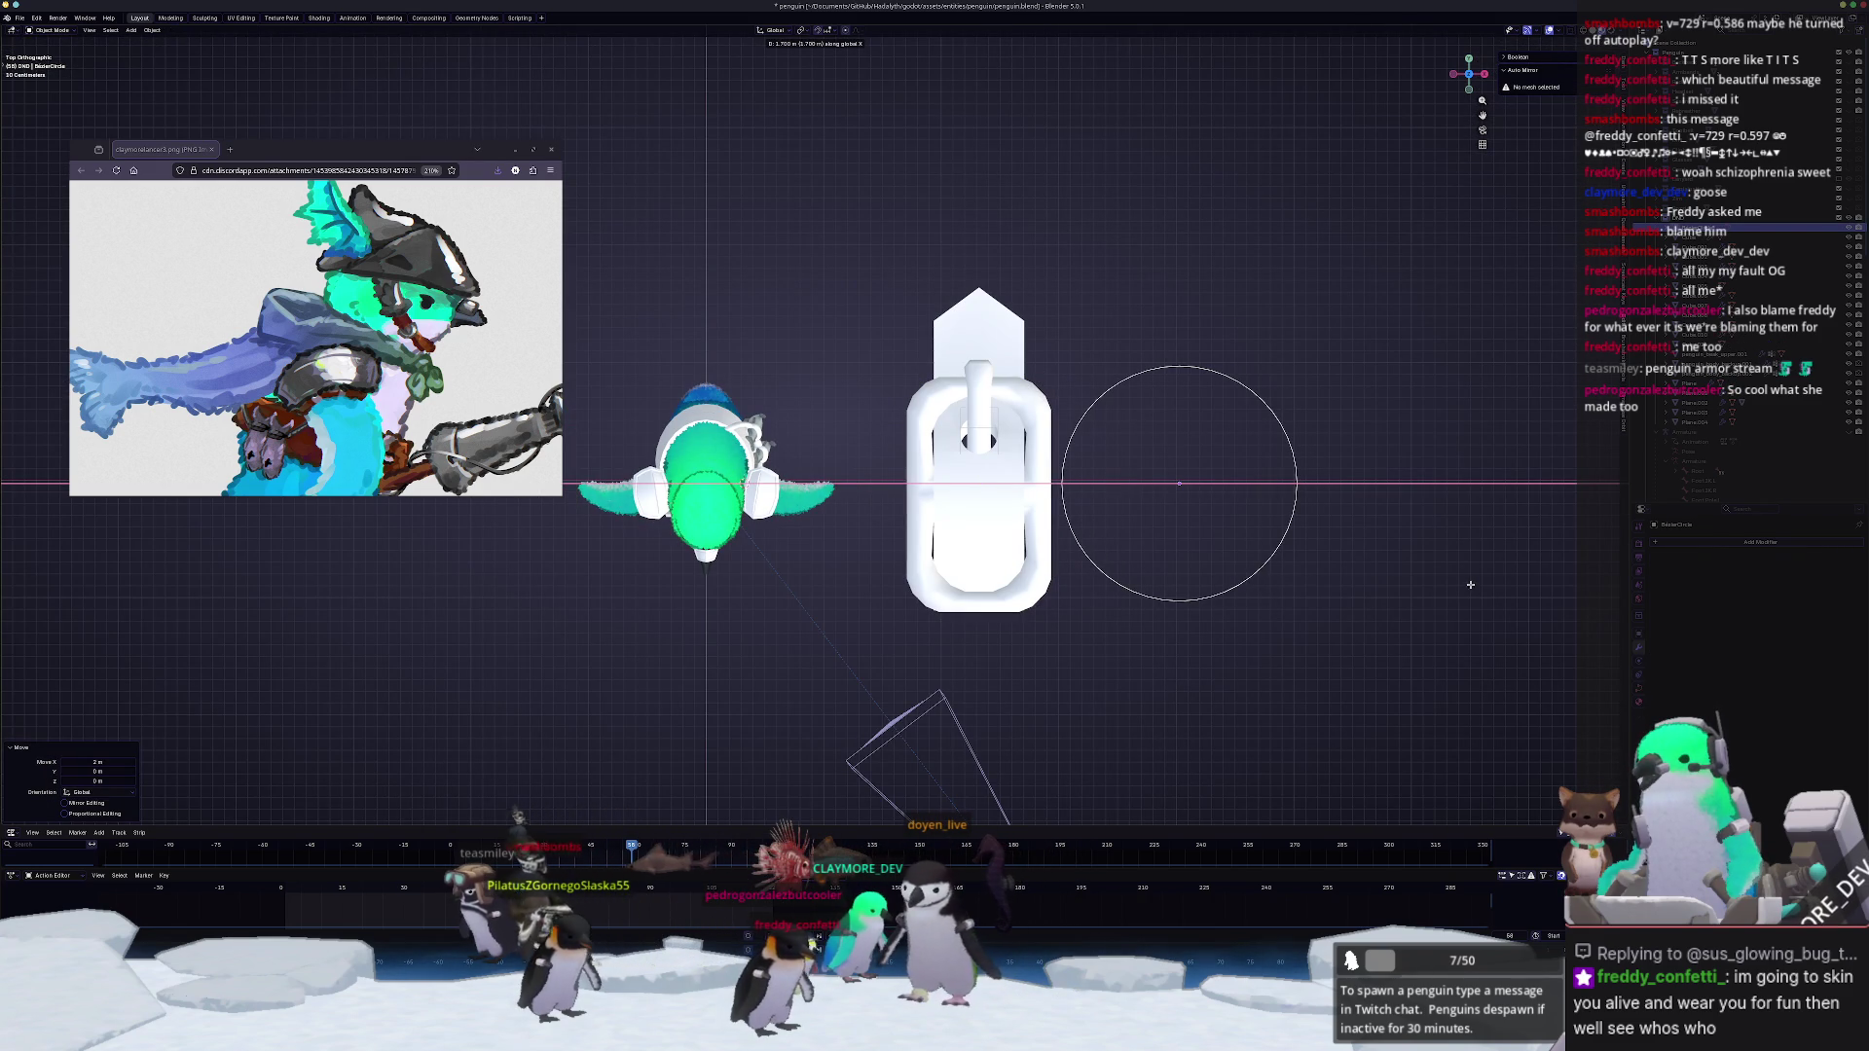
left_click(1713, 577)
left_click(627, 614)
left_click(1298, 482)
key("KP_Decimal")
Step: Move the circle's top and bottom control points vertically to squash it into a flat loop
key("Tab")
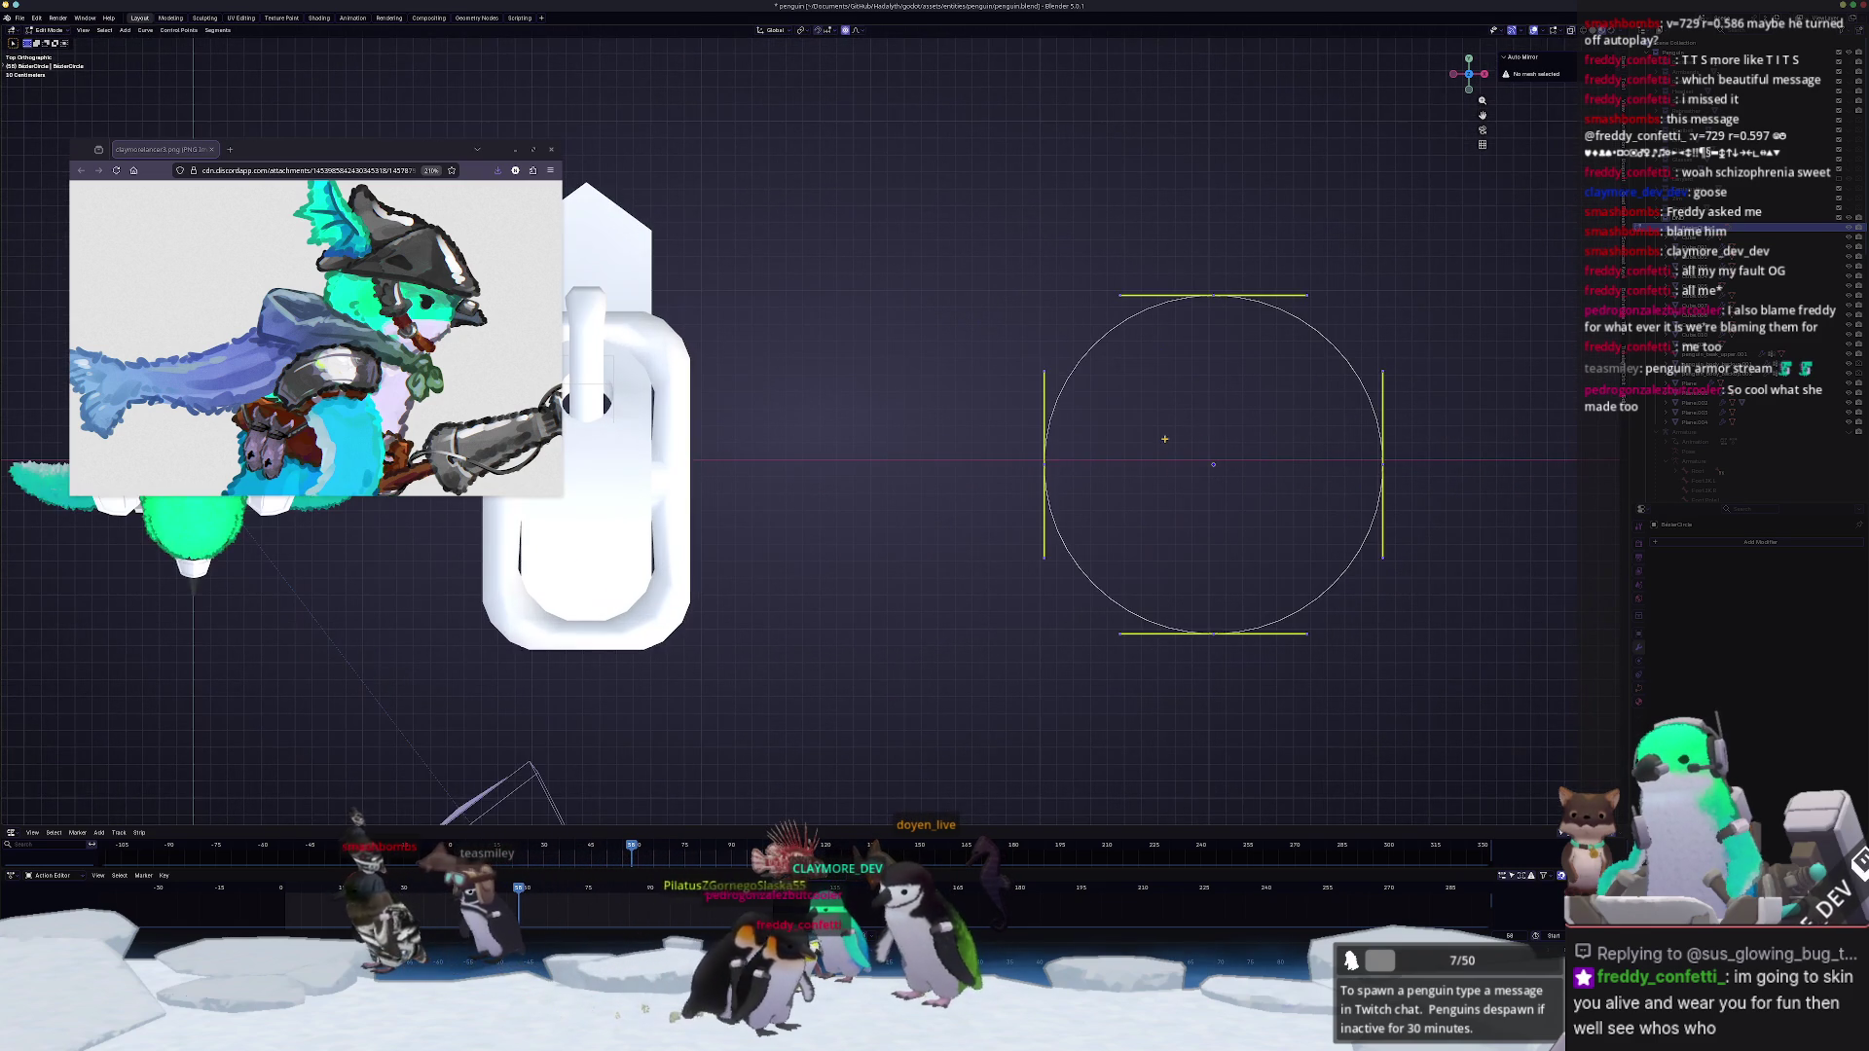
left_click(1212, 293)
key("g")
key("y")
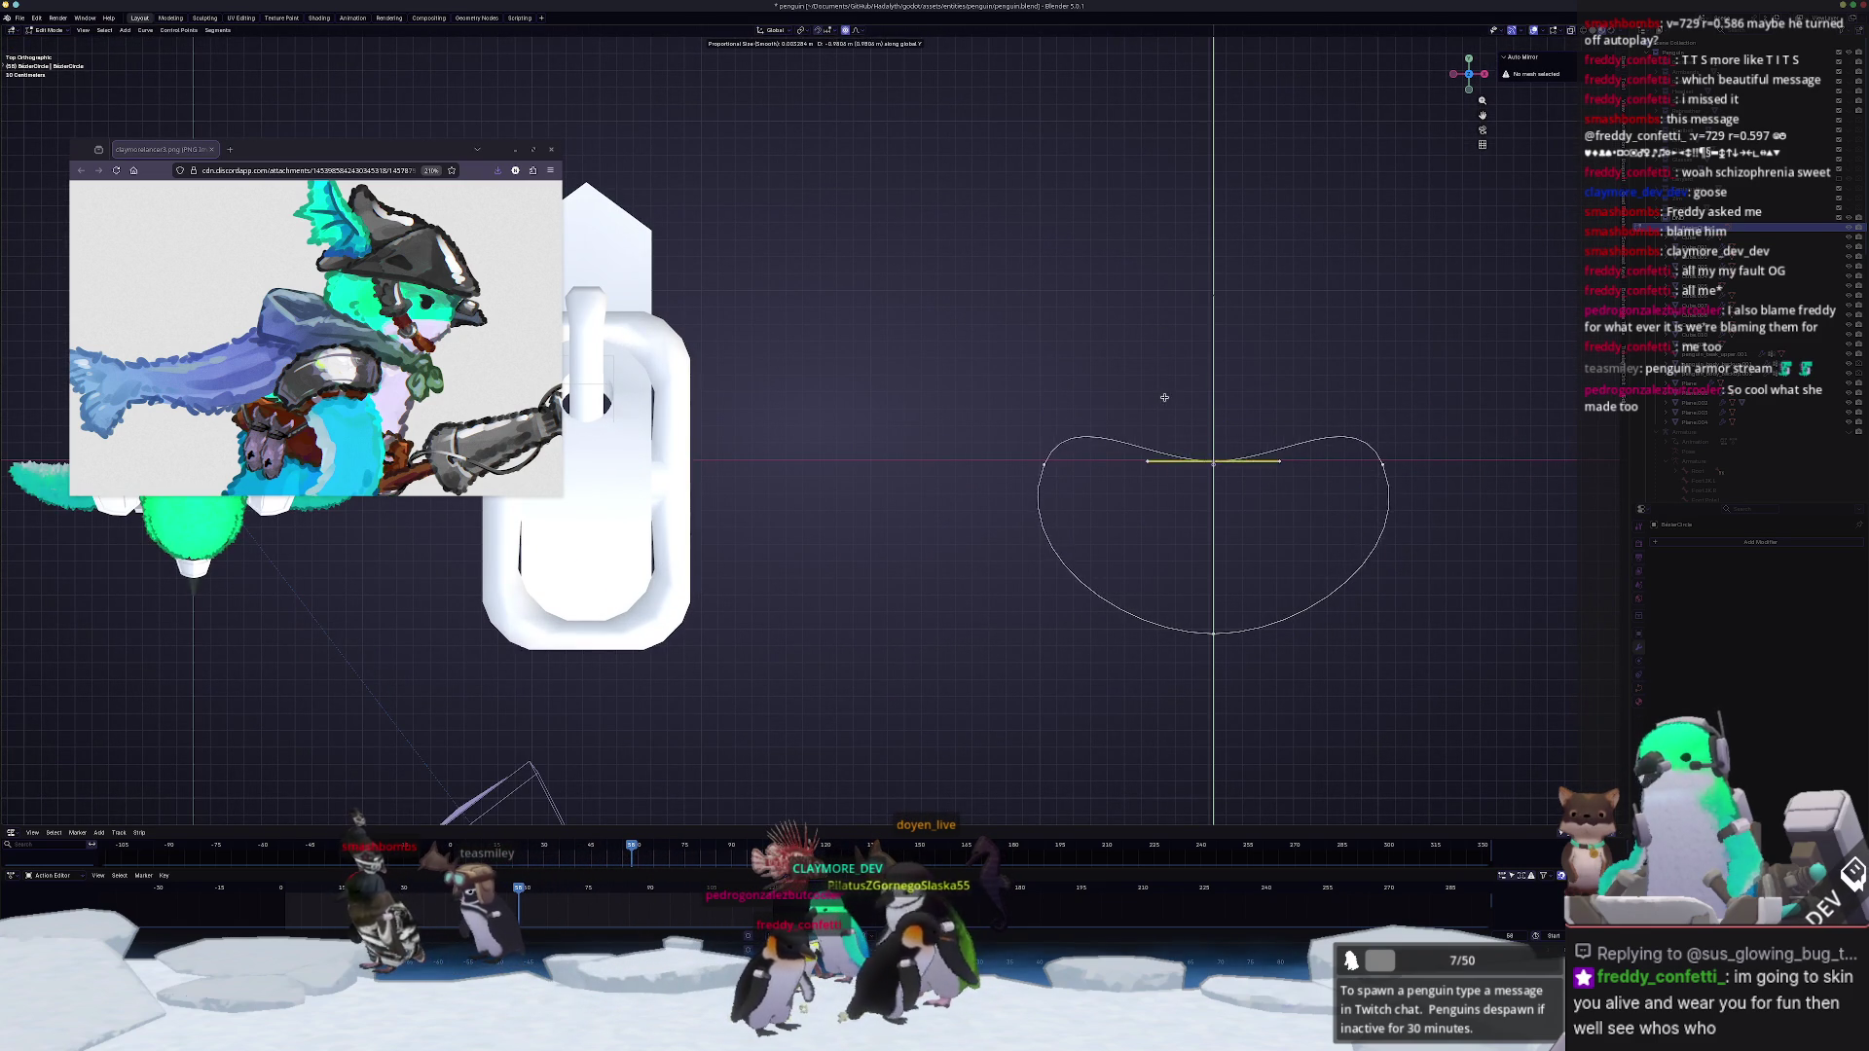
left_click(1166, 347)
left_click_drag(1274, 718, 1173, 585)
key("g")
key("y")
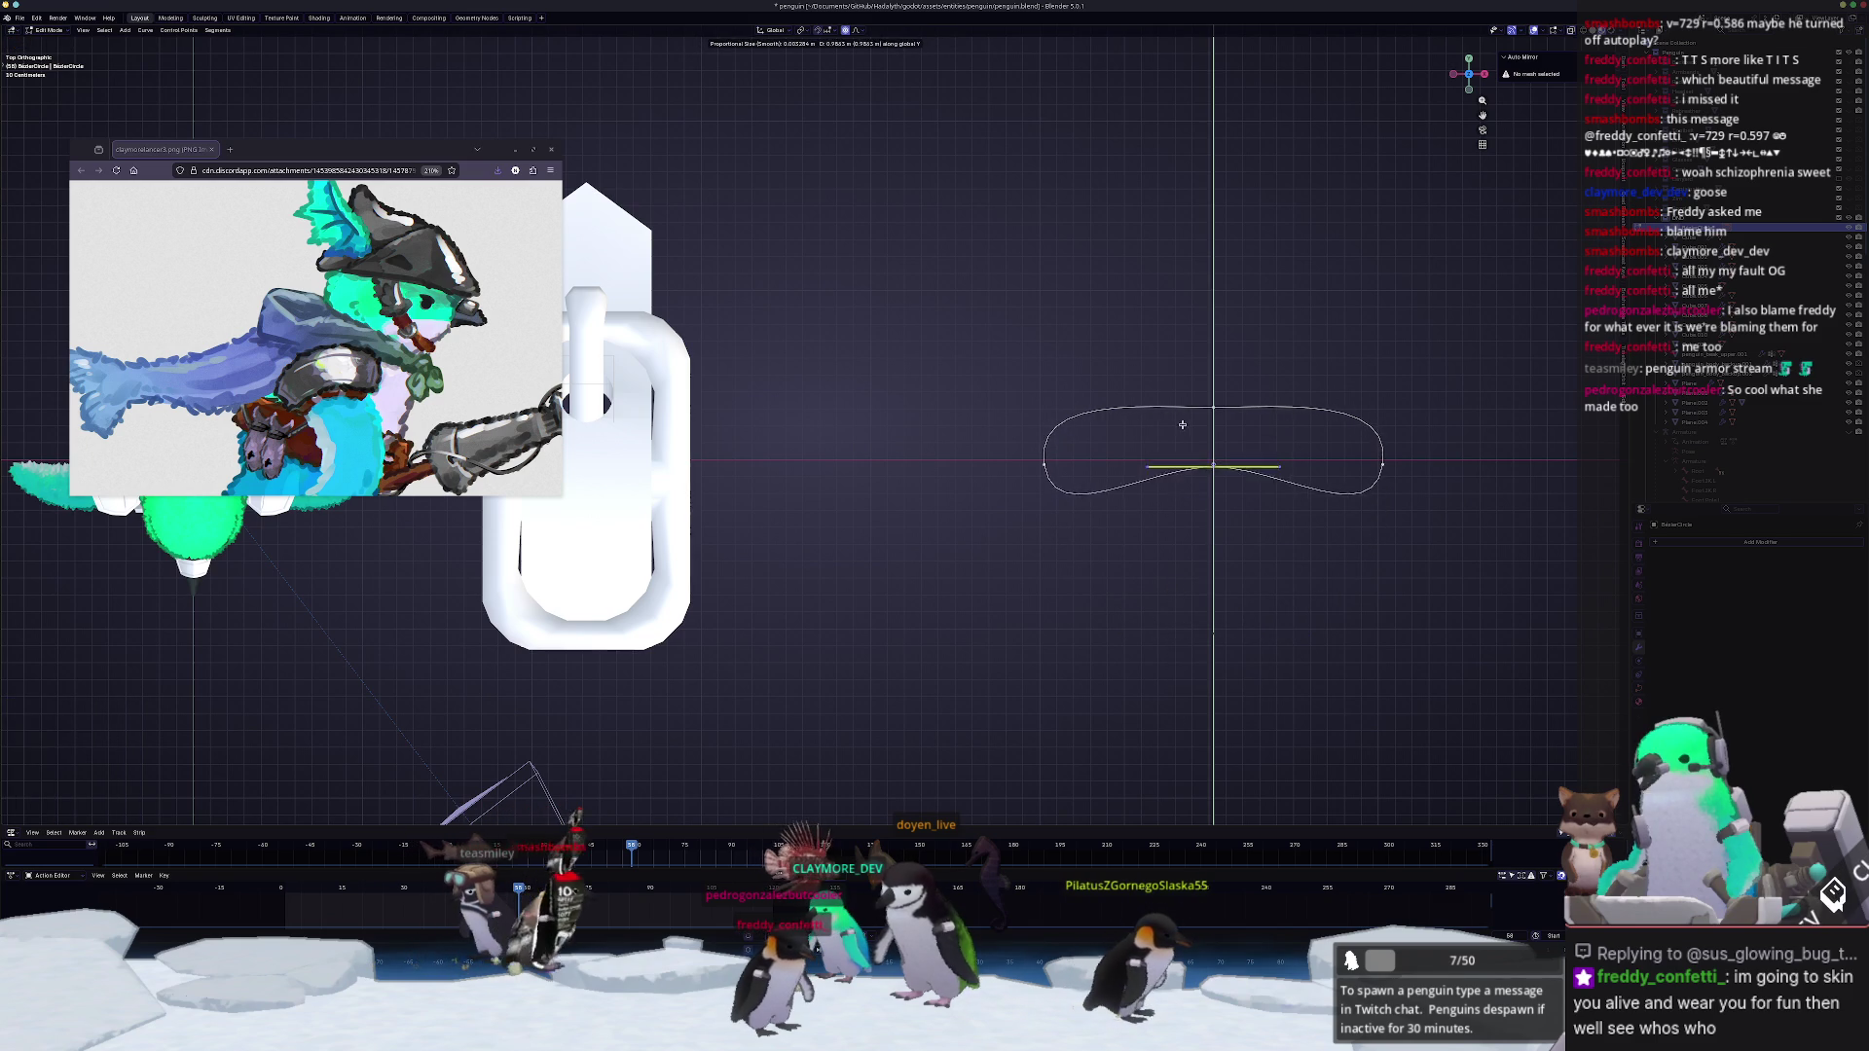
left_click(1231, 470)
left_click_drag(1227, 438, 1191, 375)
key("g")
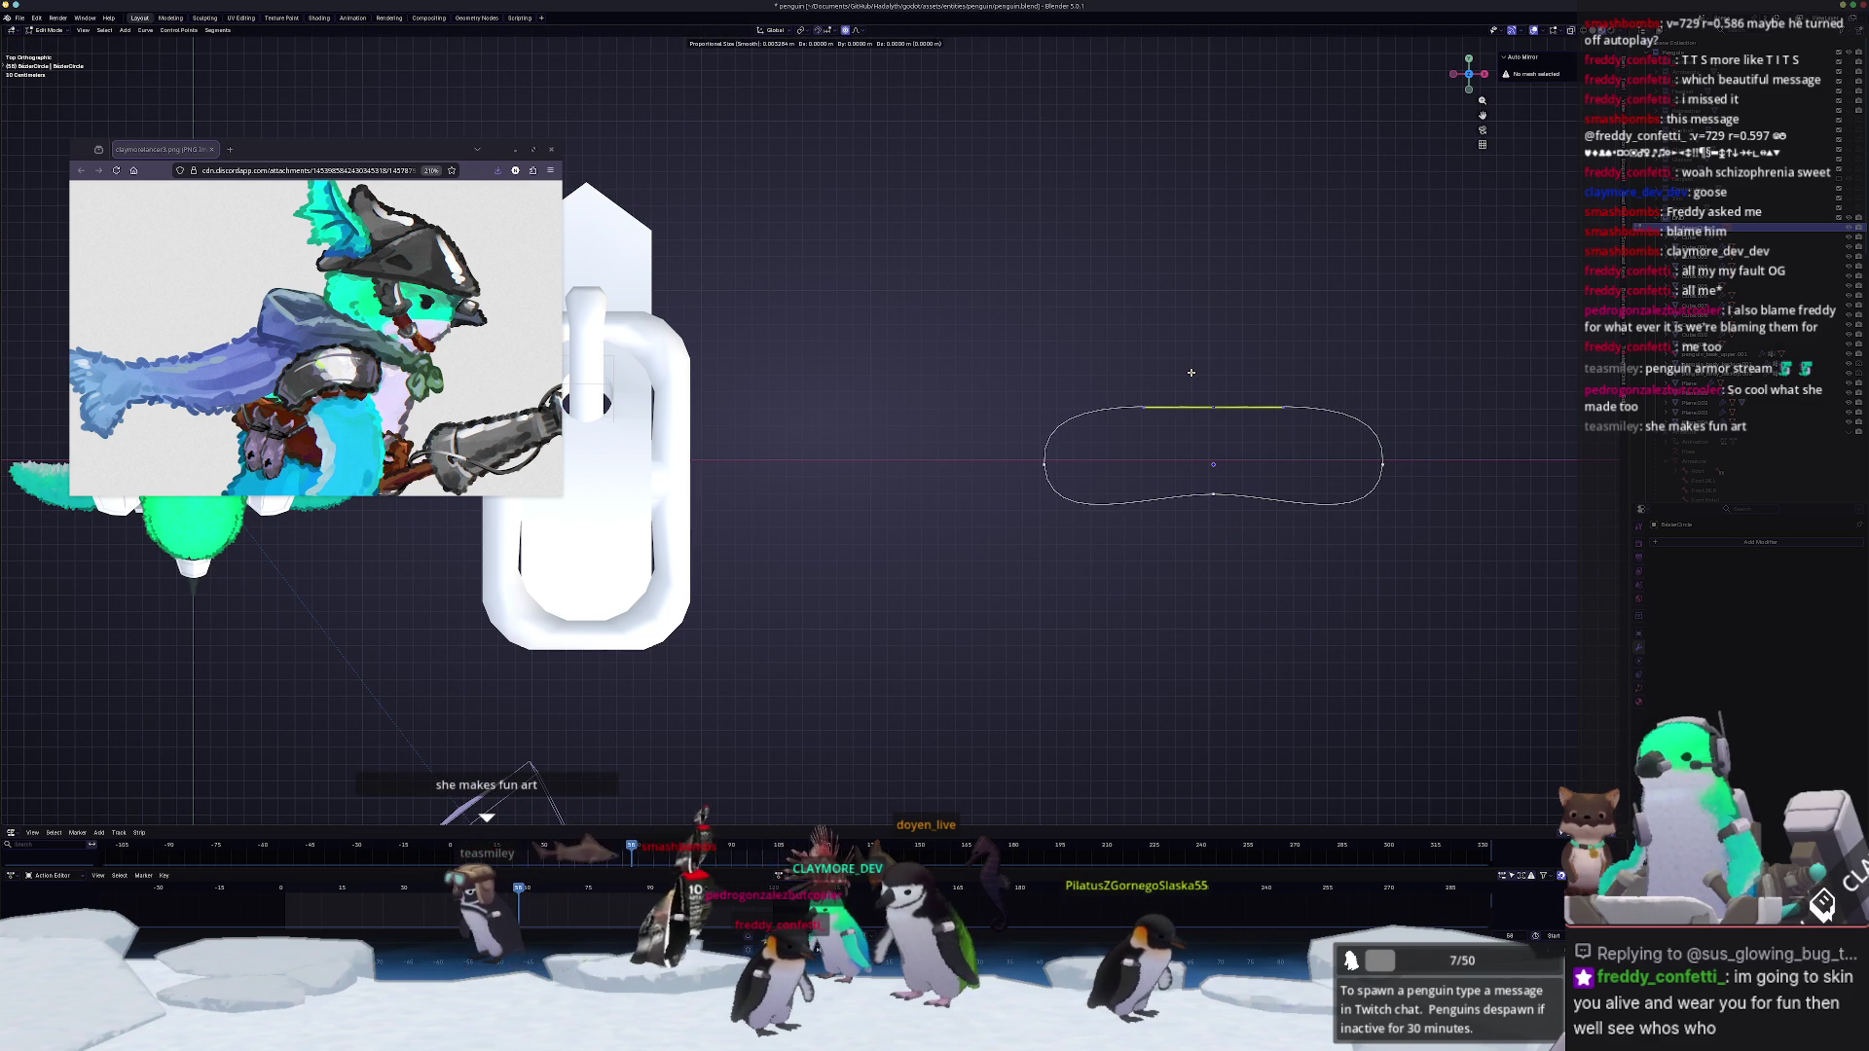
left_click(1192, 485)
key("g")
left_click(1142, 469)
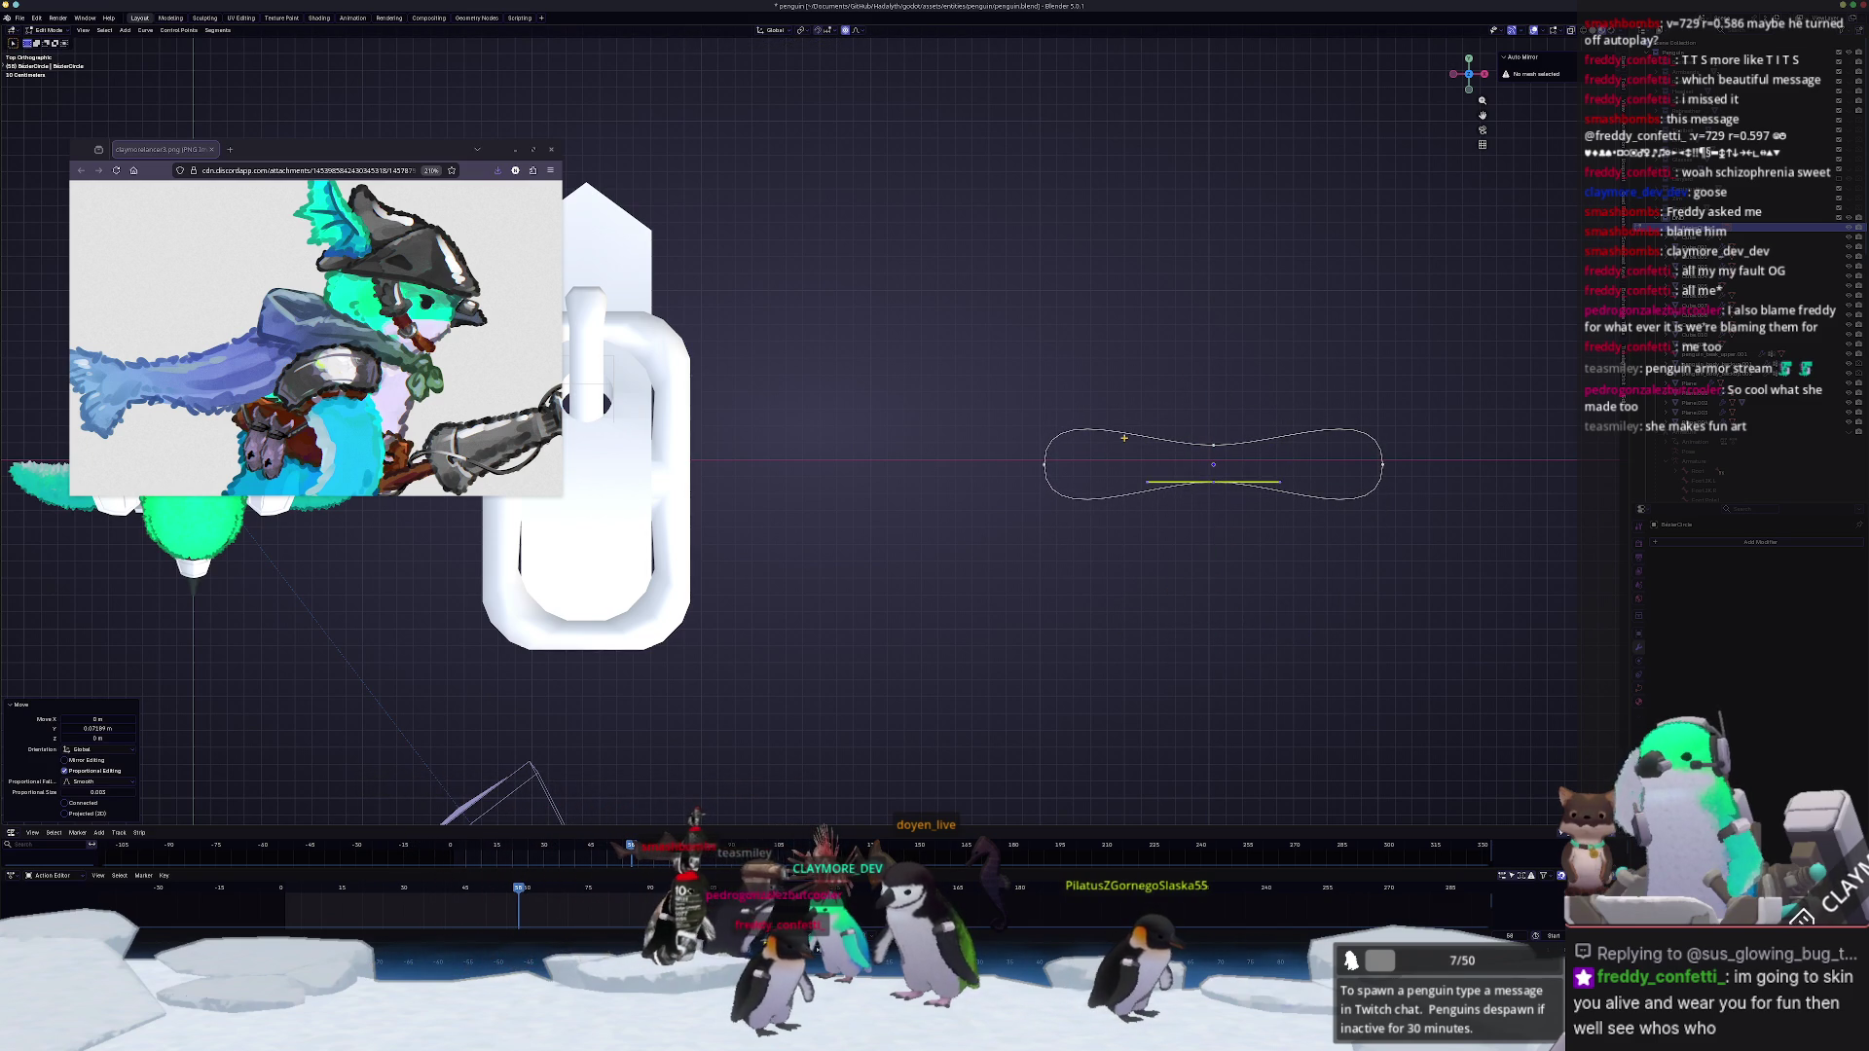
Step: Subdivide all curve points and stretch the loop taller along Y
left_click(1046, 468)
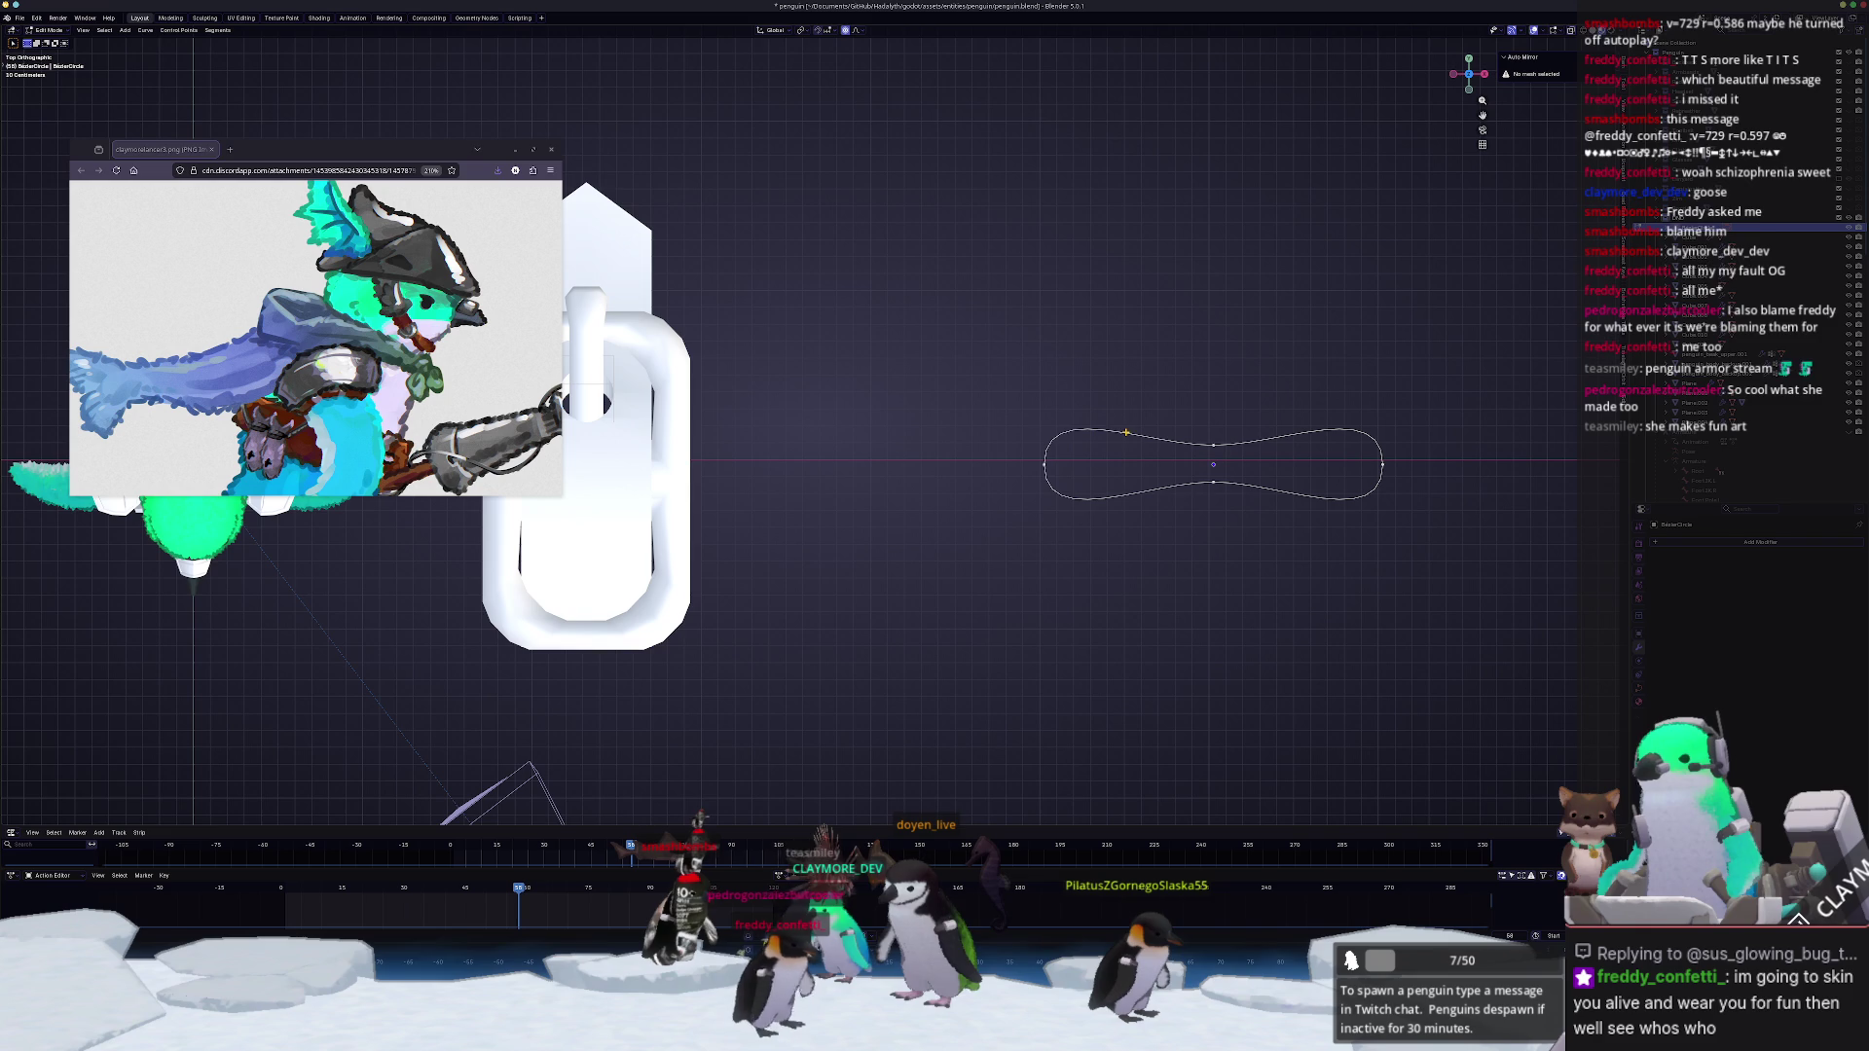
key("a")
right_click(1282, 487)
left_click(1282, 493)
left_click(1110, 430)
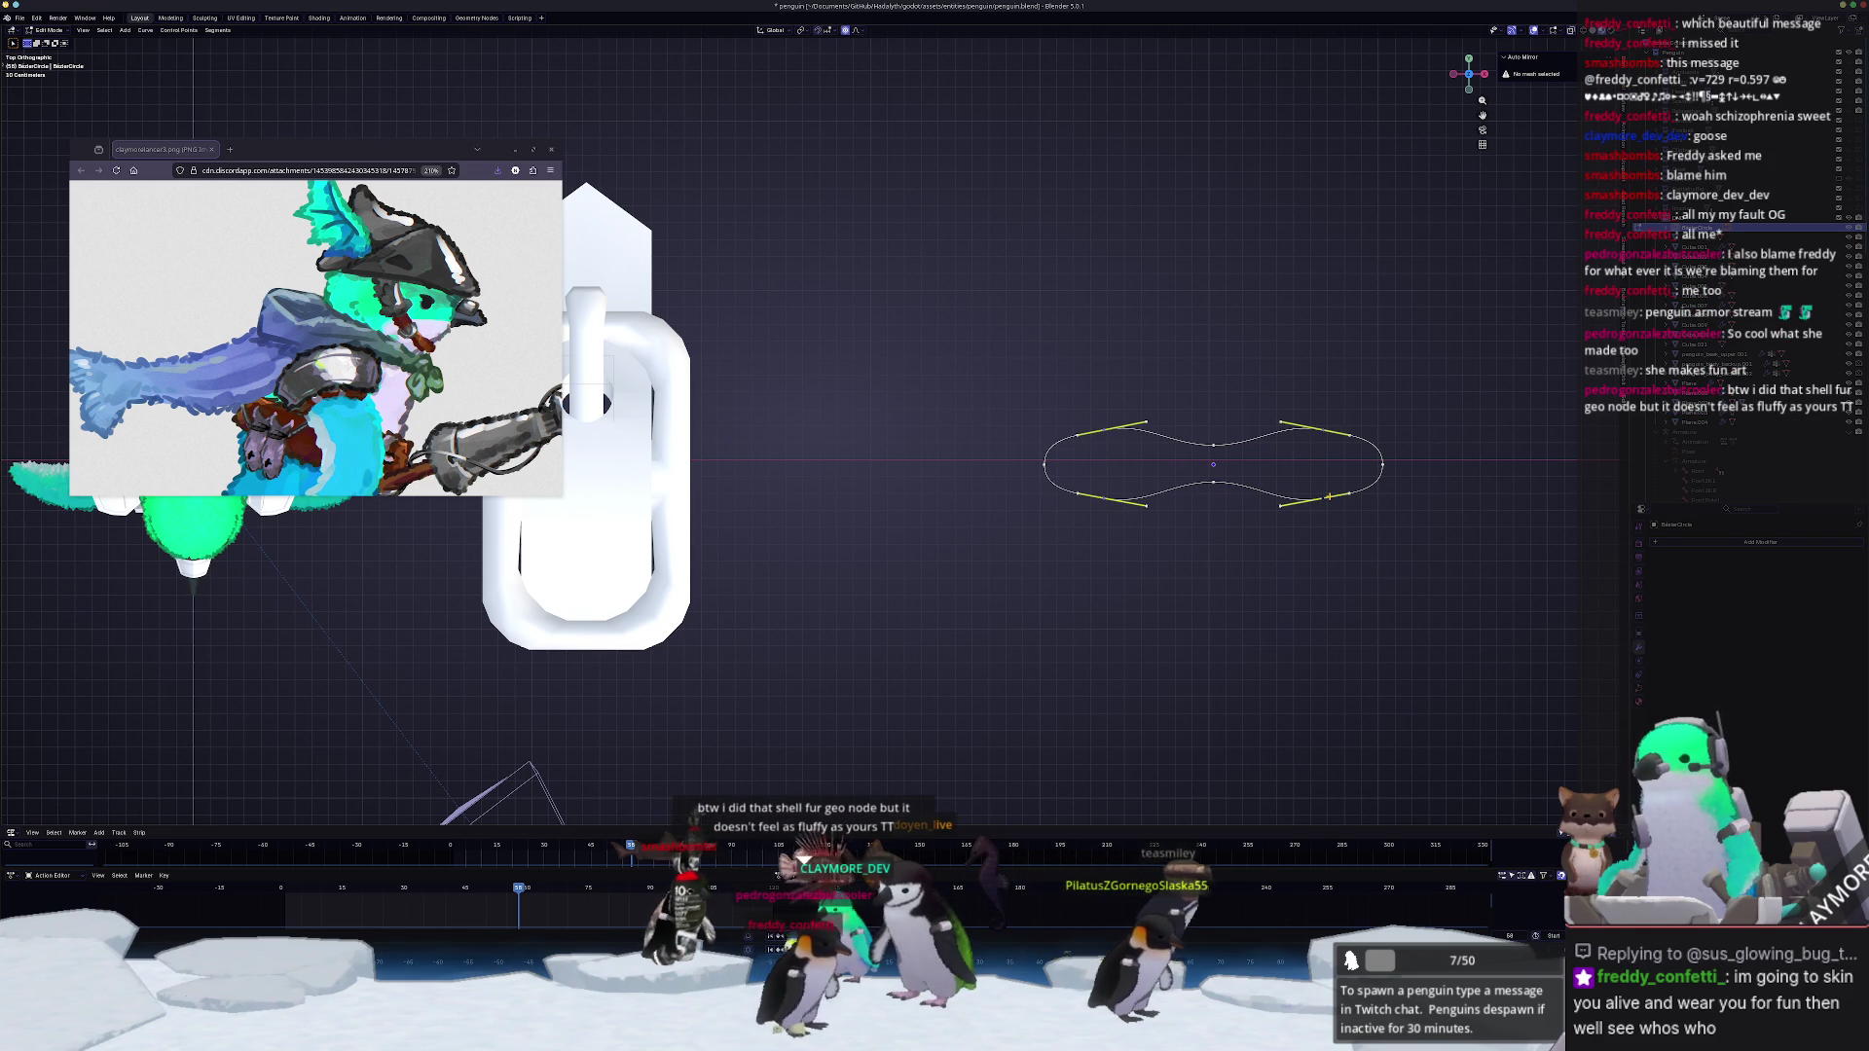
key("y")
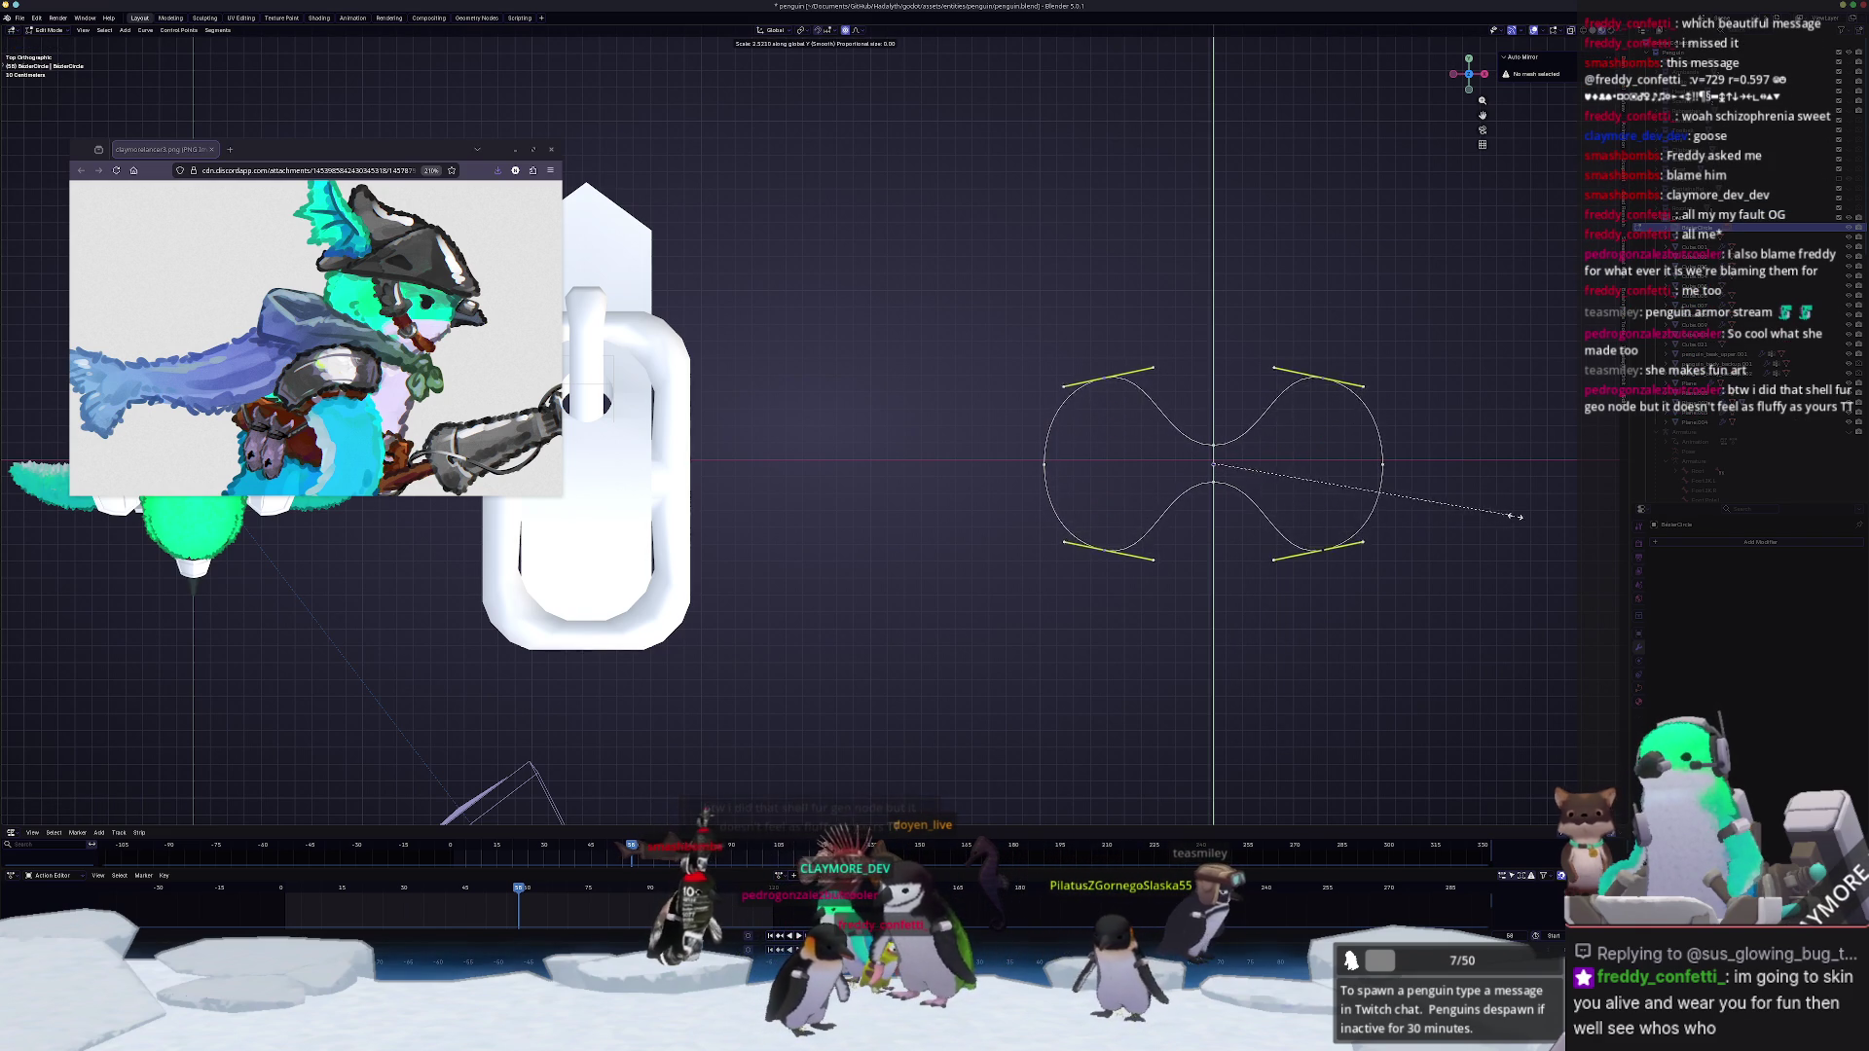
left_click(1537, 516)
Step: Pull the two centre points inward to pinch the loop into a figure eight
left_click(1213, 483)
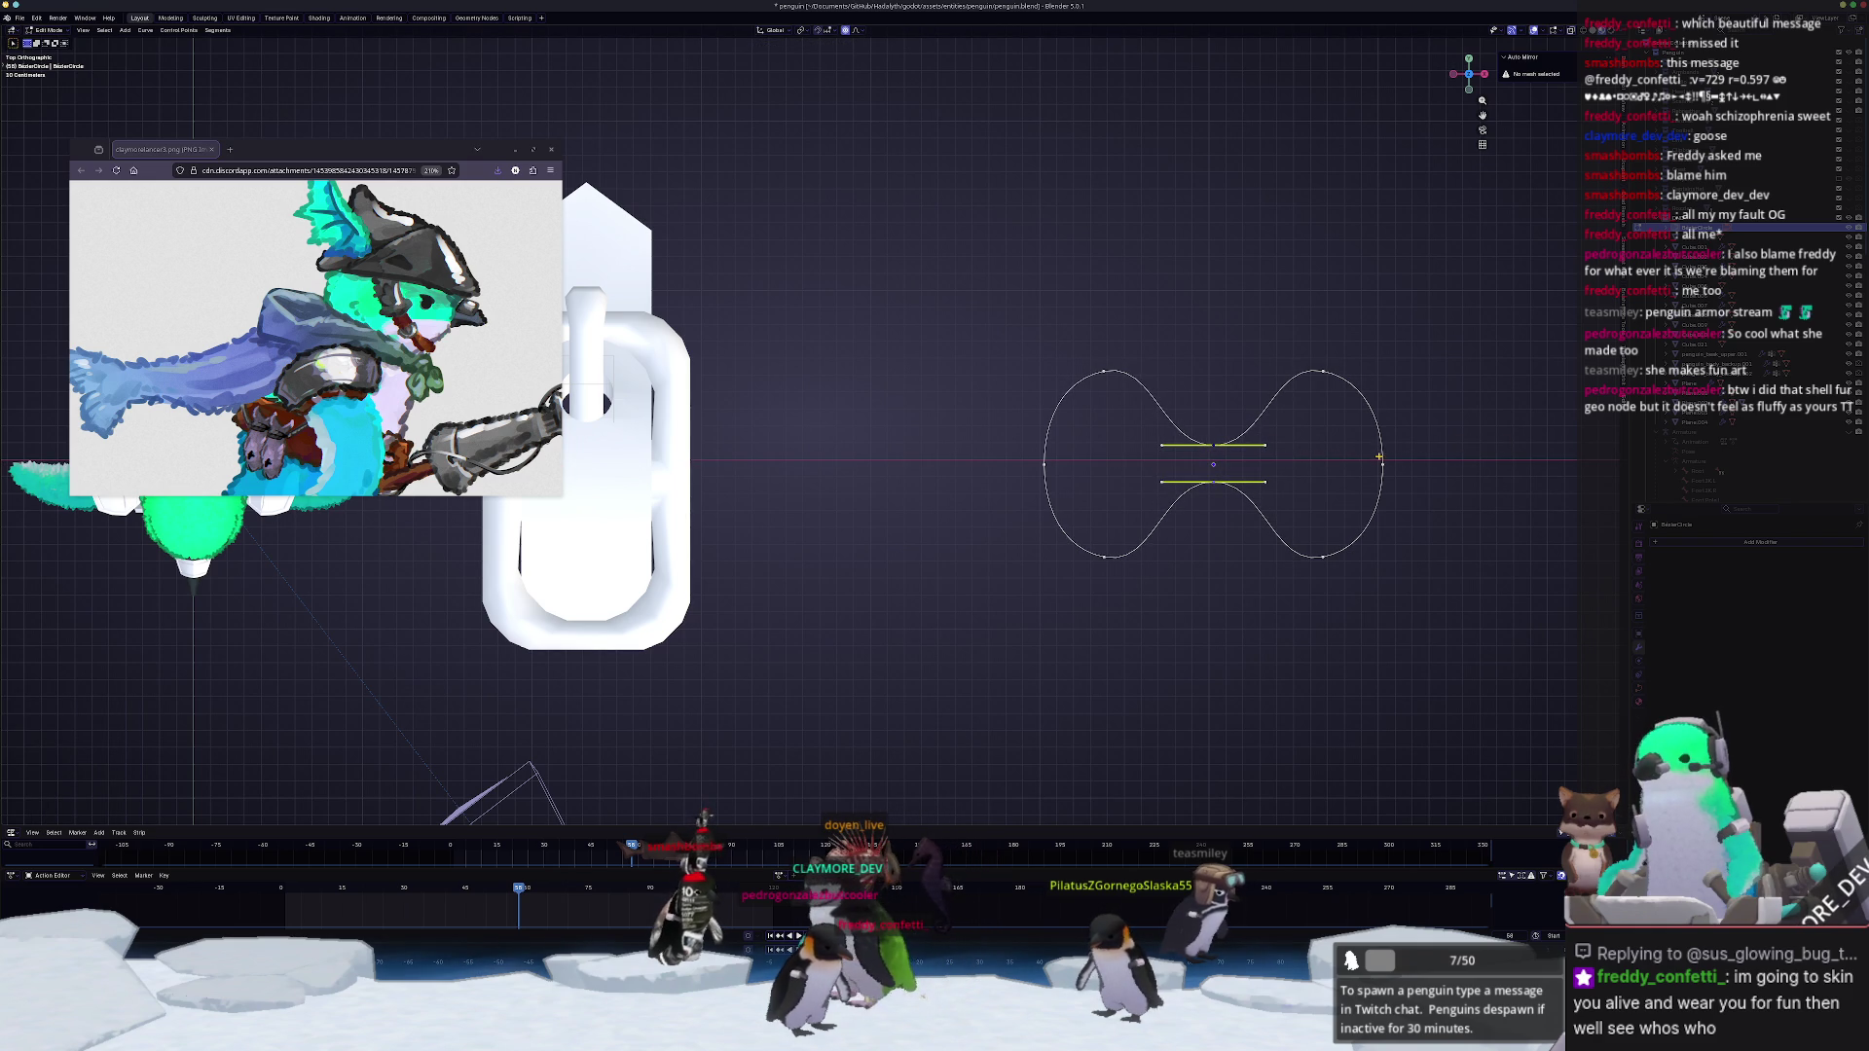
left_click_drag(1126, 436, 1126, 437)
key("Escape")
left_click(1266, 484)
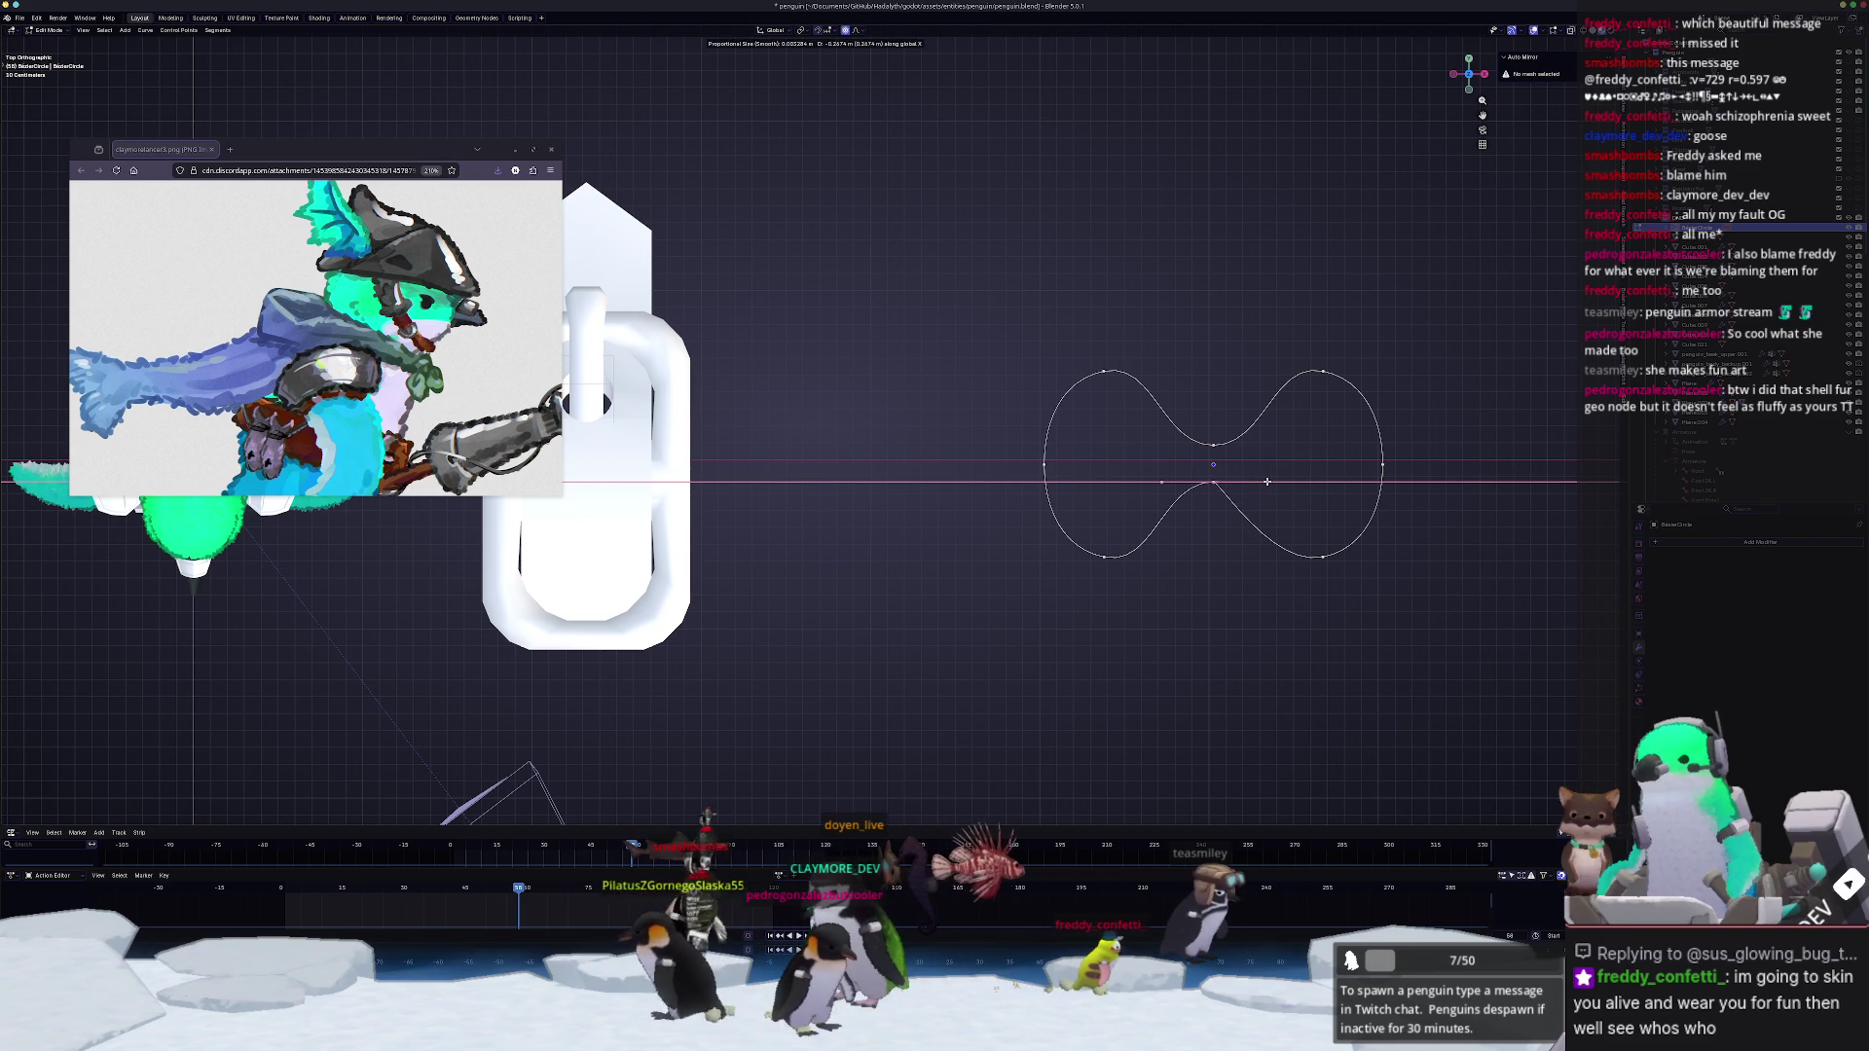
left_click(1303, 484)
scroll(1303, 484, "up", 3)
scroll(1257, 541, "up", 1)
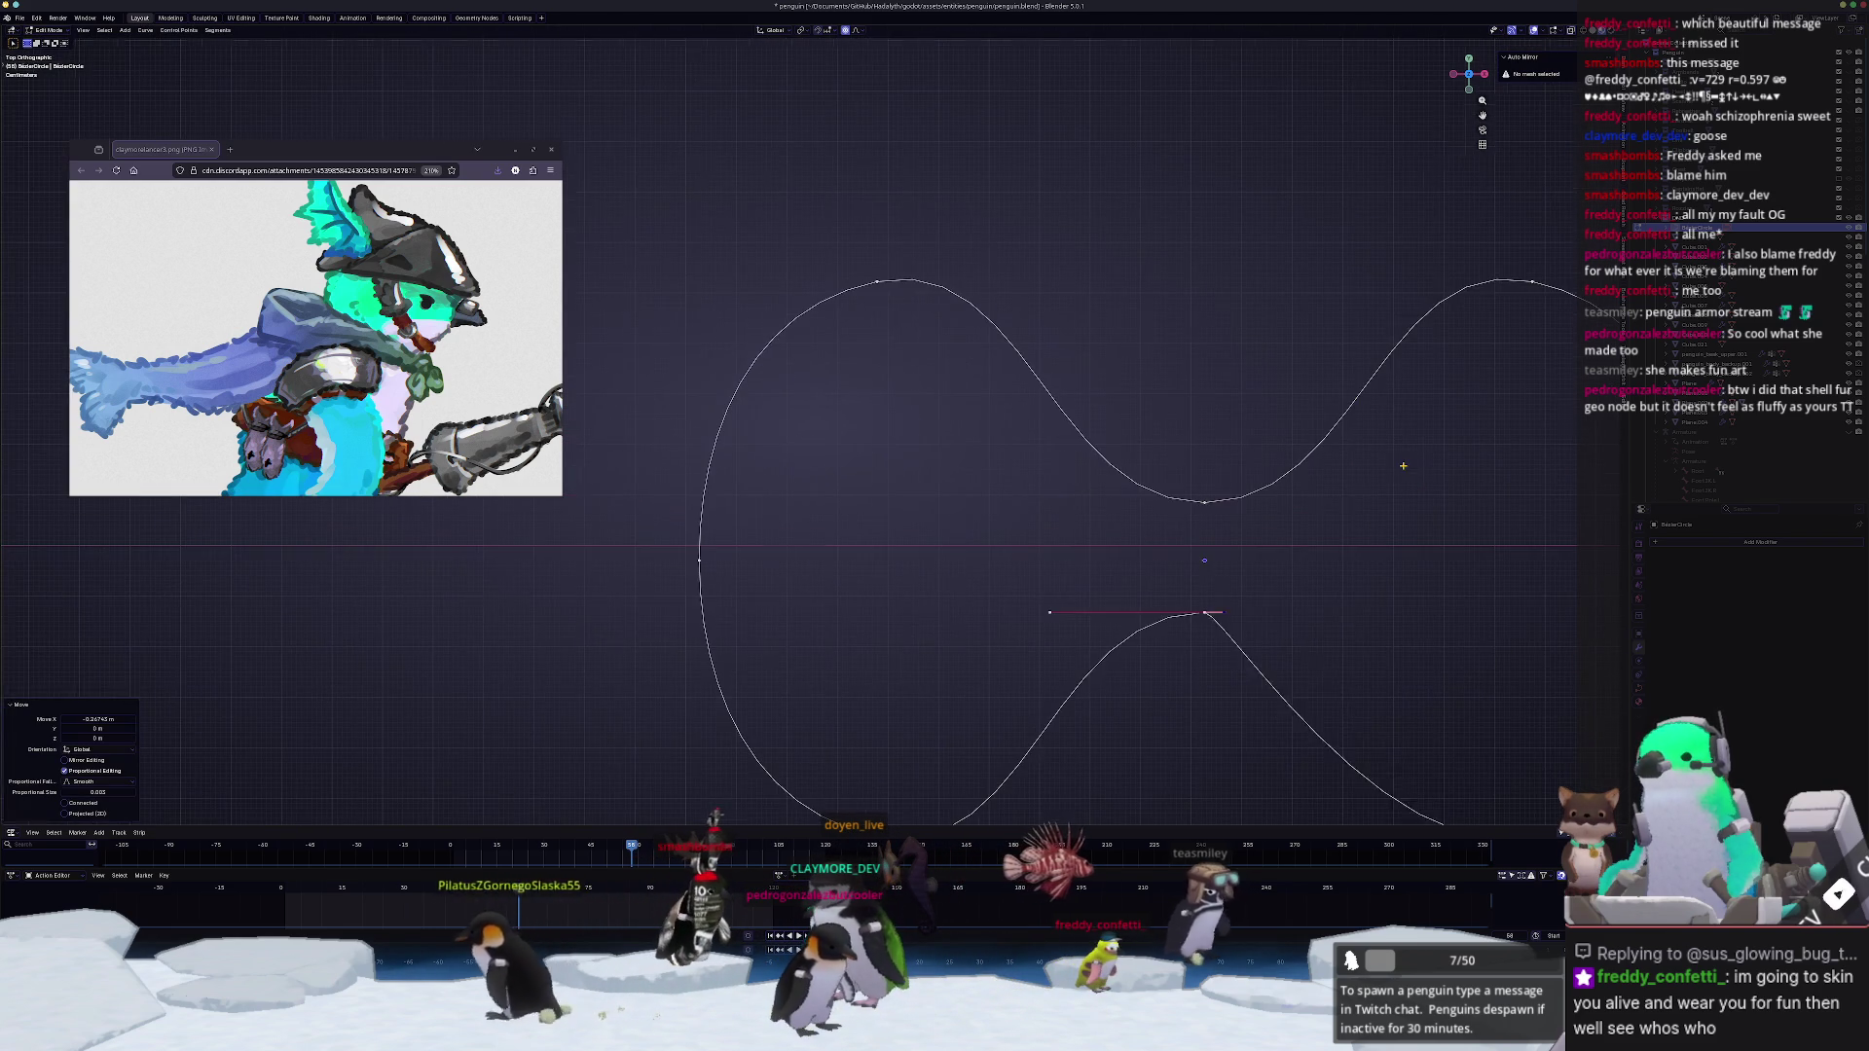
scroll(1208, 591, "up", 2)
Step: Set all curve handles to Free and scale them narrower along X
key("a")
right_click(1217, 663)
mouse_move(1197, 717)
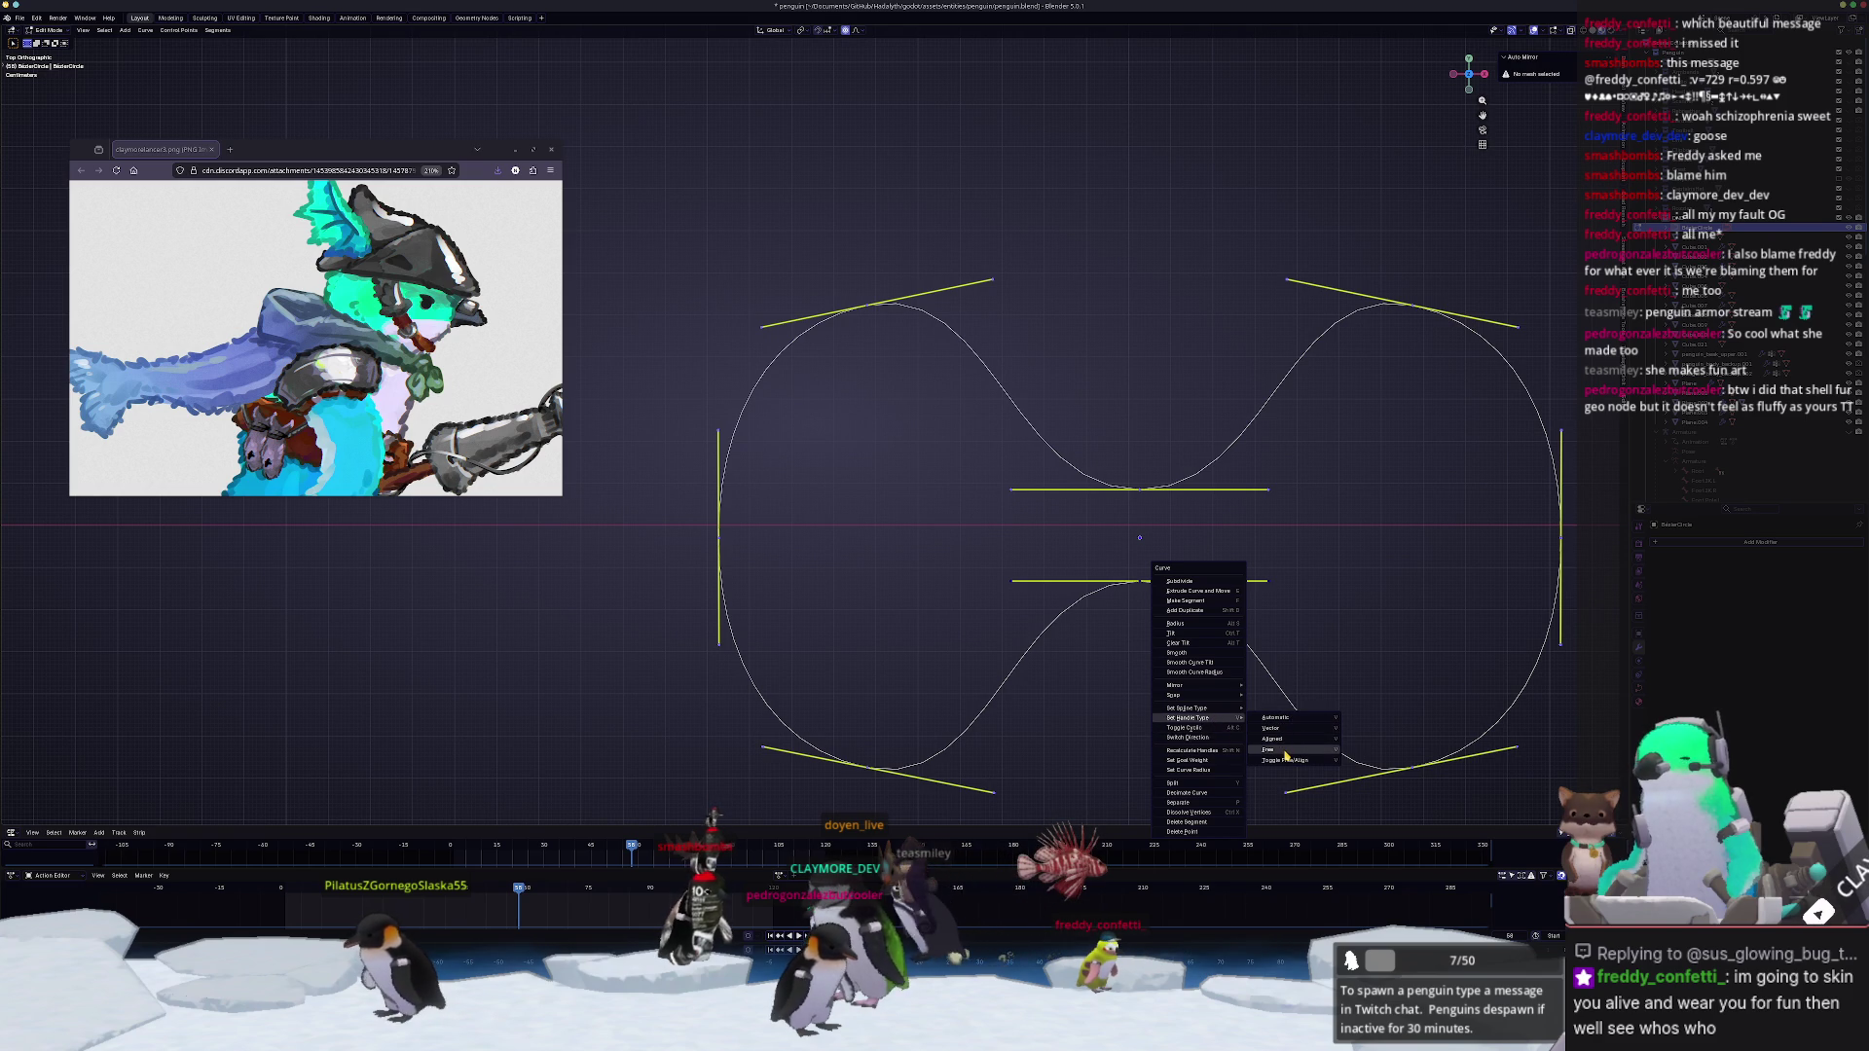
left_click(1285, 755)
key("s")
key("x")
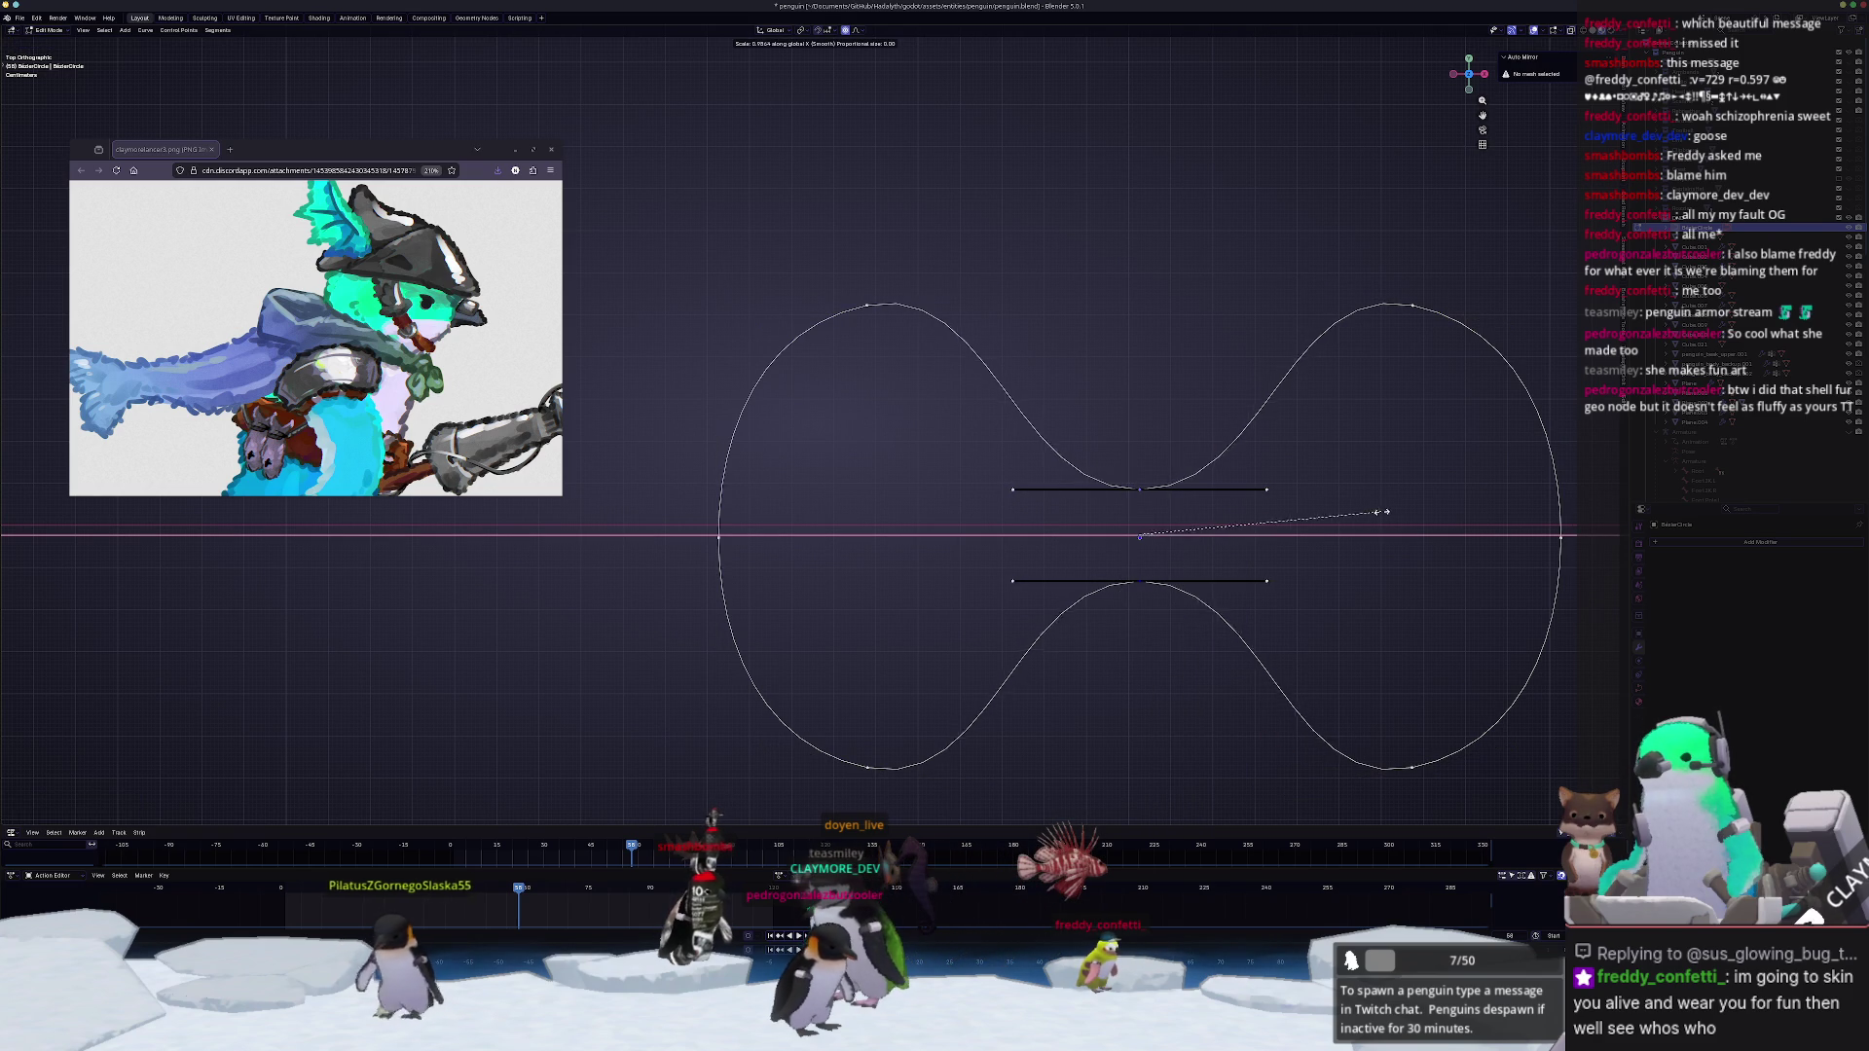
left_click(1168, 511)
scroll(1154, 504, "down", 2)
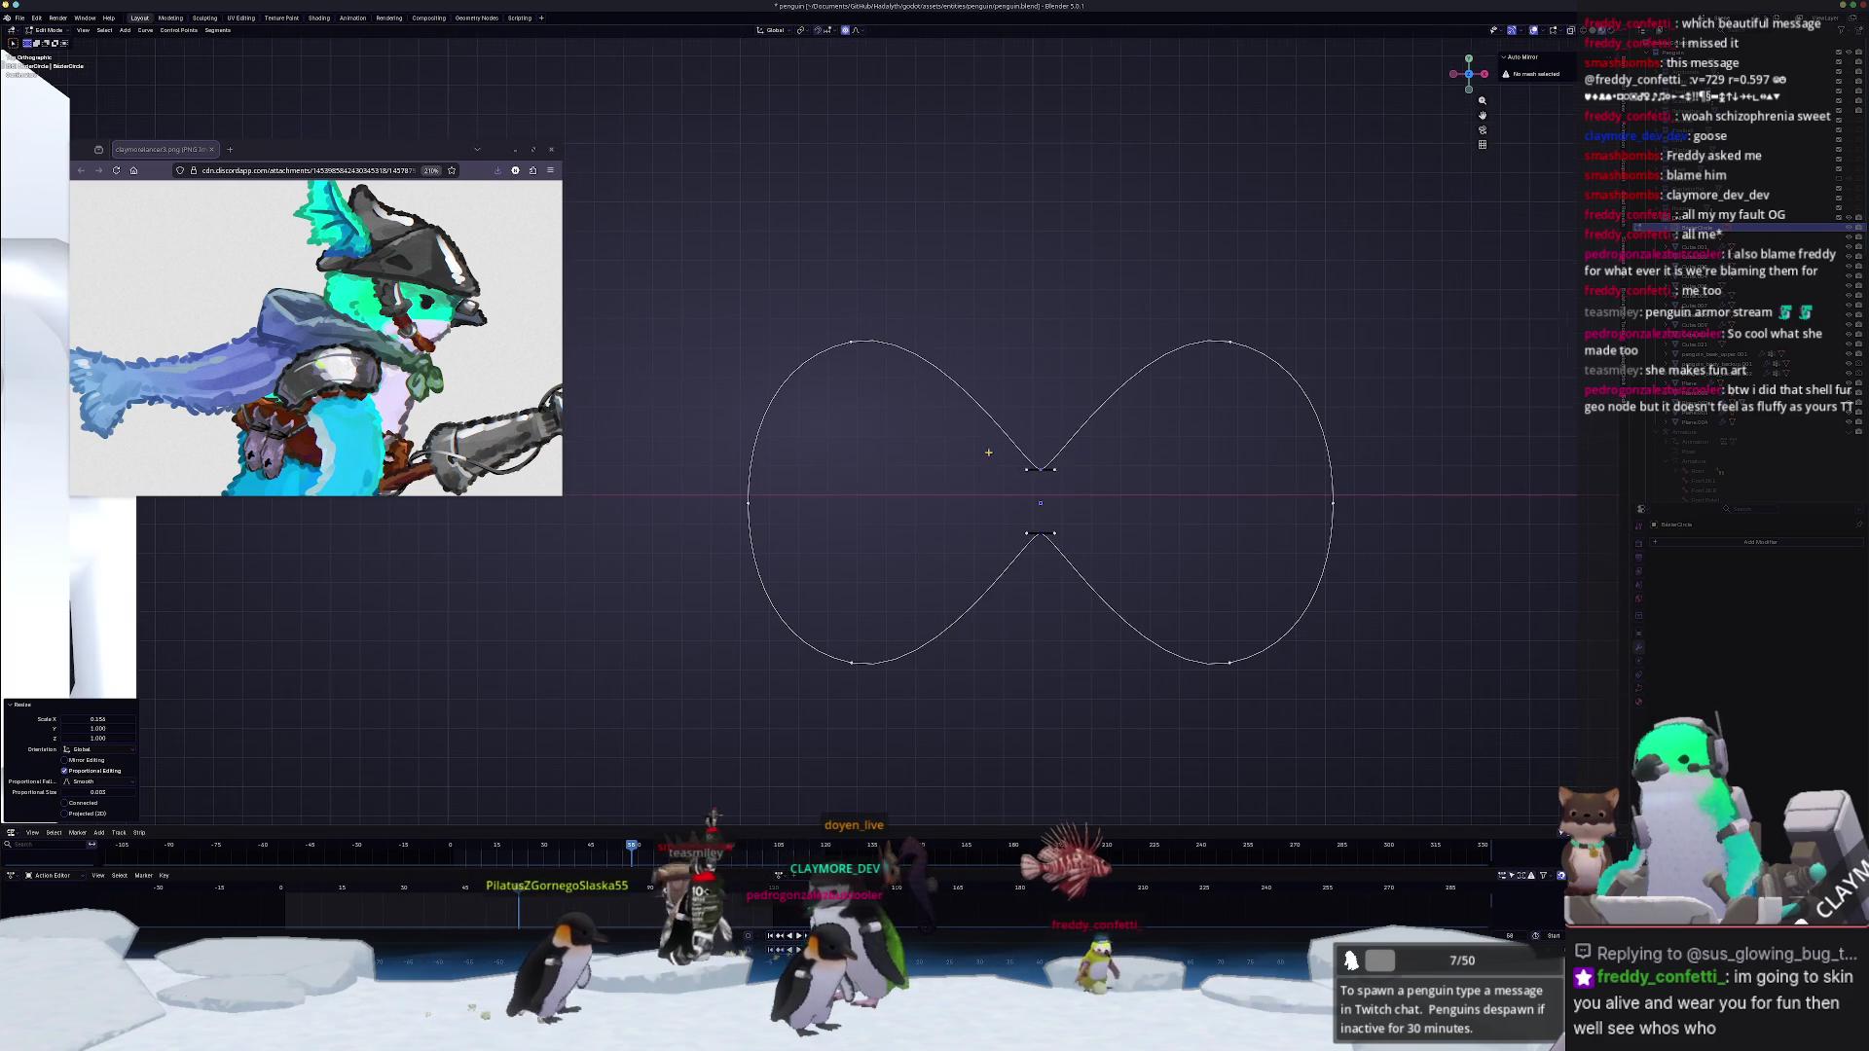
Step: Shift the top-left point's handle slightly left along X to round that lobe
left_click(936, 333)
left_click_drag(1211, 302, 1260, 367)
key("s")
key("x")
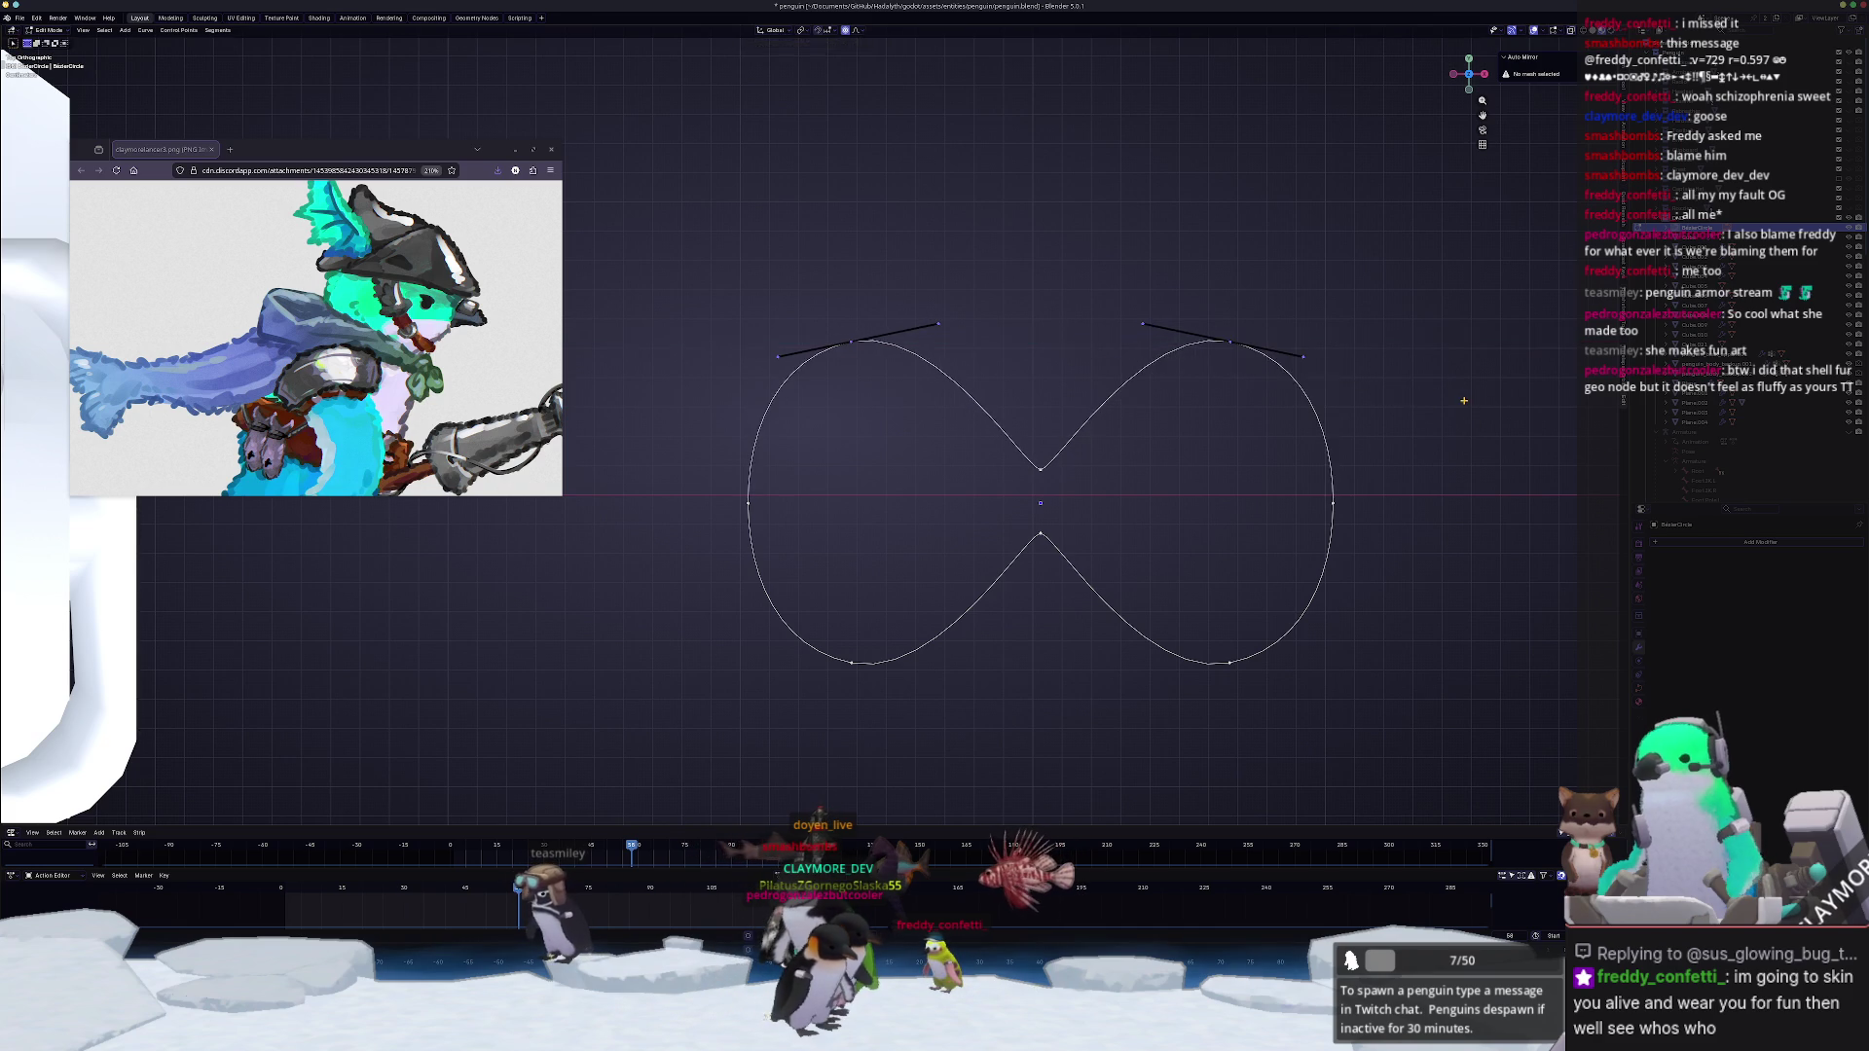
key("Escape")
key("Escape")
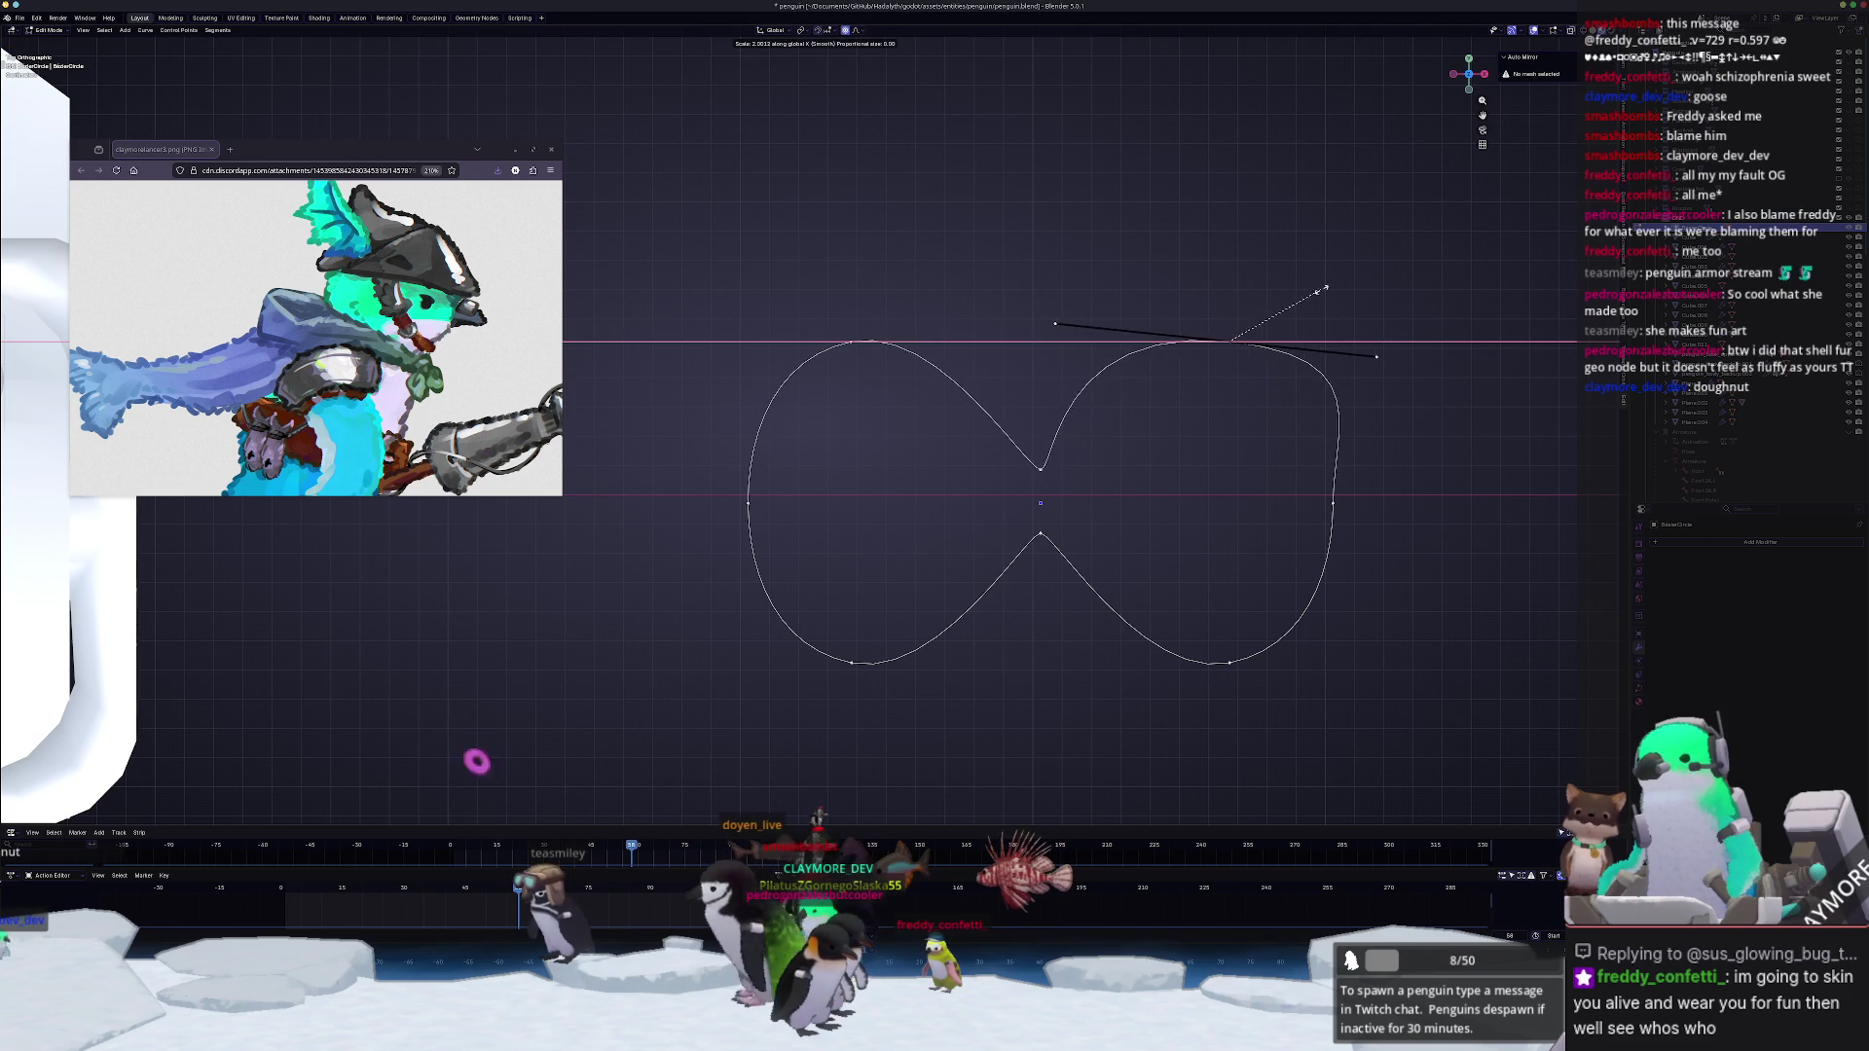
key("g")
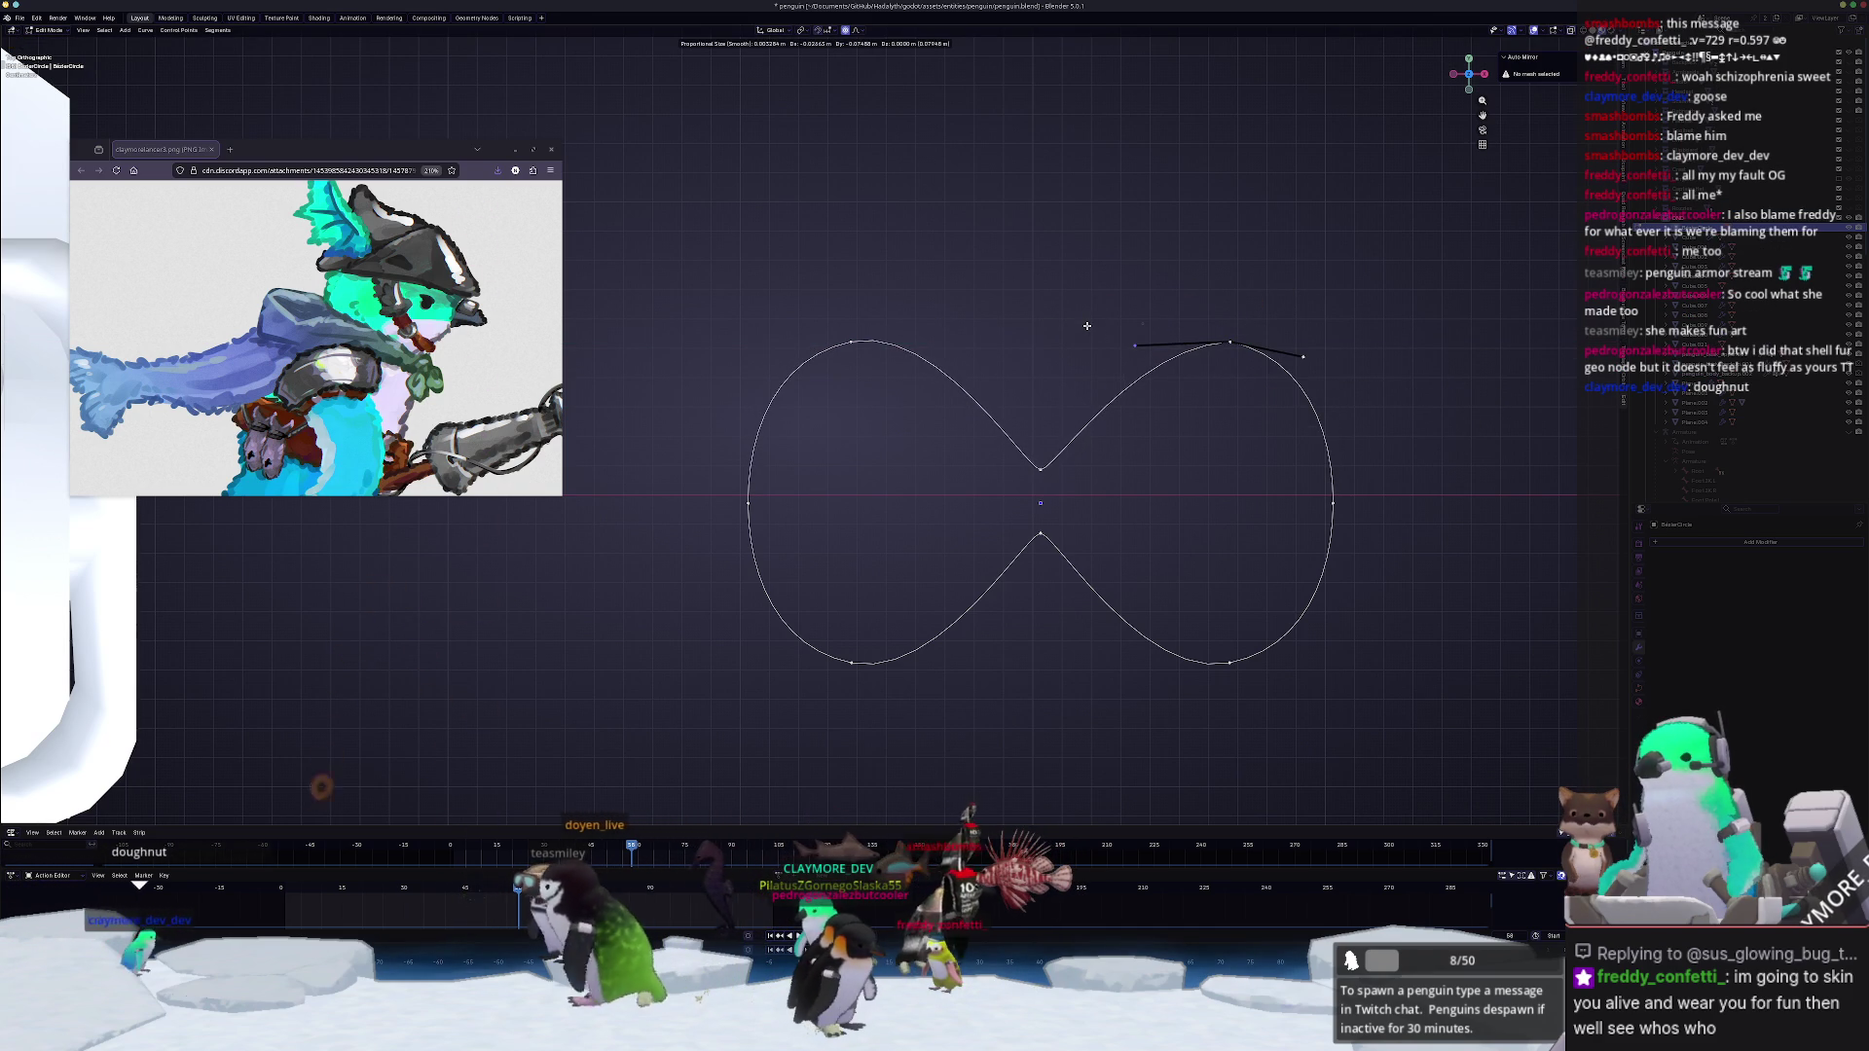
left_click(857, 340)
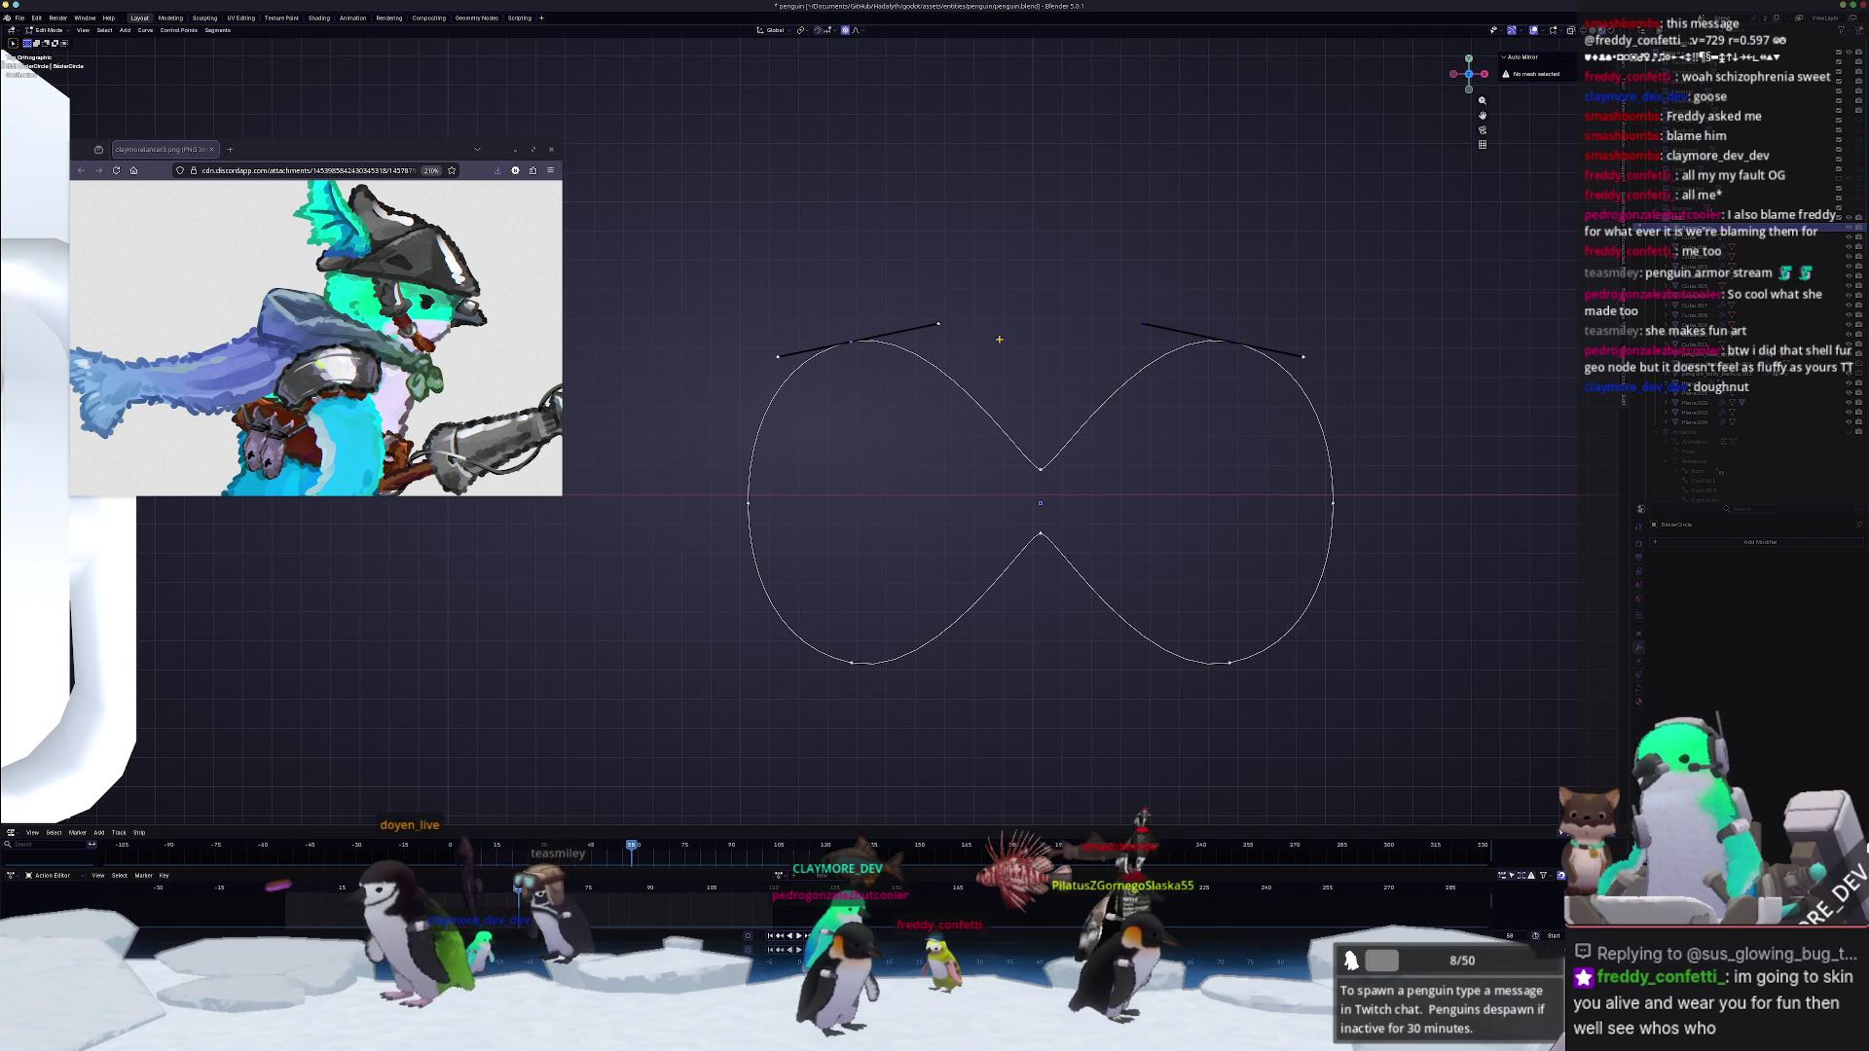
right_click(1241, 304)
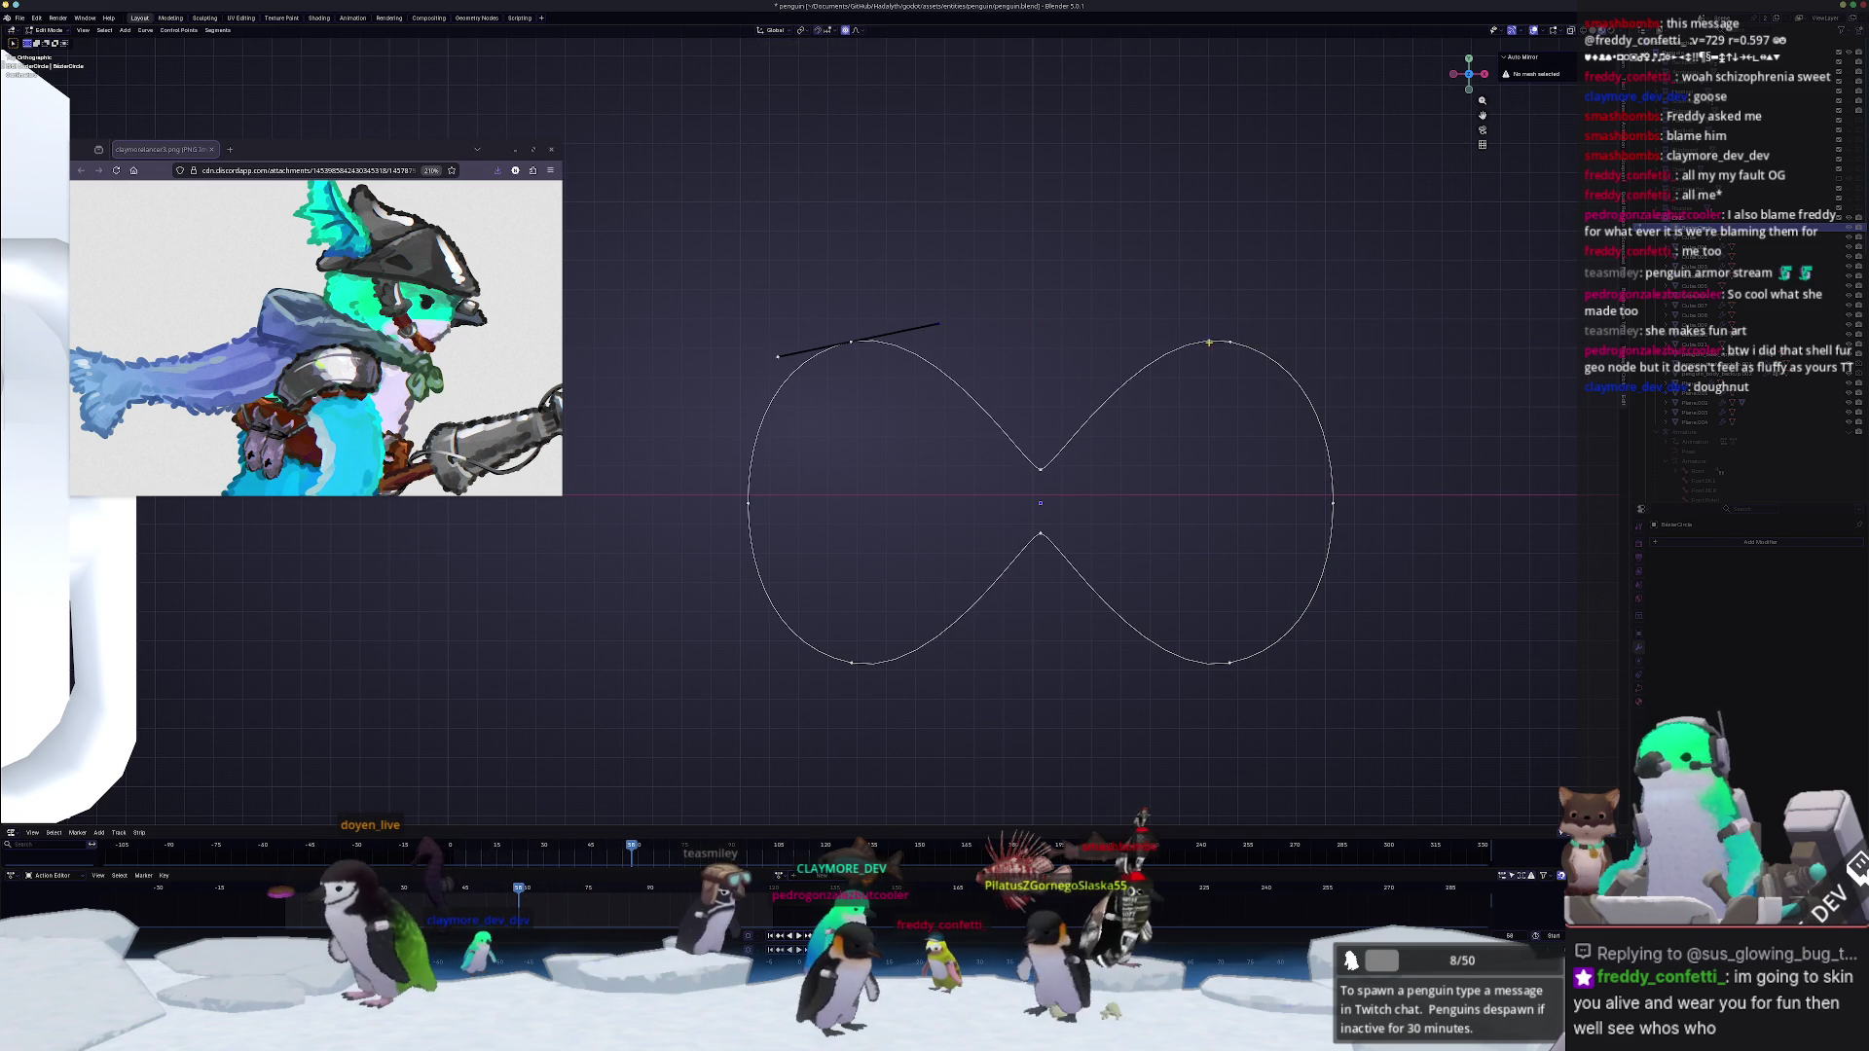
key("g")
key("x")
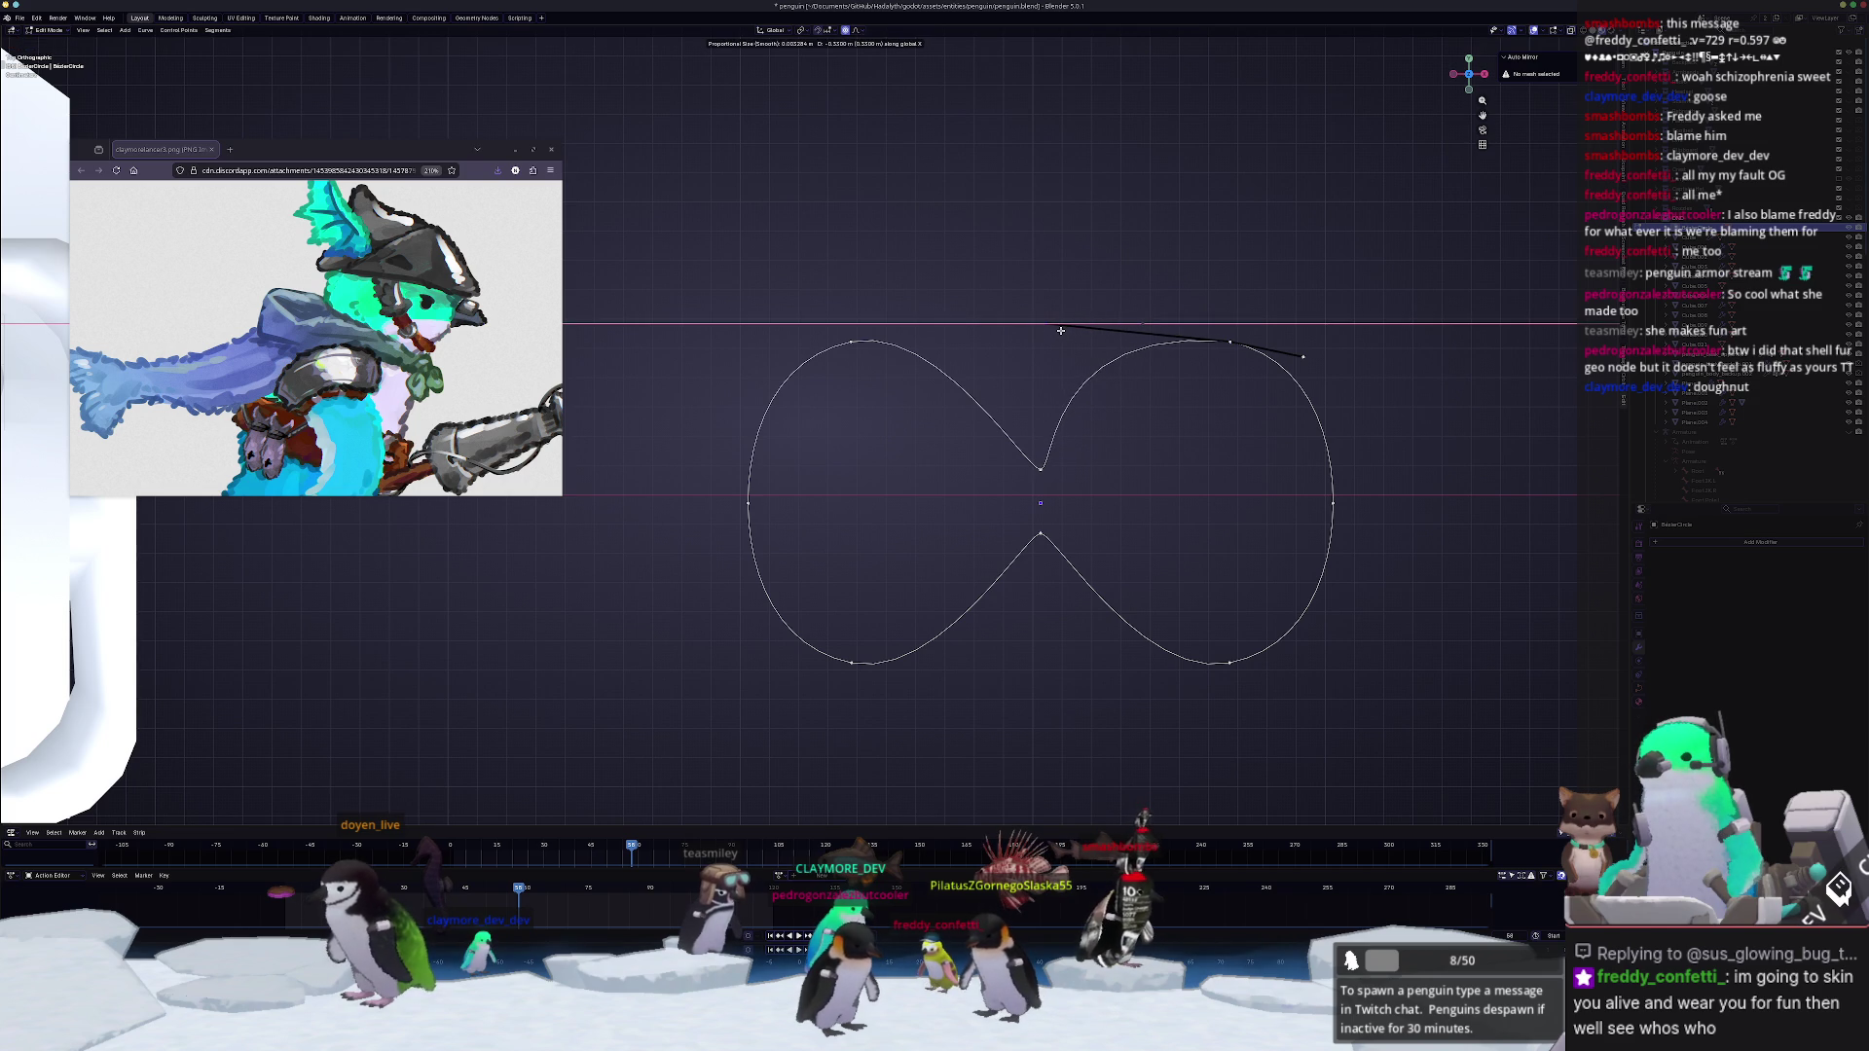
left_click(1046, 330)
Step: Adjust the top-right handle end horizontally to round the other upper lobe
middle_click_drag(1251, 391, 1125, 420, "shift")
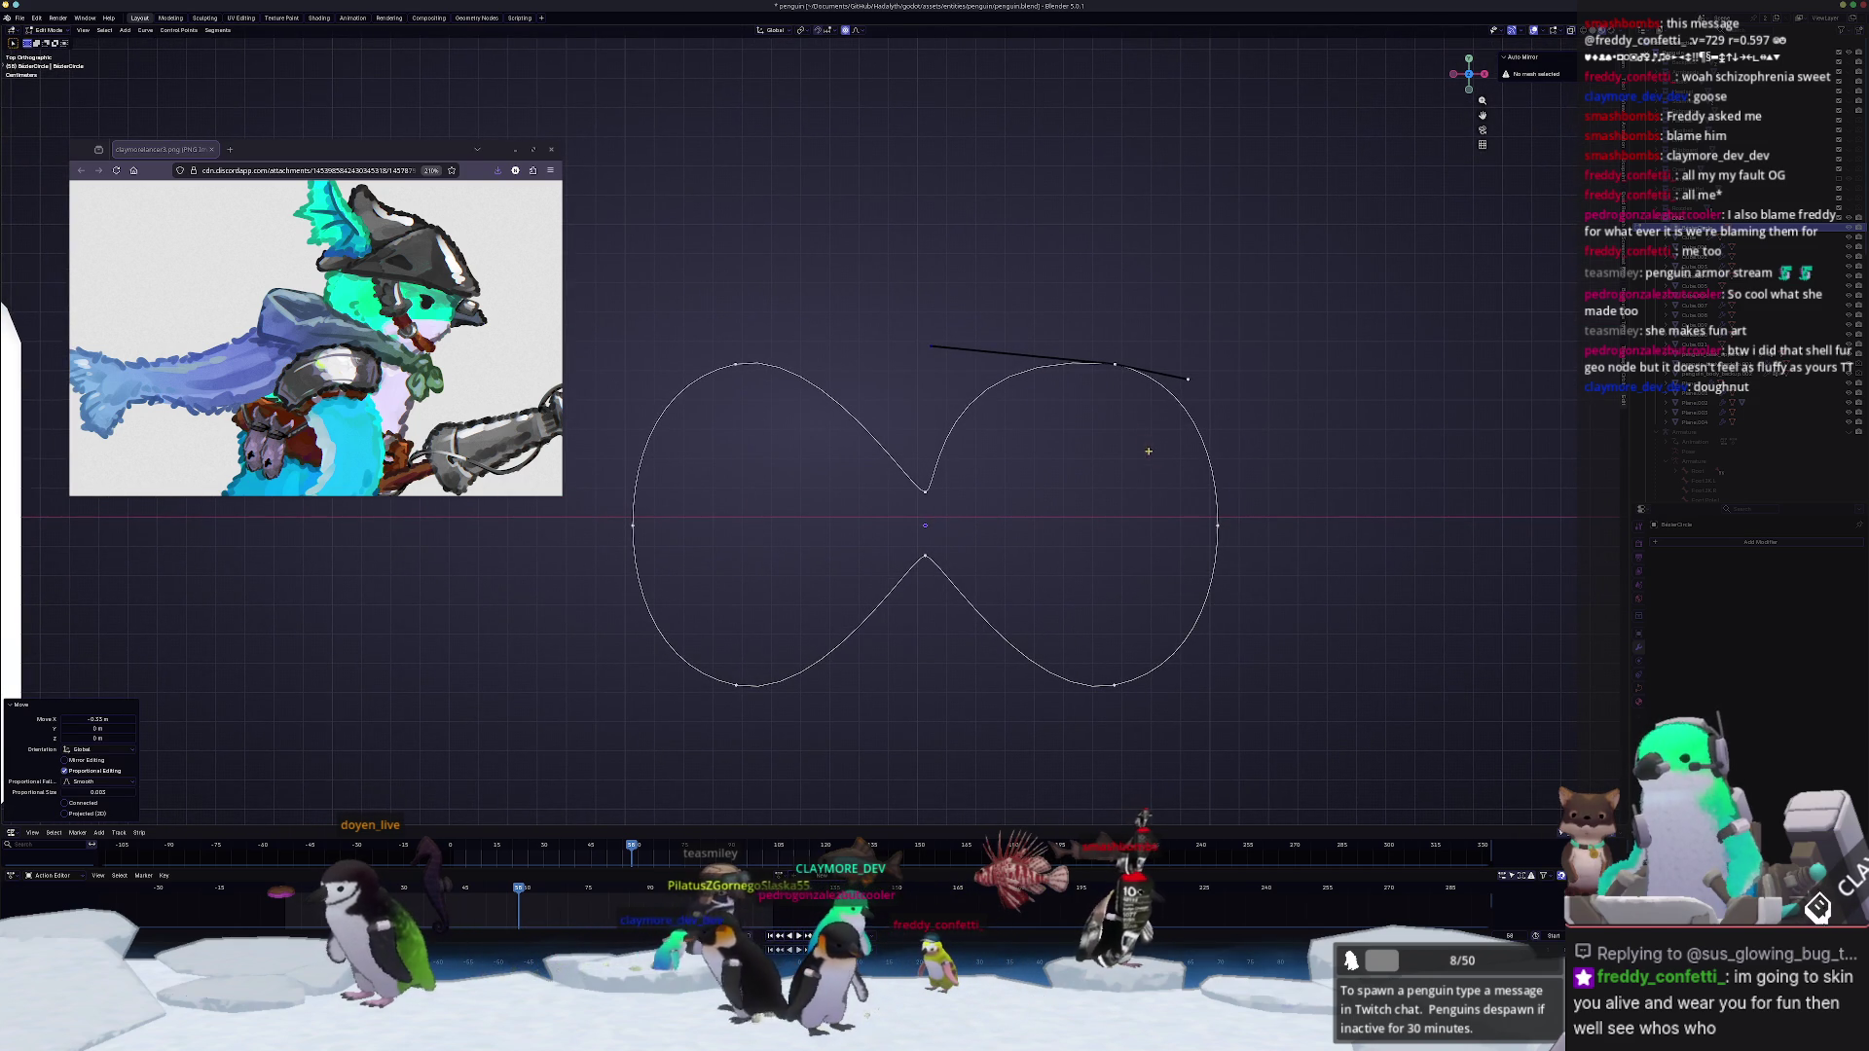
left_click_drag(1251, 445, 1163, 336)
key("g")
key("x")
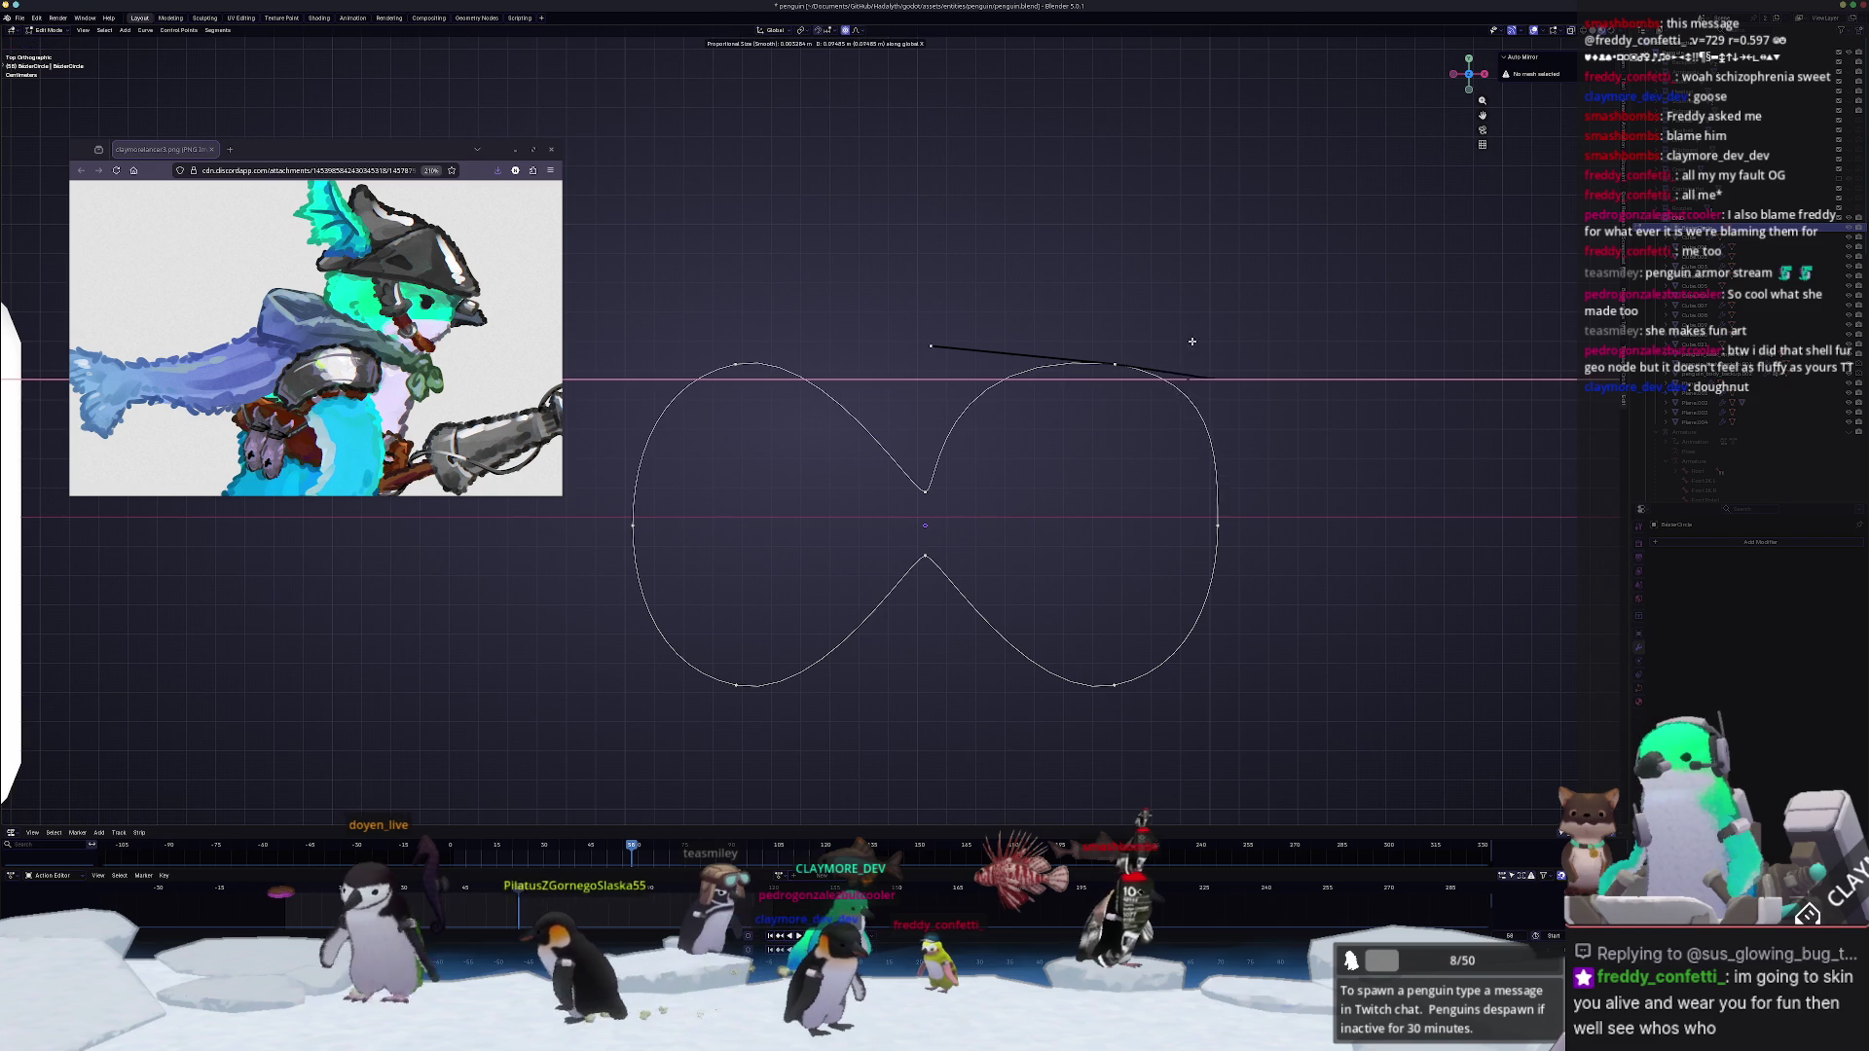
key("Escape")
key("g")
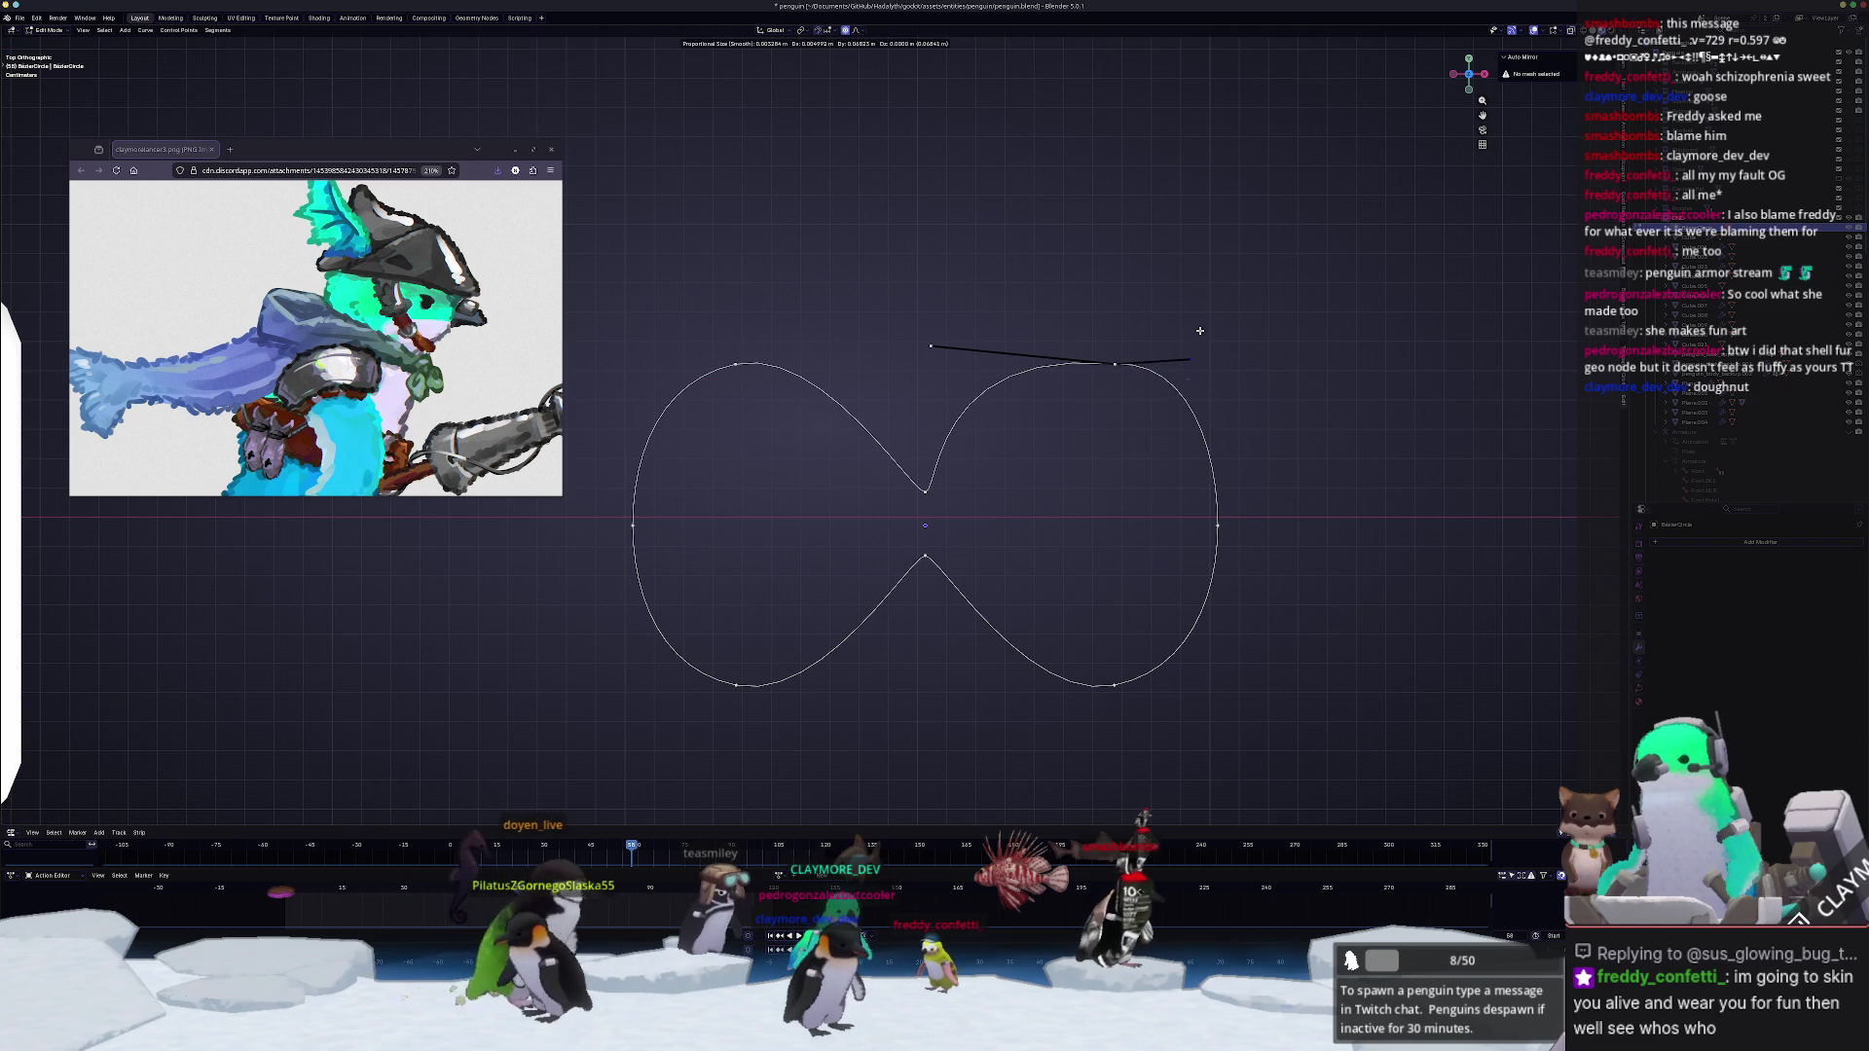
key("y")
key("x")
key("x")
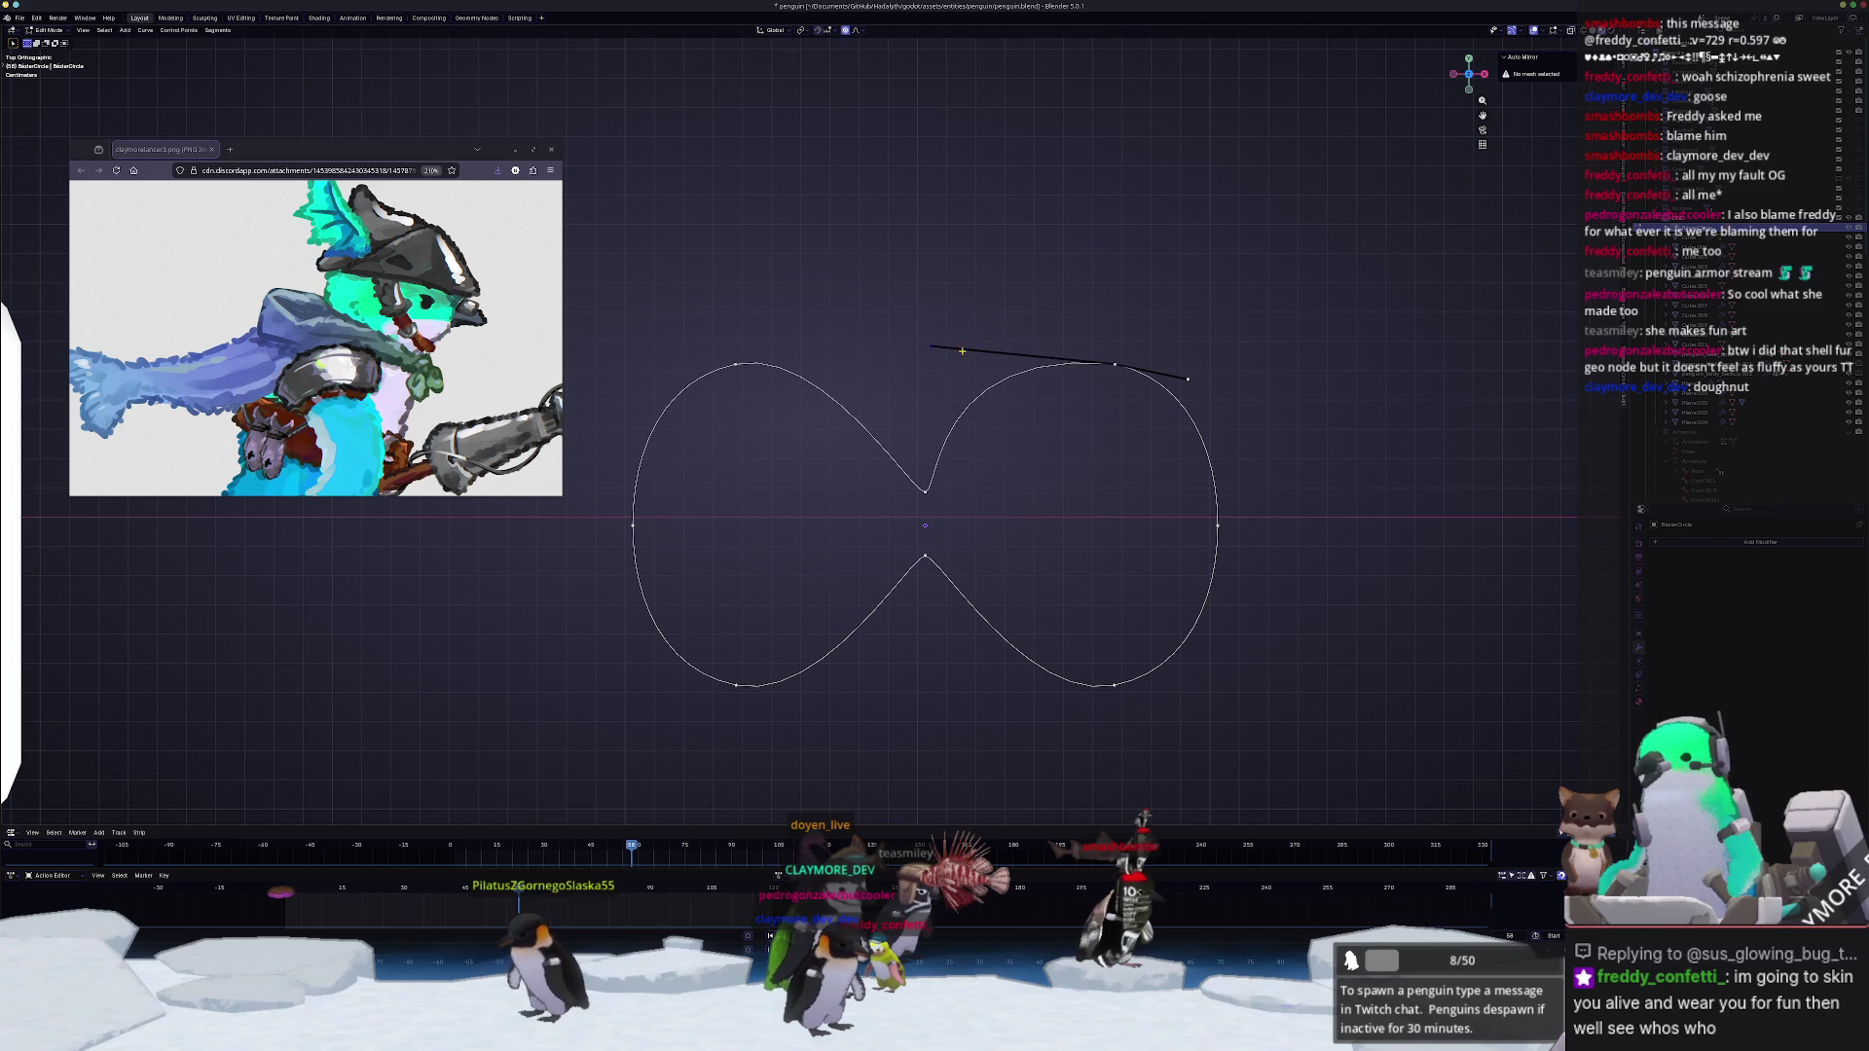
scroll(1126, 393, "down", 3)
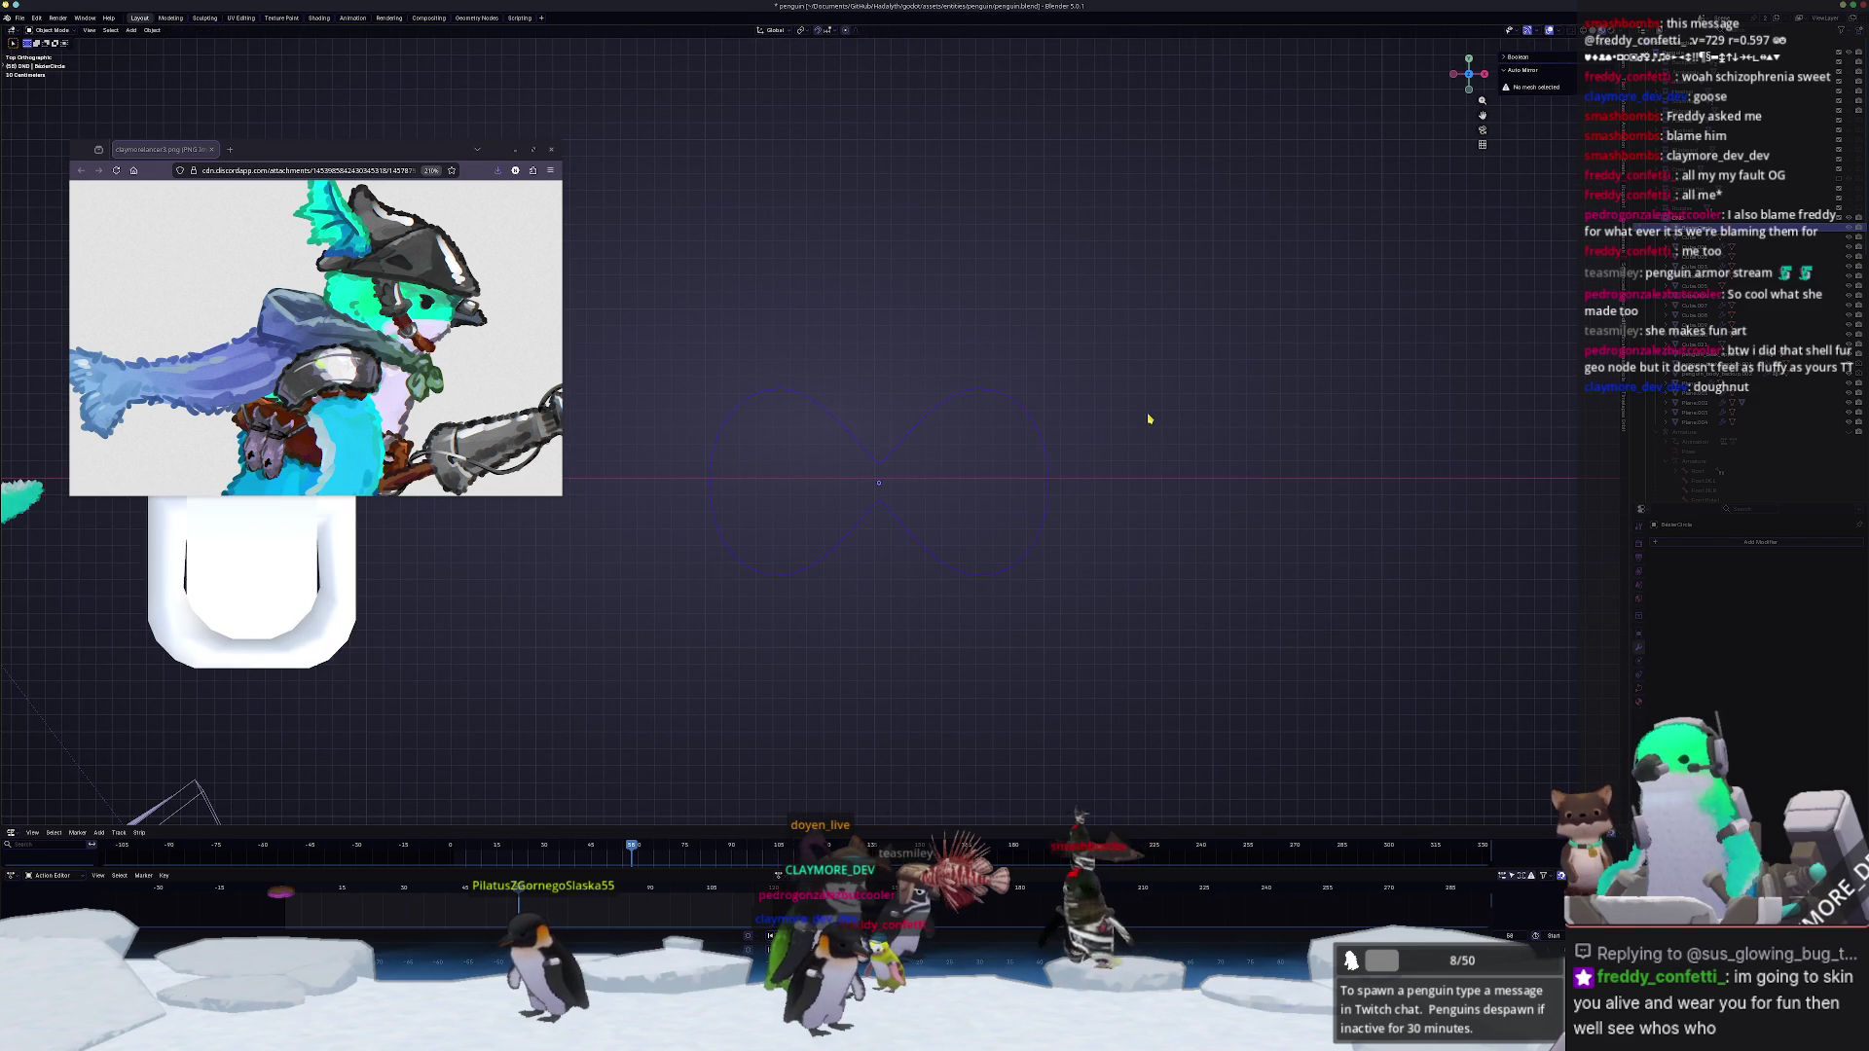
Step: Leave curve editing and remove the infinity curve from view
key("s")
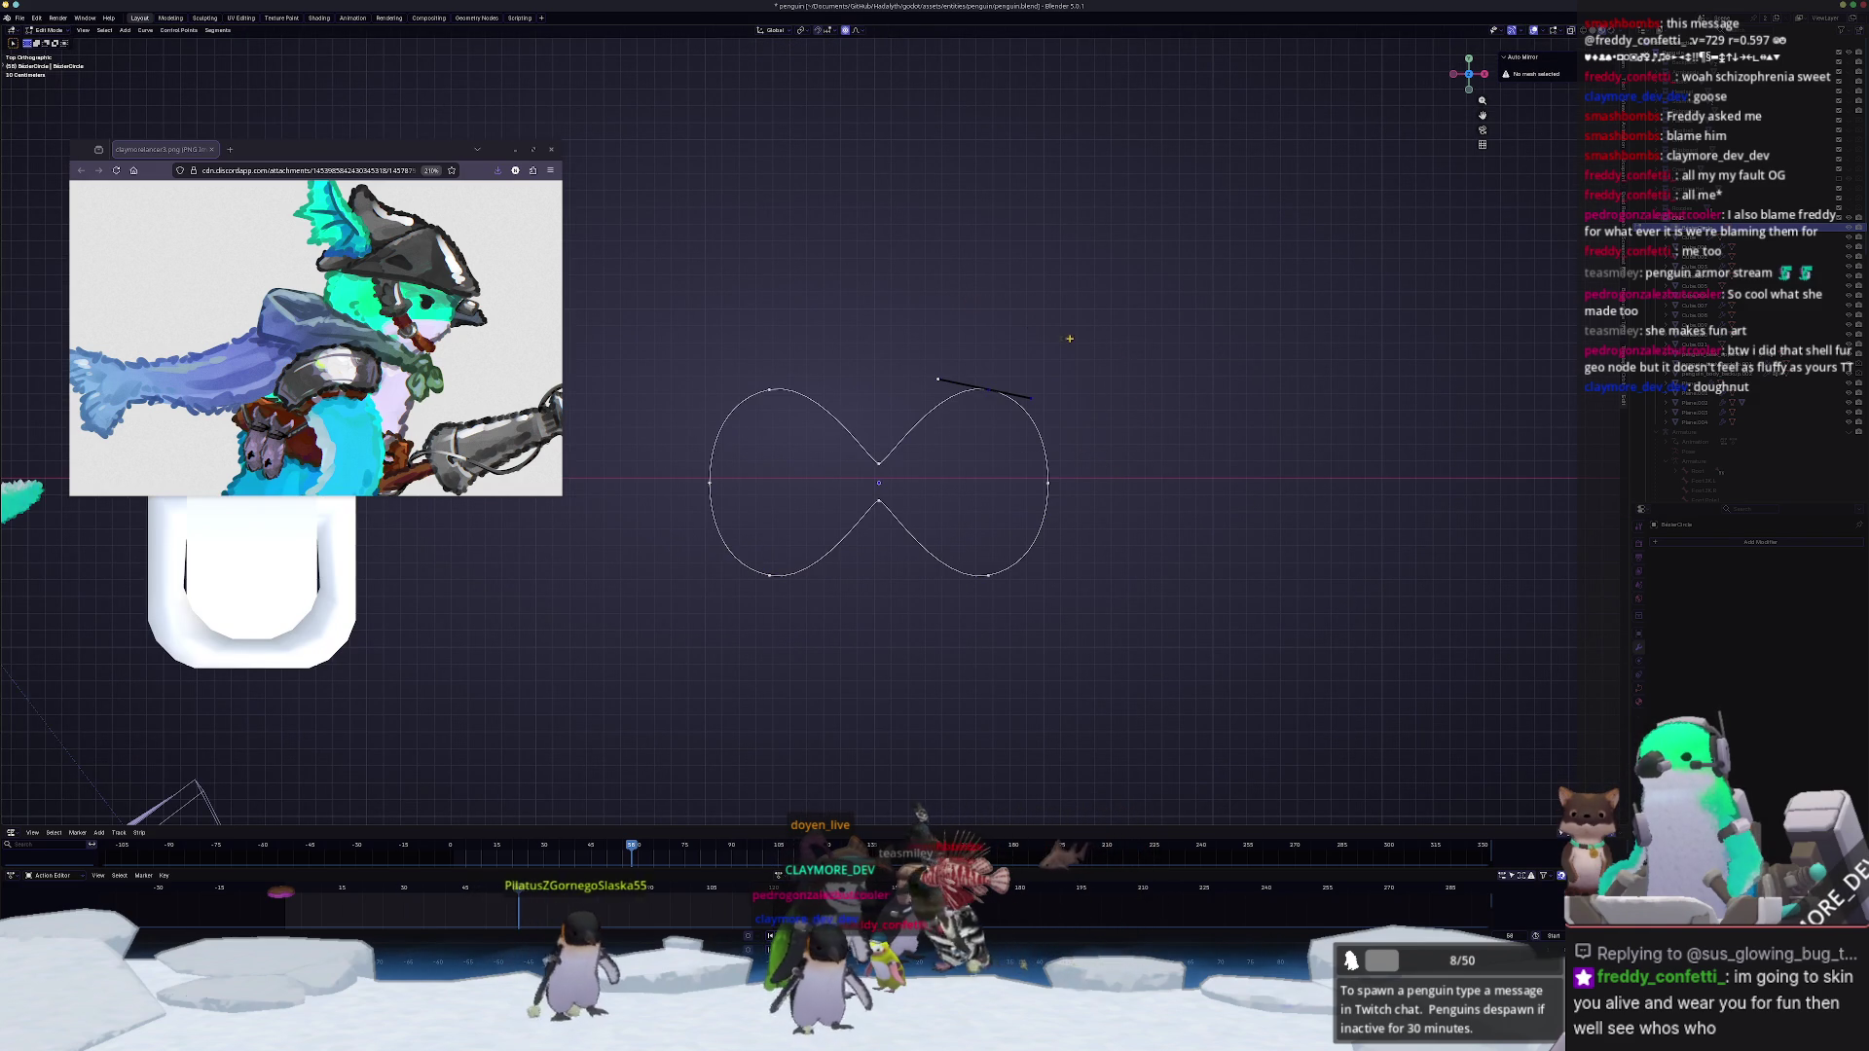
key("x")
key("Escape")
key("a")
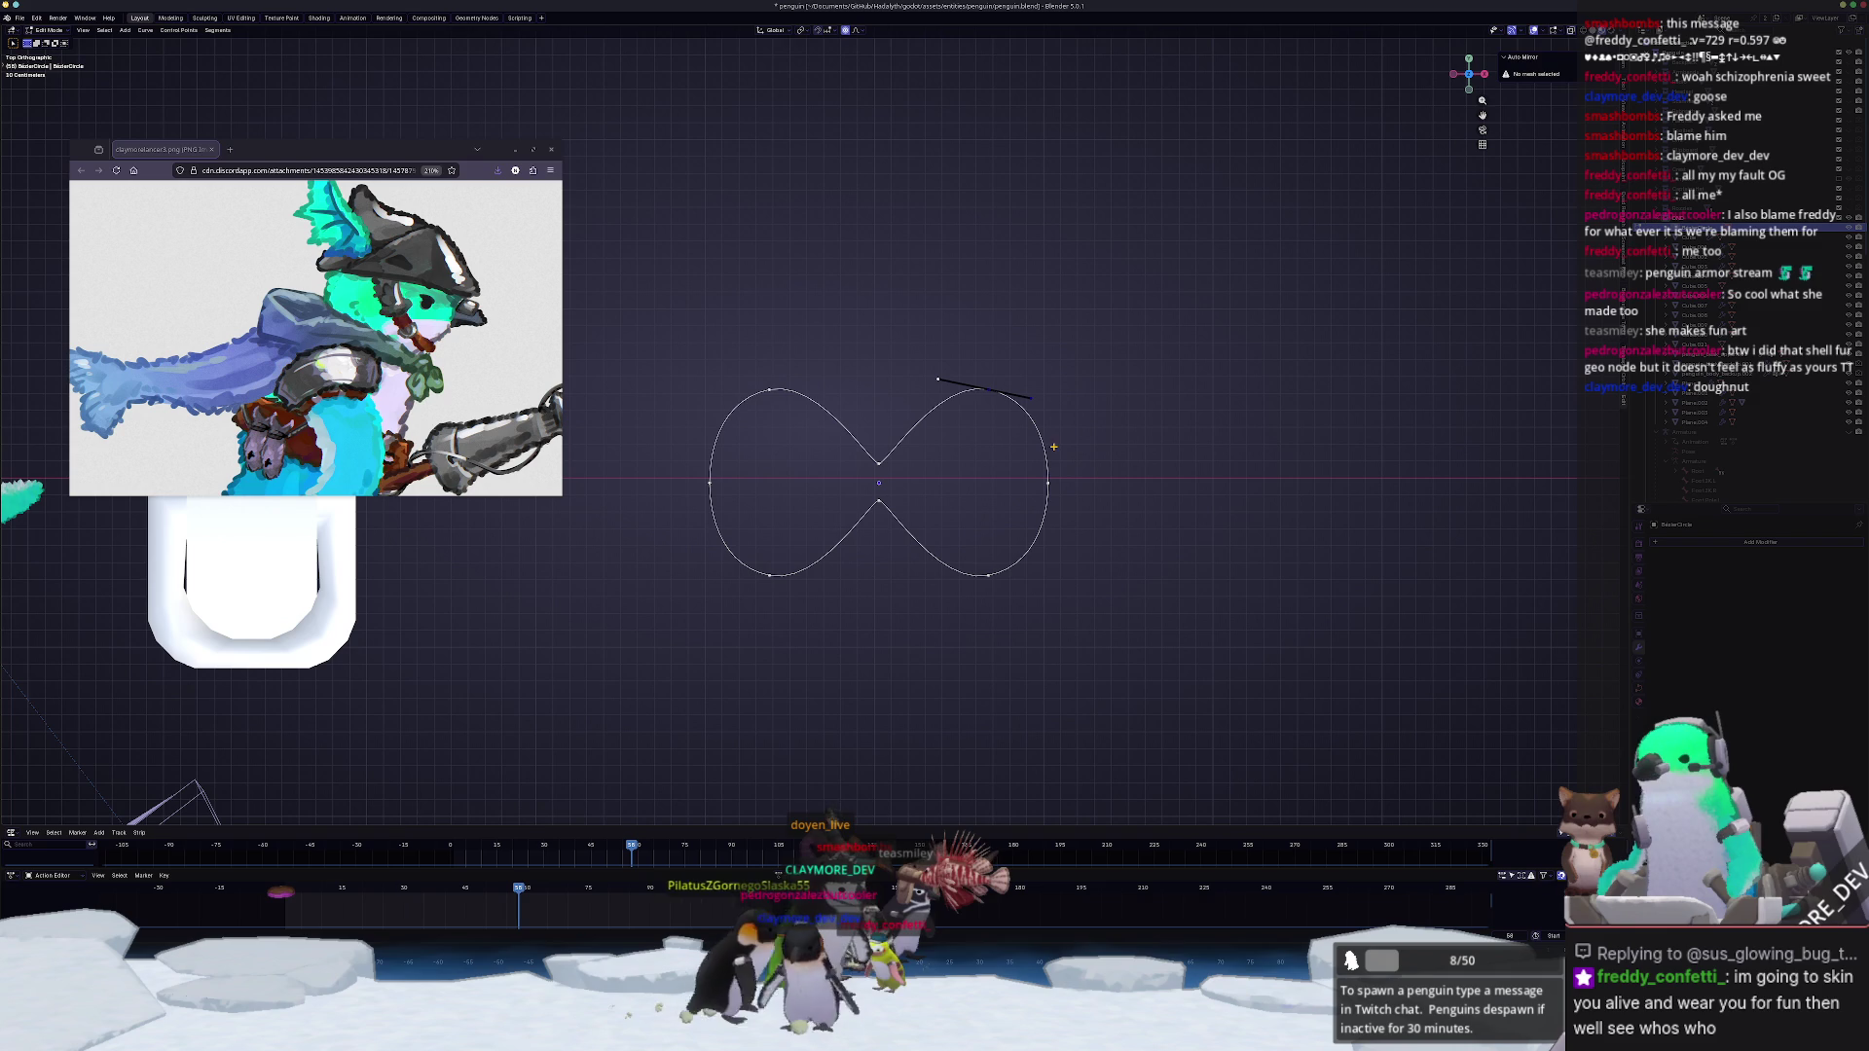
right_click(960, 483)
mouse_move(920, 481)
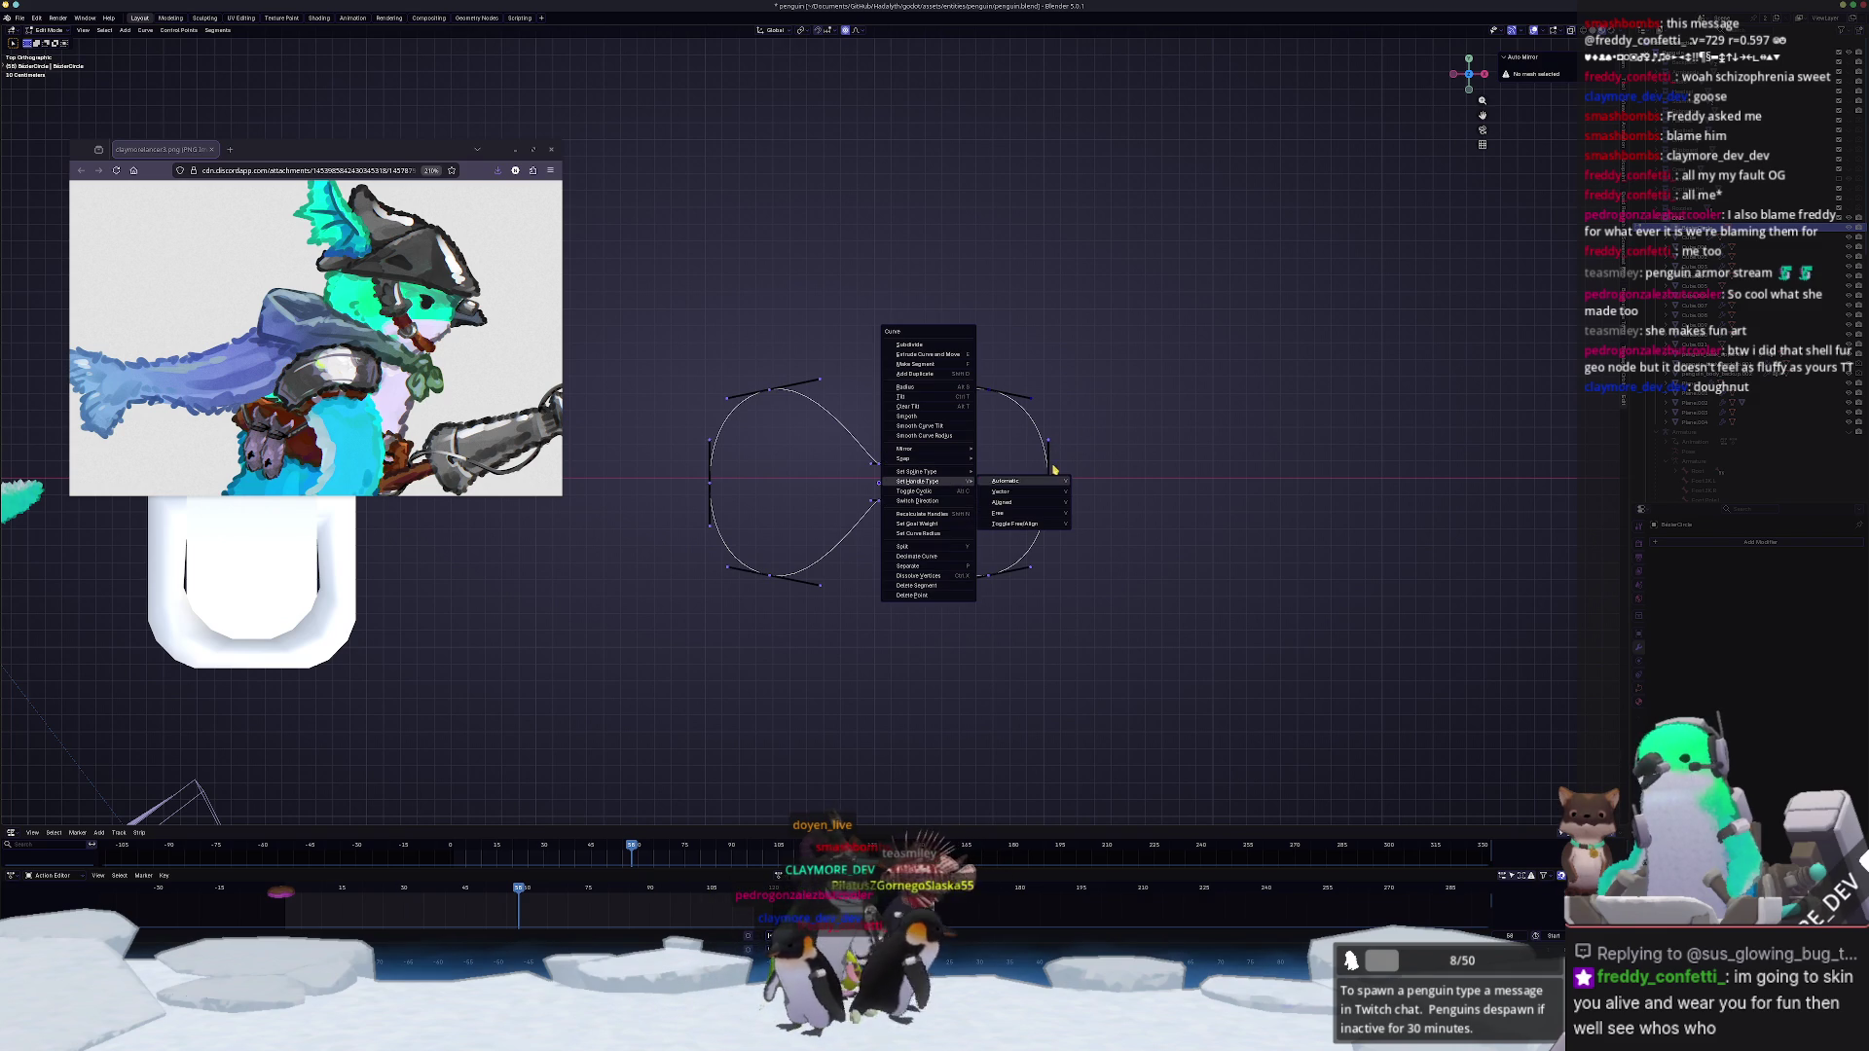
key("Escape")
key("Tab")
key("Delete")
Step: Add a Bezier circle, duplicate it to the right along X, and enter point editing on both
key("shift+a")
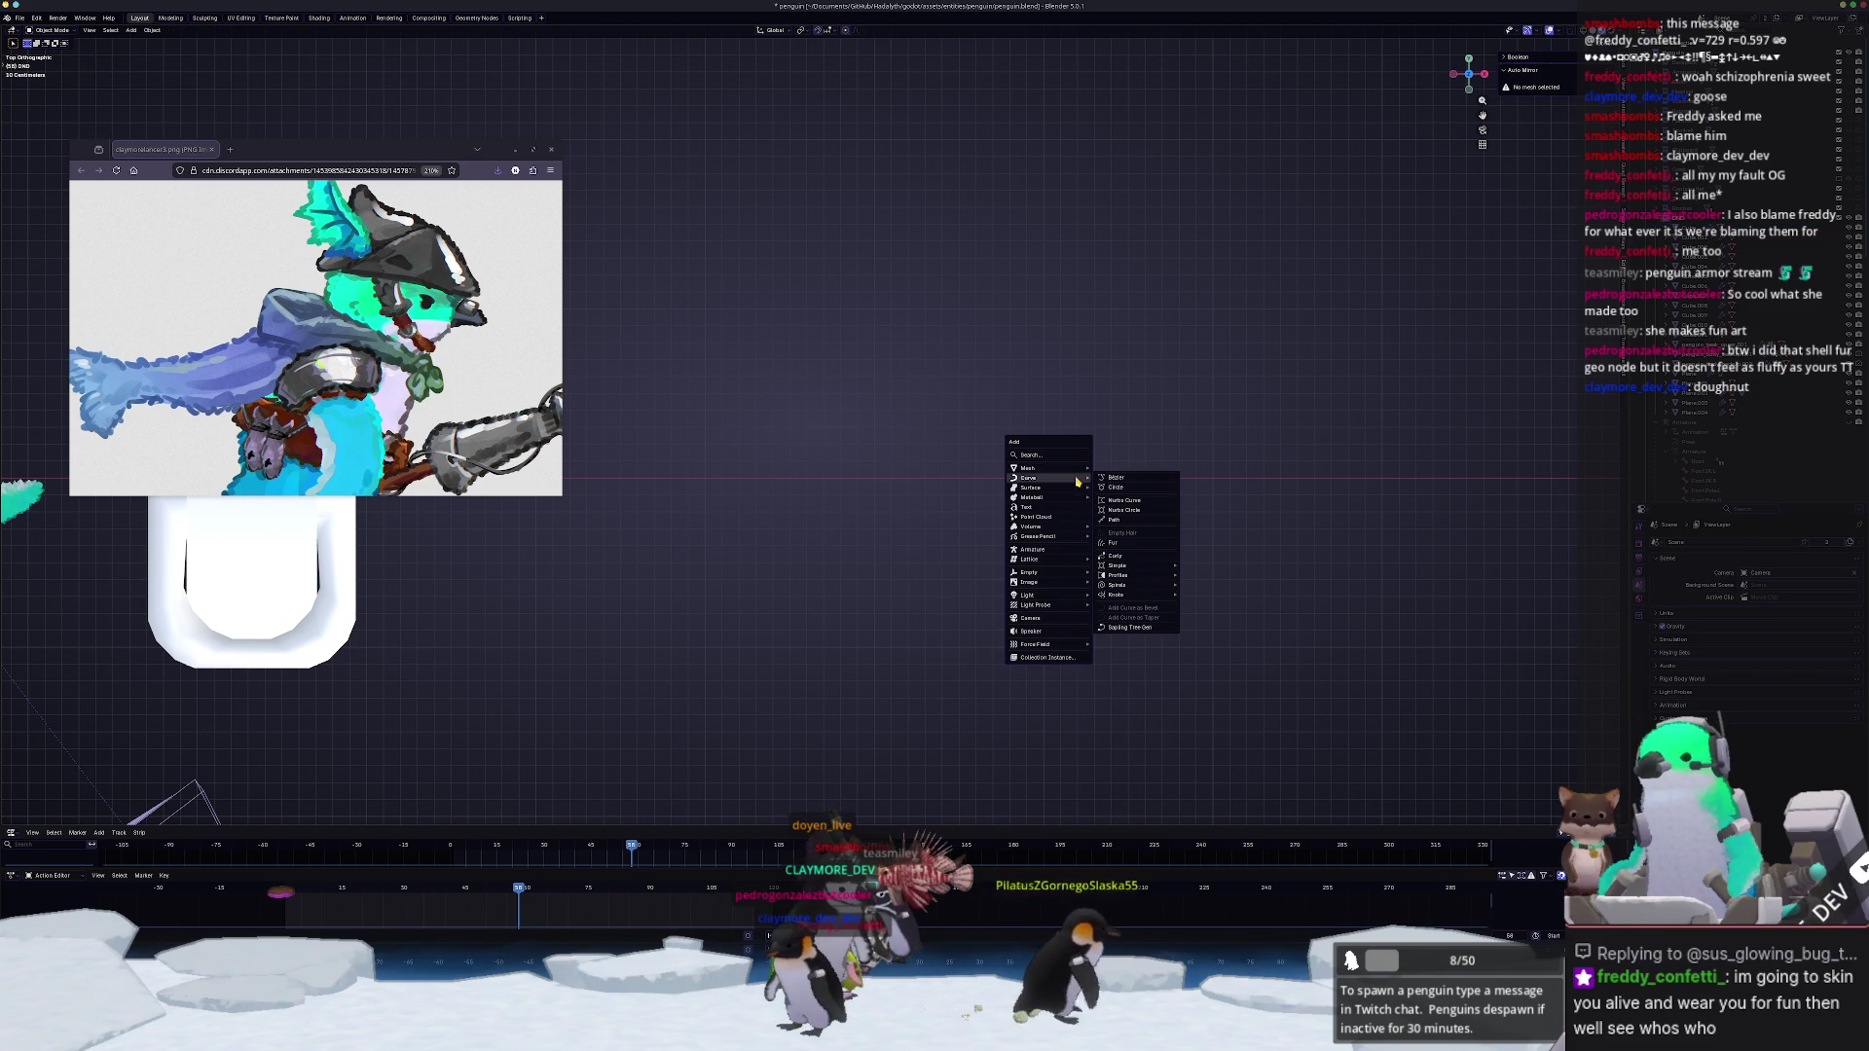
left_click(1116, 486)
key("KP_7")
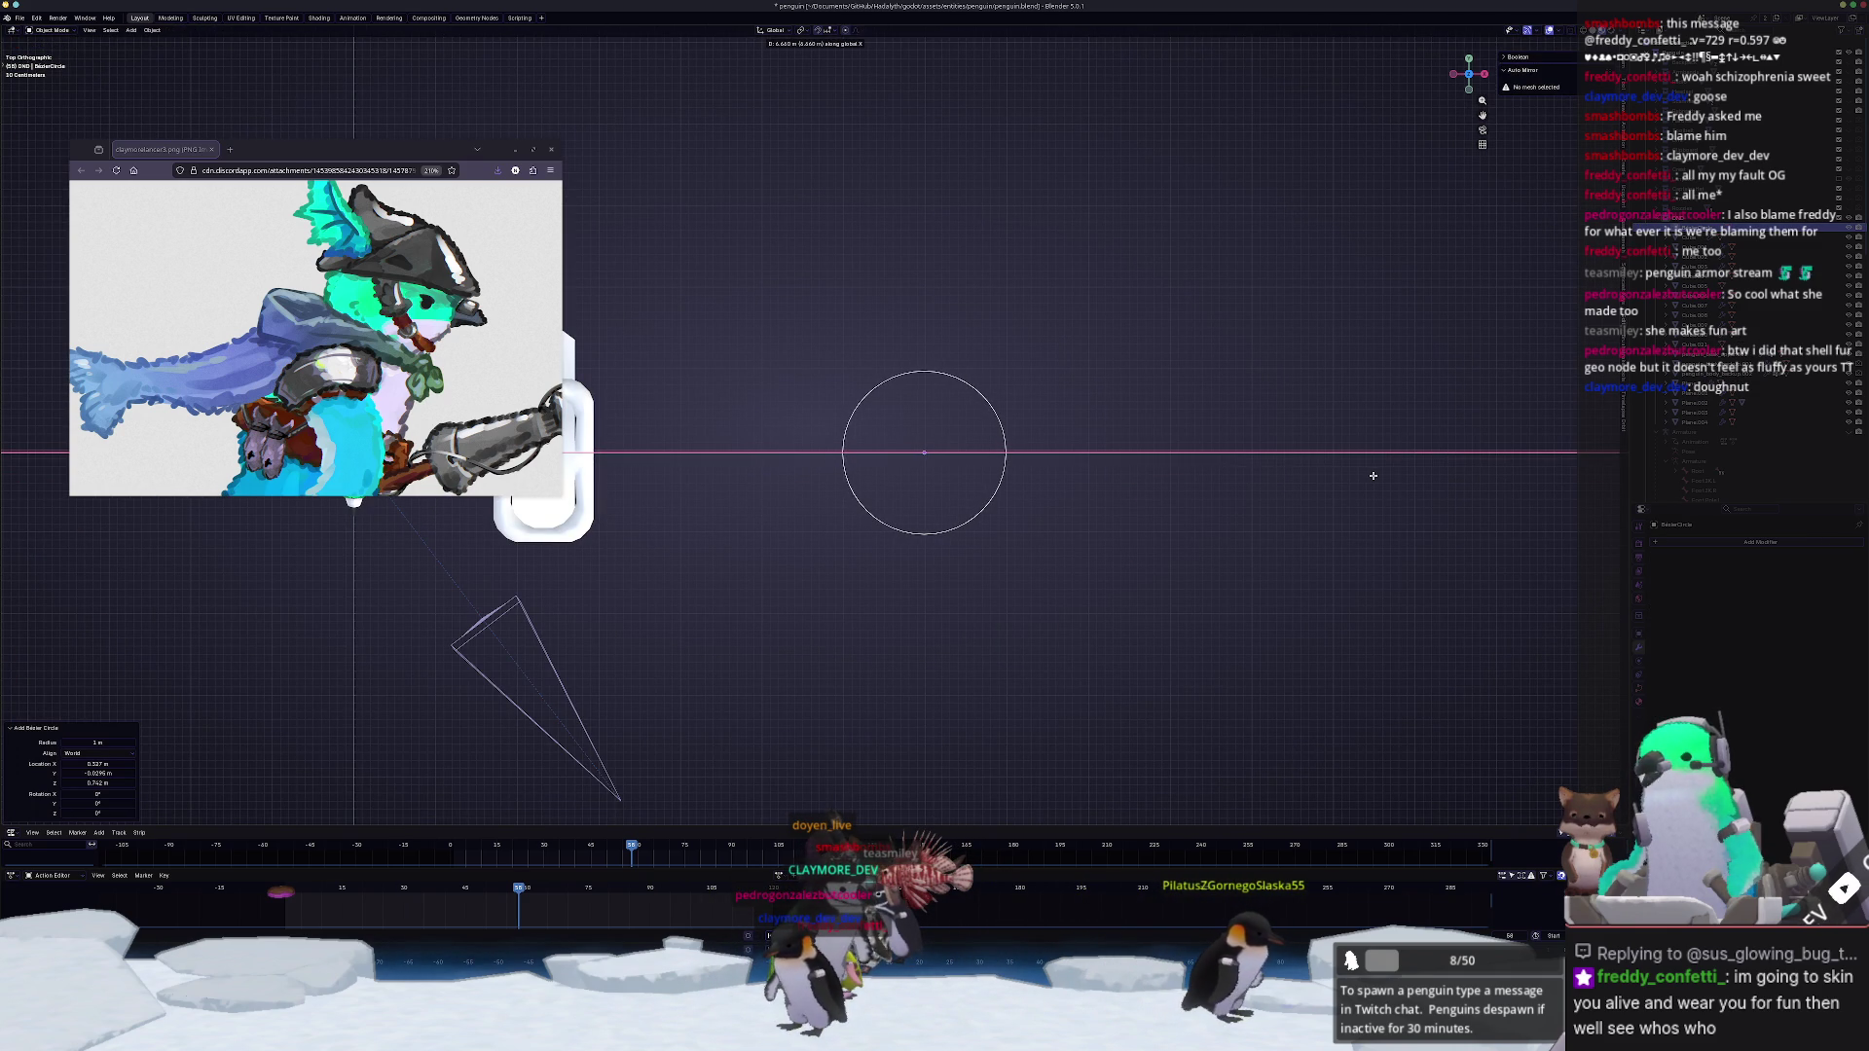
key("shift+d")
key("g")
key("x")
left_click(1269, 457)
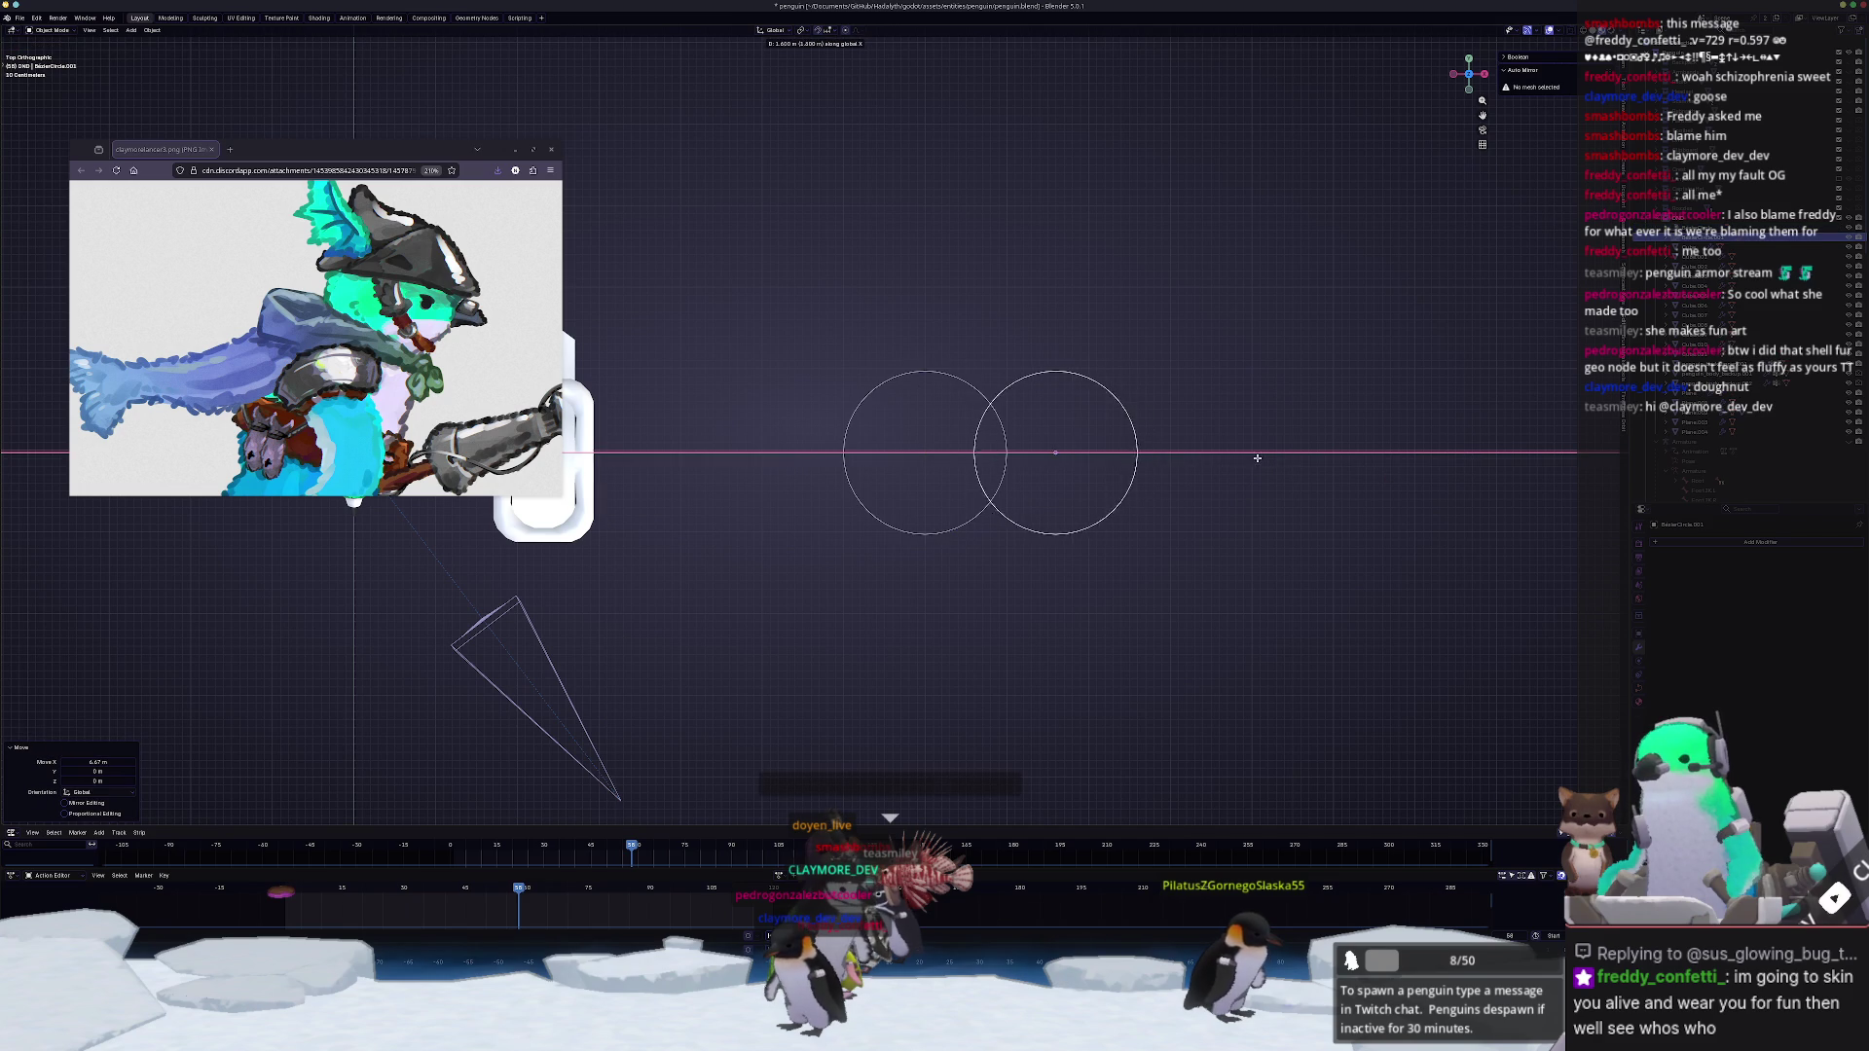
key("Escape")
scroll(1062, 463, "up", 1)
scroll(1060, 459, "up", 1)
scroll(1060, 463, "up", 1)
scroll(1067, 468, "up", 1)
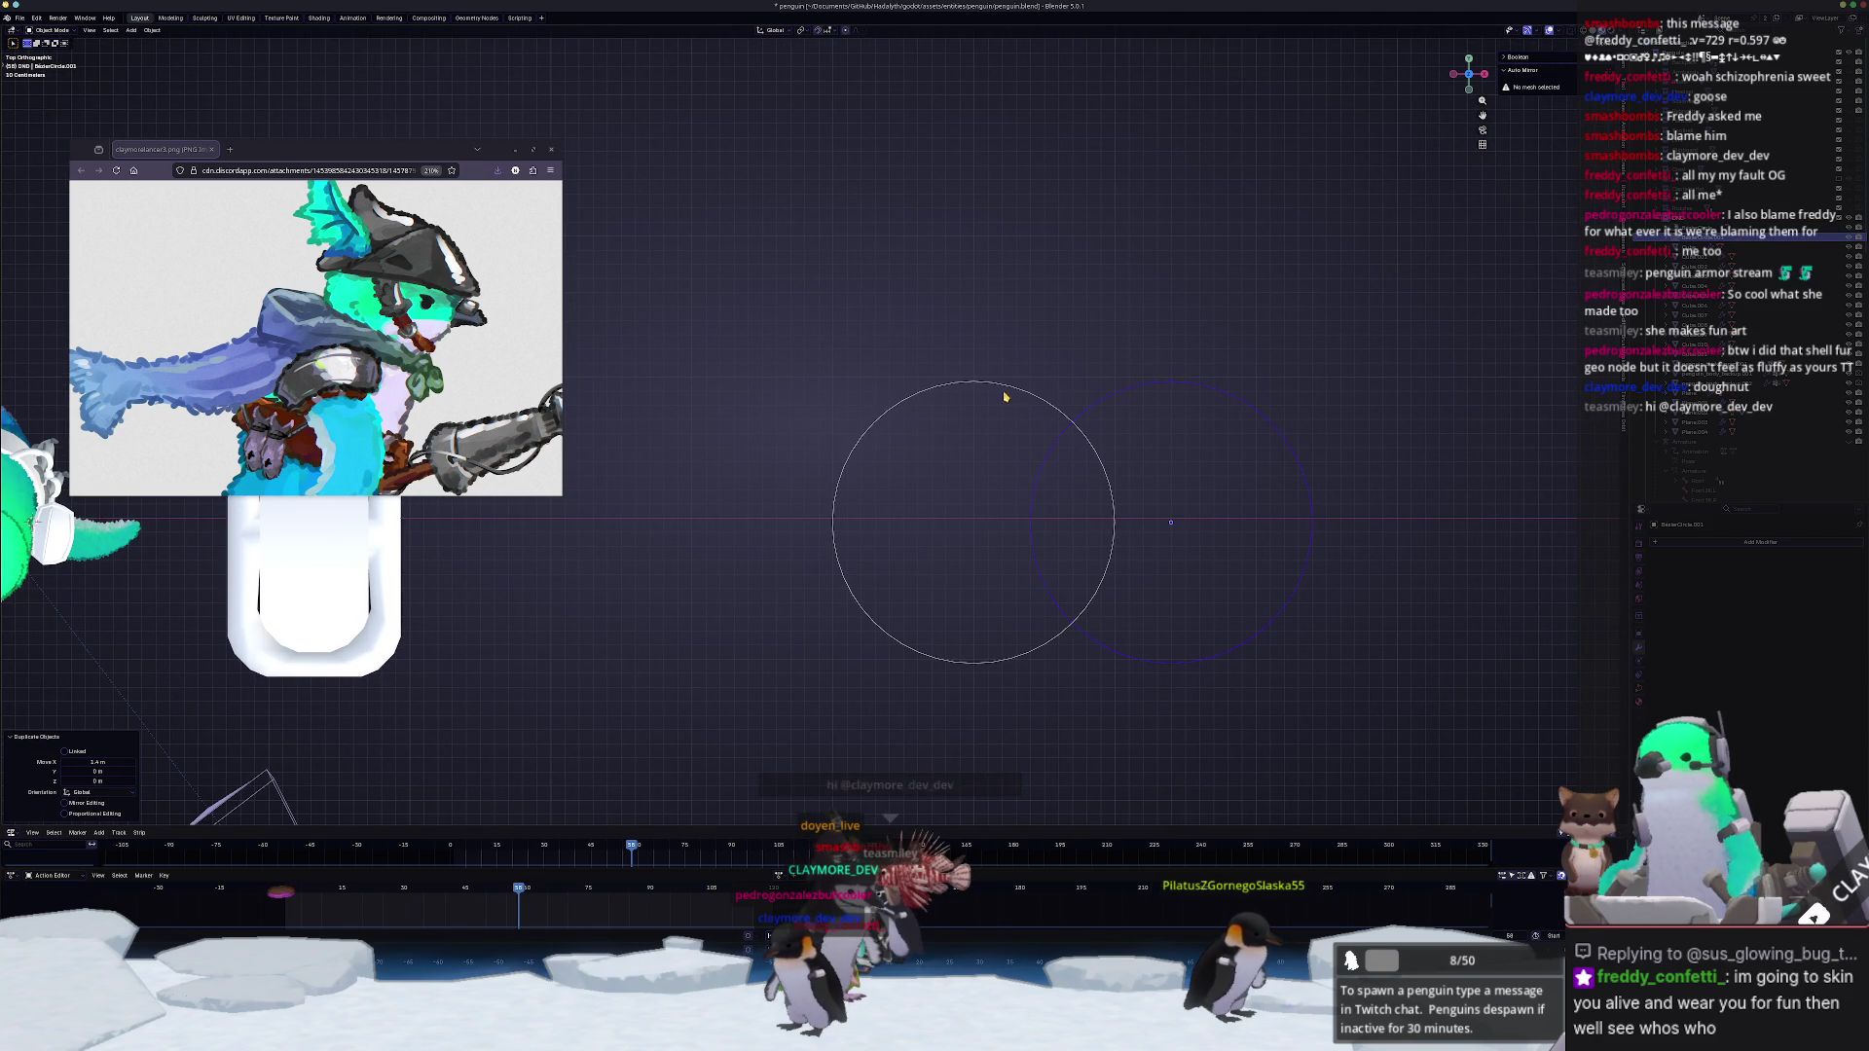
left_click(1086, 413)
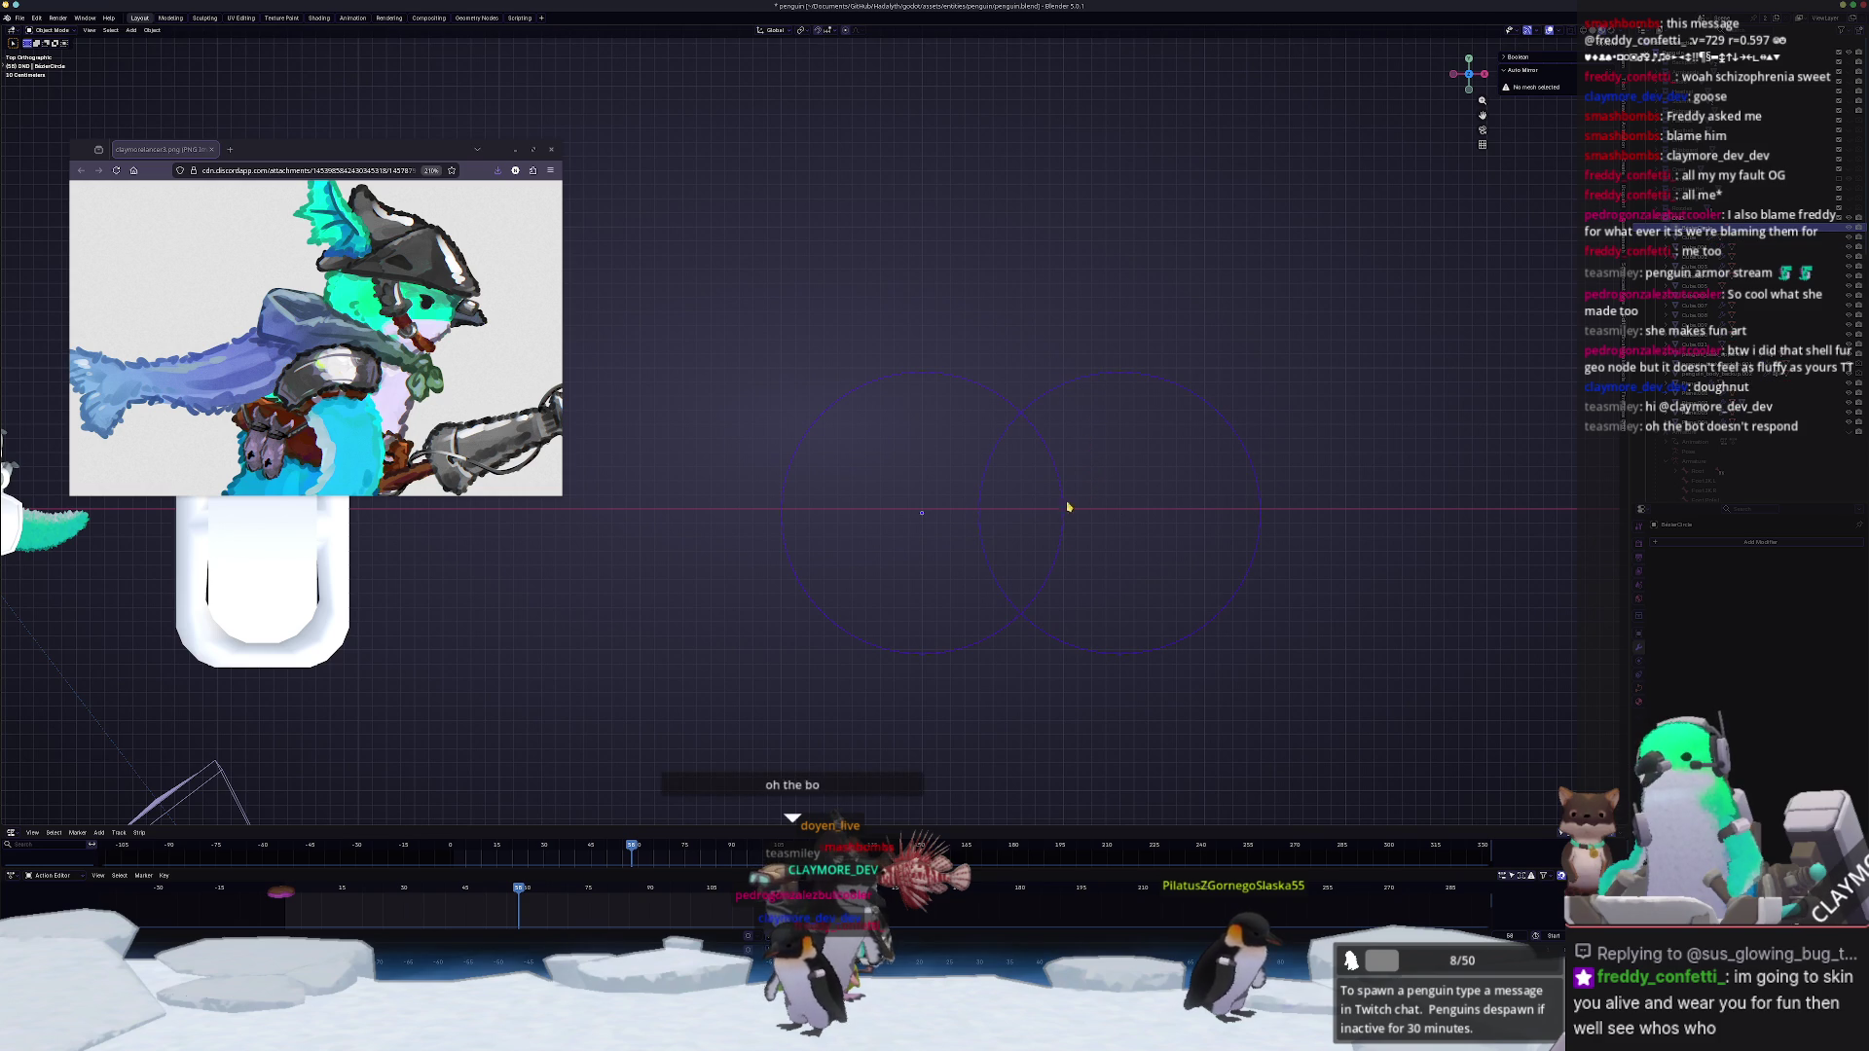
key("Tab")
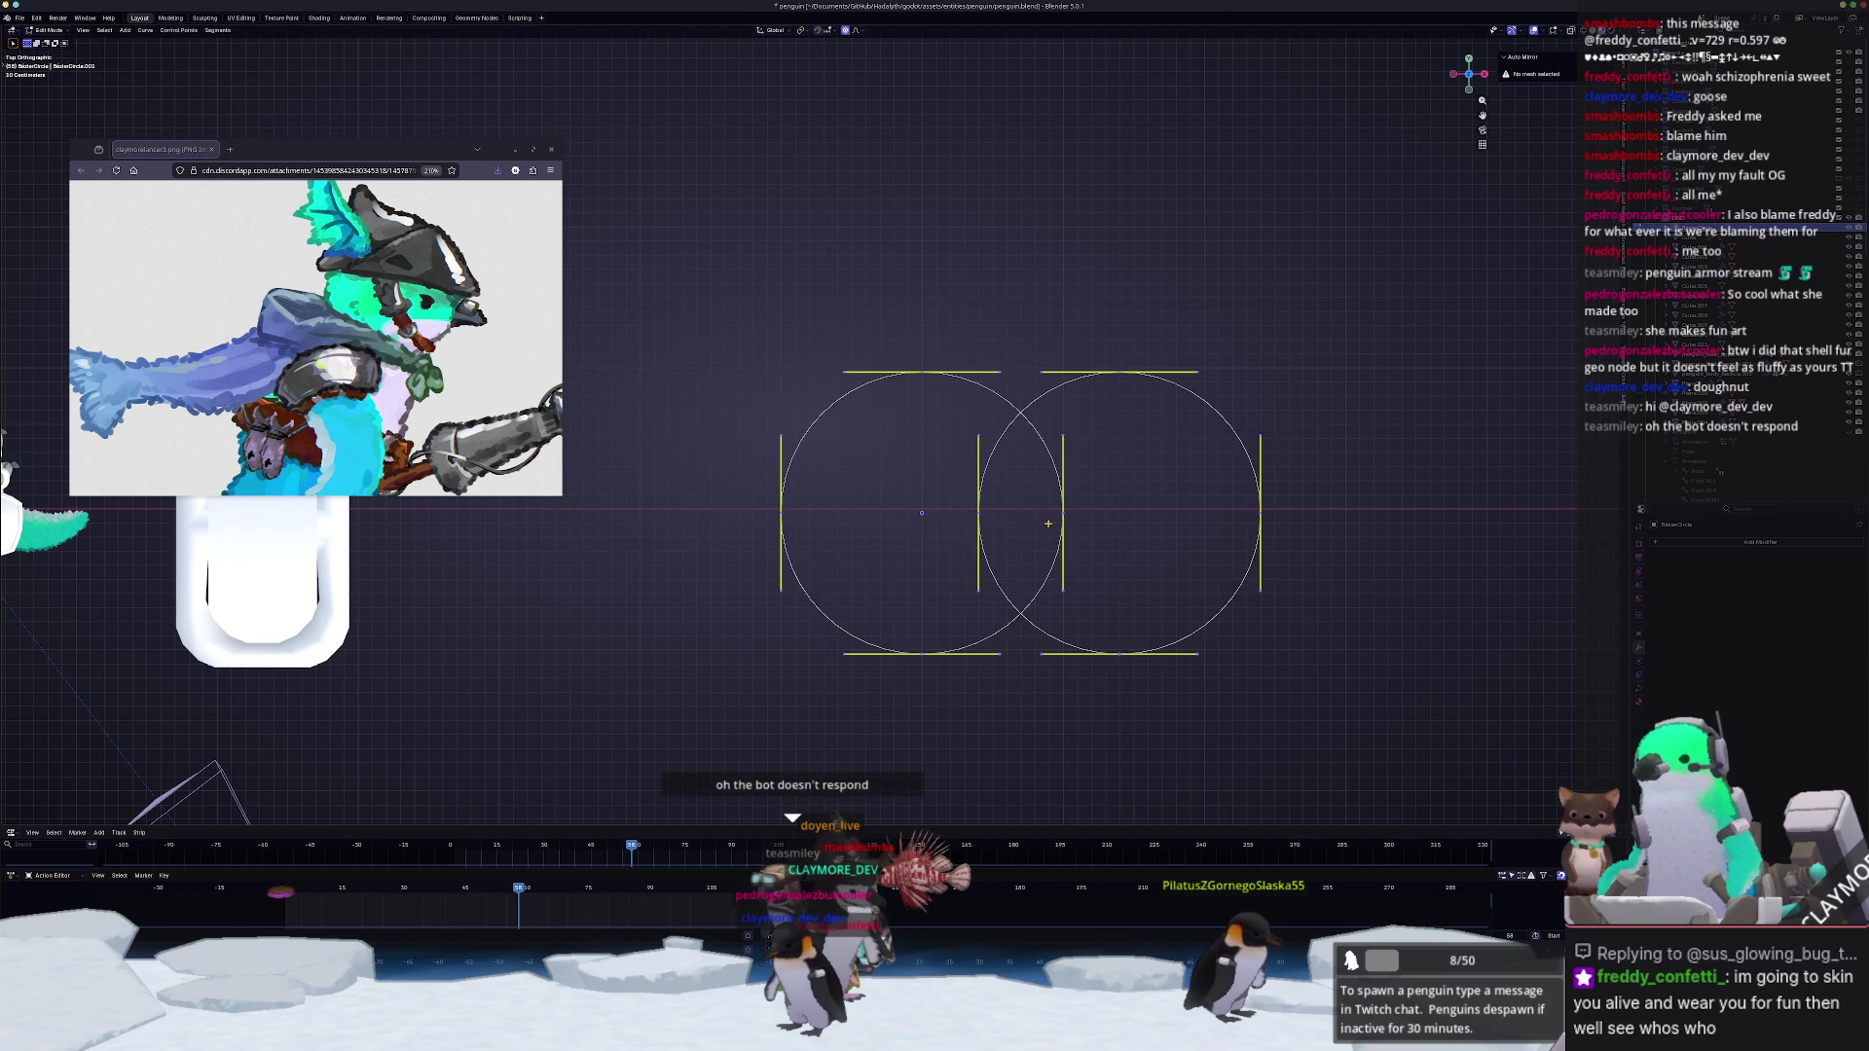
scroll(1081, 529, "up", 1)
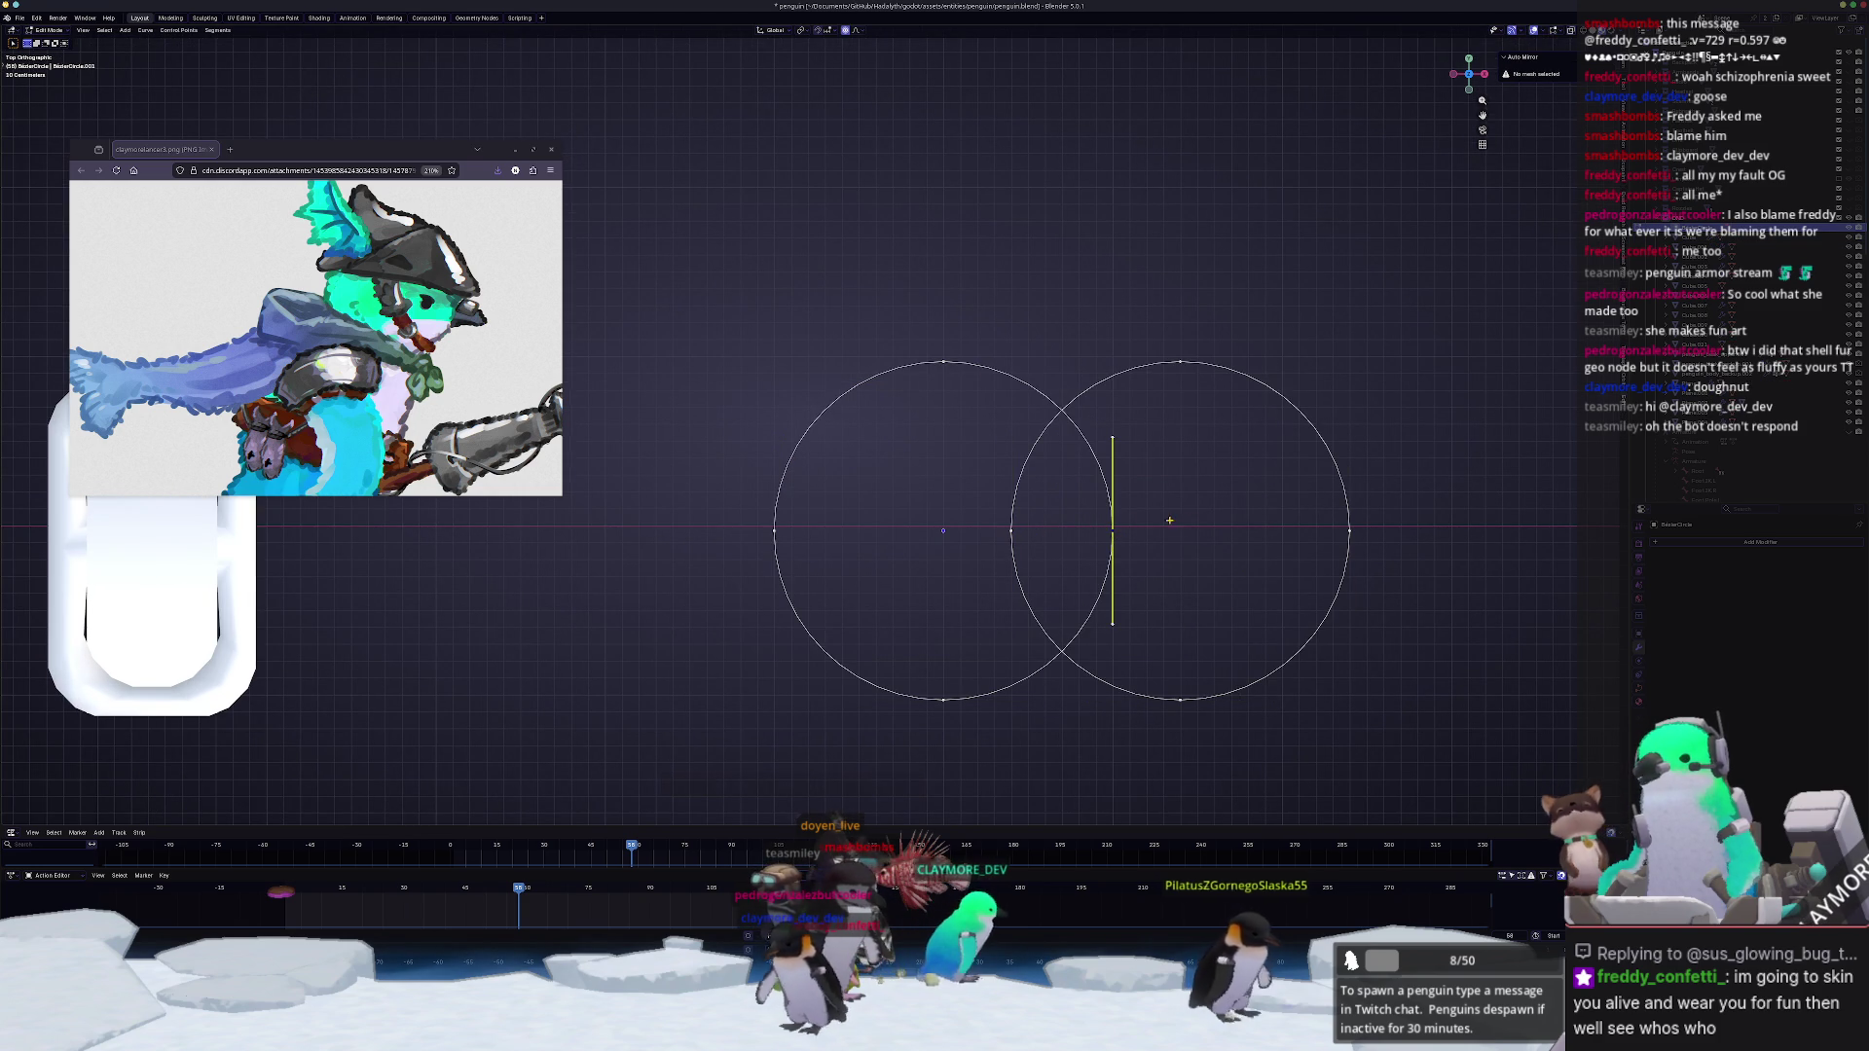
Step: Subdivide both overlapping circles twice to add control points
left_click(1011, 531, "shift")
key("s")
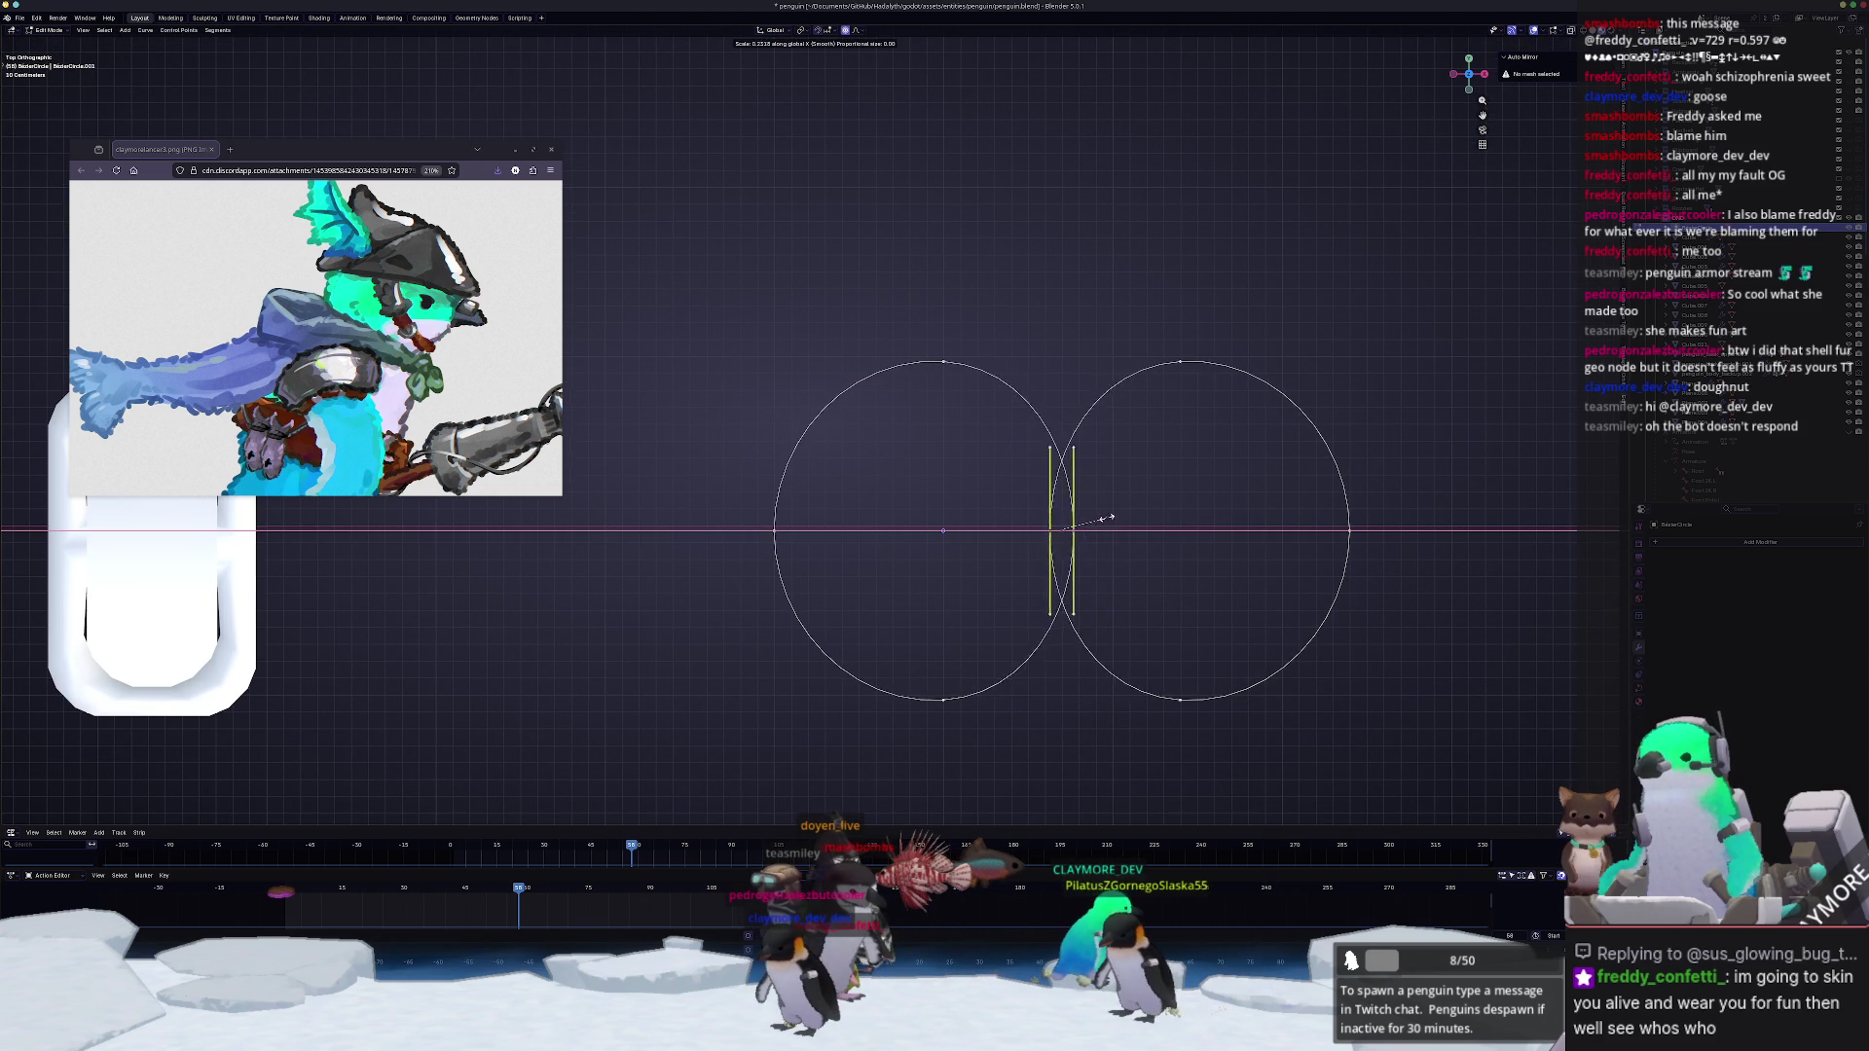
key("Escape")
scroll(1091, 476, "up", 1)
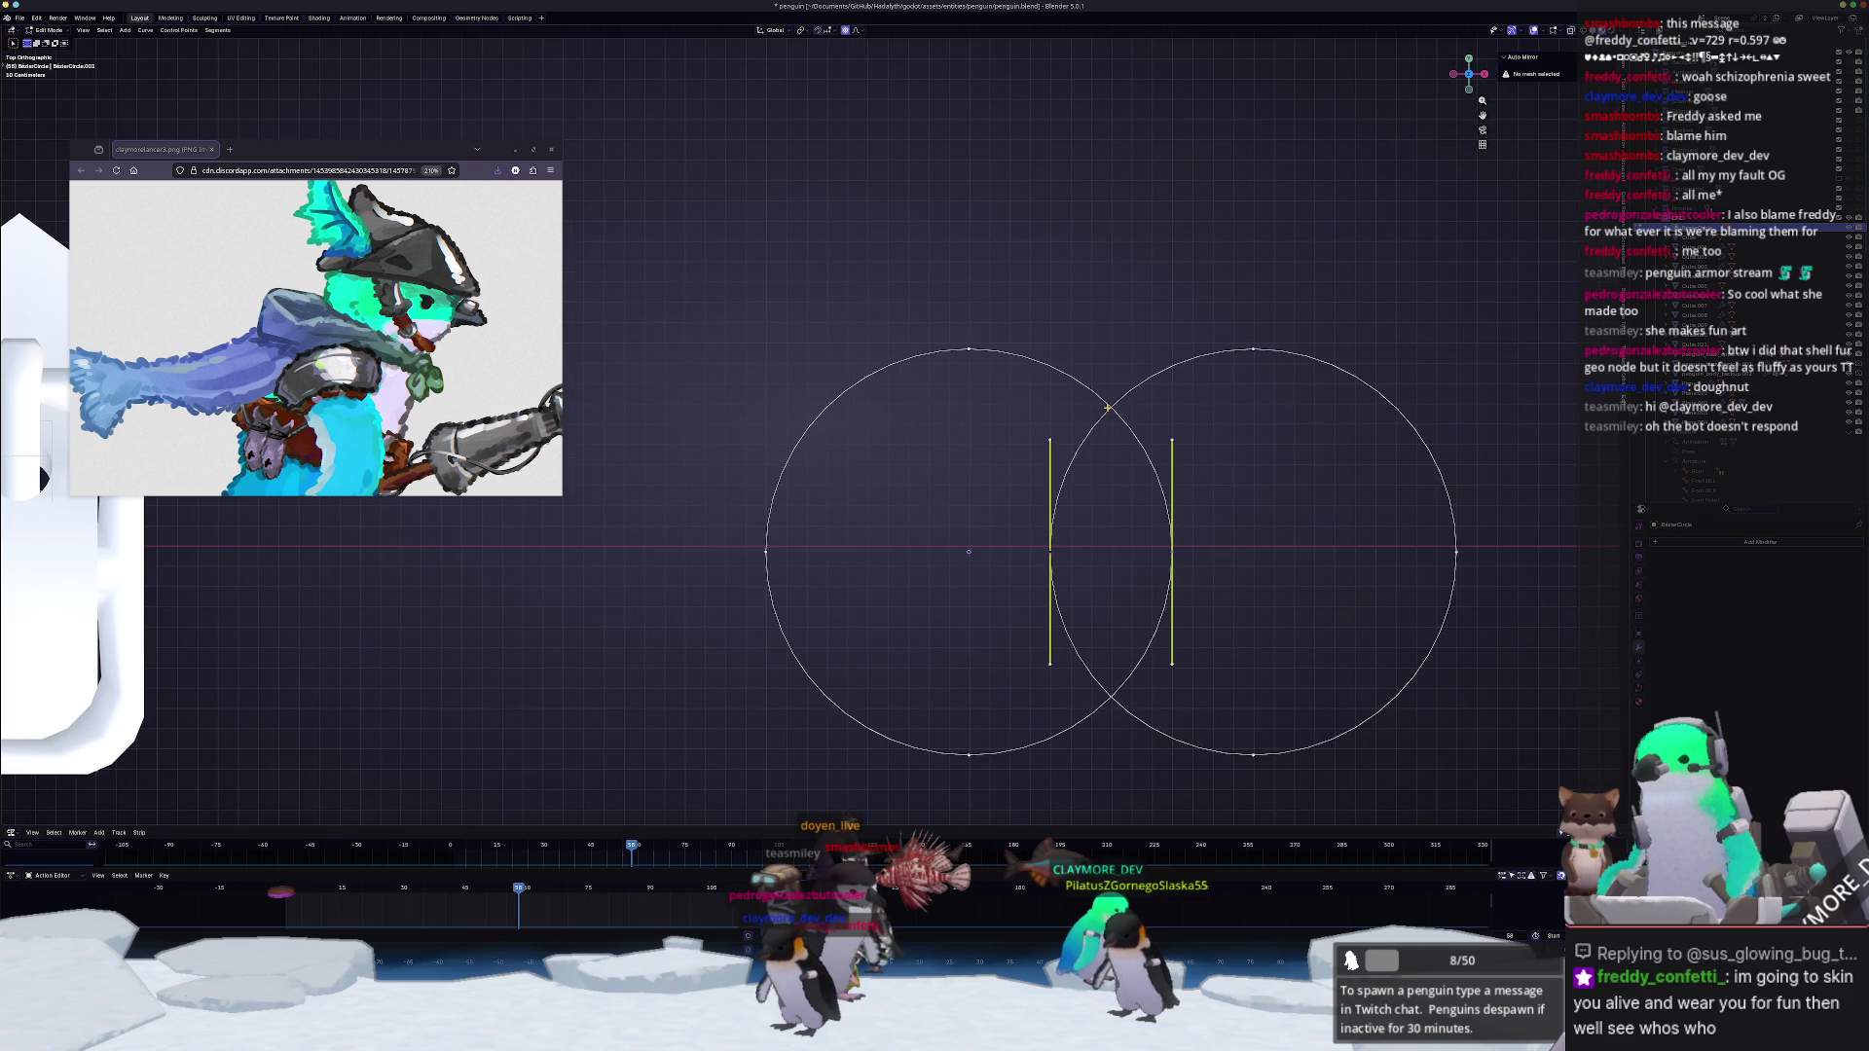
scroll(1118, 398, "up", 1)
middle_click_drag(1164, 399, 1127, 511, "shift")
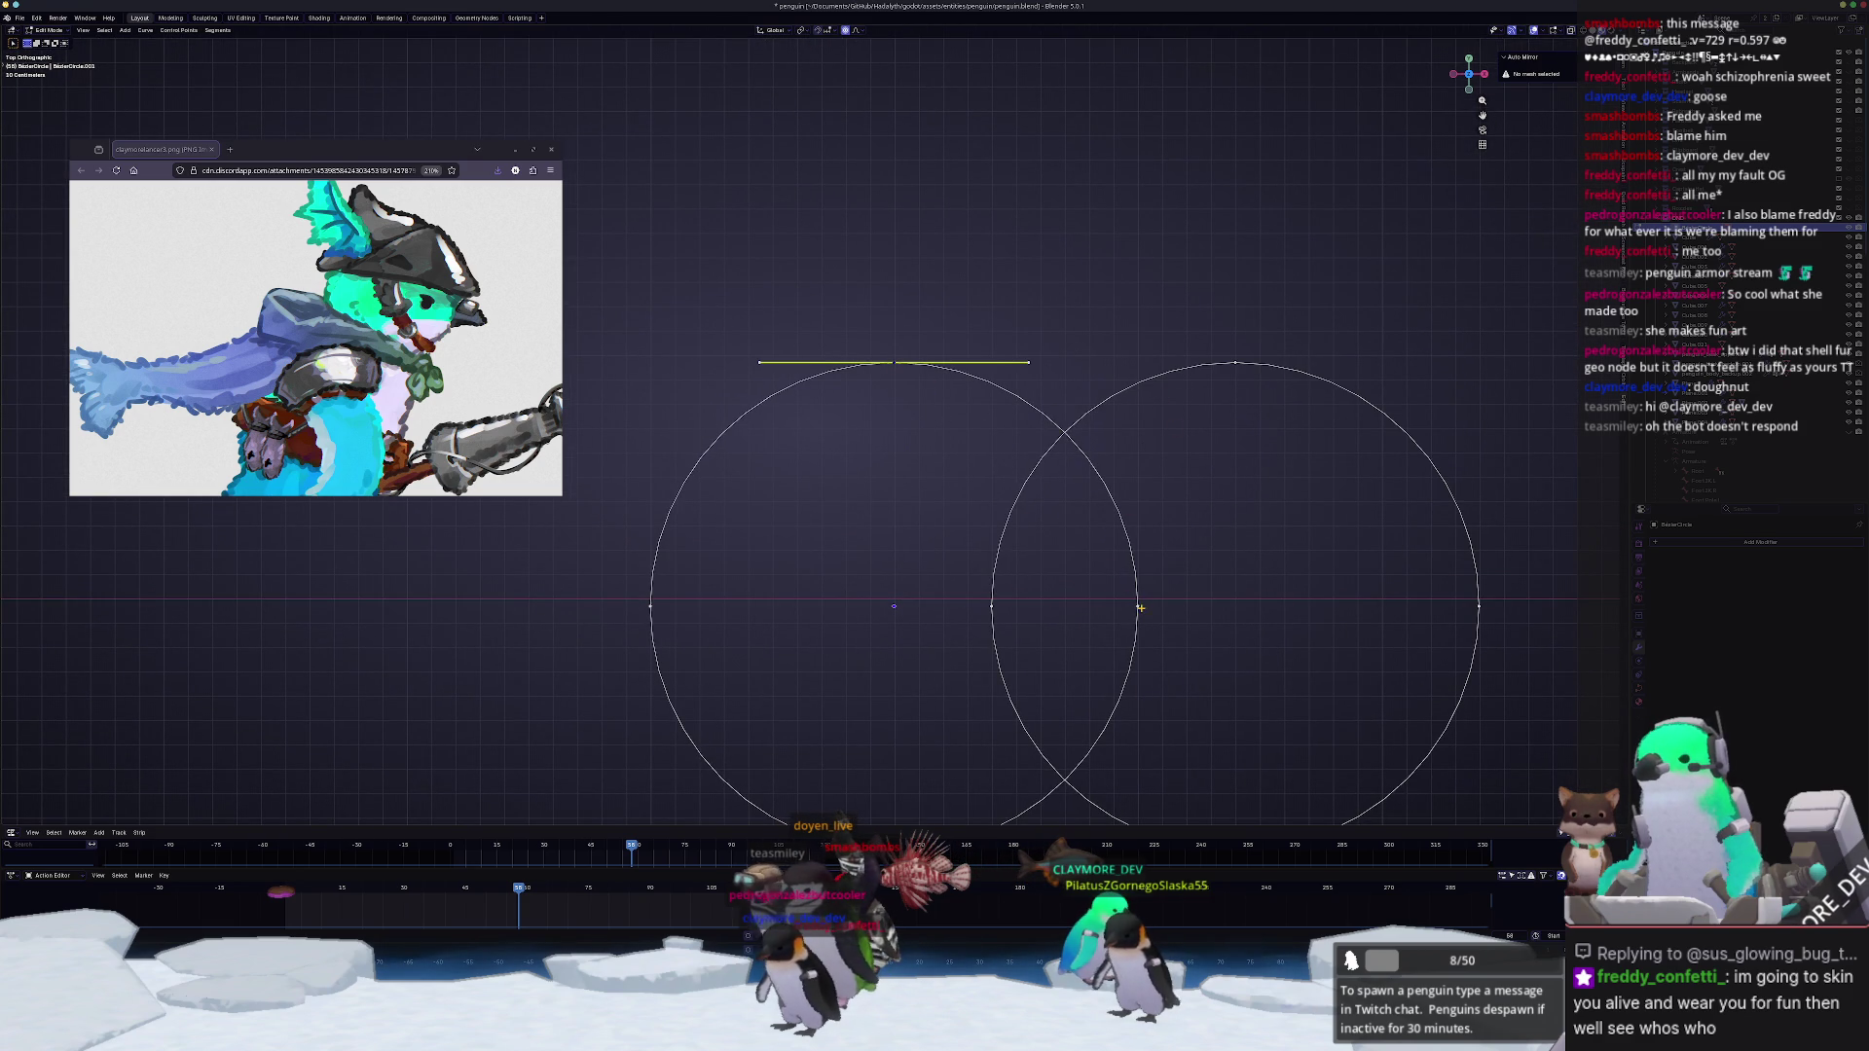
right_click(1088, 496)
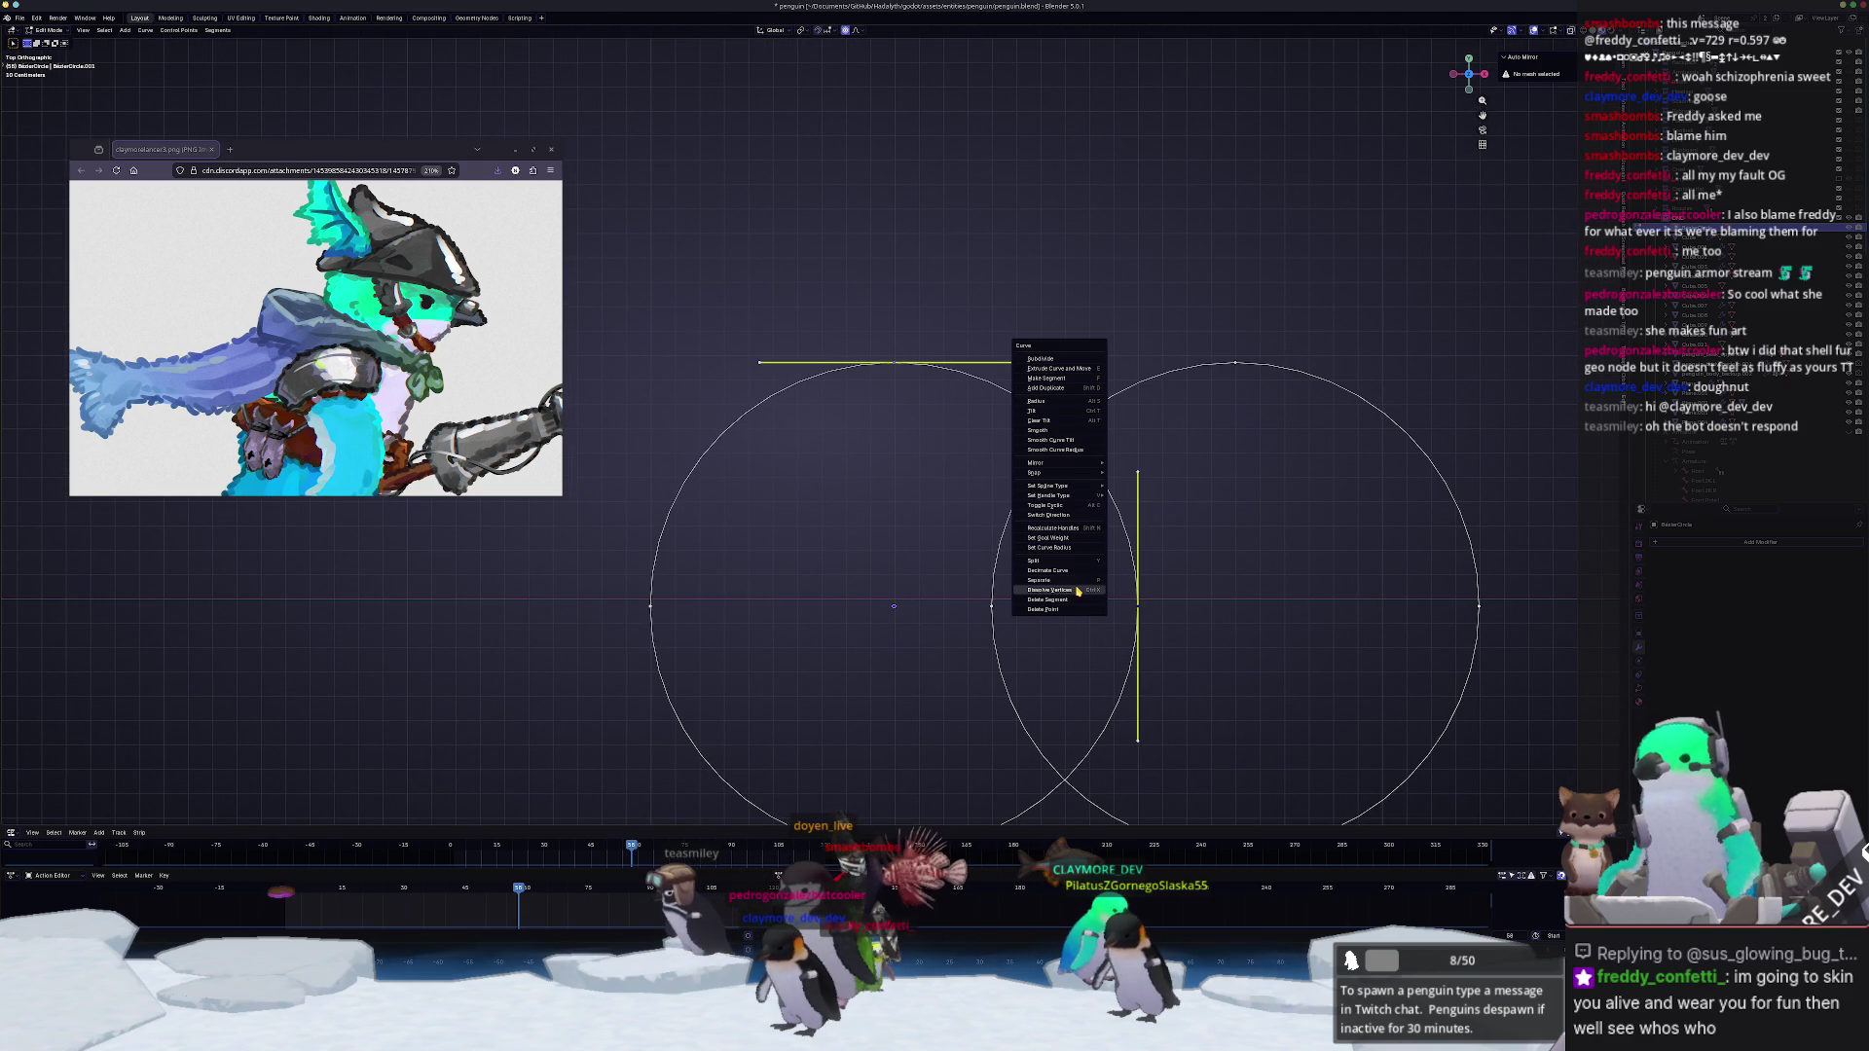
left_click(1053, 358)
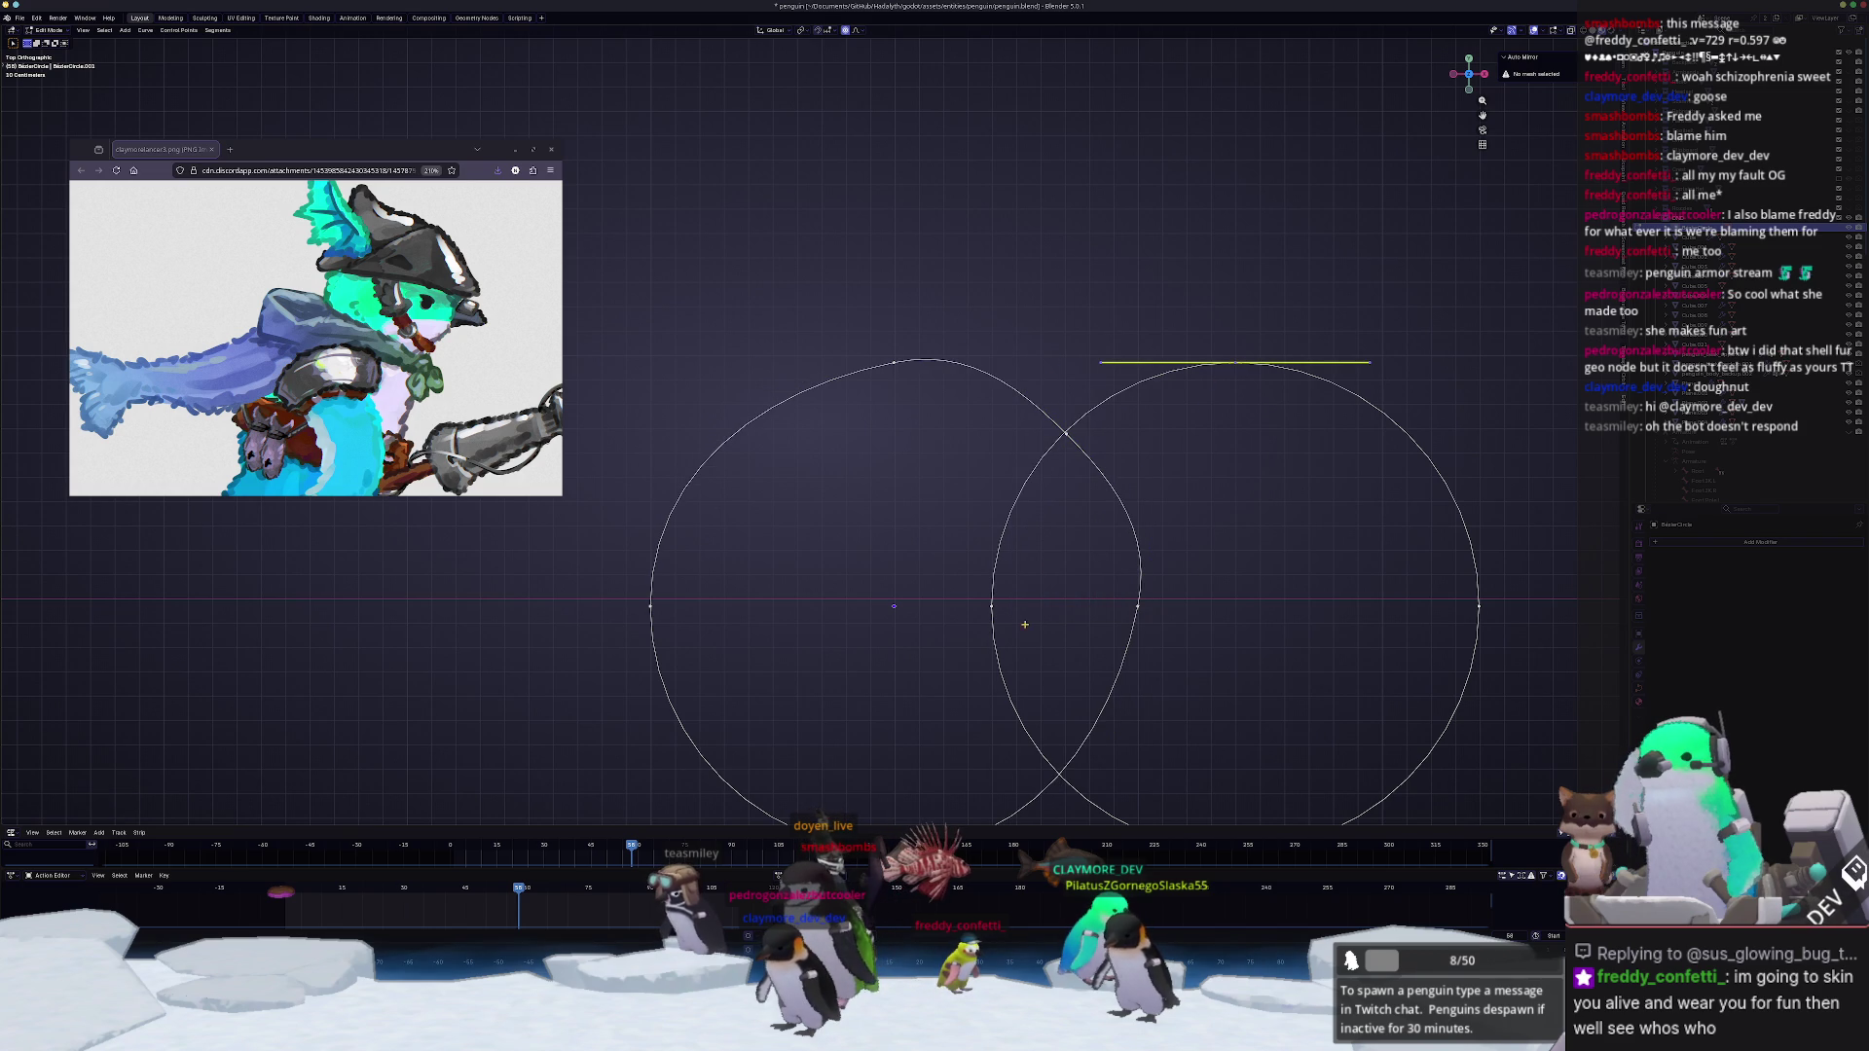
right_click(1023, 516)
left_click(1023, 516)
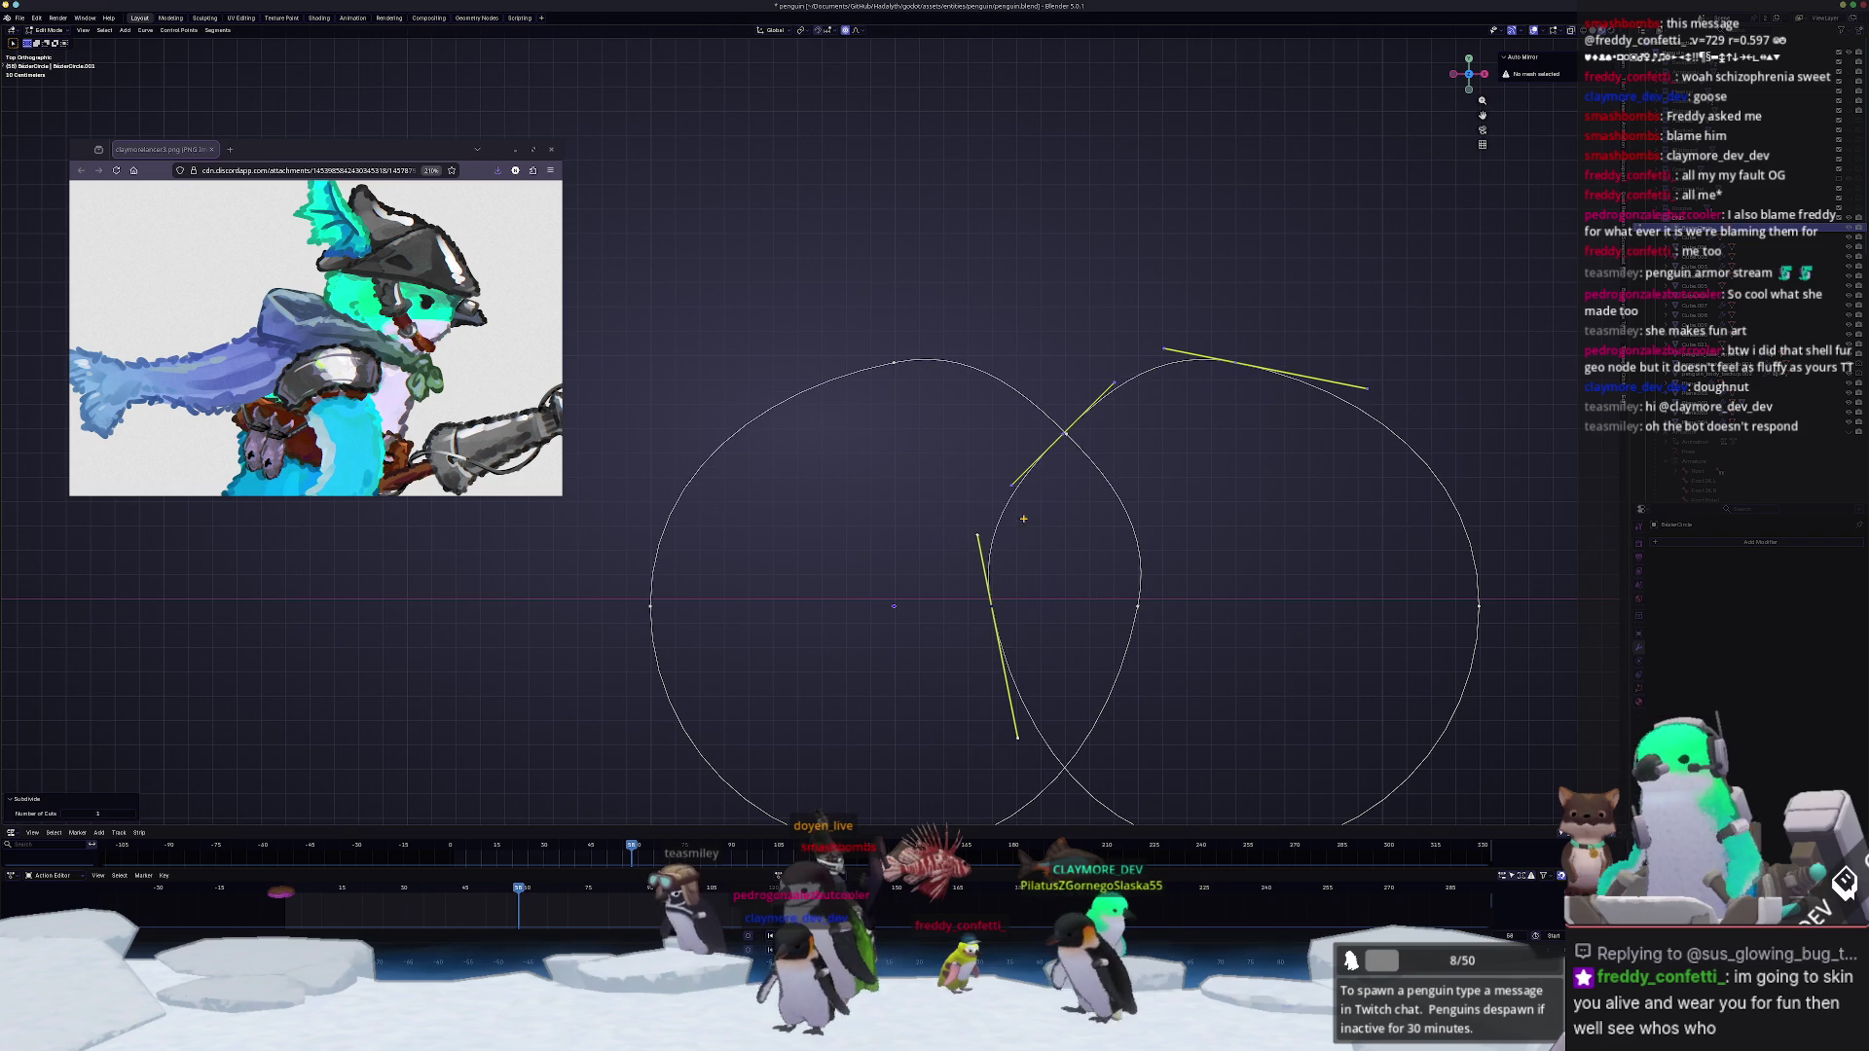
Step: Try dissolving the crossing point, undo it and restore the right loop to a round circle
left_click(1088, 489)
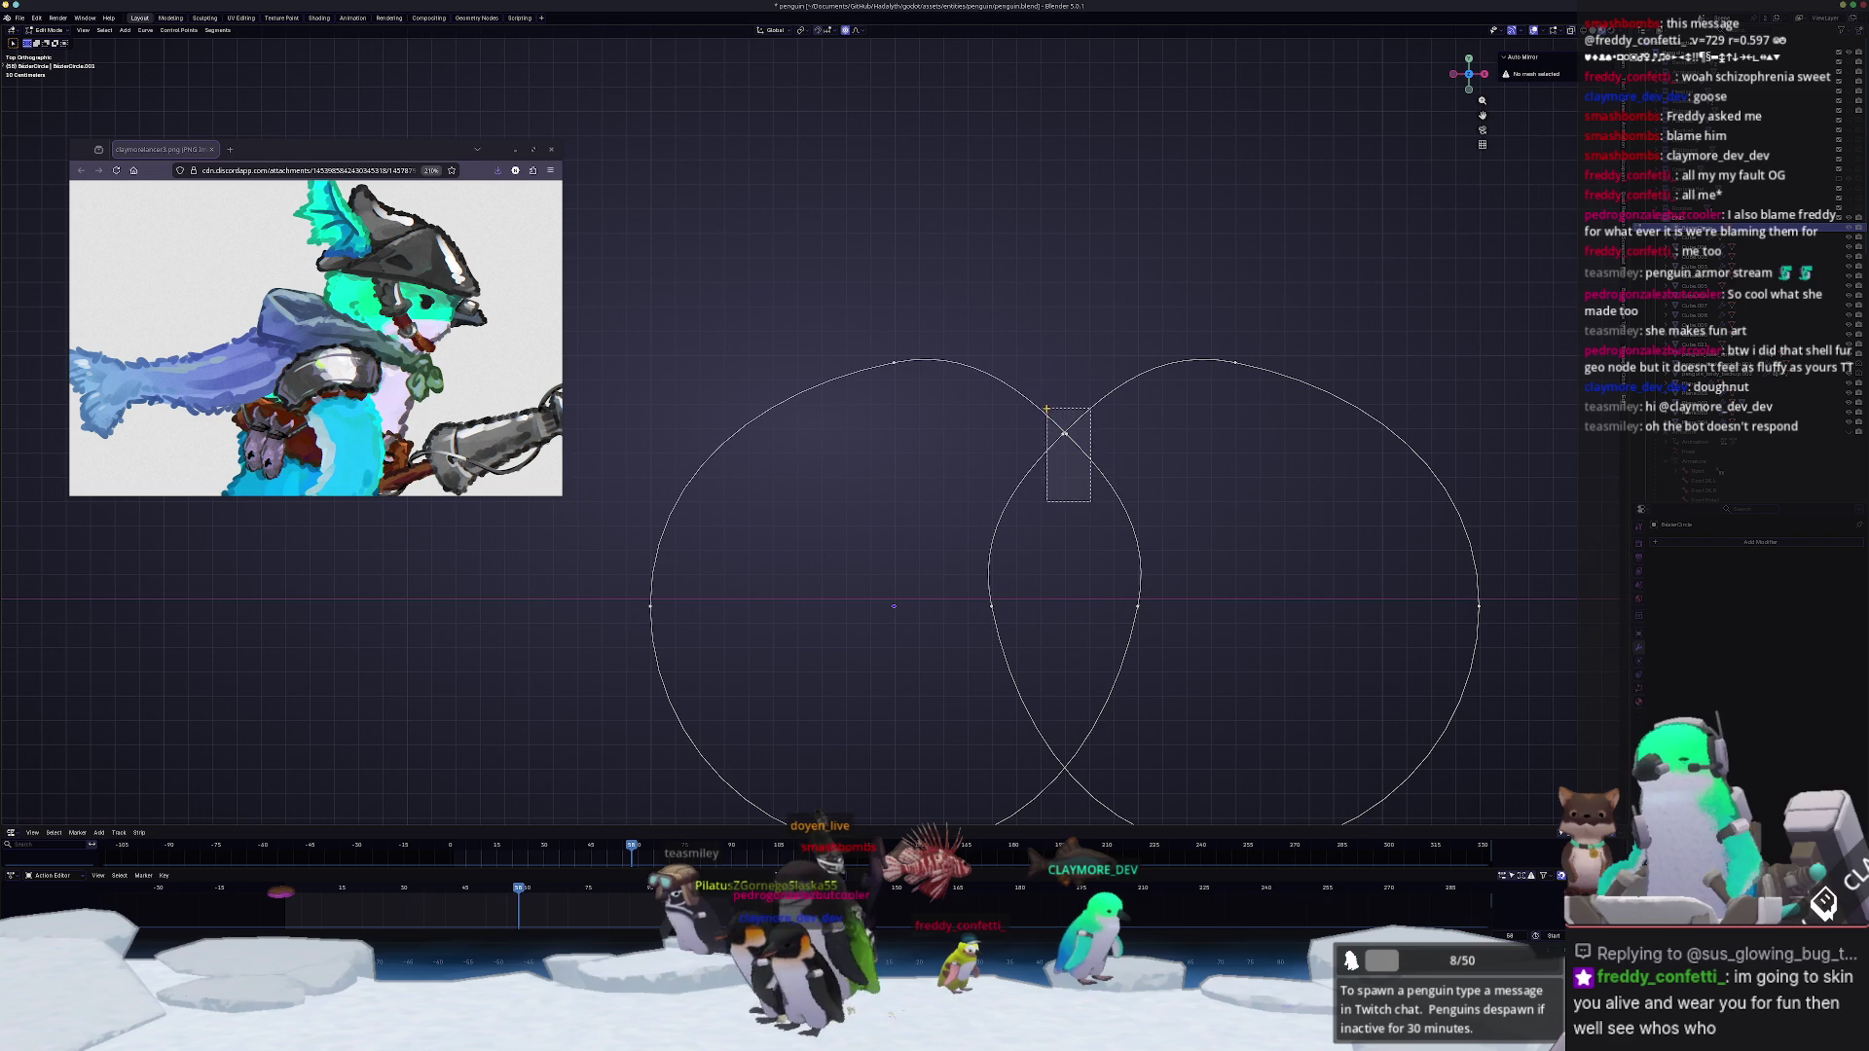
left_click_drag(1057, 422, 1055, 419)
right_click(1039, 398)
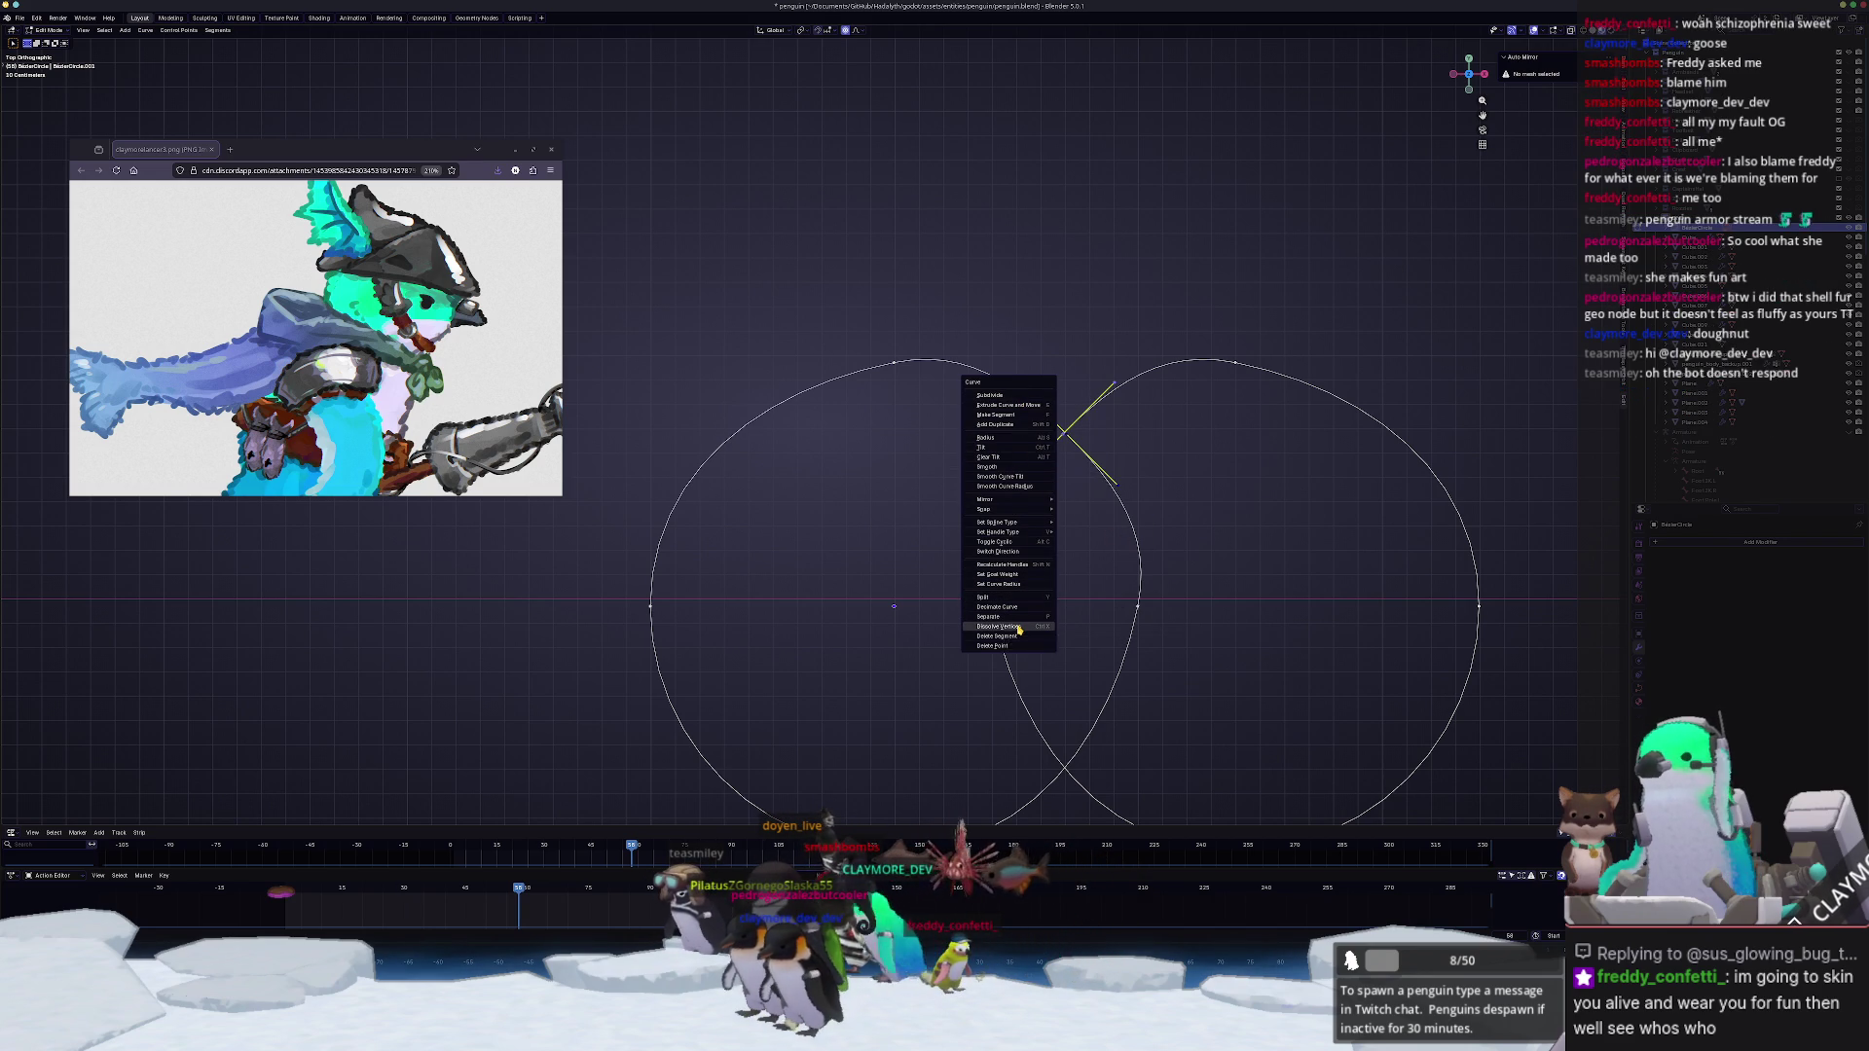
left_click(1018, 626)
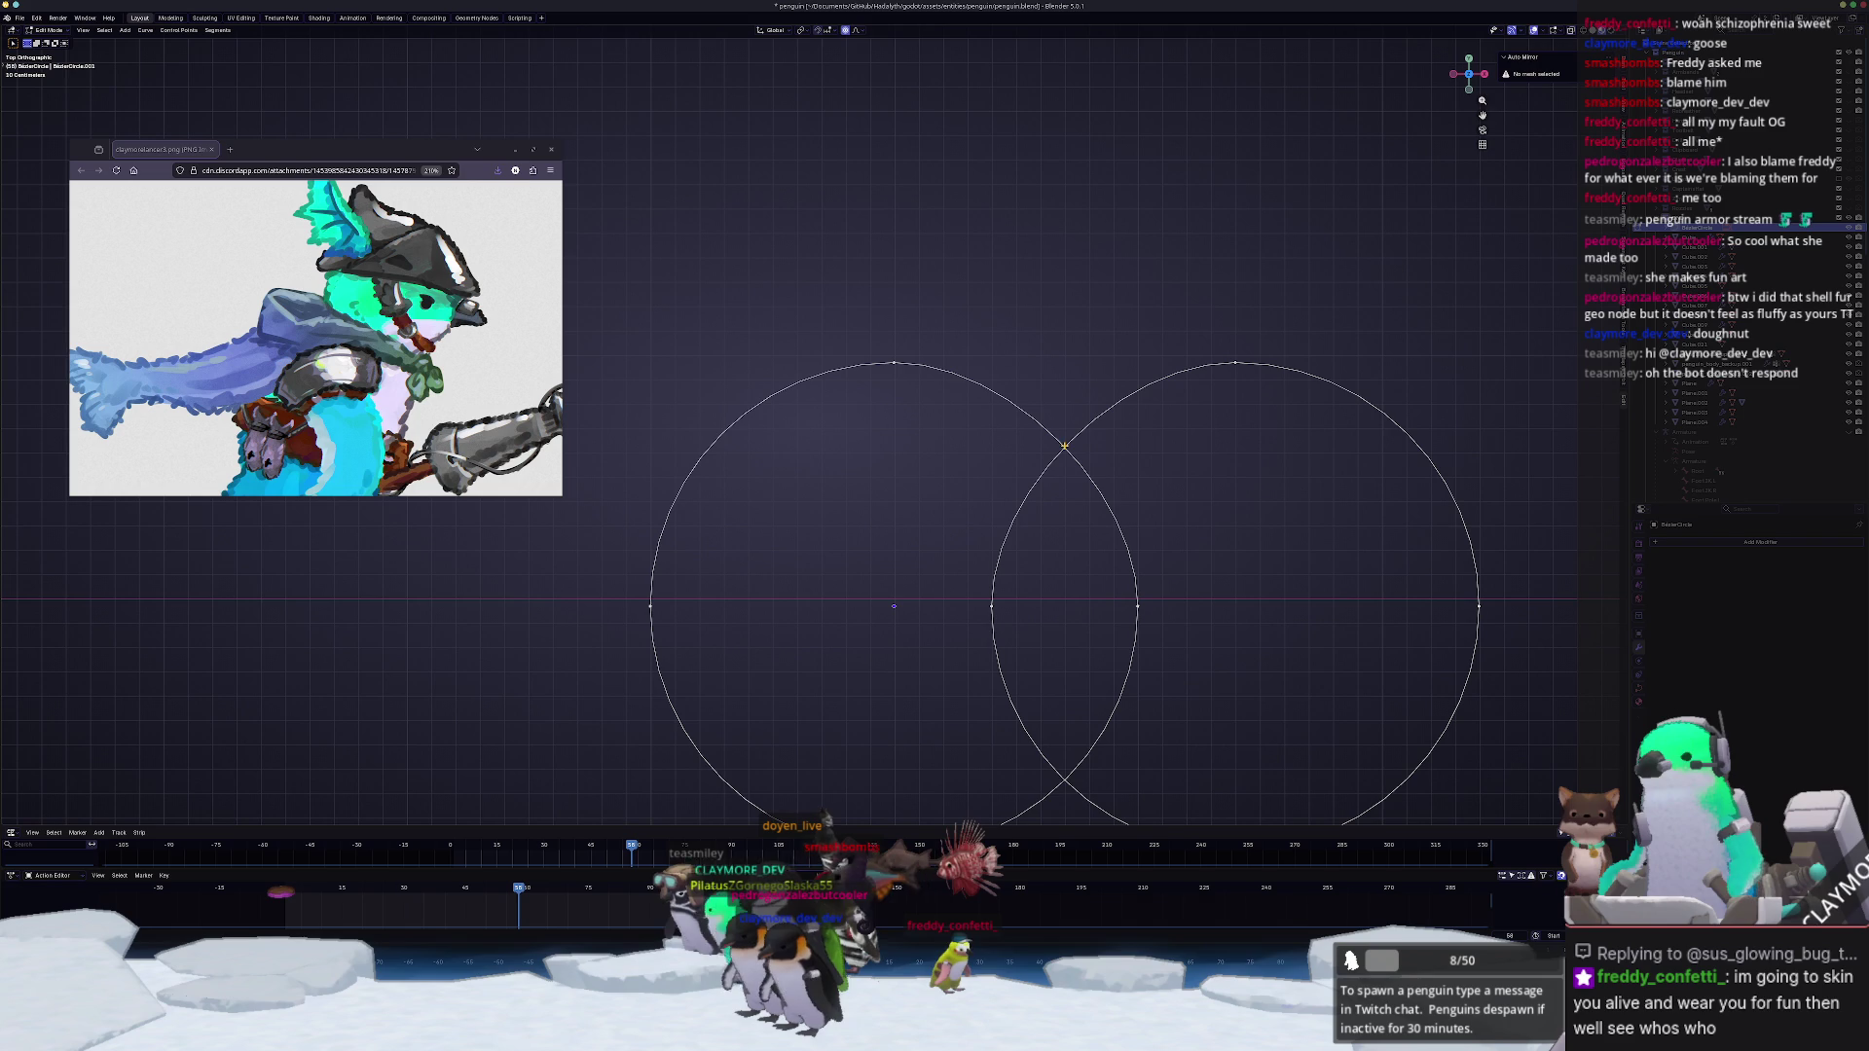
key("ctrl+z")
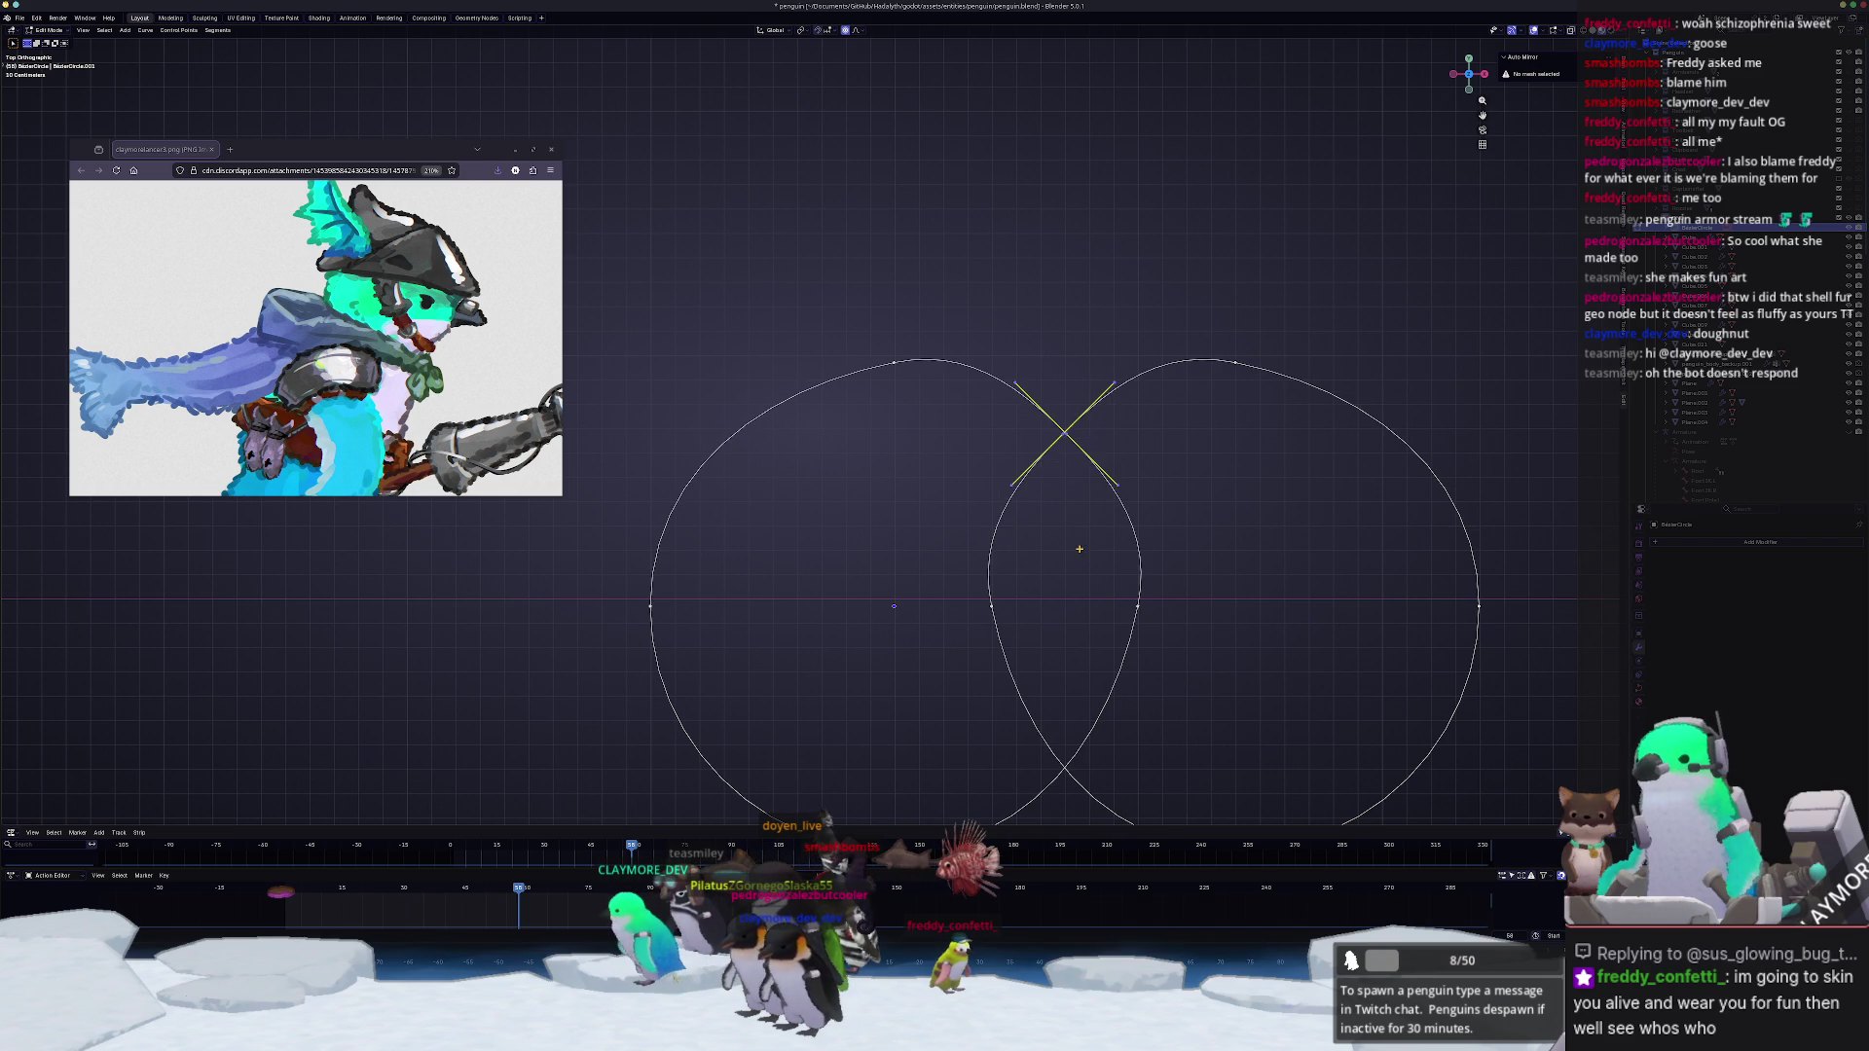
right_click(1074, 550)
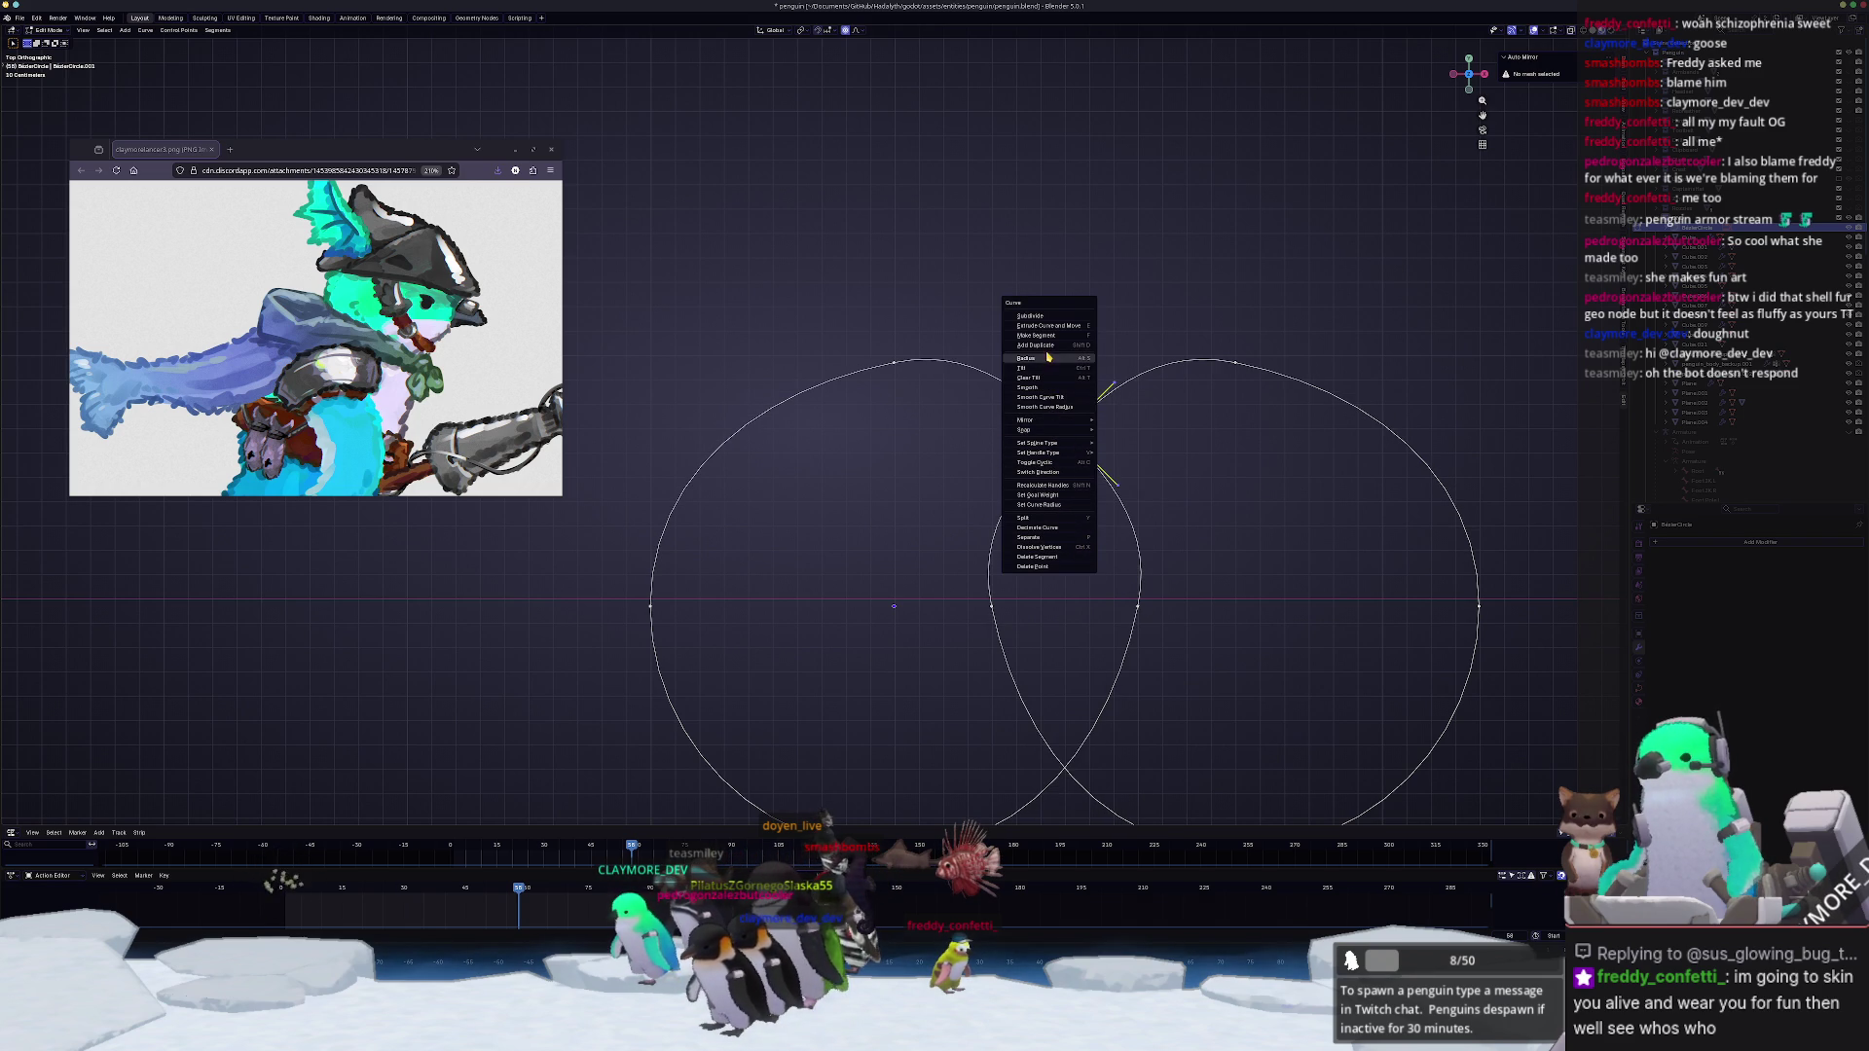
key("Escape")
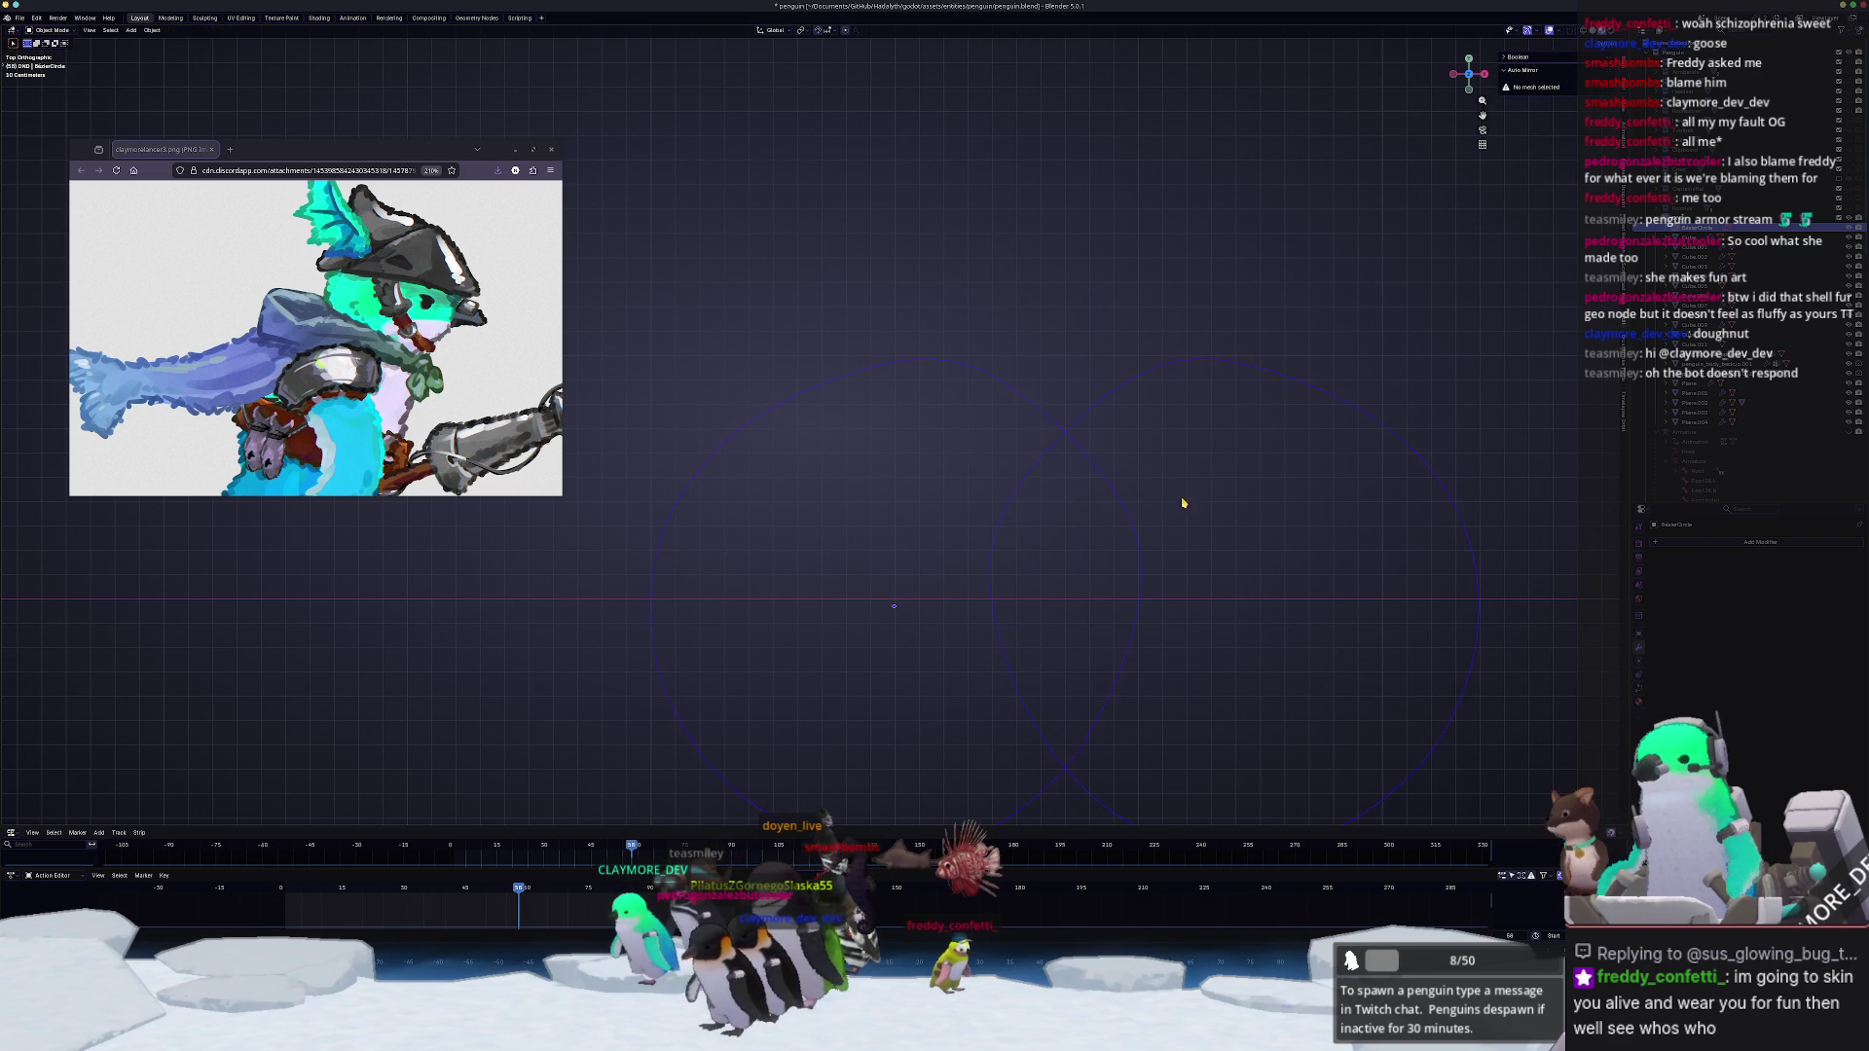
scroll(1128, 526, "down", 1)
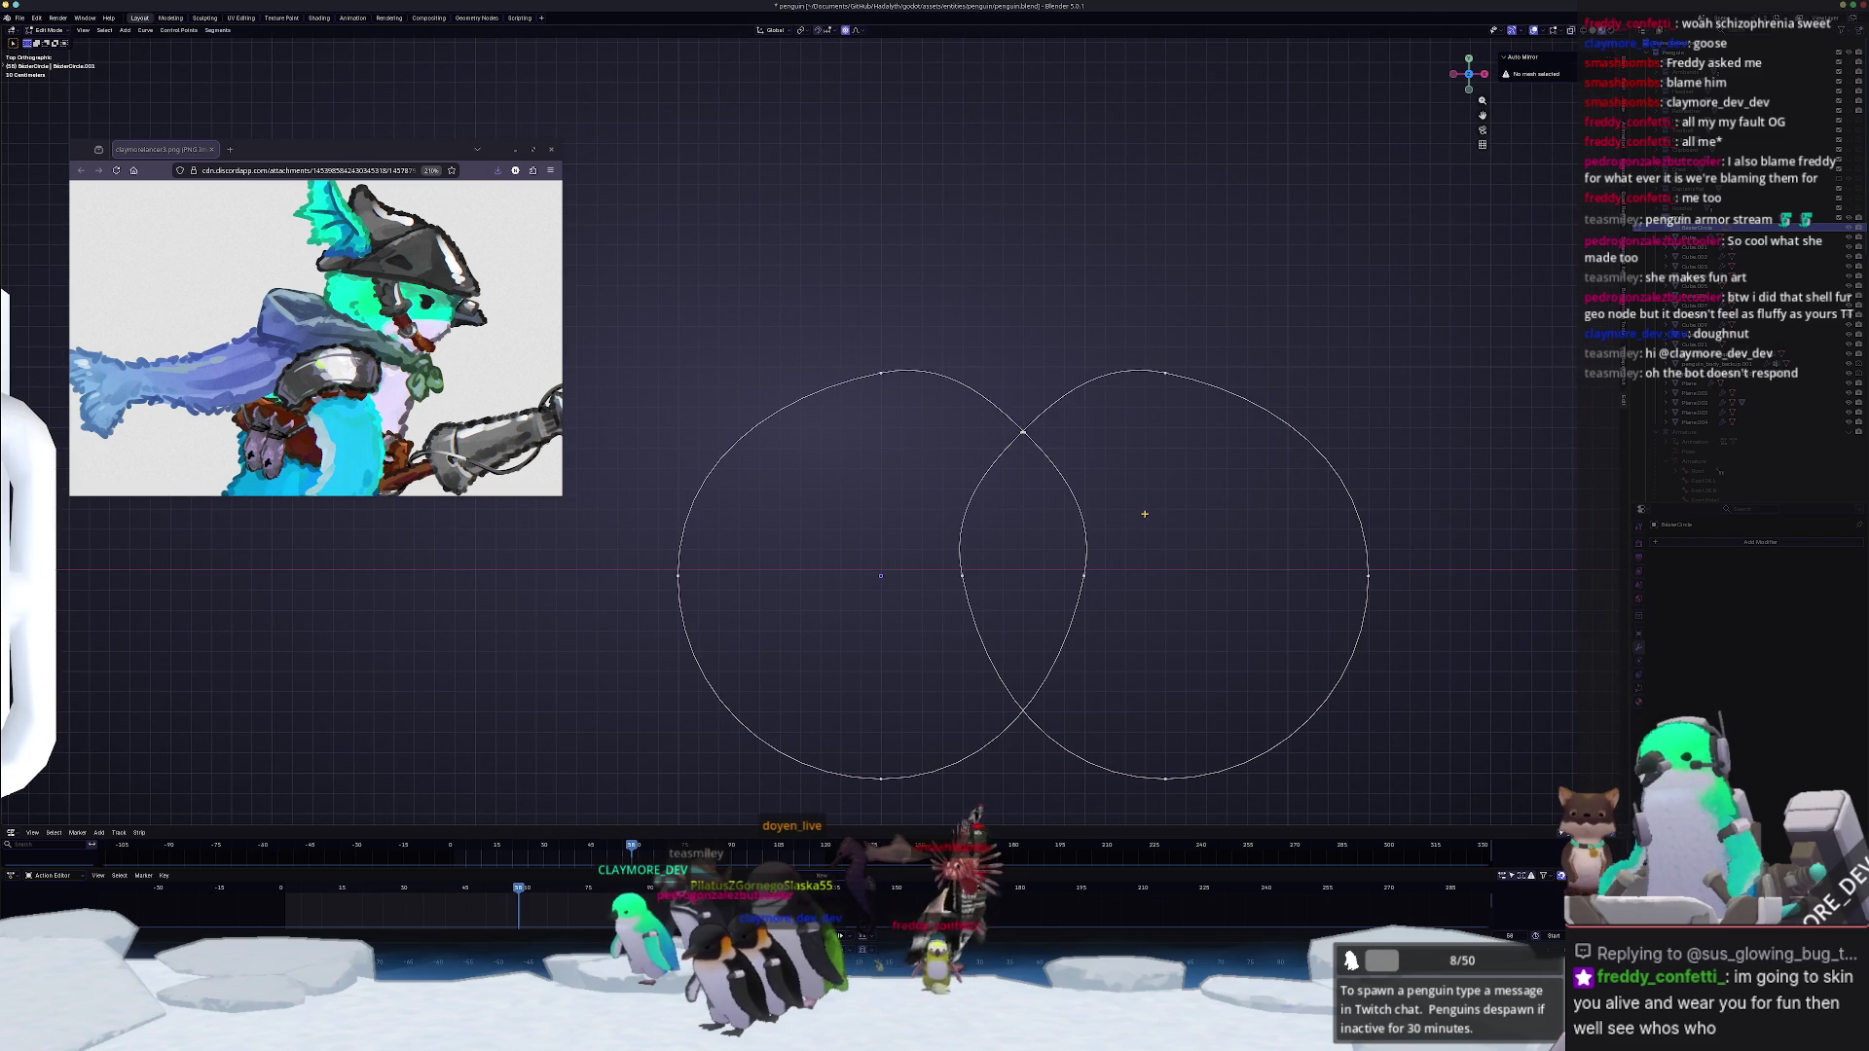
key("a")
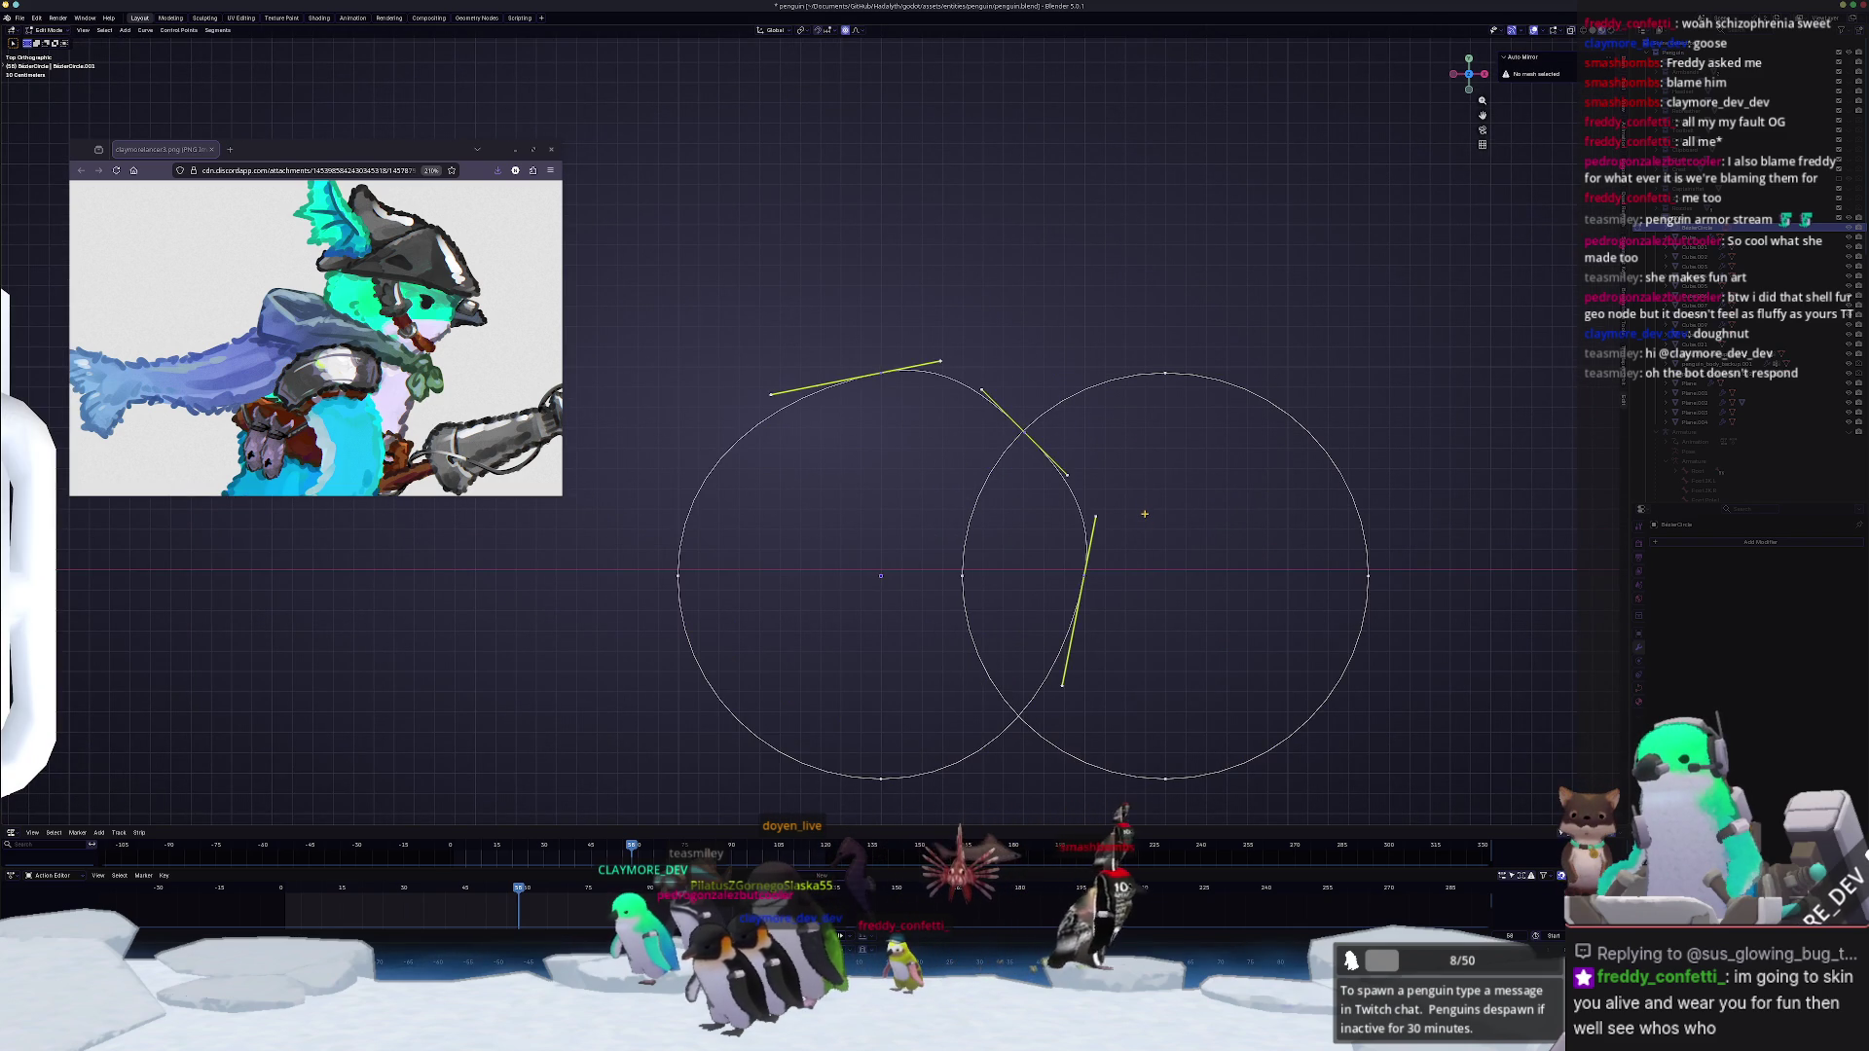
key("Tab")
Step: Convert the circles to a mesh and merge their overlapping vertices
right_click(1078, 505)
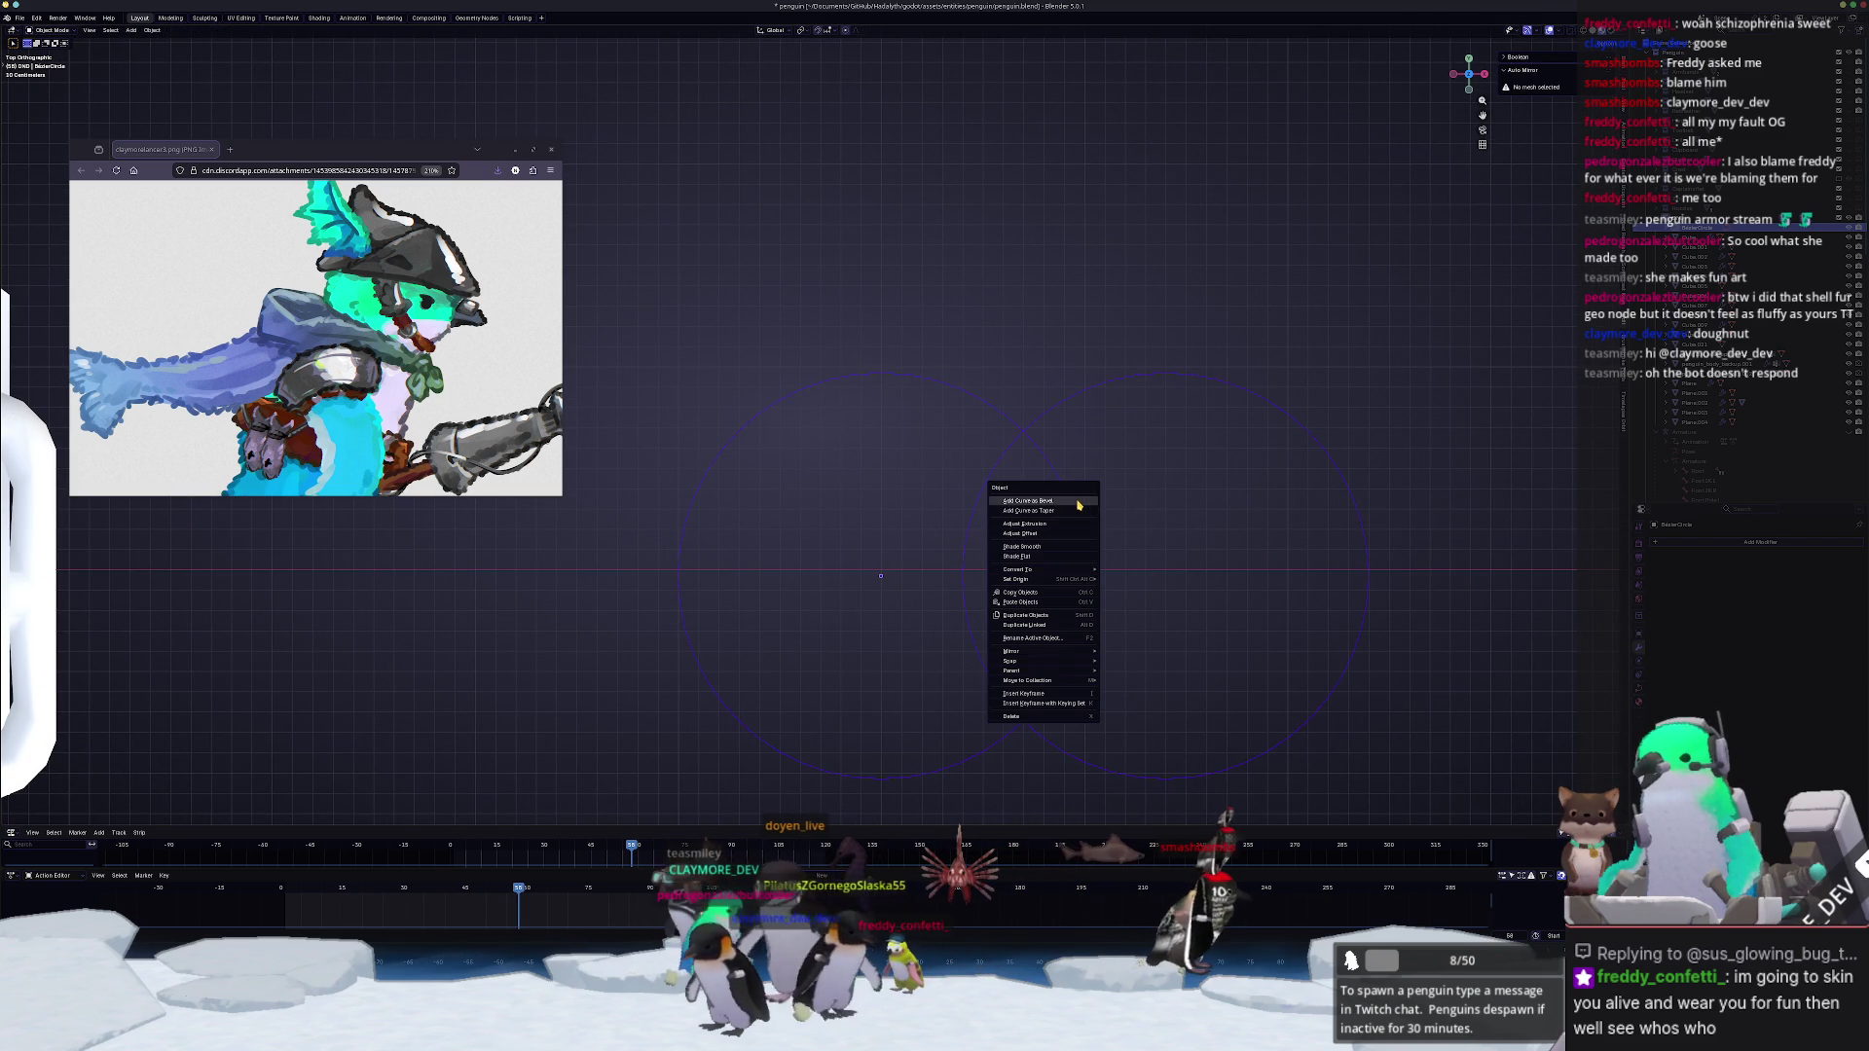
left_click(1127, 573)
key("Tab")
scroll(1118, 433, "up", 1)
right_click(1118, 433)
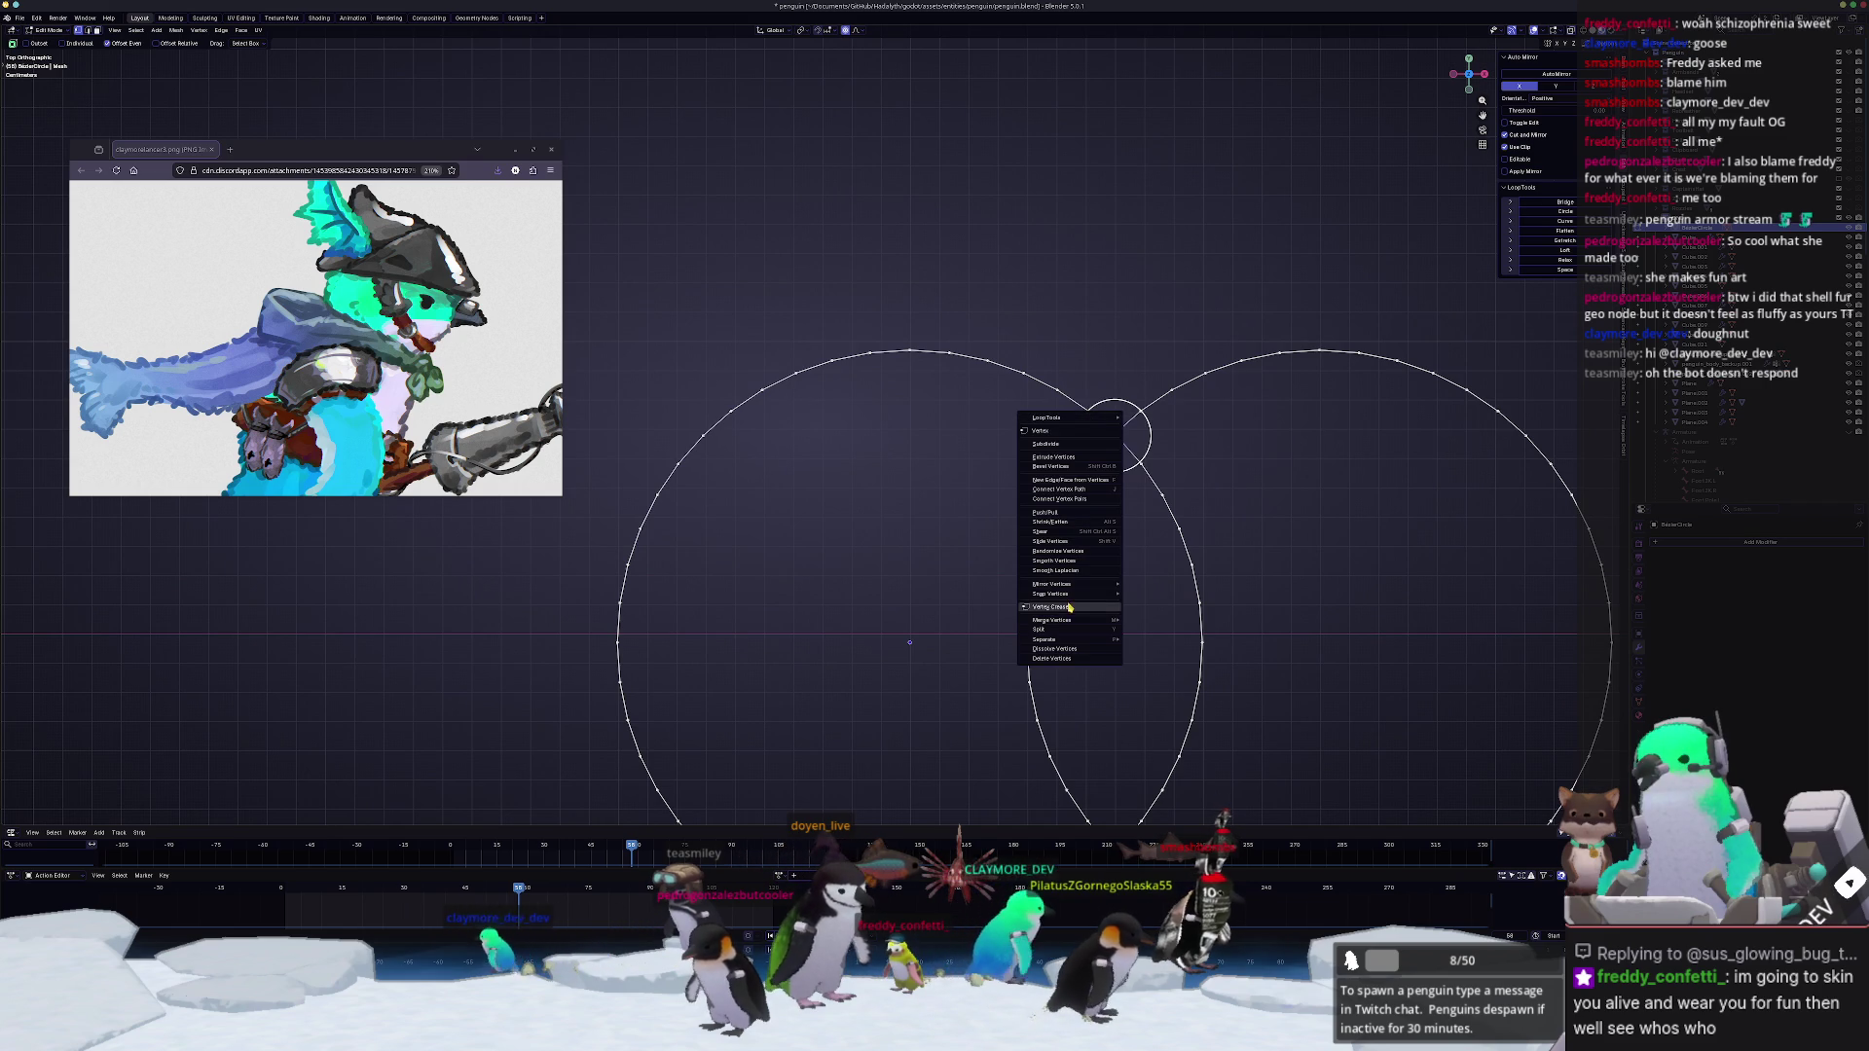
mouse_move(1051, 606)
left_click(1169, 621)
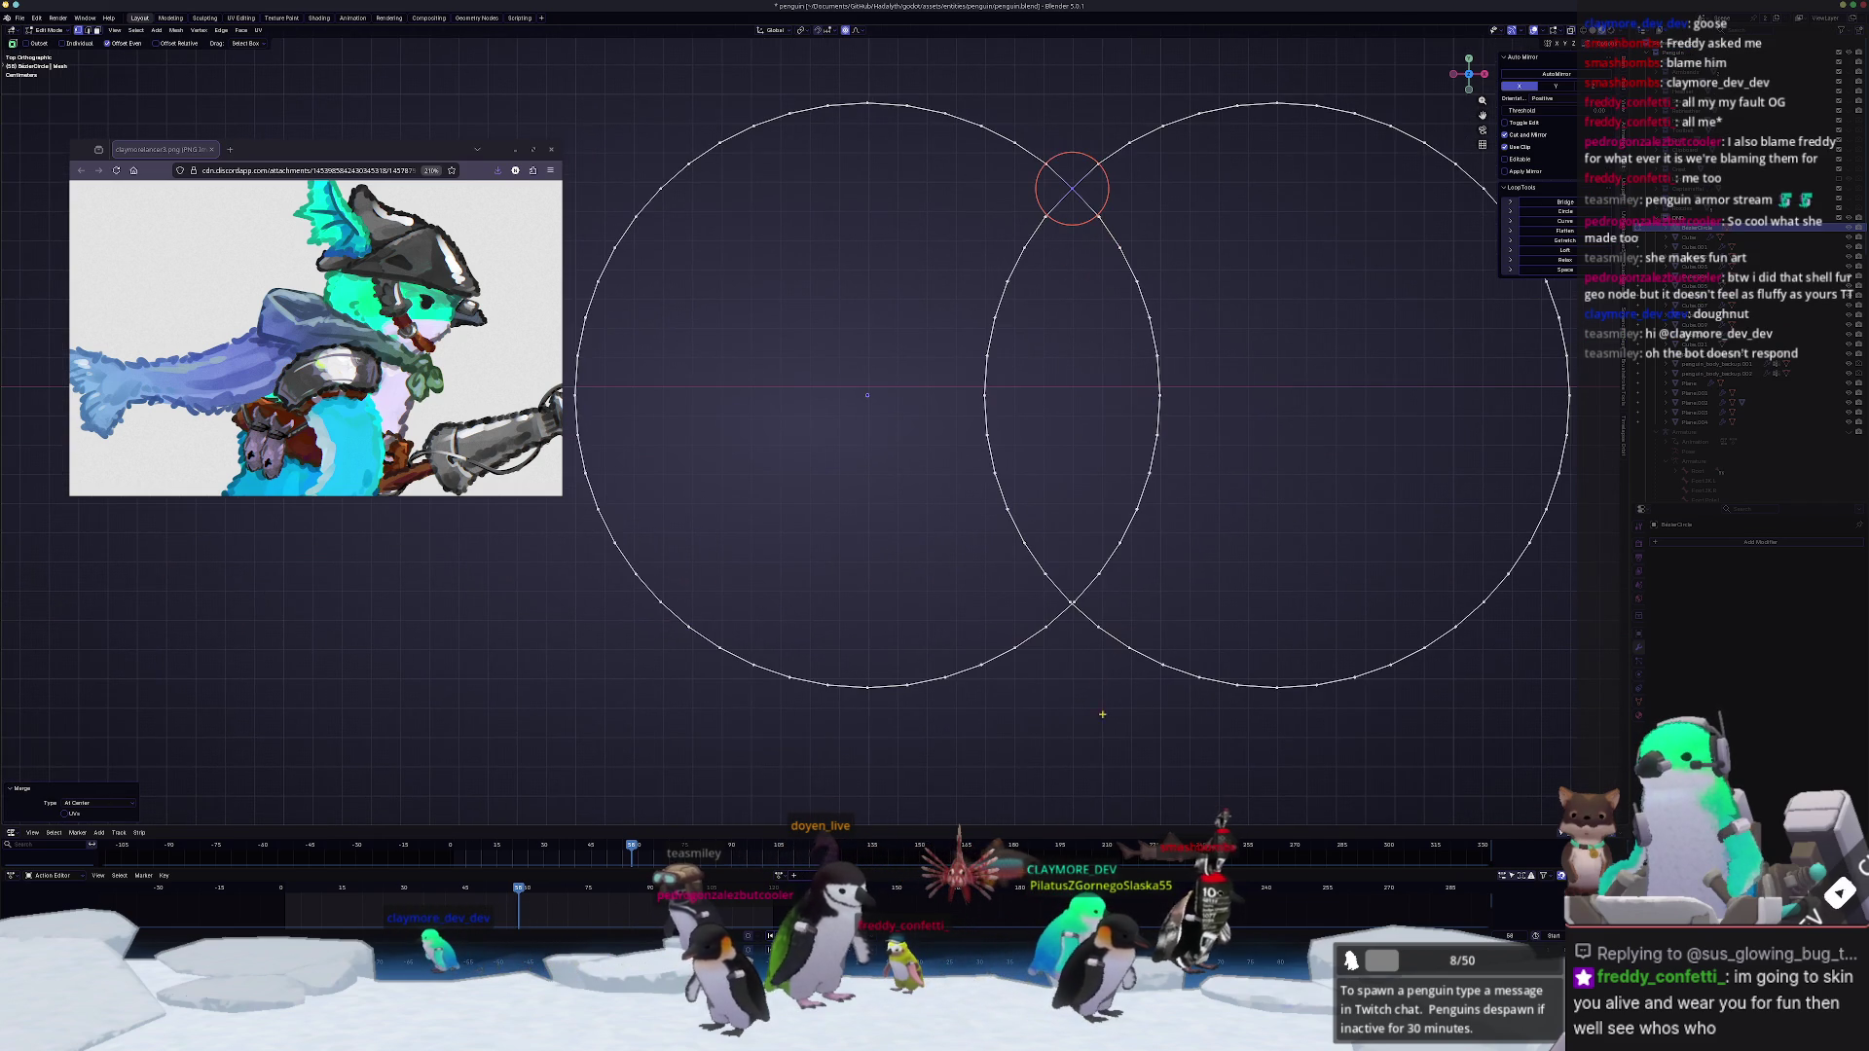
right_click(1064, 591)
left_click(1154, 612)
Step: Dissolve the inner edges of the overlap into one double-lobed outline
left_click_drag(1215, 570, 925, 206)
key("x")
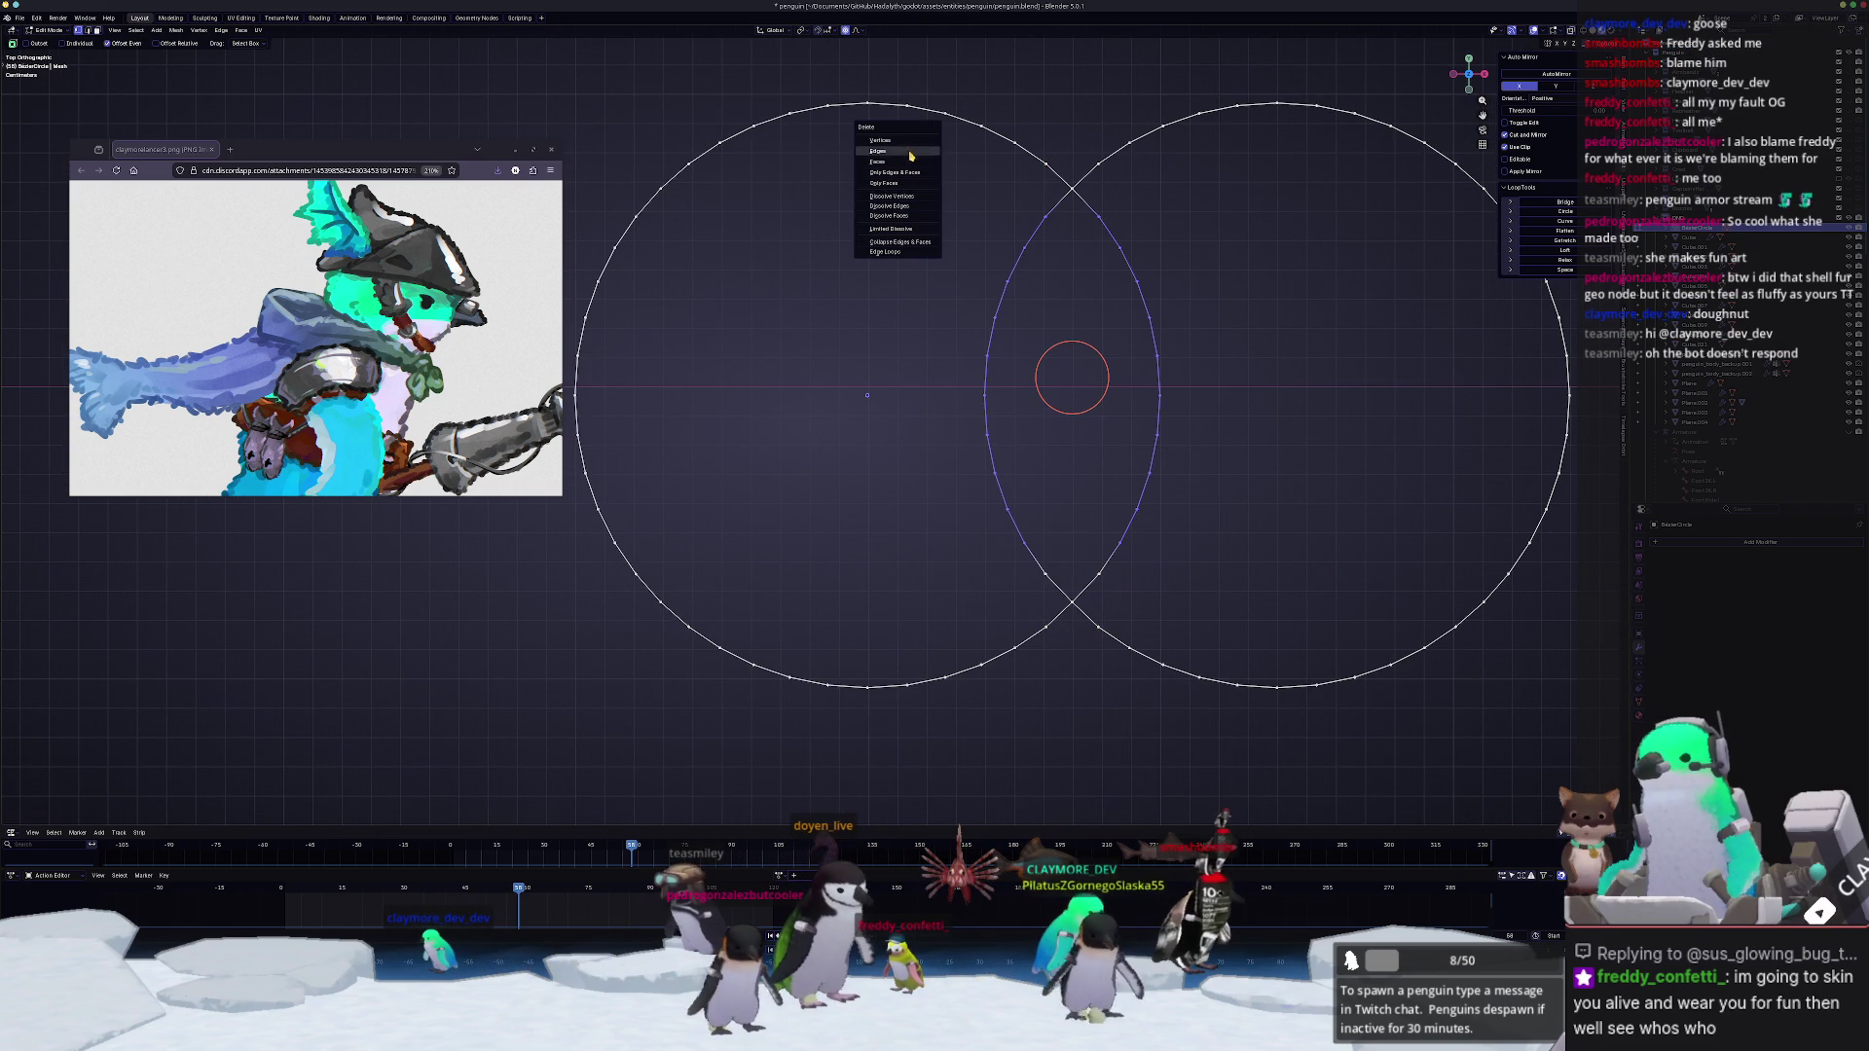
left_click(908, 142)
scroll(1130, 567, "down", 2)
scroll(1023, 567, "down", 2)
key("Tab")
middle_click_drag(1022, 568, 967, 477)
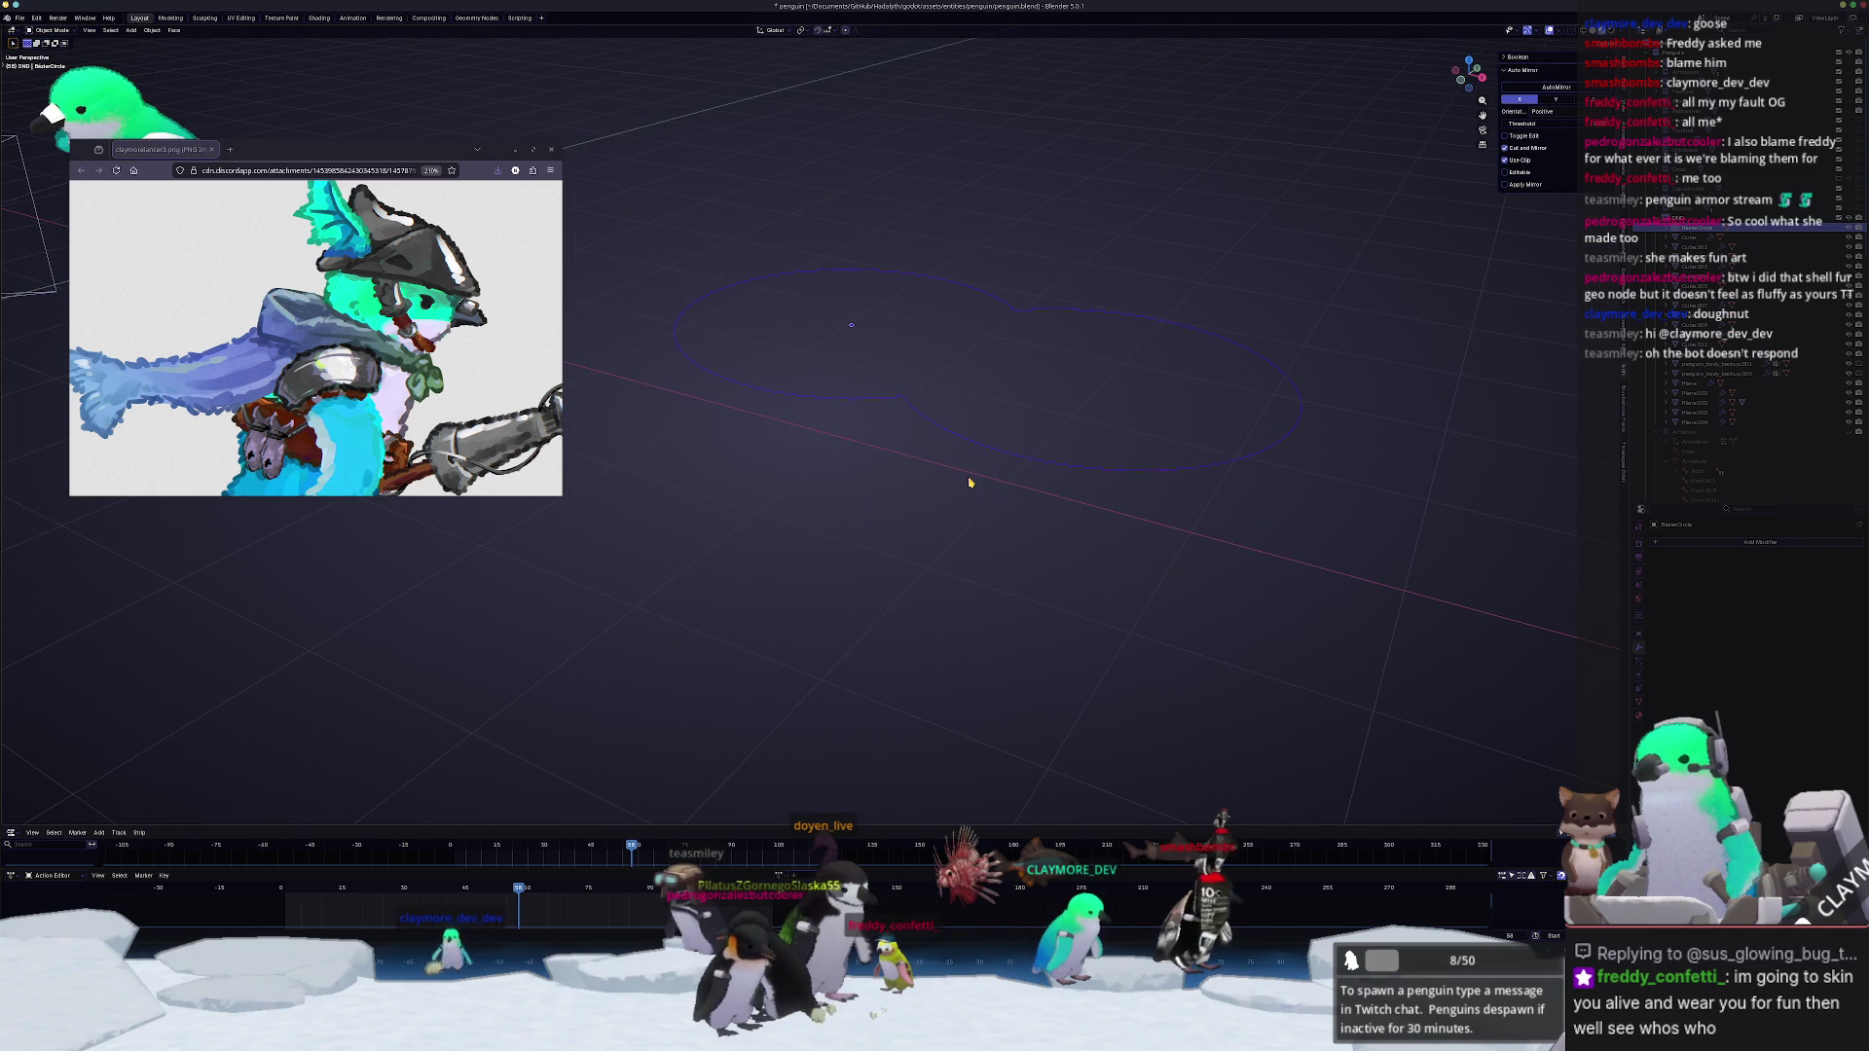
Step: Convert the merged outline back into a curve and check its points
right_click(969, 482)
left_click(1023, 484)
key("Tab")
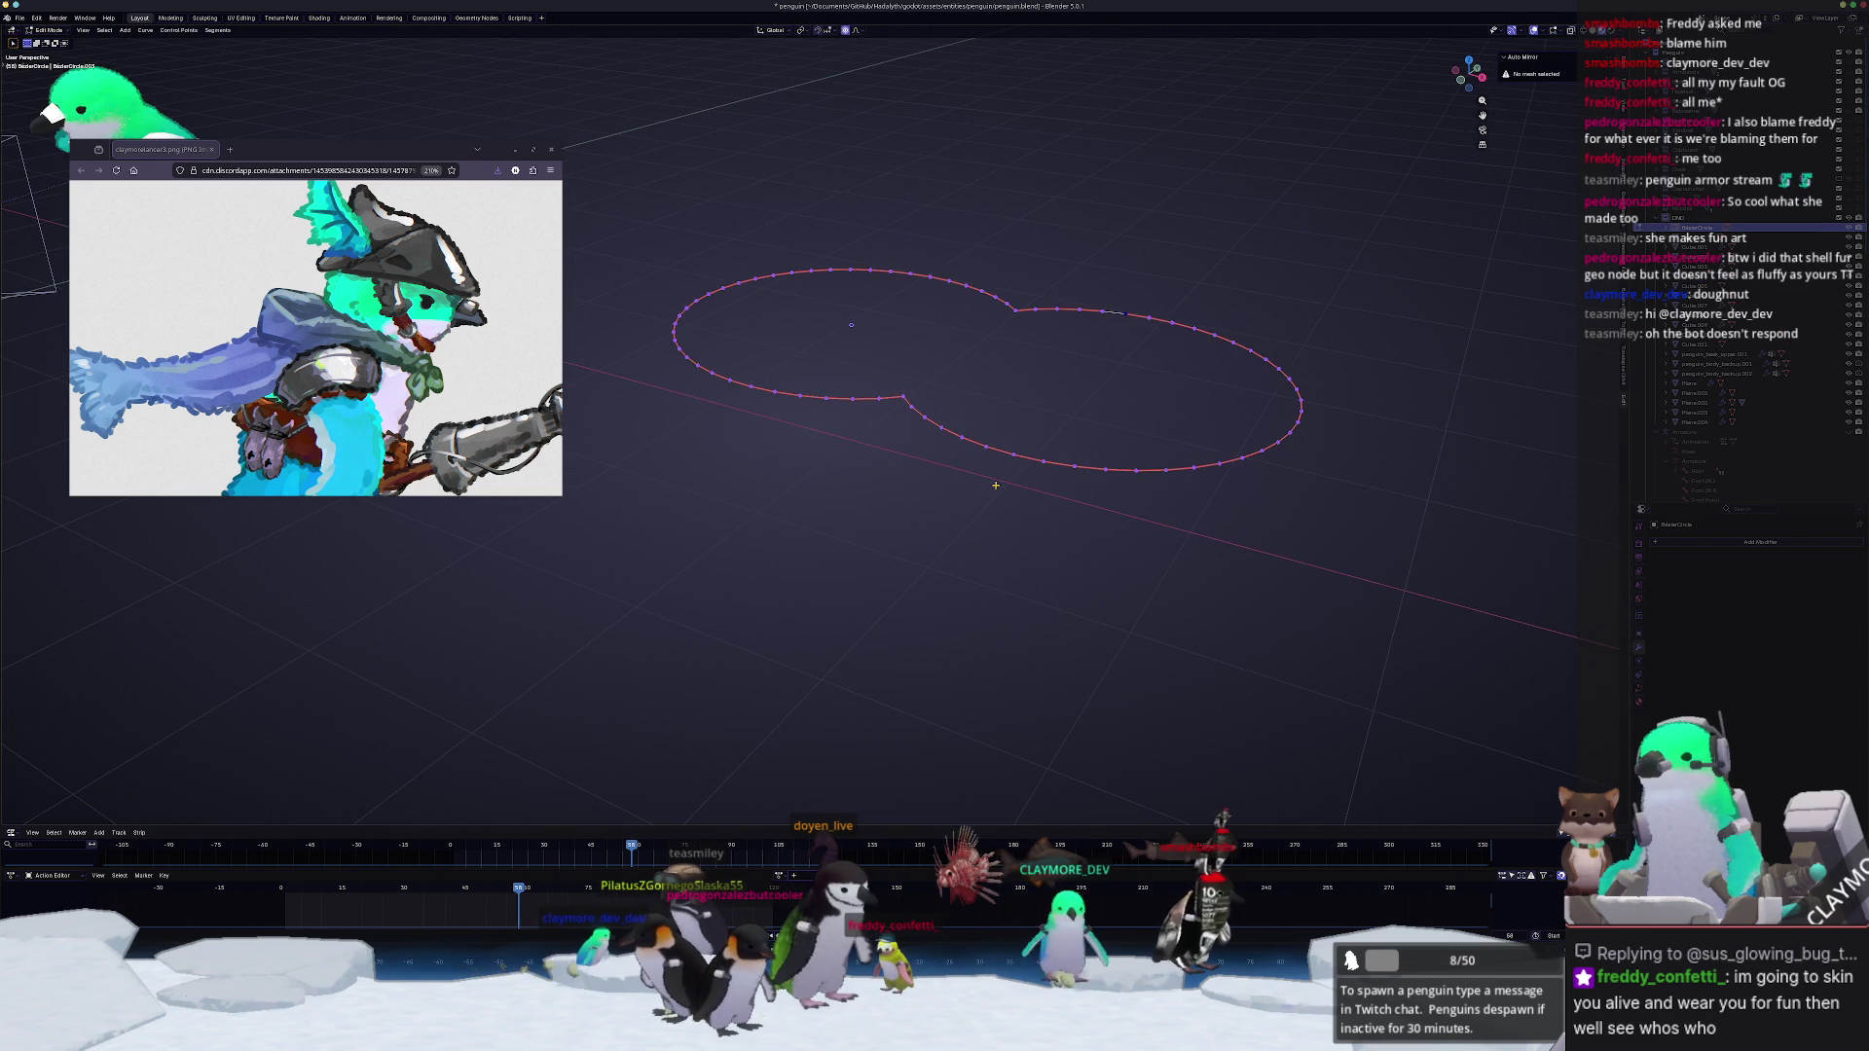
middle_click_drag(996, 485, 934, 484)
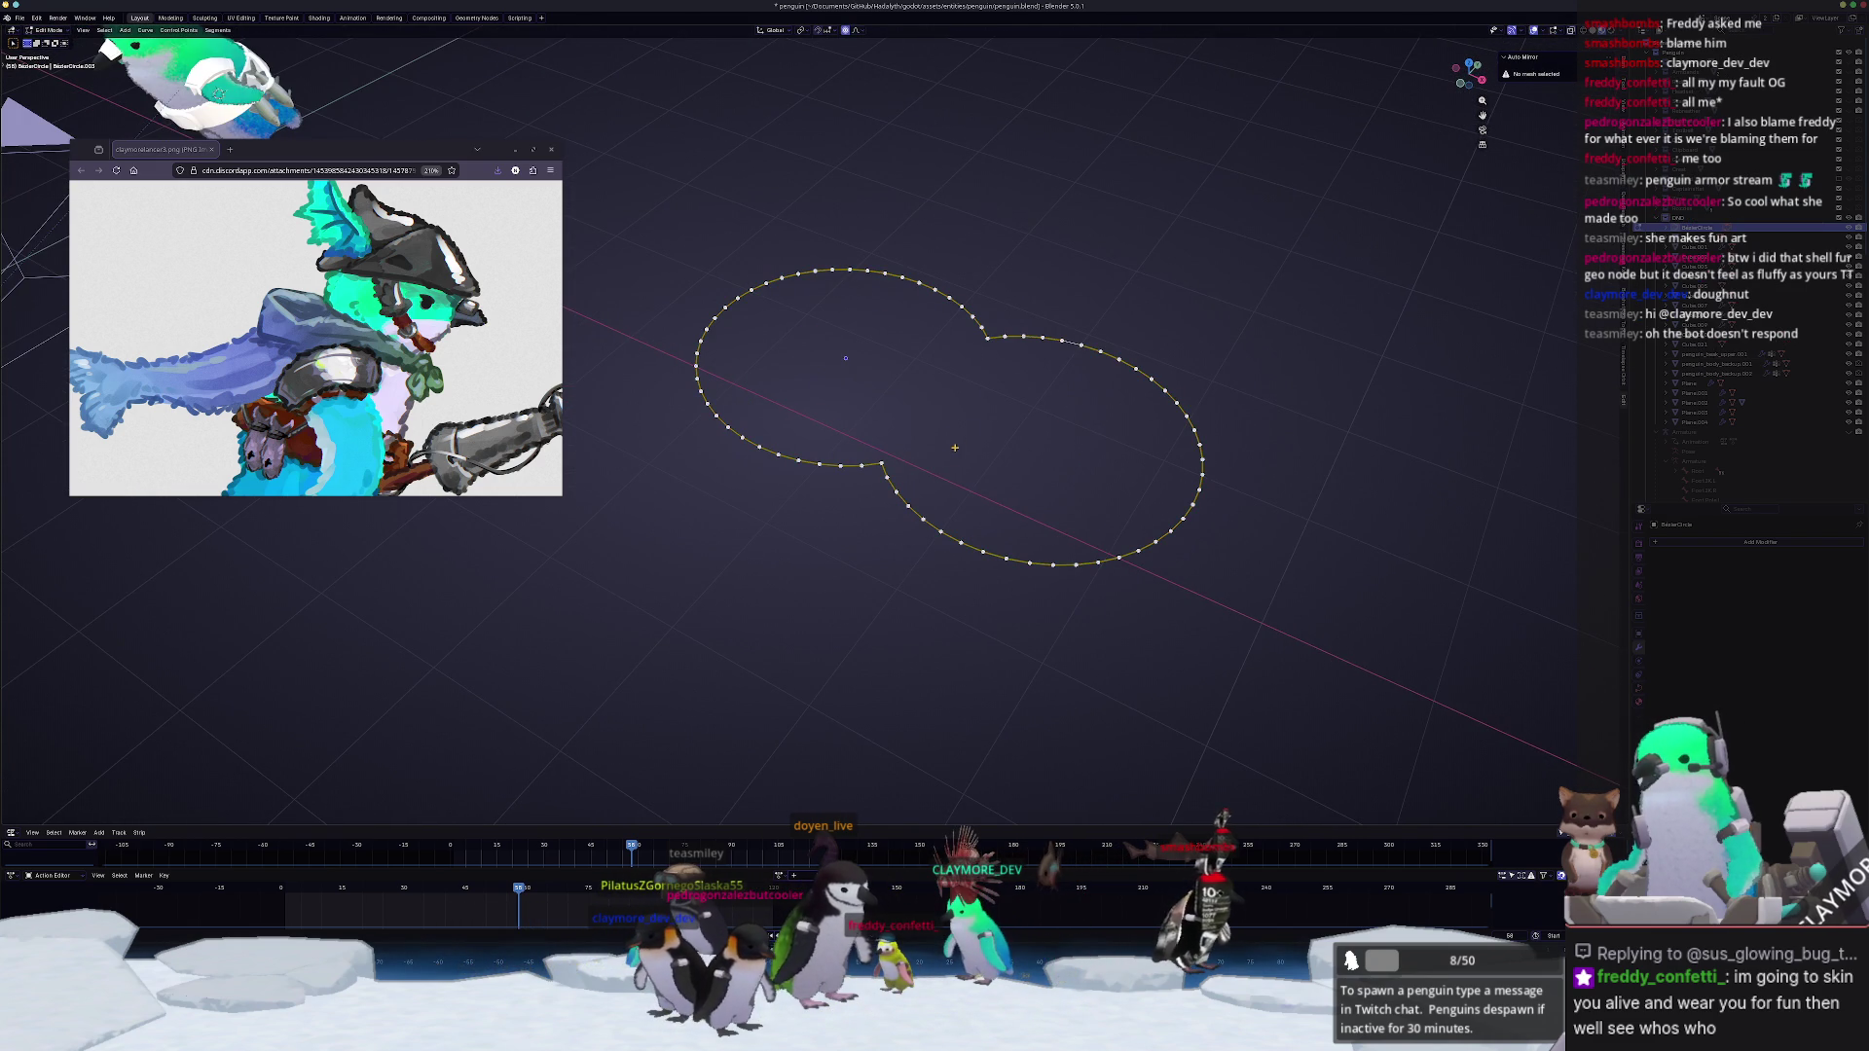
key("Tab")
Step: Bring the penguin into view and select the strap curve by the fish
middle_click_drag(935, 438, 1257, 467)
scroll(1280, 426, "up", 3)
scroll(1168, 292, "up", 3)
scroll(1067, 190, "up", 3)
left_click(1753, 334)
scroll(934, 439, "up", 3)
scroll(935, 438, "up", 3)
scroll(936, 439, "down", 2)
middle_click_drag(1151, 460, 1289, 422)
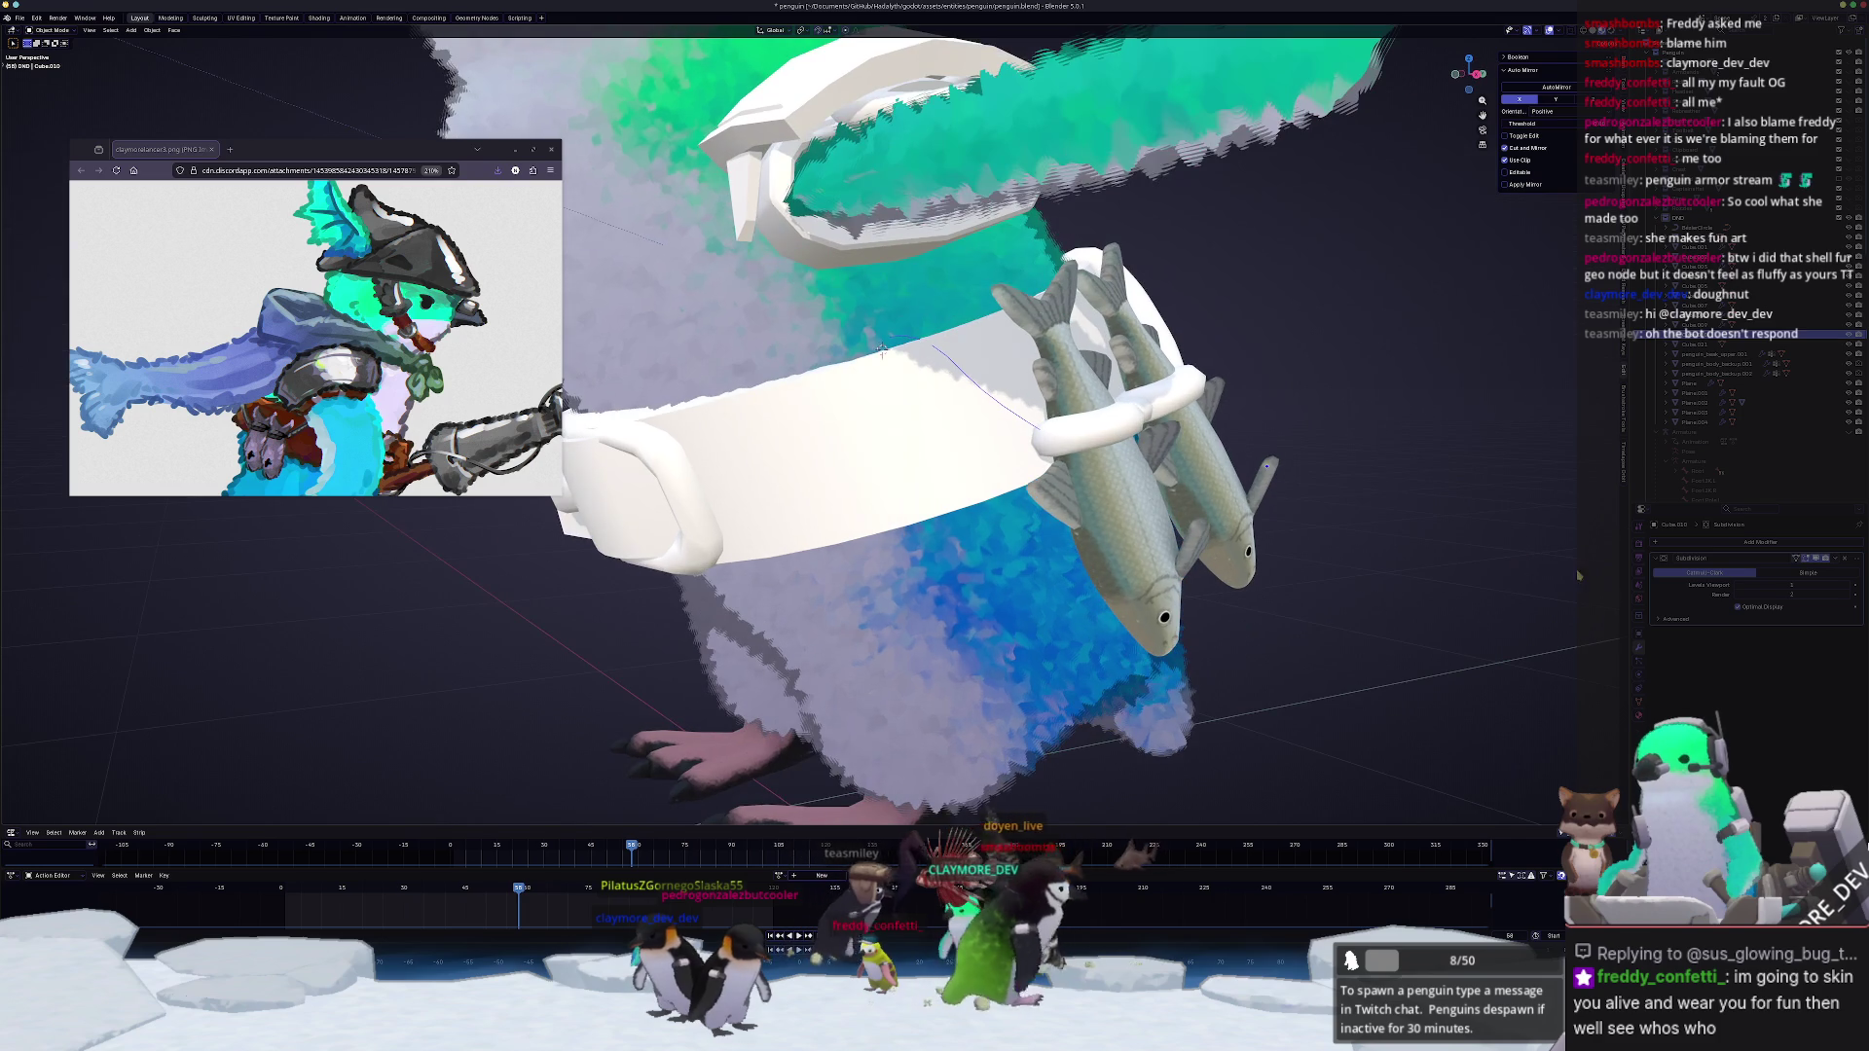
Step: Convert the strap and add a modifier to the fish-holding tube
right_click(1288, 421)
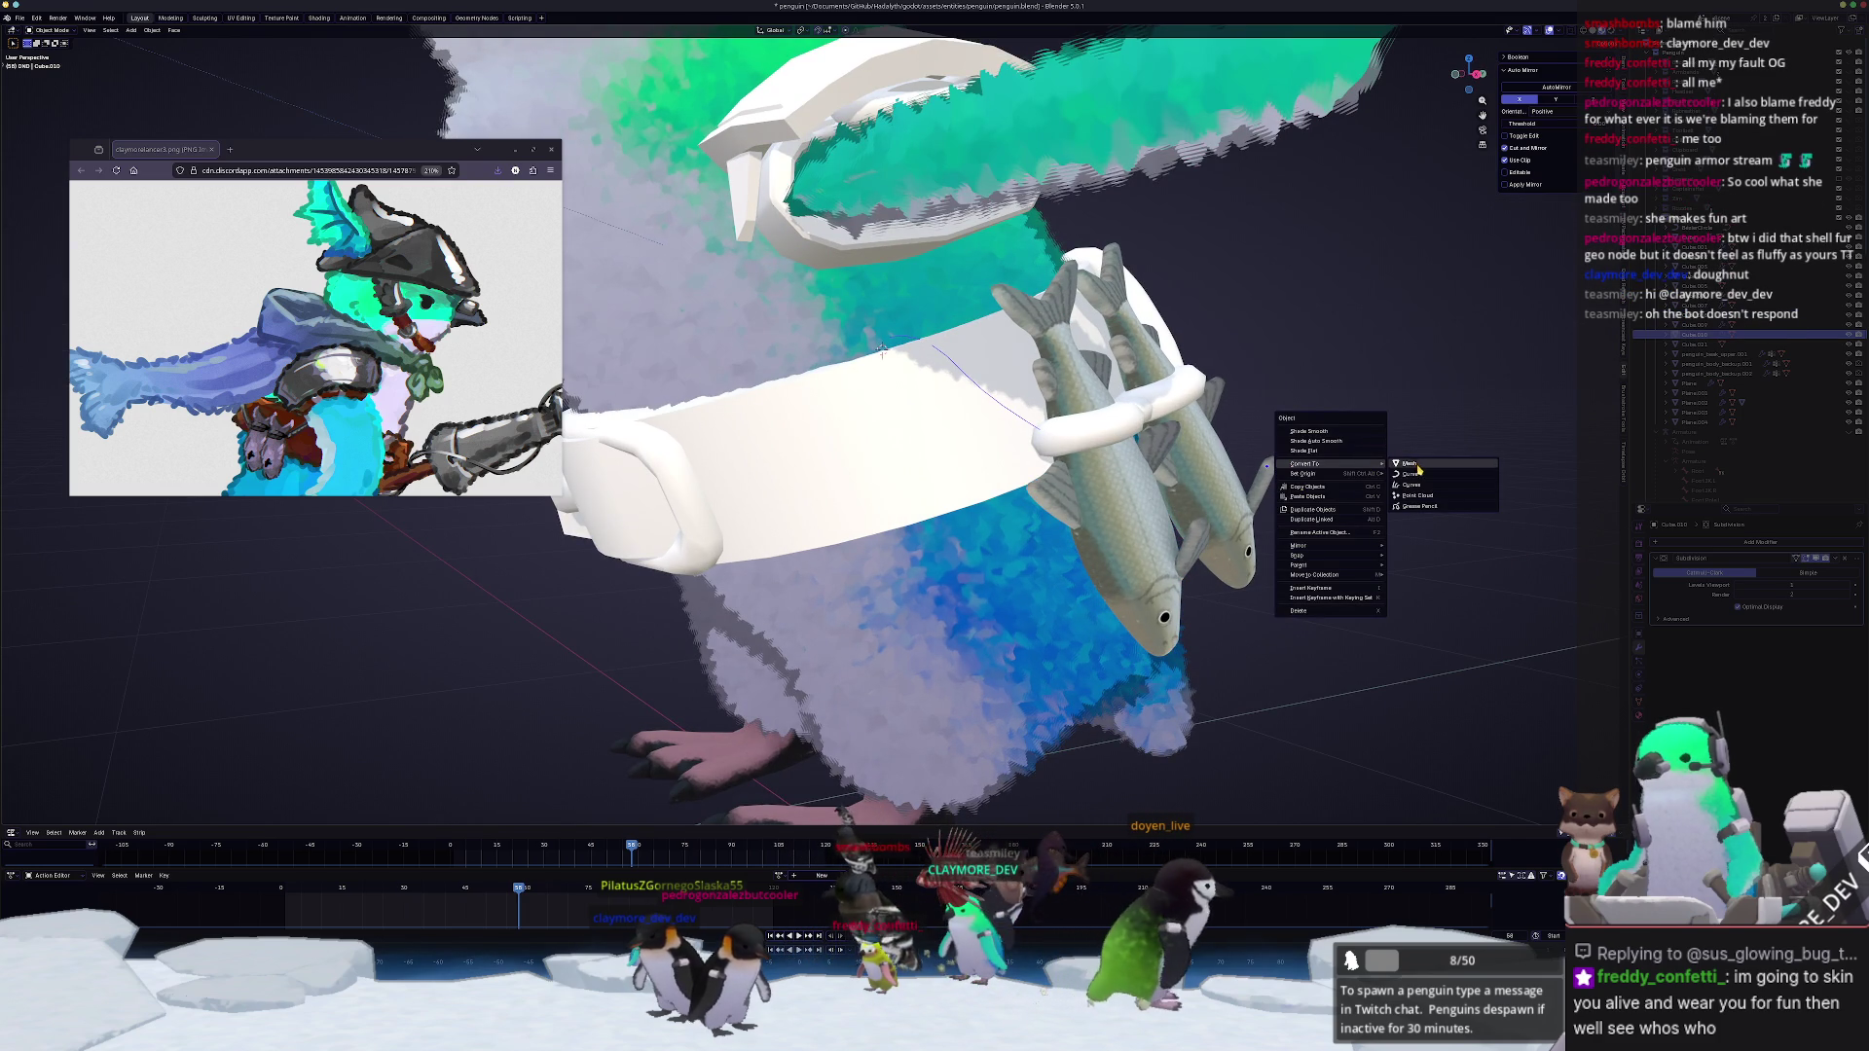
left_click(1420, 478)
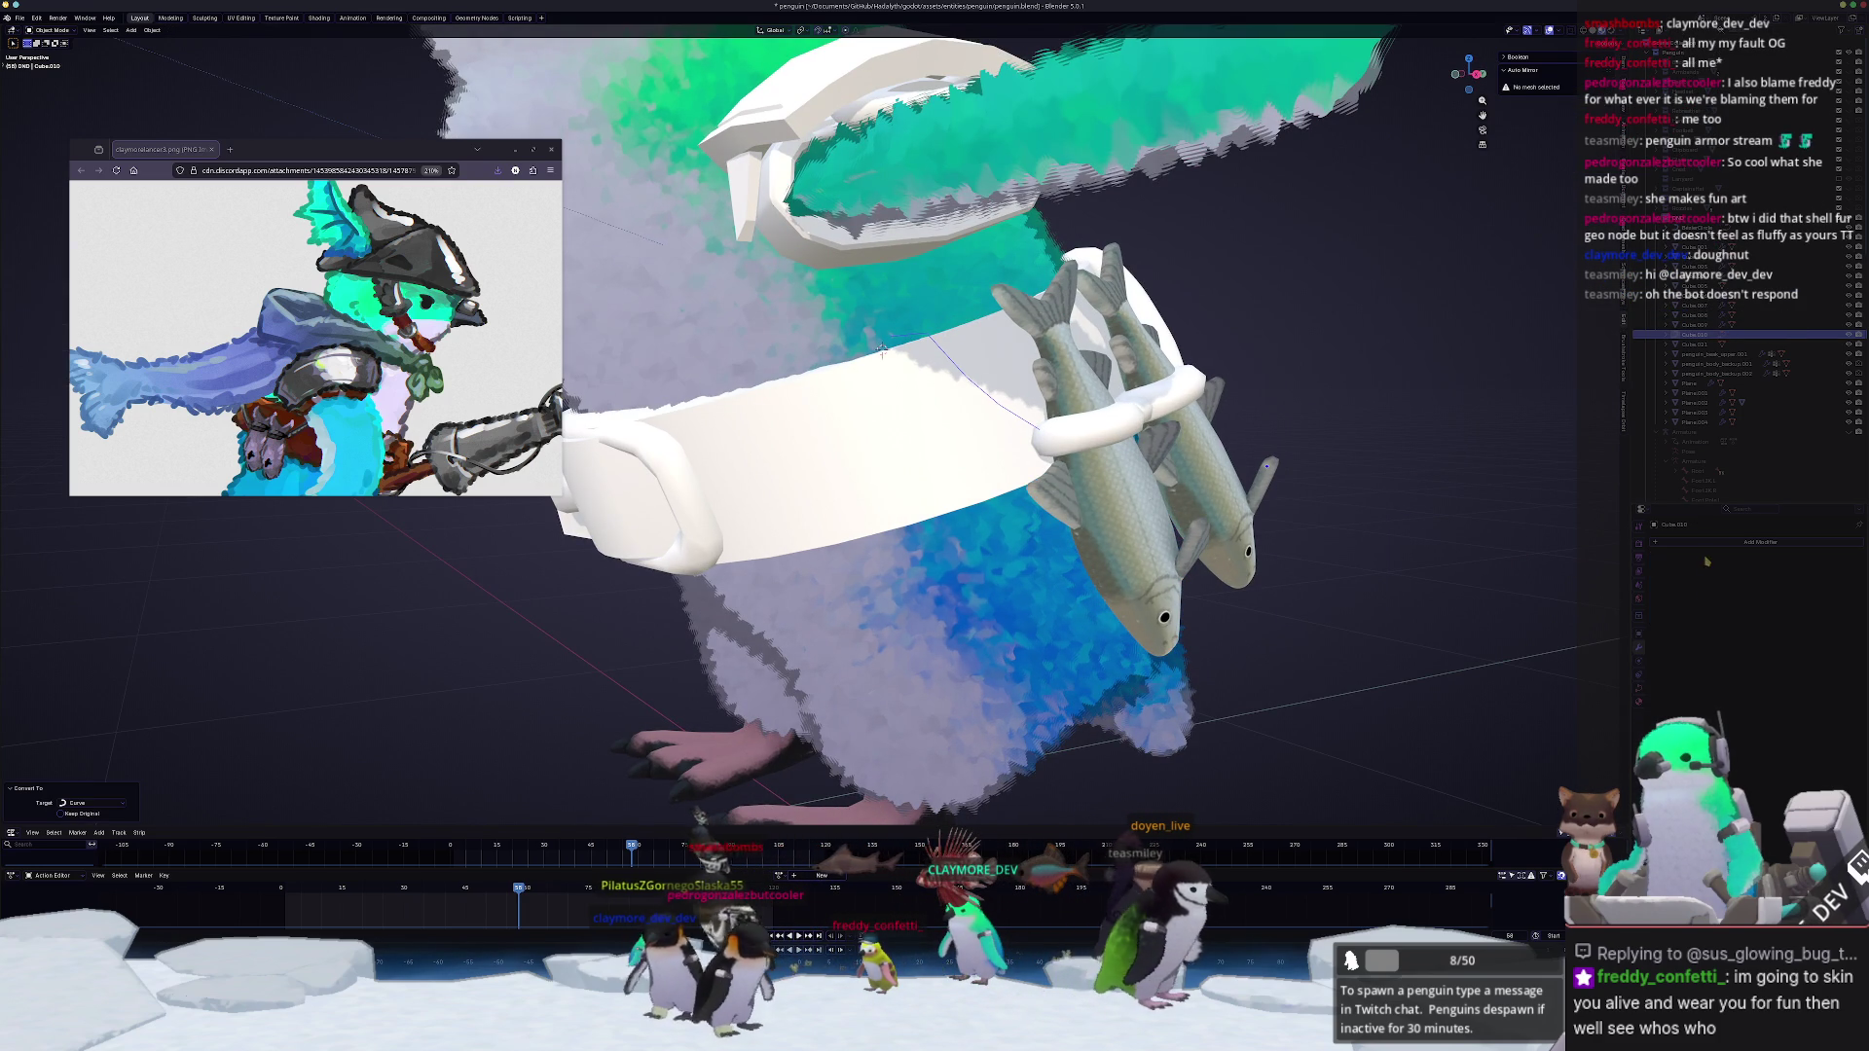
scroll(1683, 647, "down", 2)
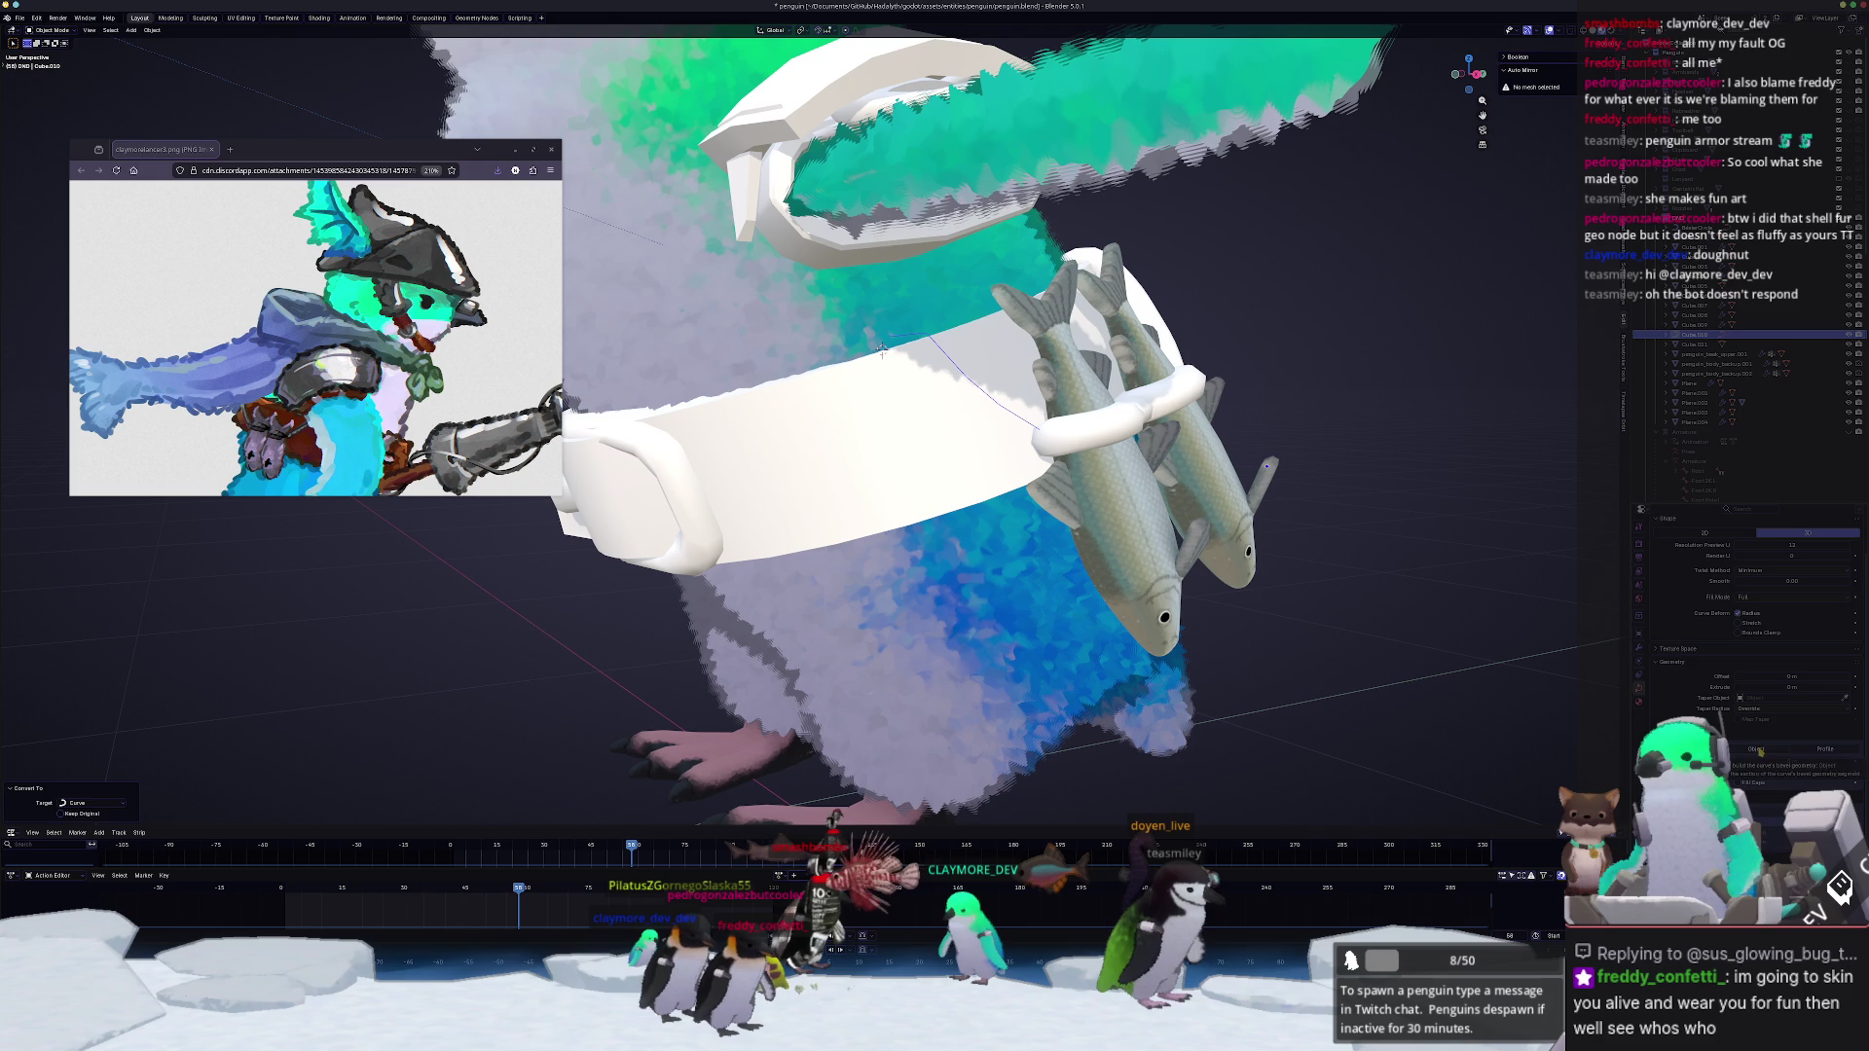
scroll(1758, 752, "up", 1)
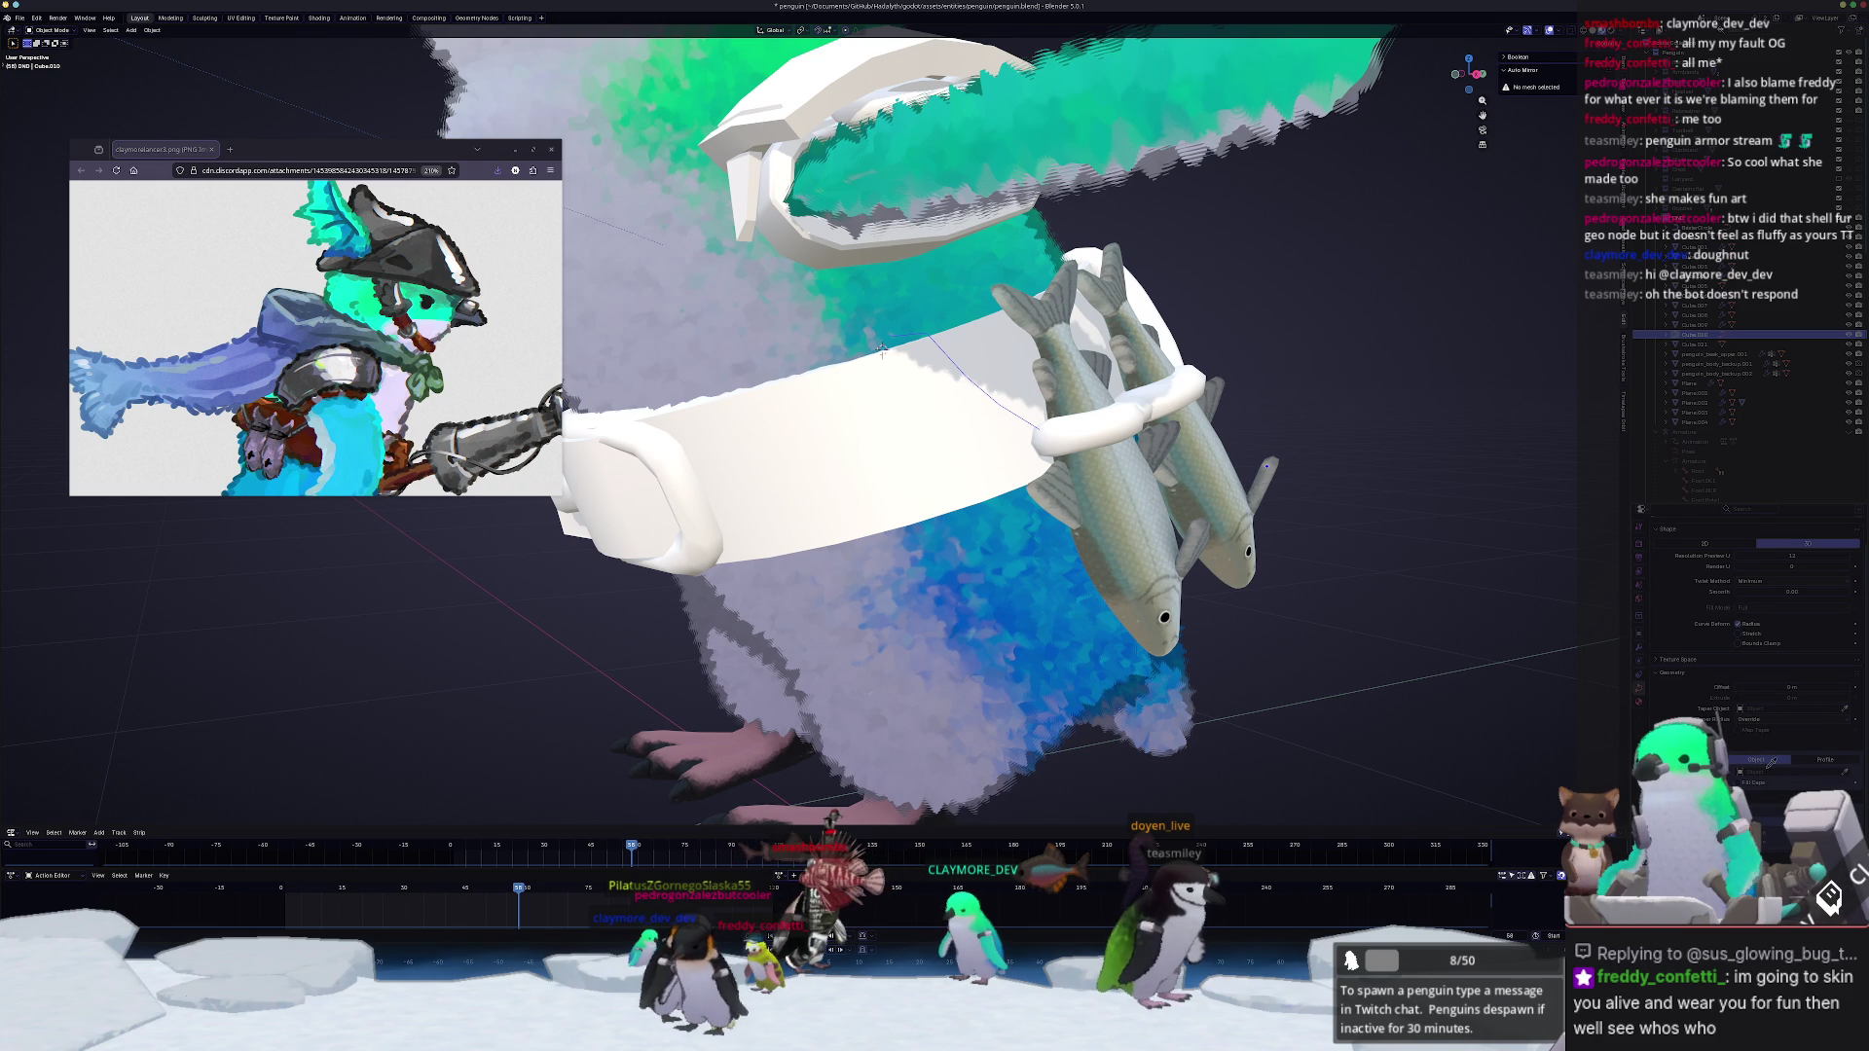
scroll(1406, 740, "down", 5)
scroll(1272, 613, "down", 3)
scroll(1273, 614, "up", 8)
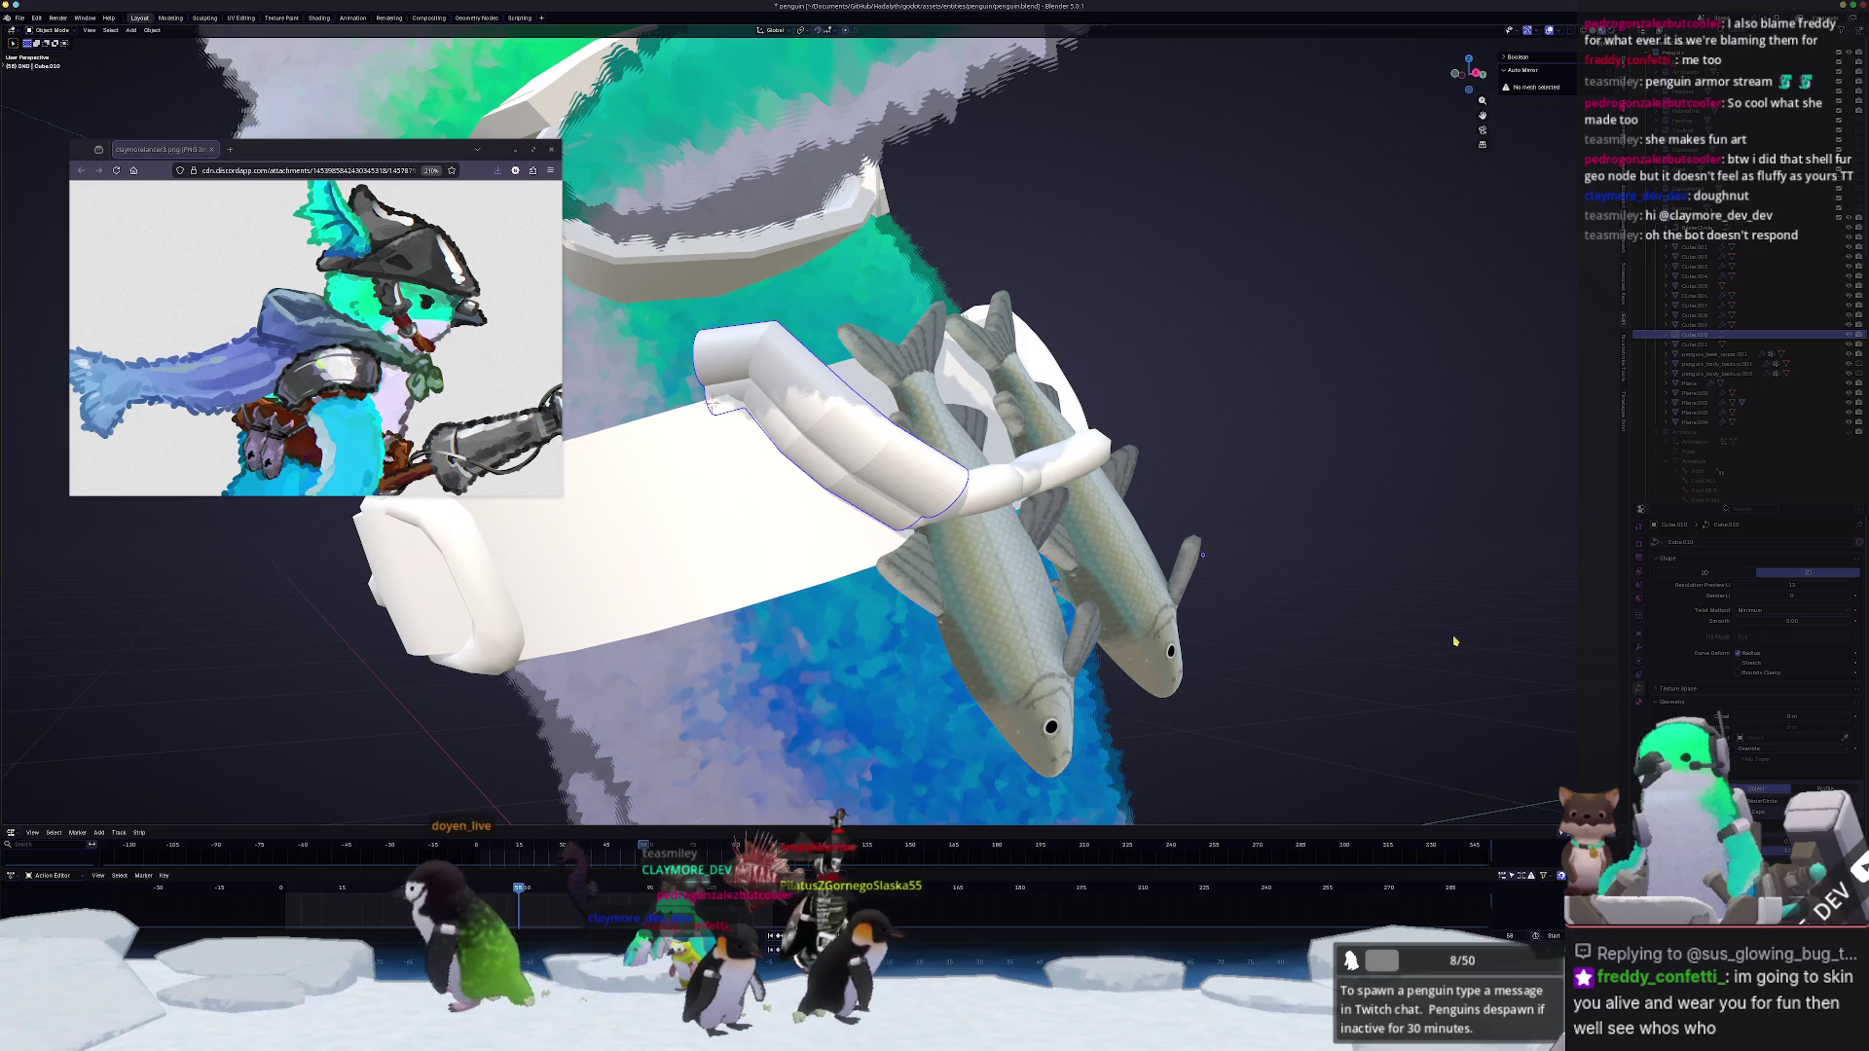
scroll(690, 399, "up", 2)
key("Tab")
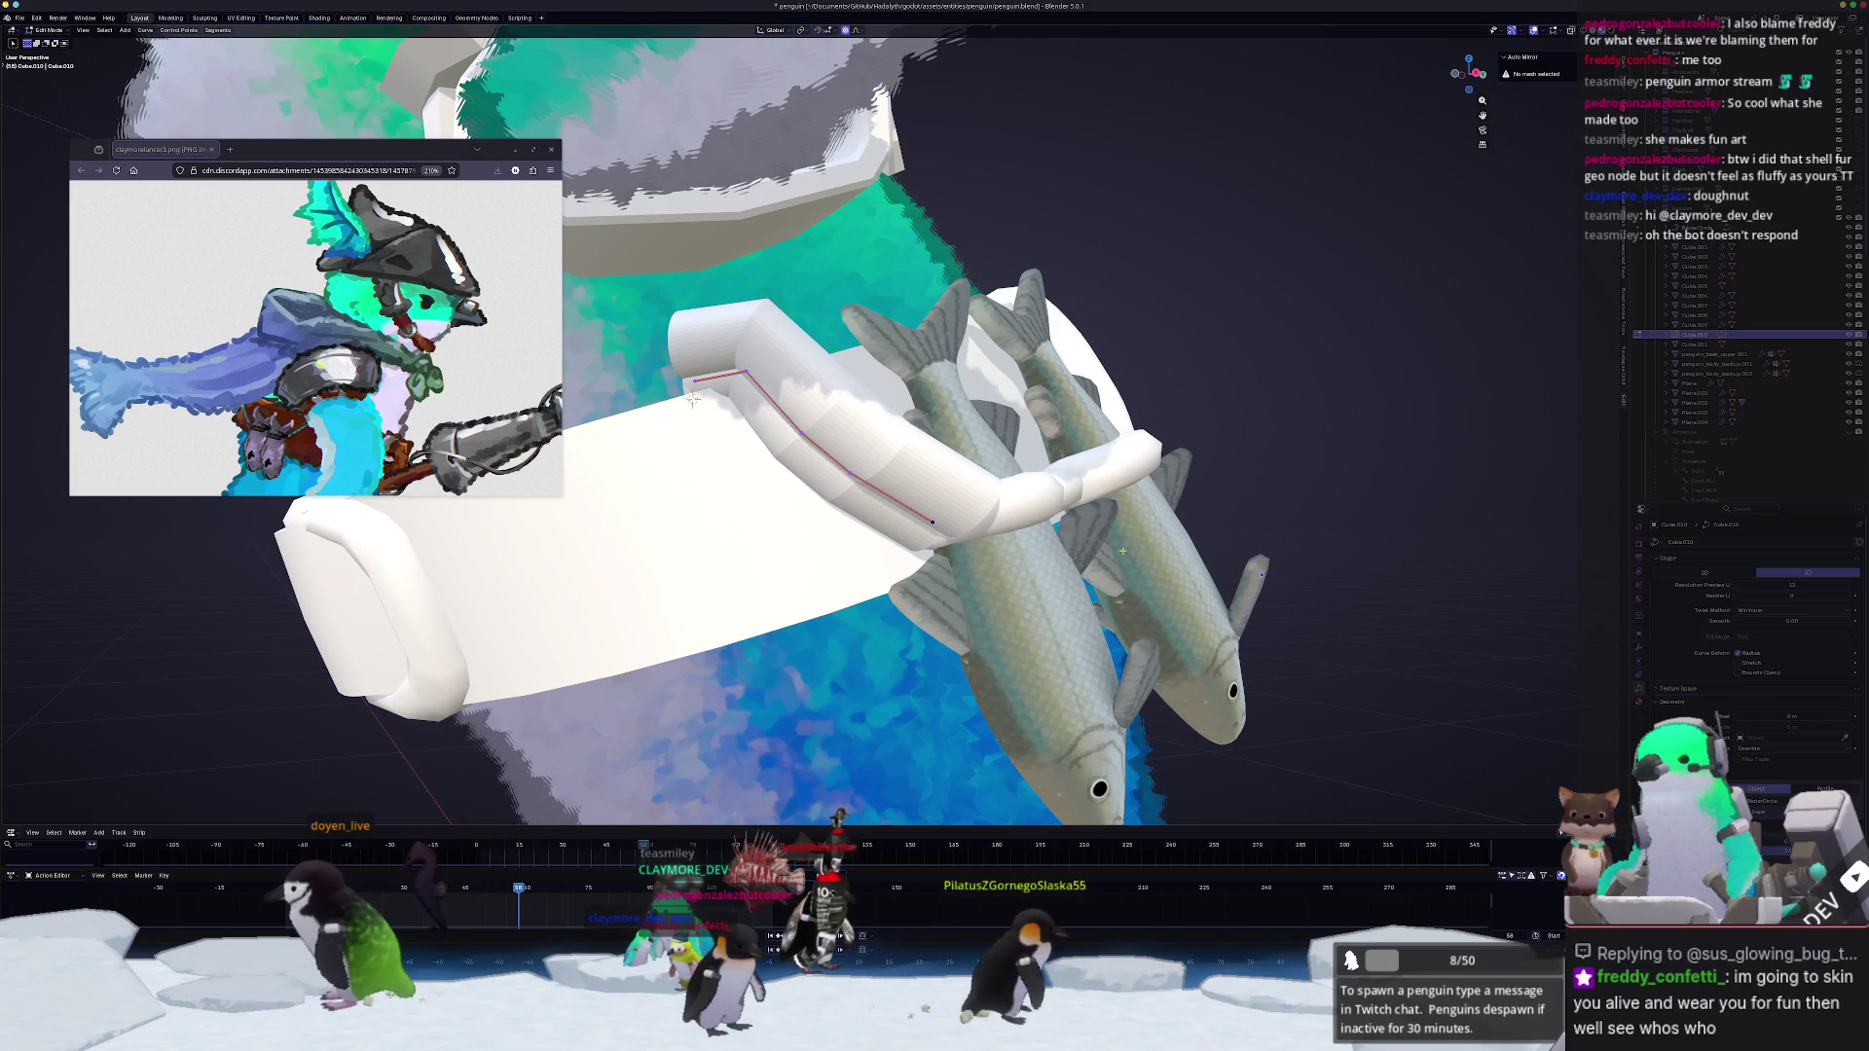
key("Tab")
left_click(1694, 544)
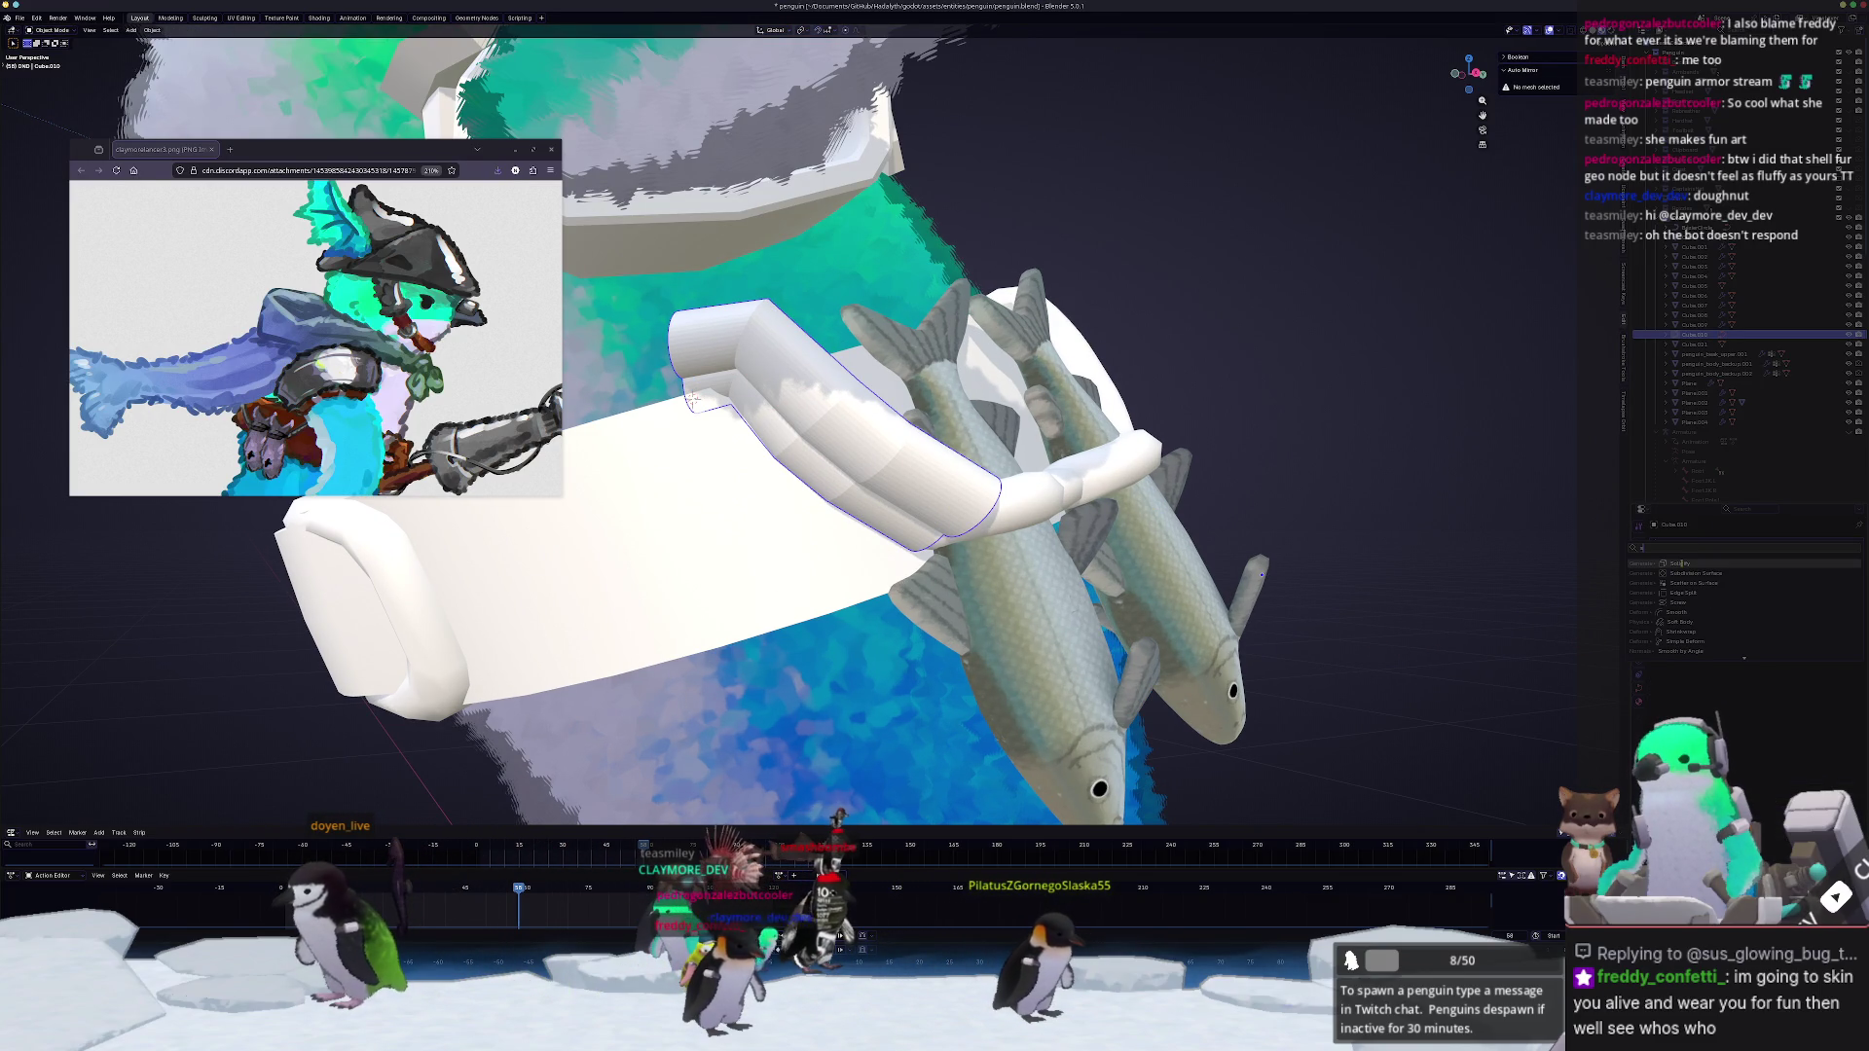
key("ctrl+1")
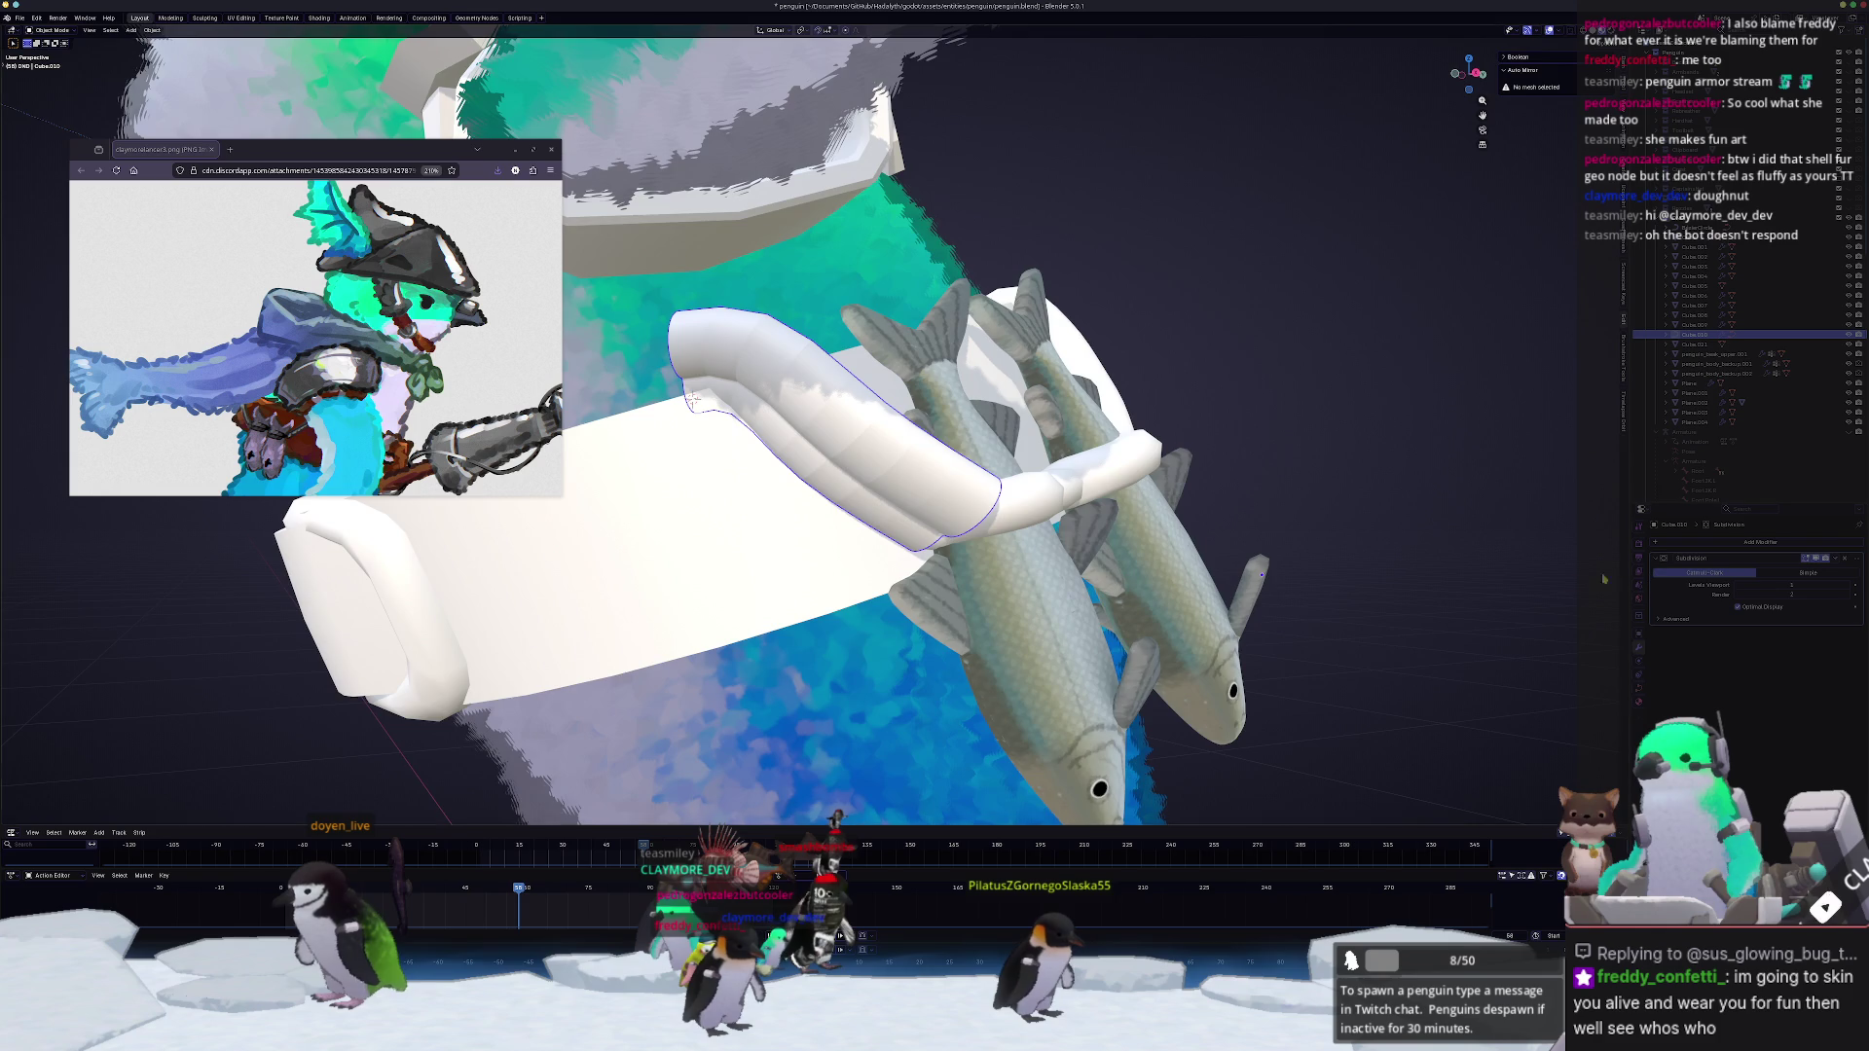
Step: Turn off the tube's smoothing so it shows flat facets, then return to curve editing
mouse_move(691, 399)
middle_mouse_down()
mouse_move(852, 414)
mouse_move(924, 482)
middle_mouse_up()
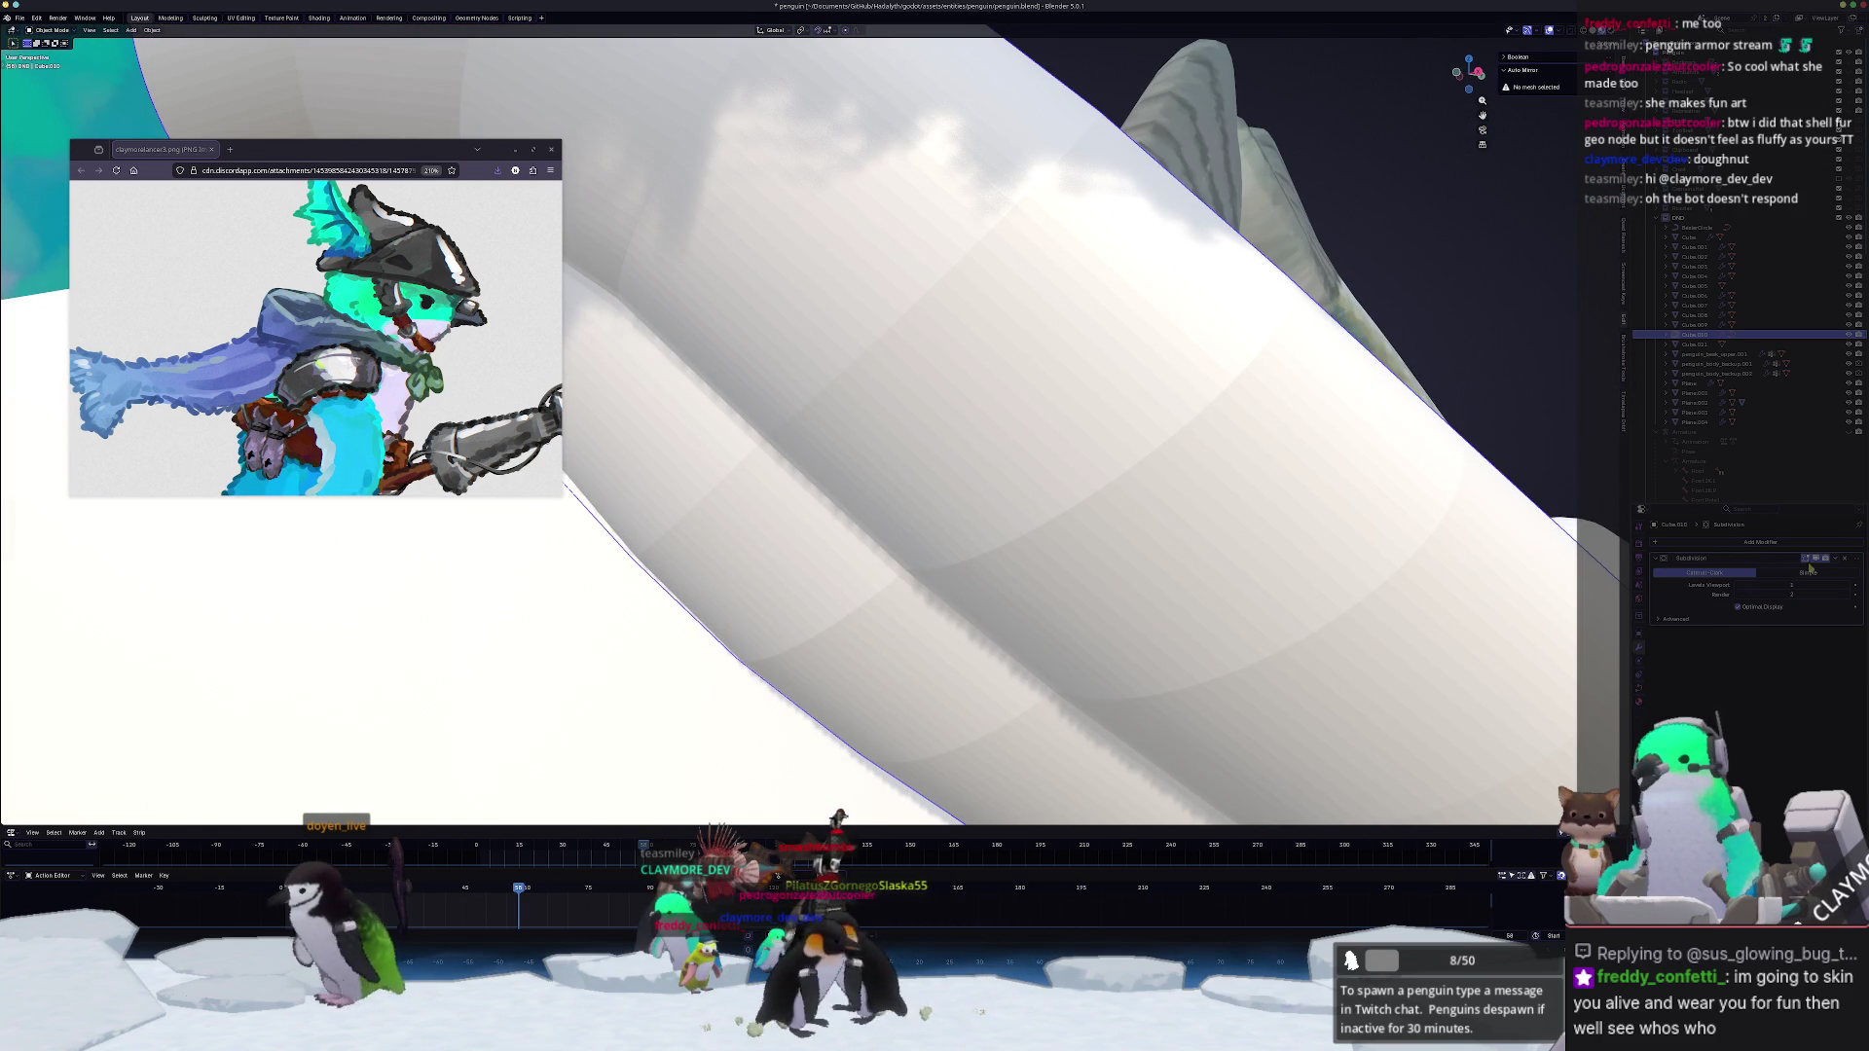
left_click(1811, 559)
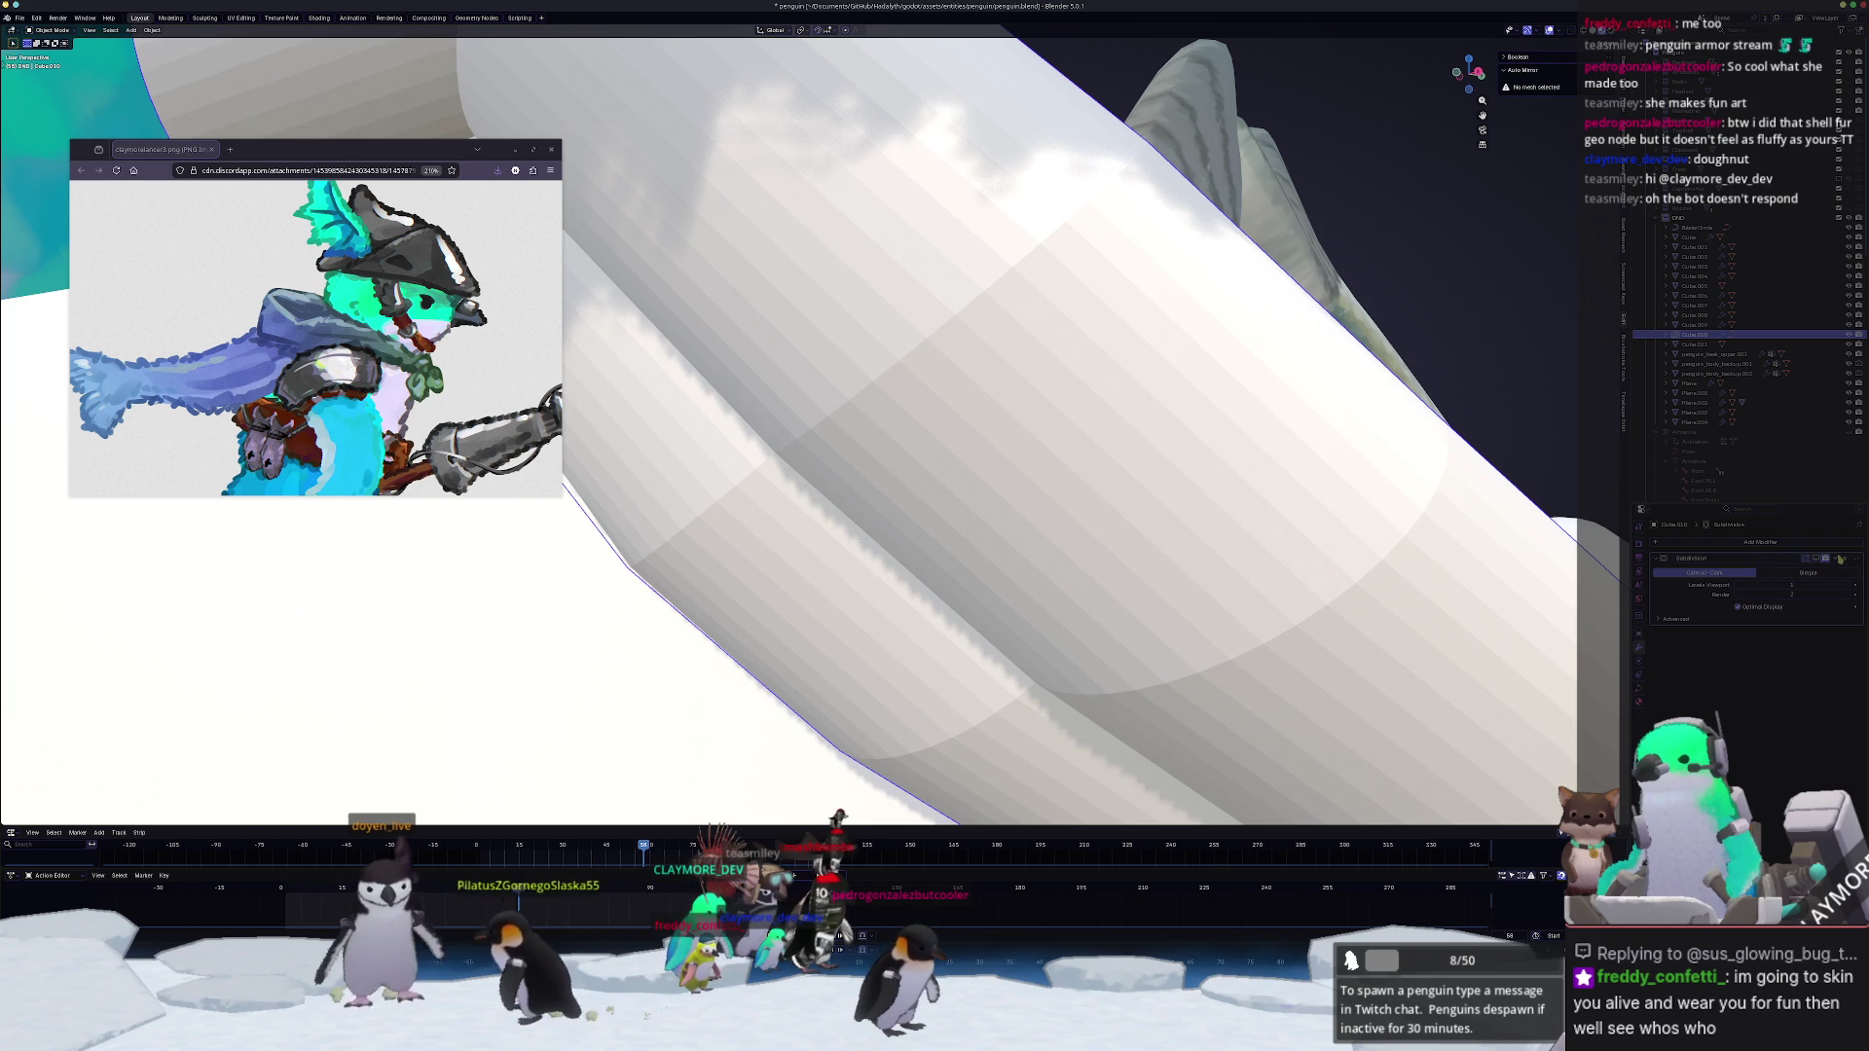
left_click(1694, 543)
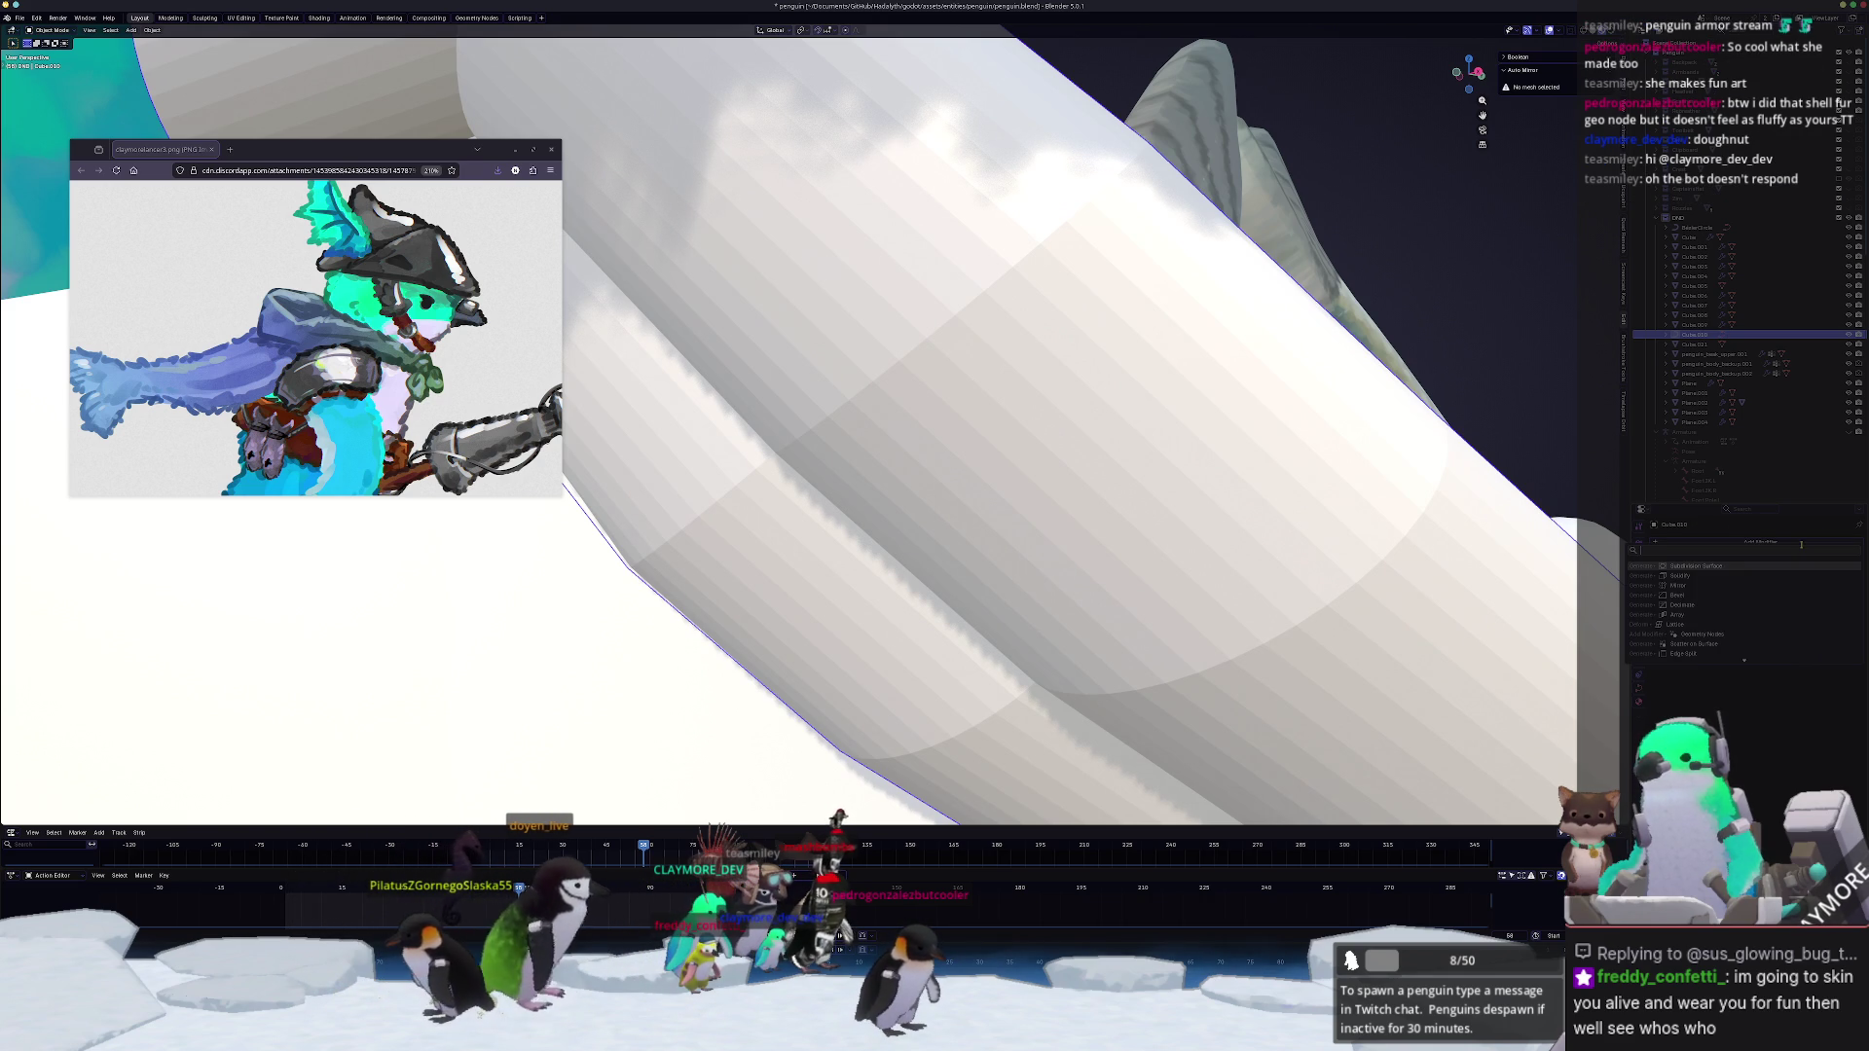
left_click(1724, 653)
key("Tab")
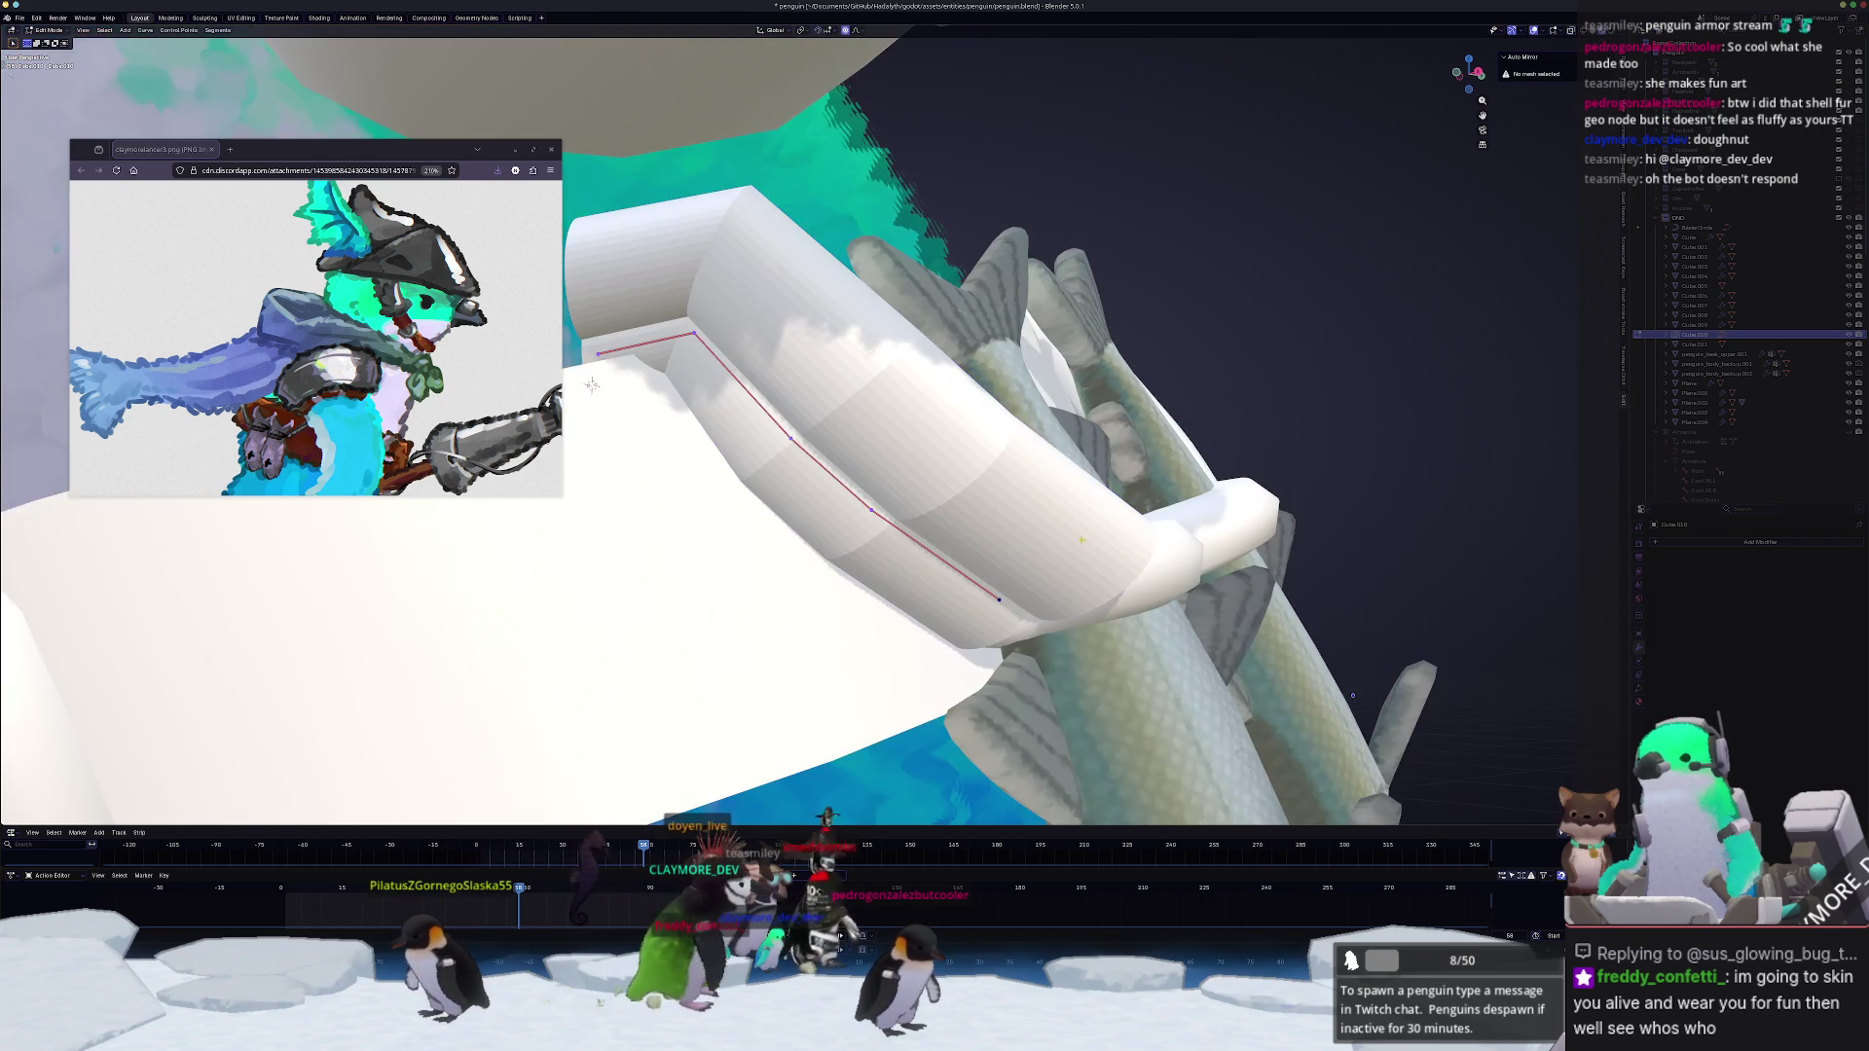
scroll(705, 364, "down", 5)
Step: Rotate the tube's end point and tilt it so the strap turns toward the fish
middle_click_drag(705, 364, 747, 365, "shift")
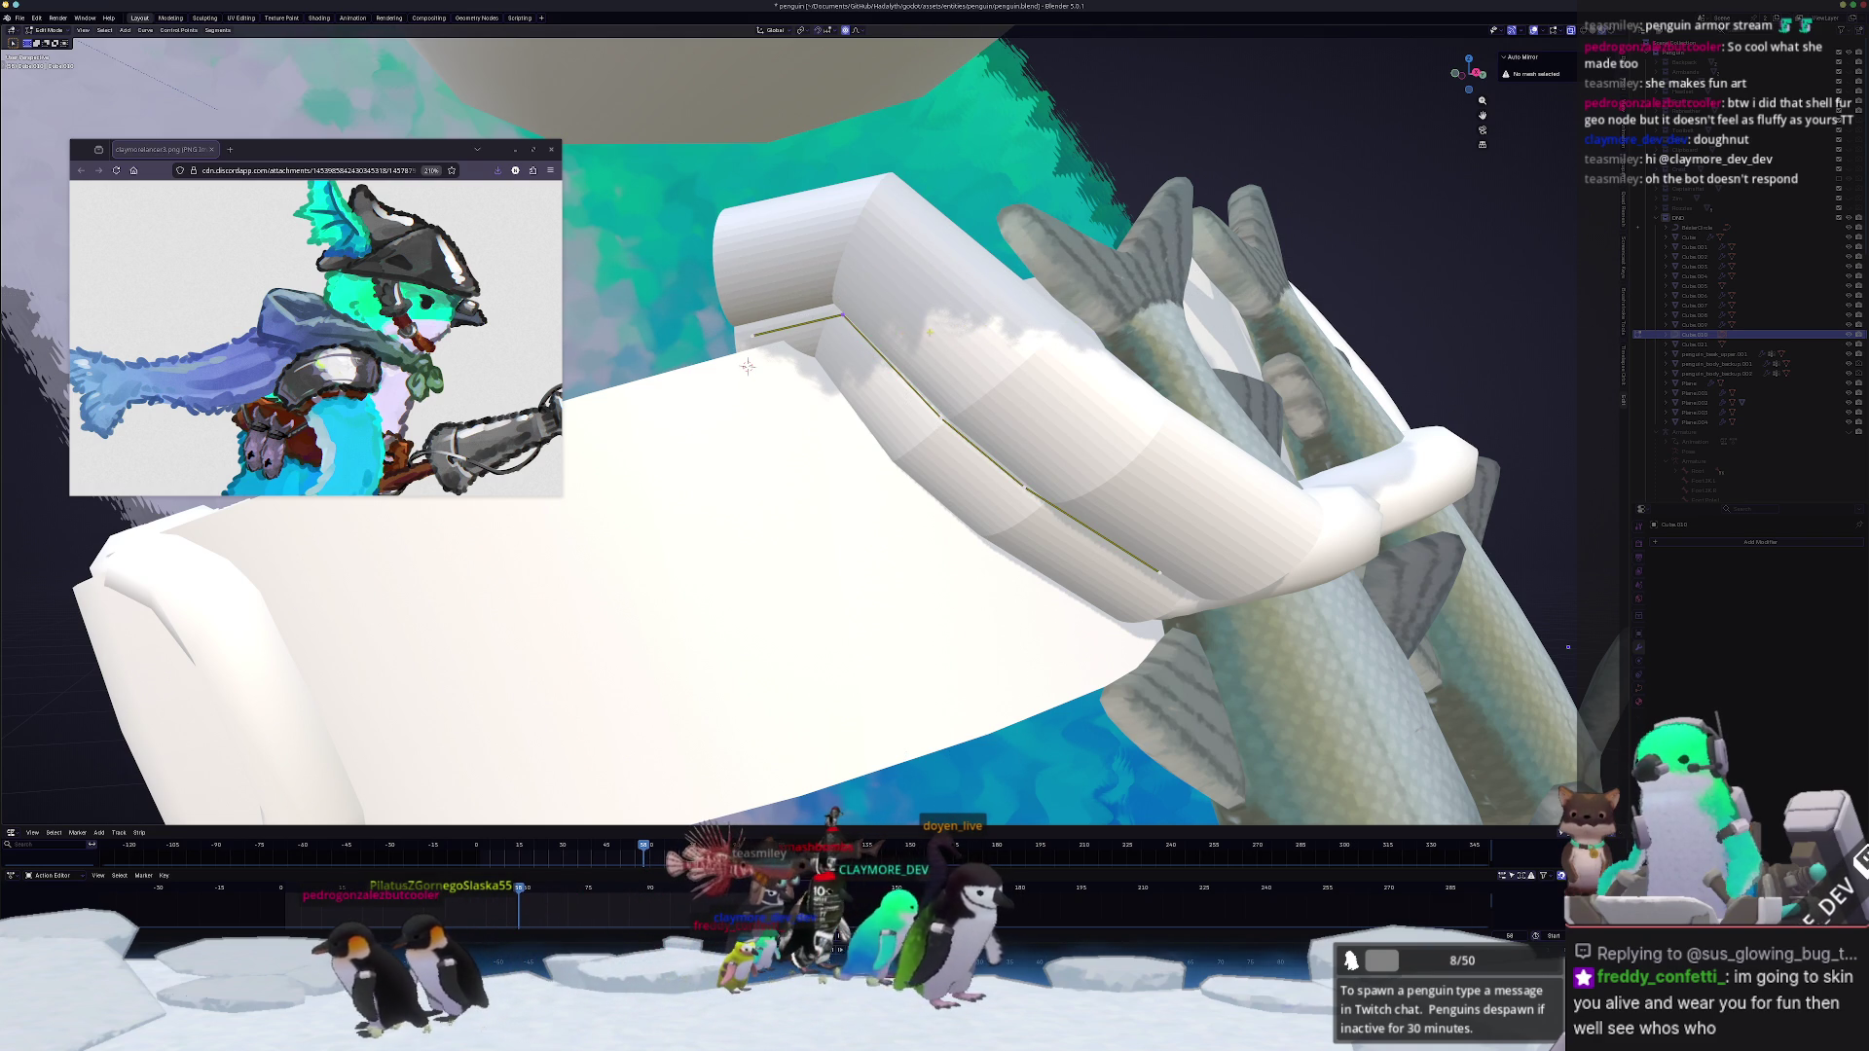
key("Tab")
scroll(746, 365, "down", 3)
middle_click_drag(746, 365, 1022, 468)
key("Tab")
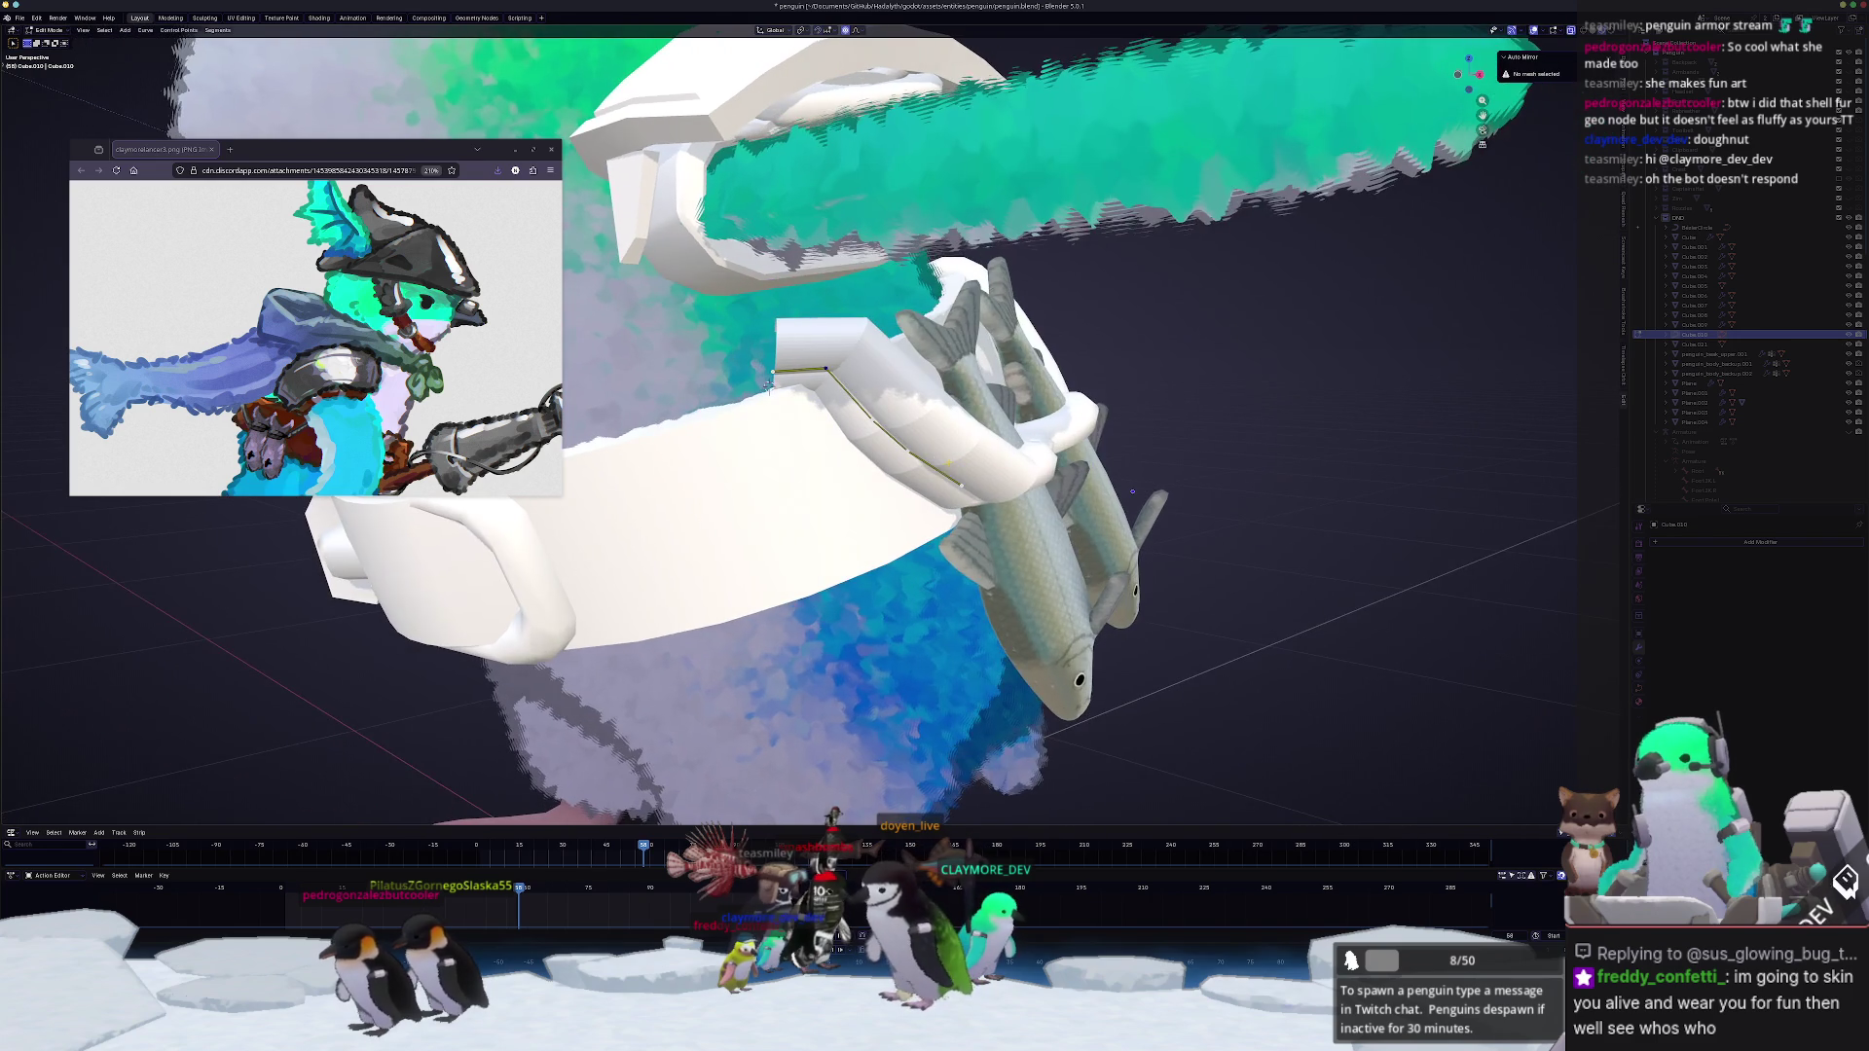
scroll(1136, 410, "up", 2)
key("s")
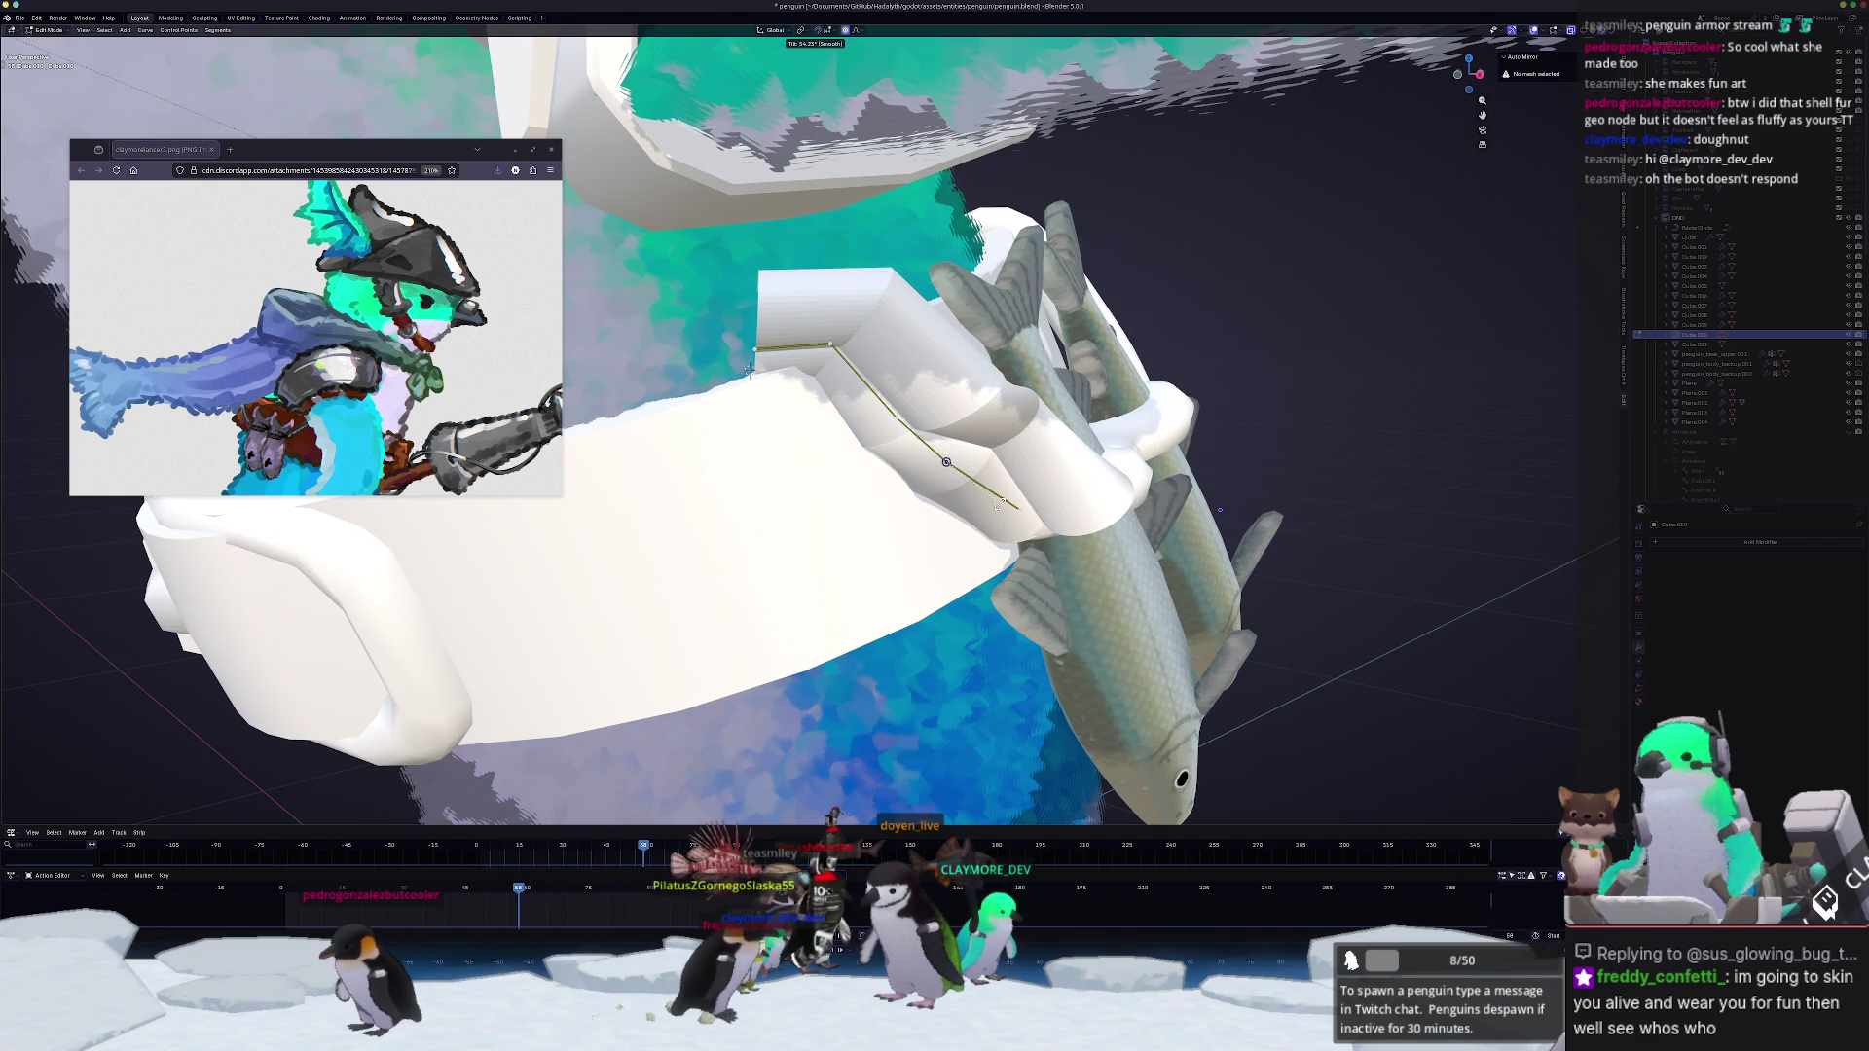
left_click(1153, 358)
key("ctrl+t")
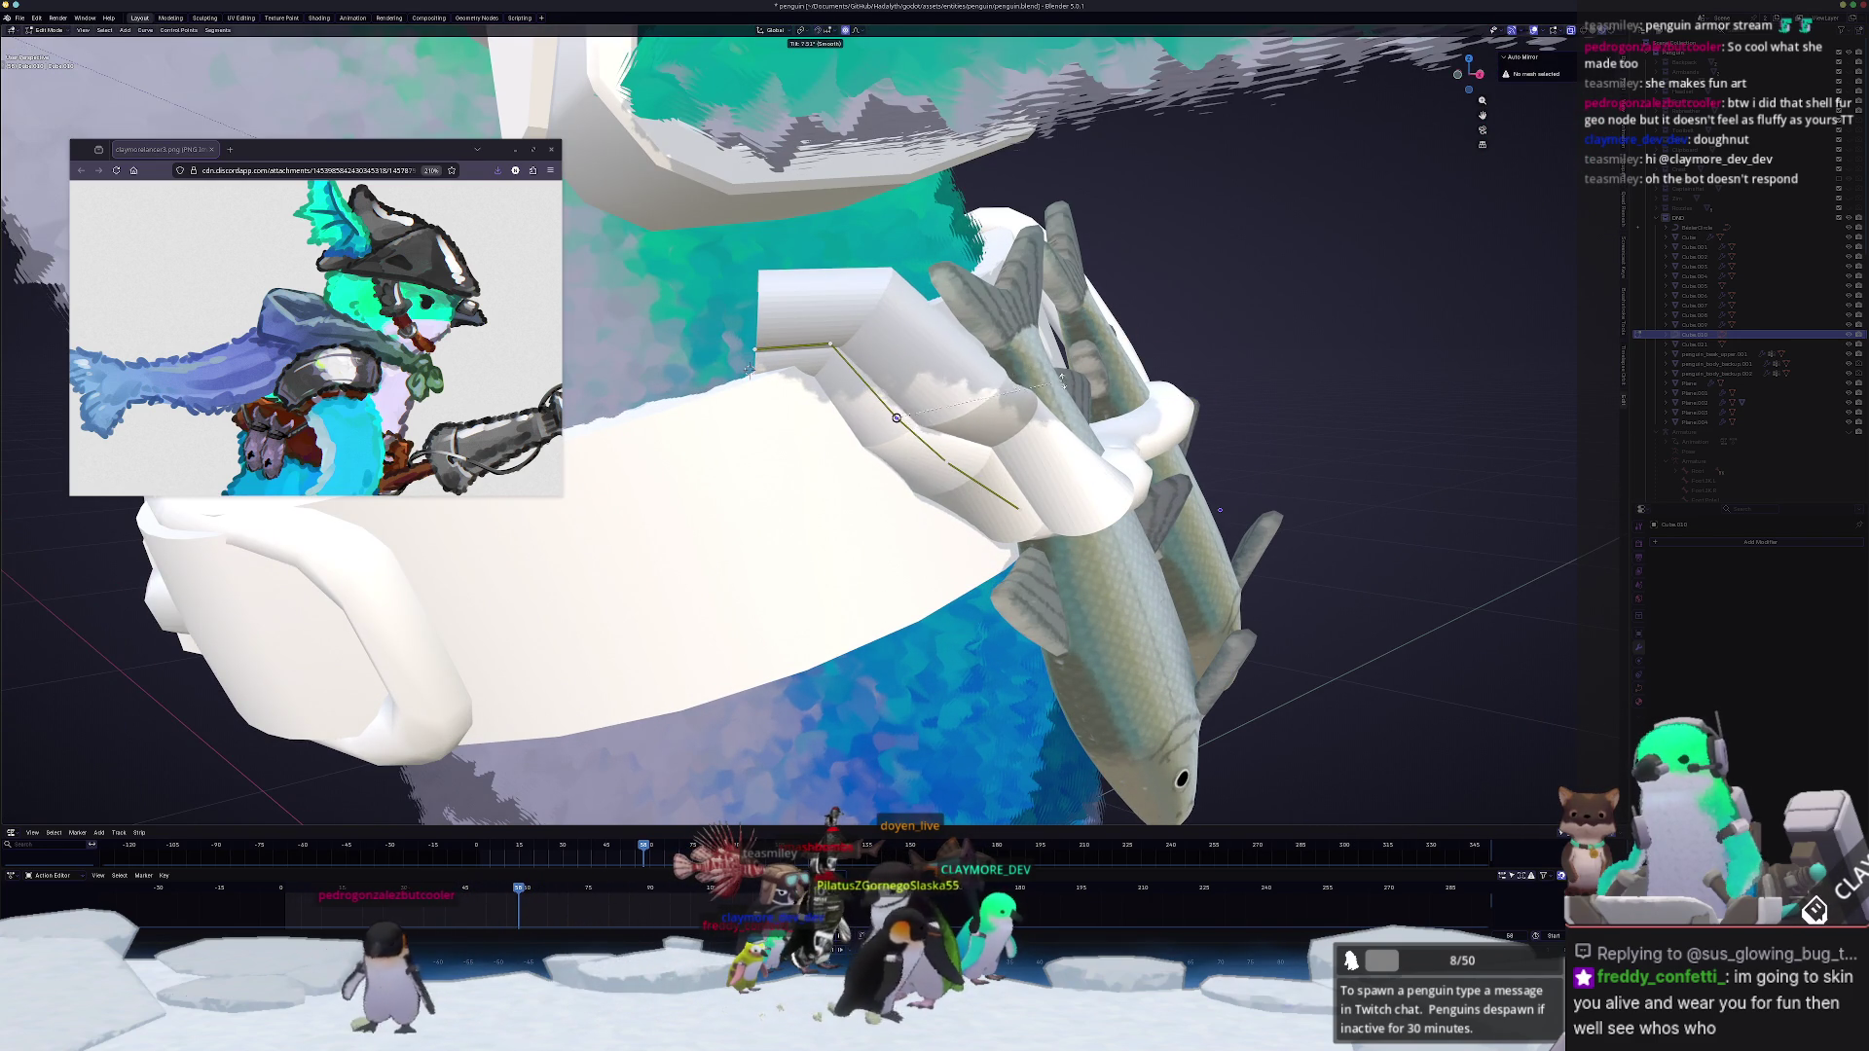
left_click(894, 481)
Step: Re-tilt the strap end into a loop around the fish, undoing an accidental flattening
mouse_move(895, 483)
middle_mouse_down()
mouse_move(814, 501)
mouse_move(741, 379)
middle_mouse_up()
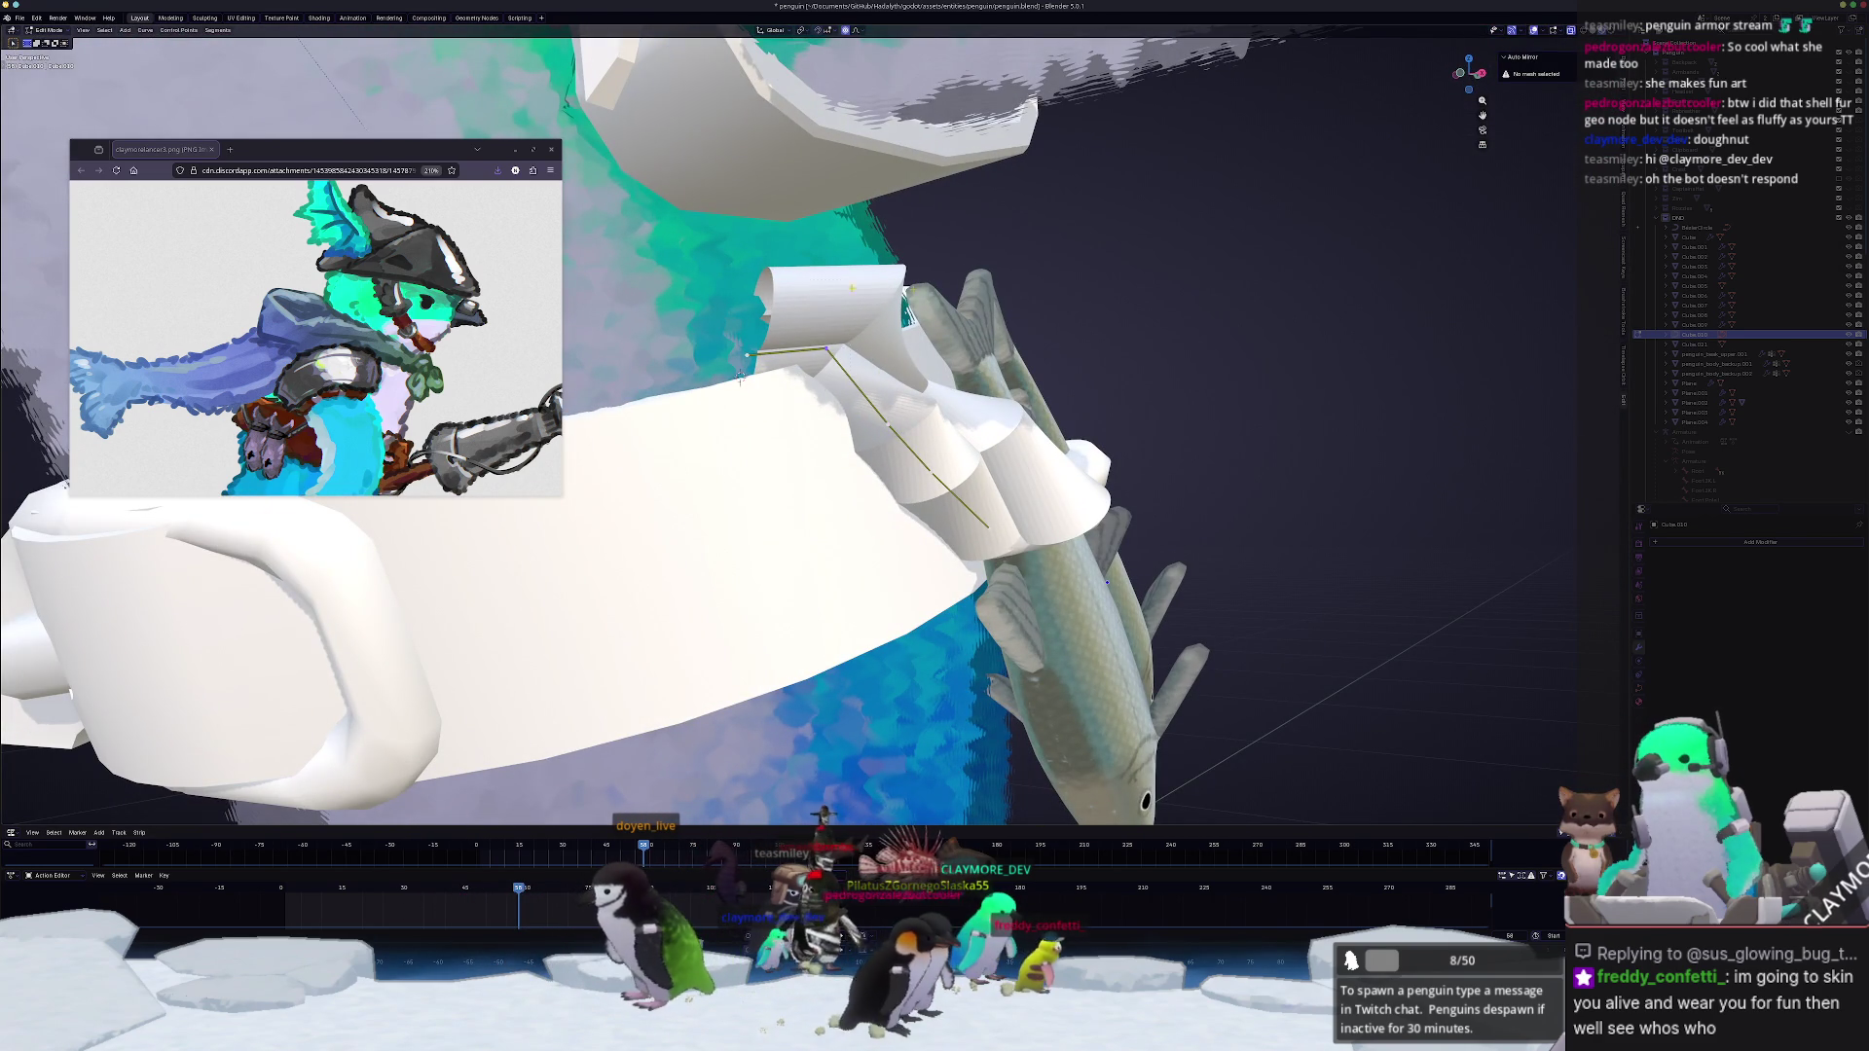
key("ctrl+t")
left_click(820, 500)
key("ctrl+t")
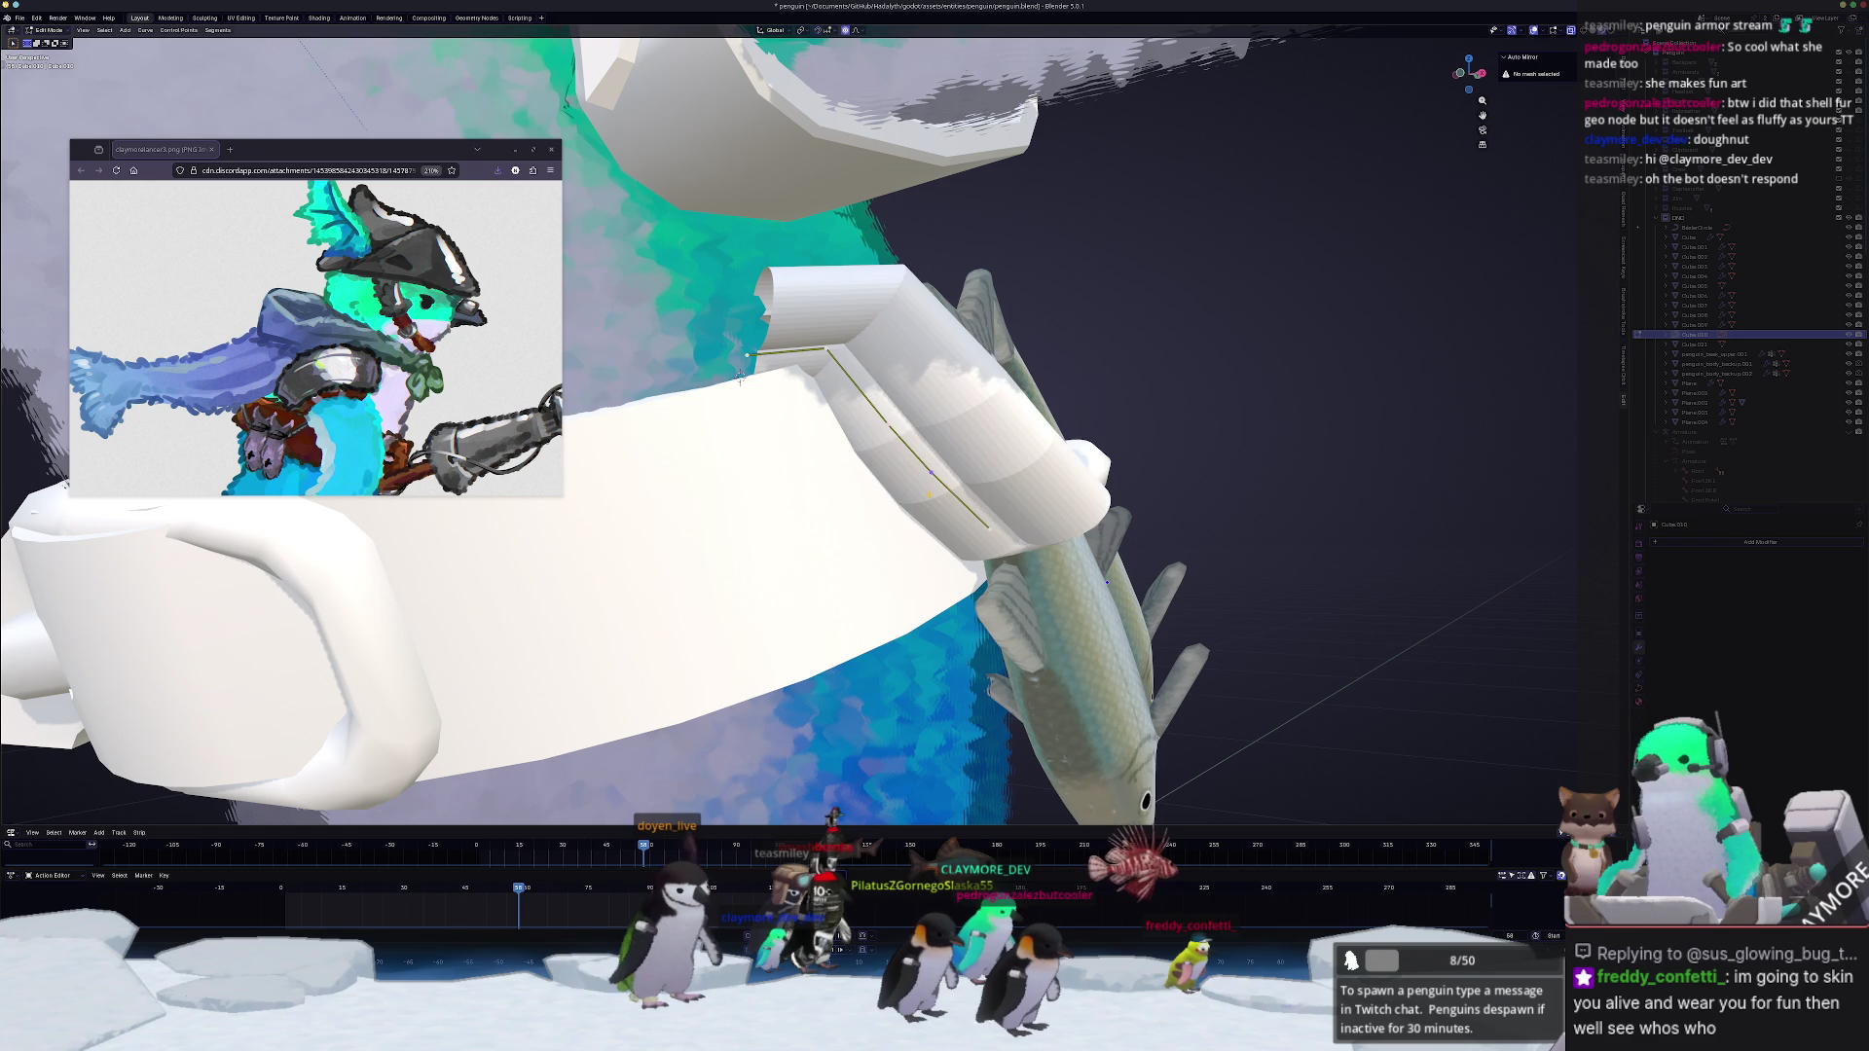
key("Tab")
key("ctrl+z")
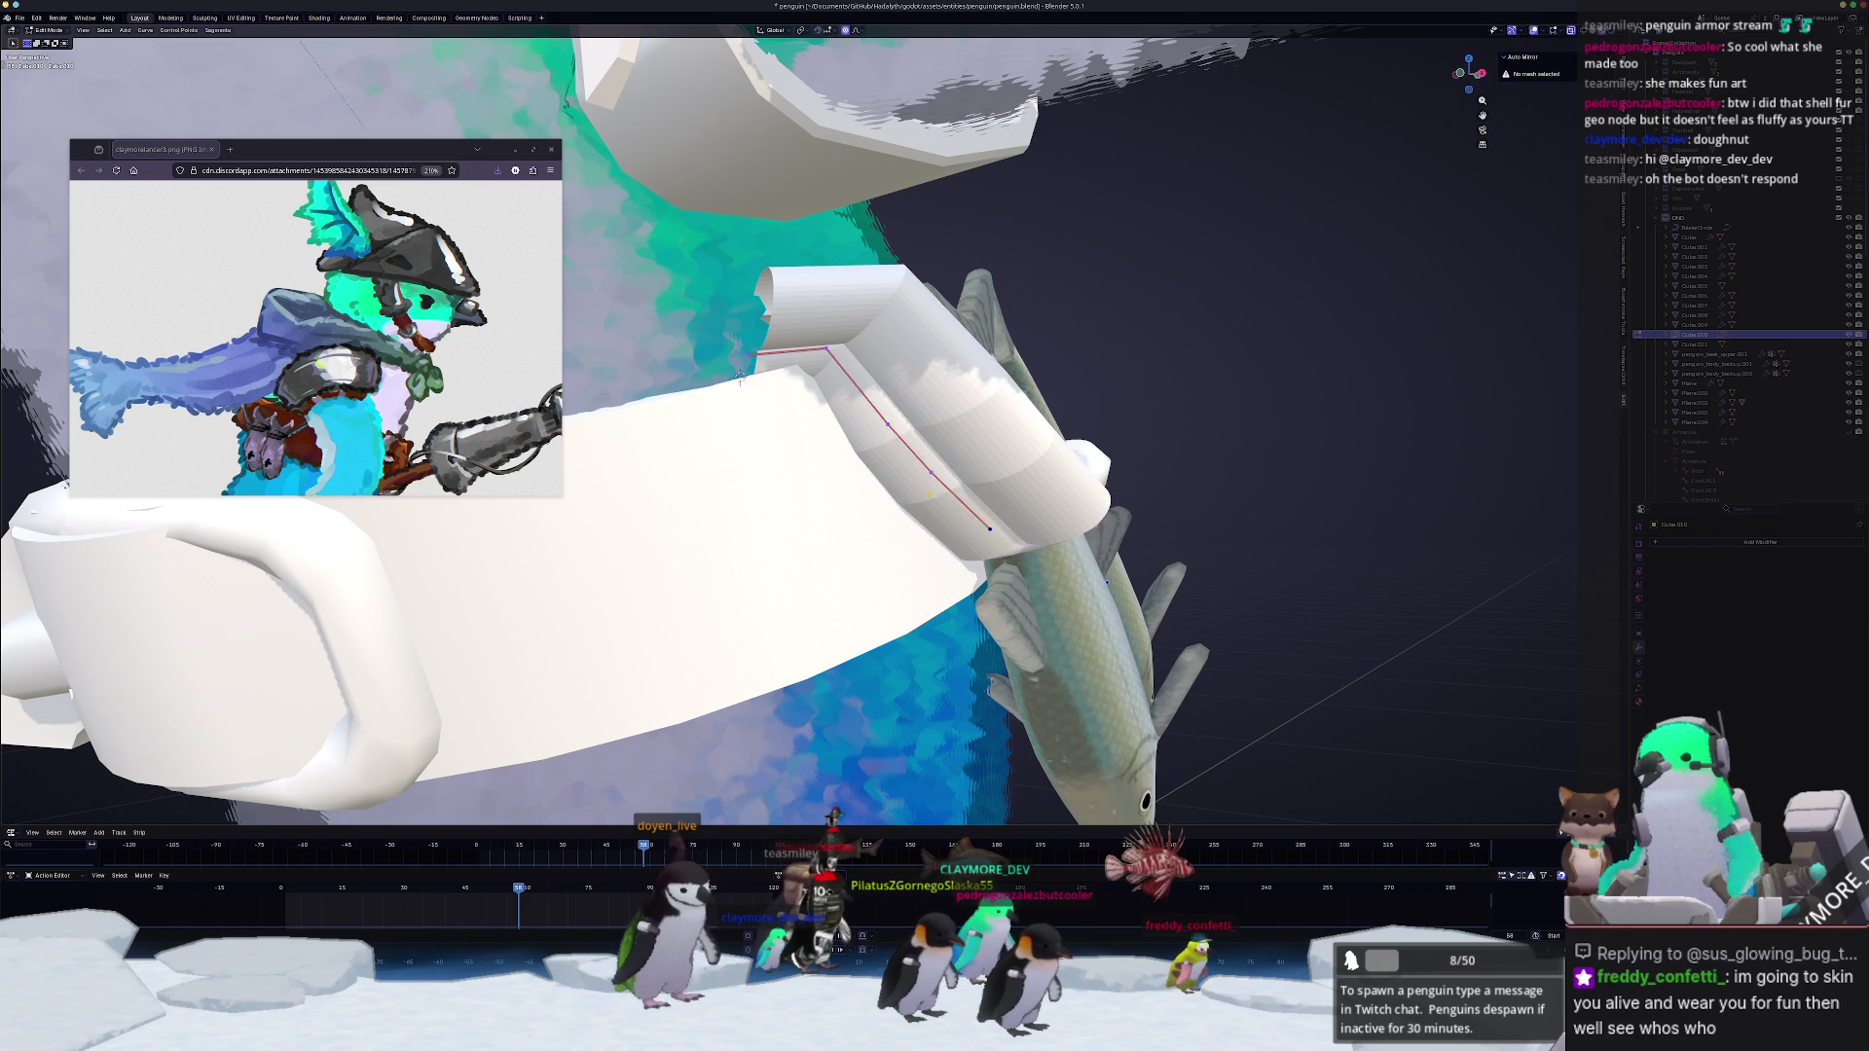
key("ctrl+shift+z")
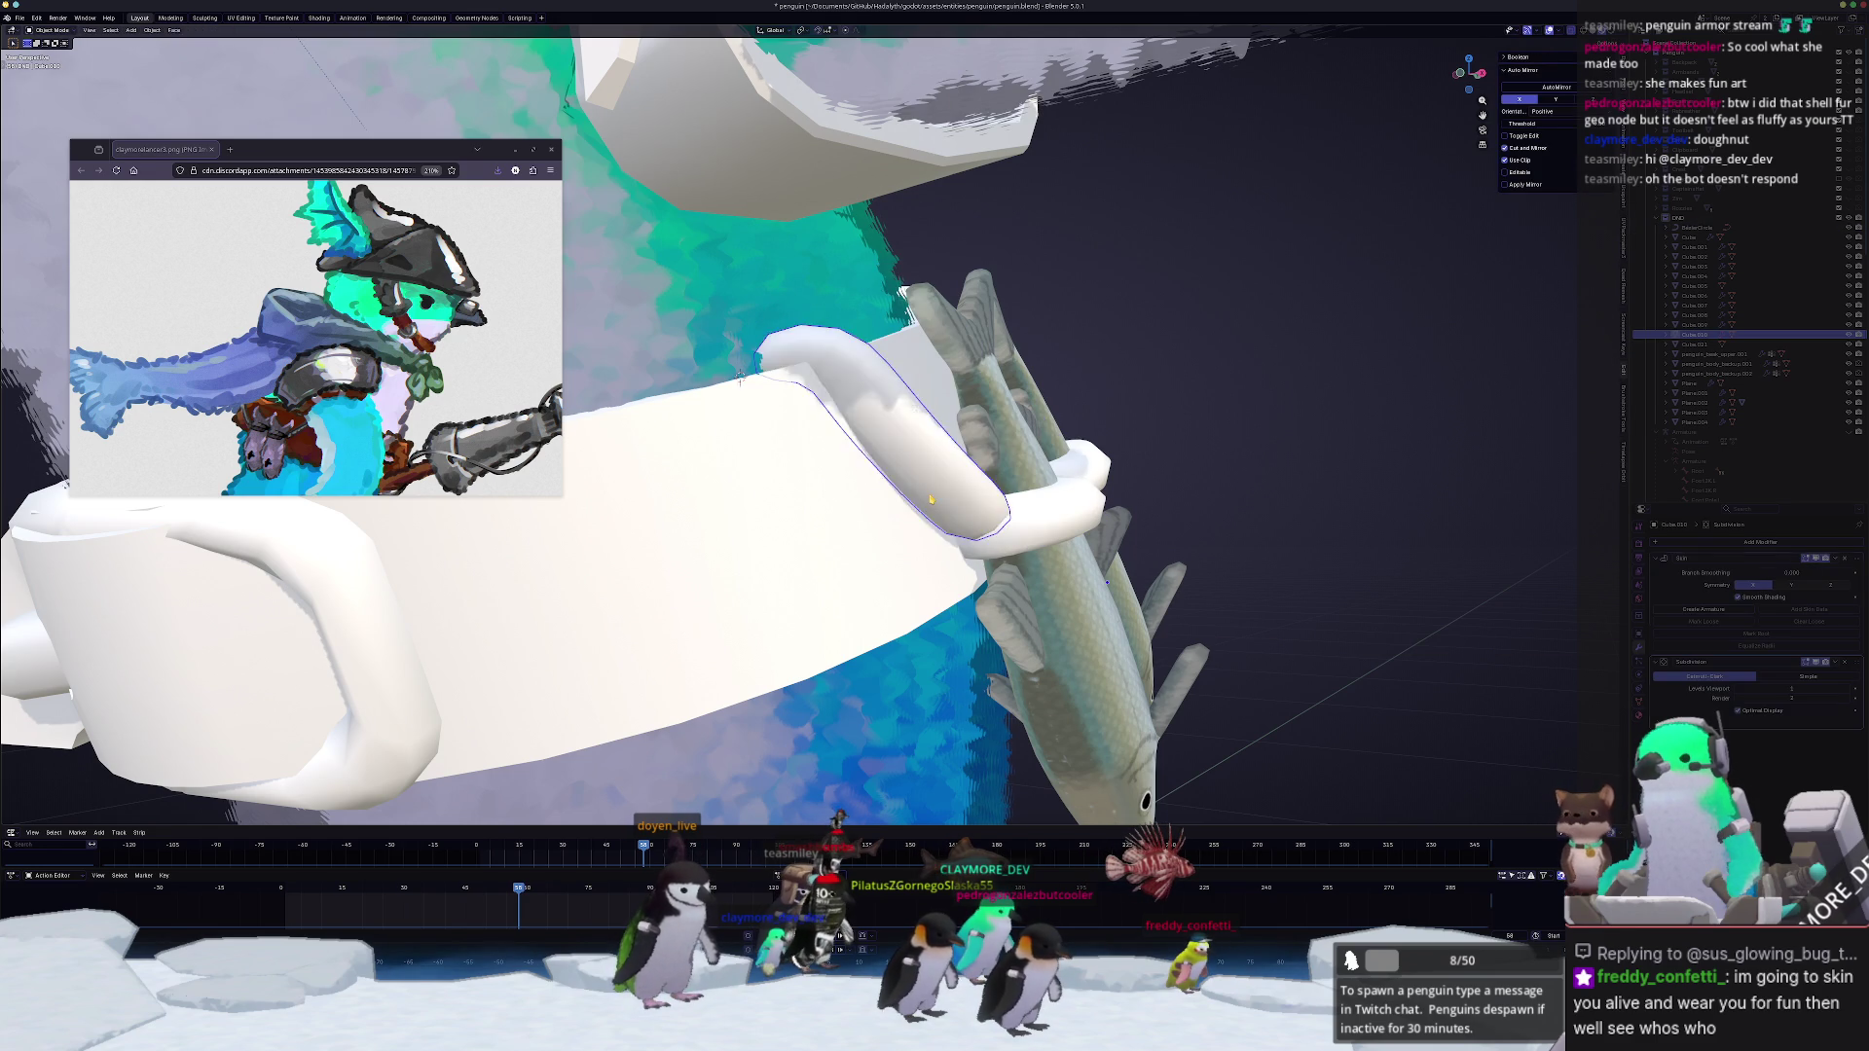
scroll(932, 501, "down", 5)
scroll(1077, 510, "up", 5)
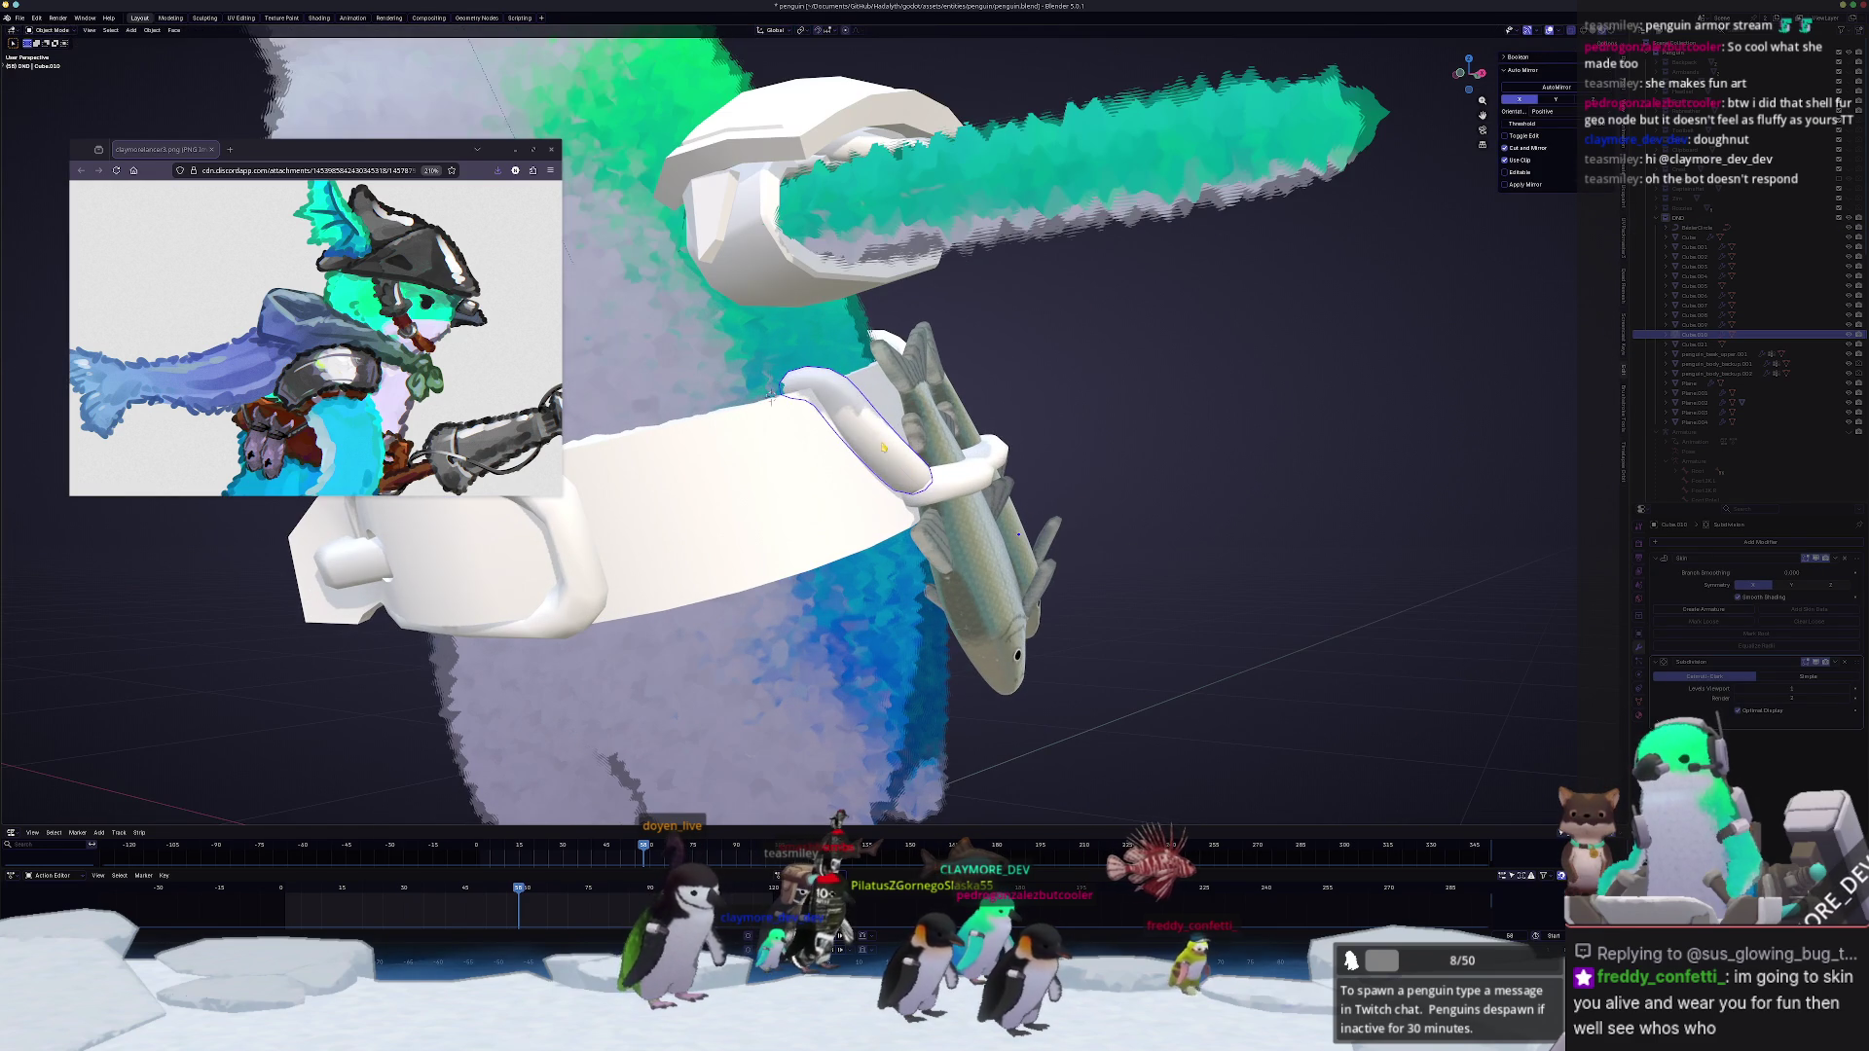
key("Tab")
middle_click_drag(772, 394, 743, 392)
scroll(743, 391, "up", 2)
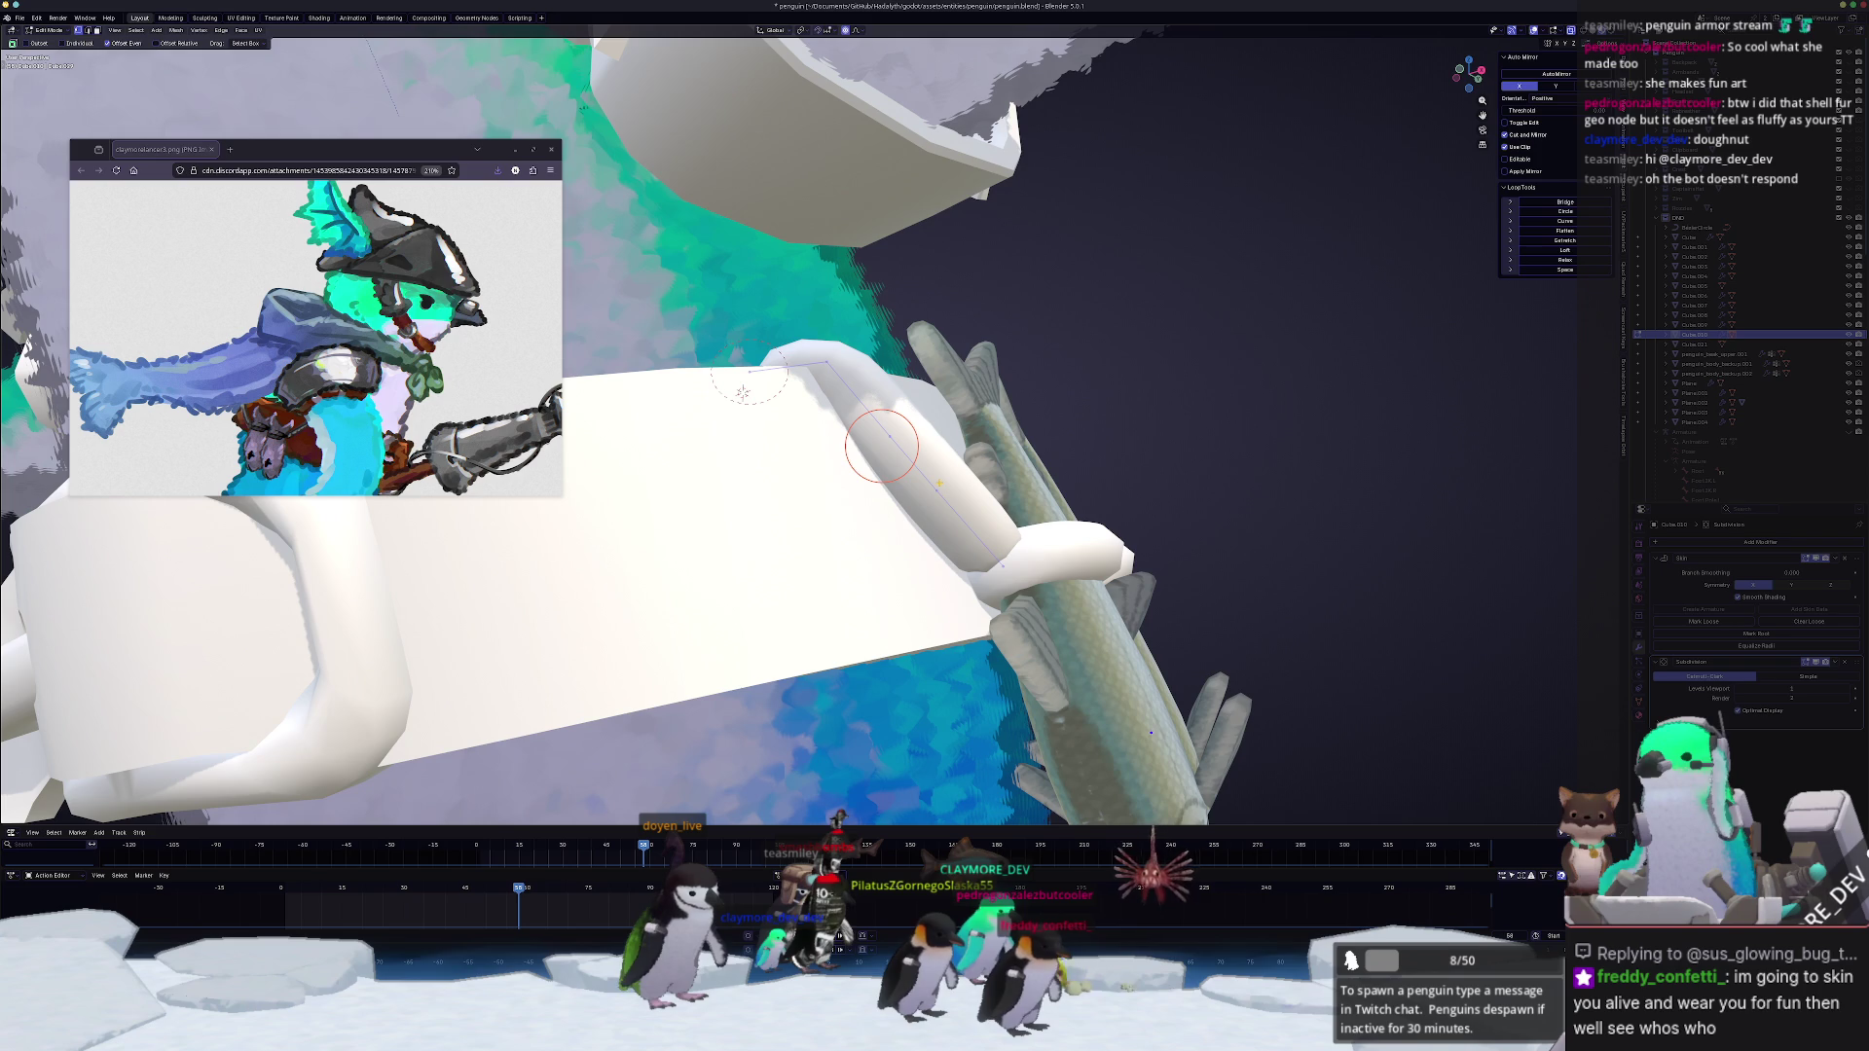
Step: Leave curve editing and orbit to look down on the whole penguin with its strap
middle_click_drag(882, 444, 896, 425)
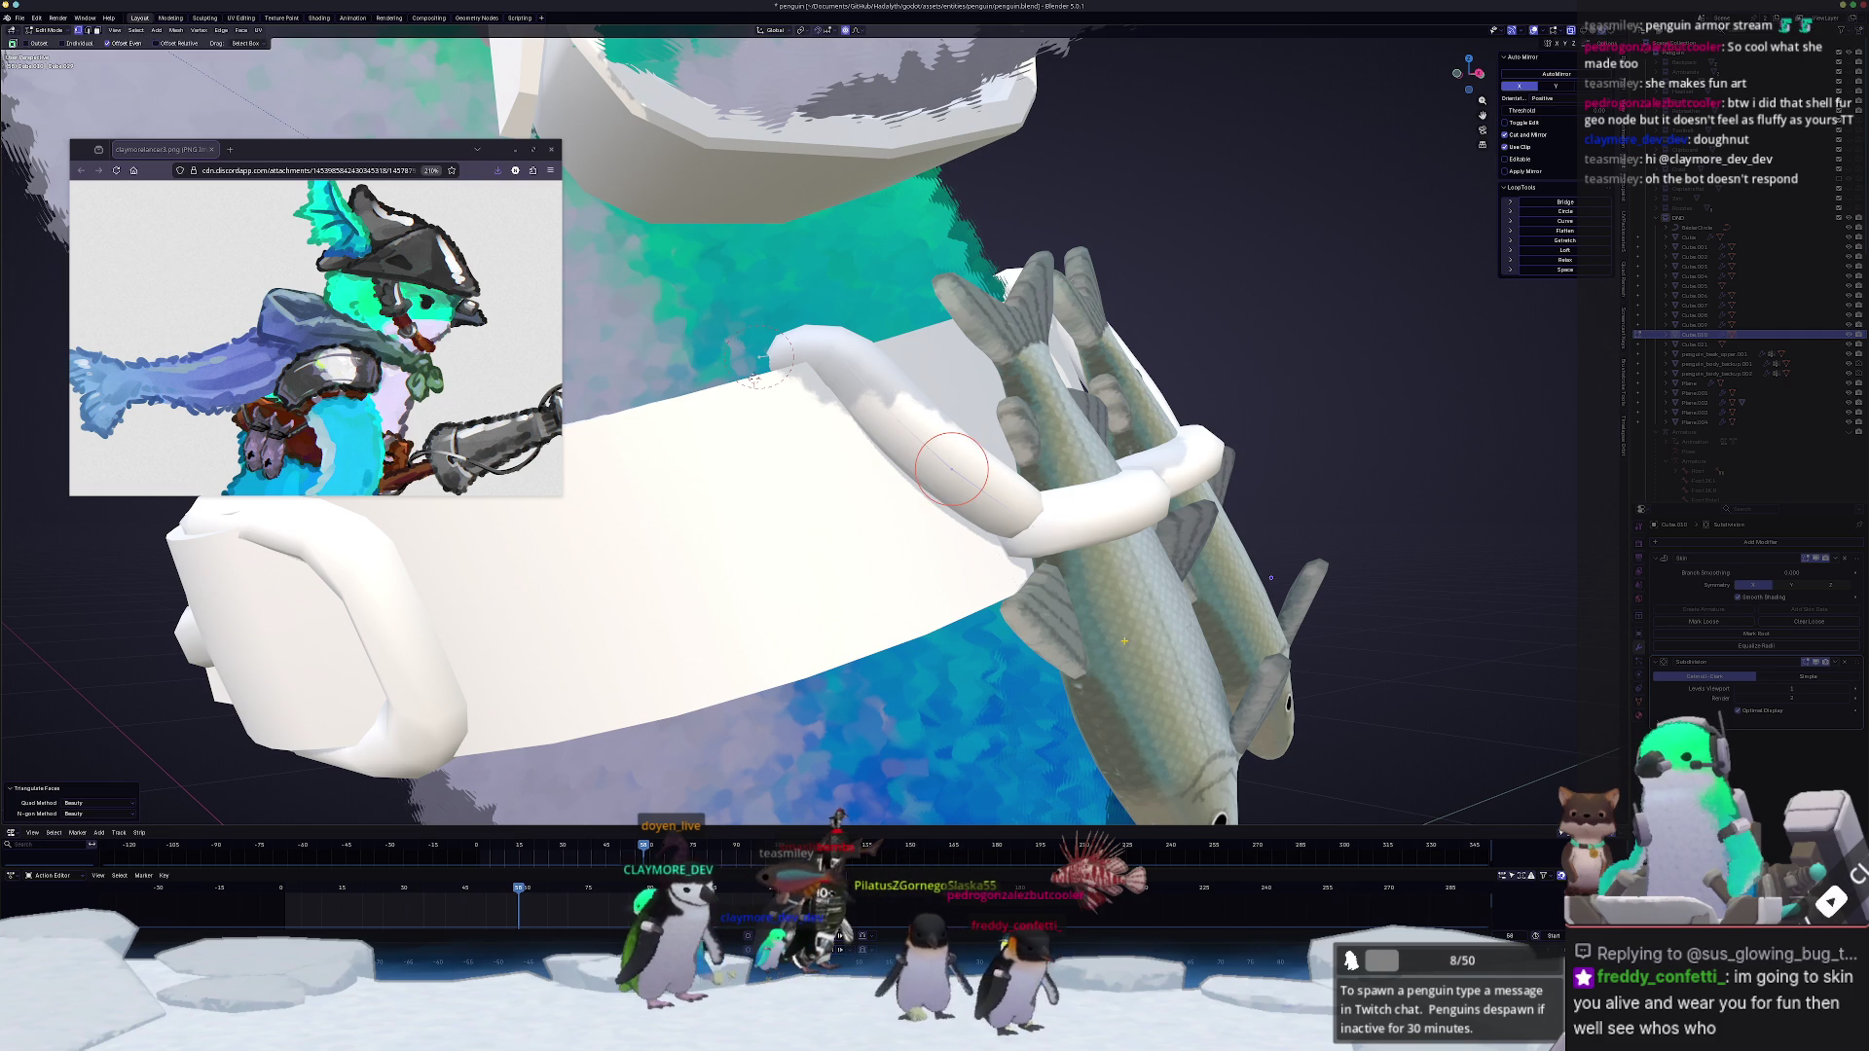
scroll(1150, 409, "down", 5)
key("Tab")
middle_click_drag(1150, 509, 1139, 686)
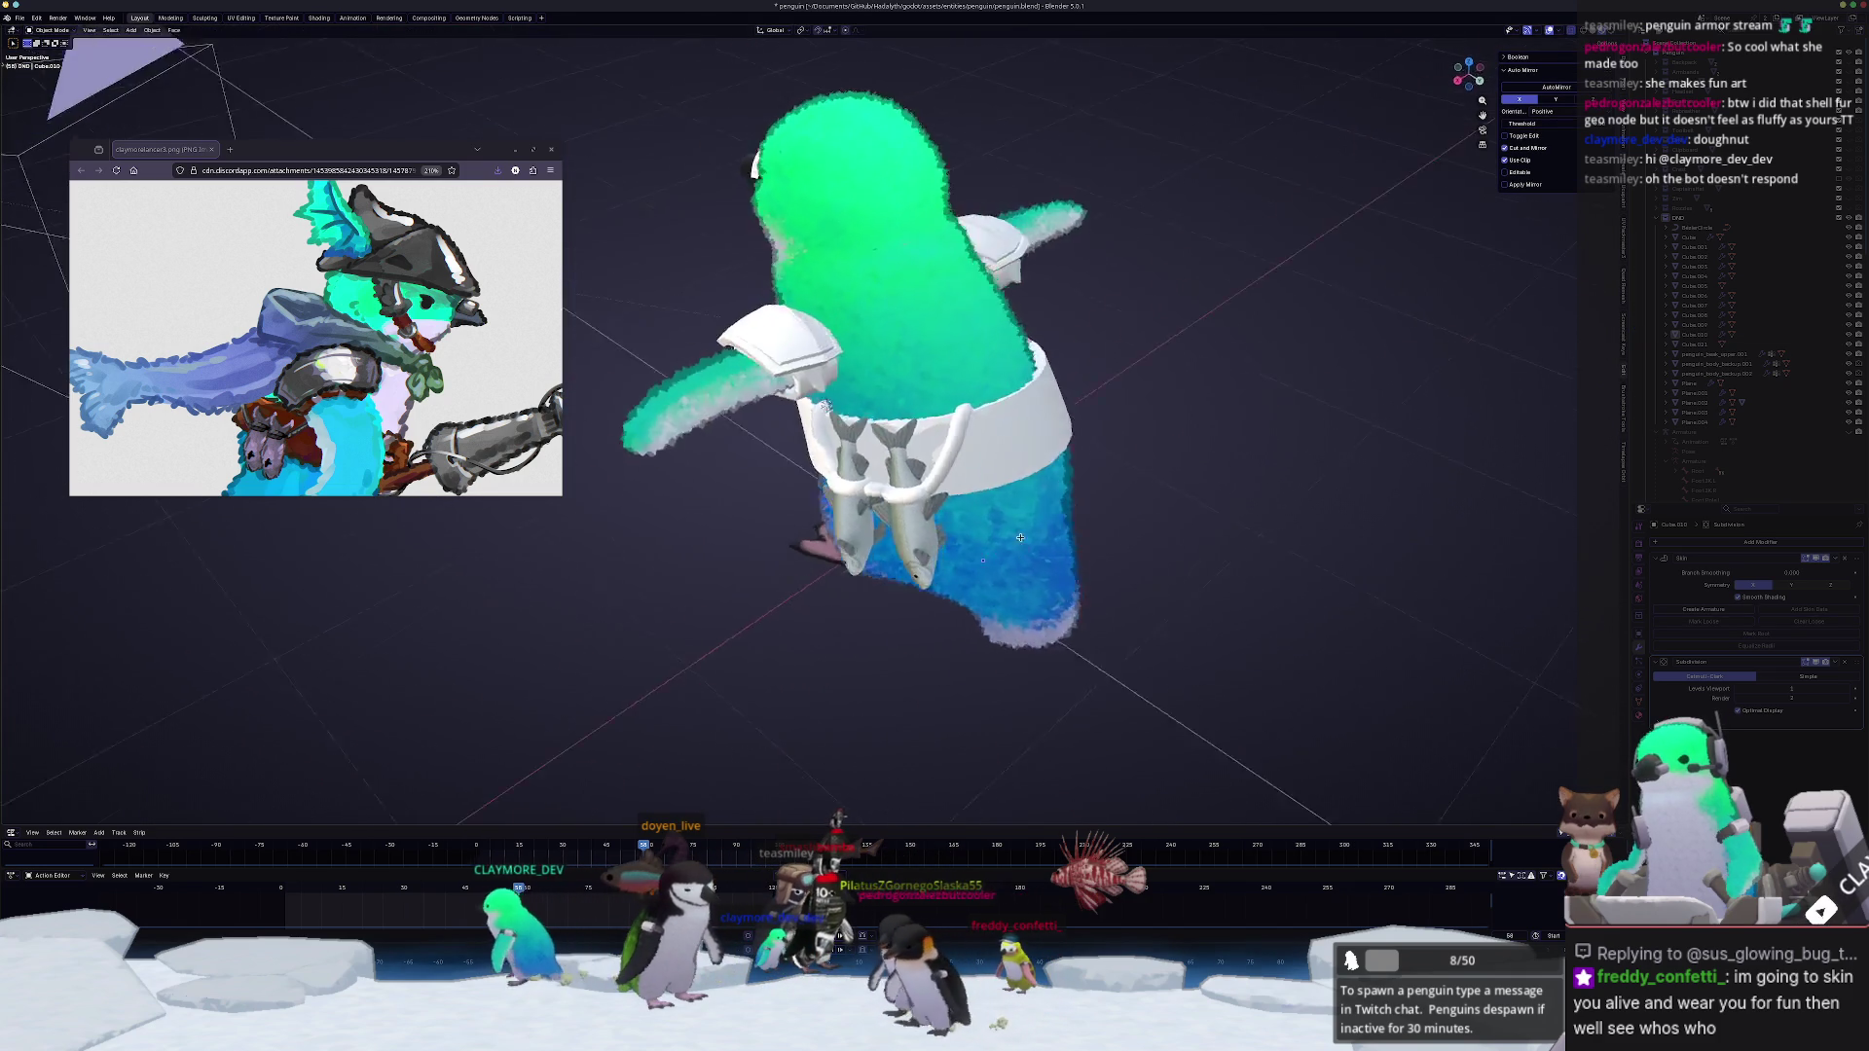
Step: Orbit around the penguin to inspect the harness from all sides
mouse_move(993, 566)
middle_mouse_down()
mouse_move(997, 459)
mouse_move(1163, 393)
mouse_move(1024, 409)
middle_mouse_up()
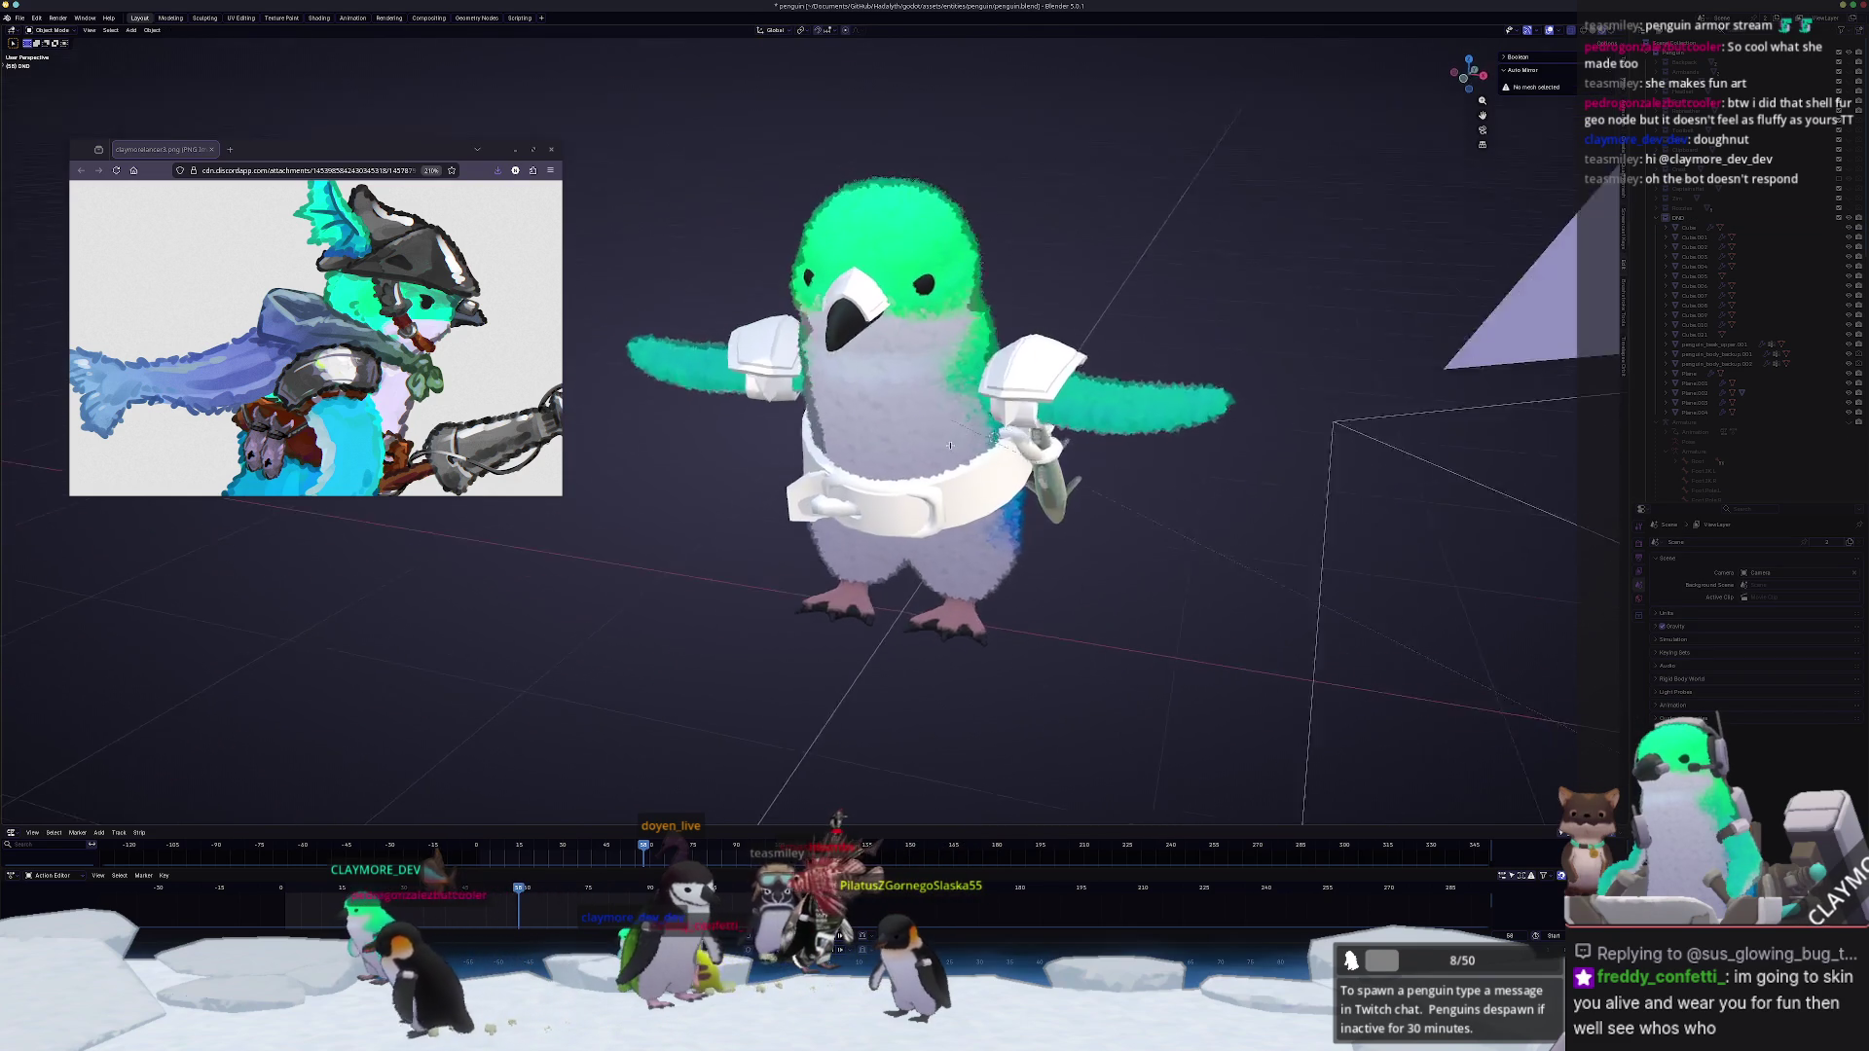
middle_click_drag(892, 442, 934, 438)
scroll(316, 336, "down", 3)
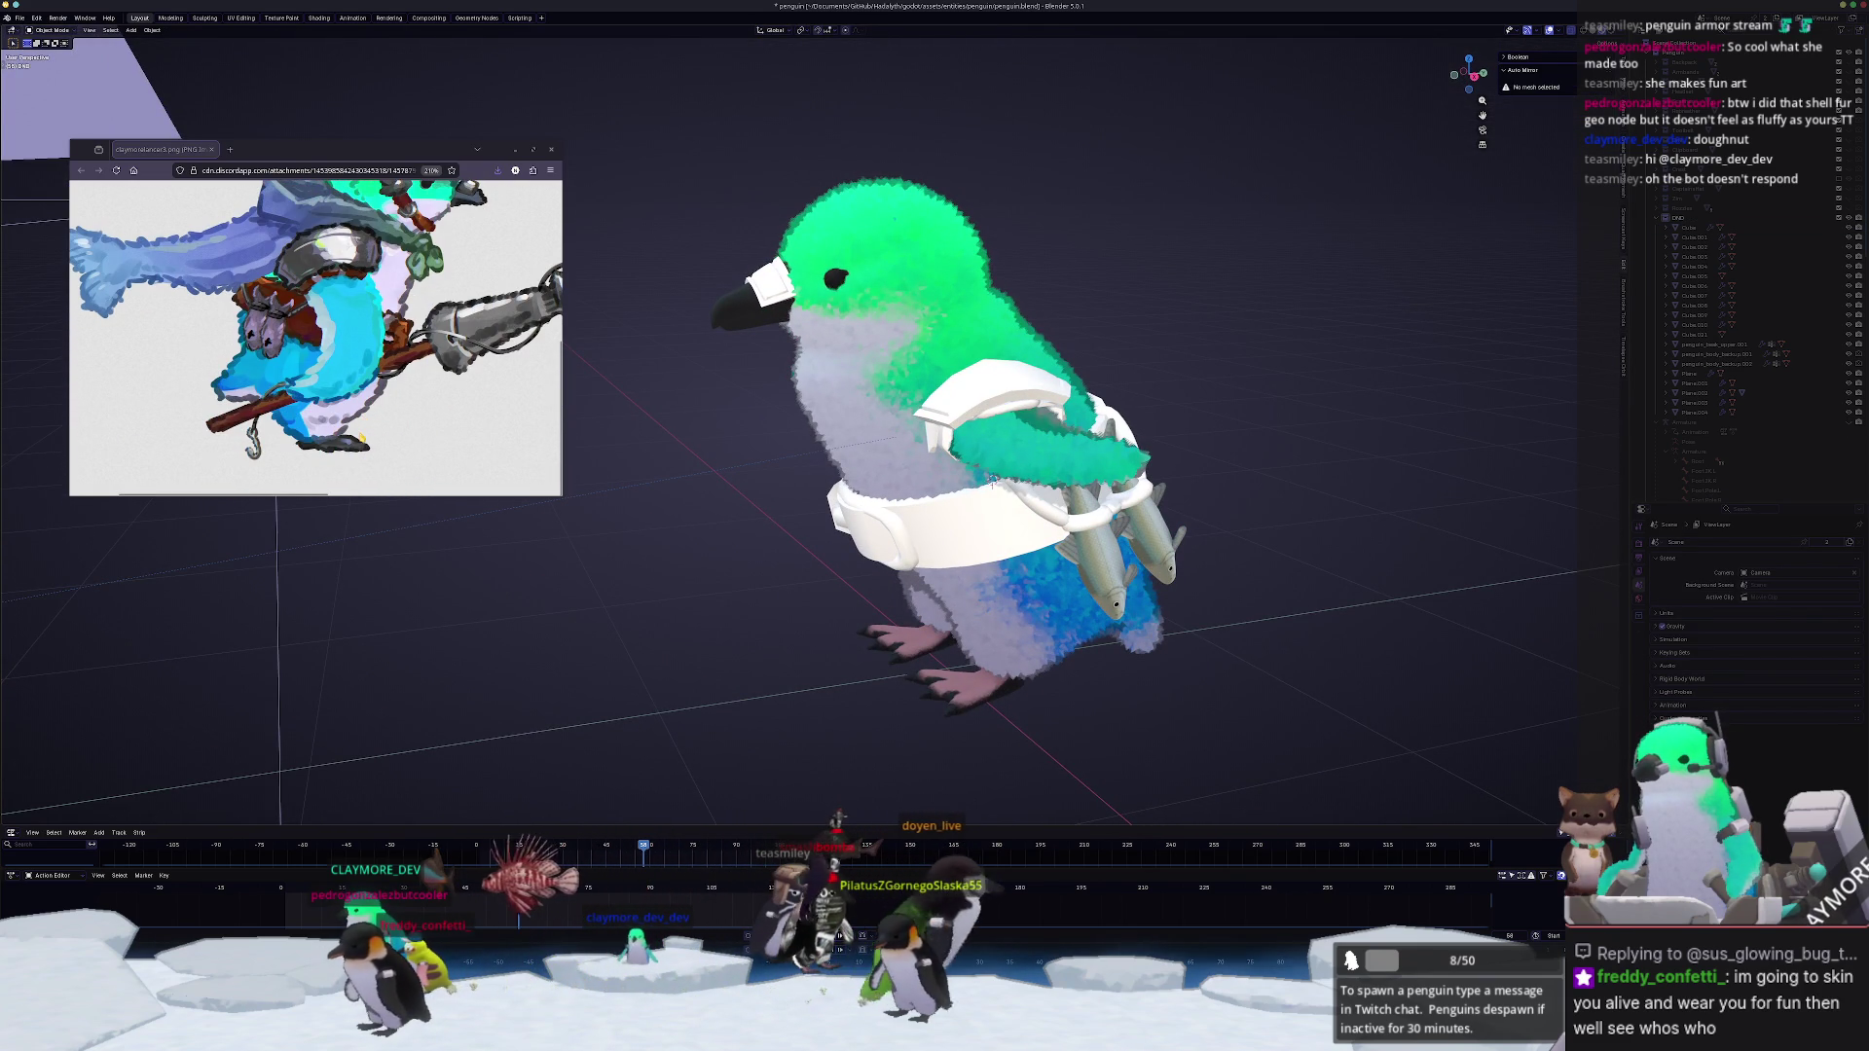
scroll(315, 336, "up", 3)
mouse_move(876, 439)
middle_mouse_down()
mouse_move(745, 330)
mouse_move(748, 292)
middle_mouse_up()
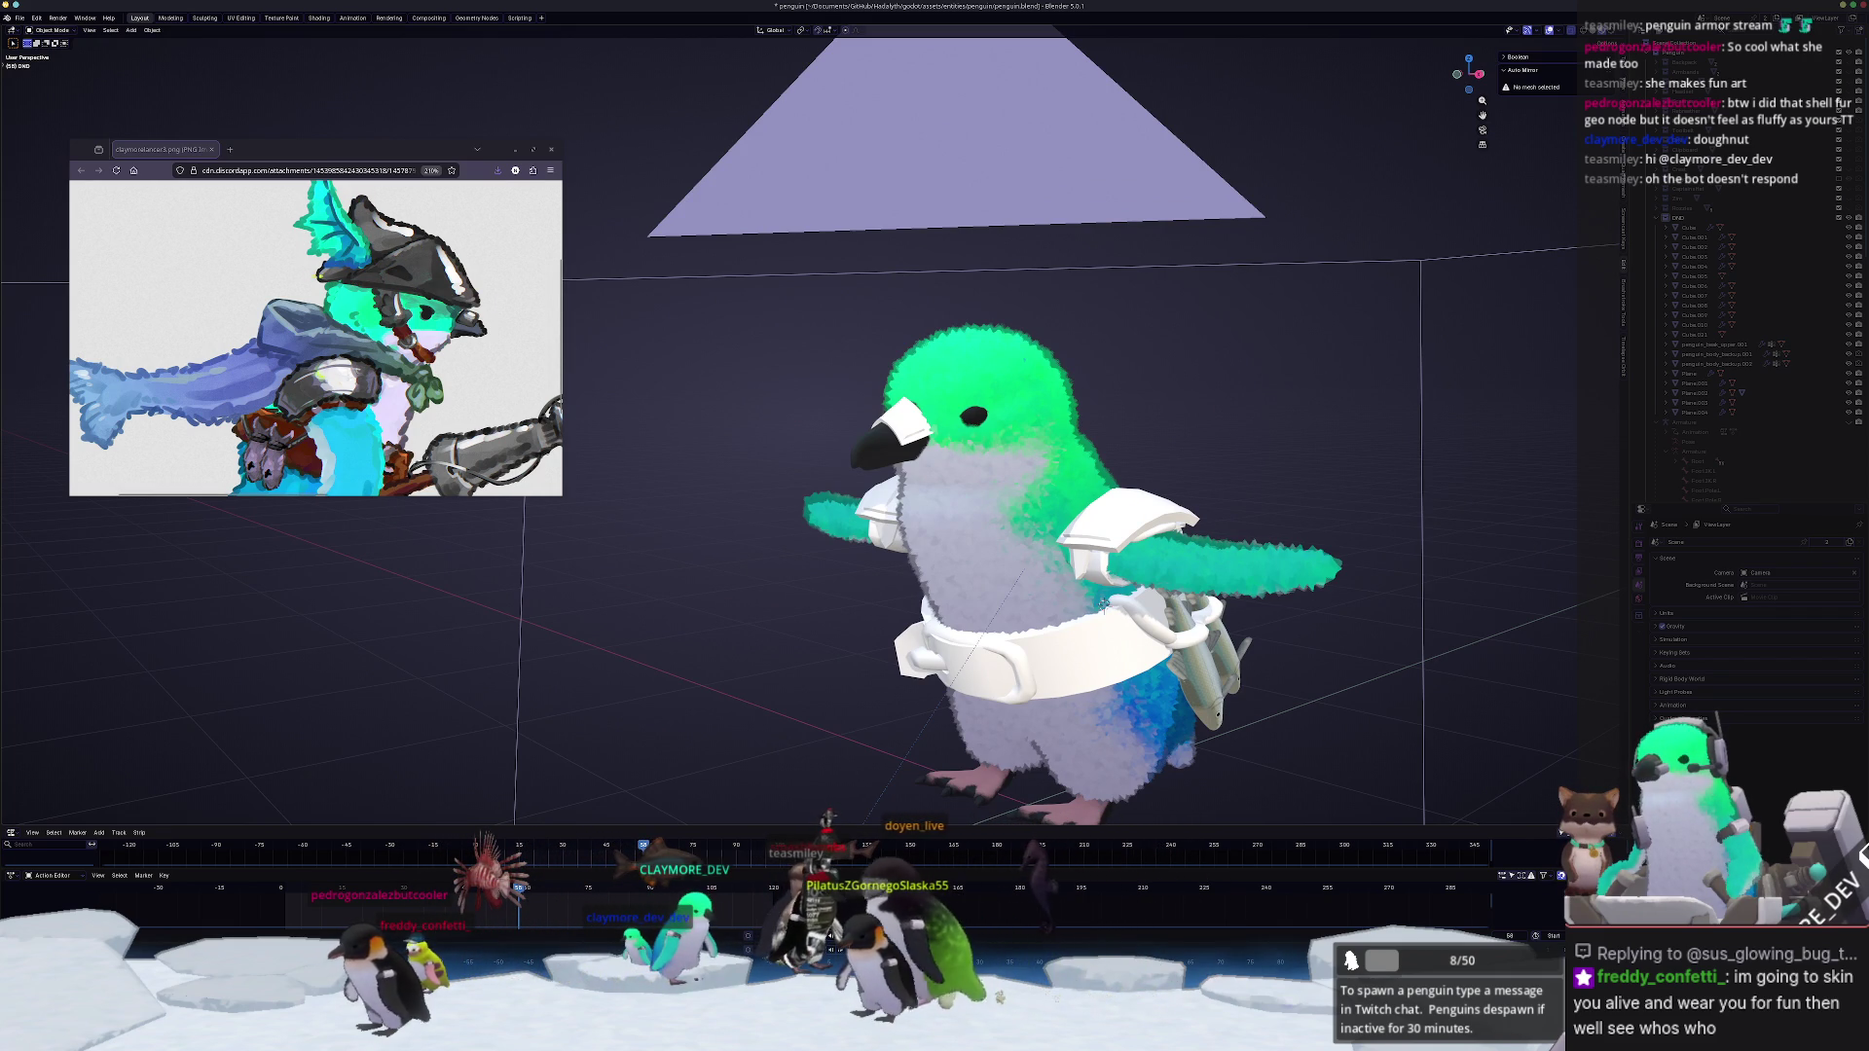
middle_click_drag(826, 222, 796, 282)
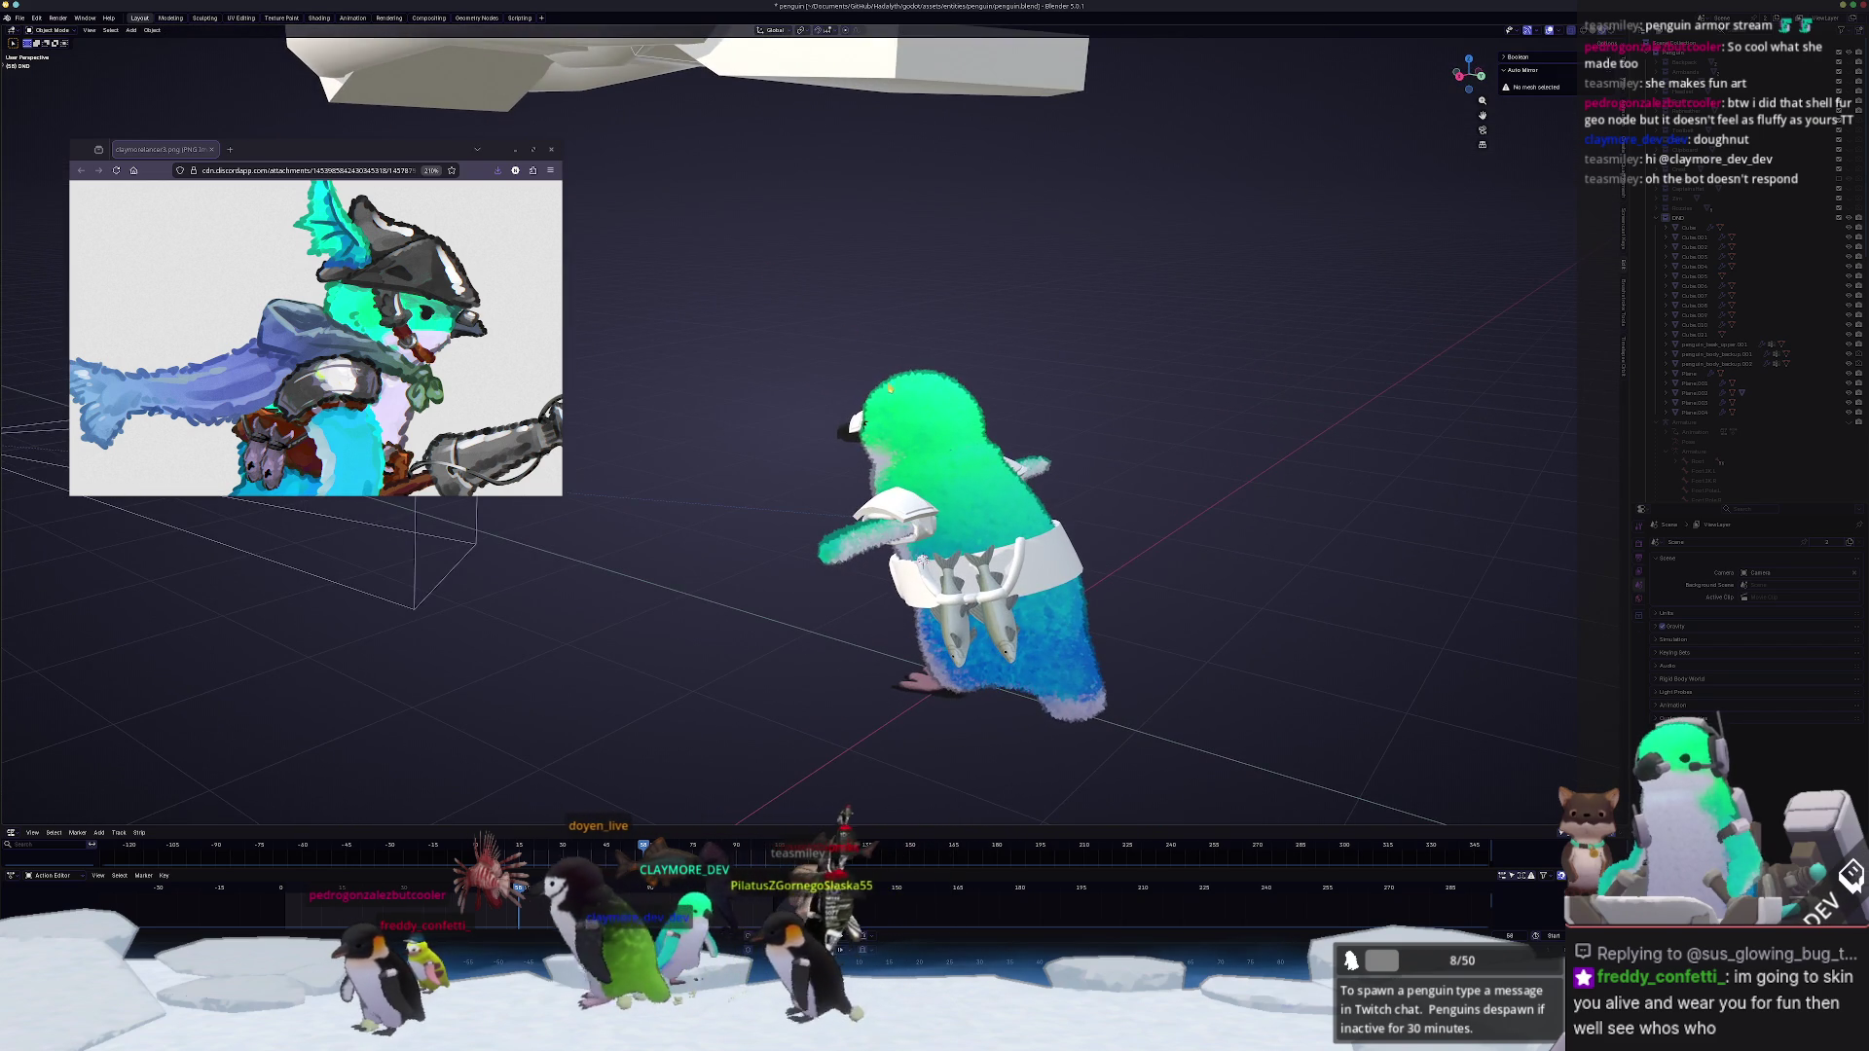
scroll(797, 283, "up", 3)
Step: Make penguin_body the active object and briefly toggle its mesh editing
right_click(906, 359)
left_click(1005, 352)
key("Tab")
key("Tab")
scroll(1759, 349, "down", 3)
scroll(1796, 409, "down", 2)
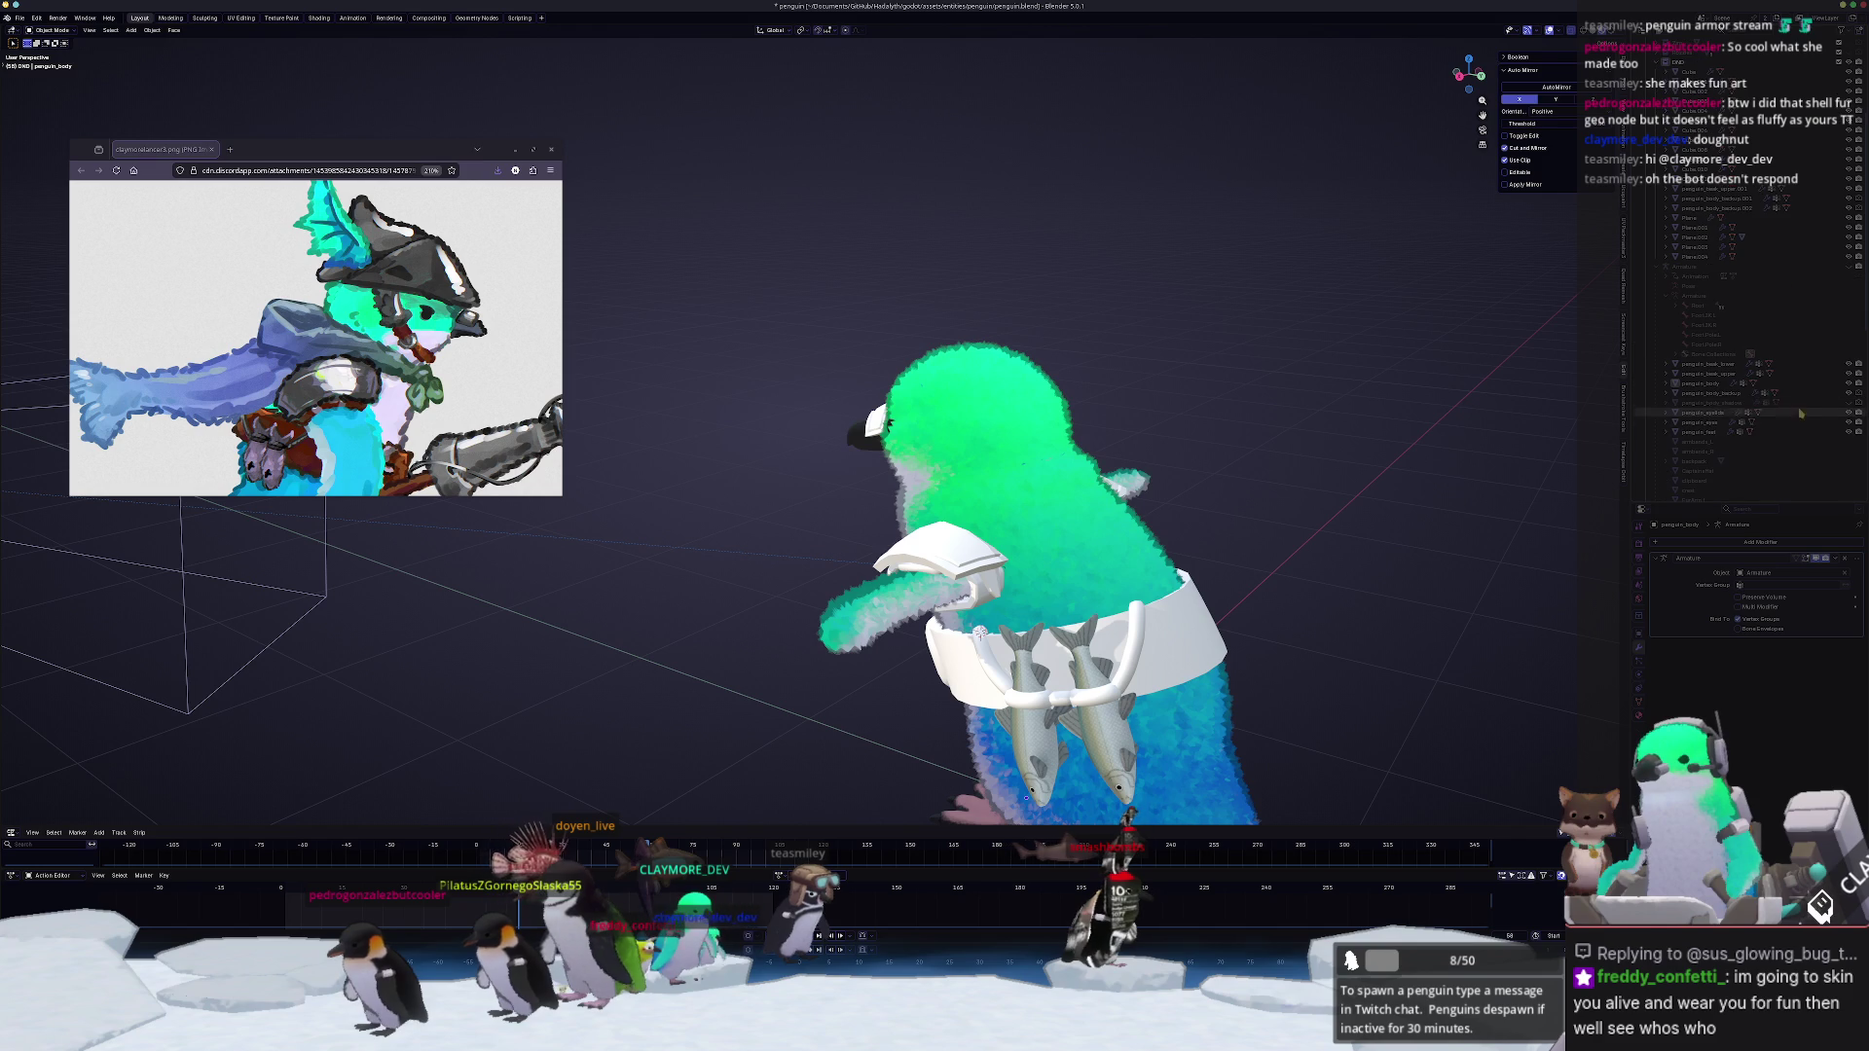
Step: Edit the penguin body mesh and face its head
left_click(1792, 395)
key("Tab")
scroll(1150, 344, "up", 3)
mouse_move(1081, 366)
middle_mouse_down()
mouse_move(1150, 346)
mouse_move(1108, 348)
middle_mouse_up()
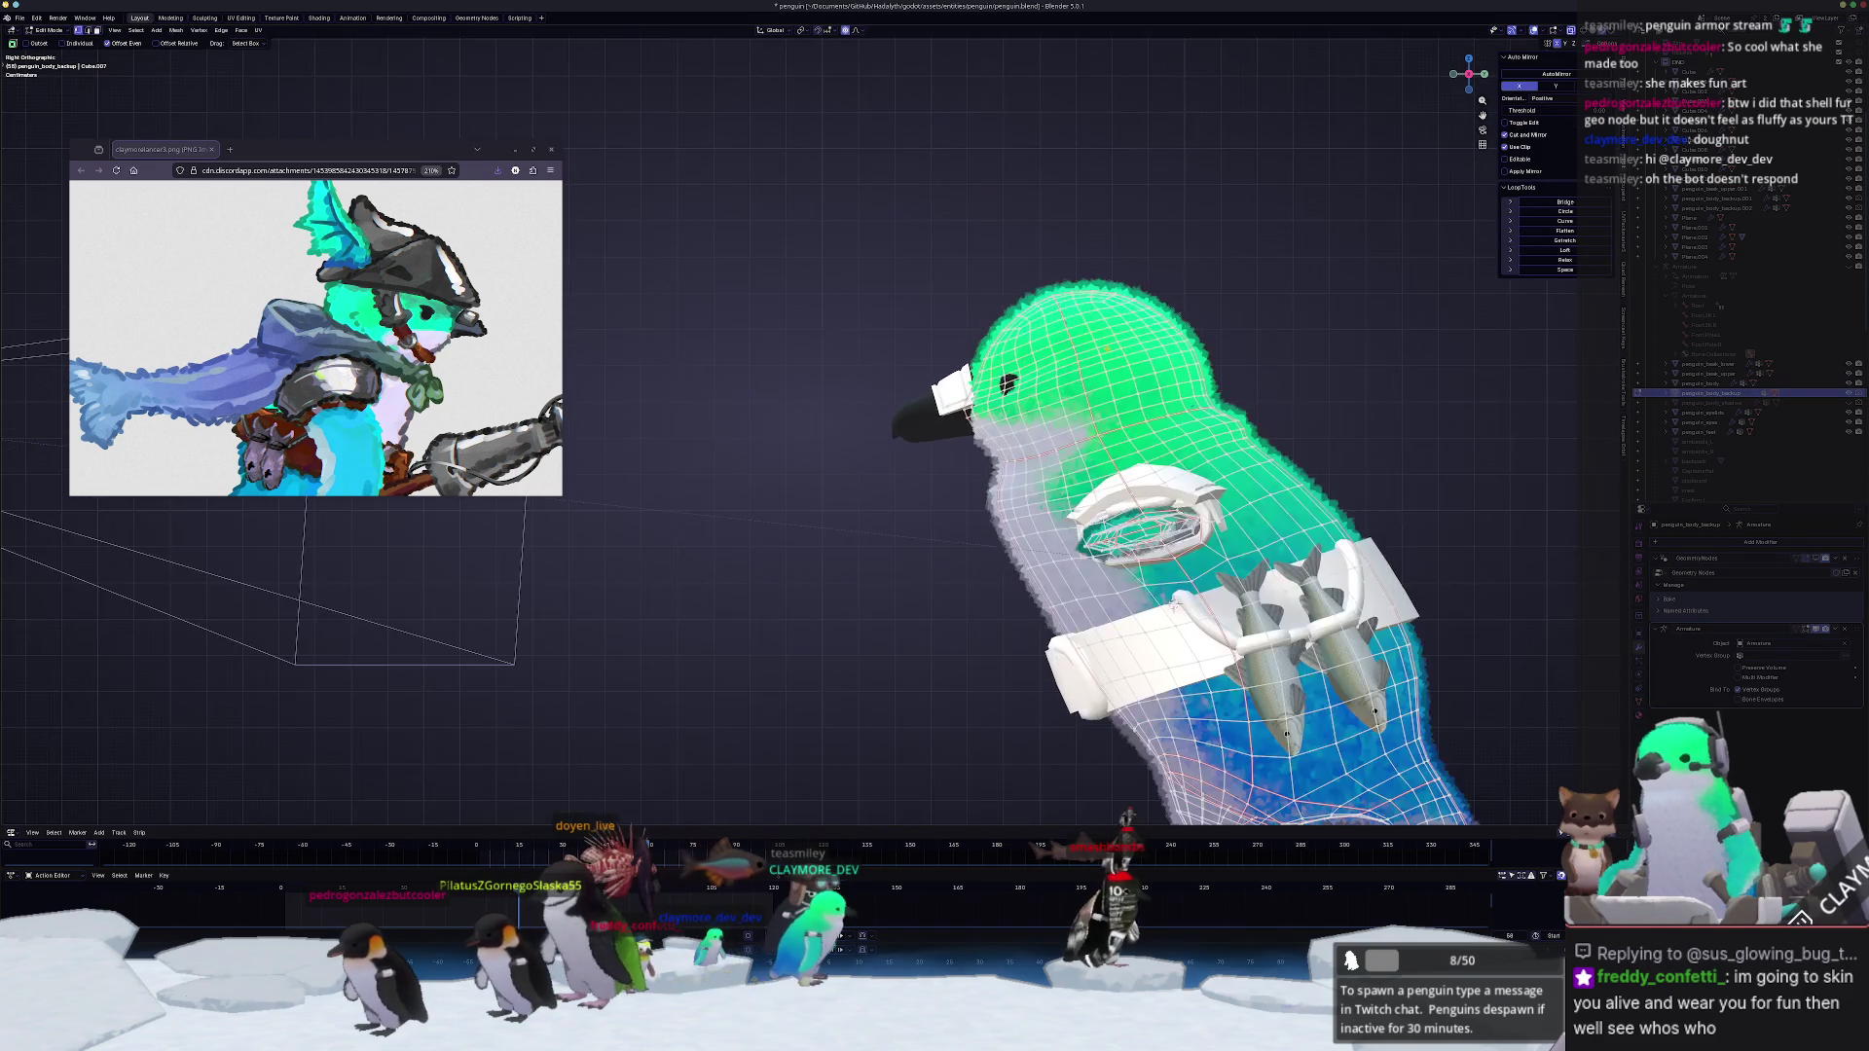
scroll(1174, 263, "up", 3)
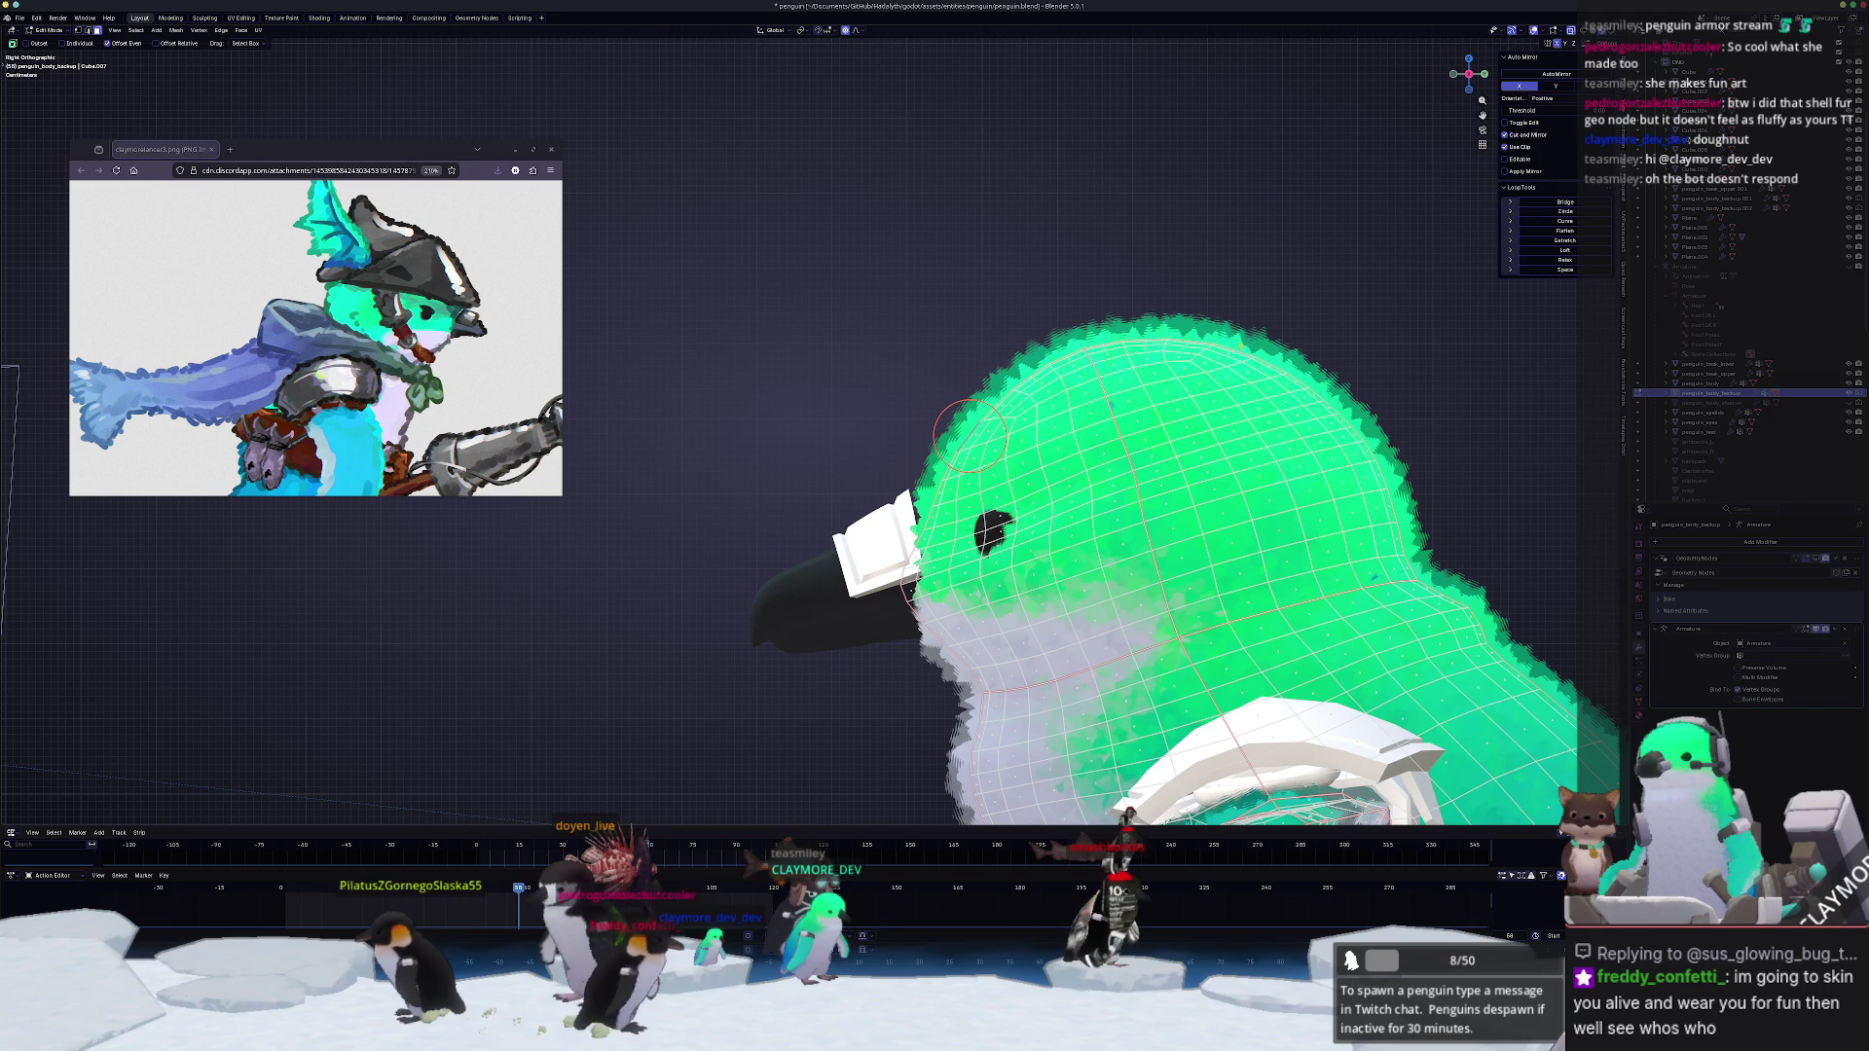
Step: Select a shortest-path run of edges over the top of the head for the armor
left_click(1092, 372, "ctrl")
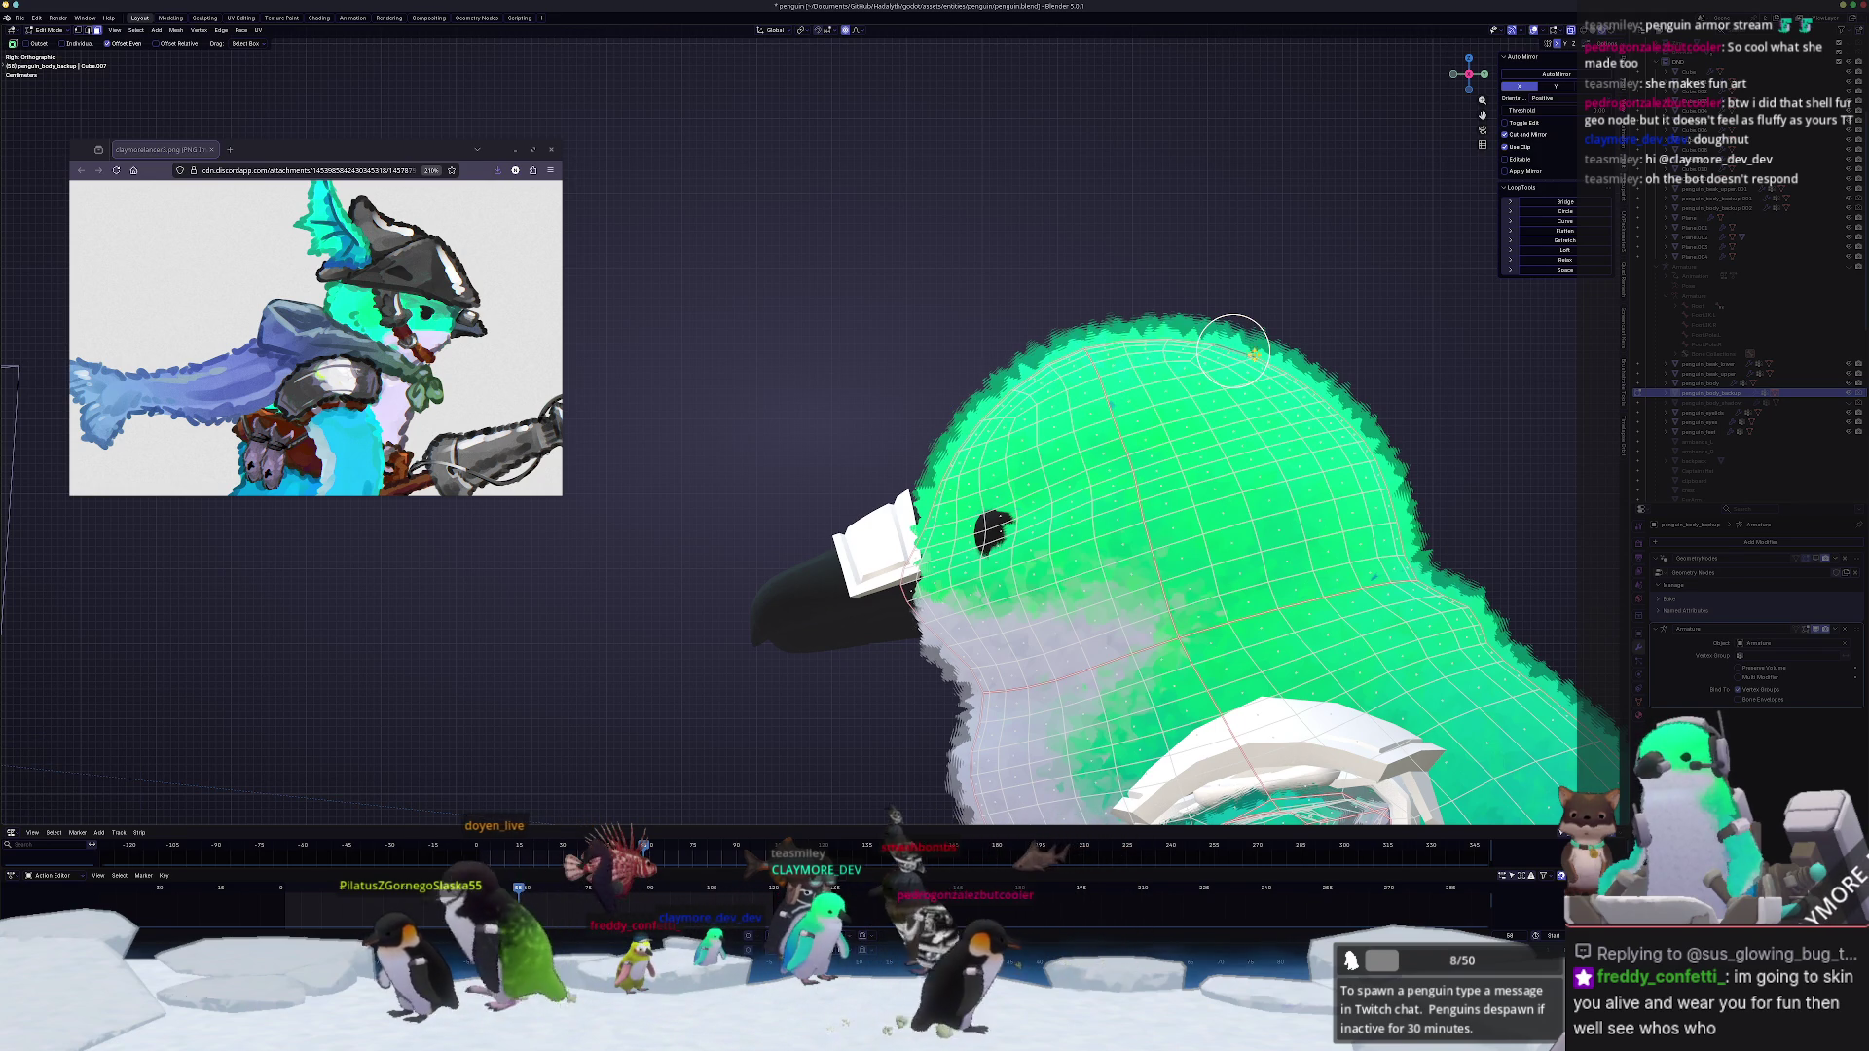
left_click(1111, 376, "ctrl")
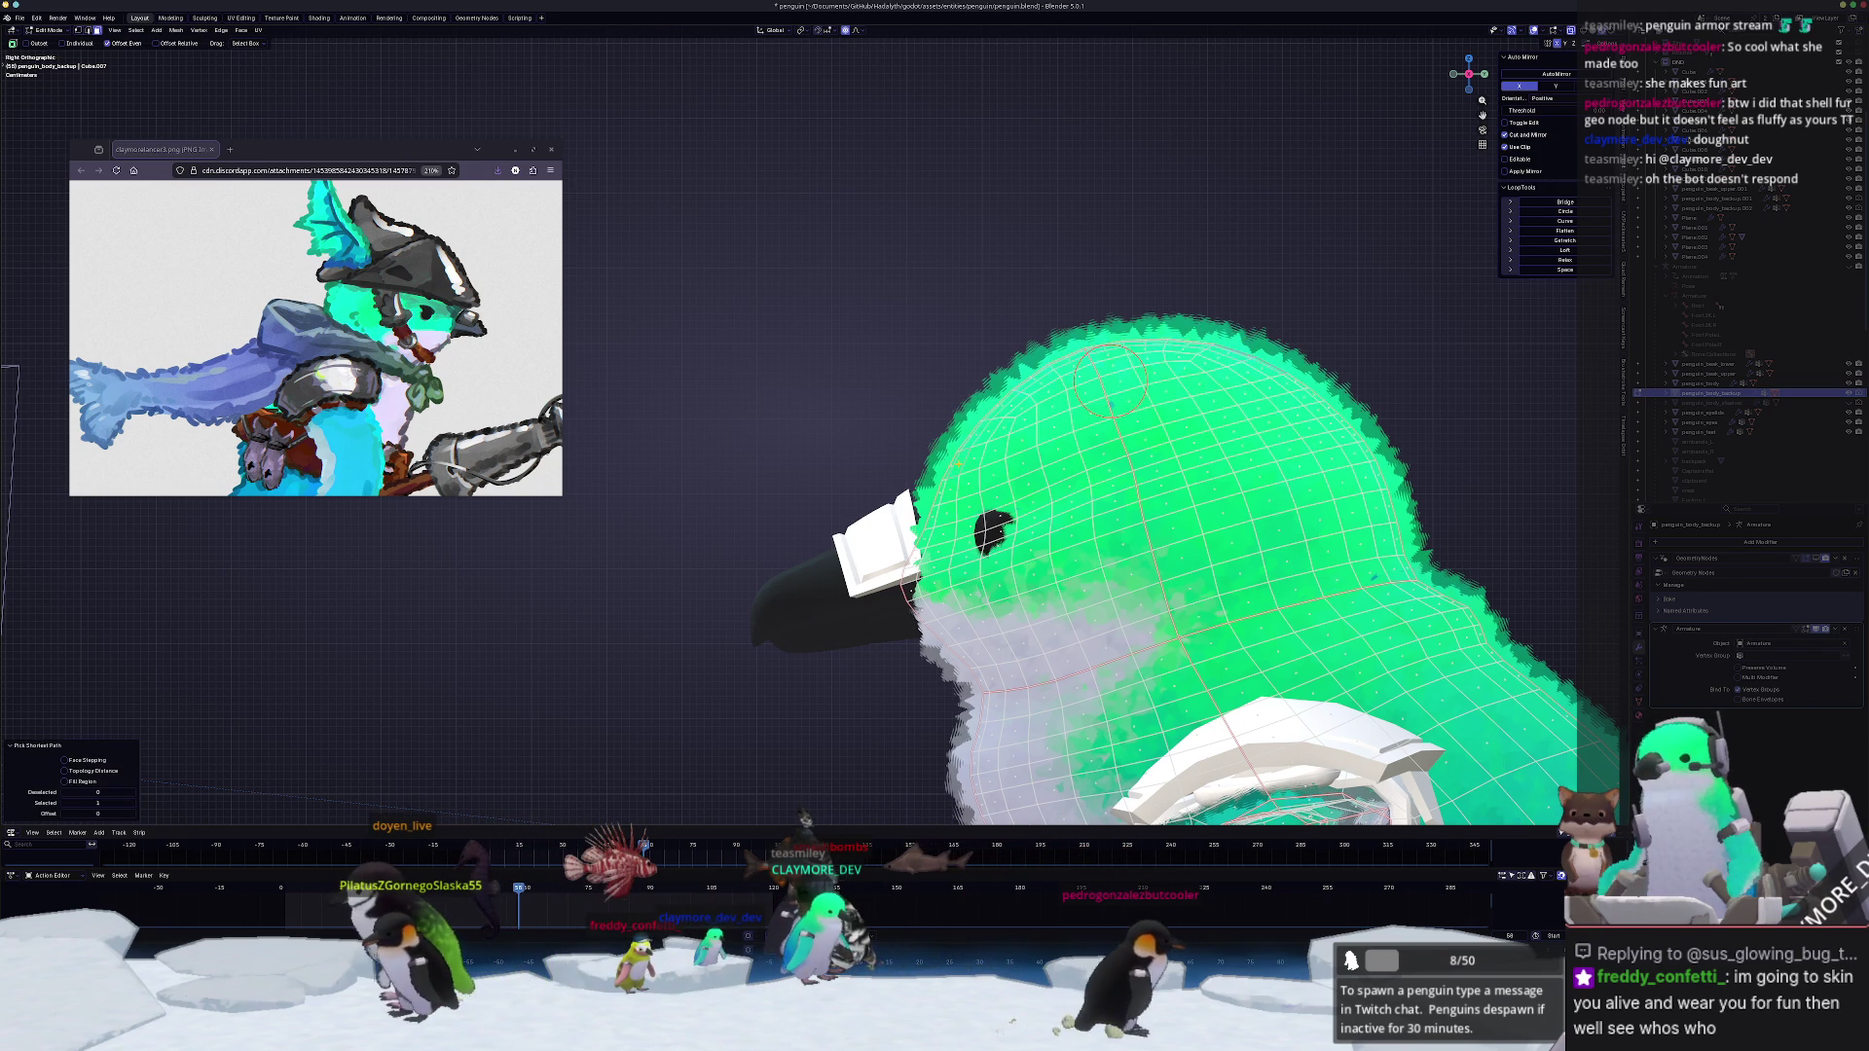
left_click(914, 468)
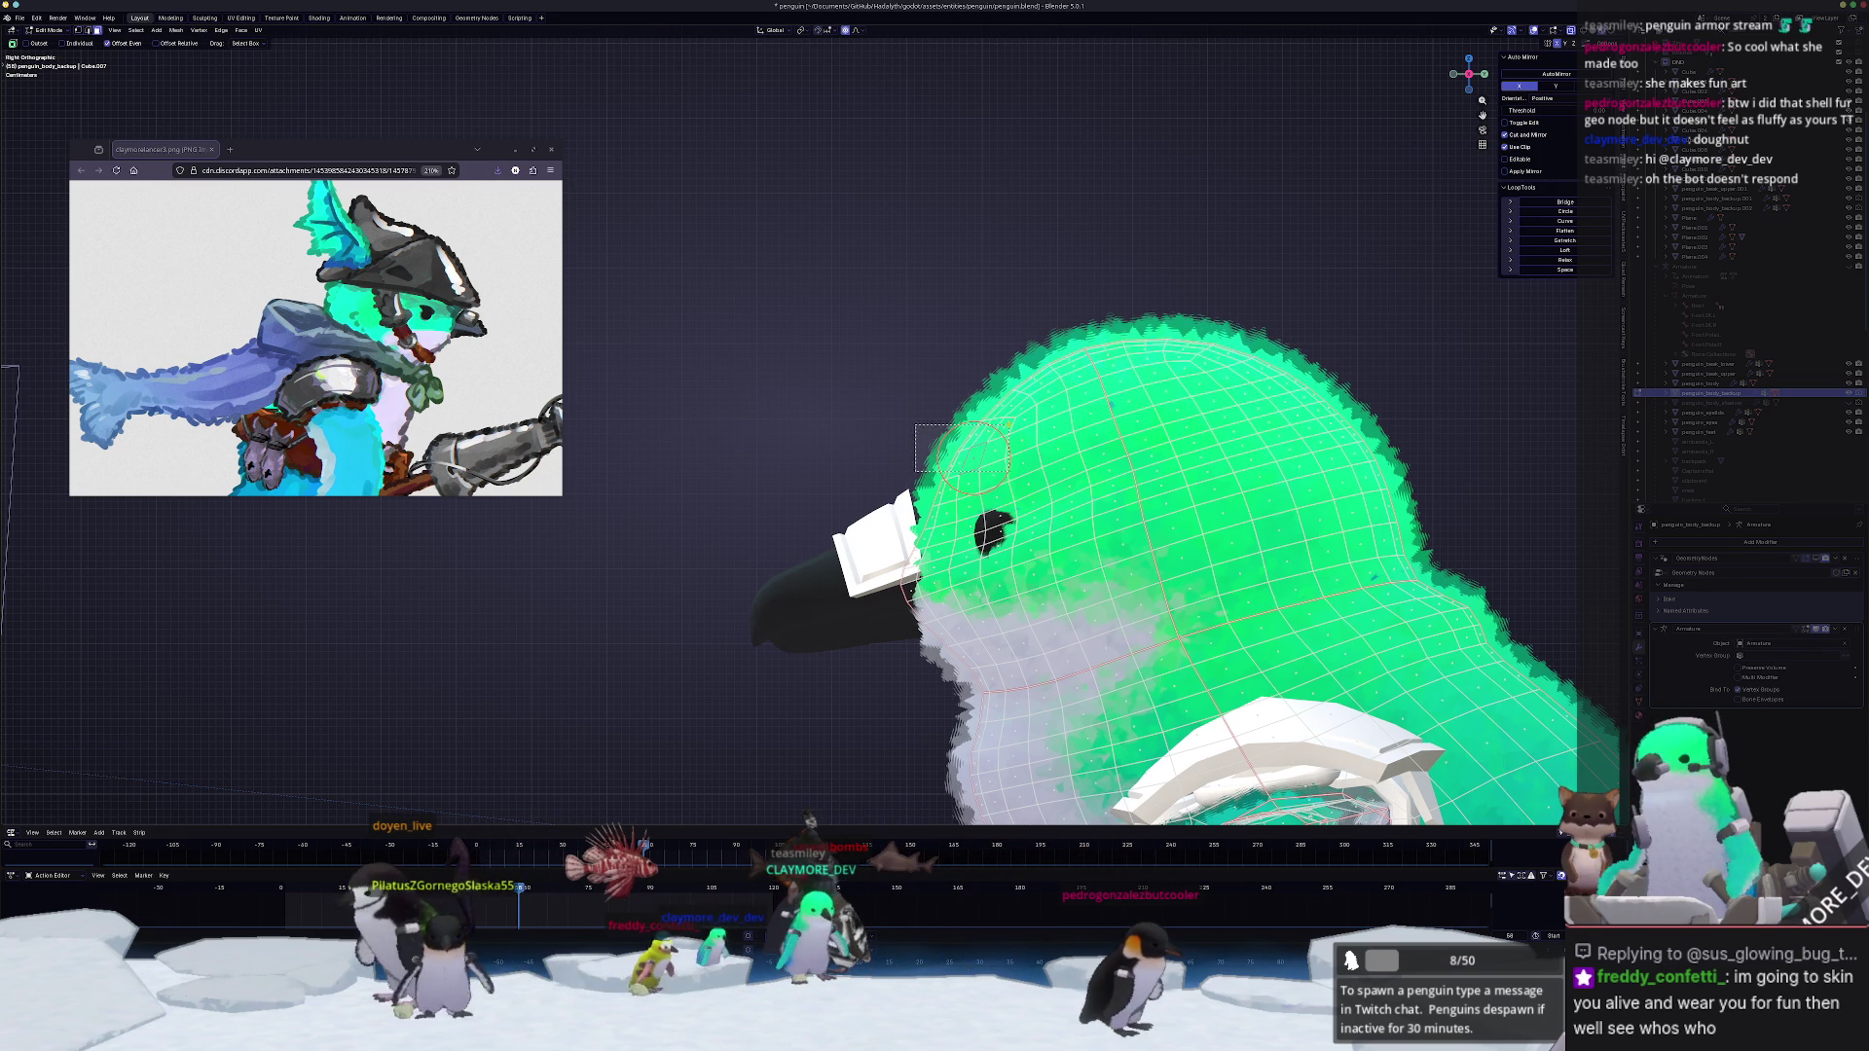
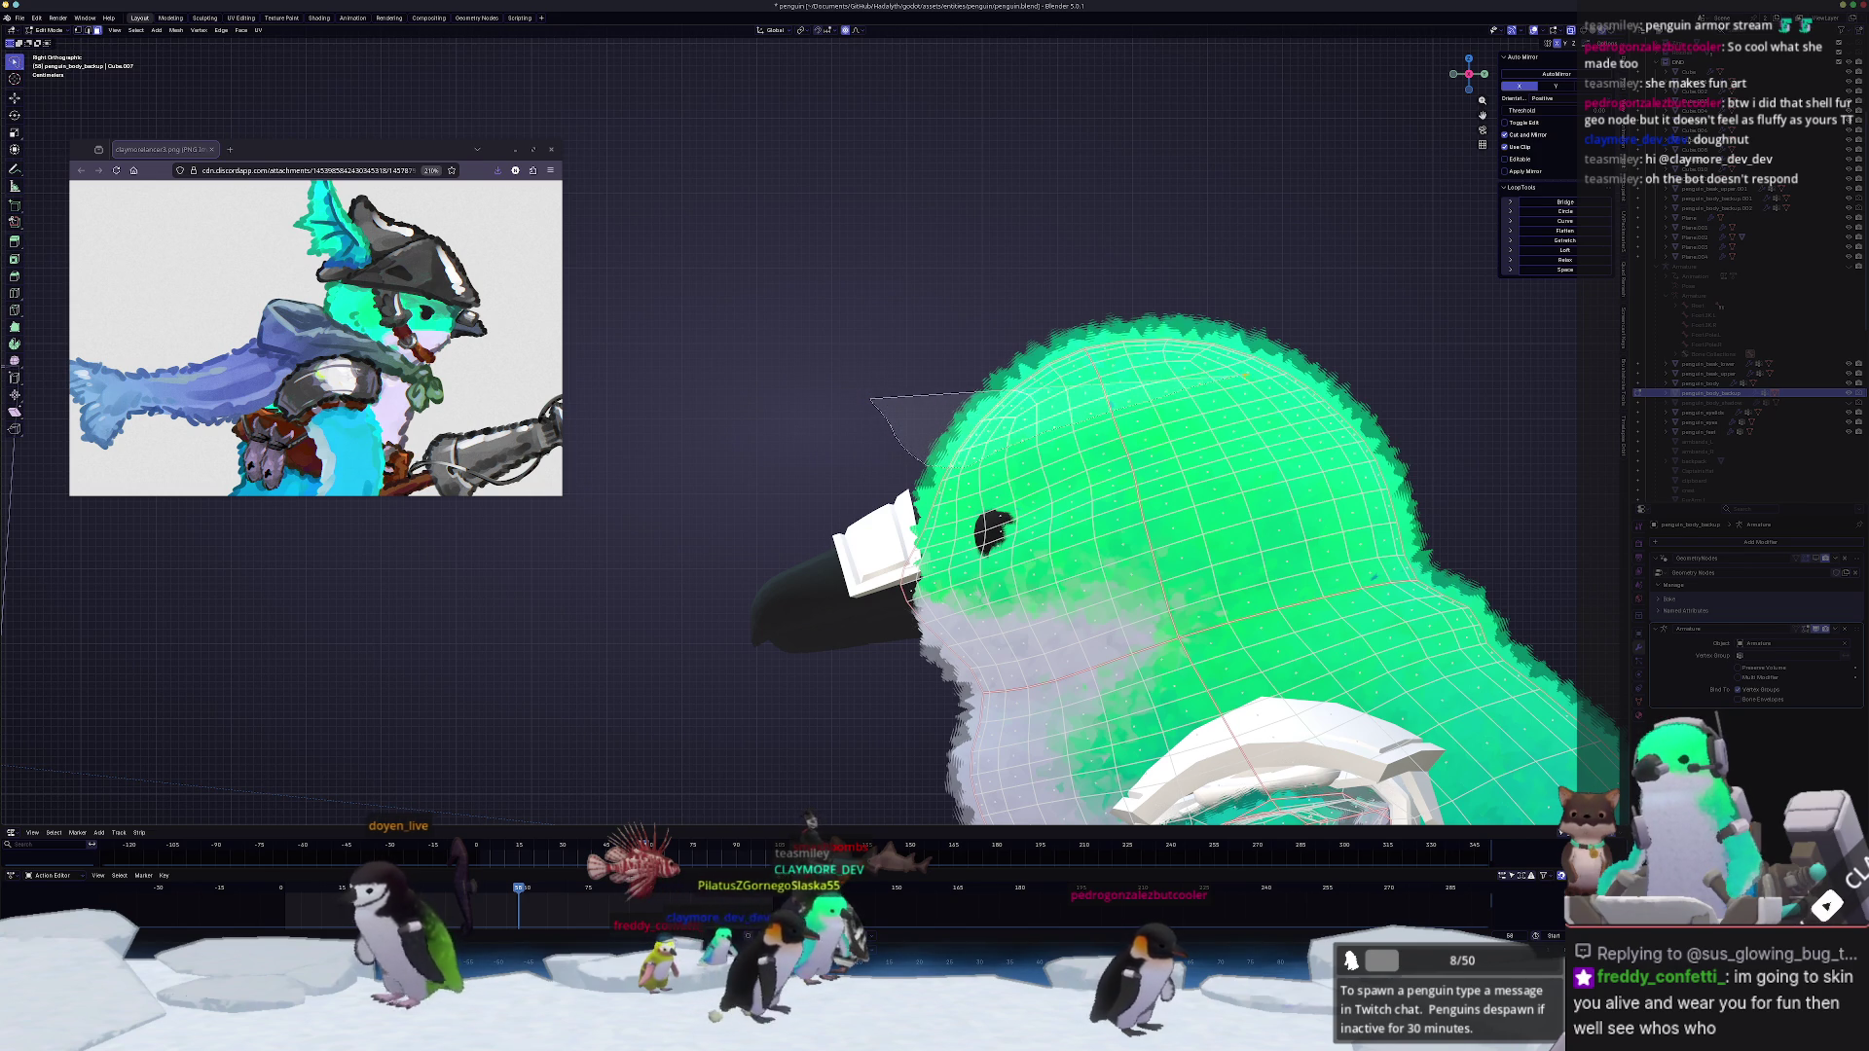
Step: Duplicate the faces on top of the penguin's head and separate them into a new cap object
middle_click_drag(810, 823, 789, 820)
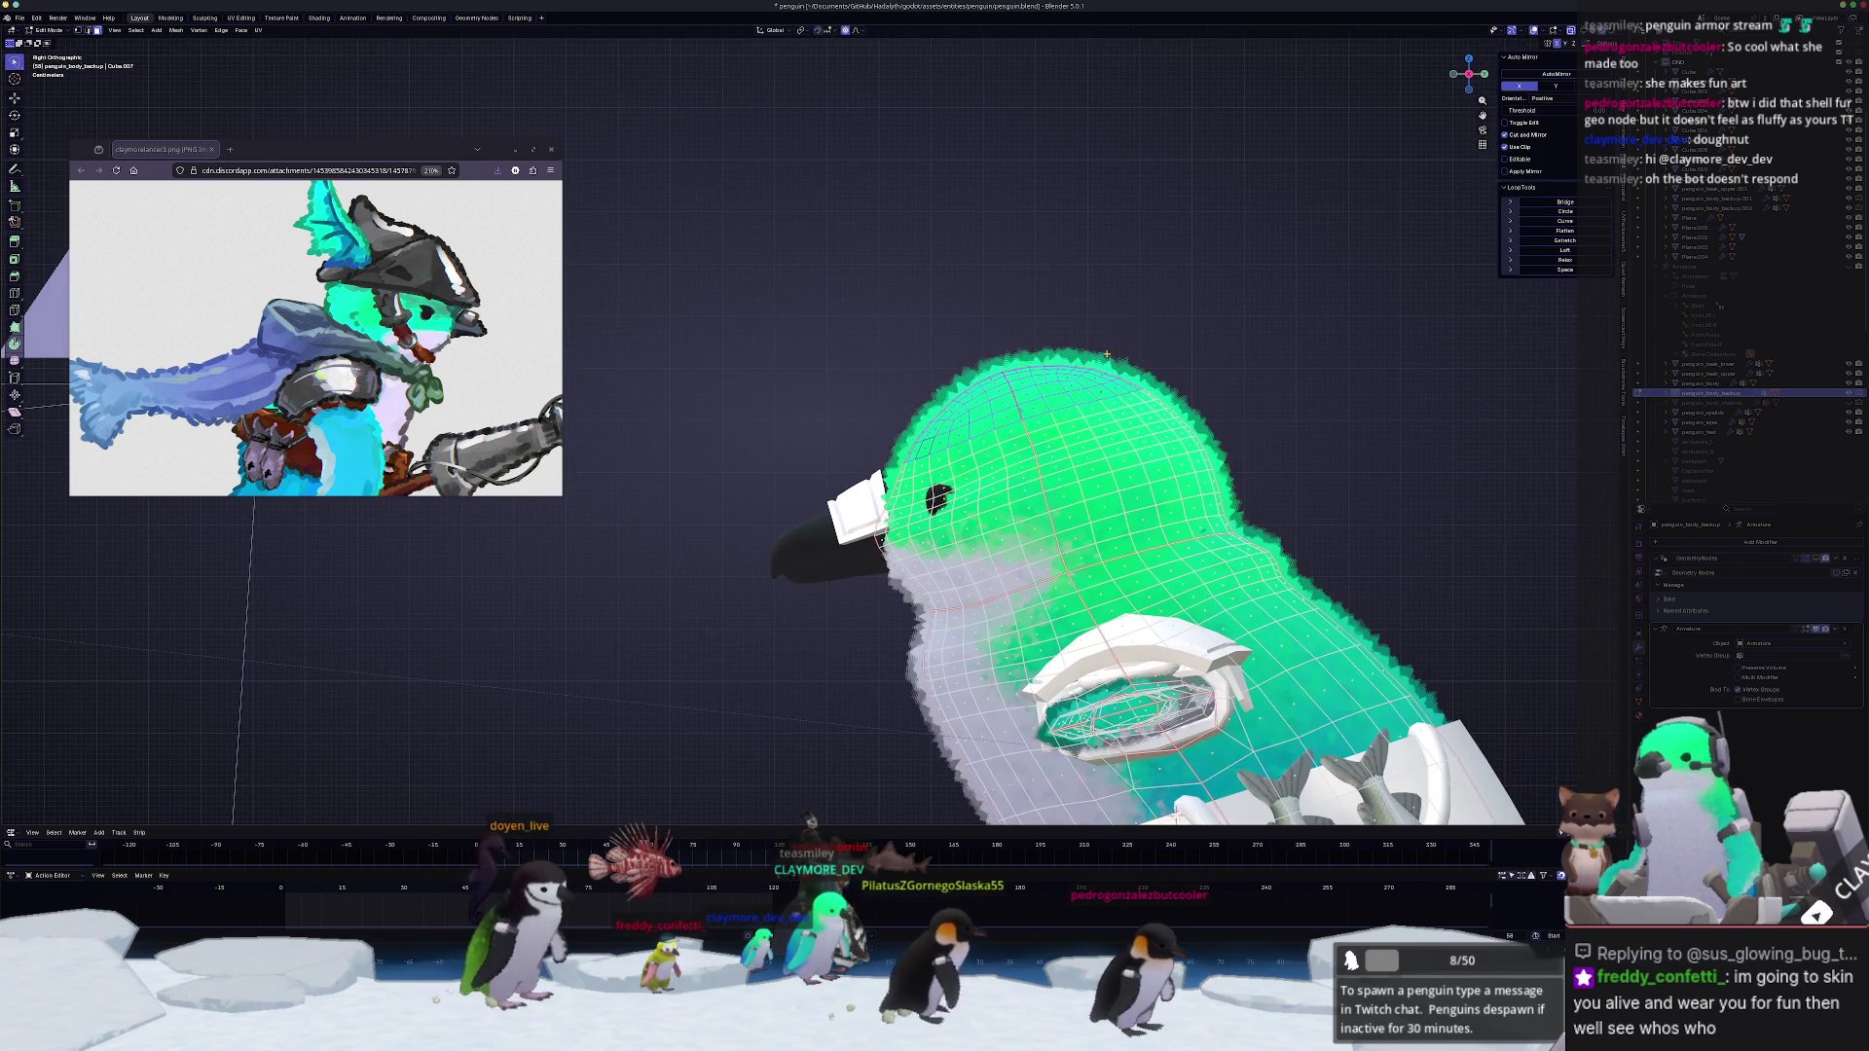
key("shift+d")
key("Escape")
right_click(1179, 352)
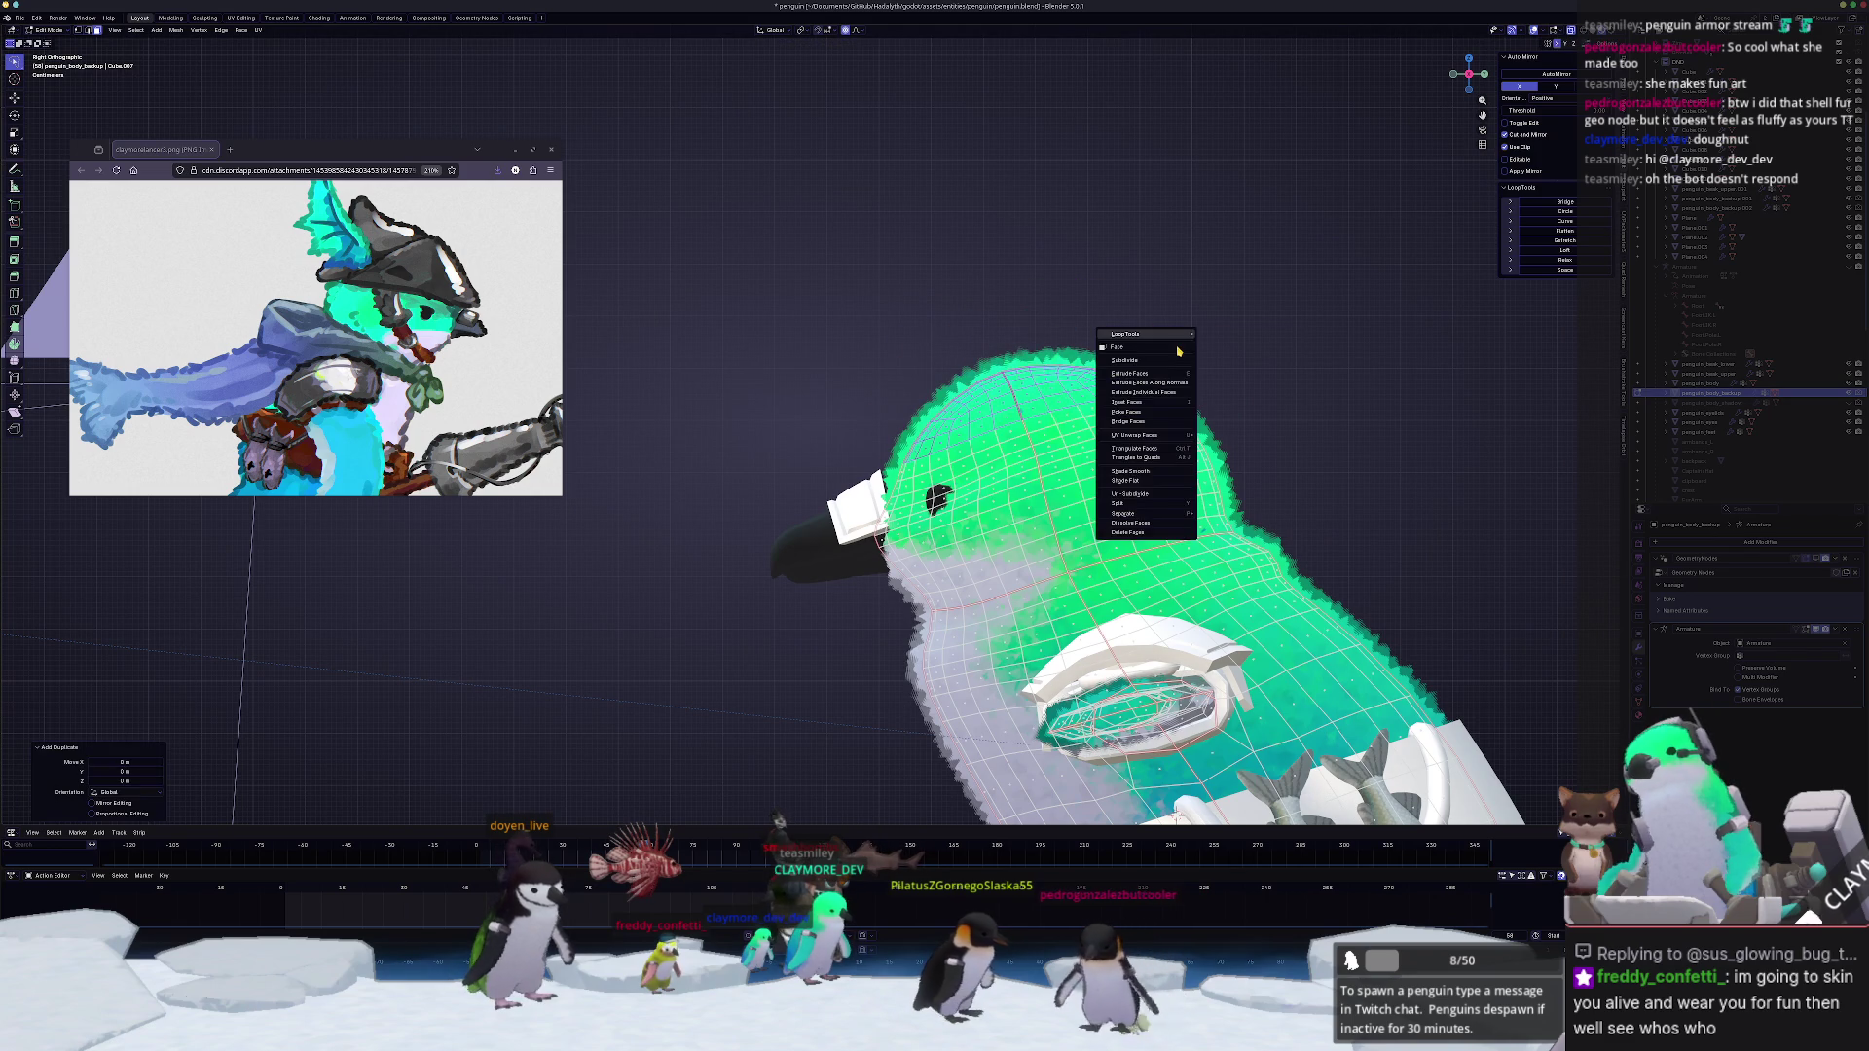
left_click(1221, 515)
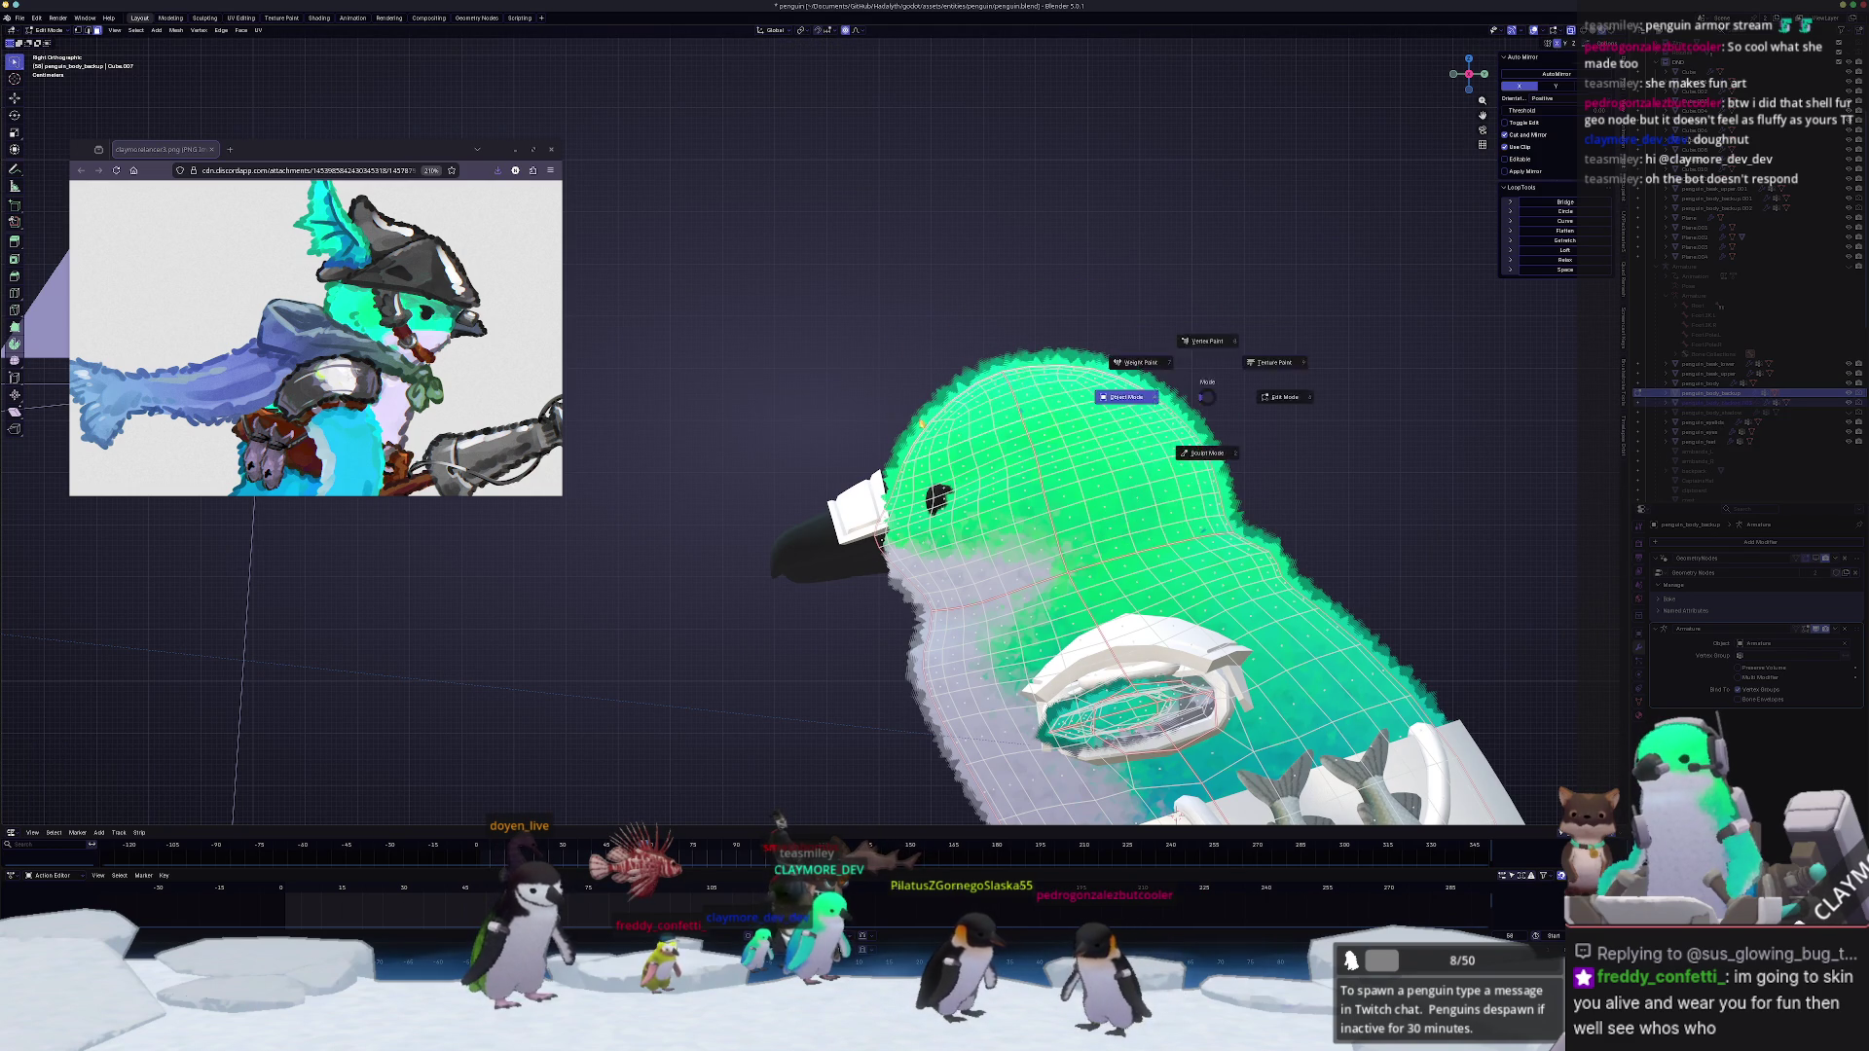
key("Tab")
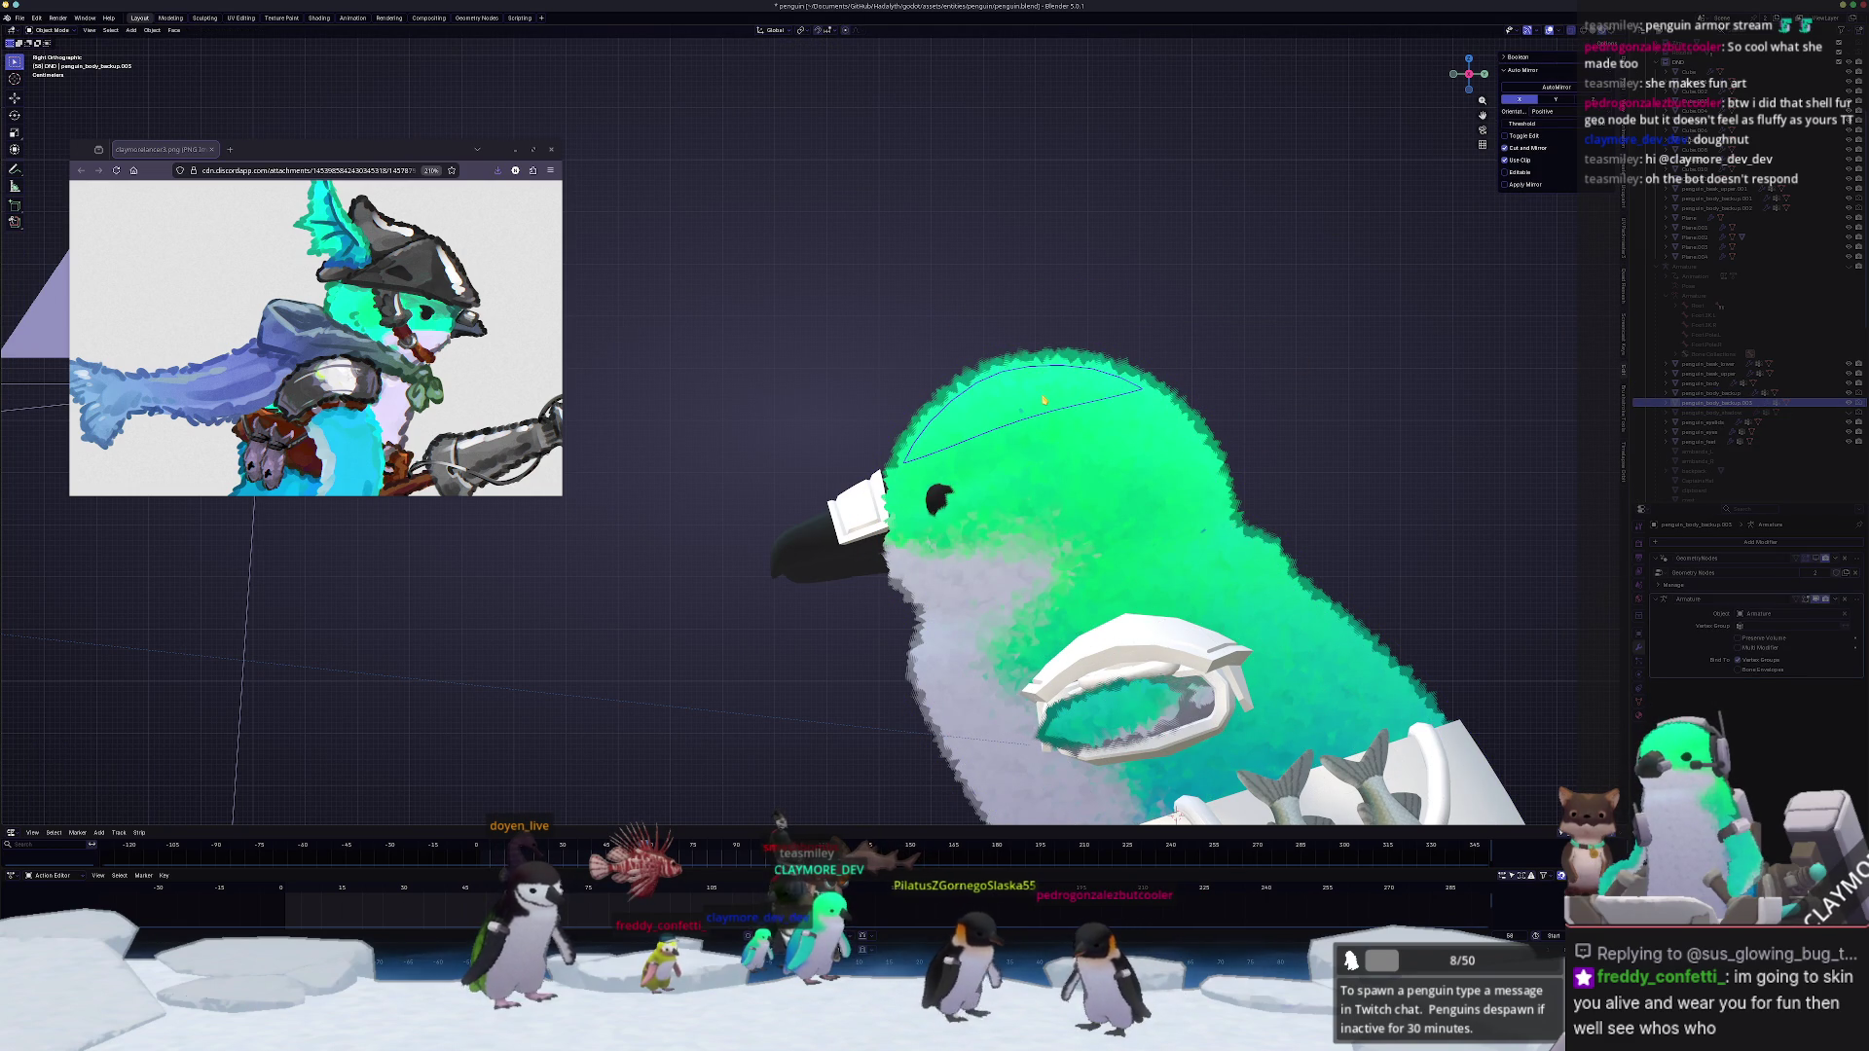
Step: Move the cap into the DNO collection and give it its own new material
key("m")
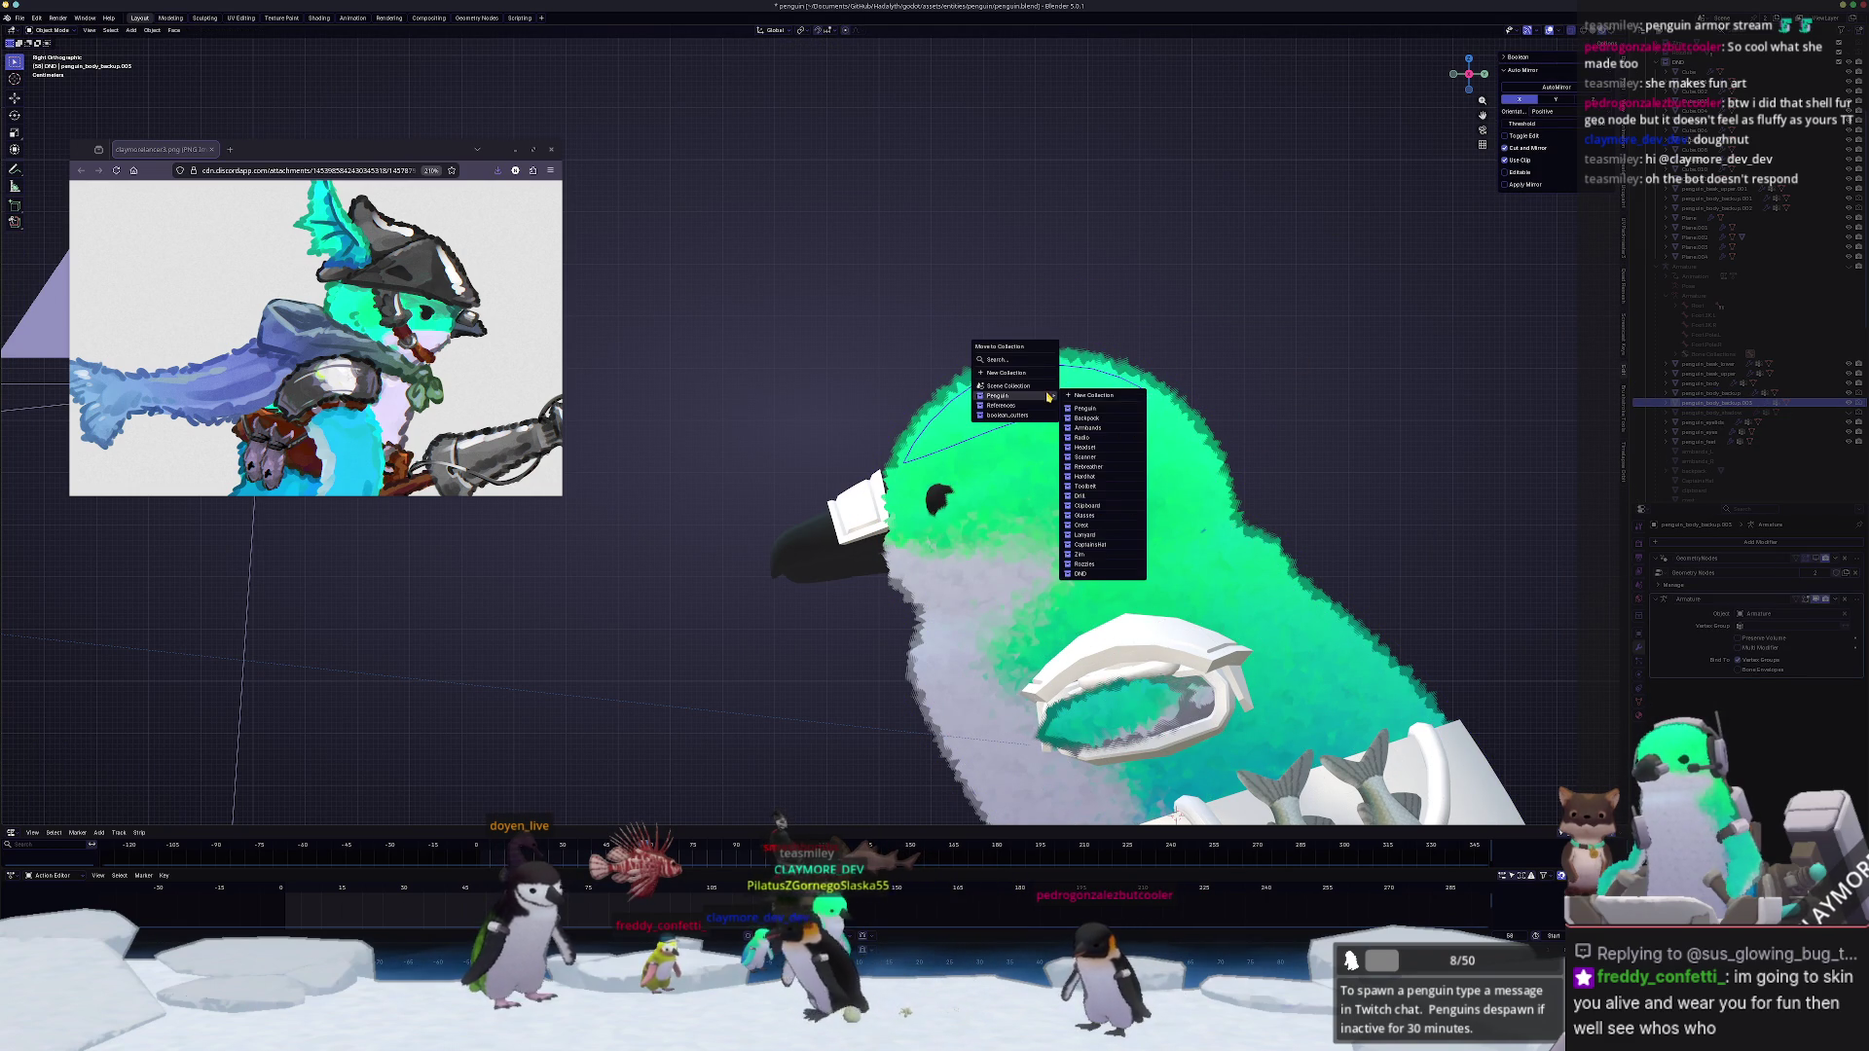
left_click(1082, 574)
middle_click_drag(1082, 574, 1219, 418)
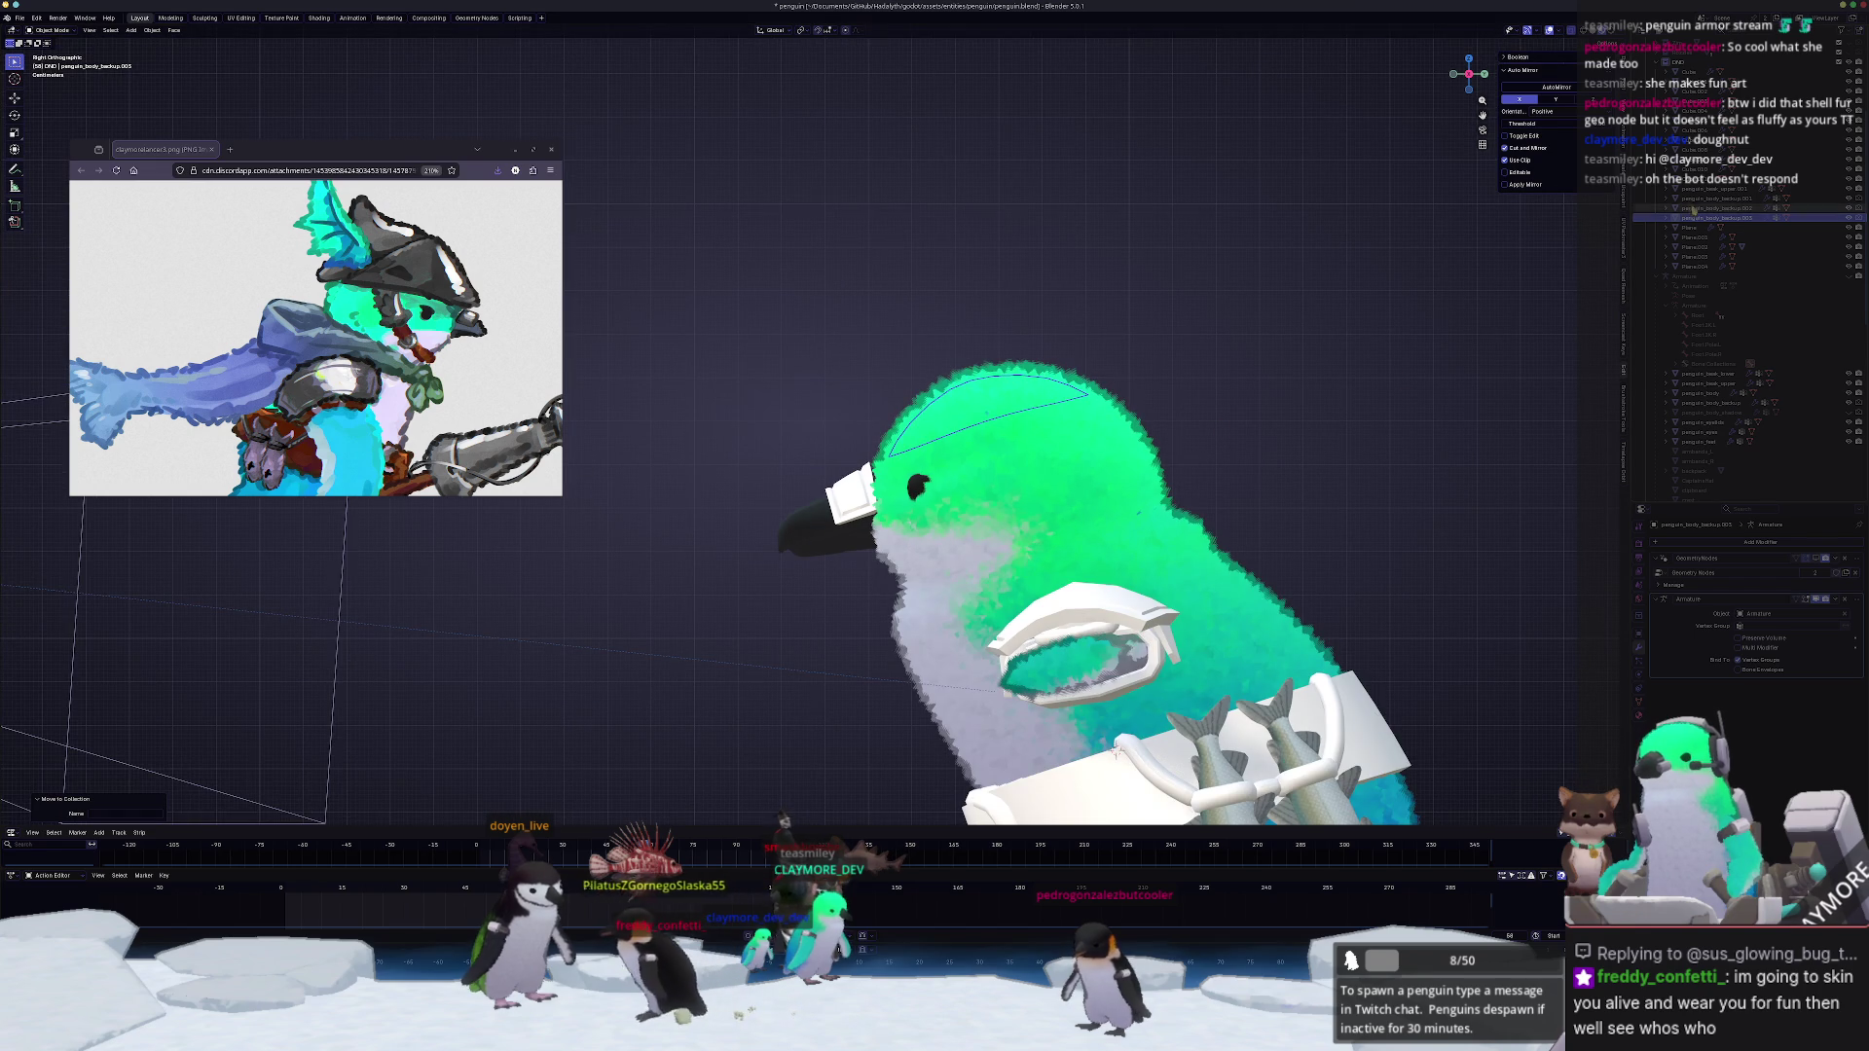
left_click(1640, 685)
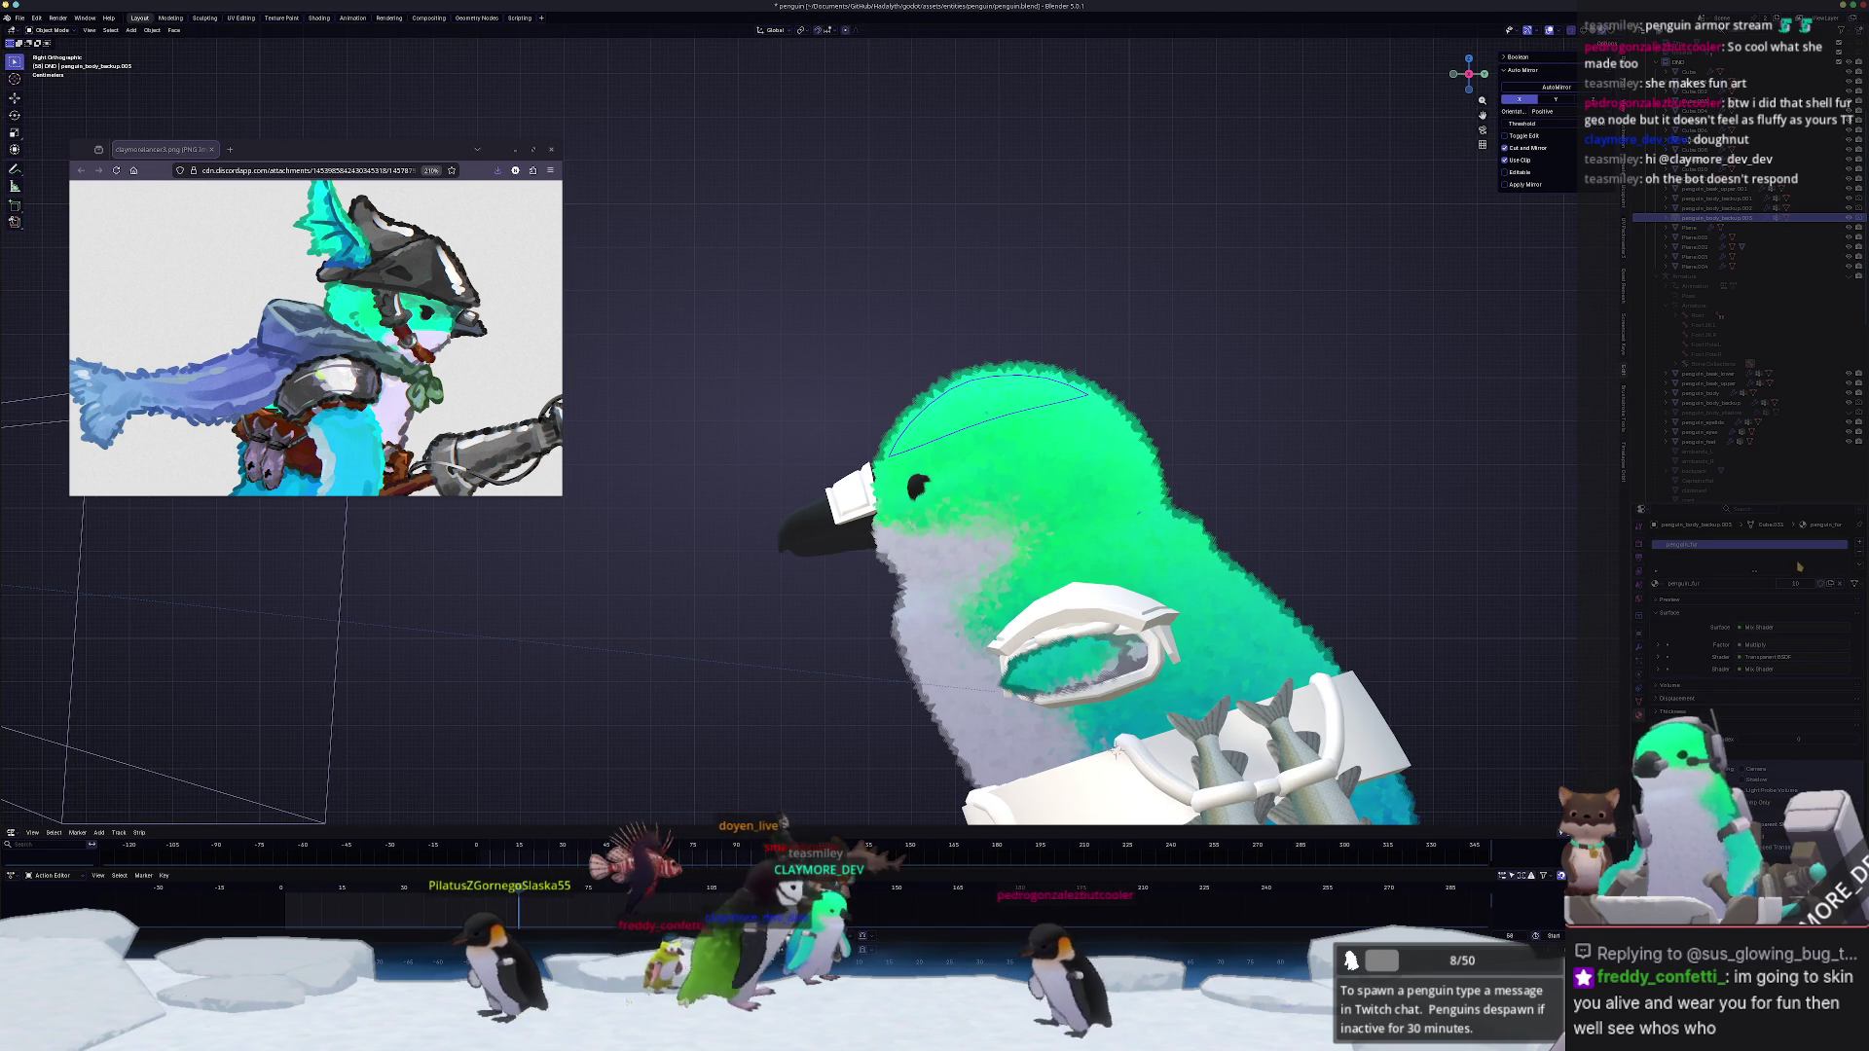
left_click(1838, 545)
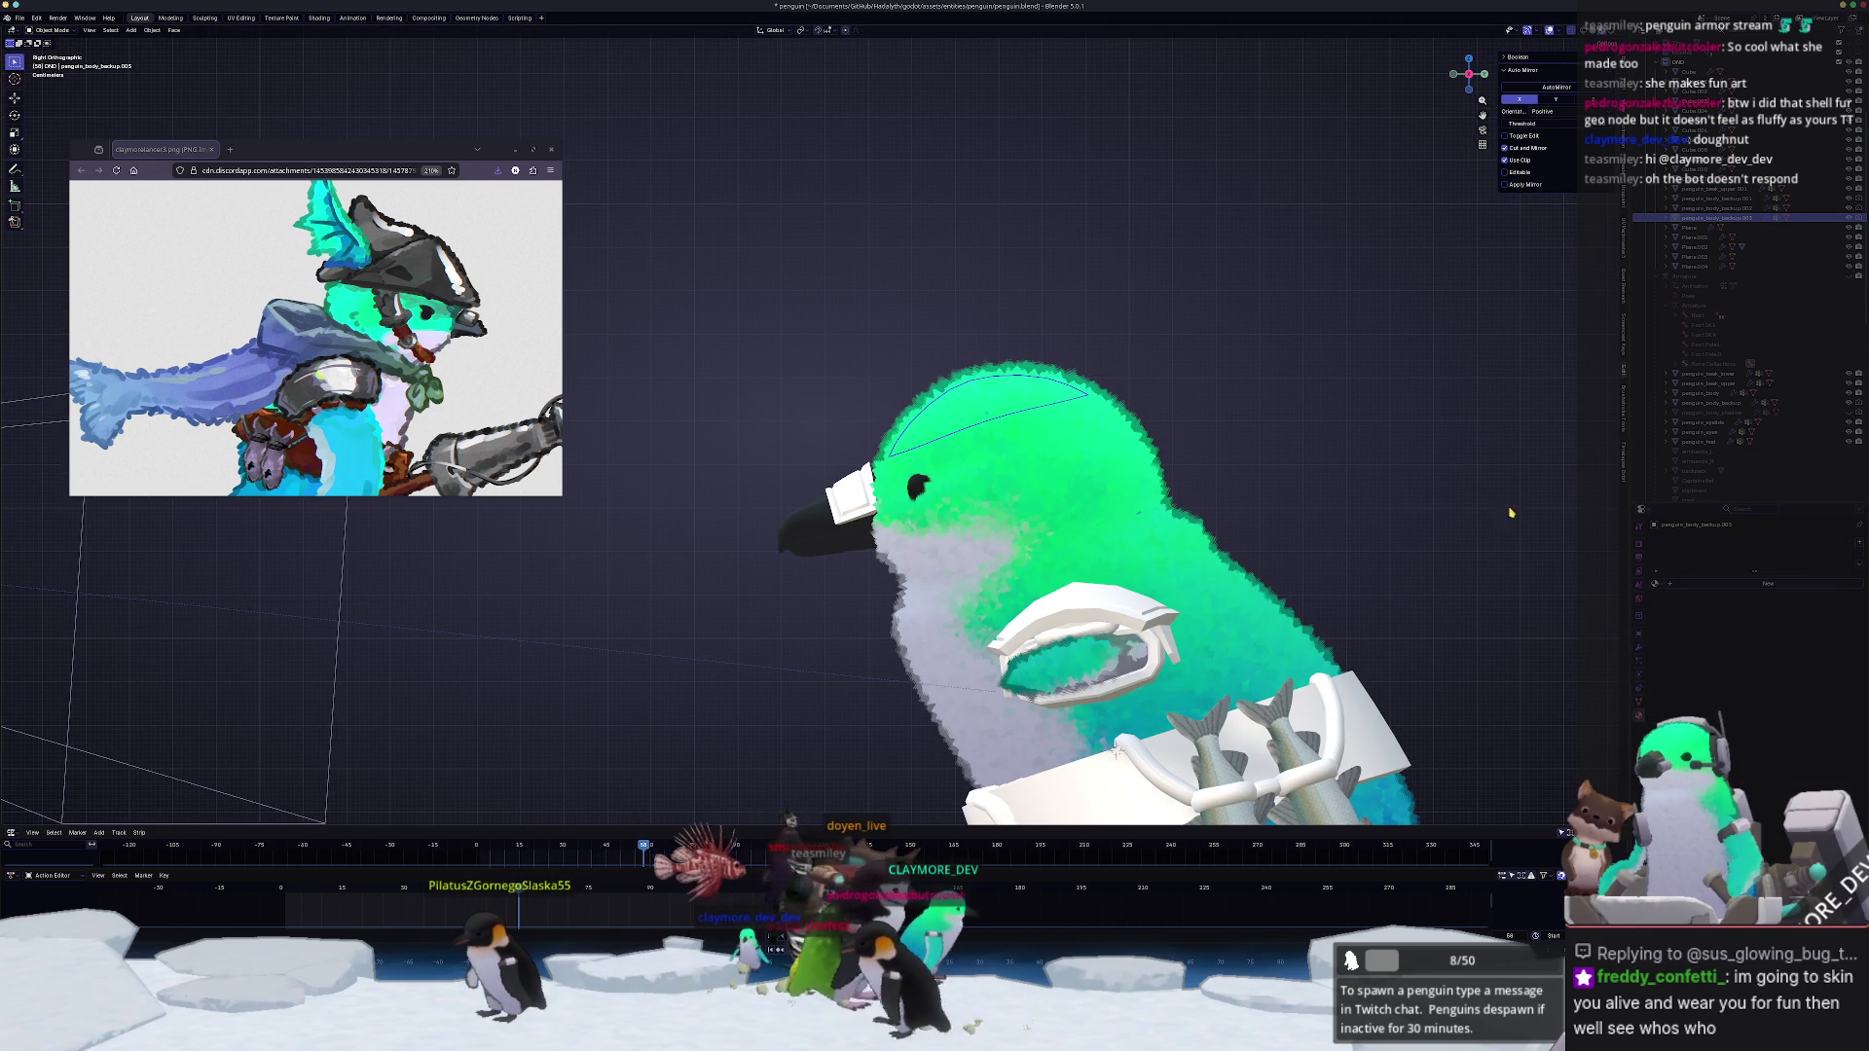
left_click(1720, 588)
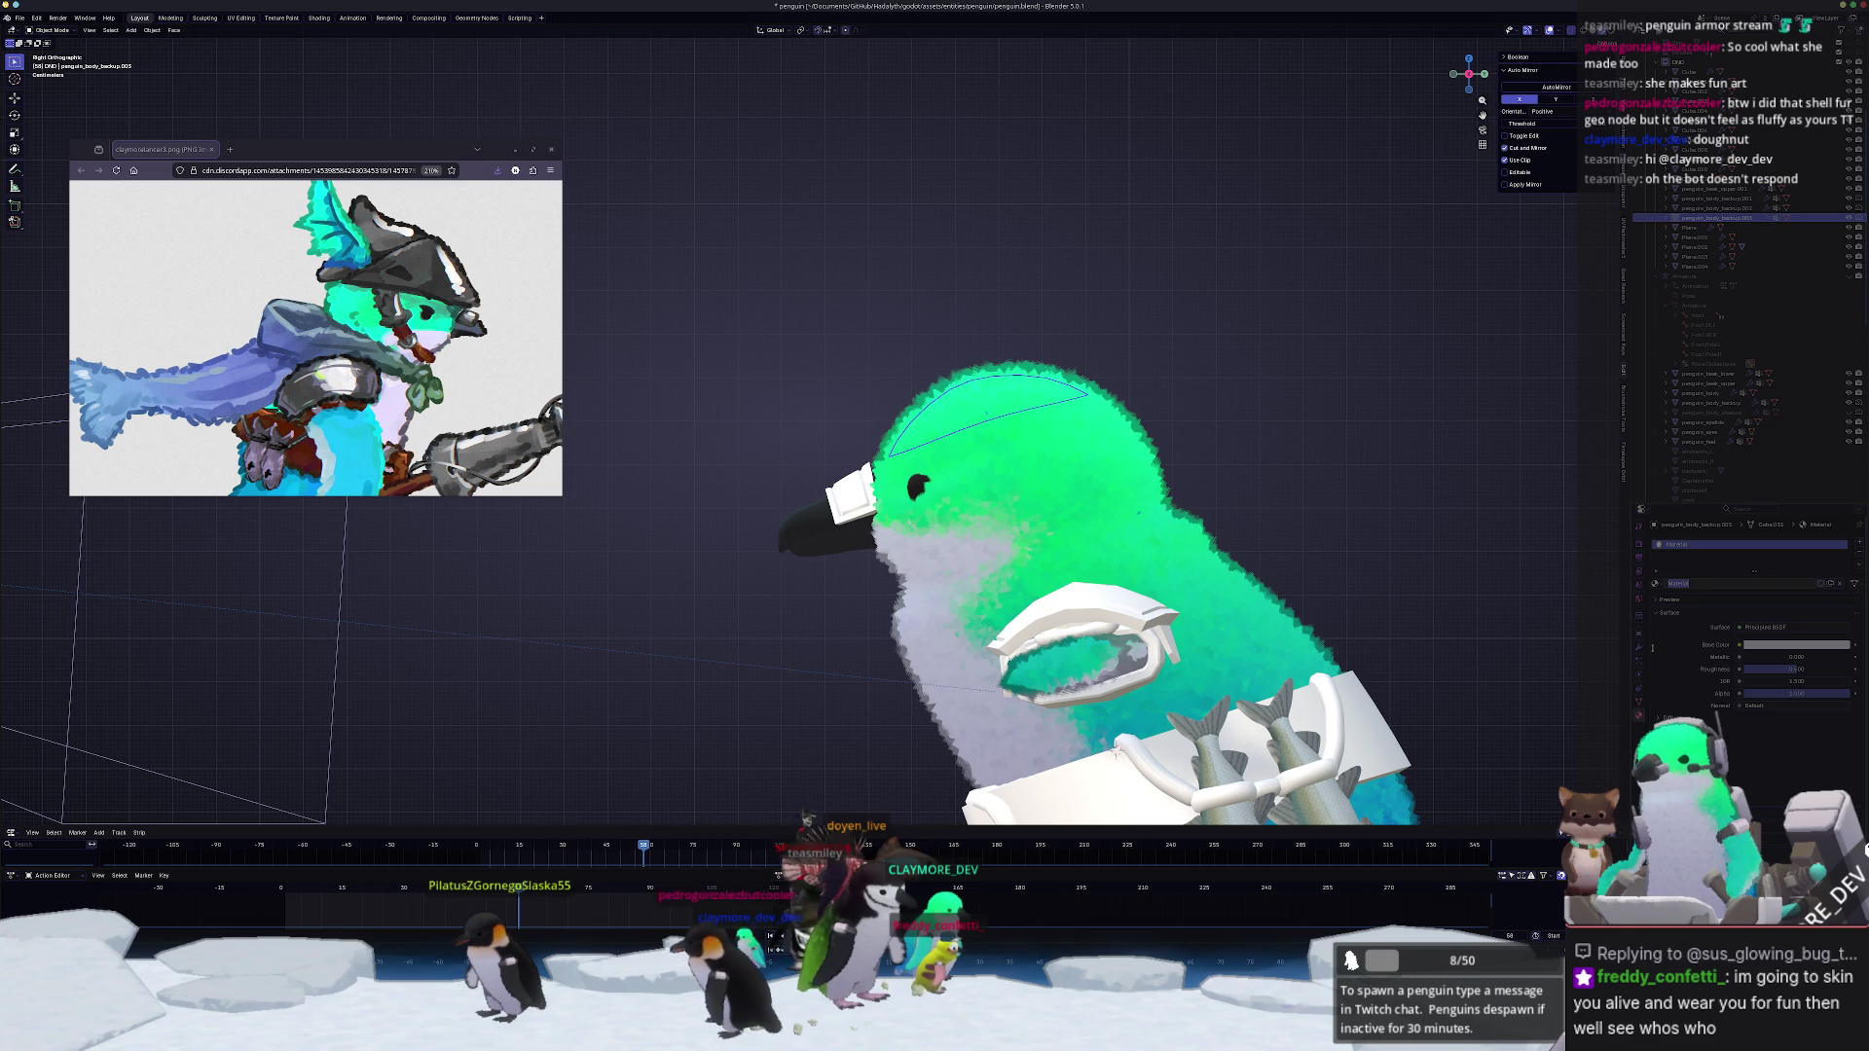
Step: Add a Solidify modifier to the cap and adjust its thickness
left_click(1700, 549)
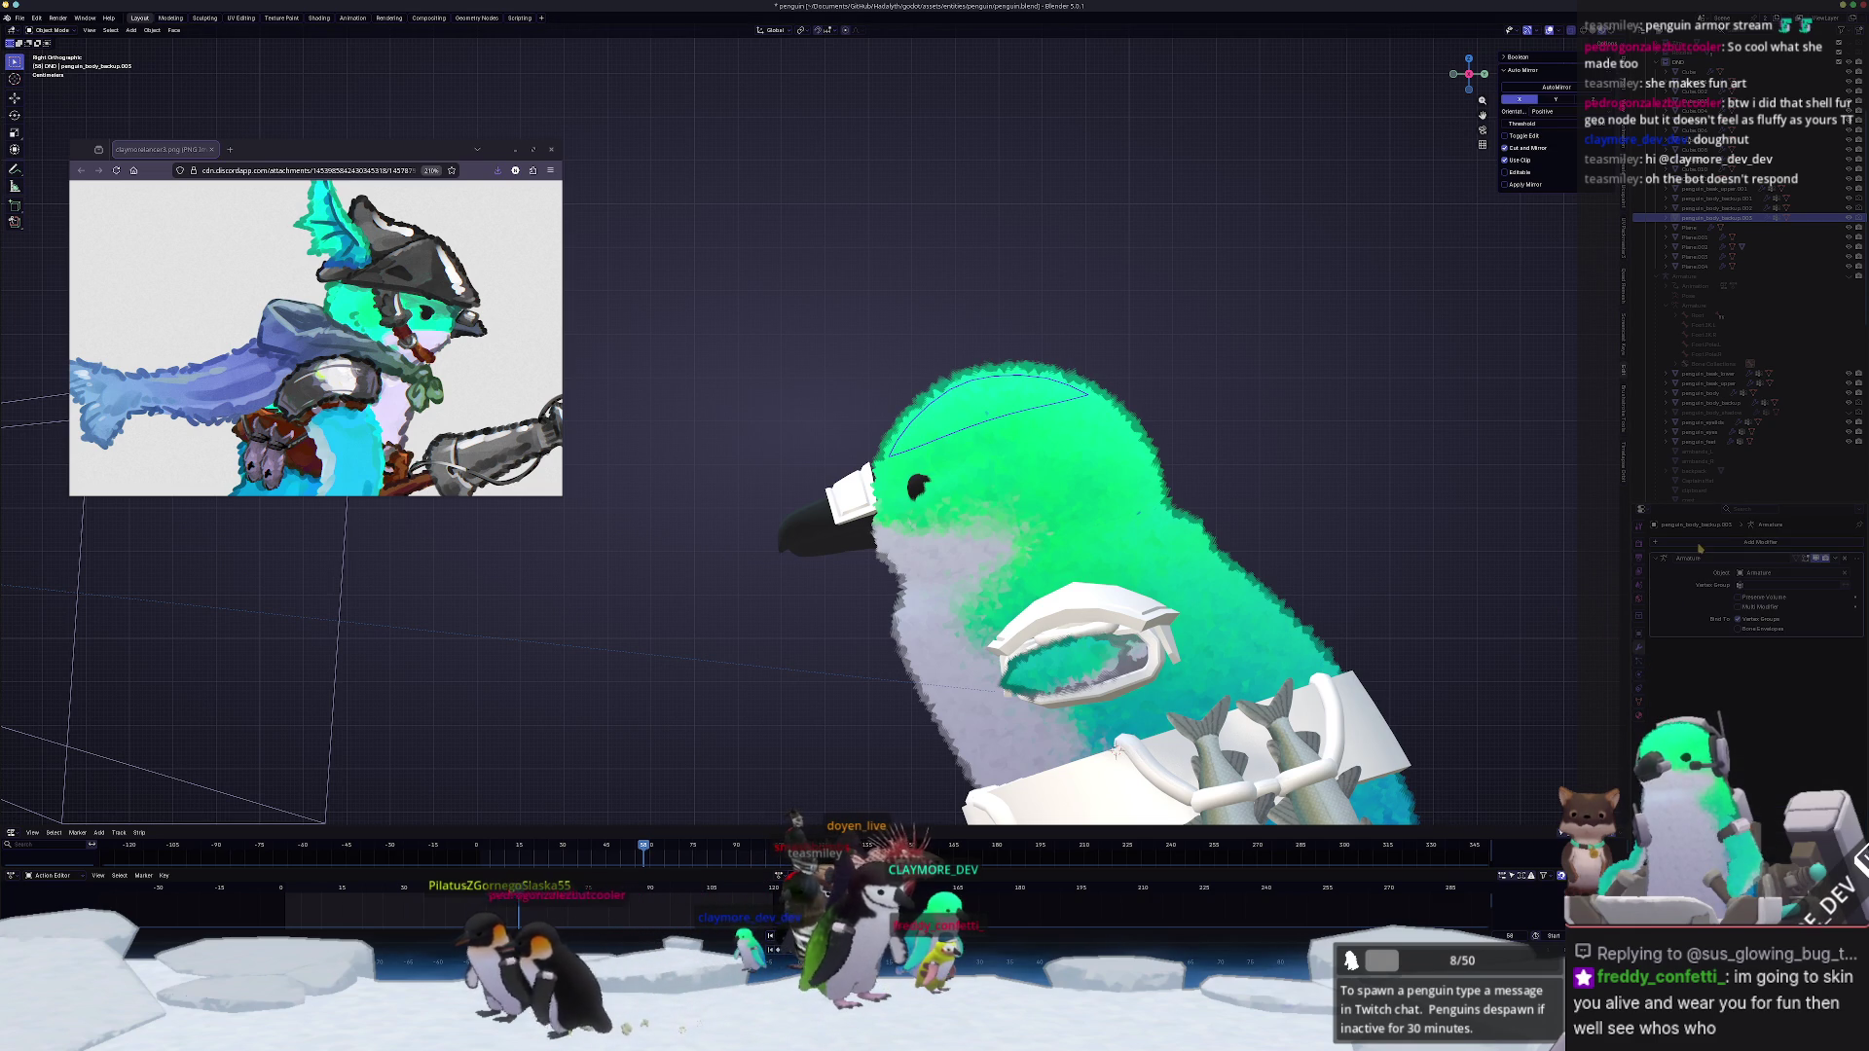
left_click(1702, 545)
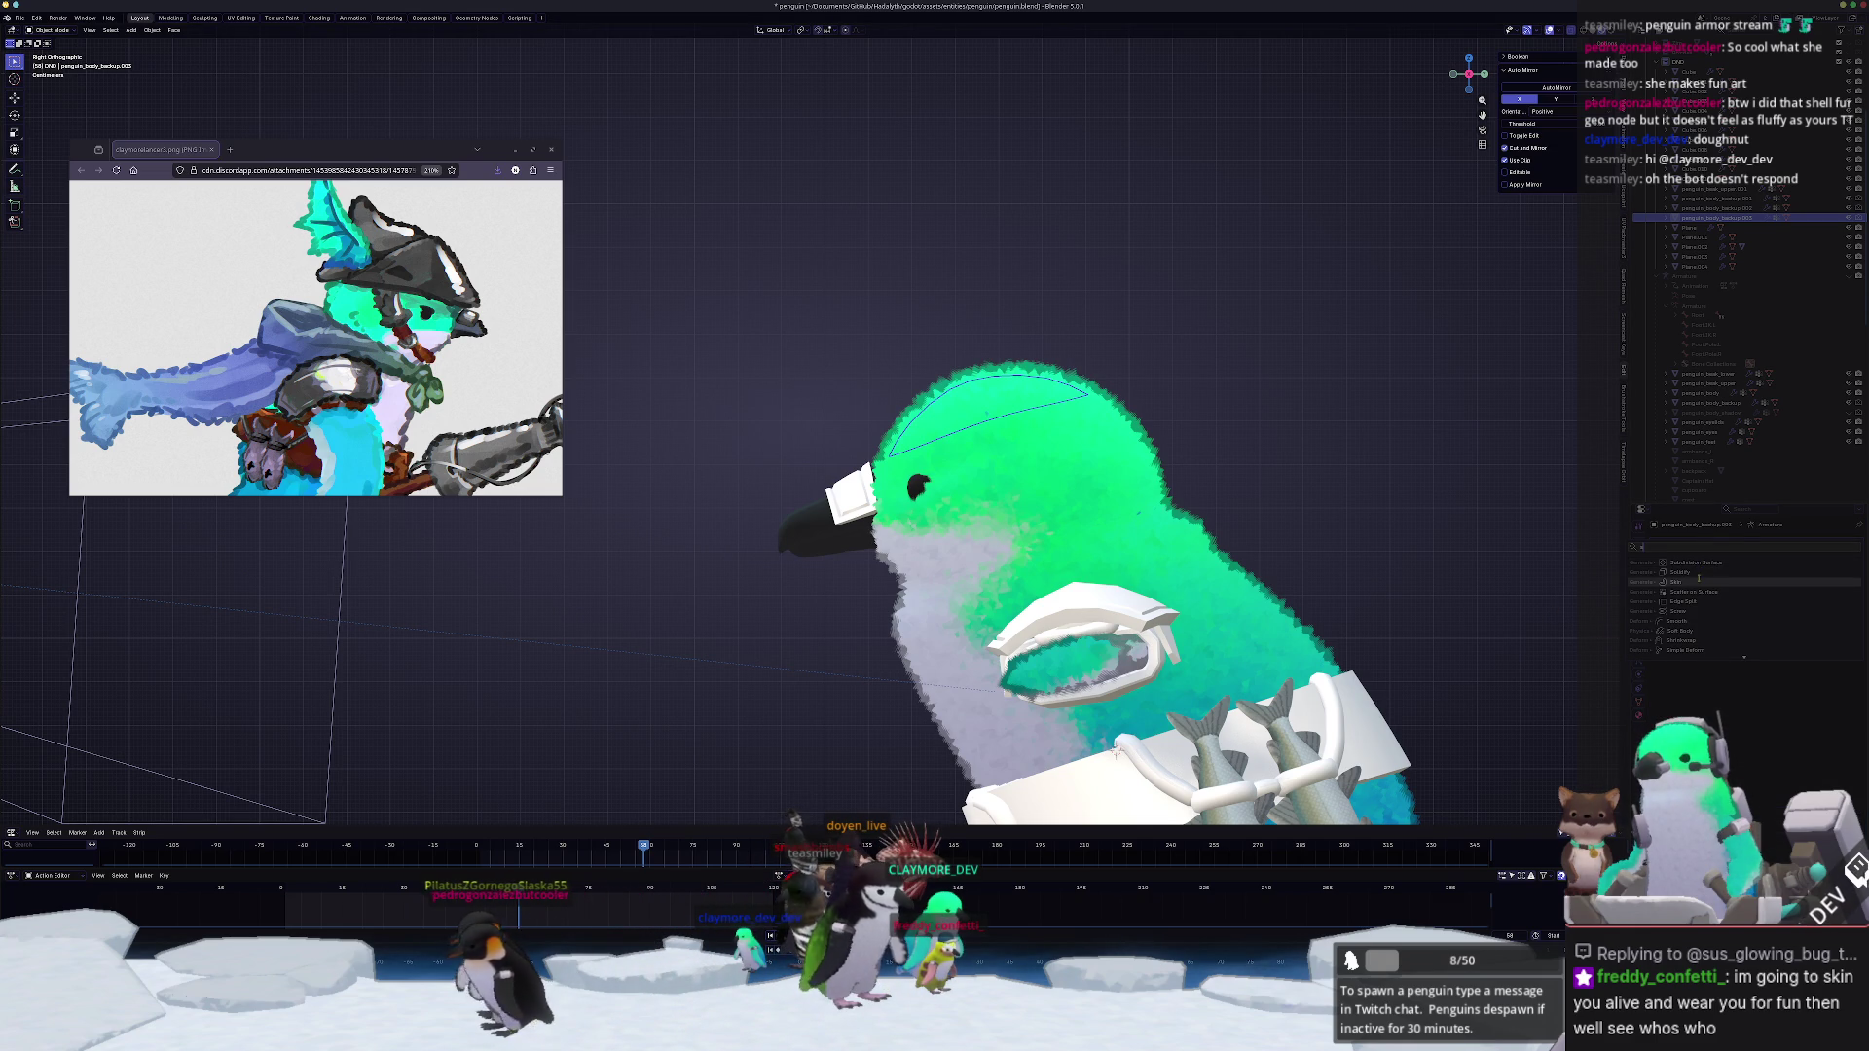
left_click(1704, 572)
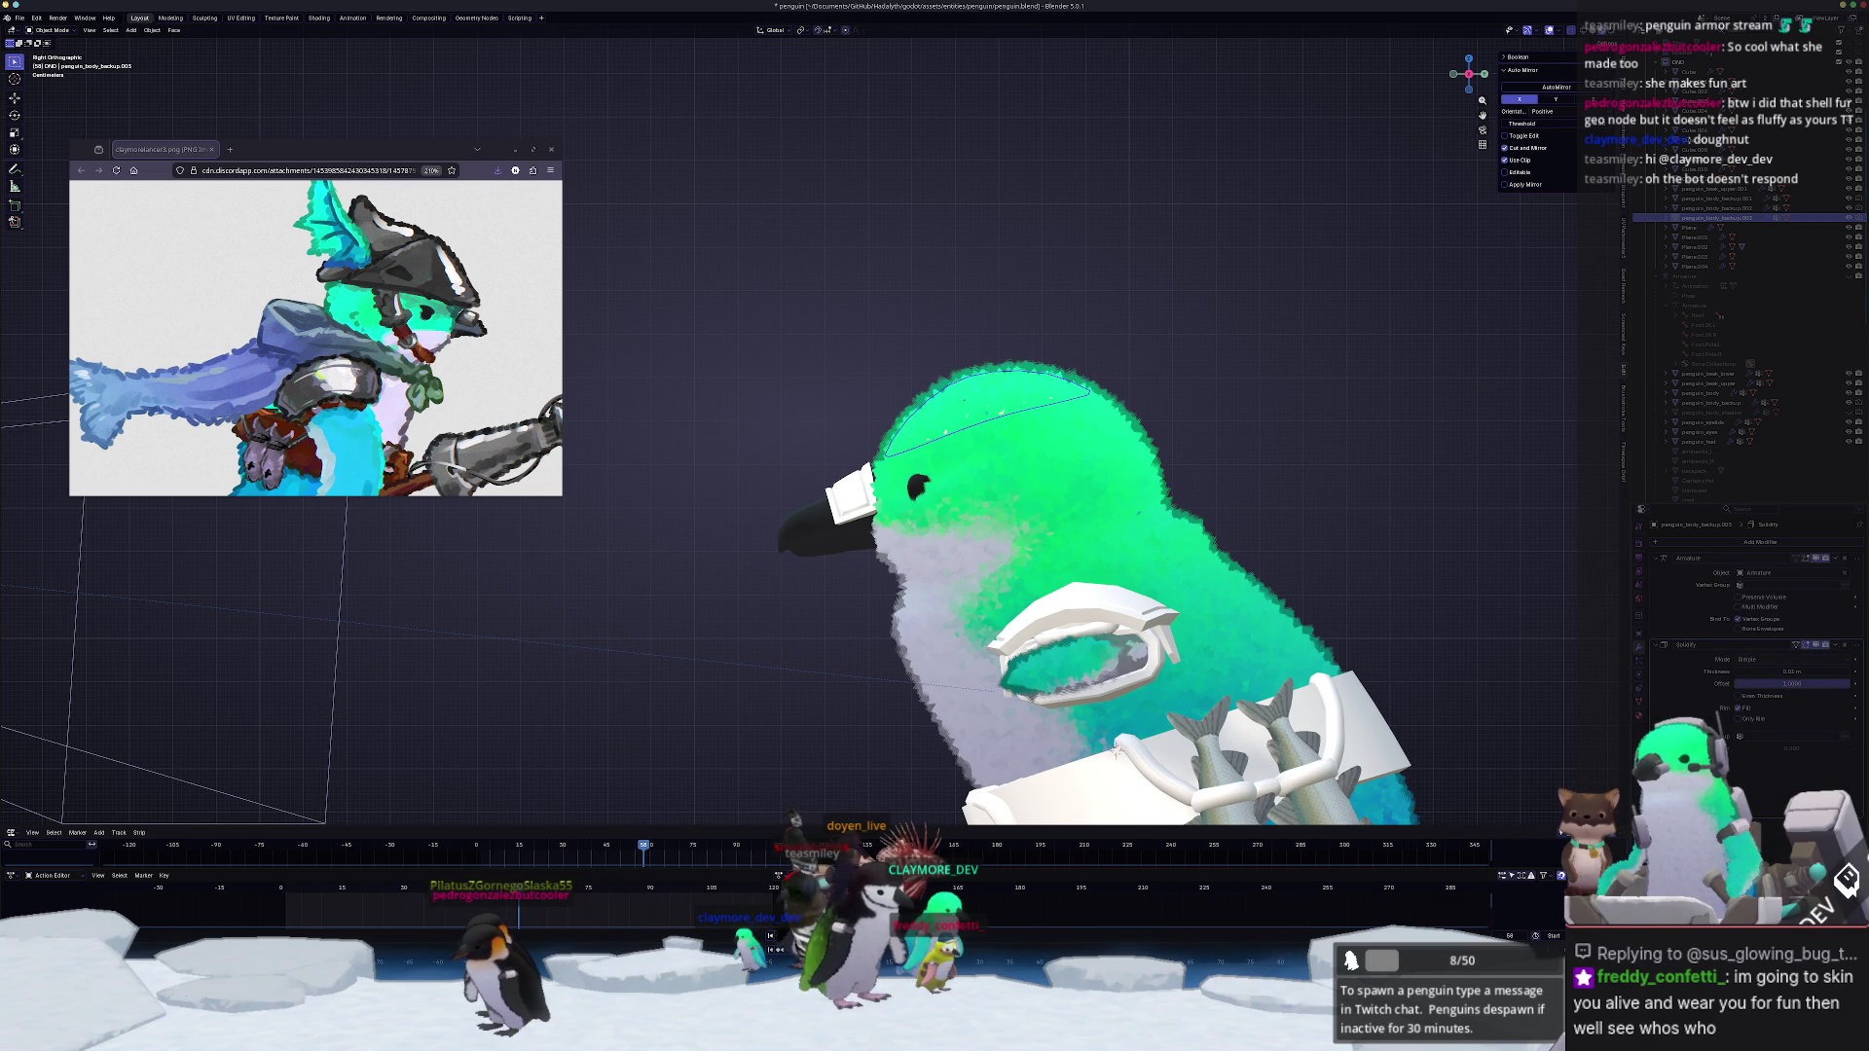
left_click_drag(1794, 671, 1827, 673)
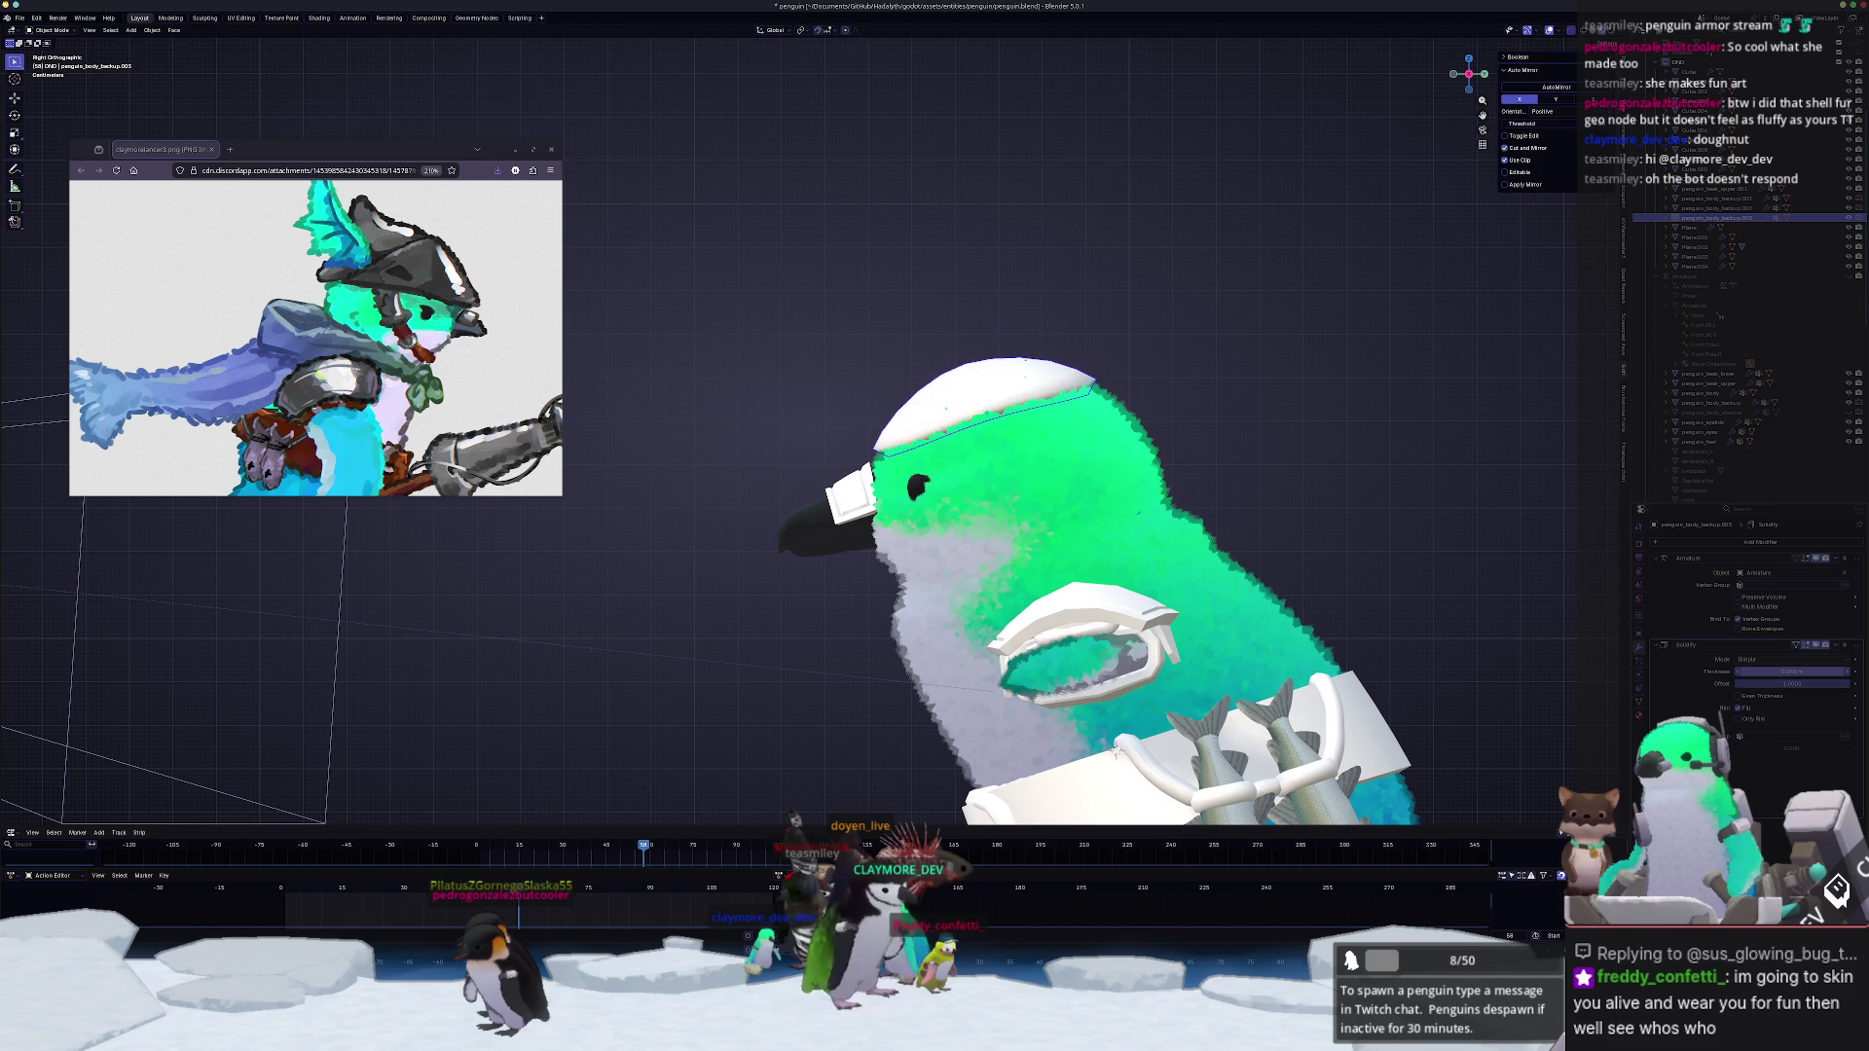
Step: Puff the cap outward with Alt+S and thin its rim via the Solidify thickness
key("Tab")
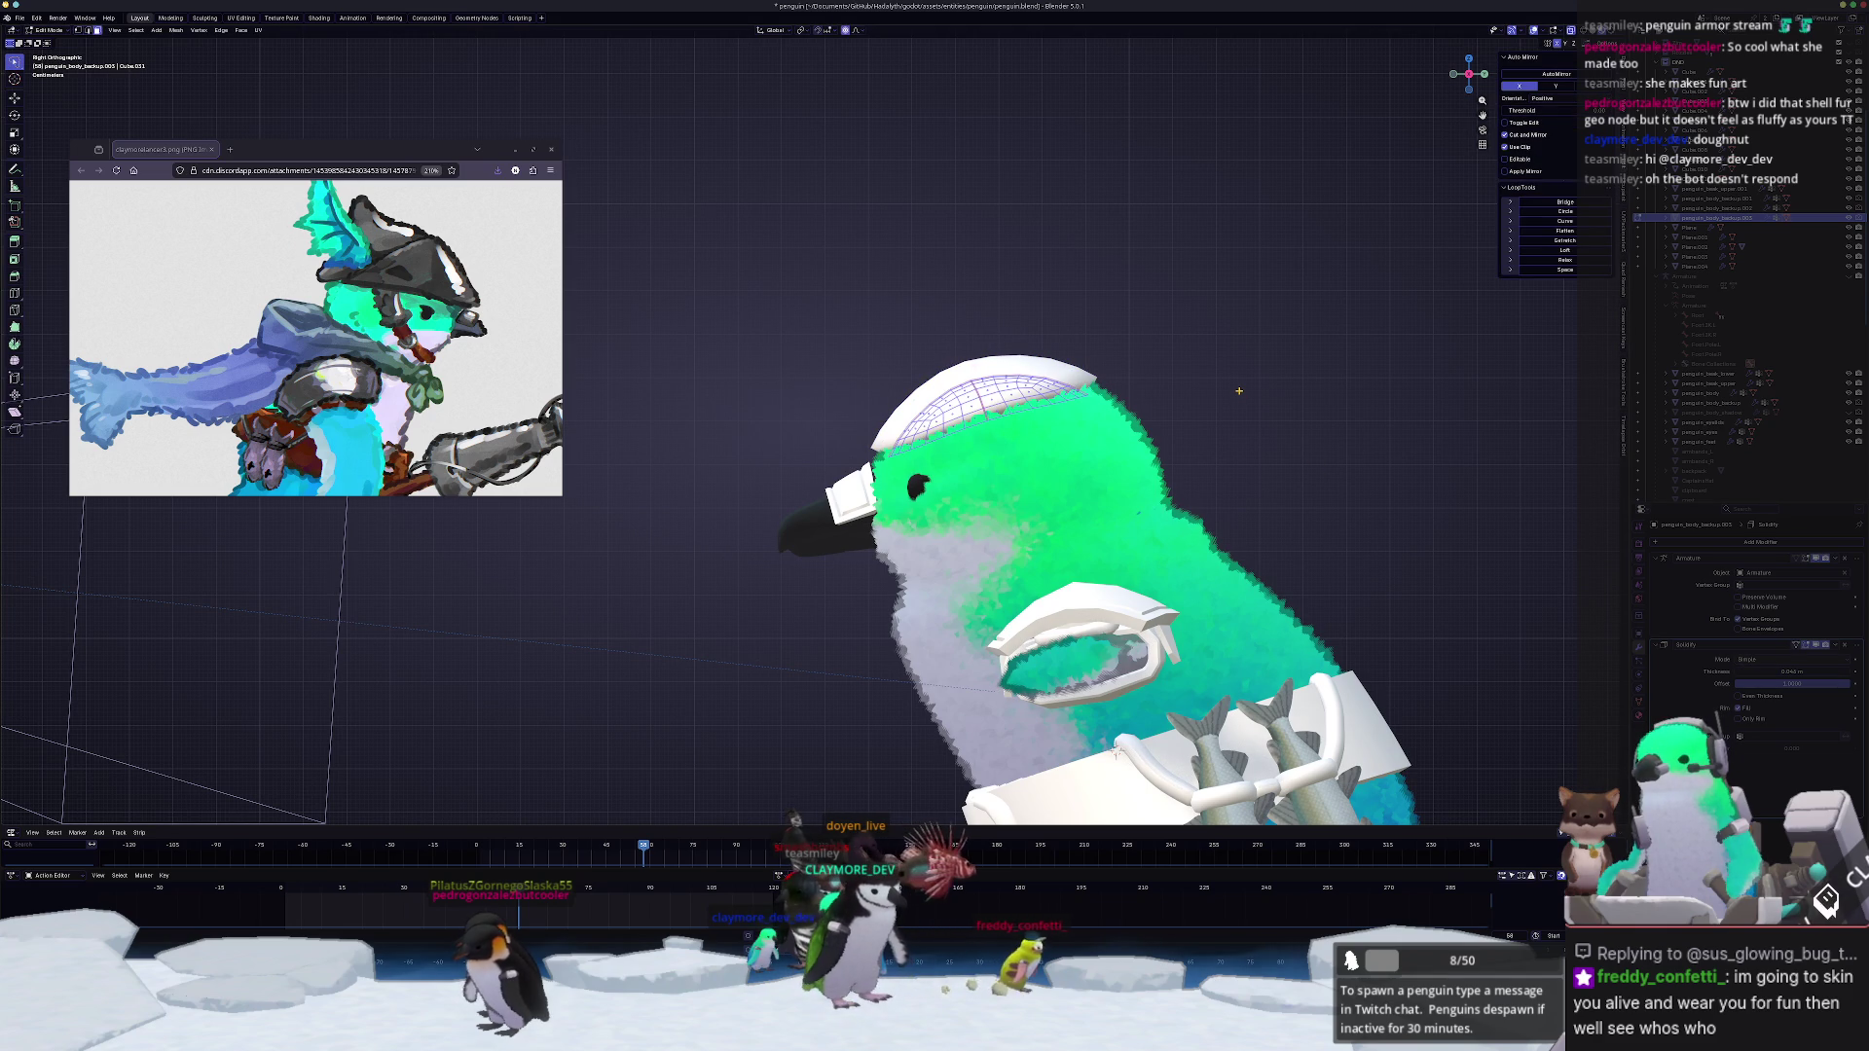
key("alt+s")
left_click(1325, 486)
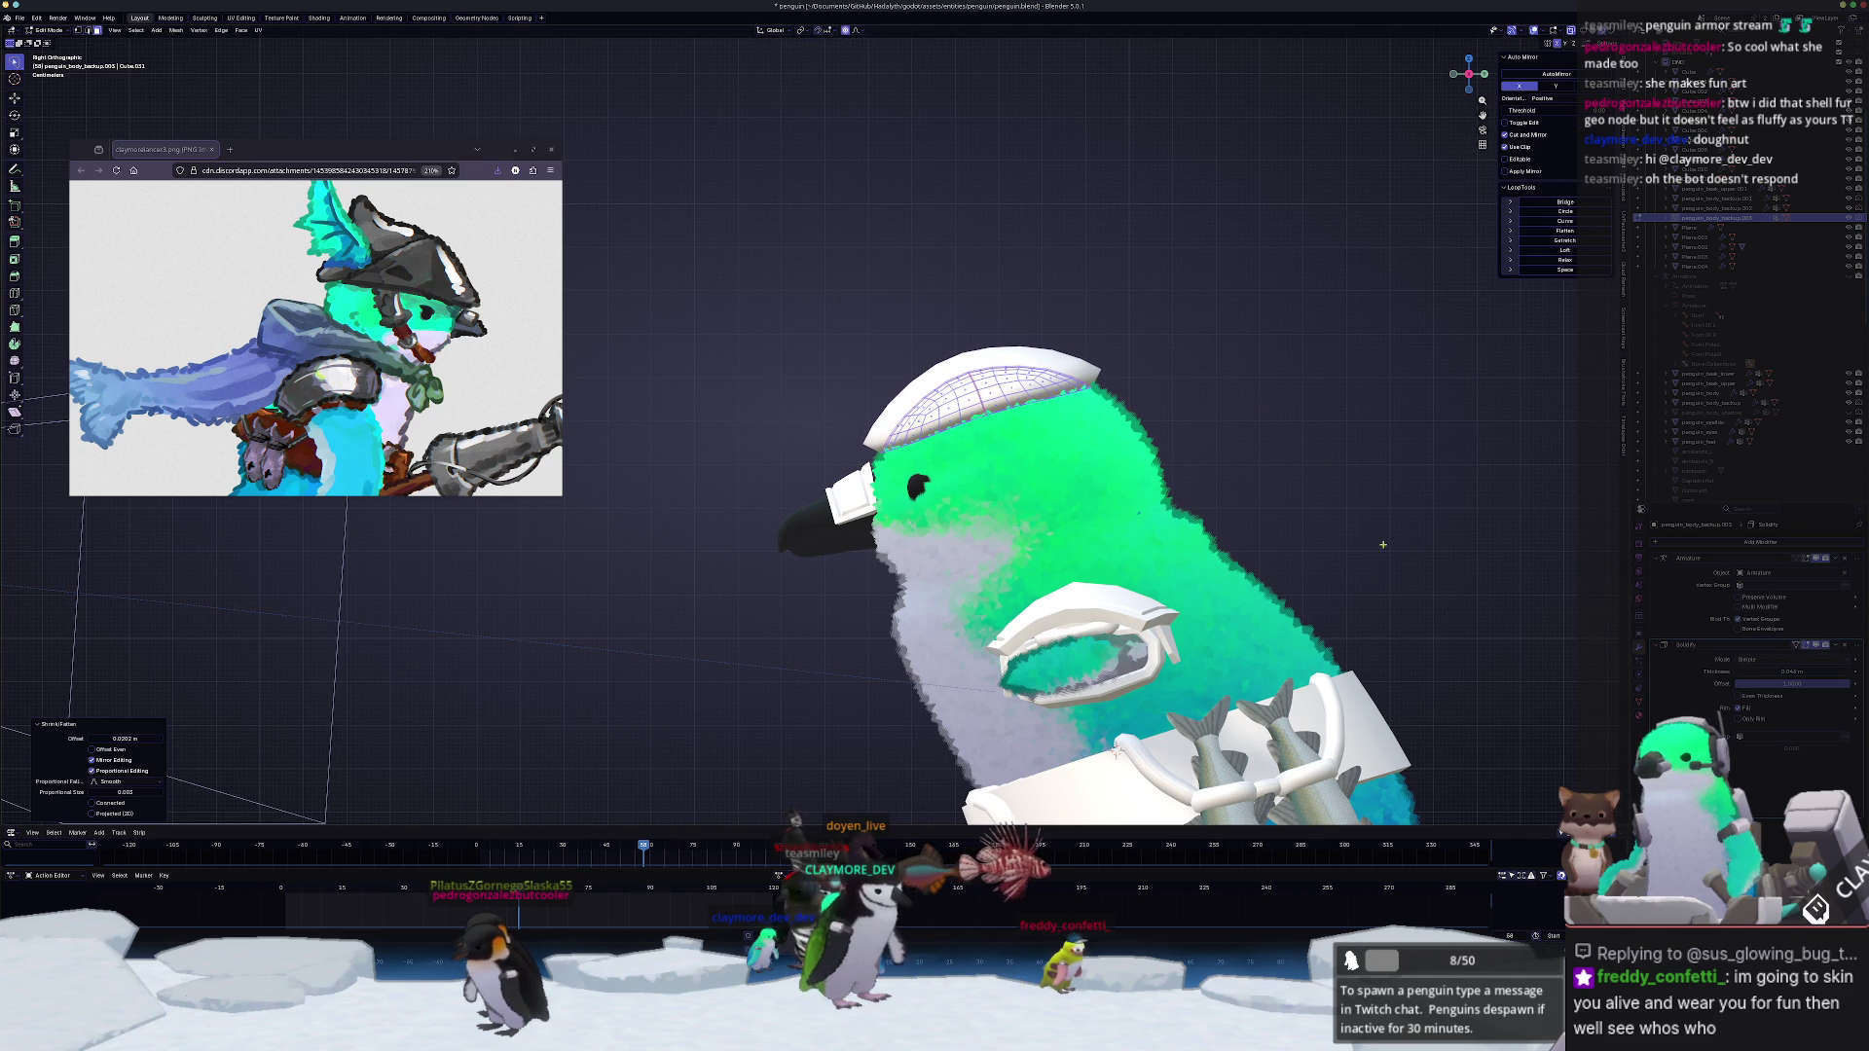
left_click_drag(1794, 672, 1784, 673)
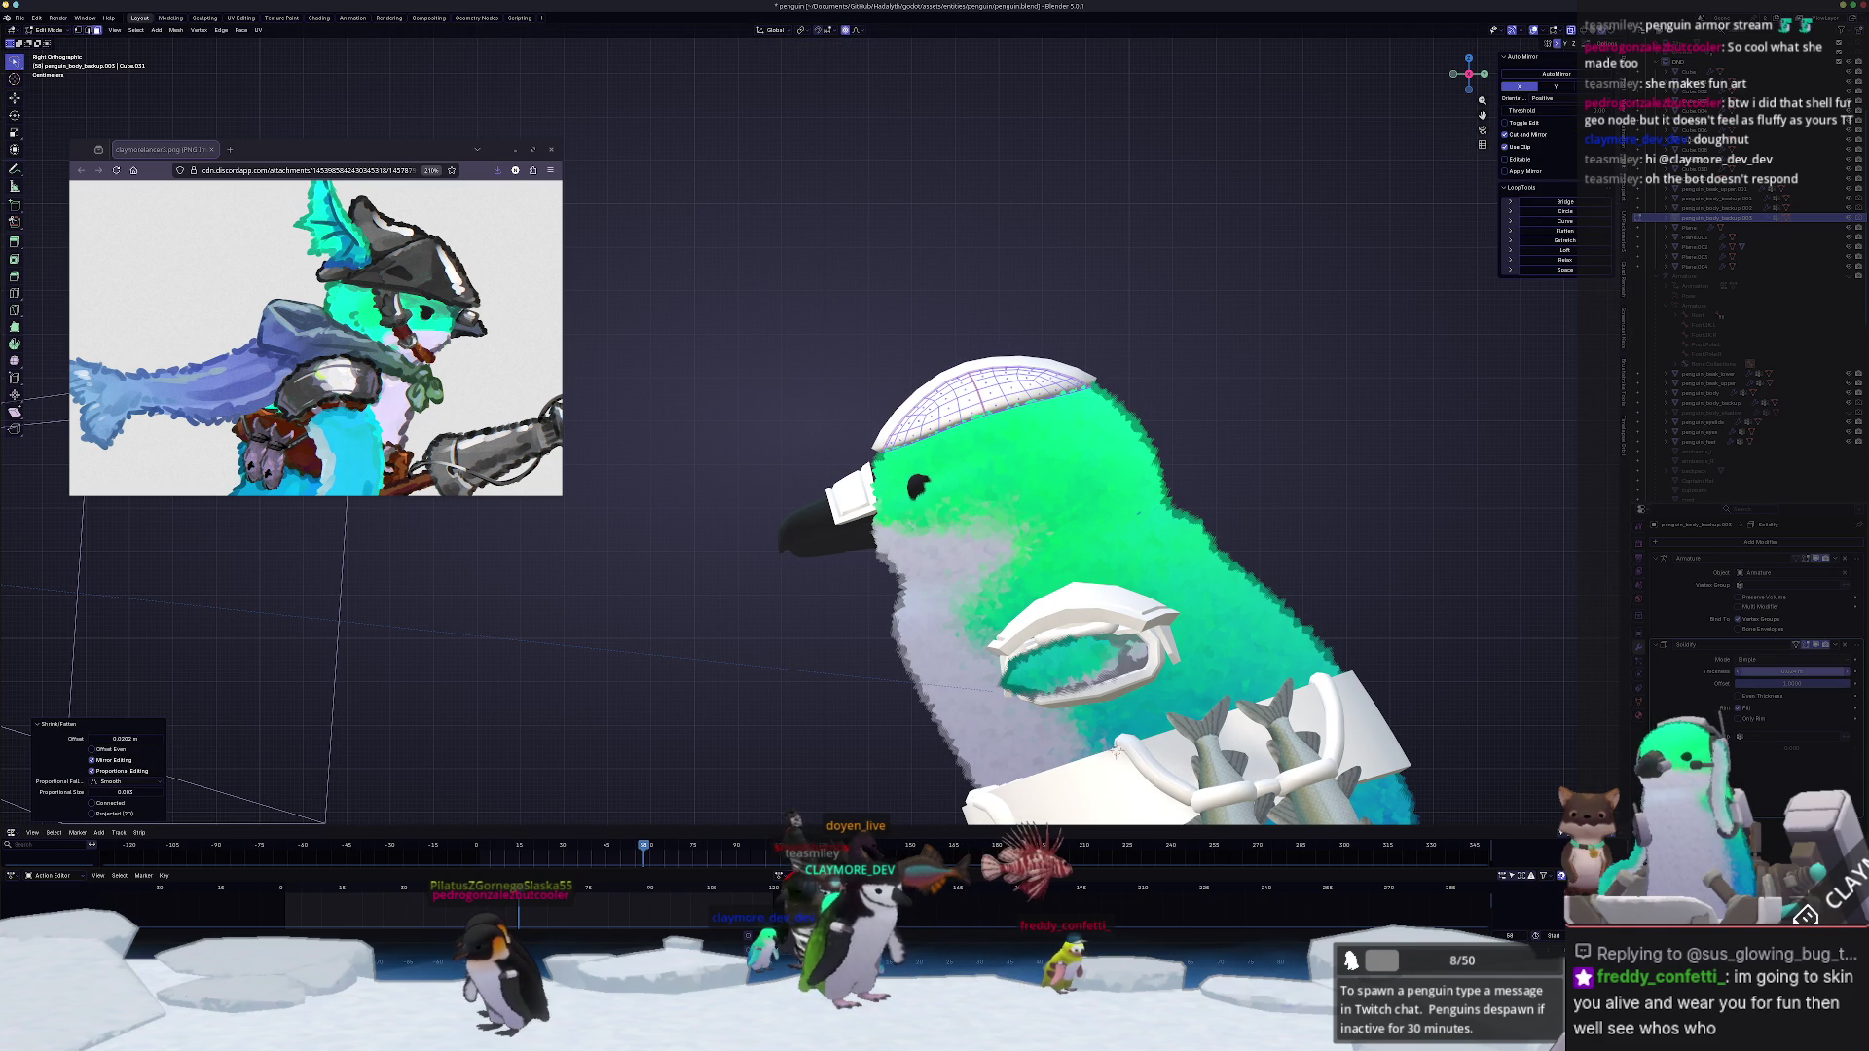
key("Tab")
middle_click_drag(1295, 395, 1200, 445)
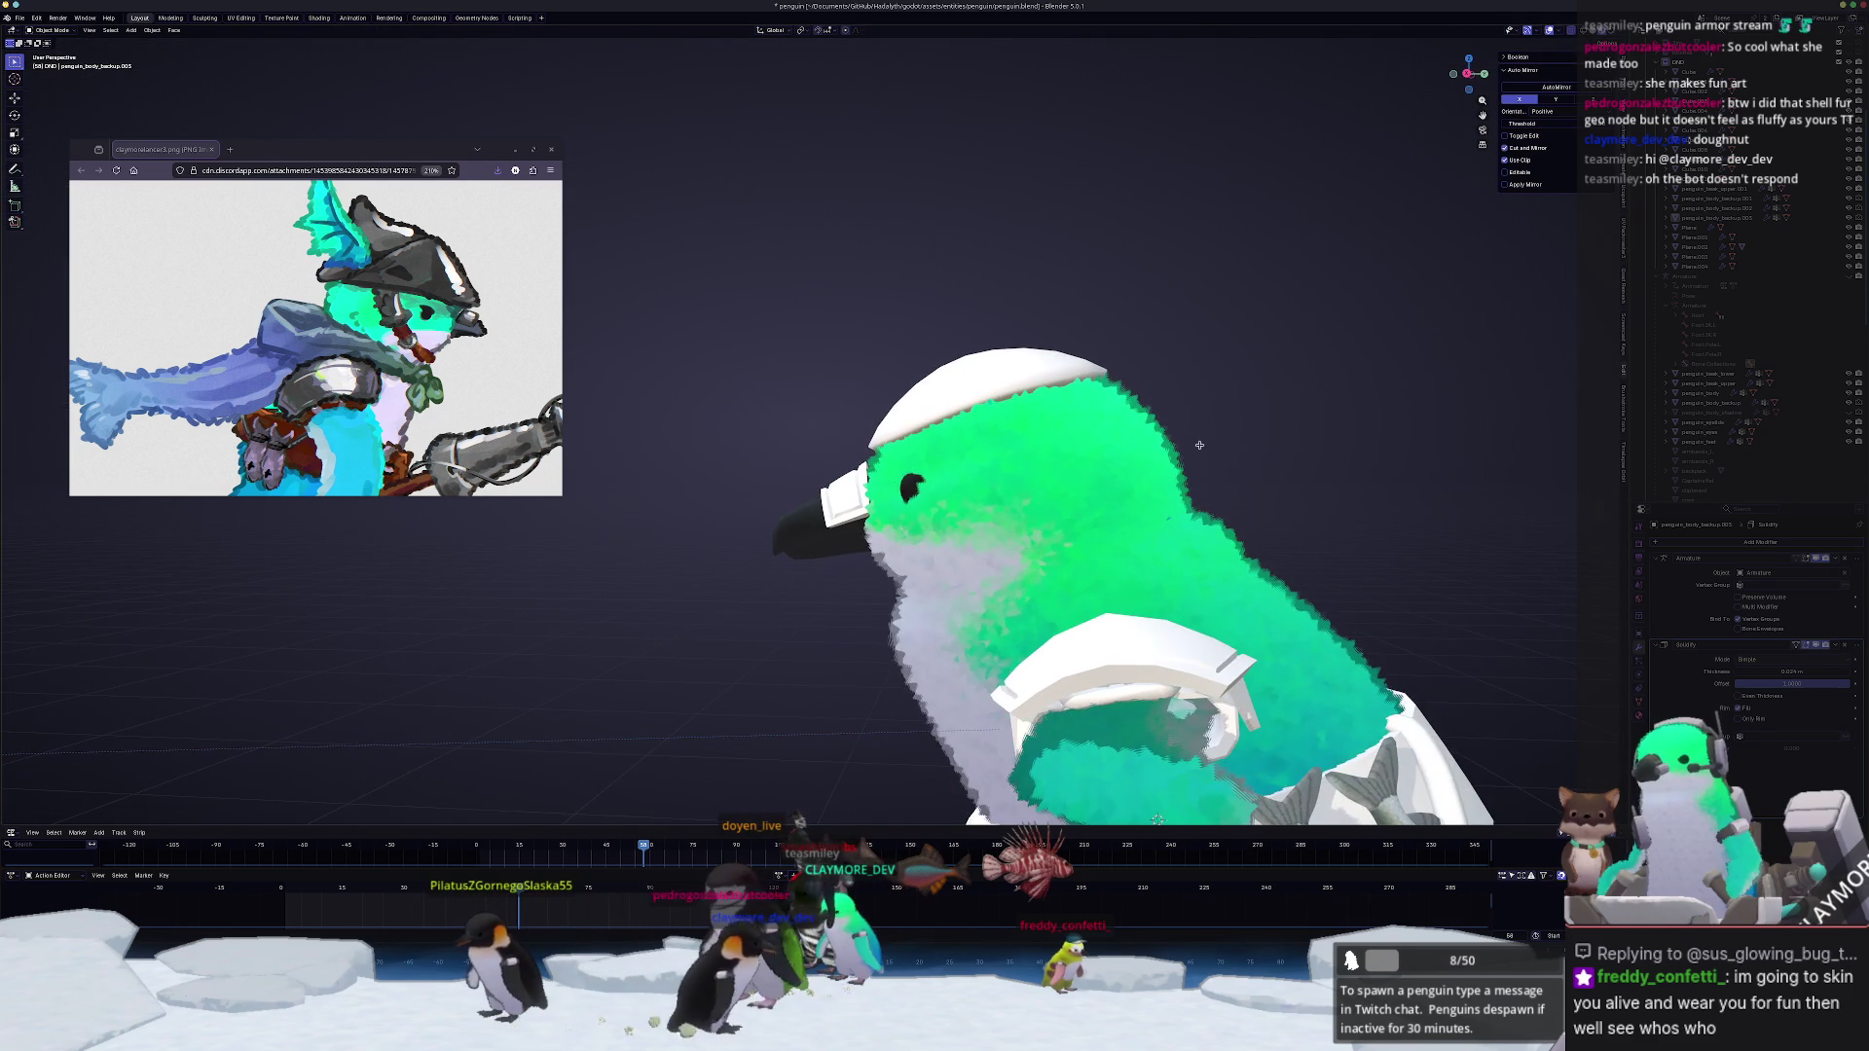
Step: Tilt the hat at an angle on the penguin's head using a proportional-editing rotation
key("KP_3")
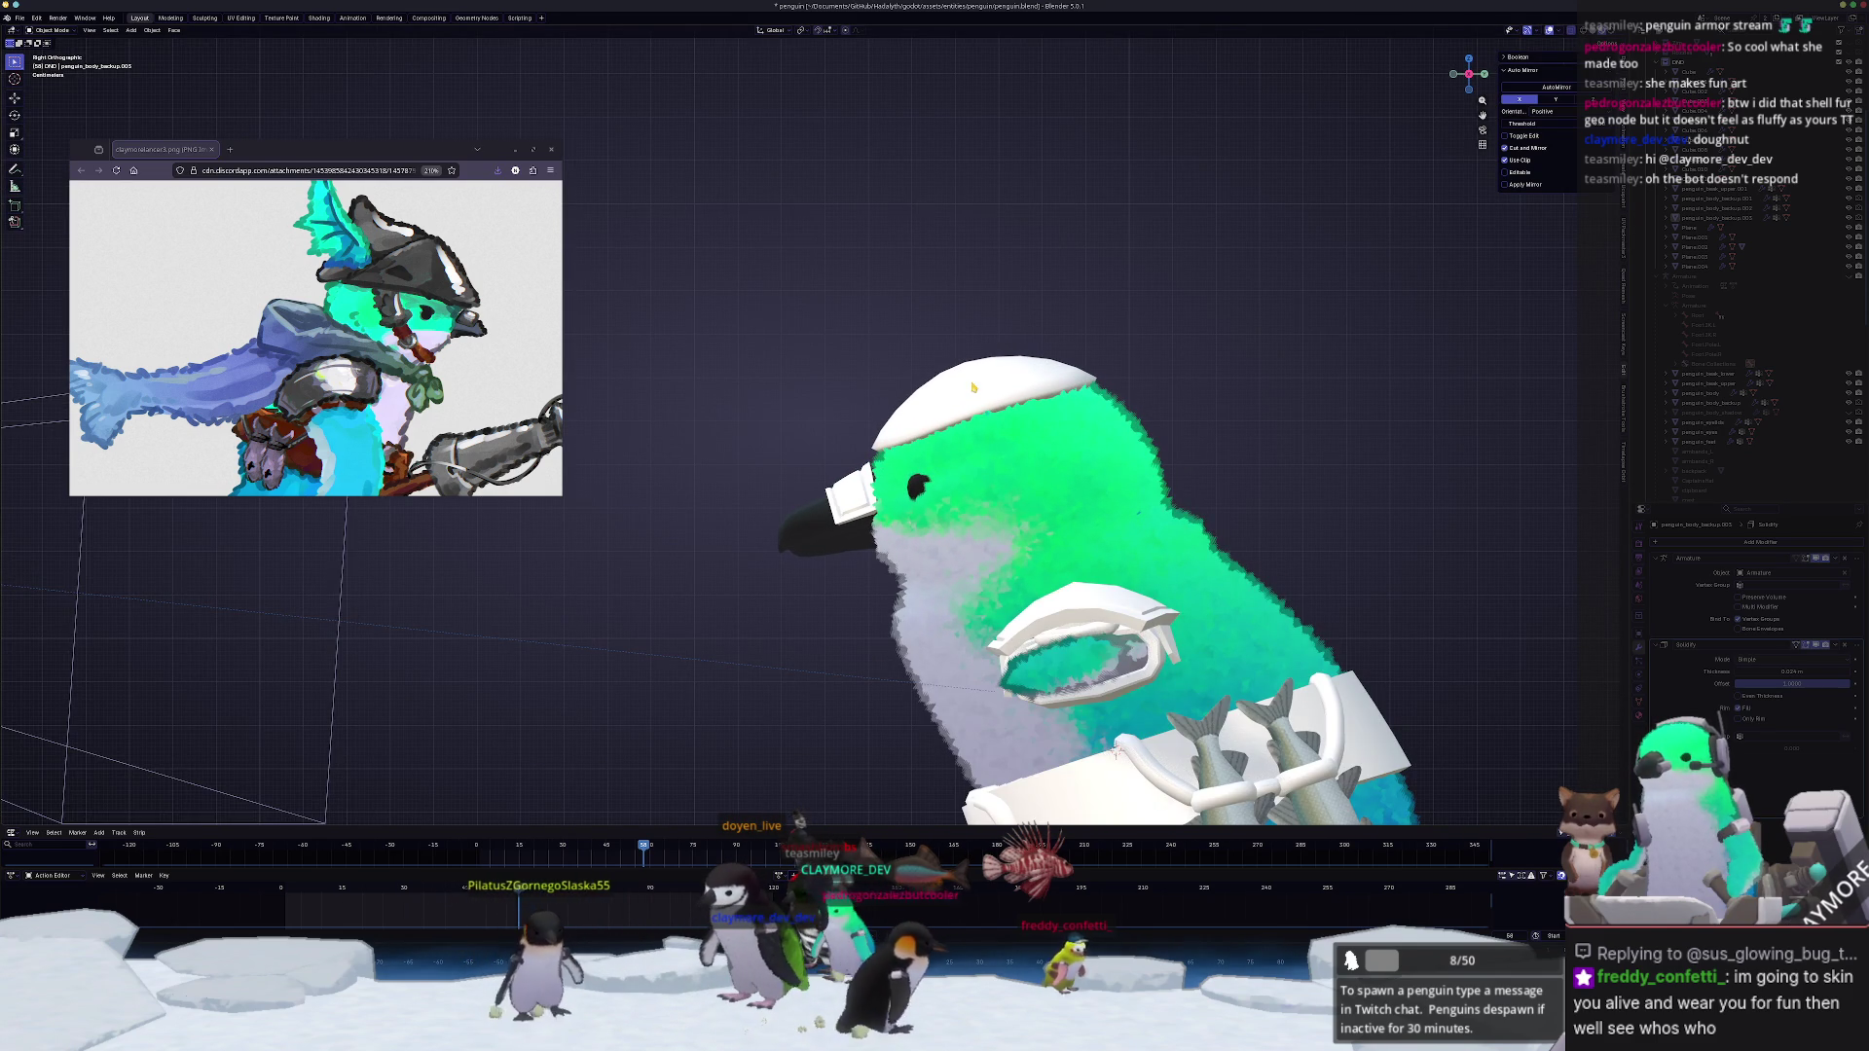
left_click(1115, 751)
scroll(1281, 552, "up", 2)
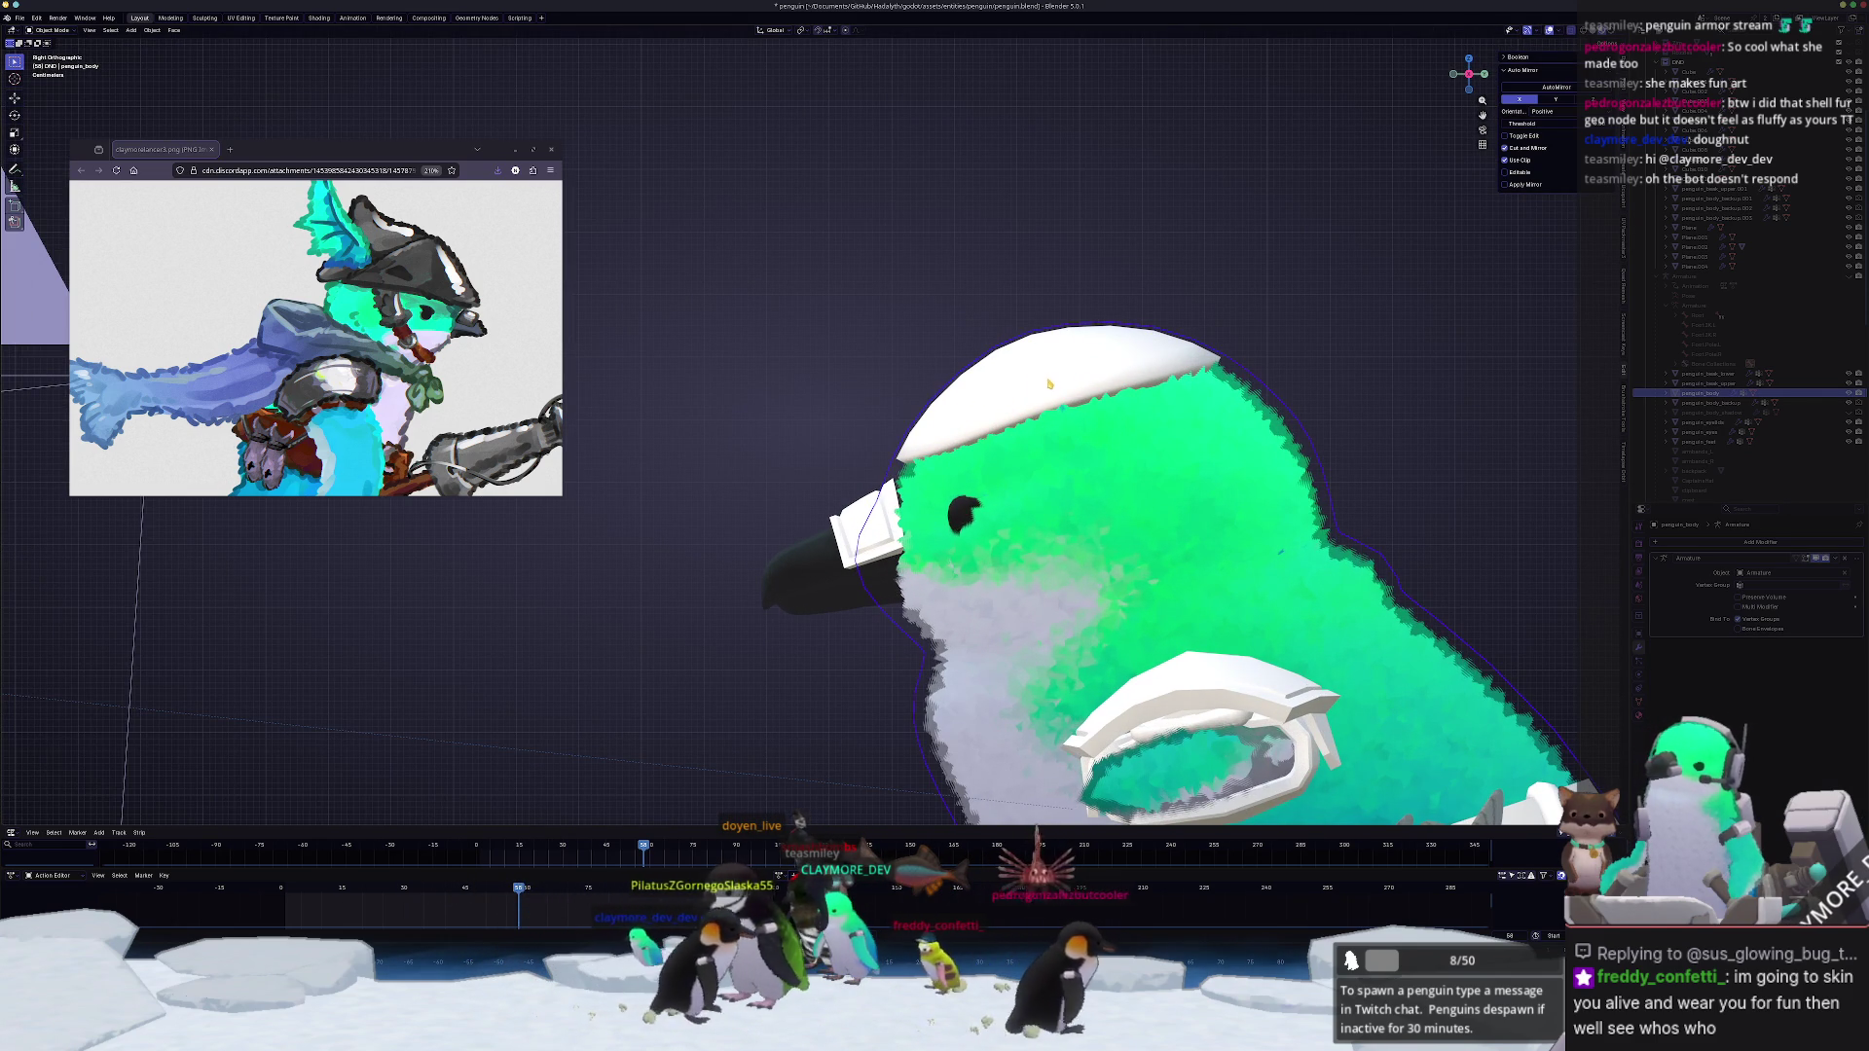
key("Tab")
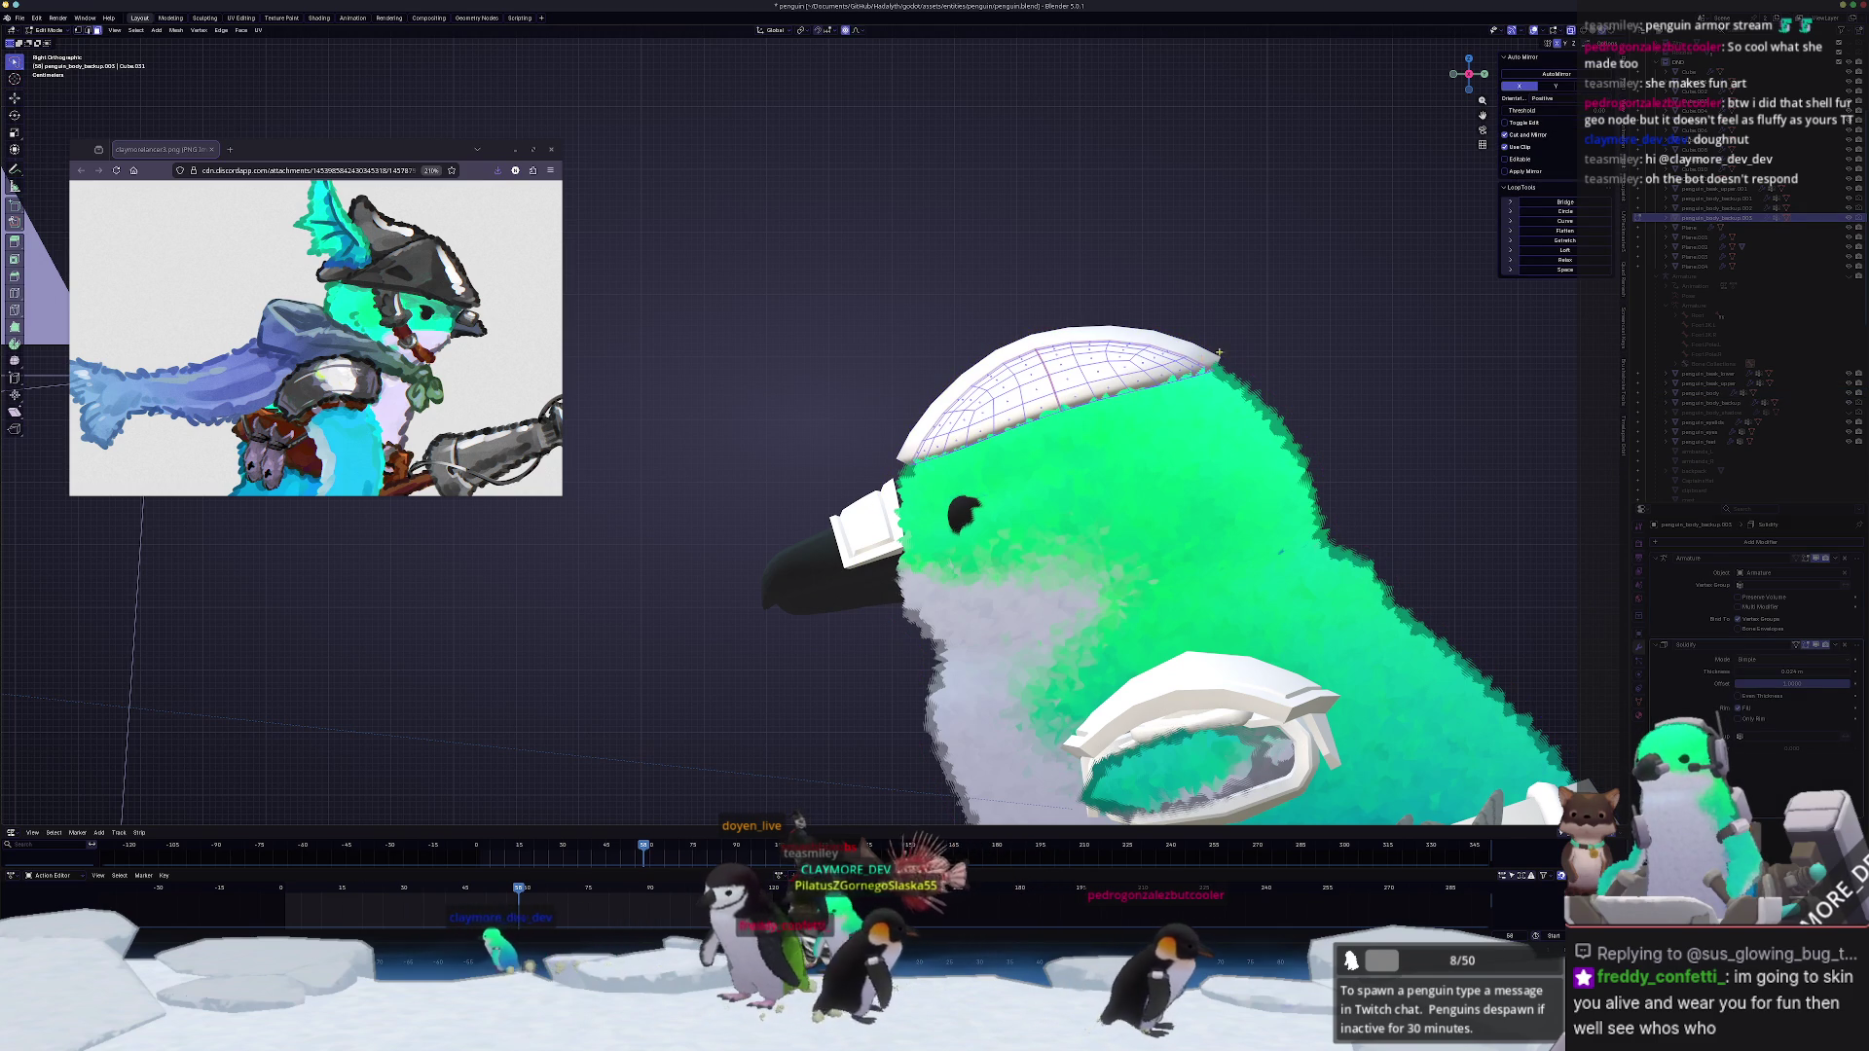
key("r")
key("Return")
key("r")
key("r")
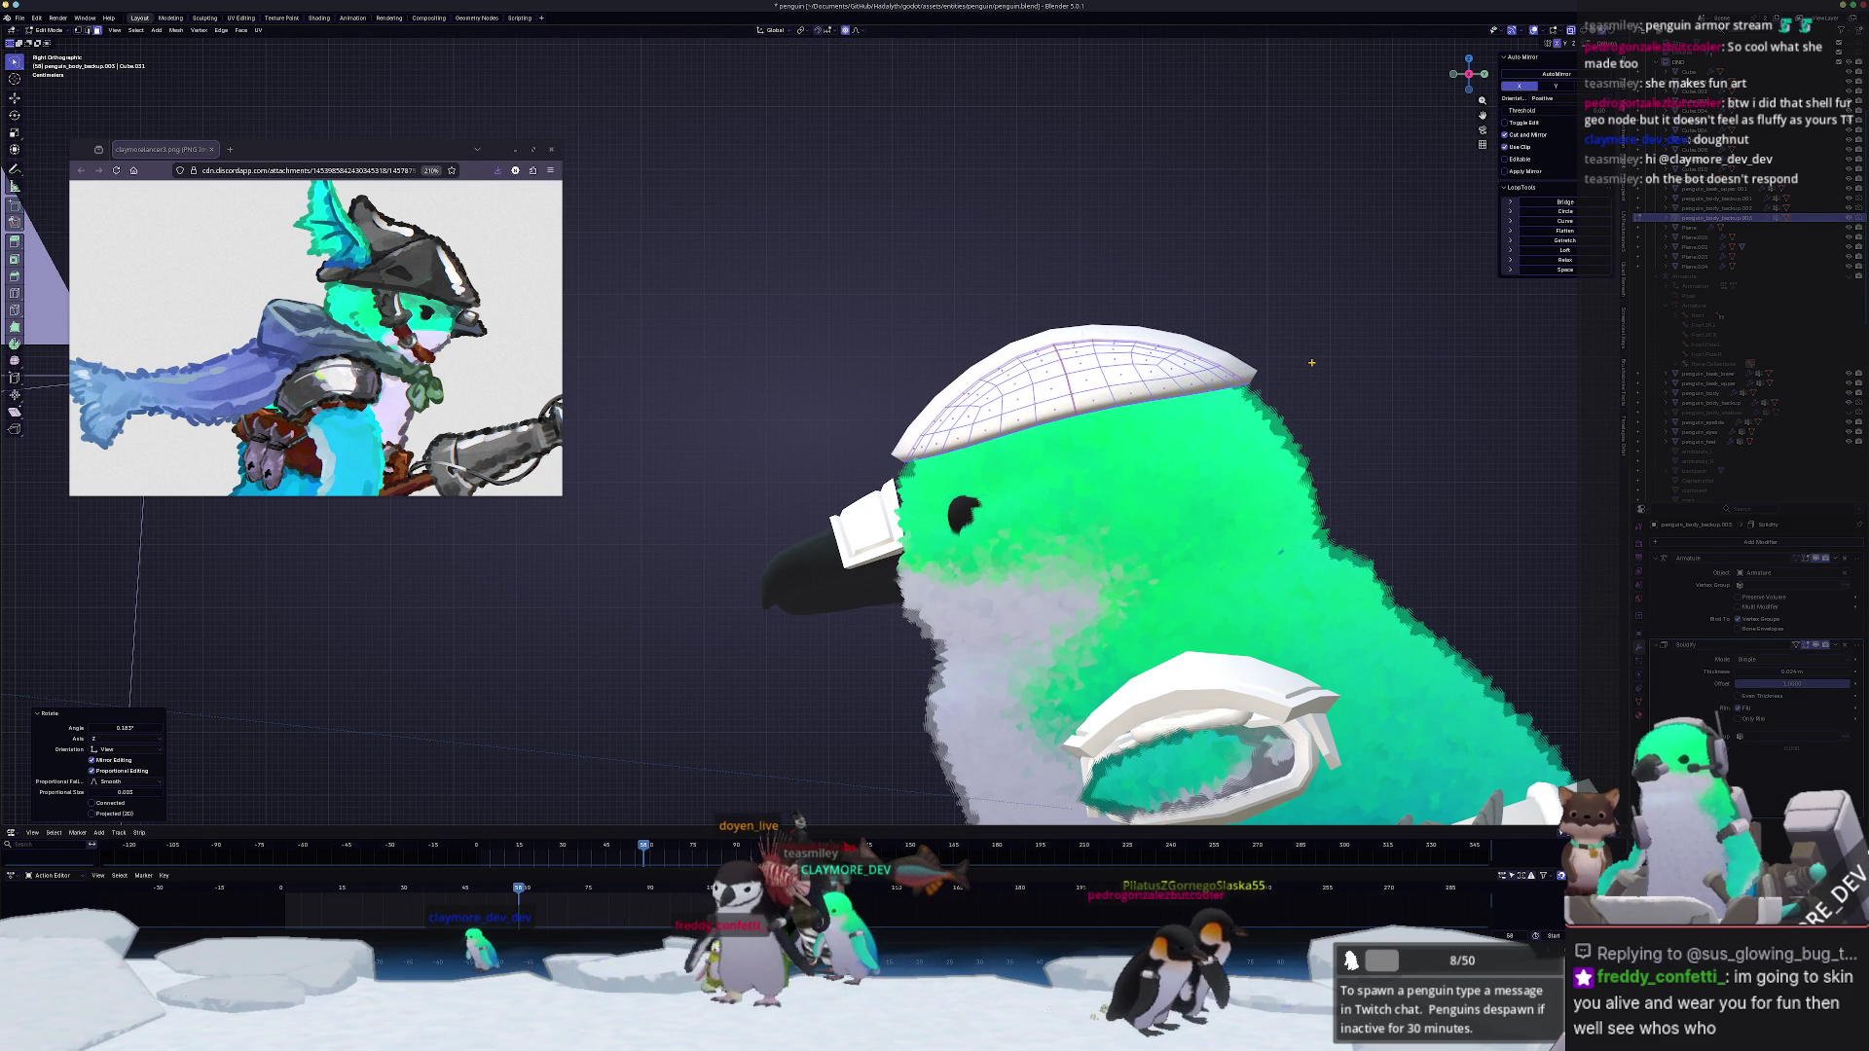
key("Return")
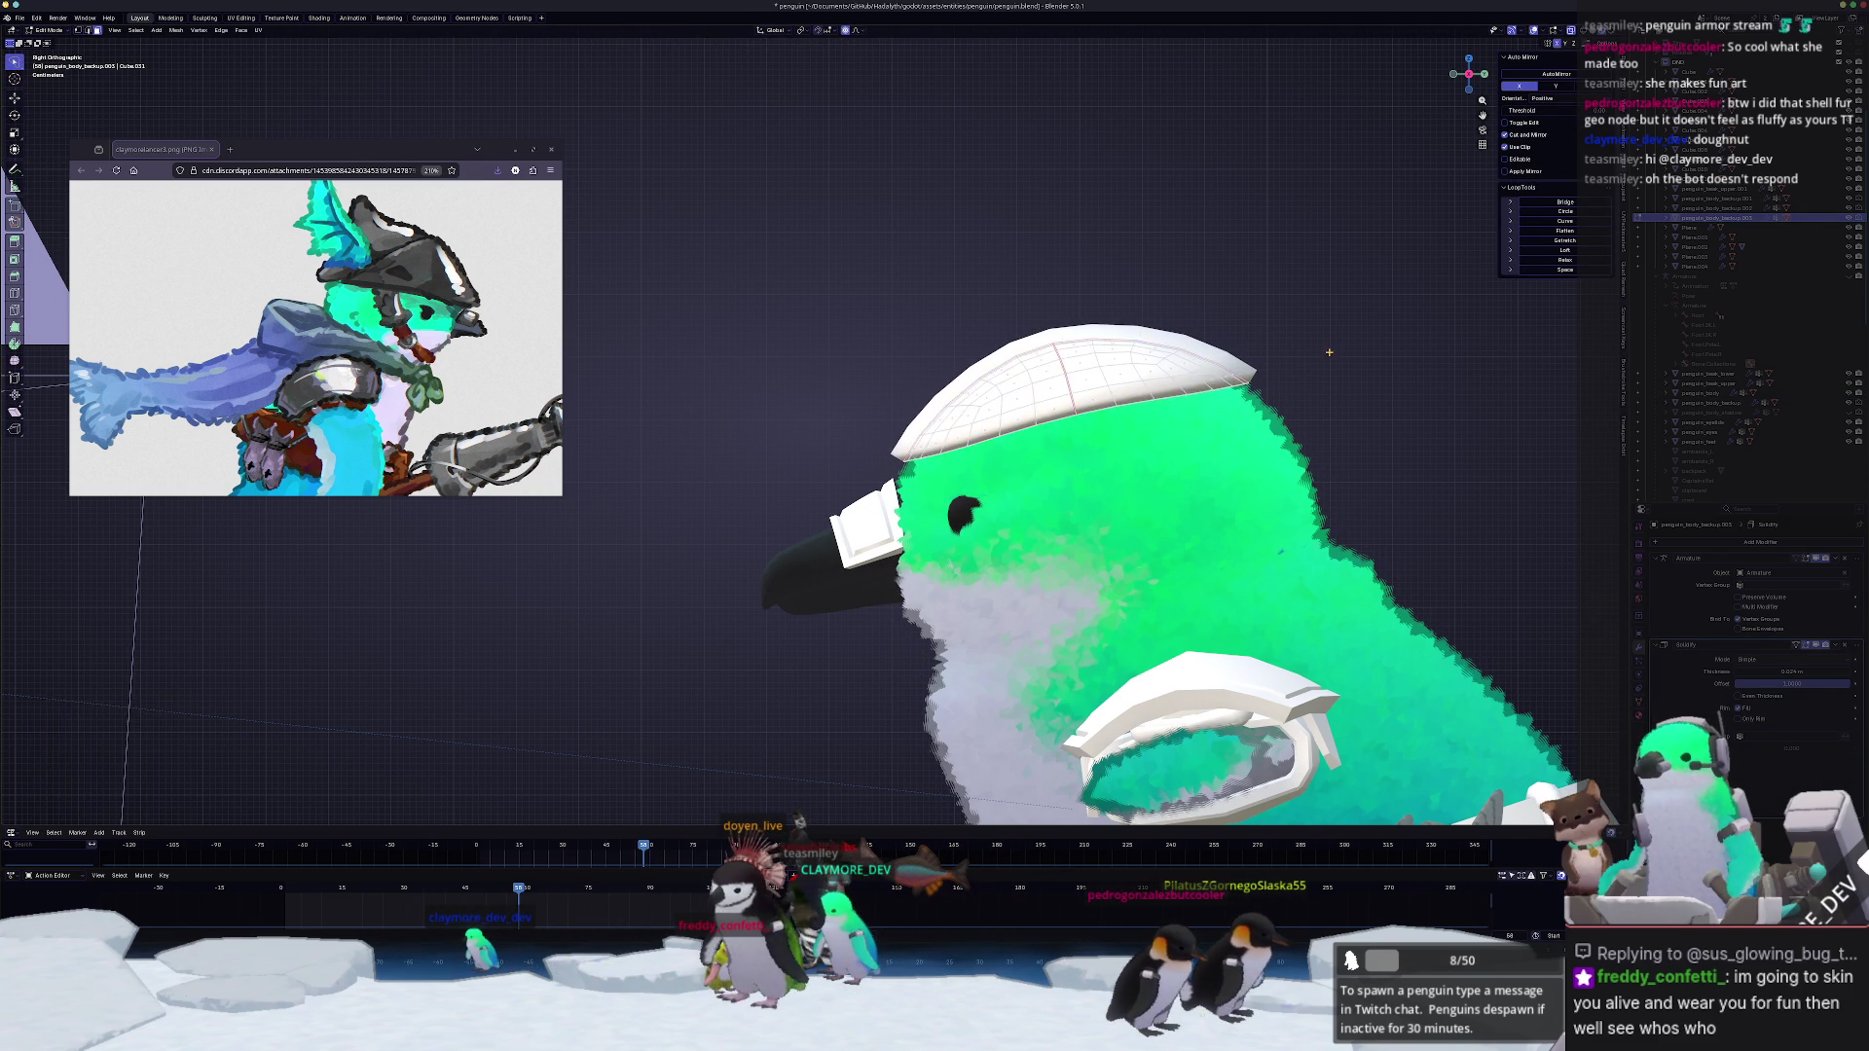
key("Tab")
scroll(1120, 412, "down", 3)
middle_click_drag(1120, 413, 1172, 414)
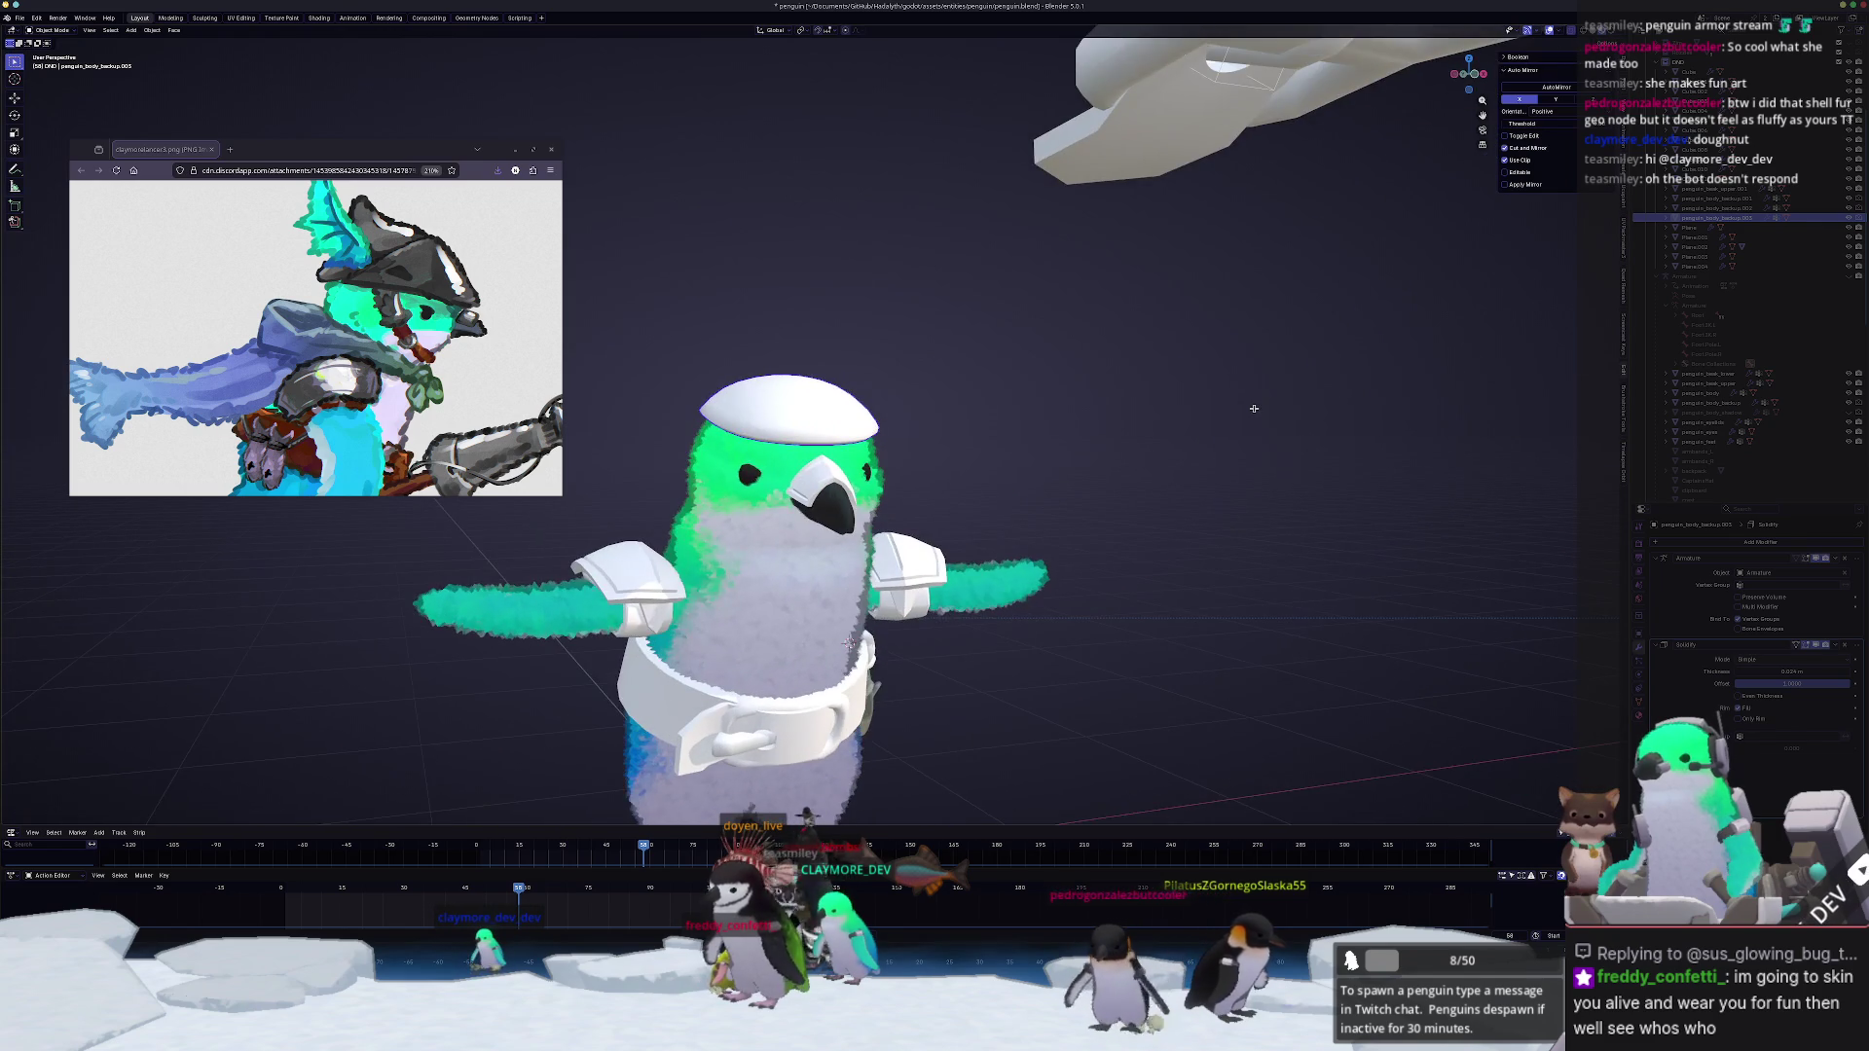
Step: Widen the hat sideways with proportional X scaling
mouse_move(1173, 414)
middle_mouse_down()
mouse_move(982, 424)
mouse_move(1006, 450)
middle_mouse_up()
key("Tab")
scroll(983, 423, "up", 2)
key("Tab")
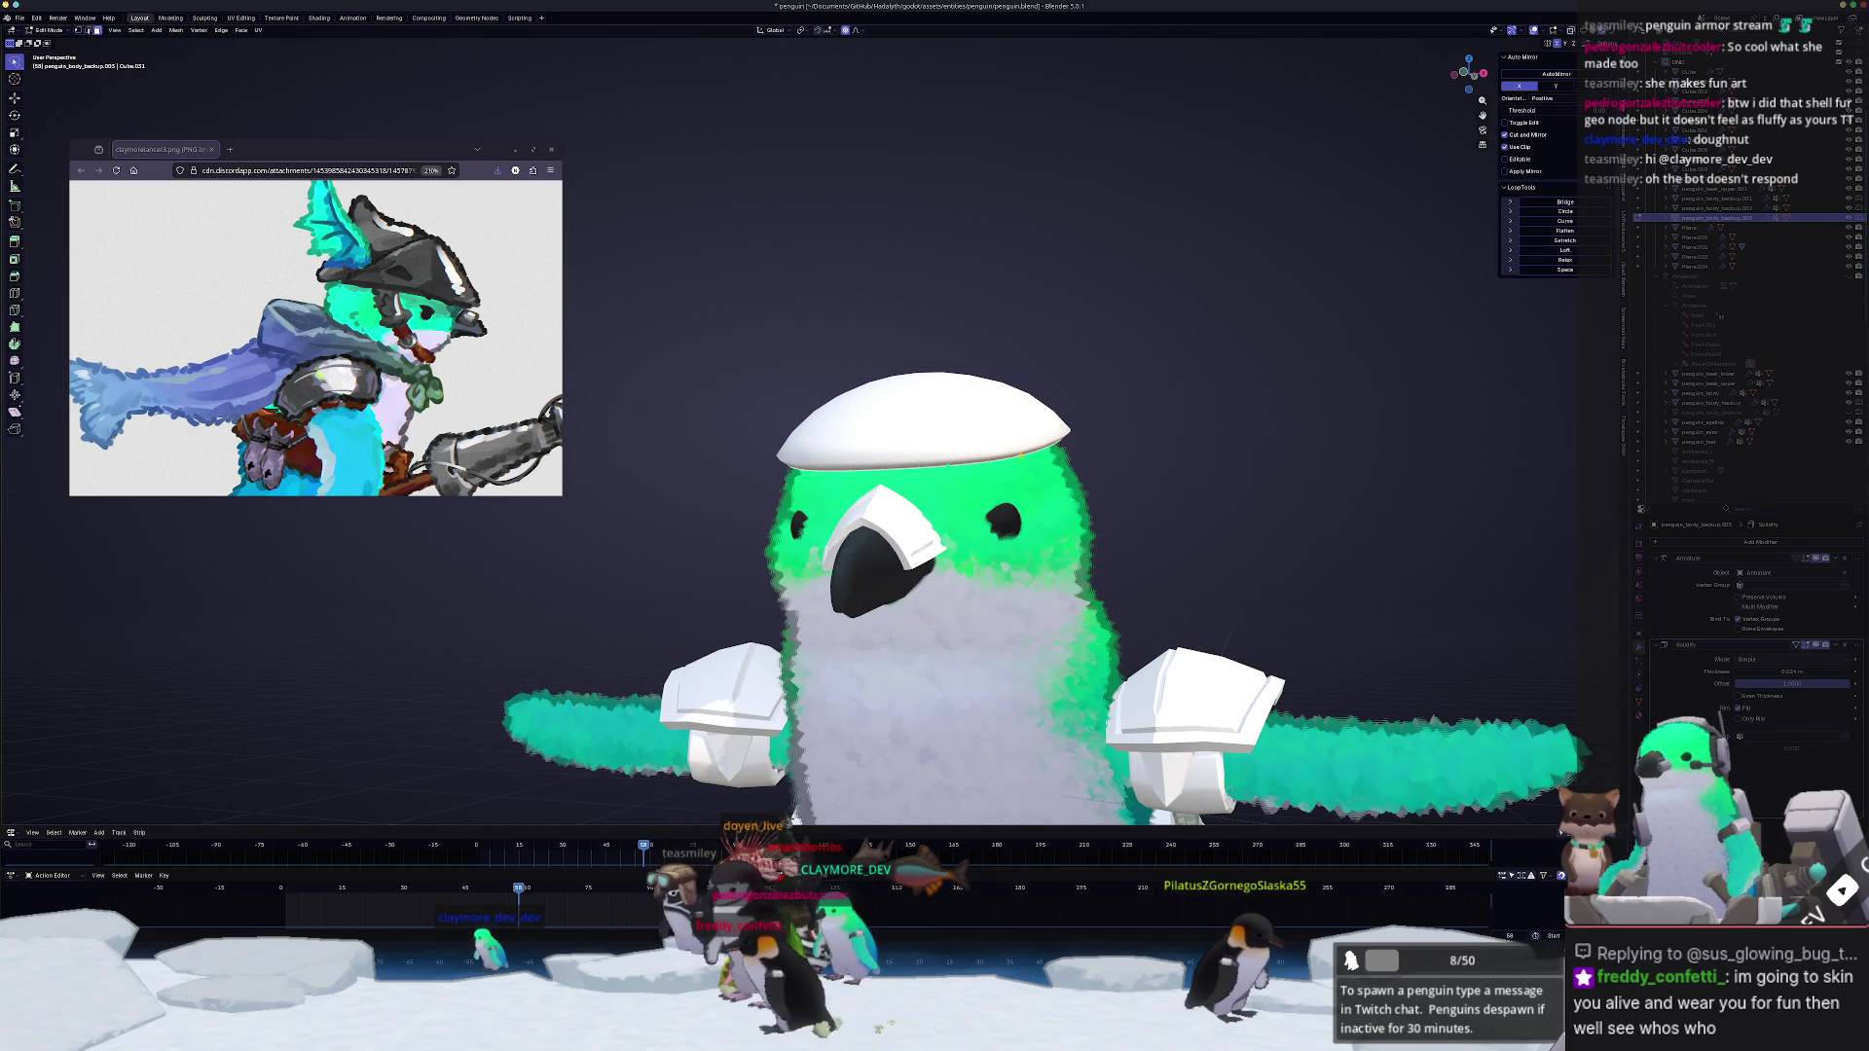
scroll(1252, 426, "up", 1)
key("s")
key("x")
left_click(1245, 432)
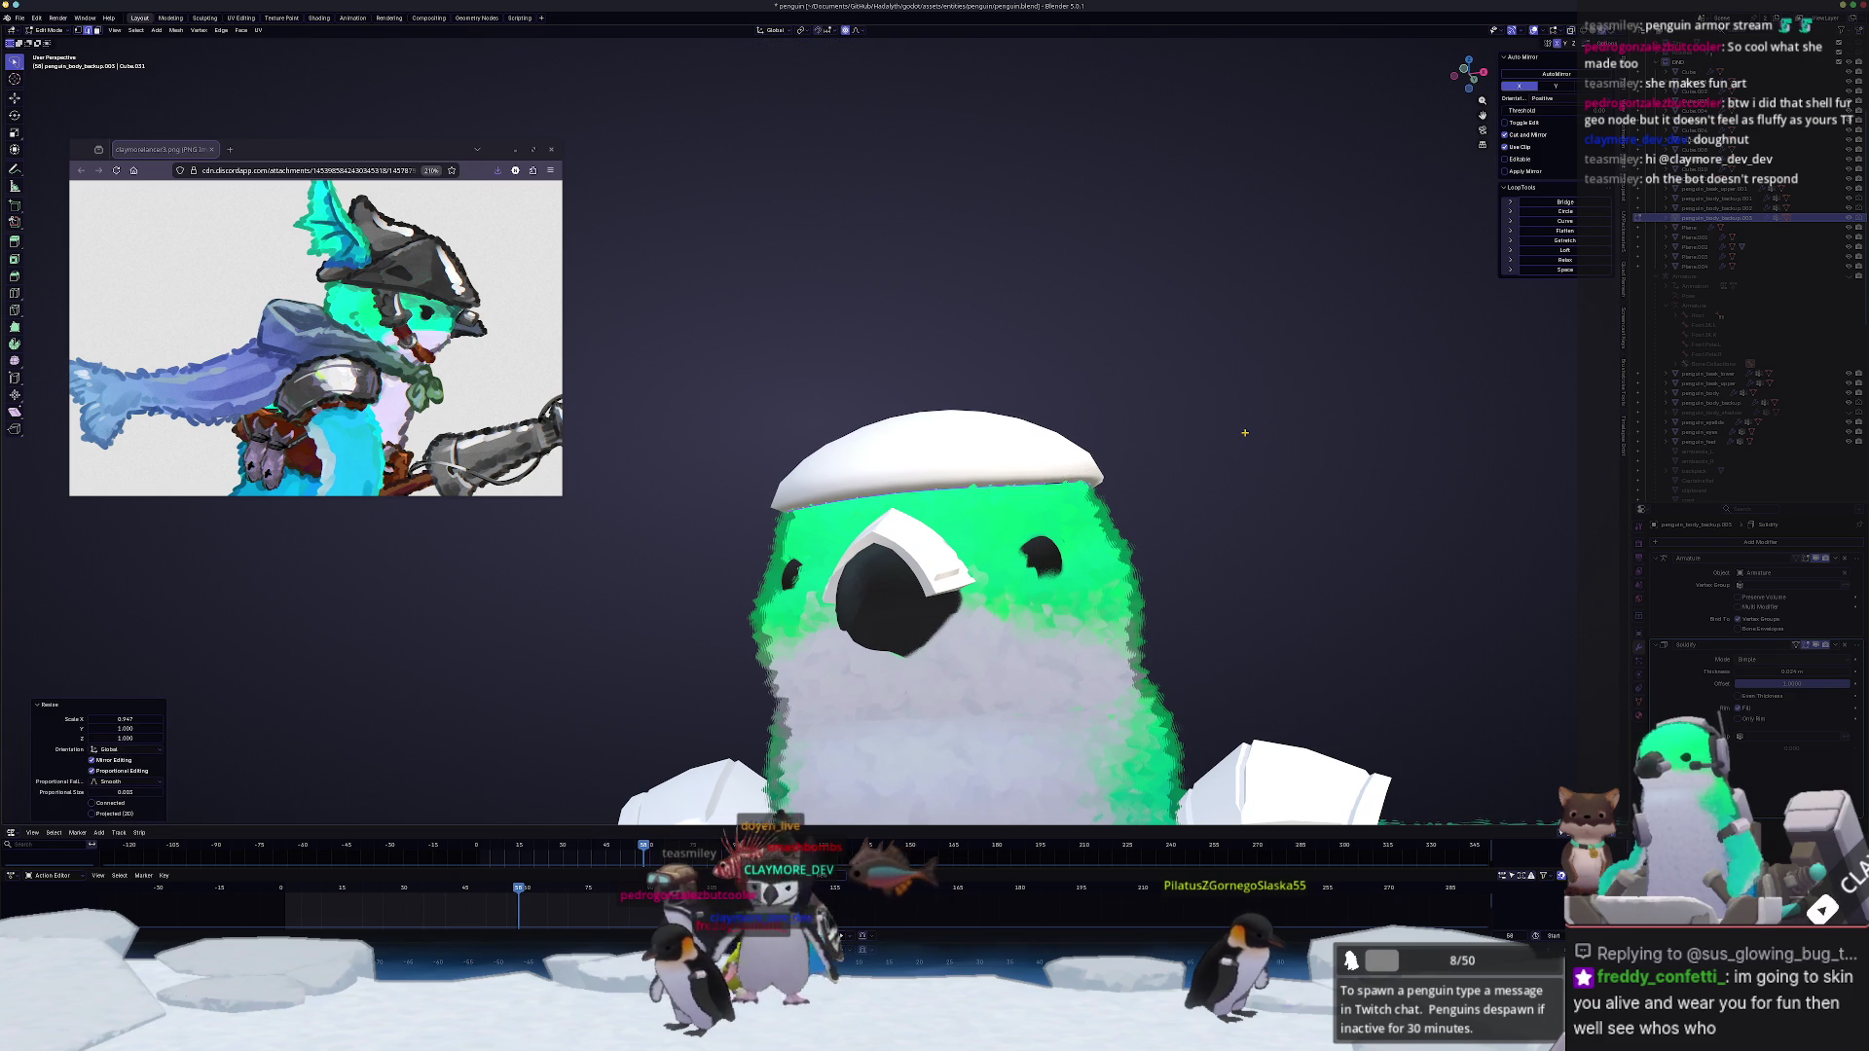
scroll(1226, 431, "down", 1)
key("s")
key("x")
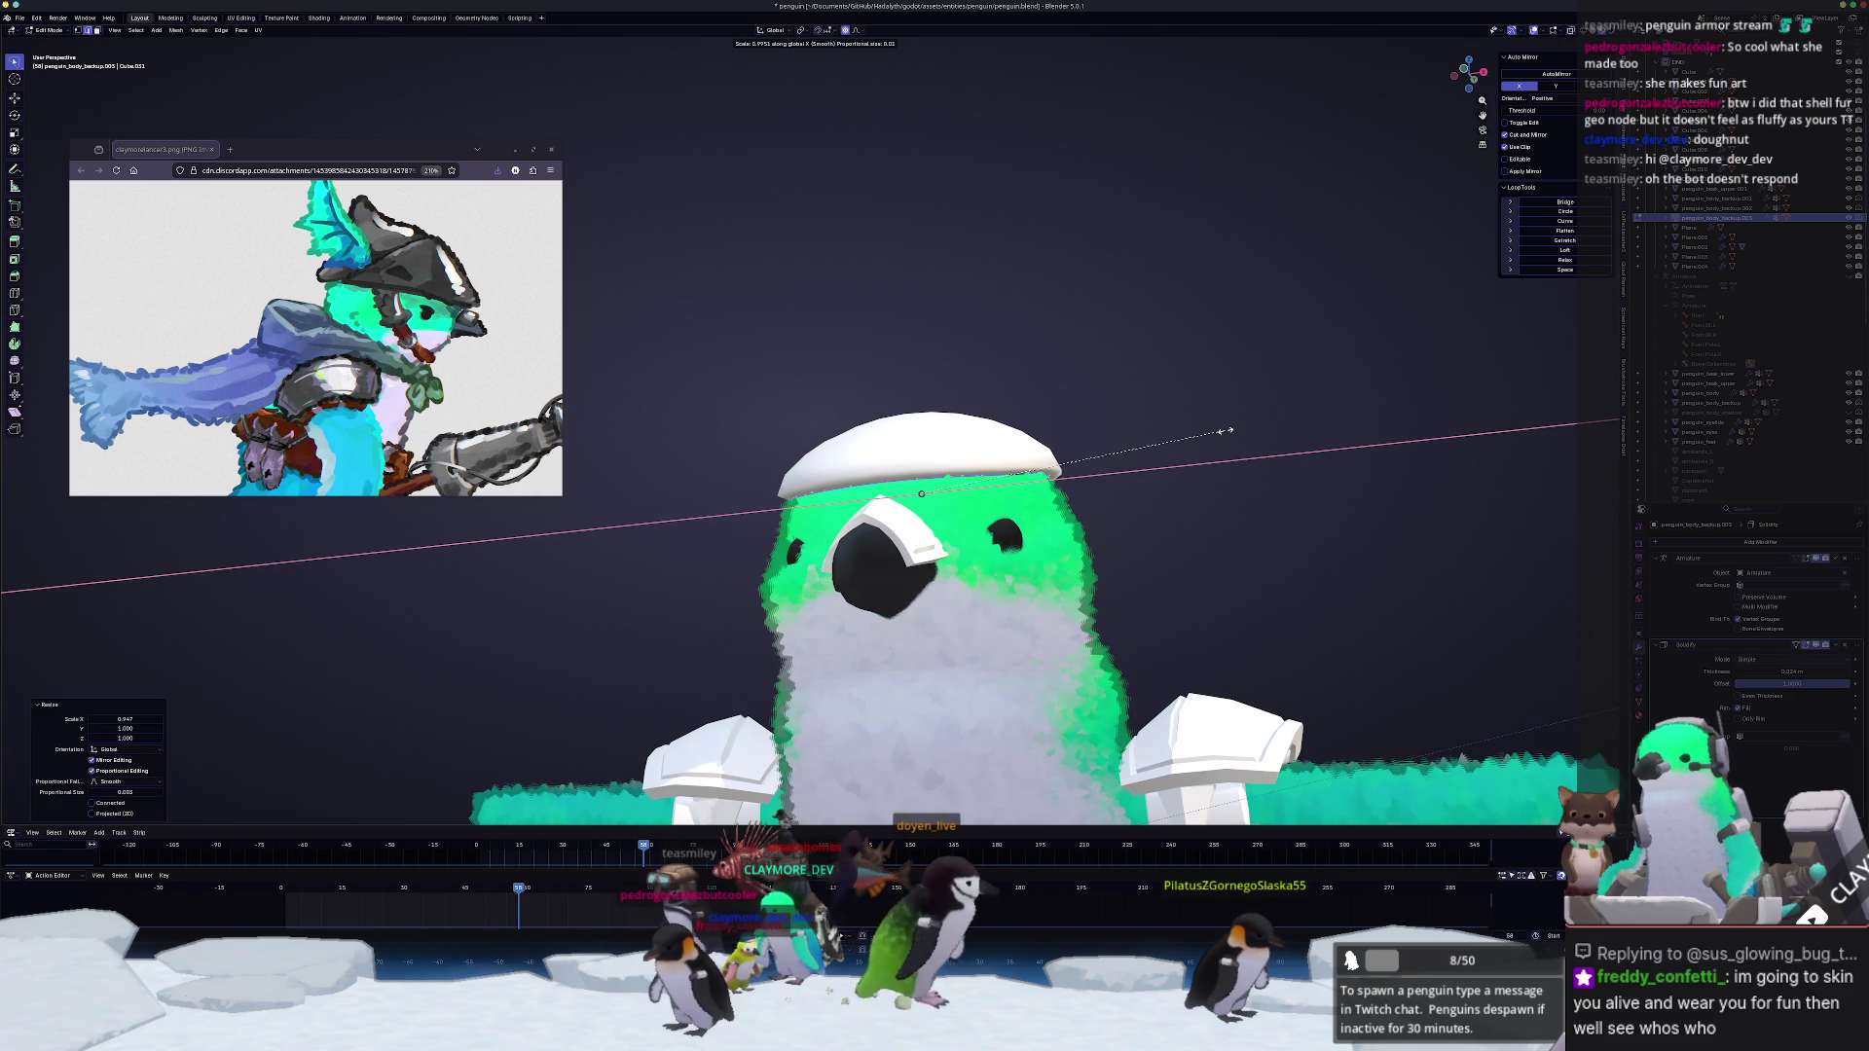
scroll(1223, 434, "down", 5)
scroll(1216, 435, "down", 3)
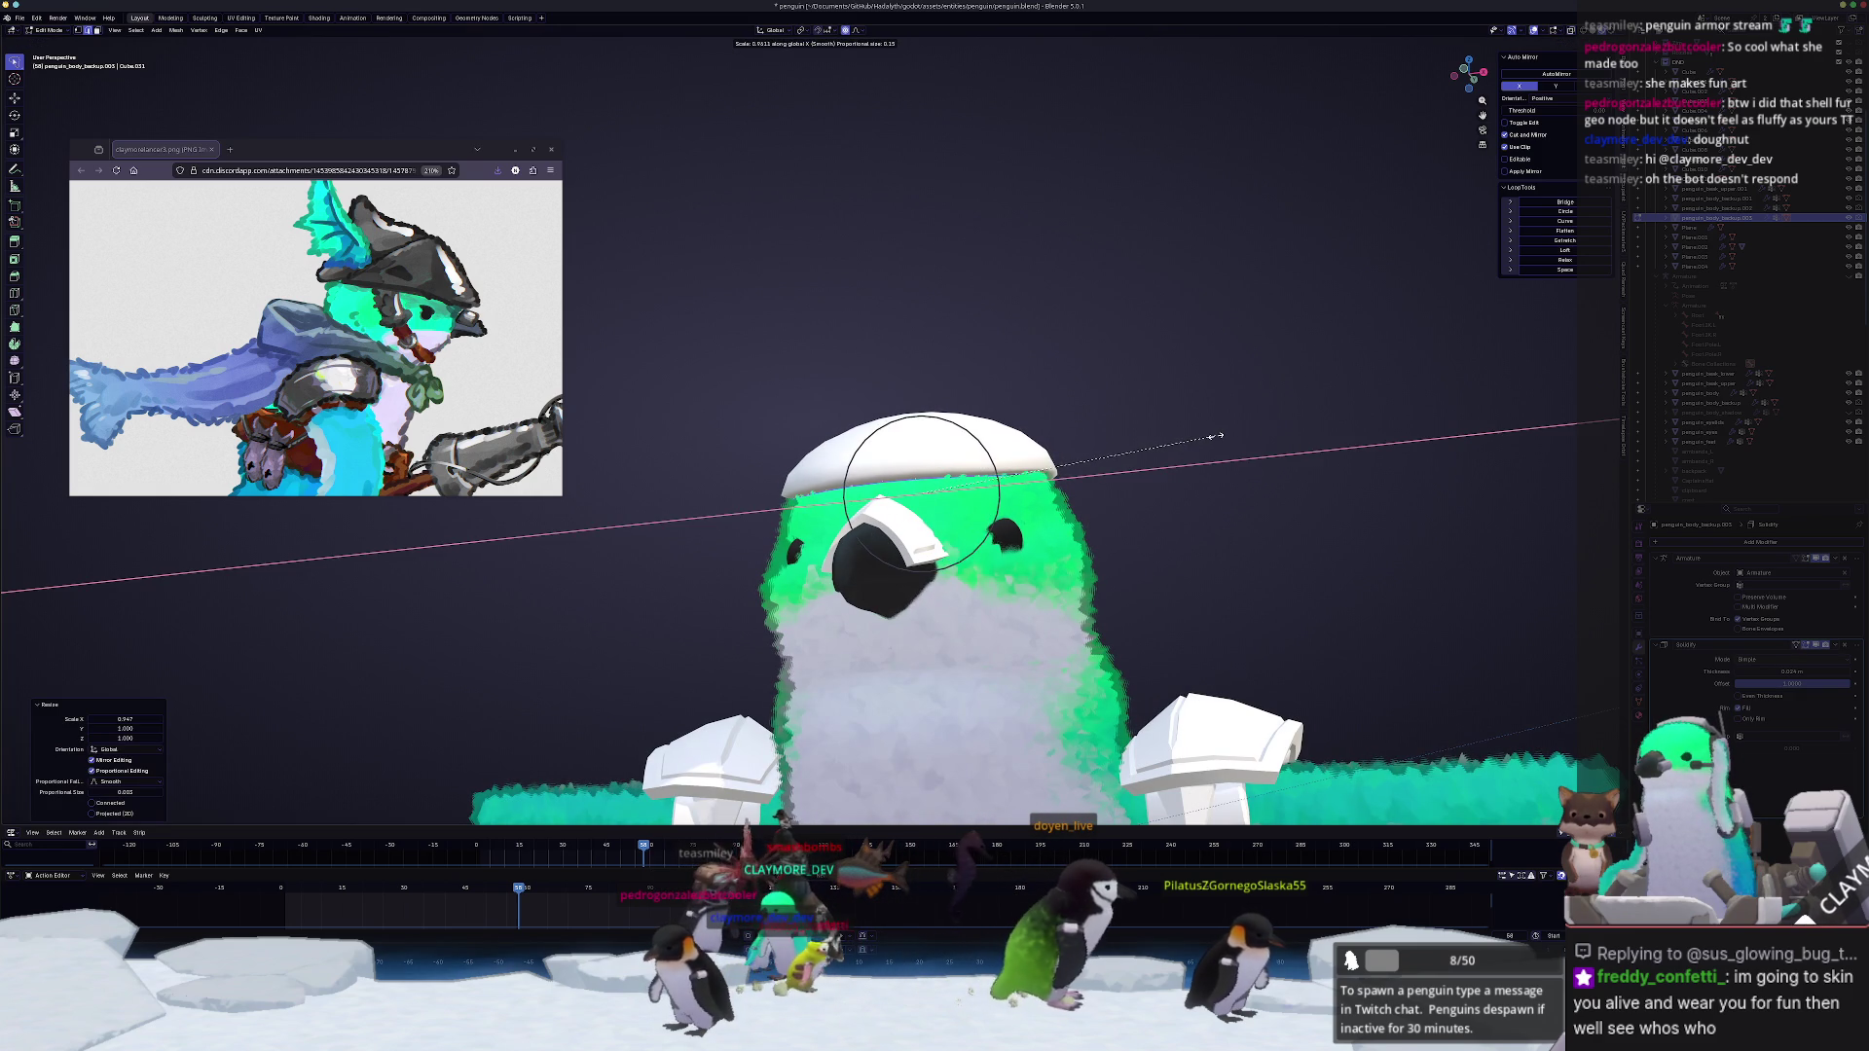
left_click(1225, 436)
key("Tab")
Step: Add a mesh plane, raise it above the penguin and start tilting it
mouse_move(1225, 435)
middle_mouse_down()
mouse_move(1137, 471)
mouse_move(1190, 422)
mouse_move(1088, 371)
mouse_move(1155, 346)
middle_mouse_up()
key("shift+a")
left_click(1163, 369)
key("g")
key("z")
left_click(1154, 338)
type("rx45")
key("Return")
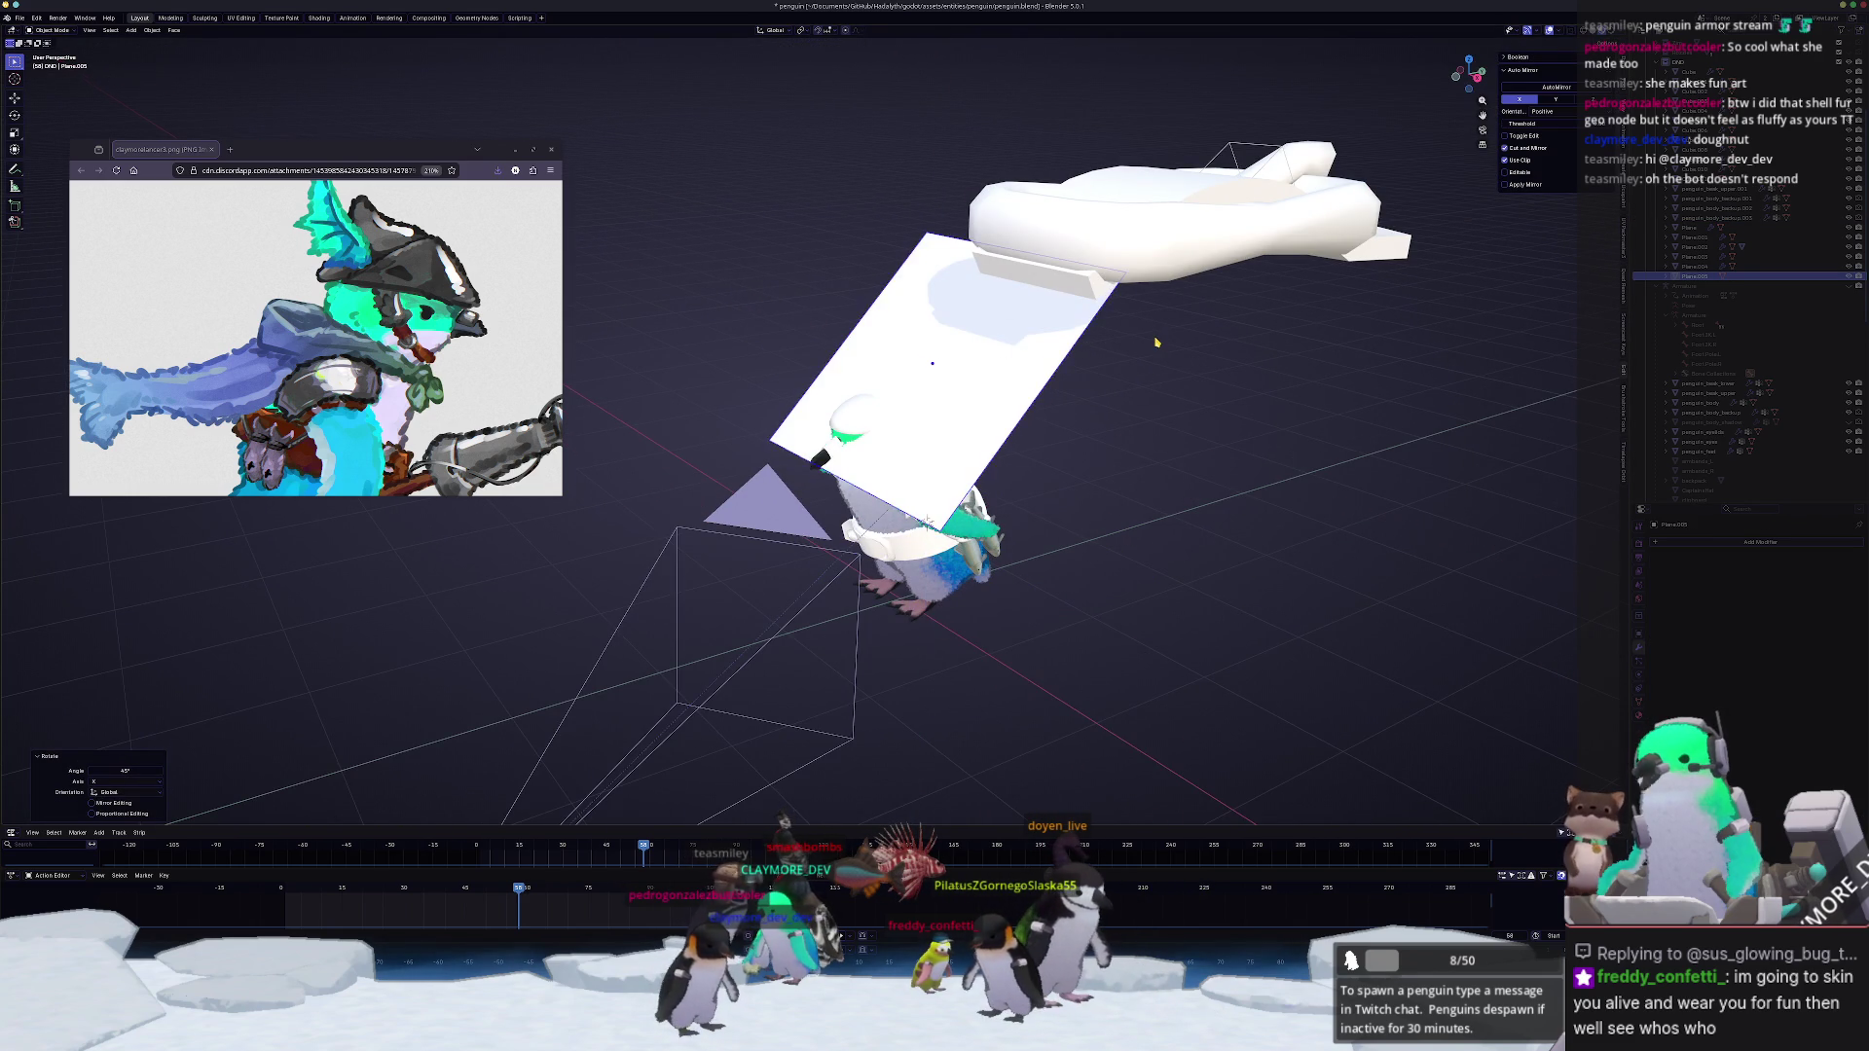
Step: From the side view, move an edge vertex of the plane up and down to adjust its height
key("KP_3")
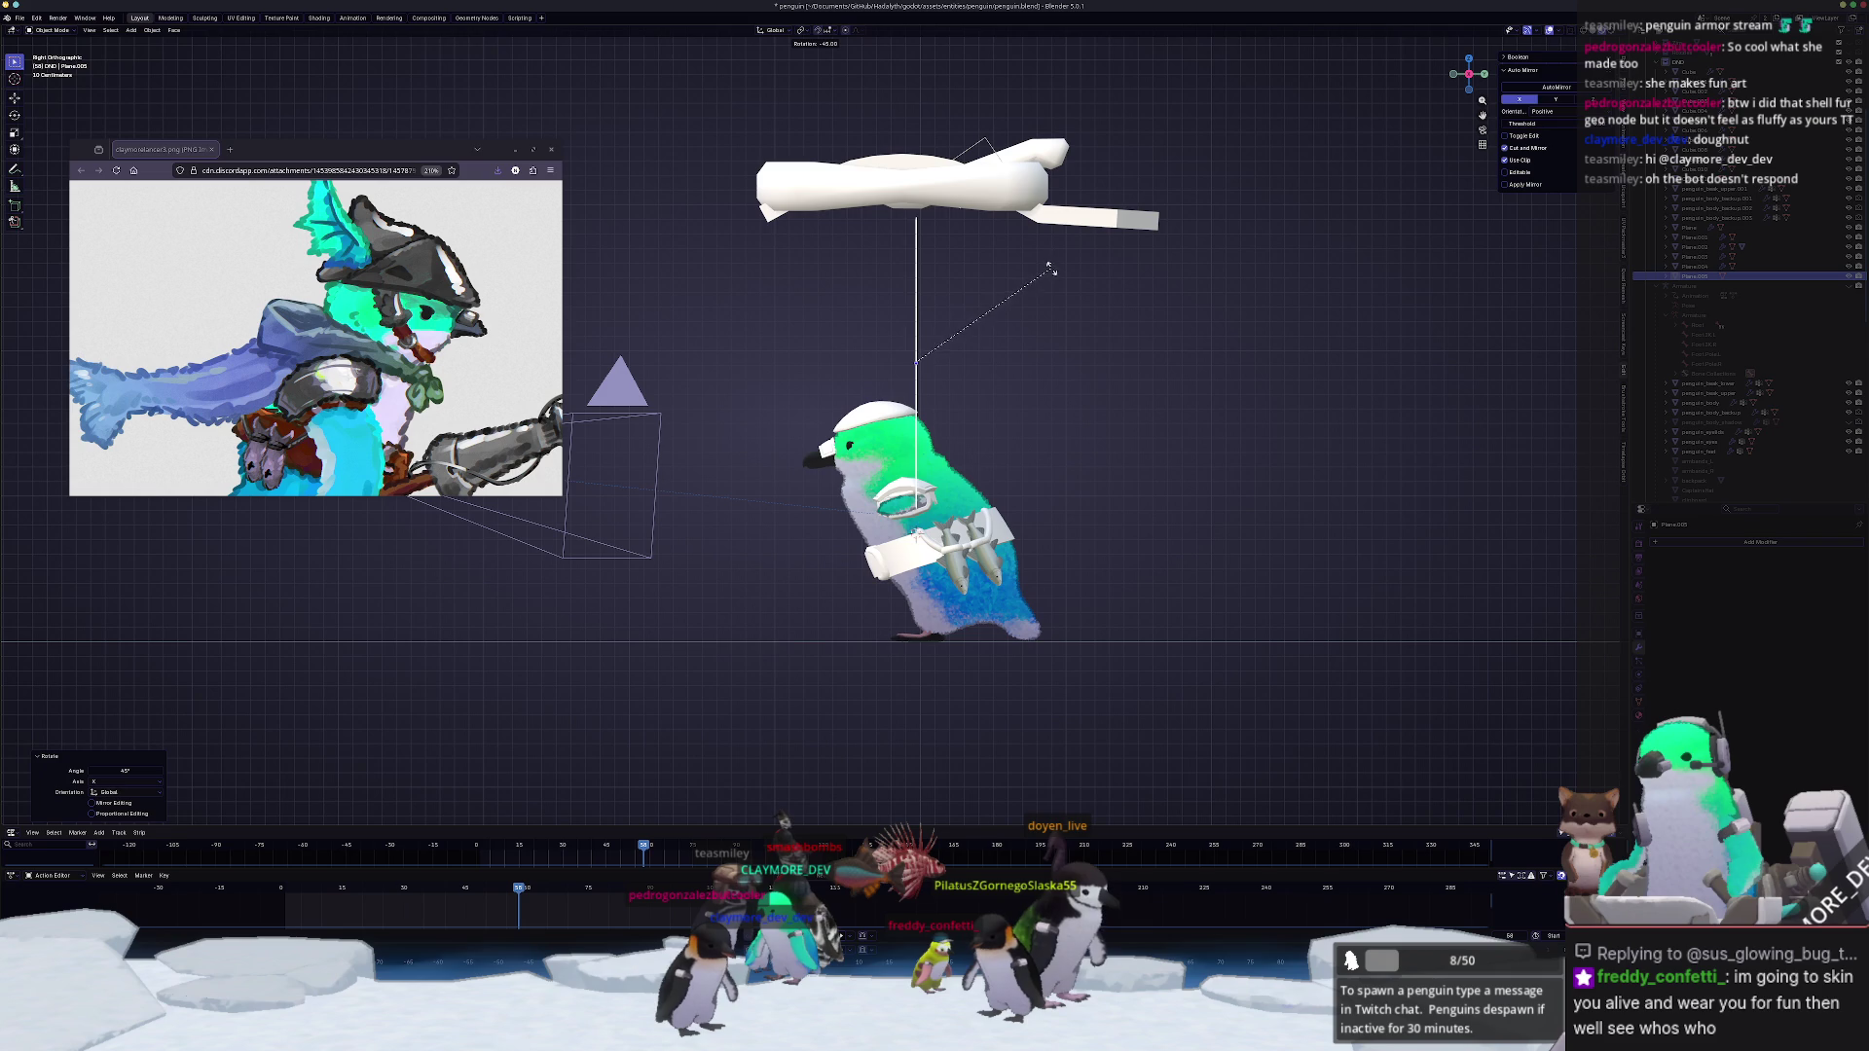
middle_click_drag(964, 272, 1001, 327, "shift")
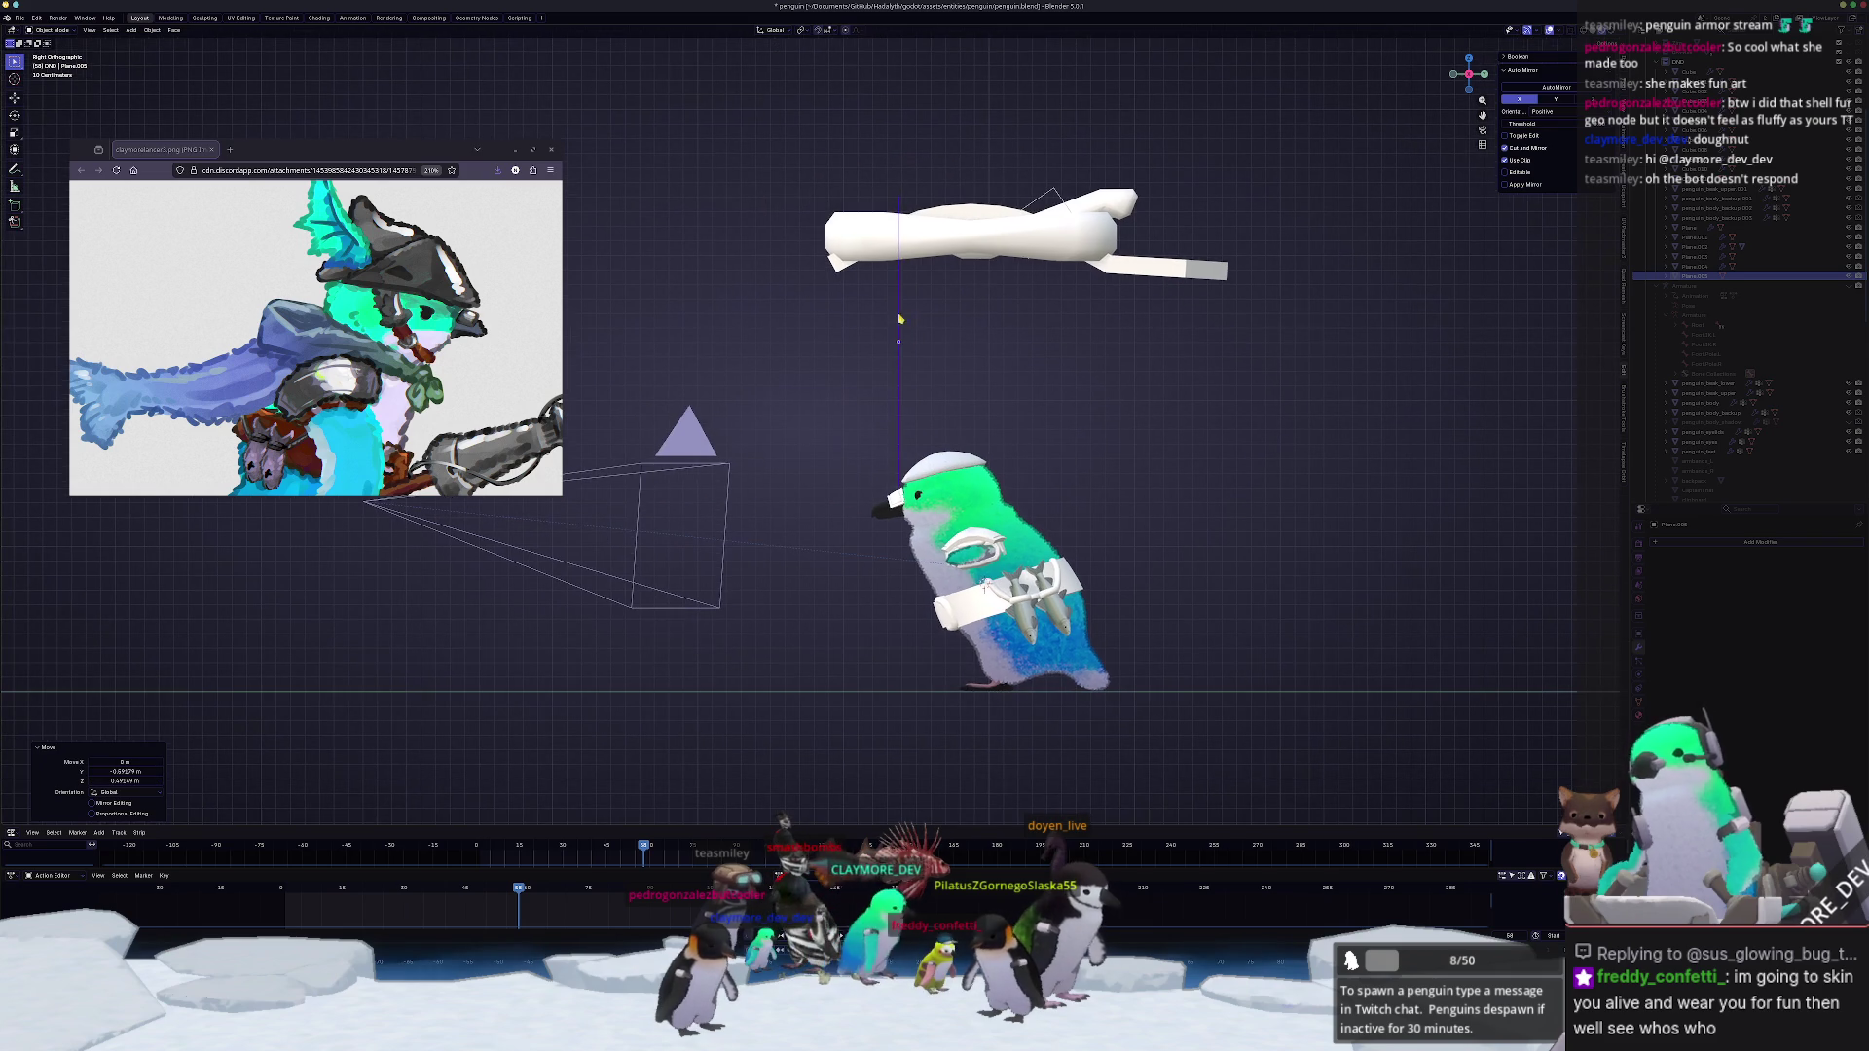
key("Tab")
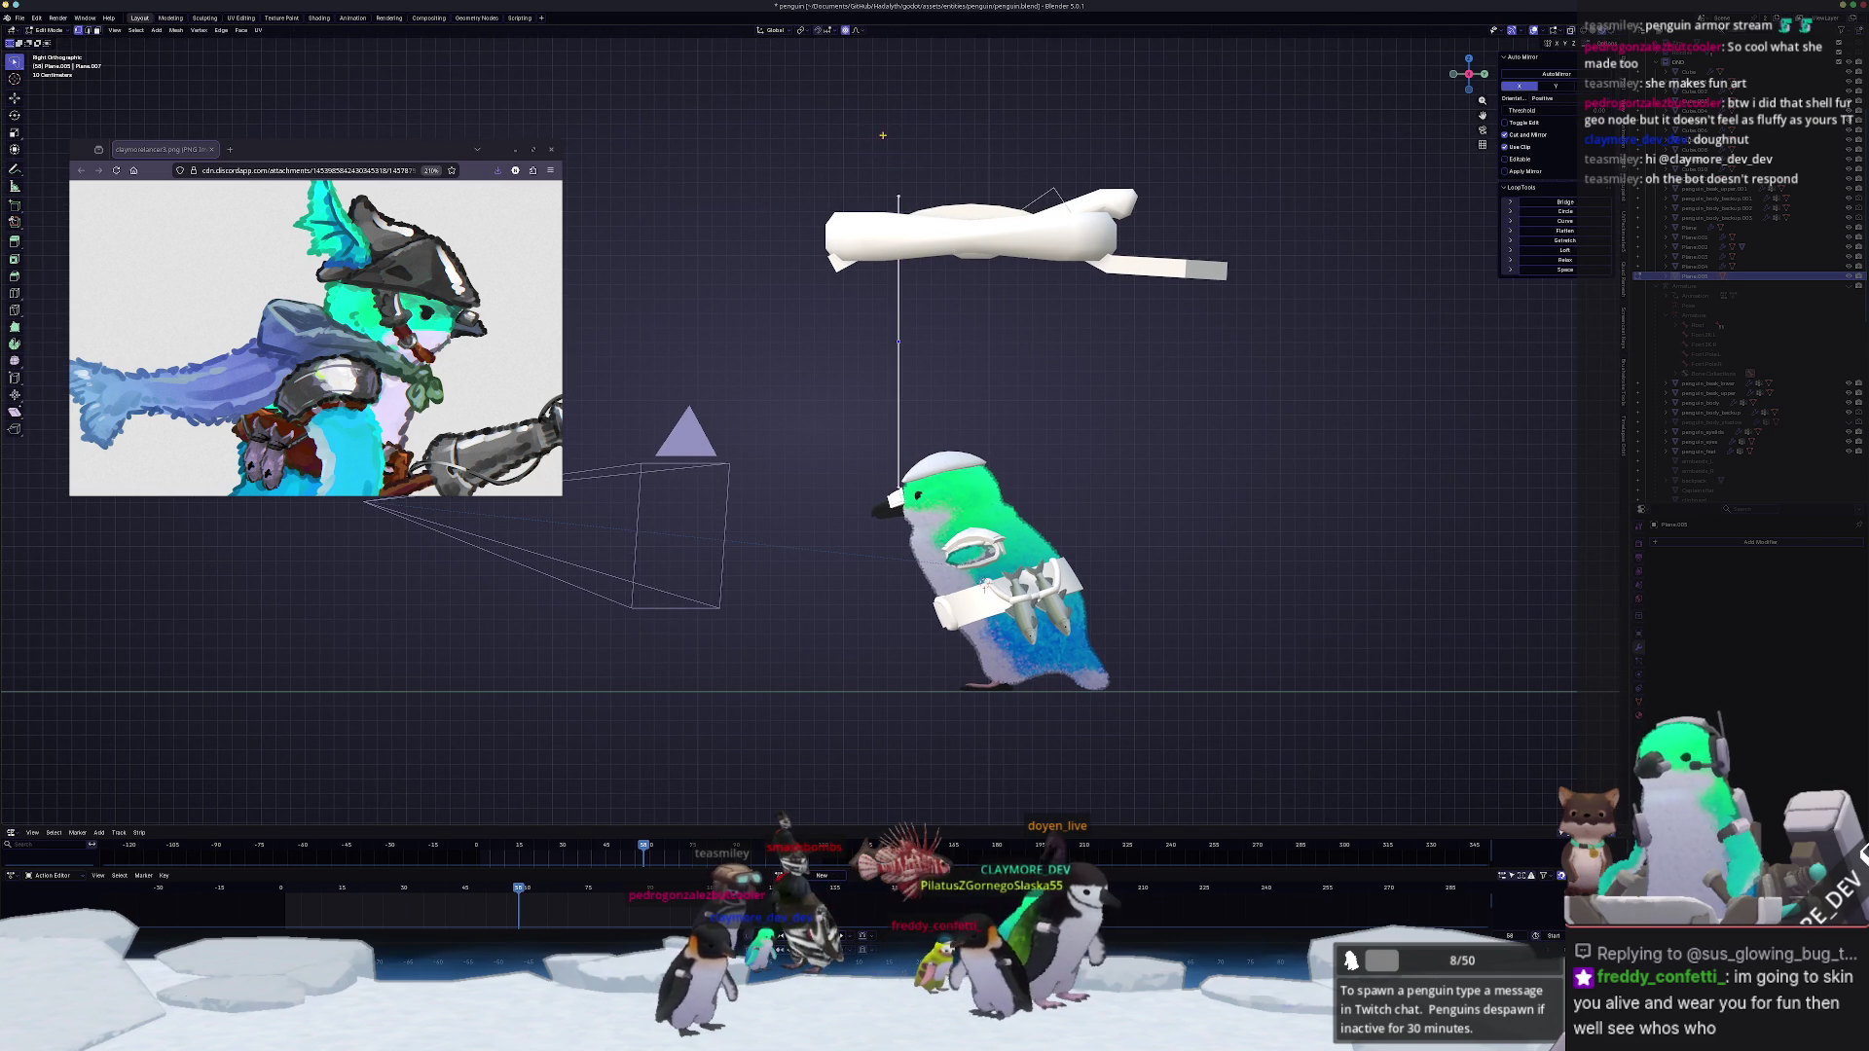
left_click(785, 135)
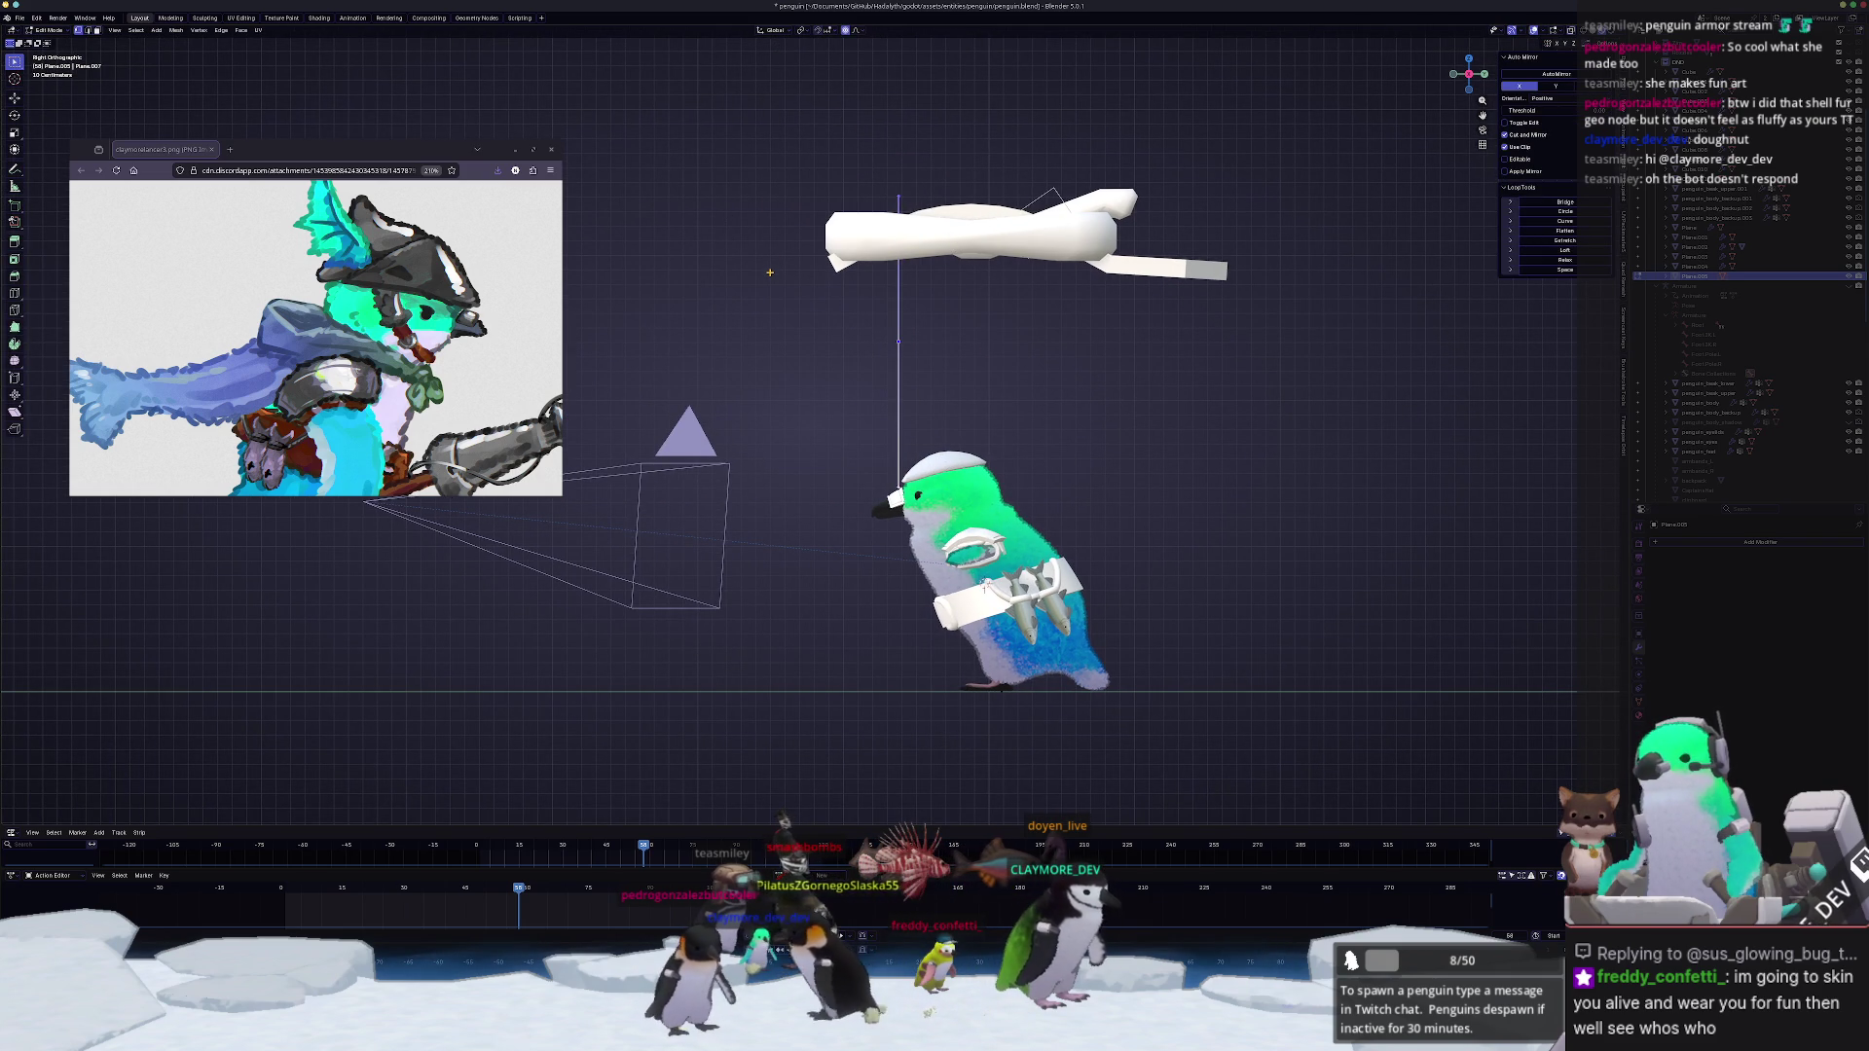
key("g")
key("z")
left_click(857, 392)
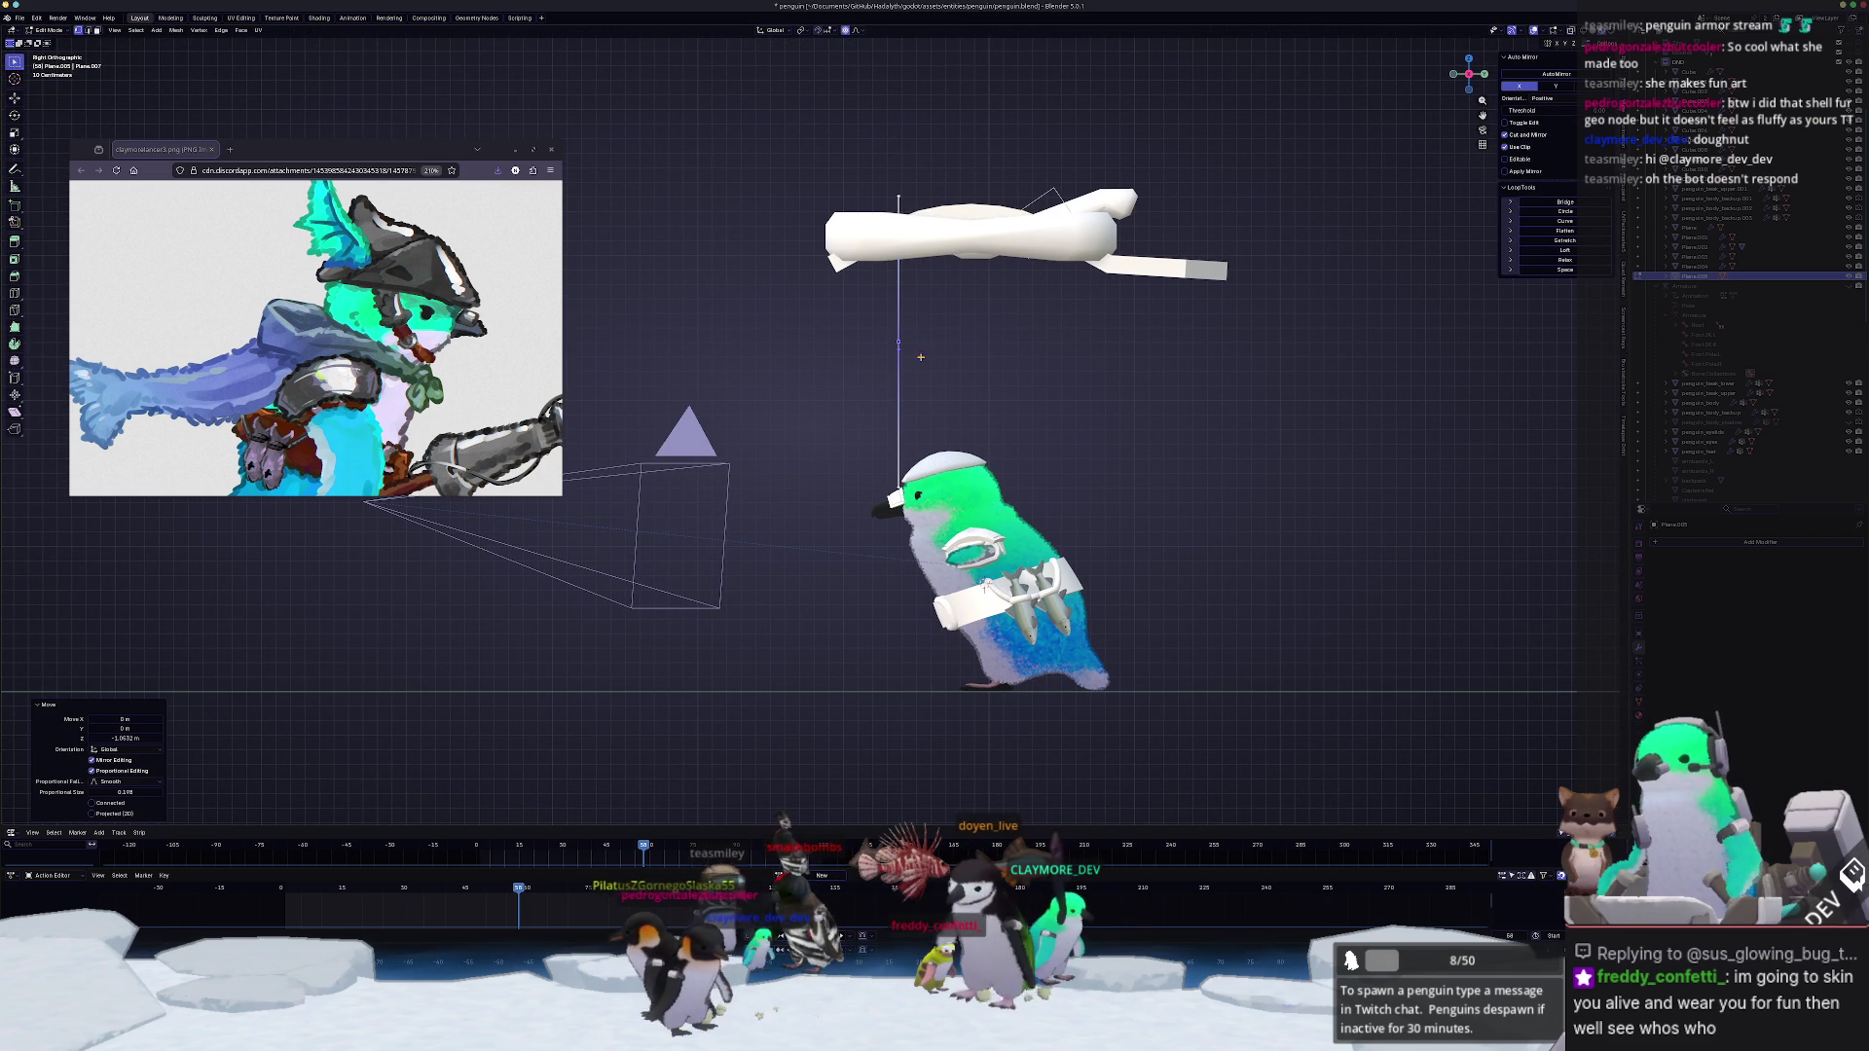
key("g")
key("z")
left_click(961, 333)
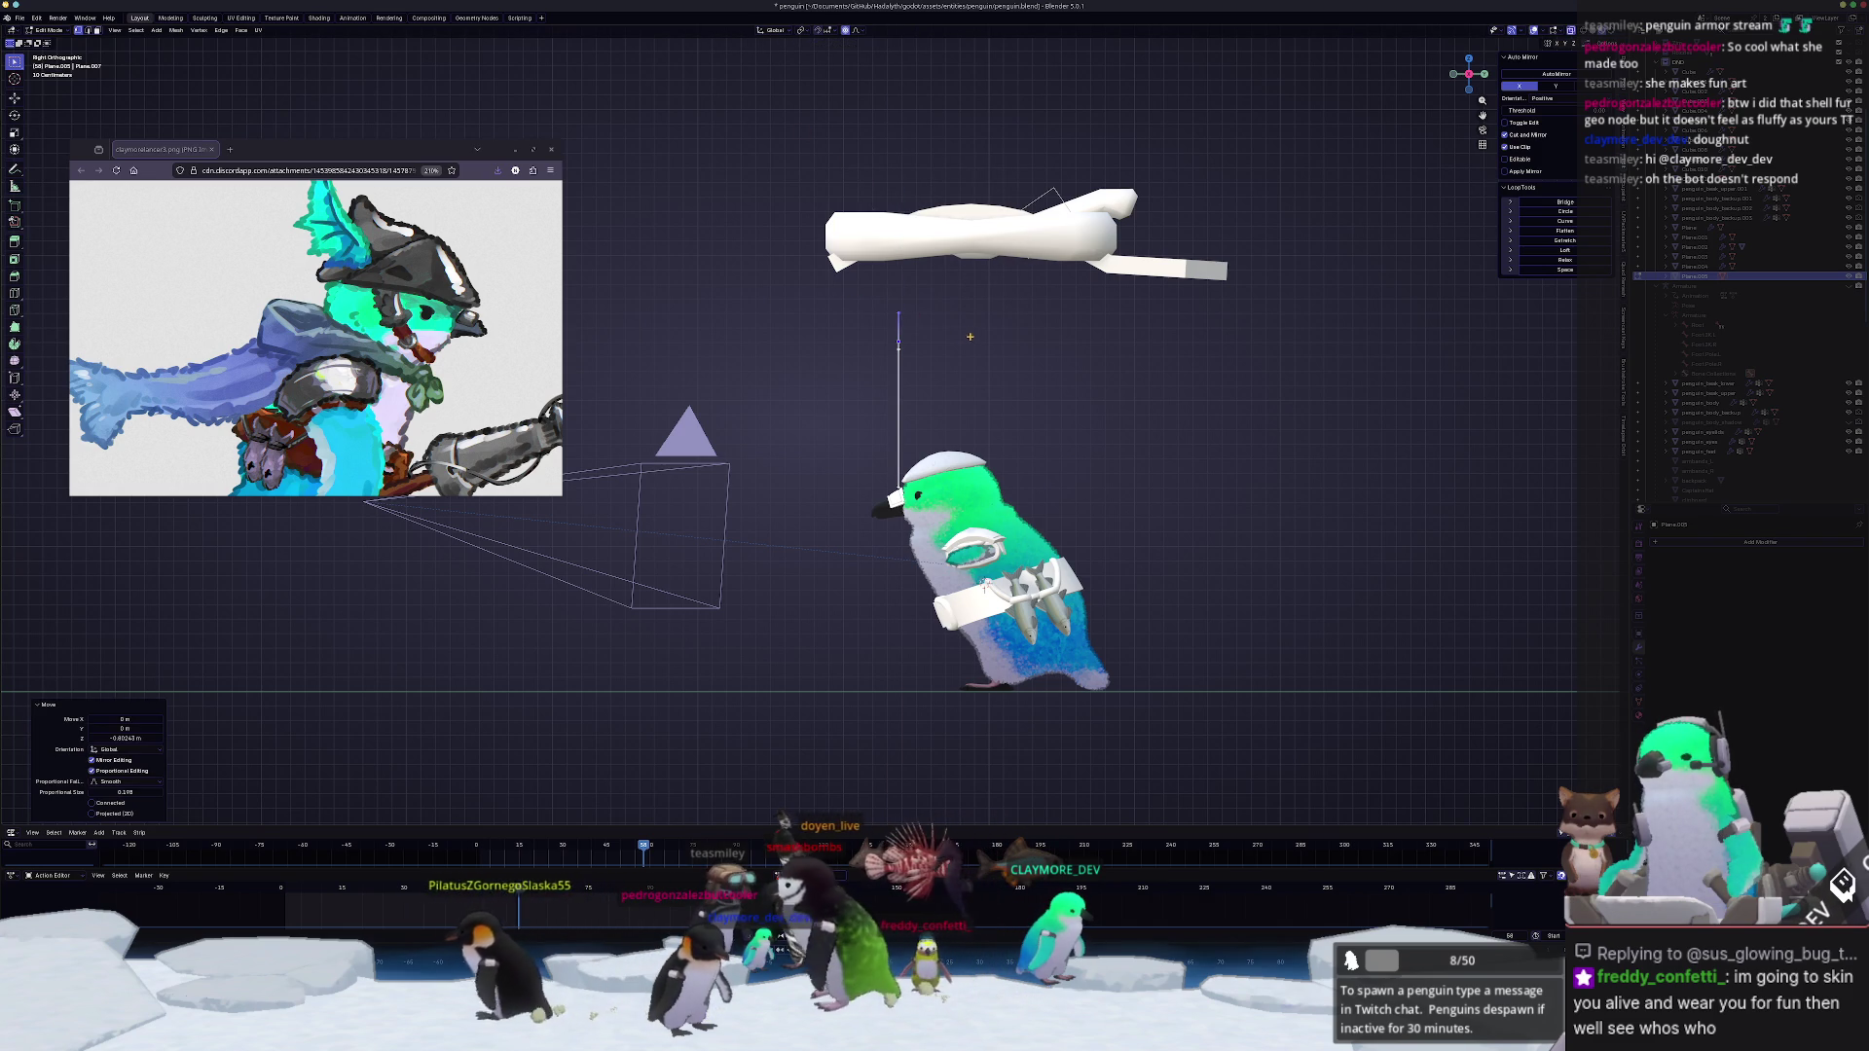
scroll(795, 434, "up", 3)
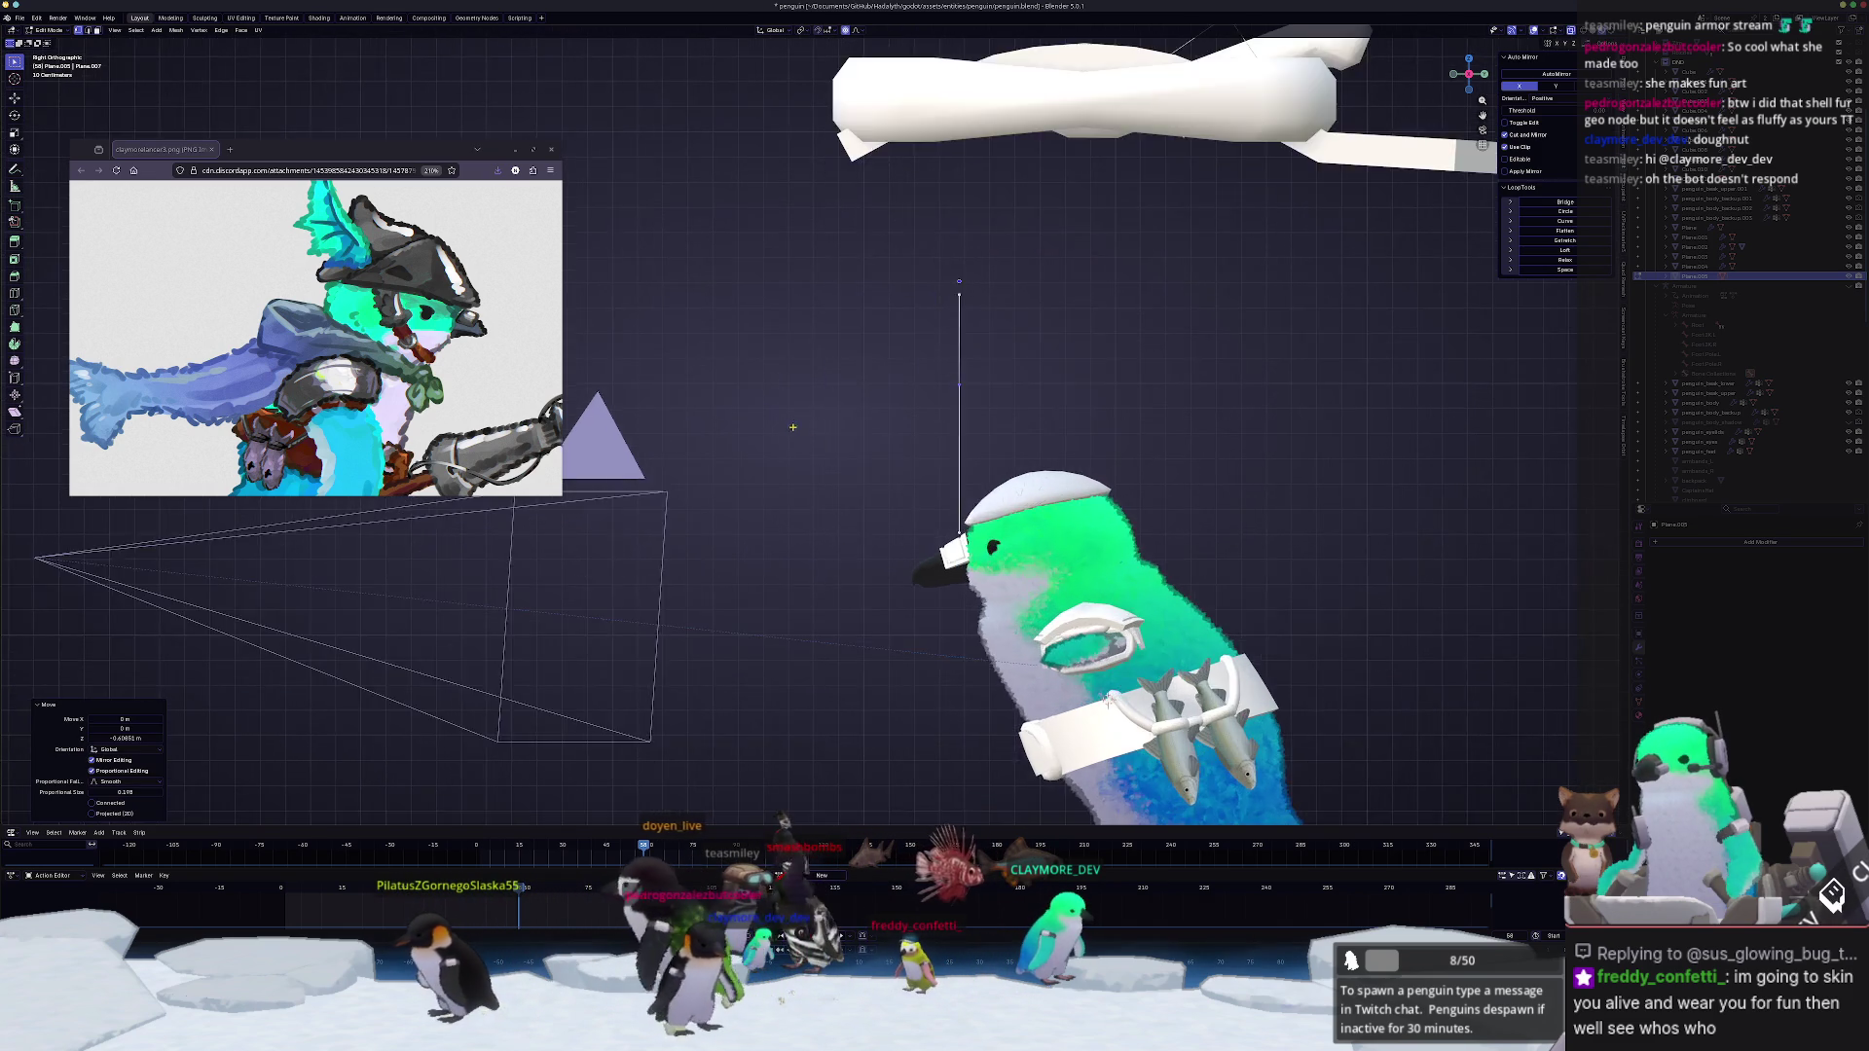
Step: Stretch the plane into a wide upright rectangle and raise it just above the penguin's head
middle_click_drag(795, 434, 922, 376)
key("ctrl+z")
scroll(923, 376, "down", 3)
key("Tab")
key("g")
key("z")
left_click(932, 241)
middle_click_drag(932, 240, 998, 260)
key("Tab")
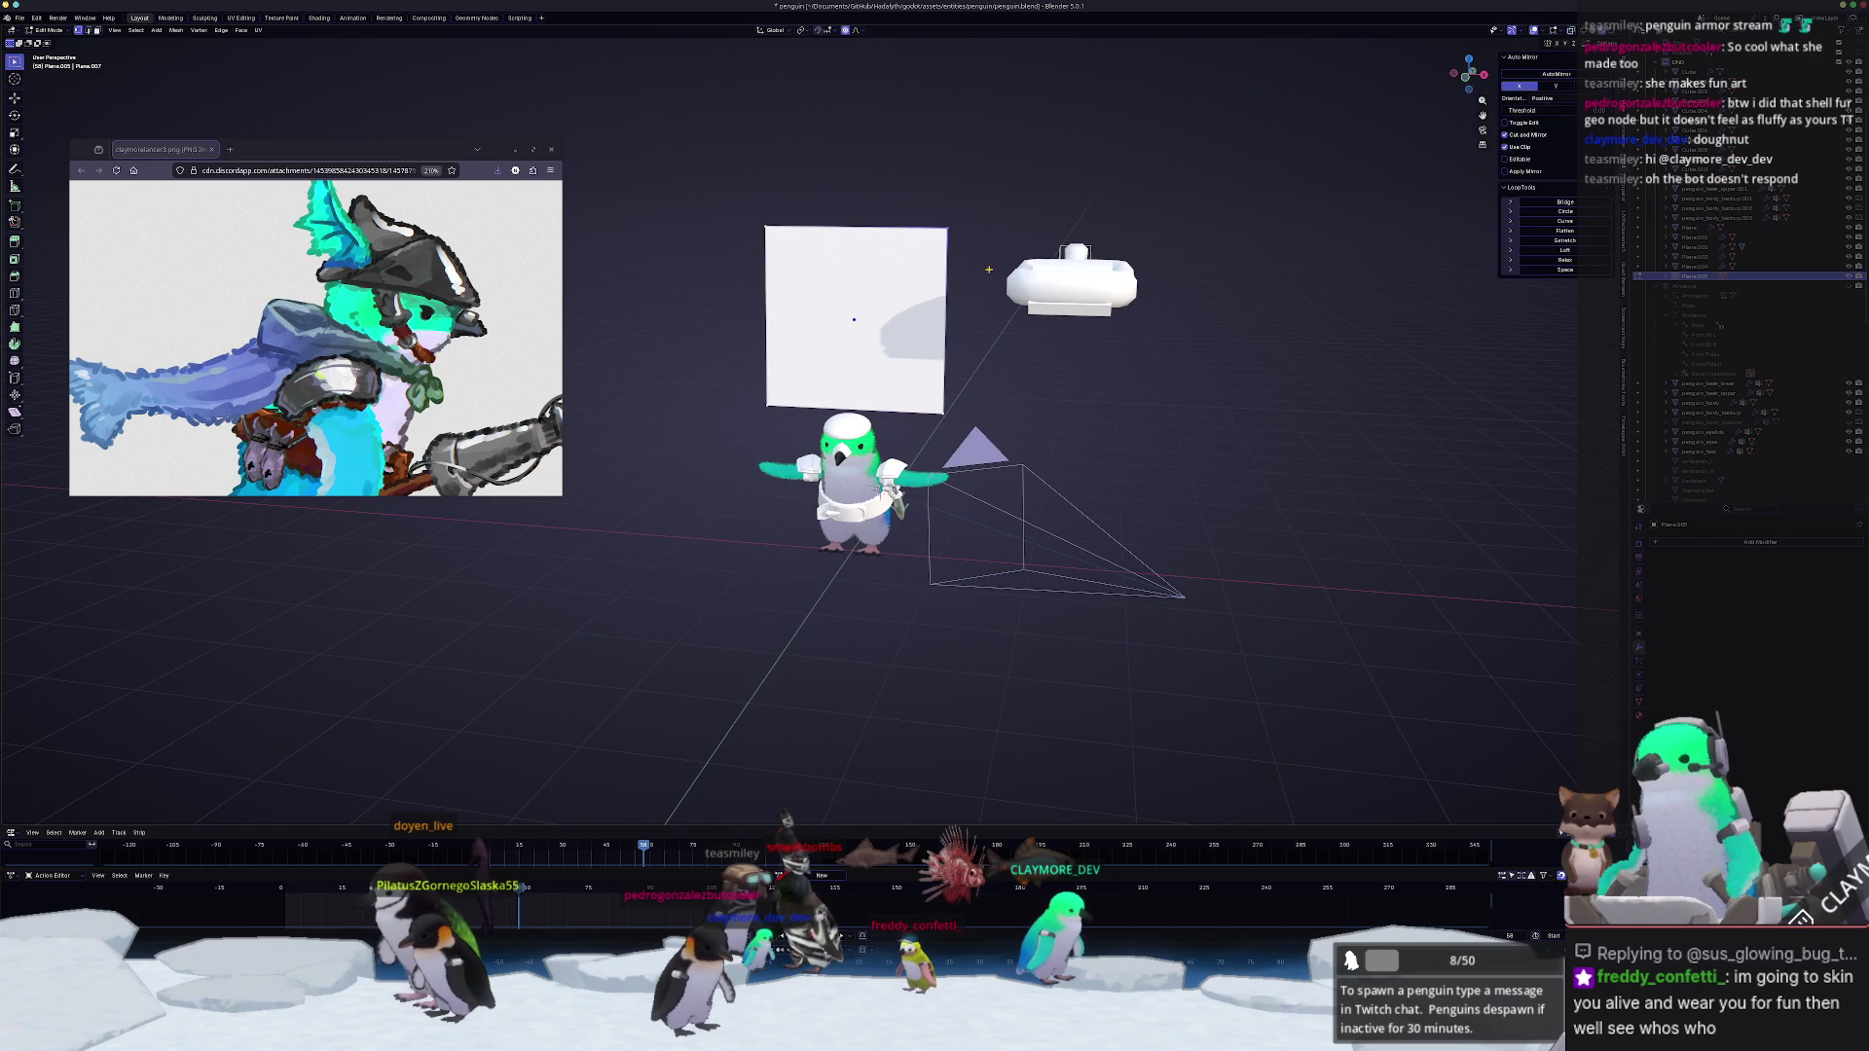
left_click(736, 163)
scroll(736, 161, "up", 2)
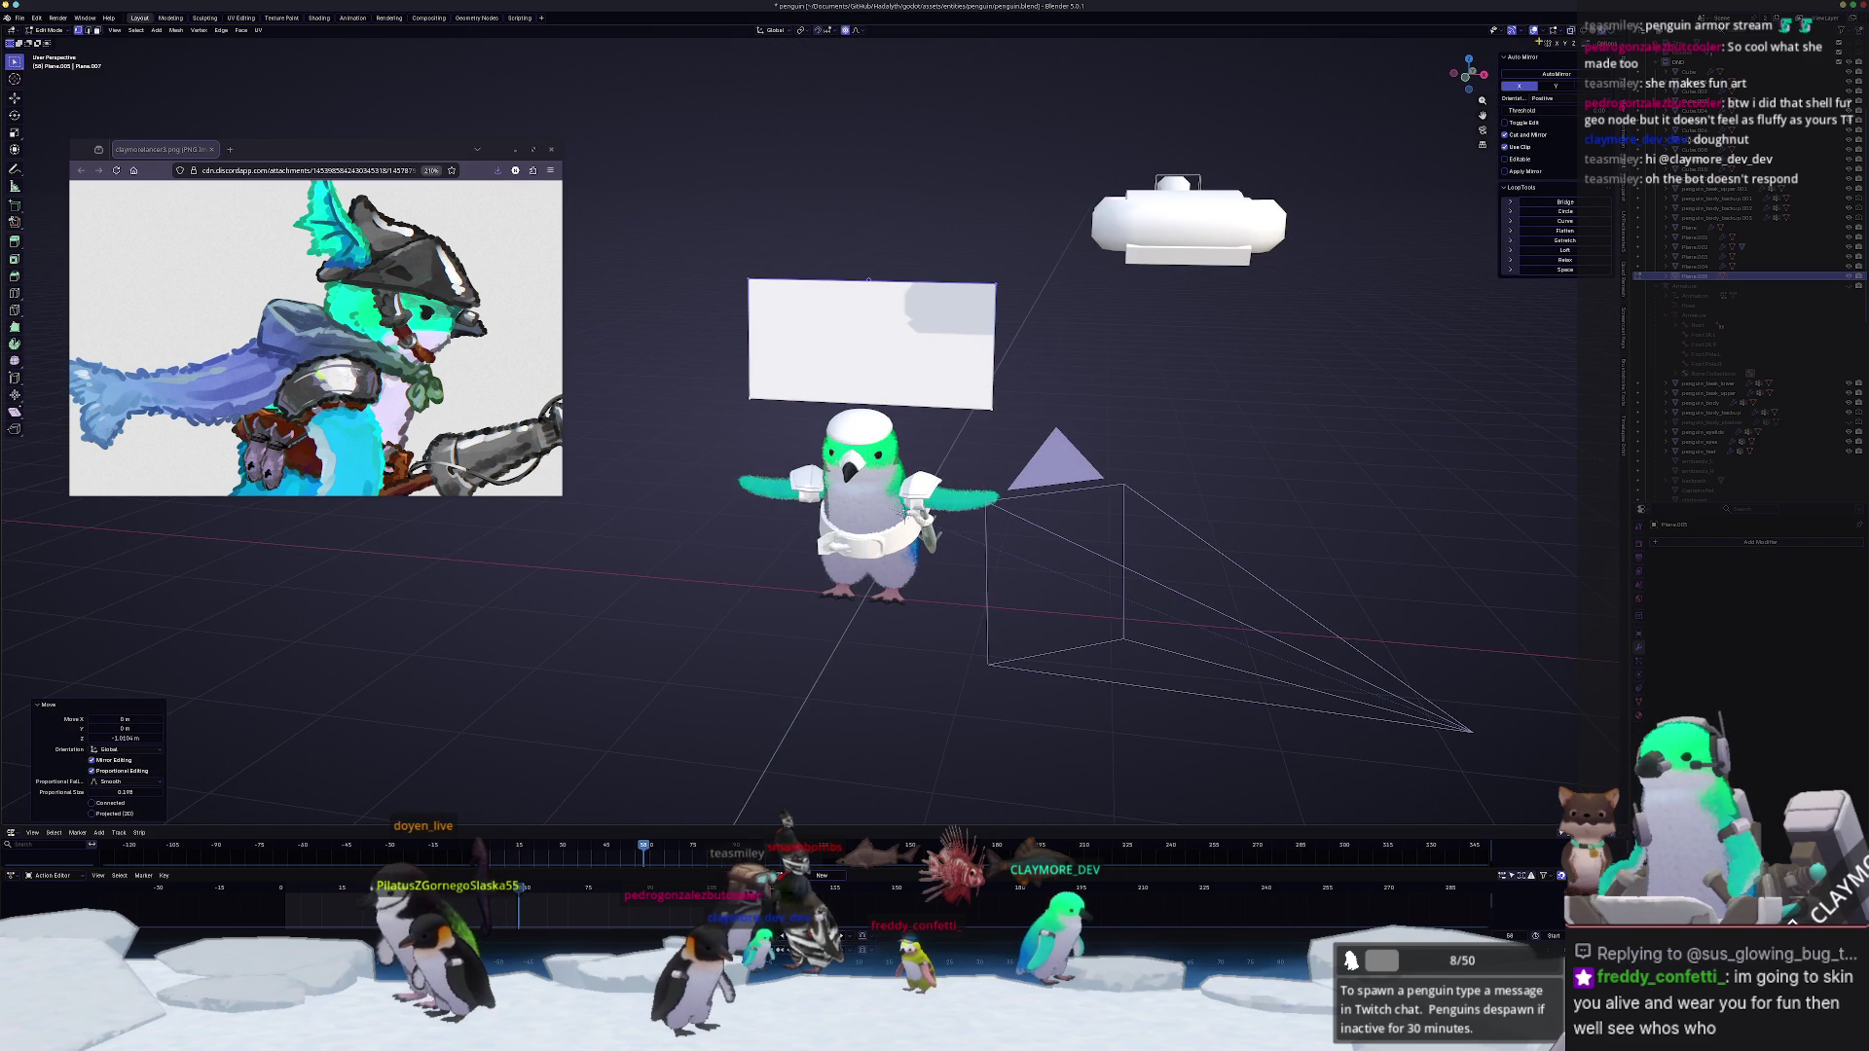
key("z")
scroll(1047, 515, "up", 3)
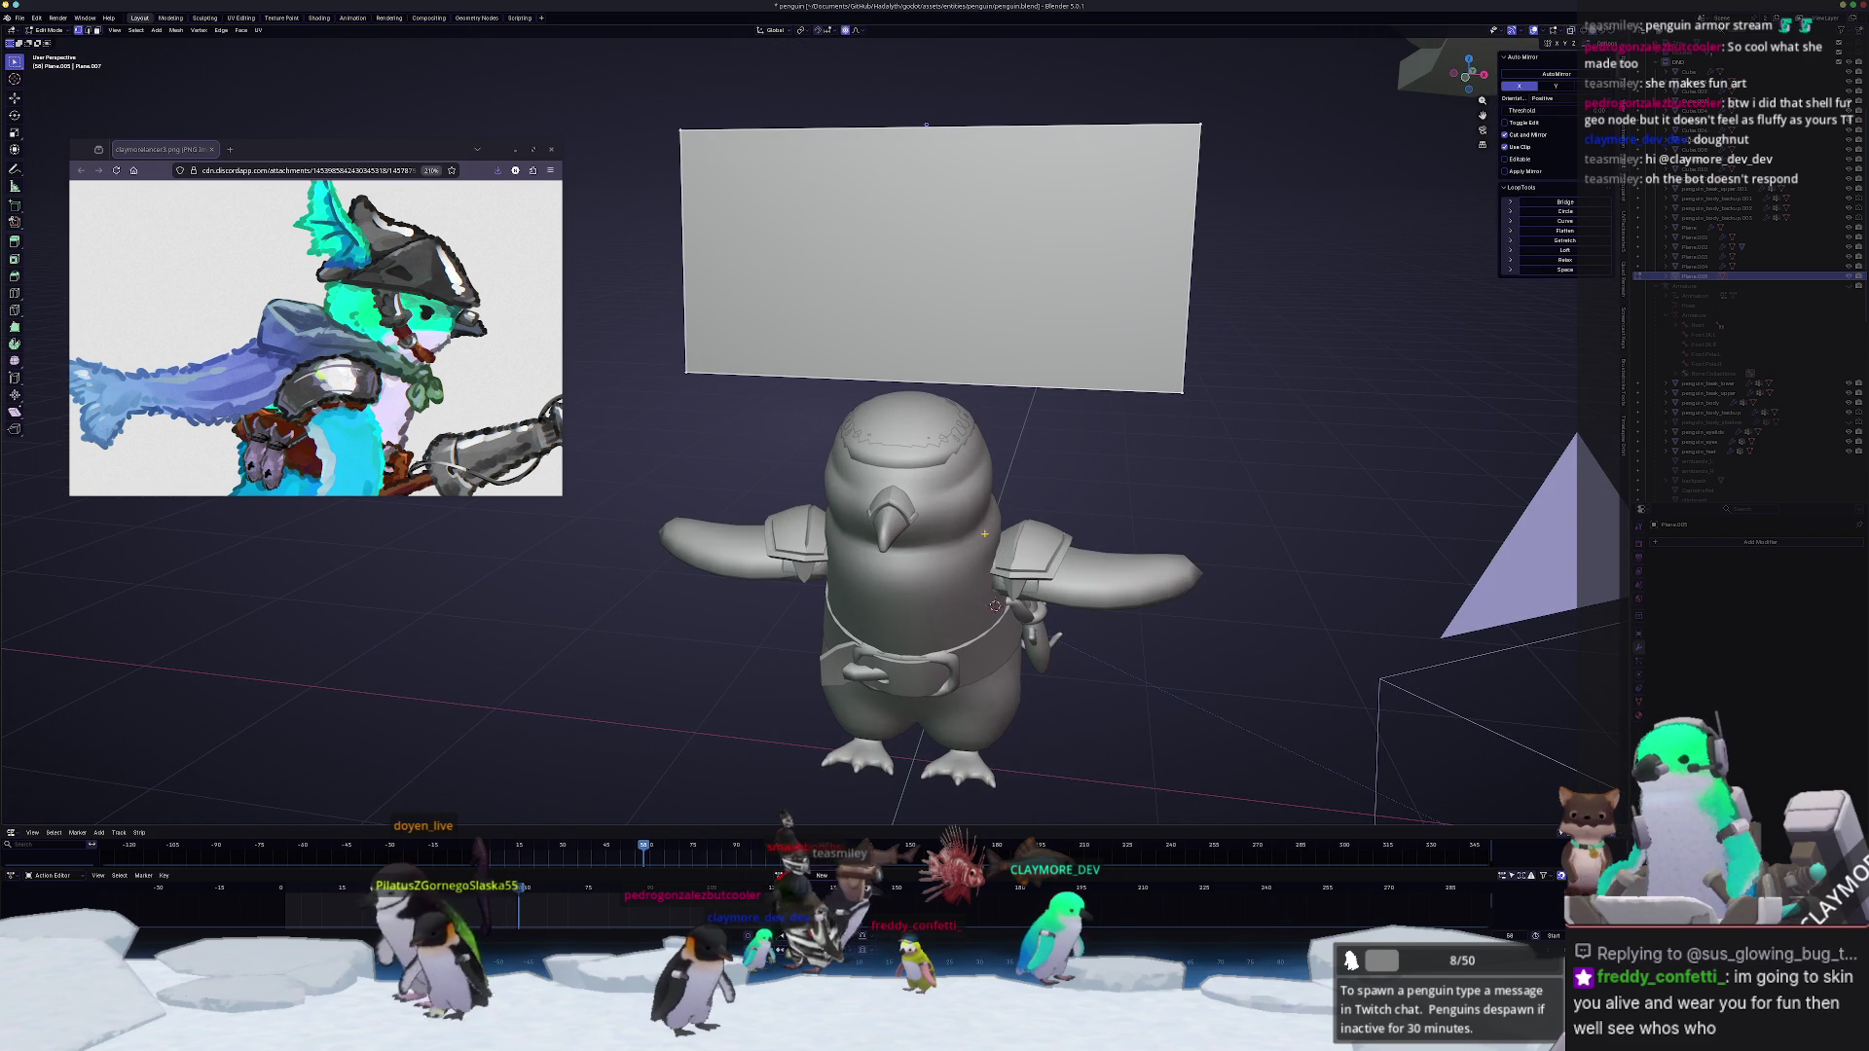
Step: Nudge the plane slightly into place from the right side view and return to editing its vertices
key("Tab")
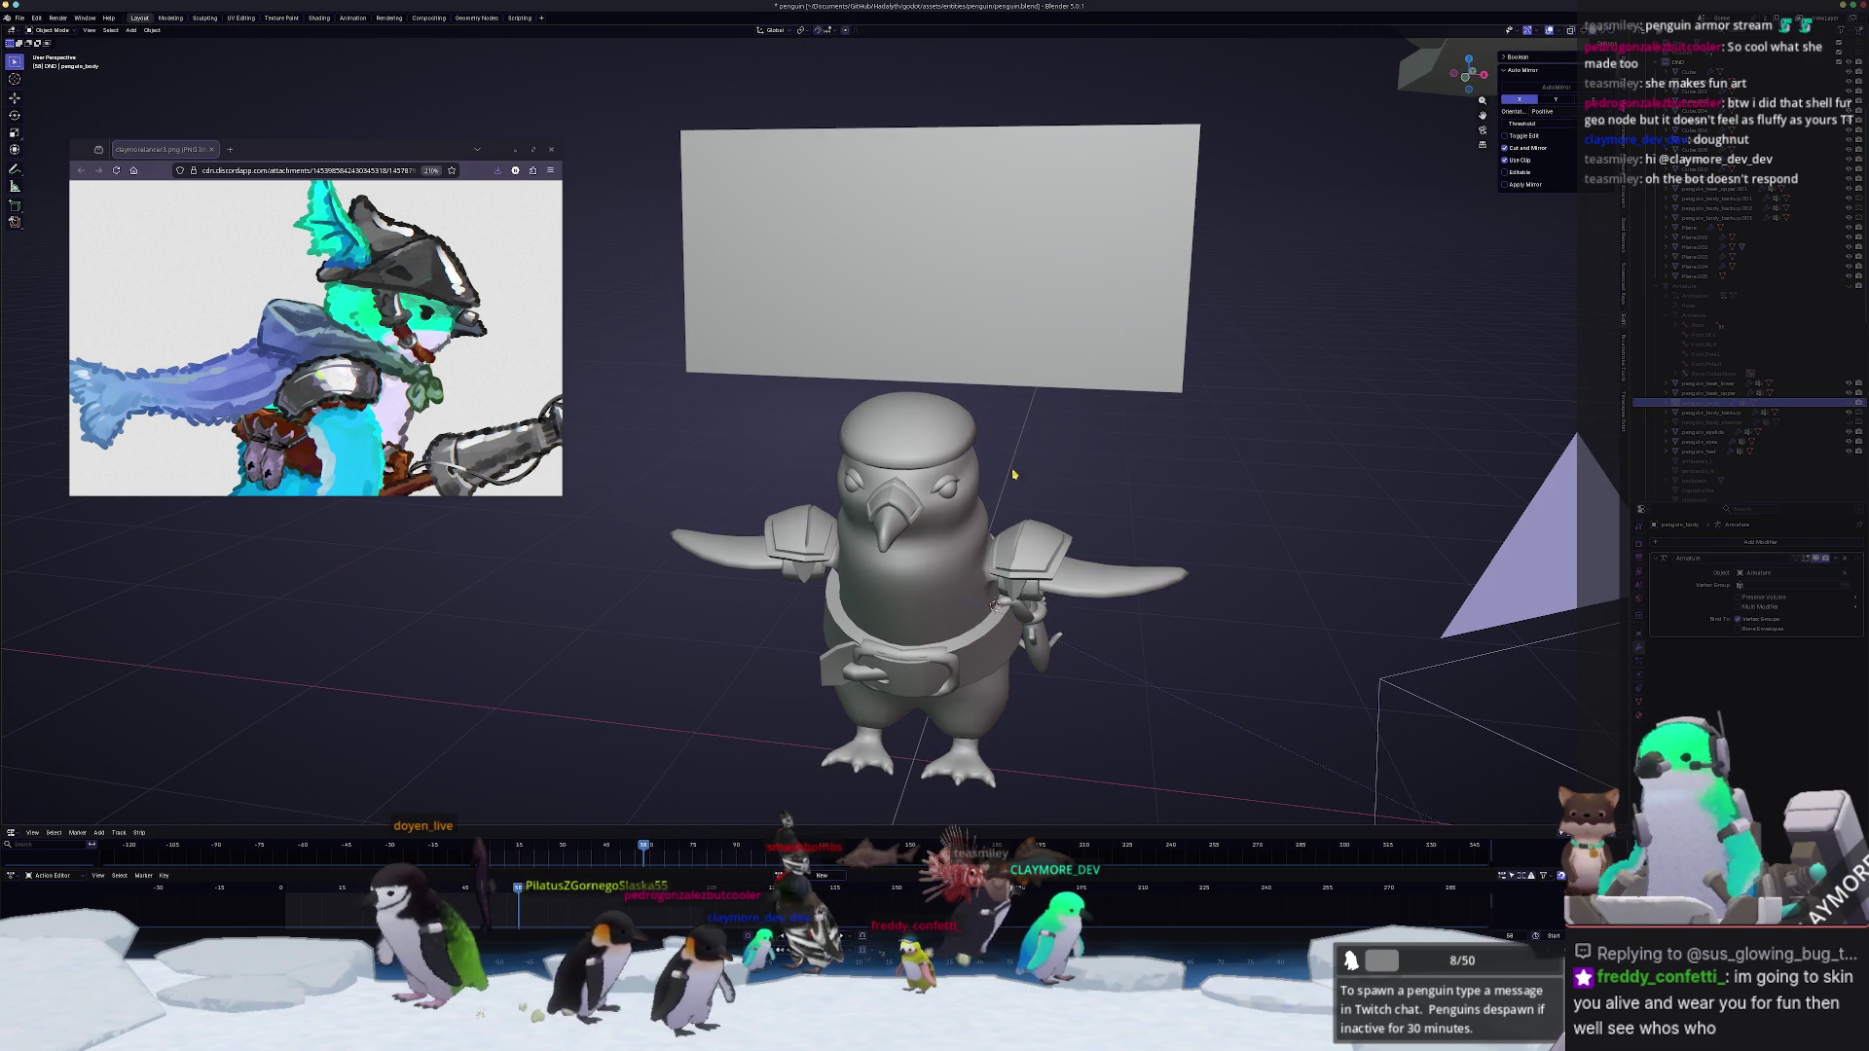
key("KP_3")
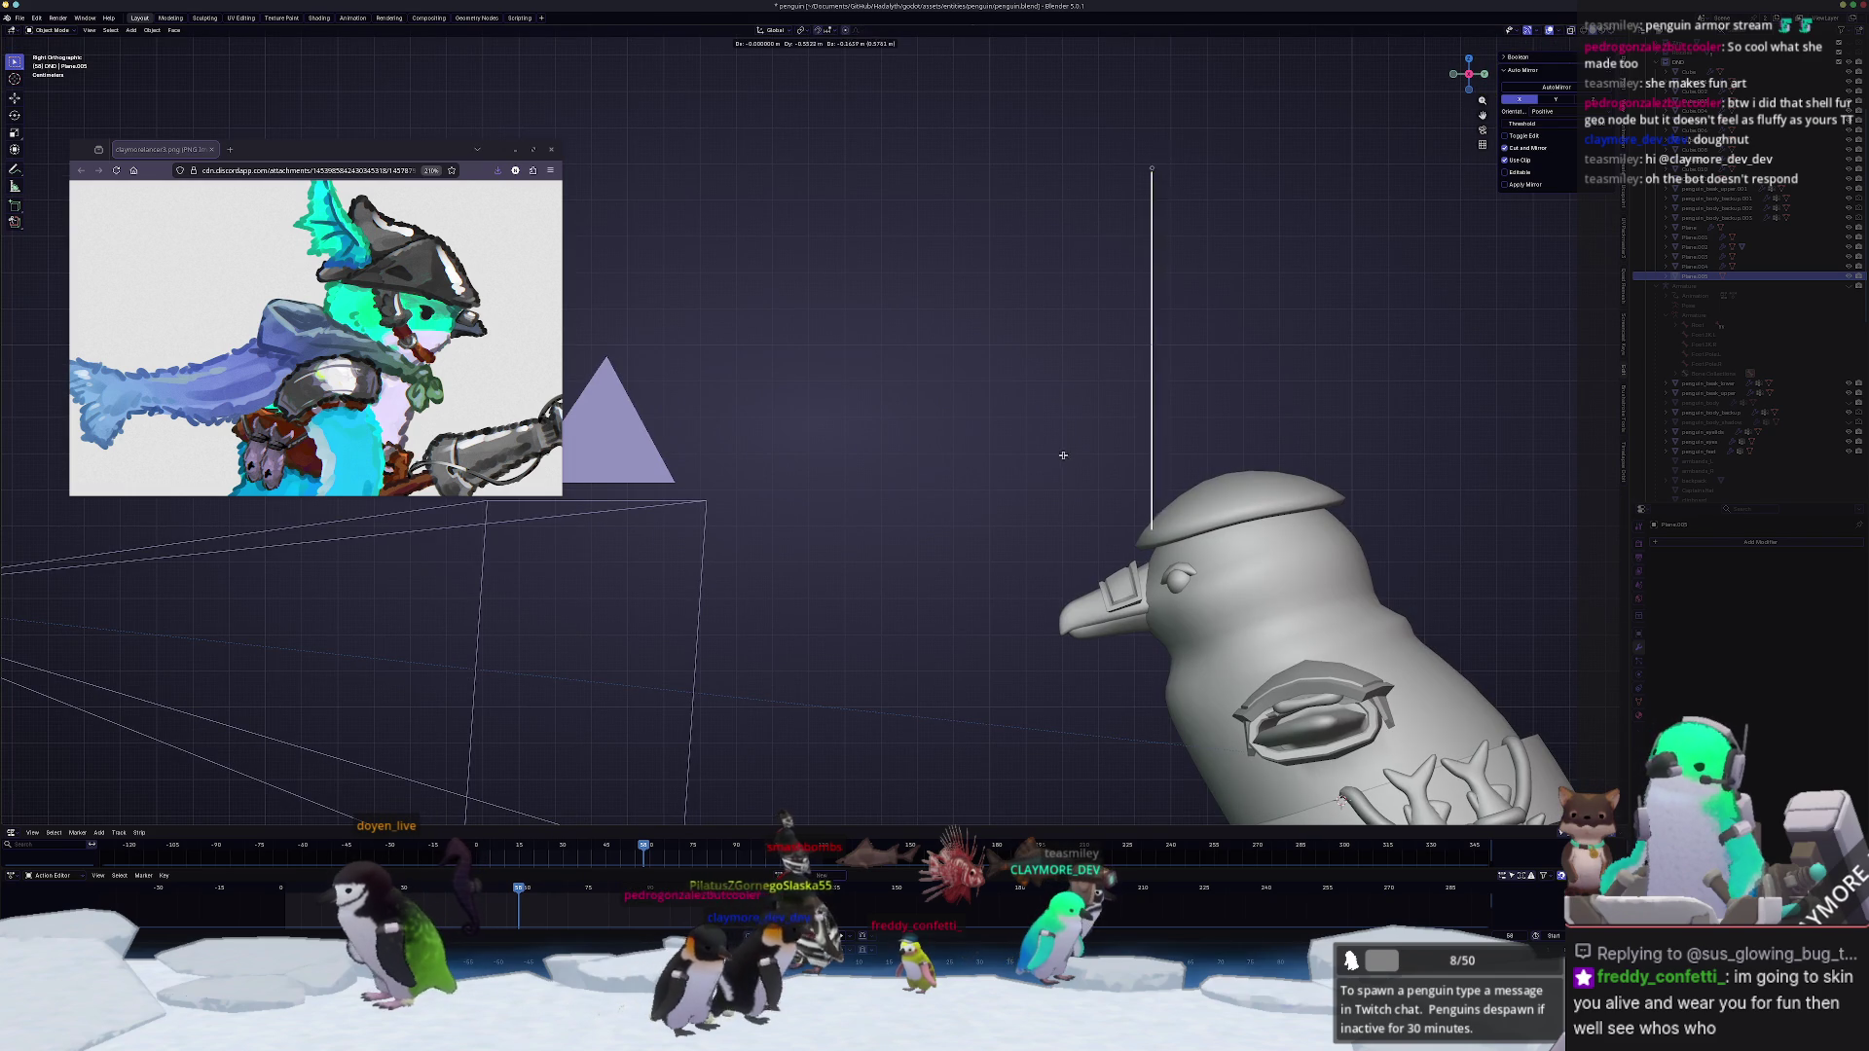
key("g")
left_click(1052, 475)
mouse_move(1052, 475)
middle_mouse_down()
mouse_move(995, 405)
mouse_move(1032, 297)
mouse_move(1008, 292)
middle_mouse_up()
key("Tab")
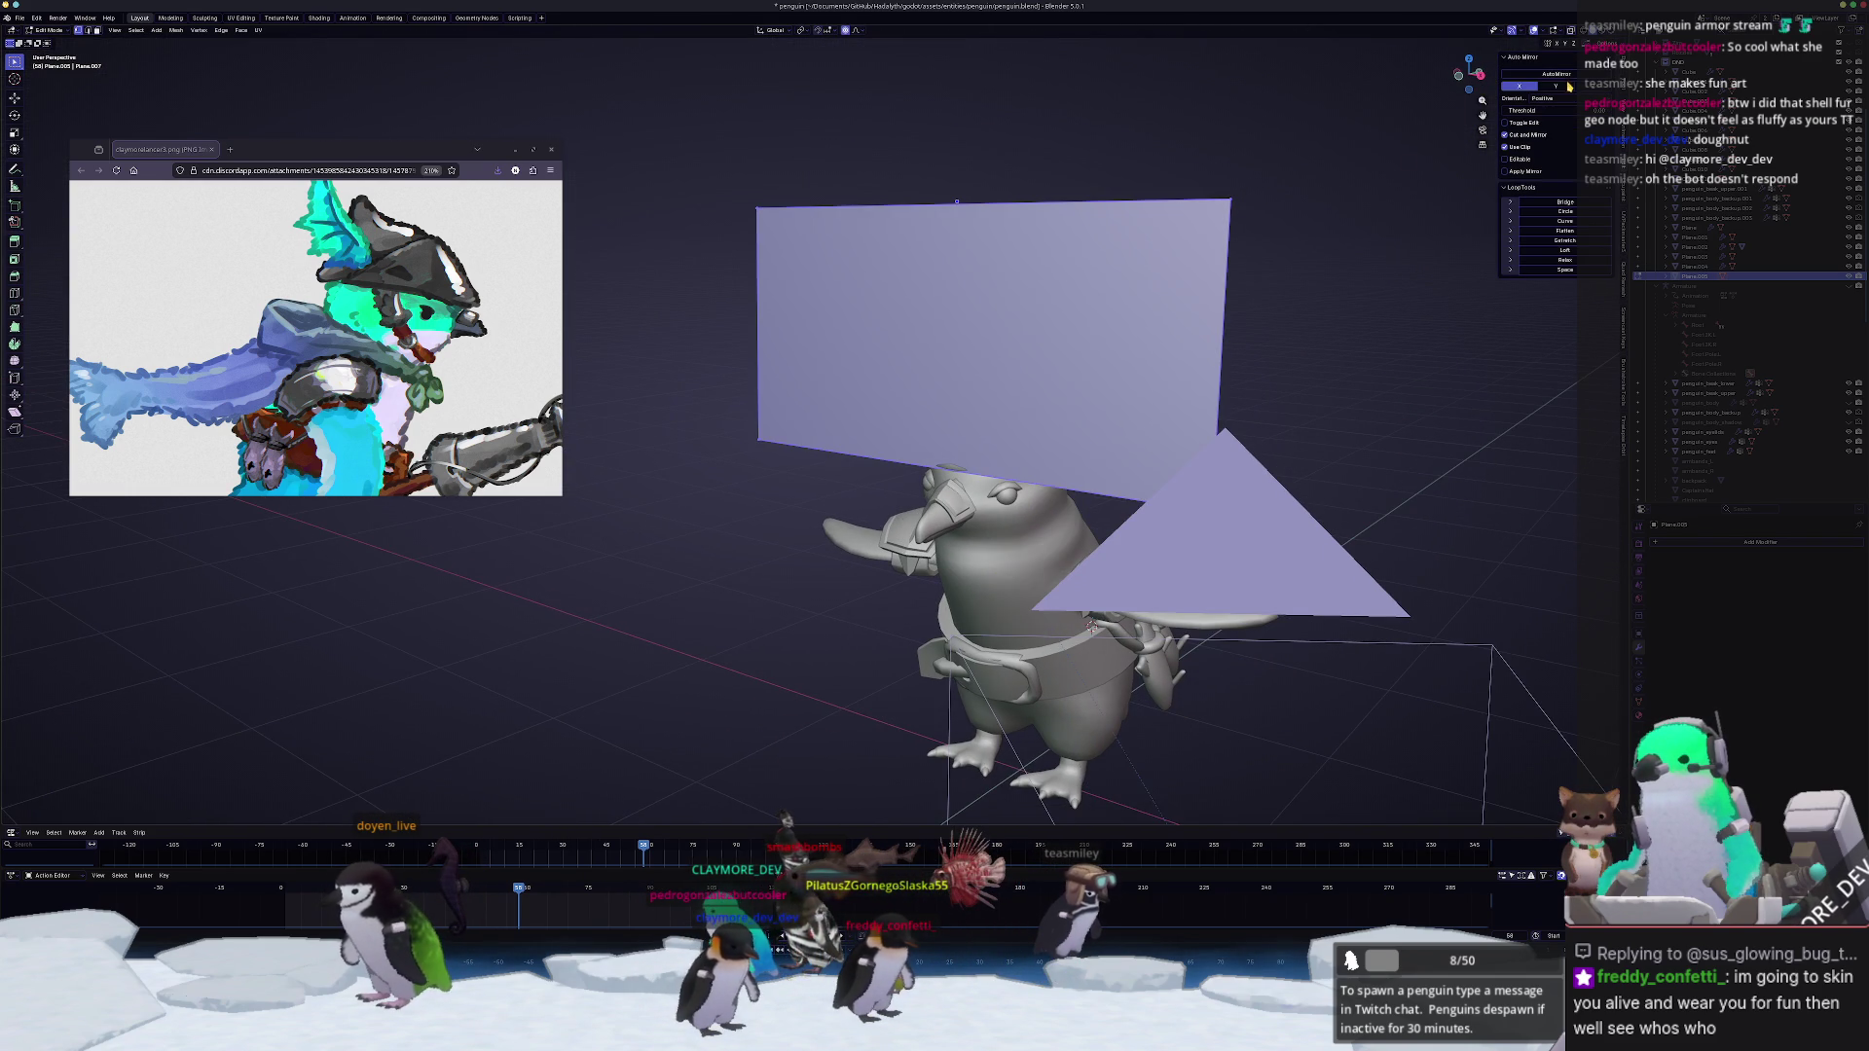
middle_click_drag(957, 201, 1232, 304)
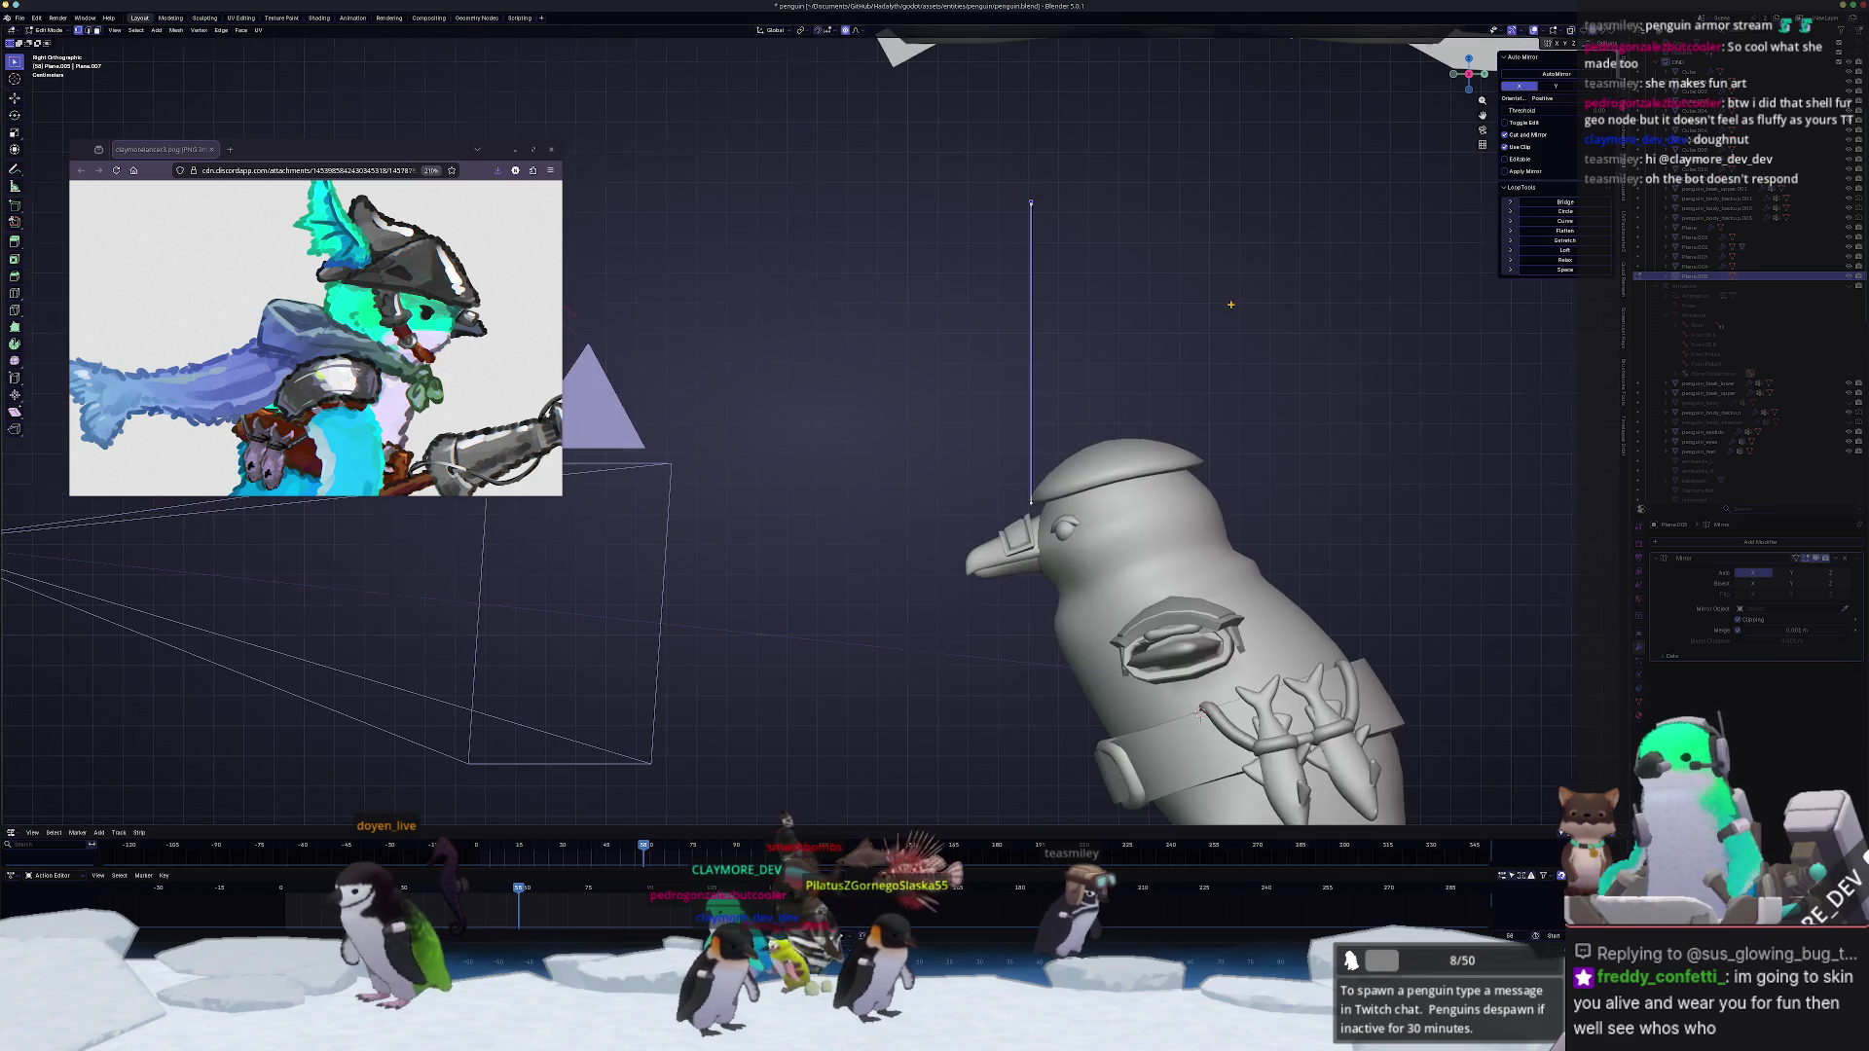
Step: Move the top vertex with proportional falloff so the plane slants back toward the cap
left_click_drag(1025, 241, 1045, 121)
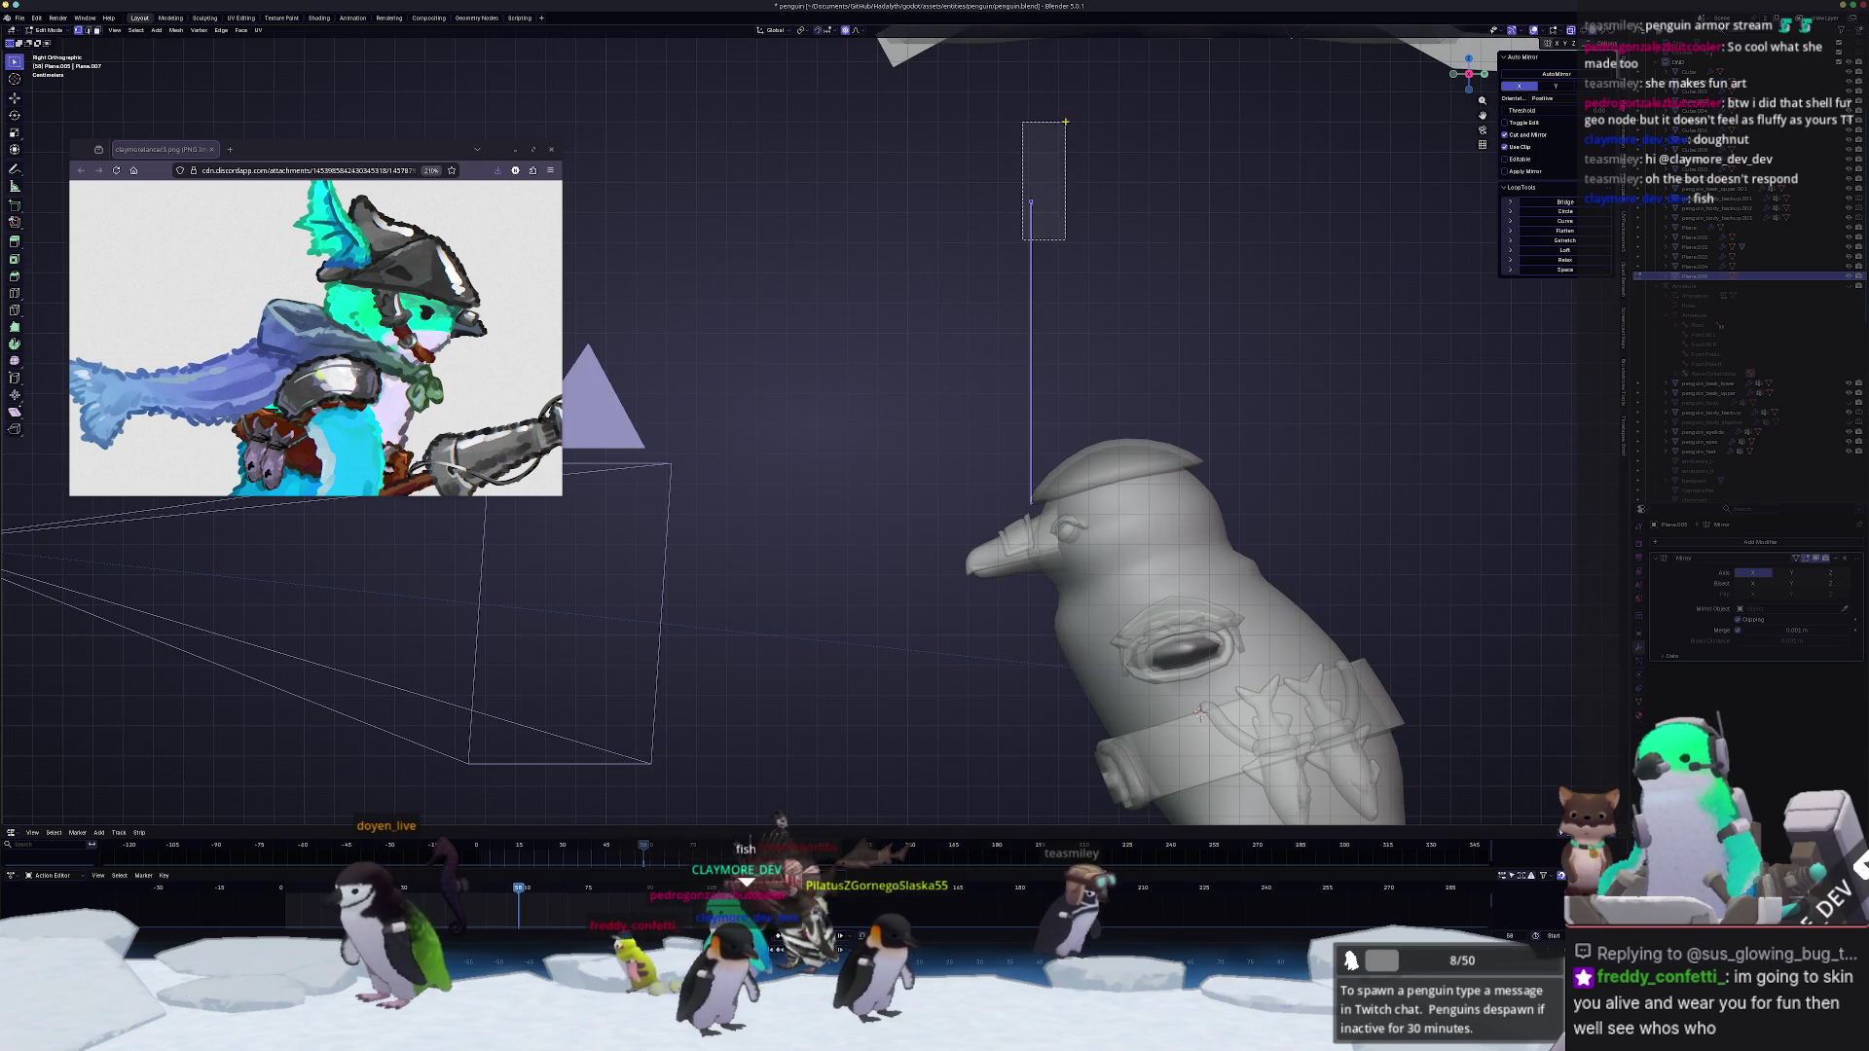
key("g")
left_click(1017, 305)
scroll(1018, 305, "up", 1)
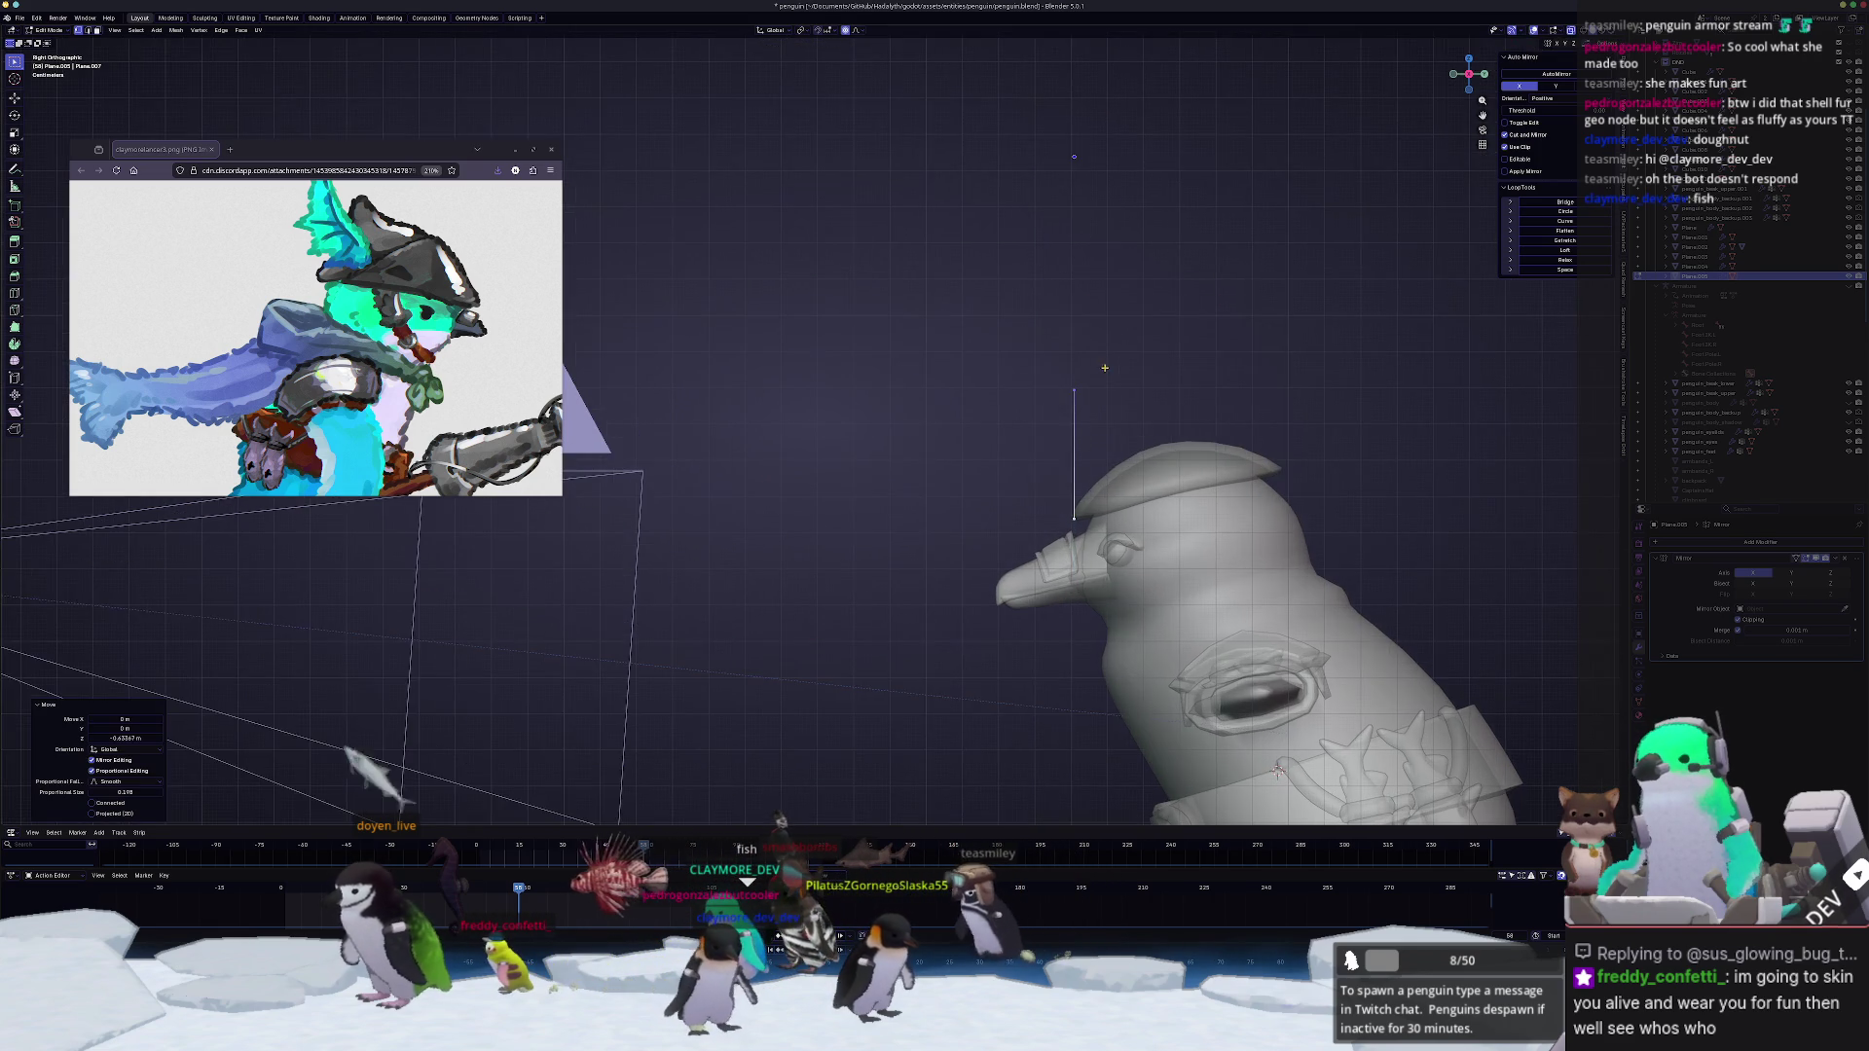
scroll(1017, 305, "up", 1)
scroll(1016, 306, "up", 2)
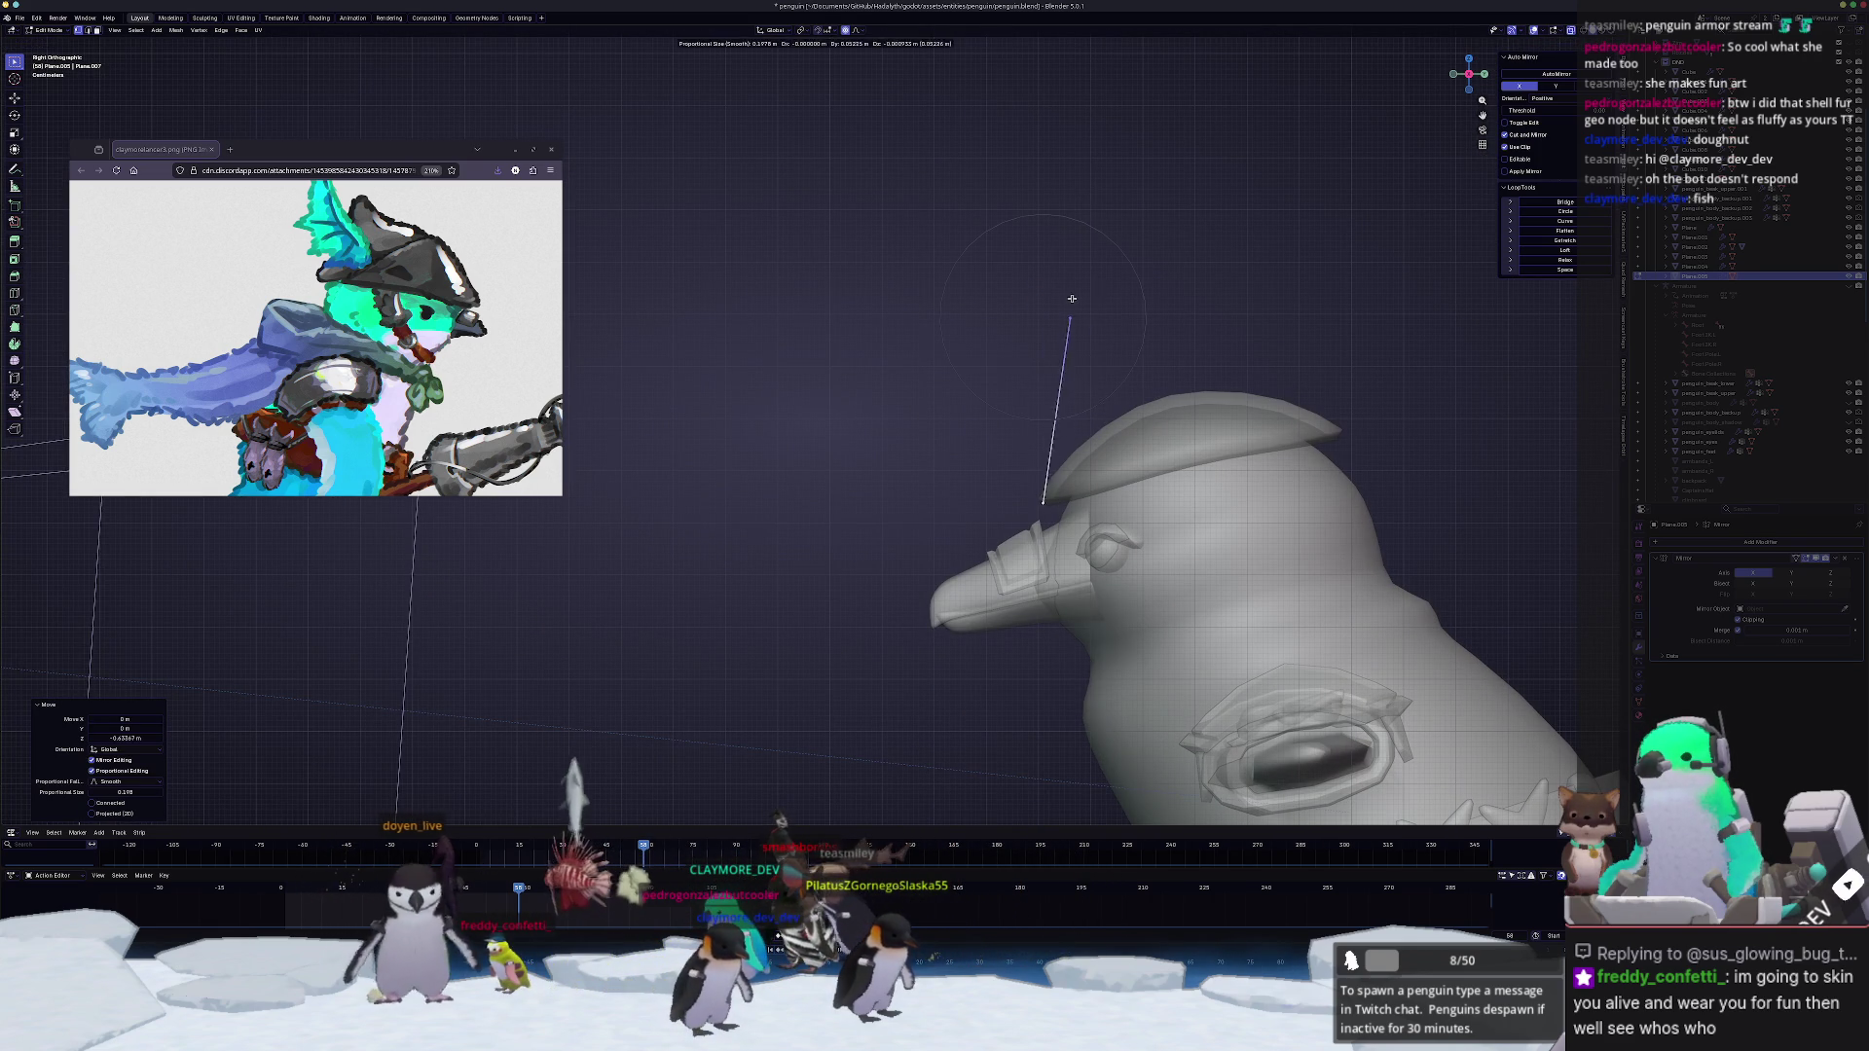
key("g")
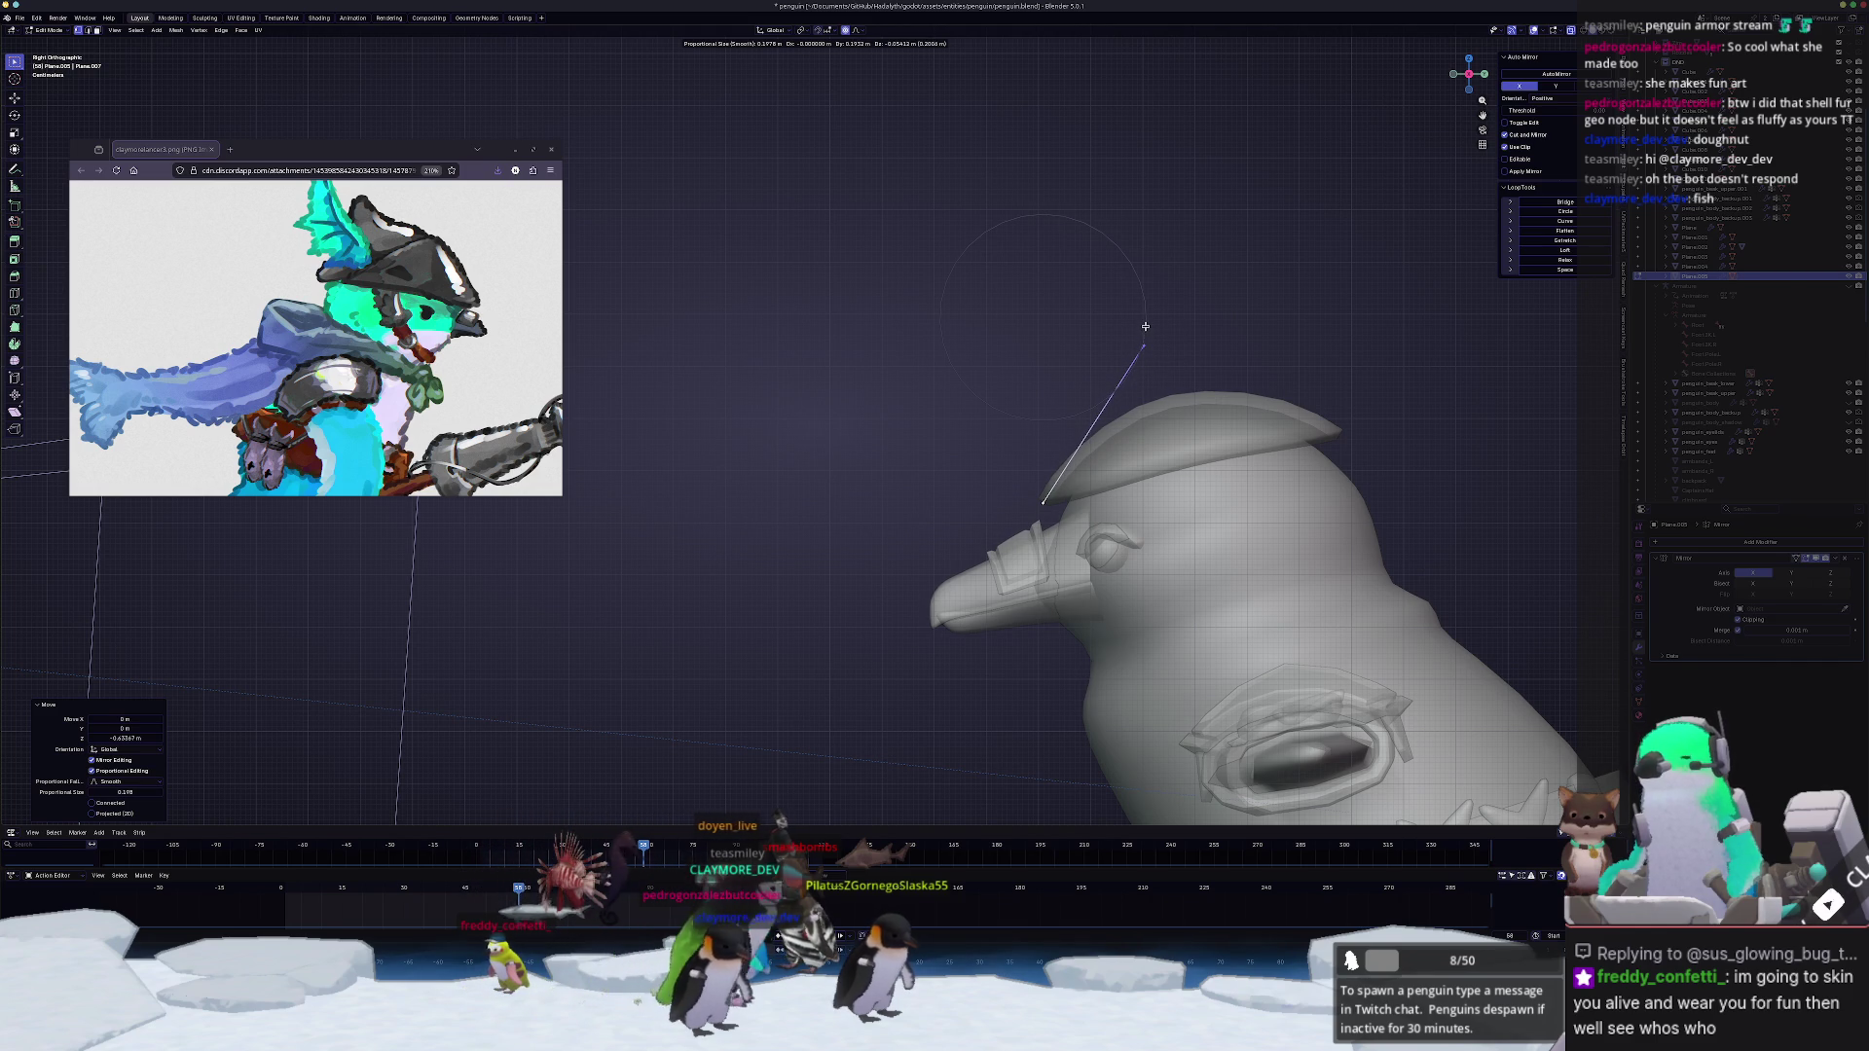
key("g")
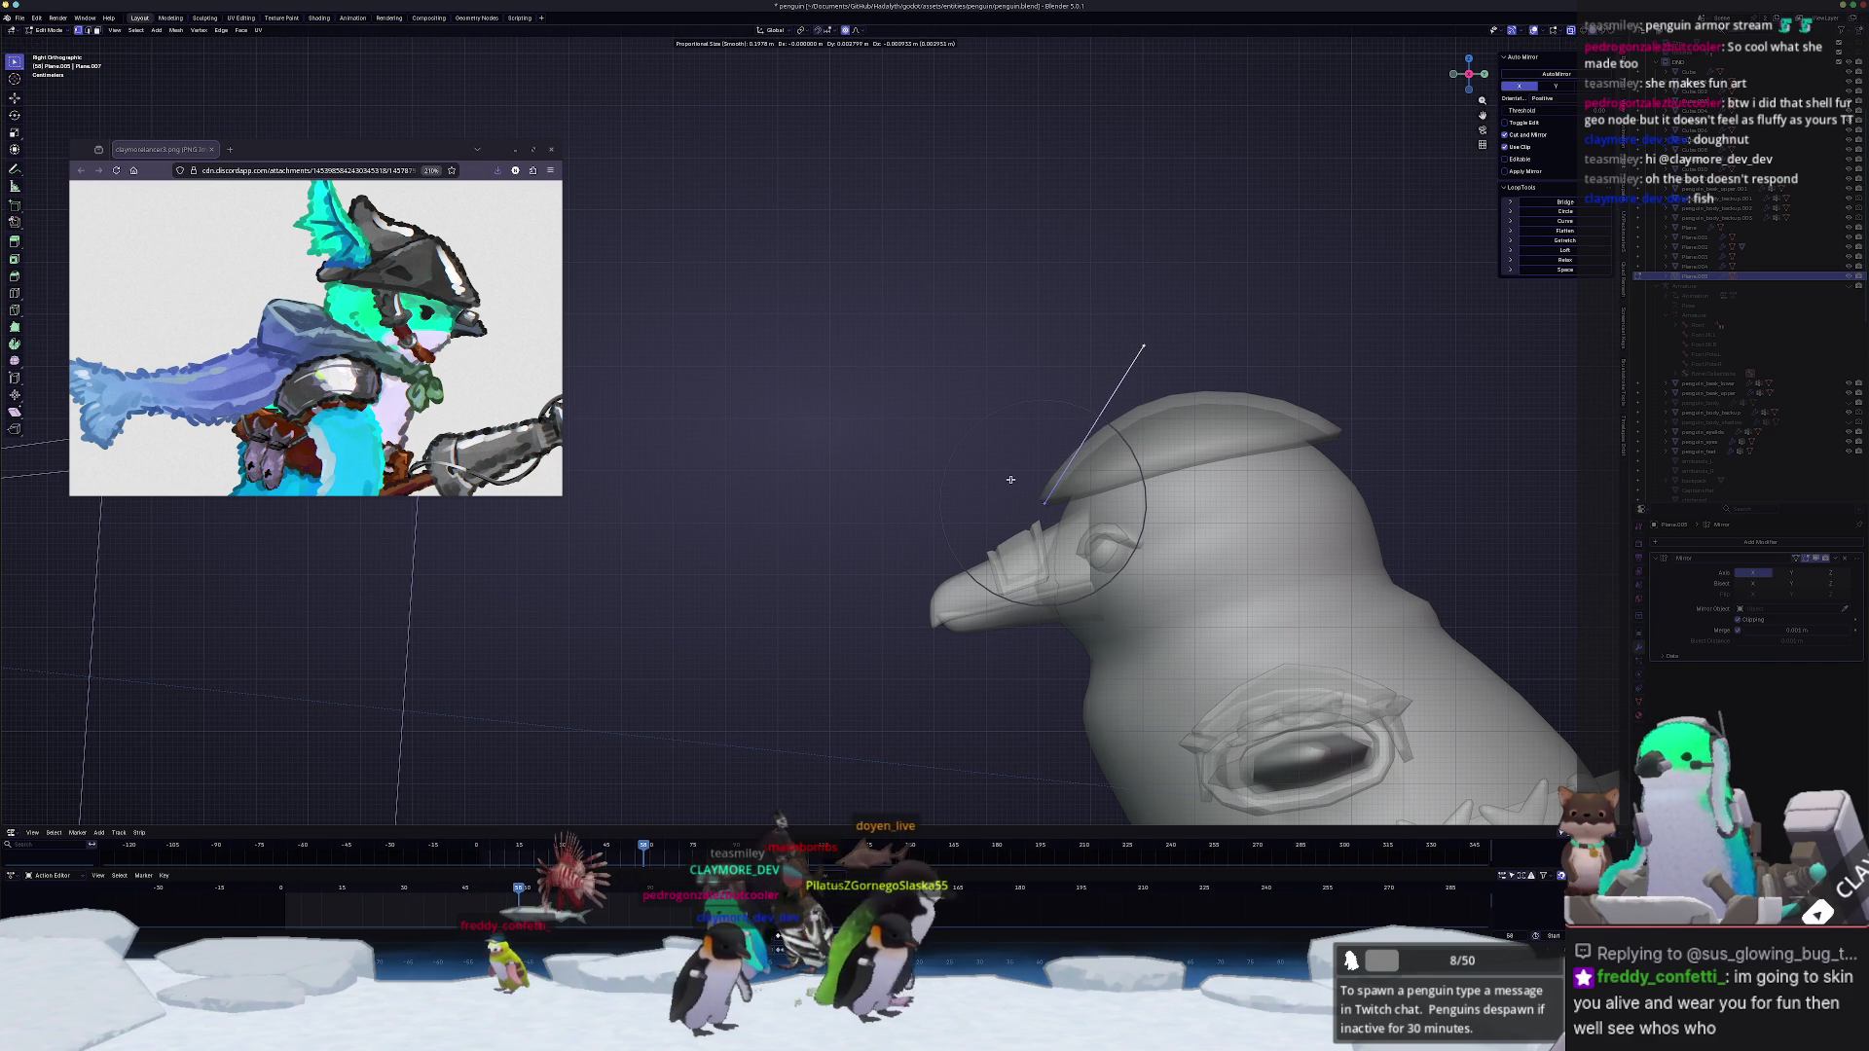
left_click(1009, 478)
key("g")
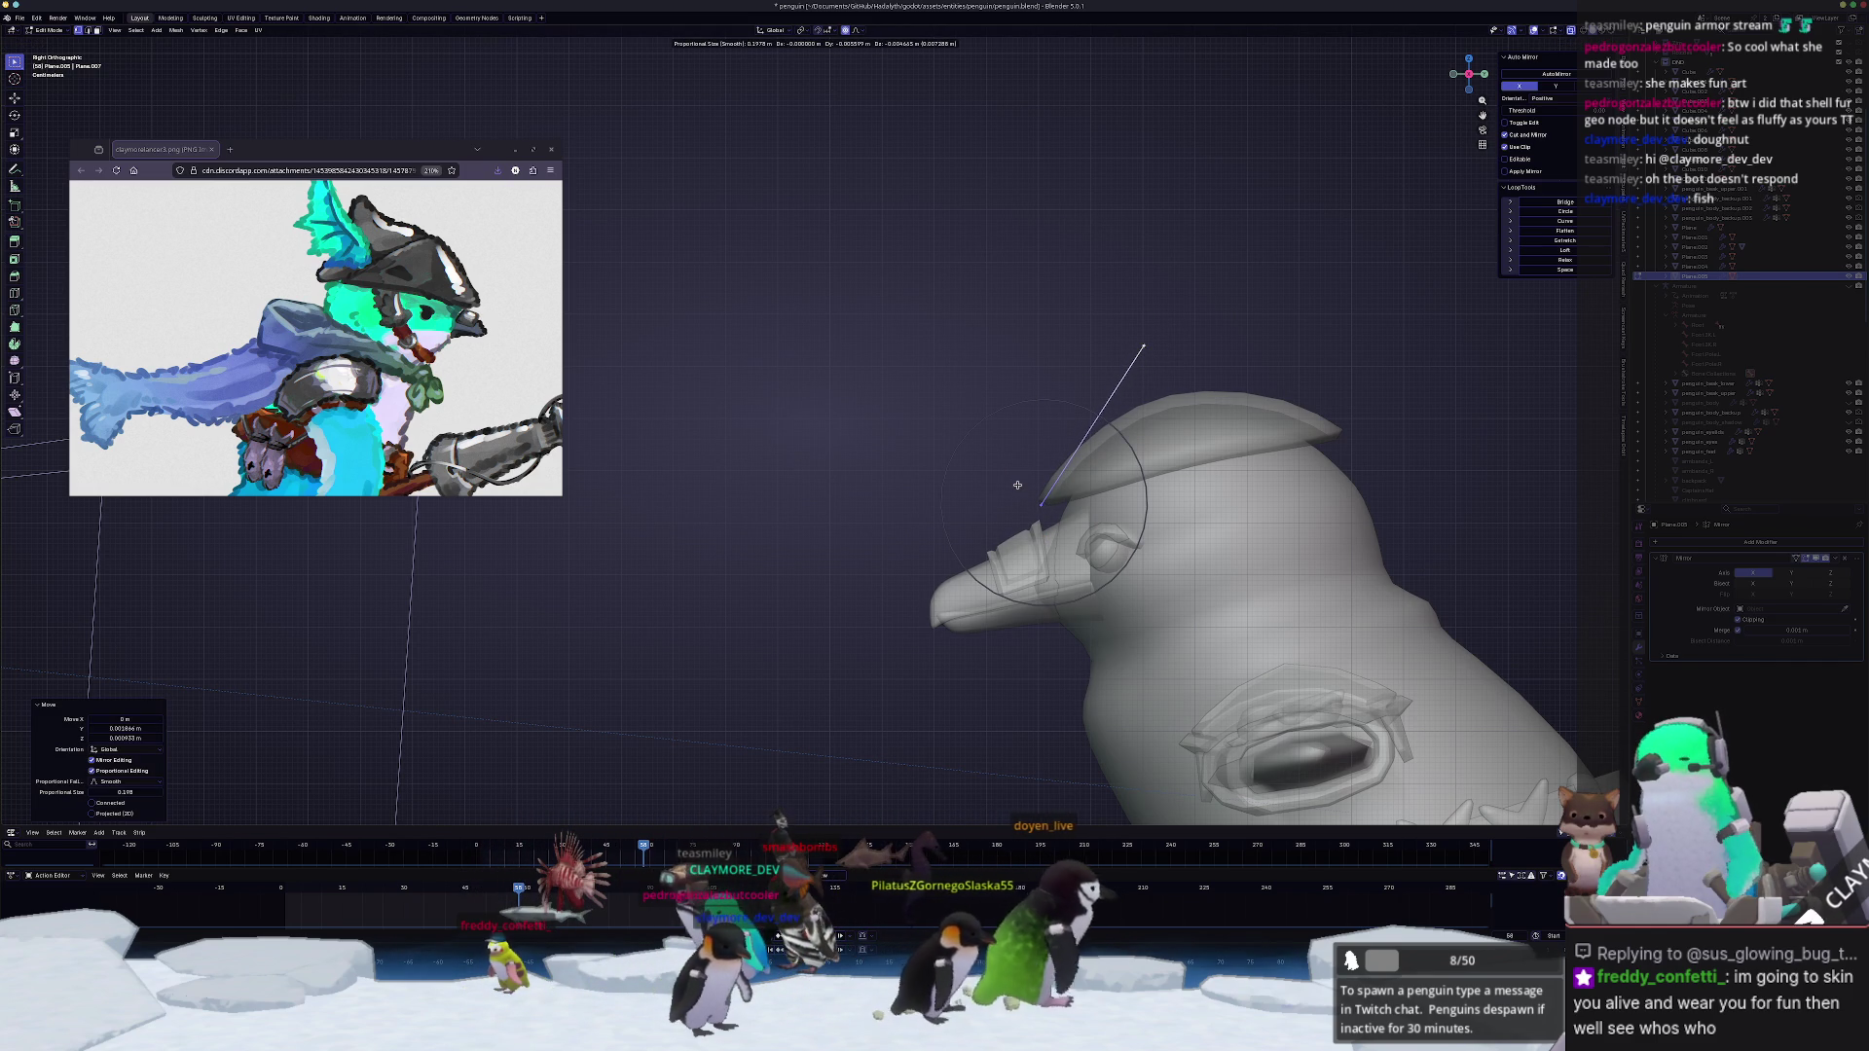
left_click(1018, 482)
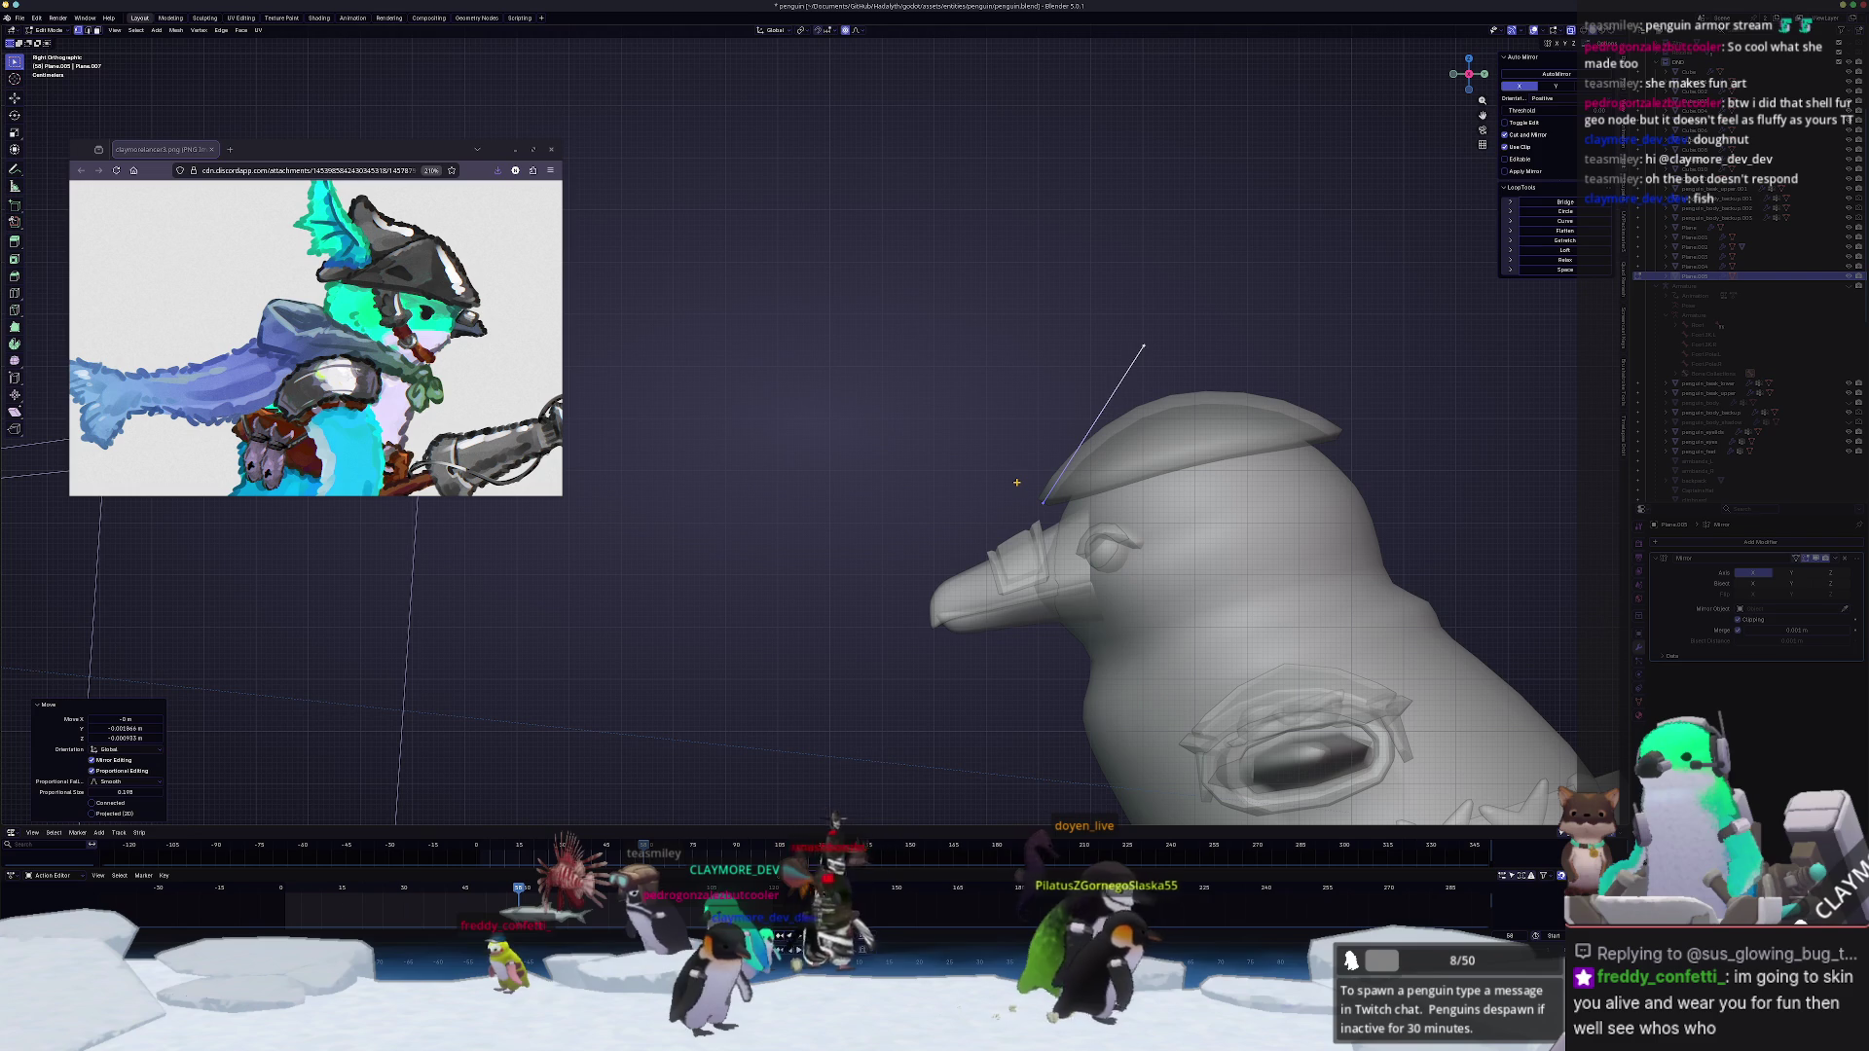
left_click(1088, 433)
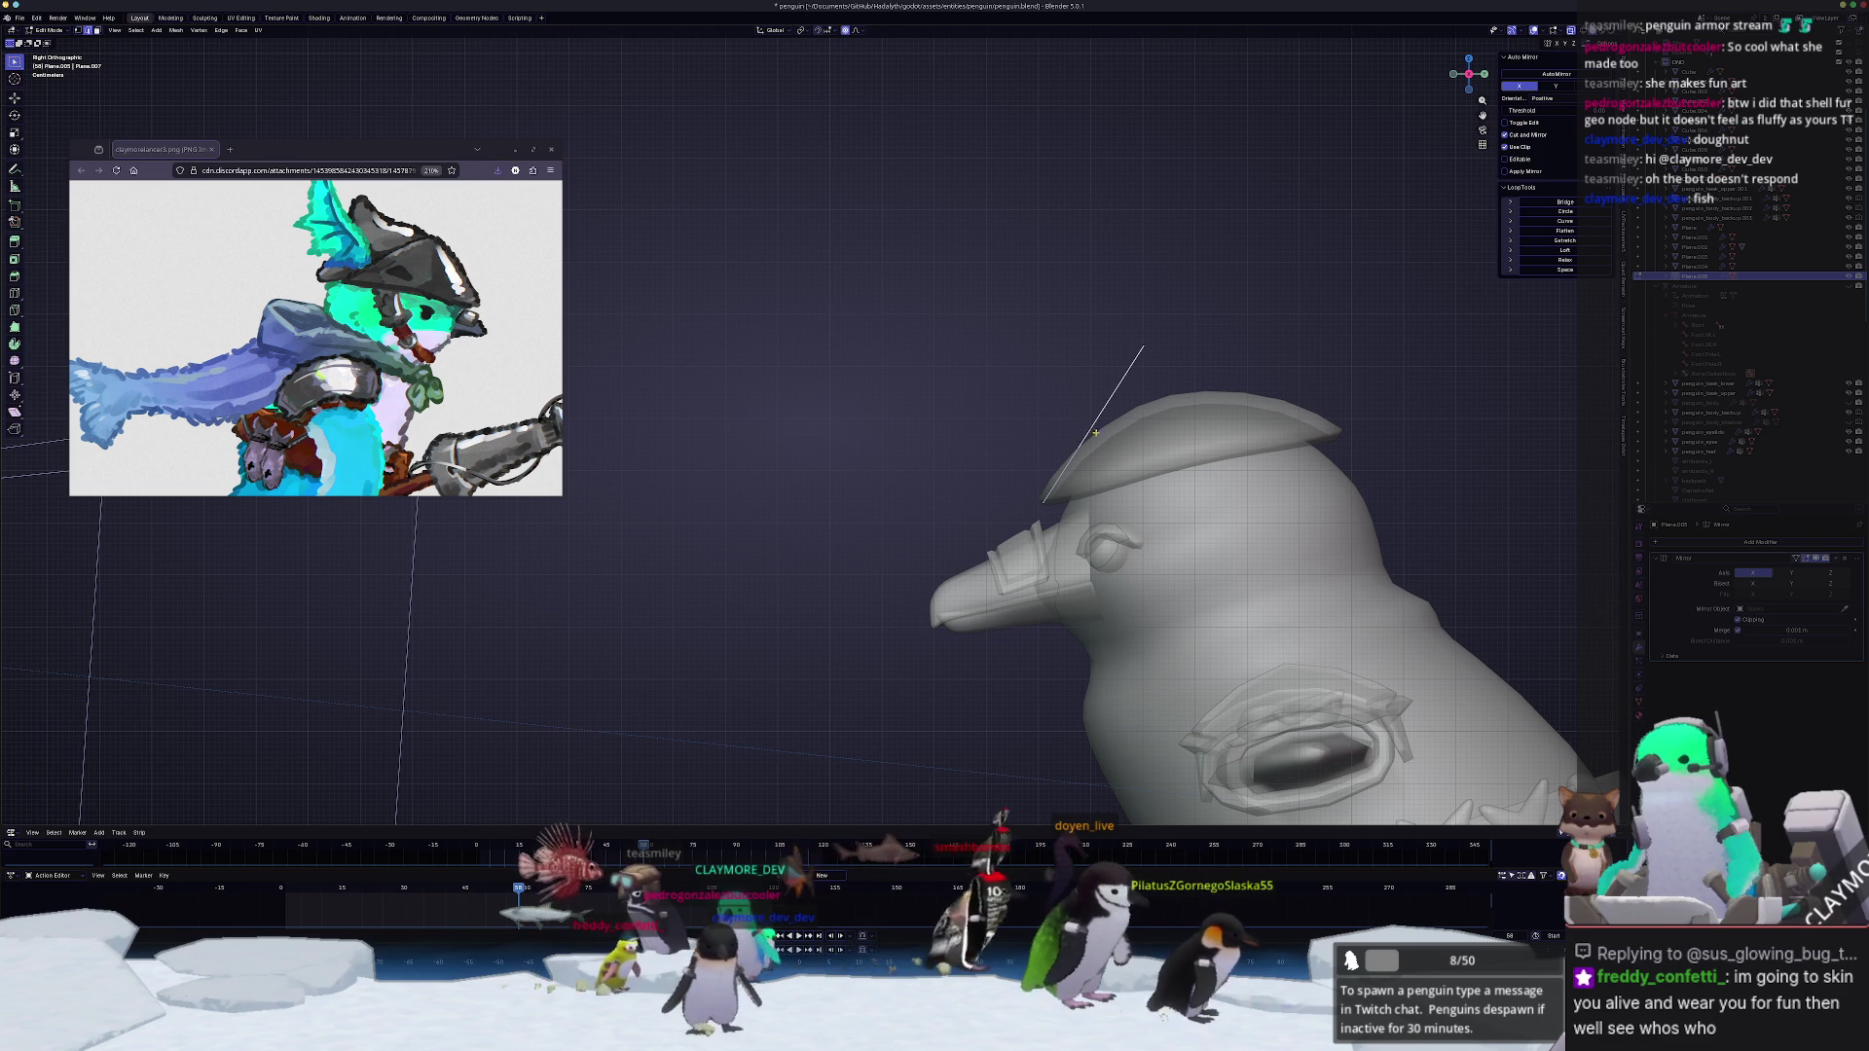
middle_click_drag(1089, 433, 1160, 720)
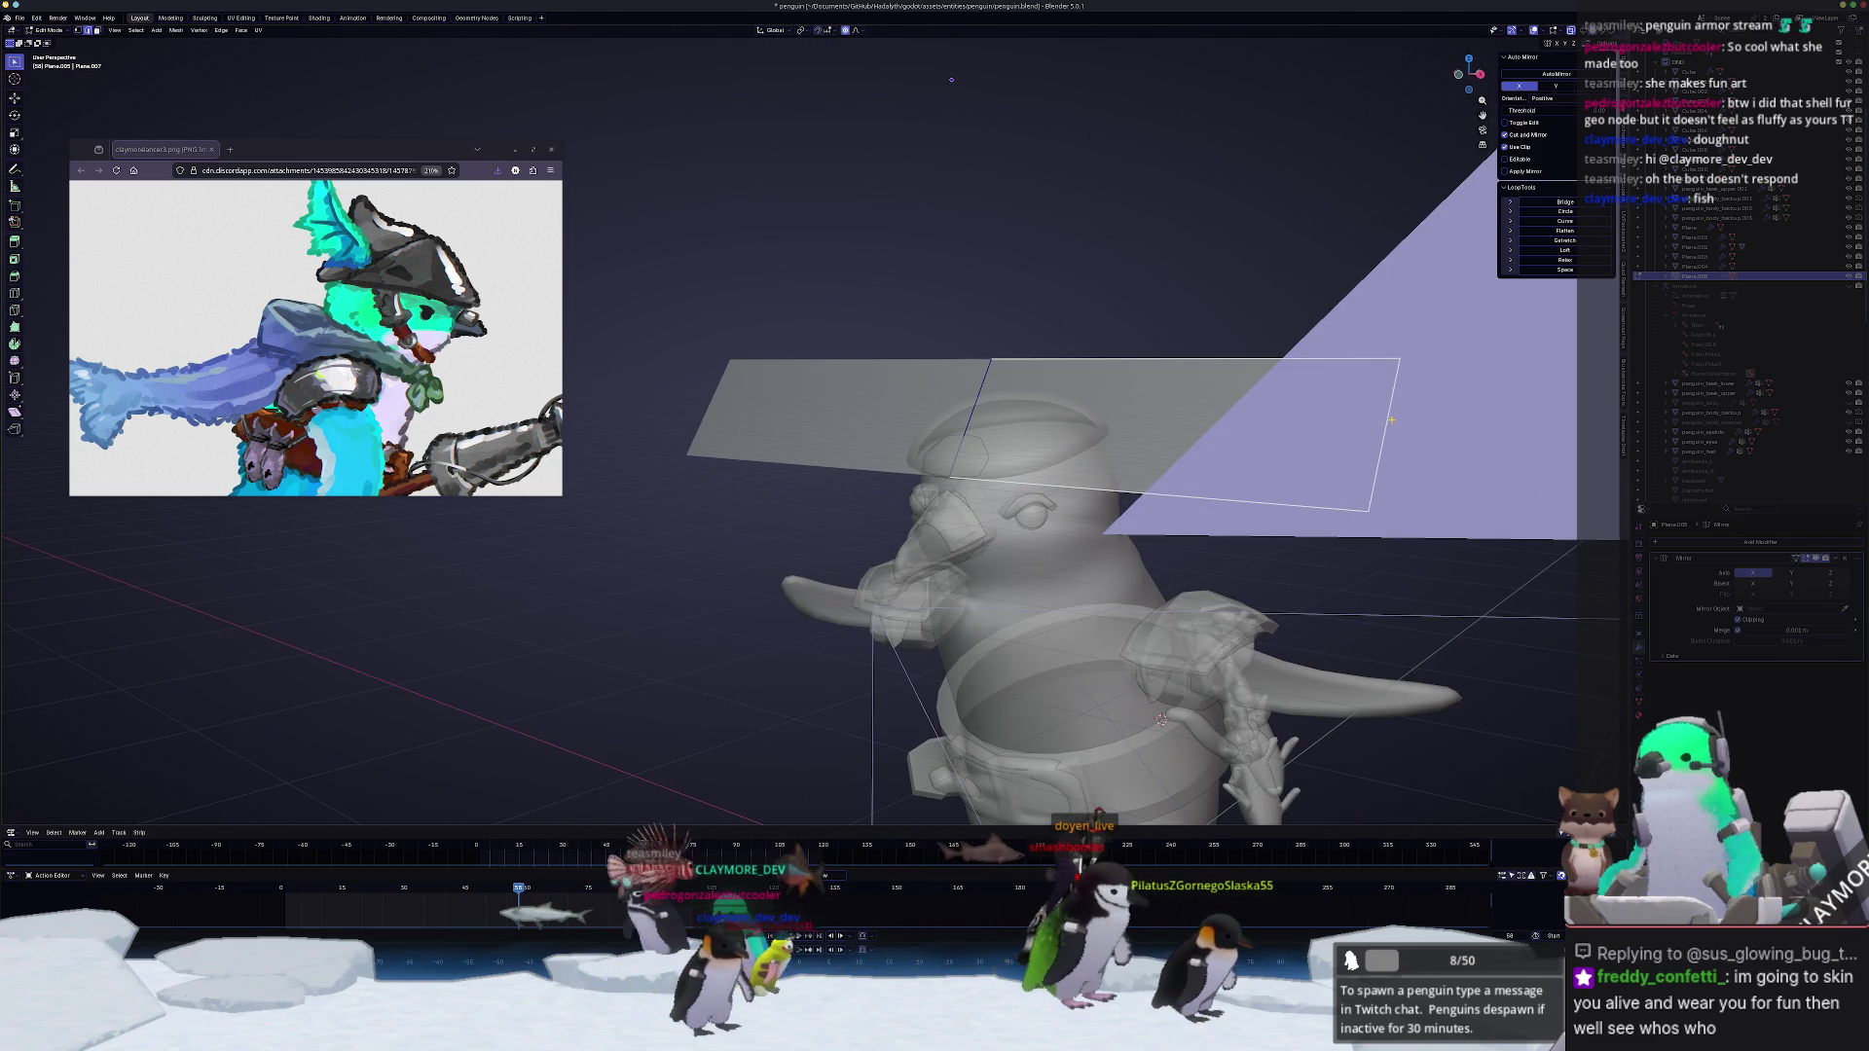
Step: Rotate the plane's edge, slide a vertex along it and shift the selection along X
key("KP_3")
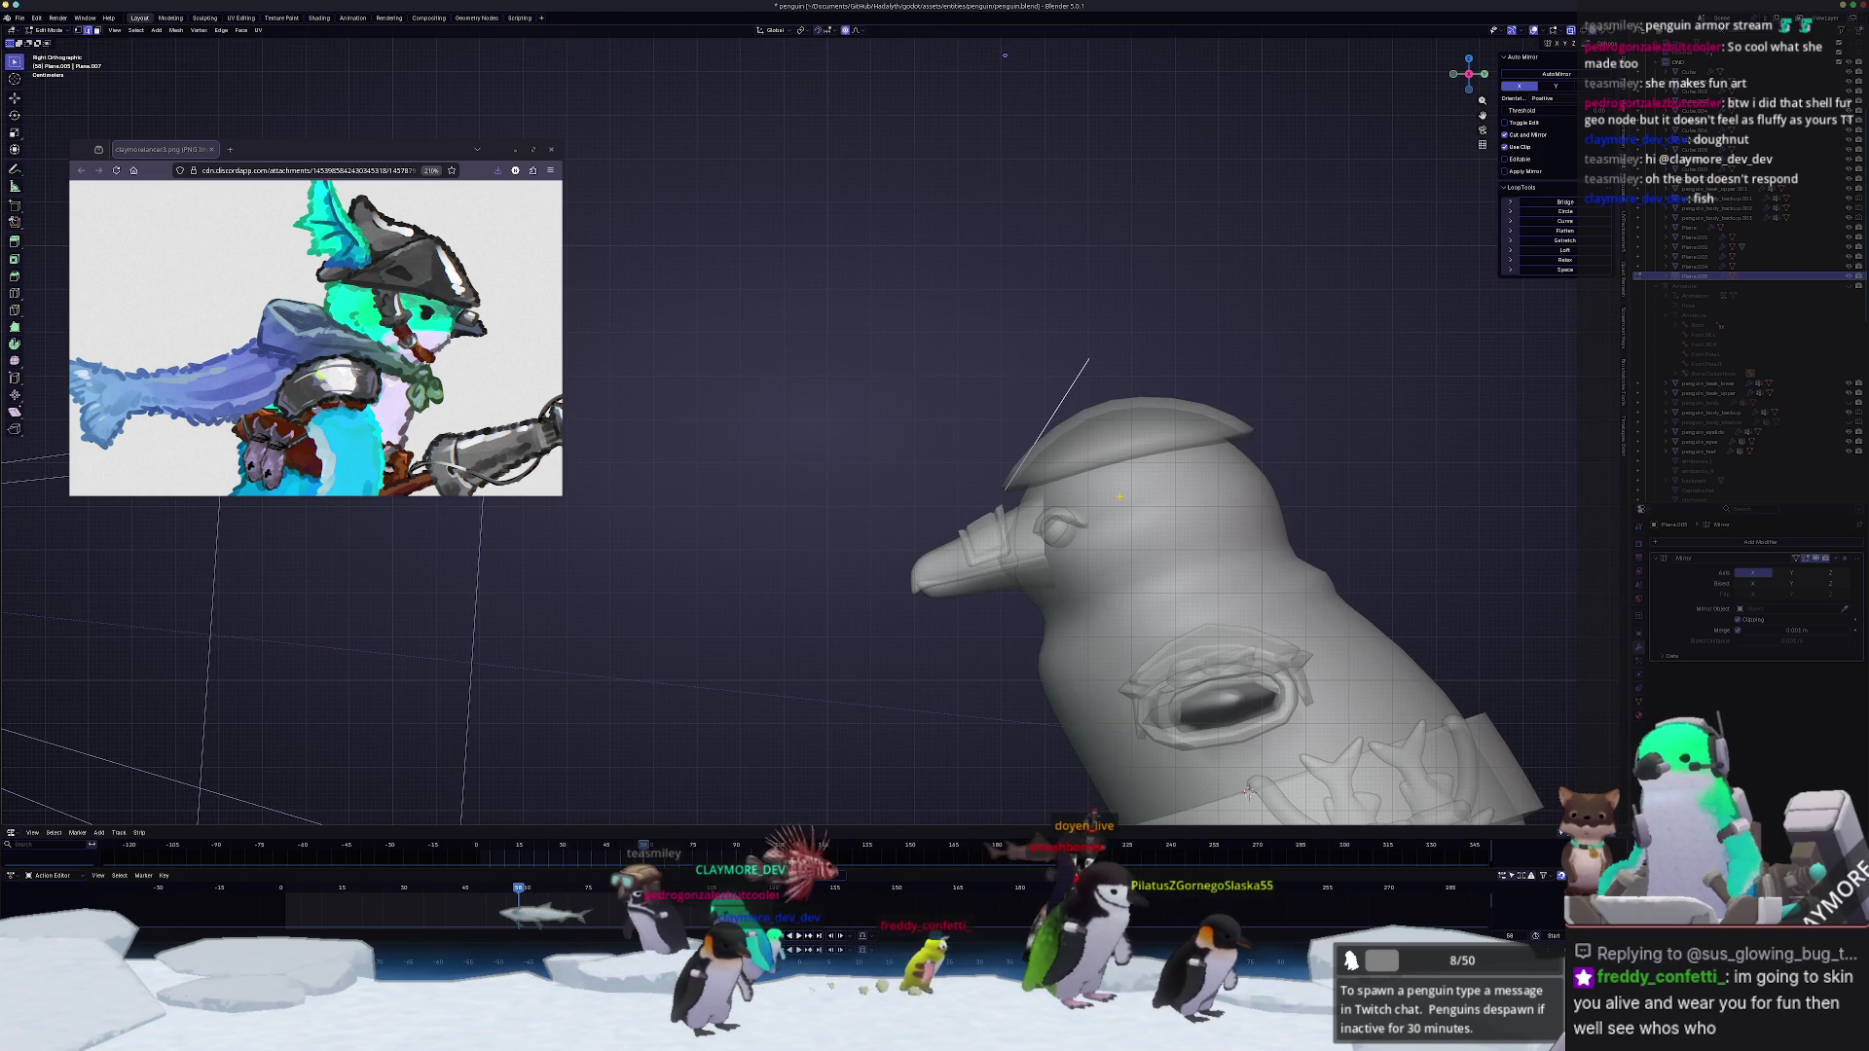
key("r")
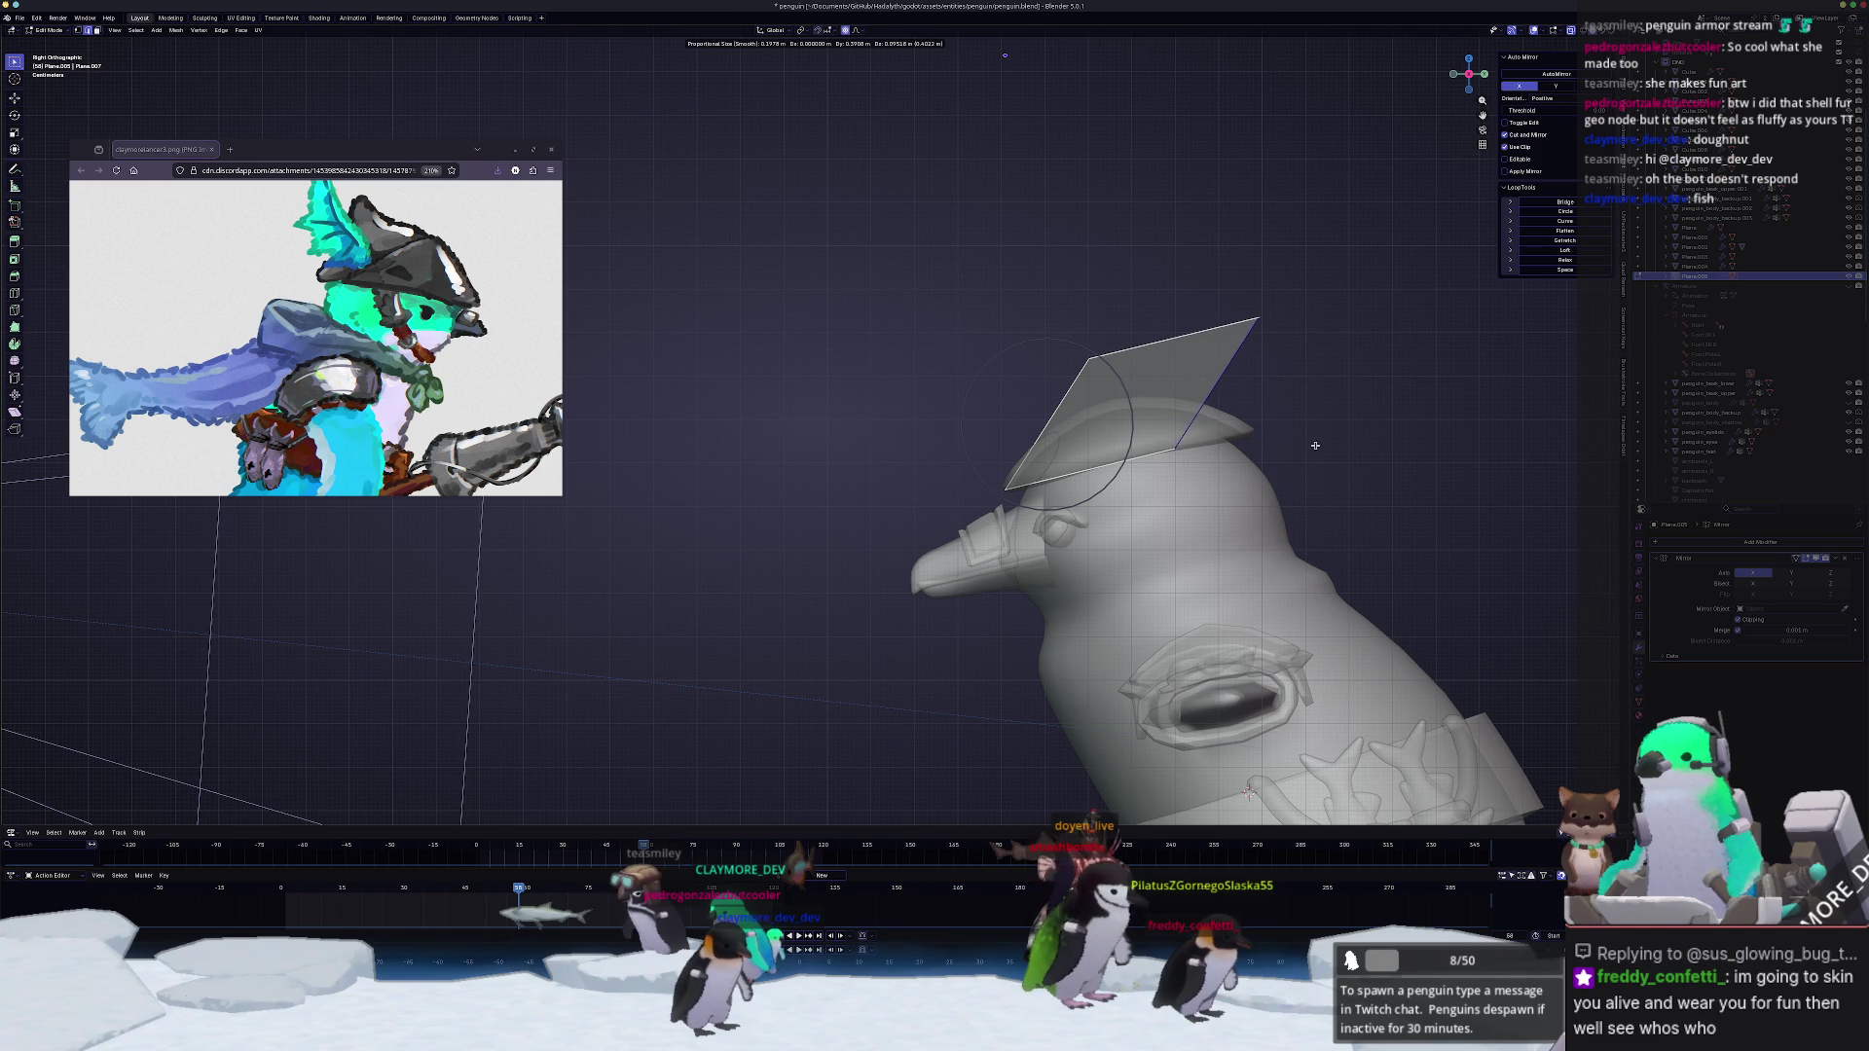
left_click(1328, 456)
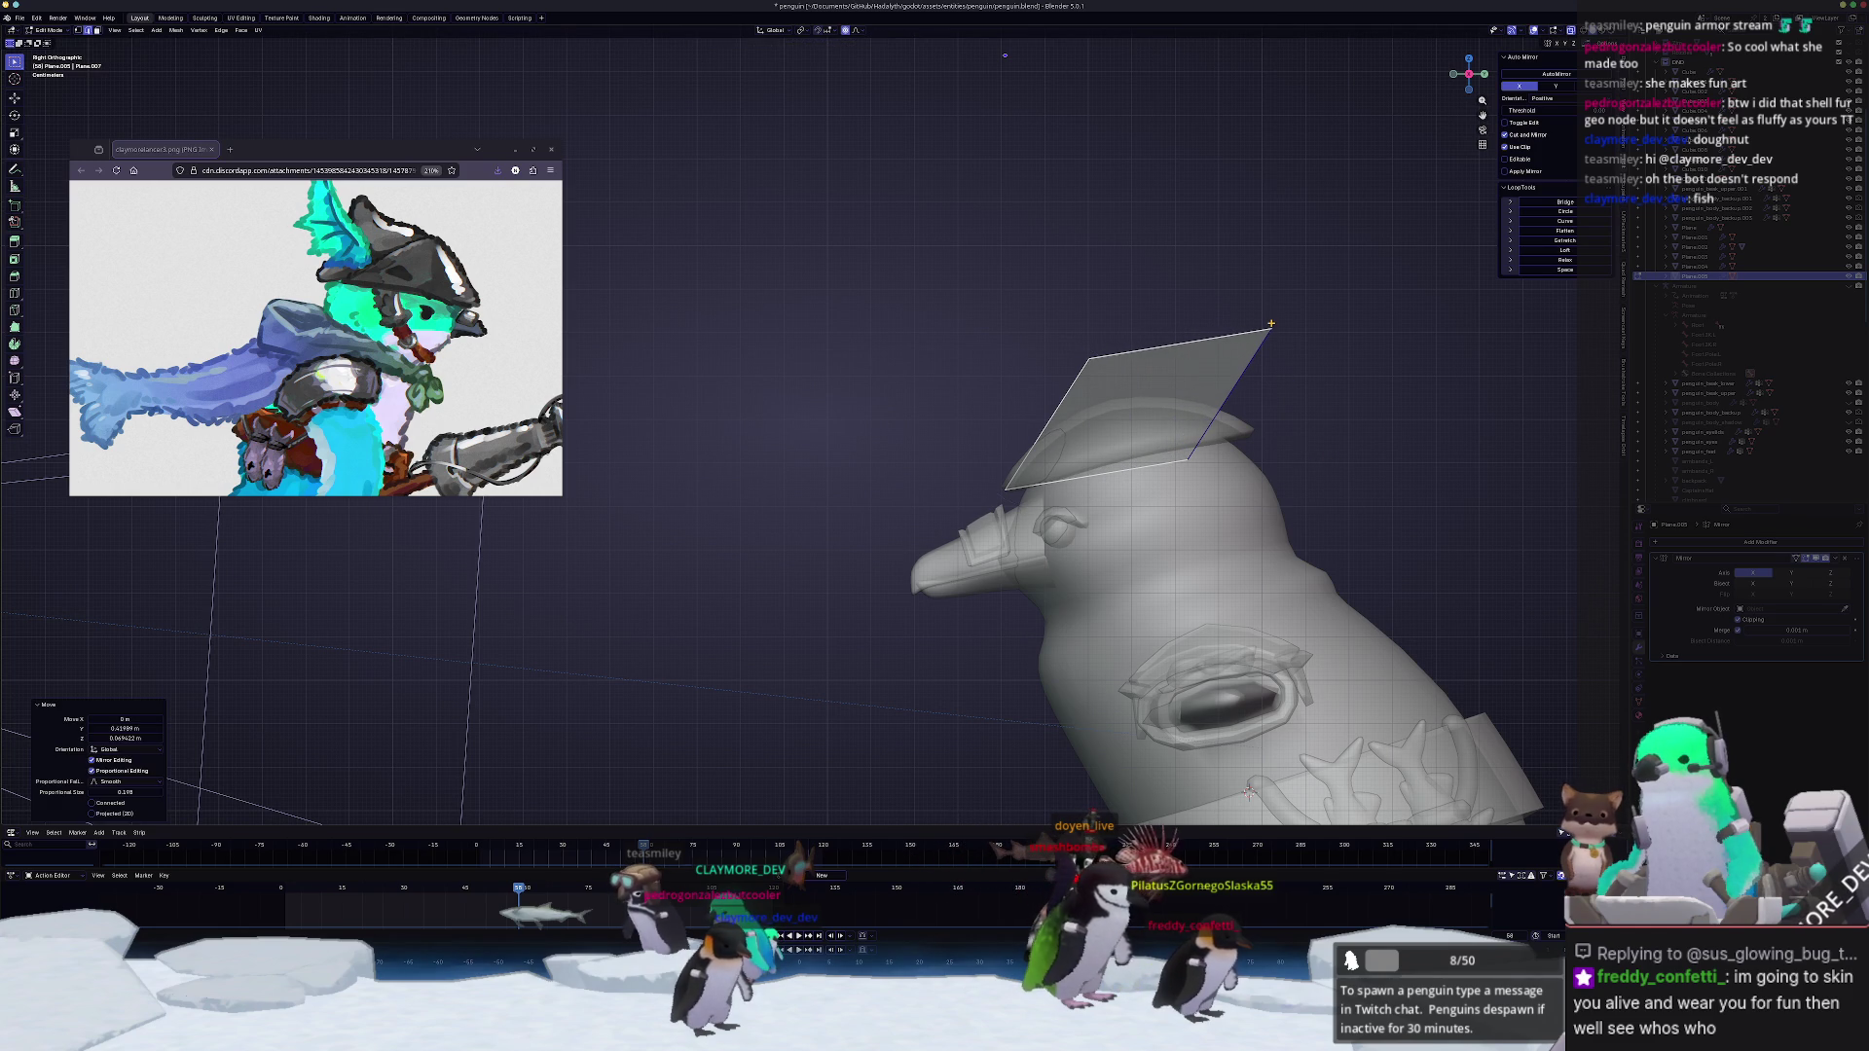
left_click(1104, 340)
mouse_move(1104, 340)
middle_mouse_down()
mouse_move(1432, 489)
mouse_move(1174, 393)
middle_mouse_up()
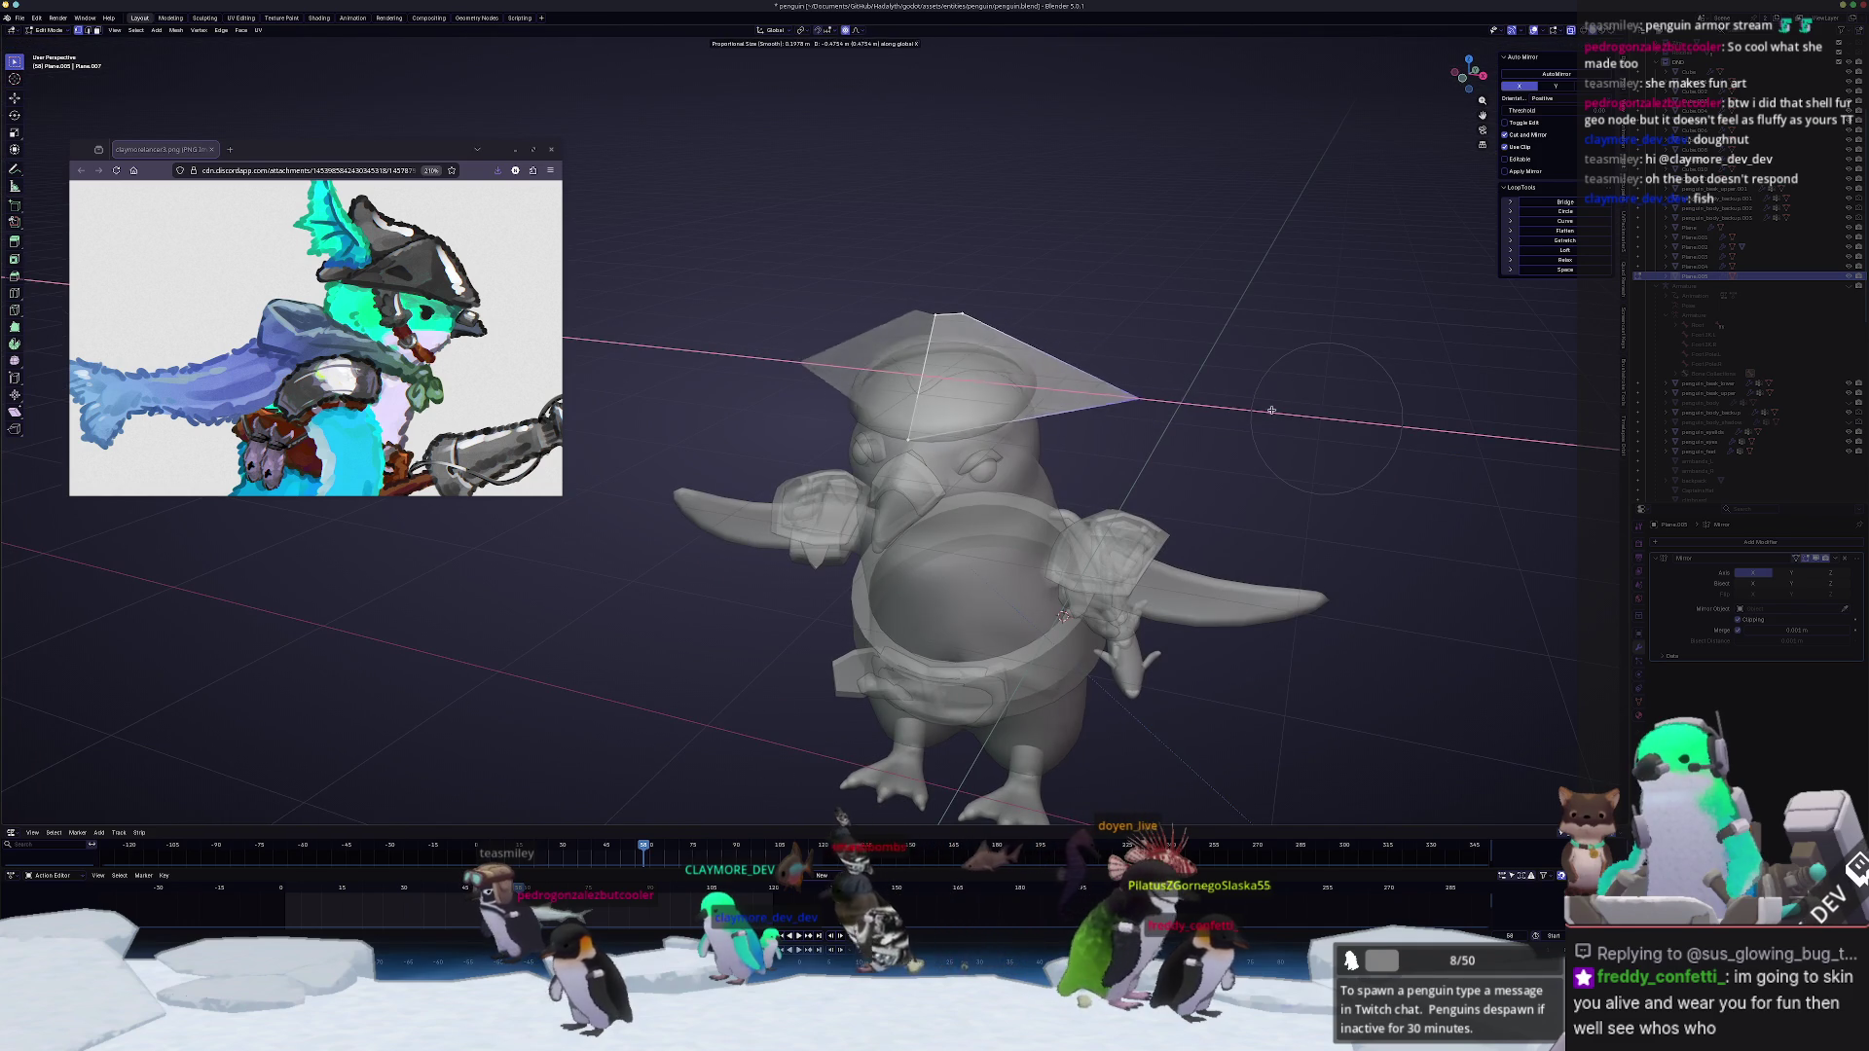
key("g")
key("x")
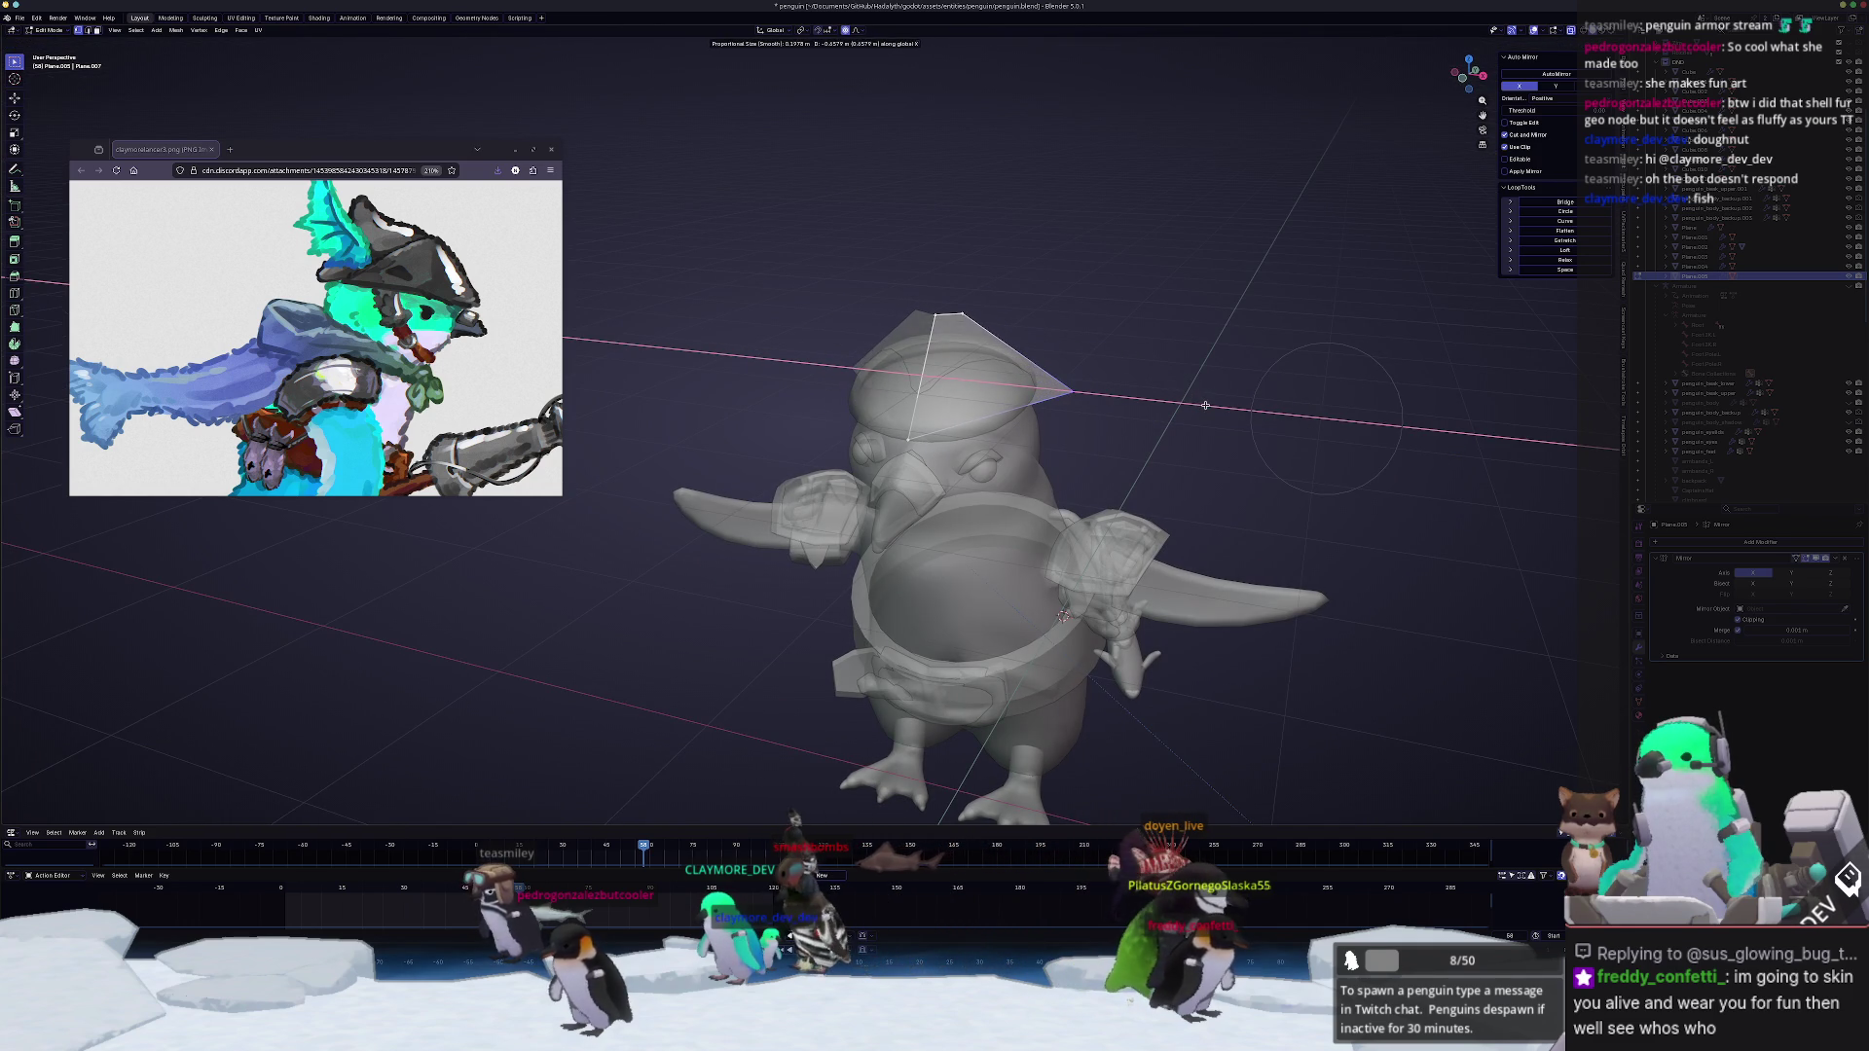
left_click(1204, 404)
Step: Add loop cuts across the plane and move them to fold it into a pointed hat shape
mouse_move(1206, 405)
middle_mouse_down()
mouse_move(870, 151)
mouse_move(935, 294)
mouse_move(868, 238)
middle_mouse_up()
left_click(870, 151)
scroll(936, 292, "up", 2)
key("g")
left_click(936, 292)
middle_click_drag(1066, 404, 829, 530)
key("alt+z")
scroll(911, 478, "down", 2)
key("ctrl+r")
left_click(989, 432)
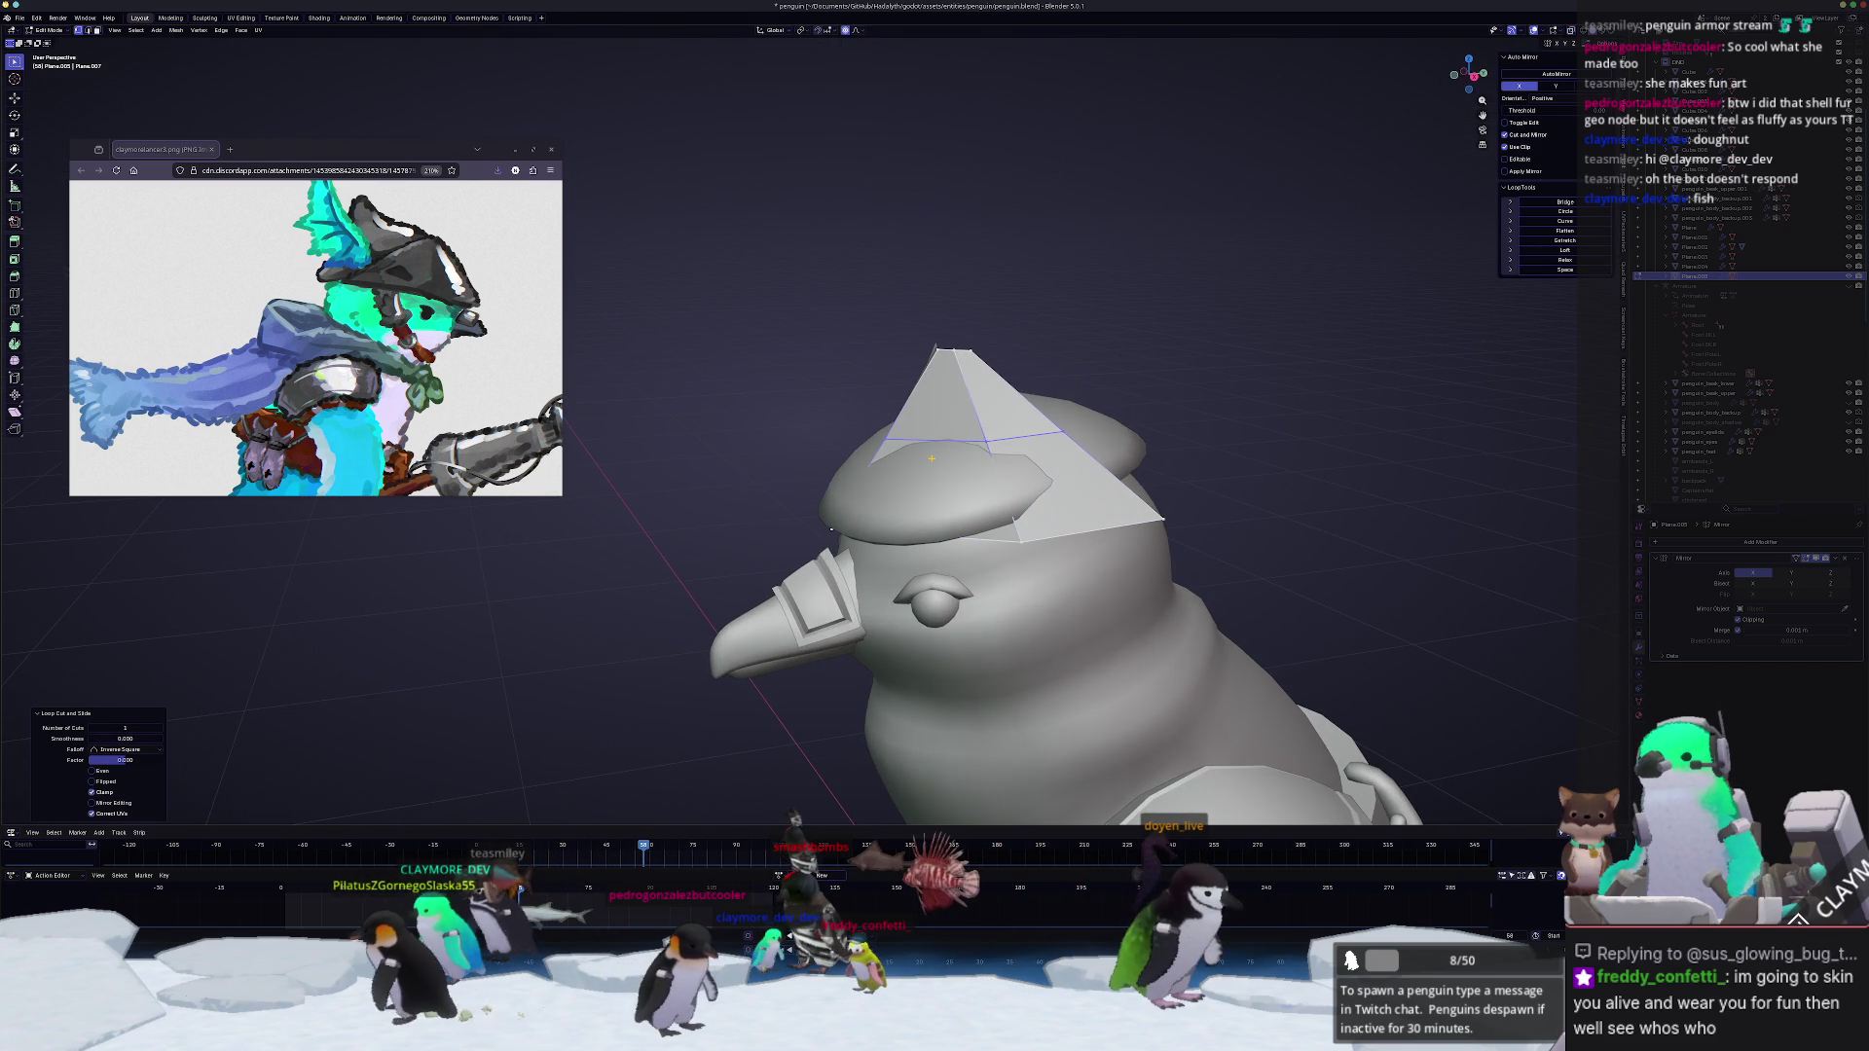
Step: In X-ray side view, slide and proportionally move the hat's tip vertices toward the head
key("KP_3")
key("alt+z")
left_click_drag(848, 423, 847, 425)
key("g")
key("g")
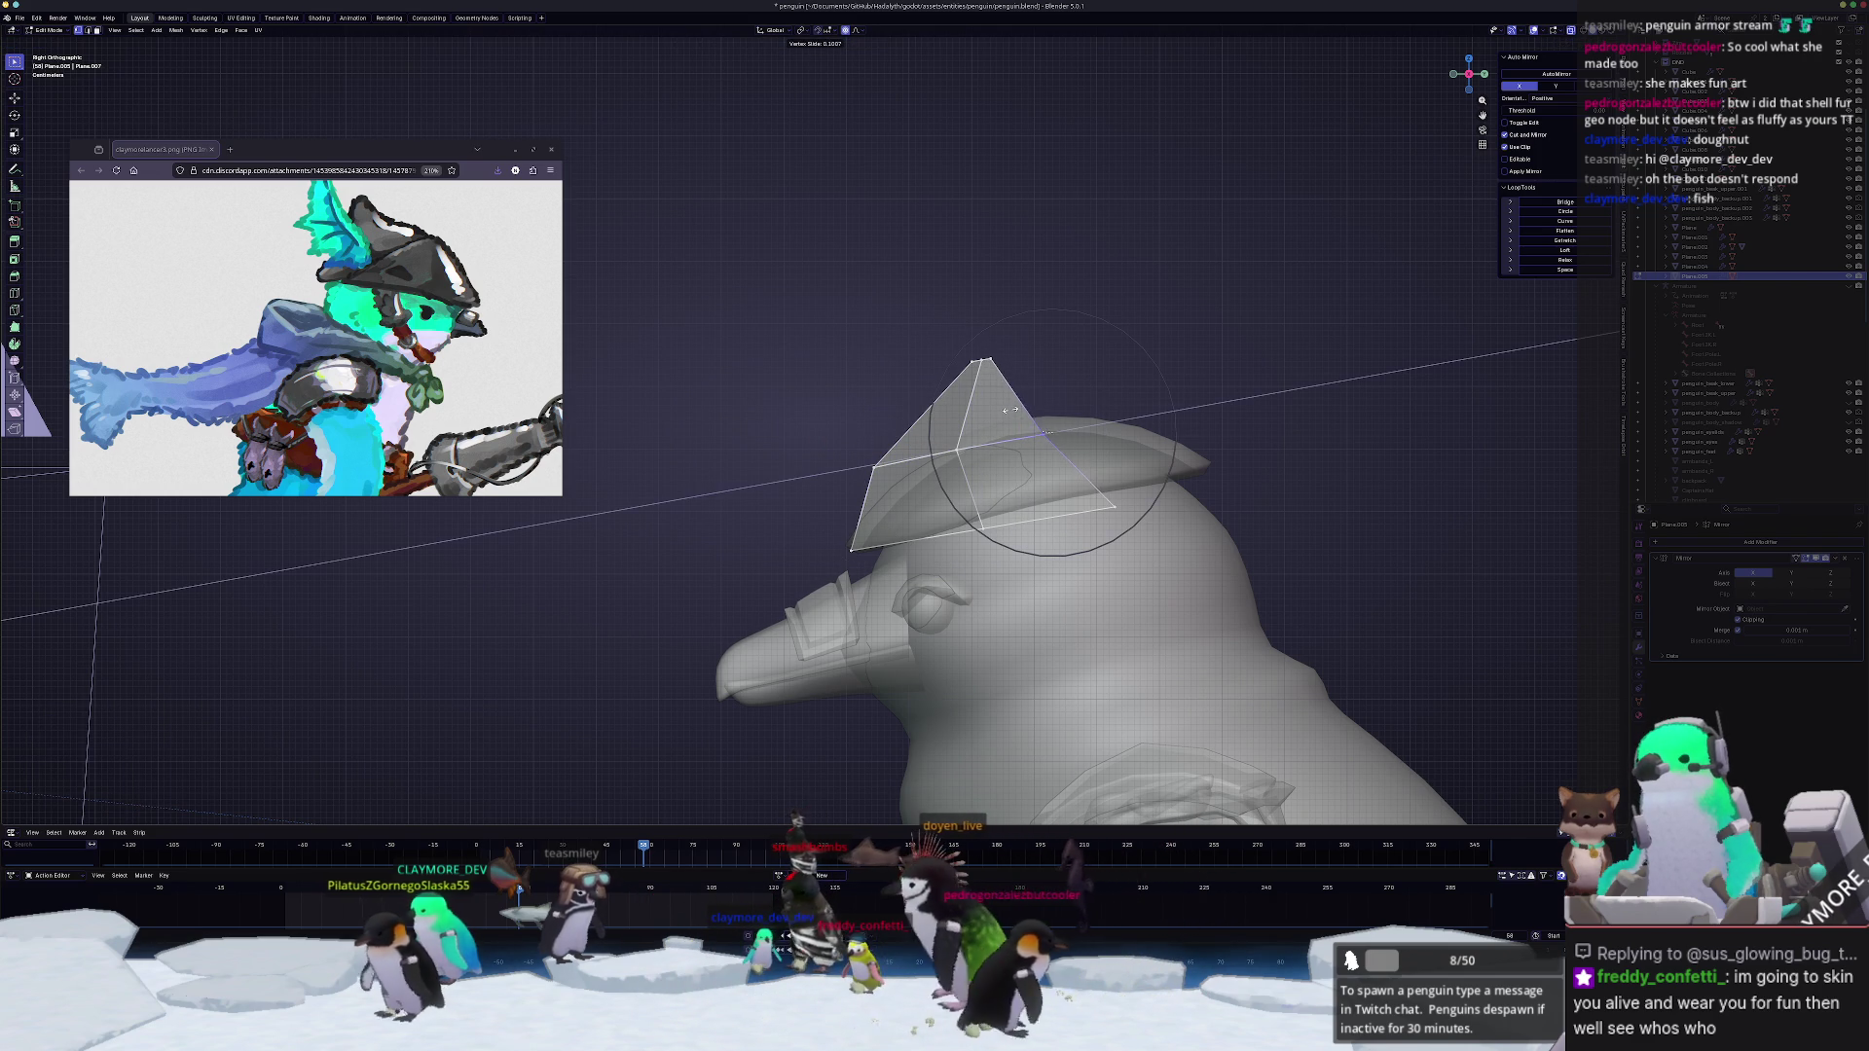
left_click(1106, 472)
key("g")
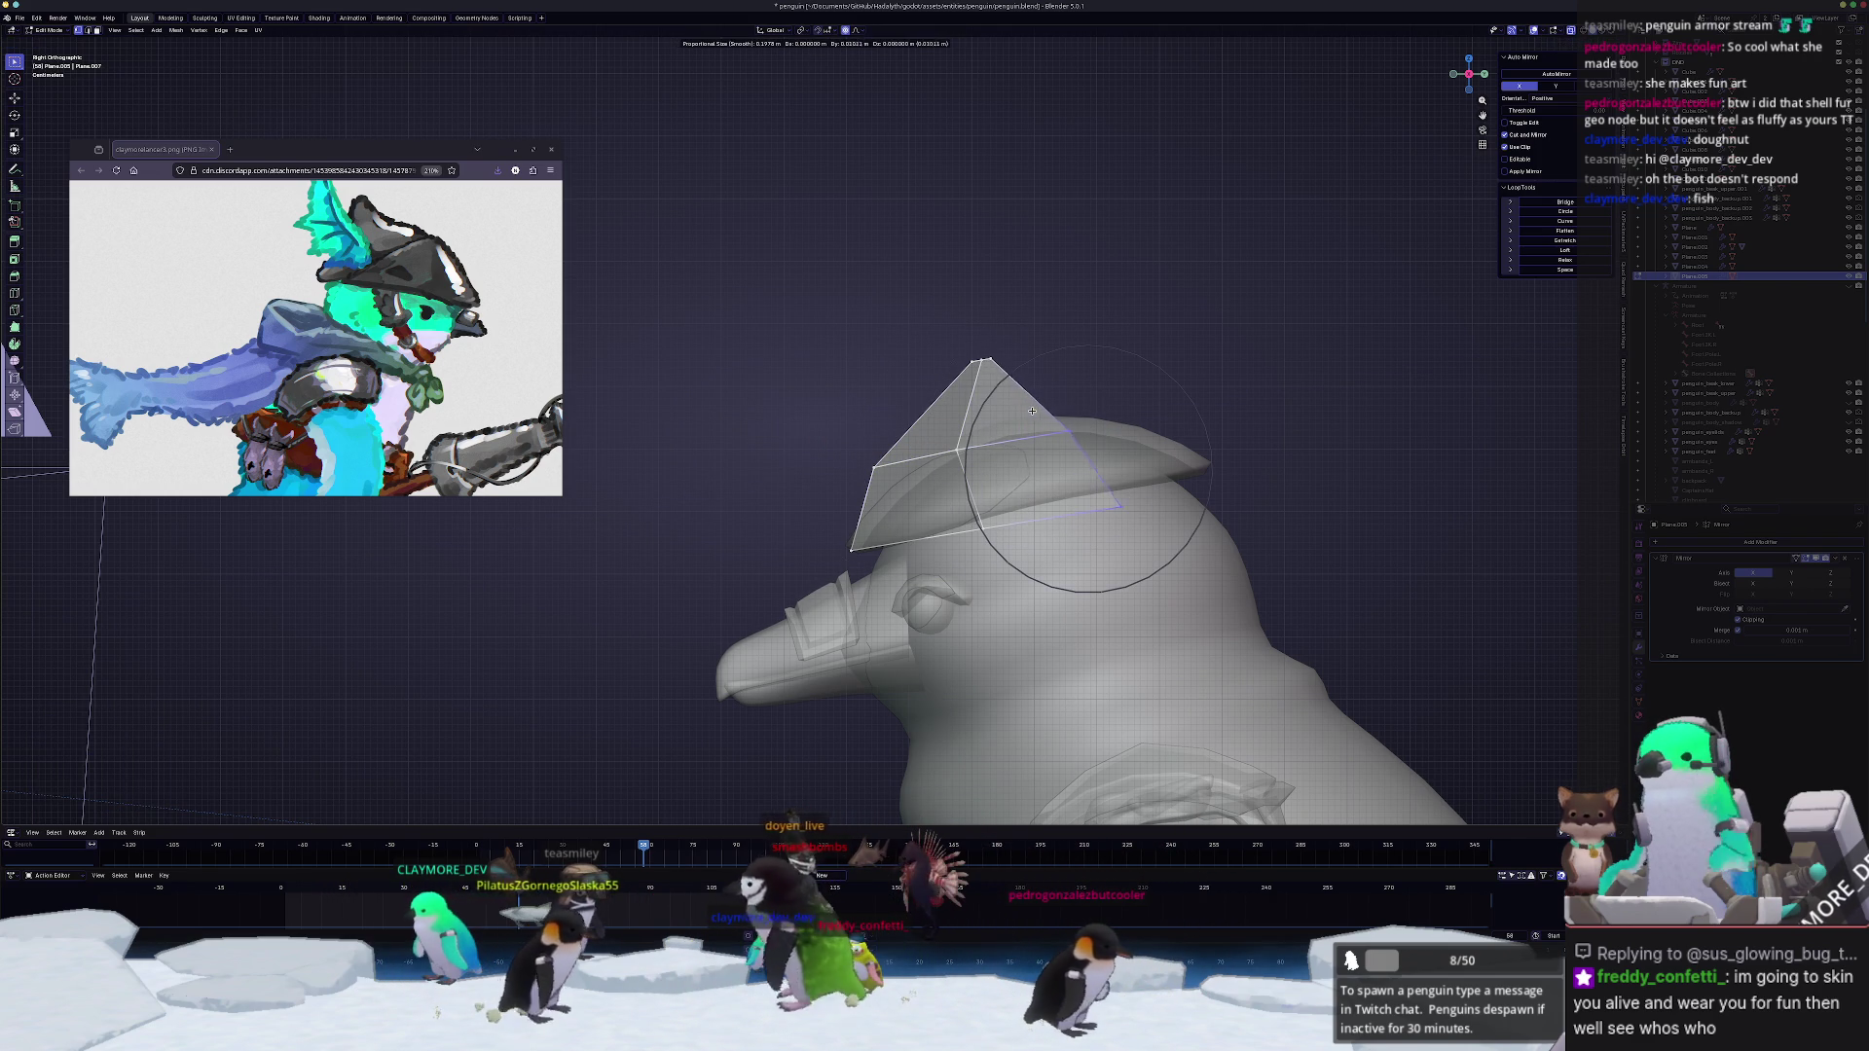
left_click(1051, 410)
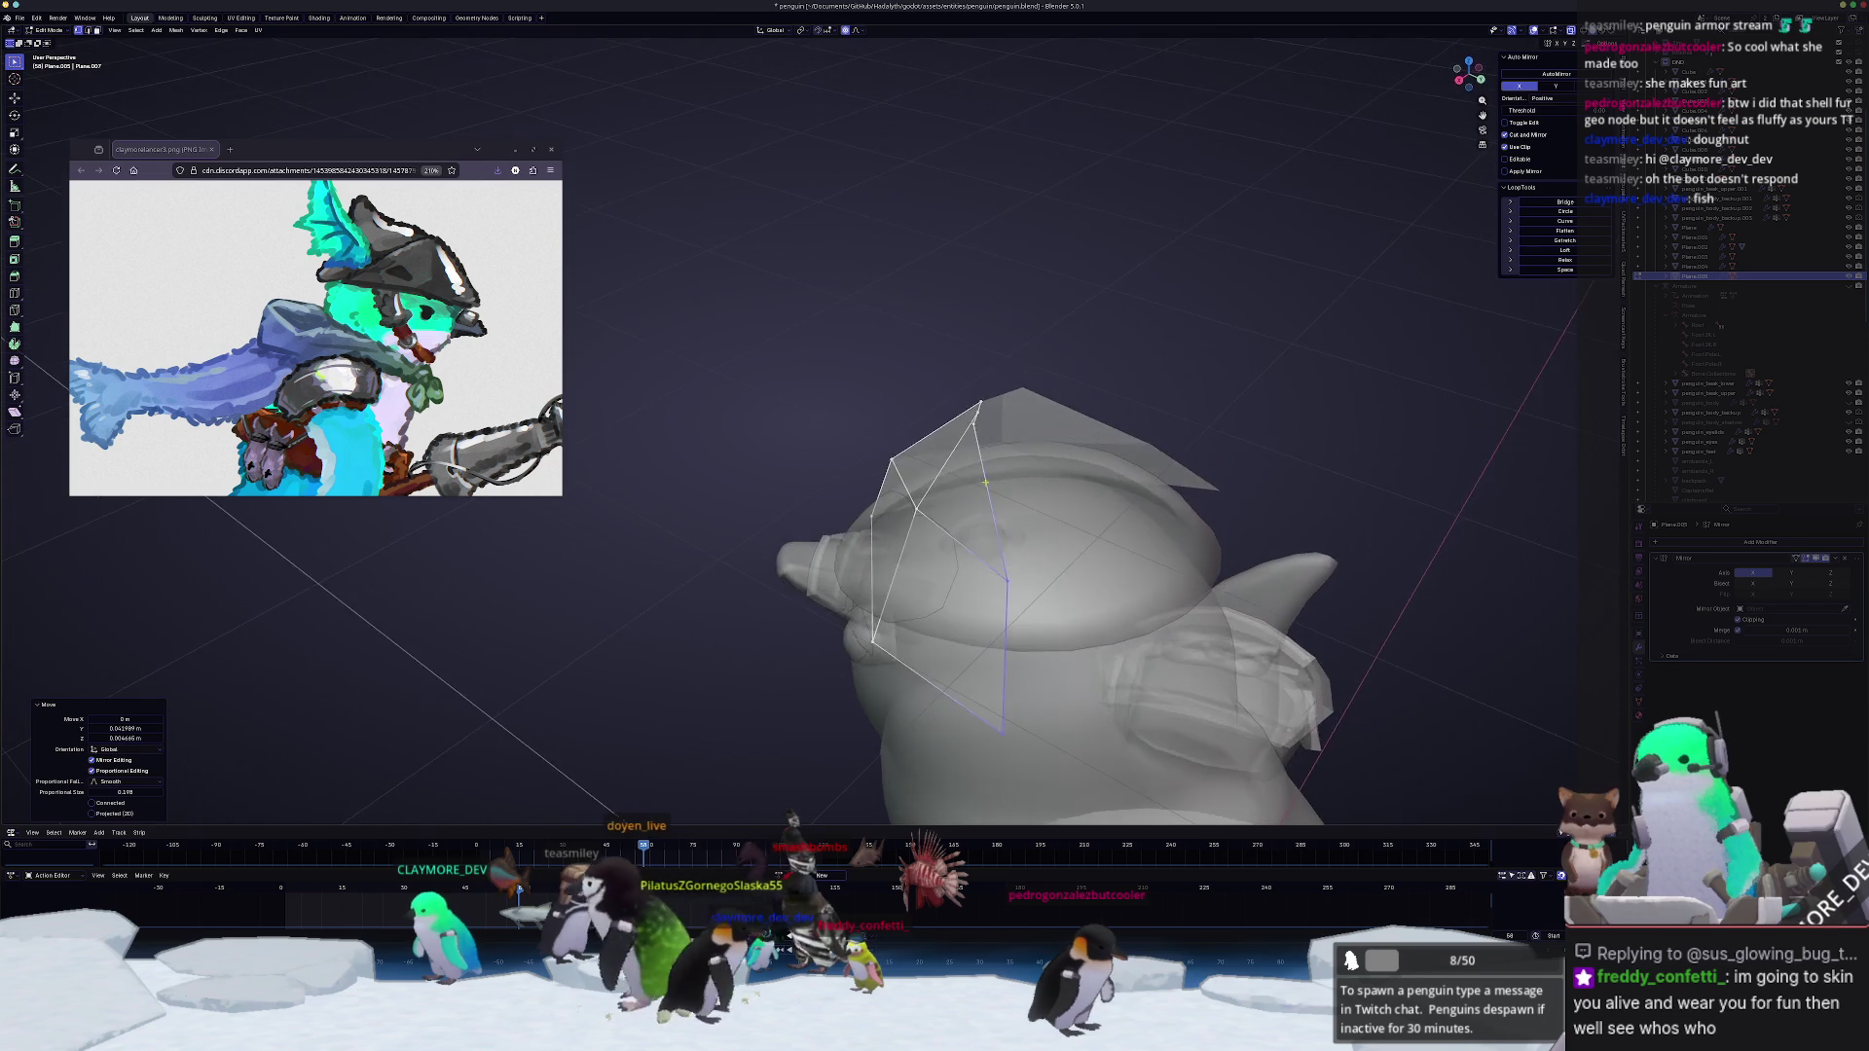
middle_click_drag(1052, 409, 935, 438)
middle_click_drag(789, 822, 1129, 821)
left_click(788, 814)
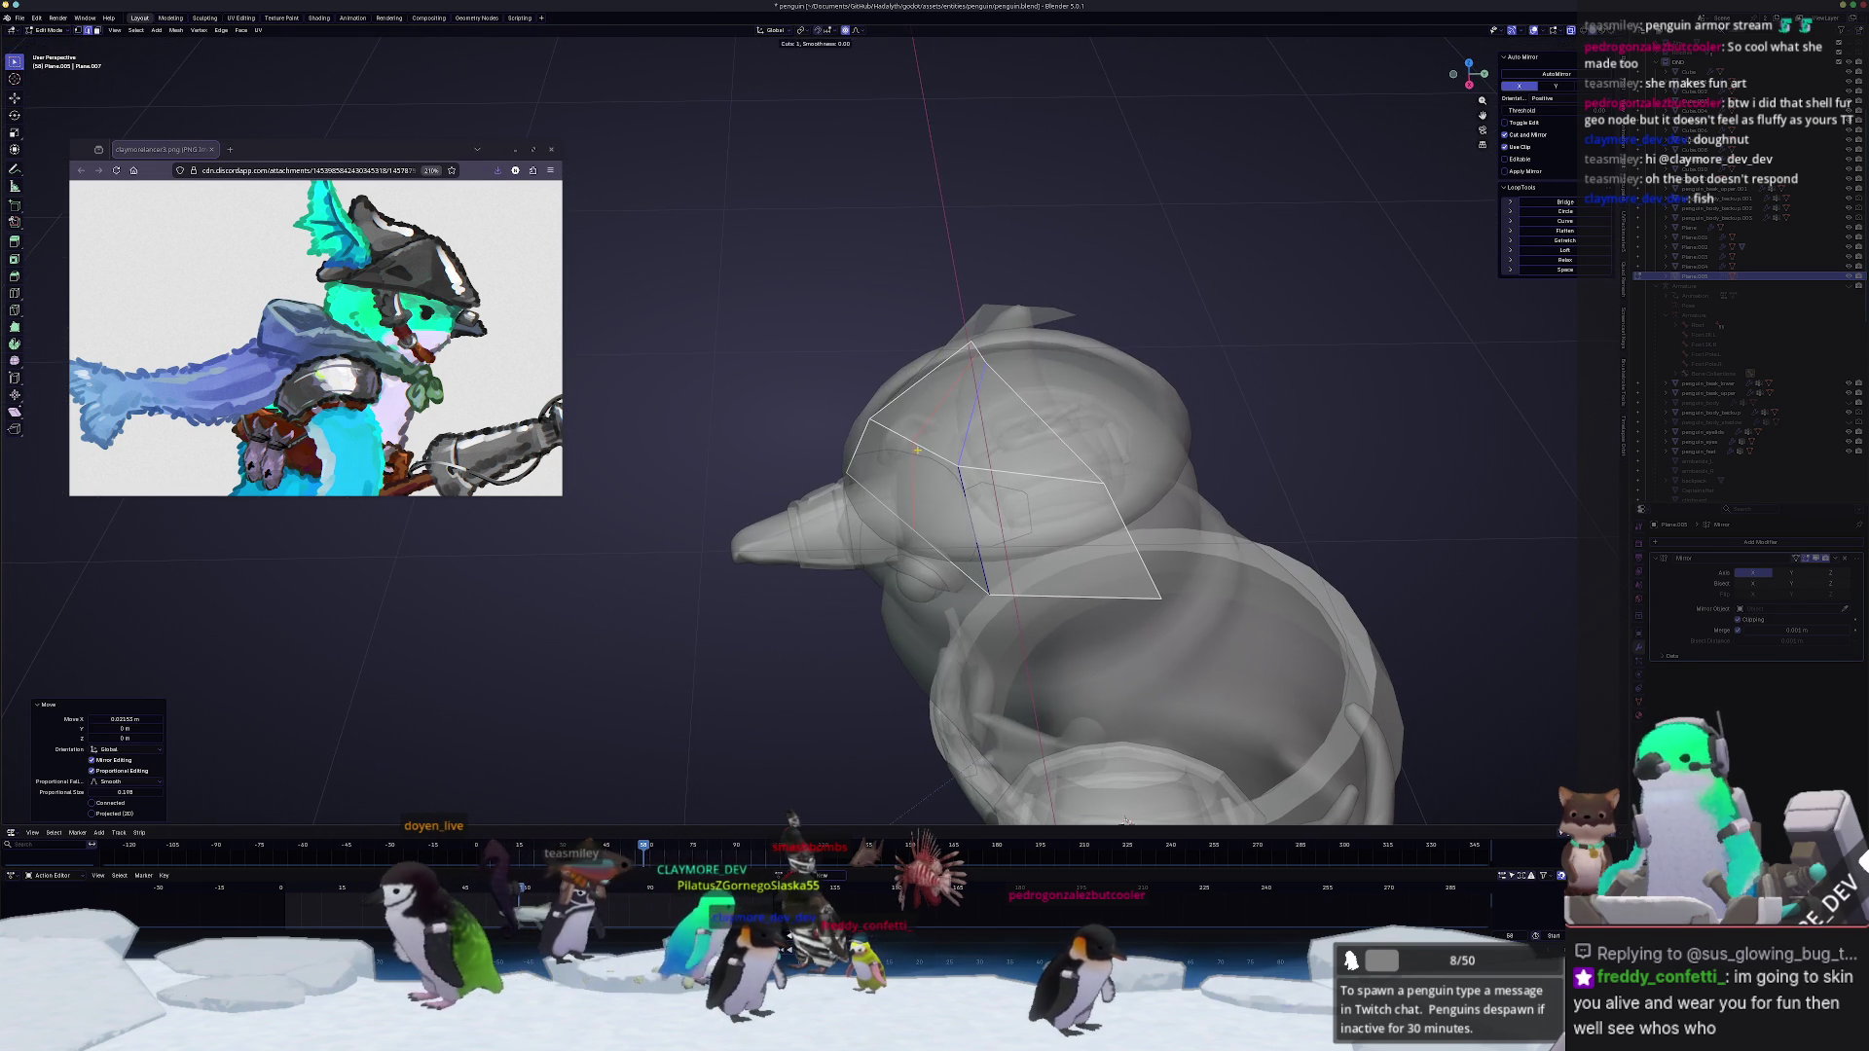
Step: Move and proportionally scale the hat vertices so the brim wraps snugly around the cap
middle_click_drag(791, 823, 826, 819)
key("g")
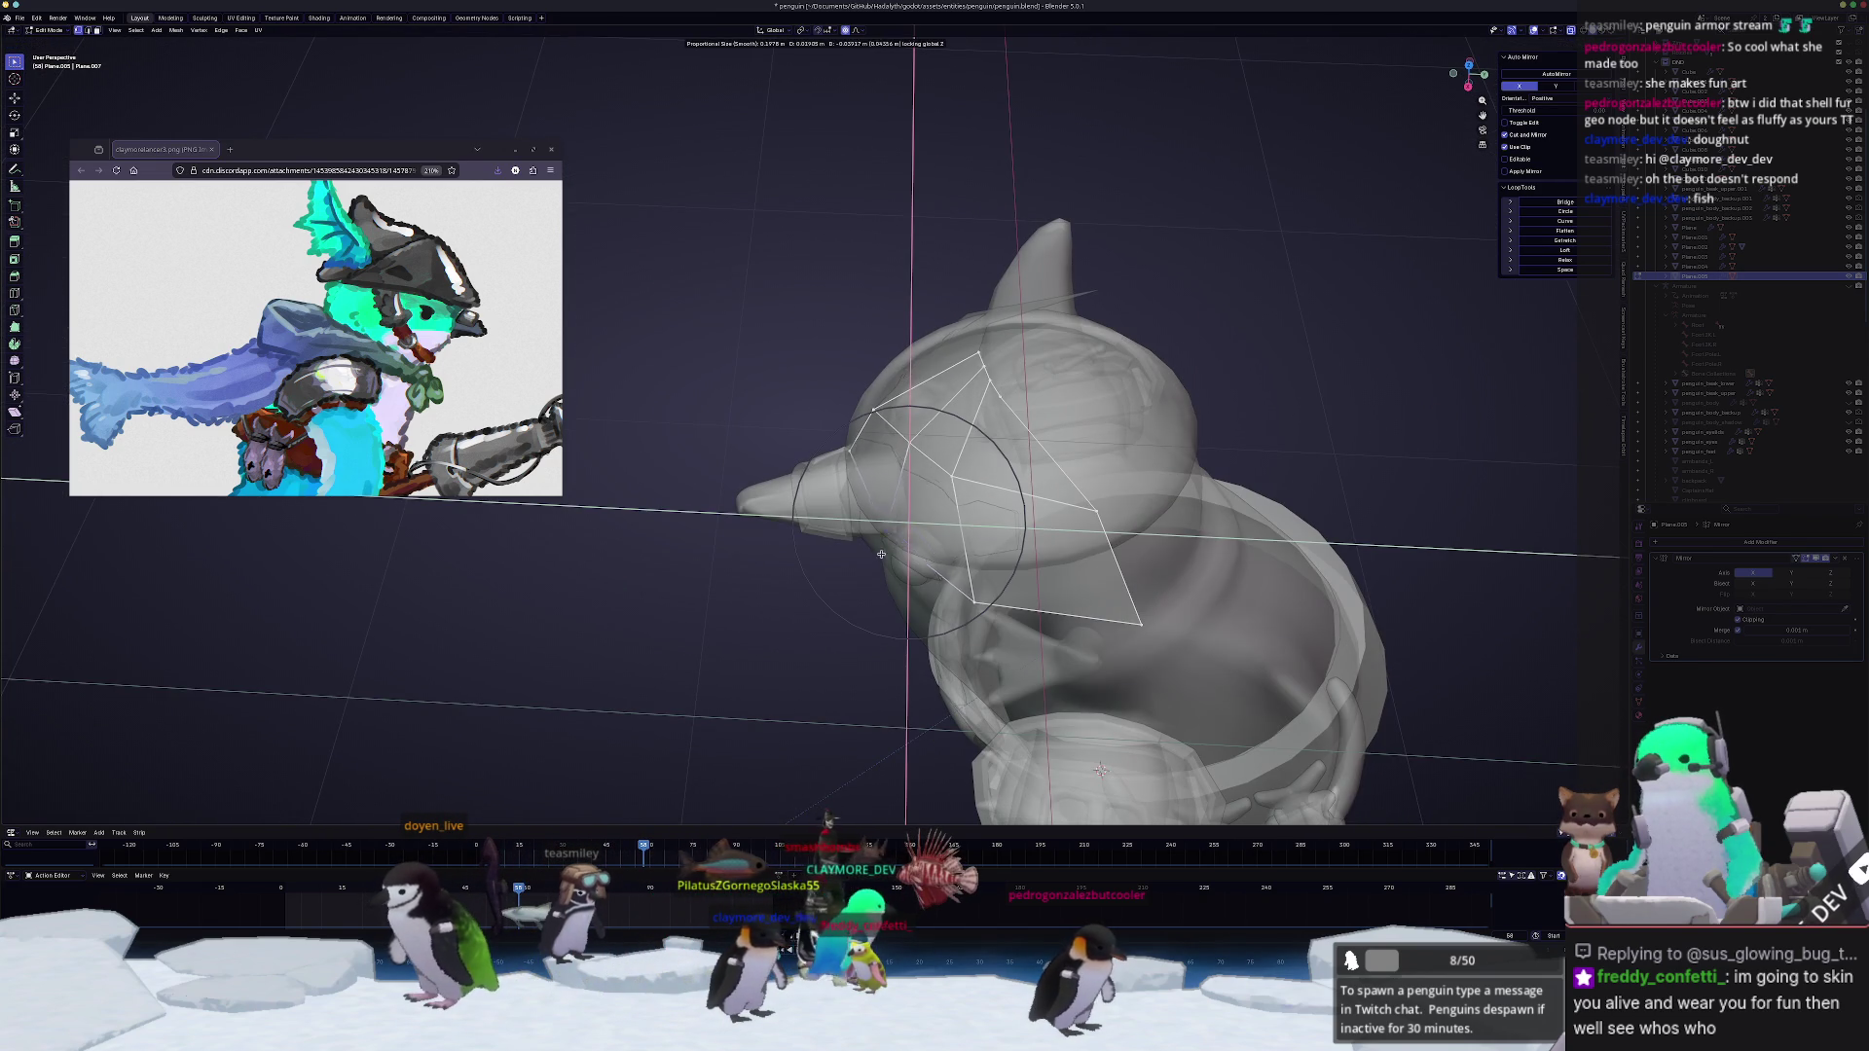
left_click(867, 560)
key("alt+z")
scroll(817, 621, "up", 3)
mouse_move(817, 621)
middle_mouse_down()
mouse_move(1023, 492)
mouse_move(792, 448)
mouse_move(793, 650)
mouse_move(799, 372)
mouse_move(969, 498)
middle_mouse_up()
key("s")
left_click(1023, 492)
left_click(799, 371)
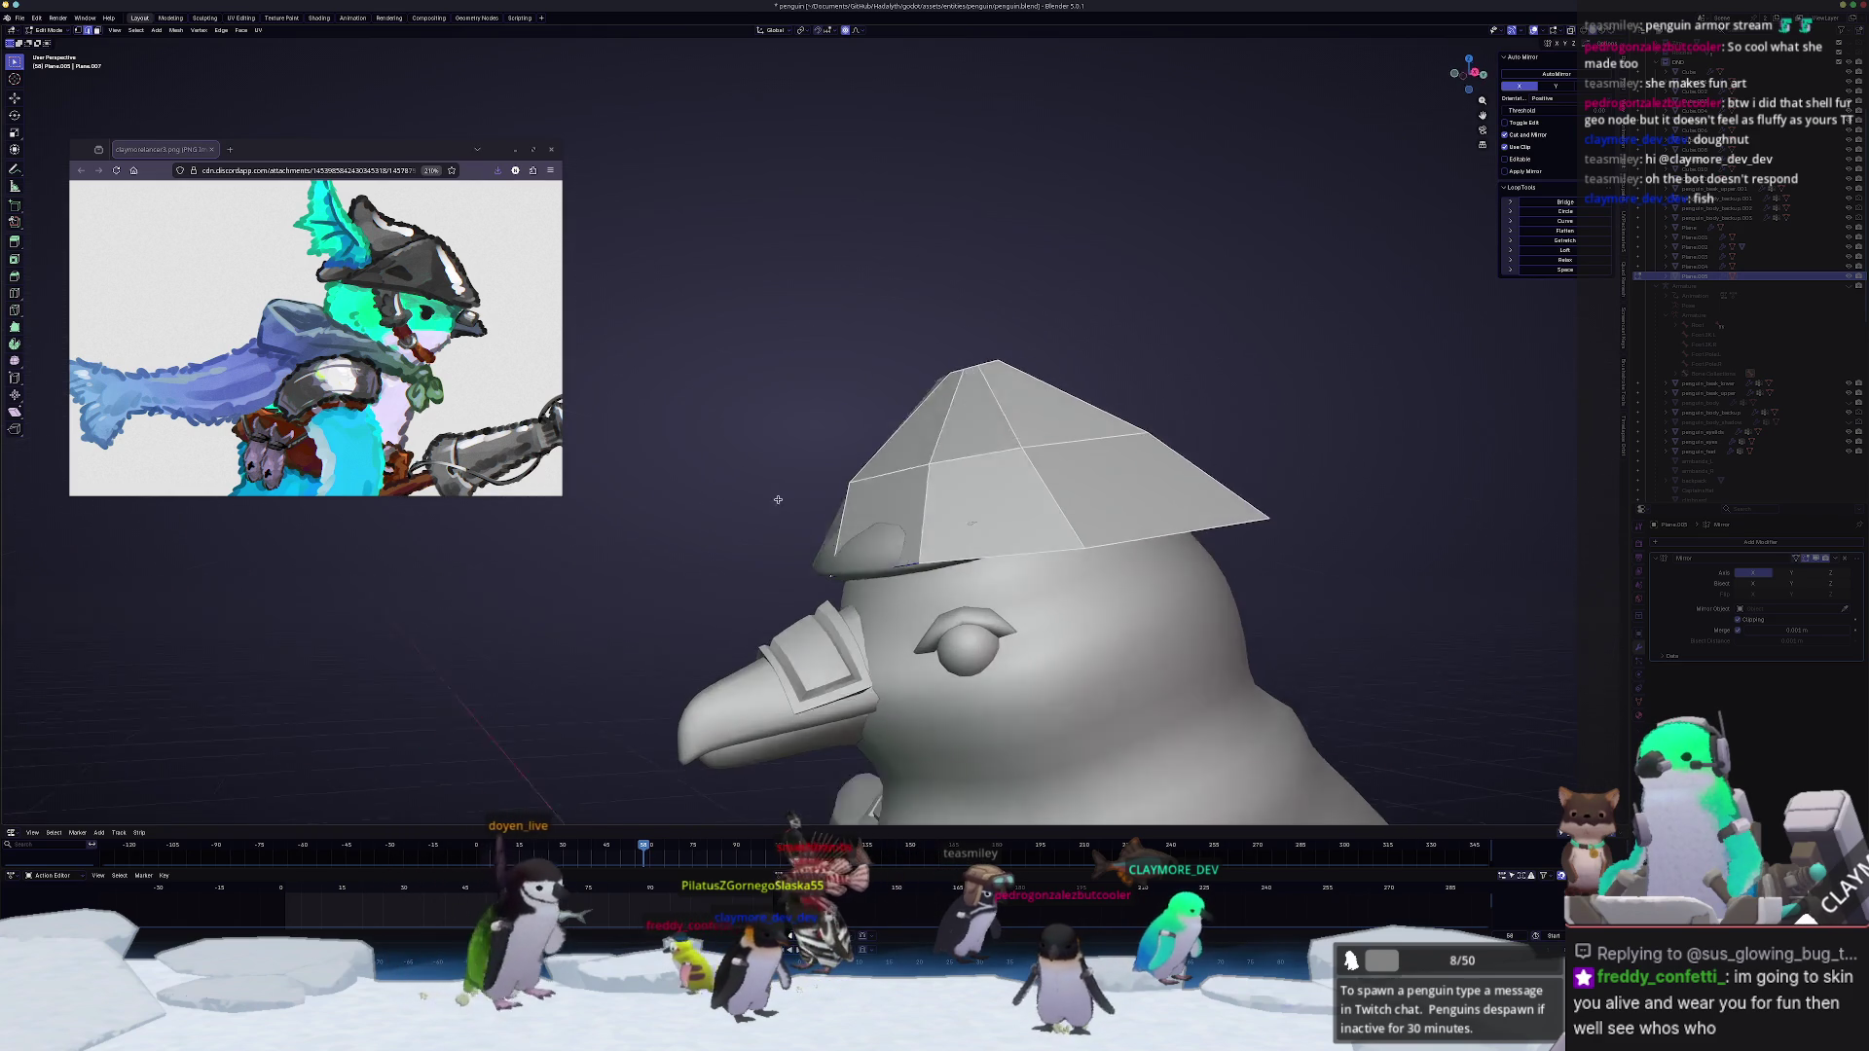
Step: Shift the hat vertices along Y and inspect the crown from several angles
key("g")
key("y")
left_click(827, 582)
key("Tab")
middle_click_drag(828, 581, 882, 580)
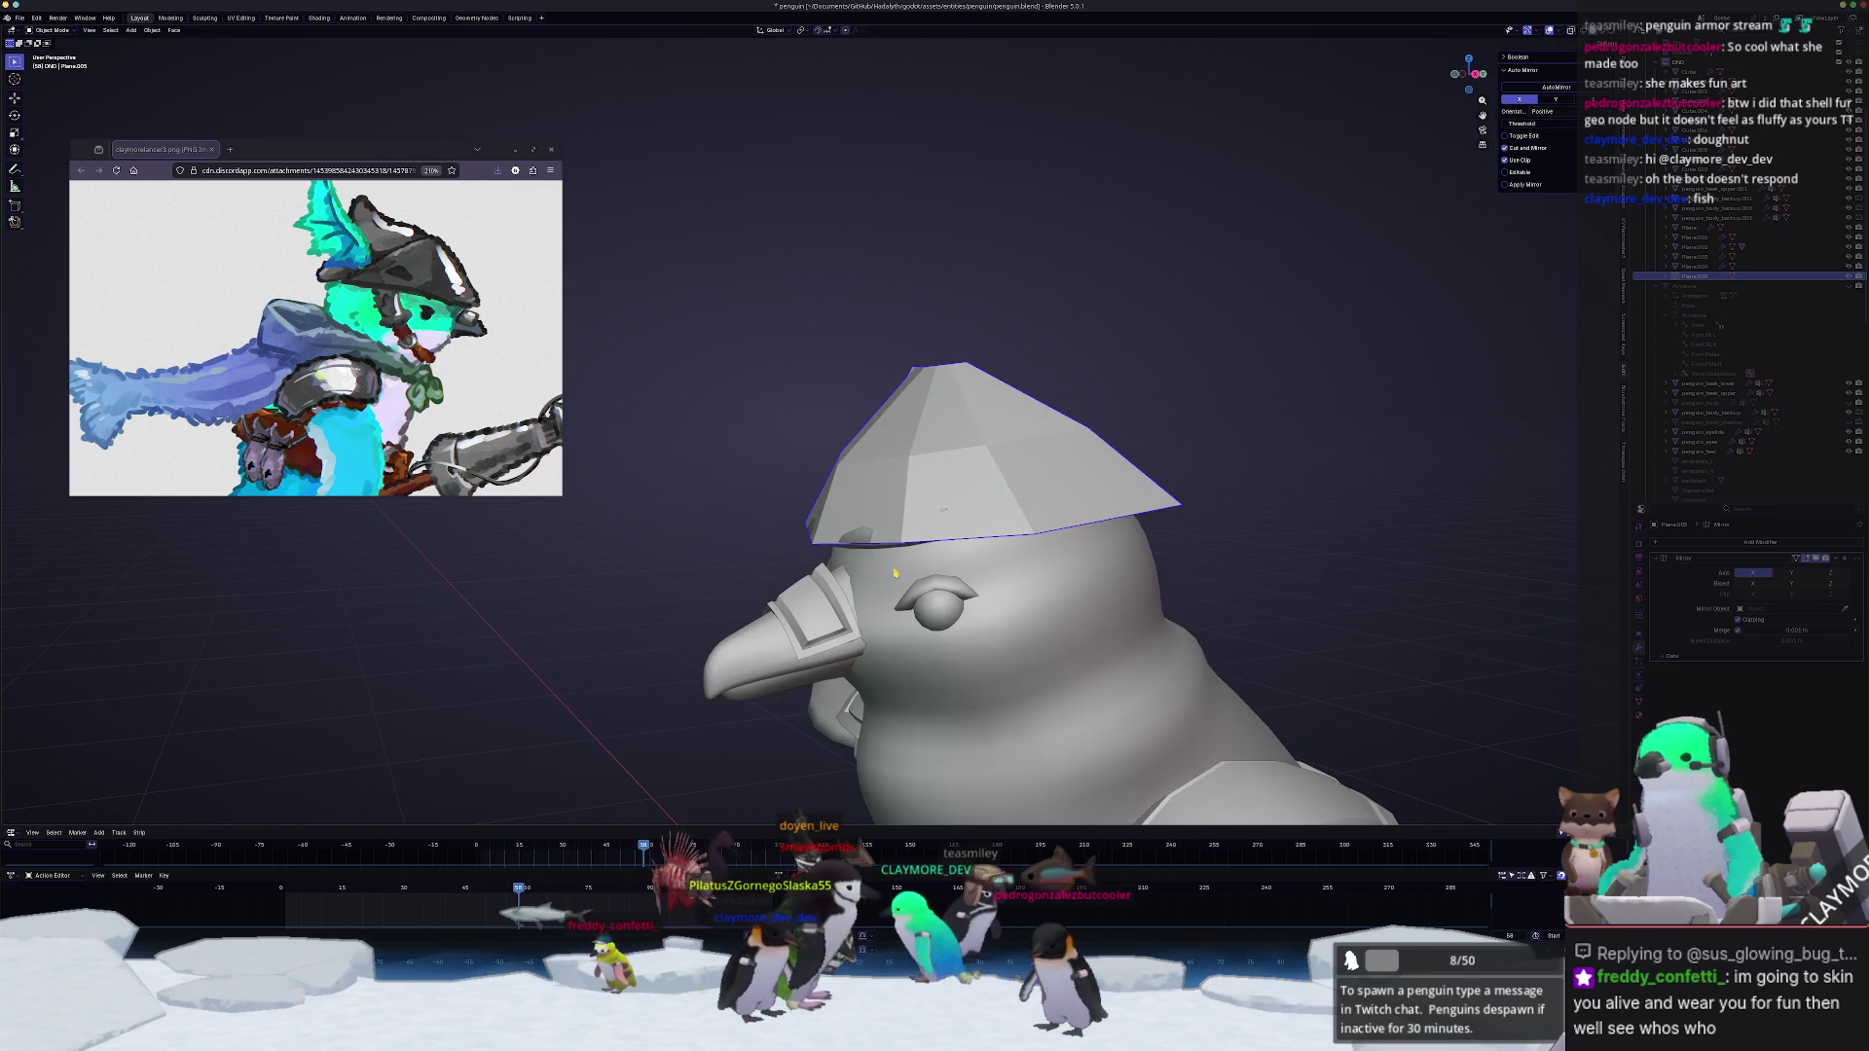
middle_click_drag(951, 497, 964, 482)
key("Tab")
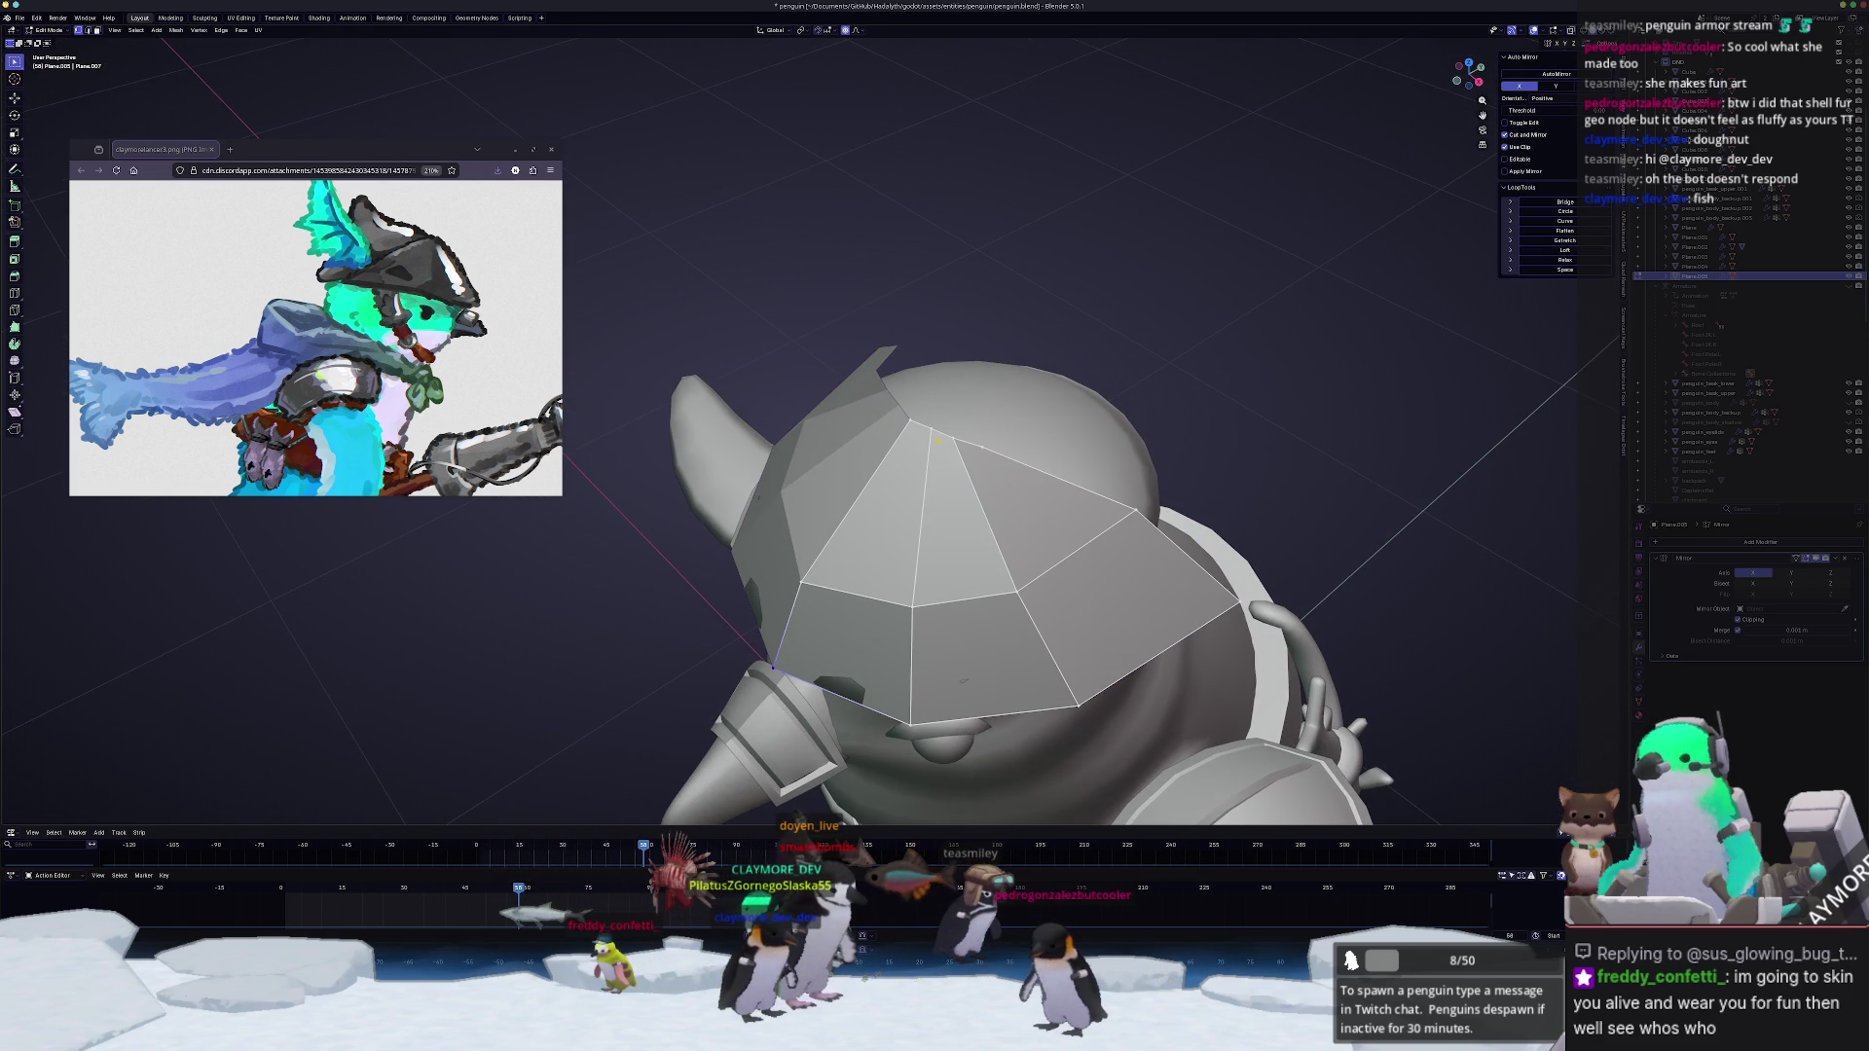
middle_click_drag(991, 438, 920, 448)
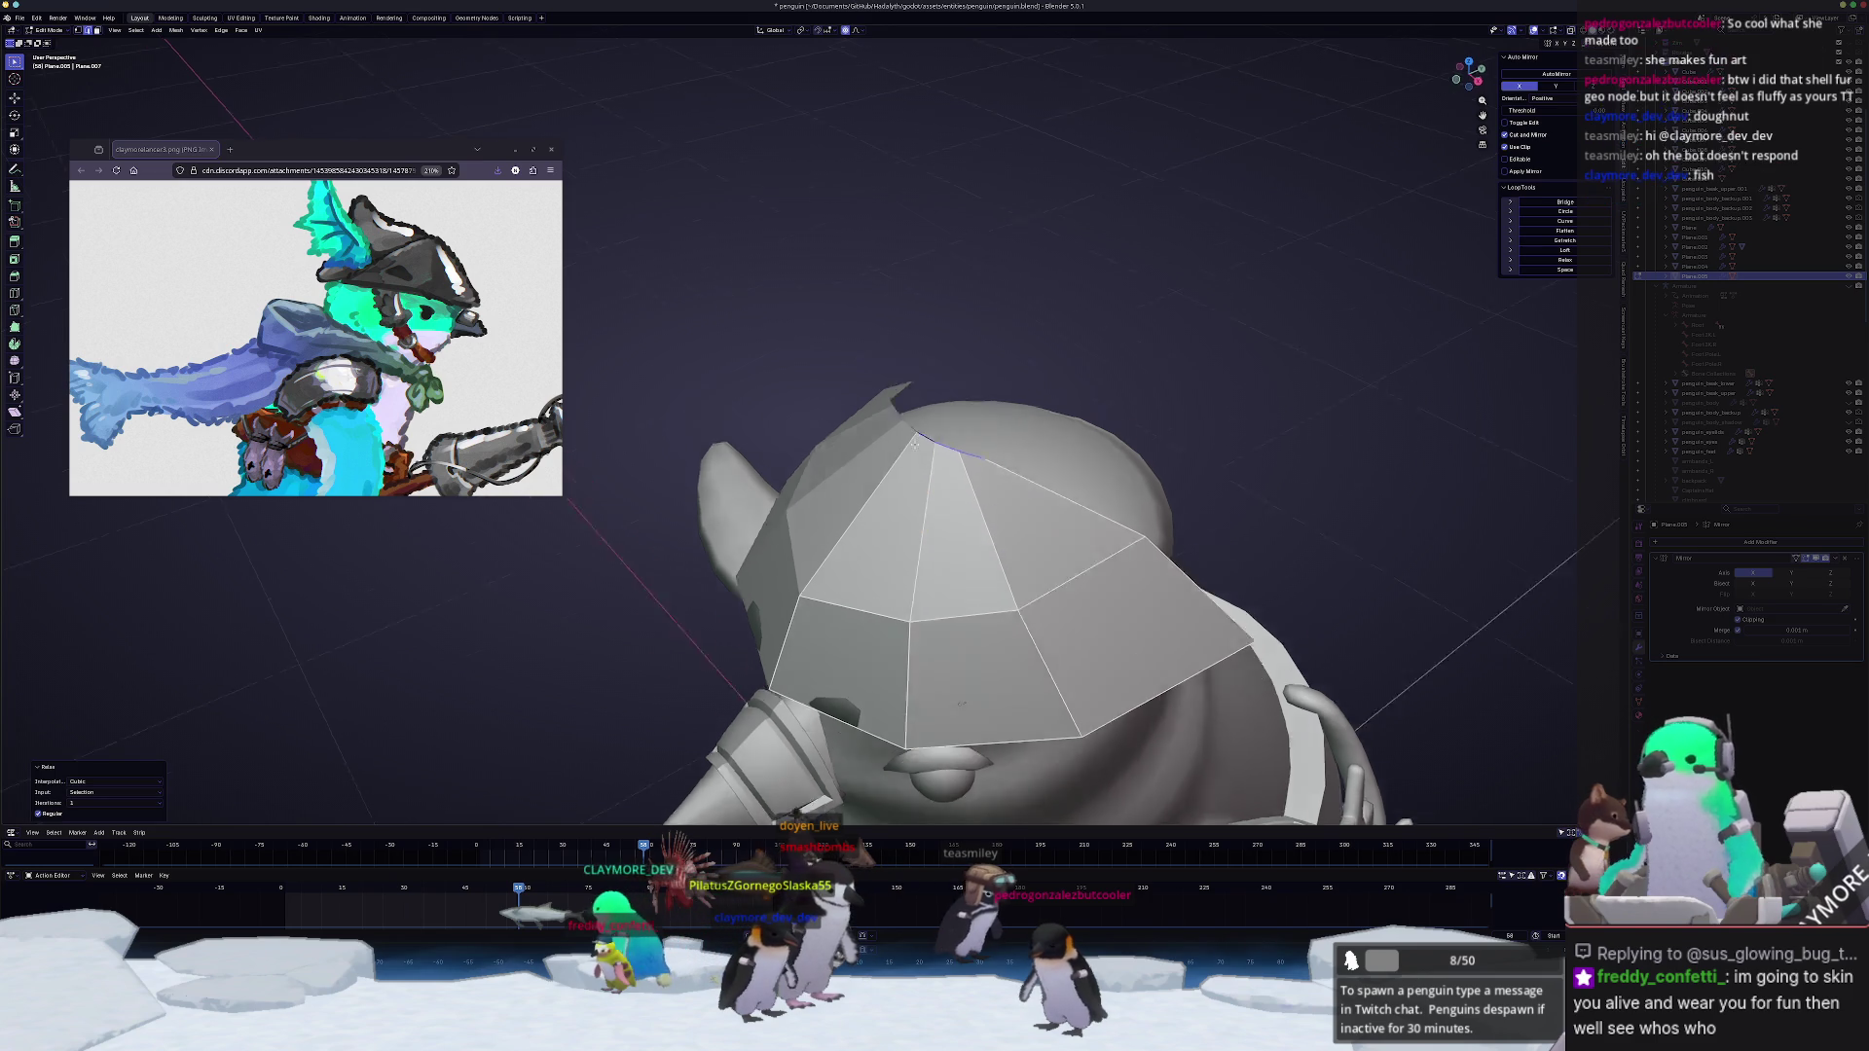
middle_click_drag(934, 671, 980, 659)
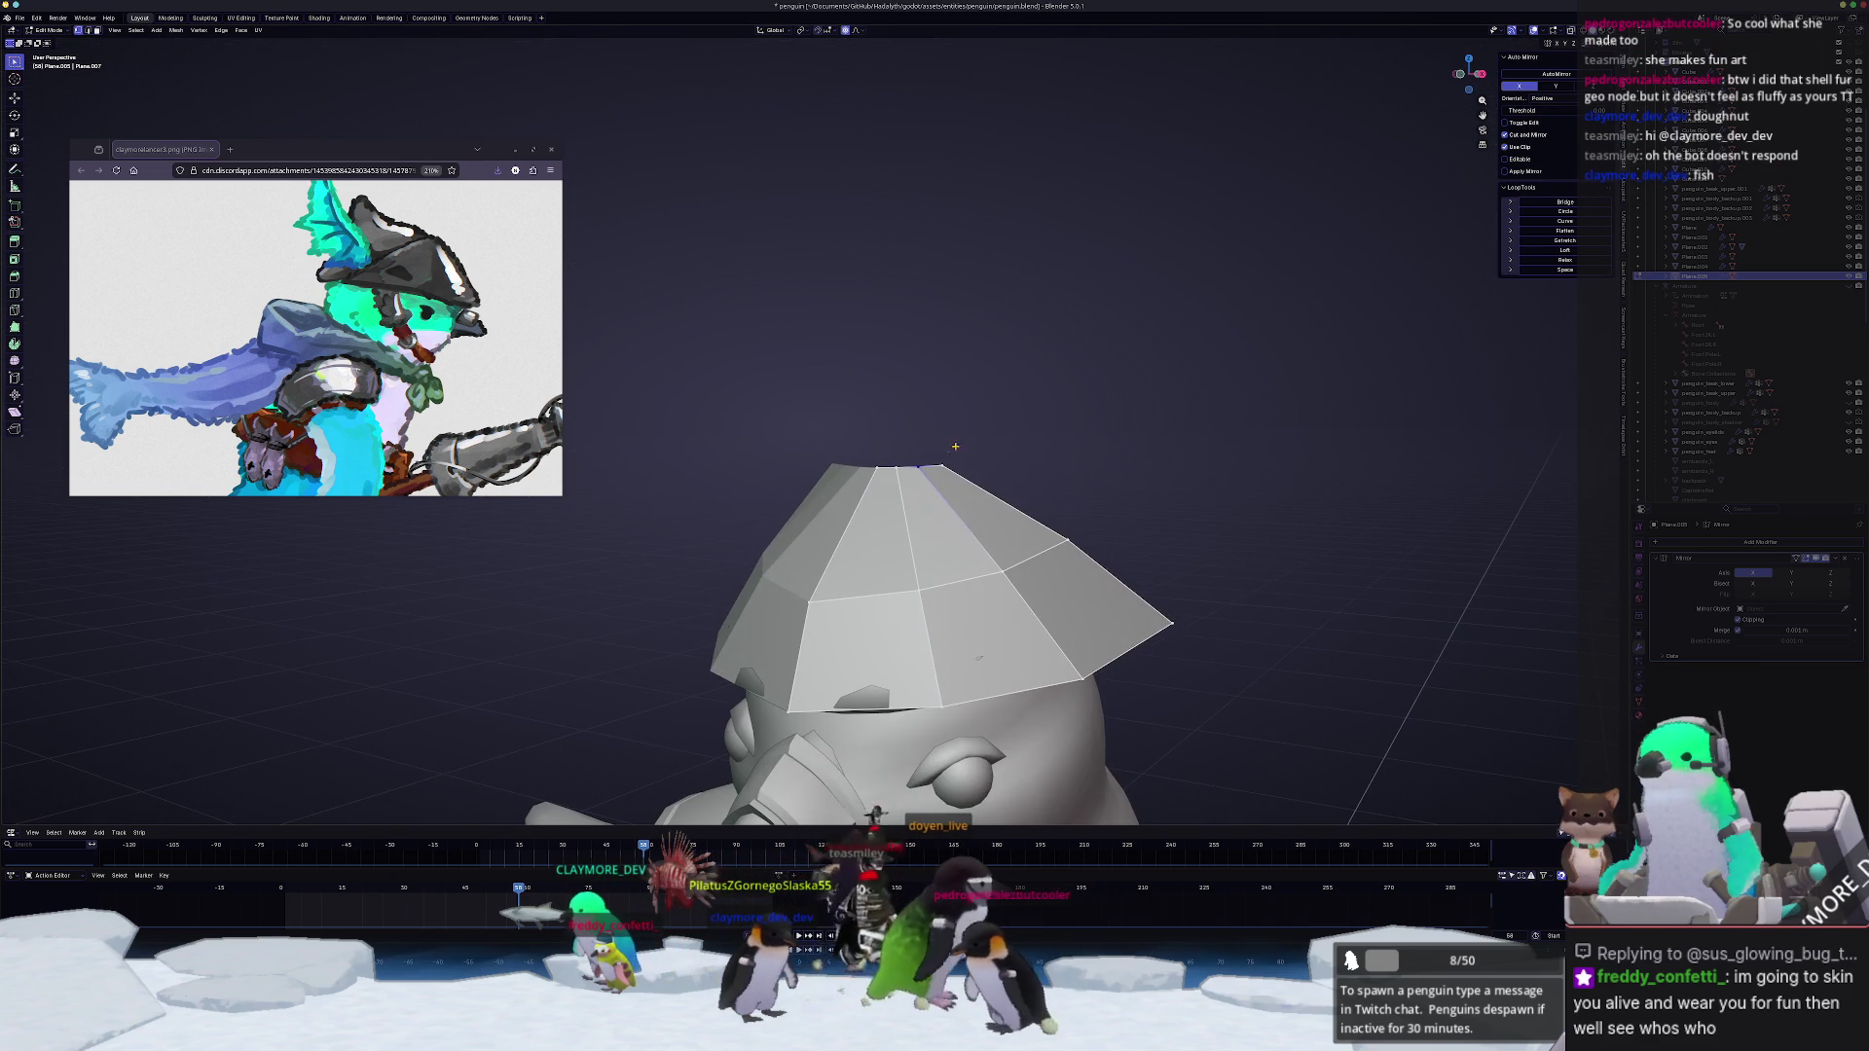
middle_click_drag(942, 466, 945, 453)
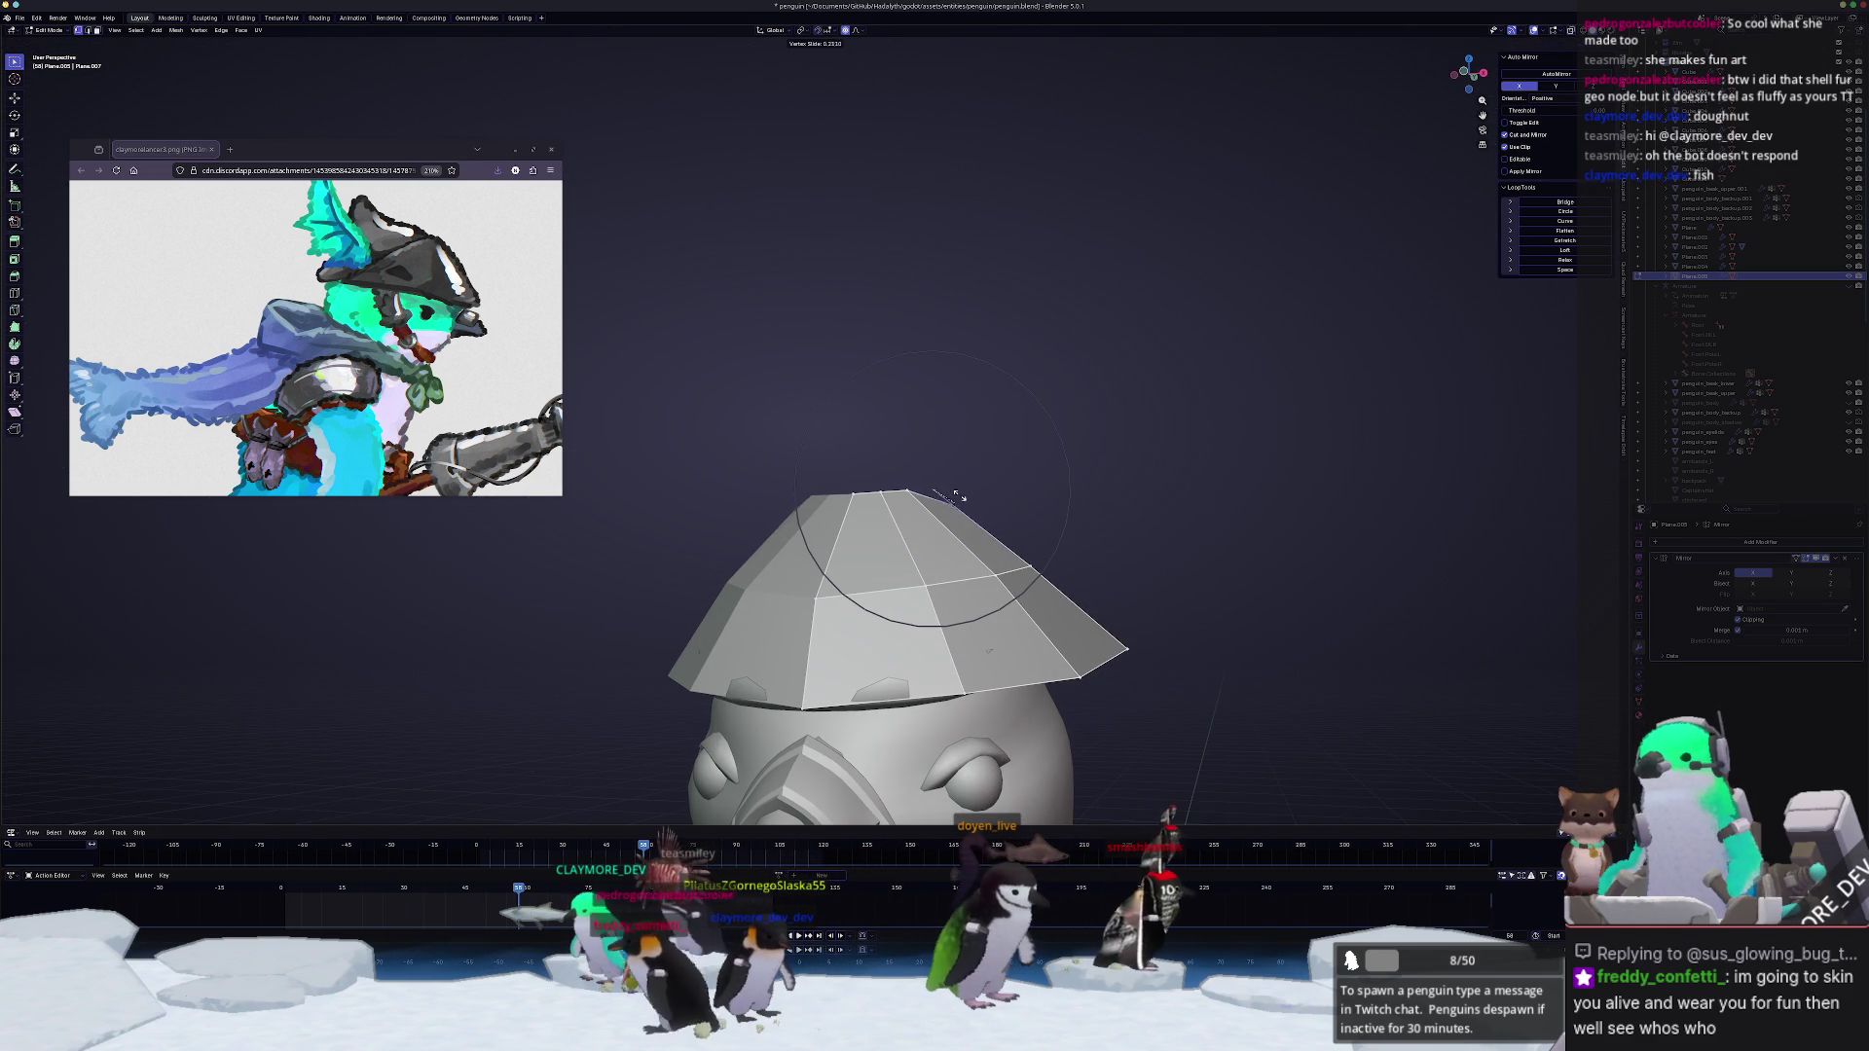
Step: Slide the top vertex into place and relax the edge loop around the crown with LoopTools
left_click(980, 505)
key("shift+v")
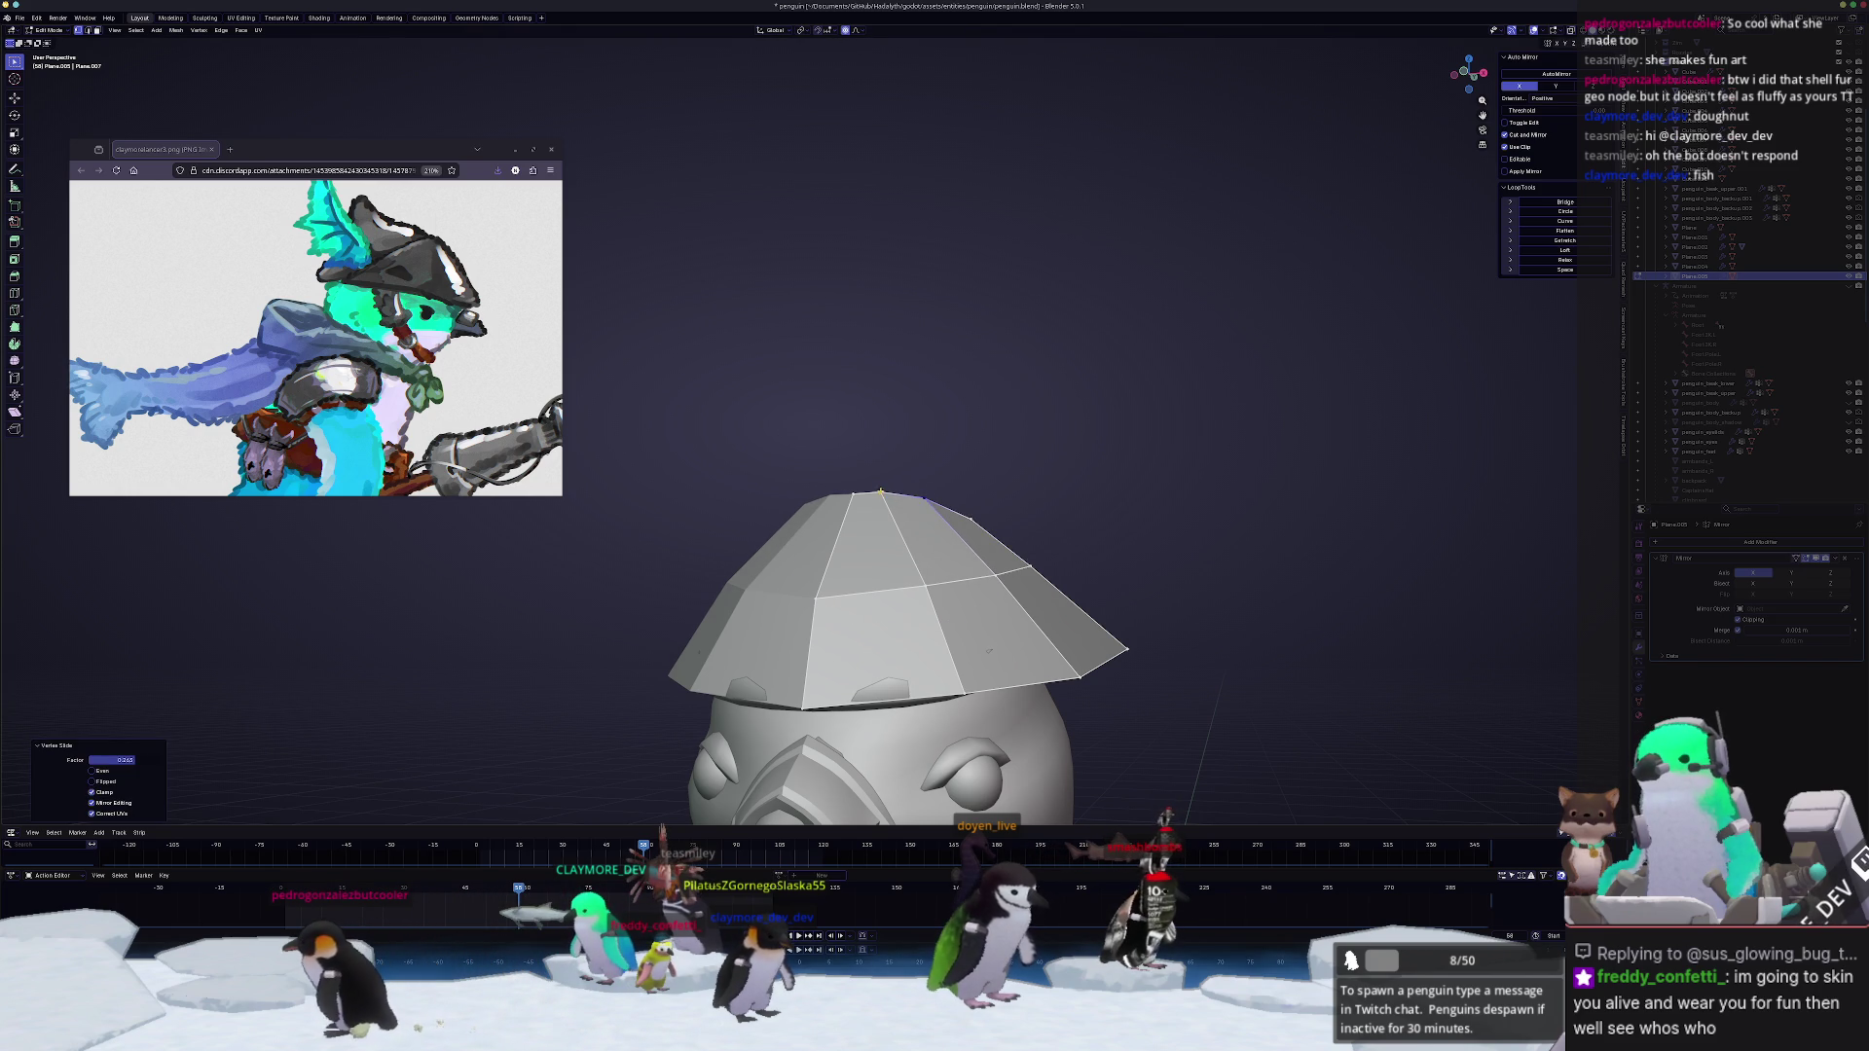
left_click(889, 495)
middle_click_drag(889, 493, 889, 481)
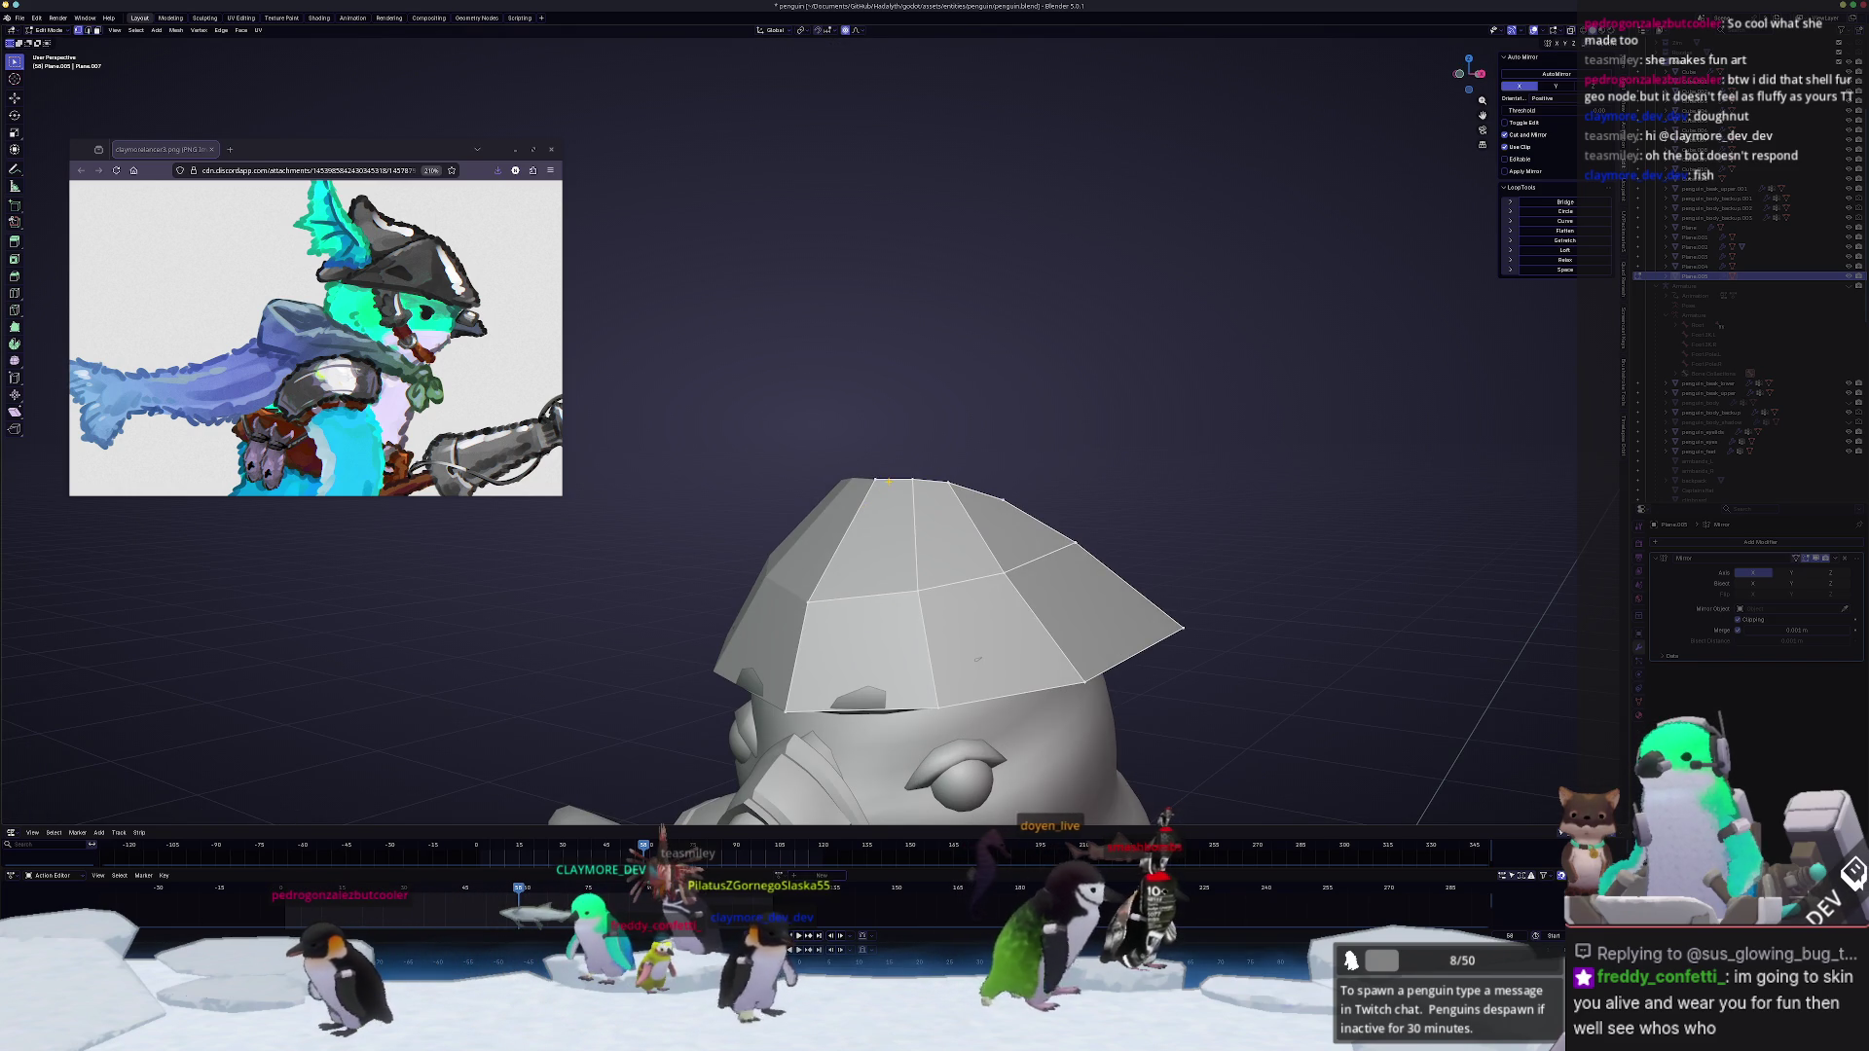
left_click(1183, 626, "ctrl")
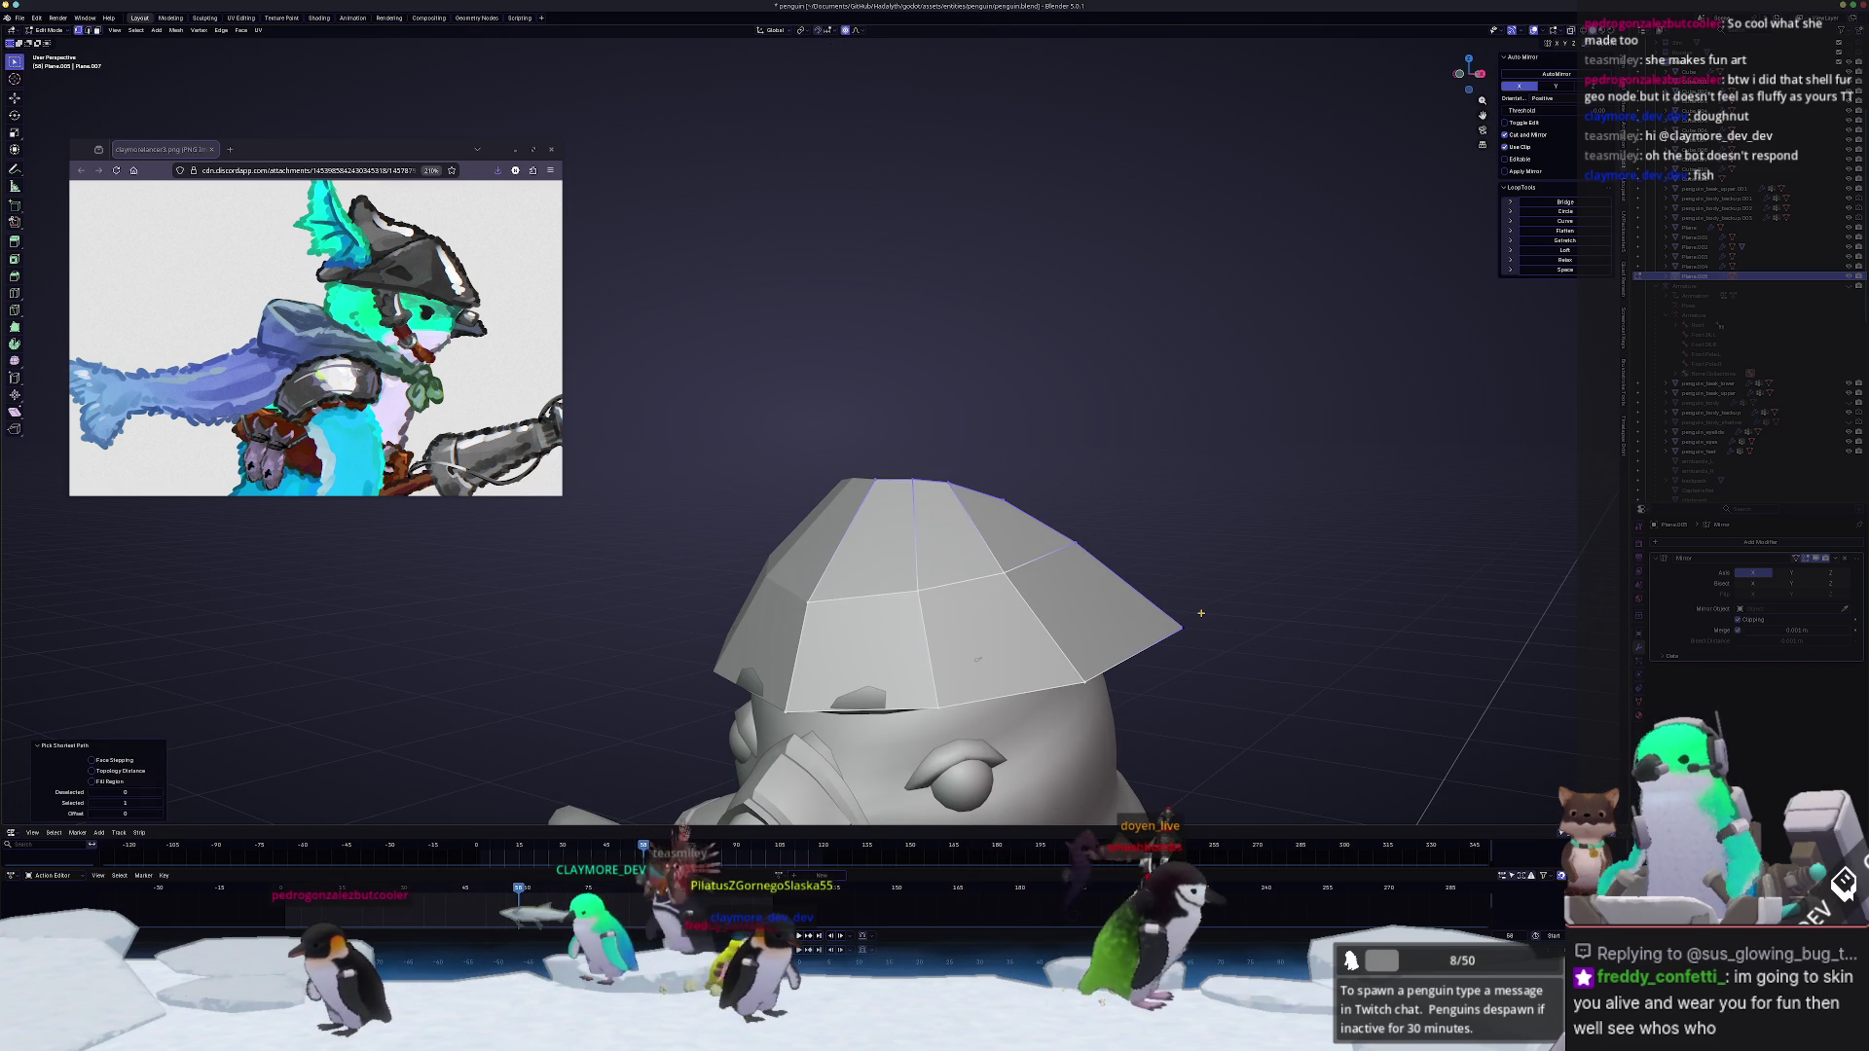
middle_click_drag(936, 584, 994, 585)
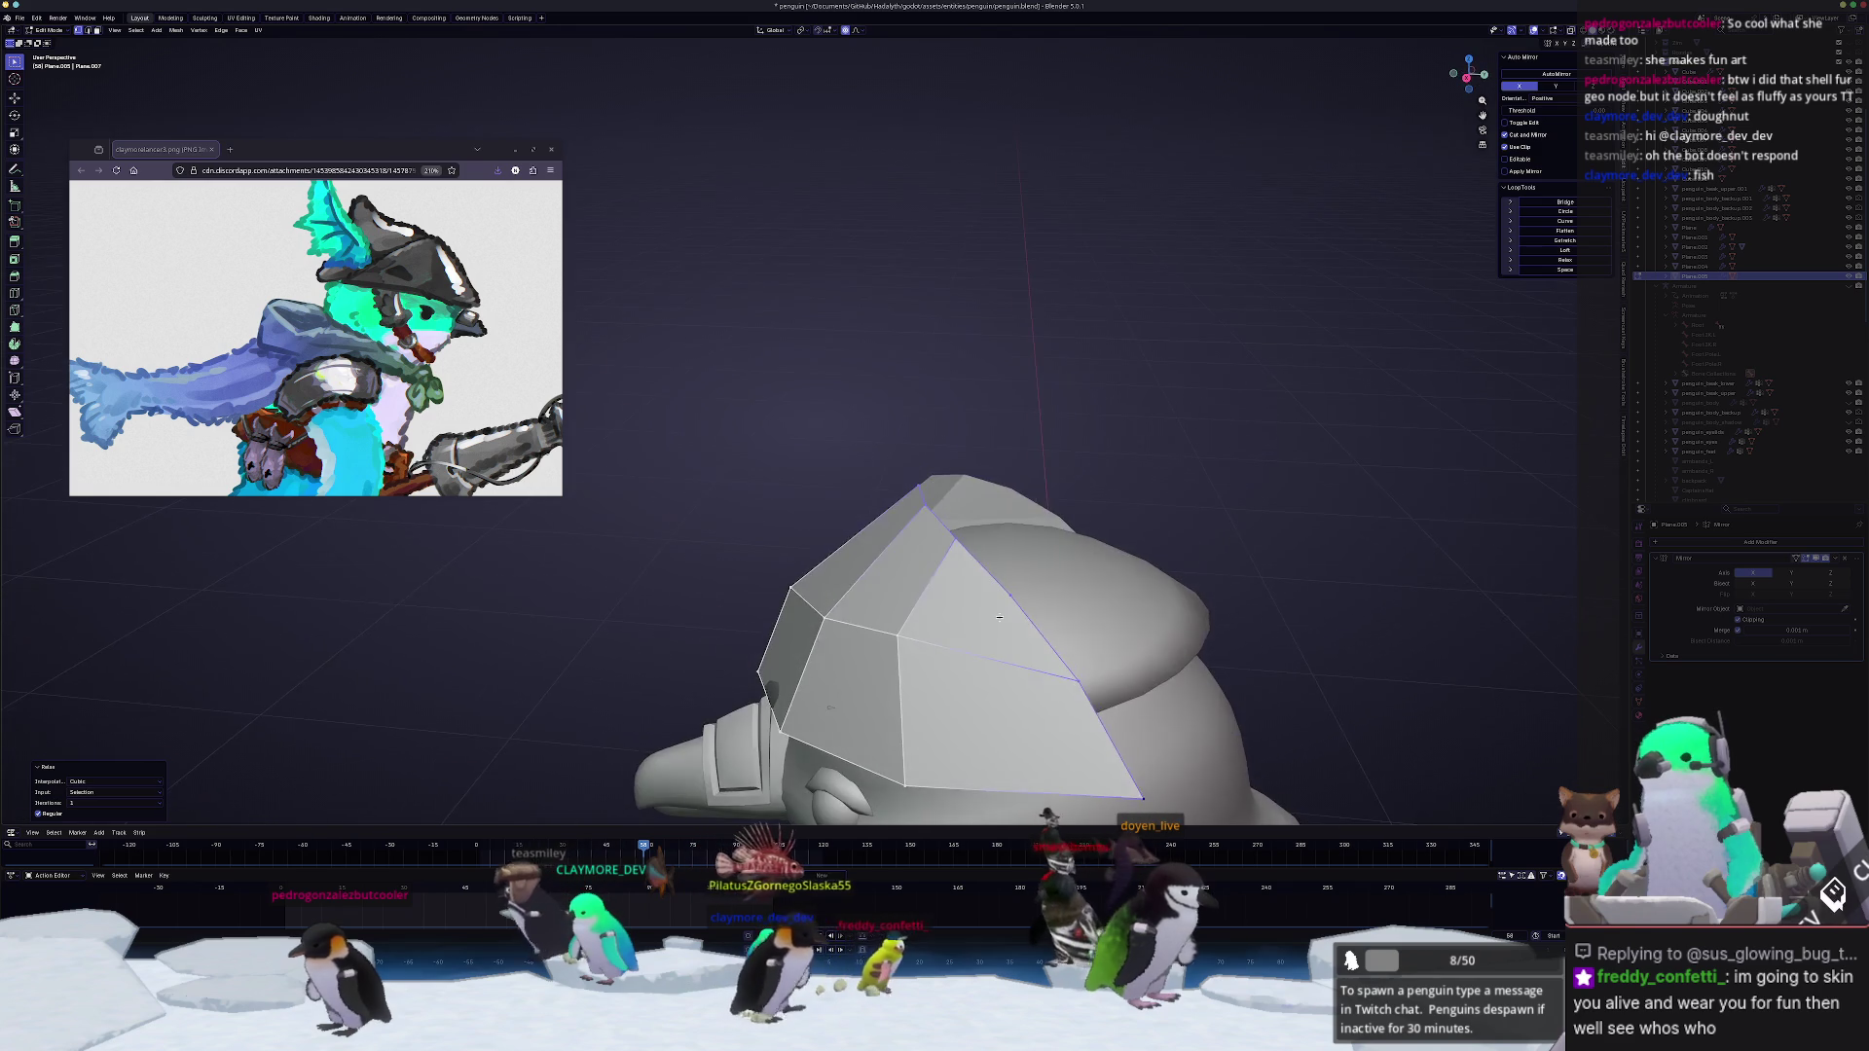
left_click(935, 591, "alt")
key("w")
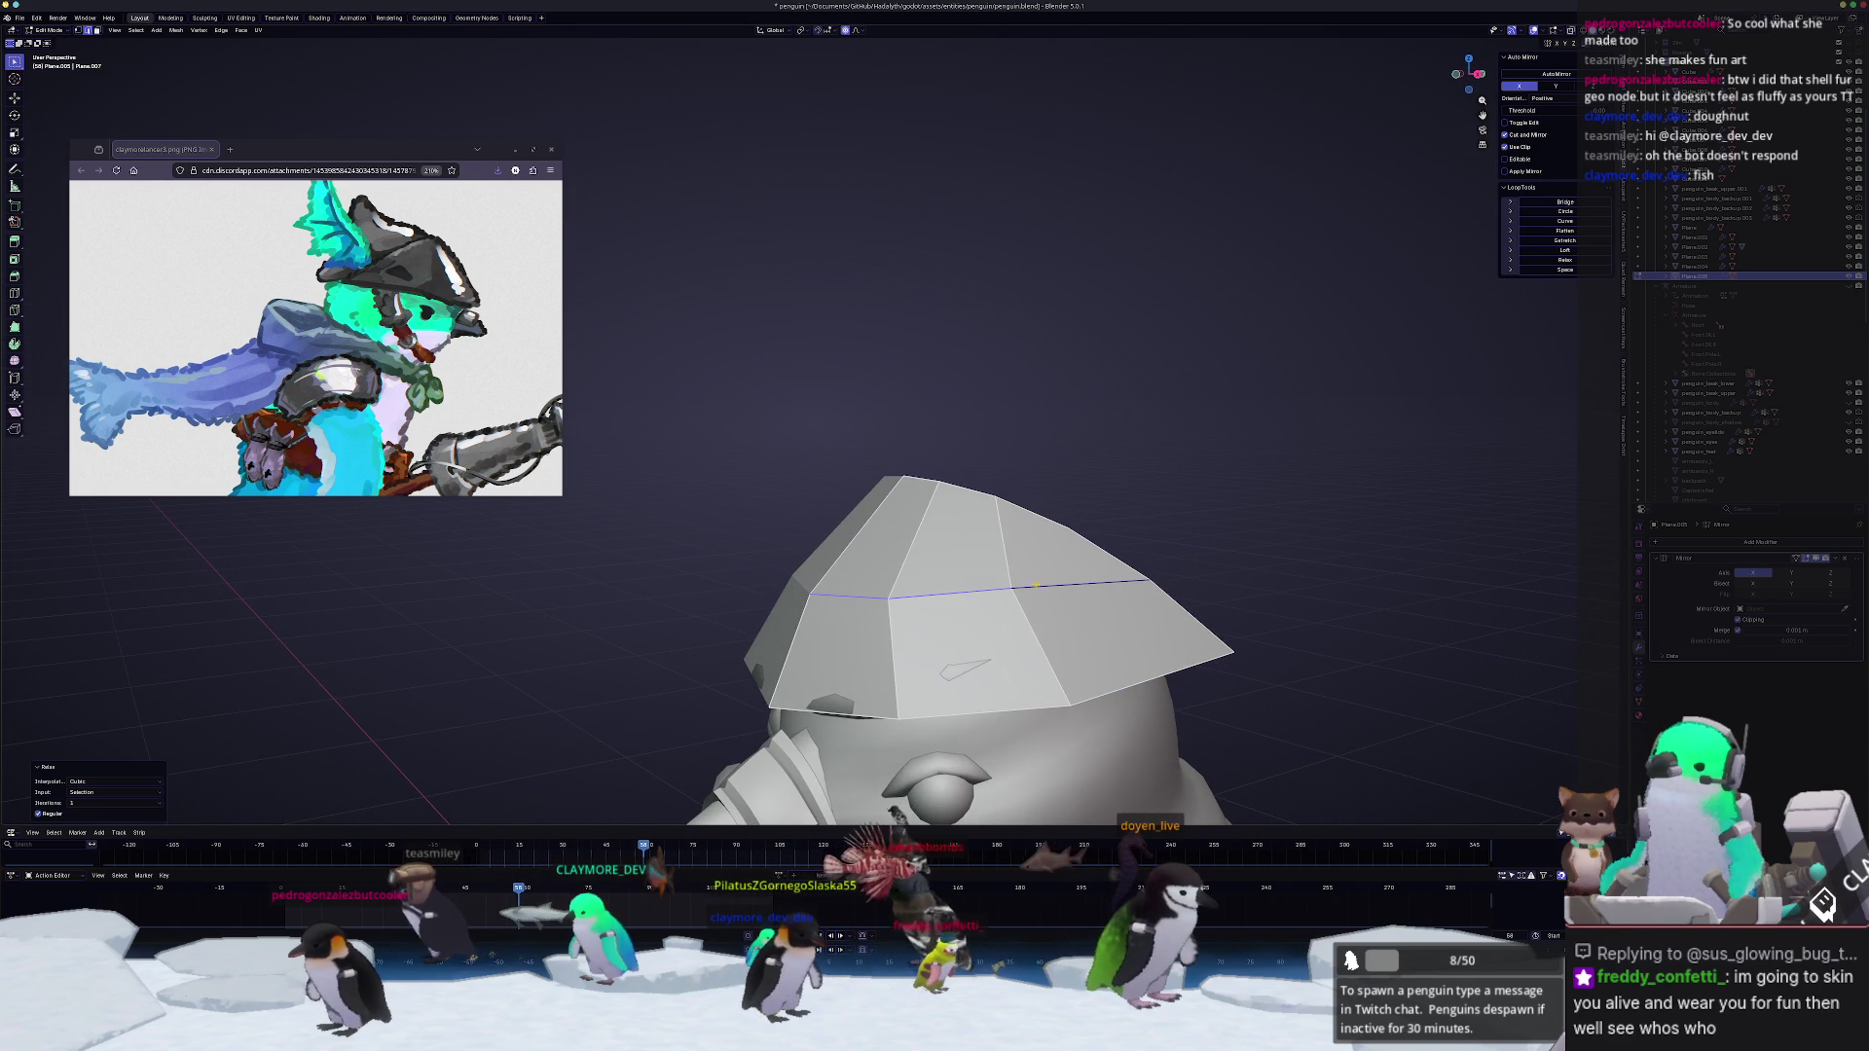
mouse_move(980, 656)
middle_mouse_down()
mouse_move(992, 678)
mouse_move(916, 665)
mouse_move(909, 622)
middle_mouse_up()
key("Tab")
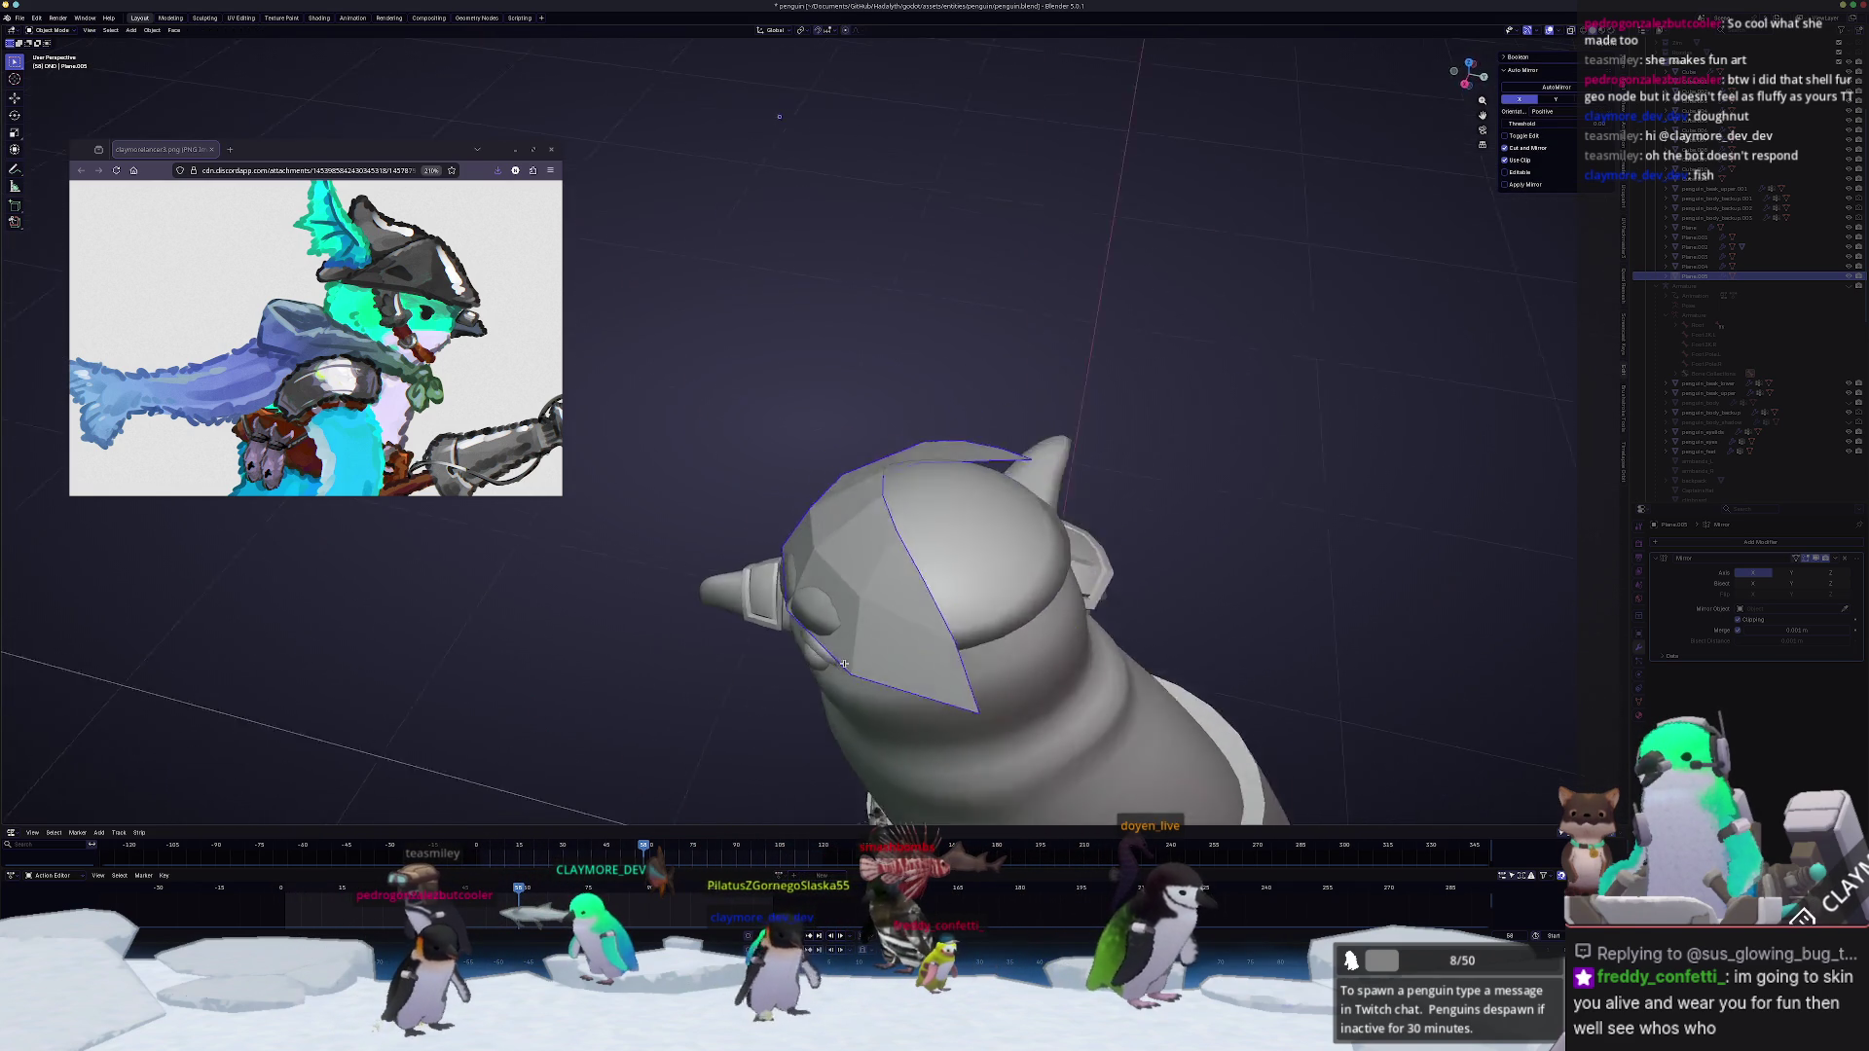
Step: From the right side view, tilt the hat's faces and pull them up with proportional falloff
key("KP_3")
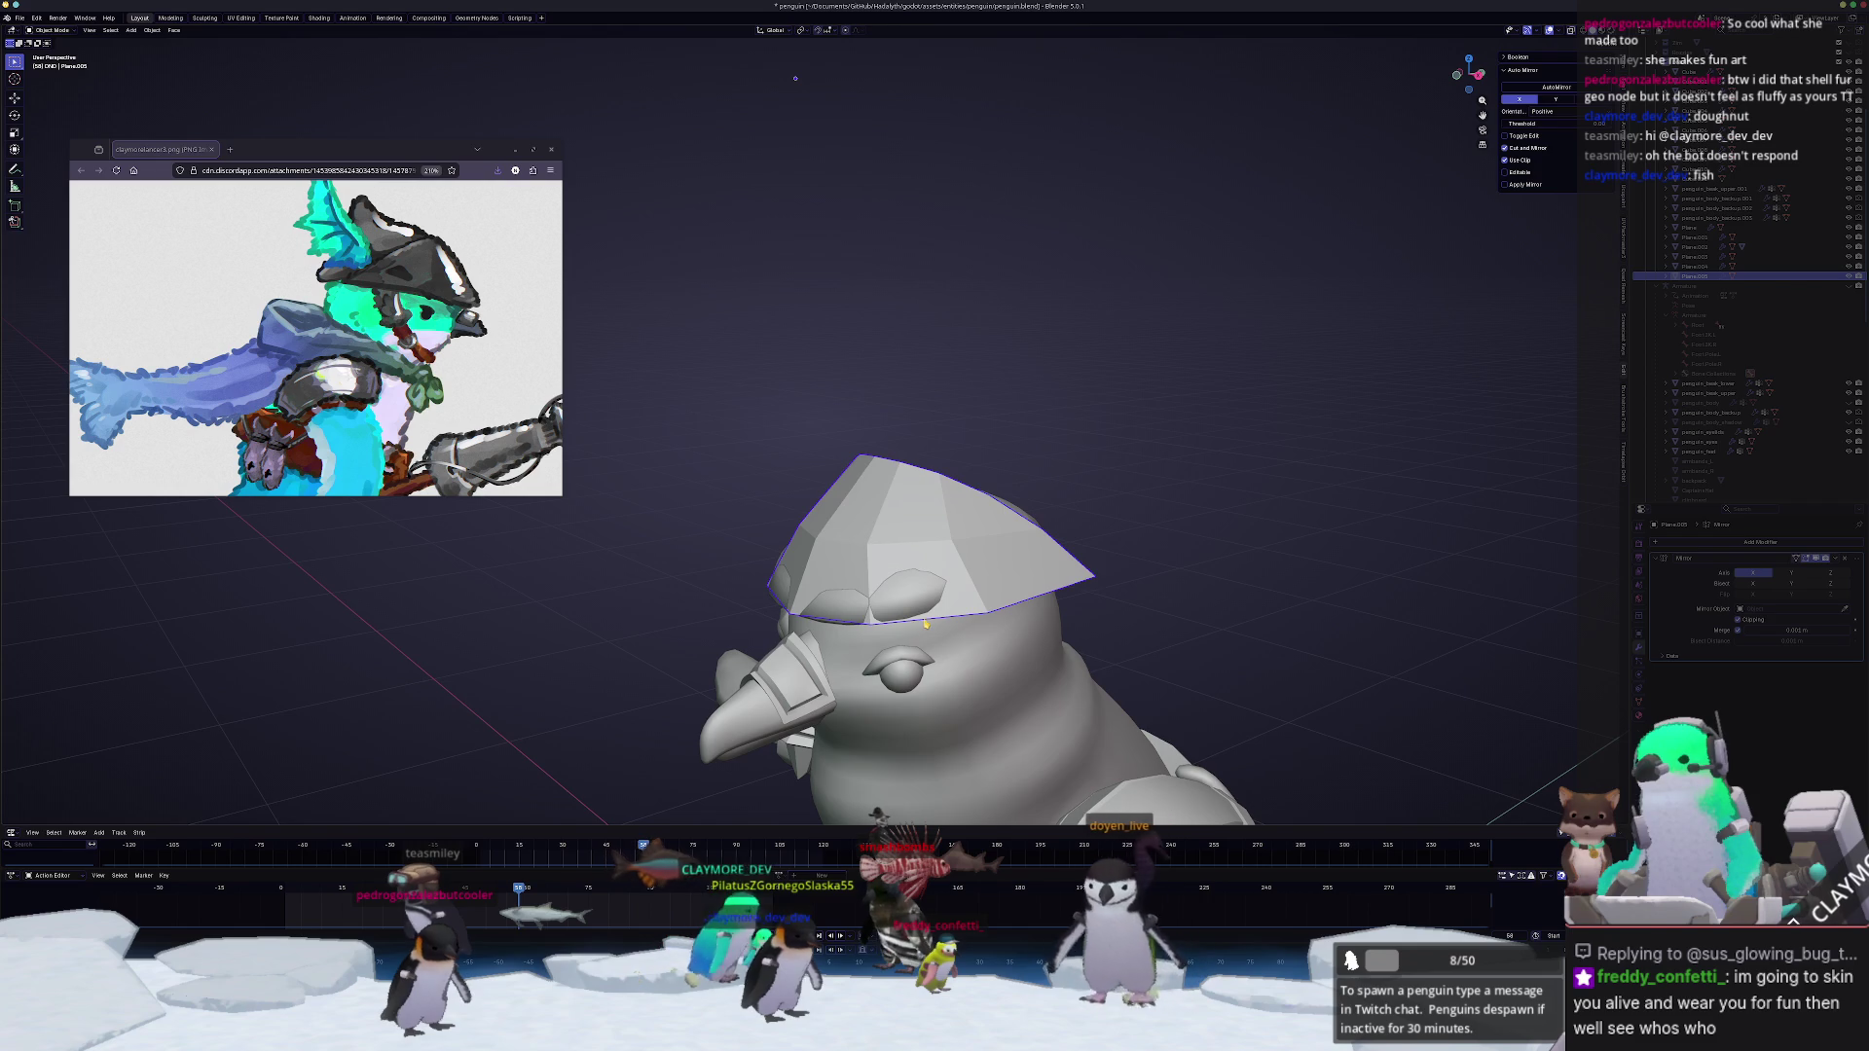
scroll(929, 619, "up", 2)
key("g")
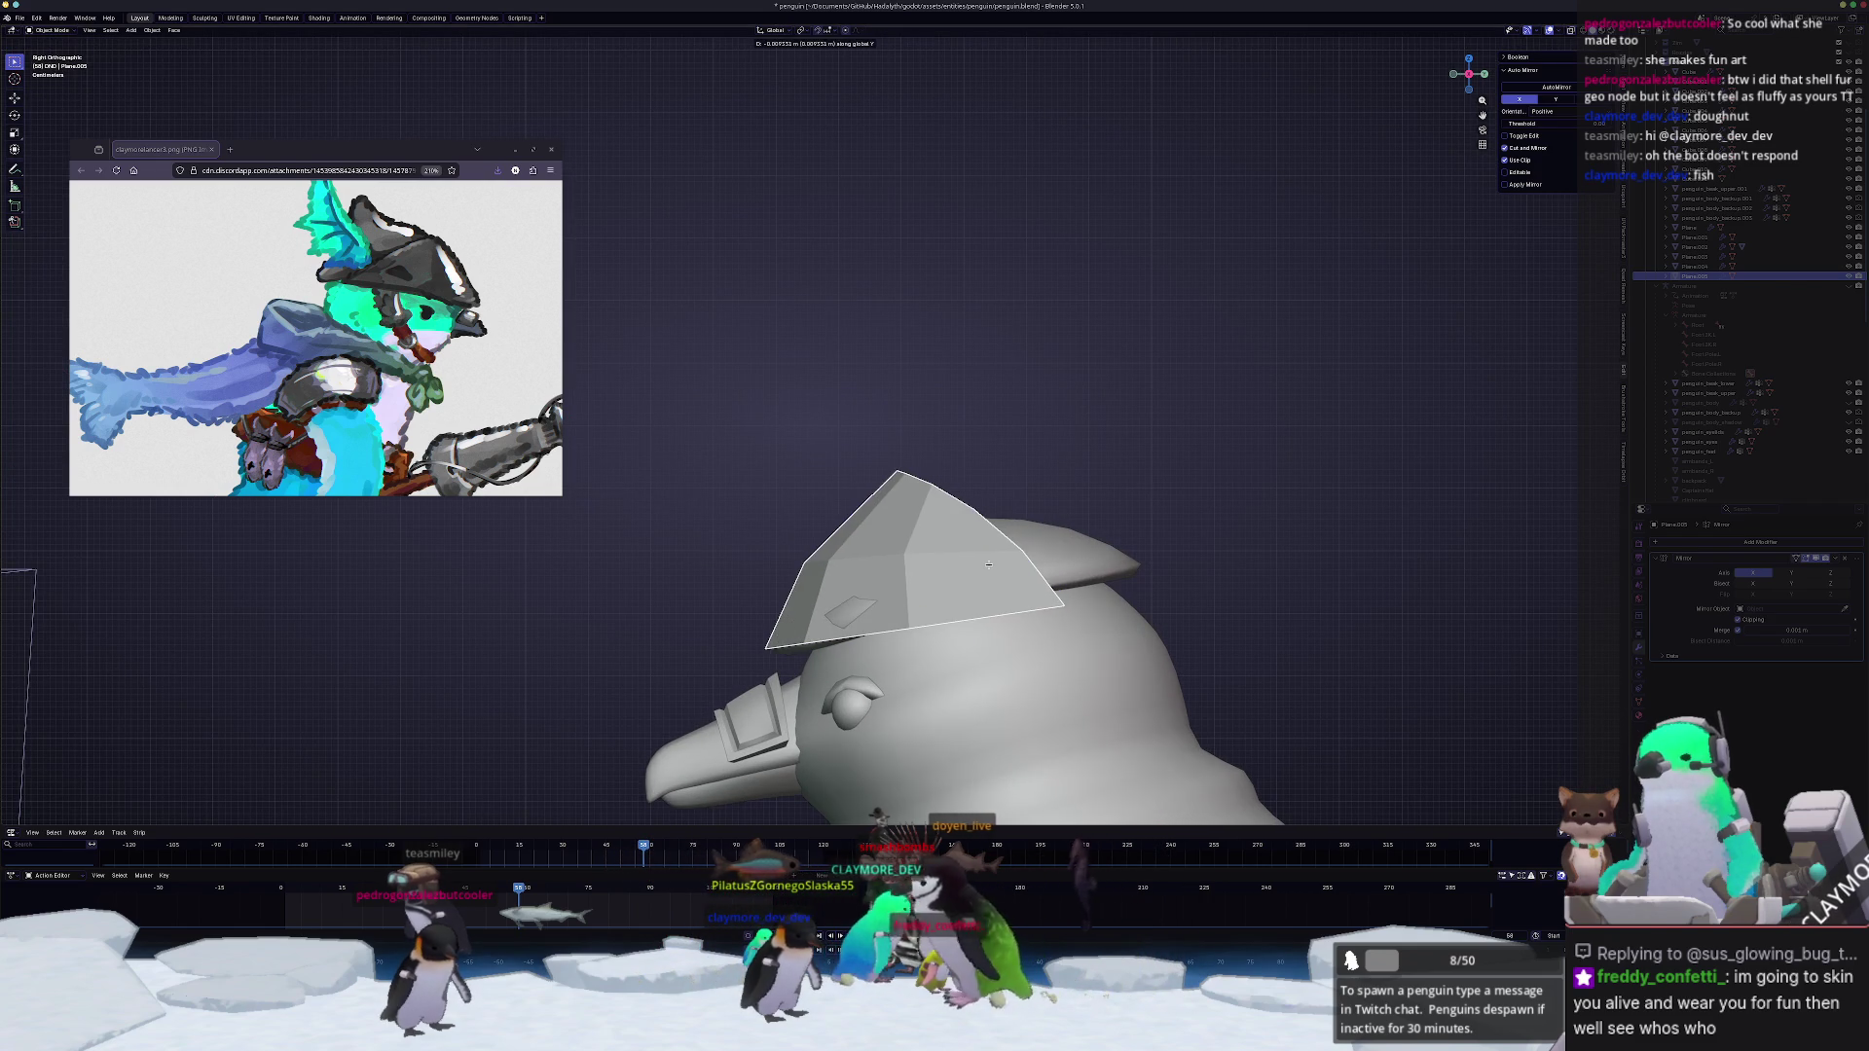
key("Escape")
key("Tab")
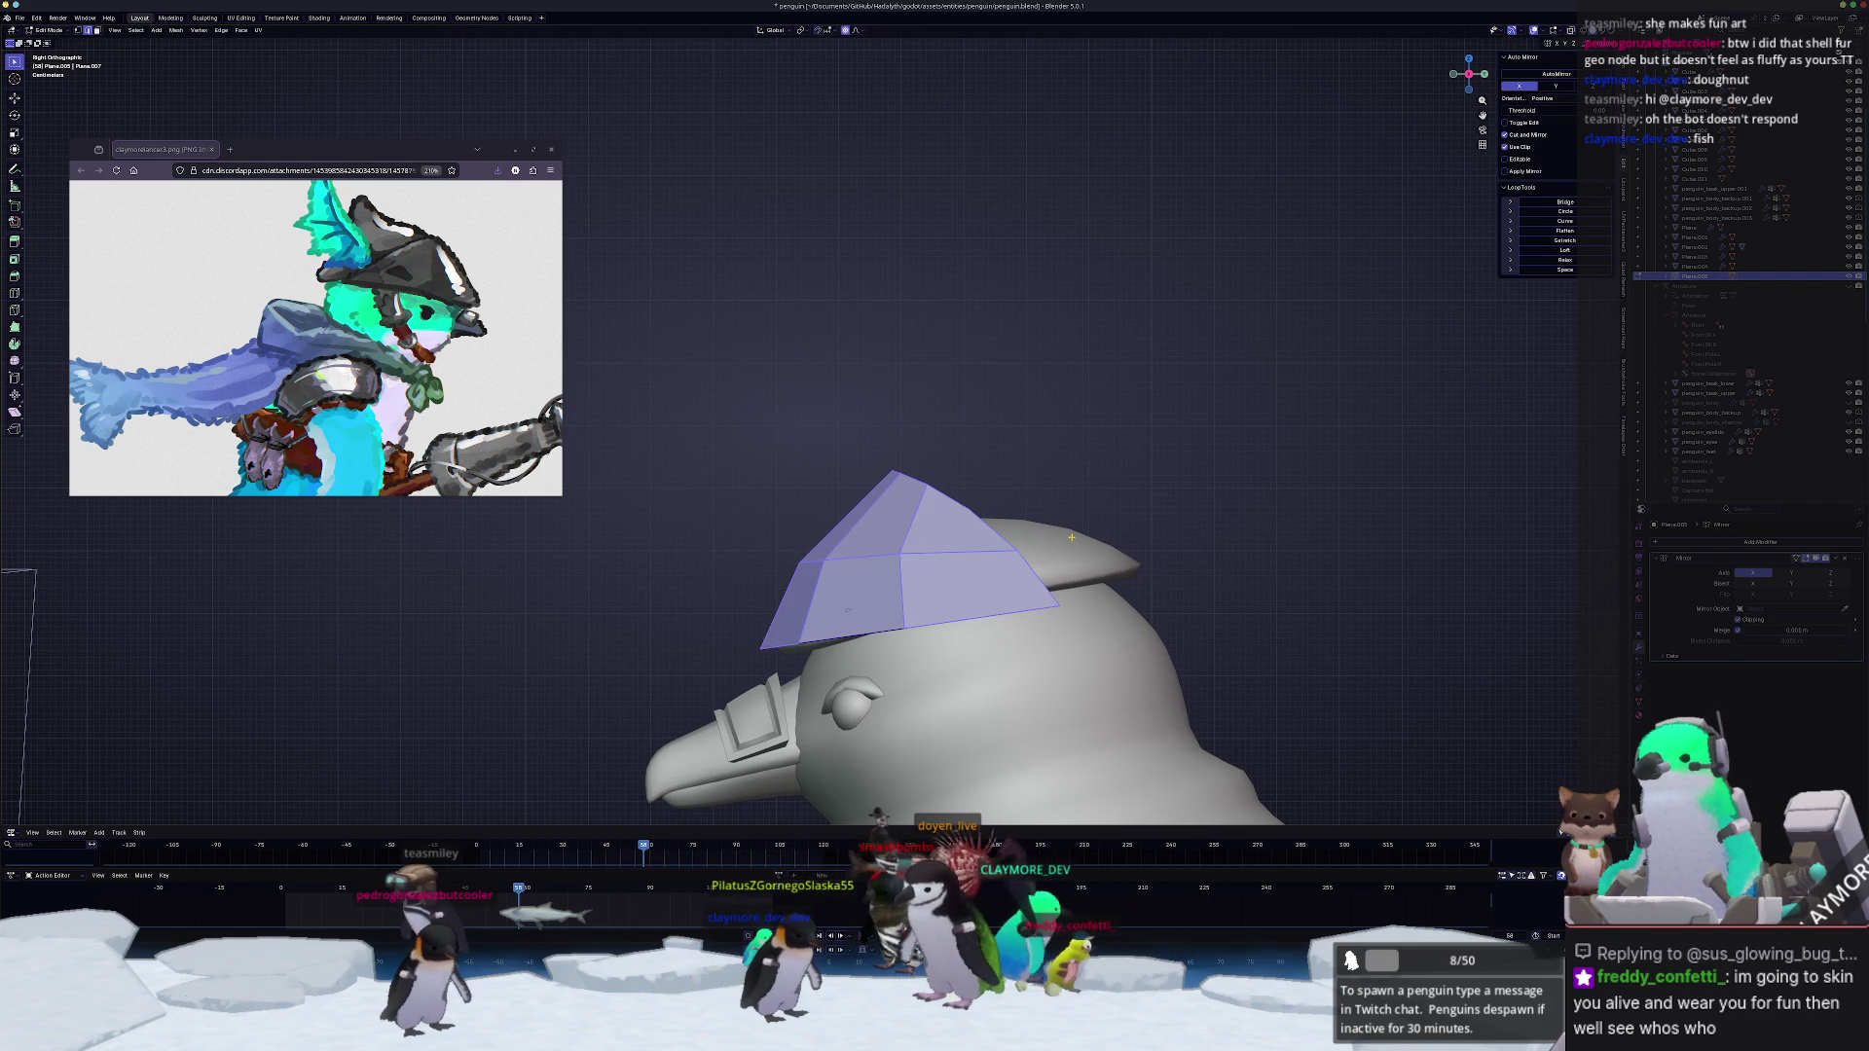
left_click(1075, 533)
key("g")
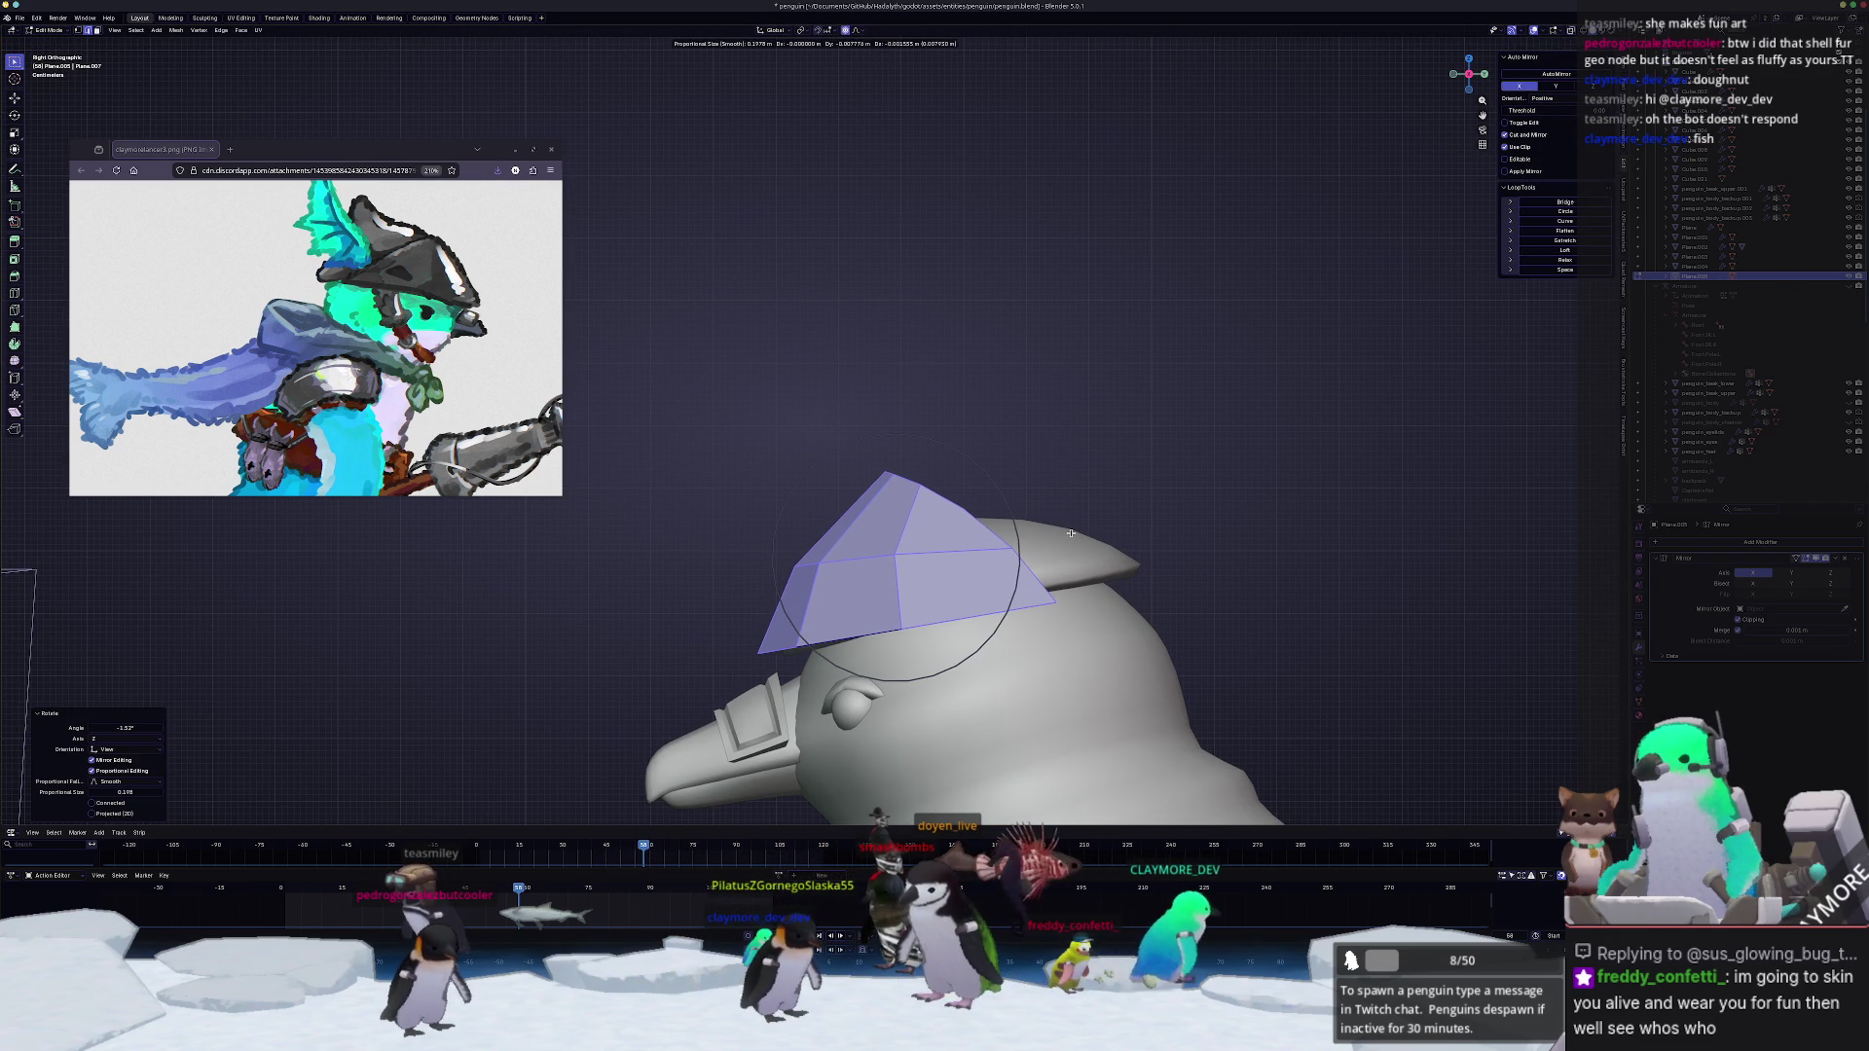
left_click(1071, 534)
Step: Reshape the crown into a taller peak in X-ray, then smooth the hat with one subdivision level
key("alt+z")
key("alt+z")
key("alt+z")
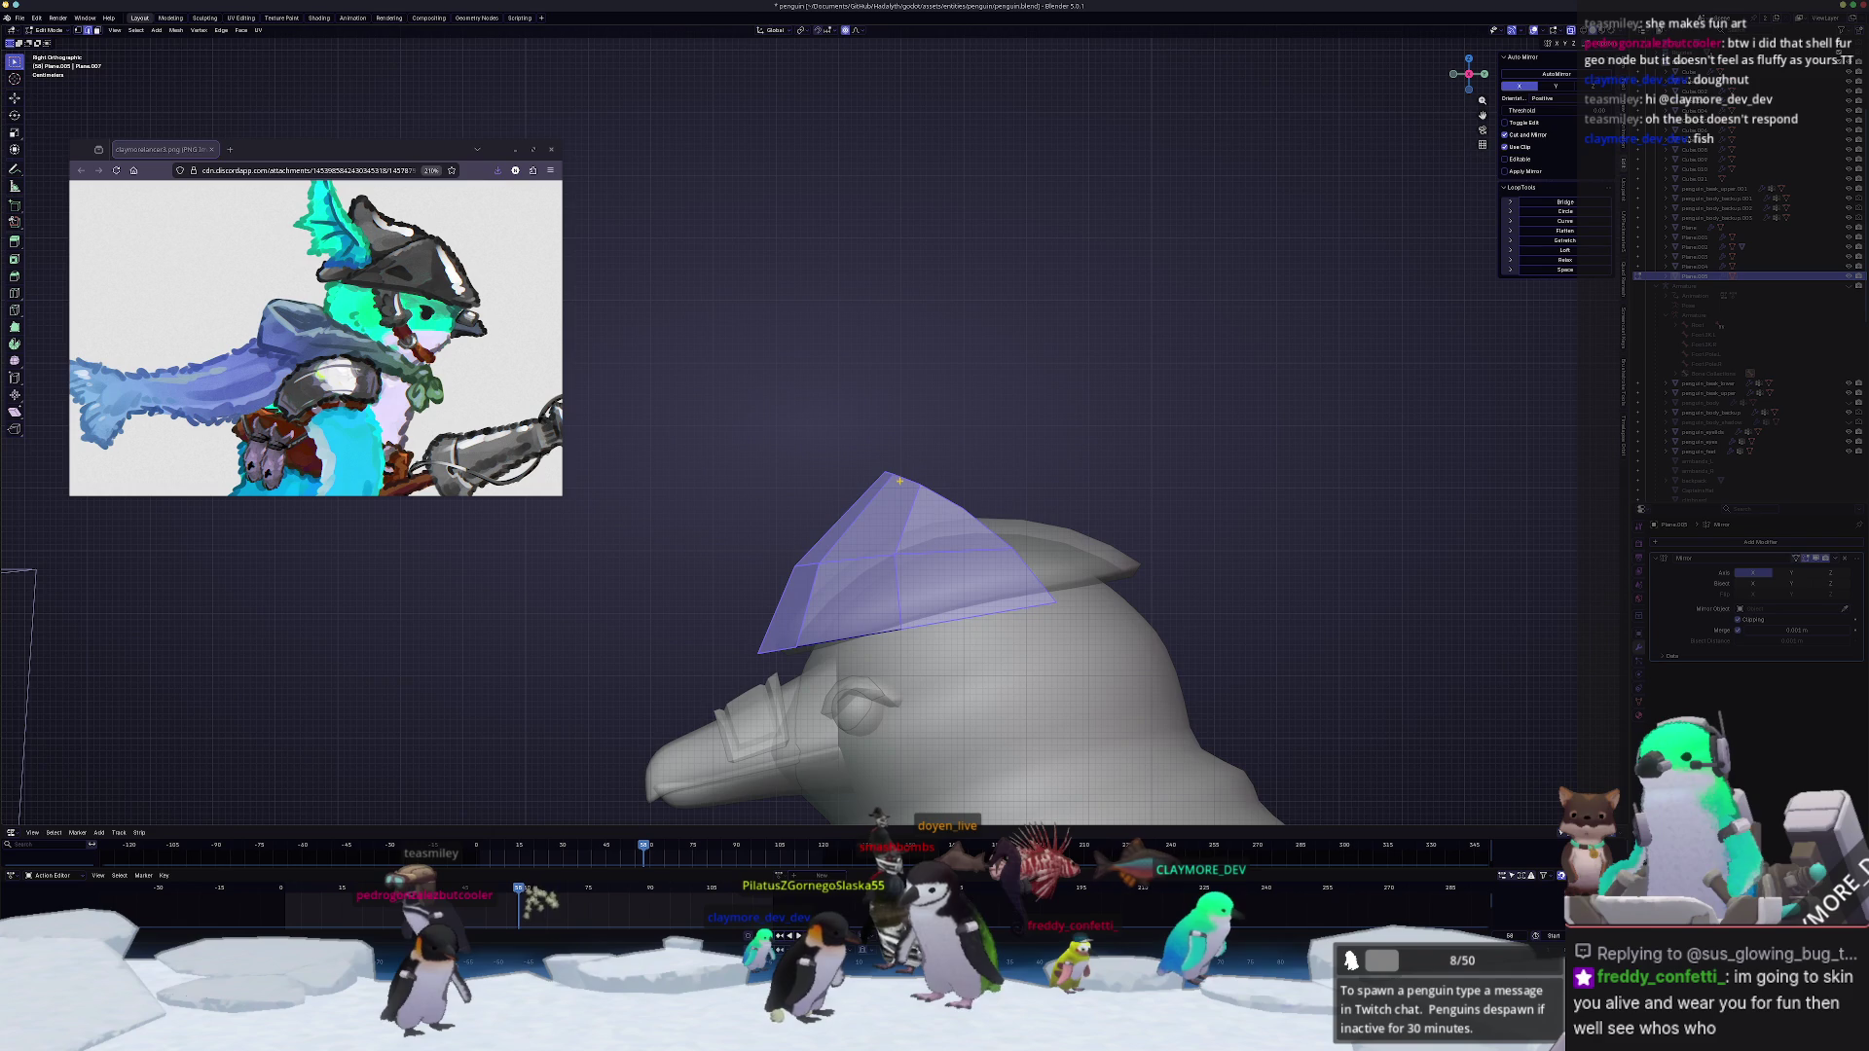
scroll(901, 478, "up", 2)
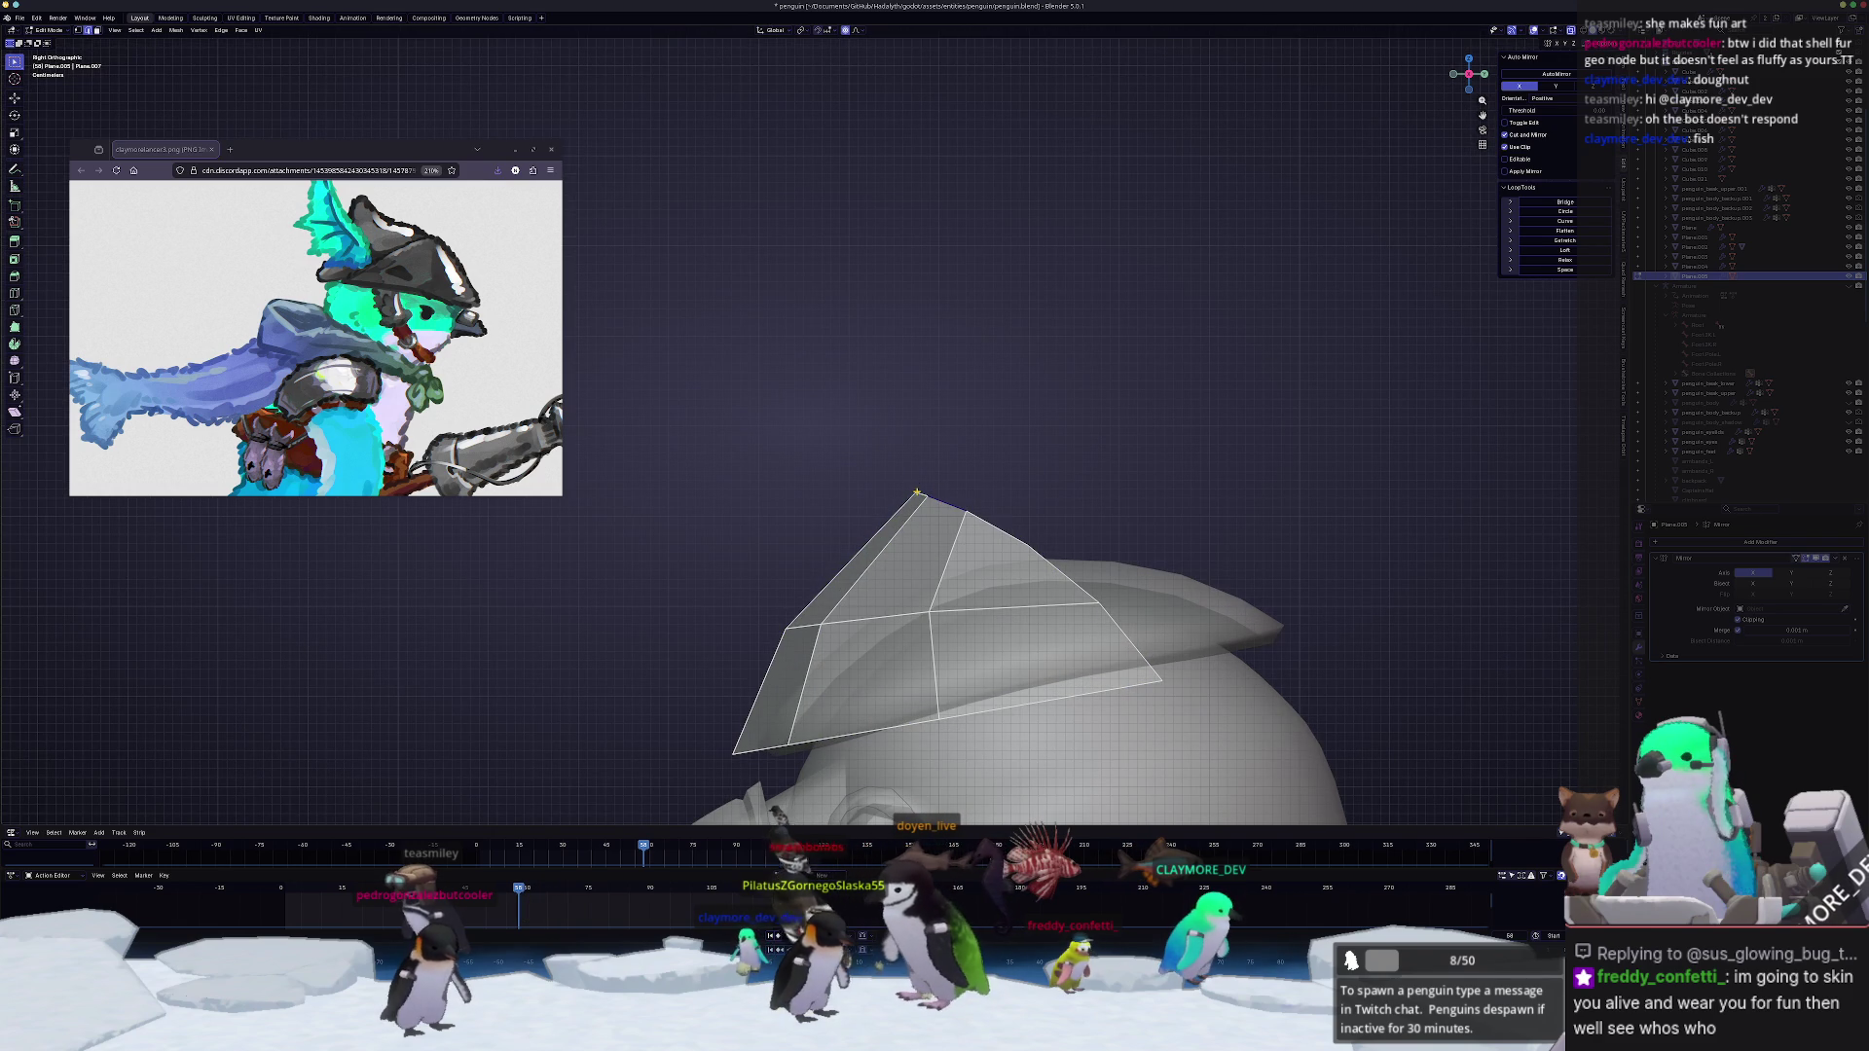
key("g")
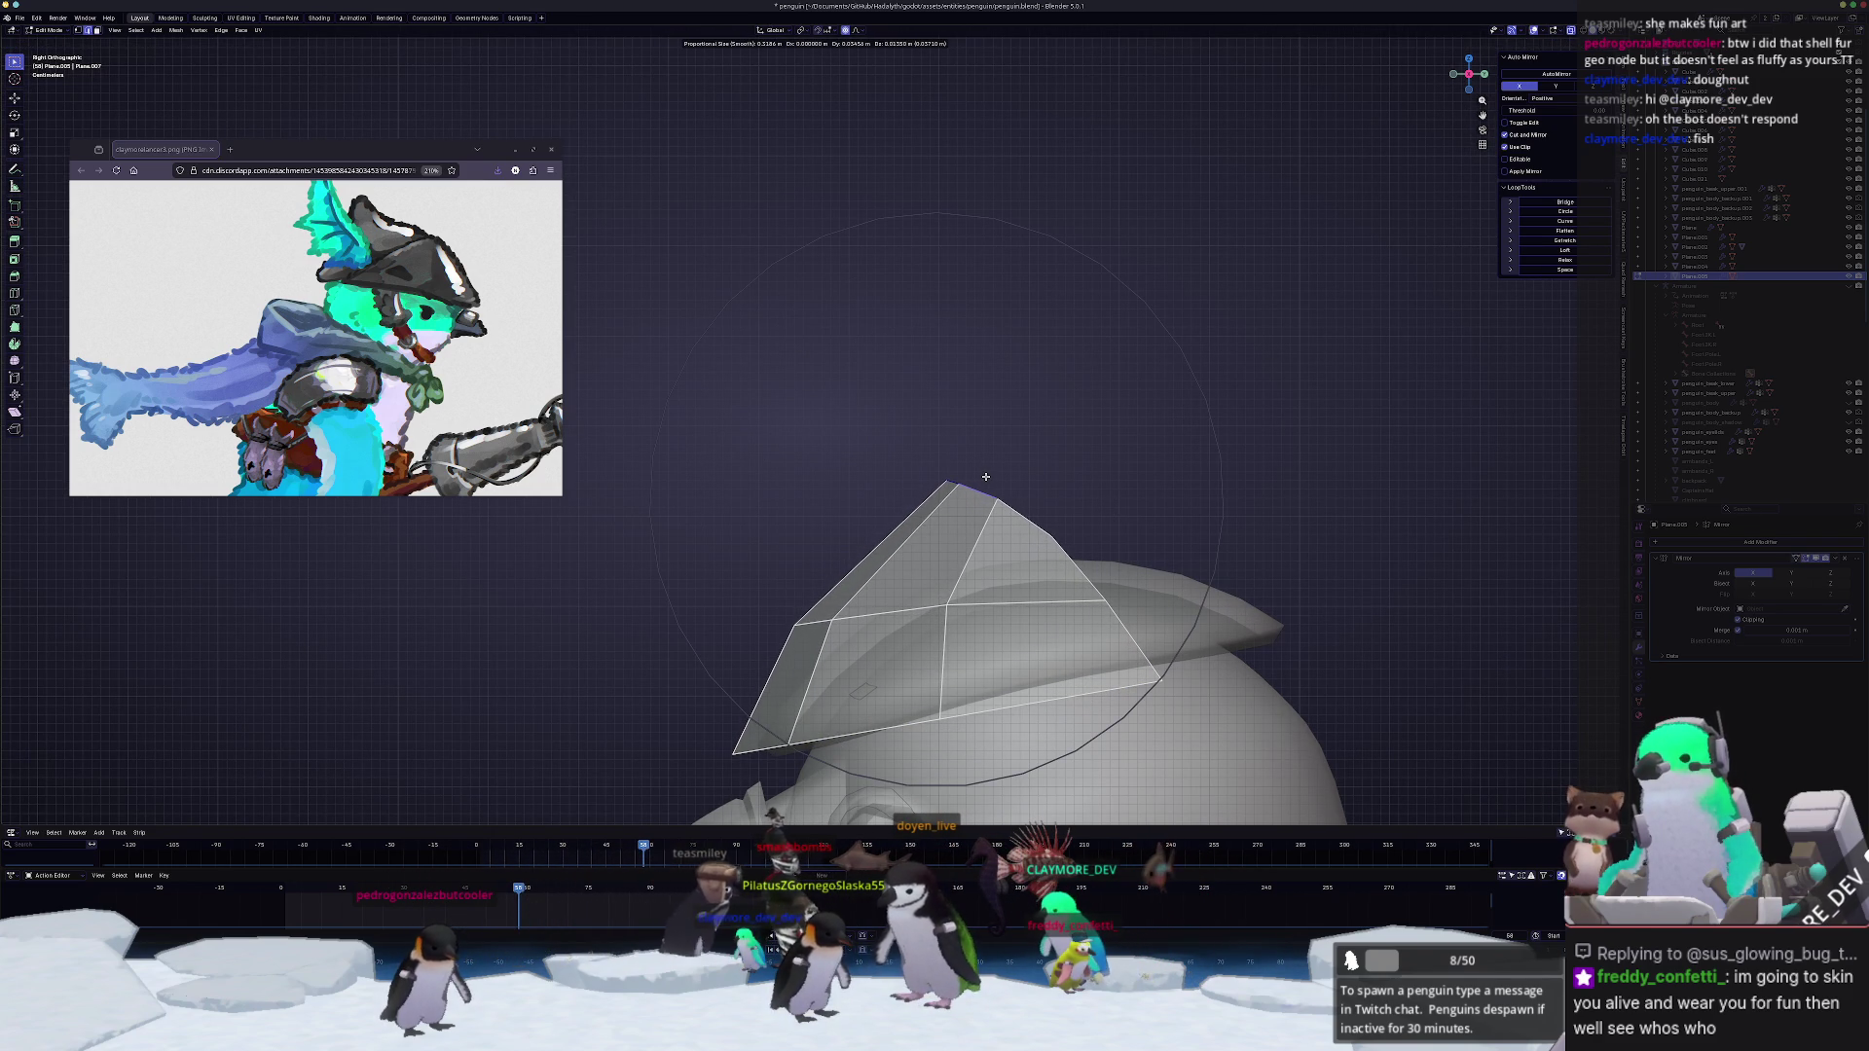
left_click(982, 483)
key("Tab")
mouse_move(982, 484)
middle_mouse_down()
mouse_move(1031, 529)
mouse_move(1077, 405)
mouse_move(1060, 512)
mouse_move(1103, 555)
middle_mouse_up()
key("ctrl+1")
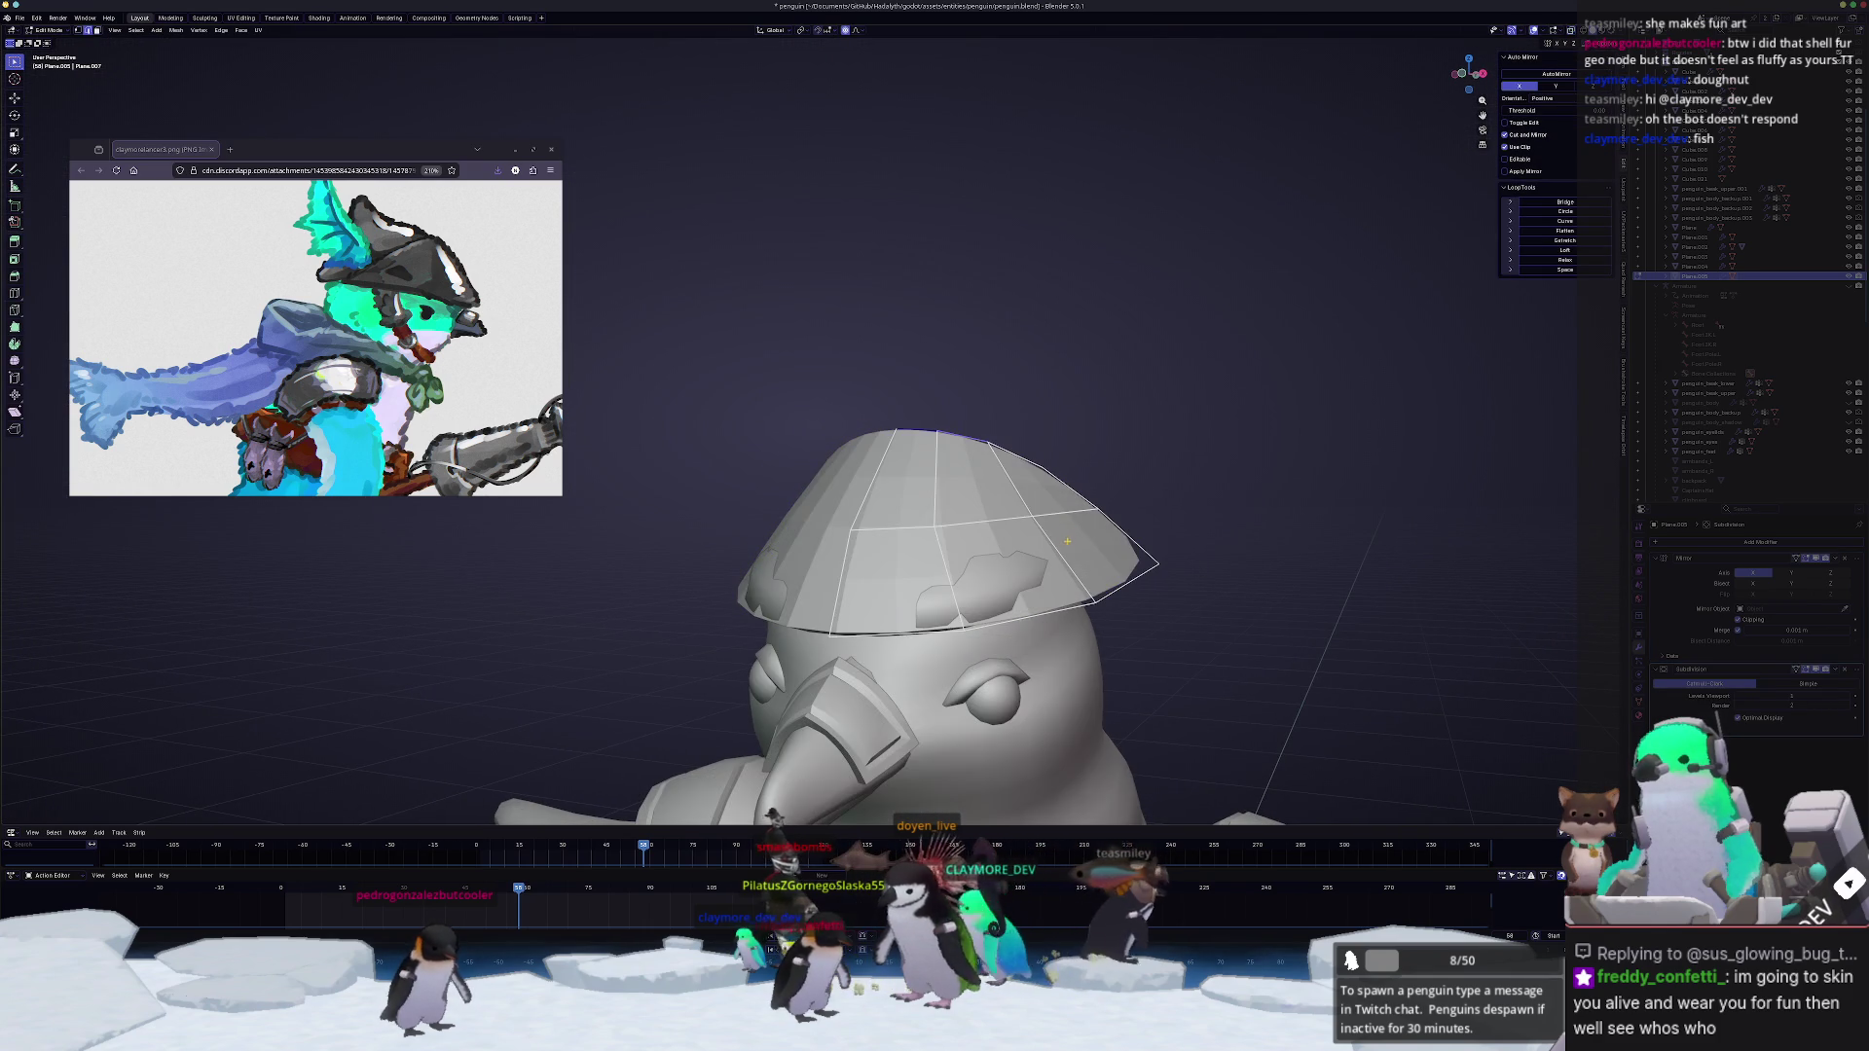
Step: Select the alternating side faces and top faces of the hat for the vent slots
key("Tab")
left_click(1103, 555)
left_click(1007, 577, "shift")
left_click(931, 557, "shift")
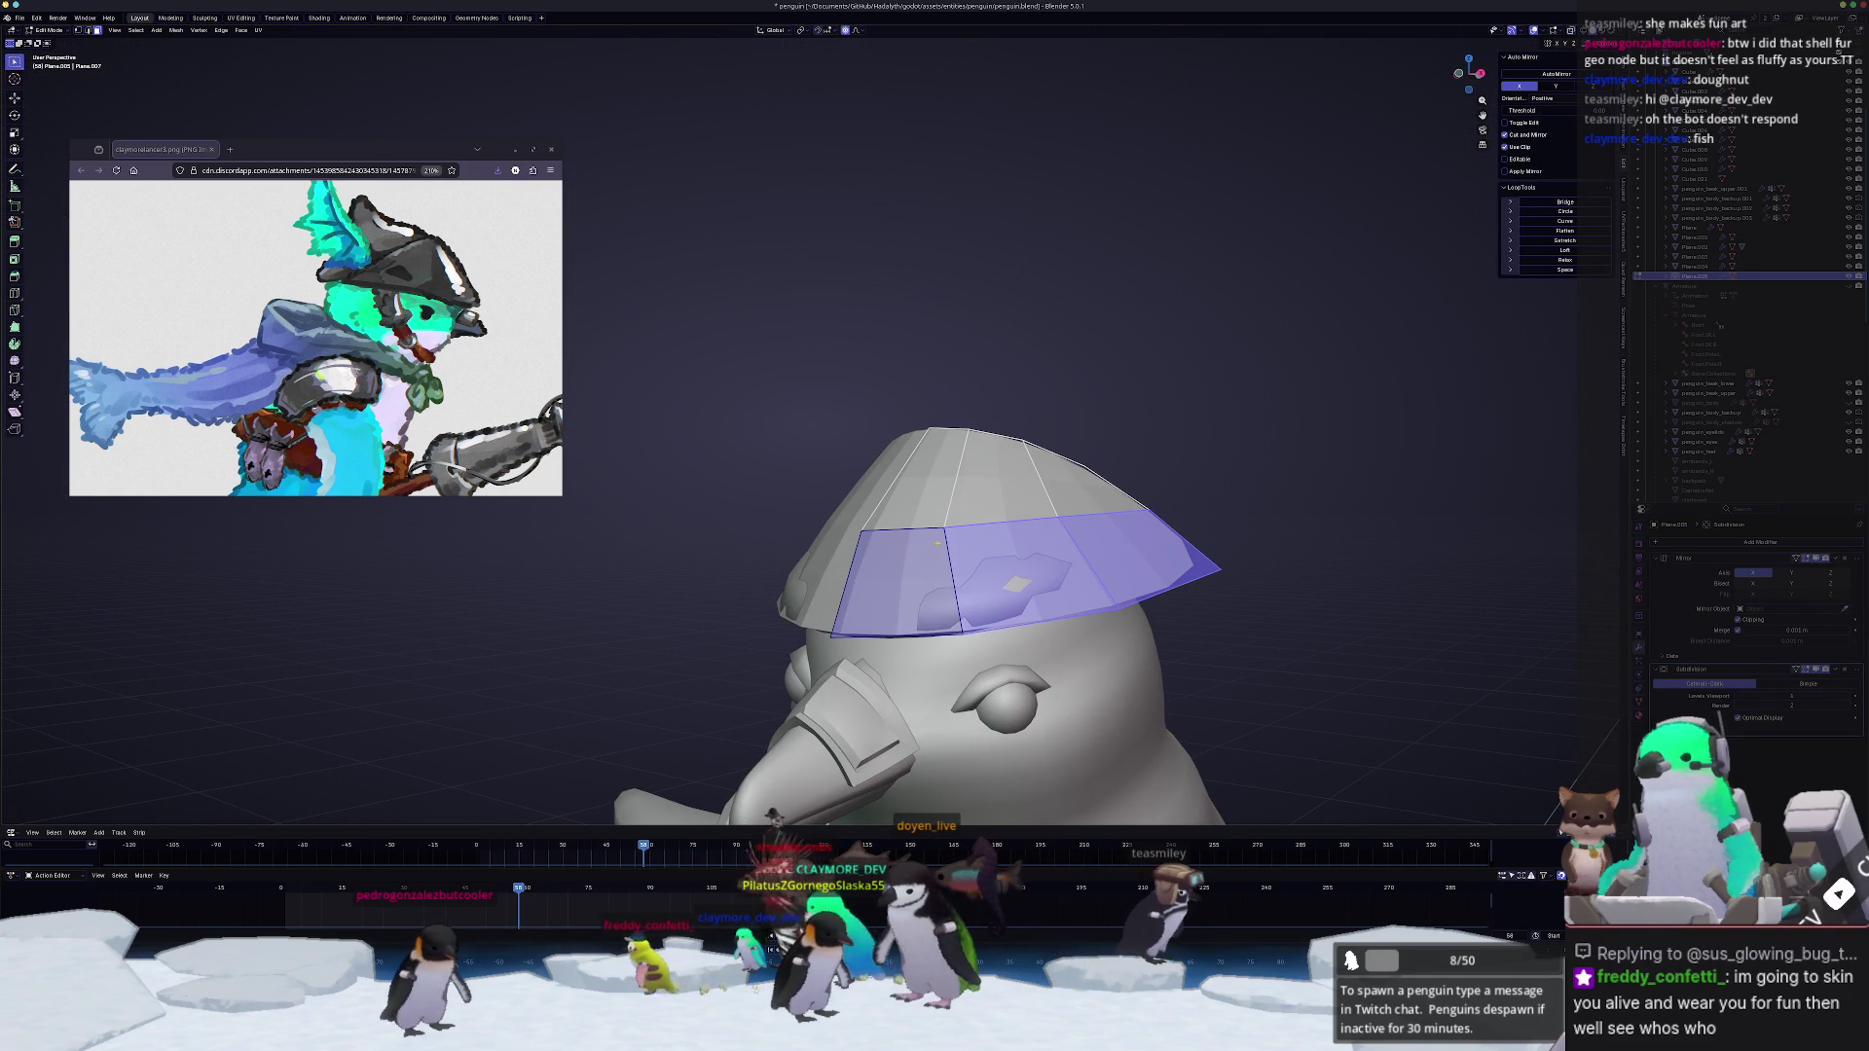
left_click(948, 484, "shift")
left_click(1051, 482, "shift")
middle_click_drag(1051, 481, 648, 446)
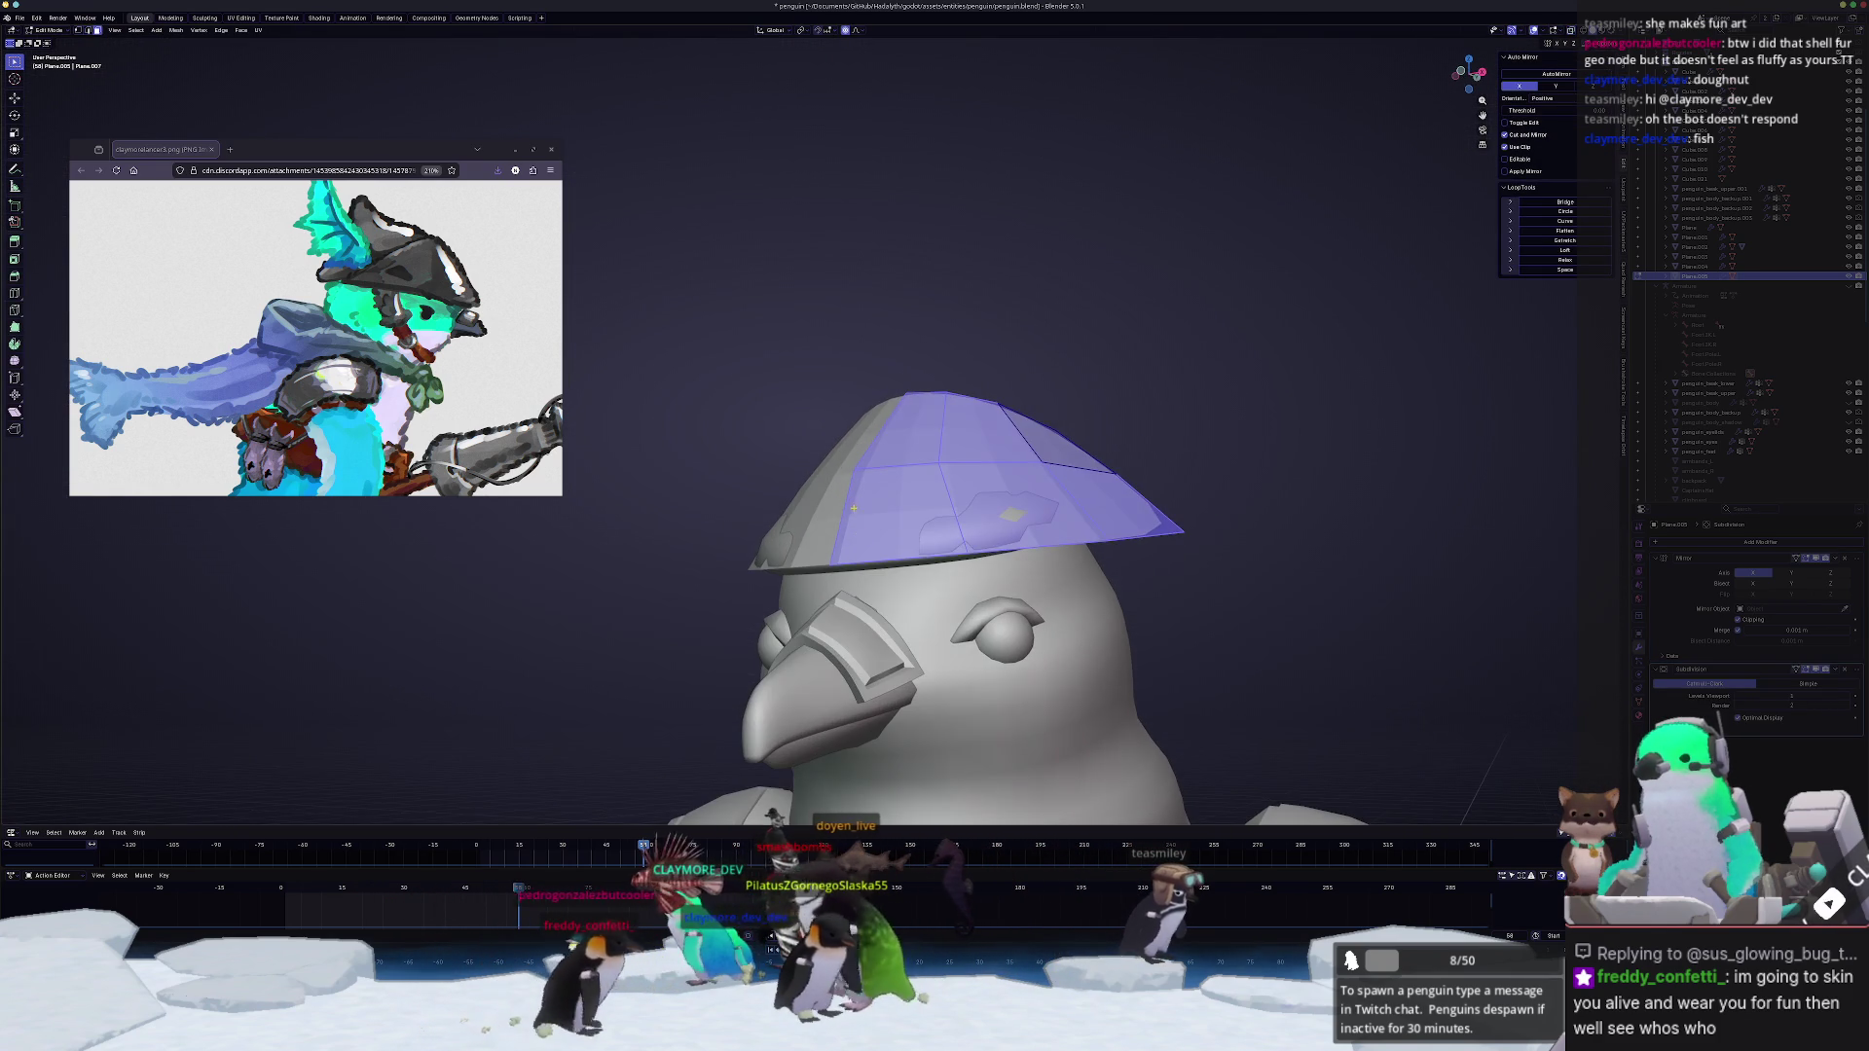
Step: Inset the selected hat faces and widen the inset thickness
left_click(11, 260)
left_click(999, 471)
left_click_drag(124, 761, 161, 761)
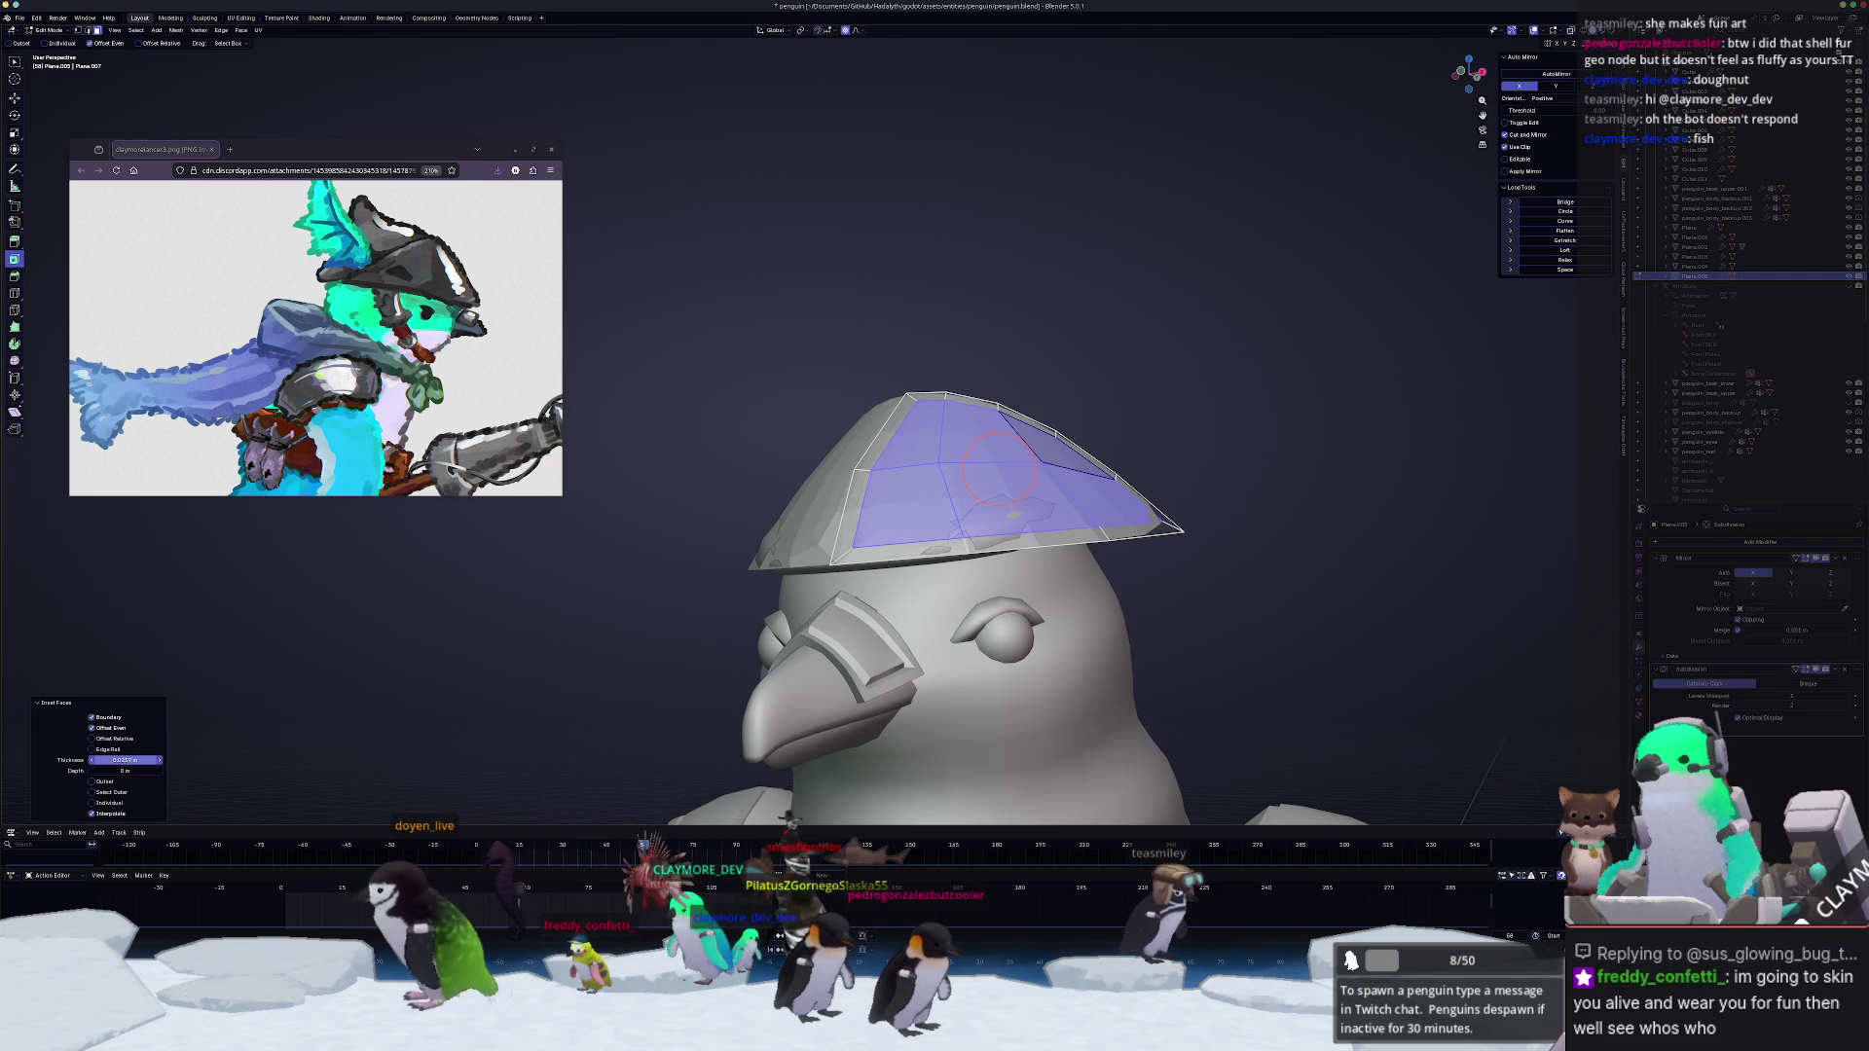
middle_click_drag(1002, 470, 1042, 540)
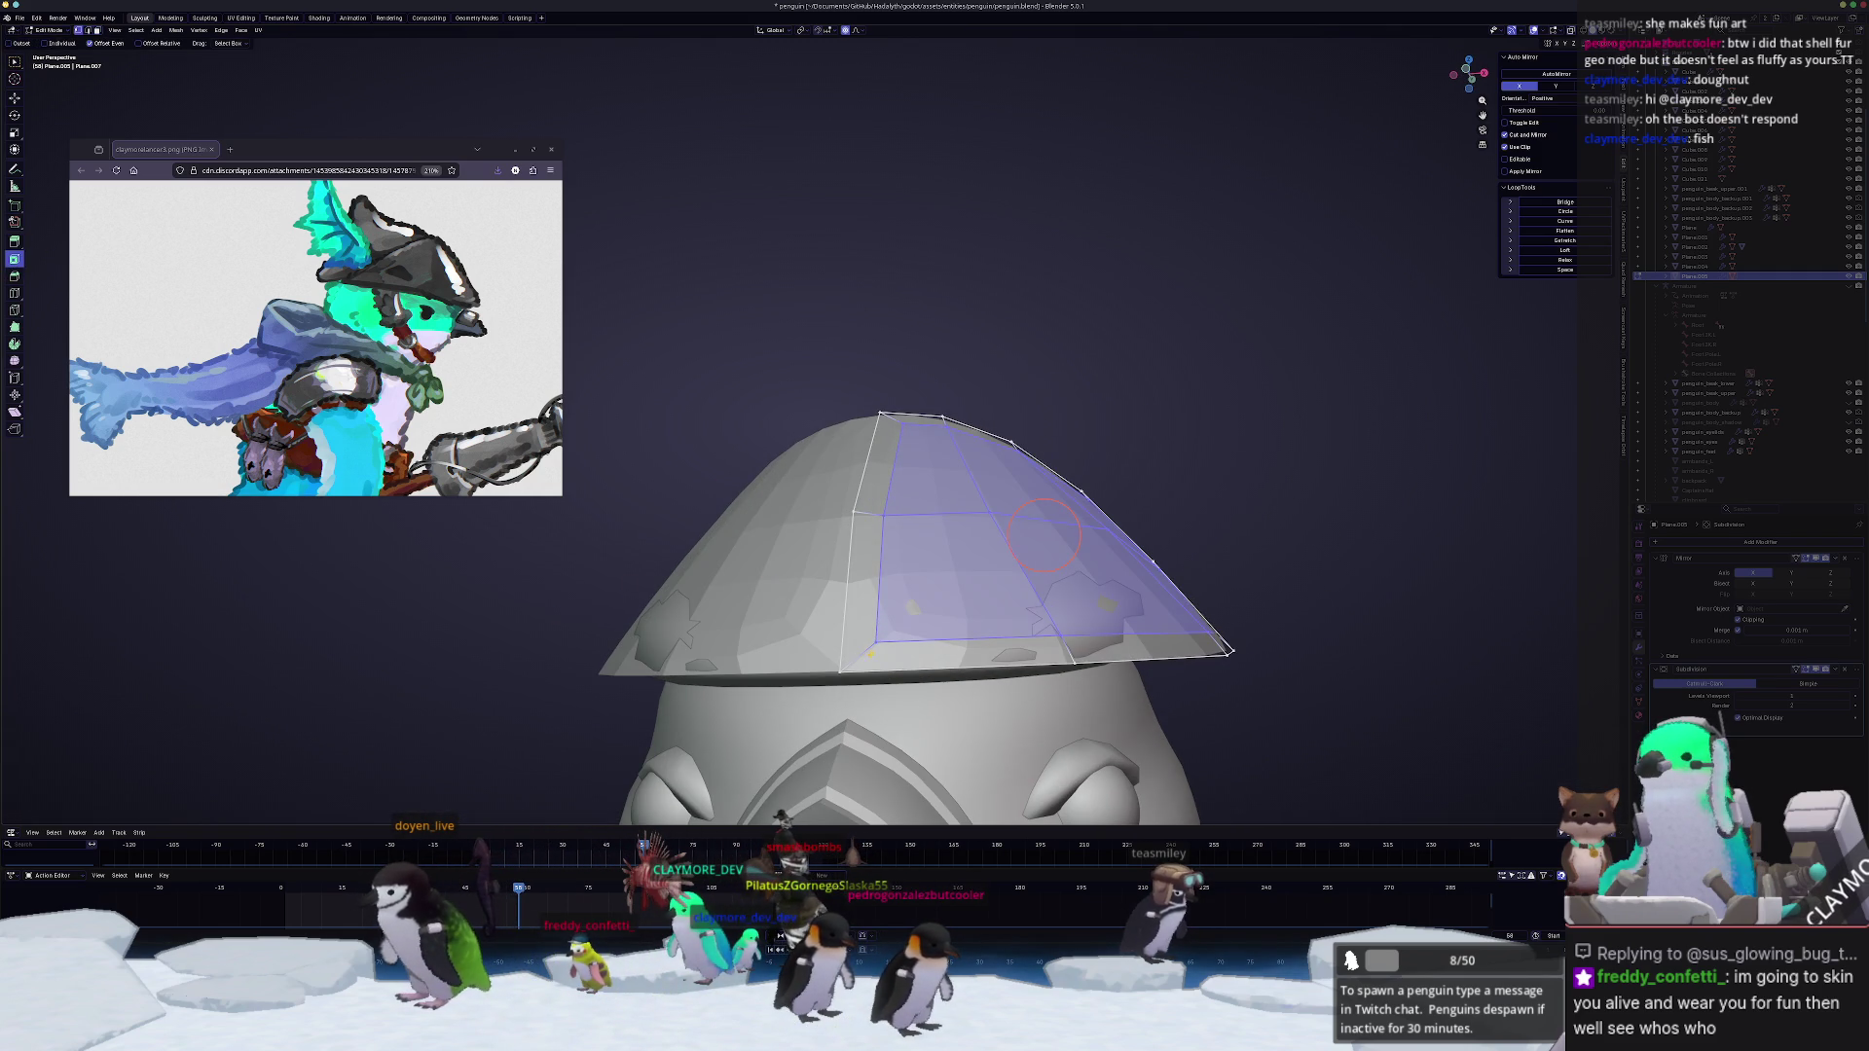
scroll(873, 509, "up", 2)
scroll(871, 509, "up", 1)
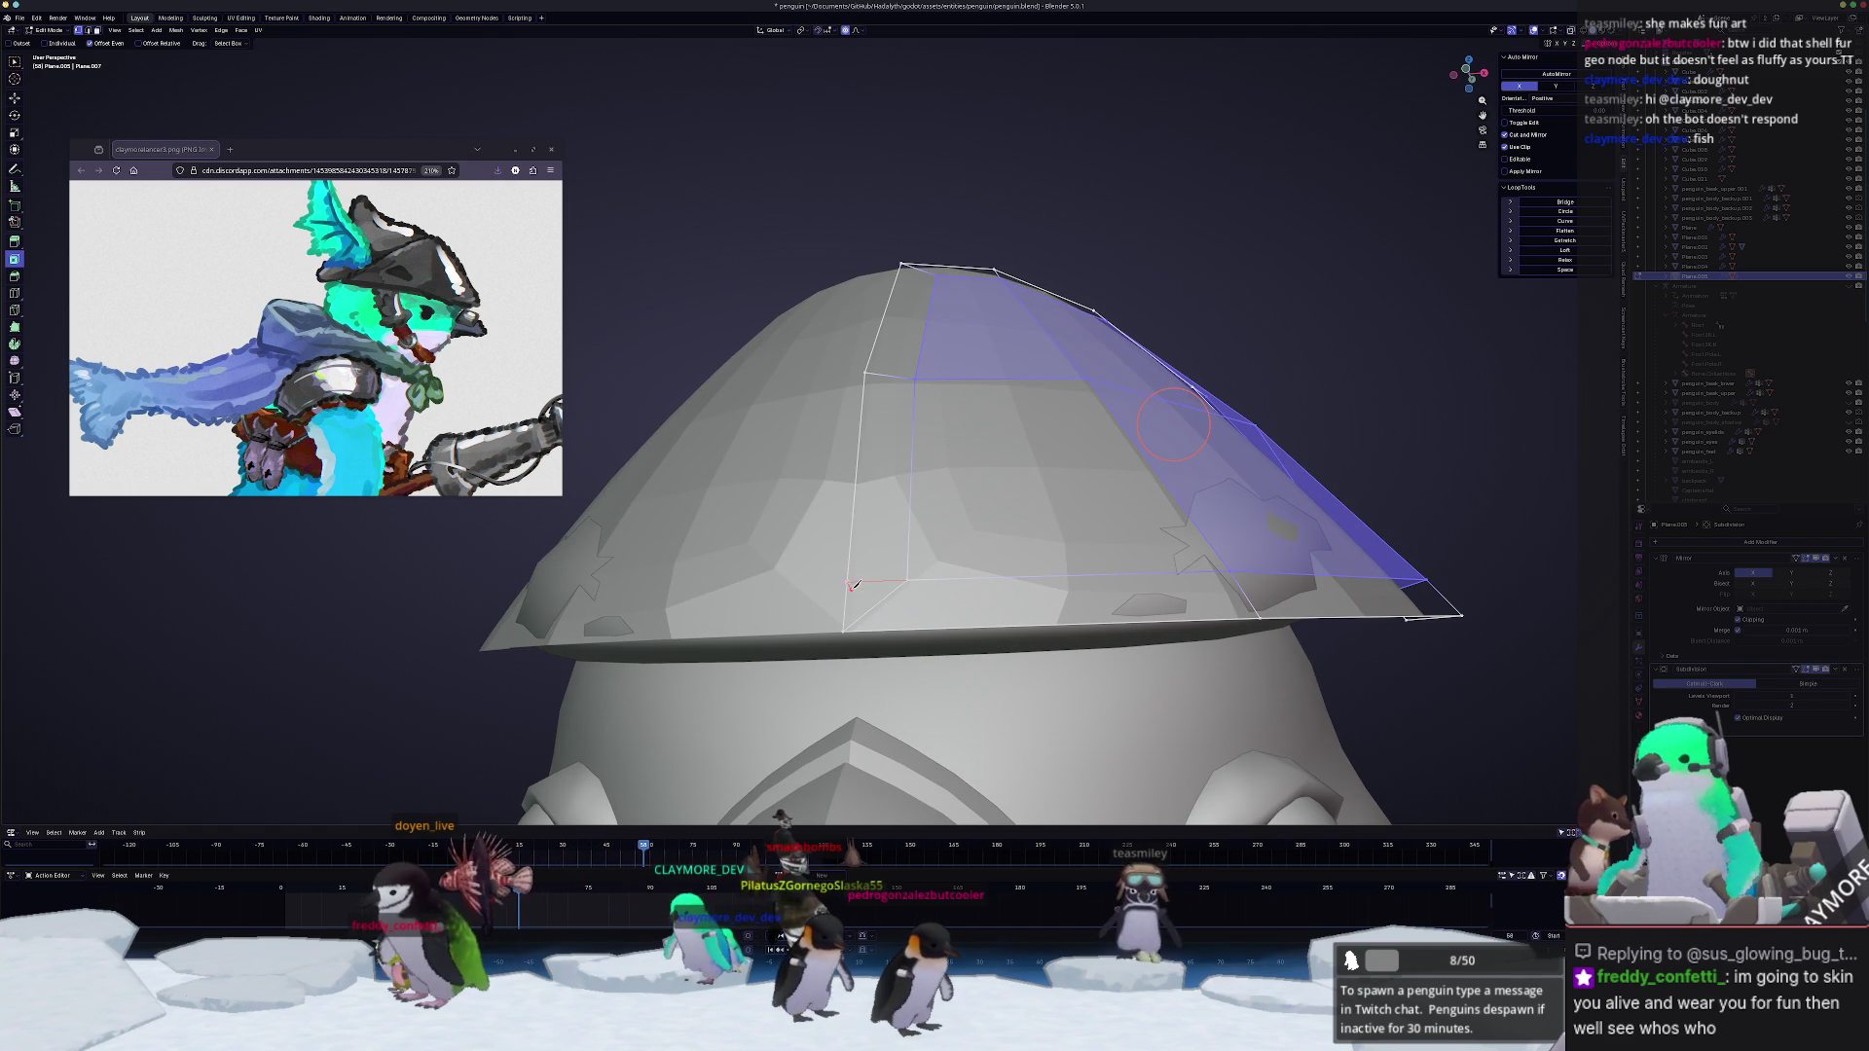
middle_click_drag(854, 582, 917, 418)
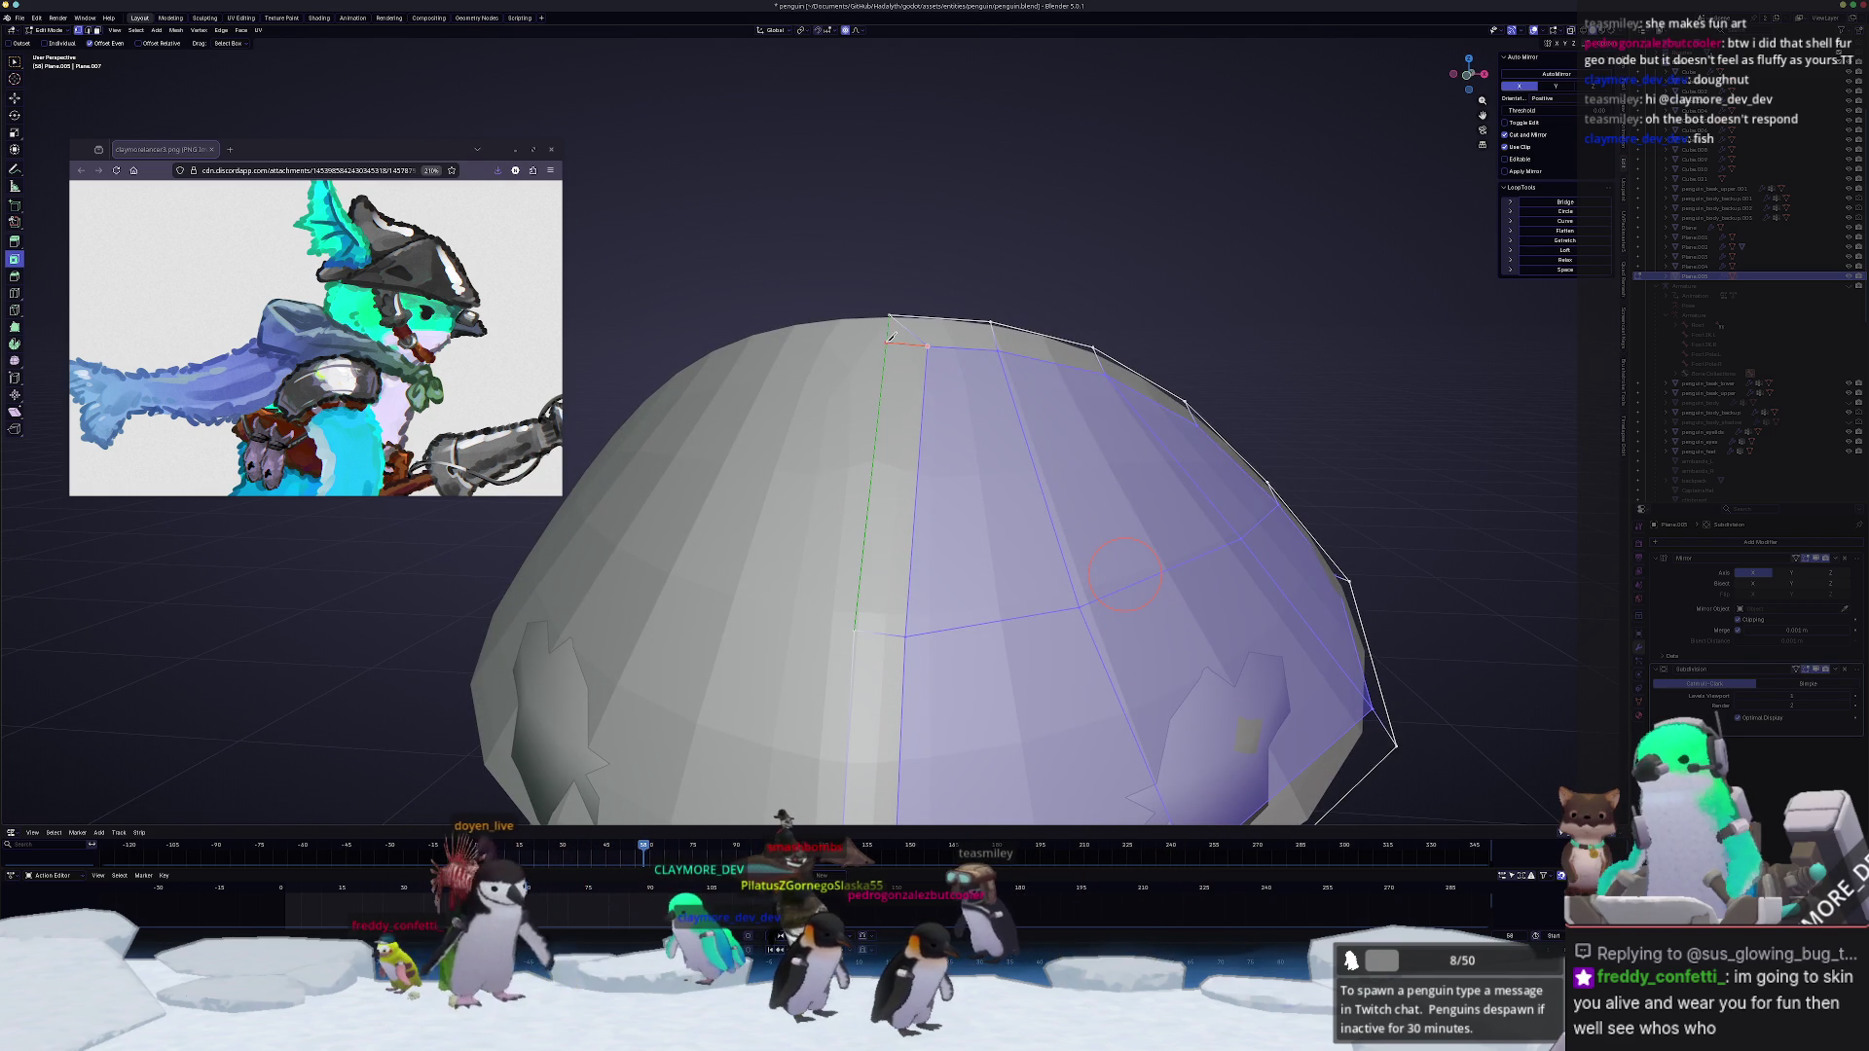
Step: Slide the pinched vertex at the hat top down onto the lower edge loop
left_click(925, 344)
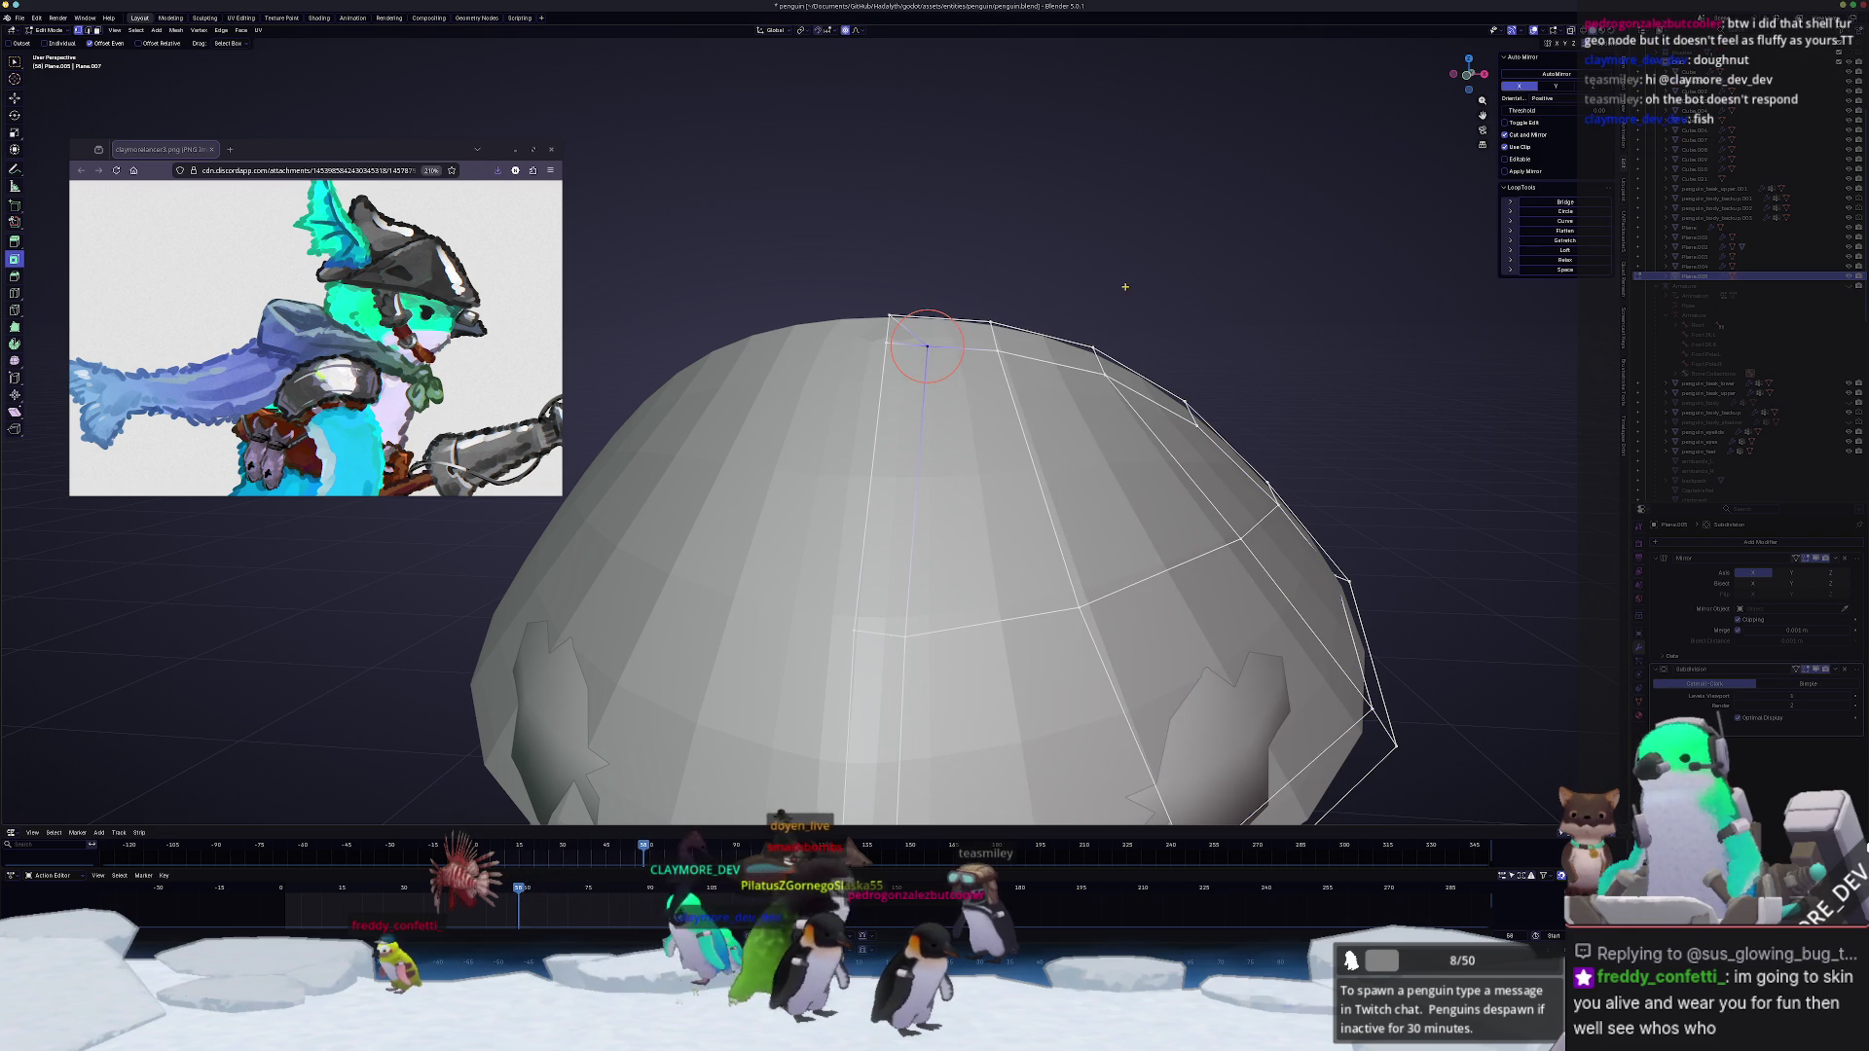
left_click(925, 345)
middle_click_drag(924, 346, 900, 205)
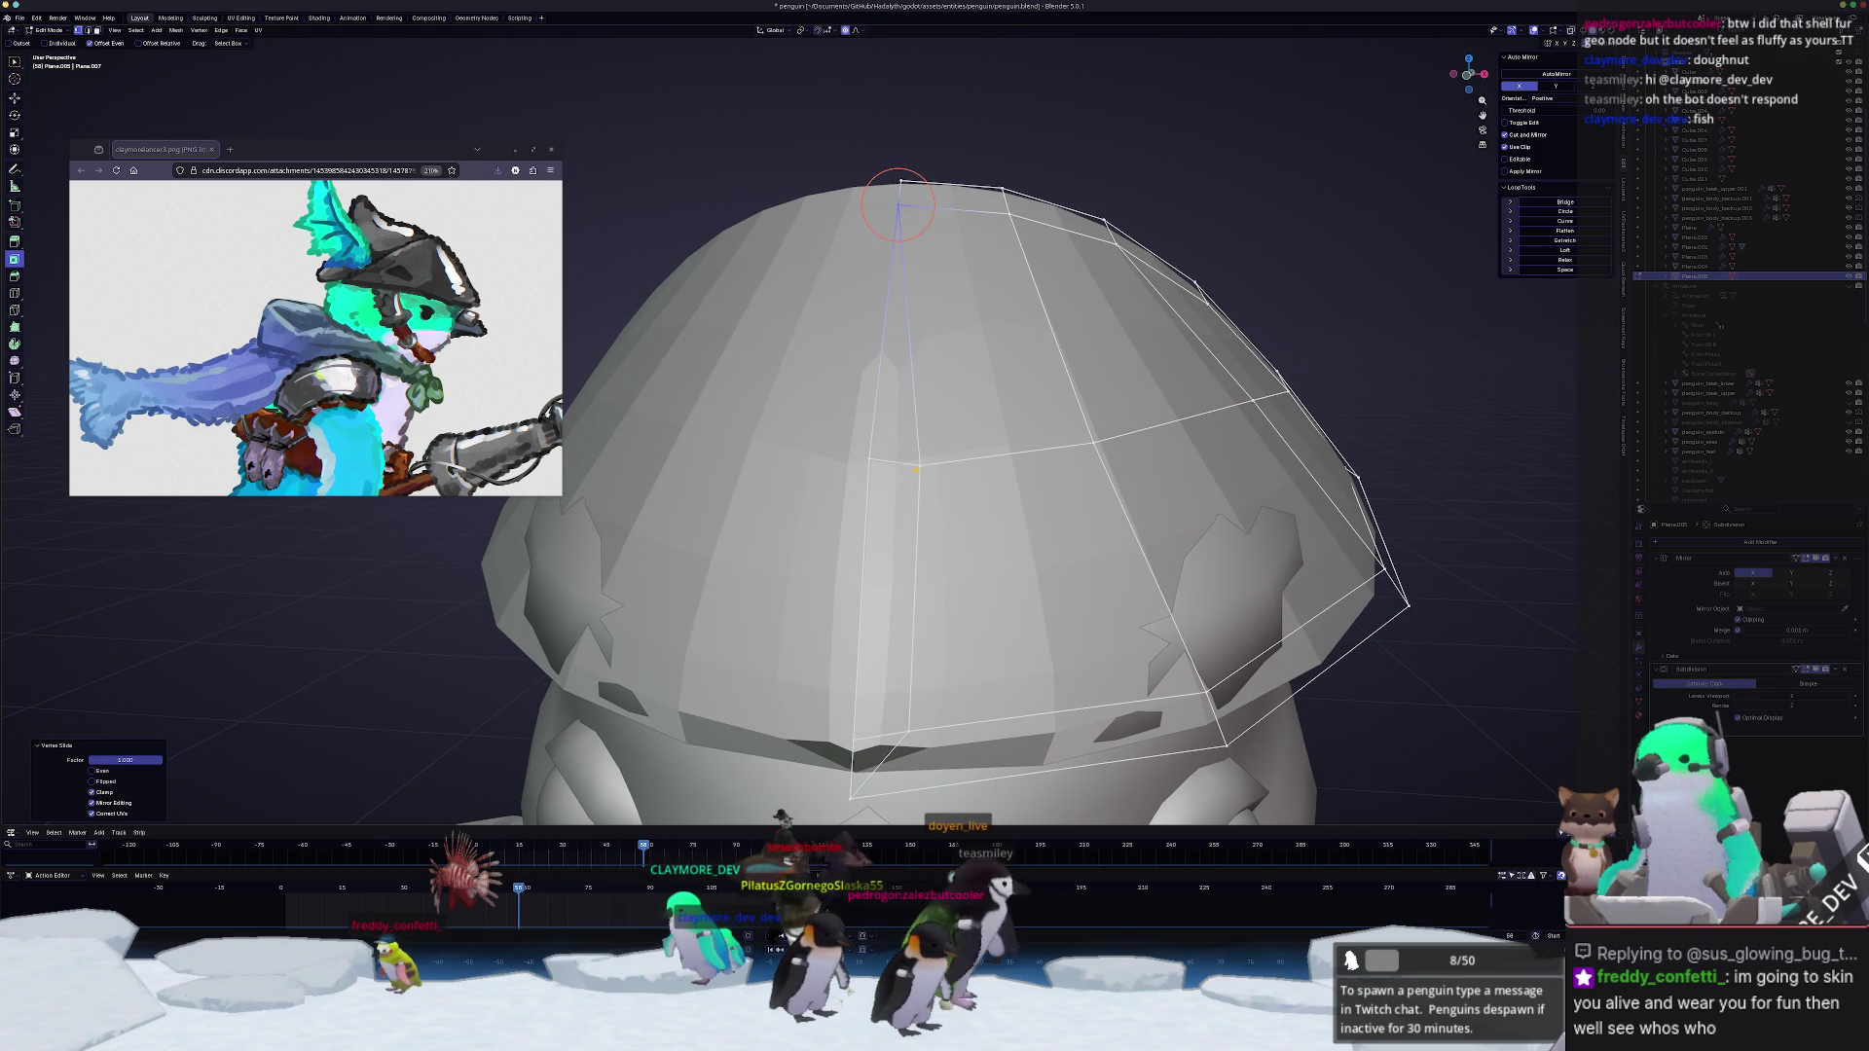
middle_click_drag(935, 483, 935, 380)
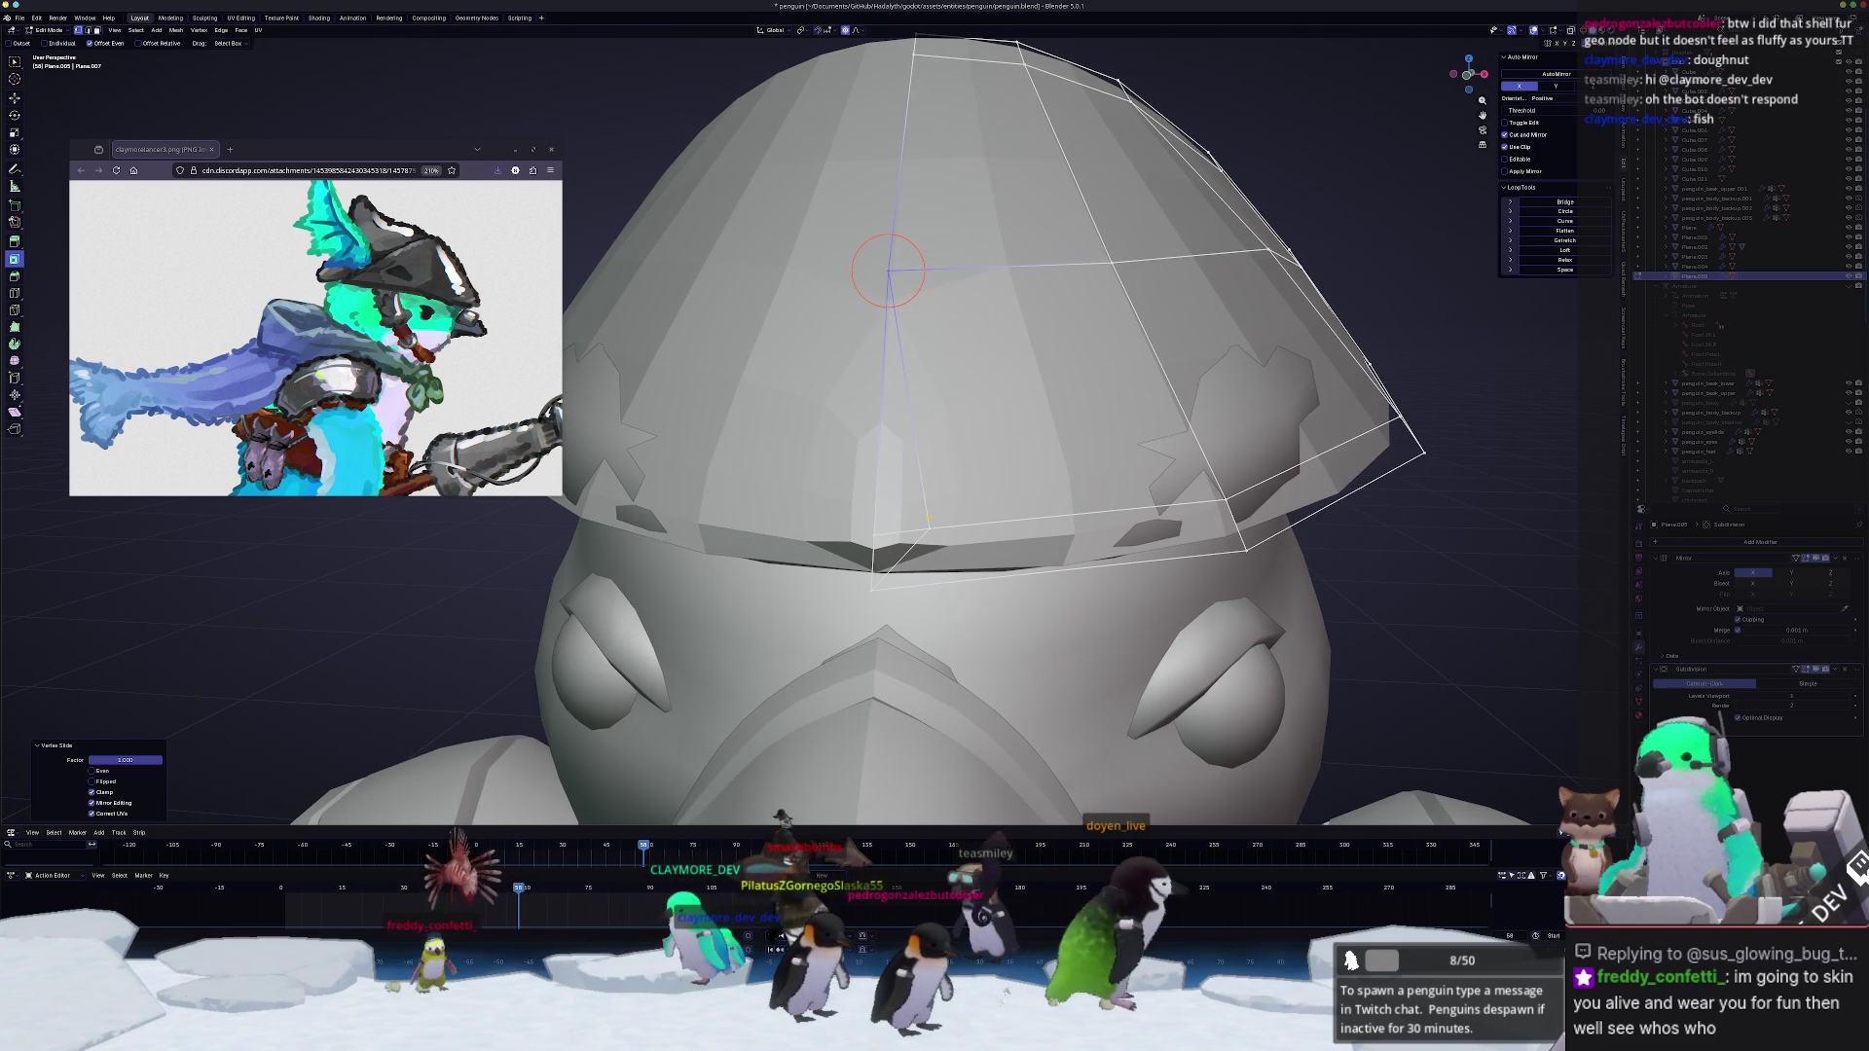
left_click_drag(889, 272, 874, 537)
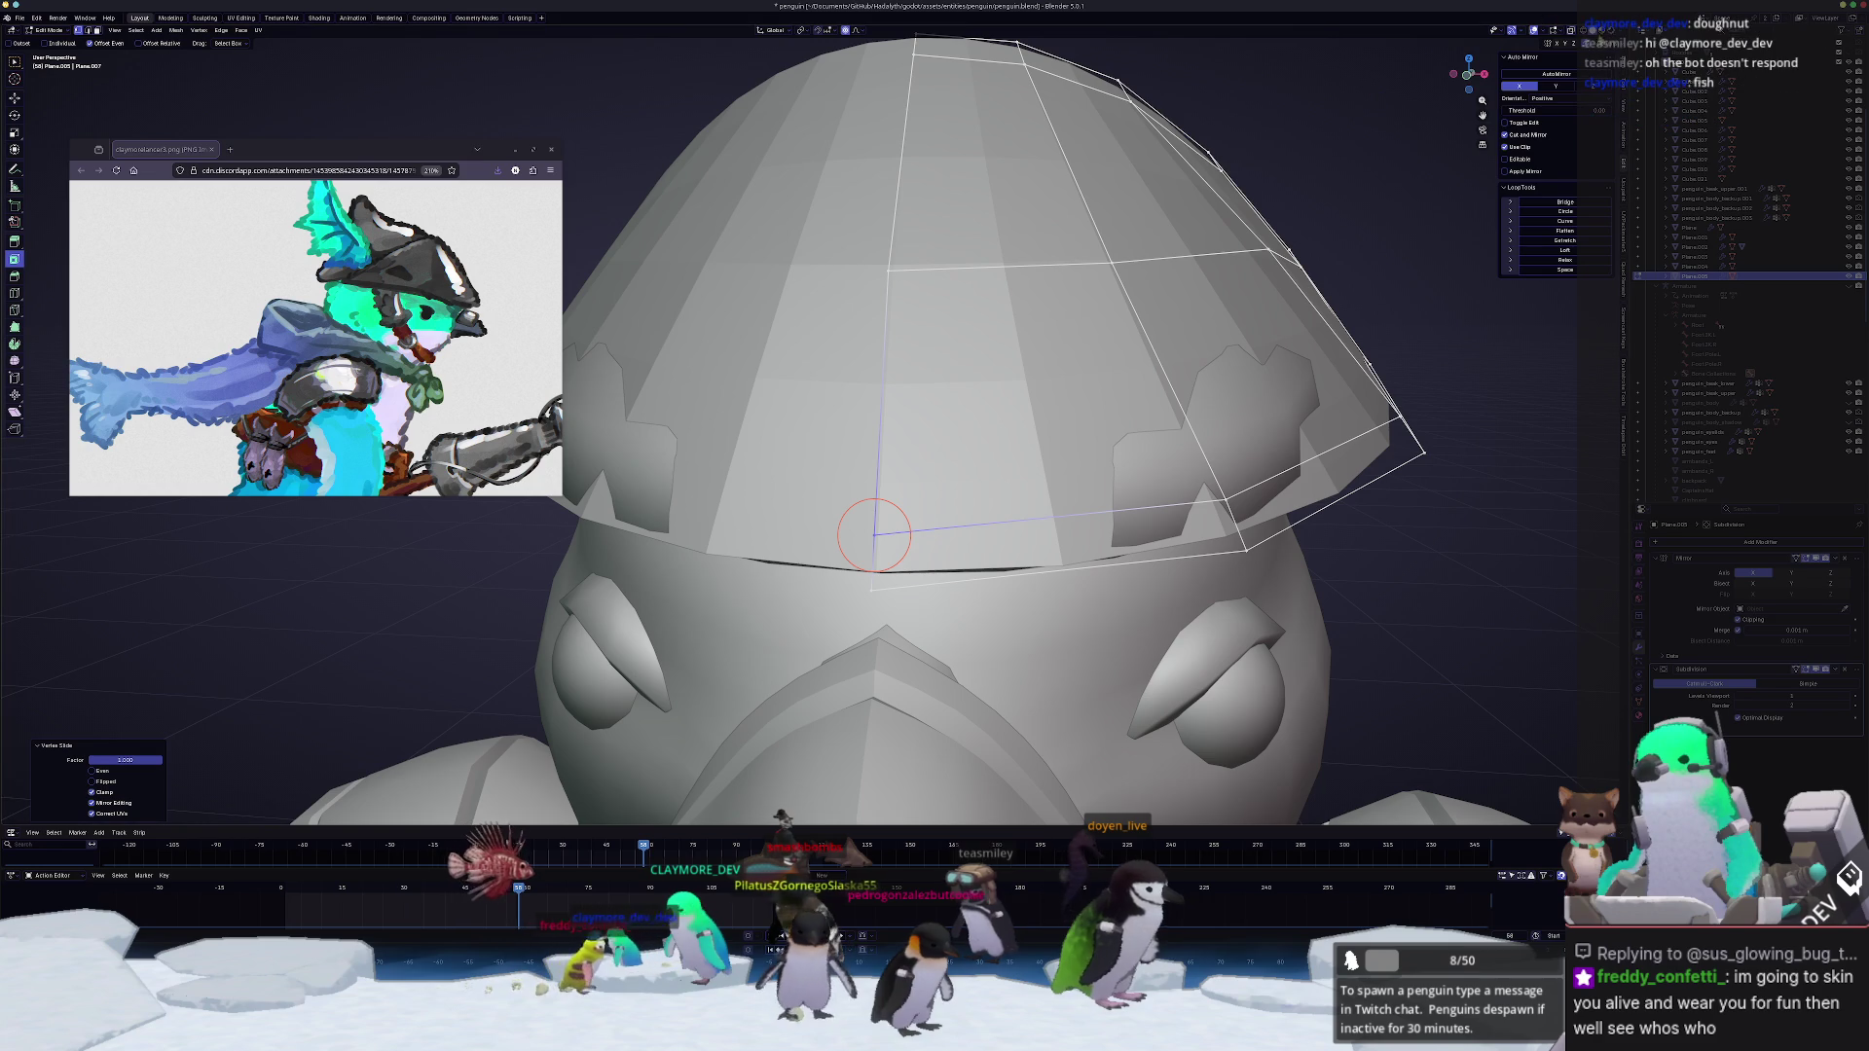
scroll(934, 482, "down", 3)
middle_click_drag(934, 483, 818, 482)
scroll(935, 482, "up", 3)
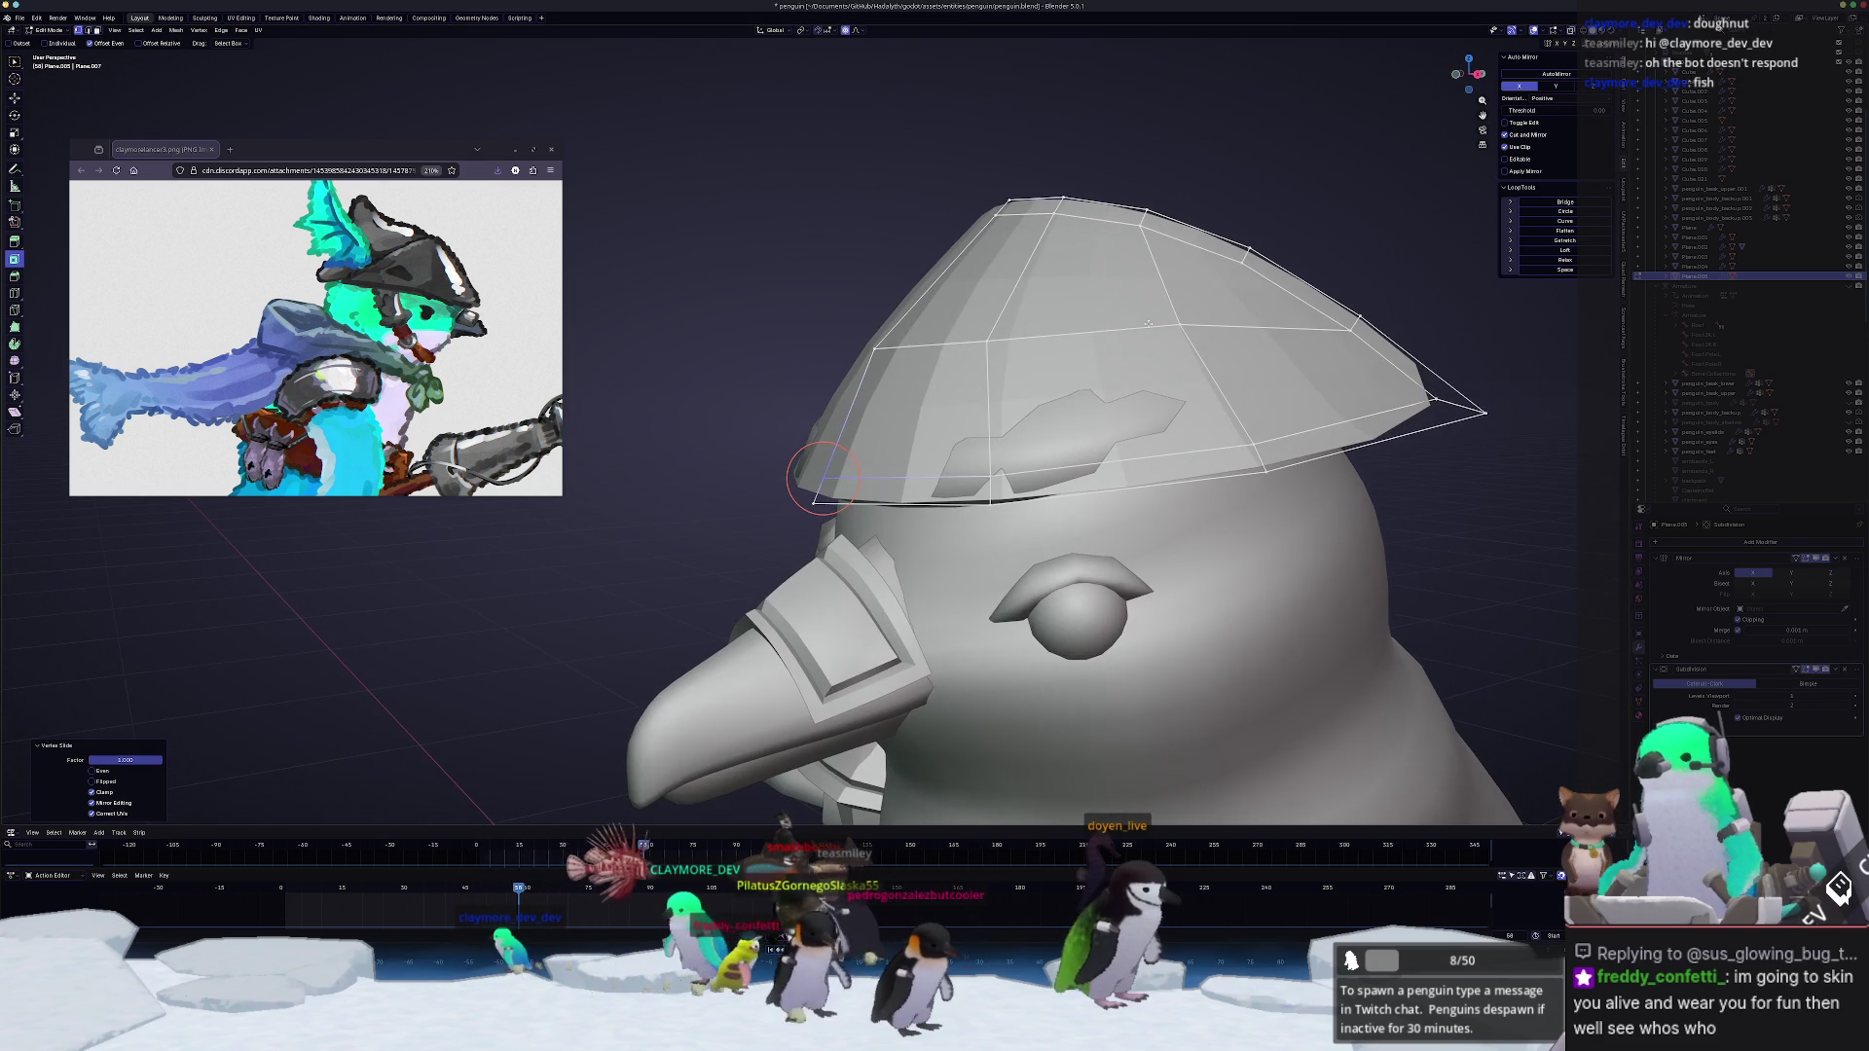
left_click(818, 476)
Step: Edge-slide the hat edges along the surface, add a loop across the top, and leave edit mode
middle_click_drag(936, 483, 949, 490)
key("g")
key("g")
key("Return")
left_click(1114, 223)
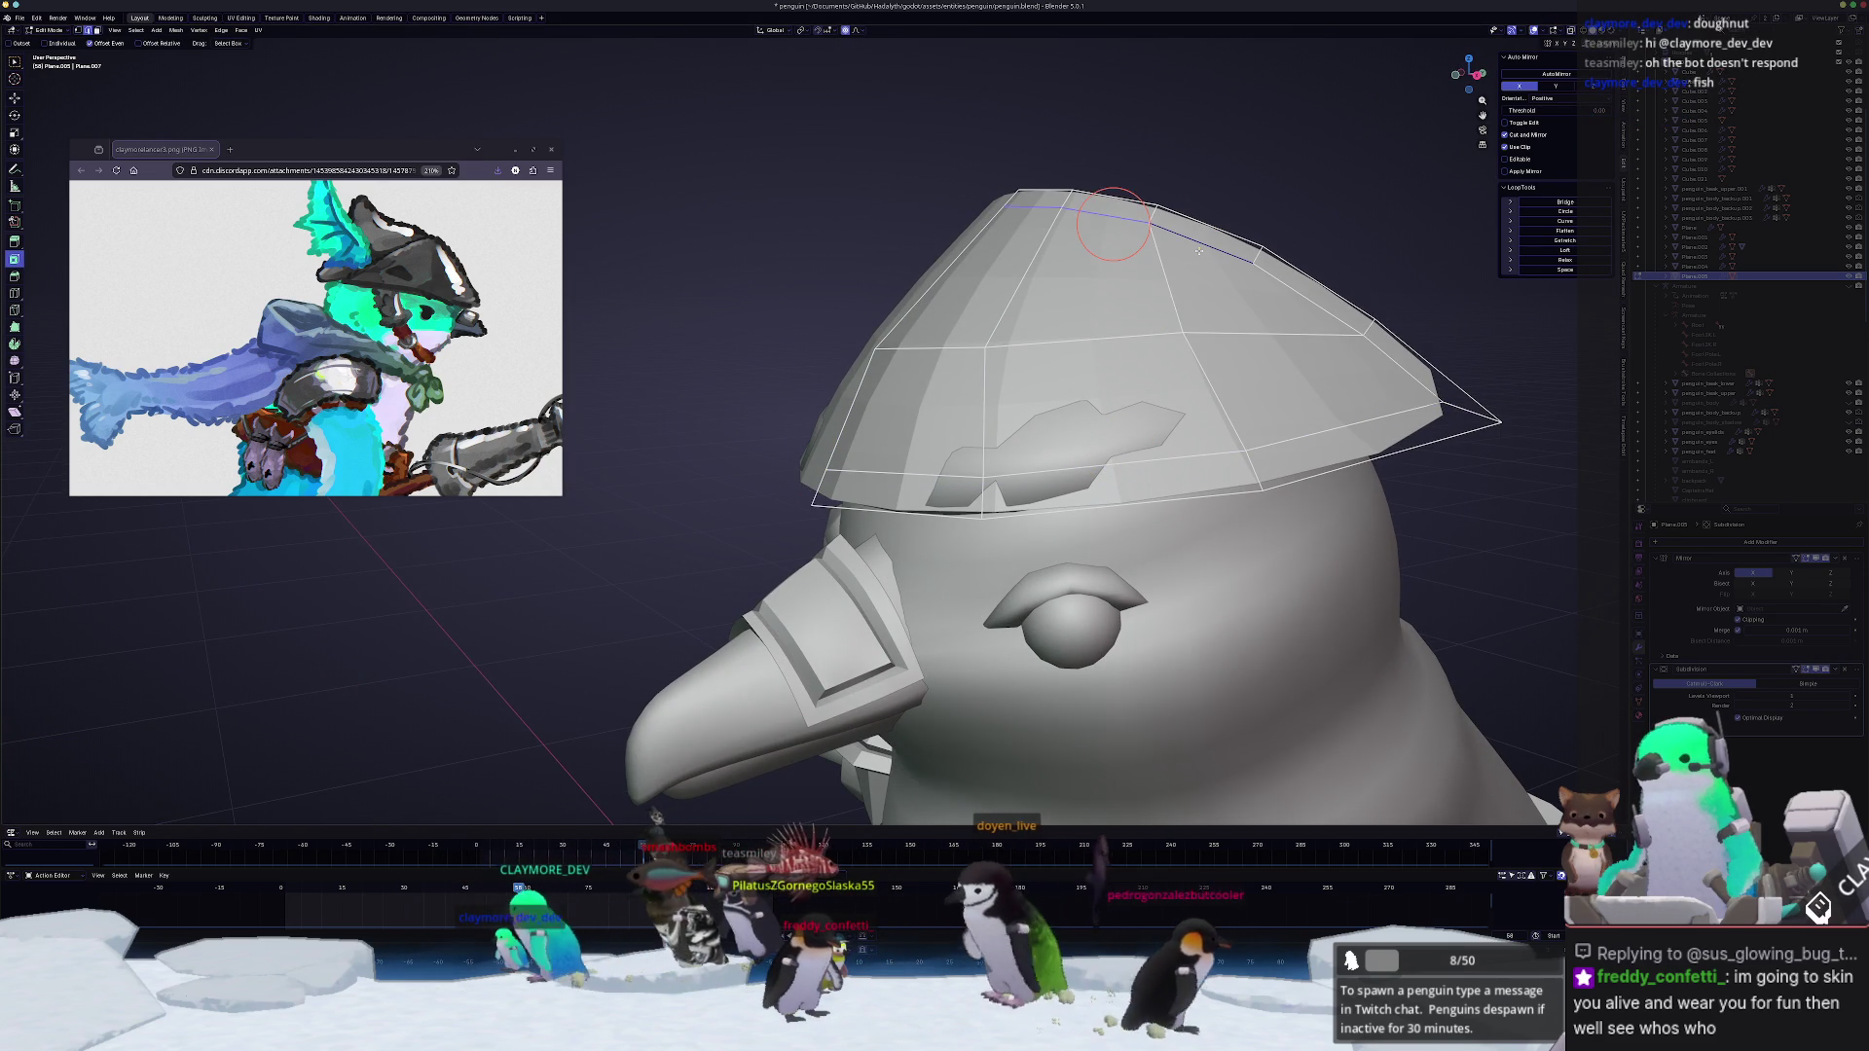
left_click(1187, 249)
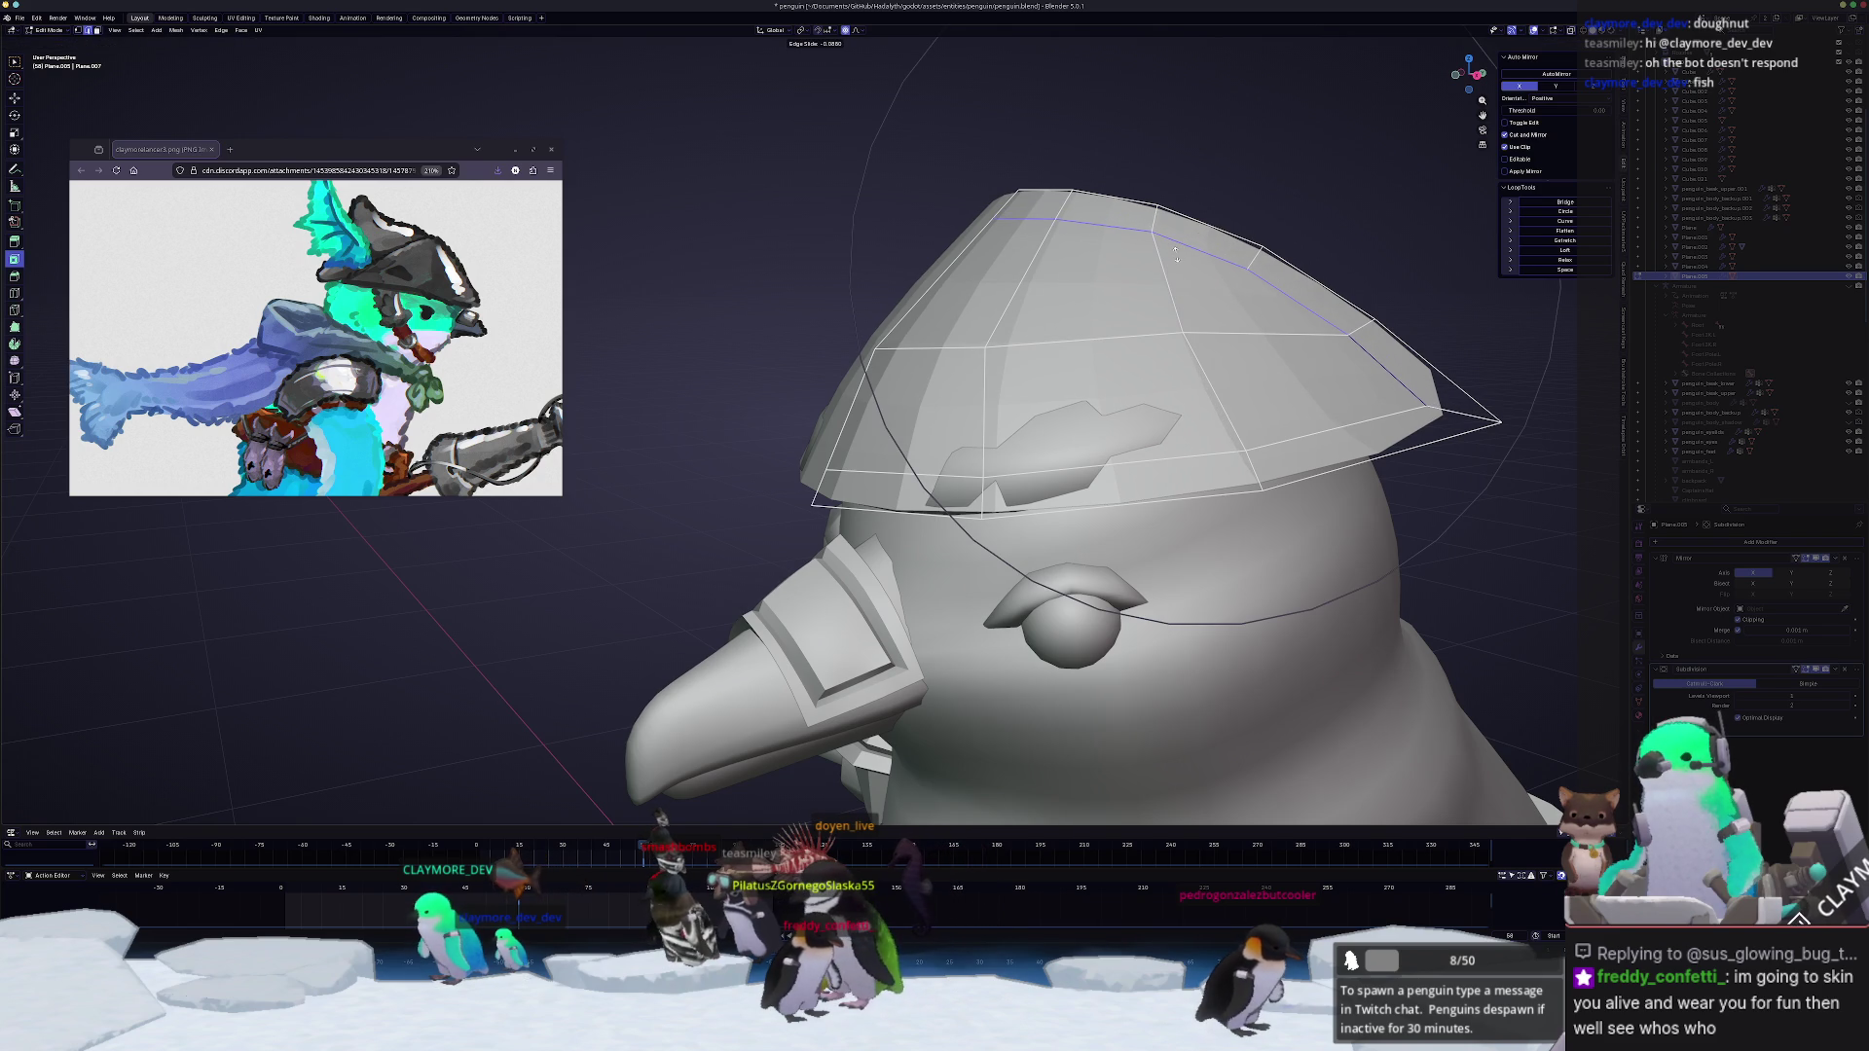
left_click(1177, 256)
key("Tab")
middle_click_drag(1176, 255, 1095, 370)
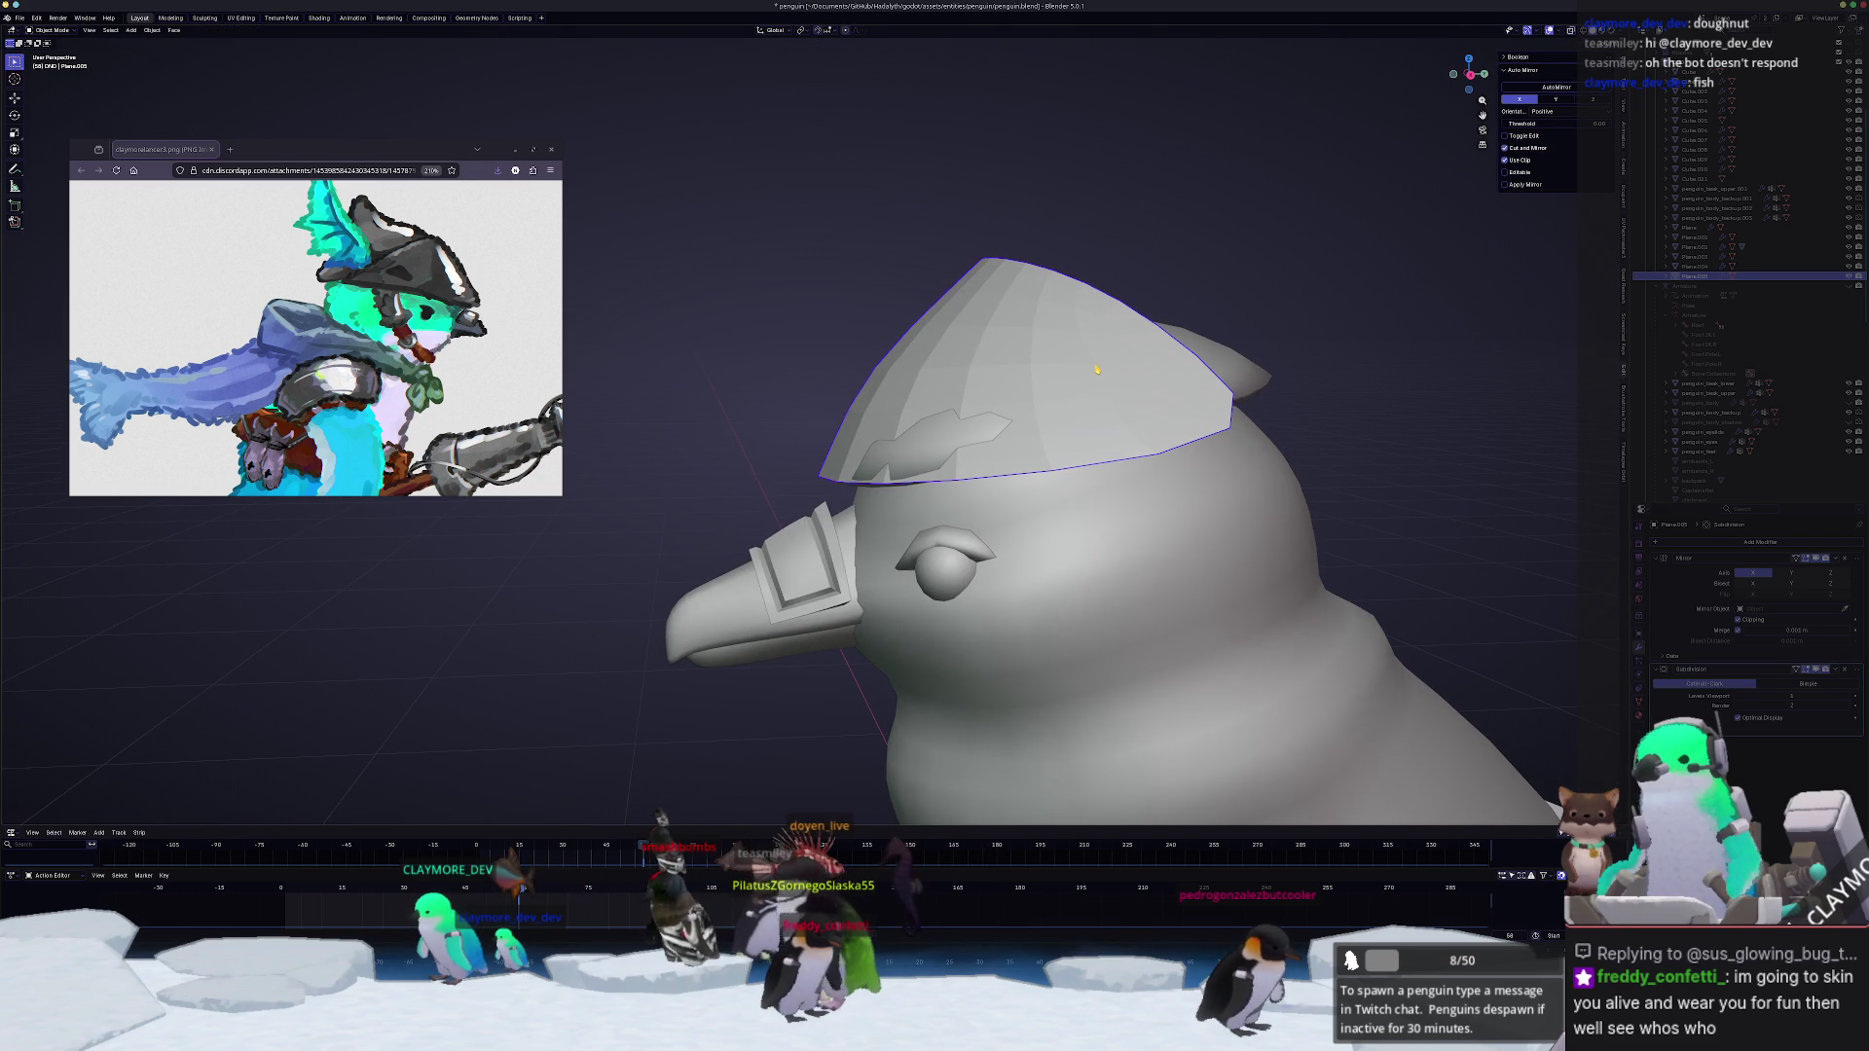
Step: Crease the hat's rim edge loop to a full value of 1
key("KP_1")
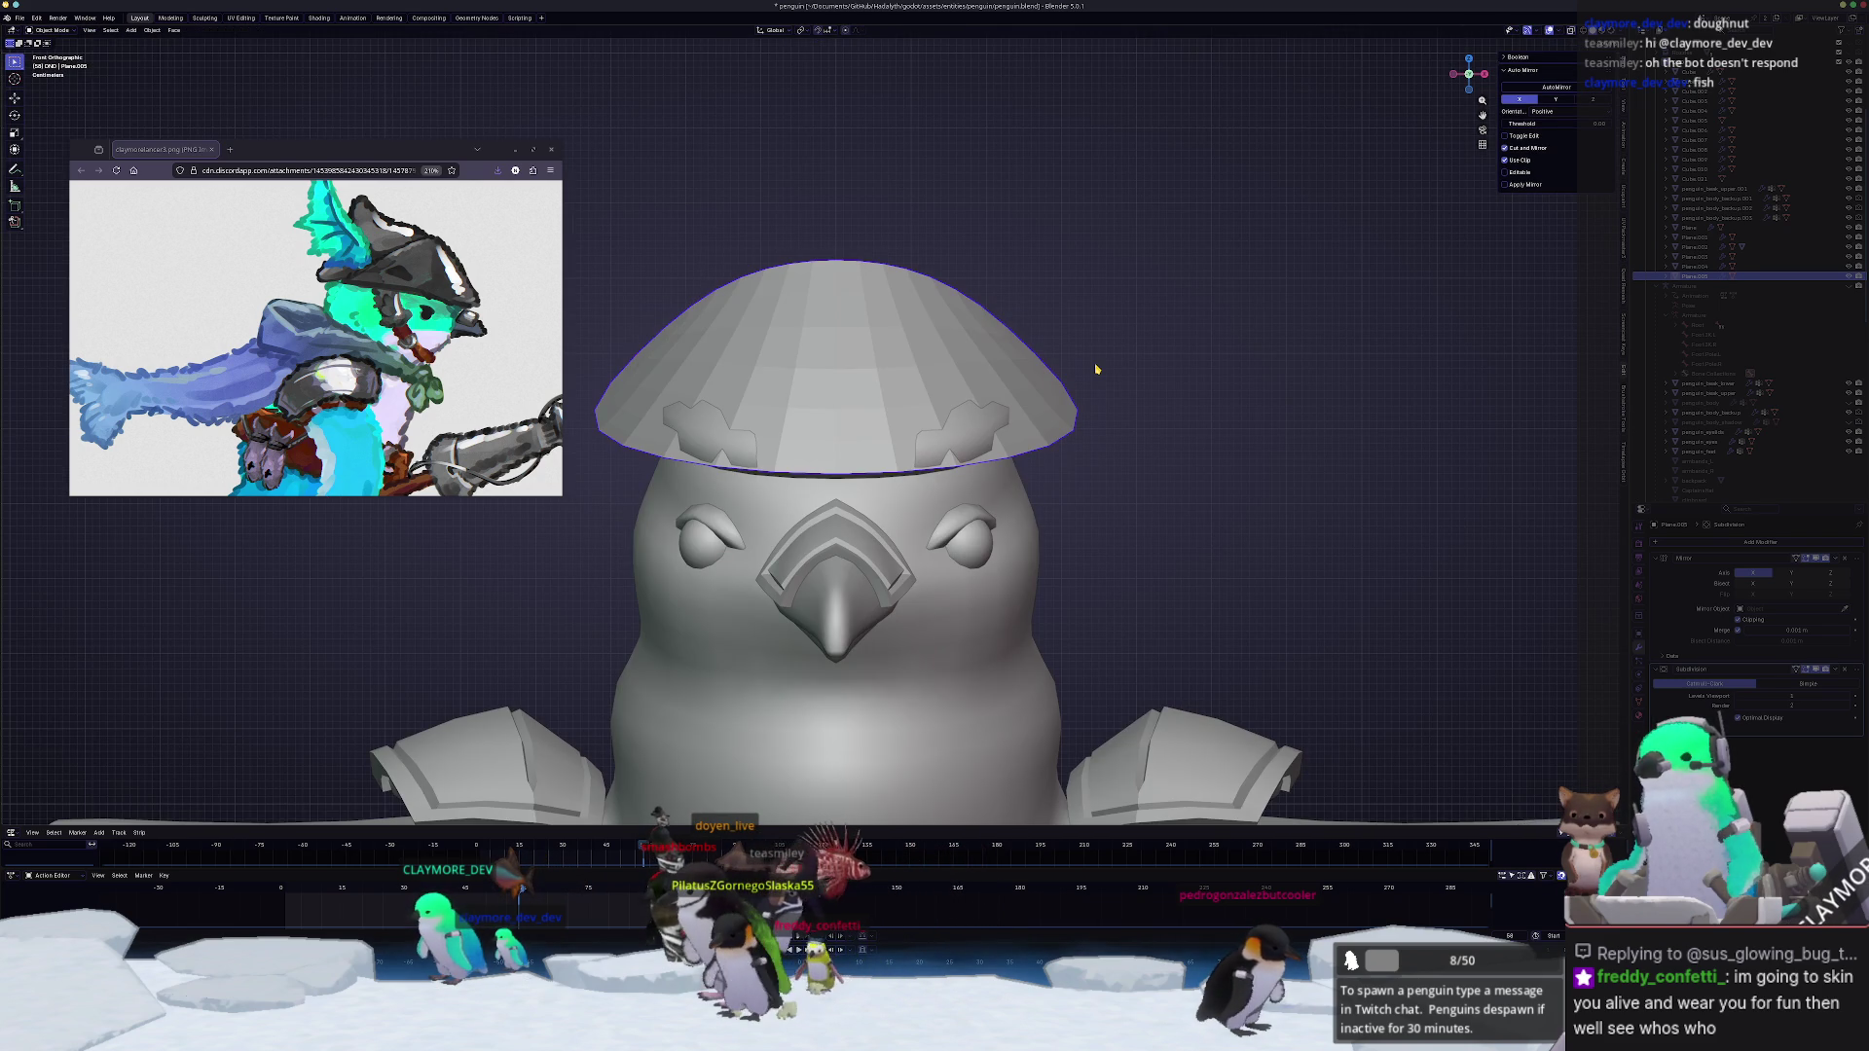
scroll(1393, 426, "down", 2)
middle_click_drag(1140, 413, 1198, 429)
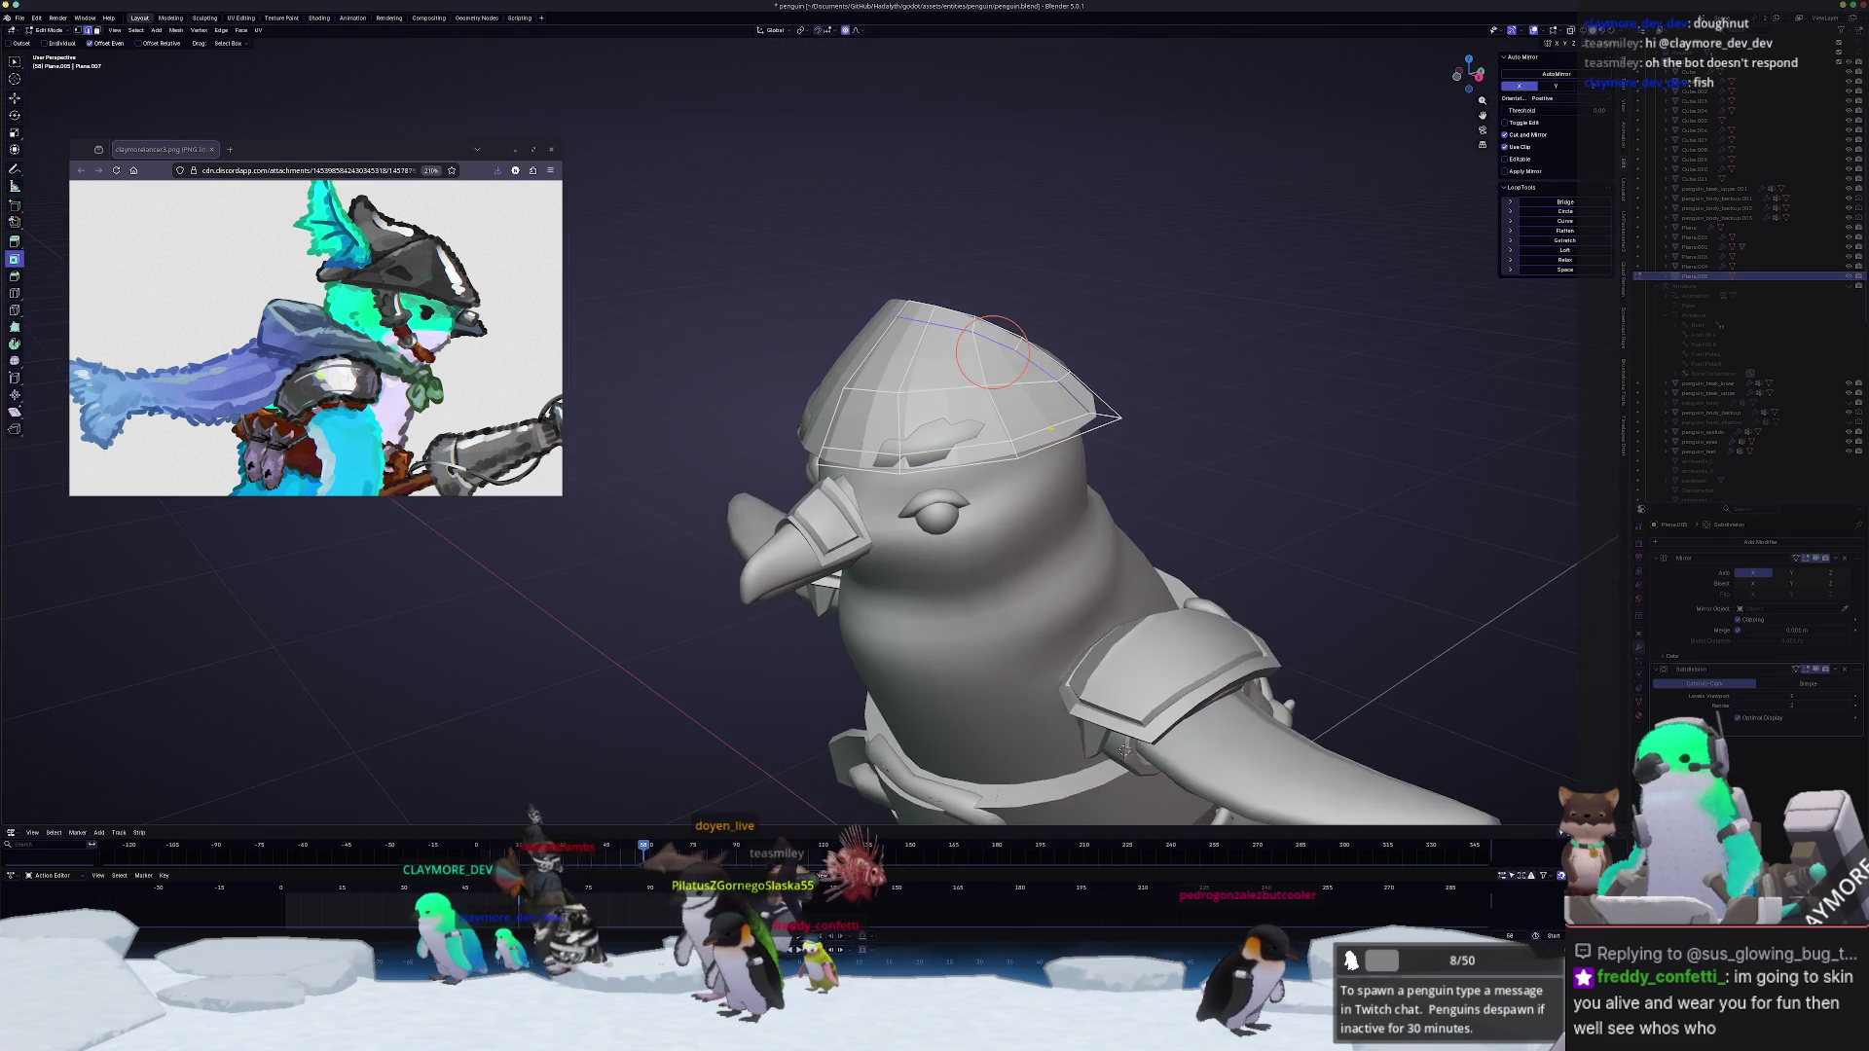
key("Tab")
key("shift+e")
type("1")
key("Return")
scroll(1230, 414, "up", 1)
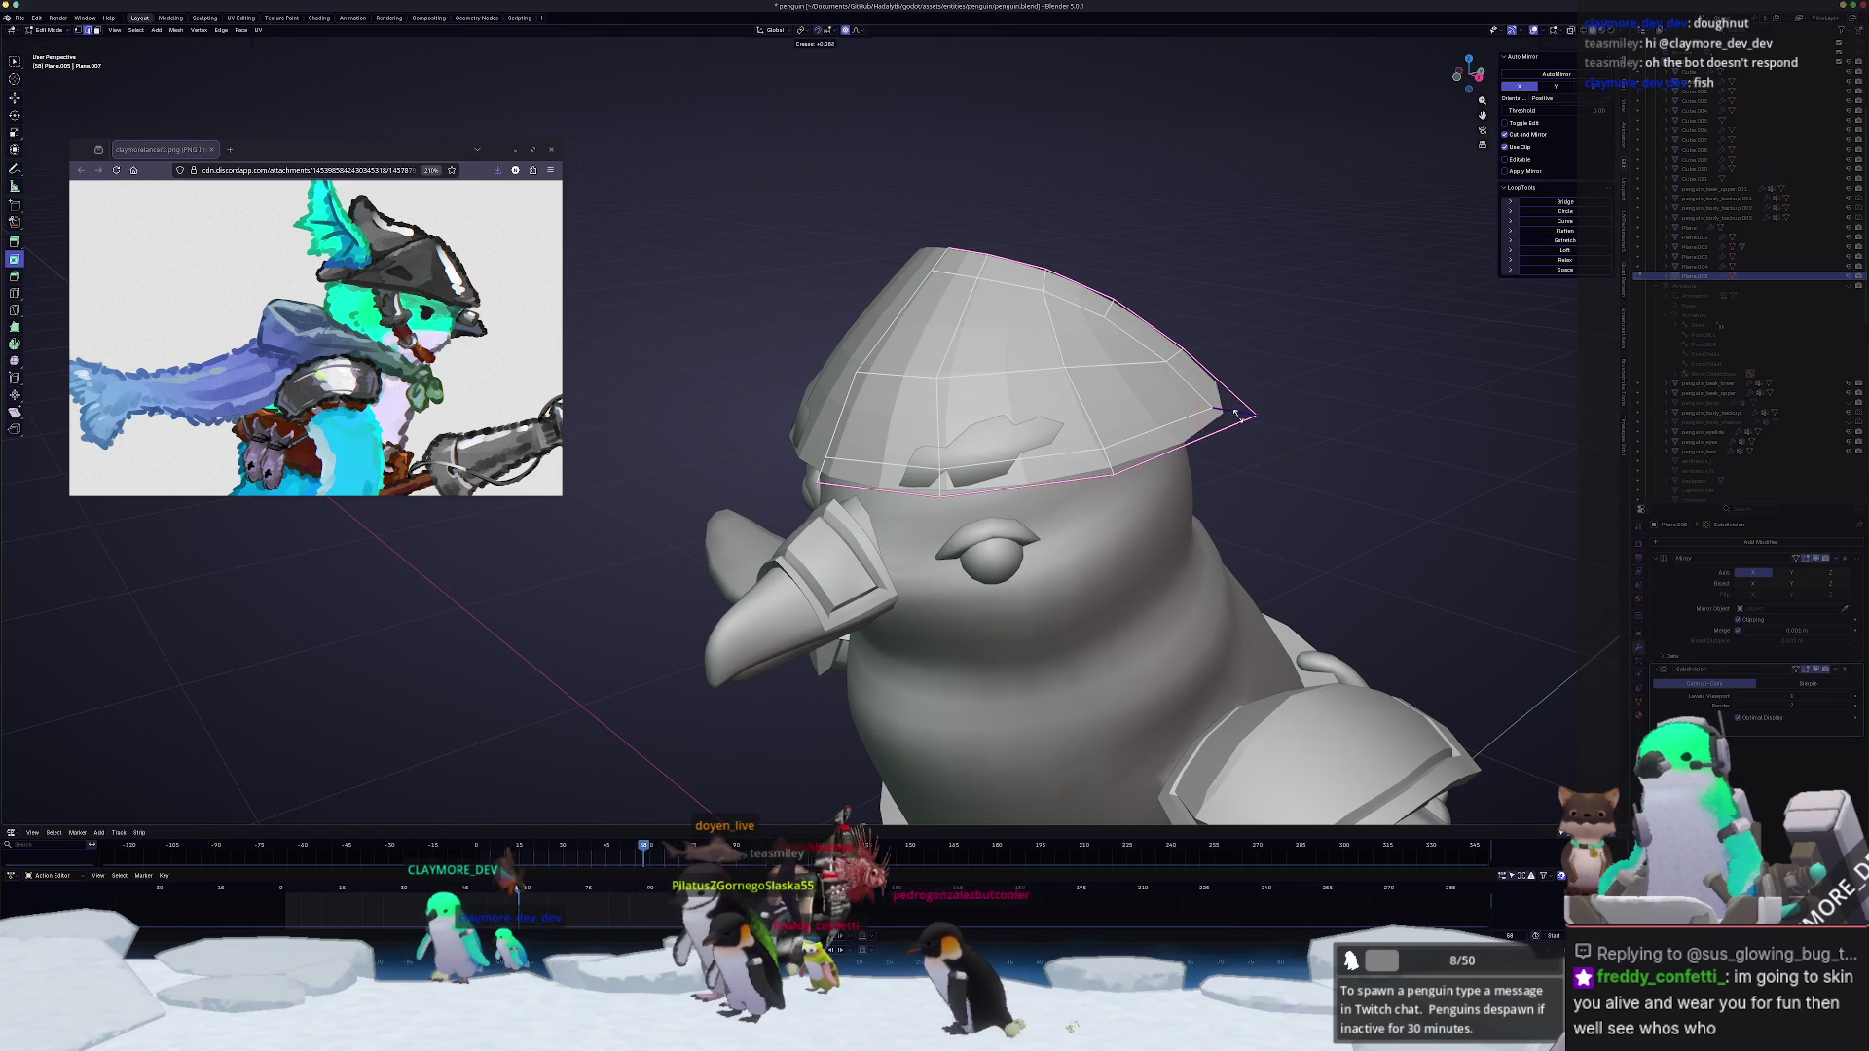
middle_click_drag(1231, 414, 1166, 730)
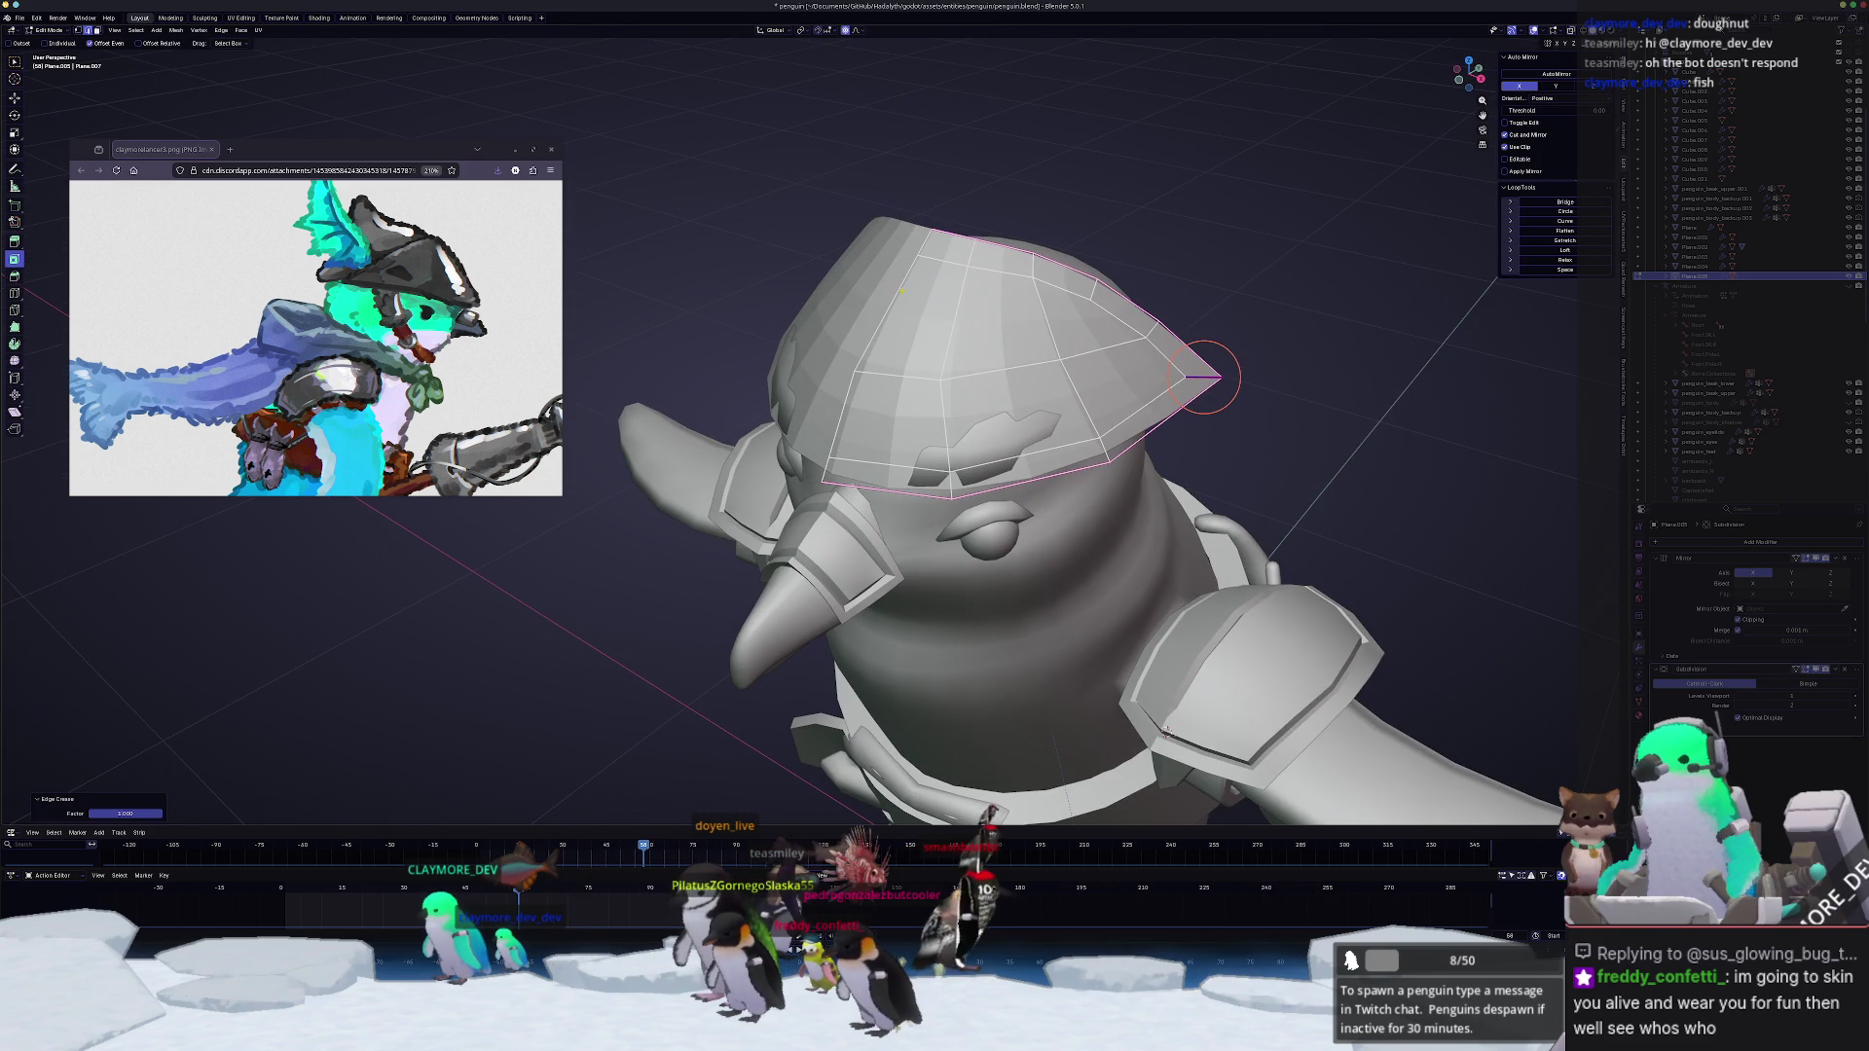
mouse_move(1207, 377)
middle_mouse_down()
mouse_move(1211, 244)
mouse_move(1140, 366)
middle_mouse_up()
Step: Edge-slide two loops on the hat, then start a two-segment bevel along its edge loop
key("s")
key("Escape")
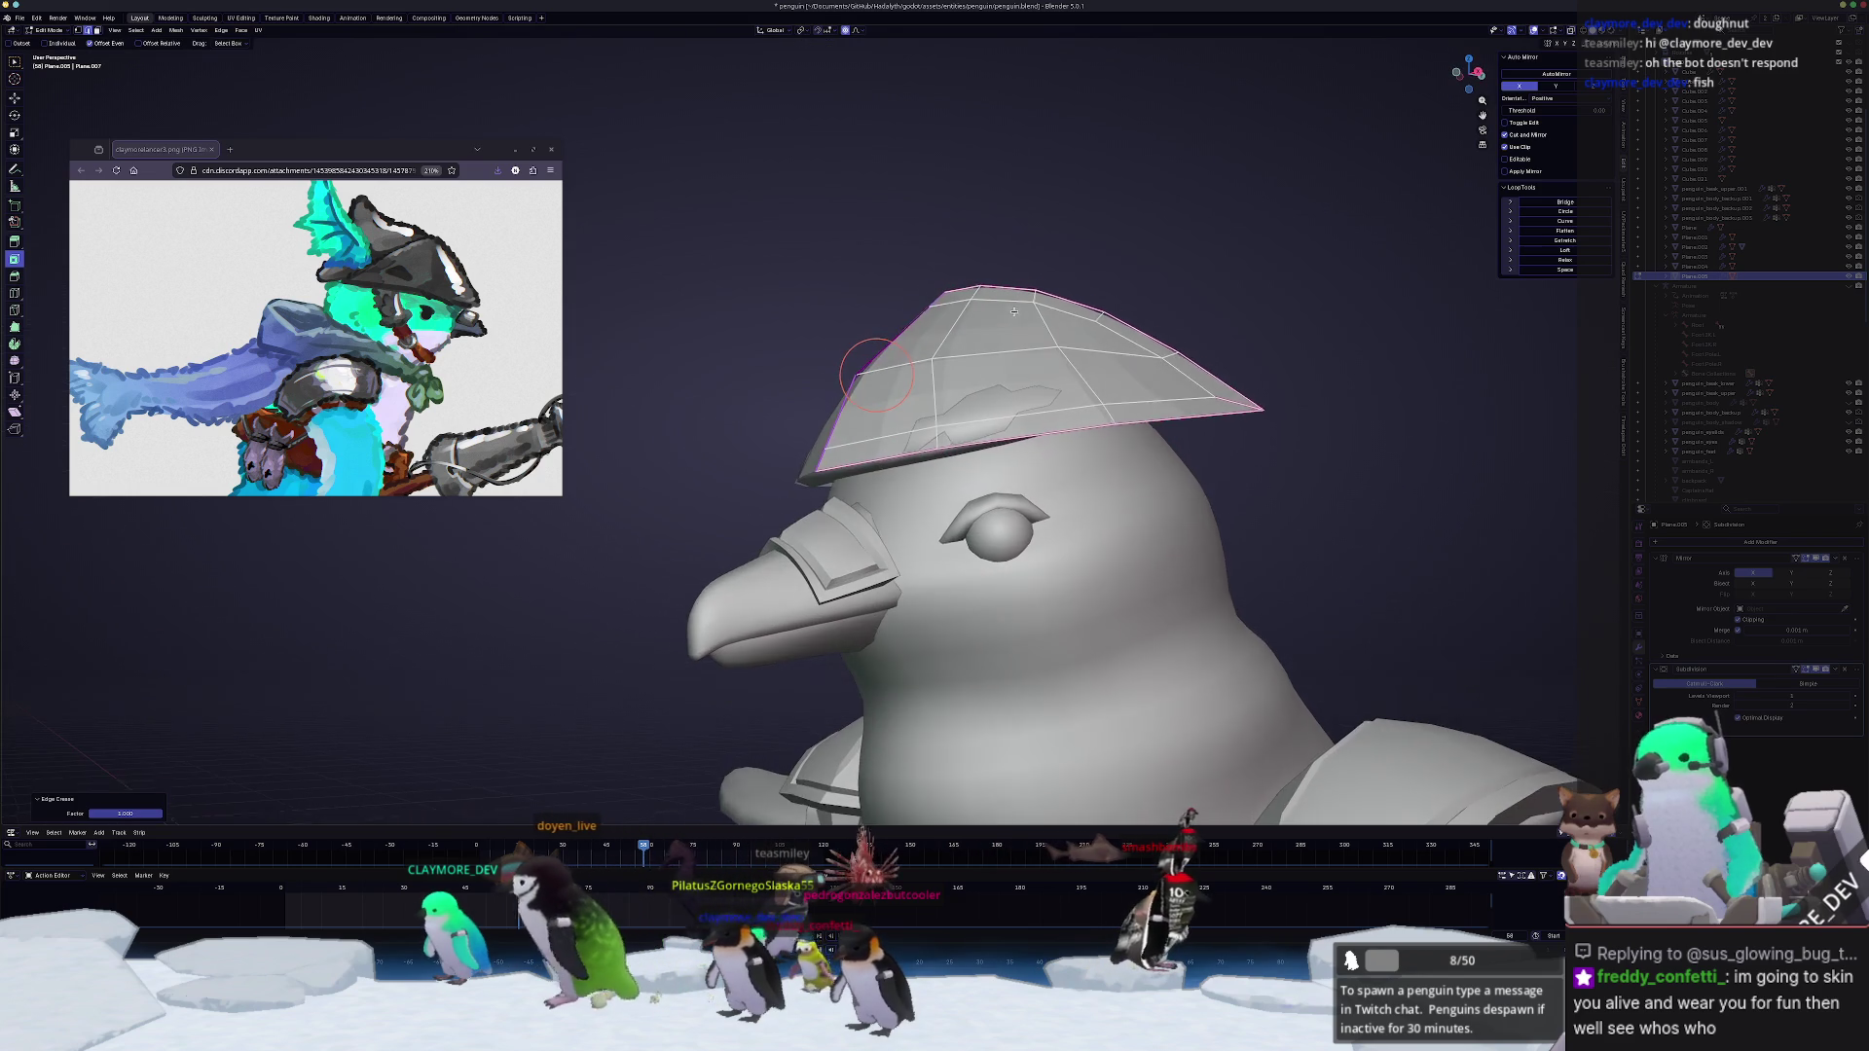
scroll(1139, 365, "up", 1)
scroll(961, 374, "up", 1)
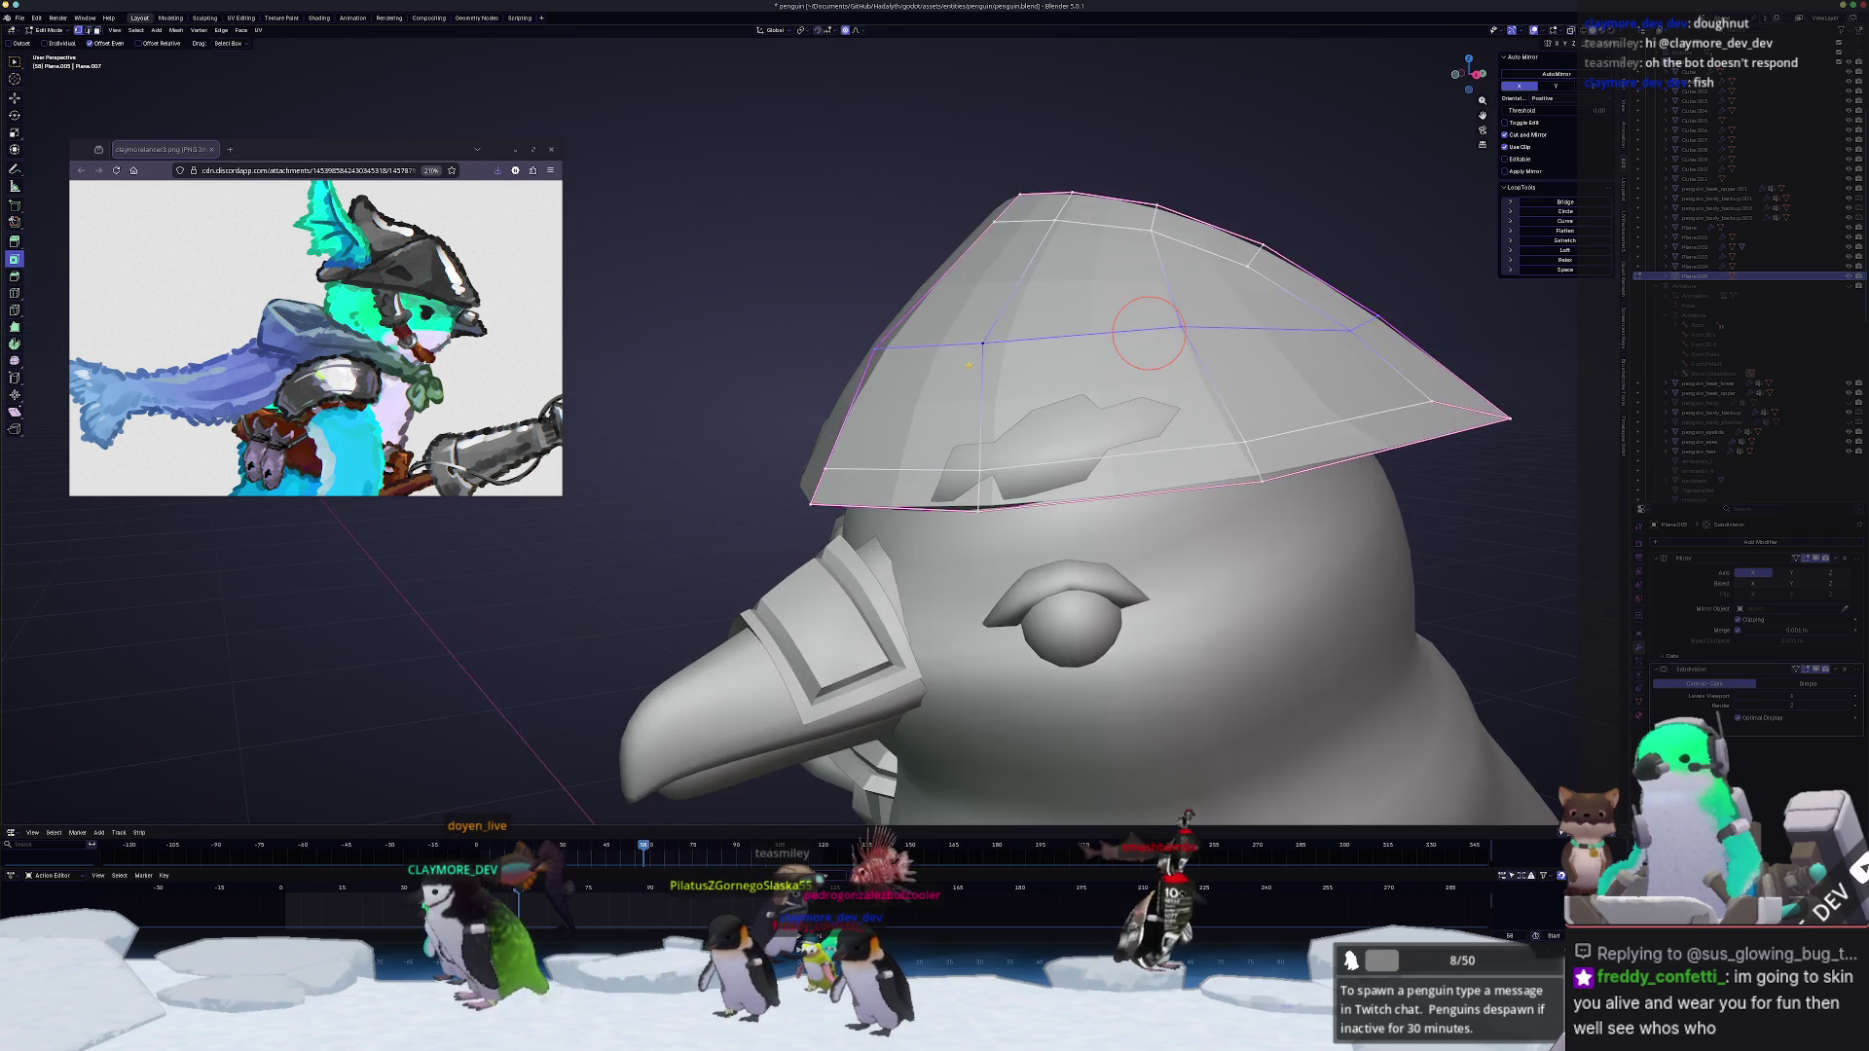
scroll(928, 359, "up", 1)
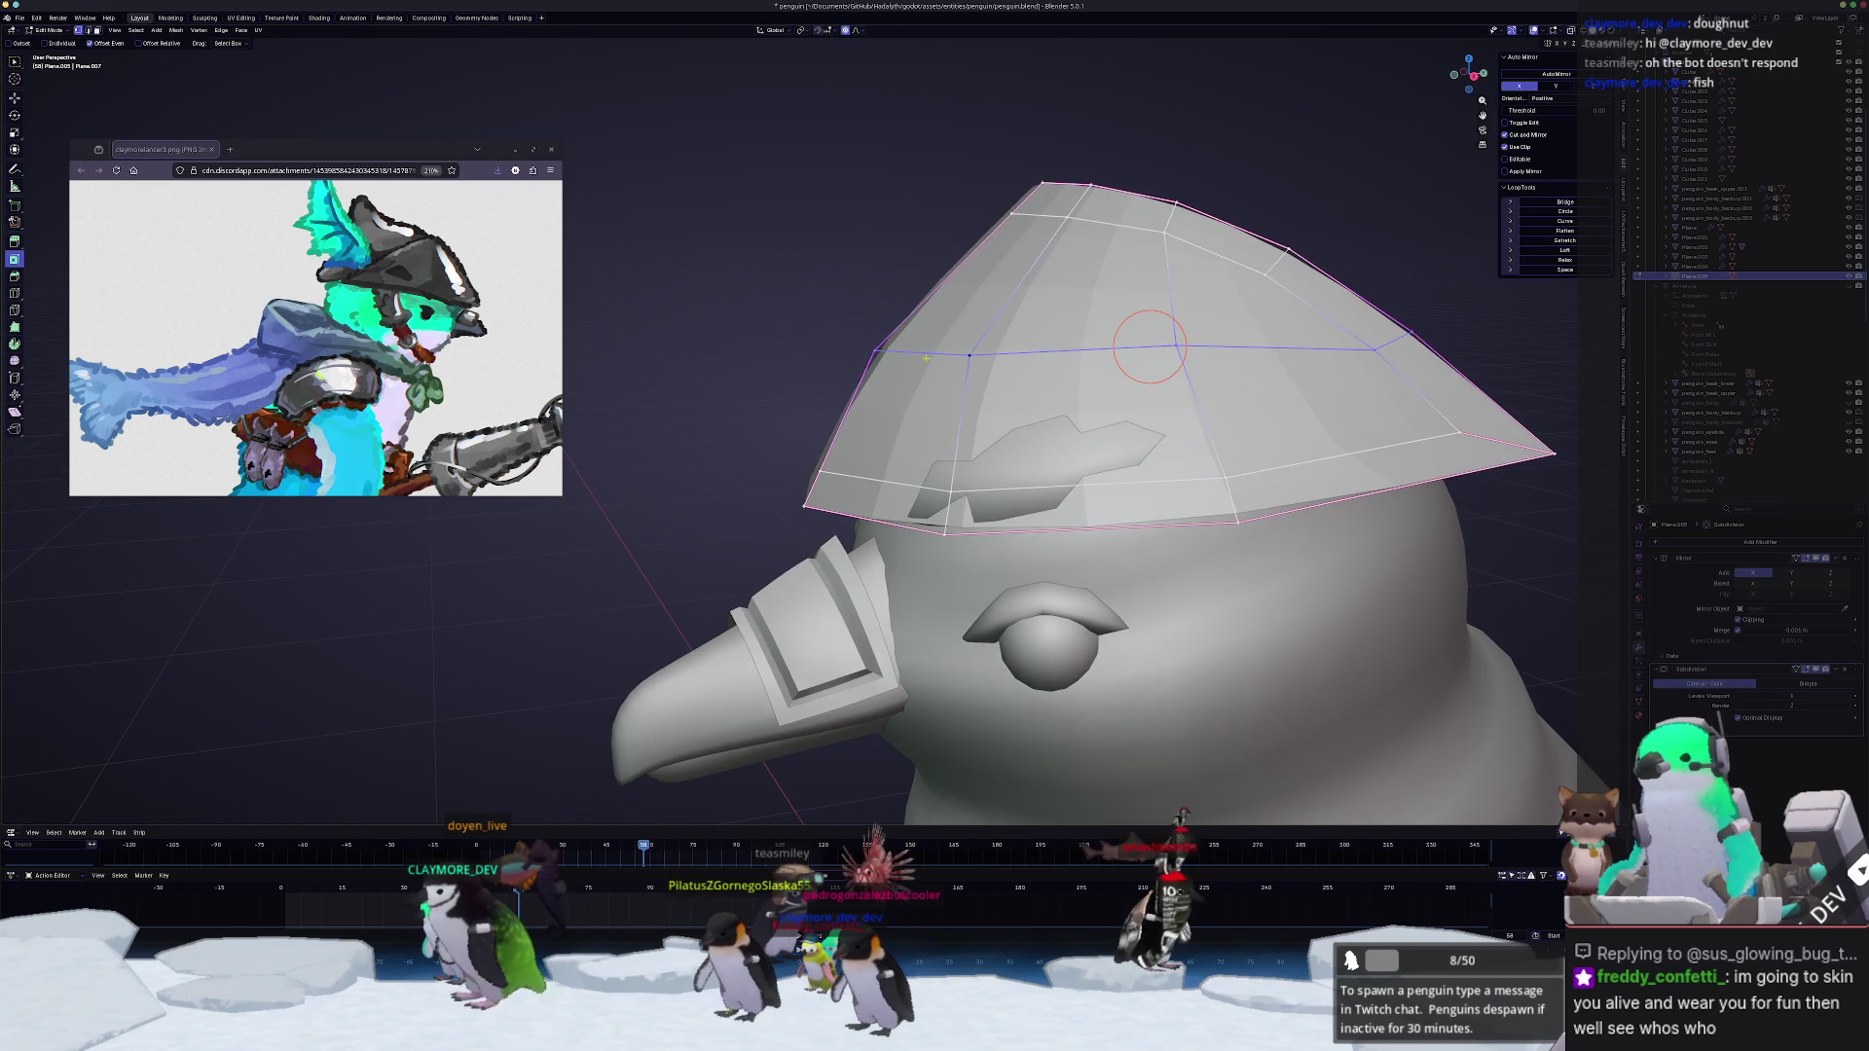
left_click(1037, 339)
mouse_move(1030, 352)
middle_mouse_down()
mouse_move(981, 395)
mouse_move(877, 347)
mouse_move(862, 465)
middle_mouse_up()
left_click(895, 354)
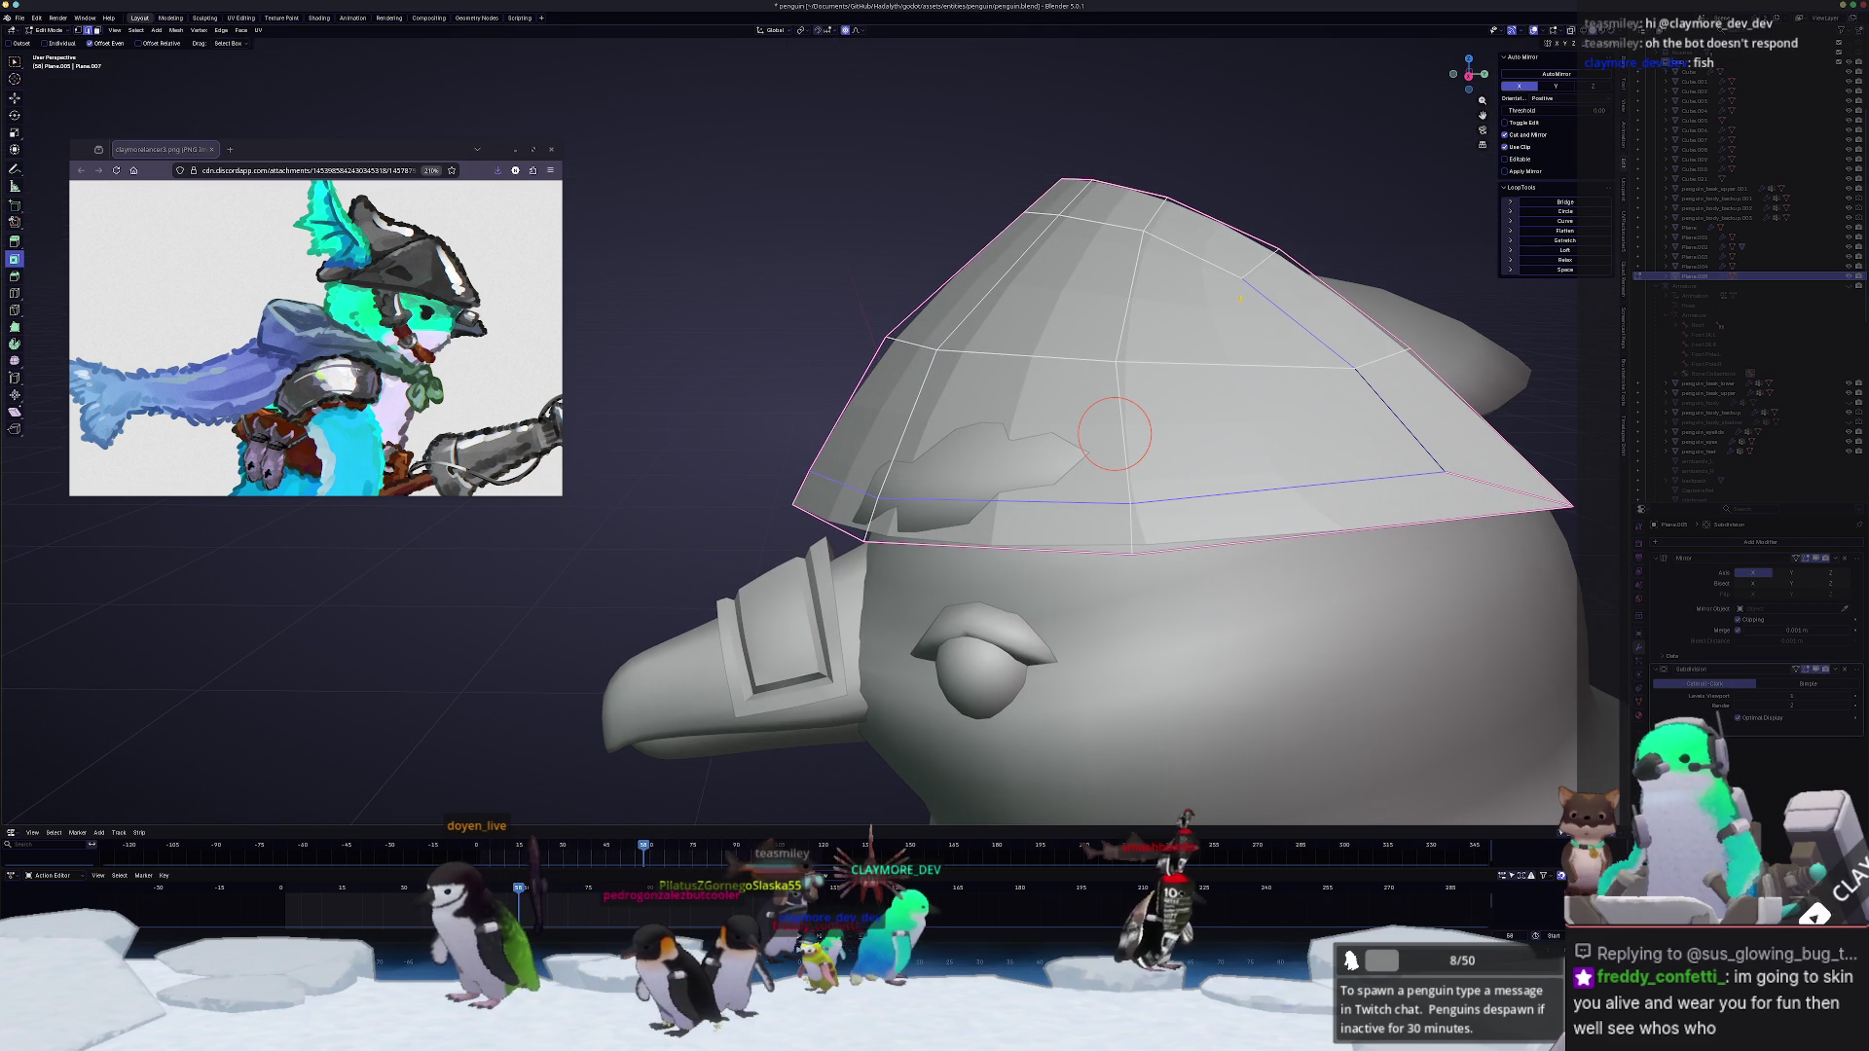
middle_click_drag(1022, 438, 1110, 410)
key("ctrl+b")
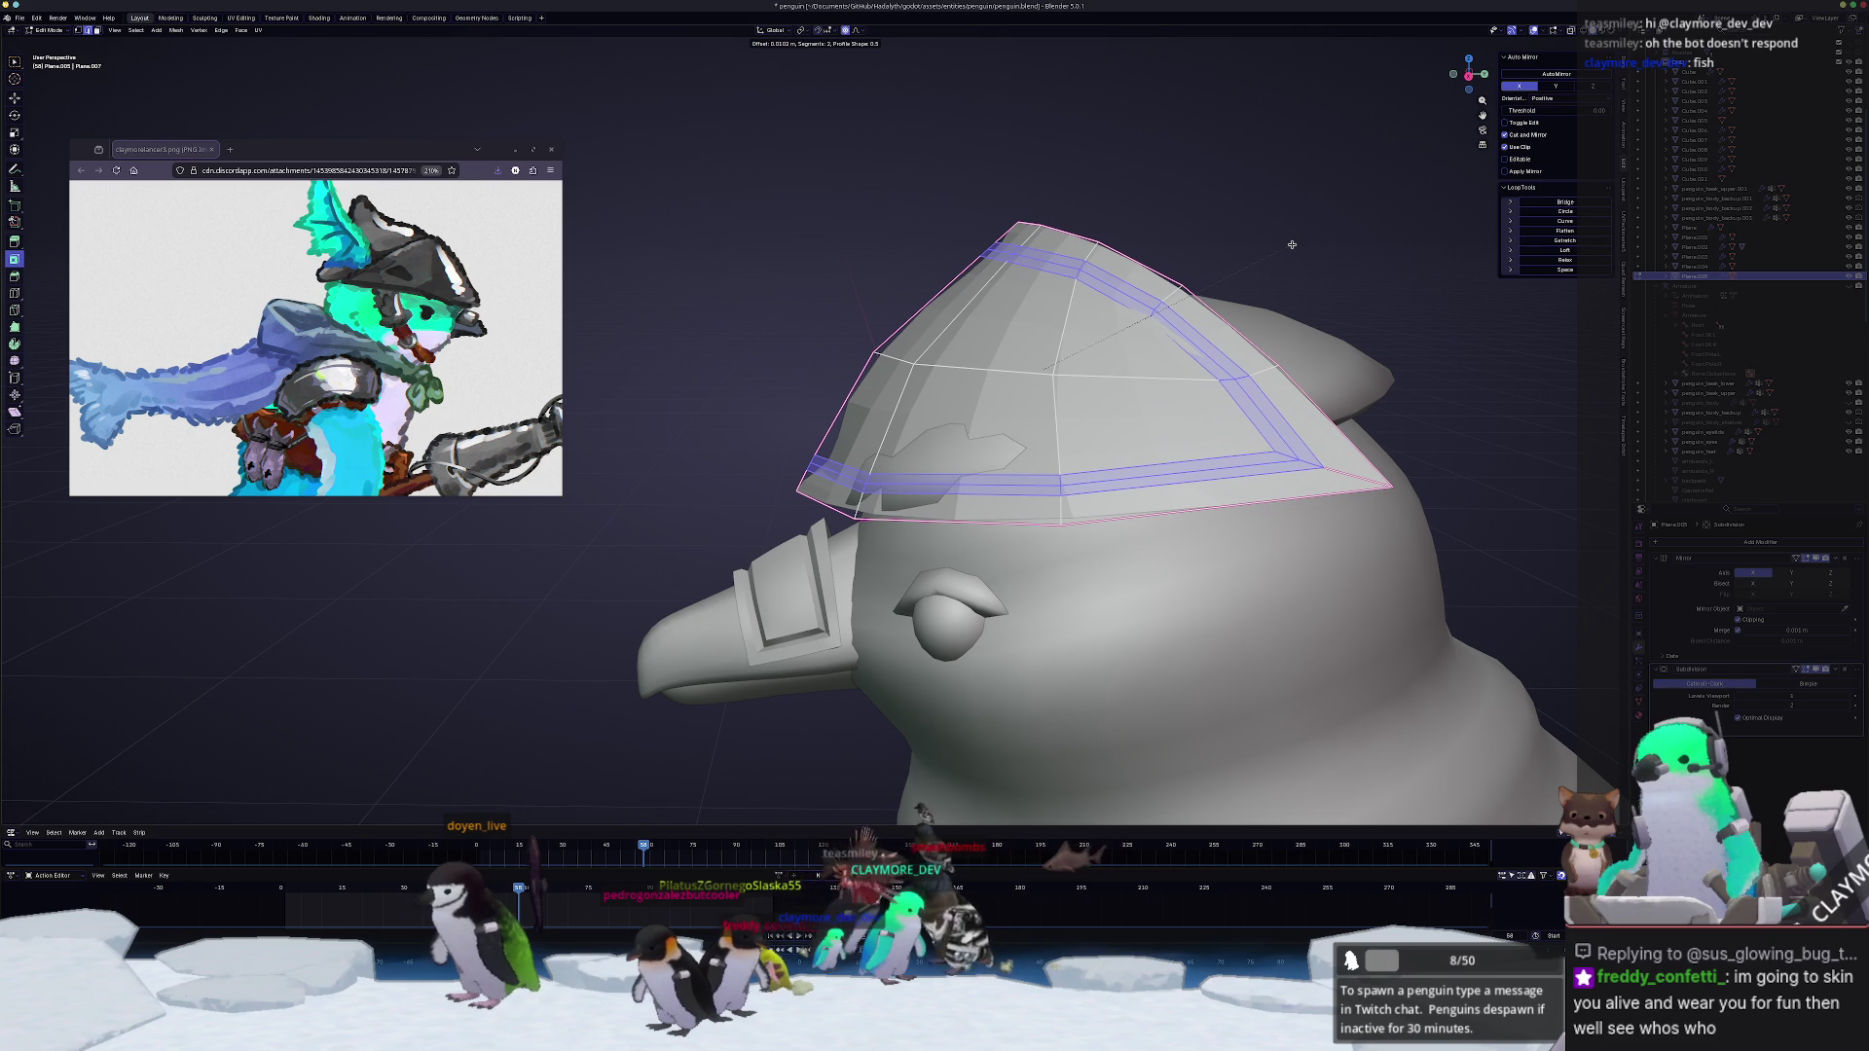
Step: Narrow the bevel to a thin strip and push it outward along normals into a raised rim ridge
left_click(1291, 245)
middle_click_drag(1293, 245, 1270, 227)
key("ctrl+z")
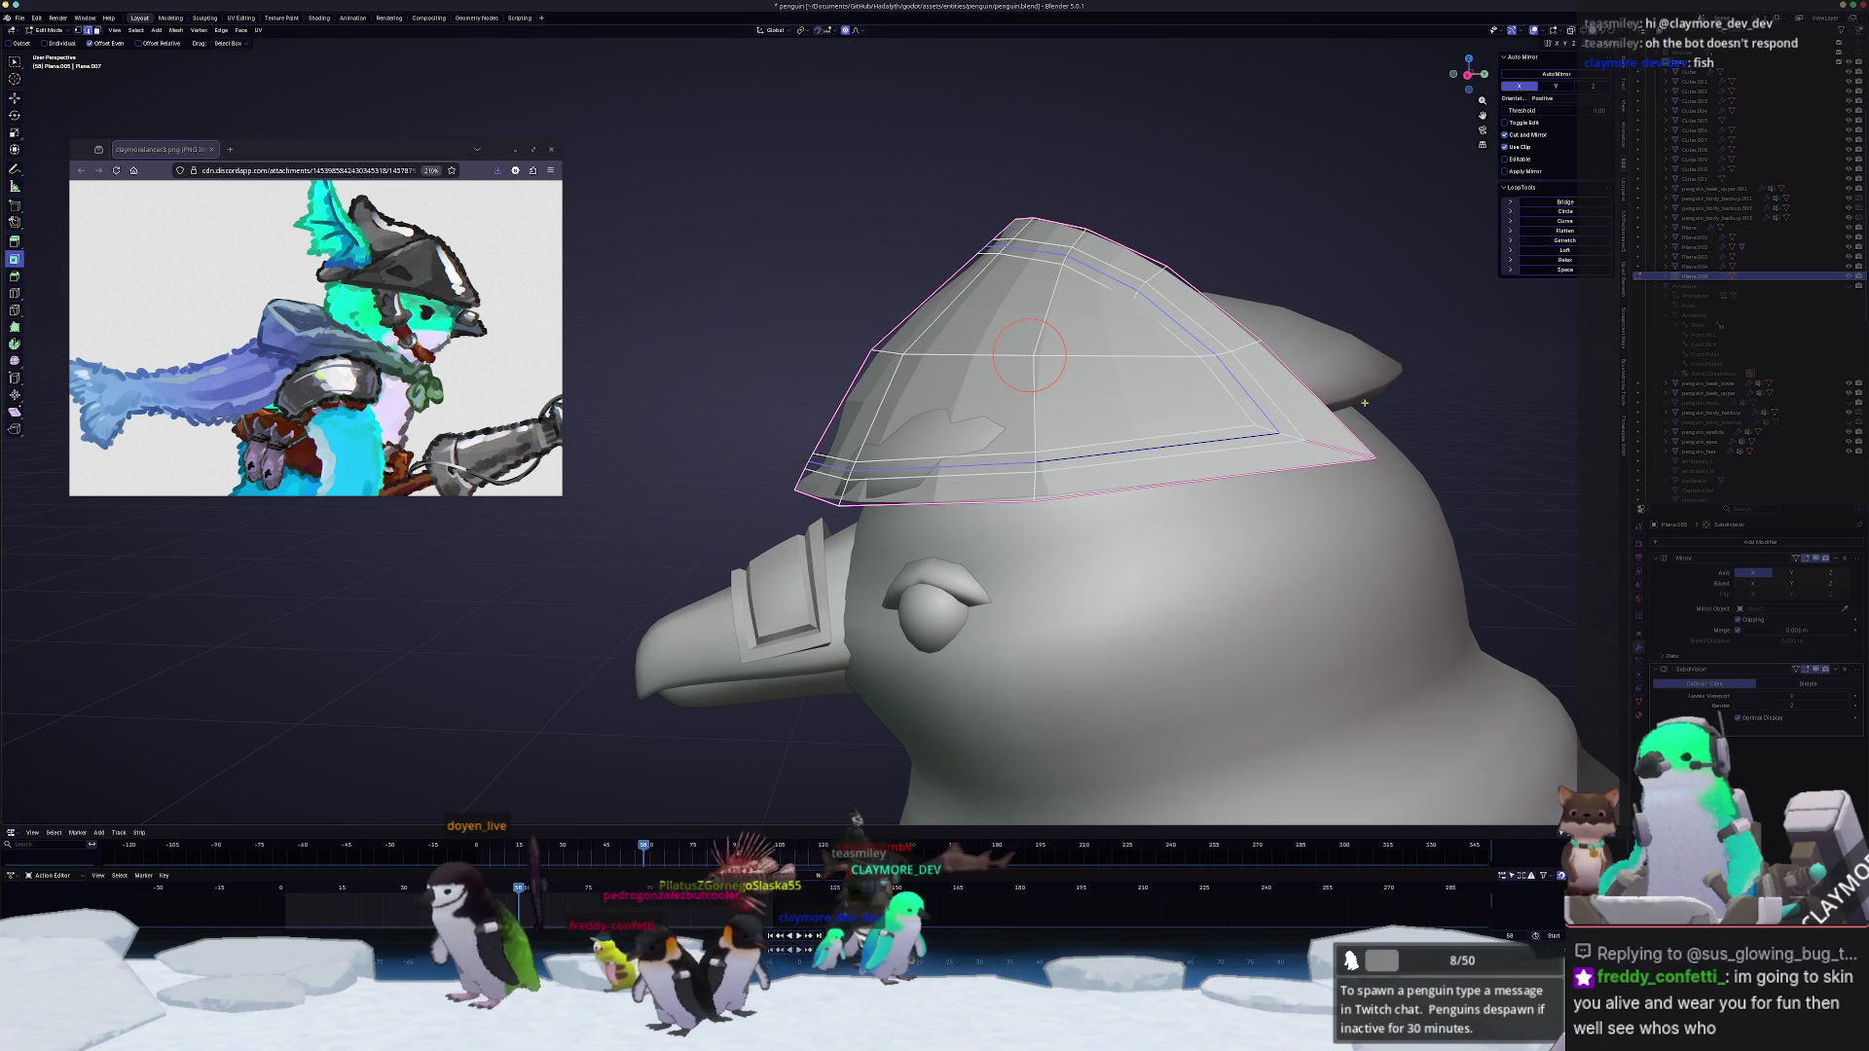
middle_click_drag(1356, 408, 1358, 412)
key("r")
scroll(1362, 419, "up", 5)
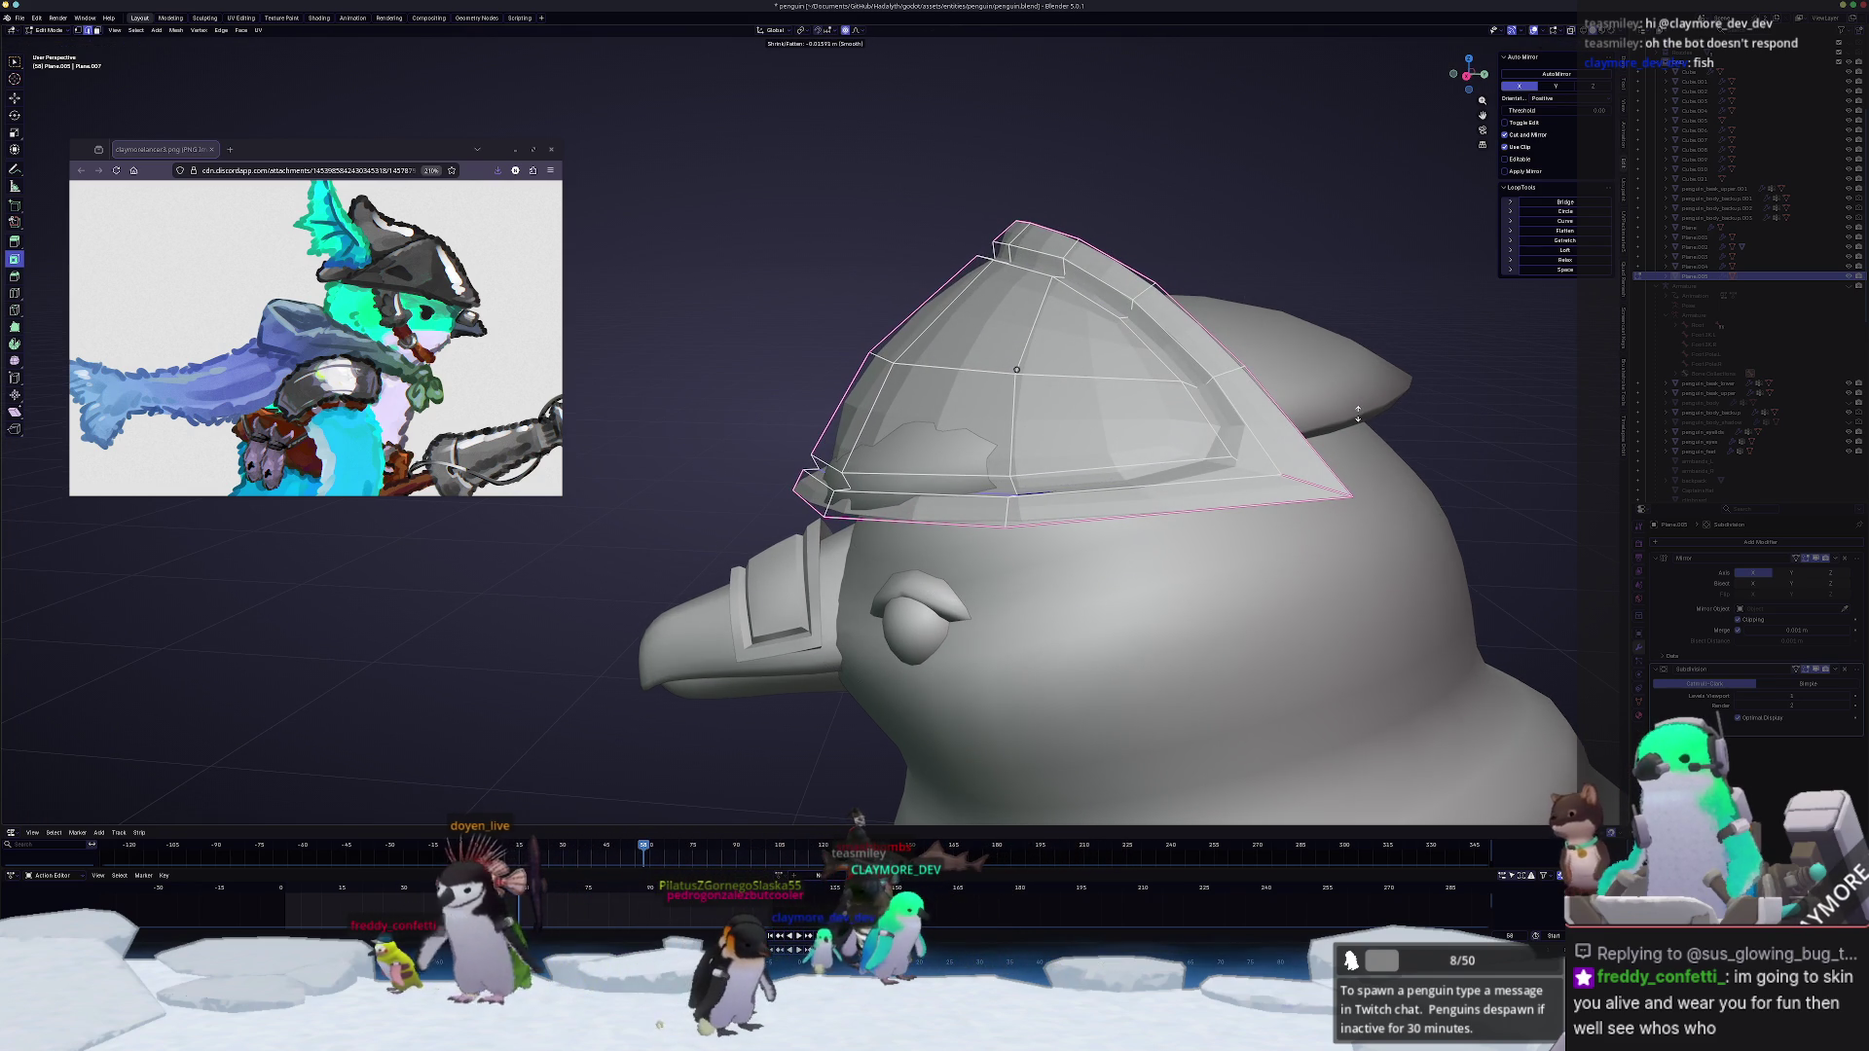
left_click(1358, 412)
middle_click_drag(1359, 412, 1316, 423)
Step: In side view, select an edge path along the hat and move it with soft falloff to reshape the profile
key("KP_3")
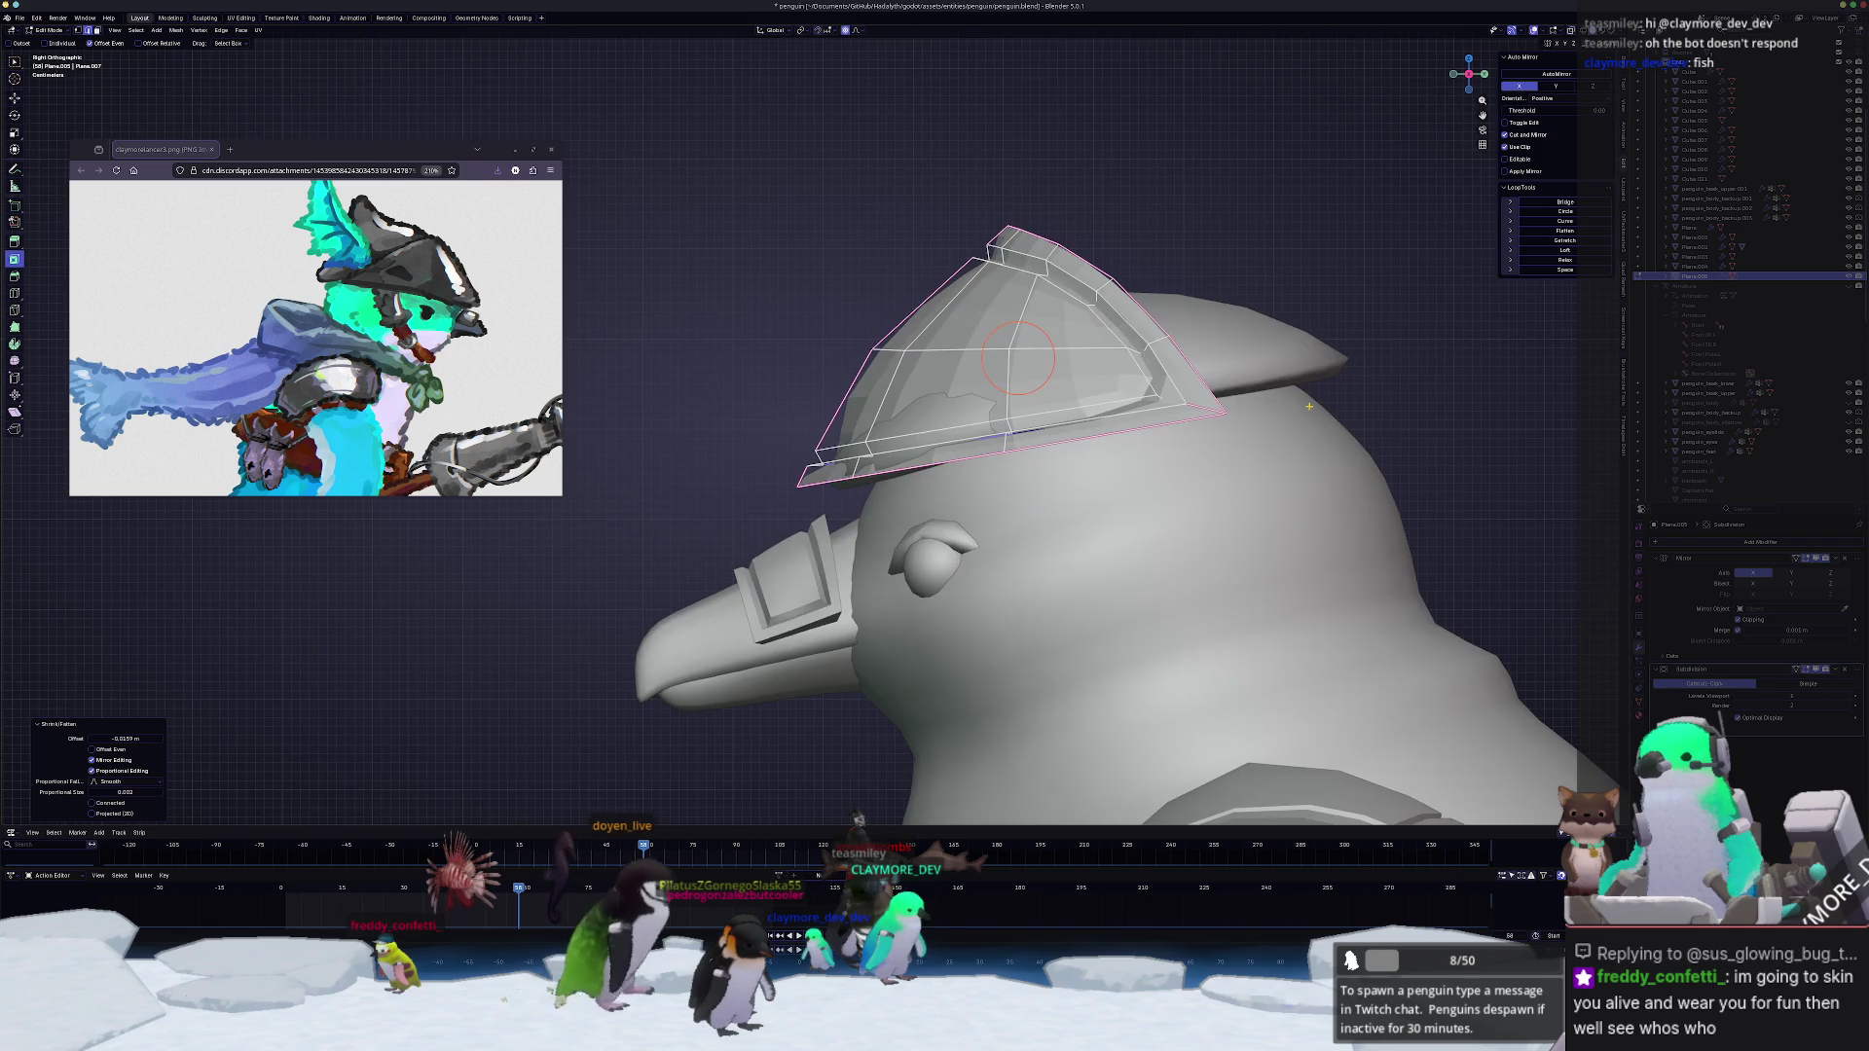
scroll(1309, 401, "up", 4)
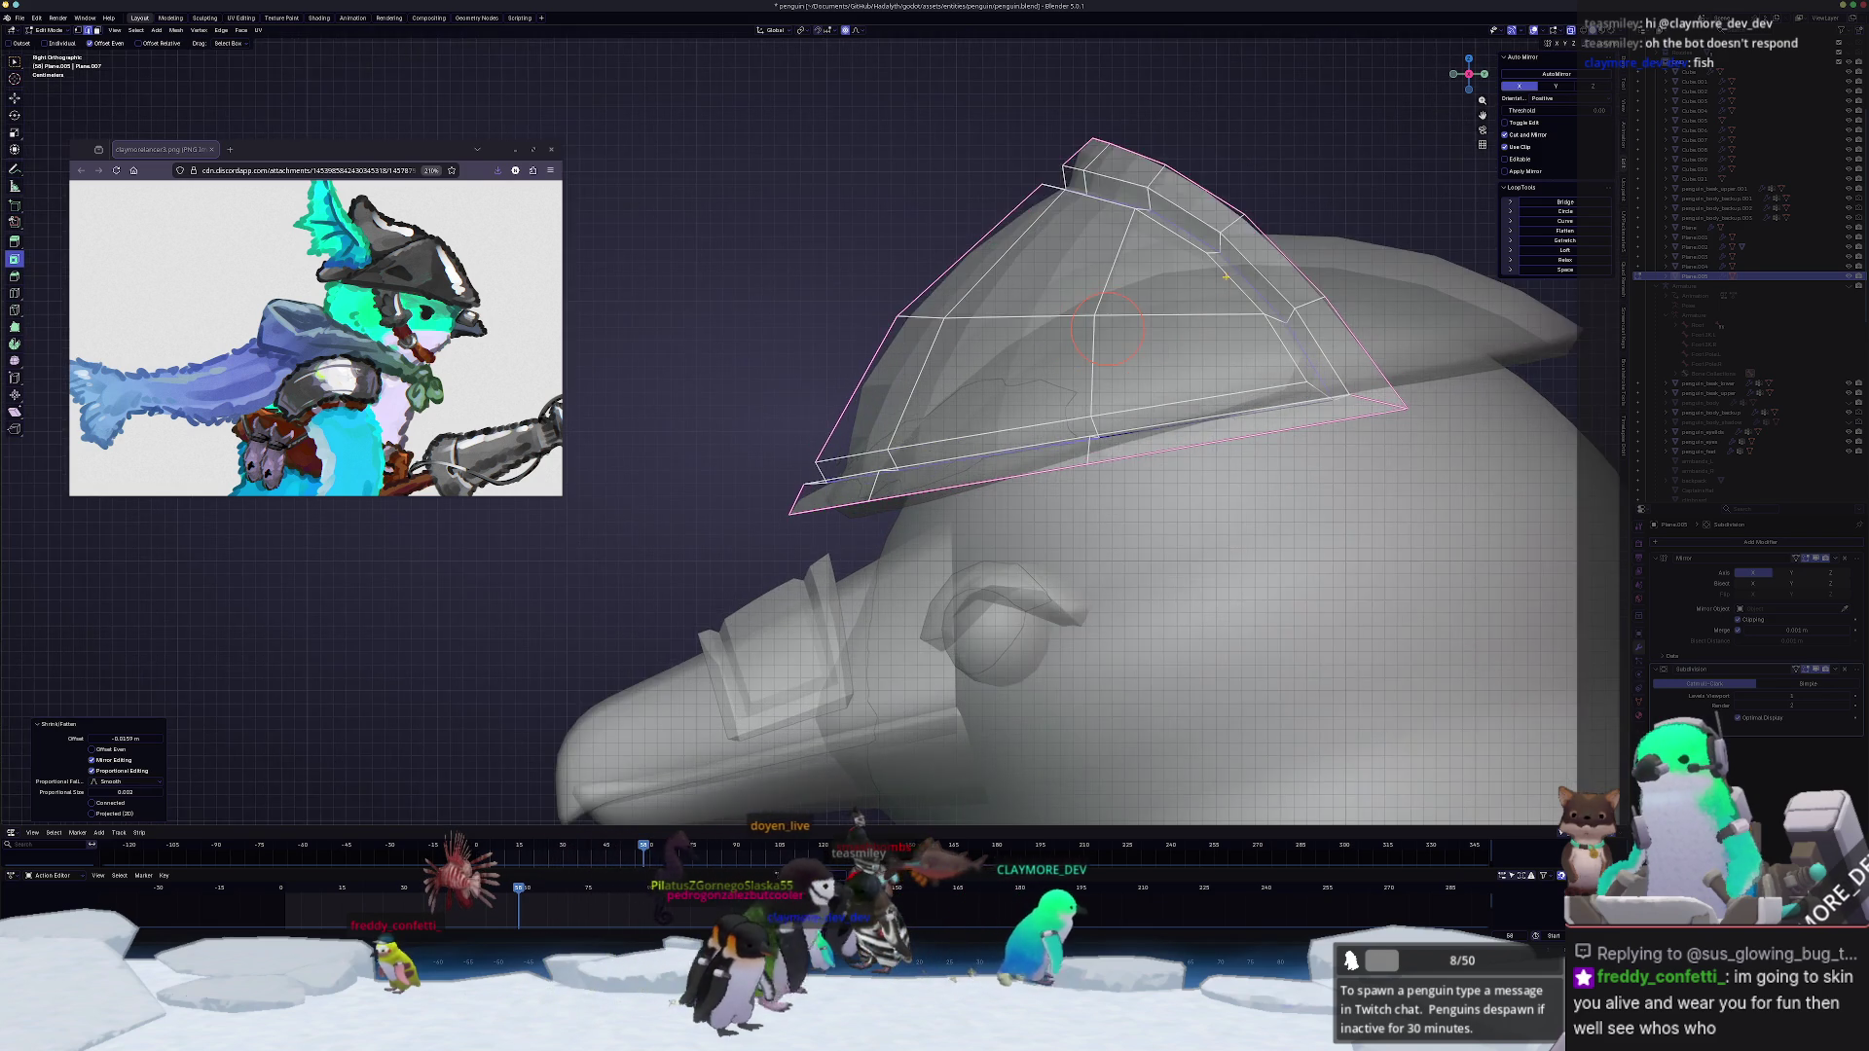
scroll(1094, 330, "down", 1)
scroll(1110, 329, "up", 1)
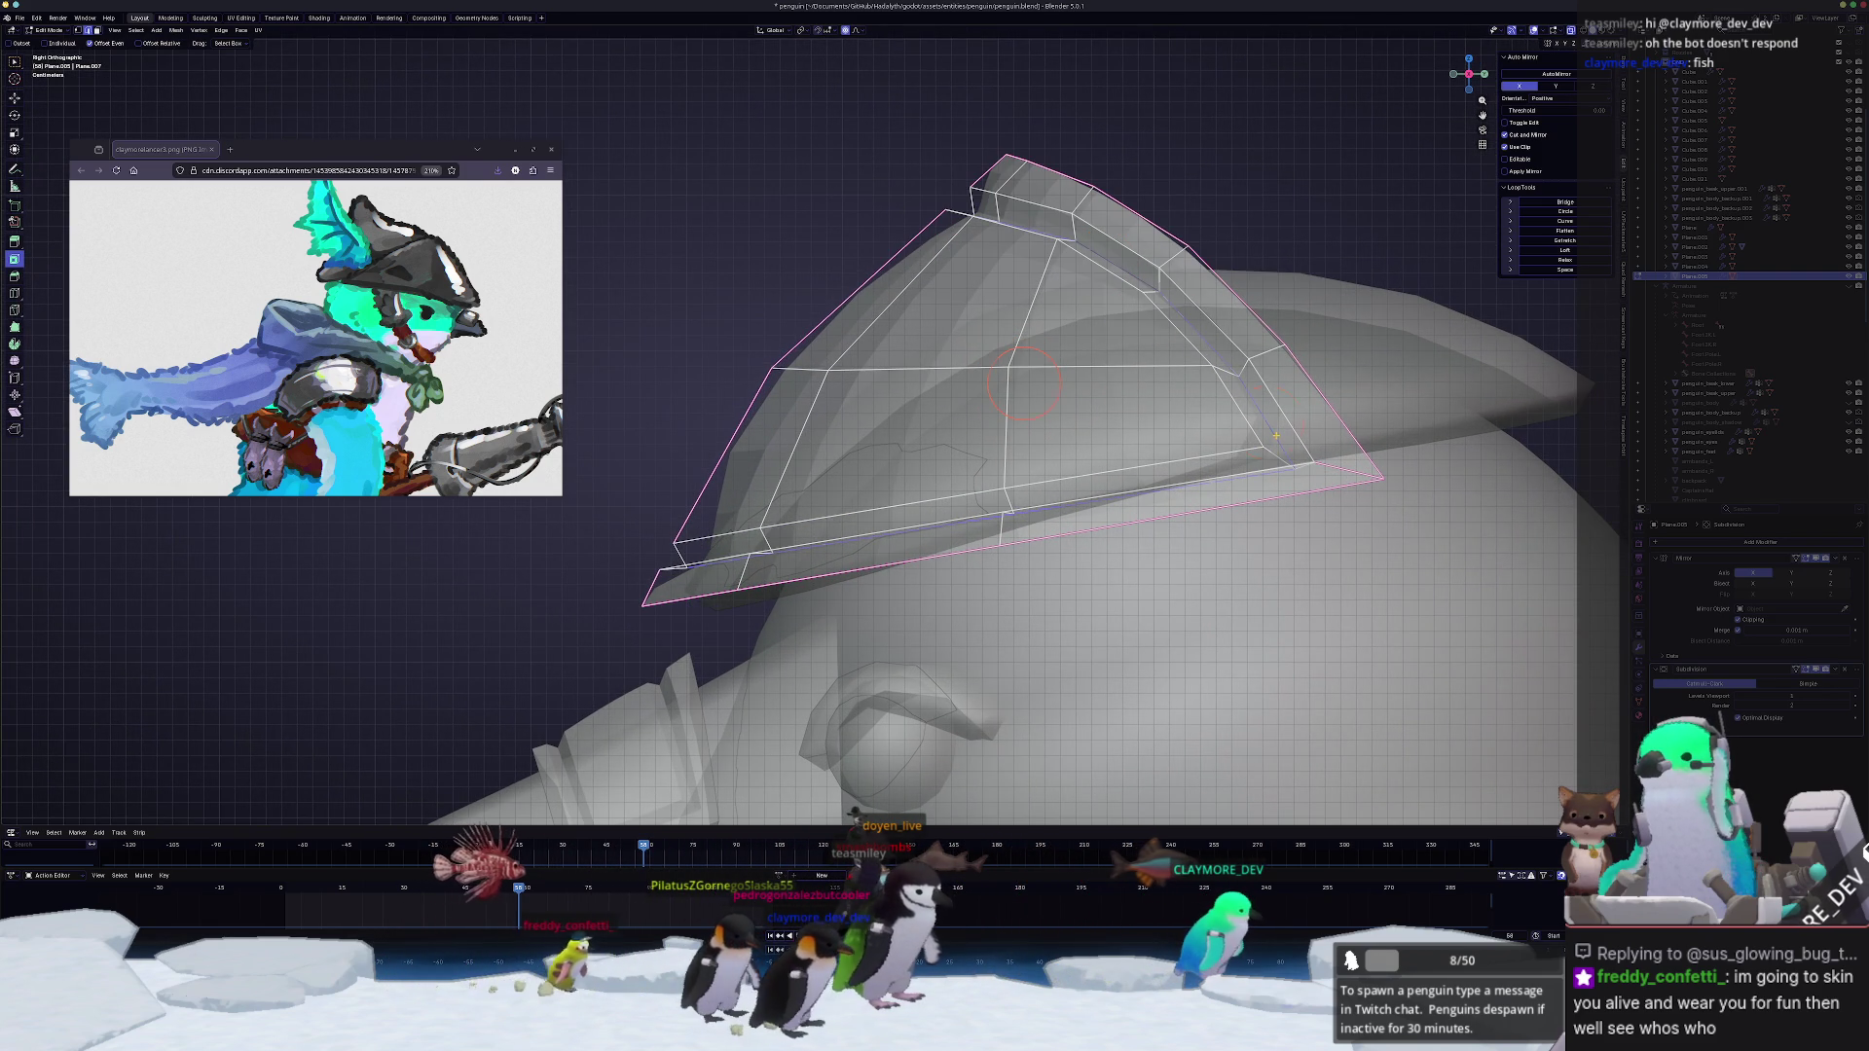
middle_click_drag(1022, 439, 936, 482)
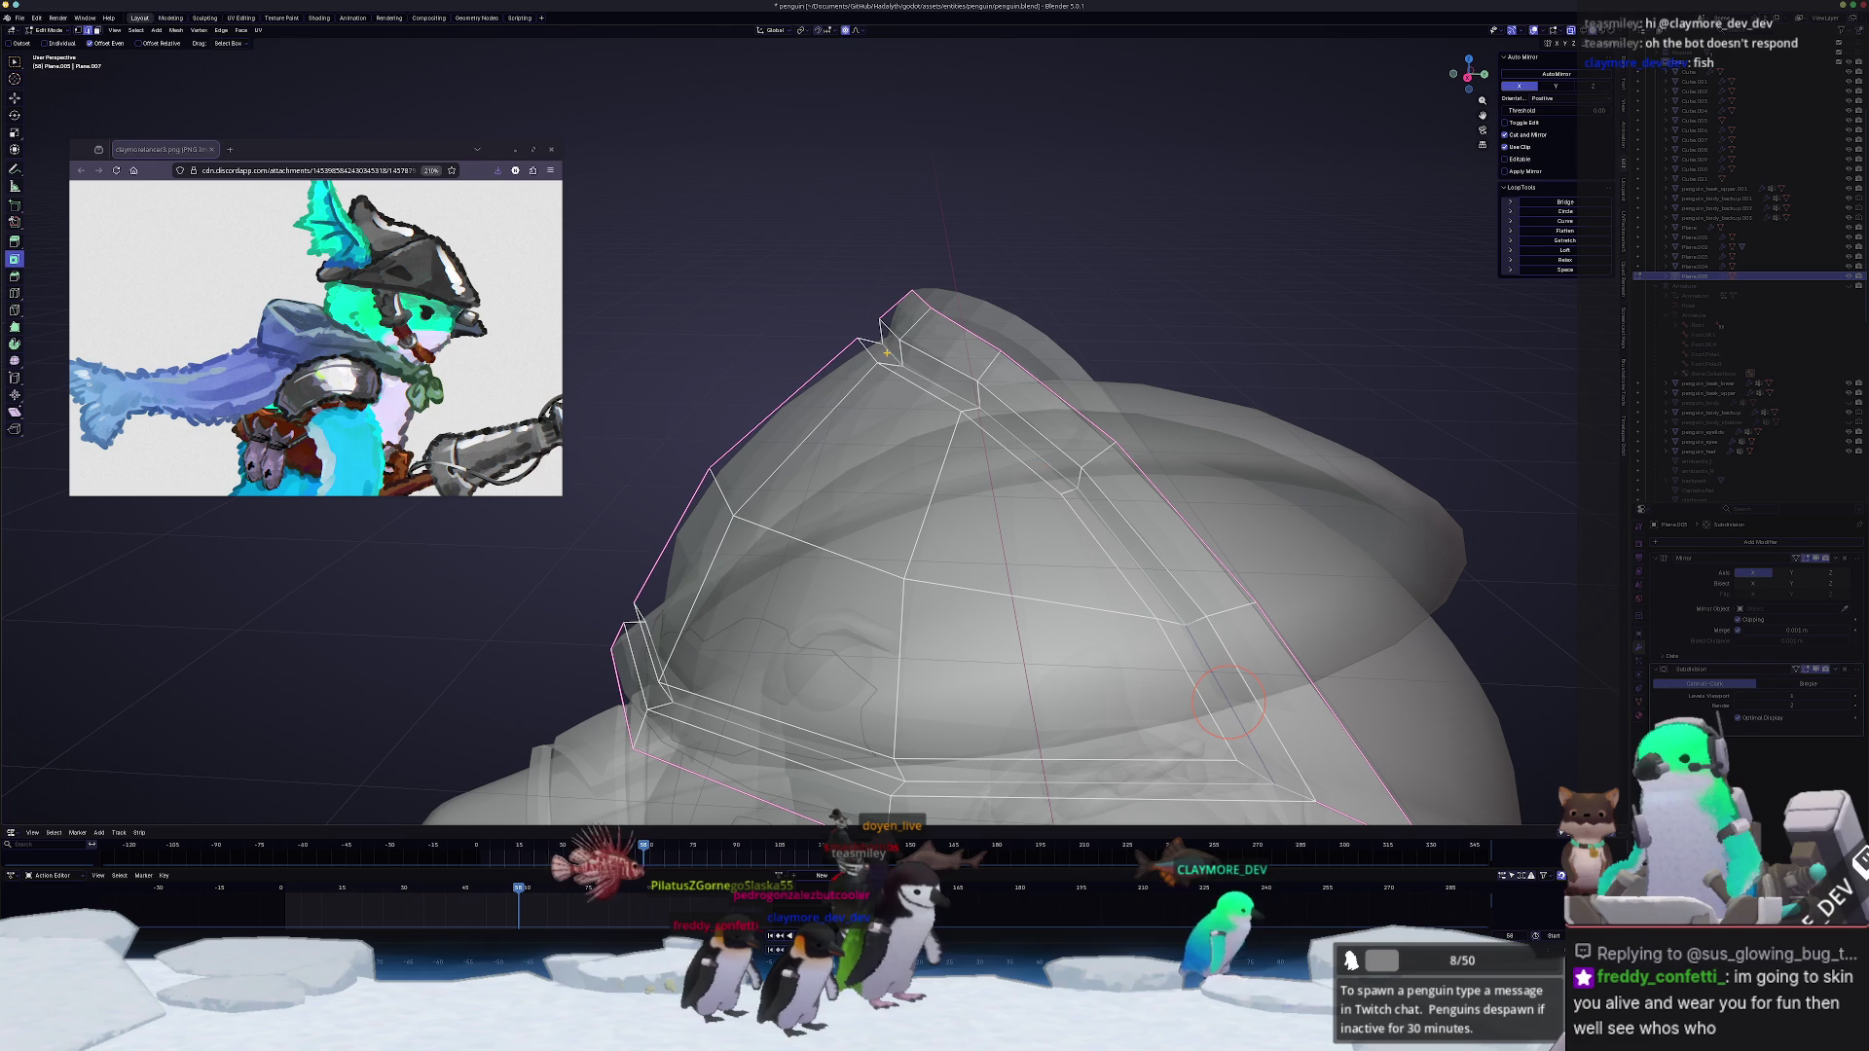
left_click(1195, 643, "ctrl")
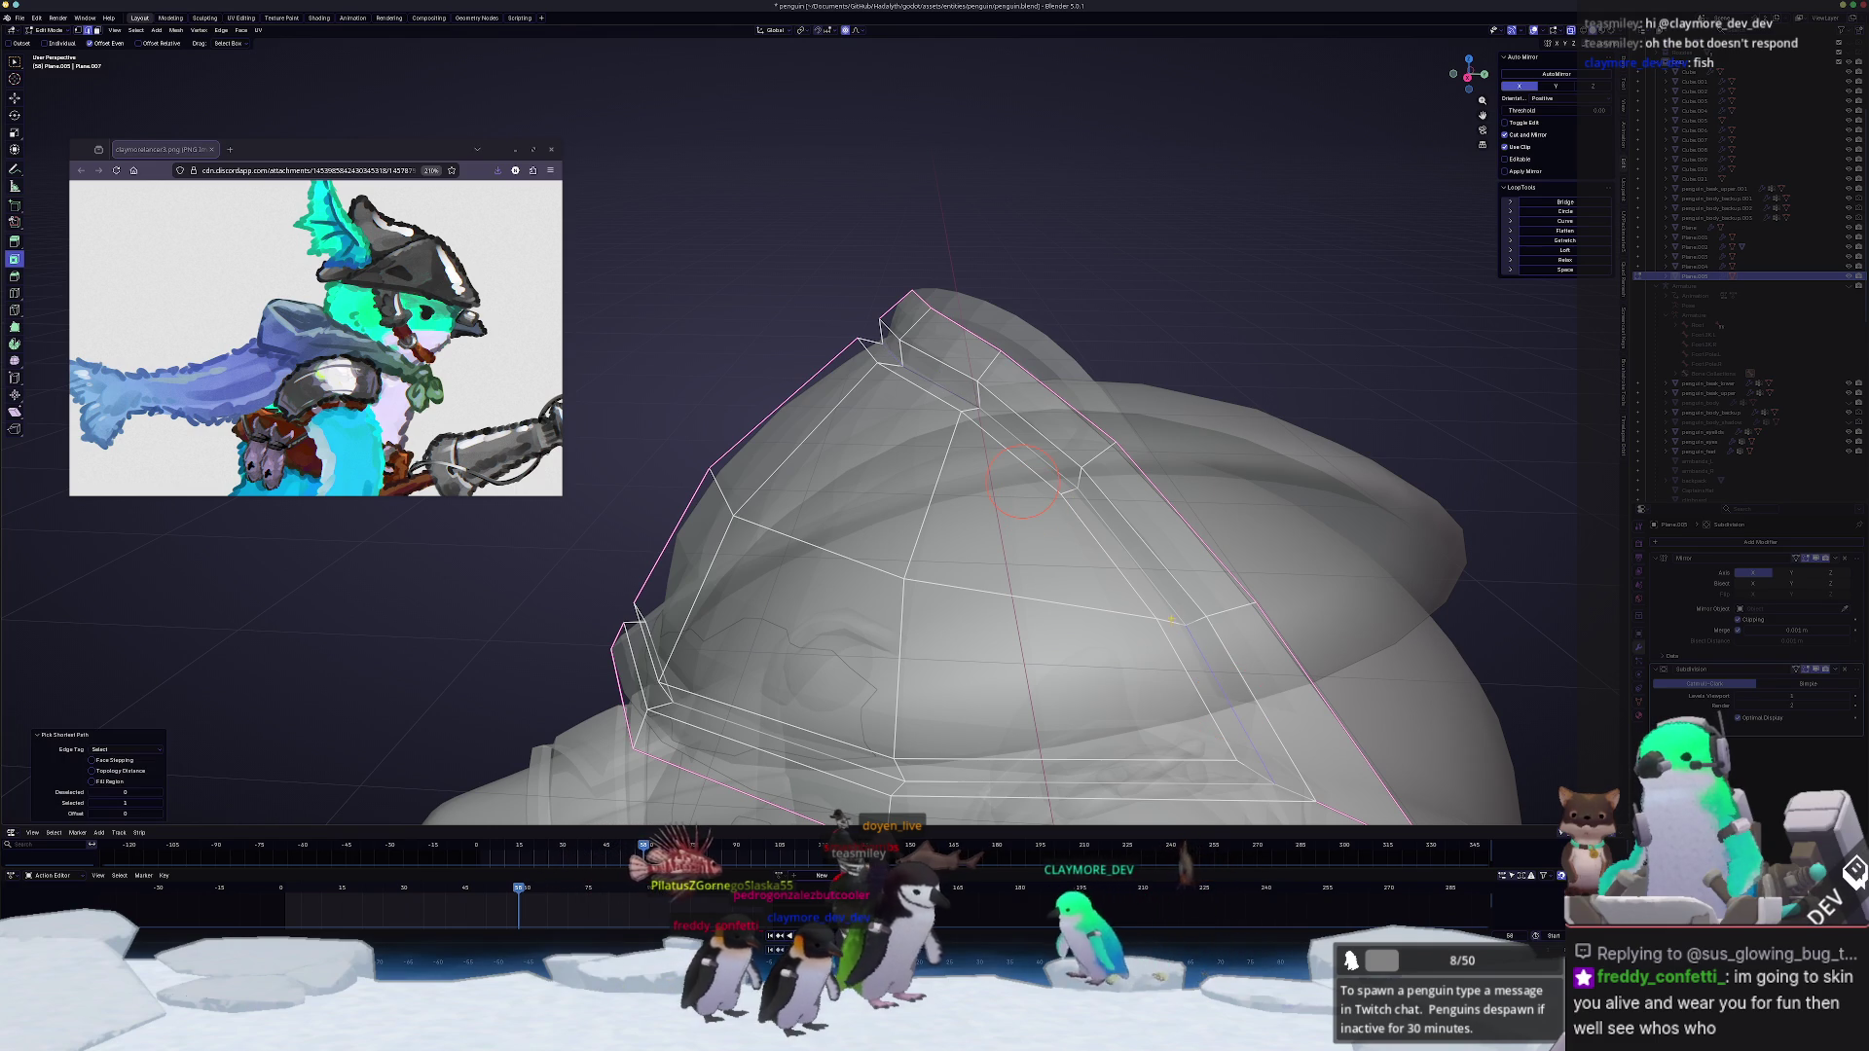
key("KP_3")
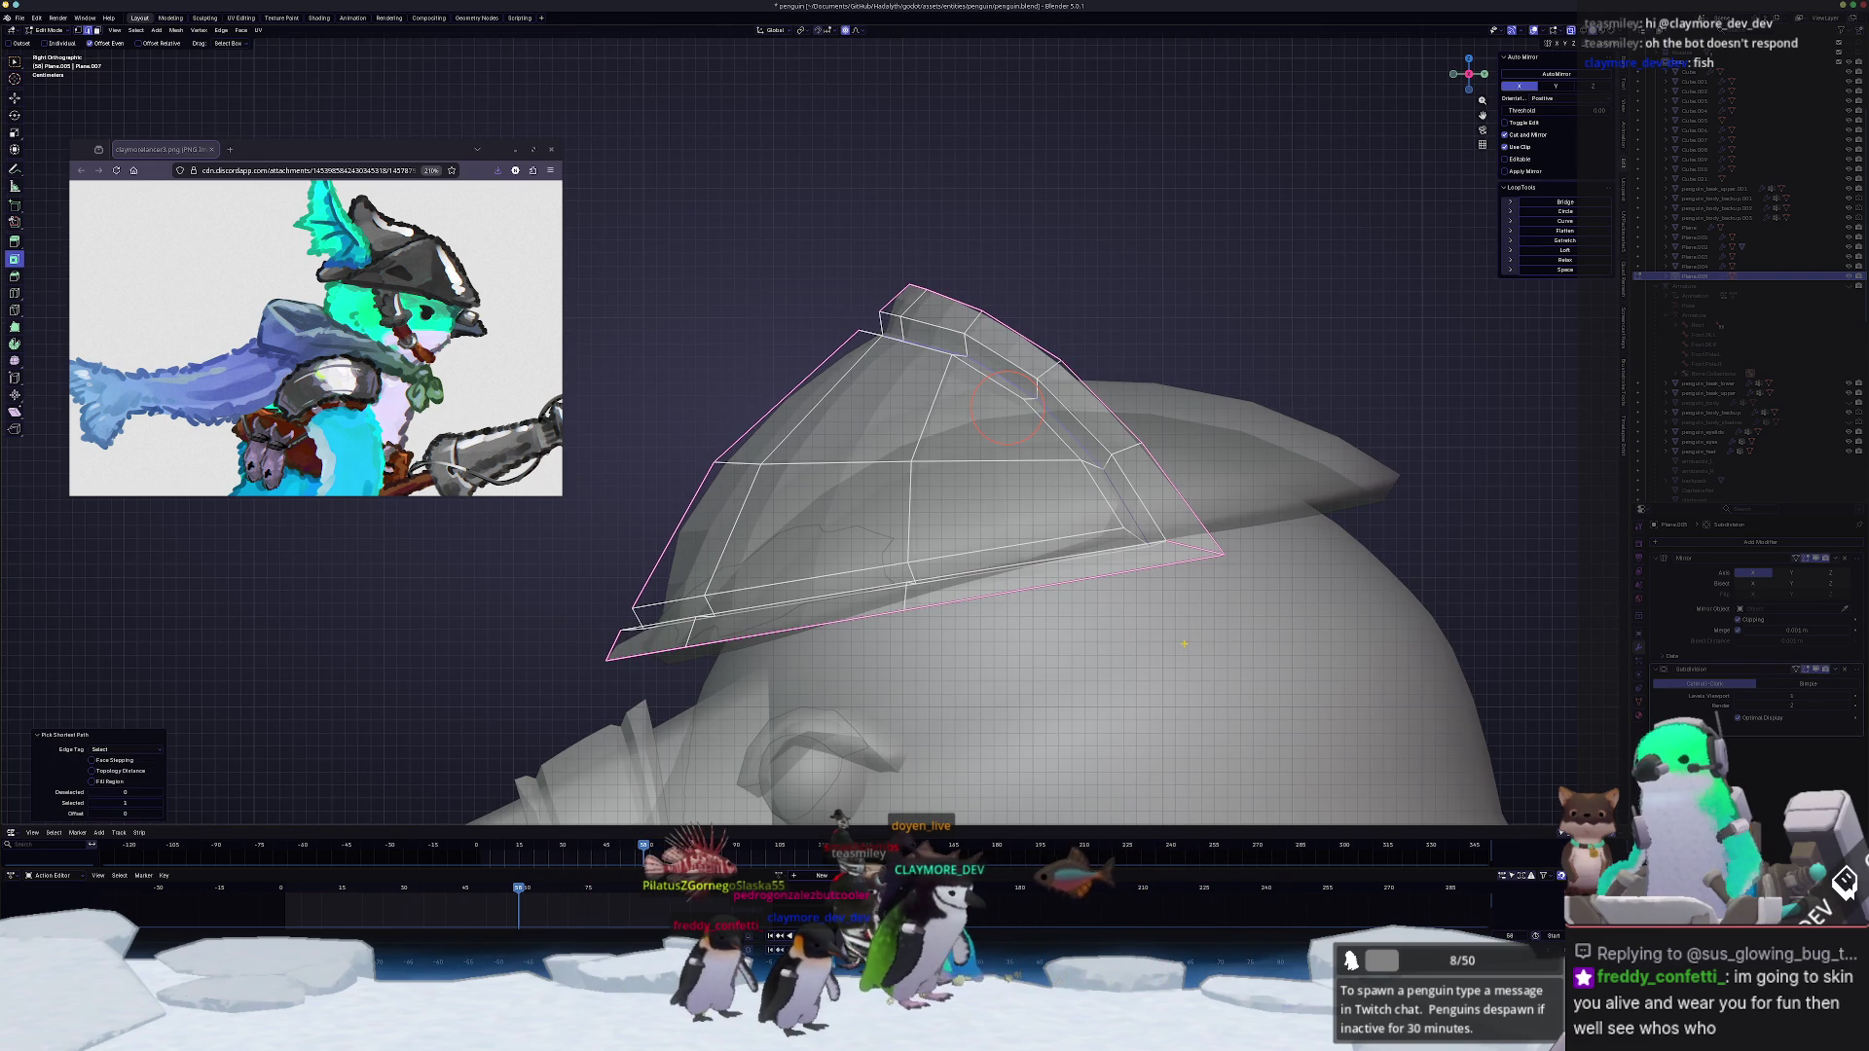
scroll(1225, 425, "up", 1)
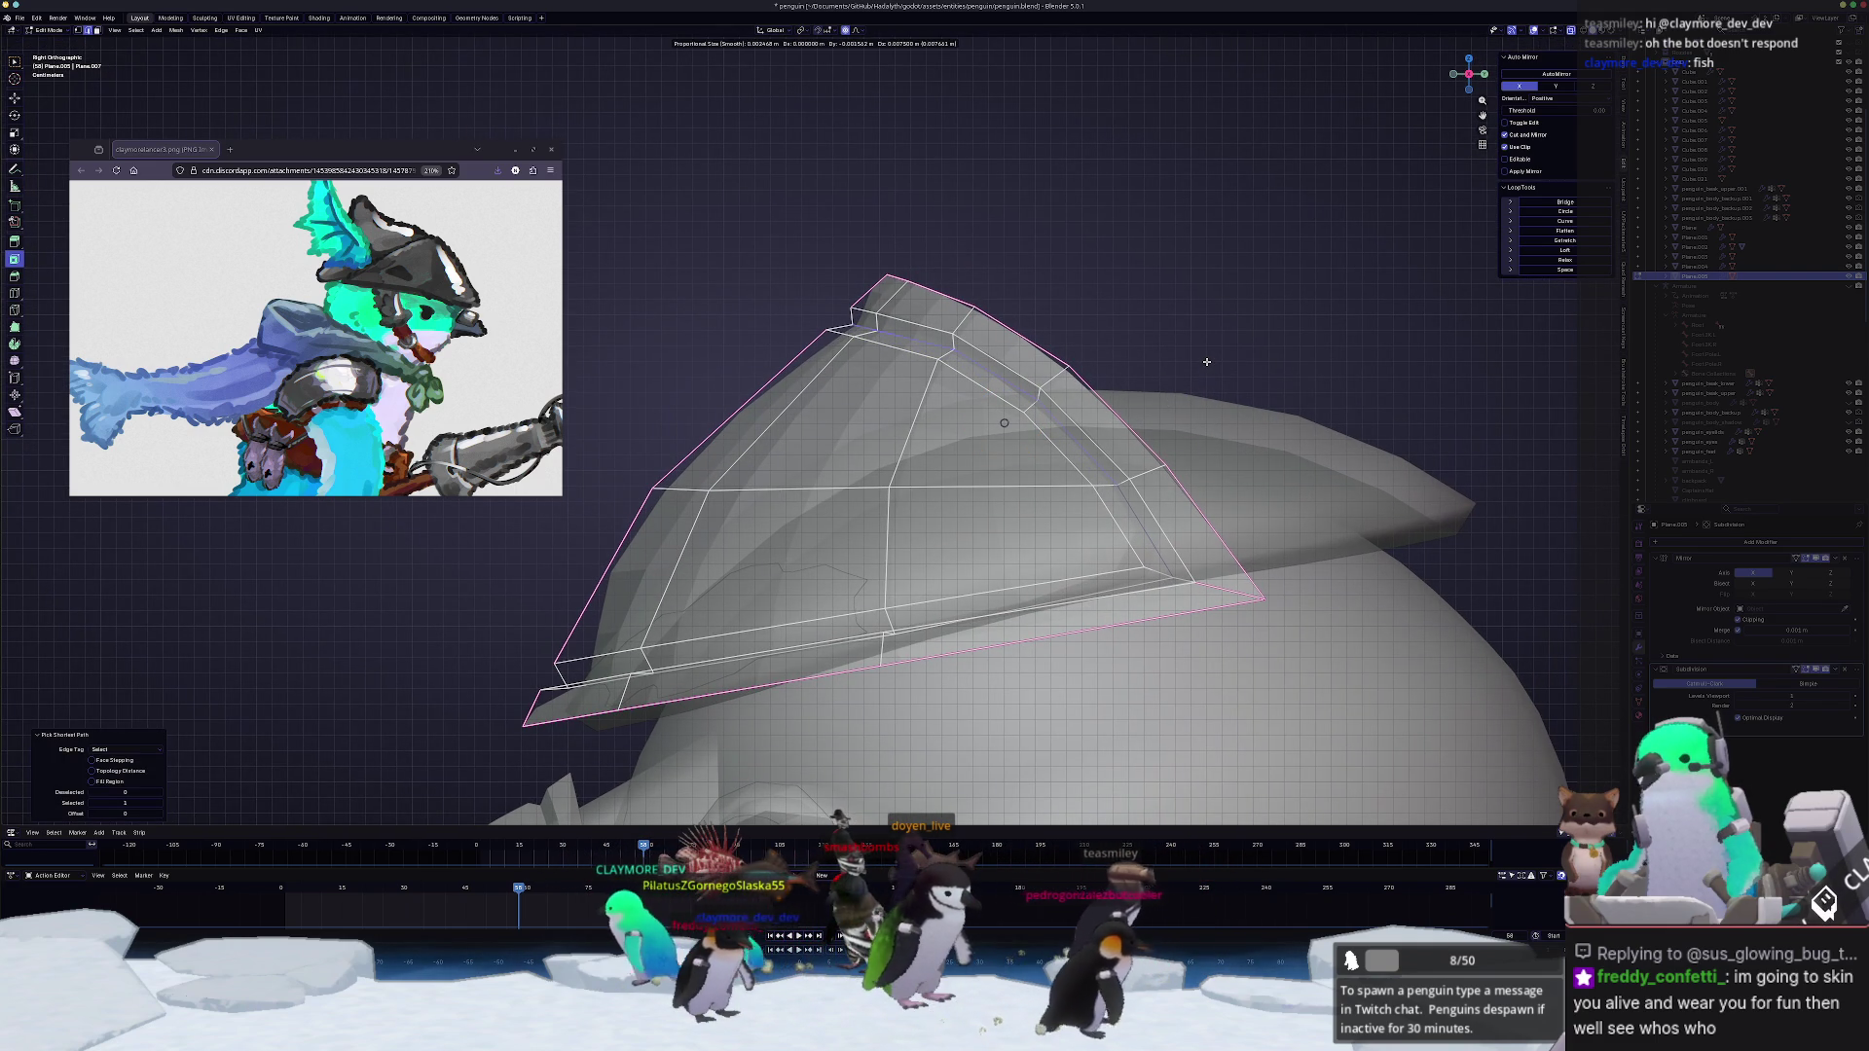
left_click(1208, 361)
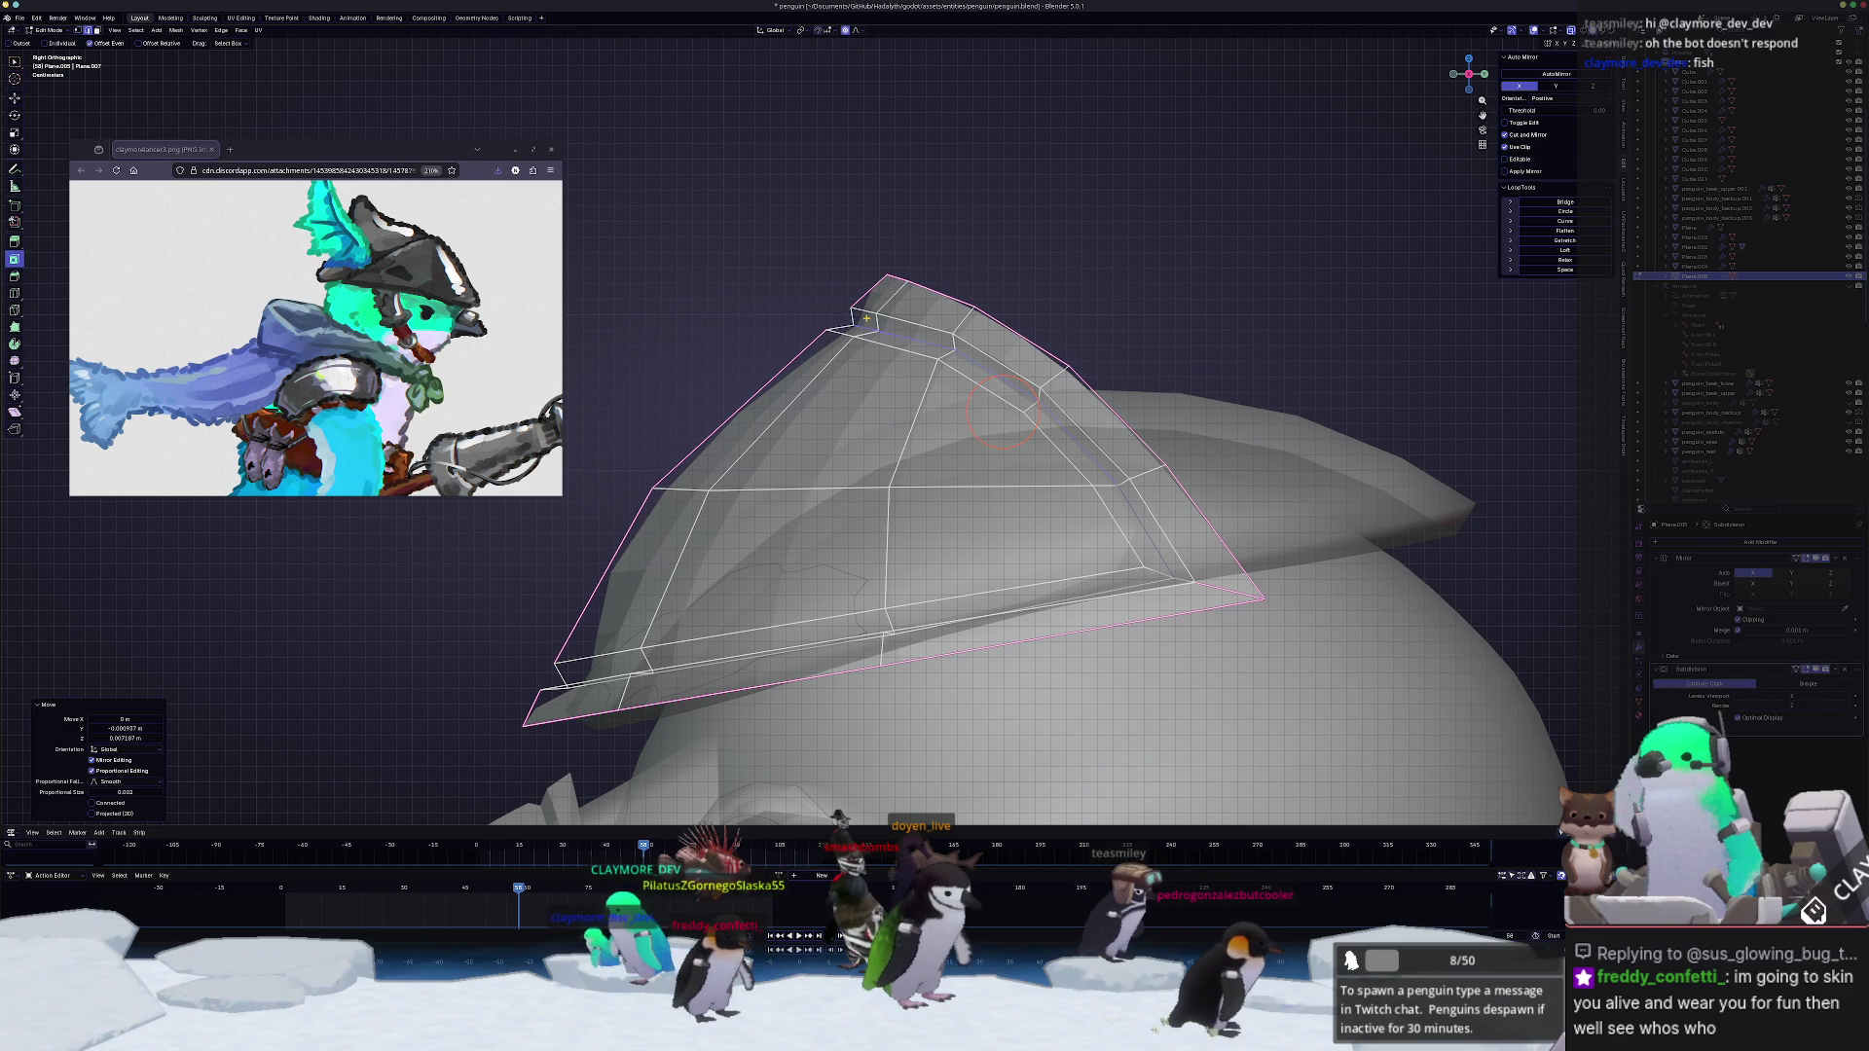
left_click(901, 488)
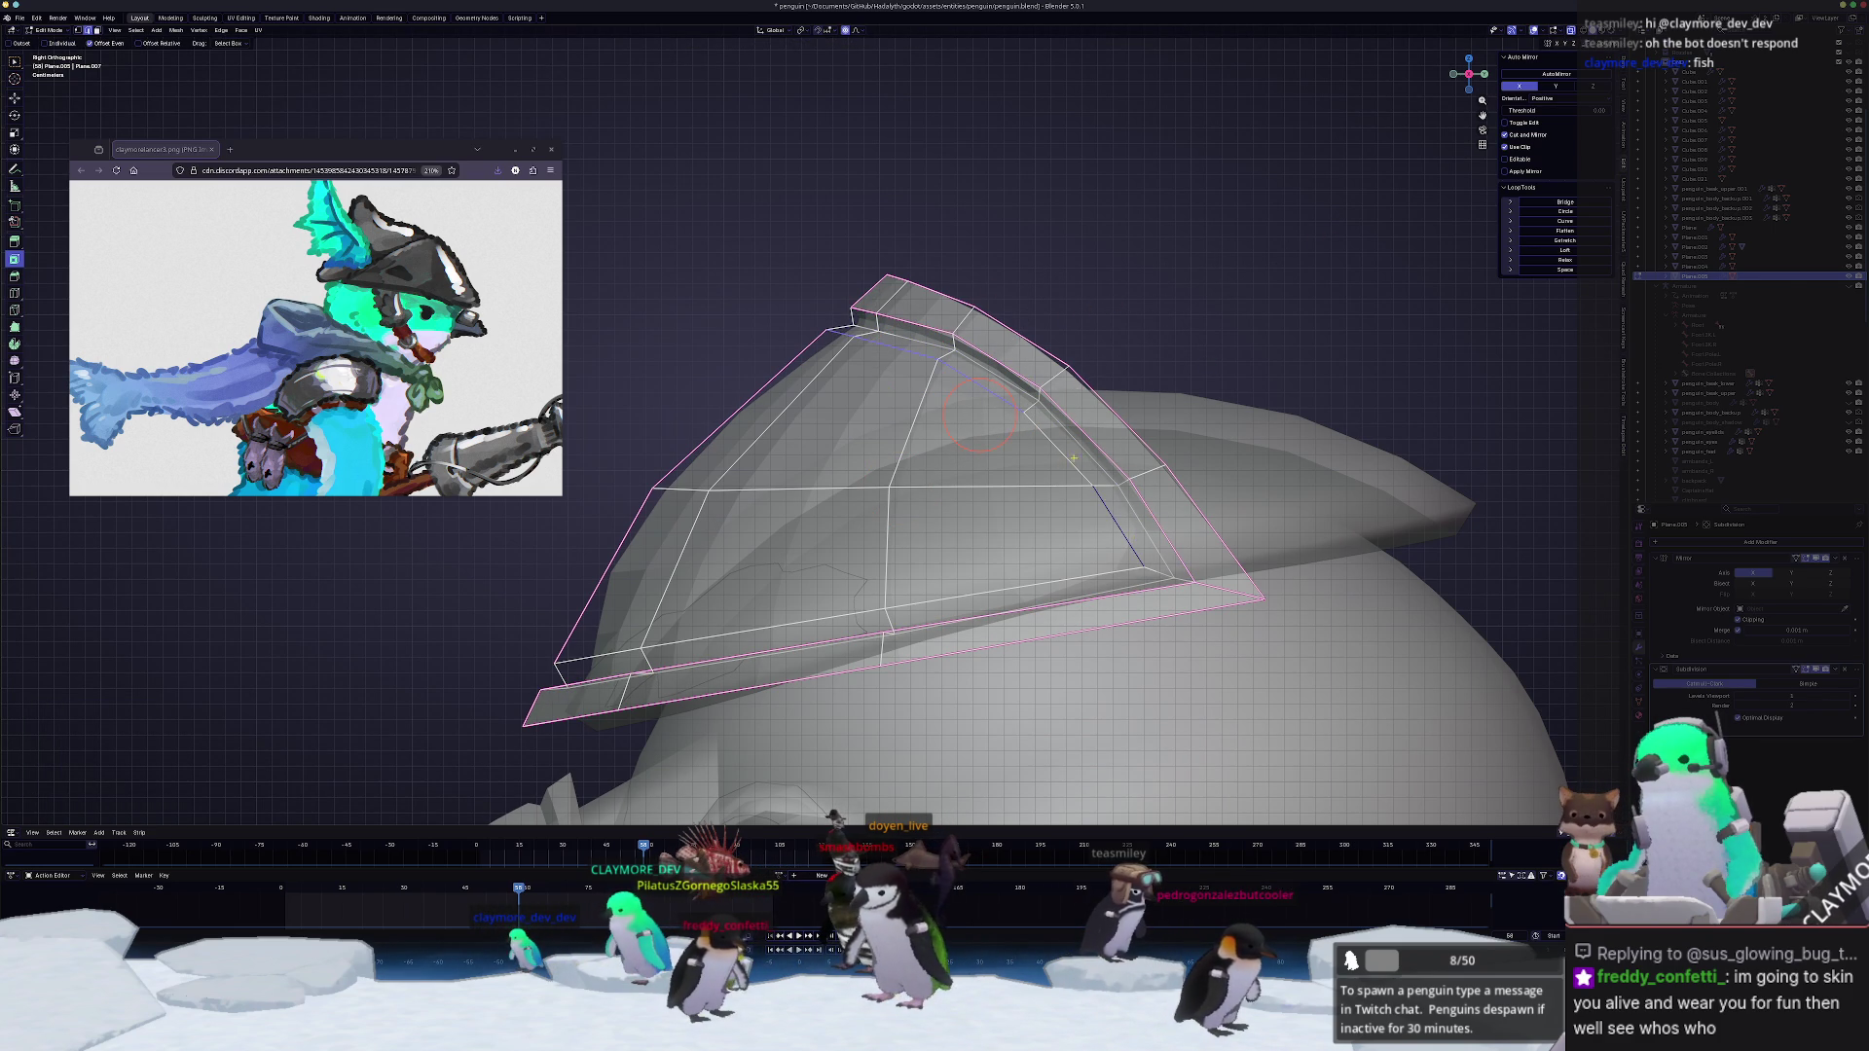
middle_click_drag(1046, 486, 793, 532, "shift")
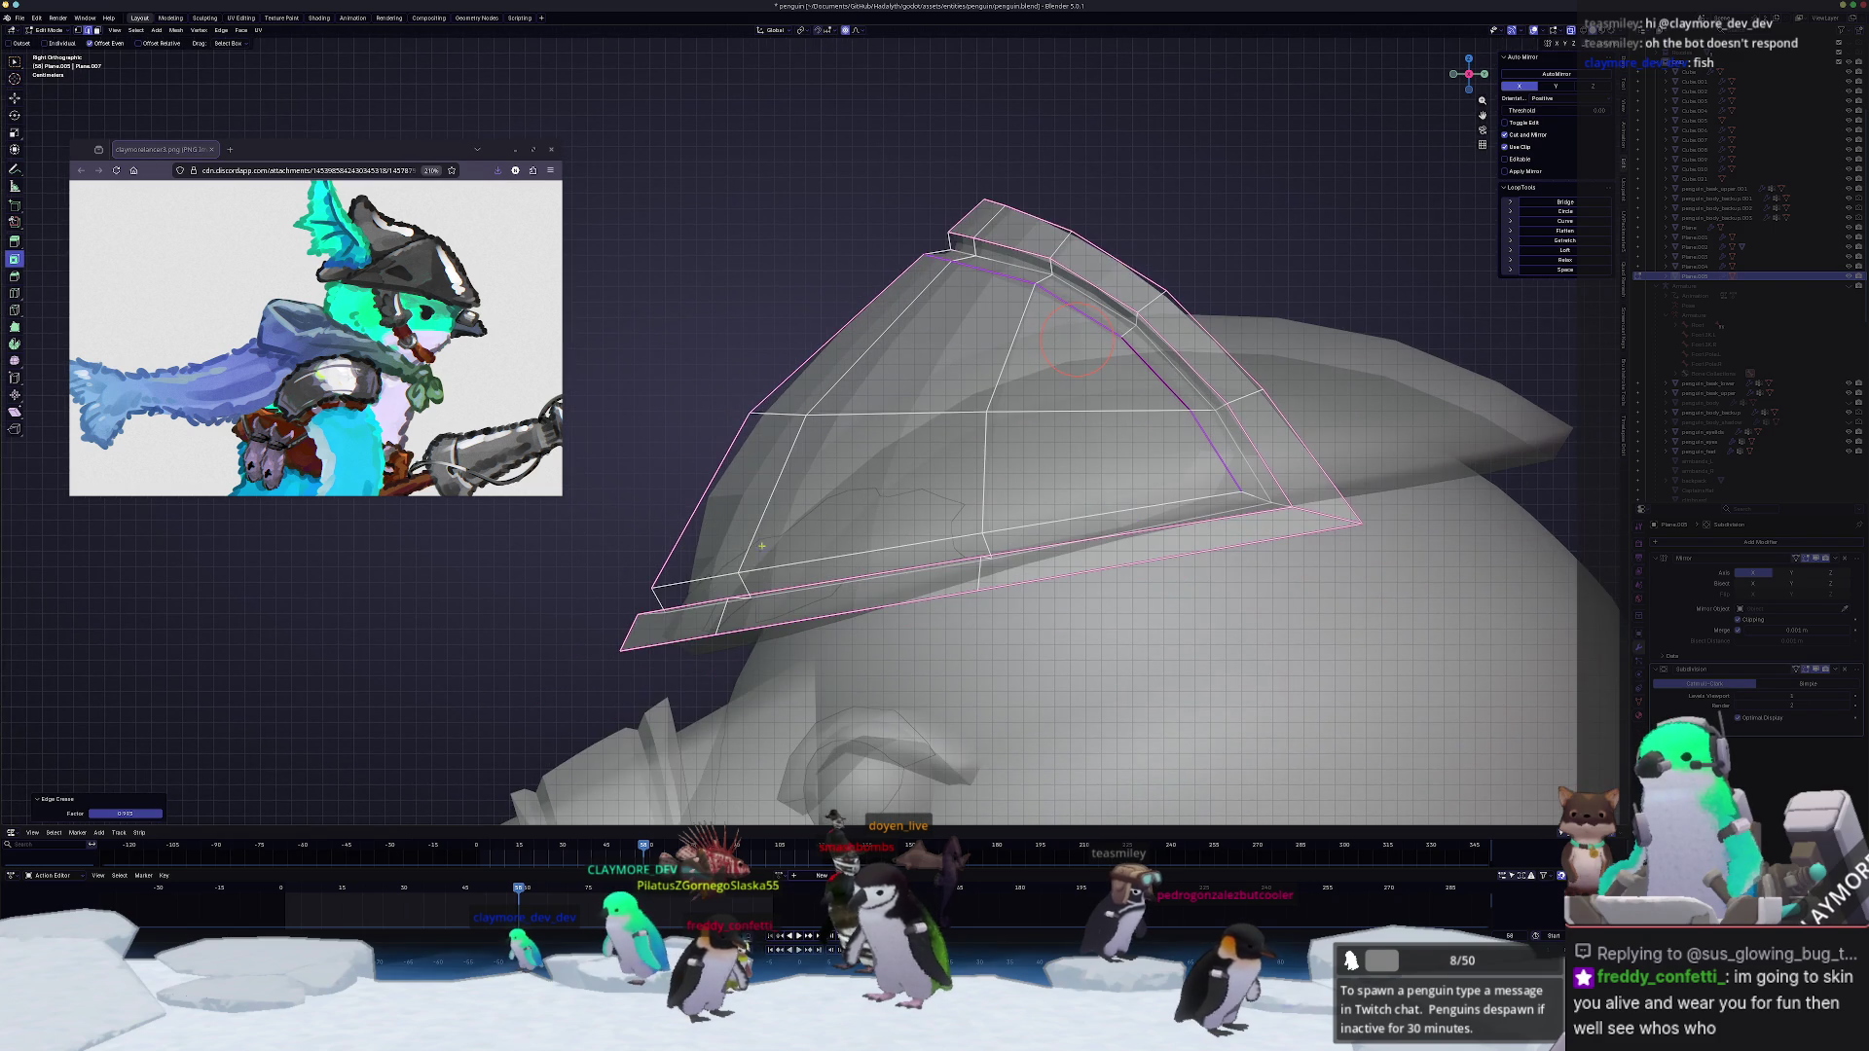
Step: Select edge paths along the lower brim and test moving them in side view, undoing the move
left_click(906, 542, "ctrl")
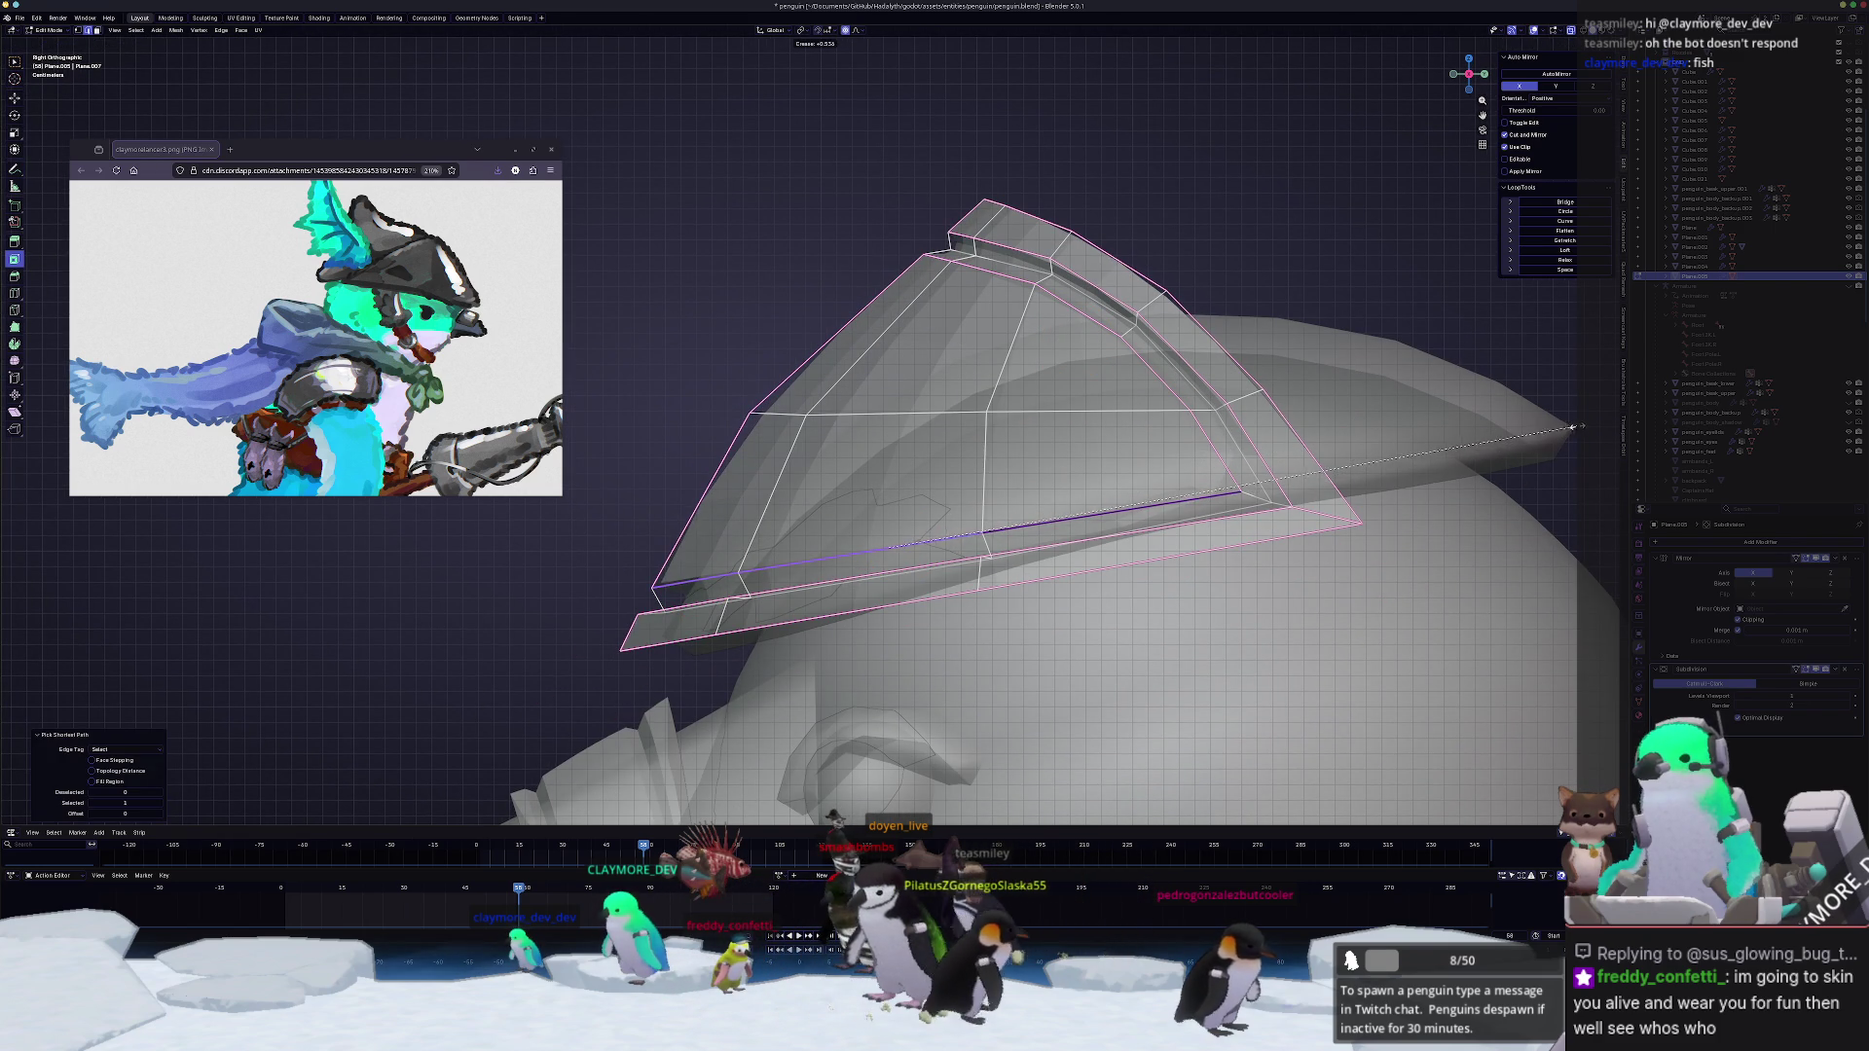
middle_click_drag(1570, 428, 966, 326)
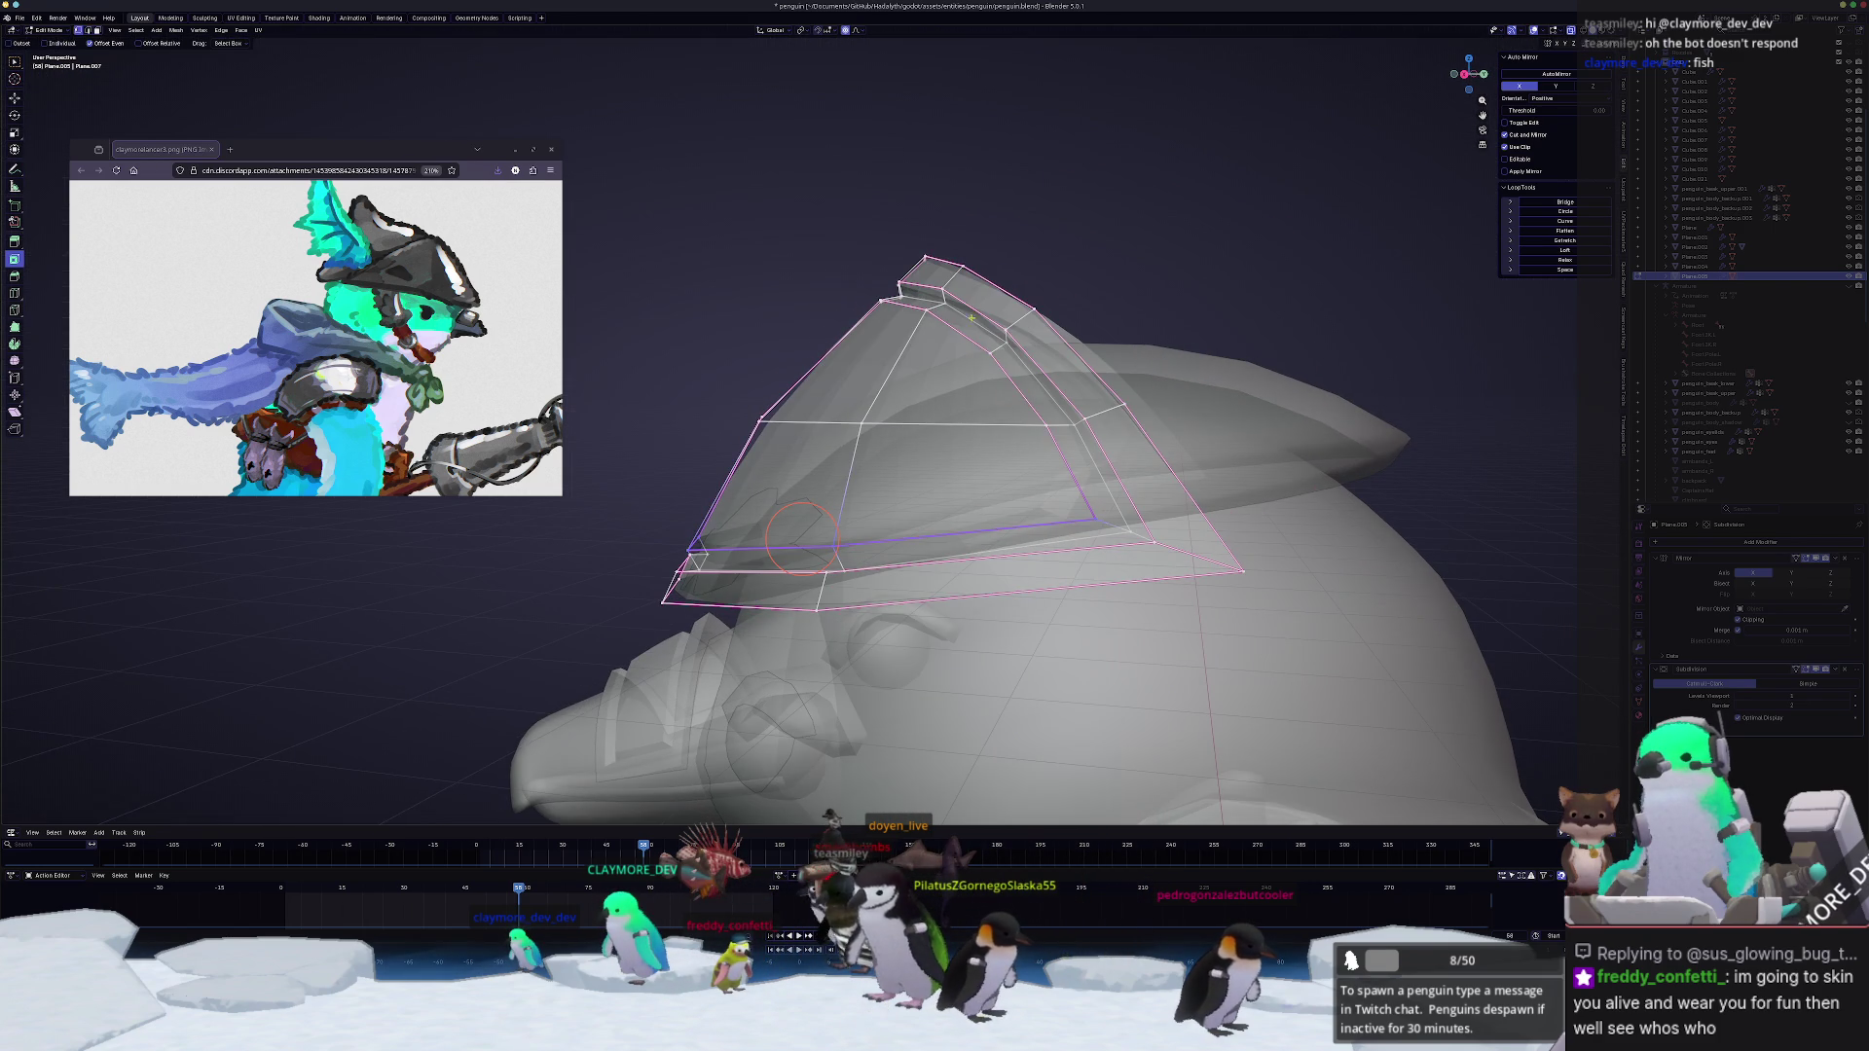
key("KP_3")
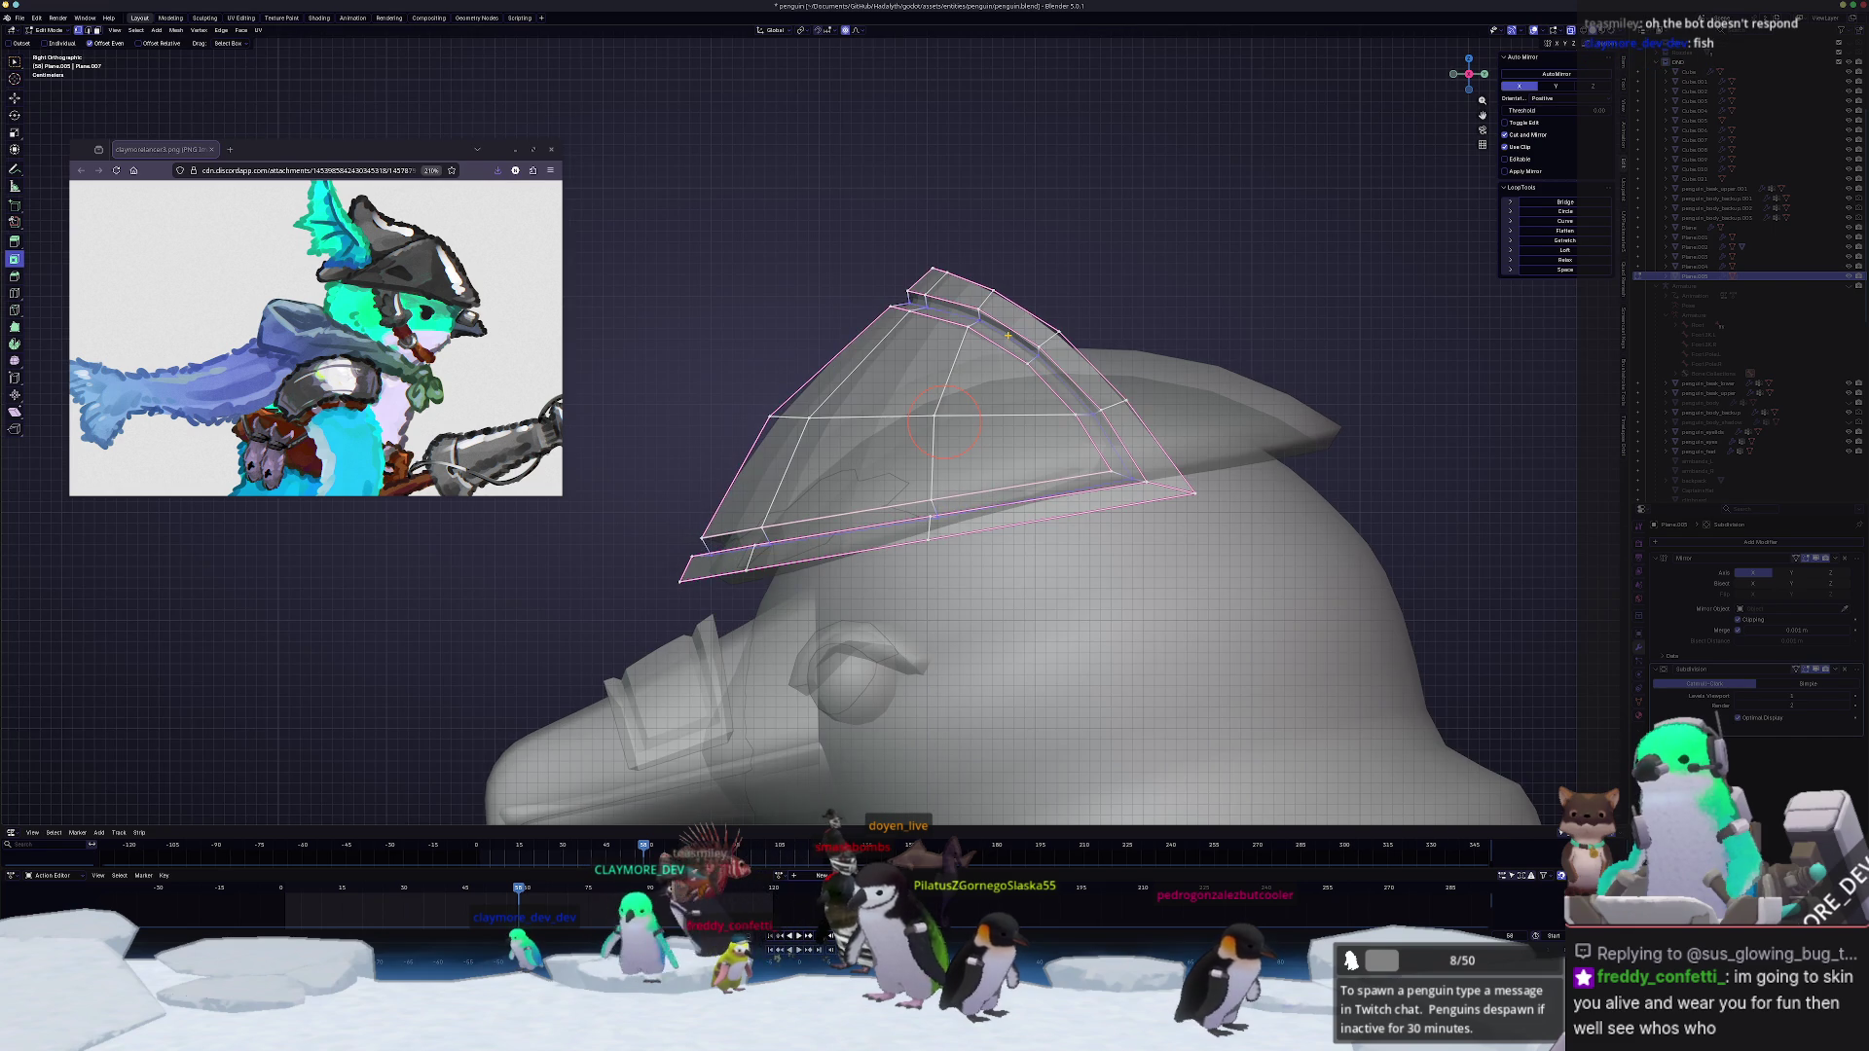
scroll(812, 413, "up", 3)
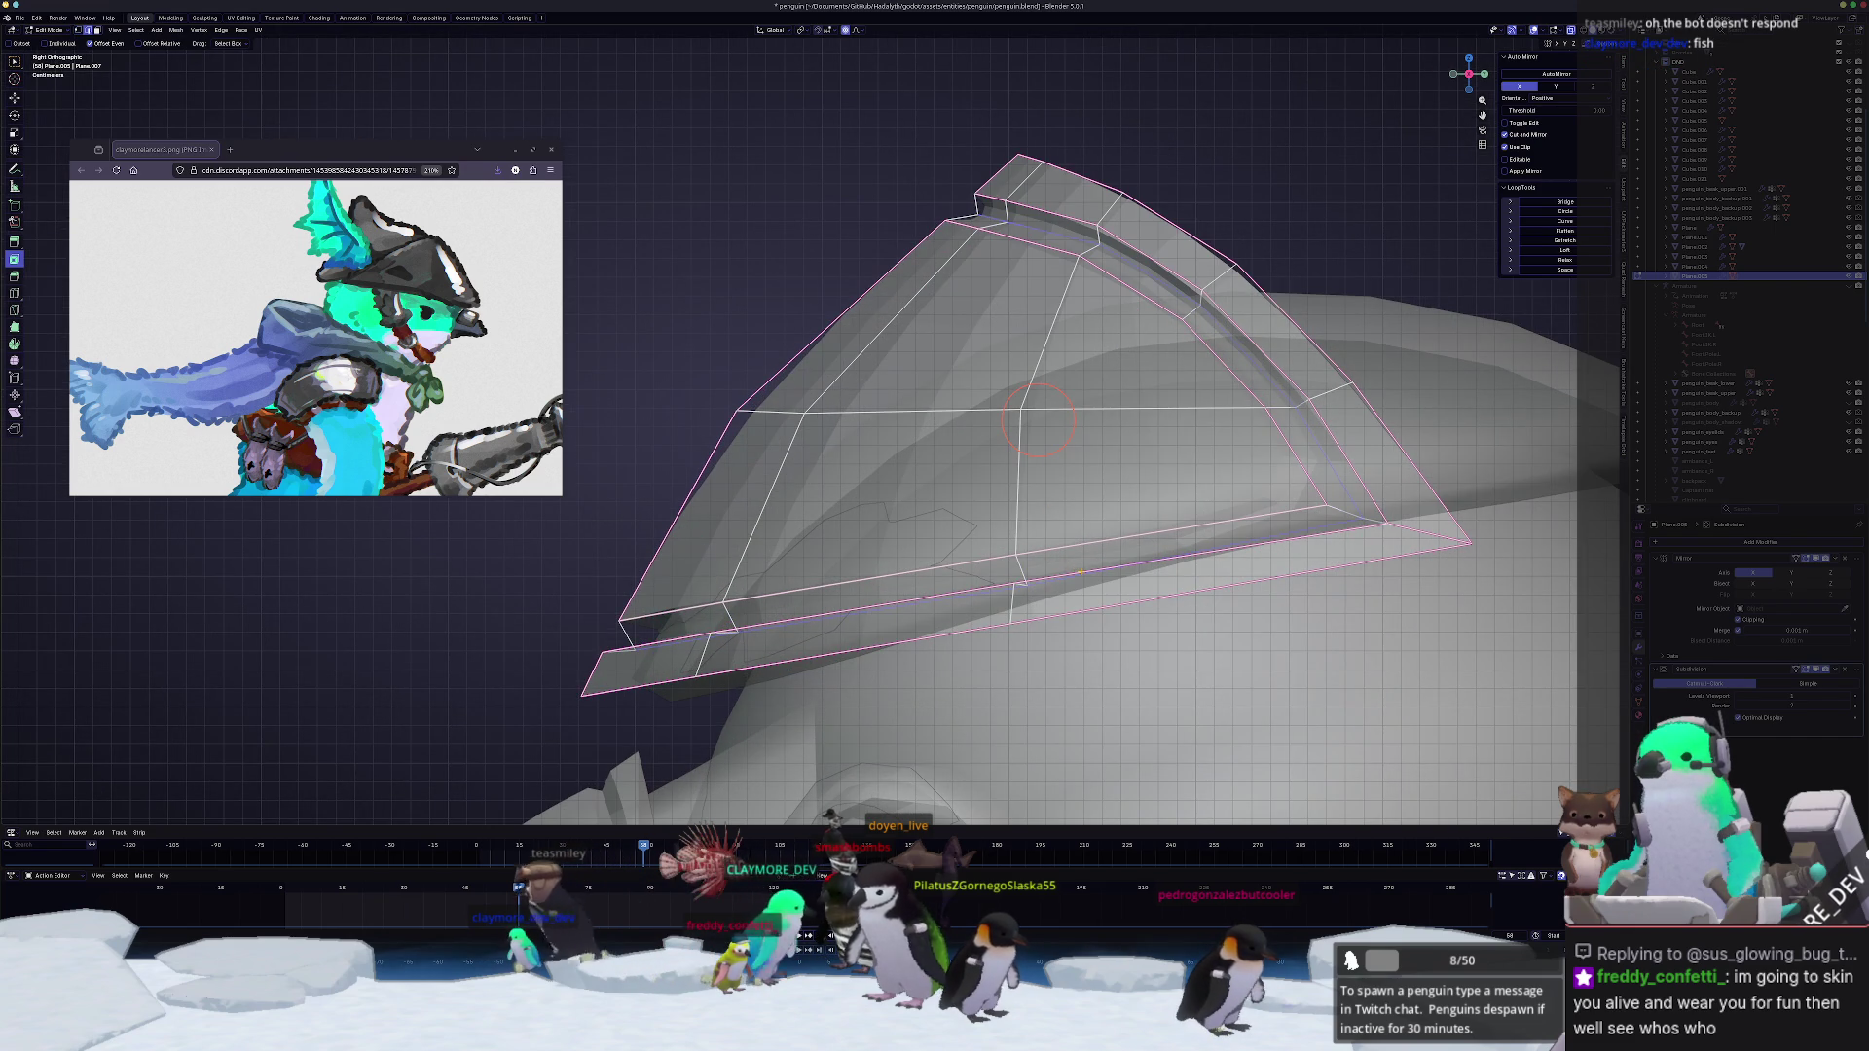
middle_click_drag(1191, 555, 1191, 698)
left_click(1191, 698, "ctrl")
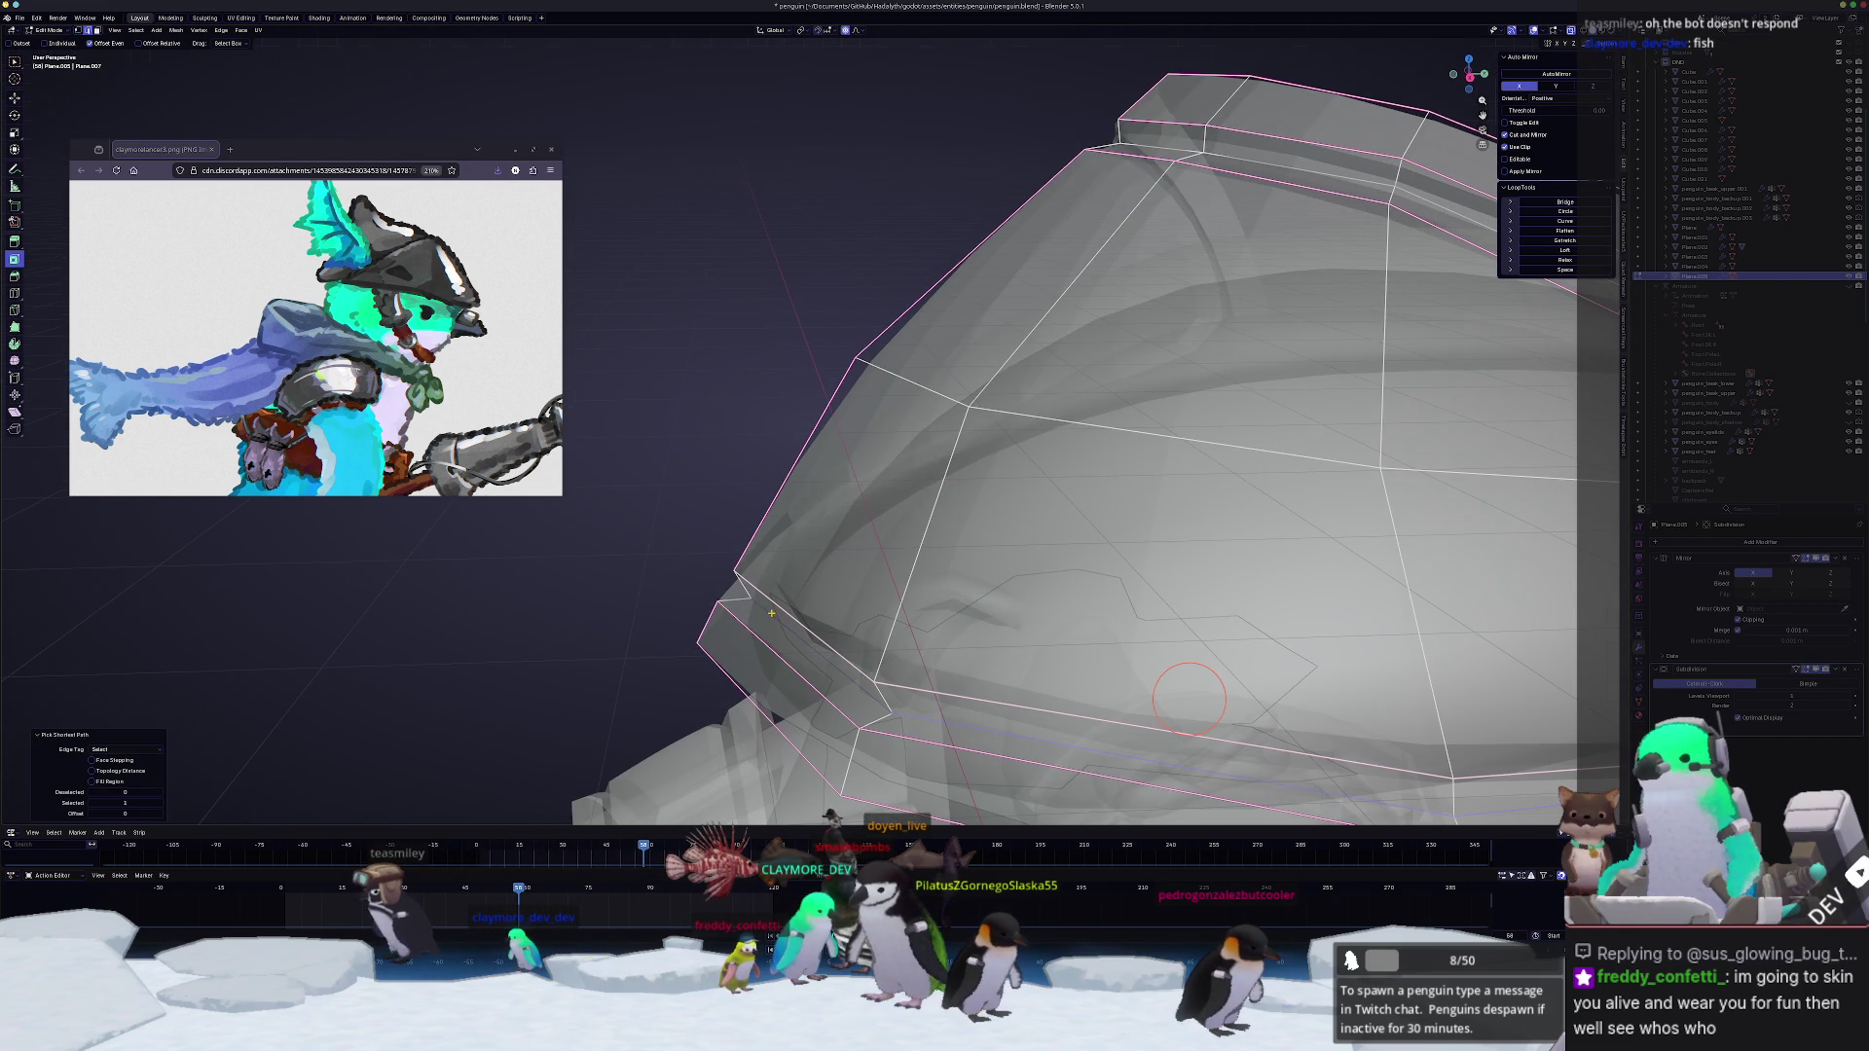
key("KP_3")
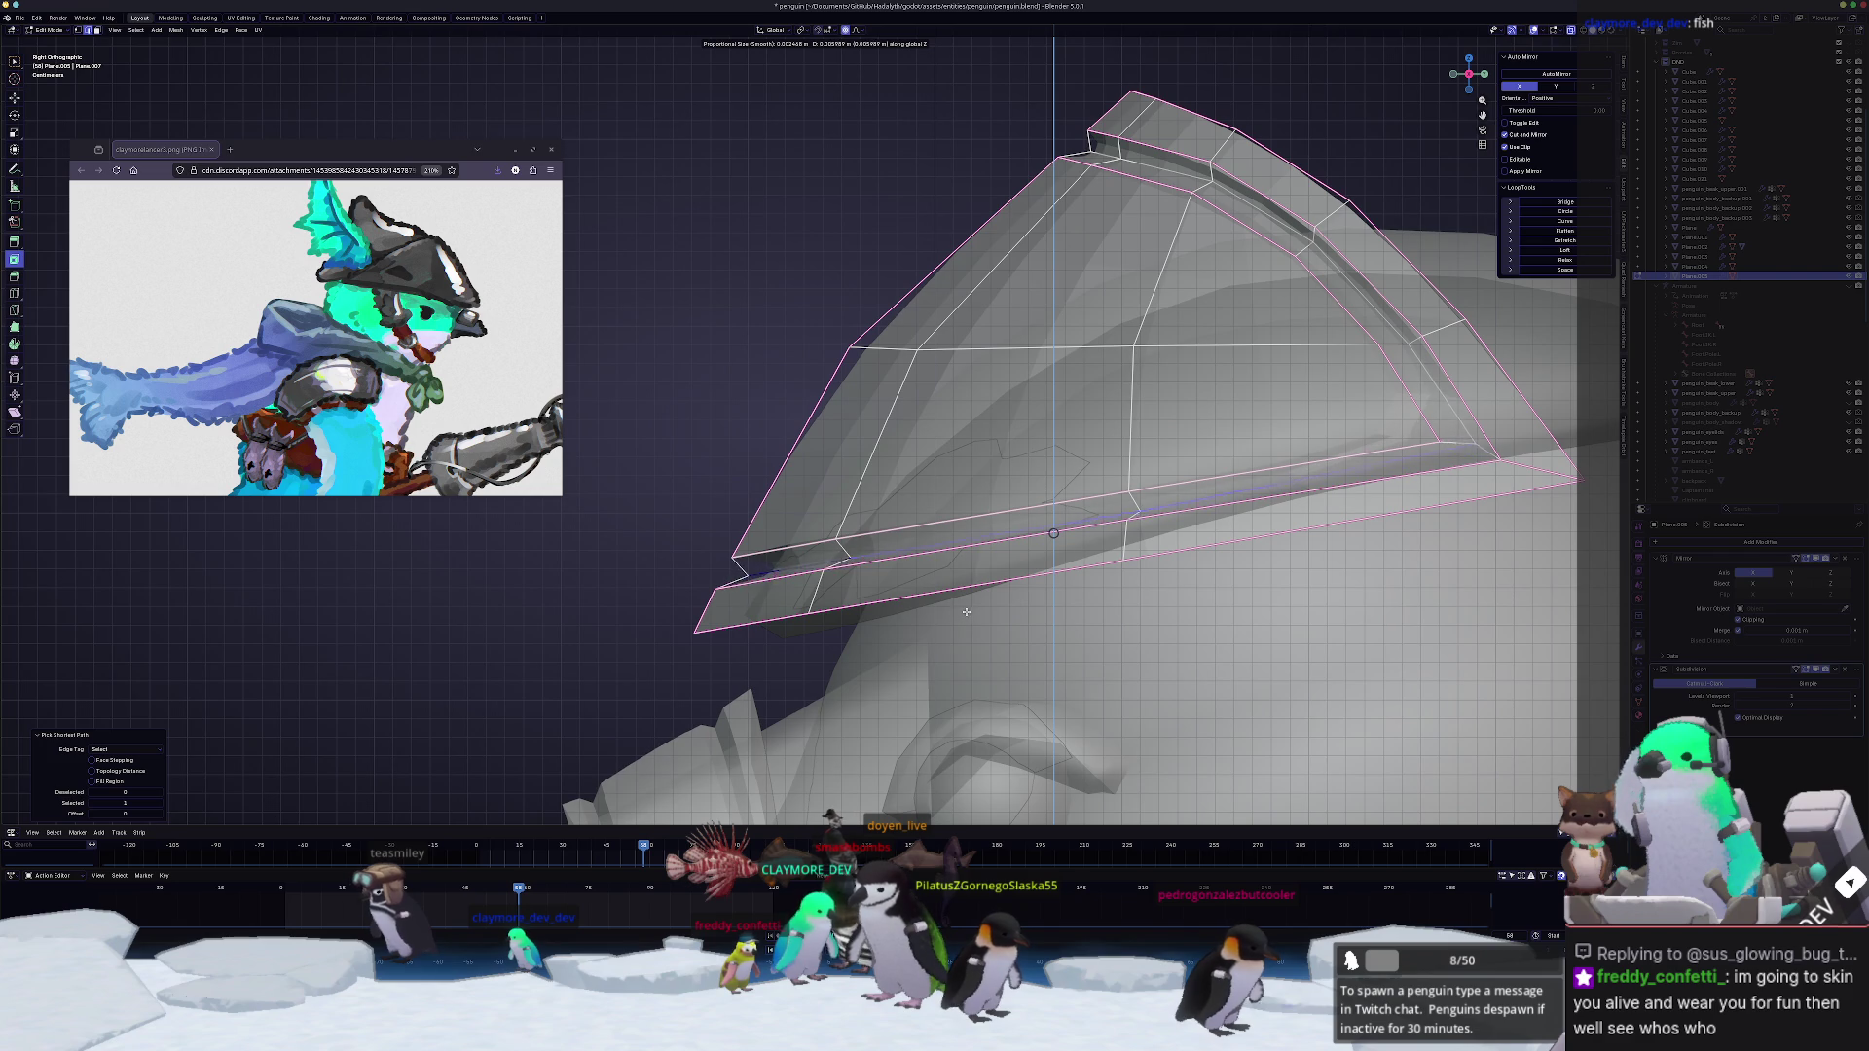
left_click(966, 610)
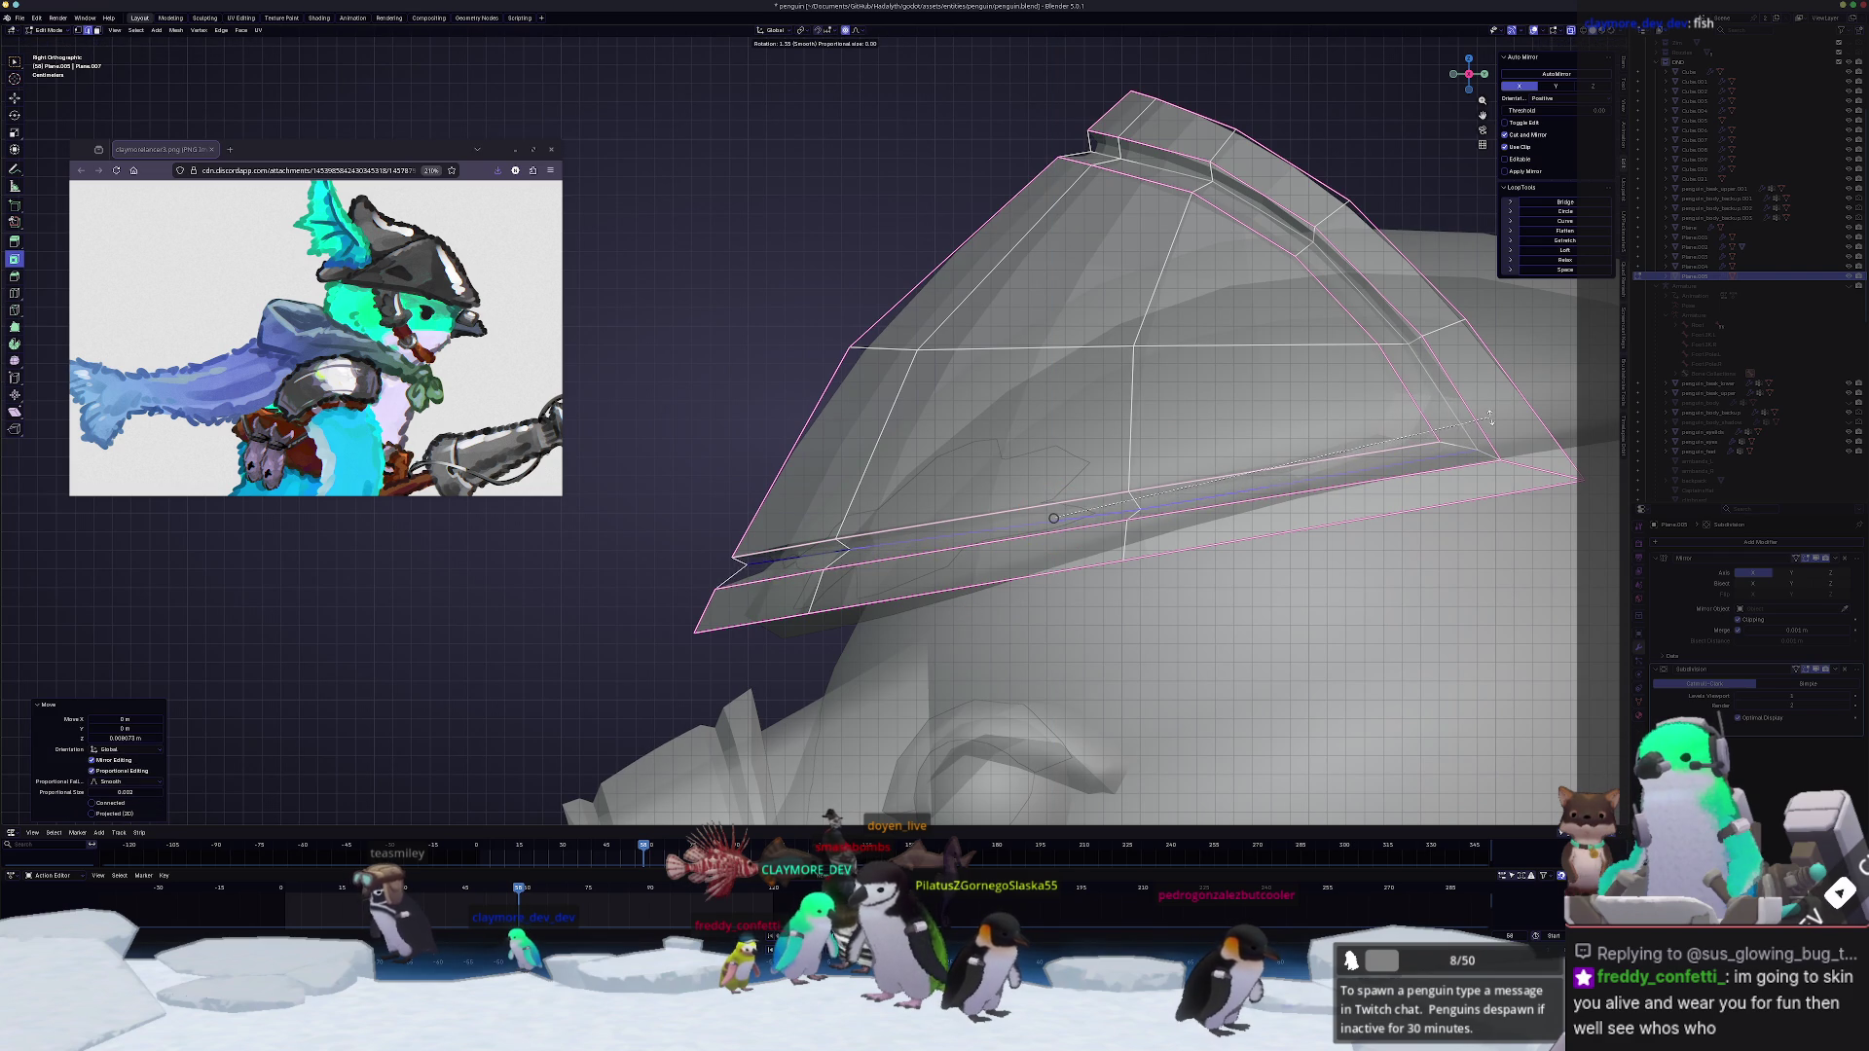
key("ctrl+z")
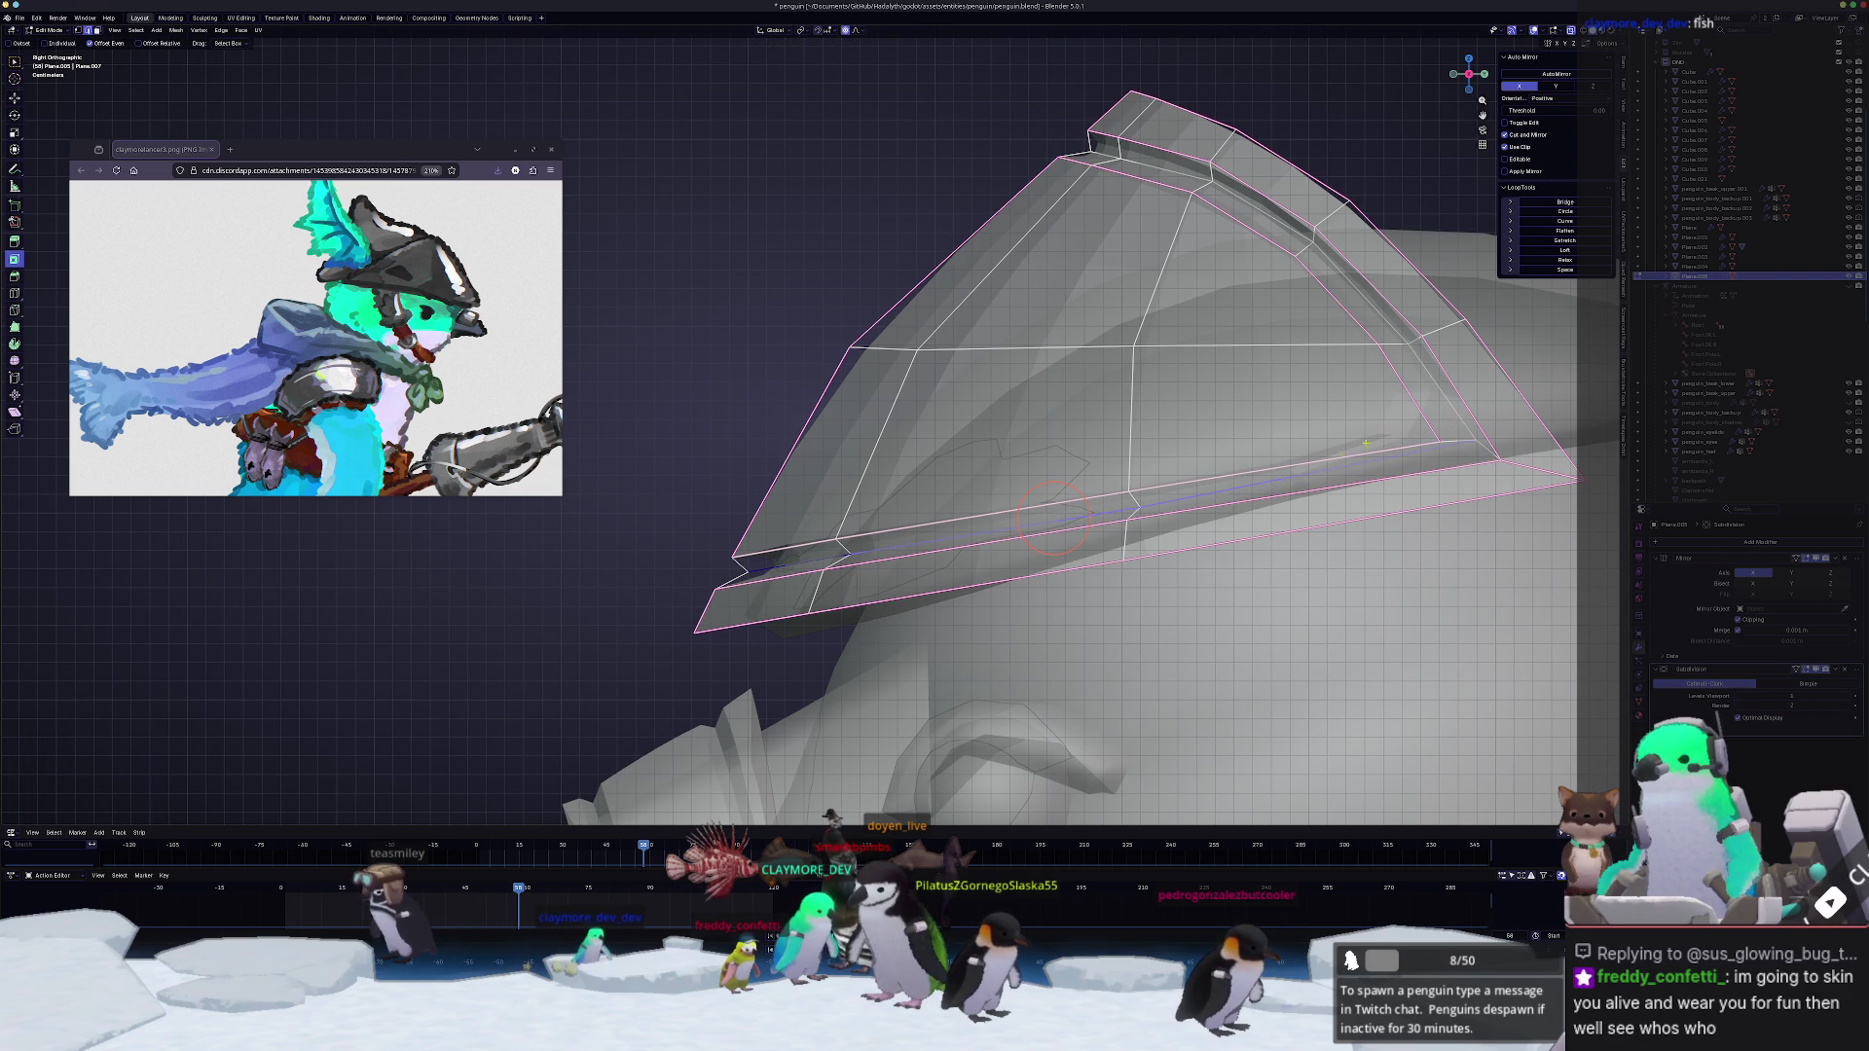
Step: Edge-slide the lower groove loop and vertex-slide the brim vertices into a cleaner profile
key("g")
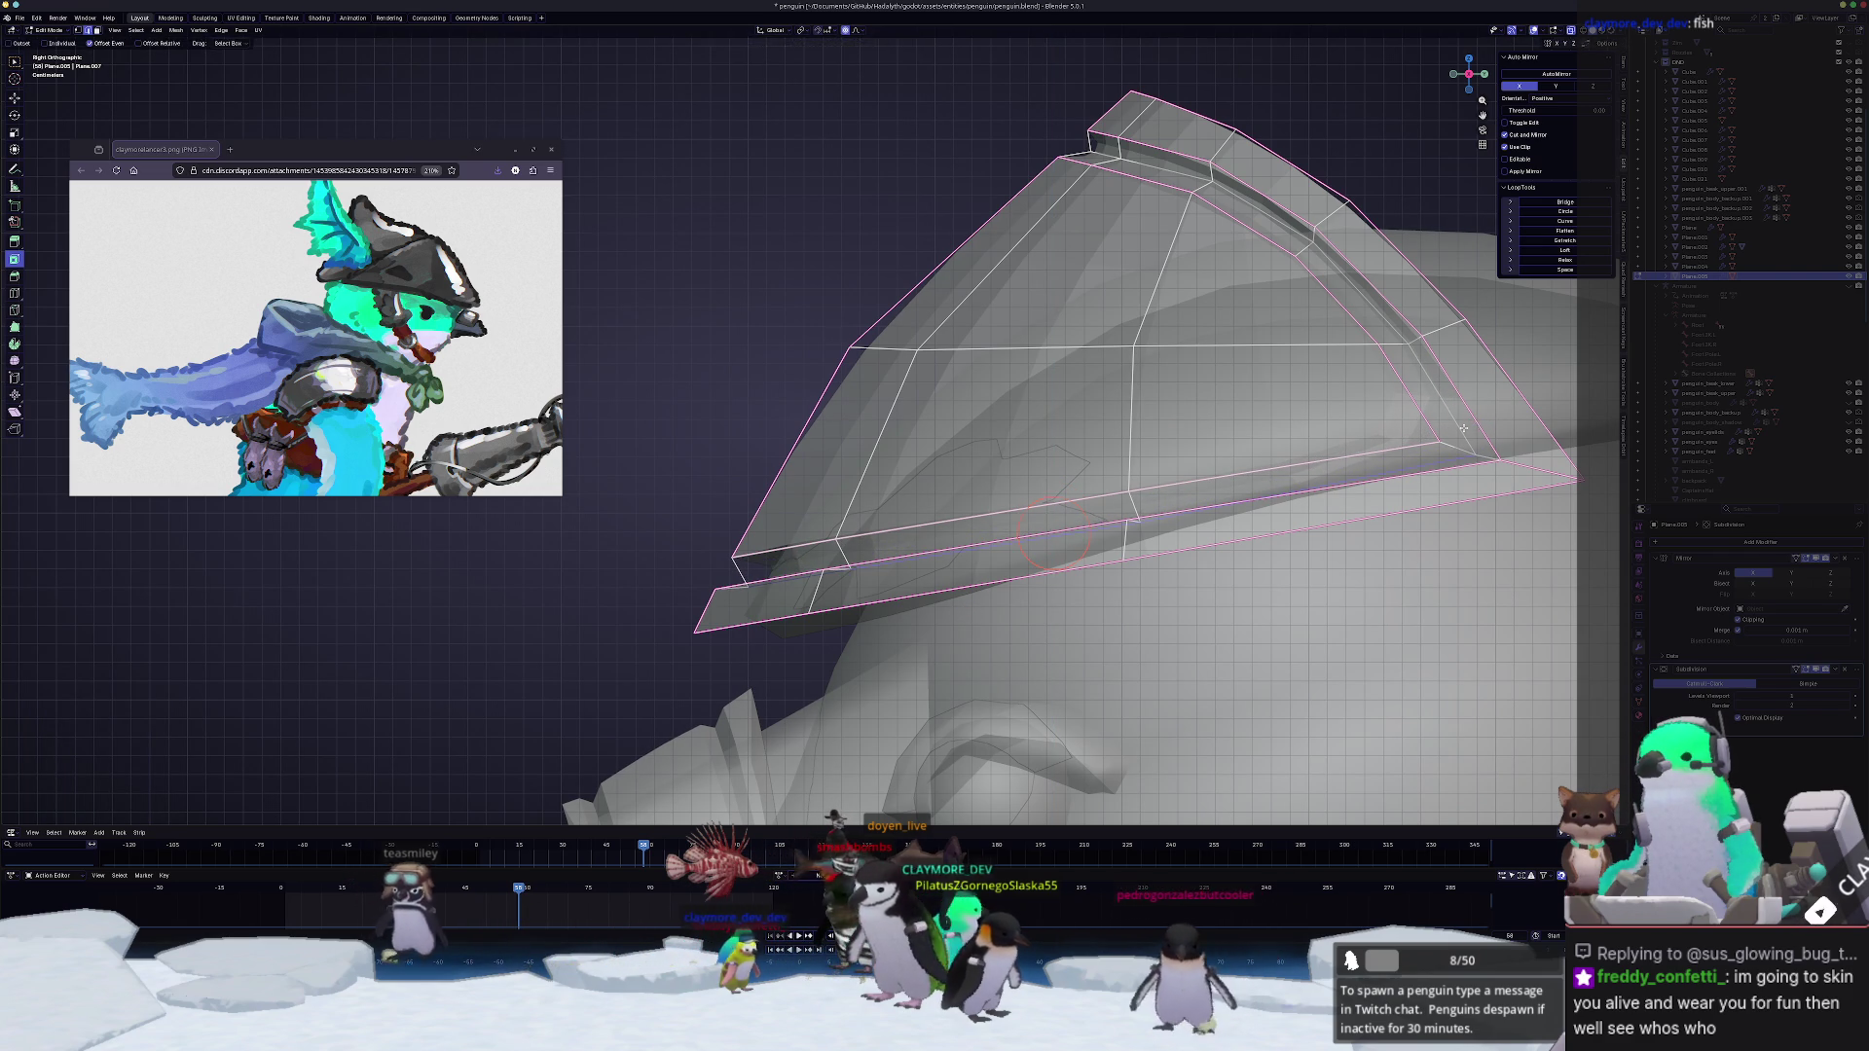
left_click(1049, 529)
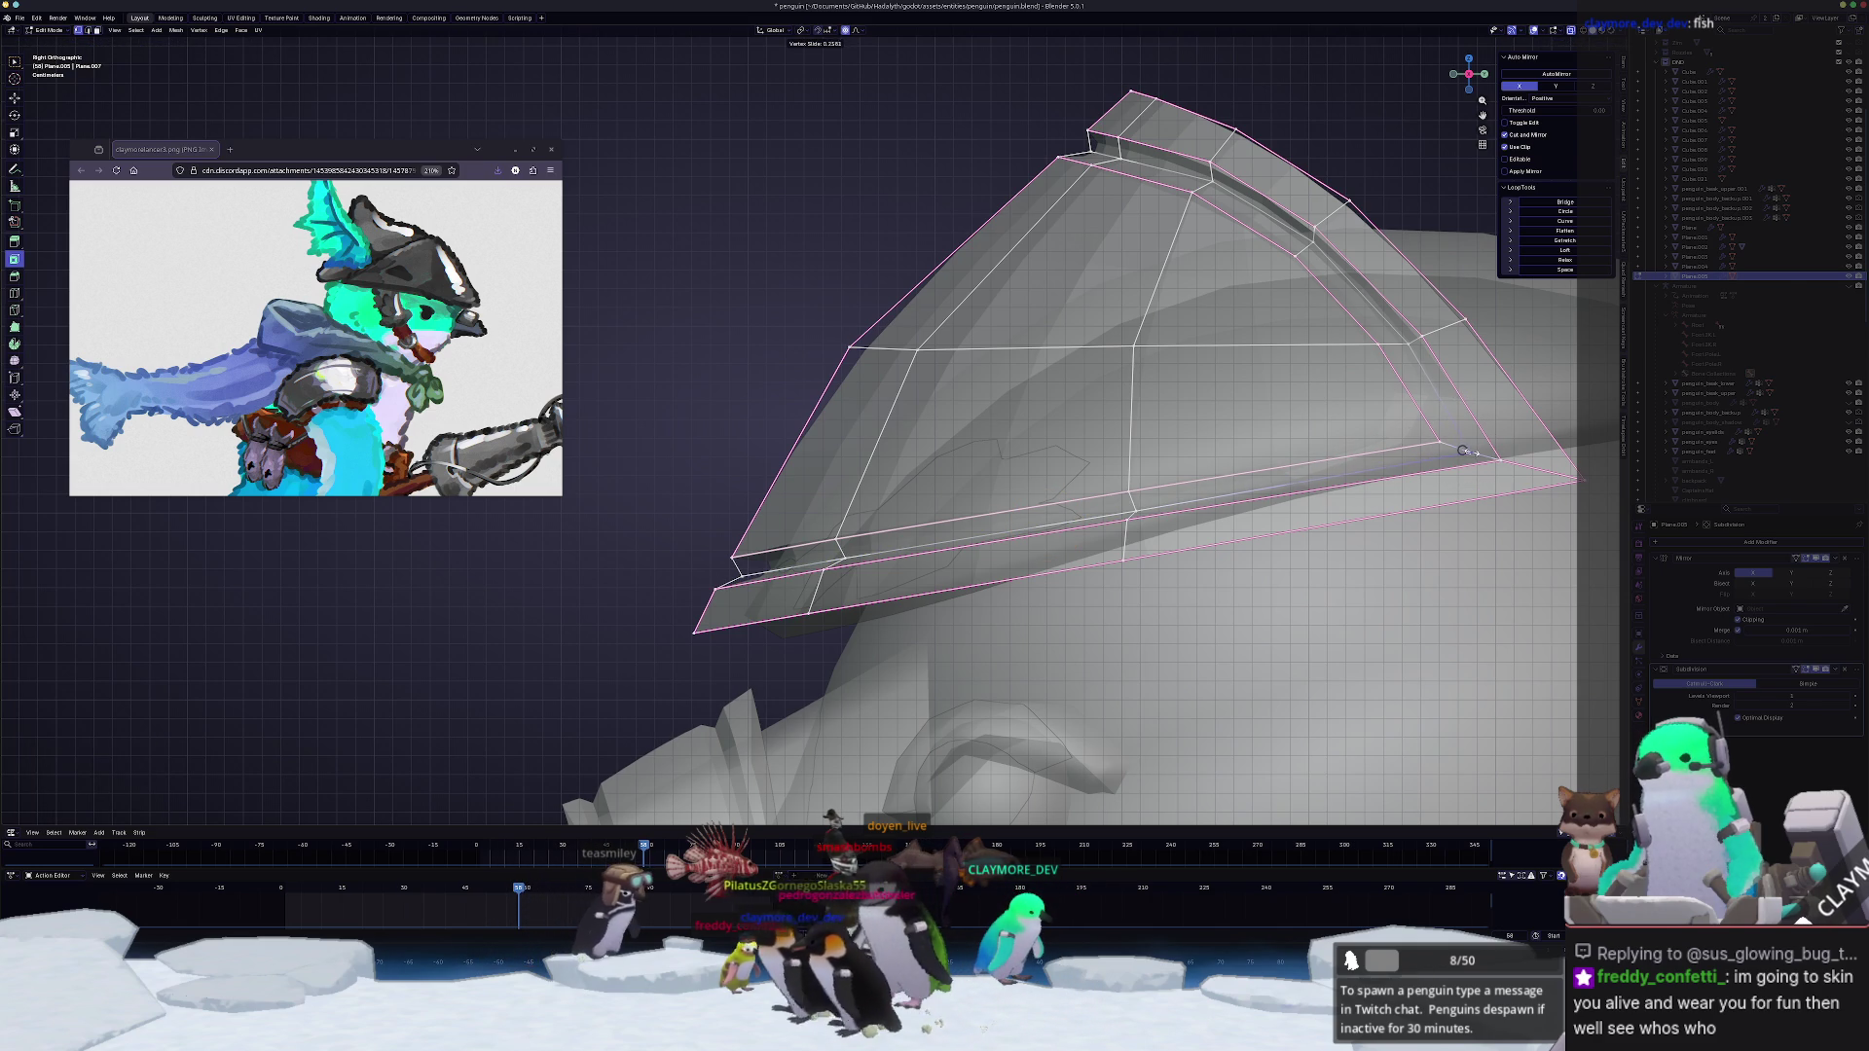
left_click(1464, 449)
left_click(1133, 510)
key("g")
key("g")
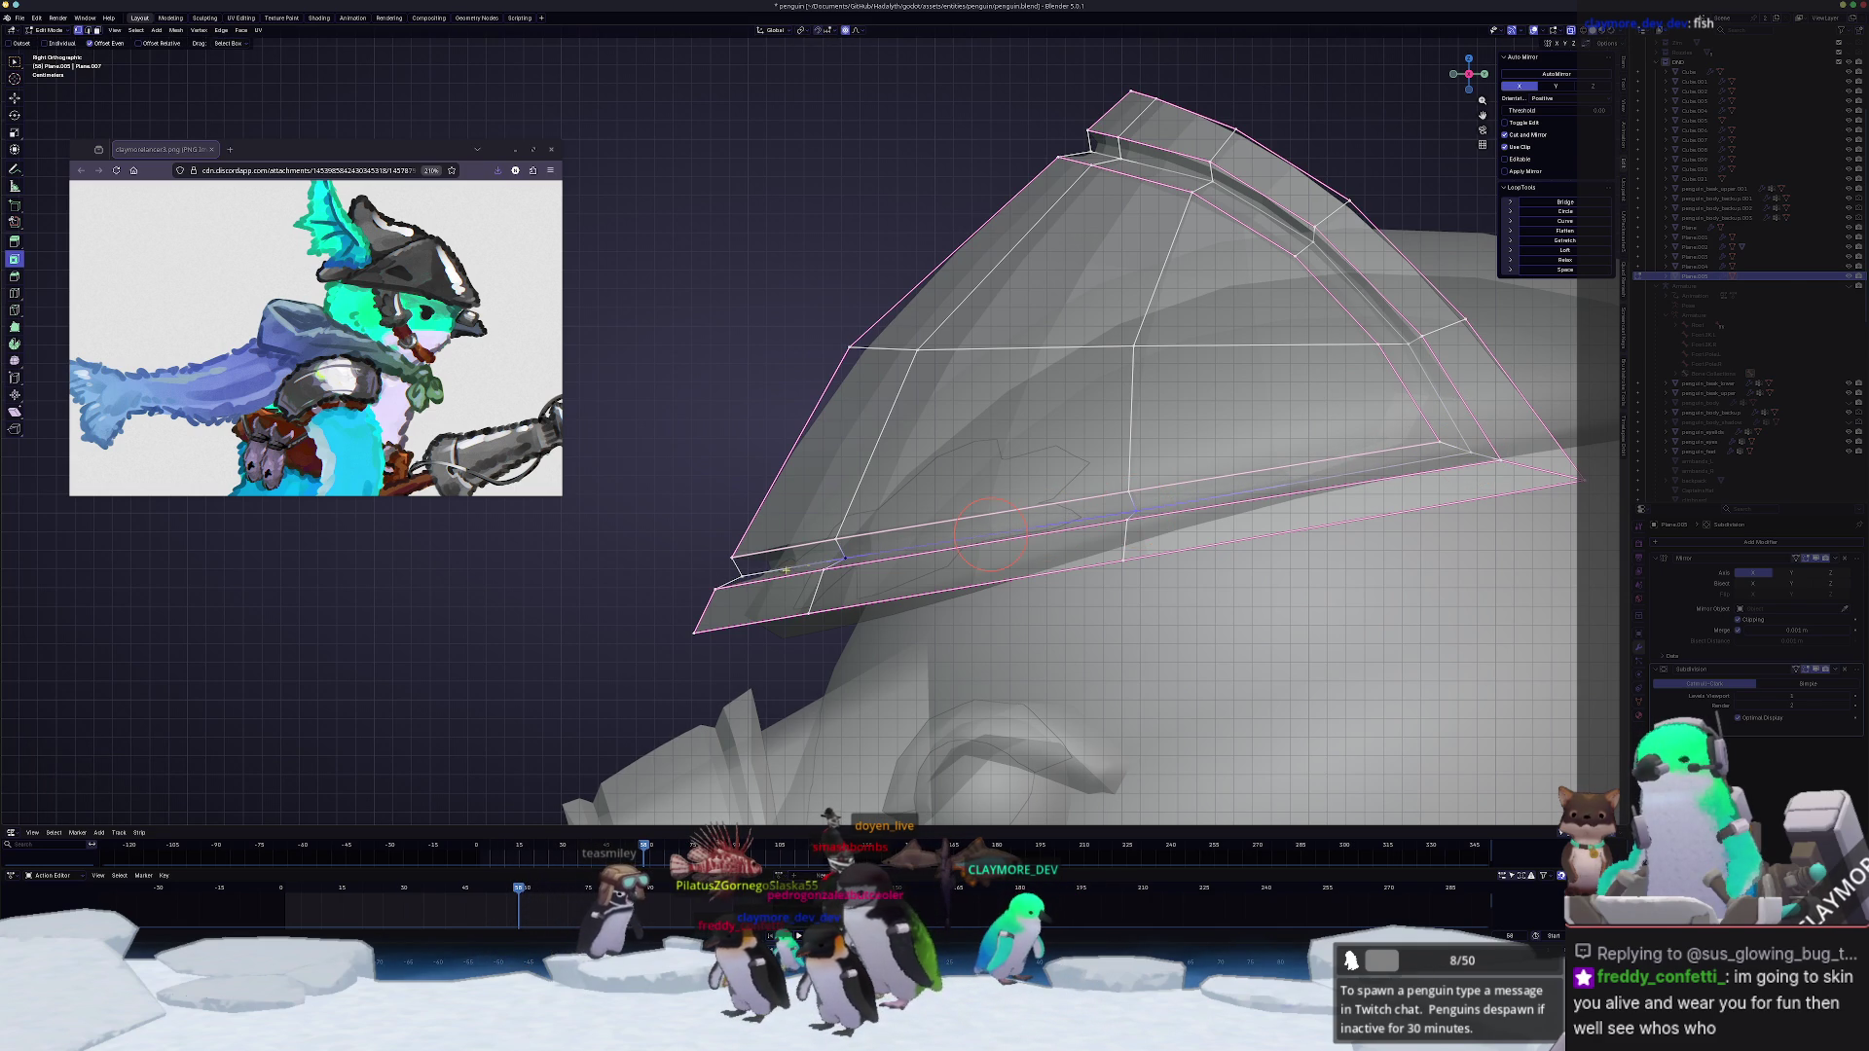
left_click(875, 554)
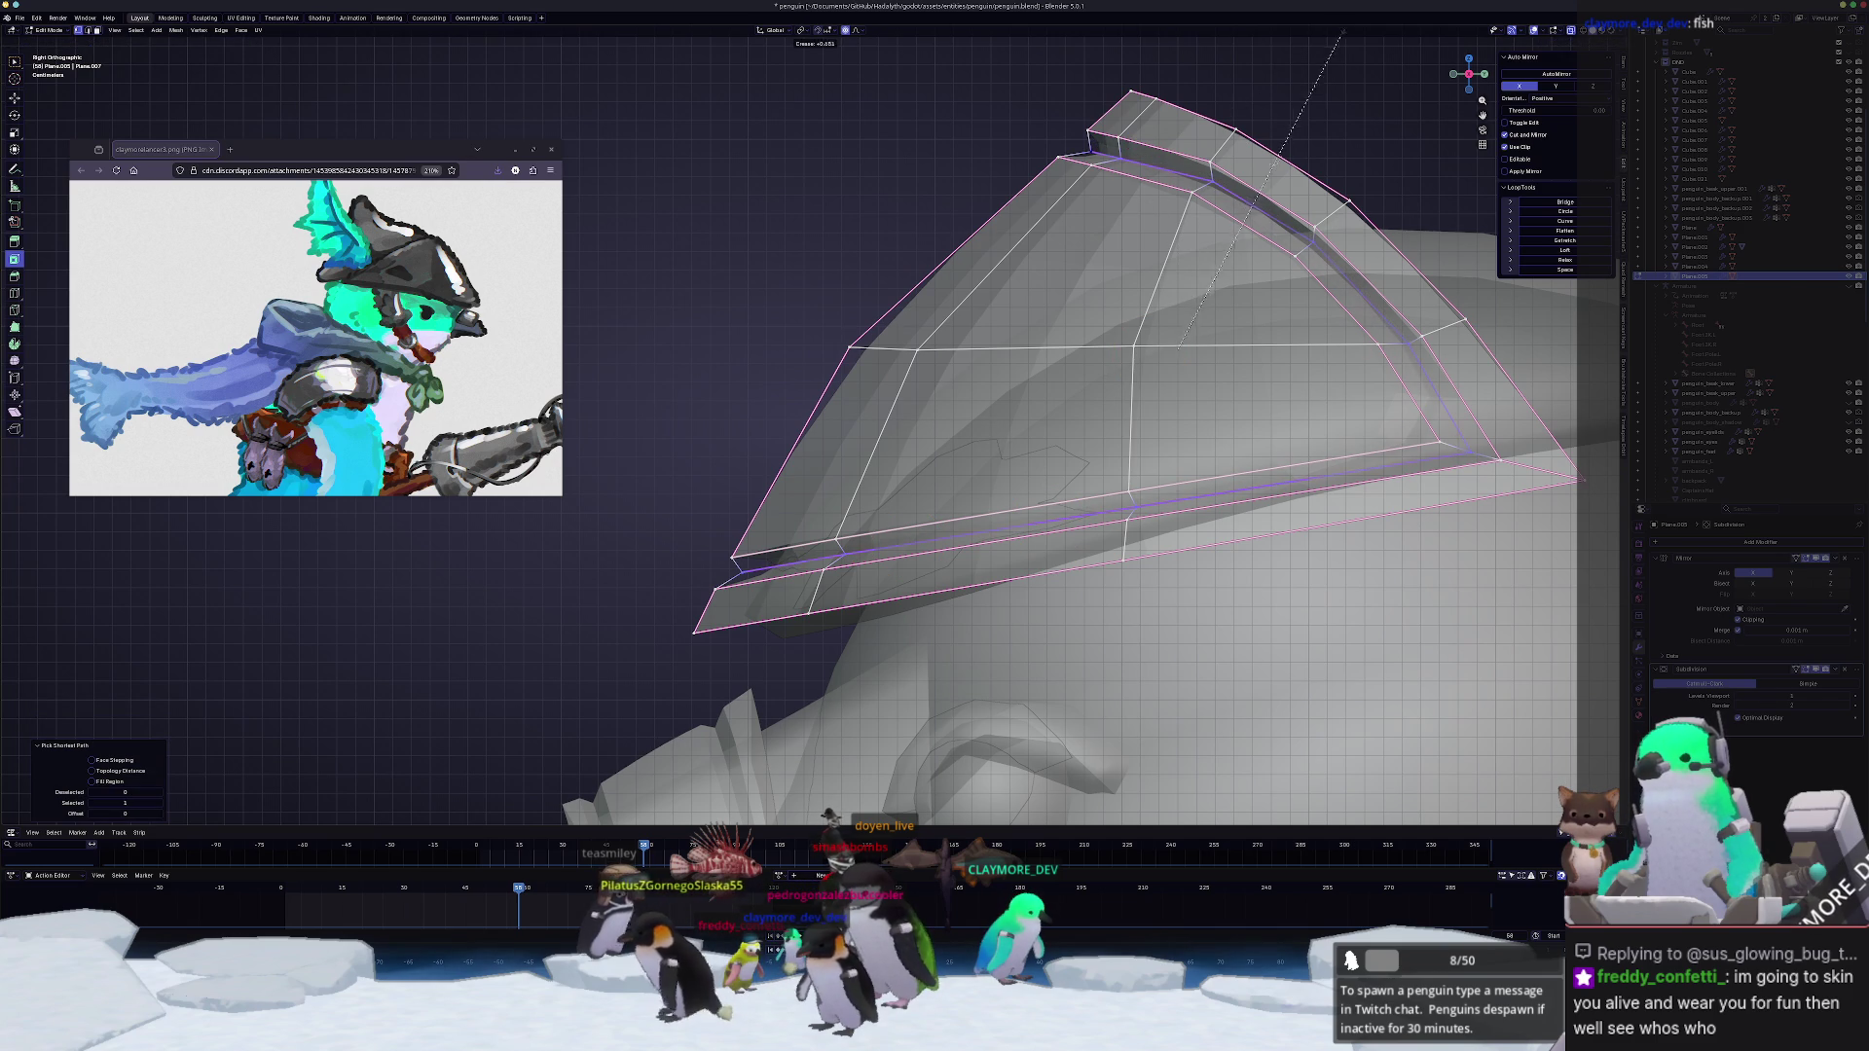
key("Tab")
scroll(923, 391, "down", 3)
mouse_move(1022, 438)
middle_mouse_down()
mouse_move(923, 391)
mouse_move(968, 446)
mouse_move(992, 629)
middle_mouse_up()
key("Tab")
scroll(991, 570, "up", 3)
Step: Add an edge loop across the hat's front faces and move it with proportional falloff
key("g")
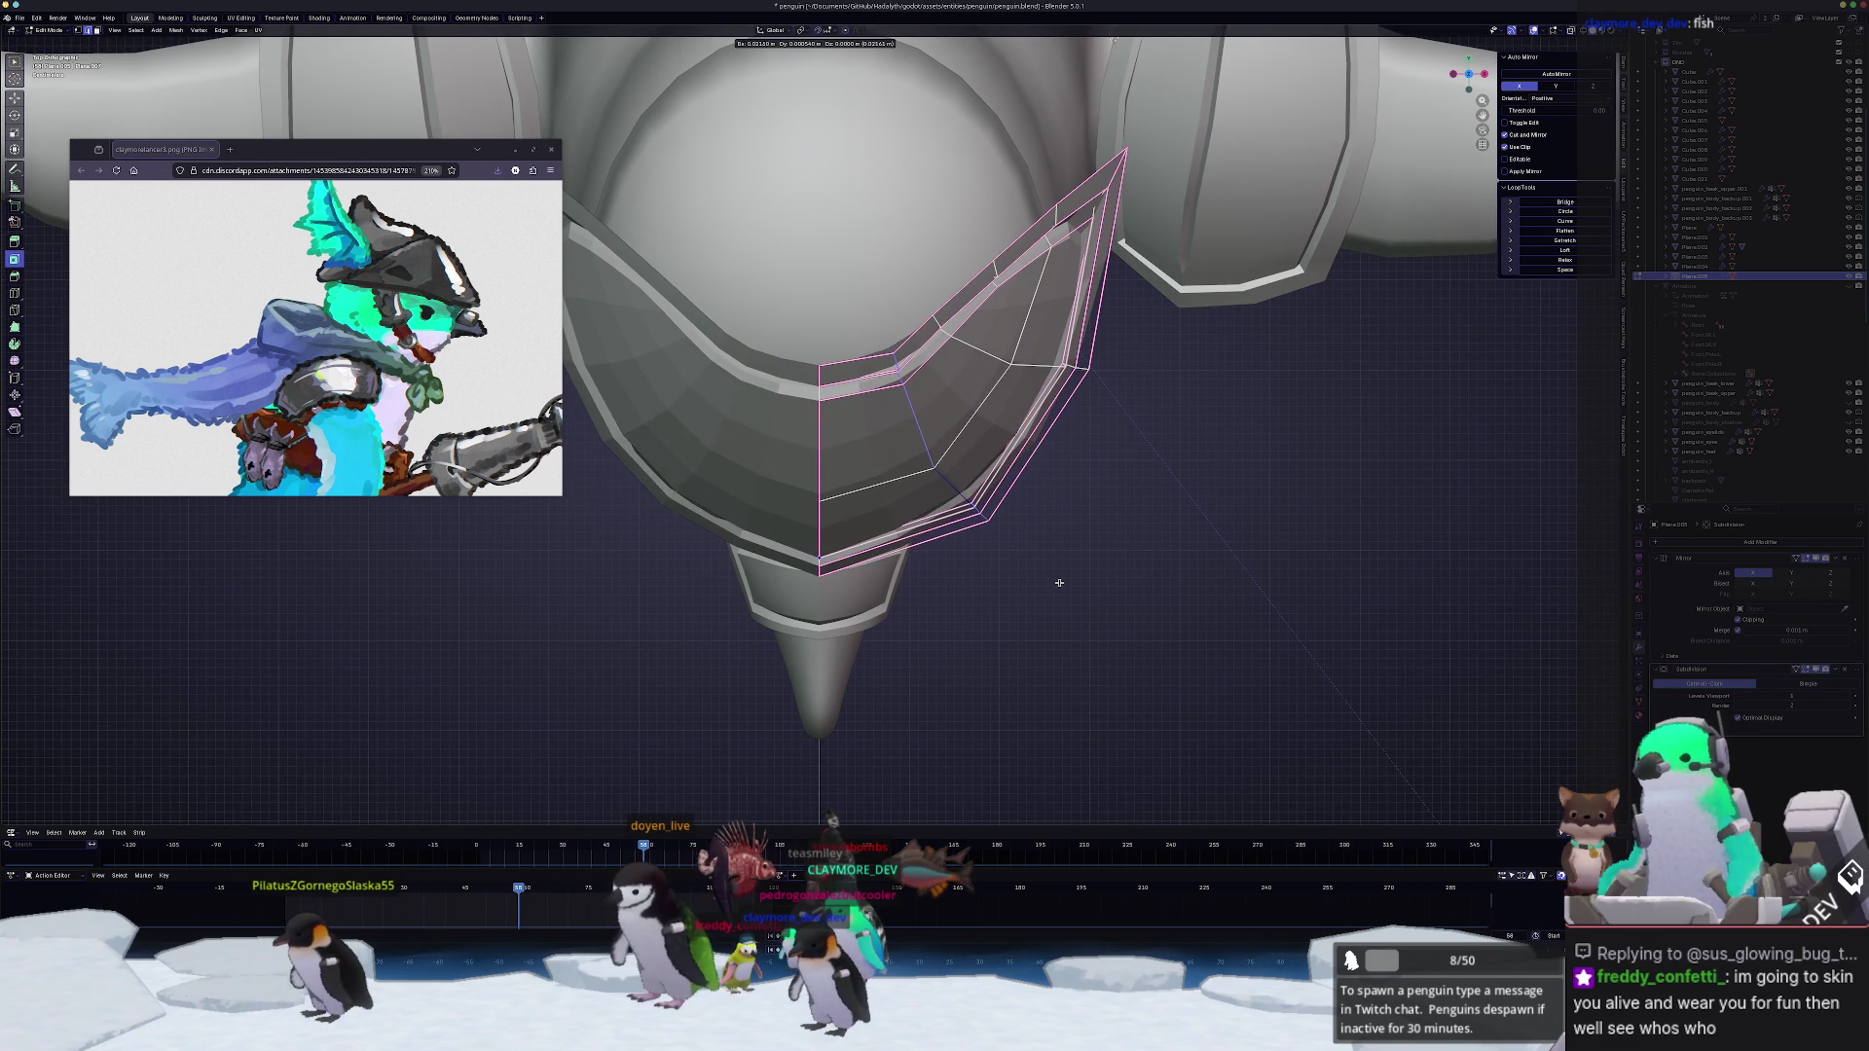
key("Escape")
key("g")
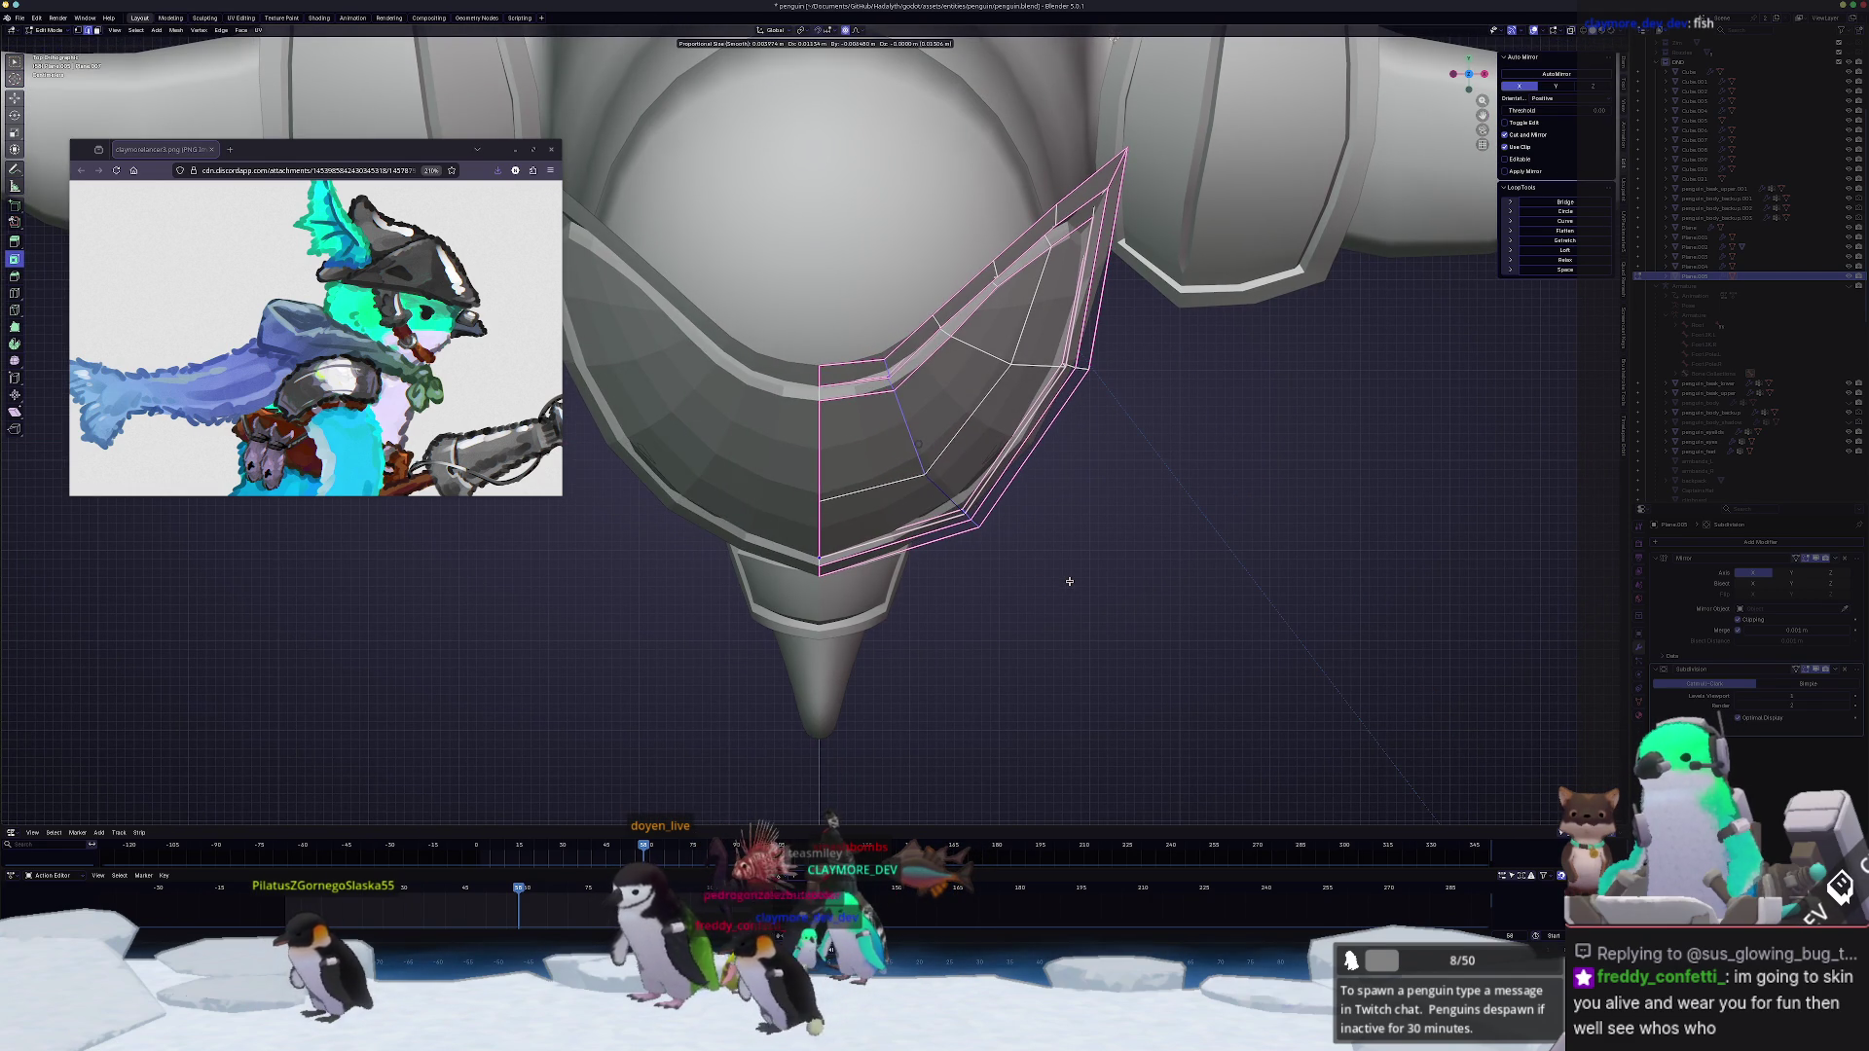
scroll(1073, 580, "down", 5)
scroll(1089, 581, "down", 5)
key("Escape")
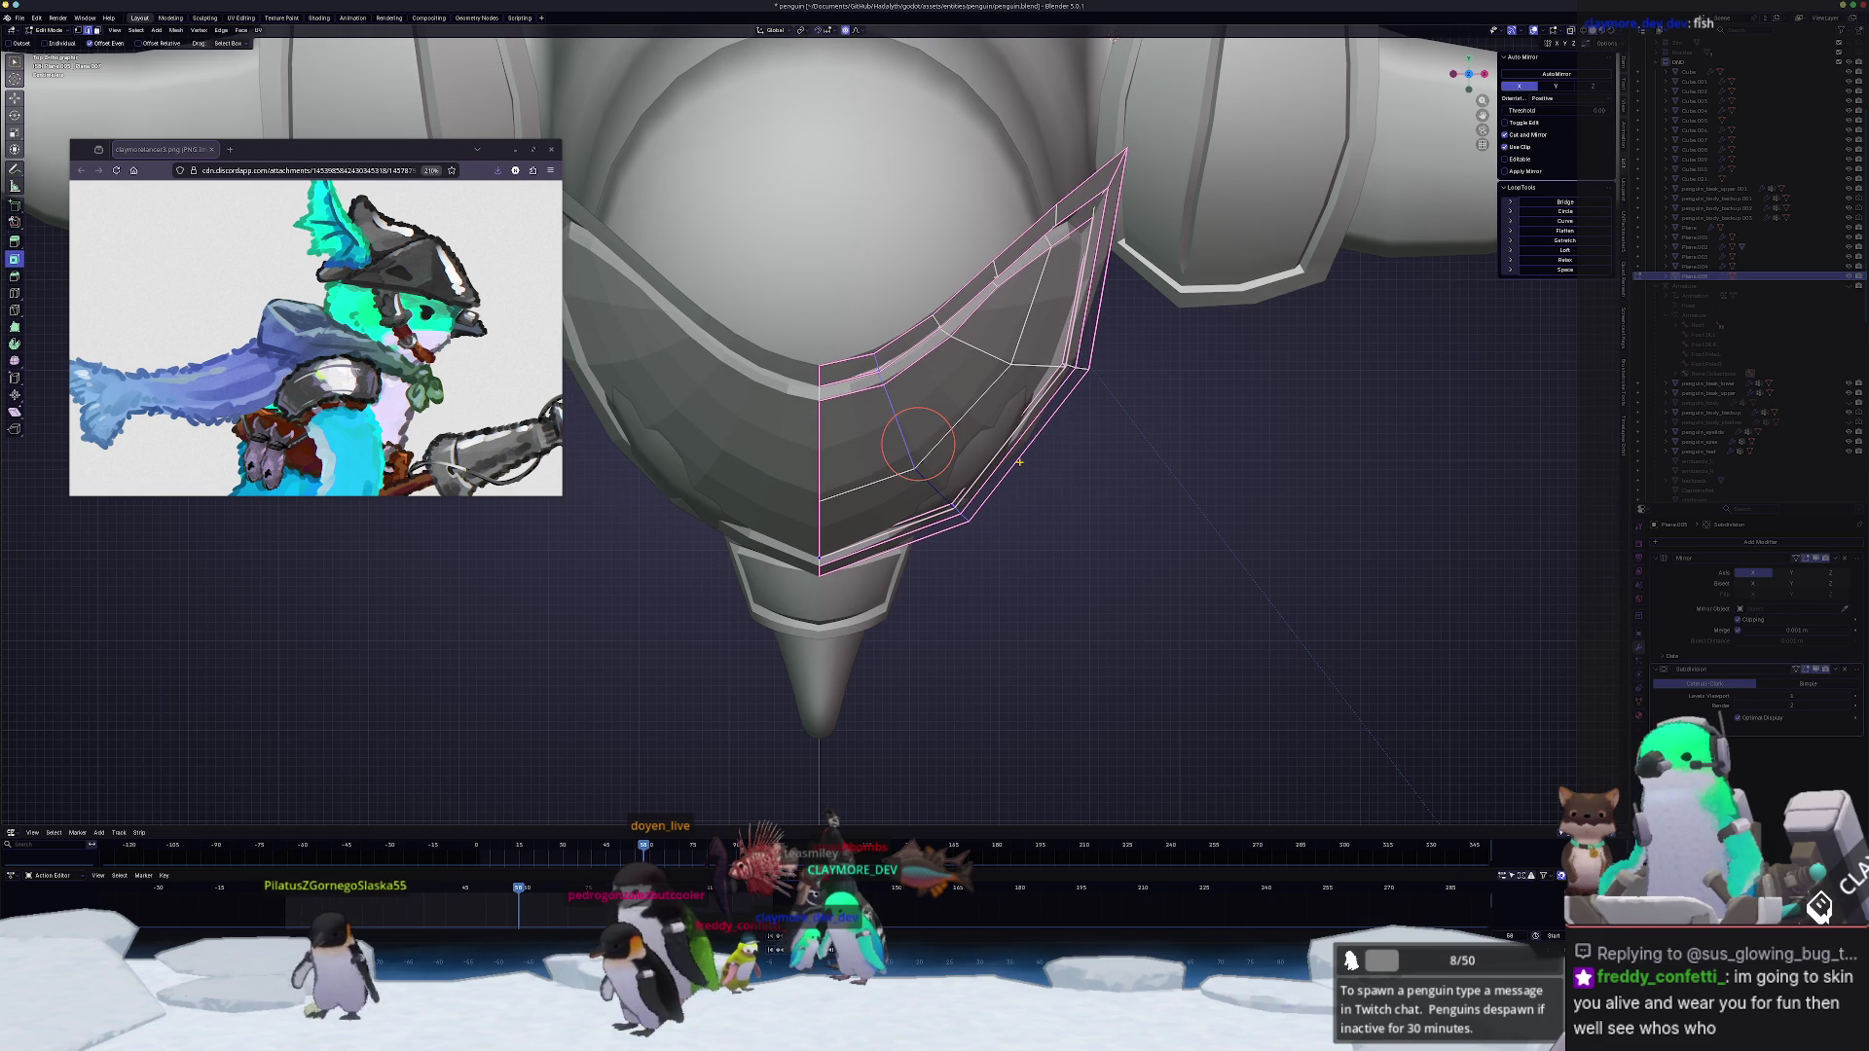
left_click(993, 428)
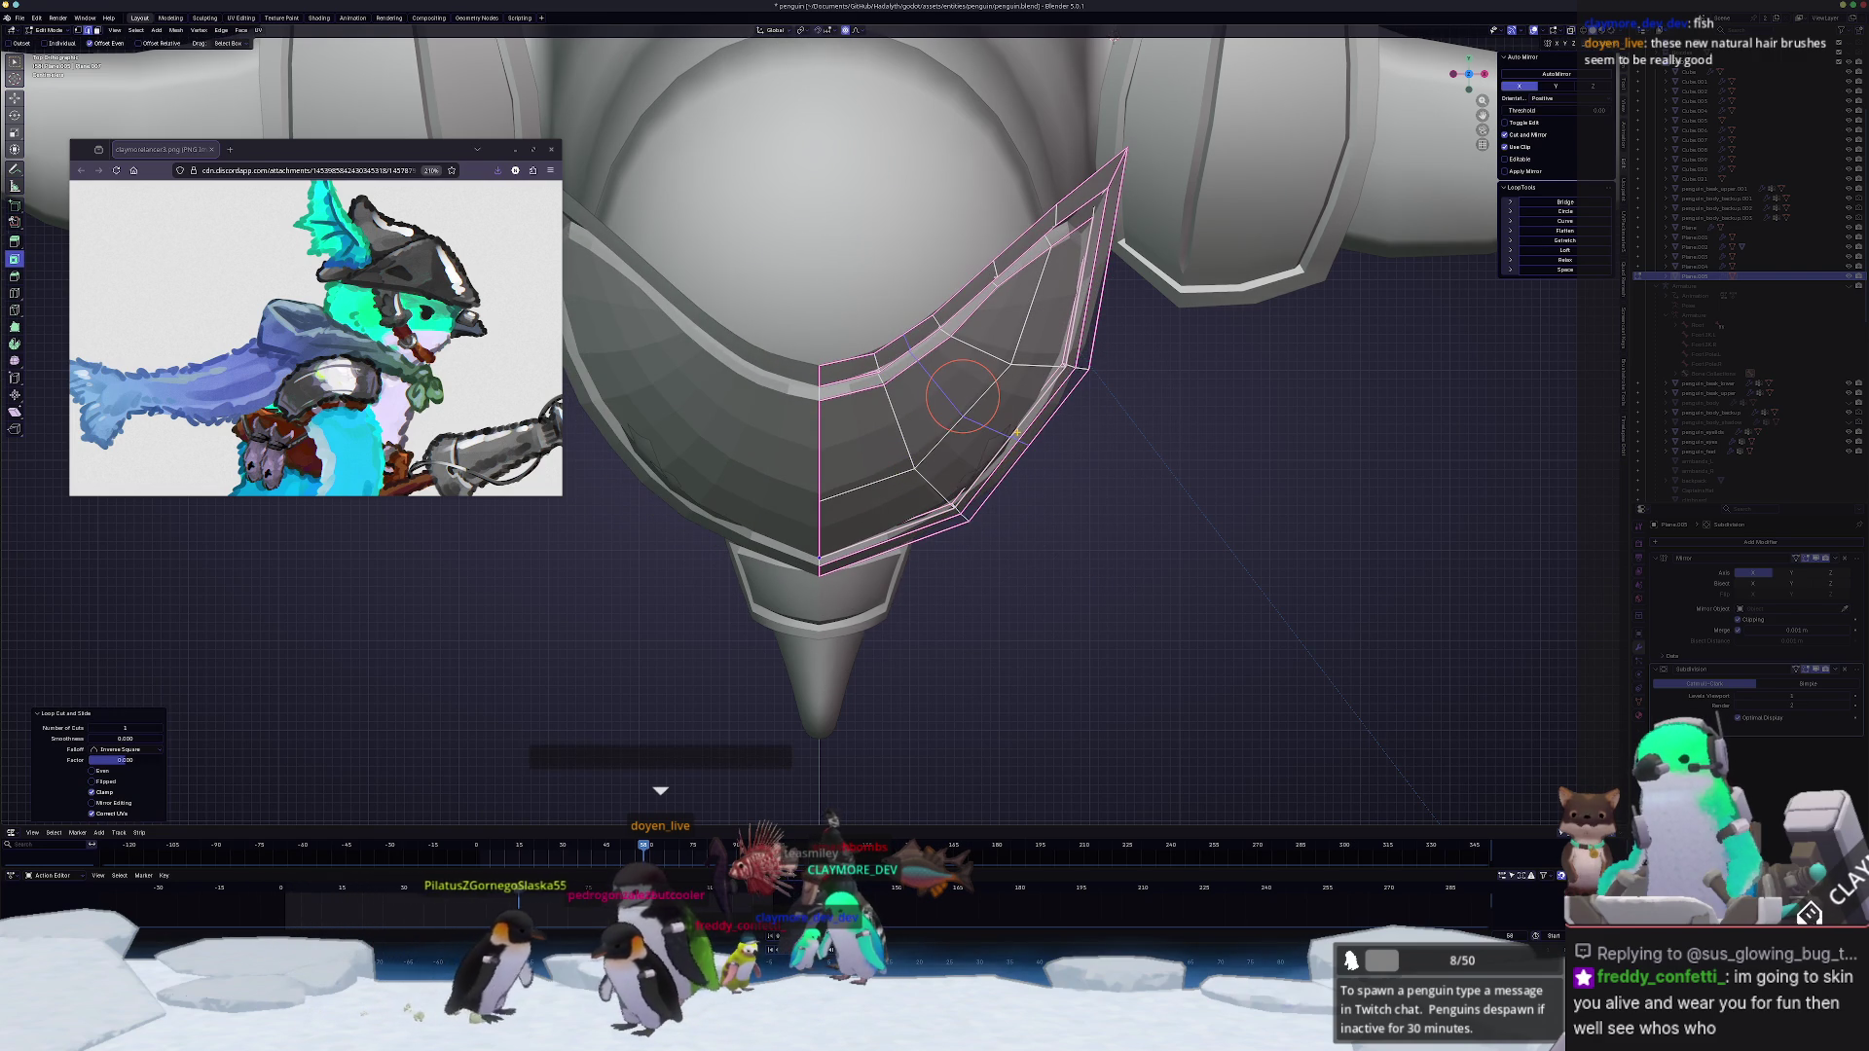
key("g")
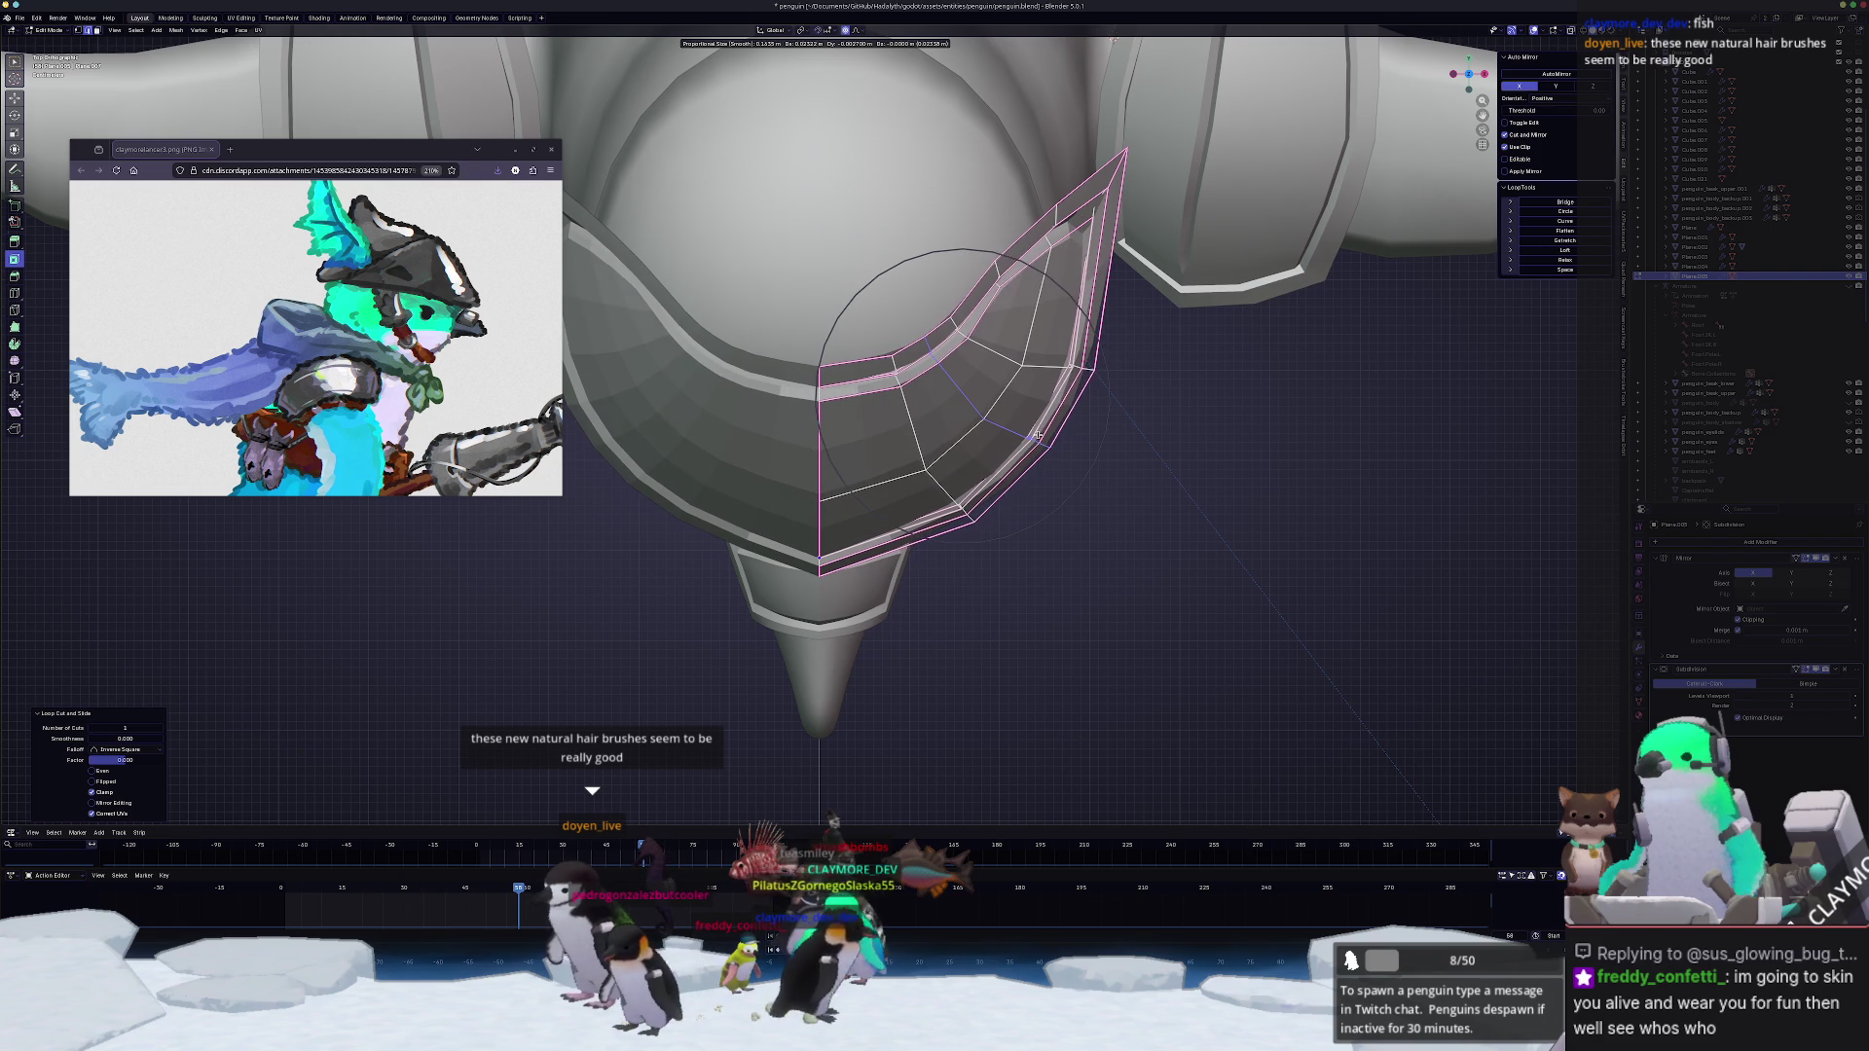
left_click(1045, 433)
Step: Check the hat on the whole penguin, then nudge its vertices again so it sits snugly on the head
key("Tab")
mouse_move(1046, 434)
middle_mouse_down()
mouse_move(854, 509)
mouse_move(730, 464)
mouse_move(703, 492)
mouse_move(565, 526)
mouse_move(614, 497)
mouse_move(992, 435)
middle_mouse_up()
key("Tab")
key("g")
left_click(712, 467)
key("Tab")
key("Tab")
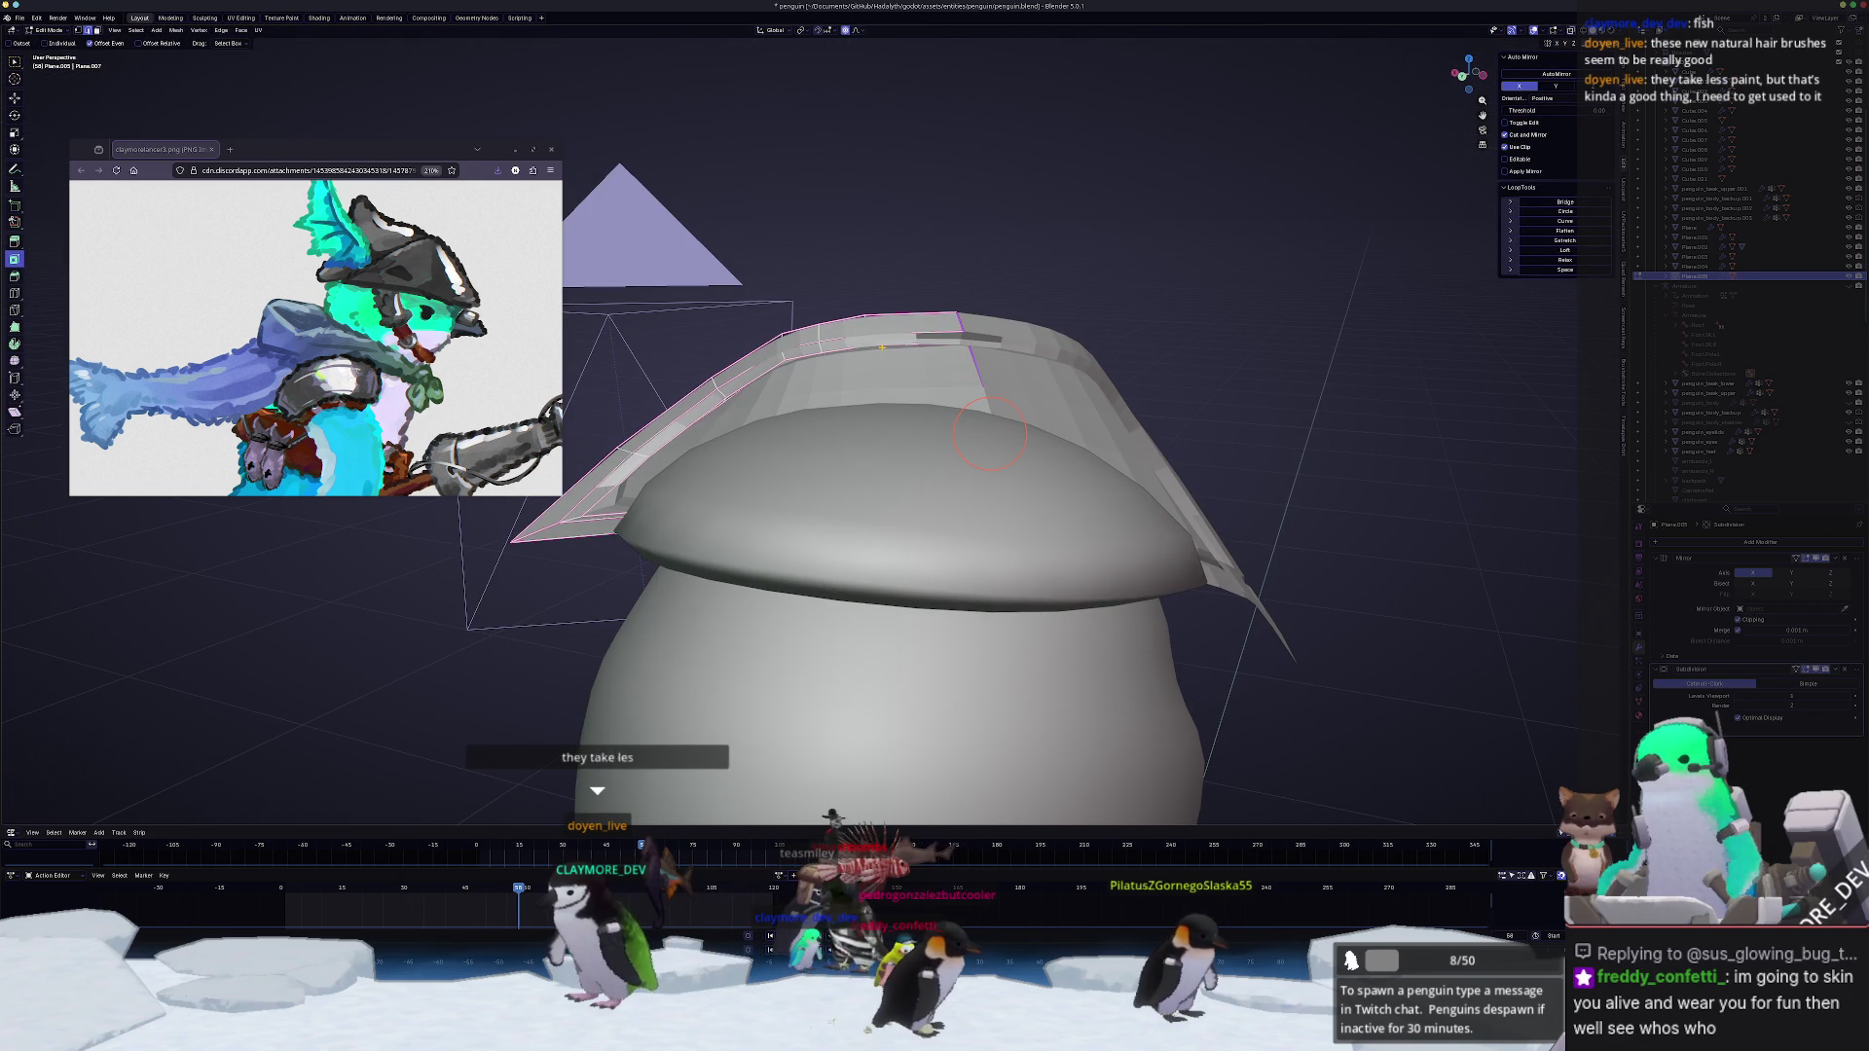
Step: Select edge paths around the hat rim in X-ray and smooth them with LoopTools Relax
key("alt+z")
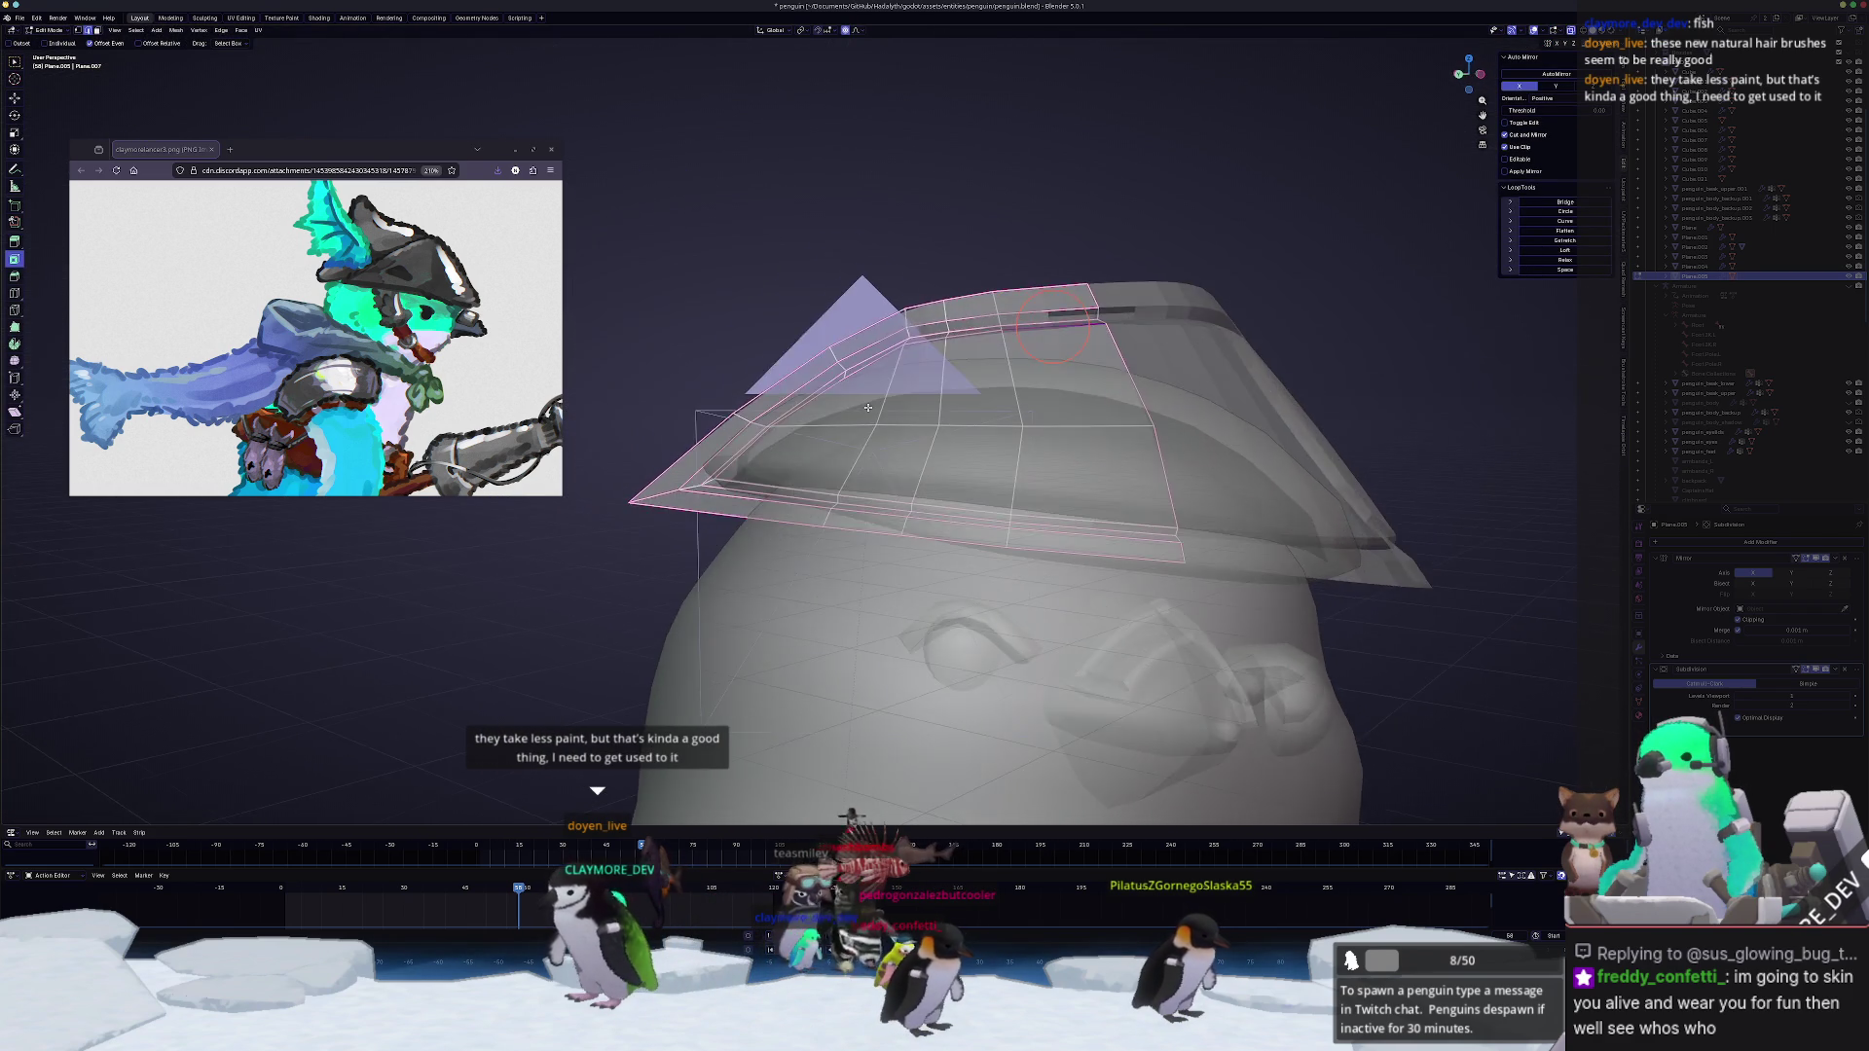
middle_click_drag(992, 436, 935, 482)
left_click(1062, 346, "ctrl")
mouse_move(1062, 346)
middle_mouse_down()
mouse_move(952, 403)
mouse_move(1052, 351)
mouse_move(957, 329)
middle_mouse_up()
key("alt+z")
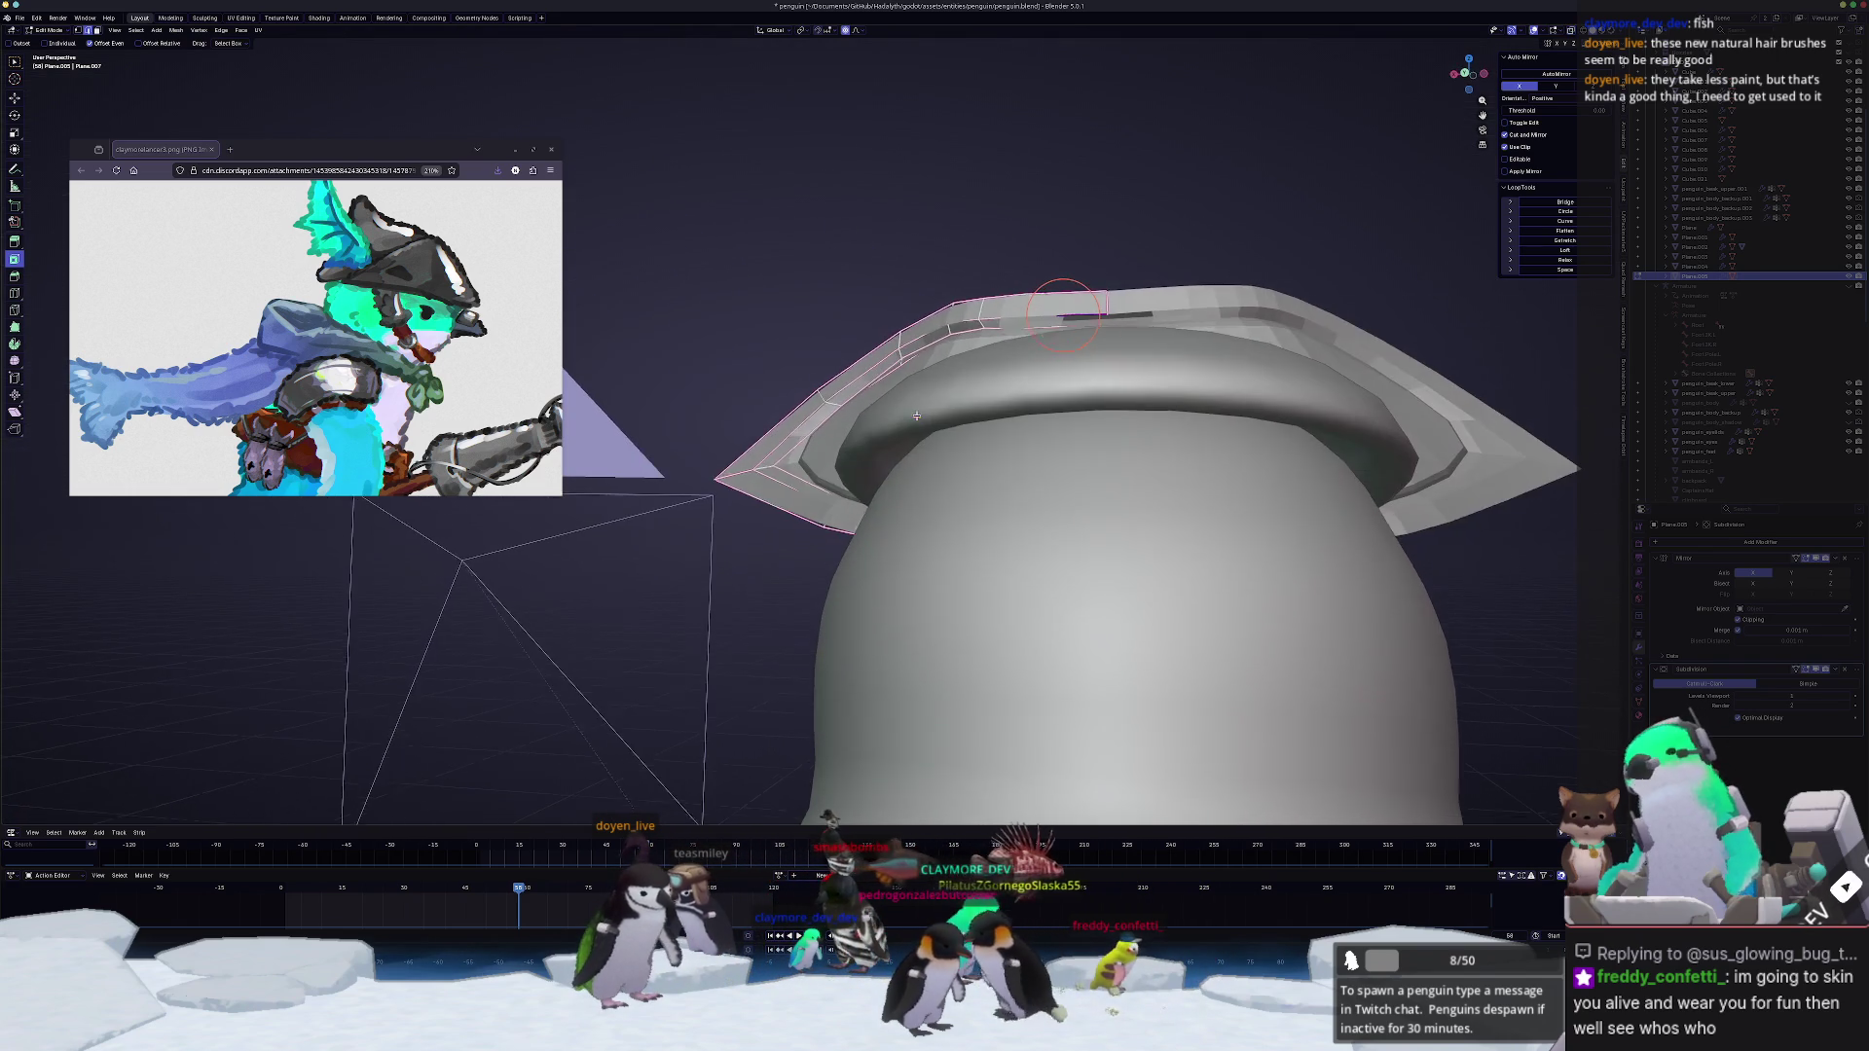
left_click(957, 329, "ctrl")
left_click(1565, 258)
mouse_move(888, 463)
middle_mouse_down()
mouse_move(704, 513)
mouse_move(791, 479)
middle_mouse_up()
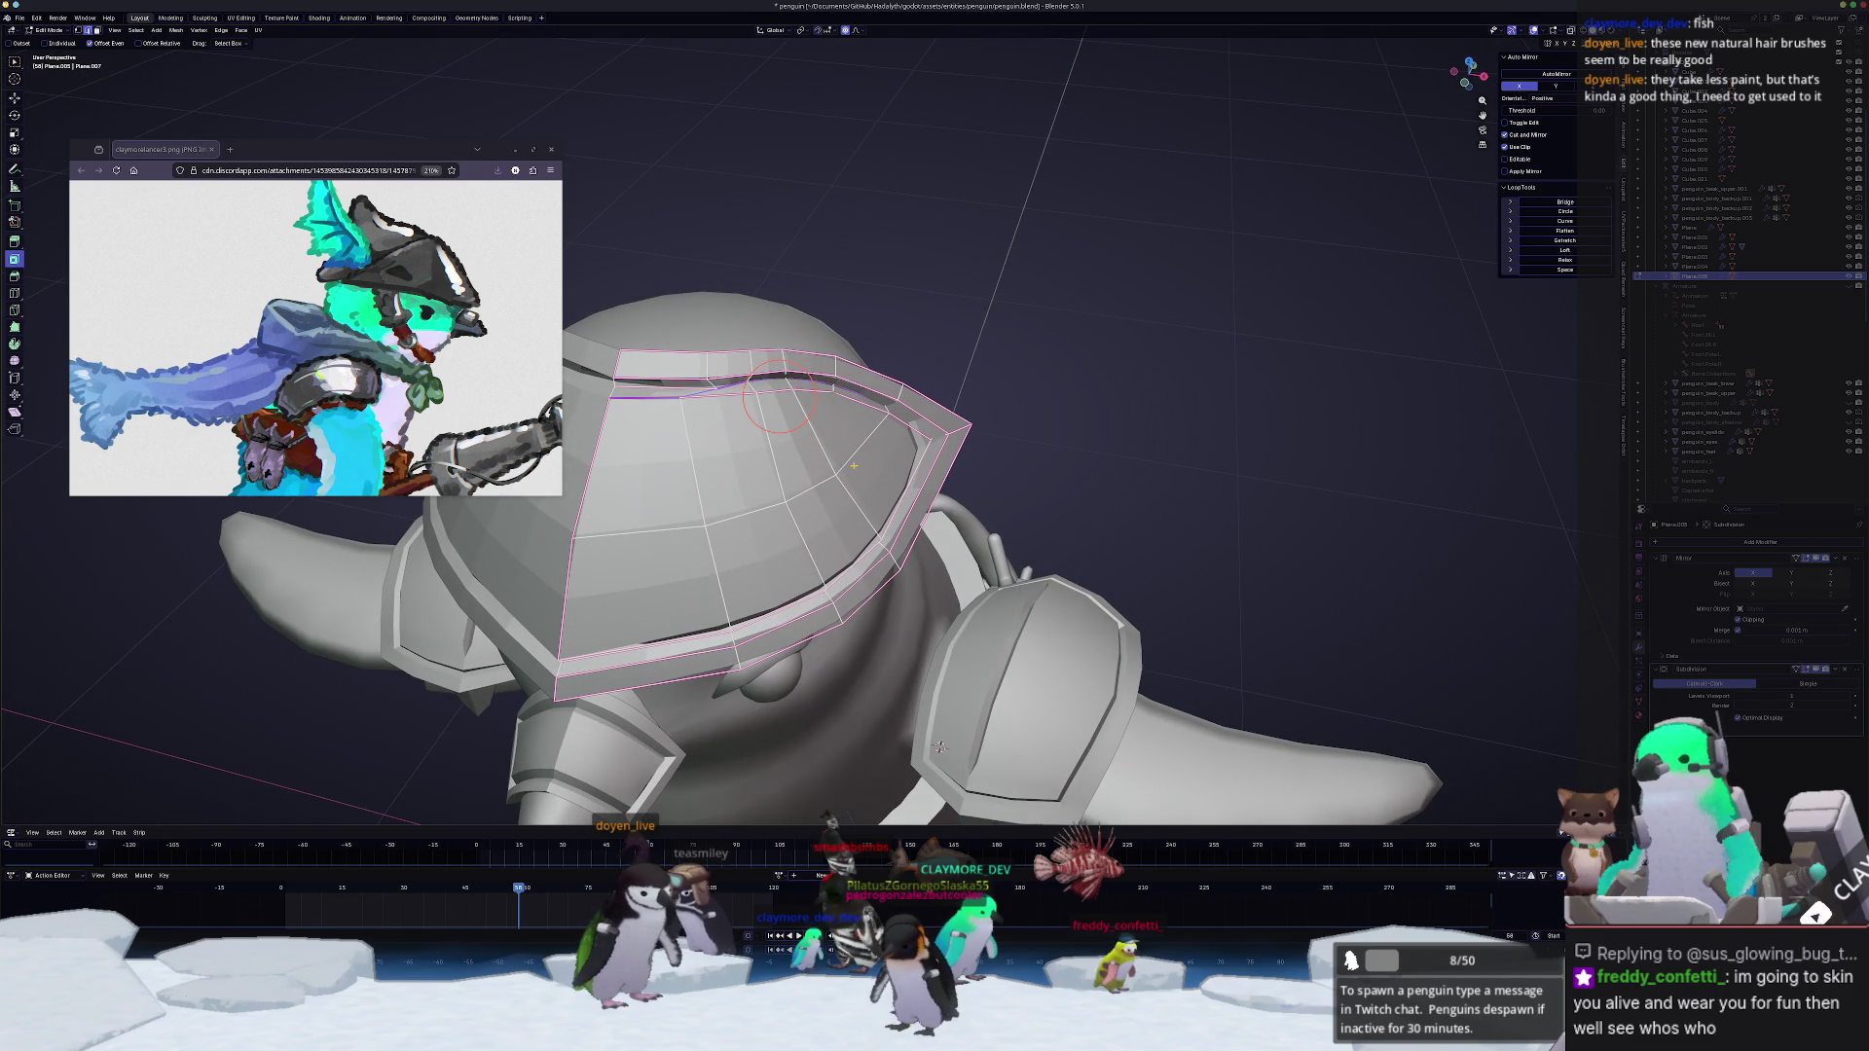
mouse_move(792, 479)
middle_mouse_down()
mouse_move(818, 438)
mouse_move(760, 468)
mouse_move(817, 438)
middle_mouse_up()
Step: Edge-slide the rim loop along the hat while seeing through the mesh, then check it solid
key("alt+z")
key("alt+z")
key("alt+z")
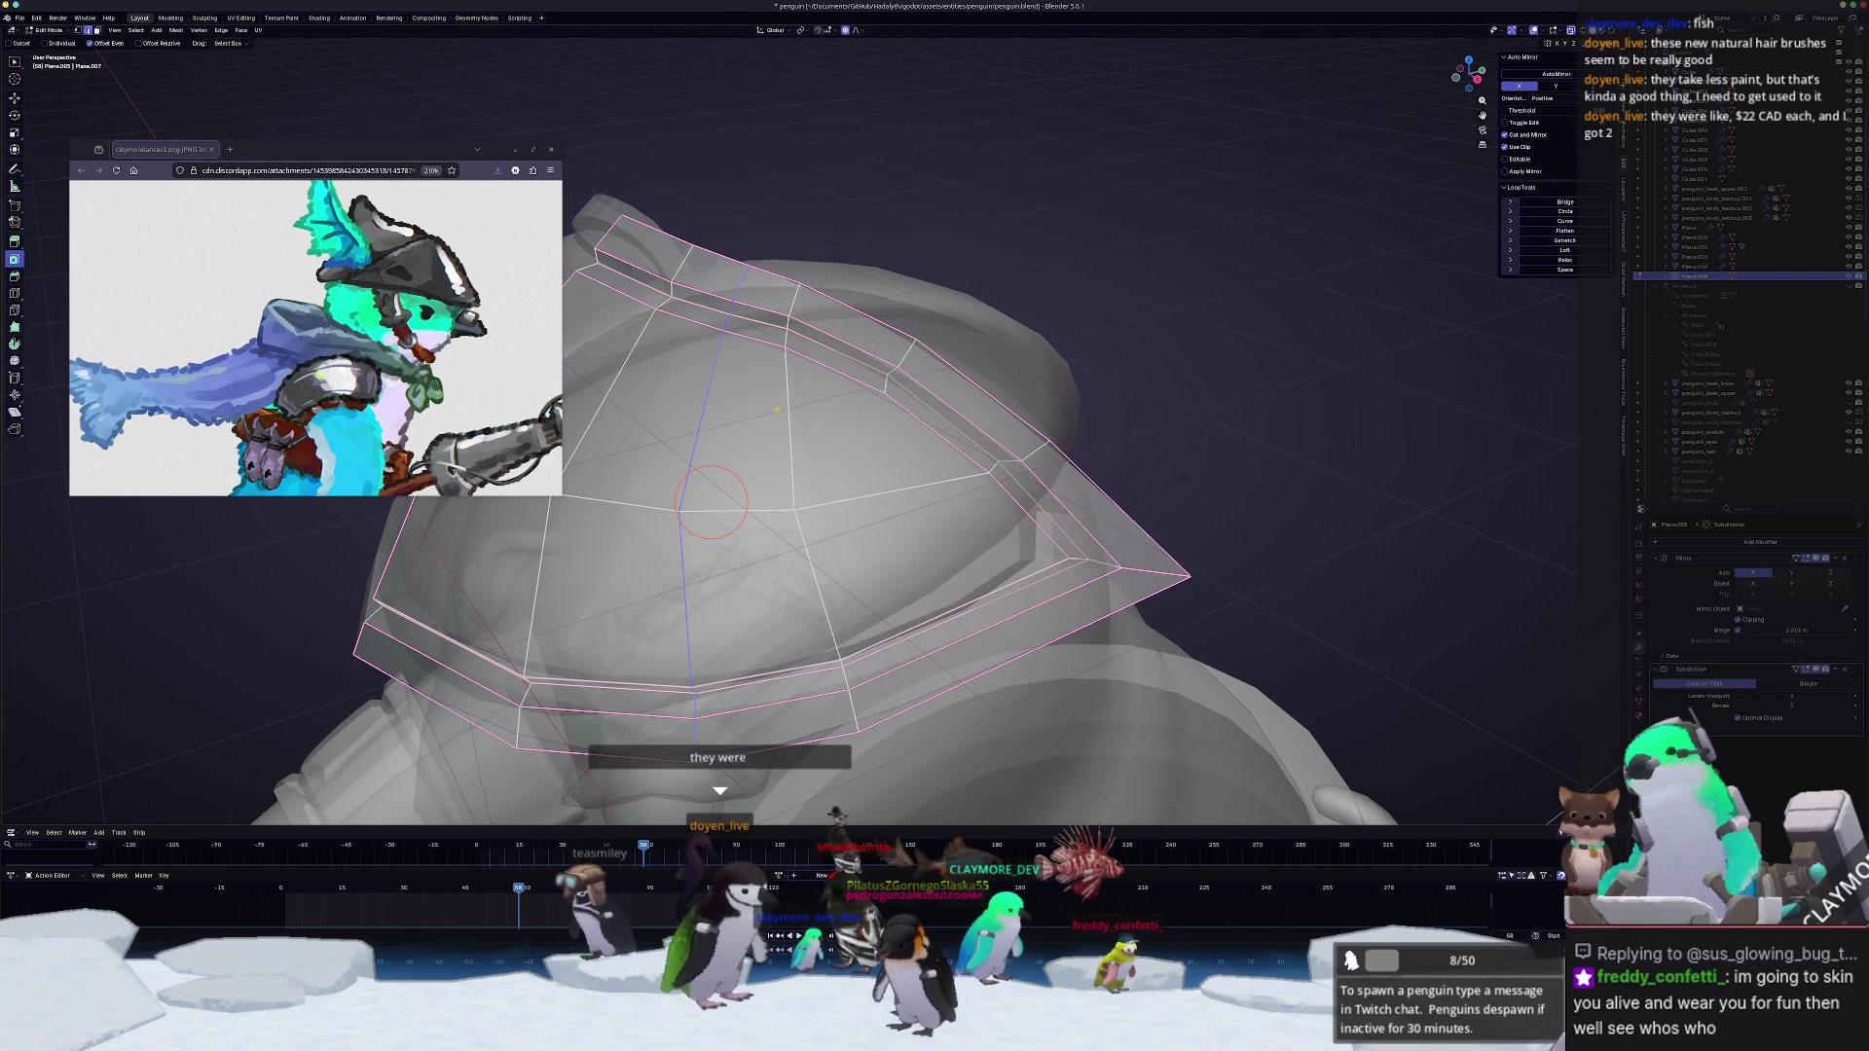
scroll(788, 482, "down", 2)
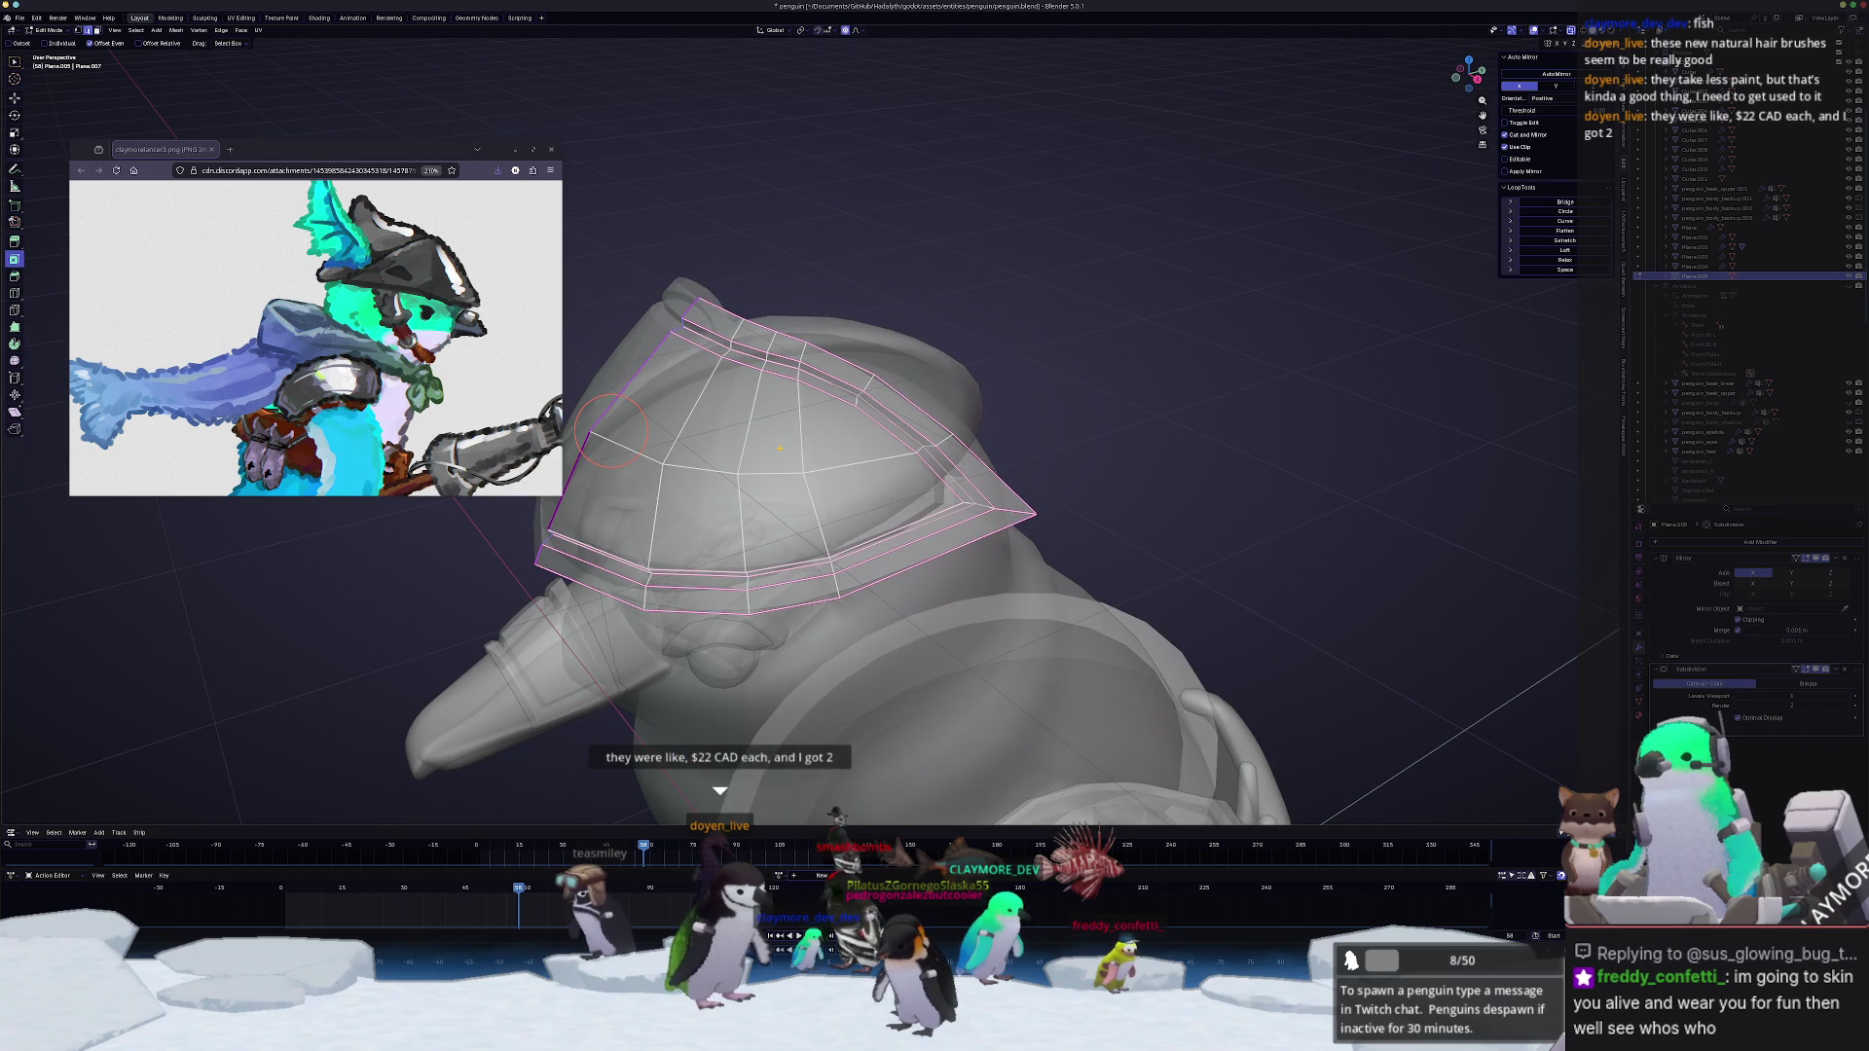
key("alt+z")
key("alt+z")
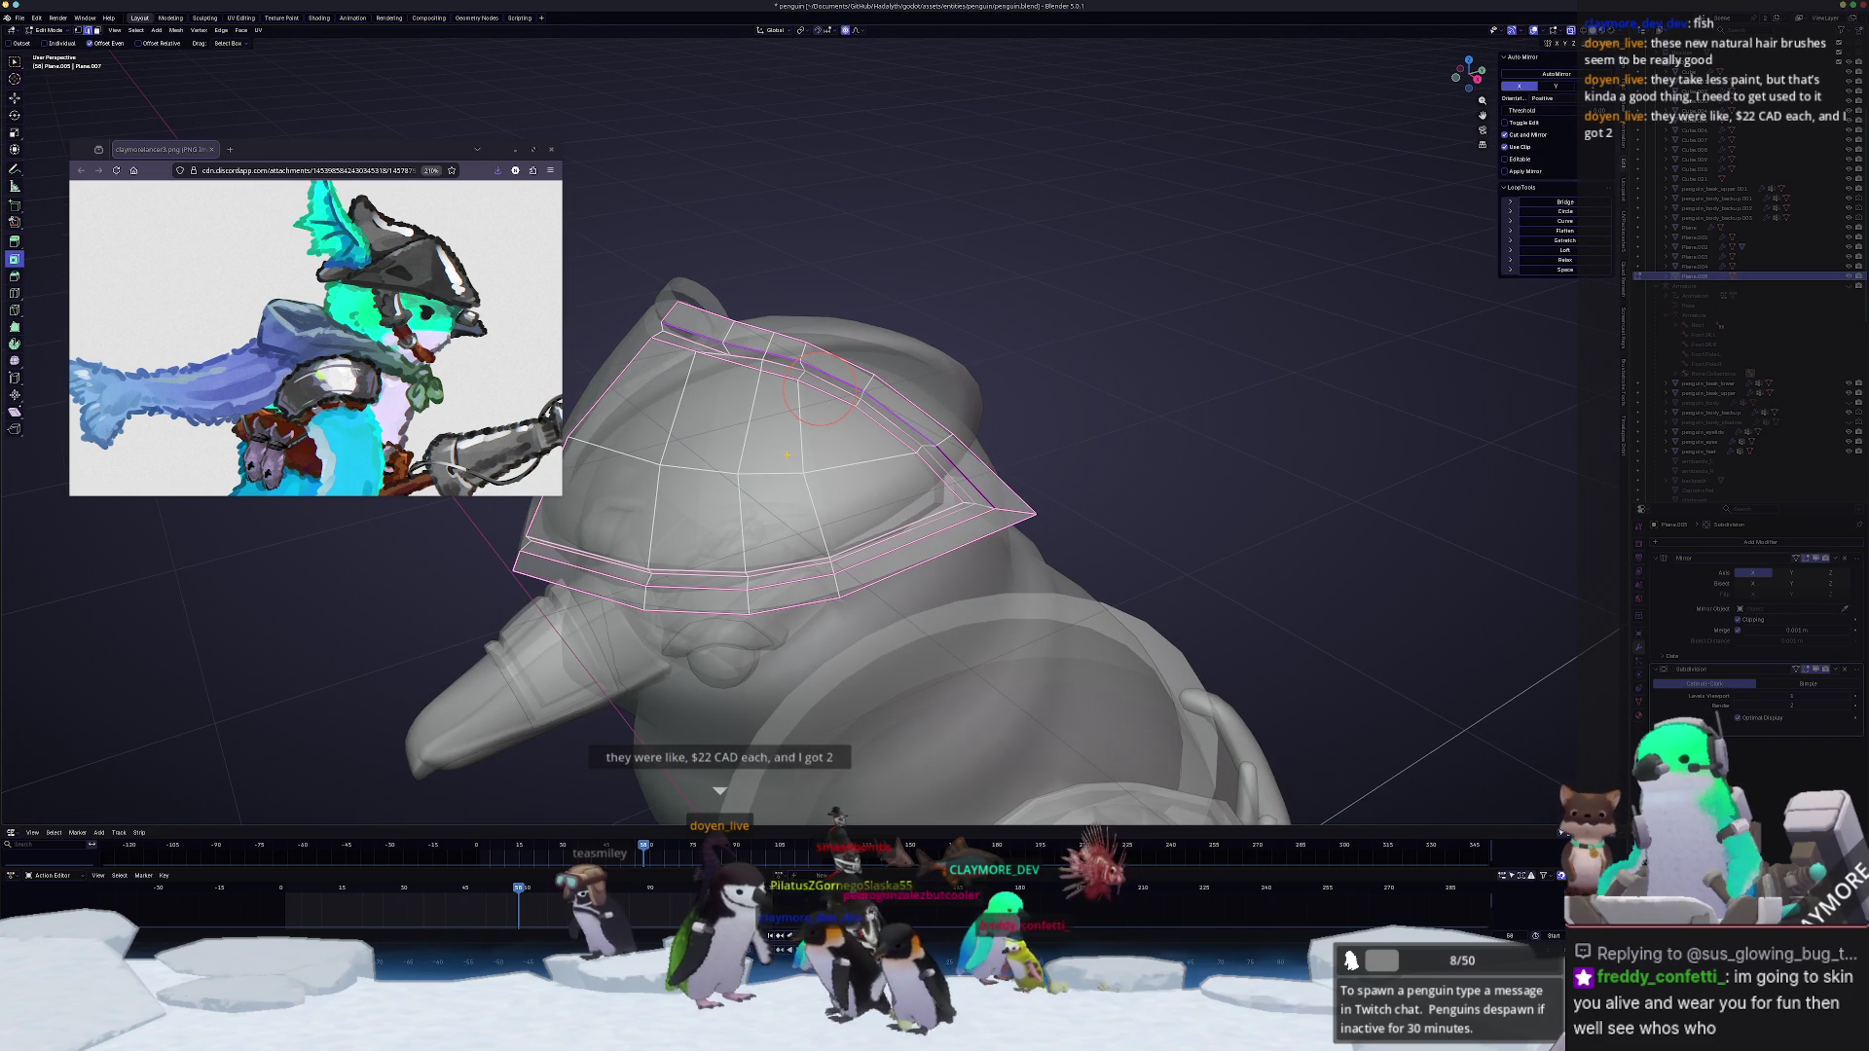
key("Tab")
key("Tab")
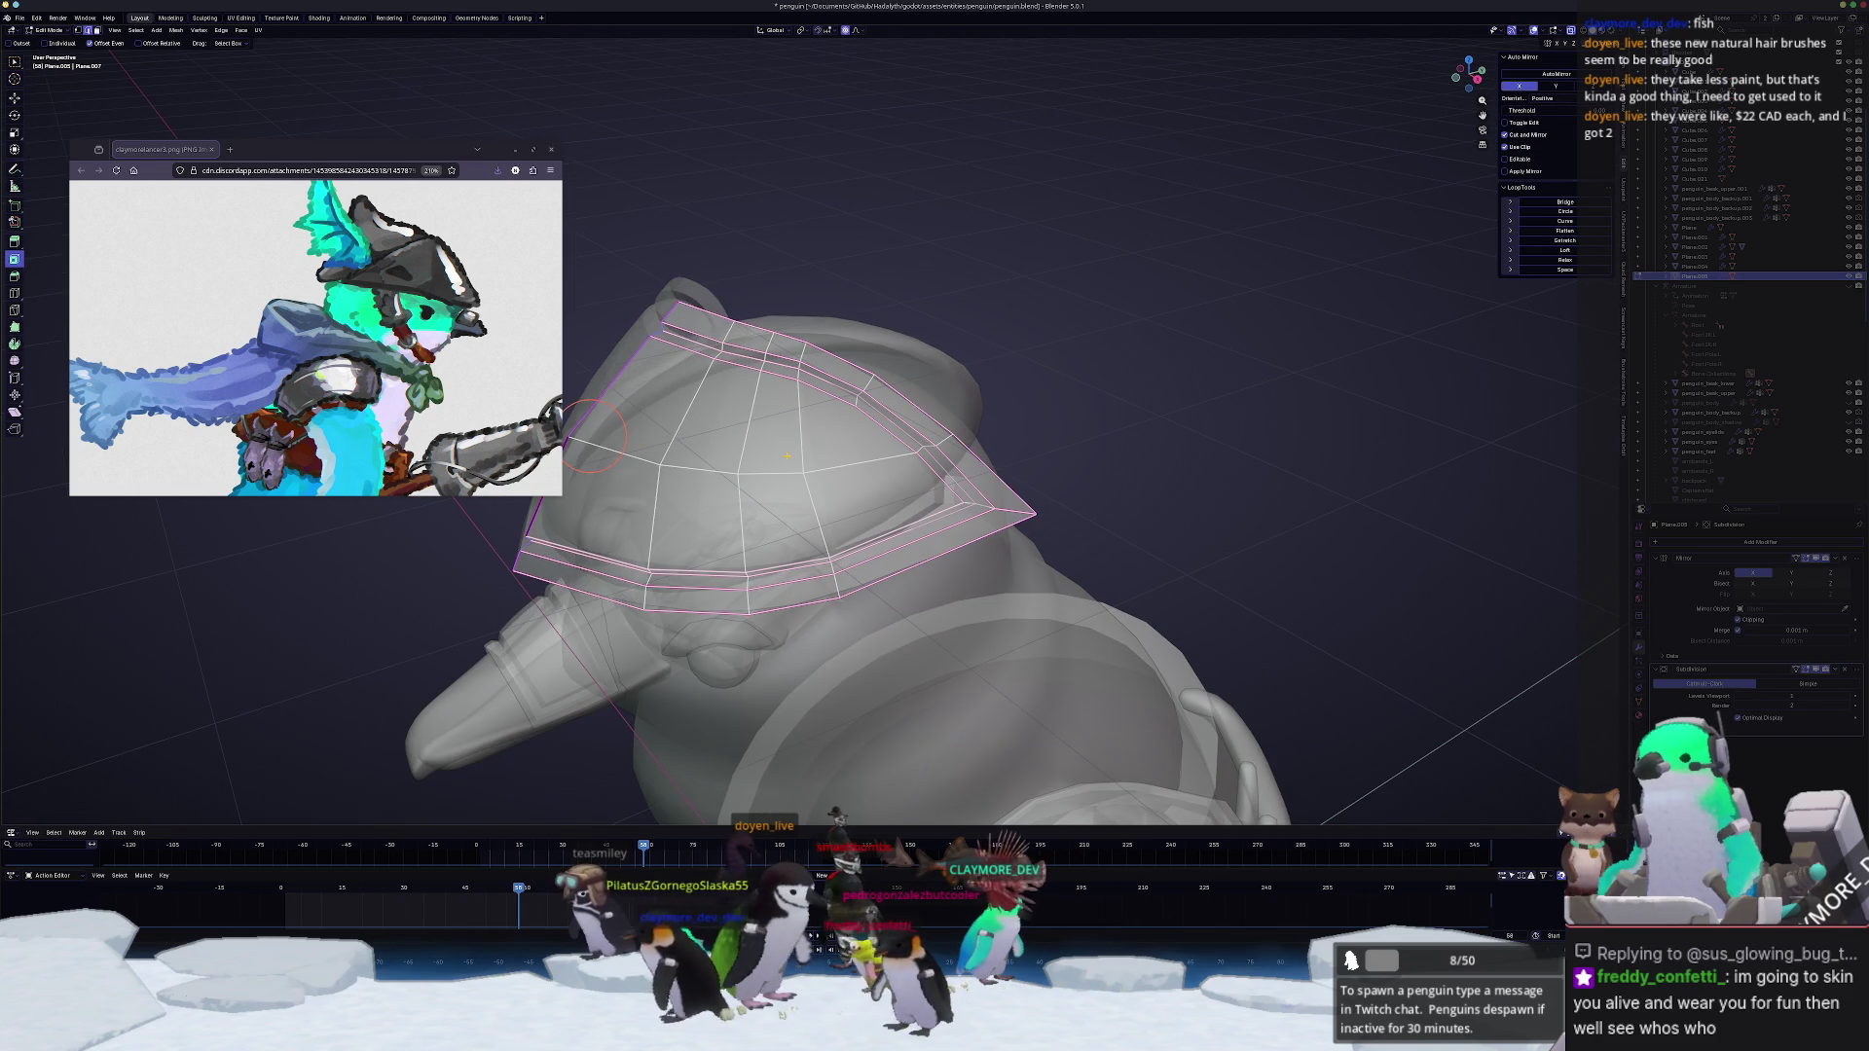
scroll(789, 438, "up", 2)
key("alt+z")
scroll(876, 438, "up", 2)
key("g")
key("g")
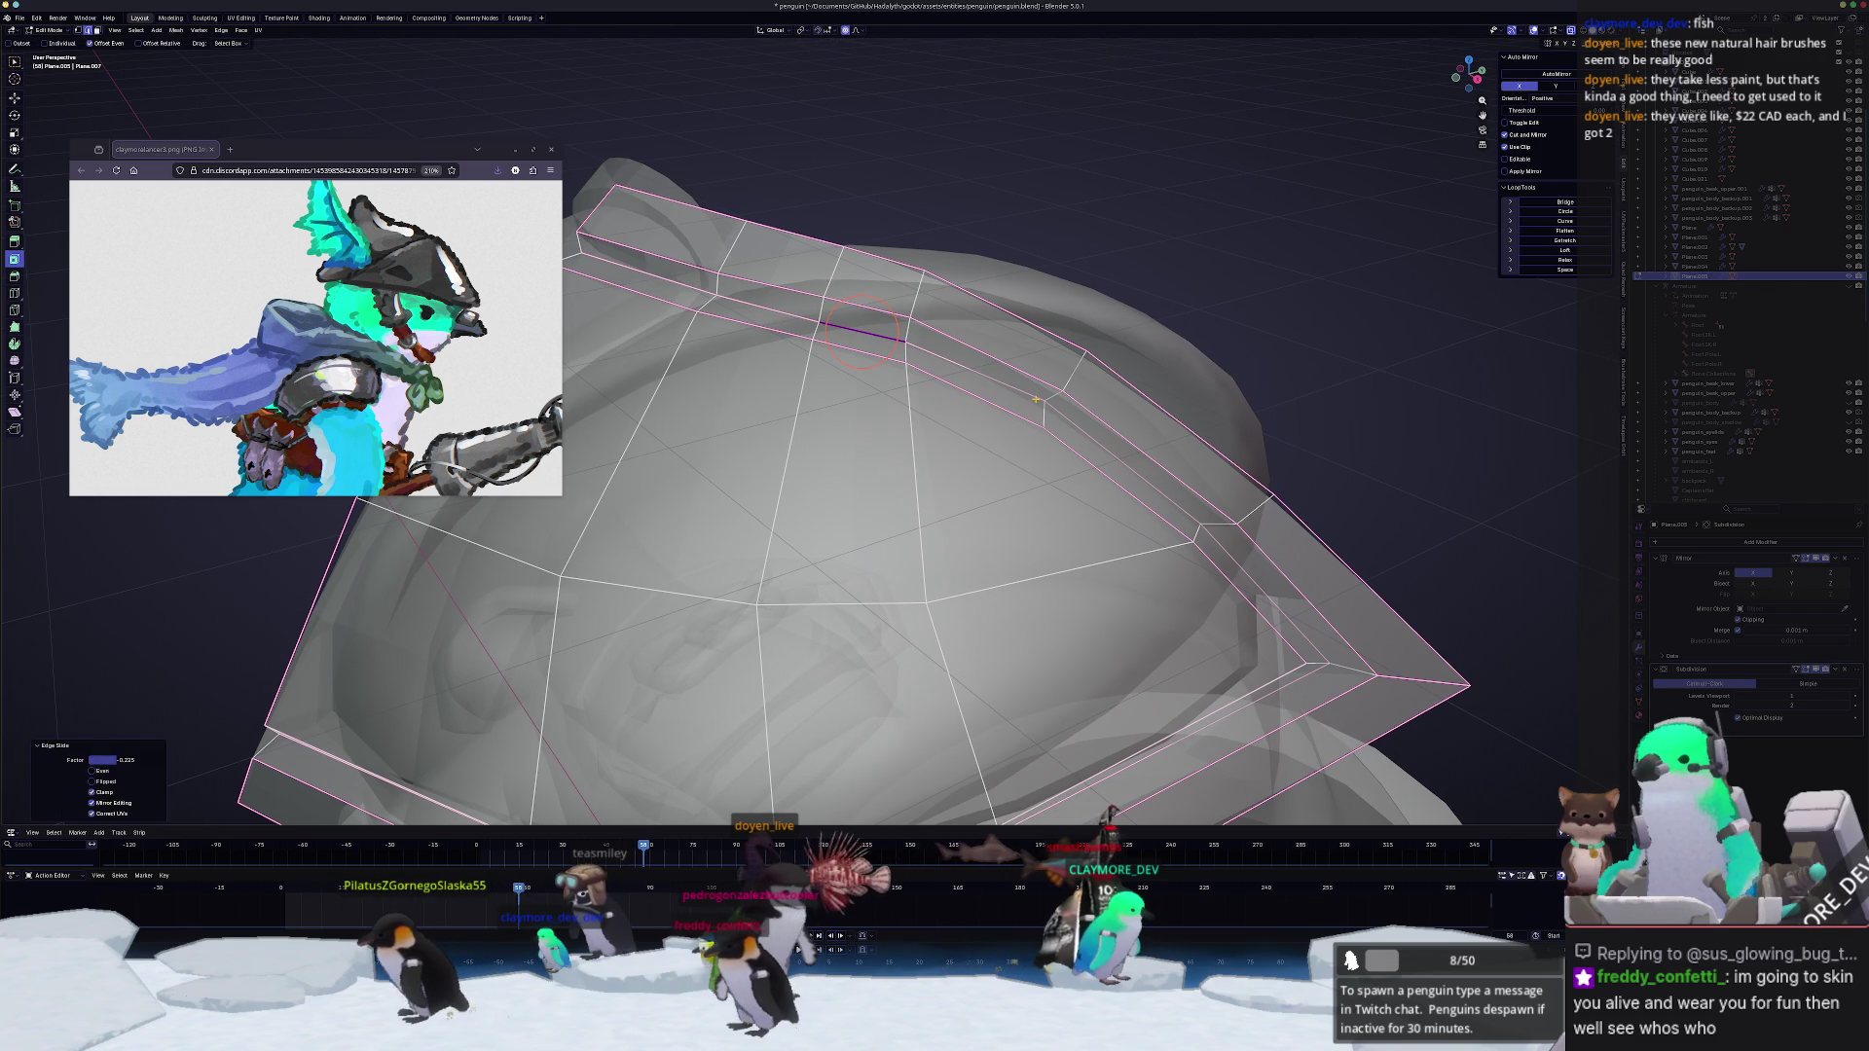
left_click(1042, 413)
scroll(1042, 414, "down", 3)
mouse_move(1041, 414)
middle_mouse_down()
mouse_move(803, 531)
mouse_move(852, 596)
mouse_move(803, 512)
mouse_move(1022, 540)
mouse_move(935, 512)
mouse_move(993, 526)
mouse_move(935, 512)
mouse_move(949, 479)
mouse_move(921, 482)
middle_mouse_up()
scroll(803, 531, "down", 3)
key("Tab")
key("alt+z")
Step: Proportionally grab the brim vertices along Z so the brim curves down around the head
key("Tab")
left_click(940, 484)
key("g")
middle_click_drag(752, 186, 759, 214)
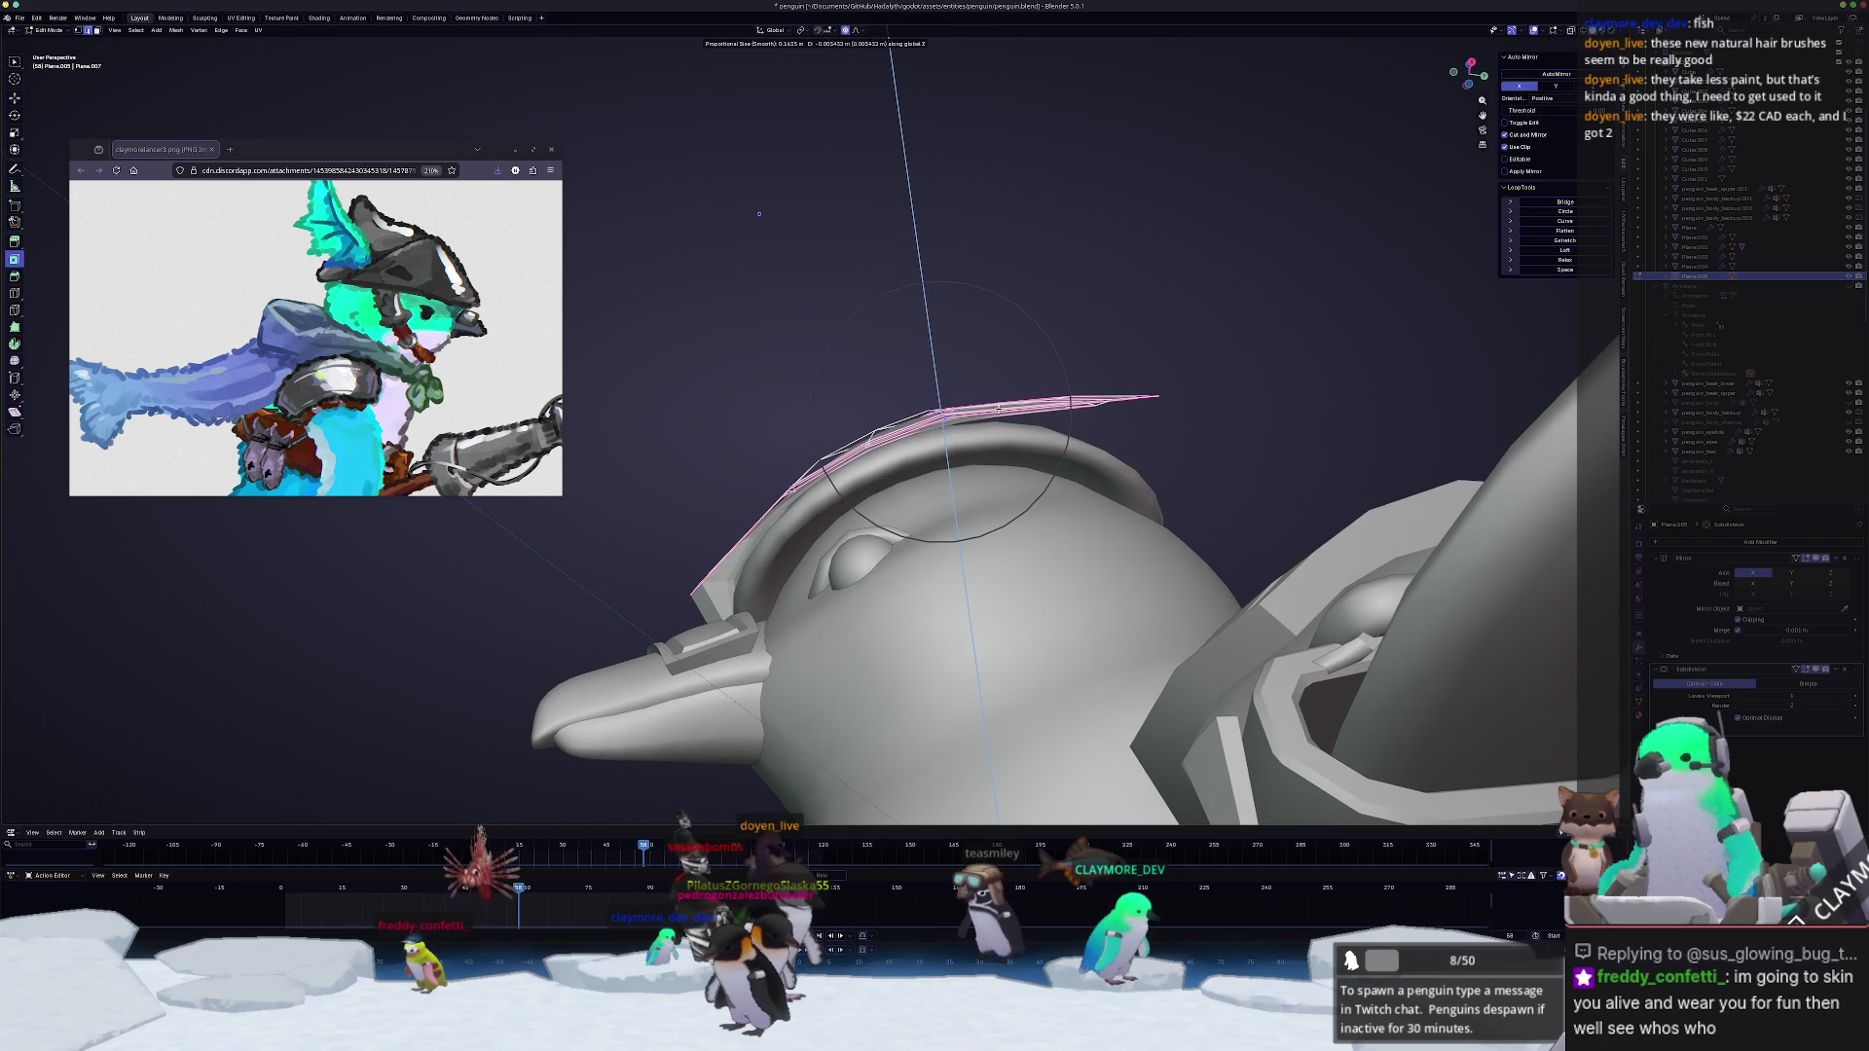
left_click(758, 213)
mouse_move(758, 213)
middle_mouse_down()
mouse_move(743, 126)
mouse_move(747, 252)
middle_mouse_up()
key("g")
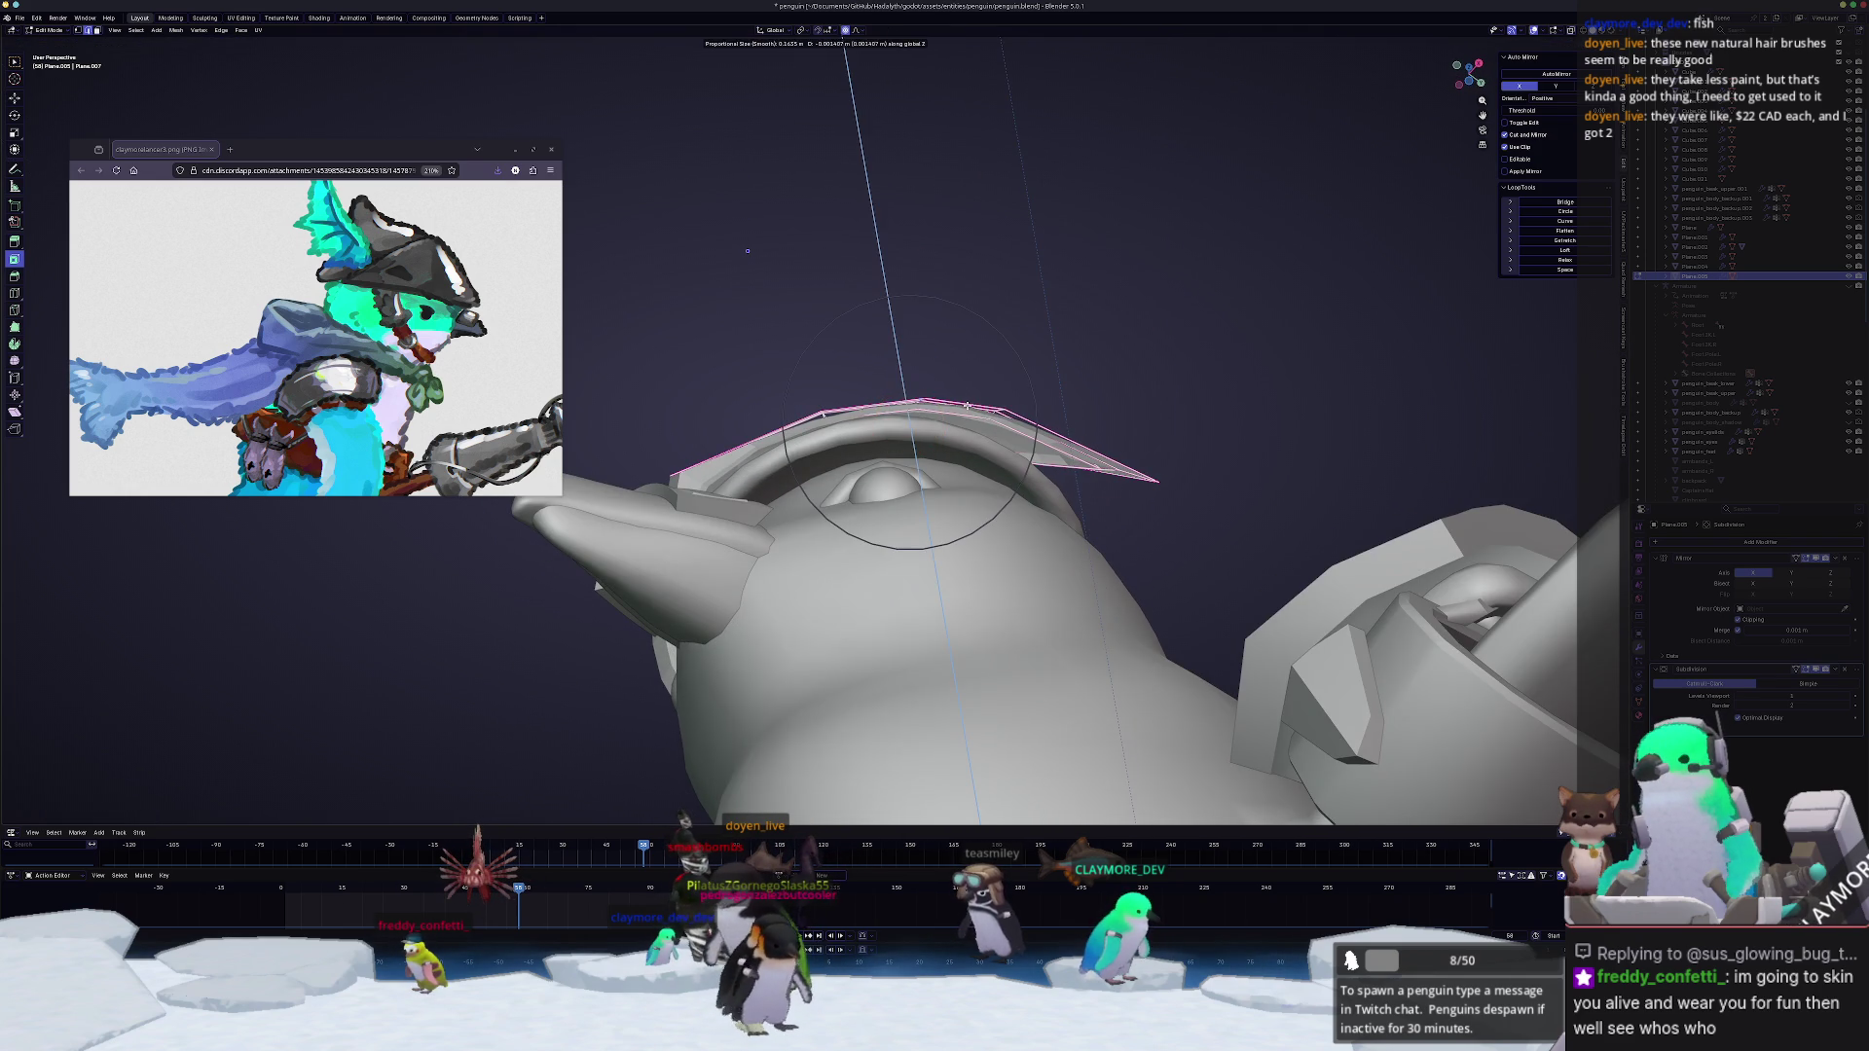
left_click(967, 405)
Step: Box-select a group of hat vertices from the front, toggling X-ray to catch hidden ones
mouse_move(967, 405)
middle_mouse_down()
mouse_move(891, 522)
mouse_move(861, 486)
middle_mouse_up()
middle_click_drag(1029, 420, 934, 438)
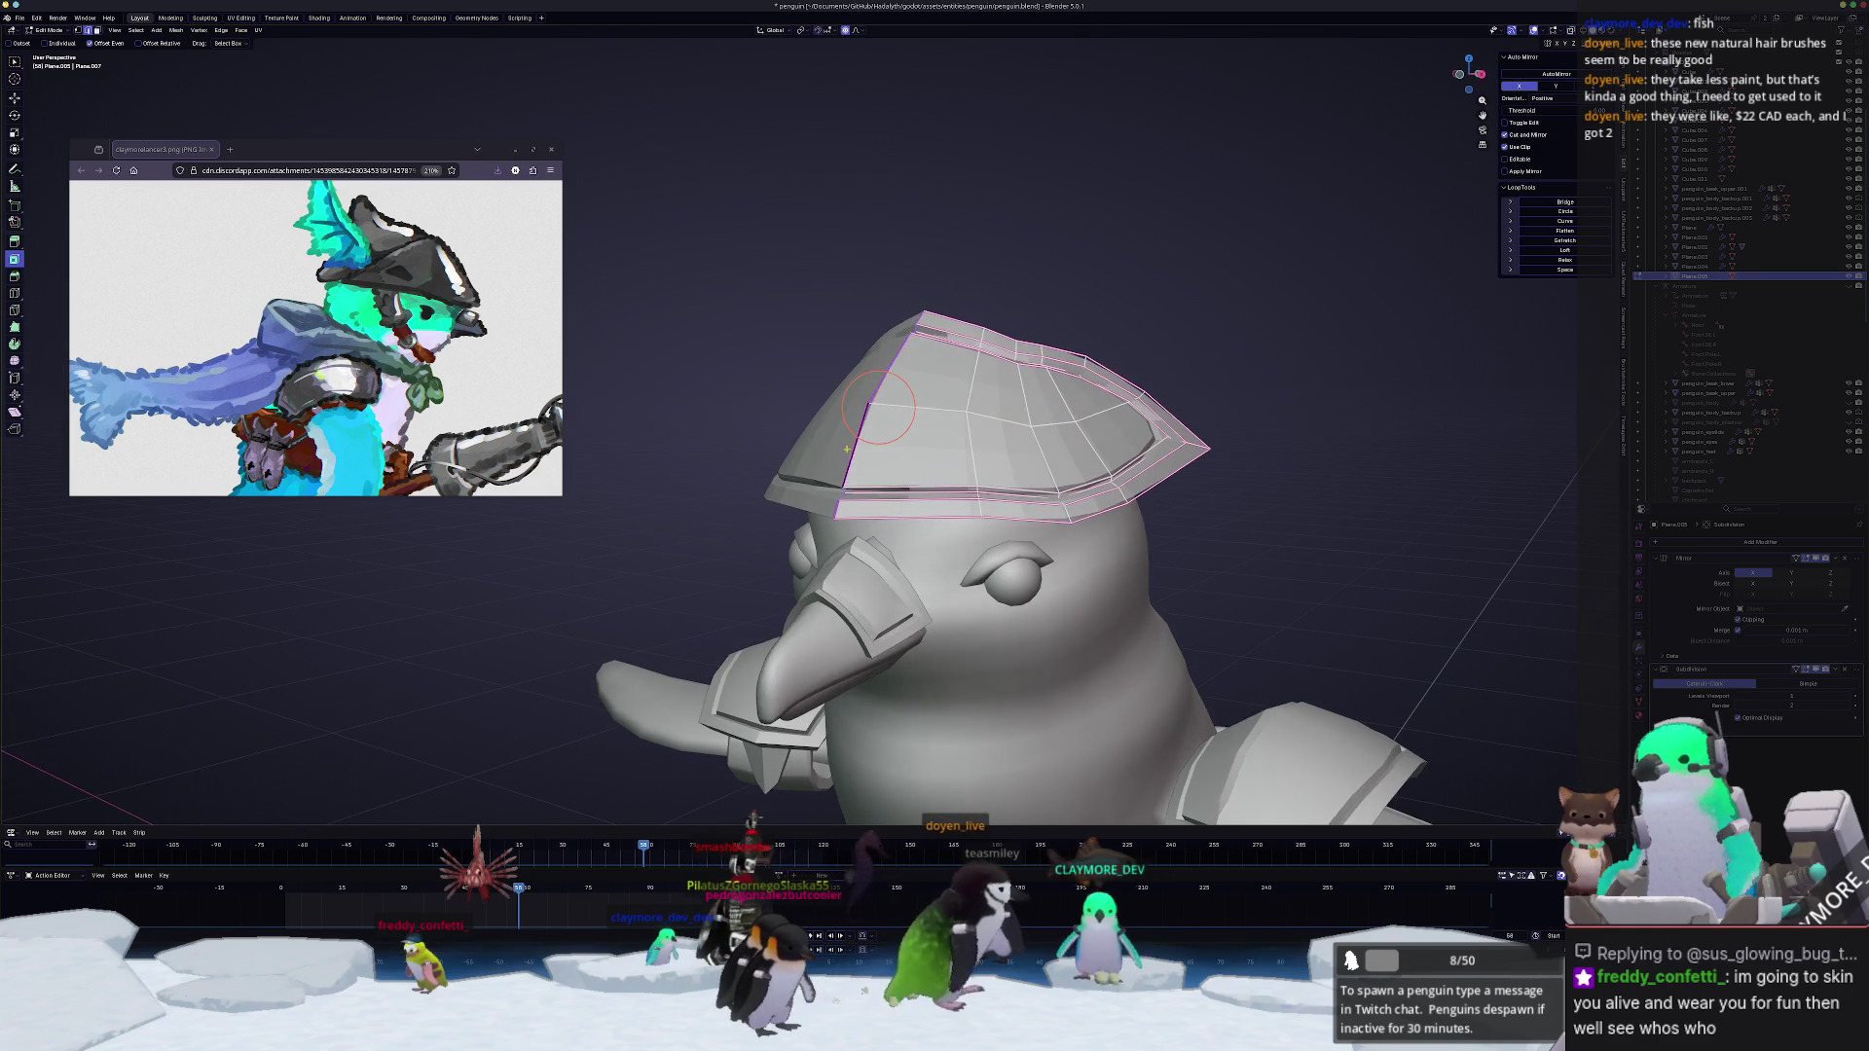
key("alt+z")
left_click_drag(874, 552, 813, 468)
key("alt+z")
middle_click_drag(813, 468, 902, 556)
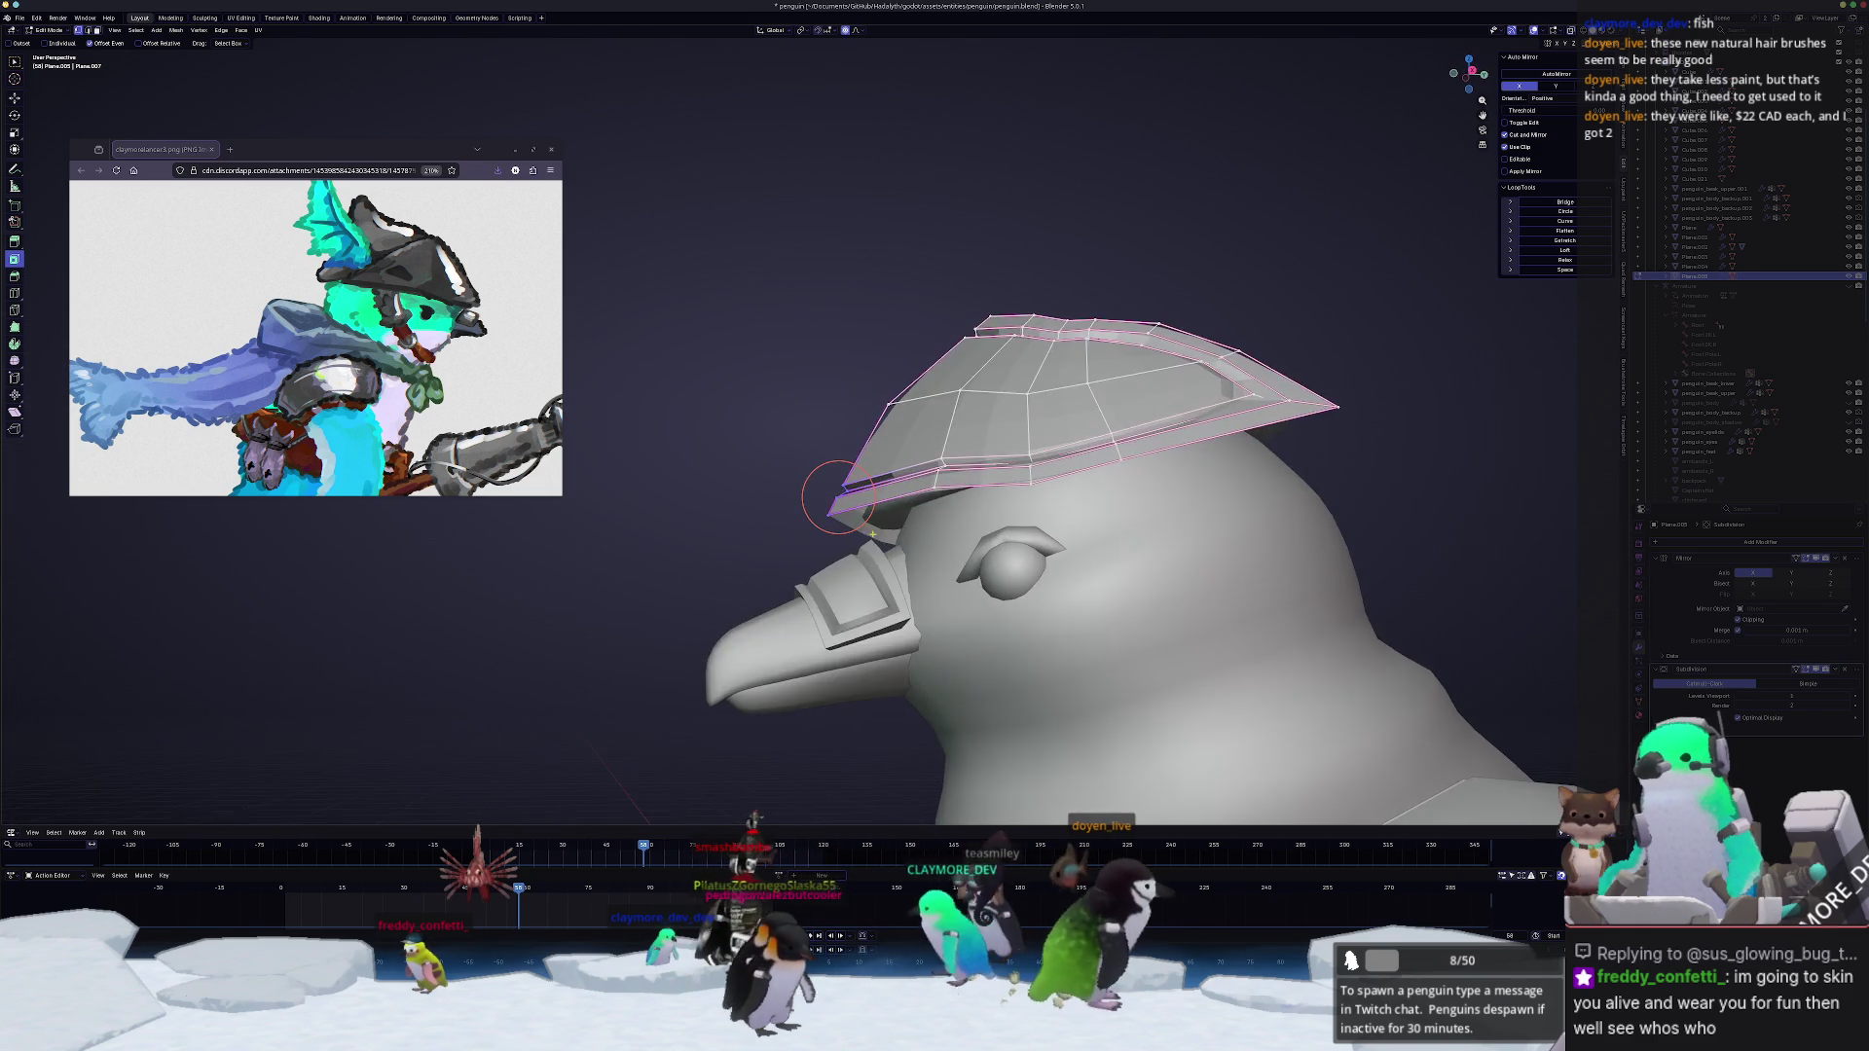
Step: Shift the hat brim vertices vertically and freely with soft-falloff moves
key("g")
key("z")
left_click(904, 555)
middle_click_drag(905, 556, 843, 536)
key("g")
scroll(848, 535, "up", 3)
left_click(864, 540)
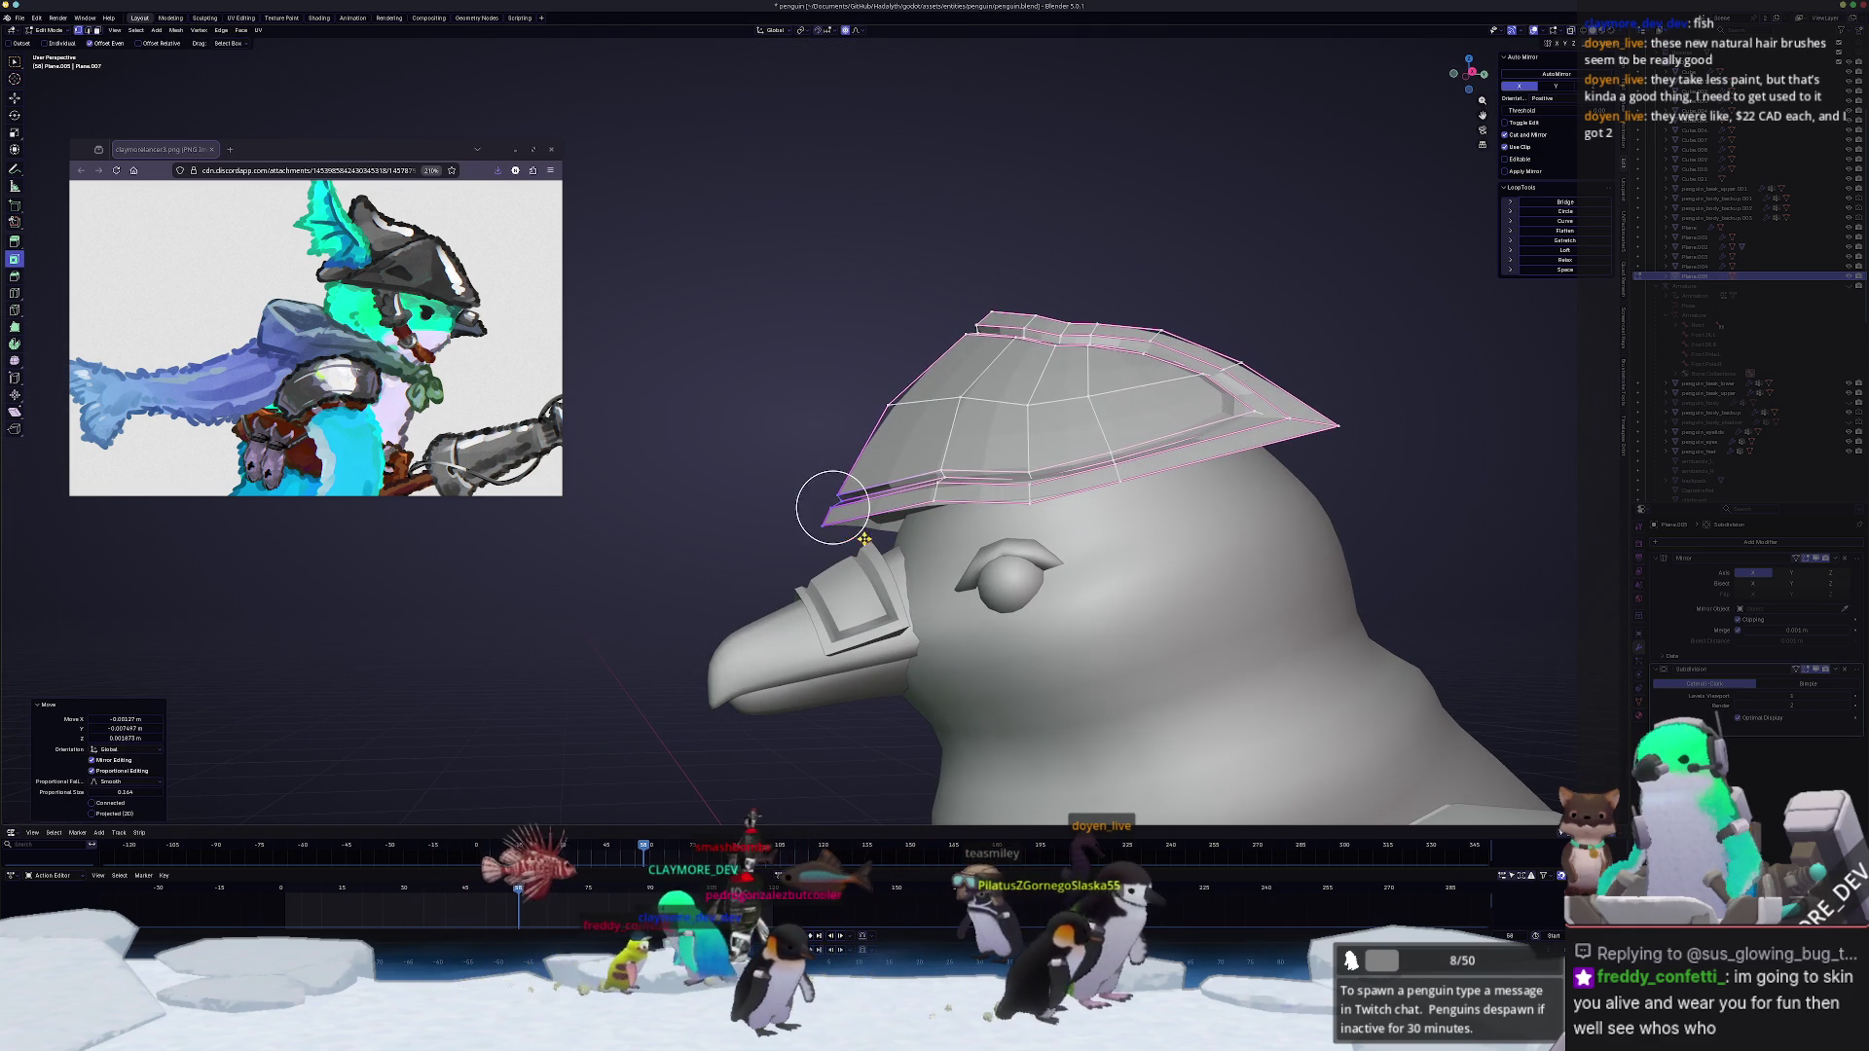
key("g")
key("z")
left_click(906, 468)
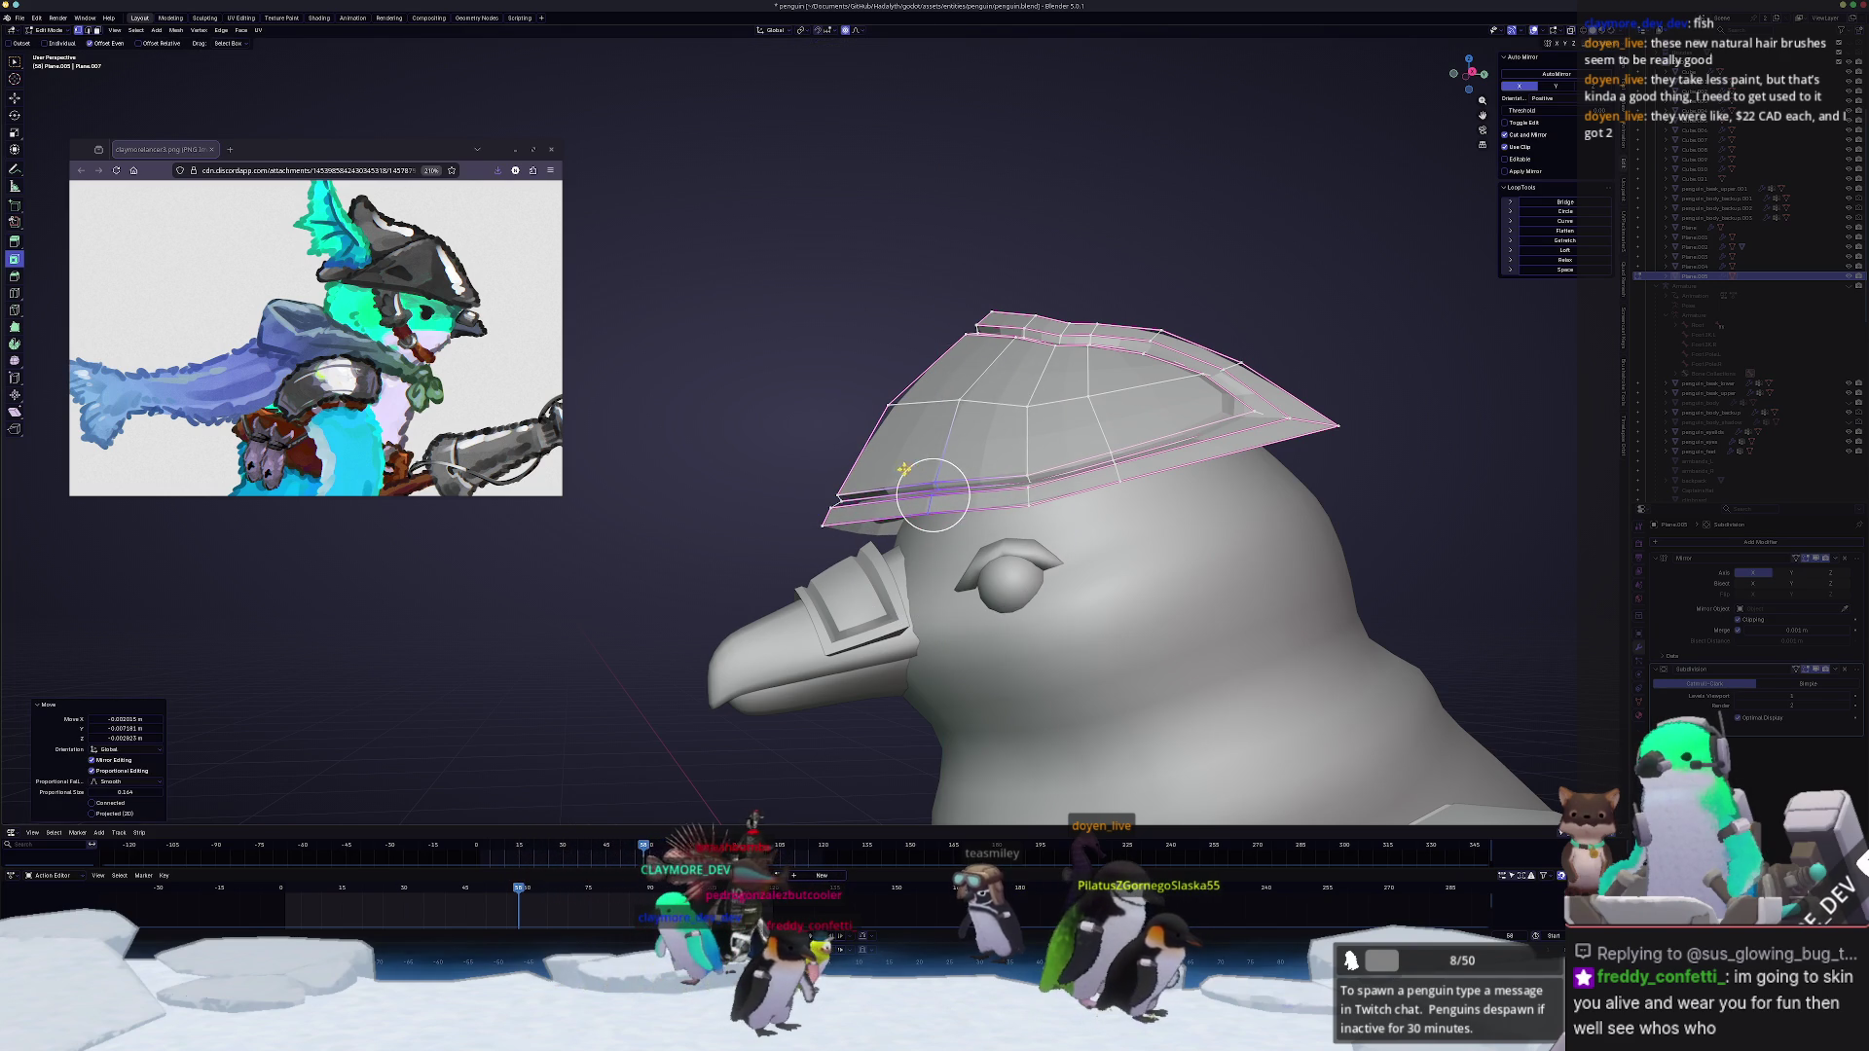
Step: Reshape the crown vertices from above with further soft-falloff moves
middle_click_drag(932, 497, 929, 781)
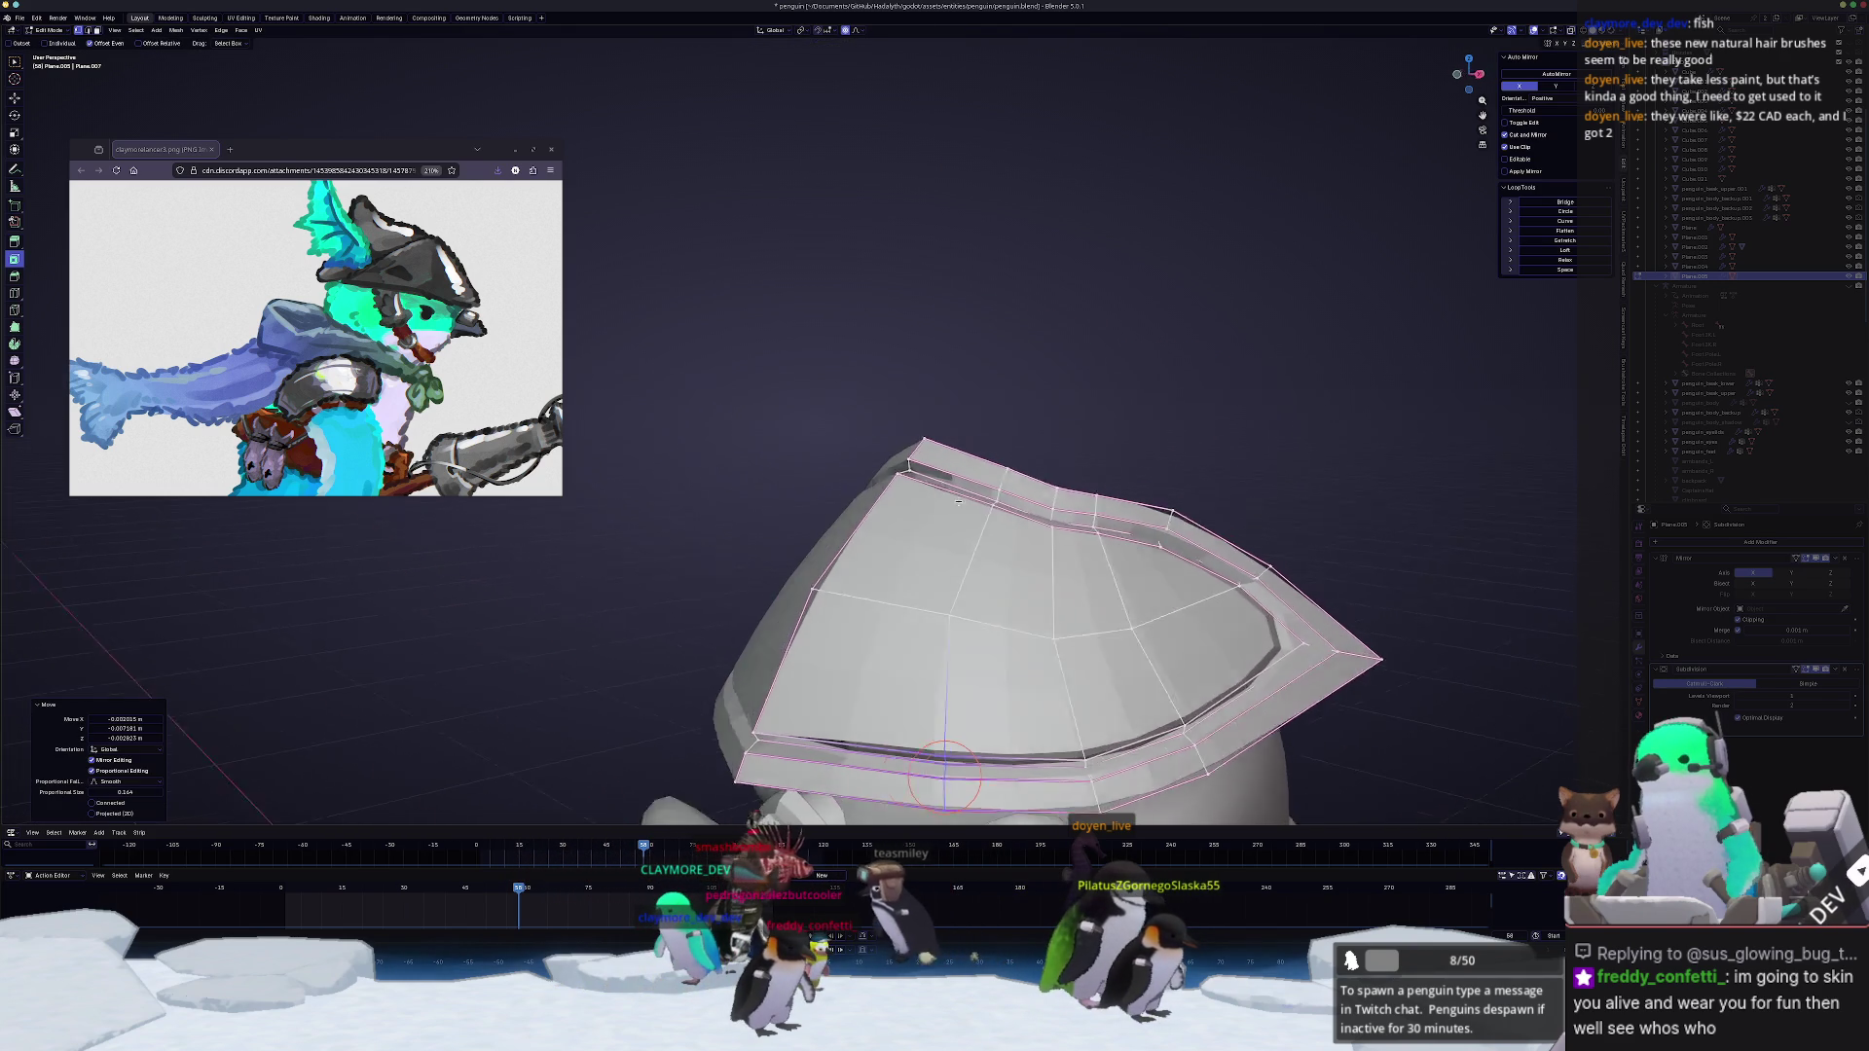
key("g")
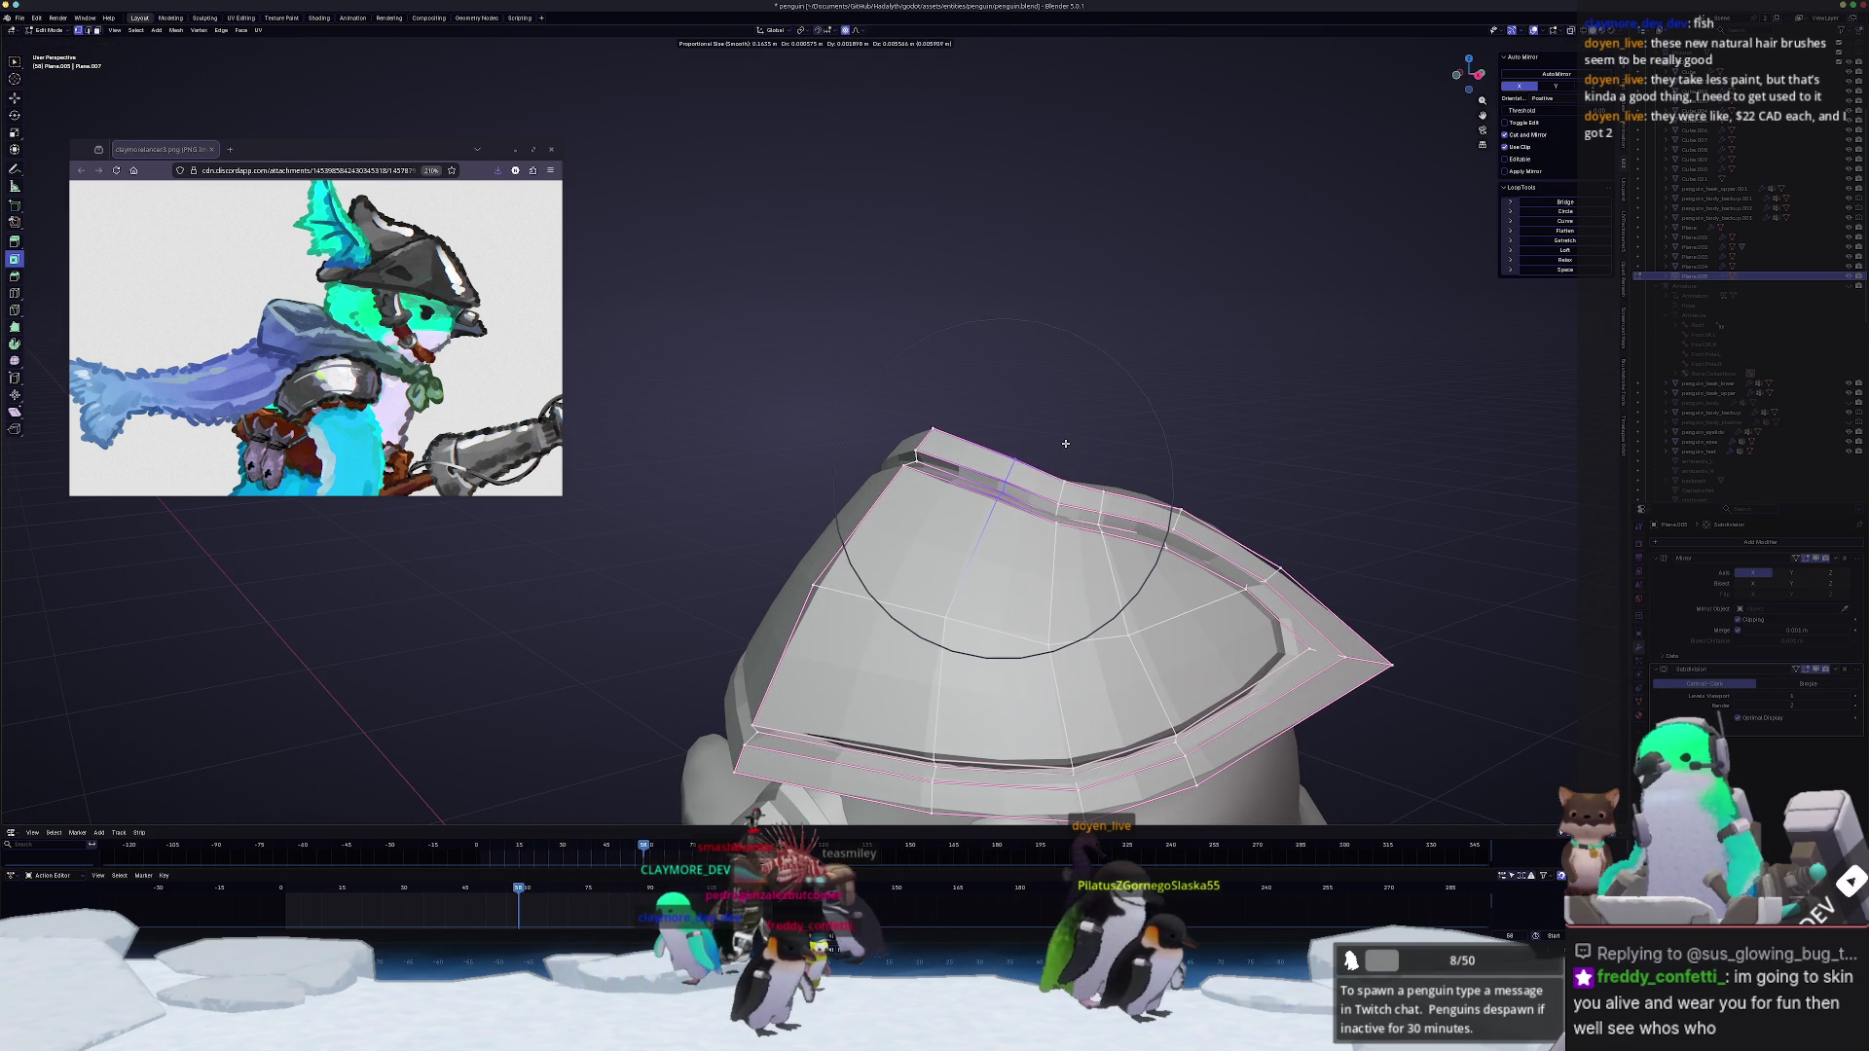
left_click(1064, 443)
middle_click_drag(1066, 442, 960, 428)
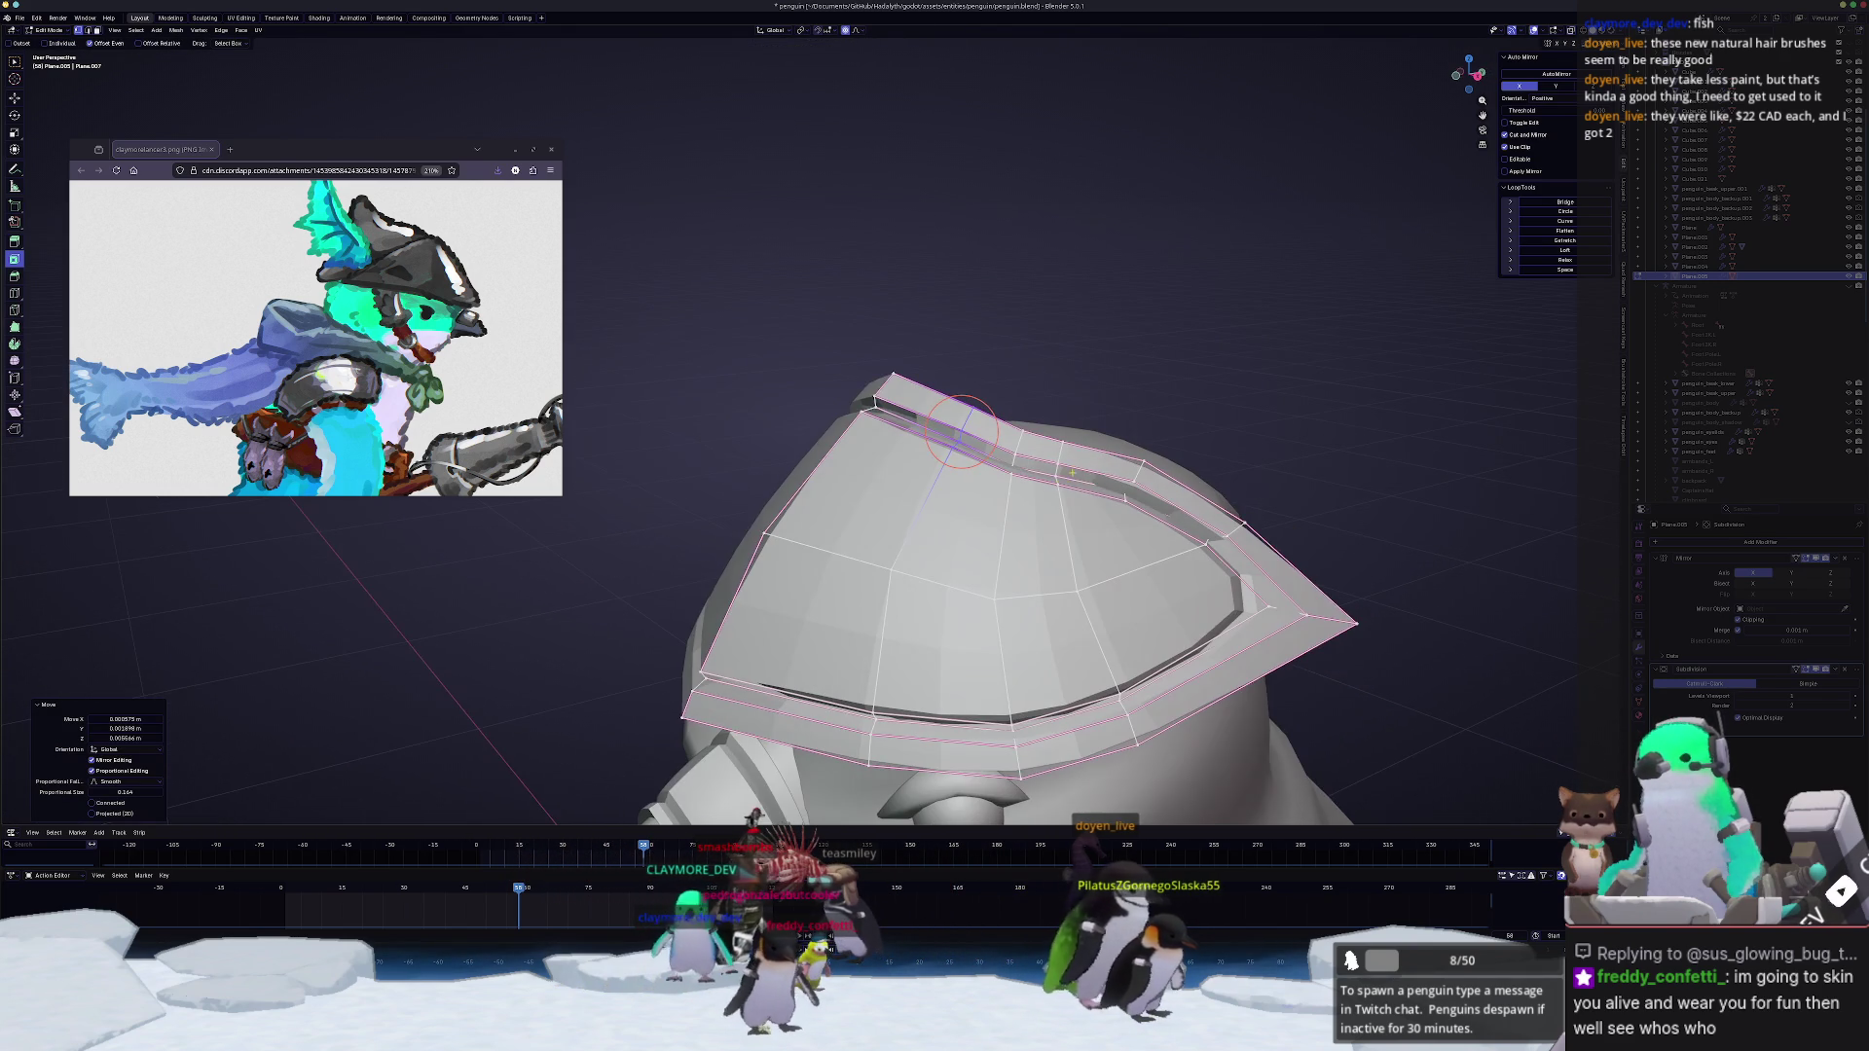
key("g")
scroll(1038, 400, "down", 5)
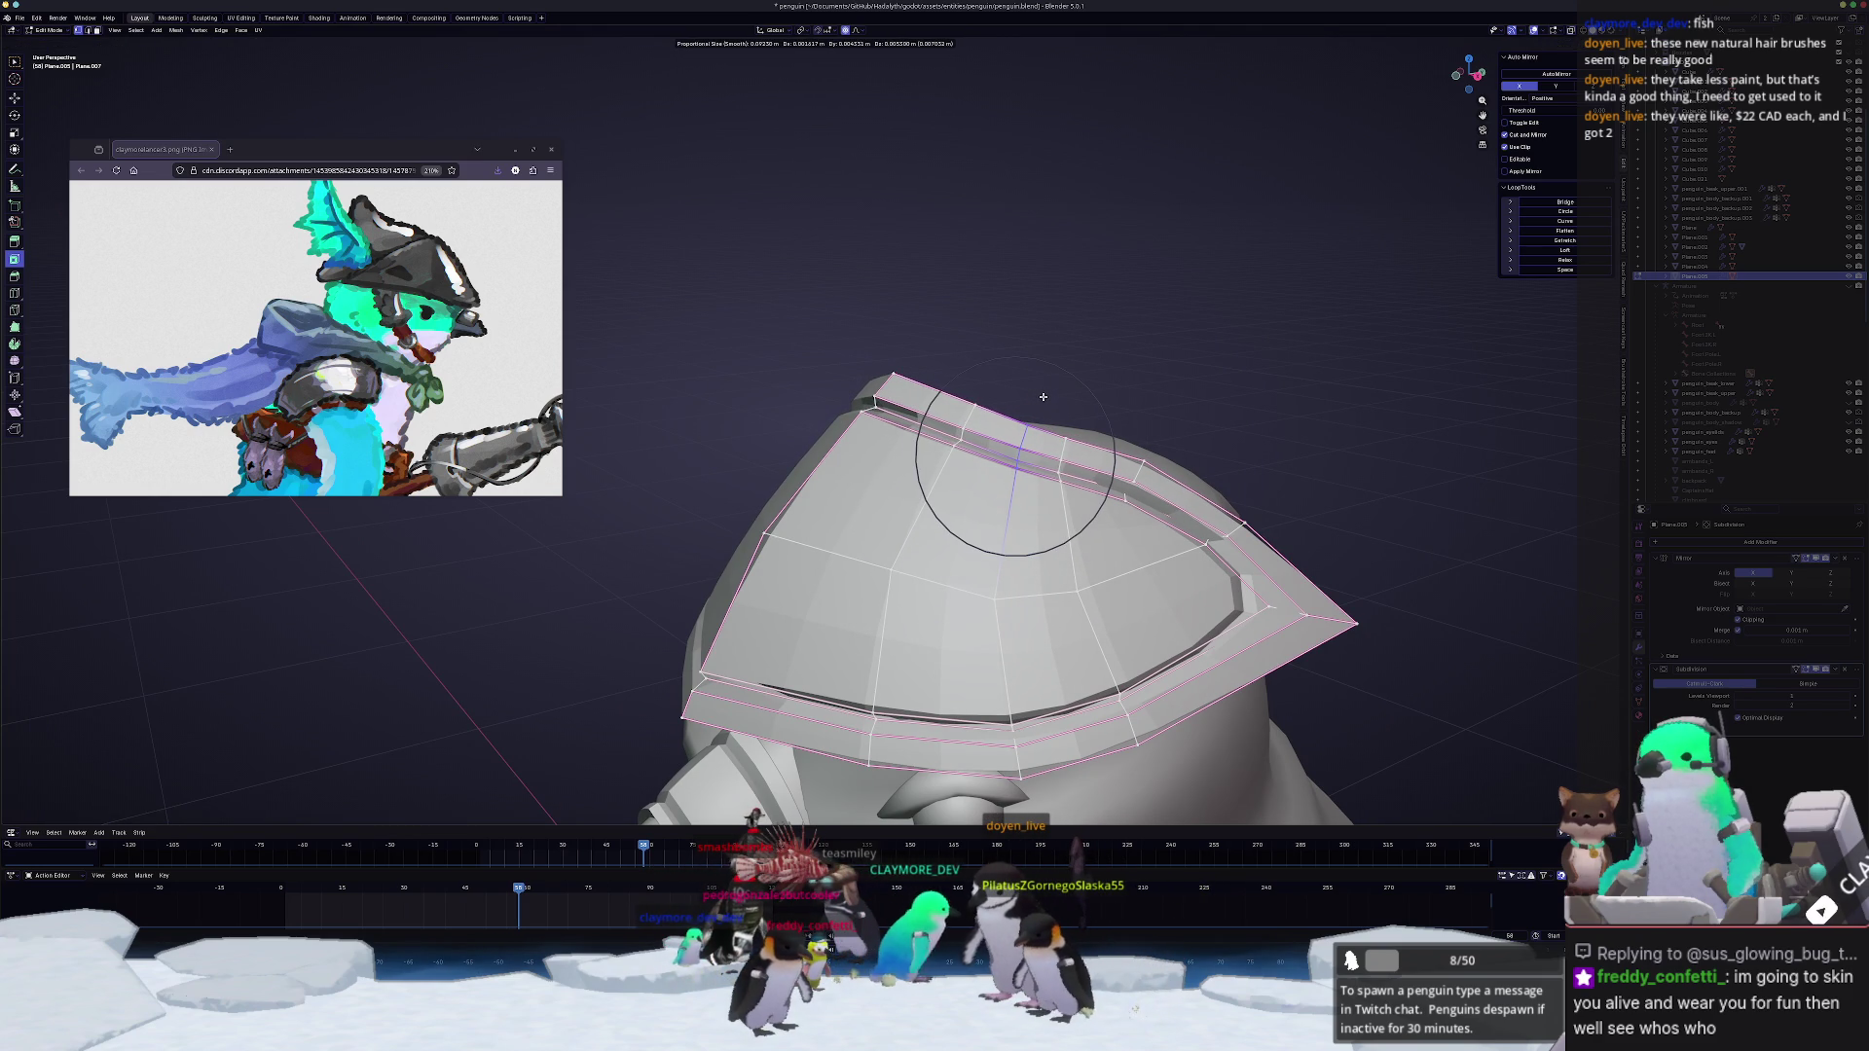
left_click(1044, 395)
Step: Slide the groove edge loop along the rim toward the pointed tip
key("g")
key("g")
left_click(1124, 437)
left_click(1122, 438)
key("g")
key("g")
key("Escape")
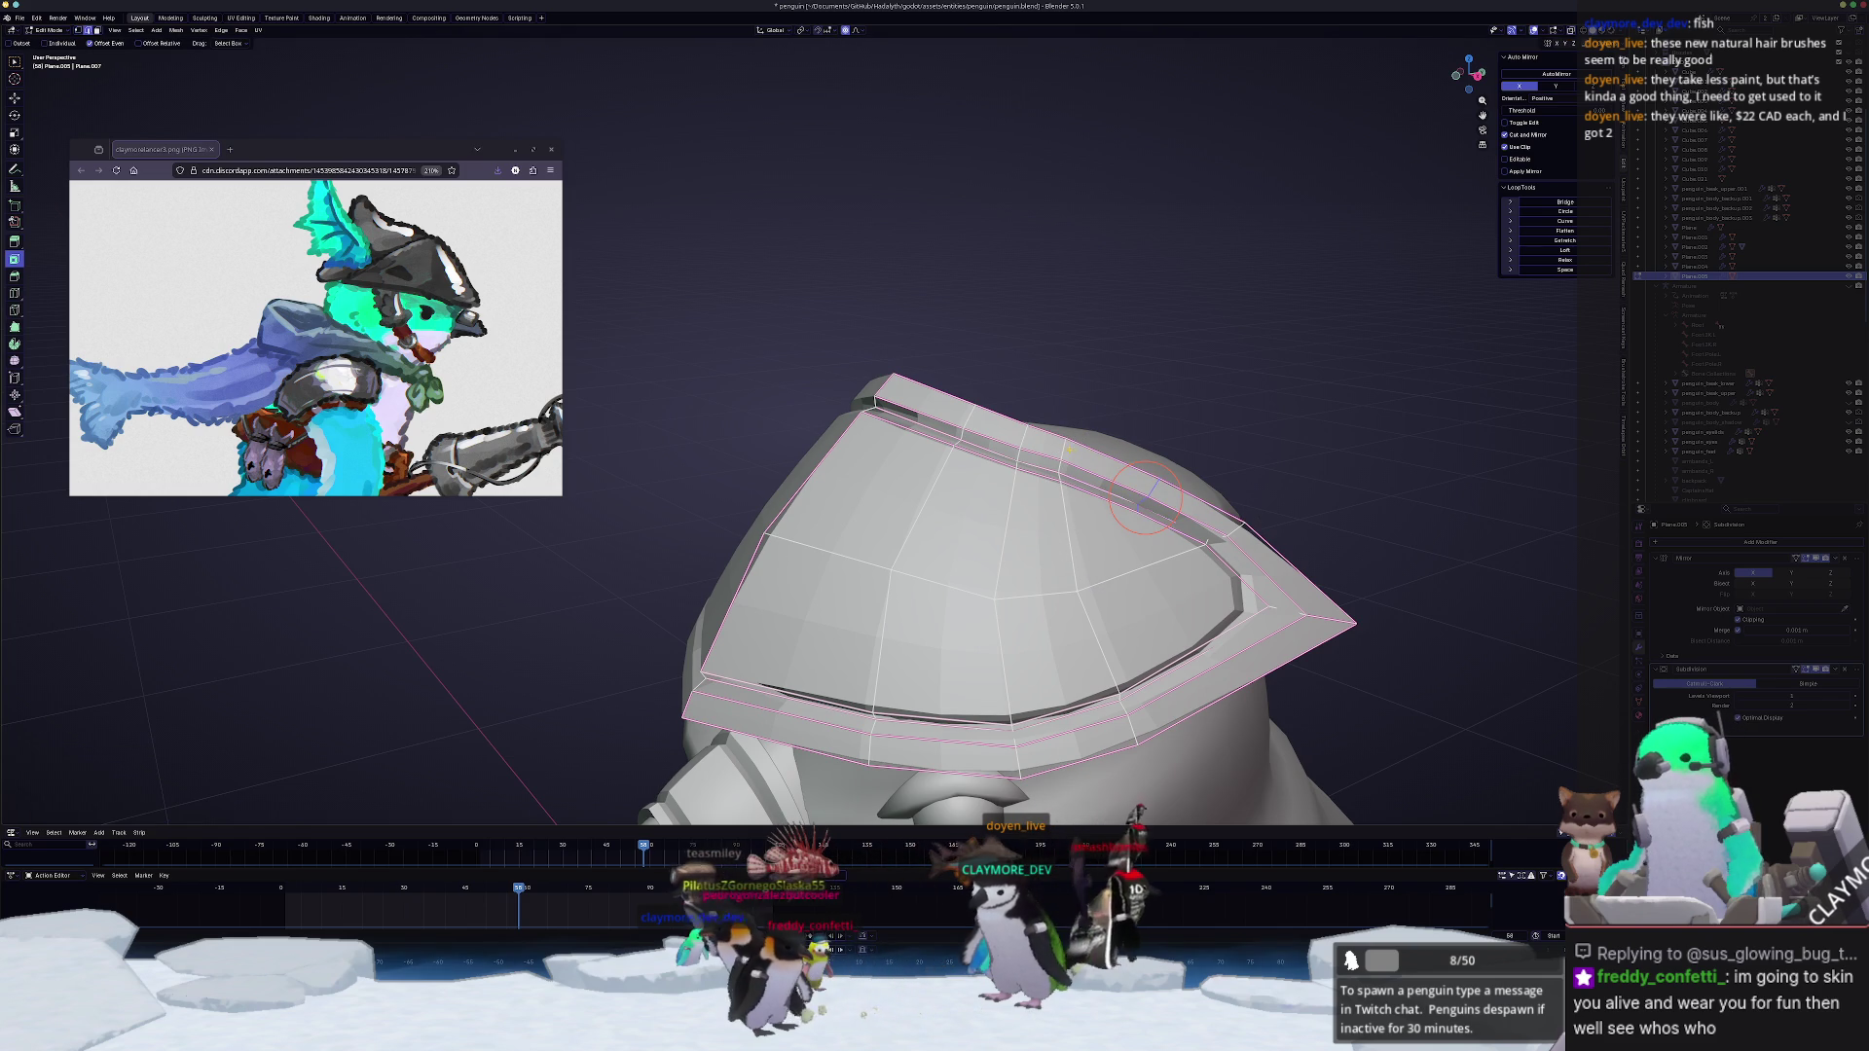
key("g")
key("g")
left_click(1063, 447)
key("g")
scroll(1061, 458, "up", 2)
key("g")
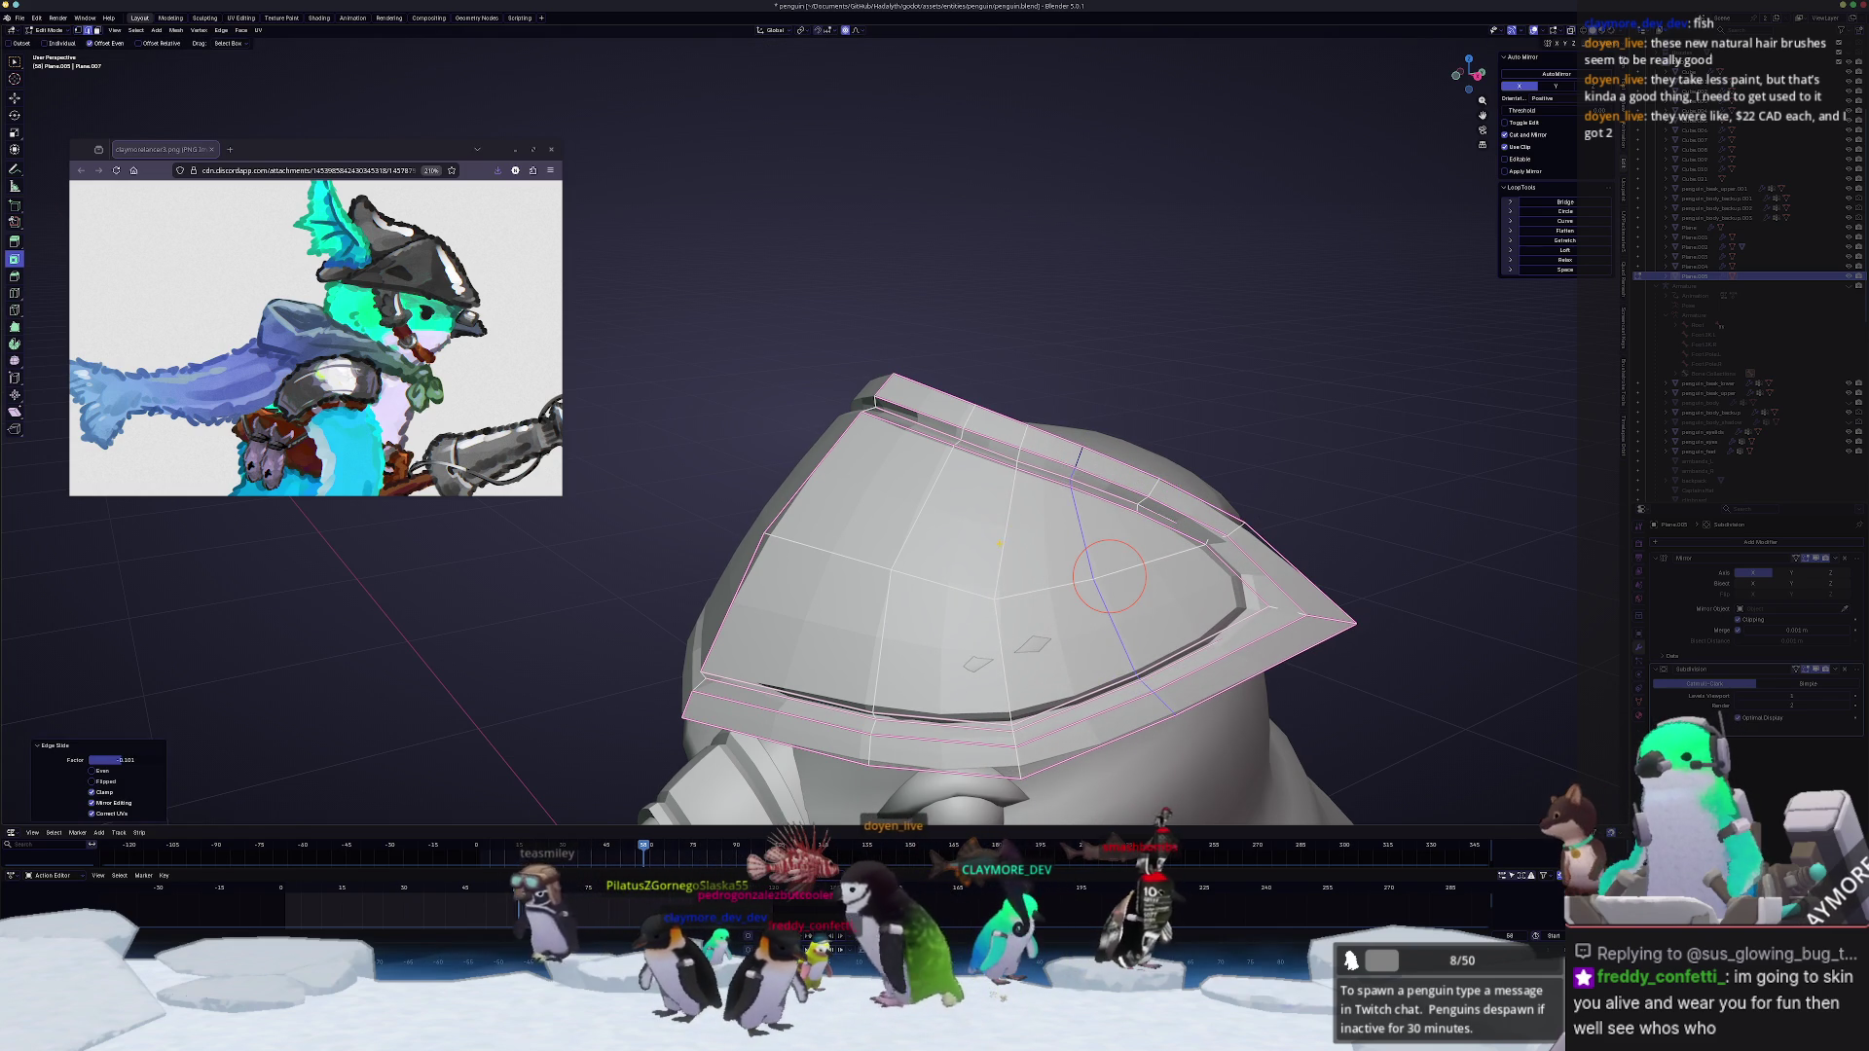
Step: Finish sliding the groove loop and check the hat against the whole penguin
left_click(998, 544)
key("g")
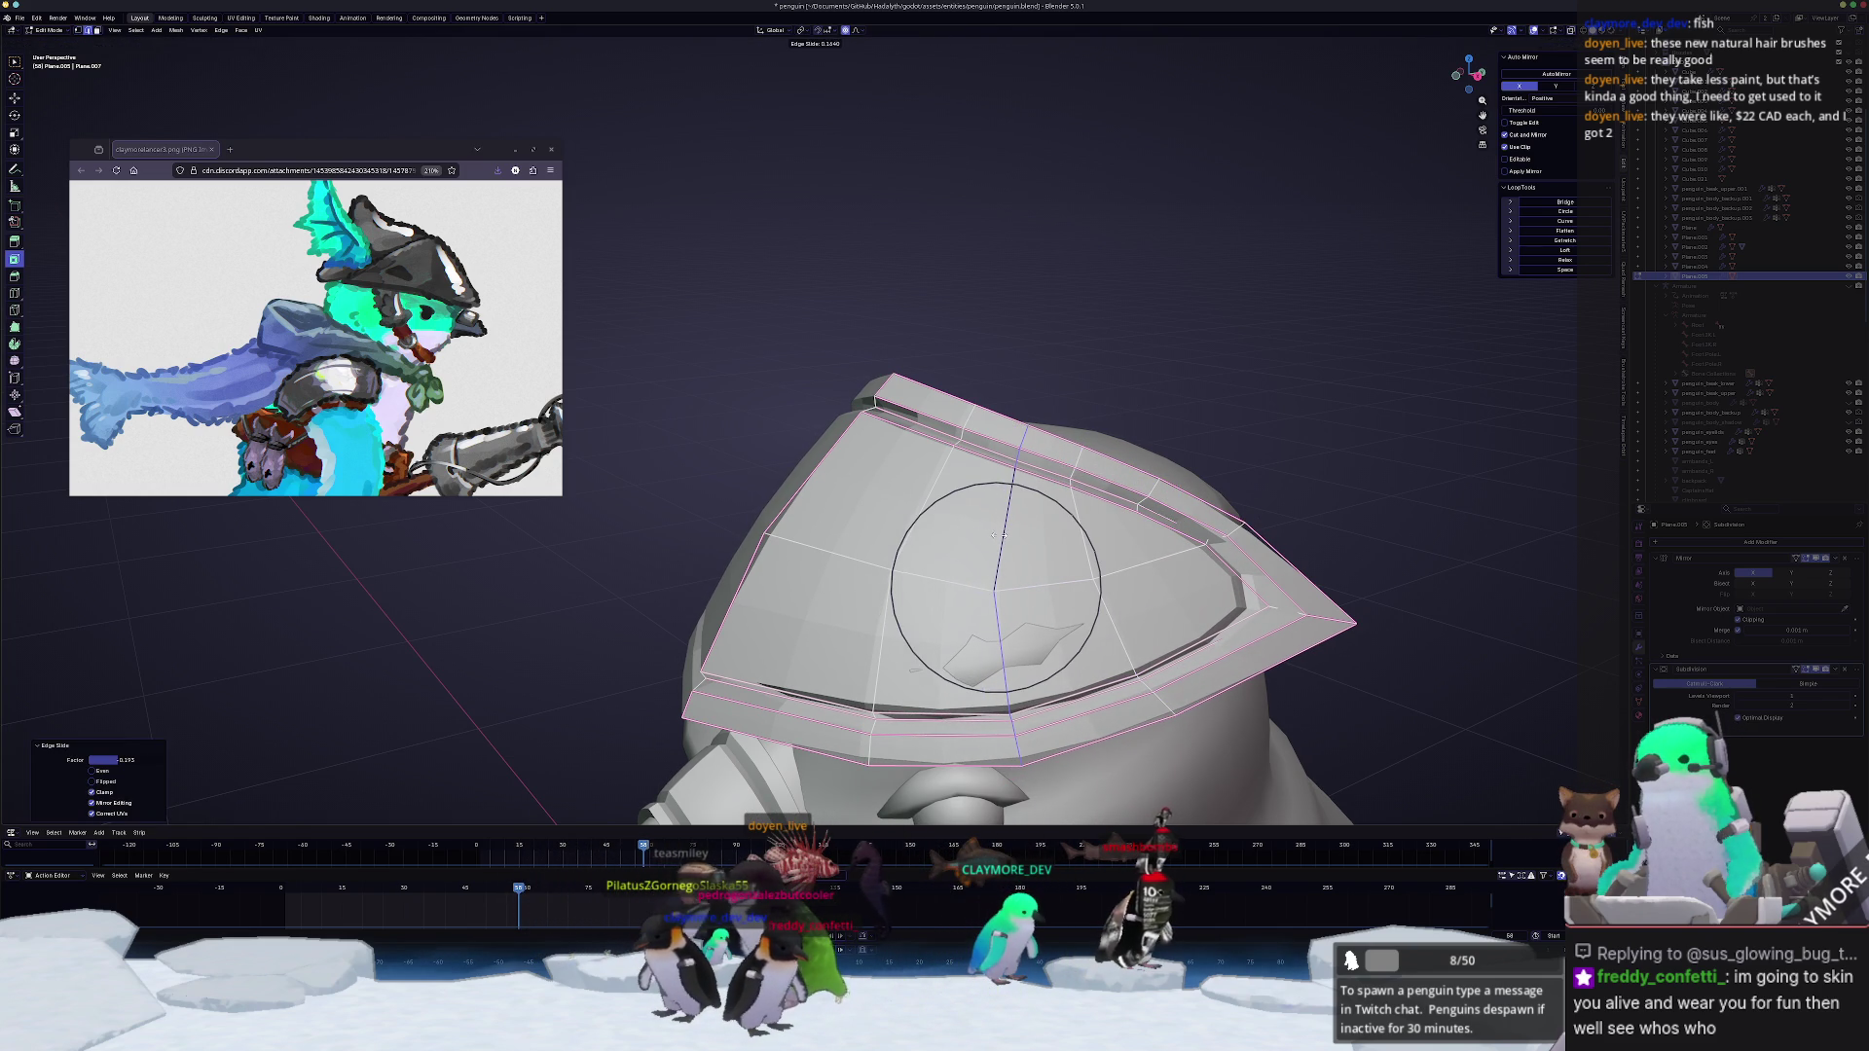
left_click(1016, 581)
middle_click_drag(1016, 581, 951, 543)
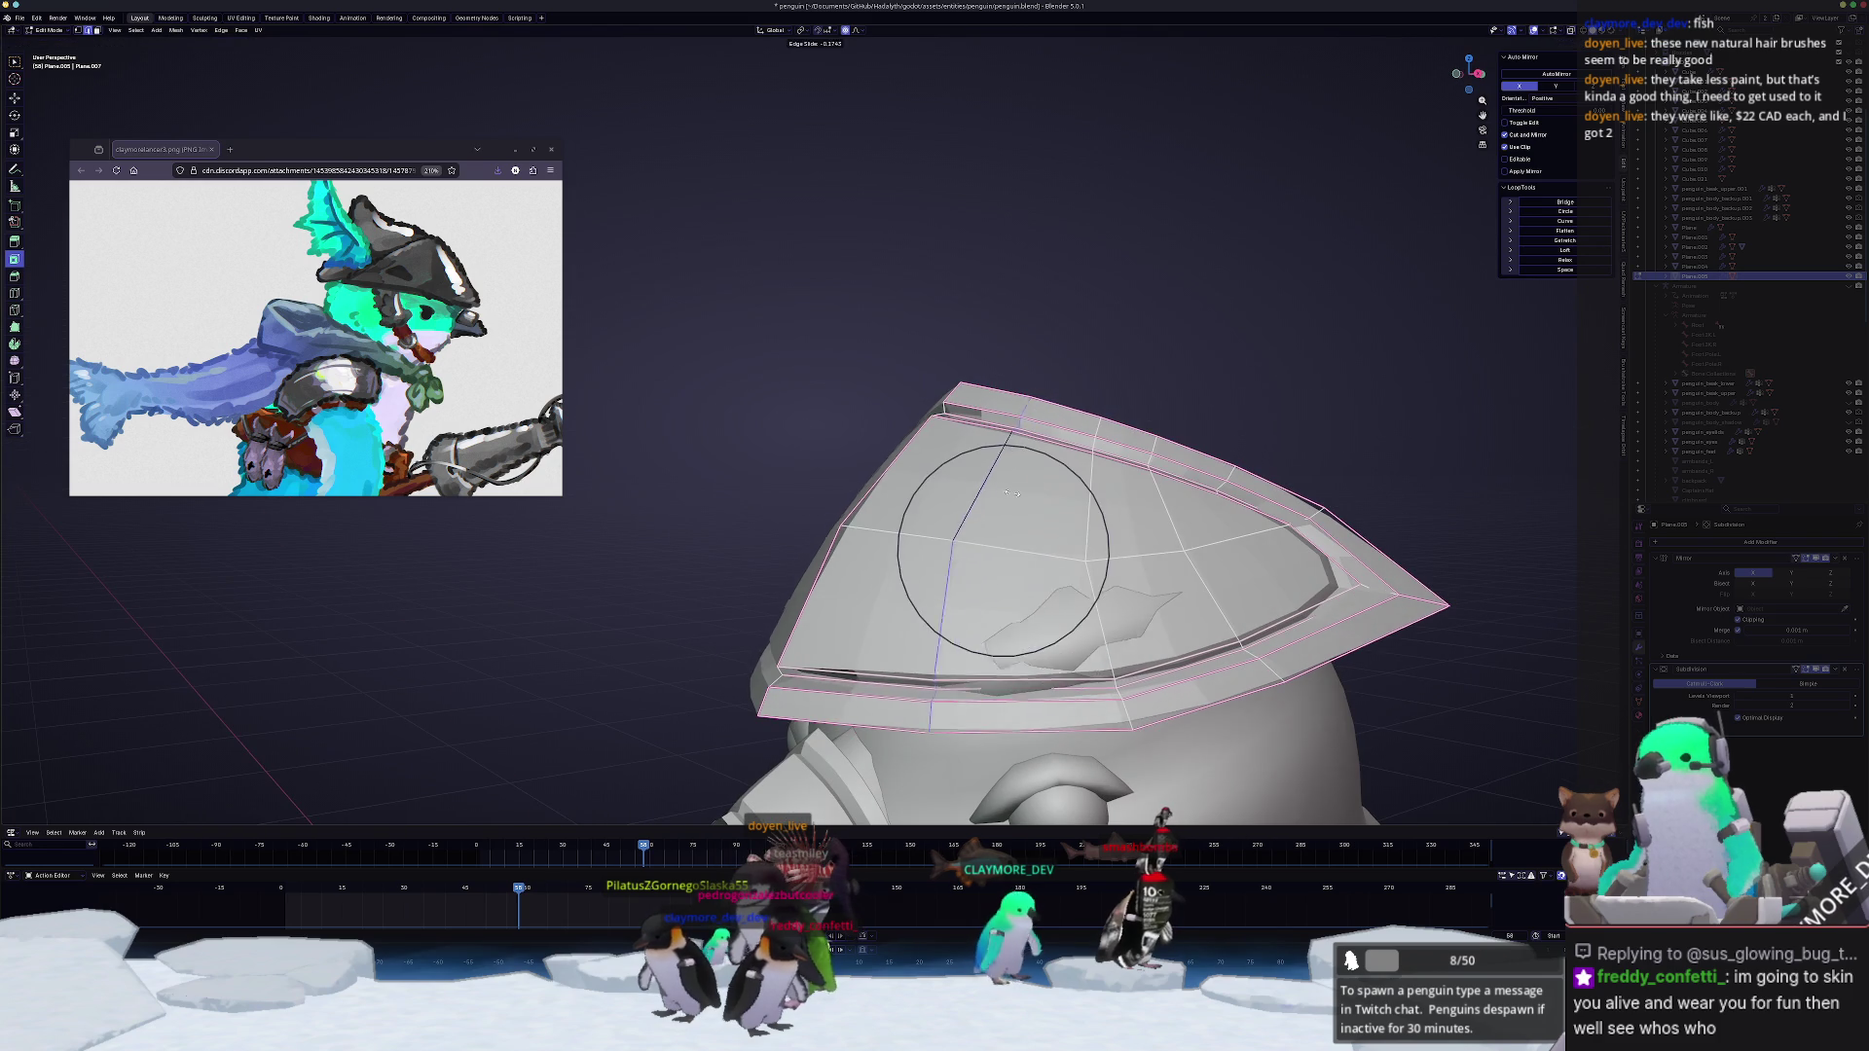
key("Tab")
middle_click_drag(1030, 501, 1105, 565)
key("Tab")
mouse_move(1030, 502)
middle_mouse_down()
mouse_move(1004, 470)
mouse_move(1040, 435)
middle_mouse_up()
key("g")
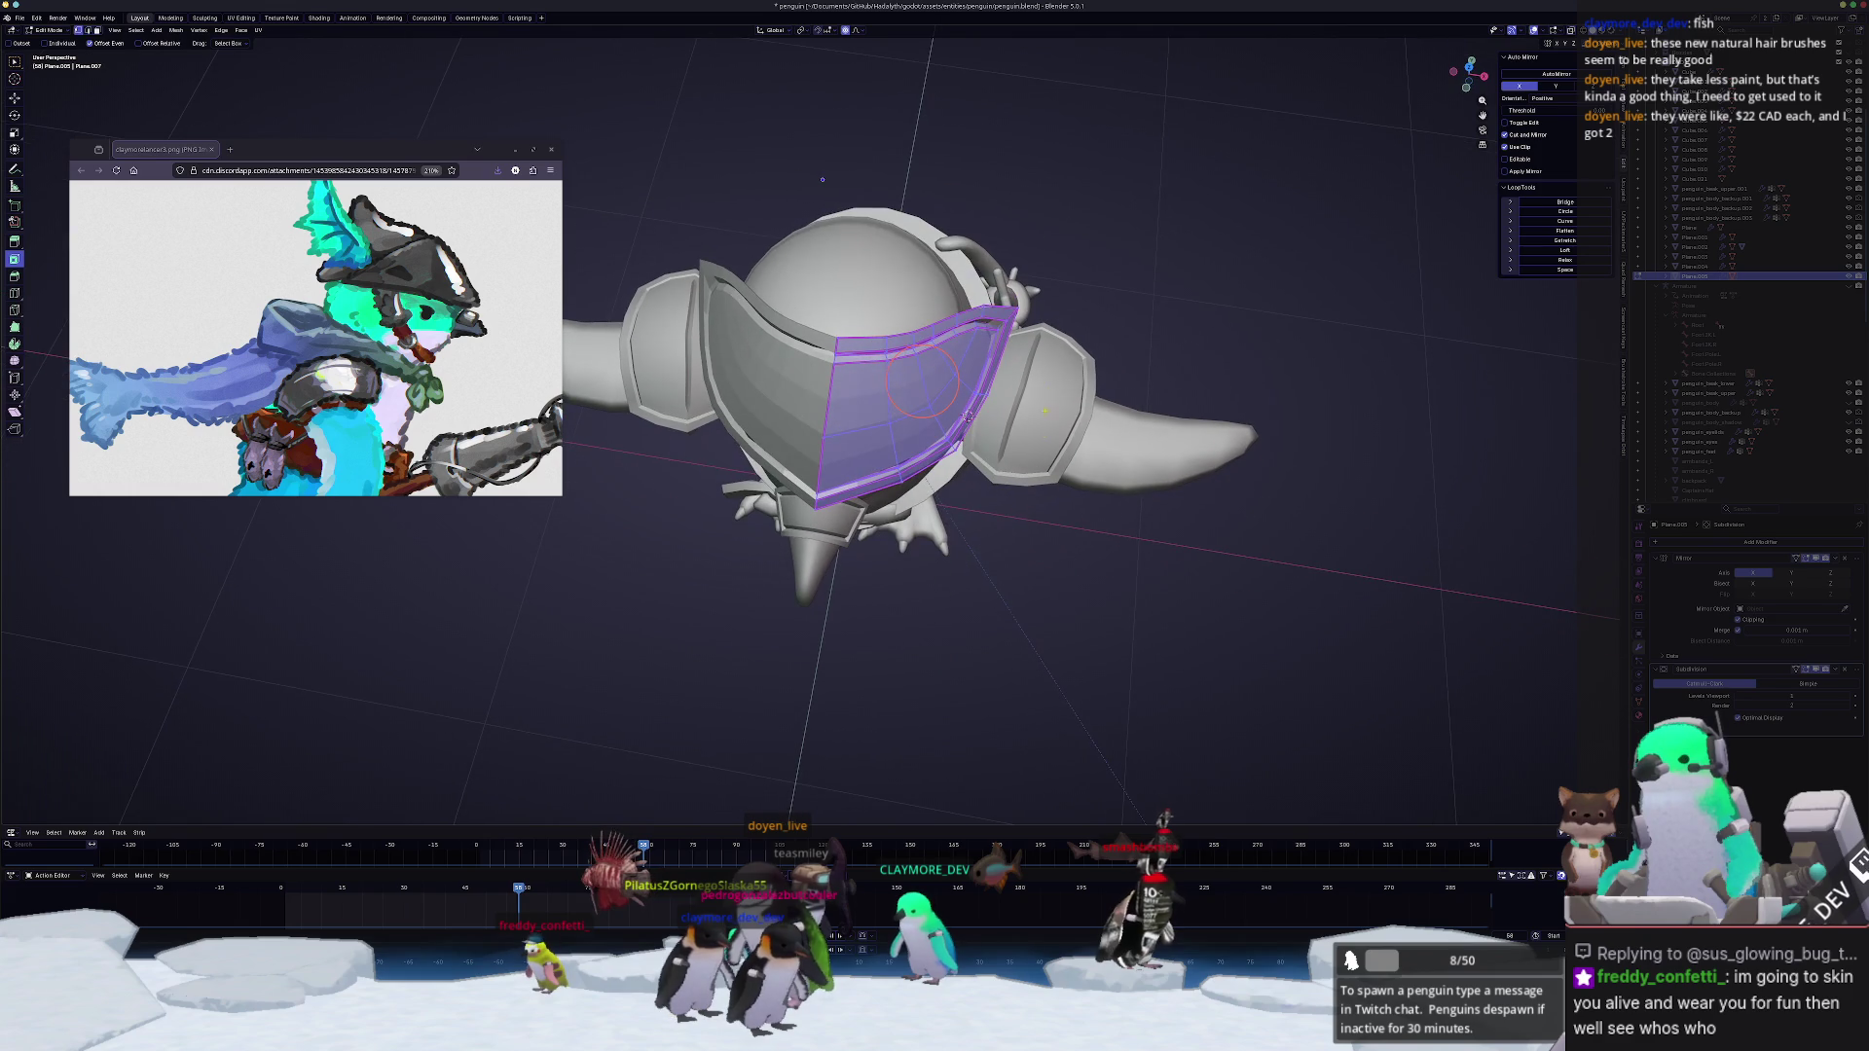
Step: In X-ray top view, box-select the hat's pointed tip and pull it outward along X with soft falloff
key("KP_7")
middle_click_drag(993, 130, 923, 256)
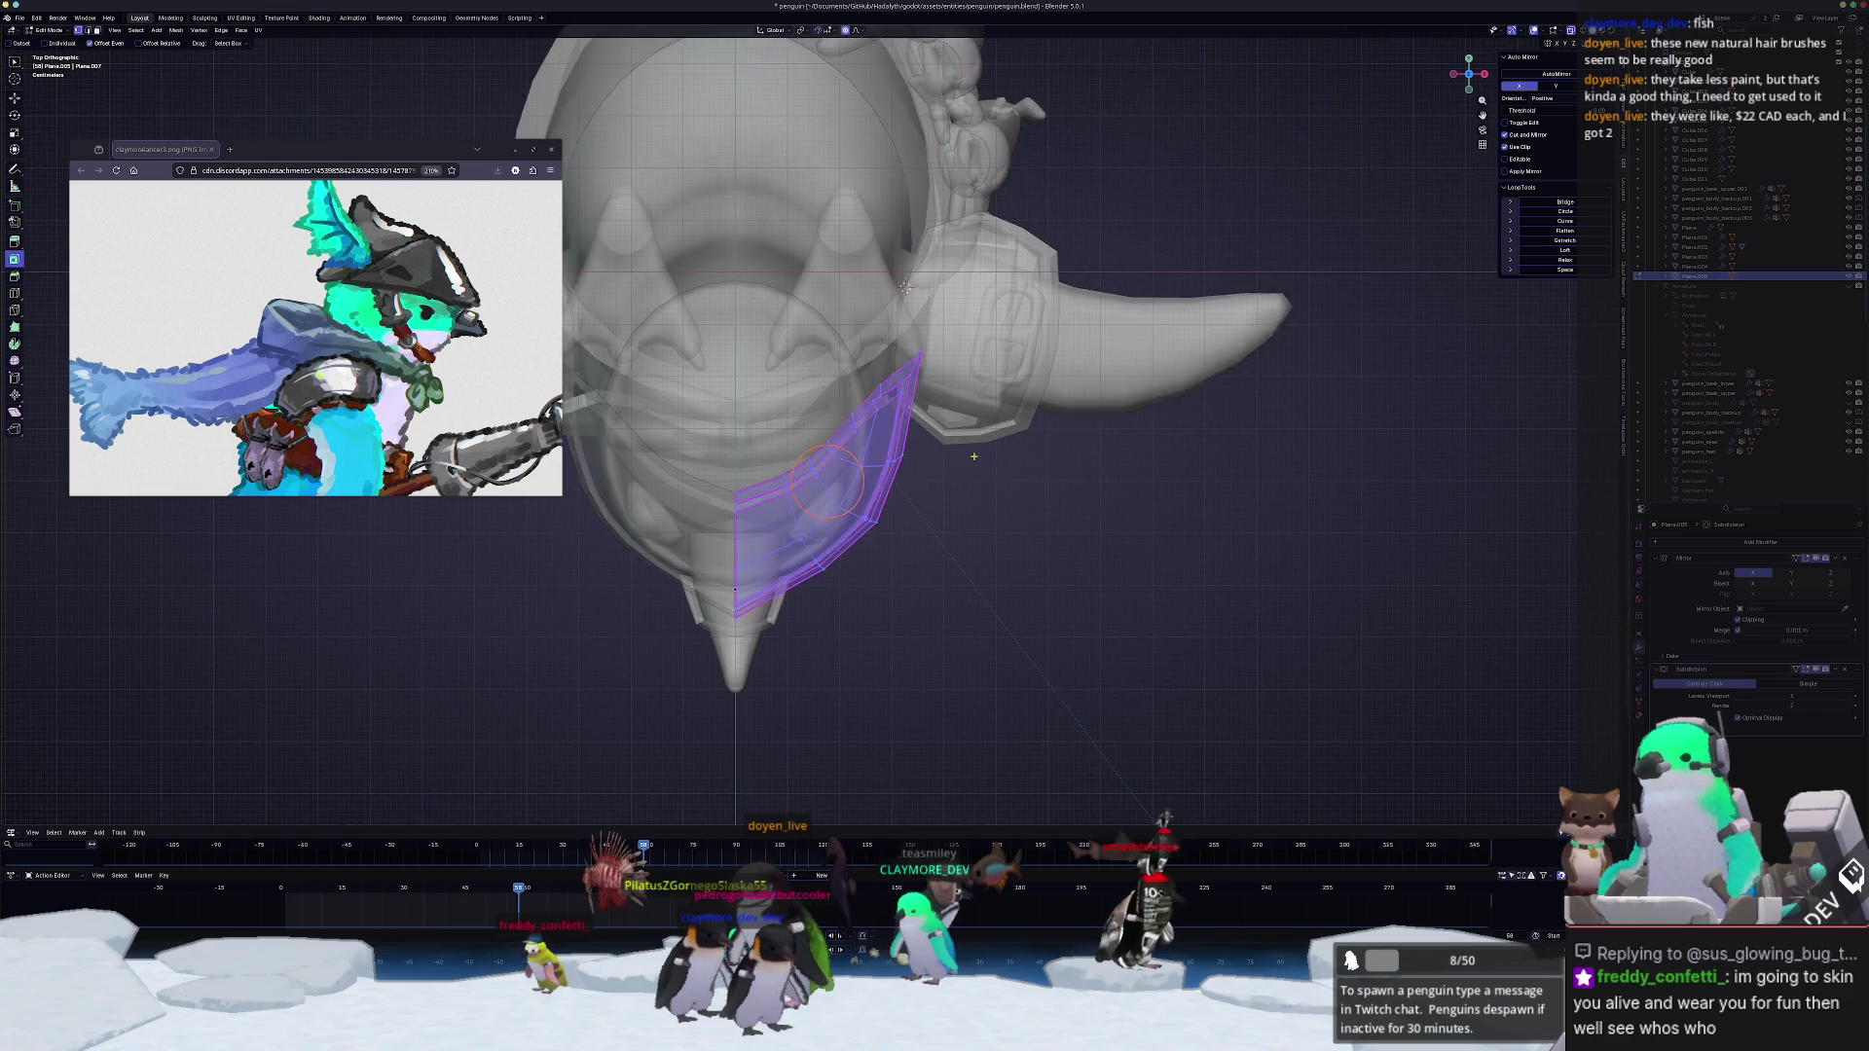
key("alt+z")
left_click_drag(1007, 394, 882, 300)
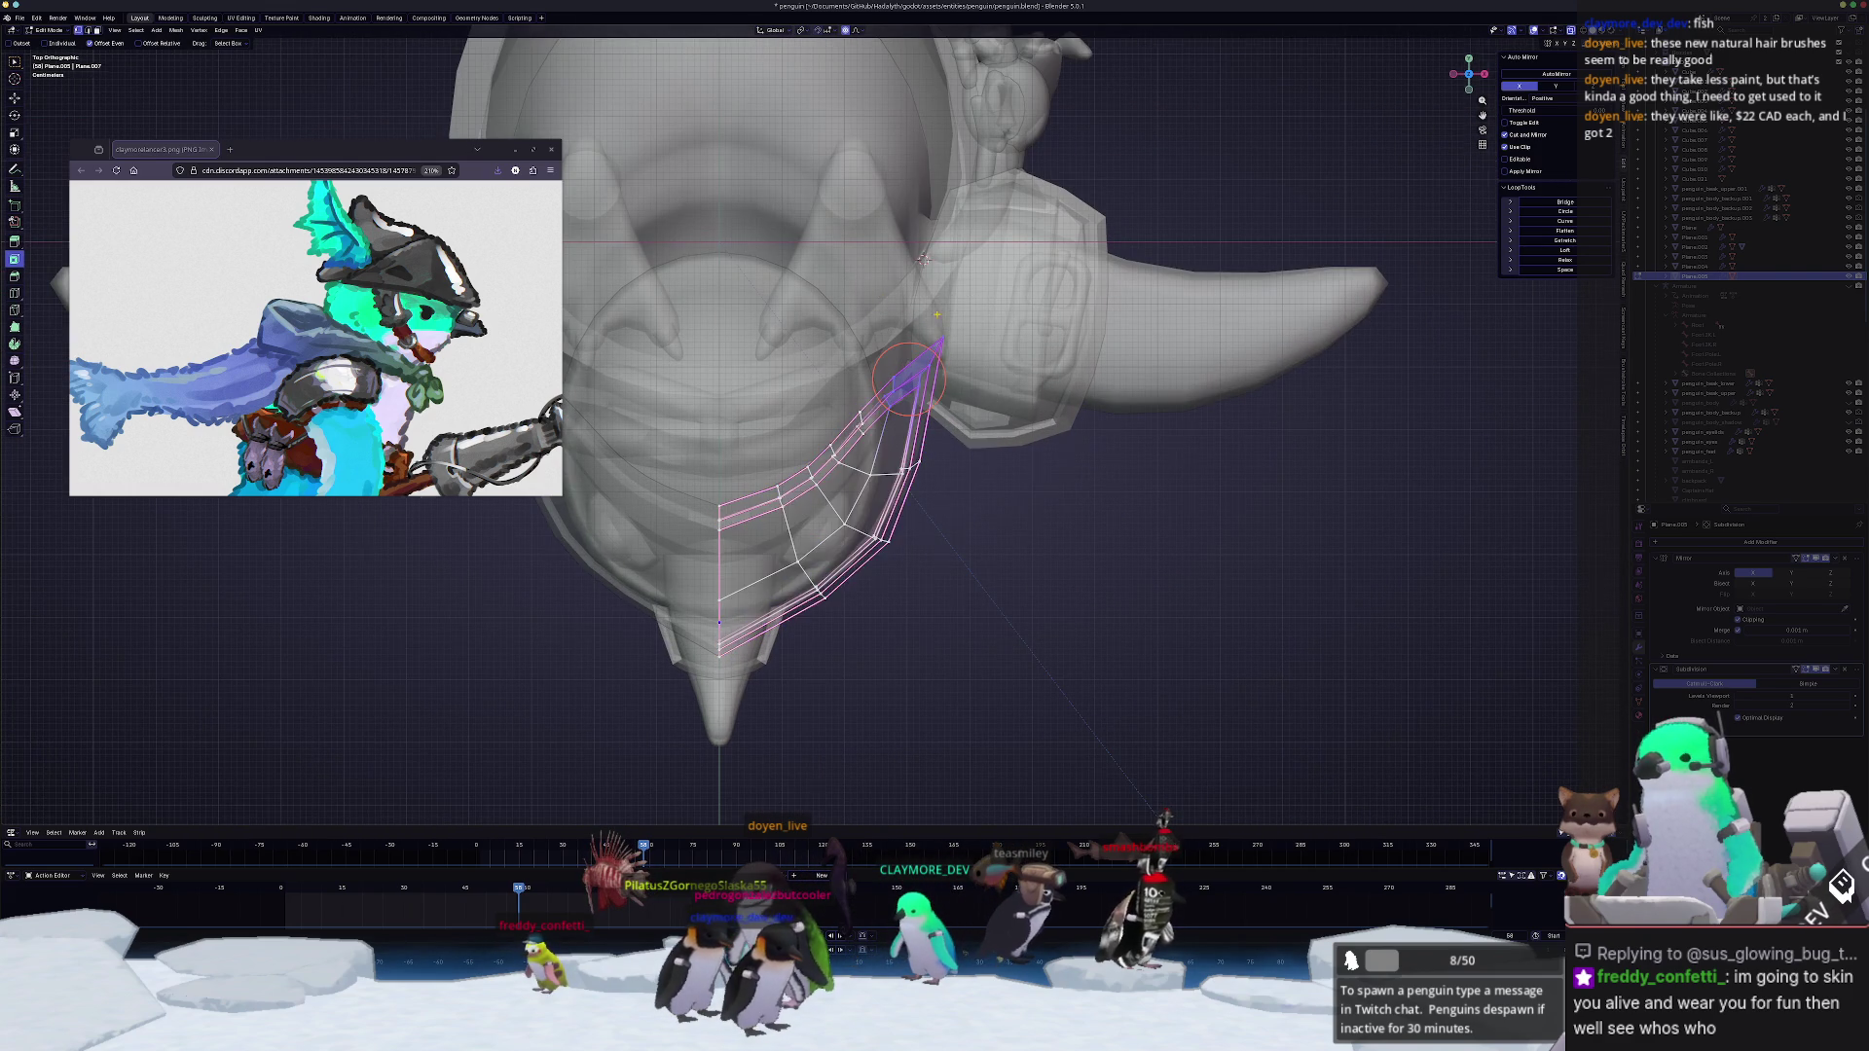
scroll(1133, 347, "up", 2)
key("g")
key("x")
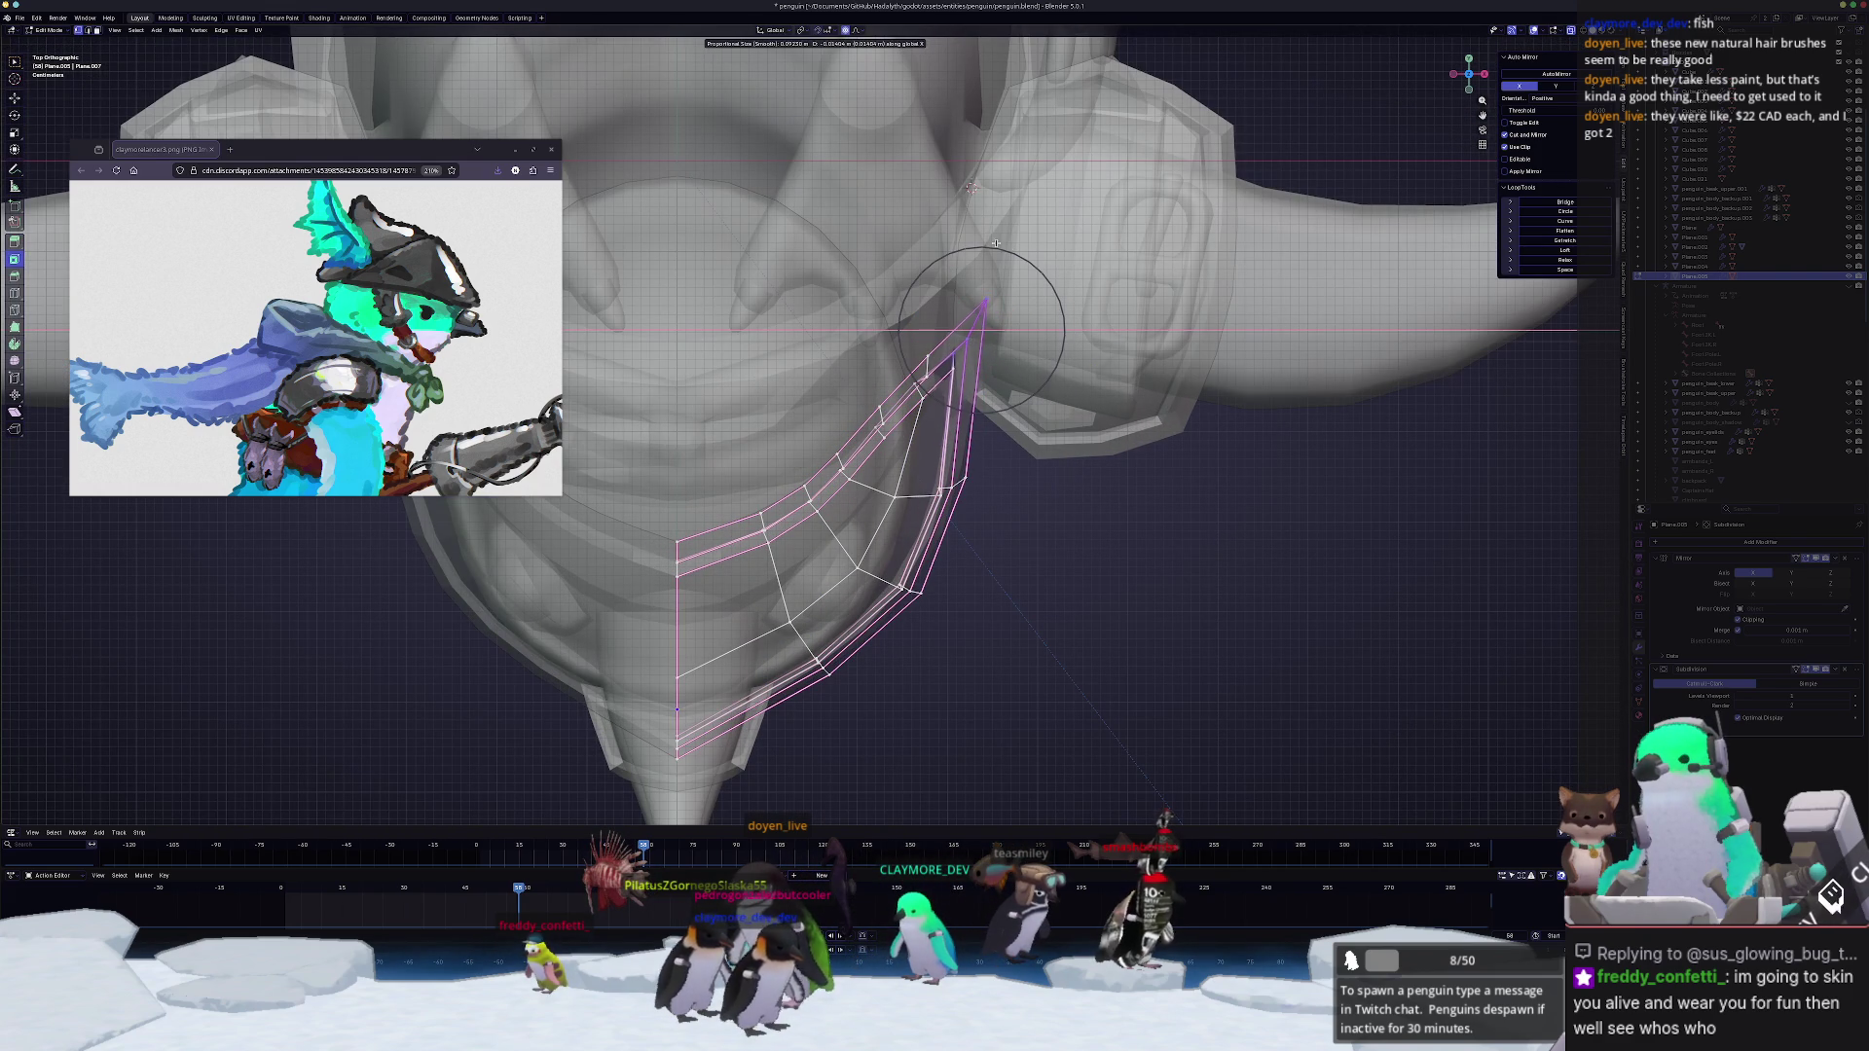
scroll(991, 238, "down", 6)
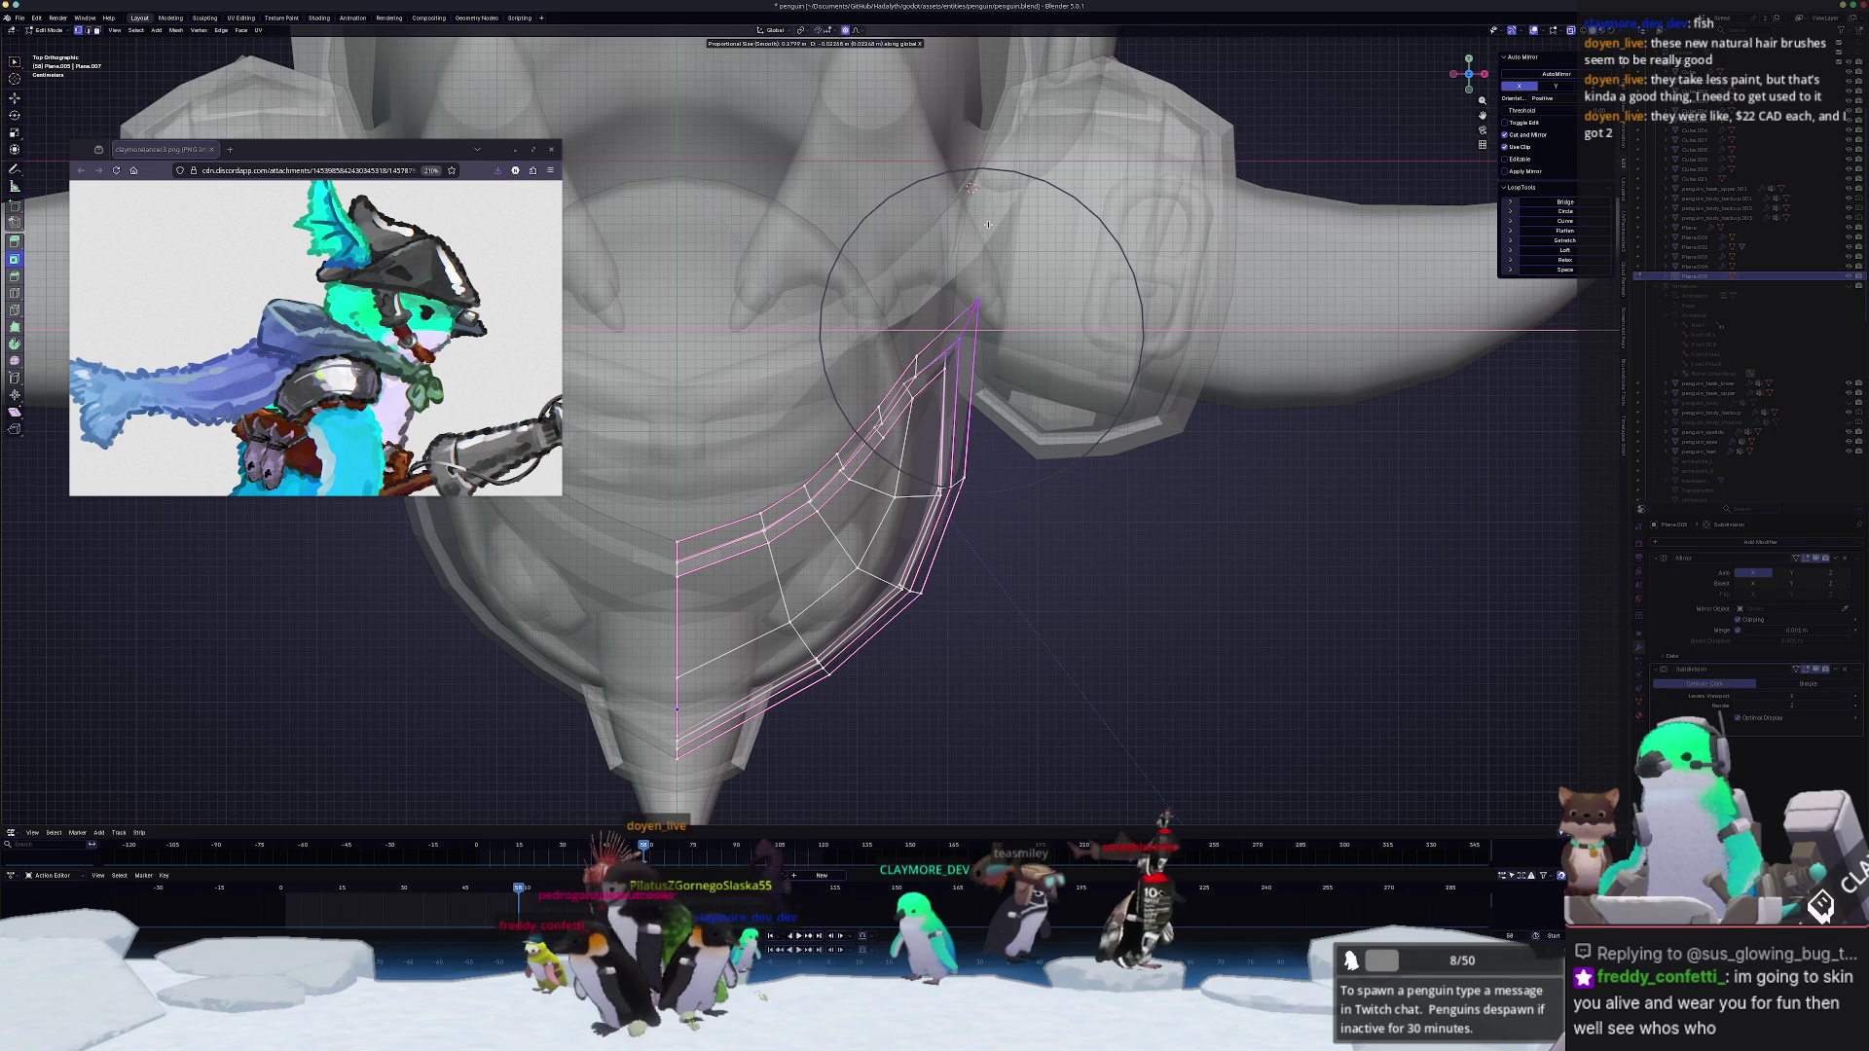
left_click(982, 220)
middle_click_drag(983, 221, 906, 505)
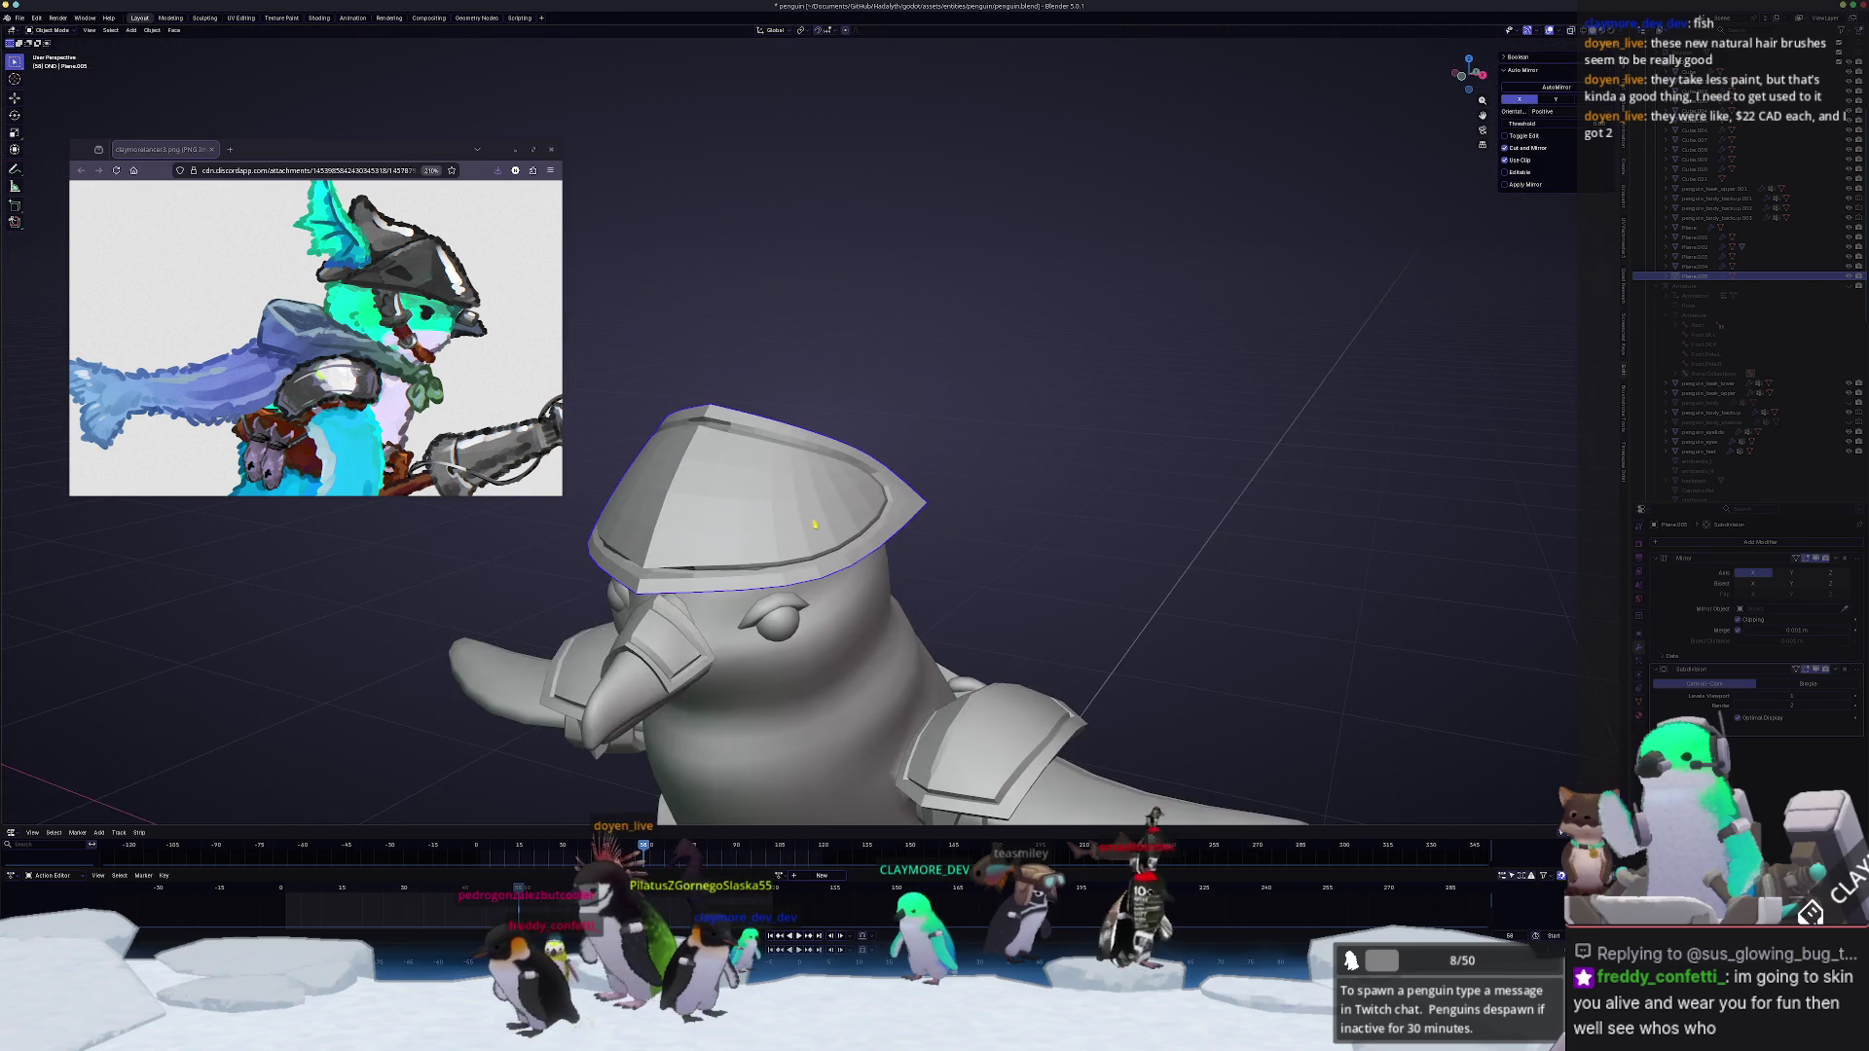
scroll(906, 503, "up", 3)
Step: Apply Shade Auto Smooth to the hat object and return to mesh editing
mouse_move(923, 560)
middle_mouse_down()
mouse_move(993, 661)
mouse_move(938, 500)
middle_mouse_up()
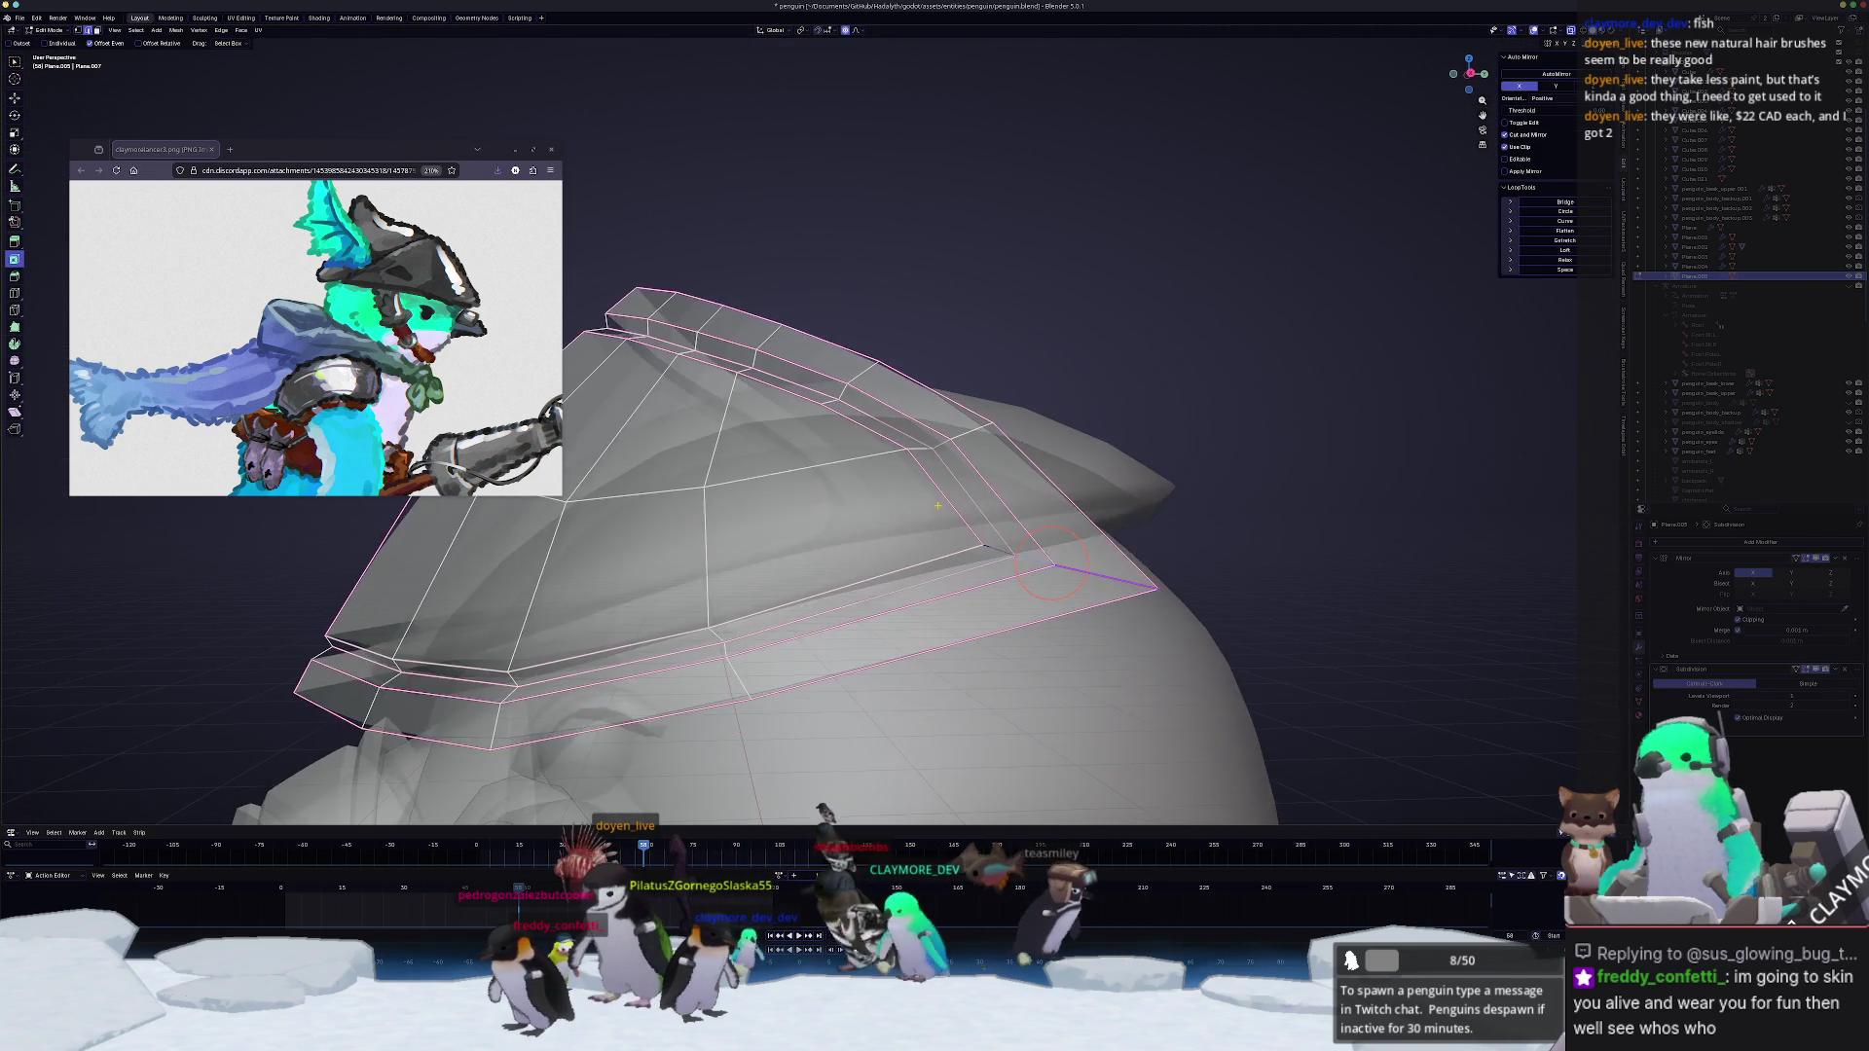
left_click(1363, 399)
key("Tab")
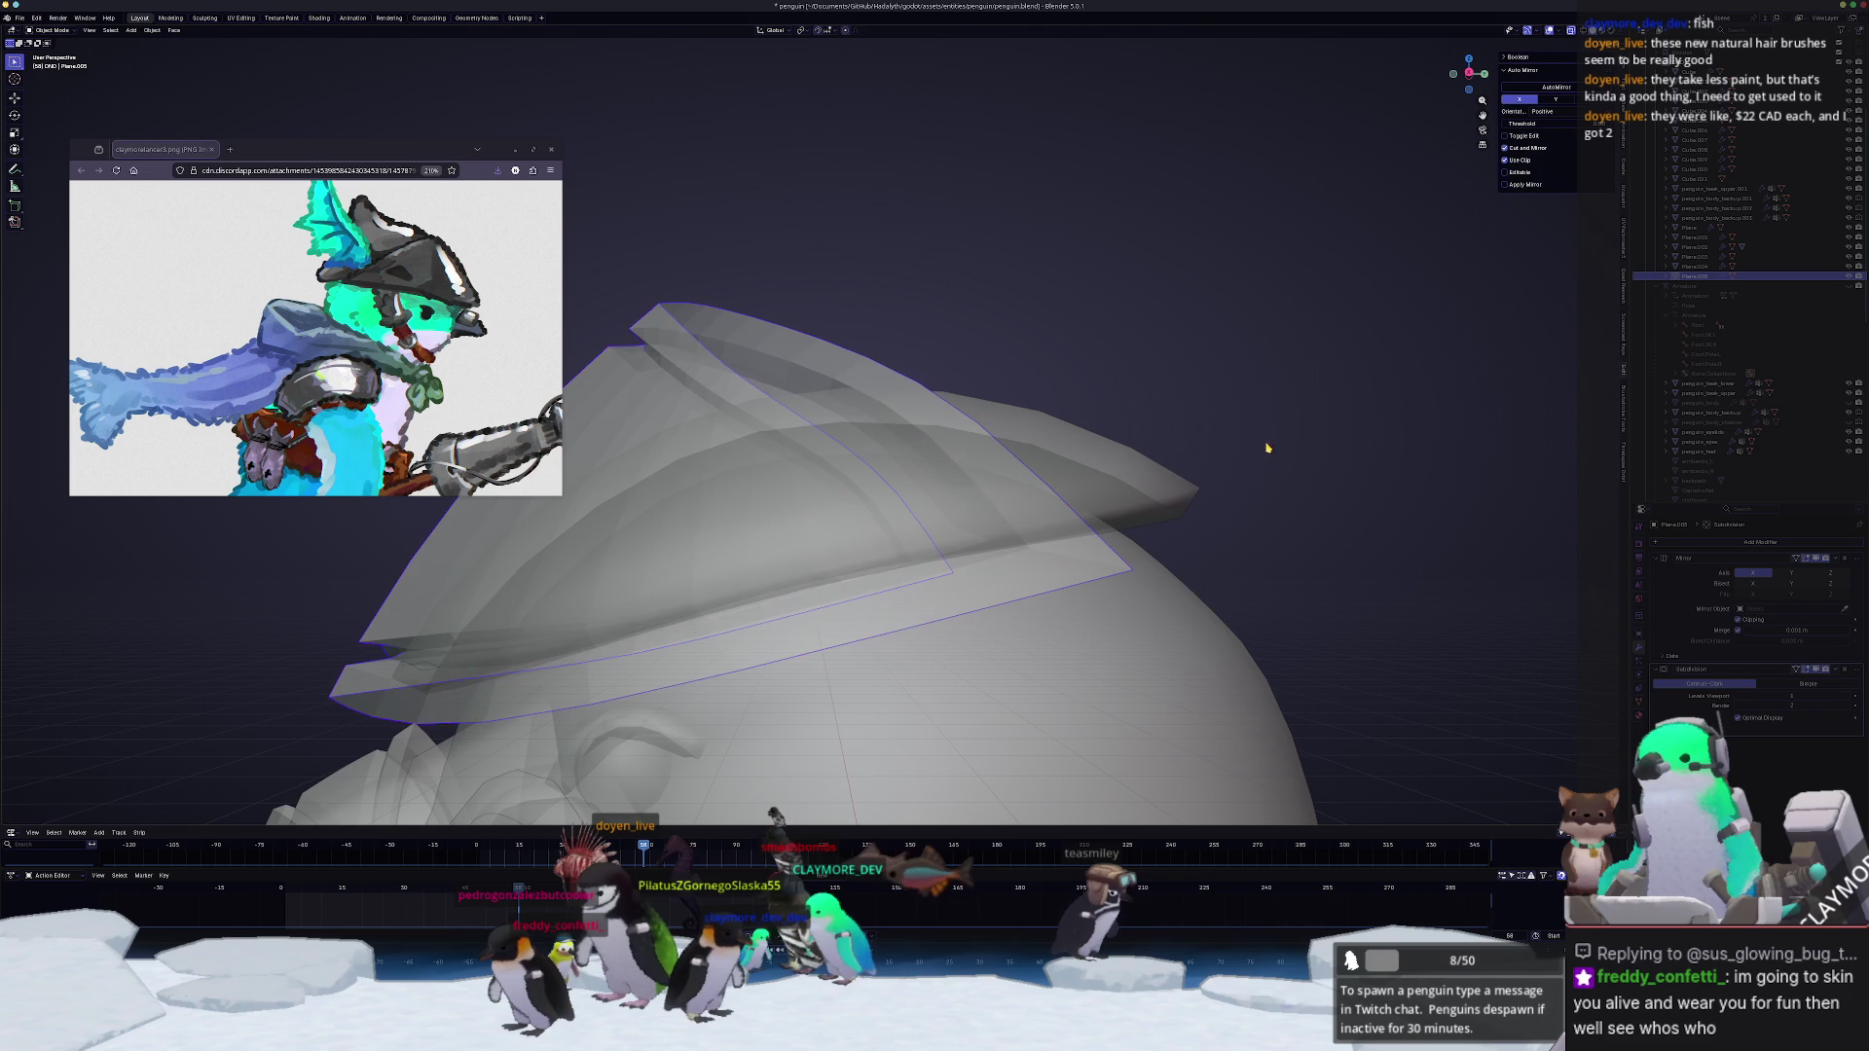
middle_click_drag(1363, 398, 1285, 439)
right_click(775, 585)
left_click(774, 591)
middle_click_drag(774, 591, 838, 533)
key("Tab")
scroll(1081, 592, "down", 4)
Step: Refine the vertices around the rim groove with soft-falloff moves and review the result
mouse_move(1024, 526)
middle_mouse_down()
mouse_move(948, 464)
mouse_move(958, 453)
middle_mouse_up()
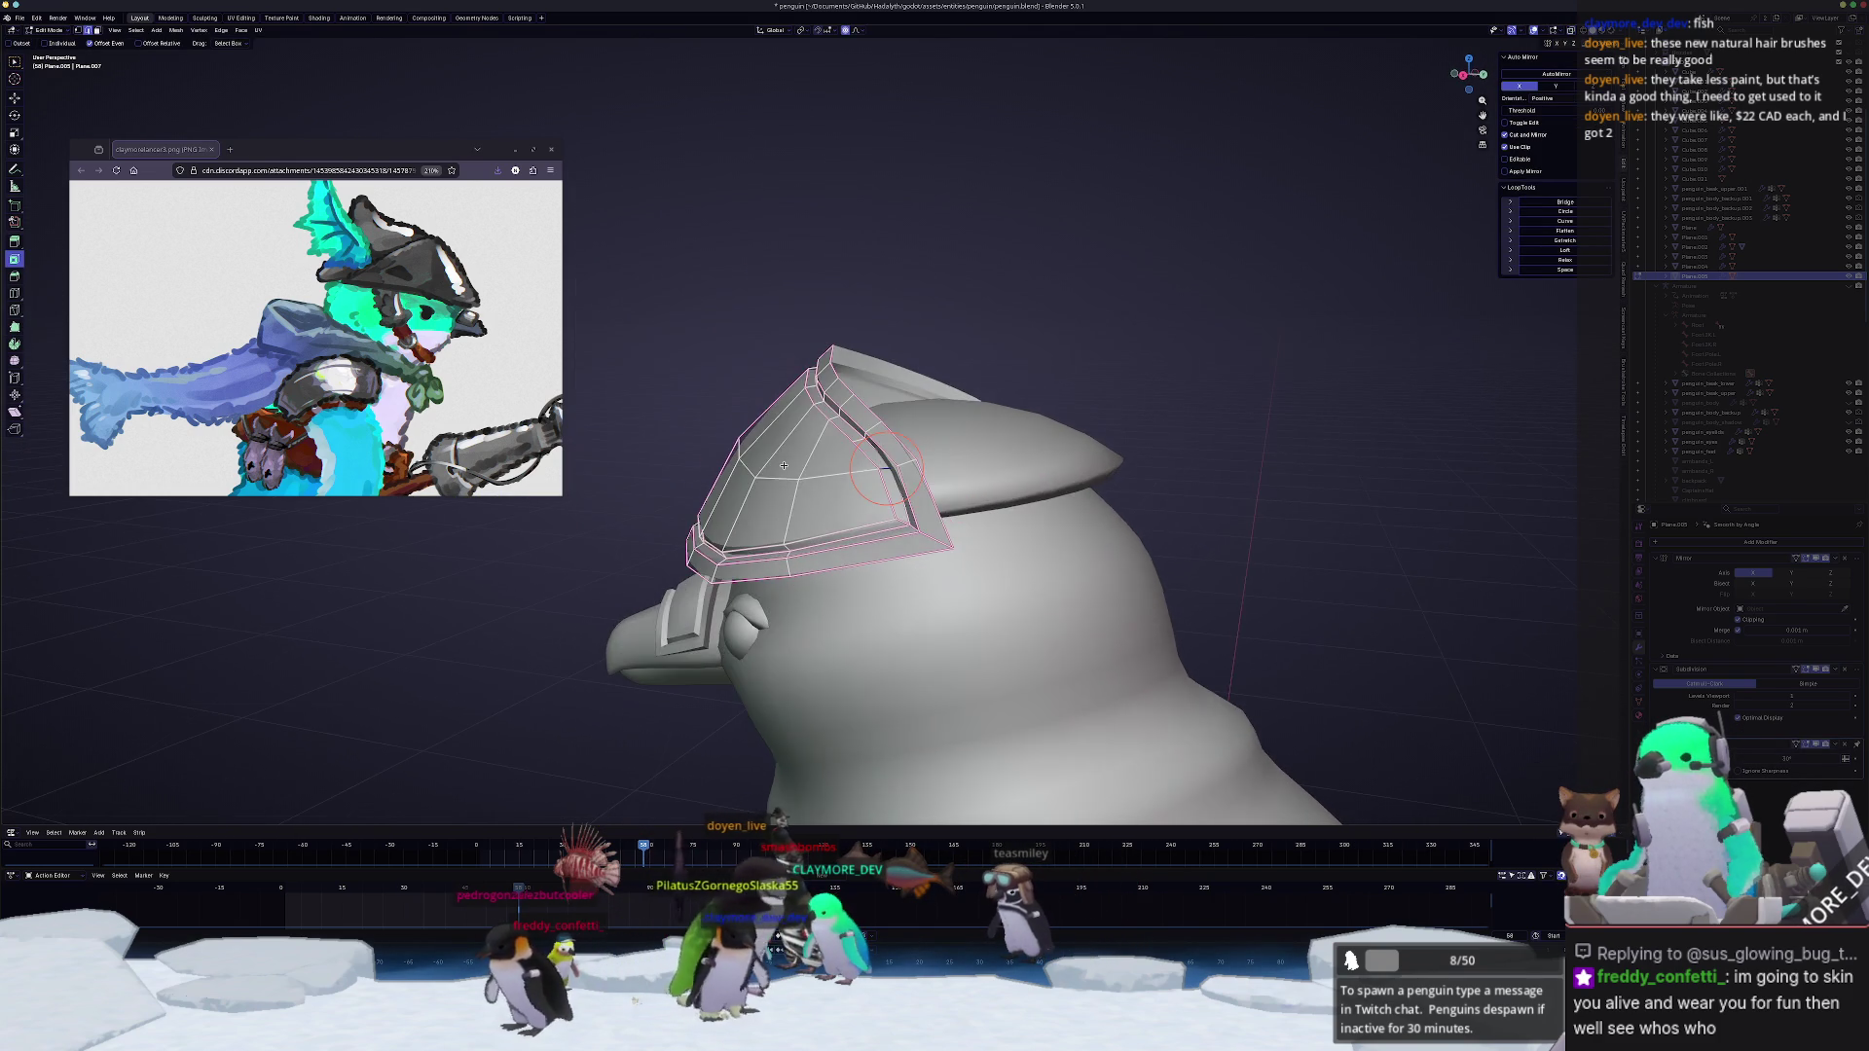
scroll(957, 452, "up", 2)
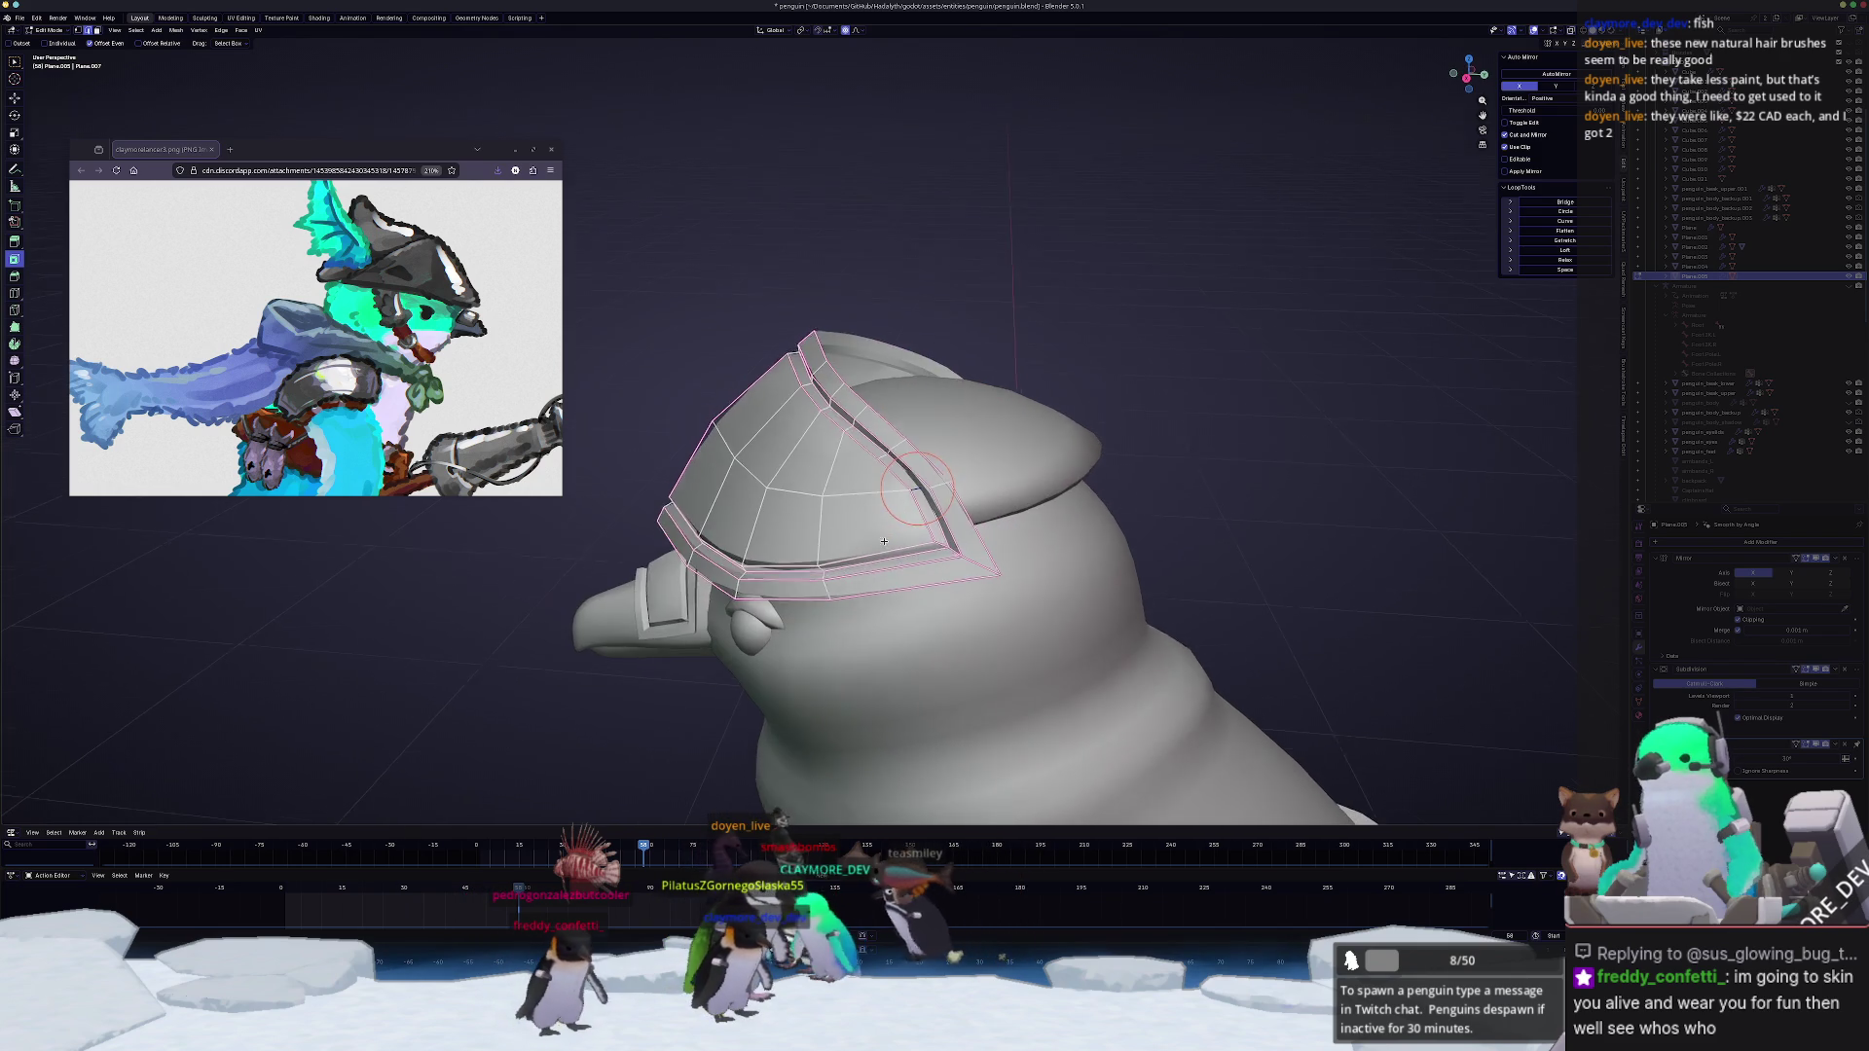
middle_click_drag(956, 453, 1007, 519)
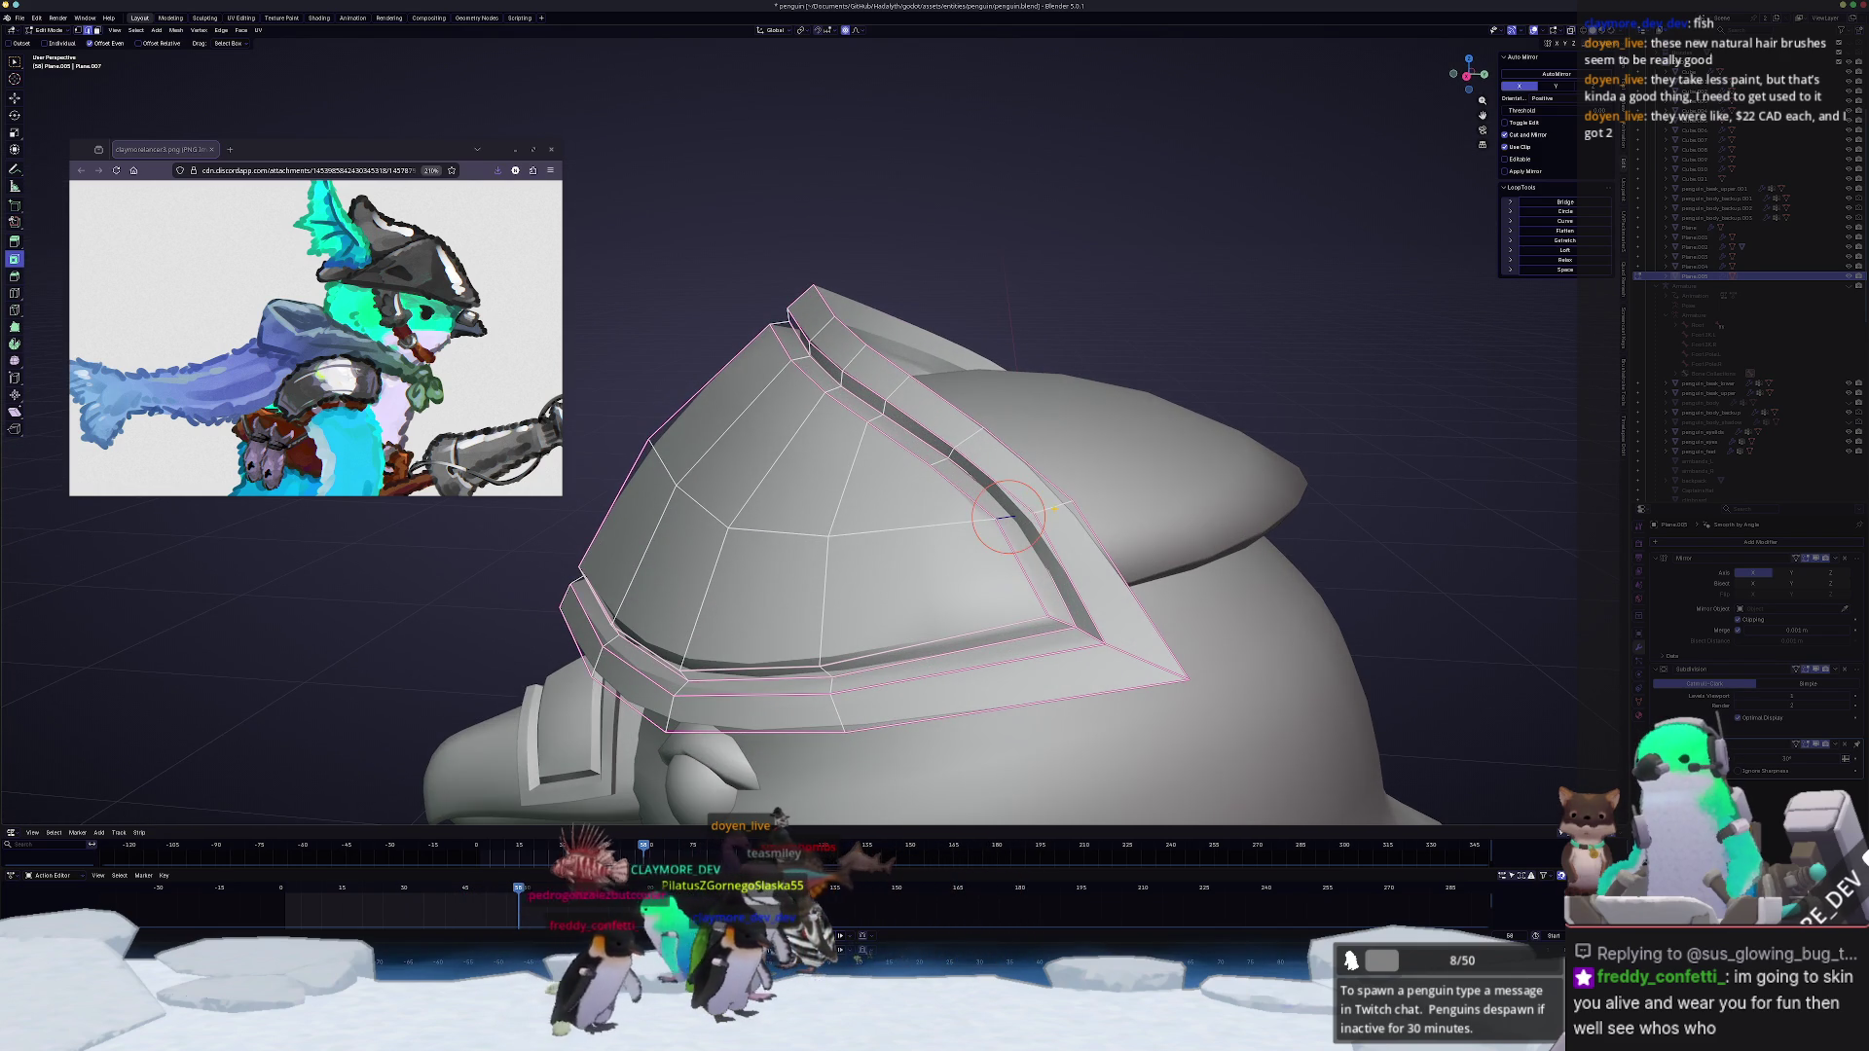
key("g")
scroll(1023, 508, "down", 3)
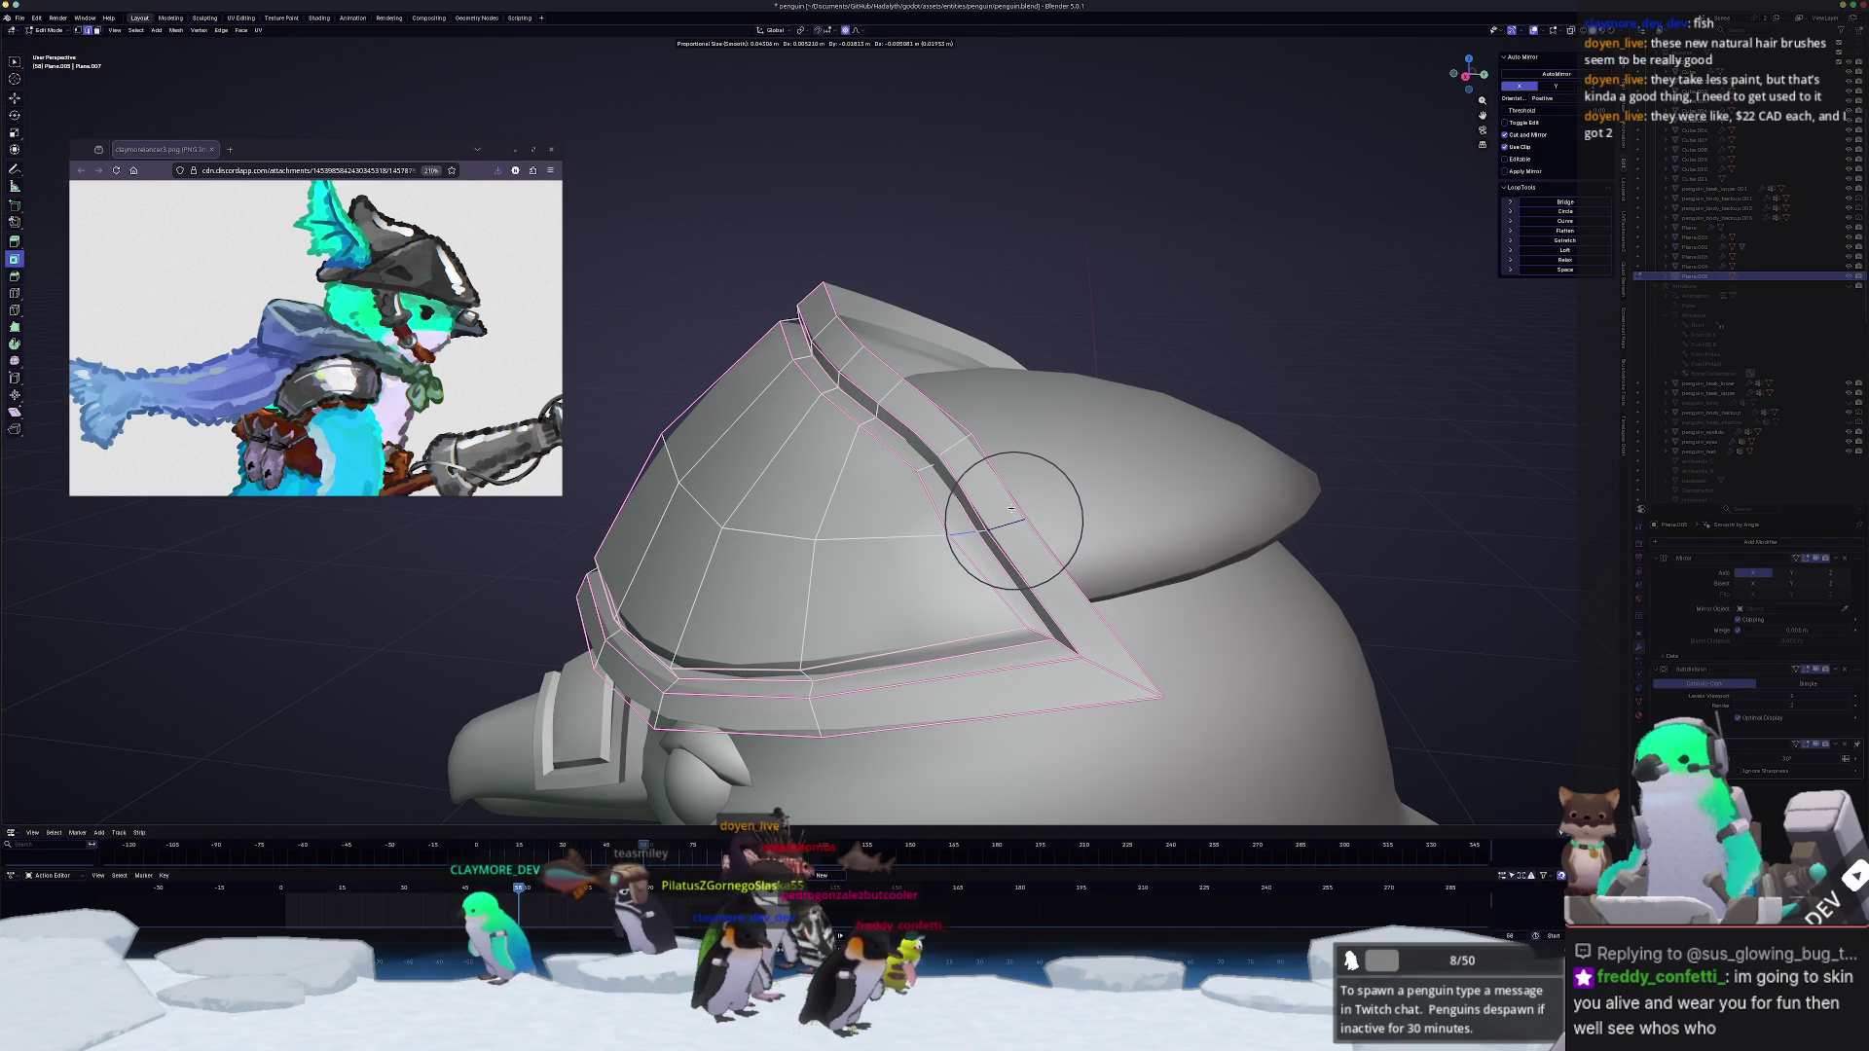
left_click(1013, 519)
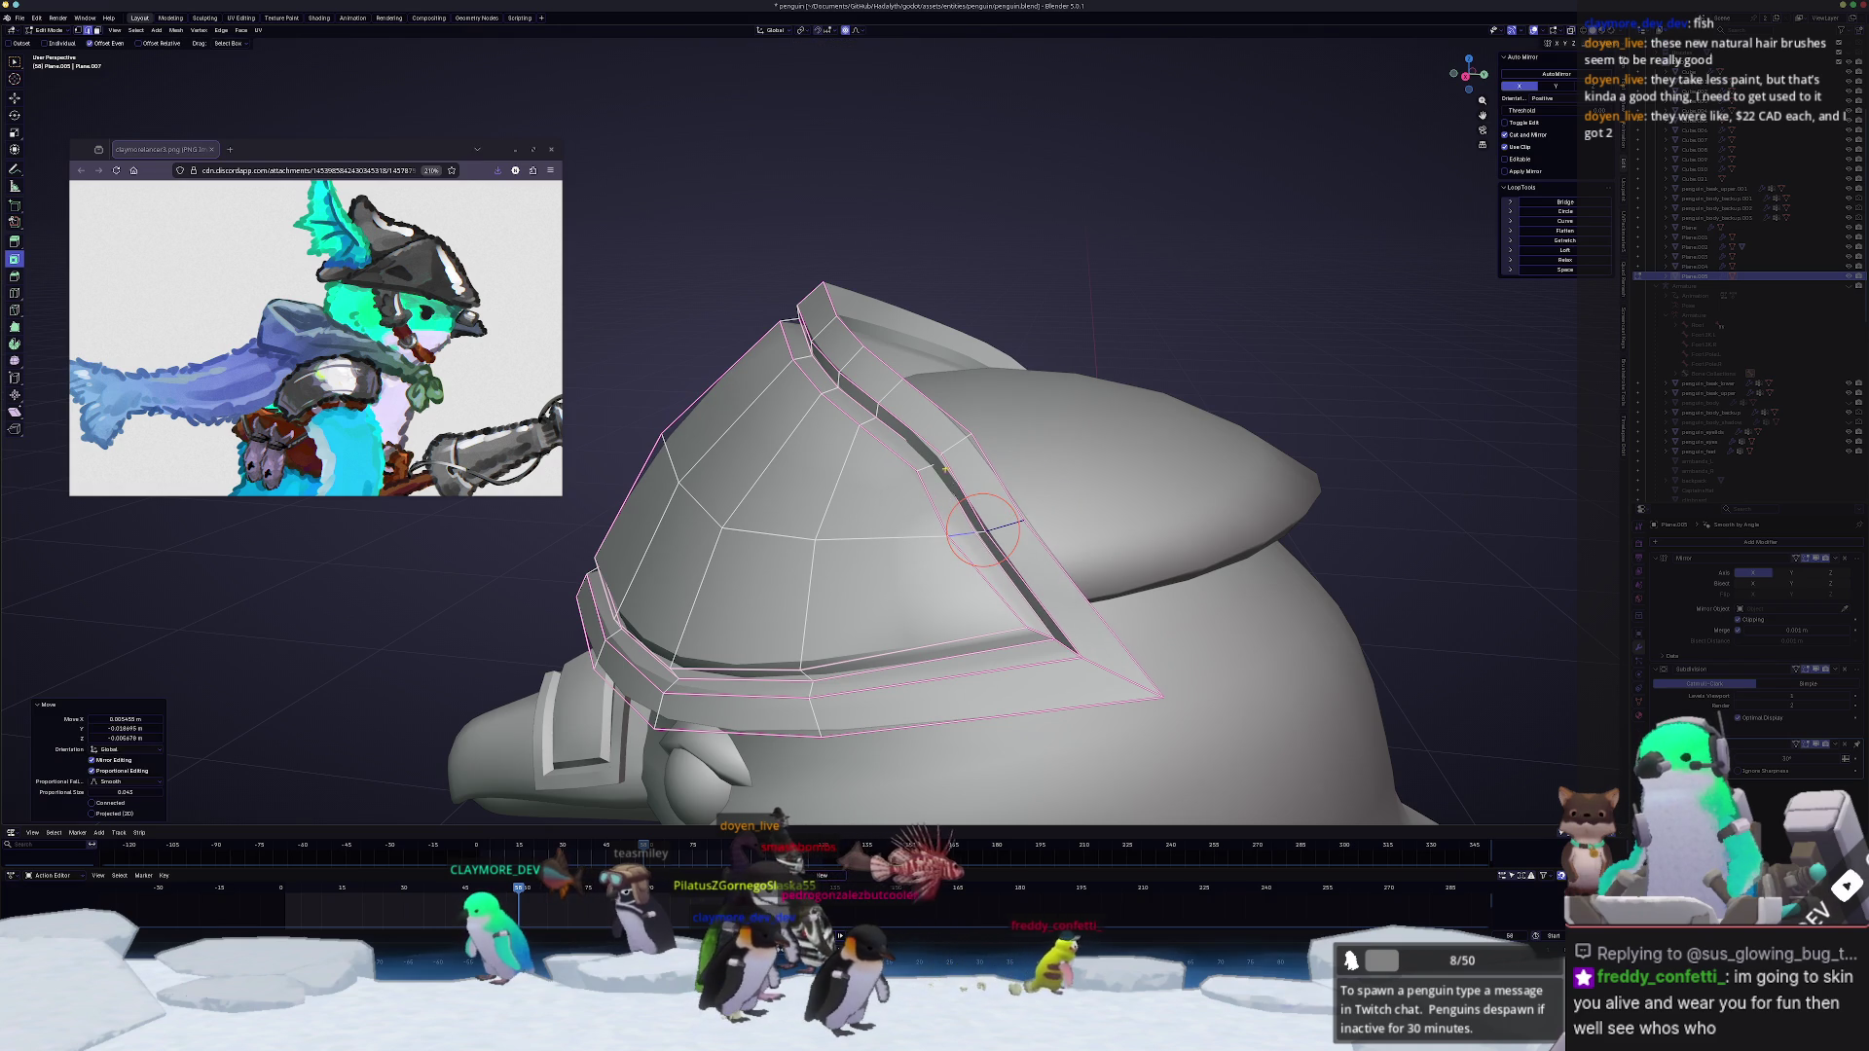
key("g")
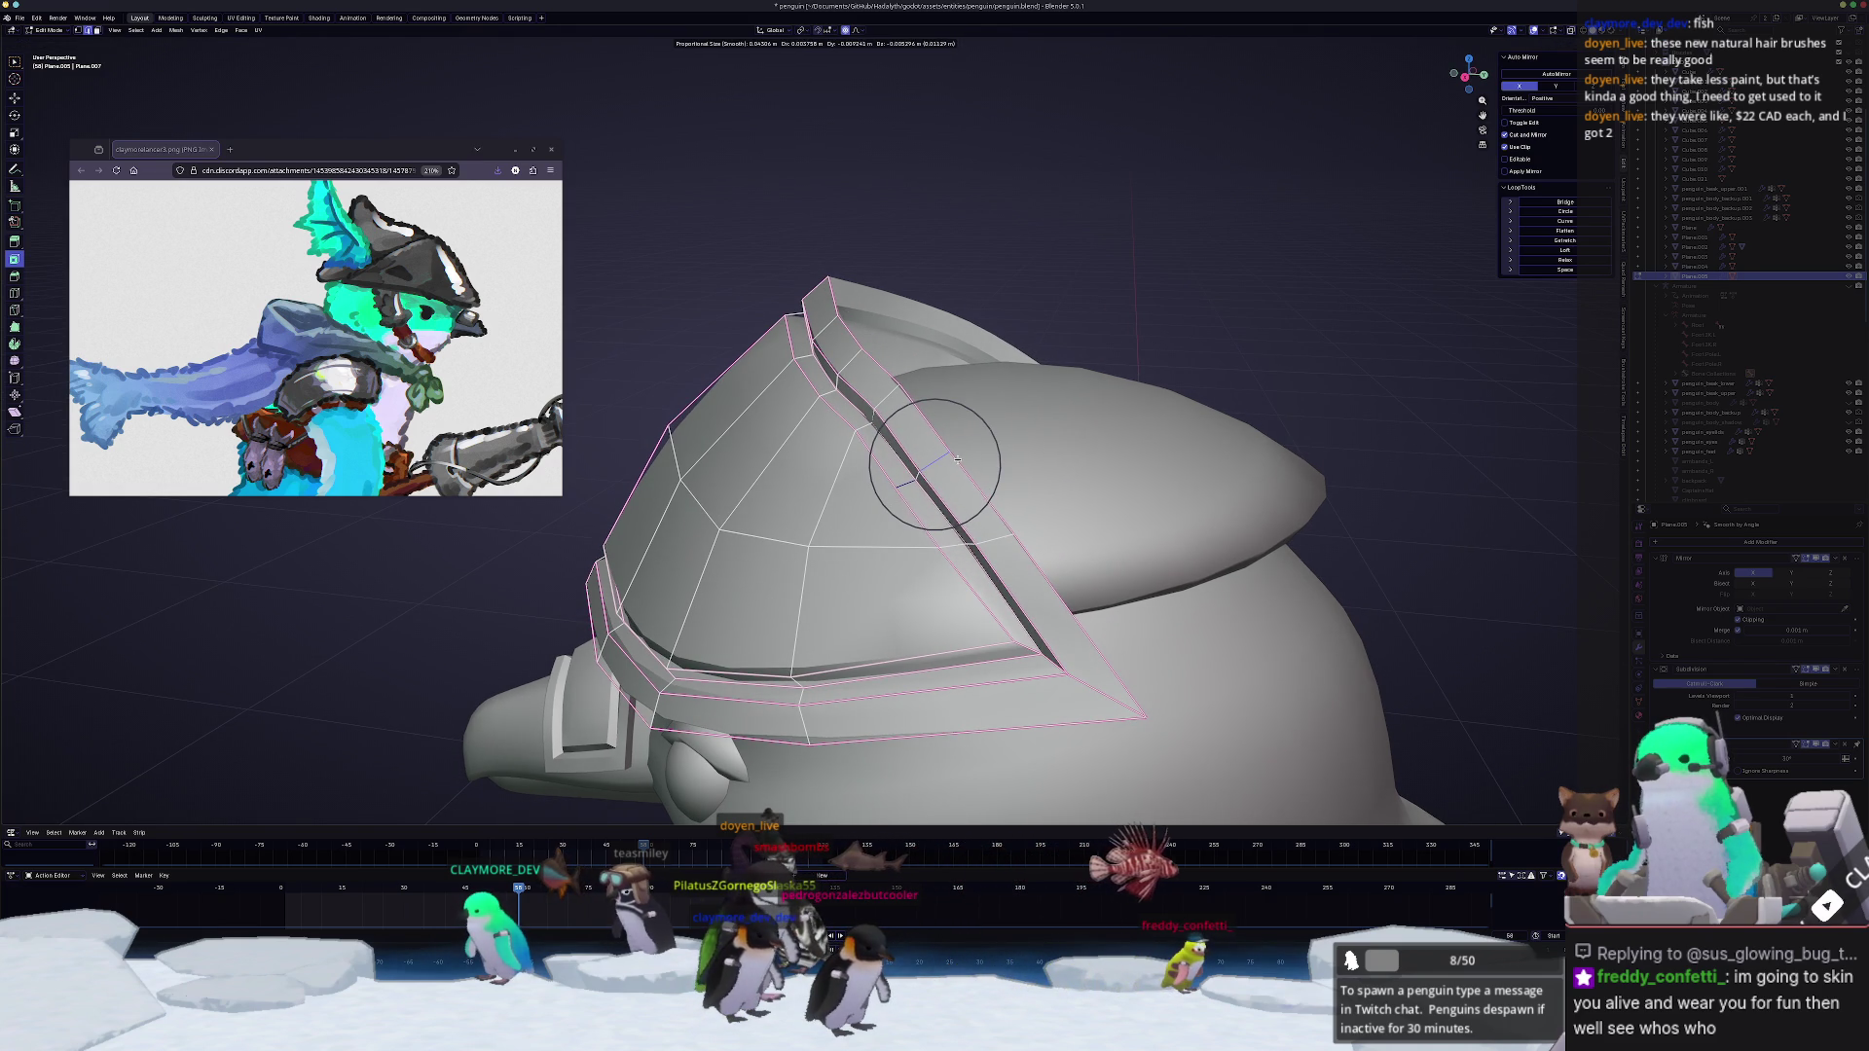
left_click(958, 461)
middle_click_drag(958, 460, 959, 448)
key("Tab")
scroll(959, 448, "down", 5)
key("Tab")
mouse_move(978, 453)
middle_mouse_down()
mouse_move(1021, 435)
mouse_move(966, 494)
middle_mouse_up()
key("Tab")
key("Tab")
middle_click_drag(972, 494, 878, 577)
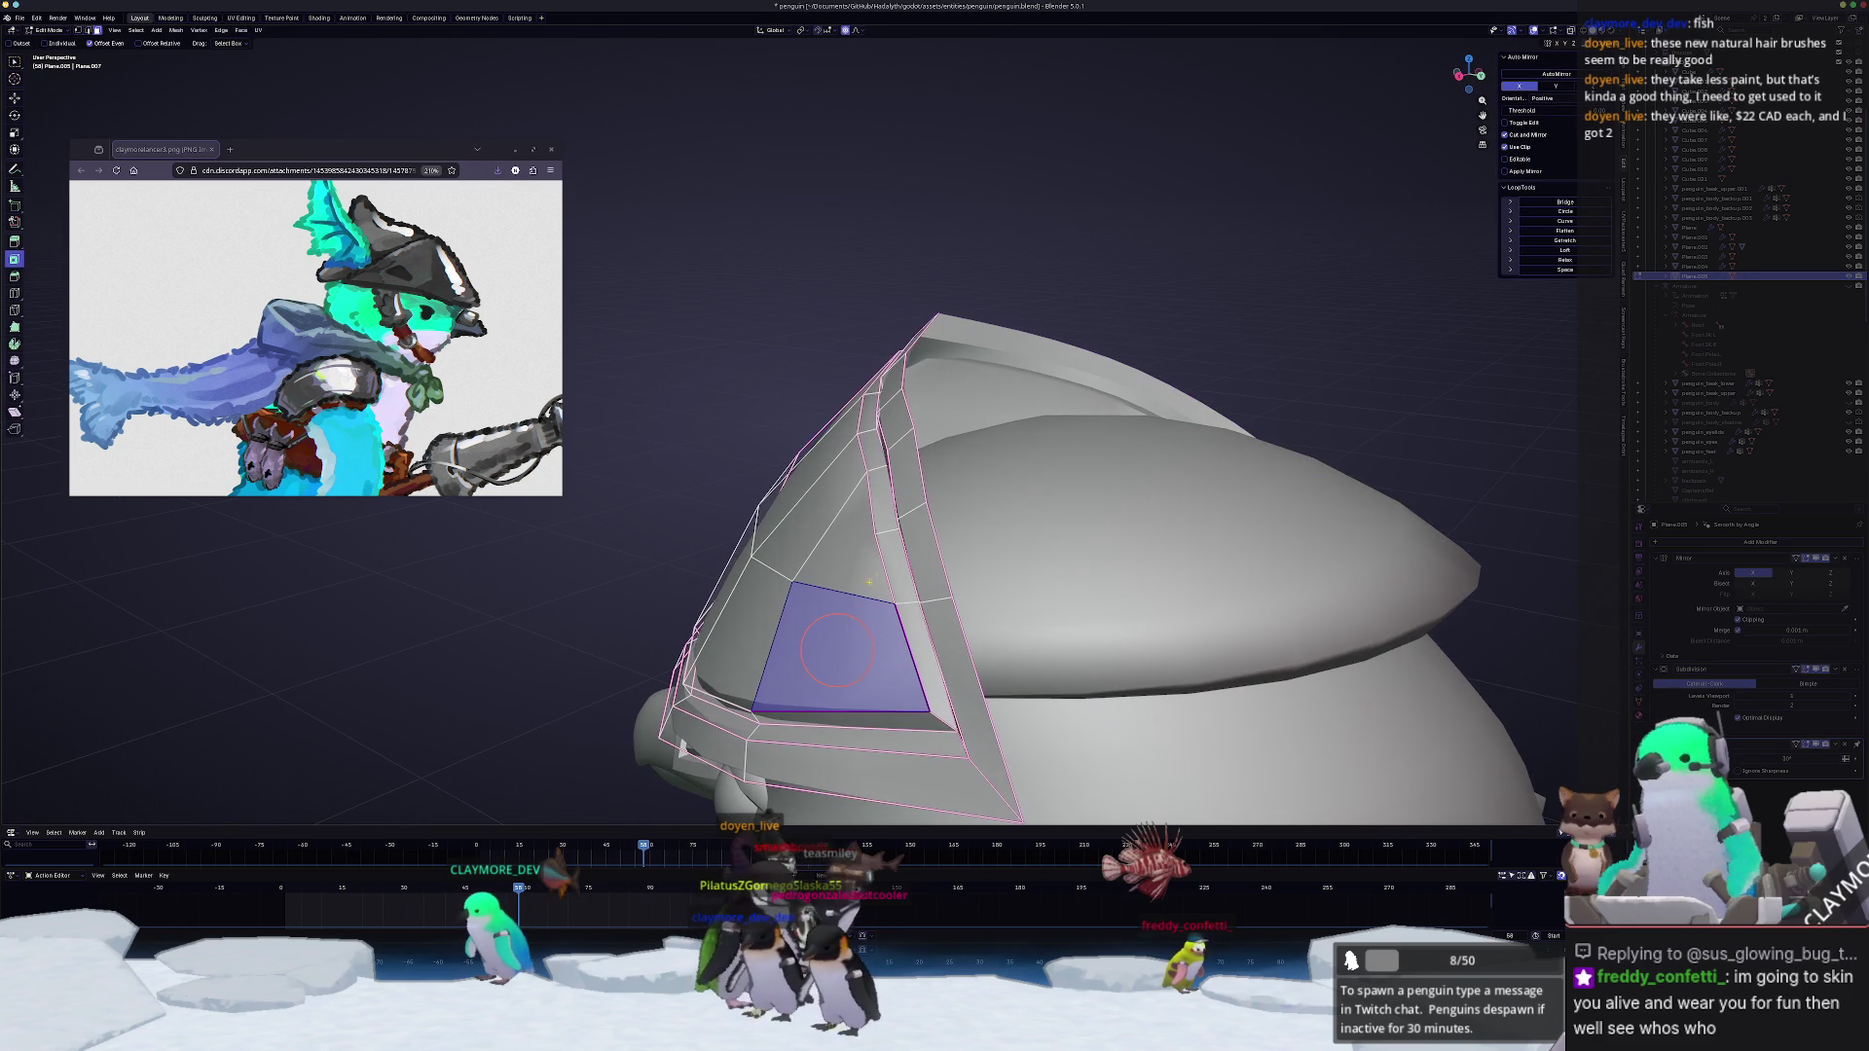
Step: Select and then clear the side faces on the hat while inspecting the brim
left_click(857, 552)
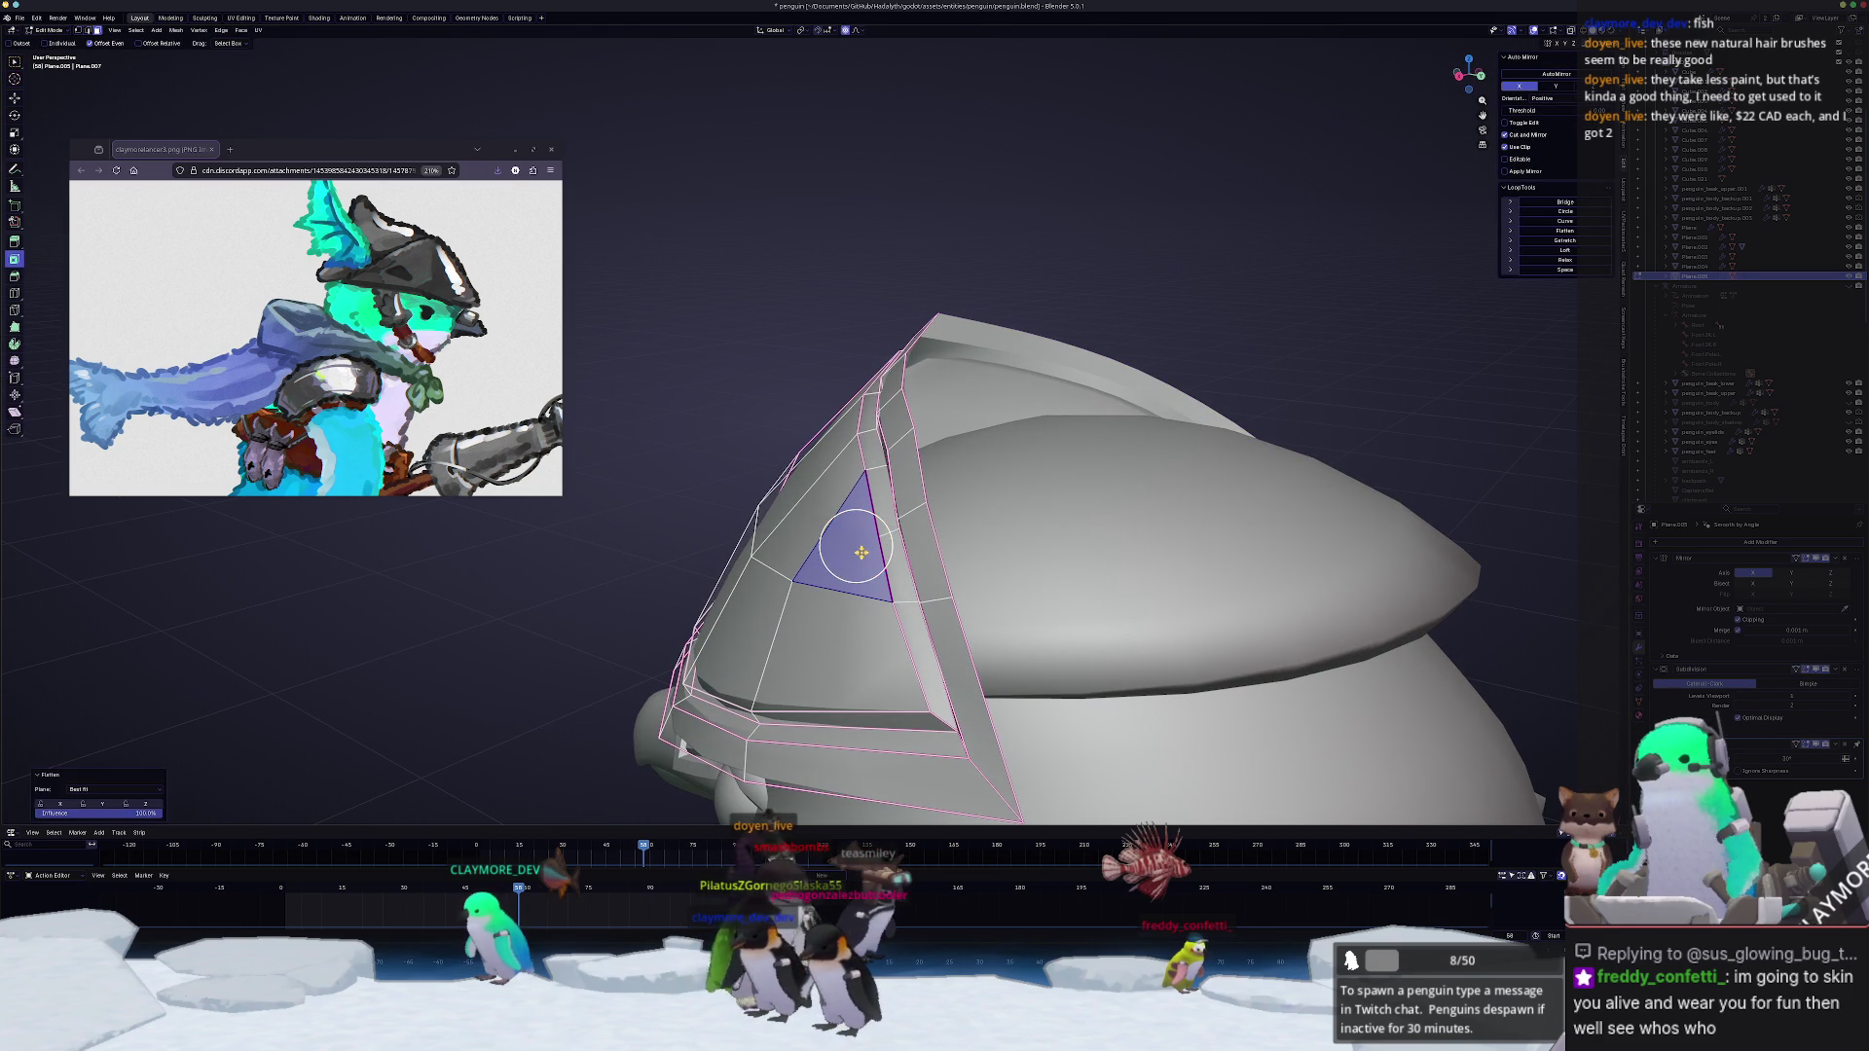
key("Tab")
mouse_move(862, 552)
middle_mouse_down()
mouse_move(967, 557)
mouse_move(903, 510)
mouse_move(999, 505)
middle_mouse_up()
key("Tab")
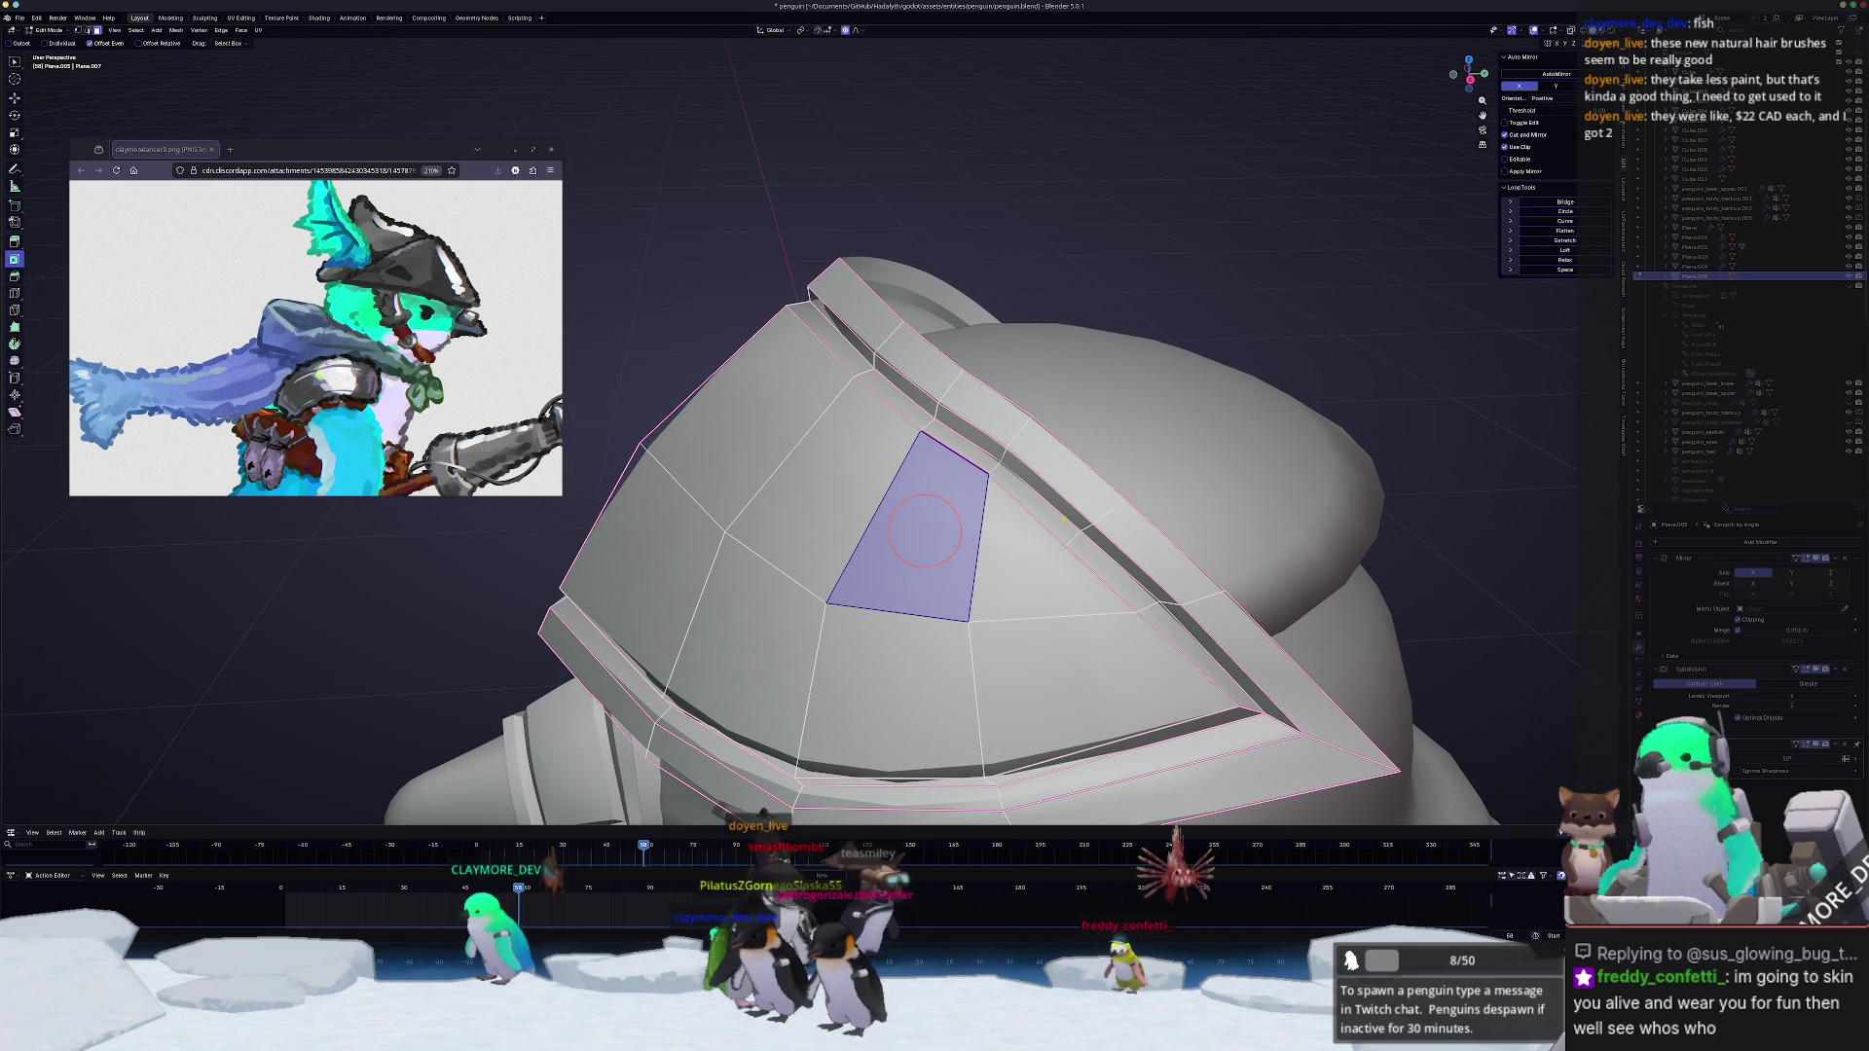
left_click_drag(926, 529, 1004, 488)
left_click(1018, 432)
middle_click_drag(1012, 442, 1008, 450)
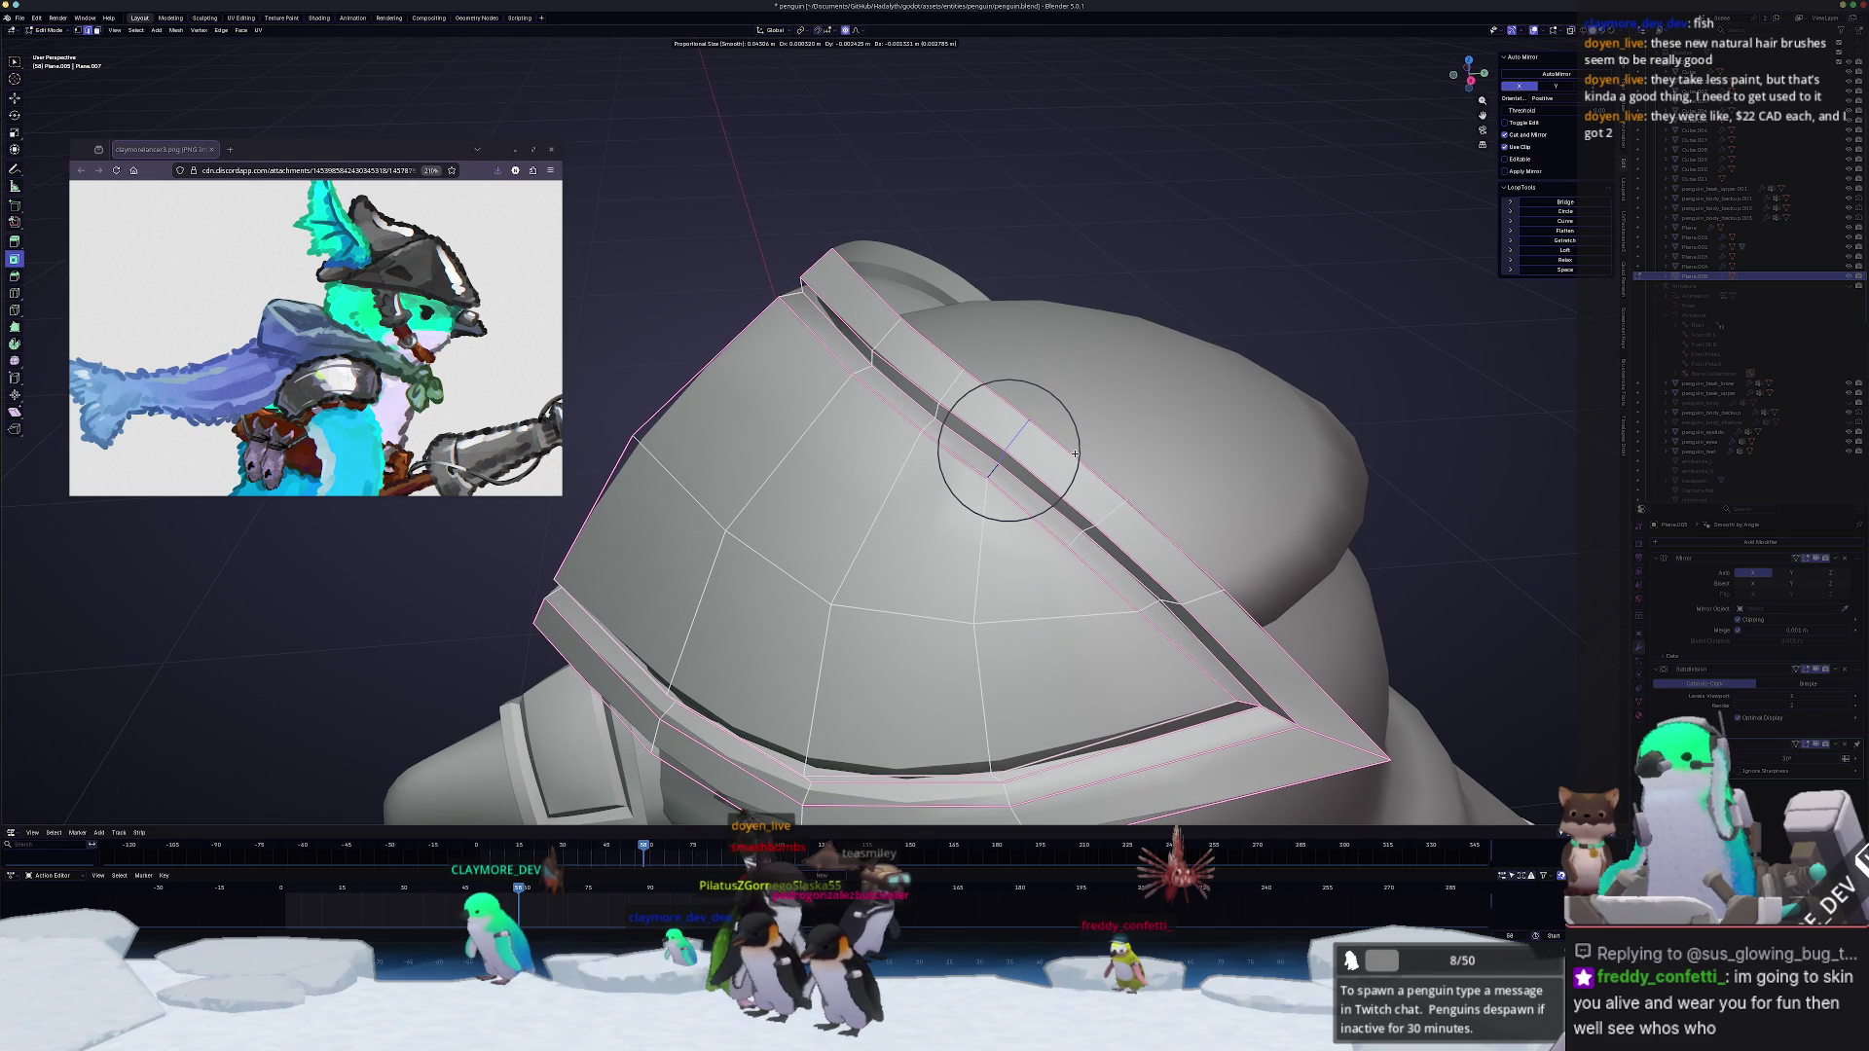
Step: Nudge the groove vertices along the upper rim with soft-falloff moves, checking from several angles
left_click(1077, 458)
middle_click_drag(1076, 458, 911, 487)
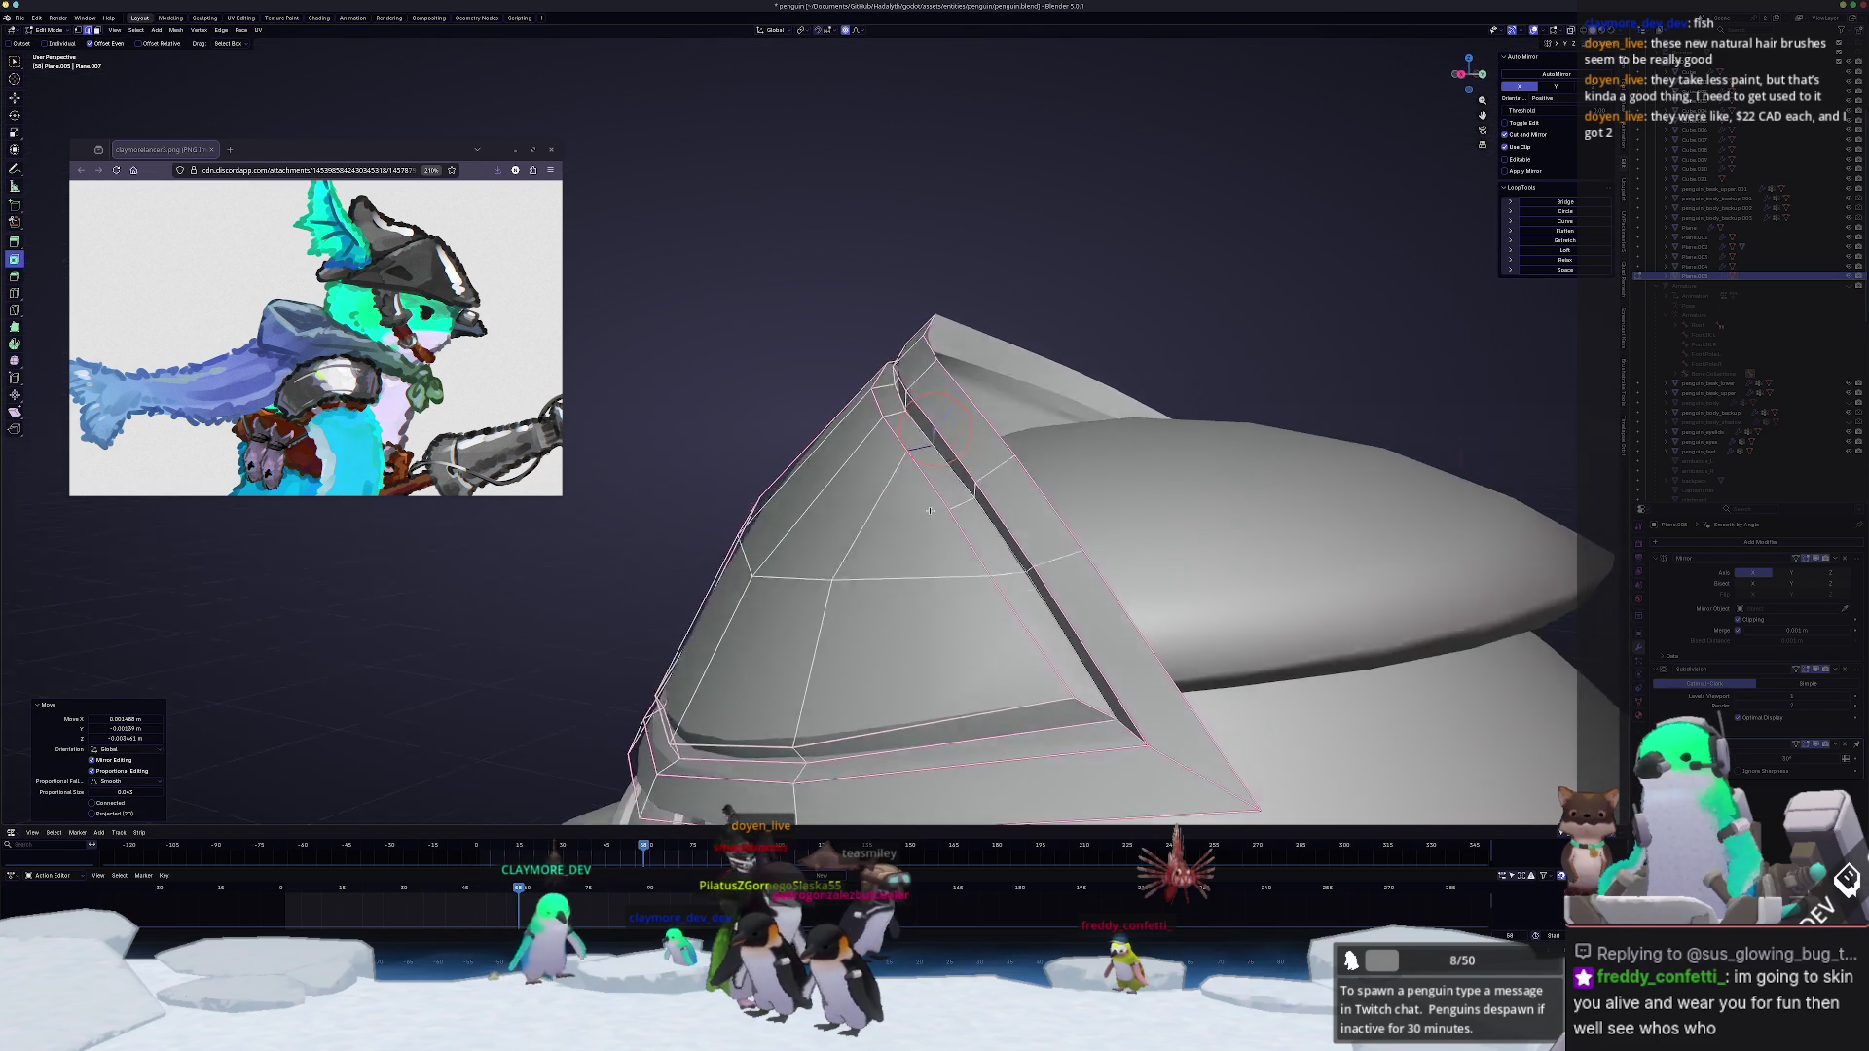
mouse_move(912, 486)
middle_mouse_down()
mouse_move(1006, 561)
mouse_move(897, 490)
middle_mouse_up()
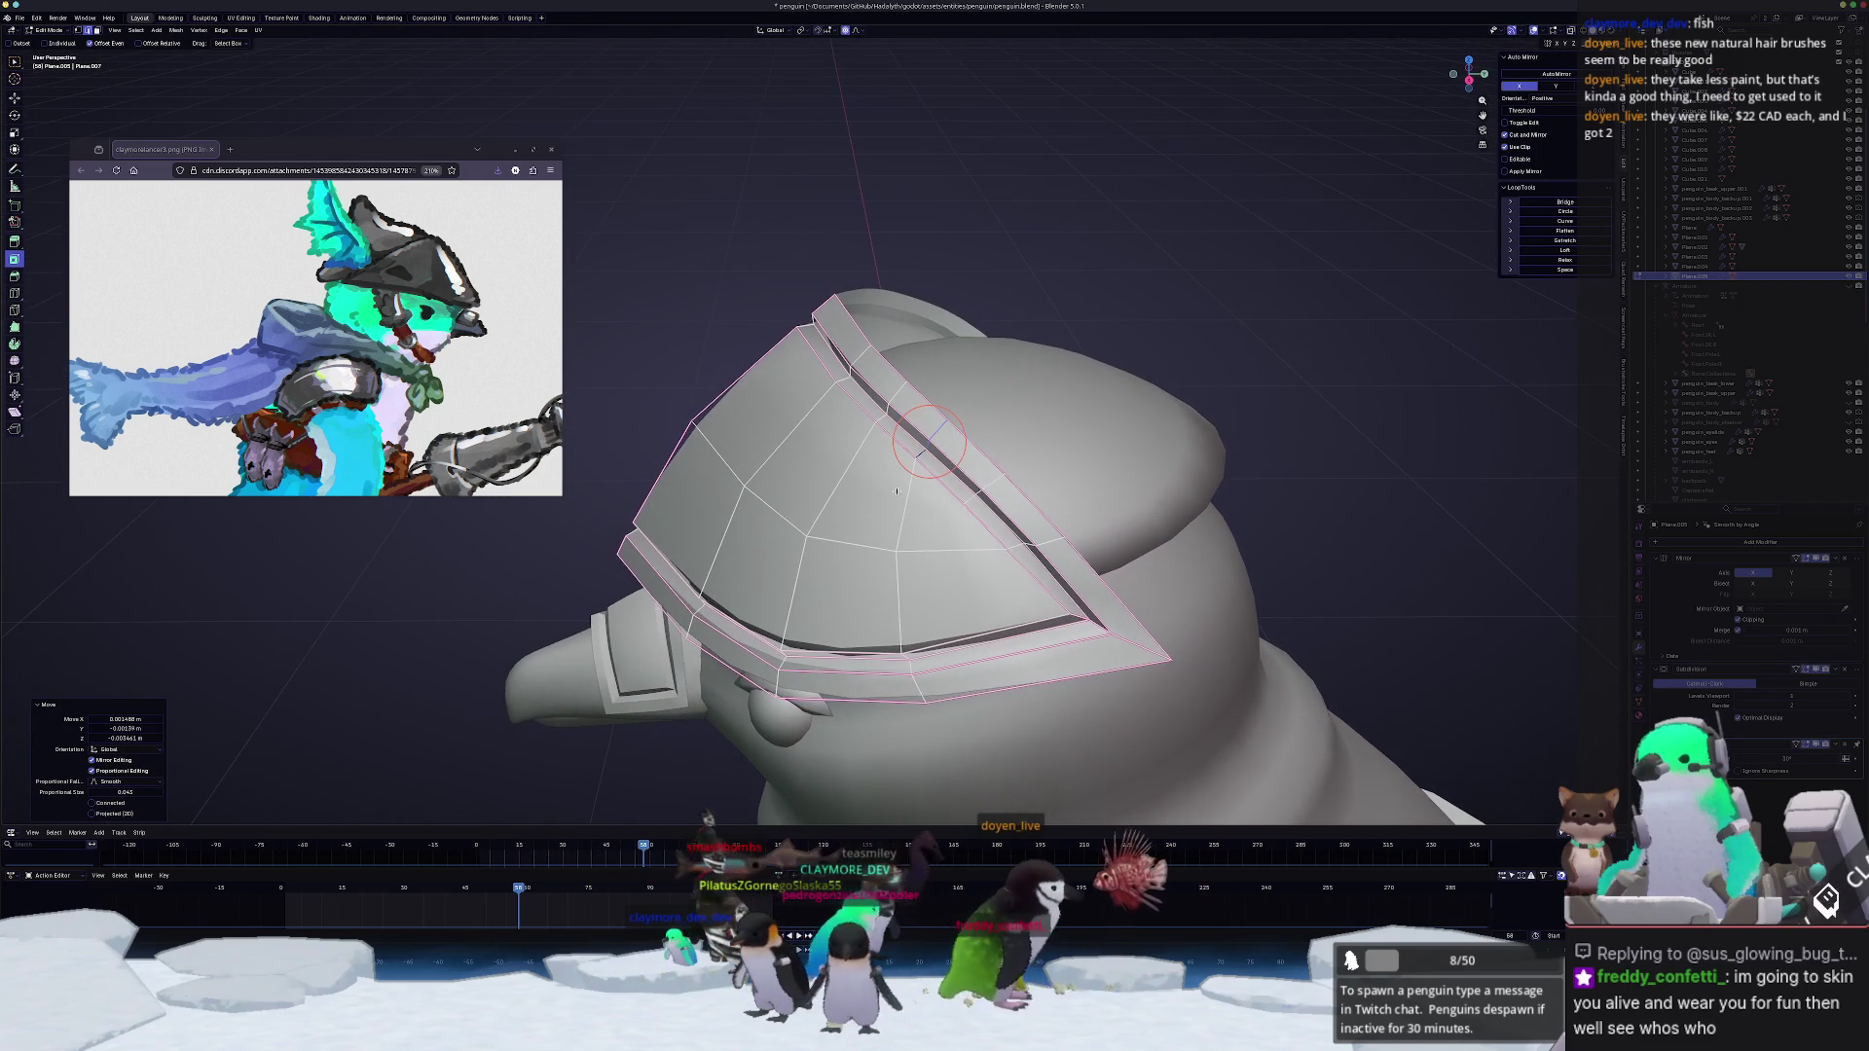
scroll(954, 456, "up", 2)
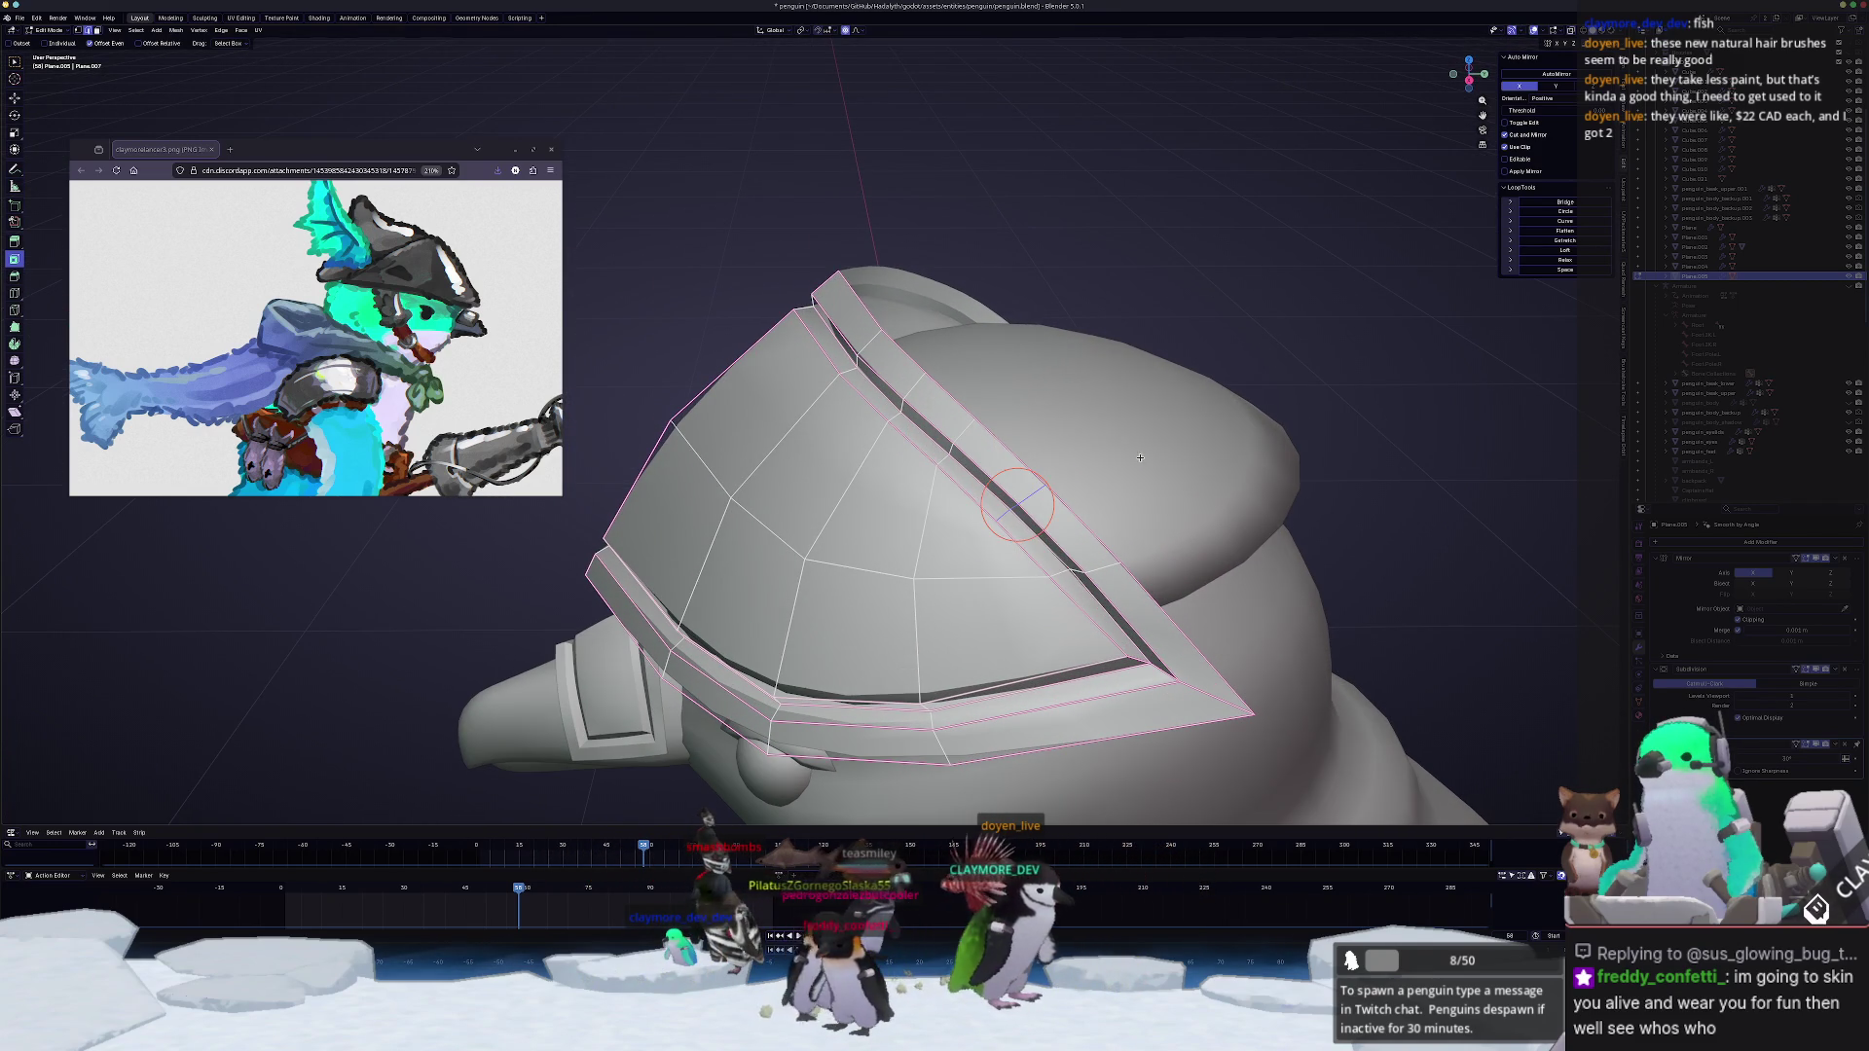
left_click(1139, 459)
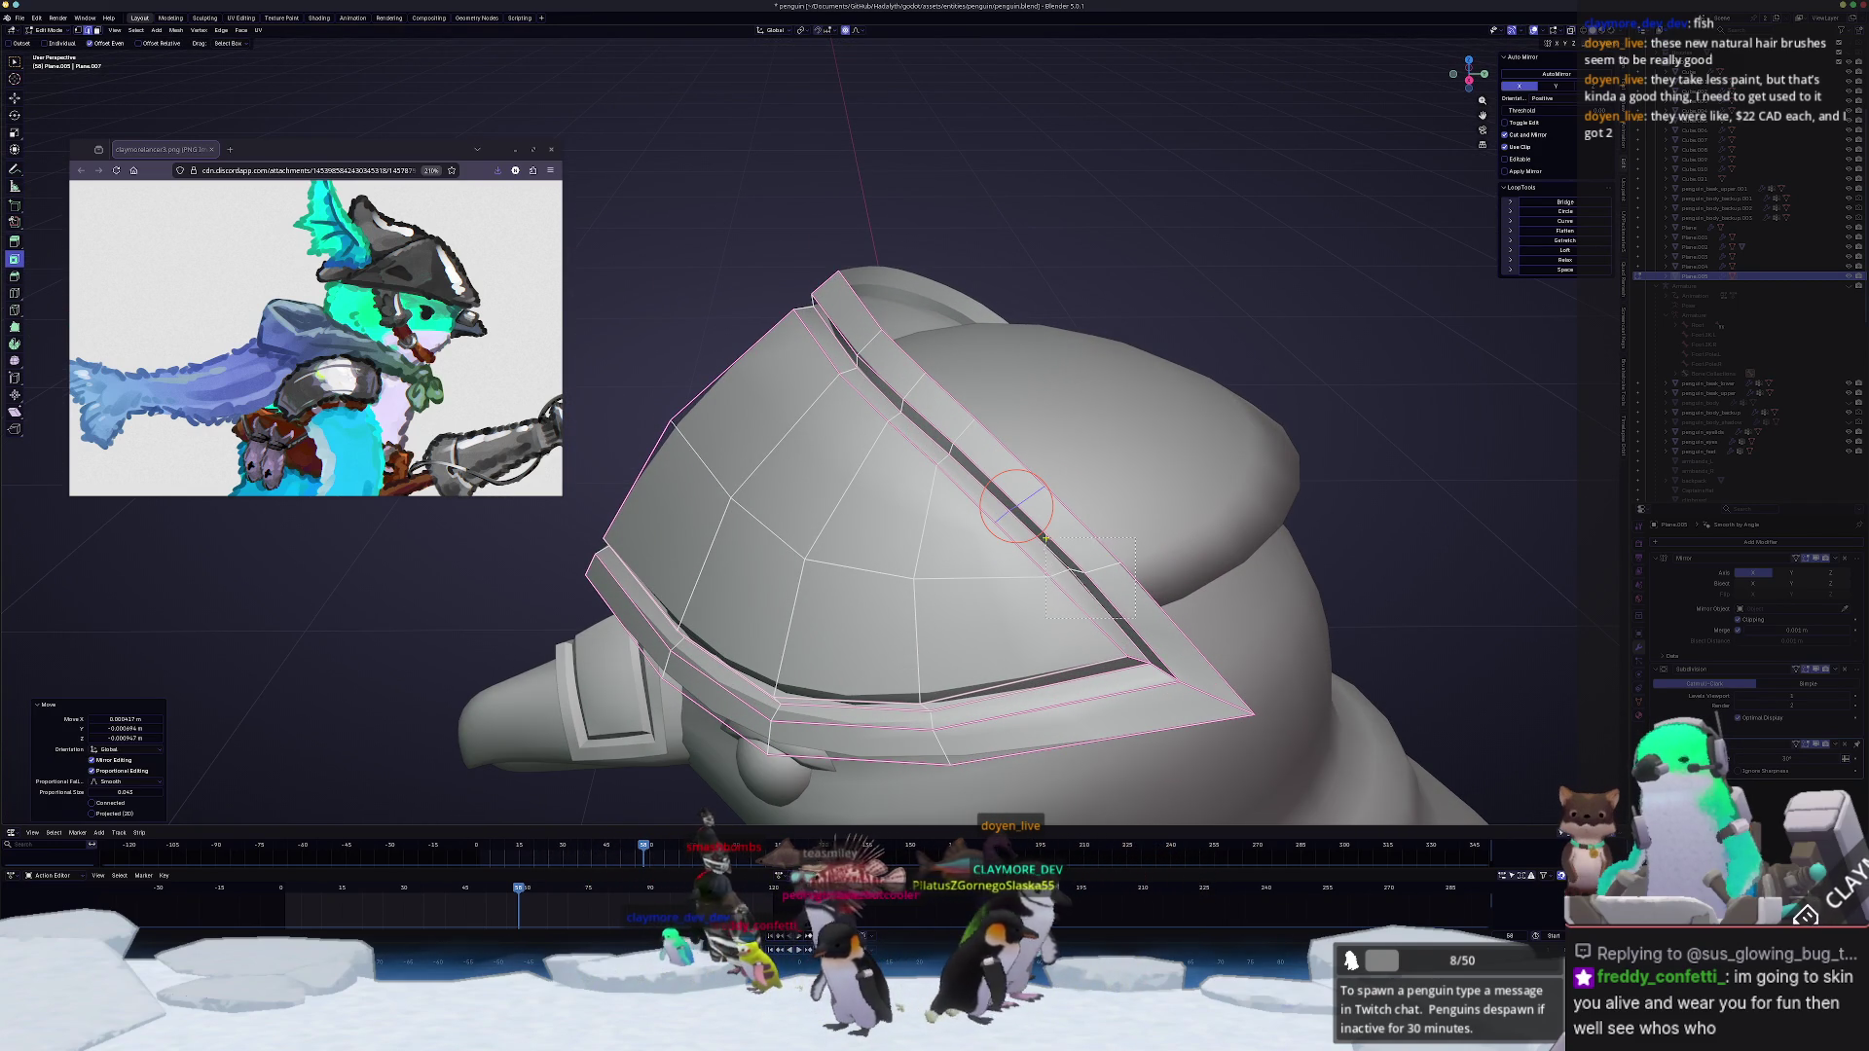
mouse_move(1046, 538)
middle_mouse_down()
mouse_move(1099, 516)
mouse_move(1055, 527)
middle_mouse_up()
left_click(1095, 517)
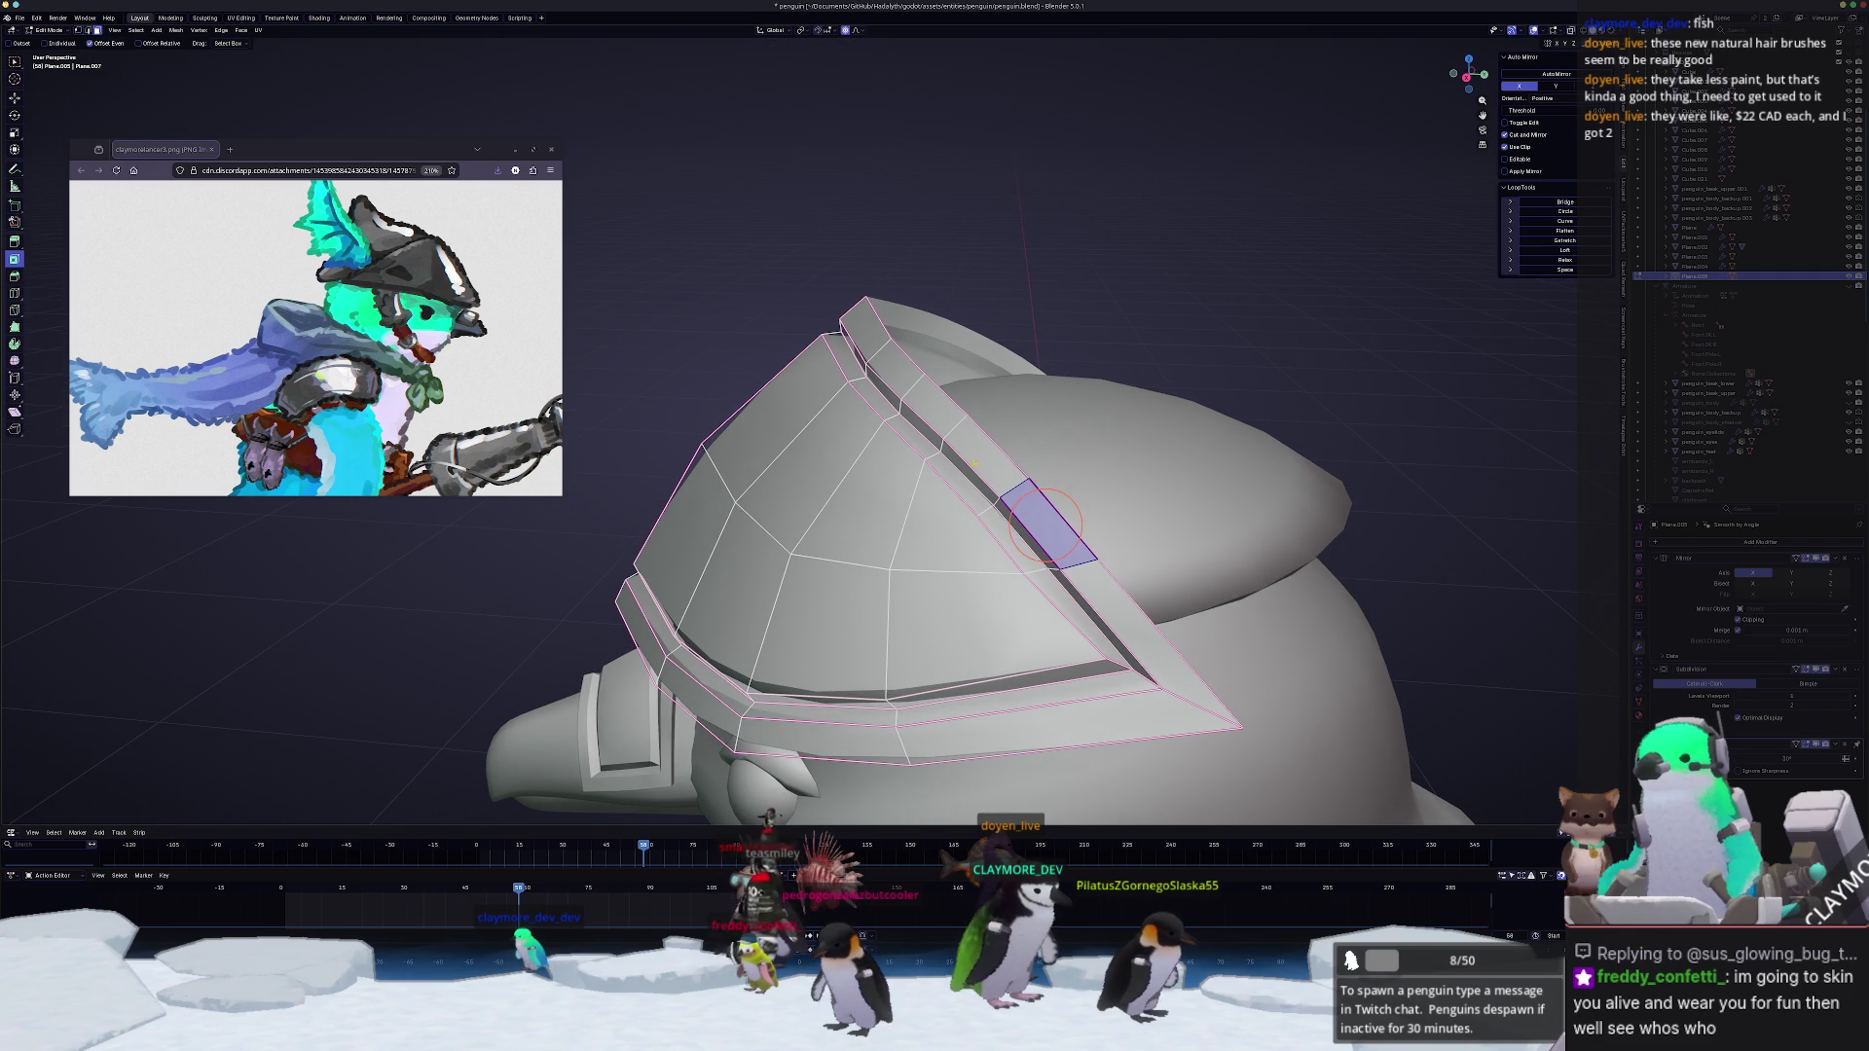
middle_click_drag(982, 459, 1011, 432)
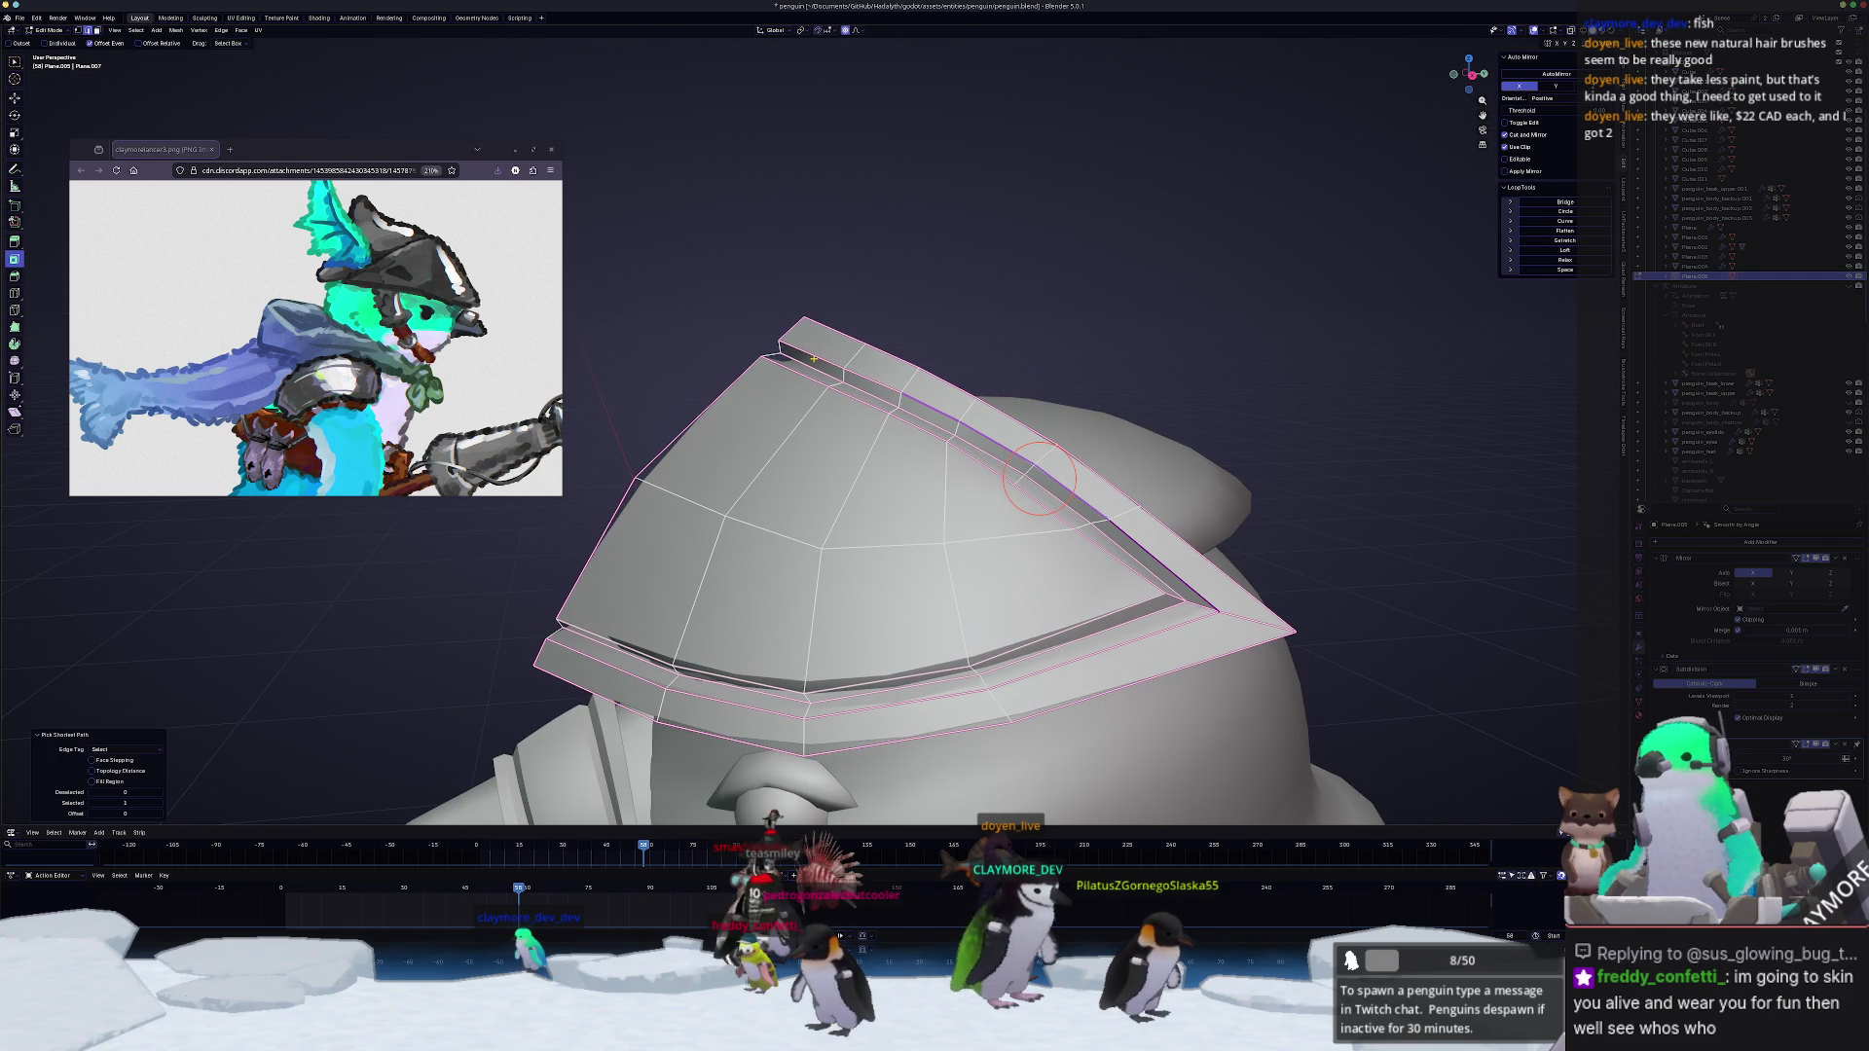
Step: Flatten the lower edge path of the rim groove with LoopTools Flatten
key("shift+r")
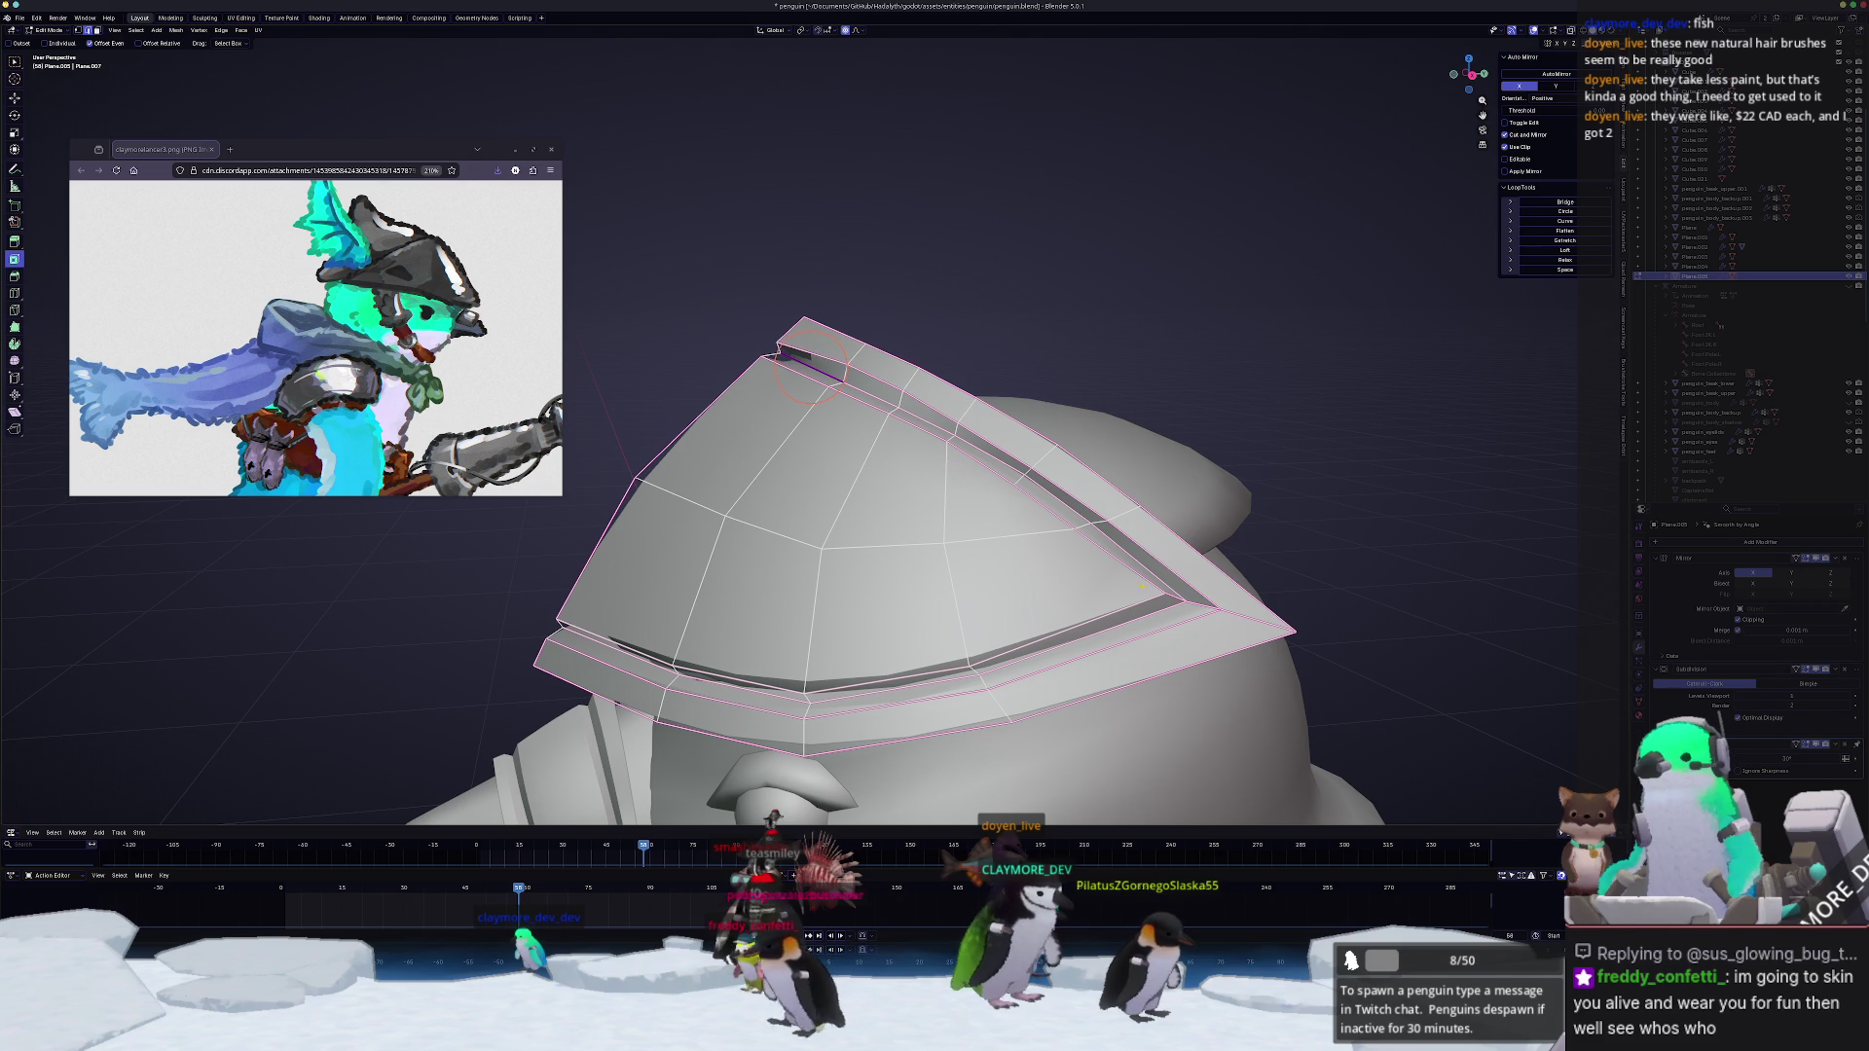
left_click(956, 450, "ctrl")
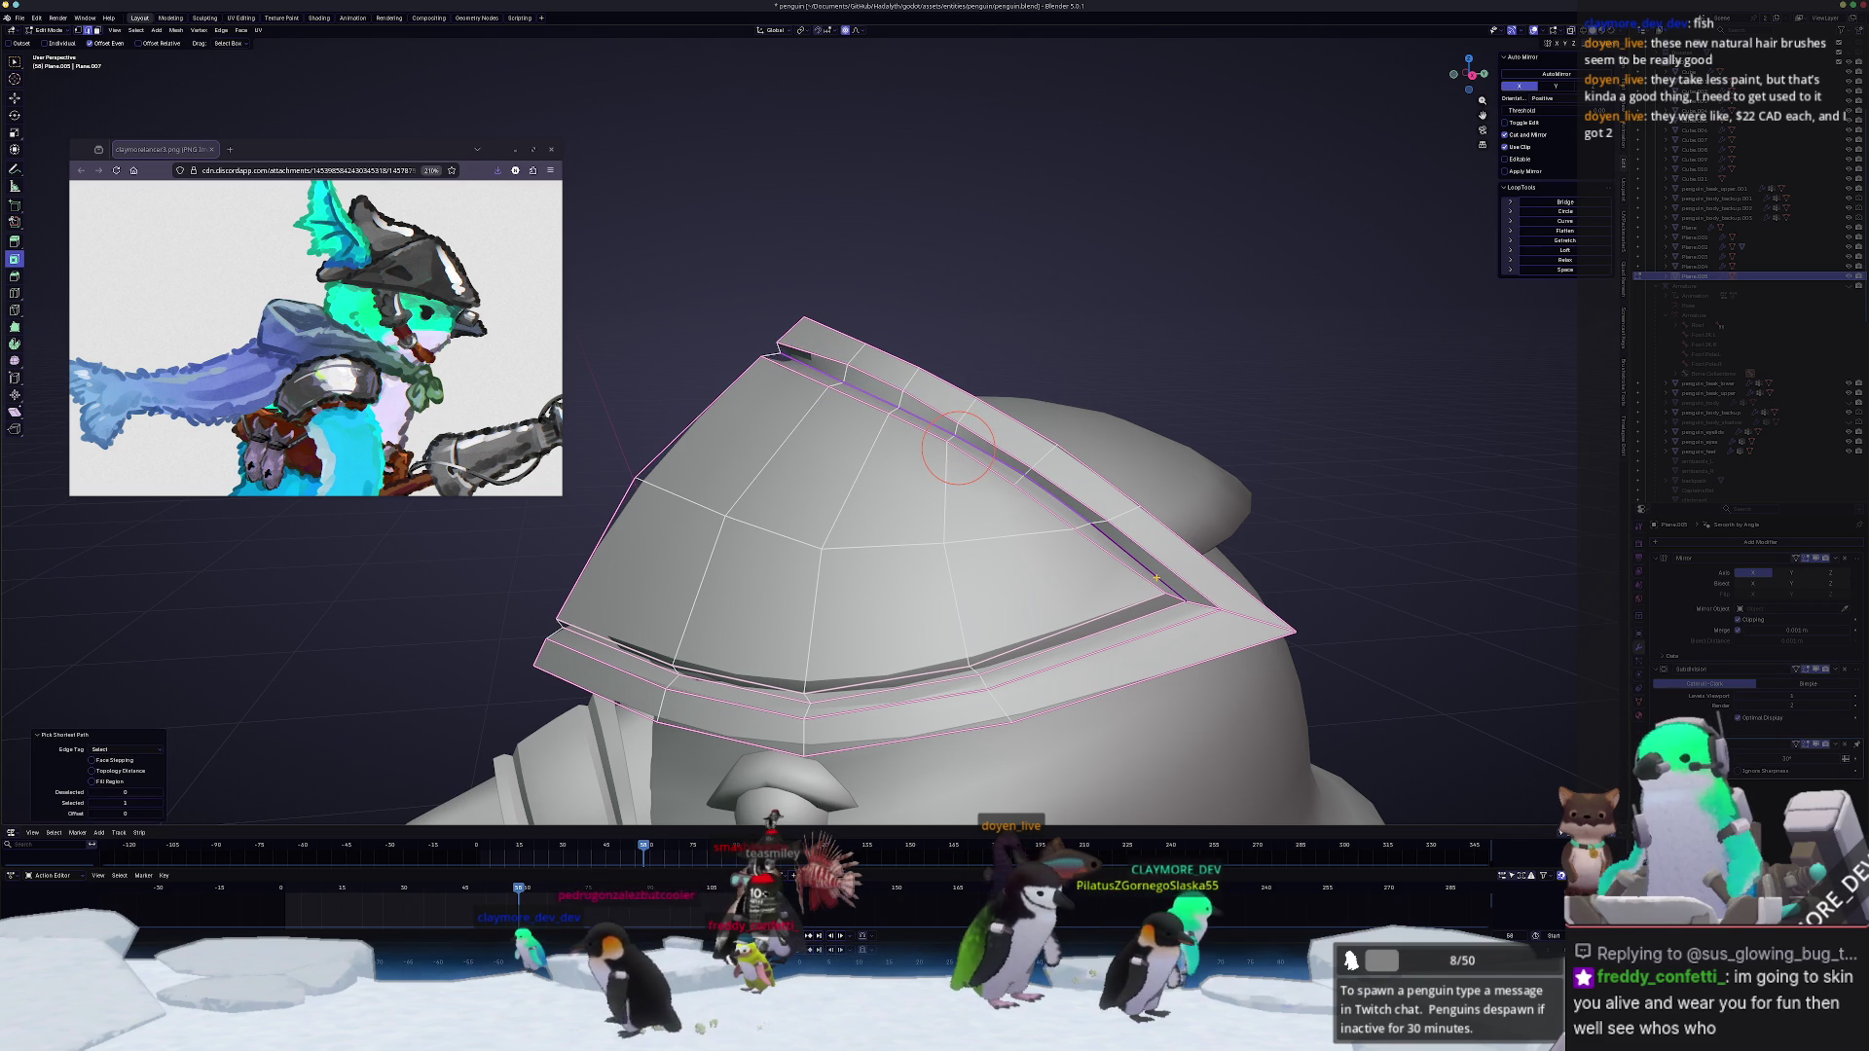
right_click(1158, 578)
left_click(1170, 570)
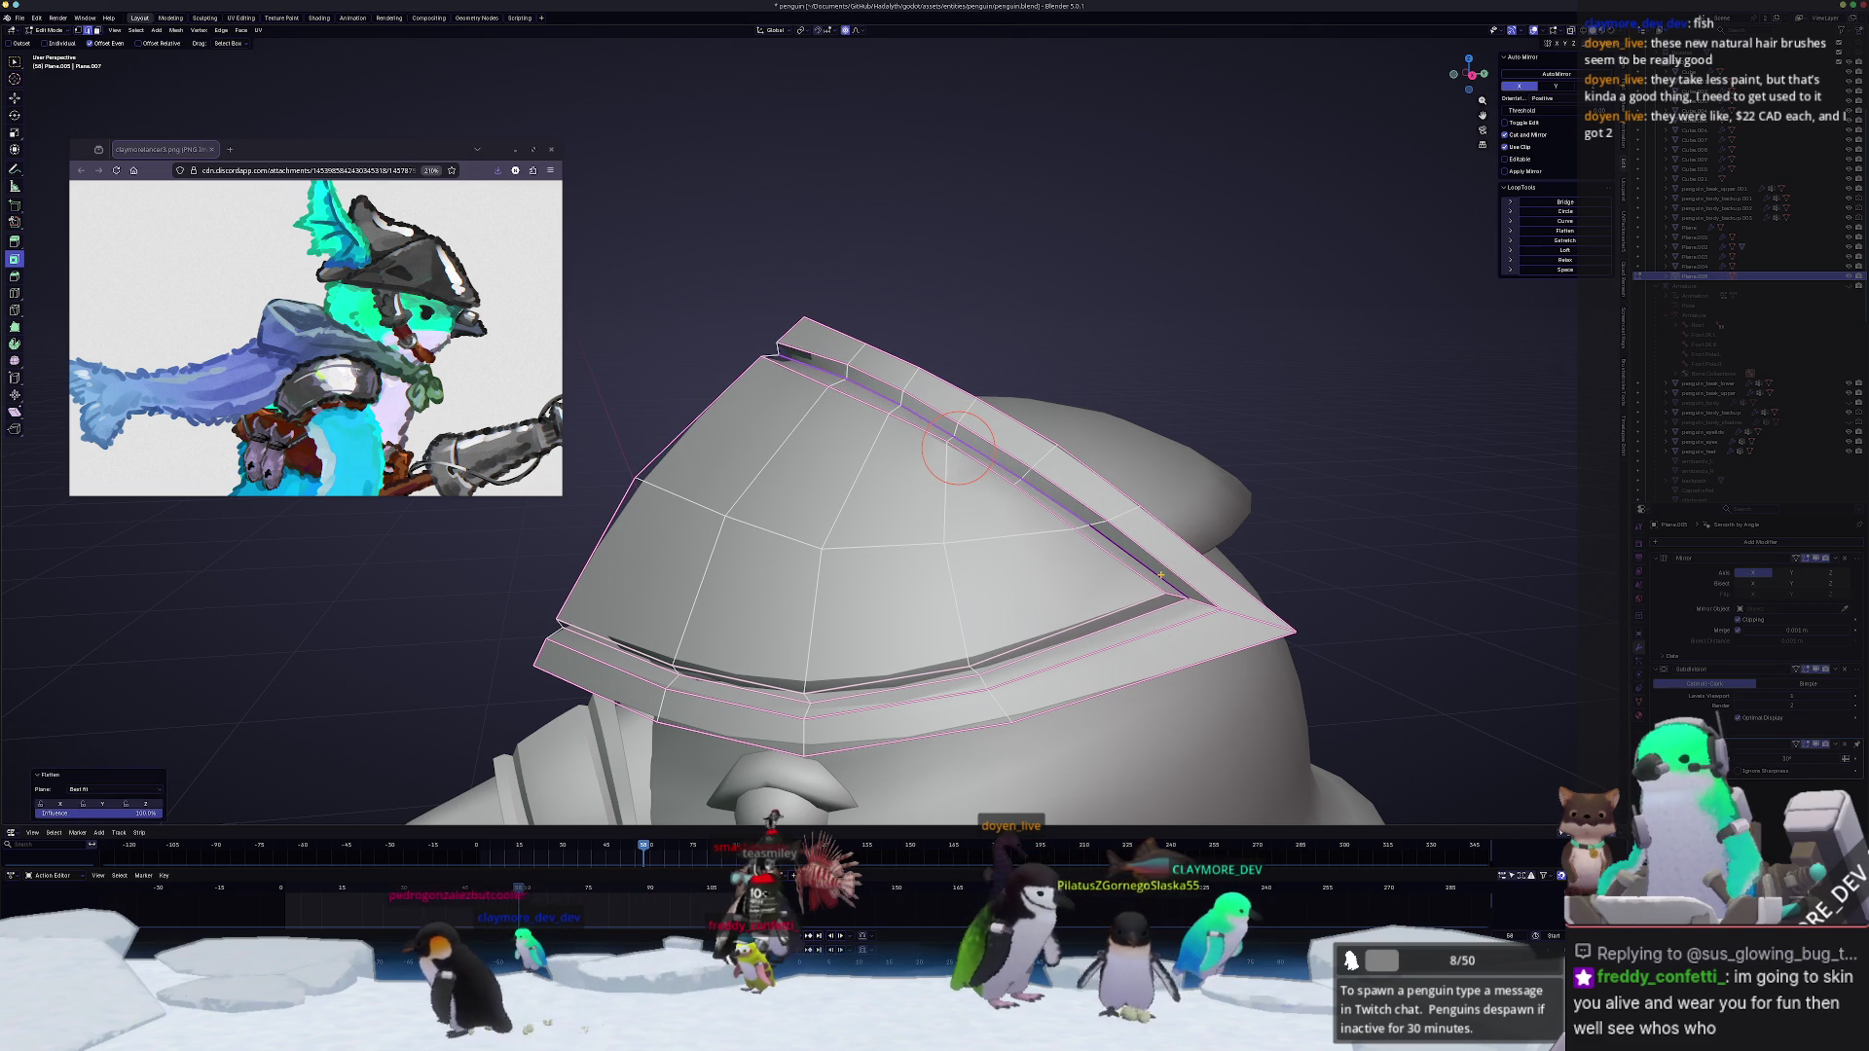
middle_click_drag(957, 450, 1080, 555)
Step: Flatten the top rim groove edge path and return to Object Mode
left_click(1113, 581)
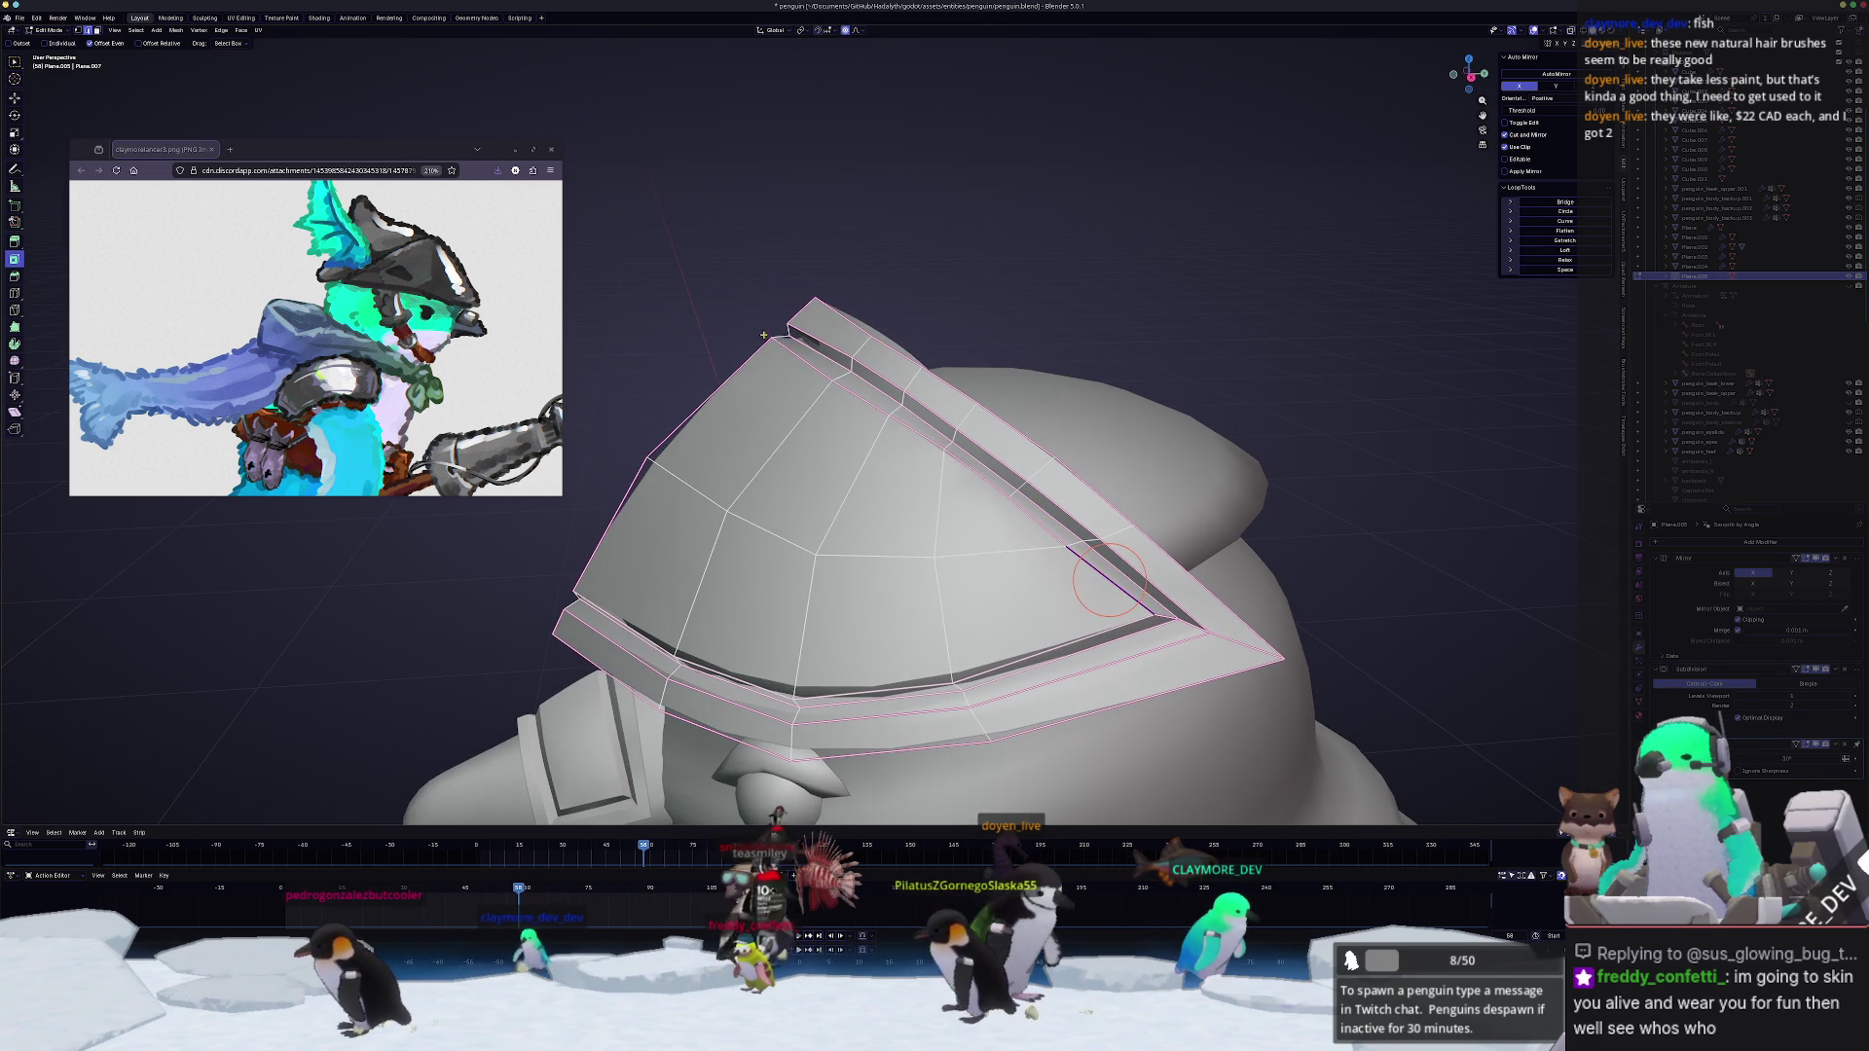
left_click(942, 455, "ctrl")
right_click(942, 456)
left_click(953, 465)
mouse_move(942, 457)
middle_mouse_down()
mouse_move(917, 456)
mouse_move(934, 395)
middle_mouse_up()
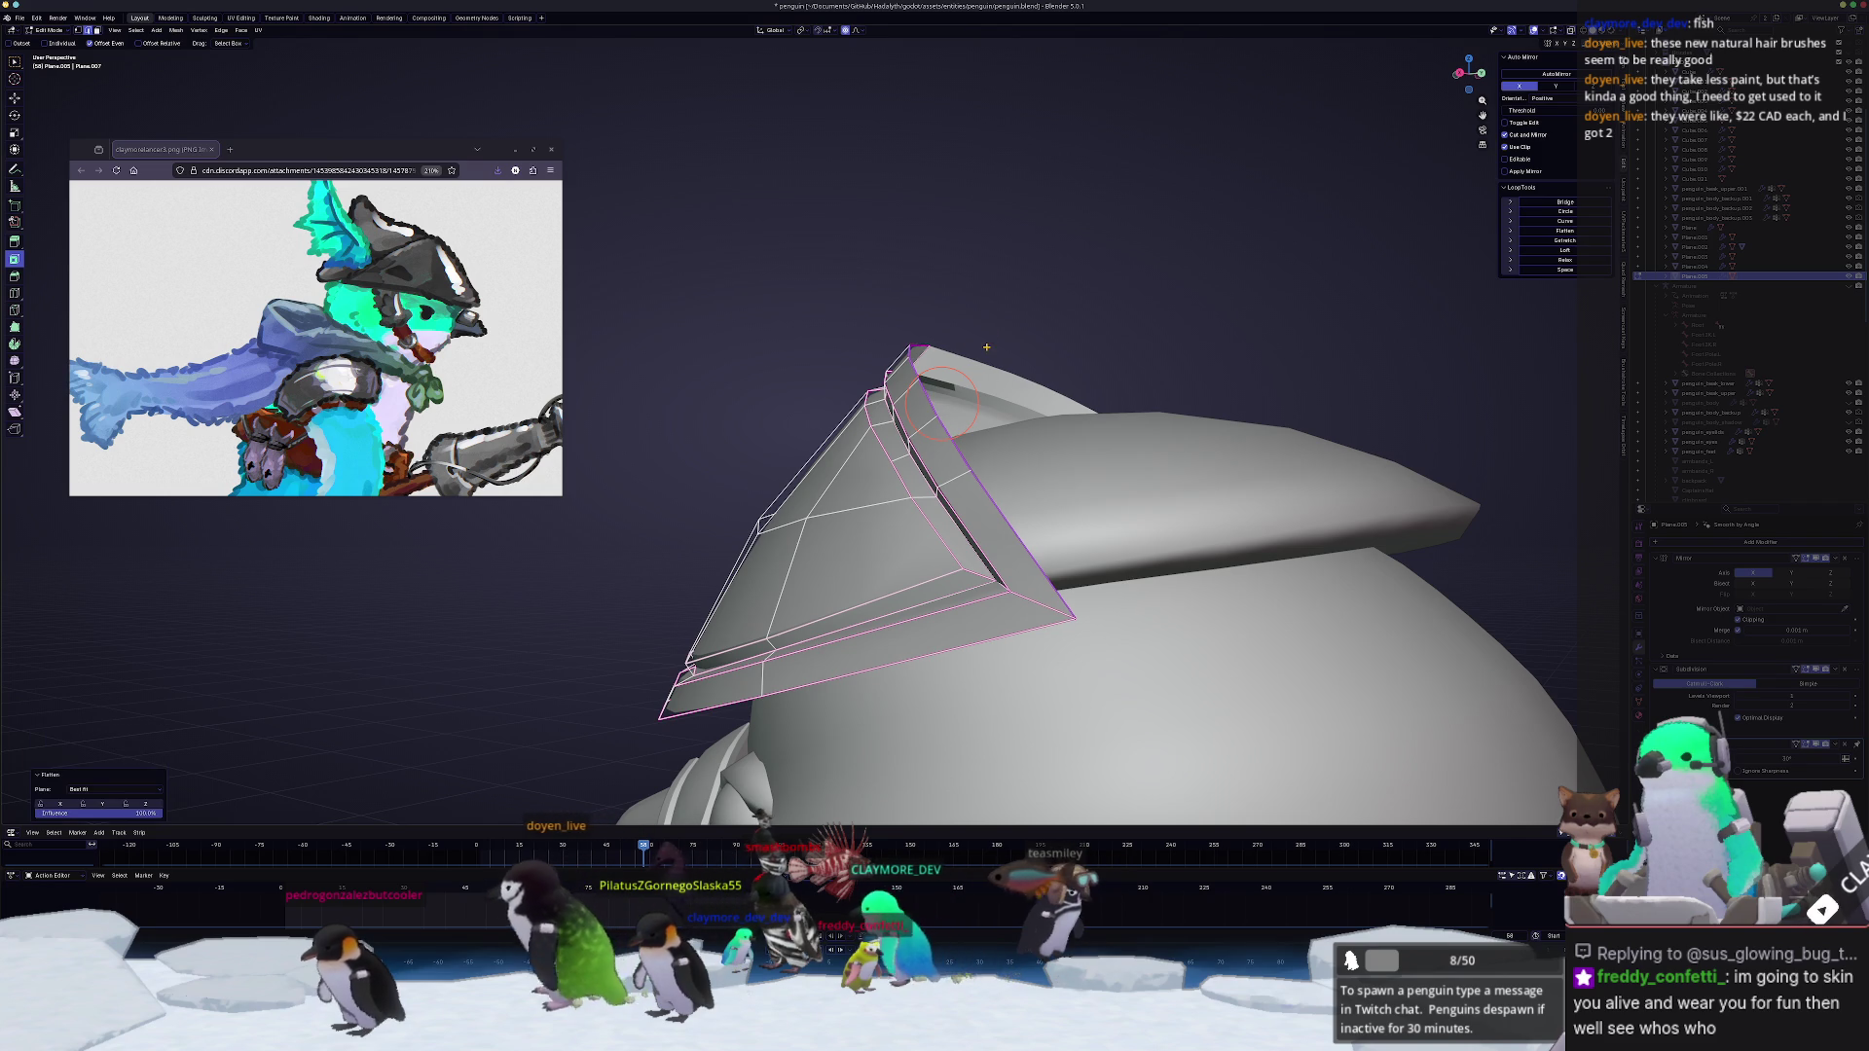
key("Tab")
middle_click_drag(935, 389, 1006, 424)
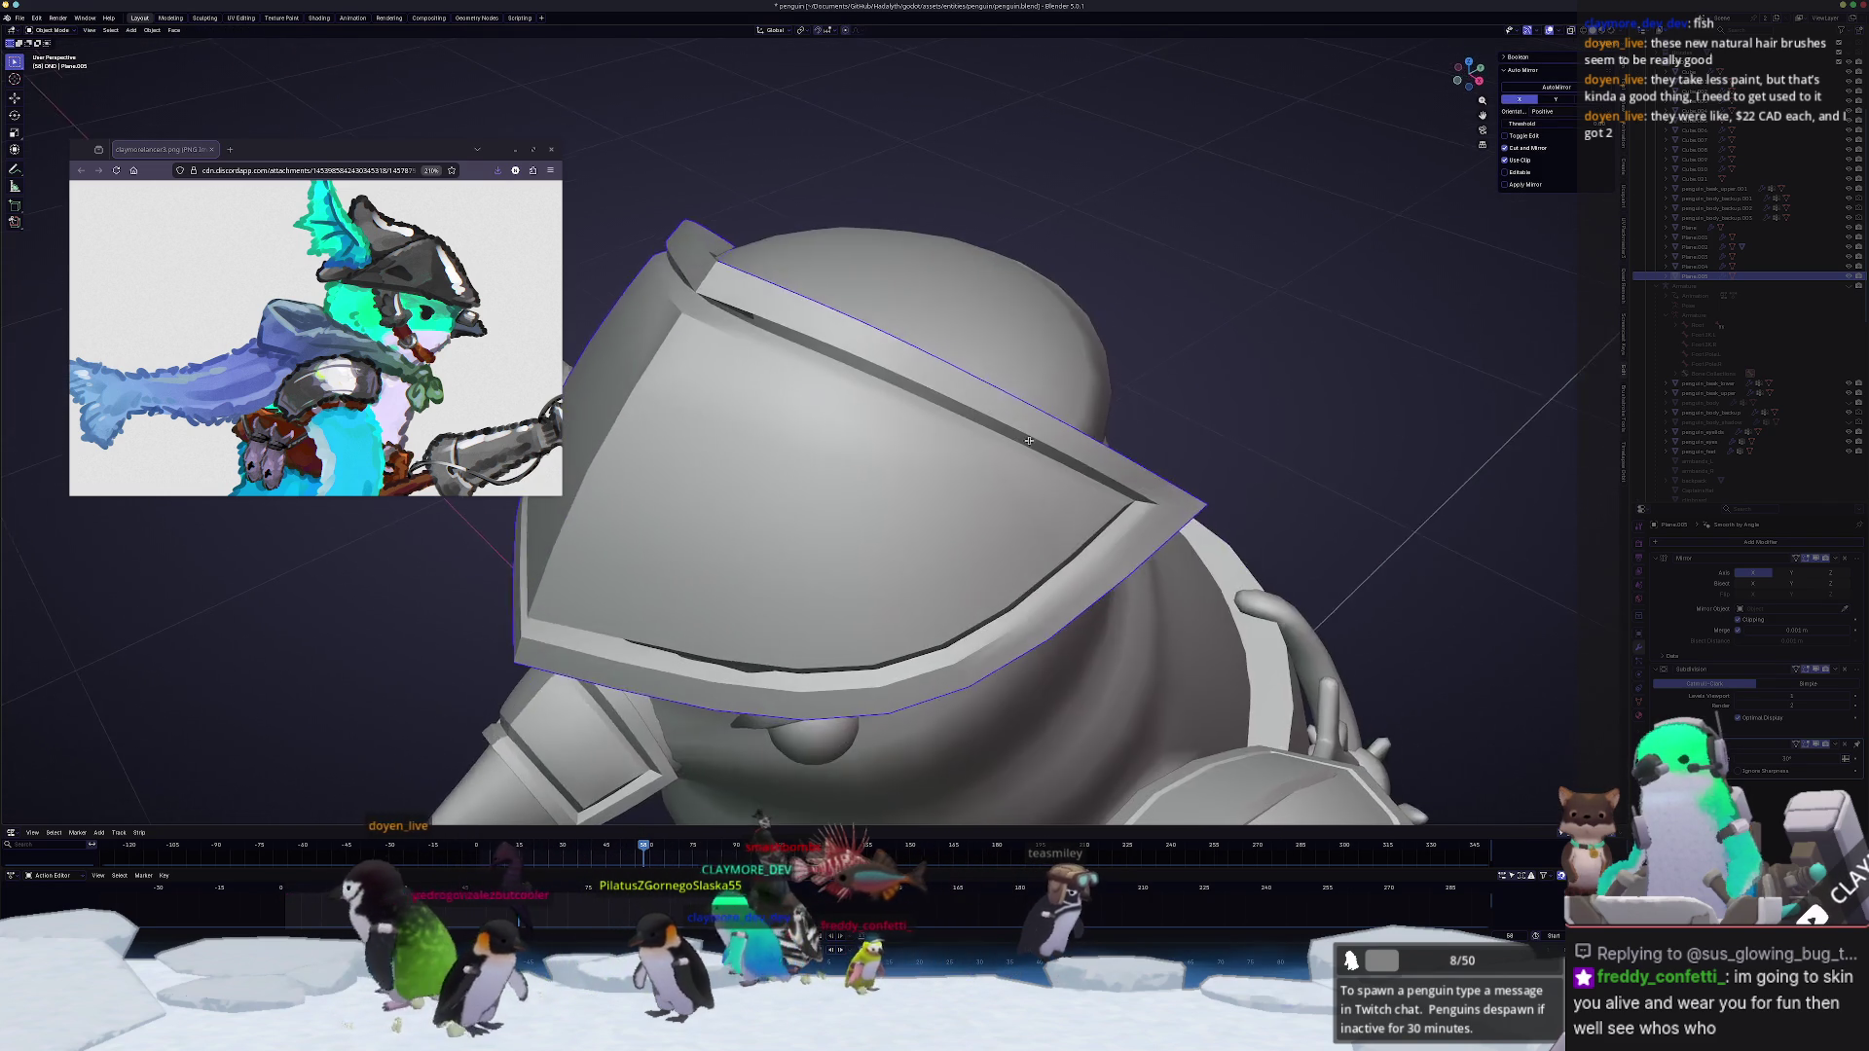
Step: Move the brim corner vertex with soft falloff to tidy the brim
key("Tab")
mouse_move(1007, 424)
middle_mouse_down()
mouse_move(861, 478)
mouse_move(899, 526)
mouse_move(890, 467)
middle_mouse_up()
key("g")
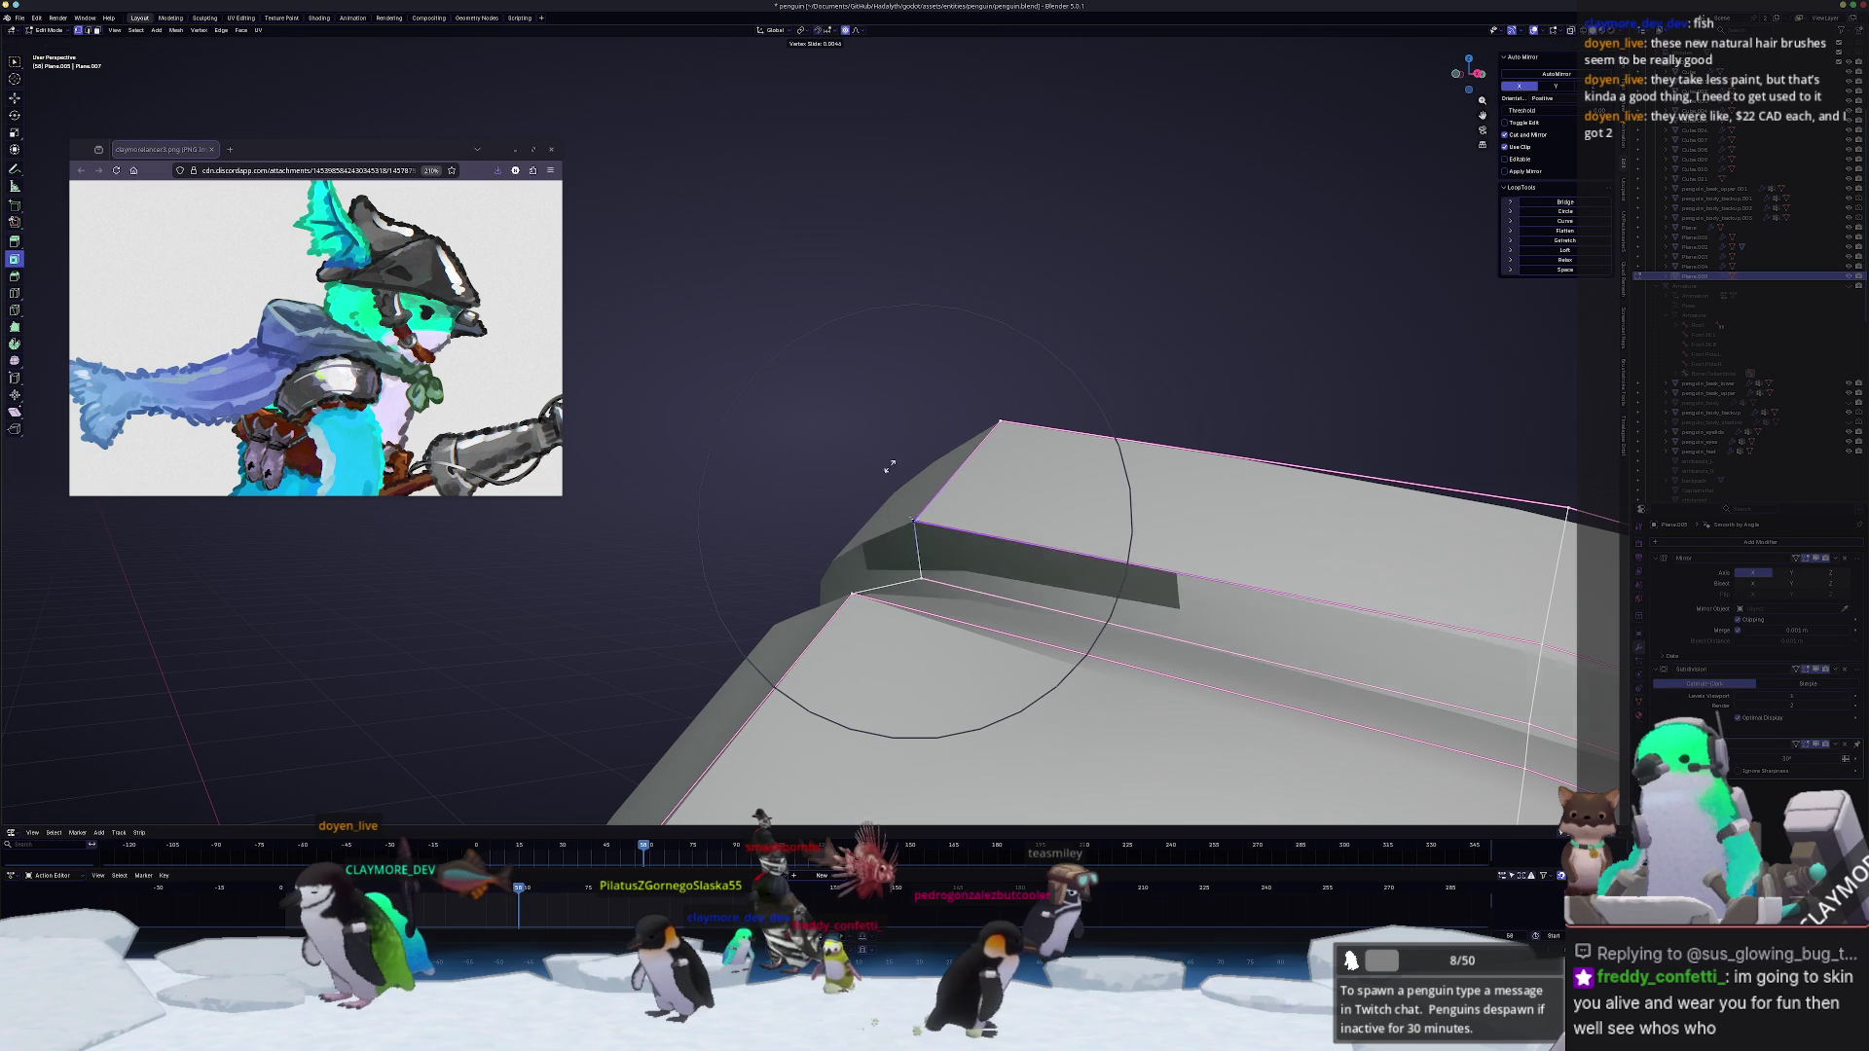
scroll(896, 545, "up", 10)
left_click(896, 544)
middle_click_drag(895, 545, 813, 493)
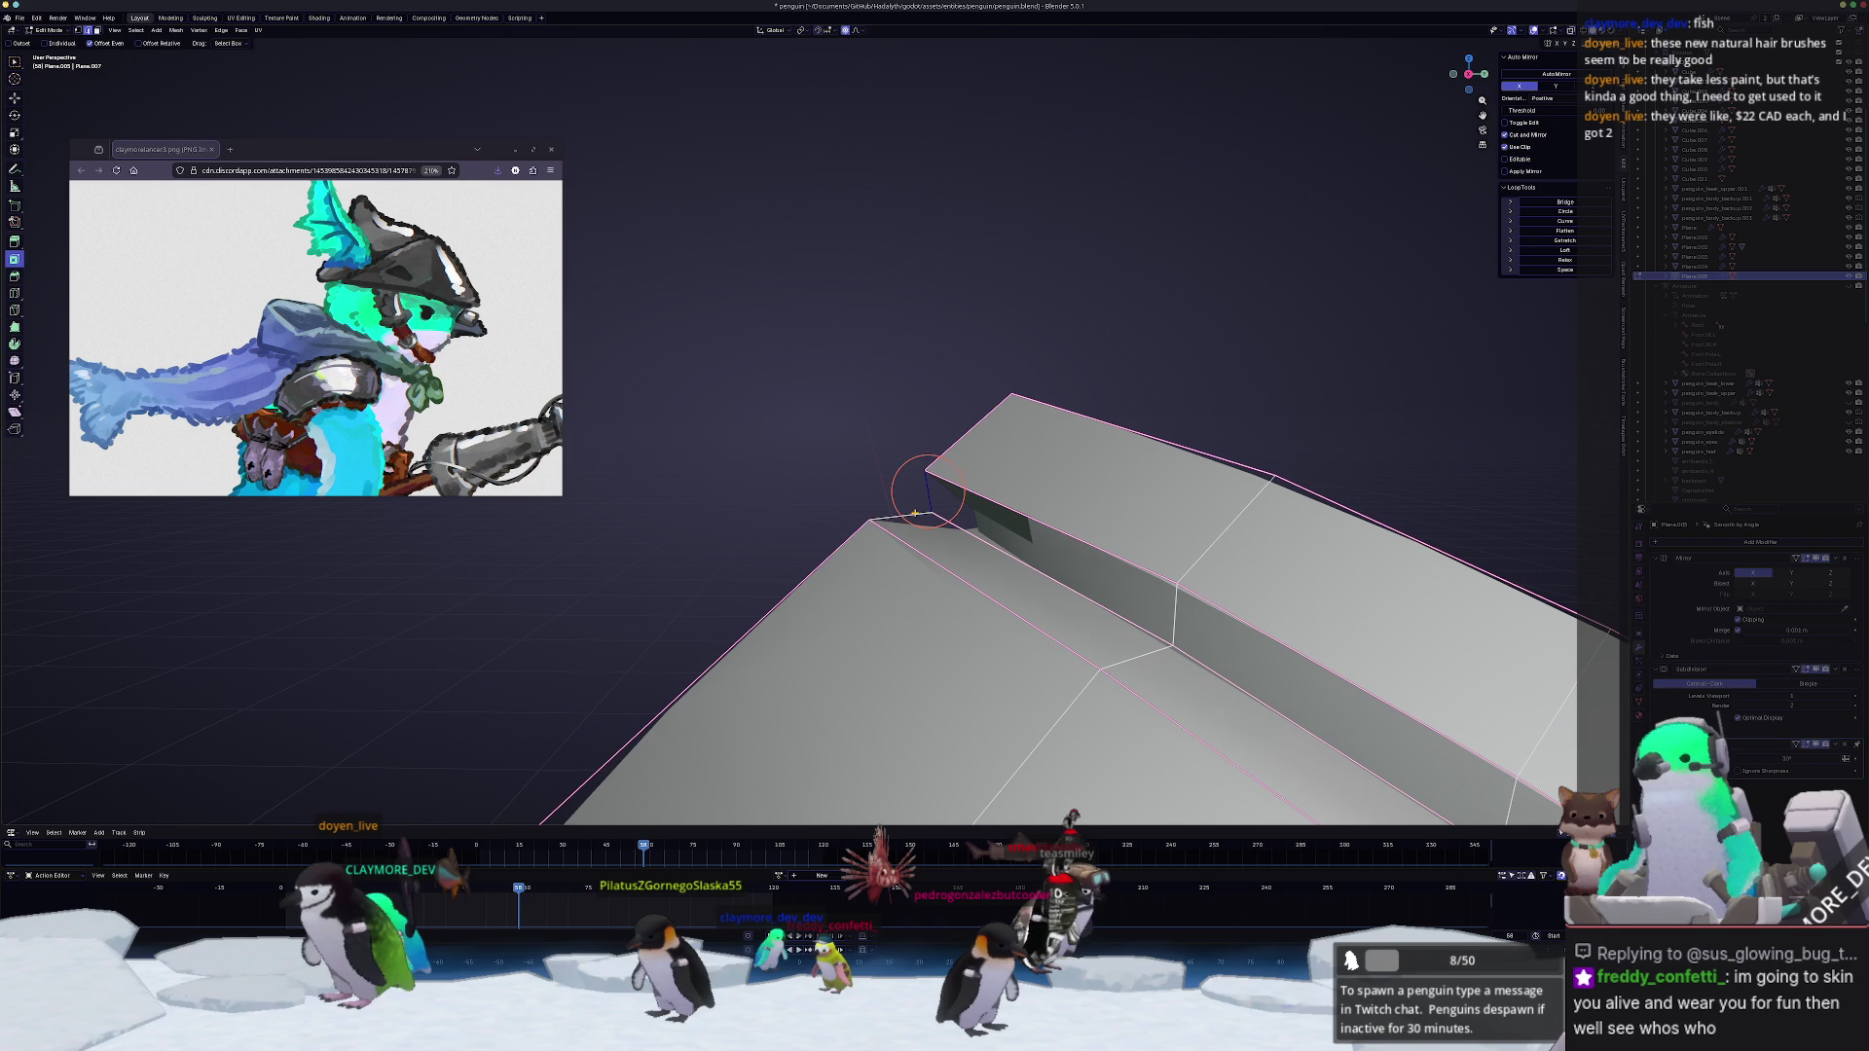
mouse_move(785, 377)
middle_mouse_down()
mouse_move(940, 385)
mouse_move(871, 434)
mouse_move(1007, 409)
middle_mouse_up()
key("Tab")
scroll(939, 386, "down", 5)
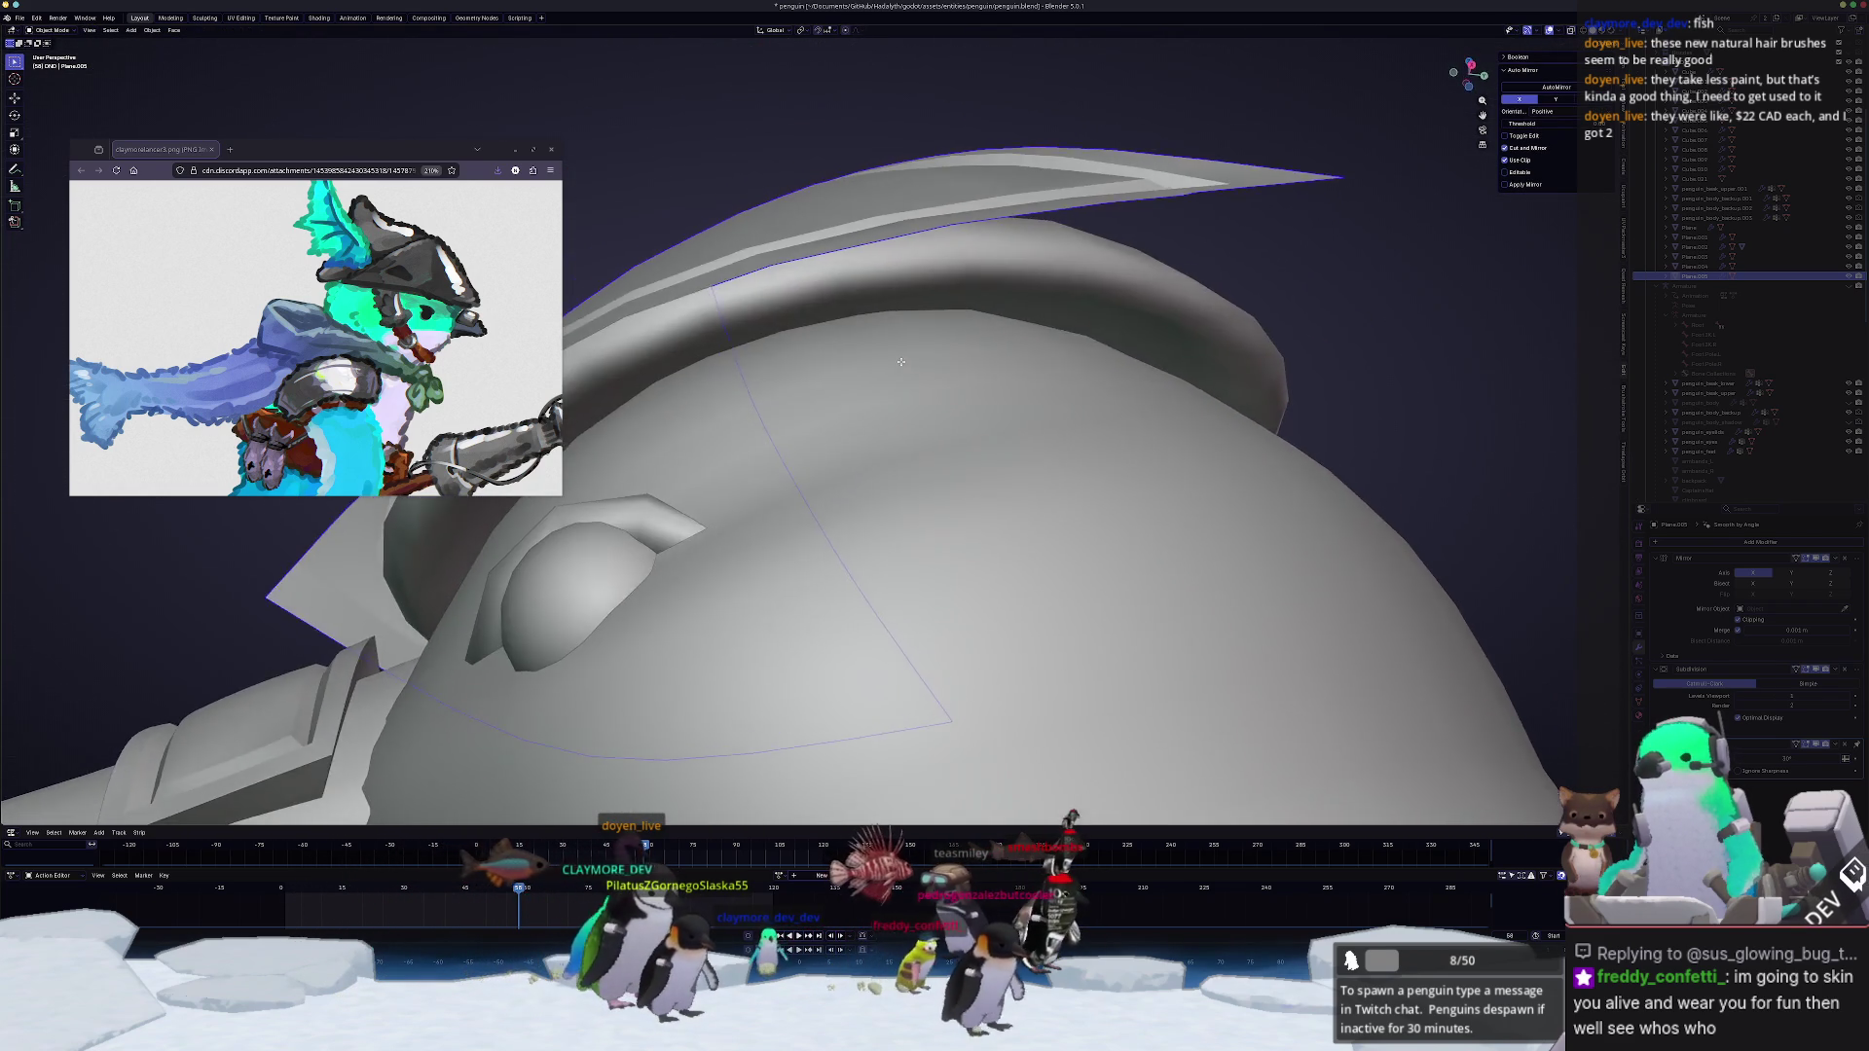
Step: Review the hat on the penguin from several angles, hopping in and out of Edit Mode
key("Tab")
scroll(1005, 409, "down", 3)
middle_click_drag(1006, 410, 1063, 442)
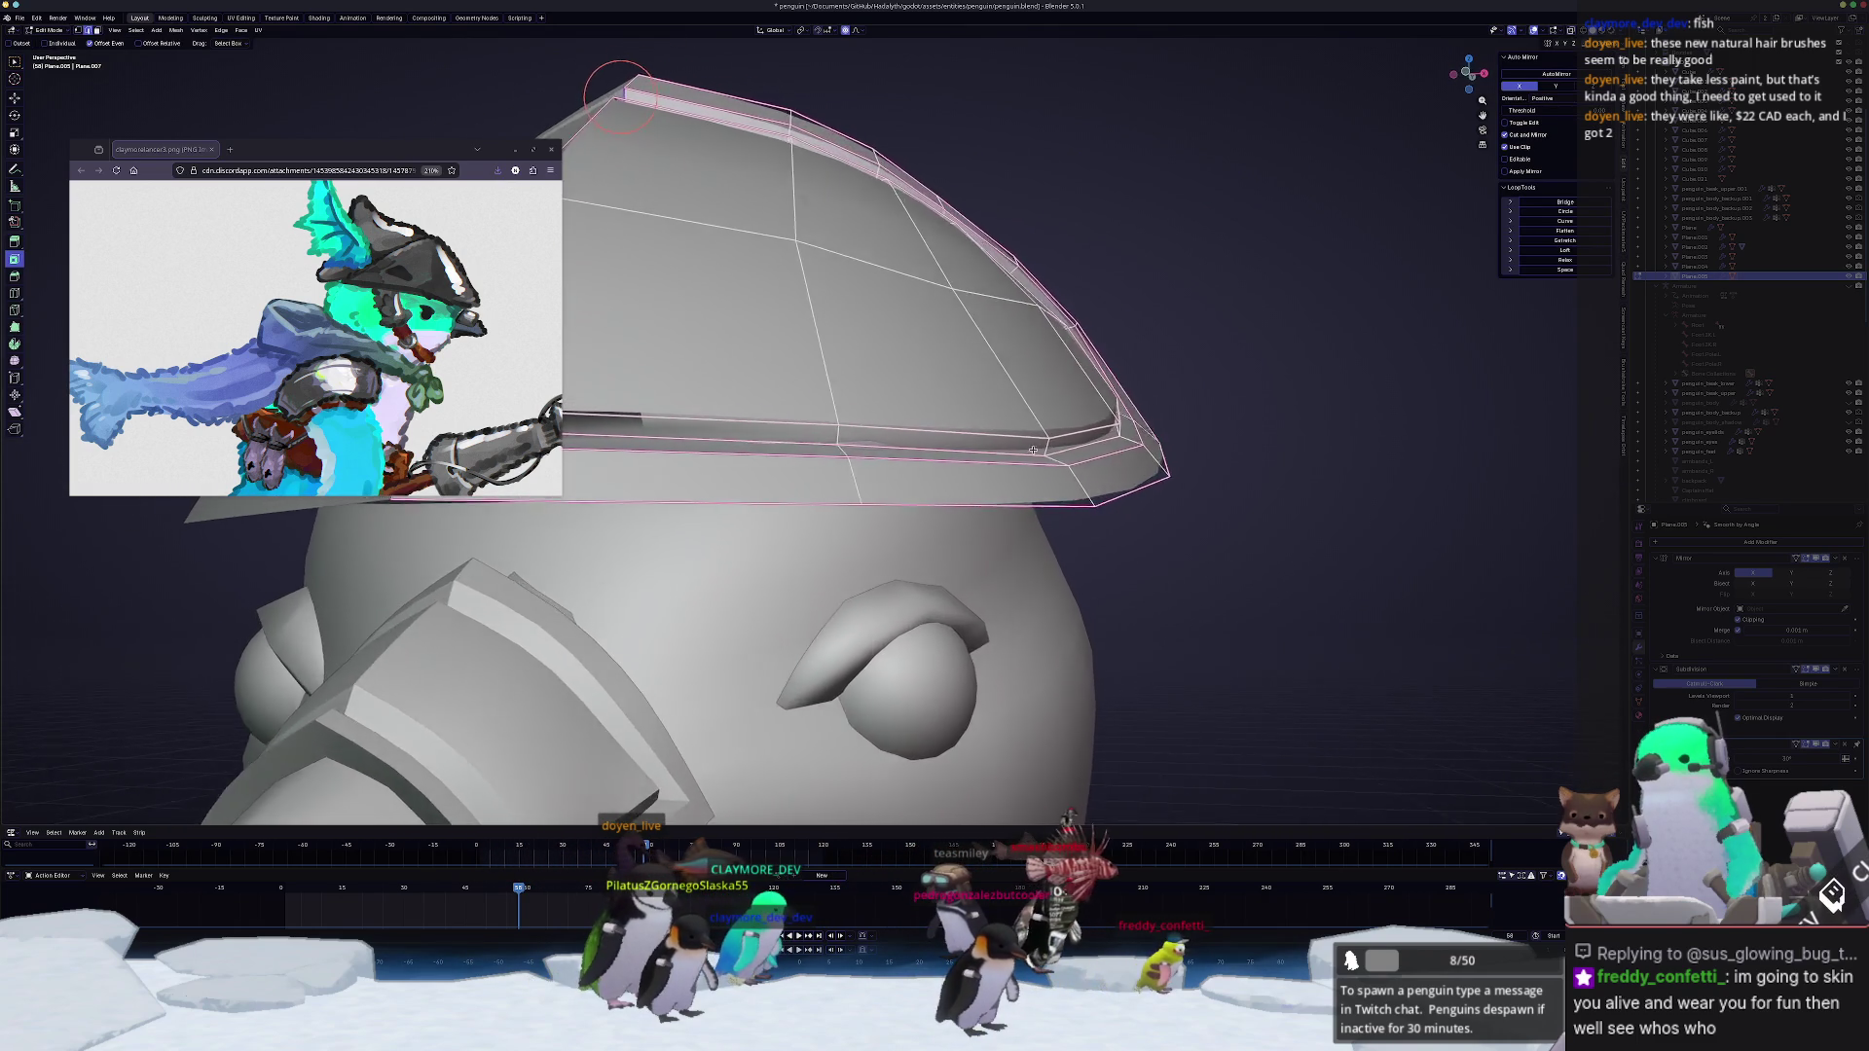
scroll(1065, 441, "down", 3)
key("Tab")
mouse_move(1064, 442)
middle_mouse_down()
mouse_move(1007, 503)
mouse_move(1059, 488)
mouse_move(949, 458)
mouse_move(841, 461)
middle_mouse_up()
key("Tab")
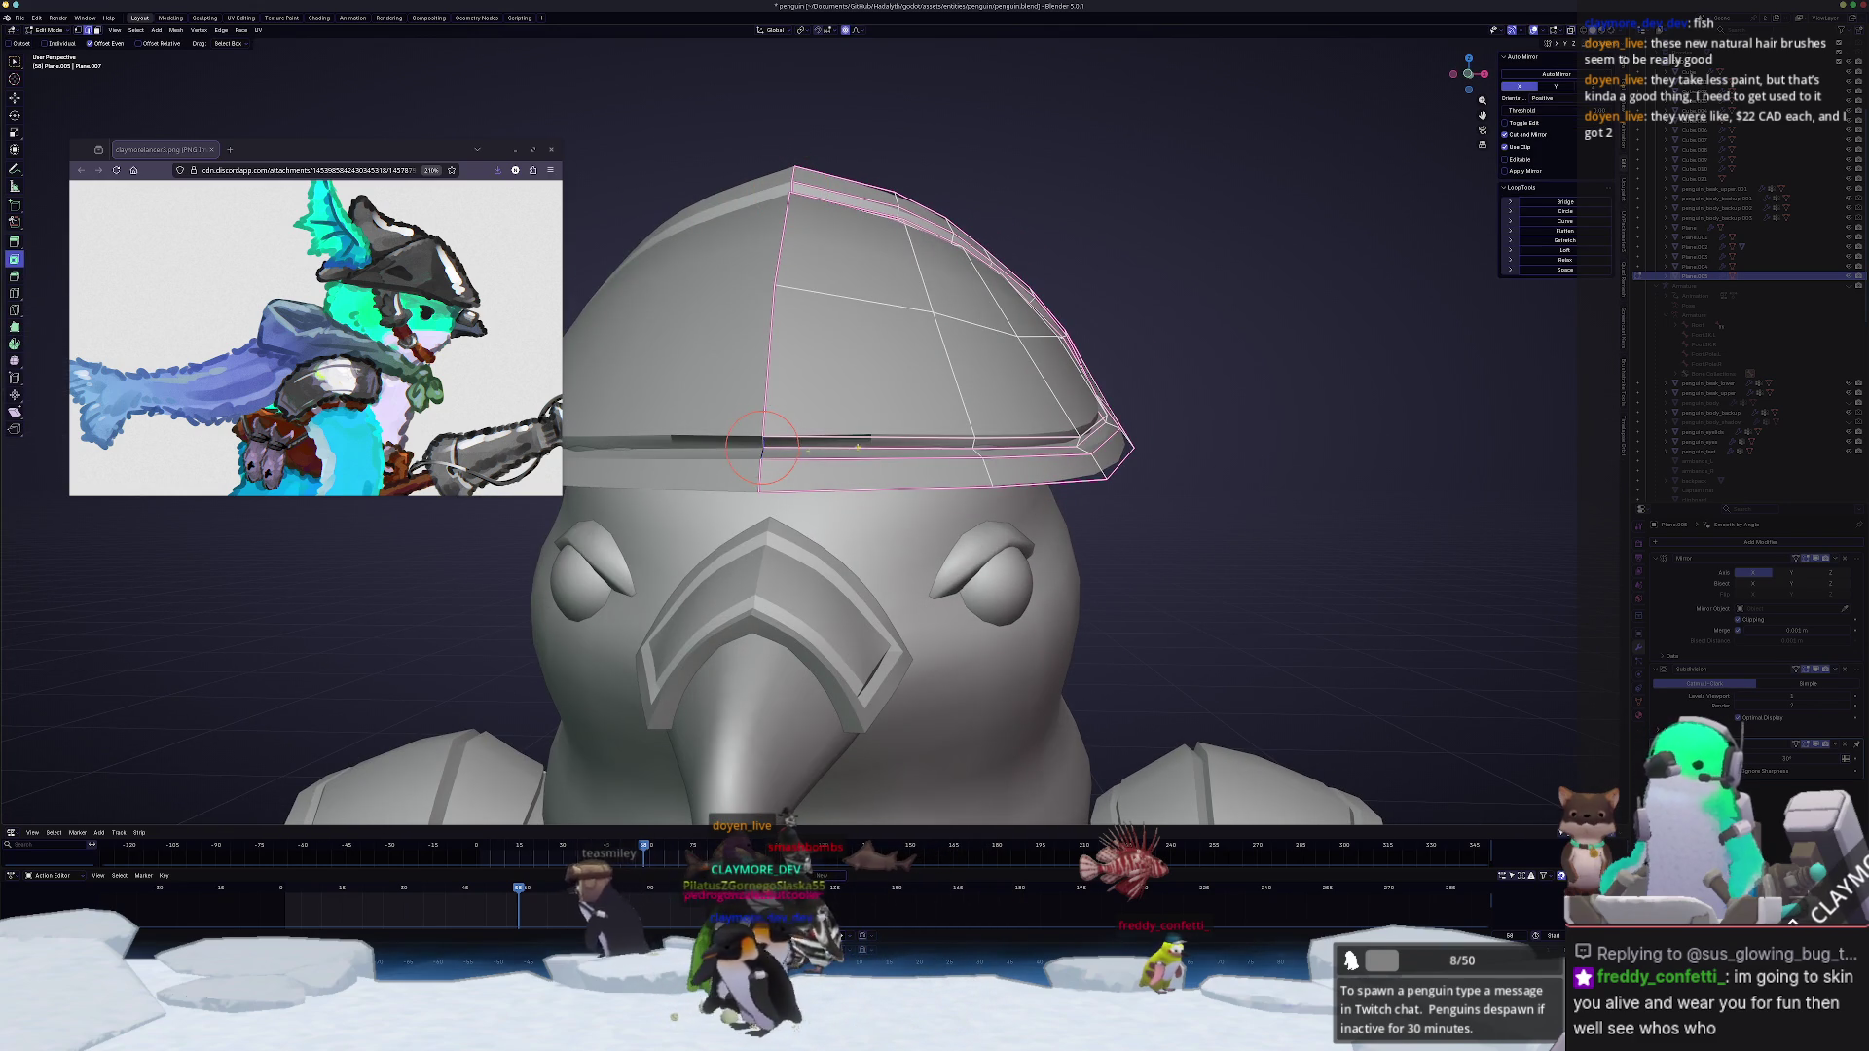
left_click(1256, 379)
middle_click_drag(1256, 378, 631, 483)
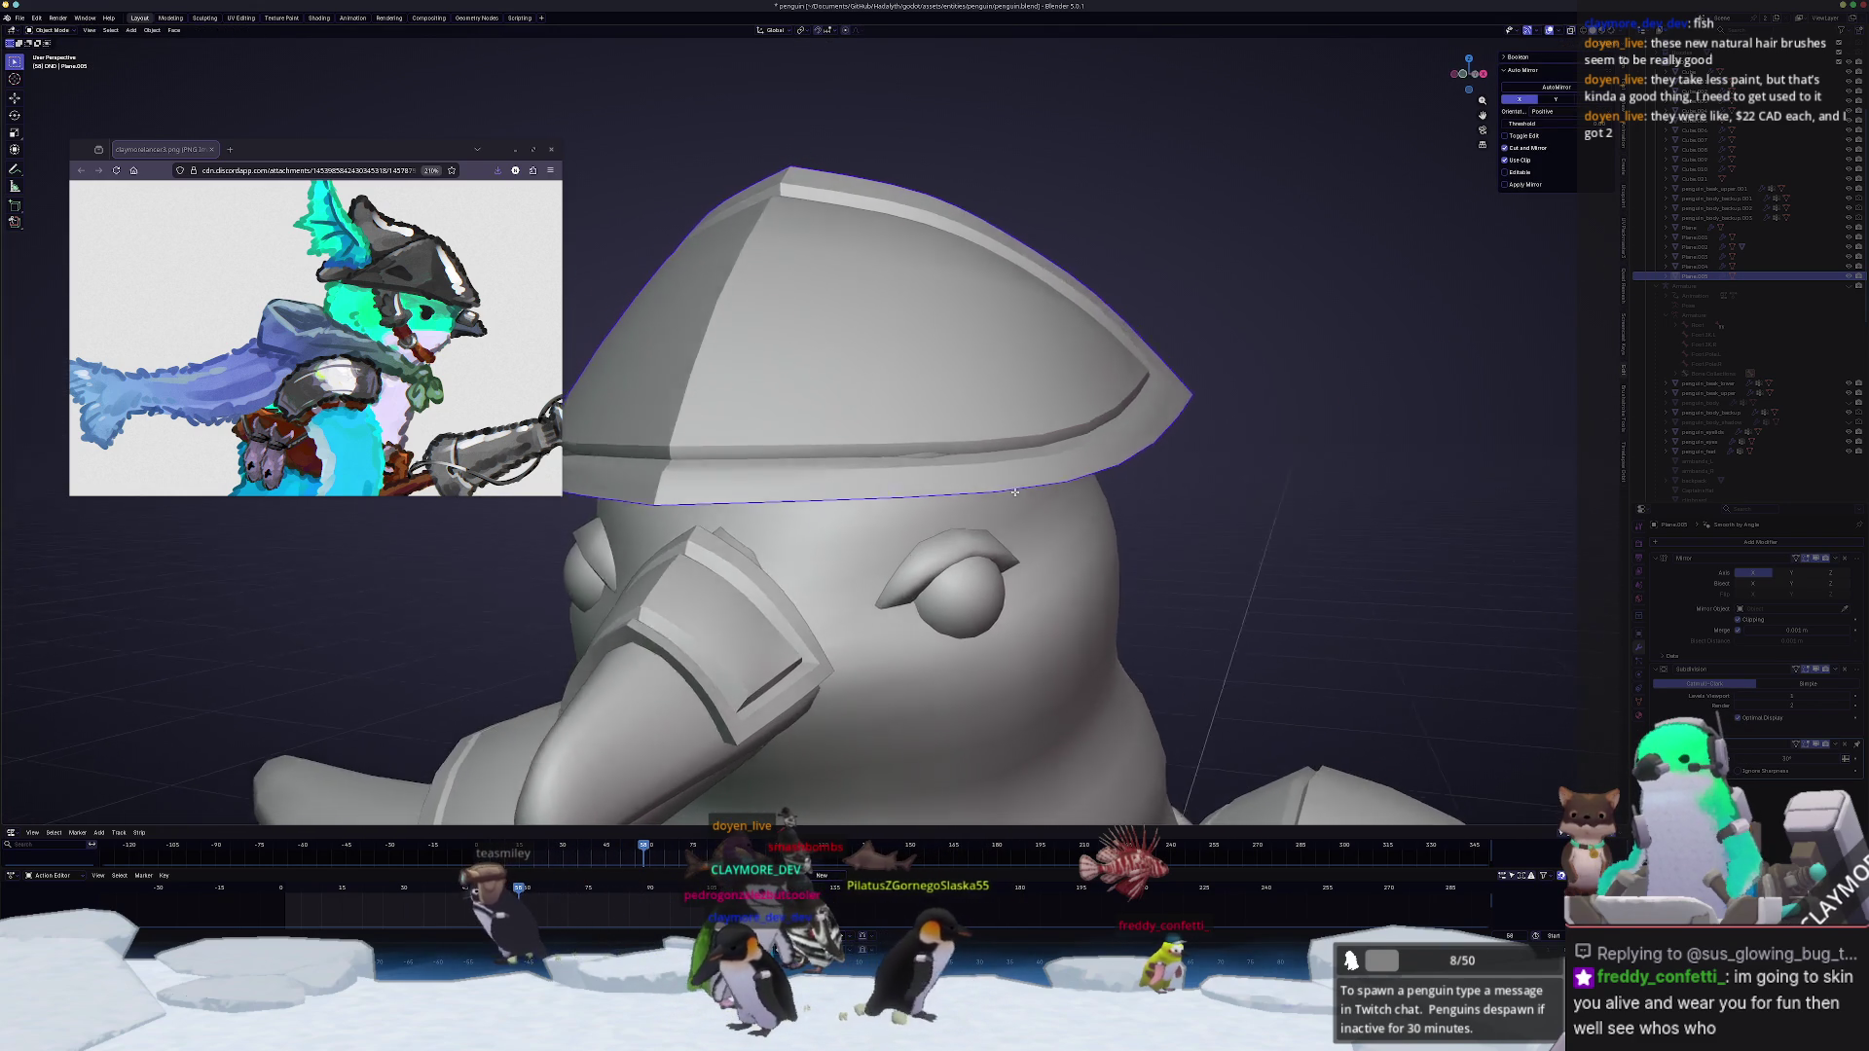
key("Tab")
middle_click_drag(937, 507, 847, 522)
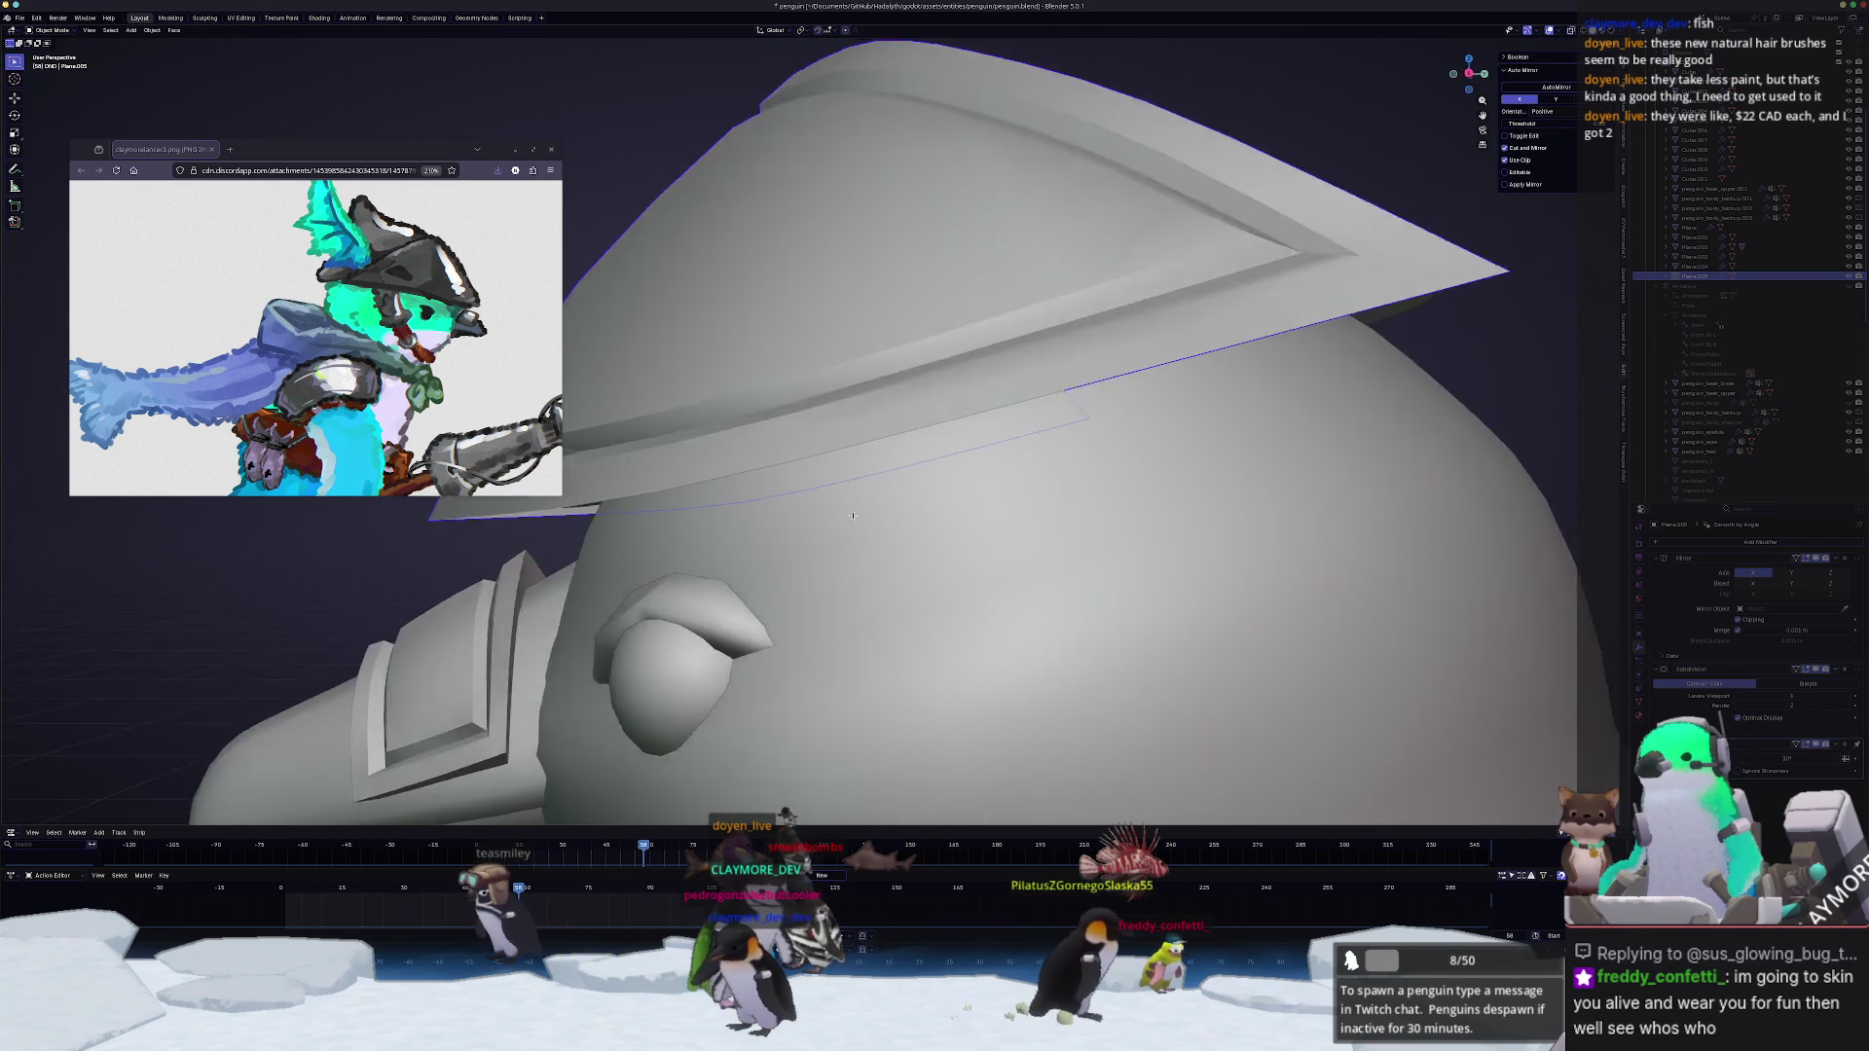
Step: Slide the whole hat forward along X and check it in Right Ortho view
key("g")
key("x")
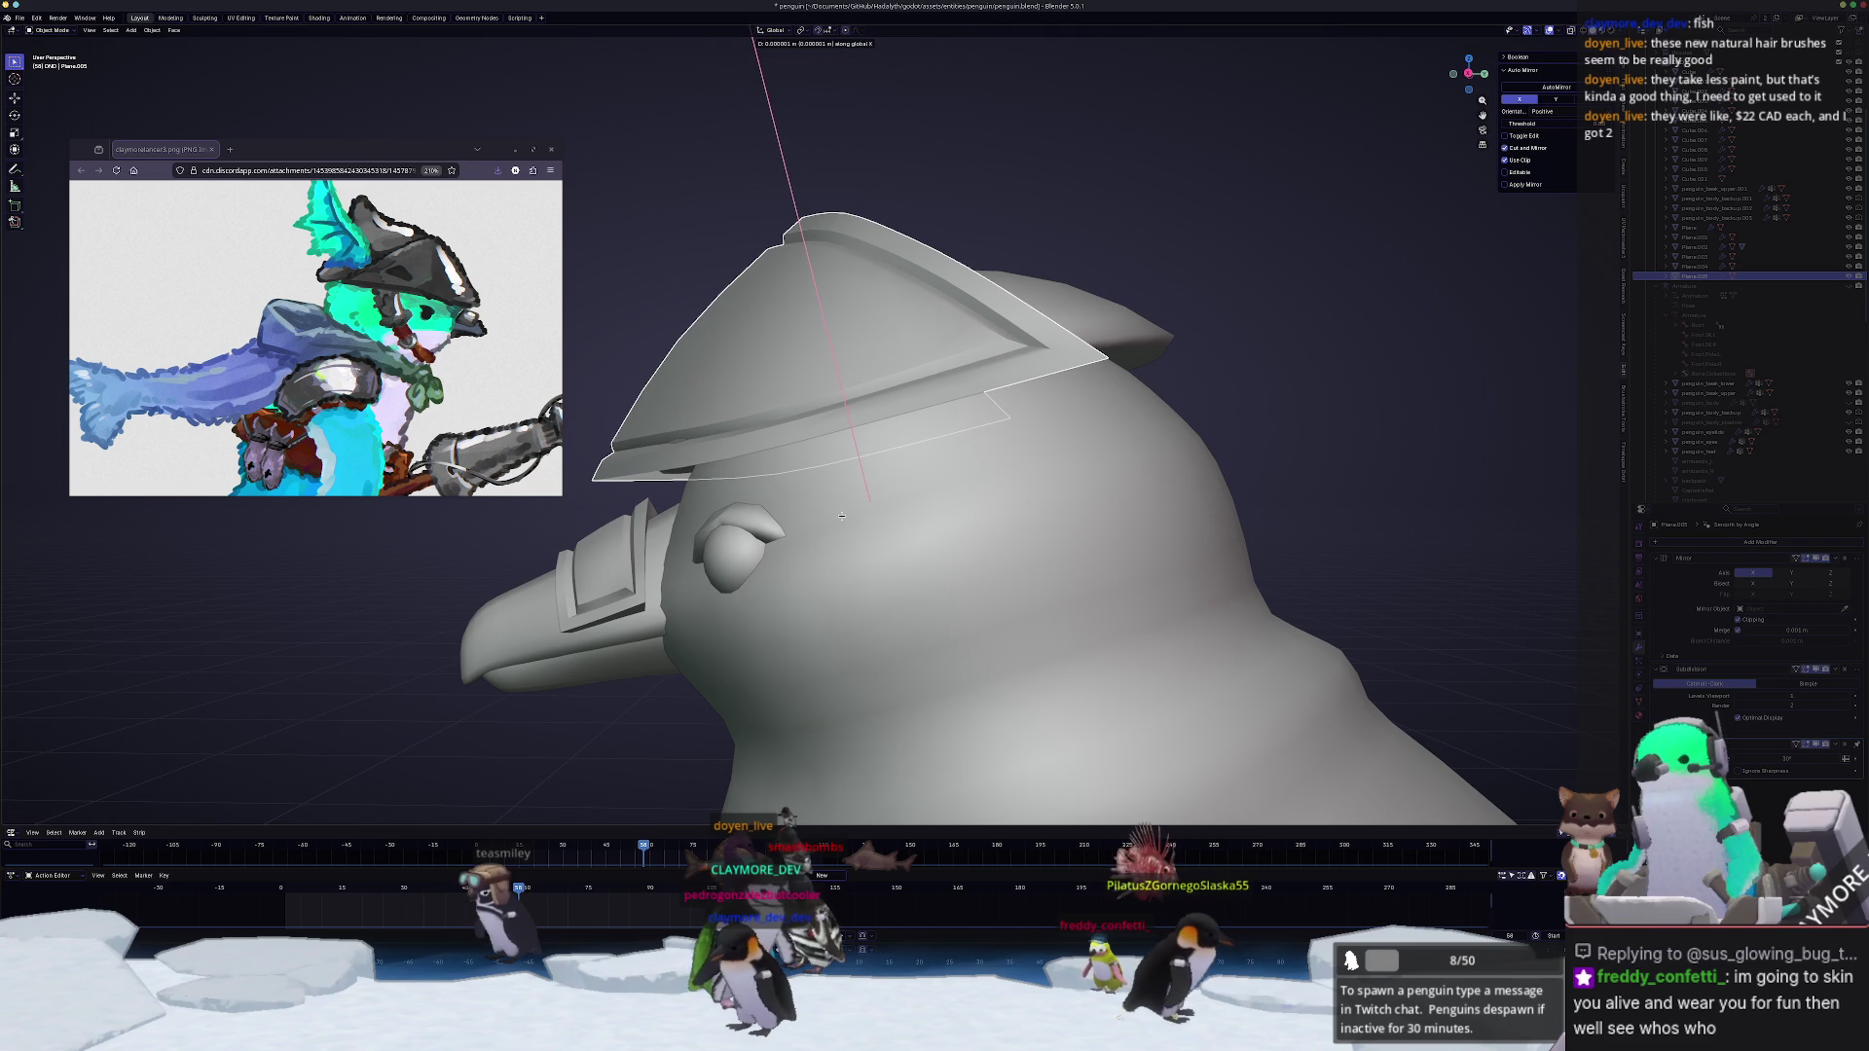
left_click(840, 514)
key("KP_3")
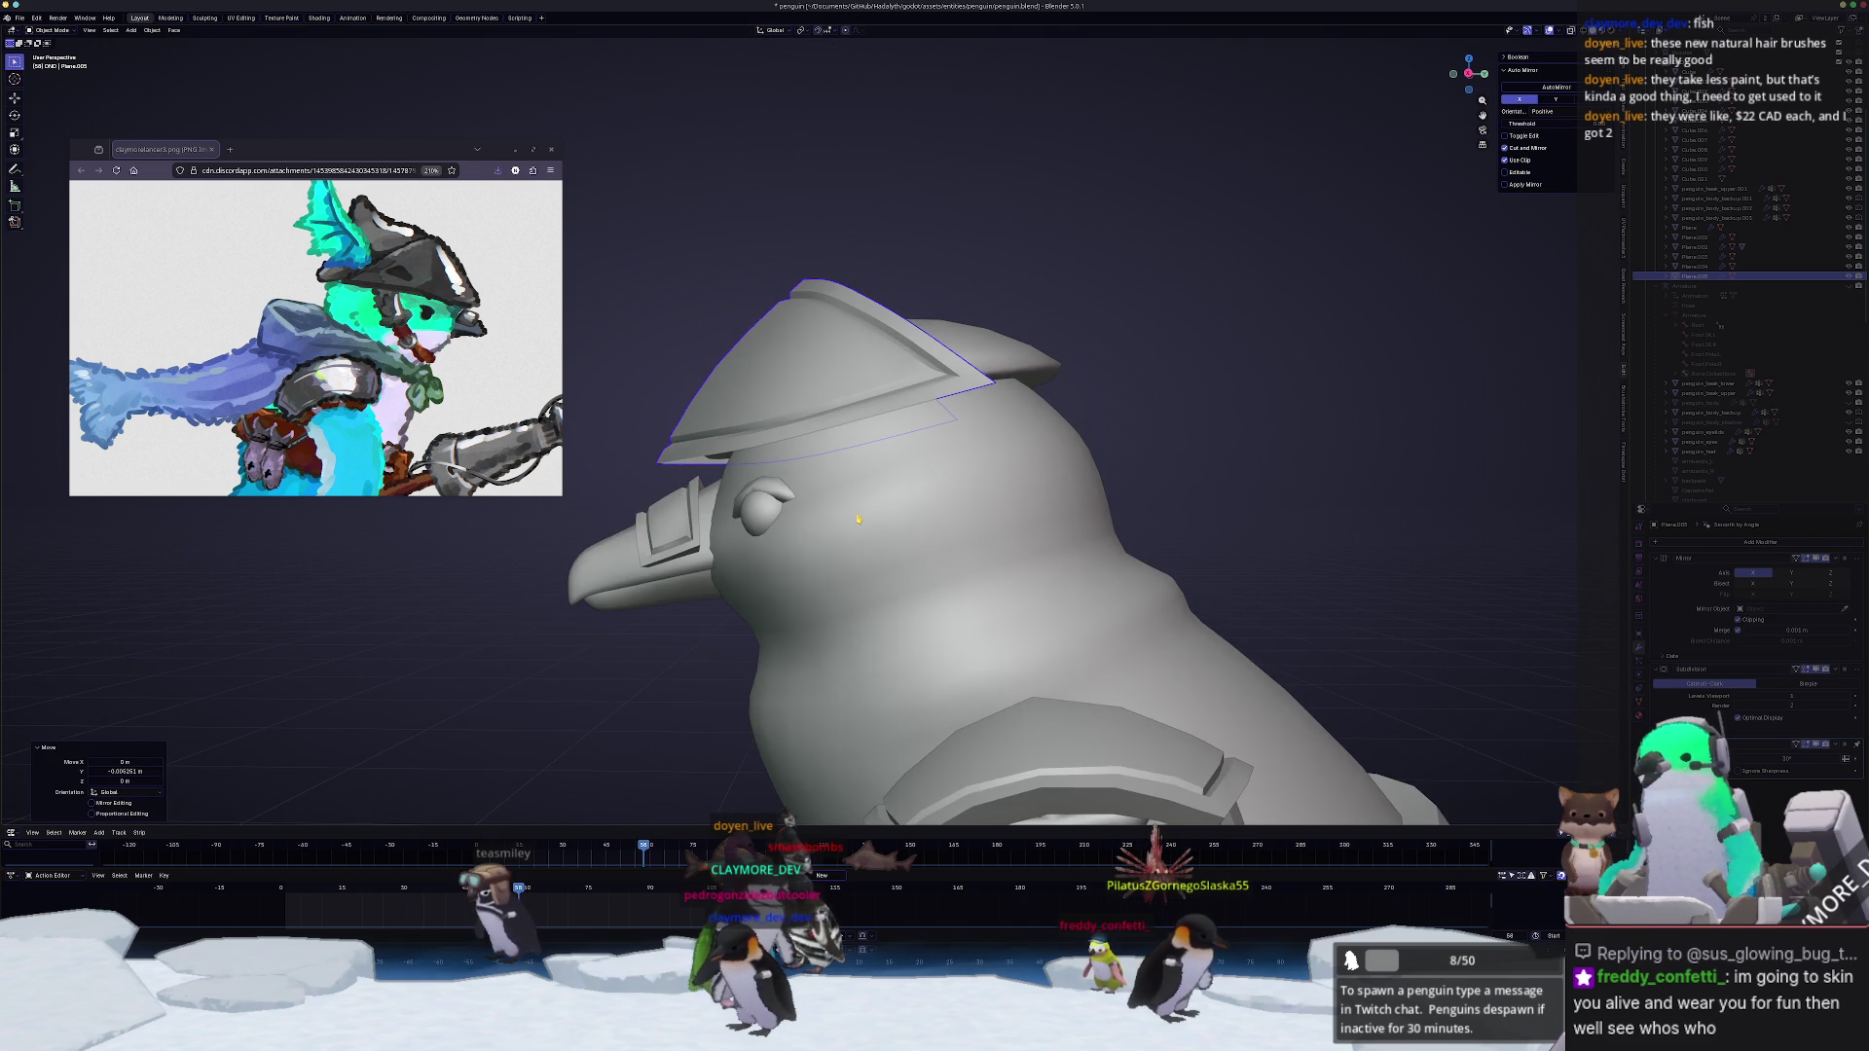
scroll(935, 525, "up", 2)
middle_click_drag(877, 496, 1029, 577, "shift")
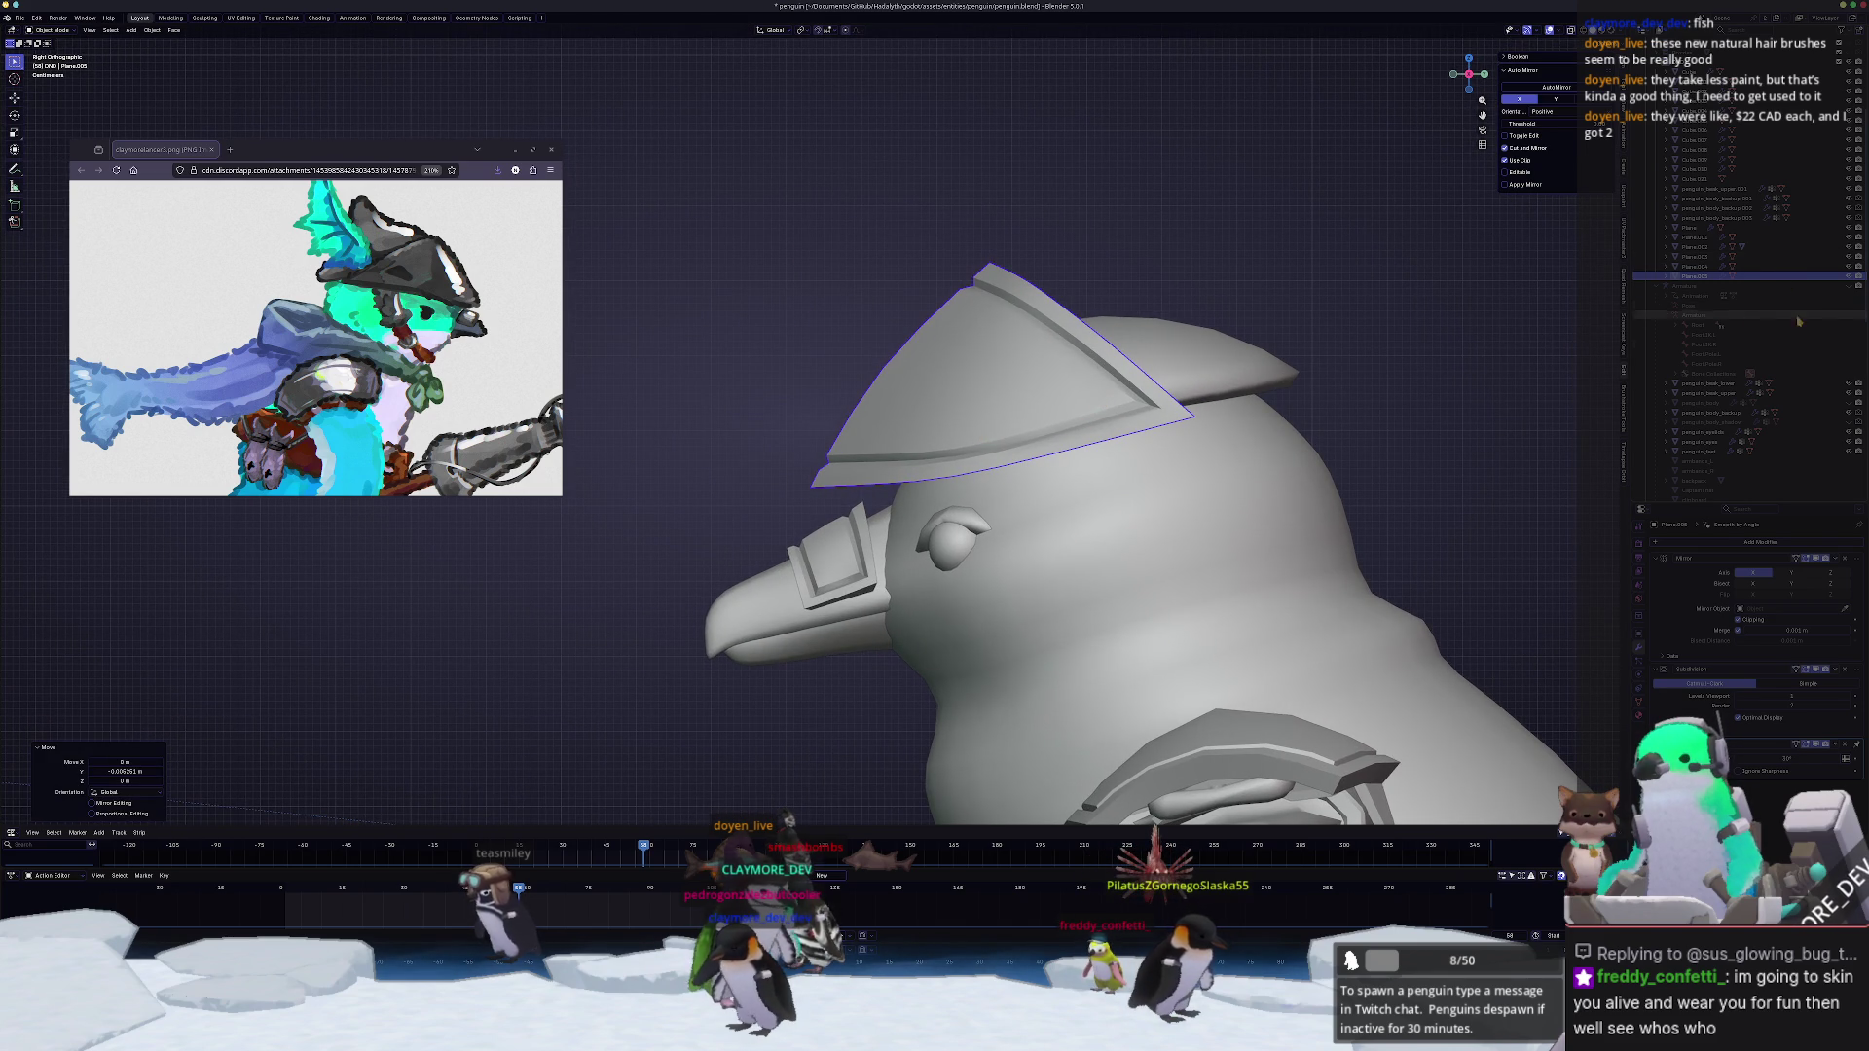
key("ctrl+z")
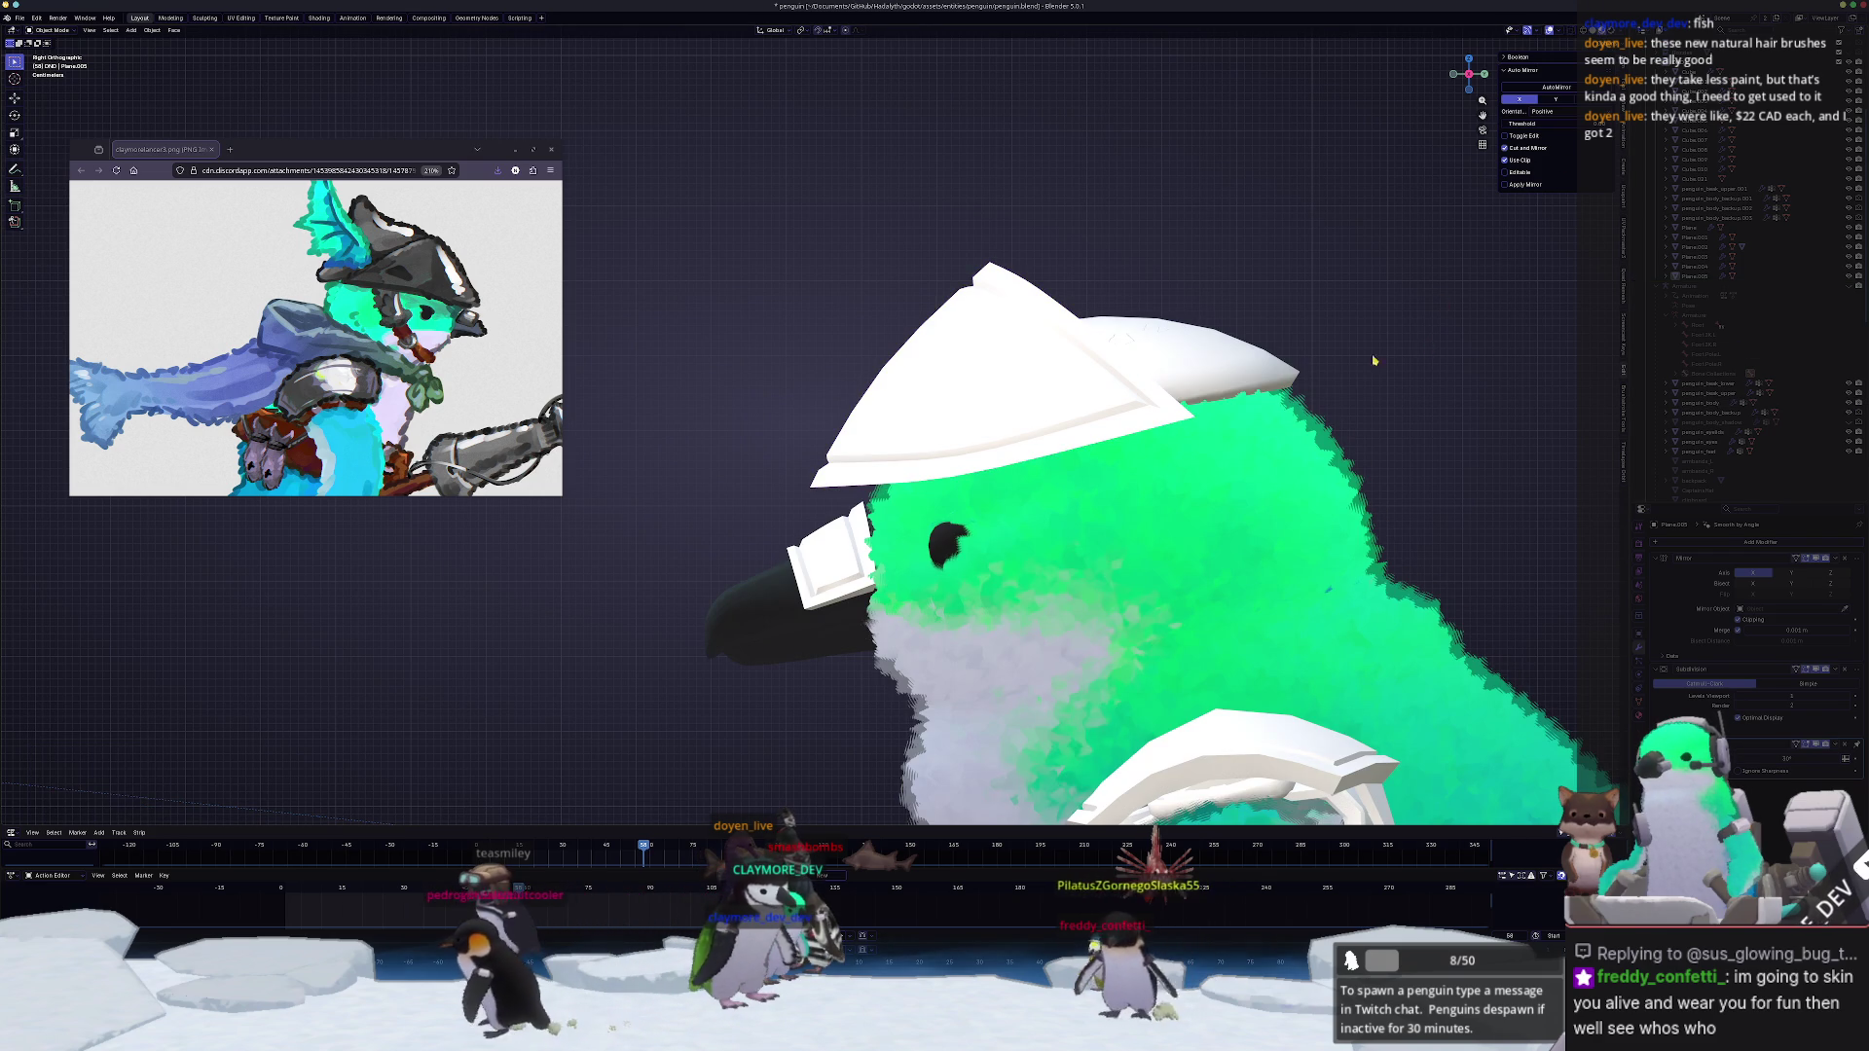
Step: Pull the hat's rear tip outward with soft-falloff moves so the brim tapers into a longer point
middle_click_drag(1168, 422, 1211, 416, "shift")
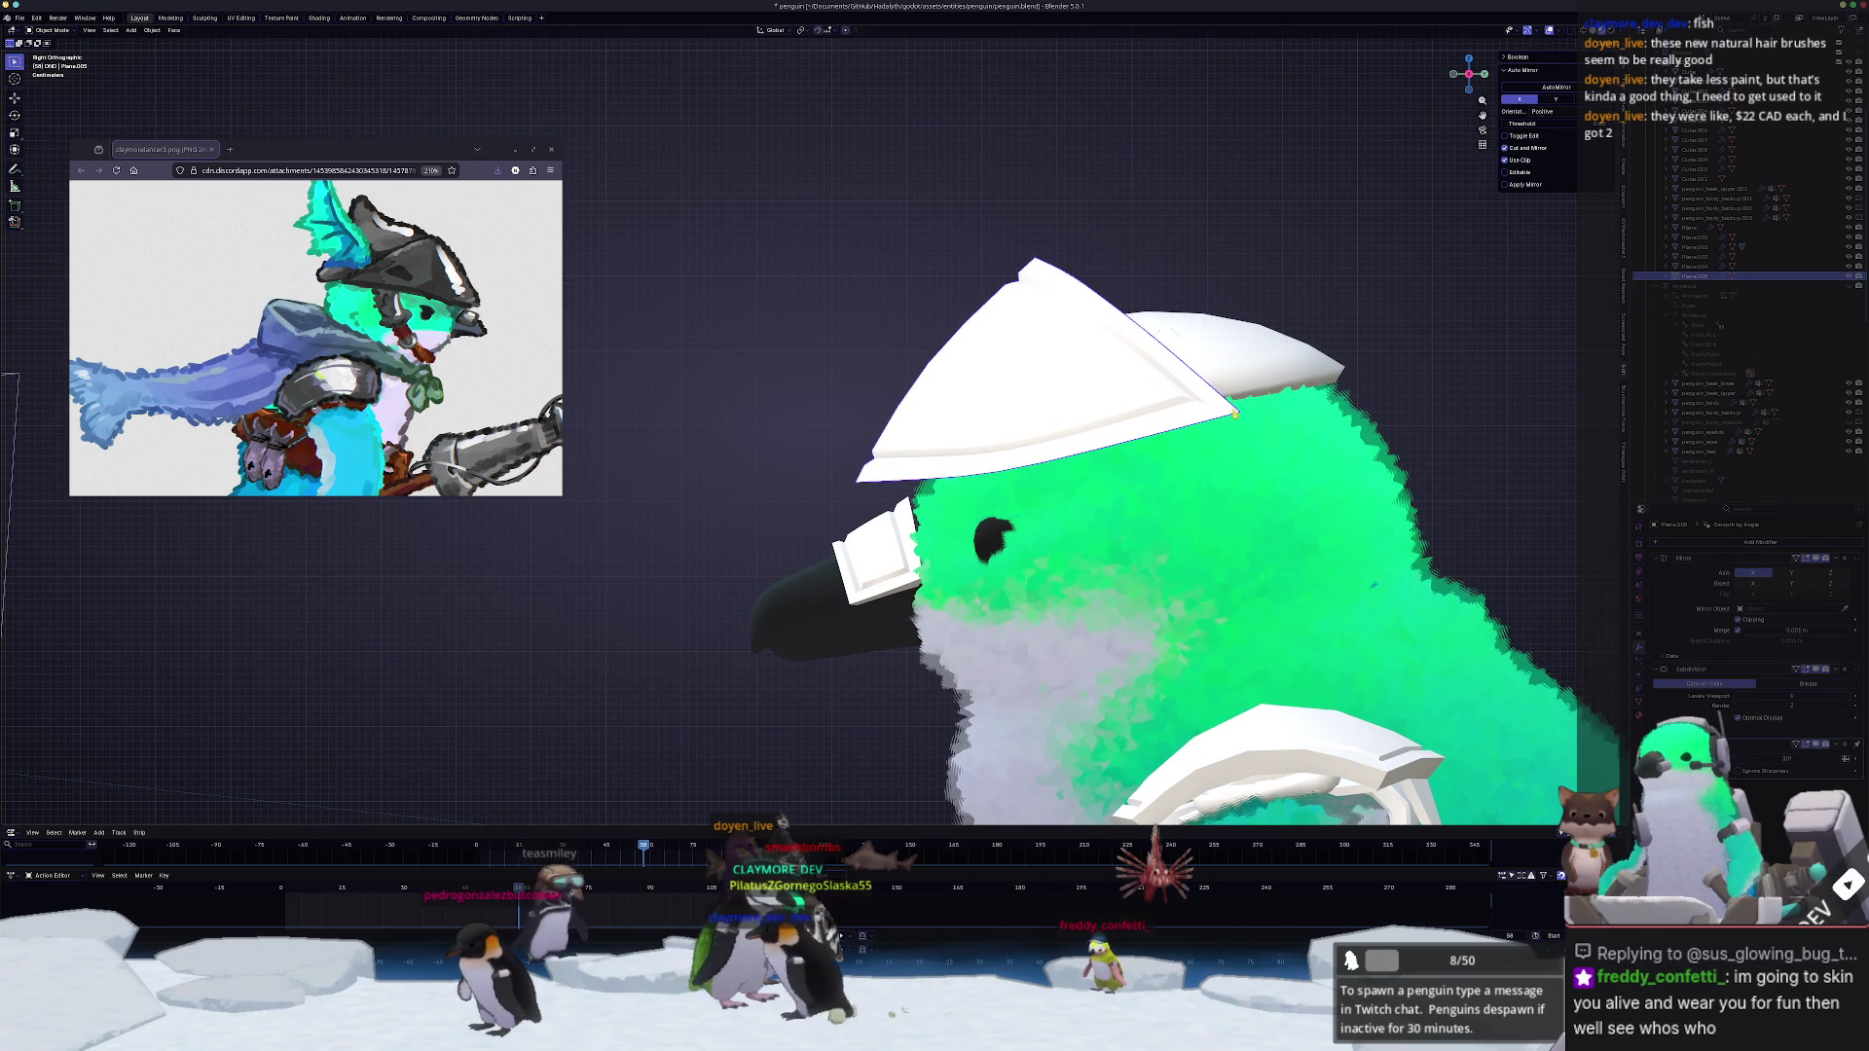
key("Tab")
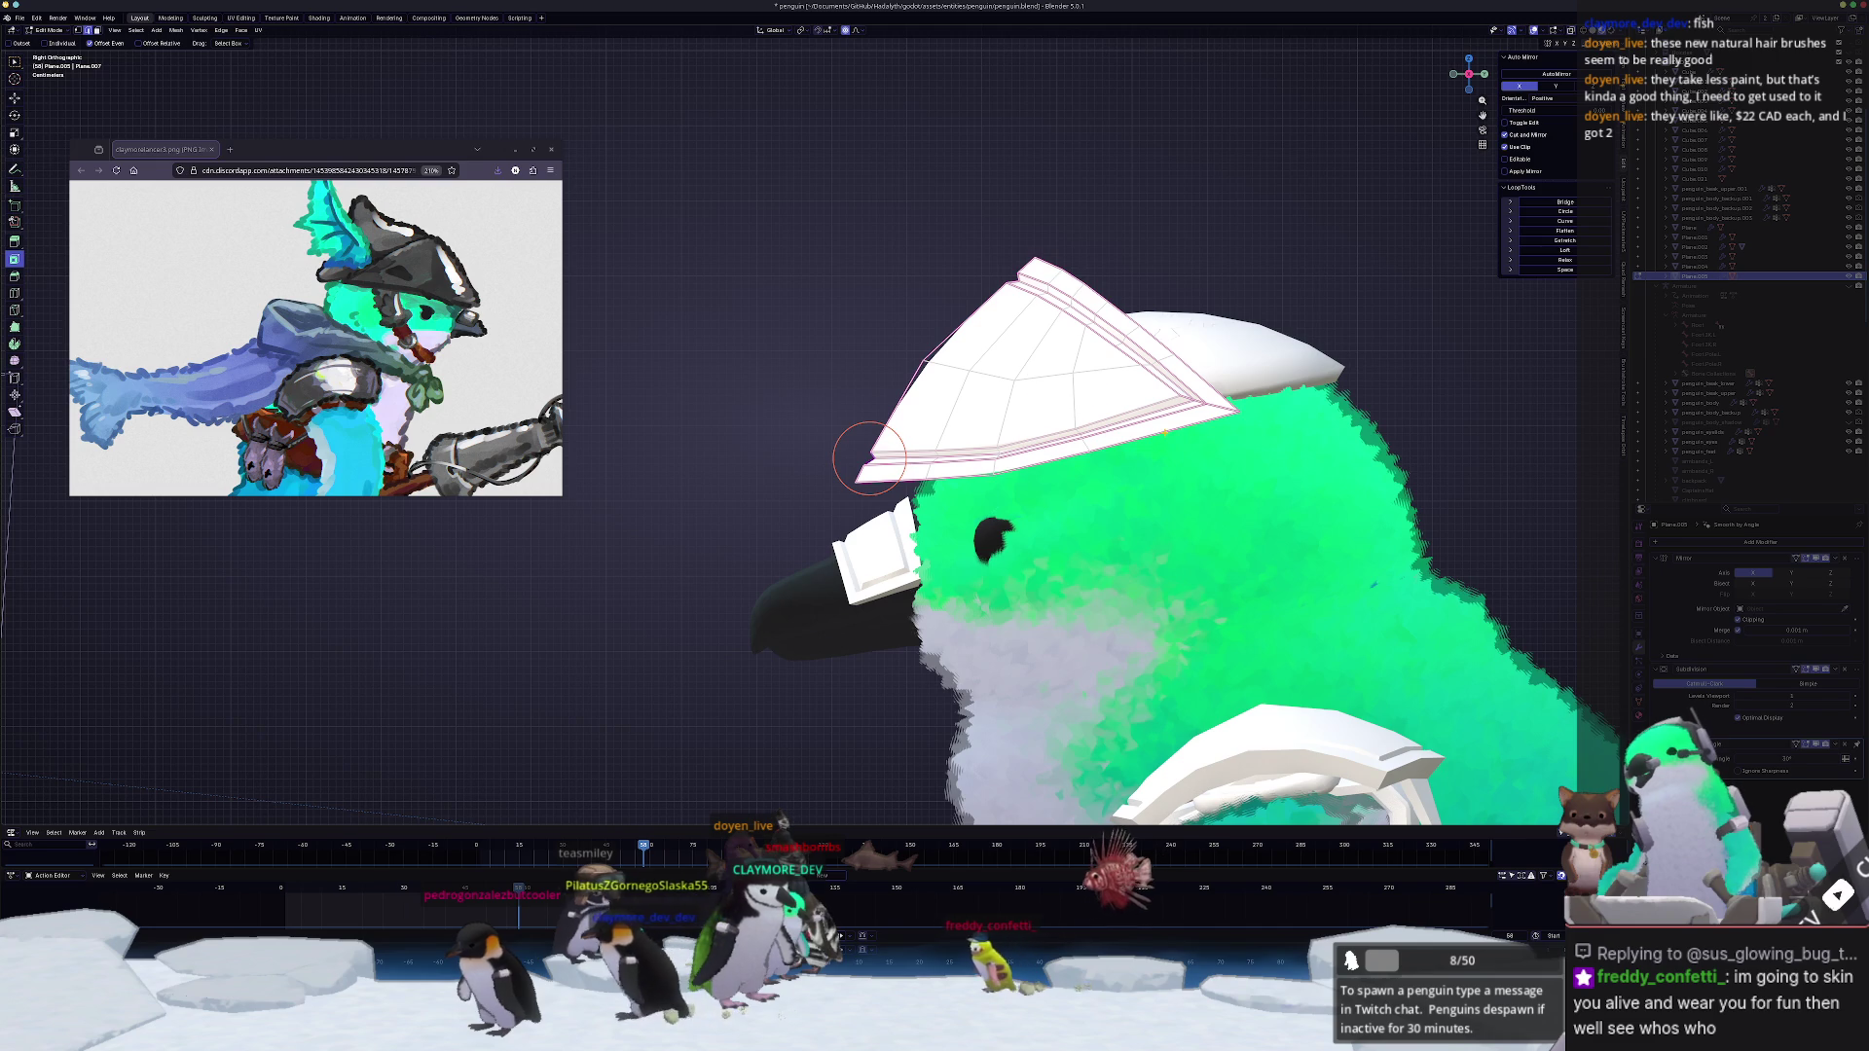
scroll(869, 460, "up", 2)
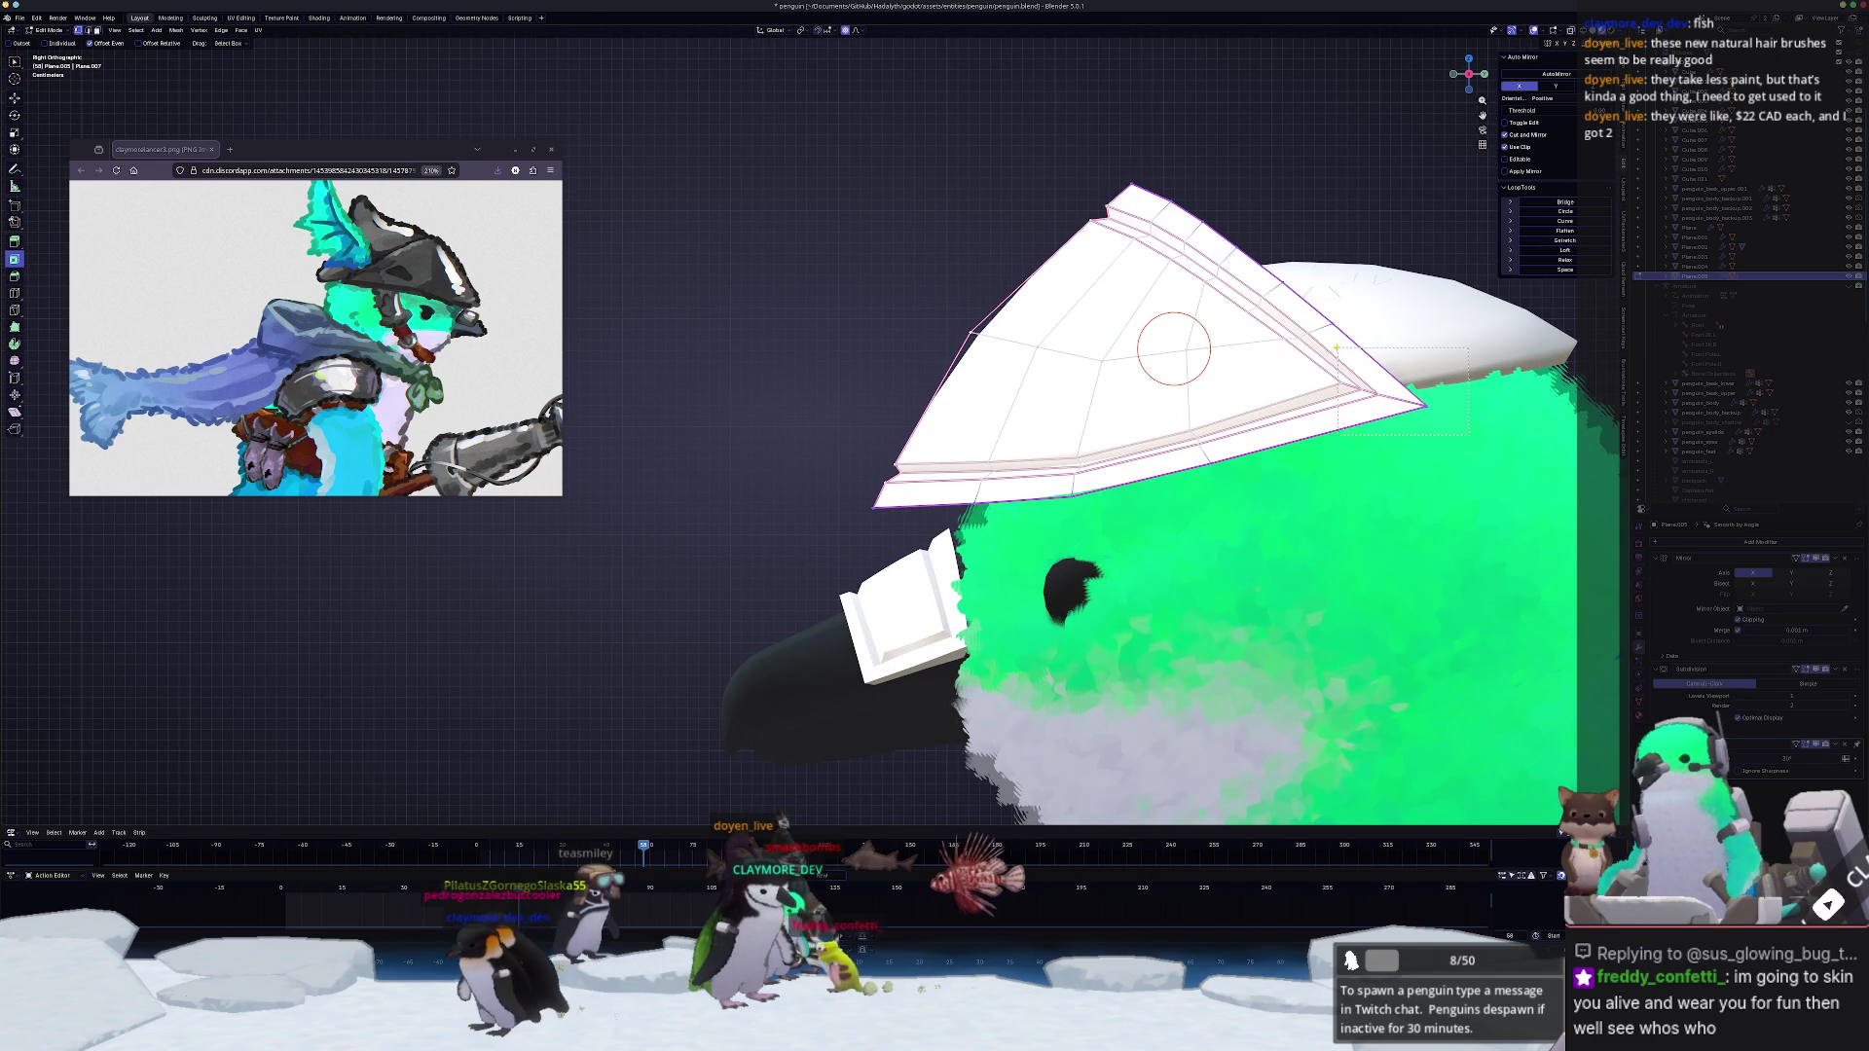
key("g")
scroll(1365, 384, "down", 1)
scroll(1359, 398, "down", 4)
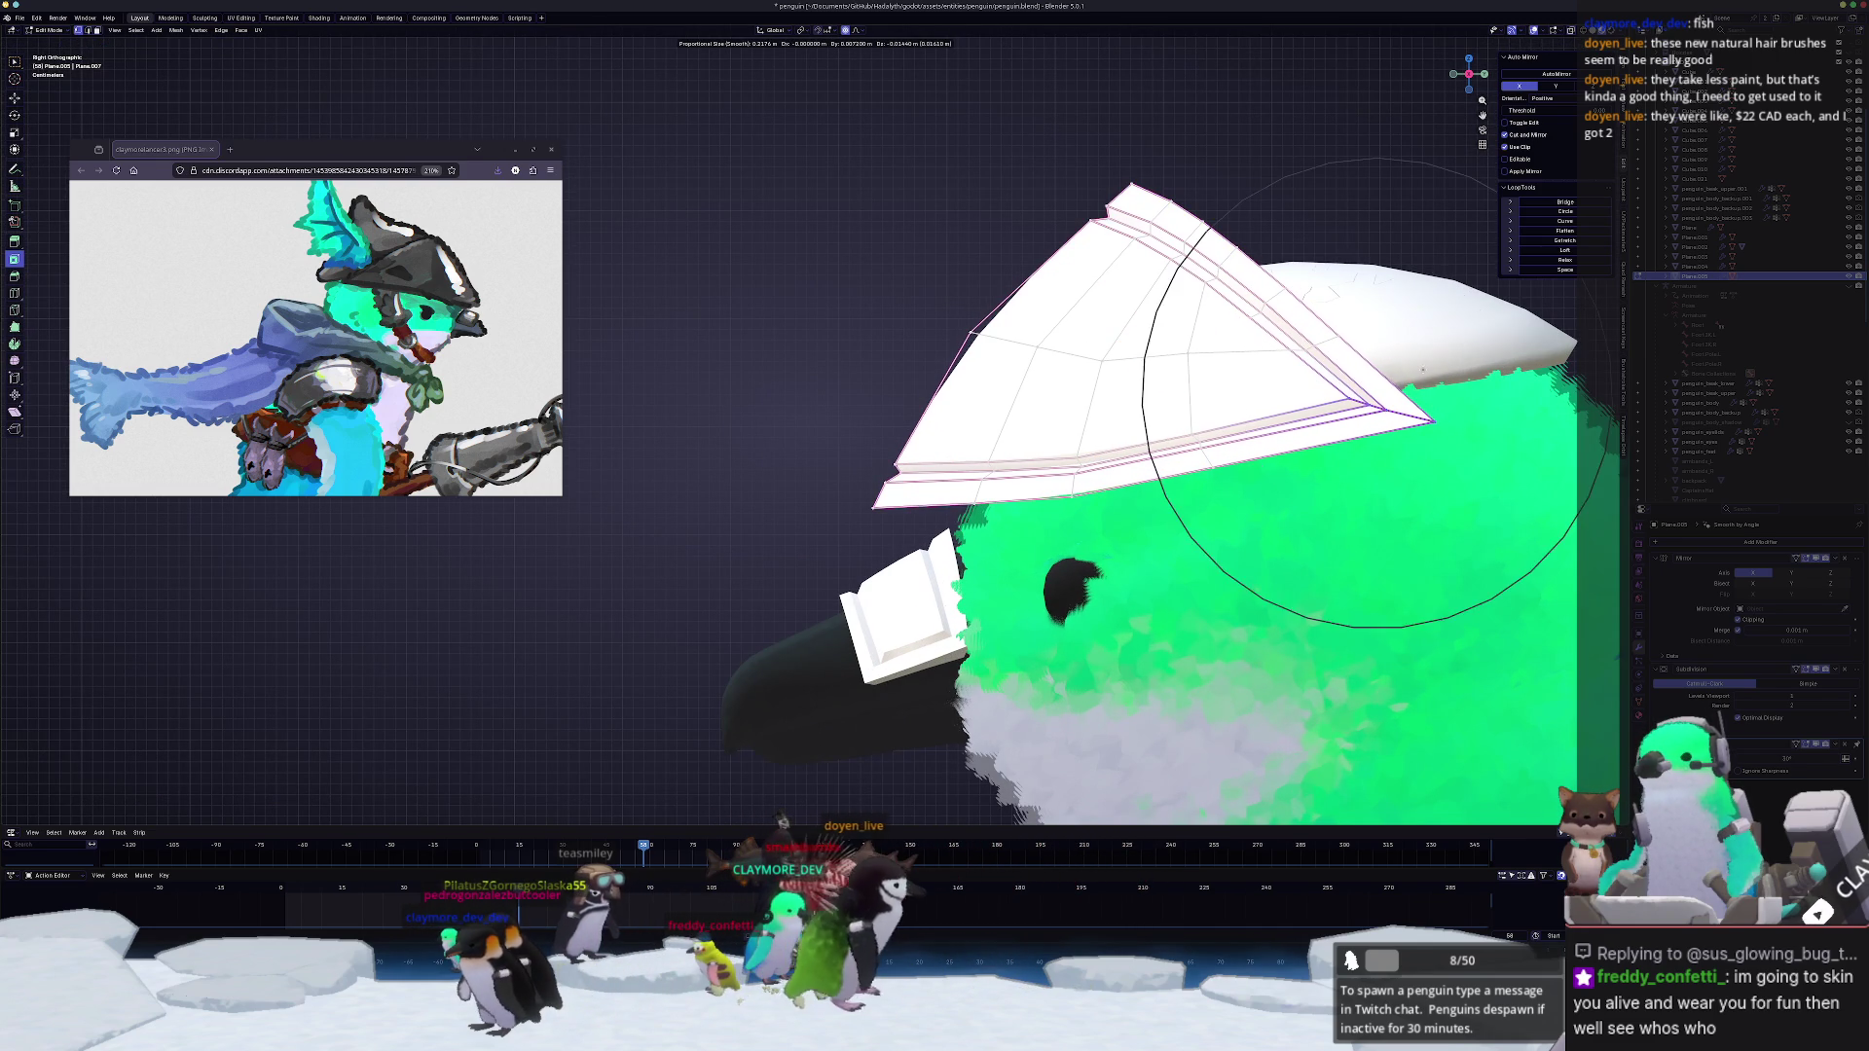
scroll(1428, 366, "down", 2)
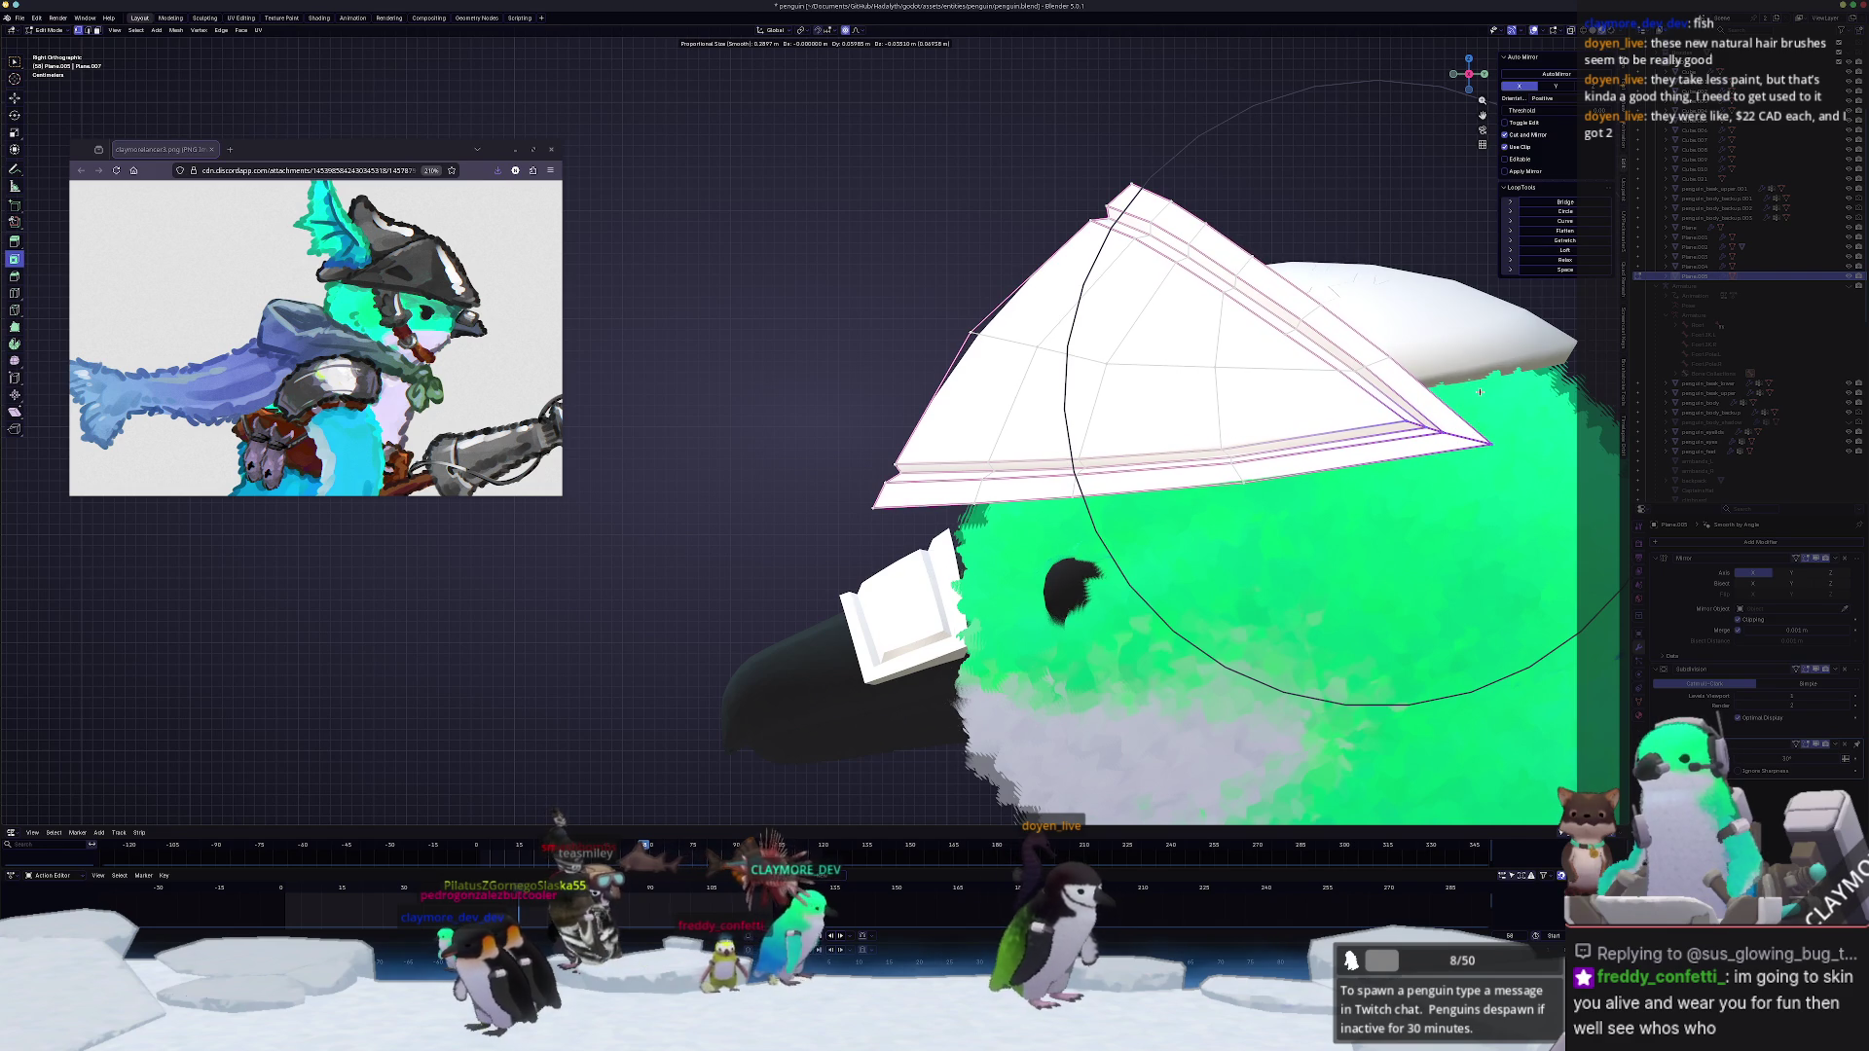
scroll(1165, 409, "down", 2)
scroll(1167, 410, "down", 1)
scroll(1166, 408, "up", 1)
scroll(1166, 409, "up", 1)
scroll(1165, 409, "up", 1)
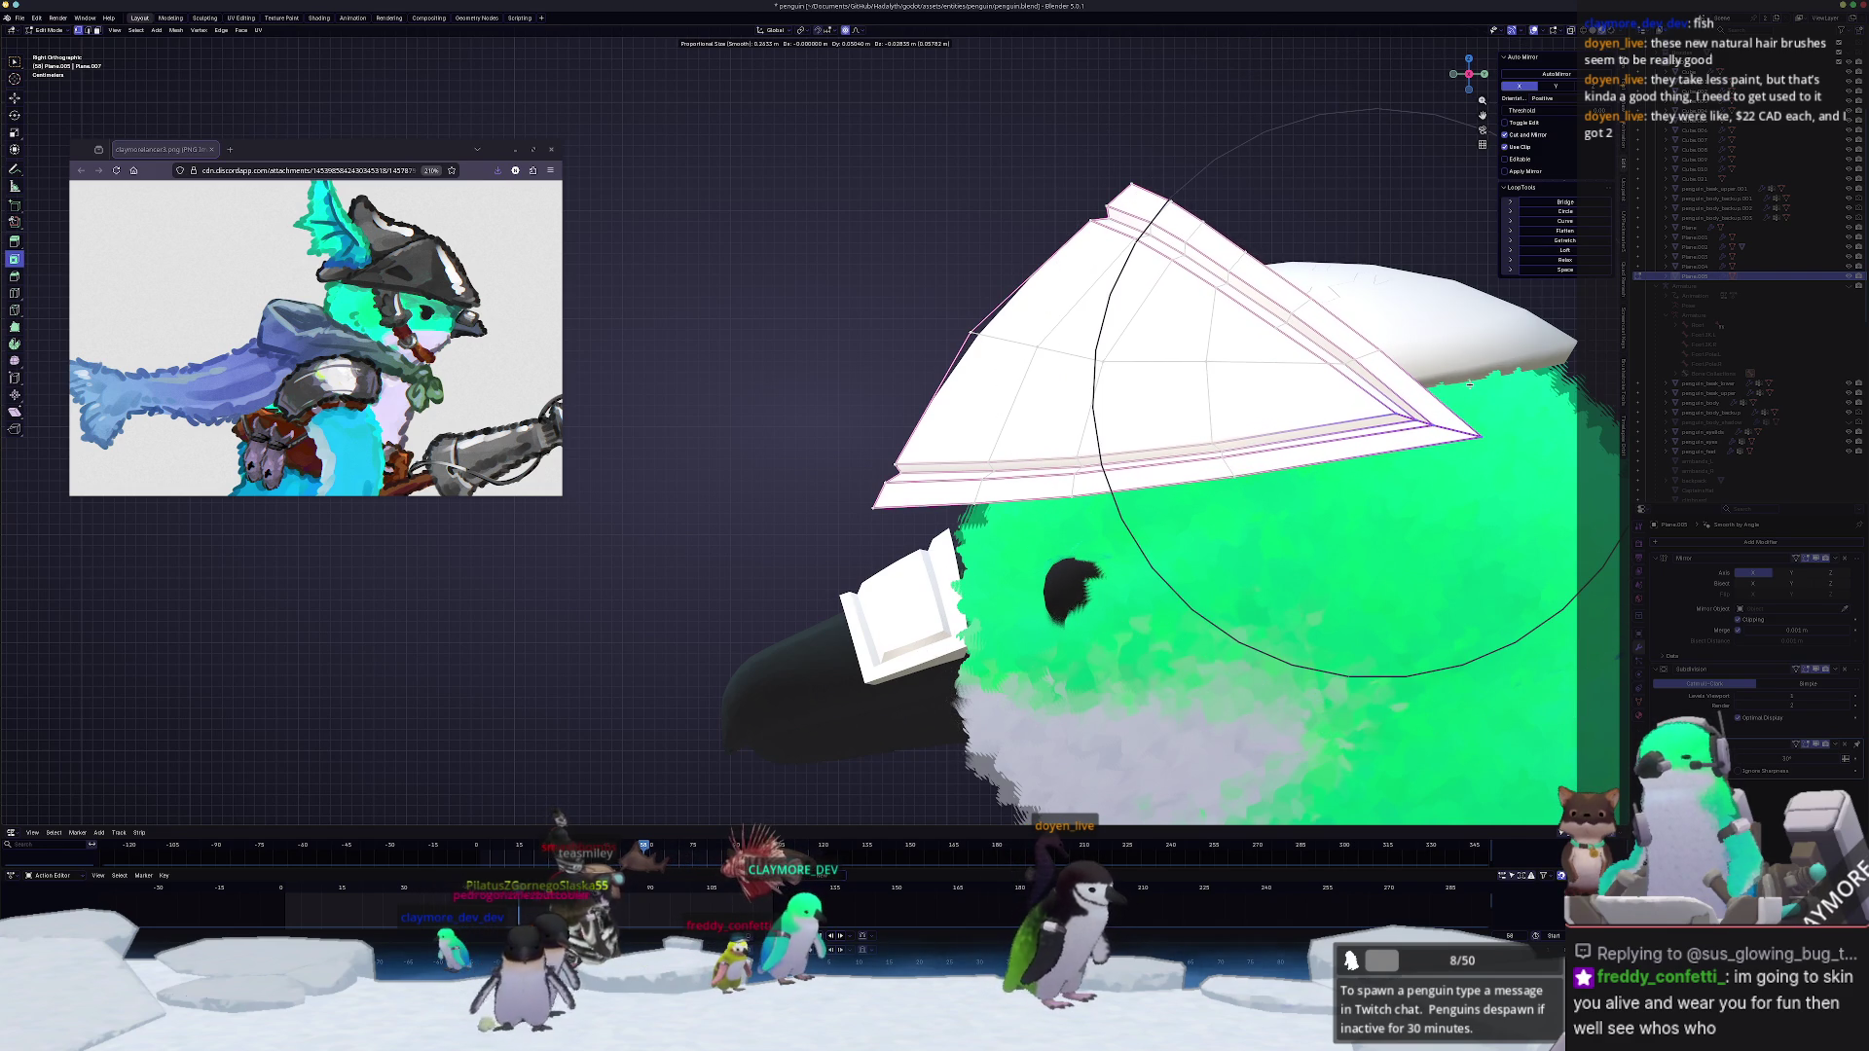
key("Escape")
key("g")
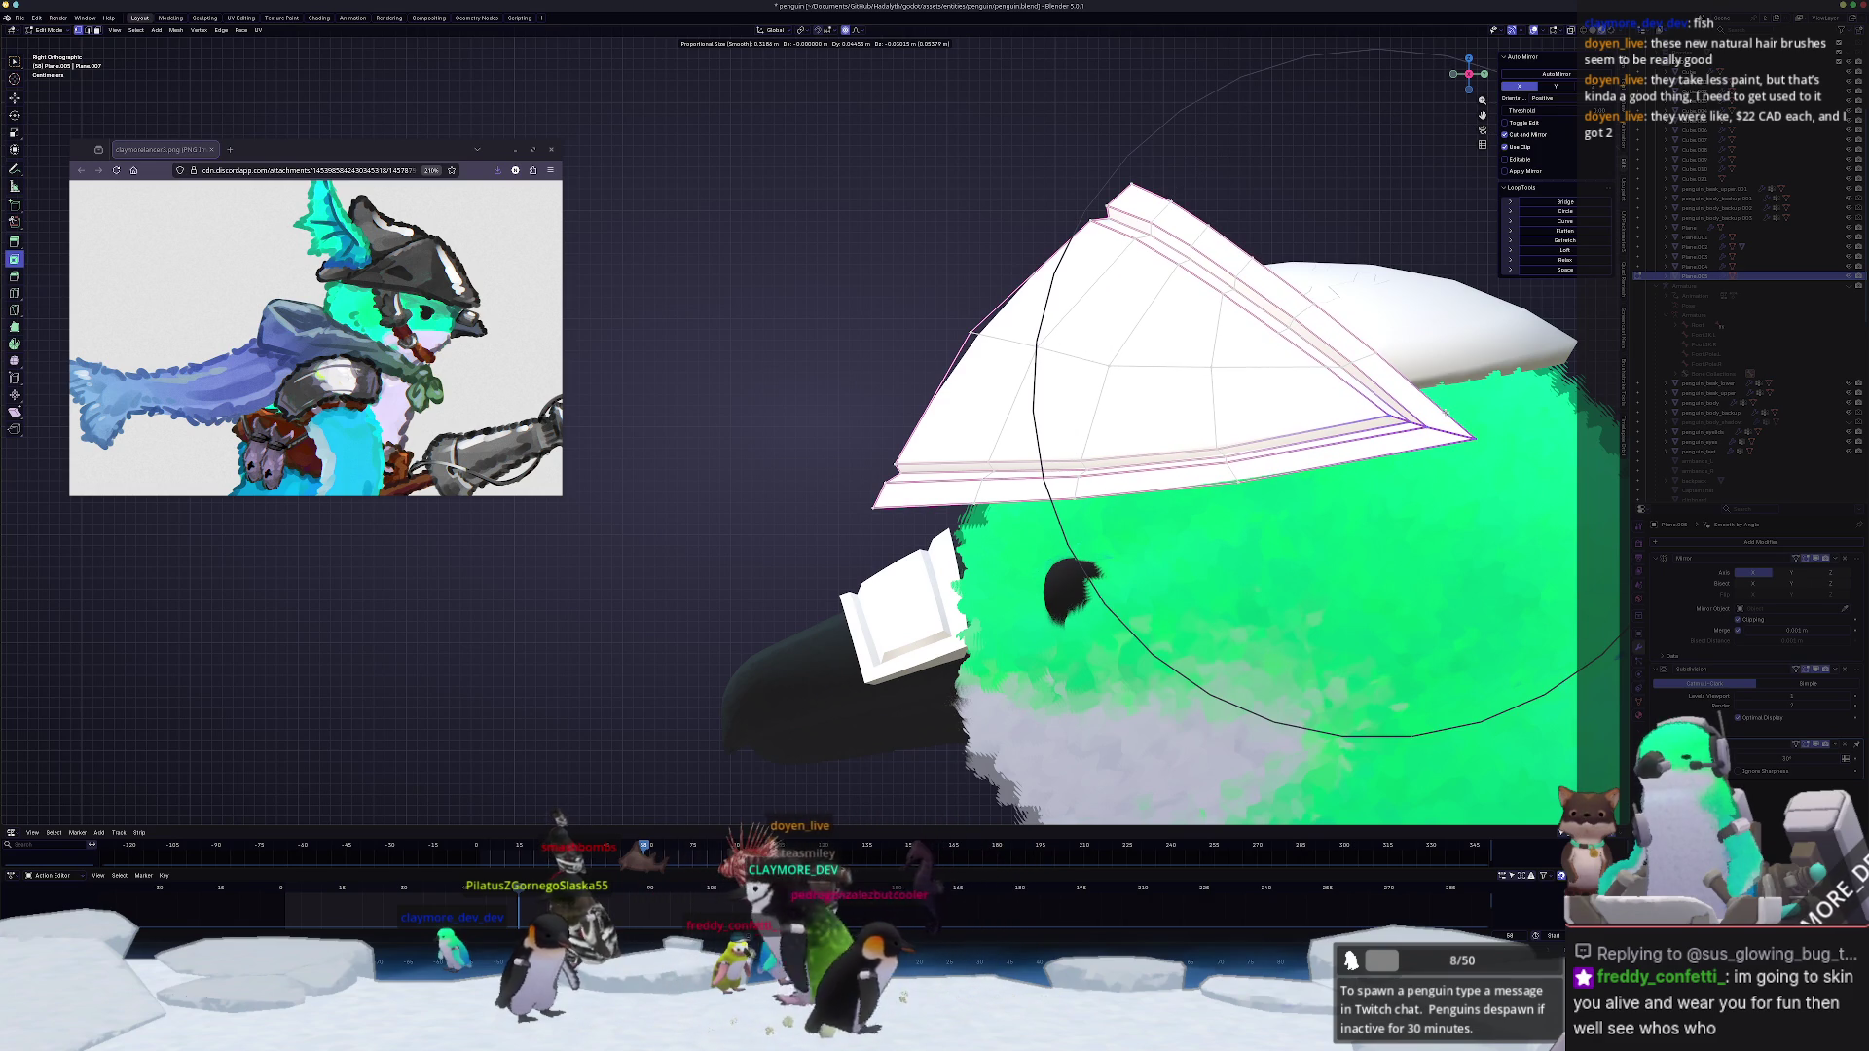
left_click(1402, 393)
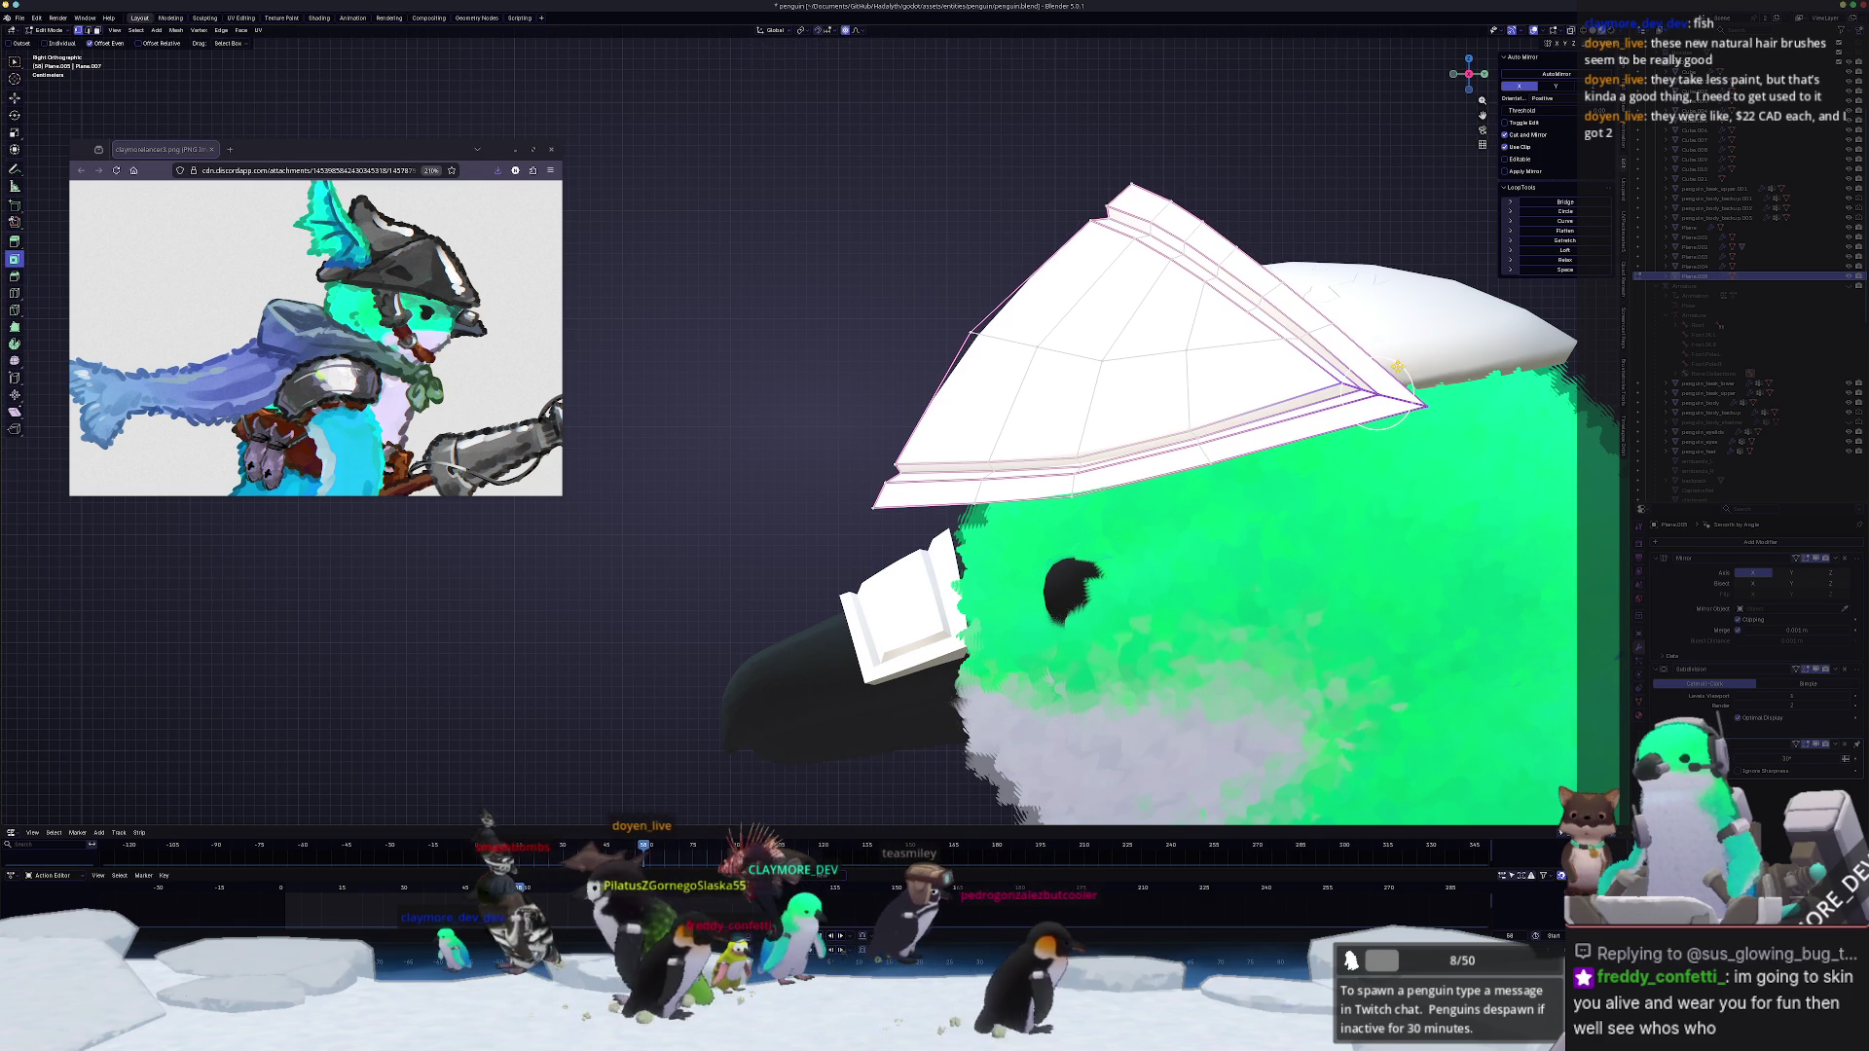
key("g")
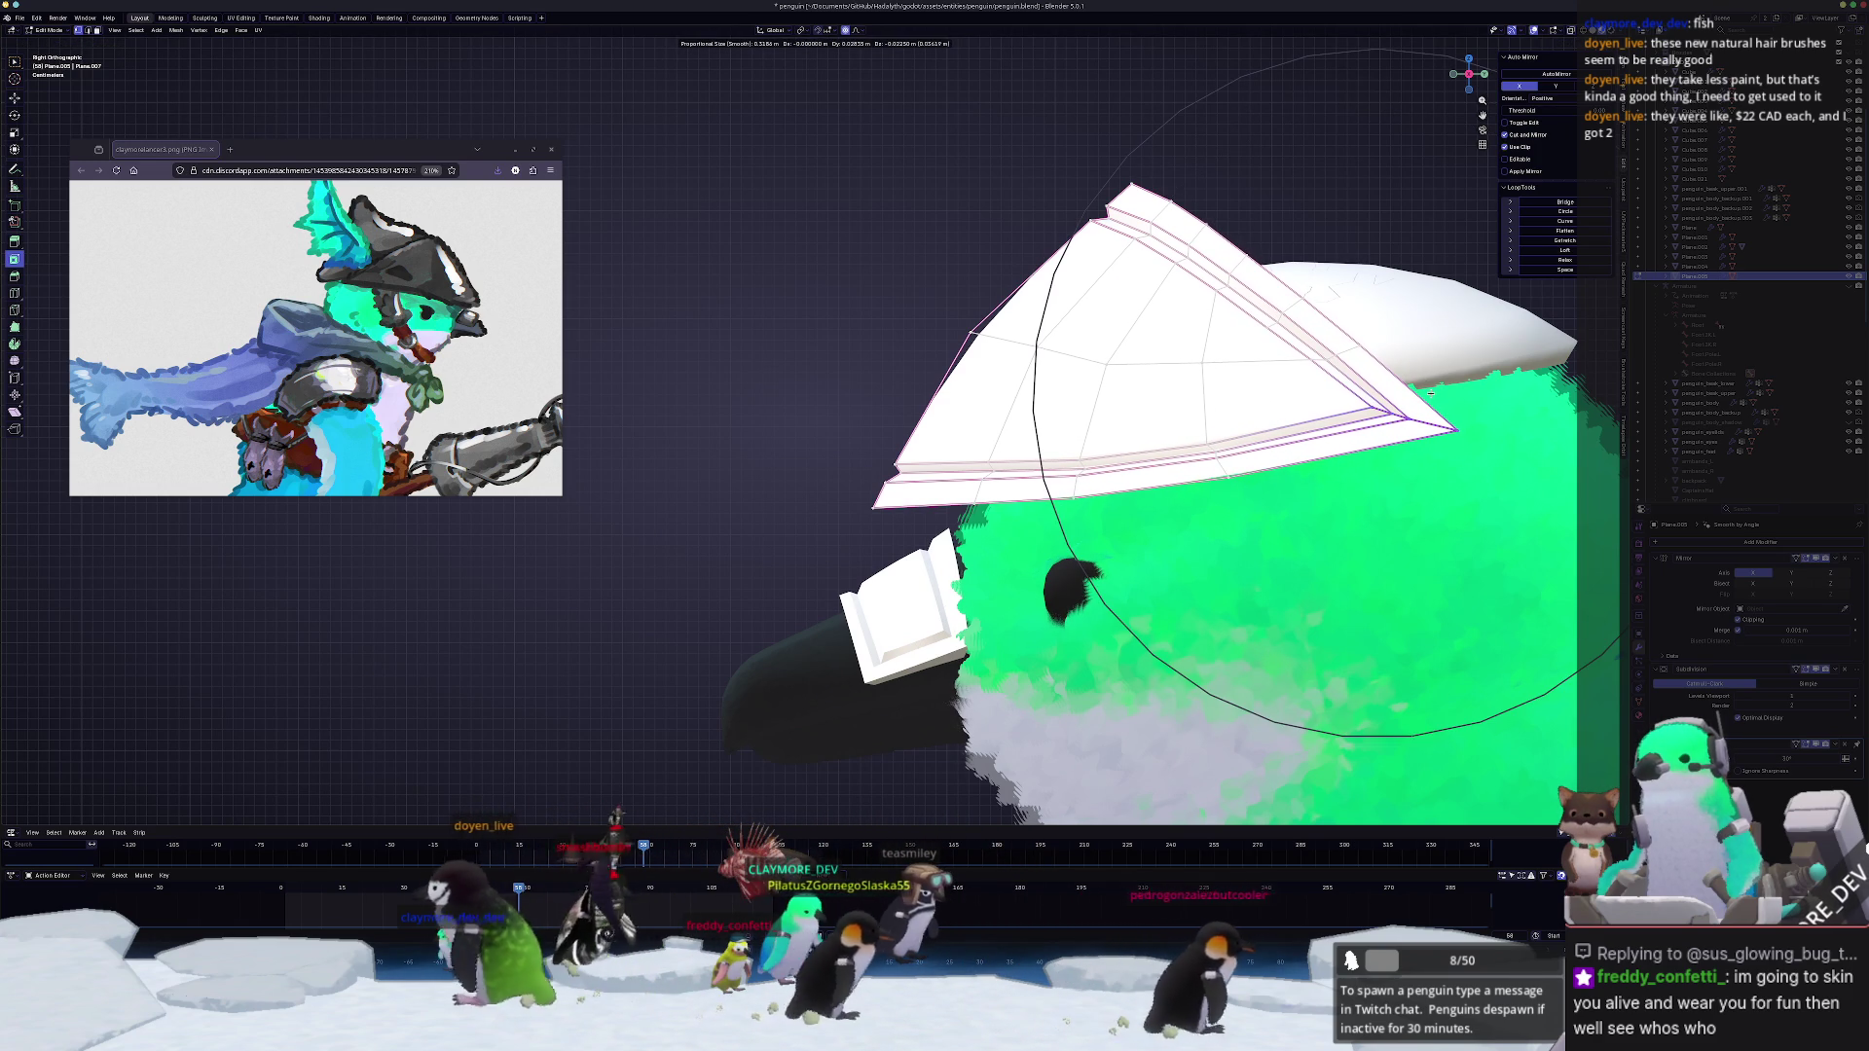
left_click(1520, 383)
mouse_move(1519, 383)
middle_mouse_down()
mouse_move(1336, 340)
mouse_move(1290, 479)
middle_mouse_up()
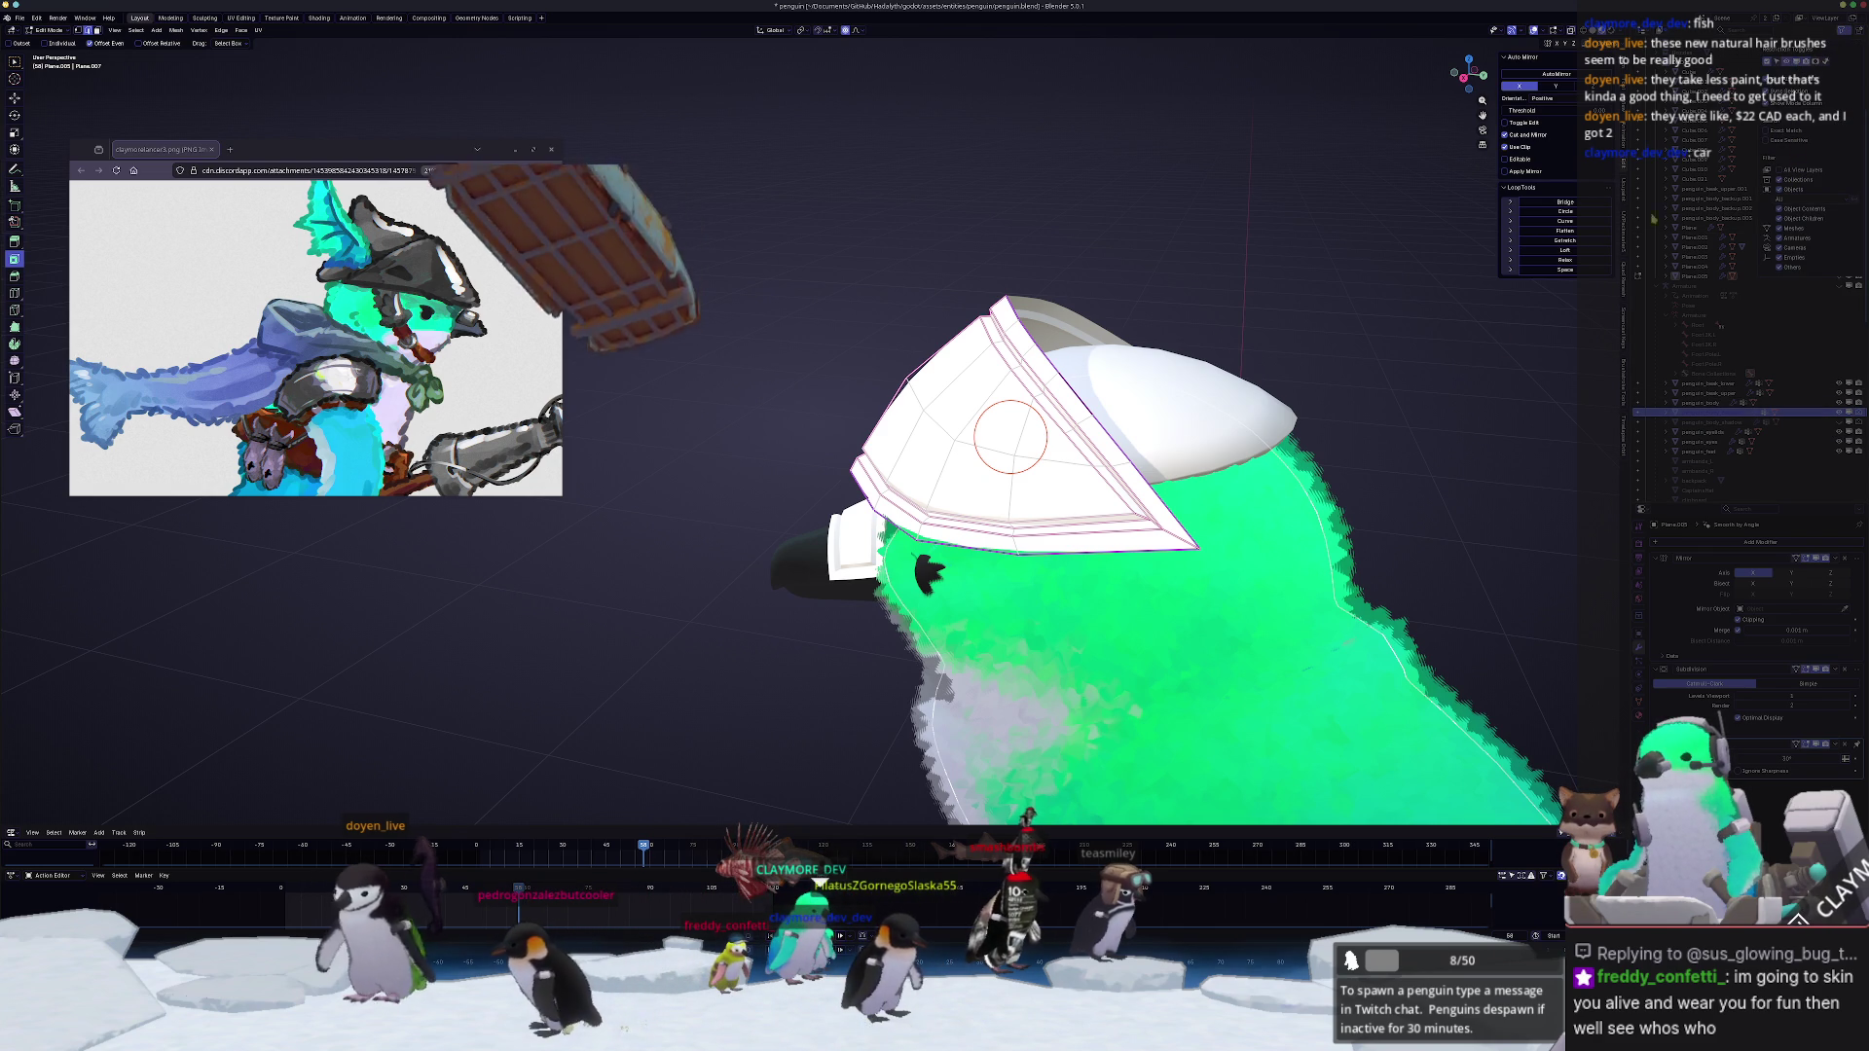
Step: Switch to solid shading, reselect the hat and enter its mesh editing
key("Tab")
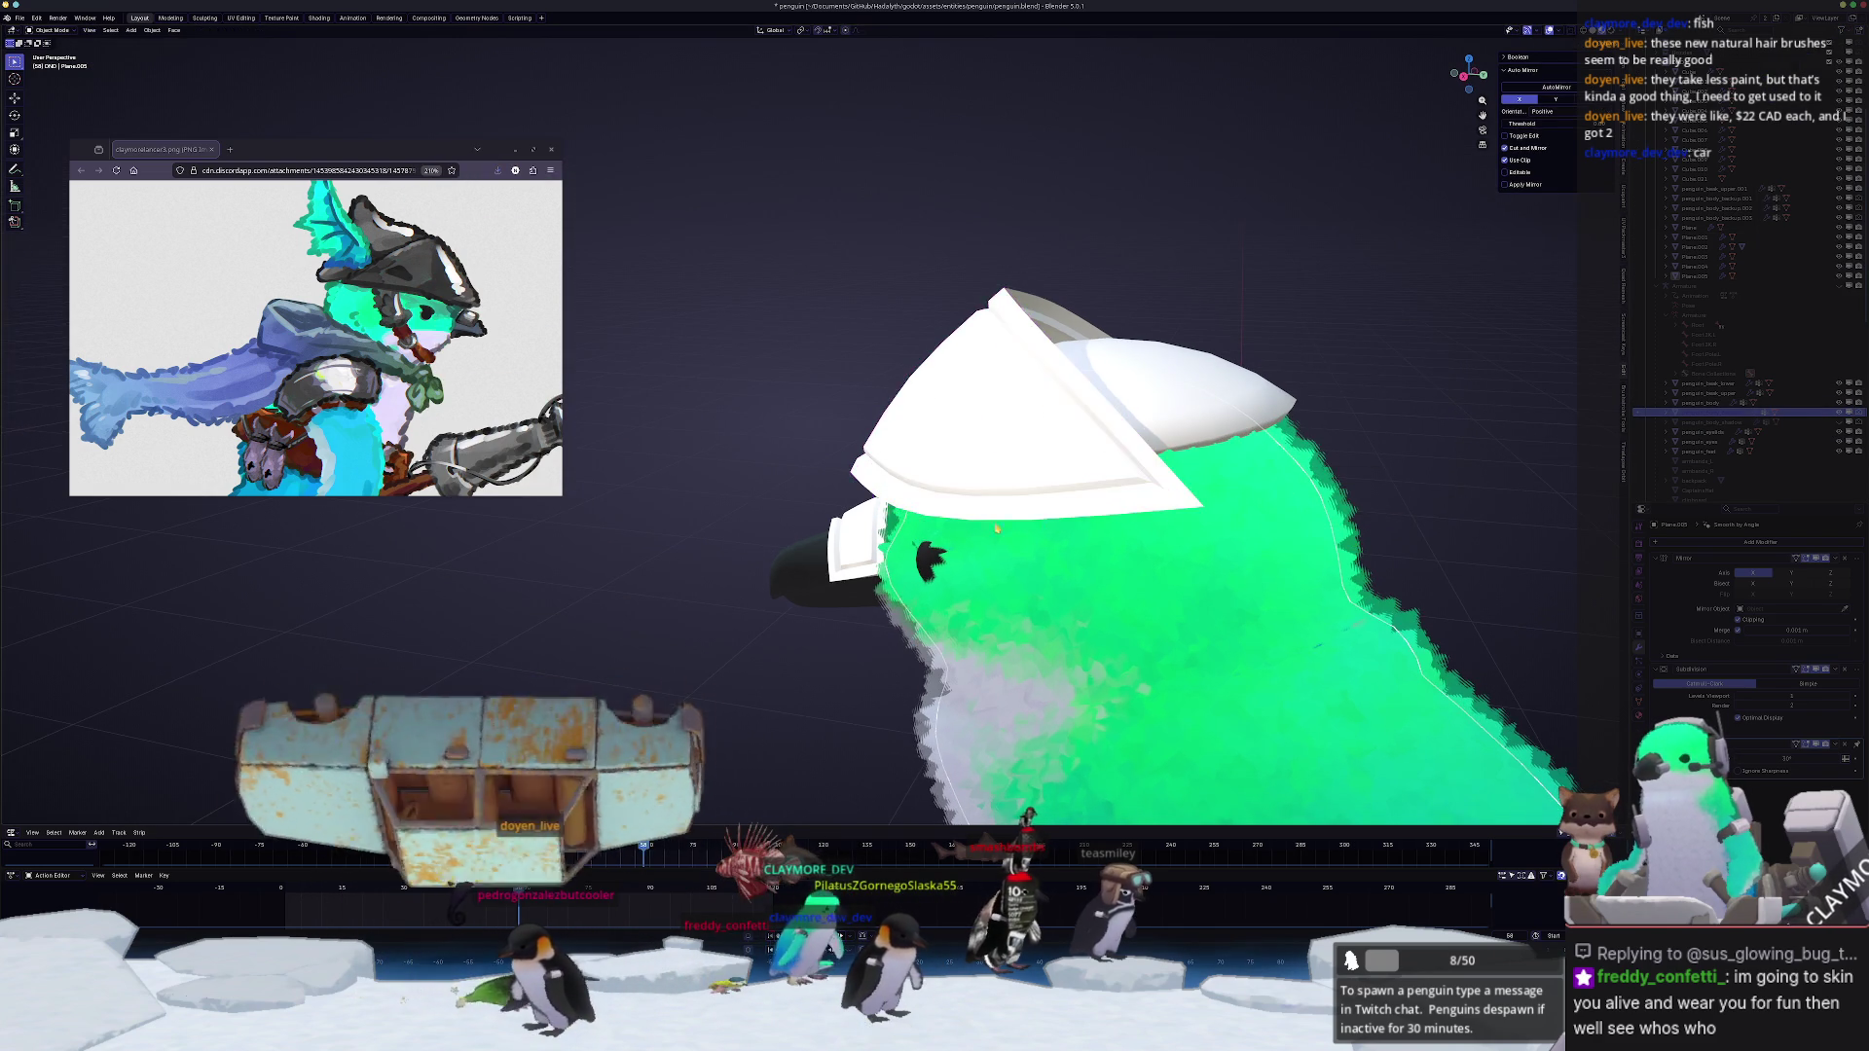
middle_click_drag(1009, 435, 1051, 468)
left_click(1329, 580)
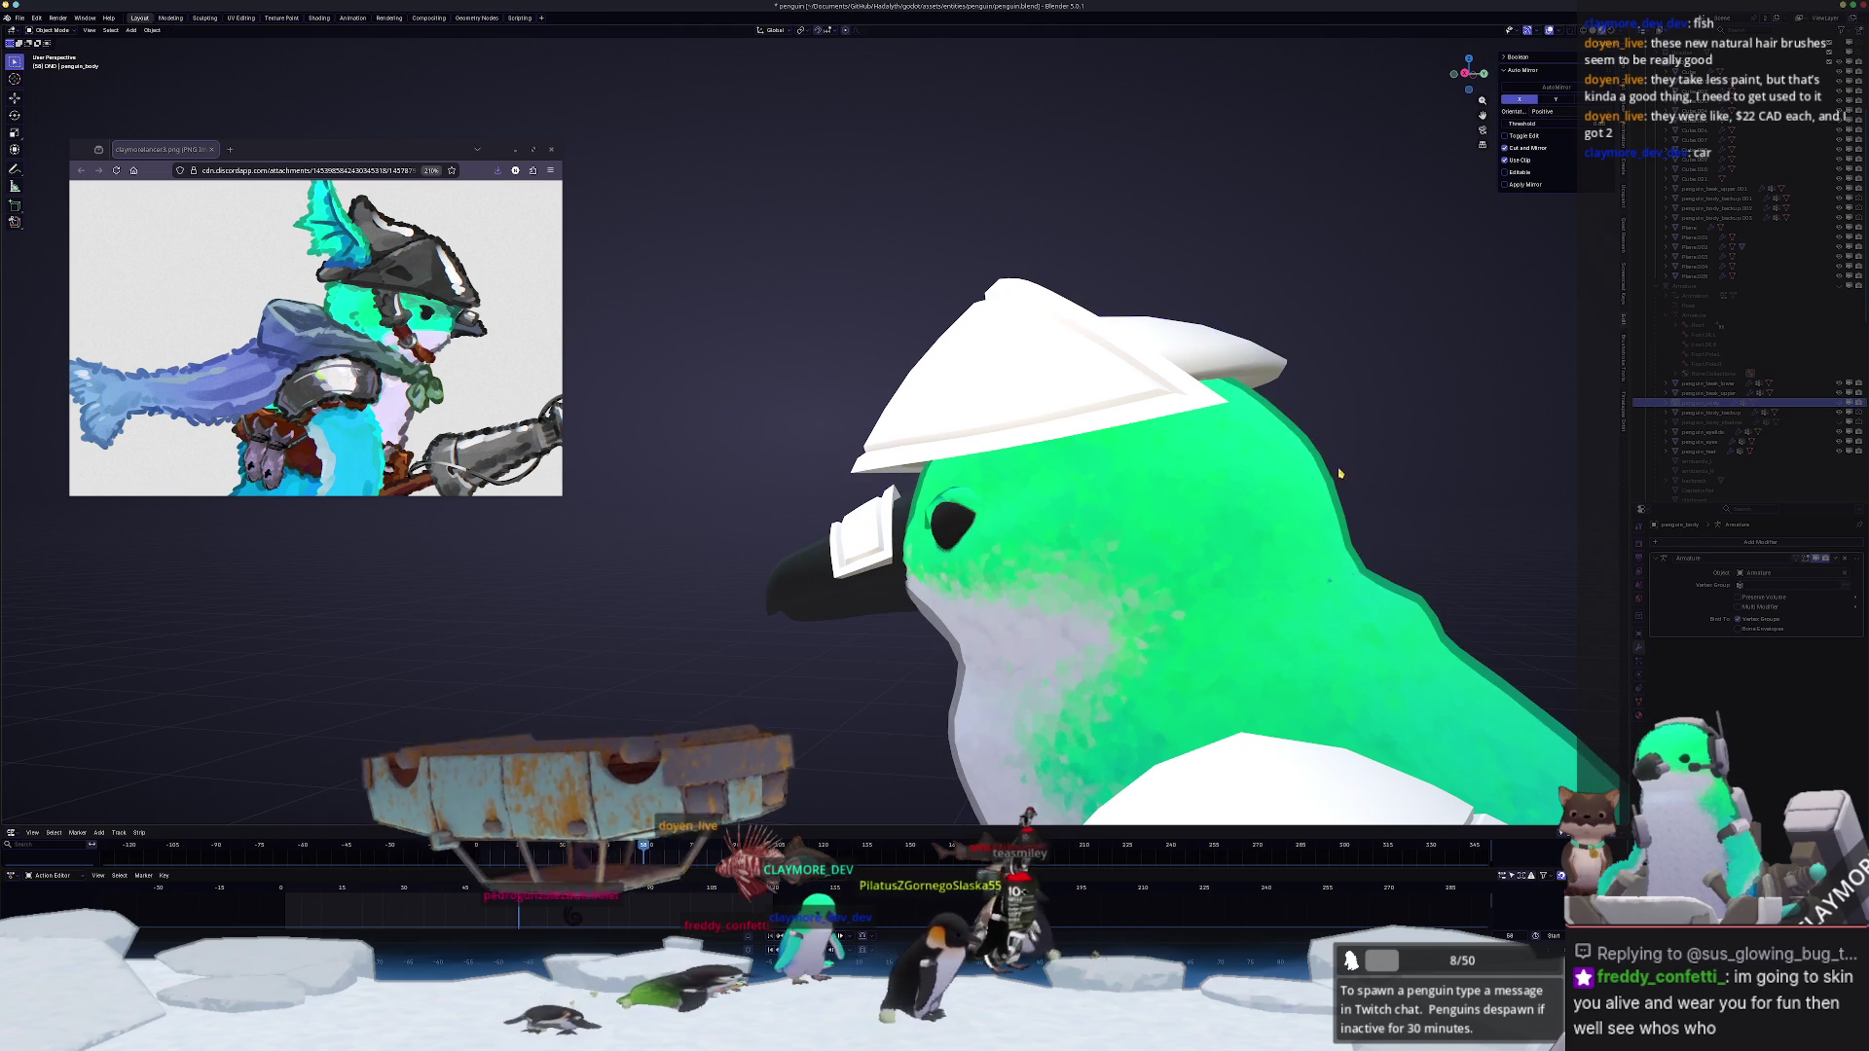
key("z")
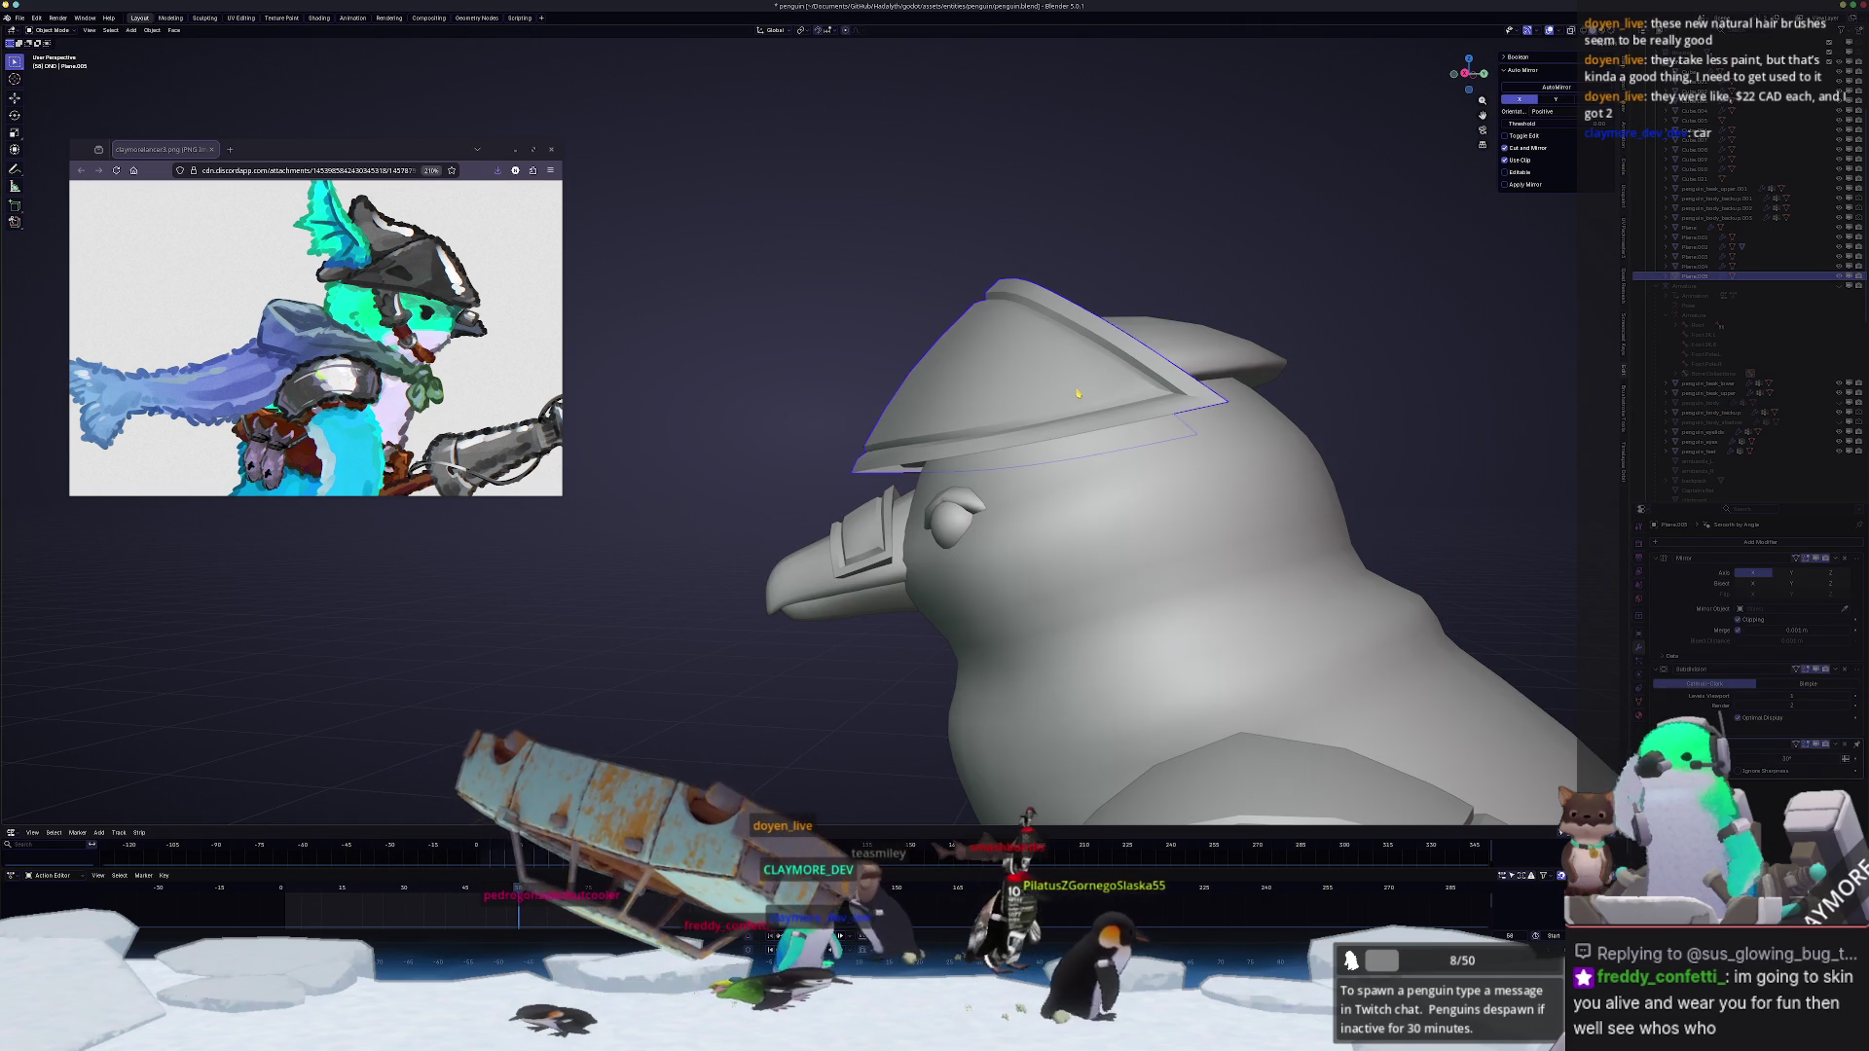
middle_click_drag(1329, 581, 1022, 468)
left_click(1023, 365)
key("Tab")
middle_click_drag(817, 450, 907, 482)
mouse_move(917, 570)
middle_mouse_down()
mouse_move(819, 771)
mouse_move(978, 764)
mouse_move(1103, 394)
mouse_move(1131, 377)
middle_mouse_up()
Step: Relax the edge path along the hat rim with LoopTools, check it in Object Mode, and resume editing
left_click(978, 770, "ctrl")
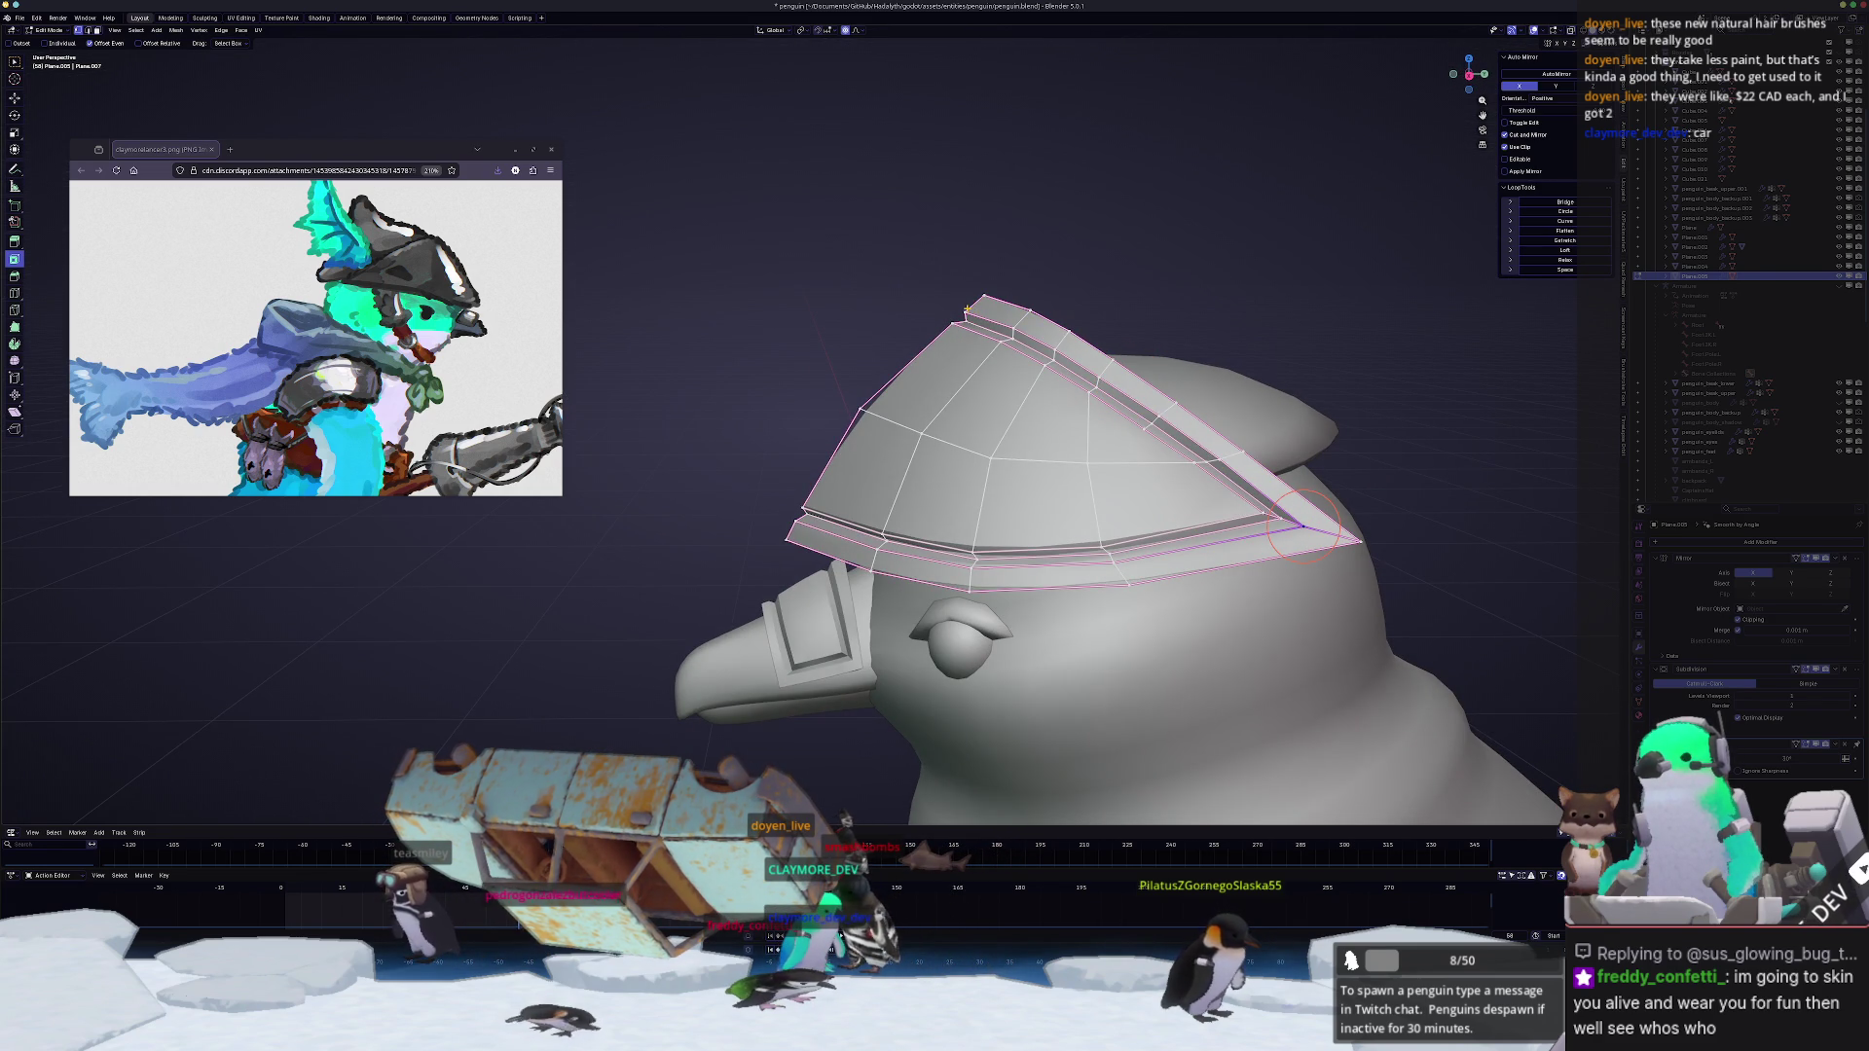
key("ctrl+b")
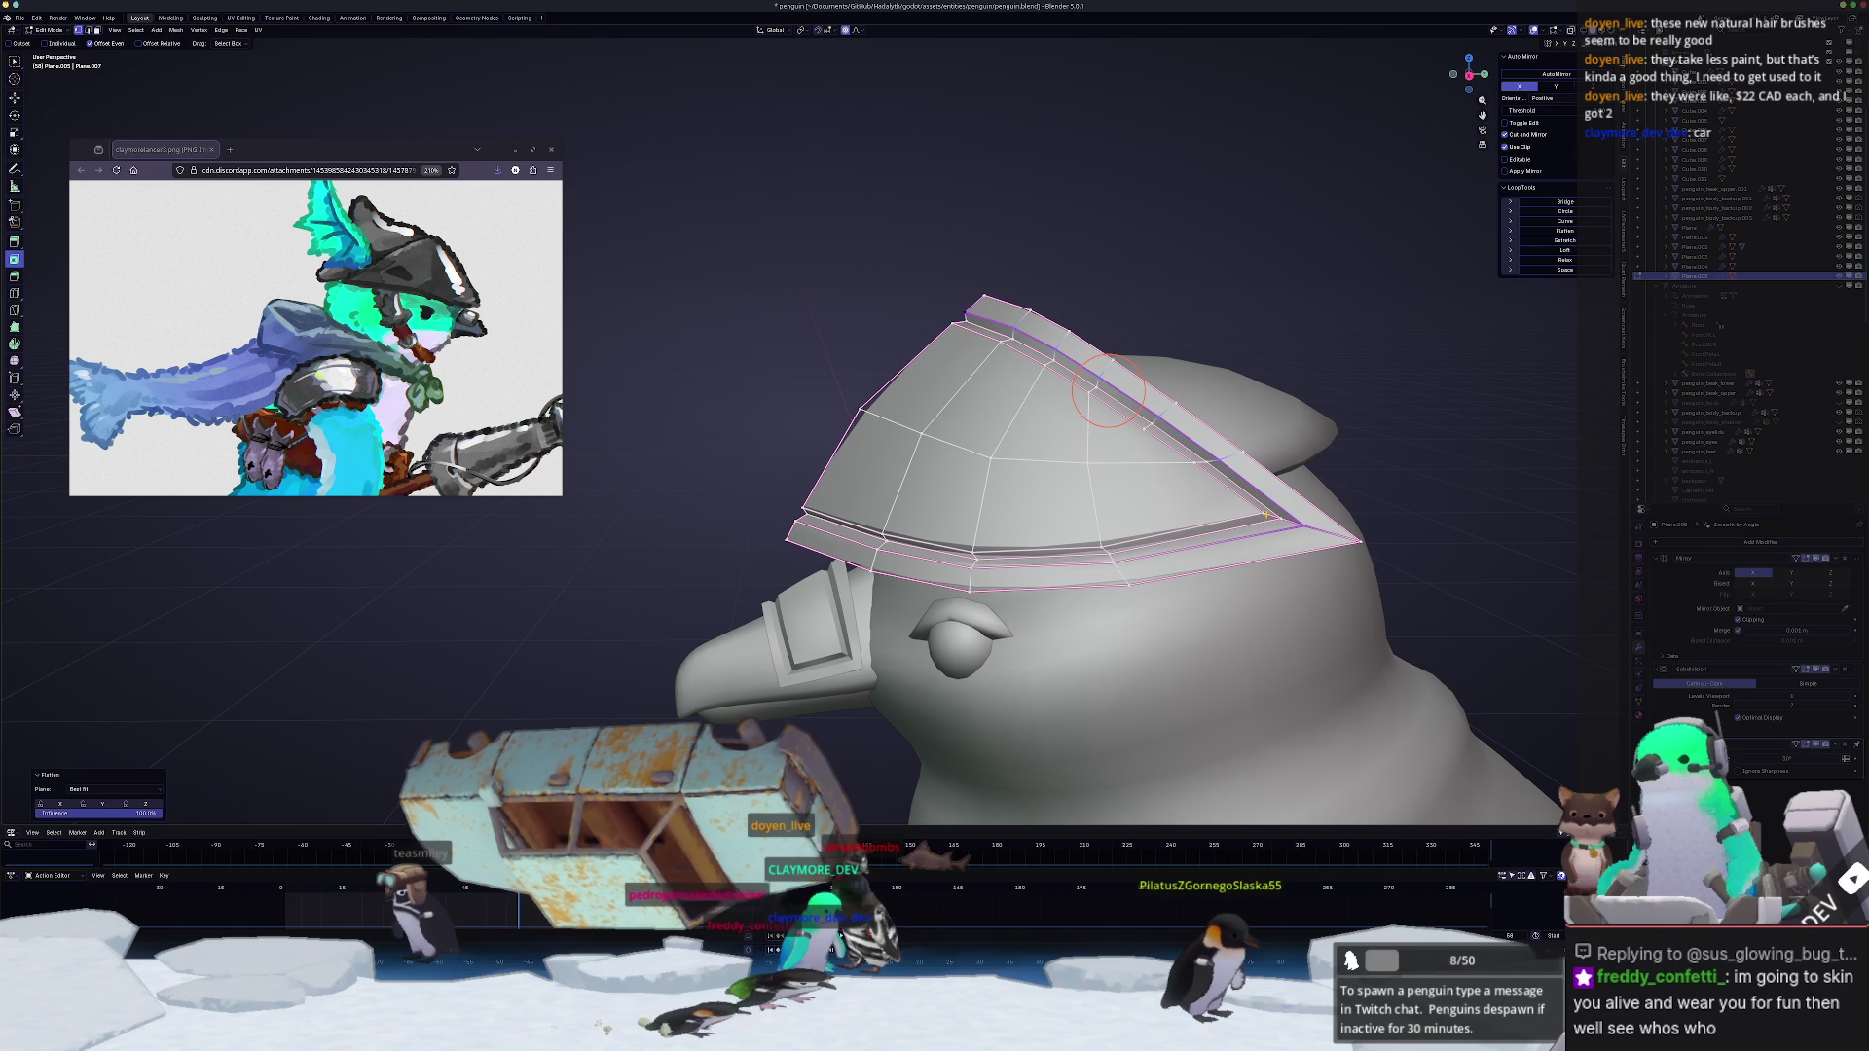
left_click(953, 317, "ctrl")
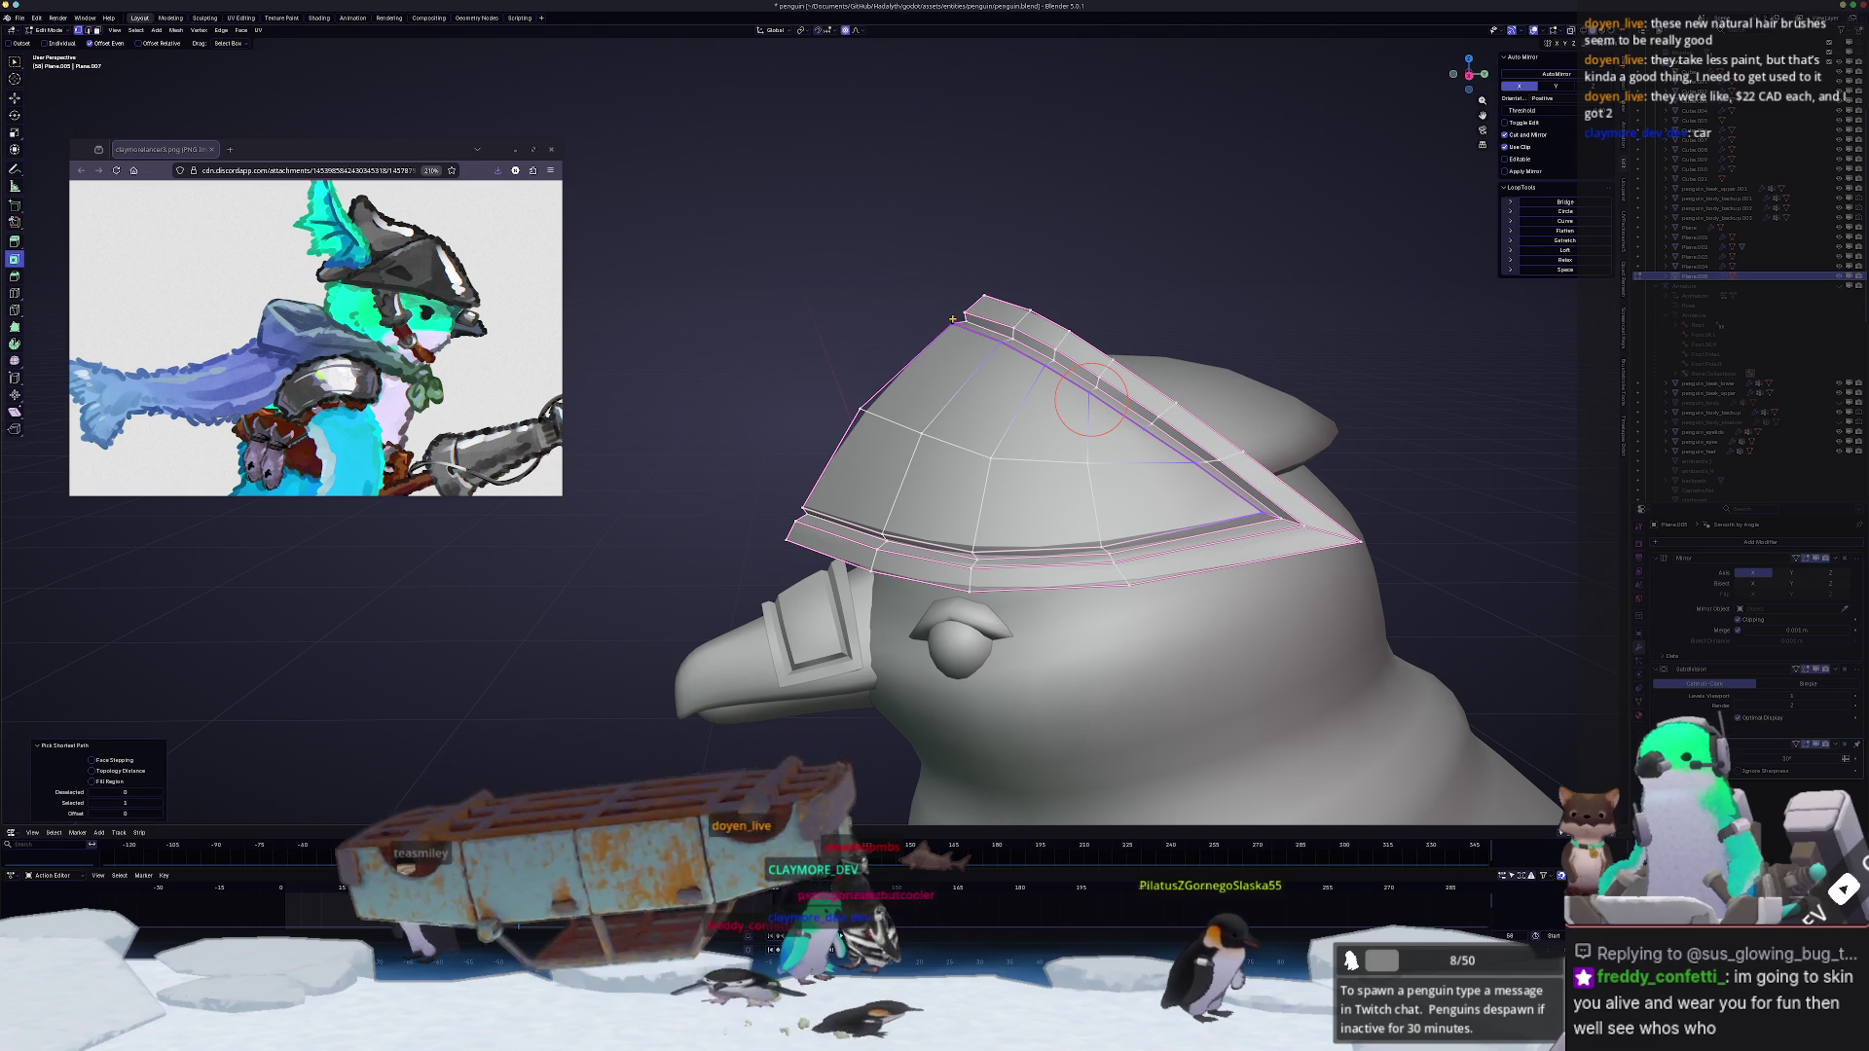
key("Tab")
mouse_move(953, 316)
middle_mouse_down()
mouse_move(950, 528)
mouse_move(1026, 519)
middle_mouse_up()
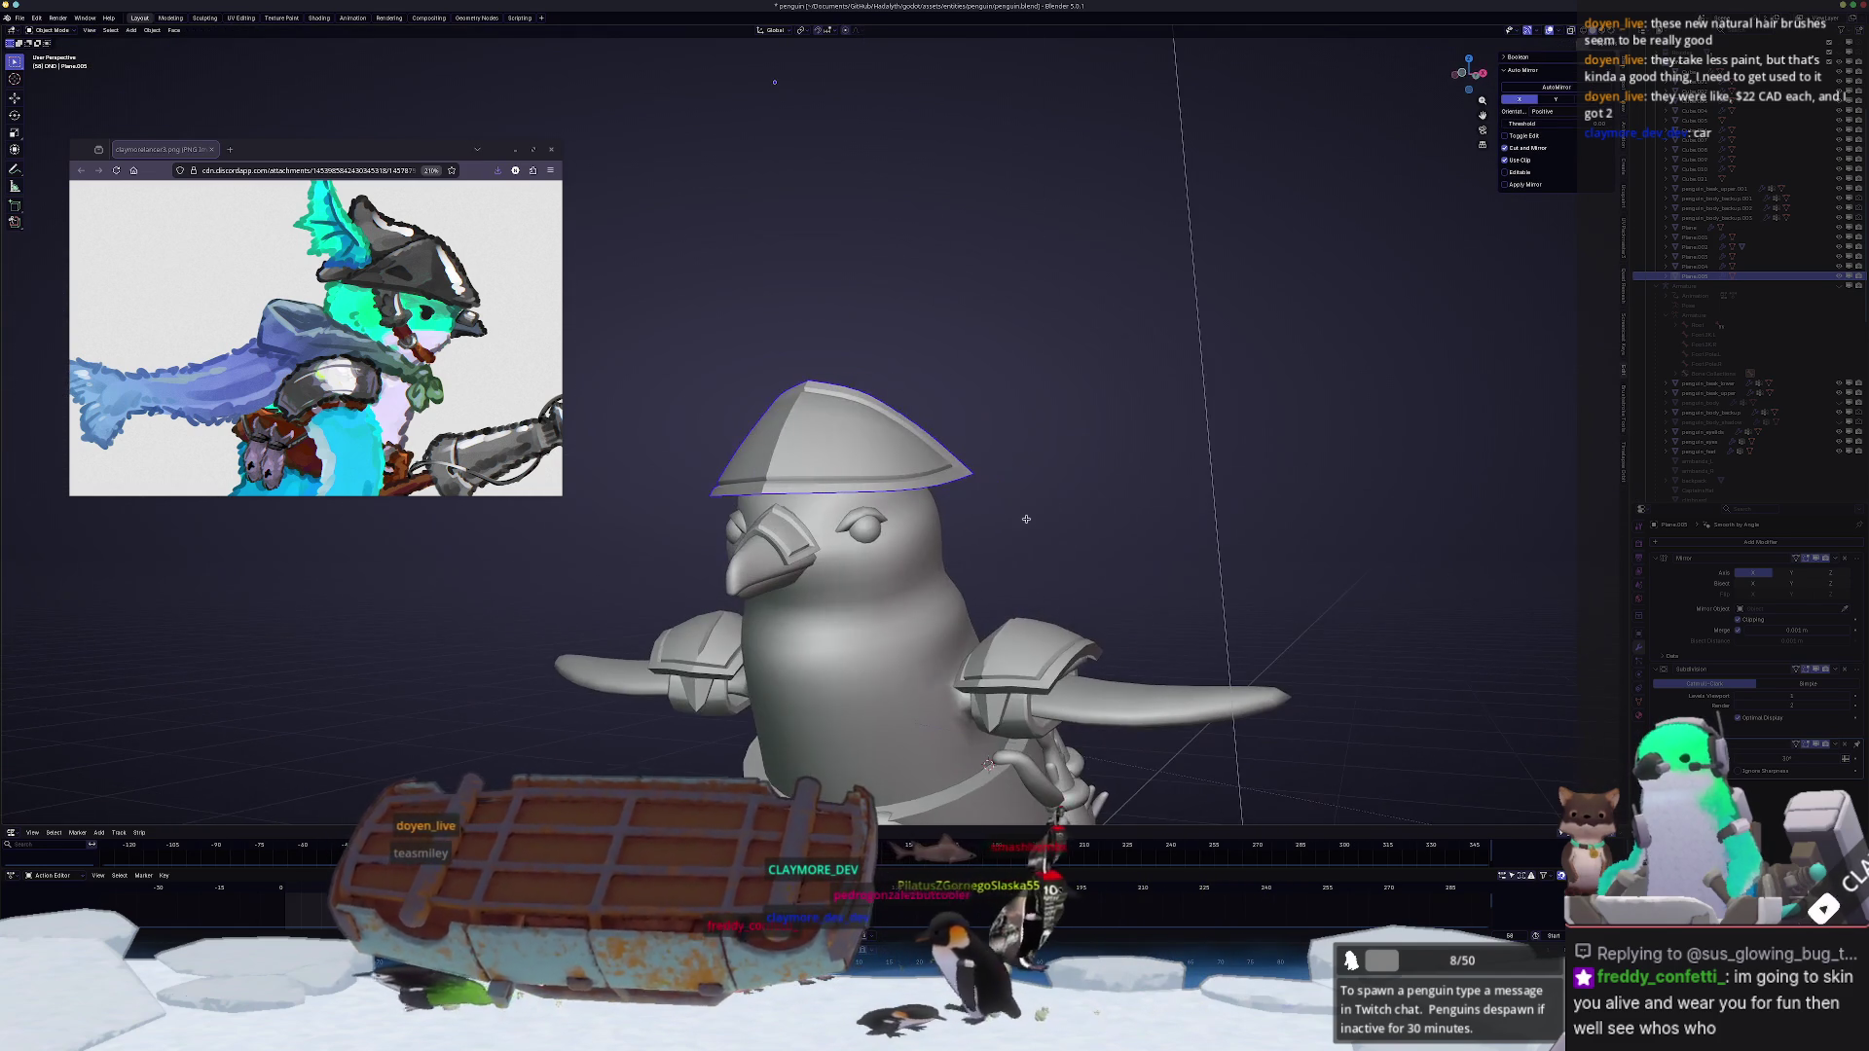
scroll(1025, 518, "up", 5)
mouse_move(1026, 518)
middle_mouse_down()
mouse_move(922, 459)
mouse_move(982, 519)
middle_mouse_up()
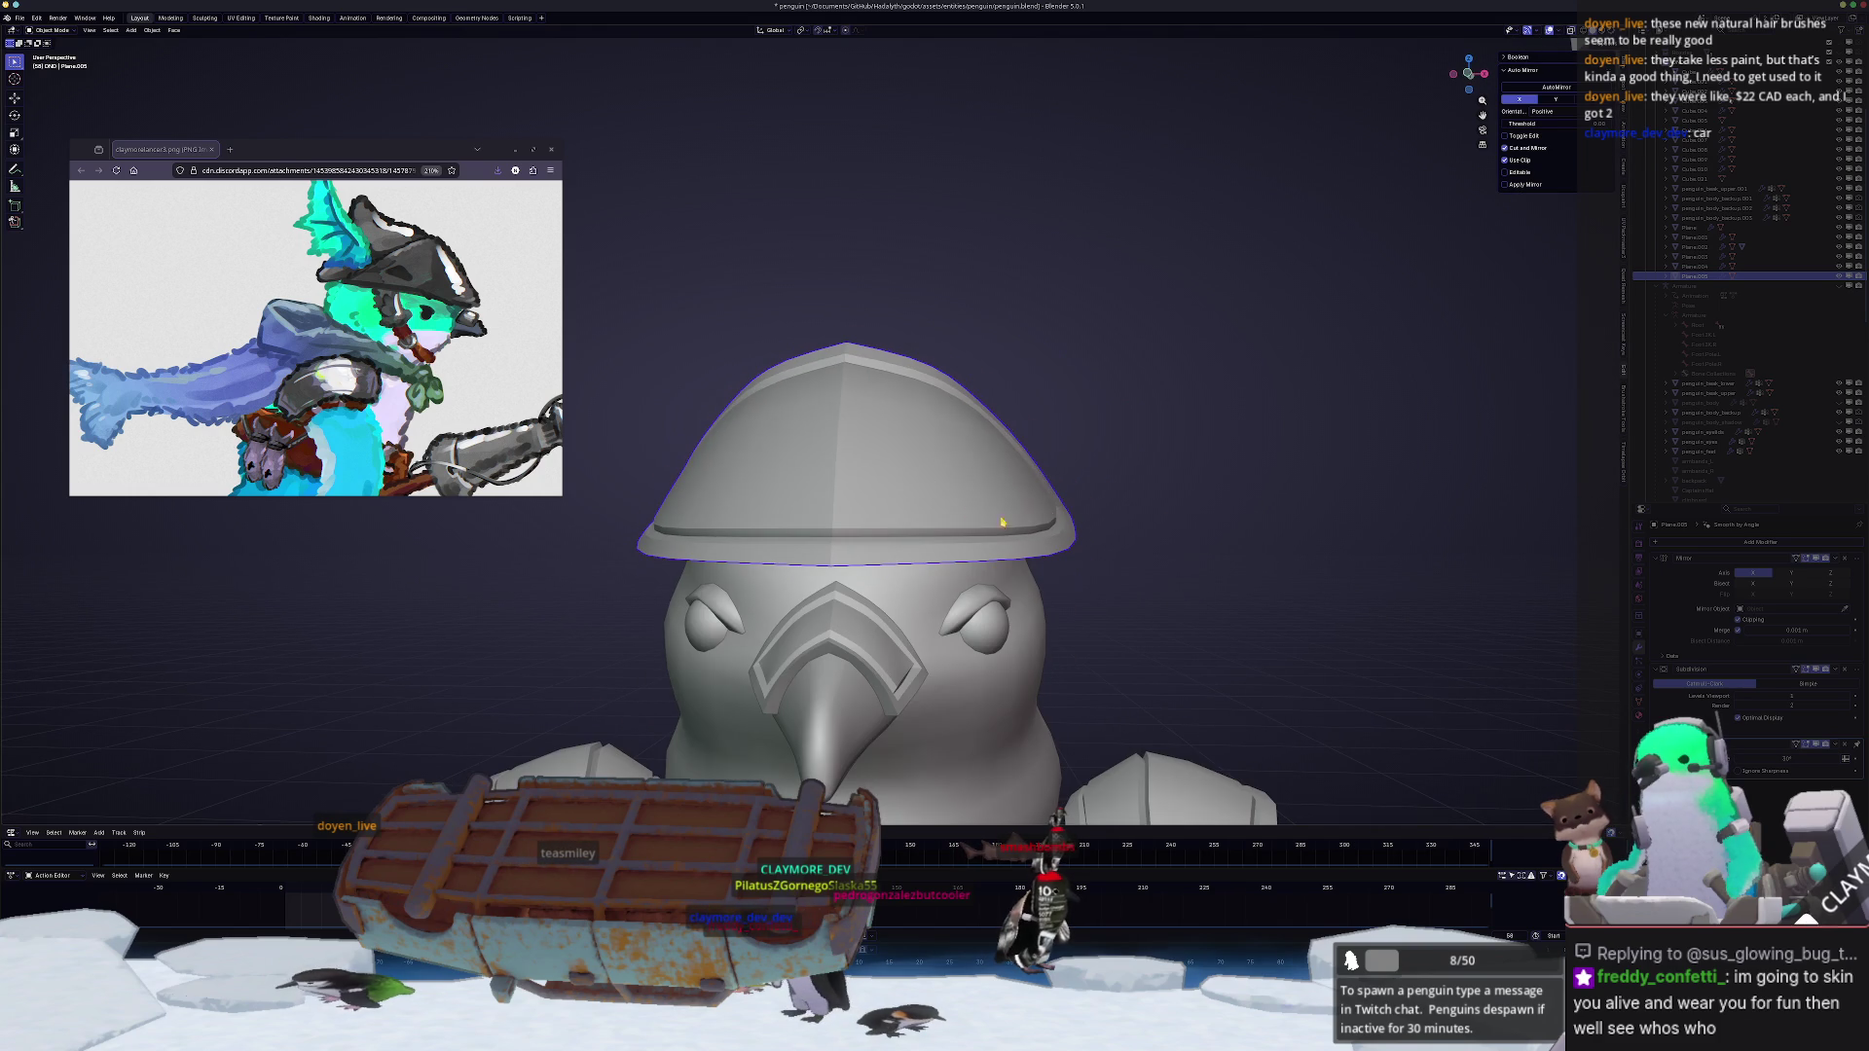
middle_click_drag(1106, 509, 1050, 519)
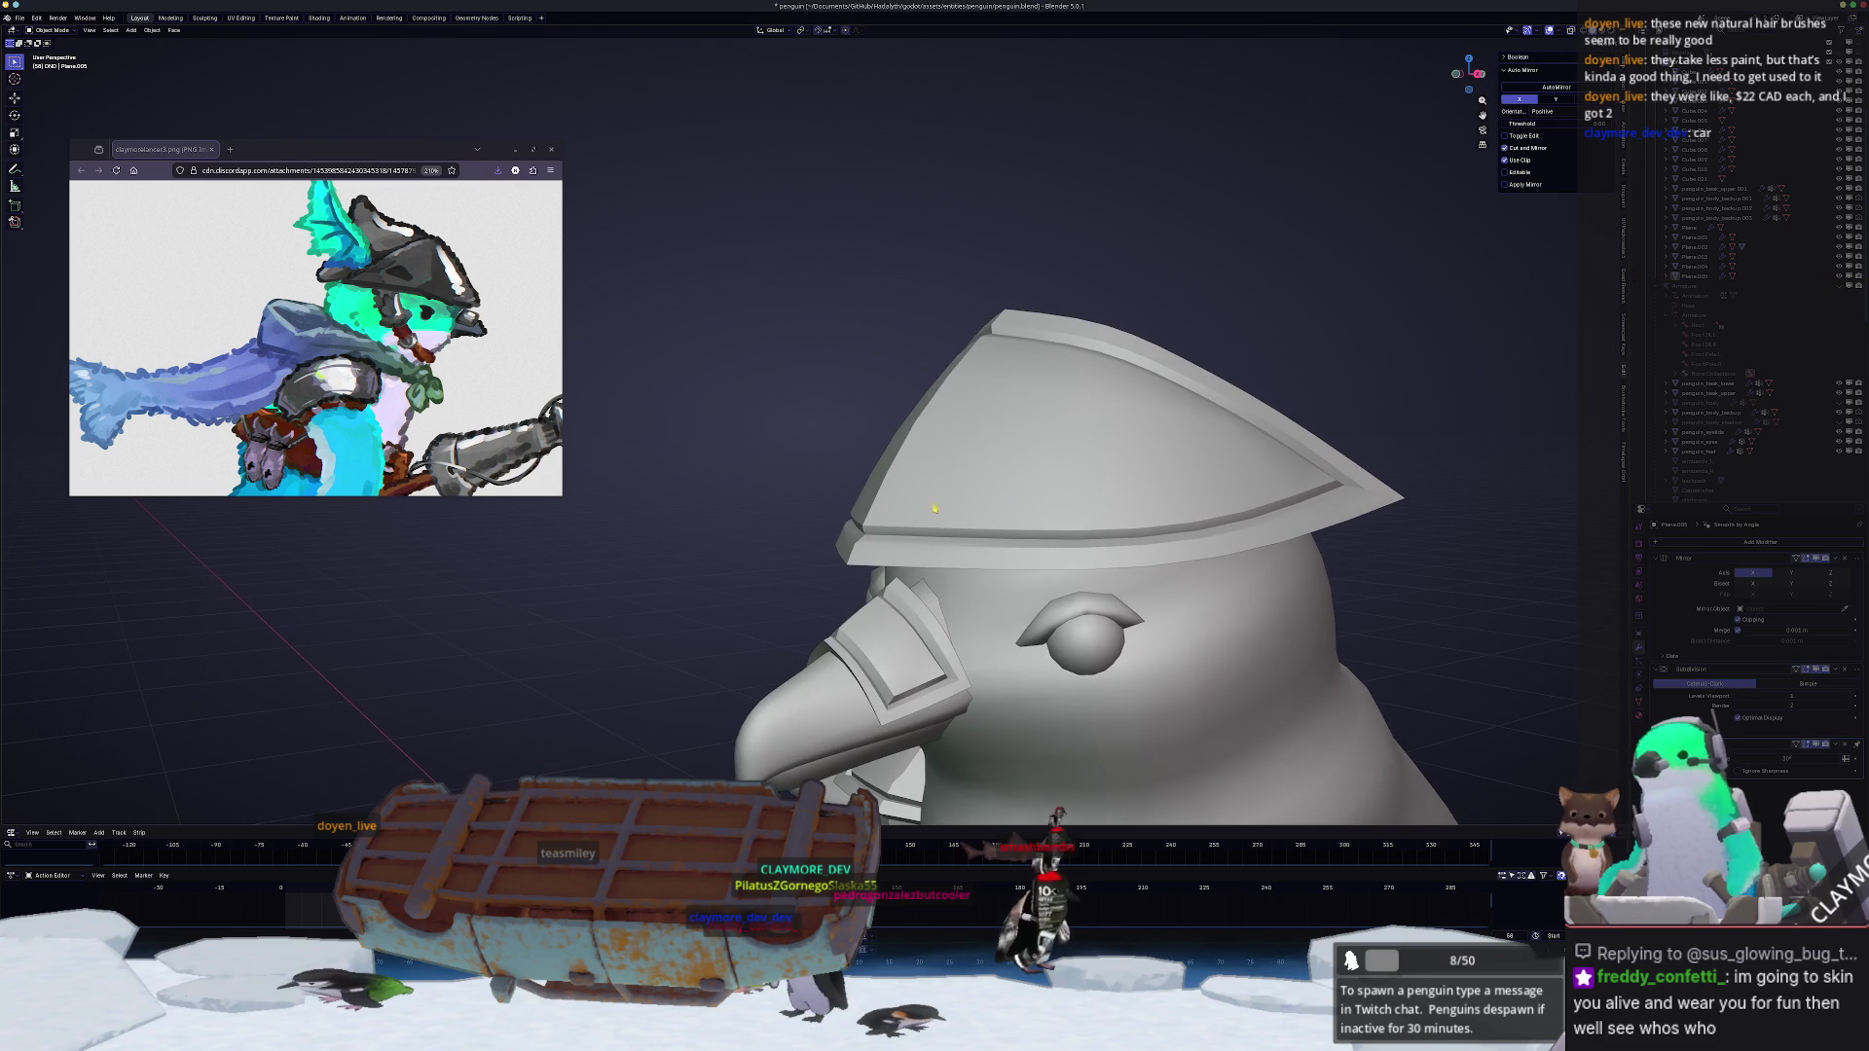
key("Tab")
mouse_move(929, 510)
middle_mouse_down()
mouse_move(976, 598)
mouse_move(1011, 577)
middle_mouse_up()
mouse_move(874, 569)
middle_mouse_down()
mouse_move(1011, 546)
mouse_move(920, 527)
middle_mouse_up()
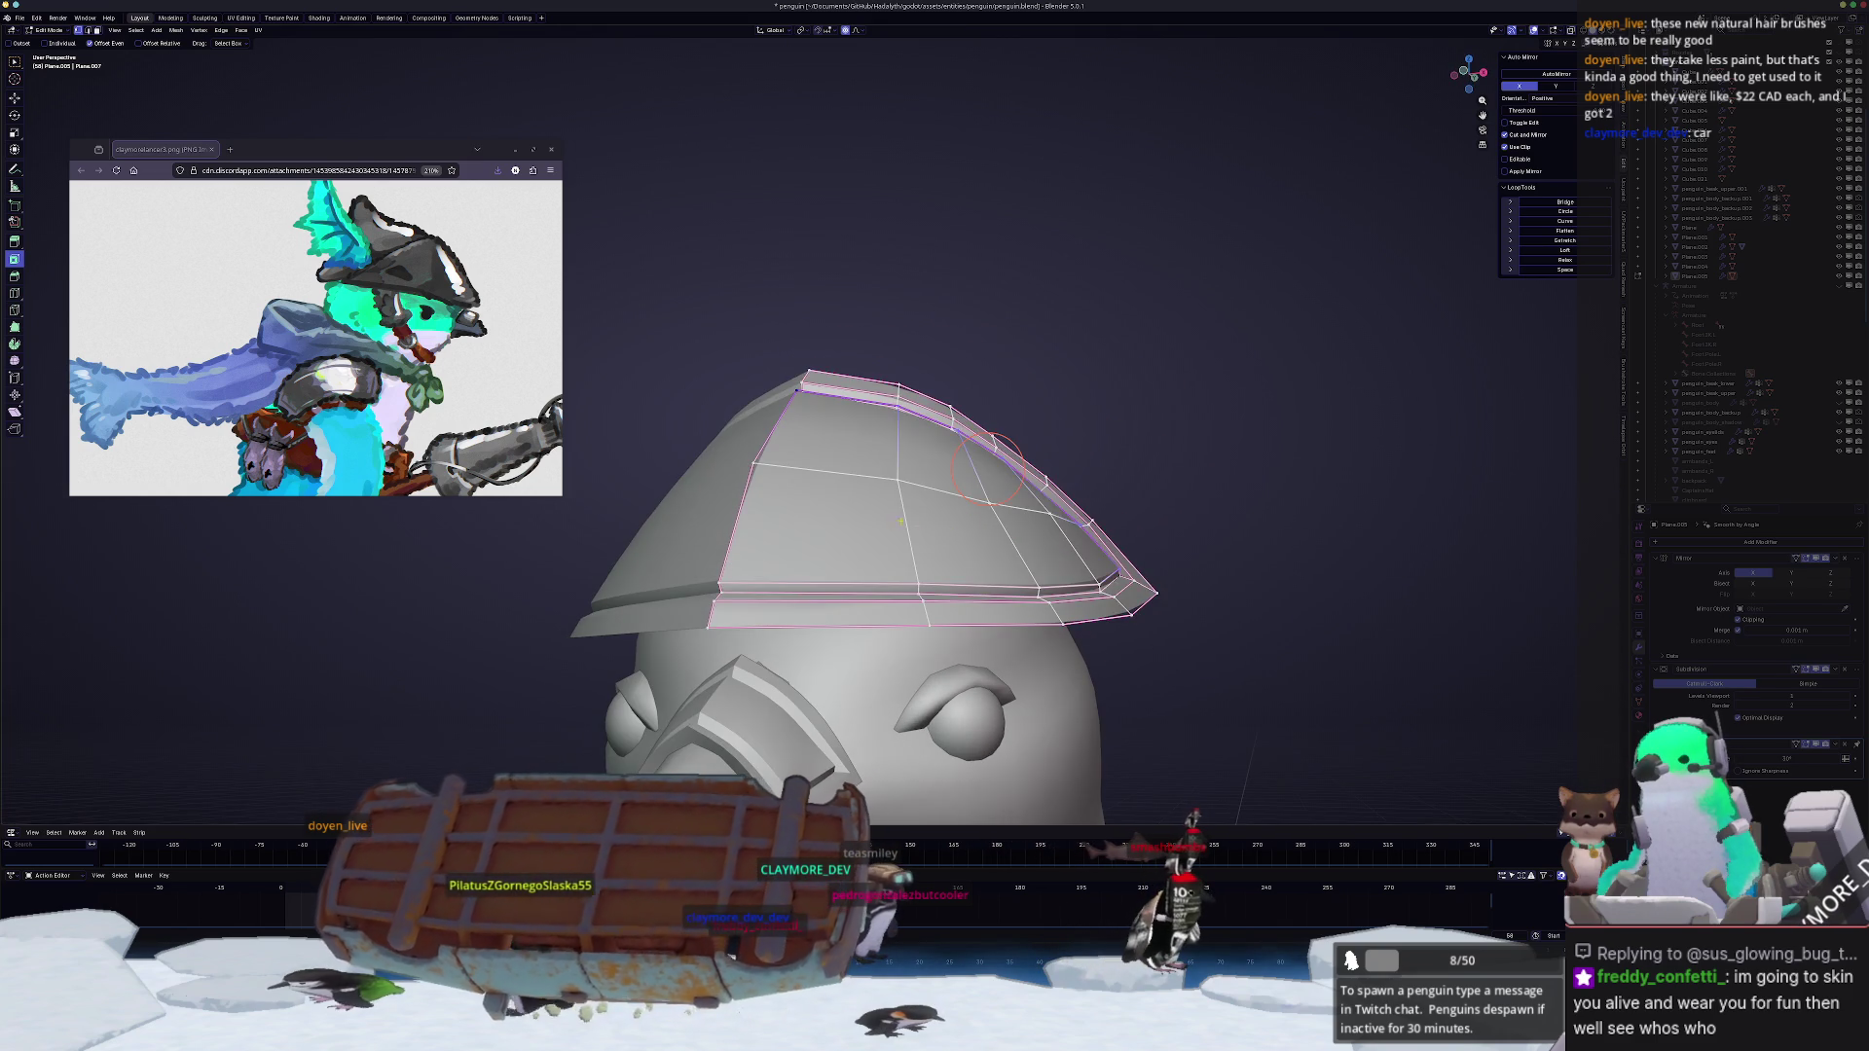
Step: Inset a row of faces on the hat's side as a trial, shrinking them inward
left_click(825, 519)
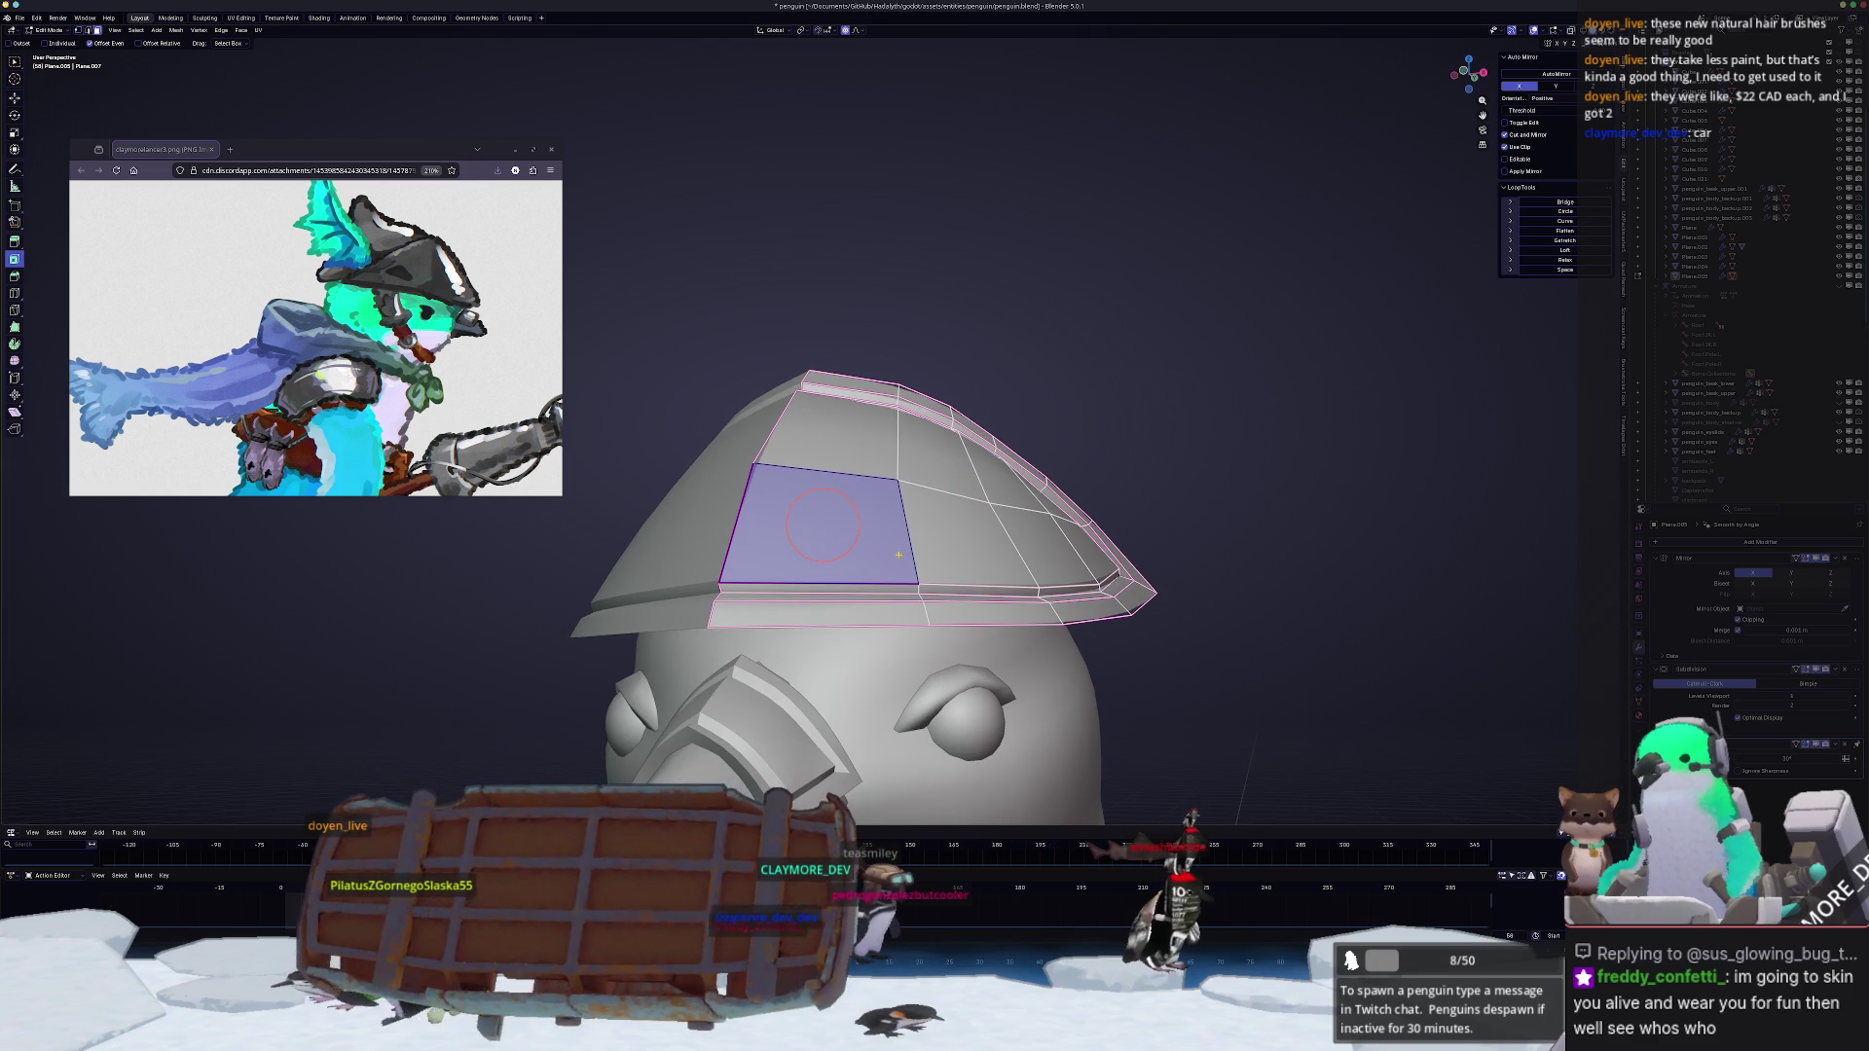
left_click(956, 533)
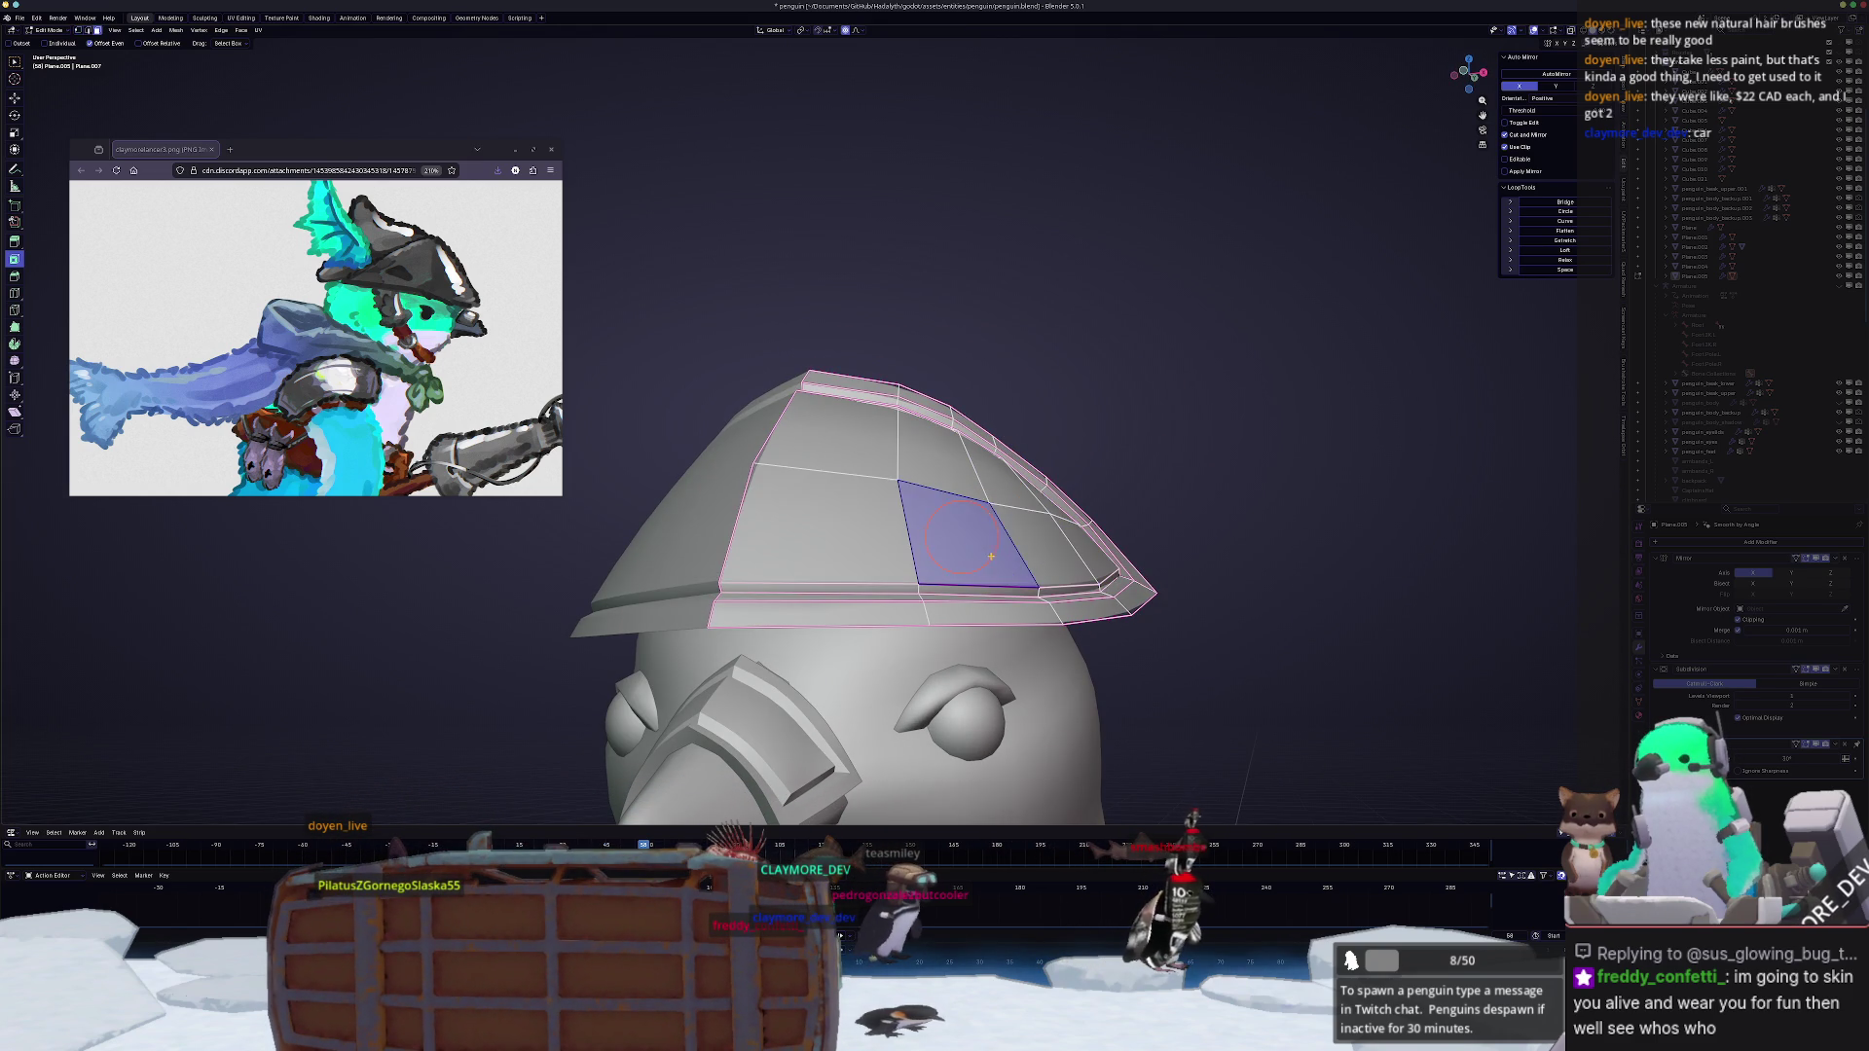
scroll(964, 538, "up", 2)
left_click(963, 537, "shift")
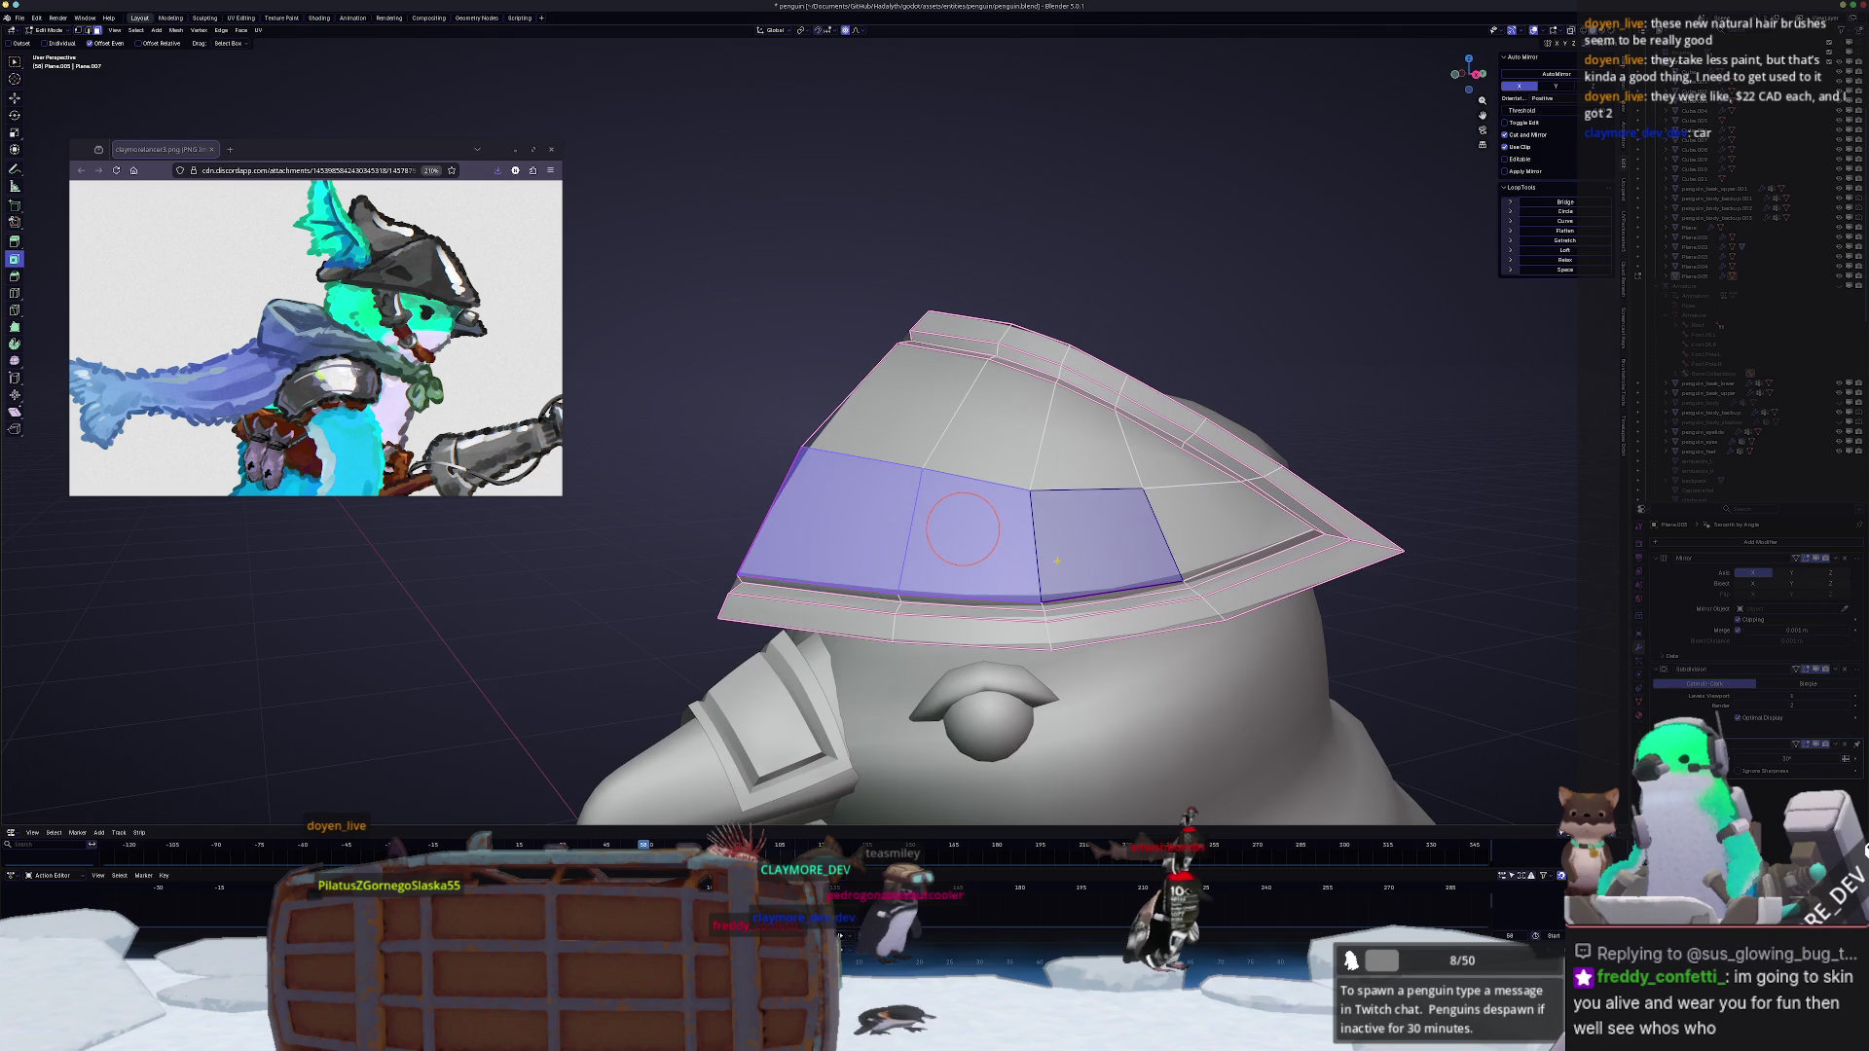
key("i")
left_click(961, 527)
left_click_drag(125, 760, 161, 761)
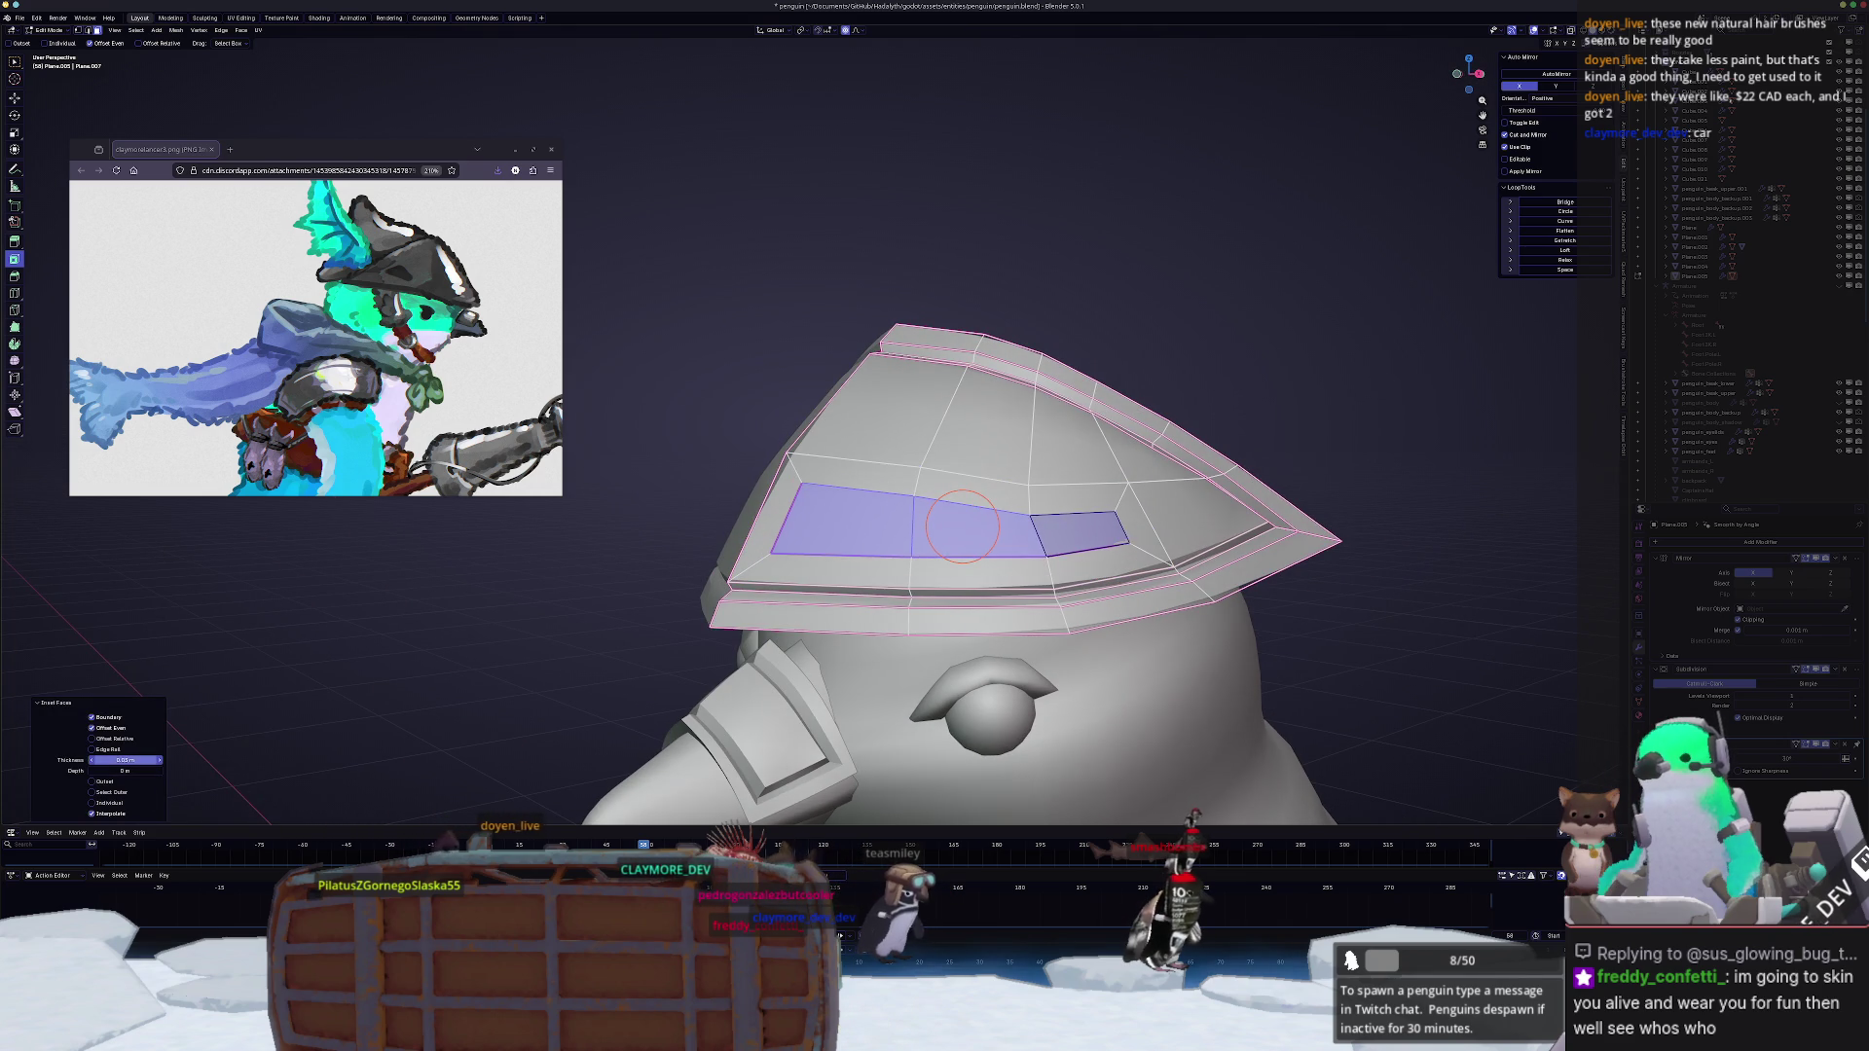
mouse_move(959, 526)
middle_mouse_down()
mouse_move(537, 674)
mouse_move(616, 667)
middle_mouse_up()
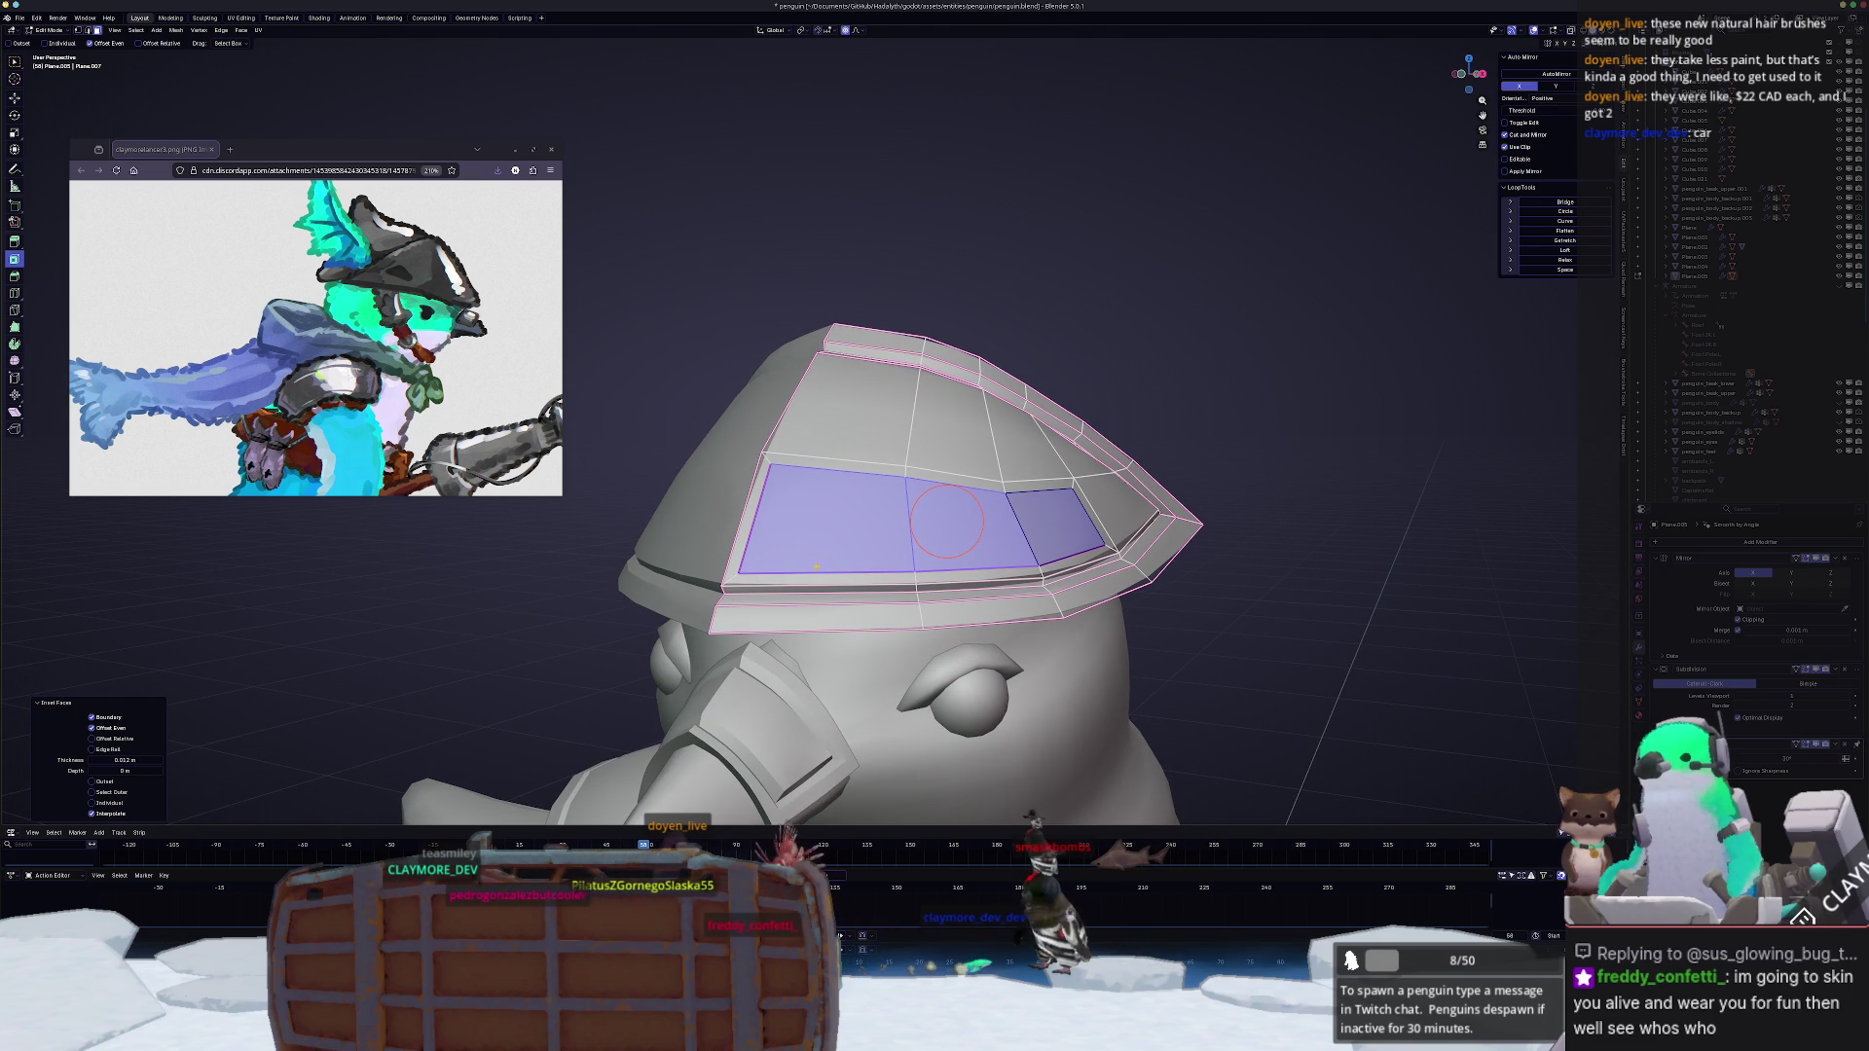
Step: Undo the trial inset and begin a loop cut across the hat instead
key("ctrl+z")
key("ctrl+r")
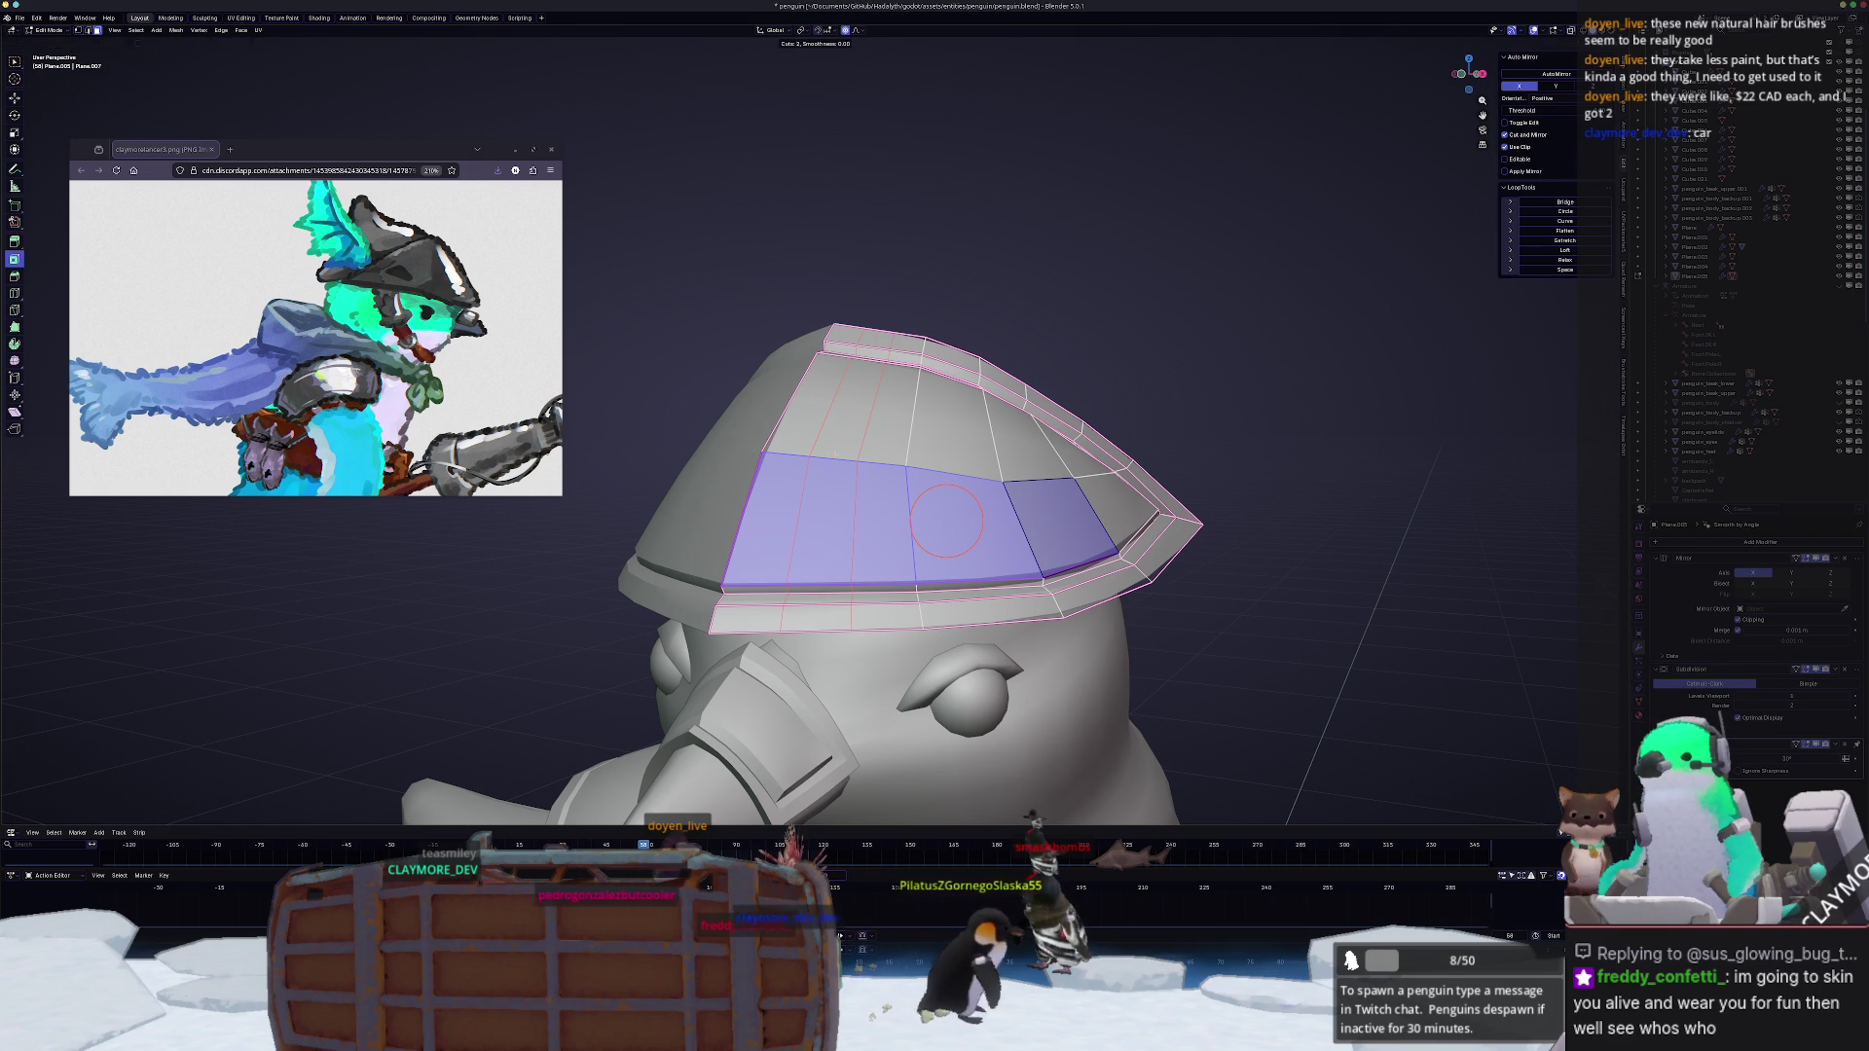
Step: Add the new edge loop on the hat and slide it into position
left_click(946, 519)
right_click(947, 518)
key("g")
key("g")
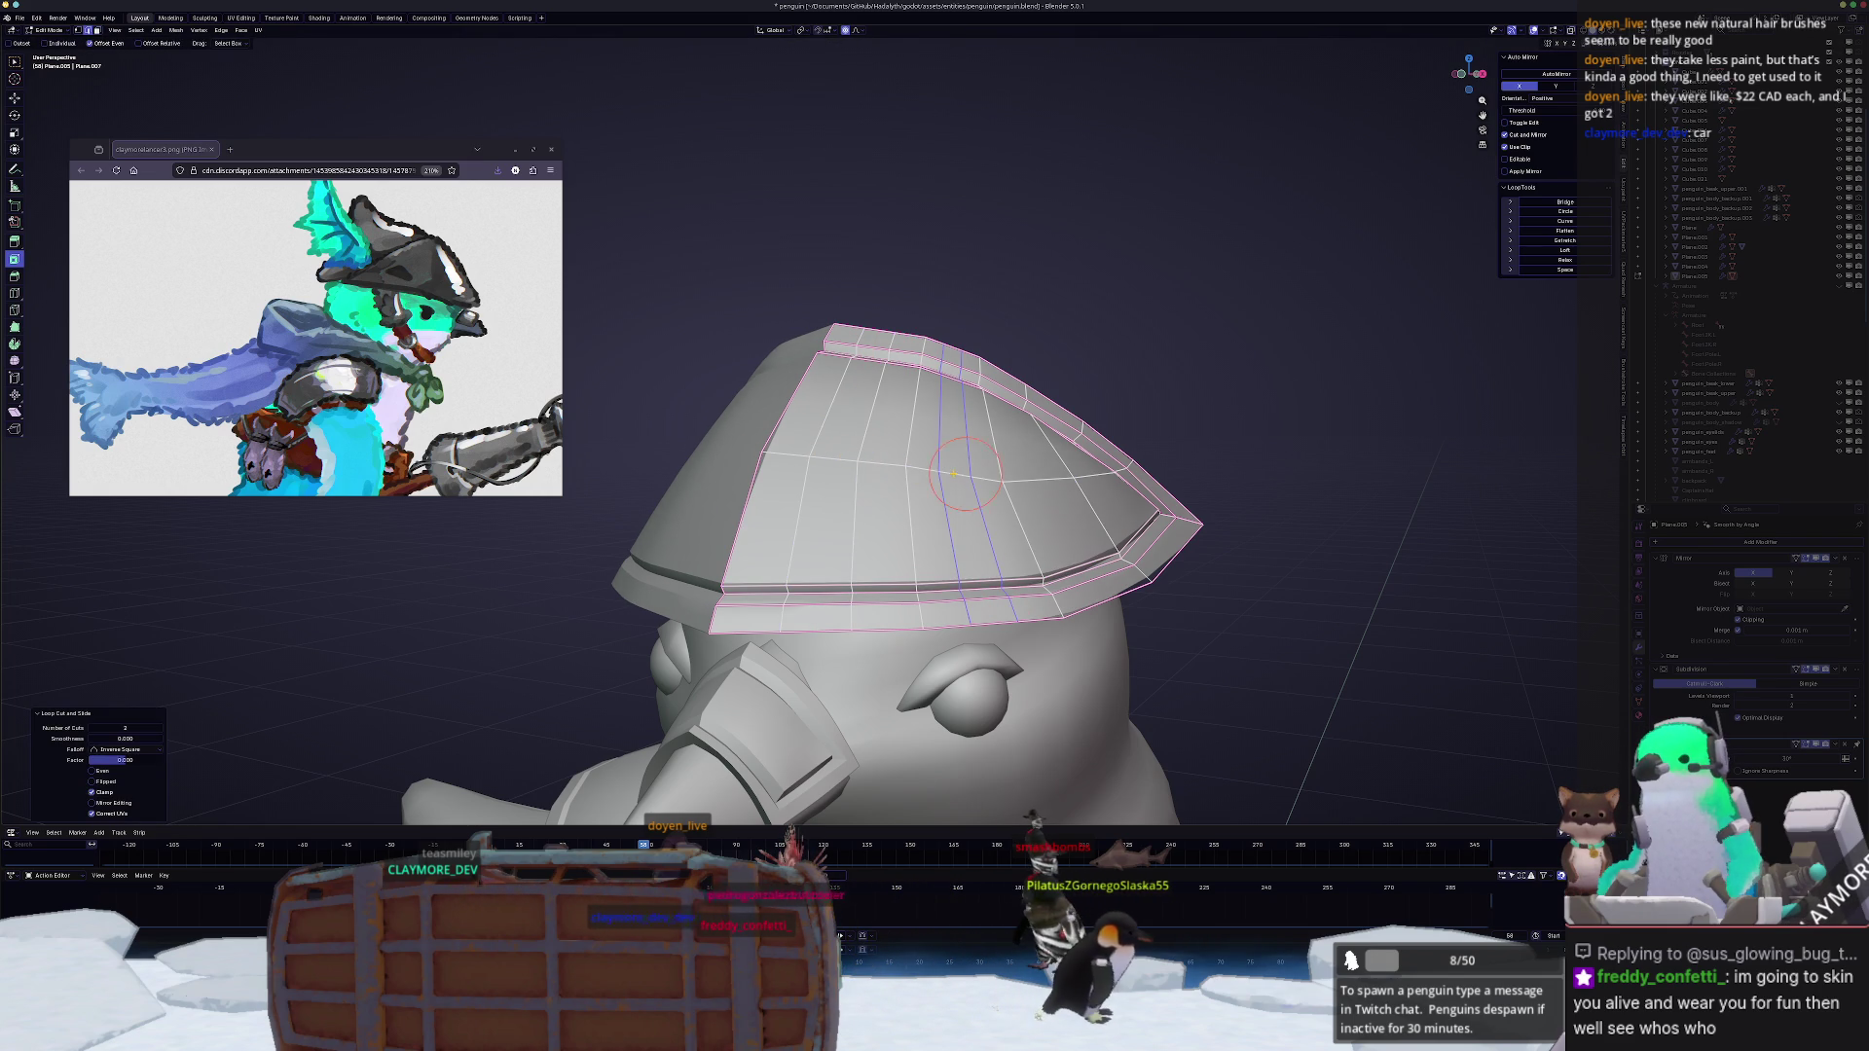
key("3")
Step: Relax the edge path across the hat and the upper brim loop with LoopTools Relax
left_click(807, 457)
left_click(1077, 477, "ctrl")
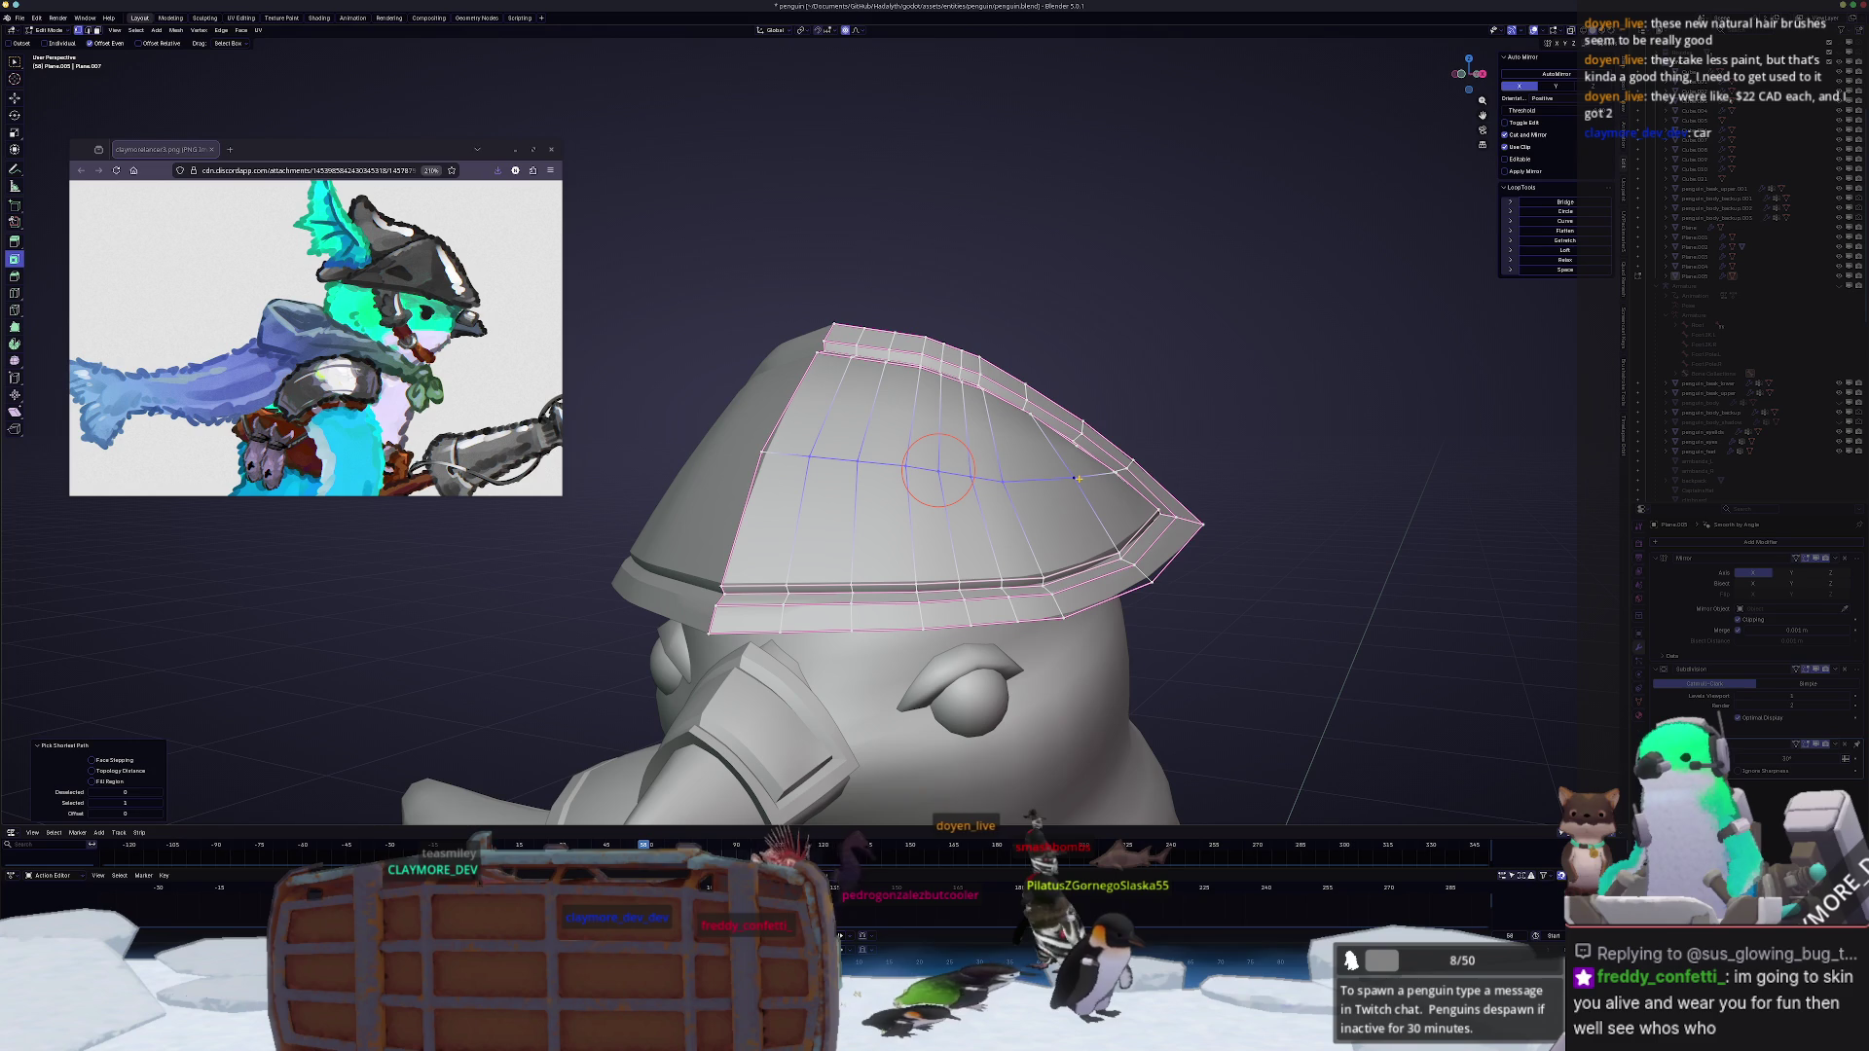
left_click(1567, 259)
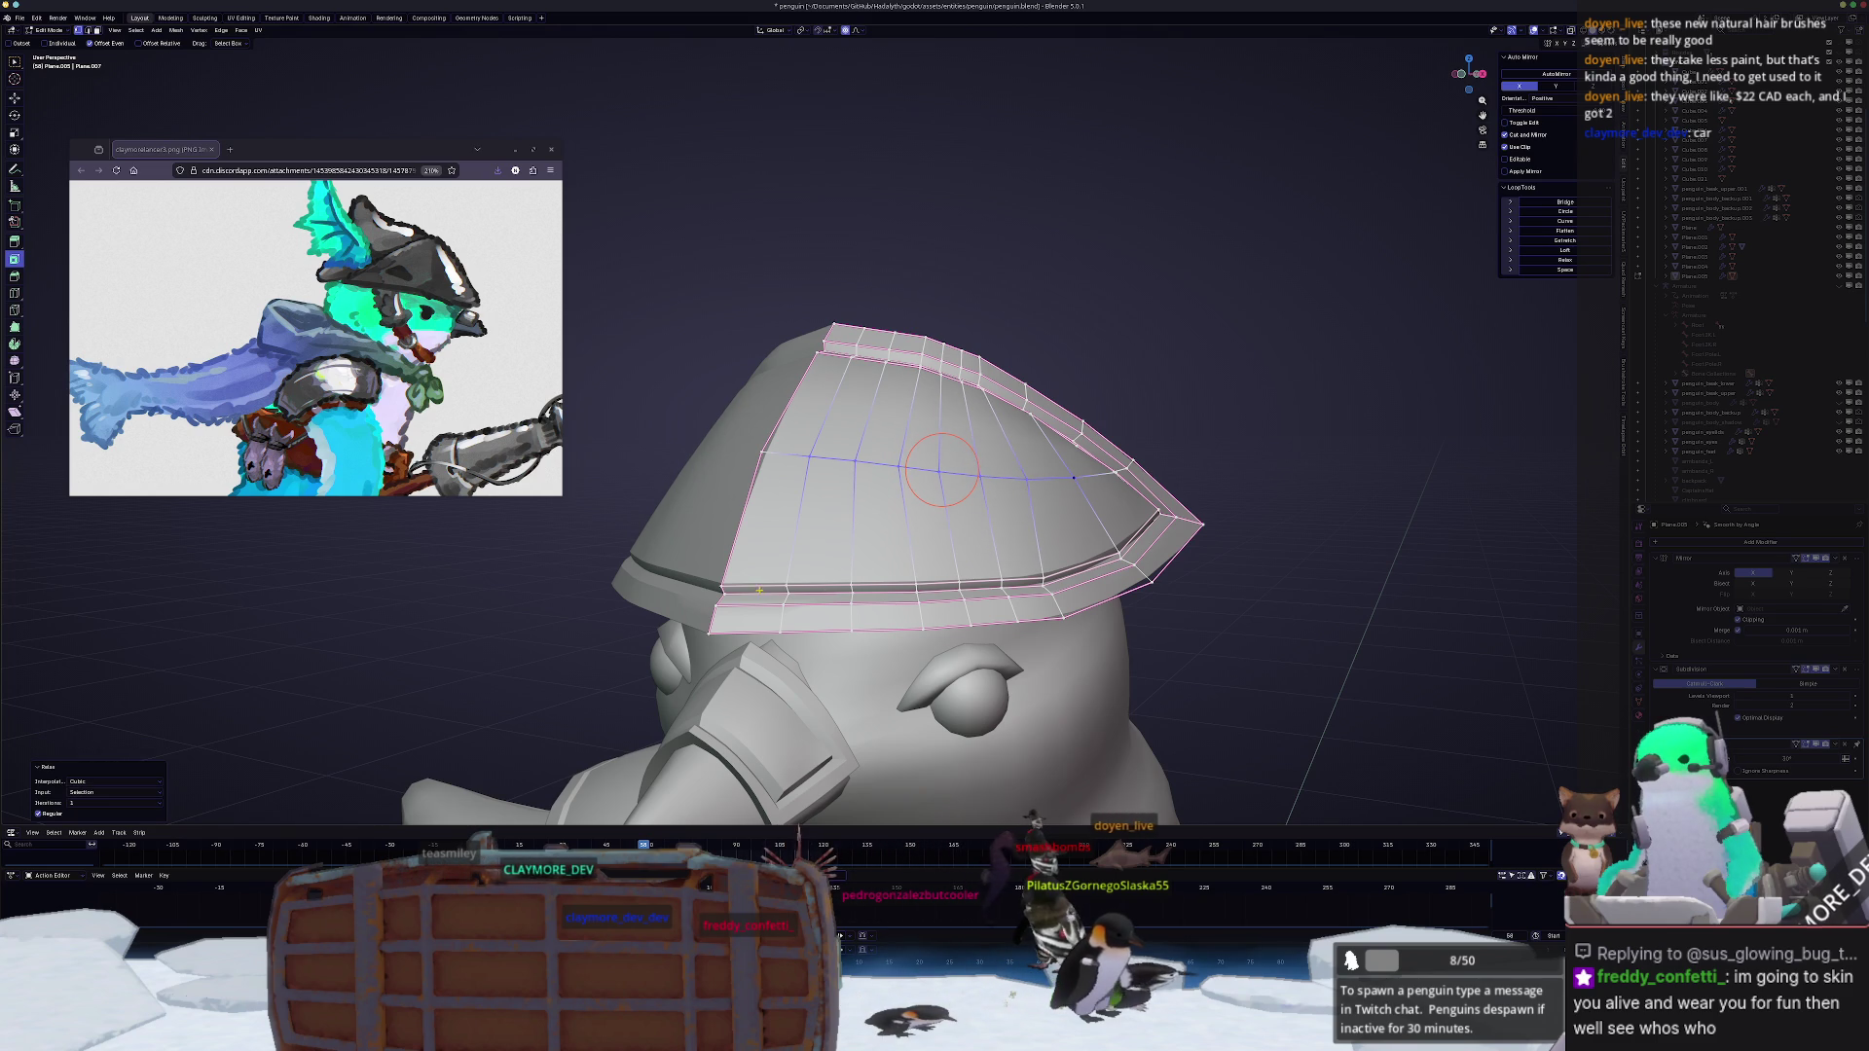
middle_click_drag(942, 472, 785, 586)
left_click(785, 586)
left_click(964, 583, "alt")
key("shift+r")
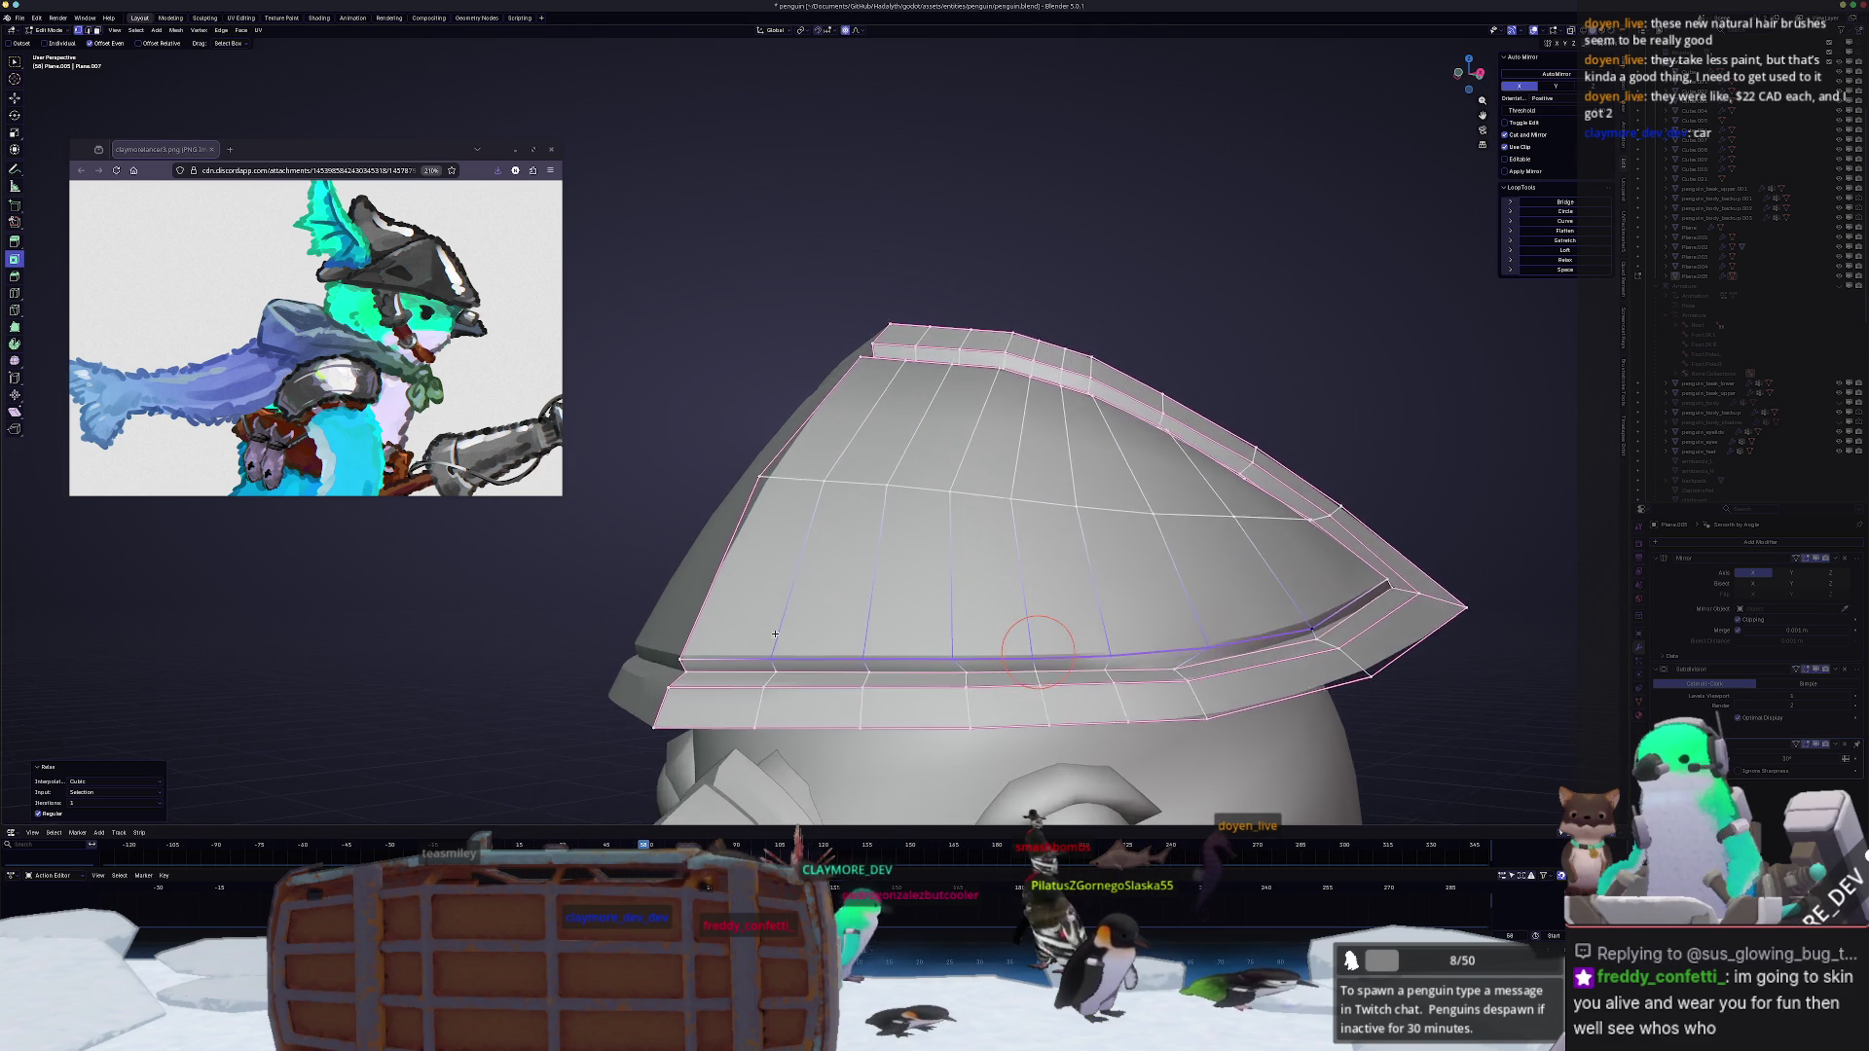
Step: Relax the remaining brim edge loops down to the bottom one so they curve smoothly
middle_click_drag(965, 581, 776, 672)
left_click(776, 672)
left_click(776, 672, "alt")
key("shift+r")
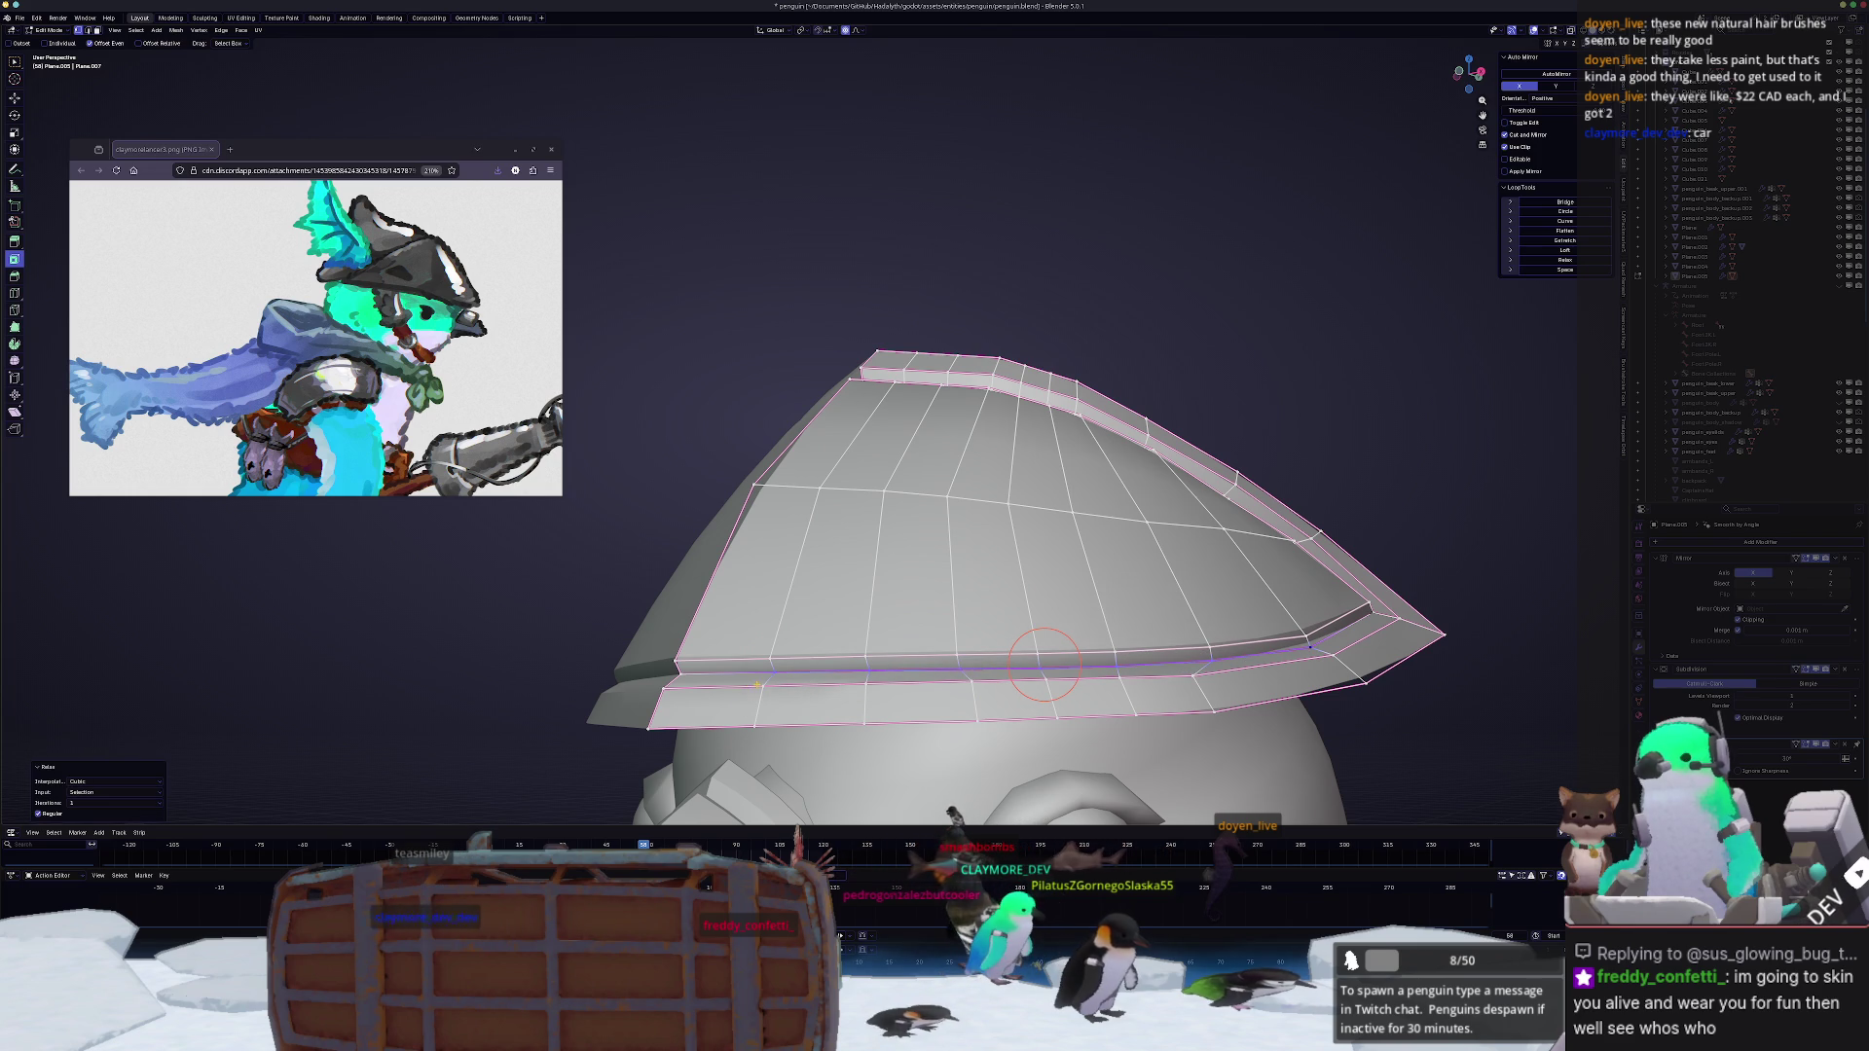
left_click(764, 687)
left_click(1045, 674, "ctrl")
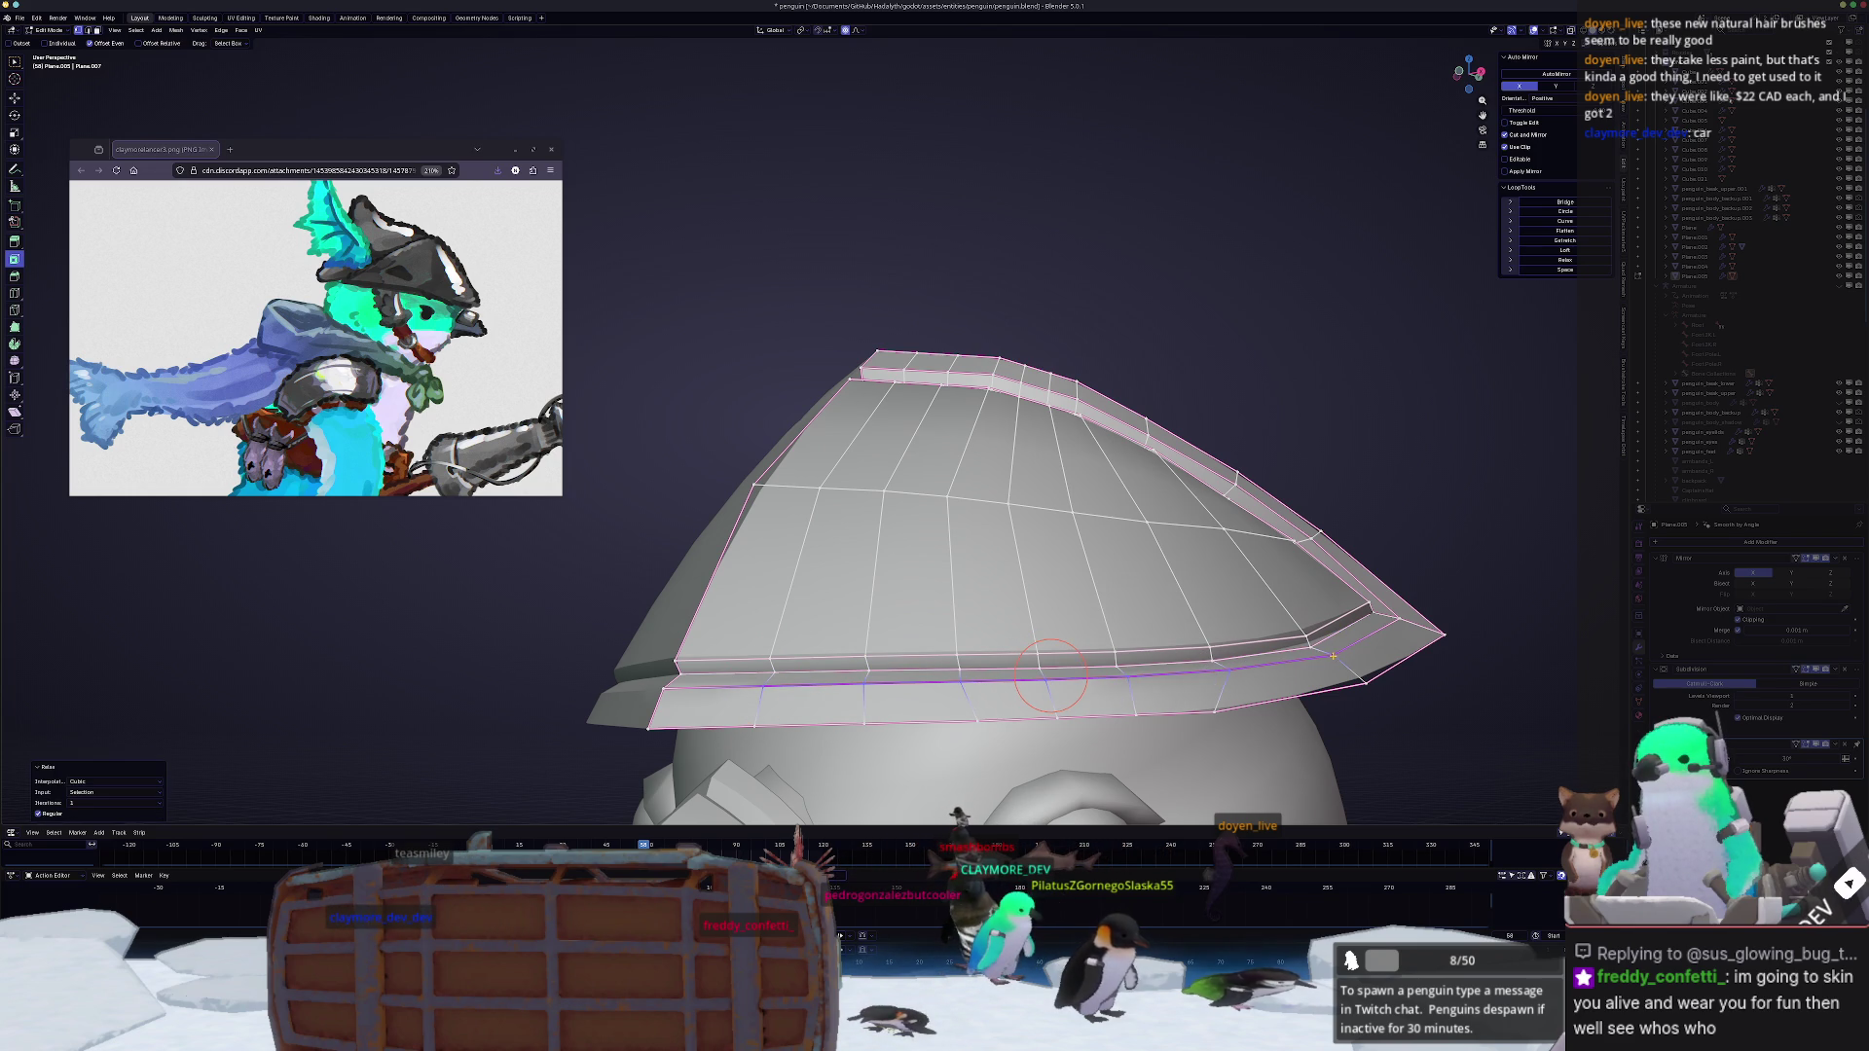
left_click(753, 720)
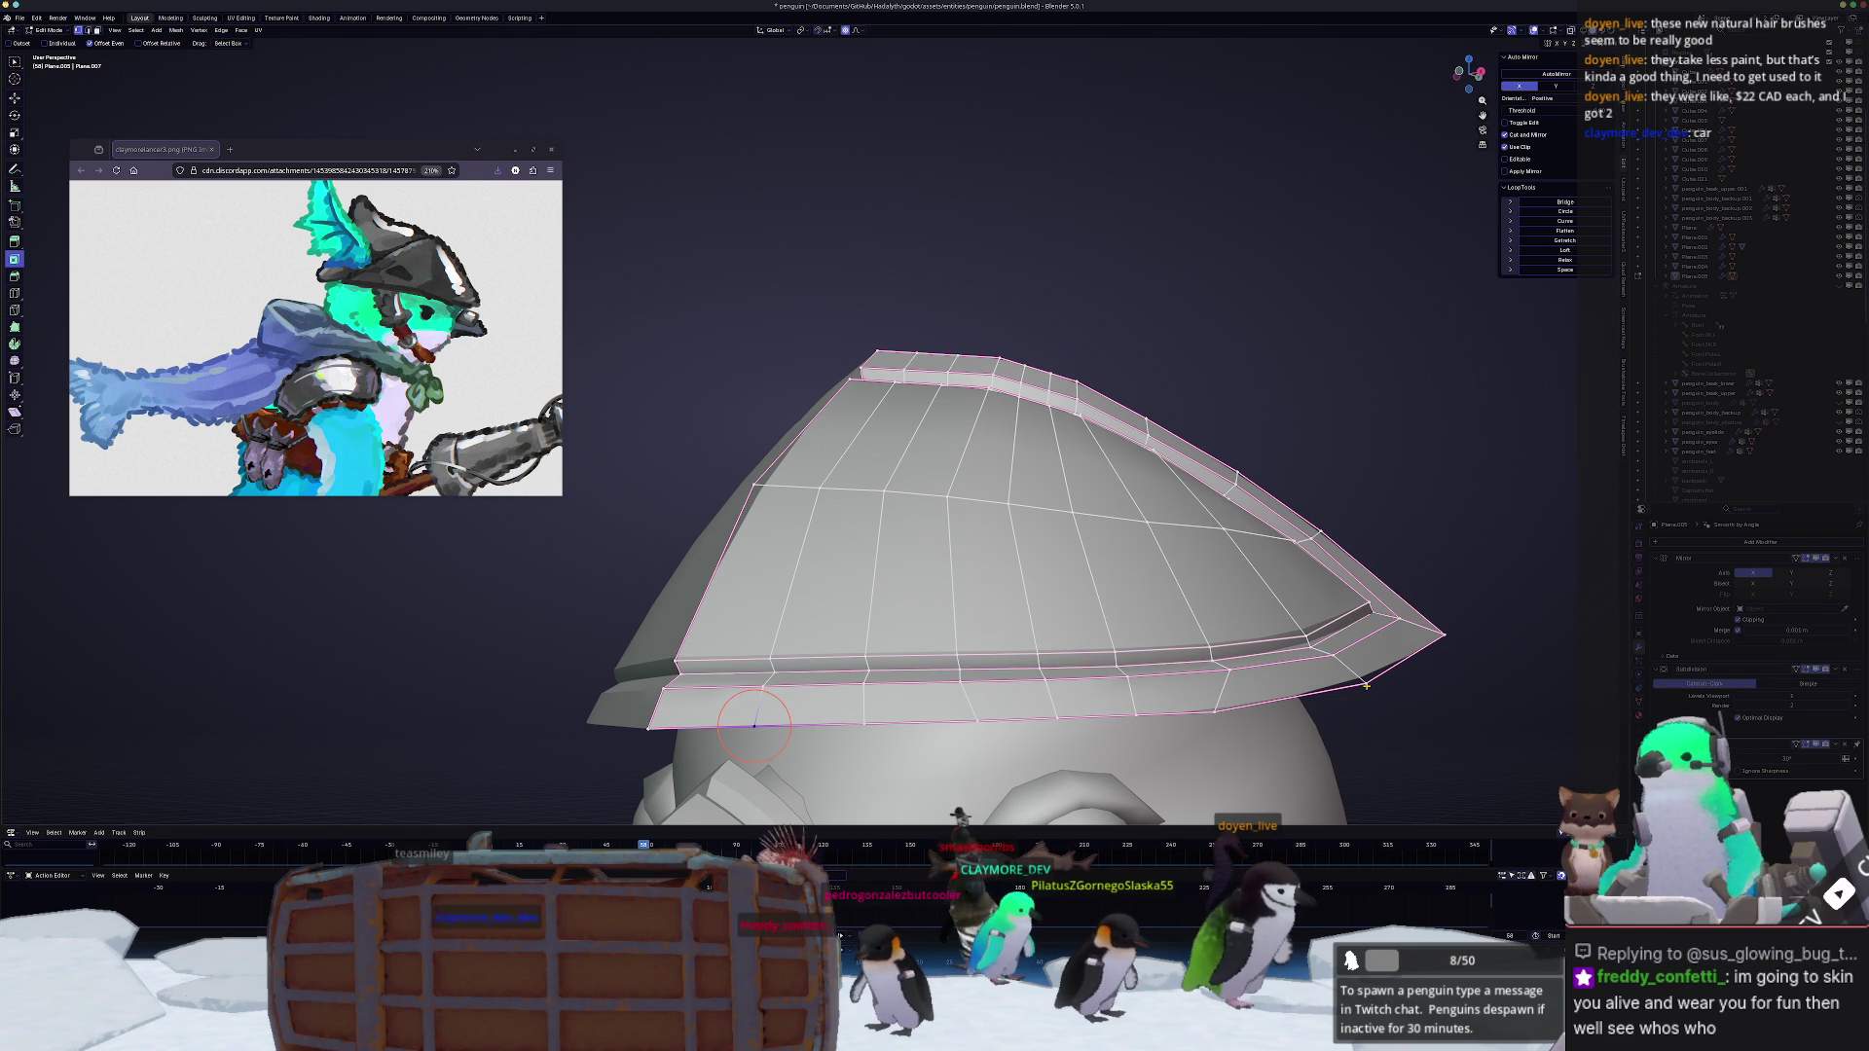
key("ctrl+shift+z")
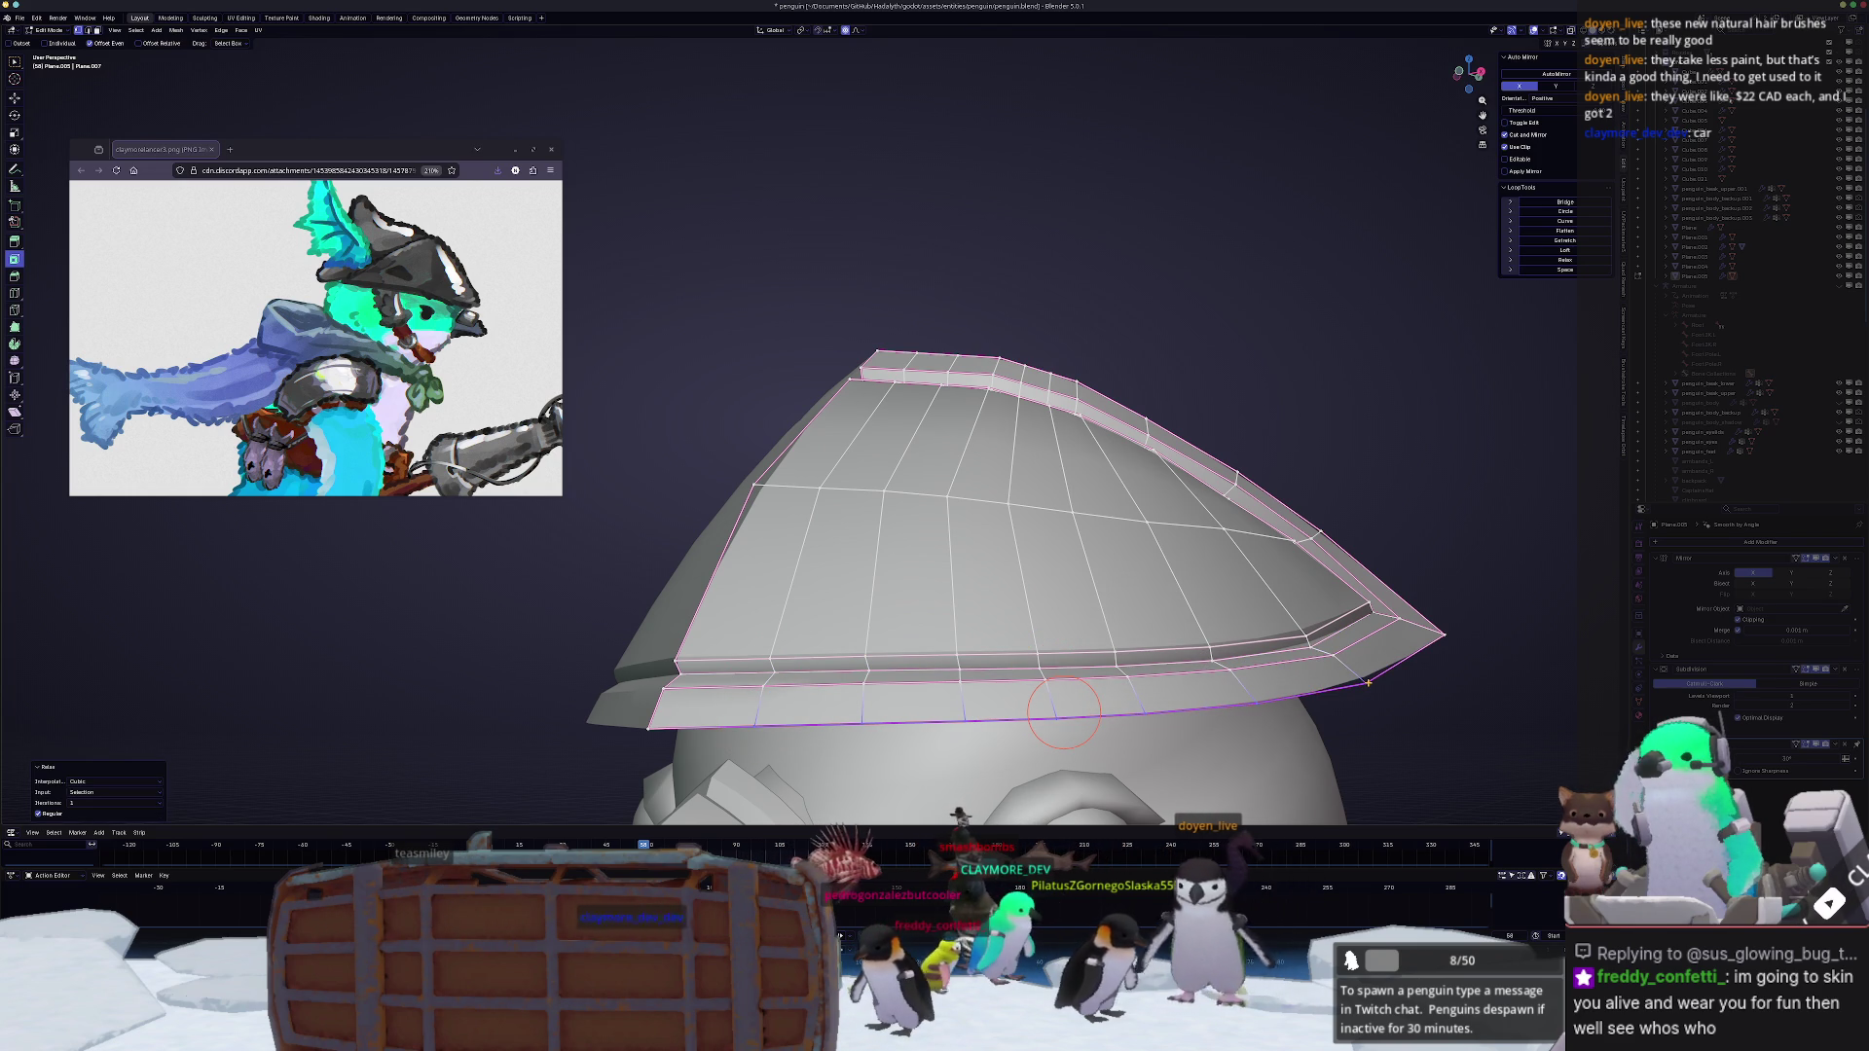
middle_click_drag(1063, 707, 760, 555)
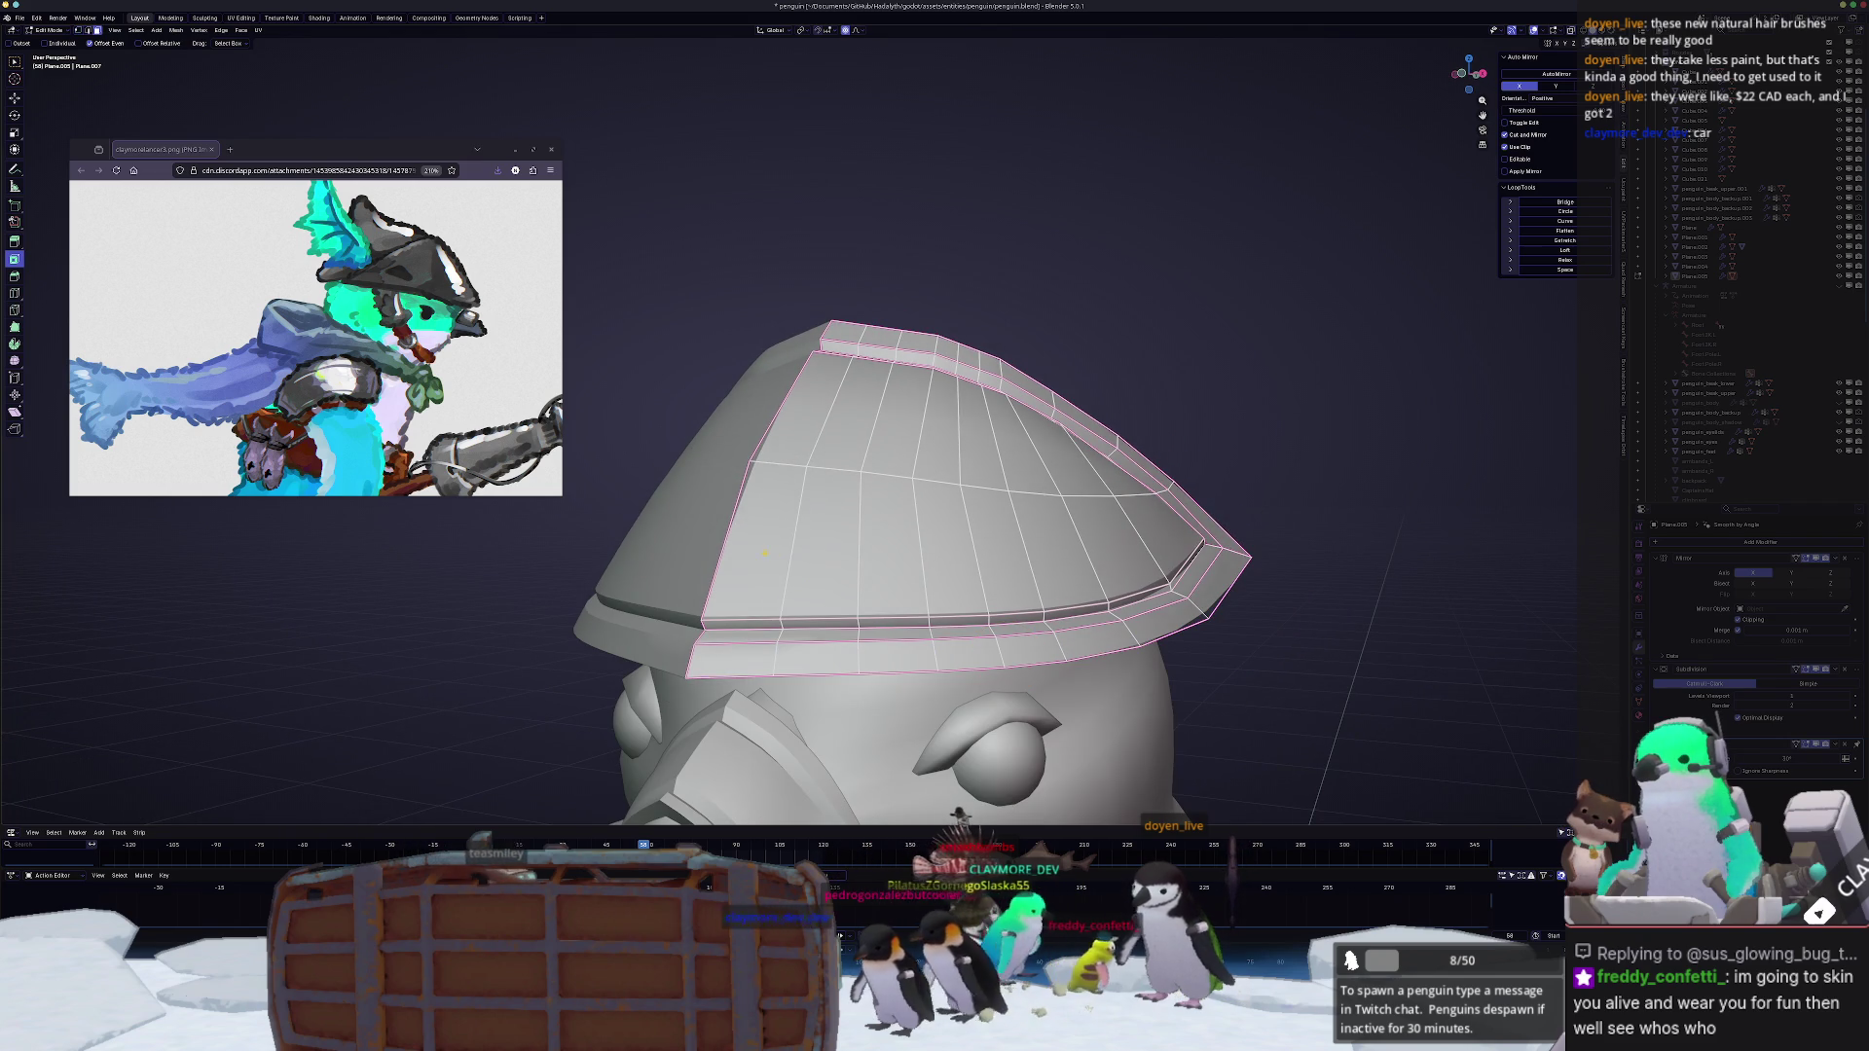
Step: Inset five band faces on the hat's side individually, one inset per face
left_click(759, 556)
left_click(832, 548, "shift")
left_click(899, 547, "shift")
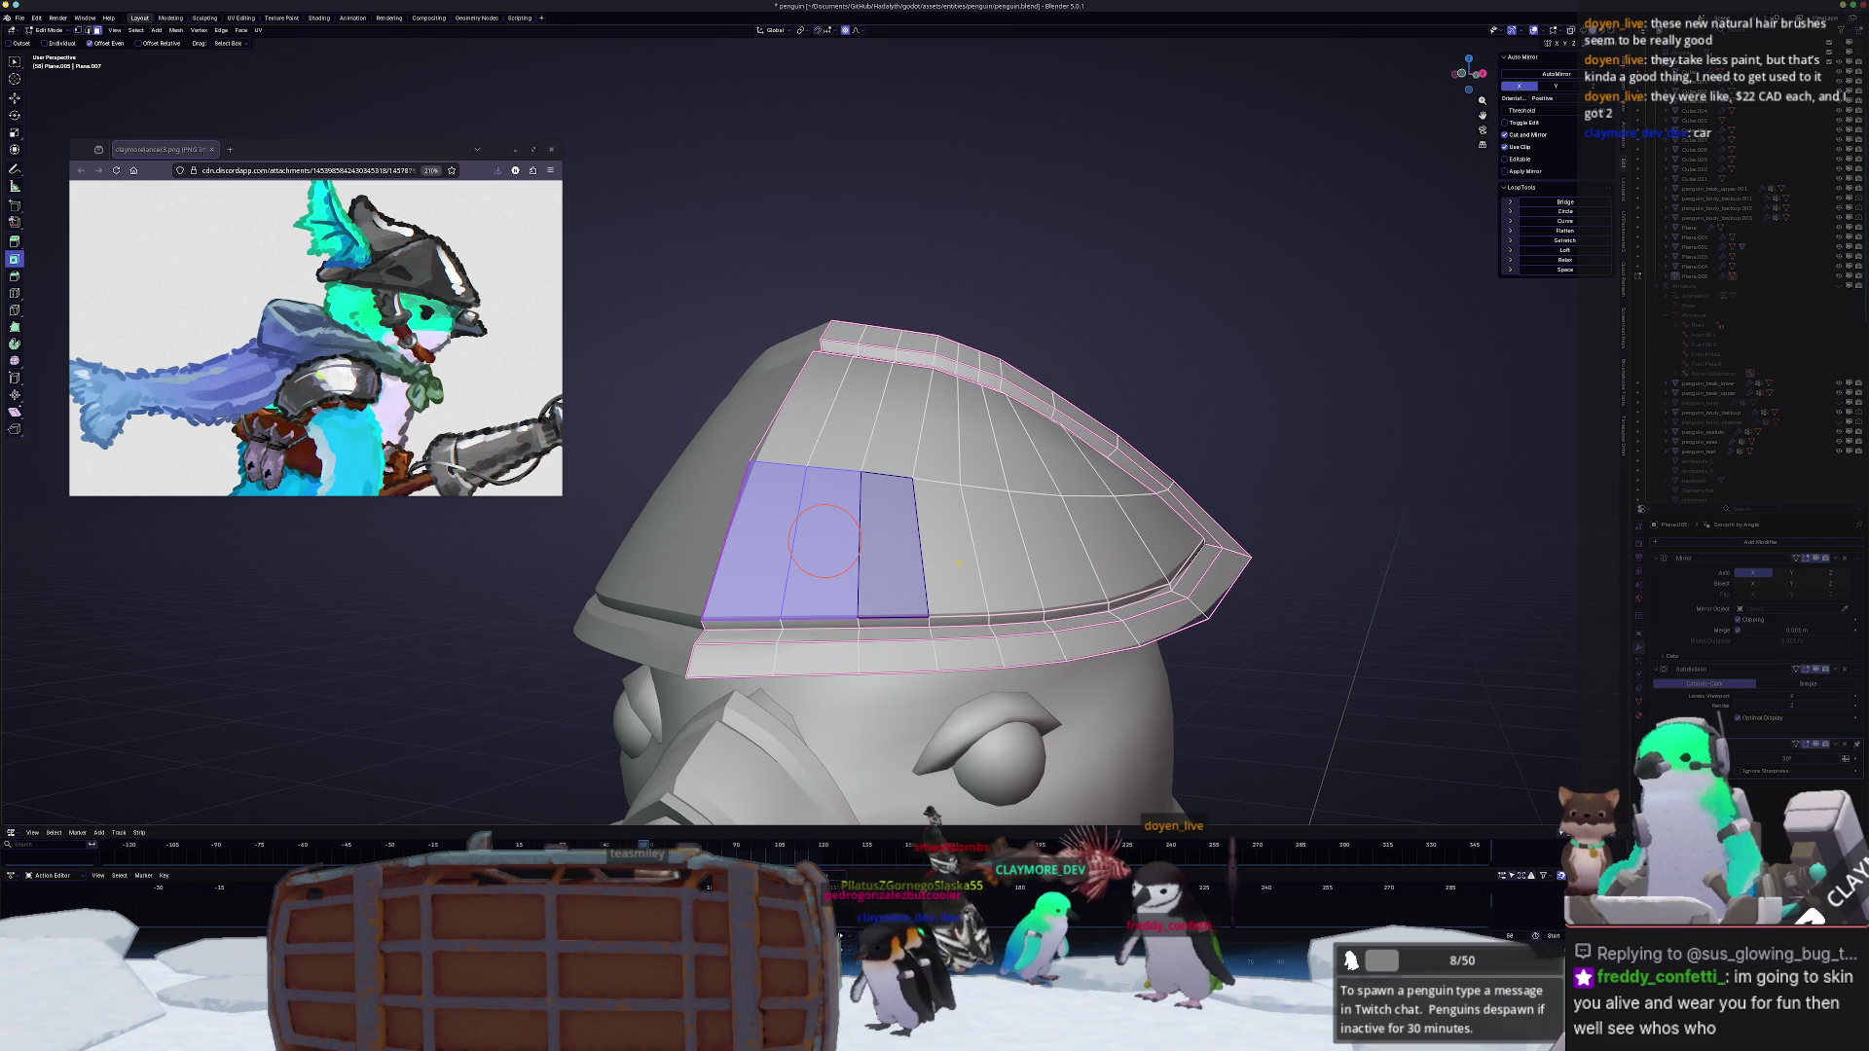
left_click(957, 548, "shift")
left_click(1019, 553, "shift")
mouse_move(1020, 553)
middle_mouse_down()
mouse_move(1027, 566)
mouse_move(1008, 547)
middle_mouse_up()
key("i")
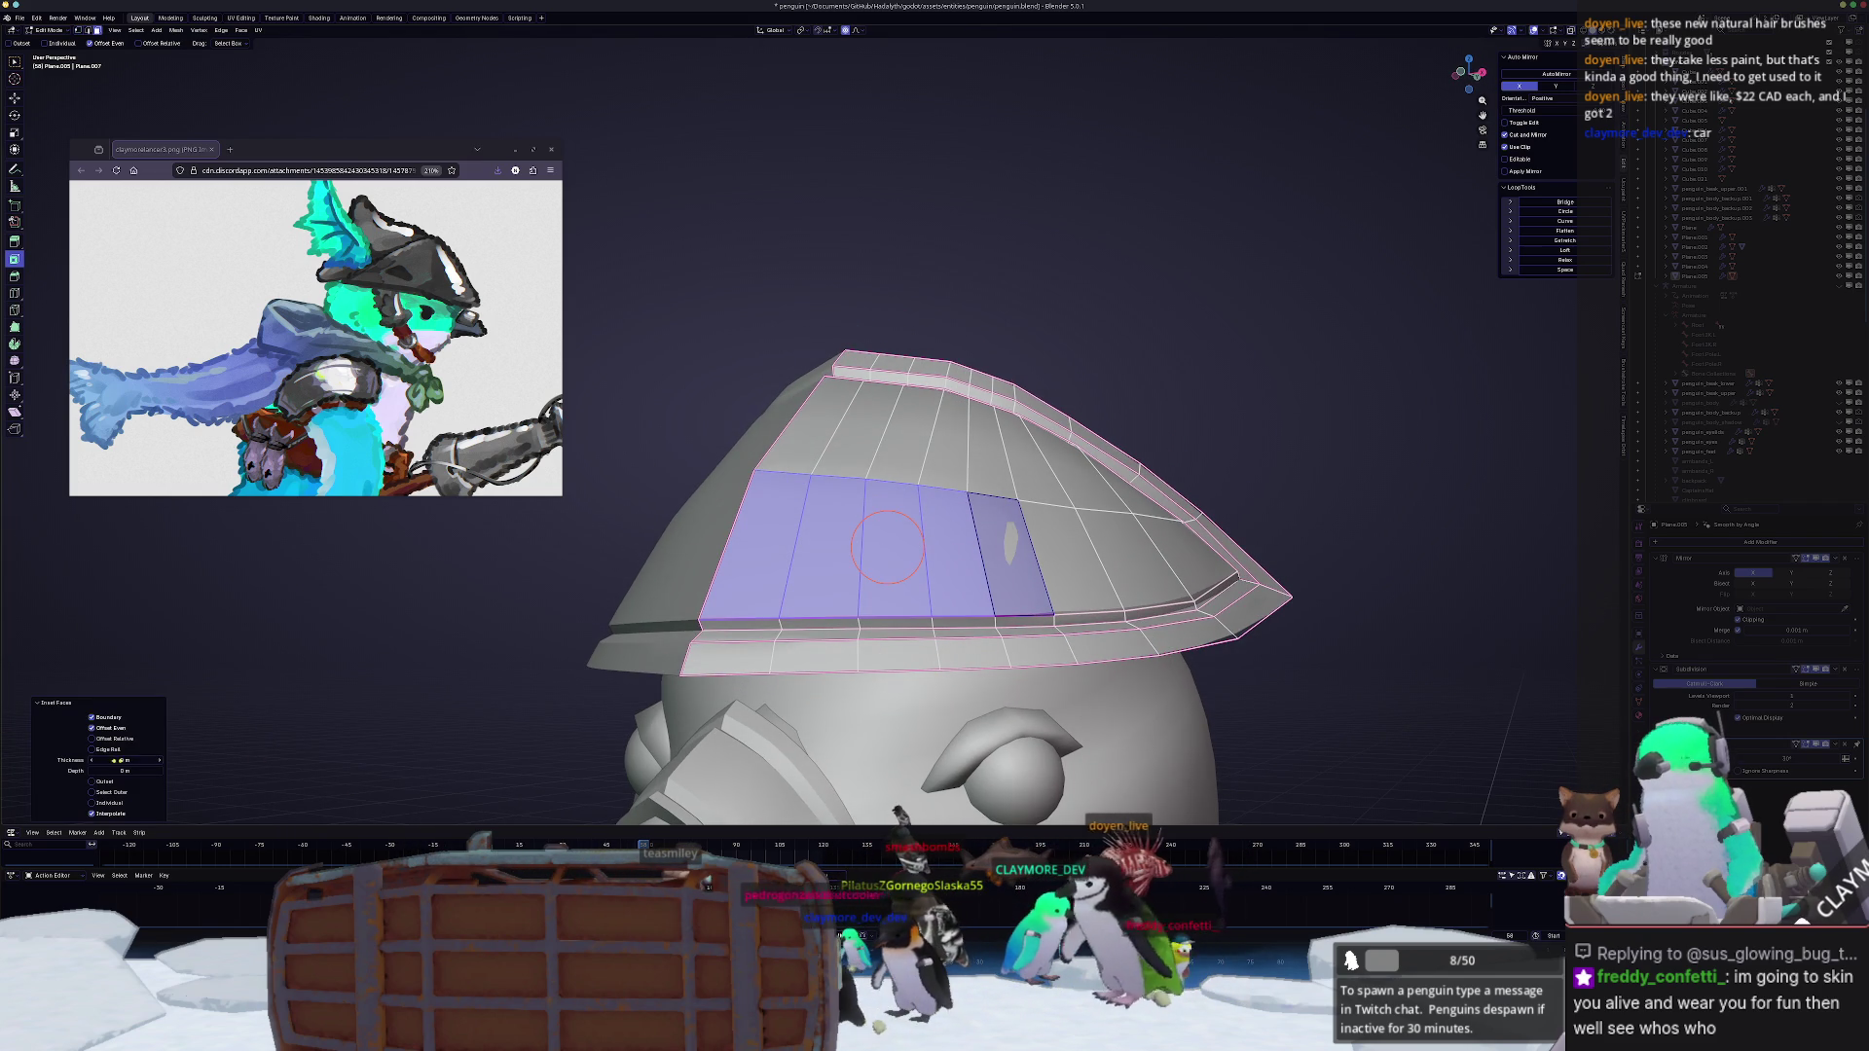
left_click(95, 802)
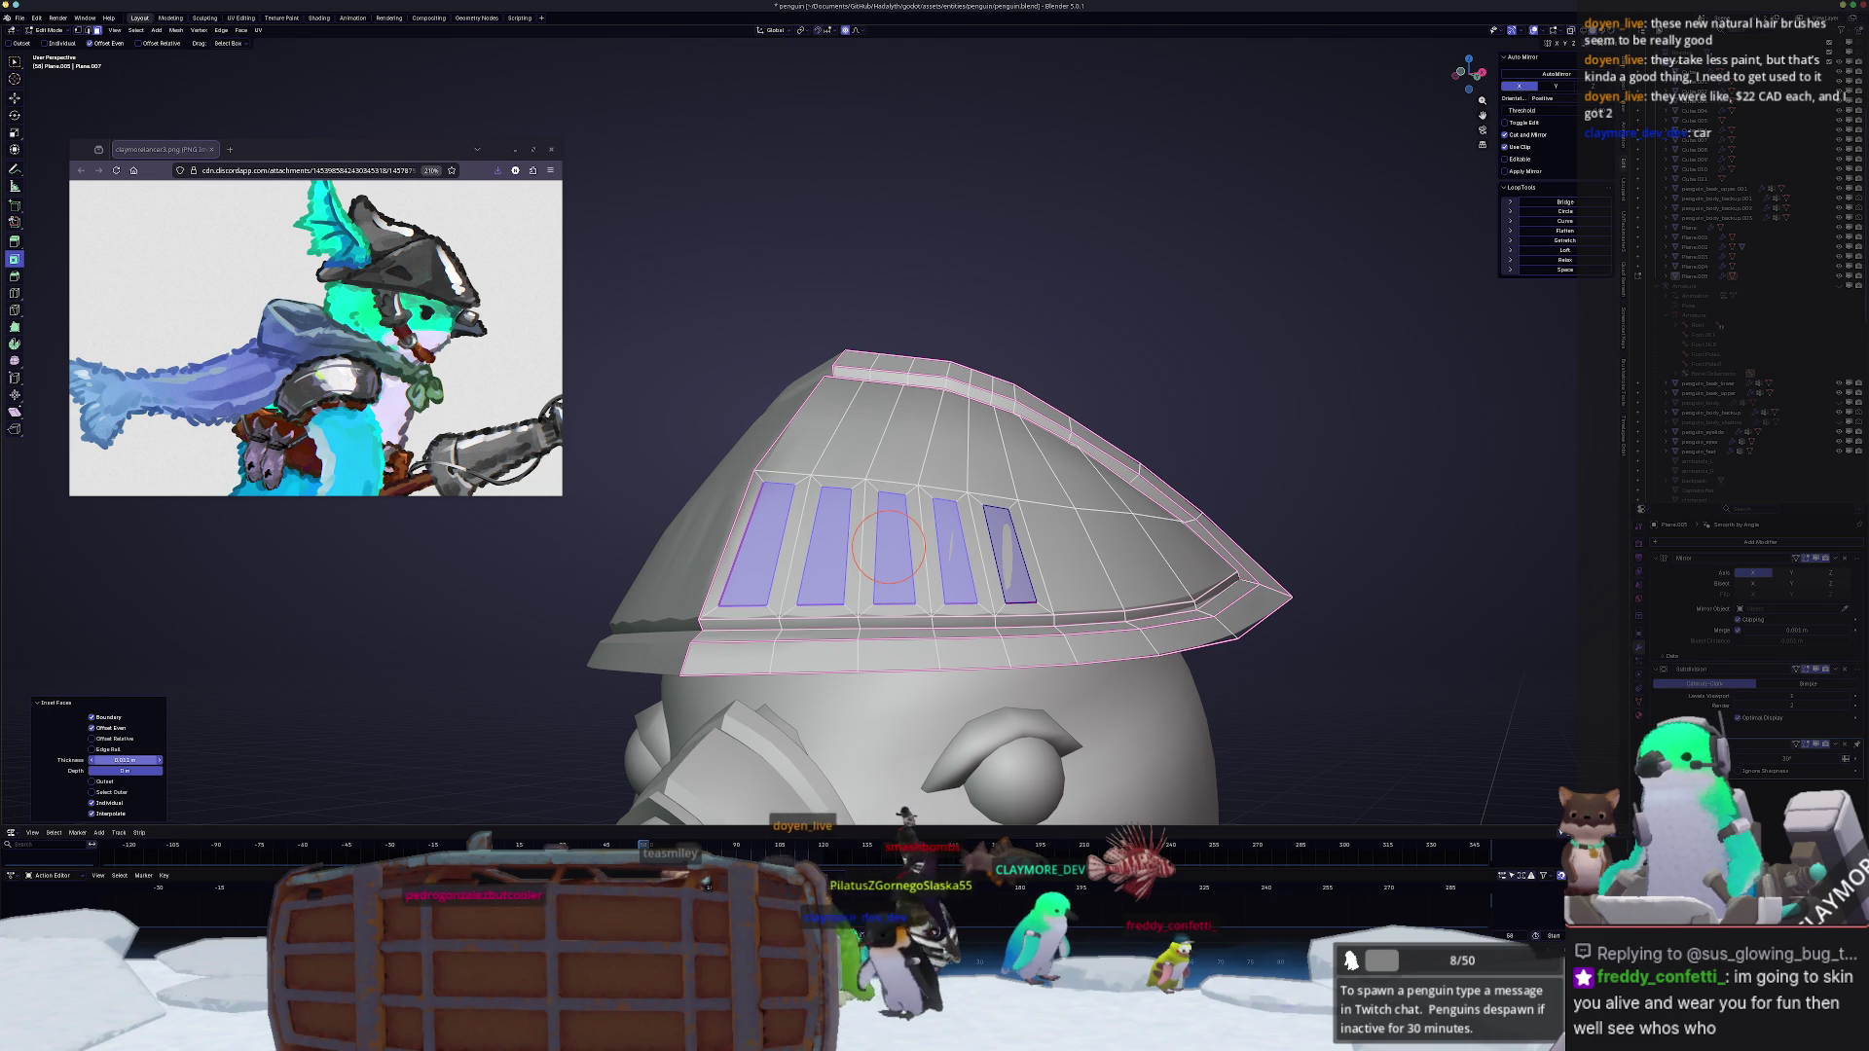
mouse_move(895, 547)
middle_mouse_down()
mouse_move(828, 553)
mouse_move(918, 601)
middle_mouse_up()
scroll(917, 600, "up", 3)
Step: Delete the five inset faces to open vent slots and circle-select the hole edges
middle_click_drag(561, 656, 743, 587)
key("x")
left_click(578, 673)
key("c")
left_click_drag(739, 587, 877, 593)
middle_click_drag(921, 592, 908, 567)
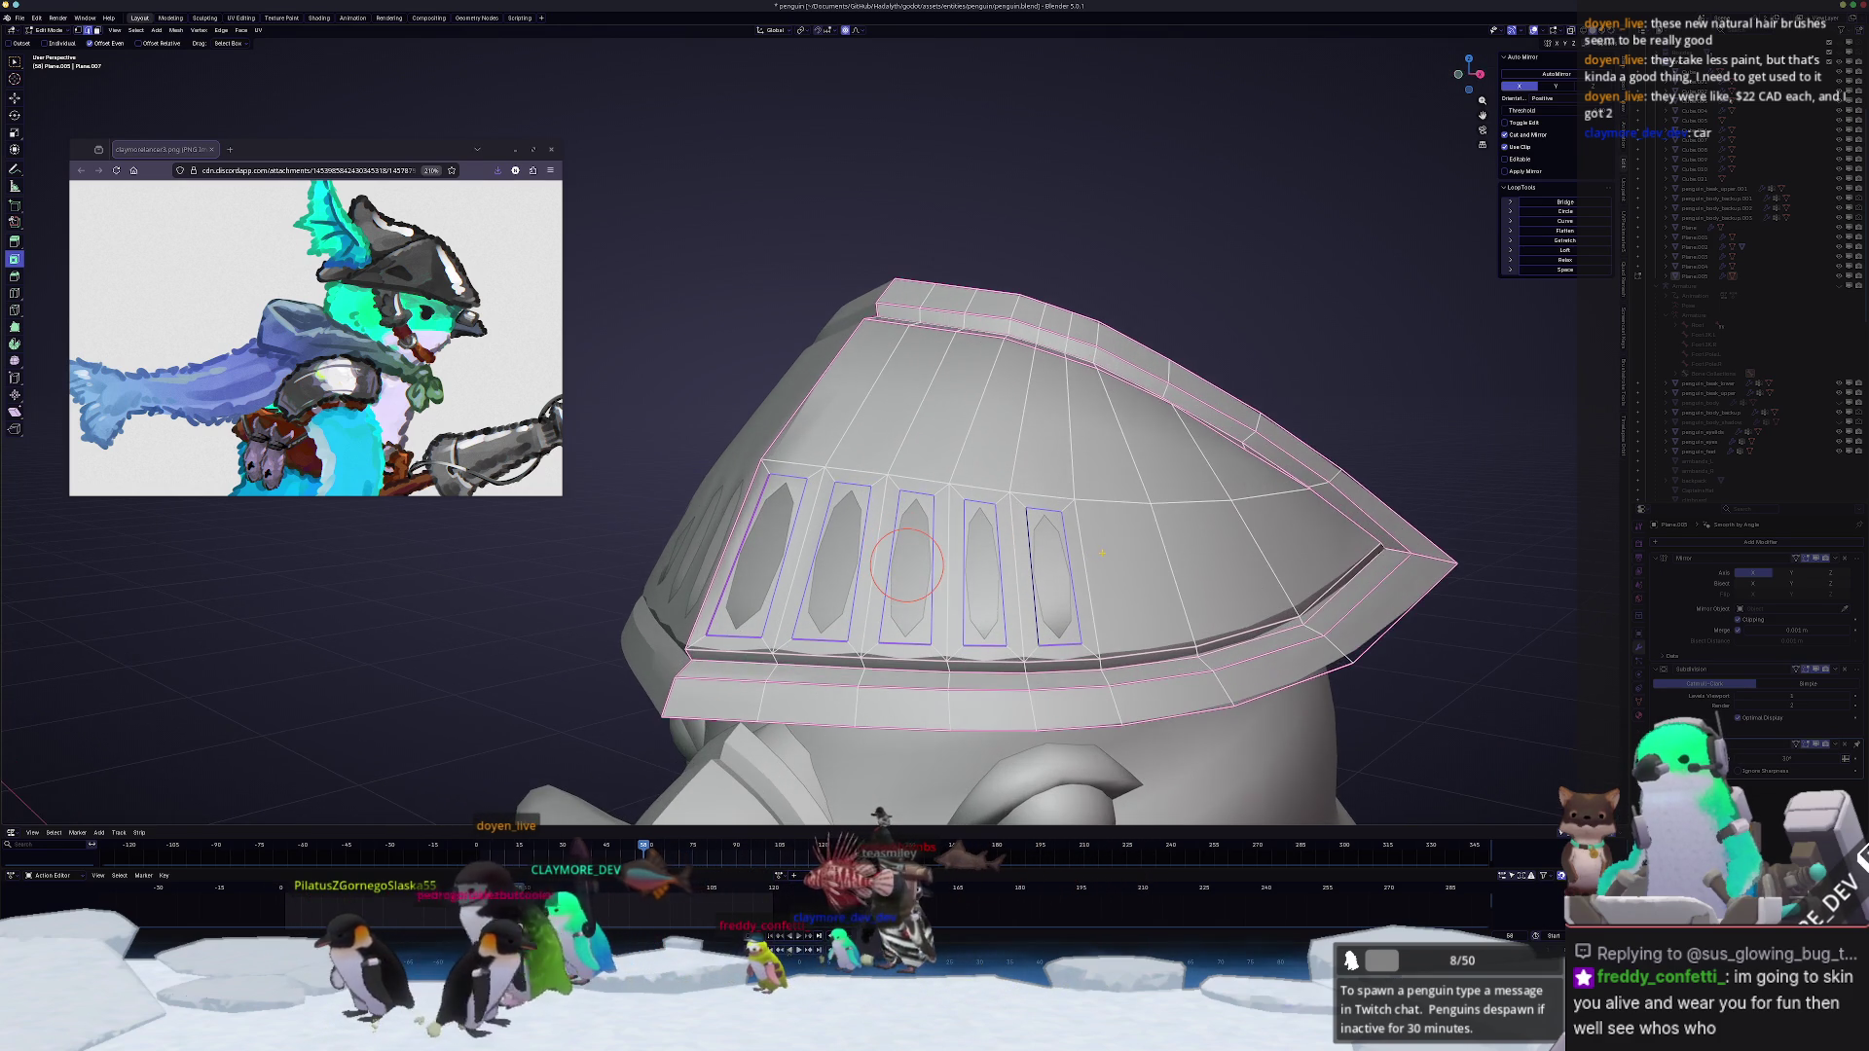
key("s")
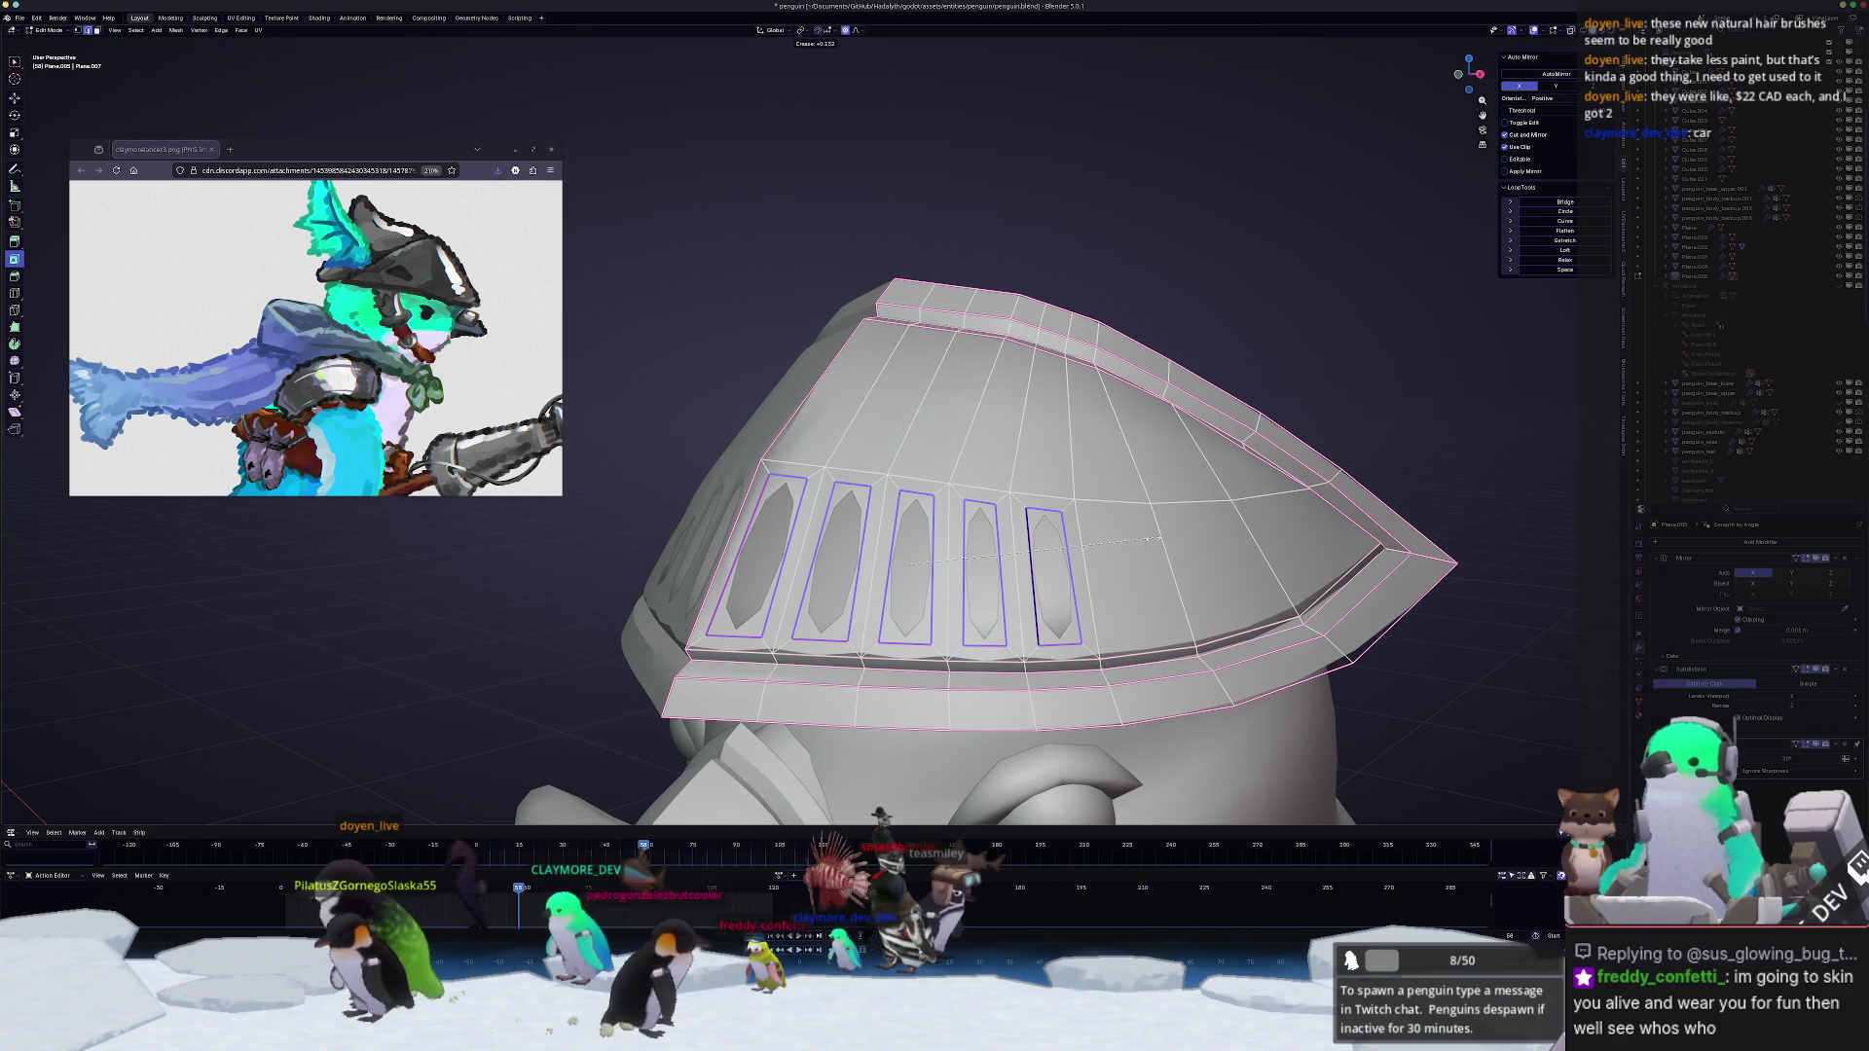
key("Escape")
scroll(949, 623, "up", 2)
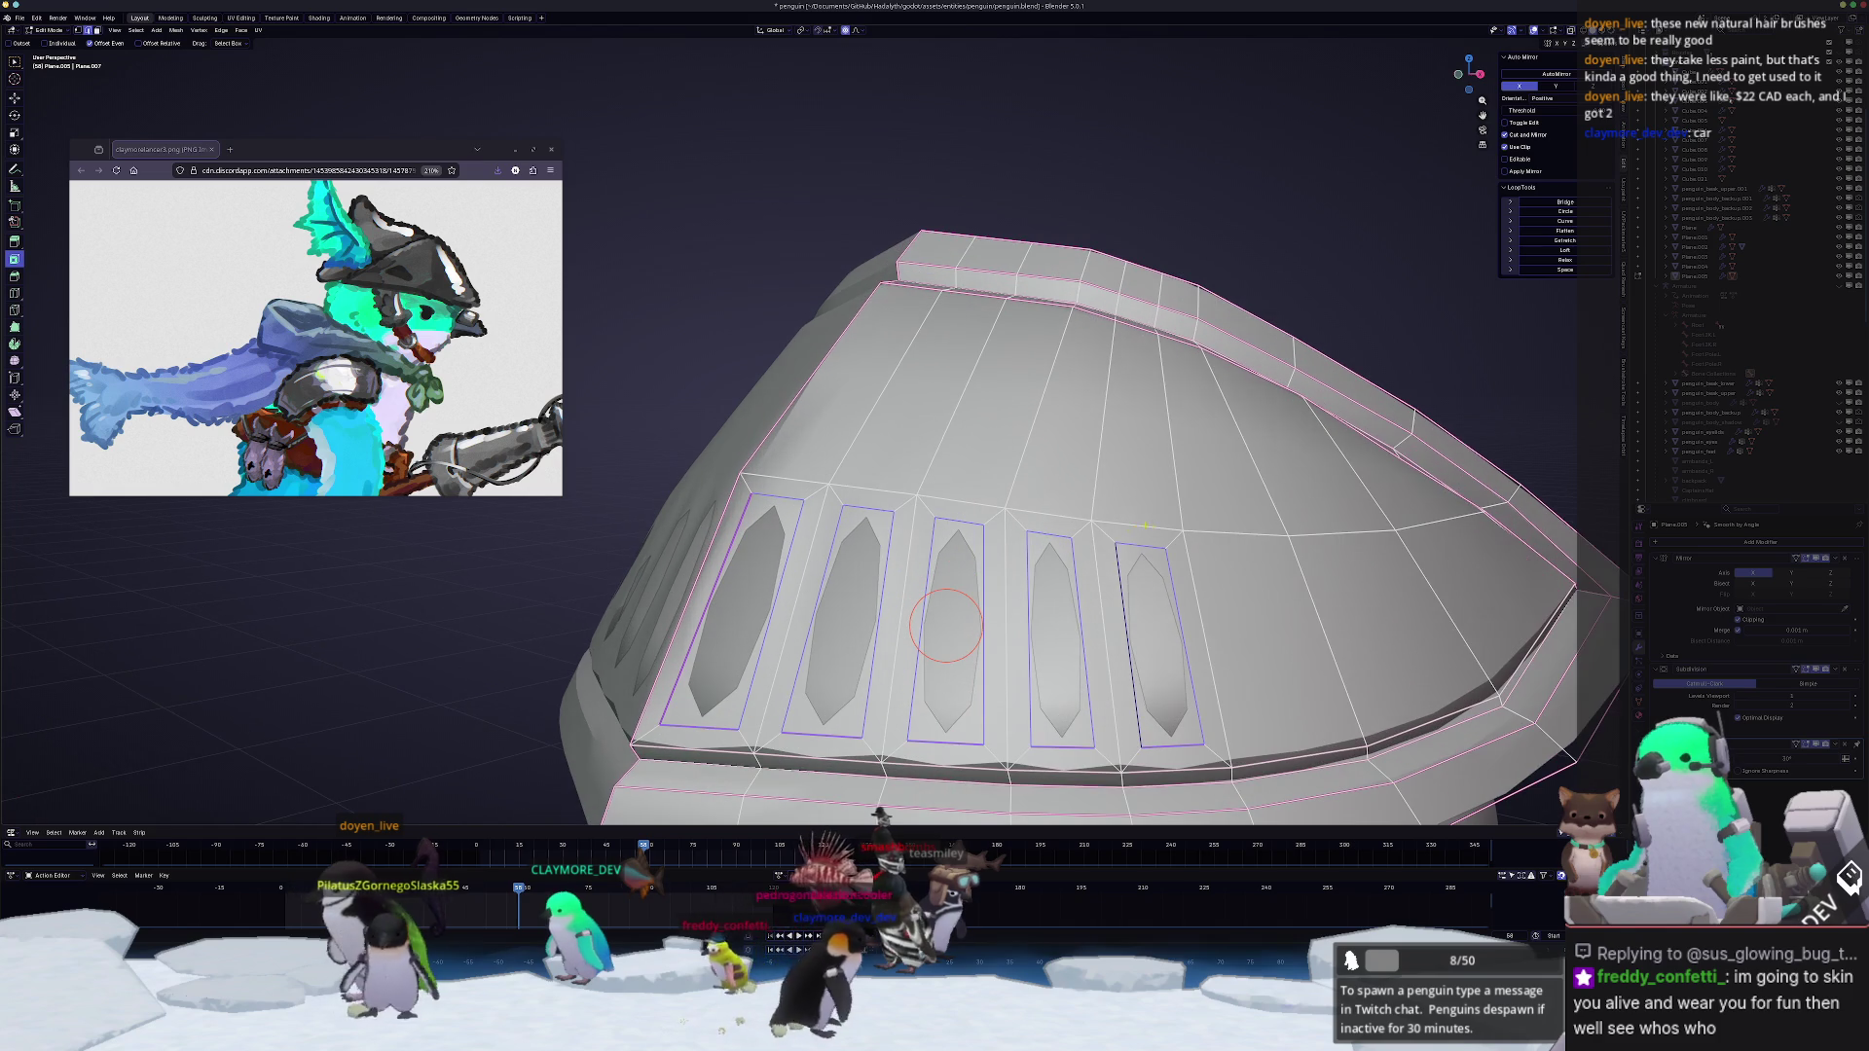
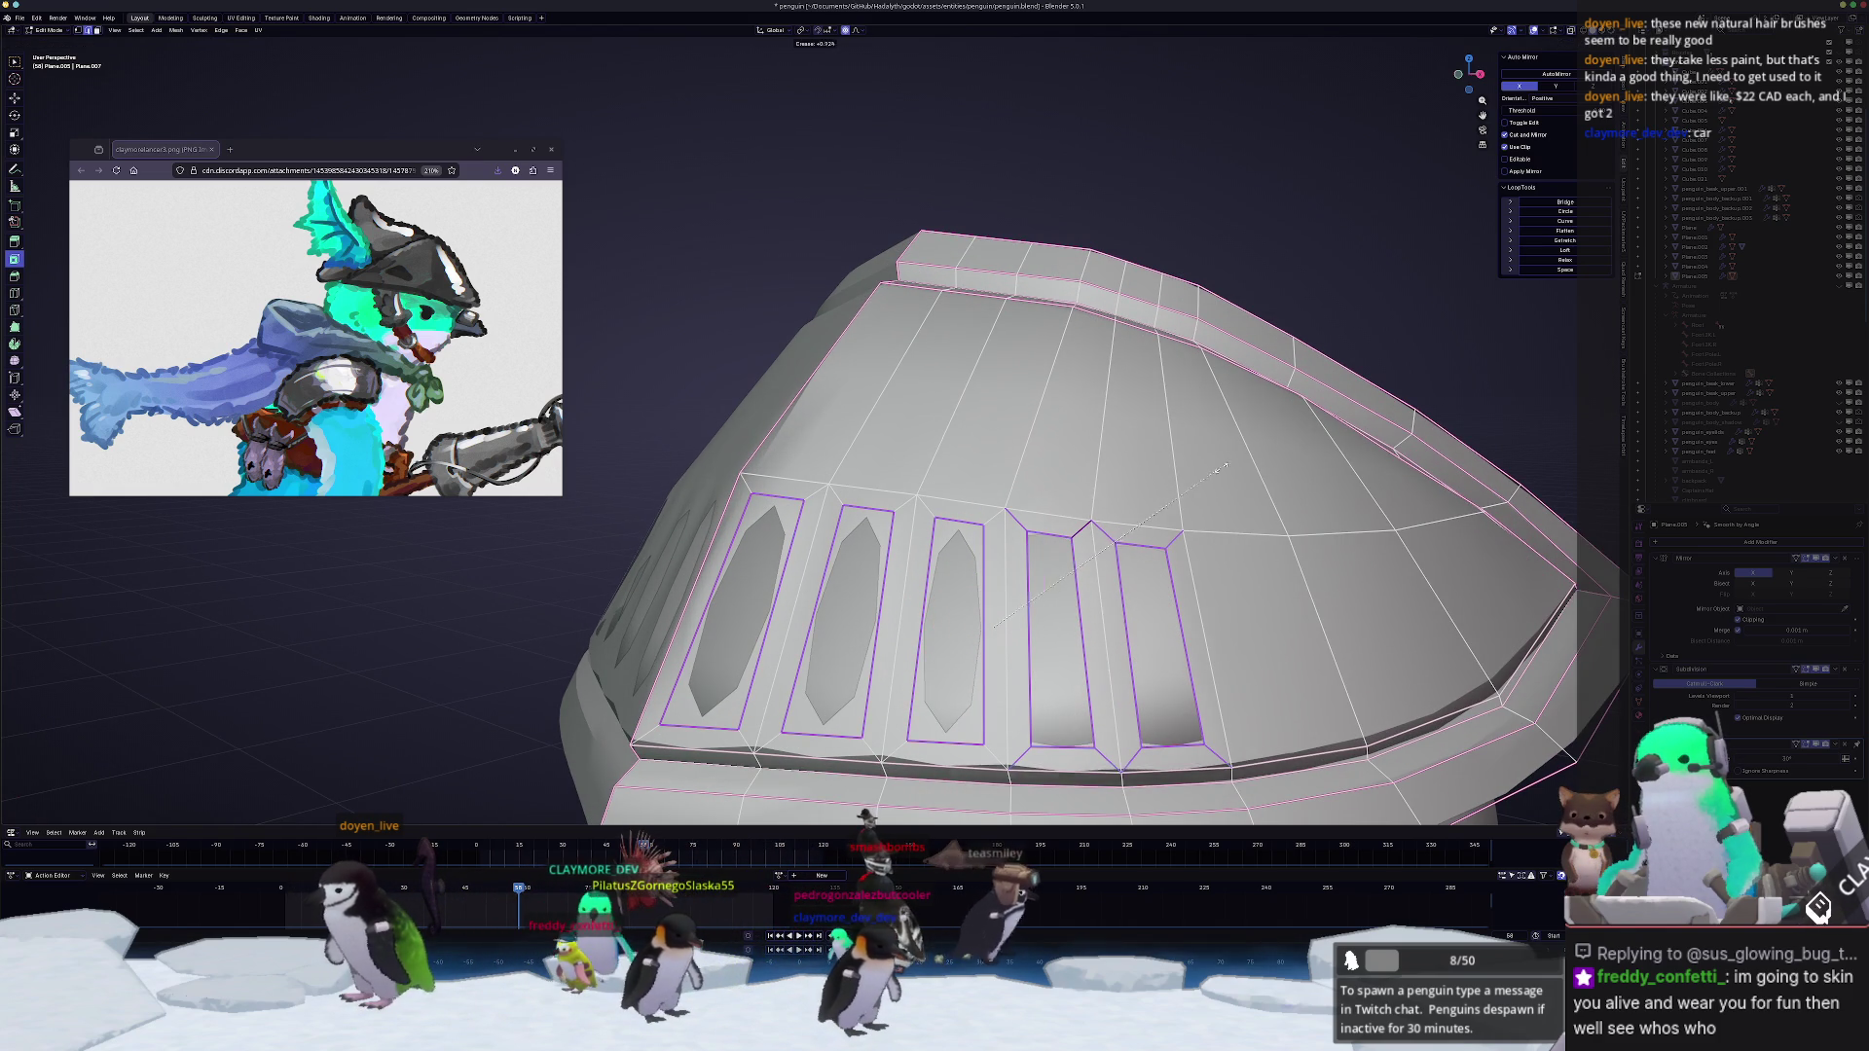
Step: Extrude the helmet's hexagonal vent insets into rectangular recessed panels
key("ctrl+z")
left_click(982, 629)
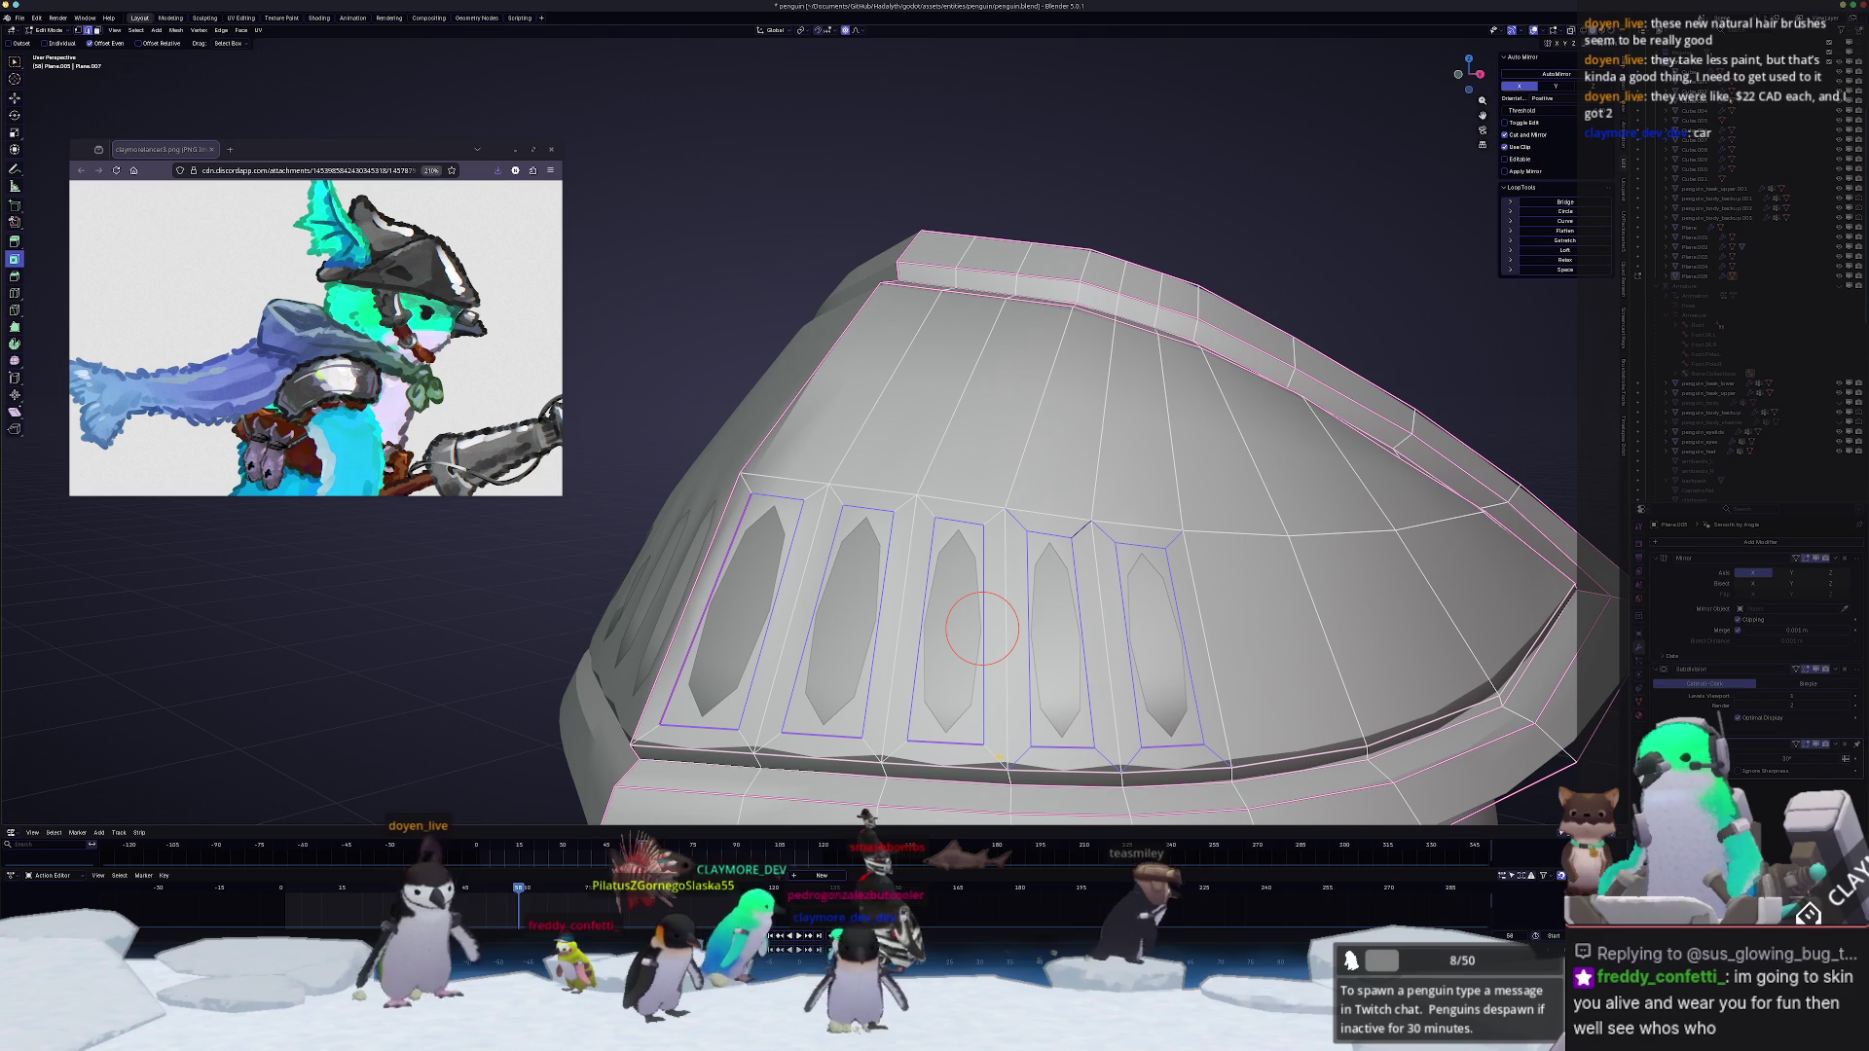
key("ctrl+z")
key("ctrl+z")
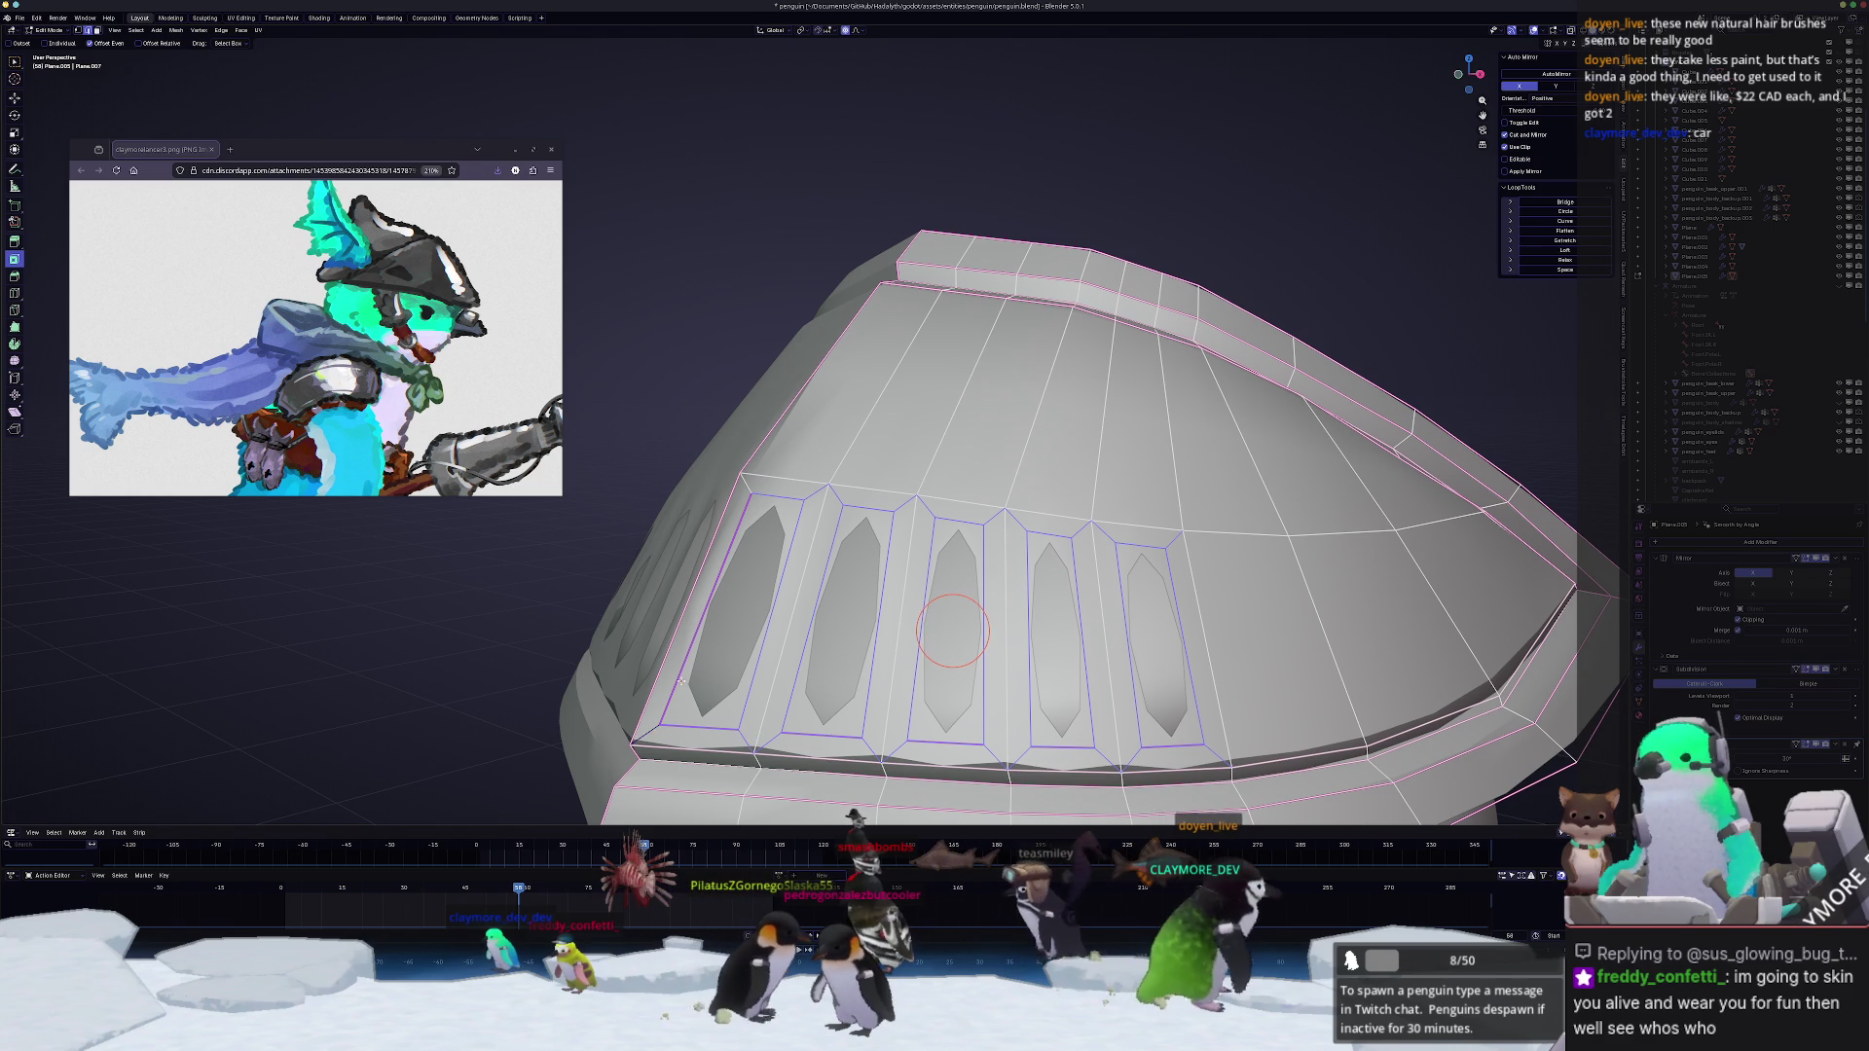
middle_click_drag(1052, 584, 964, 584)
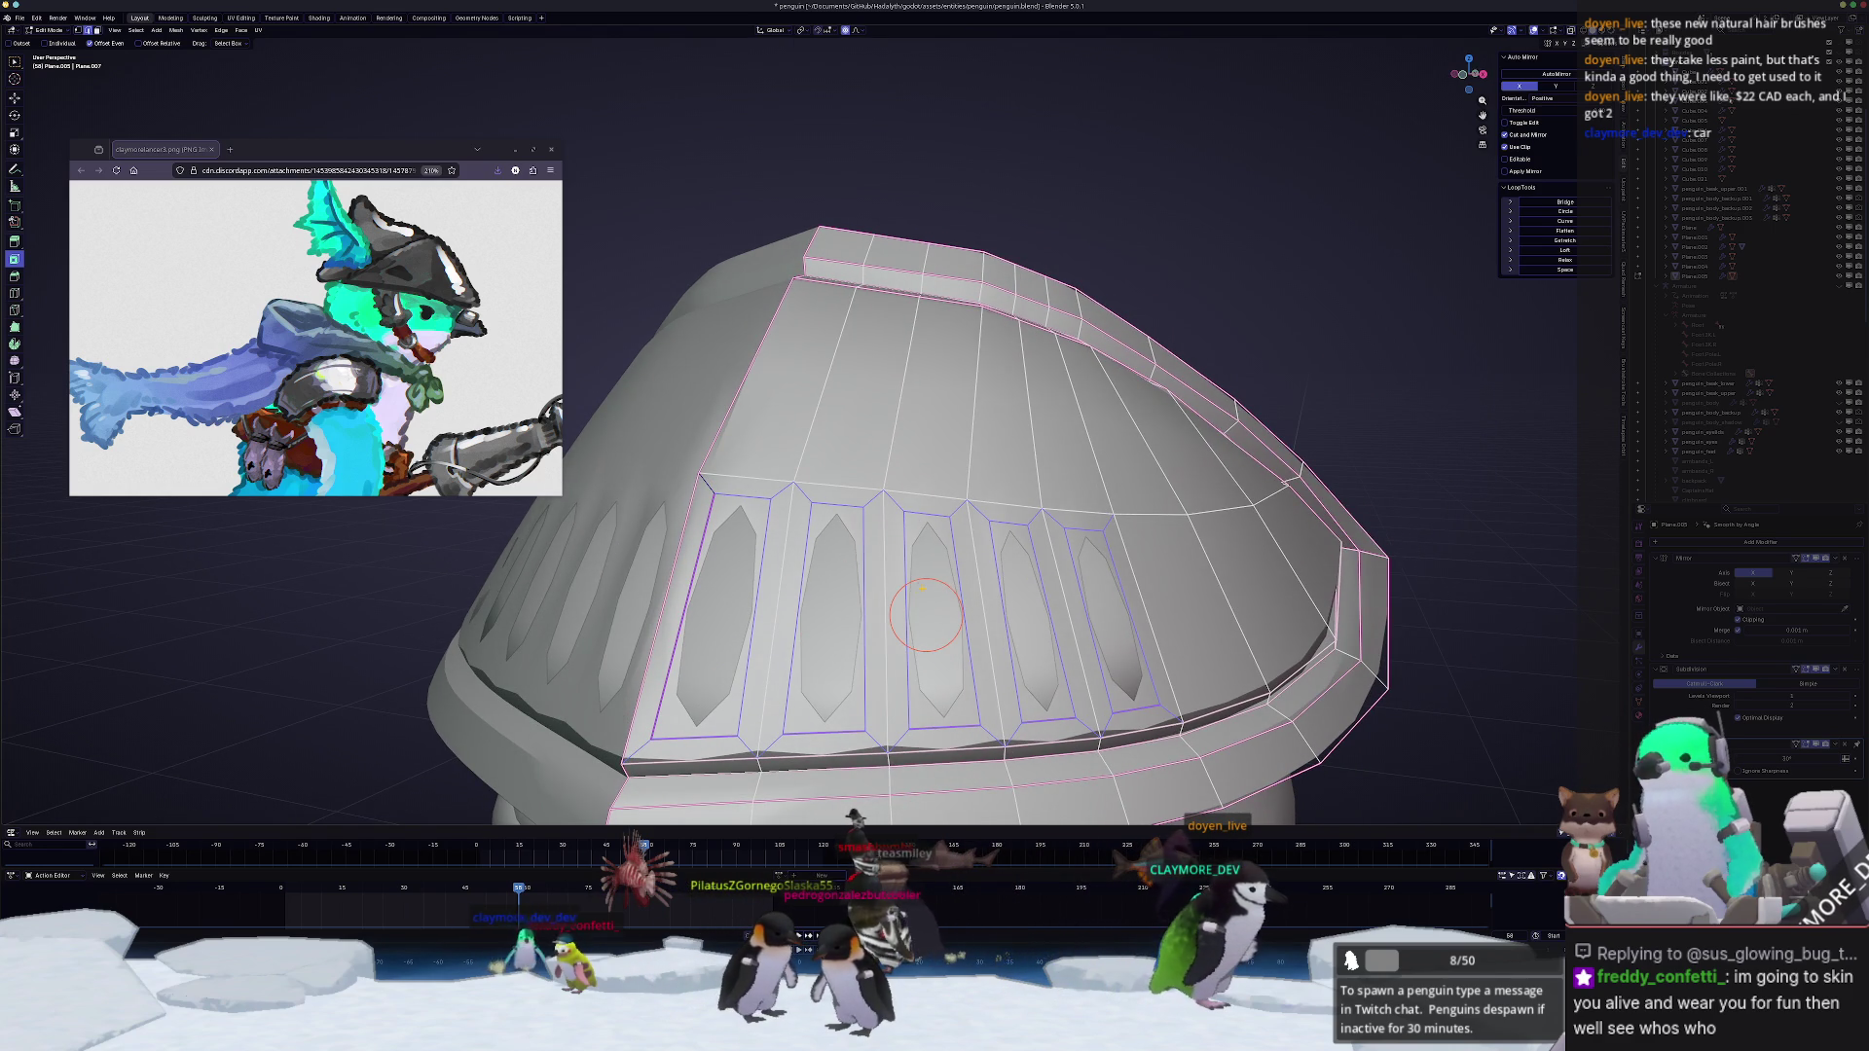
key("e")
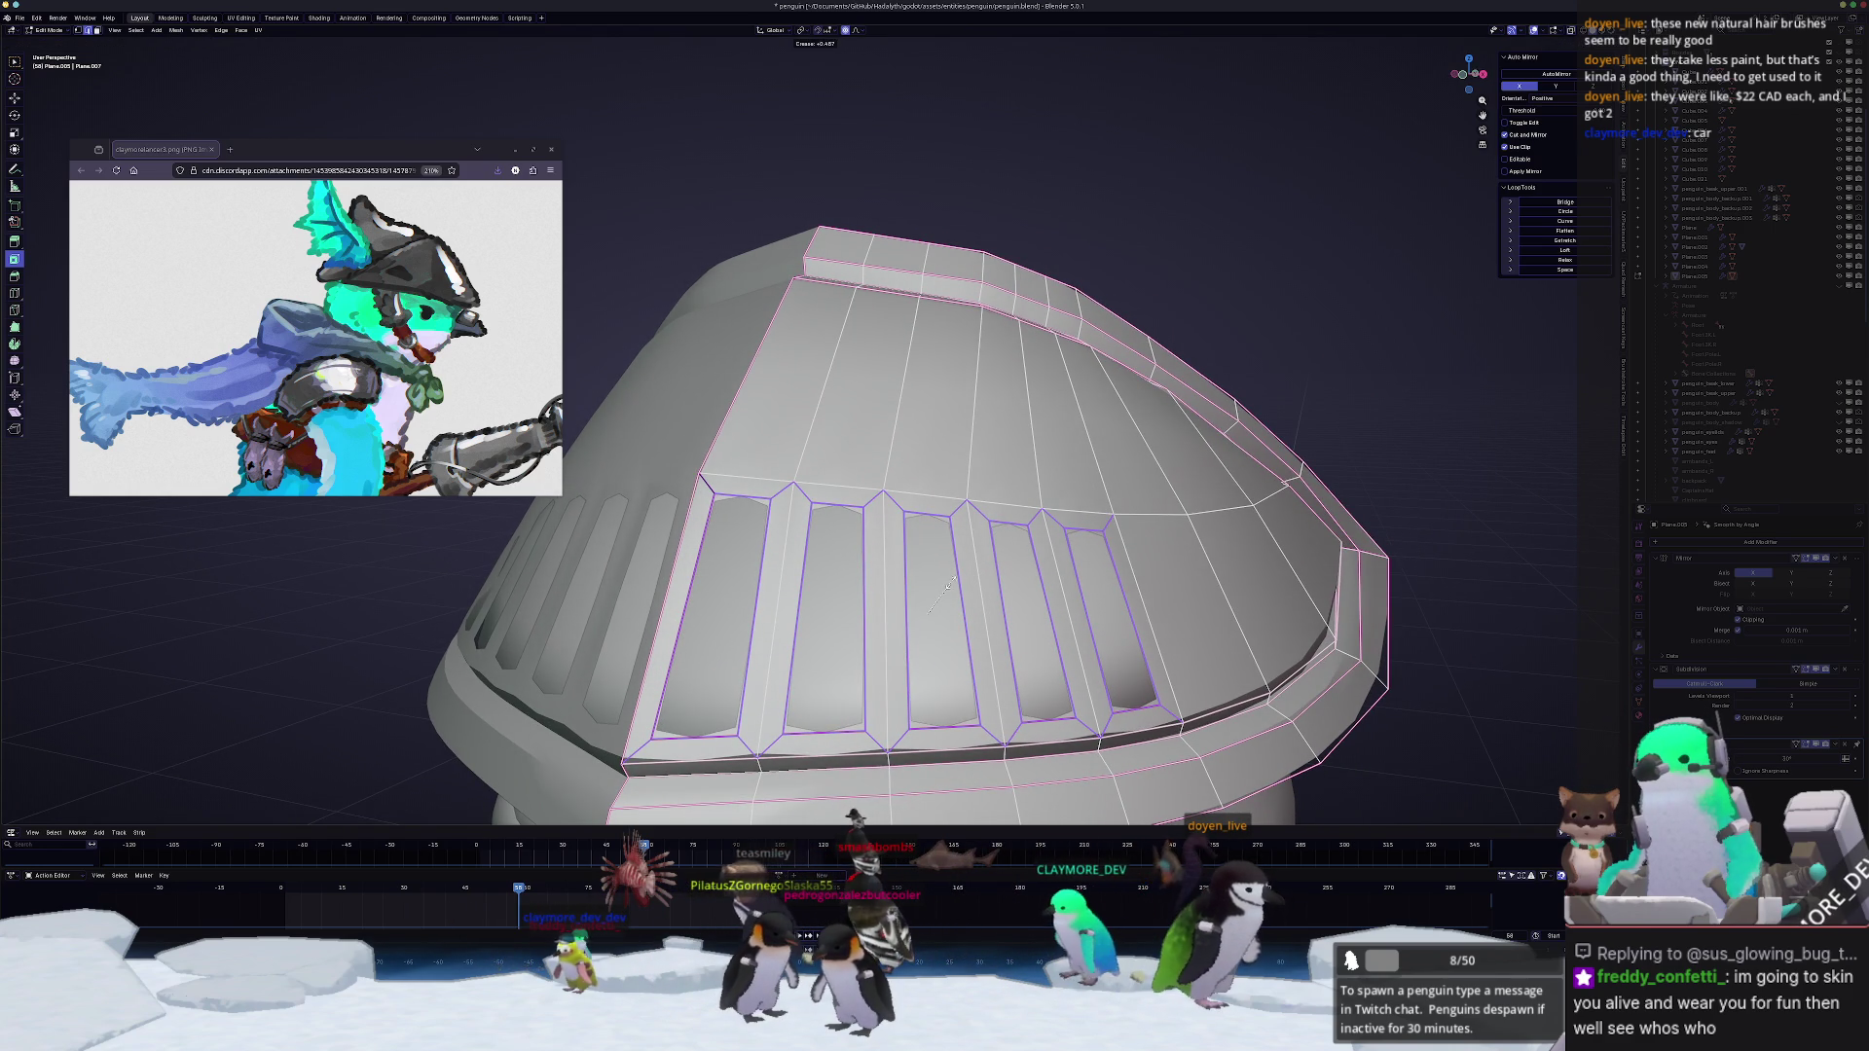
left_click(962, 582)
Step: Flatten the five front slot faces back into plain faces on the helmet
key("Tab")
mouse_move(963, 581)
middle_mouse_down()
mouse_move(806, 642)
mouse_move(913, 610)
mouse_move(859, 635)
middle_mouse_up()
key("Tab")
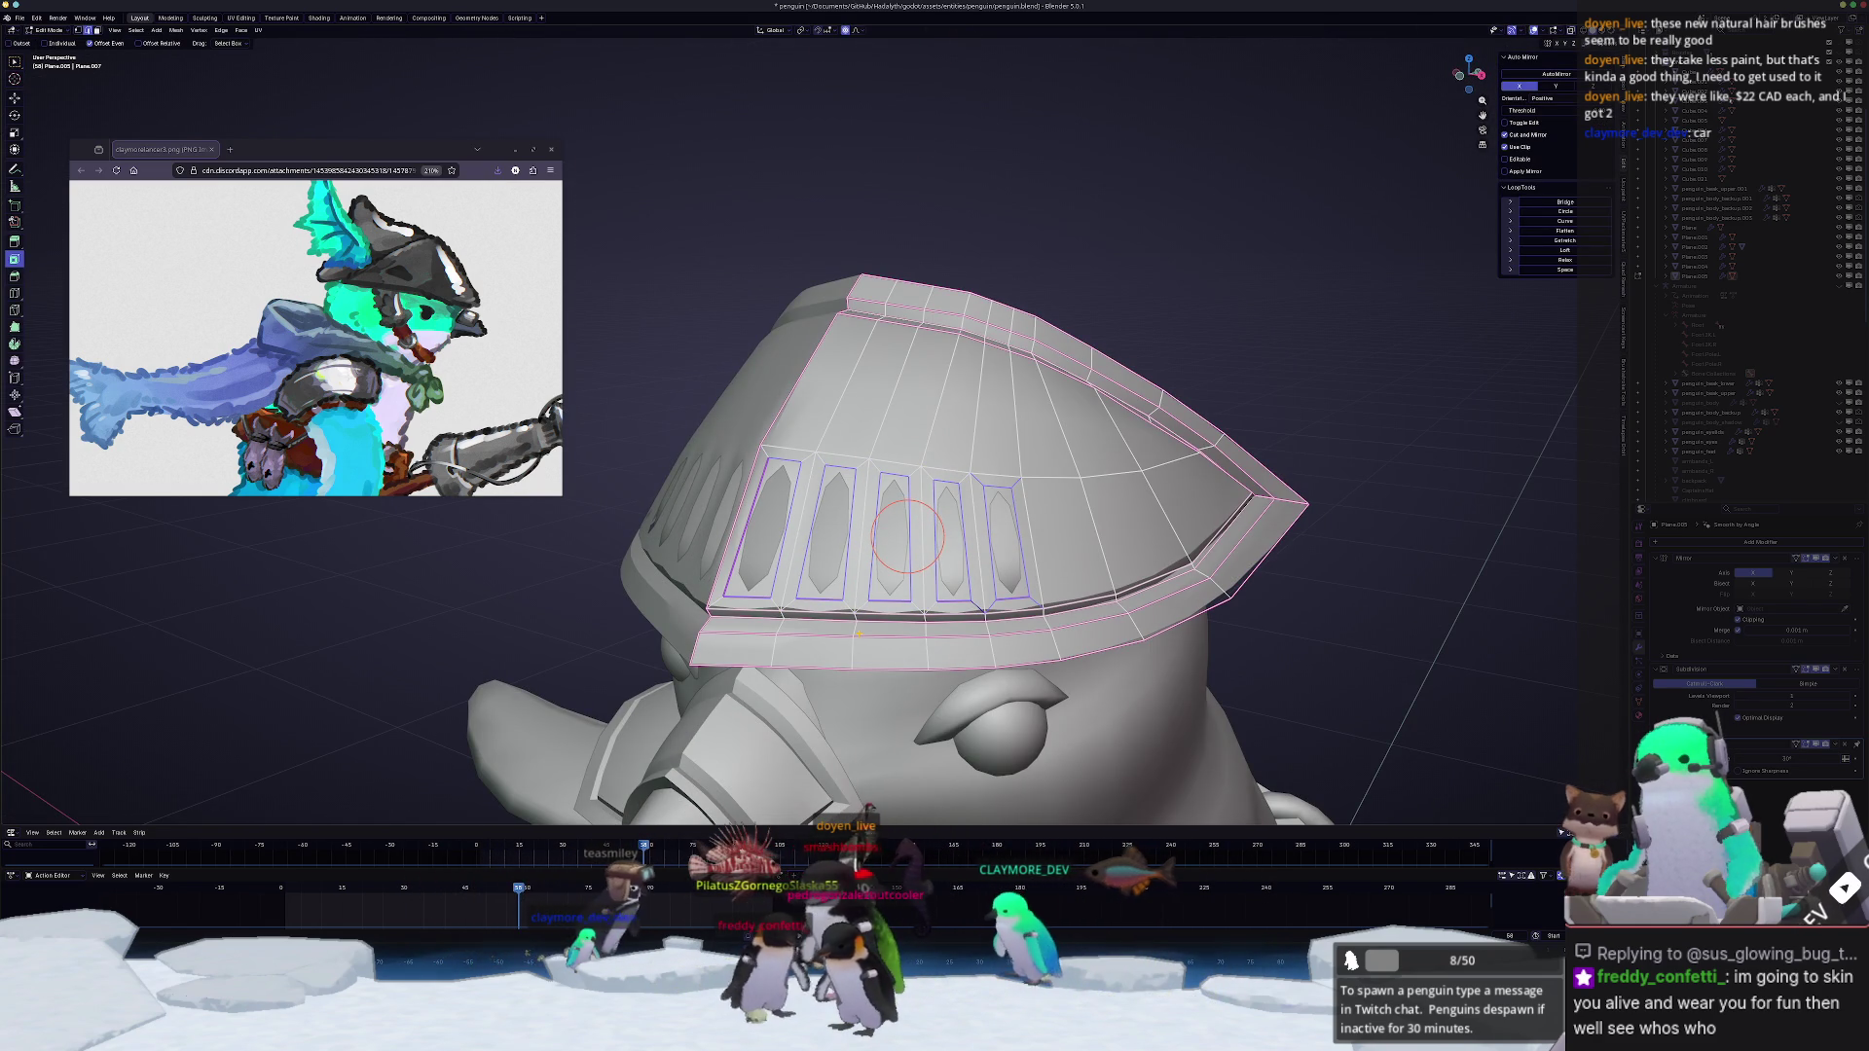
left_click_drag(893, 537, 803, 533, "shift")
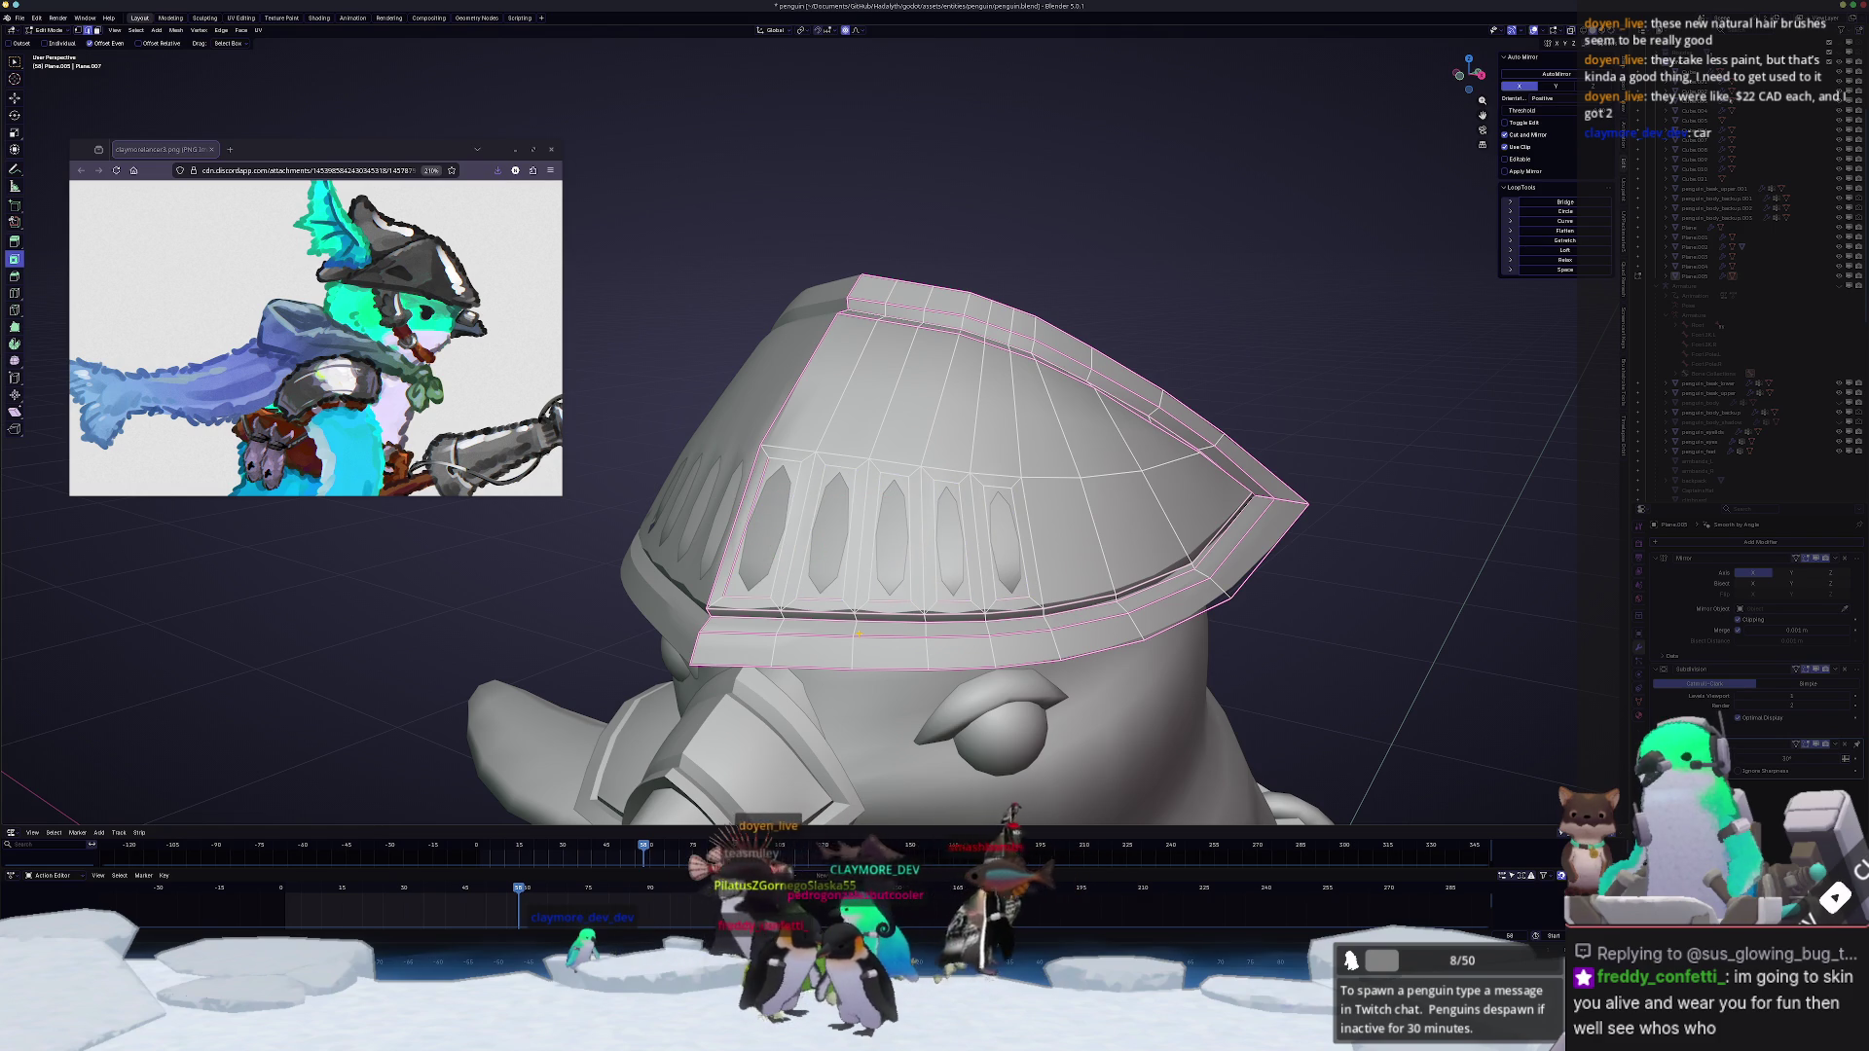
key("ctrl+z")
key("ctrl+z")
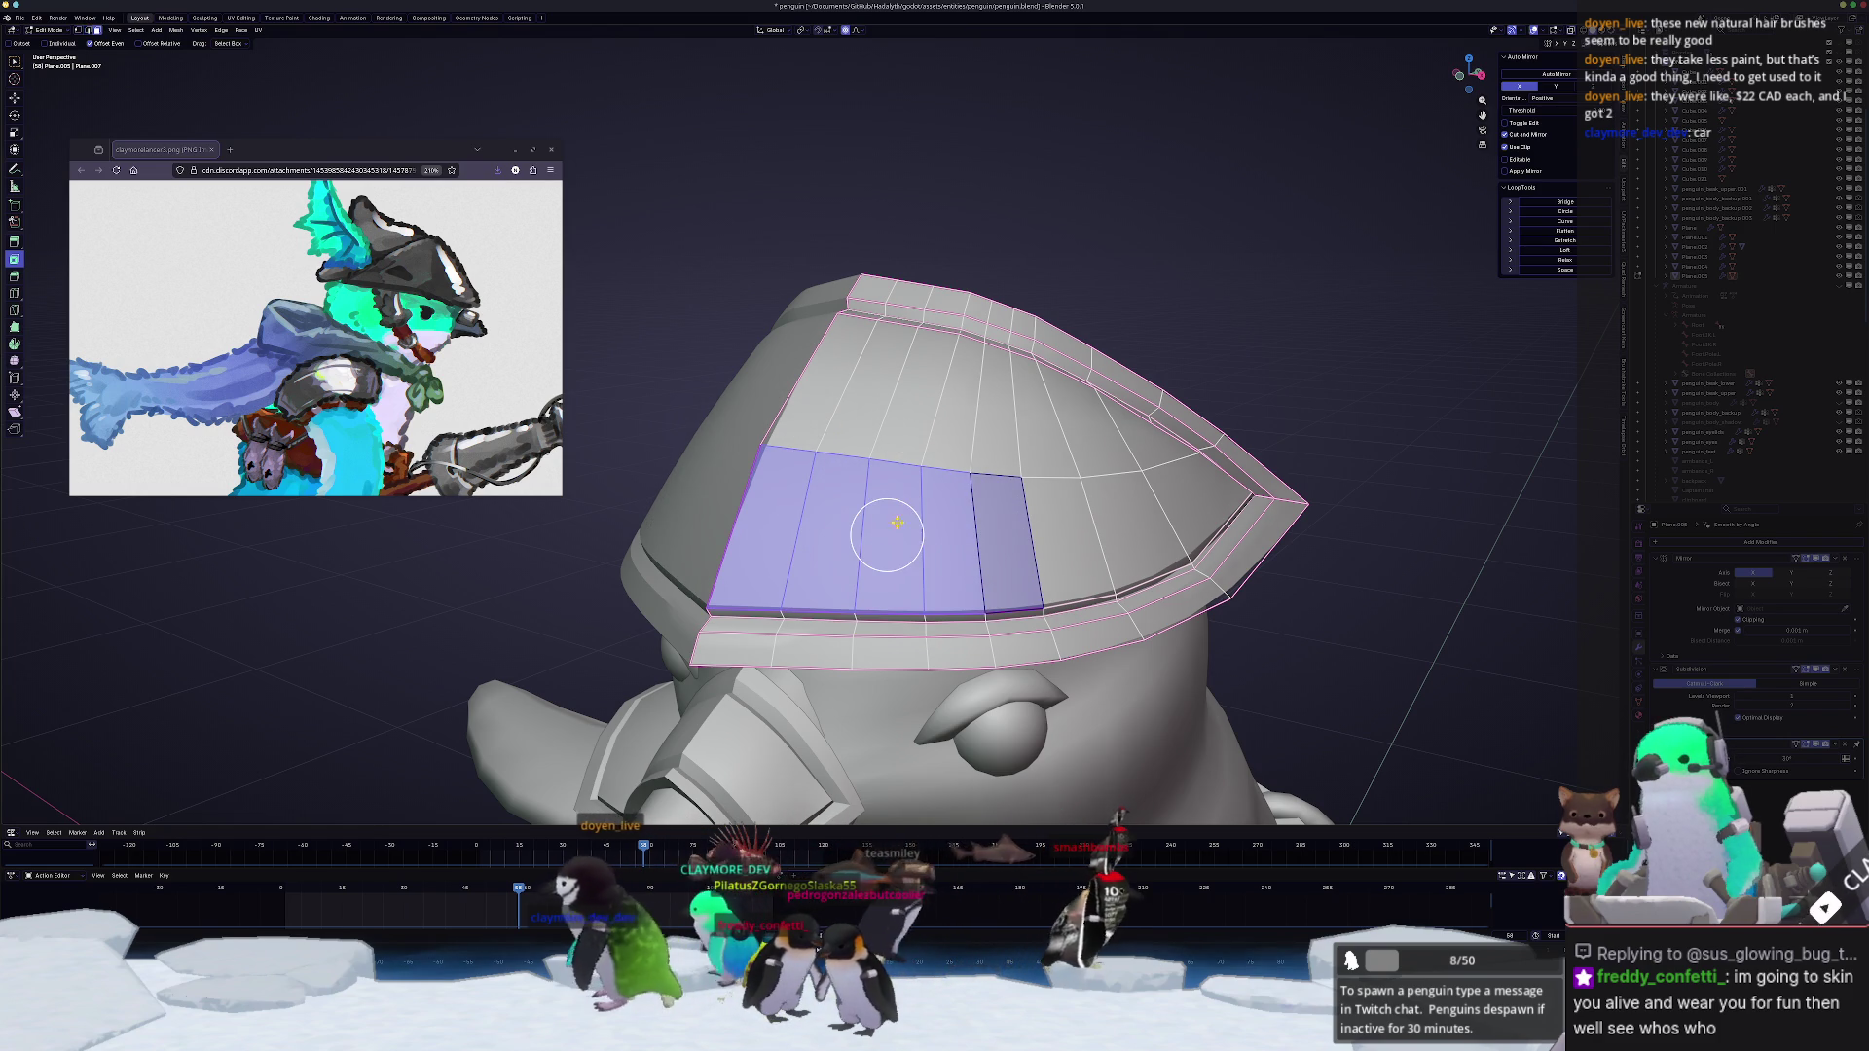
Step: Restore the slots and slide the front edge loop lower on the helmet
key("ctrl+shift+z")
left_click_drag(894, 538, 813, 464, "shift")
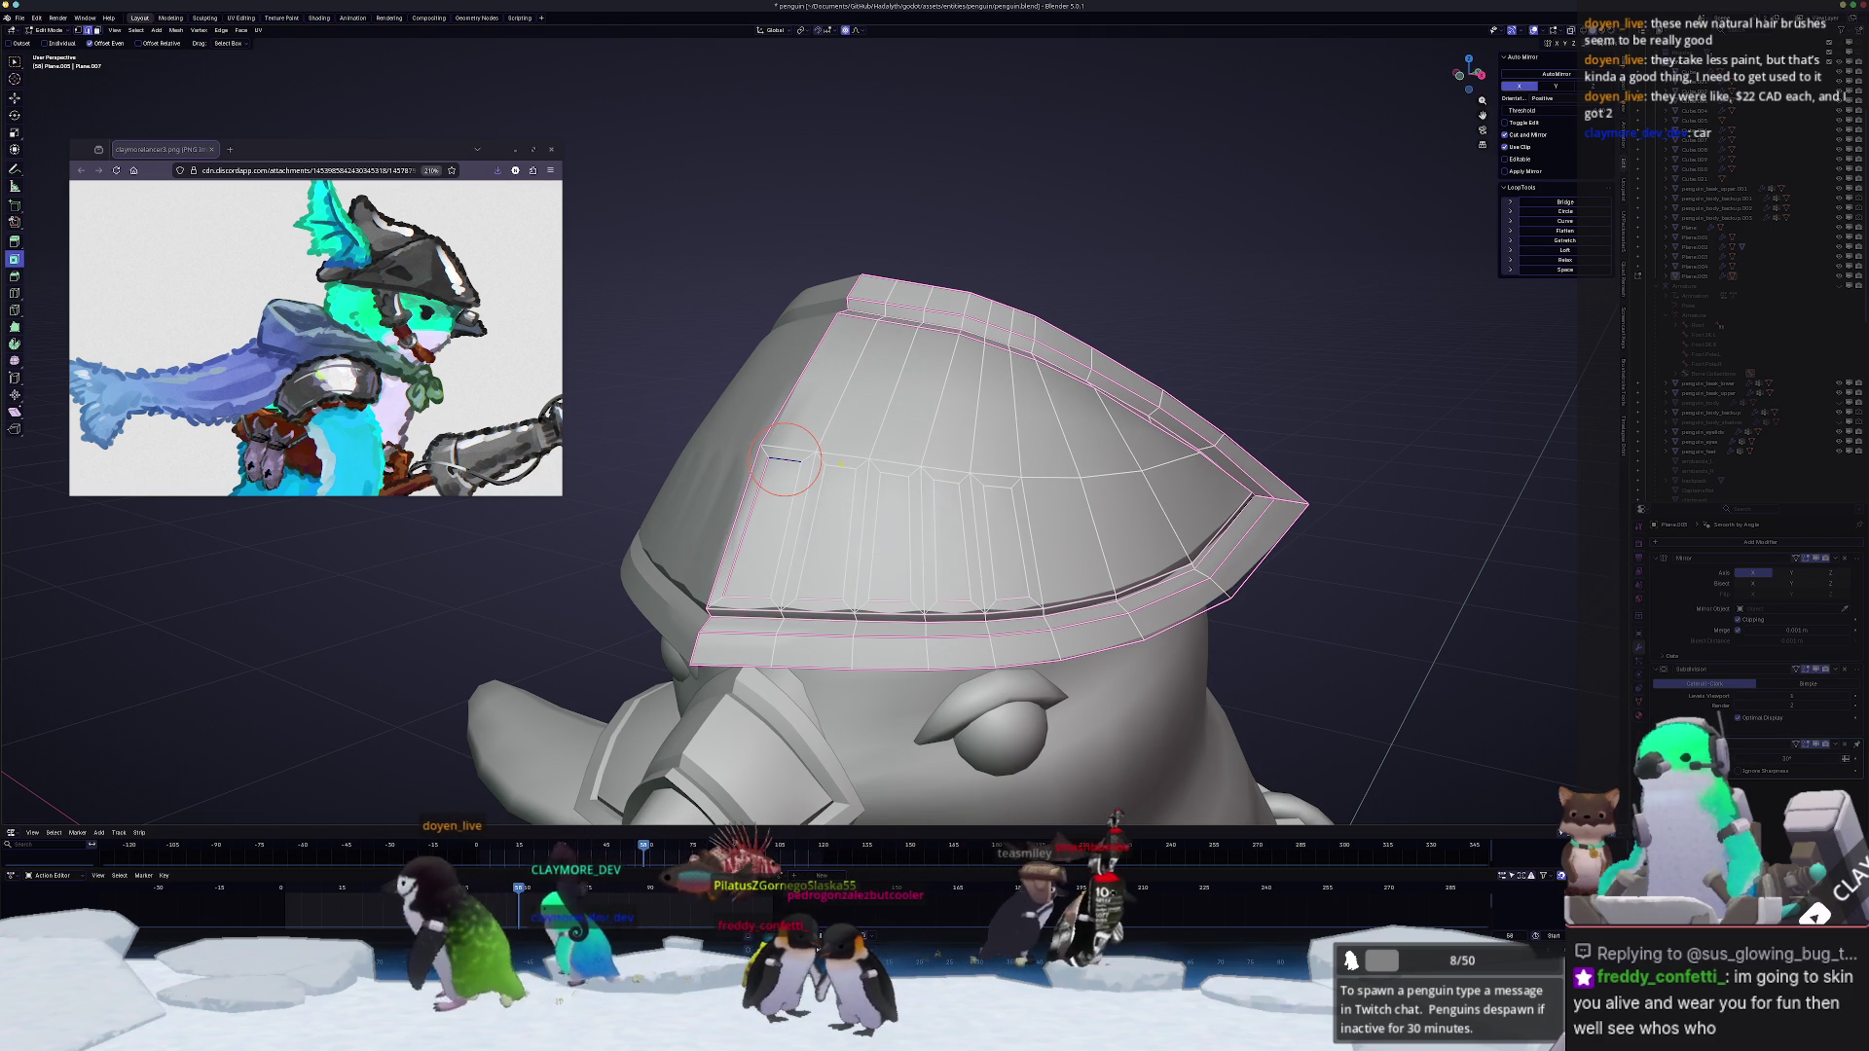
key("g")
key("g")
left_click(1001, 537)
middle_click_drag(885, 556, 882, 555)
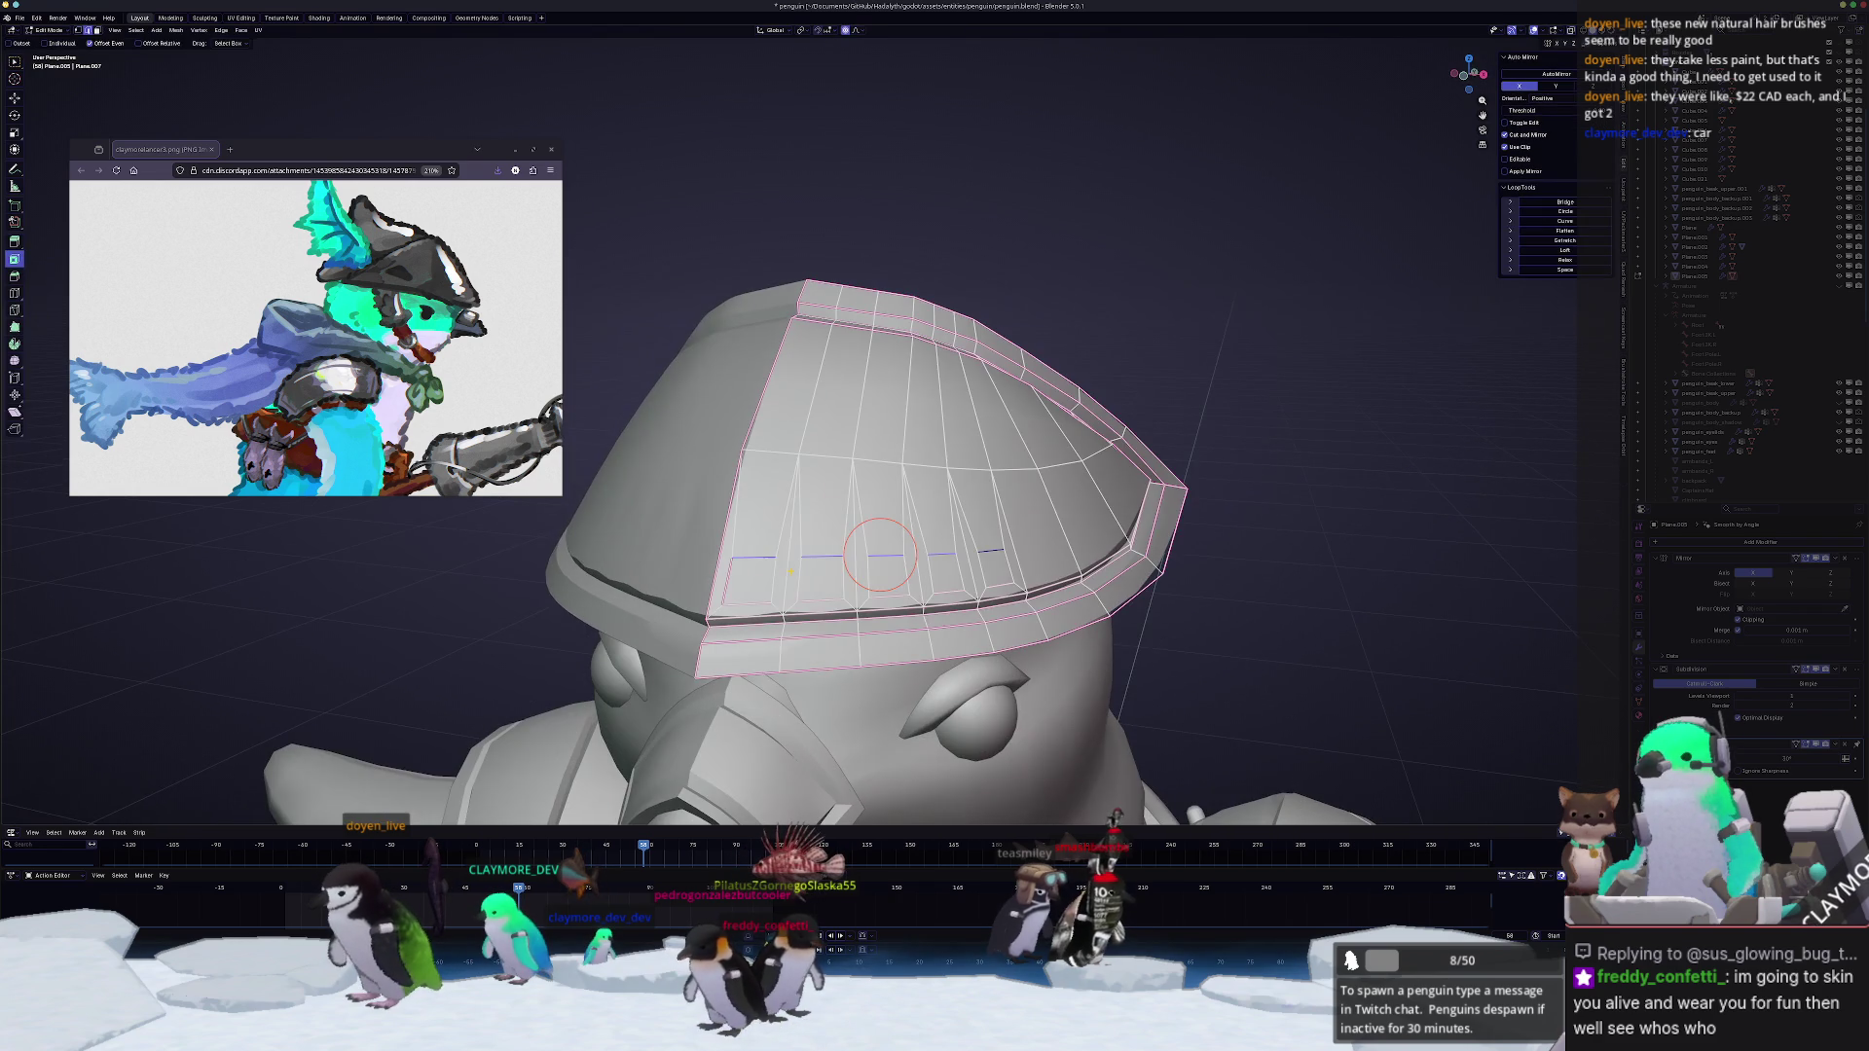
Step: Make the four small faces circular with LoopTools Circle and return to Object Mode
right_click(986, 571)
left_click(964, 556)
middle_click_drag(965, 556, 829, 570)
scroll(831, 568, "down", 3)
scroll(760, 570, "down", 5)
key("ctrl+Tab")
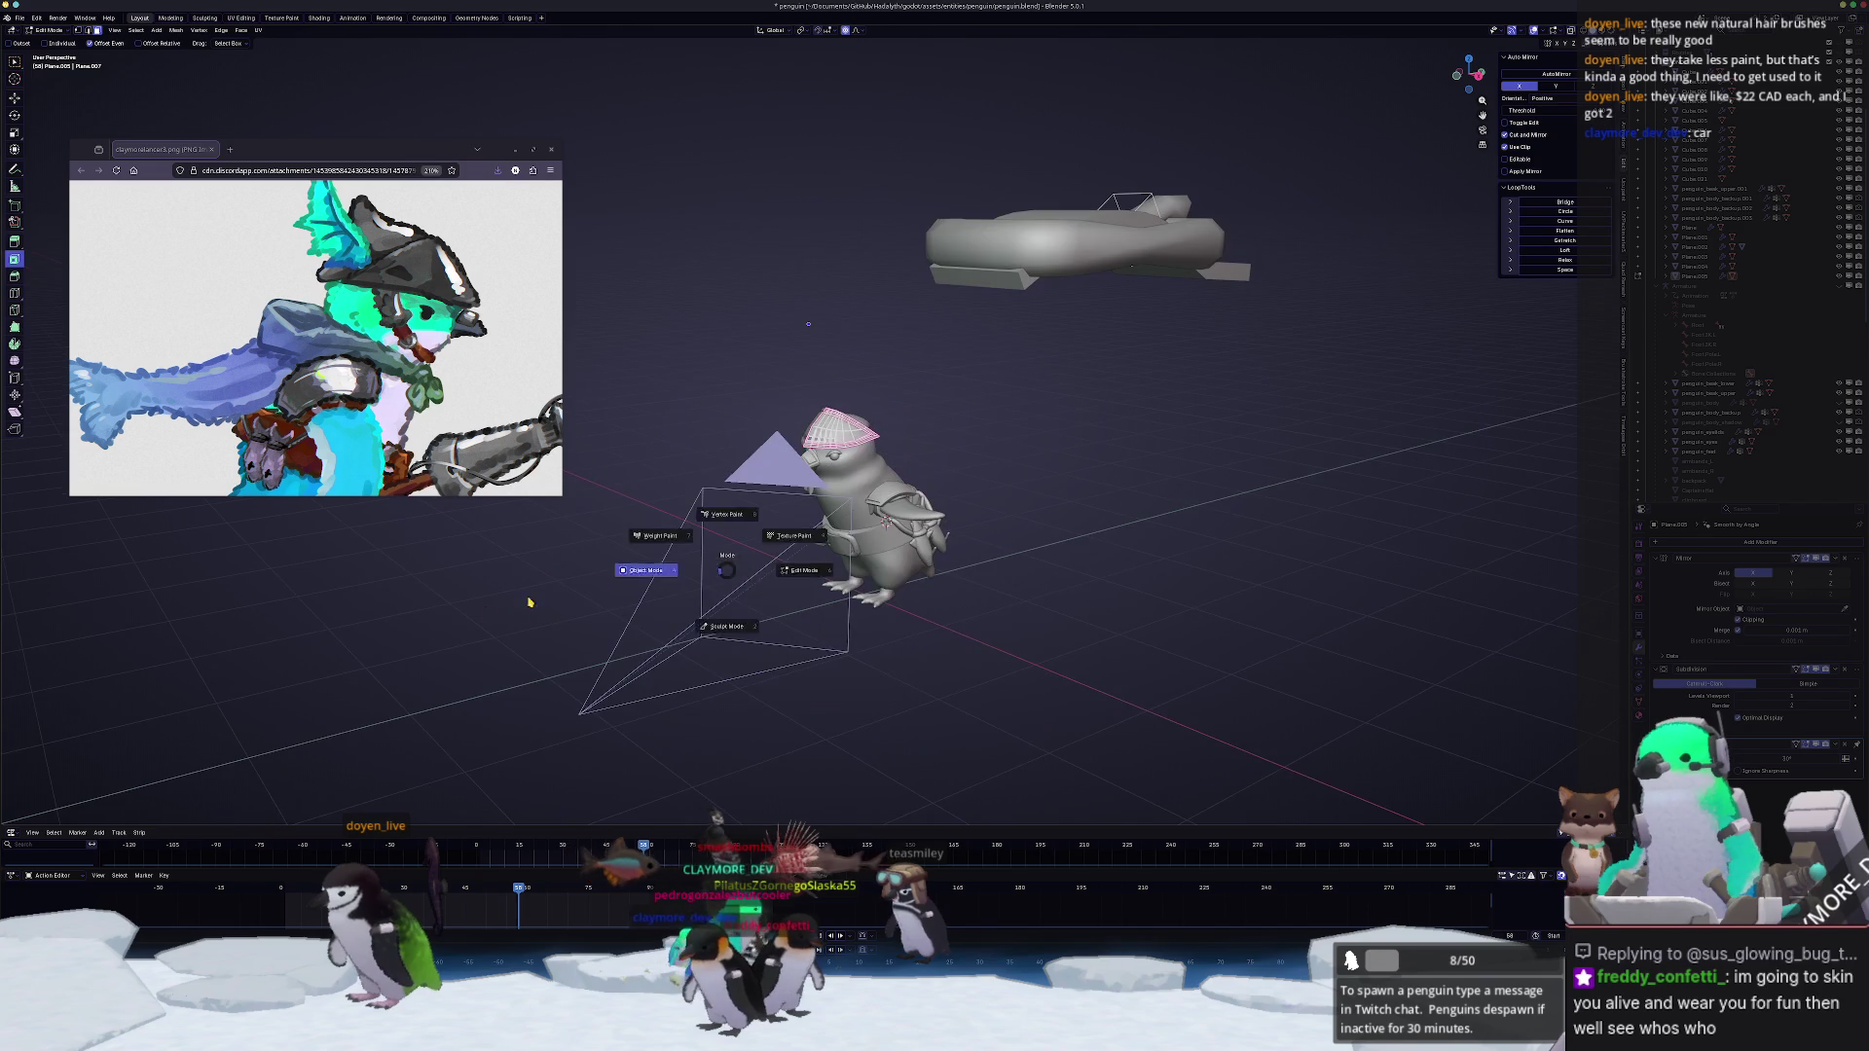
left_click(598, 590)
scroll(977, 594, "down", 3)
Step: Select the hat on the penguin's head and enter mesh editing on it
middle_click_drag(957, 589, 937, 594)
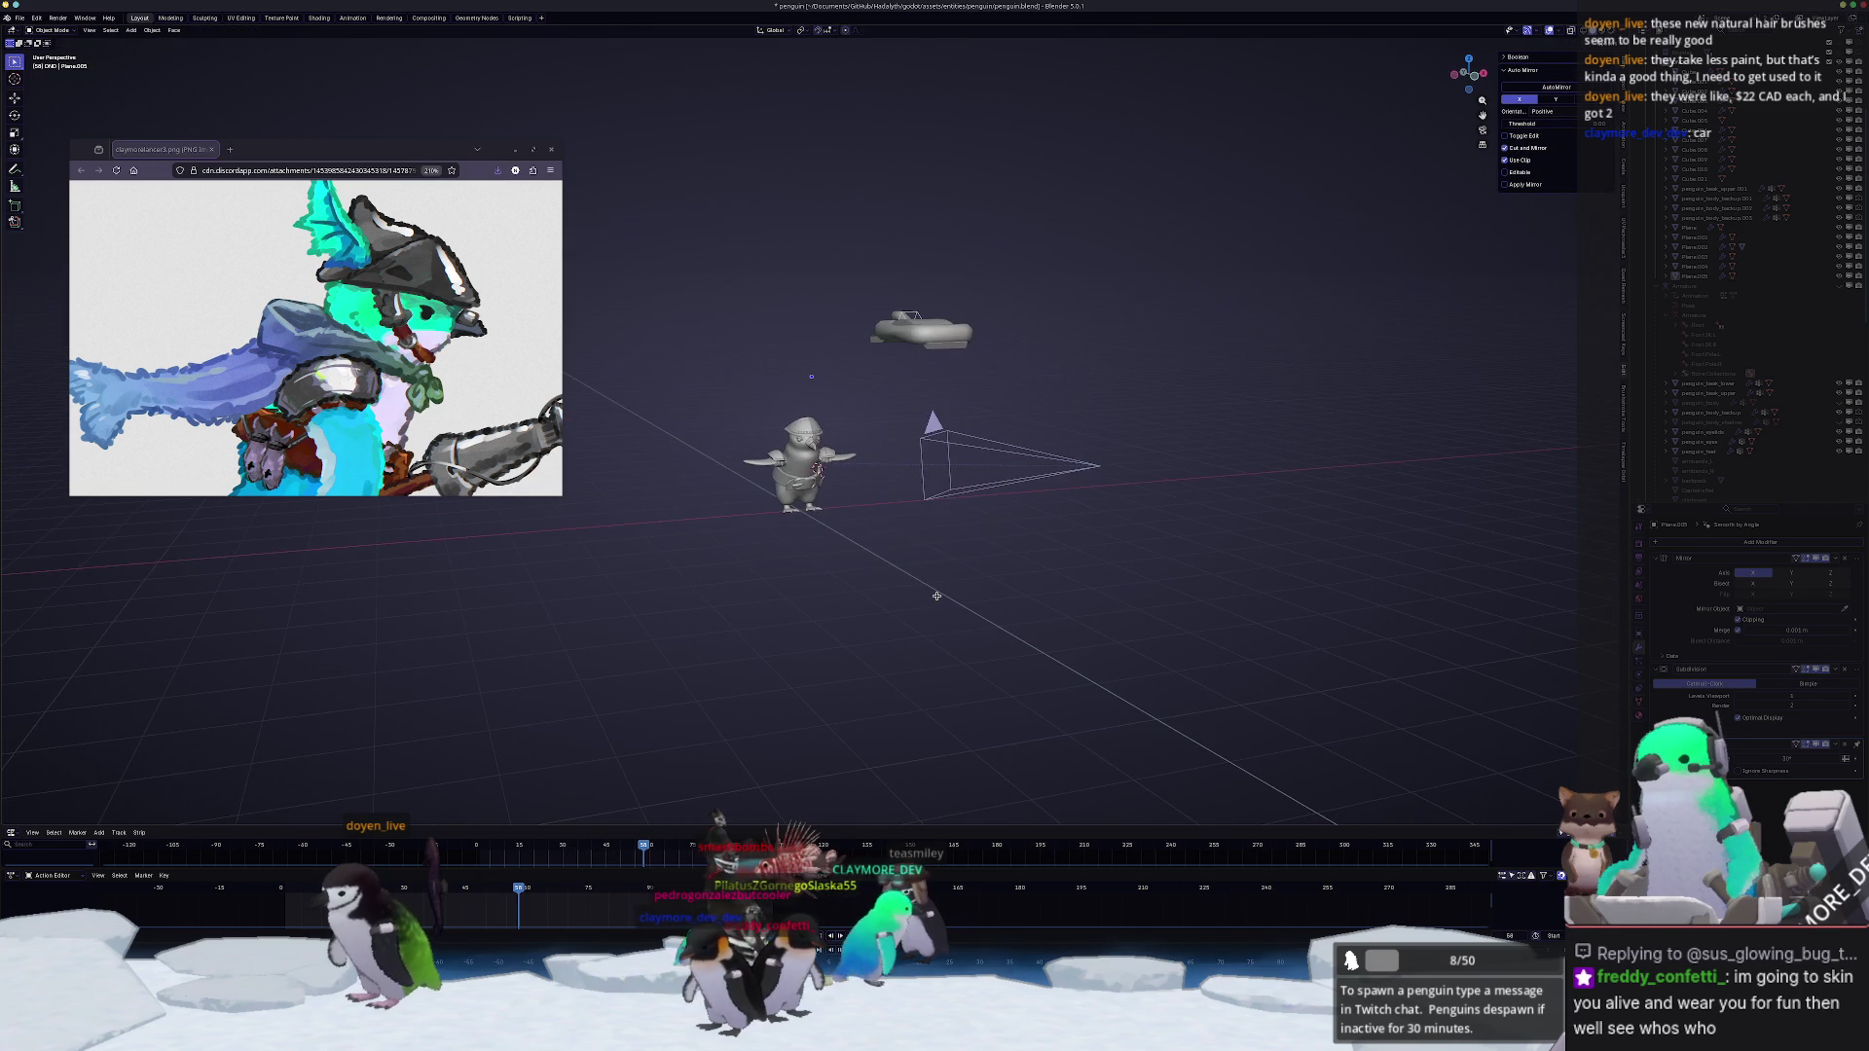
scroll(950, 590, "up", 6)
key("Tab")
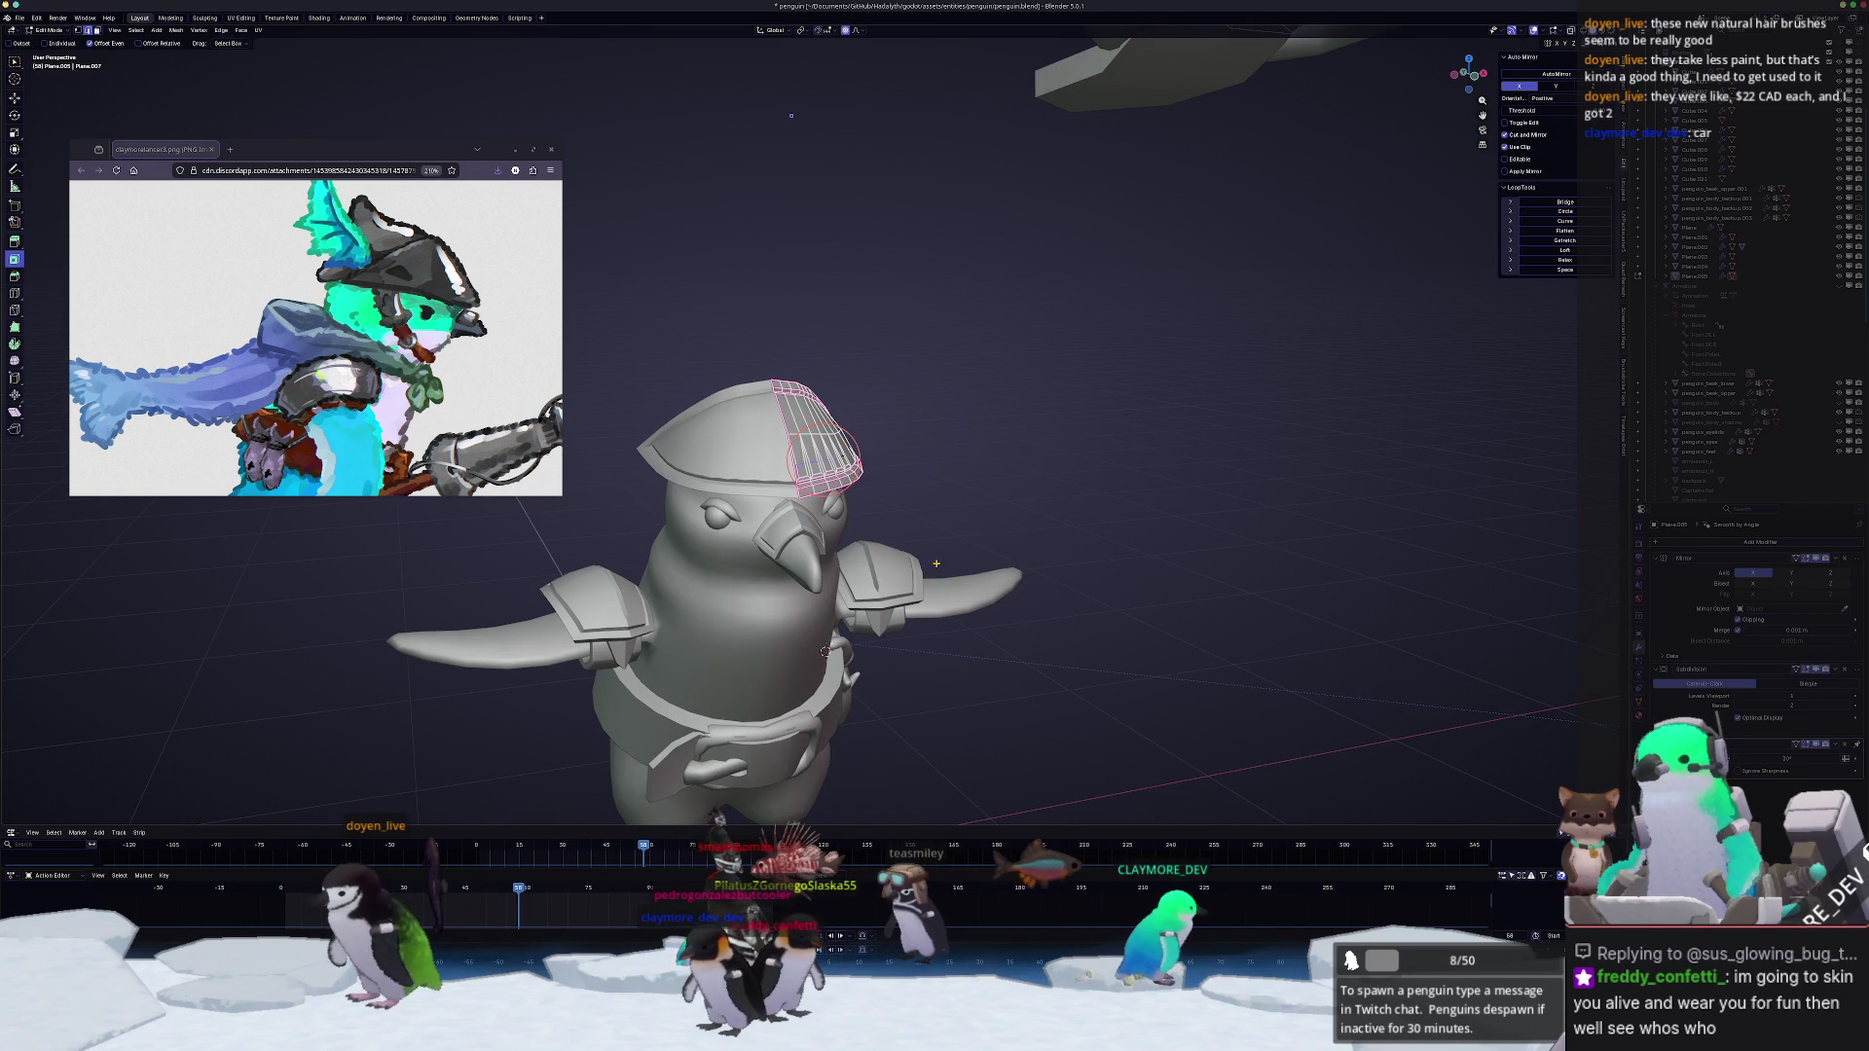
key("Tab")
scroll(1046, 720, "up", 2)
scroll(1045, 719, "up", 4)
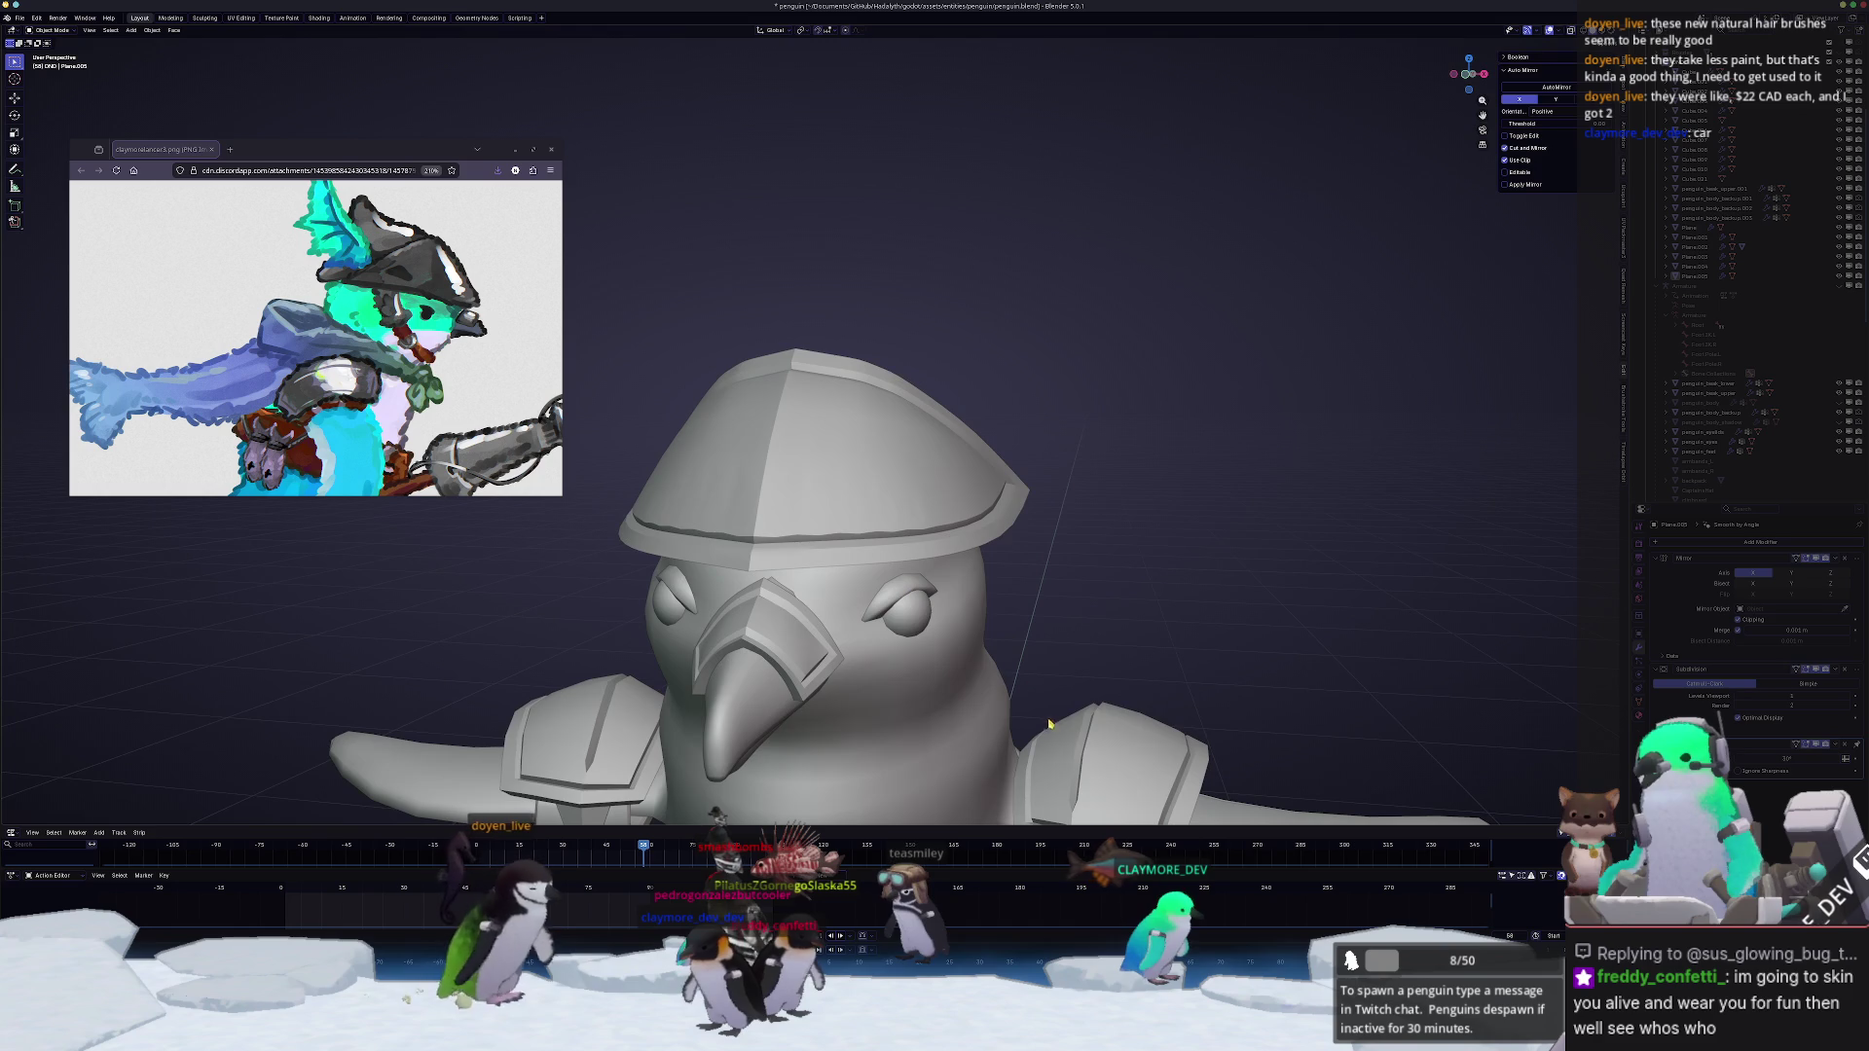
left_click(865, 497)
key("Tab")
scroll(866, 540, "up", 2)
key("Tab")
key("Tab")
Step: Bevel the hat's centre ridge edge and show both mirrored halves
mouse_move(793, 464)
left_mouse_down()
mouse_move(792, 519)
mouse_move(734, 497)
left_mouse_up()
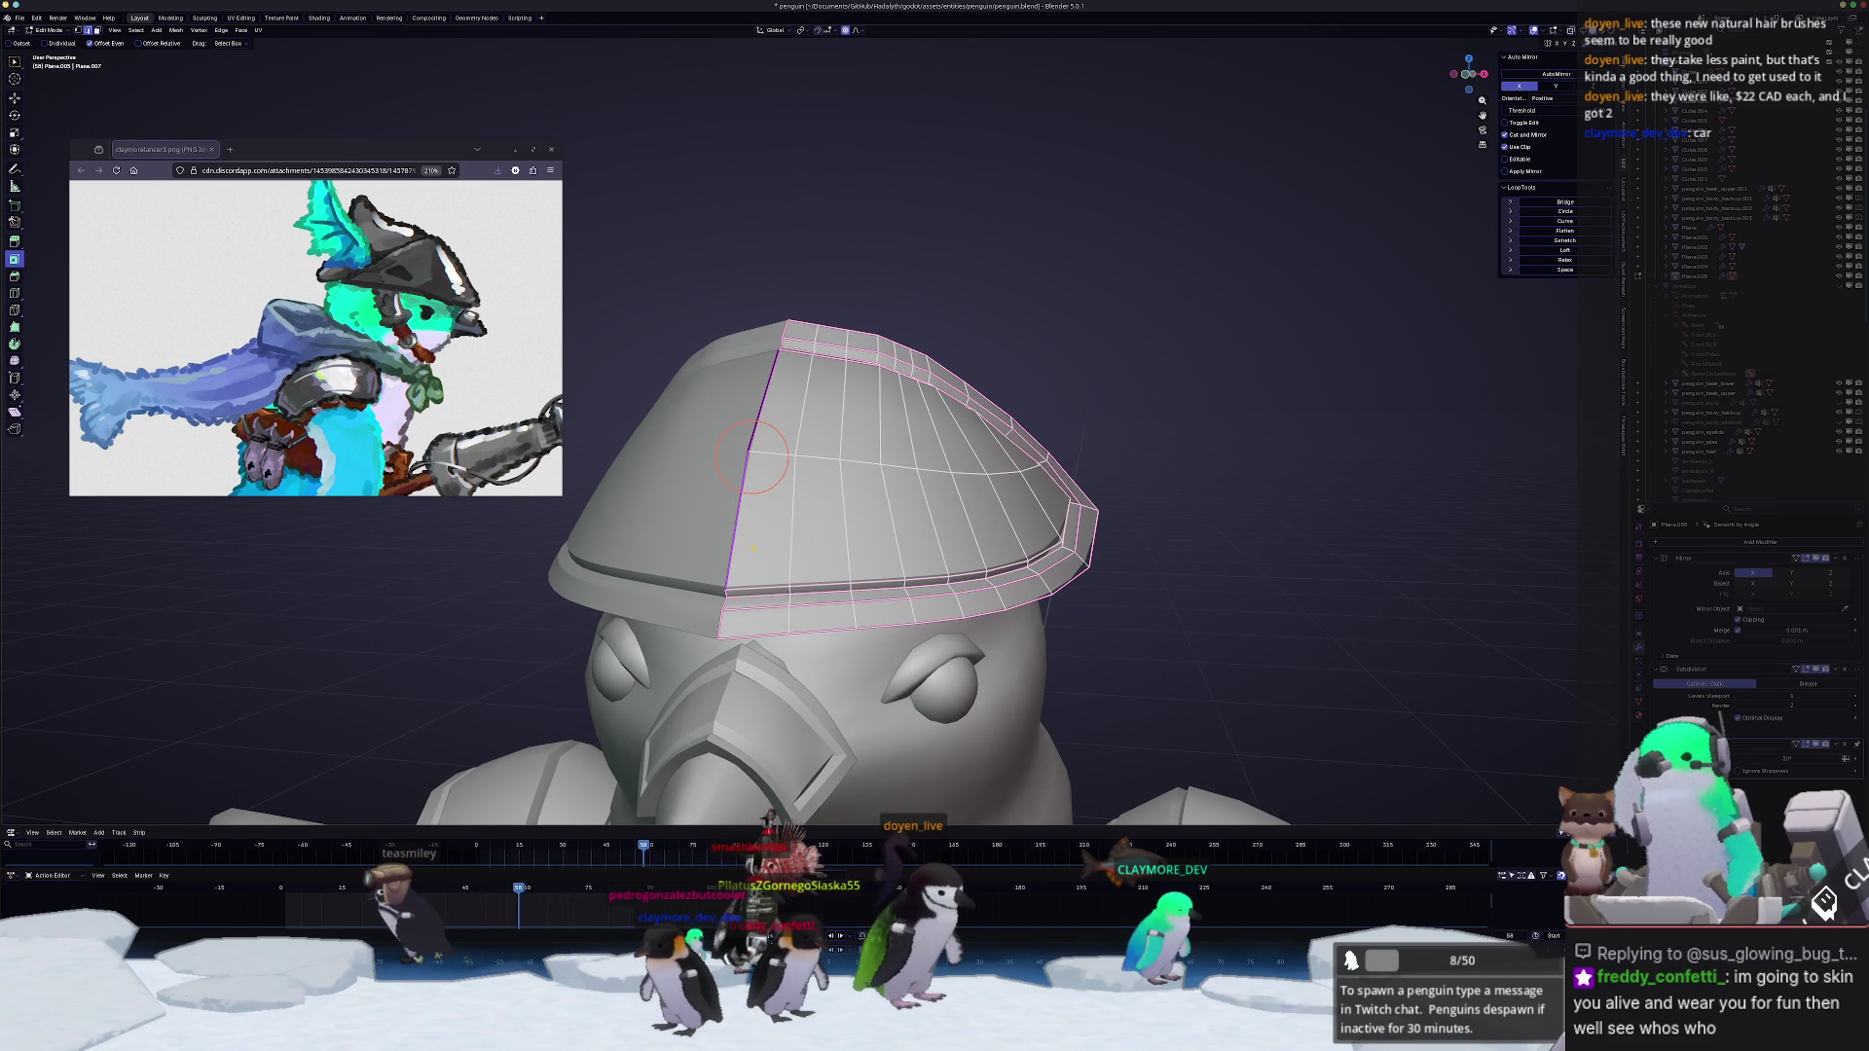
middle_click_drag(751, 457, 789, 347)
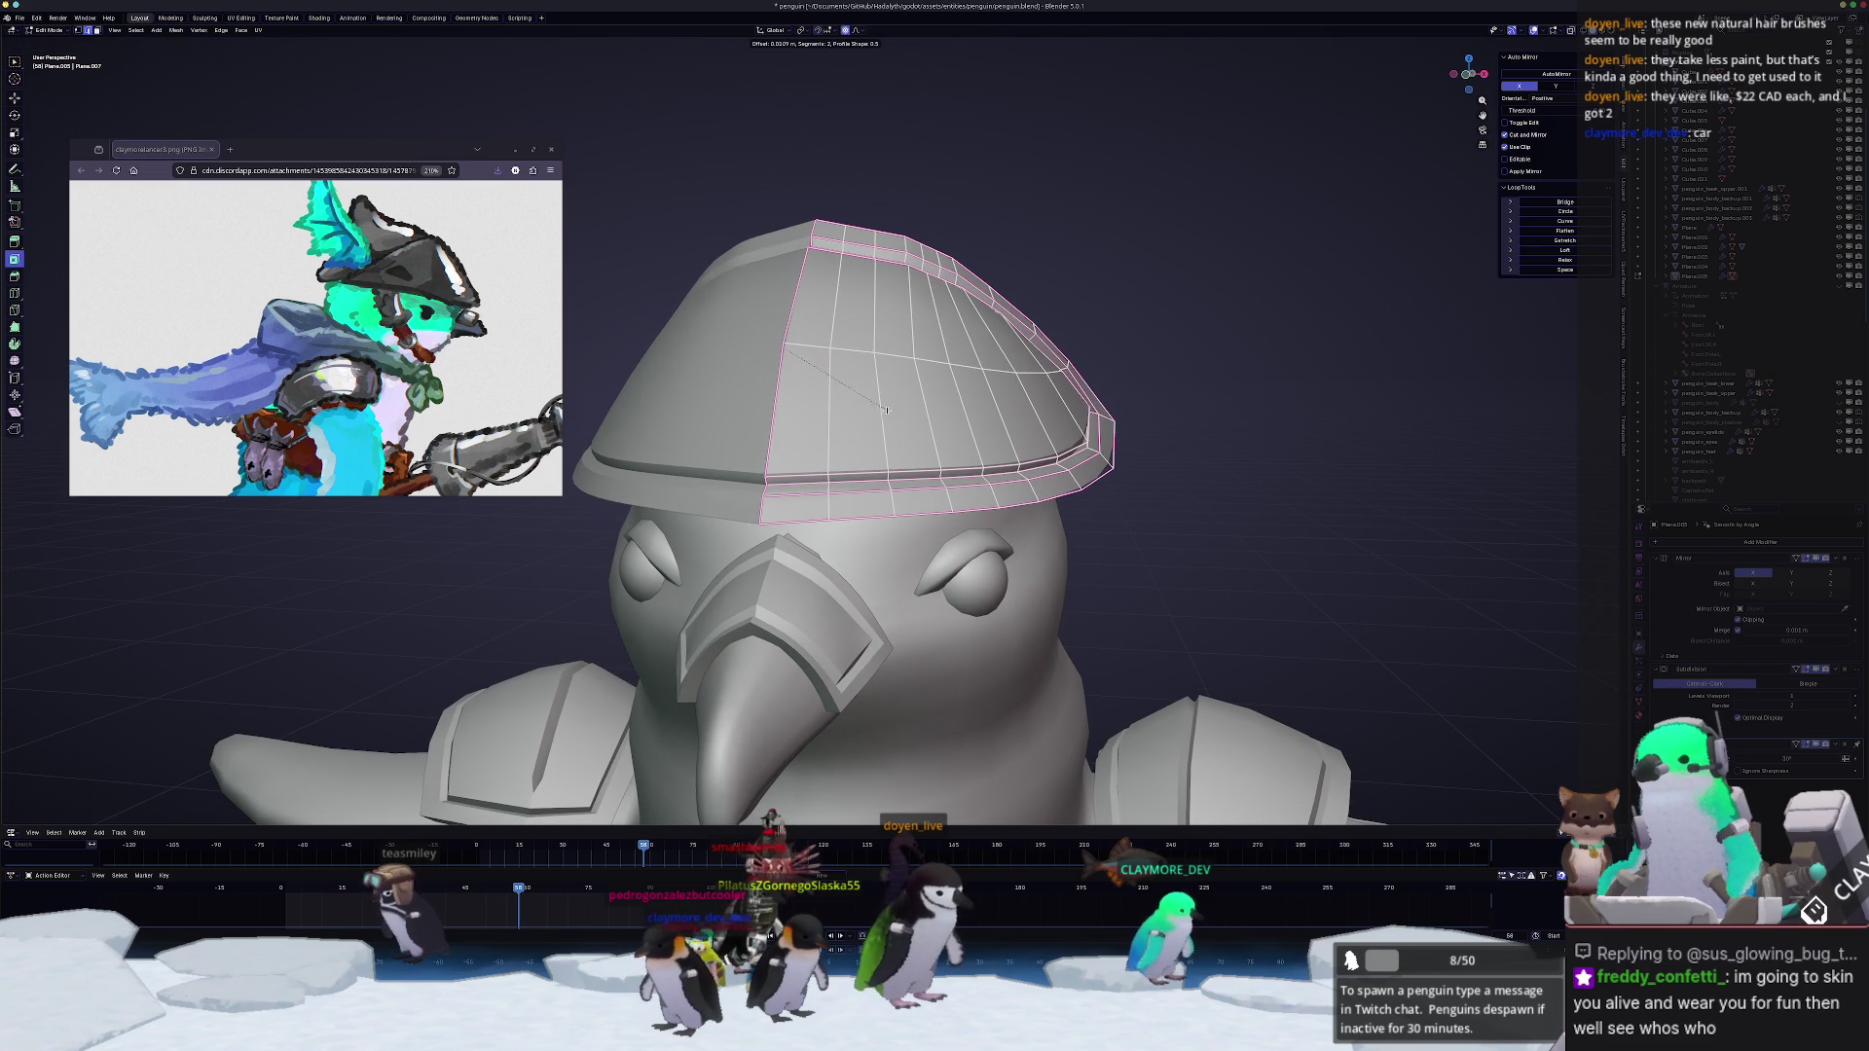
scroll(882, 410, "up", 2)
scroll(891, 421, "up", 1)
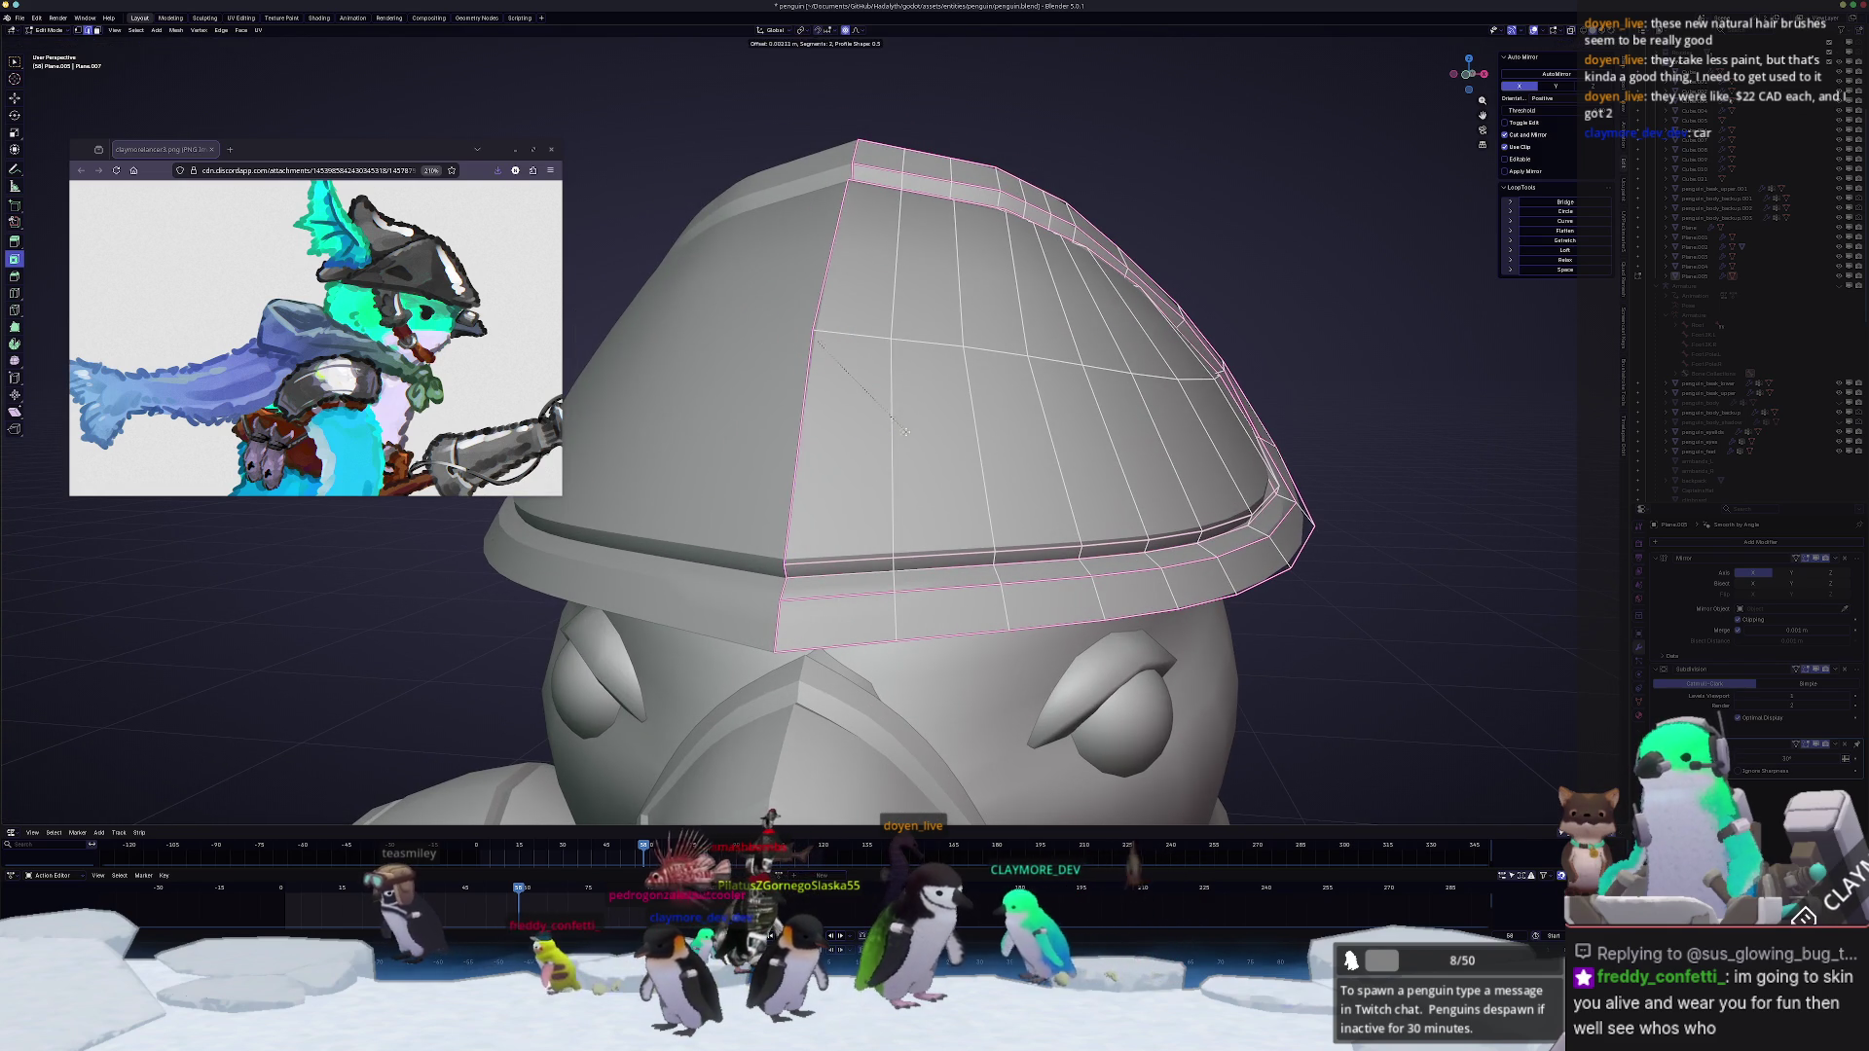
key("Escape")
middle_click_drag(897, 430, 1318, 519)
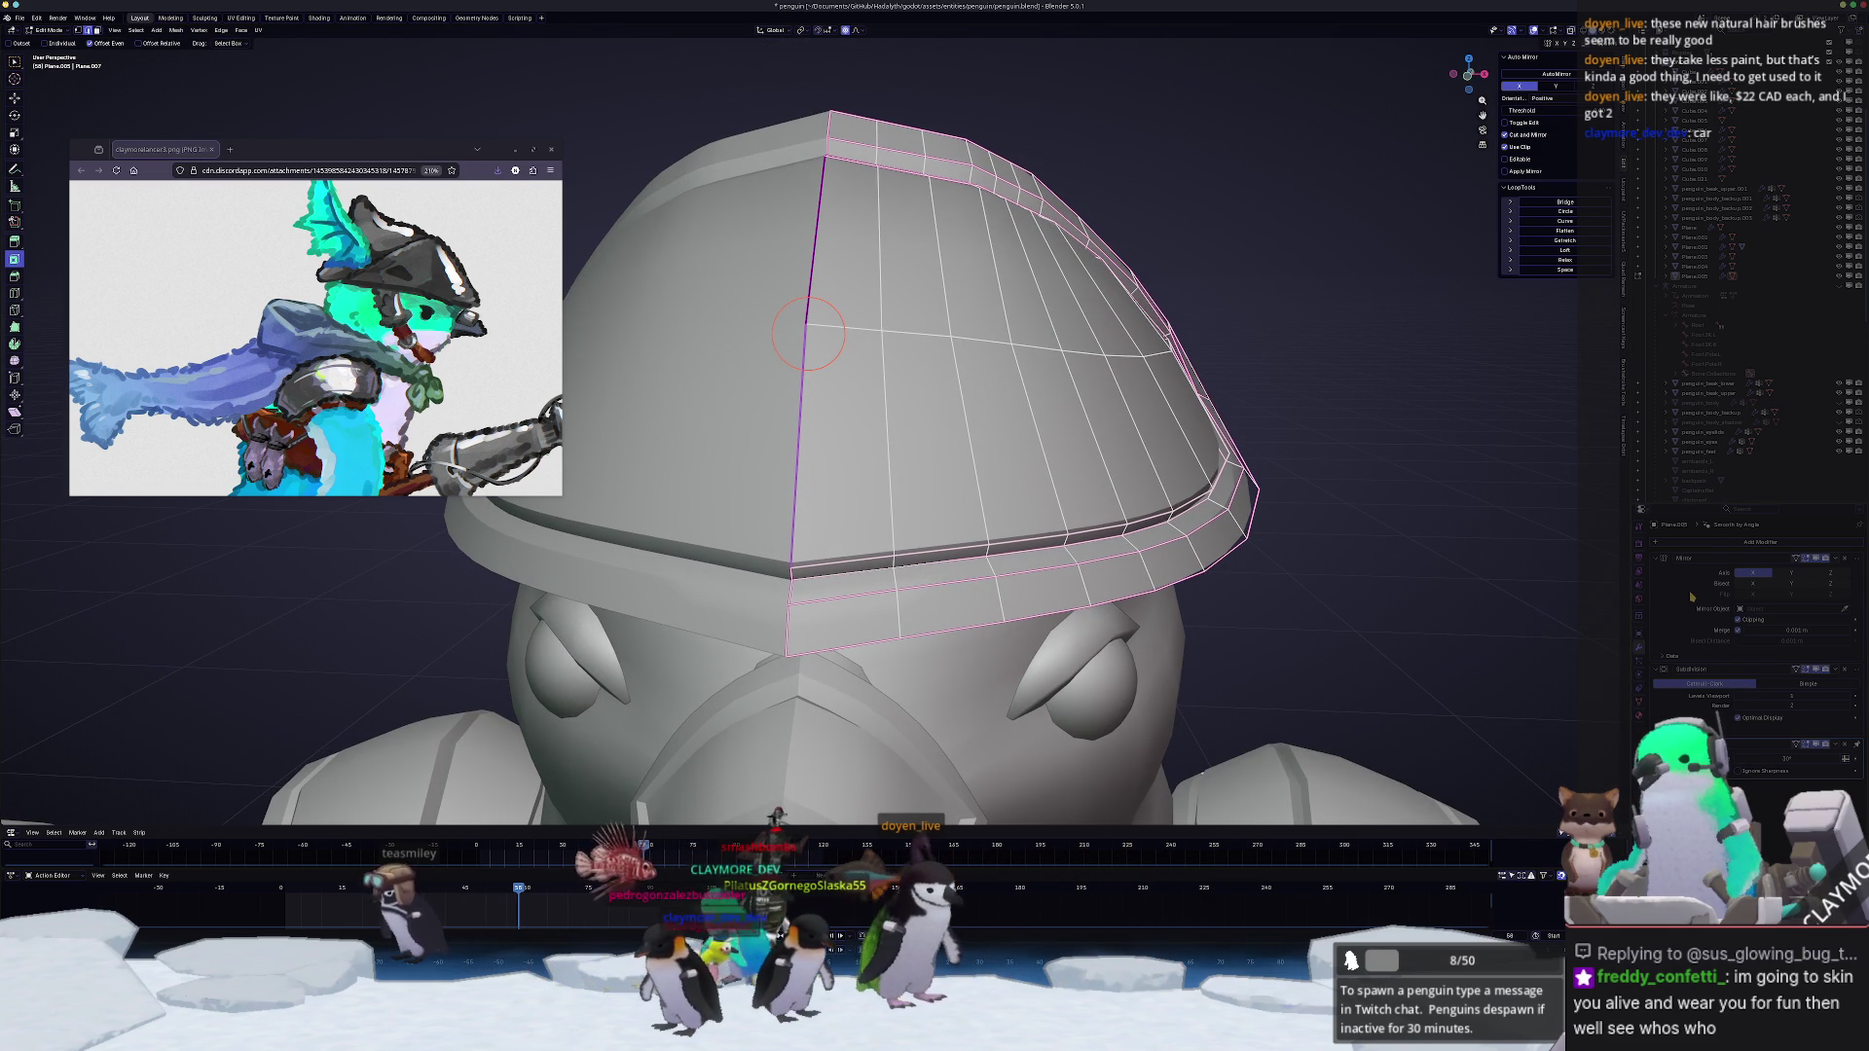
key("Tab")
key("Tab")
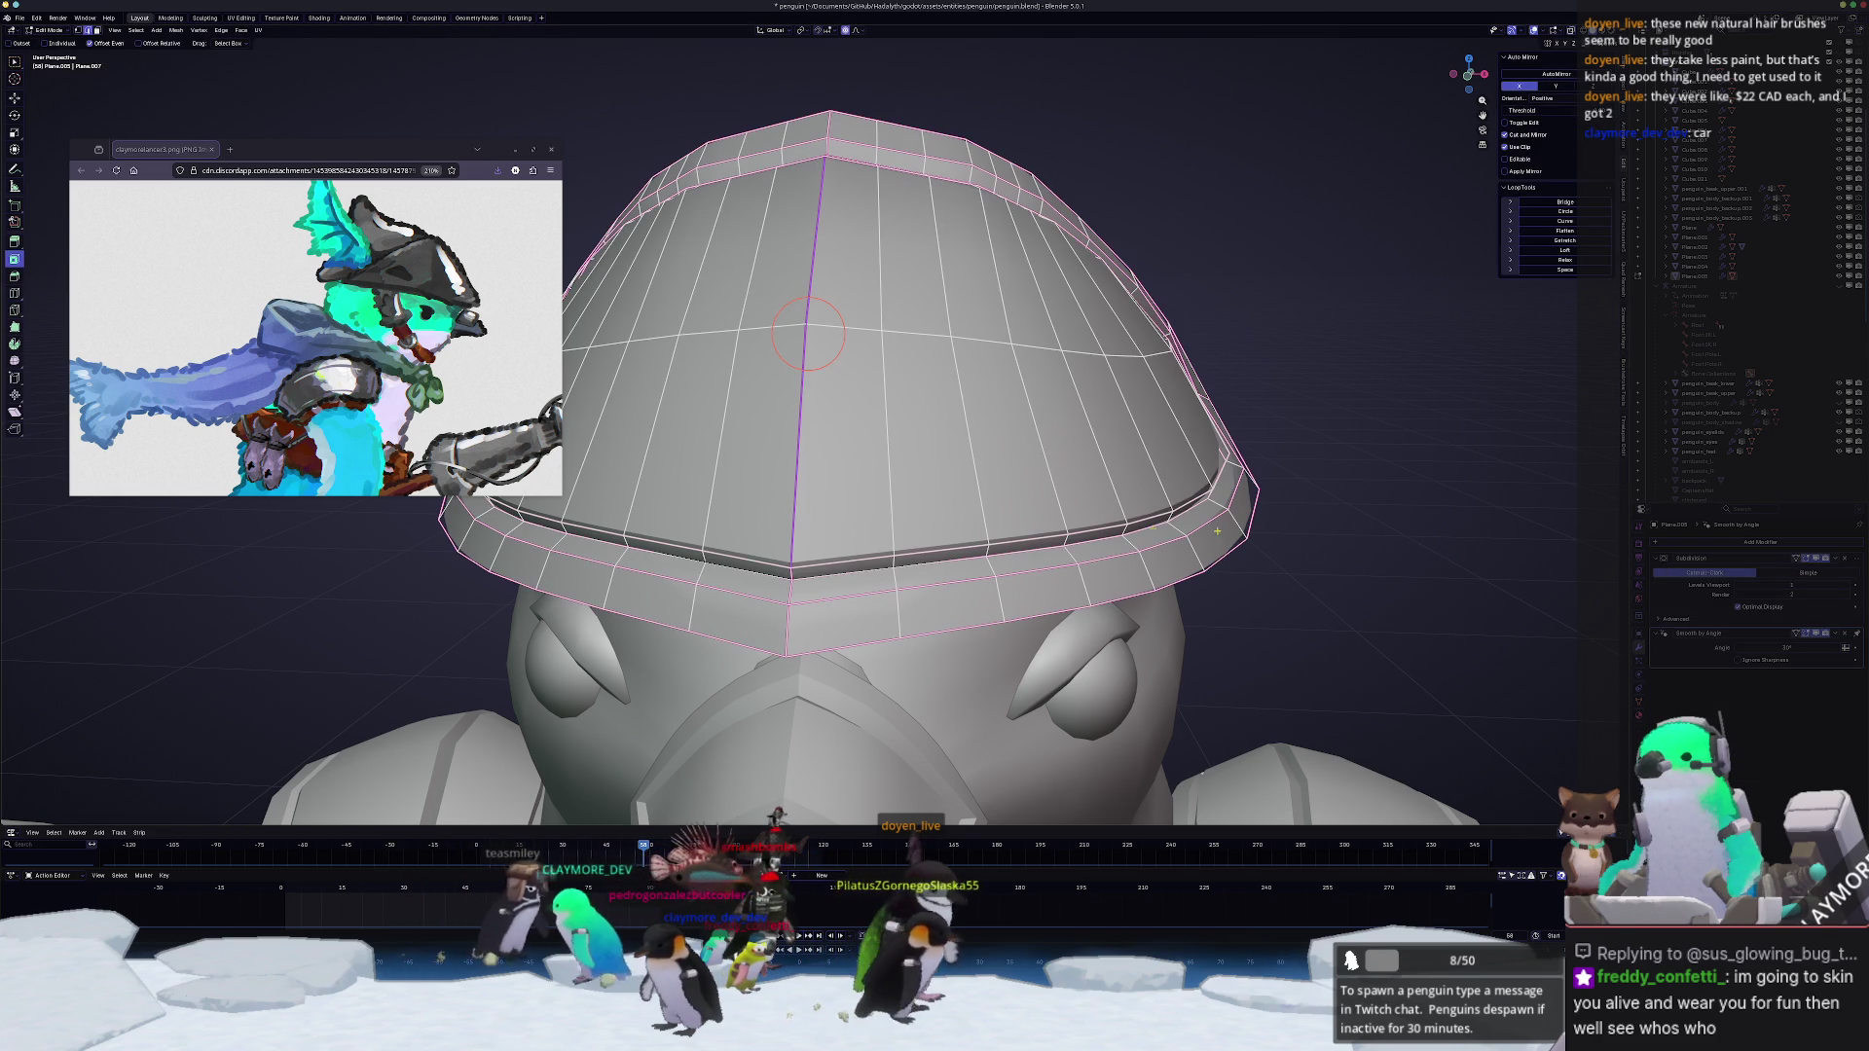
Step: Add loop cuts around the dome near the brim and near the top
key("ctrl+r")
left_click(896, 503)
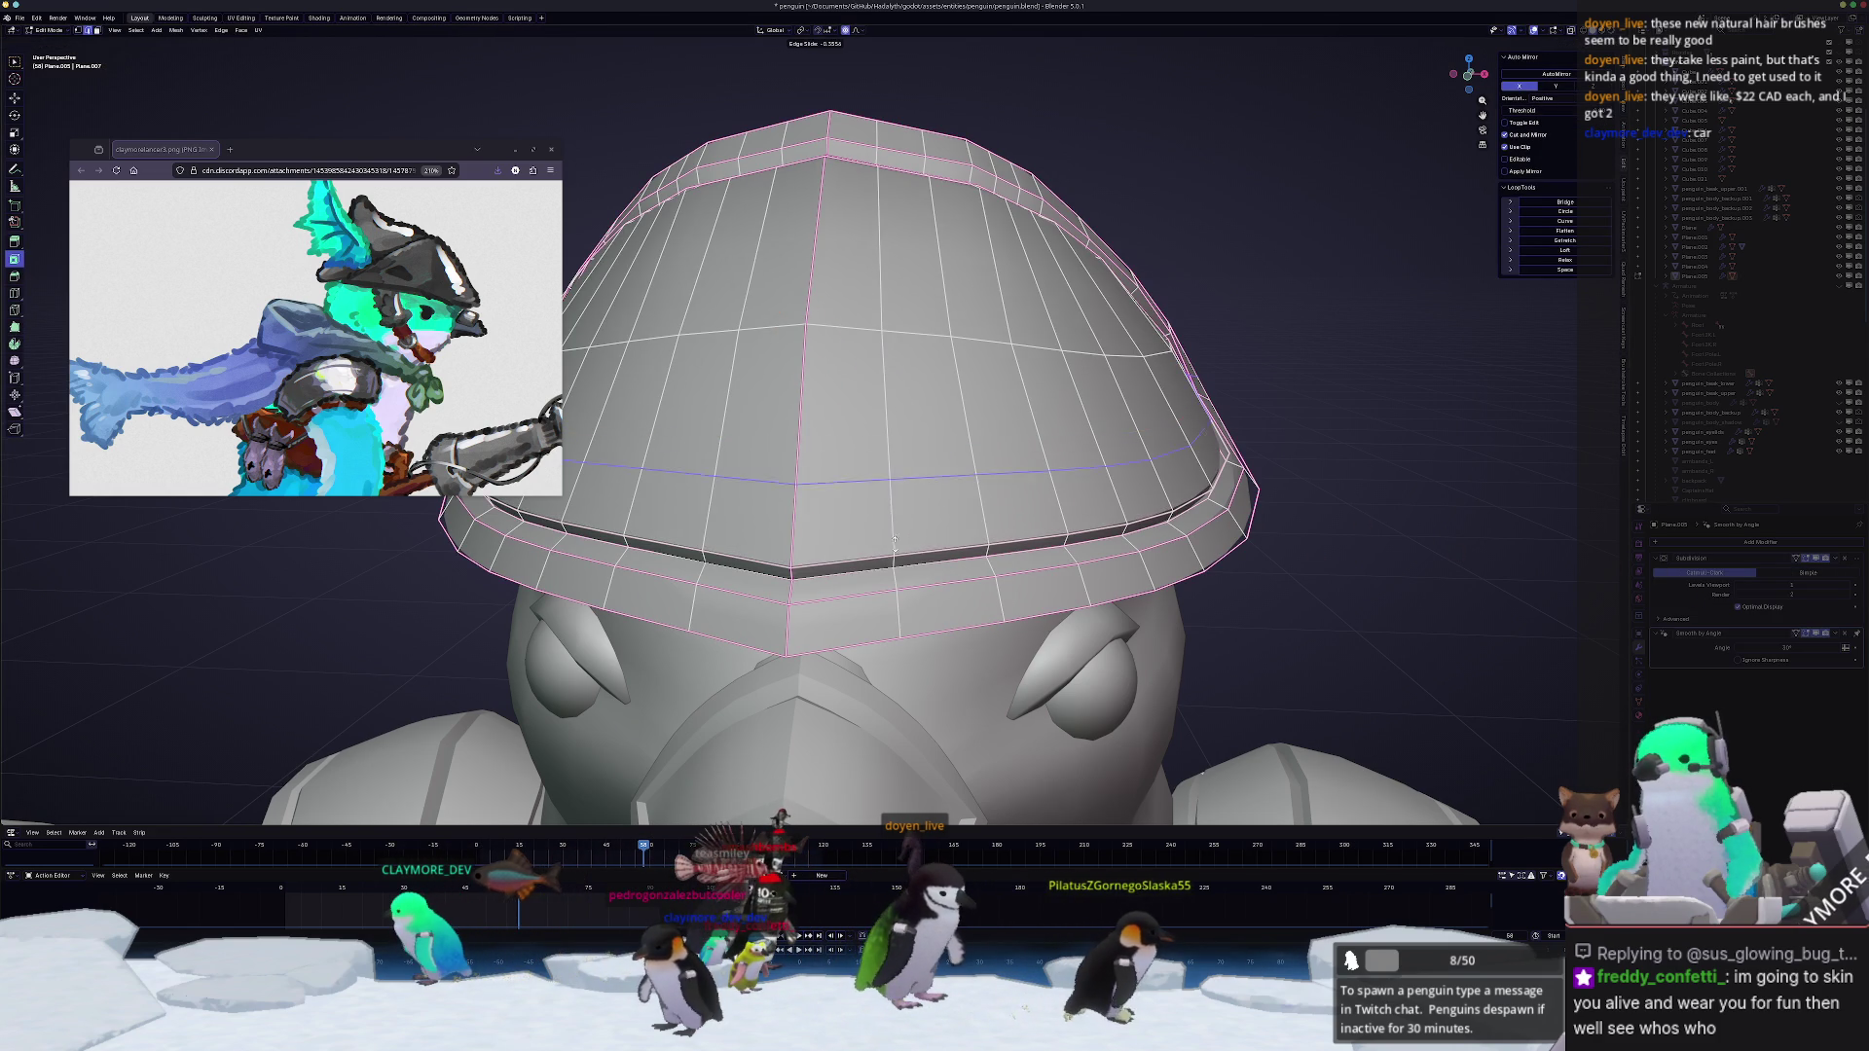
left_click(914, 599)
middle_click_drag(834, 396, 858, 425)
key("ctrl+r")
left_click(916, 280)
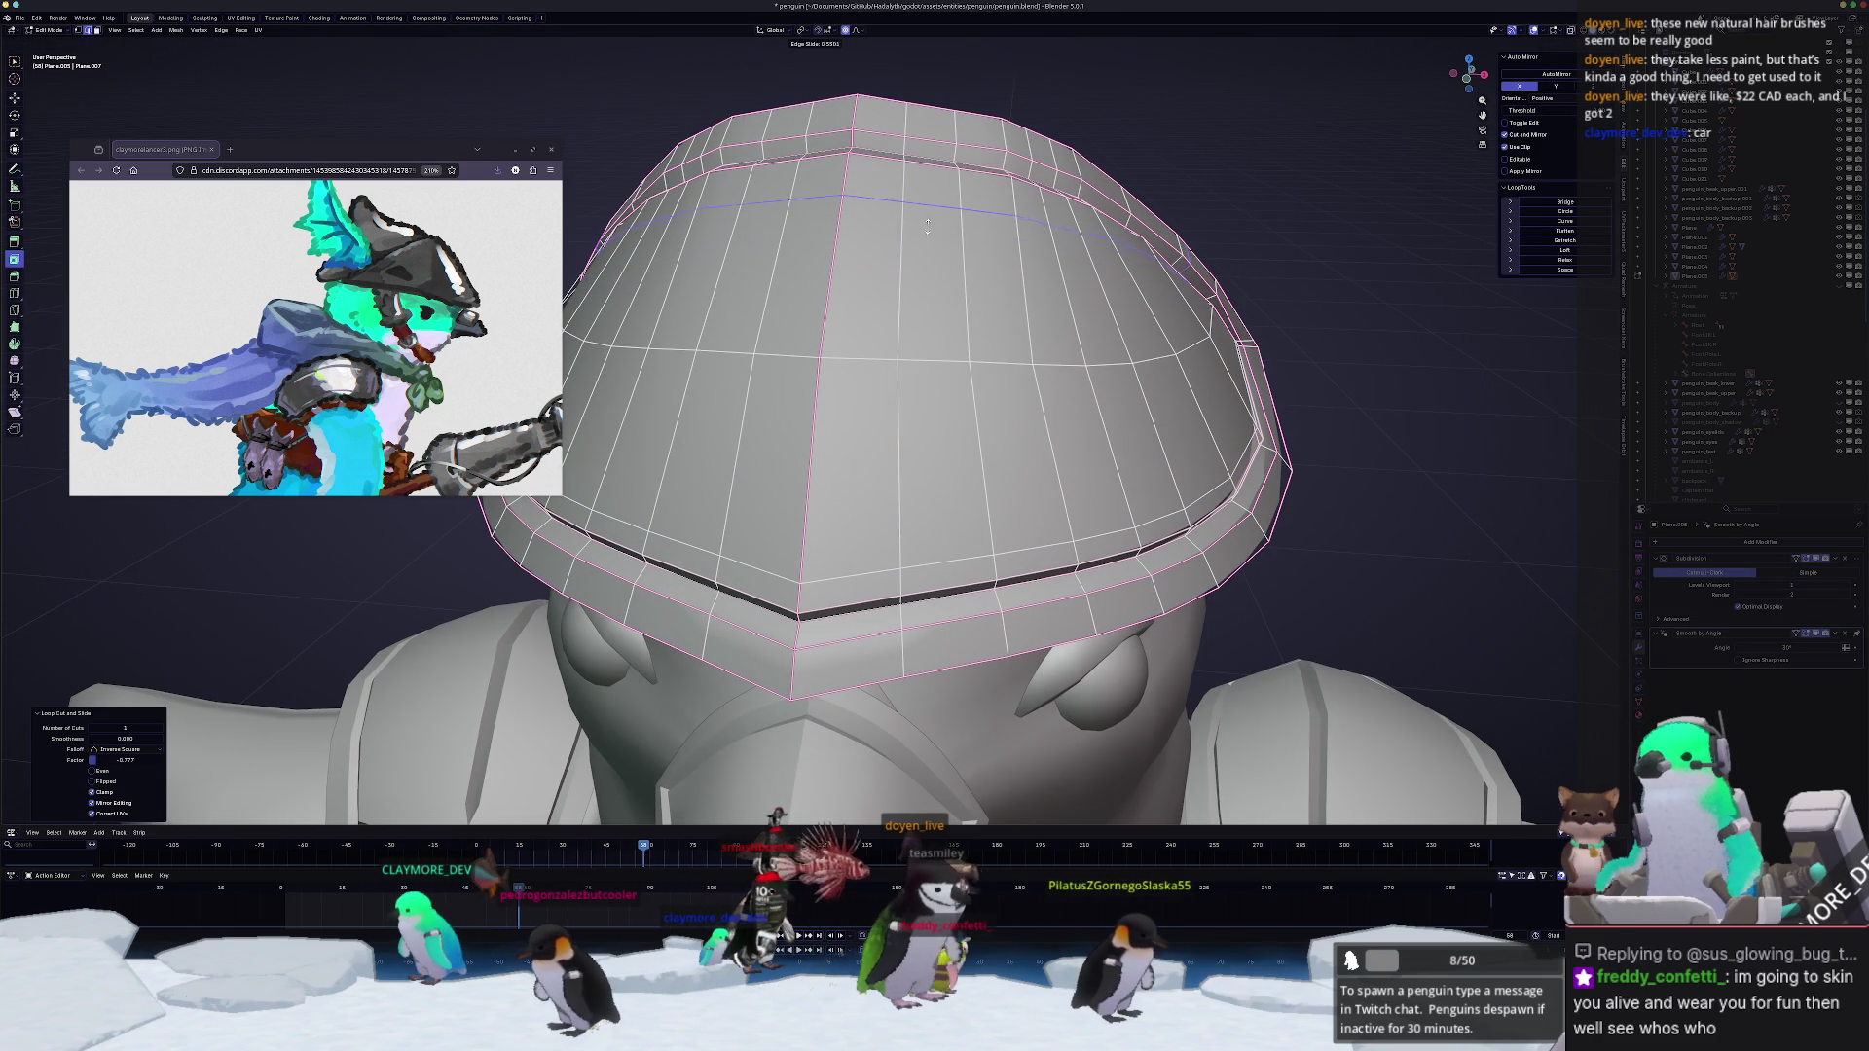
left_click(937, 201)
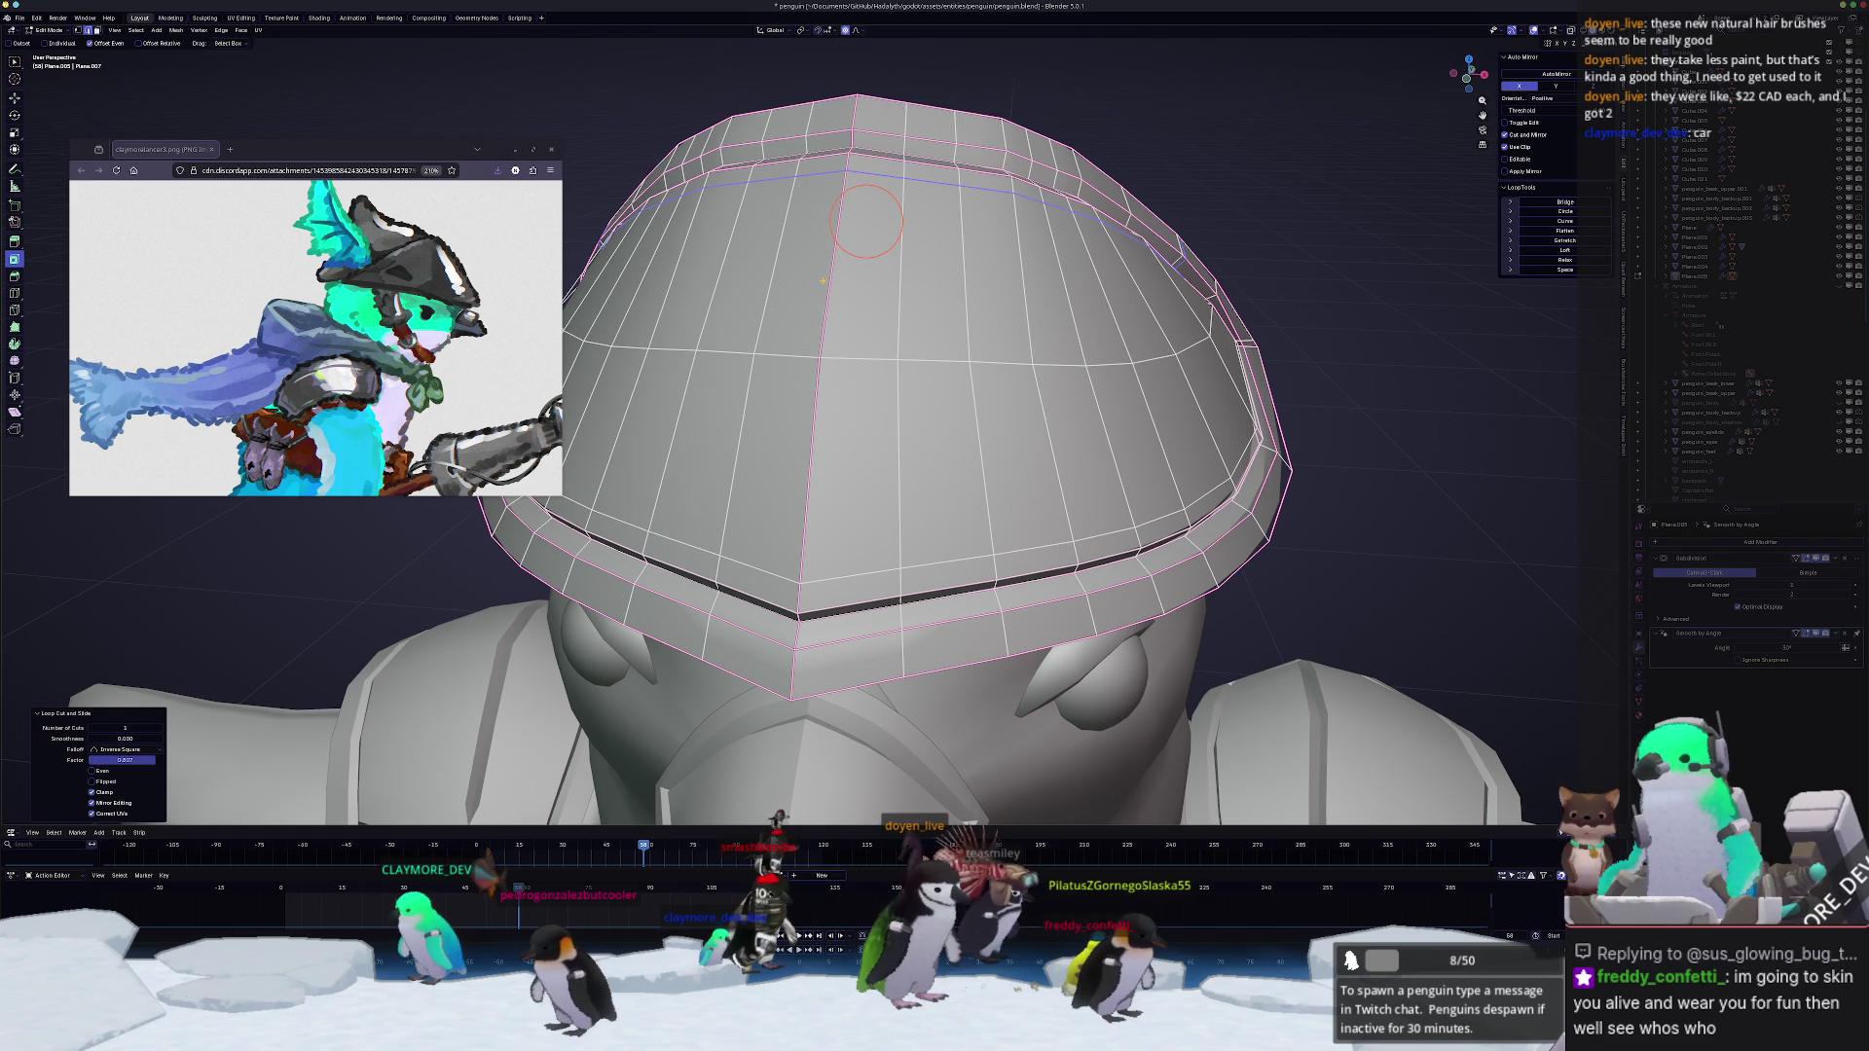
Step: Select two vertical edge paths on the hat front and bevel them into narrow strips
left_click(834, 258)
middle_click_drag(834, 261, 817, 482)
left_click(1002, 482, "ctrl")
left_click(1002, 482)
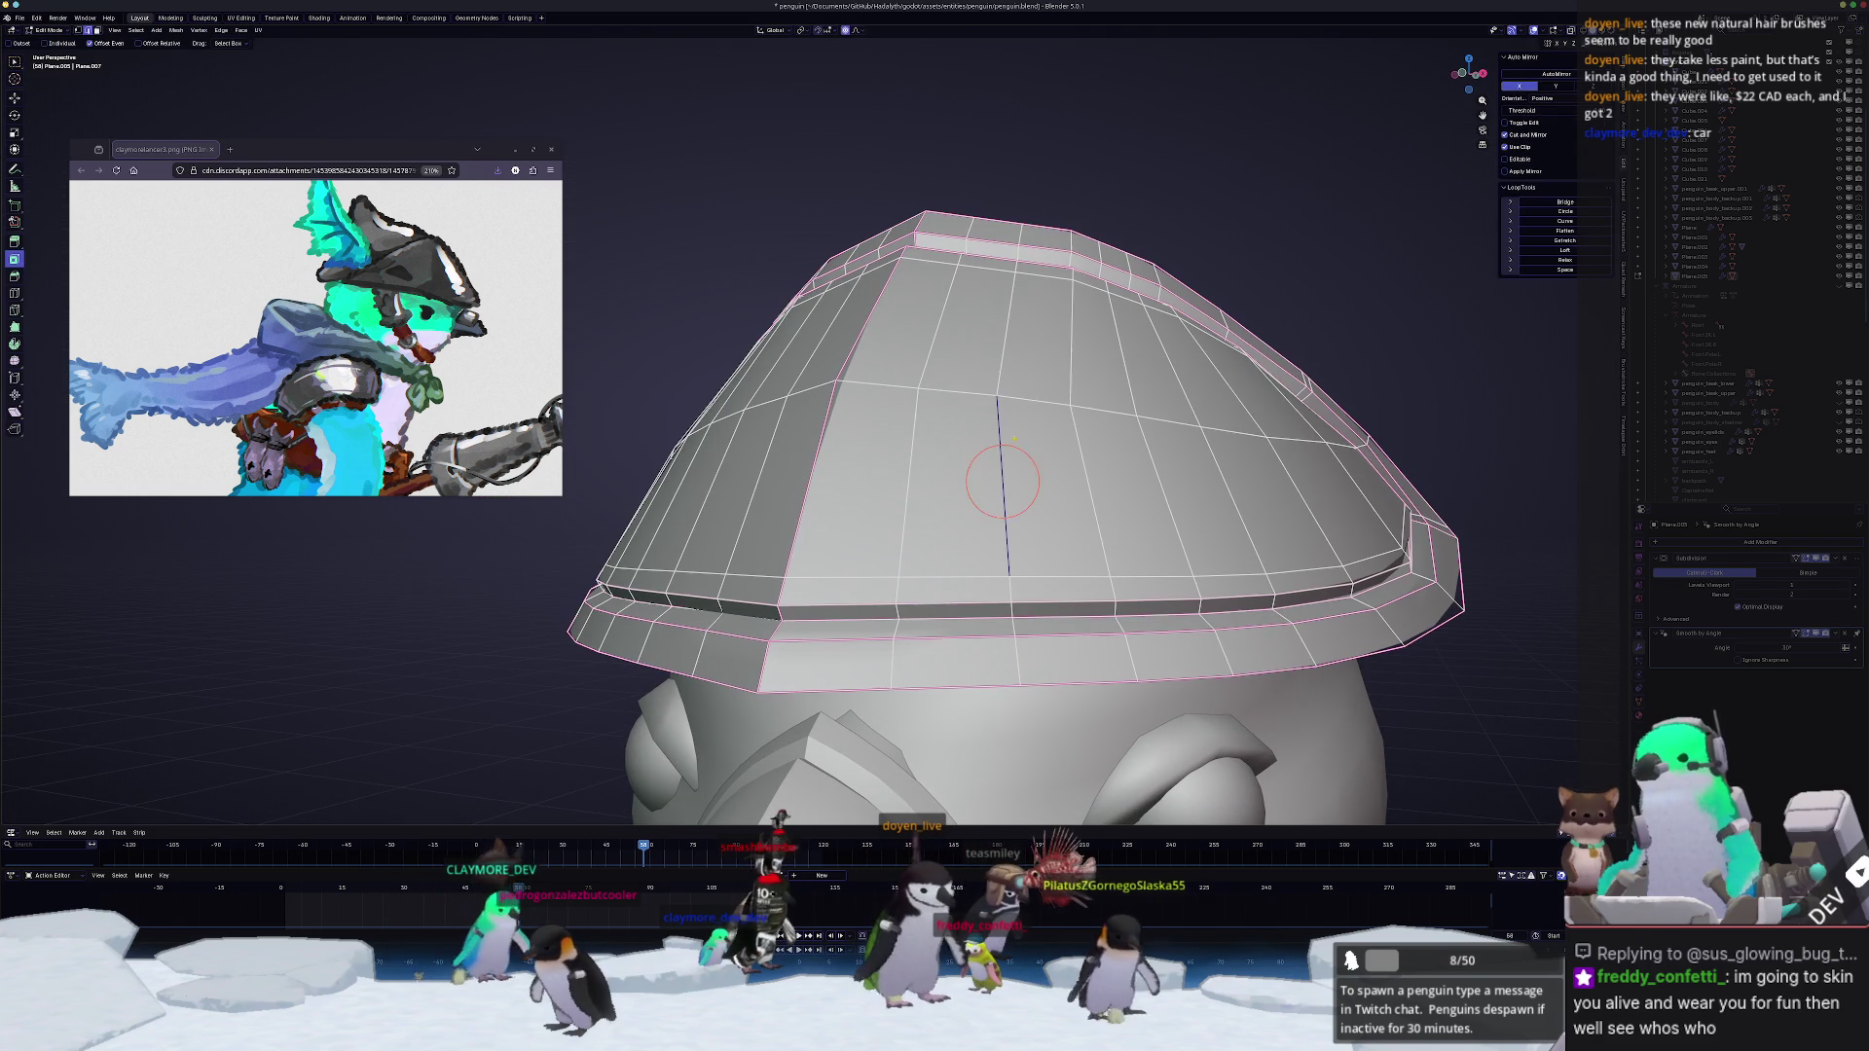
left_click(1007, 330)
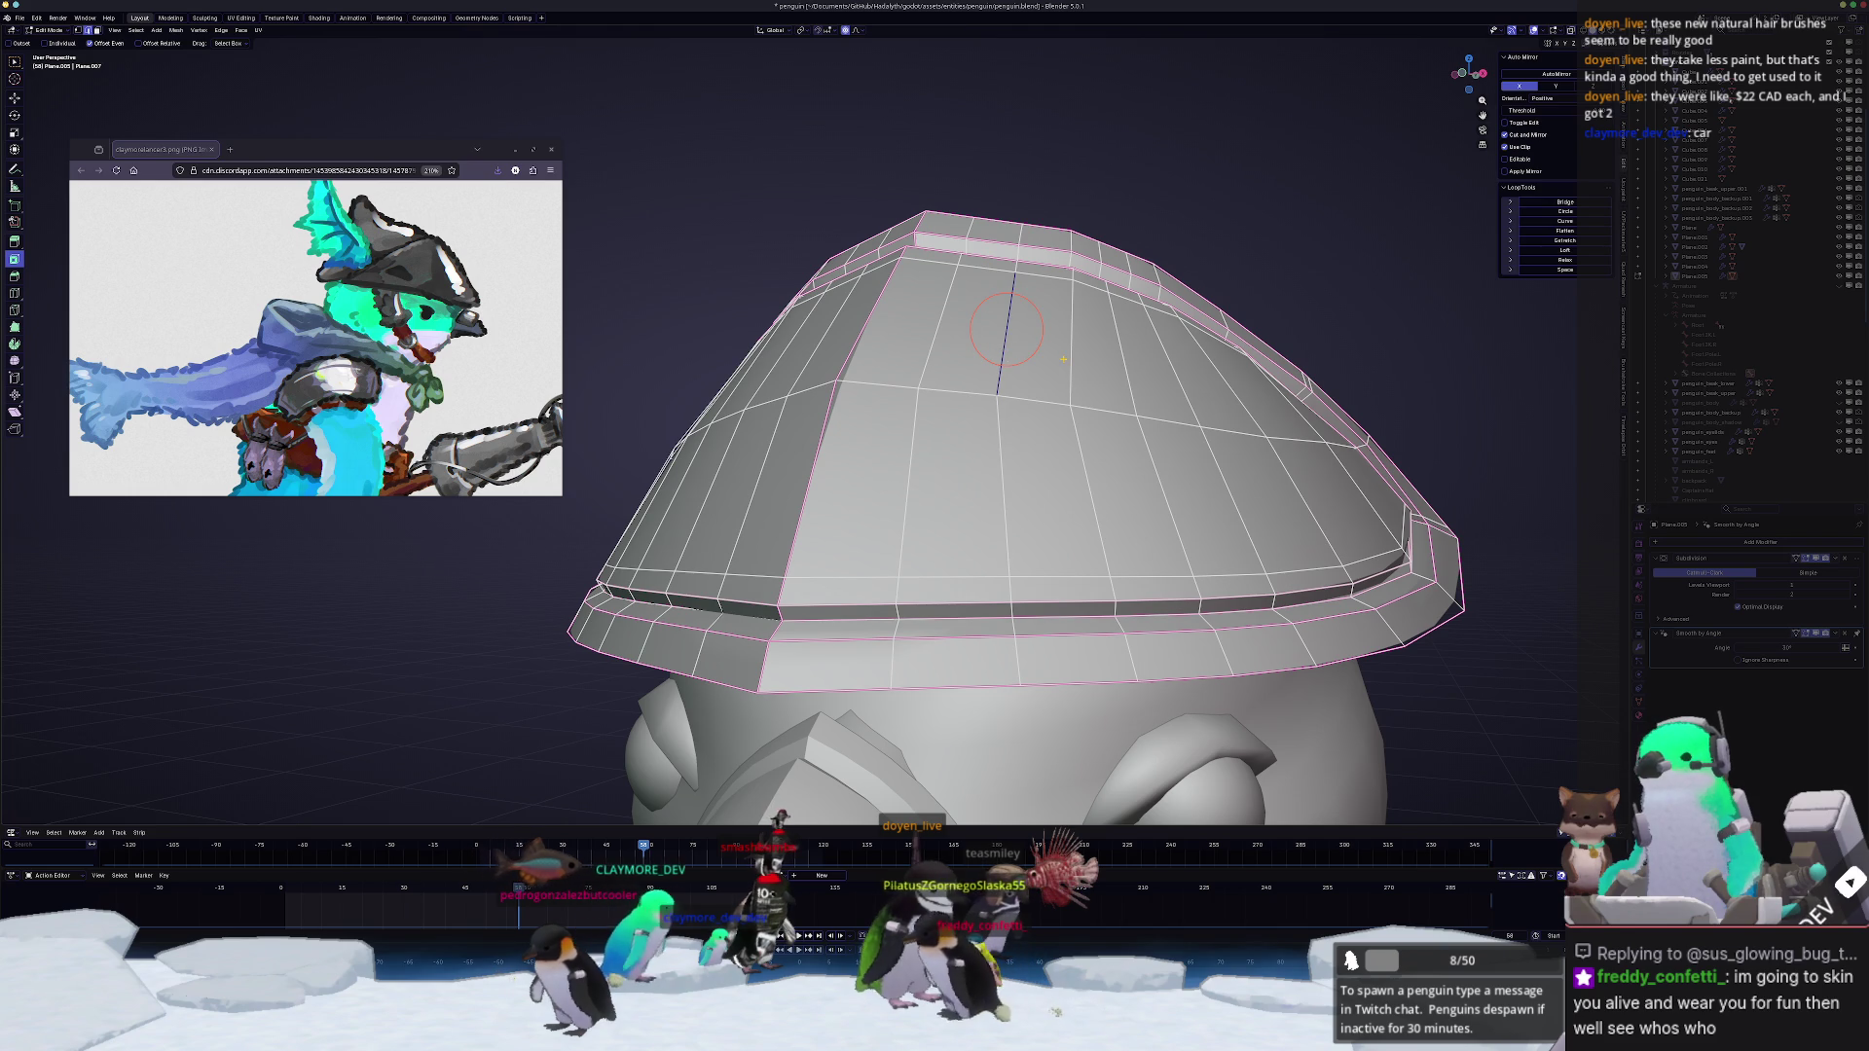
left_click(1013, 440, "ctrl")
mouse_move(1013, 440)
middle_mouse_down()
mouse_move(967, 476)
mouse_move(938, 409)
middle_mouse_up()
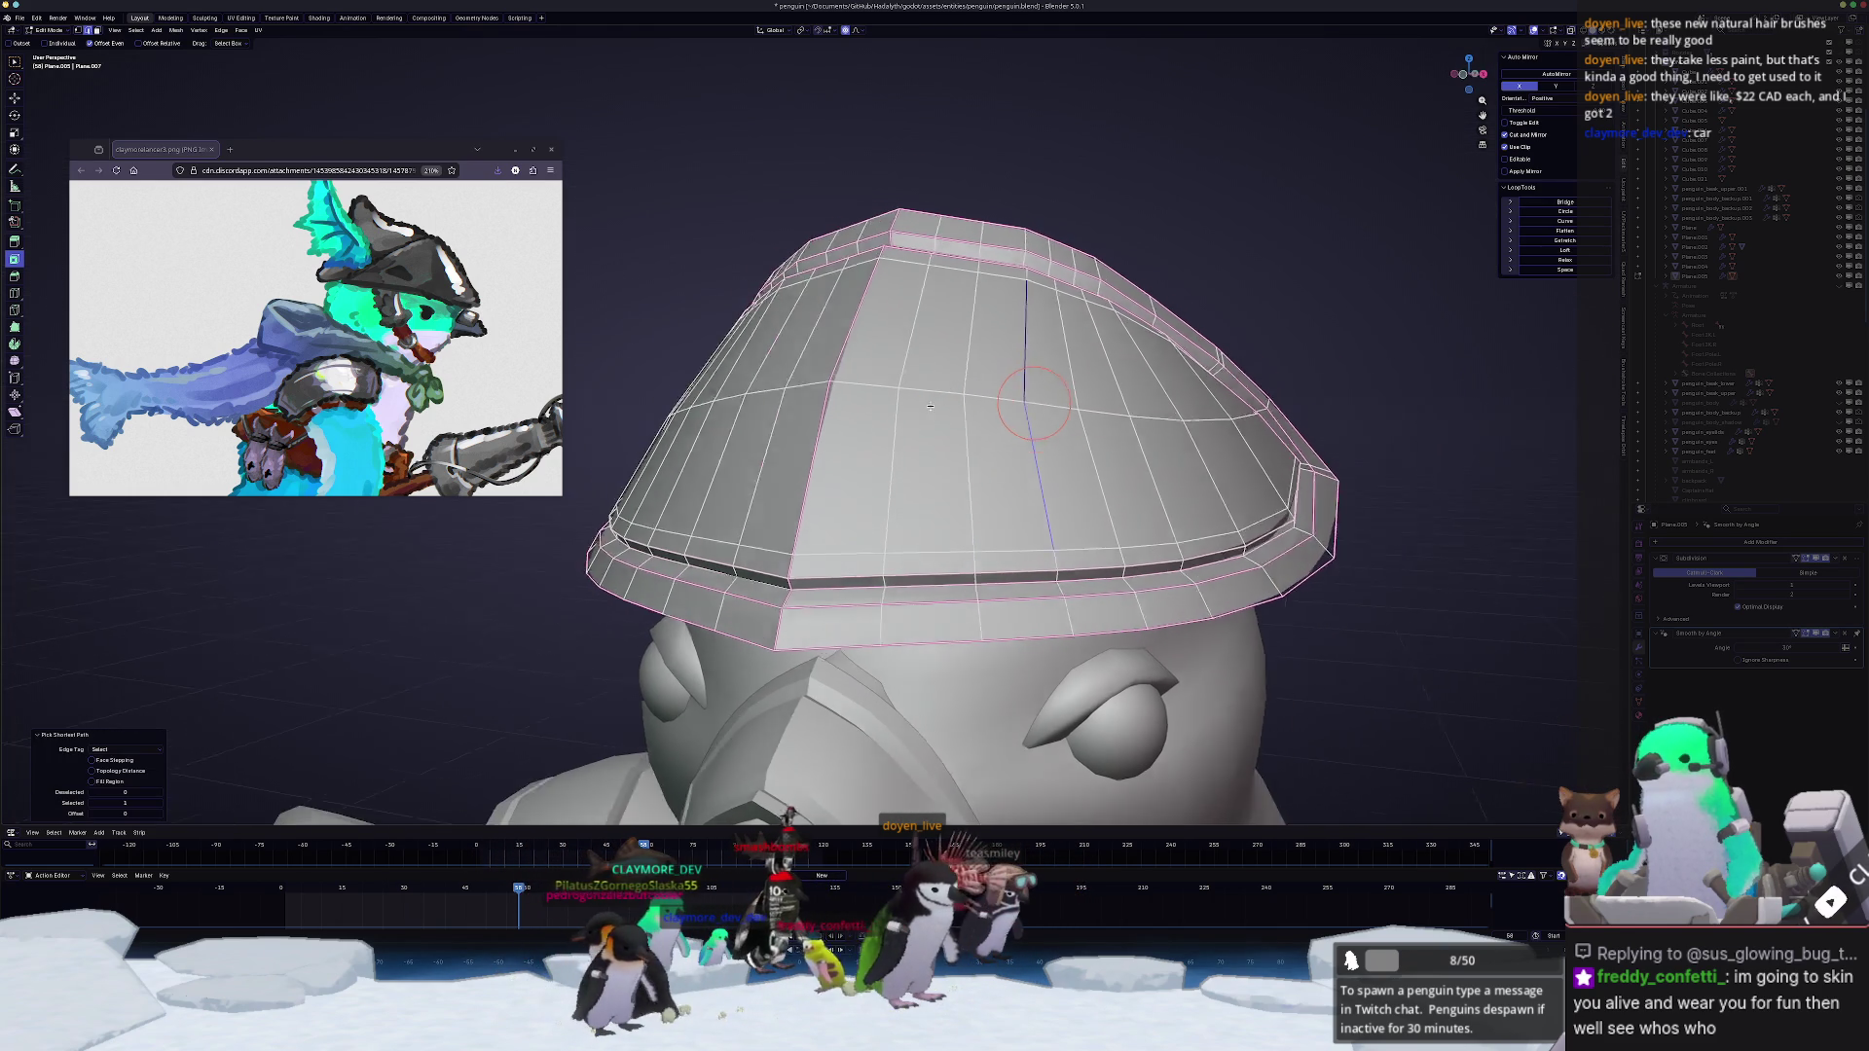
left_click(951, 405)
middle_click_drag(951, 404, 971, 402)
key("ctrl+b")
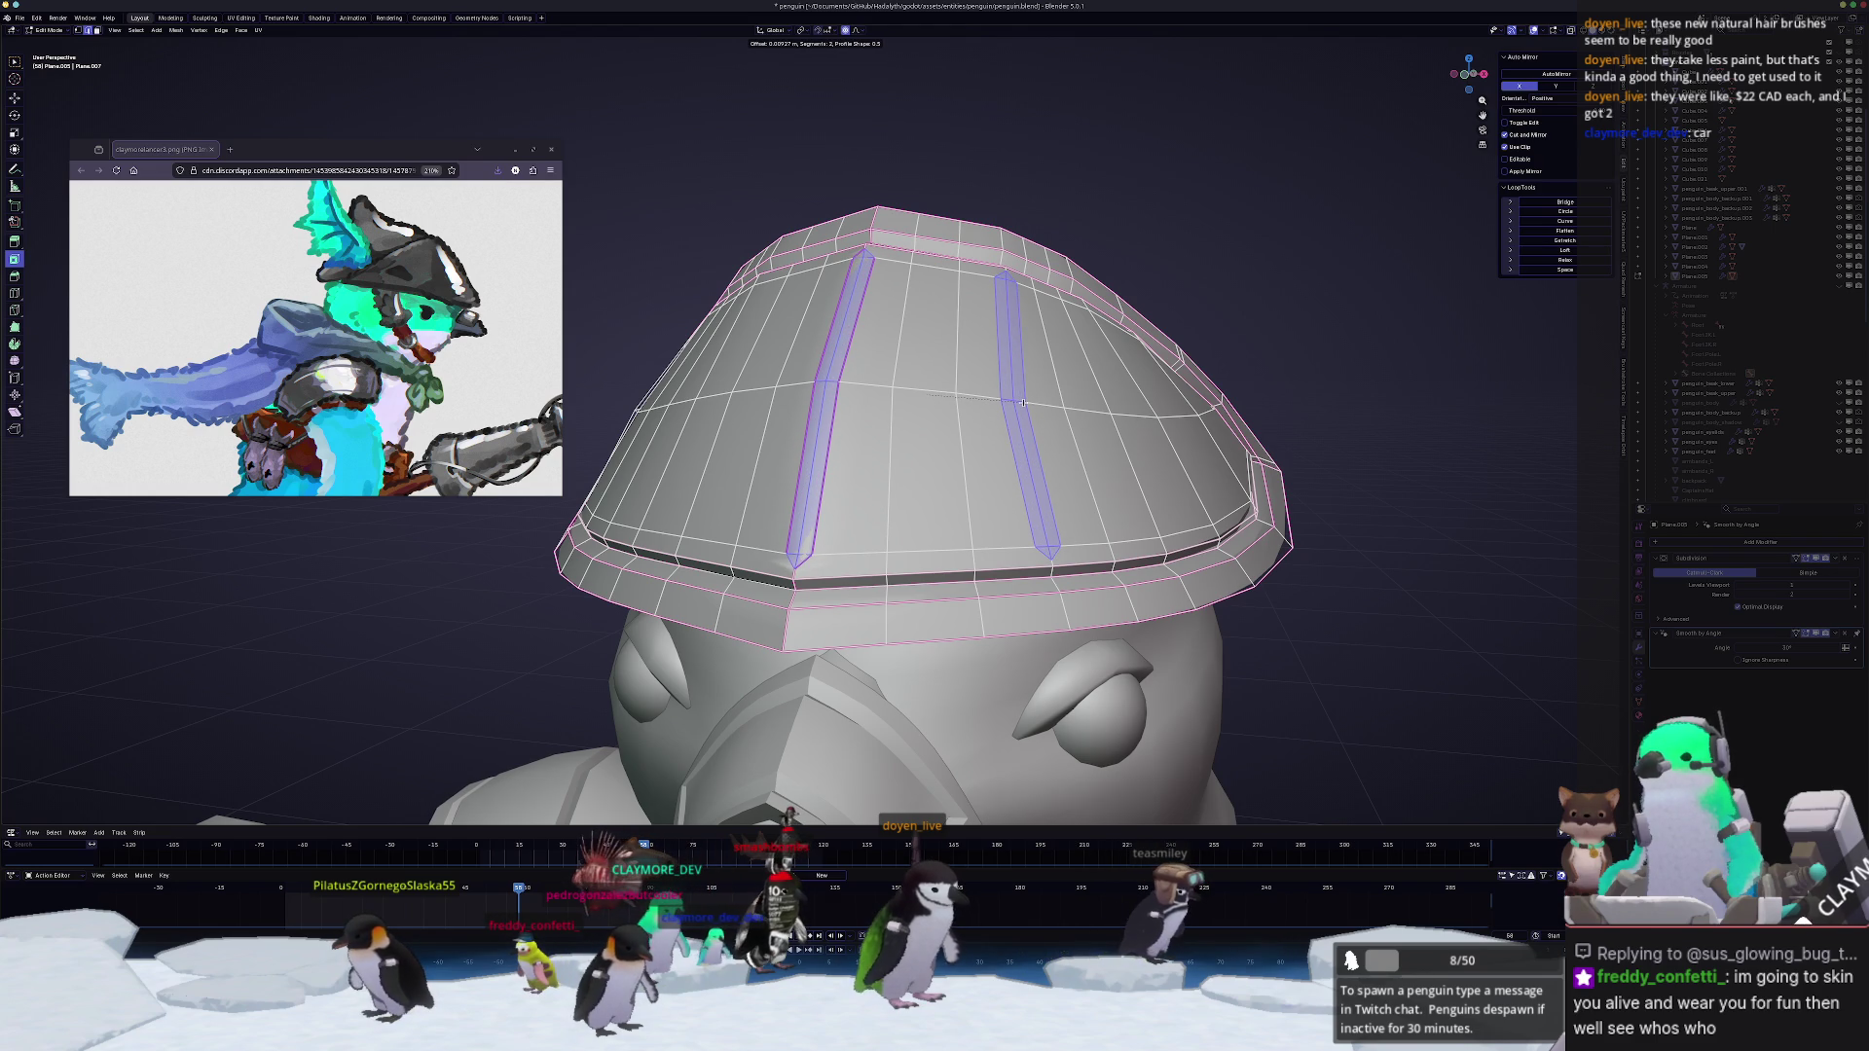
Step: Inset the bevelled strips, then briefly review the shoulder armour mesh from the other side
left_click(1023, 404)
key("i")
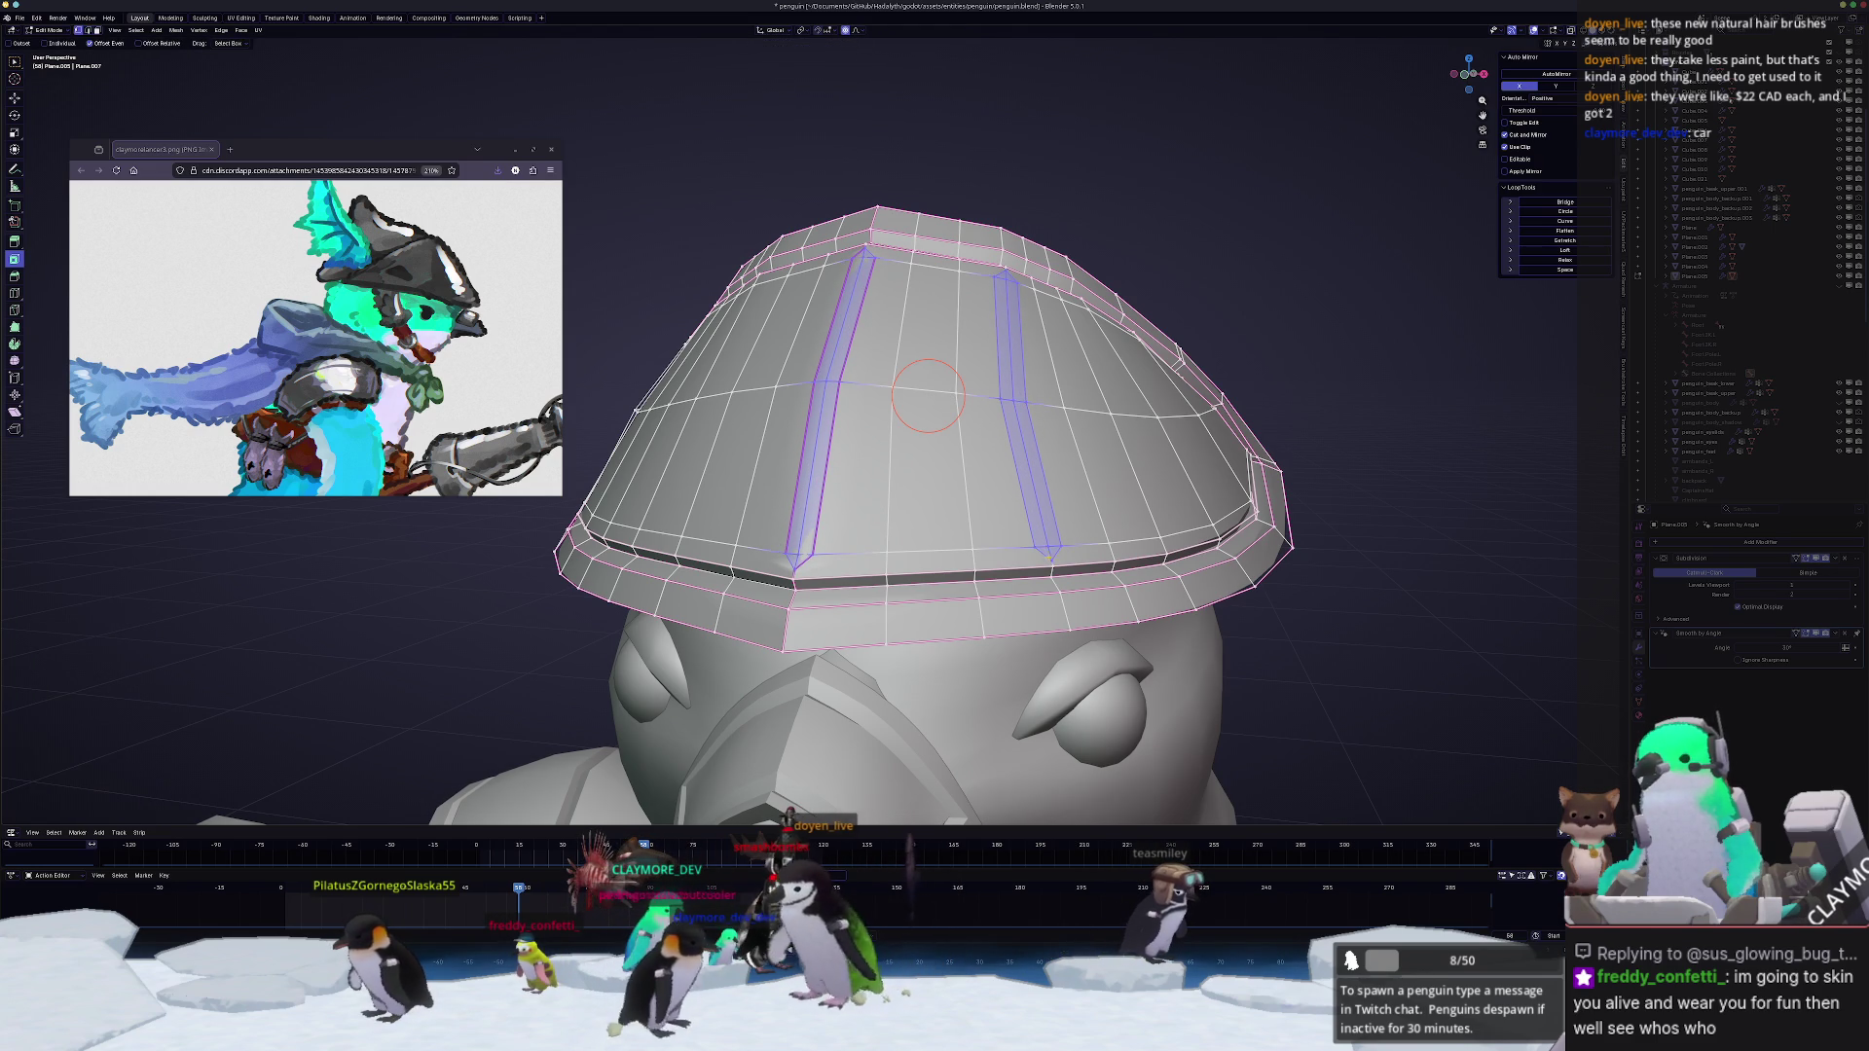
scroll(930, 394, "up", 2)
scroll(1168, 482, "up", 2)
scroll(1493, 577, "up", 2)
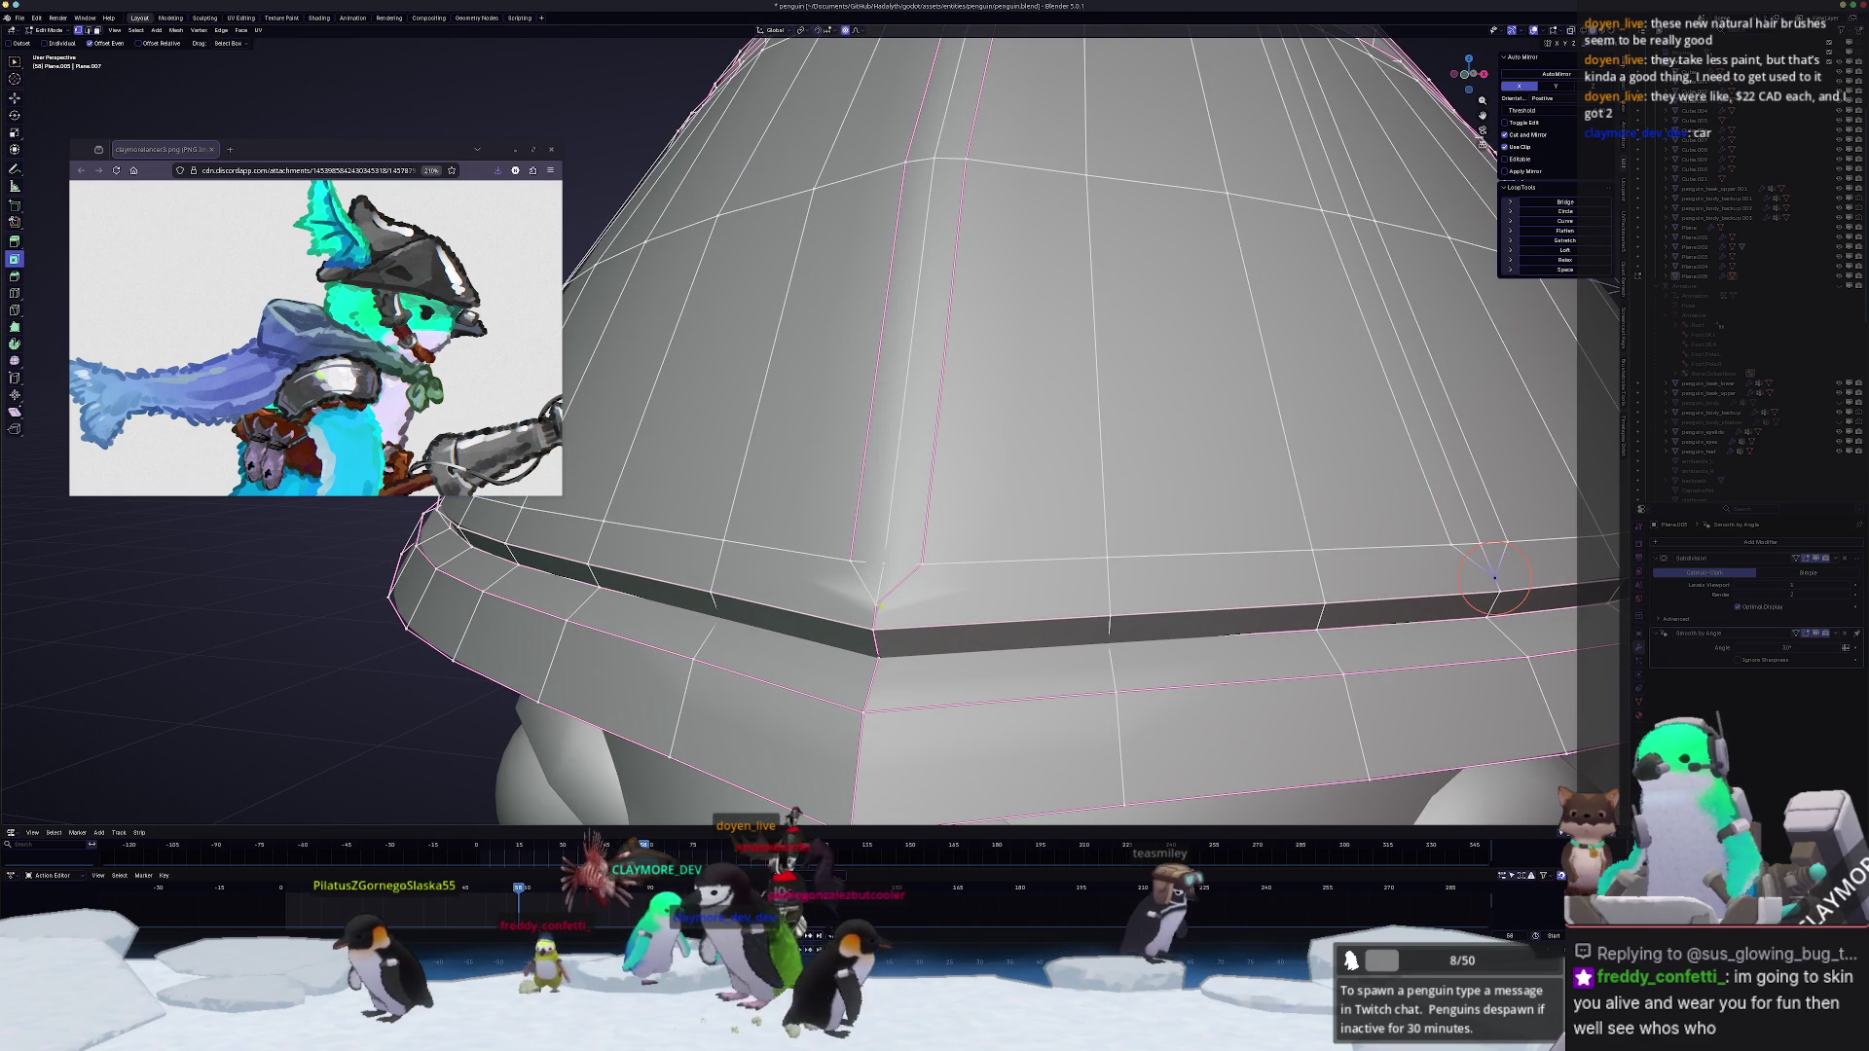
mouse_move(874, 621)
middle_mouse_down()
mouse_move(1094, 552)
mouse_move(986, 676)
middle_mouse_up()
scroll(899, 596, "down", 2)
key("Tab")
scroll(908, 590, "down", 4)
key("Tab")
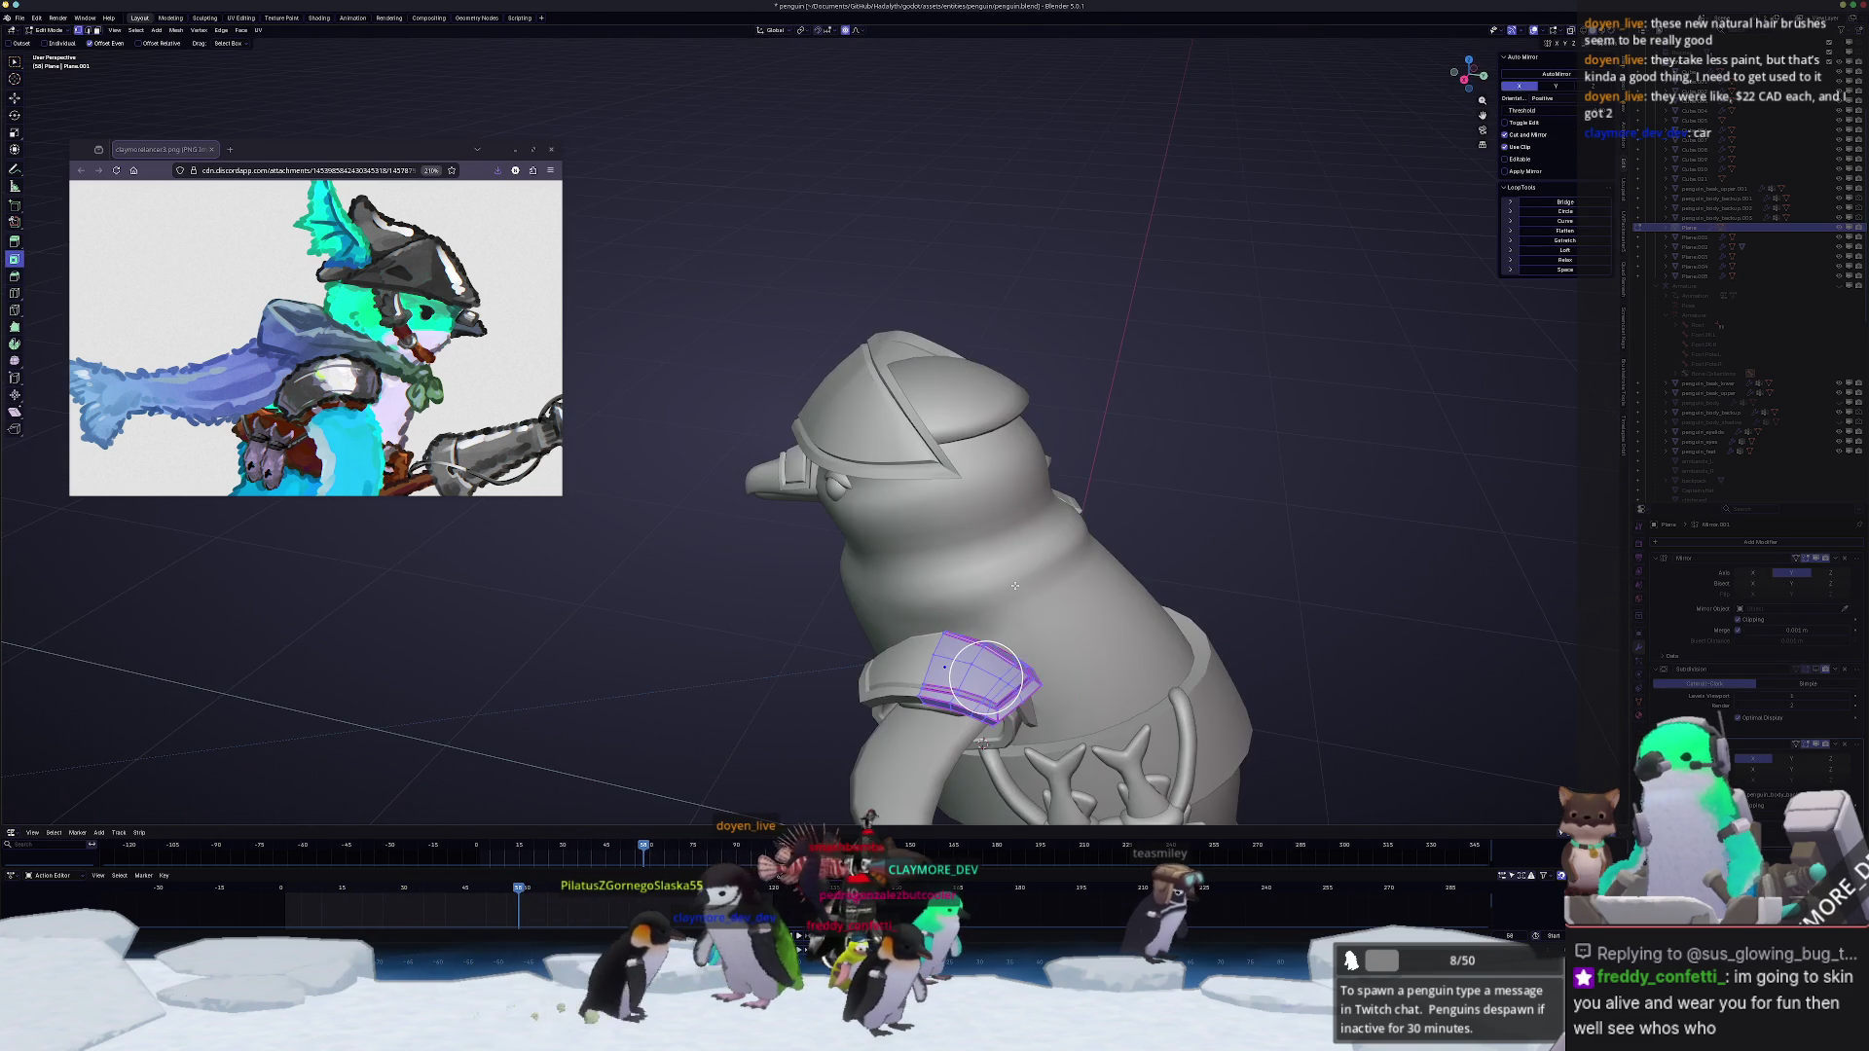
middle_click_drag(1187, 497, 1022, 483)
key("Tab")
Step: Reselect the hat and inspect it from below, above and the front before editing again
left_click(934, 409)
middle_click_drag(935, 409, 1020, 531)
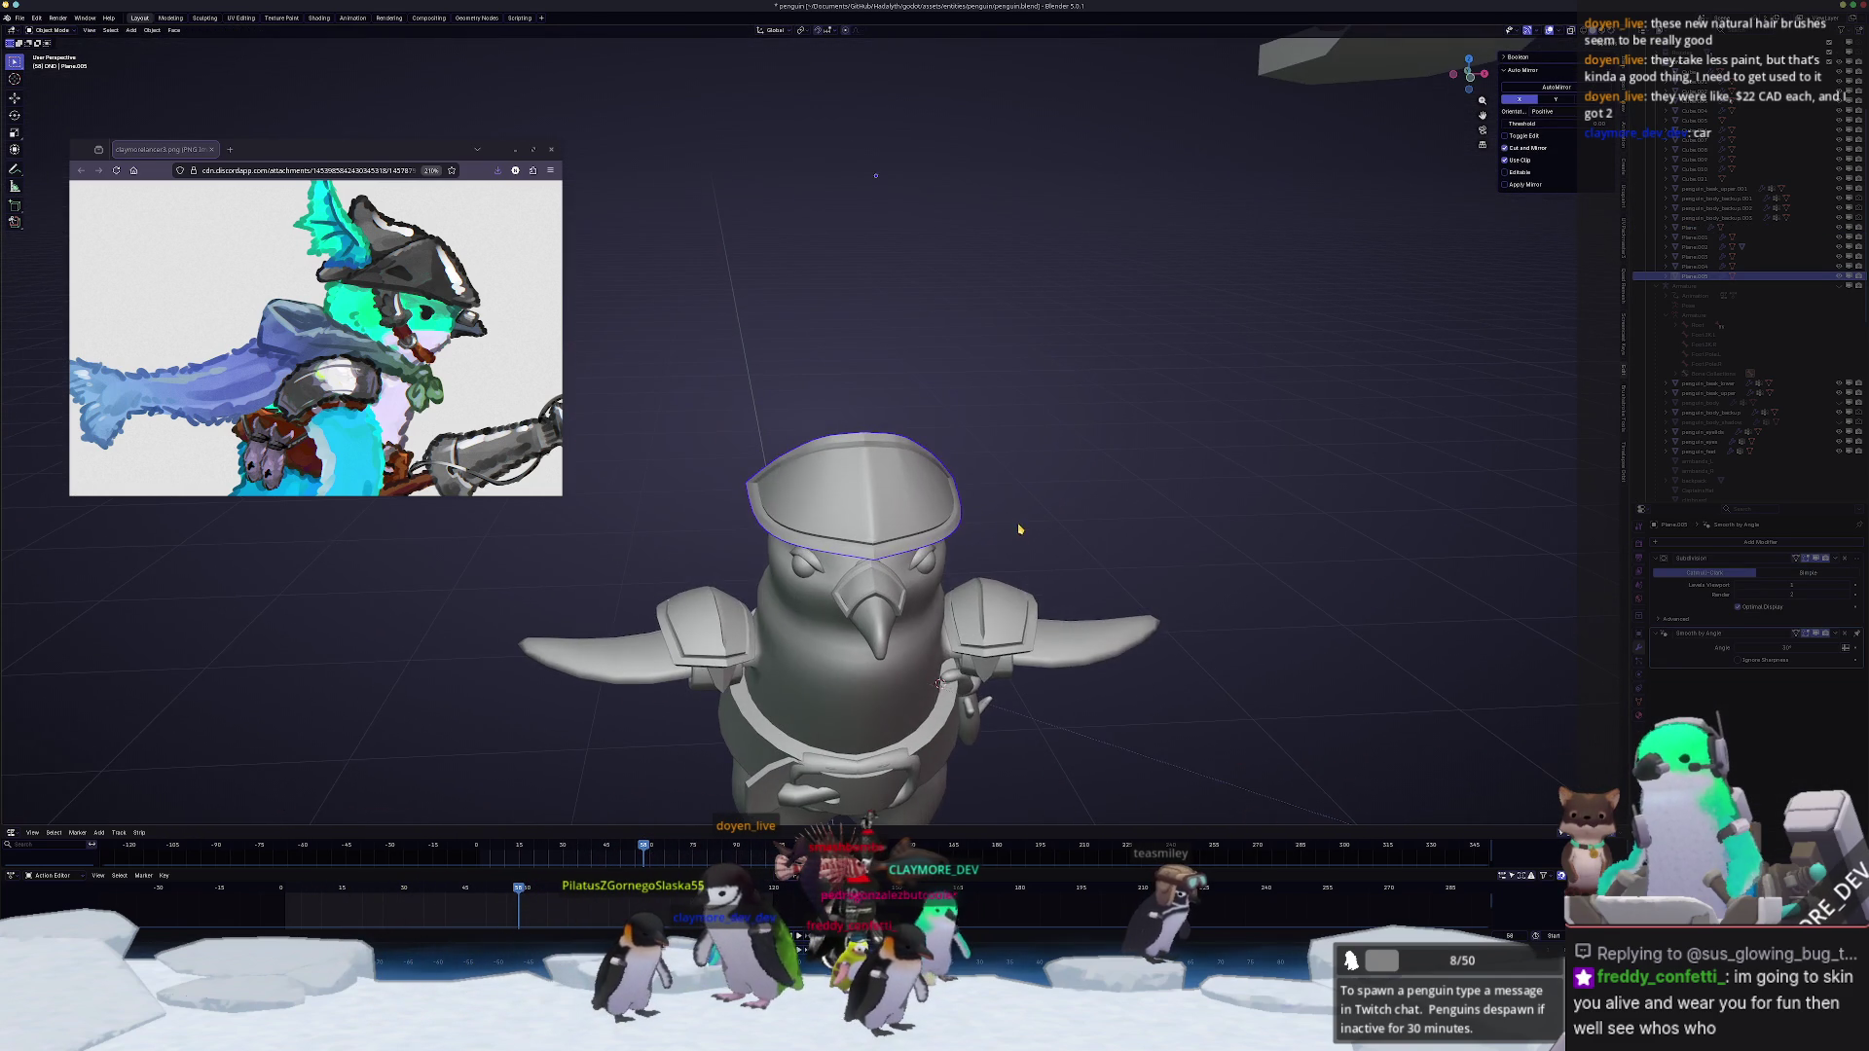
key("Tab")
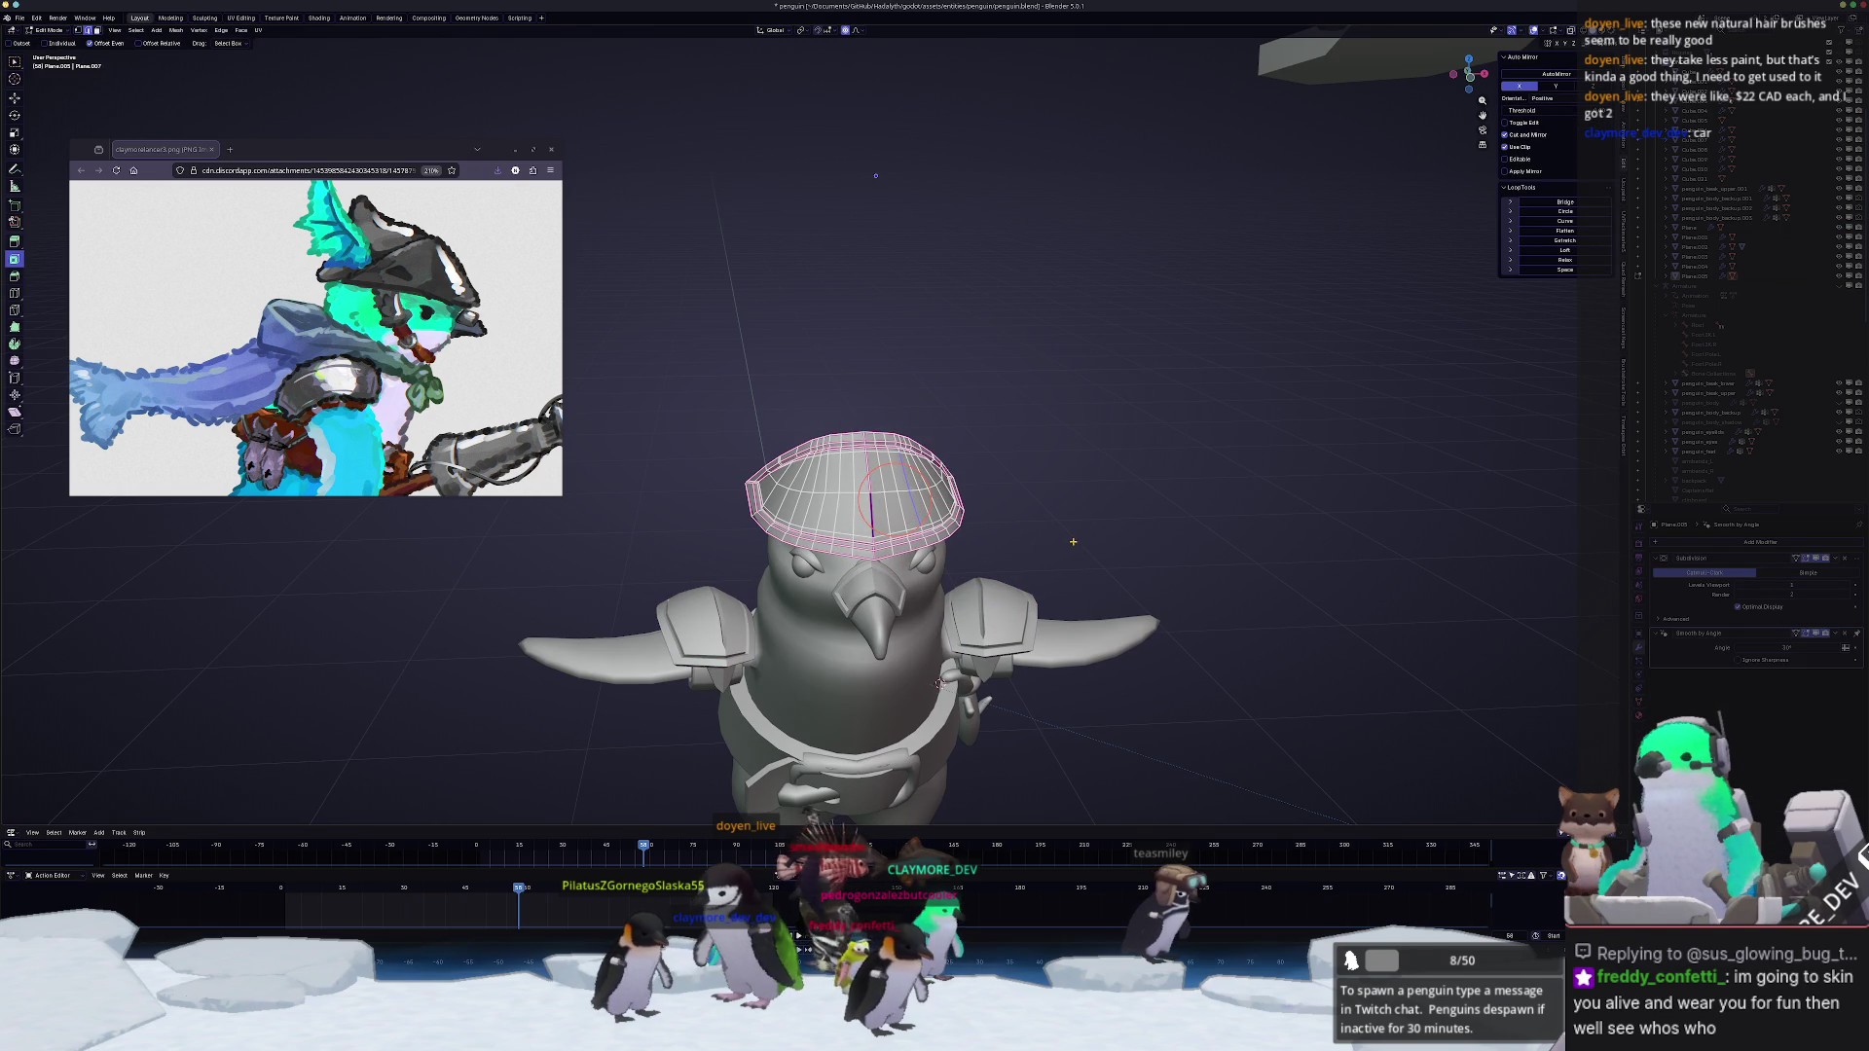
scroll(938, 685, "up", 3)
middle_click_drag(940, 683, 1117, 645)
mouse_move(957, 514)
middle_mouse_down()
mouse_move(1030, 380)
mouse_move(804, 73)
middle_mouse_up()
key("Tab")
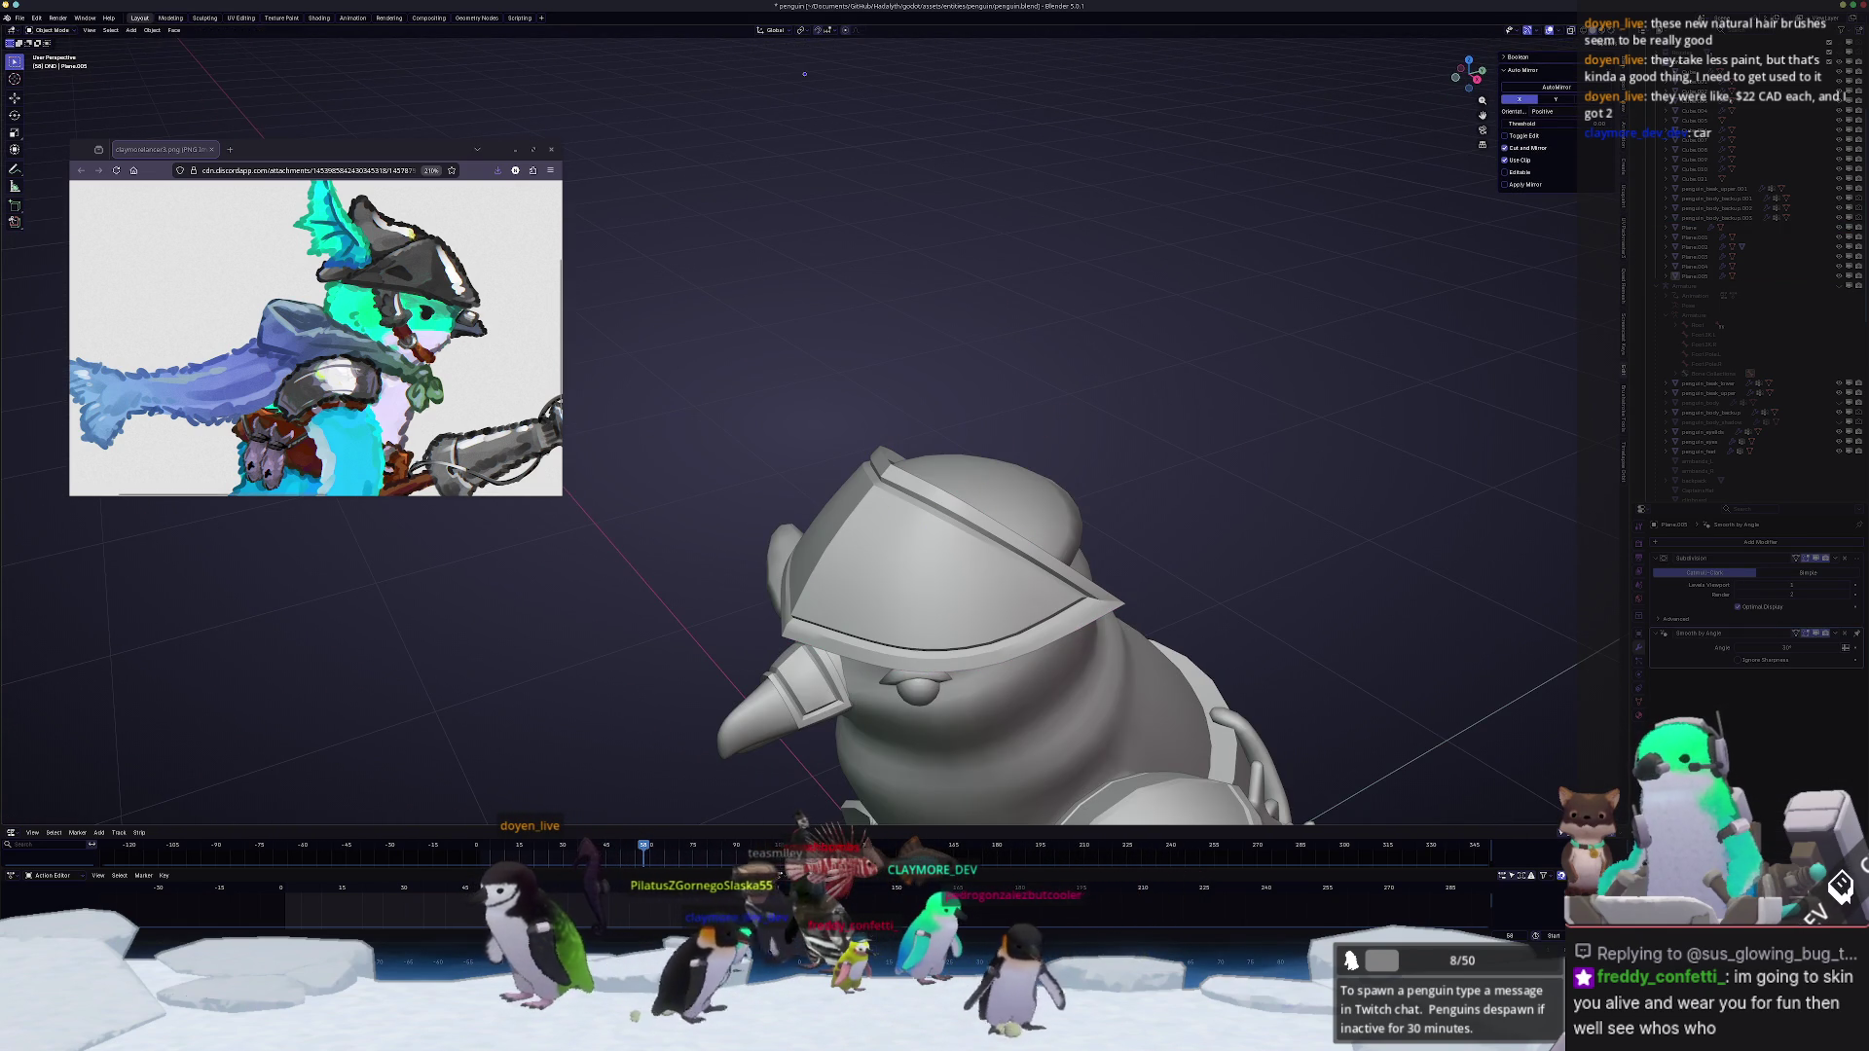
mouse_move(788, 497)
middle_mouse_down()
mouse_move(868, 430)
mouse_move(882, 515)
mouse_move(1192, 551)
middle_mouse_up()
scroll(870, 430, "up", 2)
key("Tab")
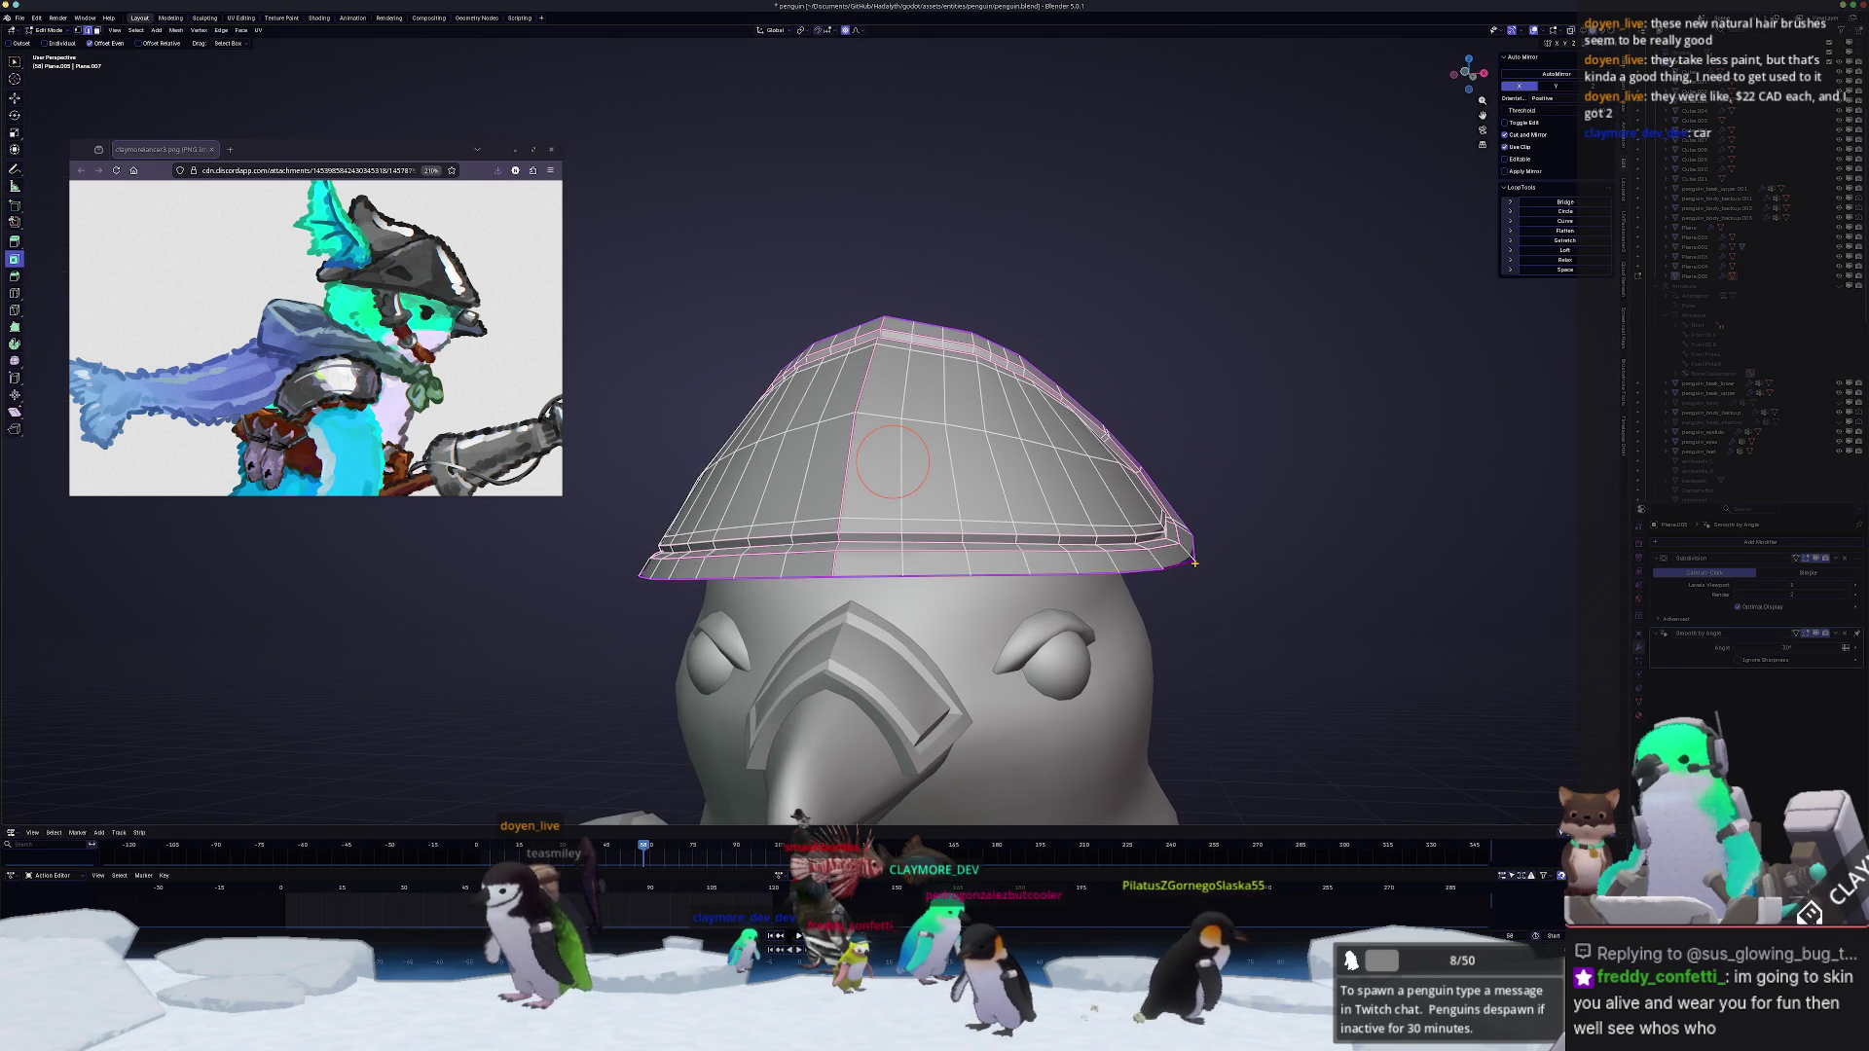
Step: Scale the hat brim edge path along X so it flares wider
key("c")
left_click(1127, 582, "ctrl")
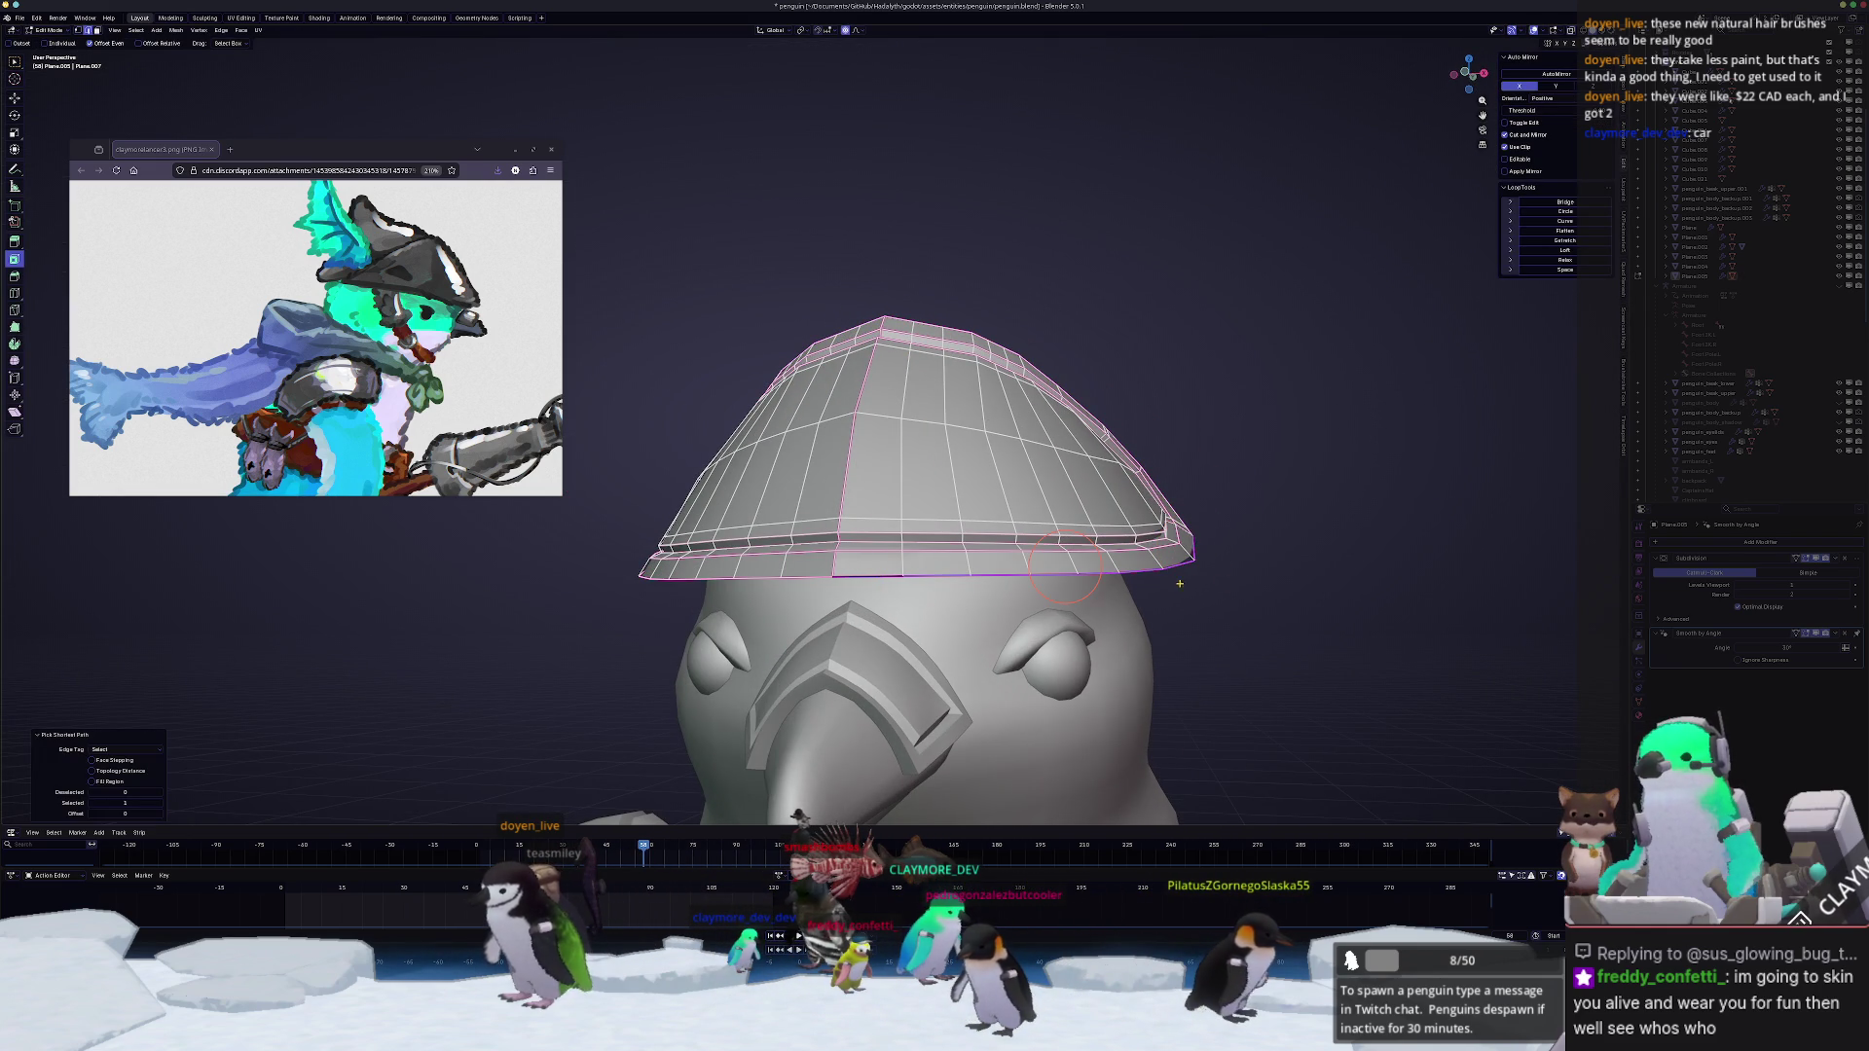
key("s")
key("x")
left_click(1332, 566)
Step: Re-enter the hat mesh in front view and select the brim edge path again
key("Tab")
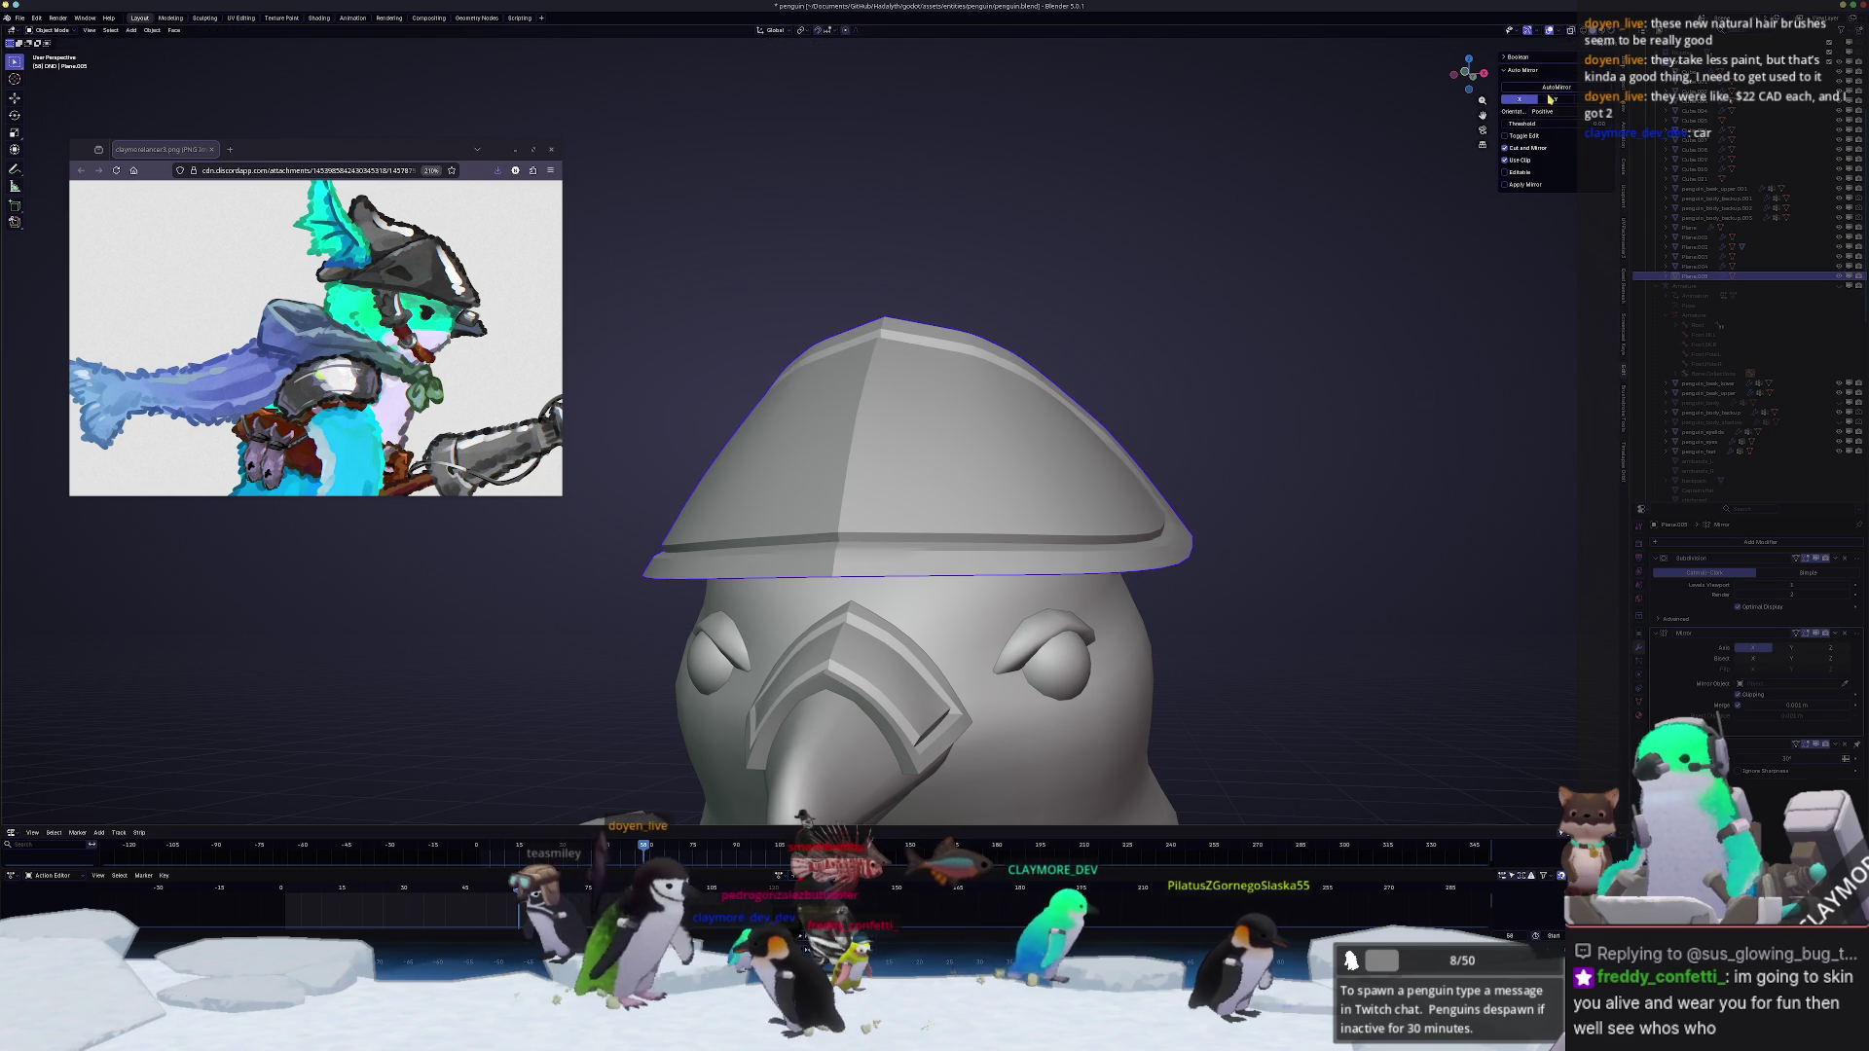
key("Tab")
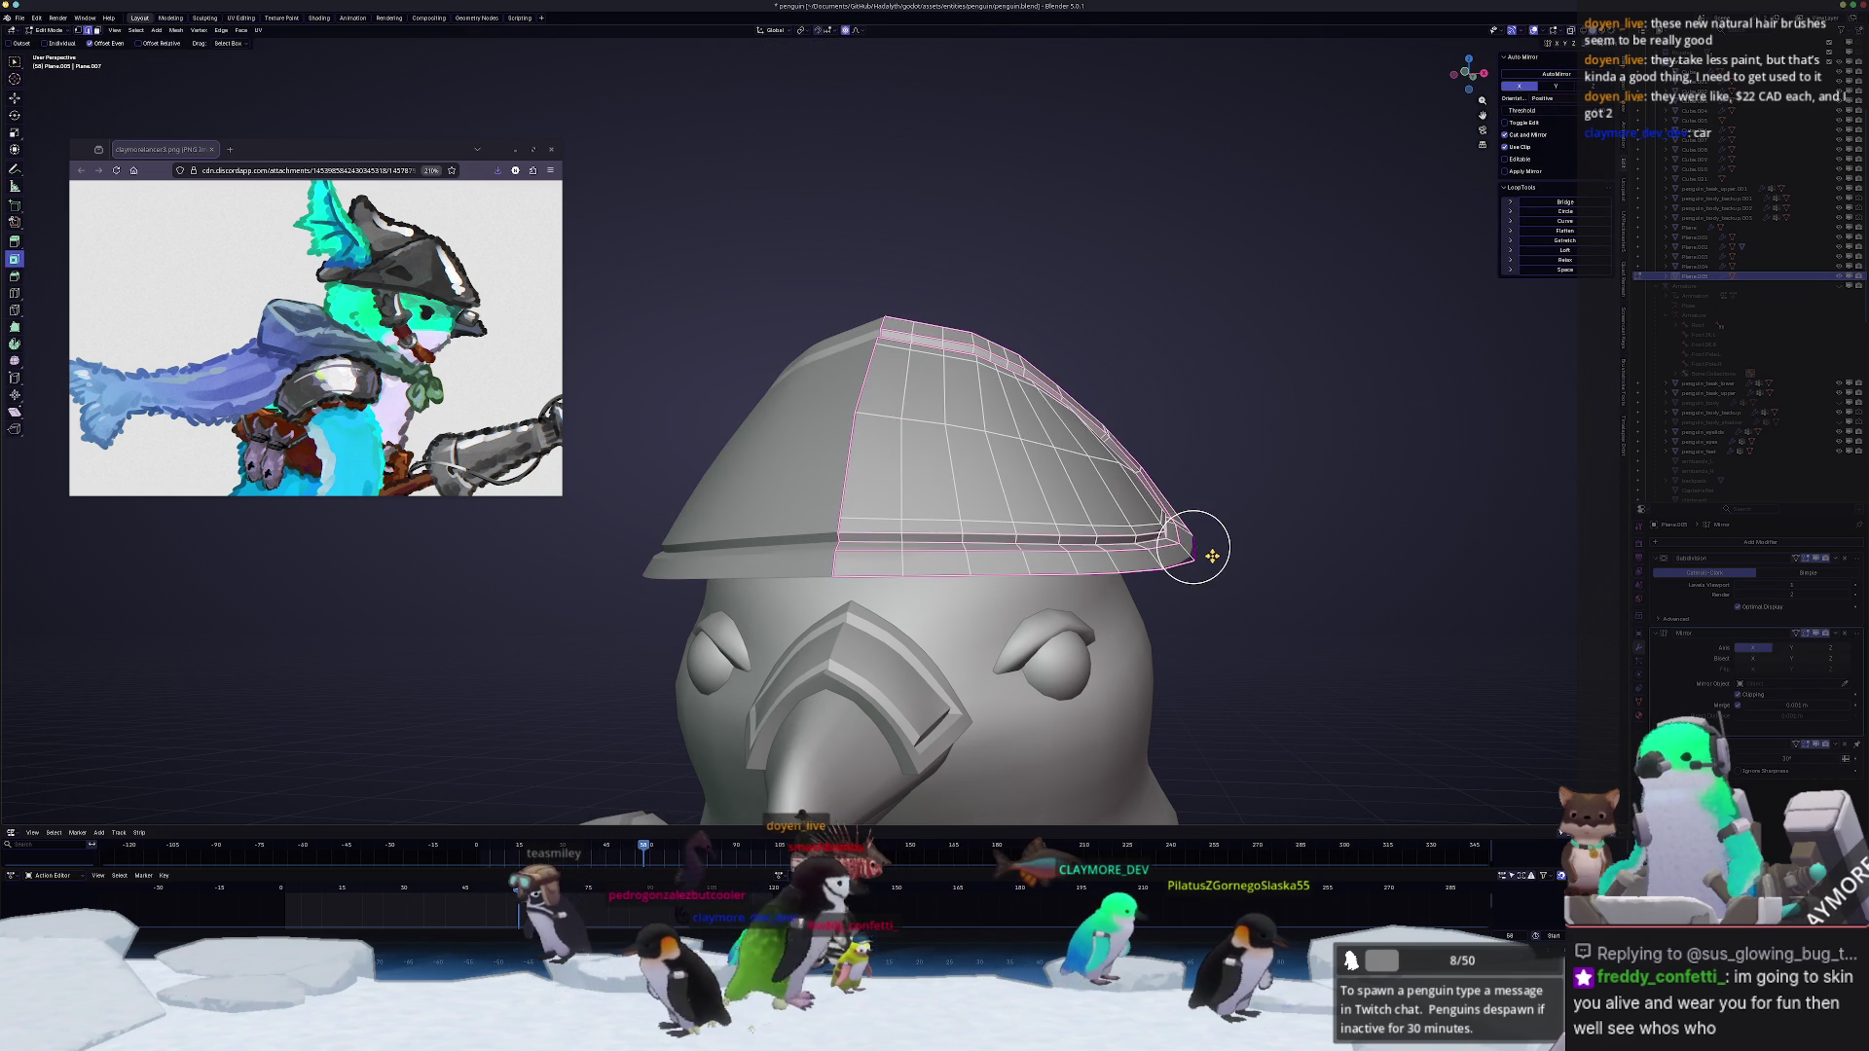
key("KP_1")
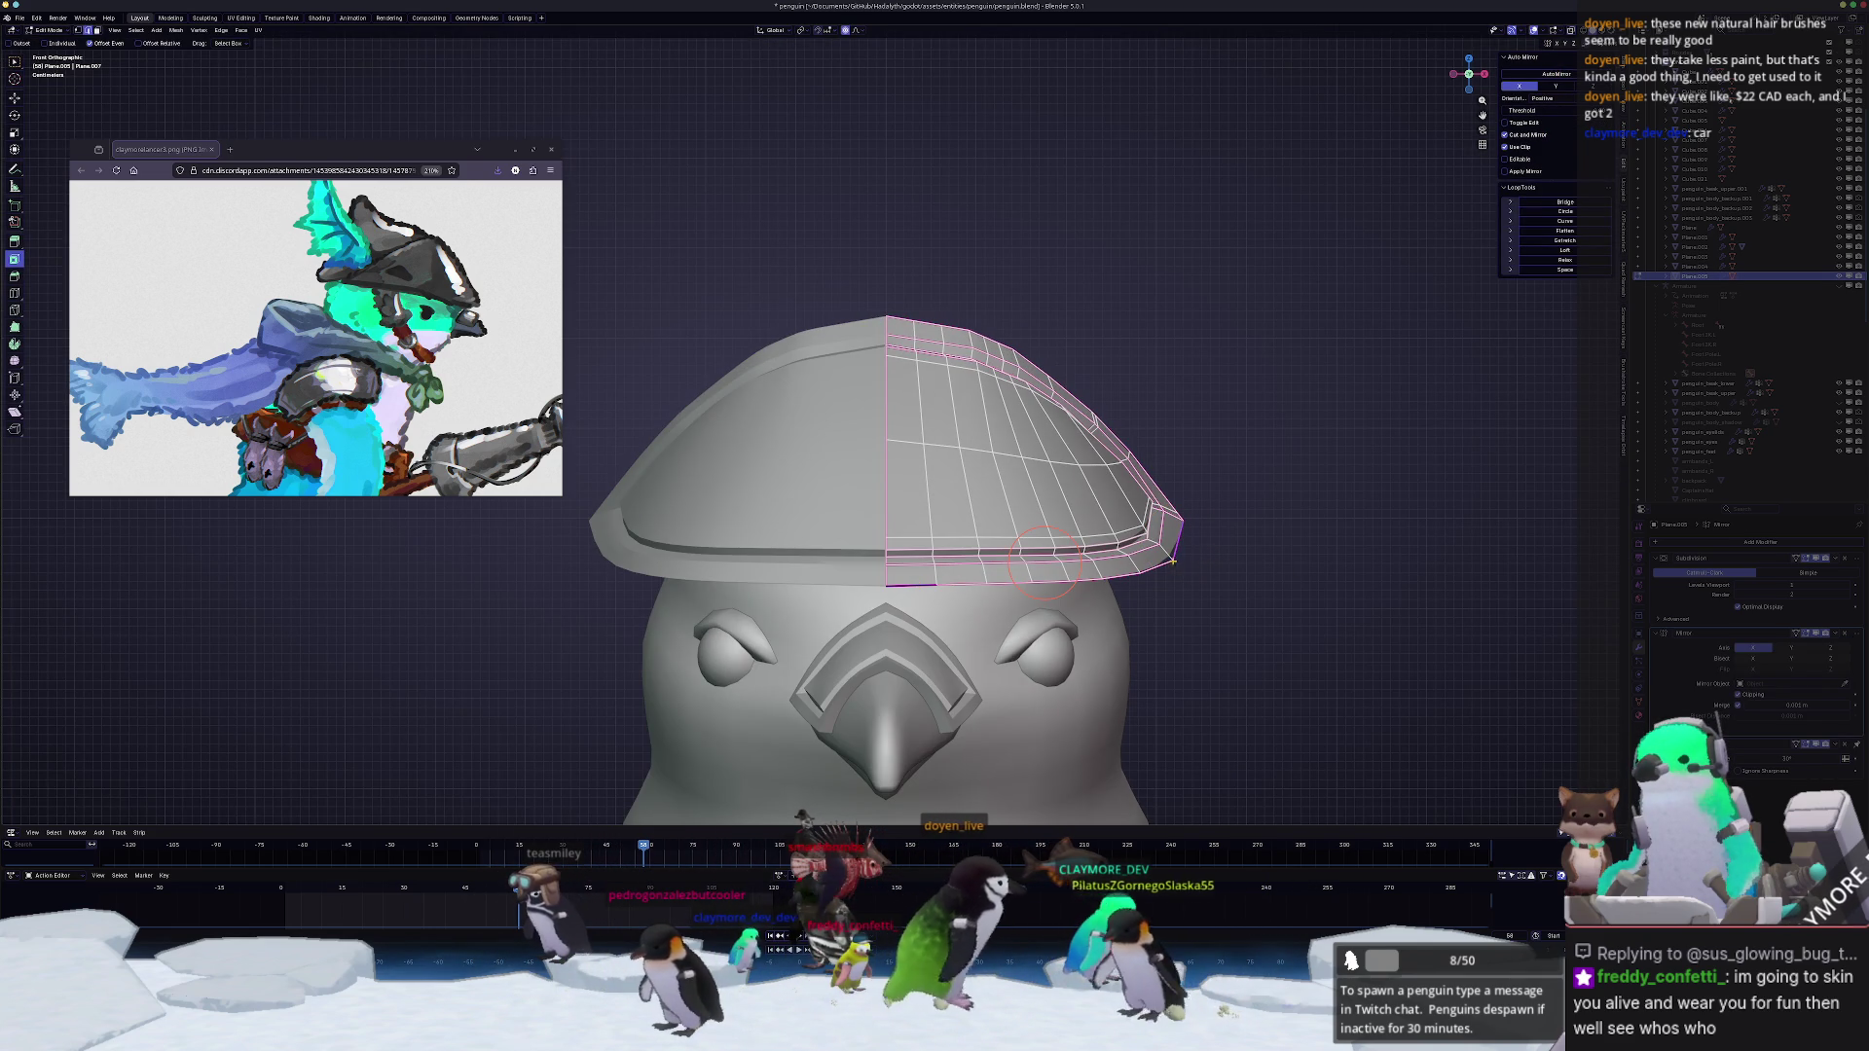
left_click(1183, 559, "ctrl")
Step: Widen the hat brim along X with proportional falloff
key("g")
key("x")
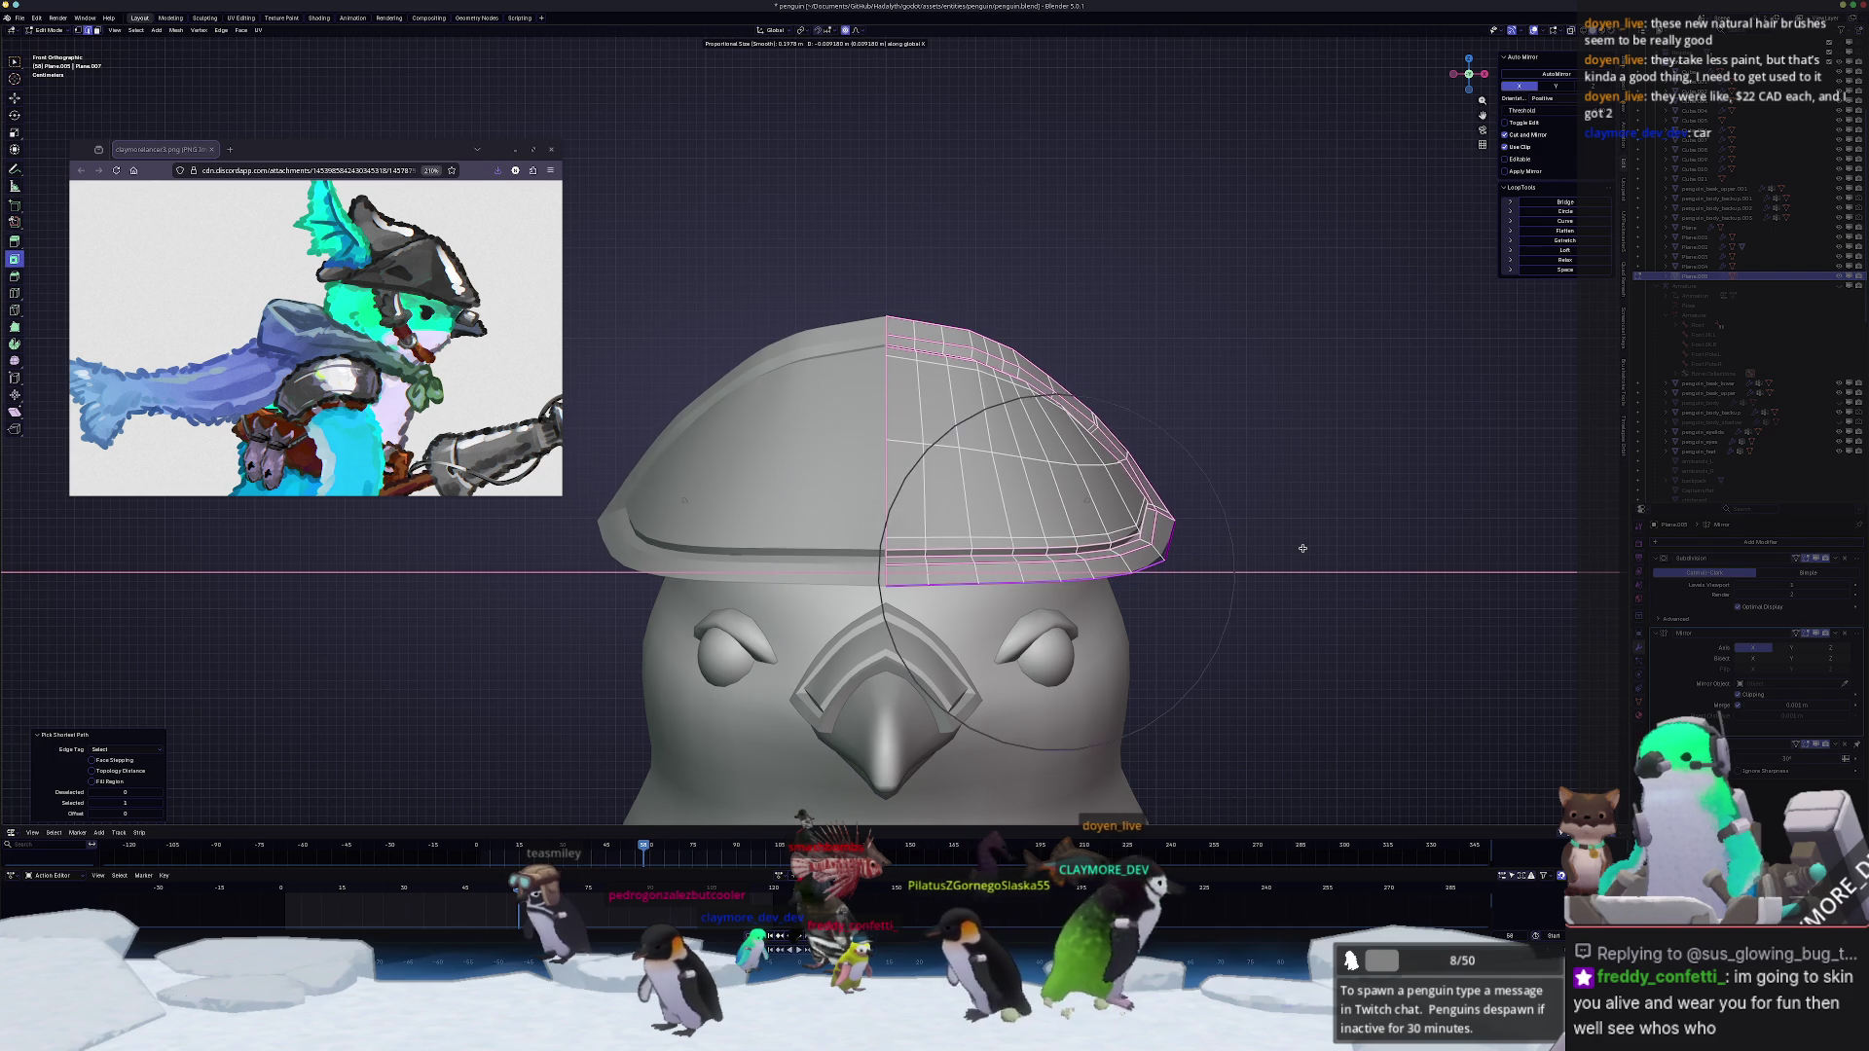
scroll(1302, 549, "up", 5)
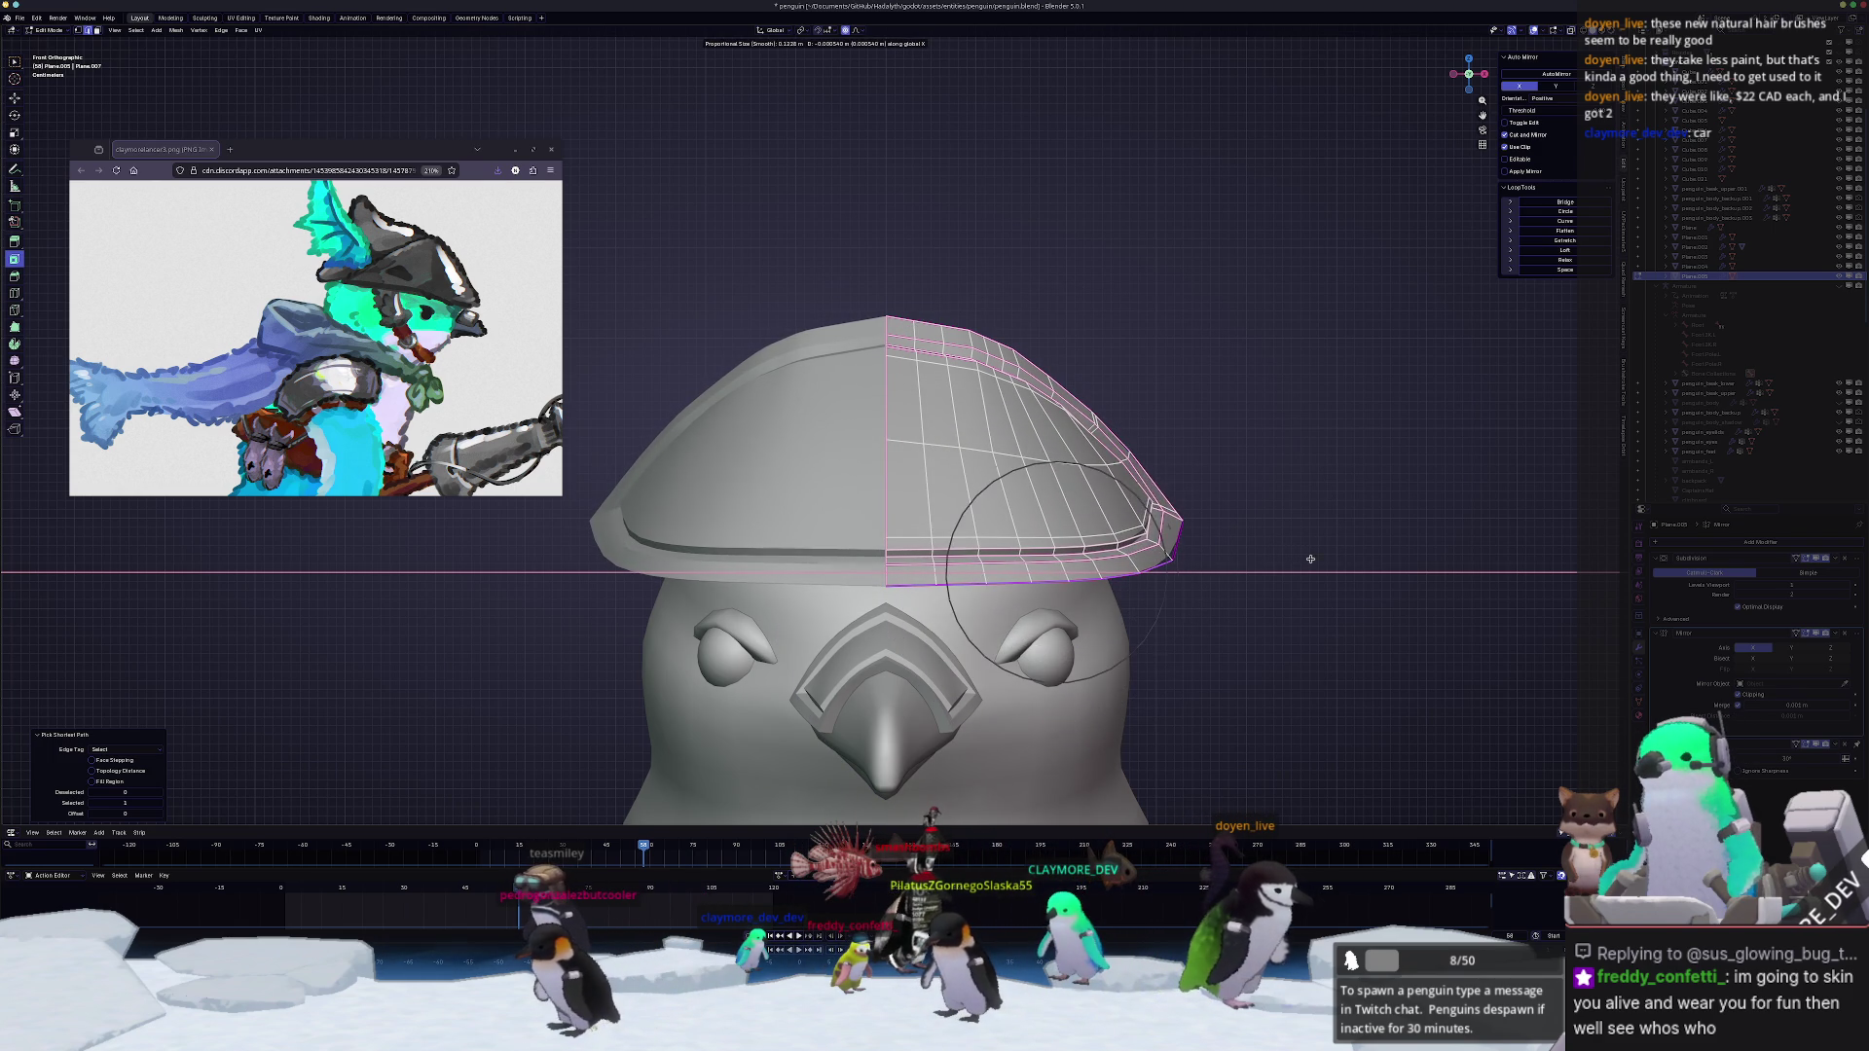
left_click(1288, 569)
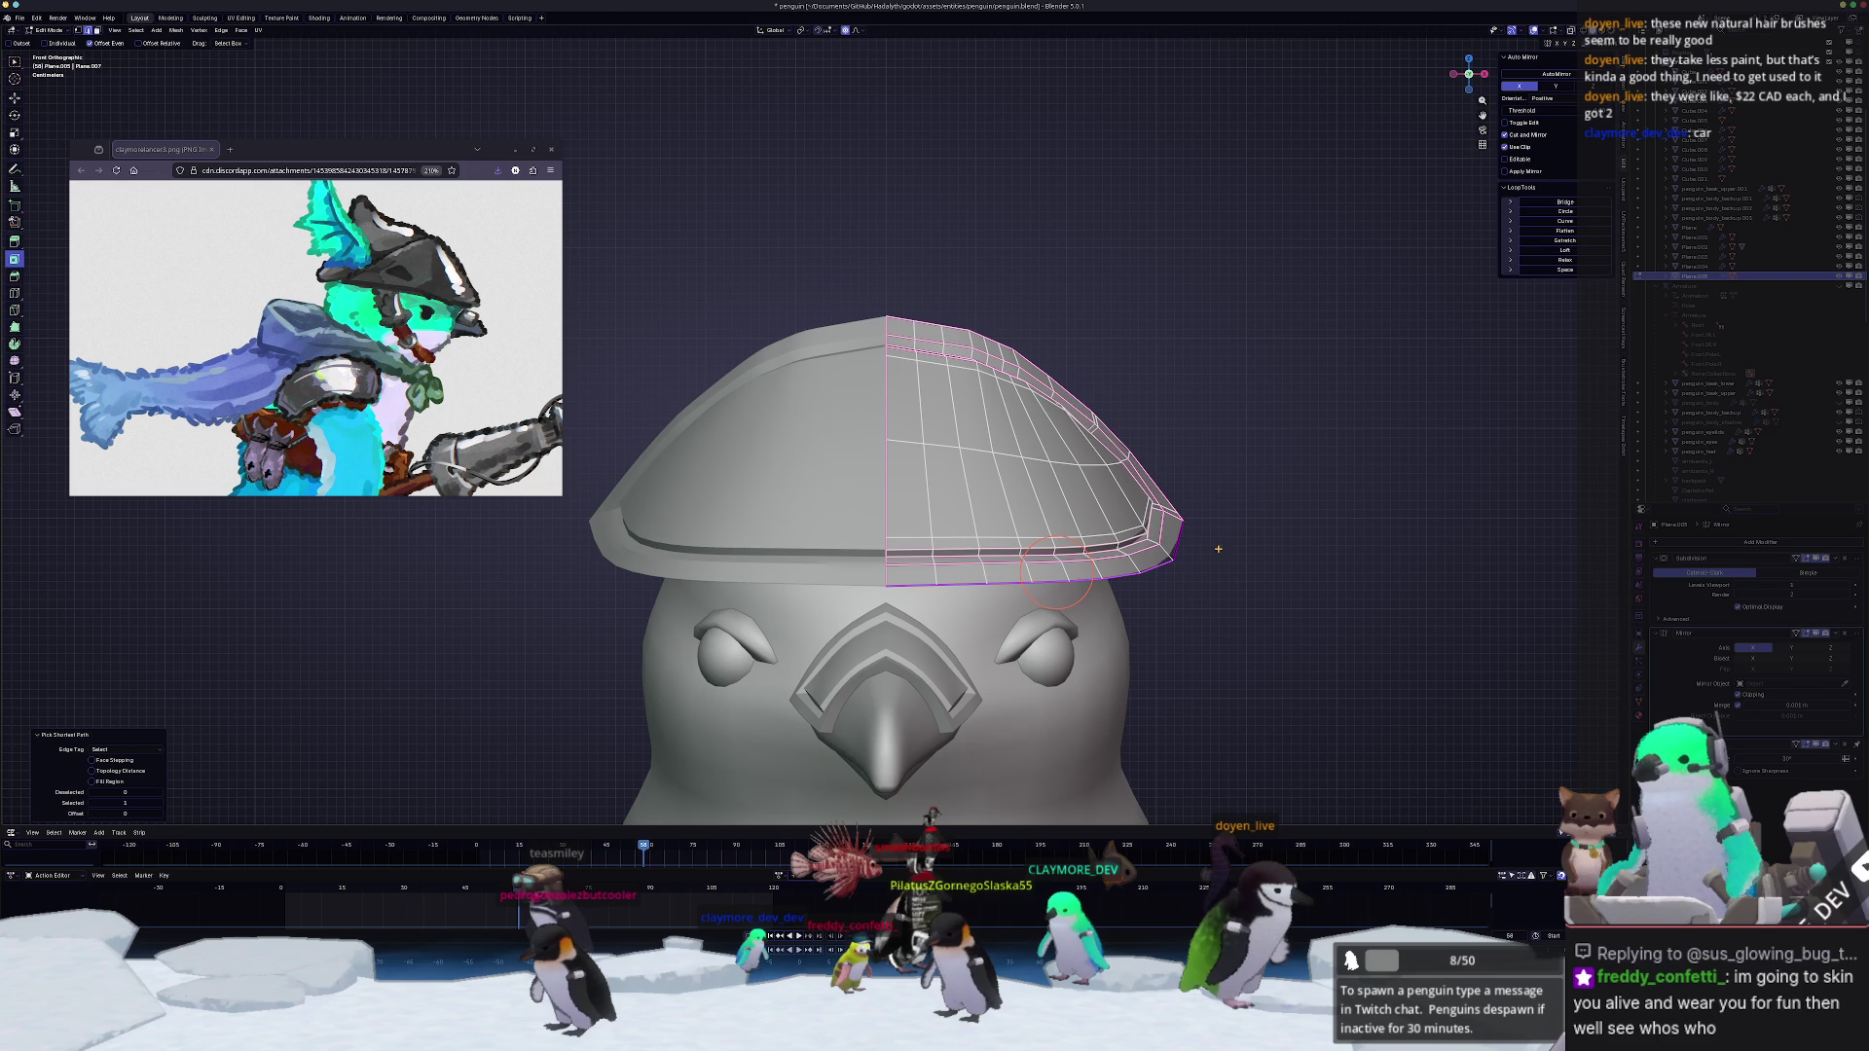
key("x")
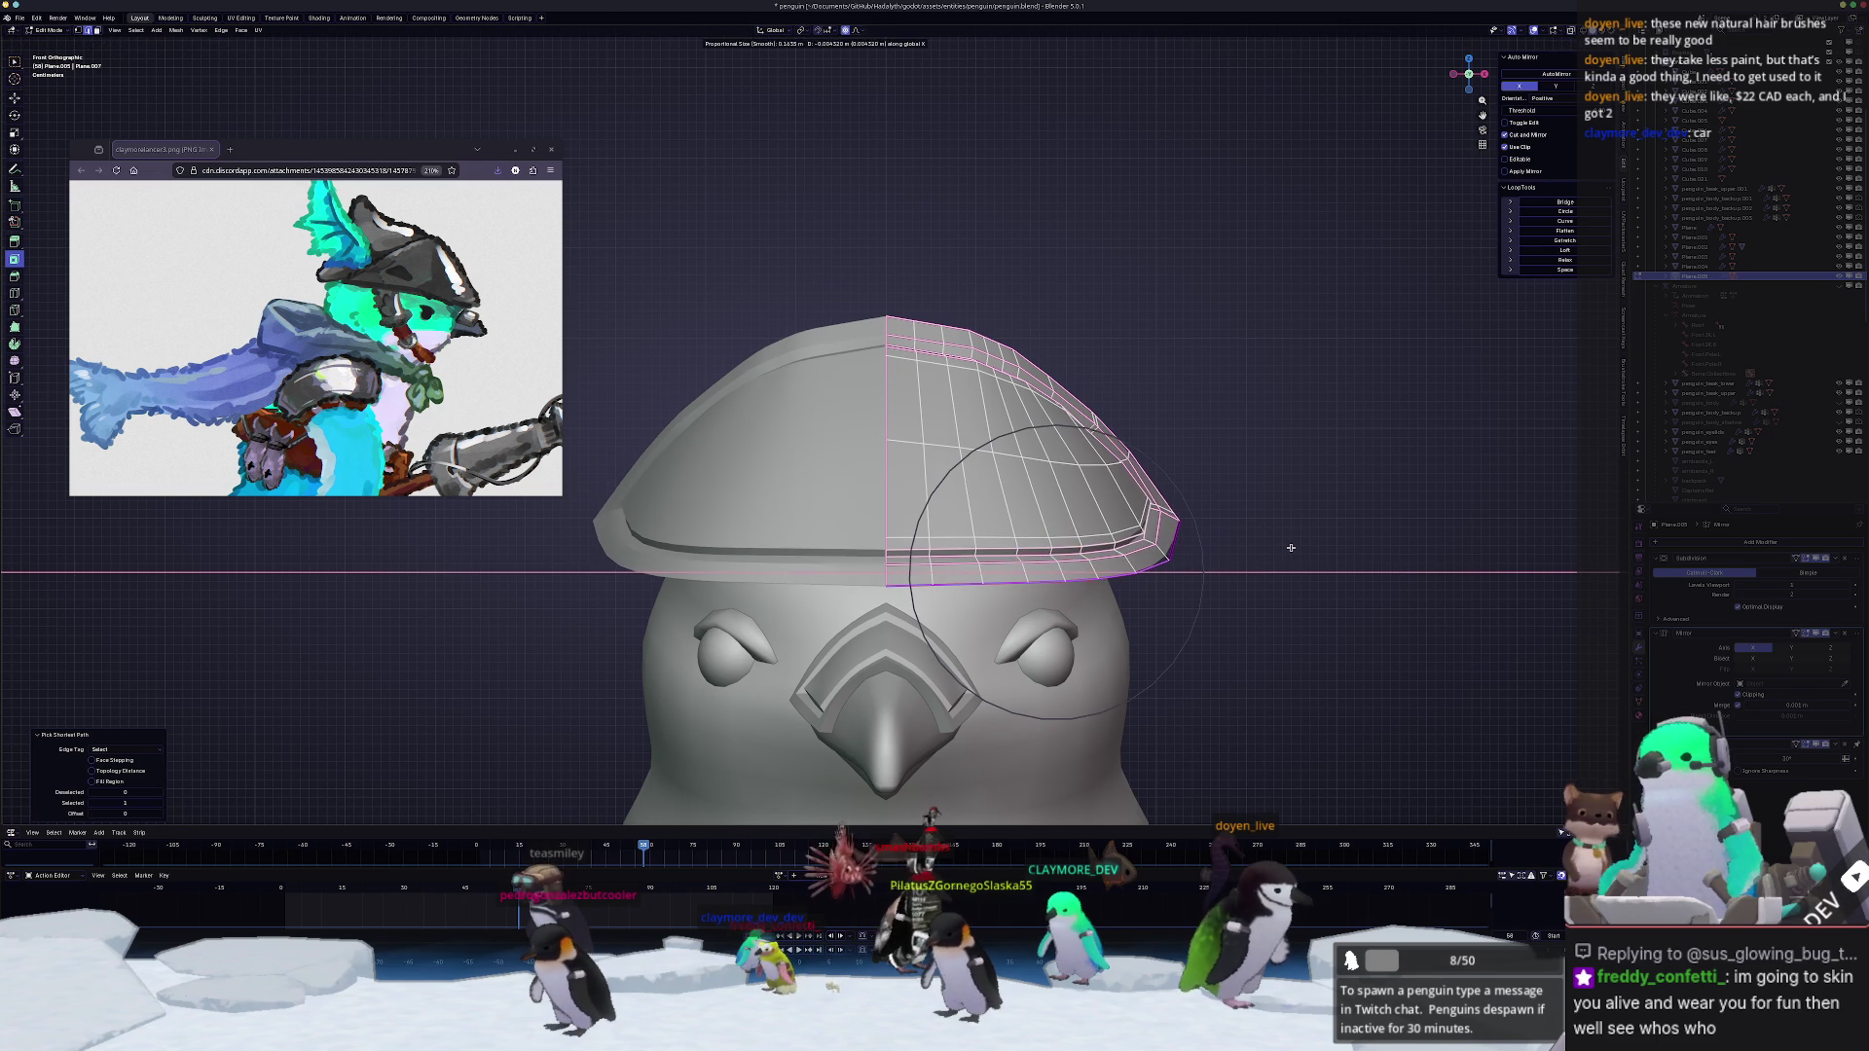
left_click(1277, 550)
key("Tab")
mouse_move(1277, 549)
middle_mouse_down()
mouse_move(1047, 556)
mouse_move(1161, 537)
middle_mouse_up()
Step: Lift the hat crown along Z into a taller pointed peak
key("Tab")
key("g")
left_click(1048, 555)
key("Tab")
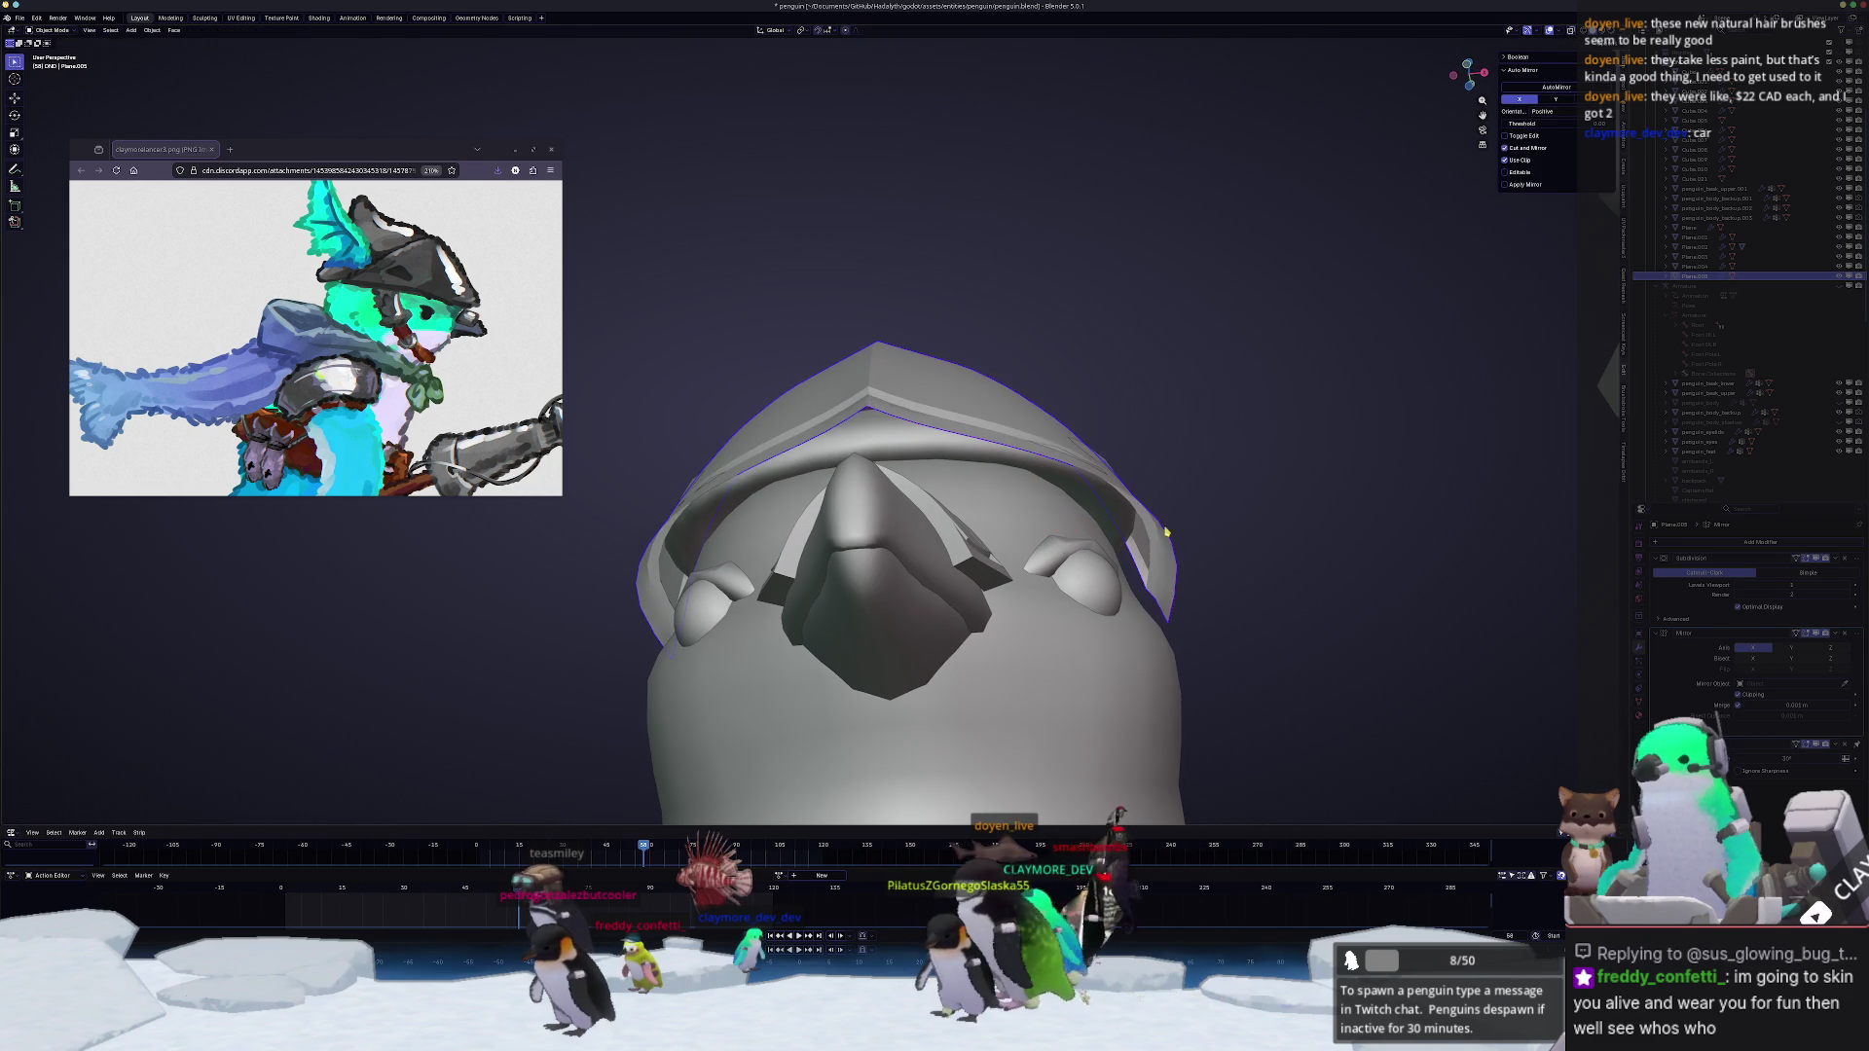
key("Tab")
key("g")
middle_click_drag(1182, 524, 1204, 533)
key("g")
key("z")
left_click(1200, 549)
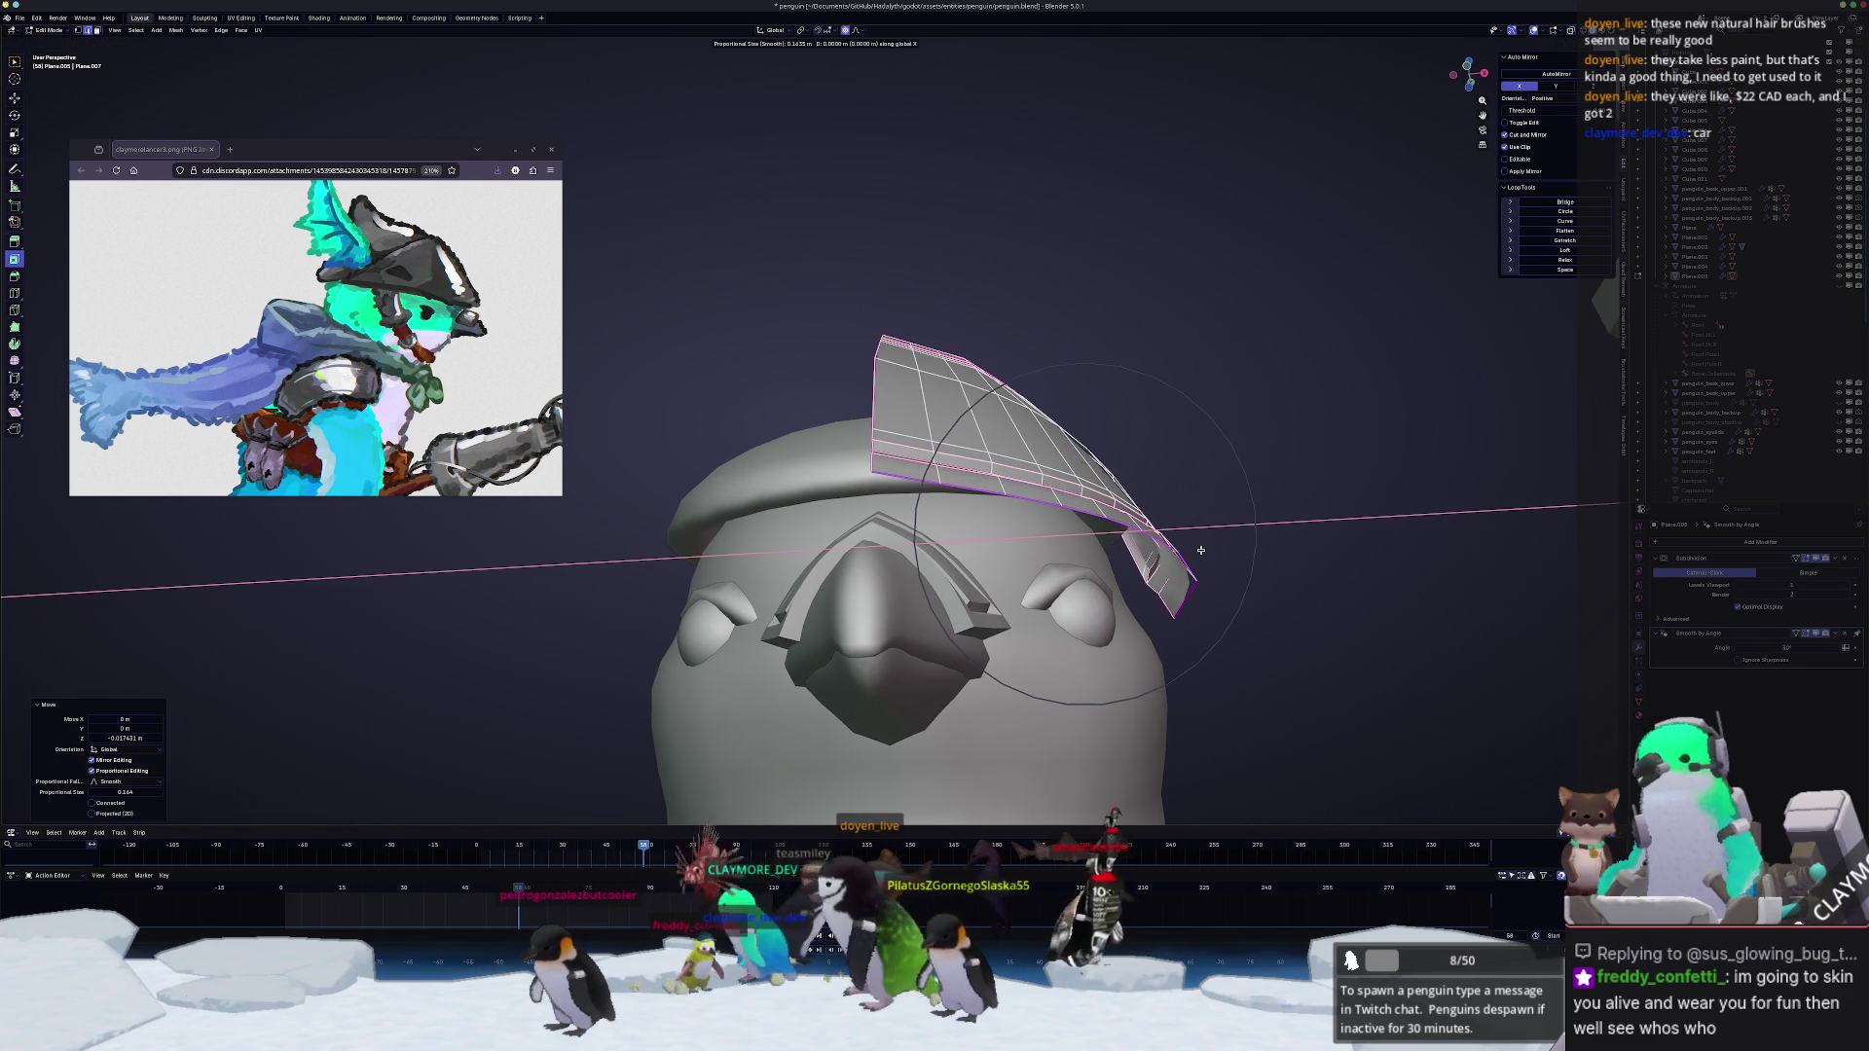
Step: Switch to Sculpt Mode on the hat and enlarge the brush
middle_click_drag(1193, 547, 1227, 526)
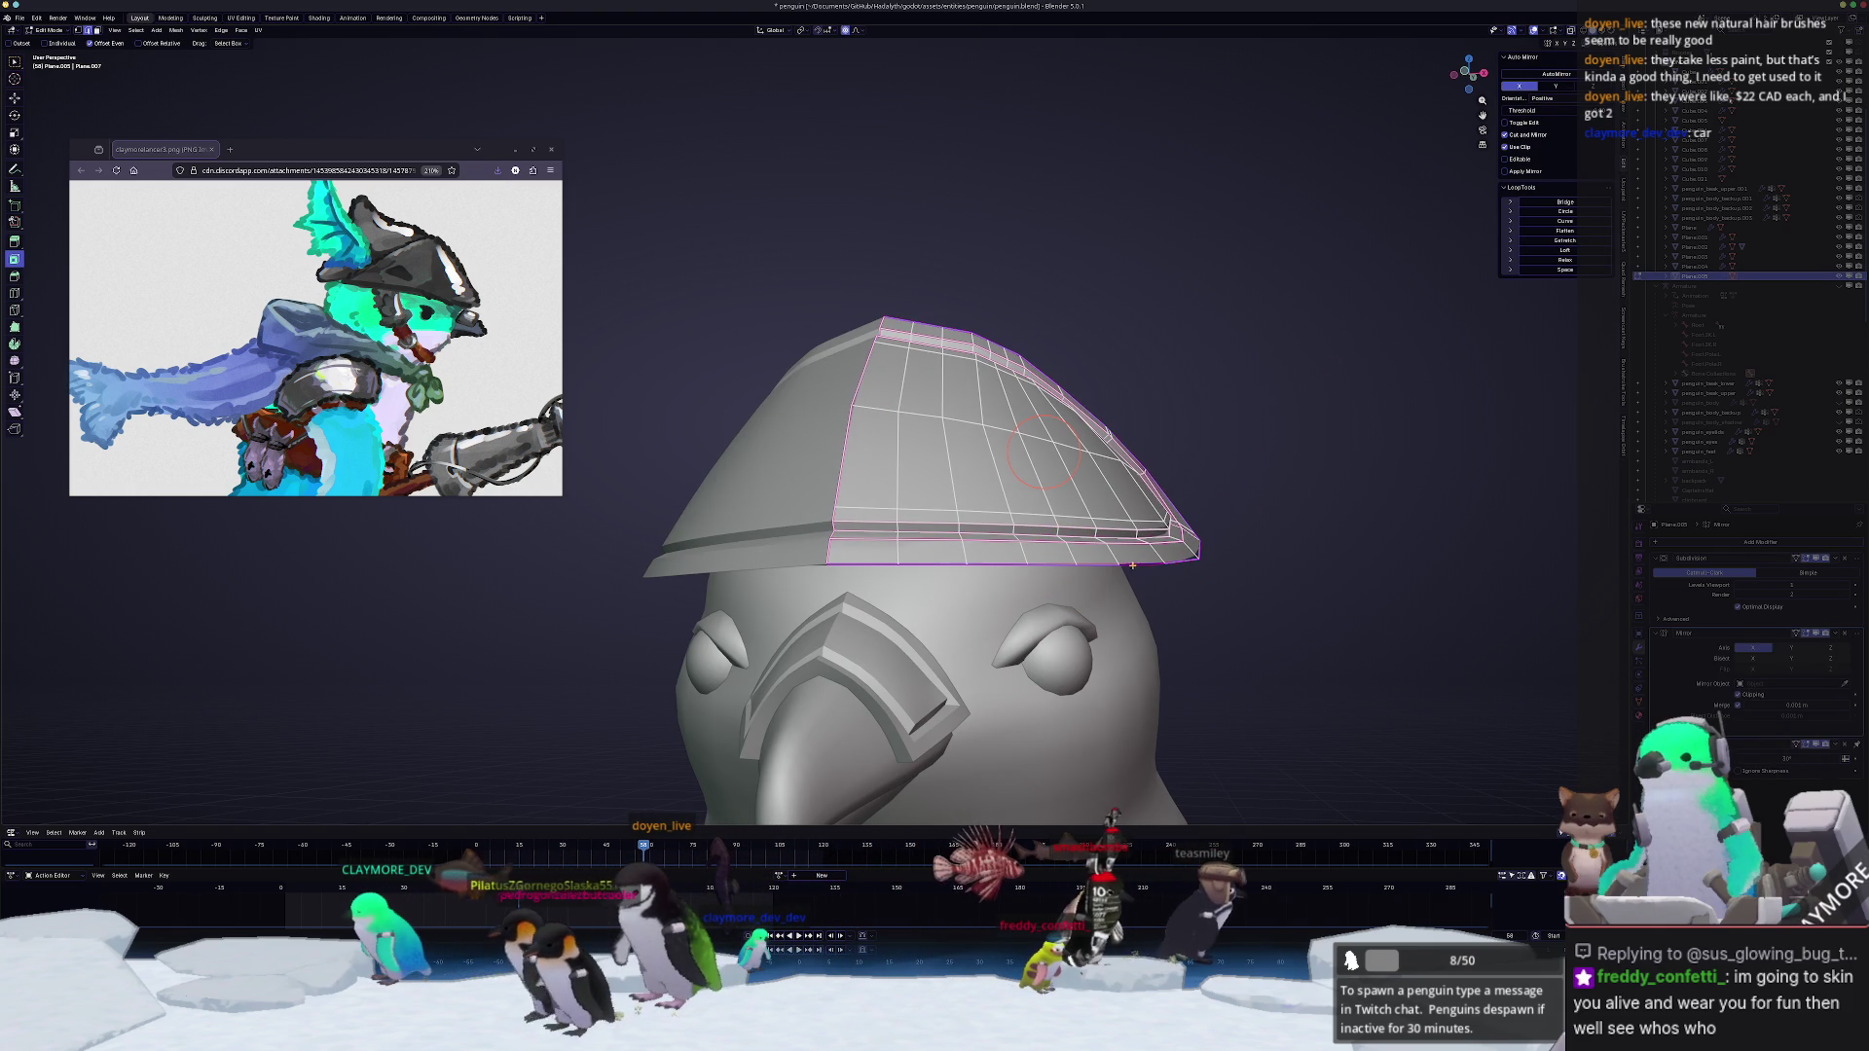
middle_click_drag(1340, 542, 1353, 549)
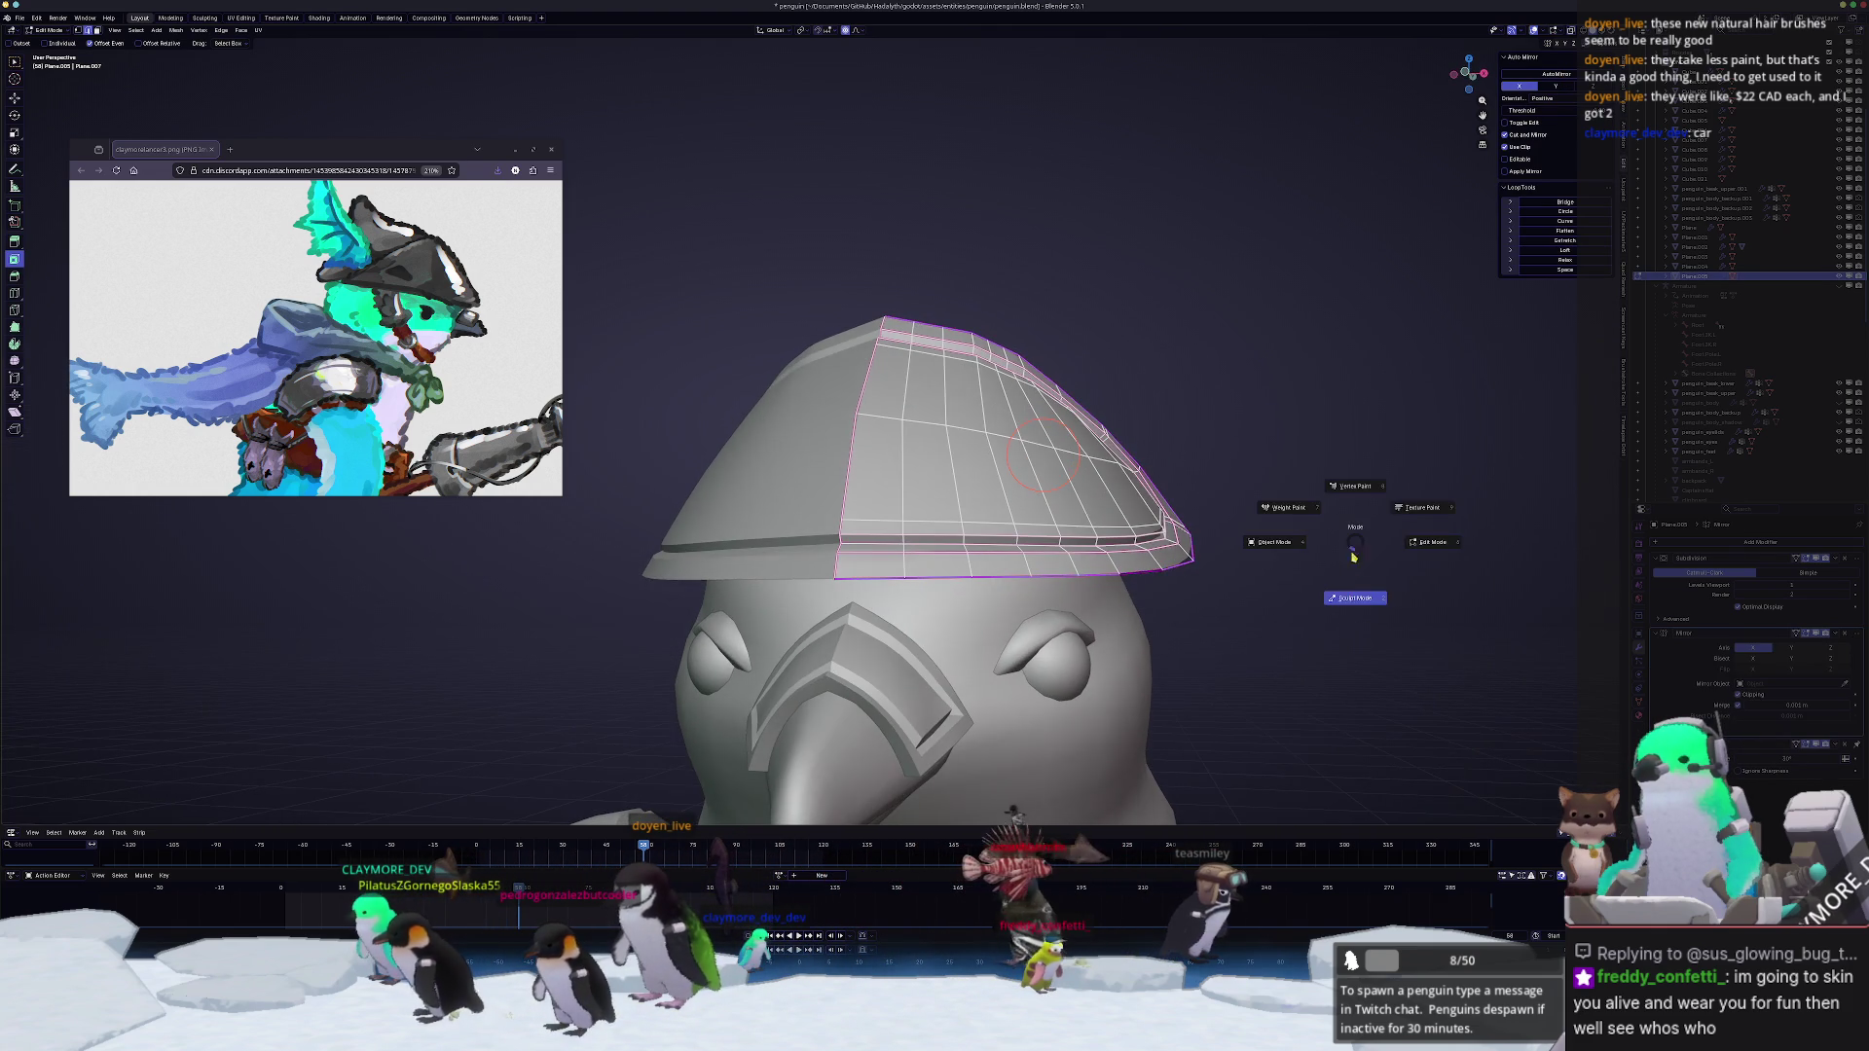
left_click(1351, 616)
key("f")
left_click(1300, 570)
middle_click_drag(1300, 571, 1058, 504)
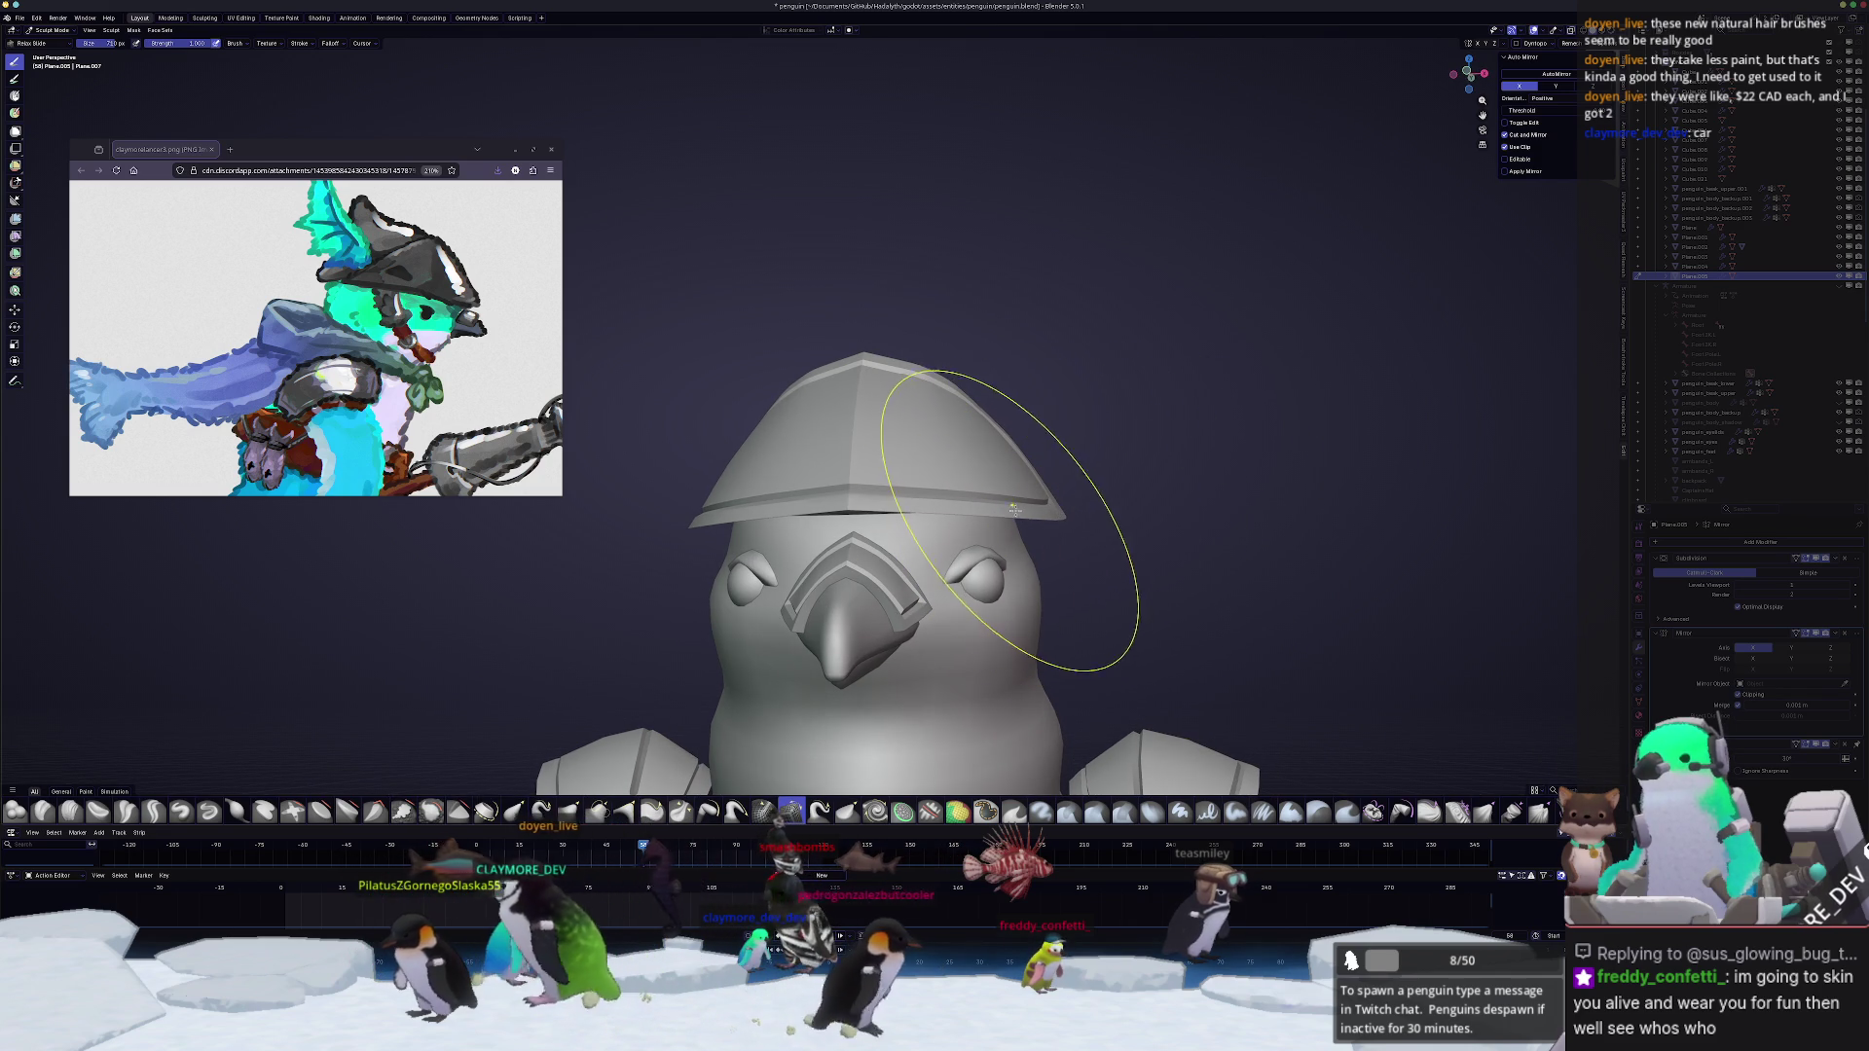
mouse_move(969, 430)
middle_mouse_down()
mouse_move(1062, 458)
mouse_move(910, 493)
mouse_move(1076, 368)
middle_mouse_up()
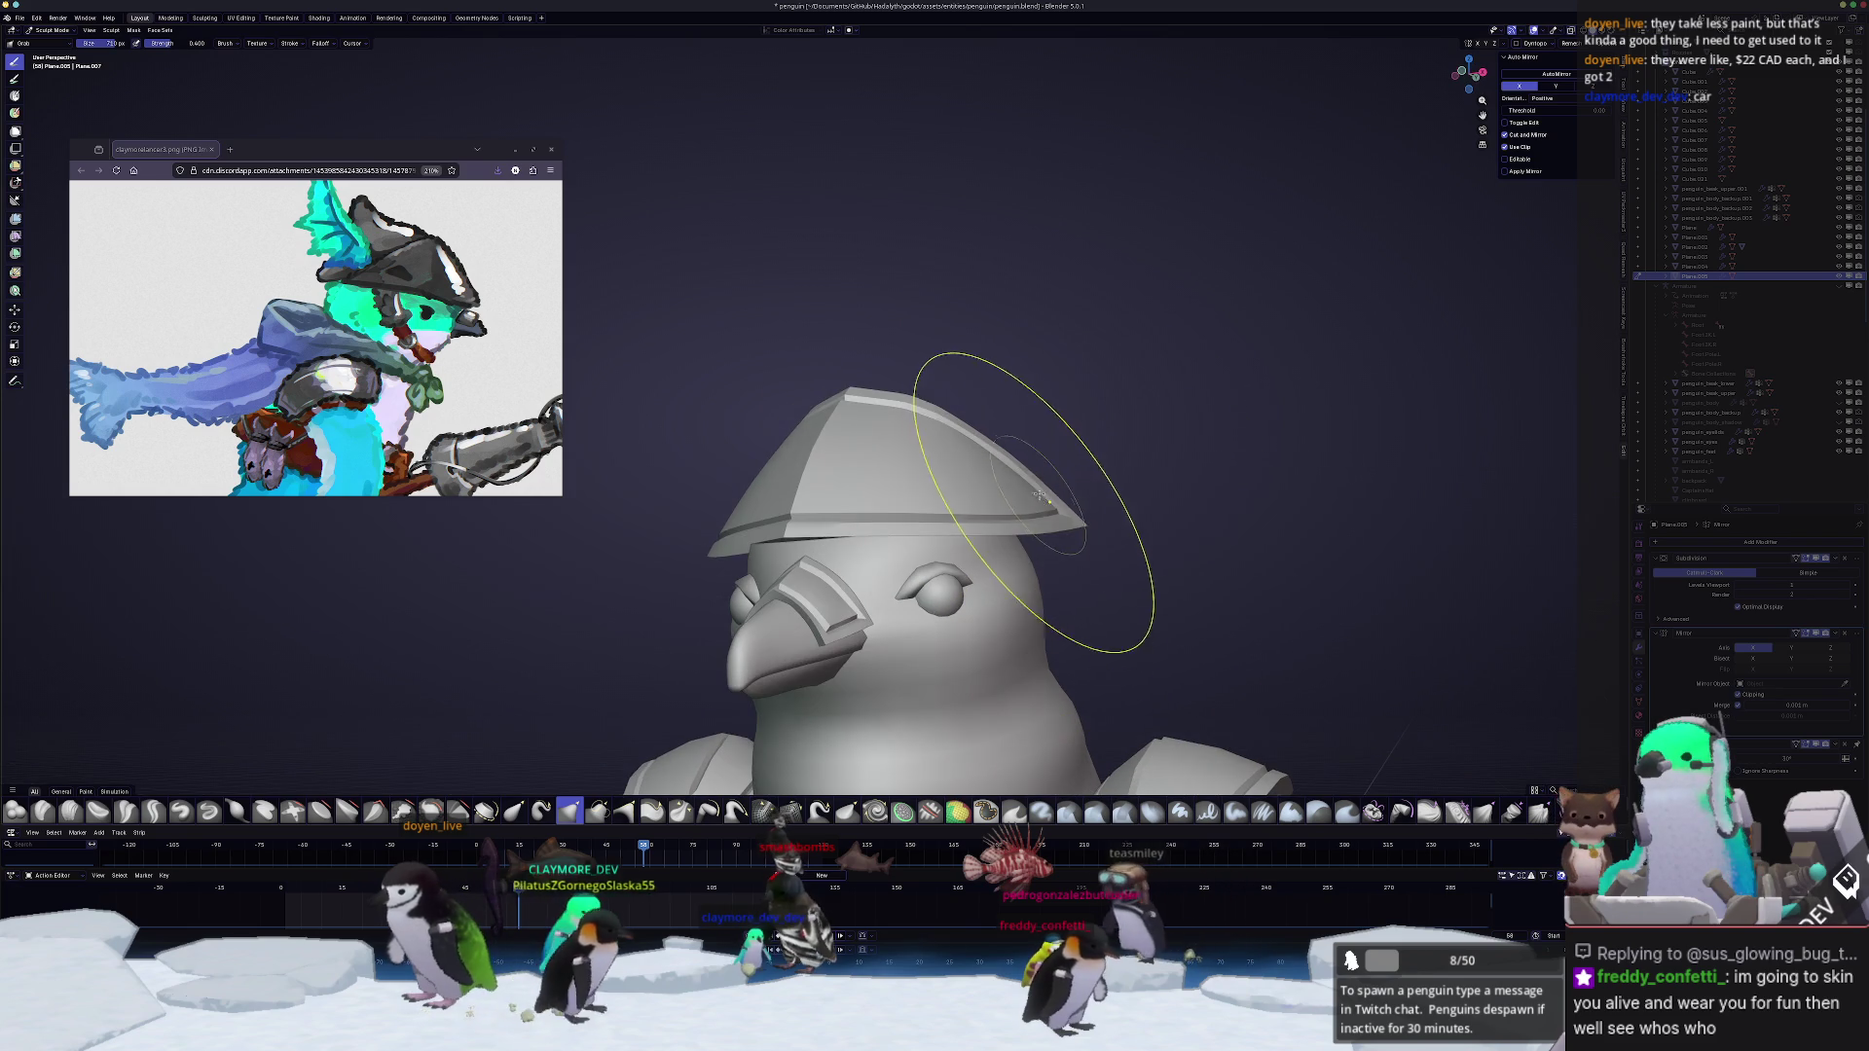
mouse_move(1037, 491)
middle_mouse_down()
mouse_move(1081, 515)
mouse_move(1067, 541)
middle_mouse_up()
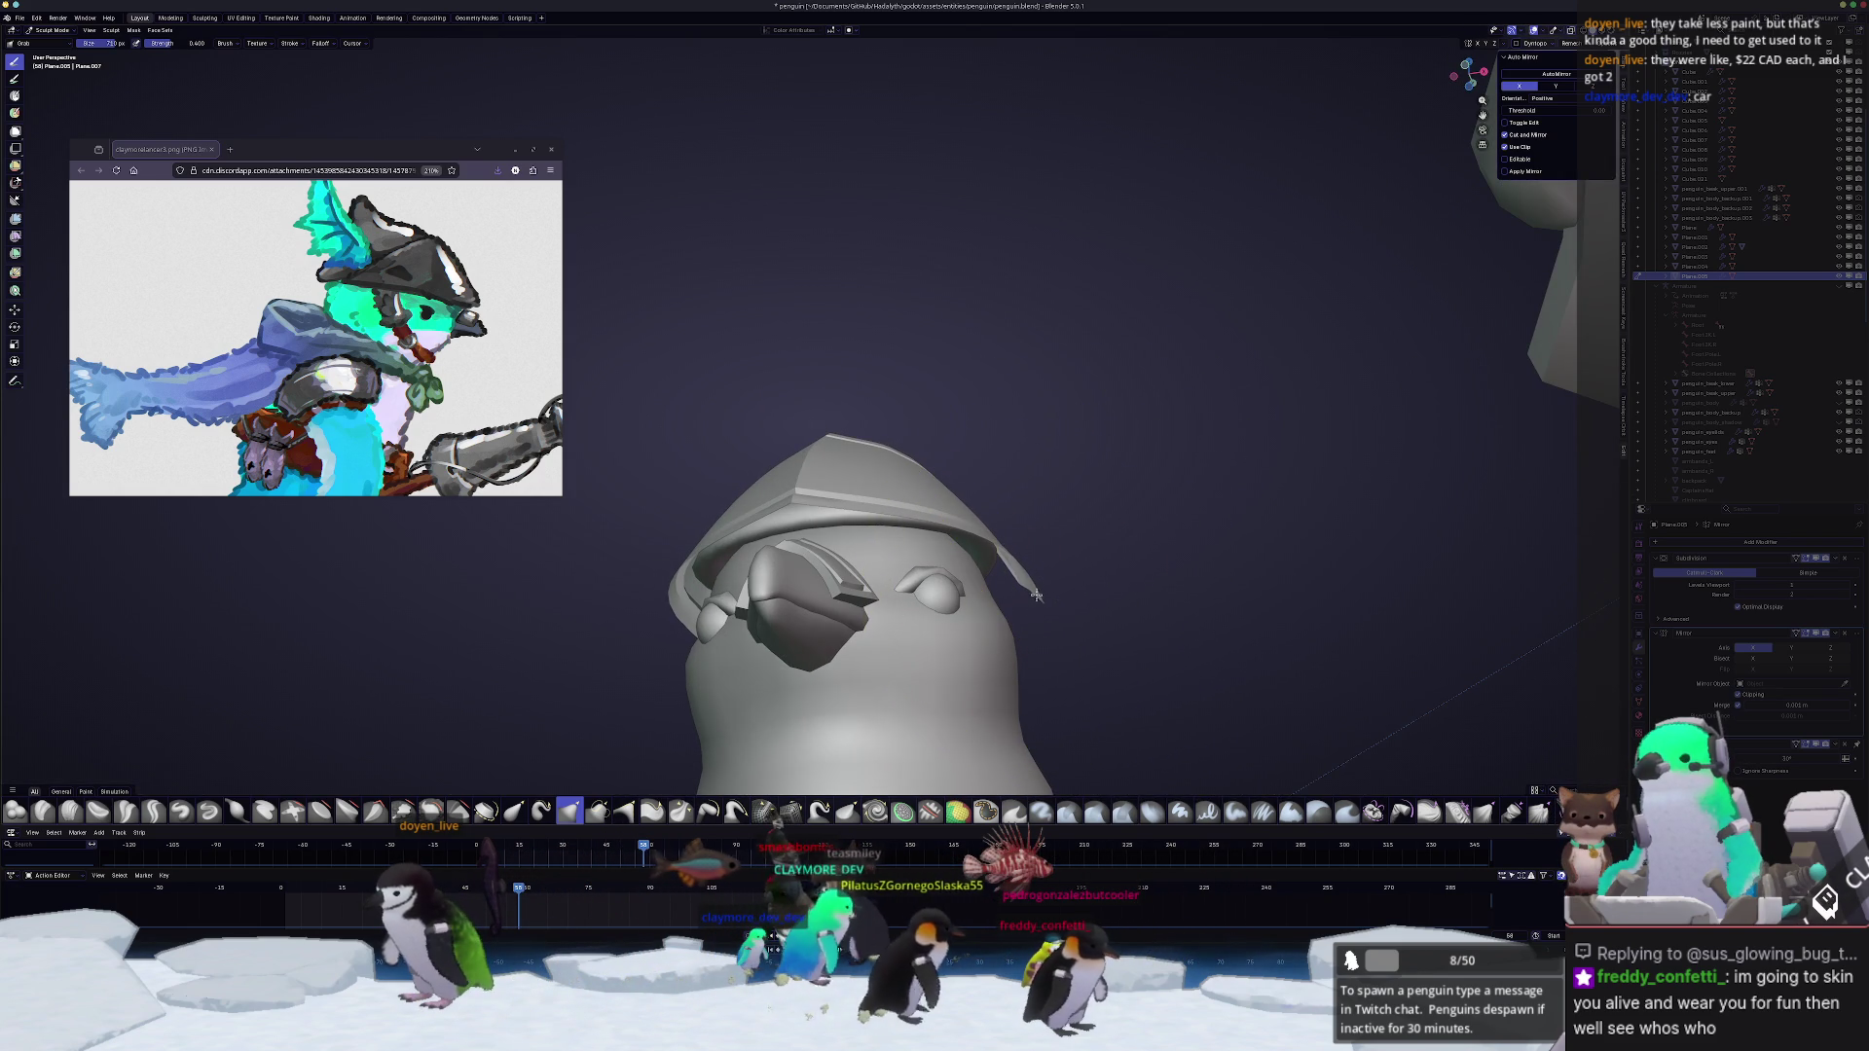
middle_click_drag(1037, 593, 988, 552)
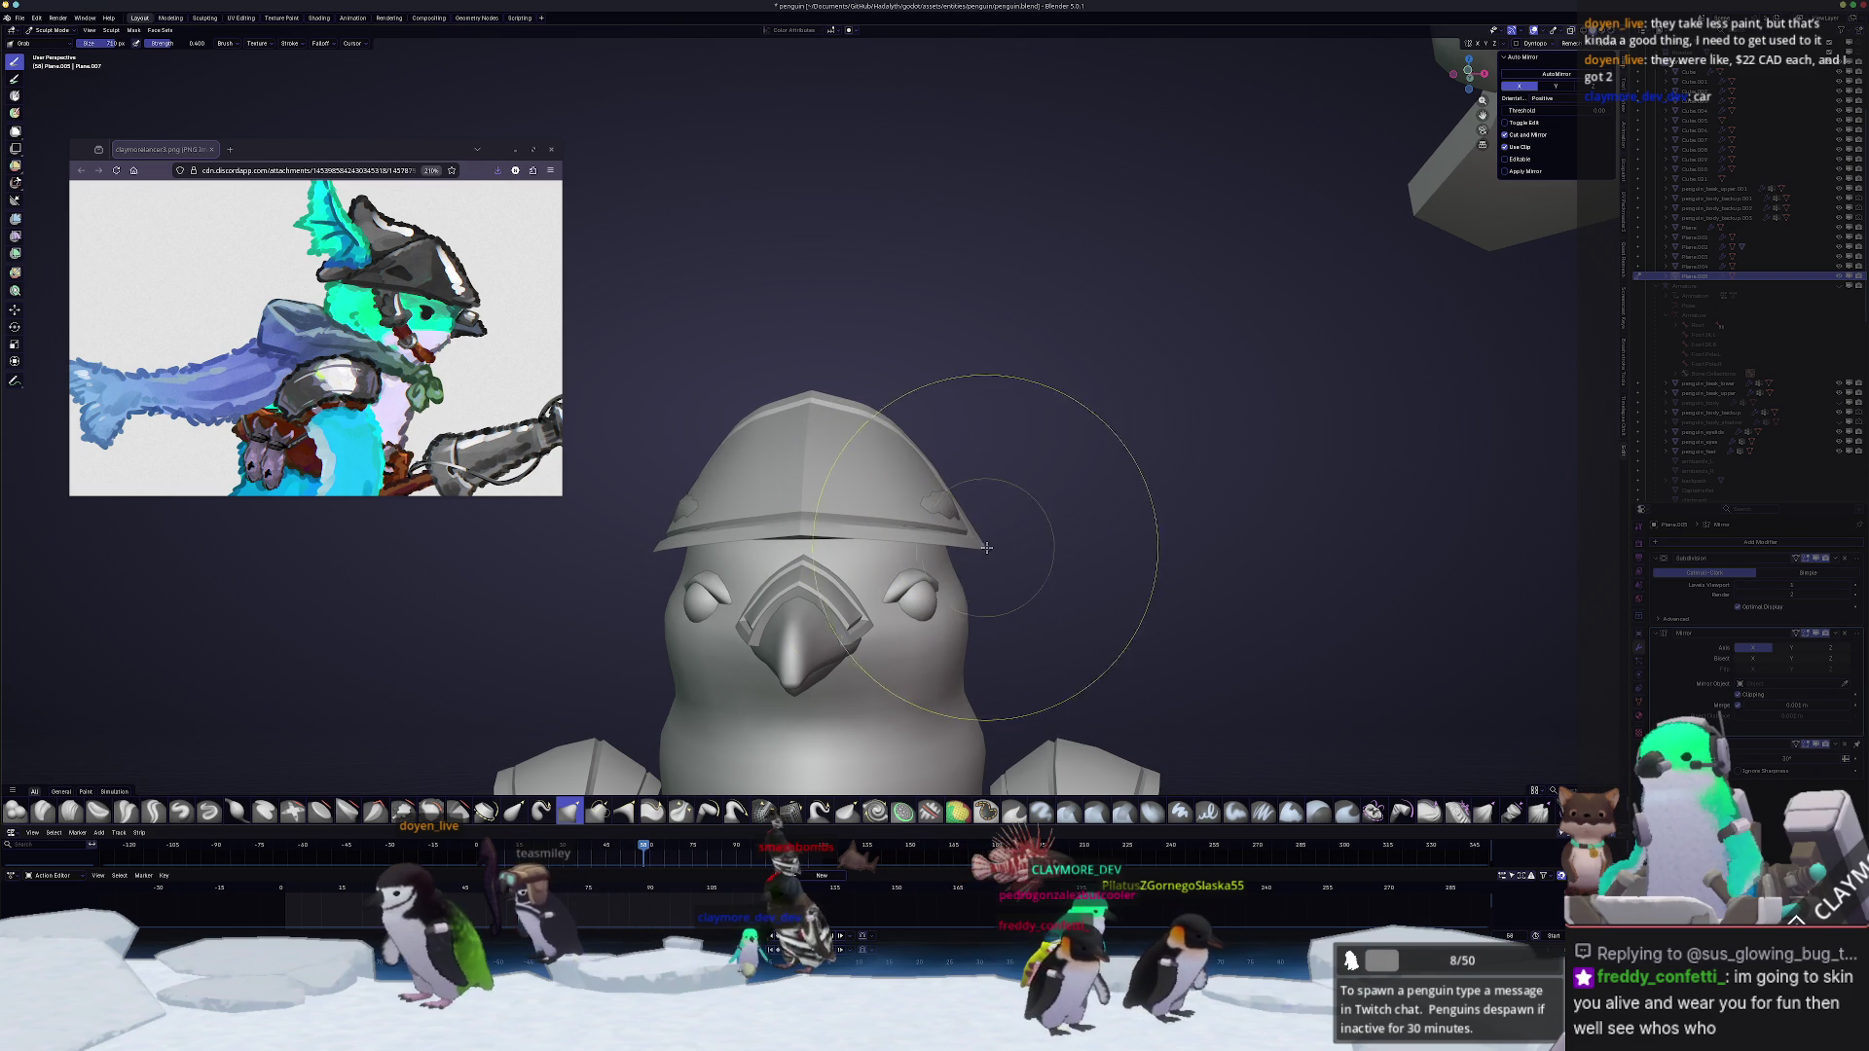
mouse_move(977, 552)
middle_mouse_down()
mouse_move(918, 473)
mouse_move(959, 375)
middle_mouse_up()
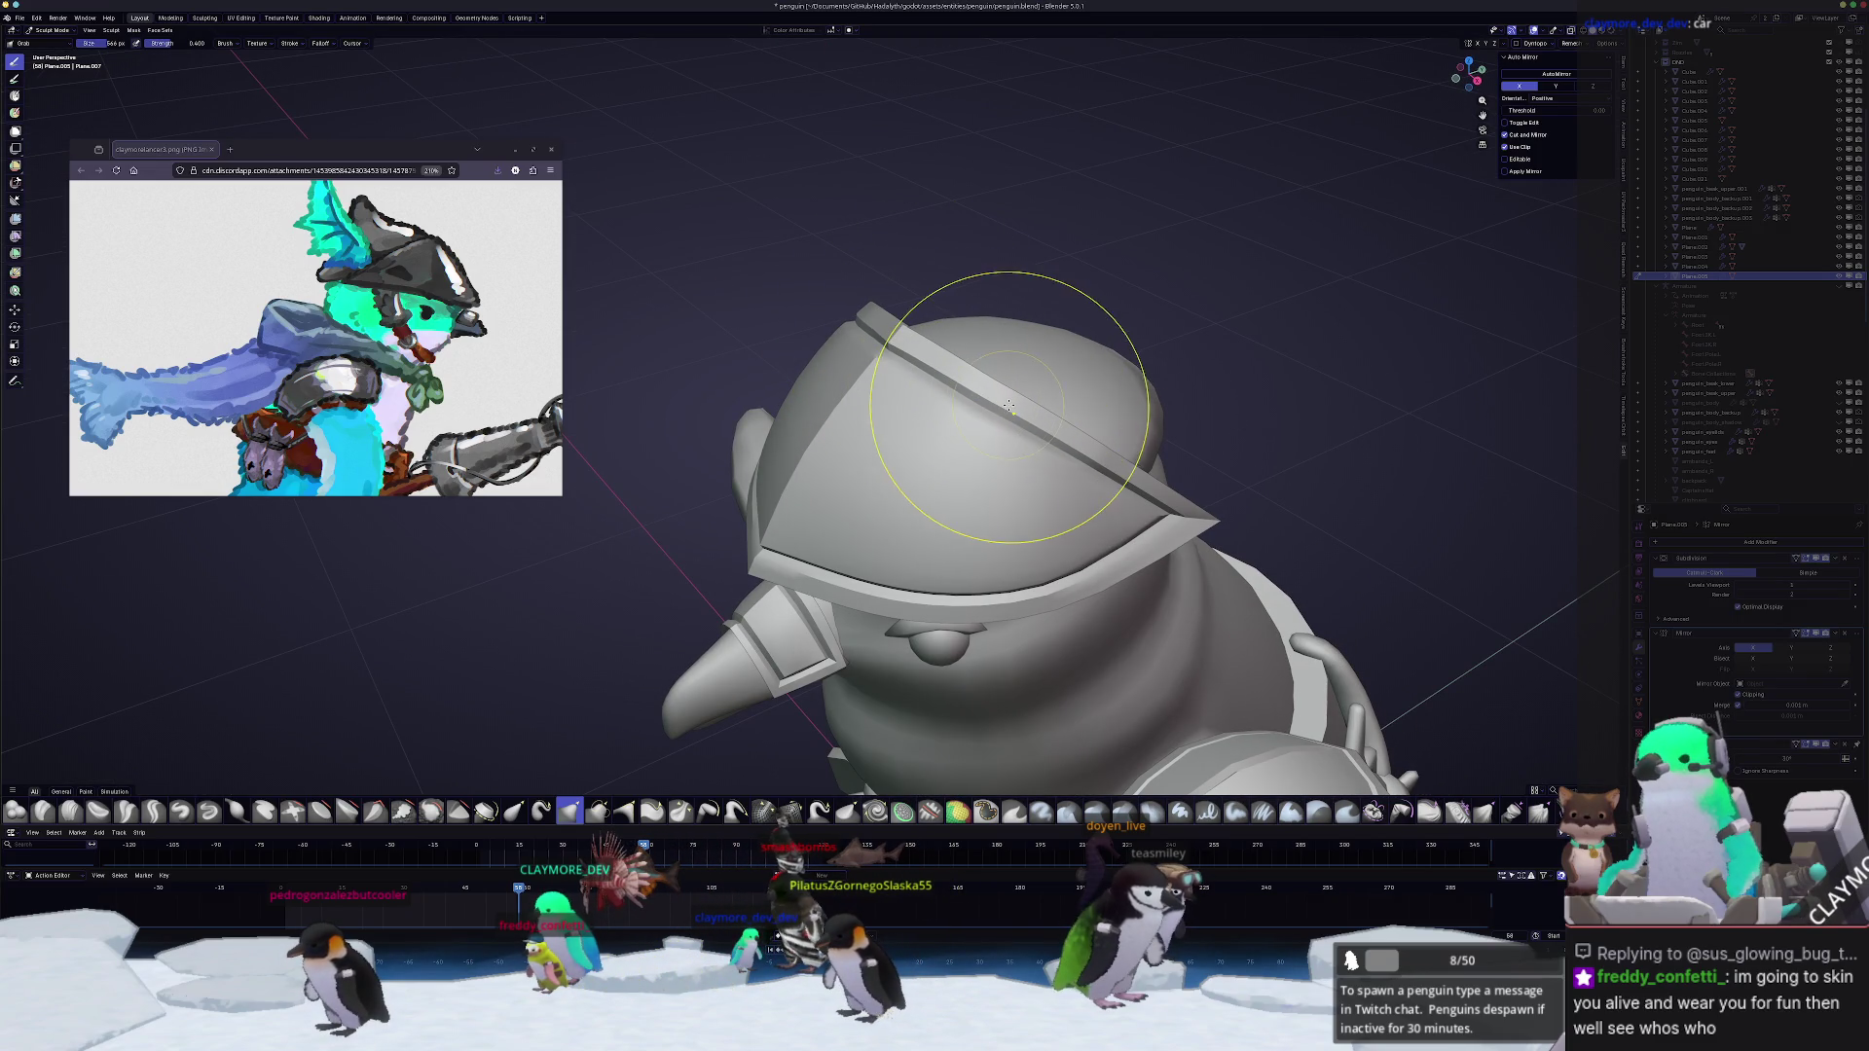
middle_click_drag(1015, 416, 887, 437)
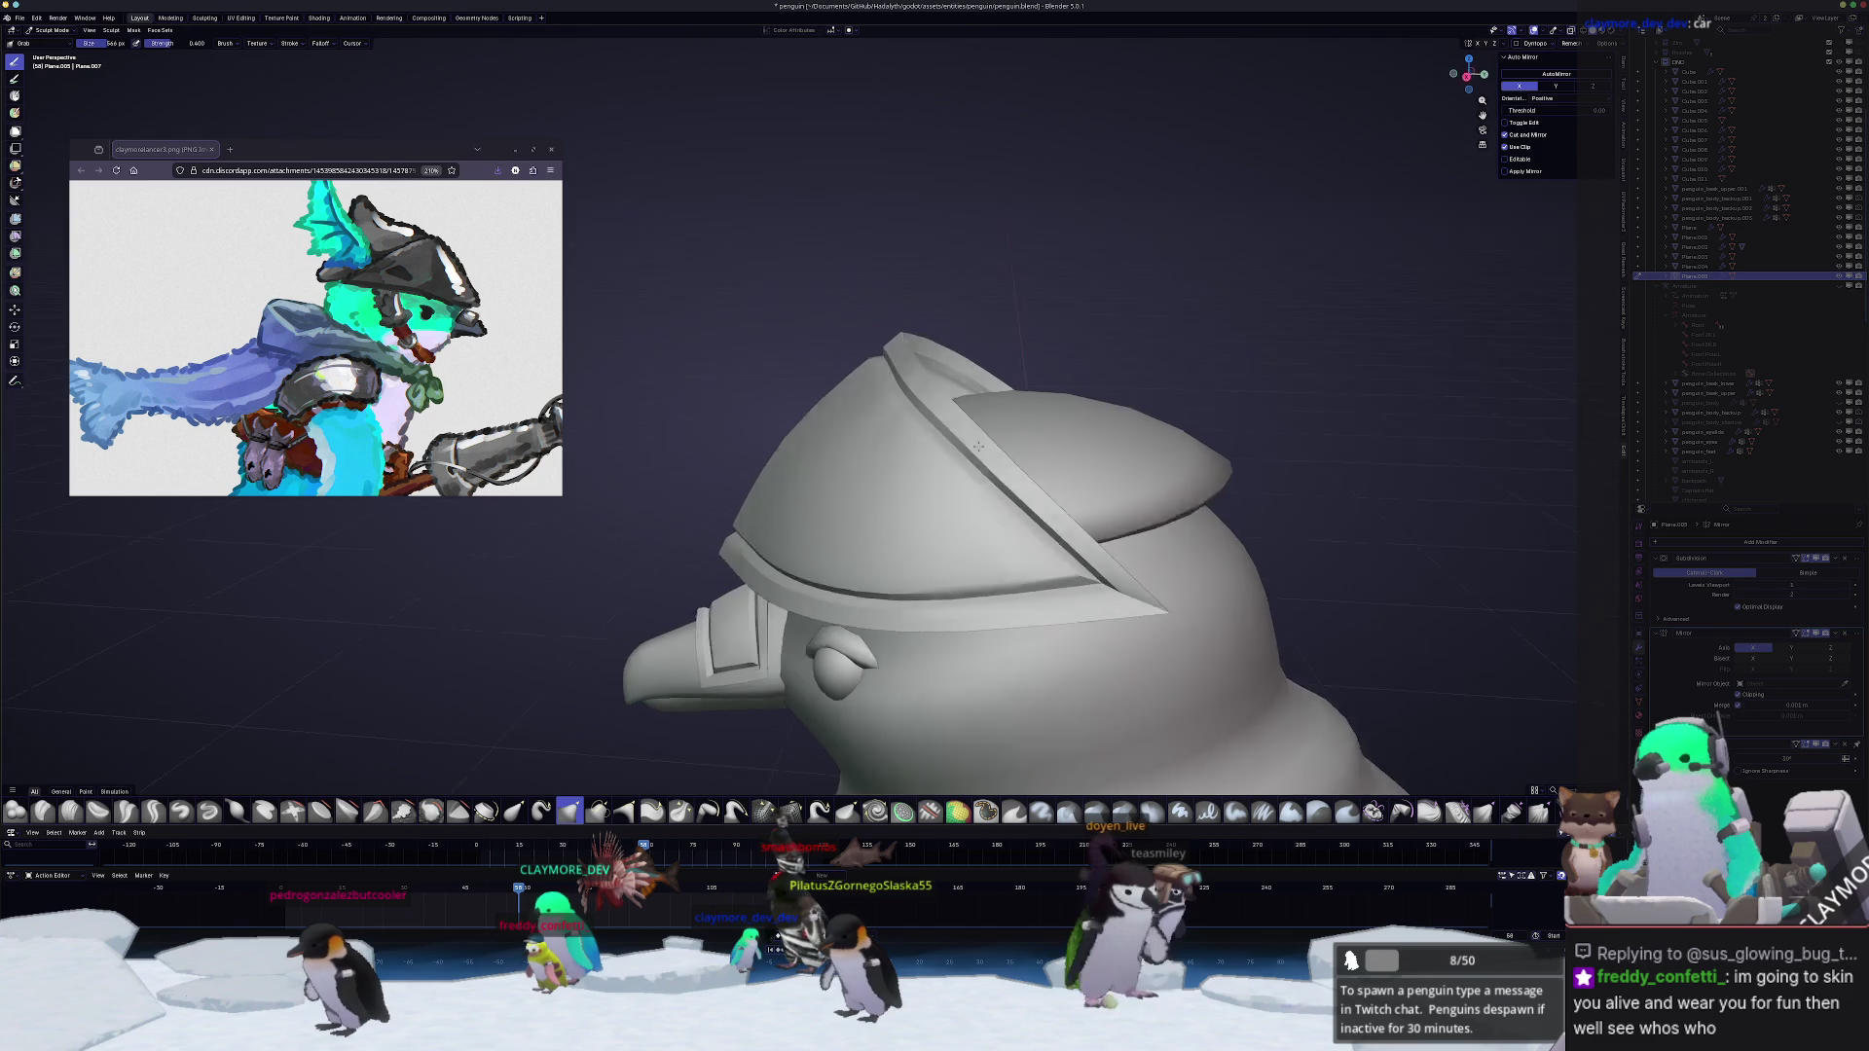
key("ctrl+Tab")
left_click(777, 455)
Step: Select the helmet's top ridge loop and smooth it out
key("Tab")
mouse_move(776, 454)
middle_mouse_down()
mouse_move(1144, 459)
mouse_move(825, 277)
middle_mouse_up()
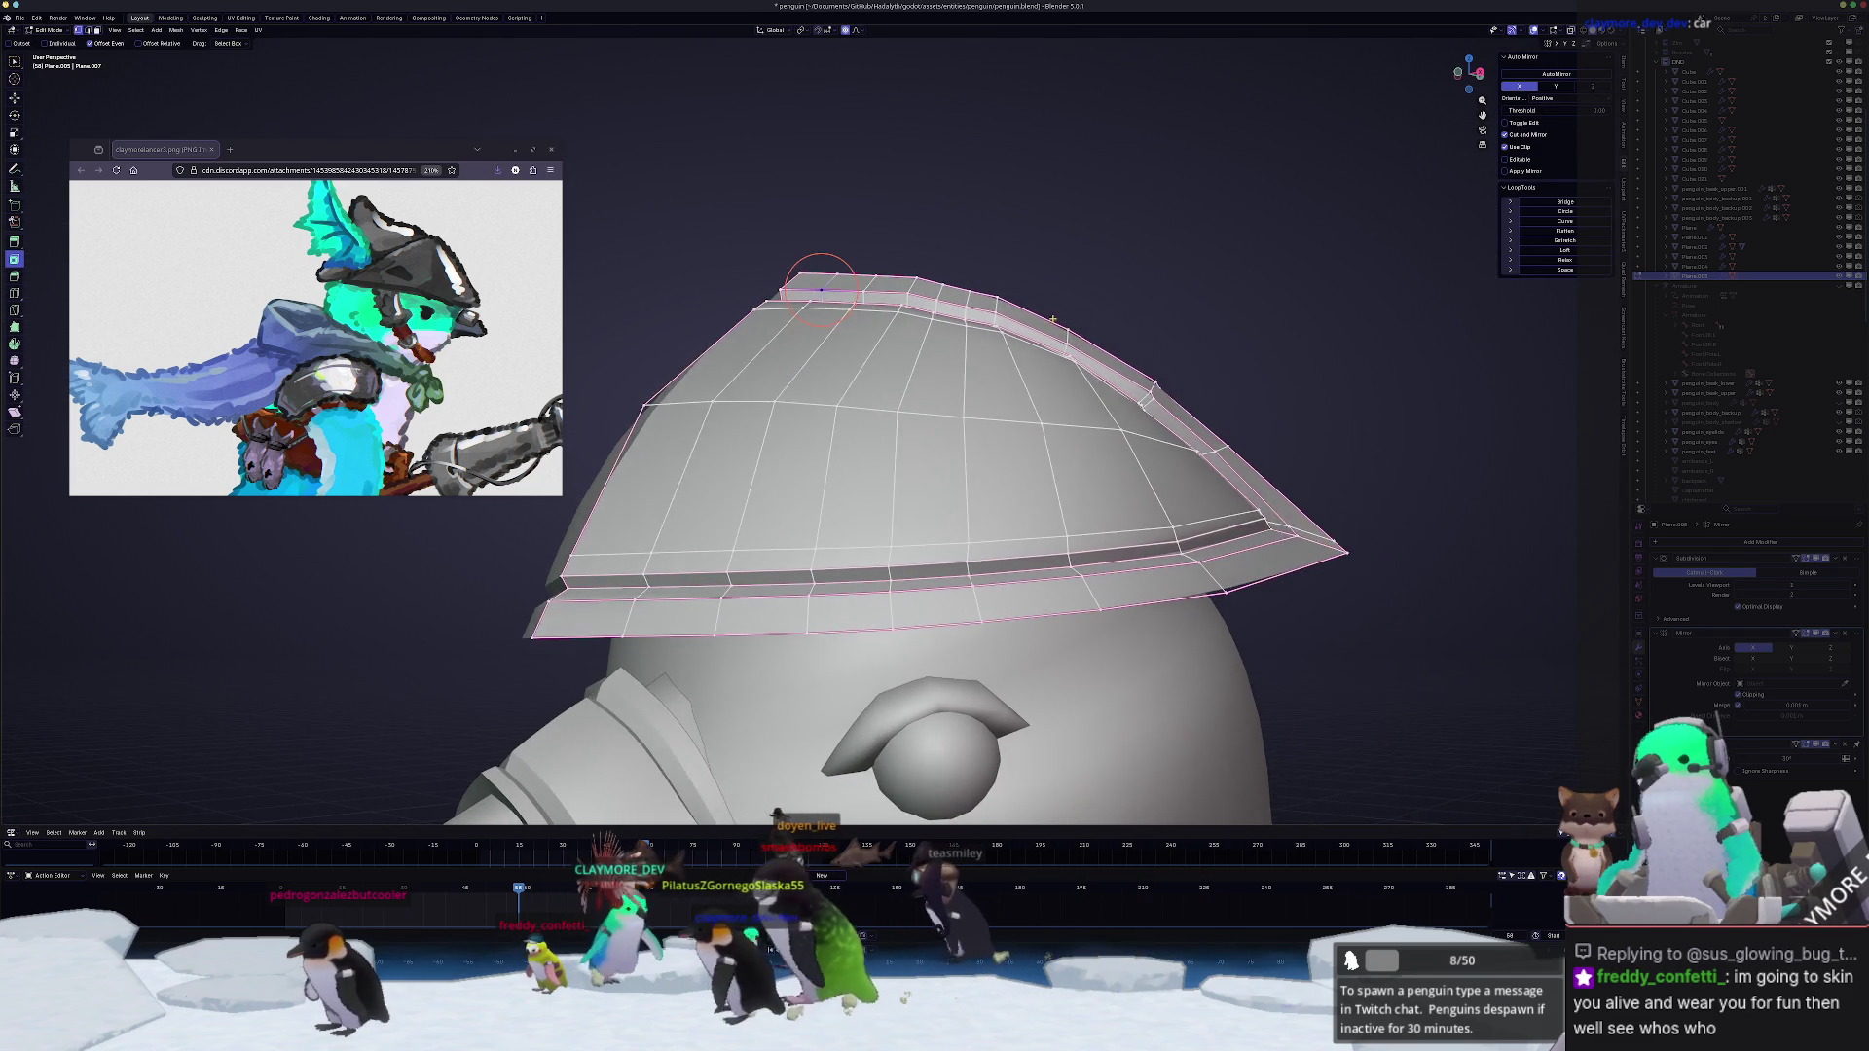
left_click(982, 315, "ctrl")
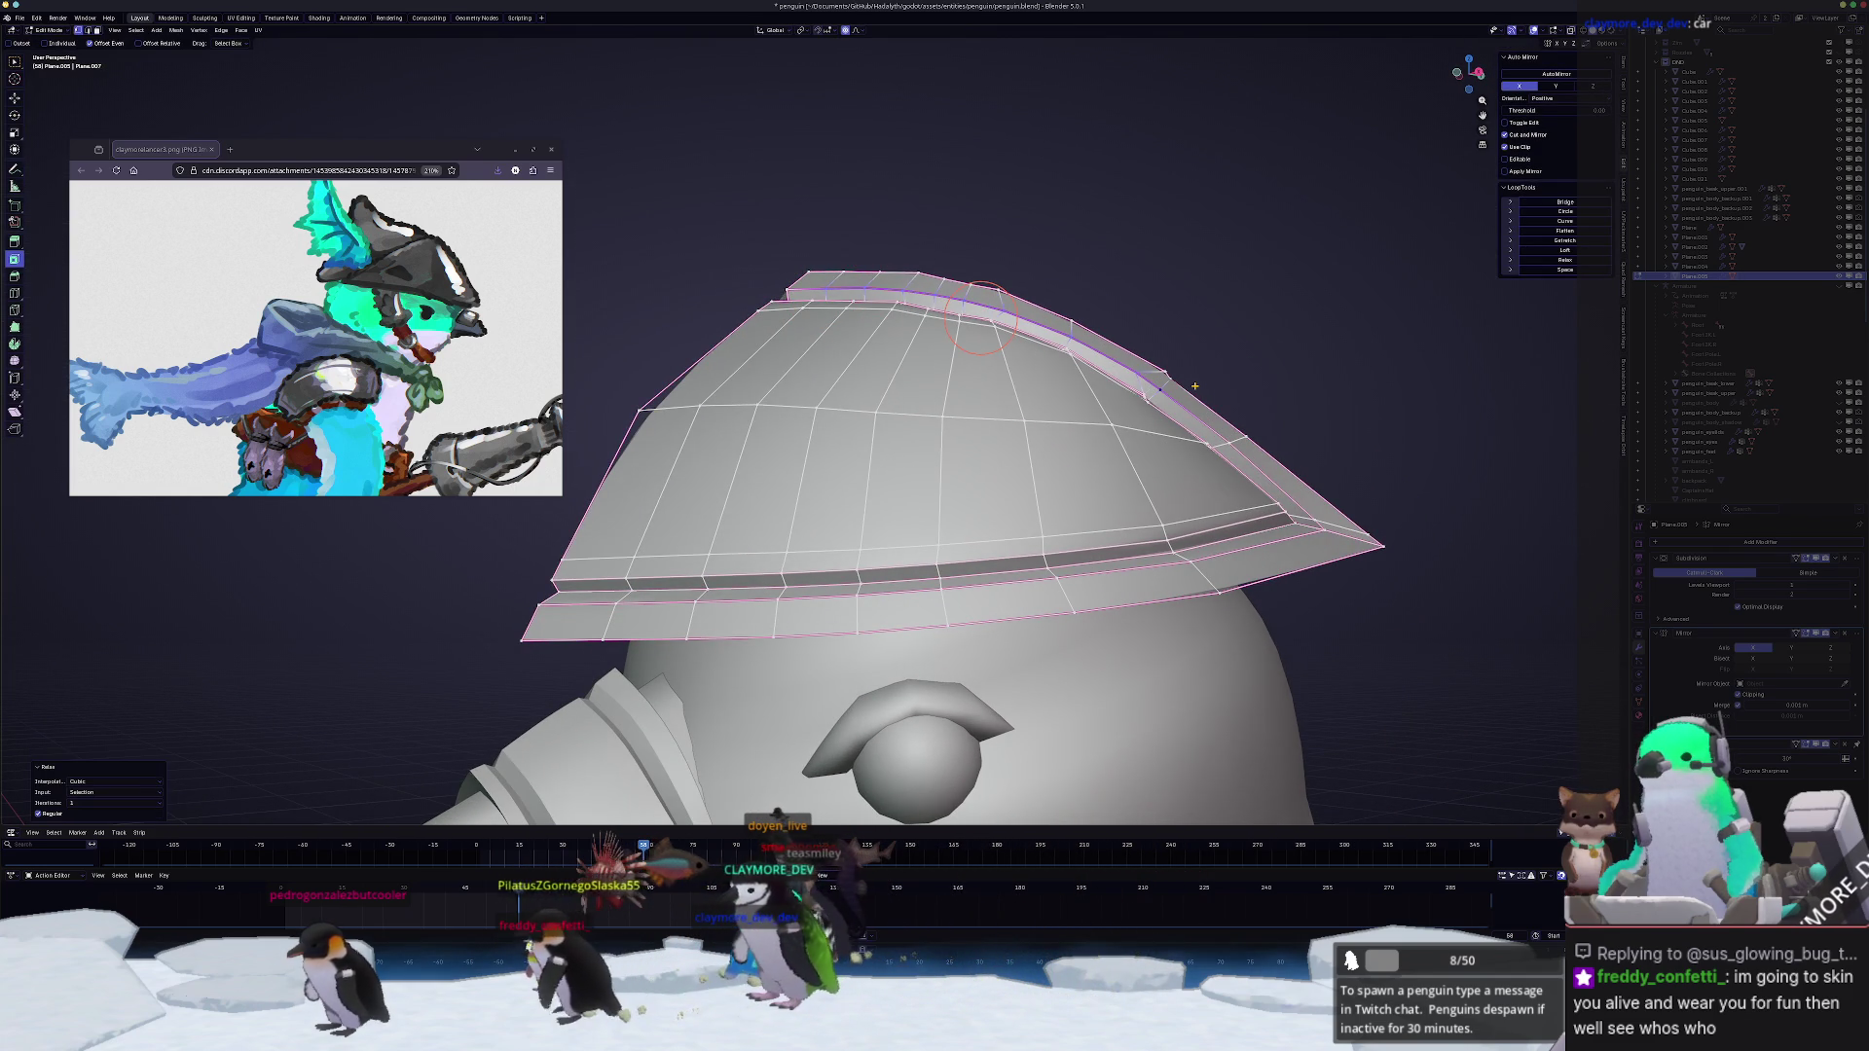
middle_click_drag(981, 313, 849, 234)
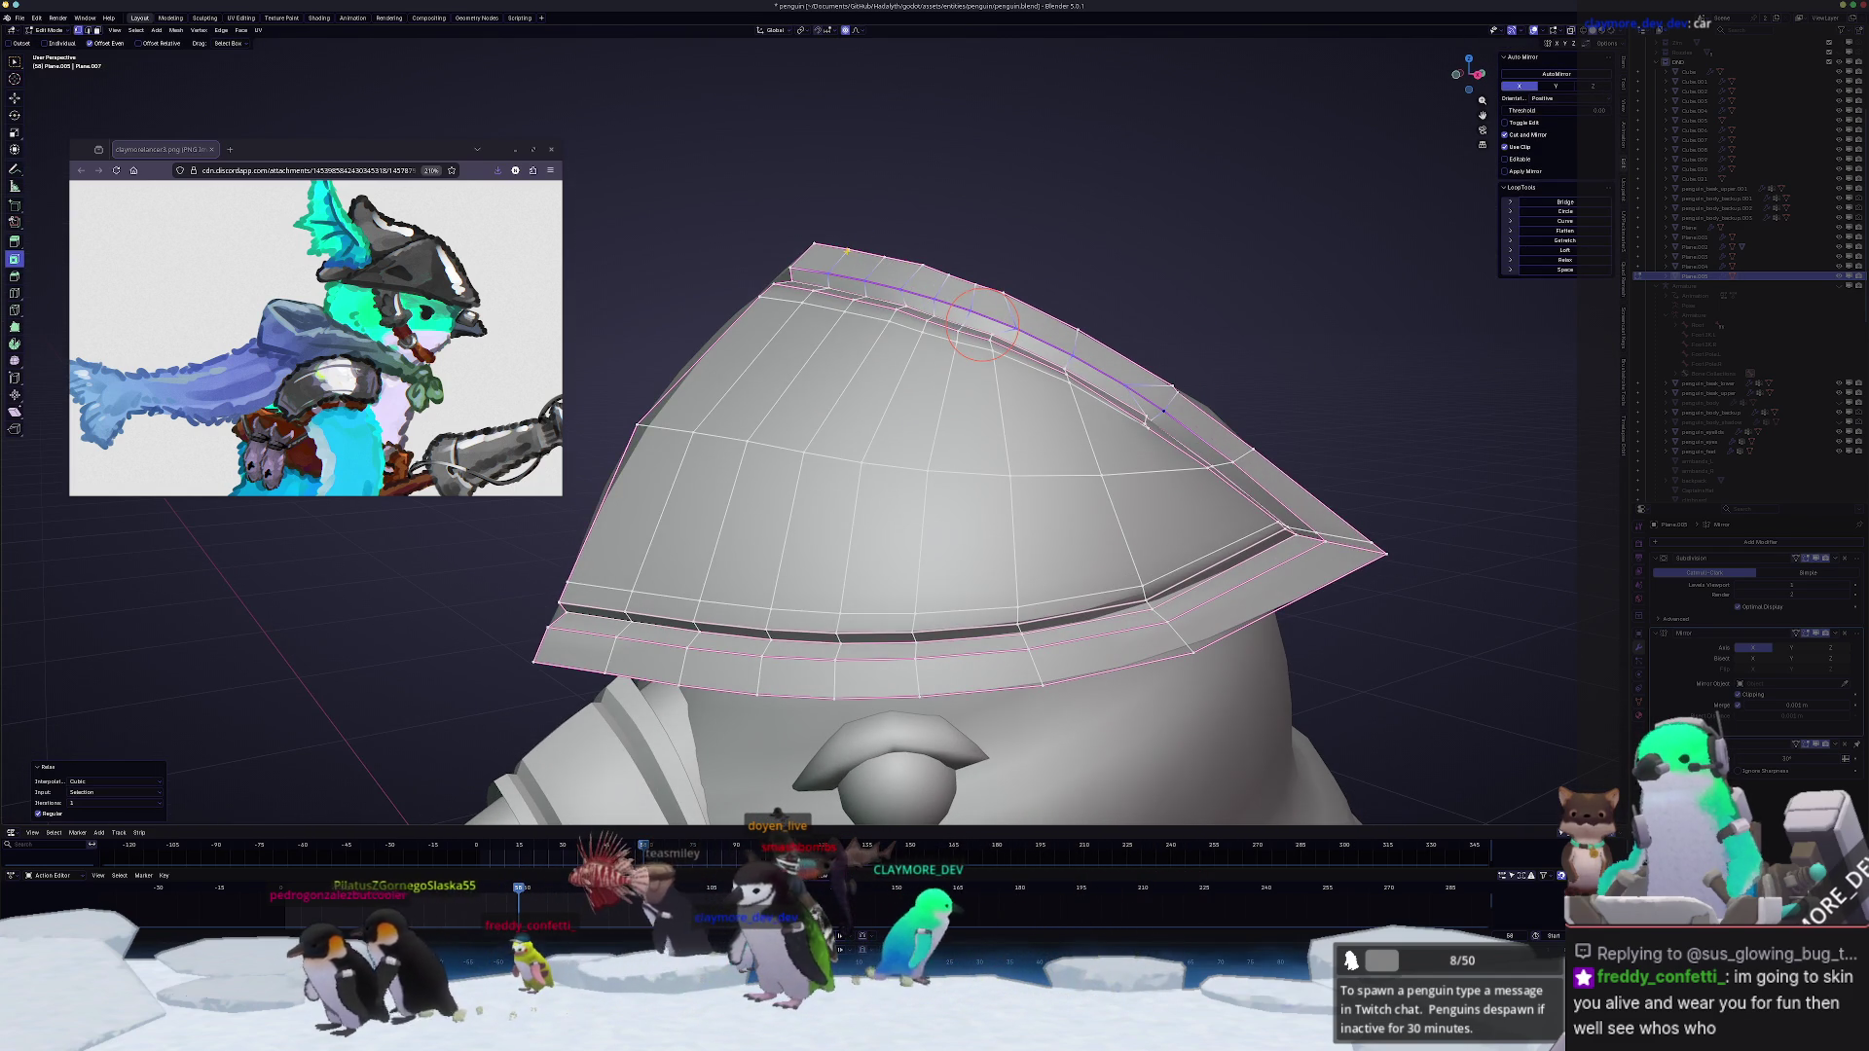
key("shift+r")
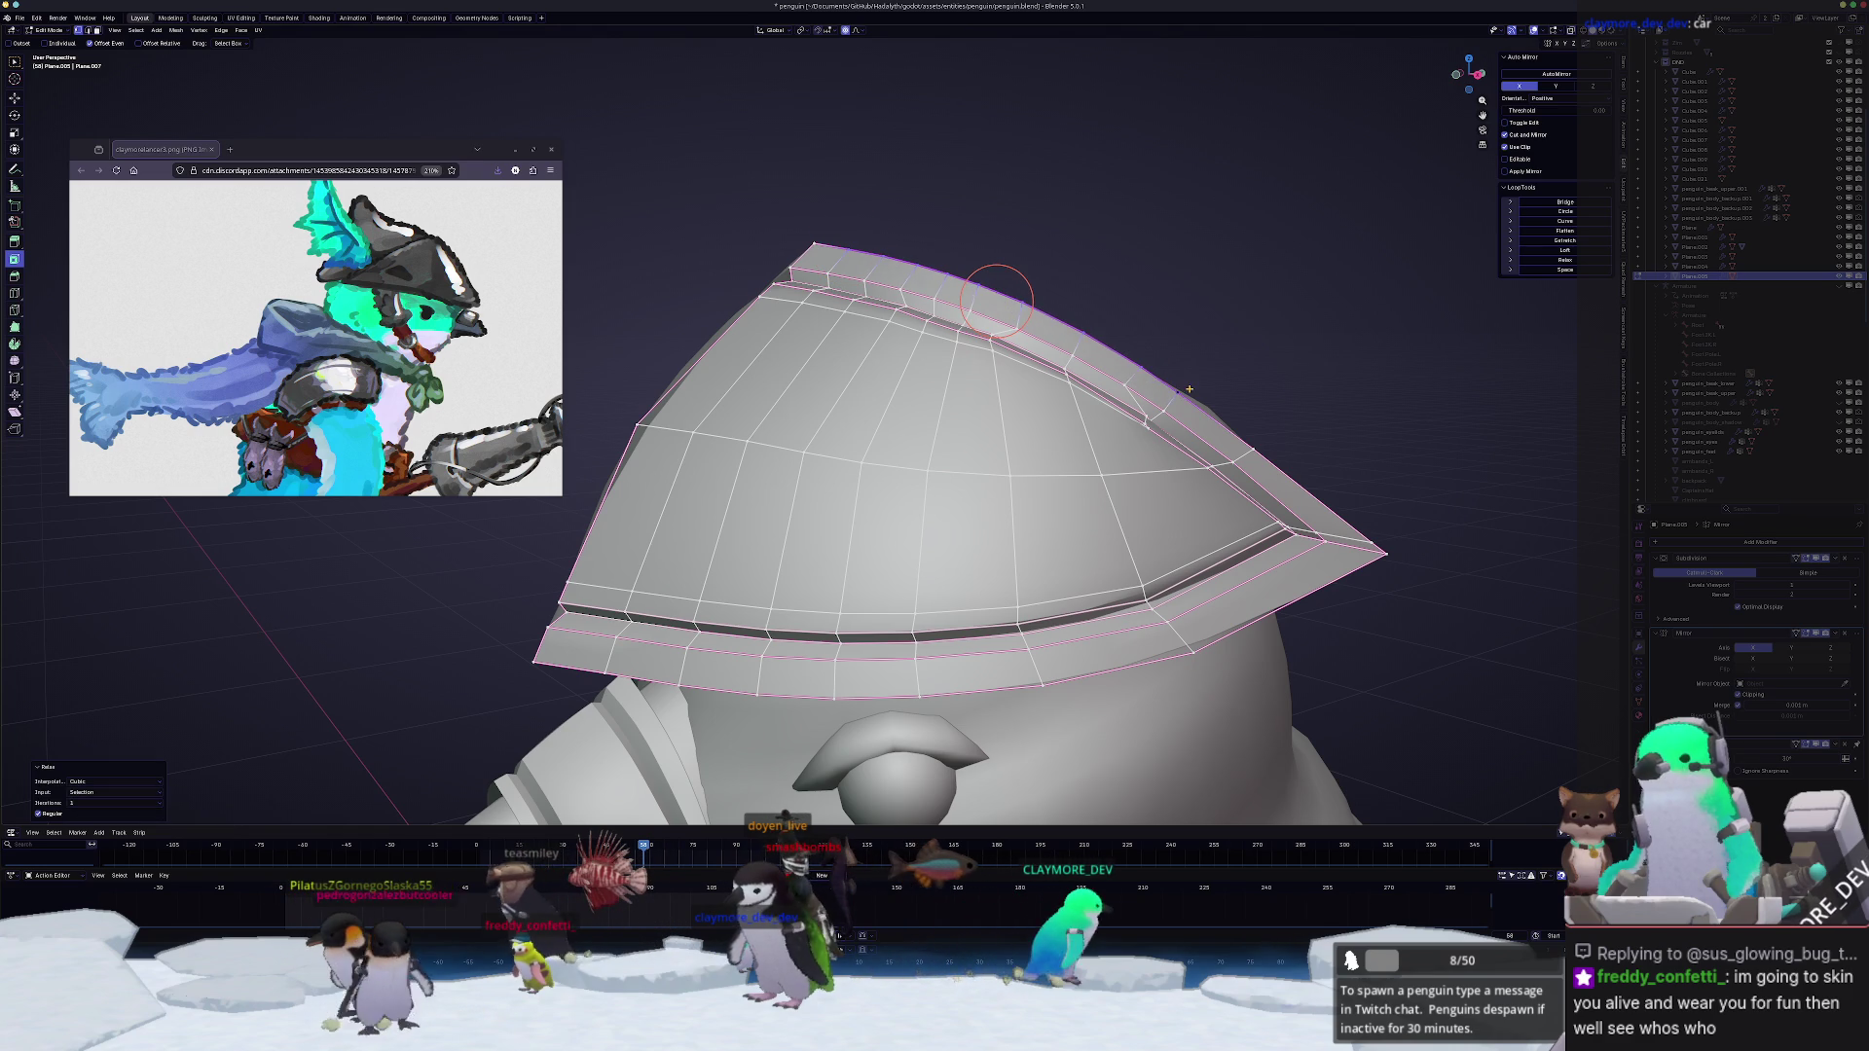
middle_click_drag(998, 299, 1003, 320)
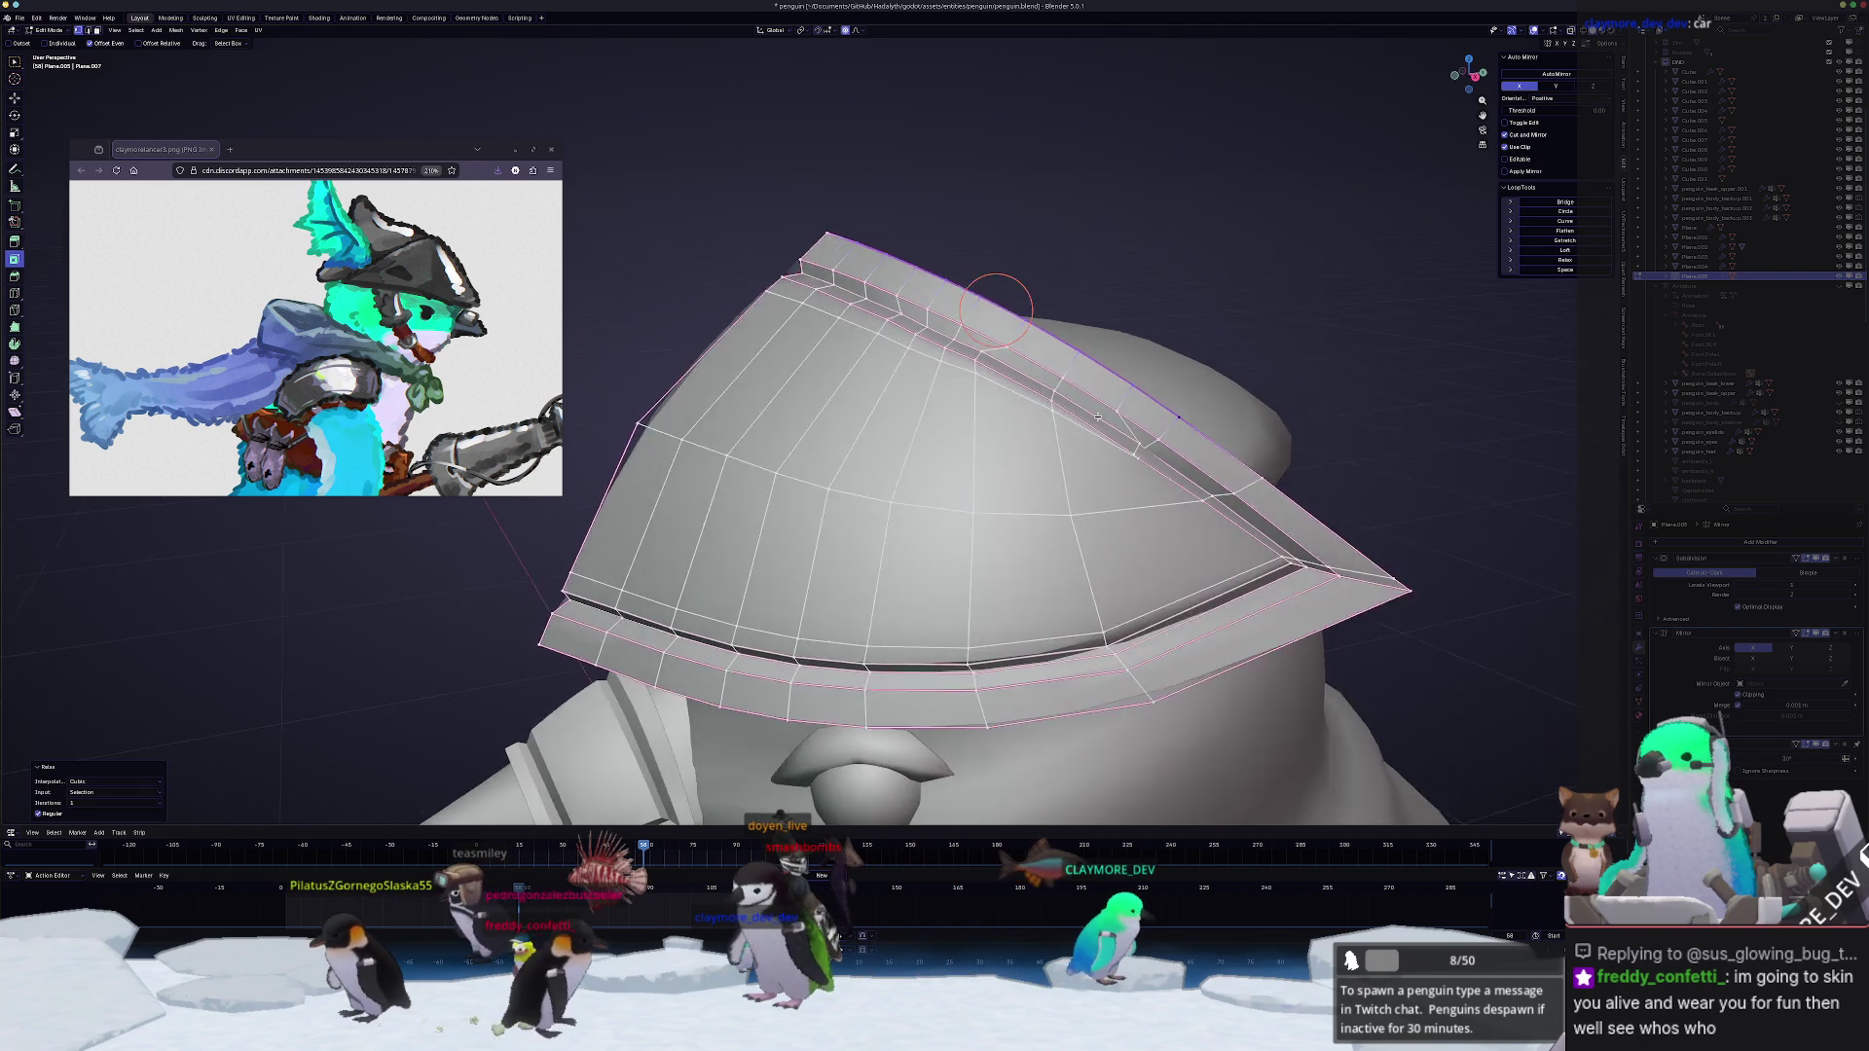
mouse_move(1109, 430)
middle_mouse_down()
mouse_move(1053, 471)
mouse_move(1112, 509)
mouse_move(1092, 508)
mouse_move(1045, 413)
middle_mouse_up()
Step: Select the edge paths along the crest's inner ridge and relax them
key("g")
key("g")
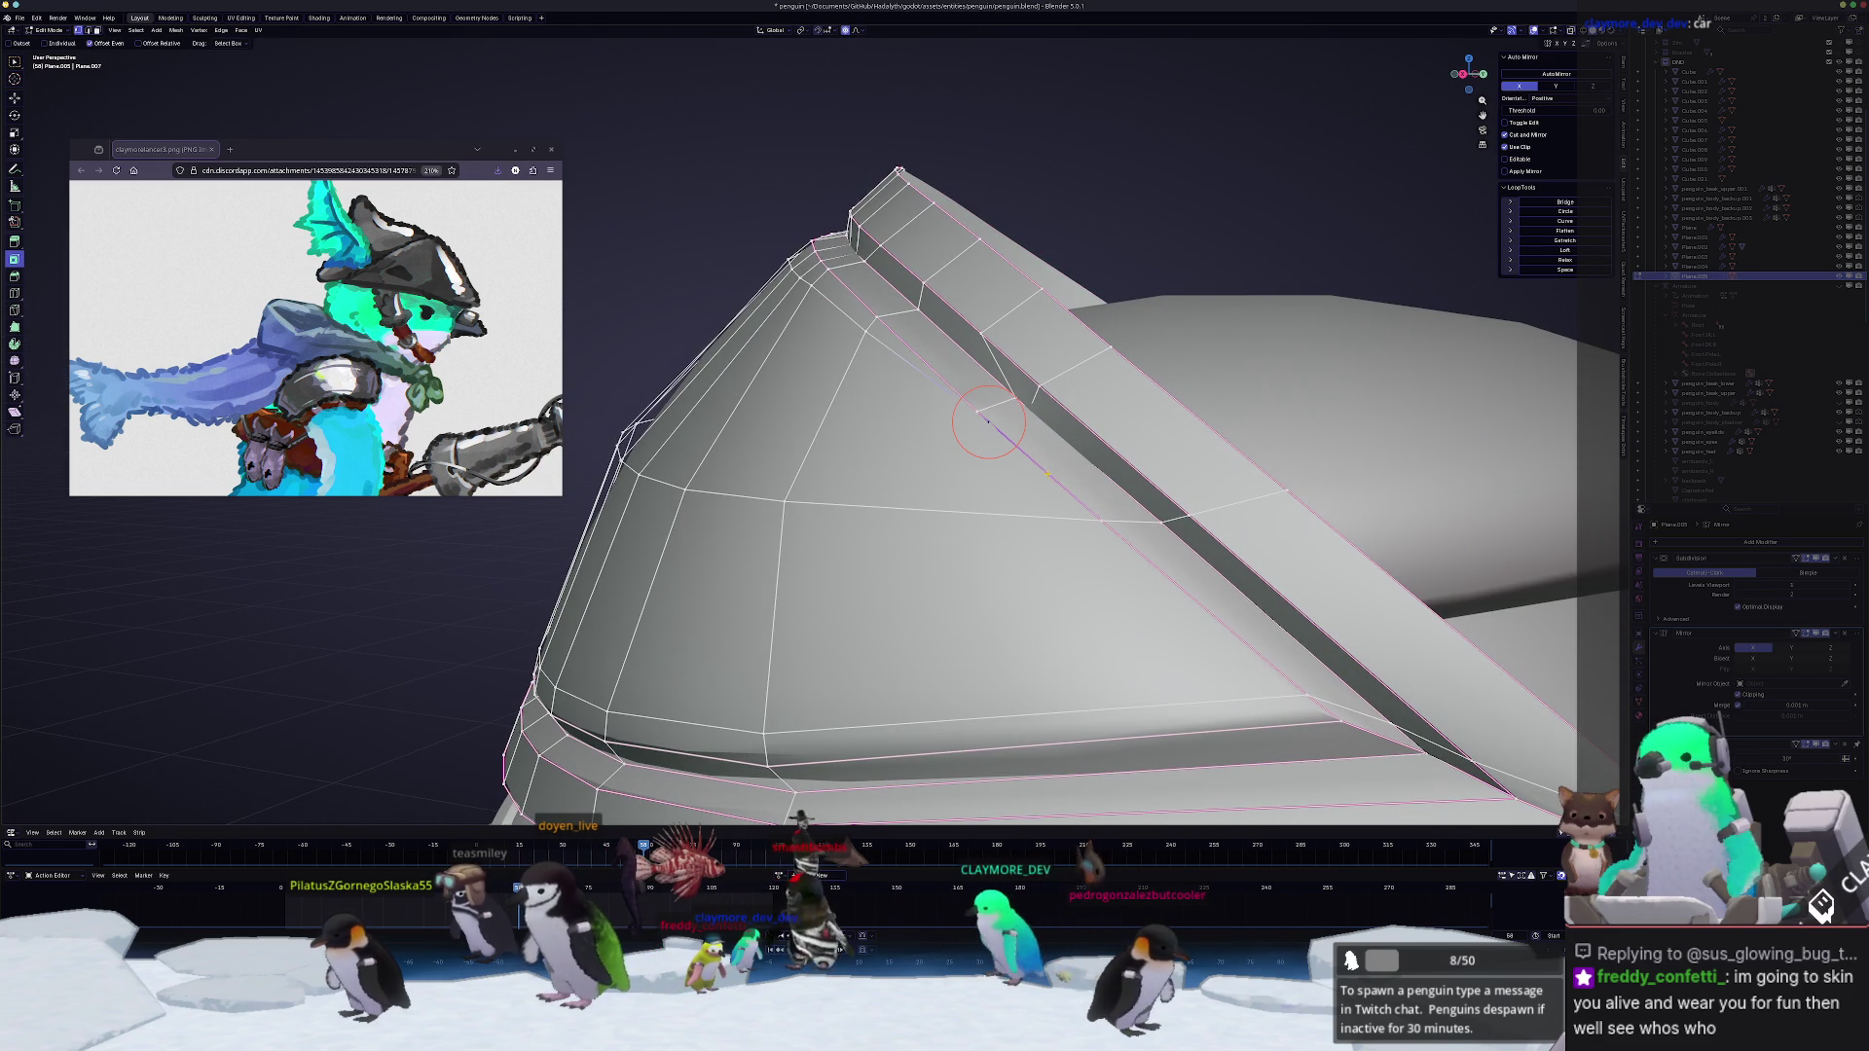
mouse_move(990, 423)
middle_mouse_down()
mouse_move(966, 503)
mouse_move(875, 298)
middle_mouse_up()
left_click(1319, 500, "ctrl")
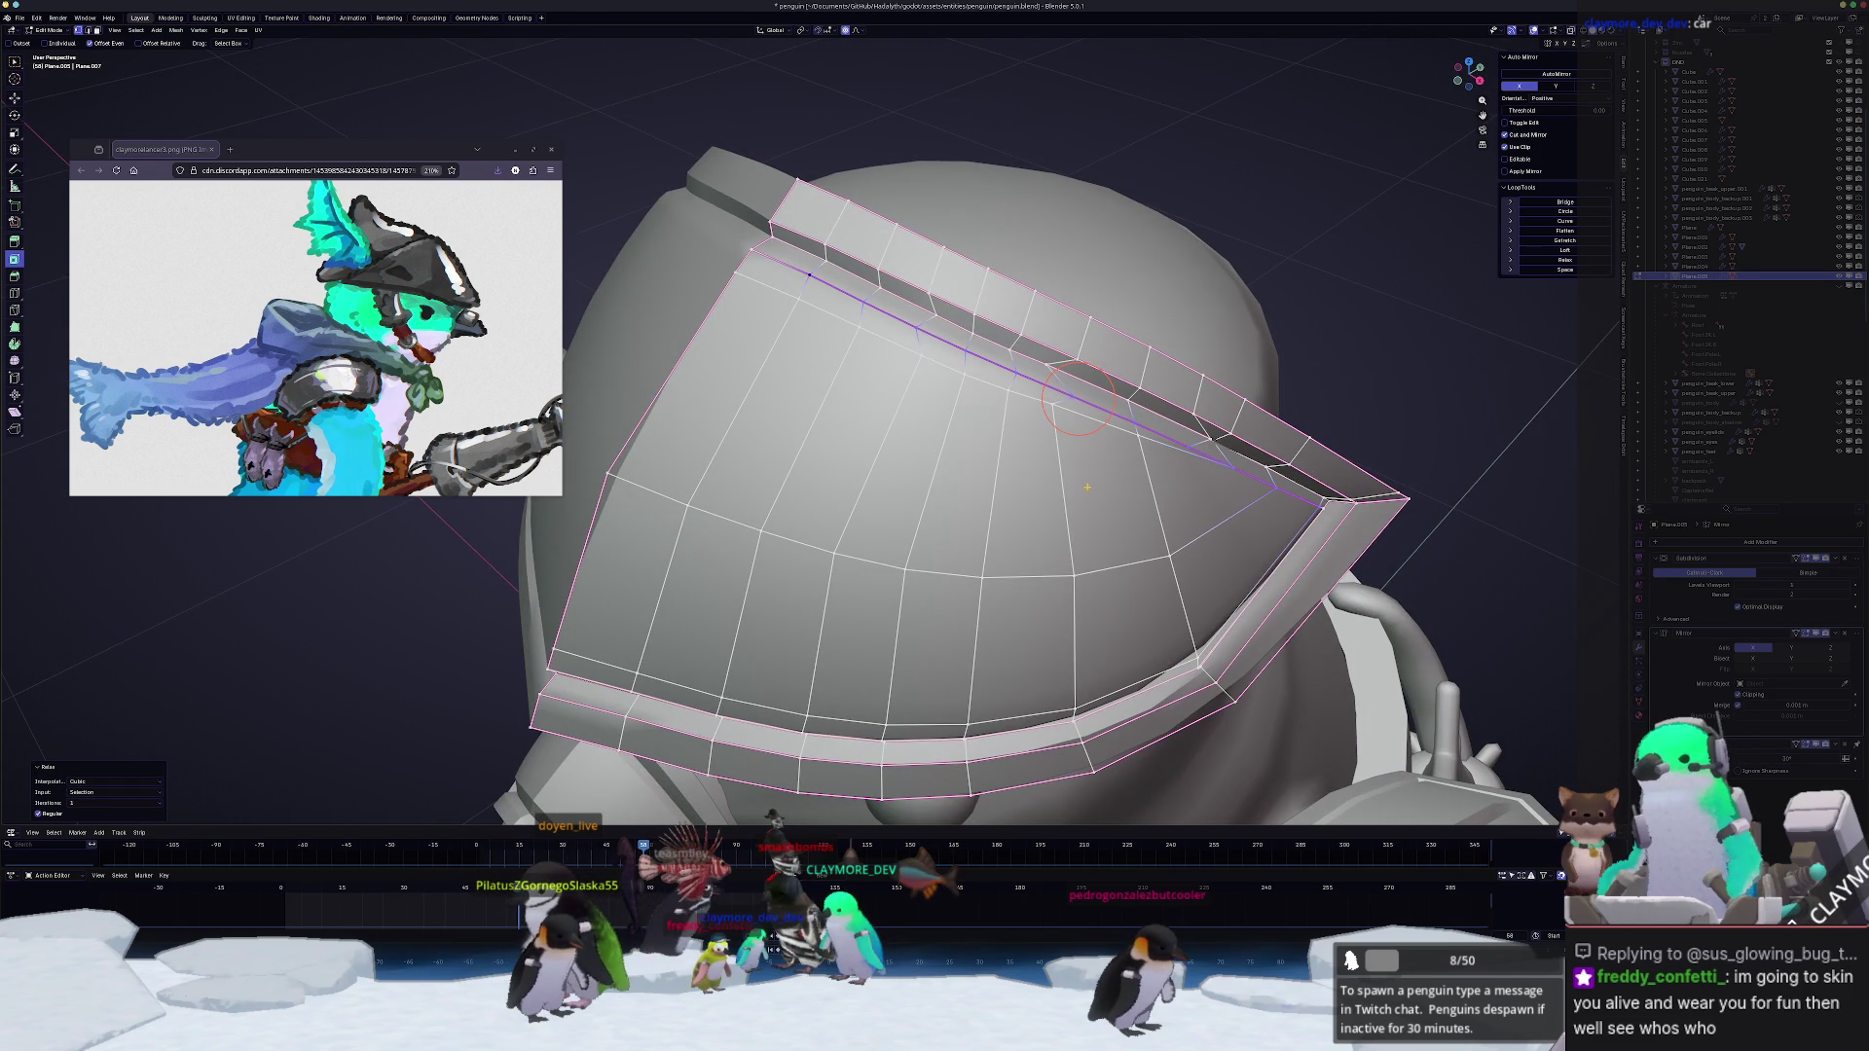
middle_click_drag(1051, 489, 1172, 449)
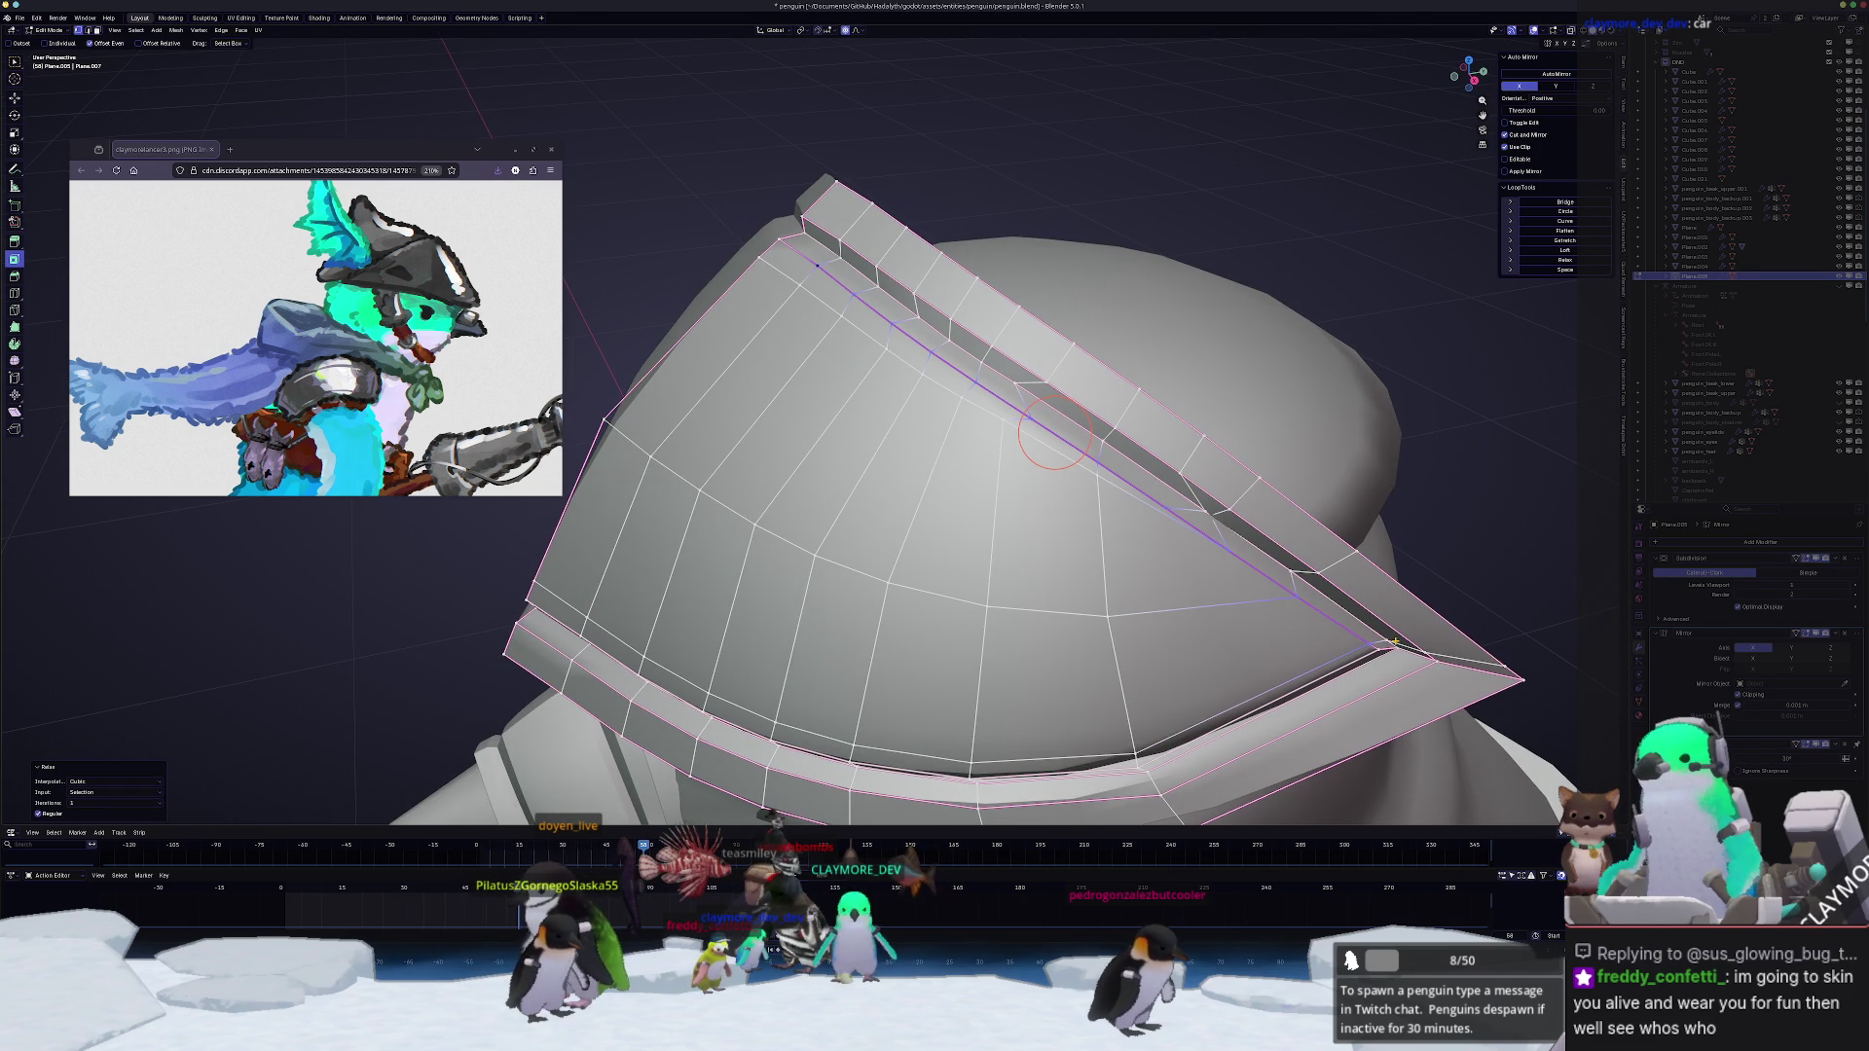
left_click(1381, 638, "ctrl")
left_click(1565, 258)
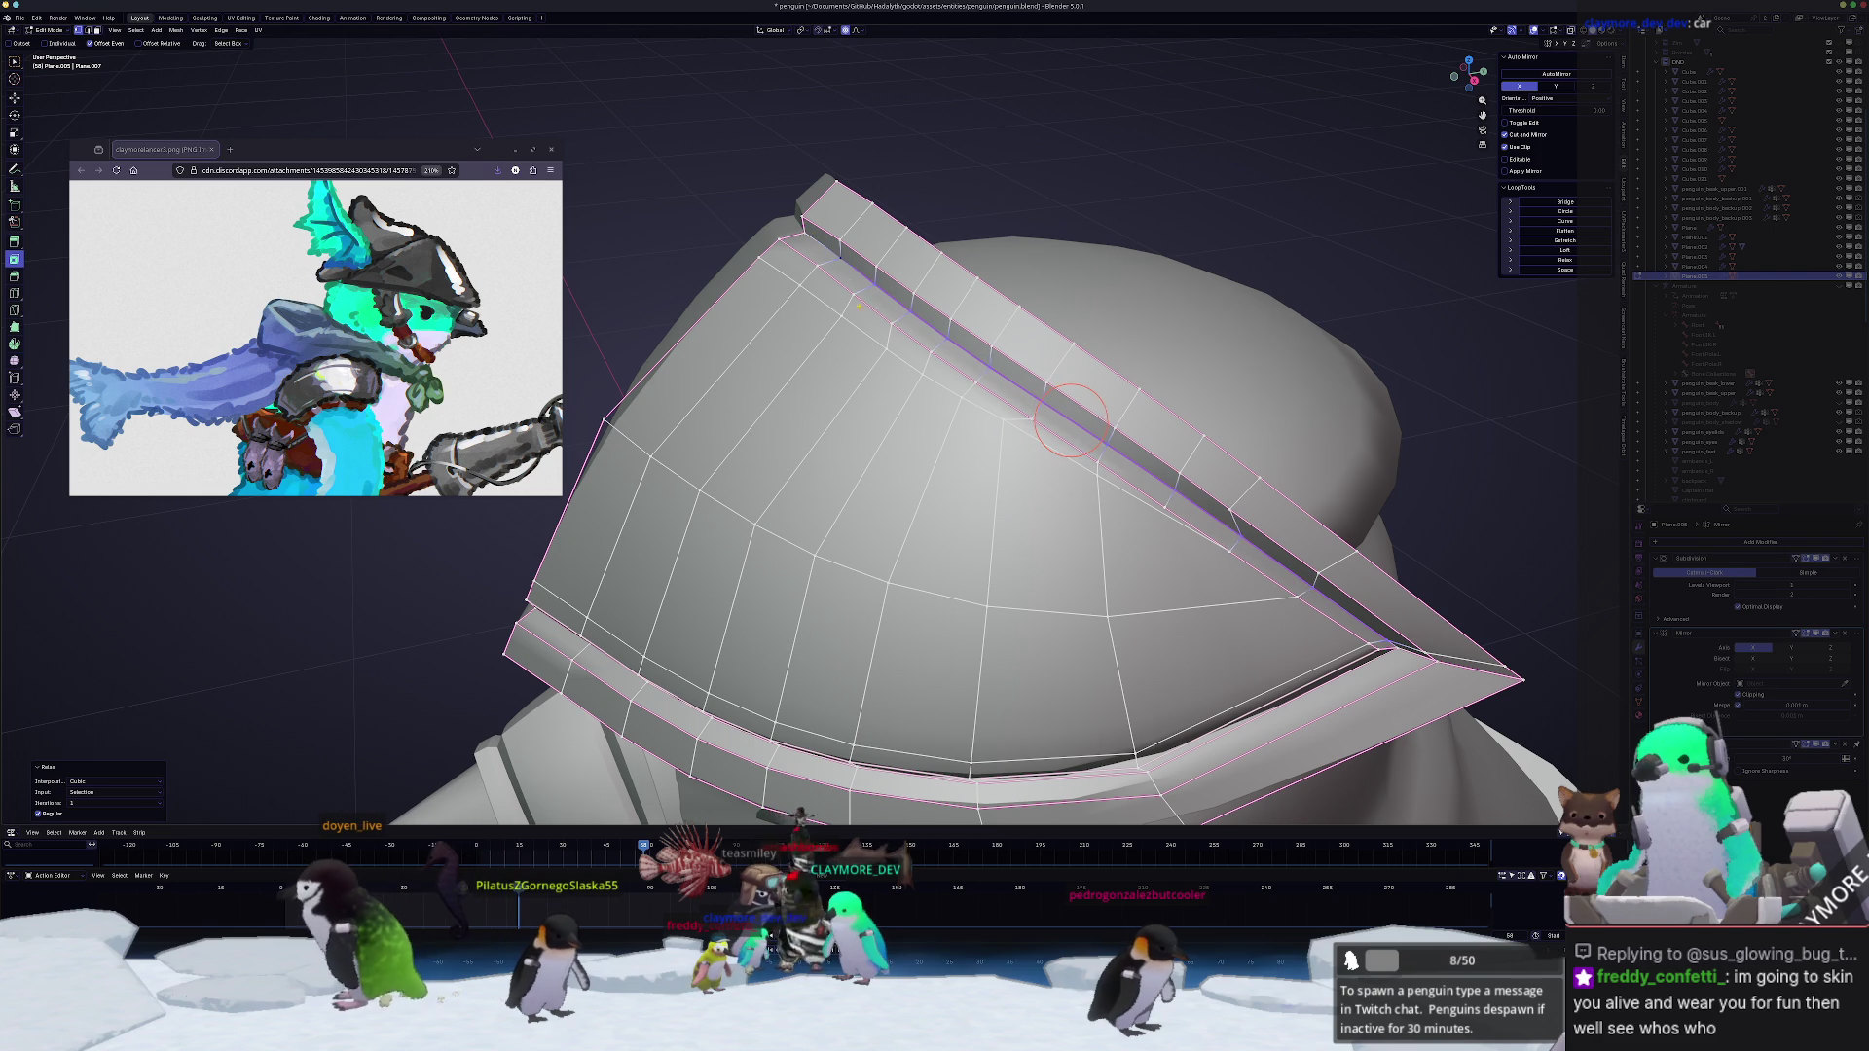
Step: Grab the crest's outer top edge with proportional falloff to curve it into the dome
middle_click_drag(1023, 482, 1080, 438)
left_click(1461, 599)
left_click(832, 241, "ctrl")
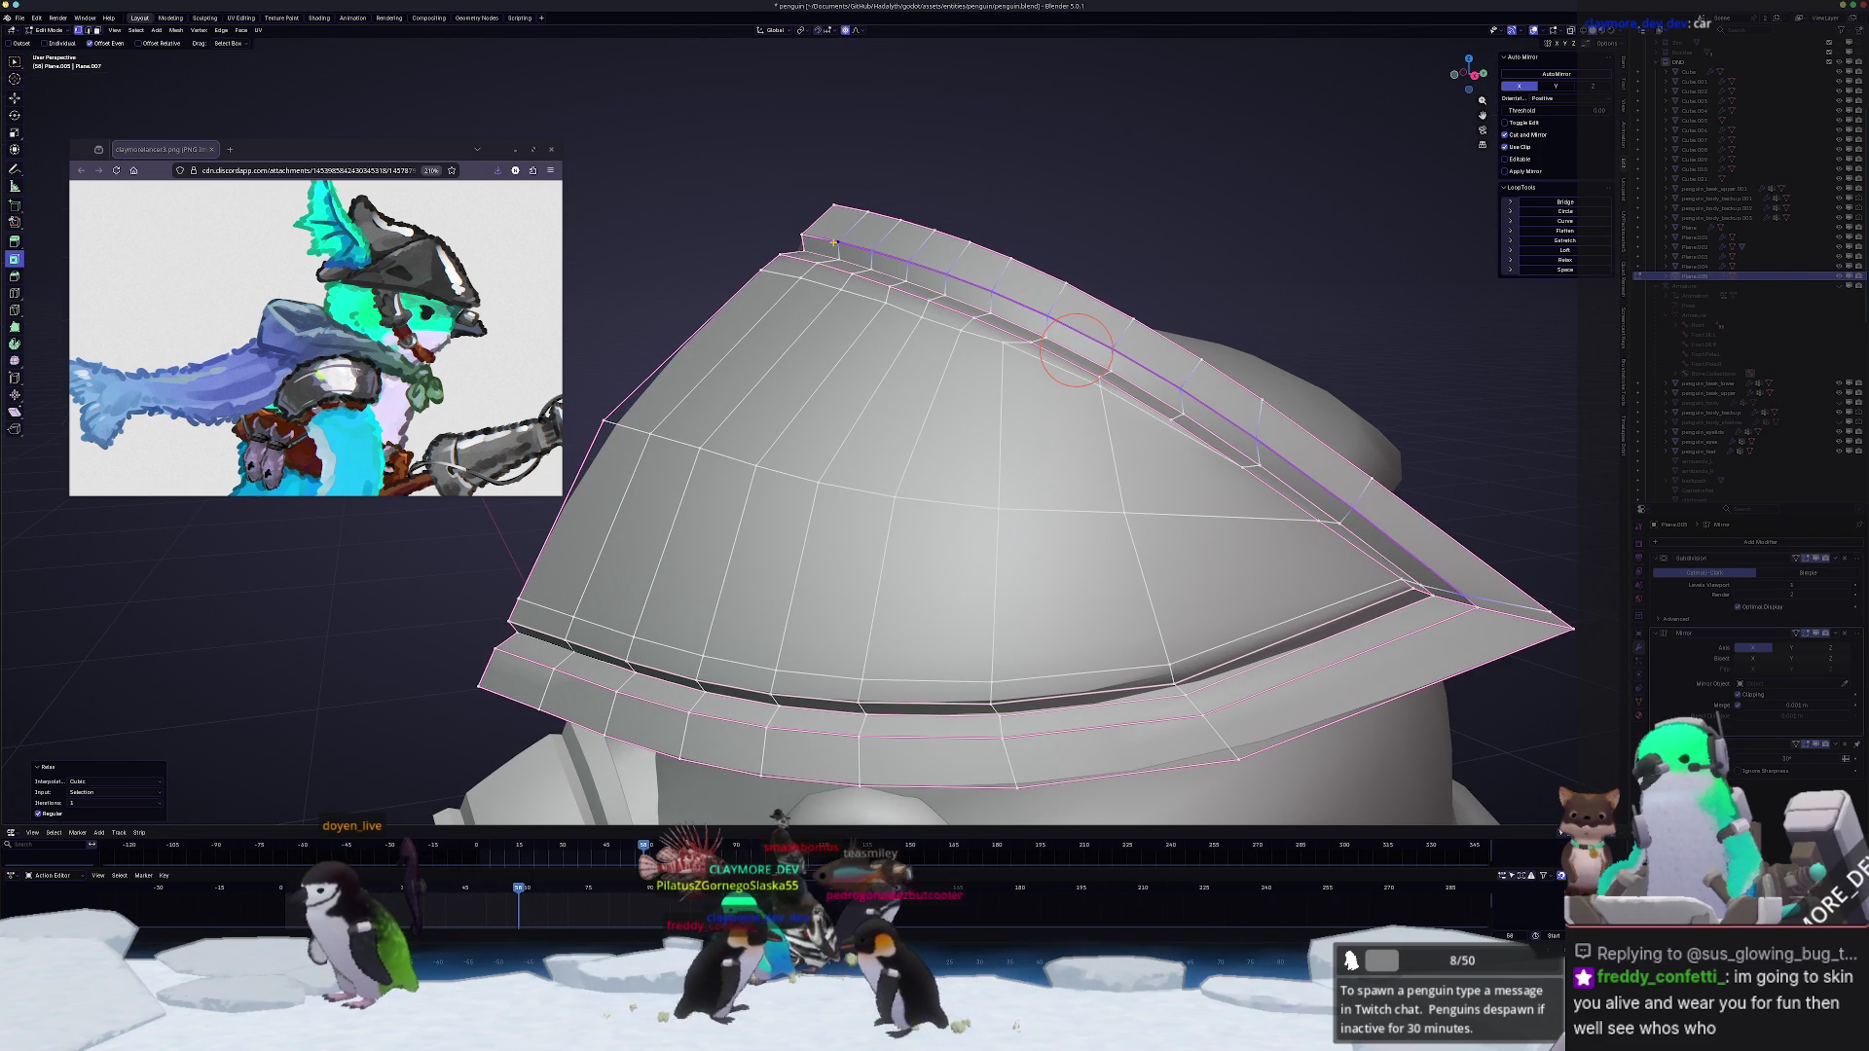
key("g")
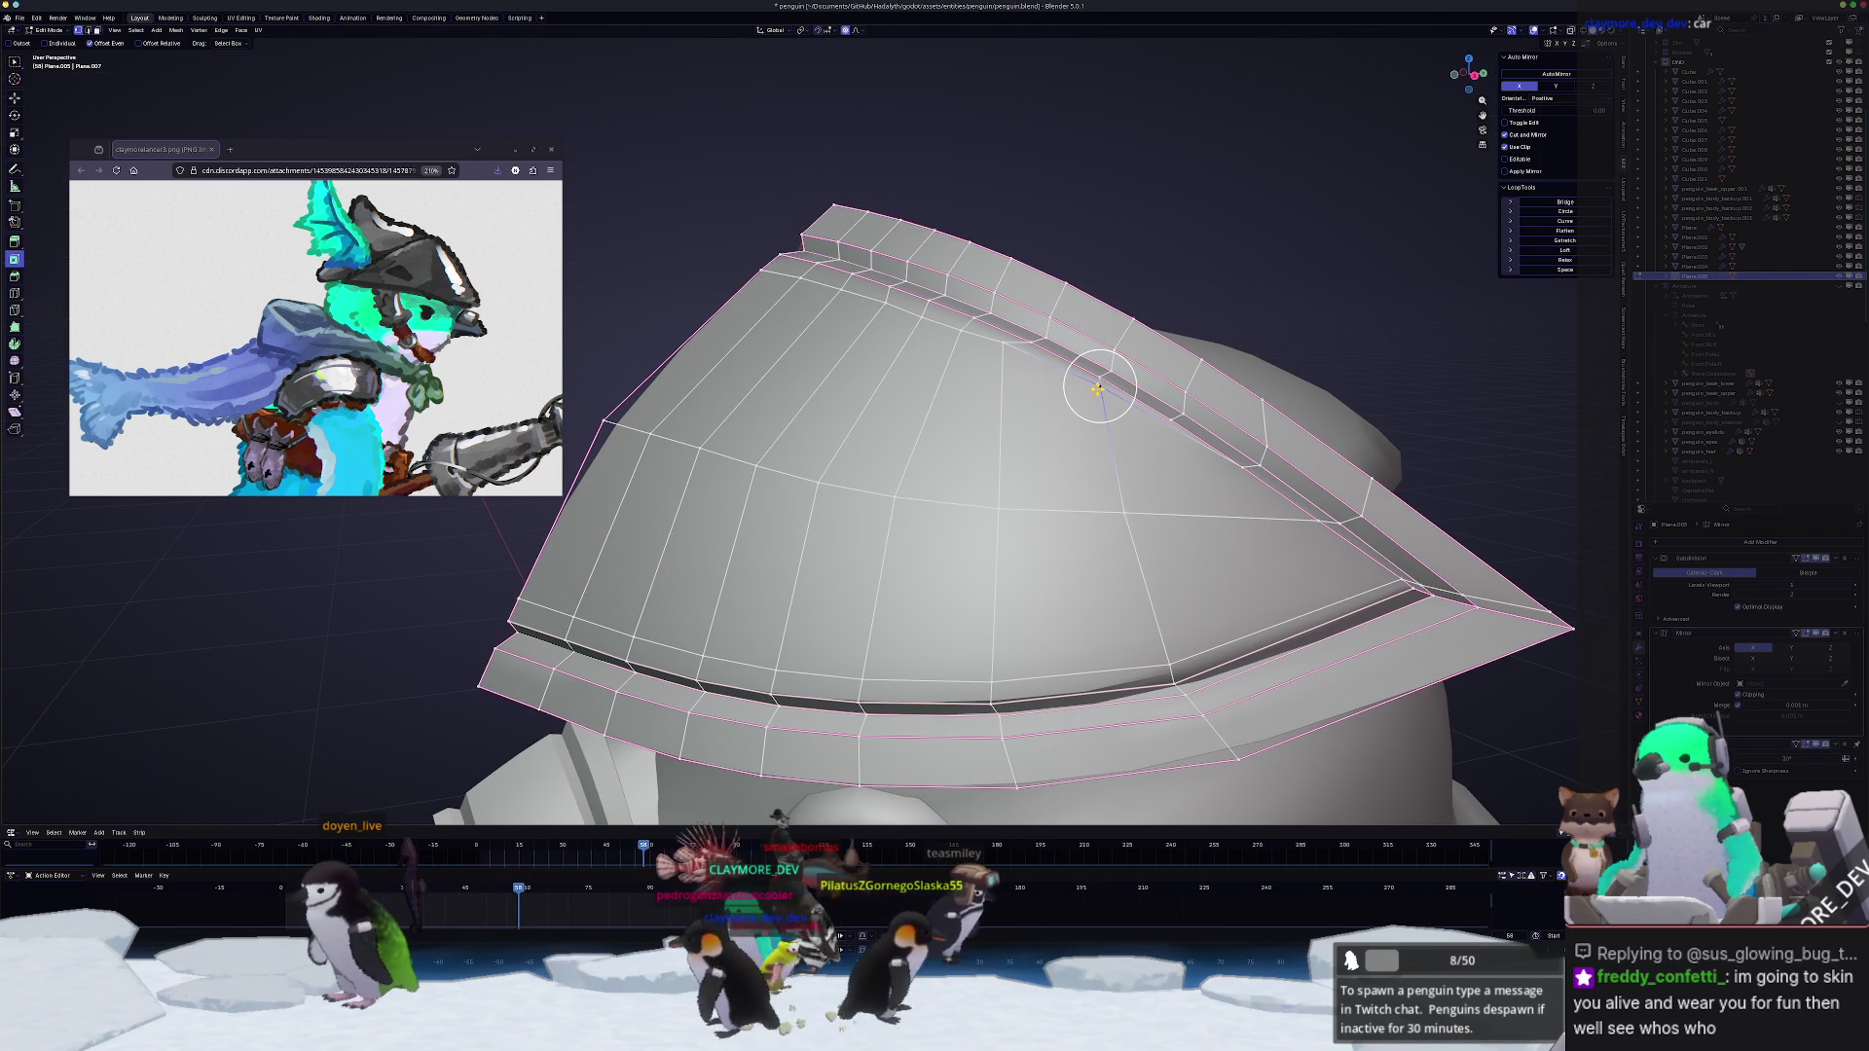
scroll(1097, 389, "down", 5)
Step: Confirm the crest edge move and close in on the helmet dome
left_click(1002, 343)
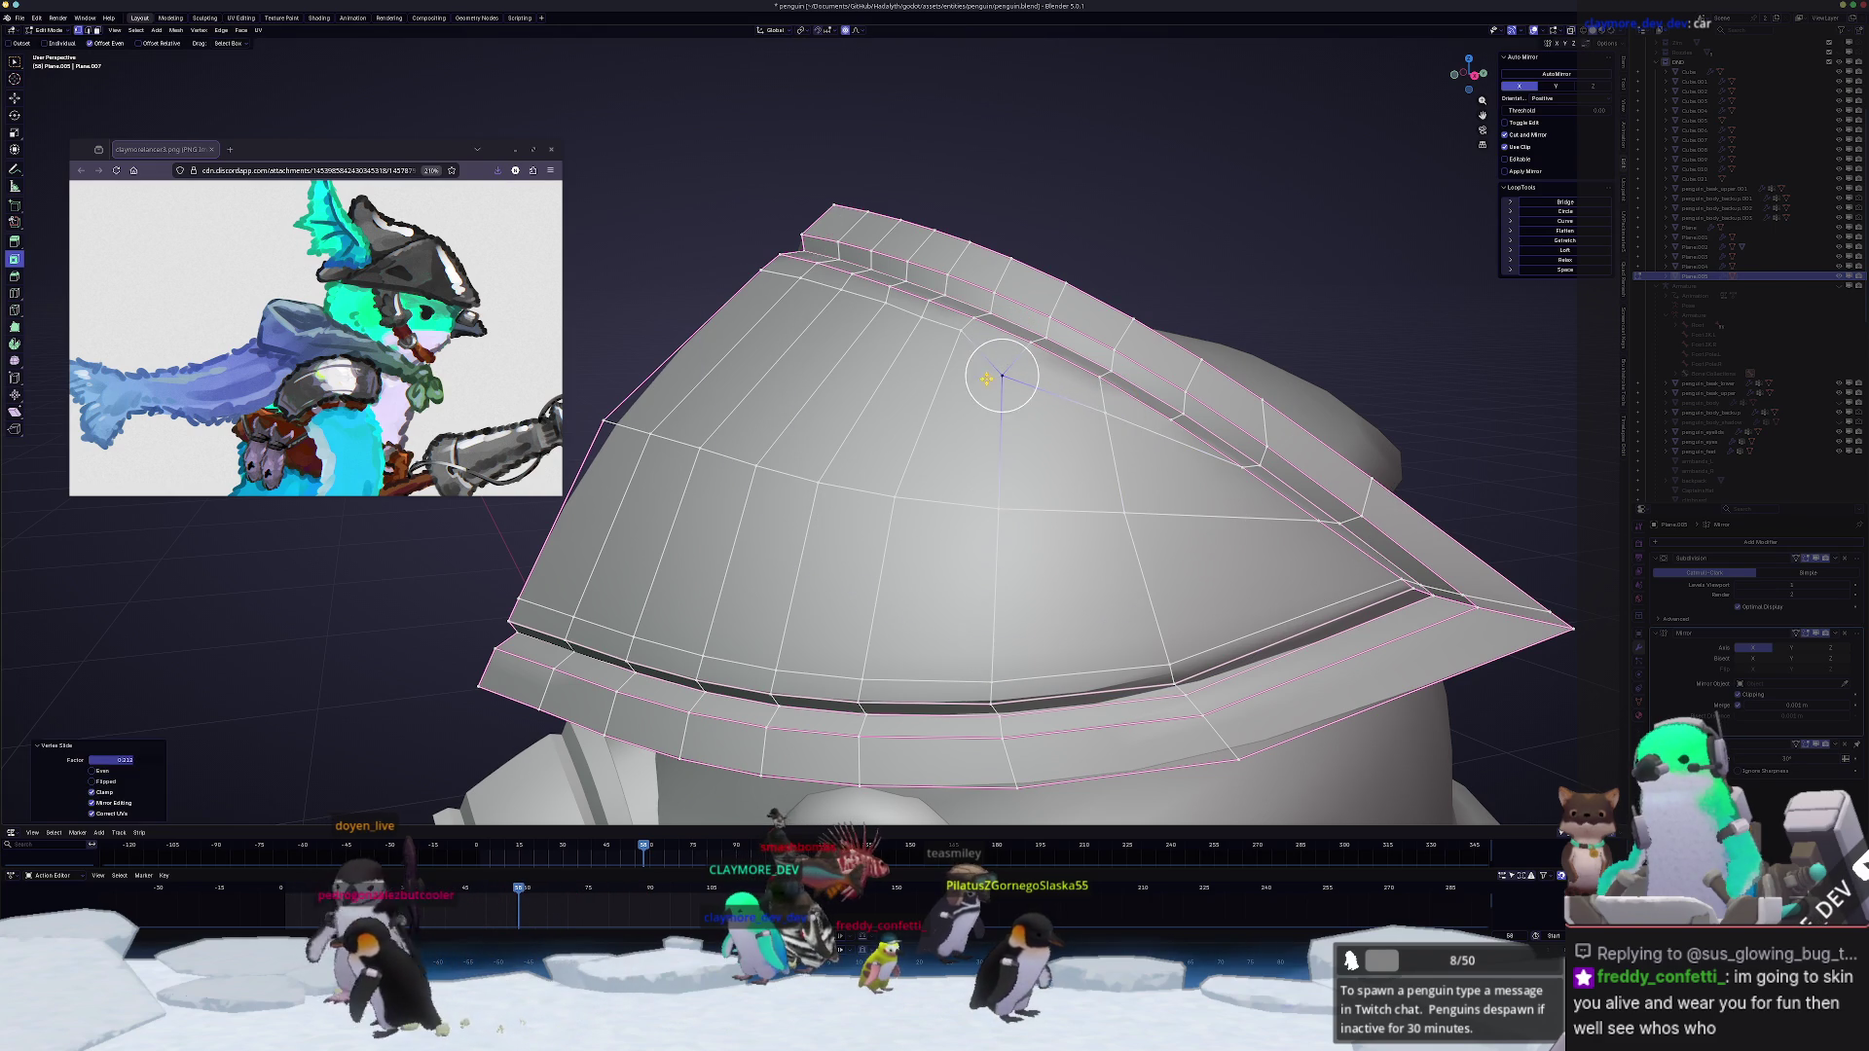
left_click(952, 347)
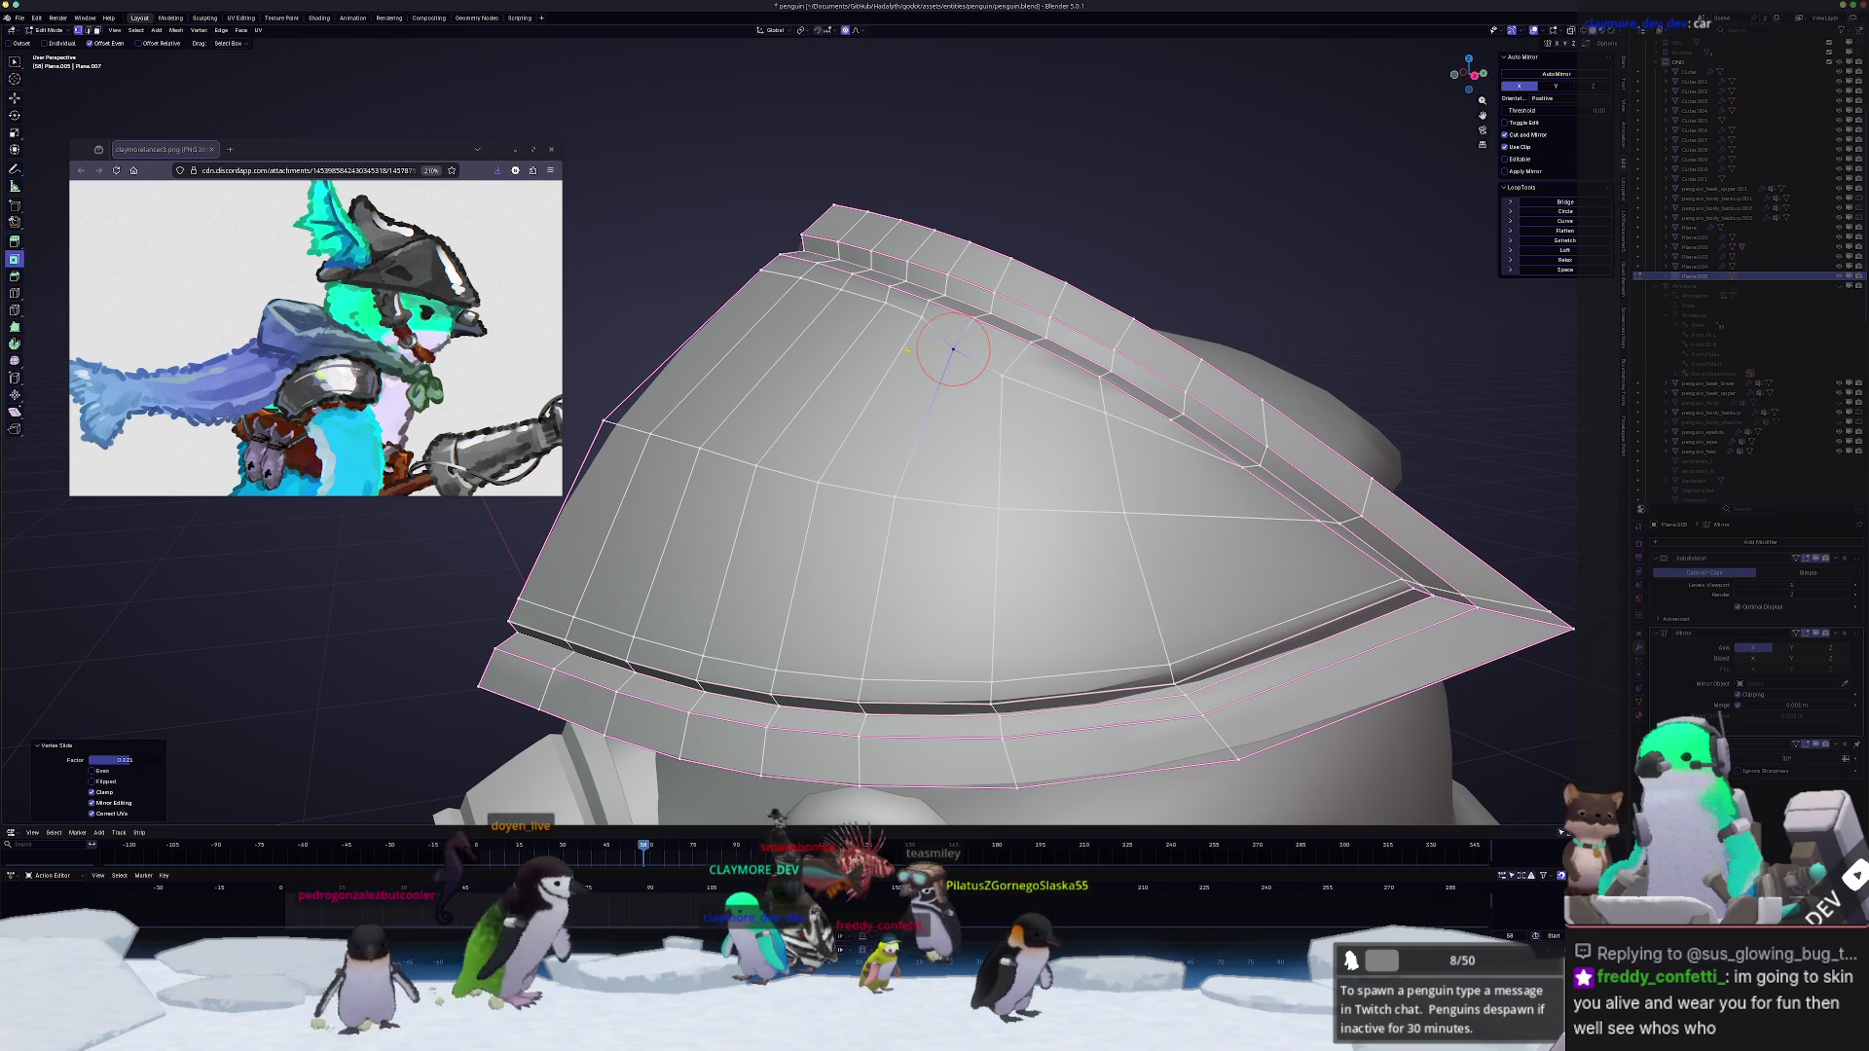
middle_click_drag(953, 346, 1003, 375)
middle_click_drag(1093, 562, 1140, 577)
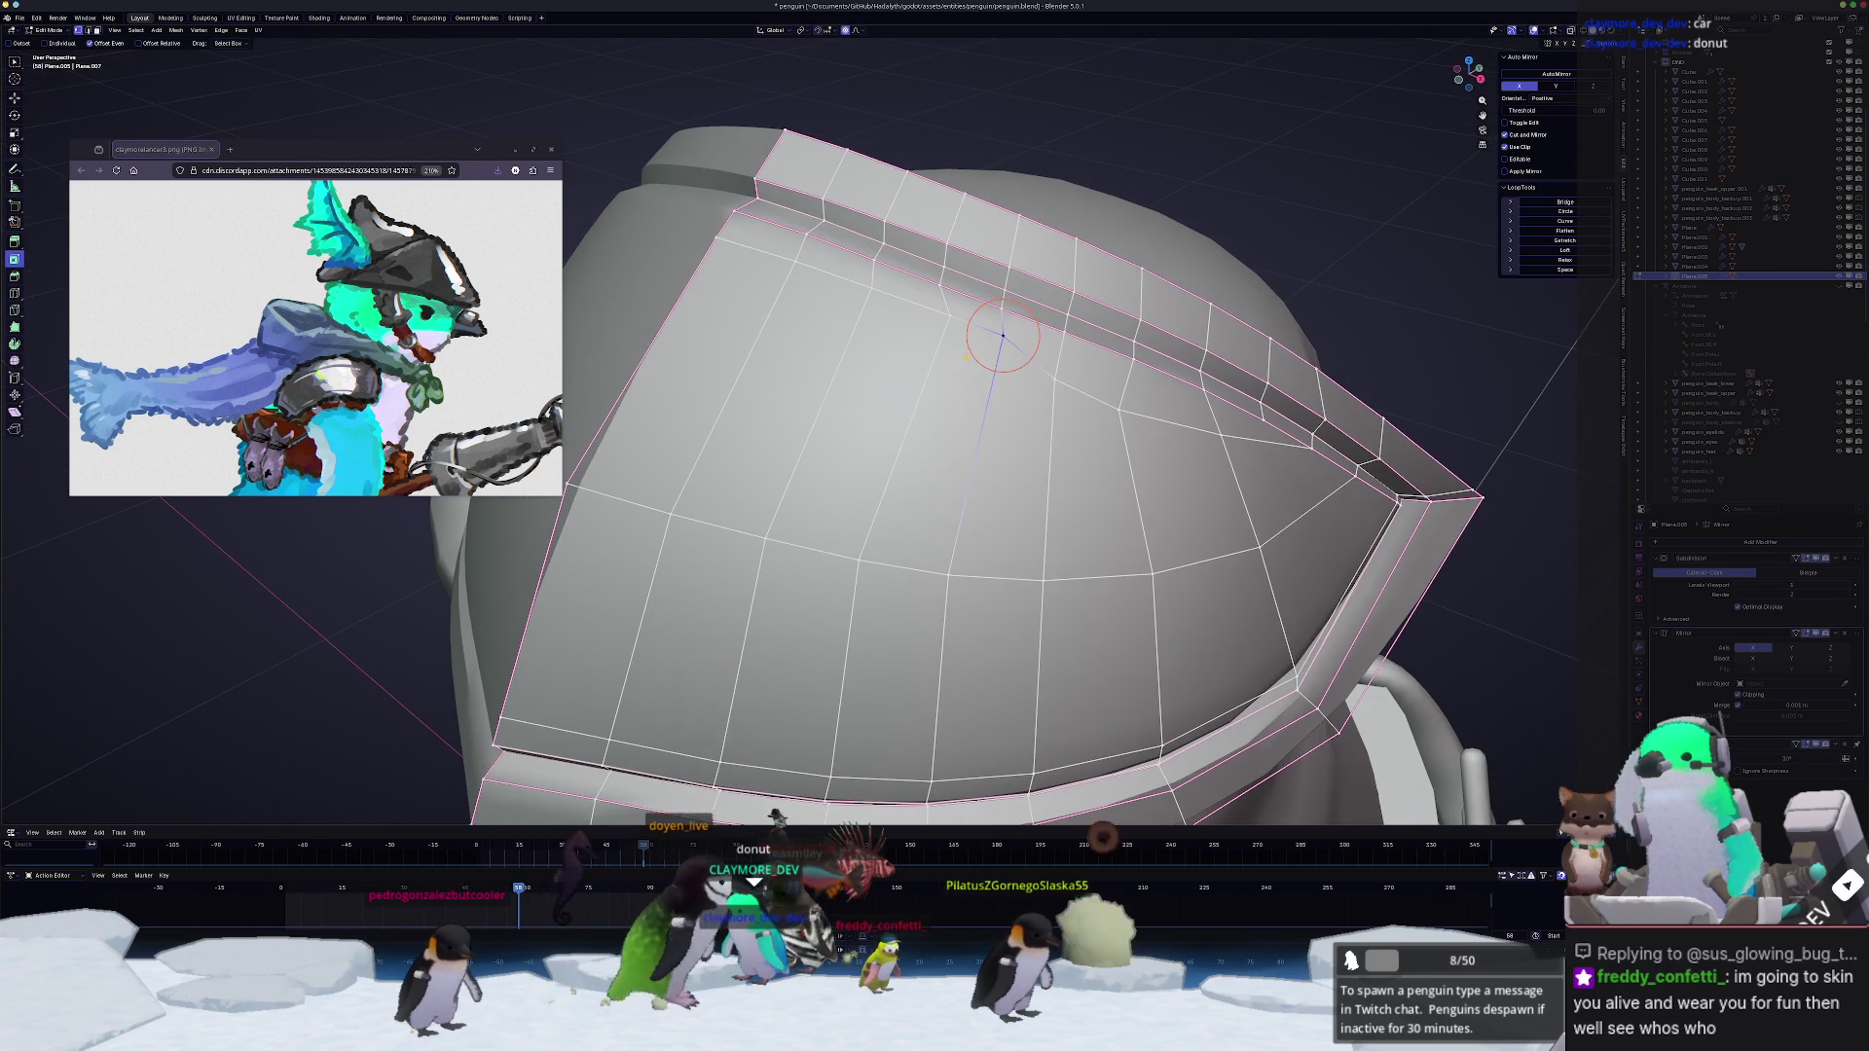
Step: Vertex-slide a dome vertex to even the surface flow, then select an edge row across it
key("g")
key("g")
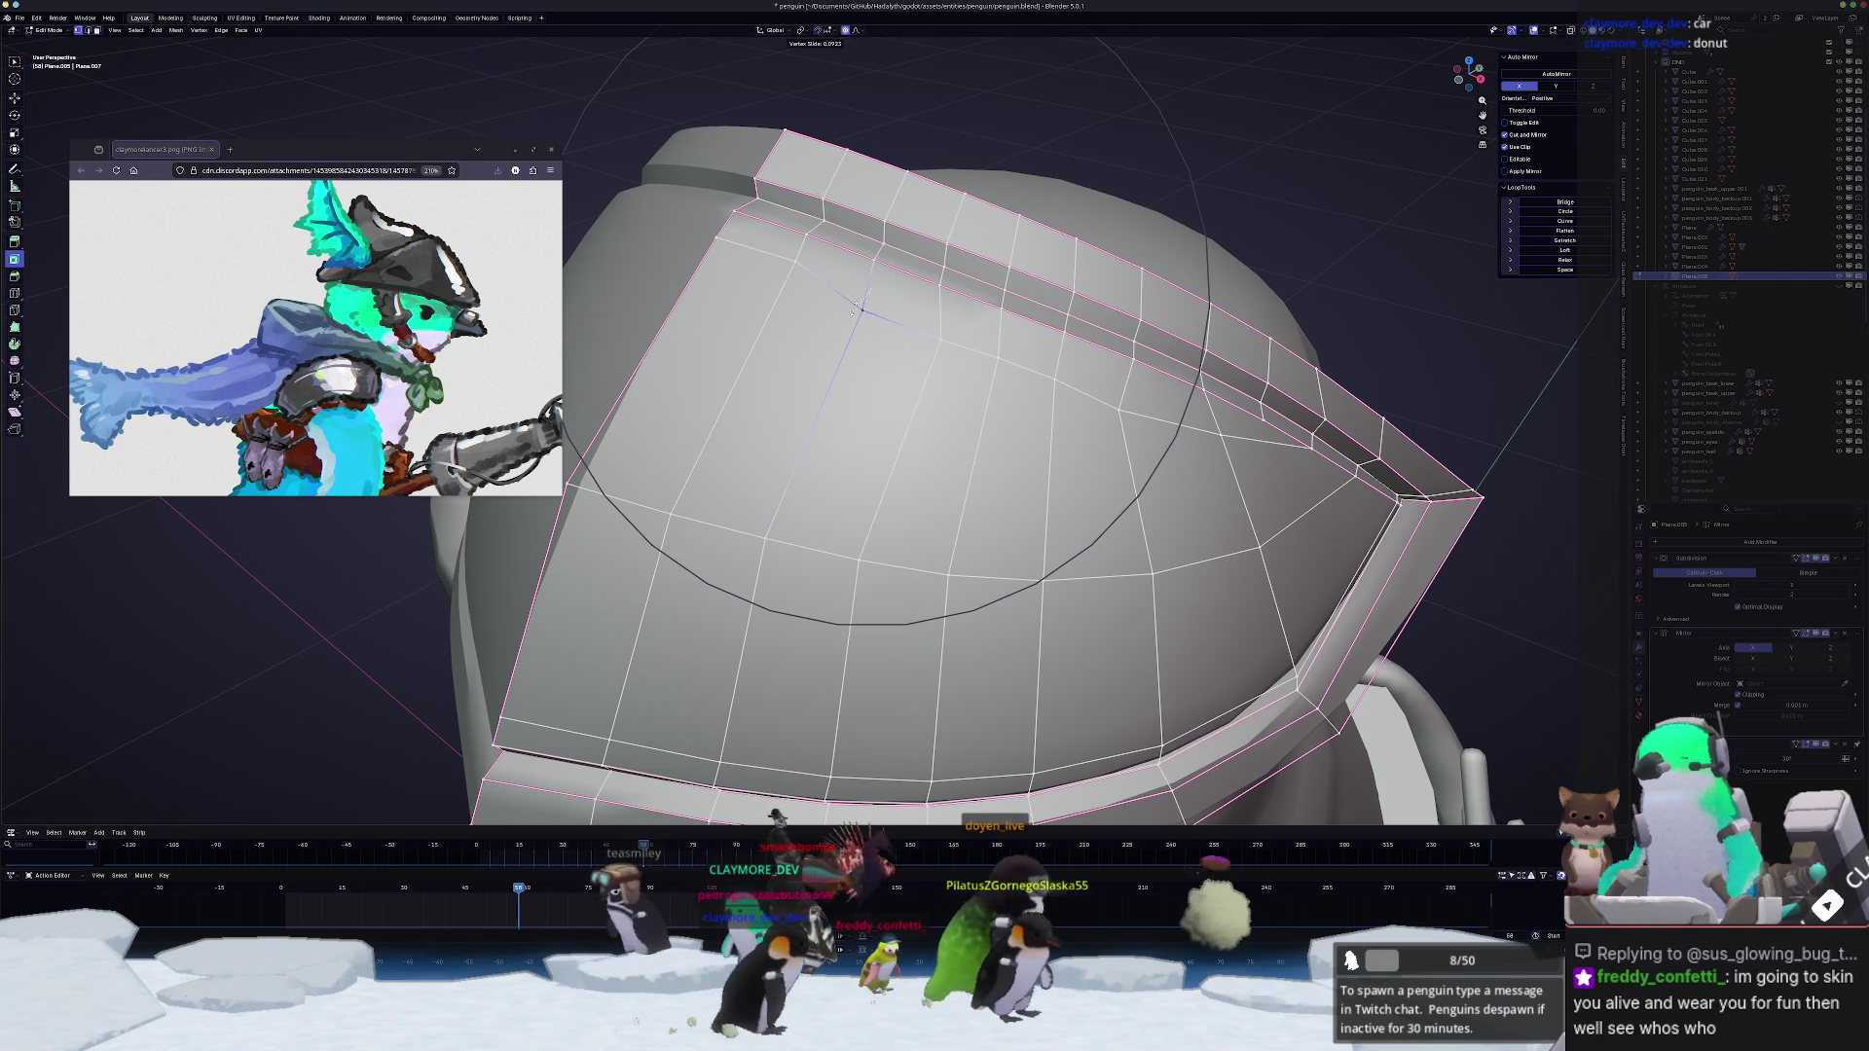
scroll(796, 261, "down", 2)
left_click(785, 282)
right_click(1219, 433, "shift")
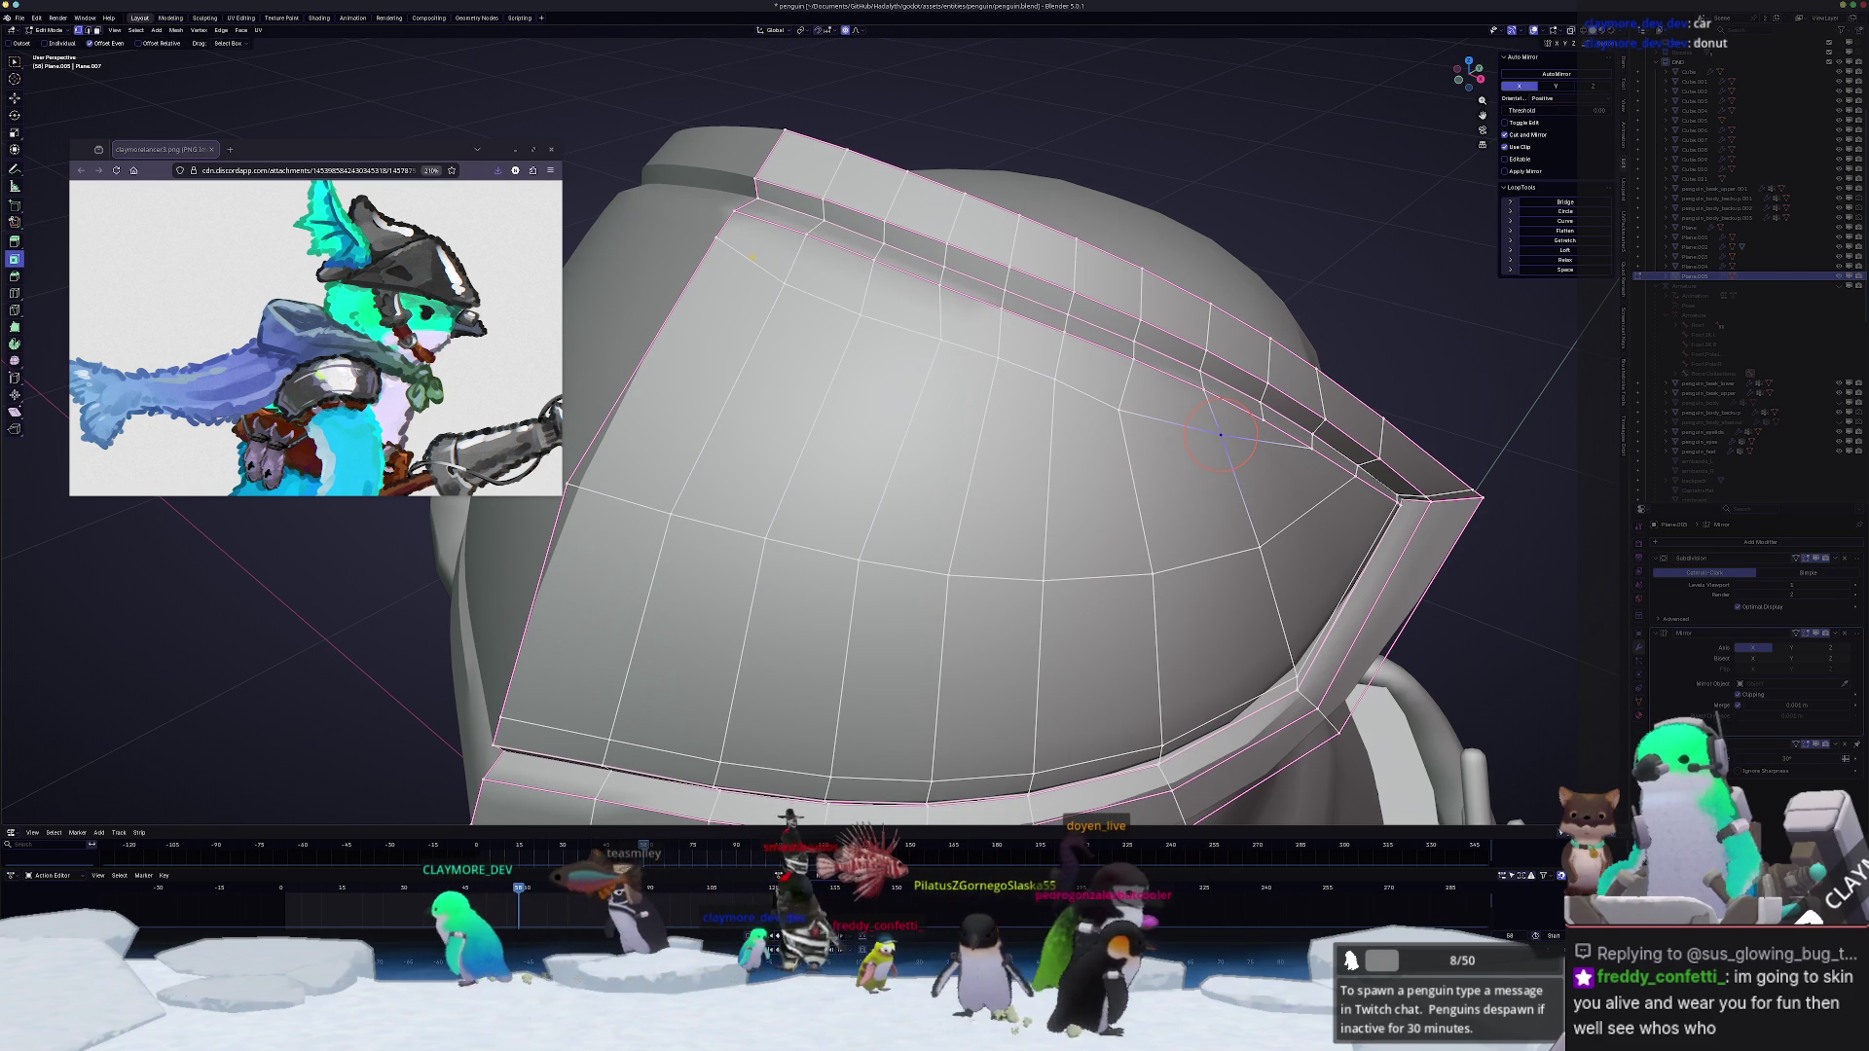
left_click(1220, 433, "ctrl")
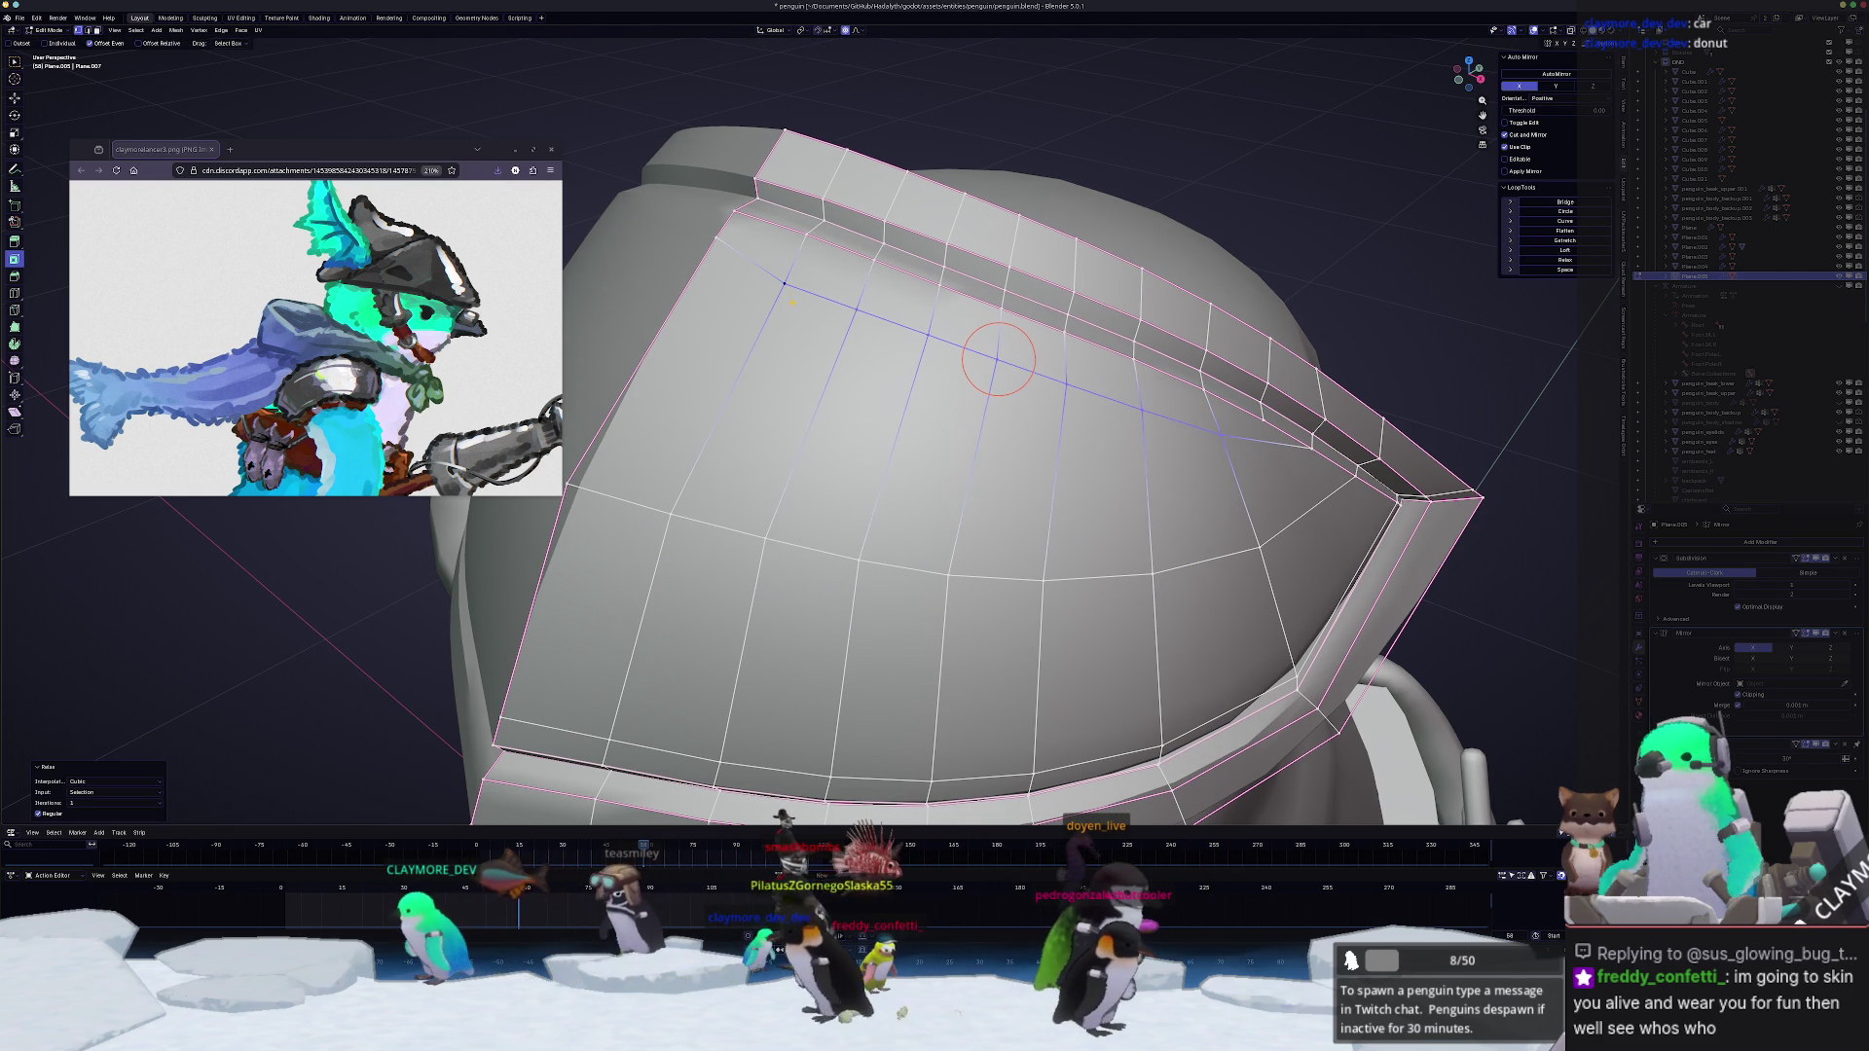
middle_click_drag(999, 360, 1116, 430)
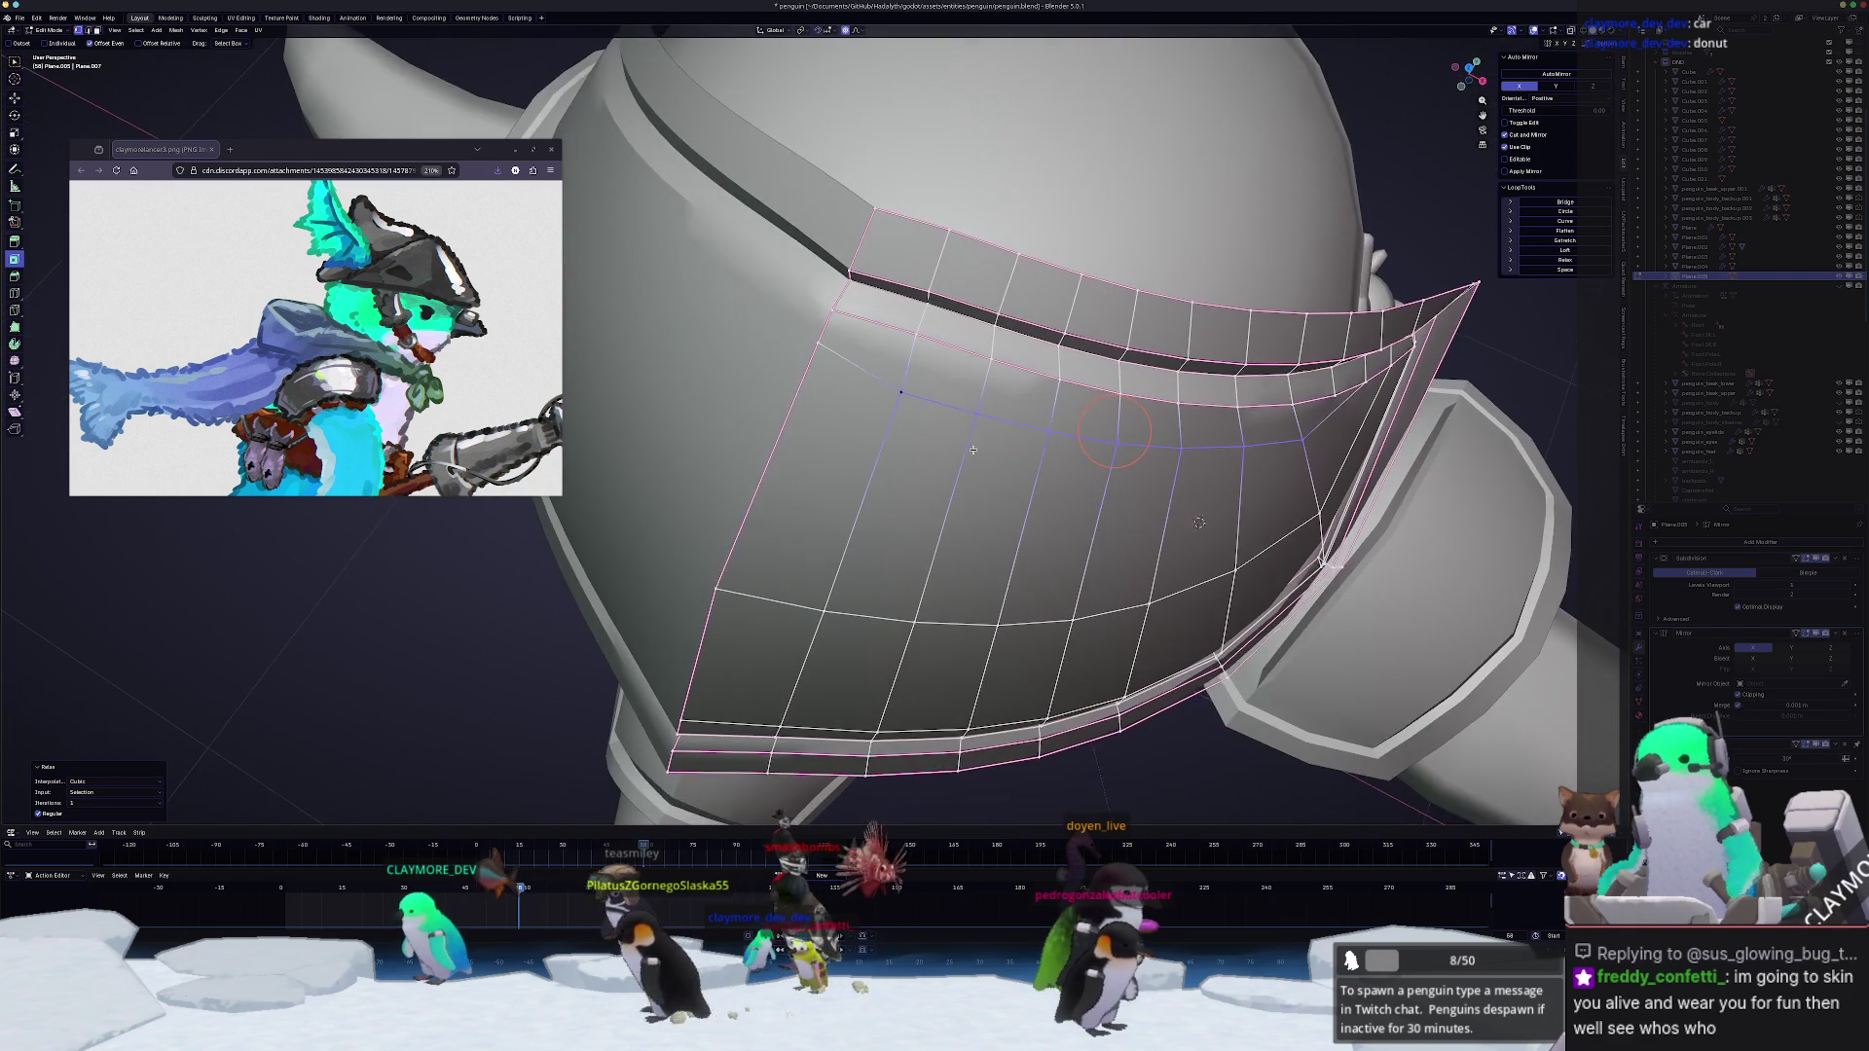
Step: Slide the crest's edge row along the surface and pull its front tip with proportional falloff
key("g")
left_click(811, 358)
middle_click_drag(823, 364, 834, 264)
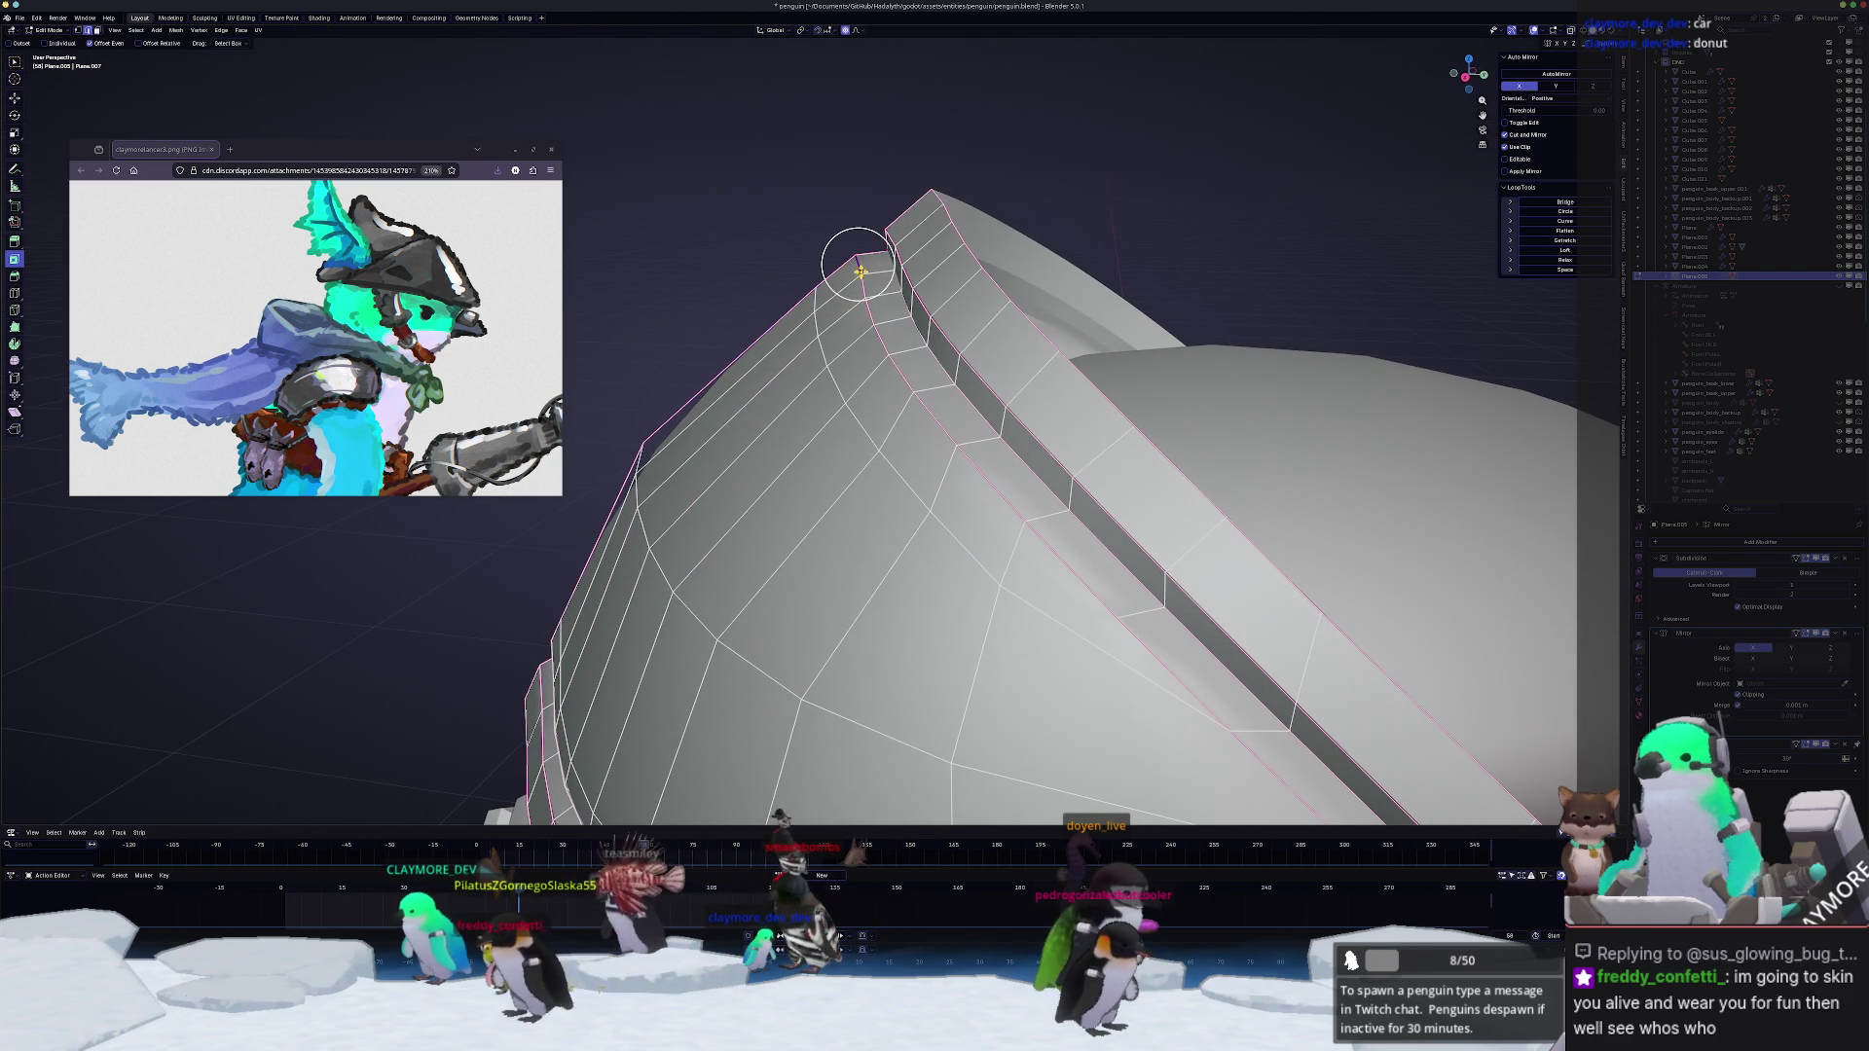
key("g")
scroll(844, 259, "down", 4)
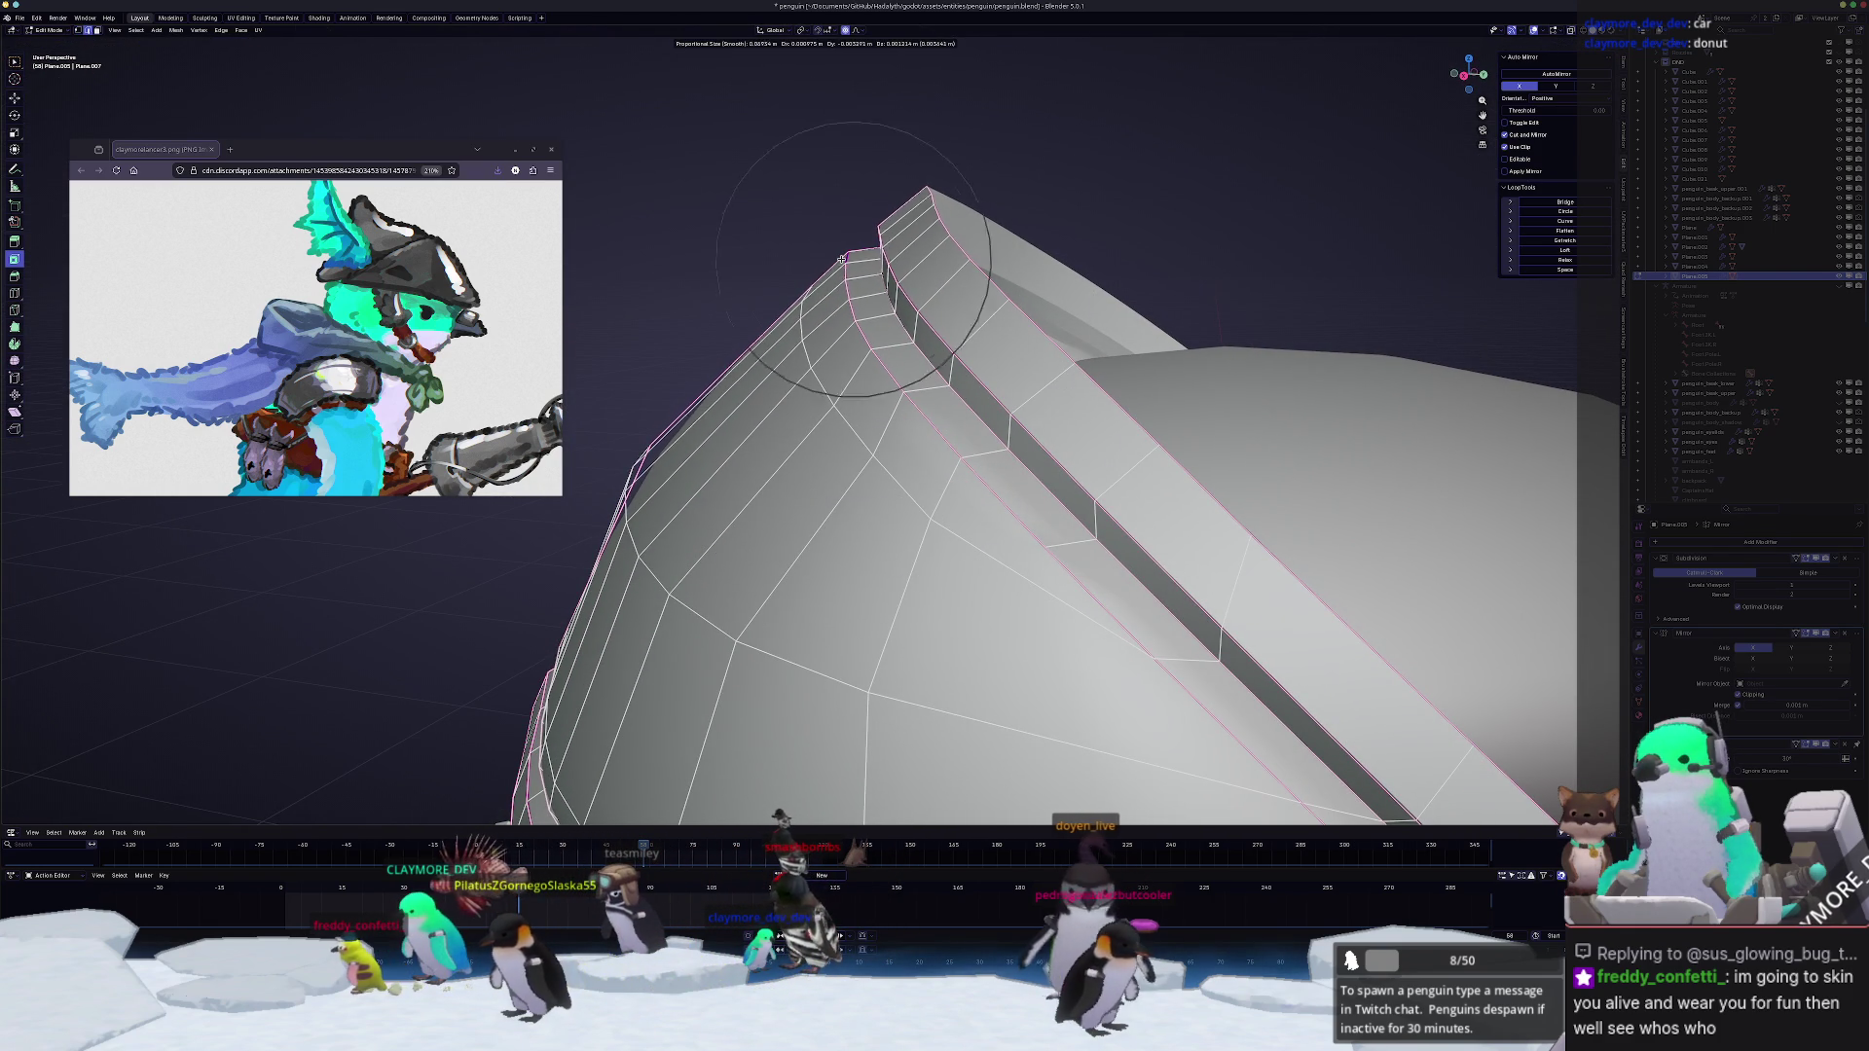
scroll(845, 258, "up", 5)
left_click(847, 260)
mouse_move(847, 260)
middle_mouse_down()
mouse_move(873, 271)
mouse_move(760, 168)
middle_mouse_up()
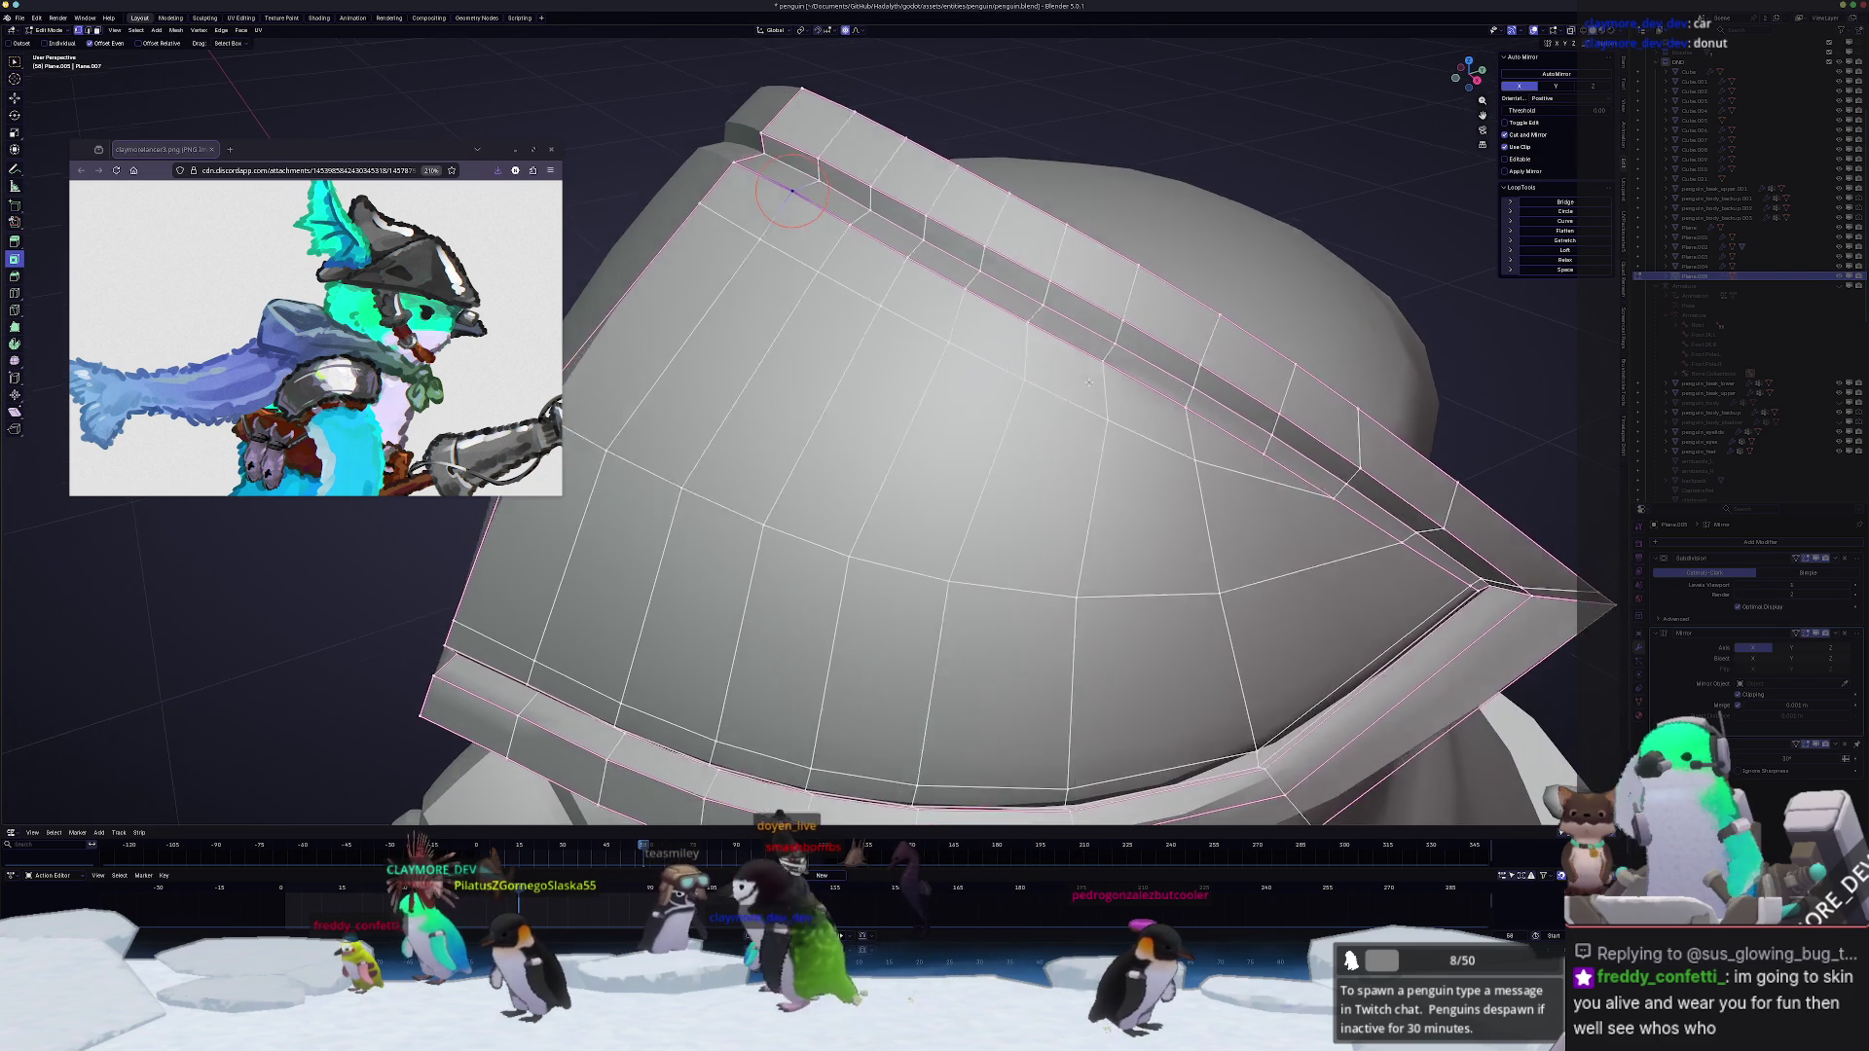
Step: Select the brim's inner edge loop and relax it into evenly spaced edges with LoopTools
left_click(761, 169, "alt")
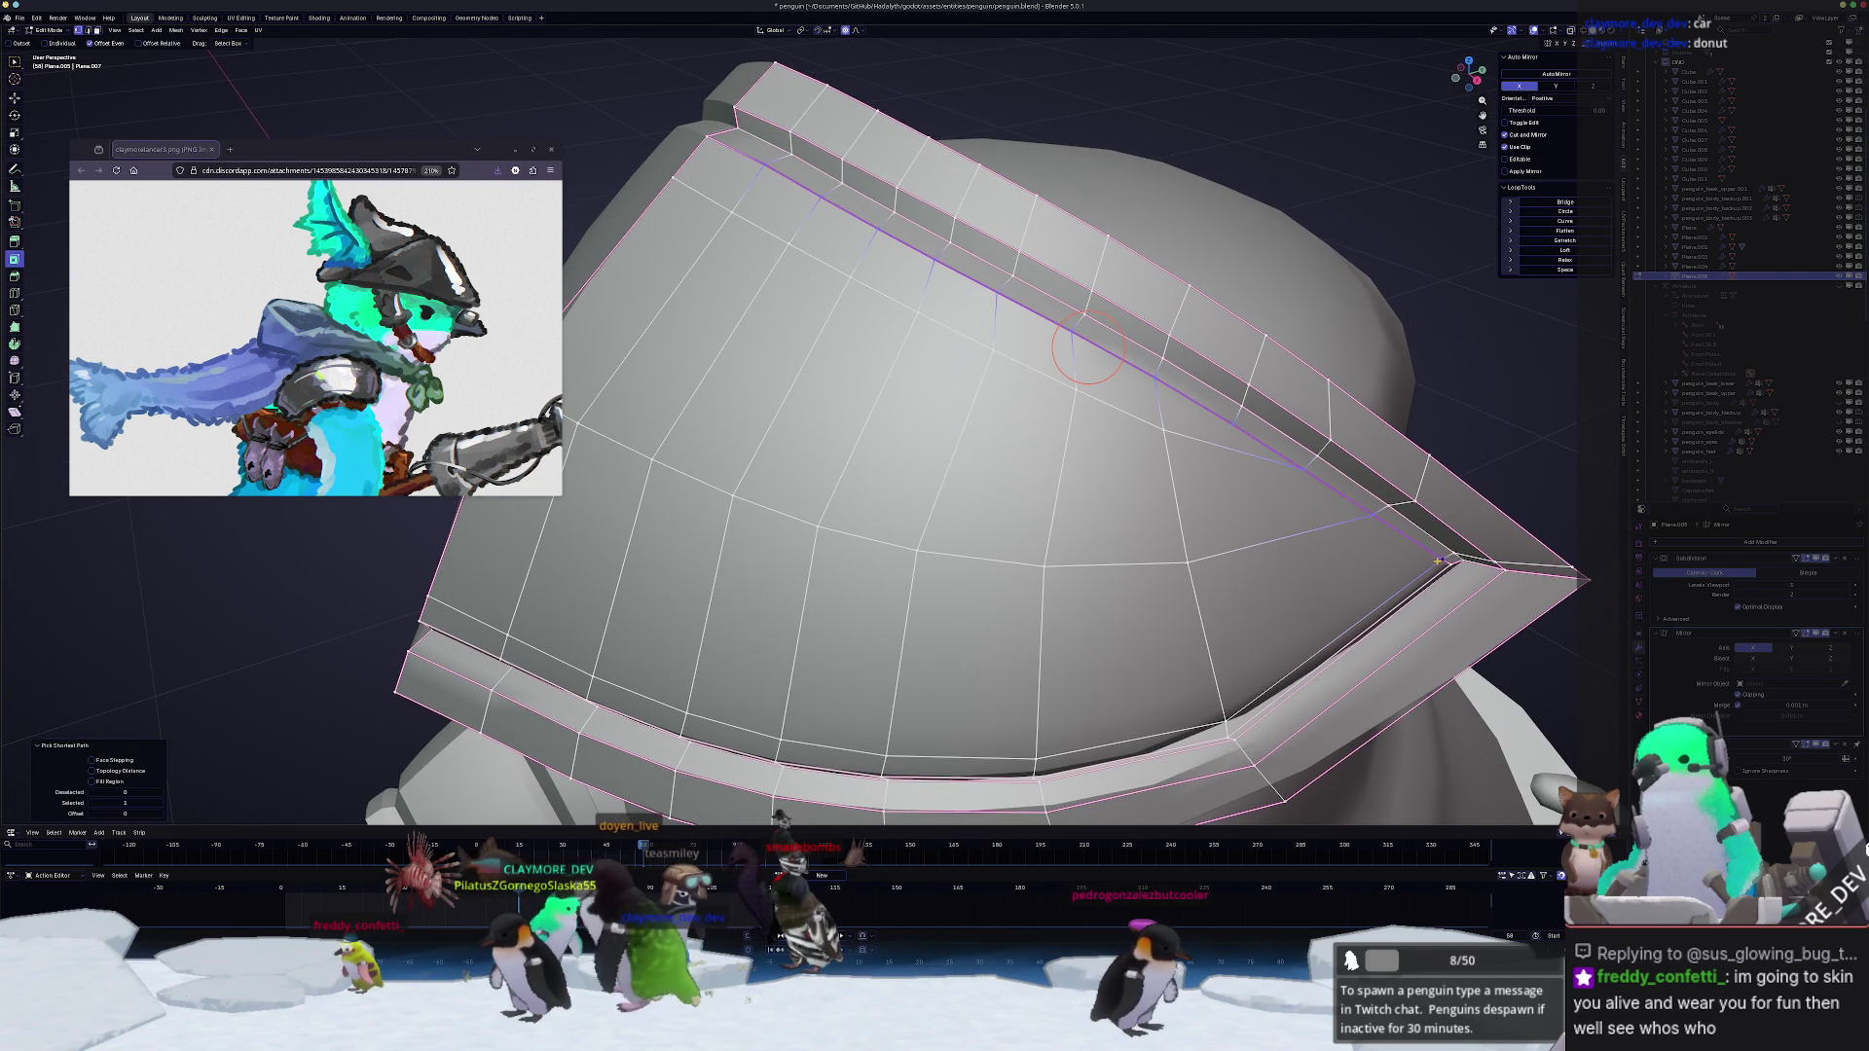
mouse_move(1090, 347)
middle_mouse_down()
mouse_move(1089, 292)
mouse_move(1130, 361)
mouse_move(939, 342)
middle_mouse_up()
left_click(1006, 336, "ctrl")
key("shift+r")
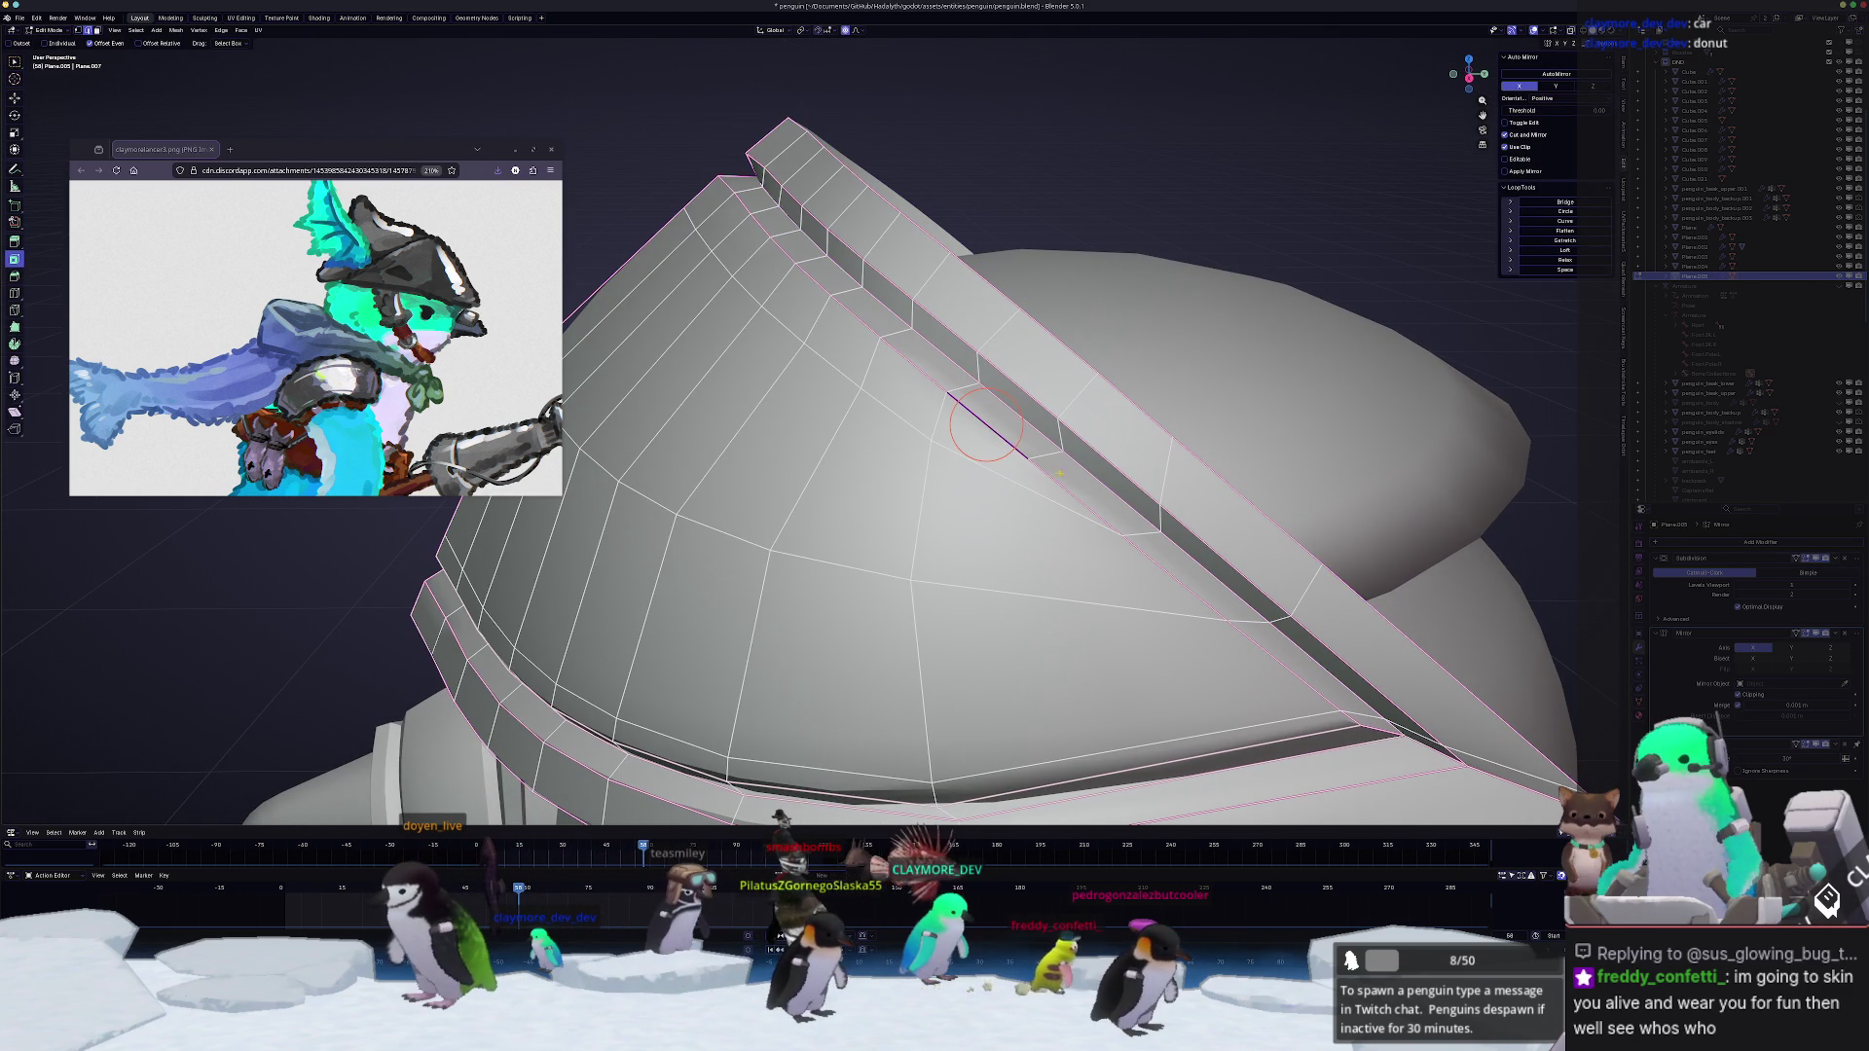
Step: Shift crest vertices along X and with soft falloff, nudge one vertex, then return to Object Mode
mouse_move(939, 342)
middle_mouse_down()
mouse_move(890, 434)
mouse_move(835, 343)
mouse_move(859, 323)
middle_mouse_up()
key("g")
key("x")
left_click(890, 435)
right_click(843, 342, "shift")
key("g")
scroll(860, 322, "up", 3)
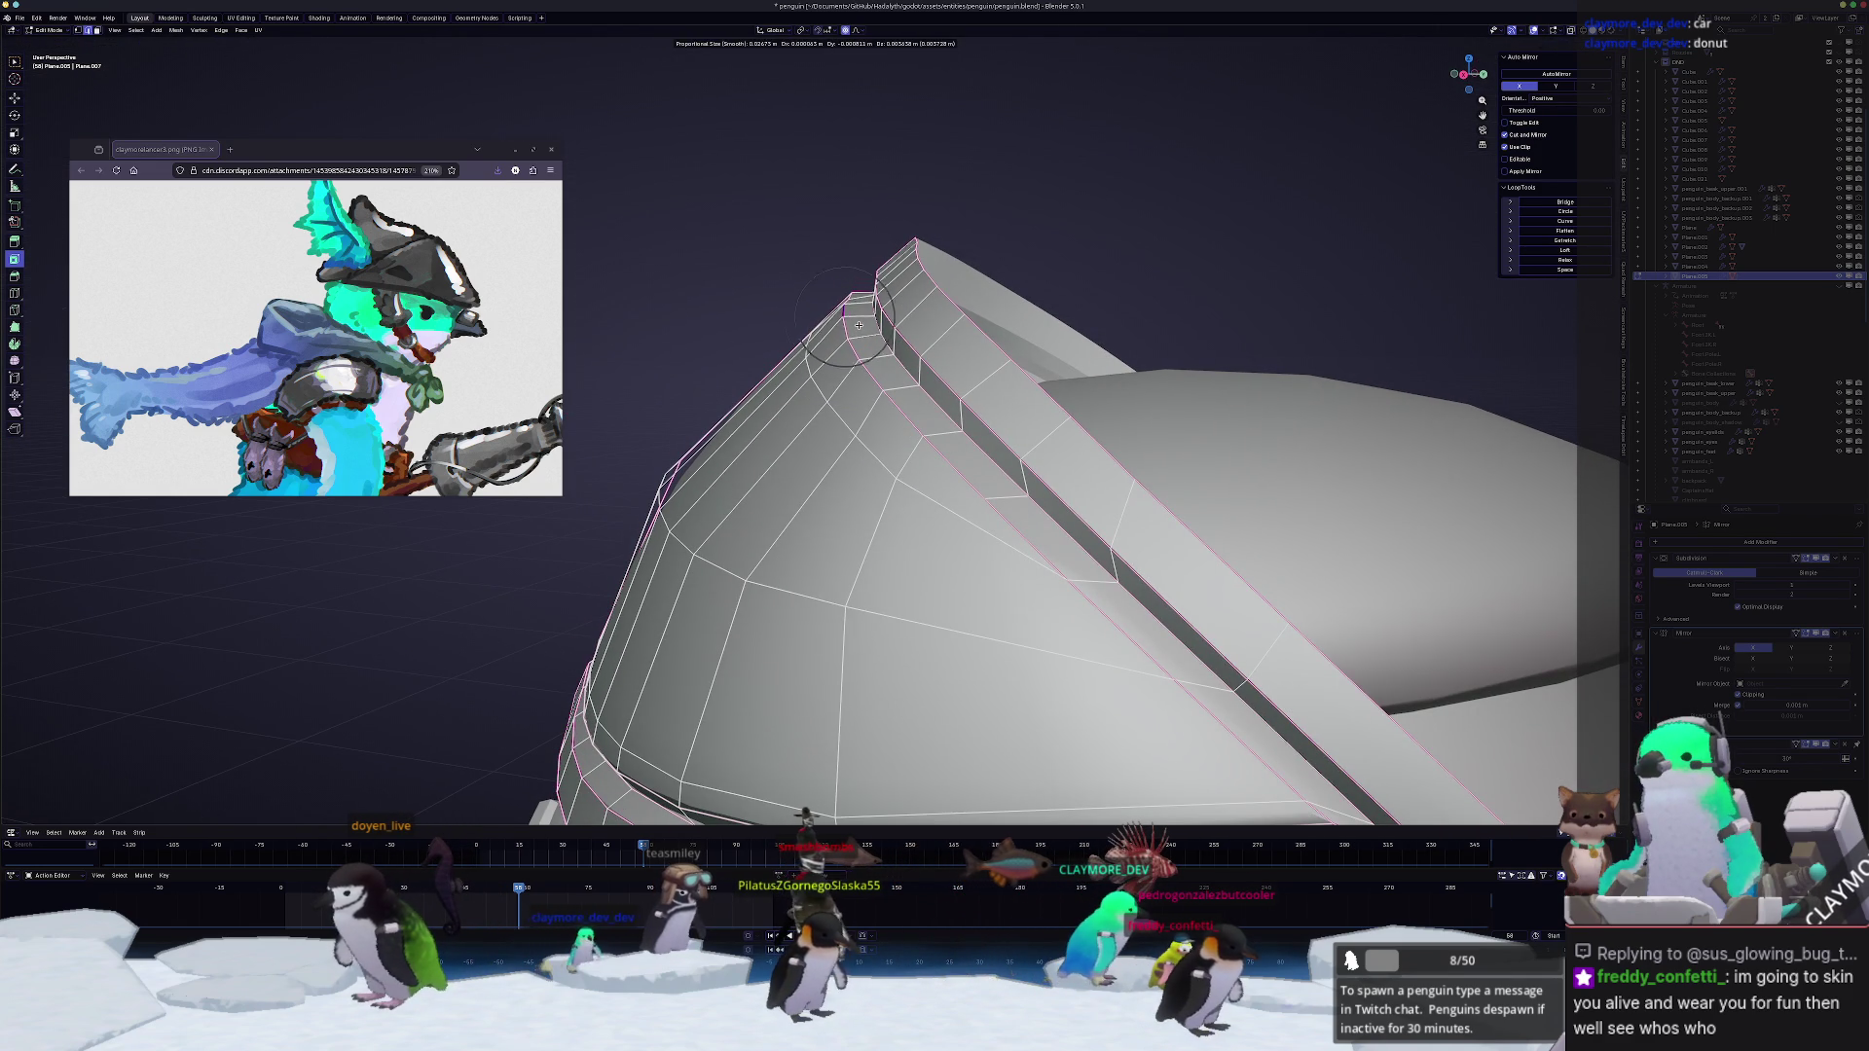
left_click(861, 326)
mouse_move(860, 325)
middle_mouse_down()
mouse_move(932, 444)
mouse_move(942, 514)
middle_mouse_up()
key("g")
left_click(918, 432)
key("Tab")
scroll(936, 483, "down", 3)
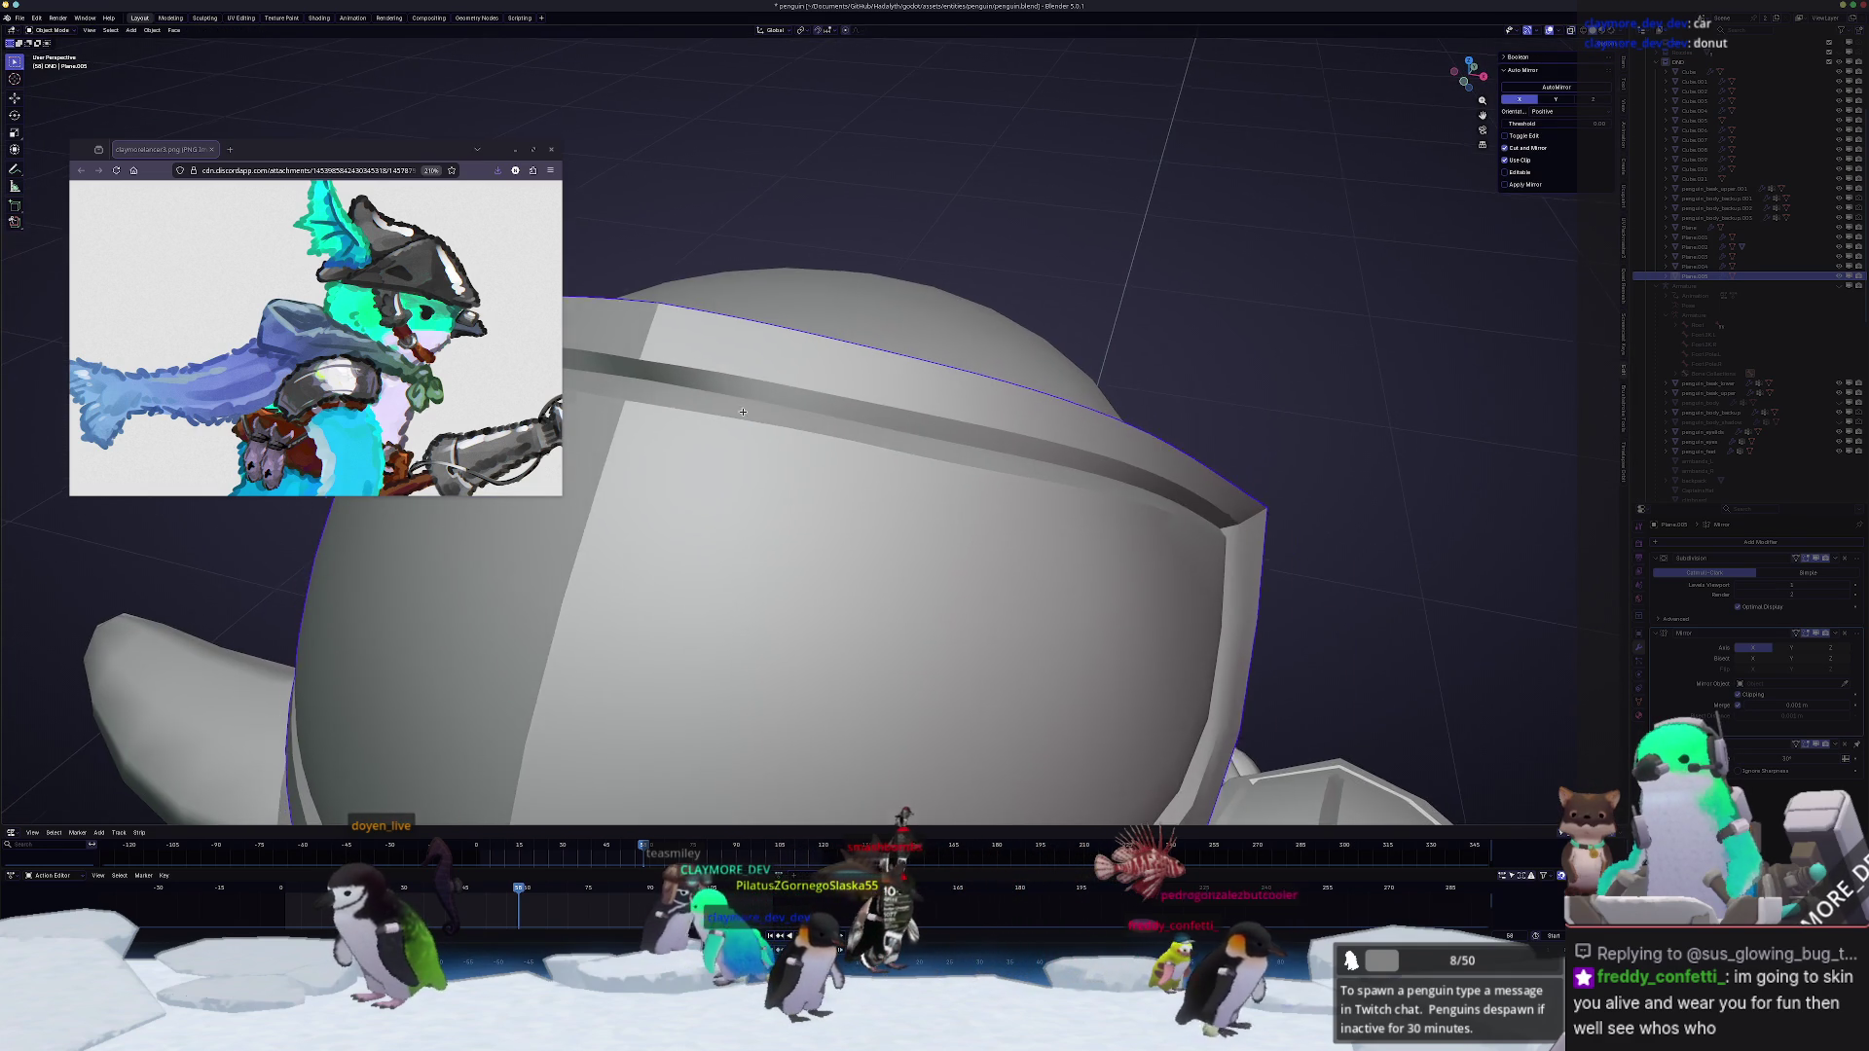
Step: Shrink/fatten the crest shell's thickness in Edit Mode and check the head from the front
key("Tab")
scroll(788, 452, "up", 3)
middle_click_drag(789, 453, 884, 518)
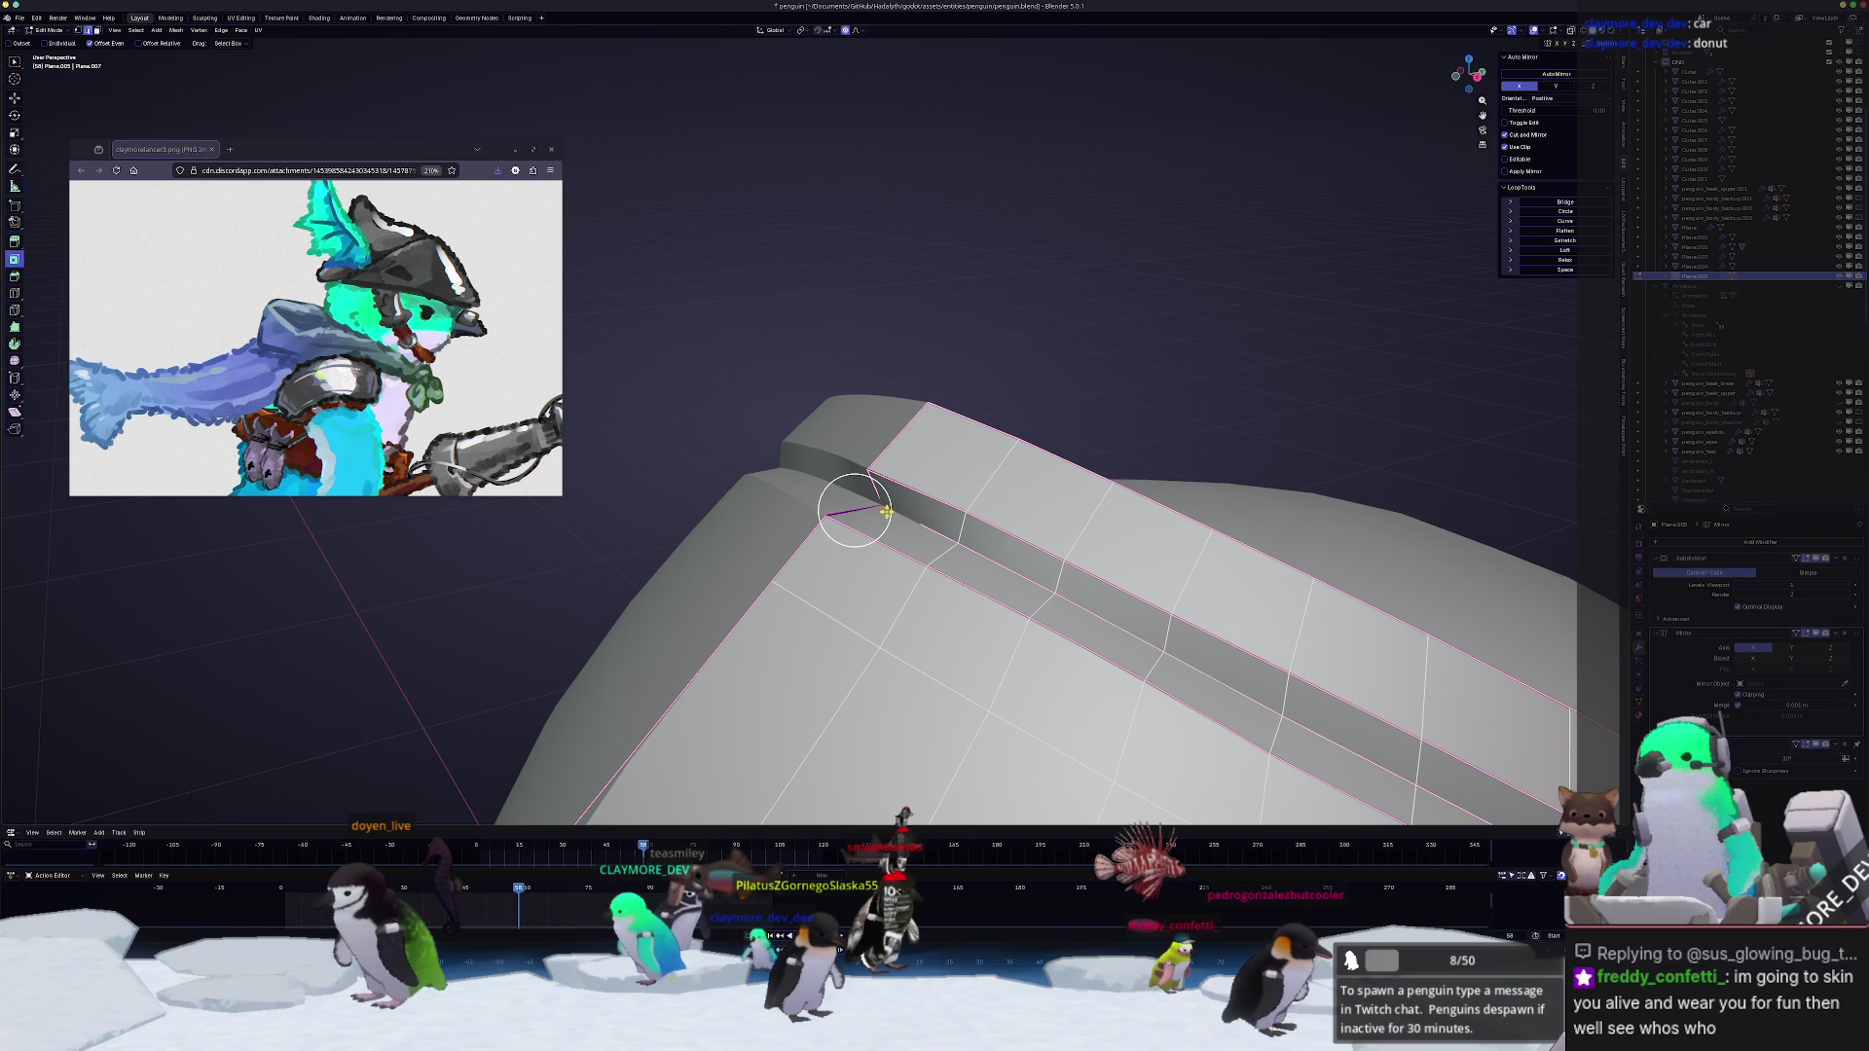
scroll(936, 526, "down", 5)
scroll(1243, 532, "down", 2)
key("alt+s")
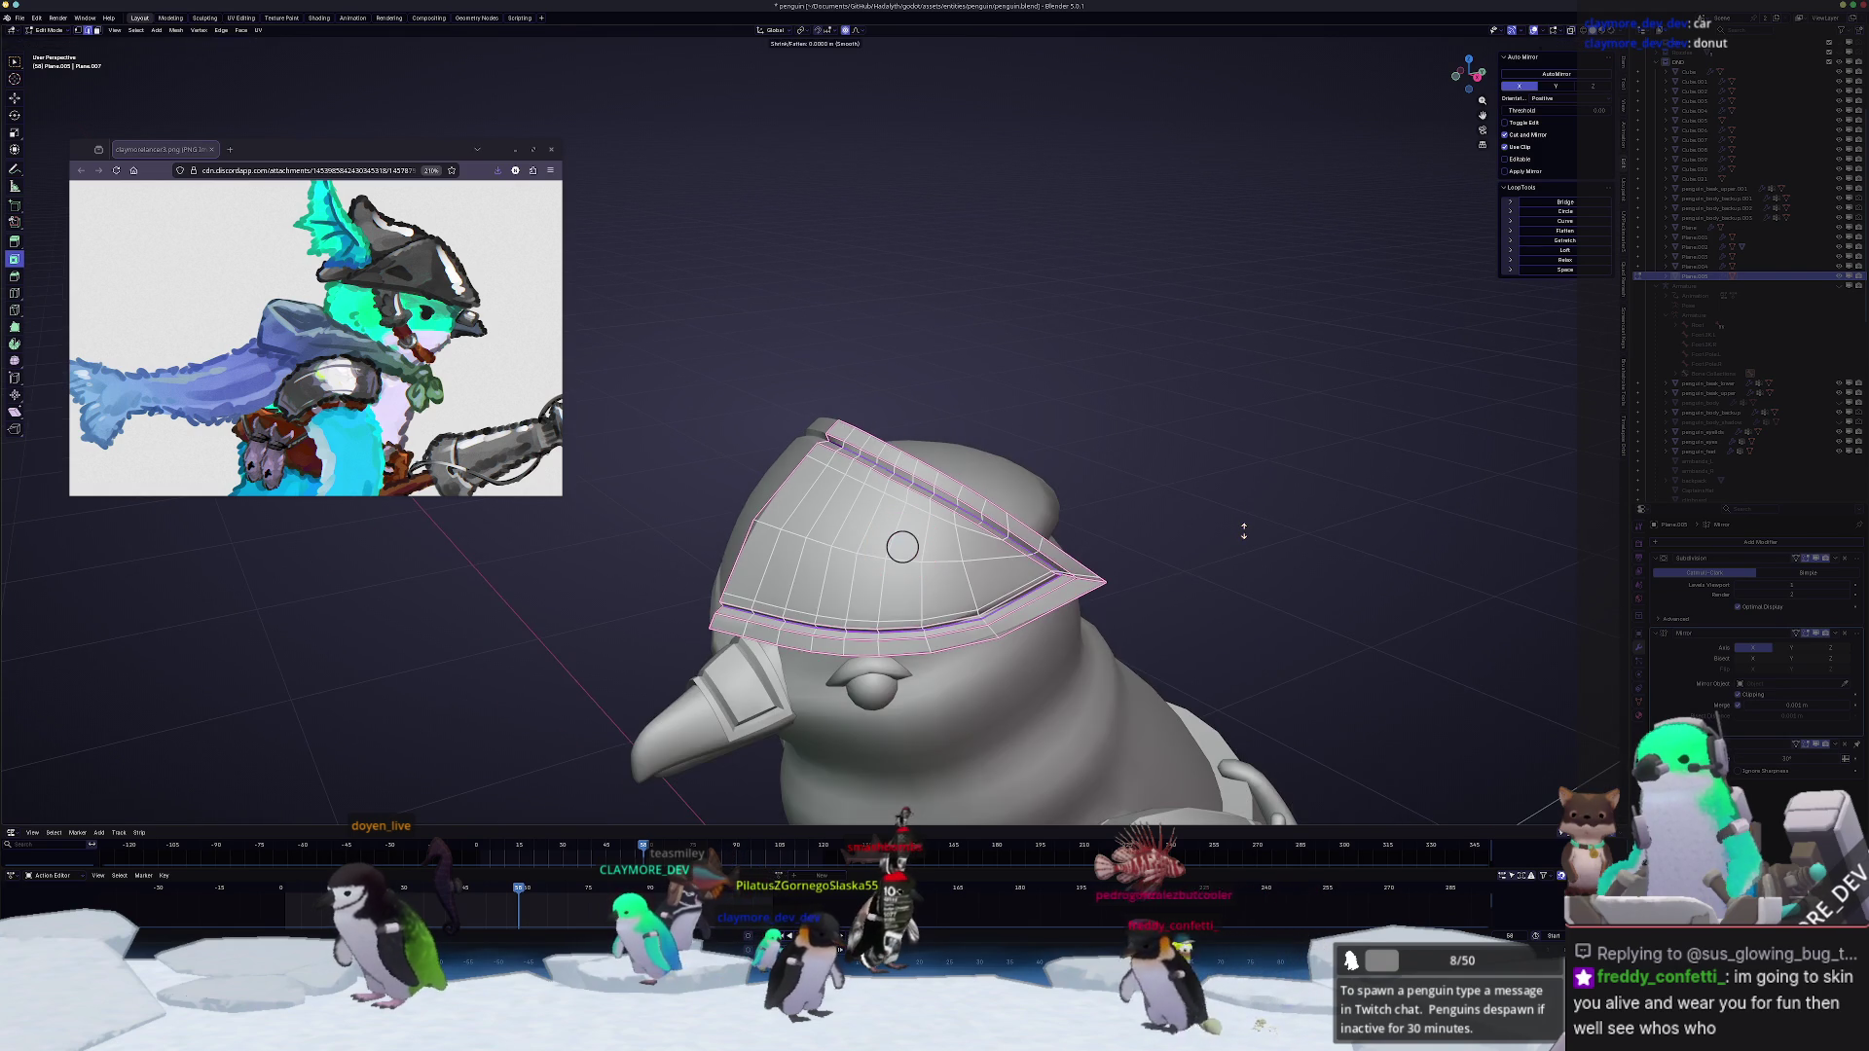
scroll(1238, 537, "up", 3)
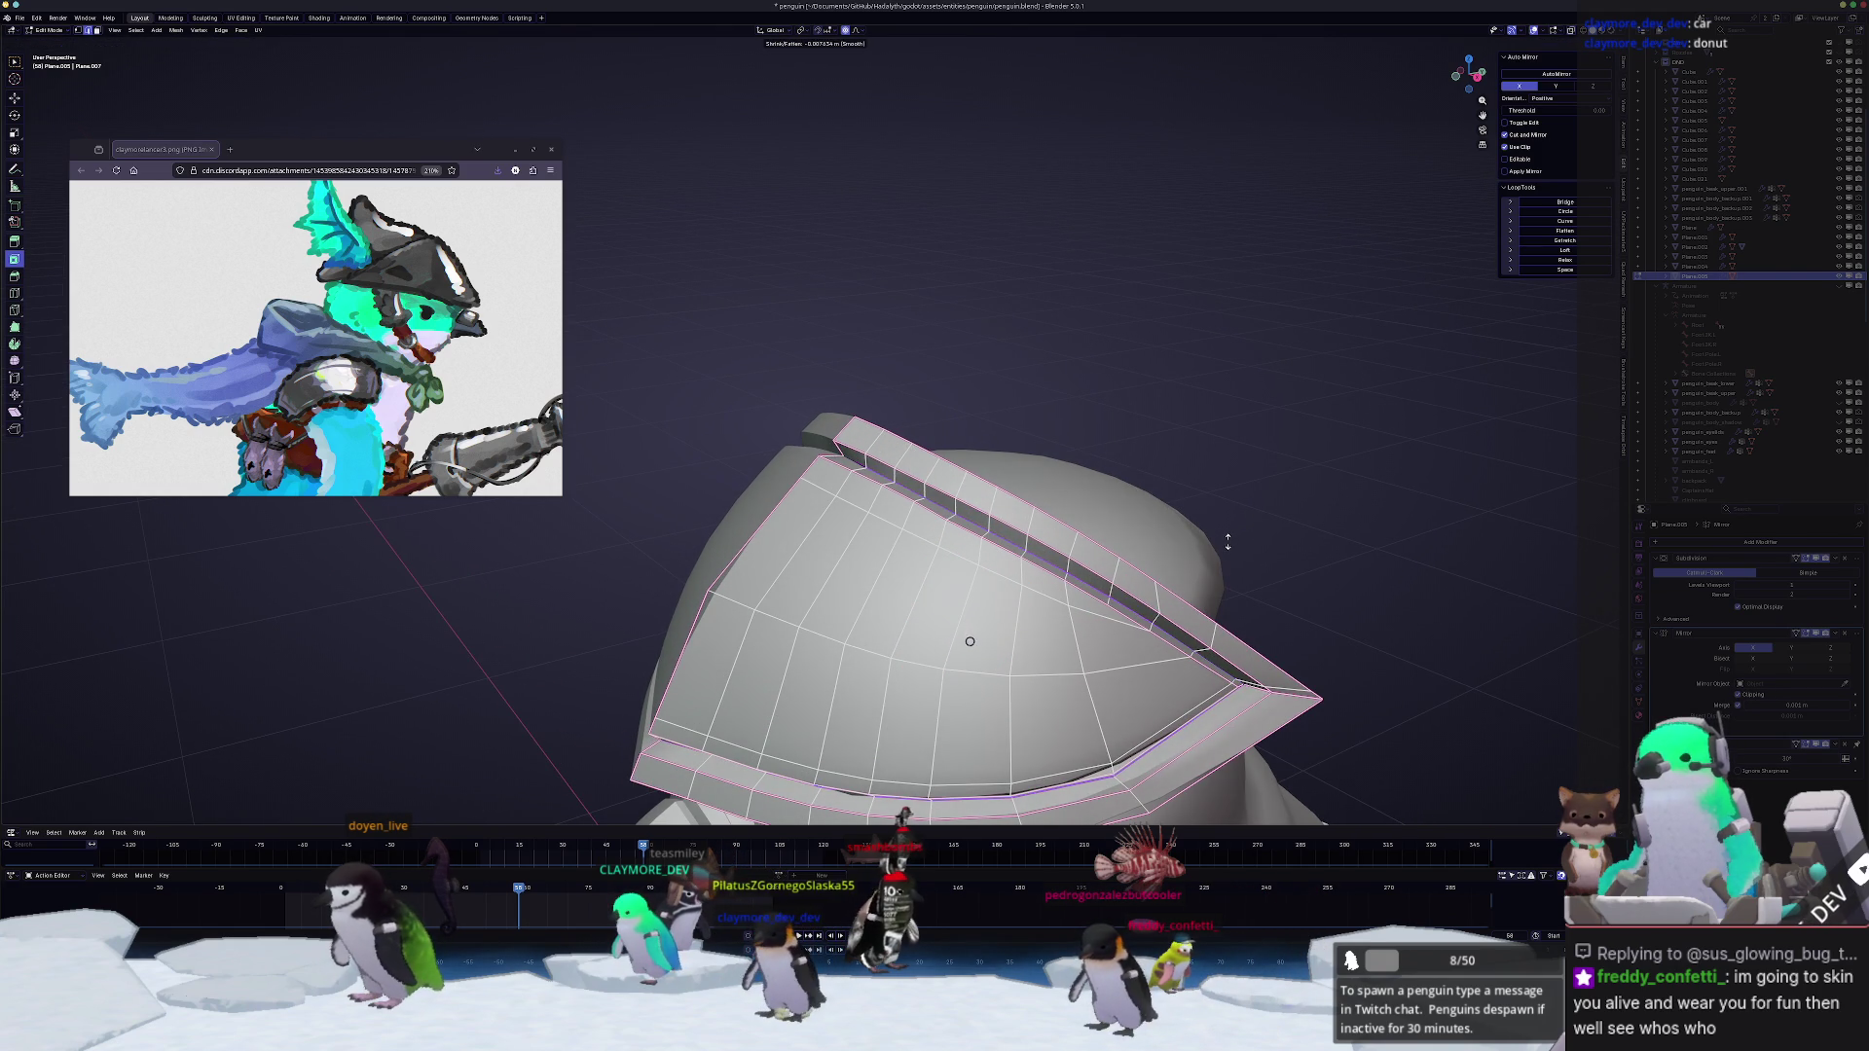
left_click(1191, 529)
key("Tab")
middle_click_drag(1179, 521, 933, 494)
key("Tab")
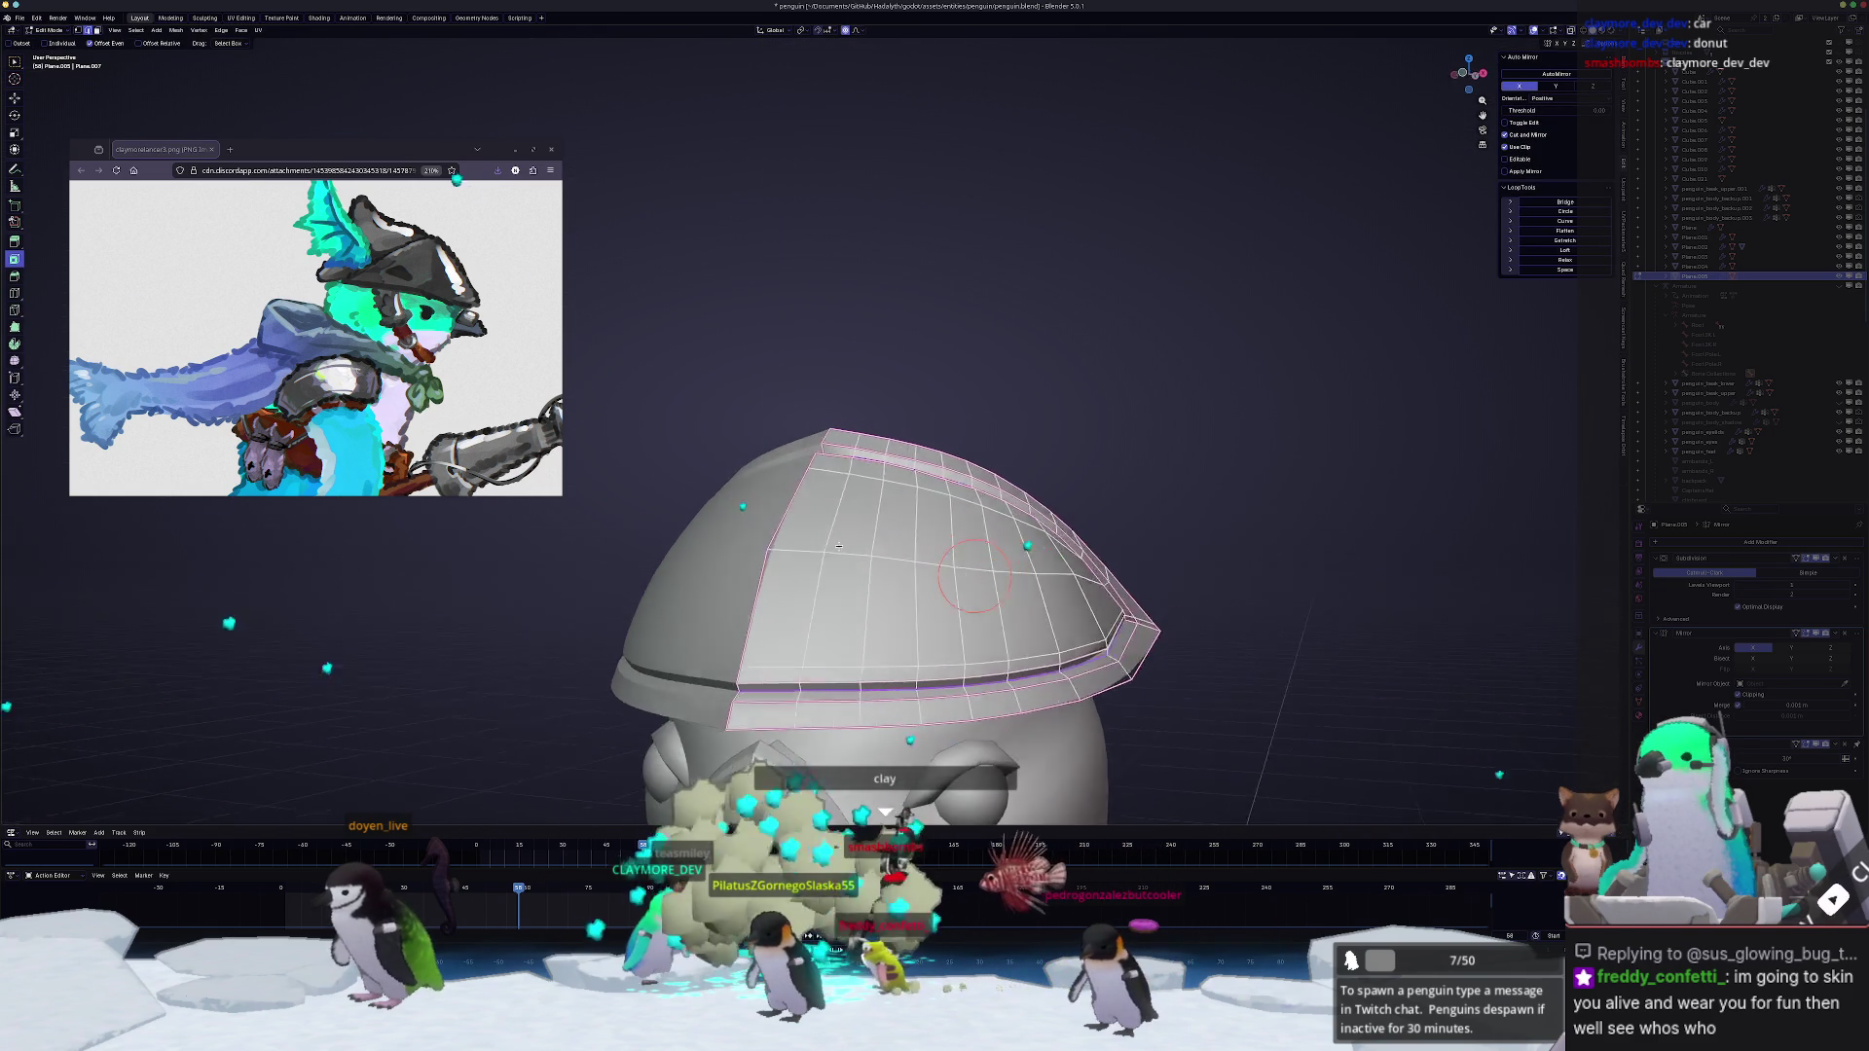
key("Tab")
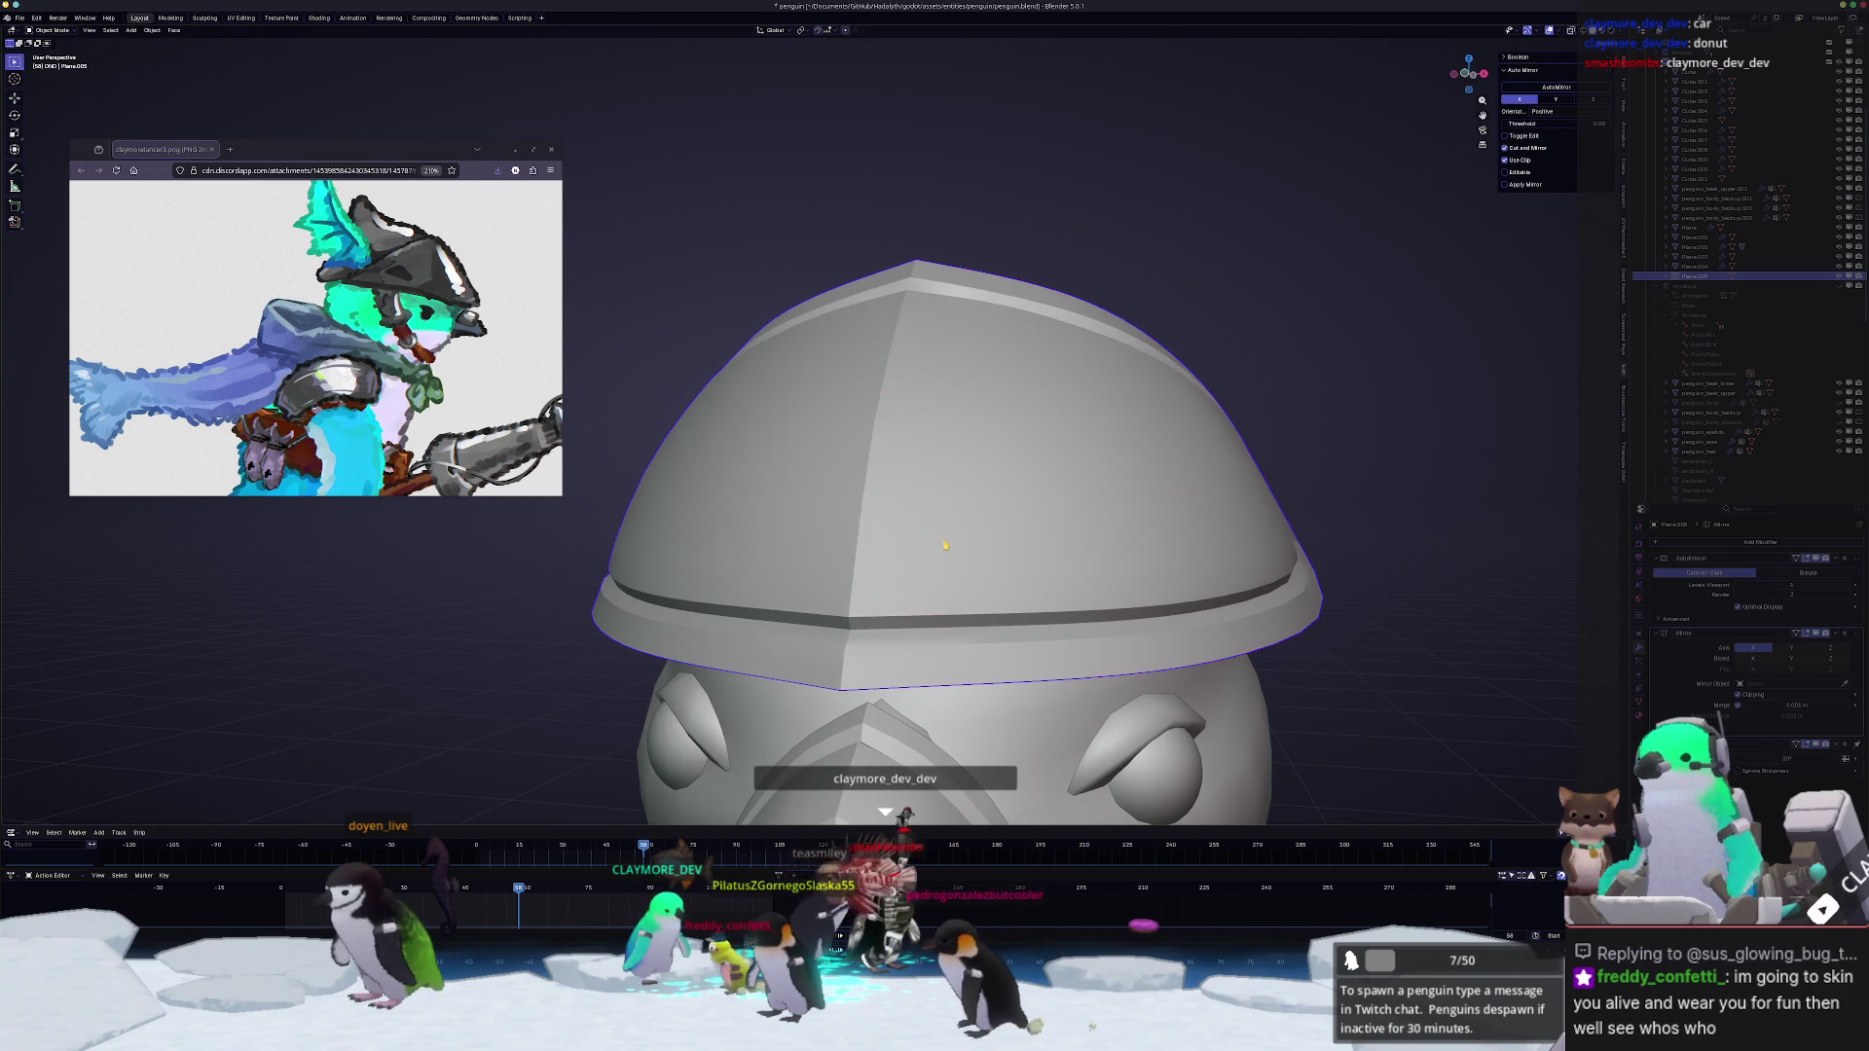
key("Tab")
Step: Add a horizontal edge loop across the helmet and slide it up the dome into place
left_click(976, 571)
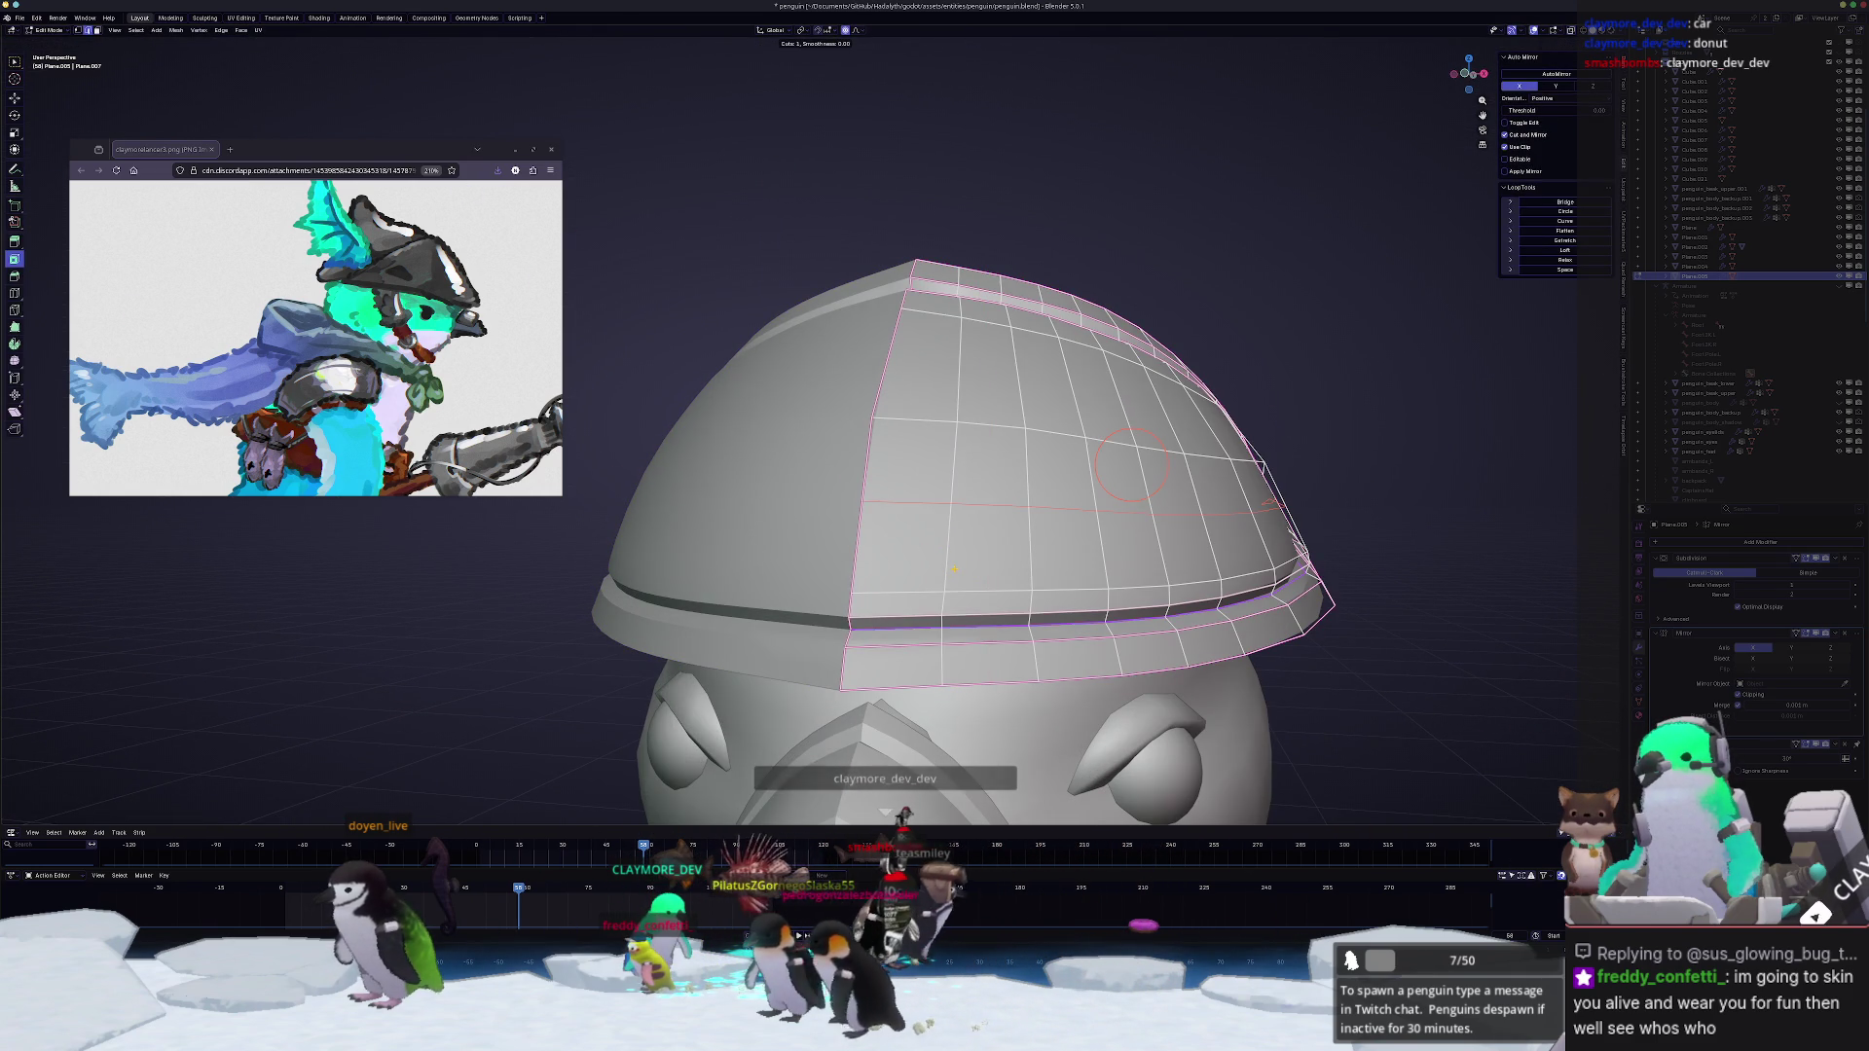
left_click(979, 623)
middle_click_drag(980, 622, 904, 406)
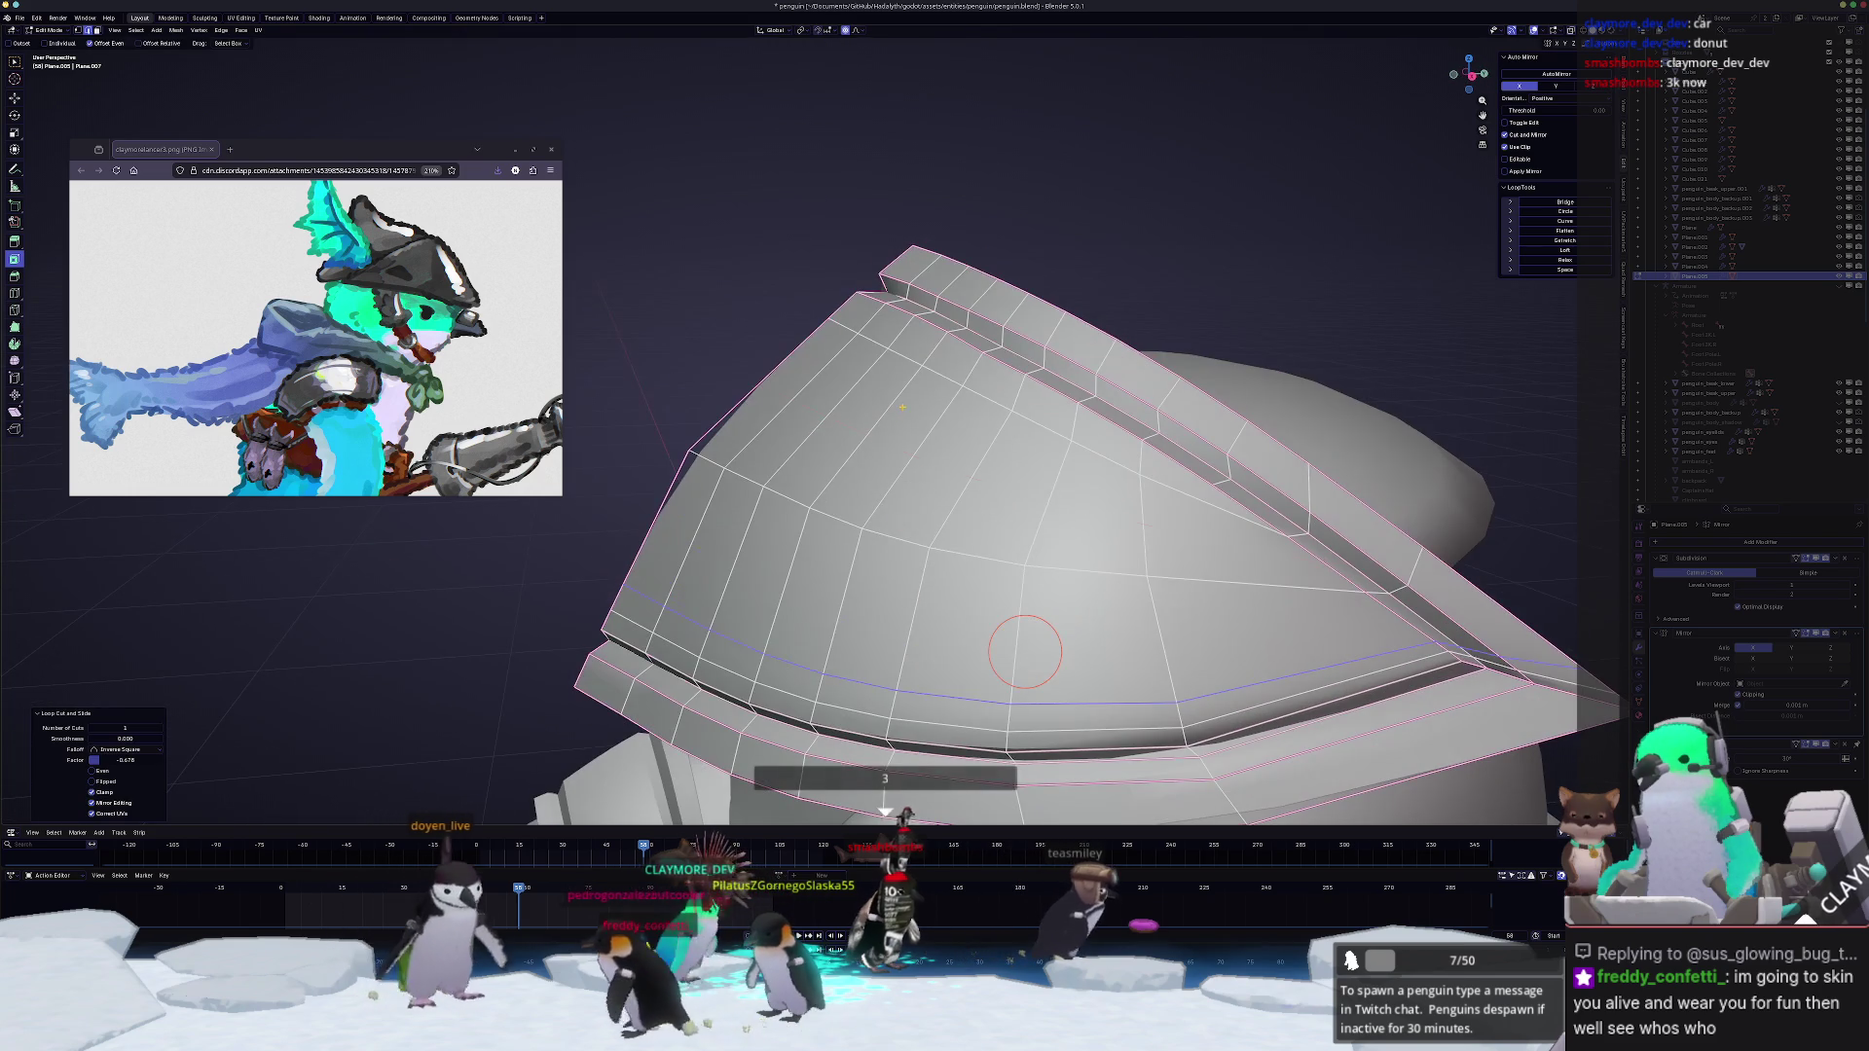
key("g")
key("g")
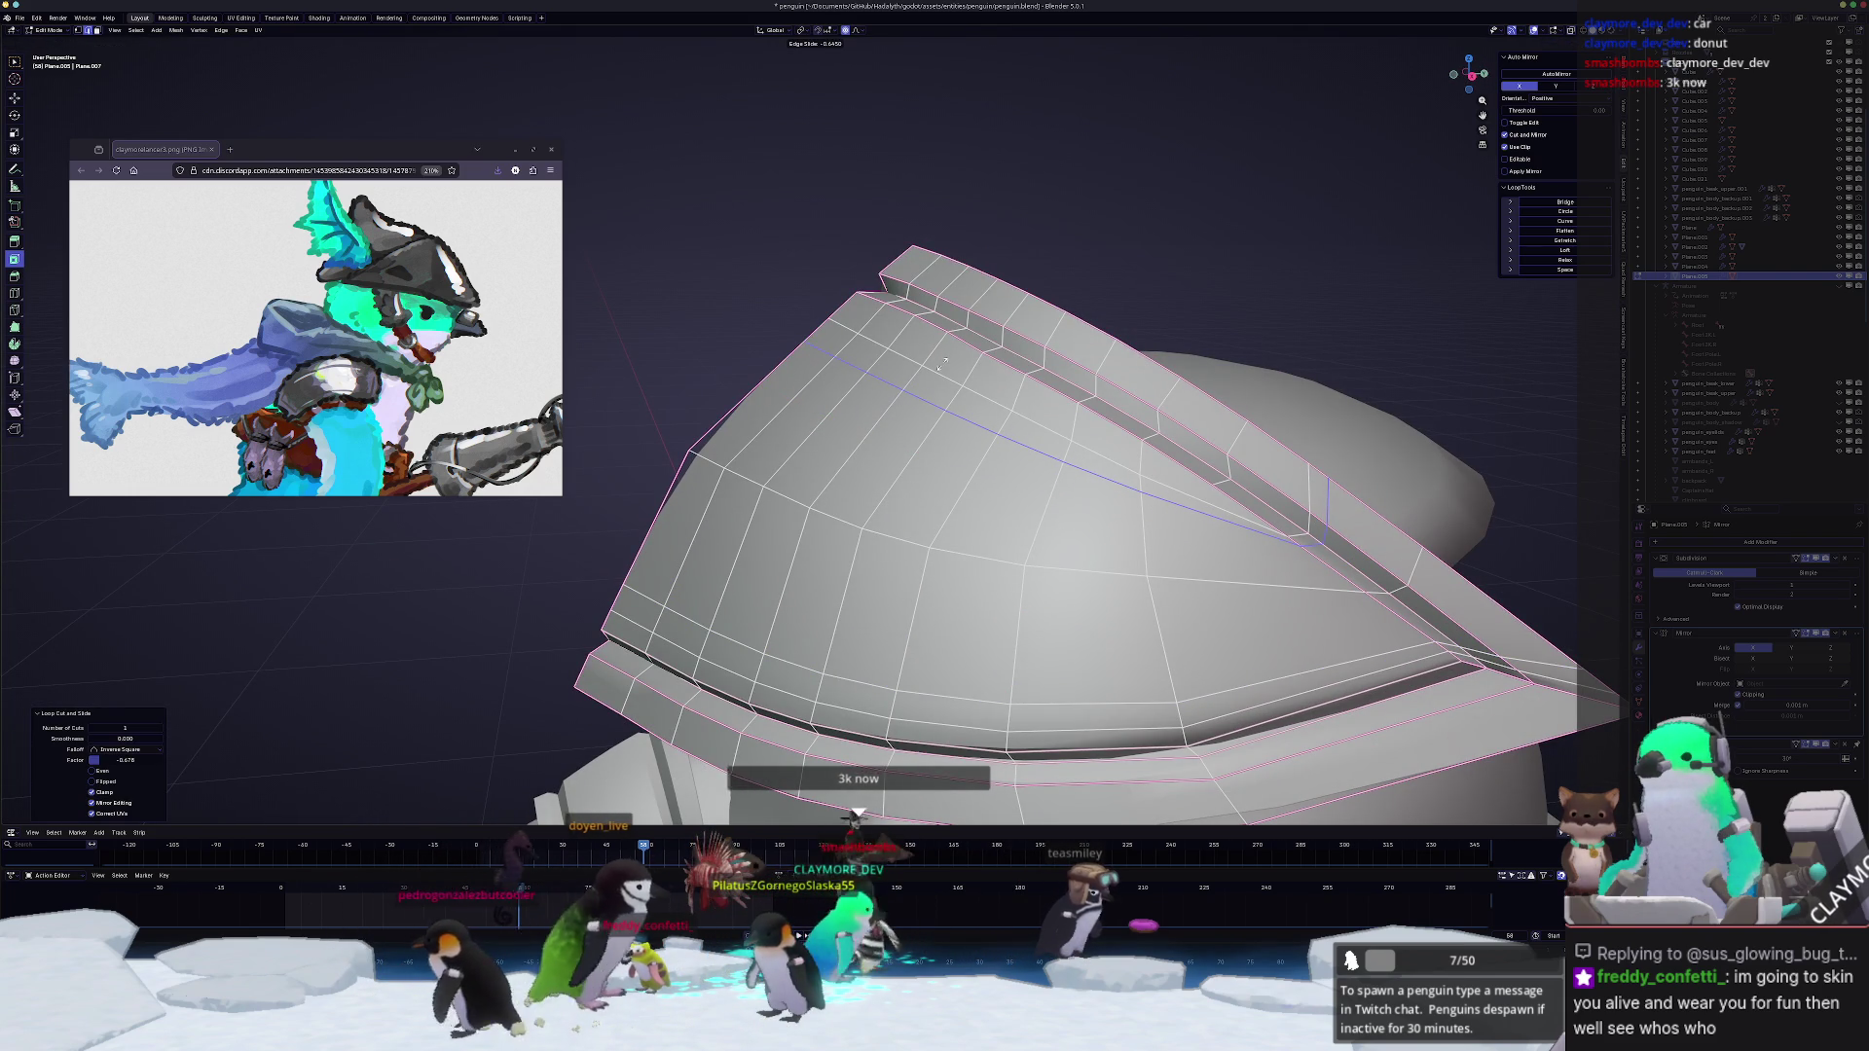
key("g")
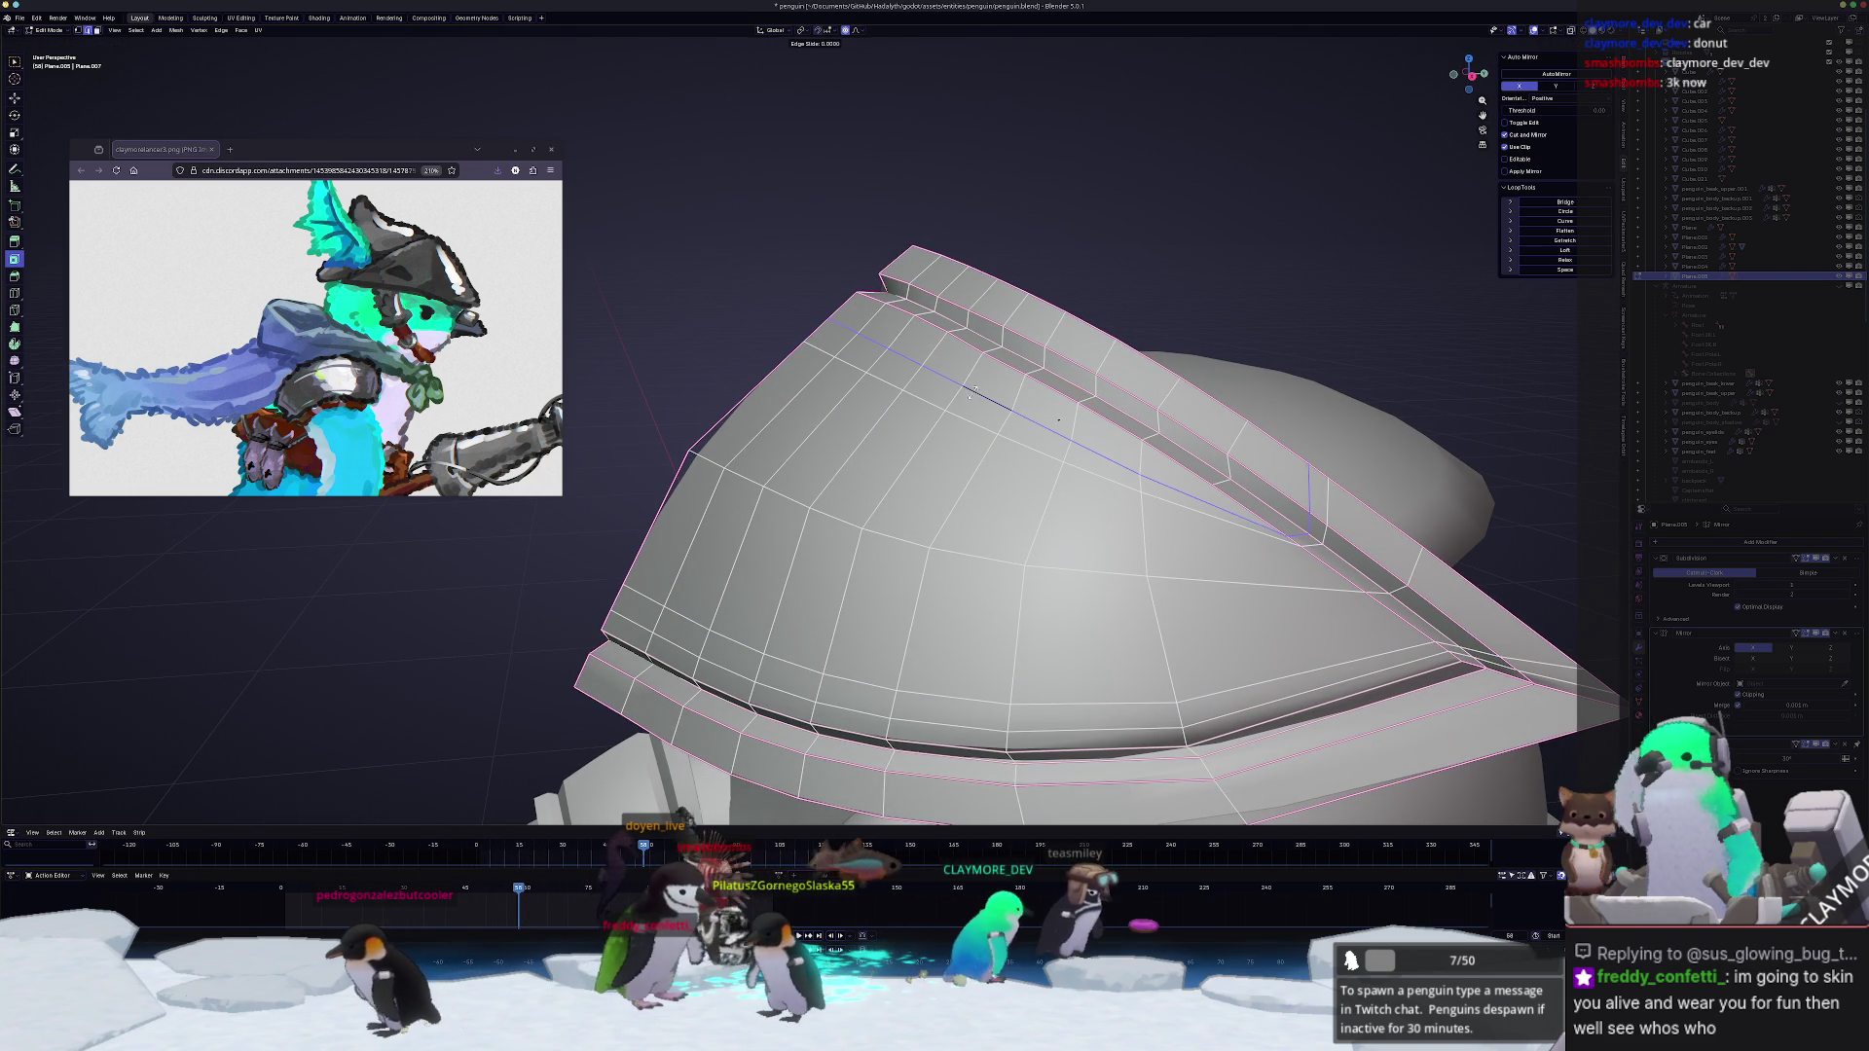
left_click(1060, 419)
left_click_drag(1059, 416, 1051, 432)
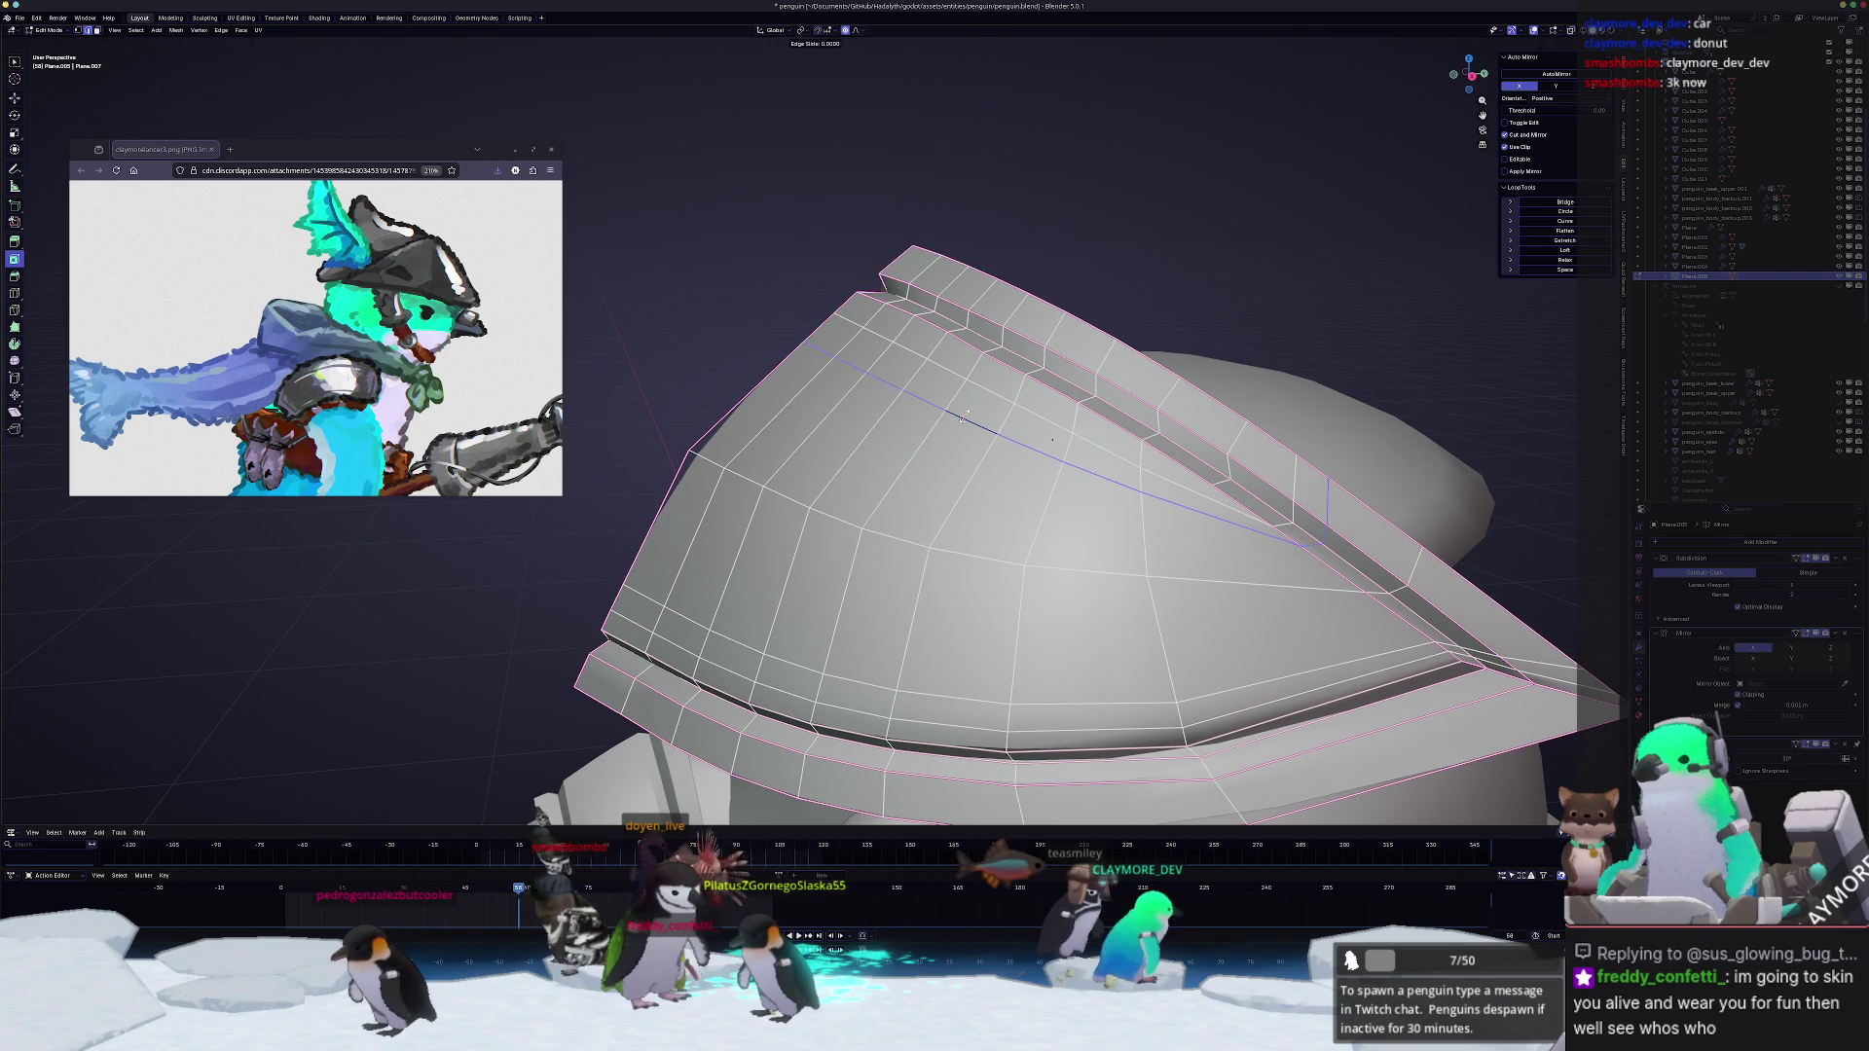
scroll(1054, 428, "down", 5)
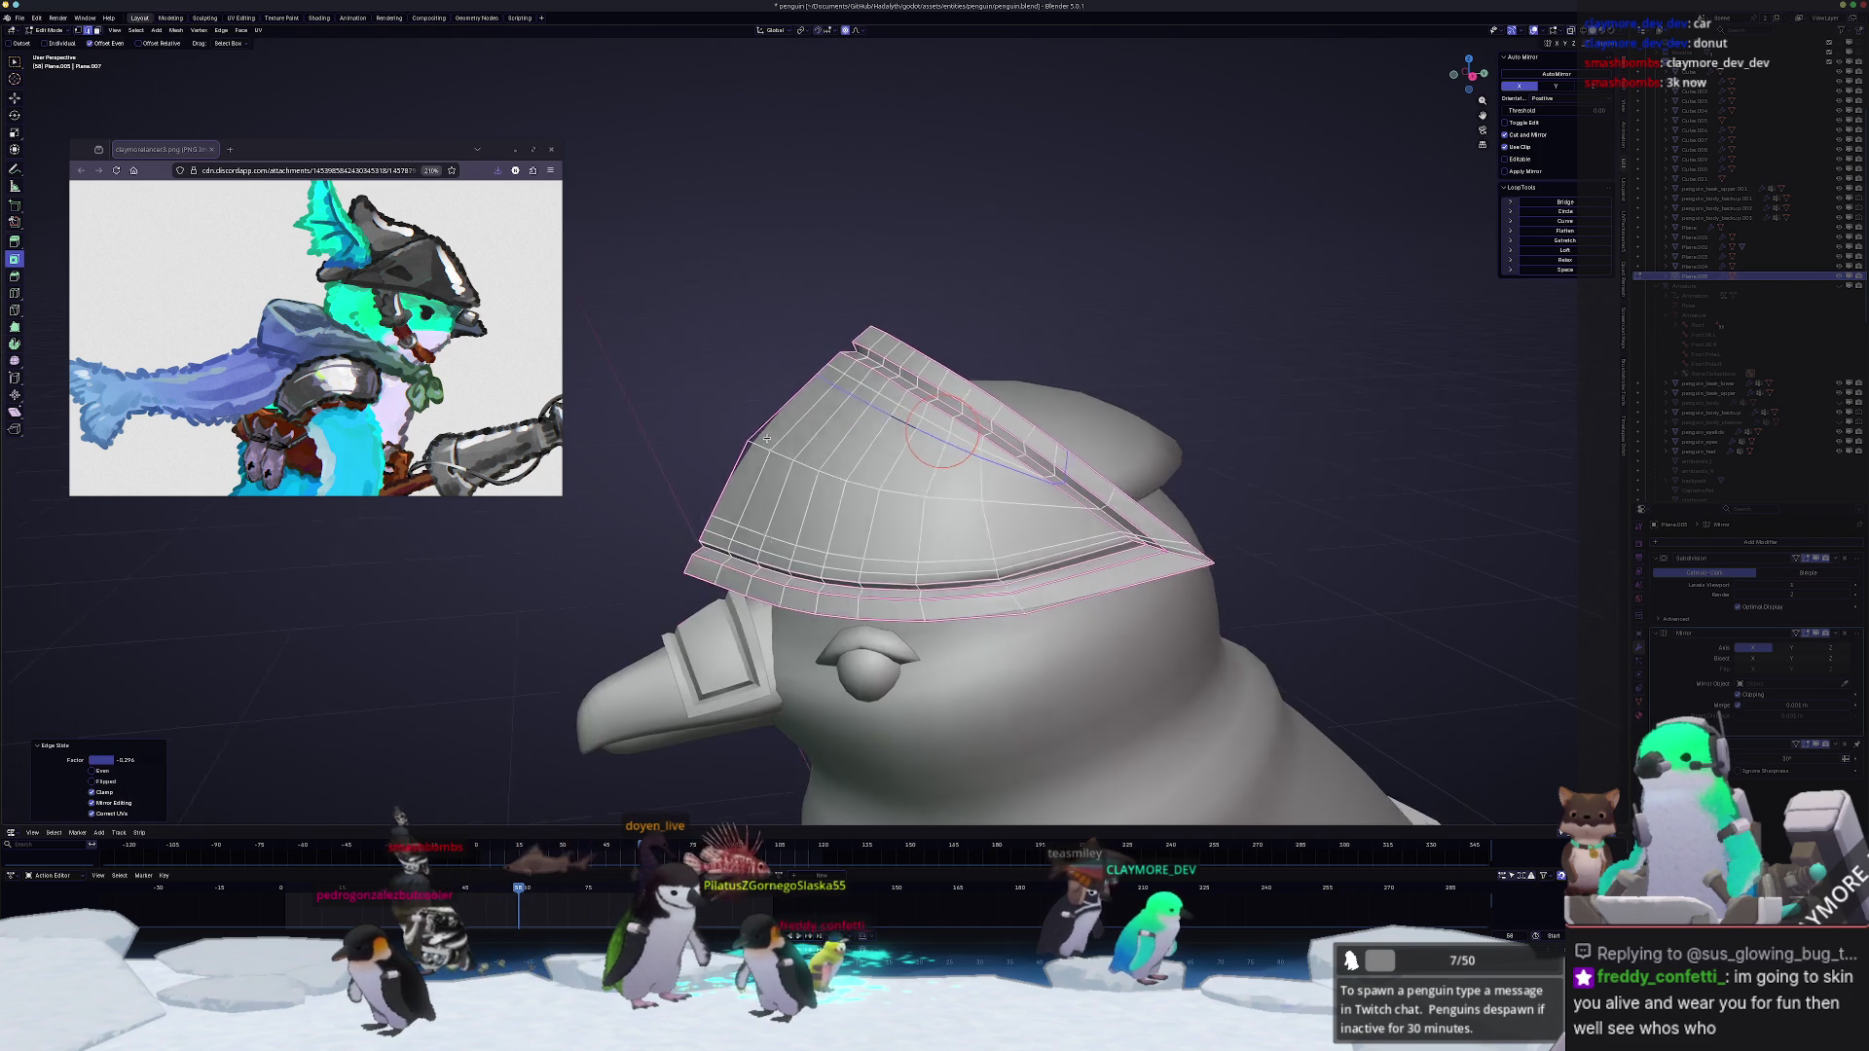
middle_click_drag(1024, 423, 847, 395)
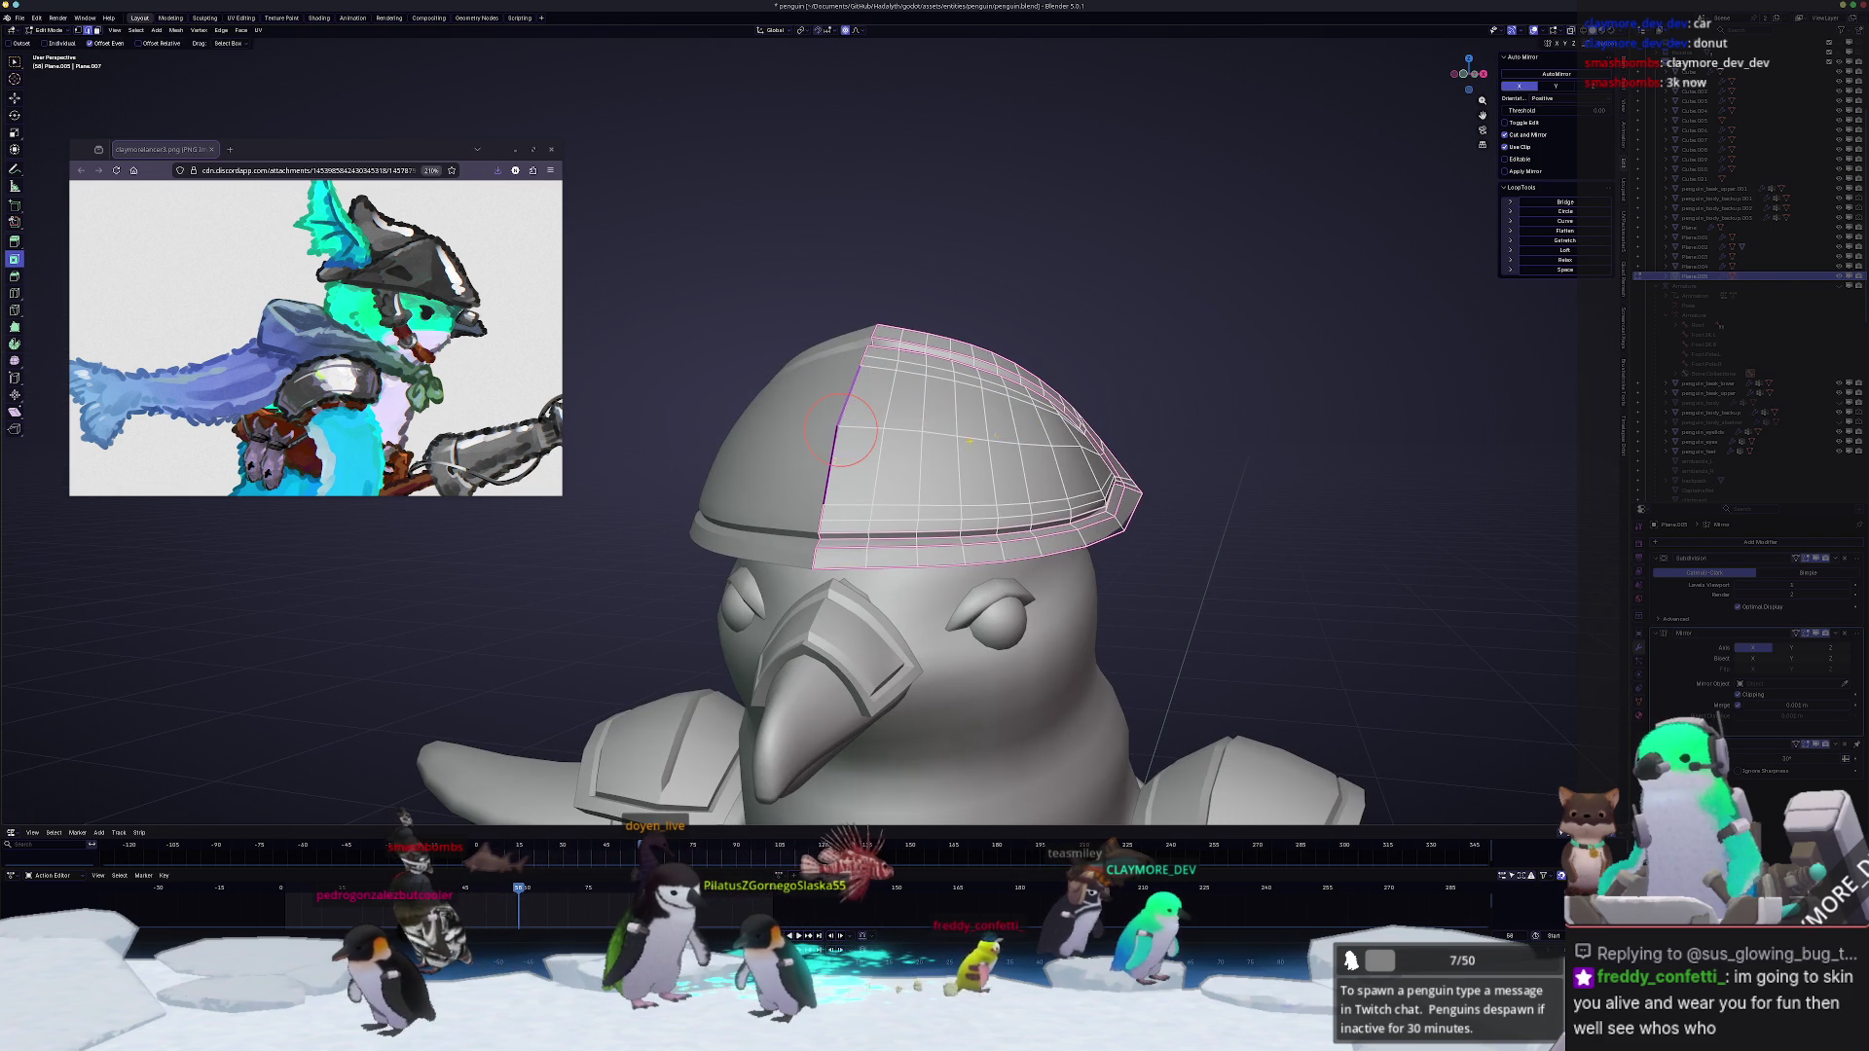
key("Tab")
key("Tab")
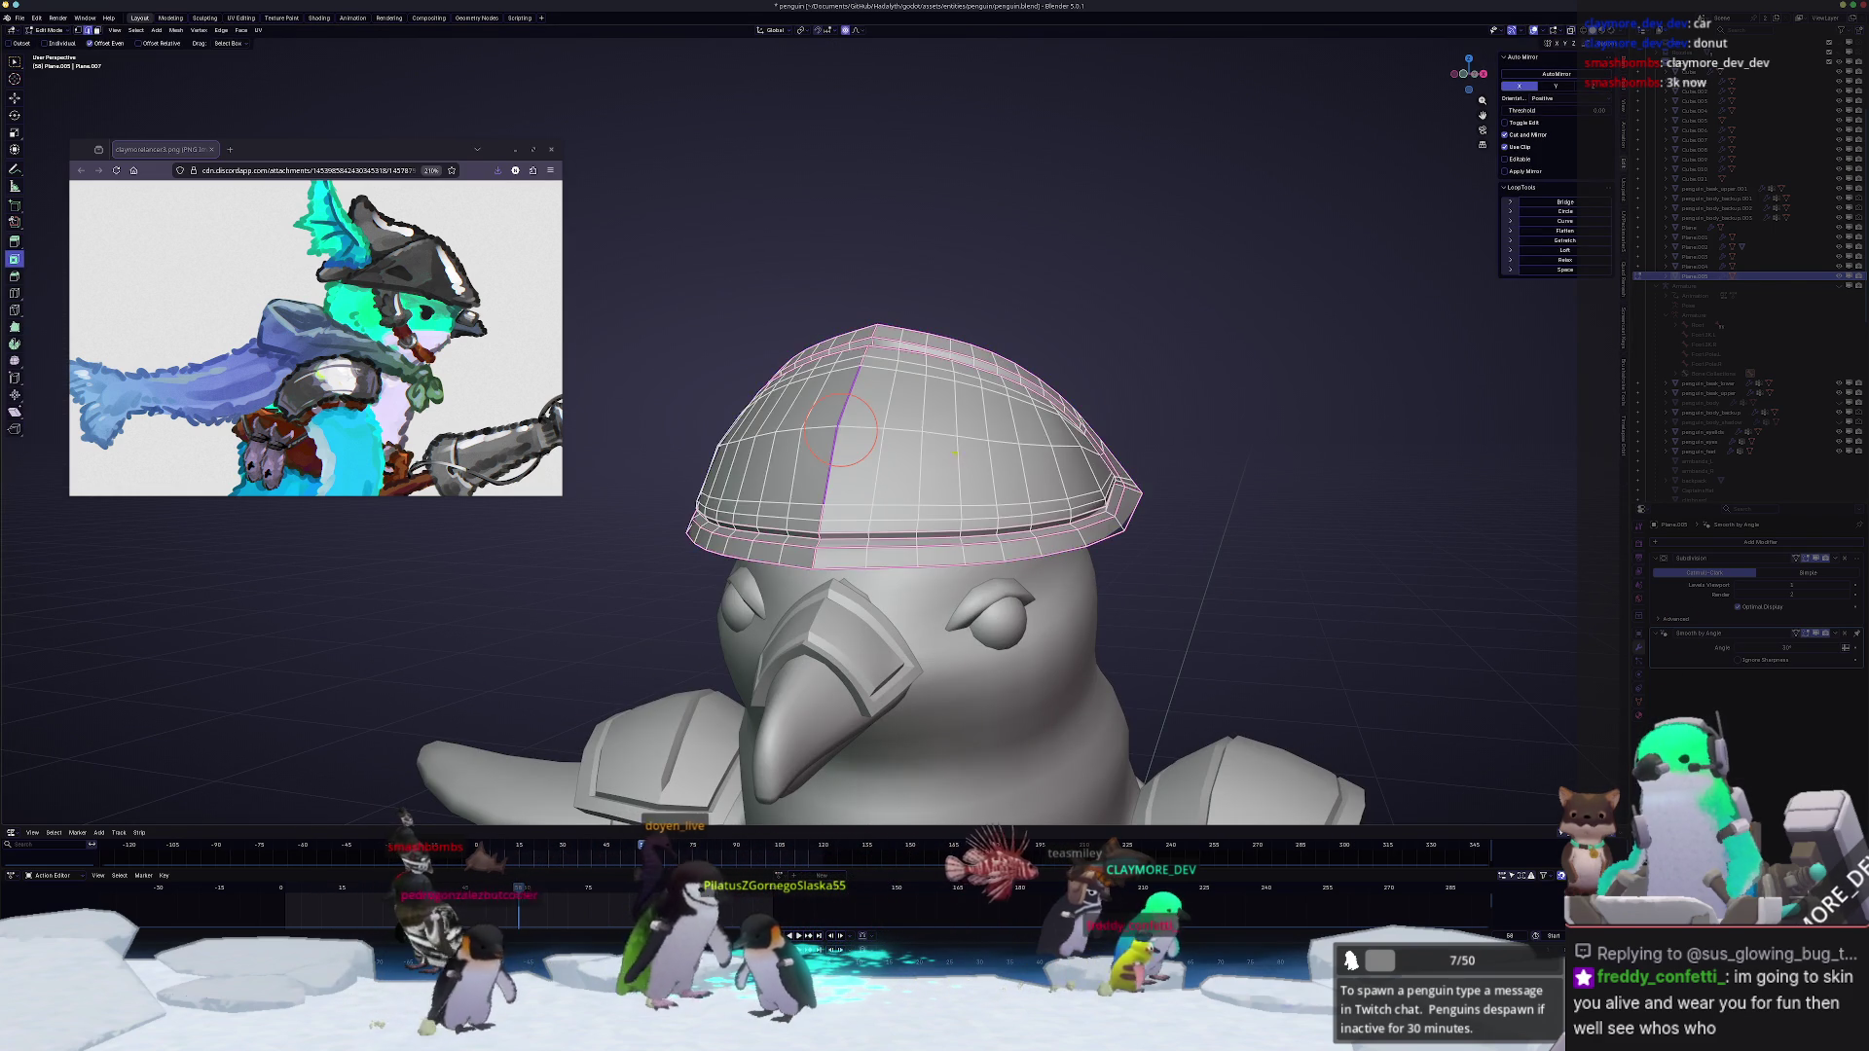
Step: Place the 3D cursor on the helmet and start bevelling the two selected vertical edge lines
middle_click_drag(934, 438, 817, 439)
right_click(894, 497, "shift")
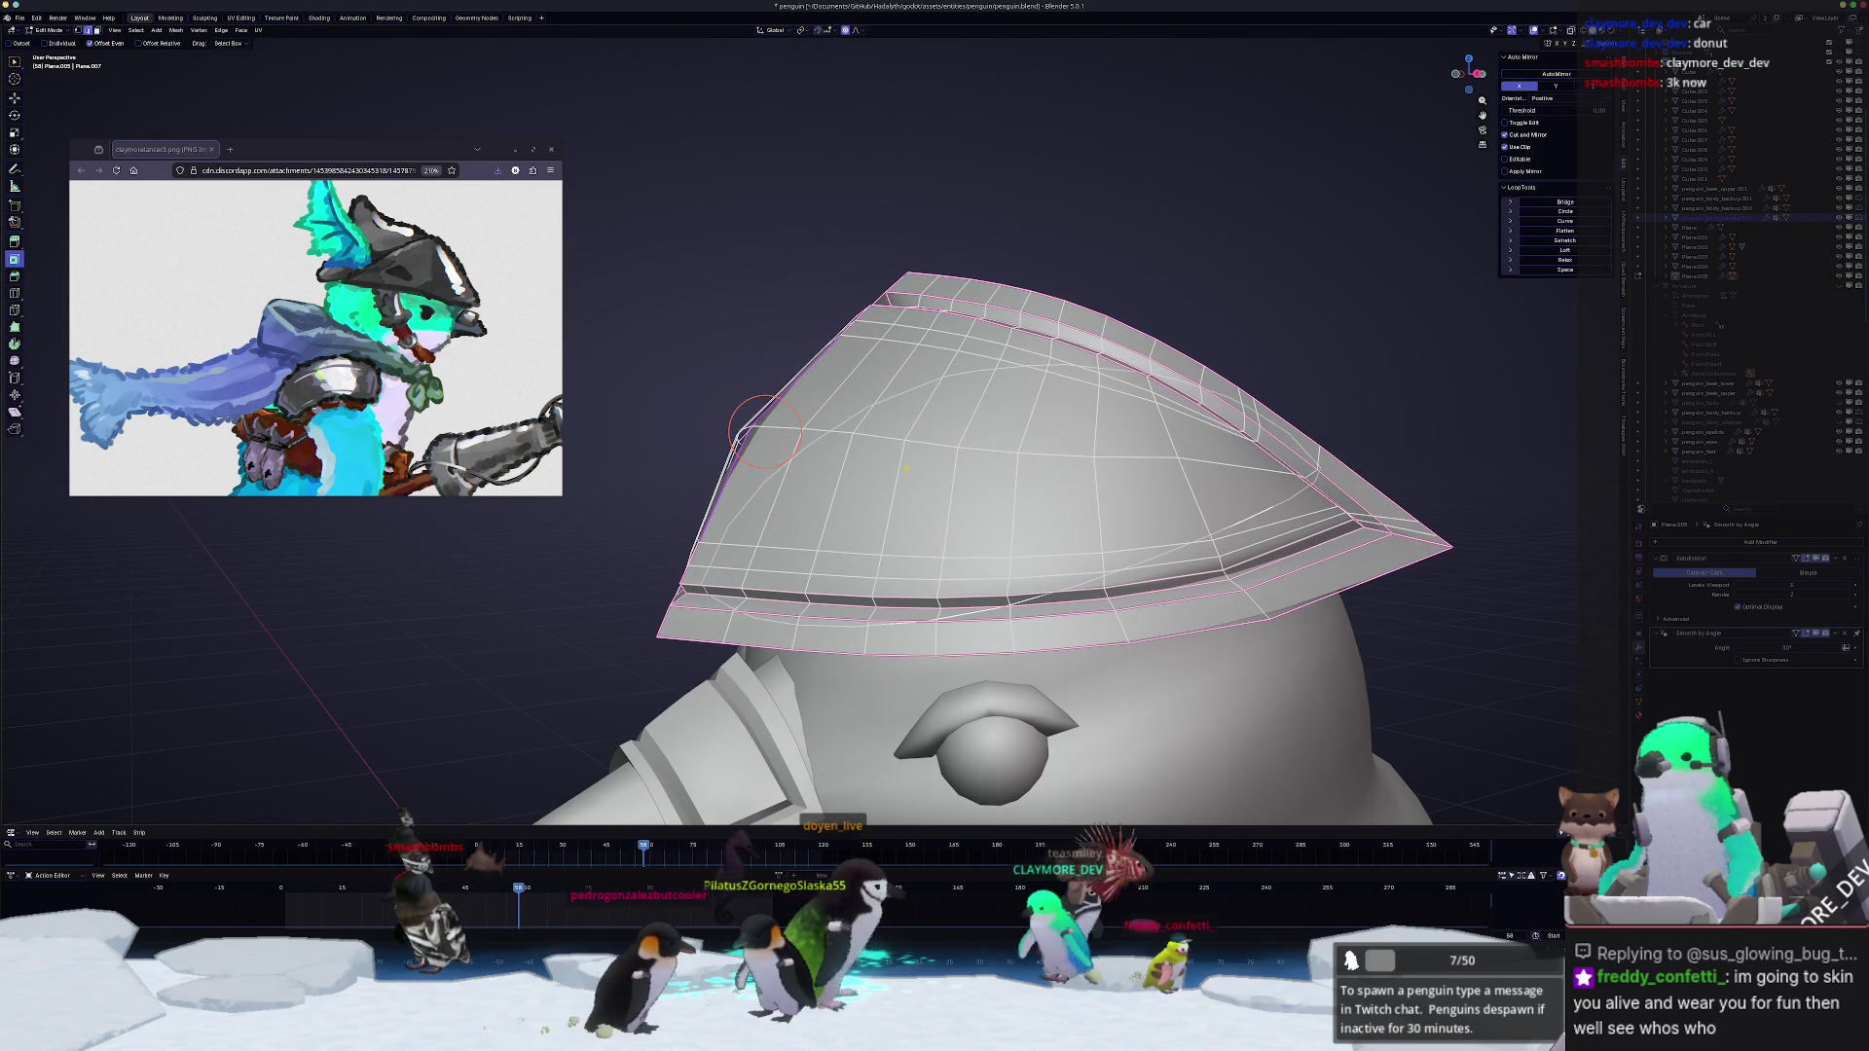
middle_click_drag(935, 439, 819, 438)
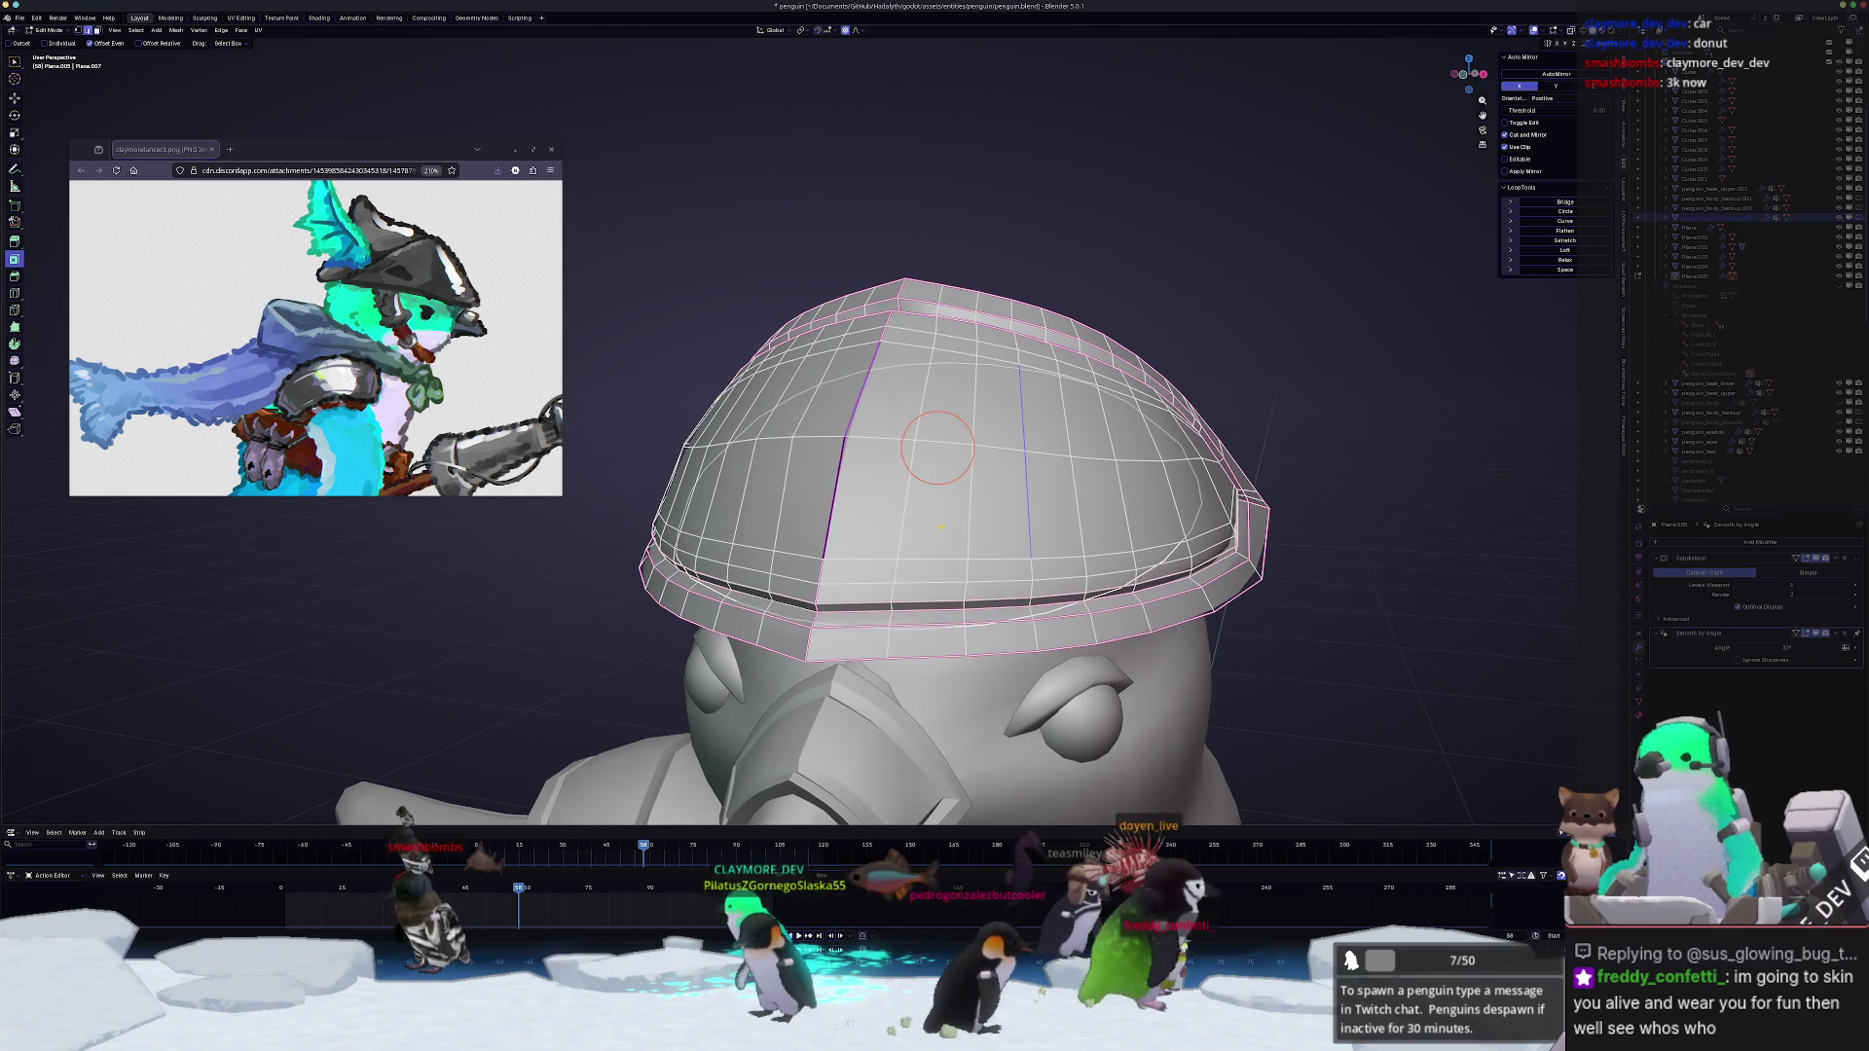
middle_click_drag(1022, 496, 1066, 494)
key("ctrl+b")
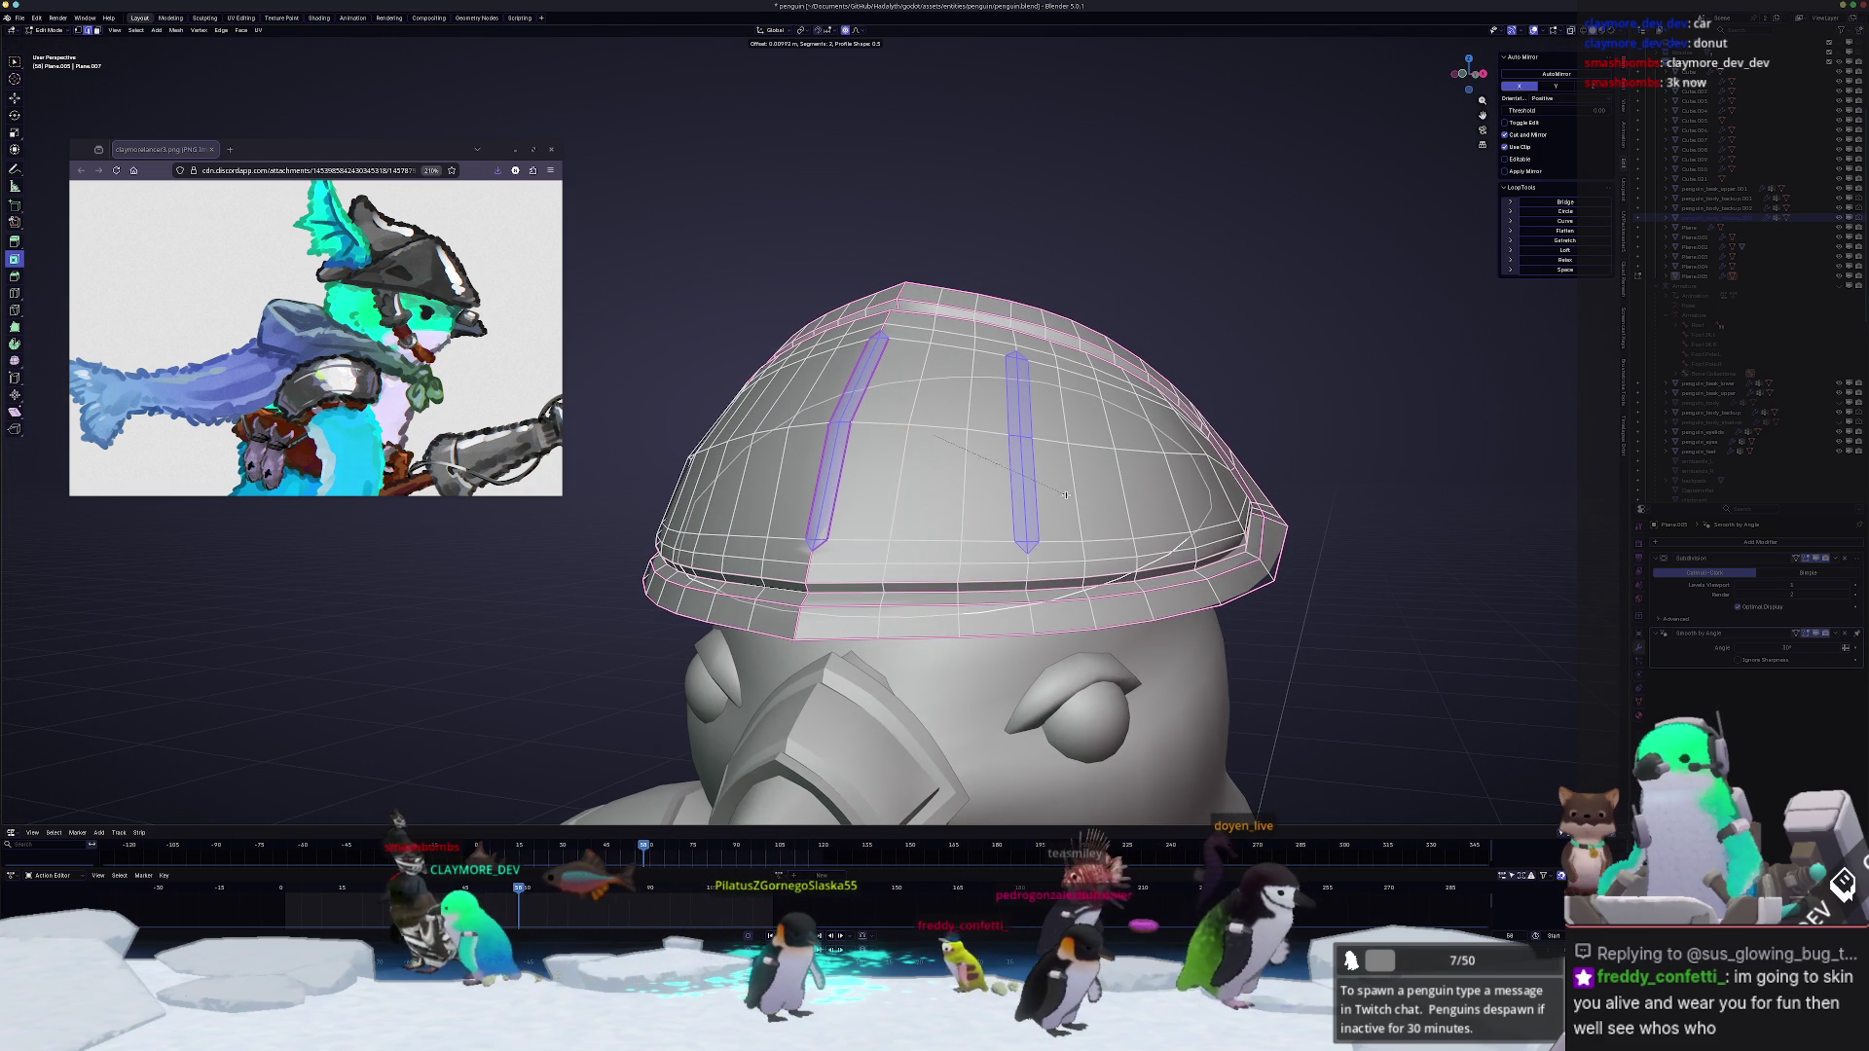
Step: Confirm the bevel width, pick an edge in each strip, then return to Object Mode
left_click(1064, 496)
scroll(1064, 496, "up", 4)
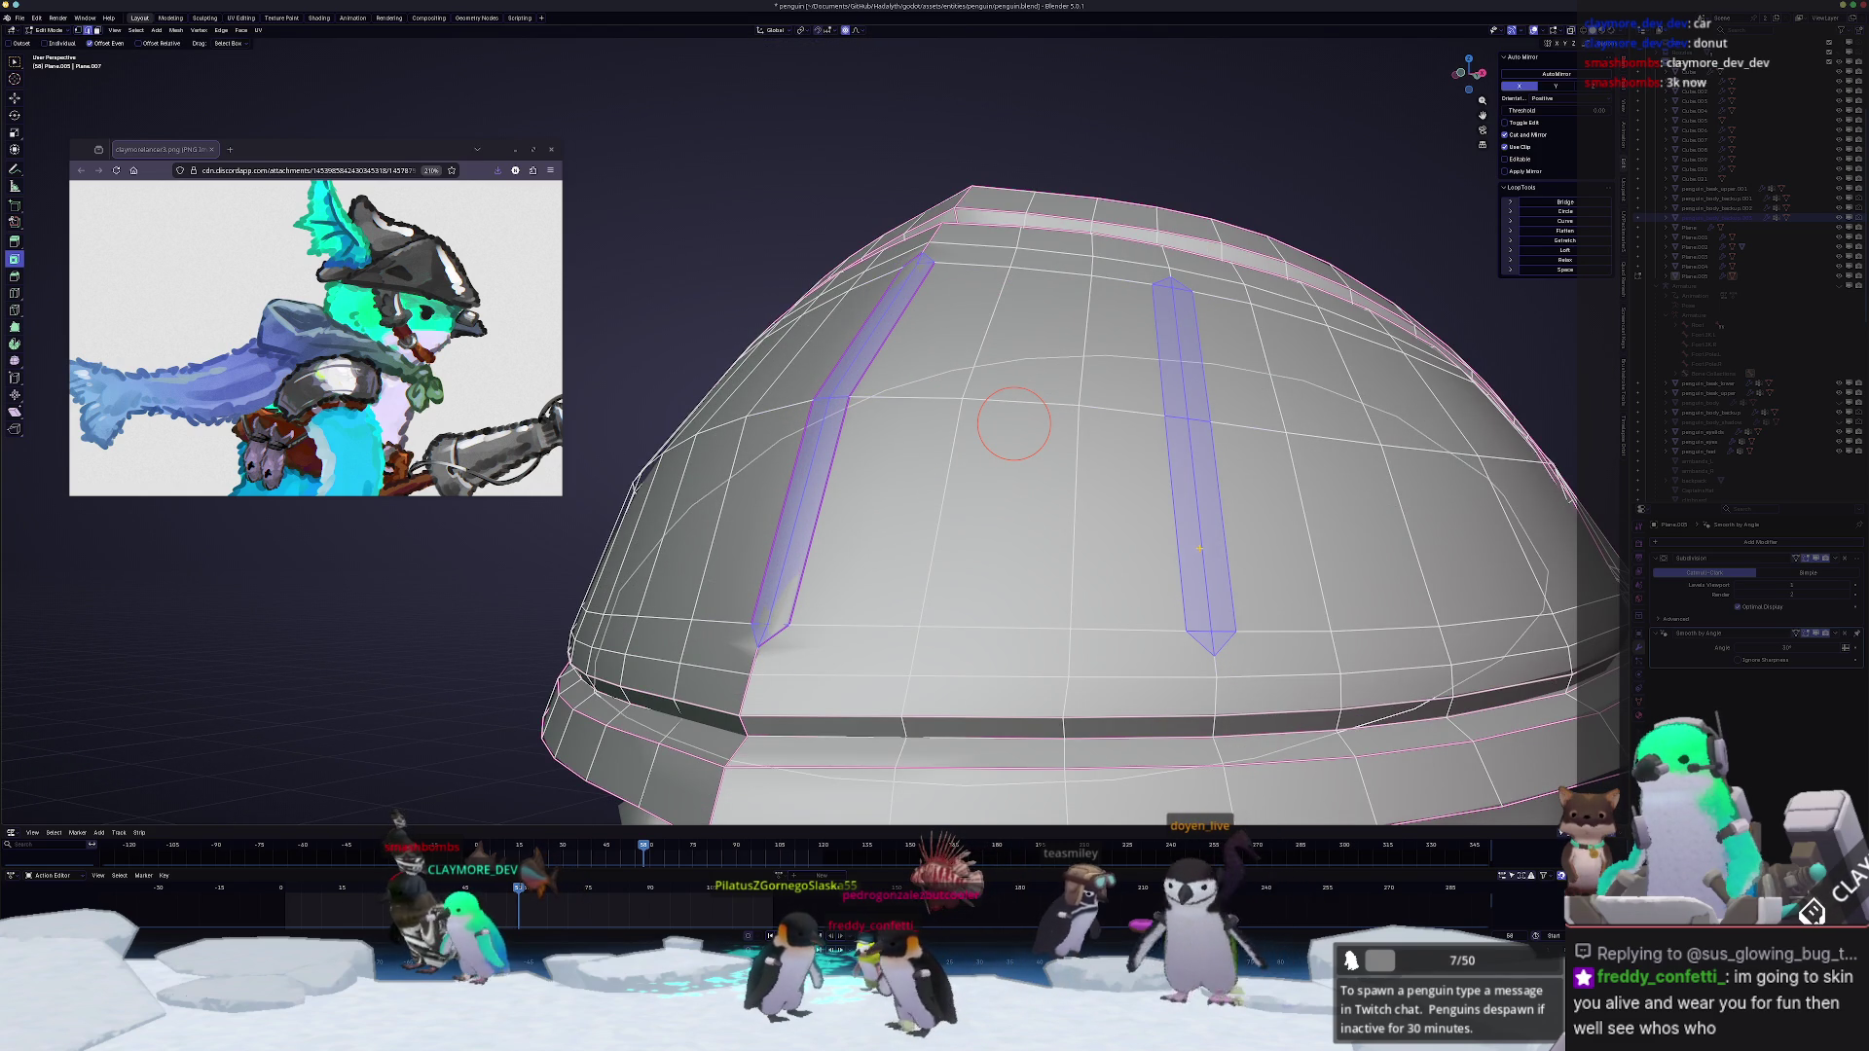
left_click(1191, 427)
middle_click_drag(1136, 473, 1024, 439)
left_click(904, 397, "shift")
middle_click_drag(1092, 497, 941, 466)
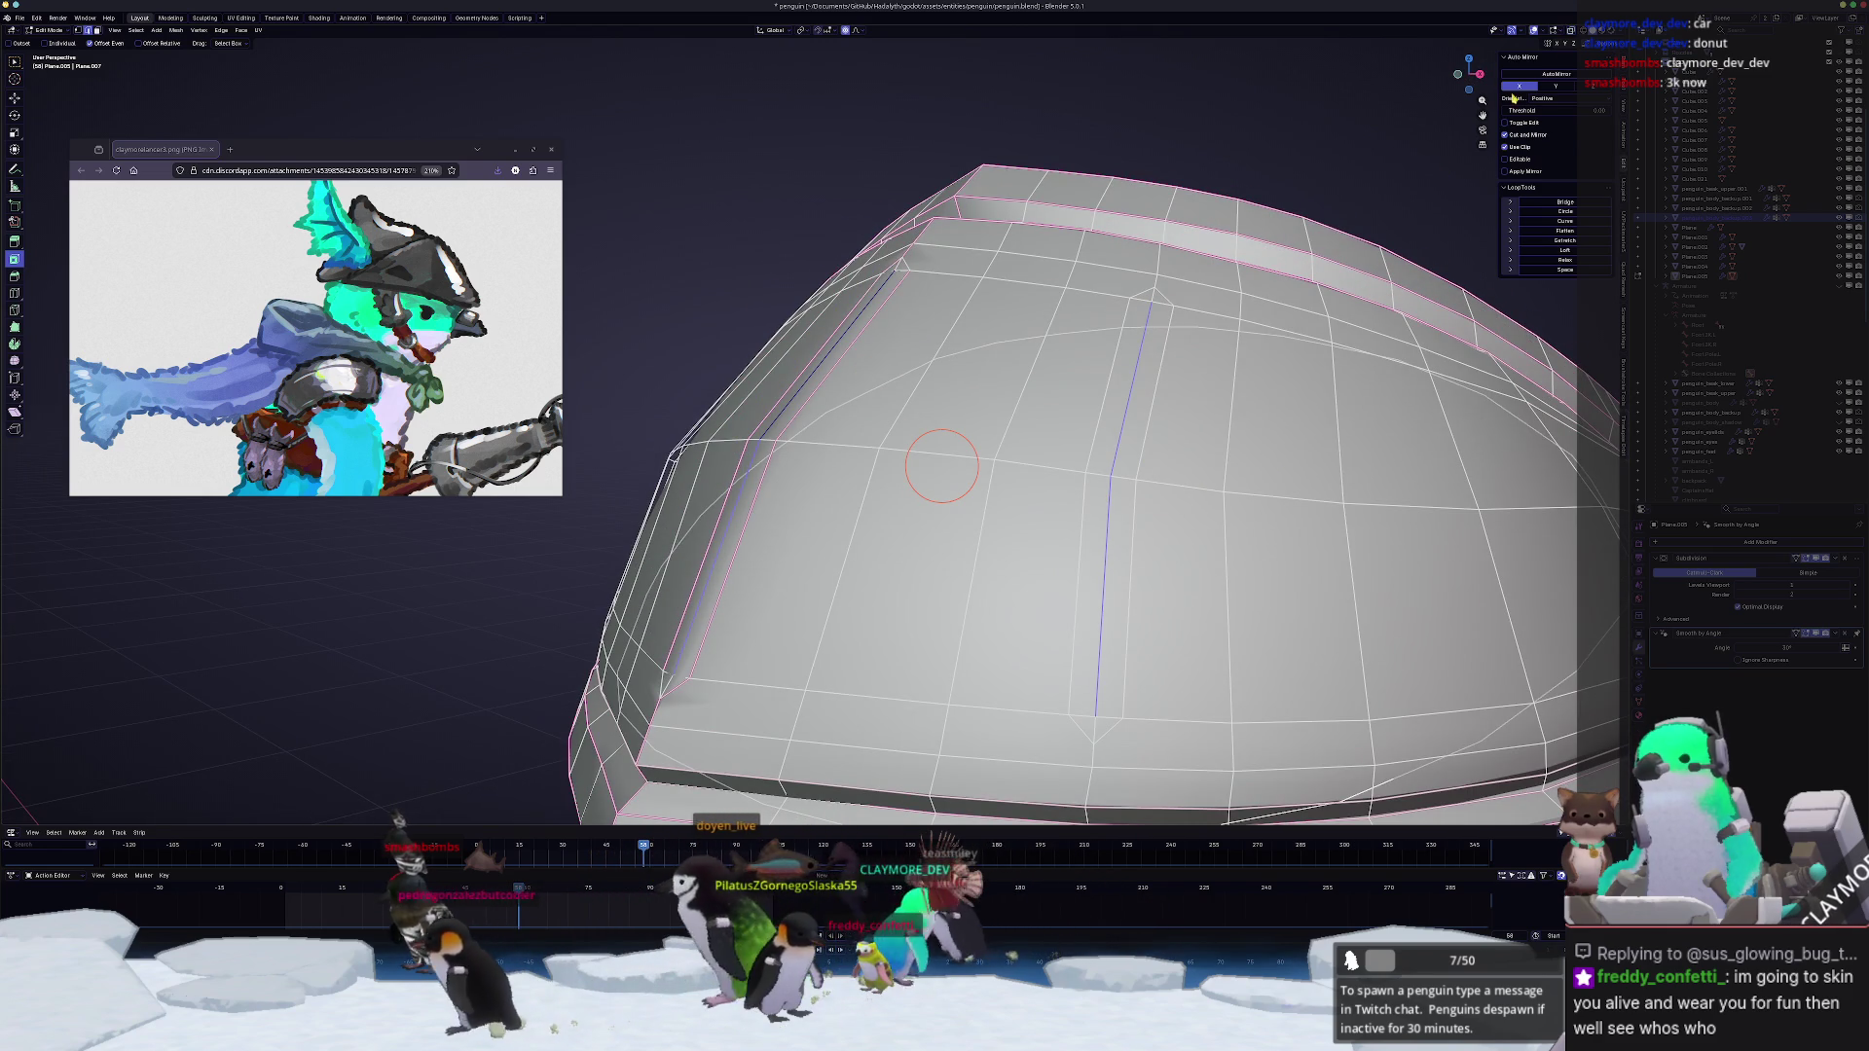
scroll(1264, 467, "down", 5)
key("Tab")
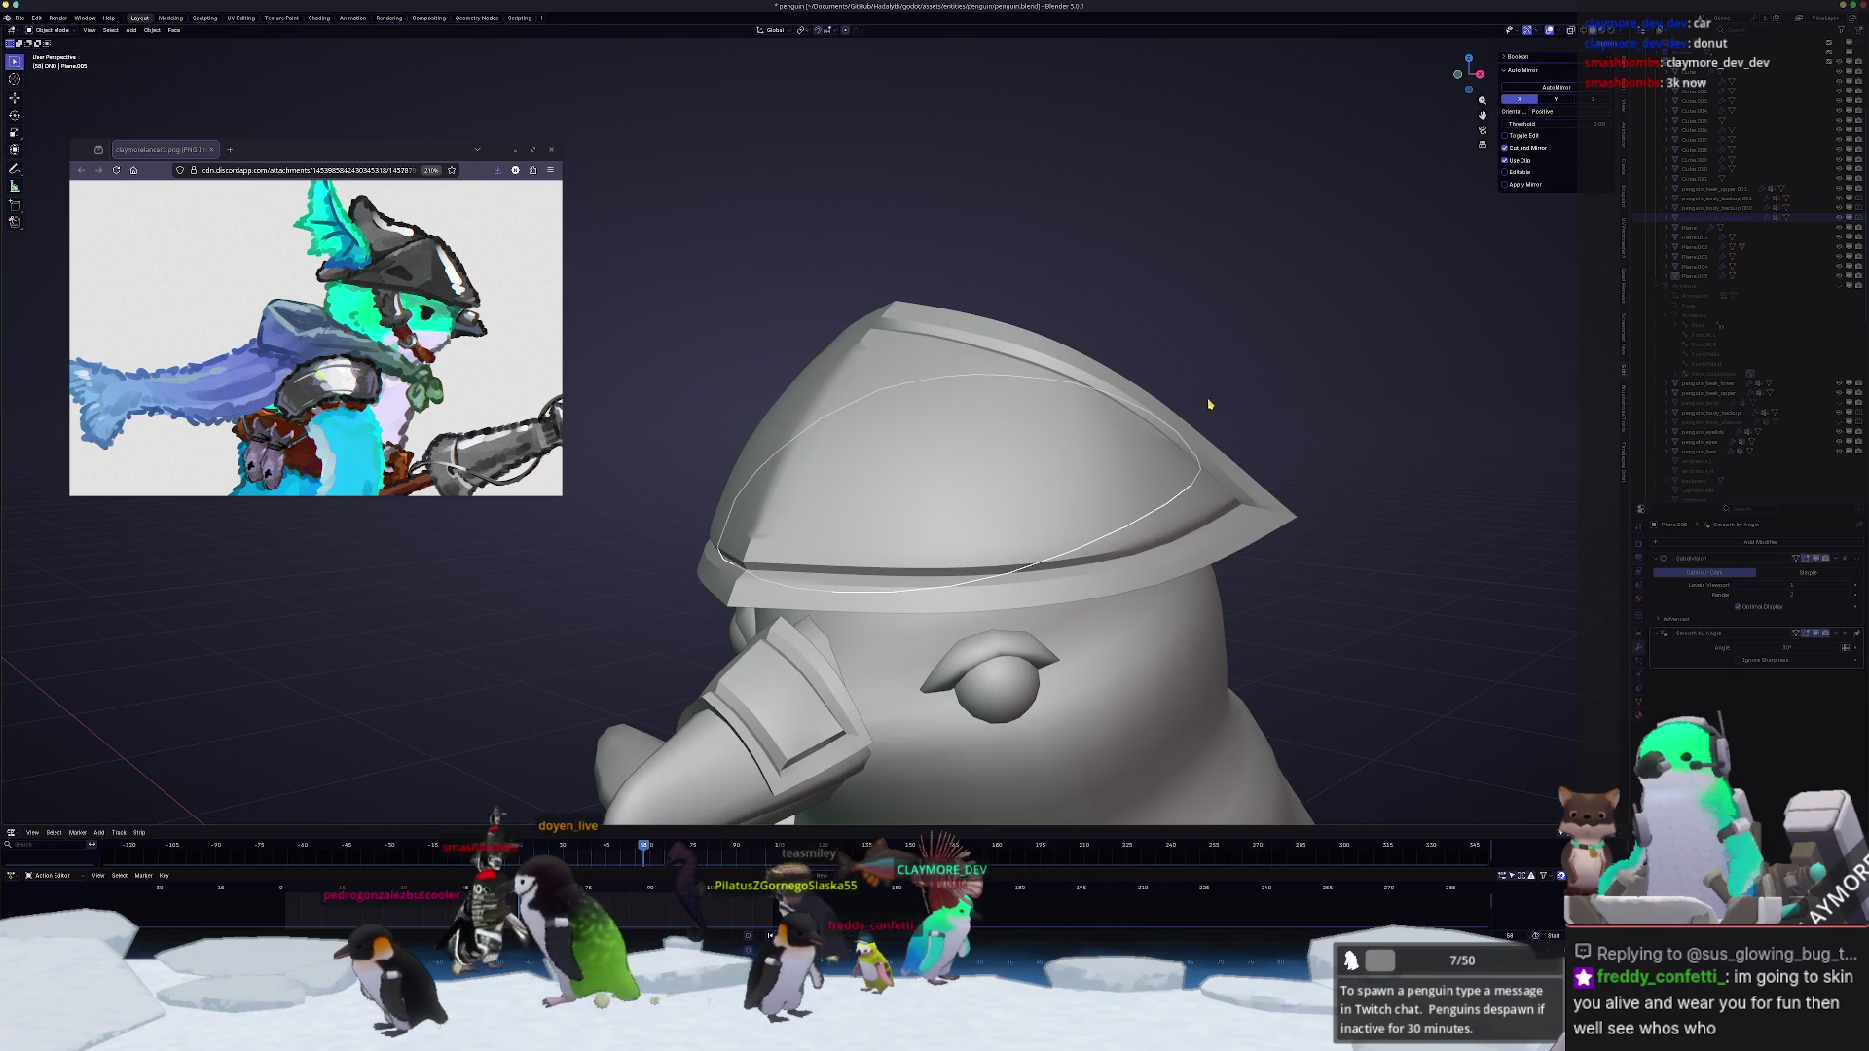
Step: Push the strips inward with Shrink/Fatten and select the edge path running along the groove
key("Tab")
scroll(1207, 397, "up", 3)
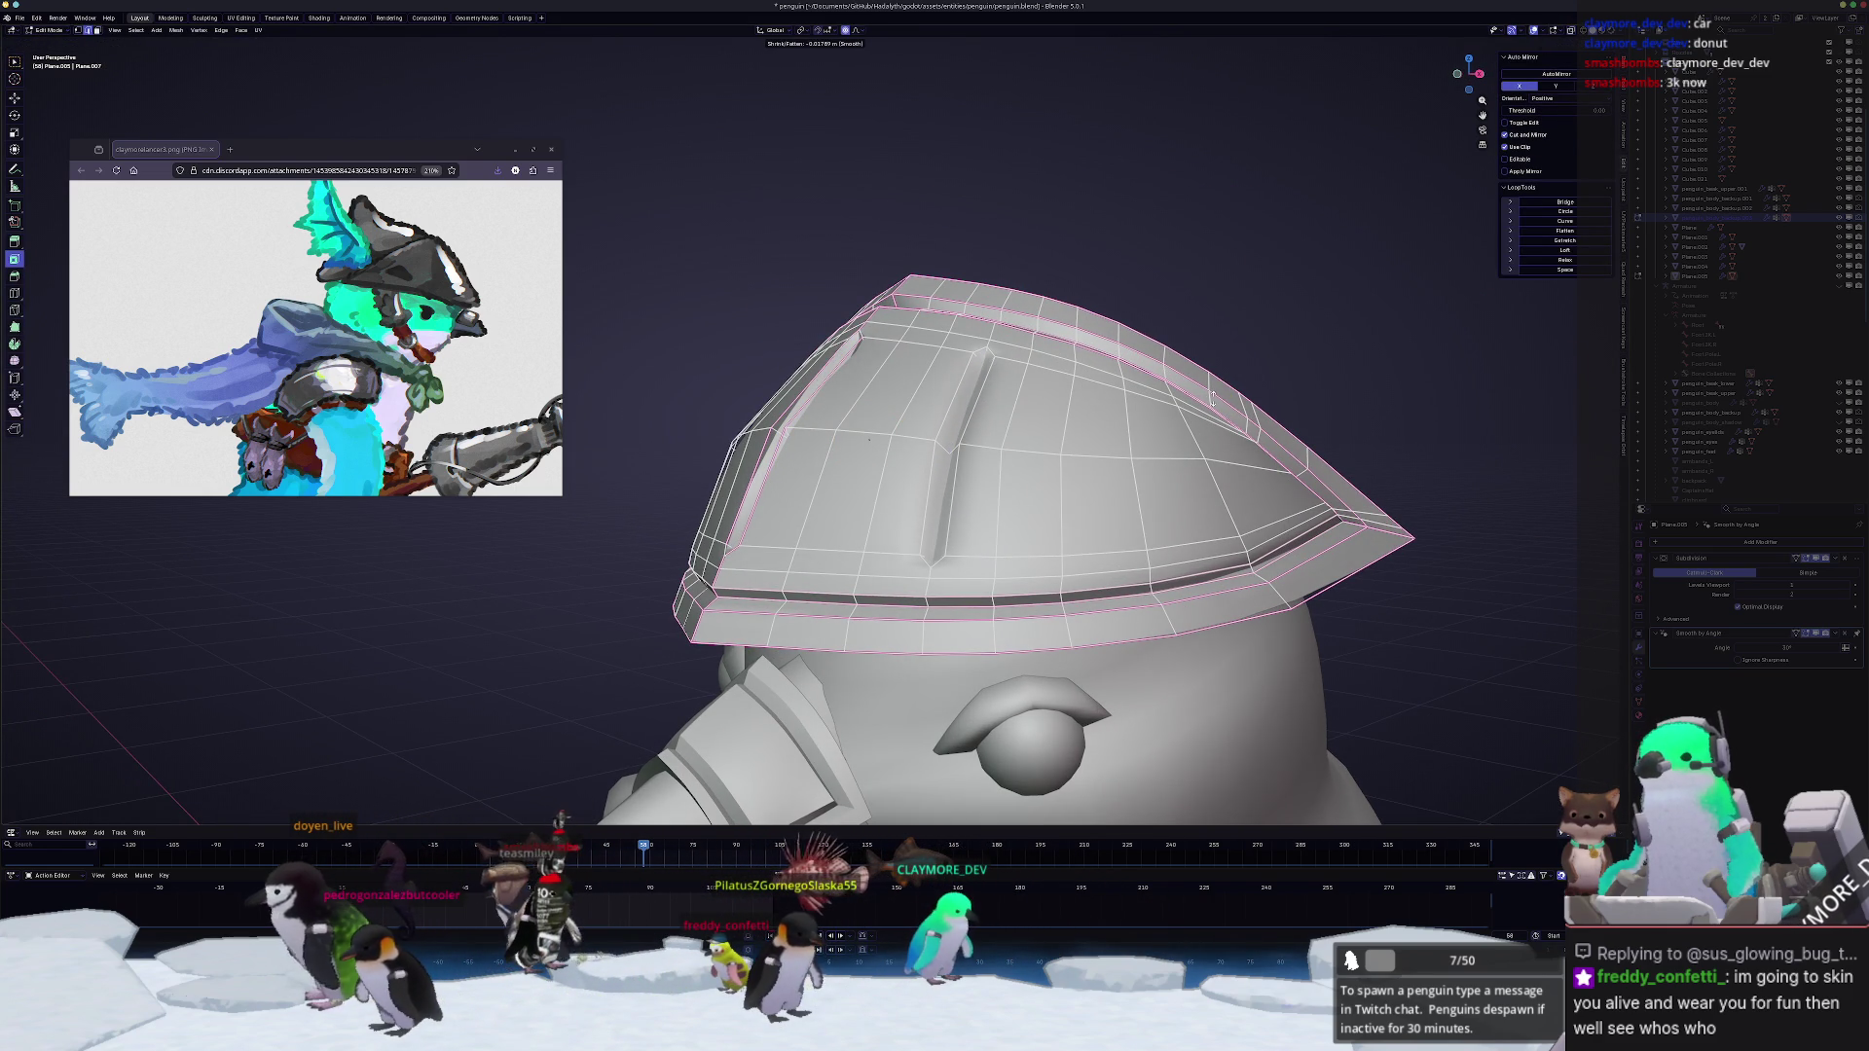
left_click(869, 441)
middle_click_drag(869, 441, 902, 466)
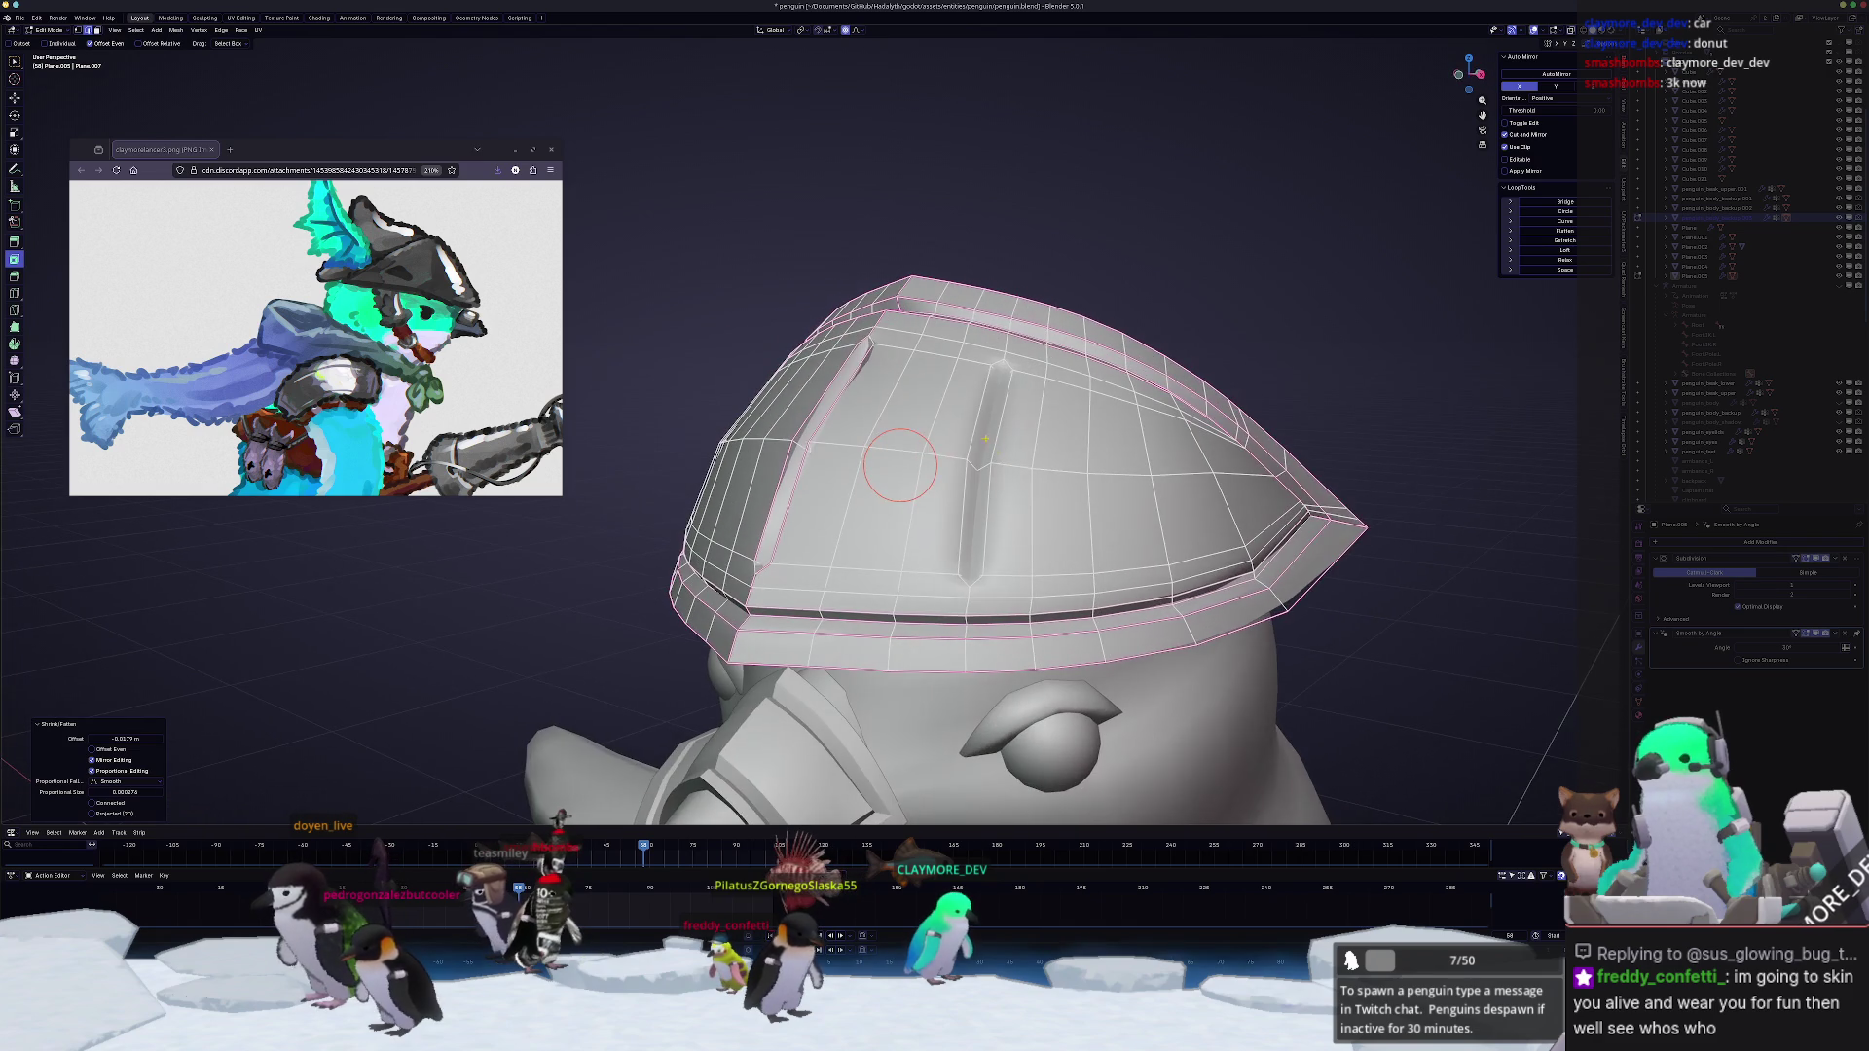
left_click(982, 398)
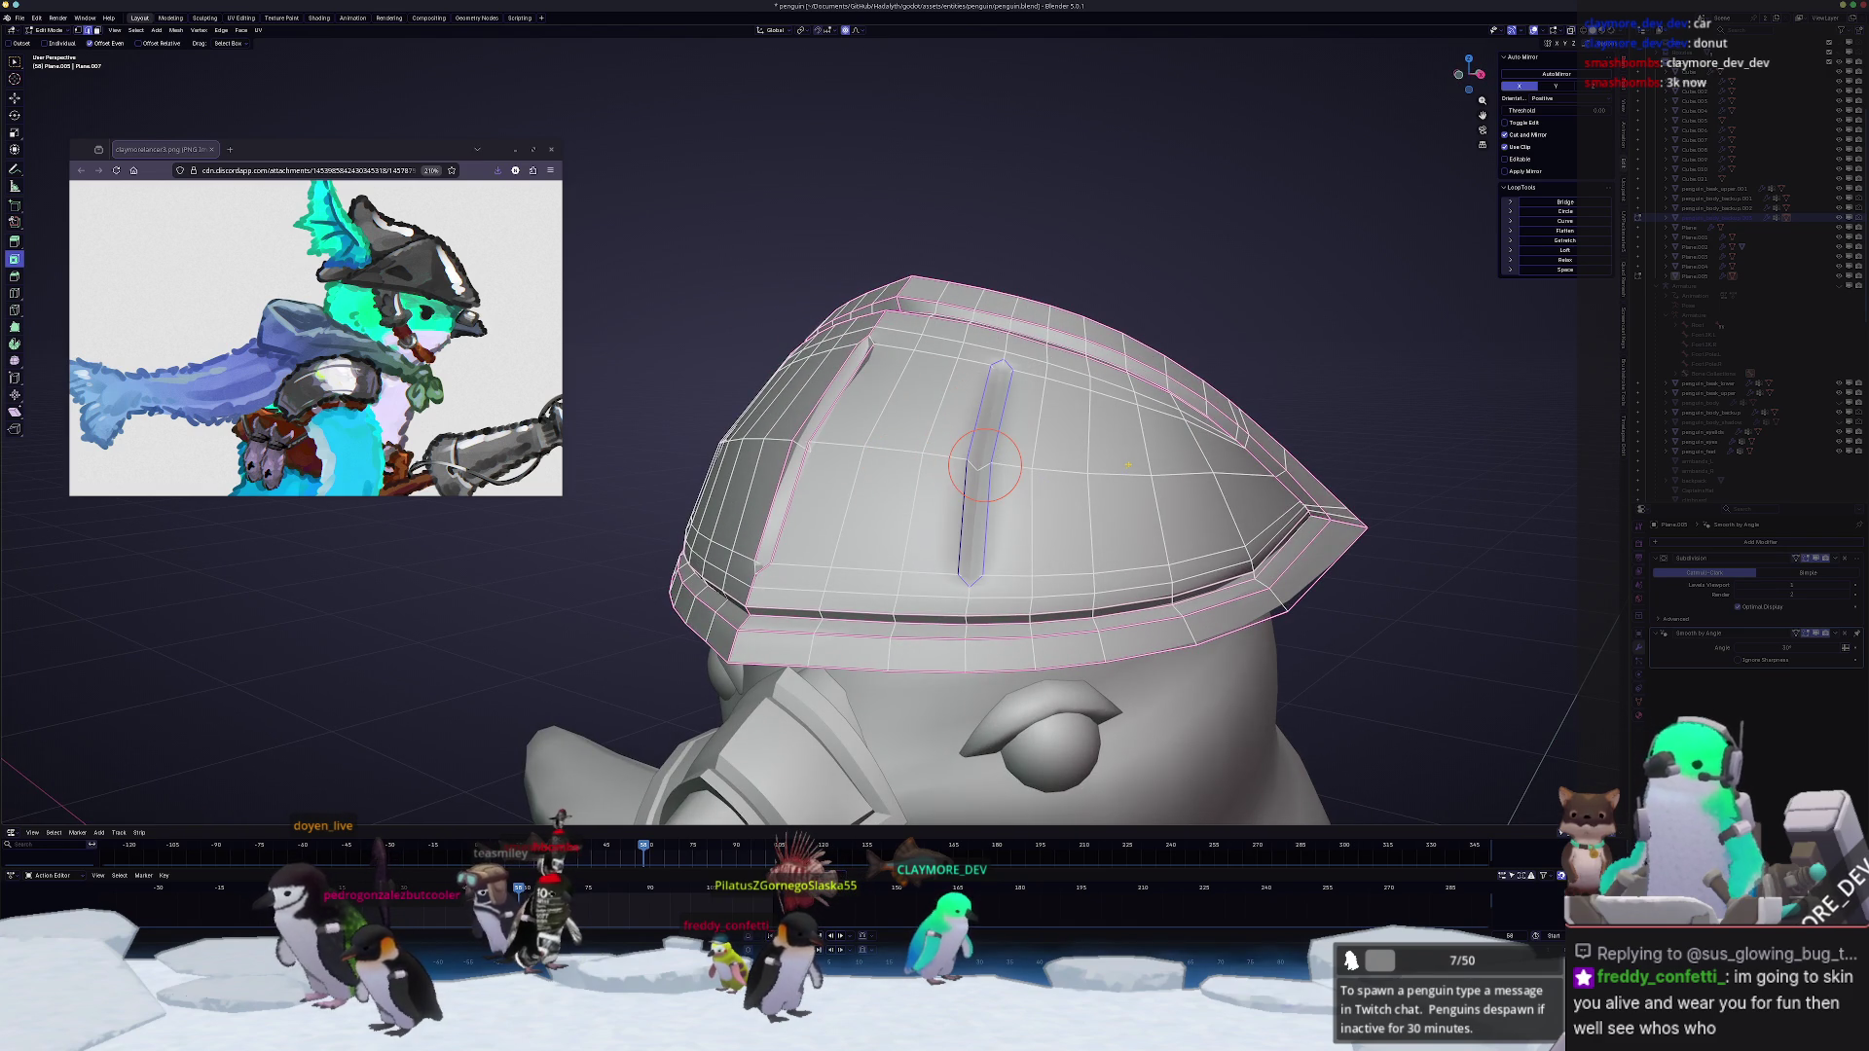
scroll(1431, 415, "up", 2)
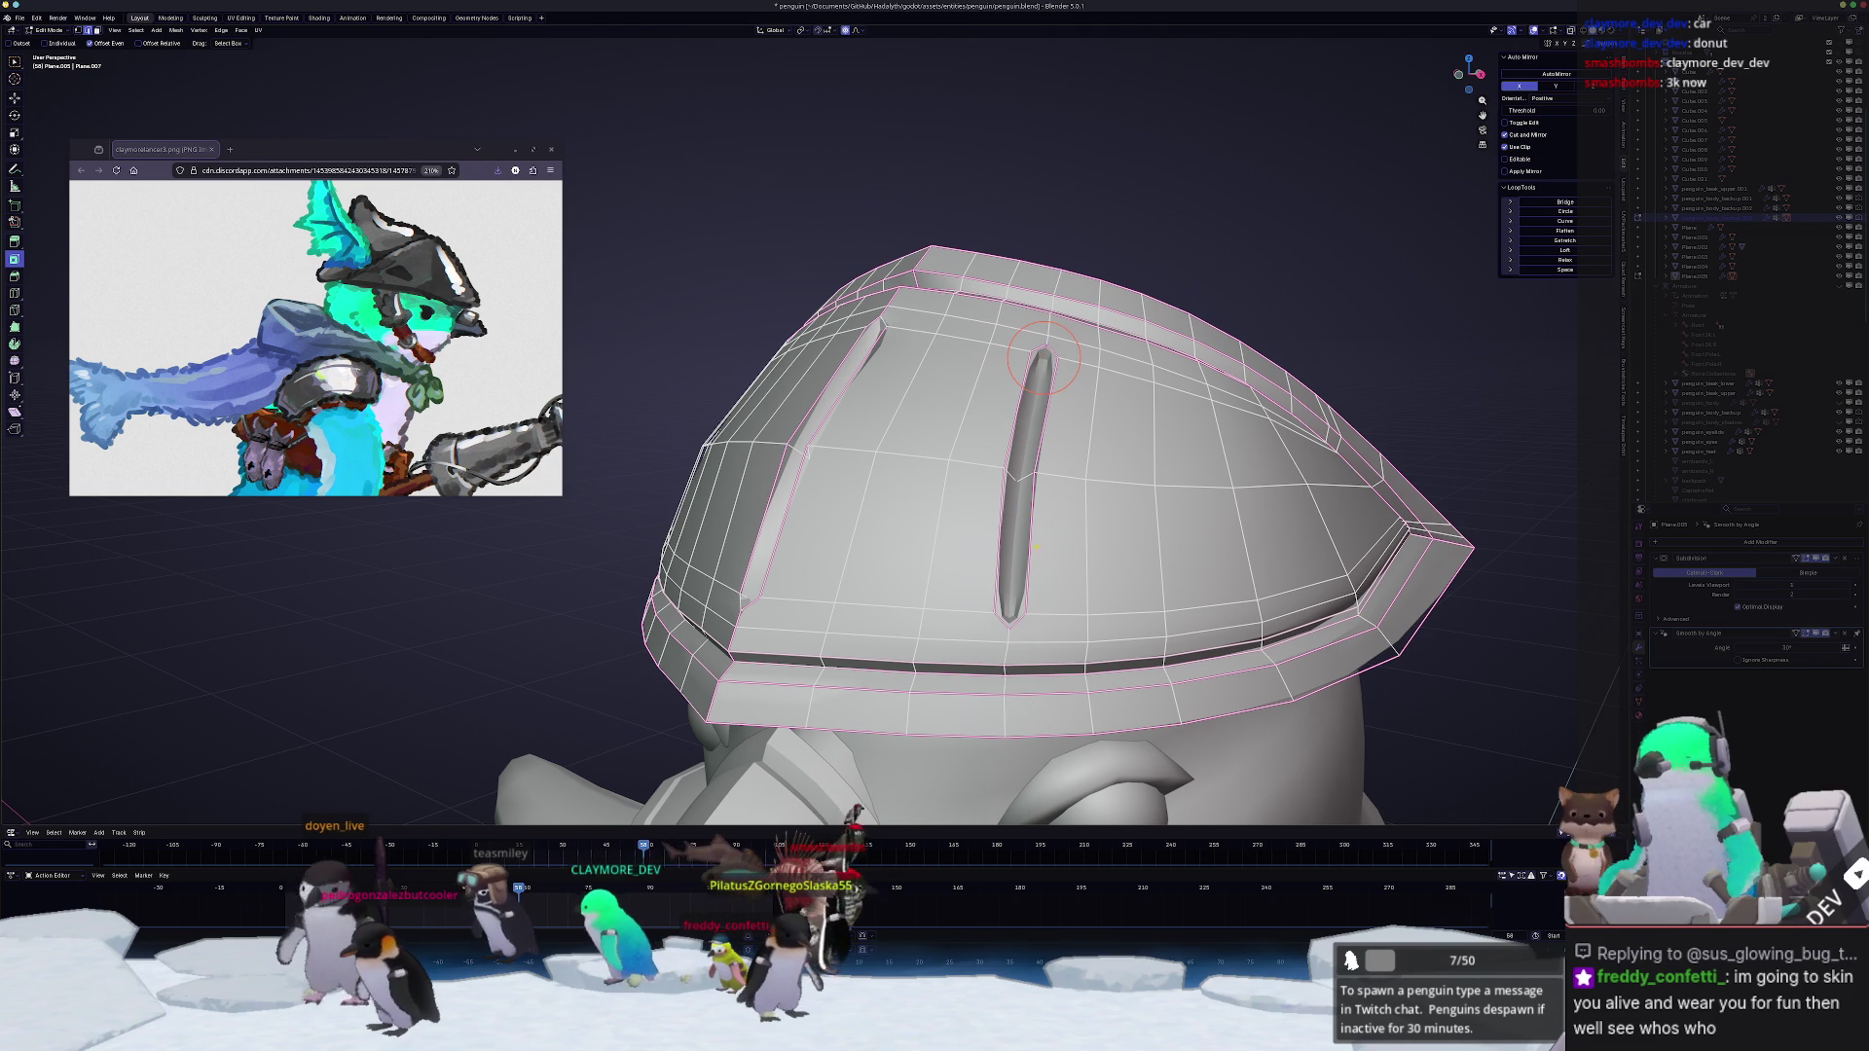
left_click(1008, 620, "ctrl")
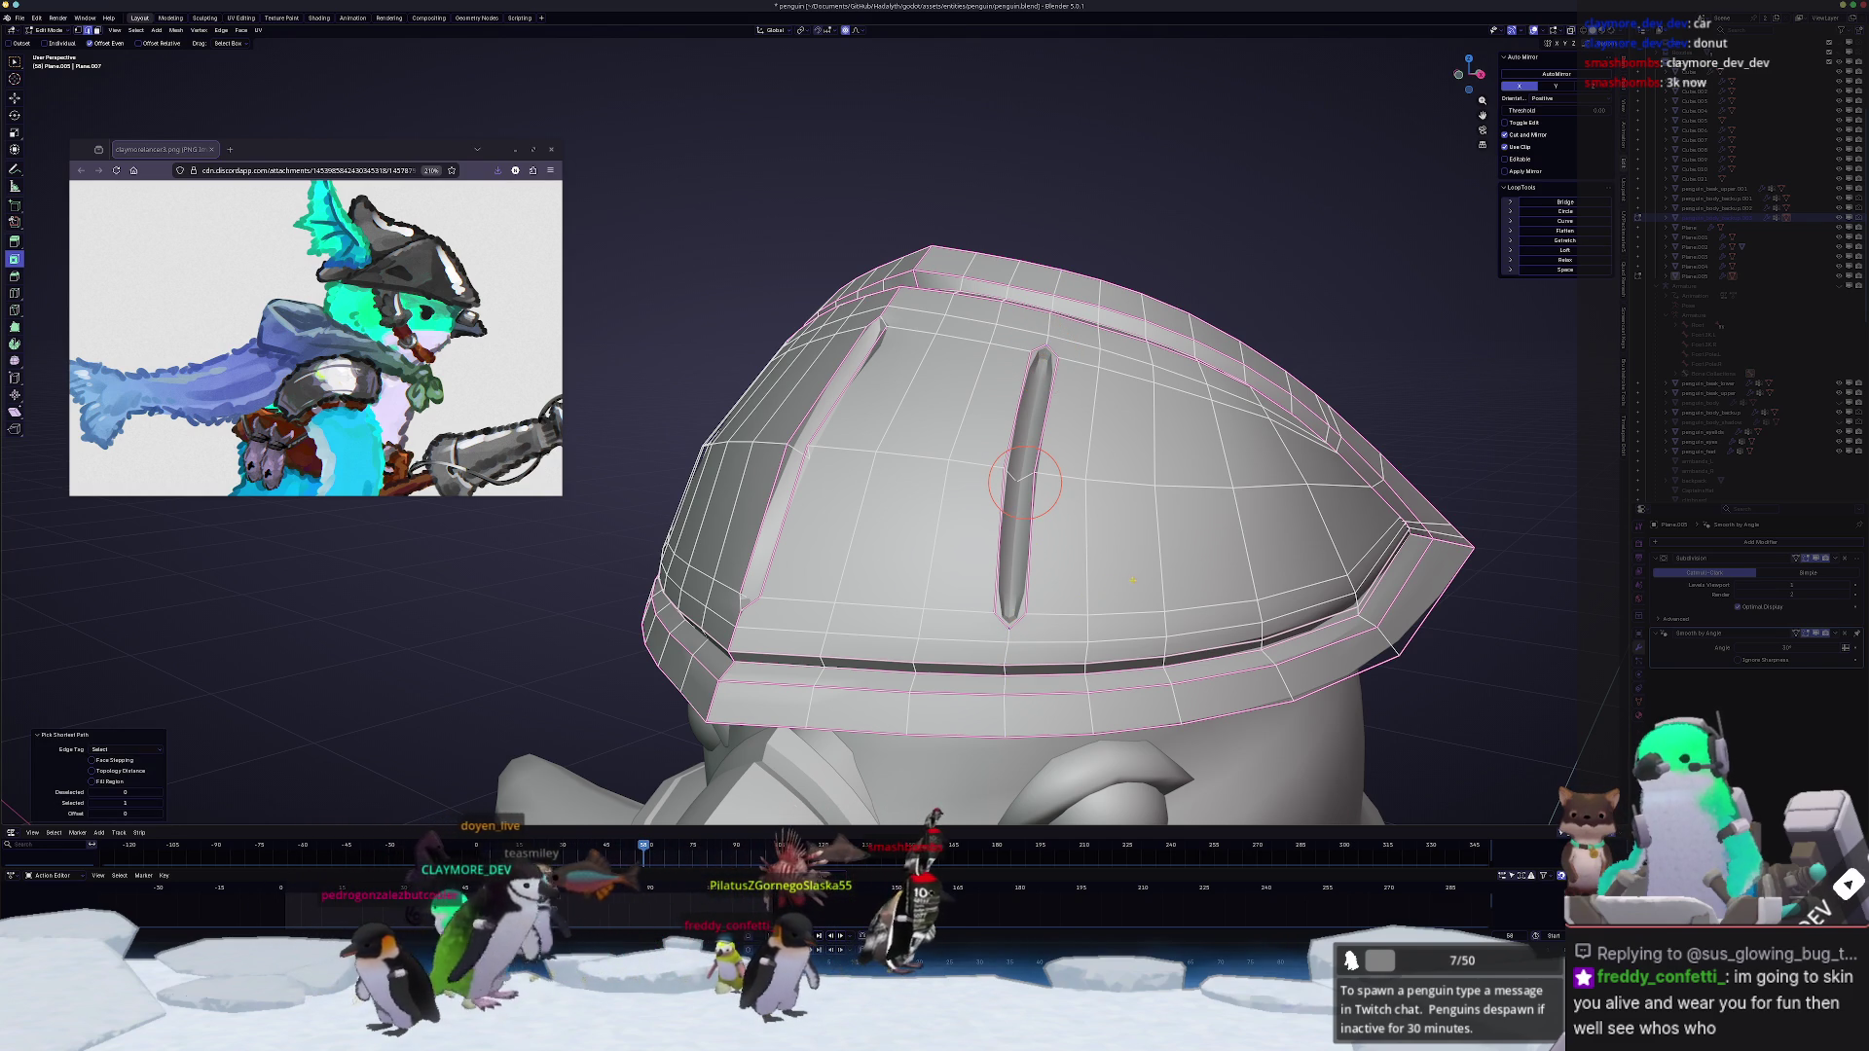
Step: Scale the groove edges slimmer and check them with X-ray view toggled on and off
key("s")
left_click(1463, 511)
key("alt+z")
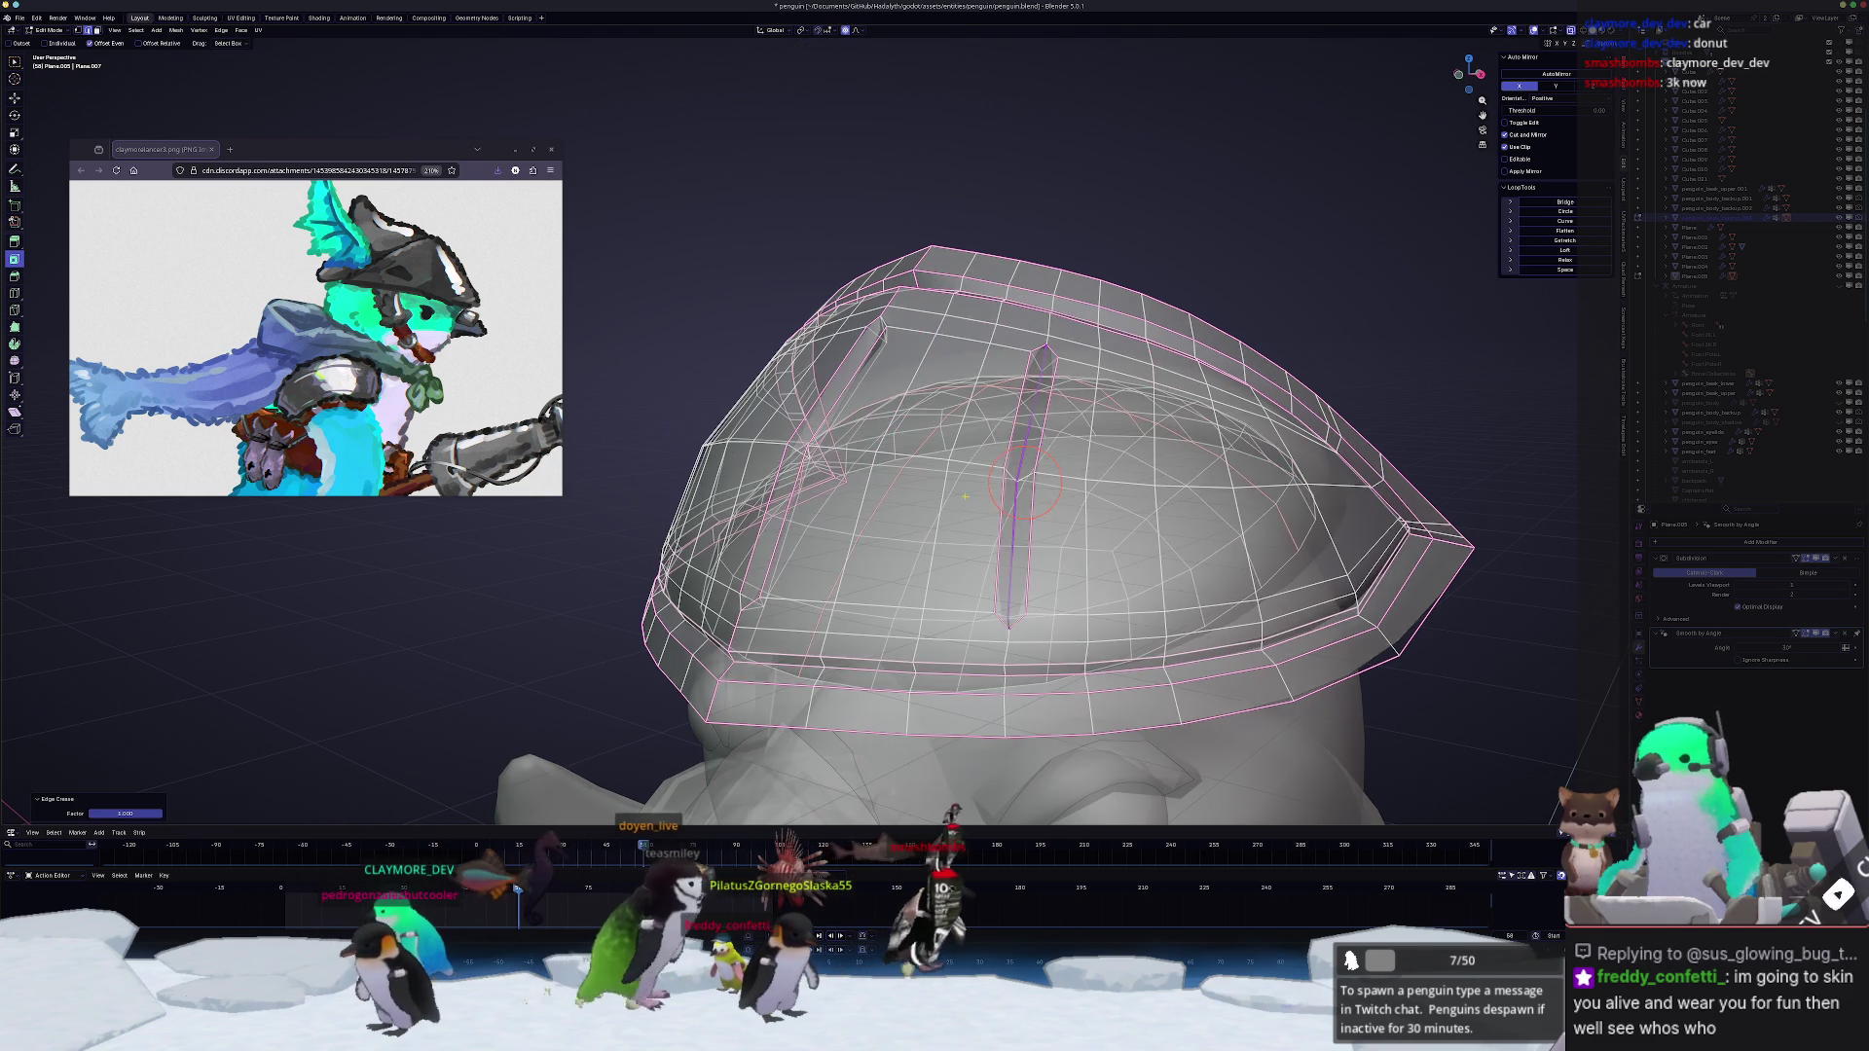
key("Tab")
key("alt+z")
key("Tab")
mouse_move(911, 517)
middle_mouse_down()
mouse_move(924, 404)
mouse_move(900, 369)
middle_mouse_up()
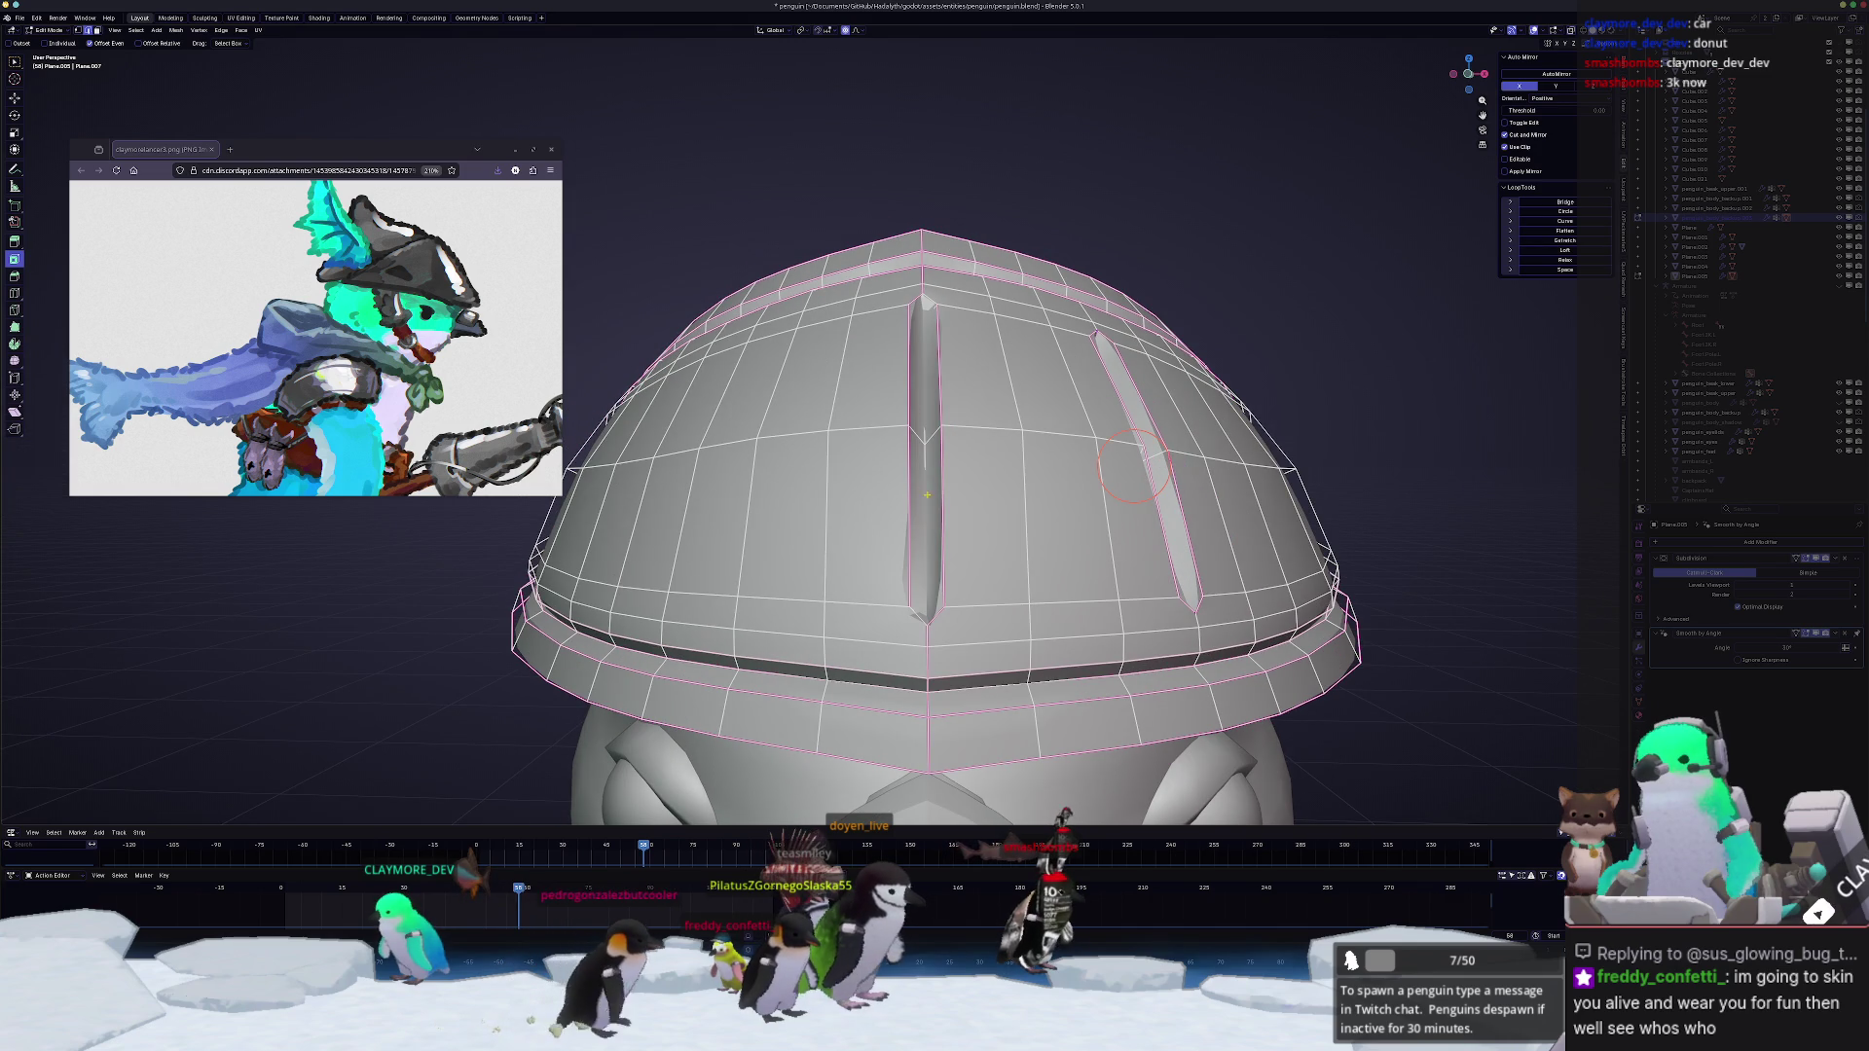
Step: Scale the vertical centre edge loop, leave Edit Mode and reselect the helmet from the front
left_click(923, 446, "alt")
key("s")
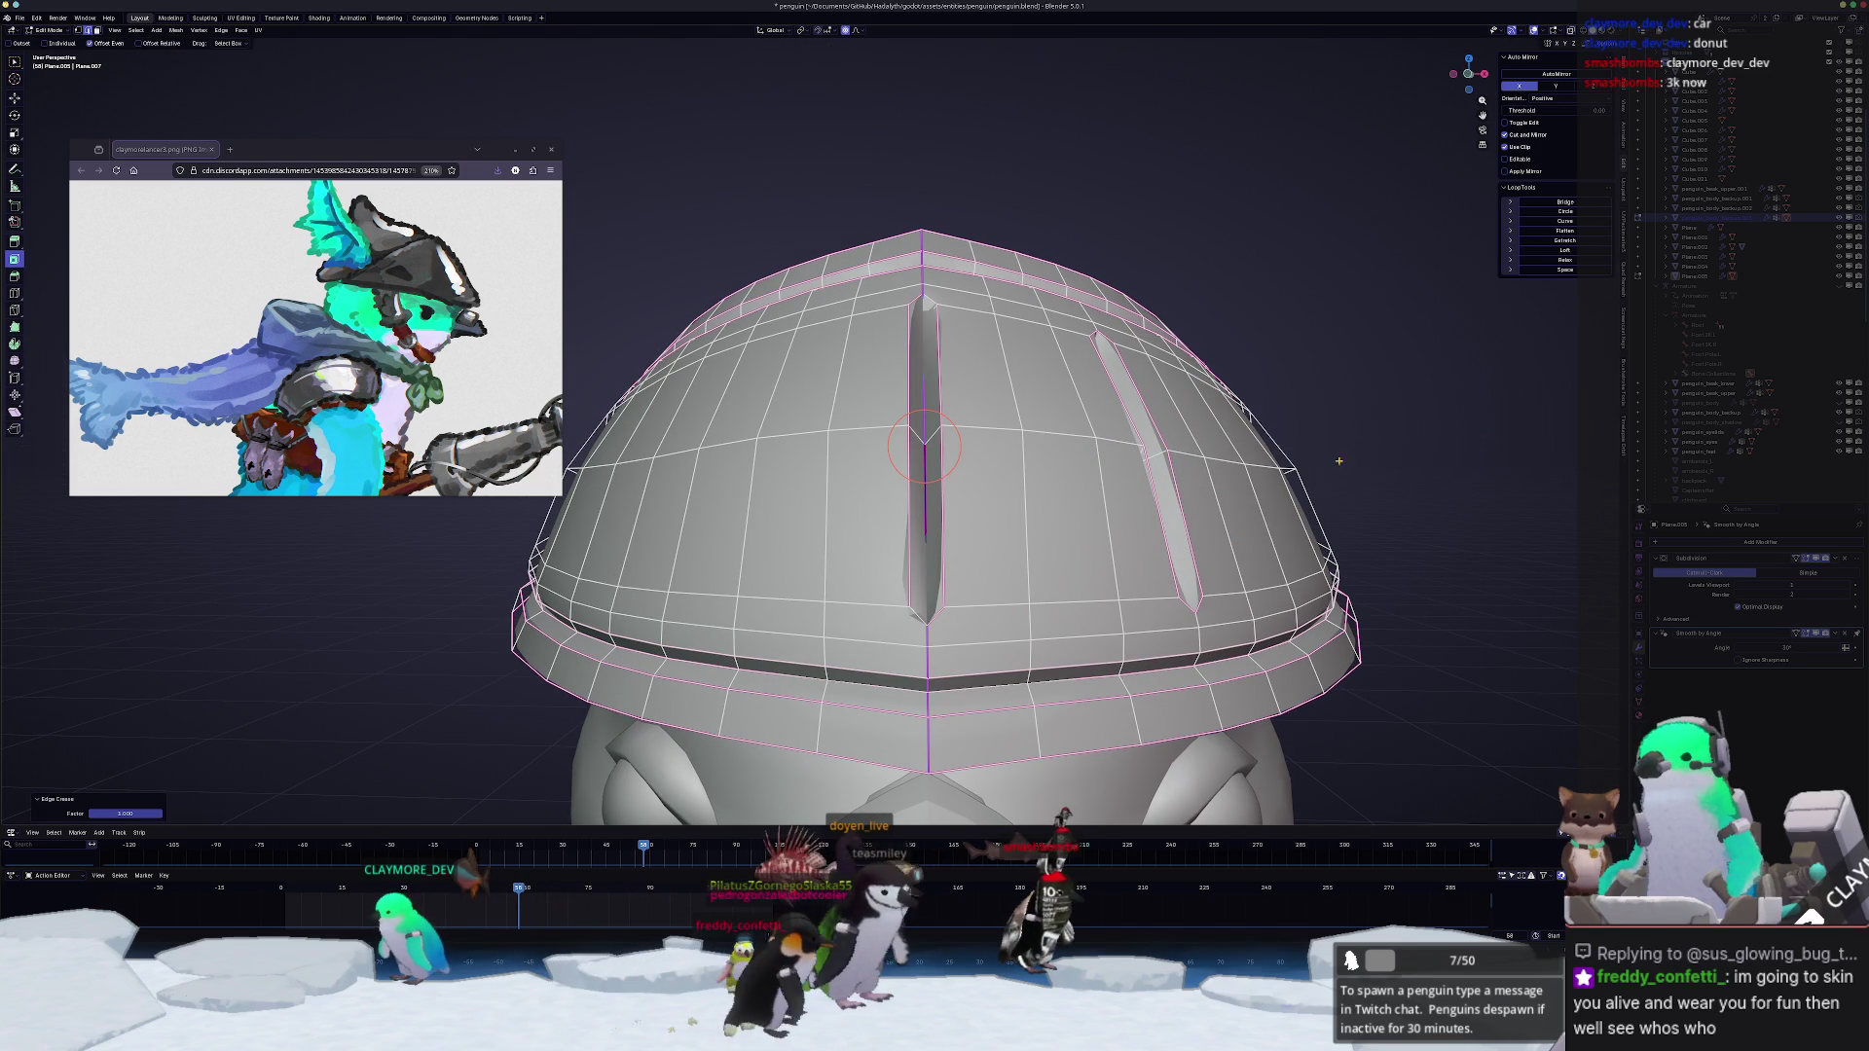
middle_click_drag(1414, 448, 995, 613)
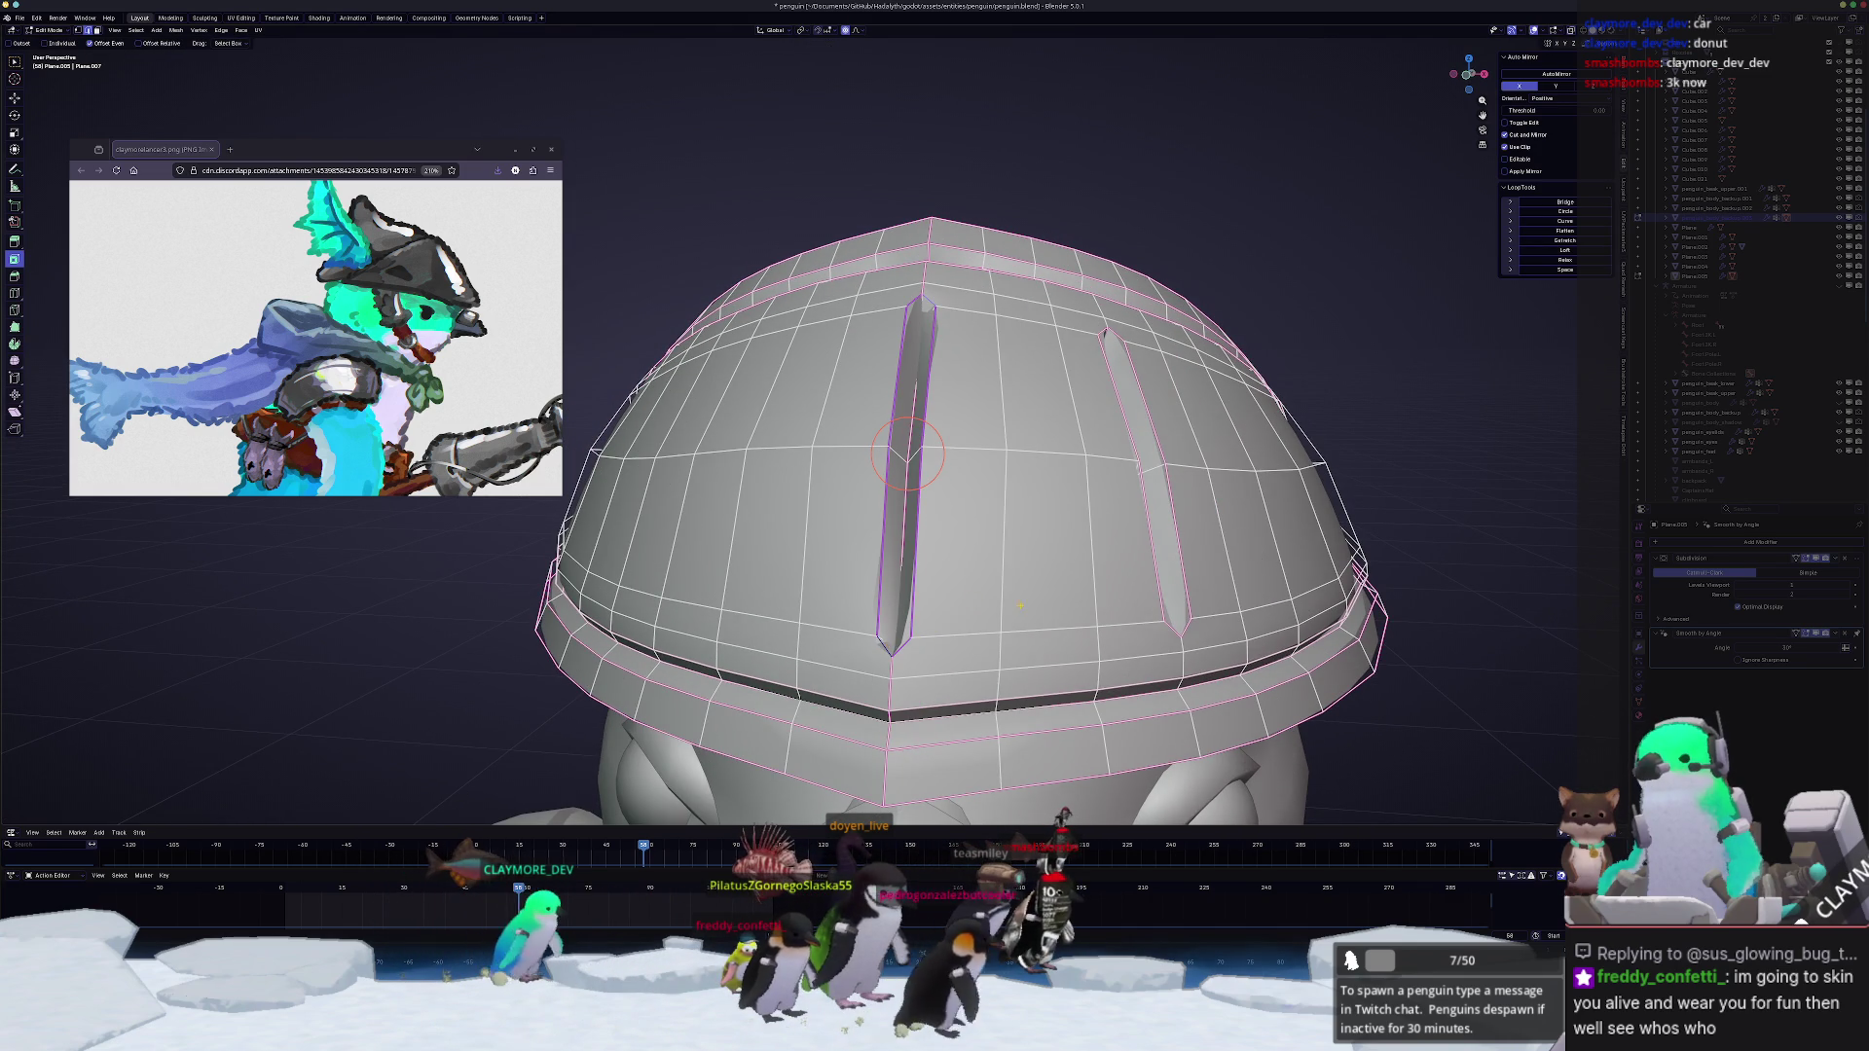
key("Tab")
mouse_move(995, 614)
middle_mouse_down()
mouse_move(1242, 539)
mouse_move(1536, 570)
middle_mouse_up()
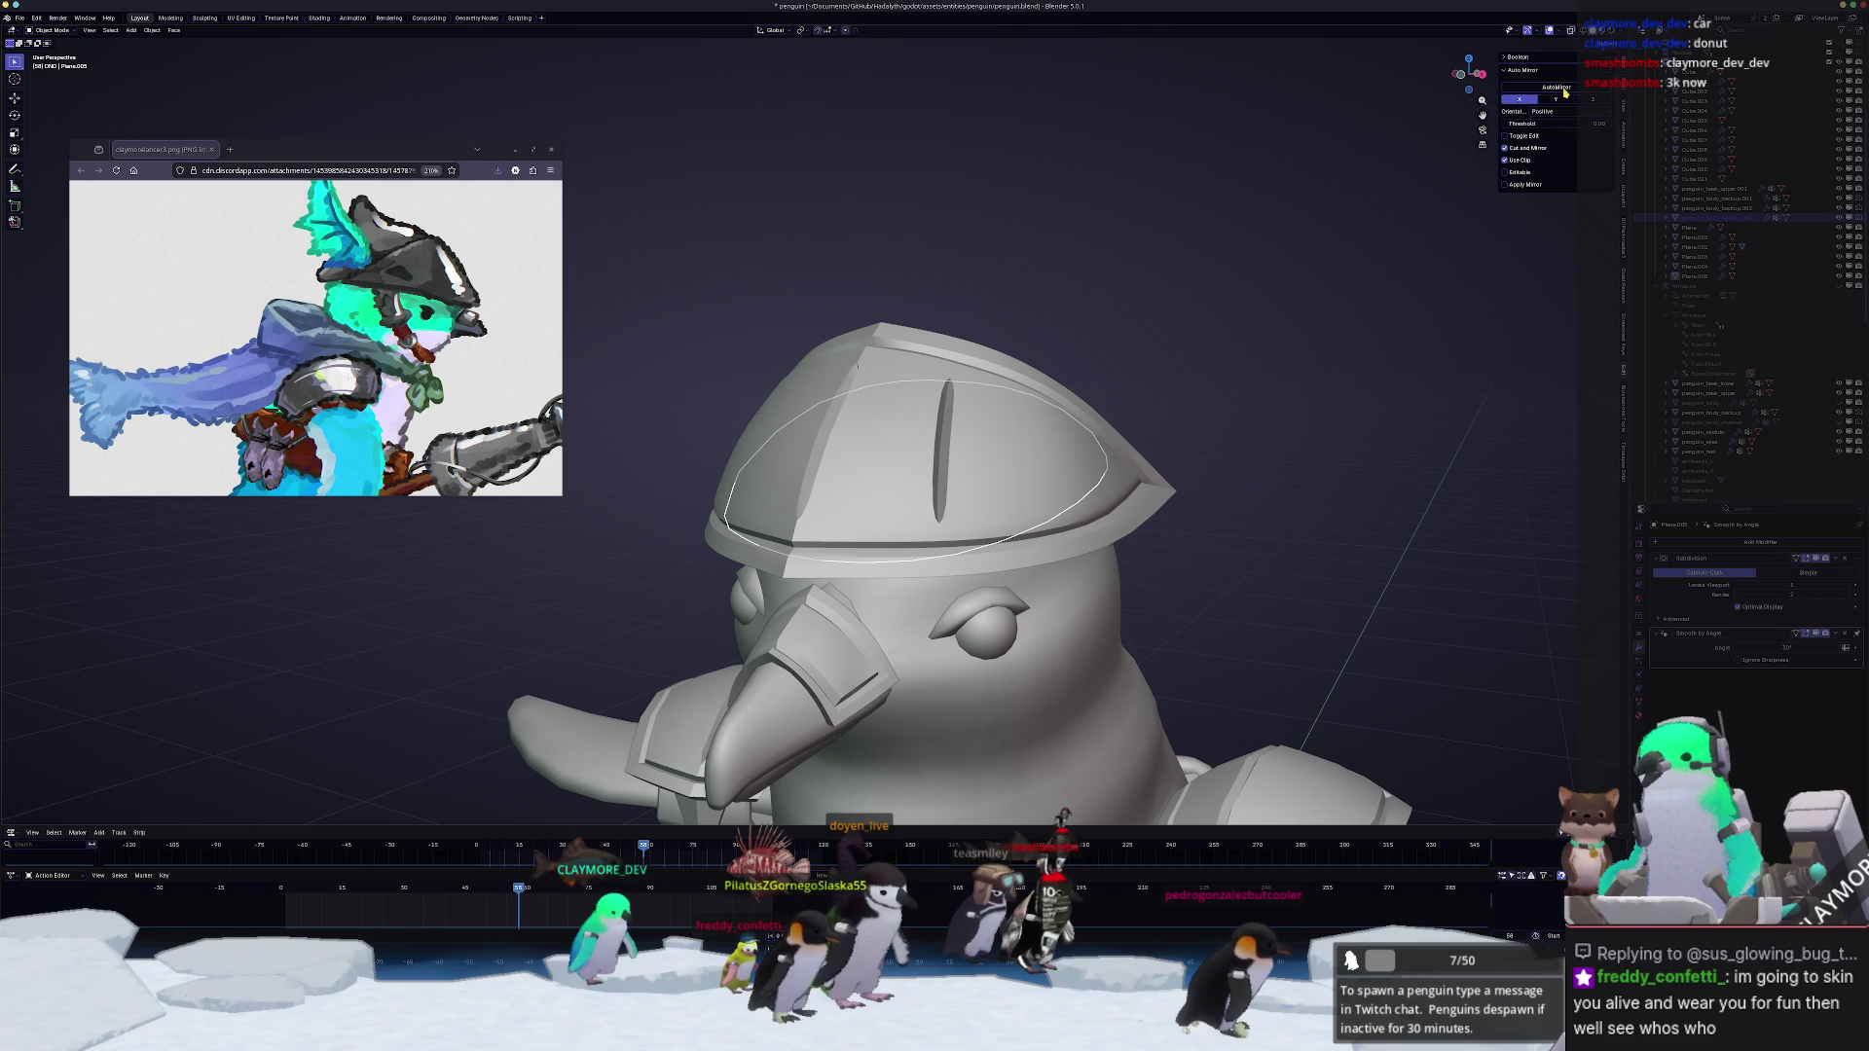
left_click(1023, 440)
Step: Inspect the head from side and front, then select the helmet and enter Edit Mode
mouse_move(1022, 438)
middle_mouse_down()
mouse_move(1224, 379)
mouse_move(1053, 379)
mouse_move(1069, 446)
middle_mouse_up()
key("Tab")
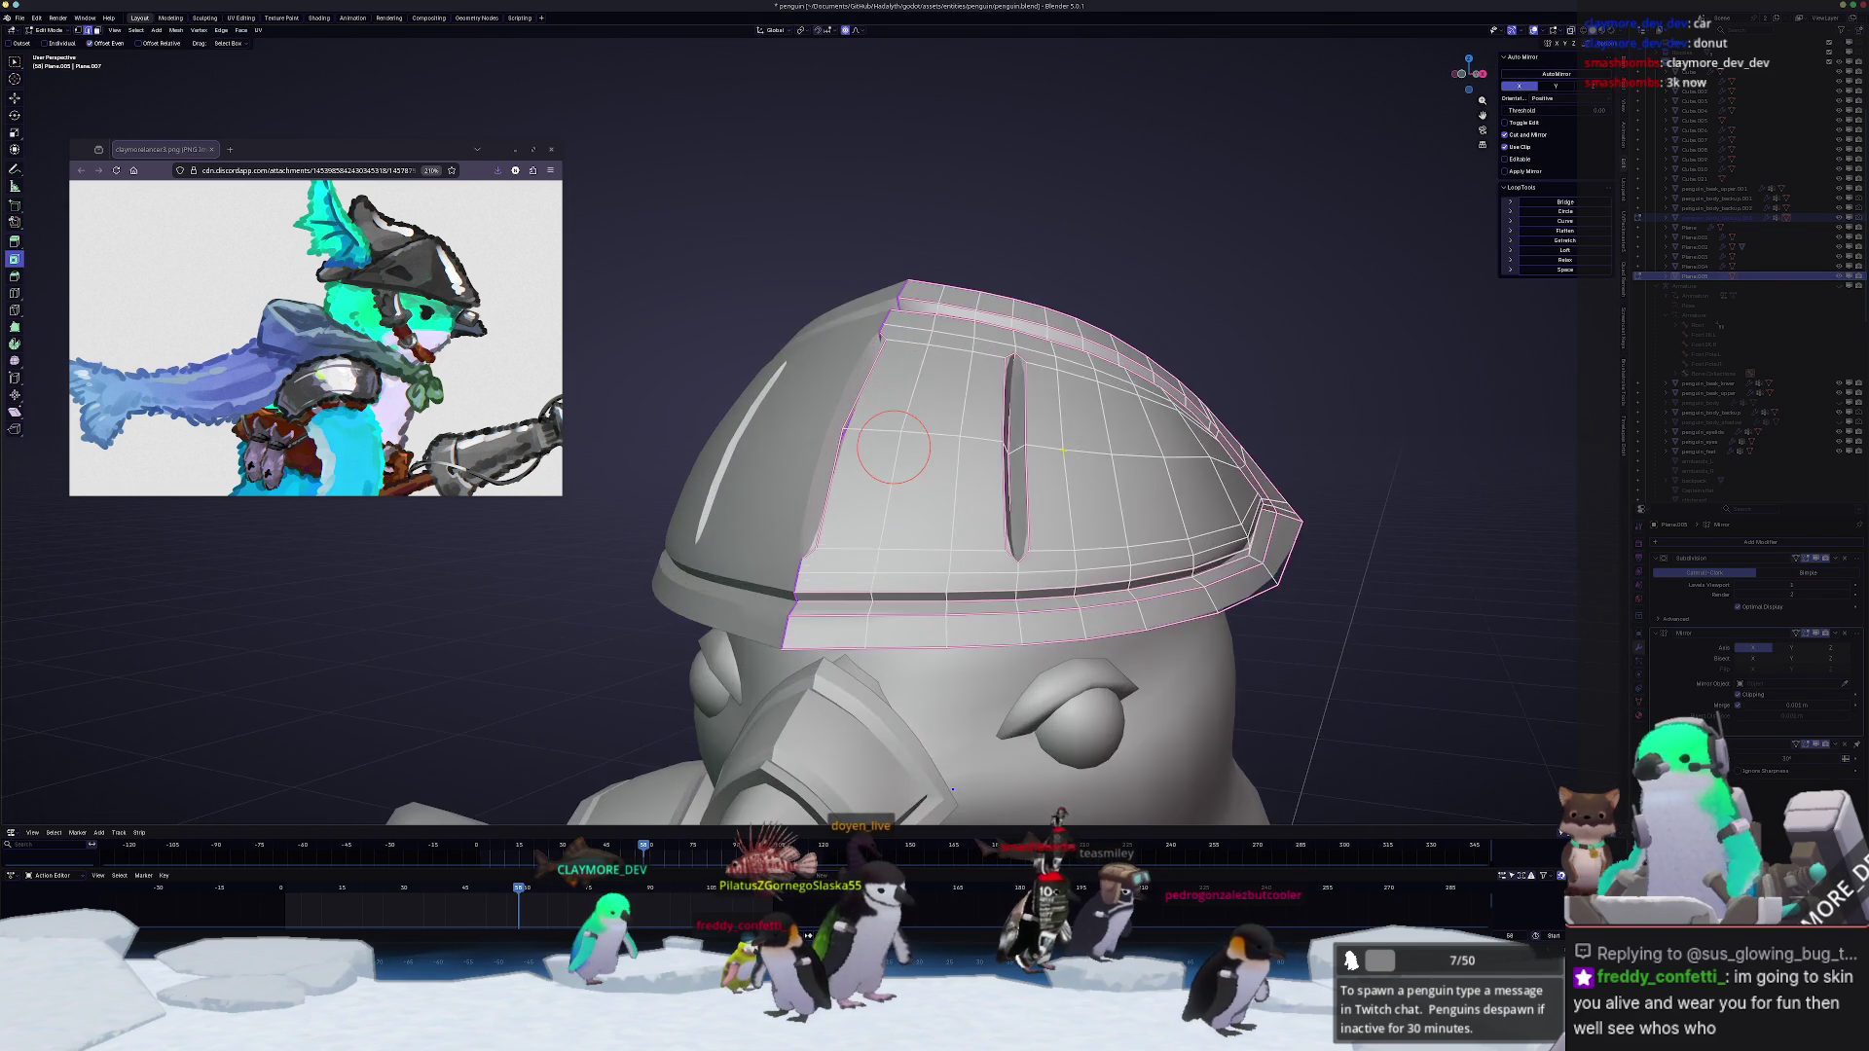
scroll(894, 448, "up", 2)
mouse_move(962, 762)
middle_mouse_down()
mouse_move(900, 747)
mouse_move(928, 776)
middle_mouse_up()
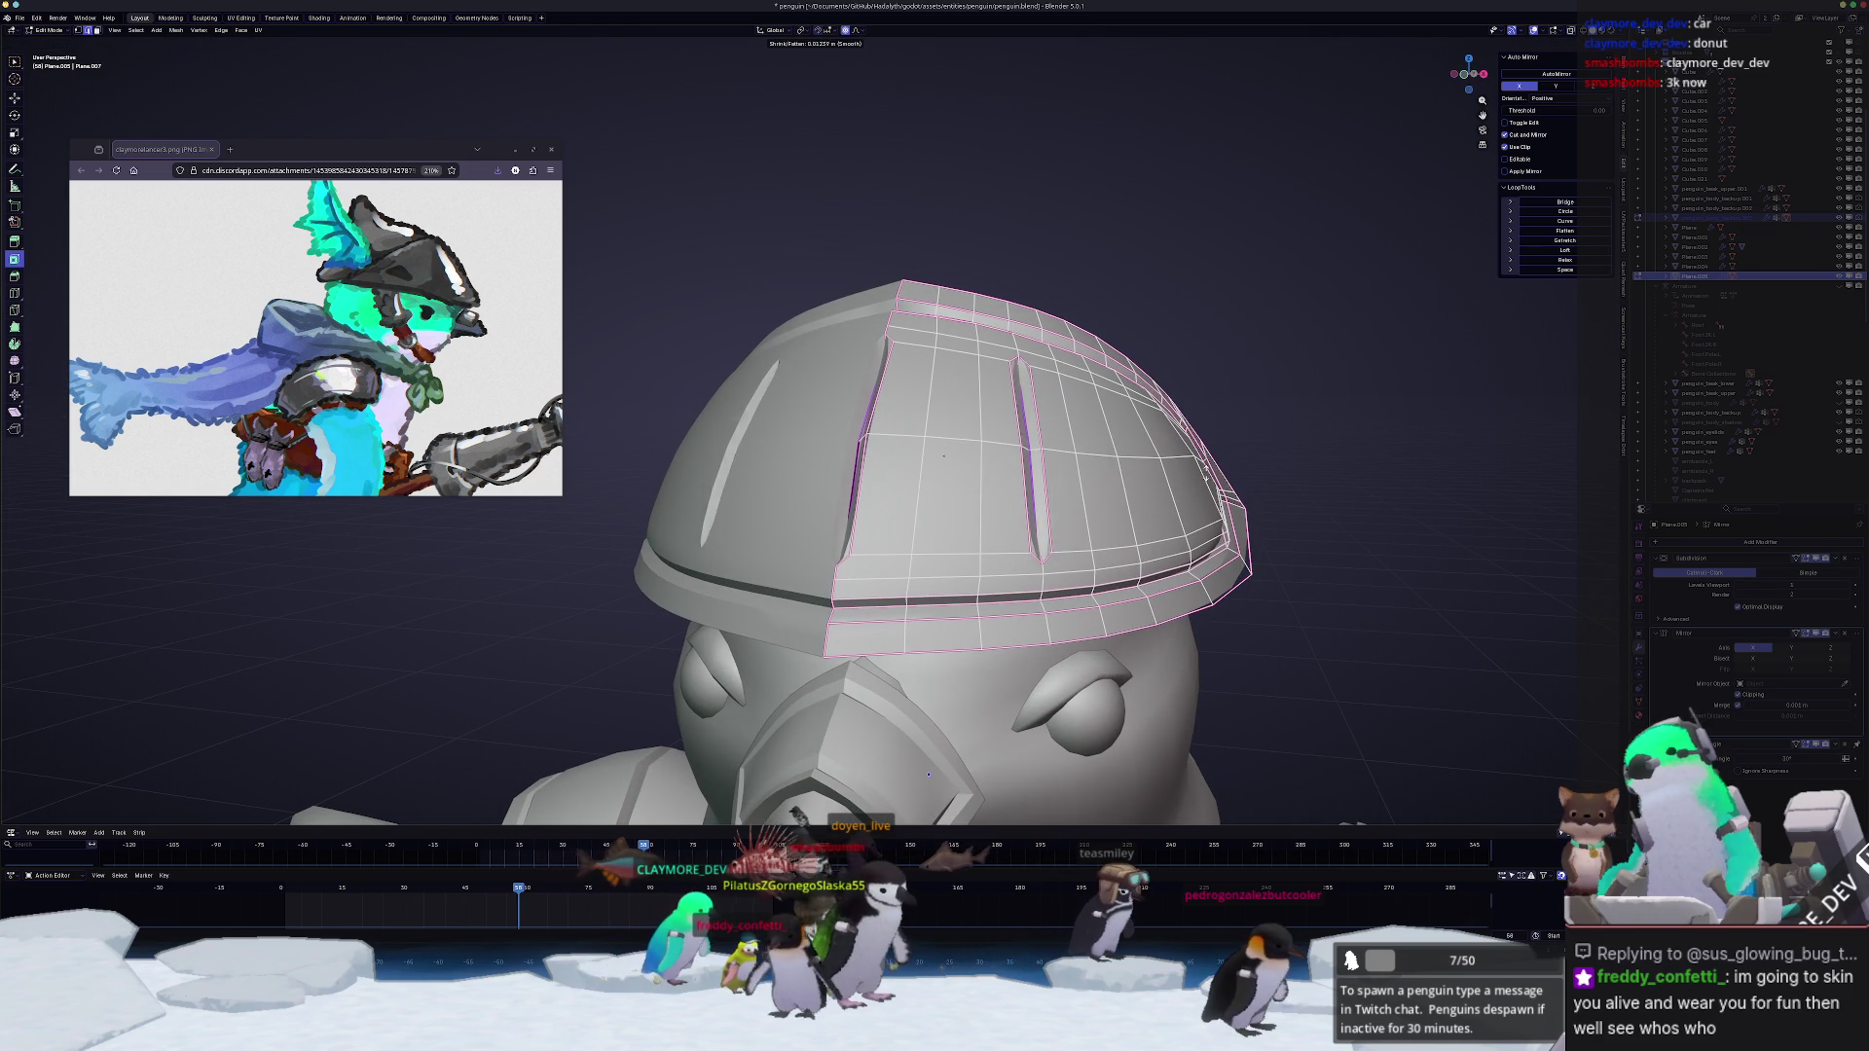
key("Tab")
scroll(1223, 618, "down", 3)
scroll(1222, 513, "down", 3)
scroll(1211, 528, "down", 2)
mouse_move(1211, 529)
middle_mouse_down()
mouse_move(1169, 468)
mouse_move(1105, 551)
mouse_move(949, 497)
middle_mouse_up()
left_click(877, 468)
key("Tab")
scroll(898, 629, "up", 3)
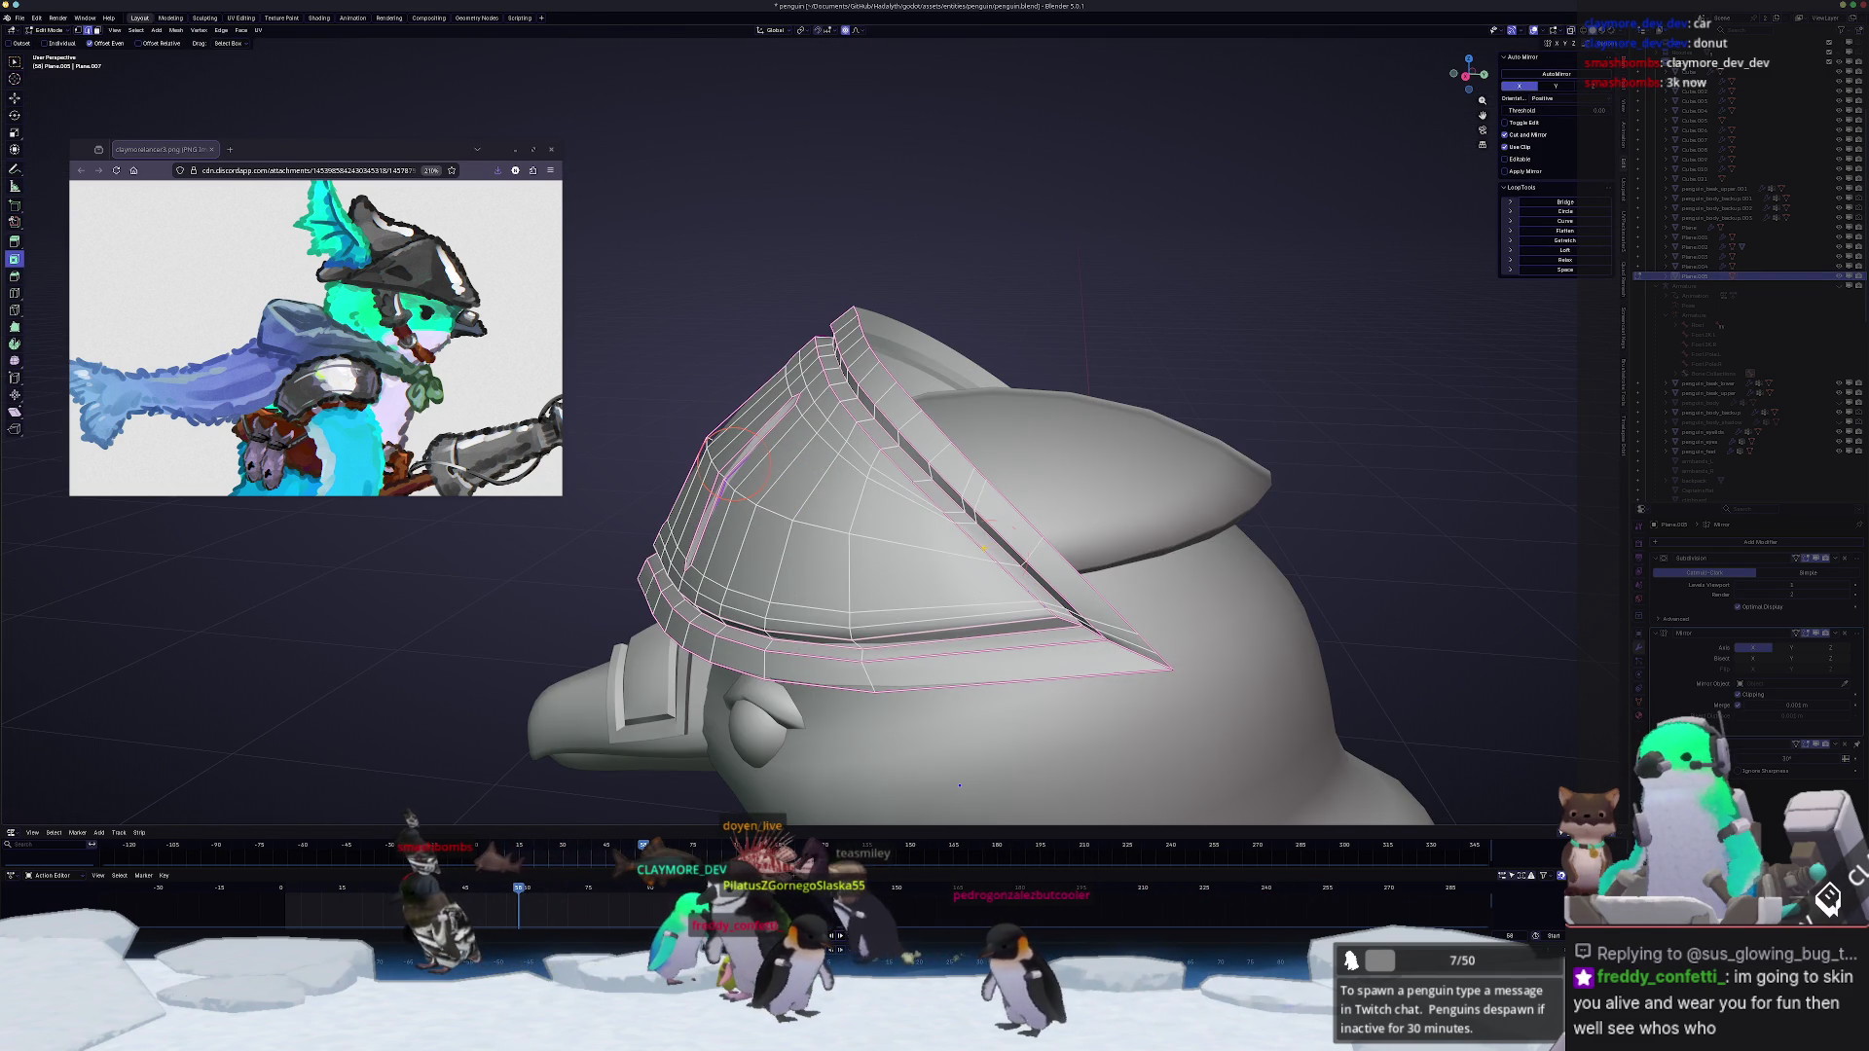
Step: Select a triangular face on the crest, shift it up and back, then undo the move
middle_click_drag(897, 630, 949, 613)
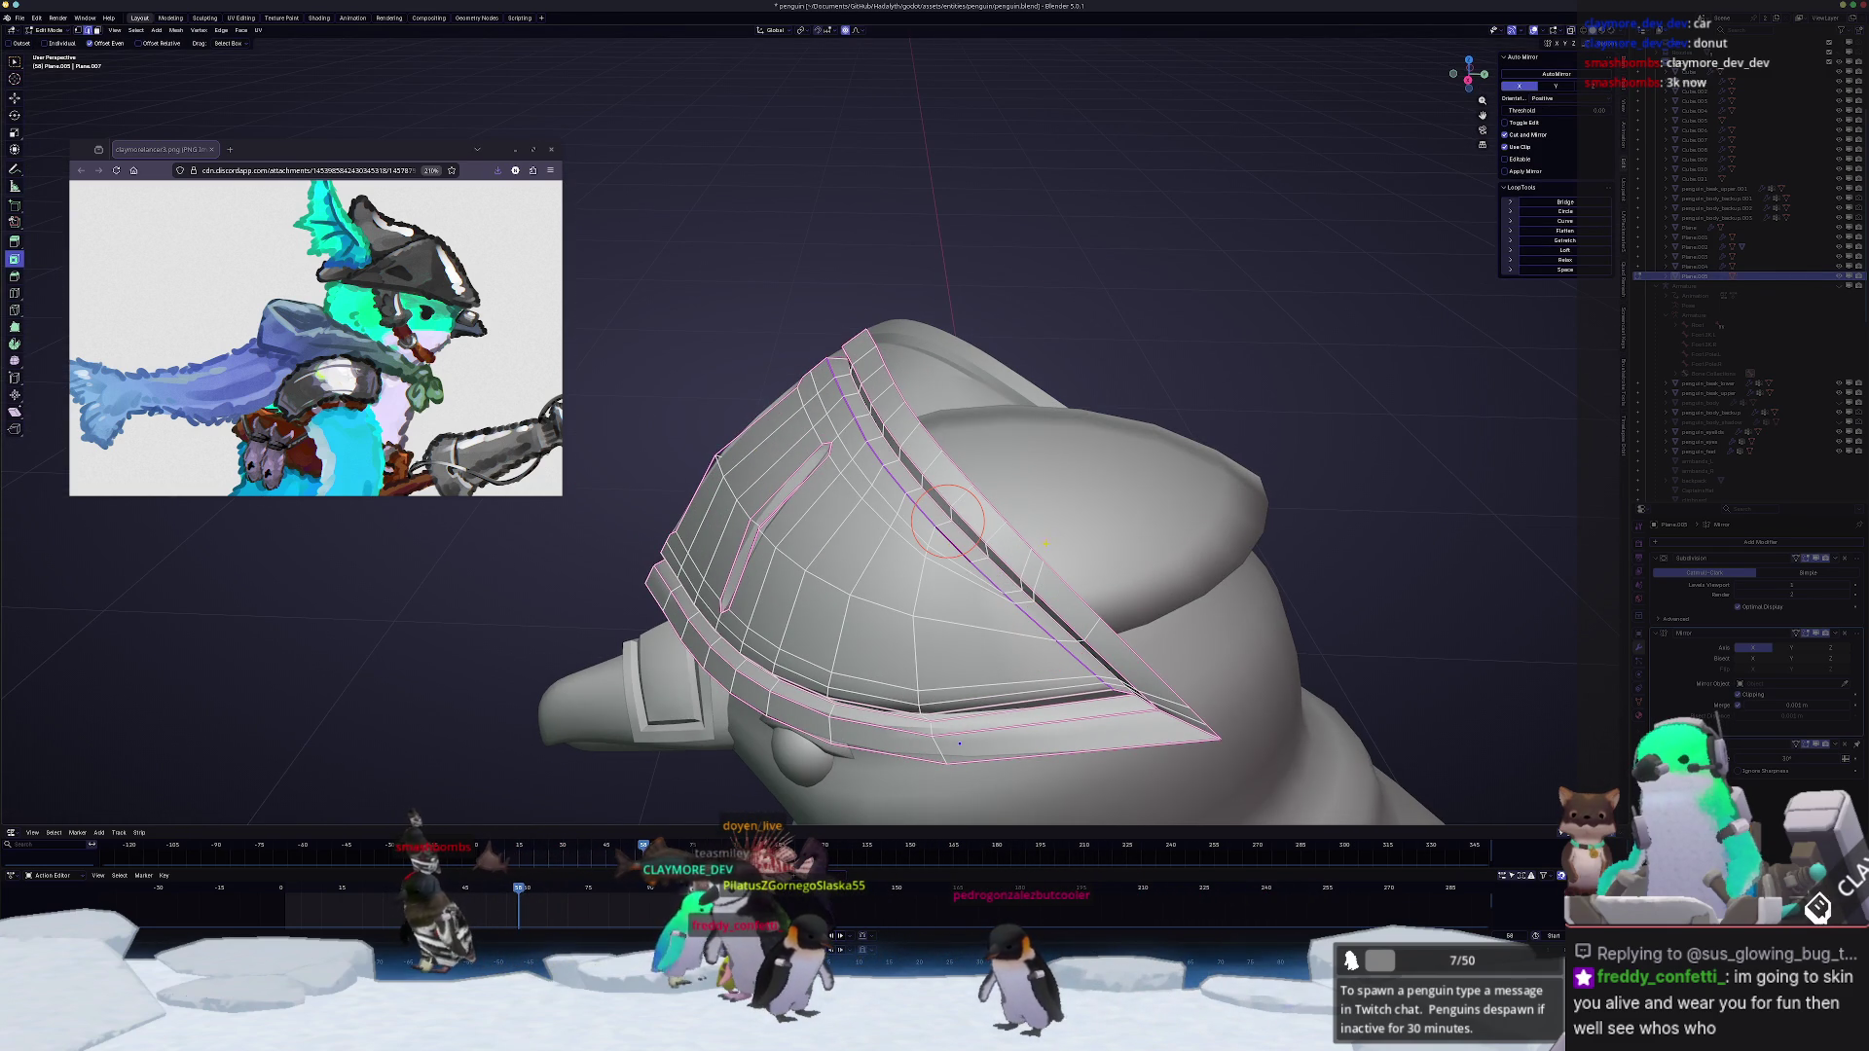
middle_click_drag(935, 585, 1022, 585)
left_click(971, 601)
scroll(1022, 584, "up", 2)
left_click_drag(1023, 584, 899, 454)
middle_click_drag(898, 454, 876, 381)
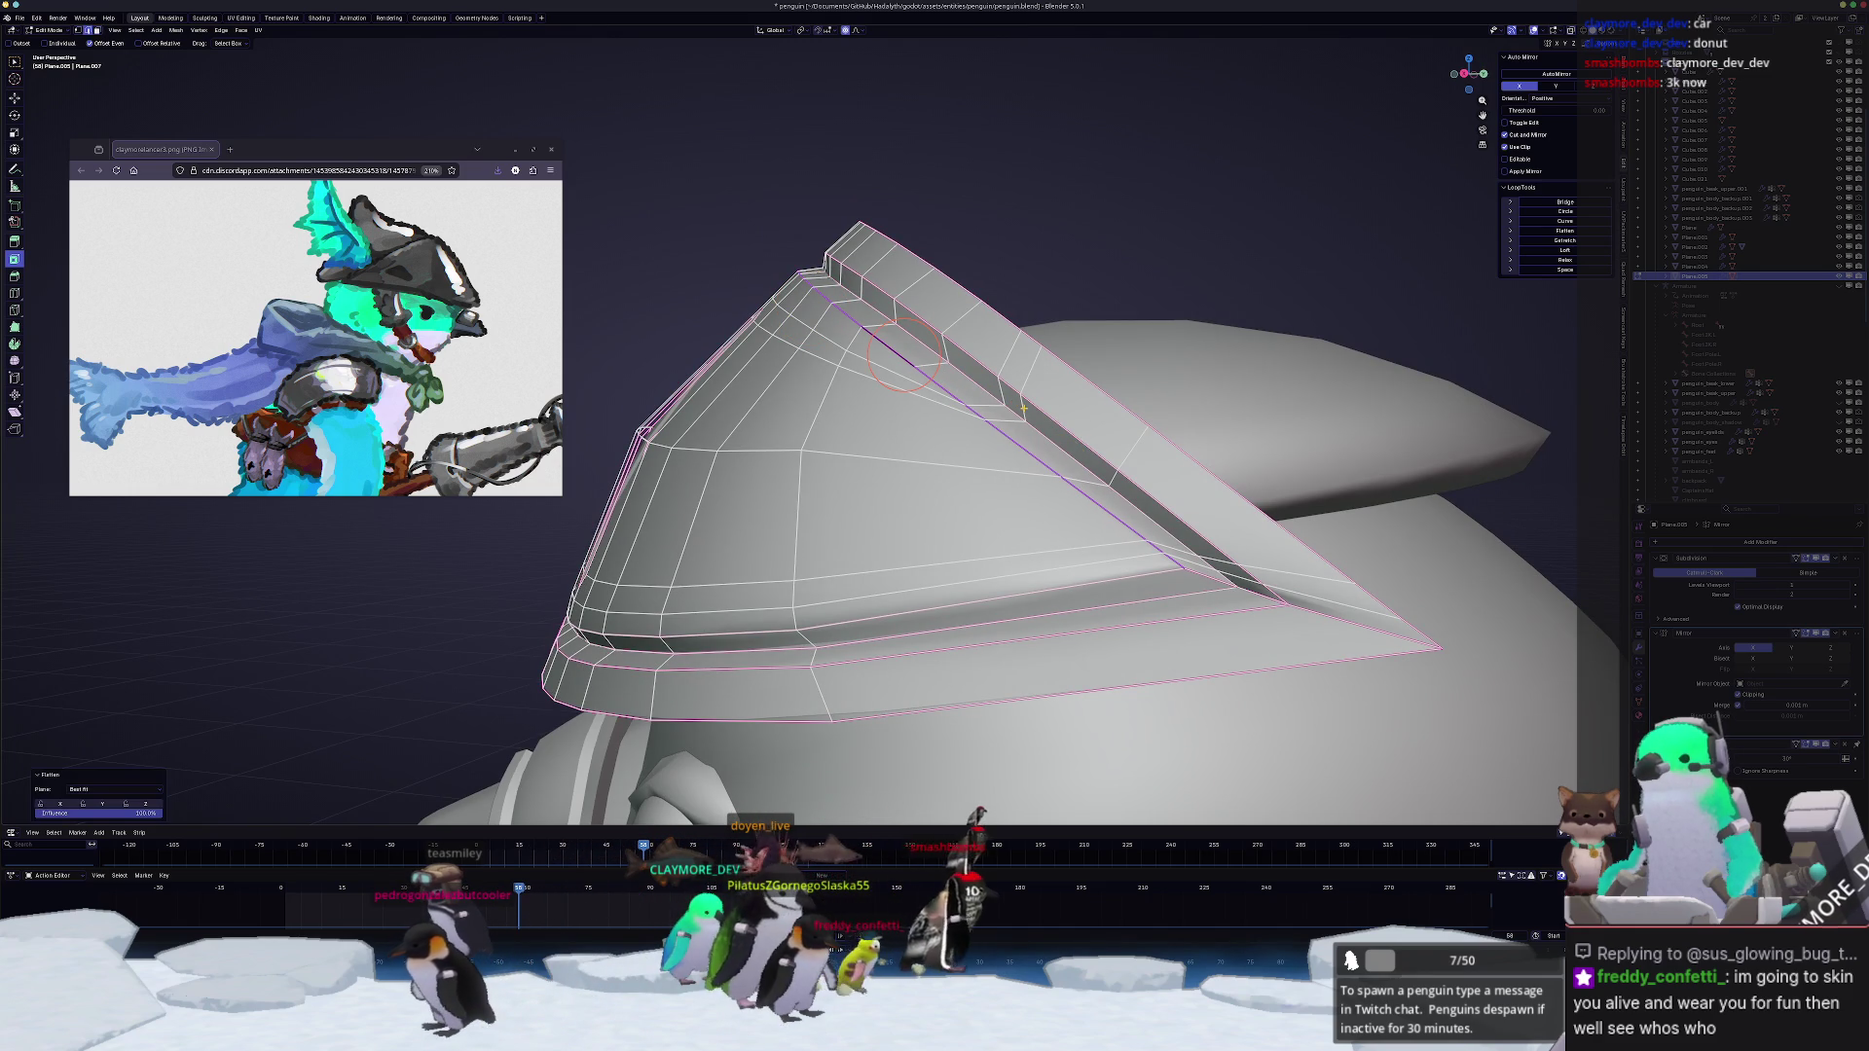
key("ctrl+z")
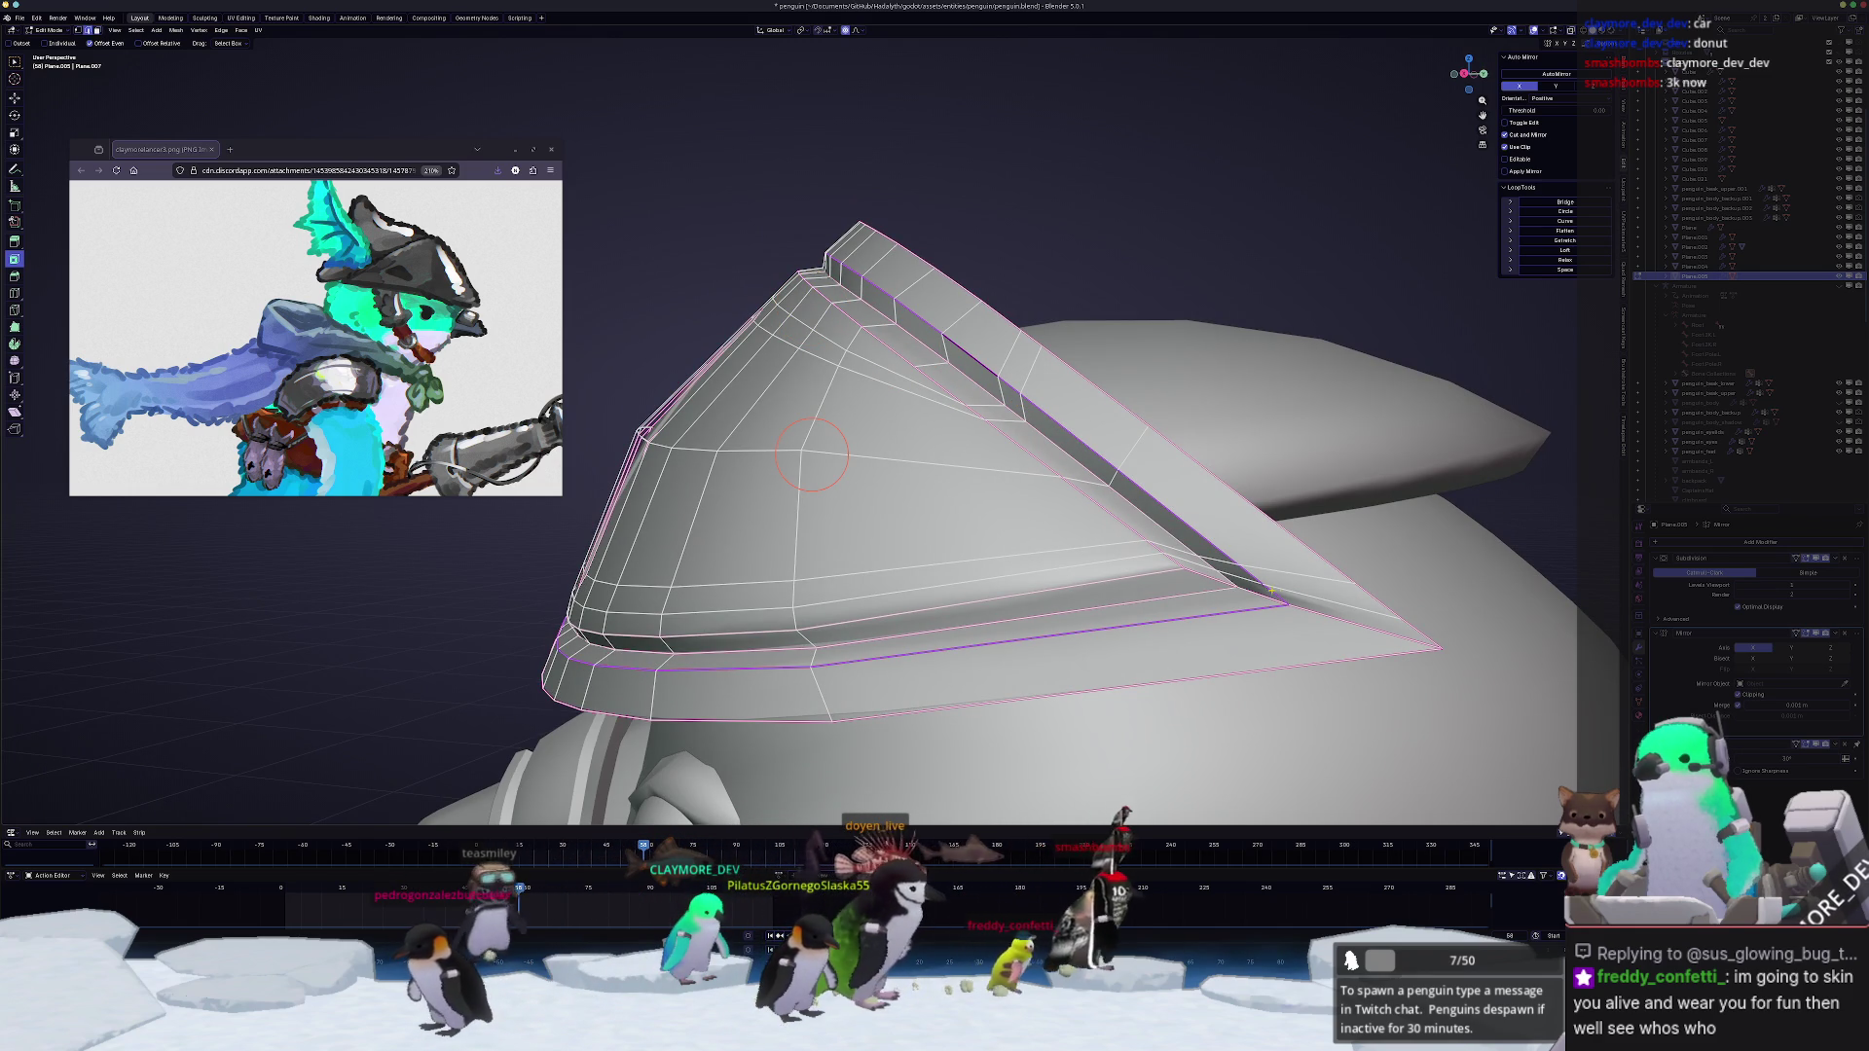
Step: Select a short rim edge near the crest tip and move it after checking from several angles
left_click(1358, 621)
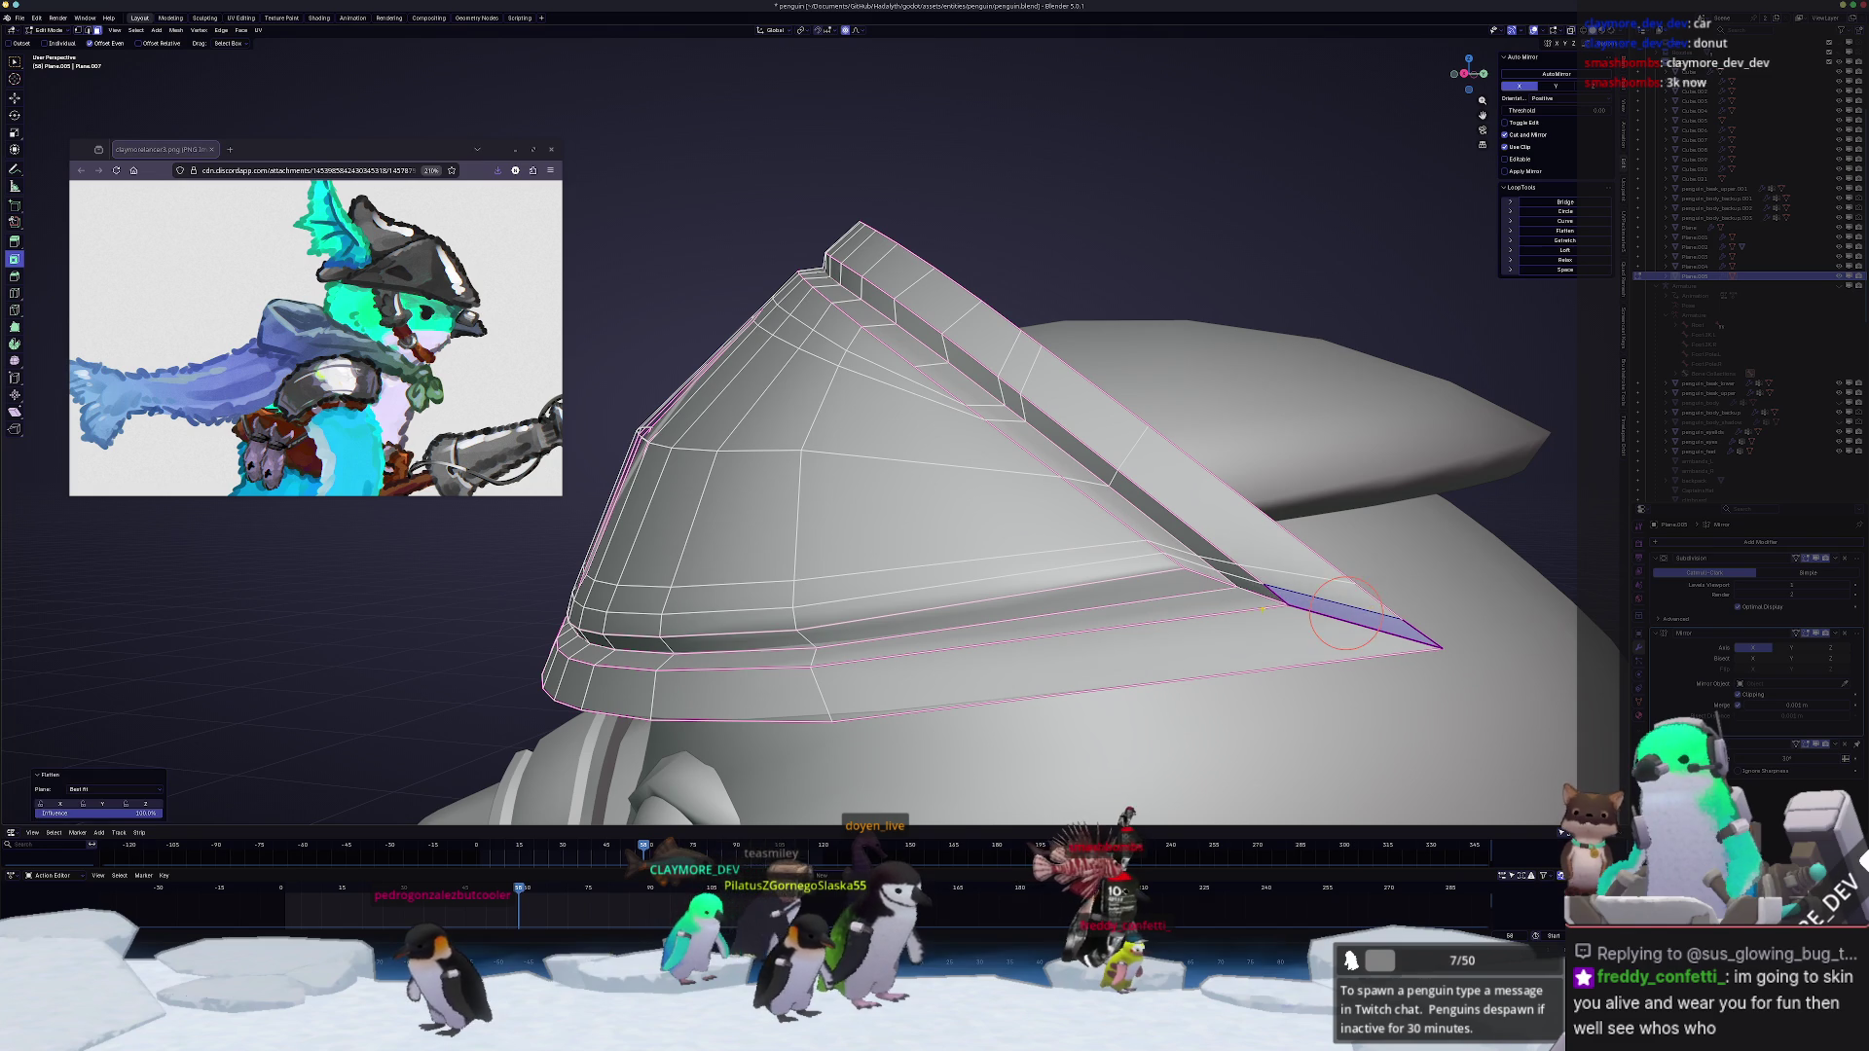
middle_click_drag(1344, 620, 1330, 639)
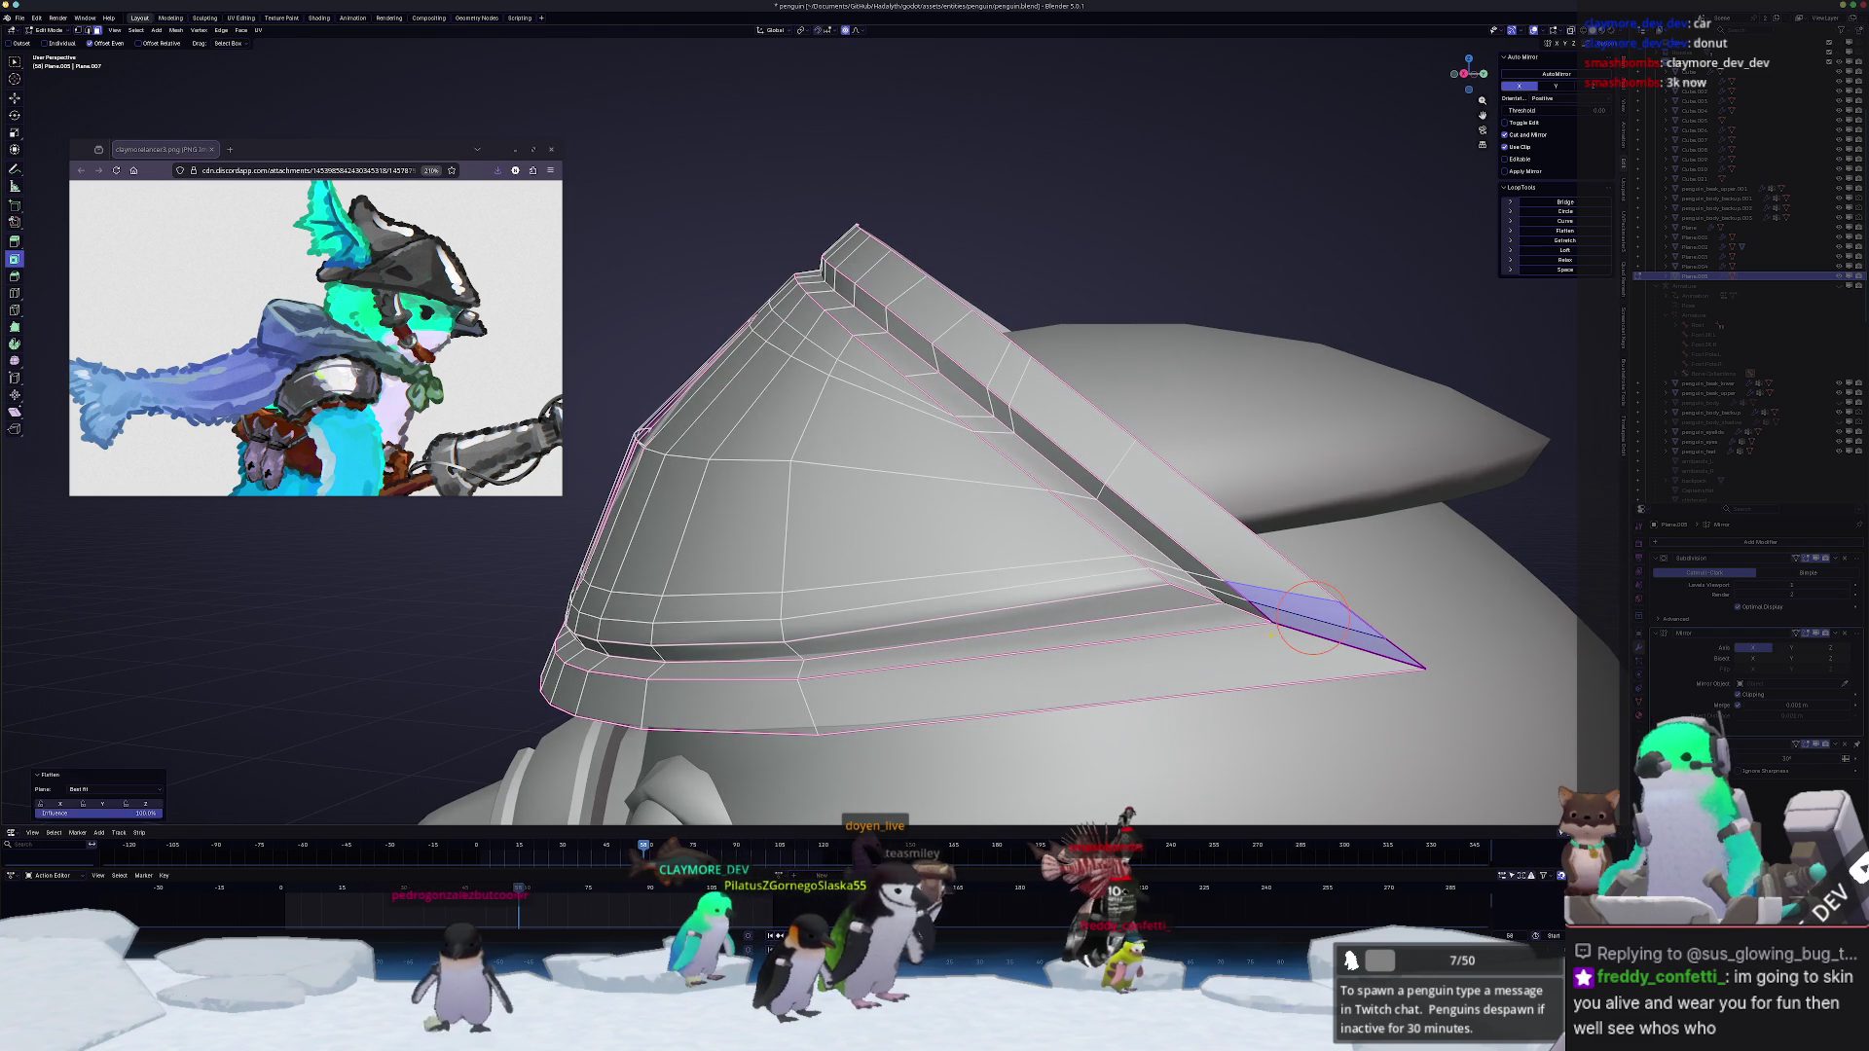
key("Tab")
key("Tab")
mouse_move(1220, 633)
middle_mouse_down()
mouse_move(1211, 582)
mouse_move(1307, 620)
middle_mouse_up()
mouse_move(1479, 588)
middle_mouse_down()
mouse_move(984, 594)
mouse_move(969, 527)
mouse_move(905, 452)
mouse_move(874, 475)
middle_mouse_up()
key("Tab")
key("Tab")
left_click(910, 451)
Step: Make a second tip move, then shift the lower brim edge along X with soft falloff
mouse_move(1164, 383)
middle_mouse_down()
mouse_move(1139, 424)
mouse_move(1061, 423)
mouse_move(857, 550)
middle_mouse_up()
left_click(1140, 425)
scroll(1062, 424, "up", 3)
scroll(1062, 424, "down", 3)
key("g")
key("x")
left_click(832, 548)
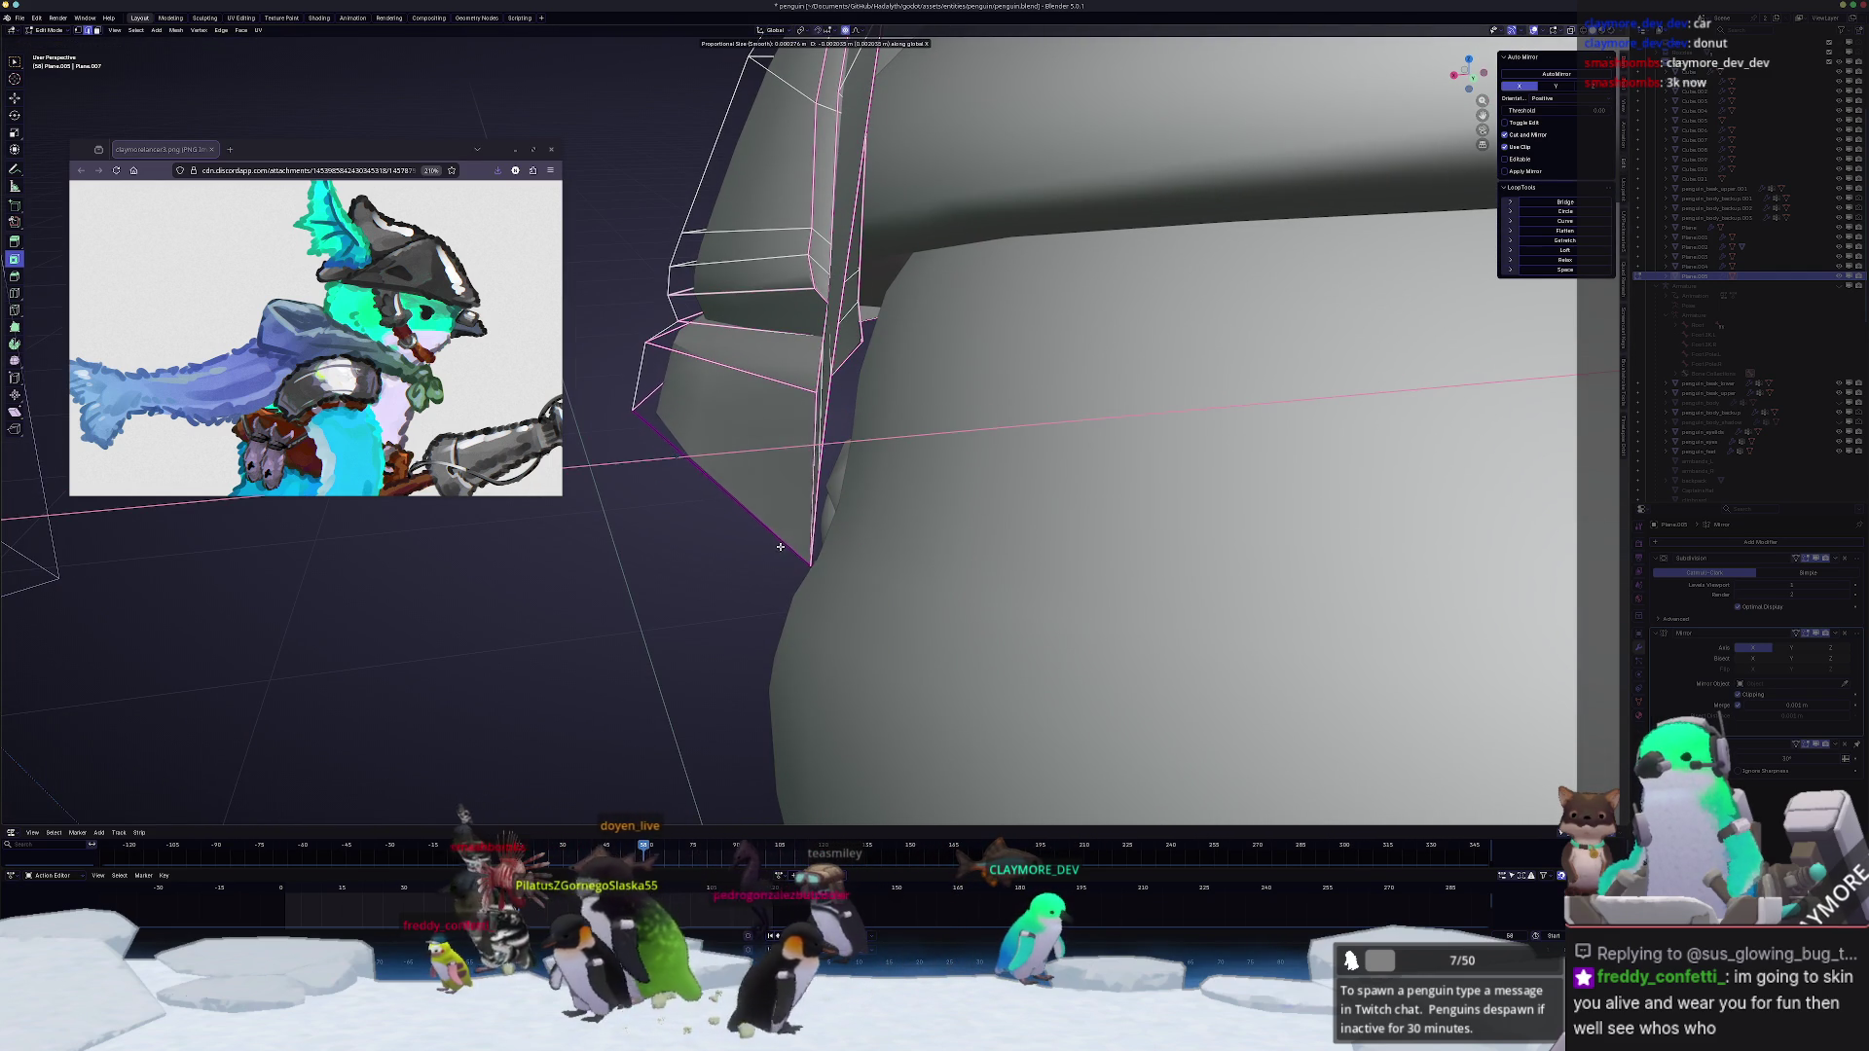
Step: Nudge the brim edge and vertex in small moves, the last constrained to X, then leave Edit Mode
key("g")
middle_click_drag(801, 541, 819, 540)
key("g")
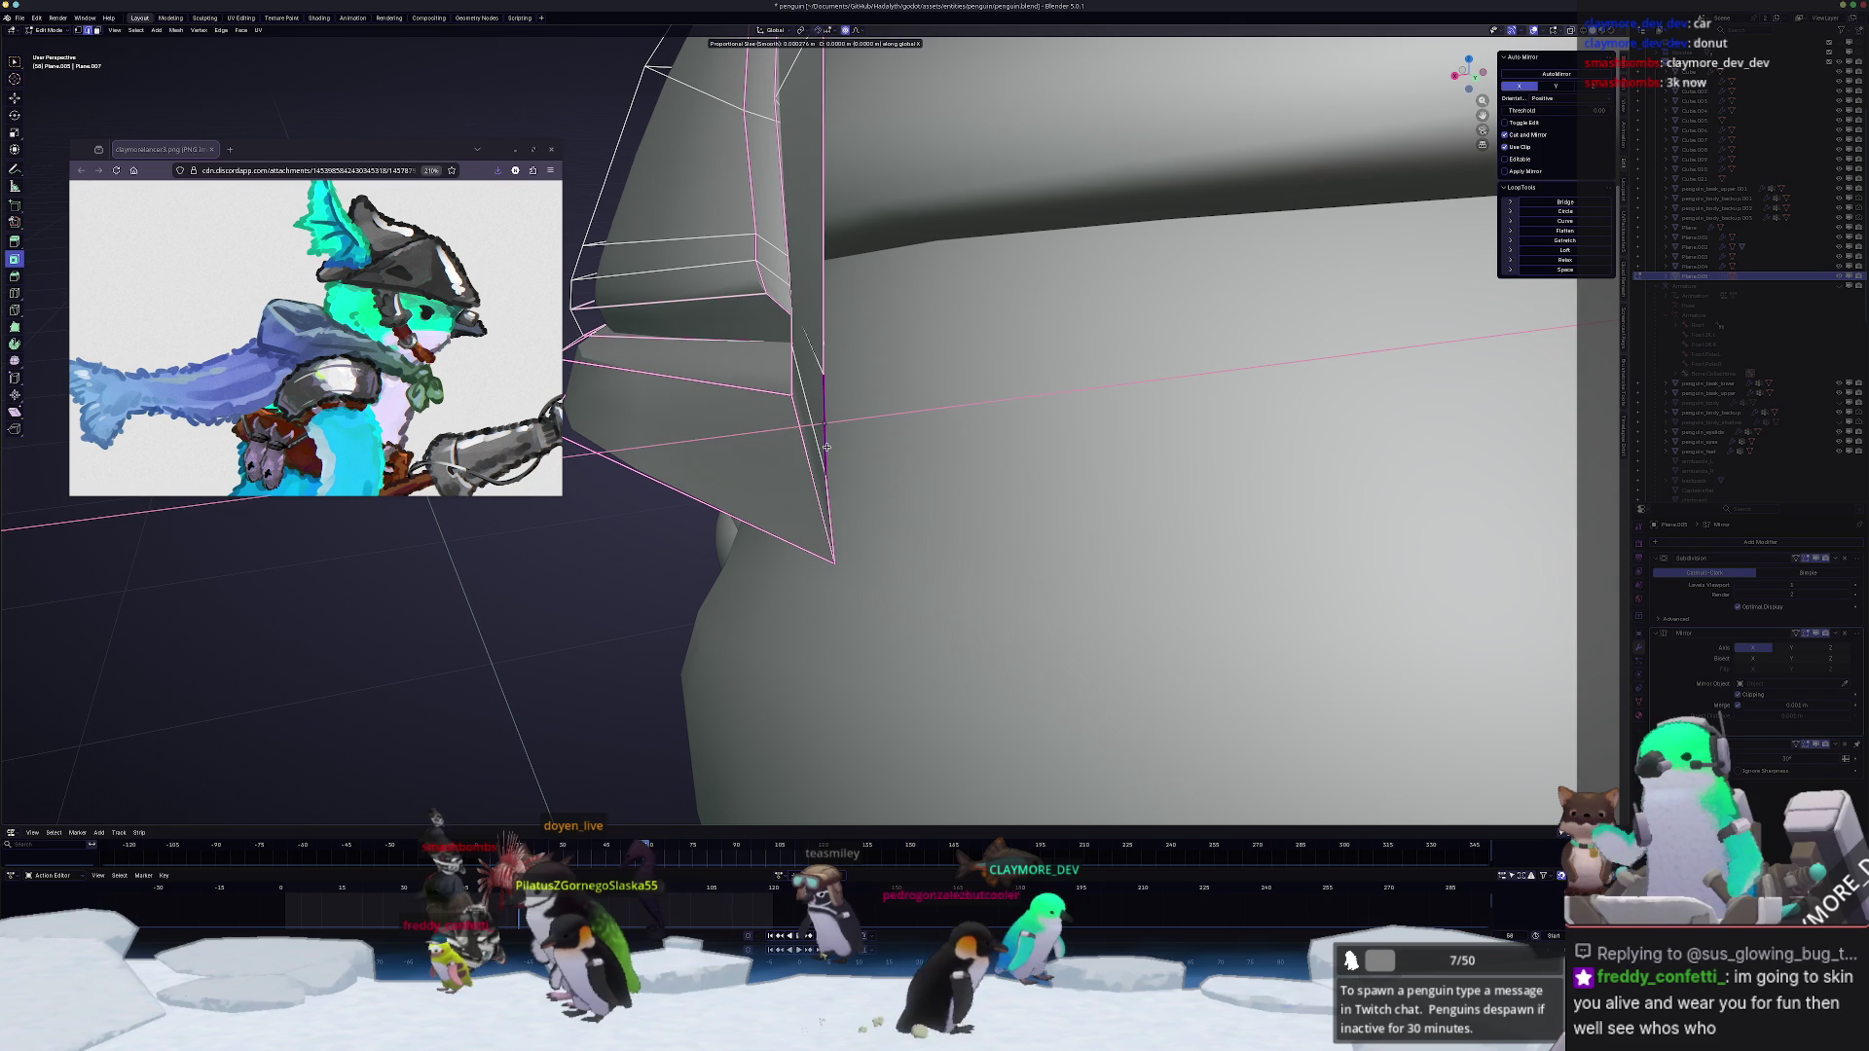
left_click(773, 526)
key("g")
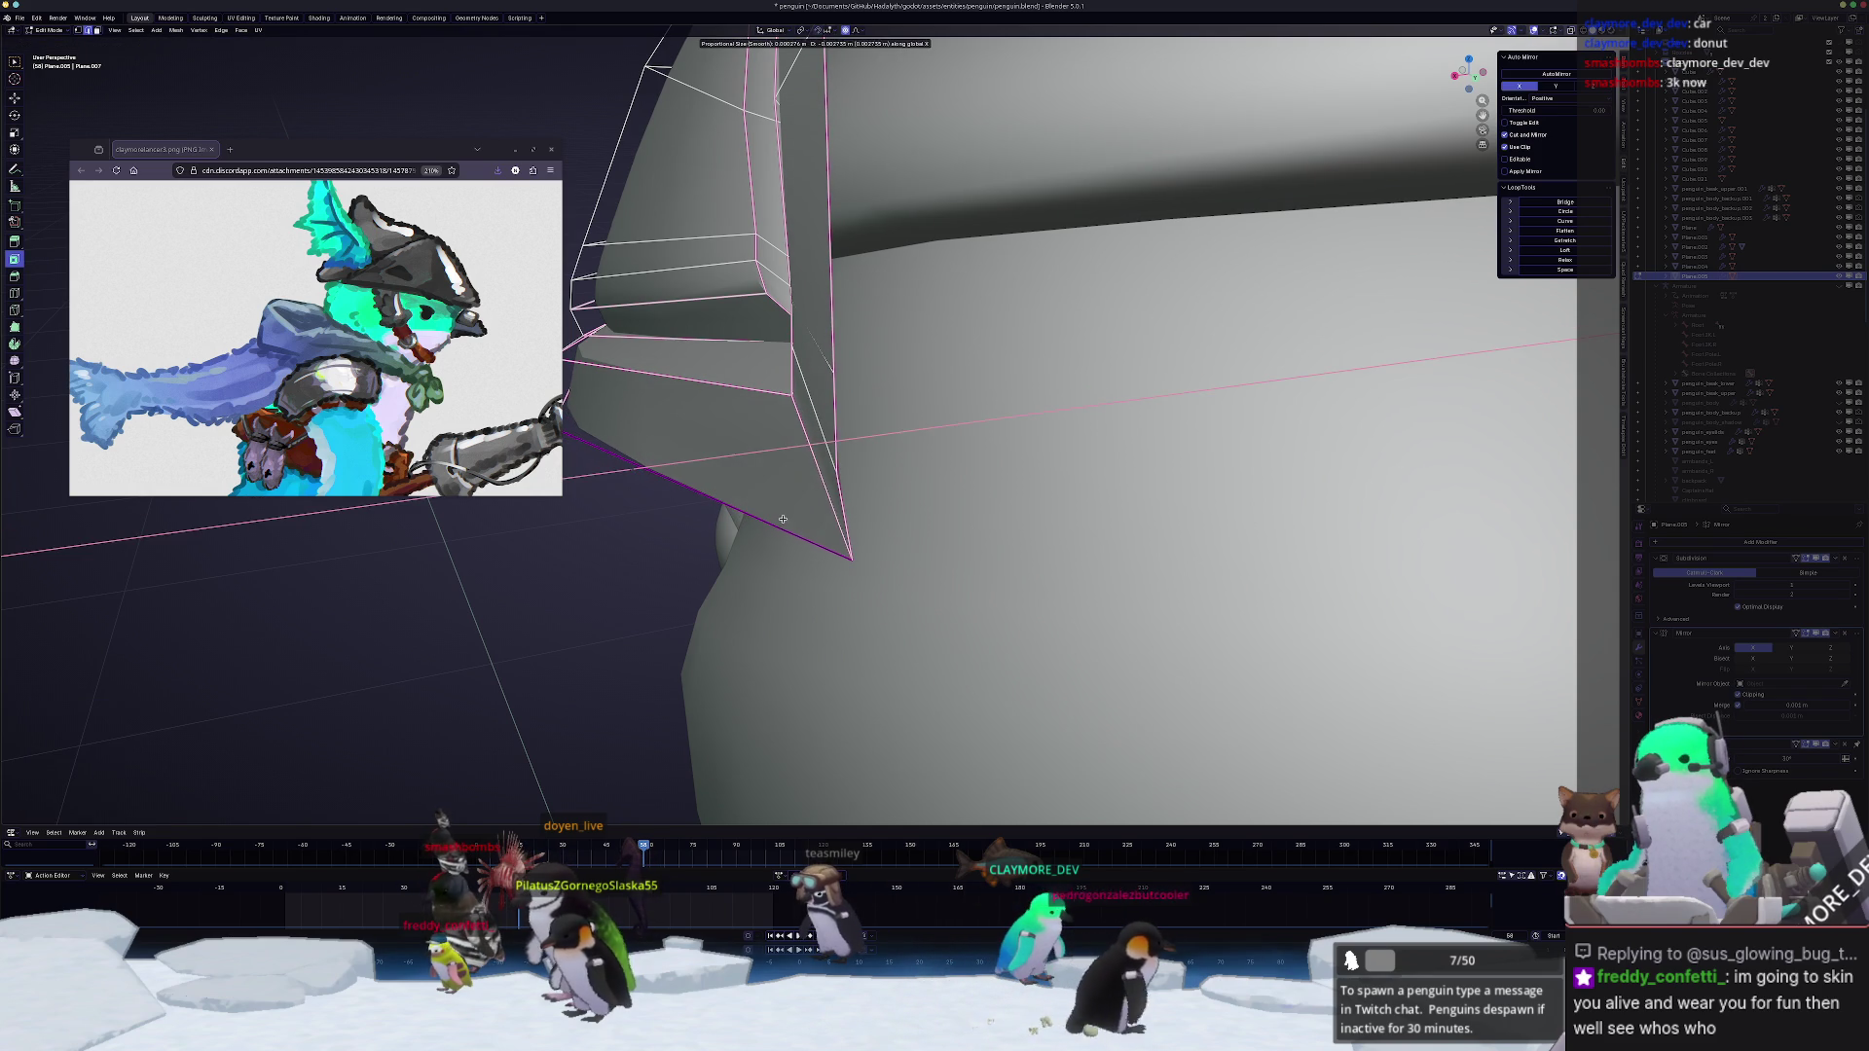
left_click(793, 502)
key("g")
key("x")
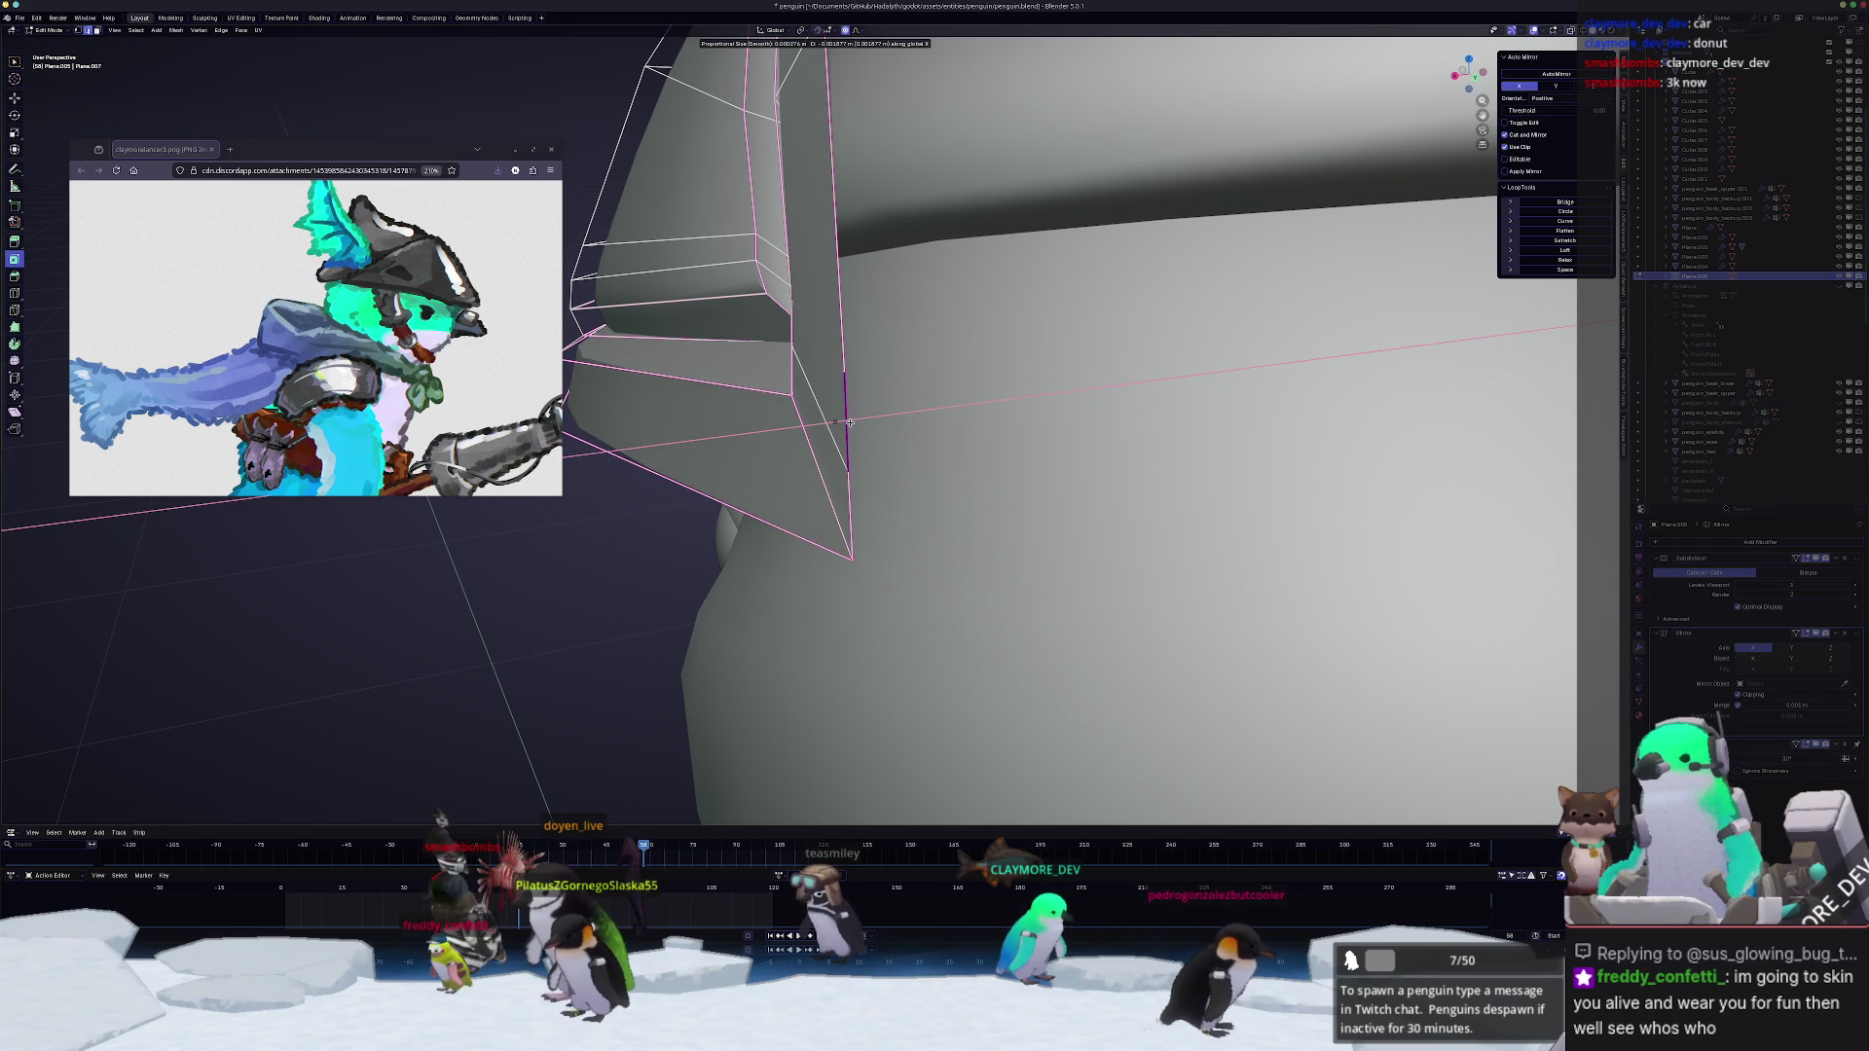
left_click(849, 420)
middle_click_drag(849, 421, 1031, 484)
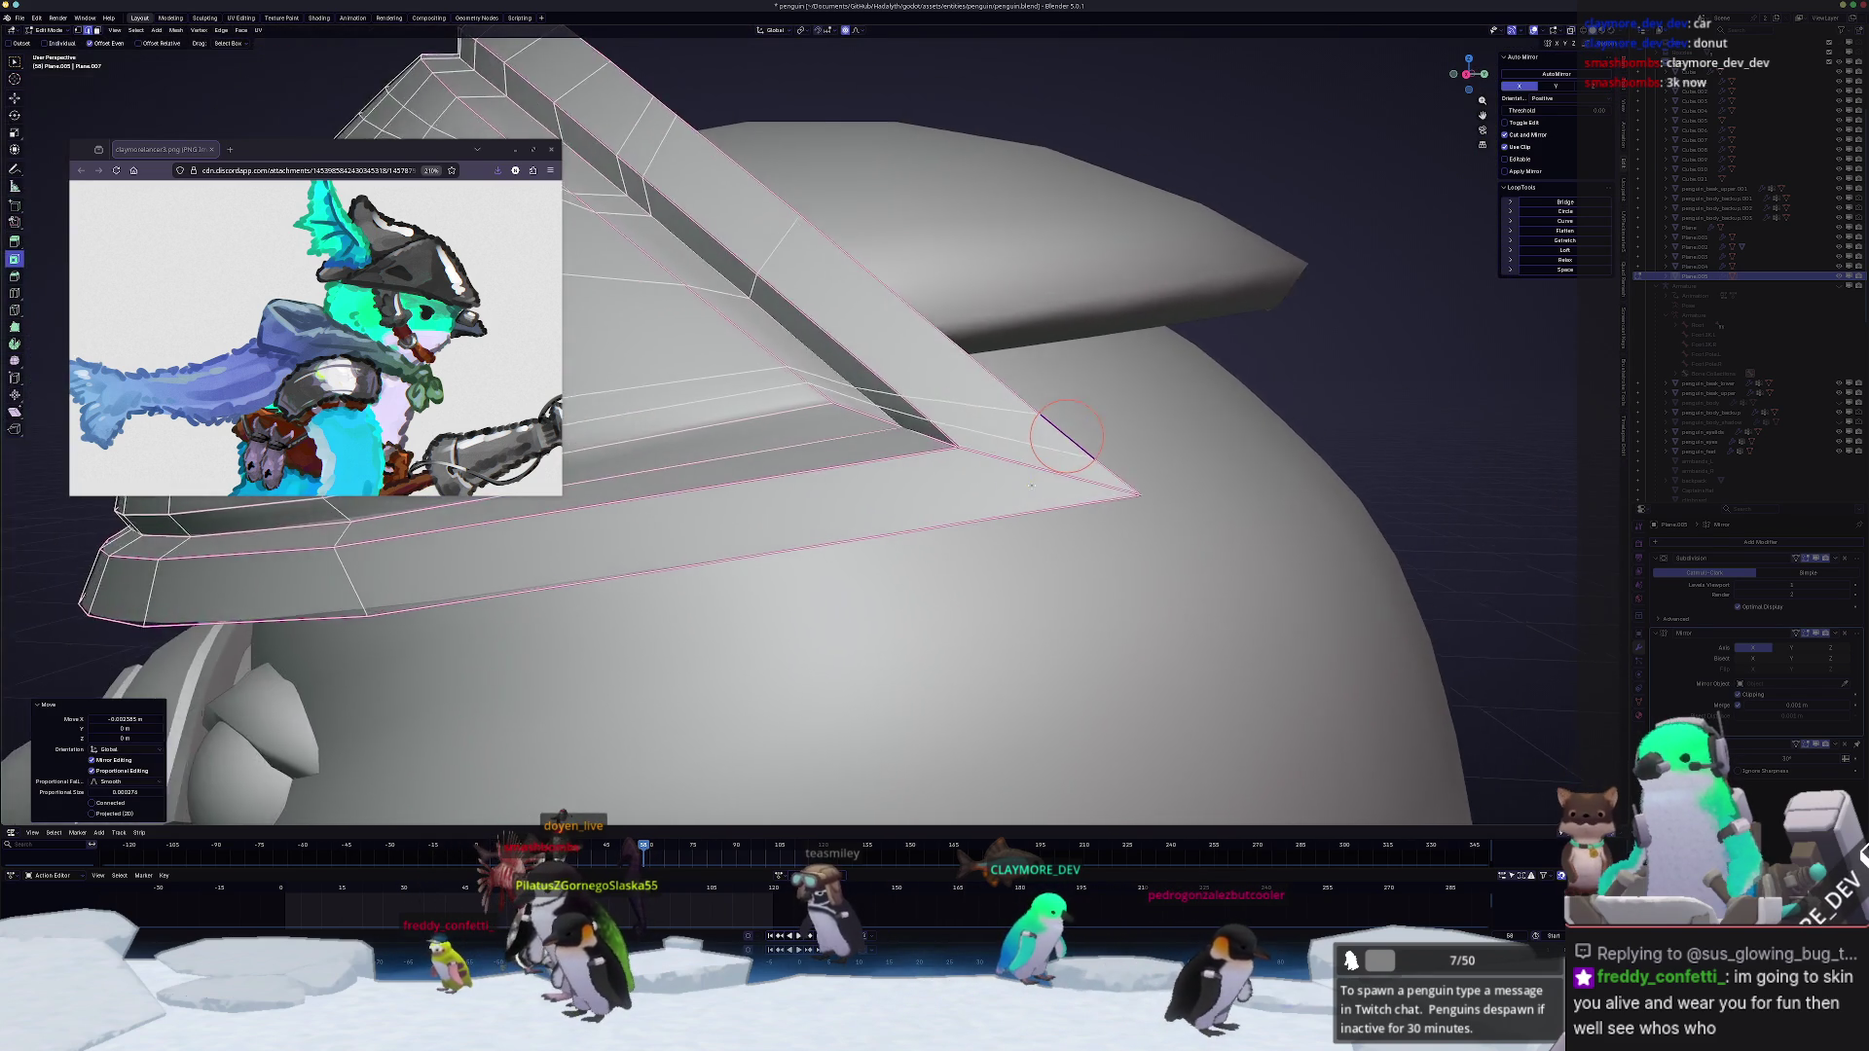
key("Tab")
Step: Try one more X-constrained move, select the visor edge path, then close editing and view the whole penguin
mouse_move(1066, 438)
middle_mouse_down()
mouse_move(984, 513)
mouse_move(924, 450)
mouse_move(819, 502)
middle_mouse_up()
key("Tab")
key("g")
key("x")
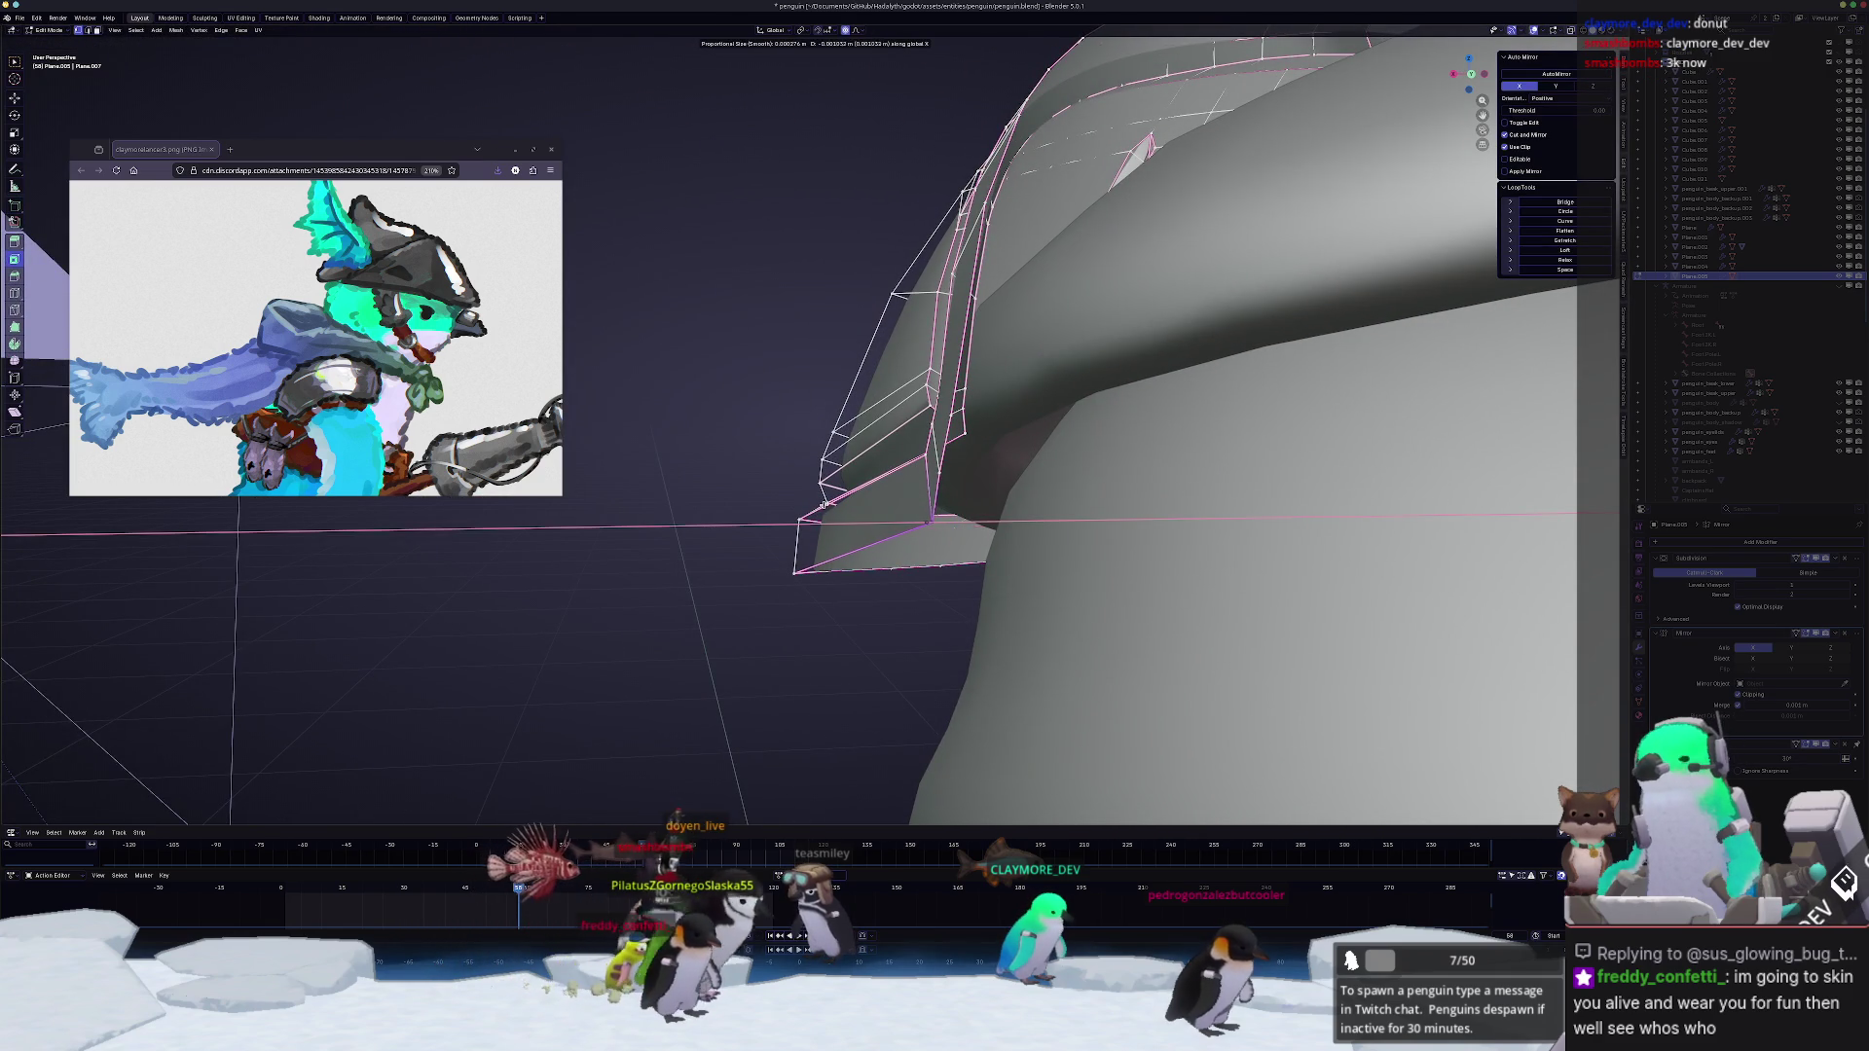
key("Return")
mouse_move(935, 438)
middle_mouse_down()
mouse_move(986, 533)
mouse_move(986, 203)
middle_mouse_up()
scroll(988, 533, "down", 5)
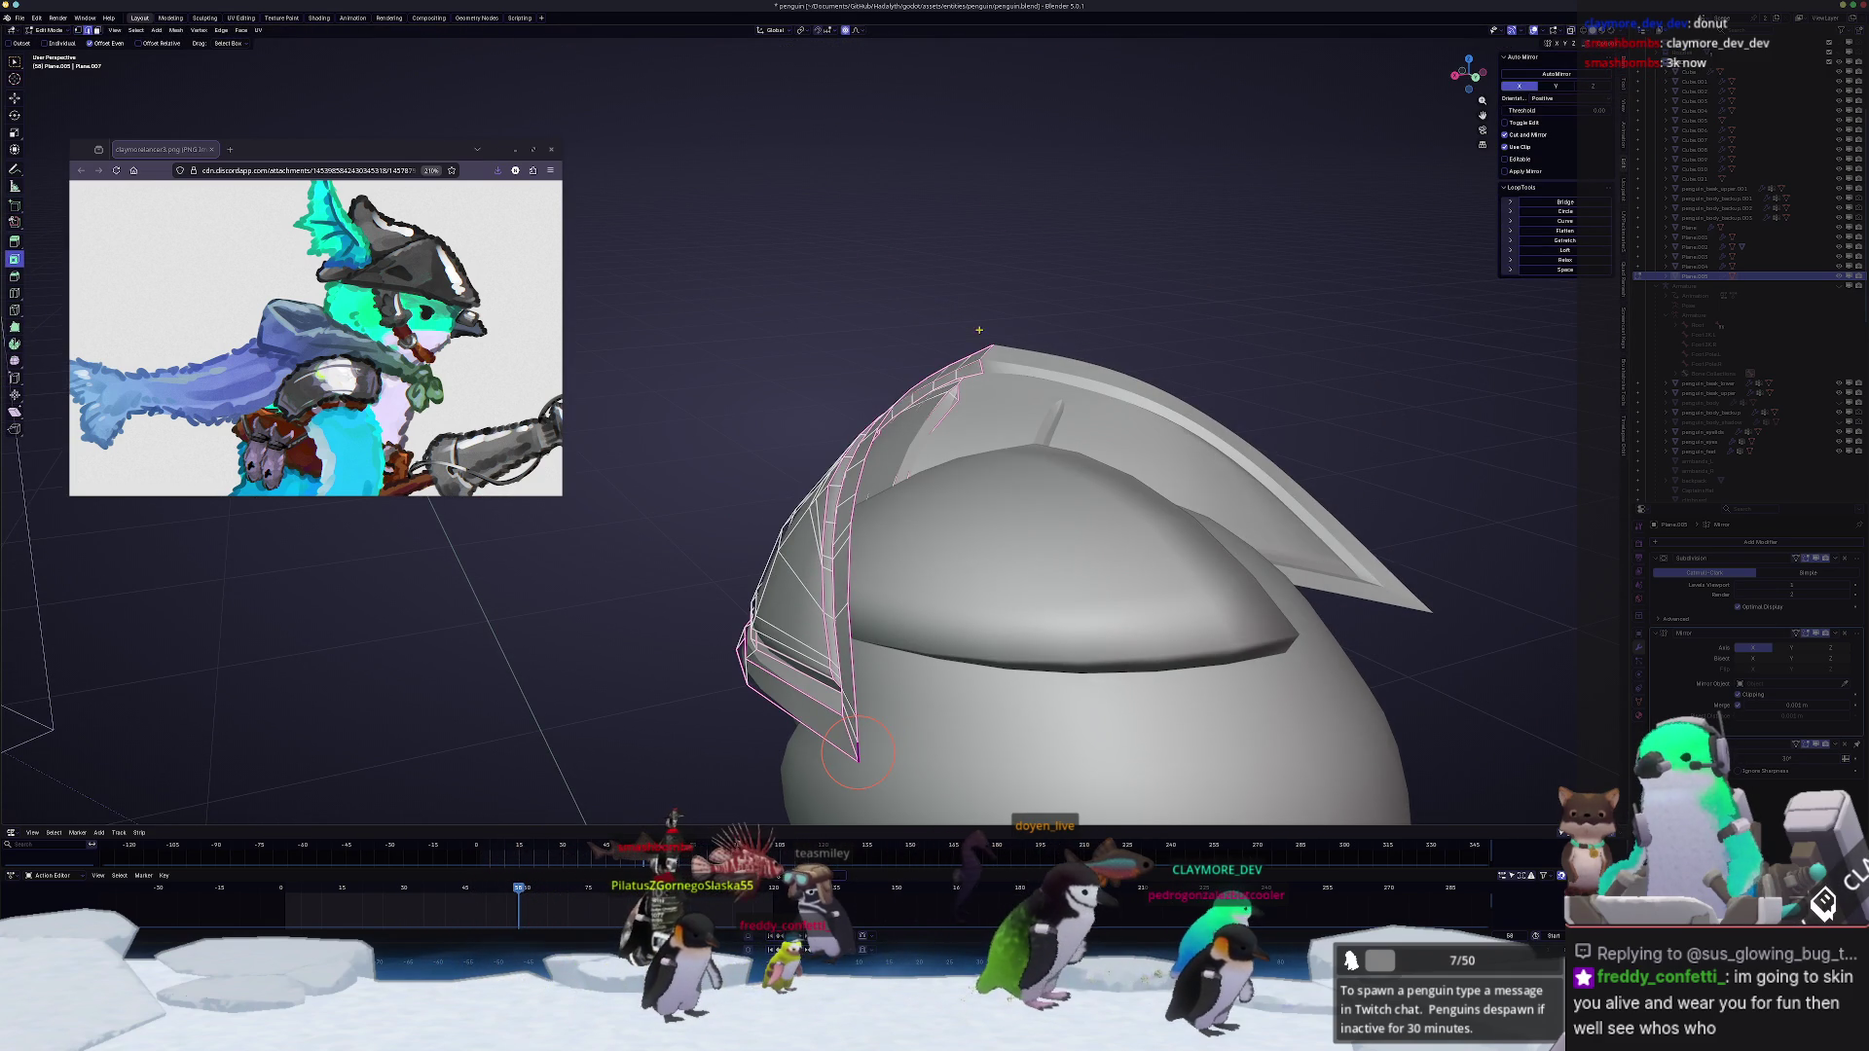
left_click(898, 482, "ctrl")
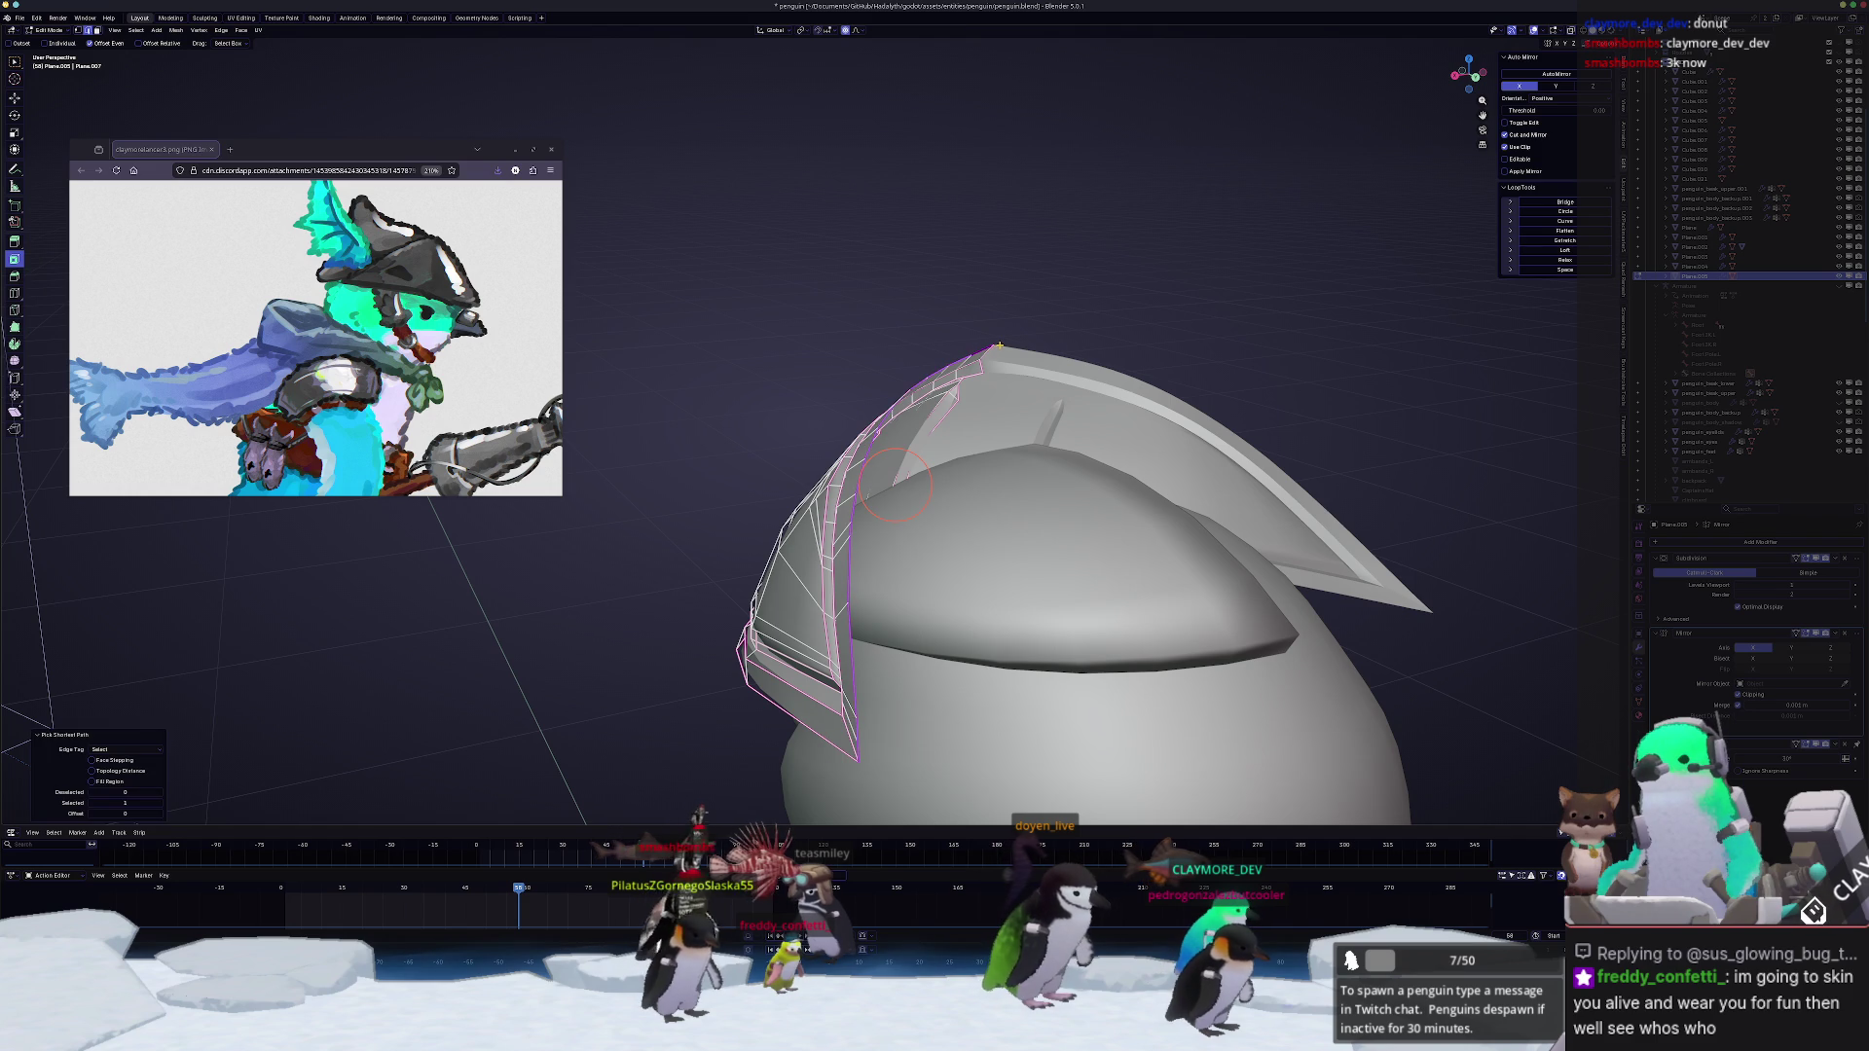
key("Tab")
mouse_move(894, 484)
middle_mouse_down()
mouse_move(738, 491)
mouse_move(961, 511)
middle_mouse_up()
key("Tab")
scroll(739, 491, "up", 1)
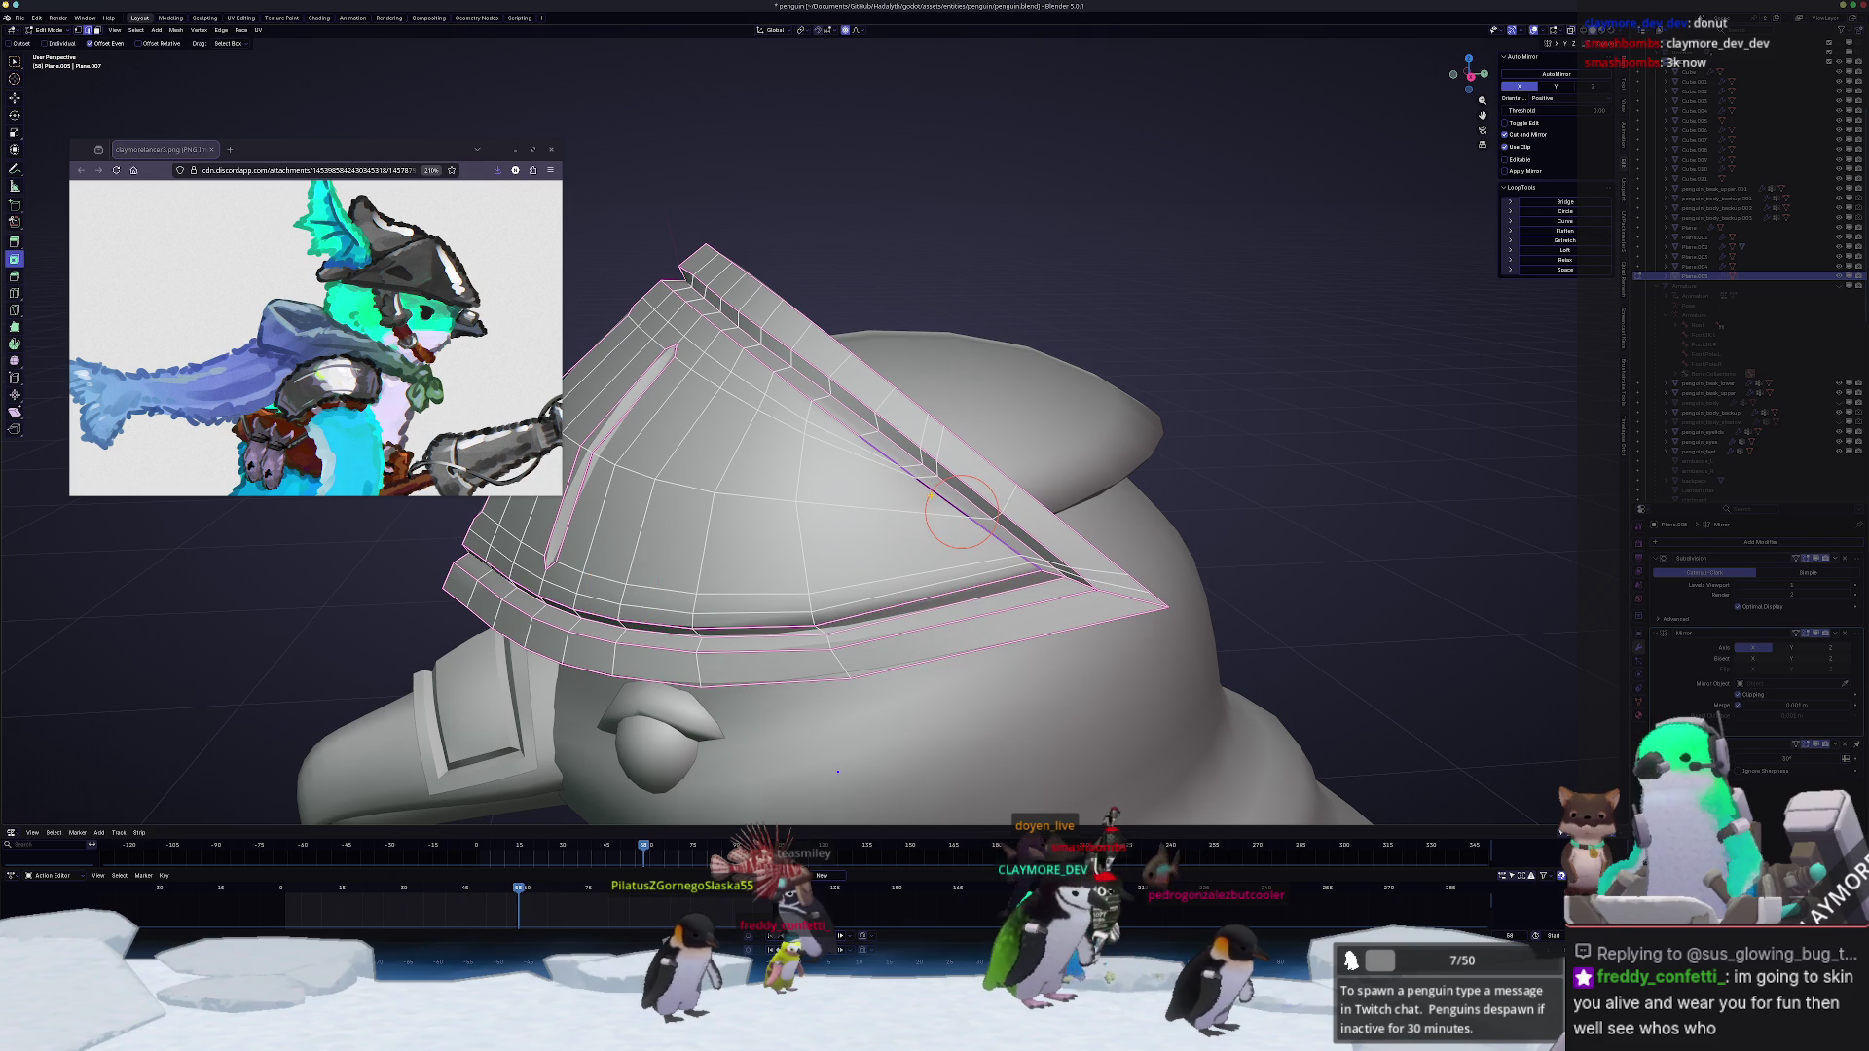
key("Tab")
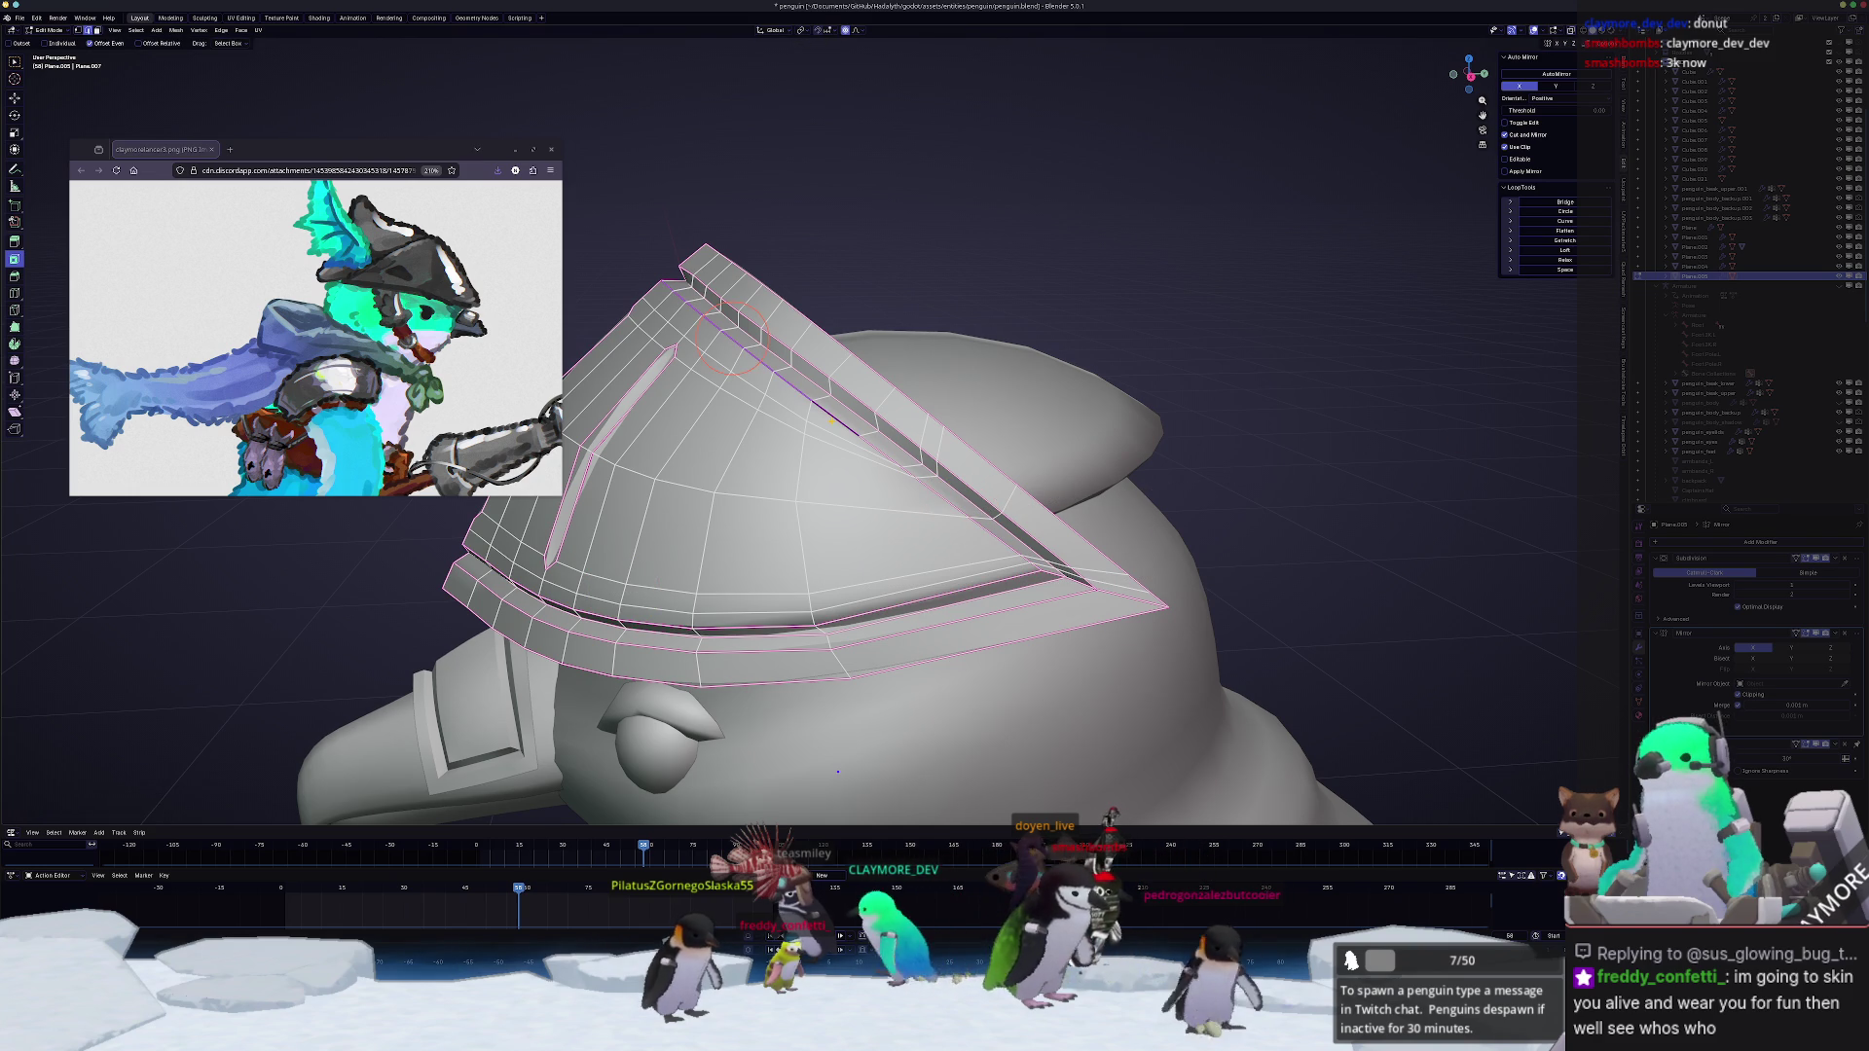
scroll(844, 423, "down", 3)
mouse_move(844, 439)
middle_mouse_down()
mouse_move(865, 524)
mouse_move(1089, 443)
mouse_move(1124, 525)
middle_mouse_up()
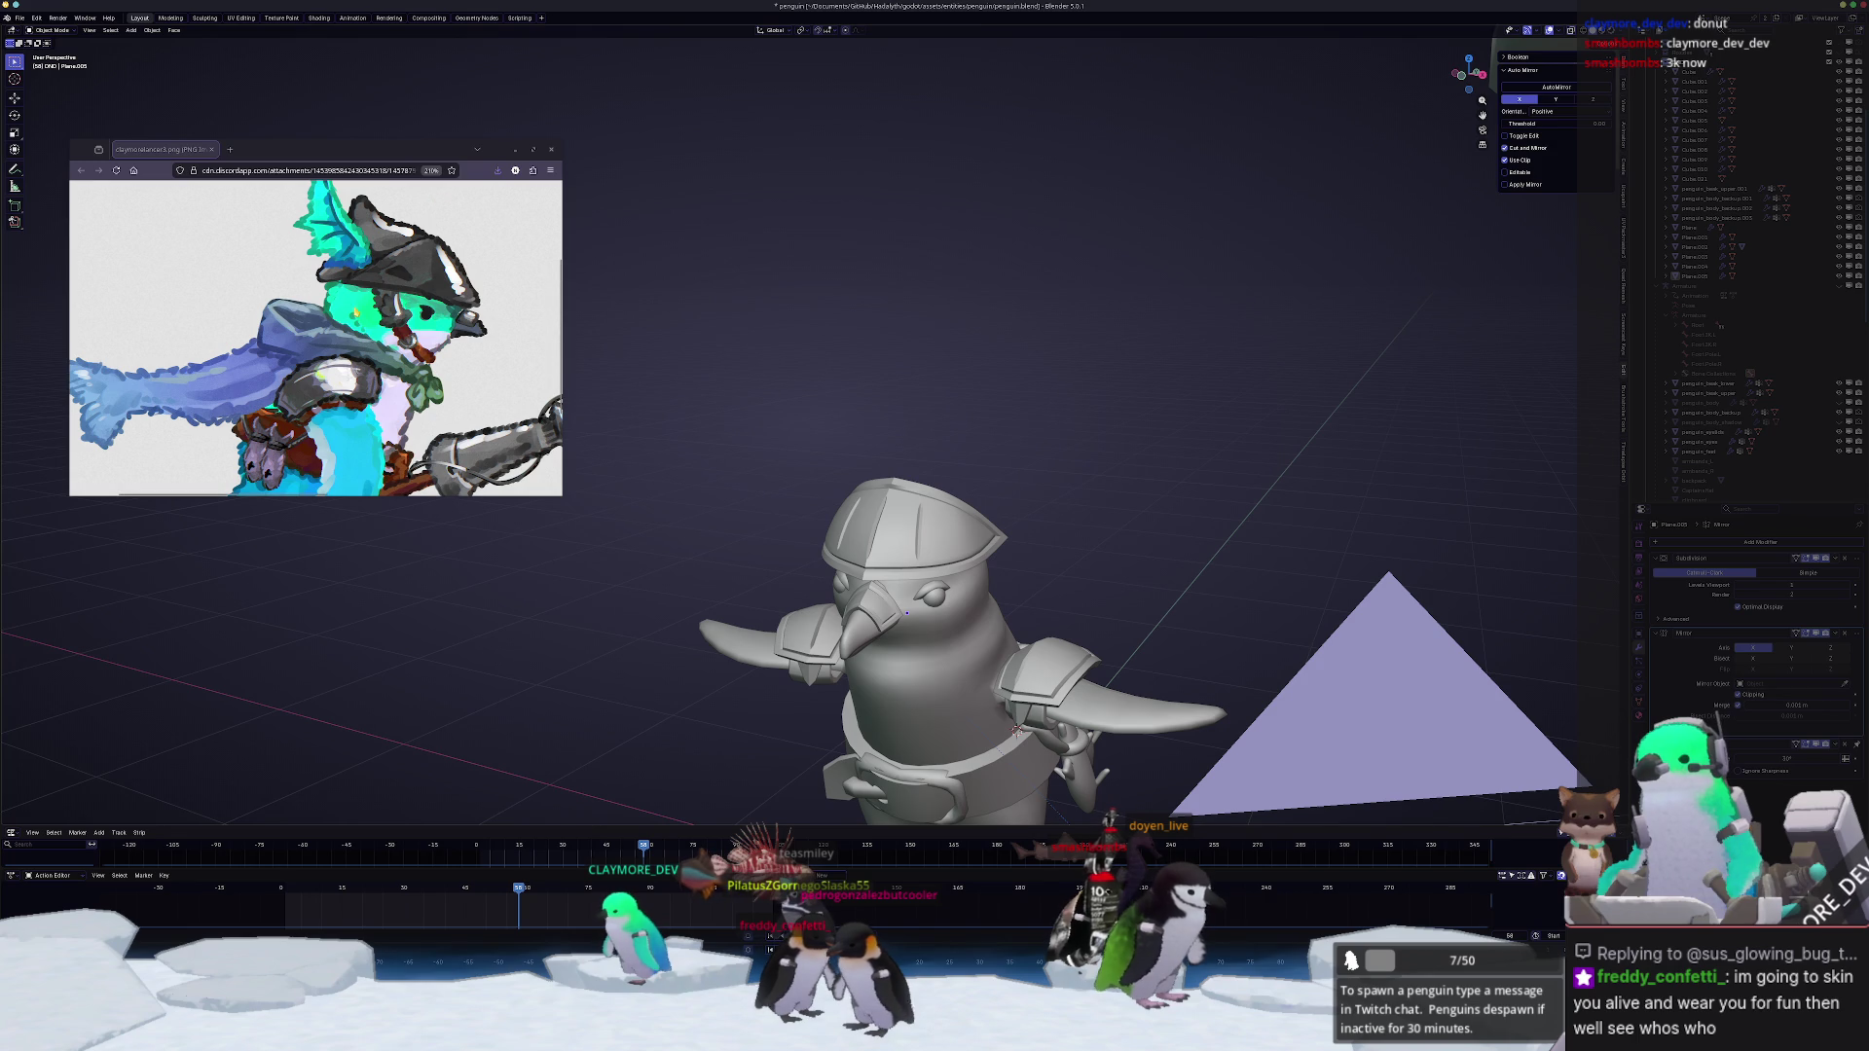
Step: Select the penguin's head piece and apply Shade Auto Smooth to it
middle_click_drag(931, 361, 728, 383)
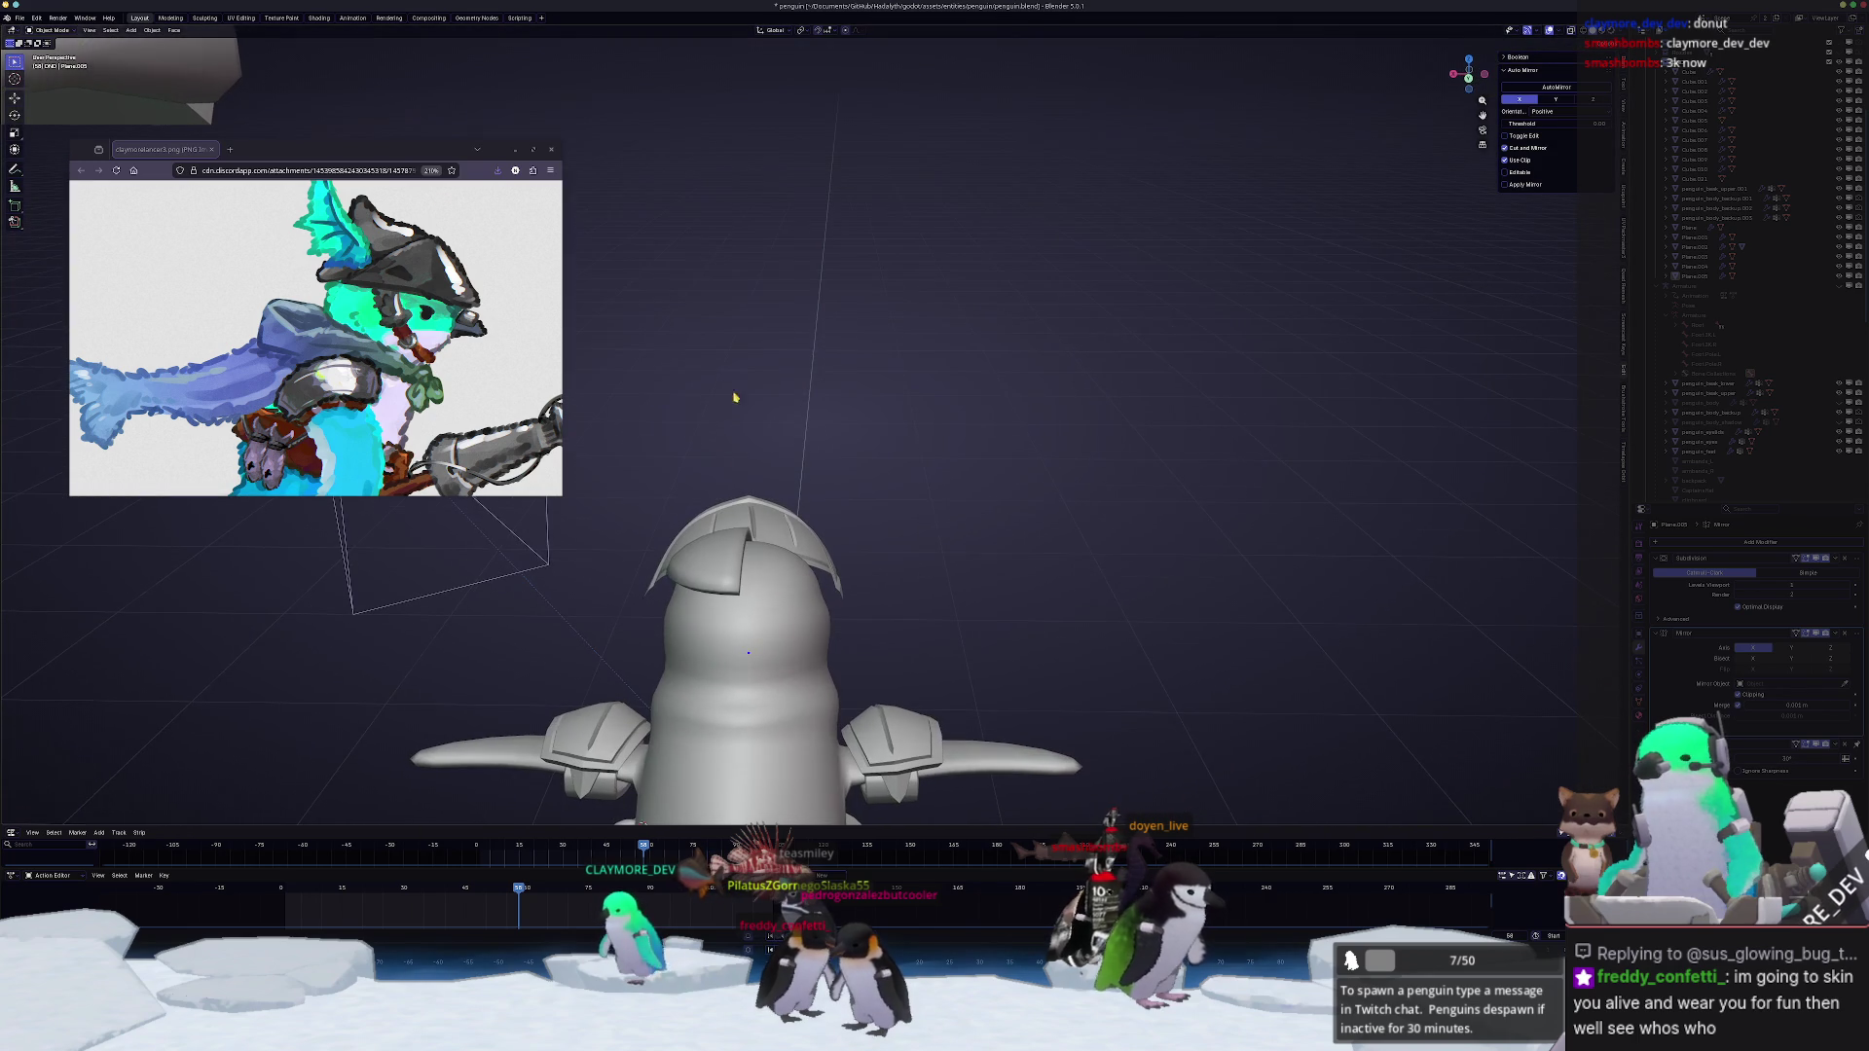
left_click(712, 562)
middle_click_drag(713, 562, 1352, 518)
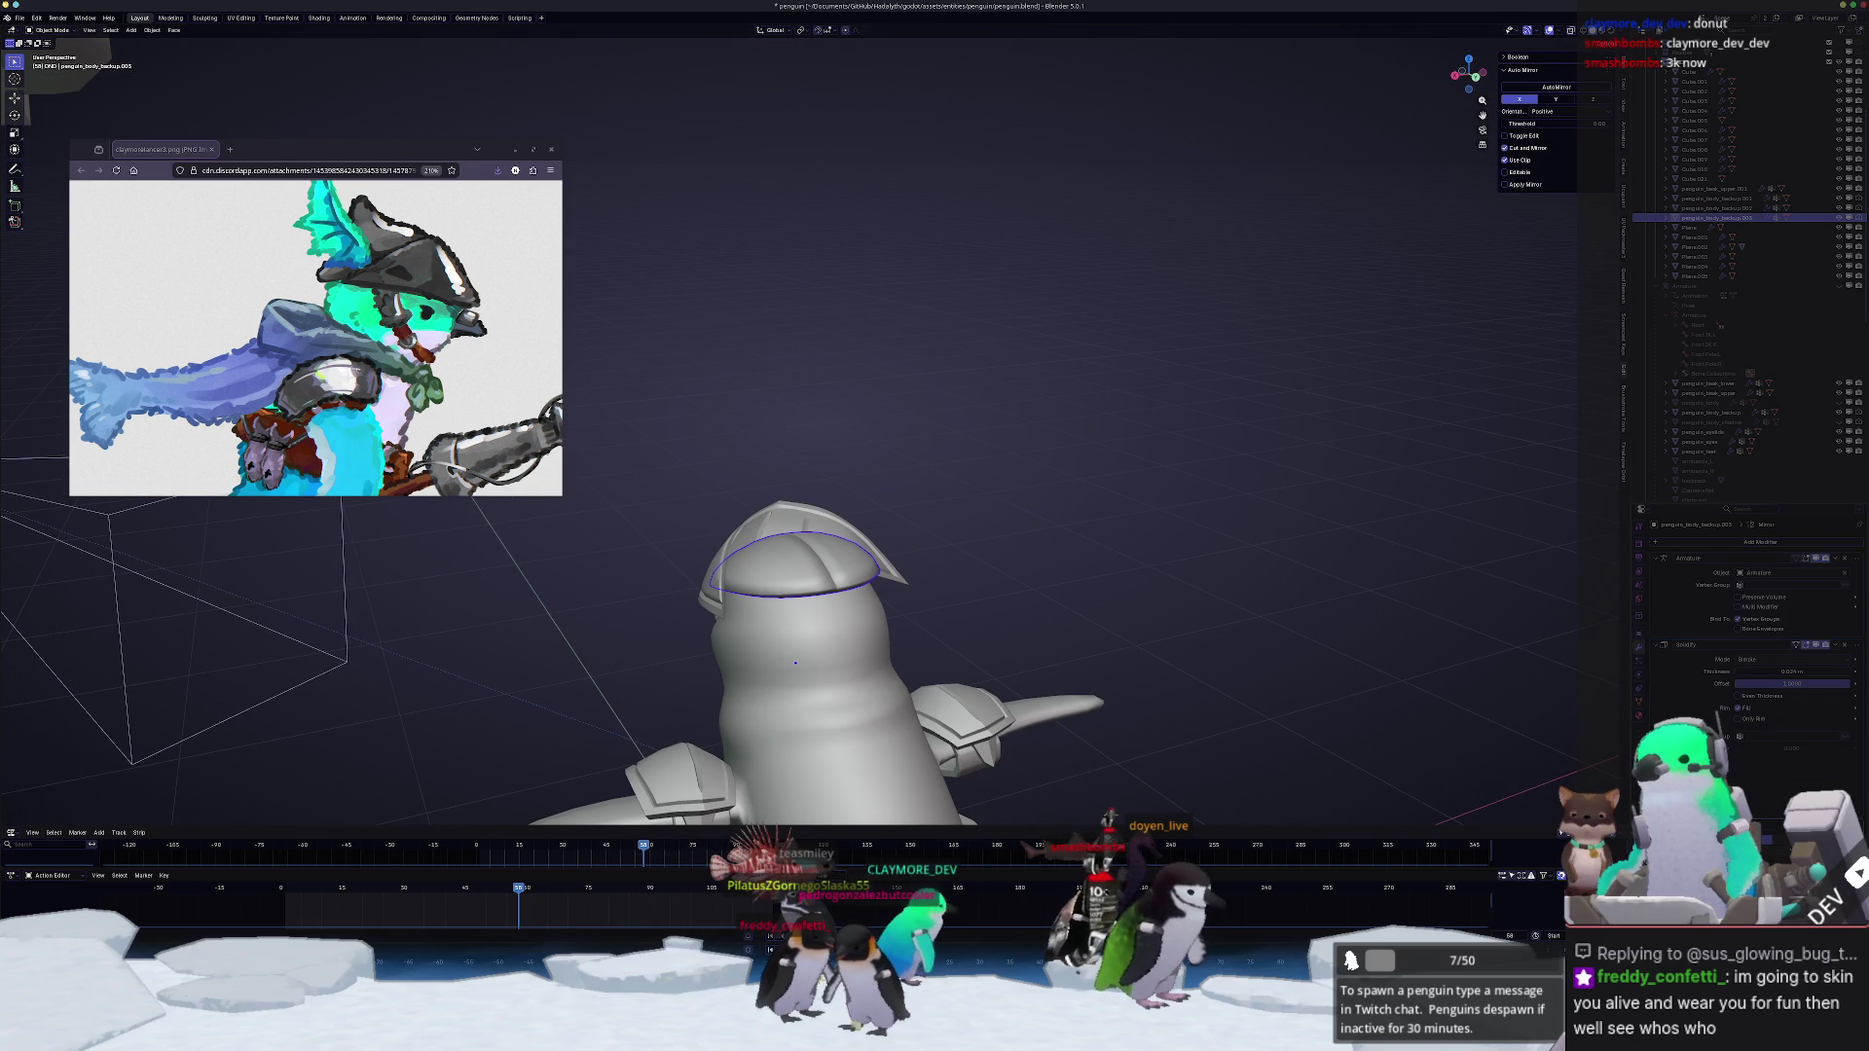
mouse_move(1127, 570)
middle_mouse_down()
mouse_move(789, 614)
mouse_move(1048, 544)
mouse_move(1191, 549)
mouse_move(516, 314)
middle_mouse_up()
right_click(788, 614)
left_click(788, 642)
Step: Clear the selection, select the helmet and enter Edit Mode on its mesh
left_click(1192, 553)
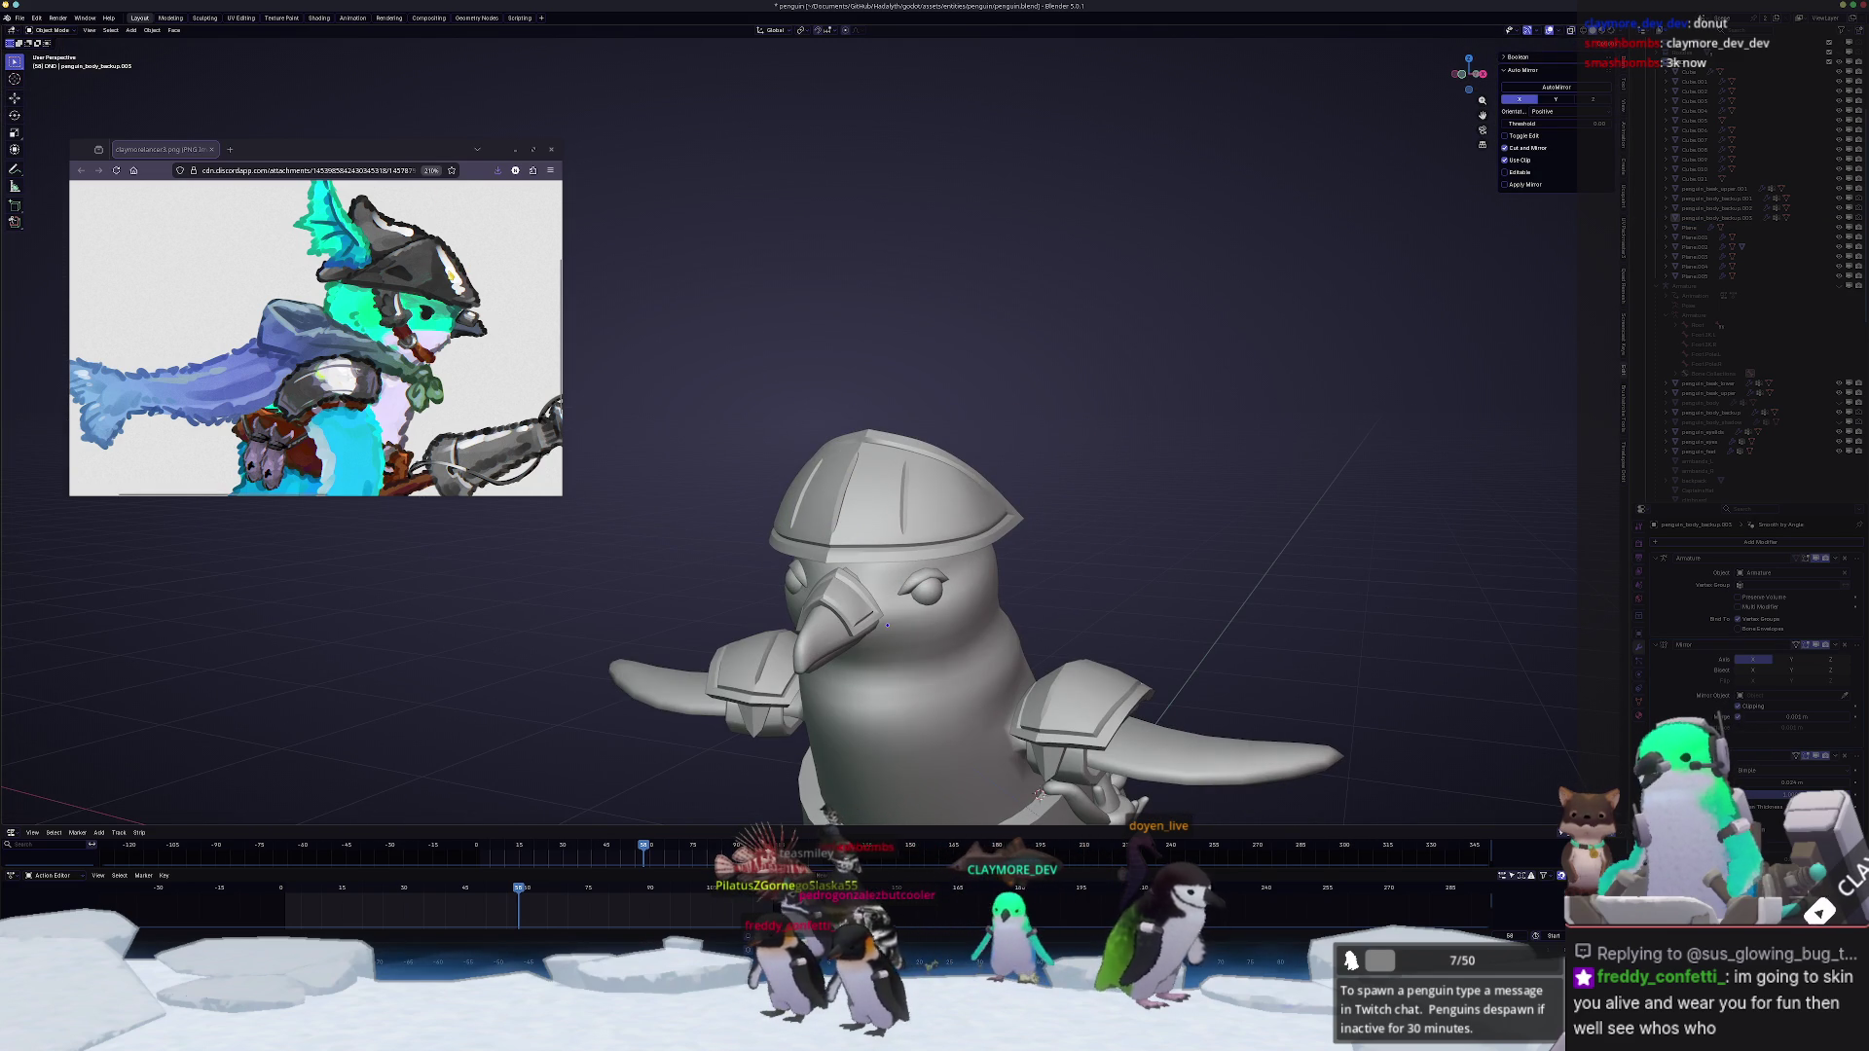
mouse_move(1068, 357)
middle_mouse_down()
mouse_move(1029, 362)
mouse_move(993, 481)
mouse_move(923, 439)
mouse_move(894, 593)
mouse_move(910, 603)
mouse_move(868, 431)
middle_mouse_up()
left_click(994, 482)
scroll(994, 482, "up", 3)
key("Tab")
key("Tab")
key("Tab")
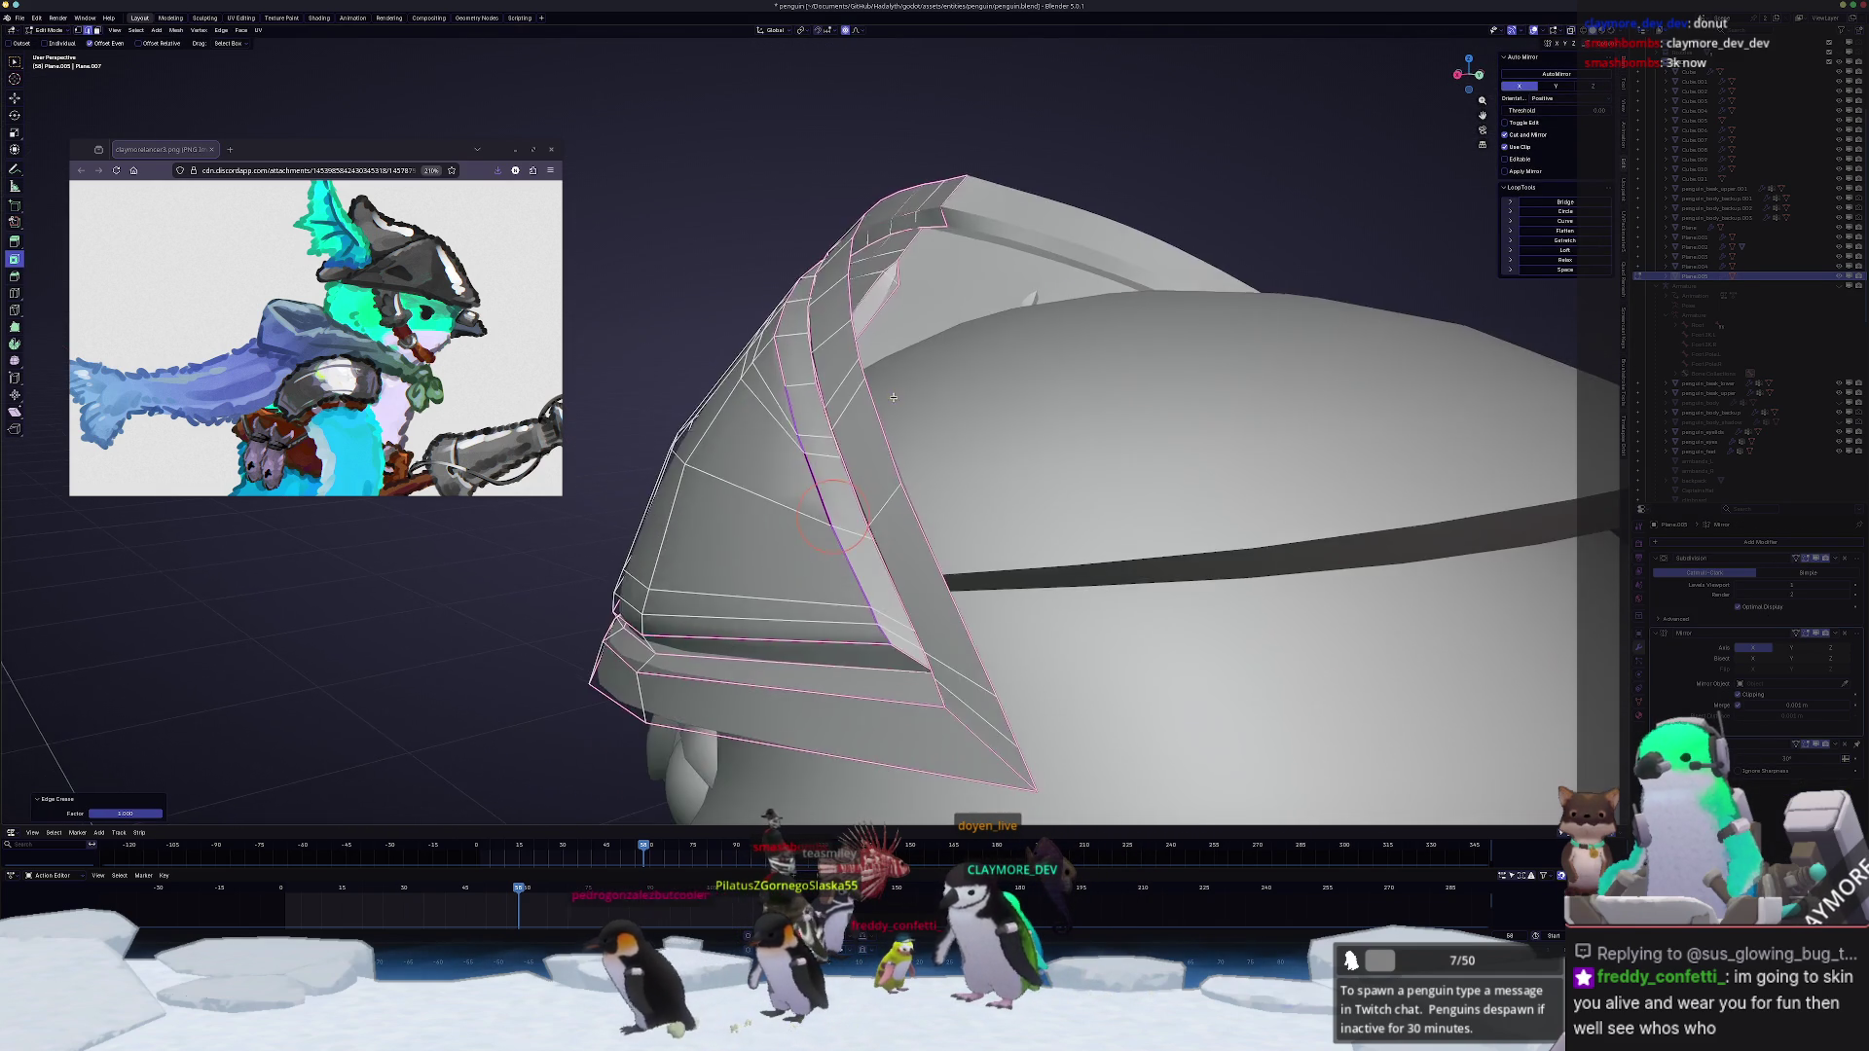
Step: Nudge the helmet's edge vertices along X with proportional falloff and leave Edit Mode
key("g")
key("x")
key("Escape")
key("Tab")
Step: Check the recessed helmet band from the front and side, then resume editing the mesh
mouse_move(668, 556)
middle_mouse_down()
mouse_move(1203, 466)
mouse_move(1040, 465)
mouse_move(741, 605)
middle_mouse_up()
key("Tab")
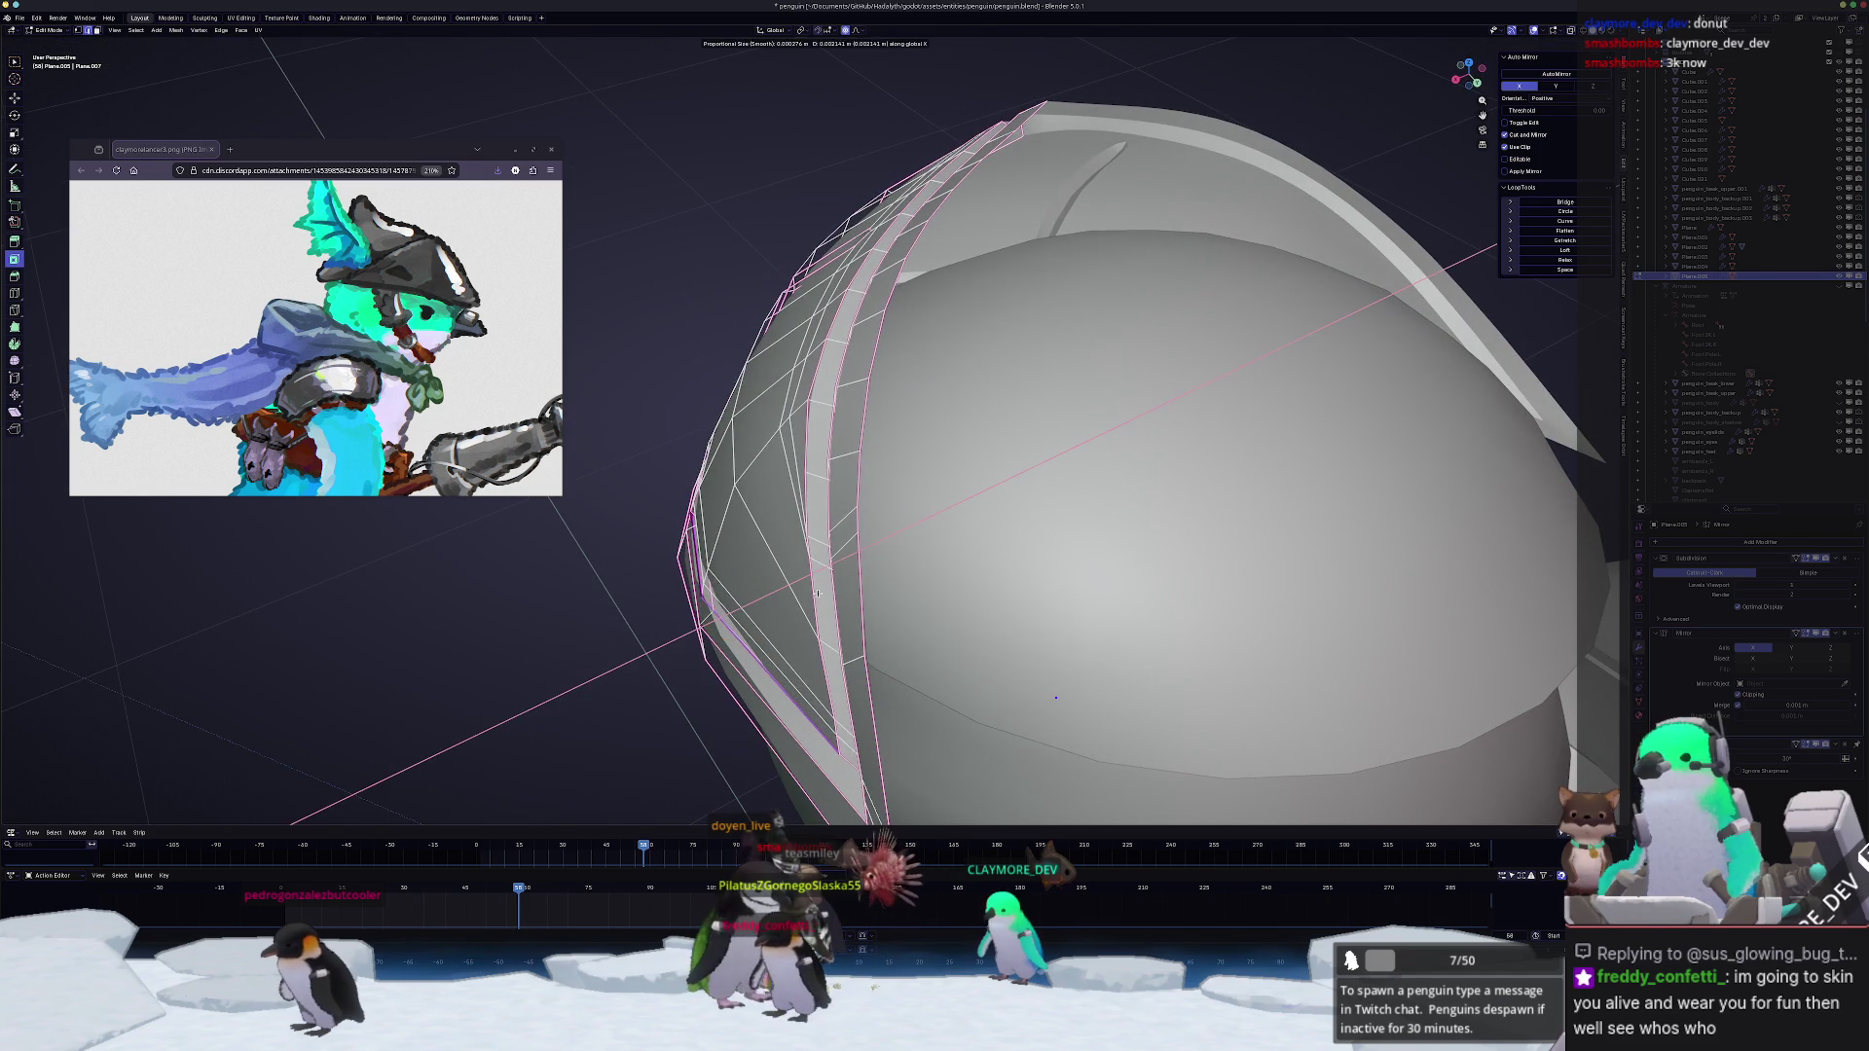
key("Tab")
mouse_move(819, 593)
middle_mouse_down()
mouse_move(745, 563)
mouse_move(783, 482)
mouse_move(971, 519)
mouse_move(935, 774)
middle_mouse_up()
key("Tab")
key("Tab")
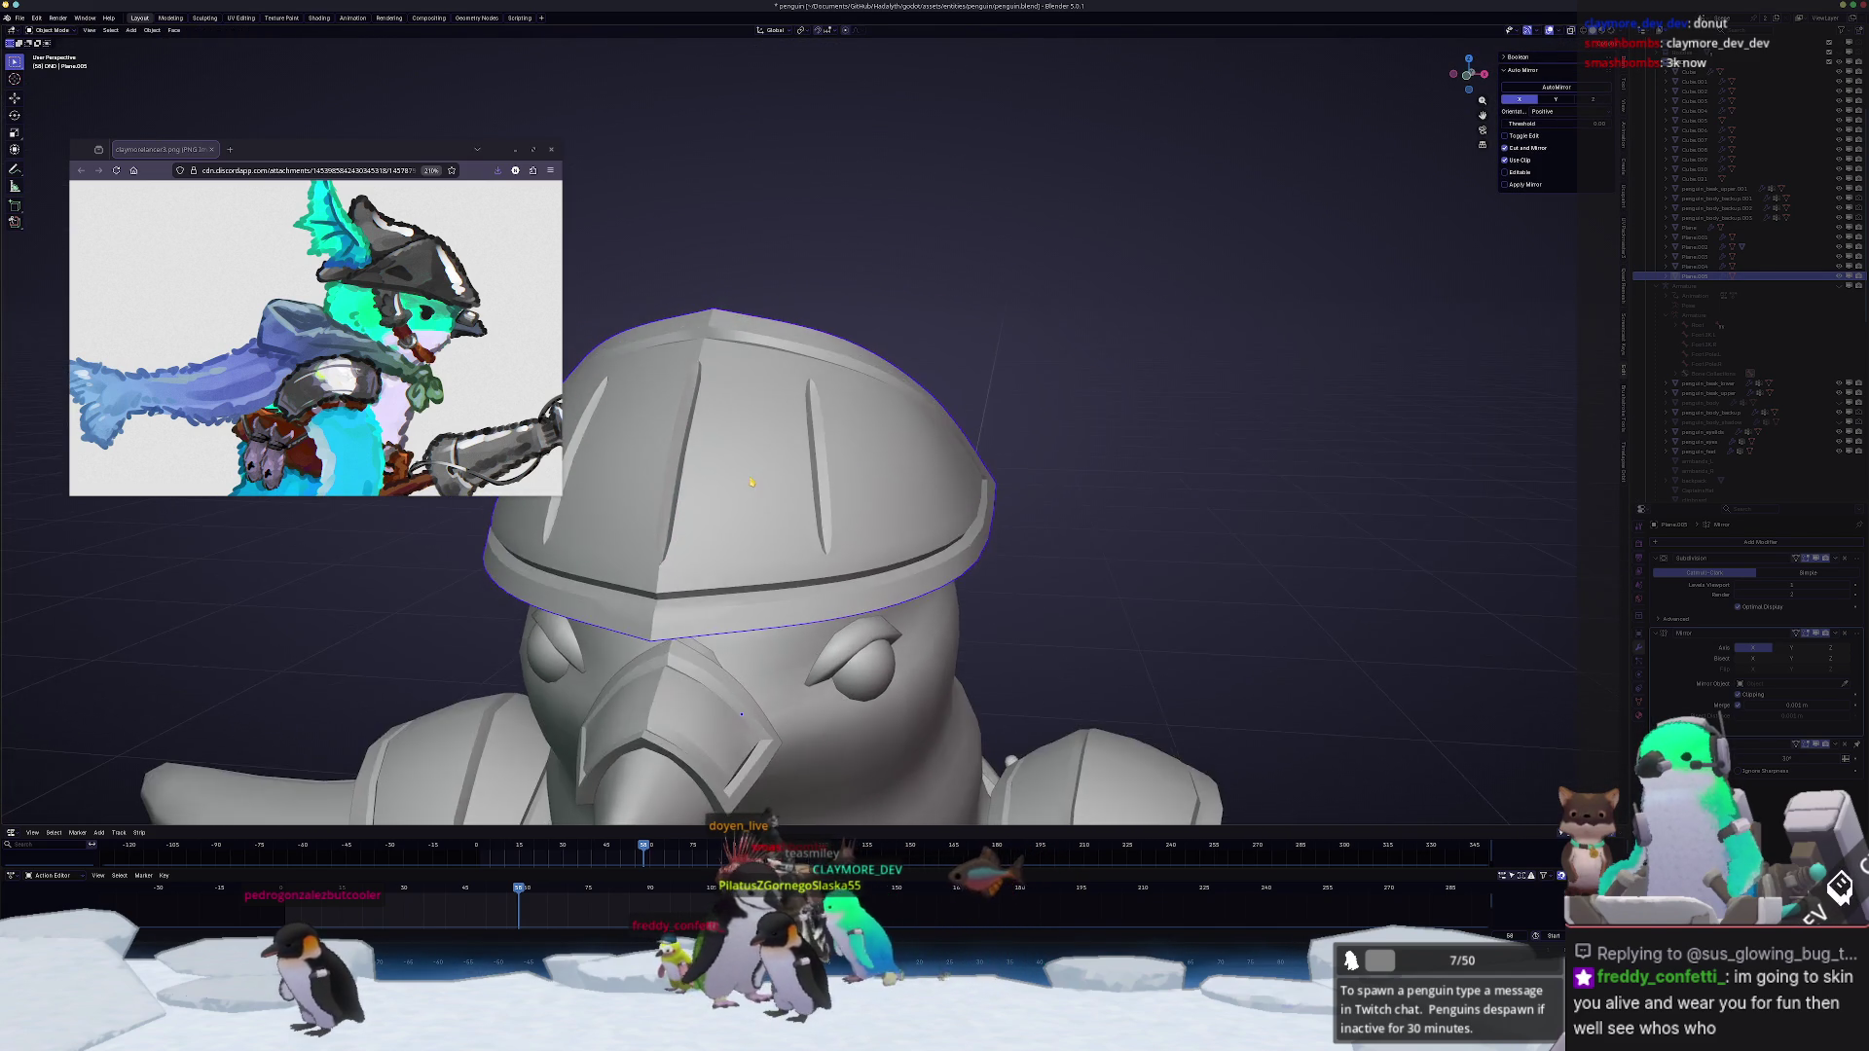
scroll(934, 775, "down", 3)
Step: Add a mesh plane and raise it along Z to hover above the penguin's head
mouse_move(1008, 513)
middle_mouse_down()
mouse_move(810, 575)
mouse_move(1023, 395)
middle_mouse_up()
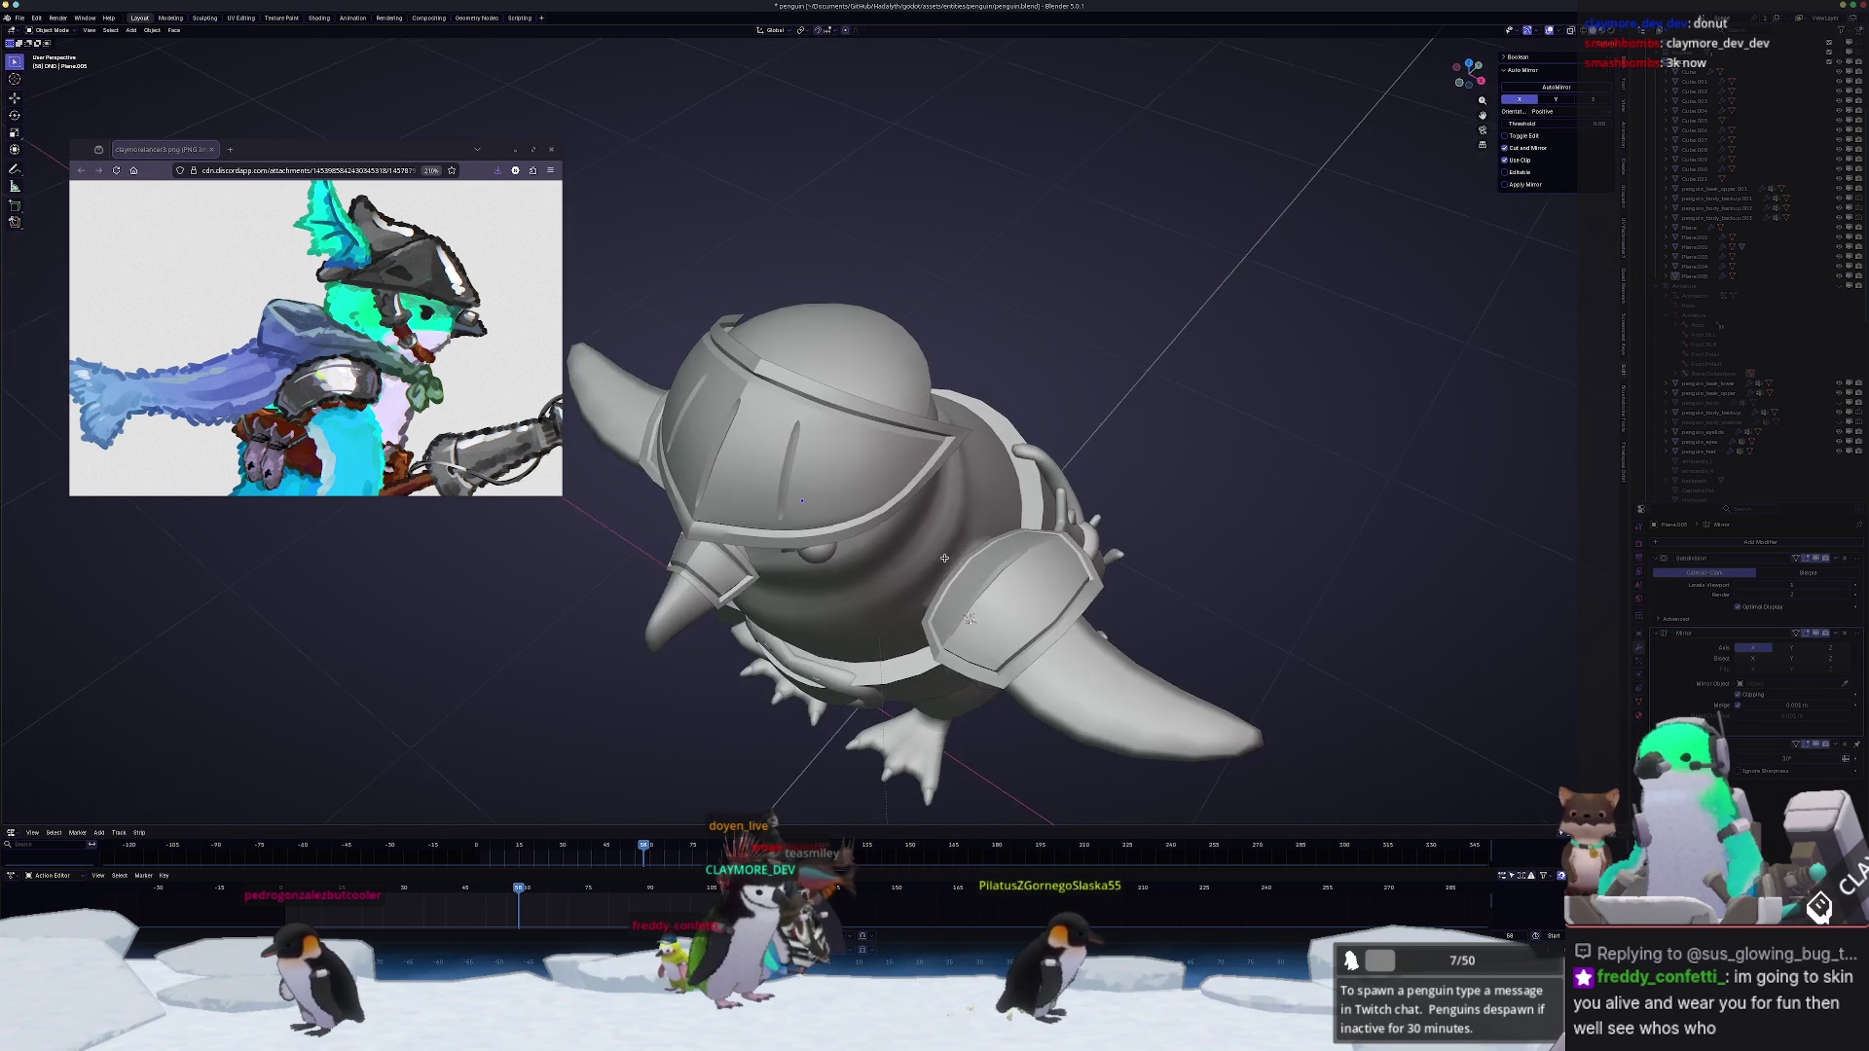
key("shift+a")
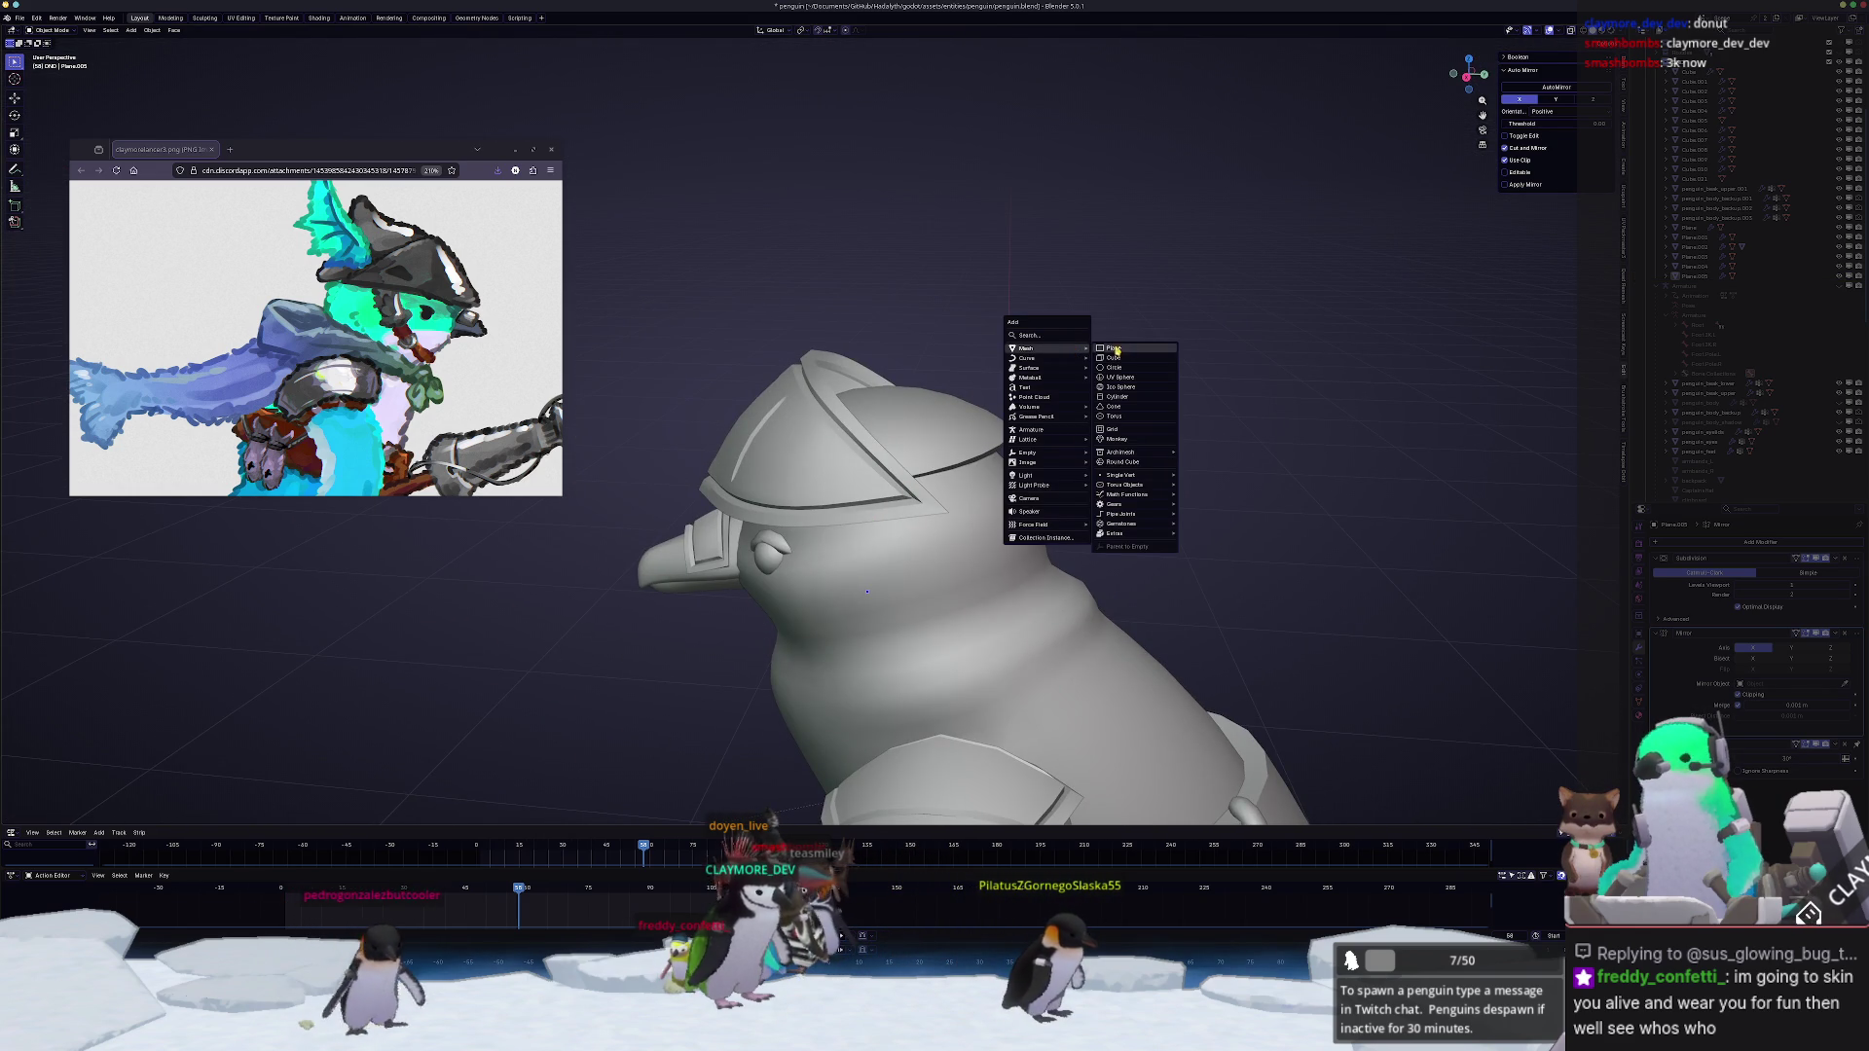
key("g")
key("z")
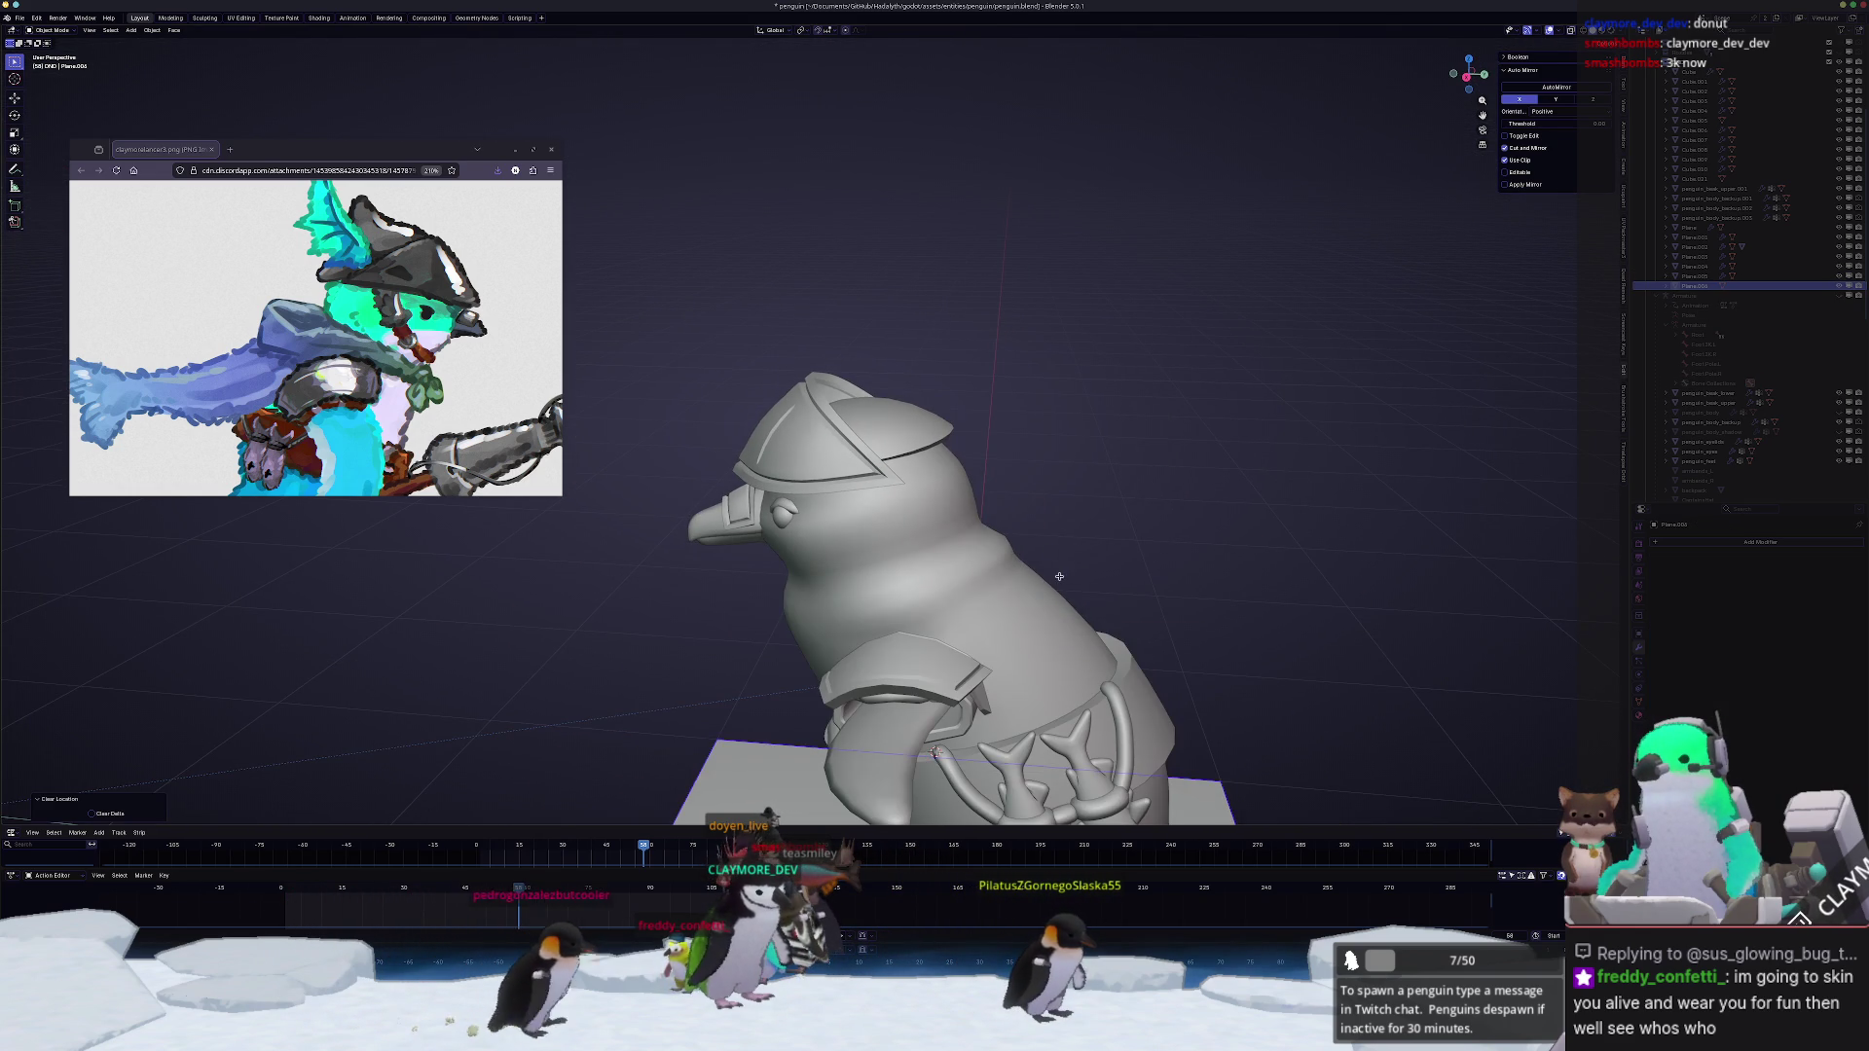
key("Return")
scroll(957, 701, "down", 3)
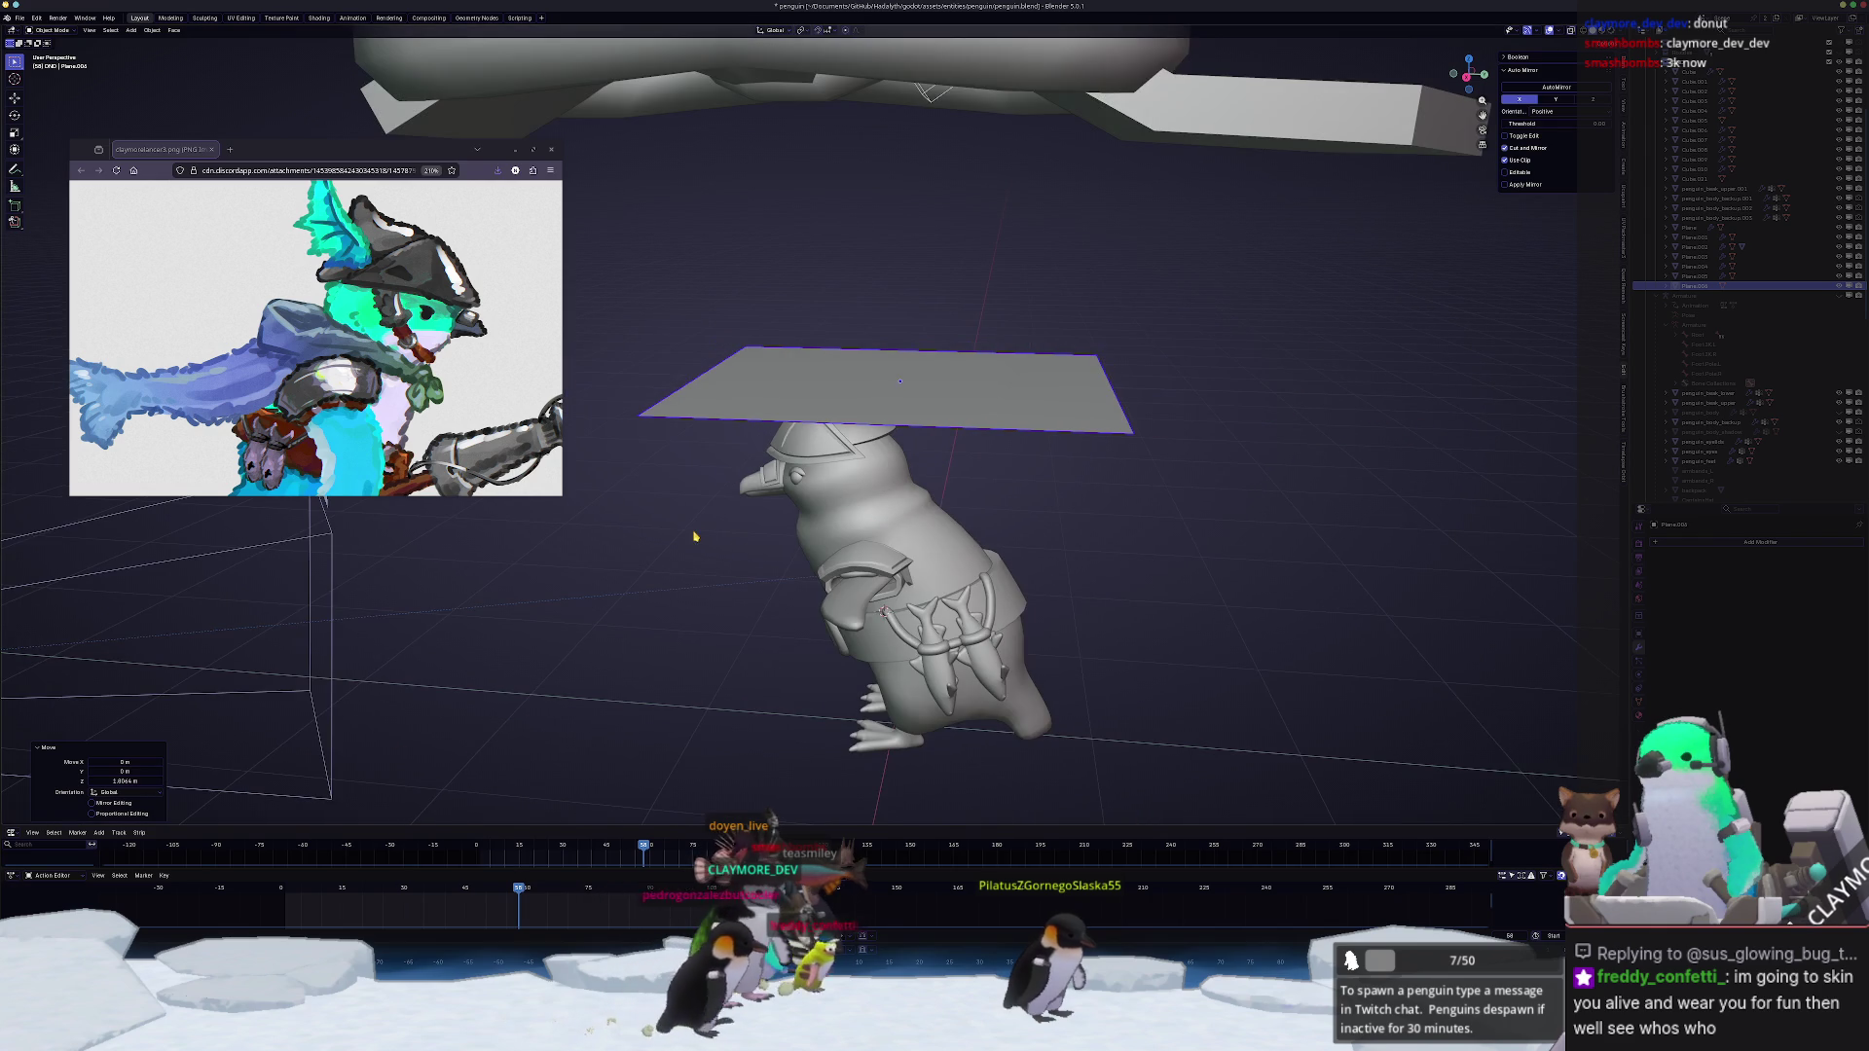
Step: Tilt the plane to a steep angle in right view and enter Edit Mode on it from the front
key("KP_3")
scroll(1184, 295, "up", 3)
key("r")
left_click(1183, 296)
key("r")
left_click(872, 375)
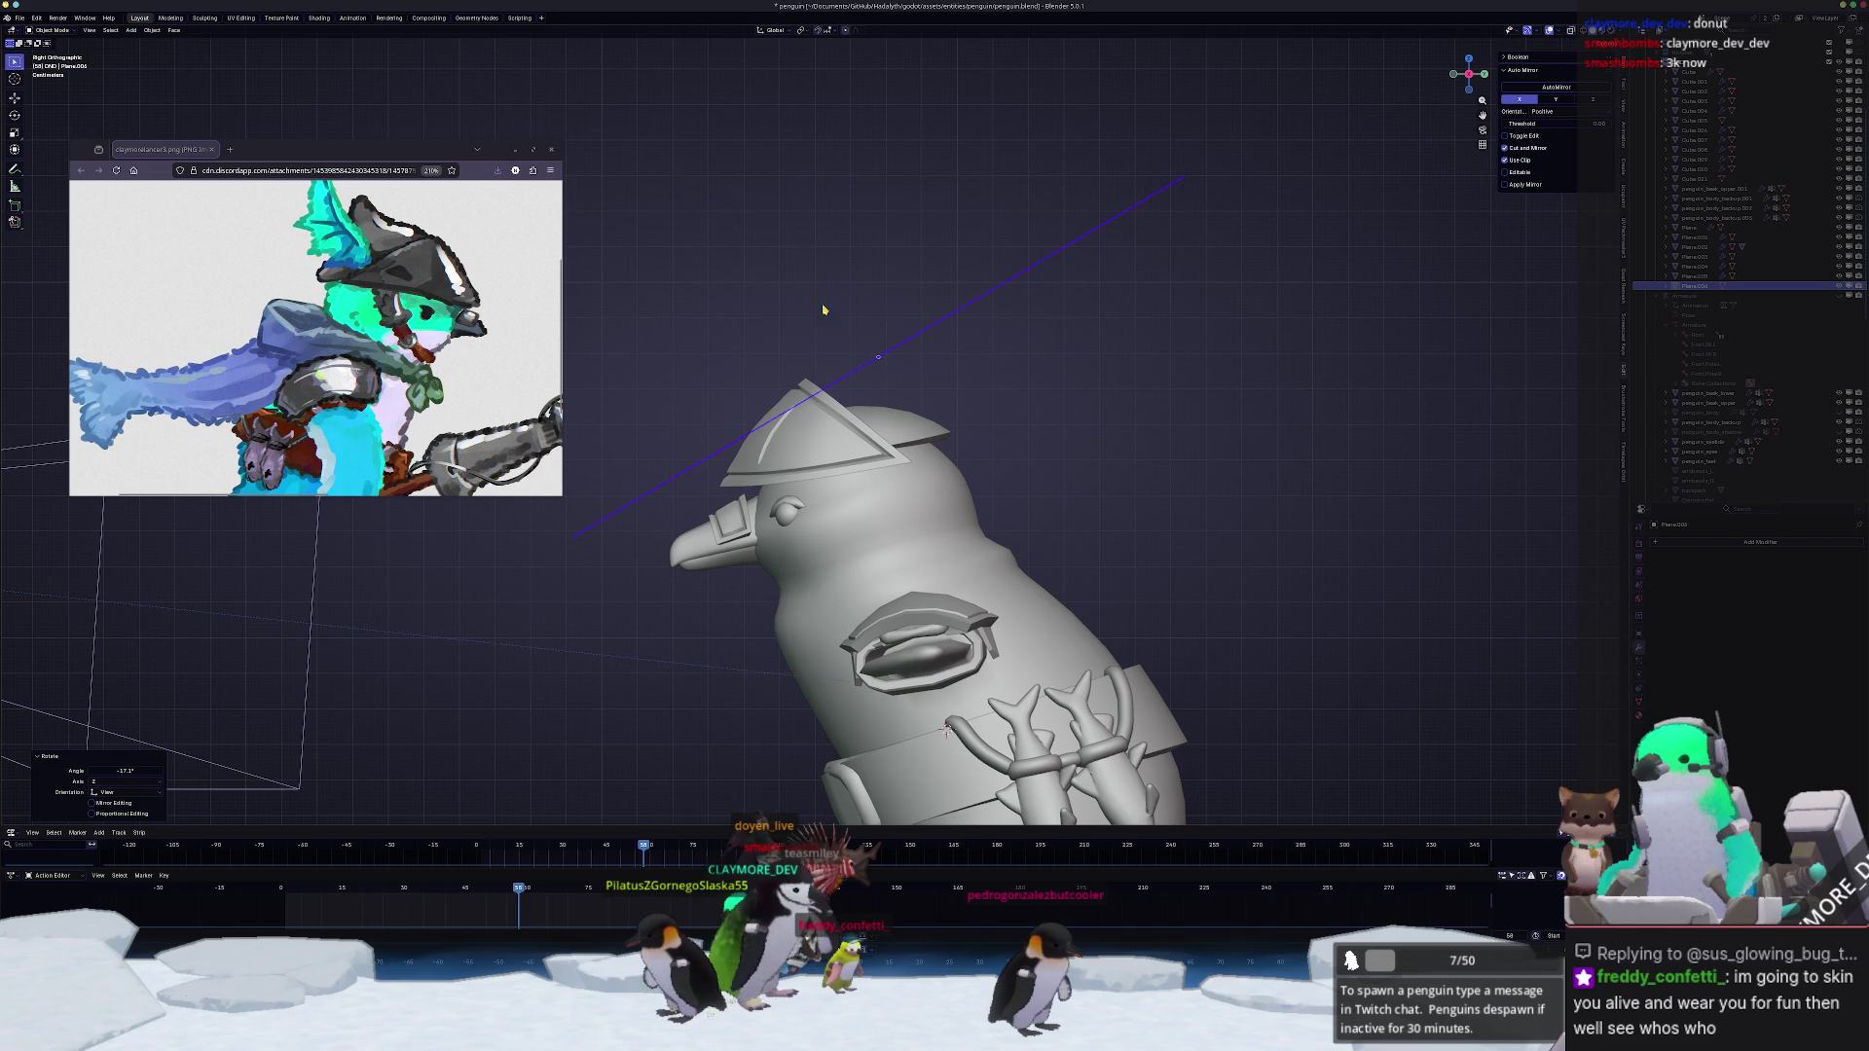
key("KP_1")
key("Tab")
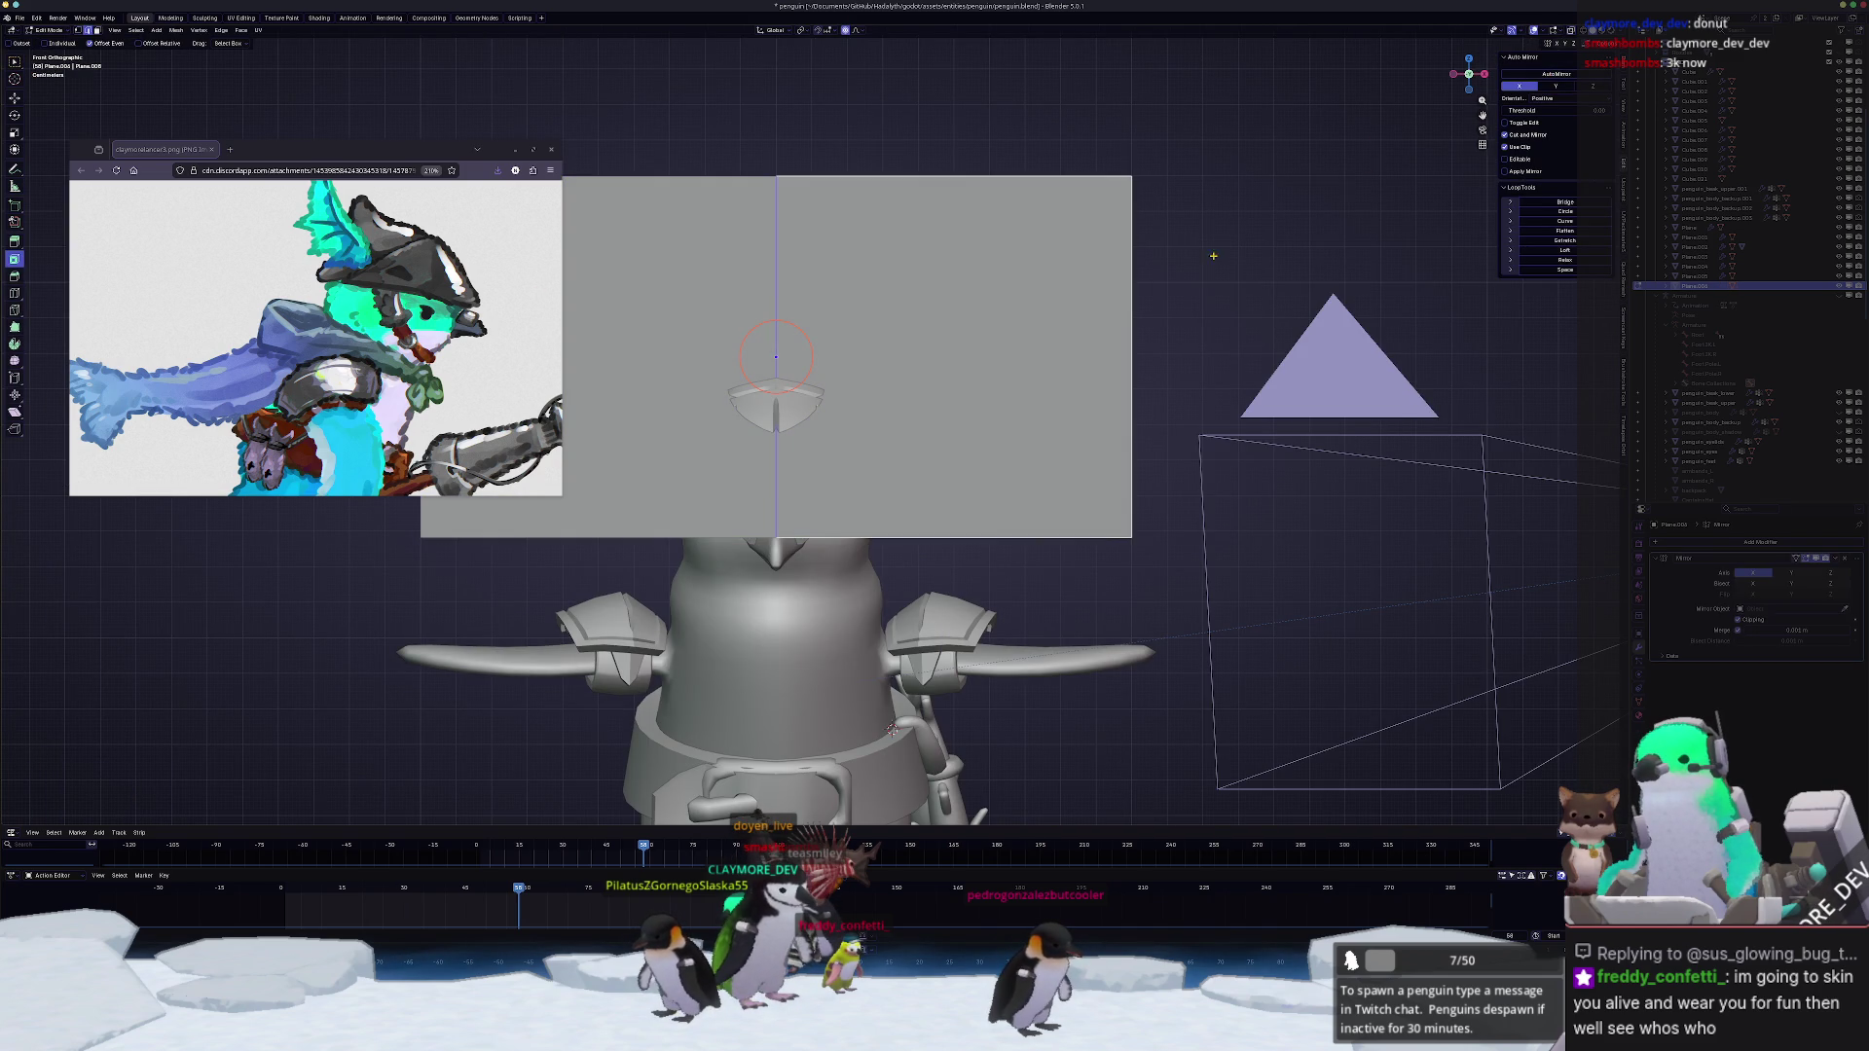
Step: Slide a top corner along the edge to make the plane a triangle and pull its lower point toward the head
key("shift+v")
left_click(1134, 487)
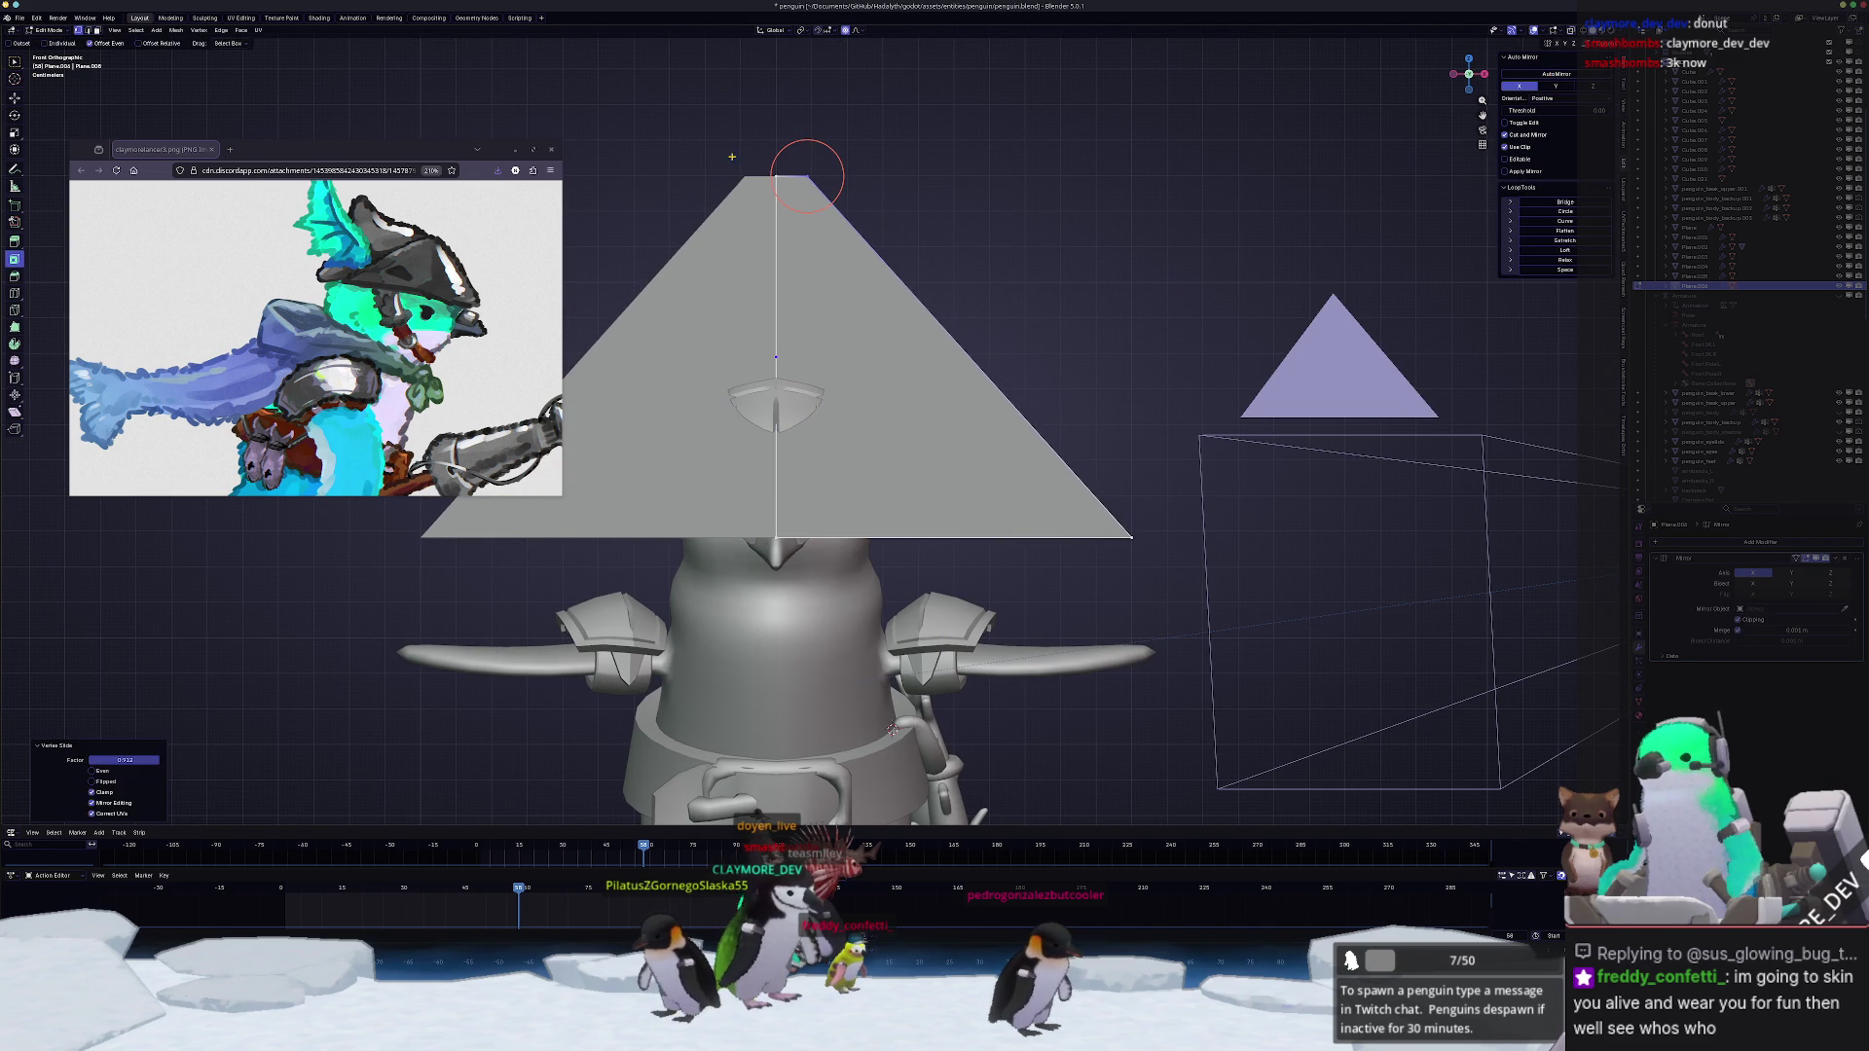
left_click_drag(1134, 538, 960, 416)
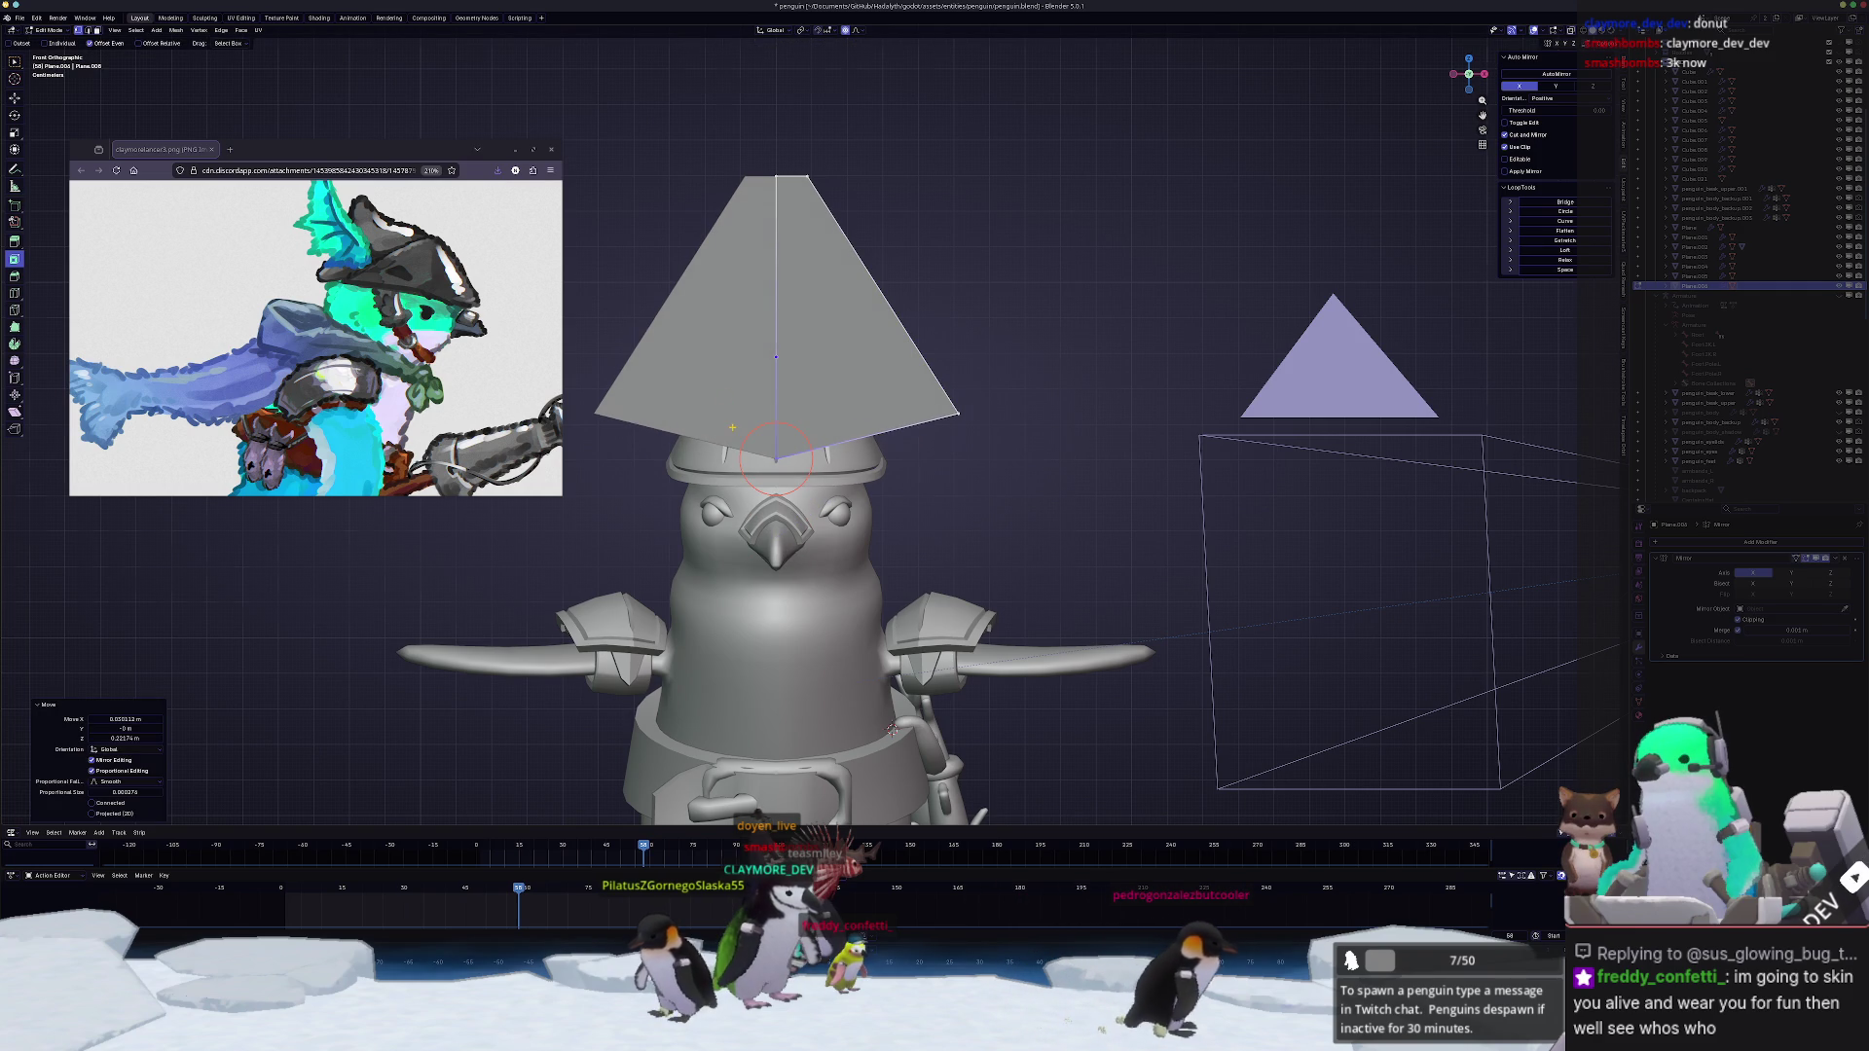
key("KP_3")
key("KP_3")
key("g")
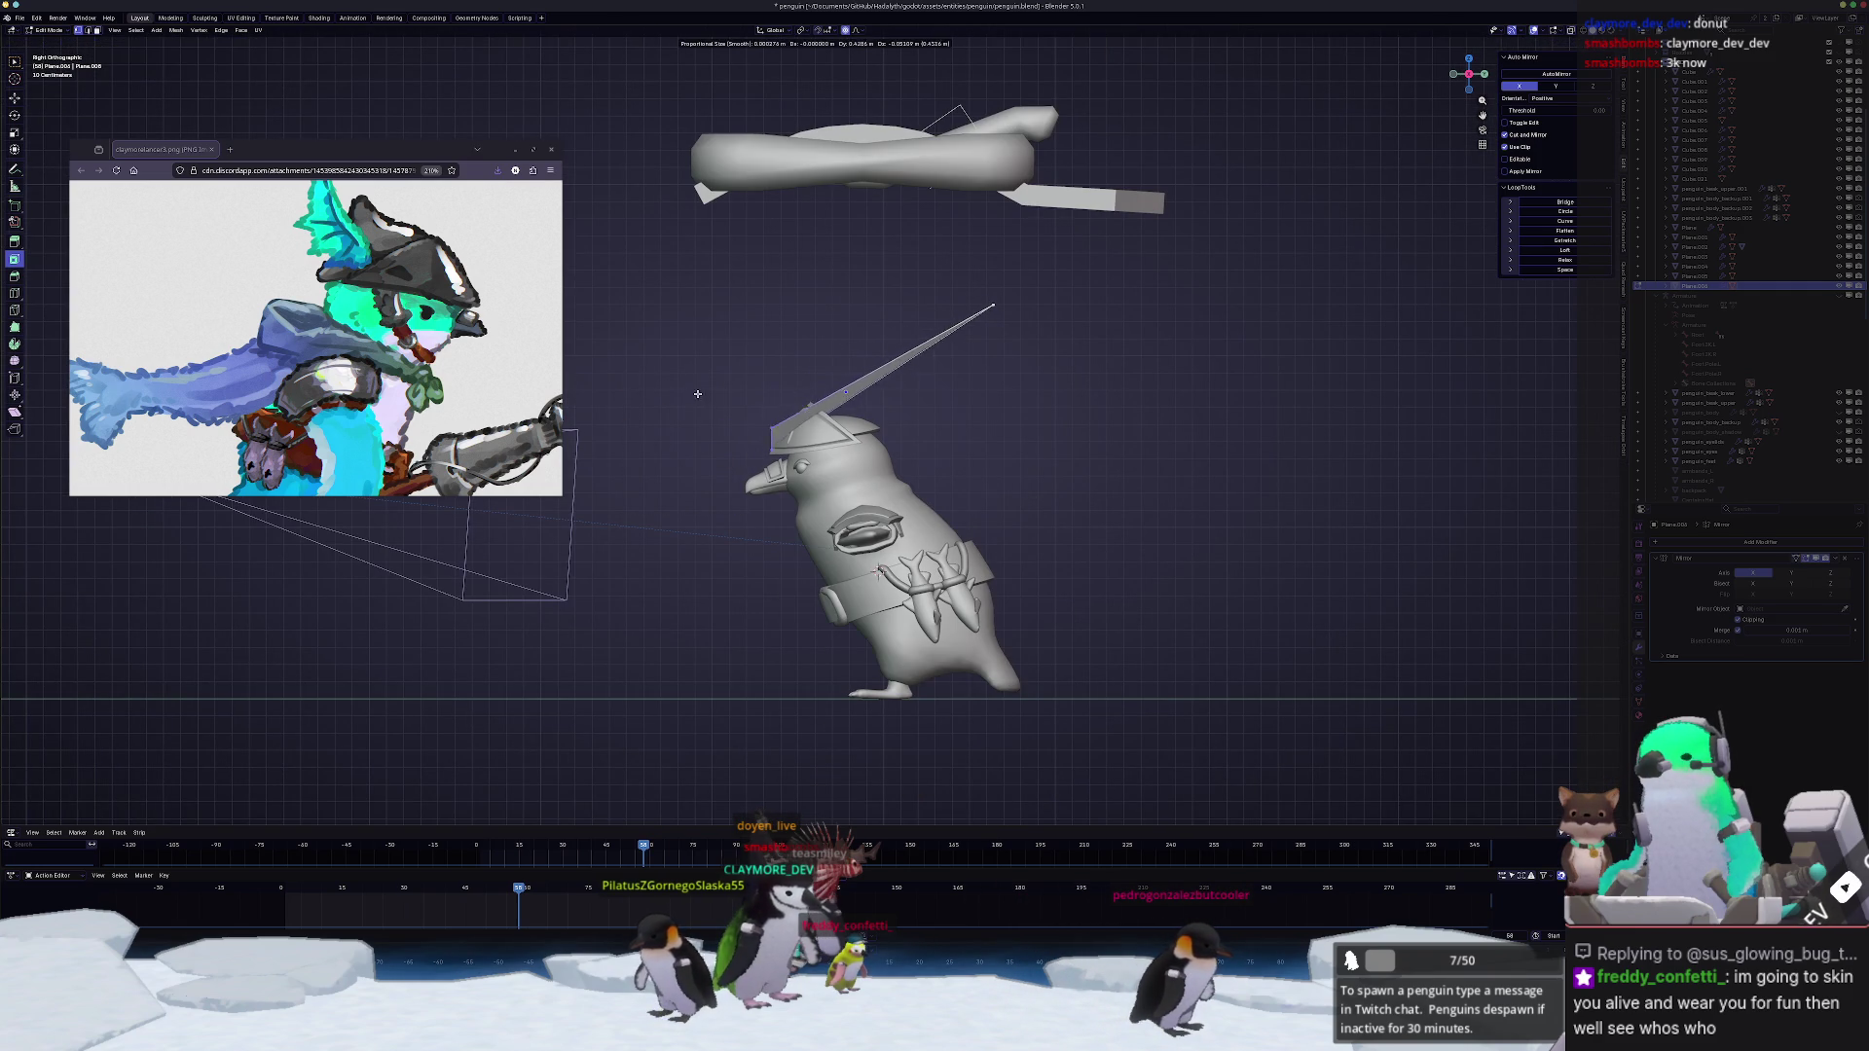
left_click(721, 395)
scroll(813, 426, "up", 6)
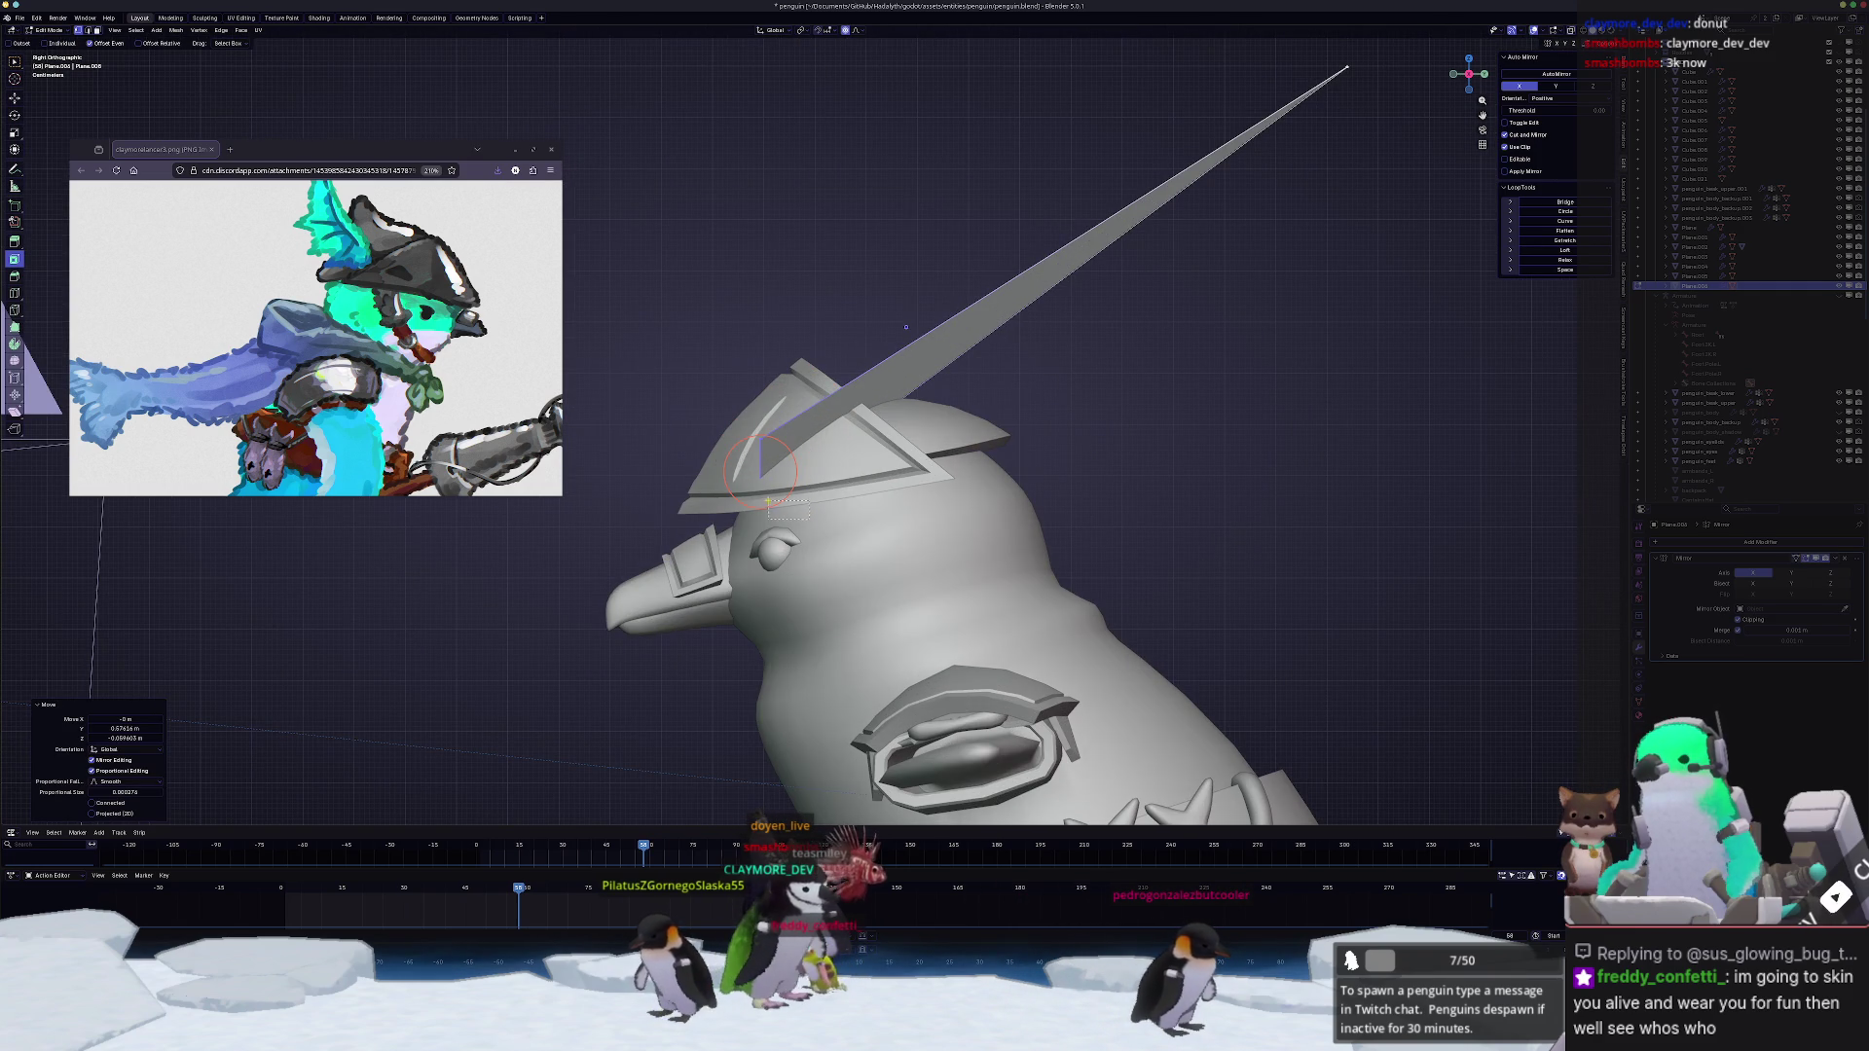
Step: Try widening the fin's upper edge, cancel back to the narrow spike, then reposition its vertices
key("g")
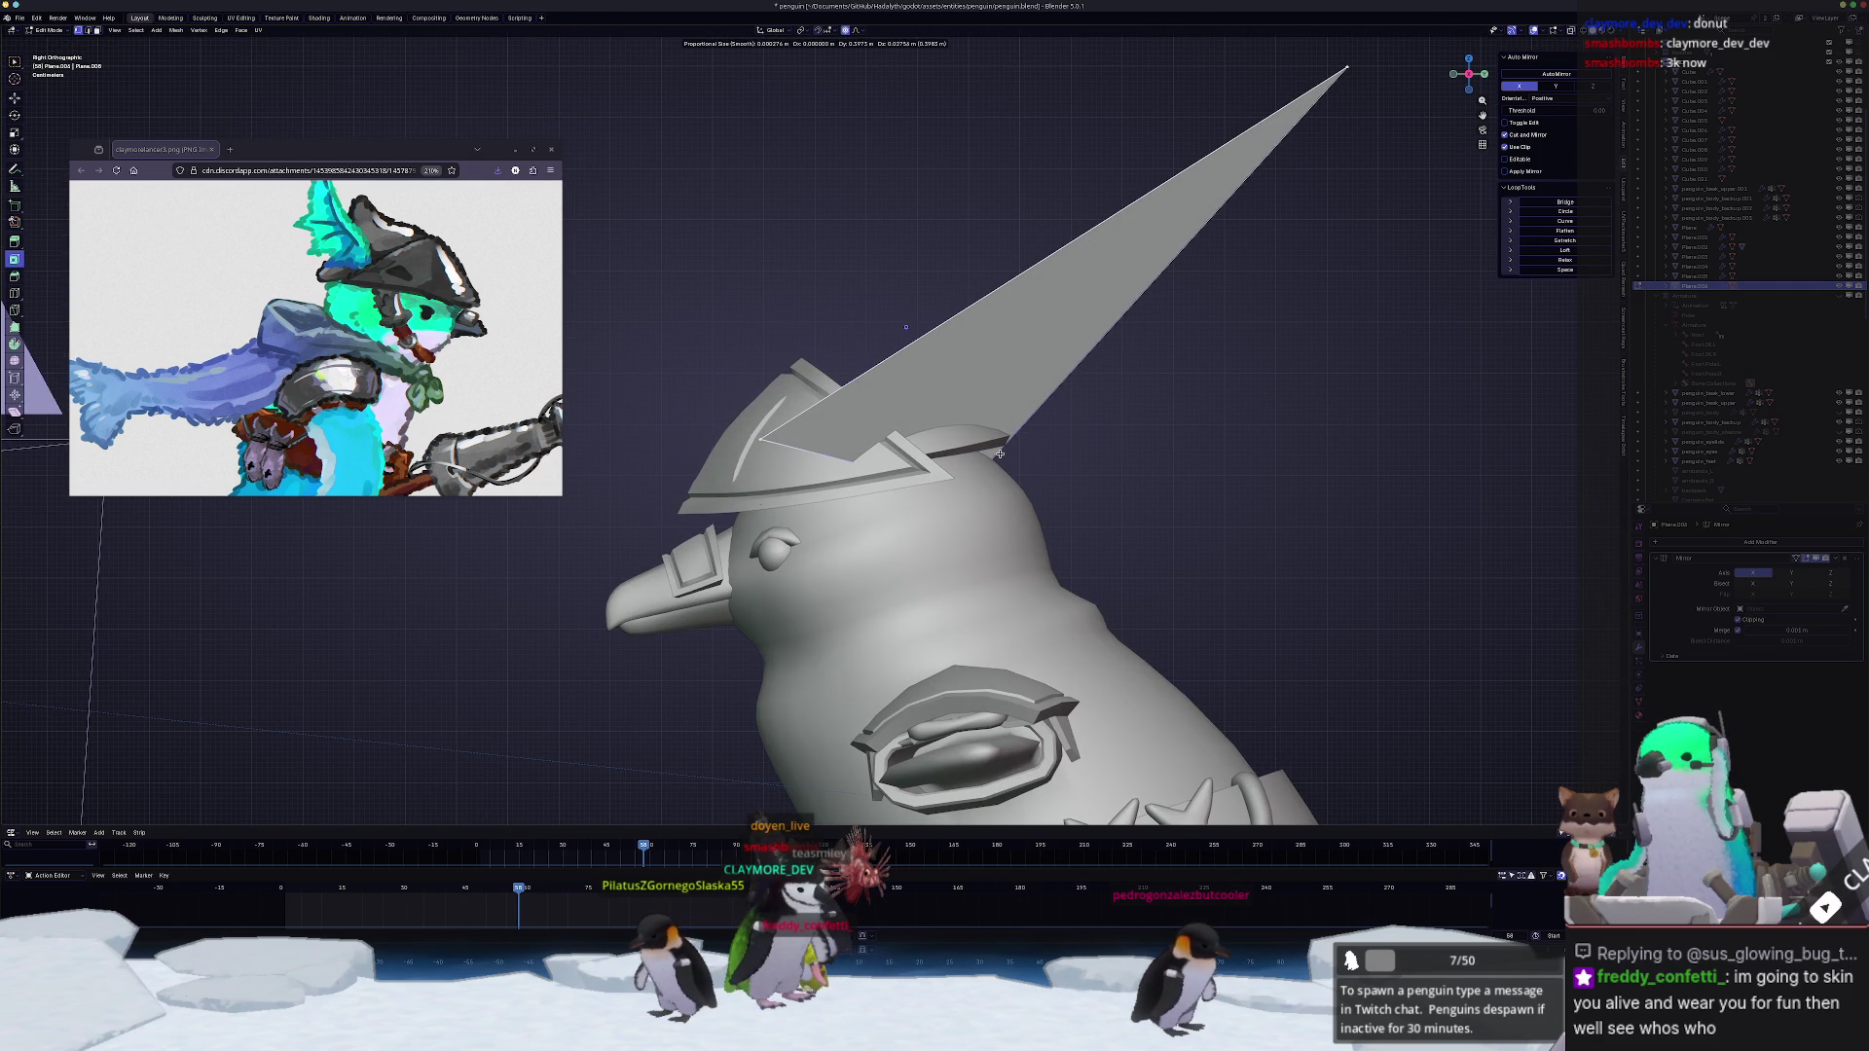
left_click(1001, 455)
middle_click_drag(1001, 455, 904, 513)
right_click(833, 468)
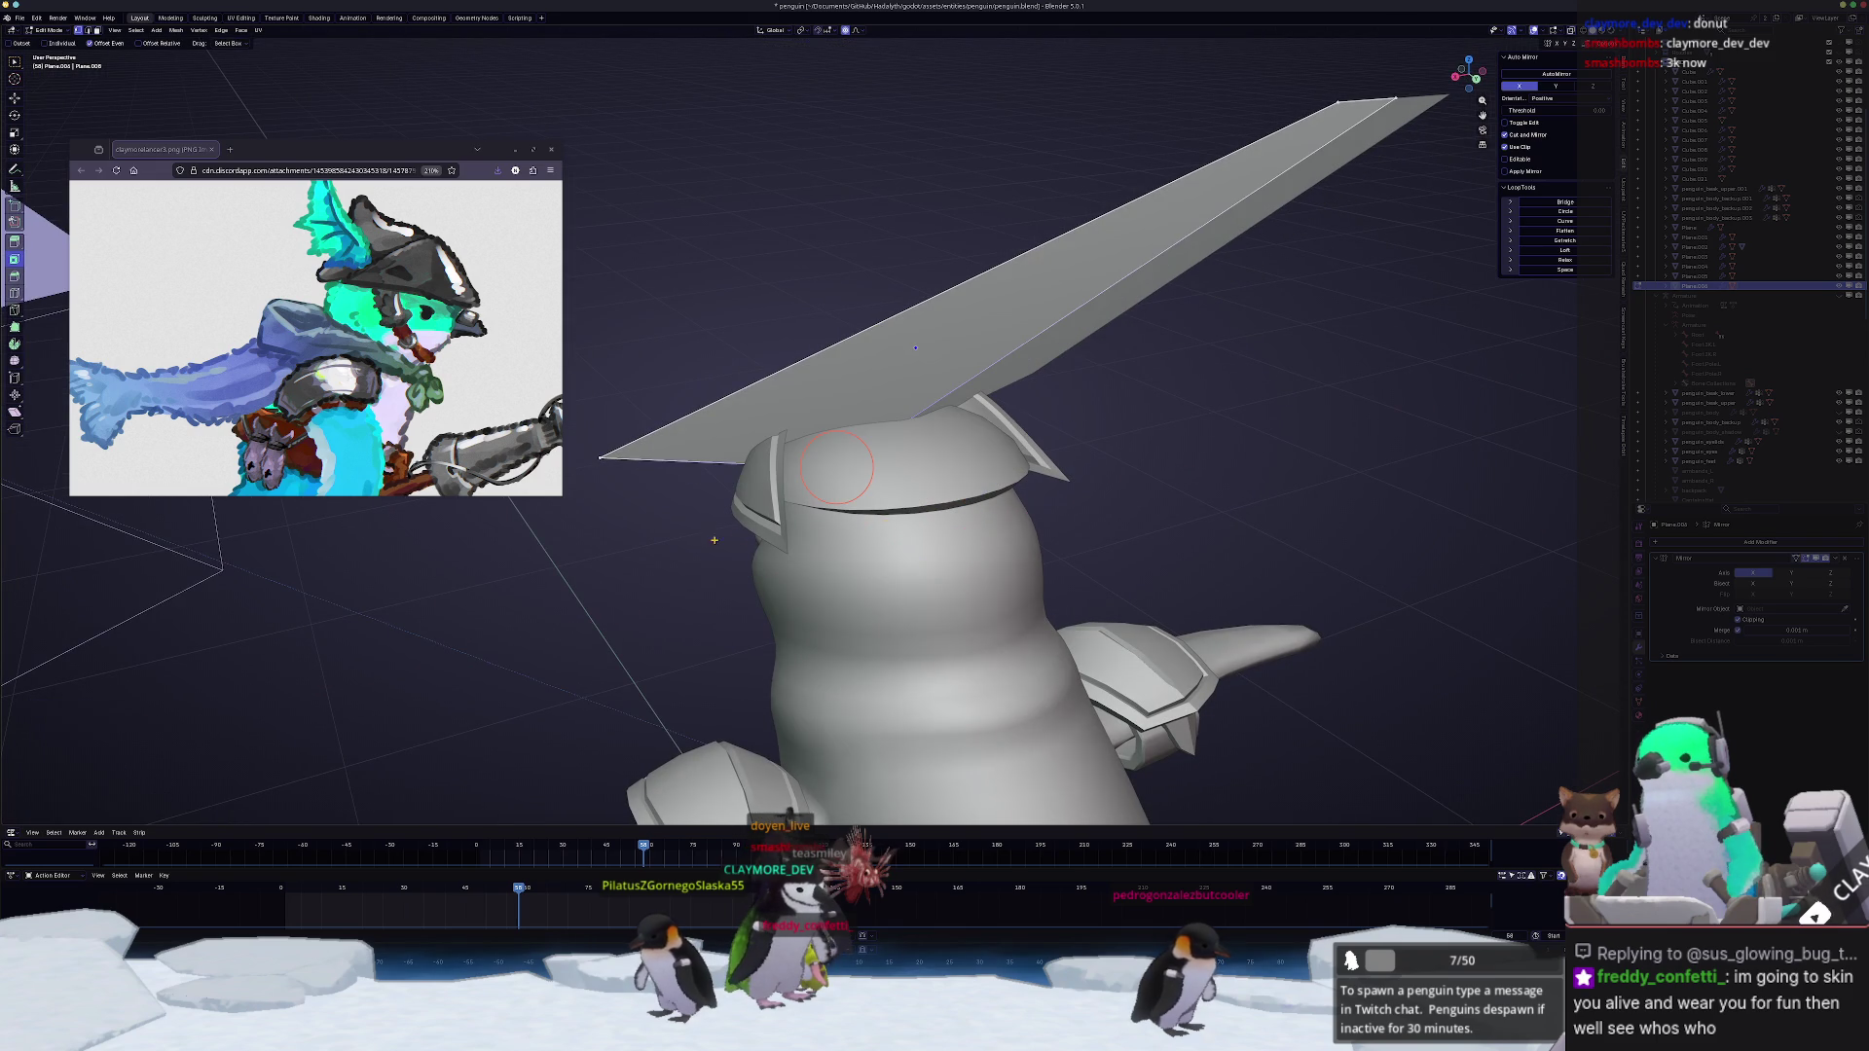
key("g")
middle_click_drag(653, 486, 958, 549)
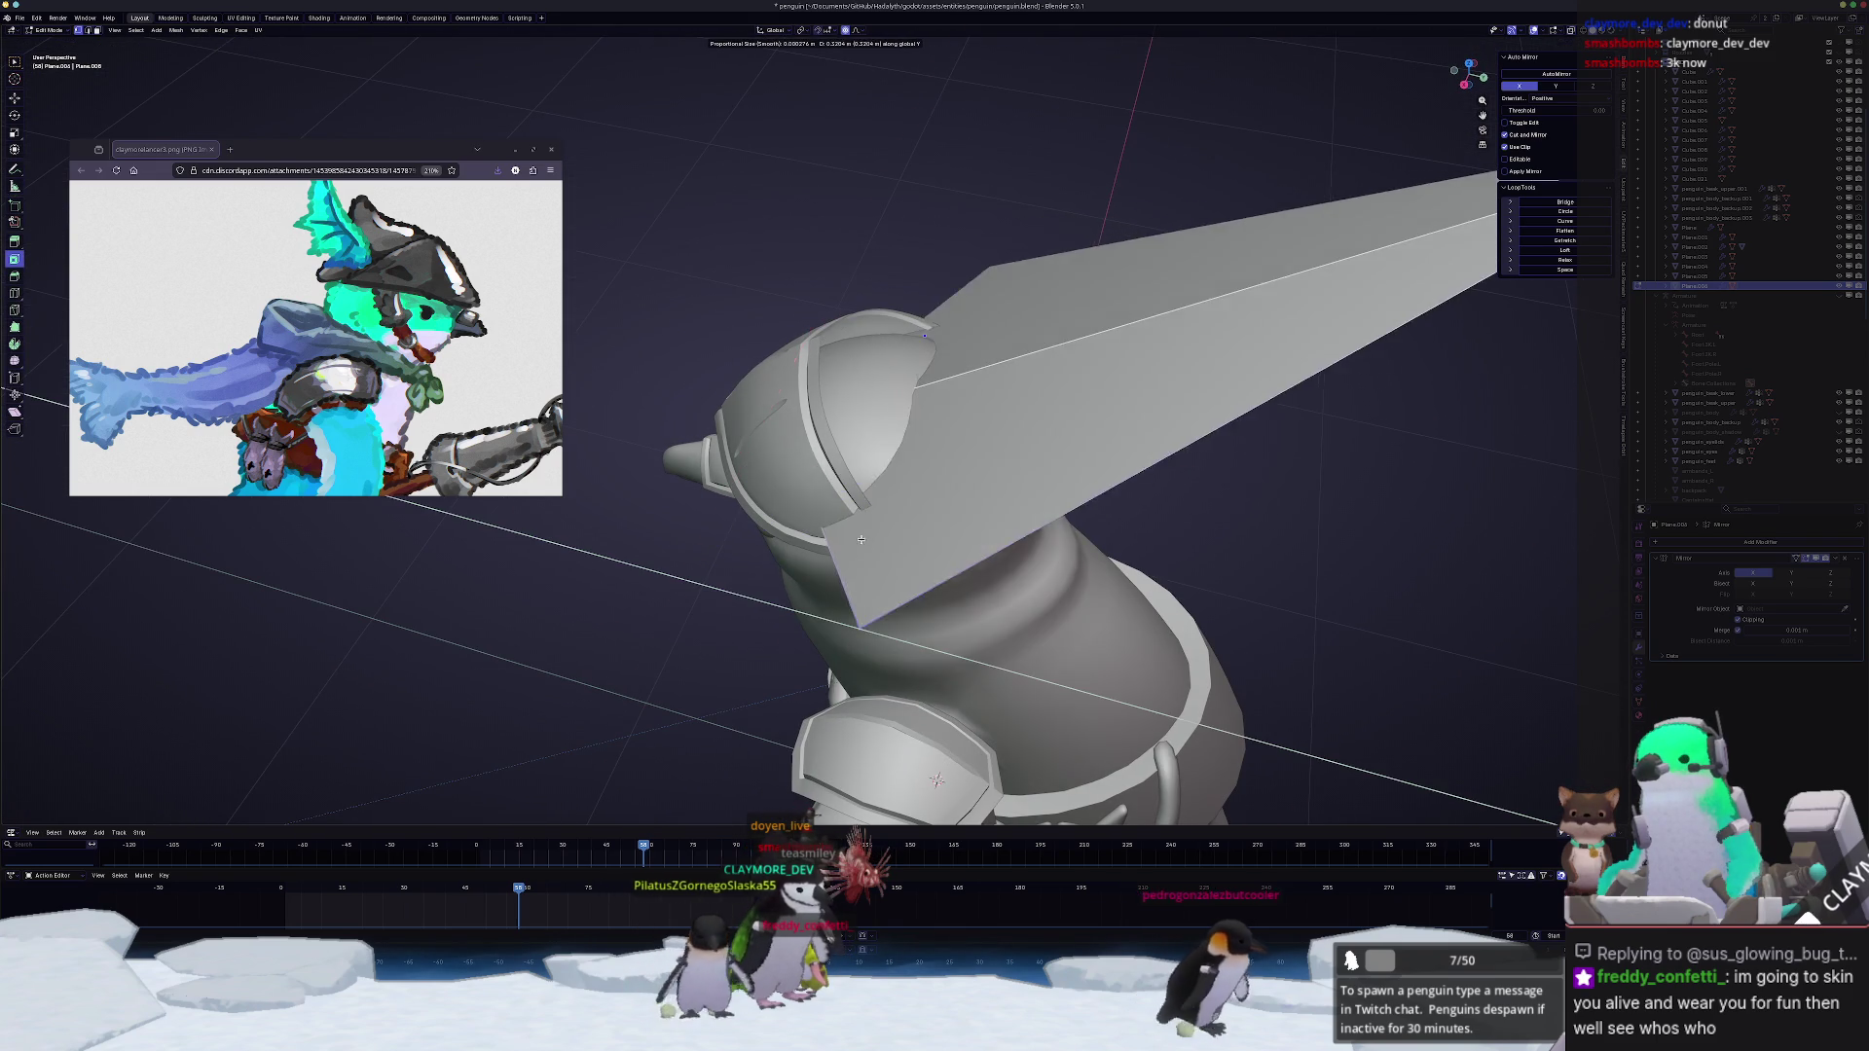
left_click(959, 549)
Step: With X-ray on, tuck a fin vertex back toward the head and review it in front and side views
key("alt+z")
key("g")
left_click(701, 411)
key("g")
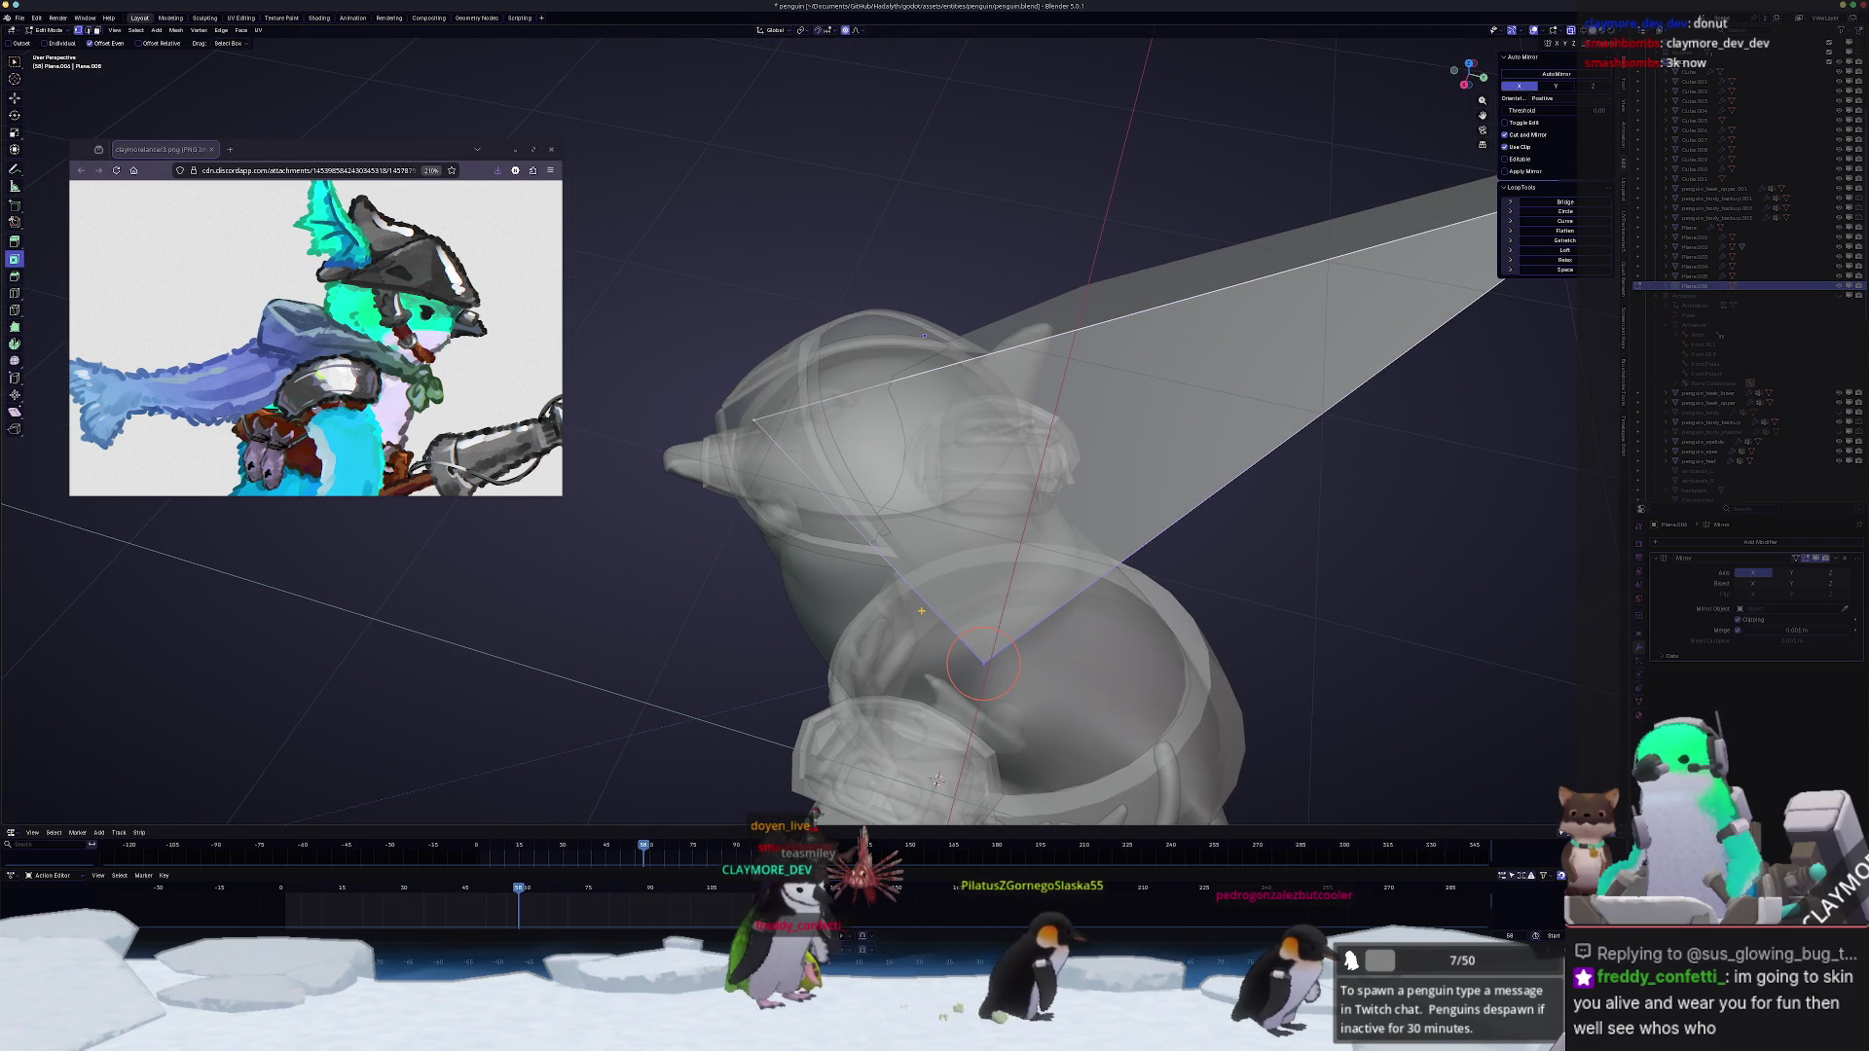
key("KP_1")
key("alt+z")
key("KP_3")
scroll(1176, 514, "down", 5)
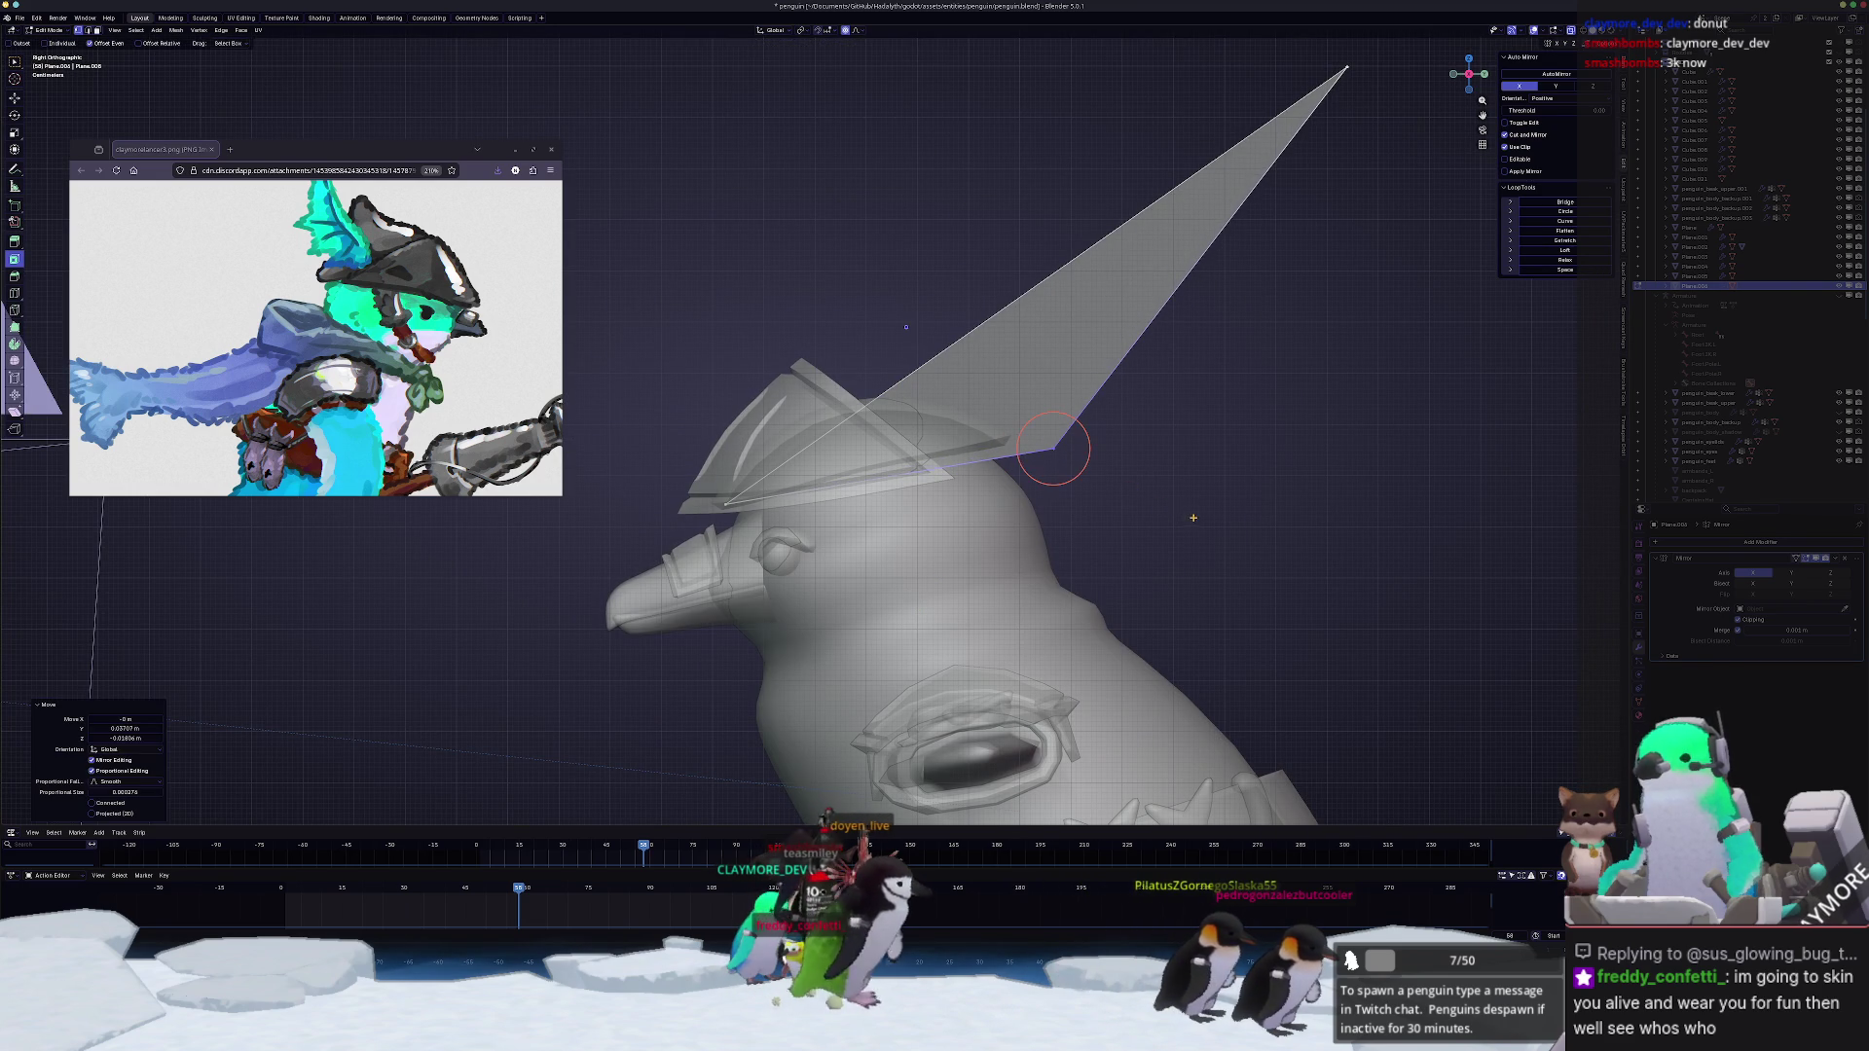
middle_click_drag(1184, 516, 1104, 676, "shift")
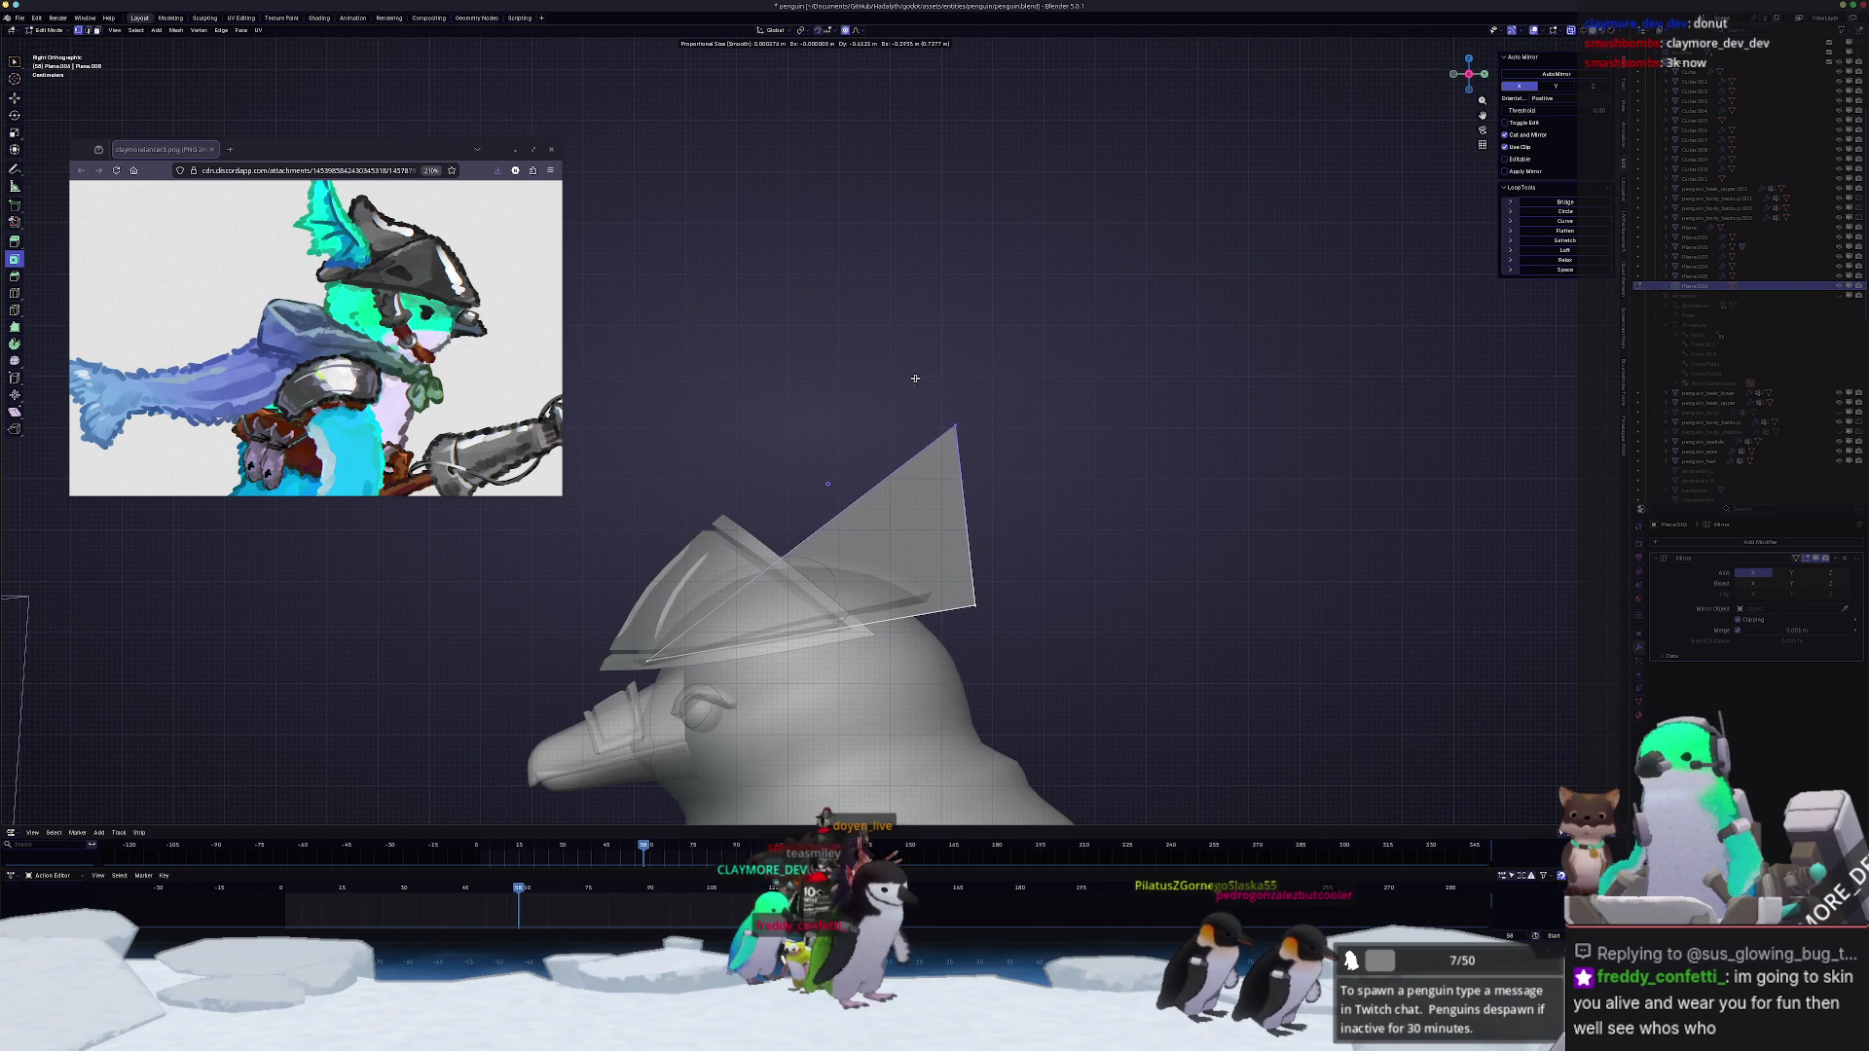
Step: Settle the fin vertices, cut an edge loop across the fin and lift the new edge upward
left_click(917, 357)
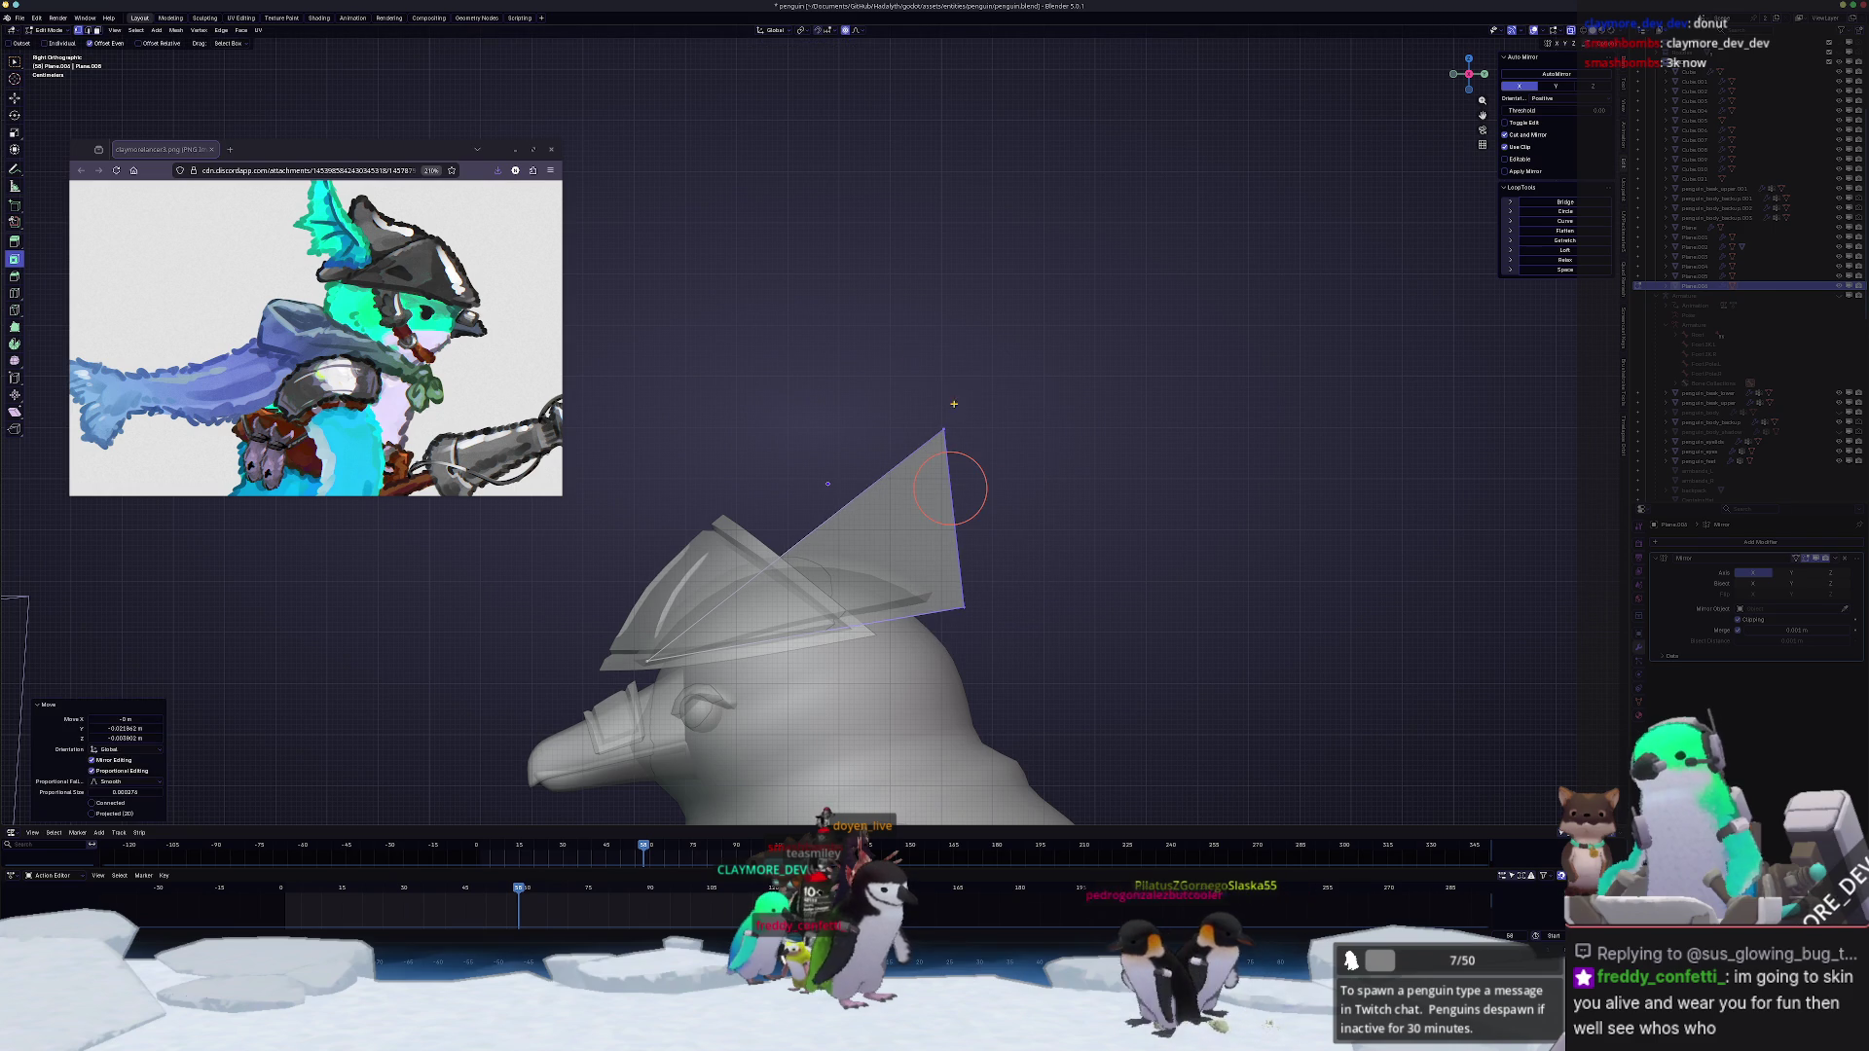
left_click(935, 409)
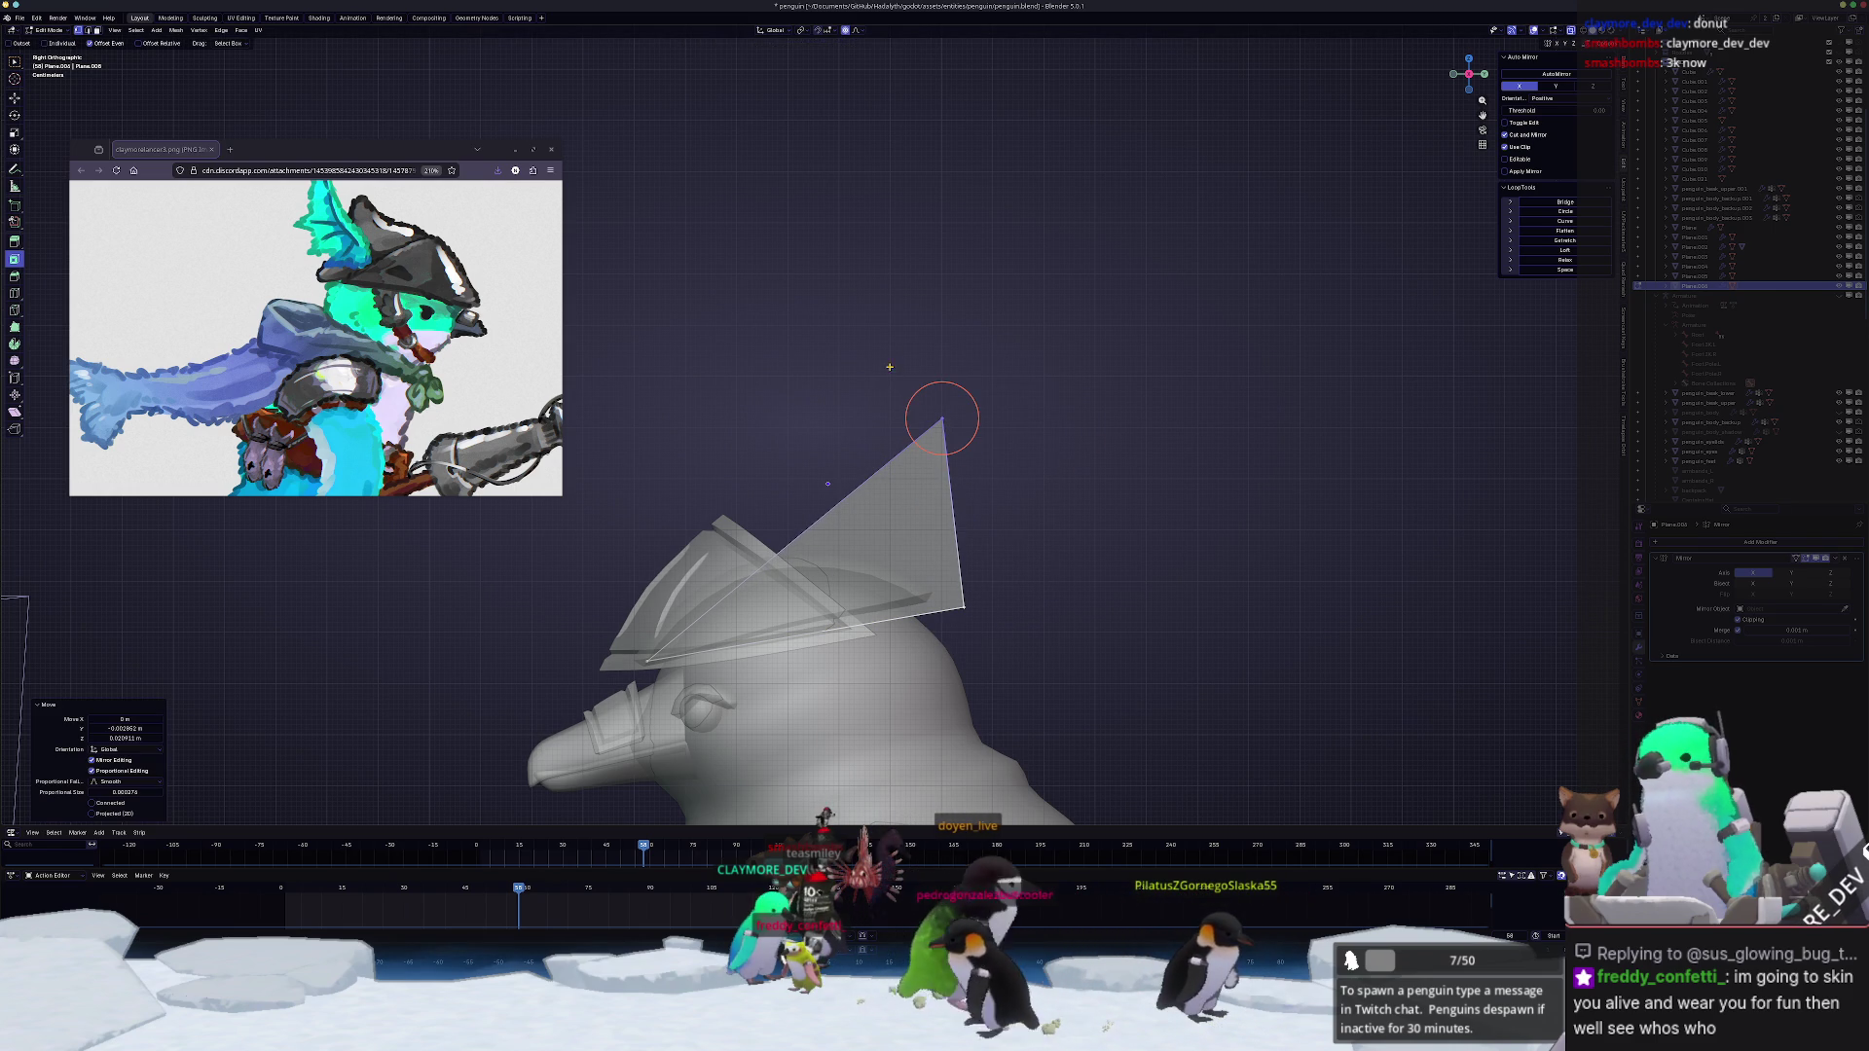
key("ctrl+r")
key("Escape")
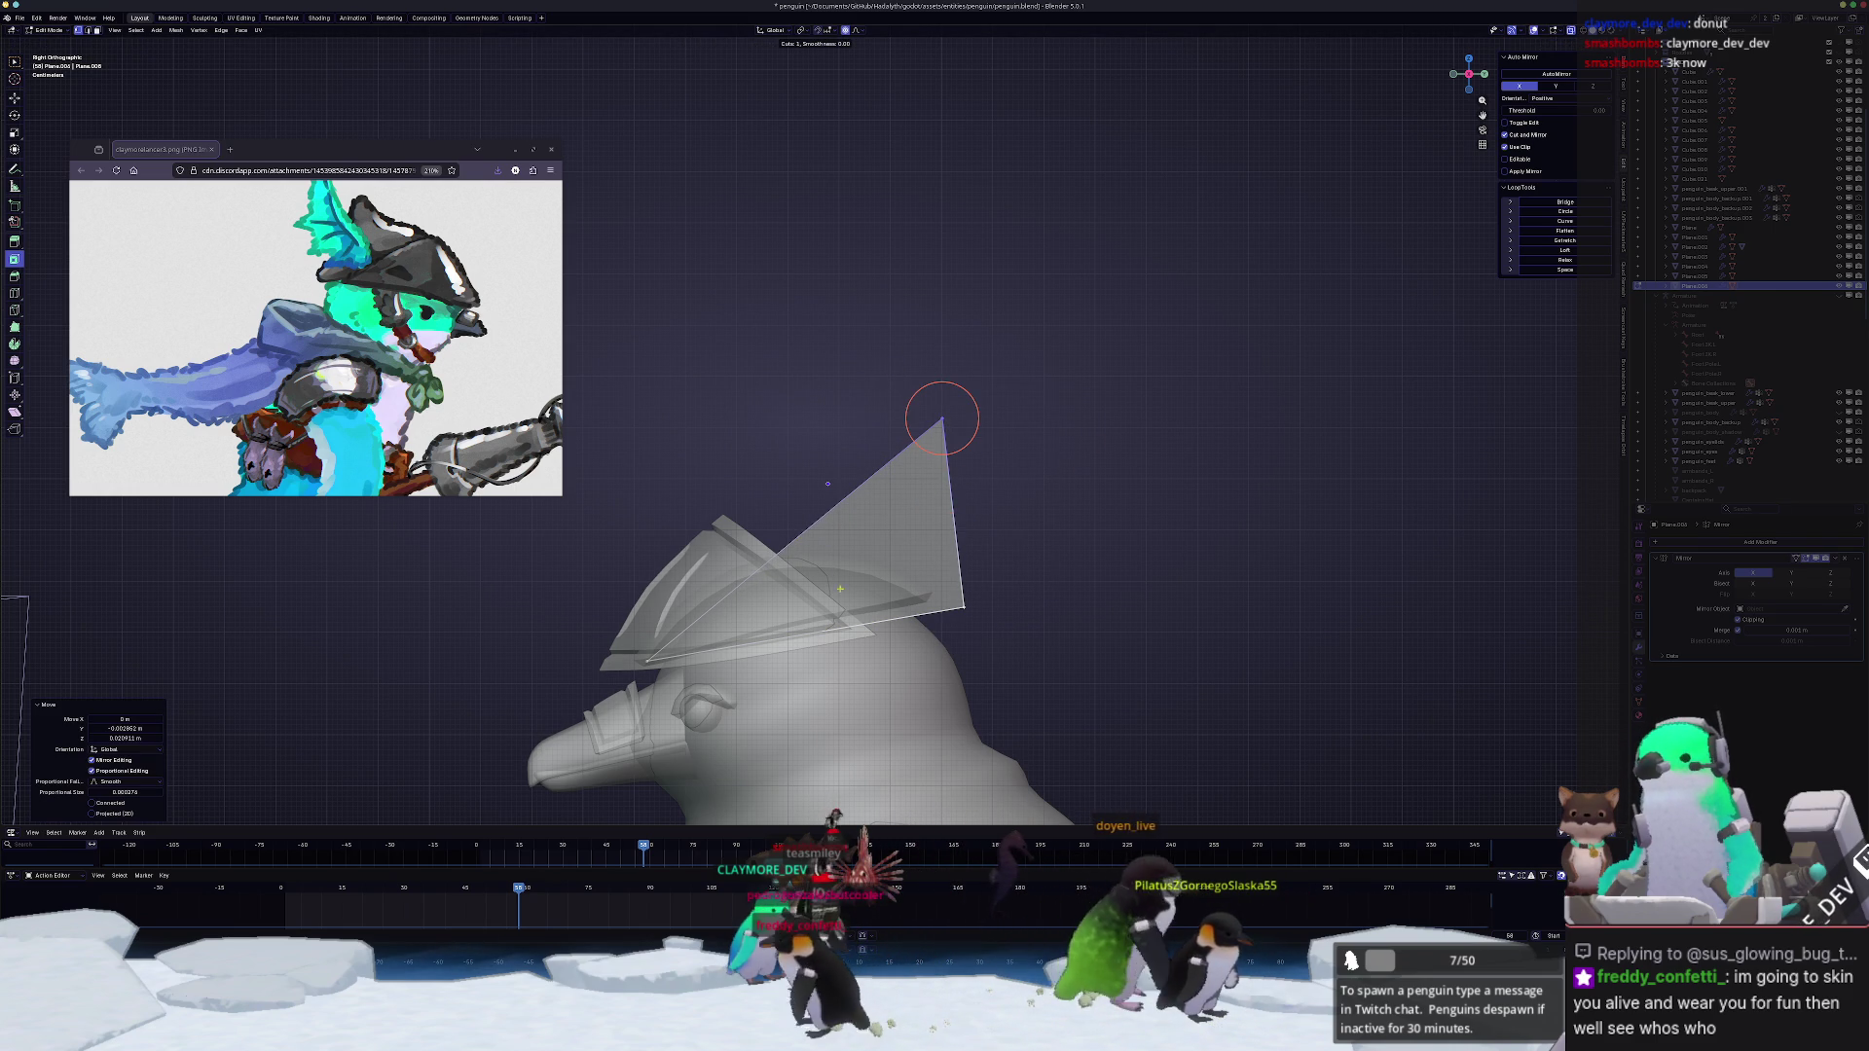
left_click(779, 505)
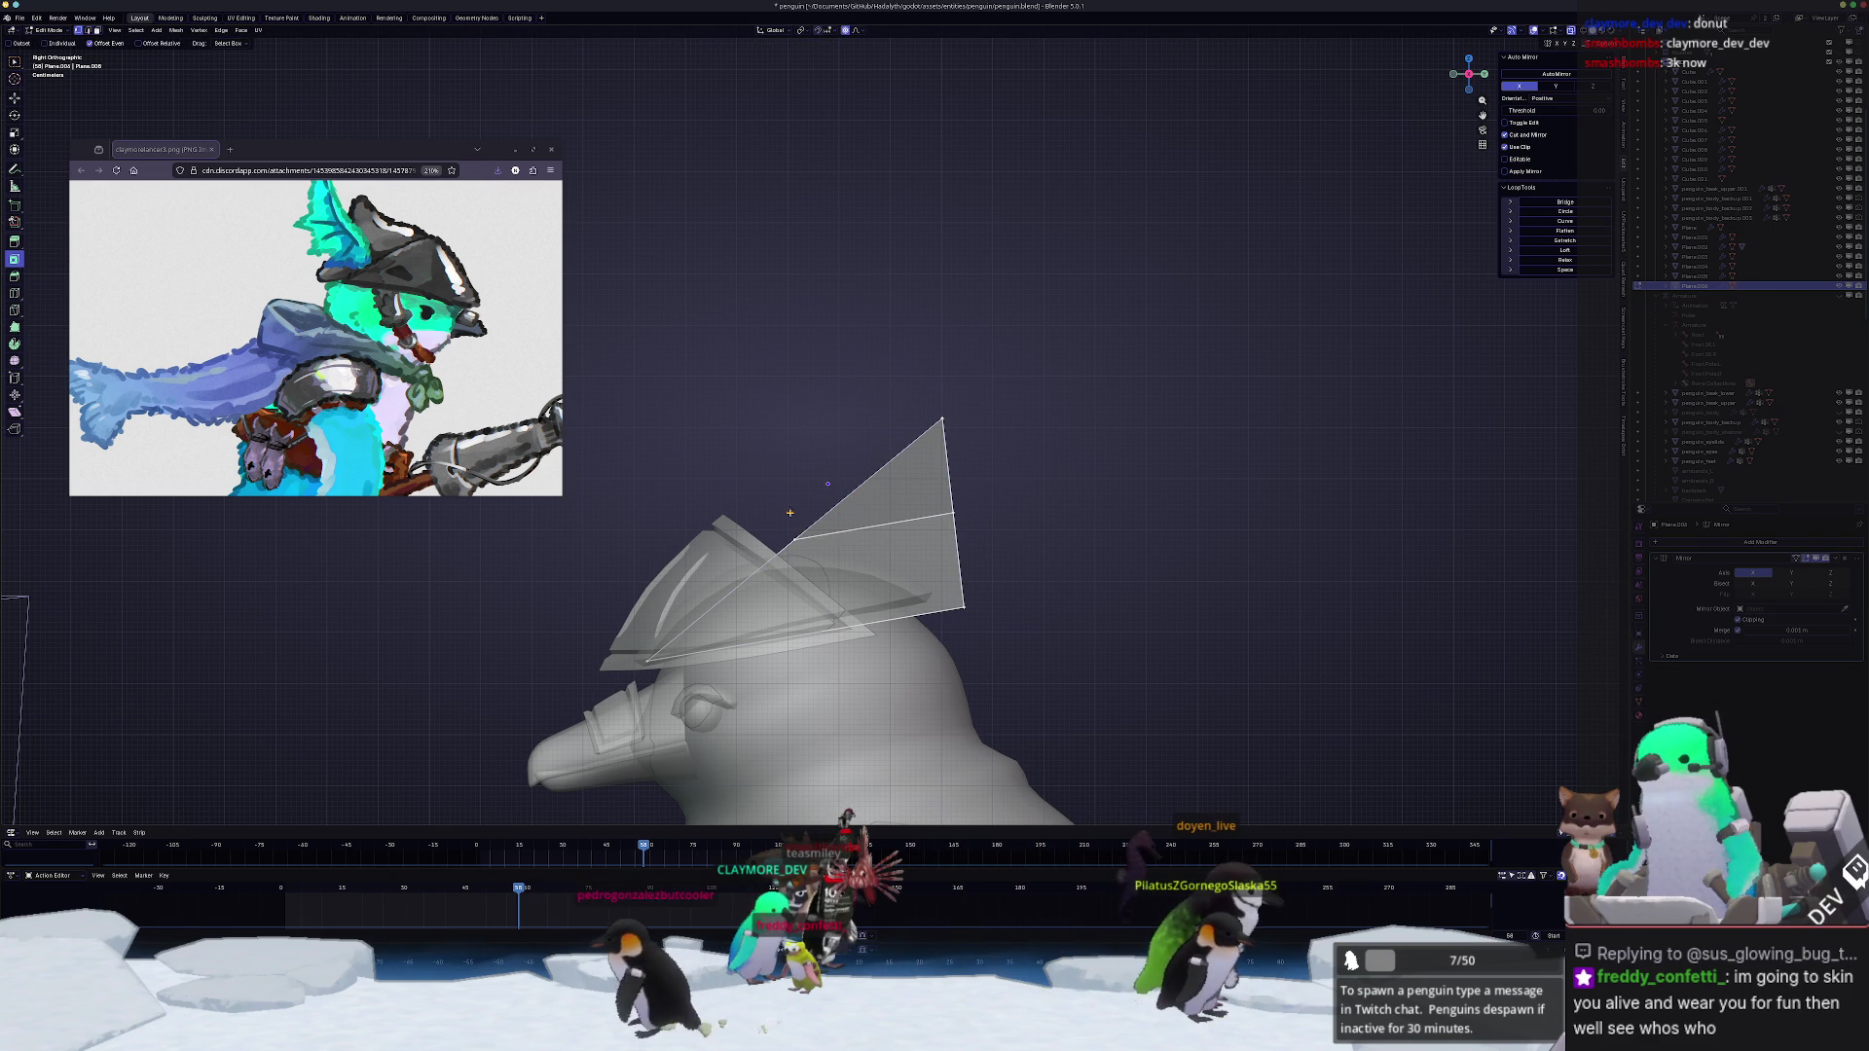
key("g")
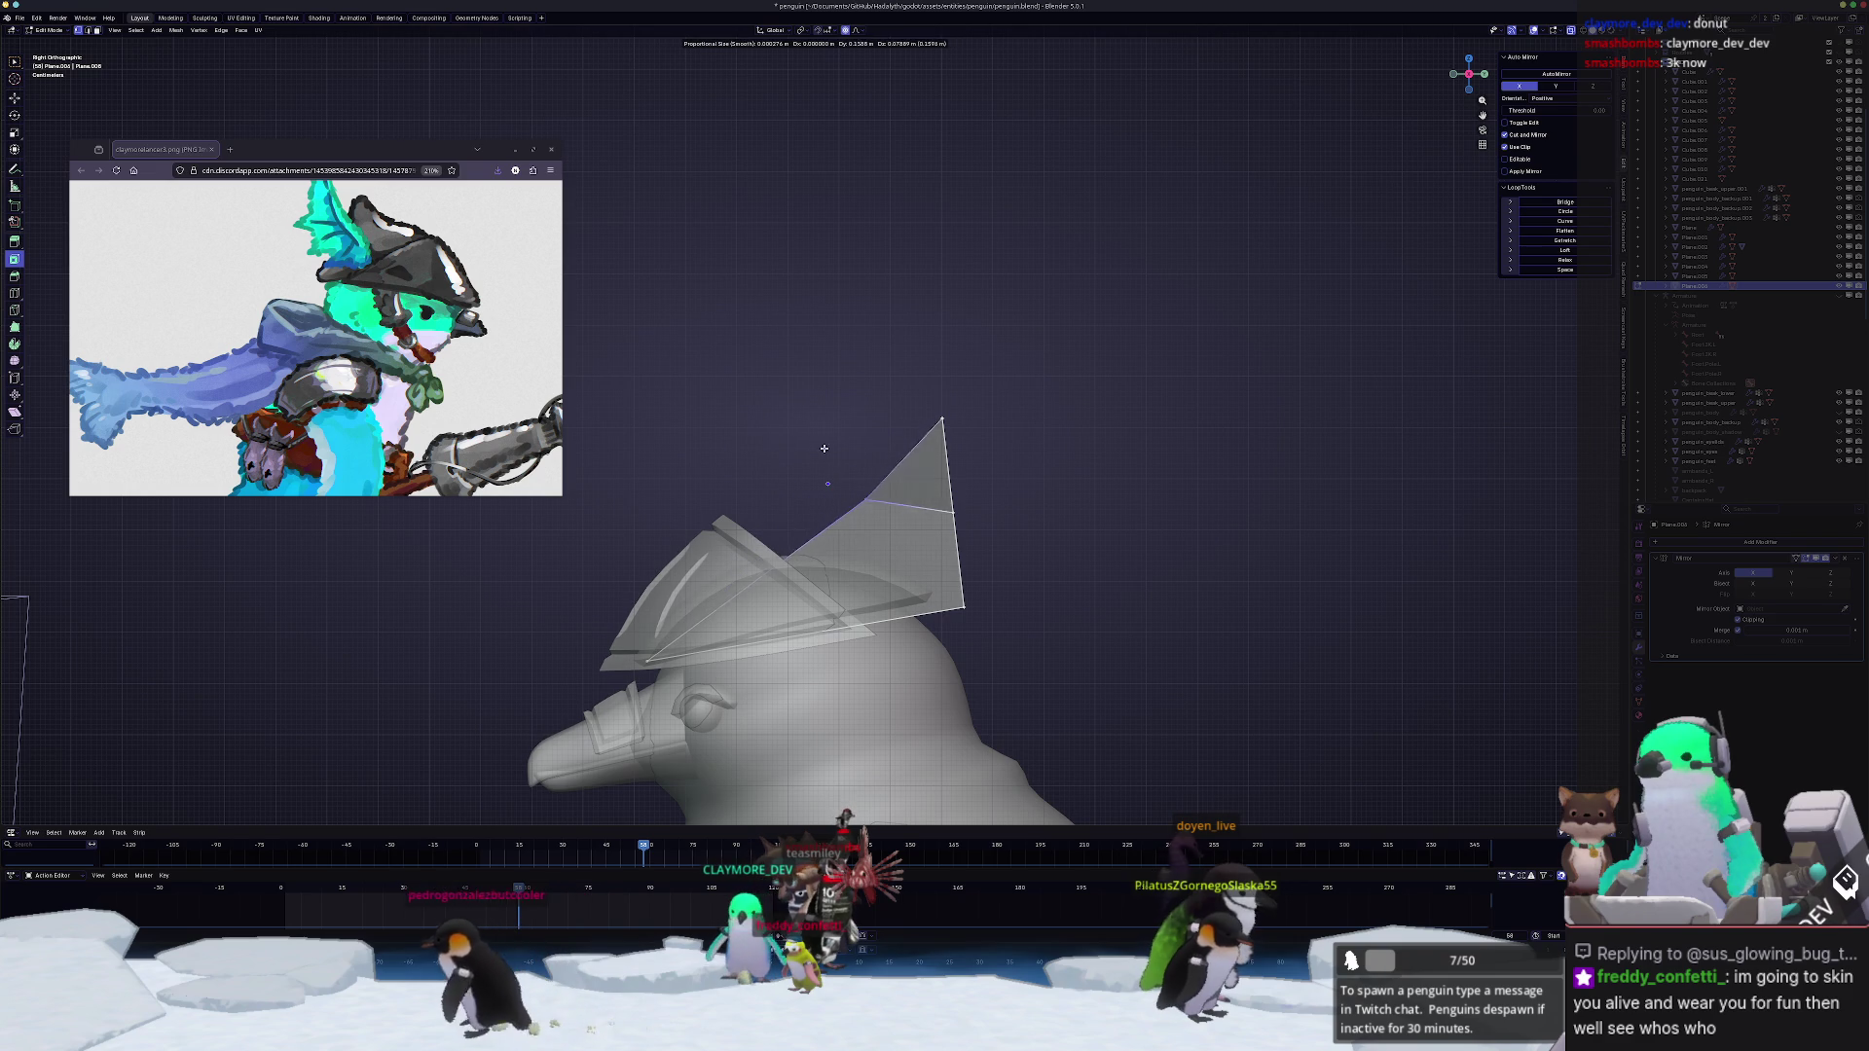
left_click(829, 424)
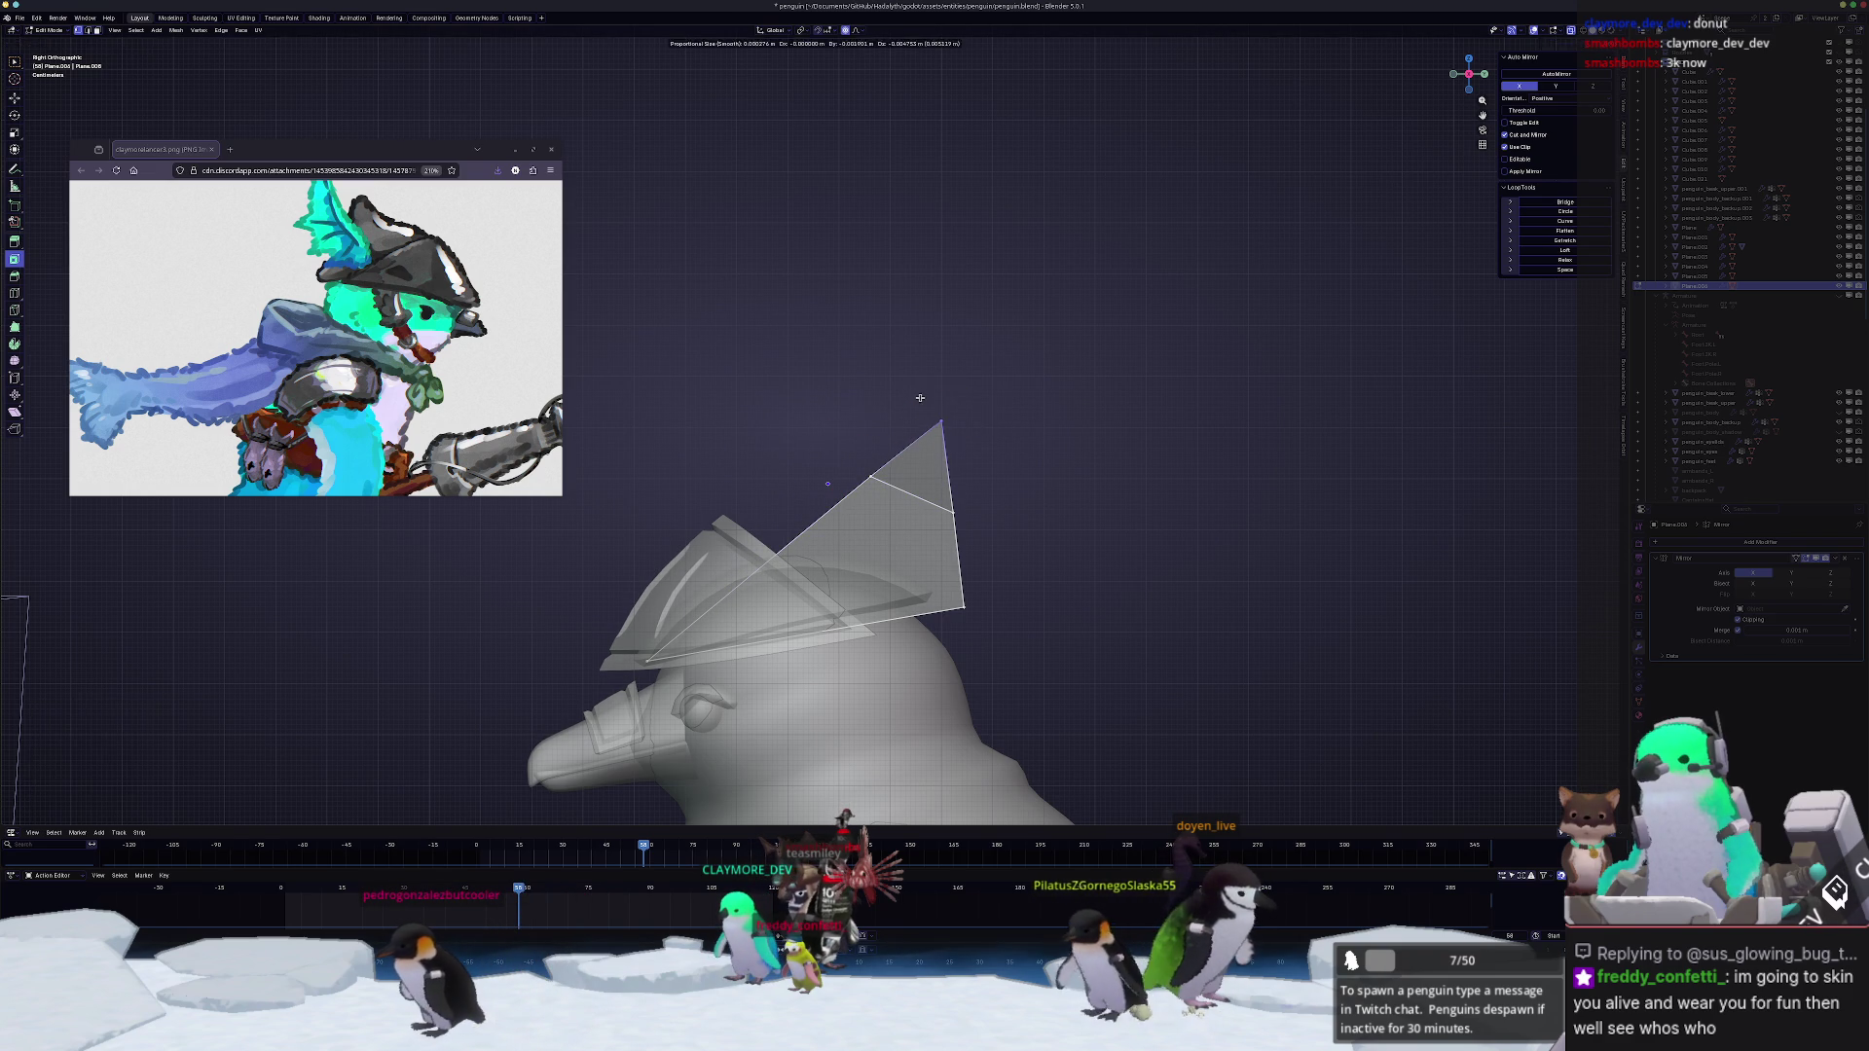
Step: Bend the fin into a curve with falloff moves and edge slides along its neighbours
left_click(760, 567)
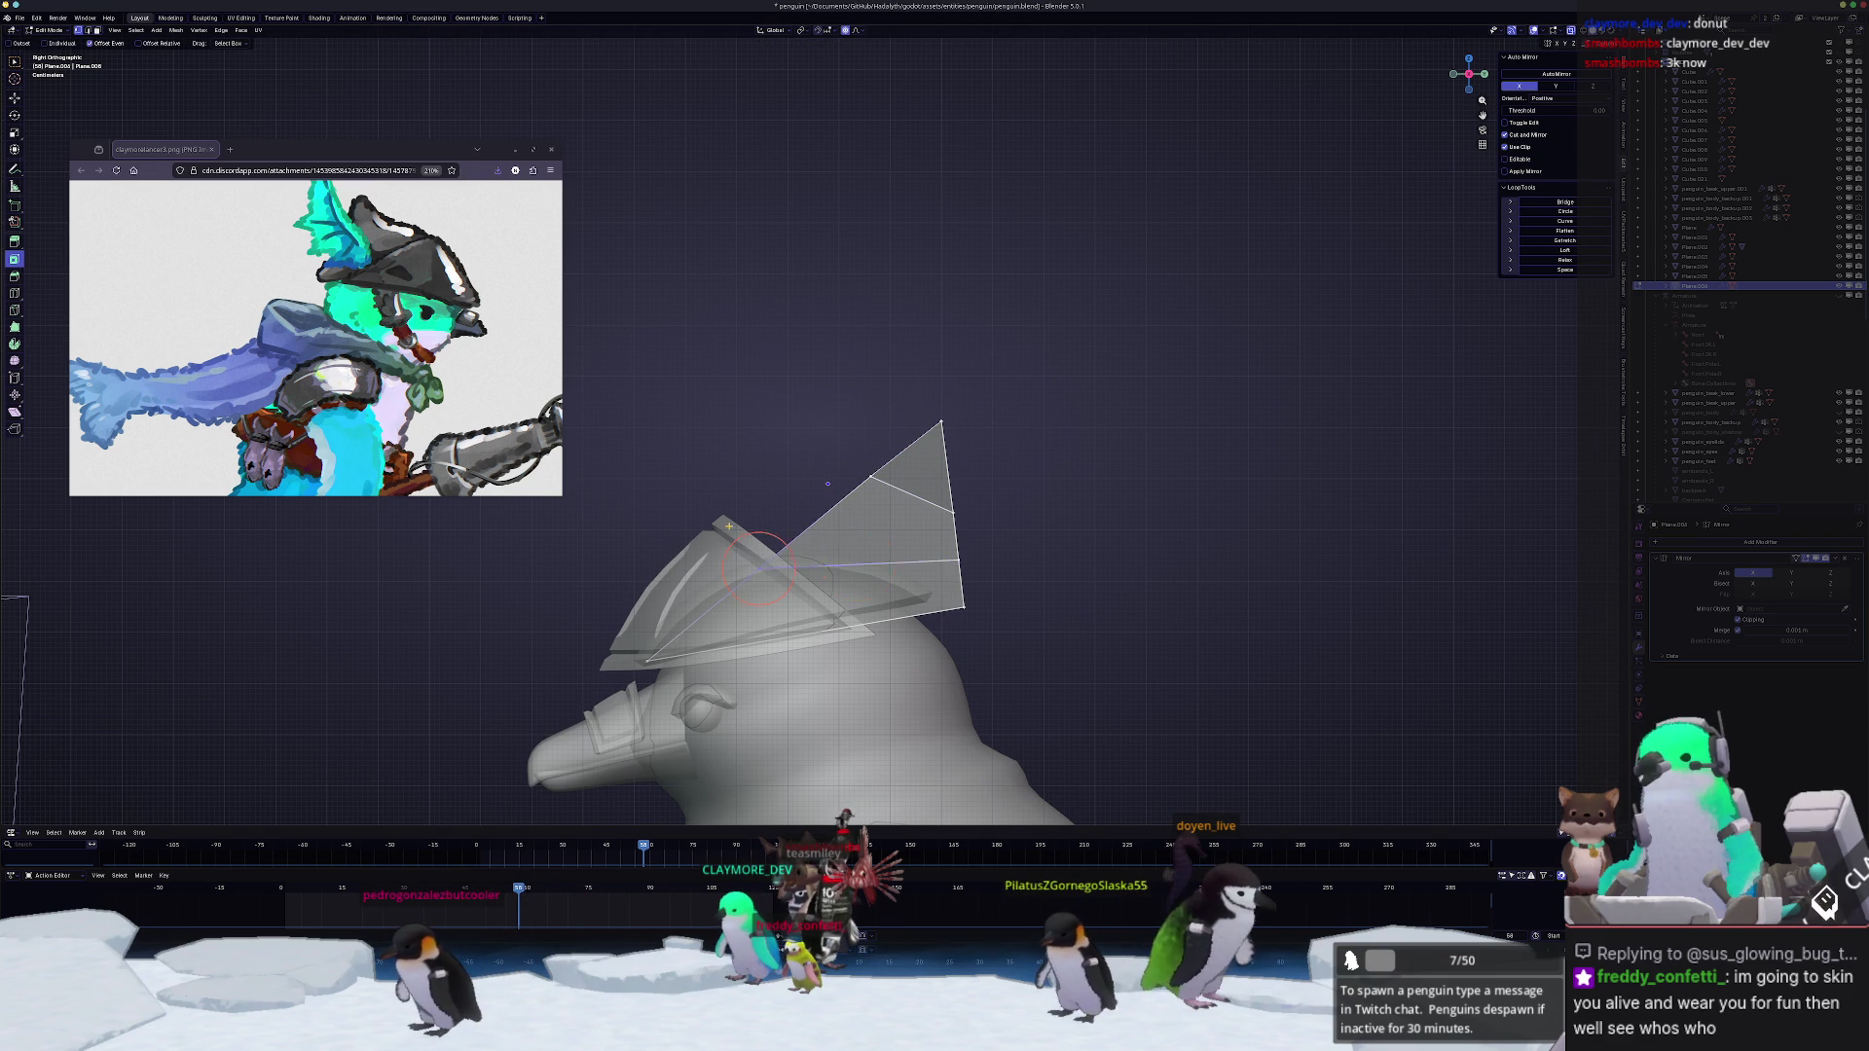
left_click(711, 527)
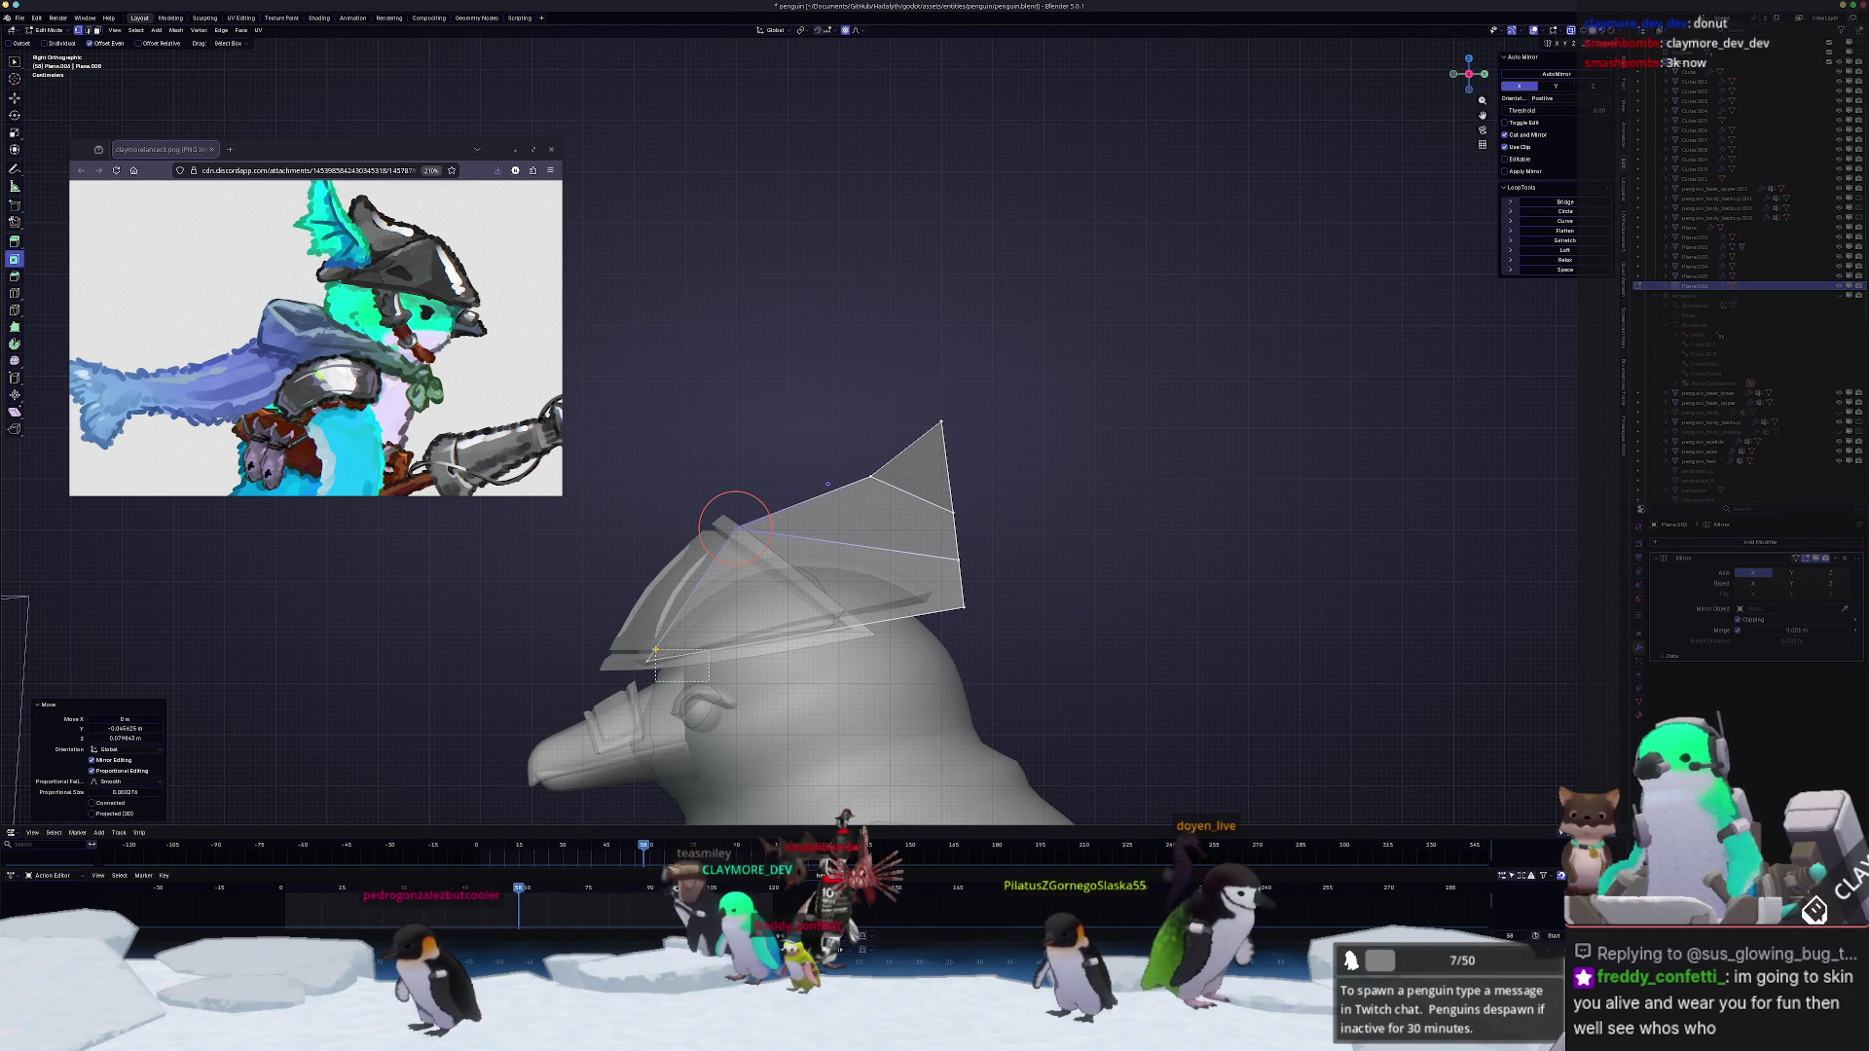
key("g")
left_click(621, 612)
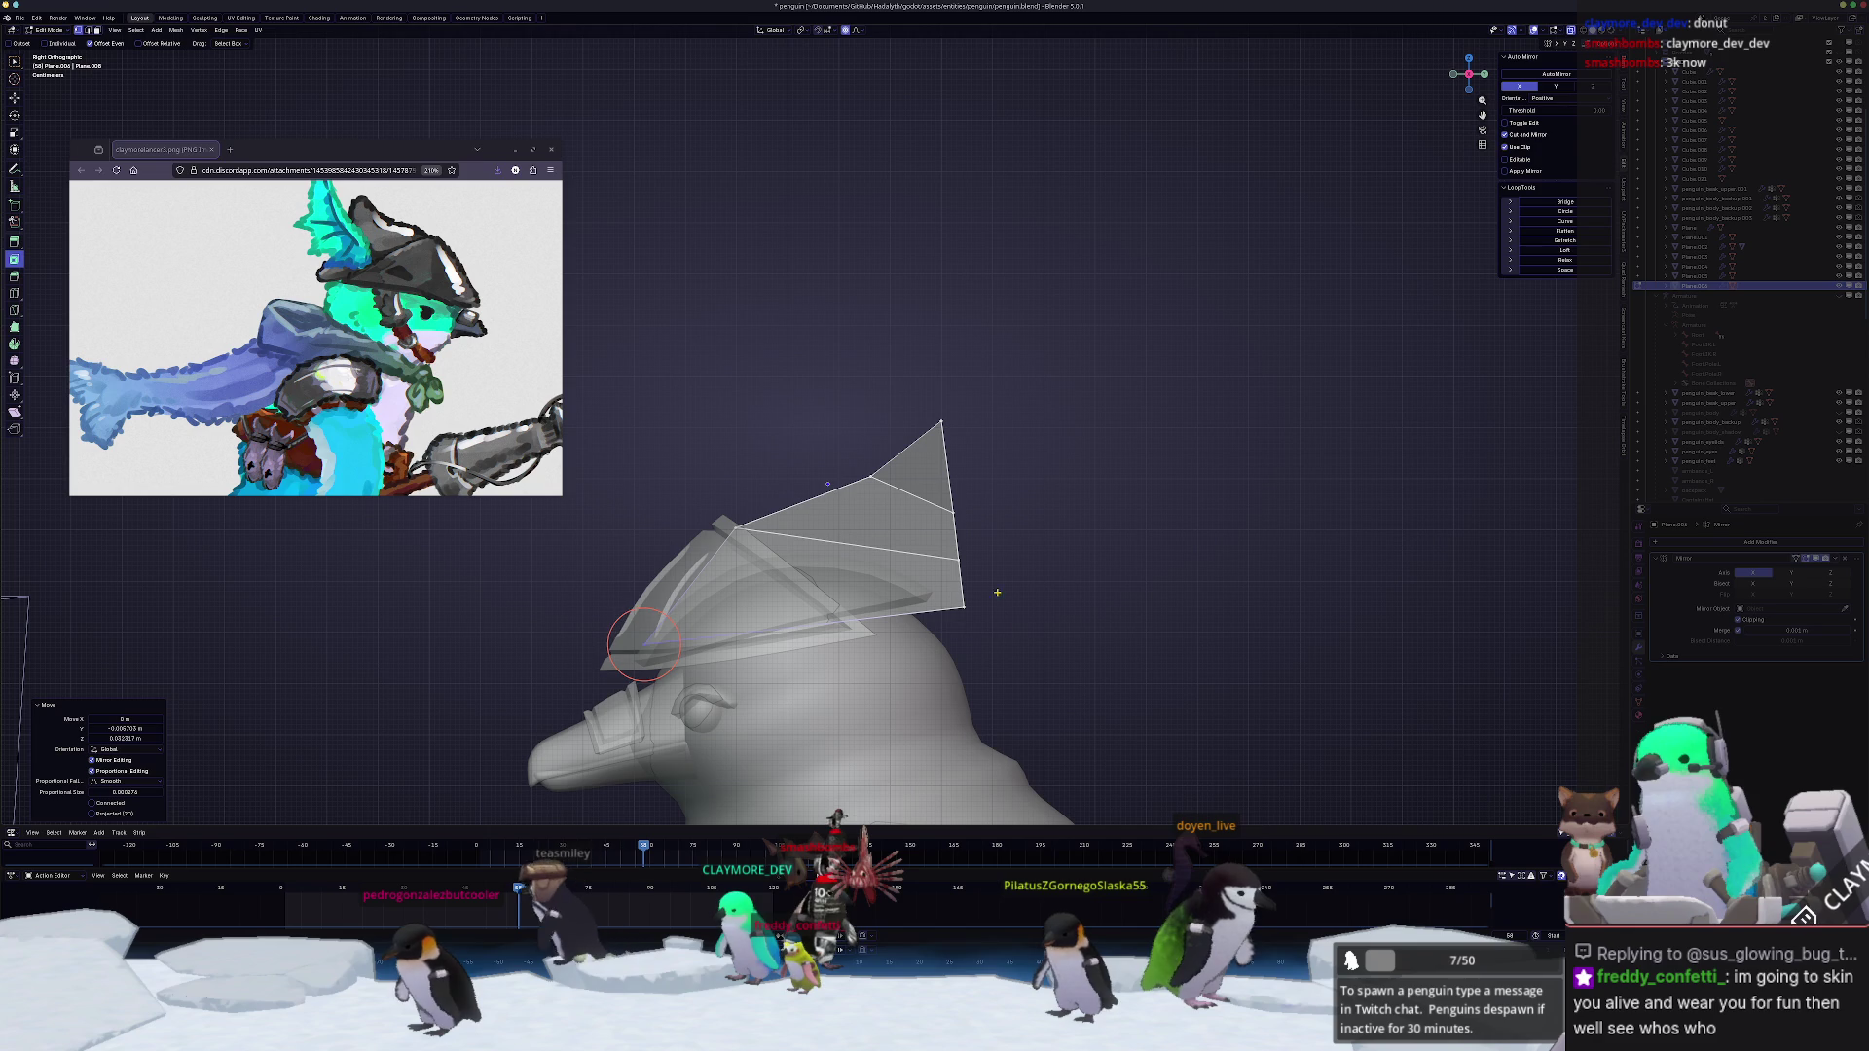
key("g")
key("g")
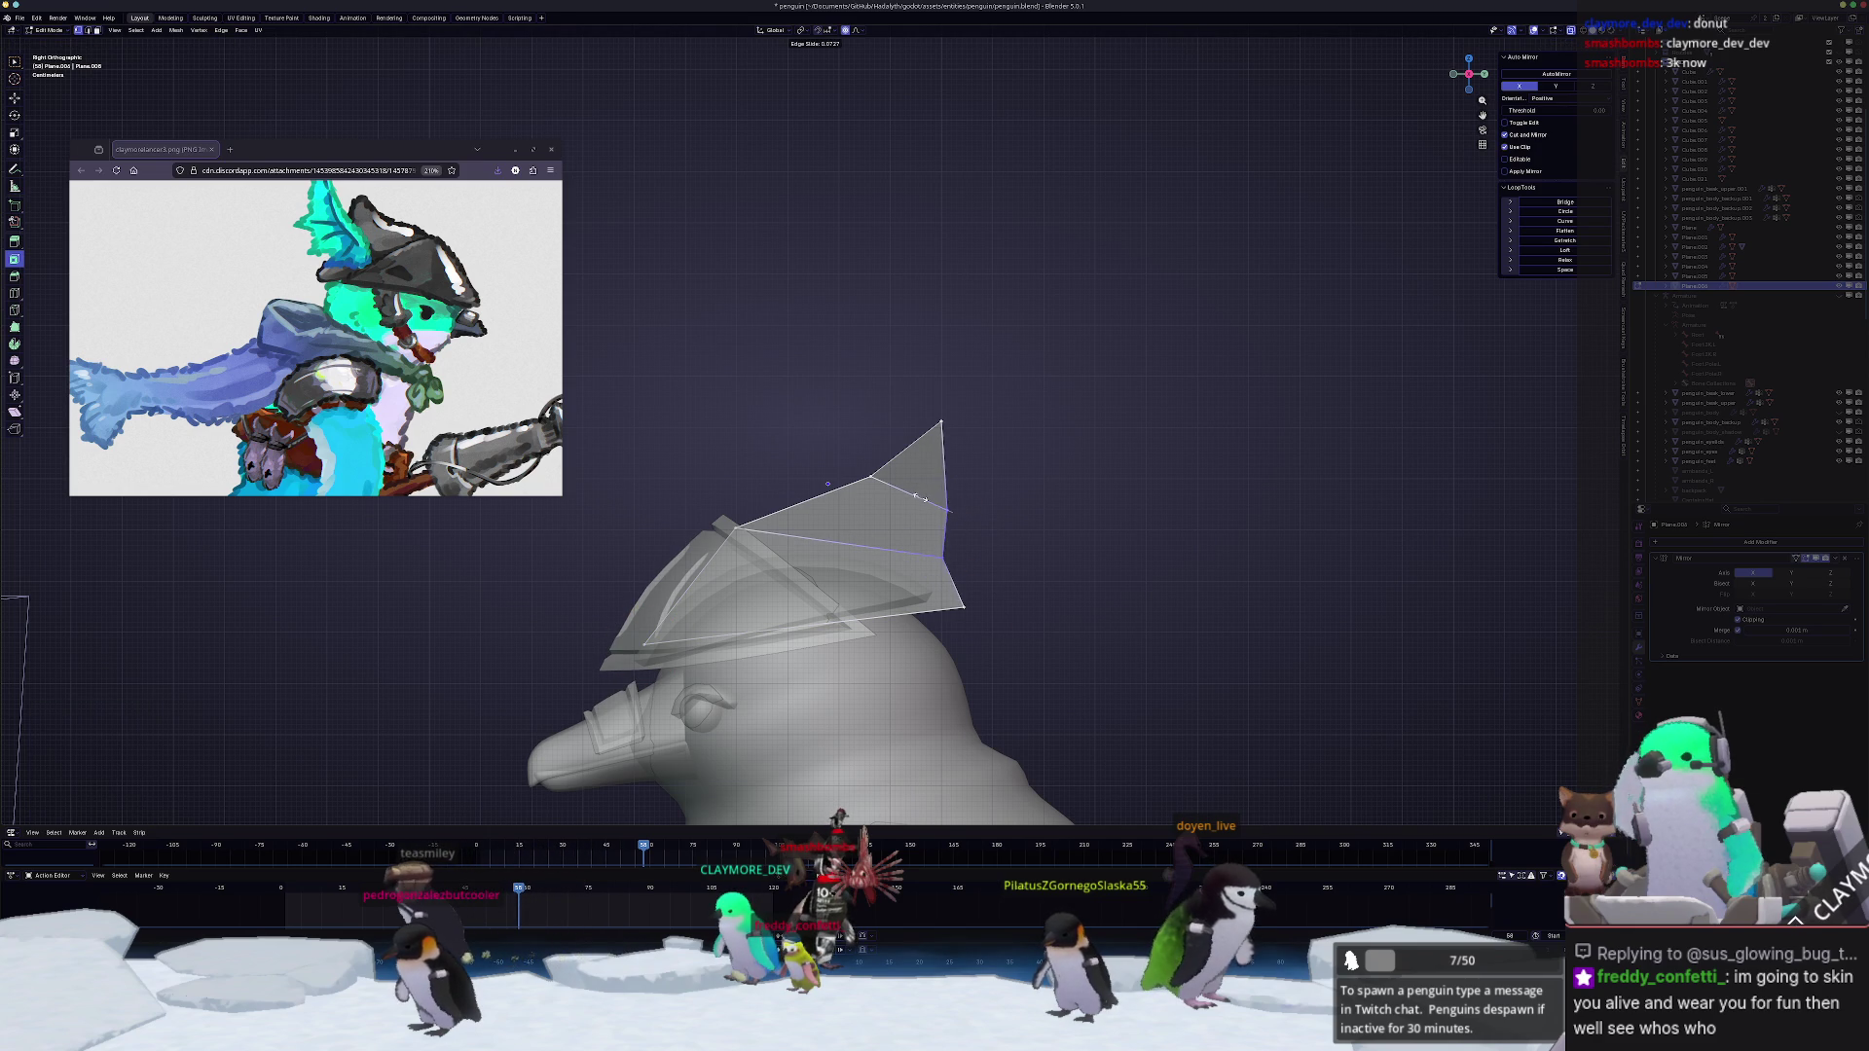
left_click(921, 499)
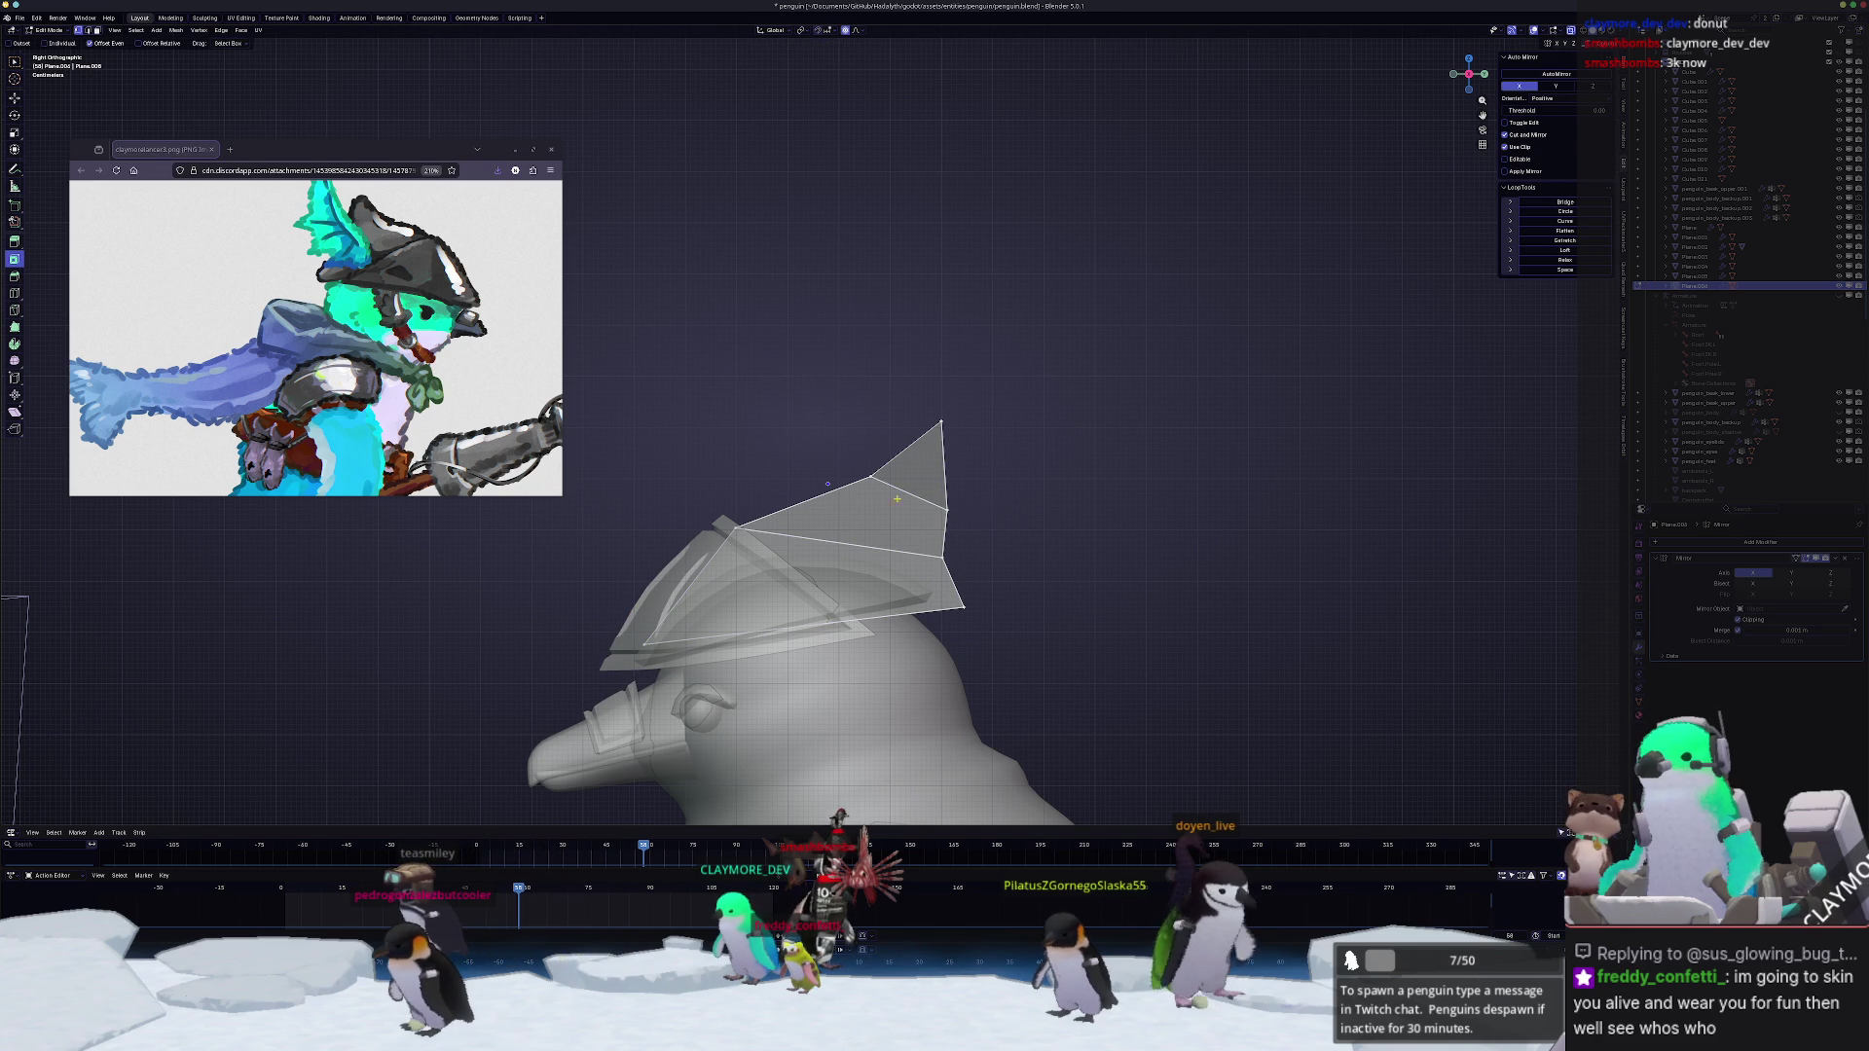
left_click(834, 461)
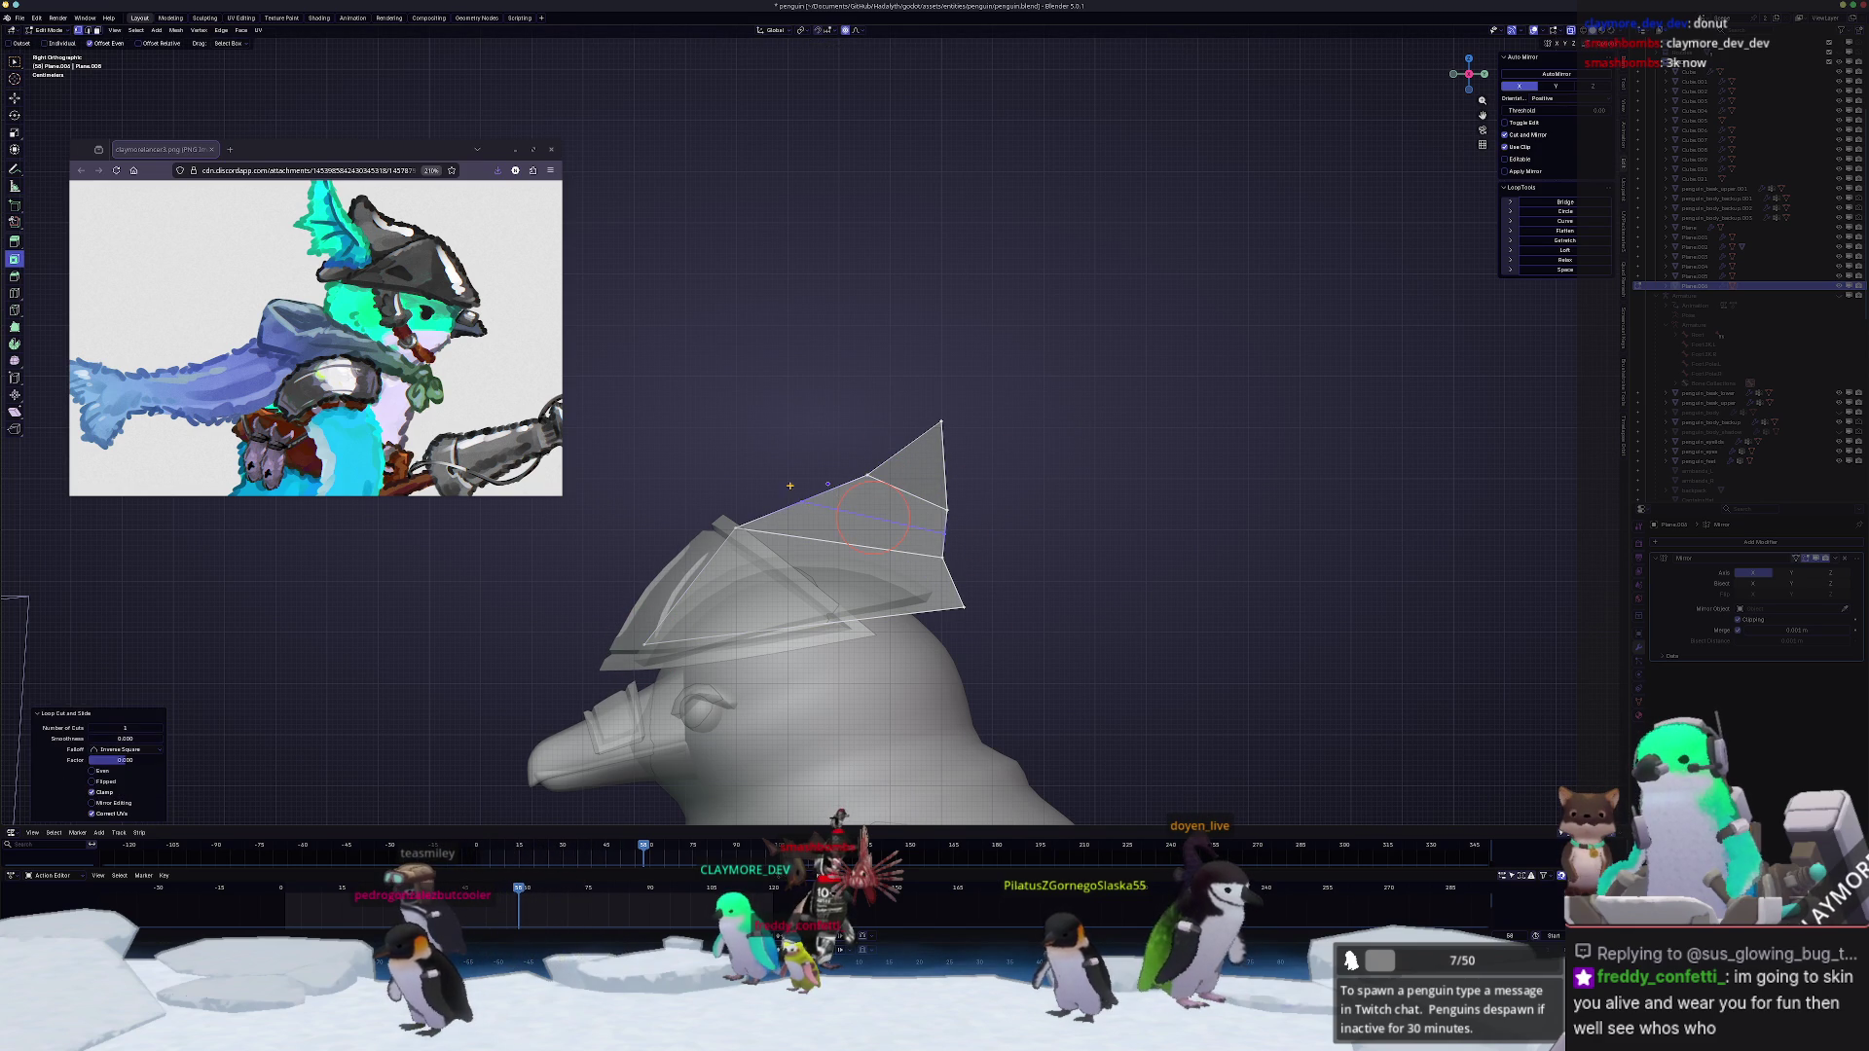
Step: Add a second edge loop, give the fin a level-1 Subdivision modifier and leave Edit Mode
key("ctrl+r")
left_click(768, 468)
key("ctrl+1")
key("Tab")
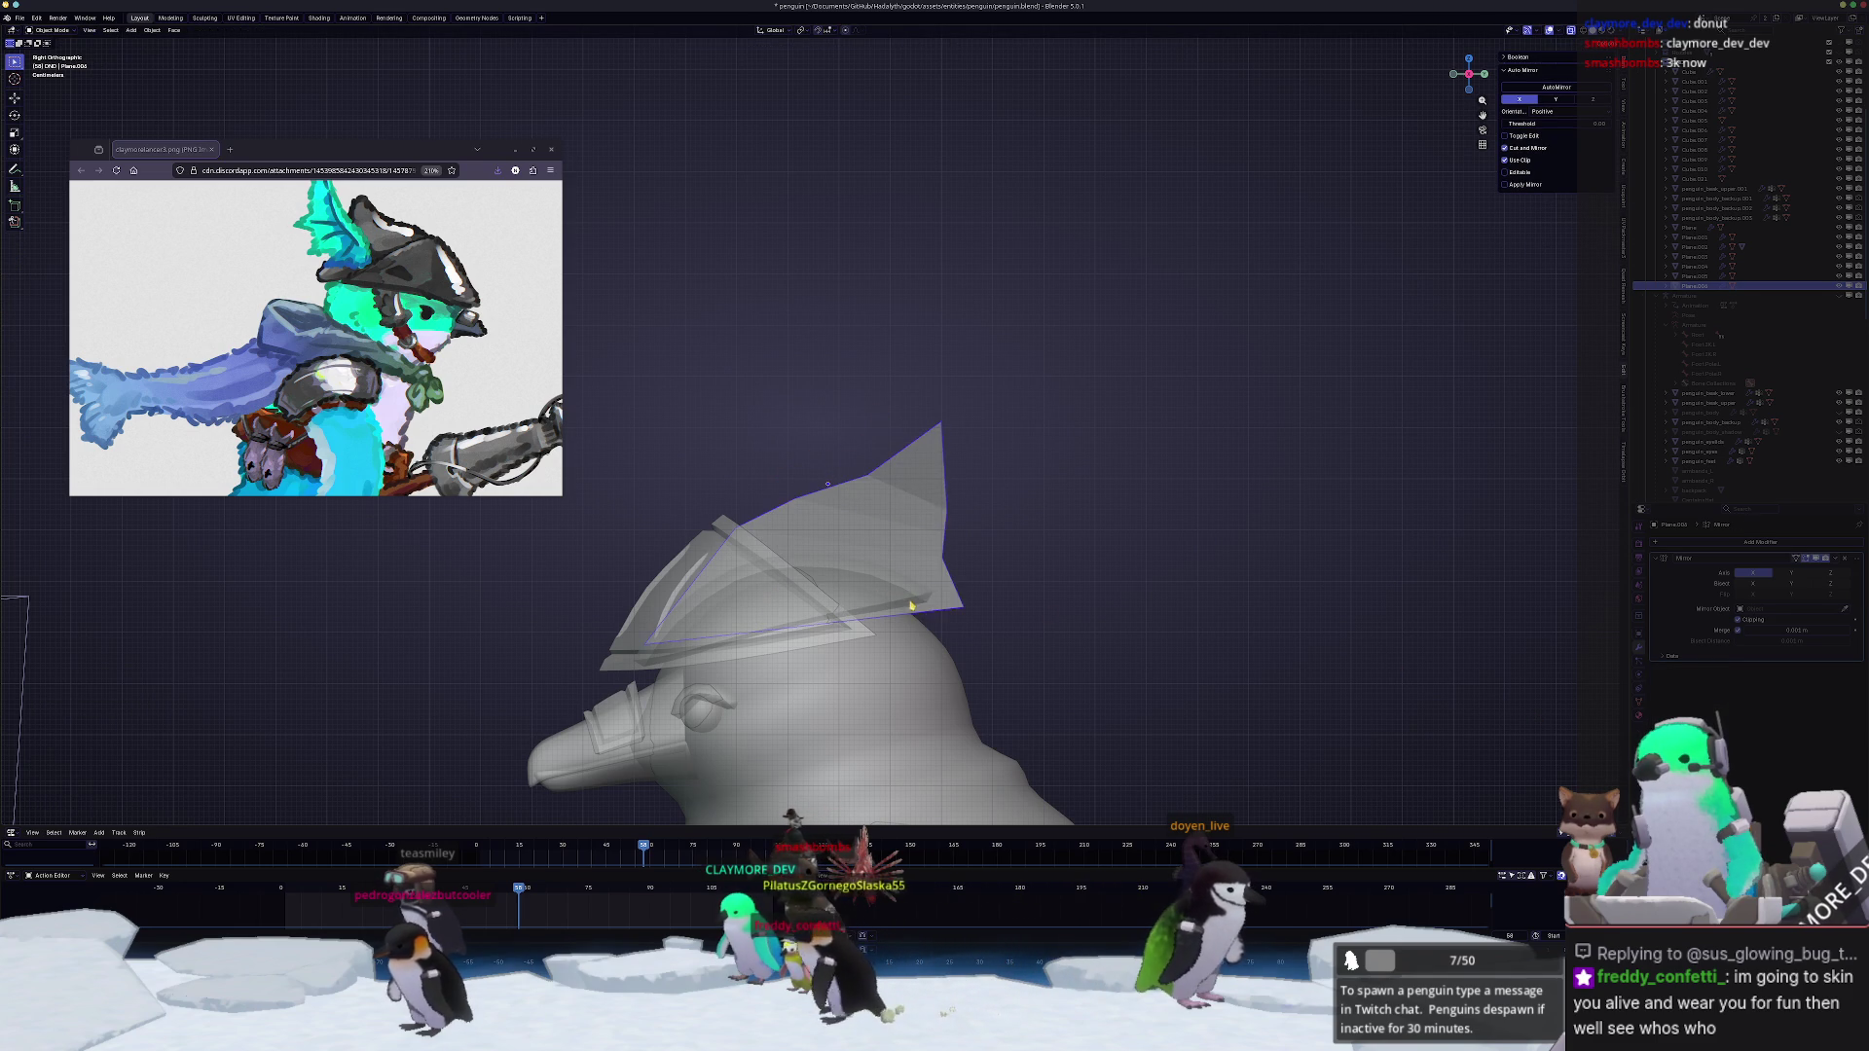
Step: Set the fin to Shade Smooth, re-enter Edit Mode and crease its selected edges
right_click(1008, 562)
left_click(1009, 568)
key("Tab")
middle_click_drag(1059, 584, 734, 557)
key("alt+z")
key("shift+e")
left_click(1335, 459)
Step: Slide a fin vertex along its edge and make an axis-locked move to arch it over the helmet
mouse_move(772, 504)
middle_mouse_down()
mouse_move(888, 433)
mouse_move(834, 354)
middle_mouse_up()
key("shift+v")
left_click(951, 429)
mouse_move(952, 430)
middle_mouse_down()
mouse_move(983, 532)
mouse_move(930, 498)
middle_mouse_up()
right_click(929, 497, "shift")
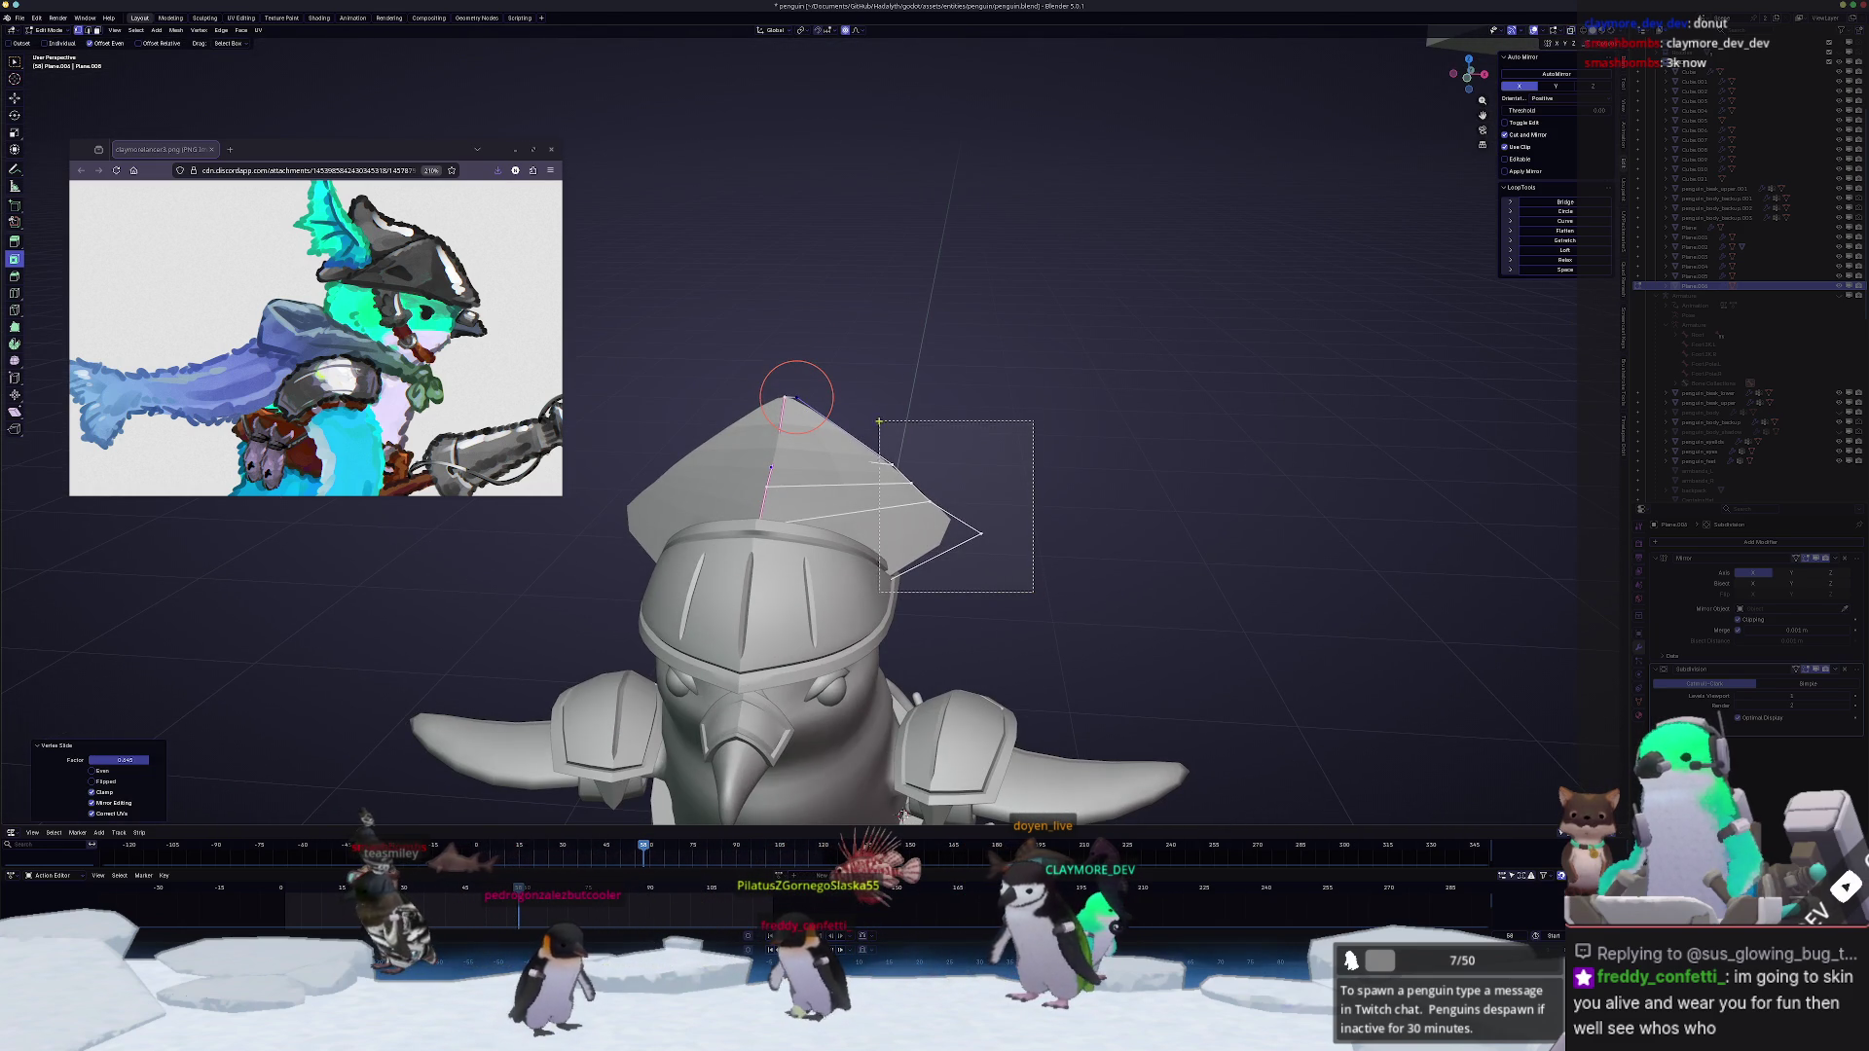
left_click(1017, 425)
Step: Brush-select fin vertices, add another edge loop and shift them with proportional falloff
mouse_move(1017, 426)
middle_mouse_down()
mouse_move(835, 601)
mouse_move(828, 488)
middle_mouse_up()
key("c")
key("ctrl+r")
left_click(814, 582)
left_click(877, 471)
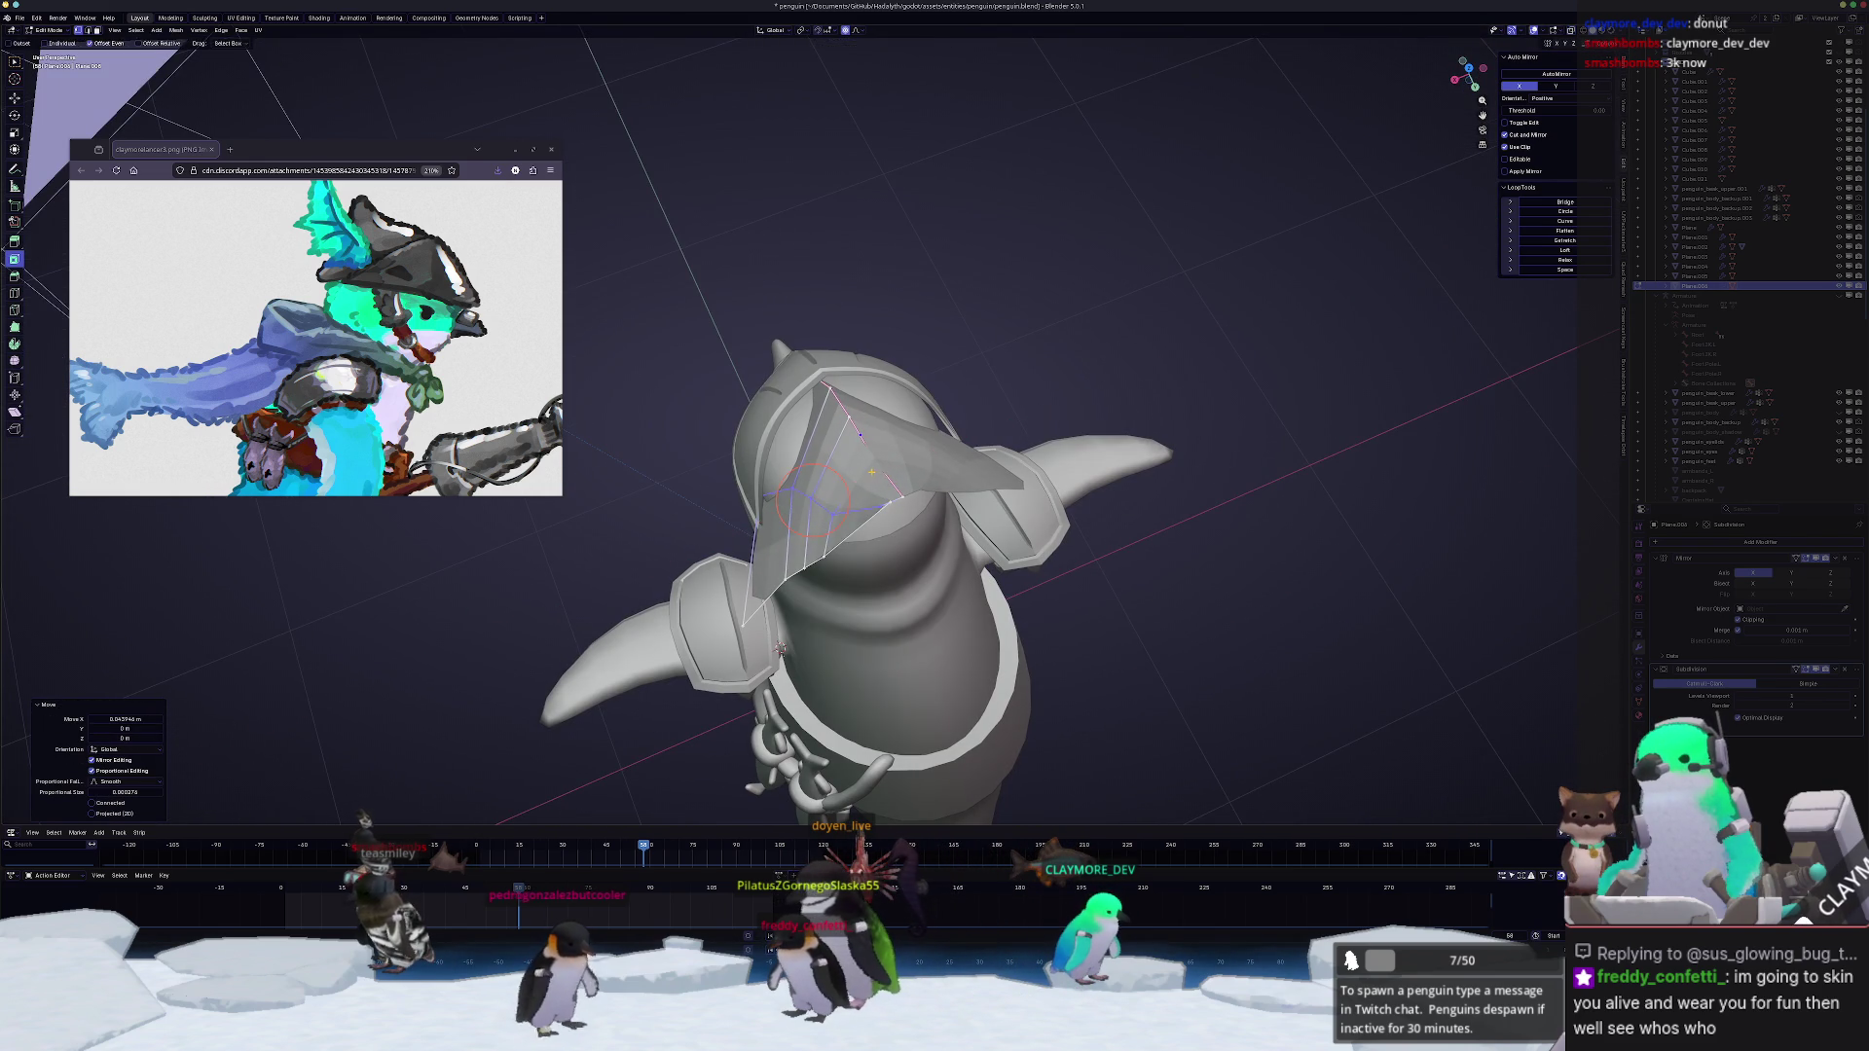
Step: Shift the crest vertices along X with falloff to refine the fin's arch
left_click(874, 425)
key("g")
key("x")
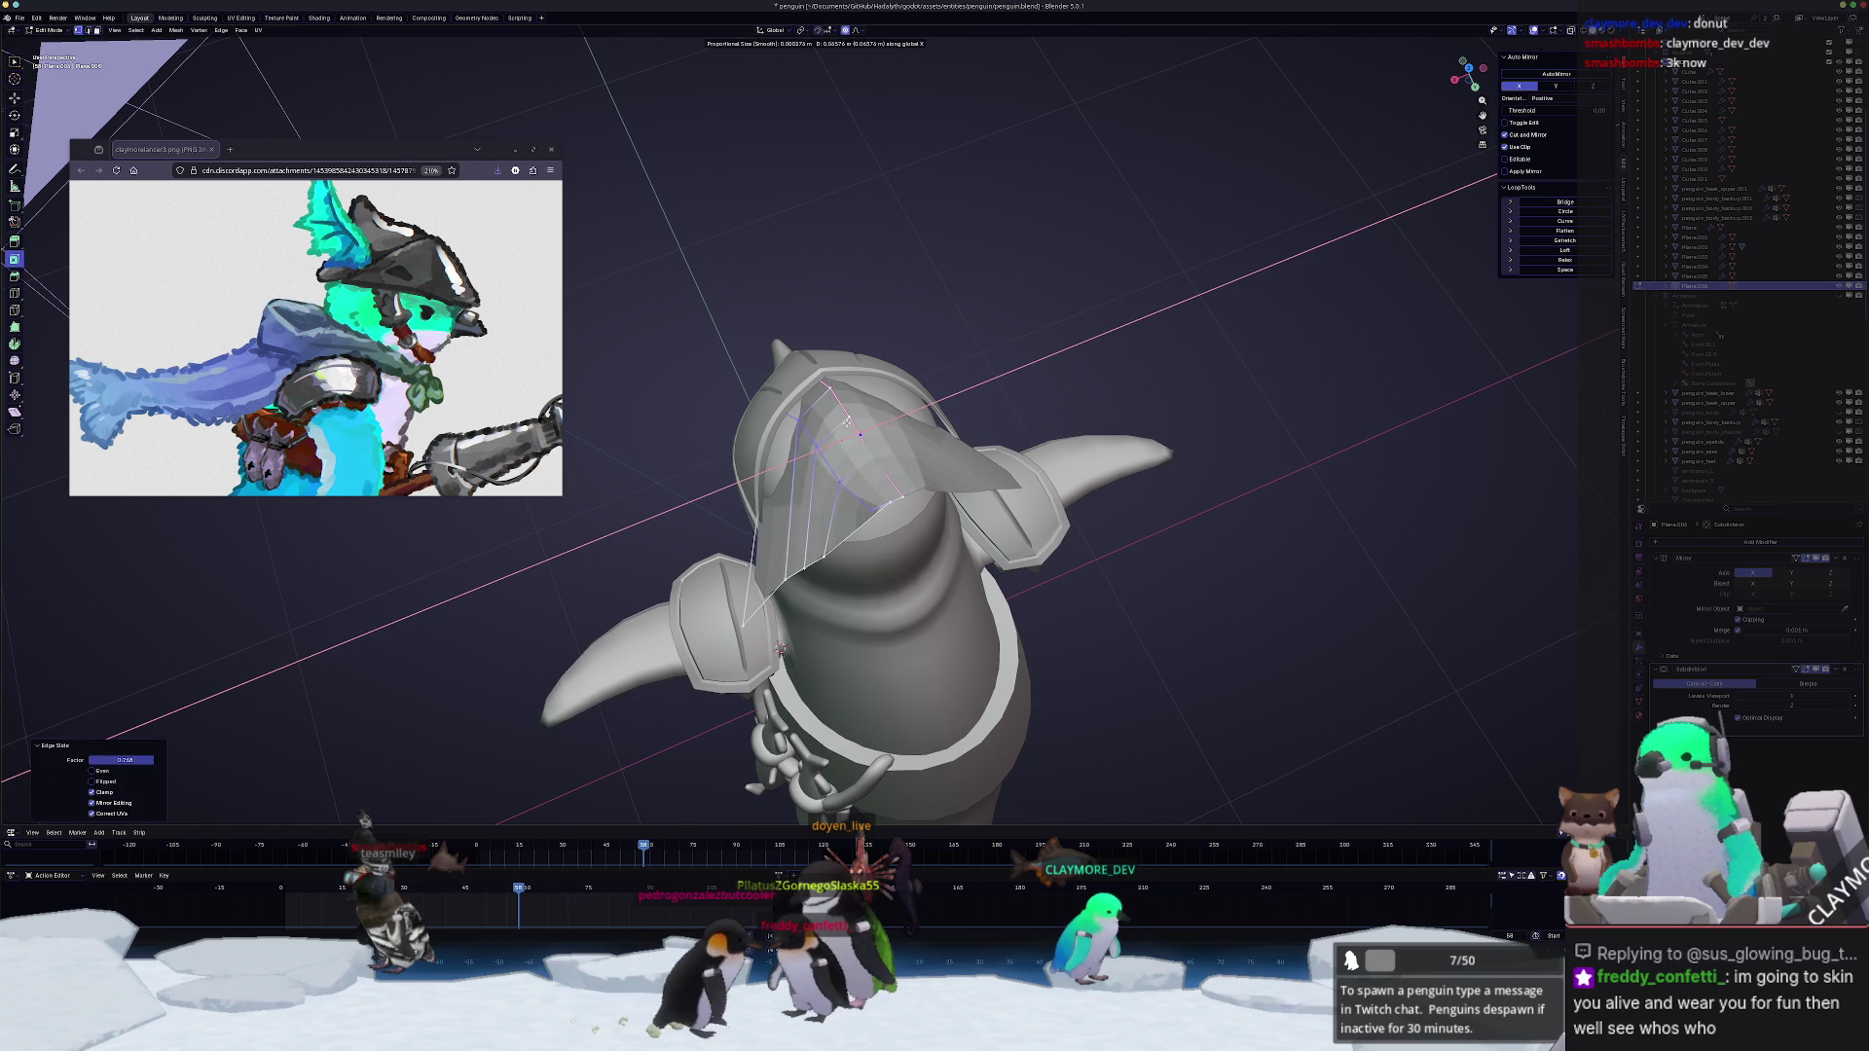
left_click(836, 424)
middle_click_drag(838, 424, 829, 406)
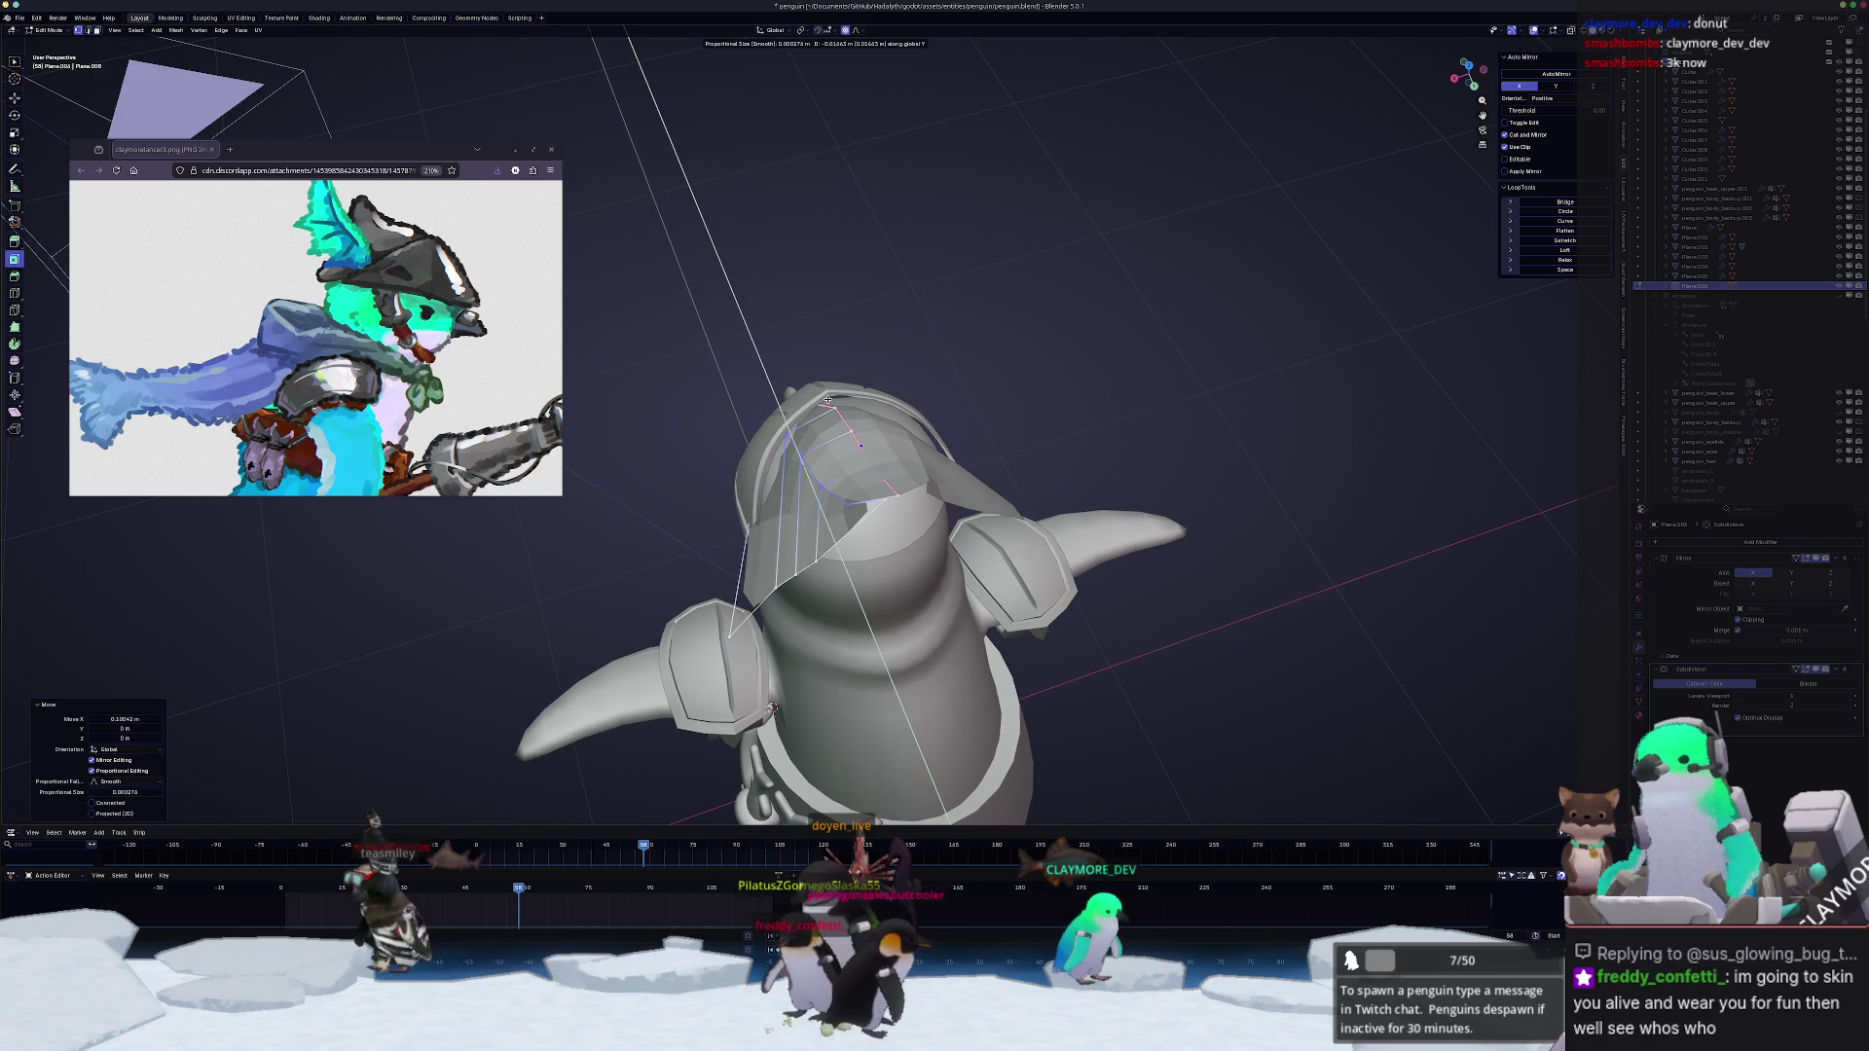
left_click(873, 492)
scroll(875, 492, "up", 2)
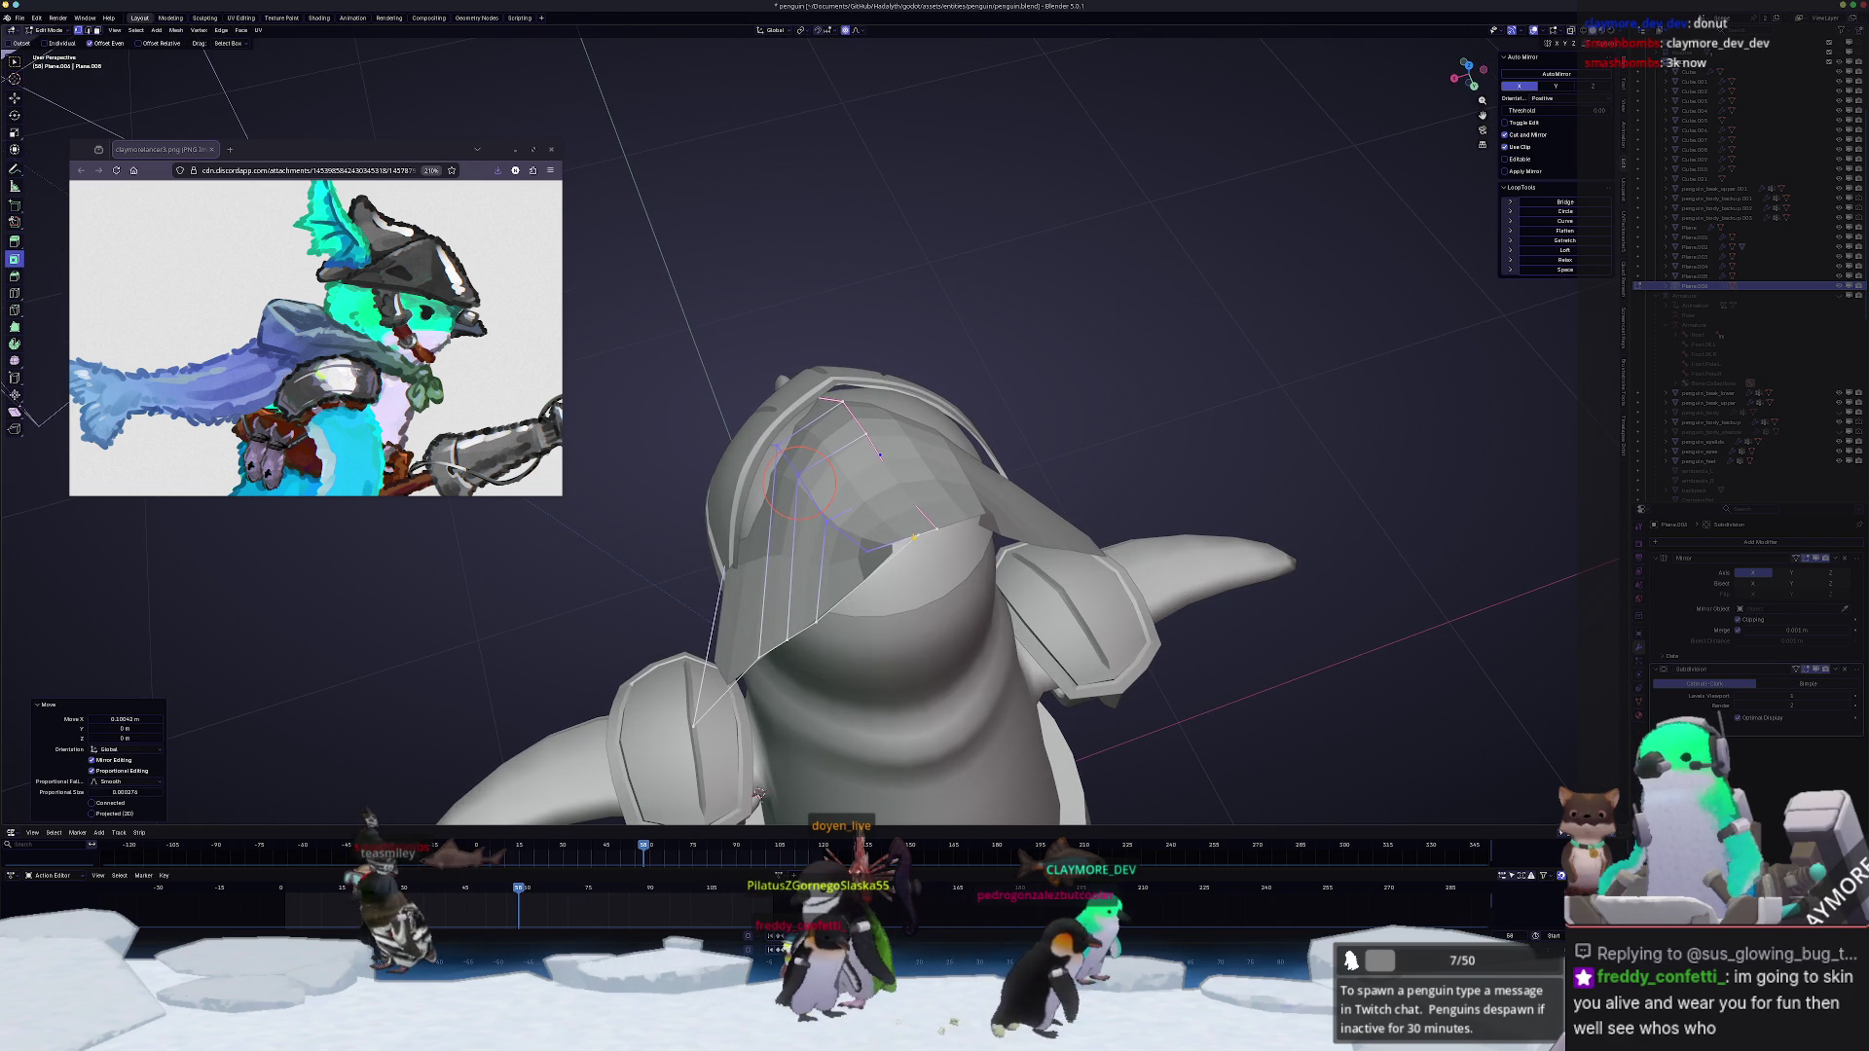
Step: Slide several crest vertices along their edges, redoing one with a smaller amount
key("g")
key("g")
mouse_move(881, 453)
middle_mouse_down()
mouse_move(875, 490)
mouse_move(969, 398)
mouse_move(952, 367)
middle_mouse_up()
left_click(876, 486)
key("g")
key("g")
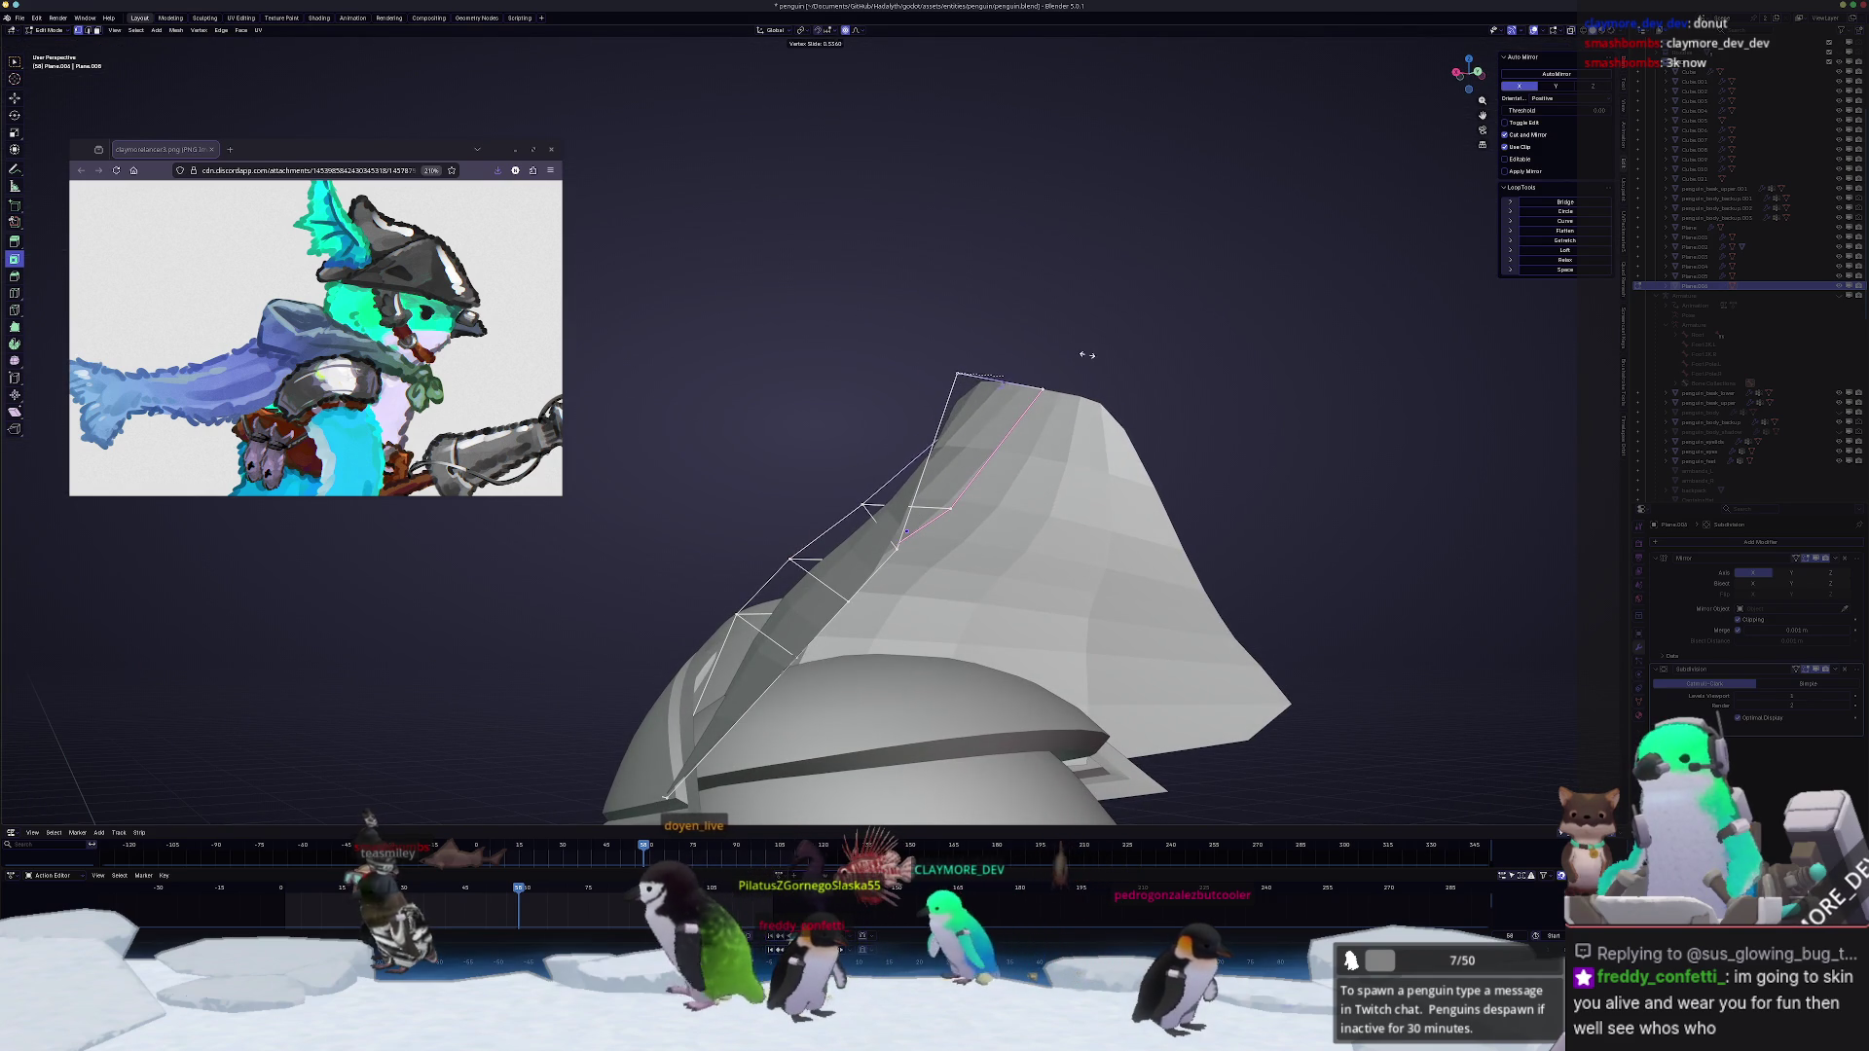
left_click(959, 465)
middle_click_drag(960, 465, 993, 548)
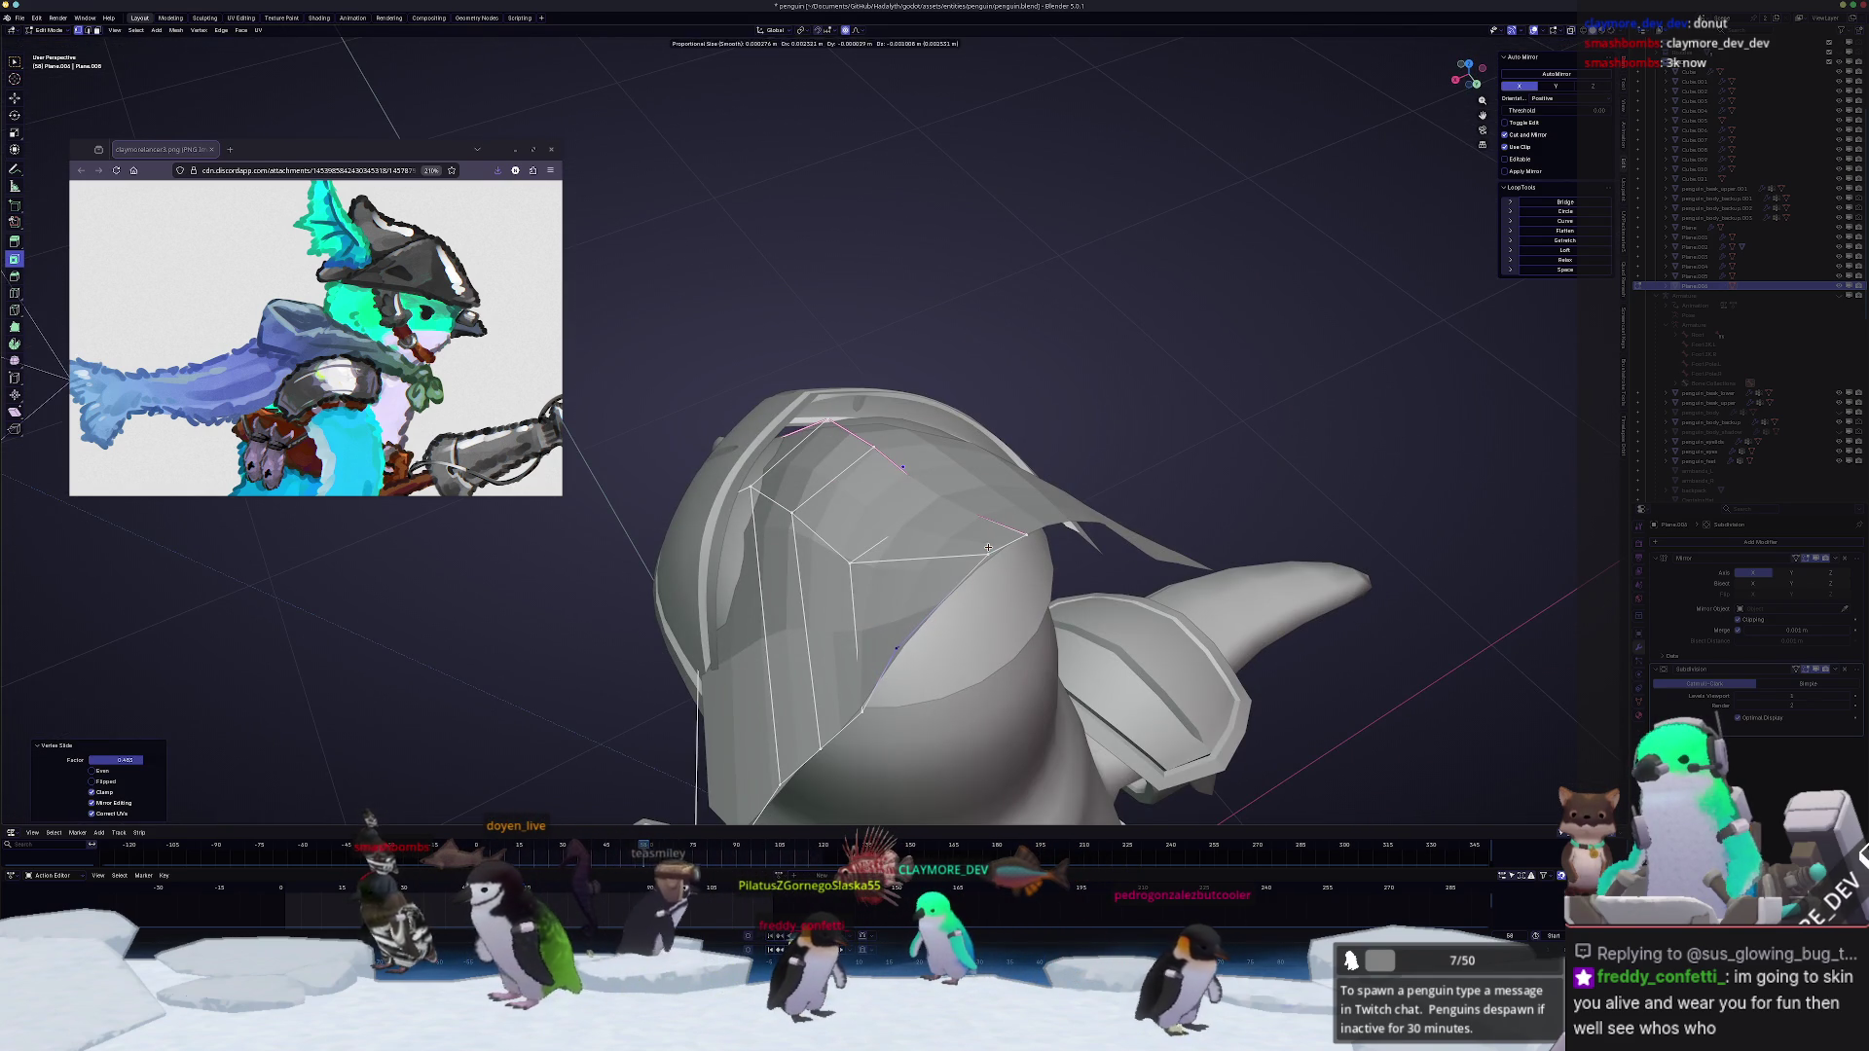
key("g")
left_click(894, 653)
Step: In front view drop crest vertices along Z with falloff, then slide another vertex
key("KP_1")
key("g")
key("z")
left_click(937, 636)
middle_click_drag(938, 635, 1031, 530)
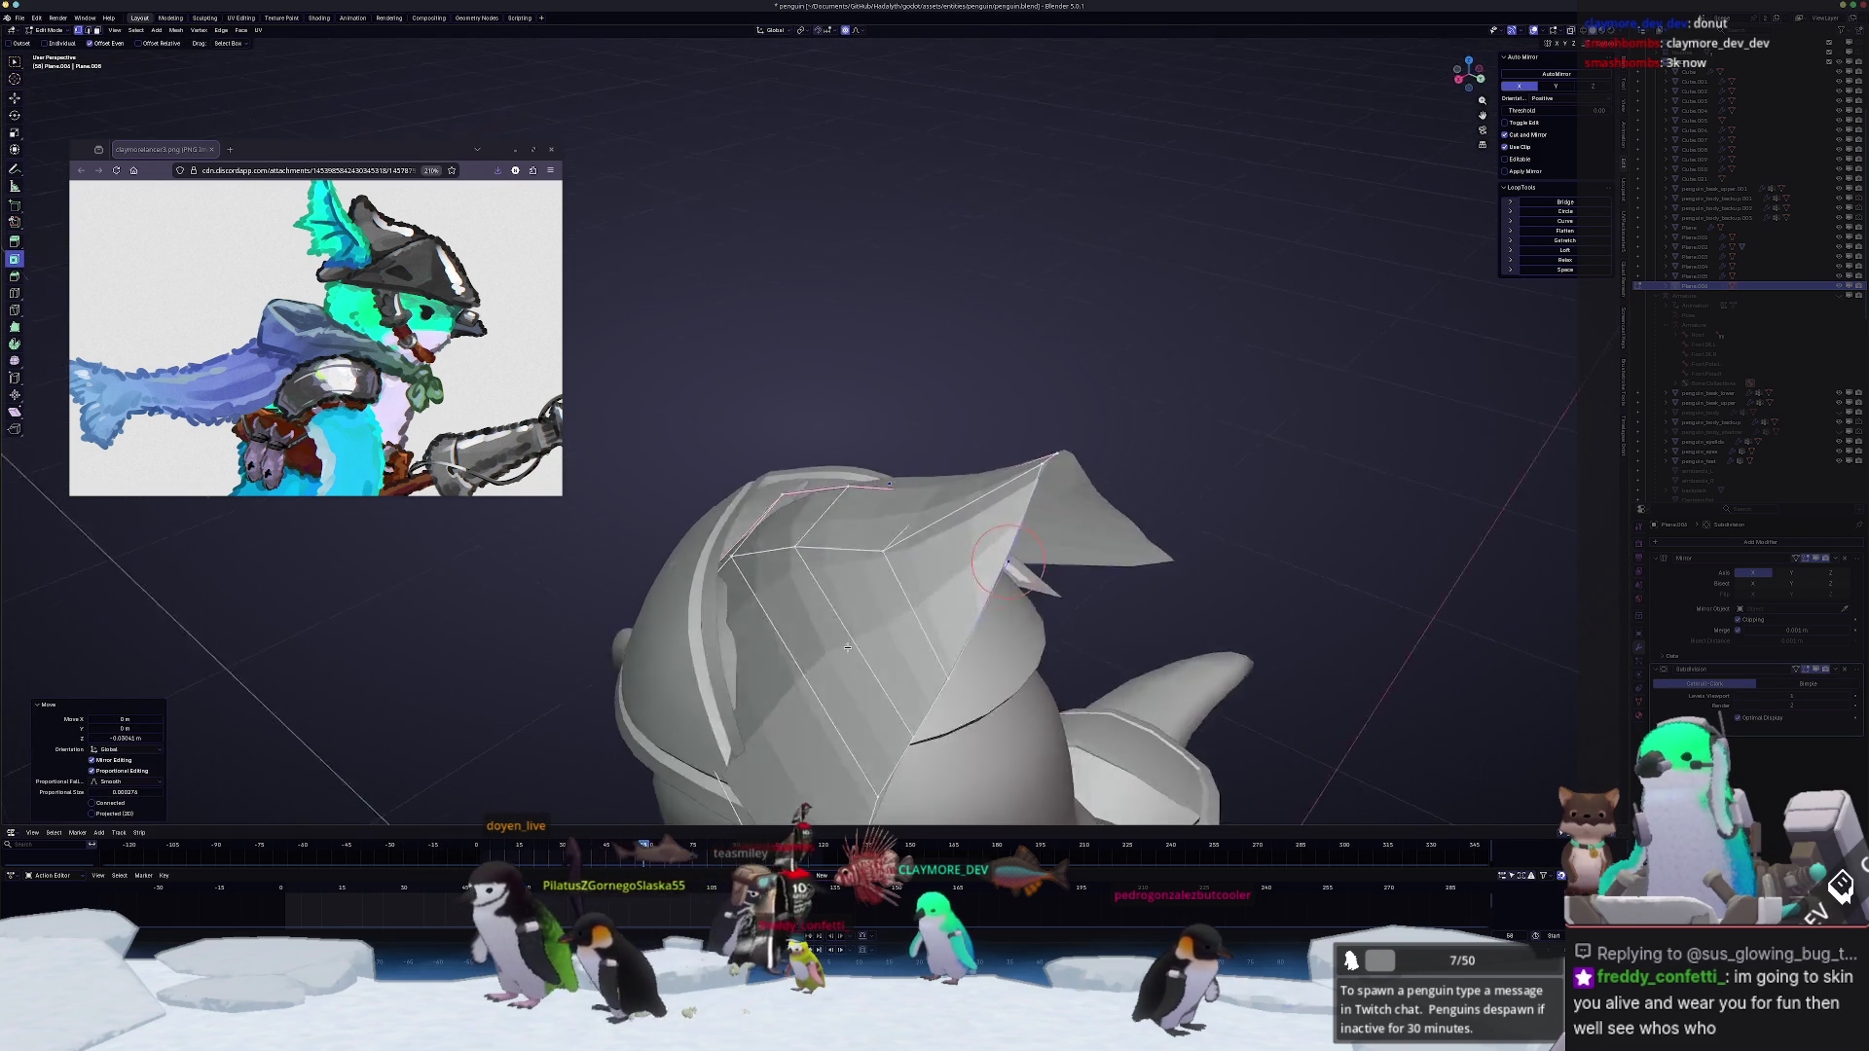
key("g")
key("g")
key("g")
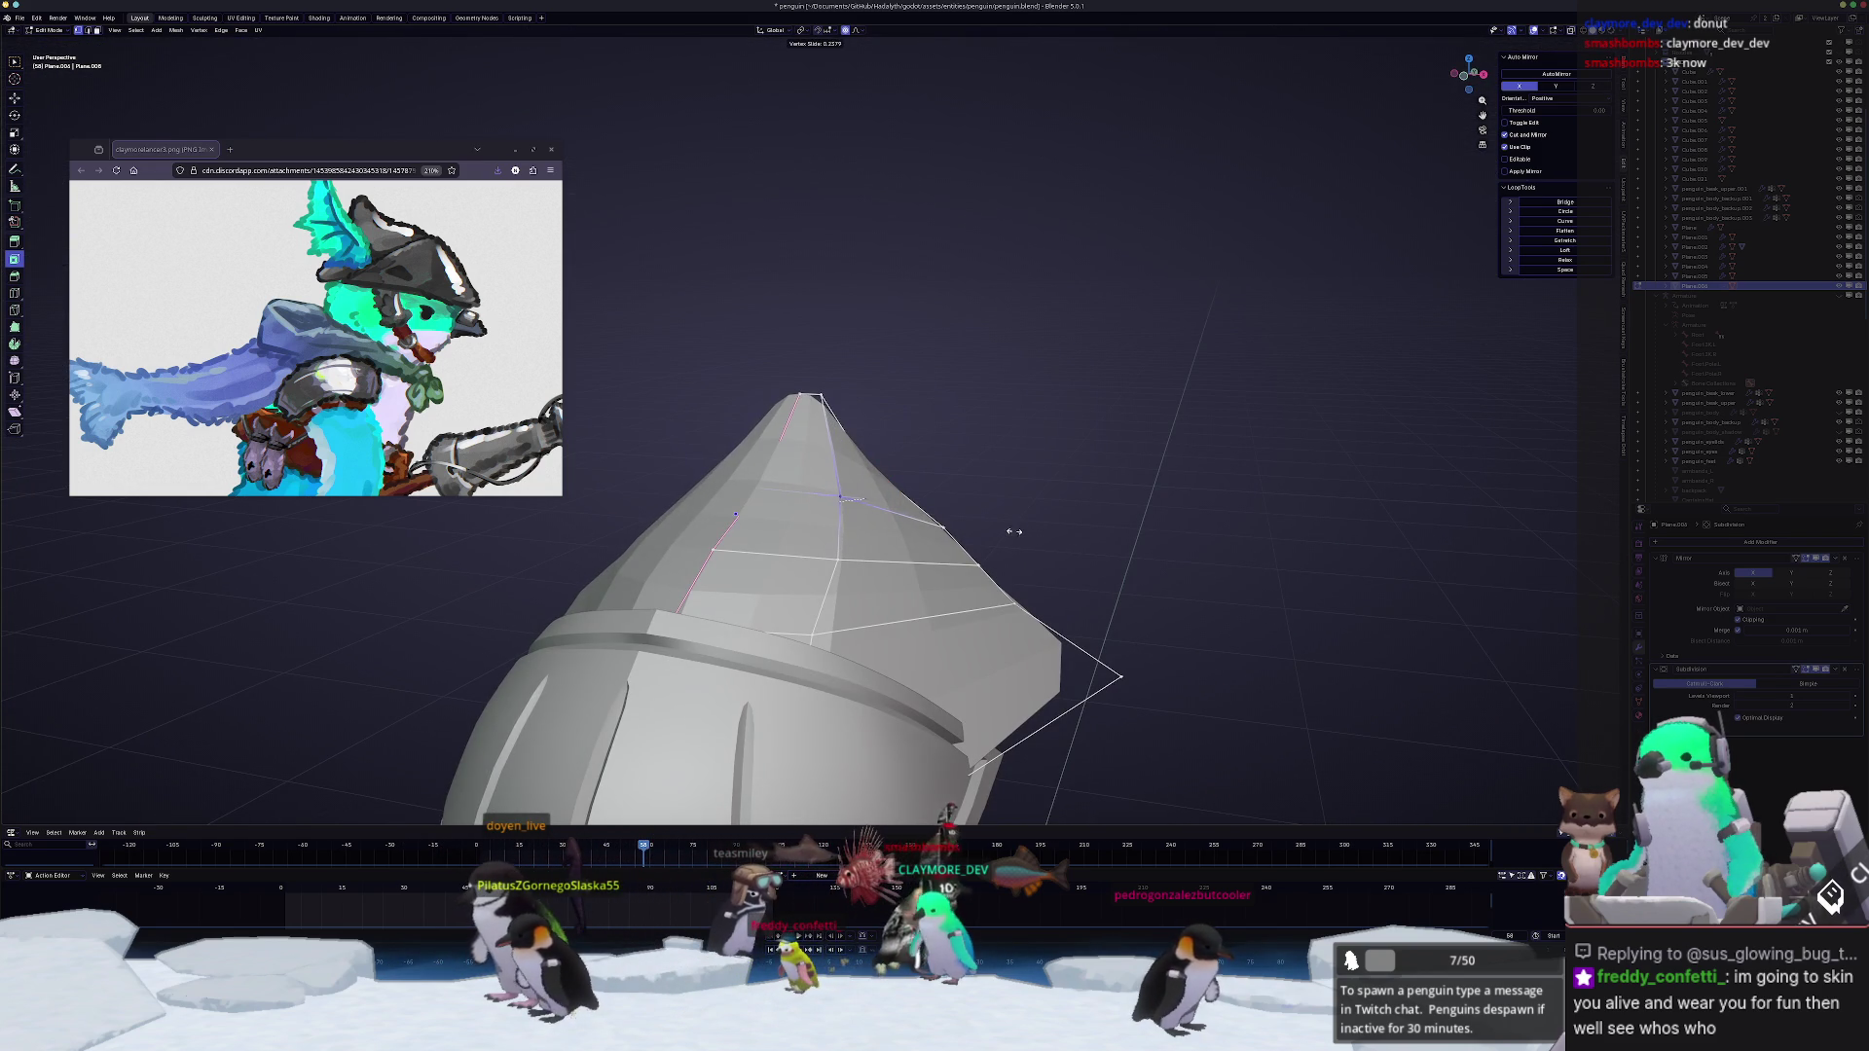
left_click(1015, 533)
Step: Move the crest along X again and cancel a vertex slide that stretched the fin wildly
middle_click_drag(1016, 533, 942, 553)
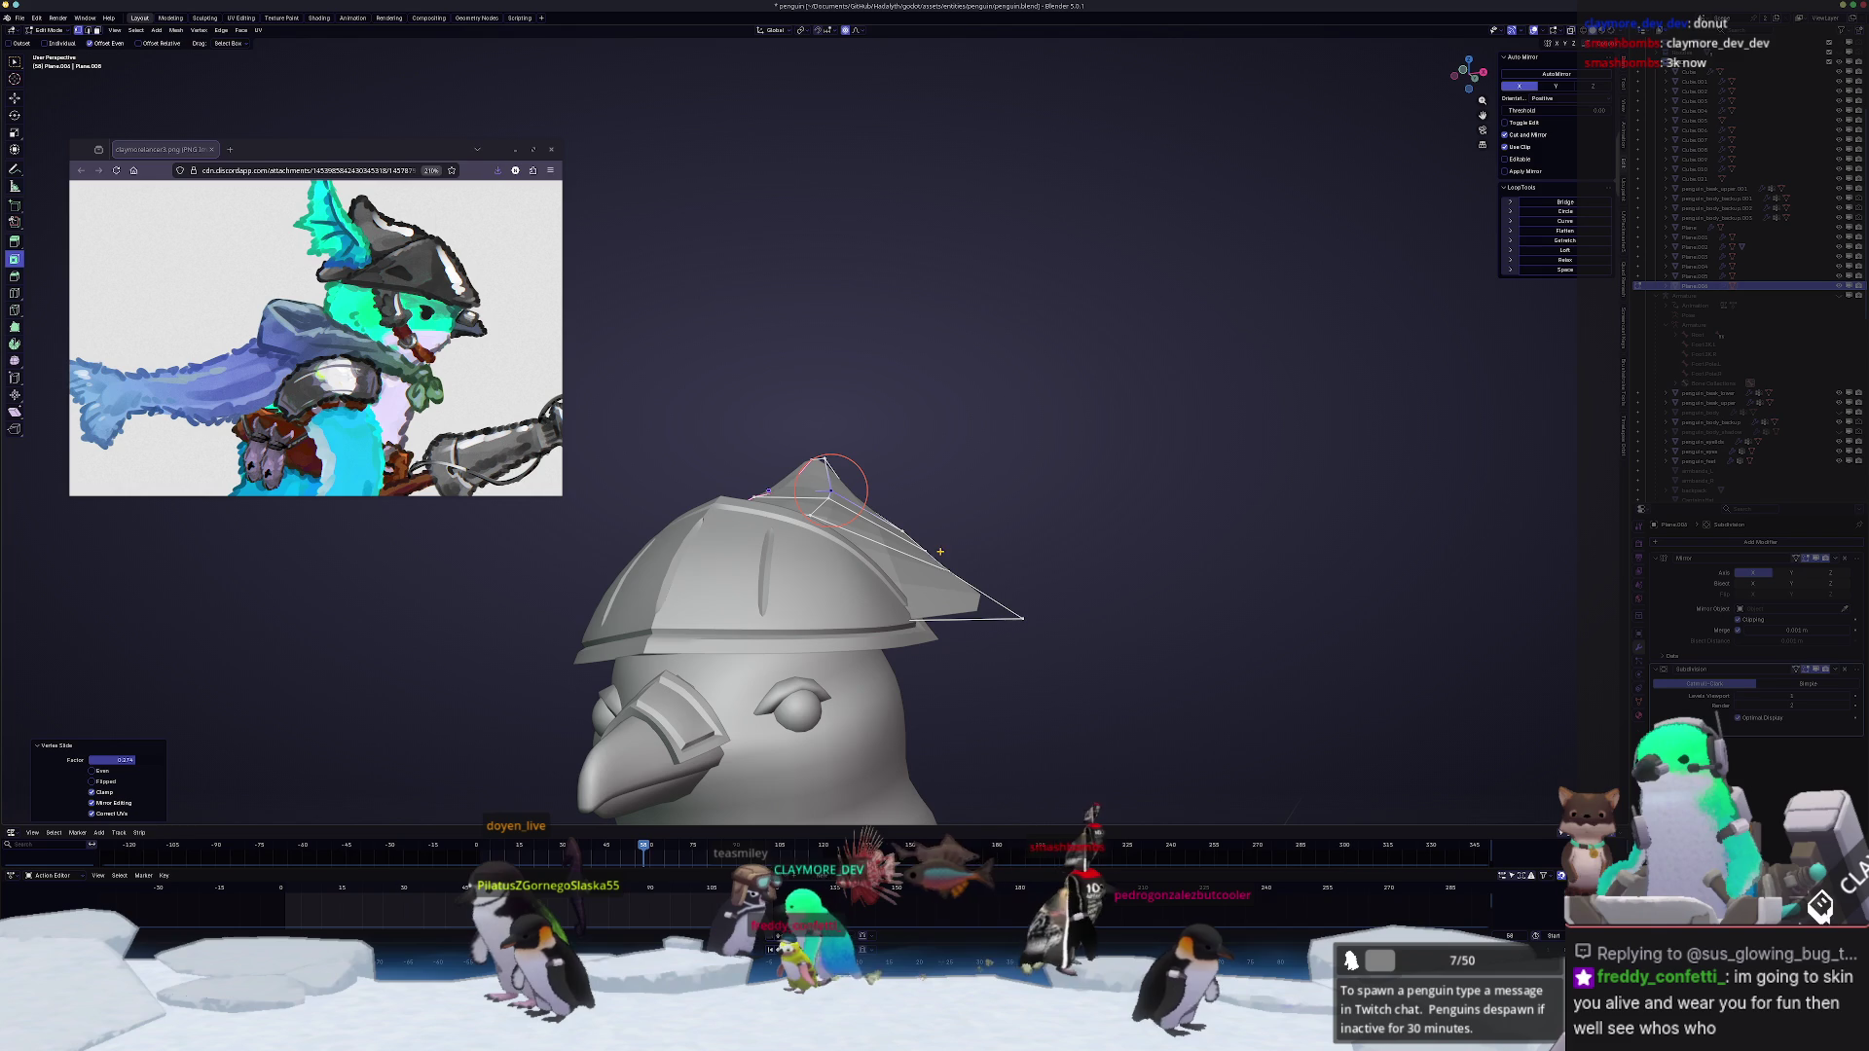
middle_click_drag(826, 491, 846, 499)
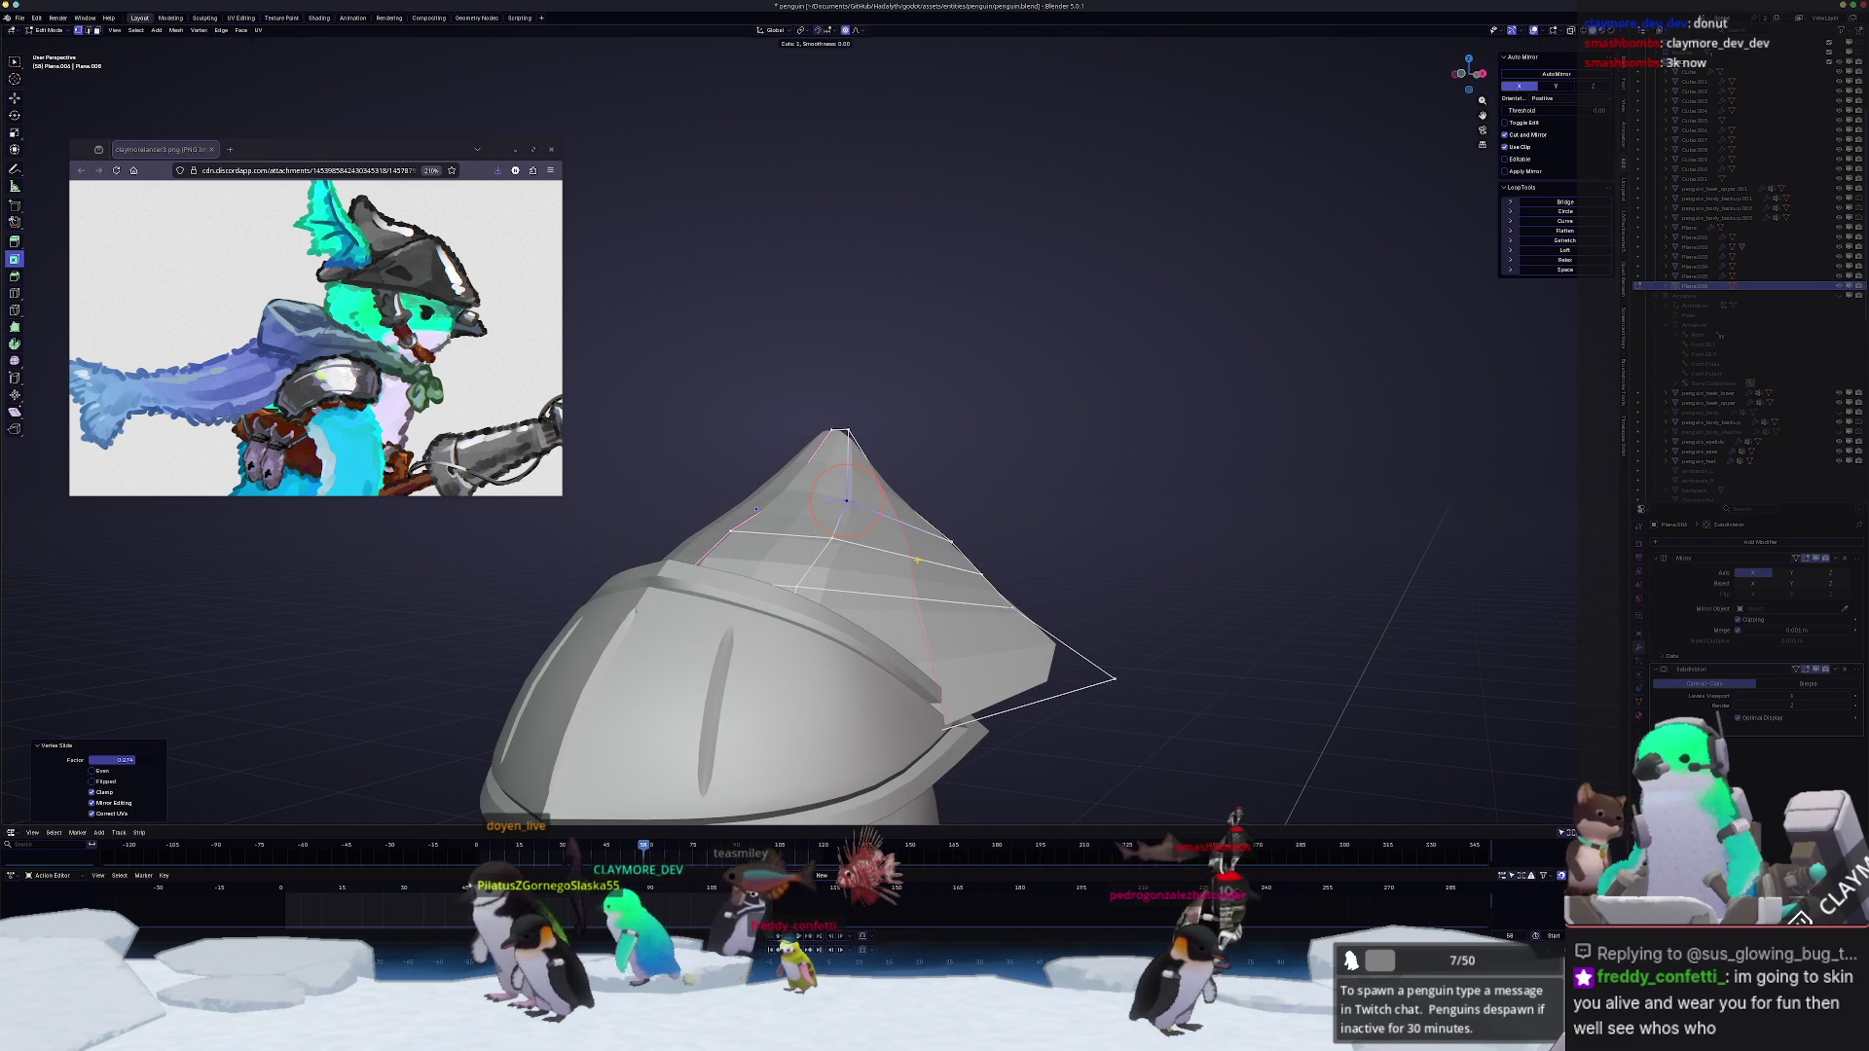
mouse_move(846, 500)
middle_mouse_down()
mouse_move(896, 585)
mouse_move(907, 550)
middle_mouse_up()
key("g")
key("g")
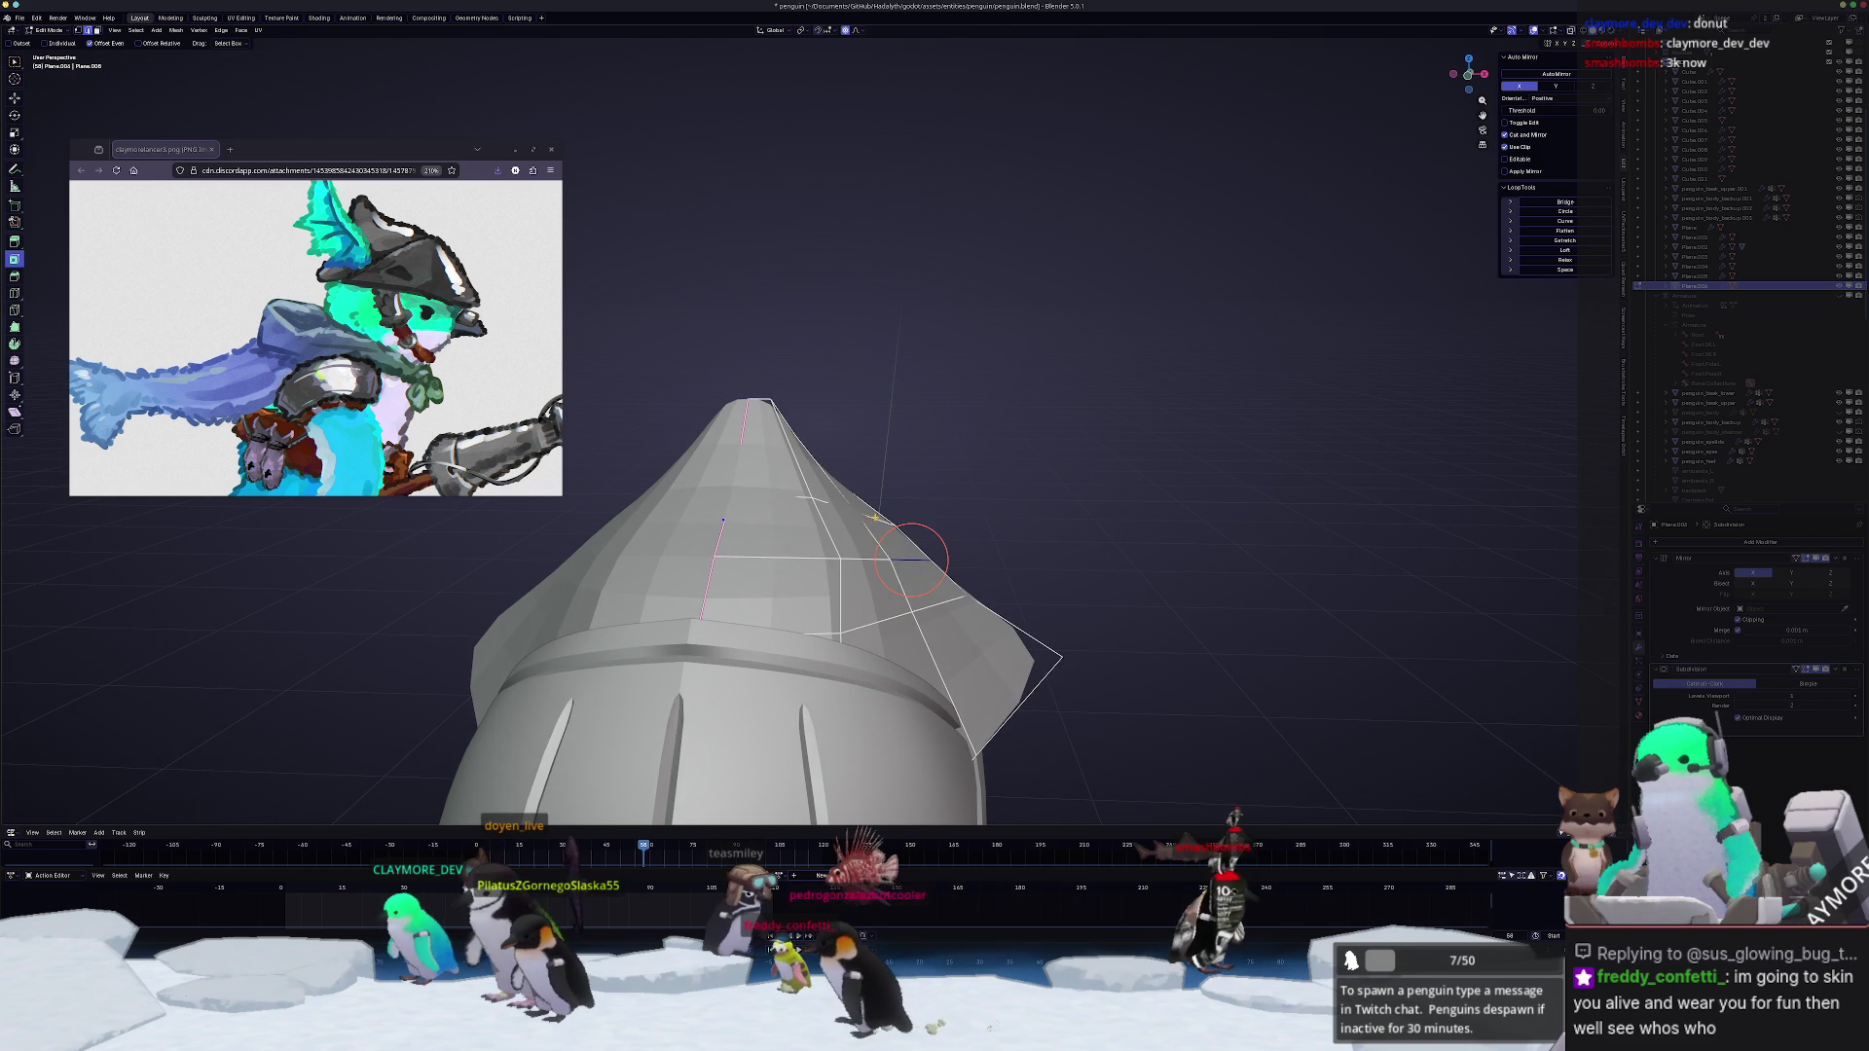
key("g")
key("x")
left_click(944, 468)
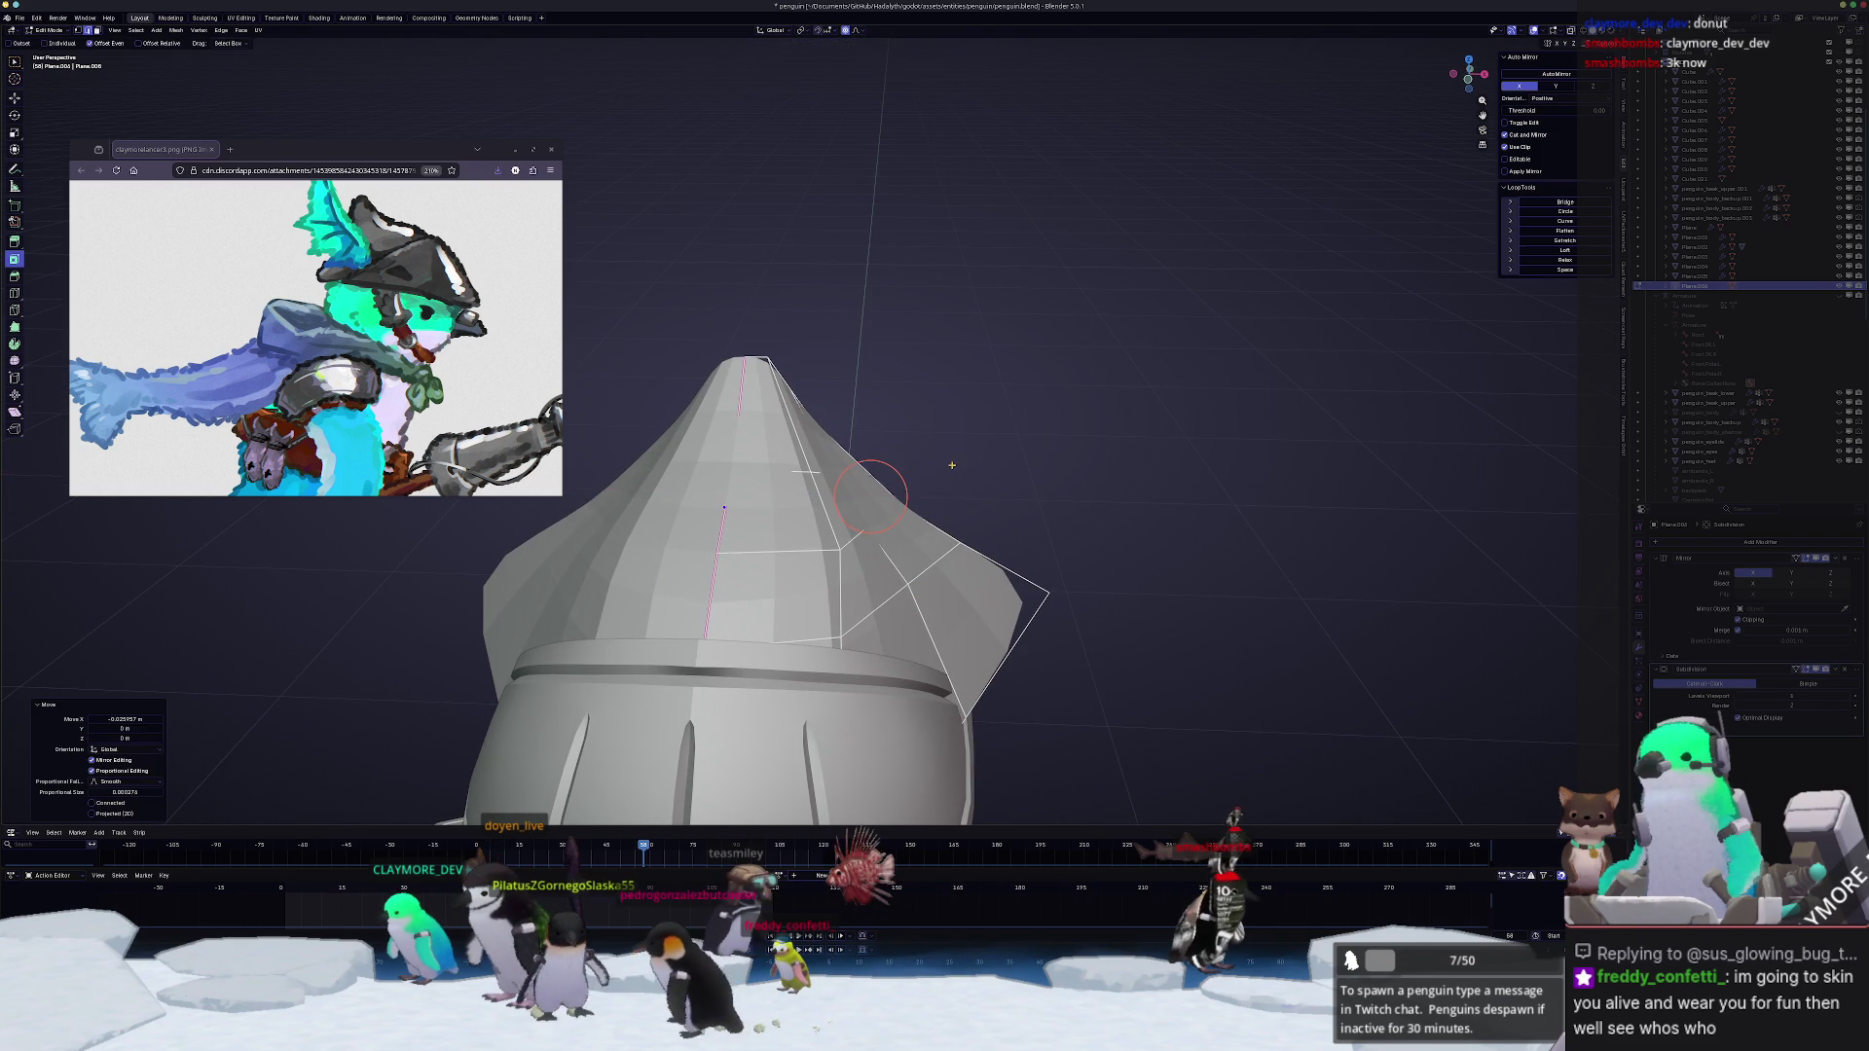
middle_click_drag(944, 469, 920, 543)
key("g")
key("g")
key("g")
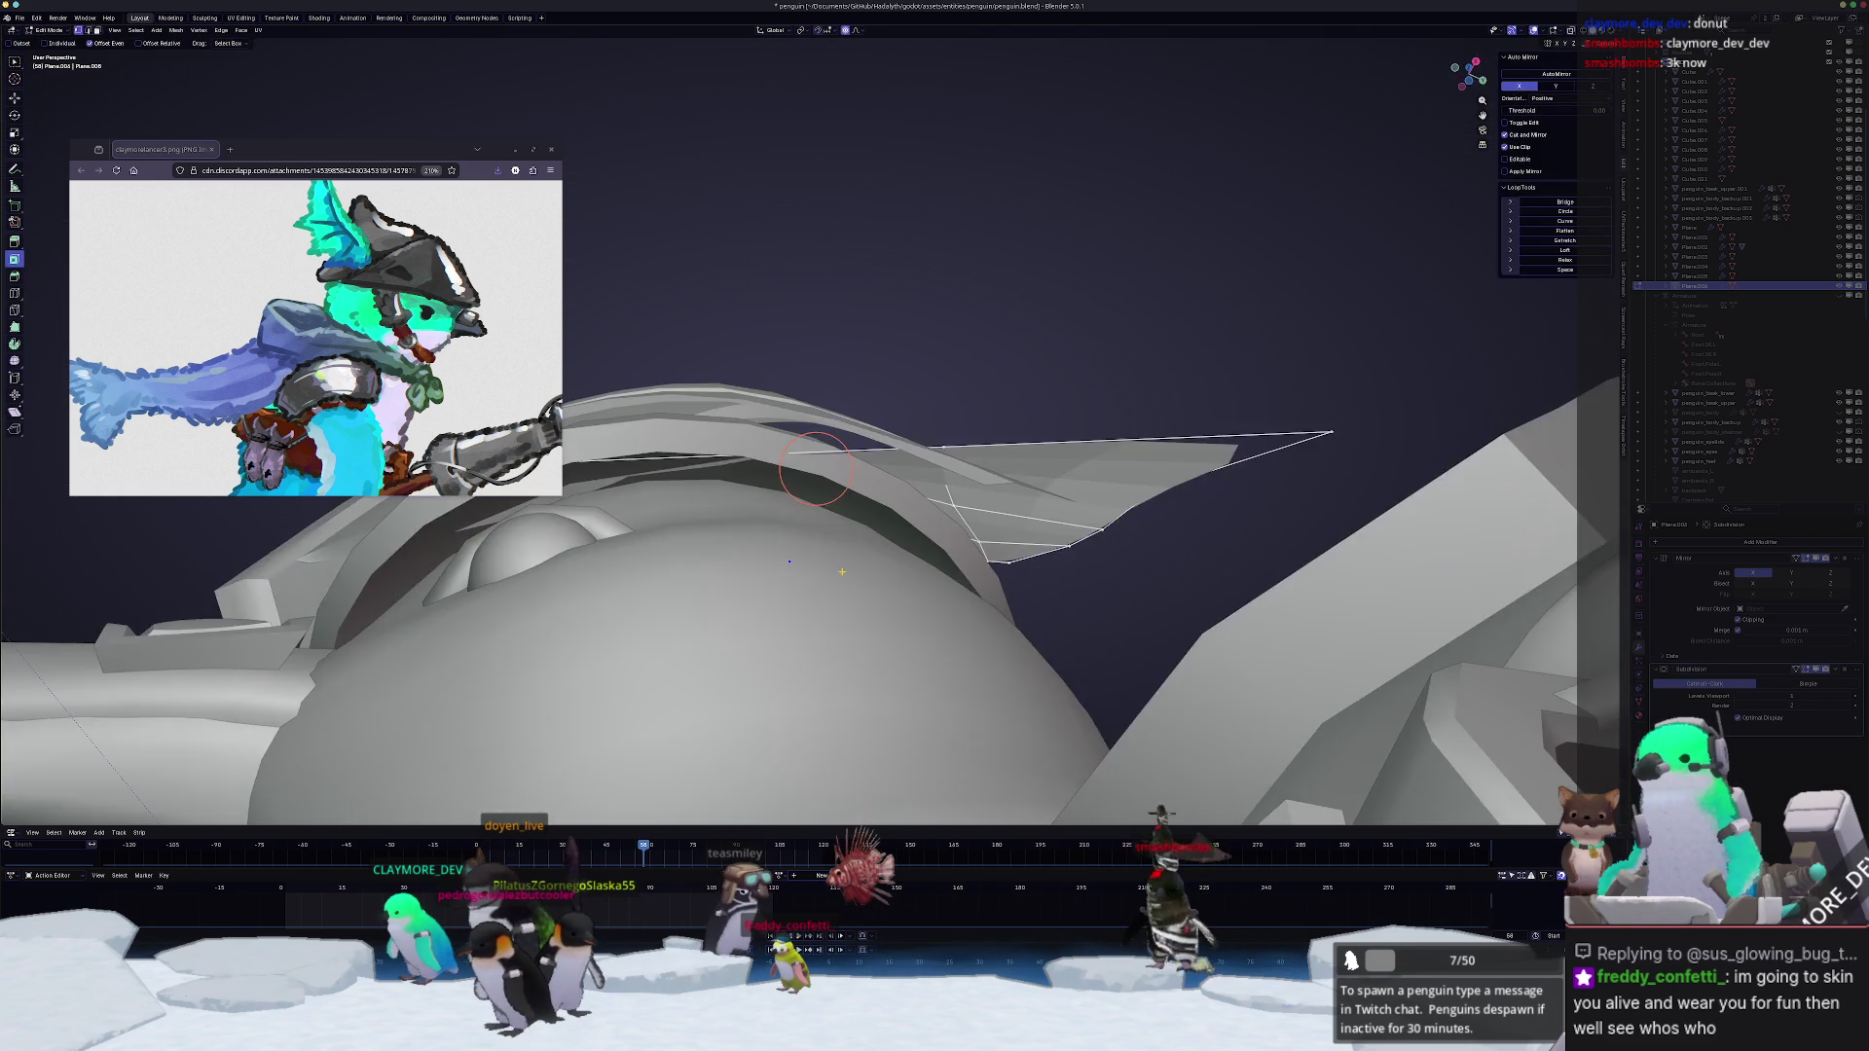
key("Escape")
scroll(1018, 565, "down", 5)
Step: Redo the X-axis move, crease a fin edge and slide a vertex into place
key("g")
key("x")
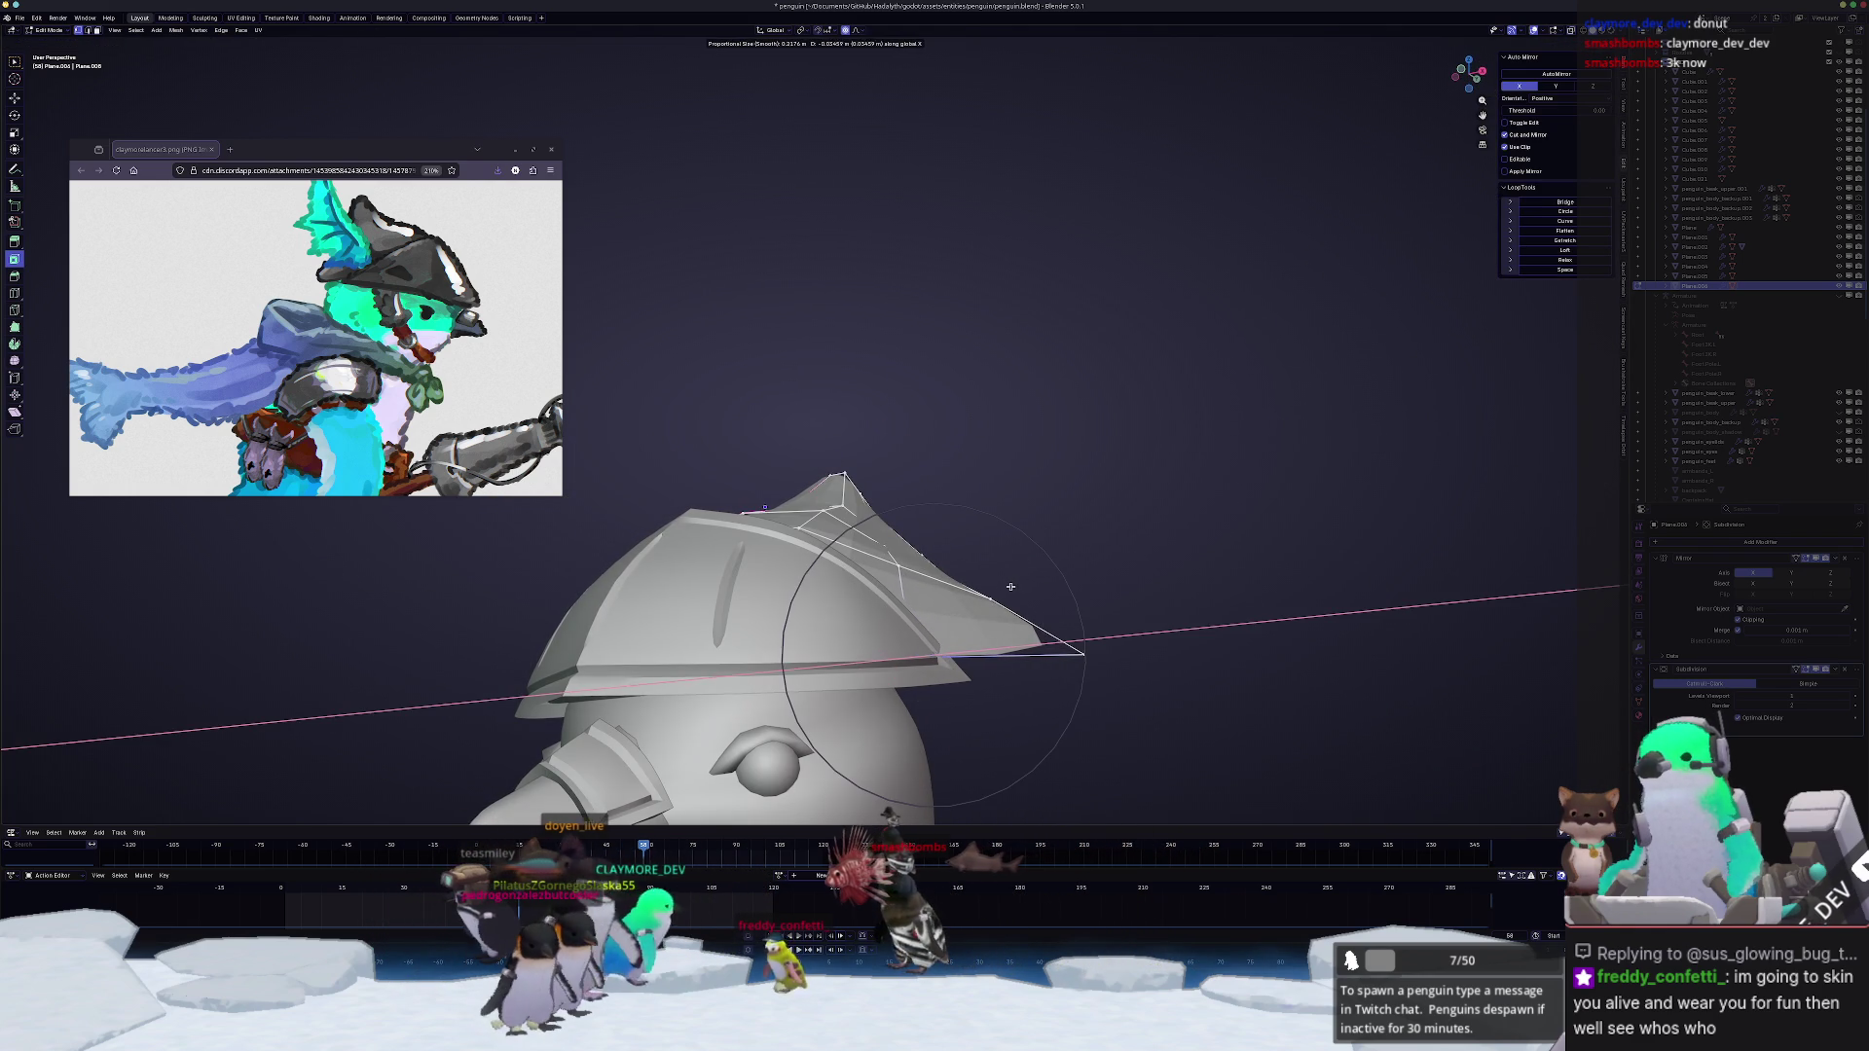
left_click(1009, 586)
middle_click_drag(1009, 586, 1010, 666)
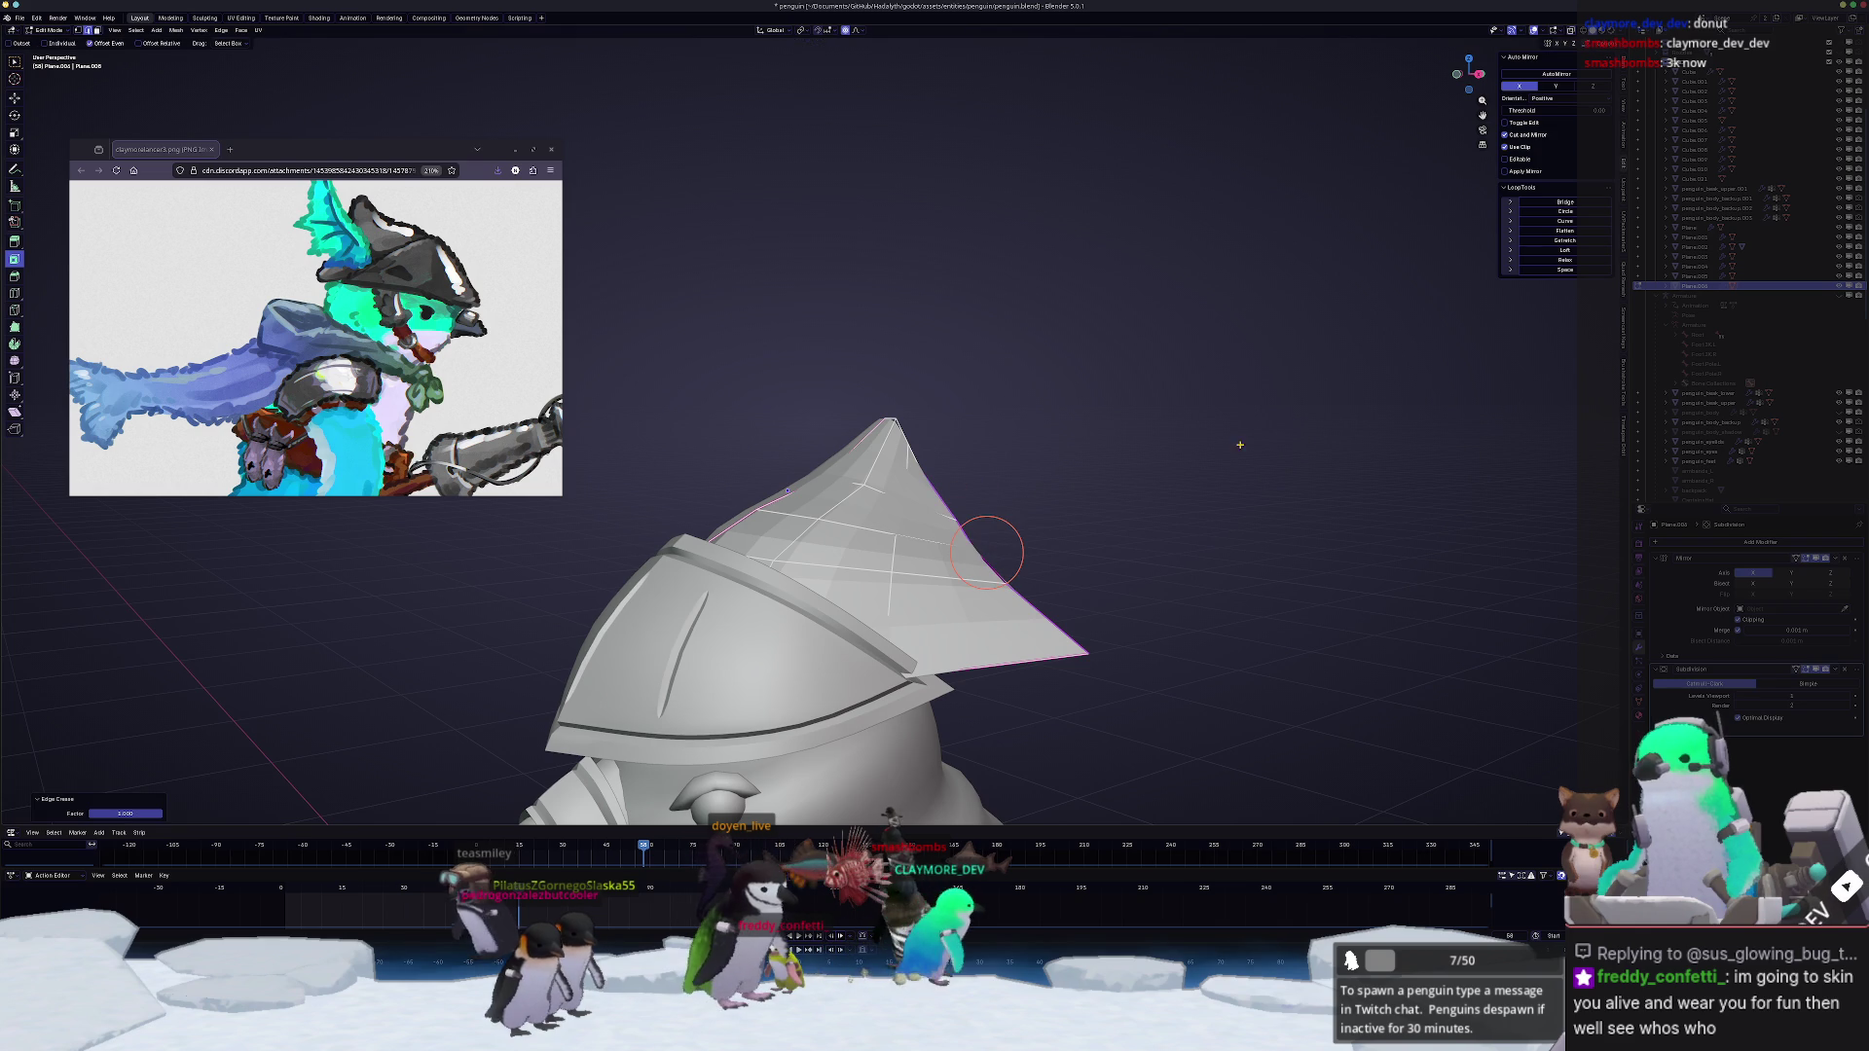
left_click(1221, 406)
scroll(1028, 379, "up", 2)
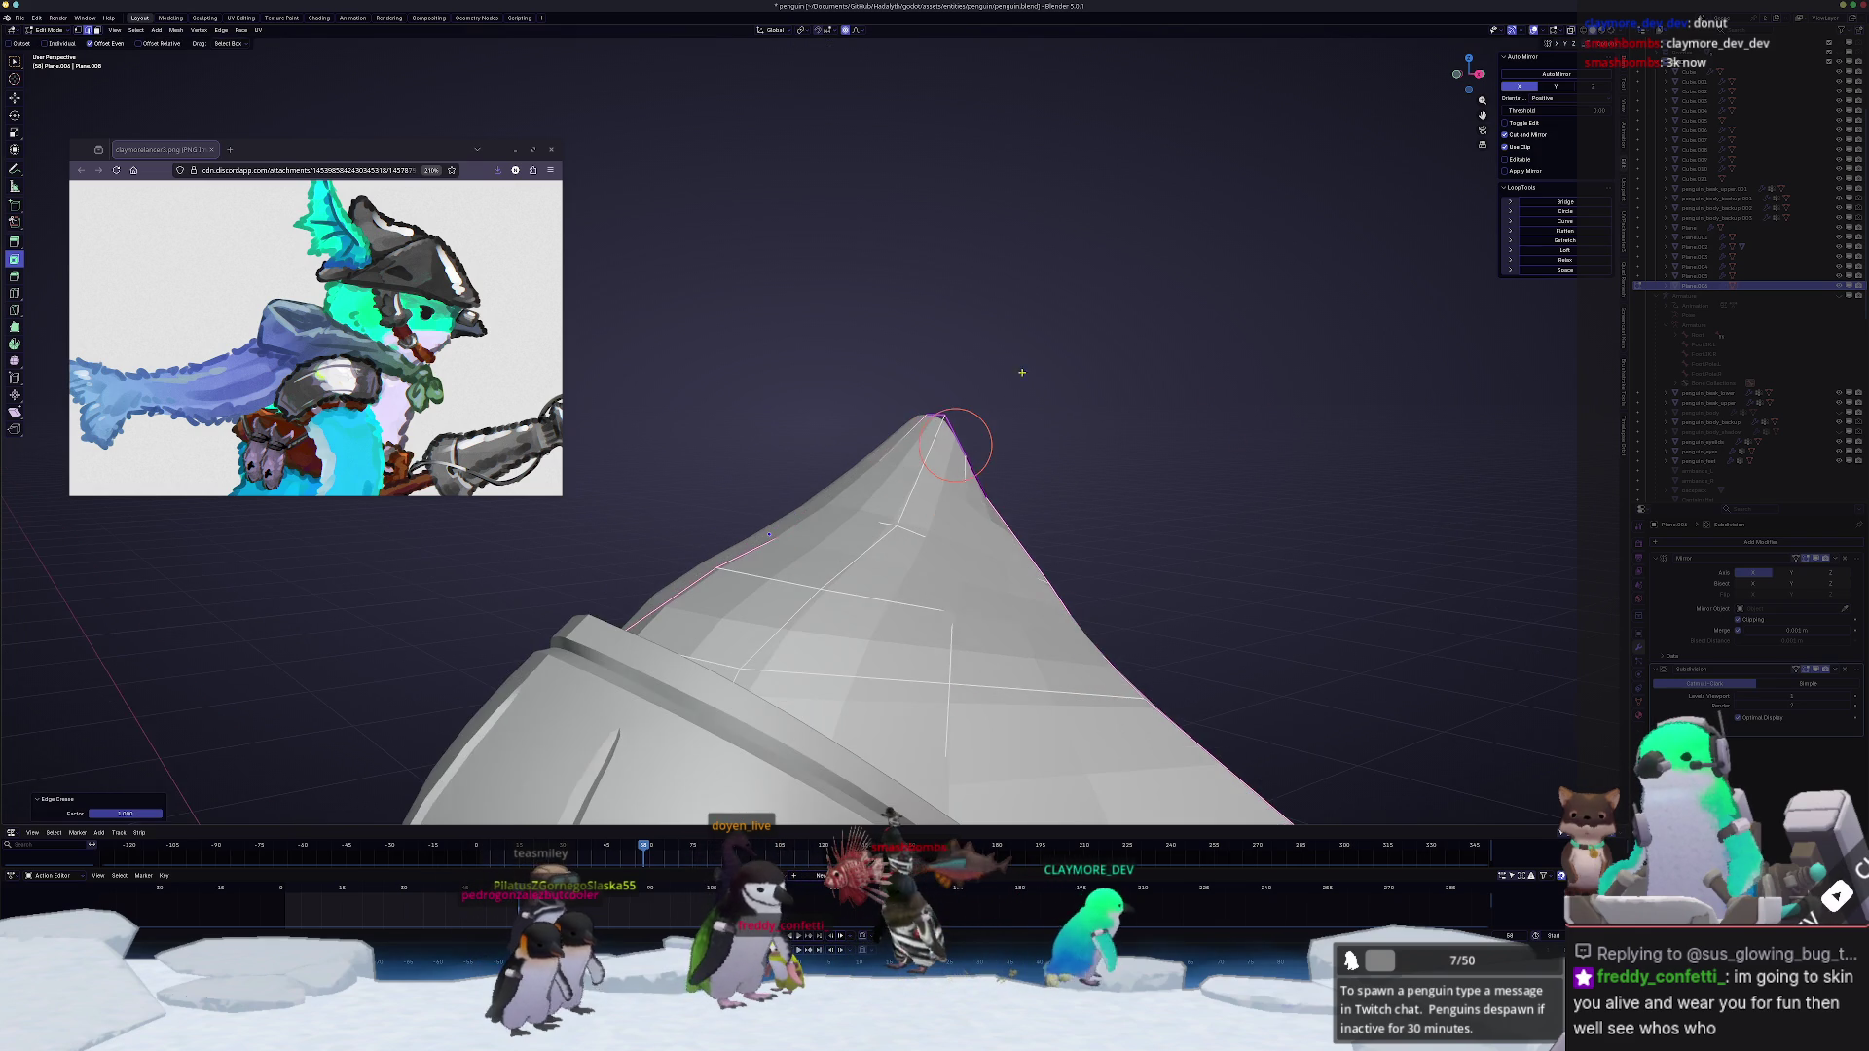
left_click(946, 424)
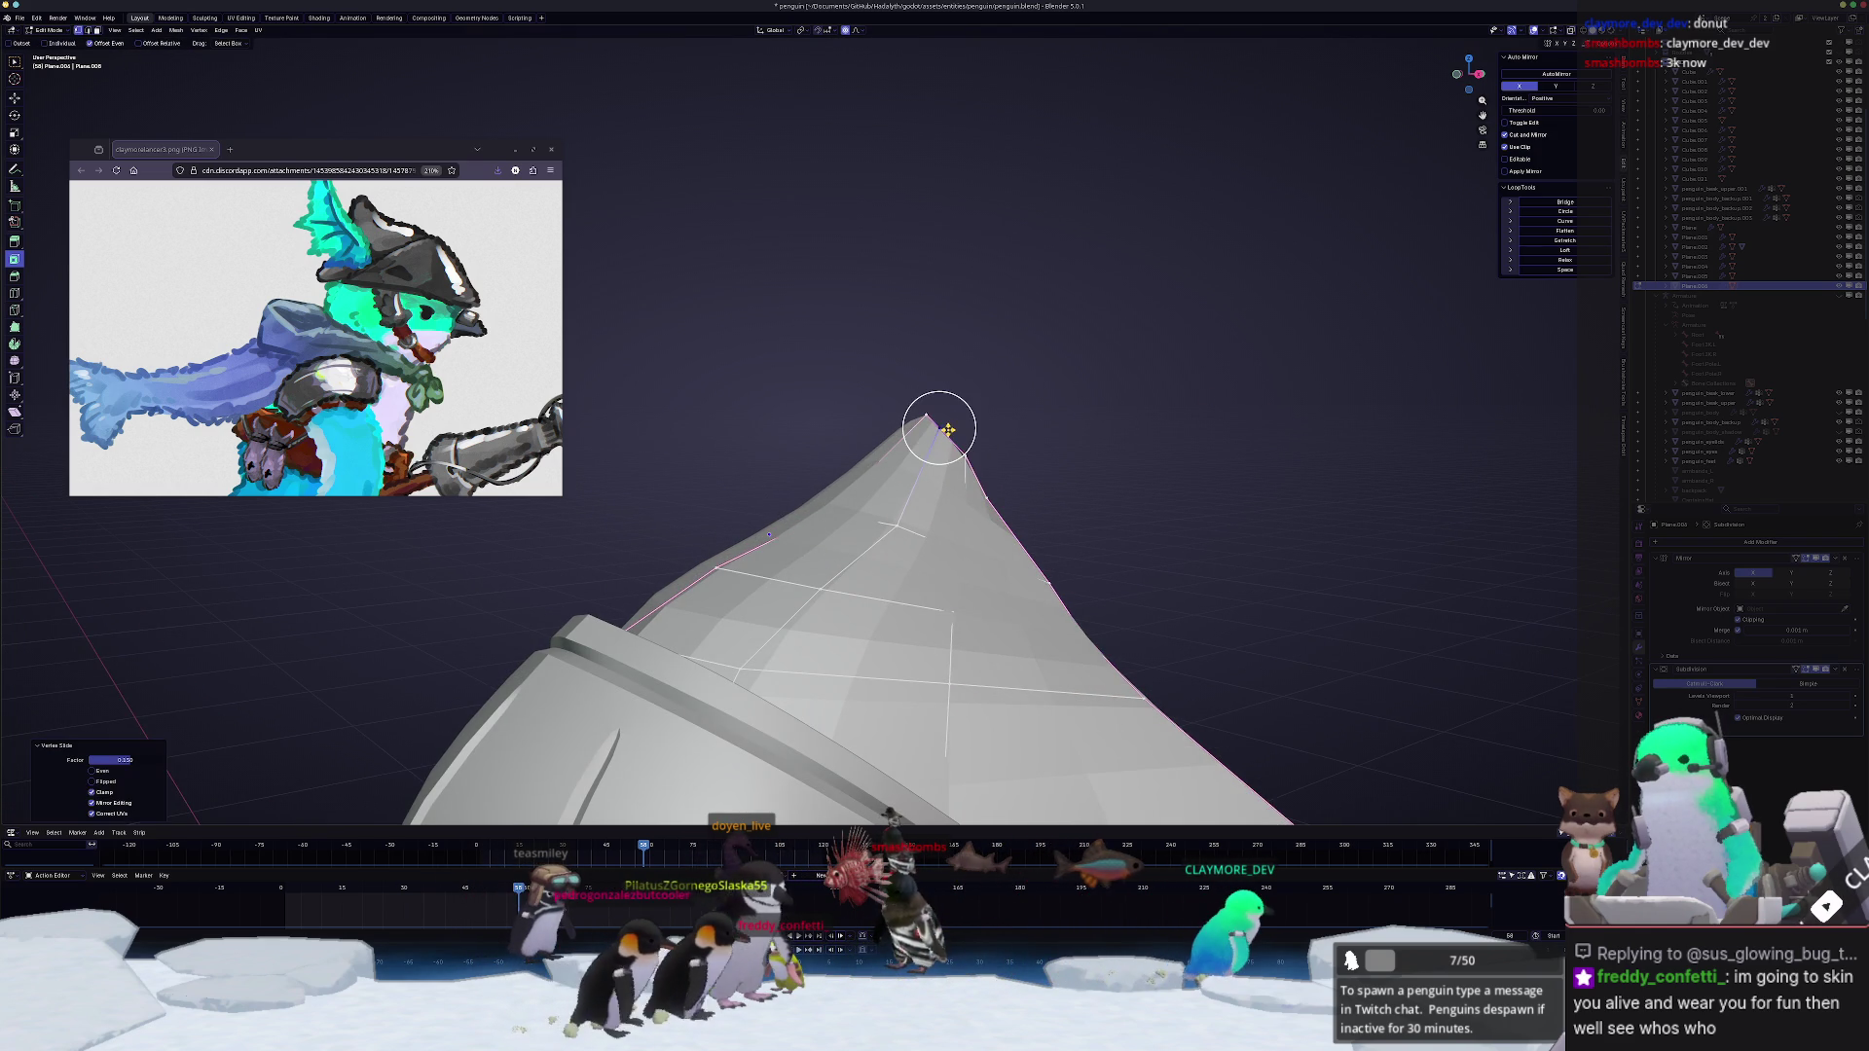
Step: Slide the fin's peak vertex and its neighbours, shortening one slide's factor
middle_click_drag(1017, 408, 1056, 532)
key("shift+v")
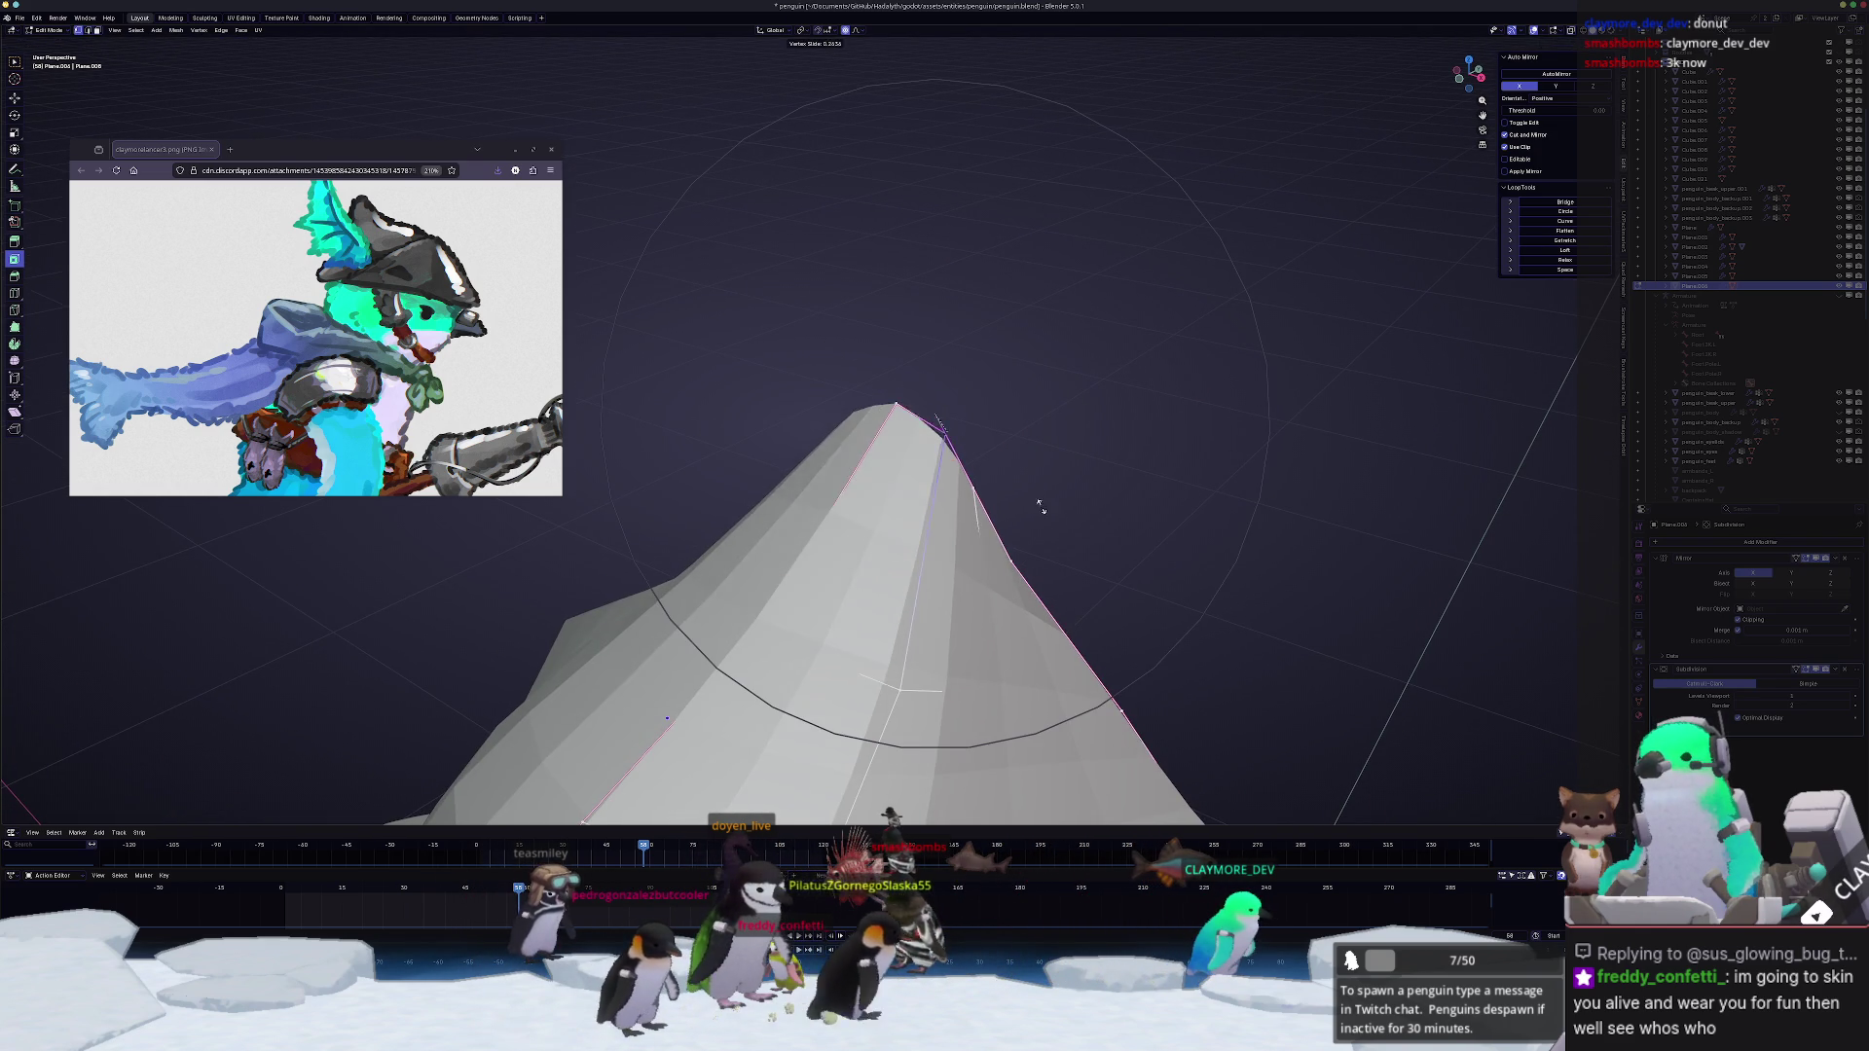
left_click(1043, 518)
mouse_move(1031, 495)
middle_mouse_down()
mouse_move(878, 555)
mouse_move(911, 485)
middle_mouse_up()
key("shift+v")
left_click(845, 570)
key("shift+v")
left_click(858, 518)
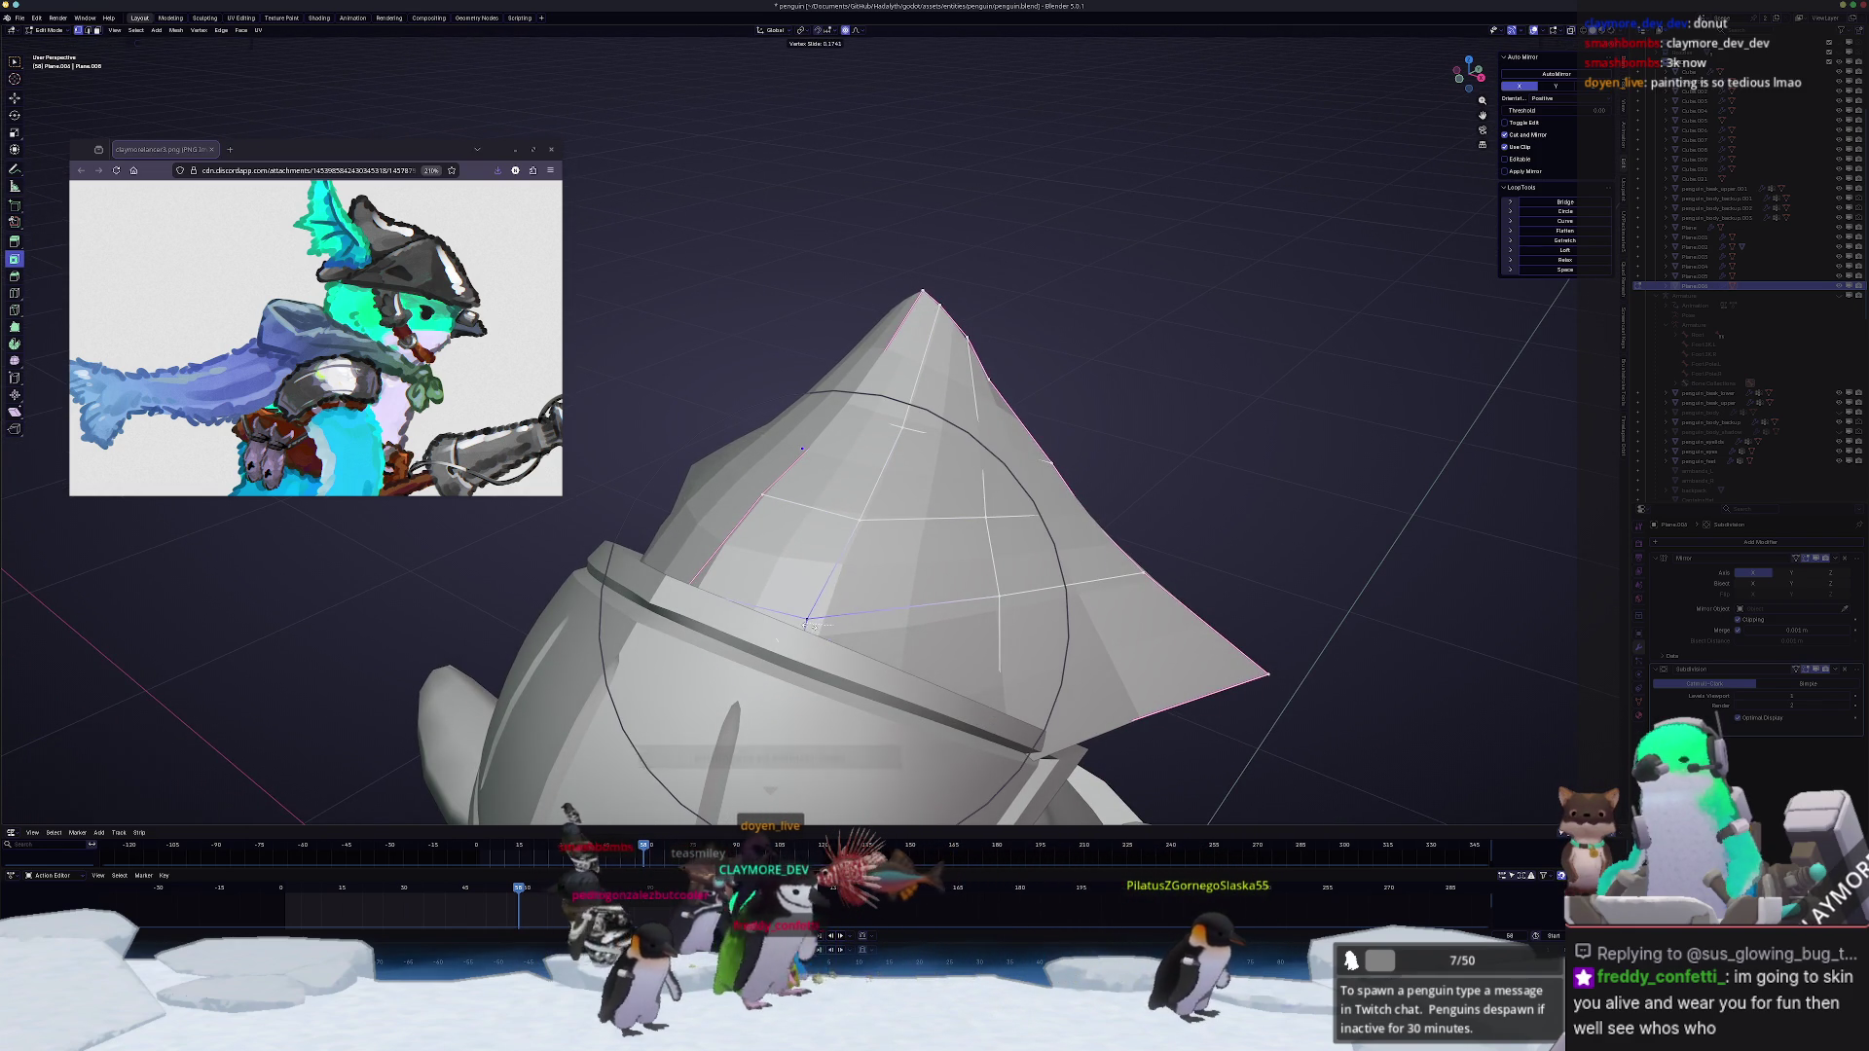
Step: With X-ray on, slide a lower crest vertex and give the outline edges a full-strength crease
key("alt+z")
mouse_move(859, 518)
middle_mouse_down()
mouse_move(828, 573)
mouse_move(843, 630)
middle_mouse_up()
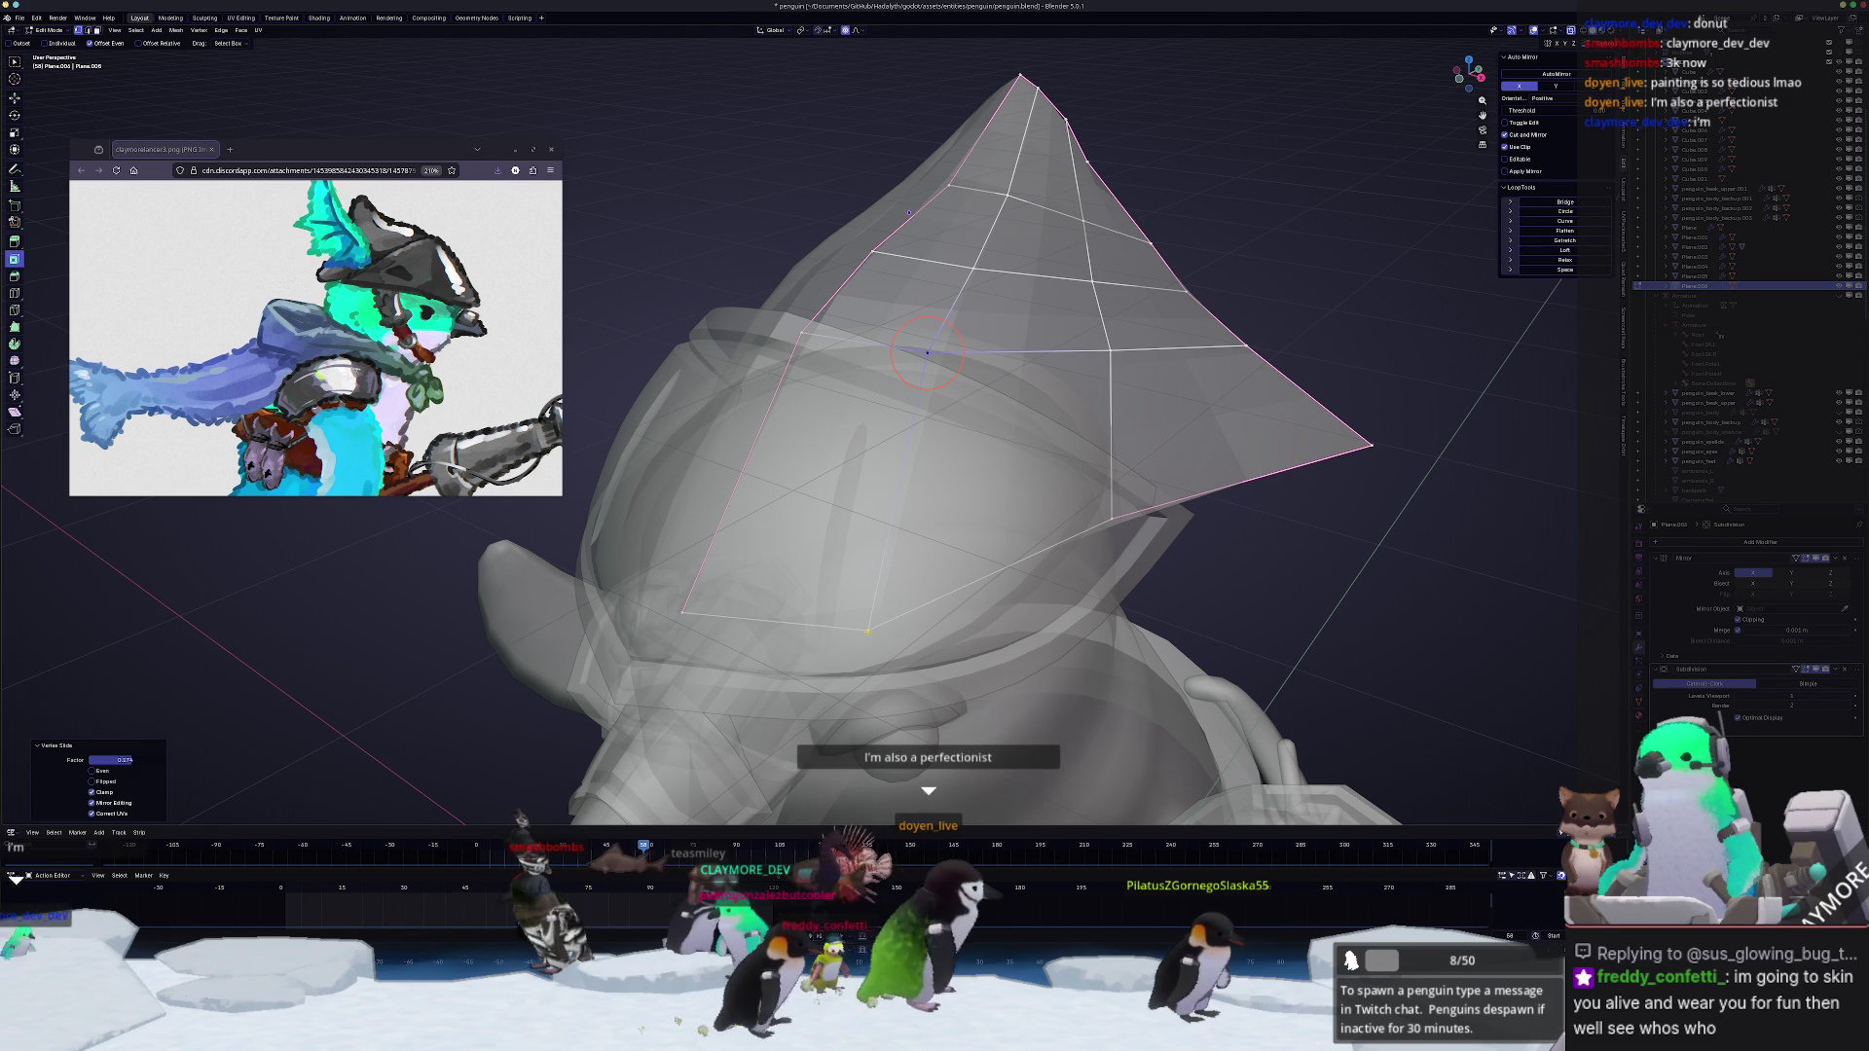
left_click(843, 630)
key("shift+v")
left_click(843, 630)
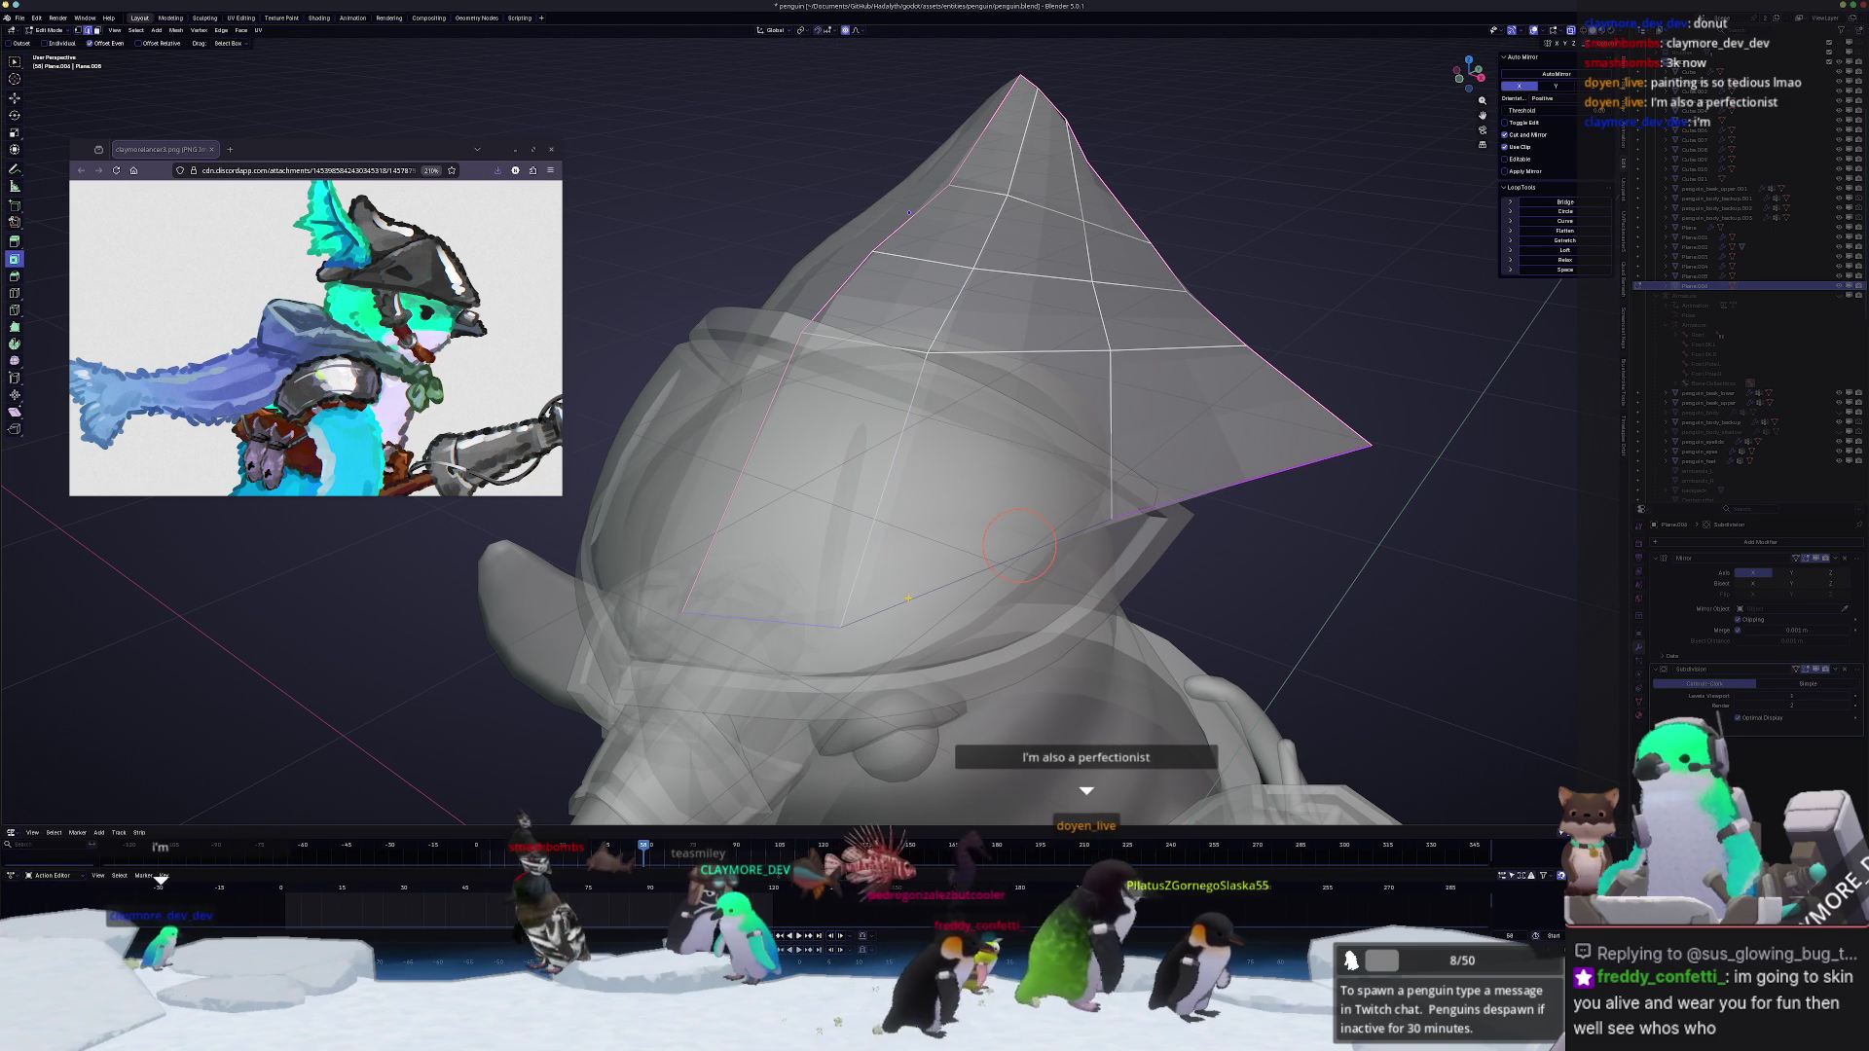
key("s")
key("Escape")
key("shift+e")
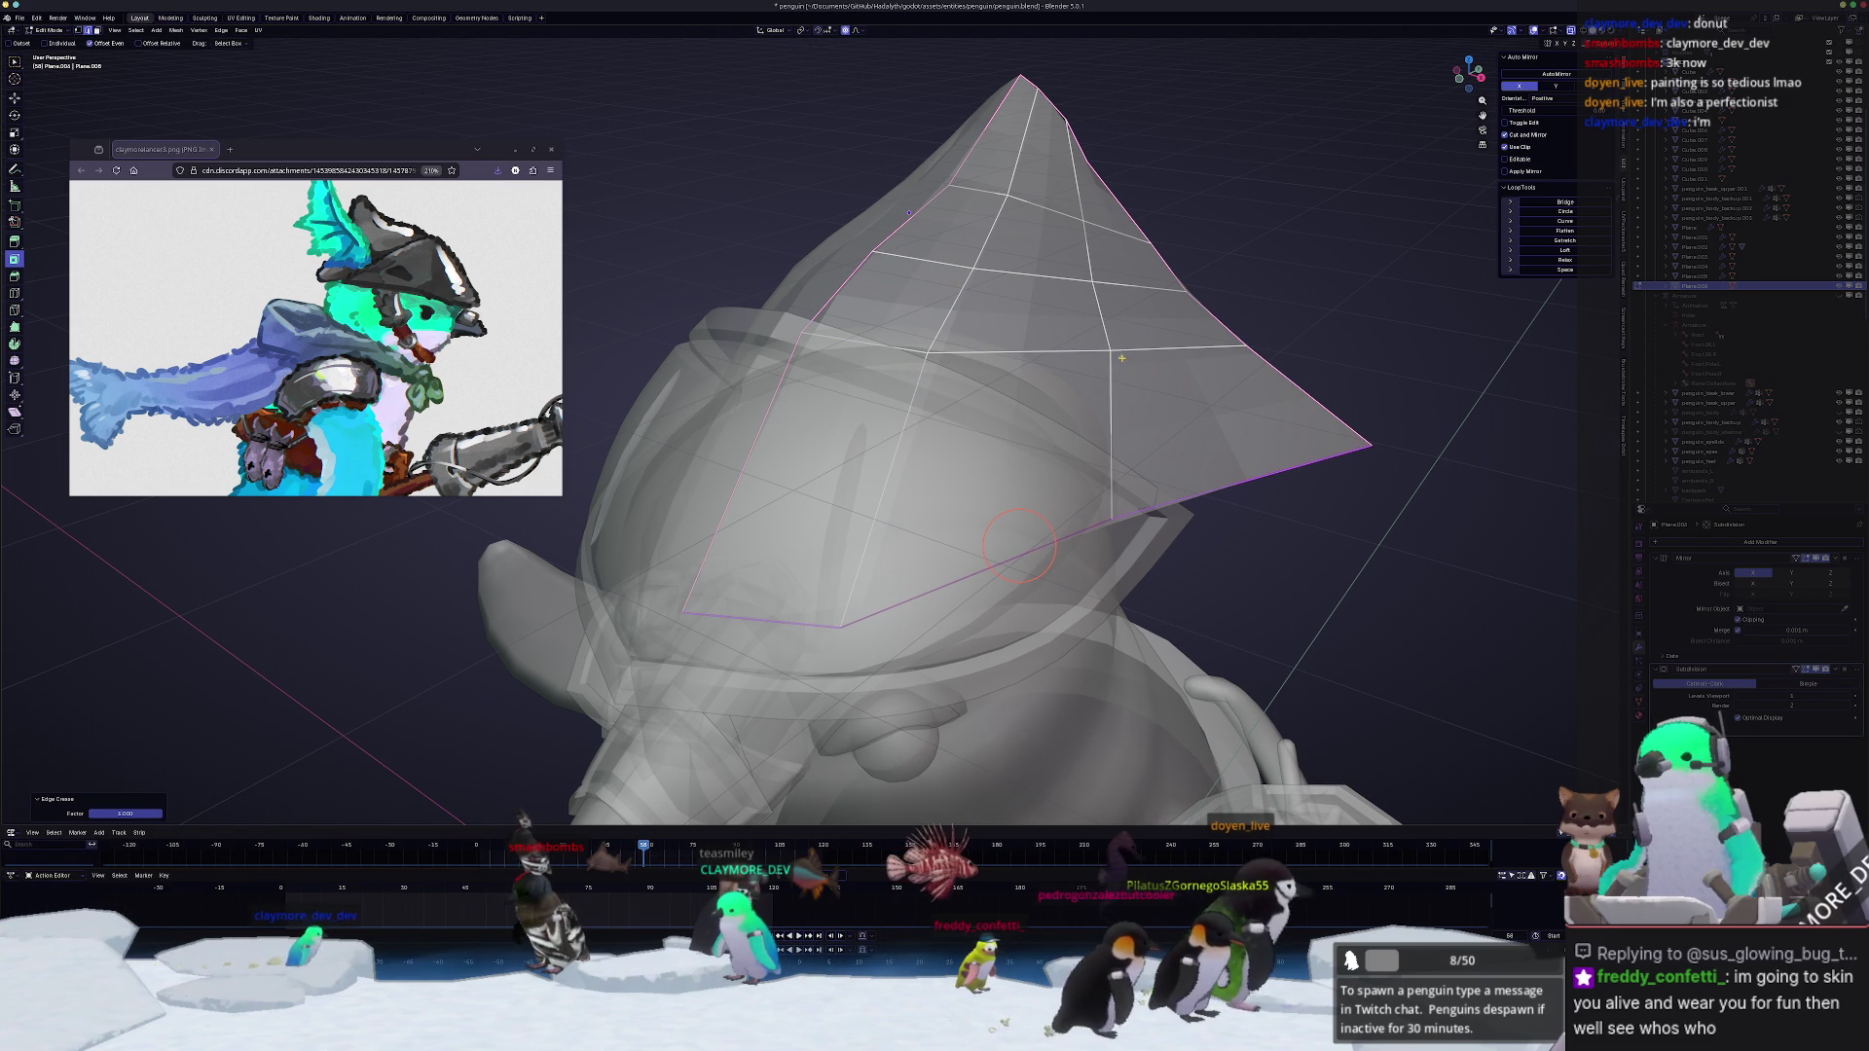
left_click(1113, 352)
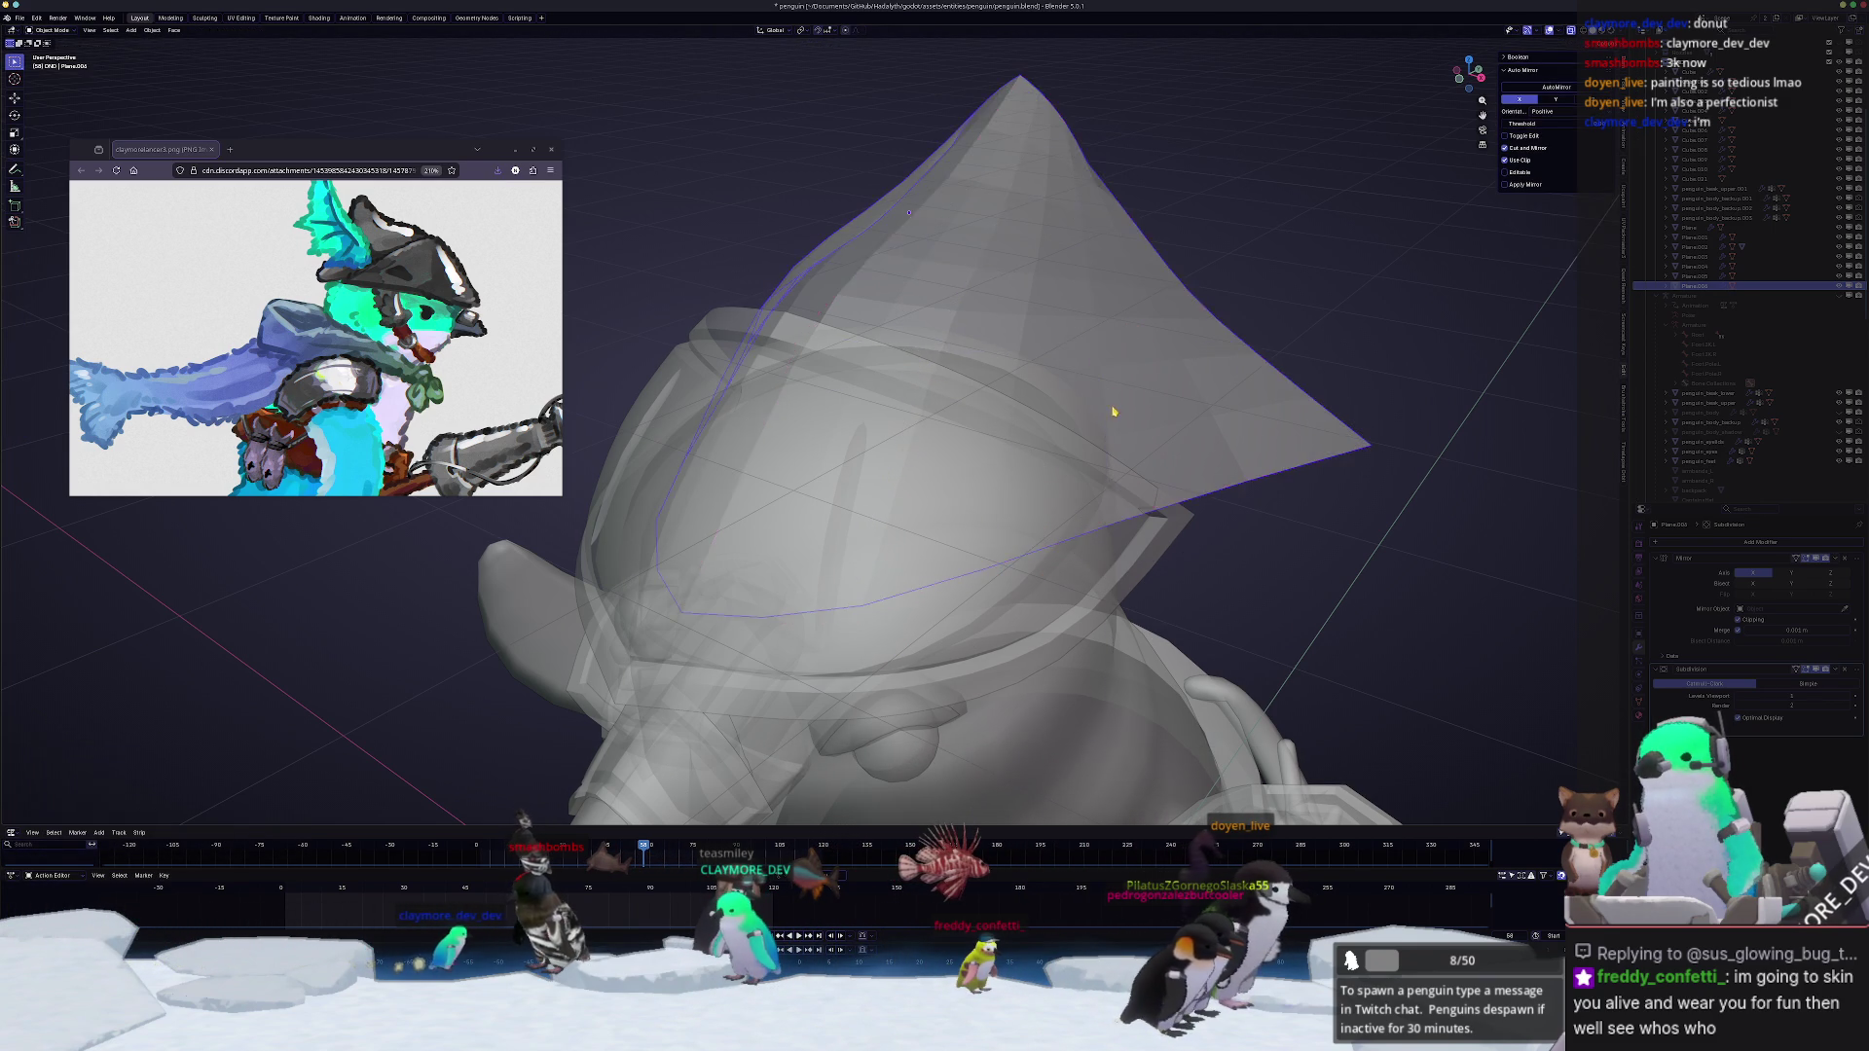
Step: Review the shell-like crest from outside, then reopen it in top X-ray view and select its upper vertices
key("Tab")
mouse_move(1112, 353)
middle_mouse_down()
mouse_move(1185, 575)
mouse_move(1101, 526)
middle_mouse_up()
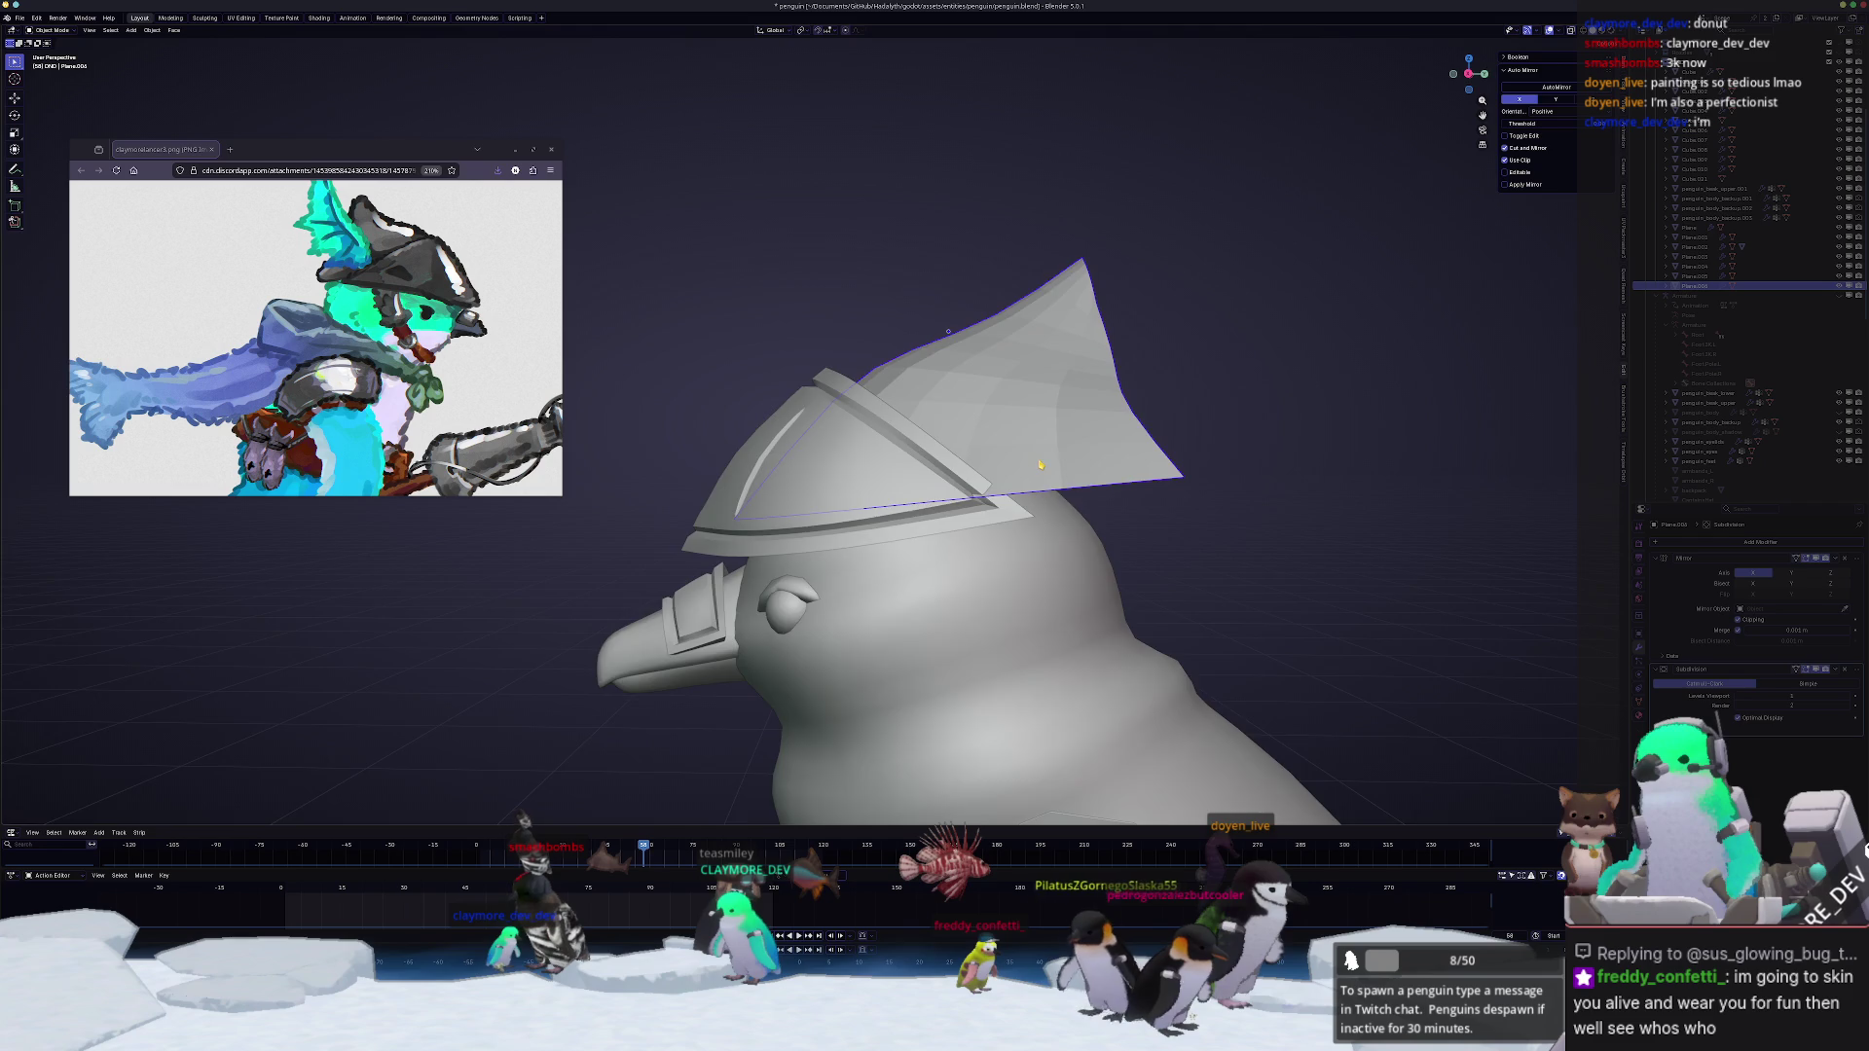
middle_click_drag(1040, 465, 952, 514)
key("Tab")
key("KP_7")
key("alt+z")
left_click_drag(1094, 449, 953, 289)
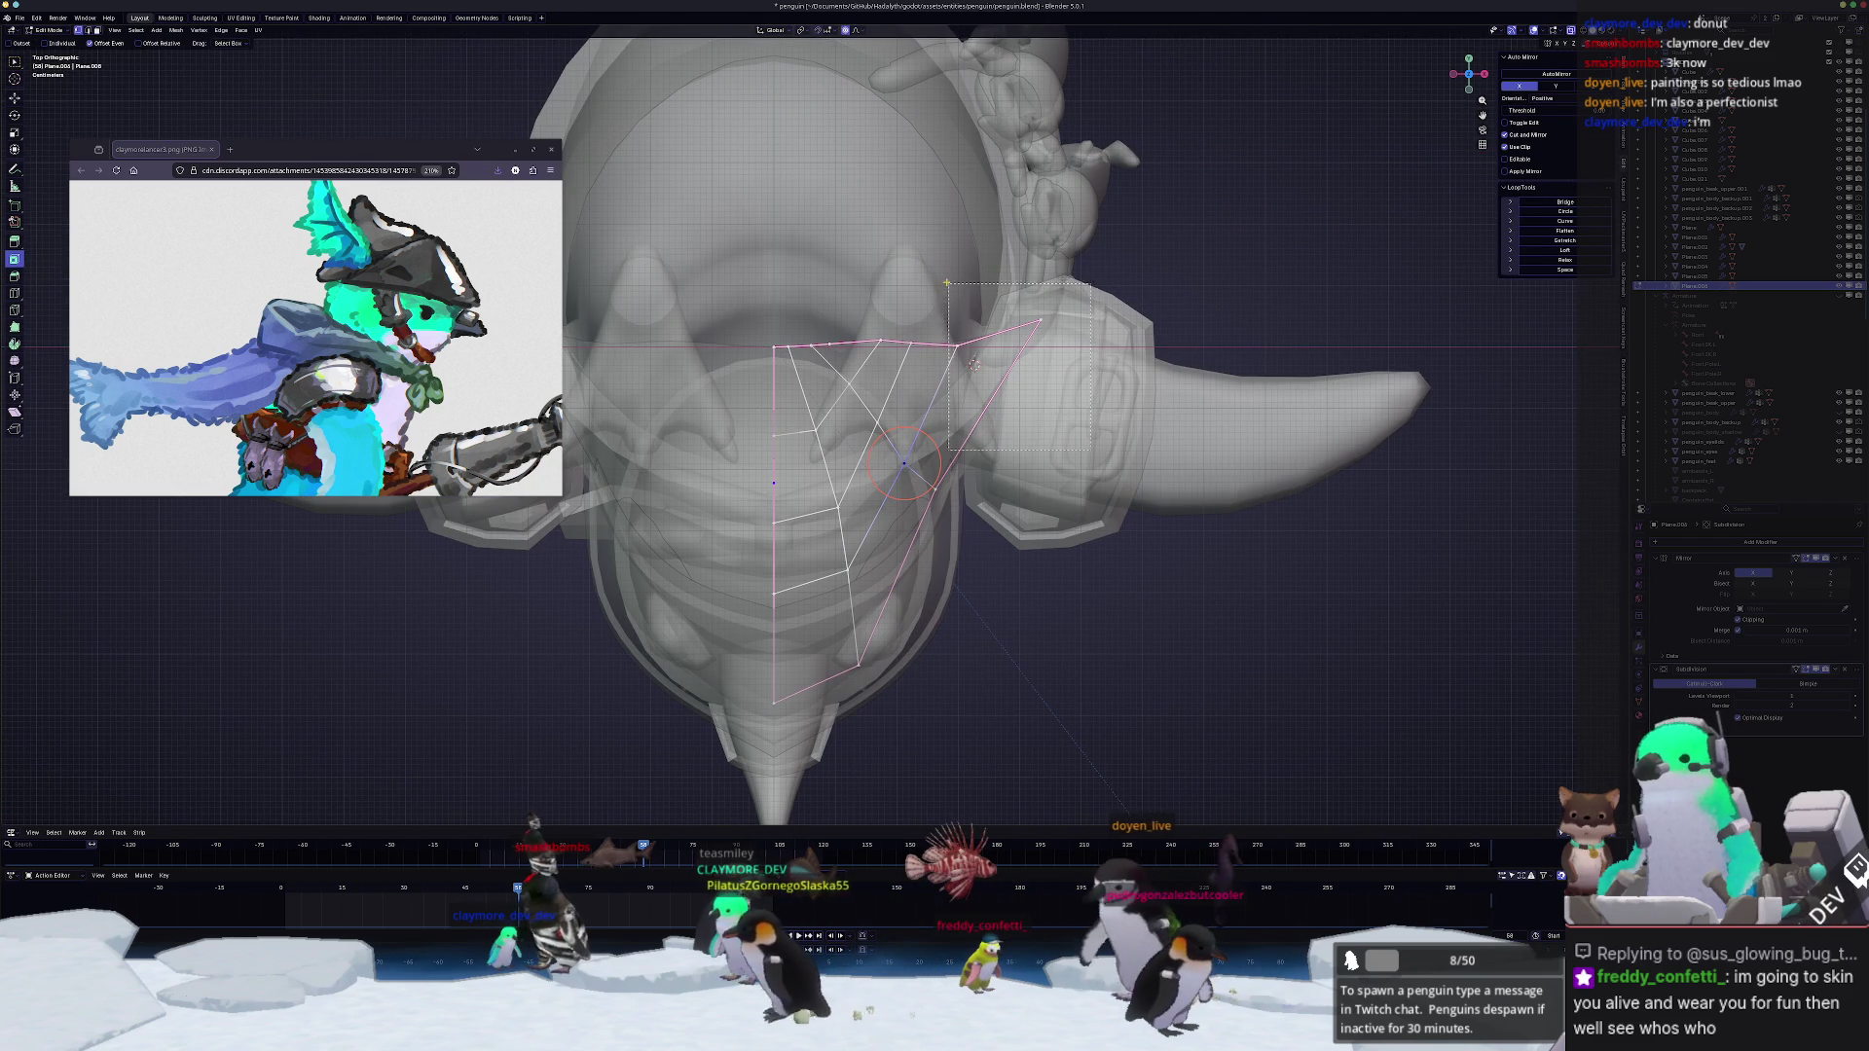
Step: Fill a new face between the crest edges and pull its vertices with proportional falloff
key("f")
key("f")
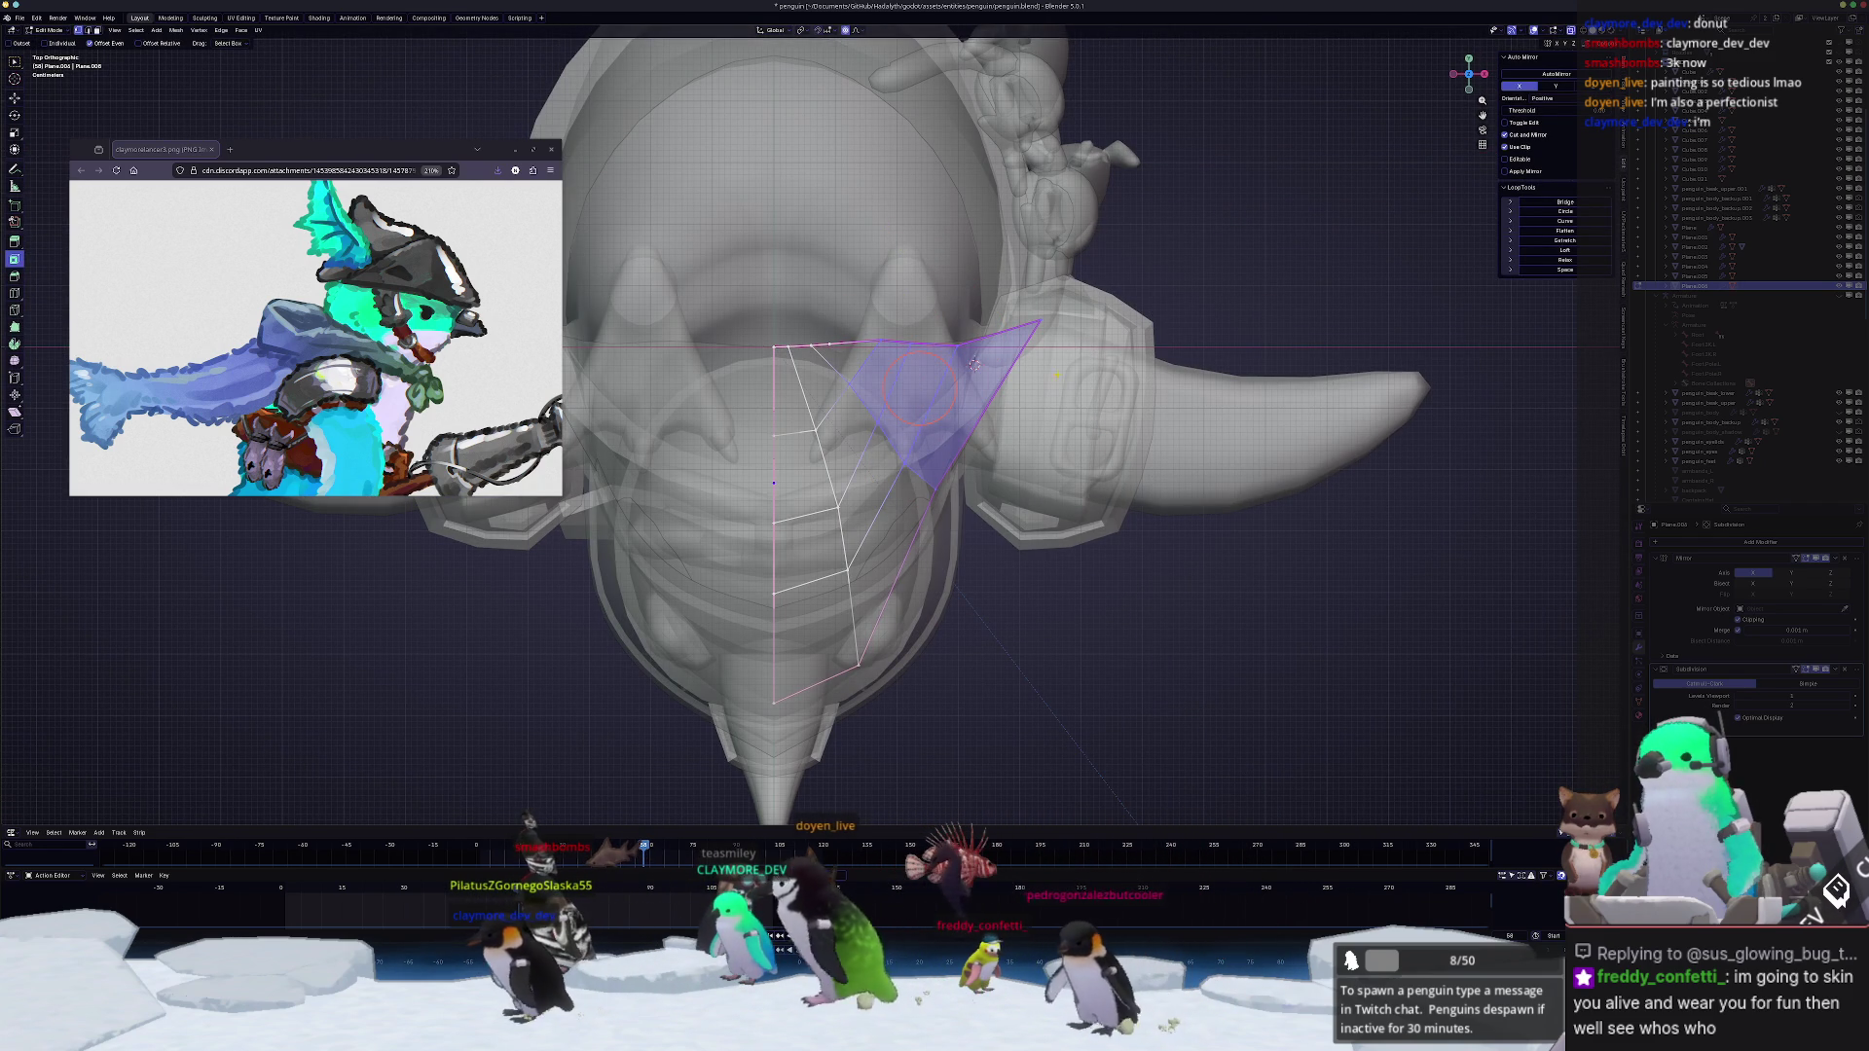
left_click(973, 363)
key("alt+z")
key("alt+z")
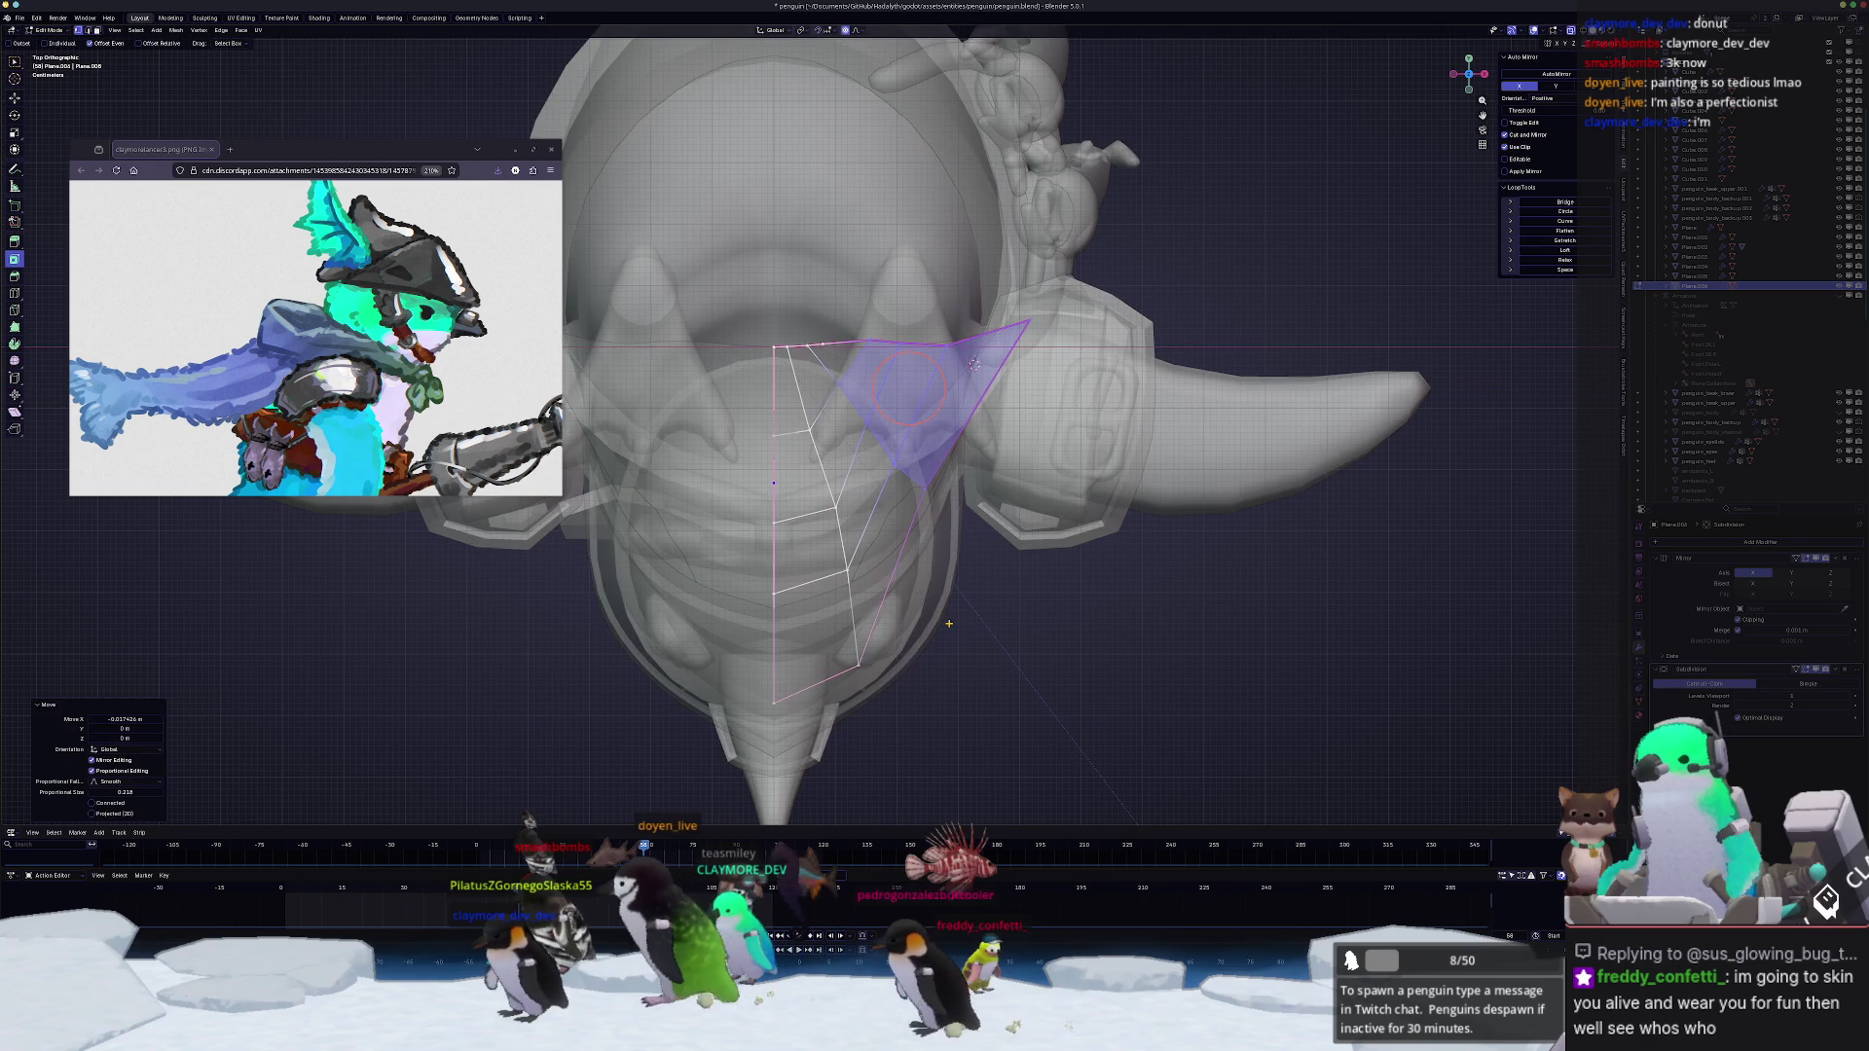
key("g")
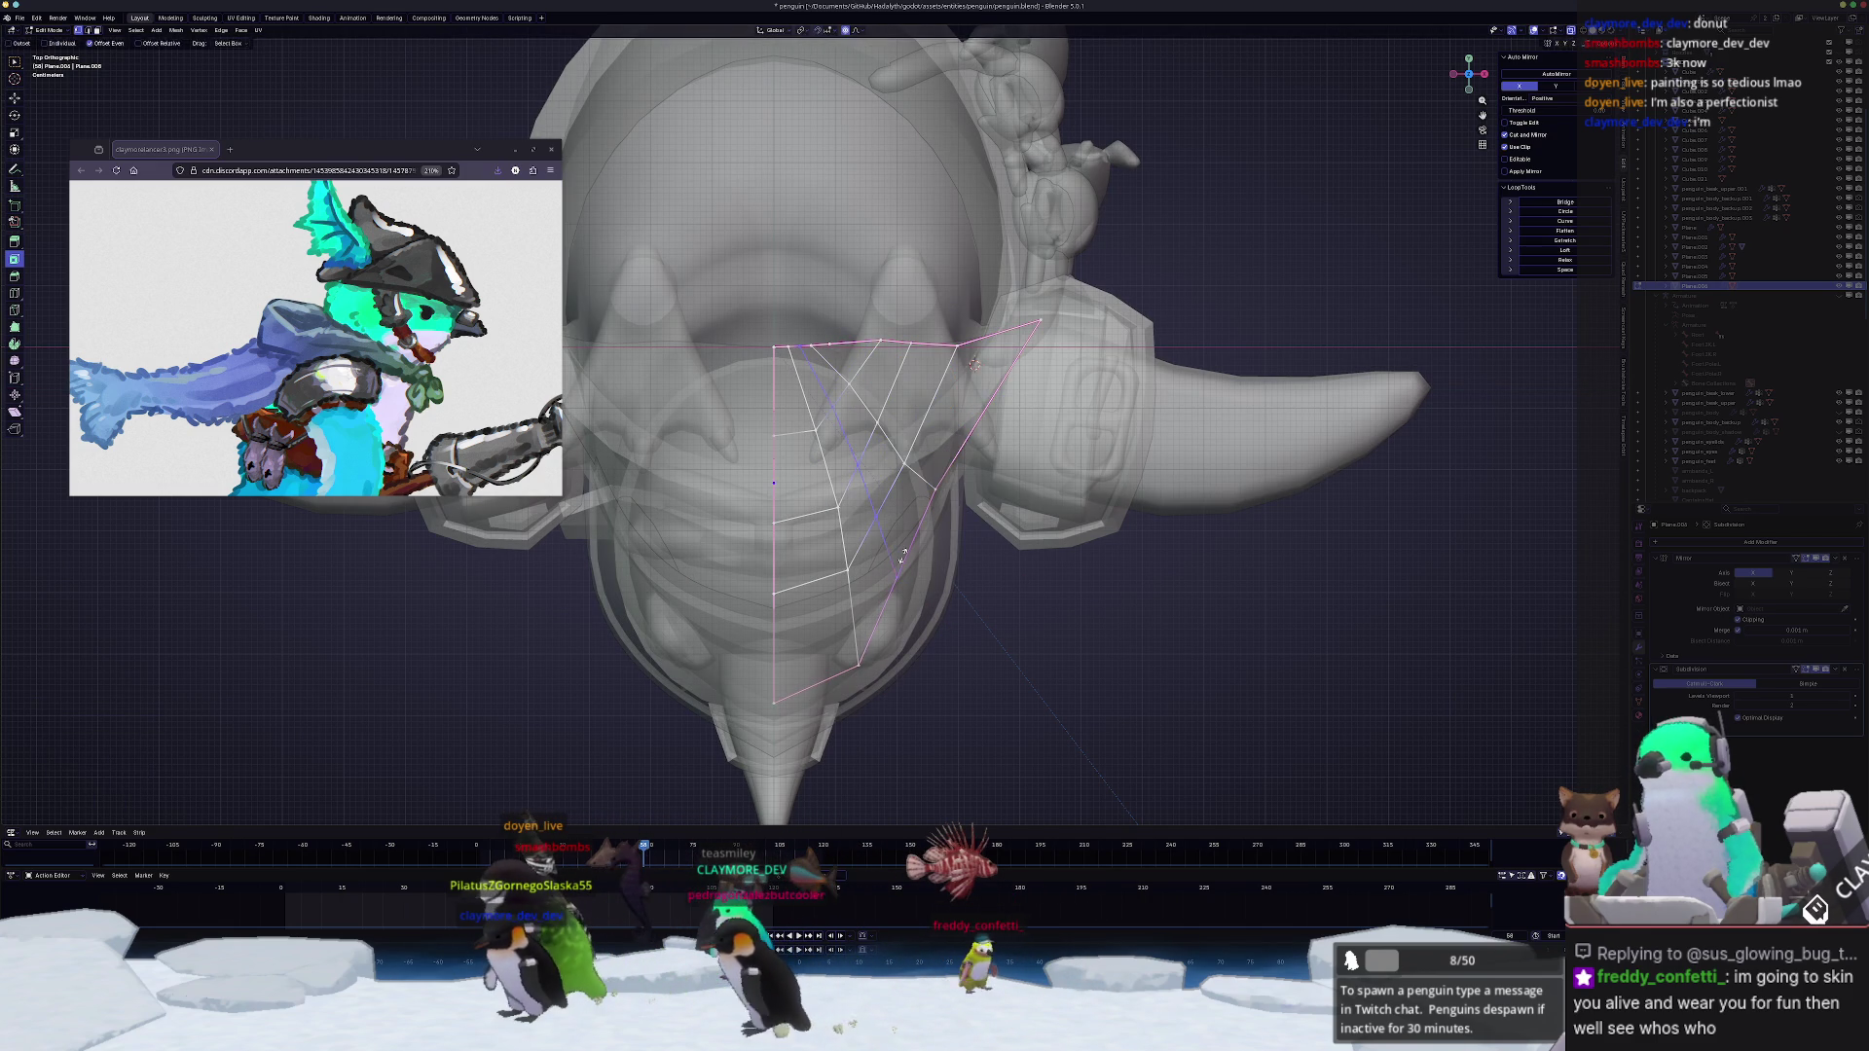
key("o")
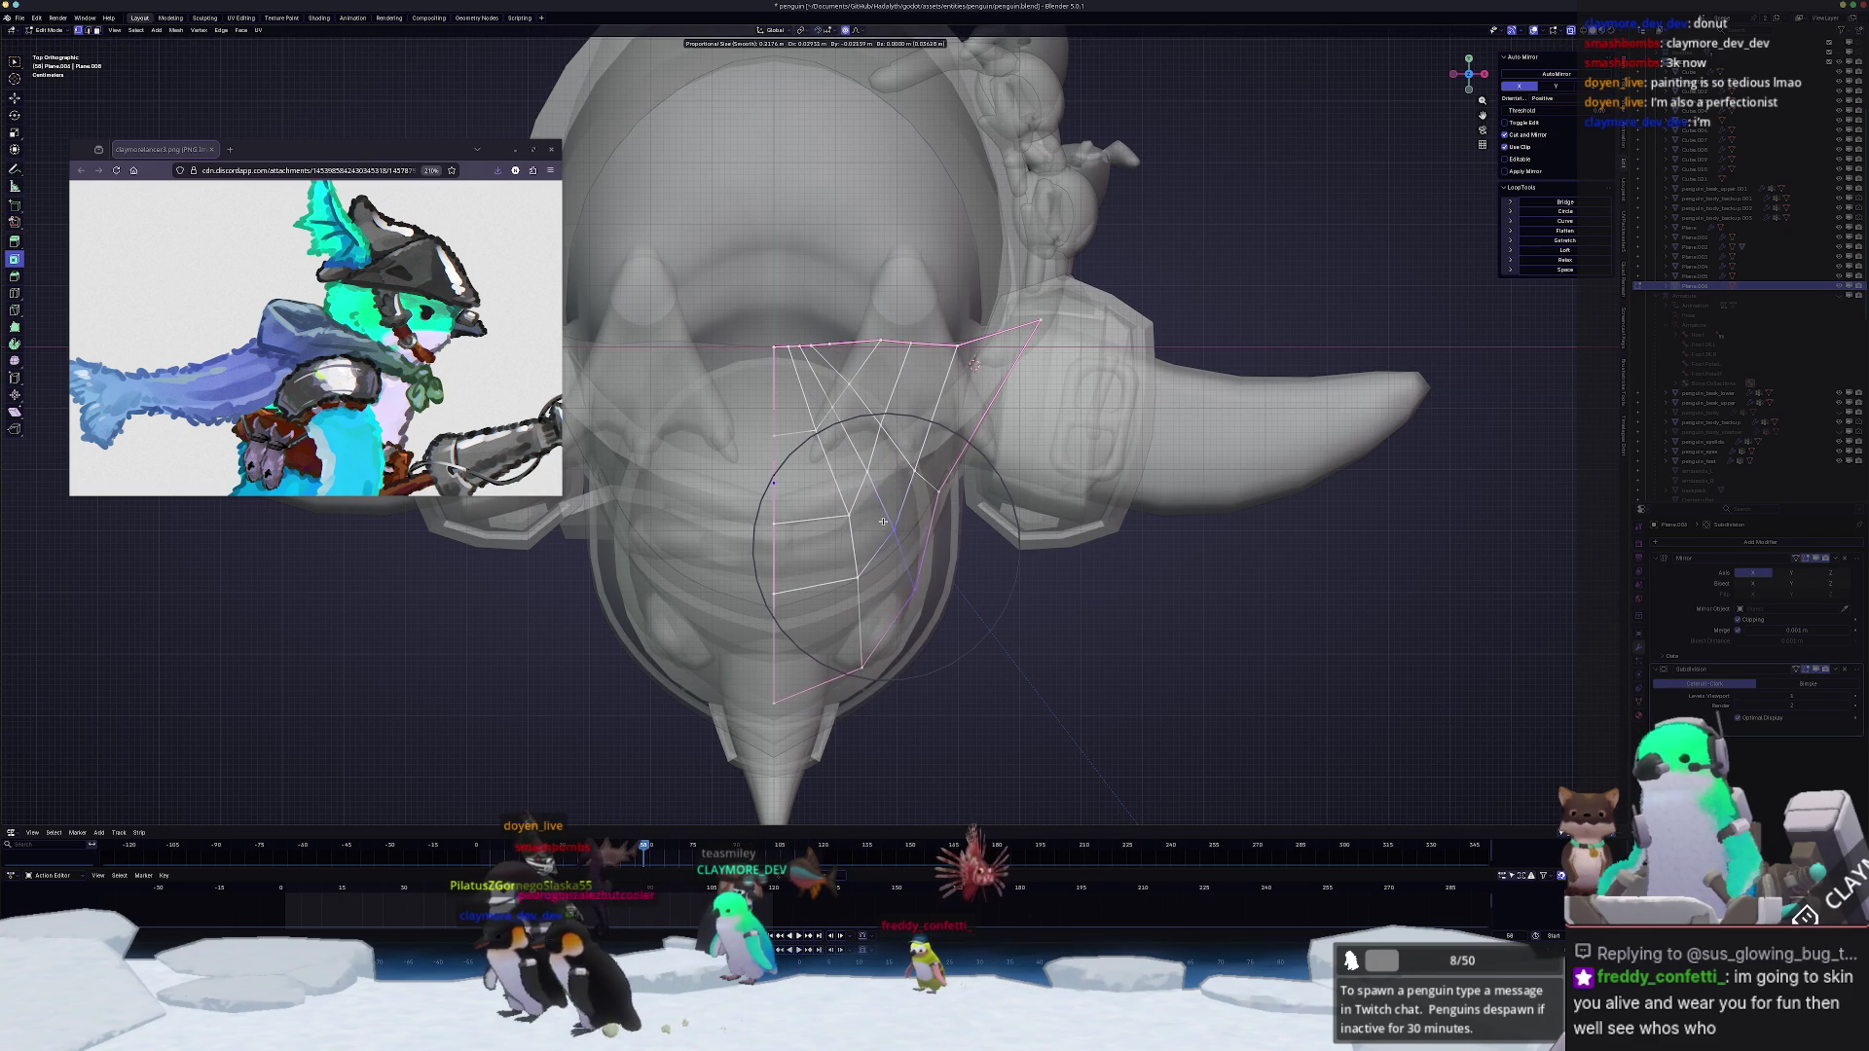
left_click(902, 540)
Step: Shift the crest vertices along X and refine them so the fin follows the helmet's curve
key("alt+z")
key("alt+z")
key("g")
key("x")
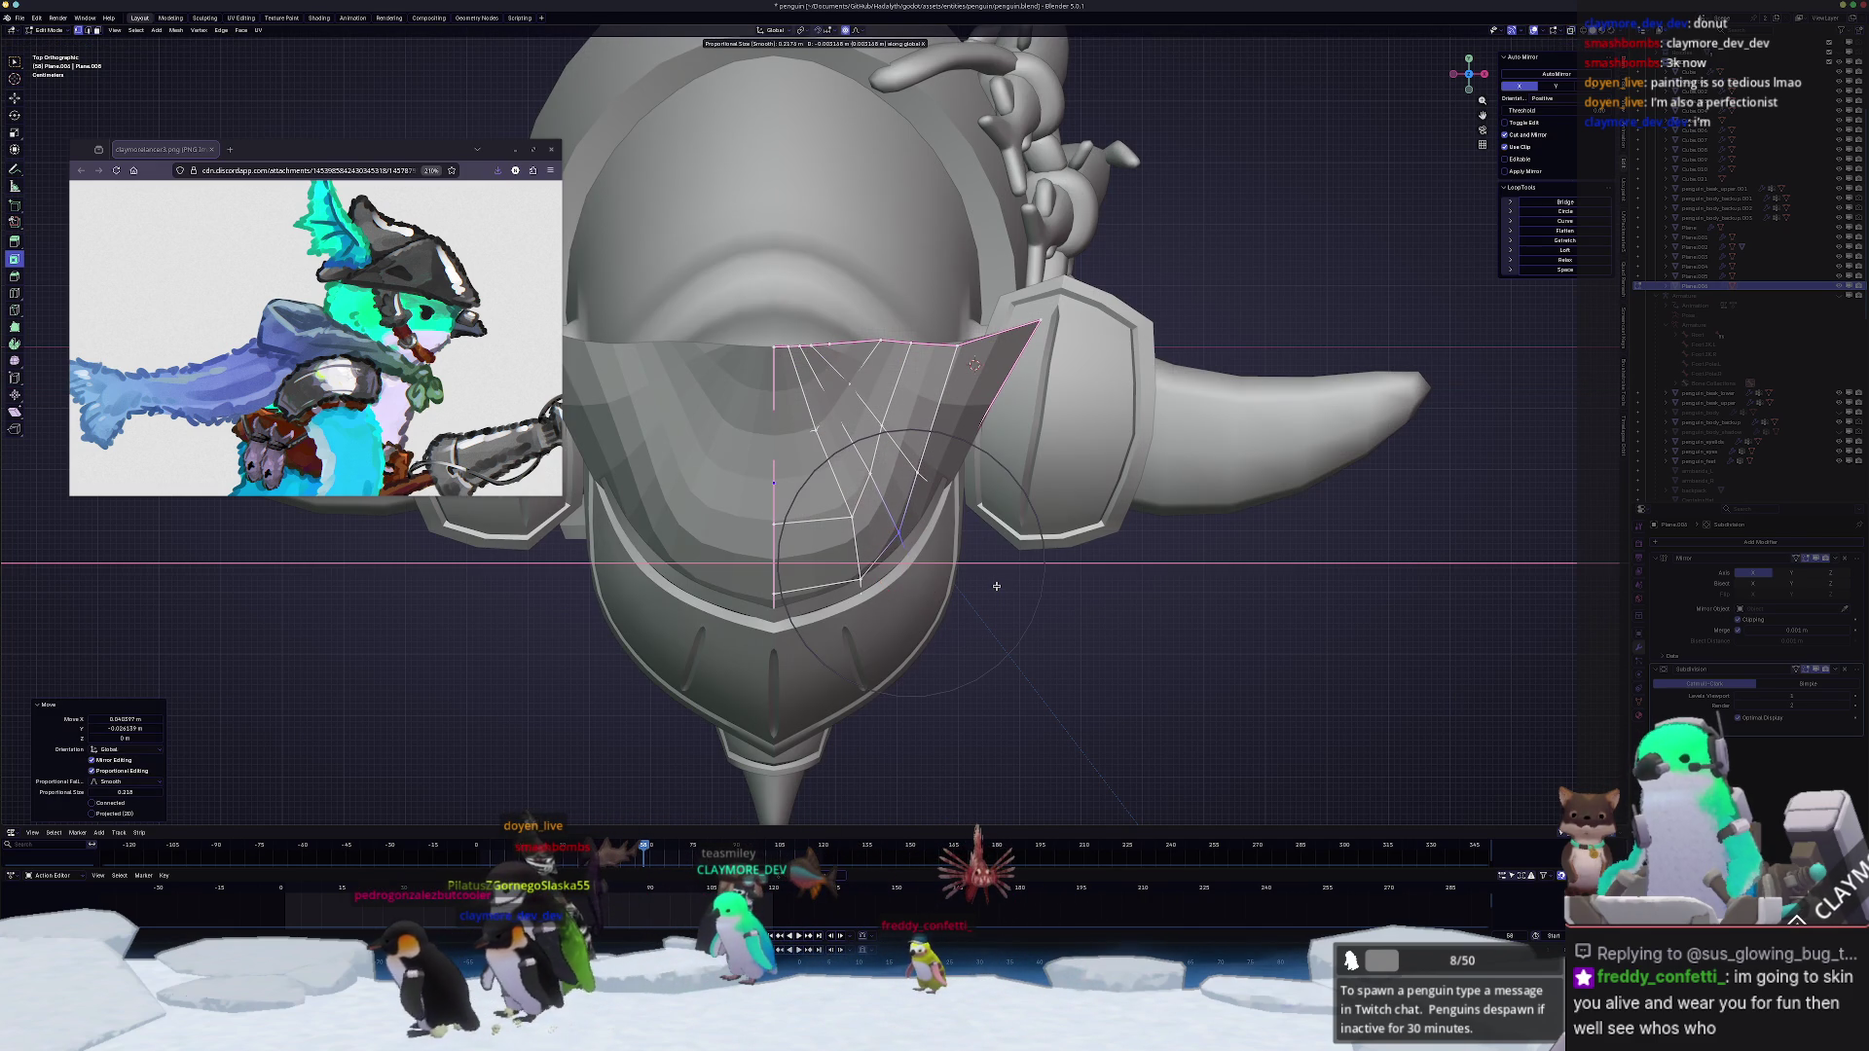
left_click(996, 586)
key("alt+z")
scroll(1019, 556, "up", 2)
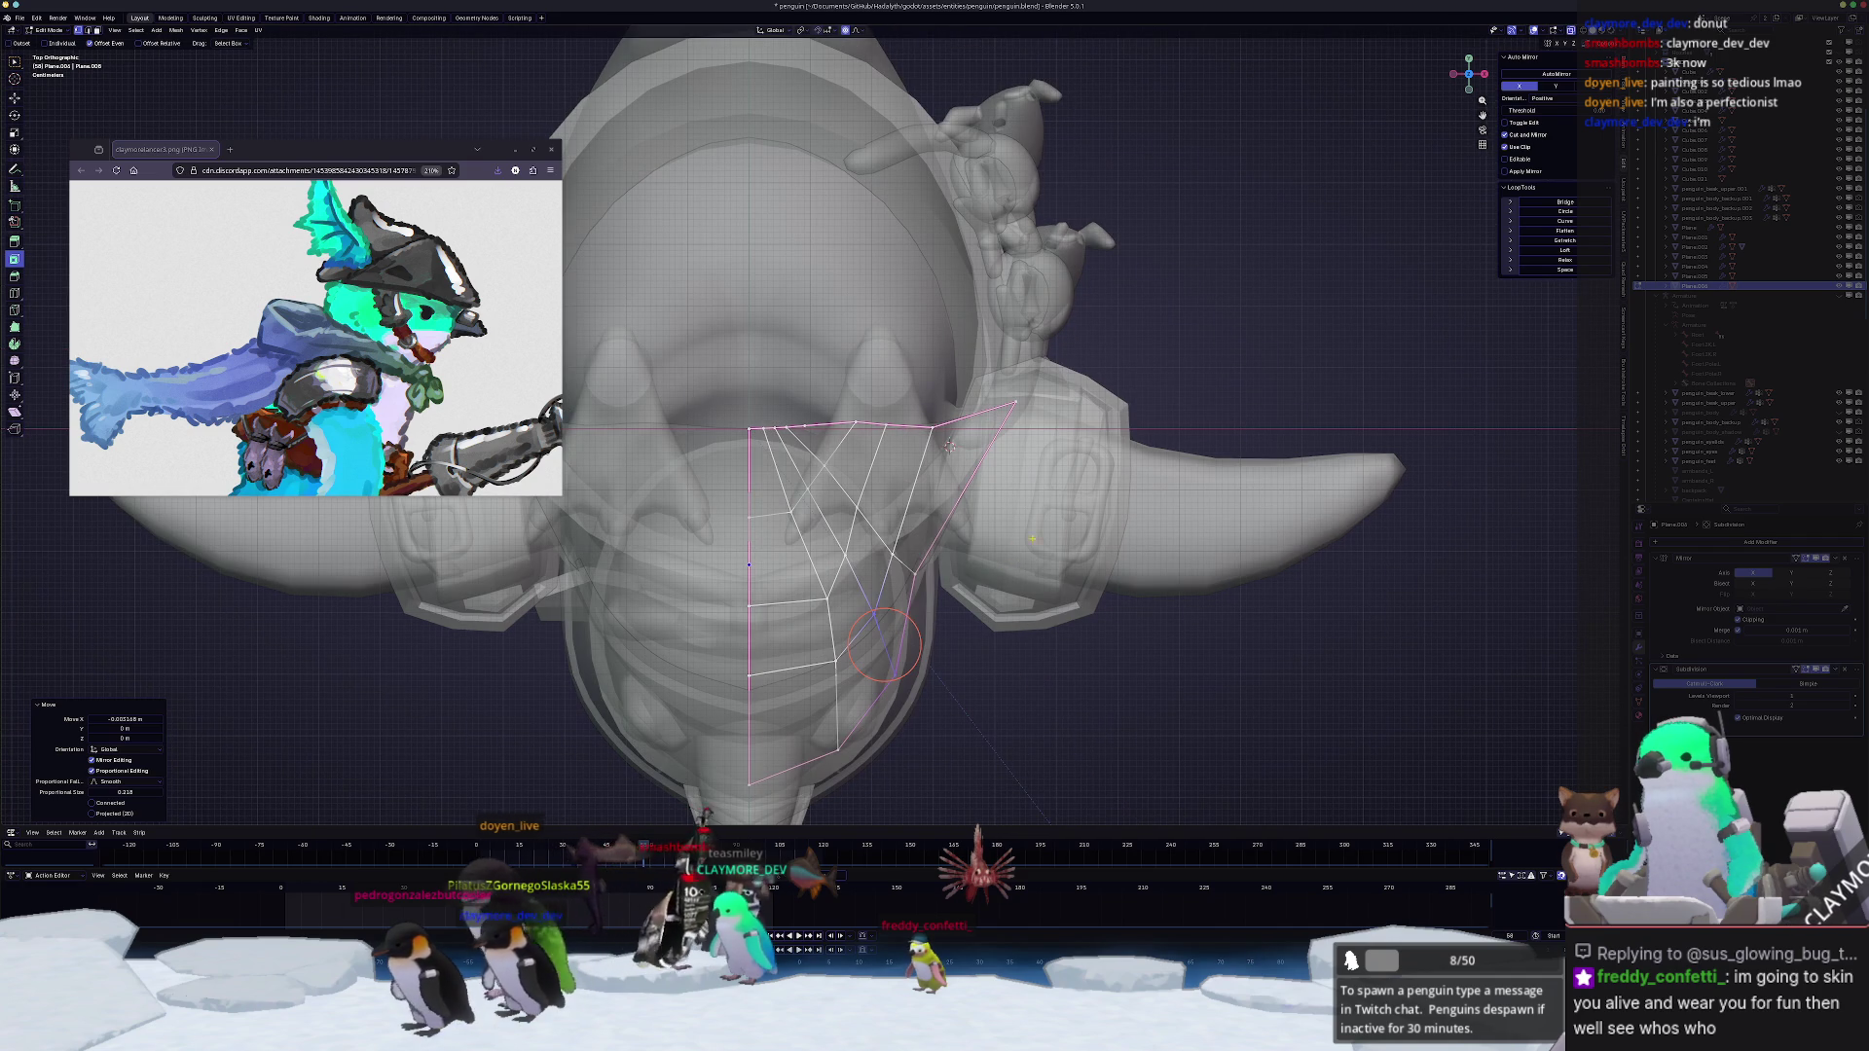
key("g")
left_click(925, 544)
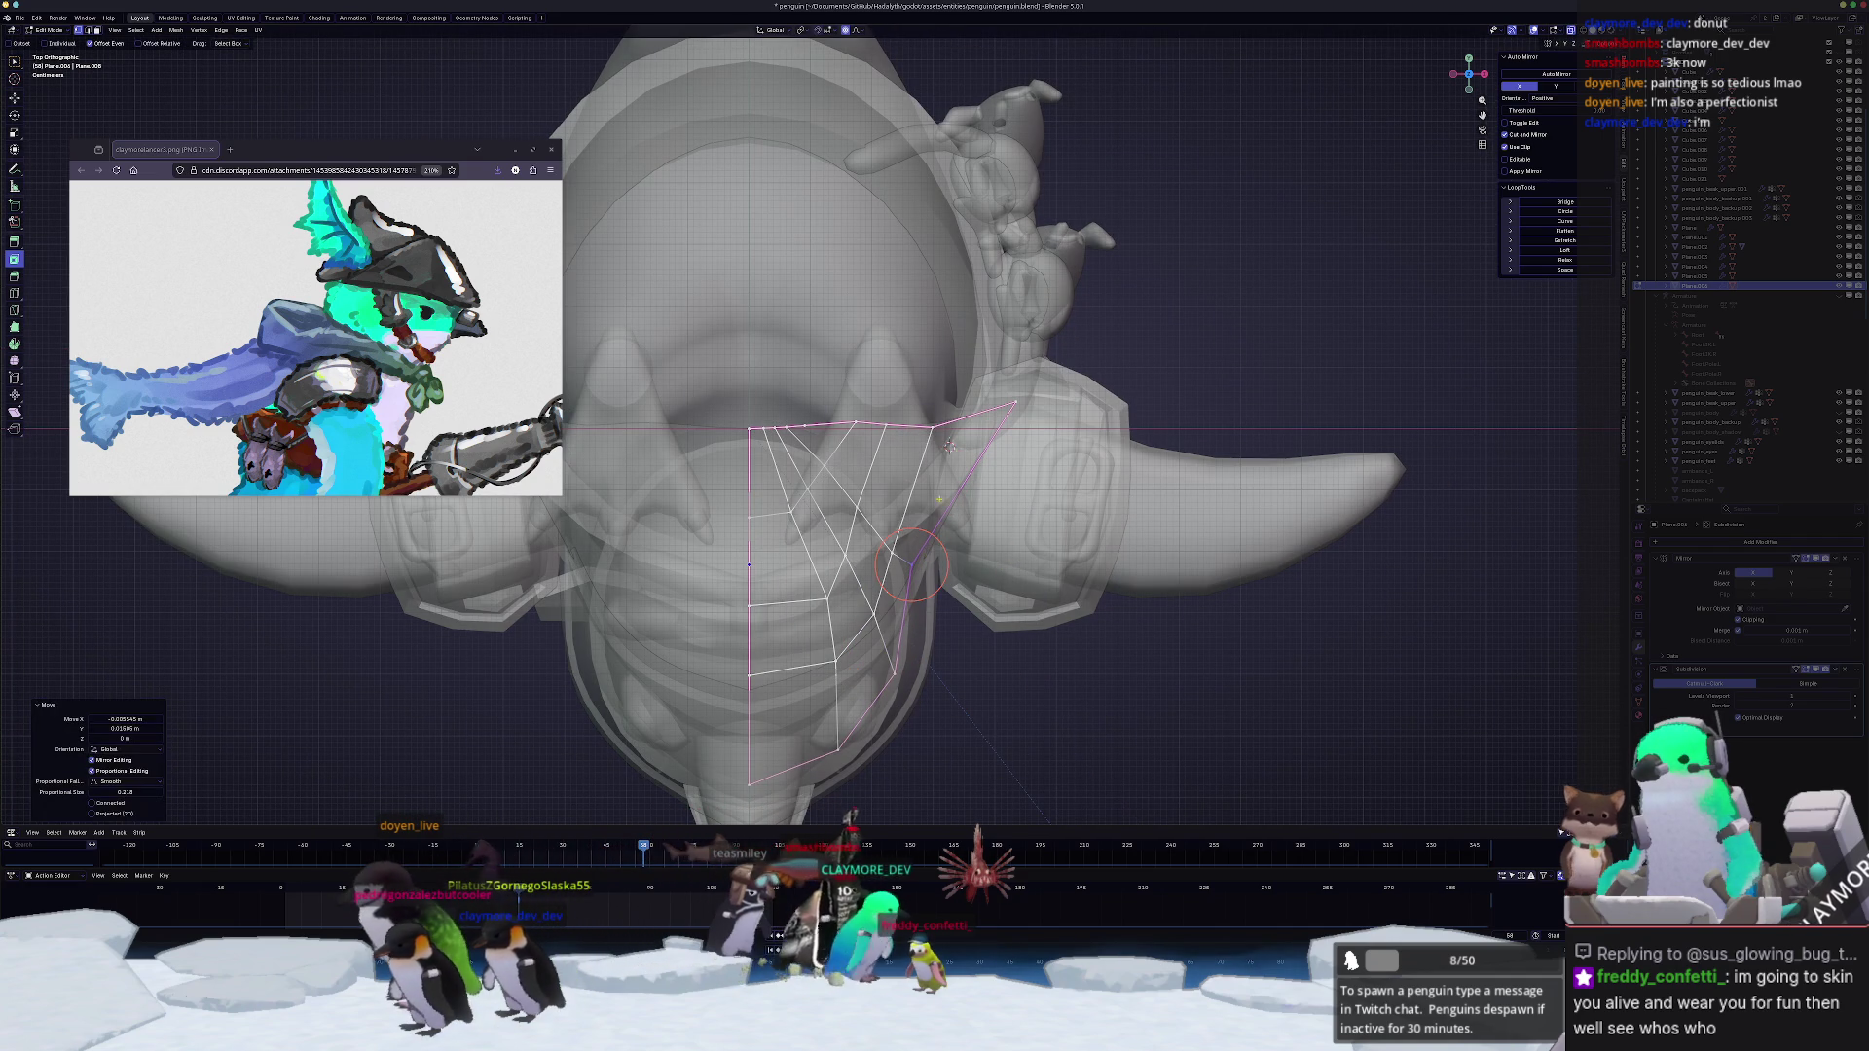
mouse_move(893, 423)
middle_mouse_down()
mouse_move(827, 408)
mouse_move(994, 372)
middle_mouse_up()
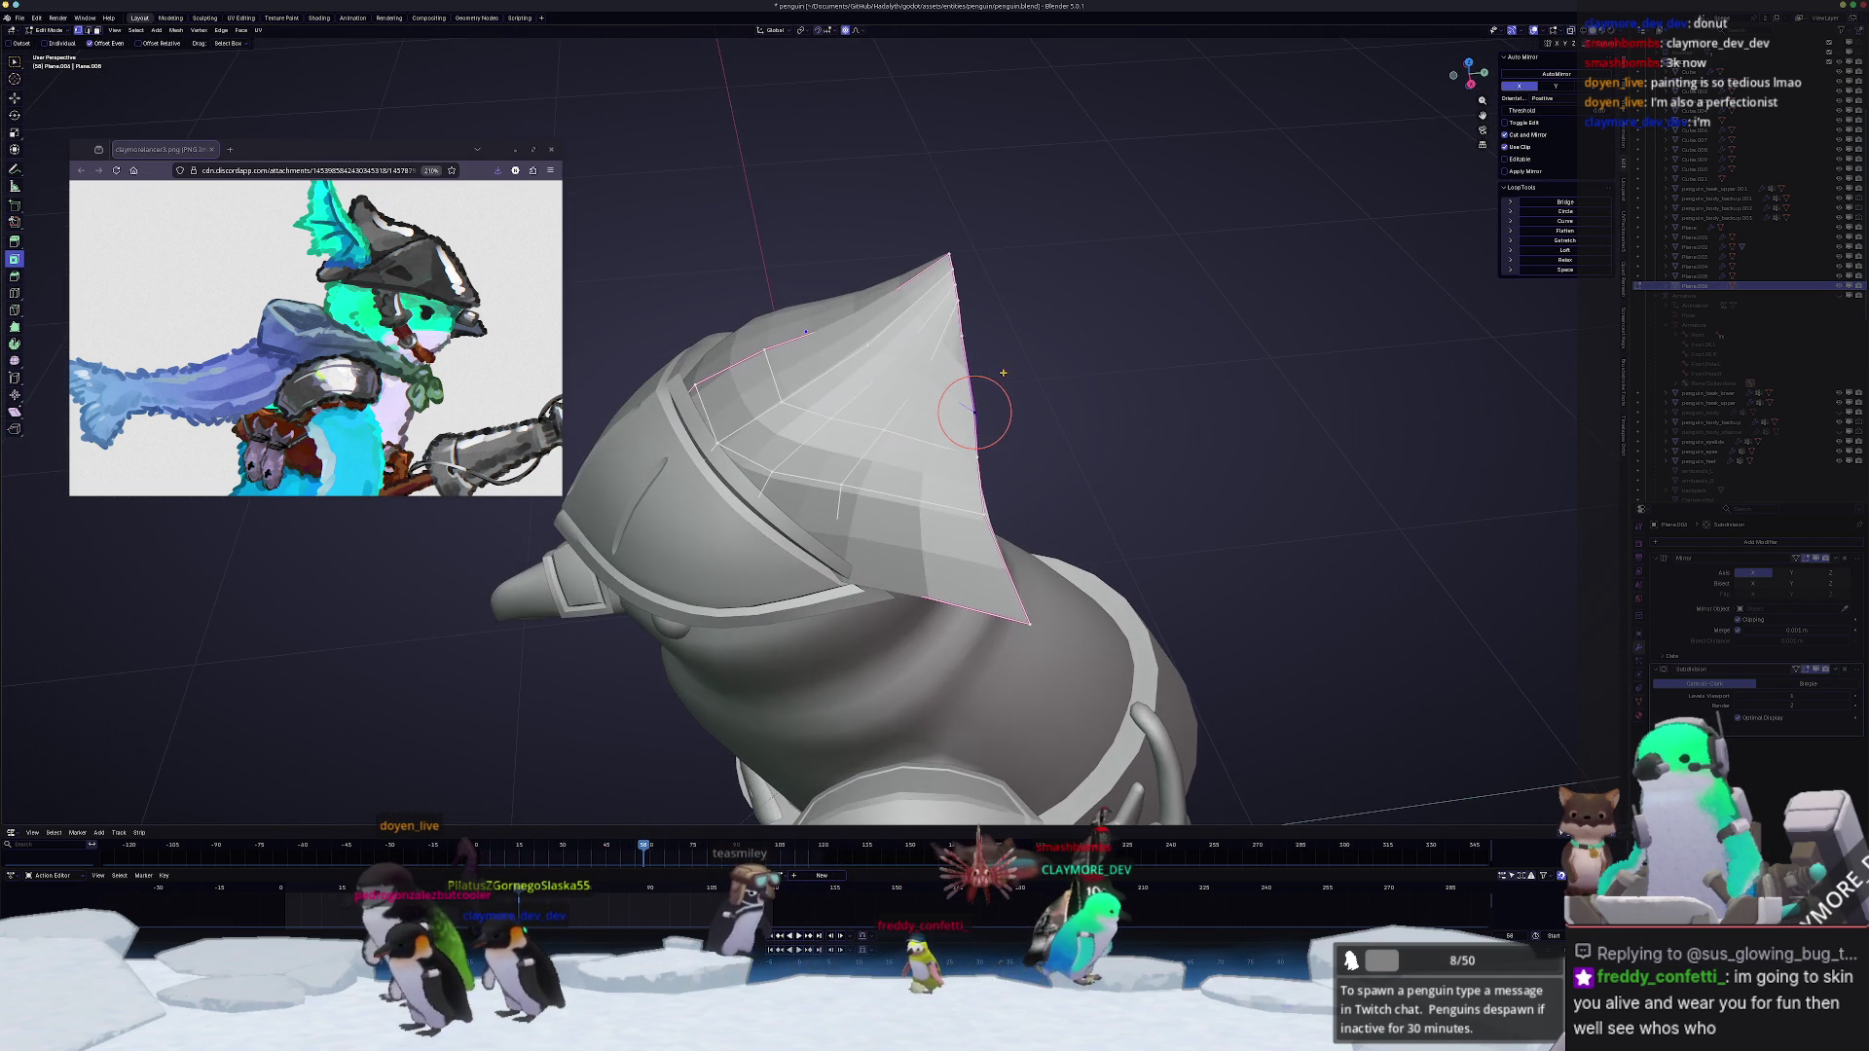
Step: Vertex-slide the crest tip vertices and mirror them across the X axis
left_click(974, 376)
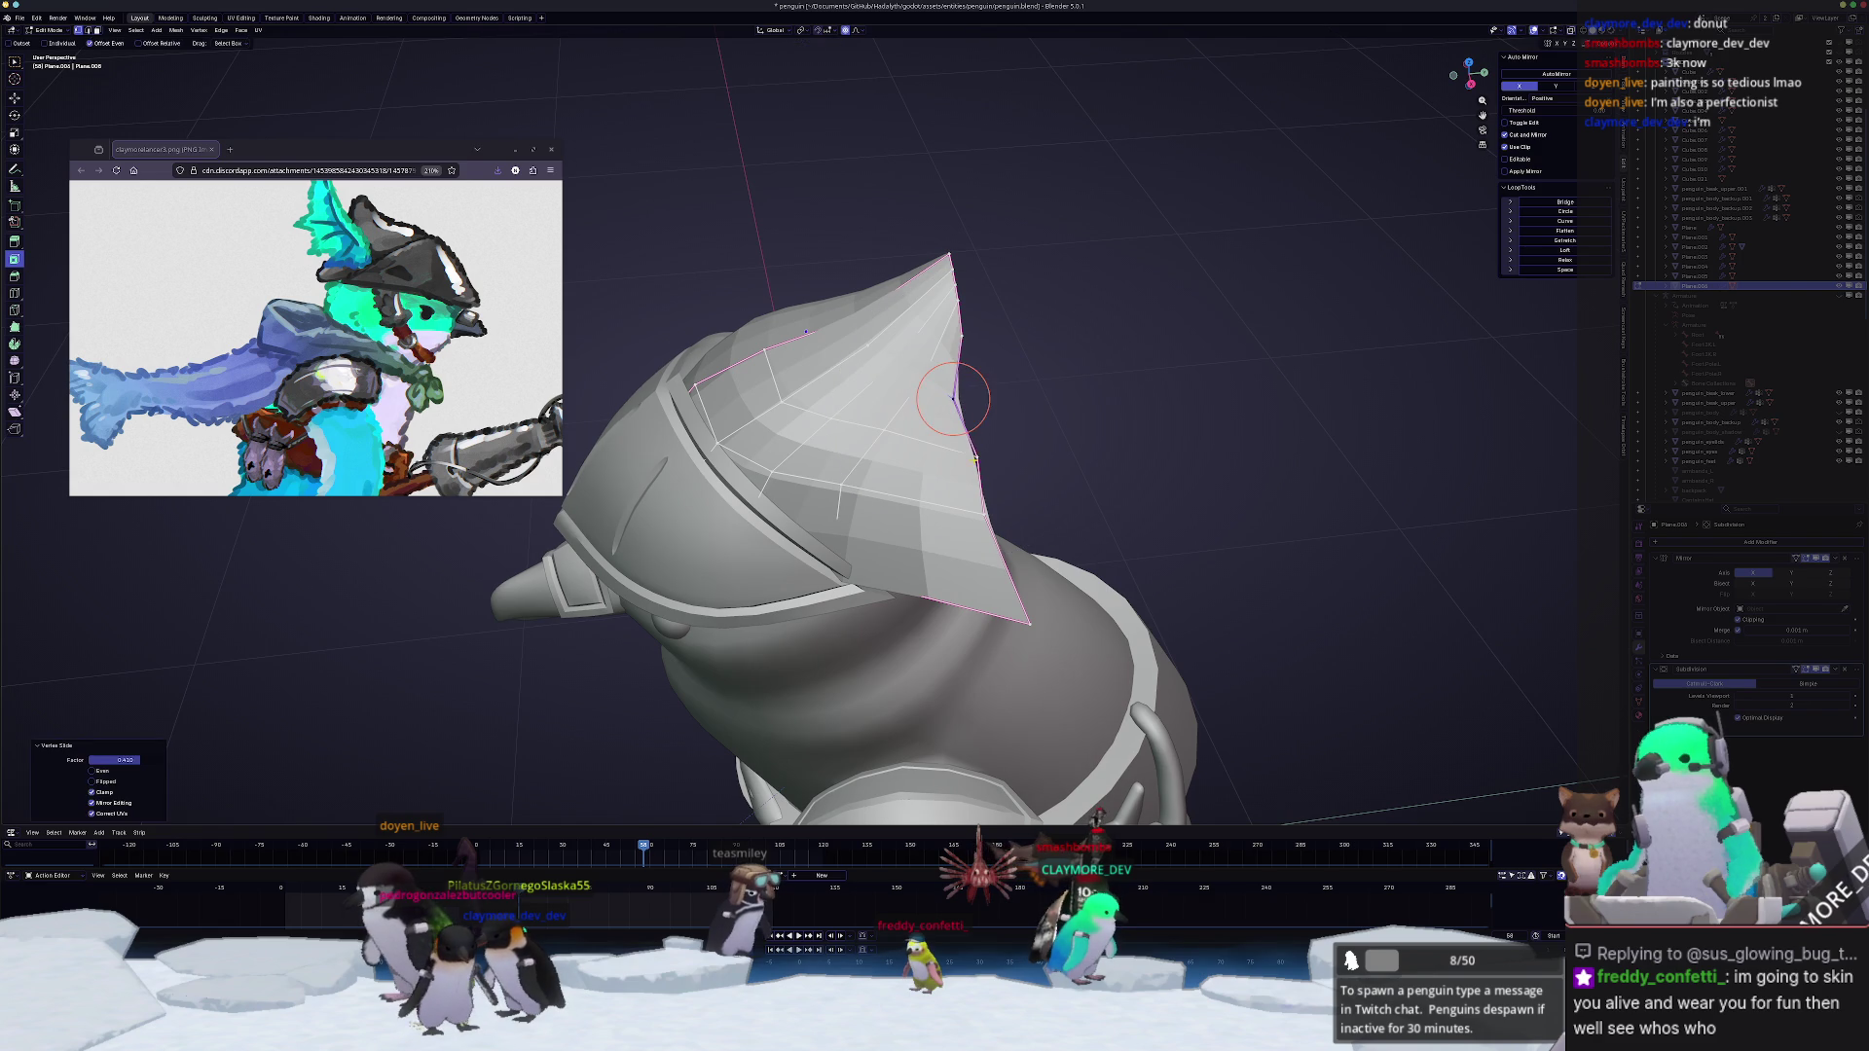
left_click(956, 453)
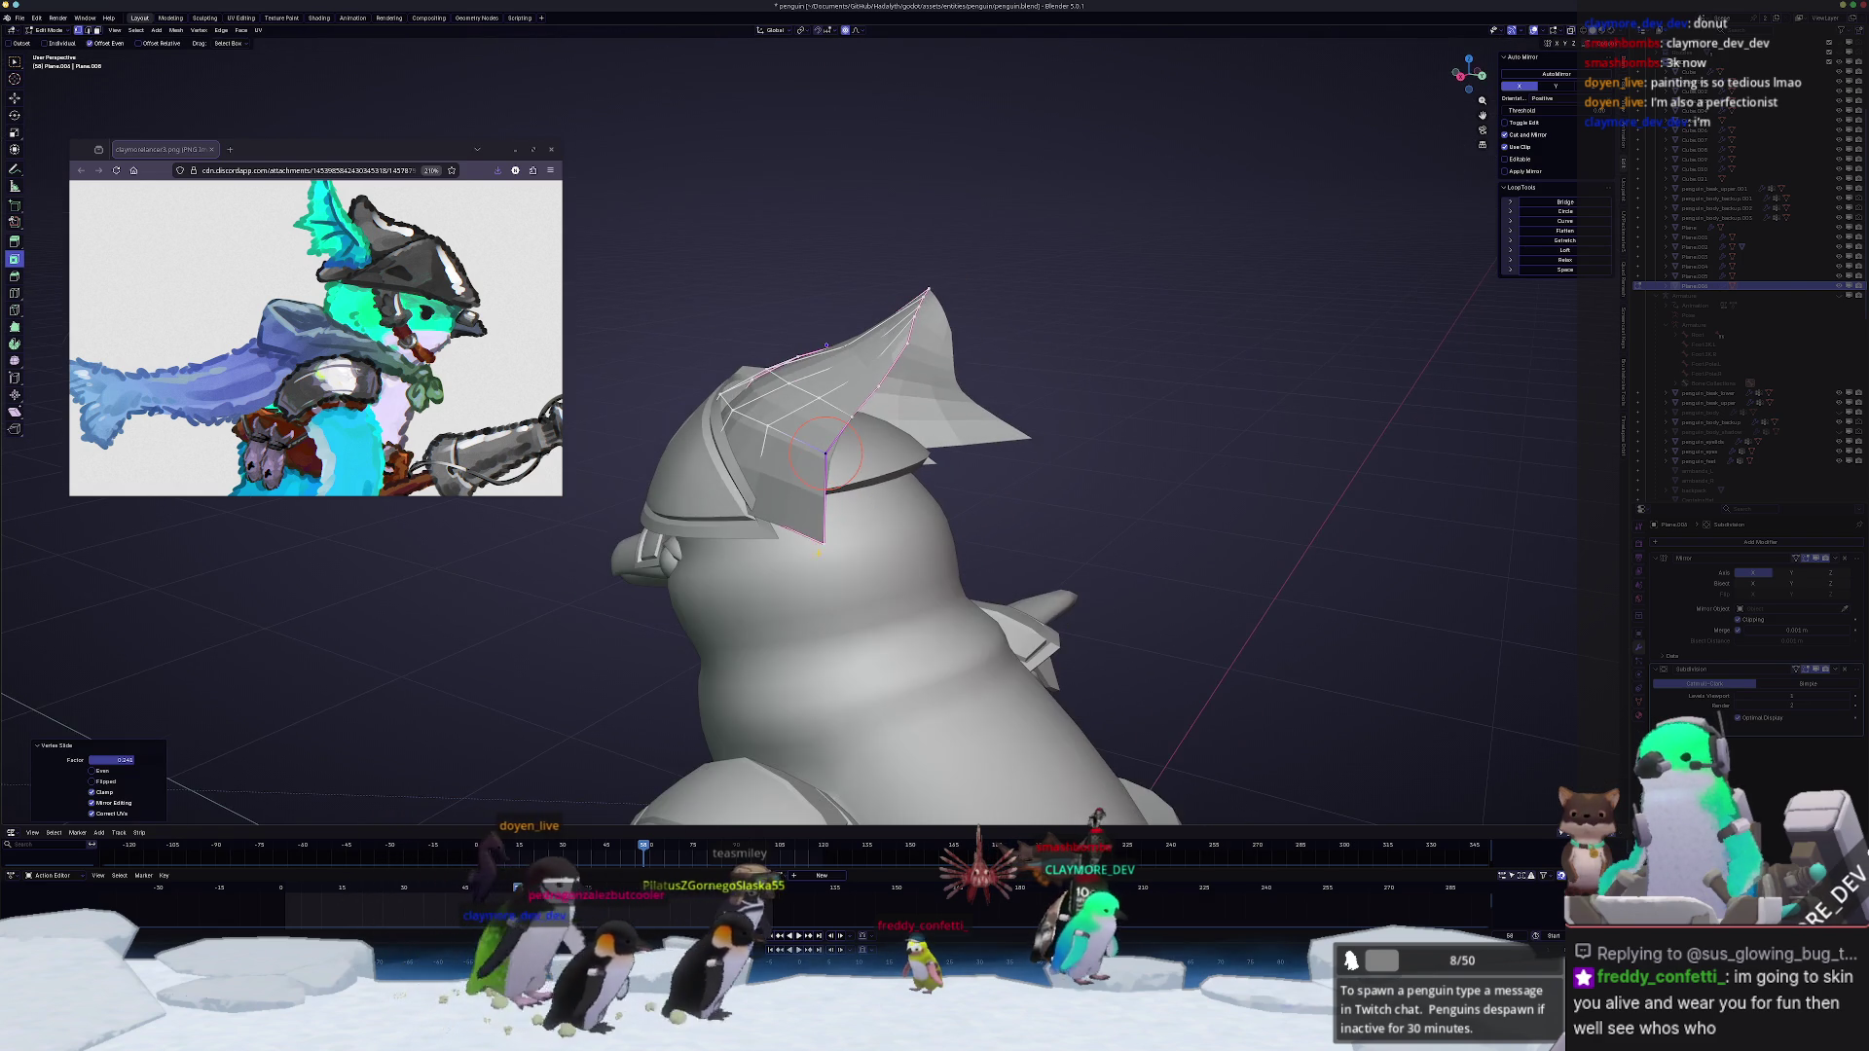
middle_click_drag(951, 506, 803, 560)
key("g")
key("x")
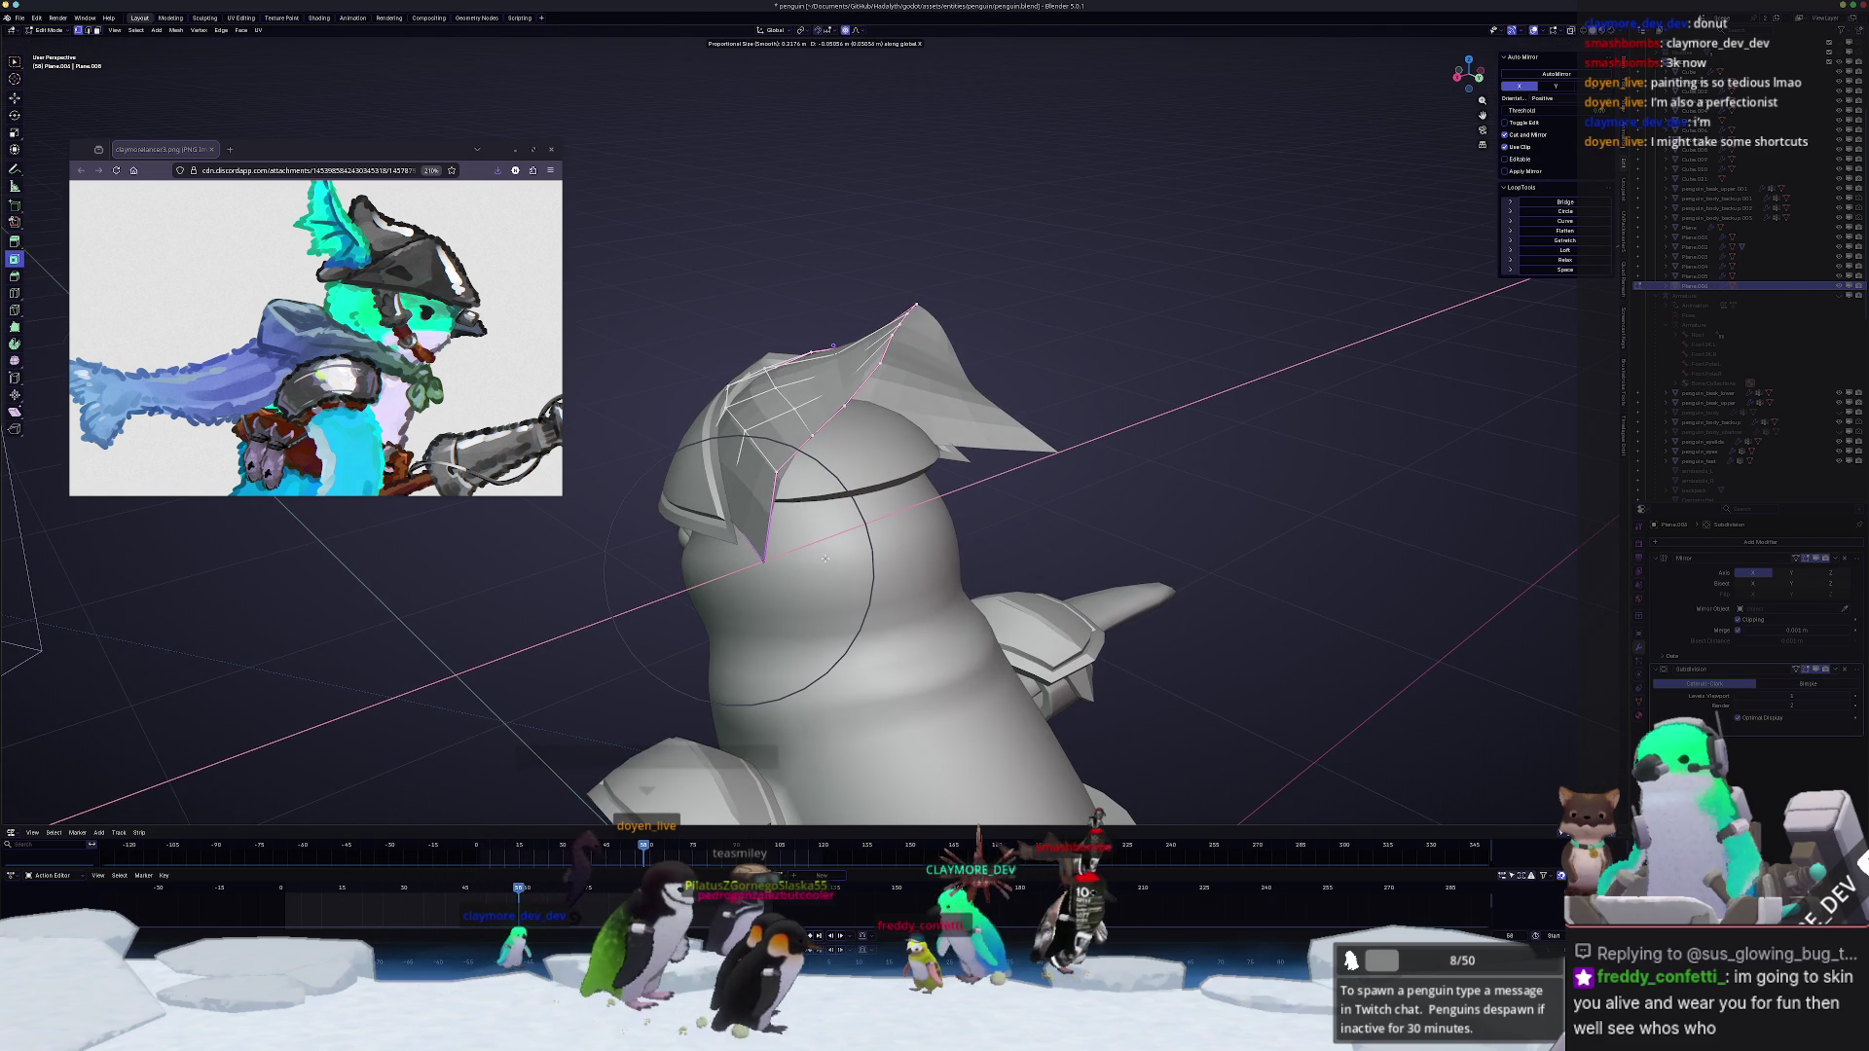
key("ctrl+m")
key("x")
mouse_move(819, 557)
middle_mouse_down()
mouse_move(791, 550)
mouse_move(901, 515)
mouse_move(1110, 517)
middle_mouse_up()
key("Tab")
key("Tab")
Step: Relax the crest fin's edge loops three times with LoopTools Relax
middle_click_drag(1238, 531, 1079, 564)
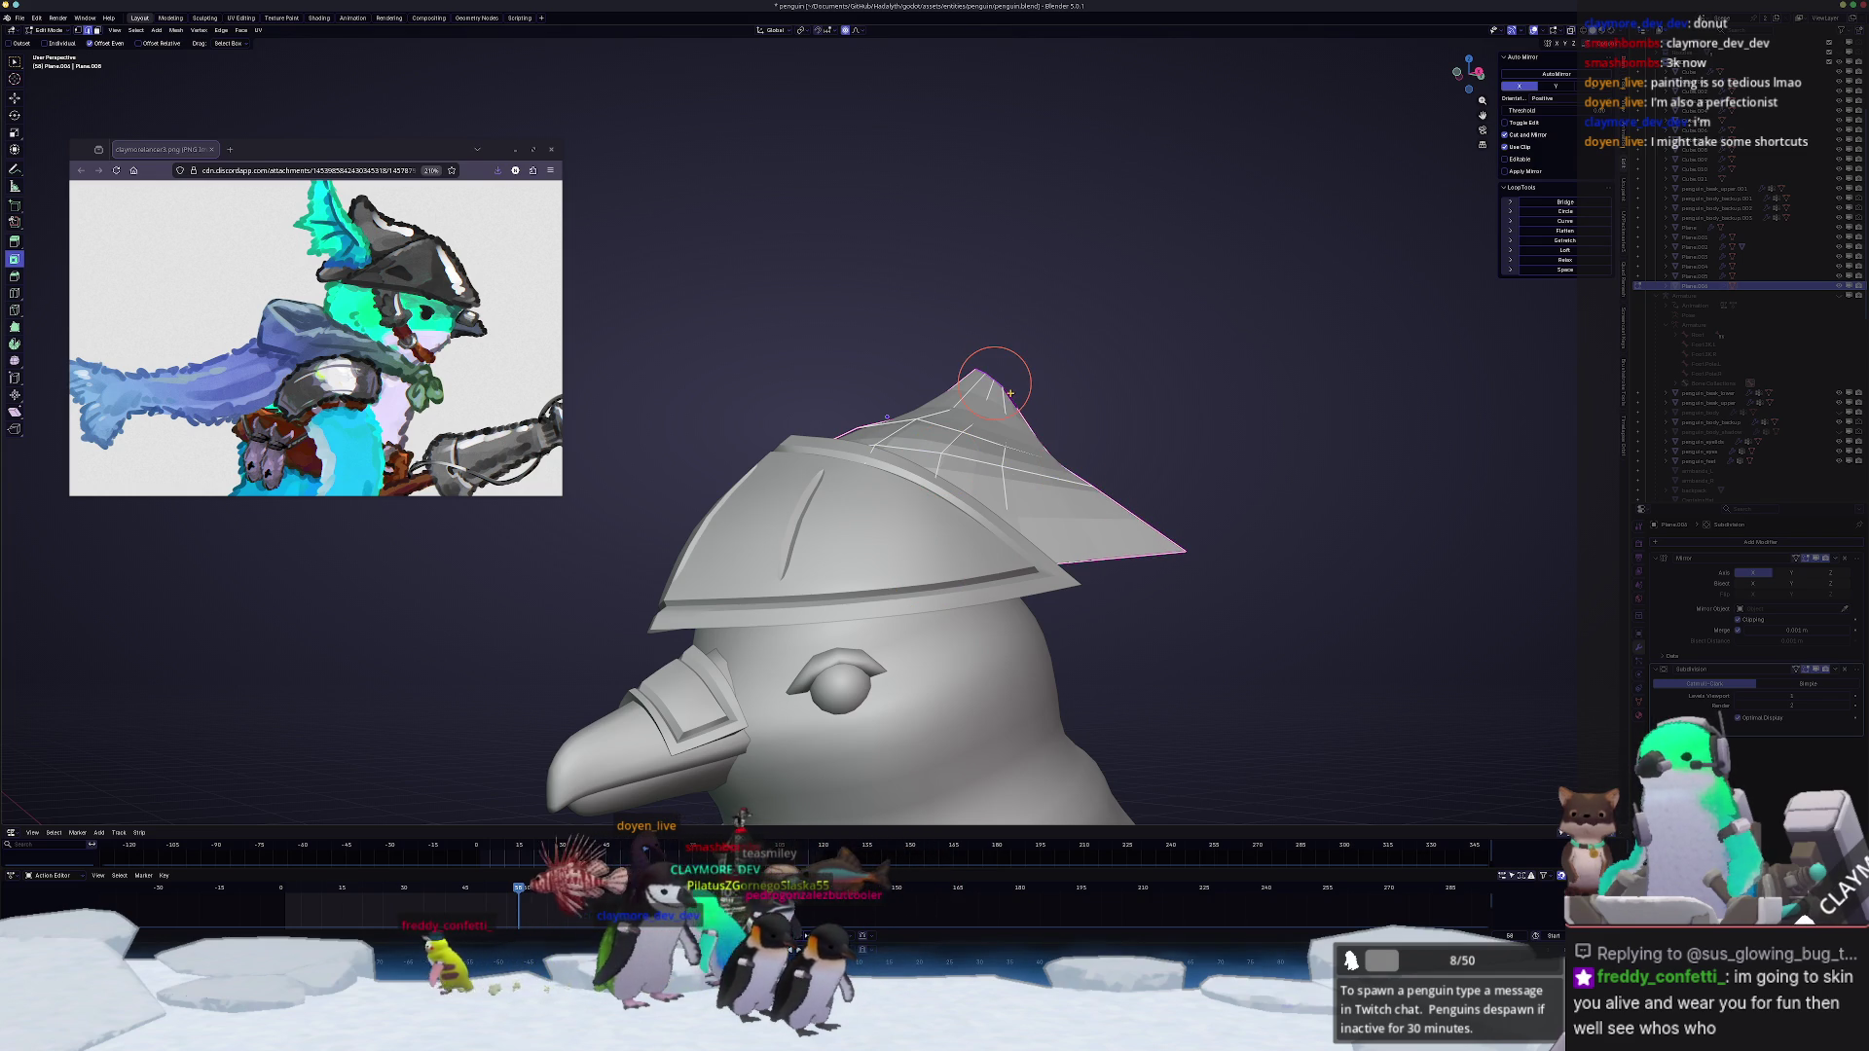
middle_click_drag(1076, 468, 1006, 461)
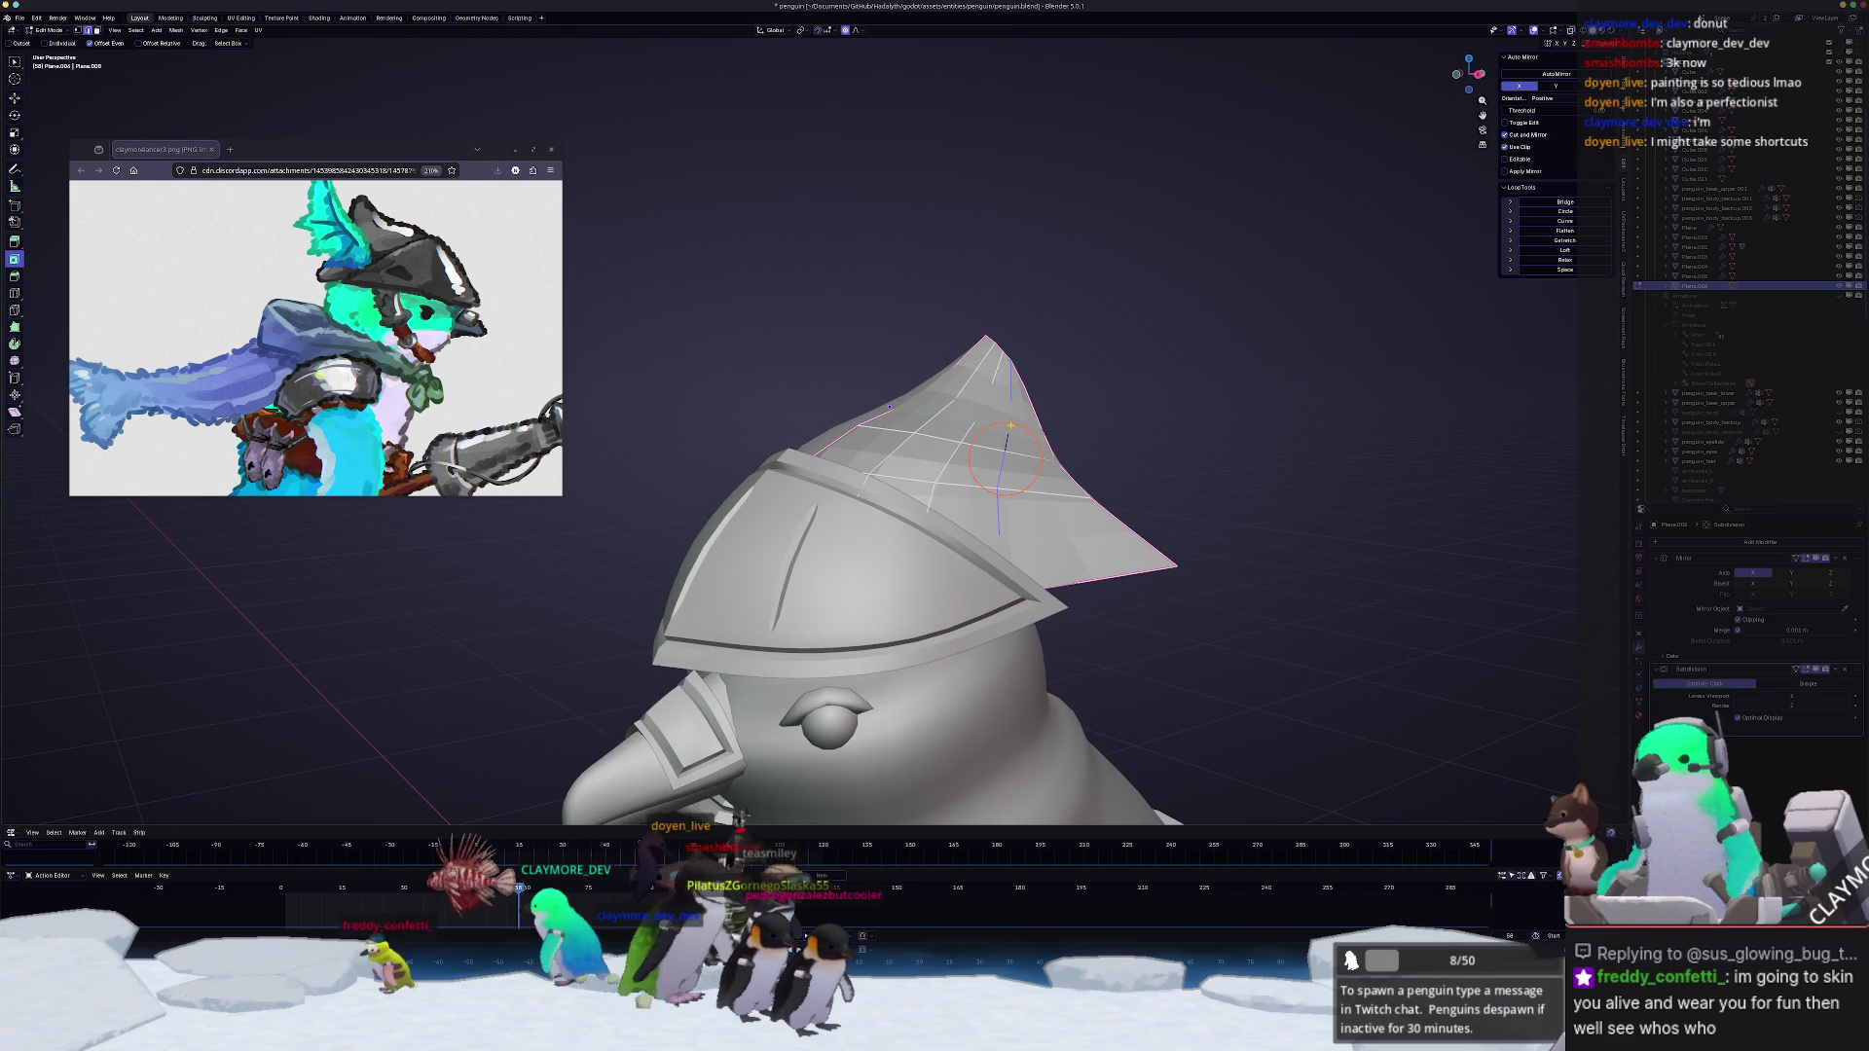
key("shift+r")
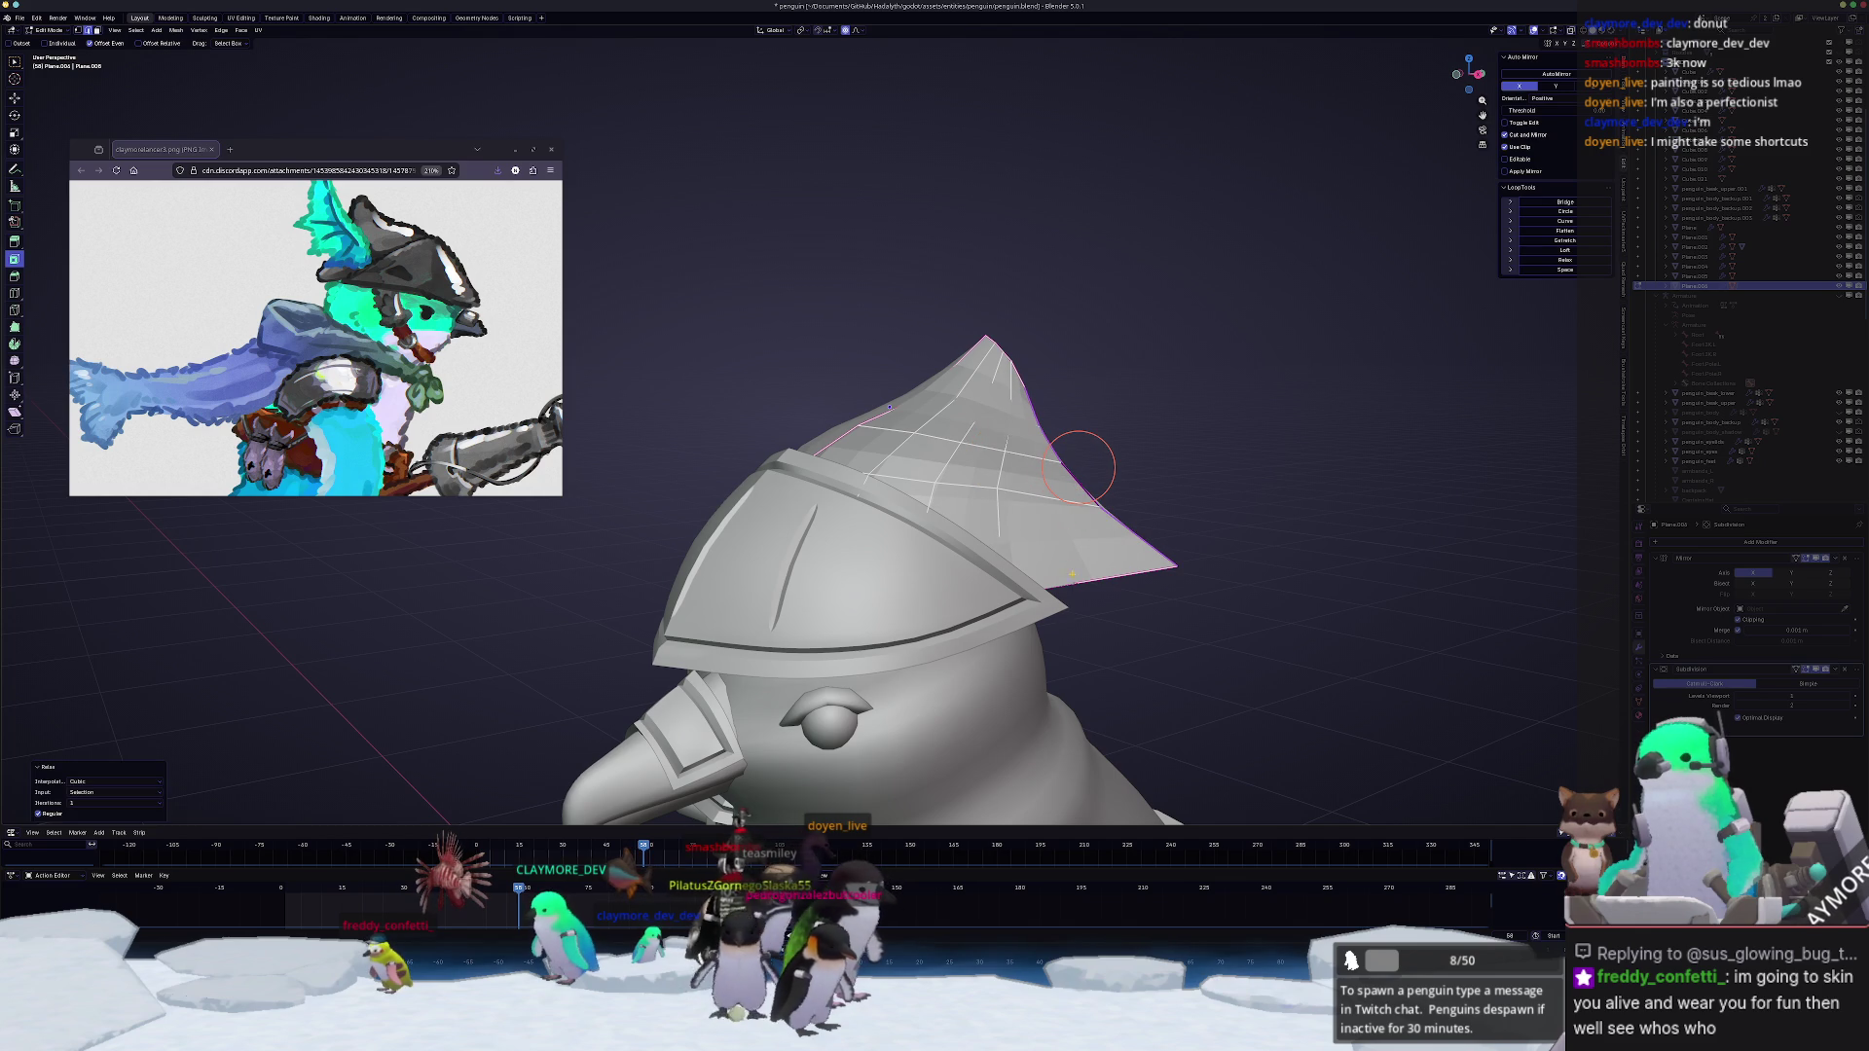
key("shift+r")
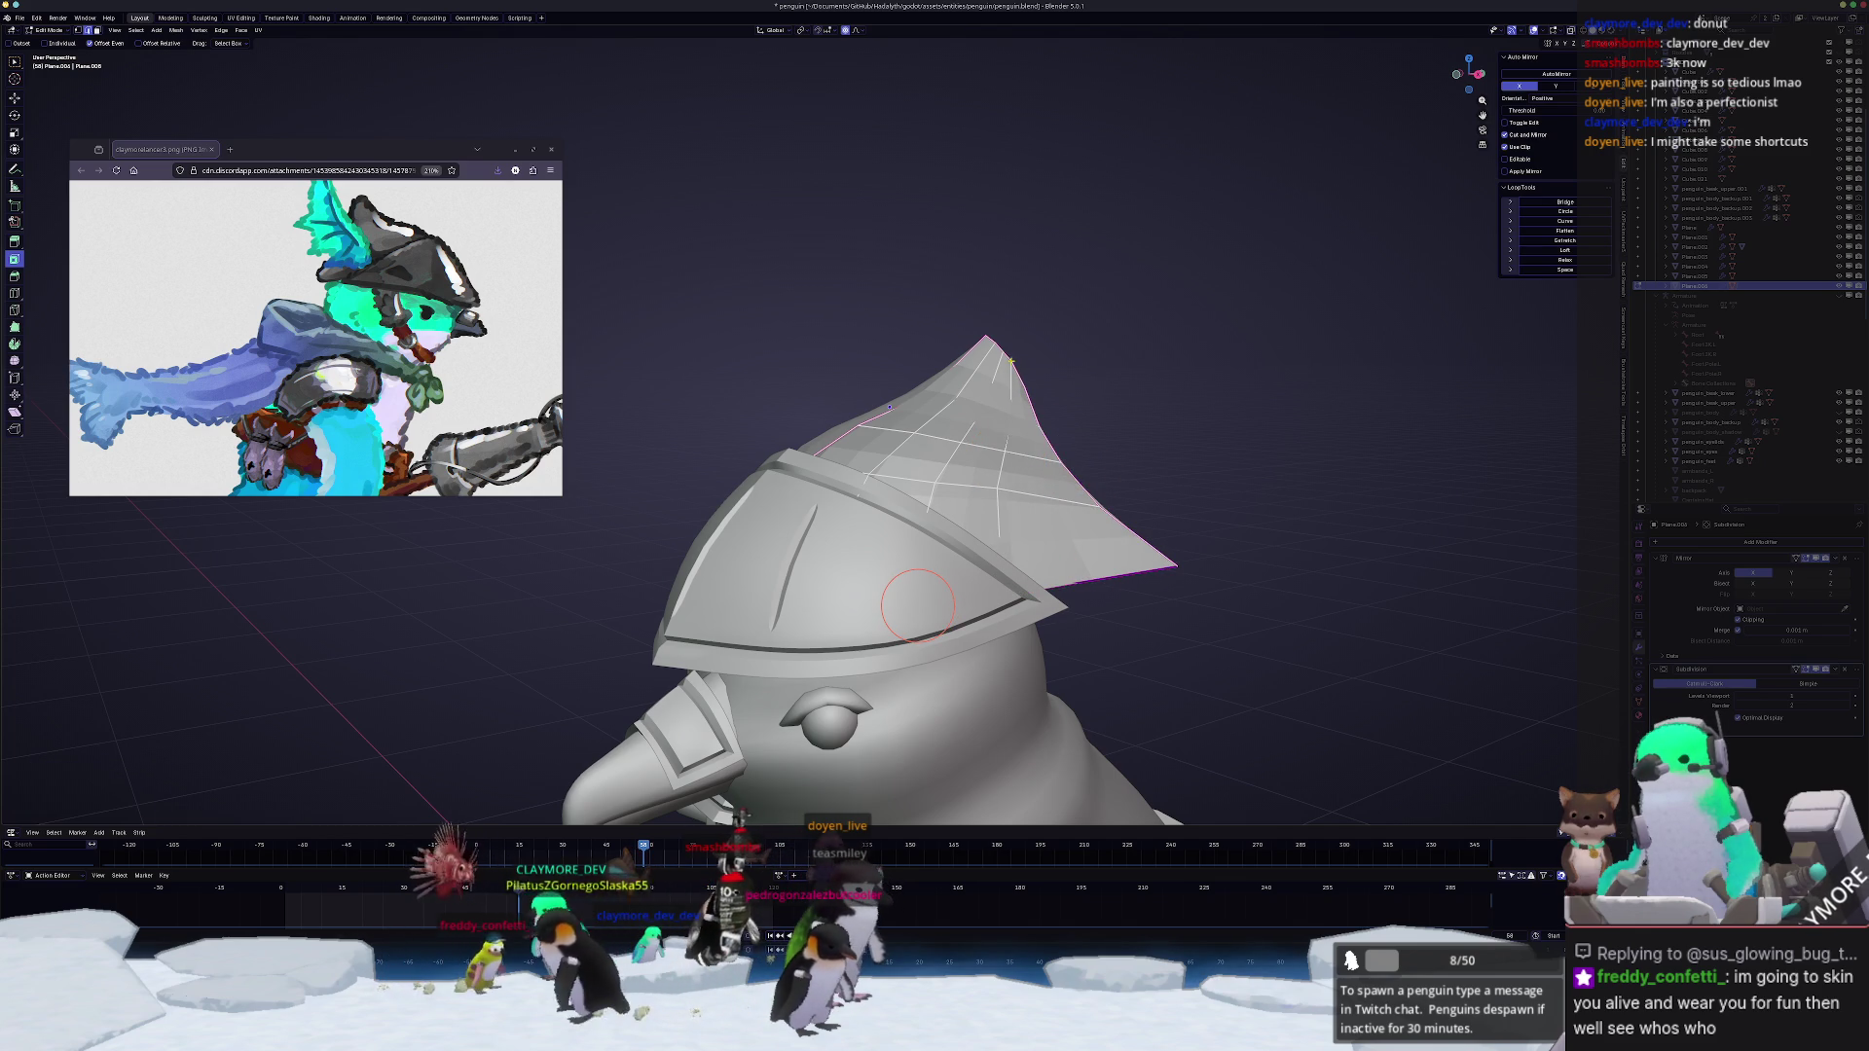
key("shift+r")
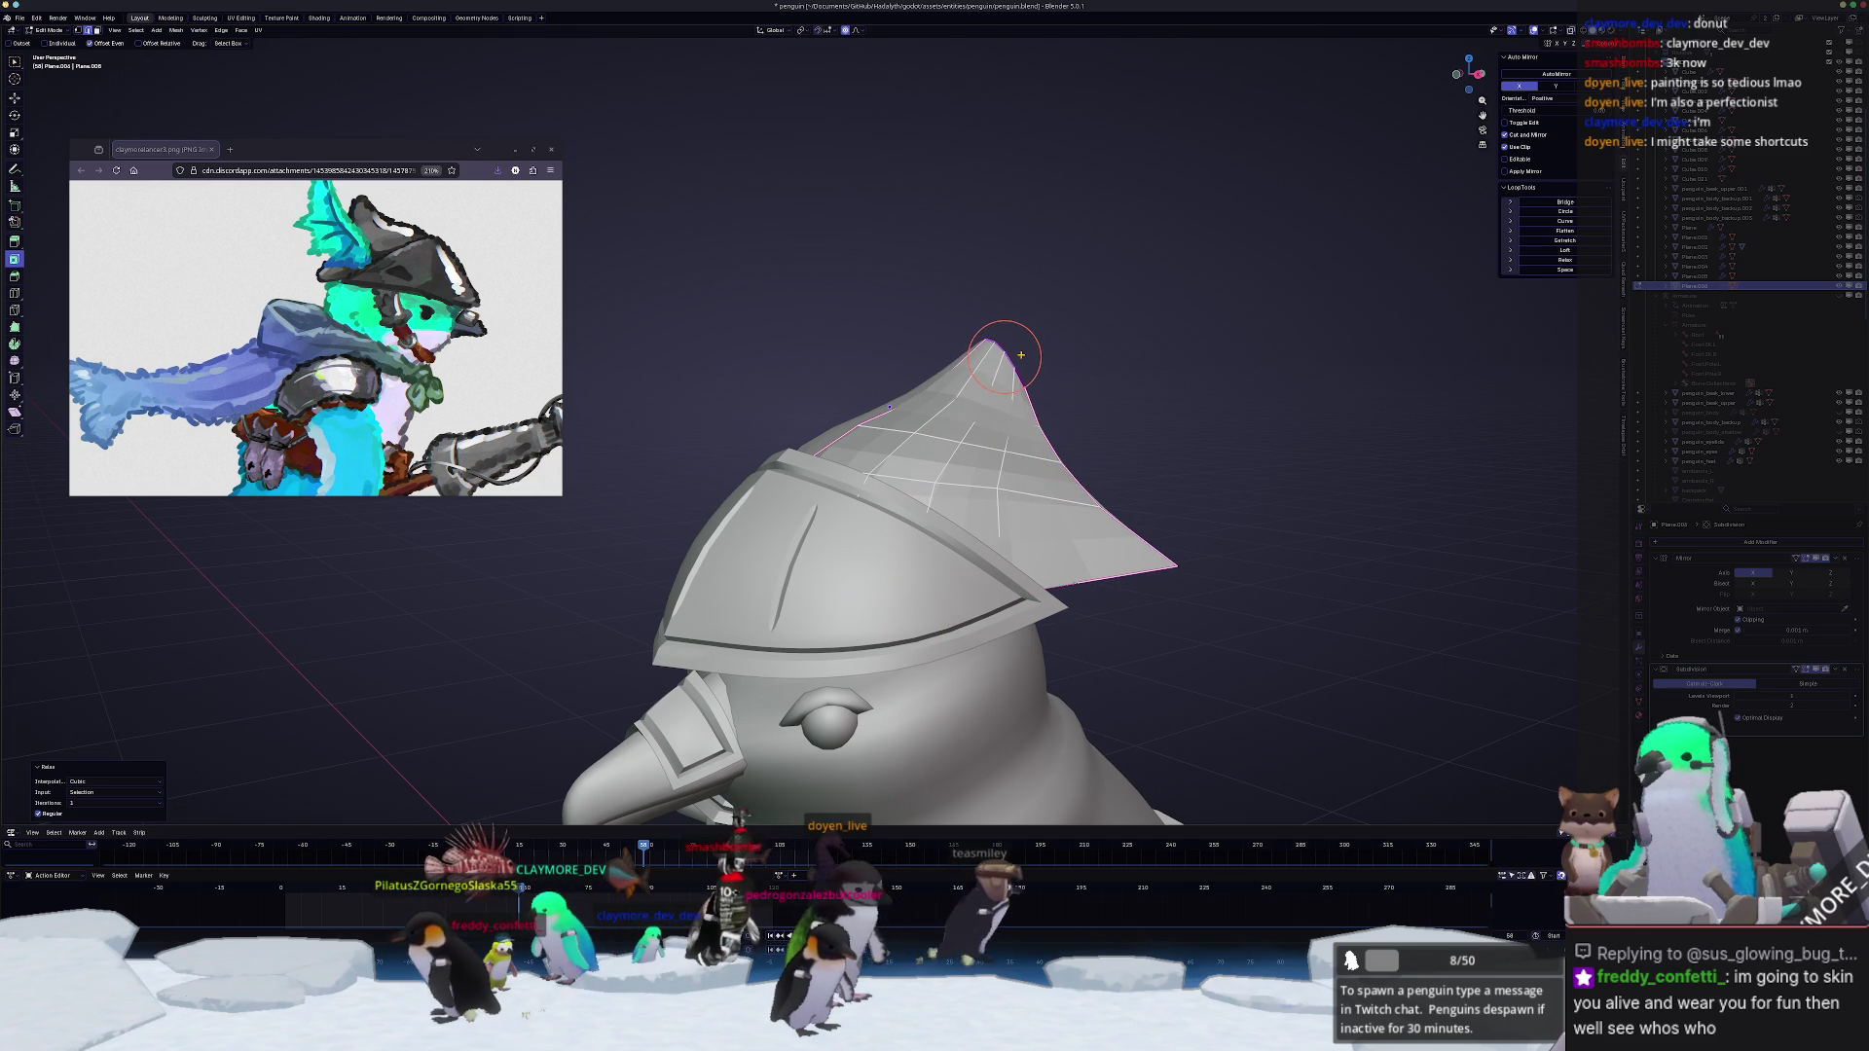
middle_click_drag(1021, 353, 1087, 443)
scroll(1089, 443, "up", 2)
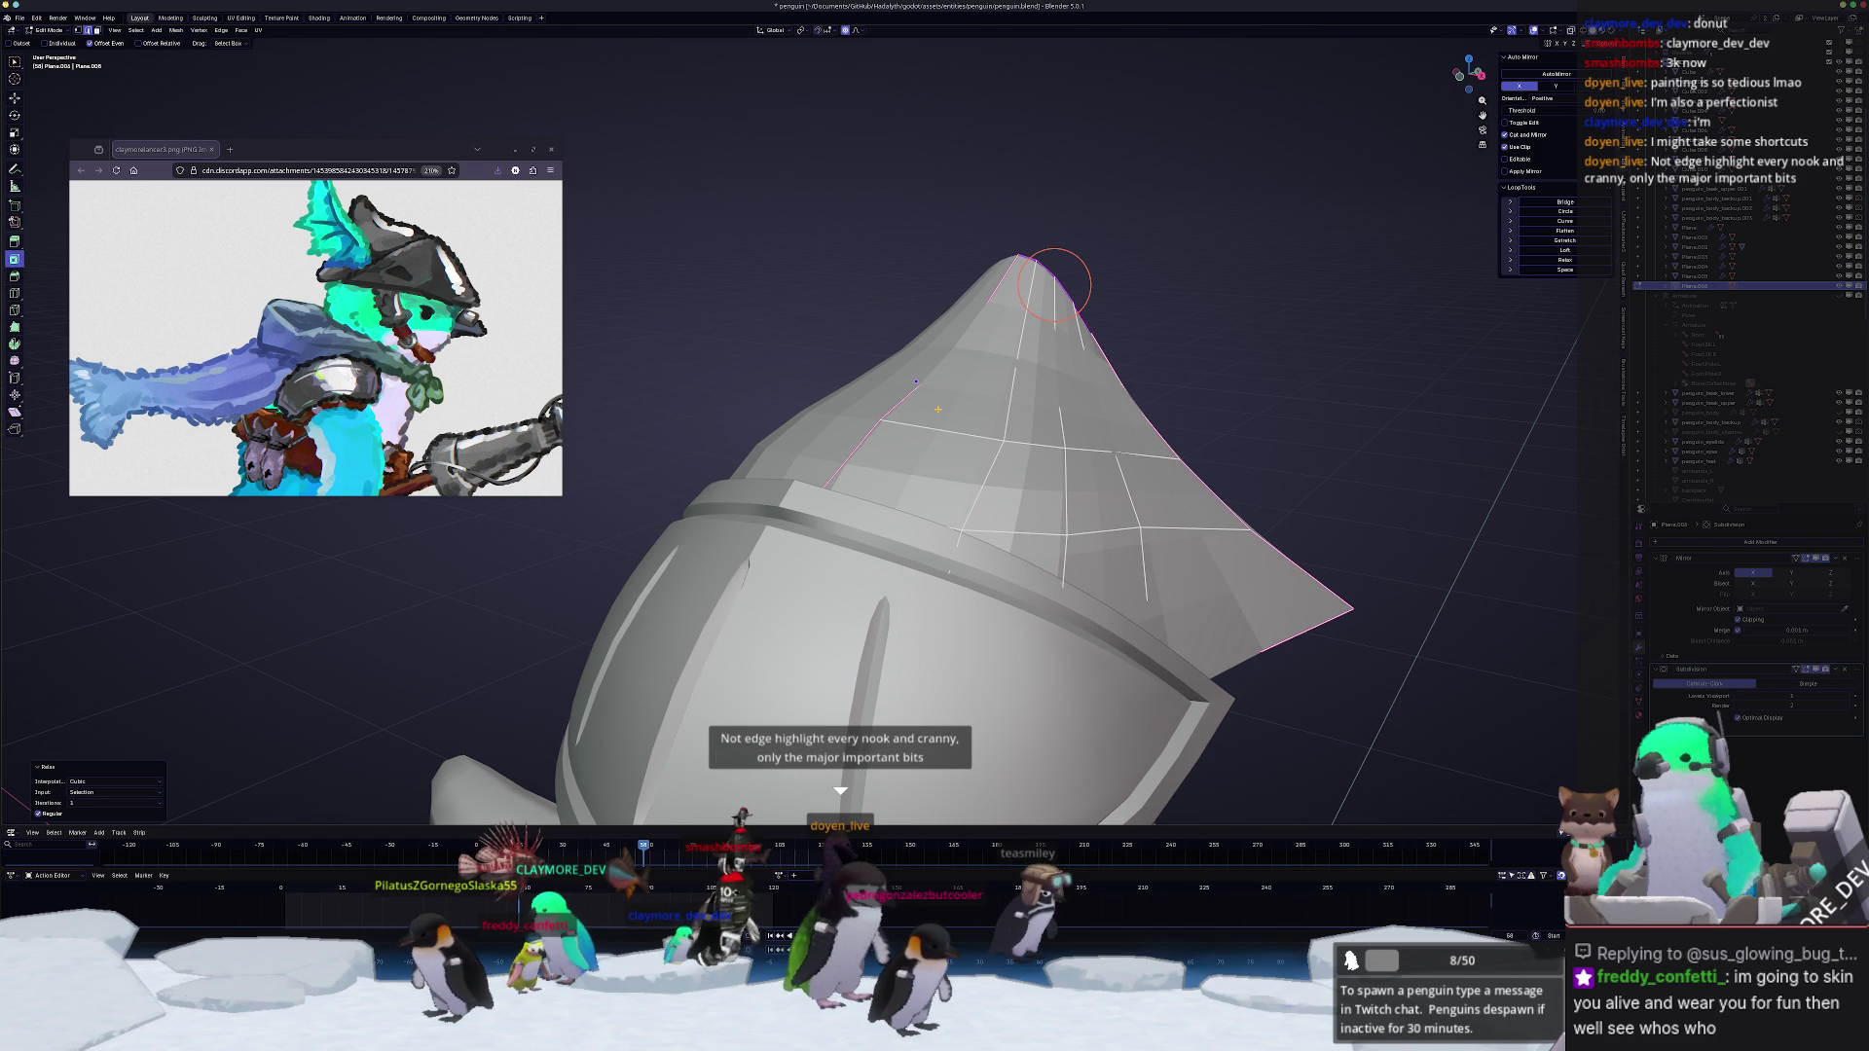
Step: Select a shortest edge path up the crest, relax it, and return to Object Mode
key("alt+z")
middle_click_drag(983, 485, 944, 471)
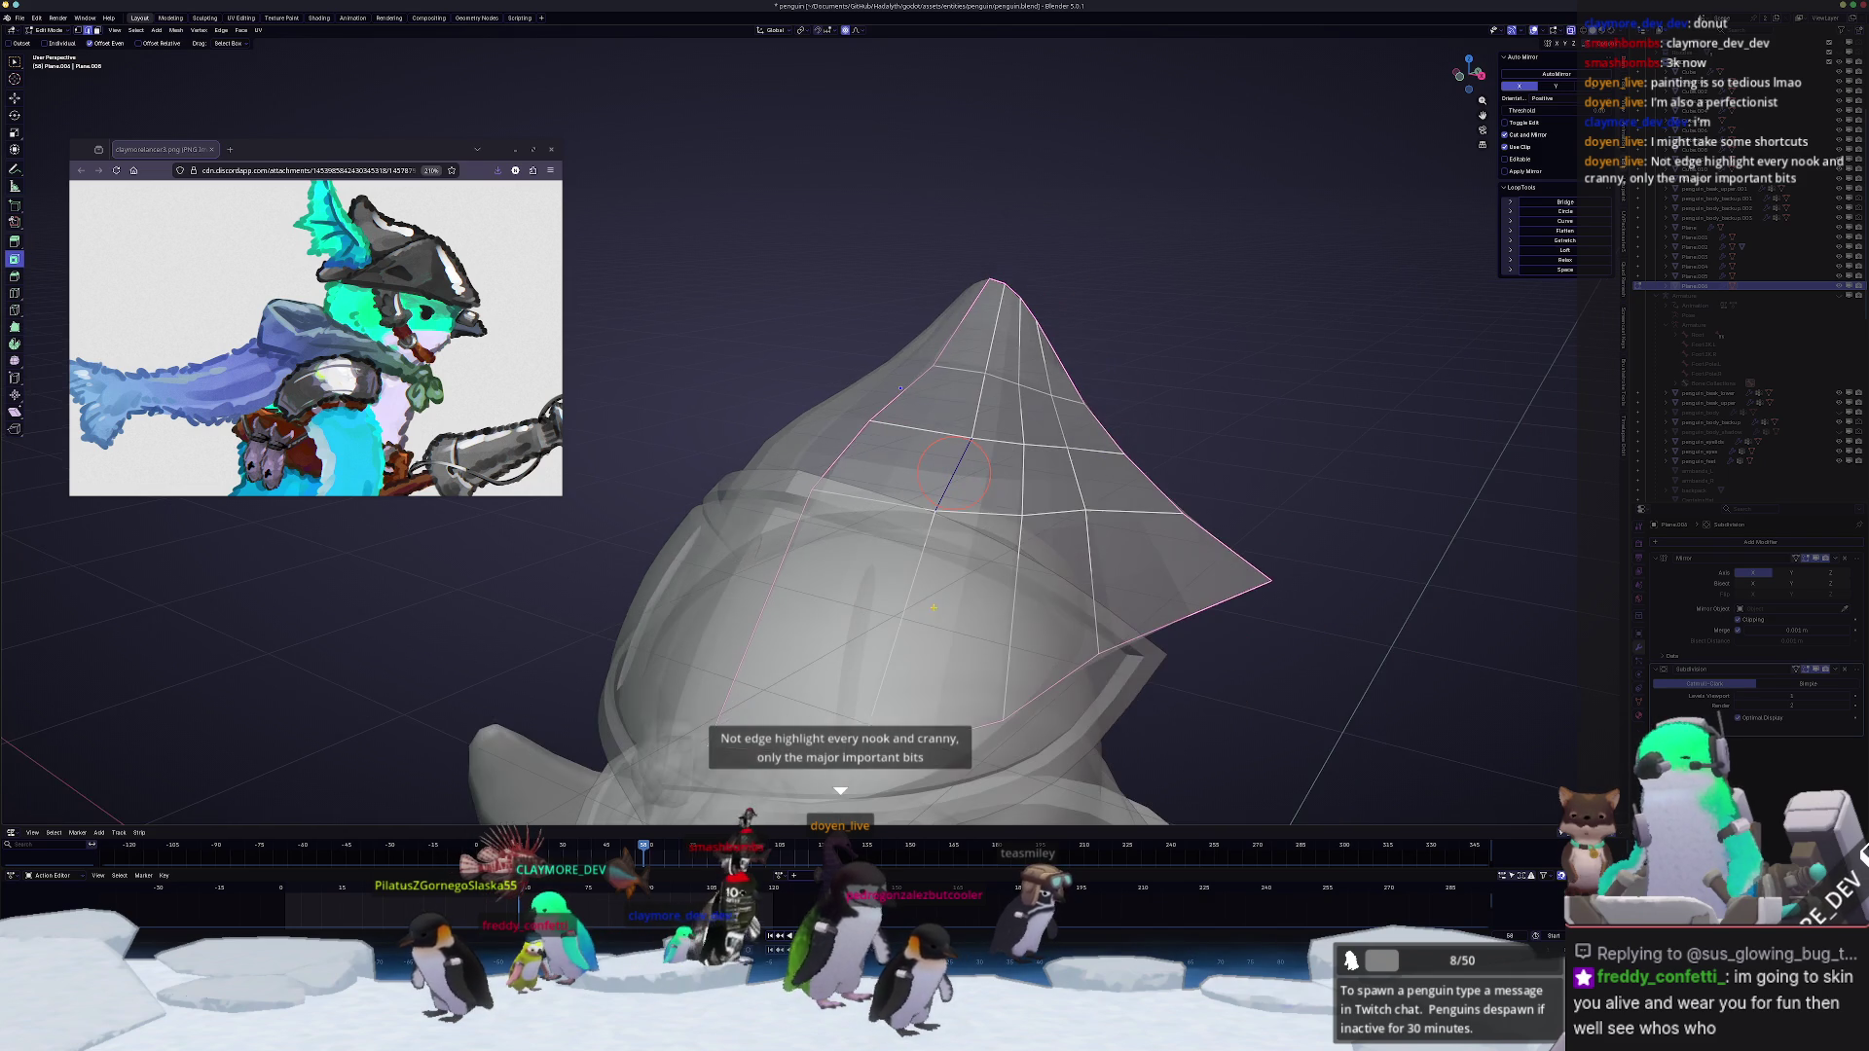
left_click(999, 402, "ctrl")
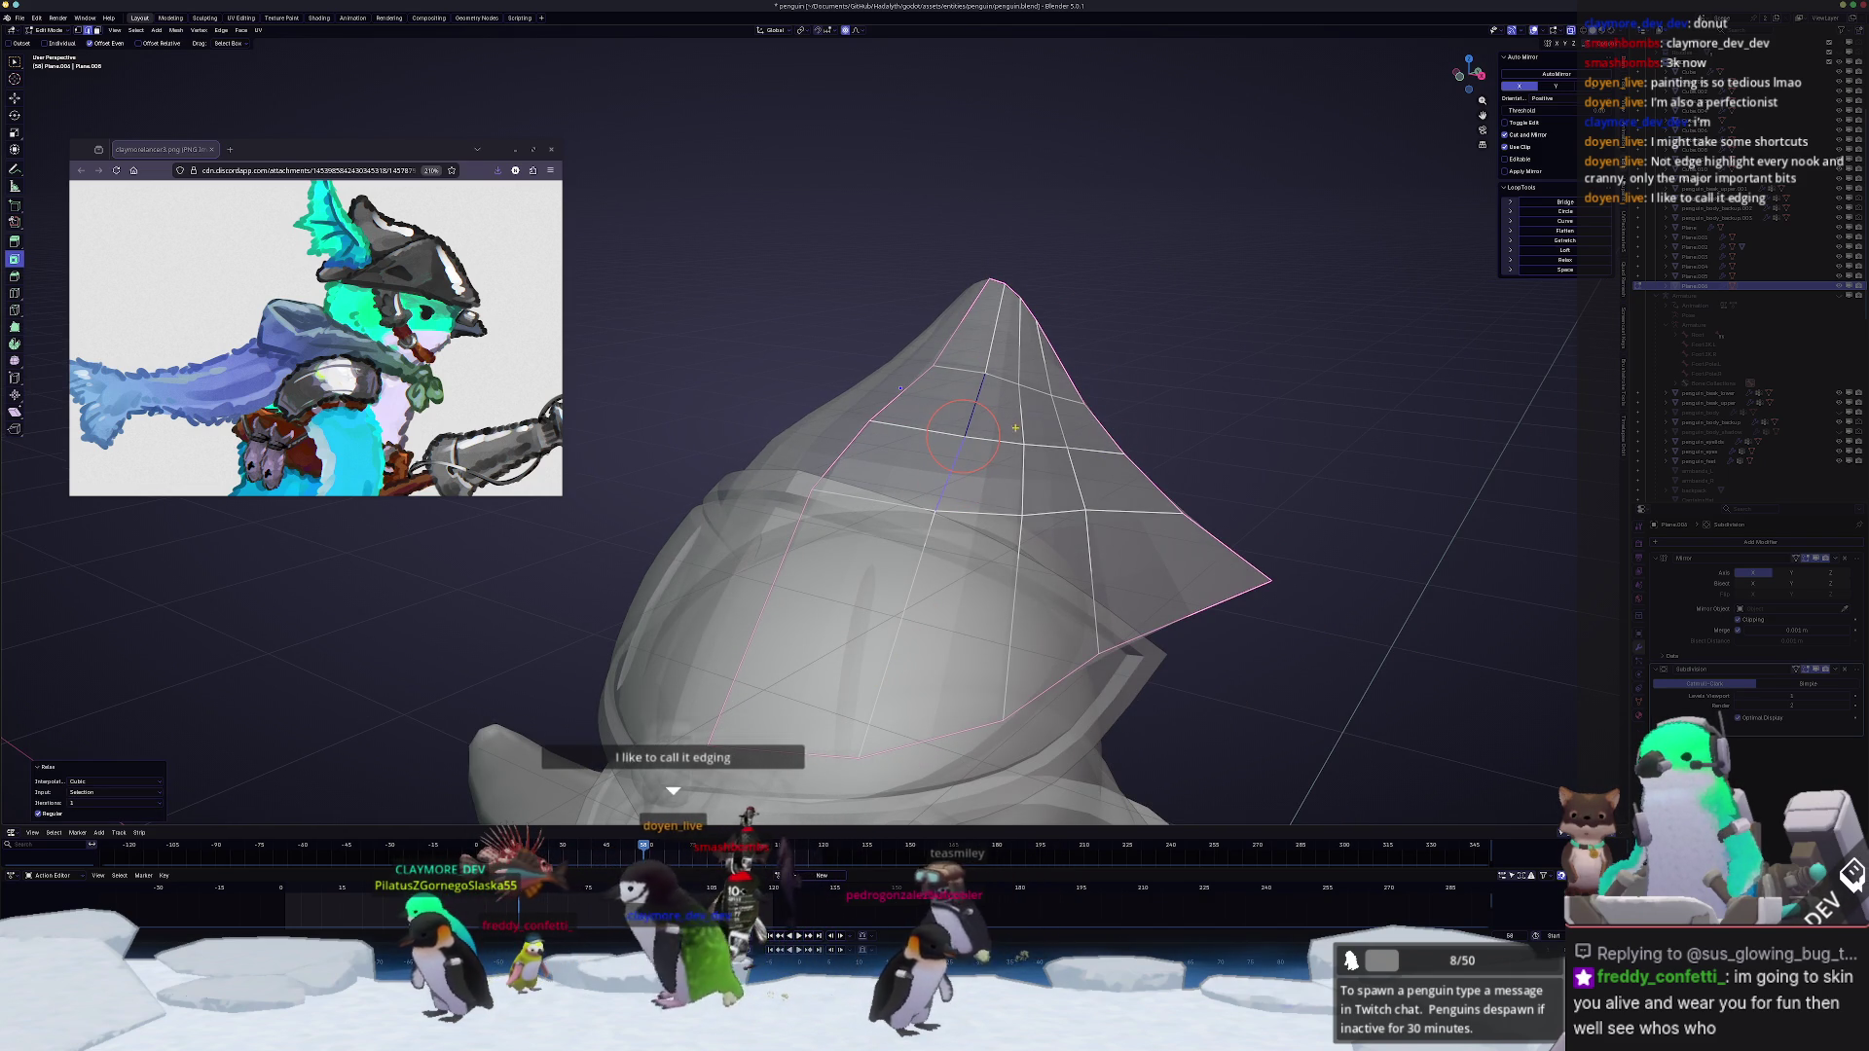
key("shift+r")
key("shift+r")
key("shift+r")
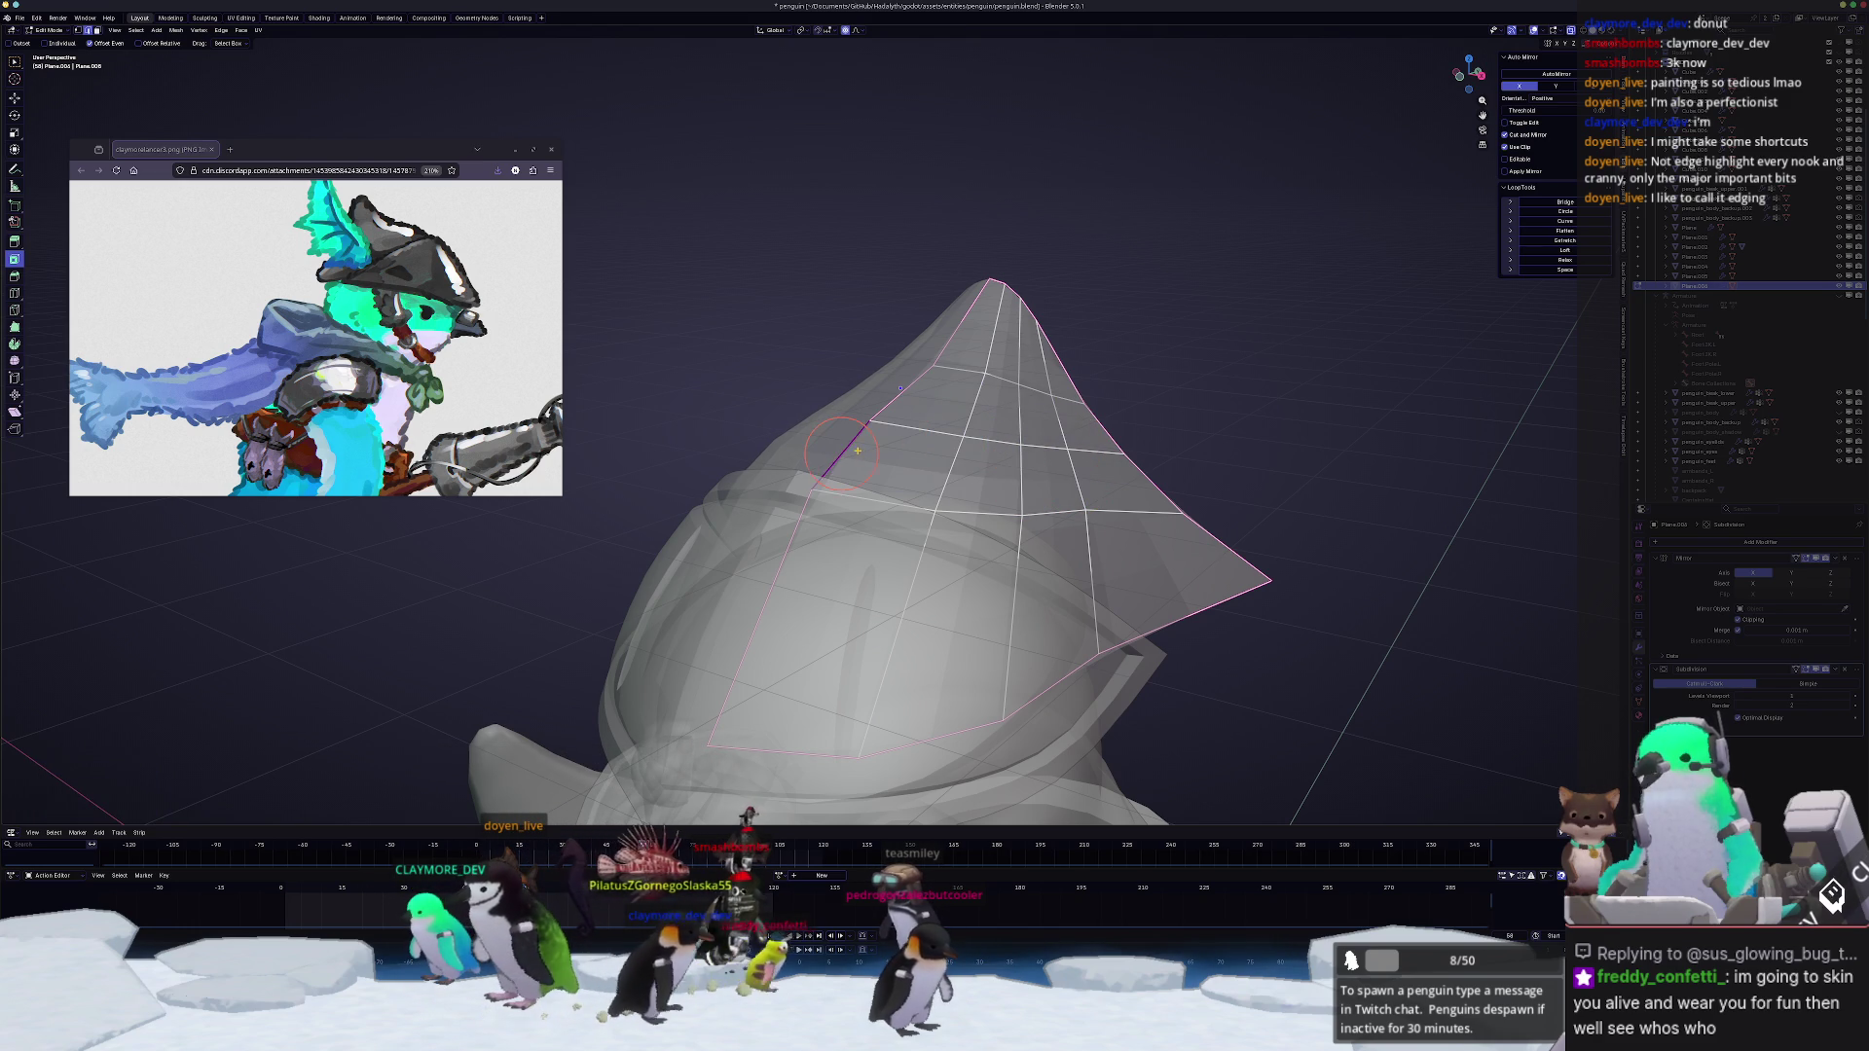
key("Tab")
scroll(821, 505, "down", 3)
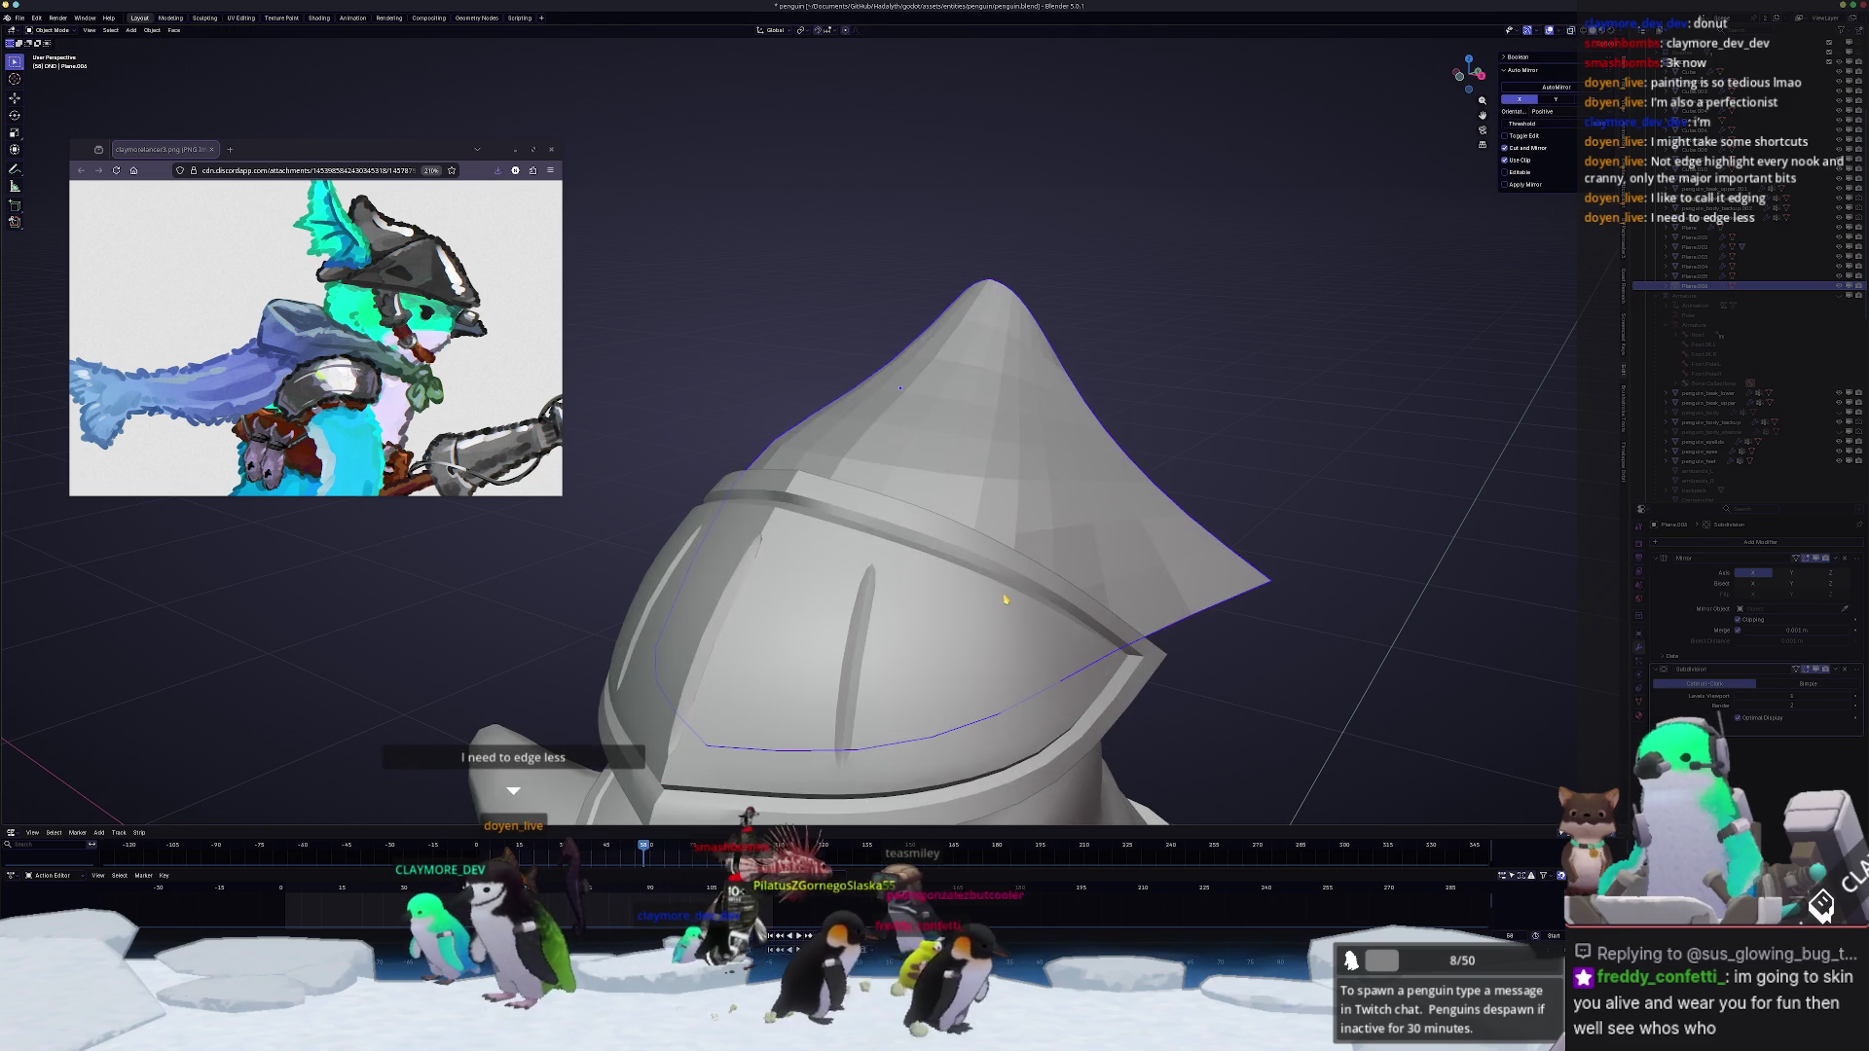
Step: Scale the crest slightly narrower along X in front view, then re-enter Edit Mode
mouse_move(820, 503)
middle_mouse_down()
mouse_move(1033, 574)
mouse_move(898, 585)
mouse_move(975, 604)
mouse_move(1086, 570)
middle_mouse_up()
key("KP_1")
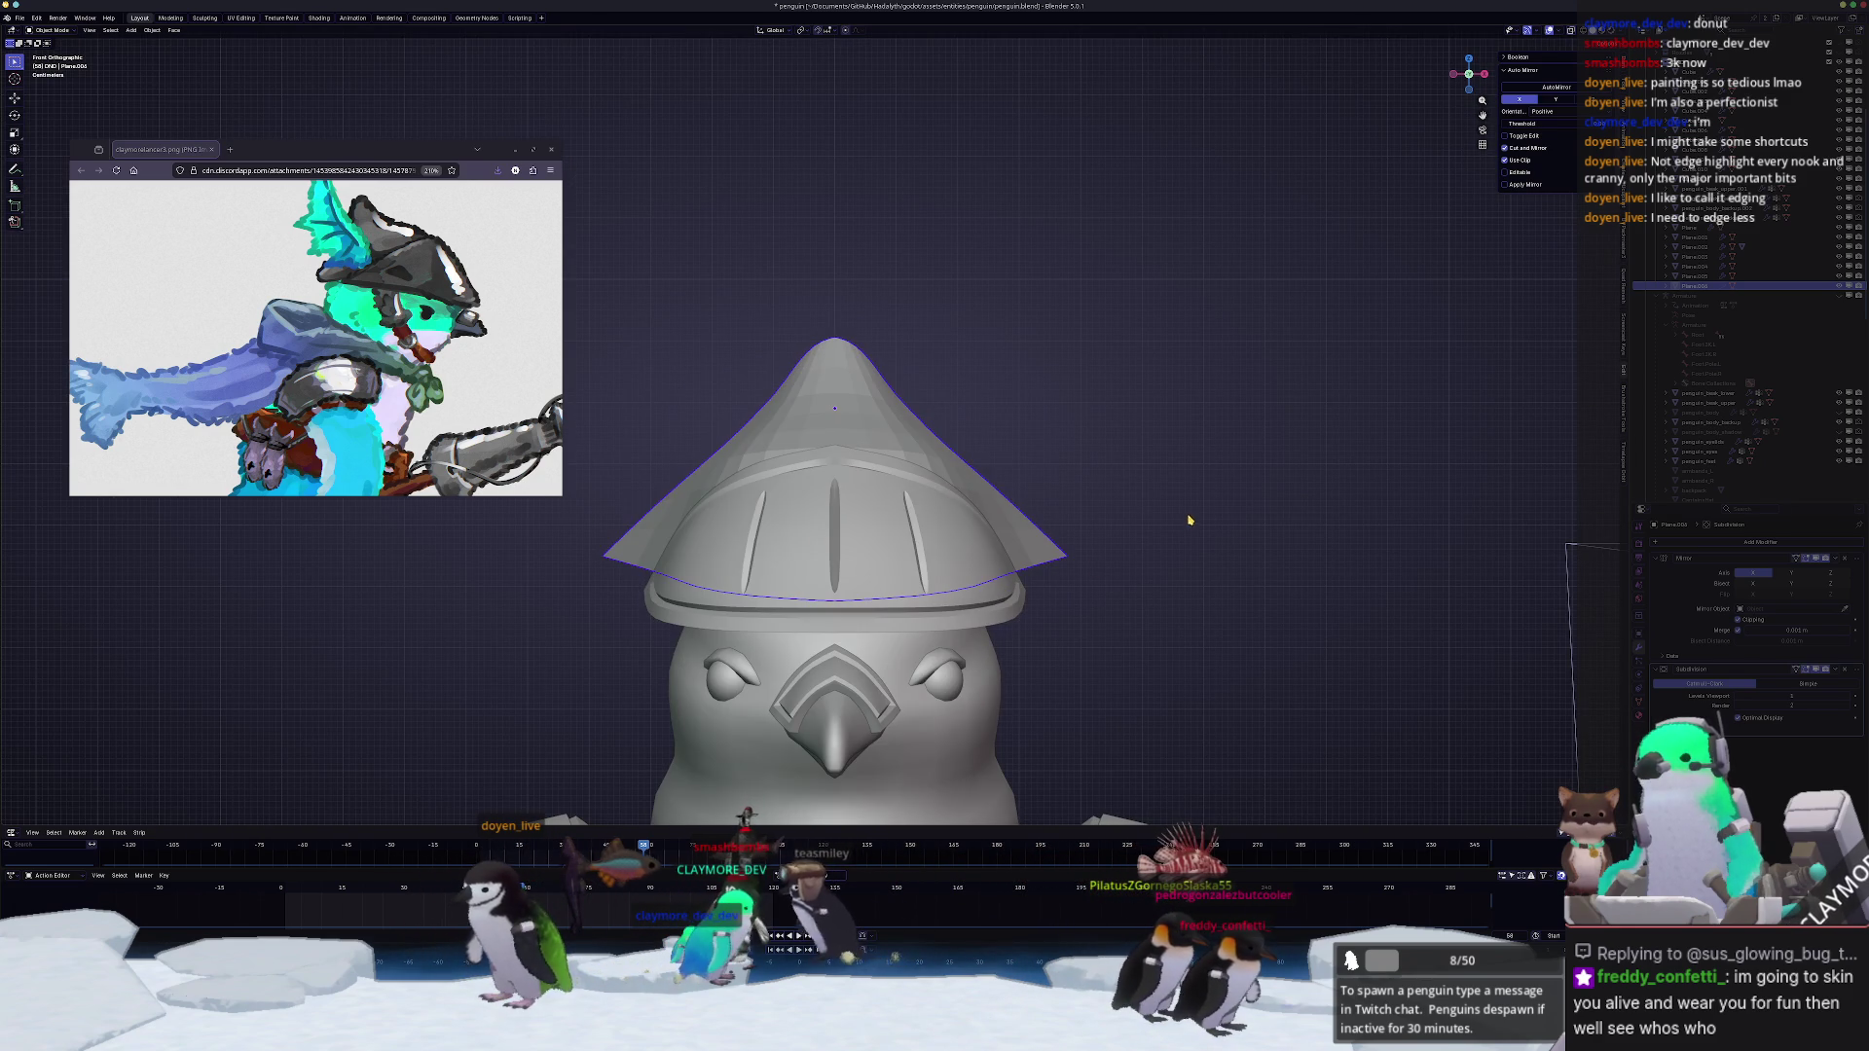
key("s")
key("x")
left_click(1171, 516)
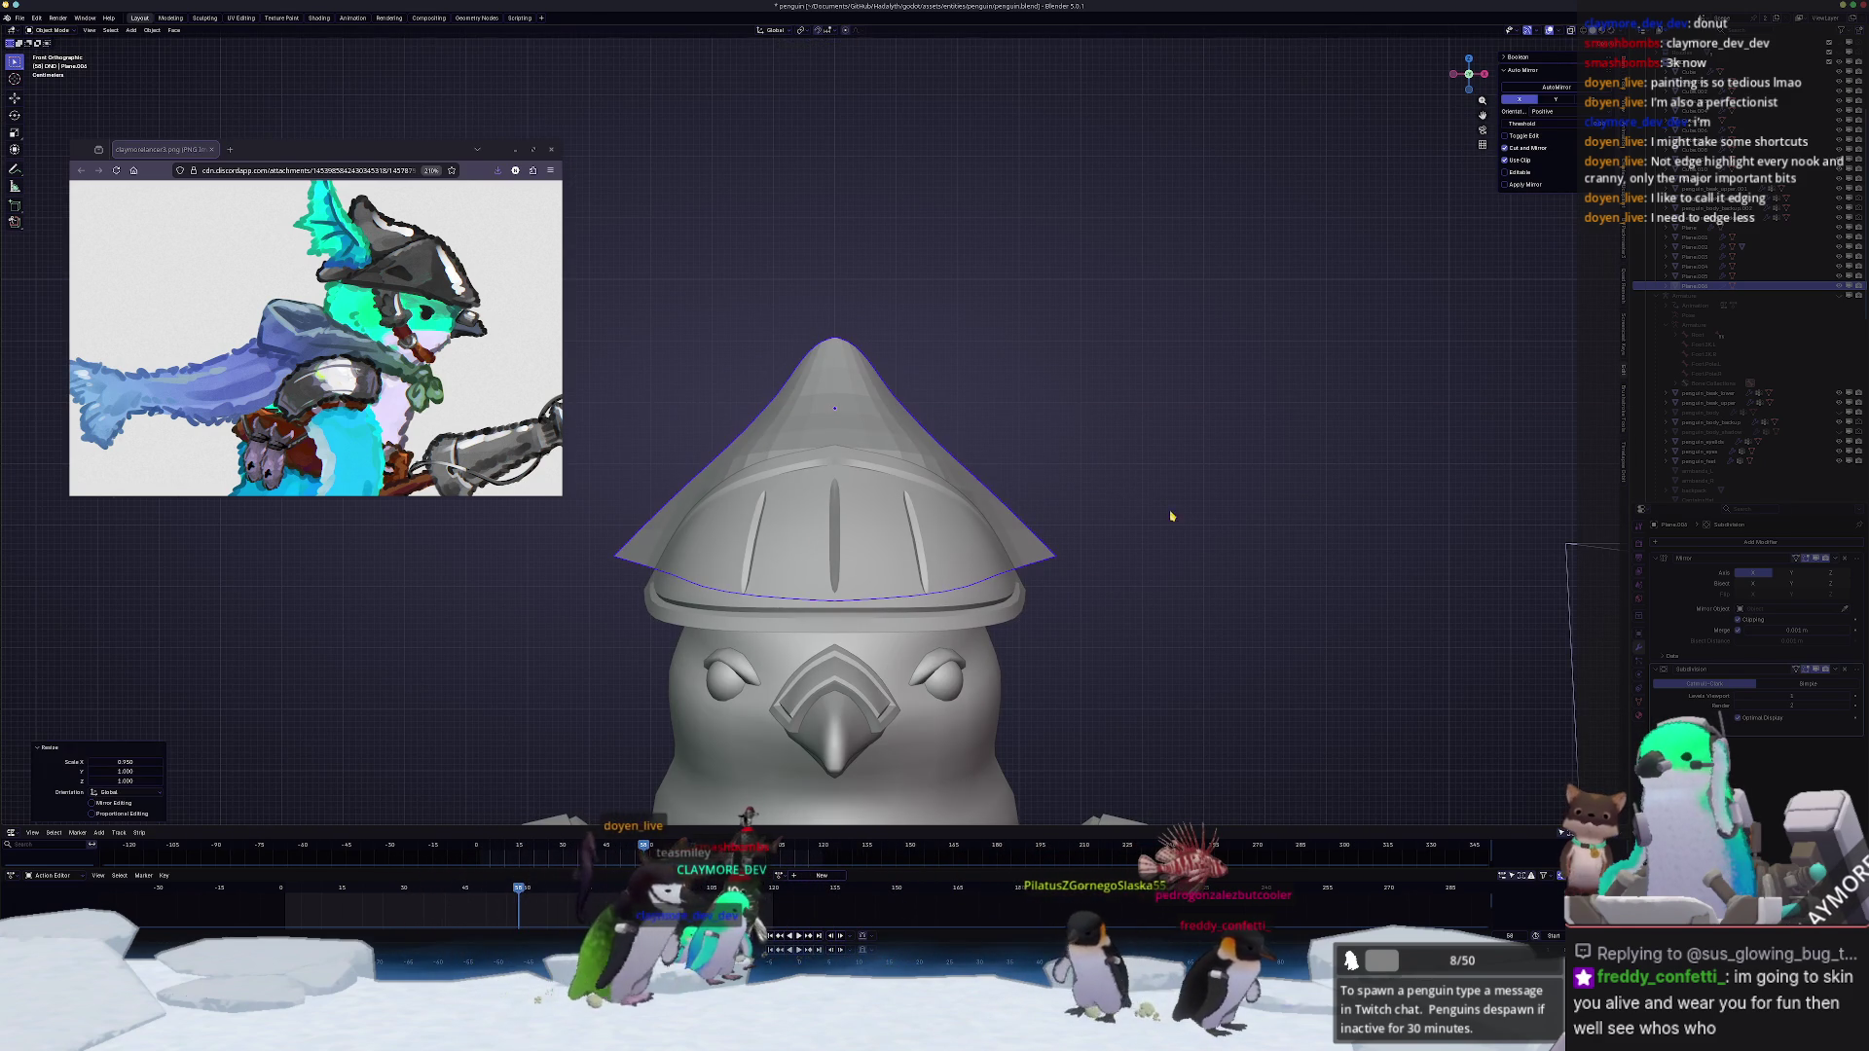
mouse_move(1204, 519)
middle_mouse_down()
mouse_move(1181, 509)
mouse_move(1118, 551)
mouse_move(960, 564)
middle_mouse_up()
key("Tab")
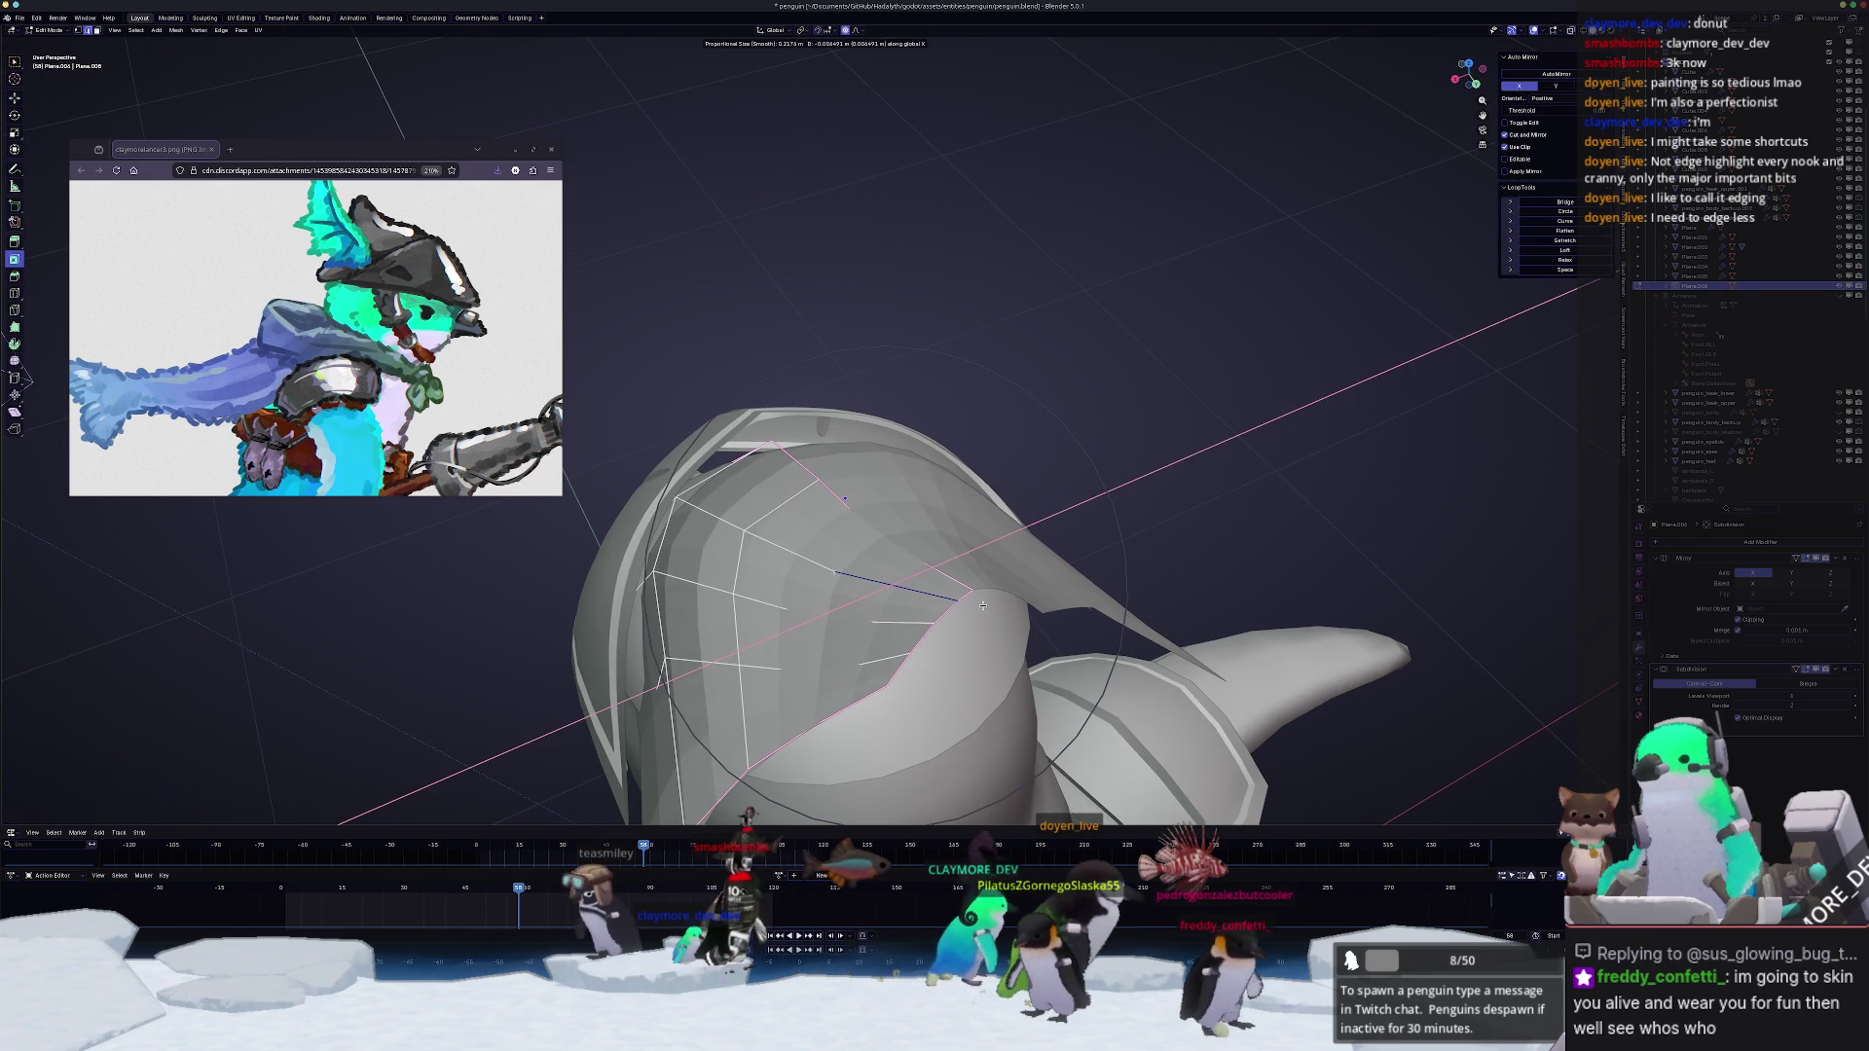
left_click(945, 631)
key("g")
key("x")
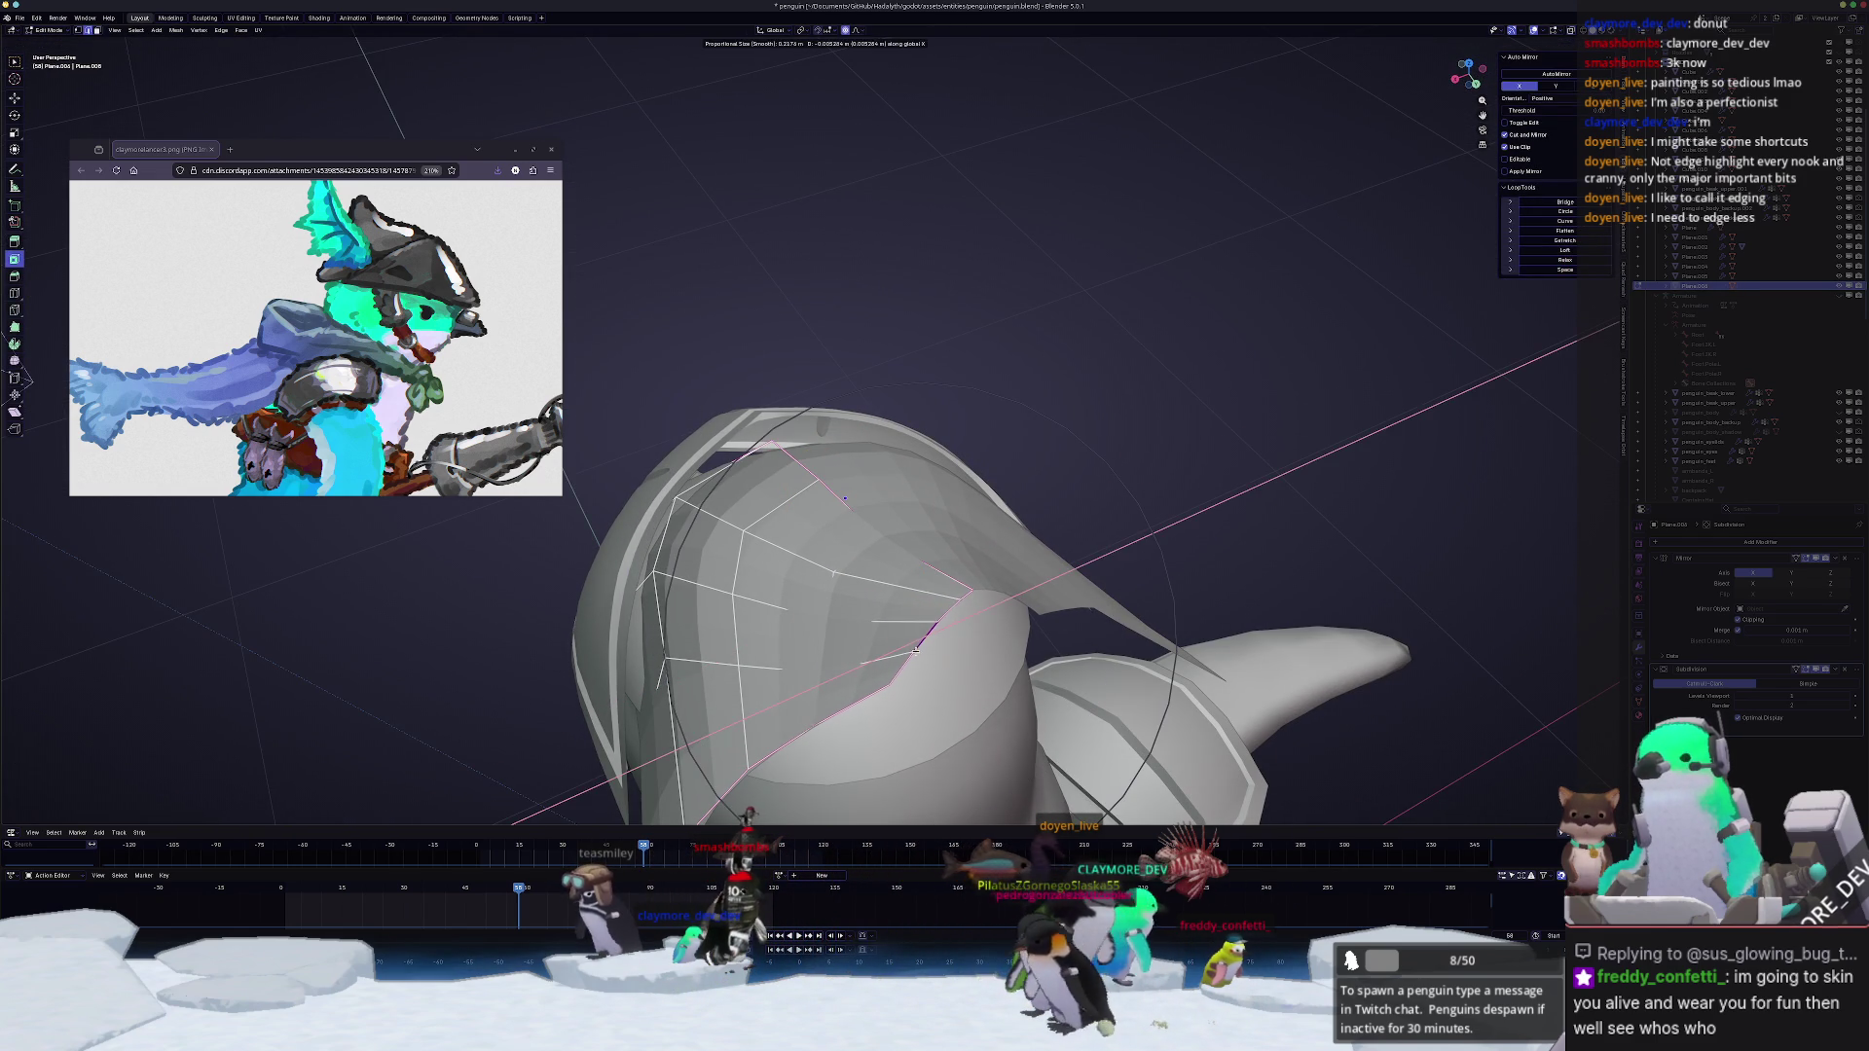
left_click(918, 648)
key("g")
key("g")
left_click(923, 644)
key("g")
key("g")
left_click(902, 668)
key("Tab")
mouse_move(901, 668)
middle_mouse_down()
mouse_move(834, 636)
mouse_move(1024, 590)
middle_mouse_up()
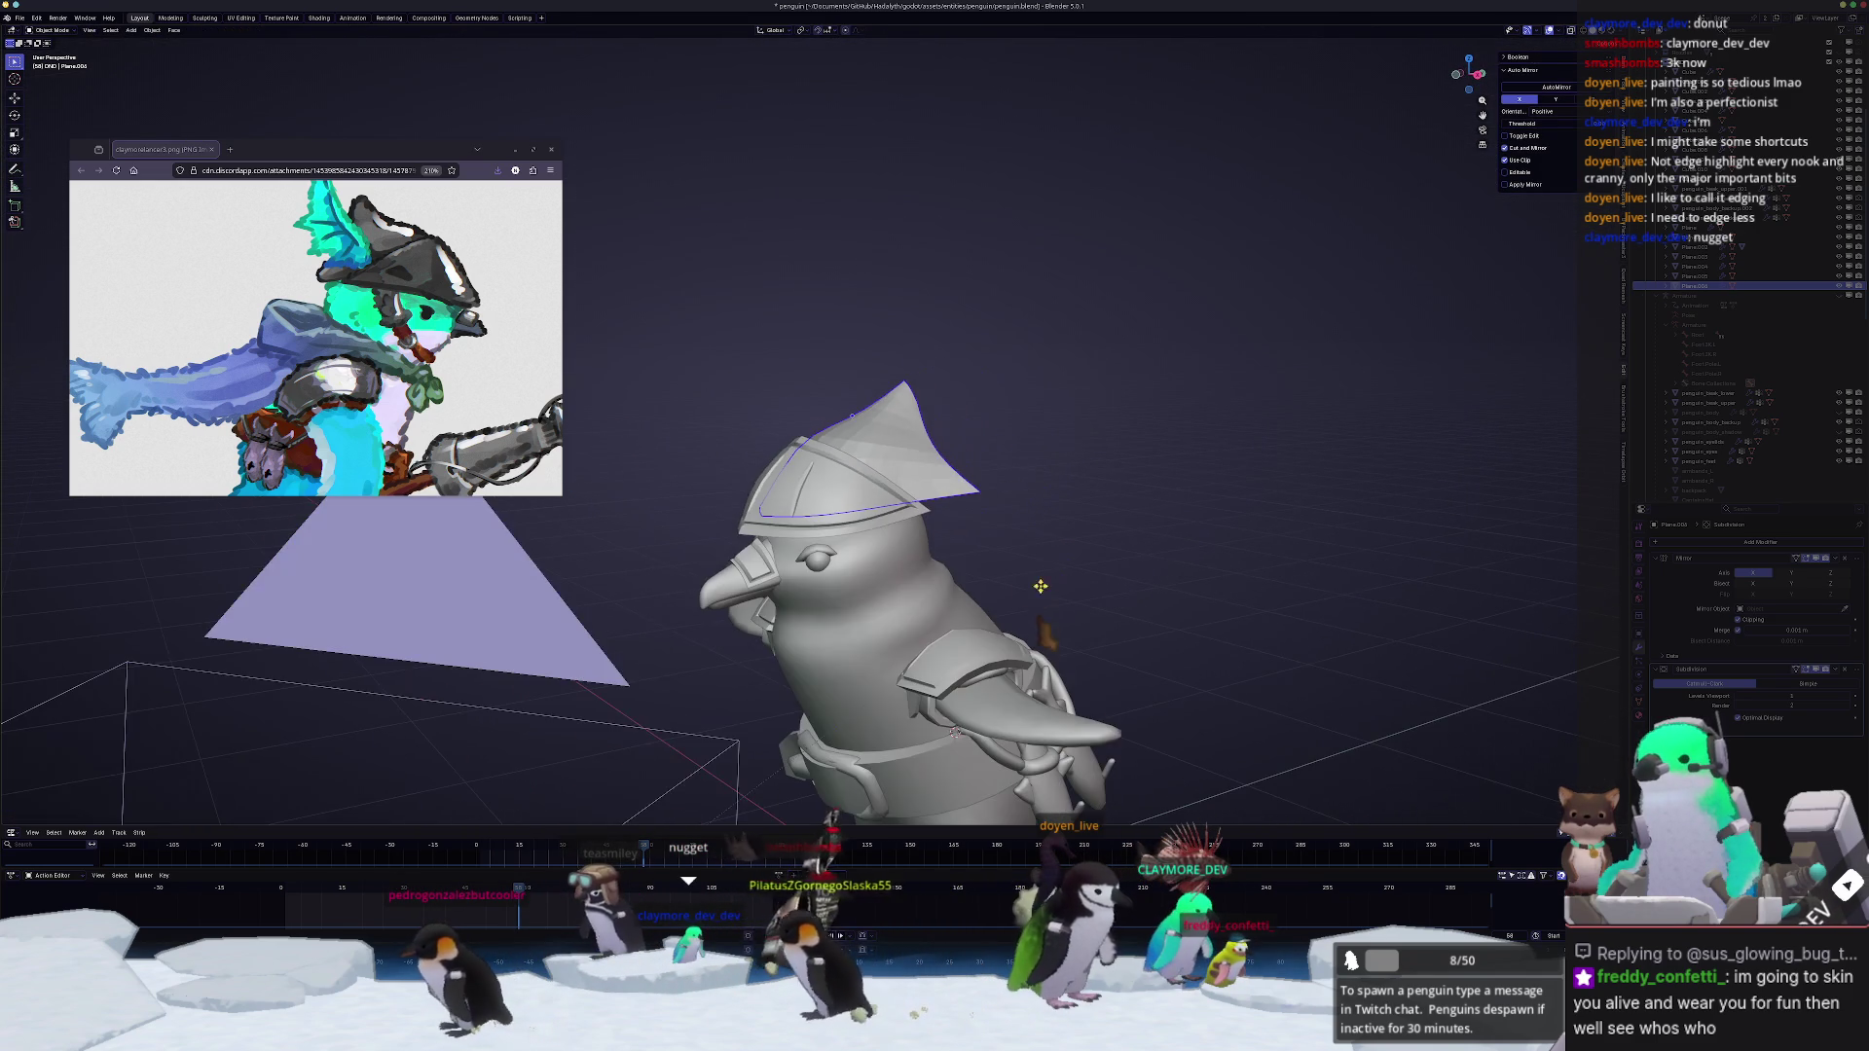
mouse_move(1218, 513)
middle_mouse_down()
mouse_move(947, 528)
mouse_move(949, 608)
mouse_move(1115, 569)
middle_mouse_up()
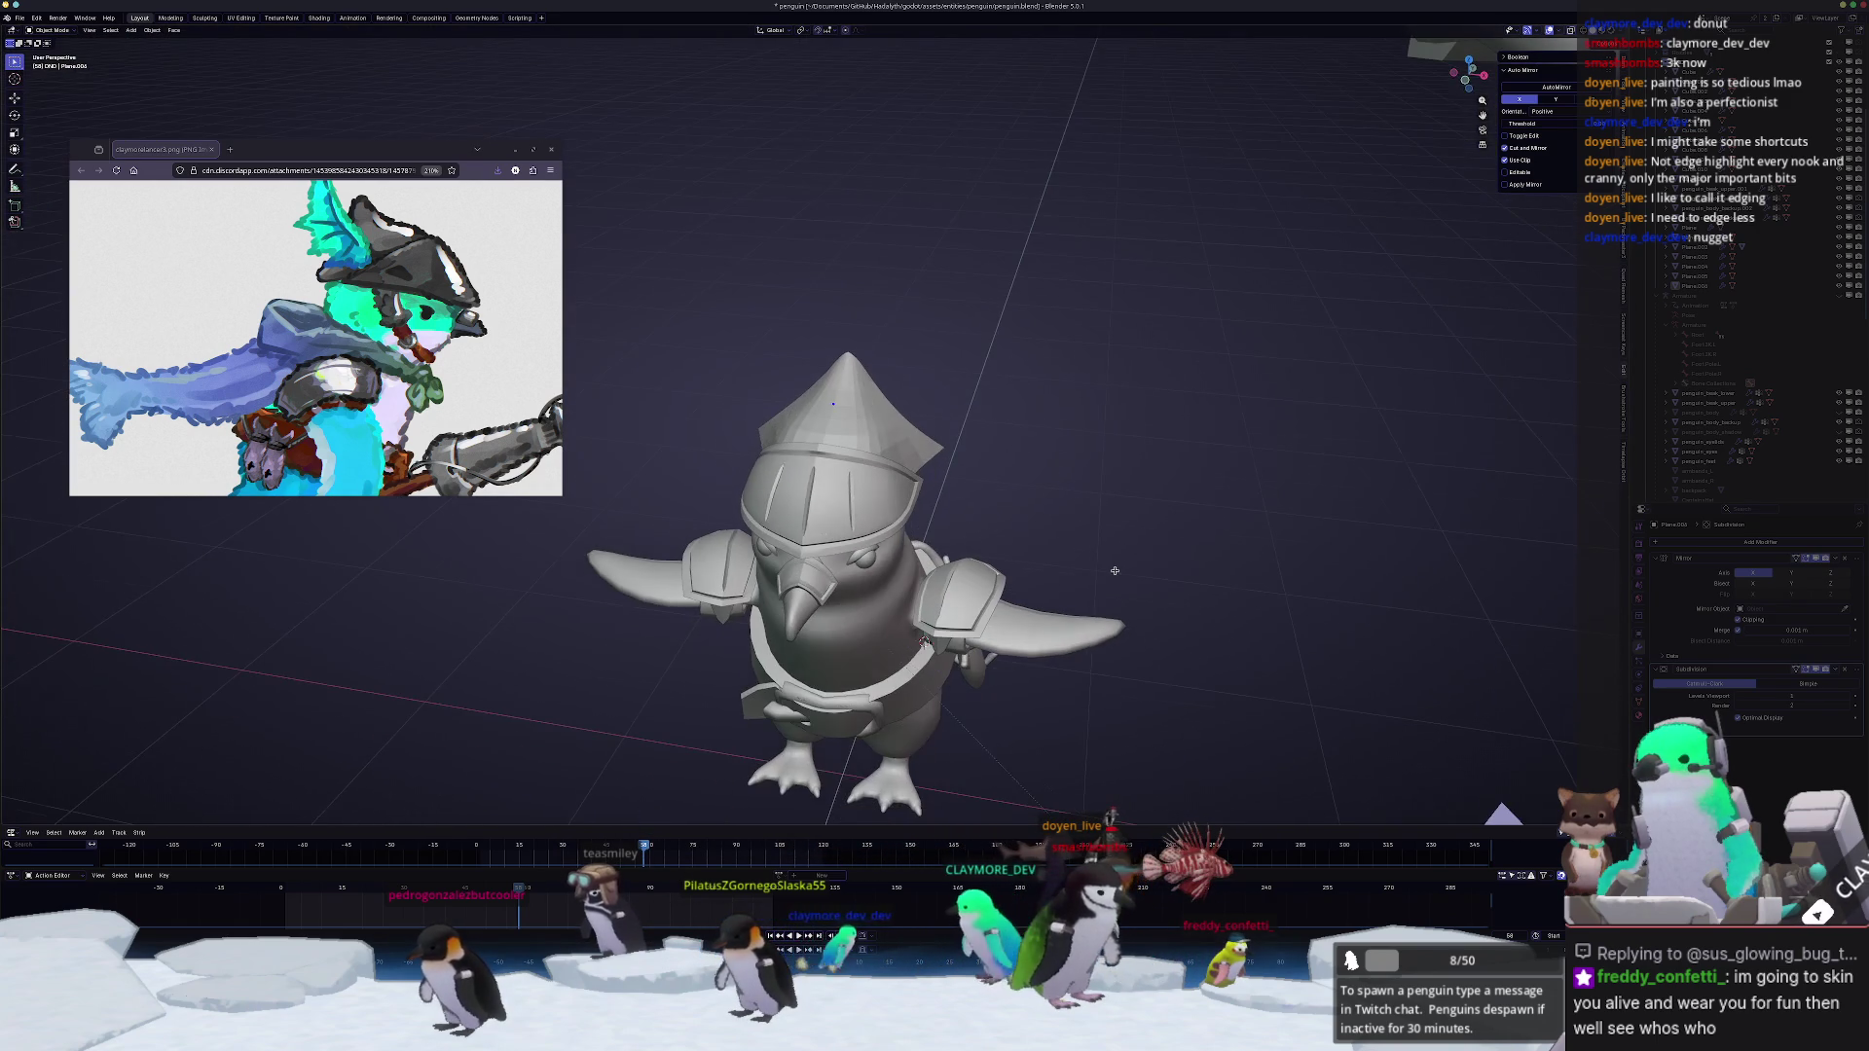
left_click(847, 424)
key("KP_Decimal")
middle_click_drag(876, 482, 1142, 552)
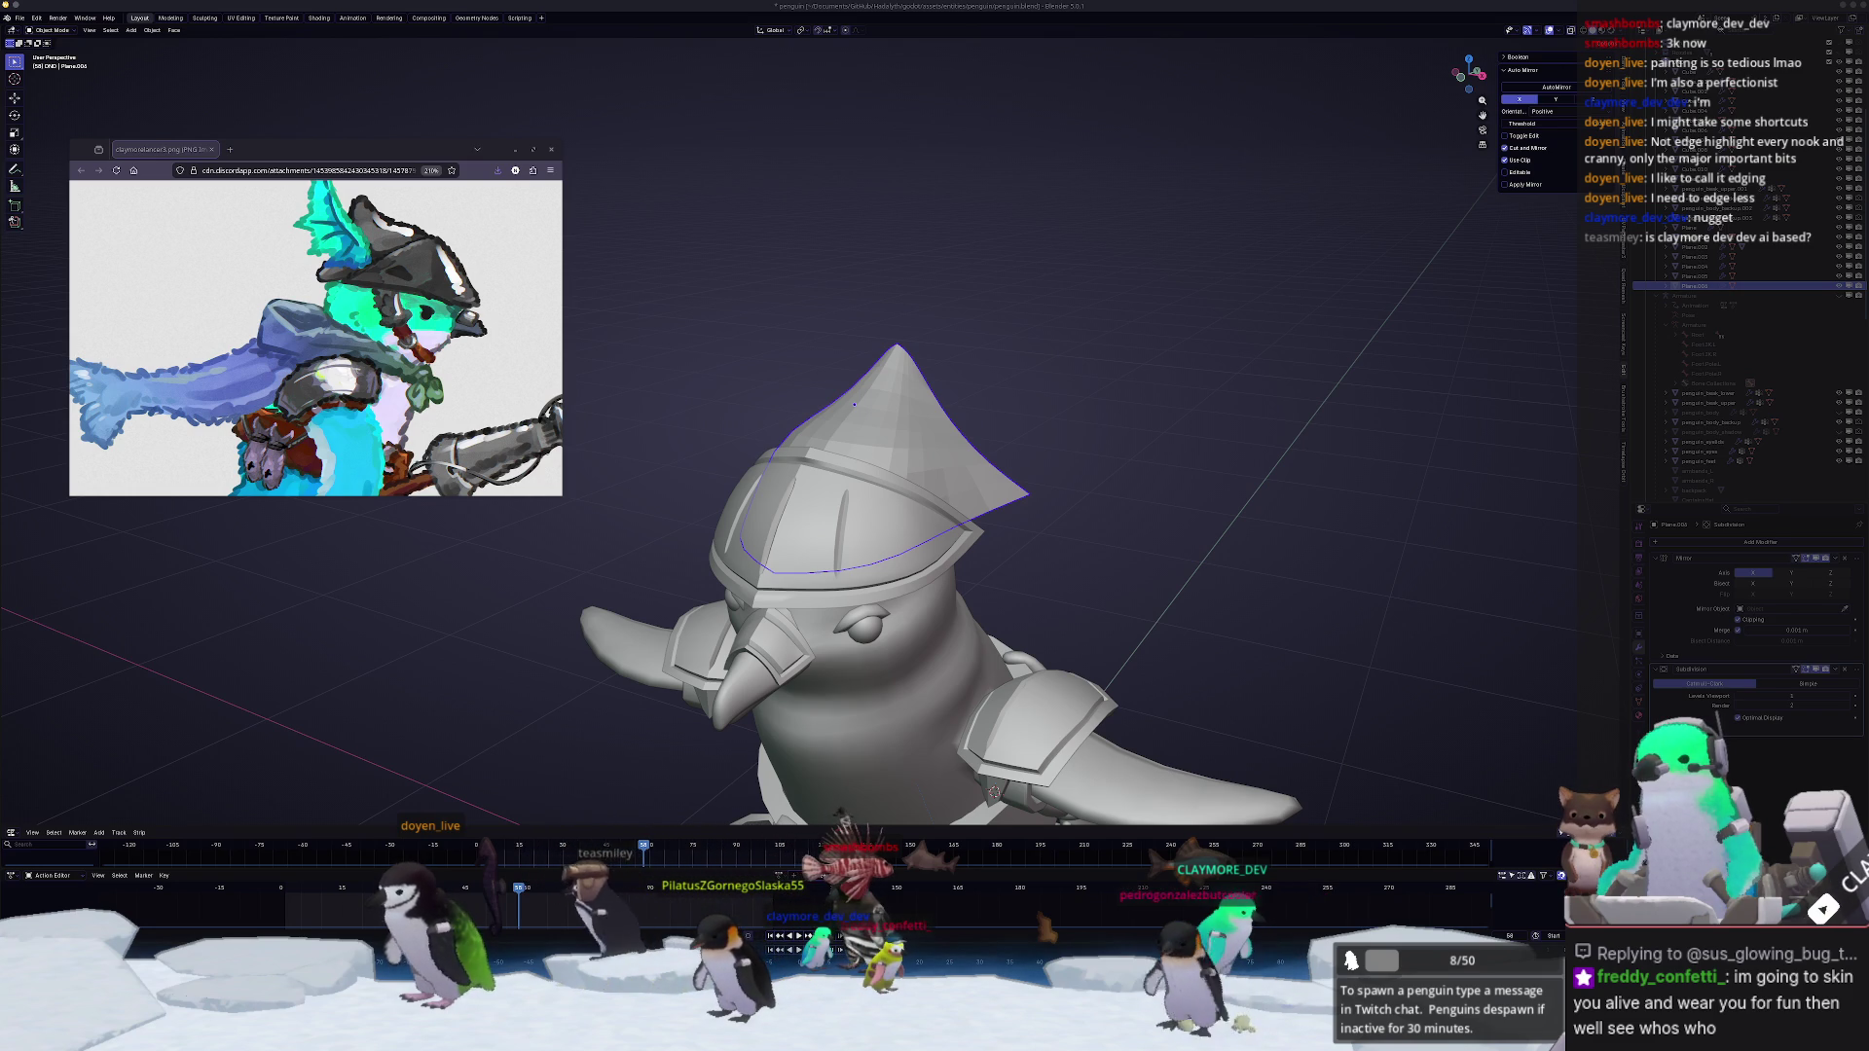
left_click(1378, 626)
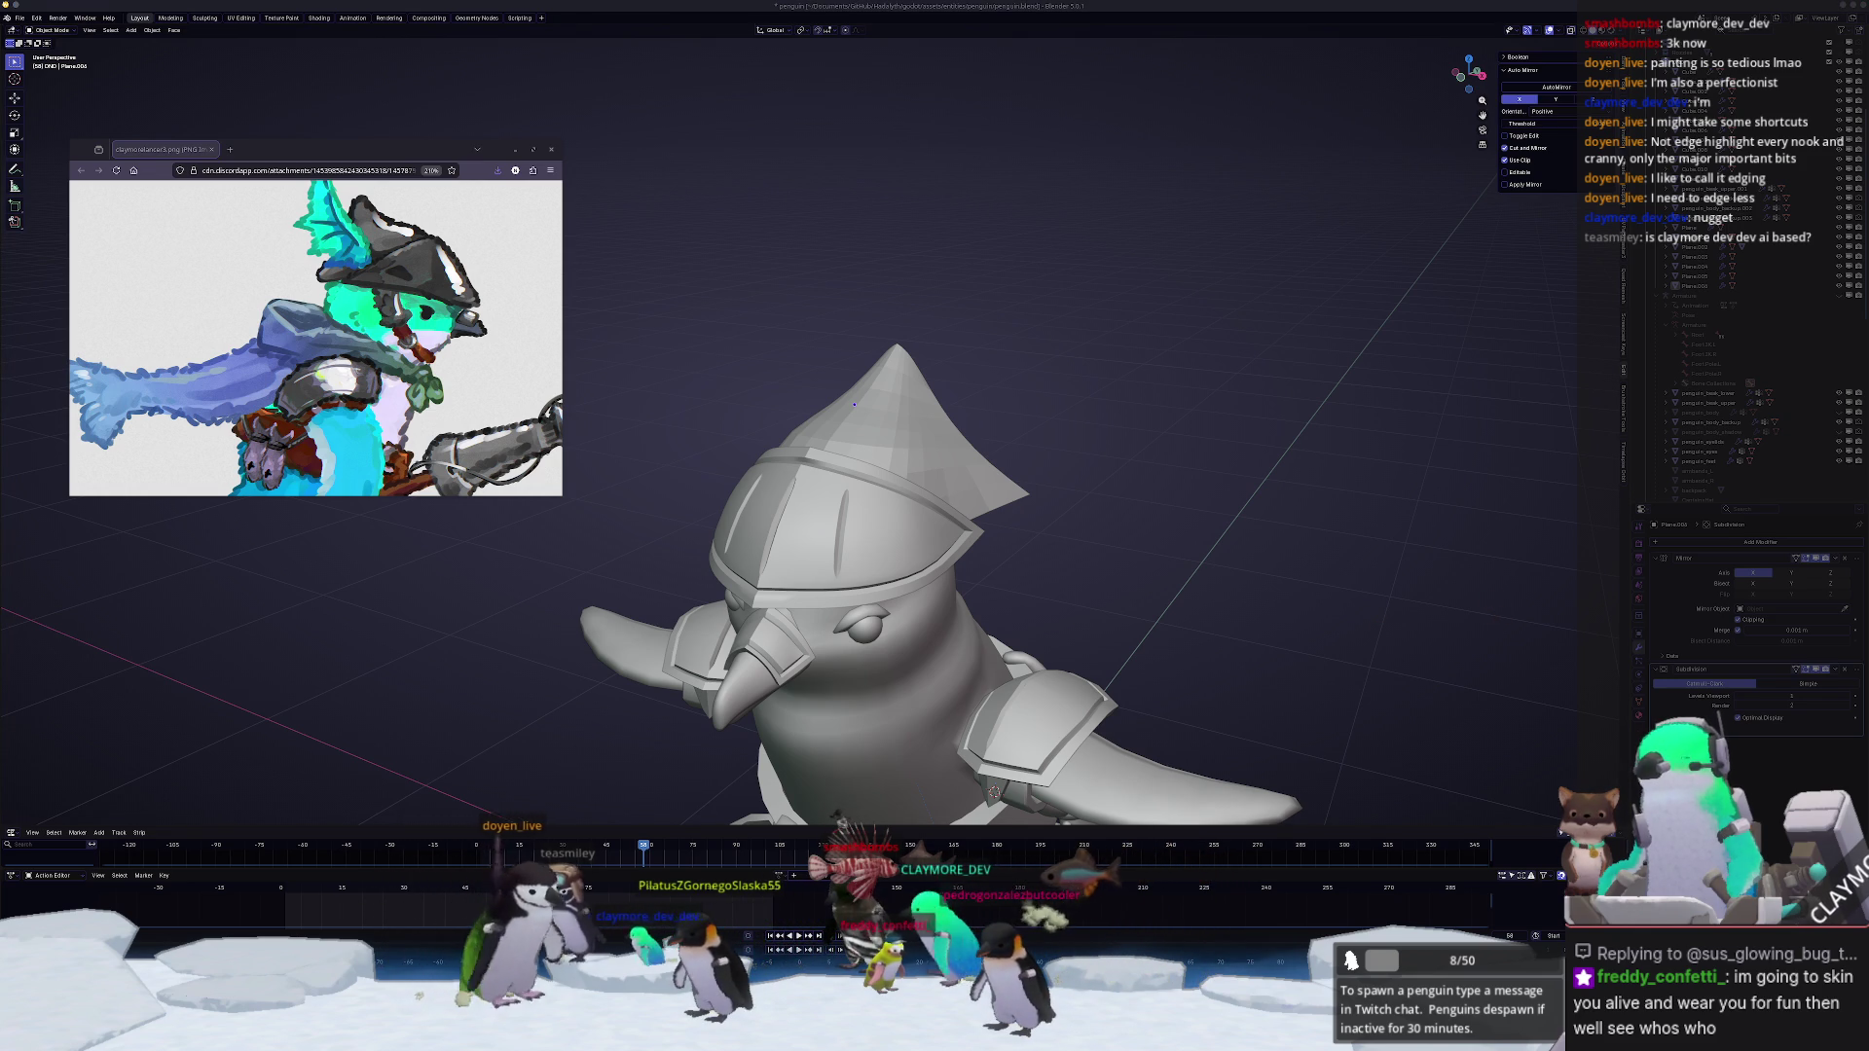
middle_click_drag(1416, 553, 1344, 514)
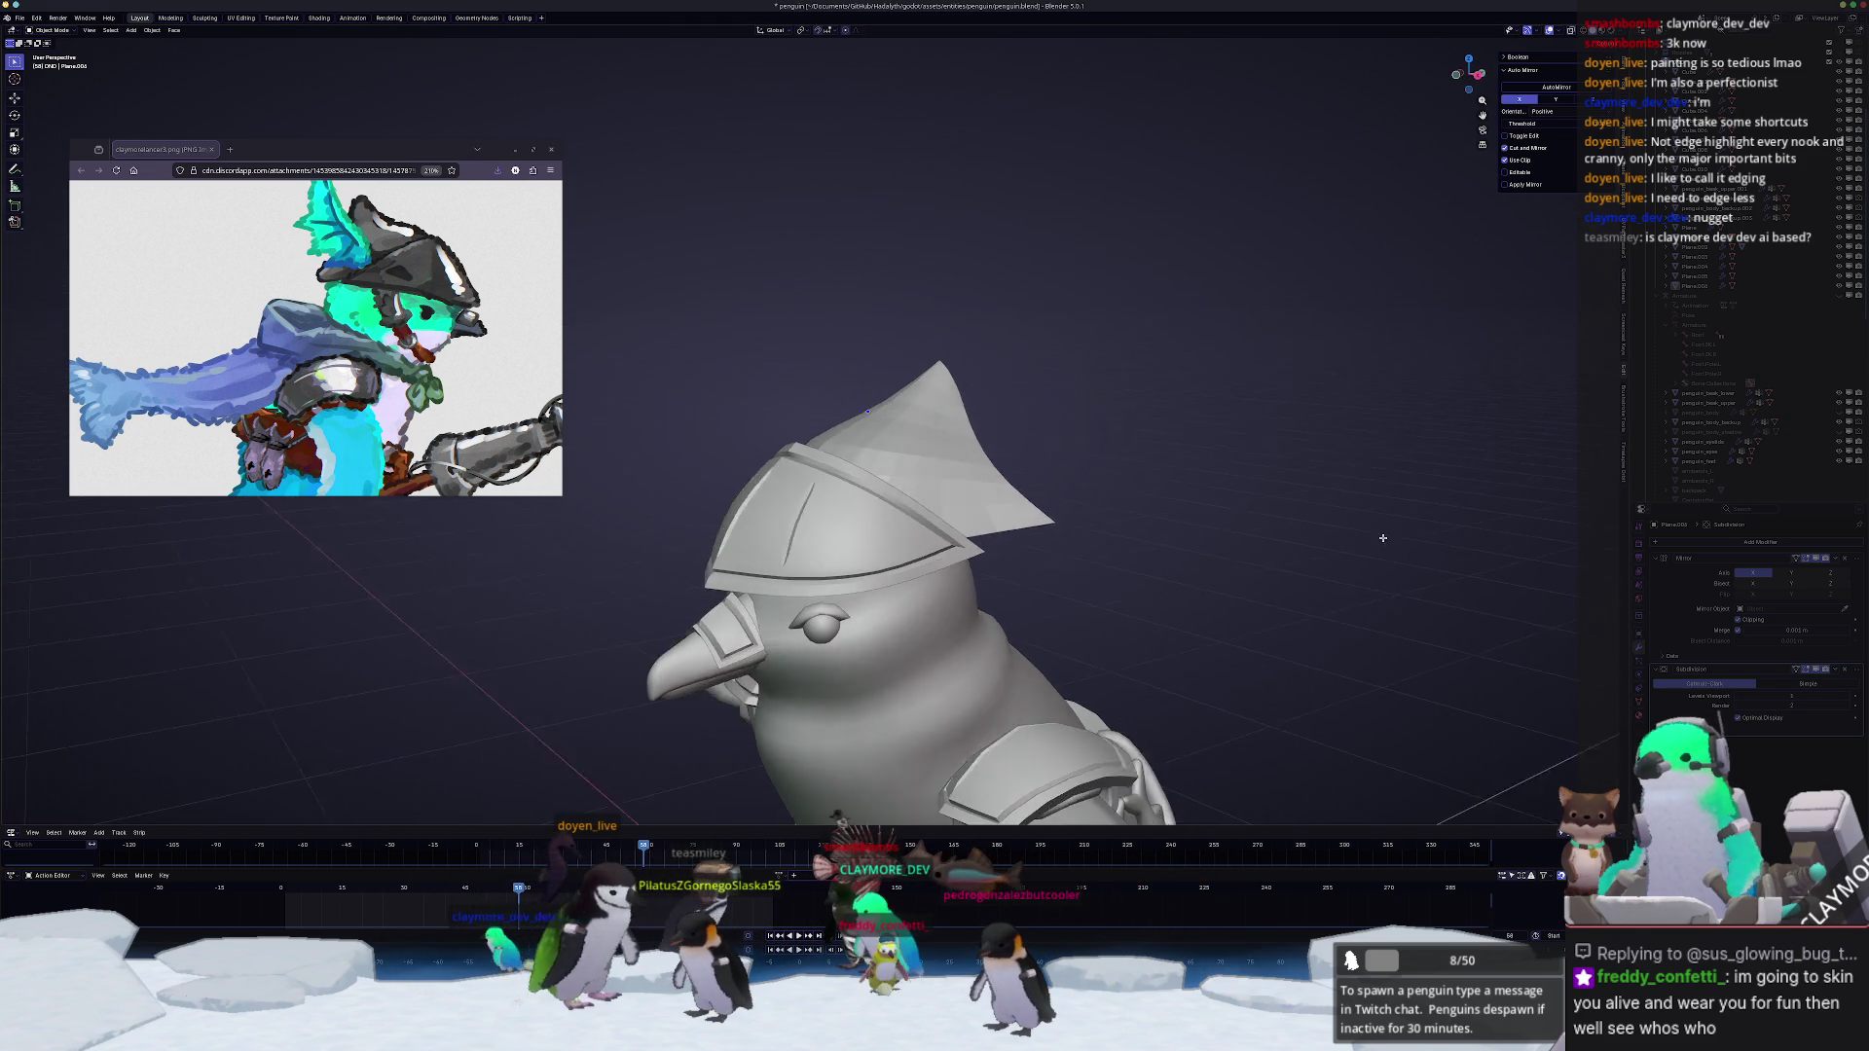
scroll(1343, 515, "up", 2)
scroll(1344, 514, "up", 2)
Step: In side view, edge- and vertex-slide the crest's rear edge into an inward curve
mouse_move(992, 509)
middle_mouse_down()
mouse_move(1022, 531)
mouse_move(981, 530)
middle_mouse_up()
key("Tab")
scroll(592, 377, "up", 2)
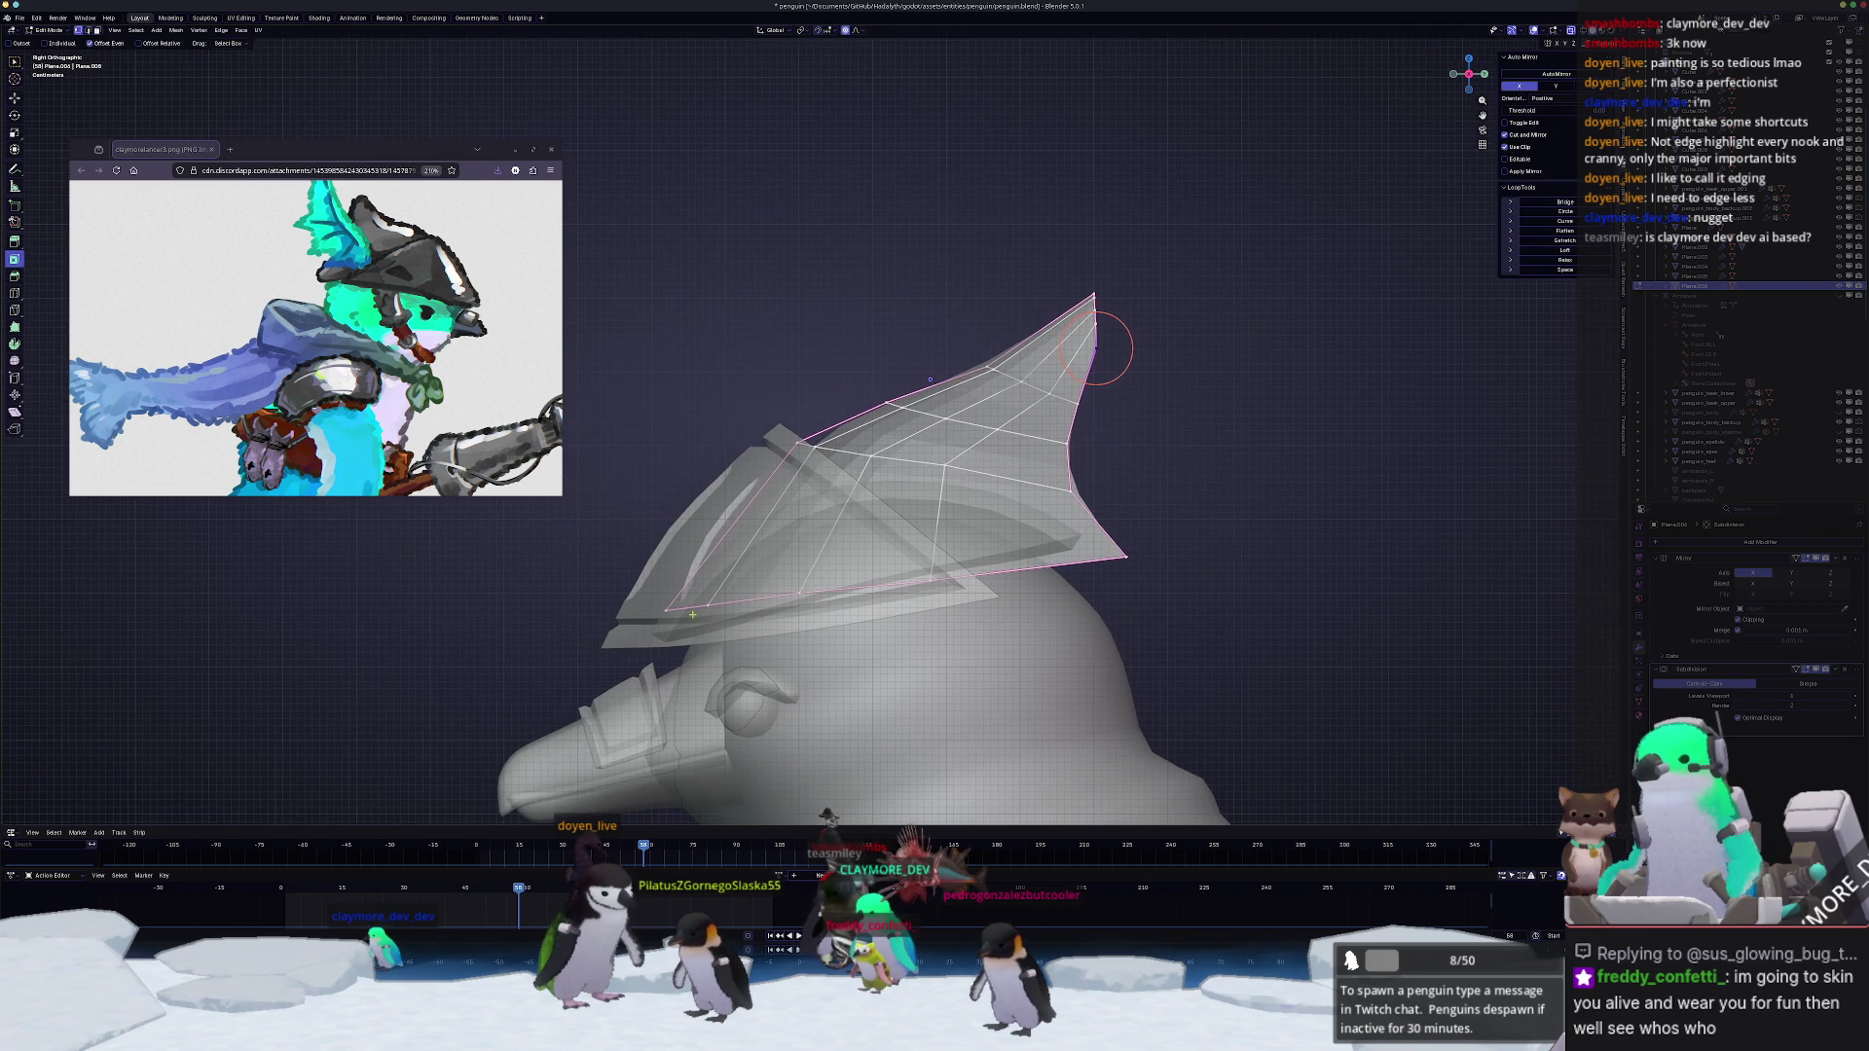
key("c")
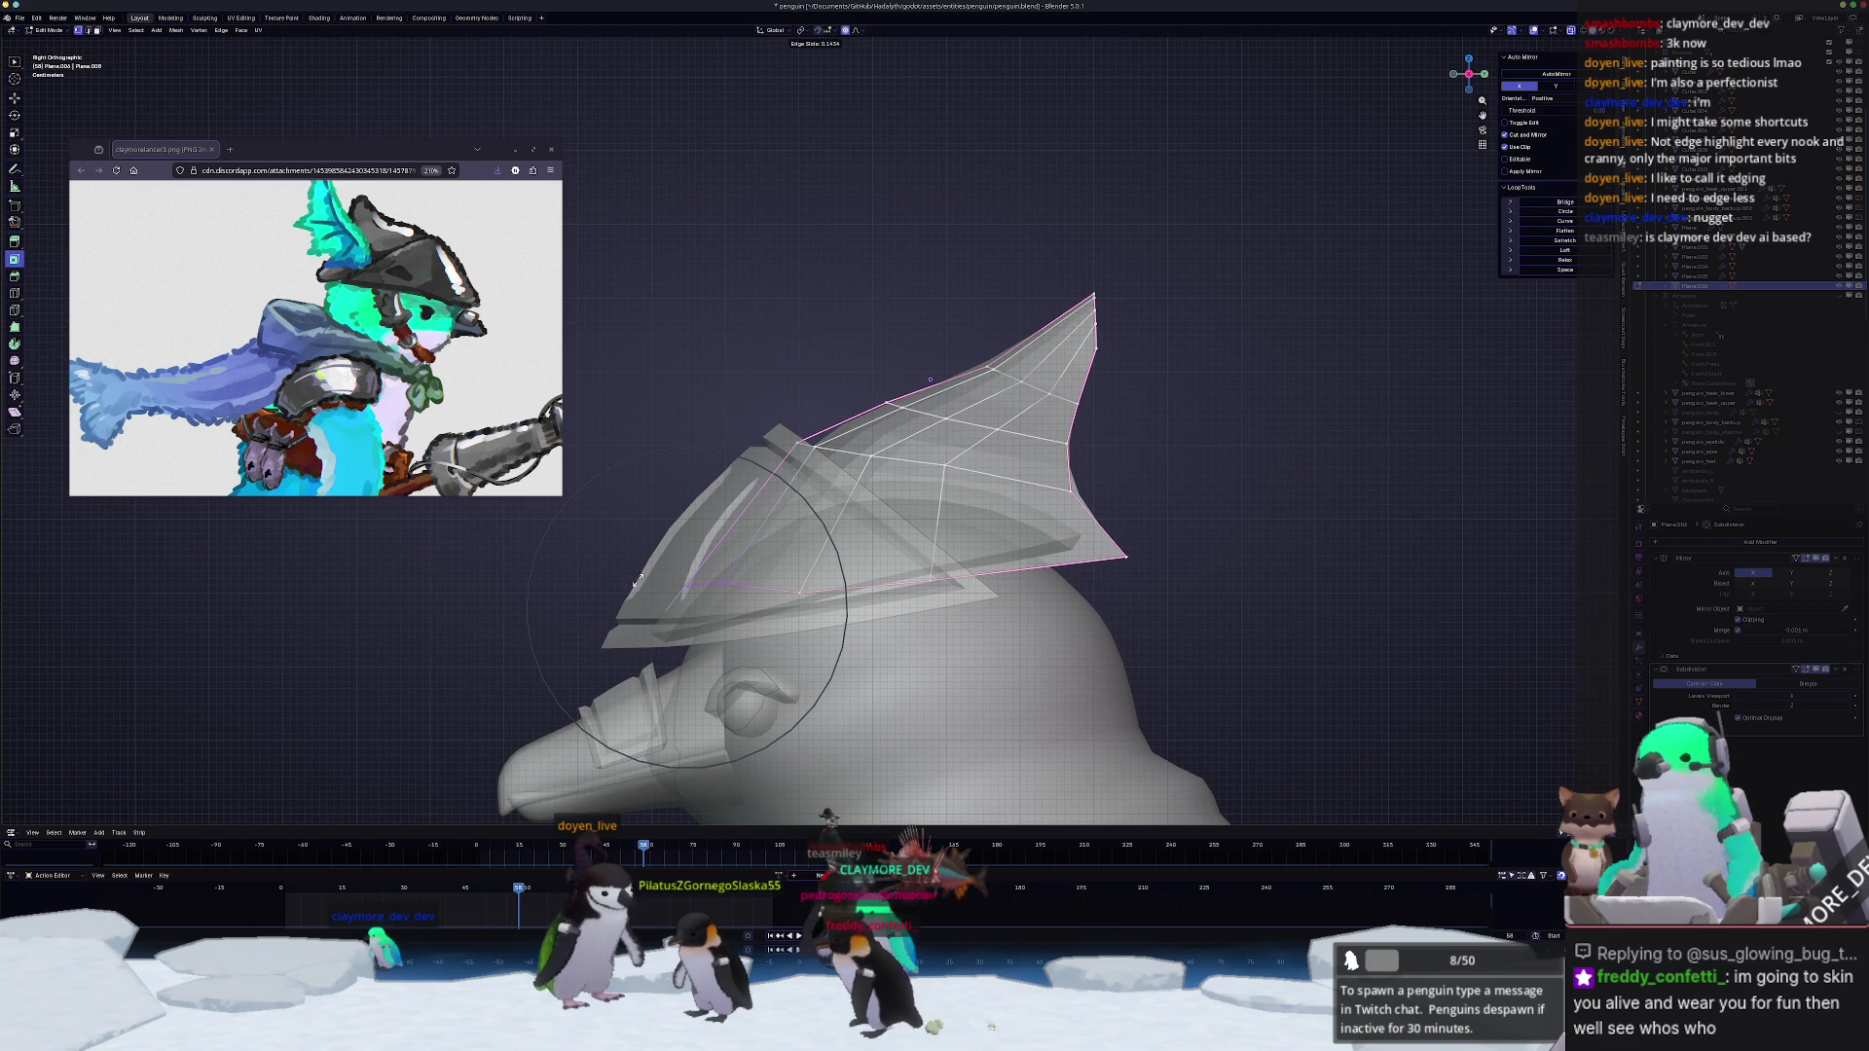
left_click(636, 581)
key("c")
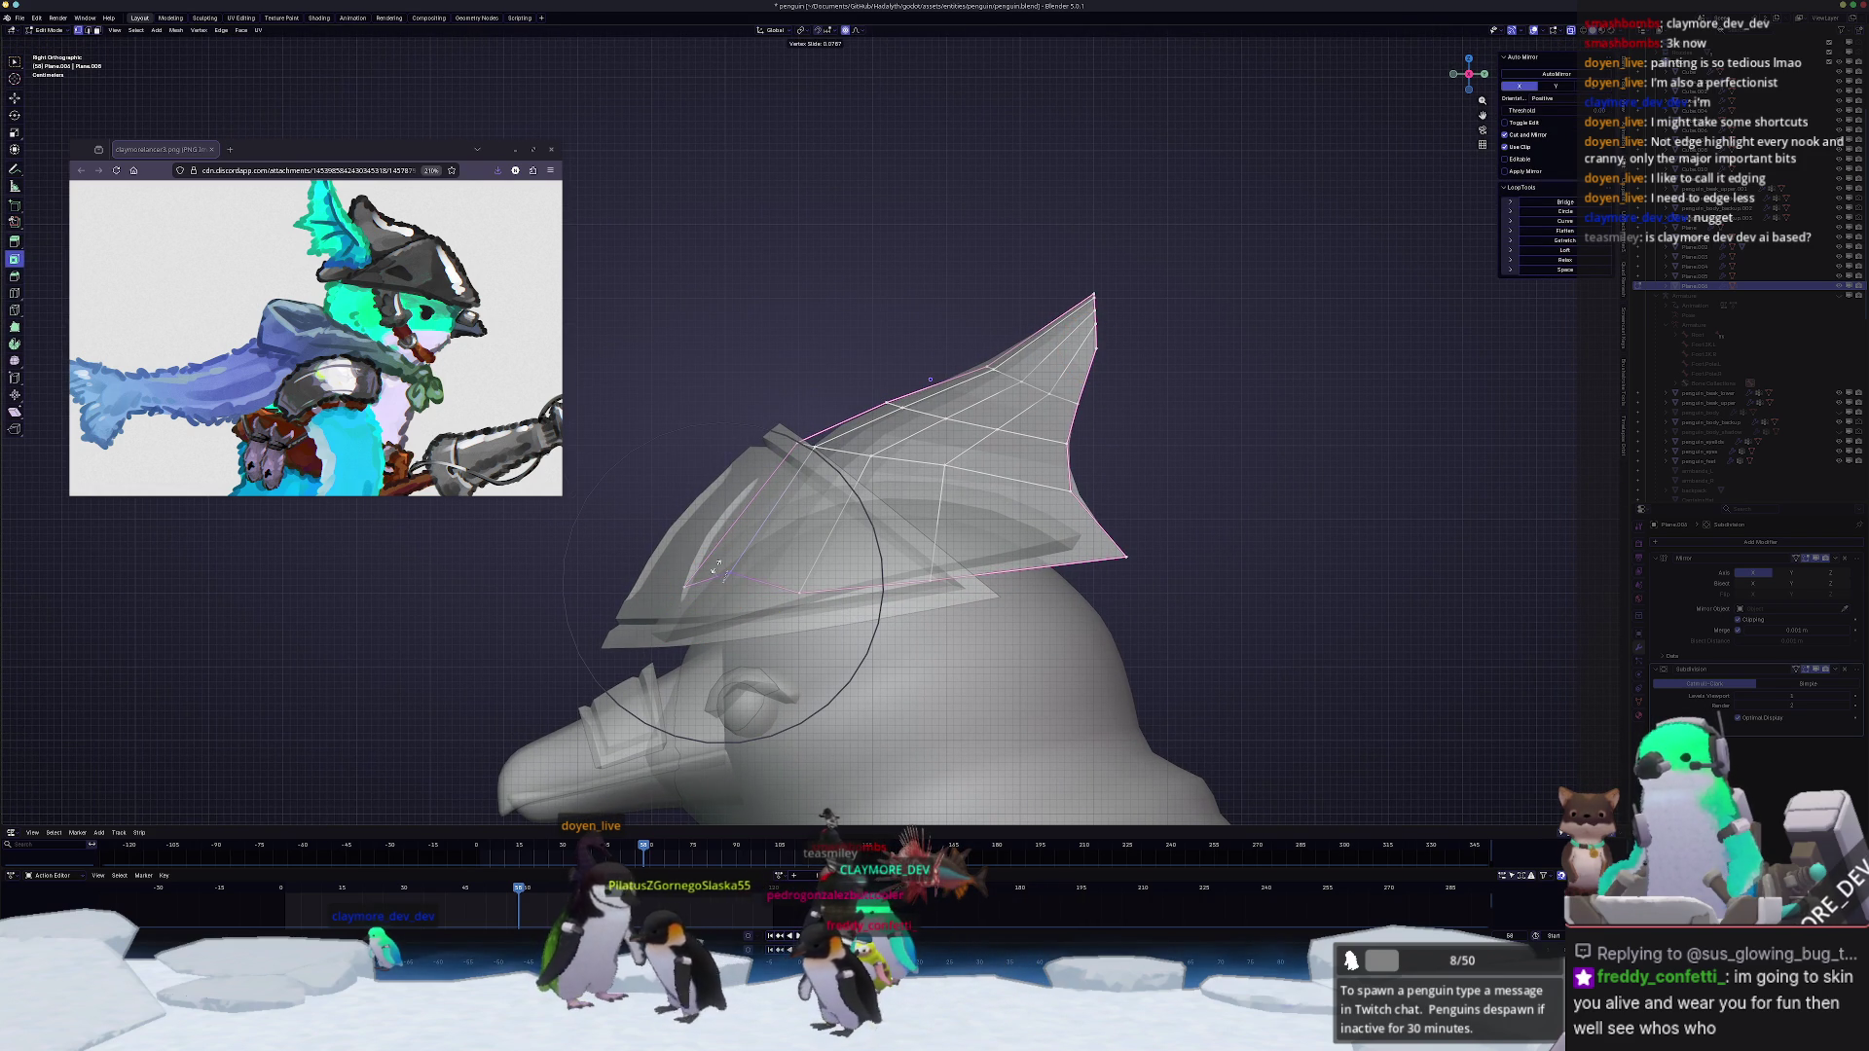
left_click(698, 584)
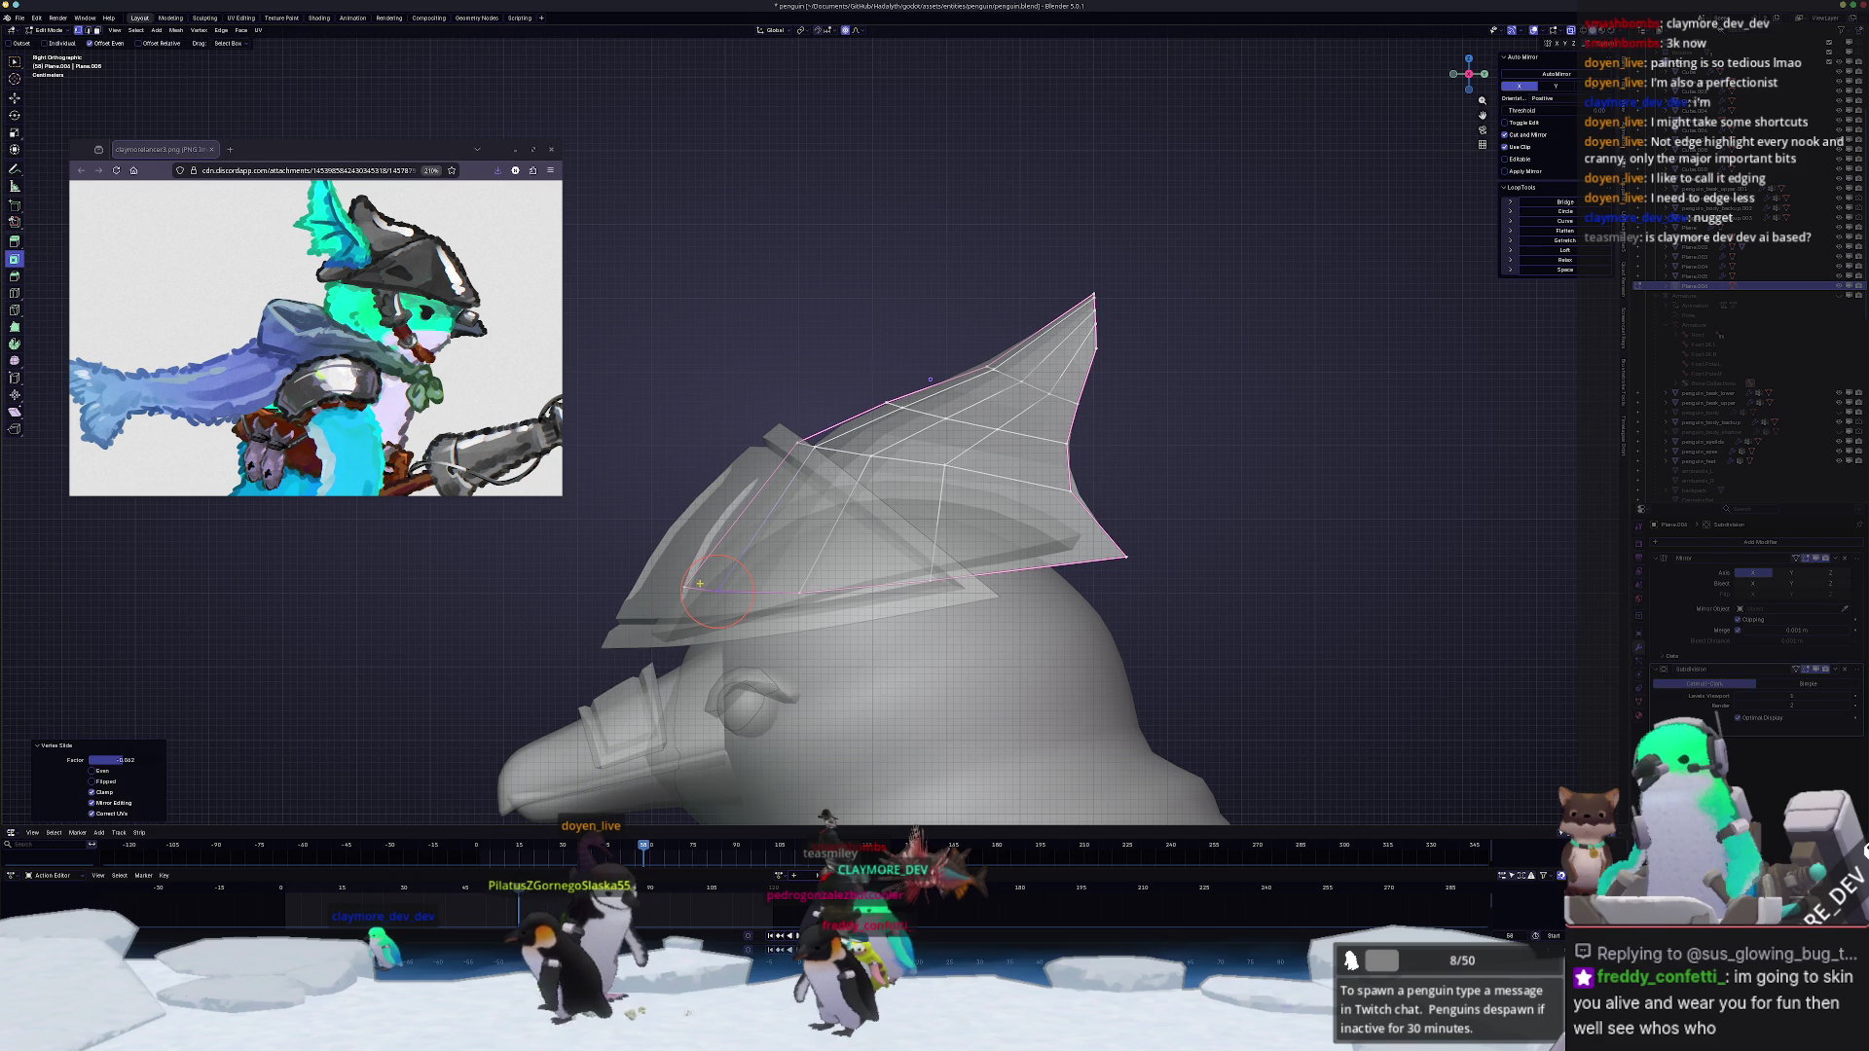
key("g")
key("g")
left_click(797, 587)
scroll(800, 616, "up", 1)
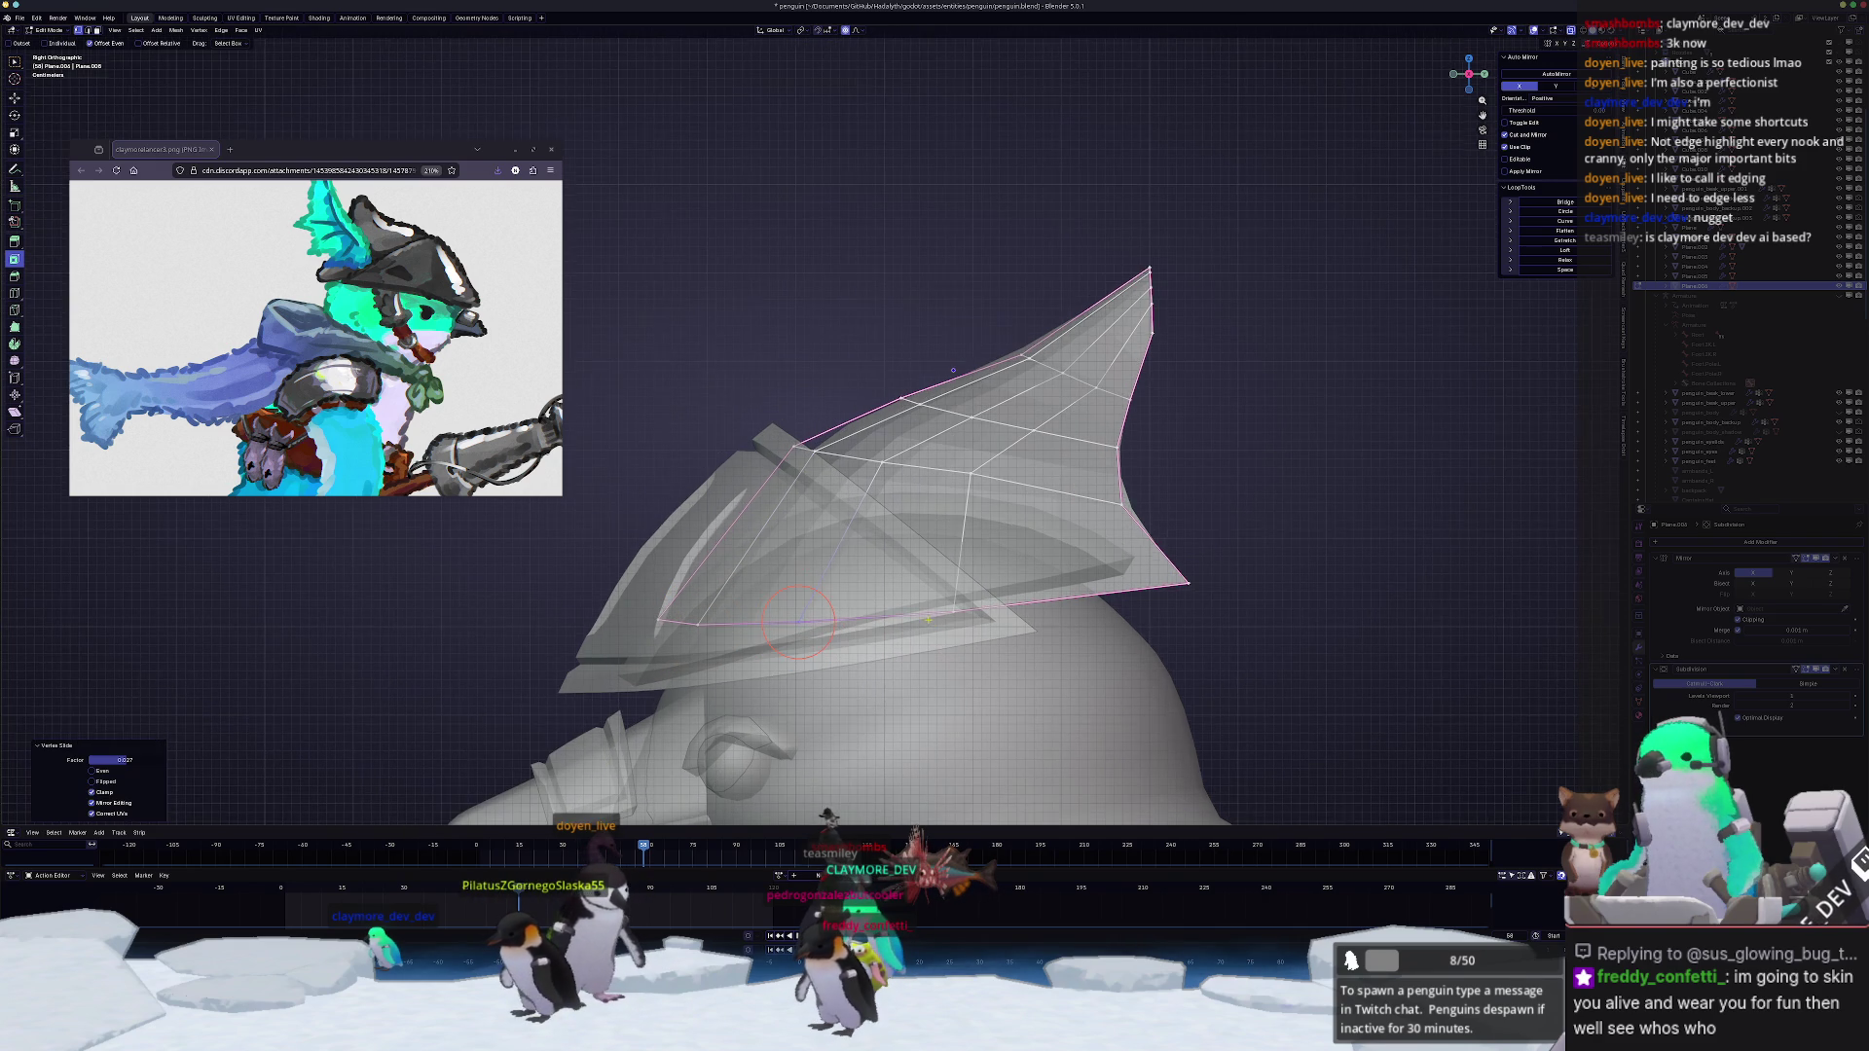
Step: Slide further crest vertices and raise an edge toward a taller hooked tip
middle_click_drag(928, 621, 983, 588)
key("g")
key("g")
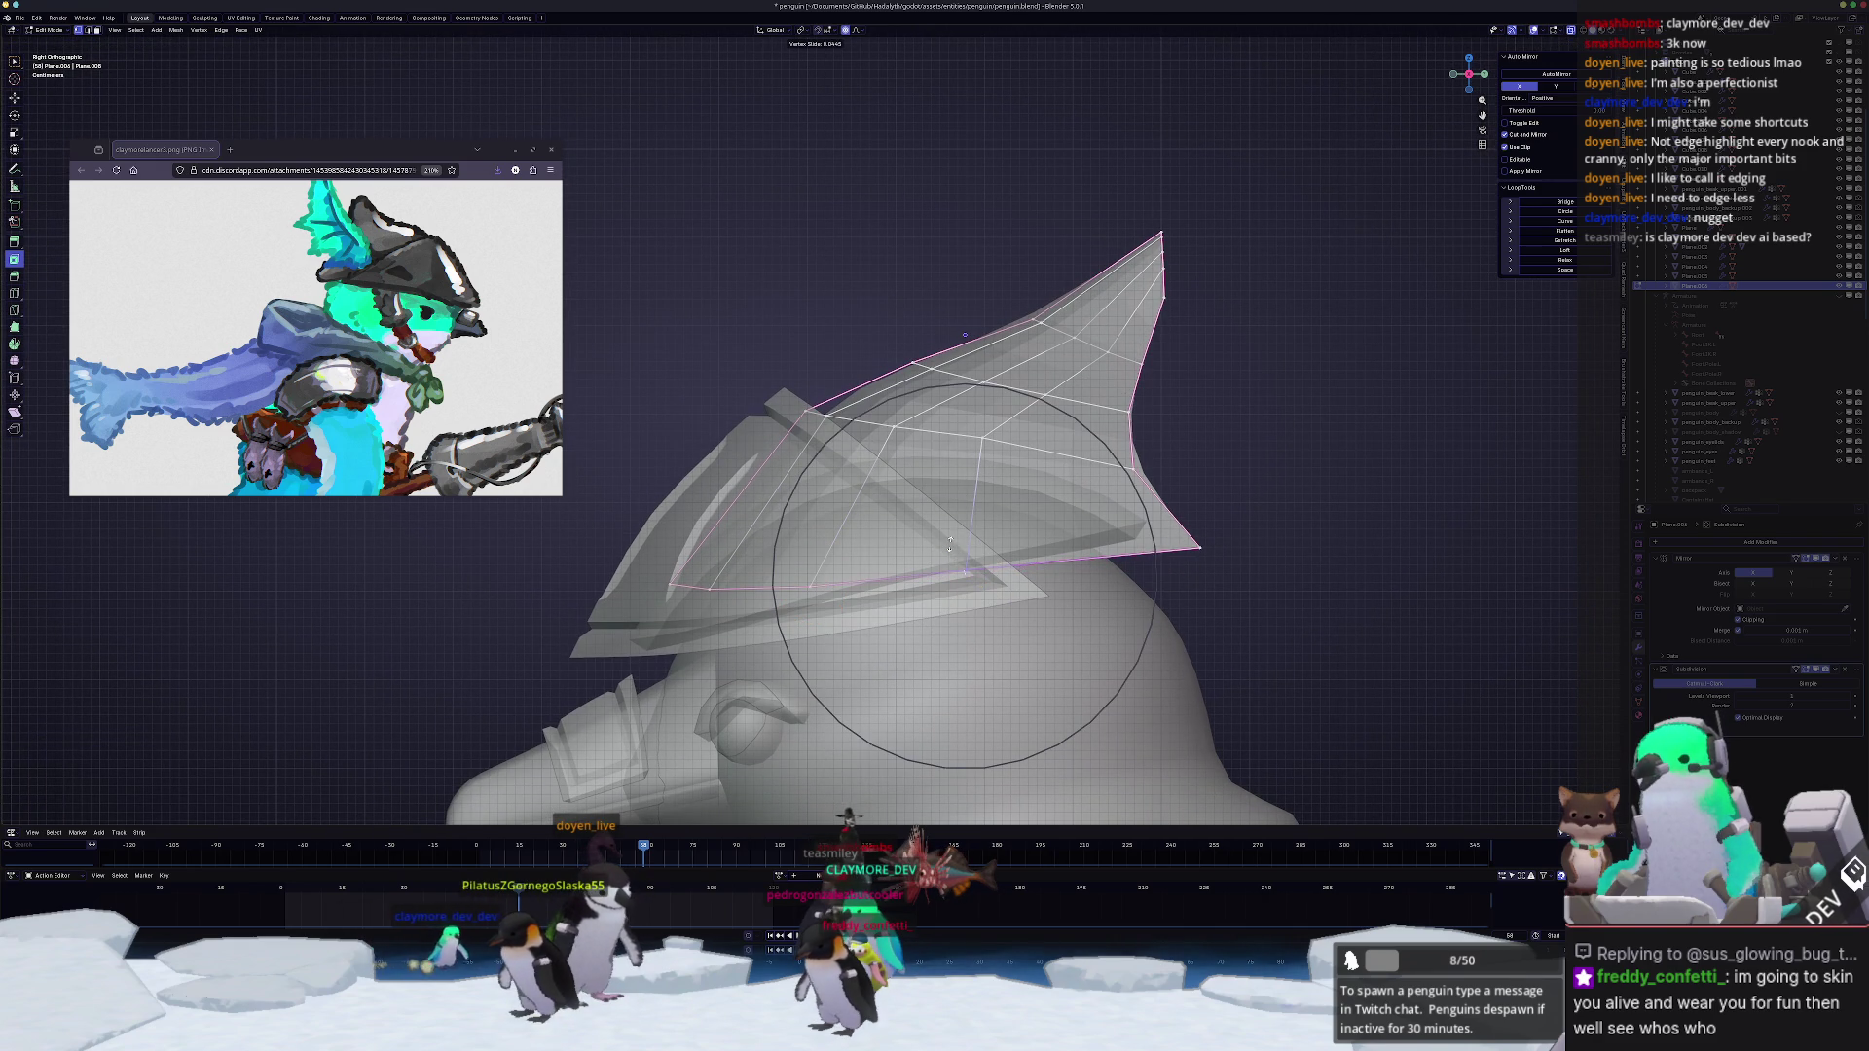
left_click(963, 563)
scroll(1231, 564, "up", 1)
middle_click_drag(1231, 564, 964, 467)
key("g")
key("g")
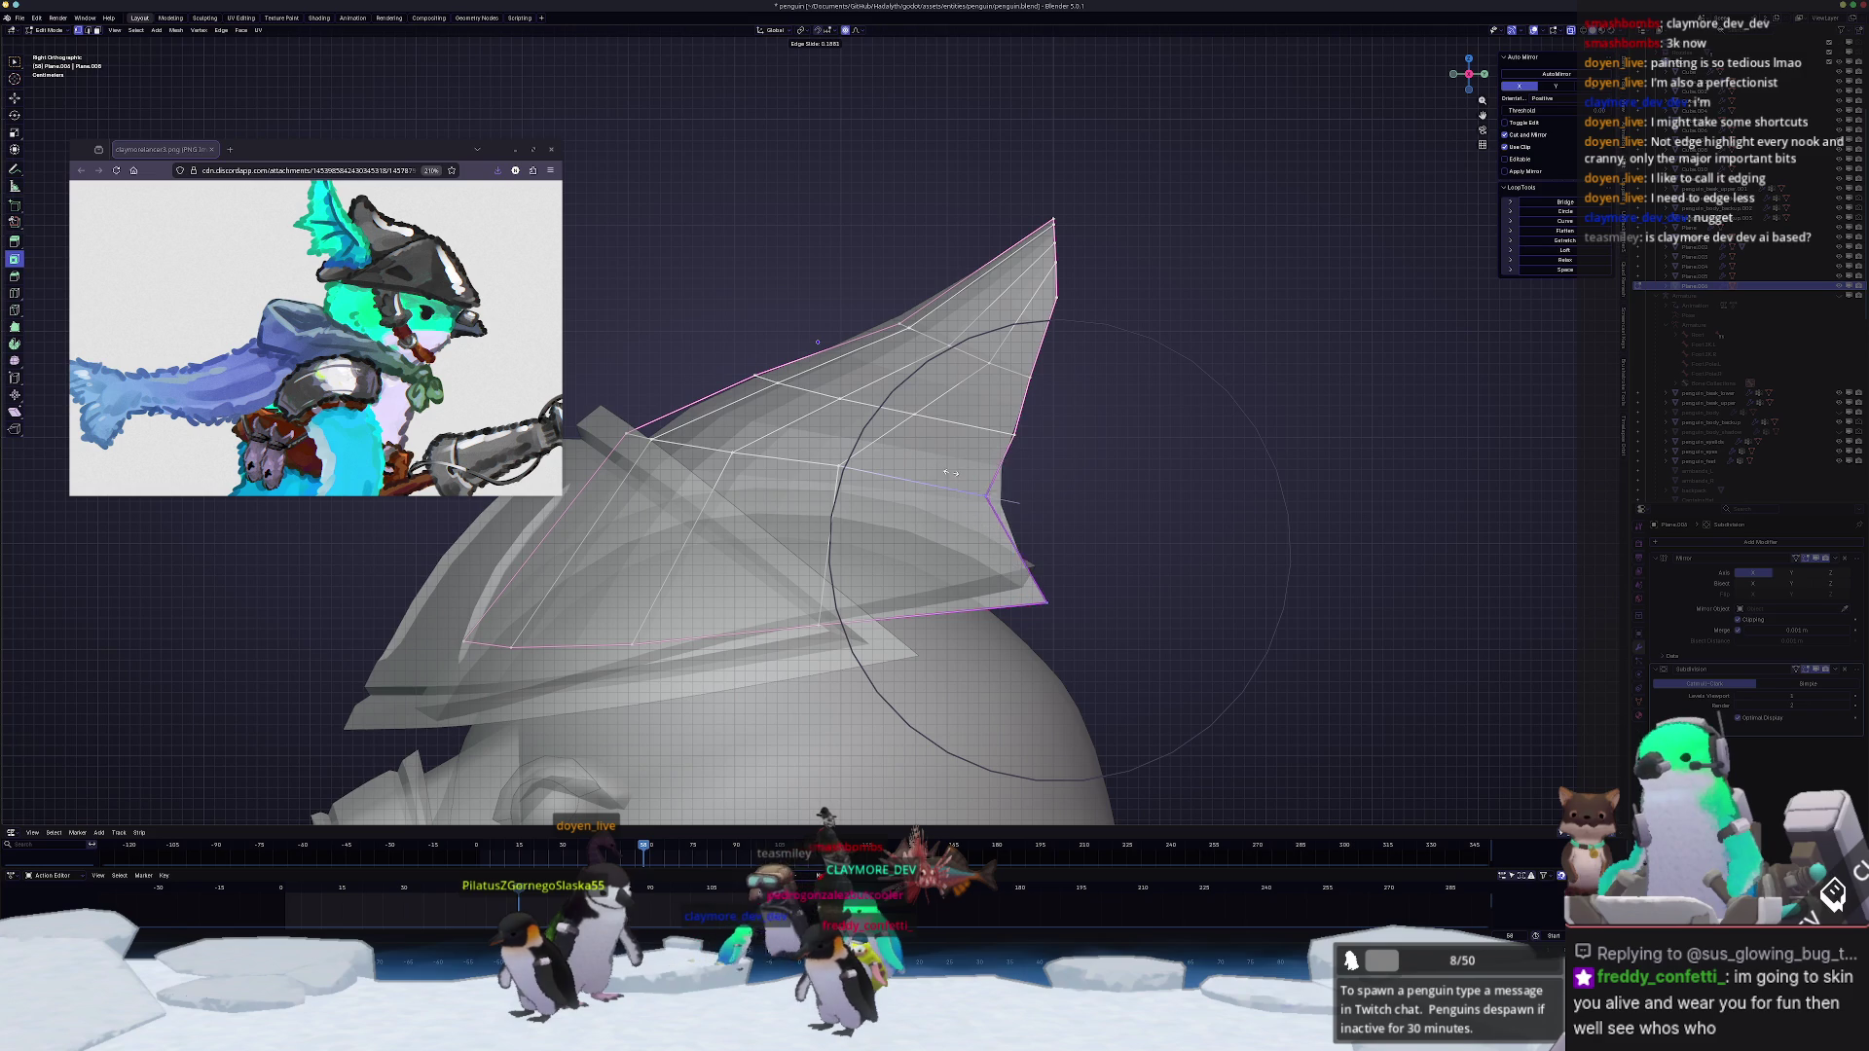
left_click(982, 420)
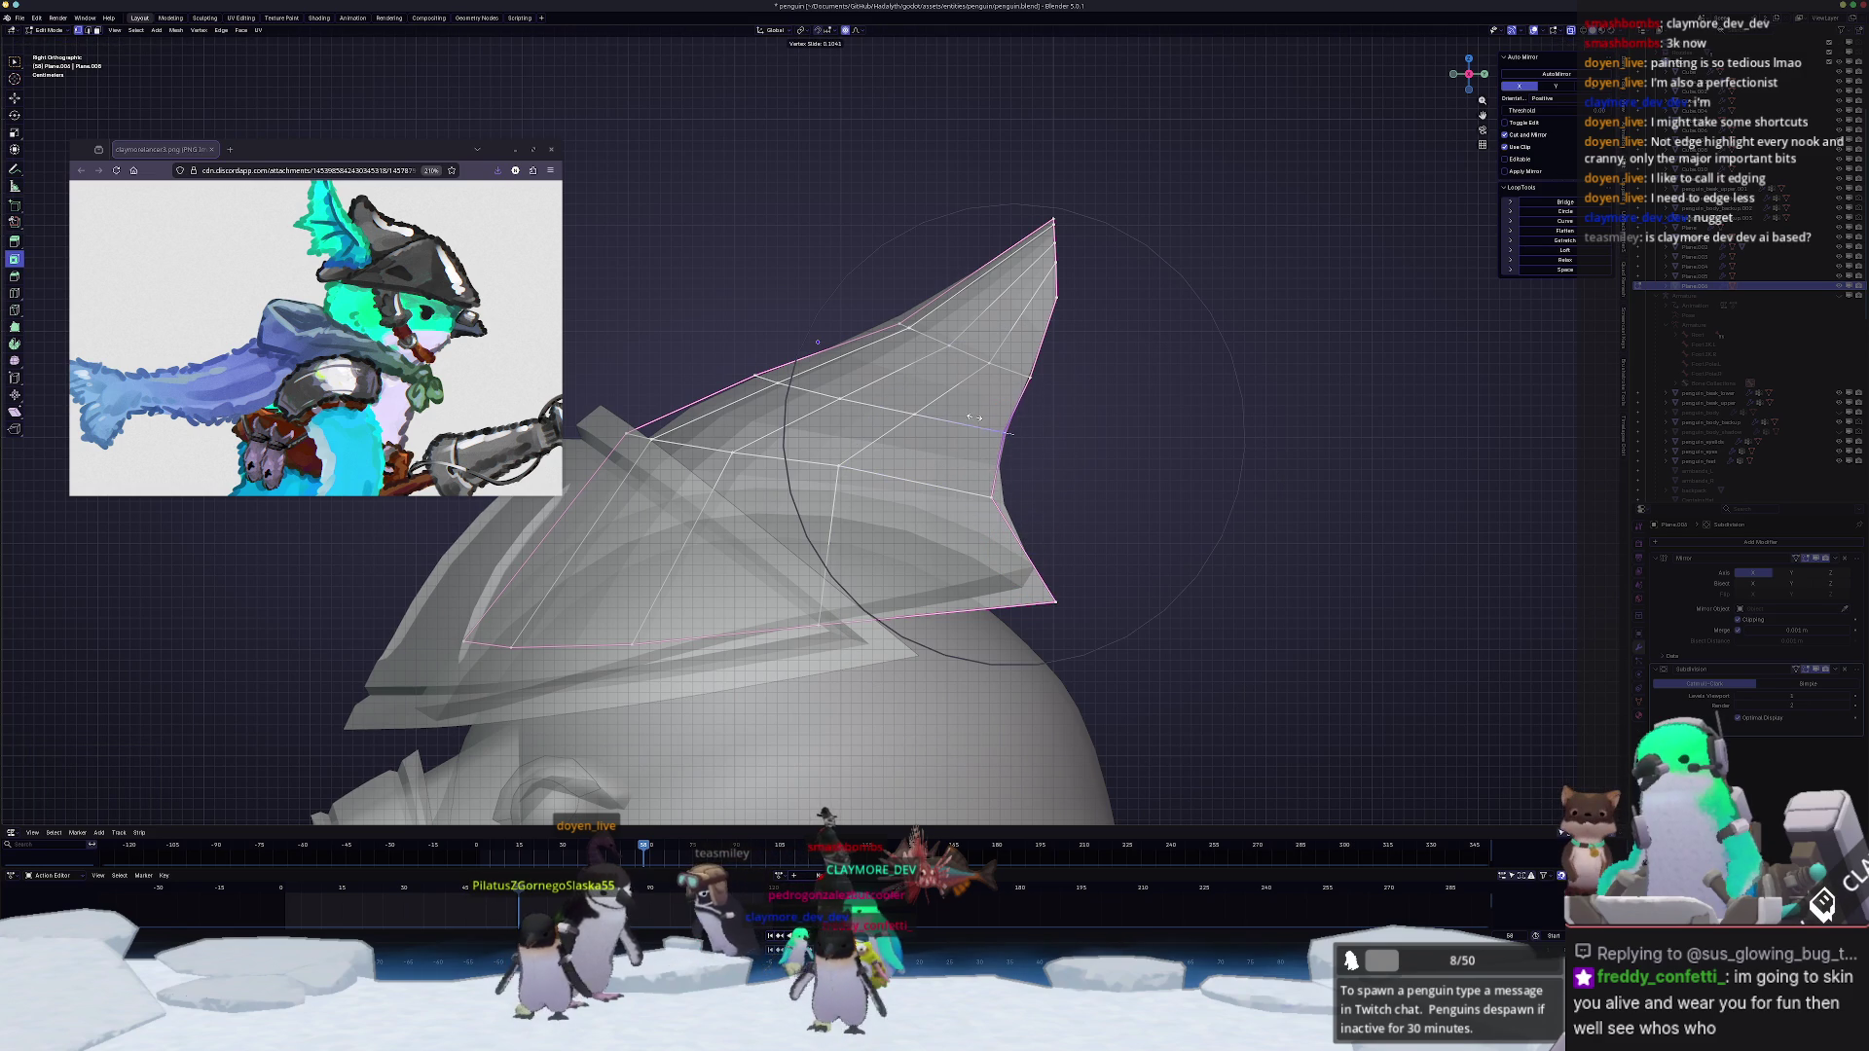
left_click(976, 419)
key("g")
key("g")
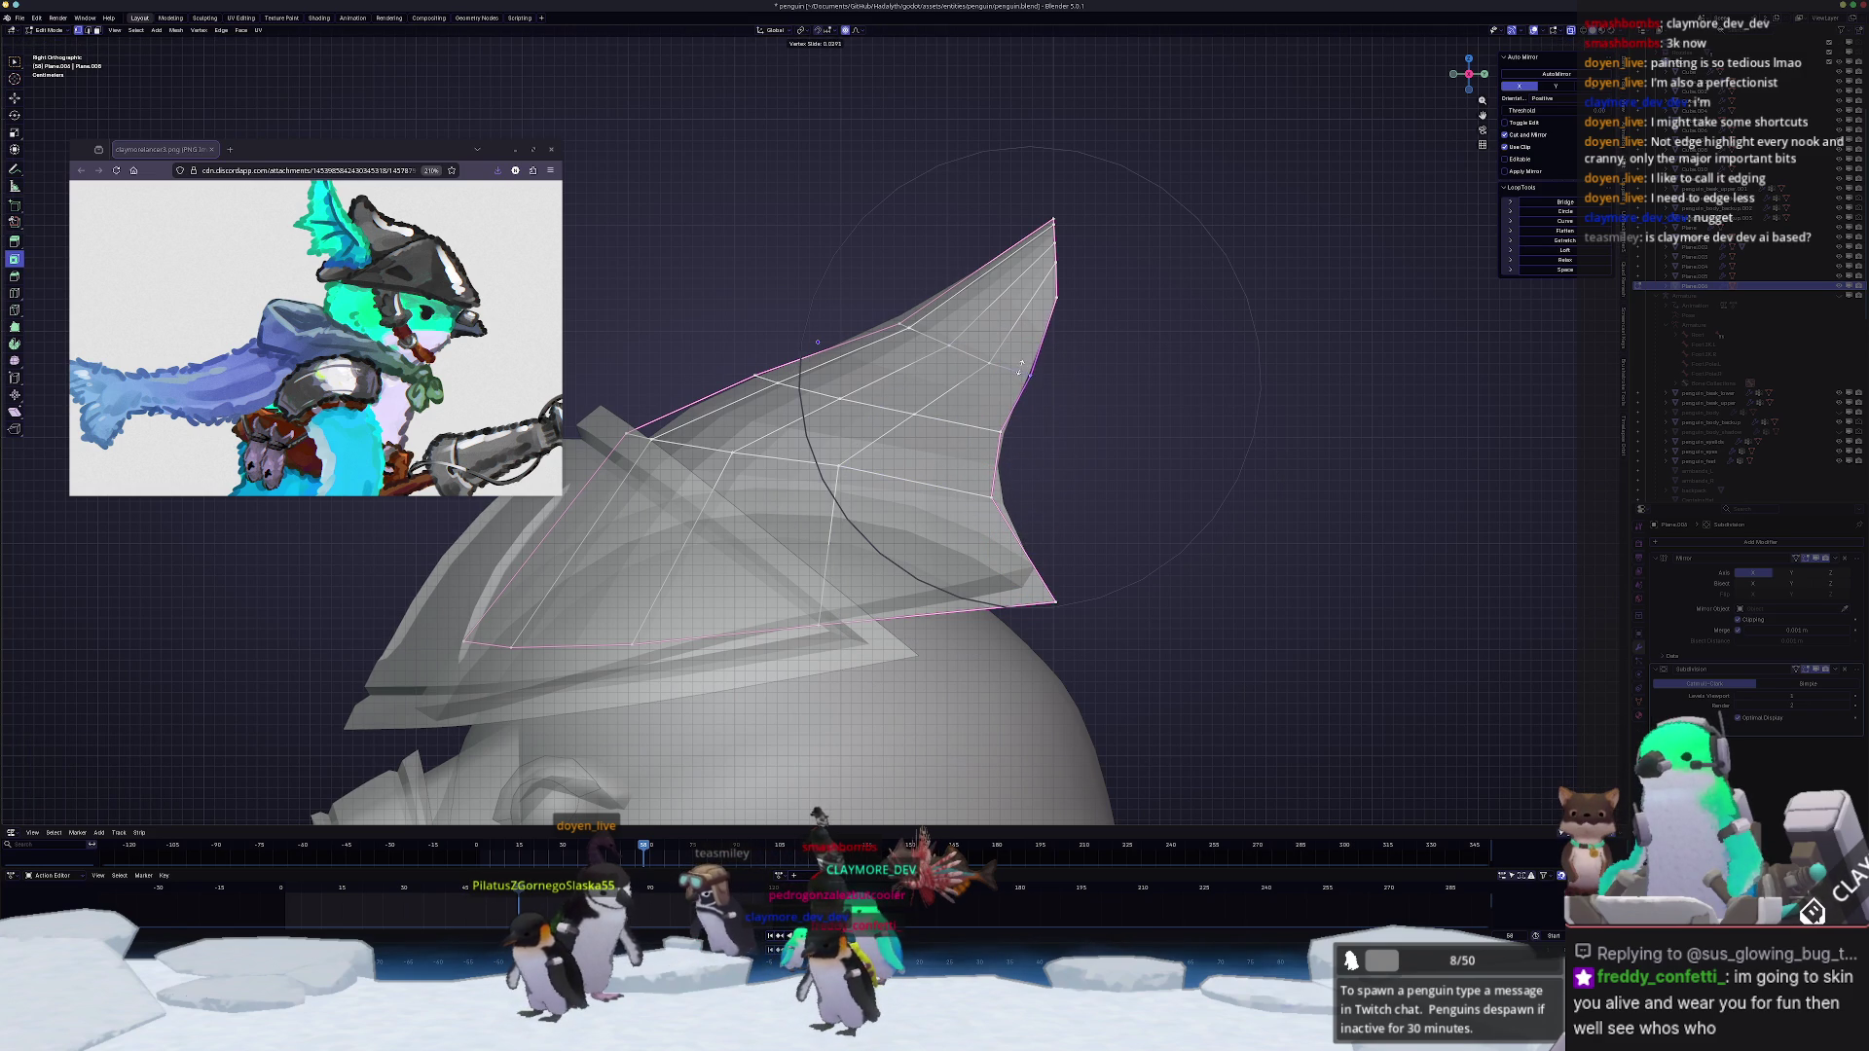
middle_click_drag(817, 341, 755, 399)
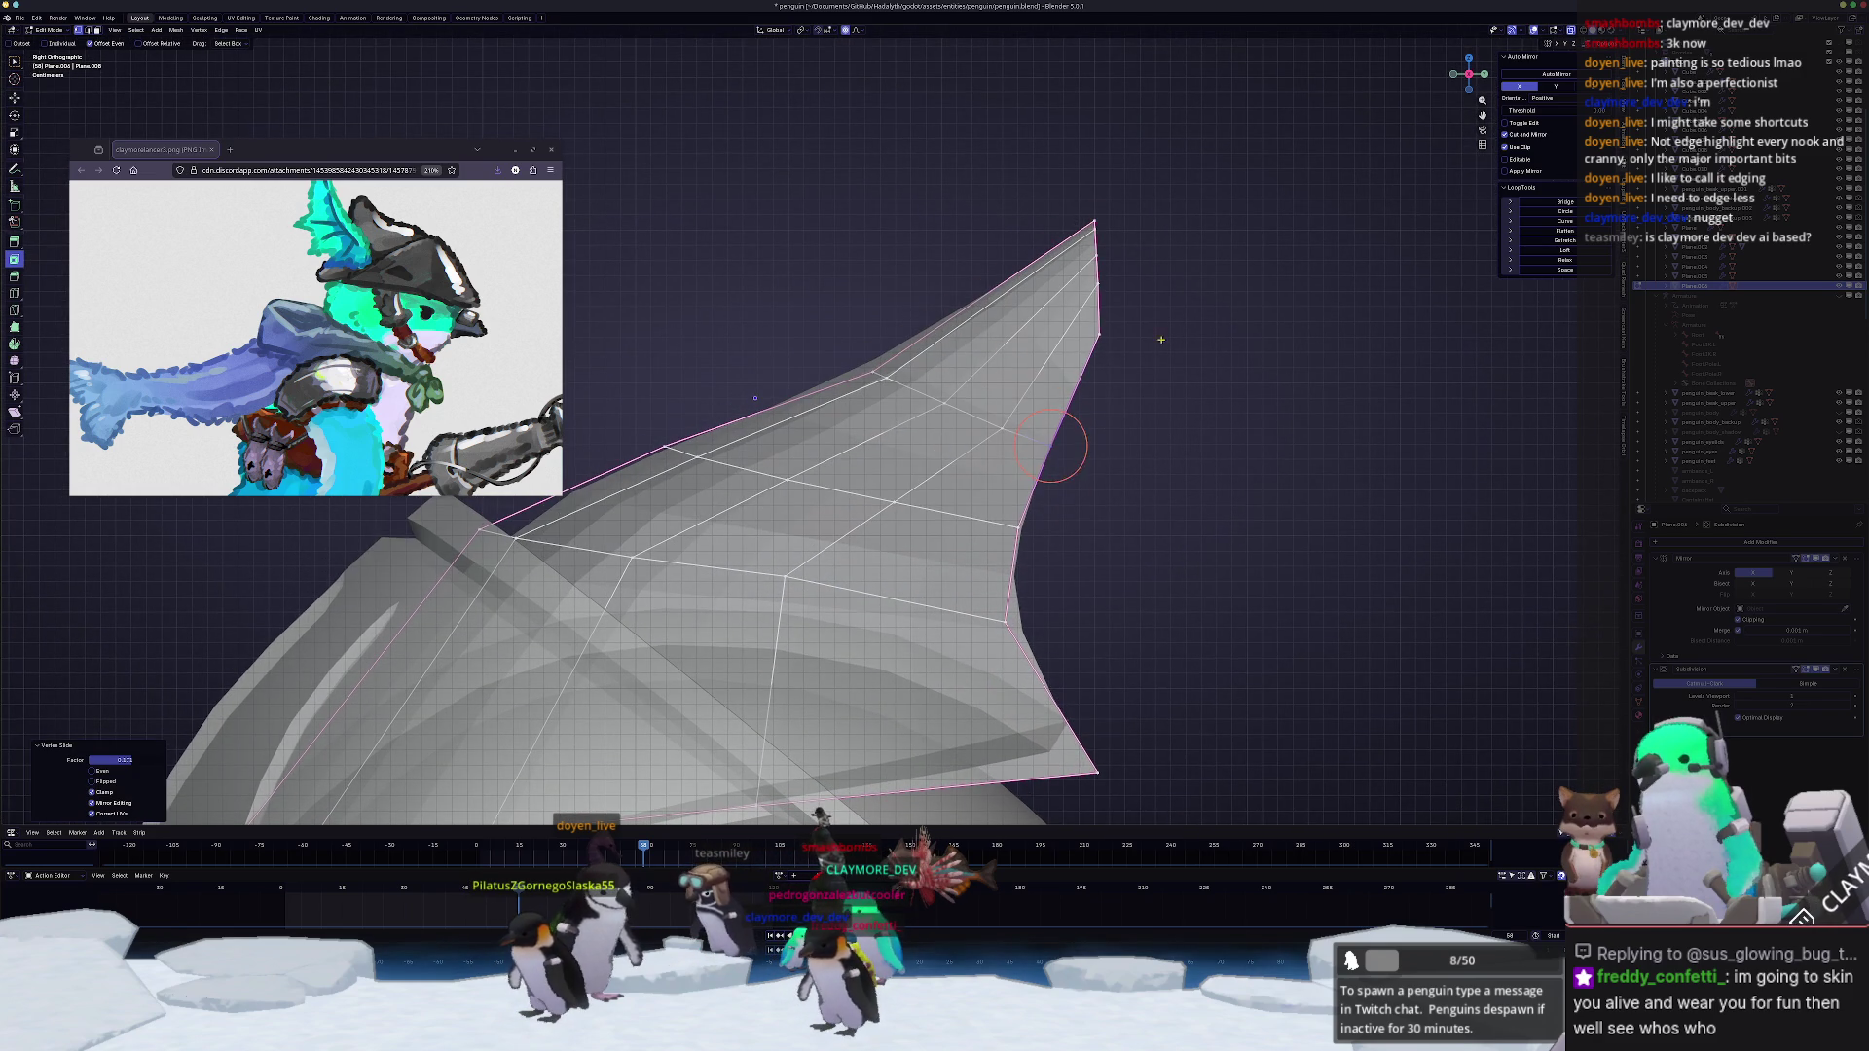
Step: Slide and proportionally move the crest vertices to tidy the fin toward its tip
left_click(754, 398)
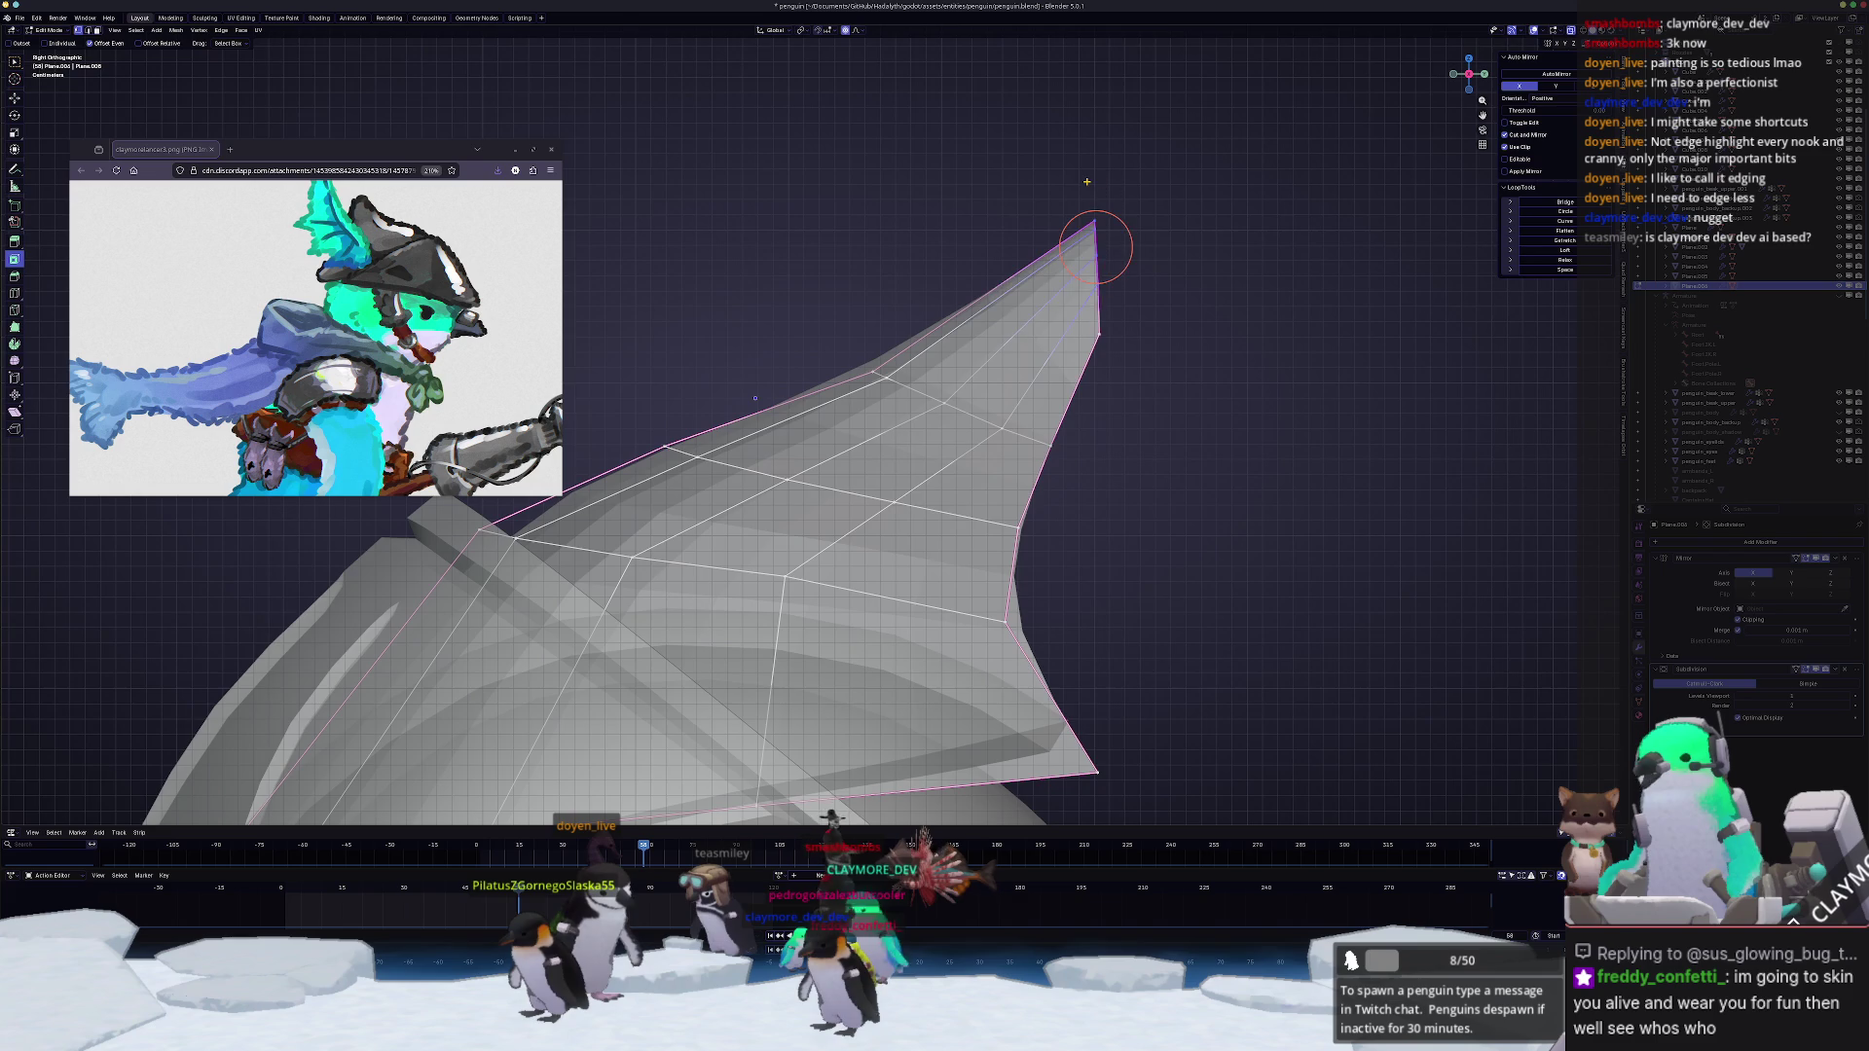
middle_click_drag(1087, 182, 1172, 267)
key("g")
left_click(1183, 263)
key("g")
key("g")
key("g")
left_click(1092, 446)
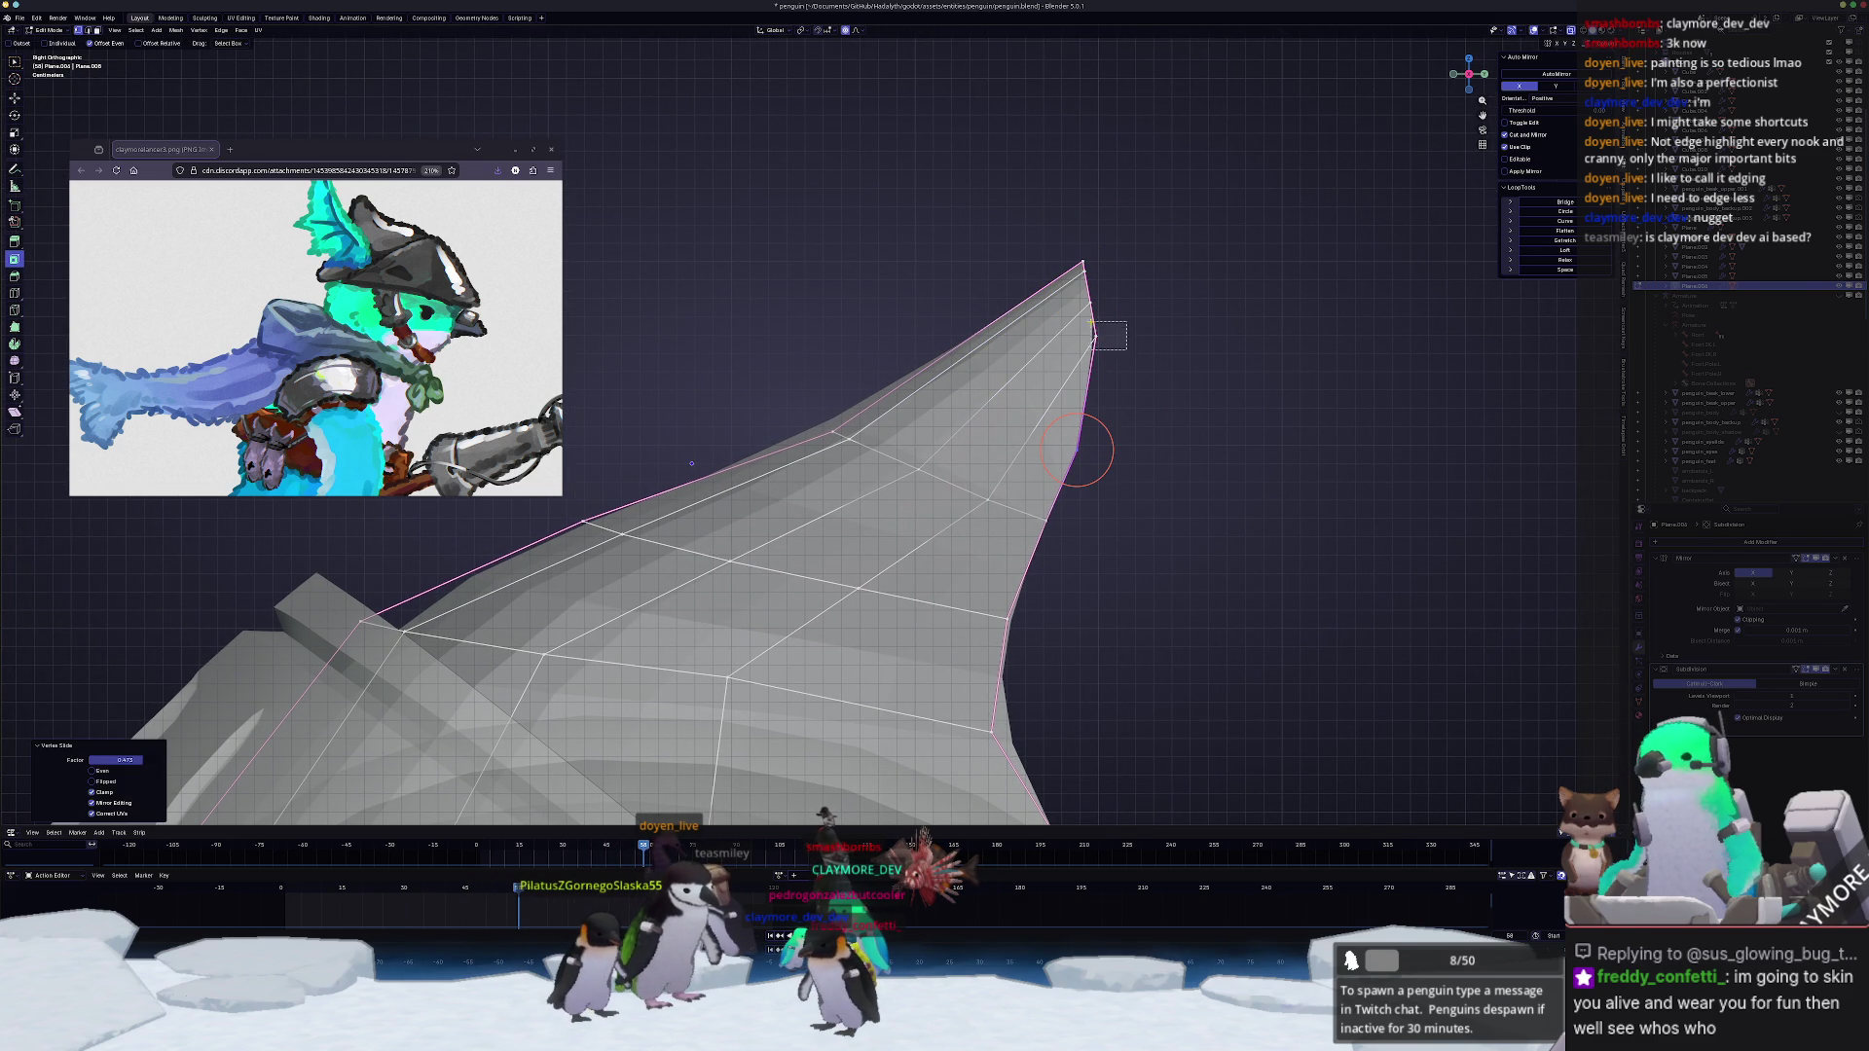
key("g")
key("g")
left_click(1092, 358)
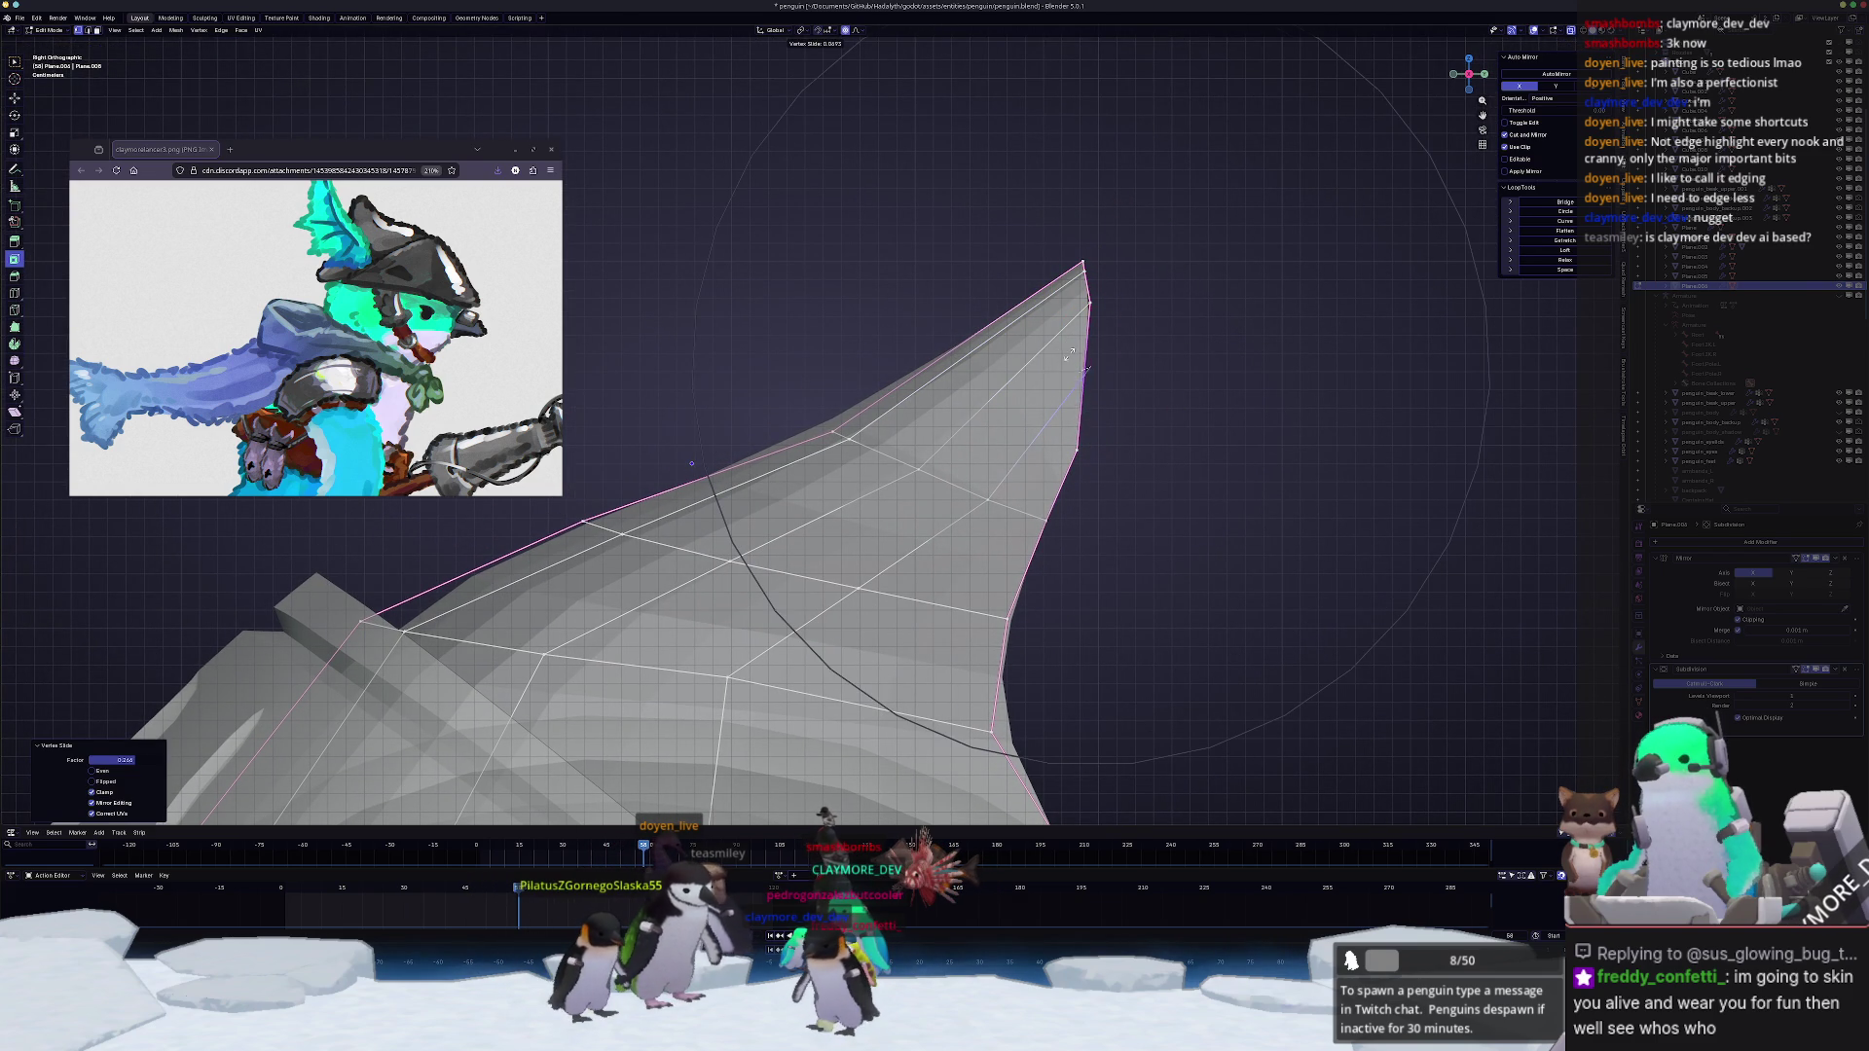
key("g")
key("g")
left_click(1083, 304)
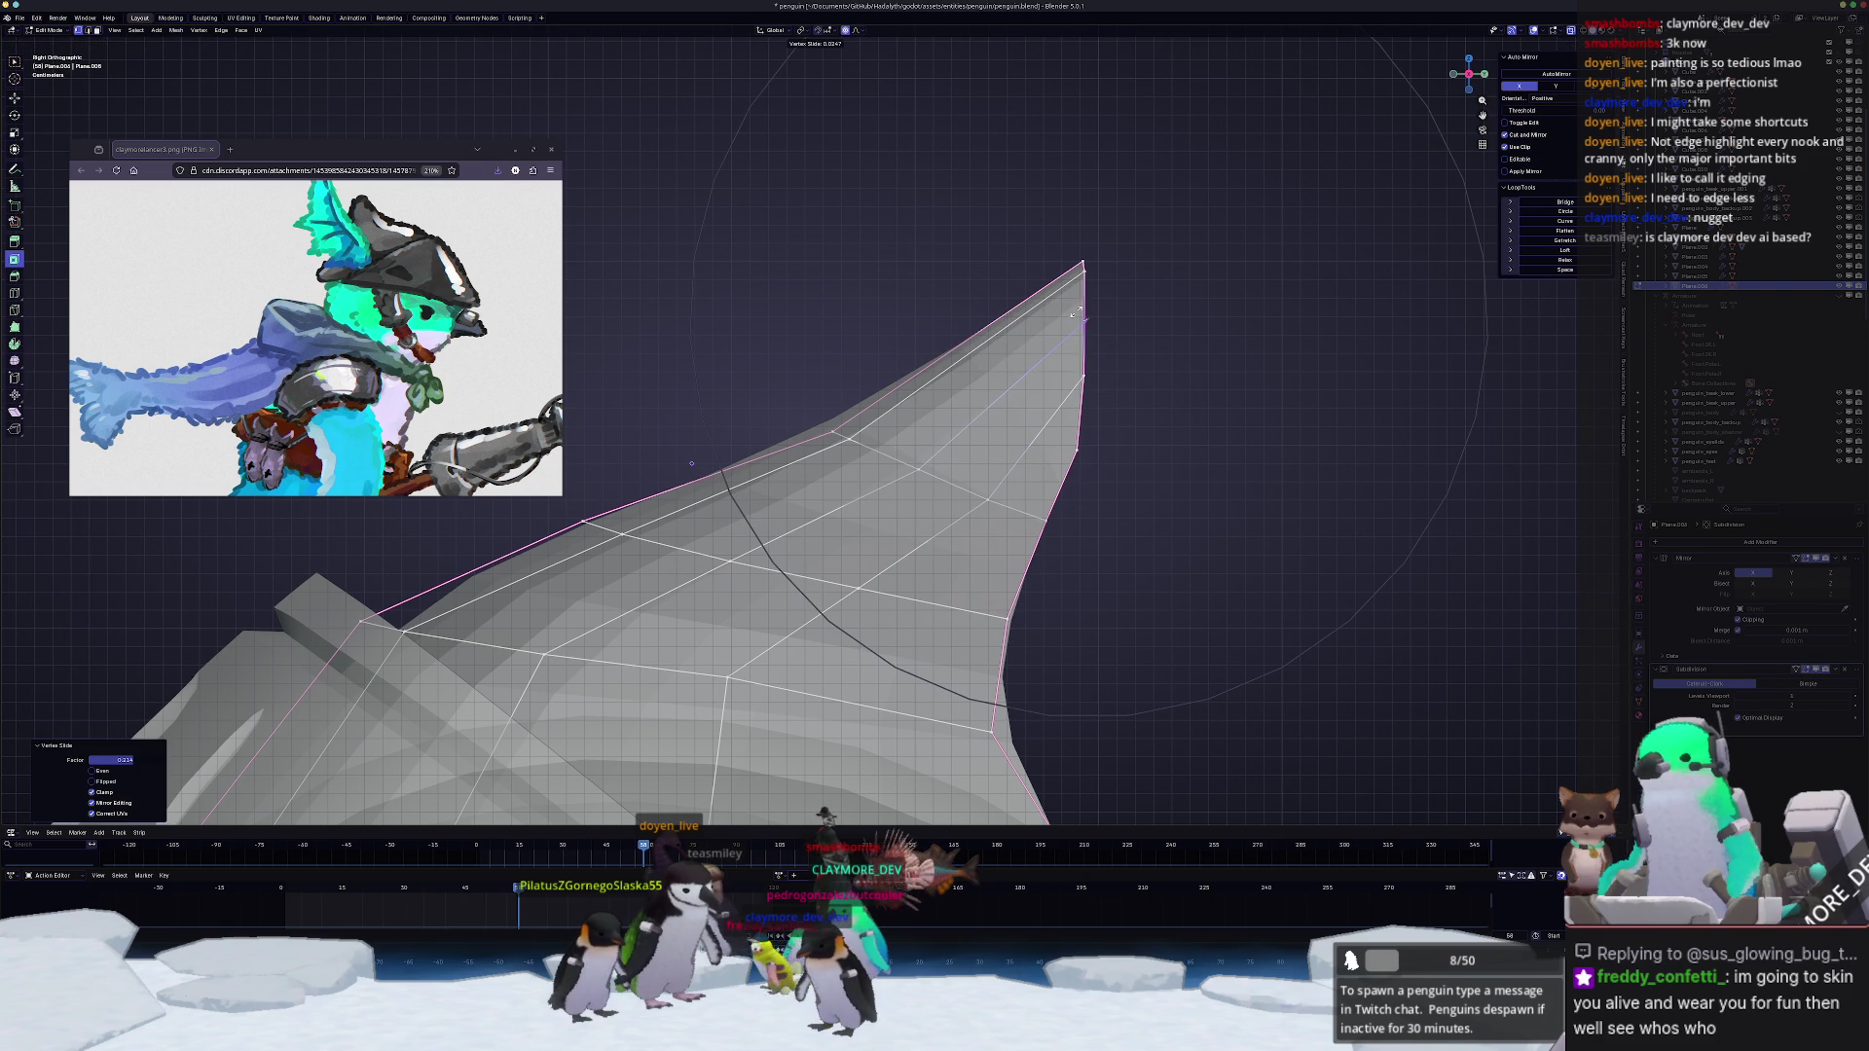
Step: Slide the crest tip vertex into a clean sharp point and return to Object Mode
key("i")
key("g")
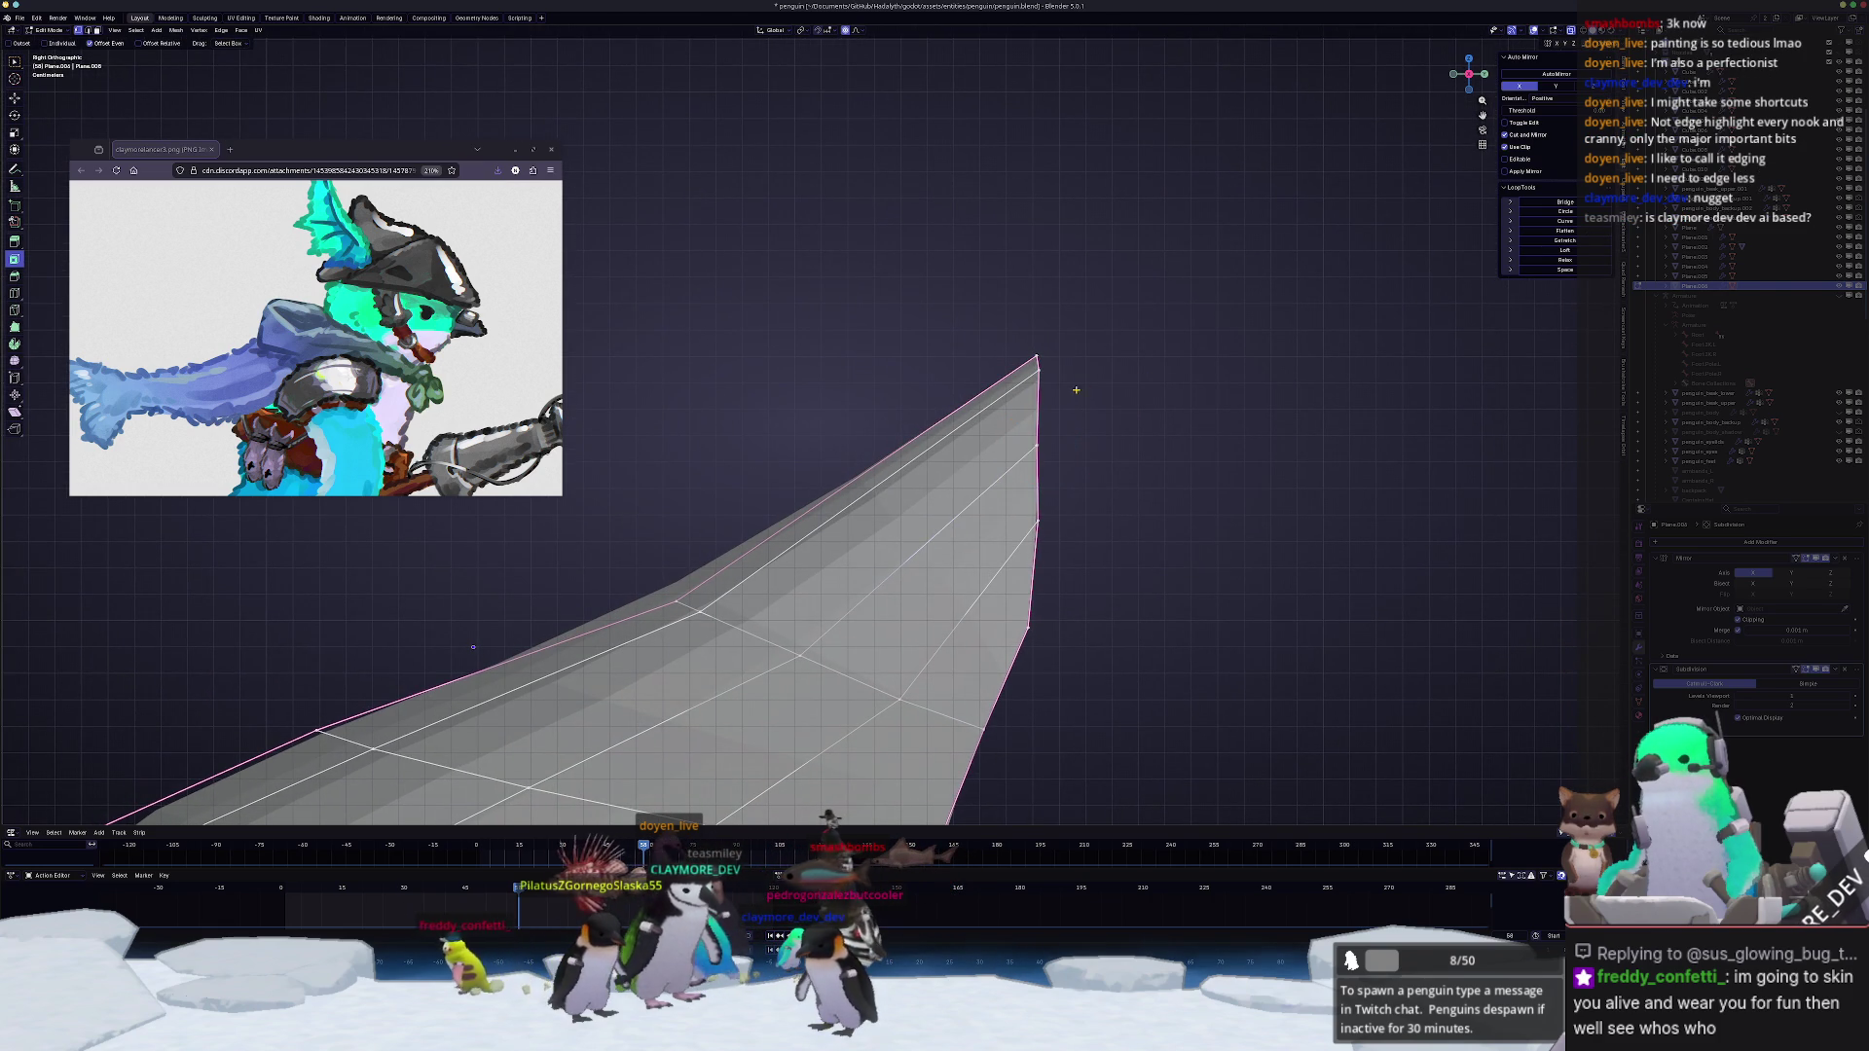
key("g")
key("g")
left_click(1037, 391)
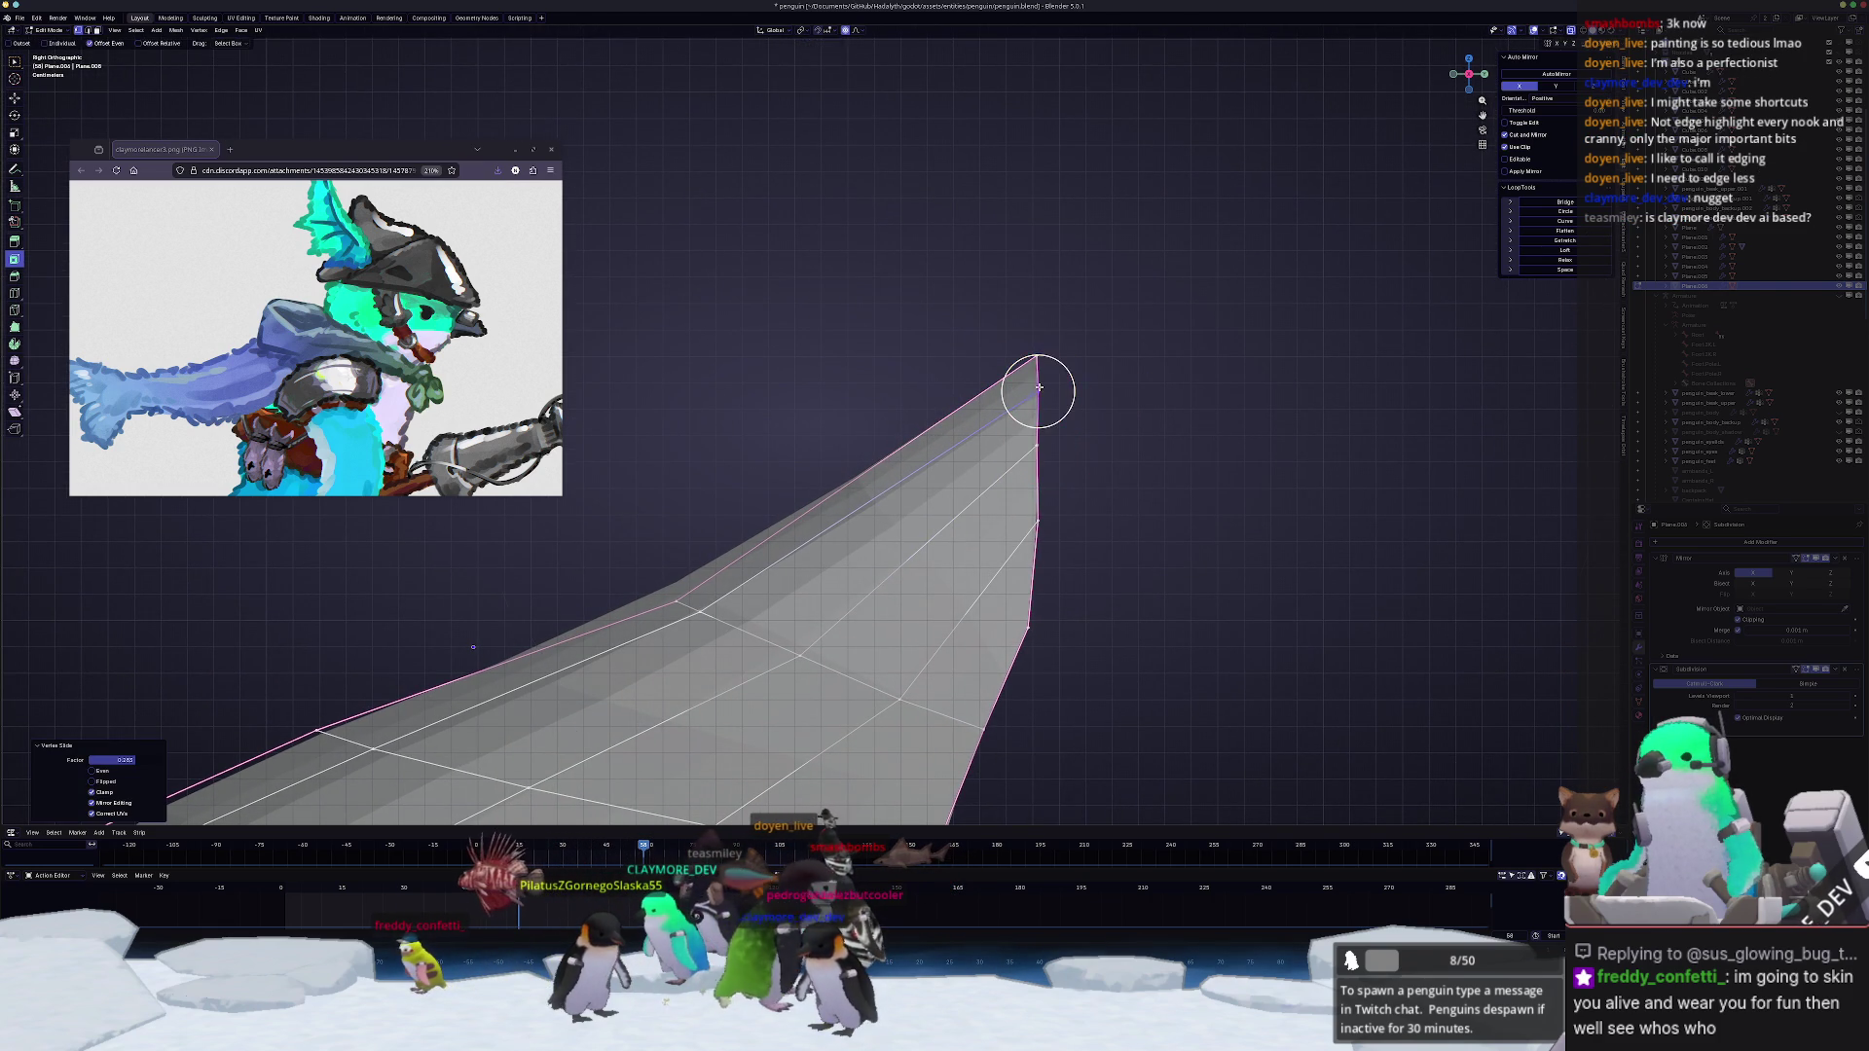
key("Escape")
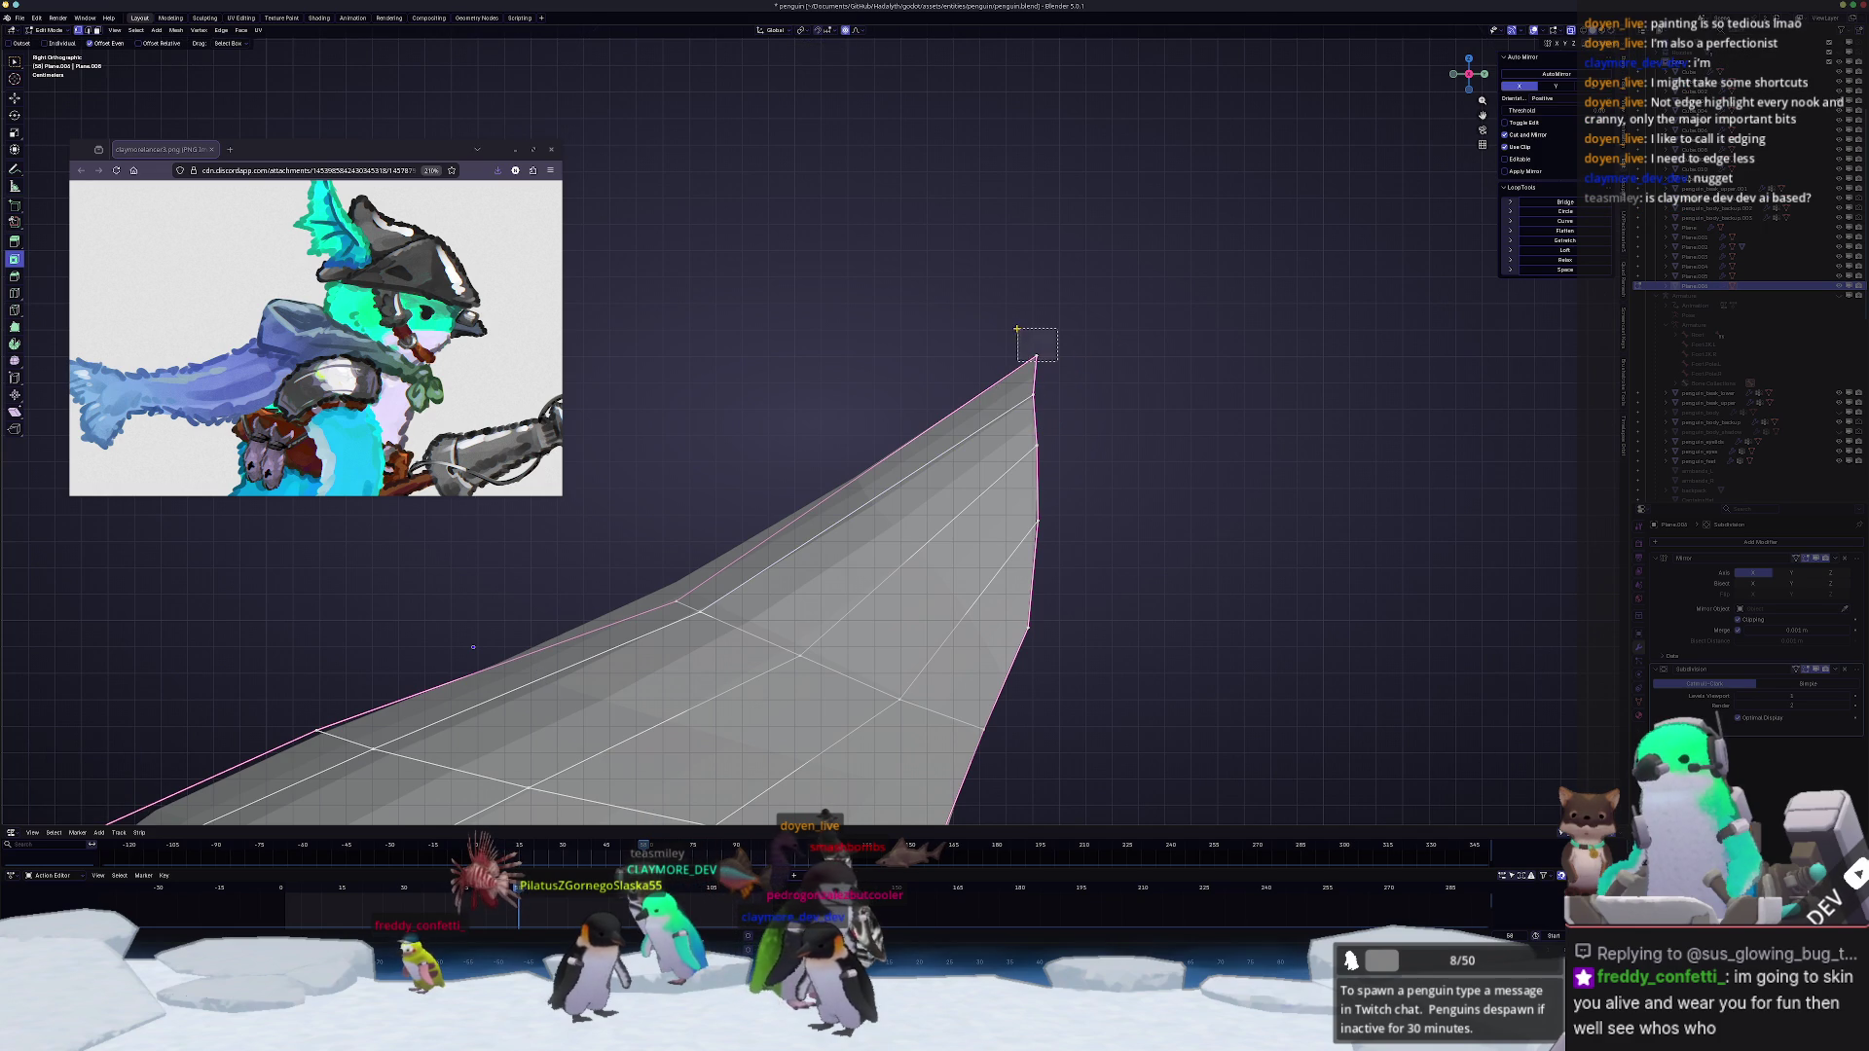
key("g")
key("g")
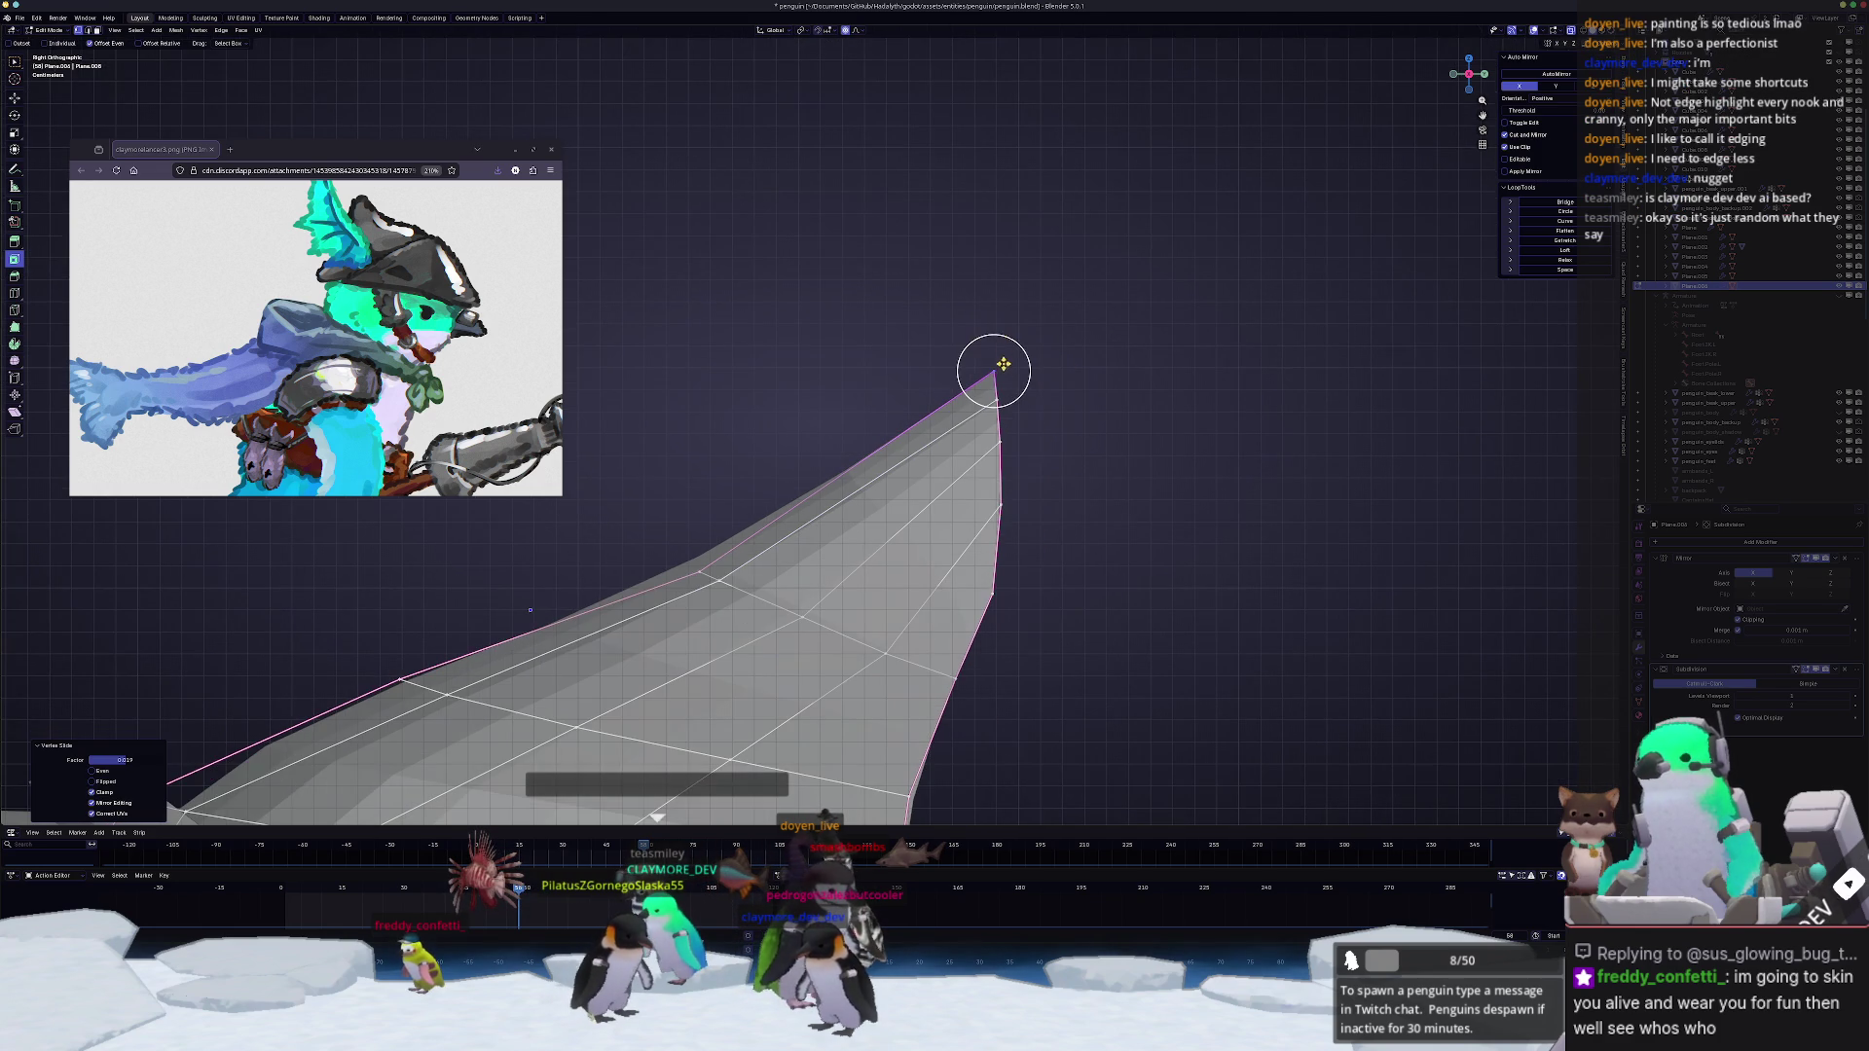
left_click(1120, 284)
mouse_move(1119, 284)
middle_mouse_down()
mouse_move(962, 529)
mouse_move(881, 533)
middle_mouse_up()
key("Tab")
scroll(962, 530, "down", 3)
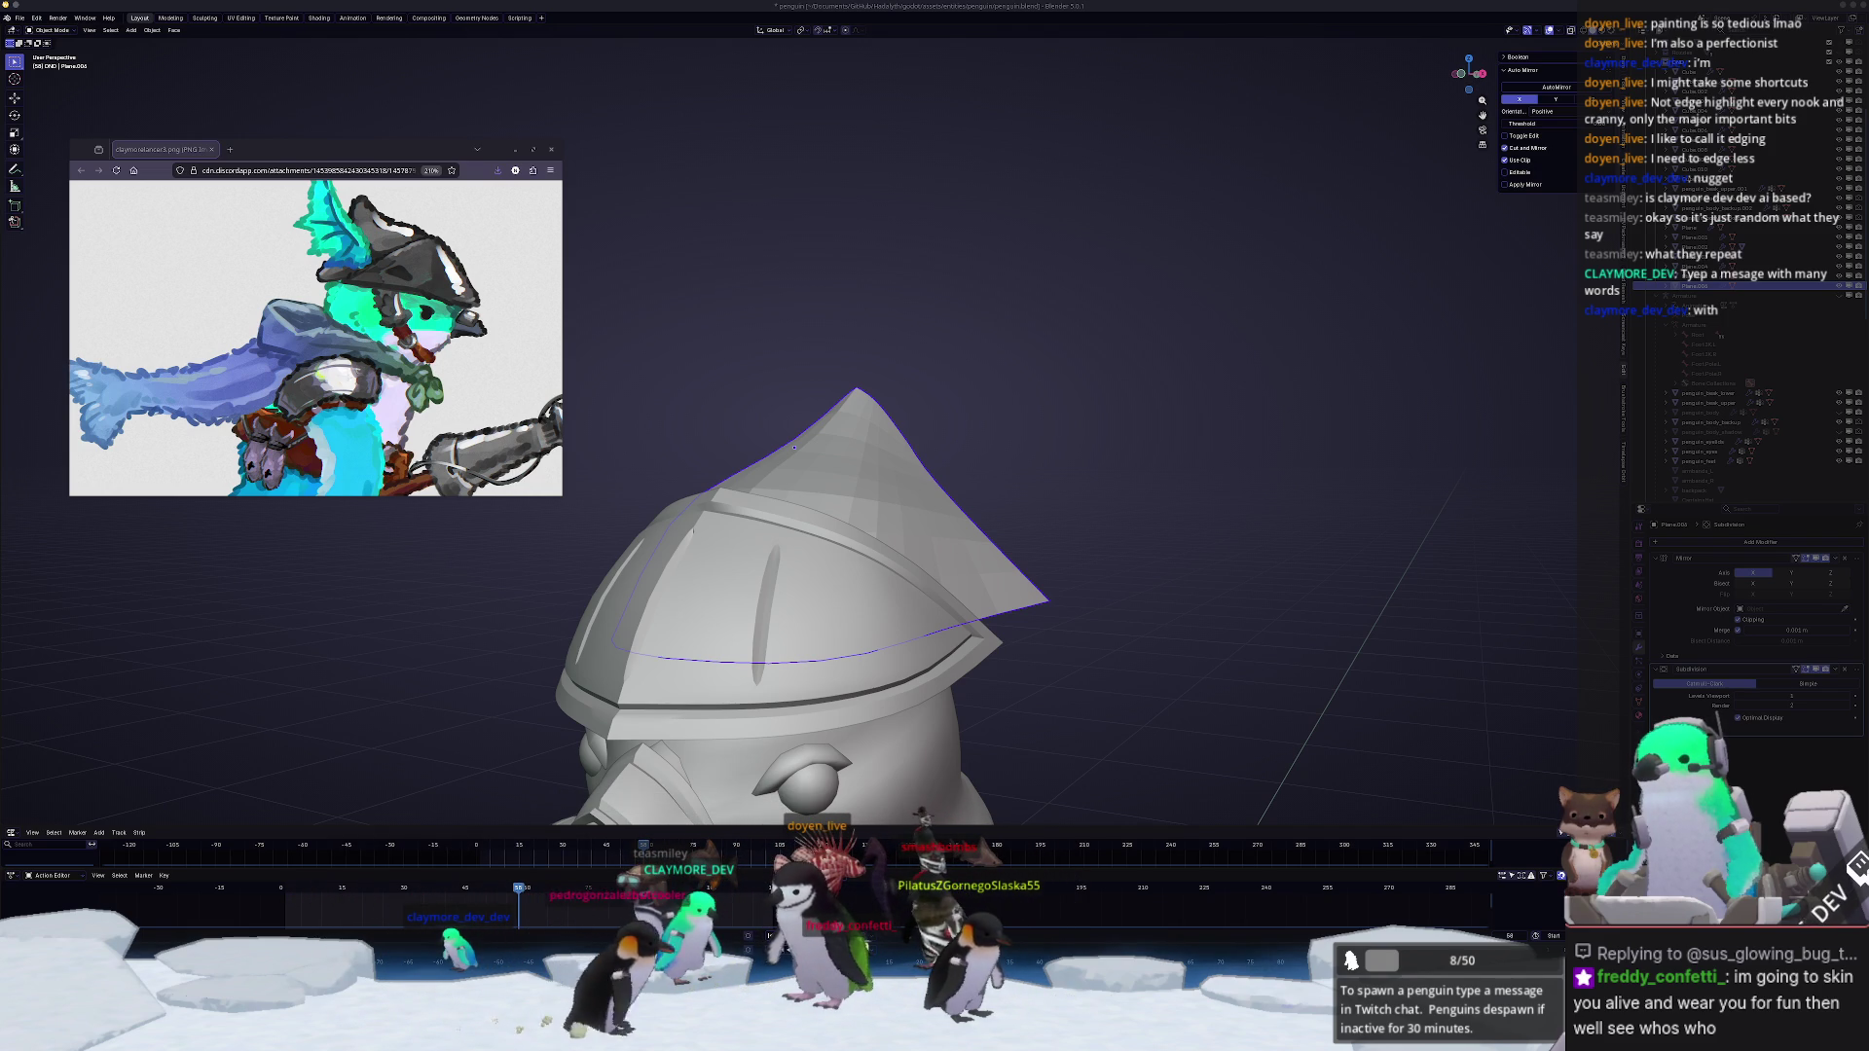
Step: Apply Shade Auto Smooth to the helmet from its right-click menu
middle_click_drag(1473, 558, 1247, 508)
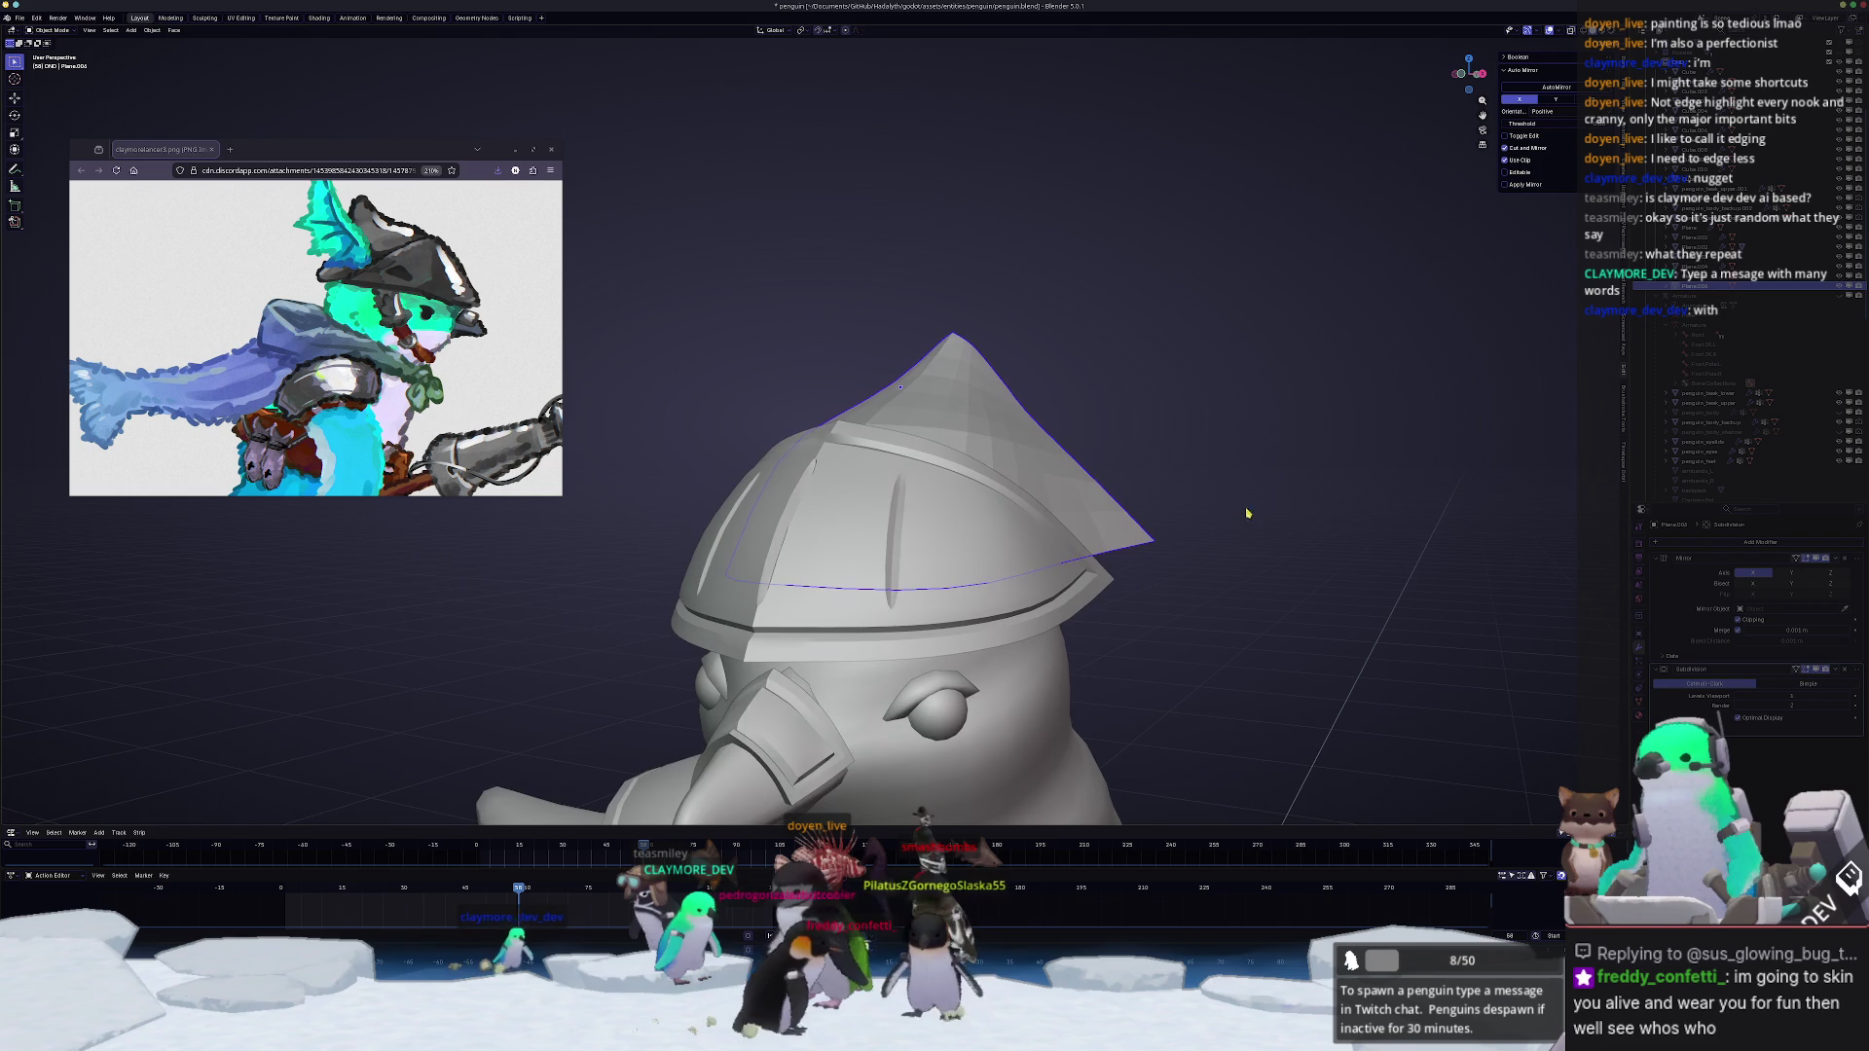
scroll(1041, 493, "up", 5)
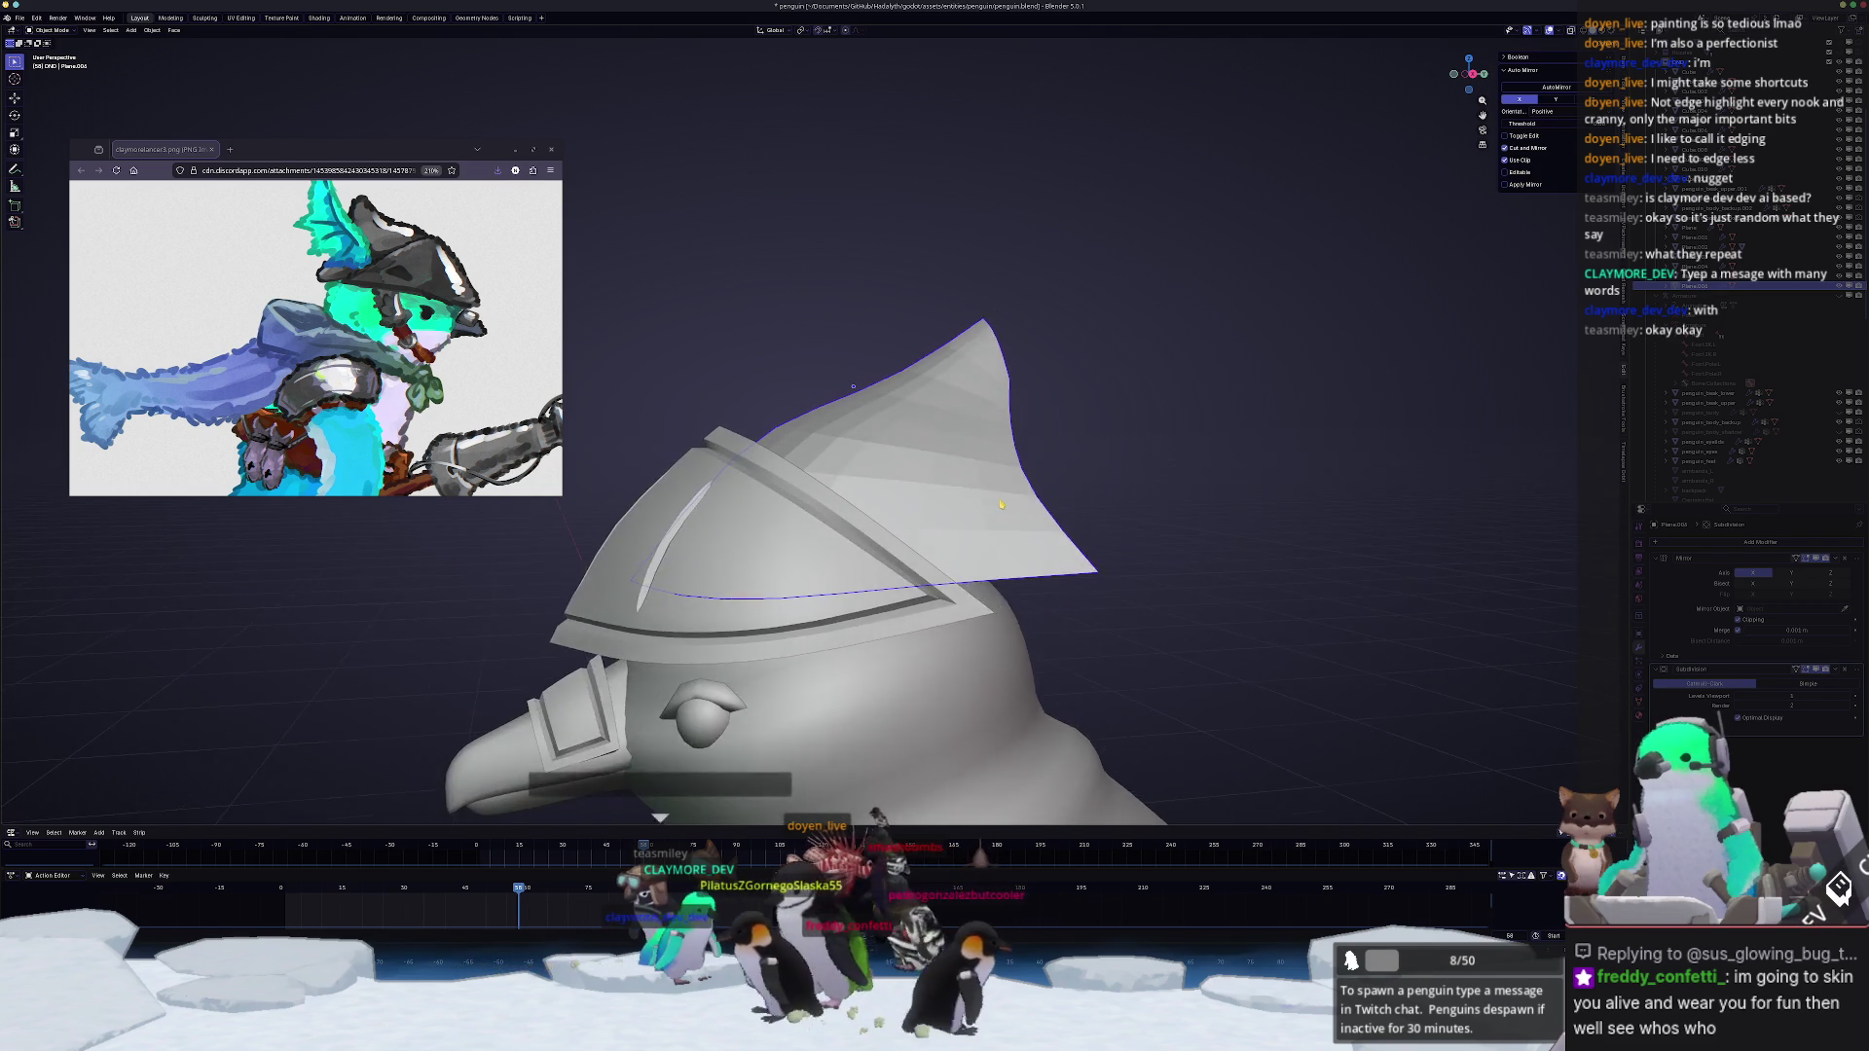
scroll(872, 368, "down", 4)
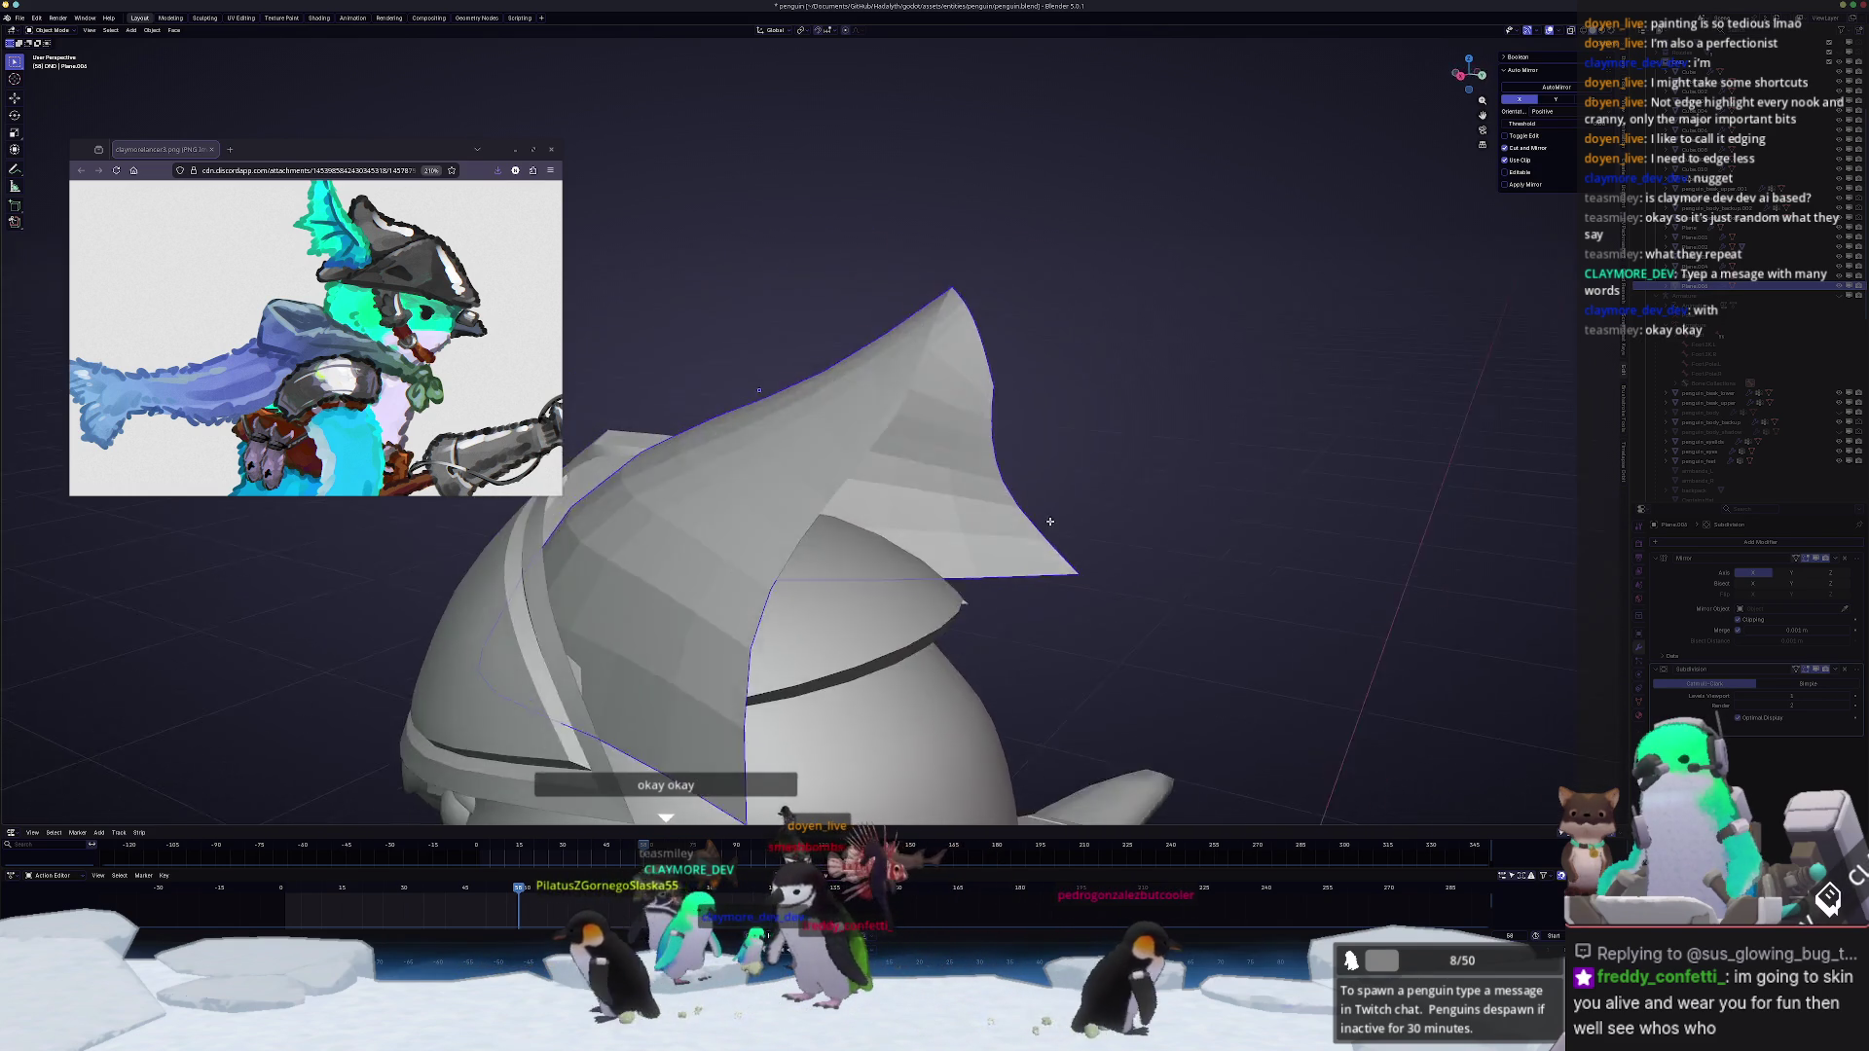
middle_click_drag(871, 369, 942, 388)
mouse_move(1013, 519)
middle_mouse_down()
mouse_move(965, 554)
mouse_move(1014, 510)
mouse_move(1065, 556)
mouse_move(969, 532)
mouse_move(1007, 548)
middle_mouse_up()
right_click(1006, 514)
left_click(949, 538)
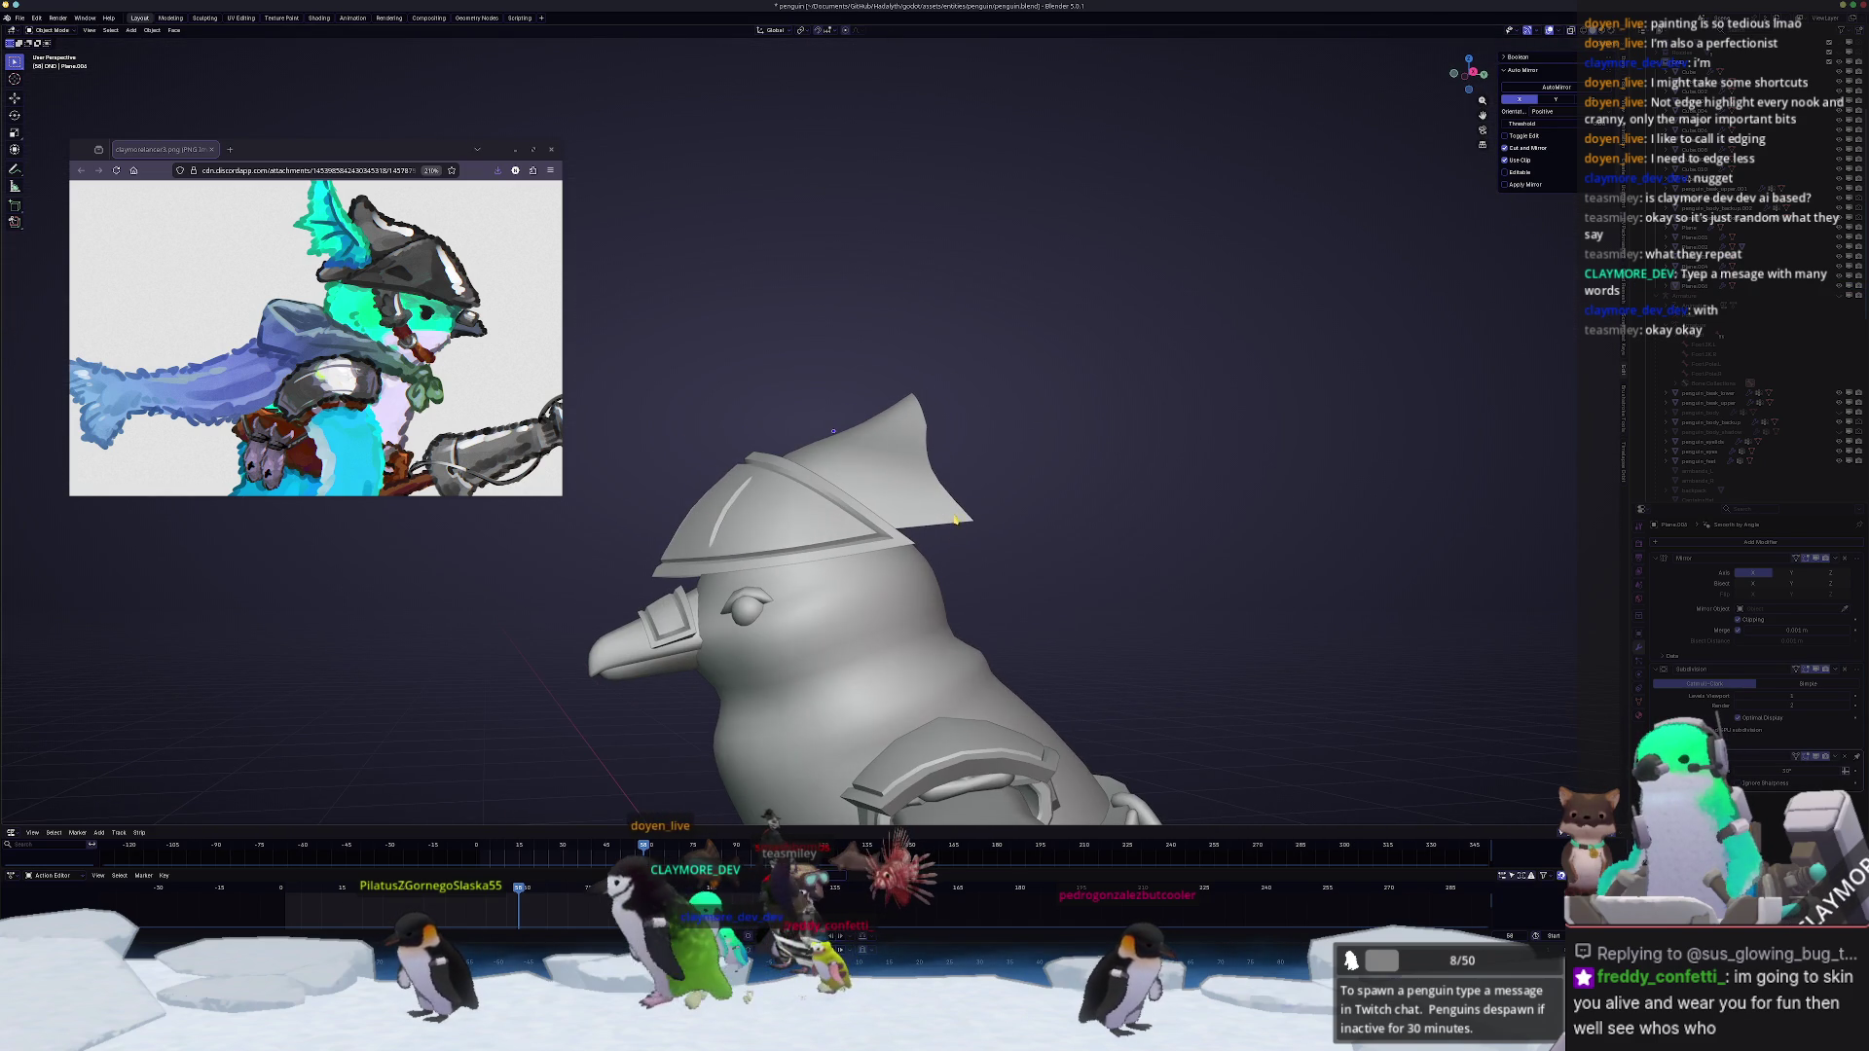
Step: Re-enter Edit Mode and start moving the crest tip constrained to Z
key("Tab")
key("g")
key("z")
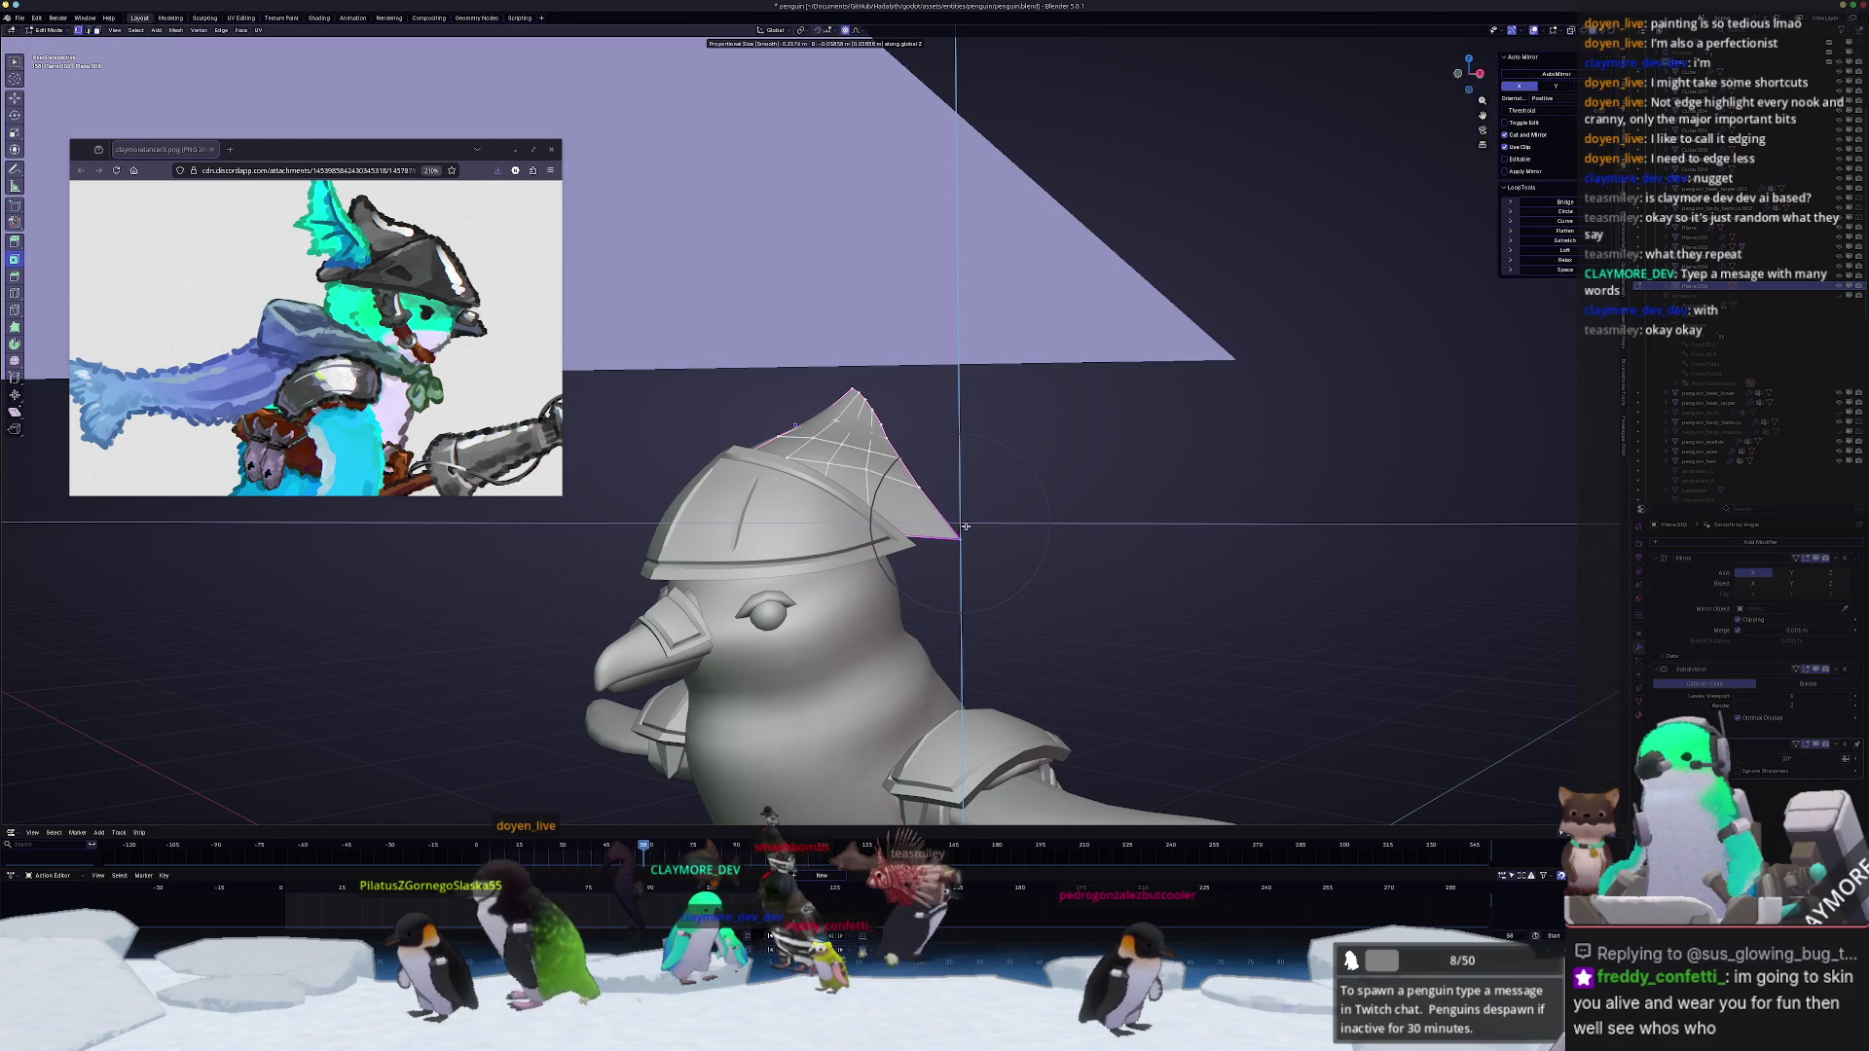
Step: Raise the crest tip with proportional-falloff moves into a taller point, then leave Edit Mode
left_click(972, 523)
mouse_move(971, 523)
middle_mouse_down()
mouse_move(1067, 518)
mouse_move(854, 578)
middle_mouse_up()
left_click(1071, 520)
key("g")
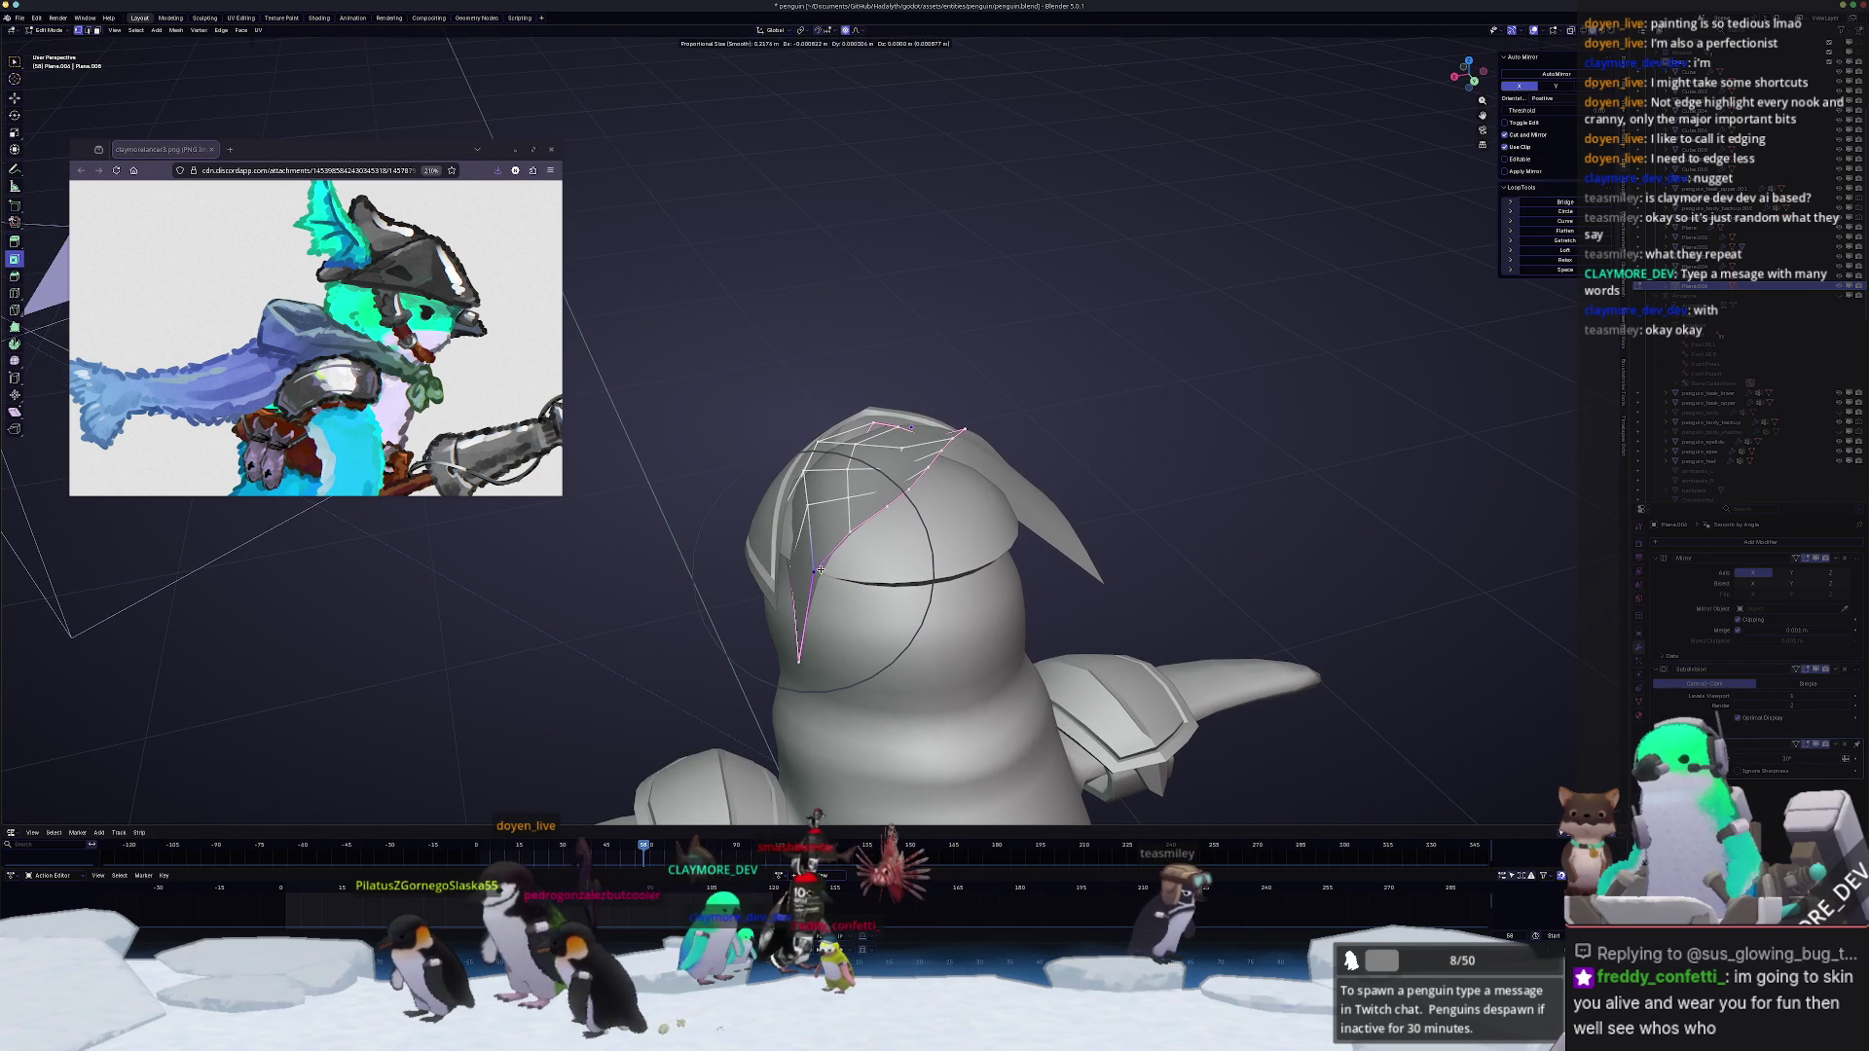
left_click(854, 577)
key("q")
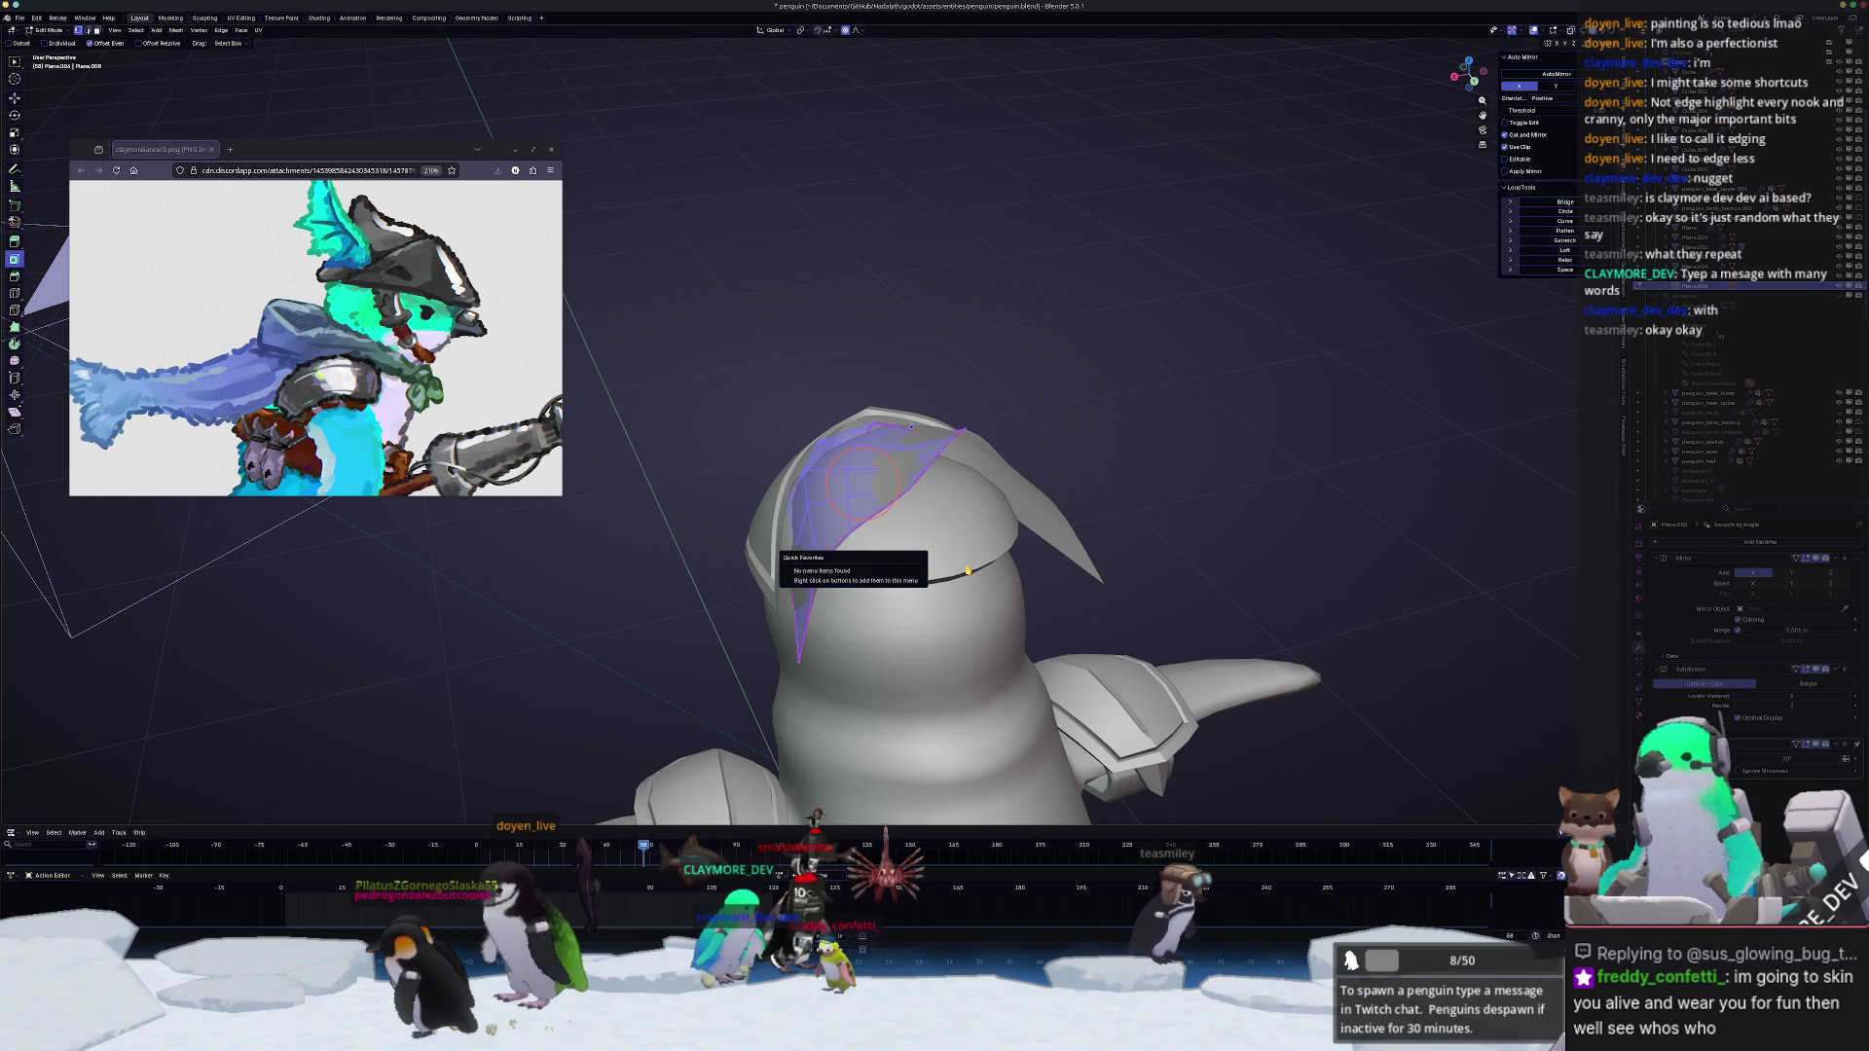
middle_click_drag(860, 484, 863, 489)
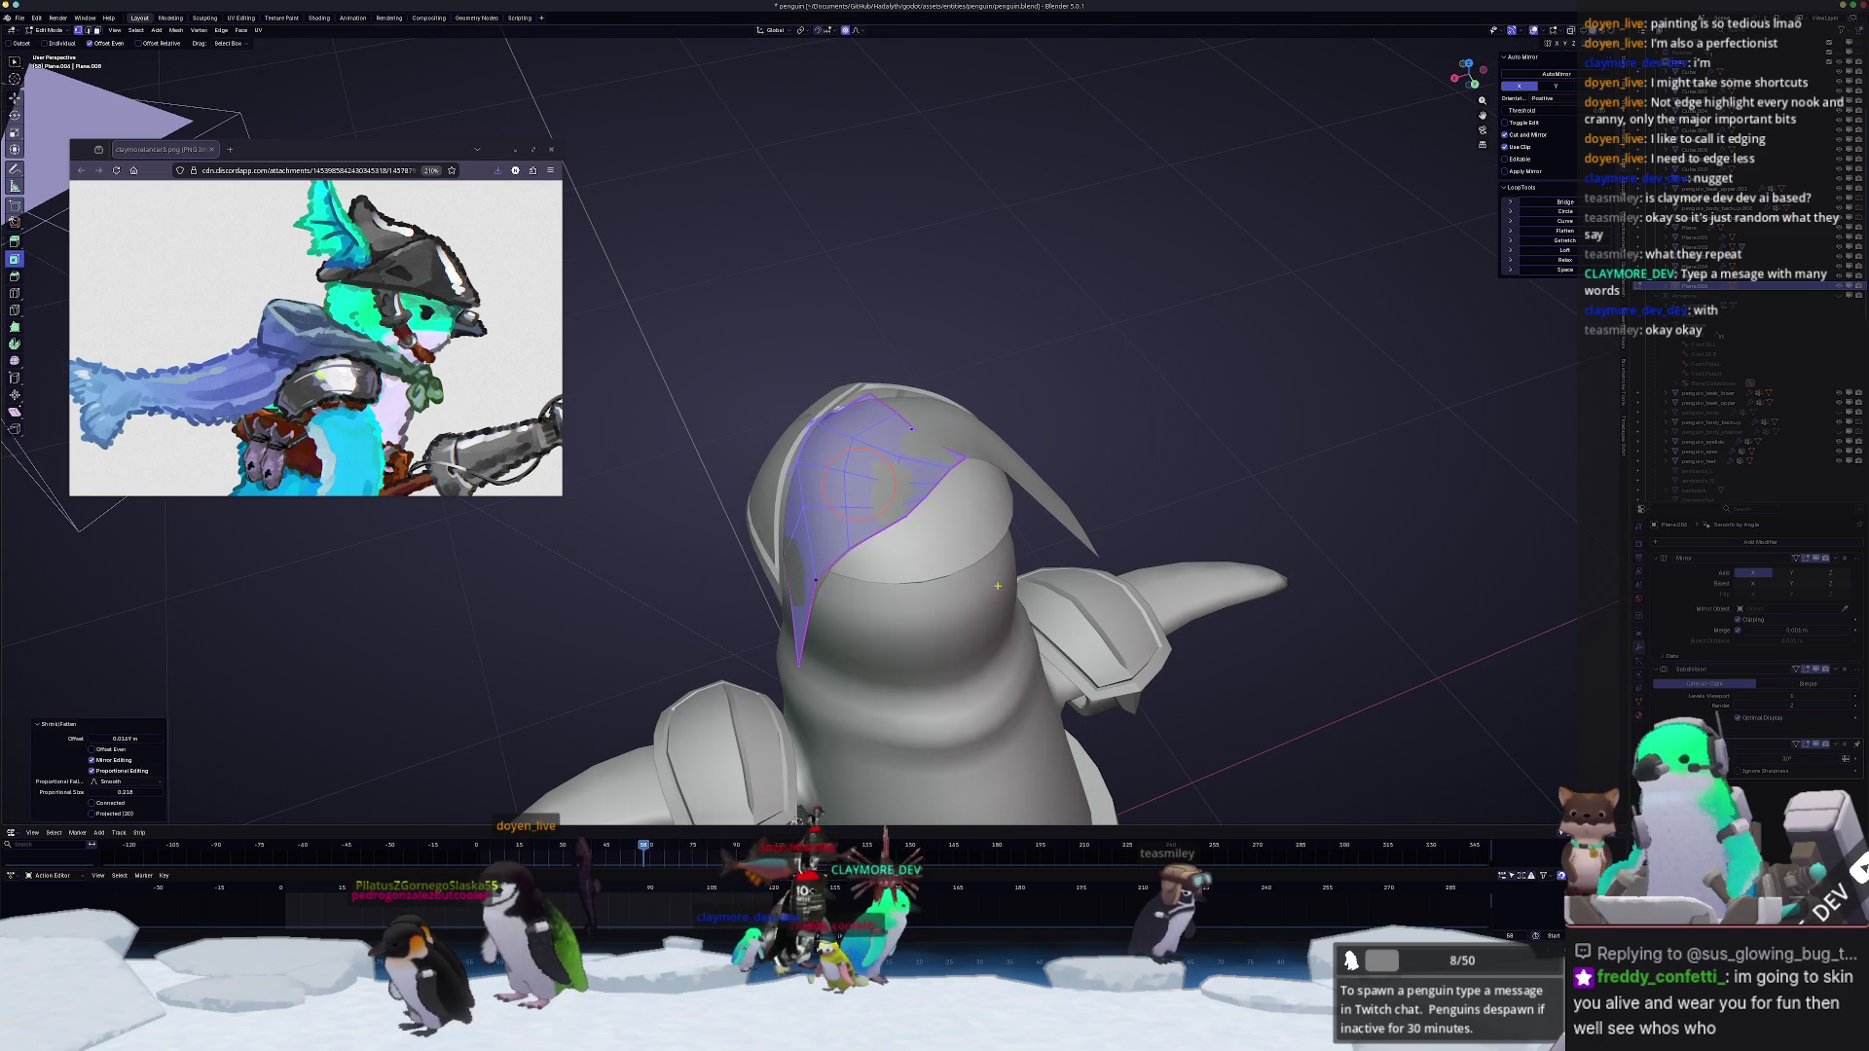
left_click(998, 585)
mouse_move(998, 585)
middle_mouse_down()
mouse_move(1072, 515)
mouse_move(948, 476)
middle_mouse_up()
key("Tab")
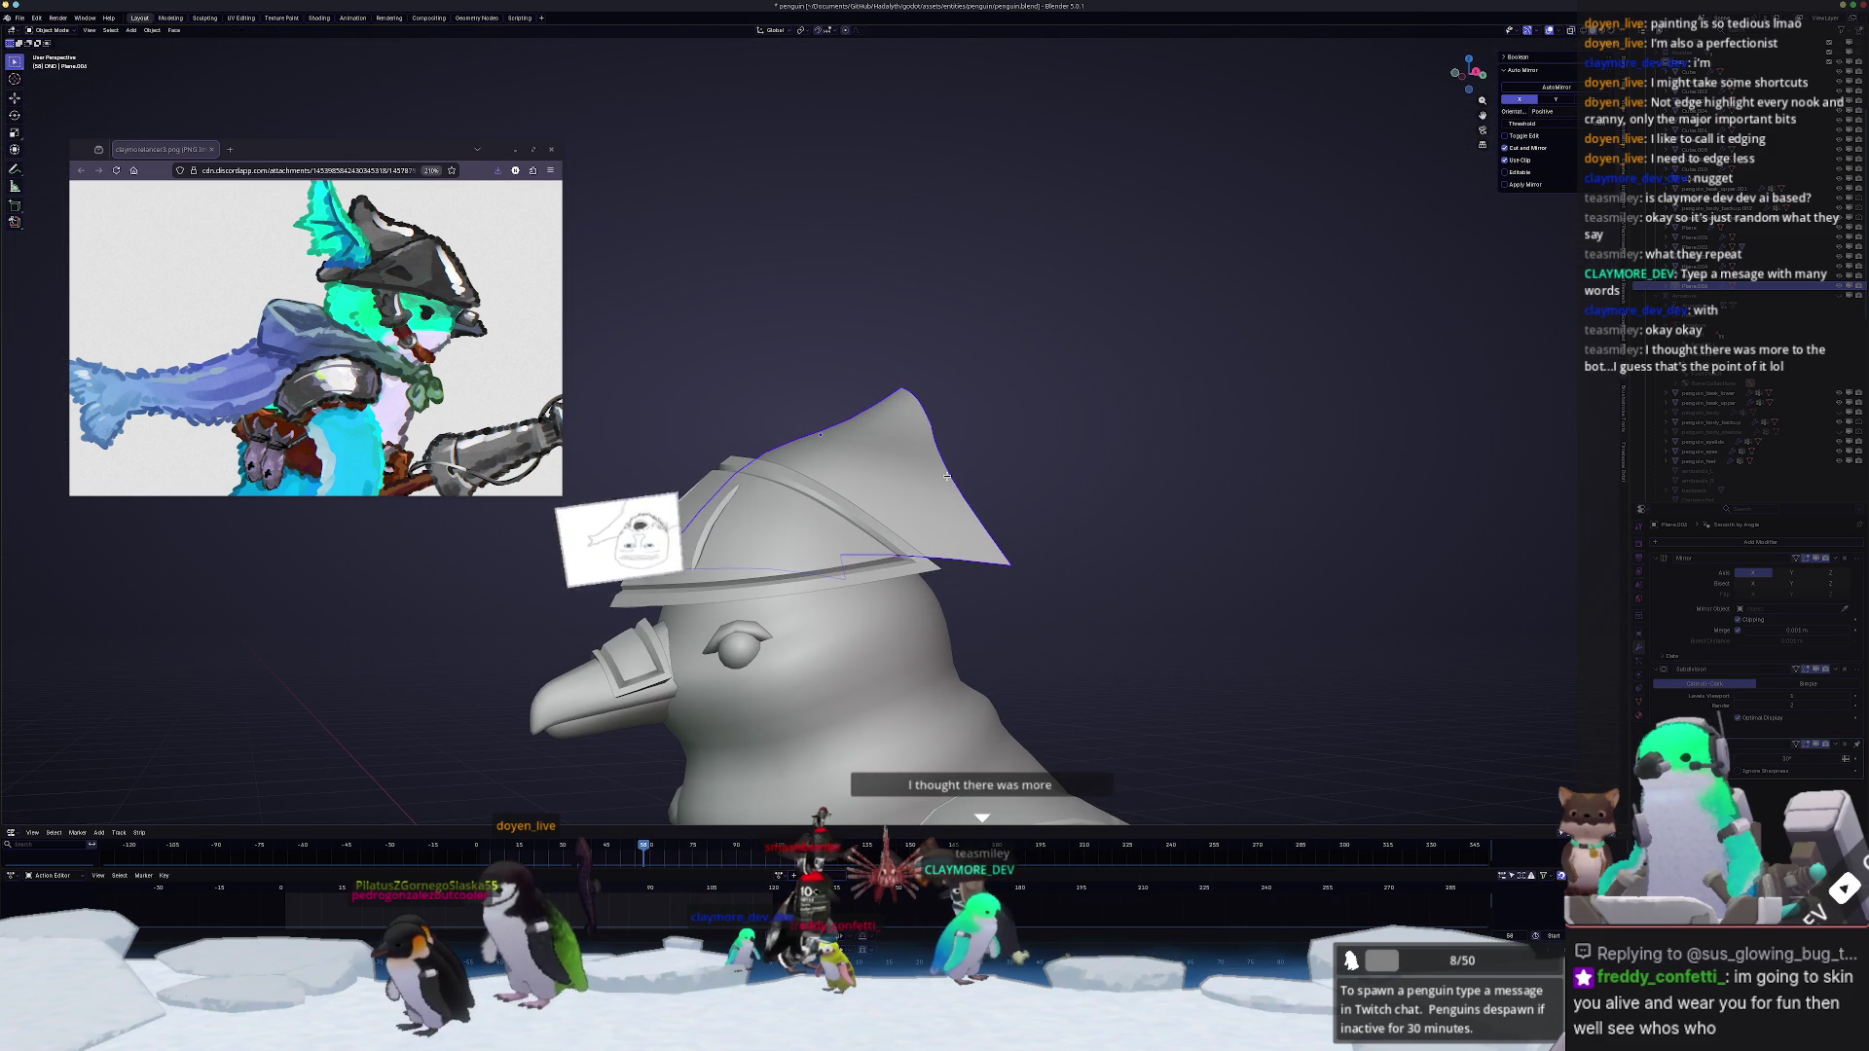
Step: Shift the crest fin slightly along Z in right ortho view and re-enter Edit Mode
key("KP_3")
key("g")
key("z")
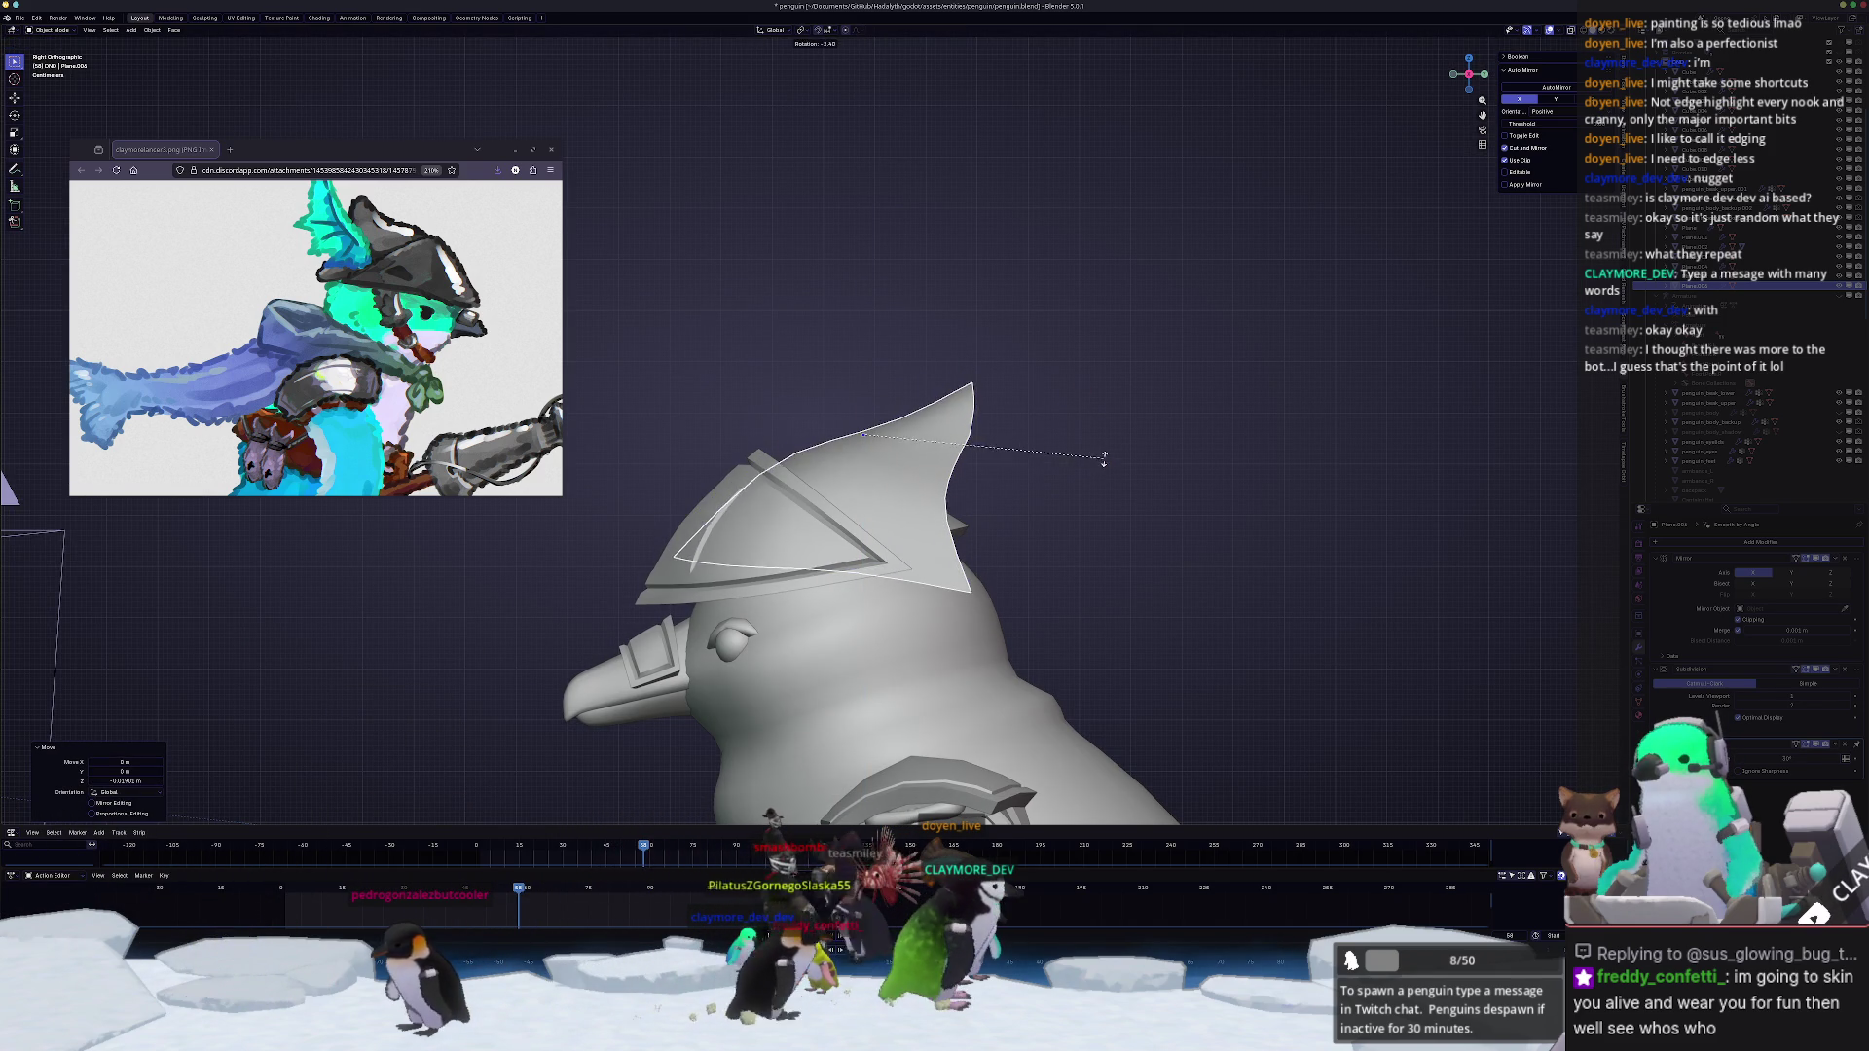
mouse_move(1108, 462)
middle_mouse_down()
mouse_move(1030, 504)
mouse_move(920, 515)
middle_mouse_up()
key("Tab")
mouse_move(916, 793)
middle_mouse_down()
mouse_move(731, 782)
mouse_move(818, 609)
mouse_move(791, 513)
middle_mouse_up()
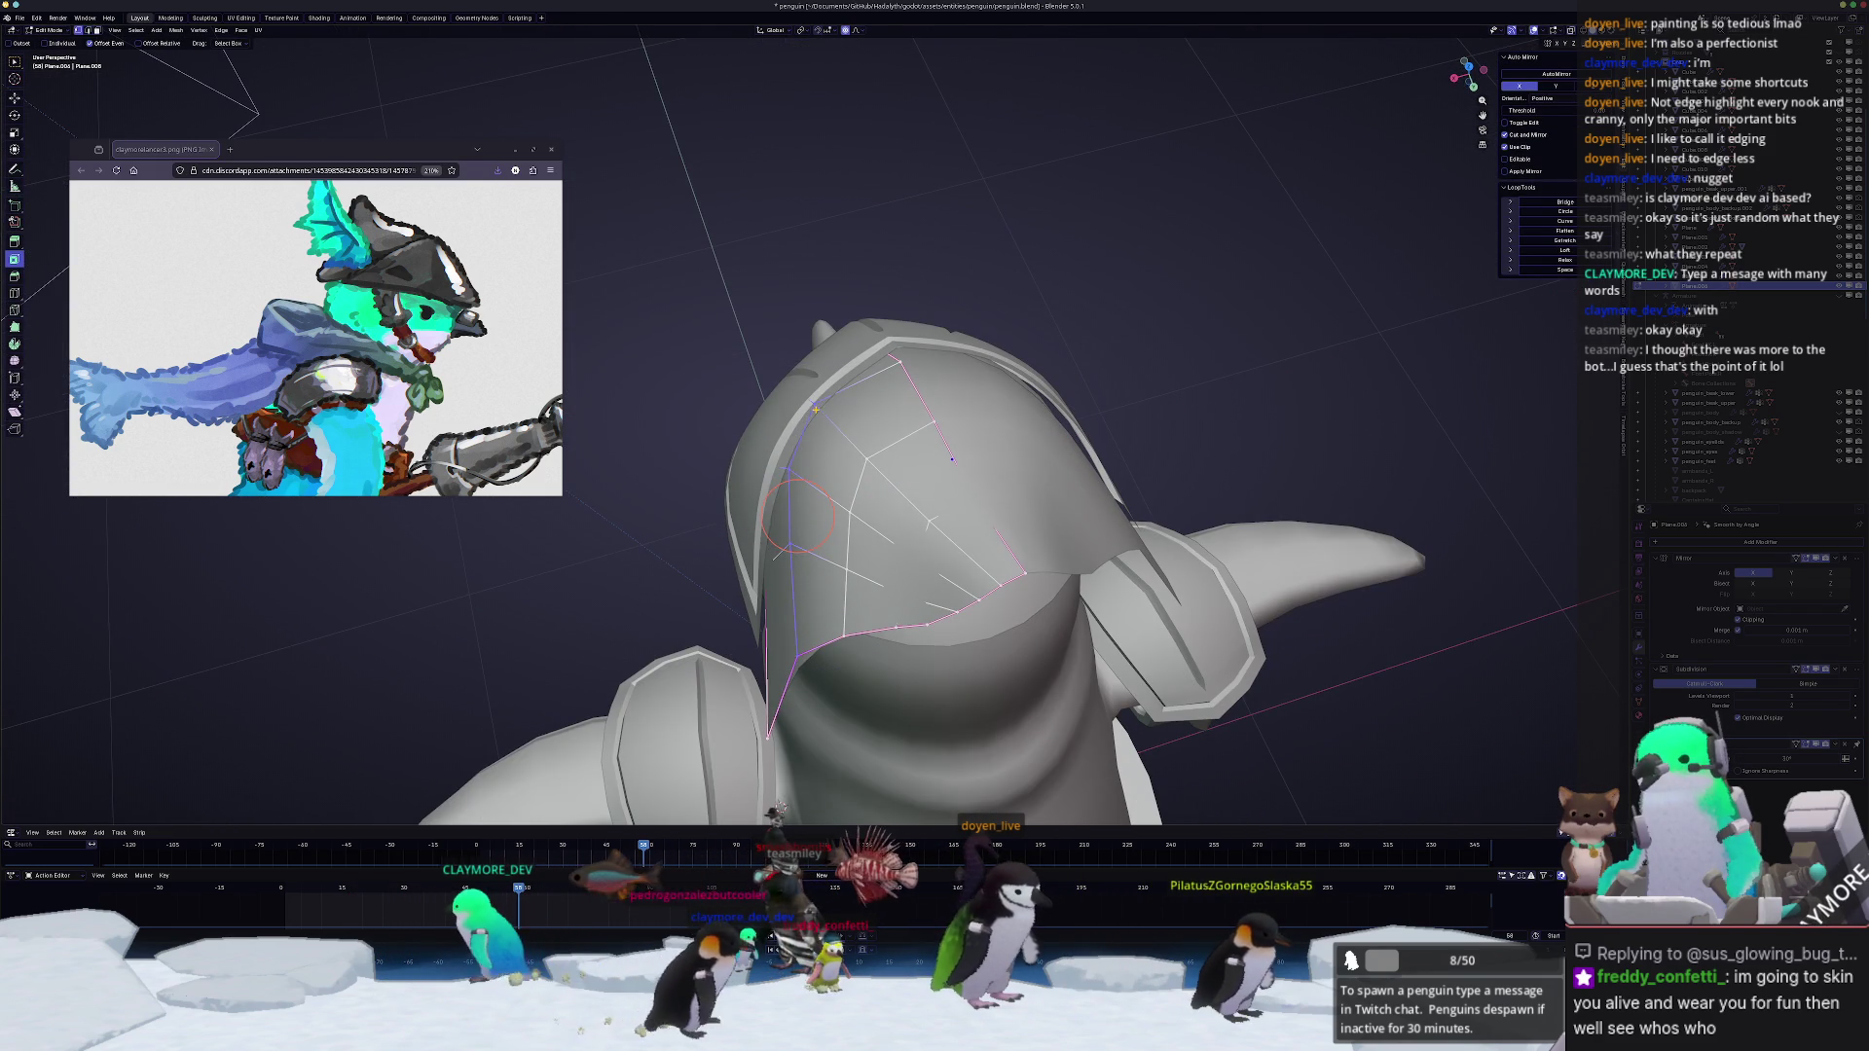
scroll(818, 482, "up", 1)
scroll(848, 453, "up", 1)
Step: Edge-slide one crest vertex and proportionally pull another to sharpen the rear corner
key("g")
key("g")
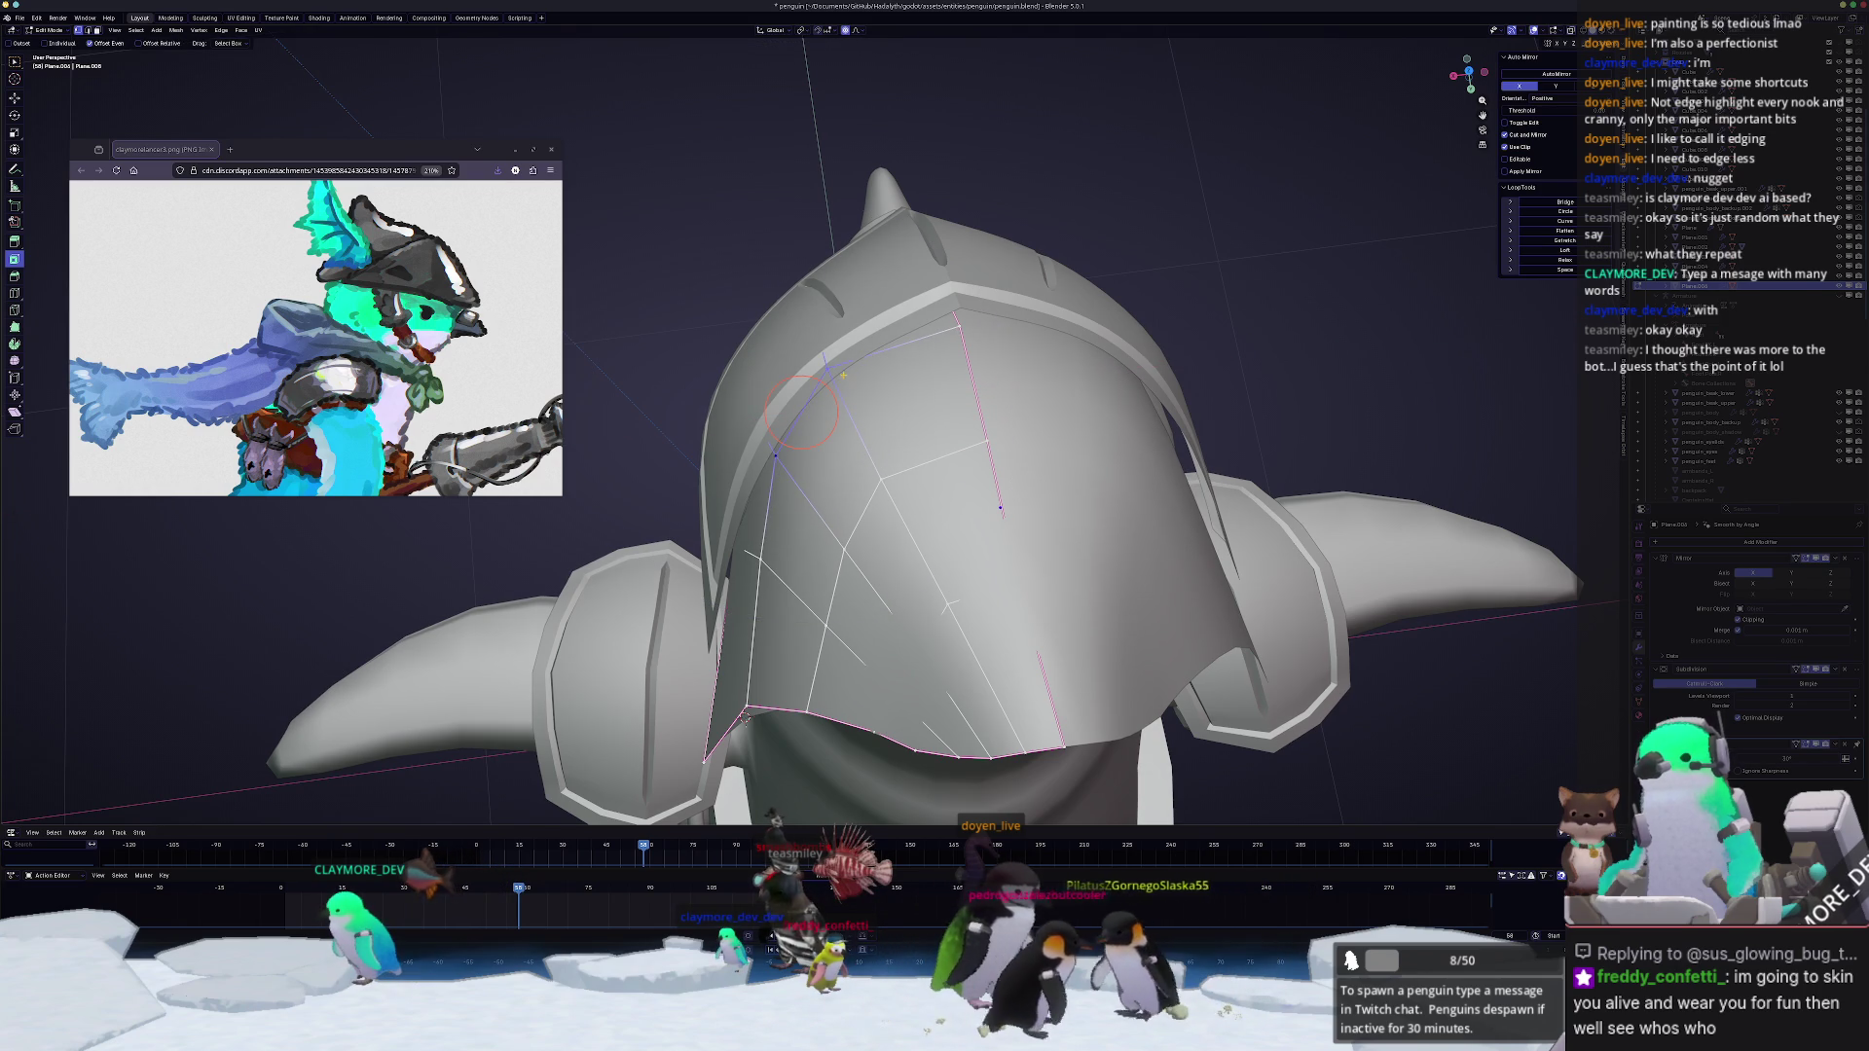
left_click(834, 365)
mouse_move(834, 366)
middle_mouse_down()
mouse_move(758, 434)
mouse_move(818, 410)
middle_mouse_up()
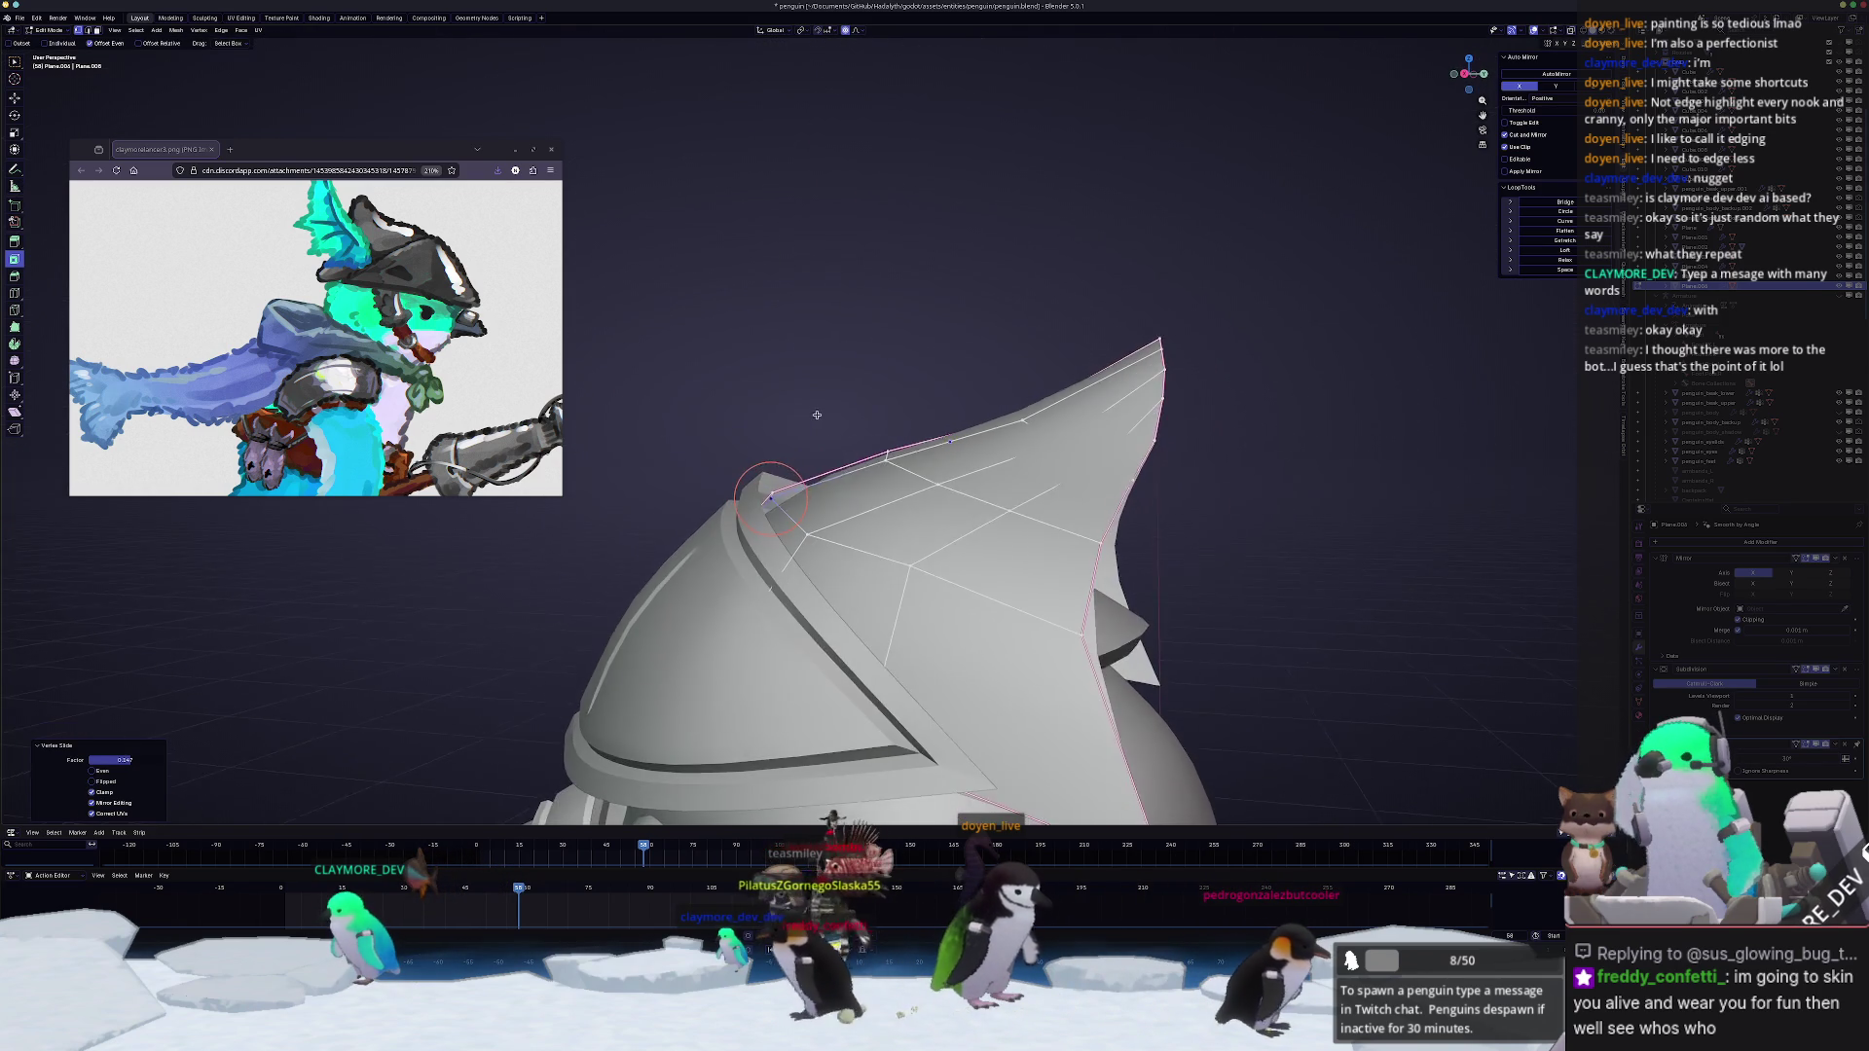
middle_click_drag(769, 497, 949, 548)
left_click(949, 548)
key("g")
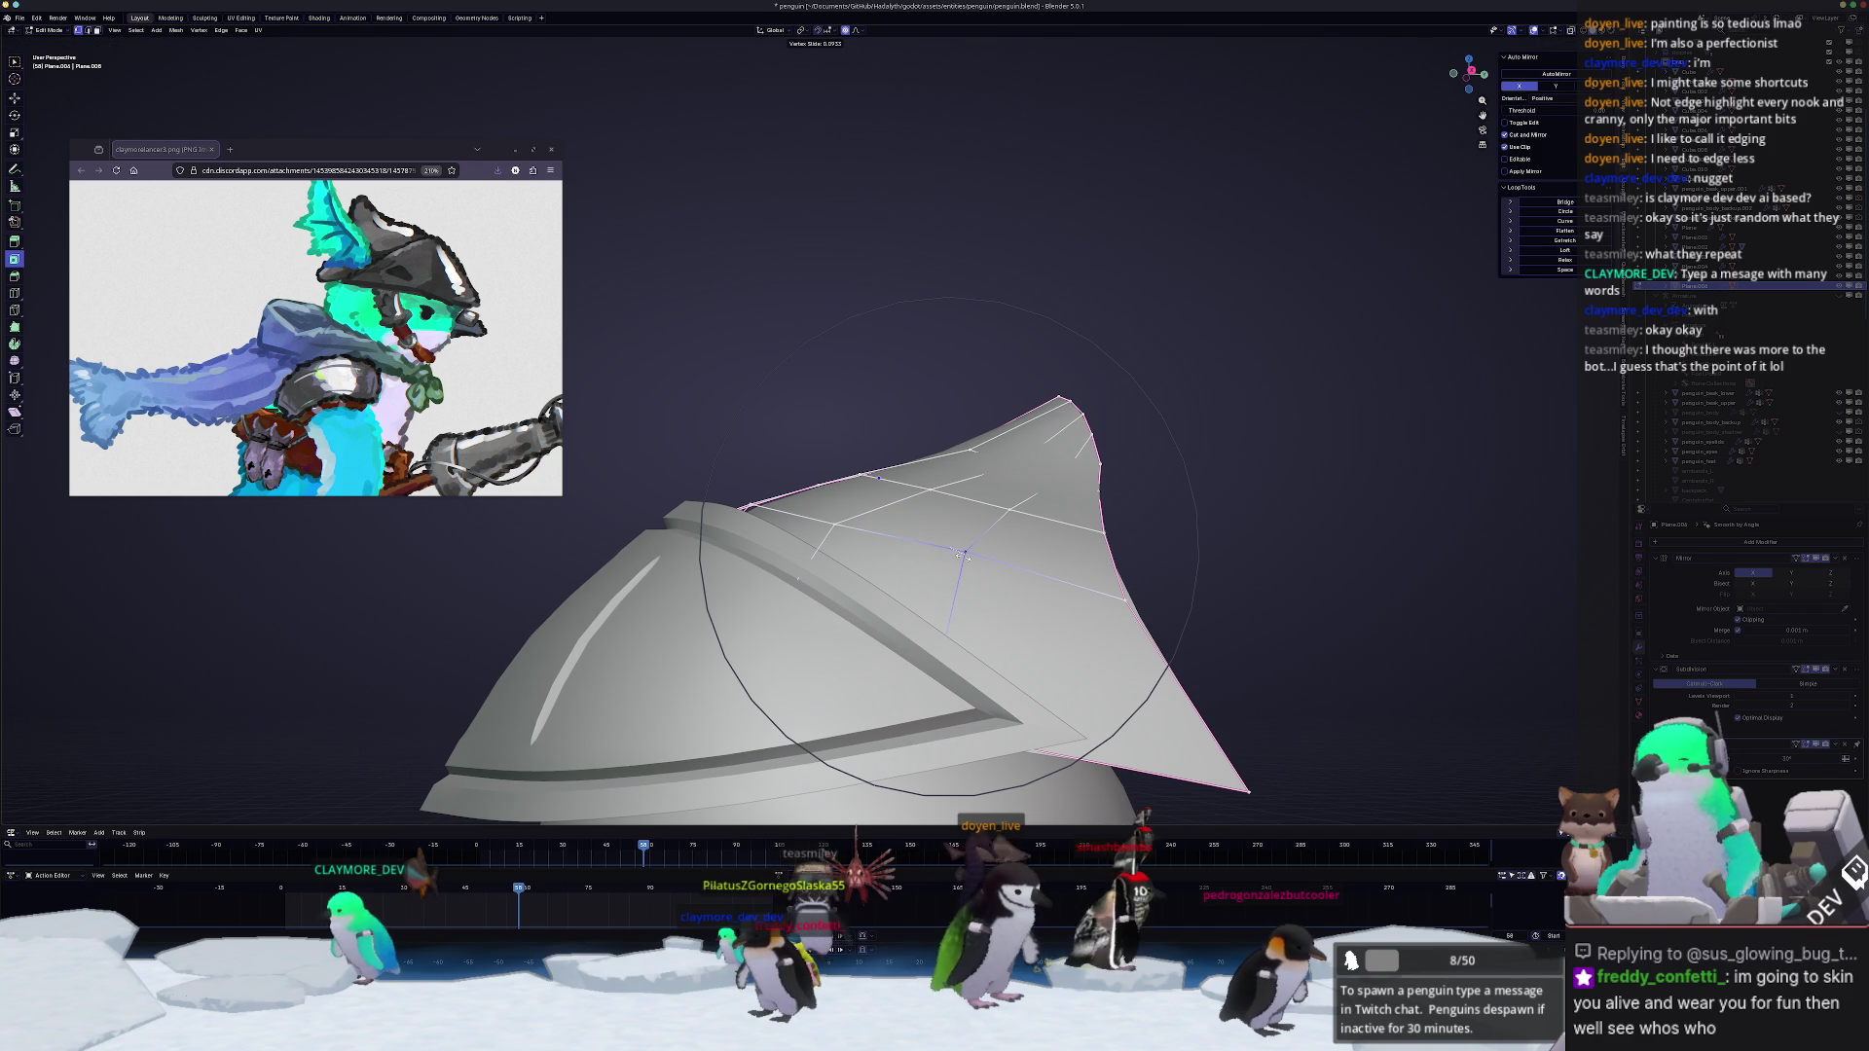
left_click(960, 557)
scroll(960, 557, "down", 4)
left_click(947, 557)
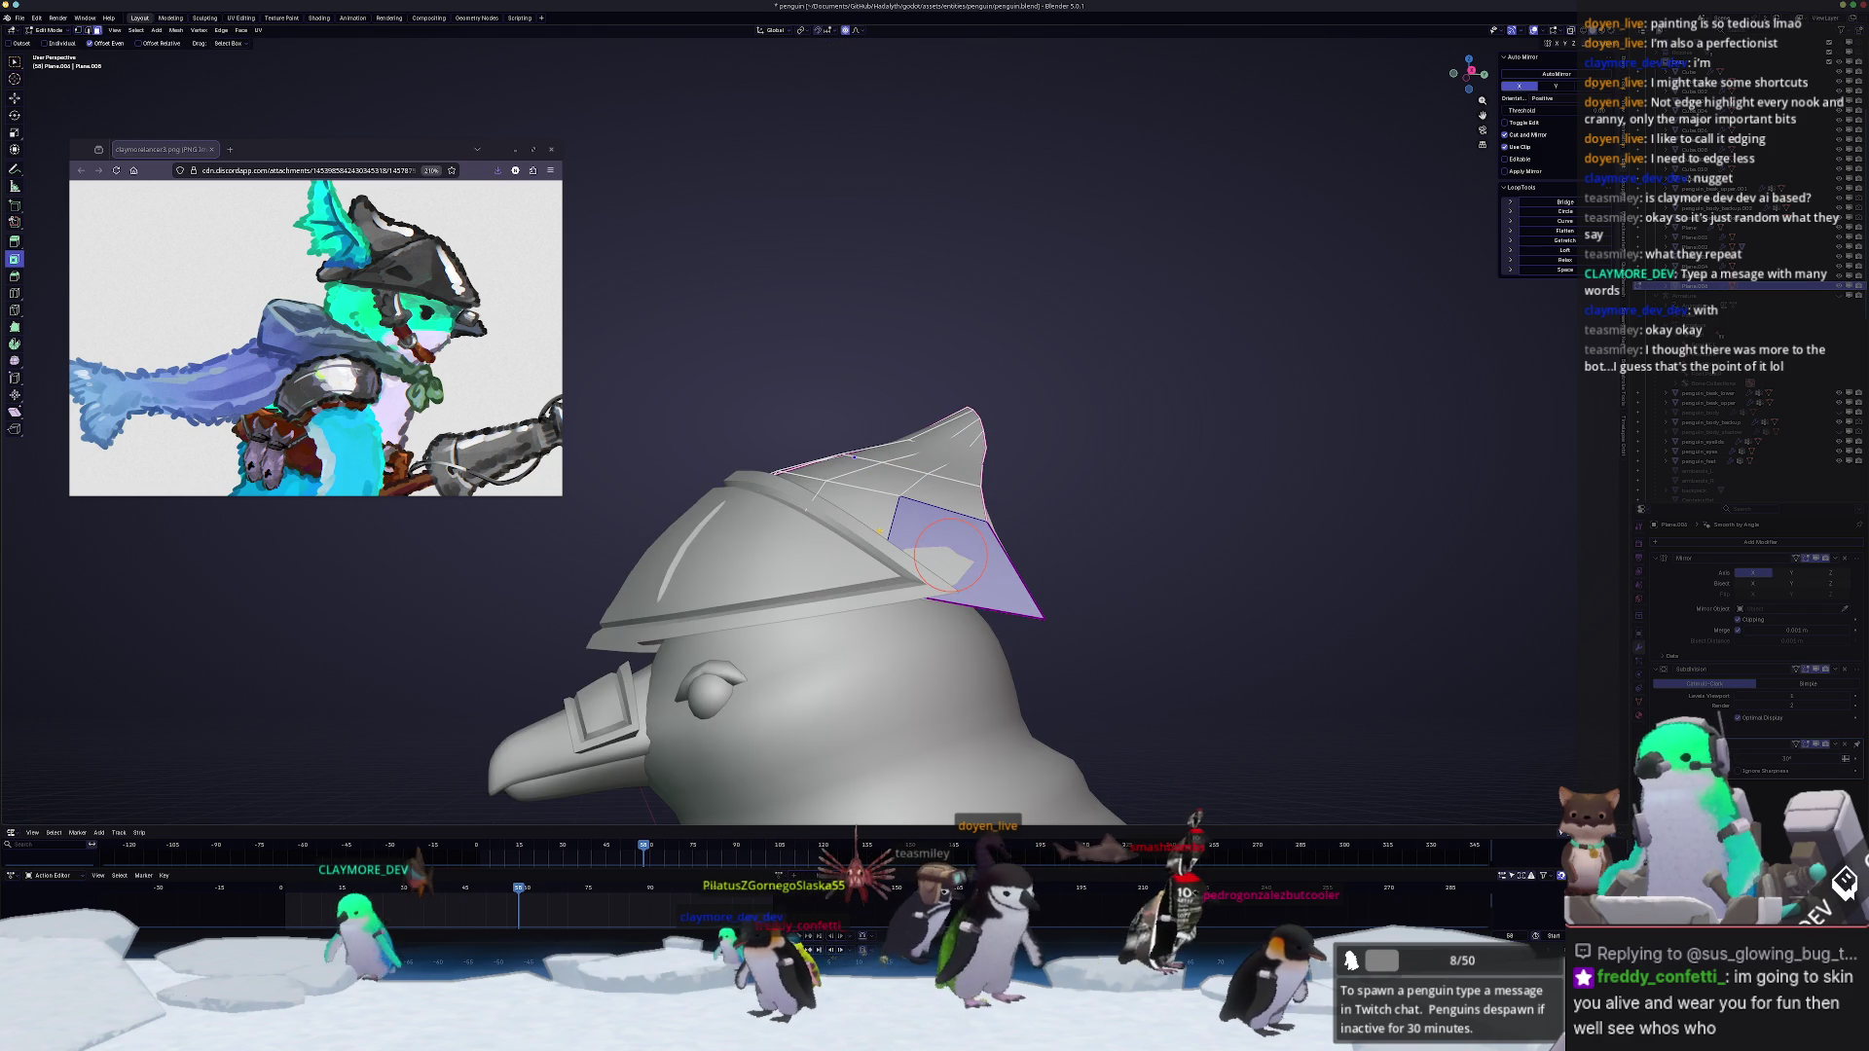
Step: Select all linked faces of the crest fin with Ctrl+L
middle_click_drag(947, 558, 880, 574)
left_click(876, 567, "shift")
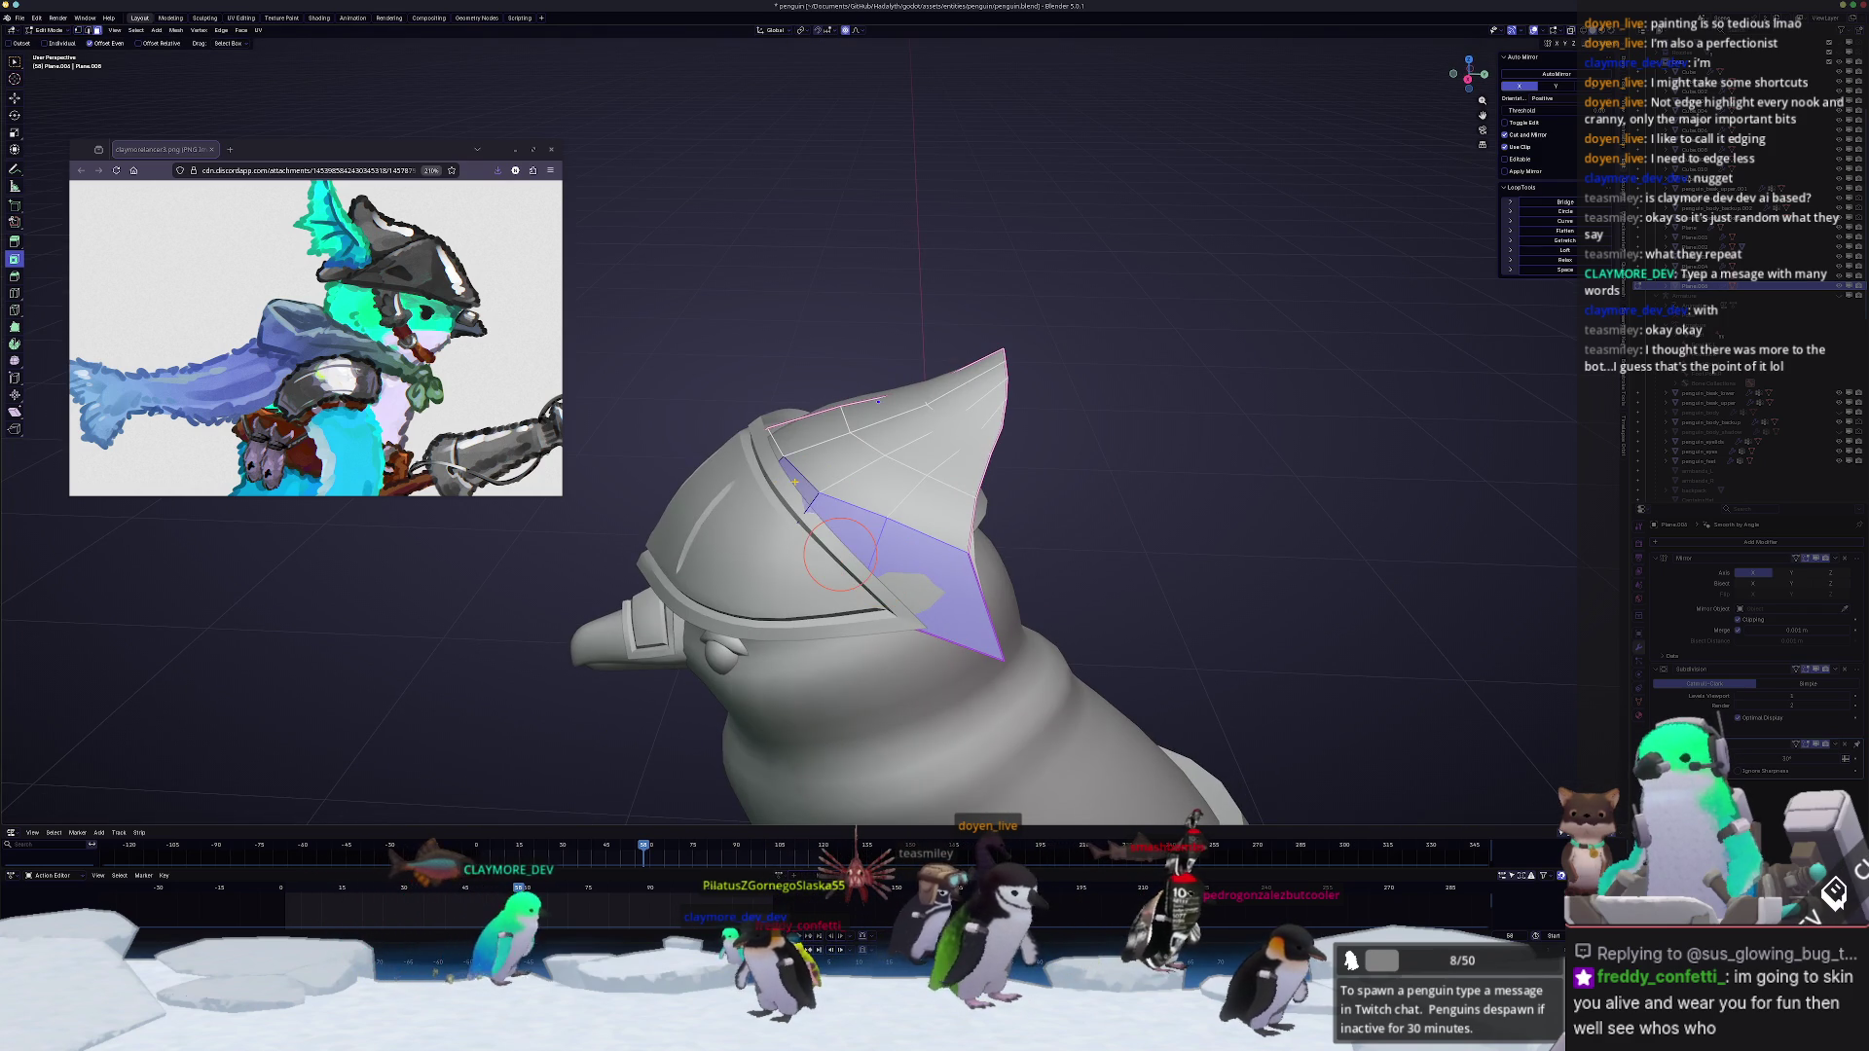
left_click_drag(883, 570, 864, 494)
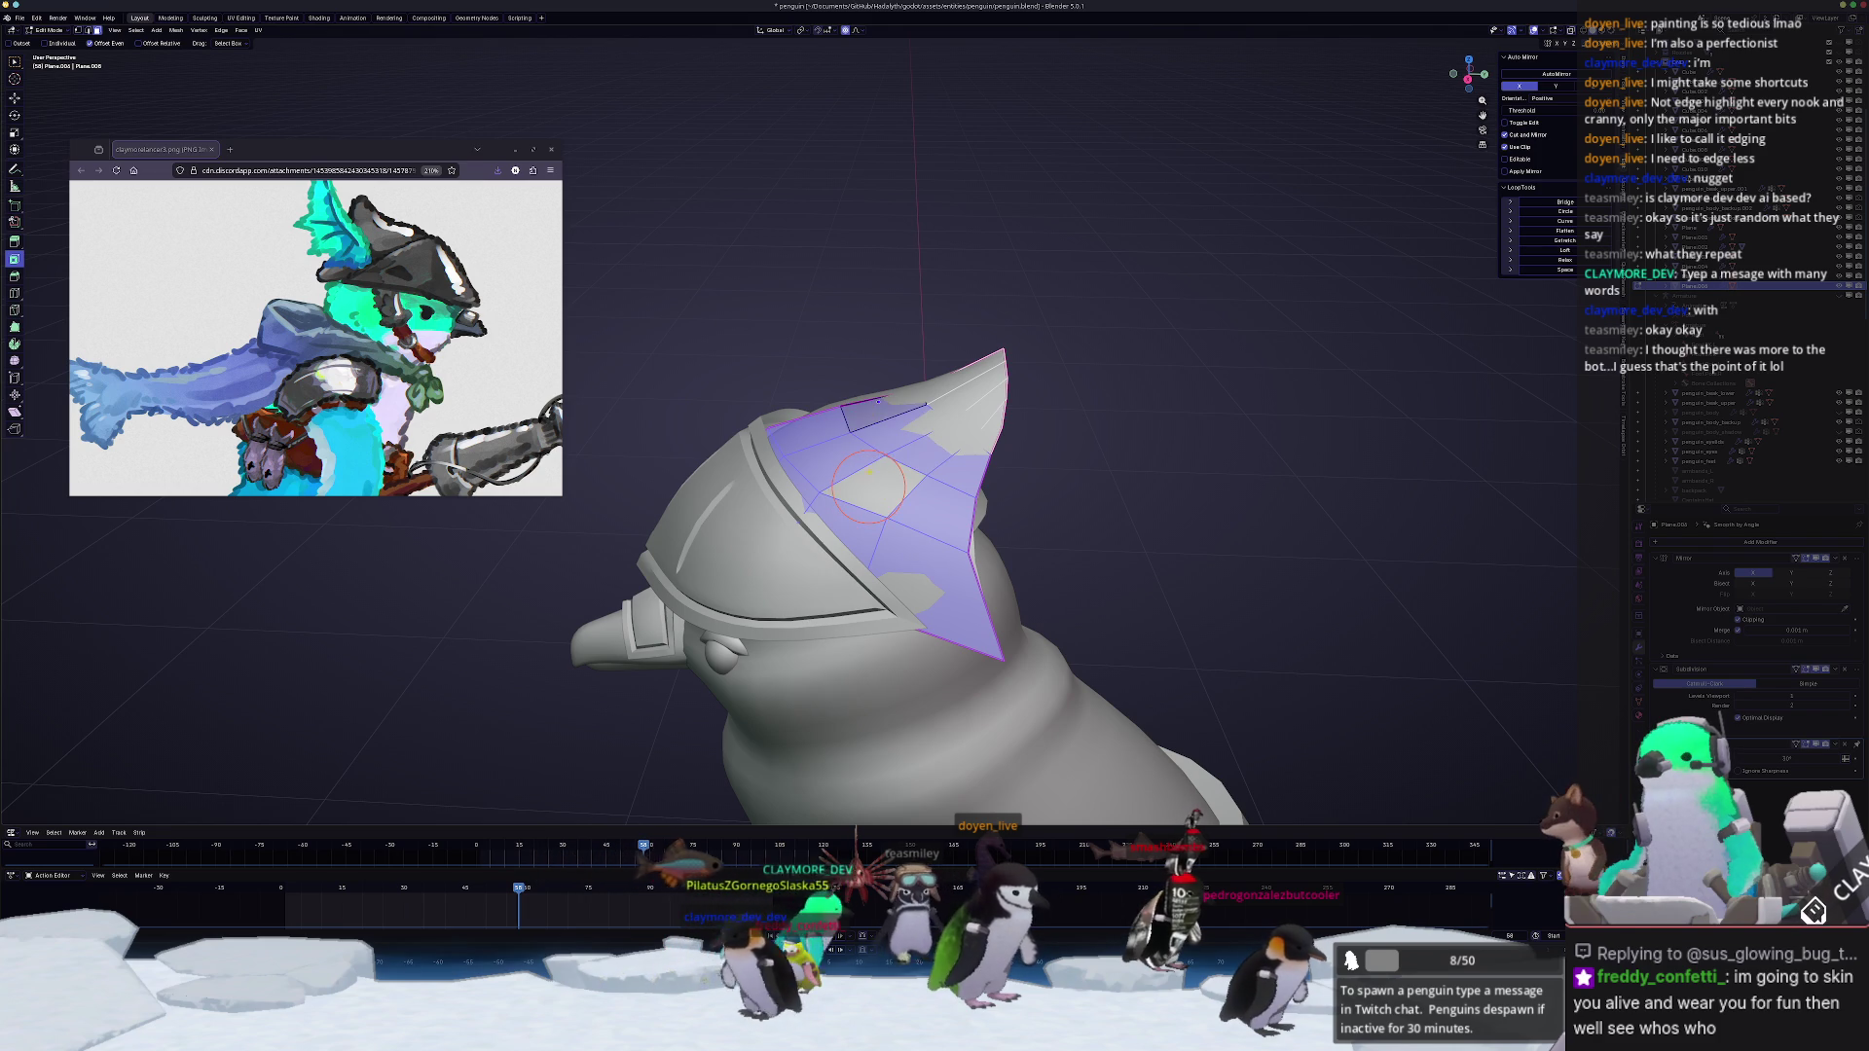
key("ctrl+l")
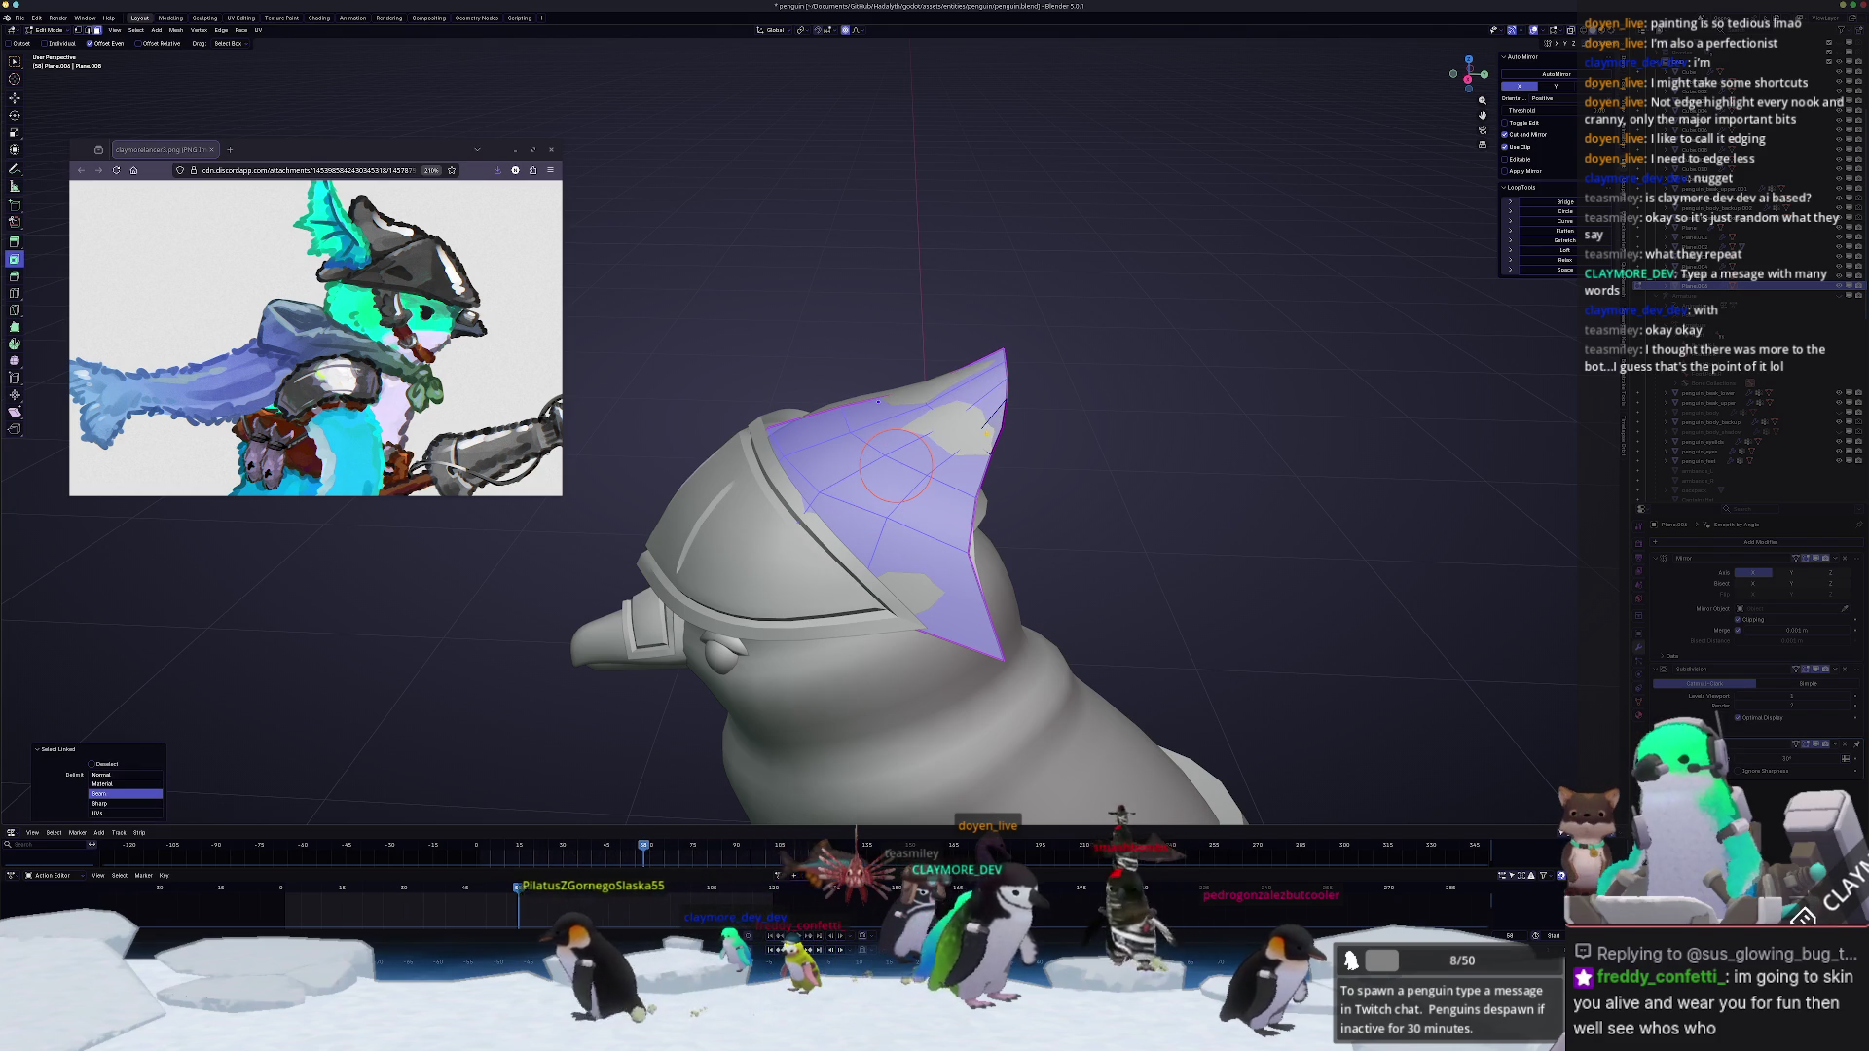
key("alt+z")
mouse_move(895, 464)
middle_mouse_down()
mouse_move(1120, 512)
mouse_move(1097, 521)
middle_mouse_up()
key("alt+z")
scroll(958, 471, "up", 1)
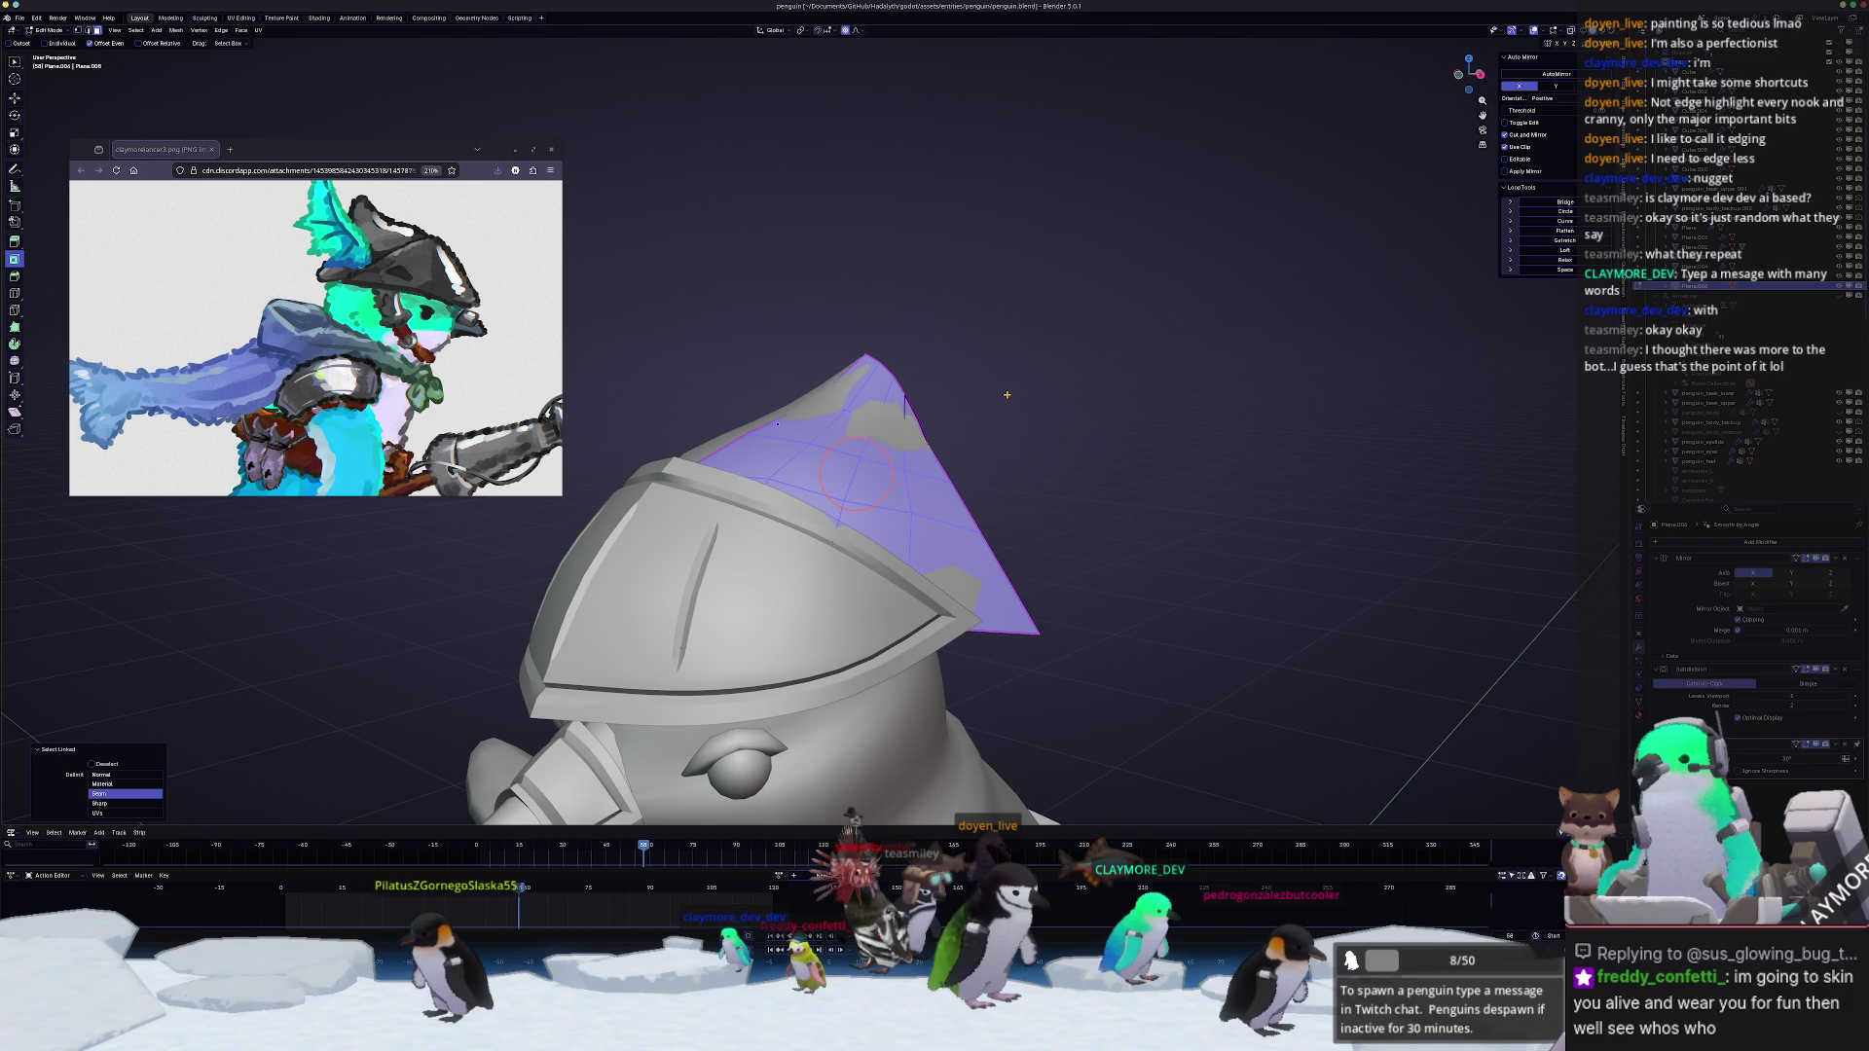
Step: Briefly unhide and rehide the other objects in Object Mode, then return to the crest mesh
key("Tab")
key("alt+h")
left_click(1355, 473)
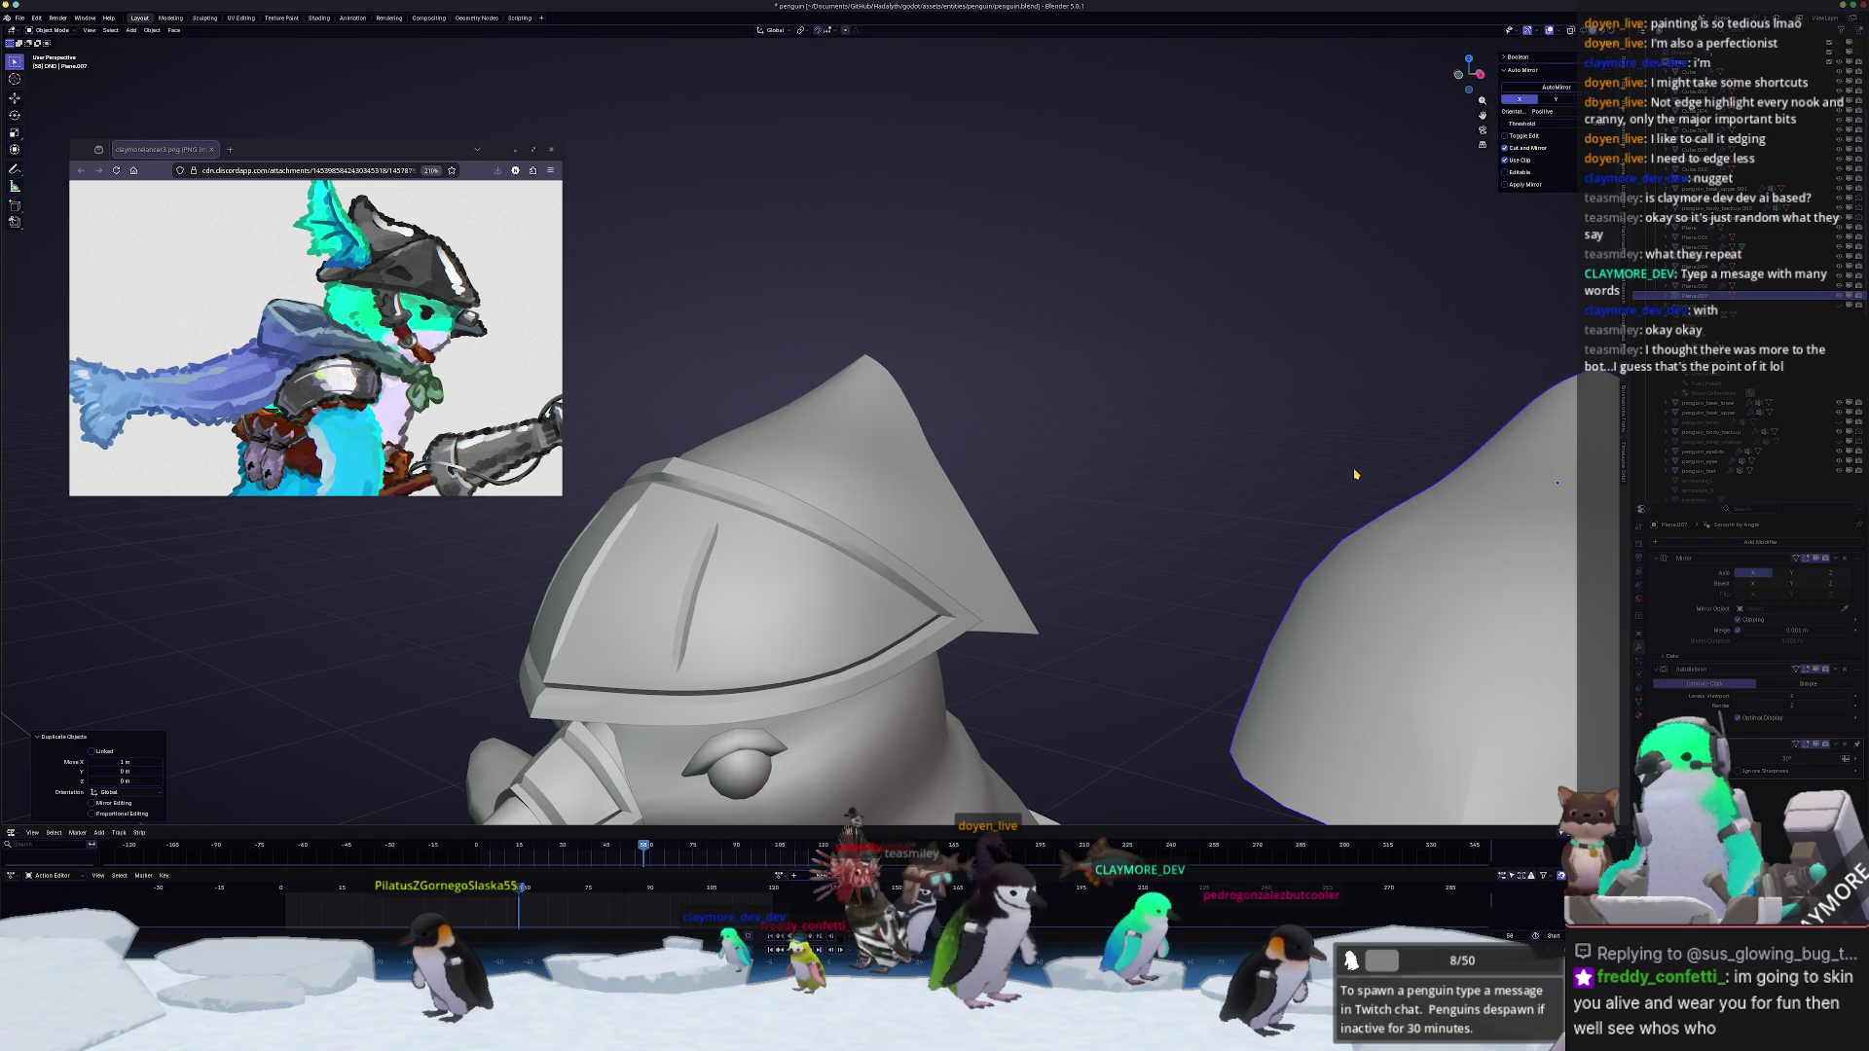
key("h")
key("Tab")
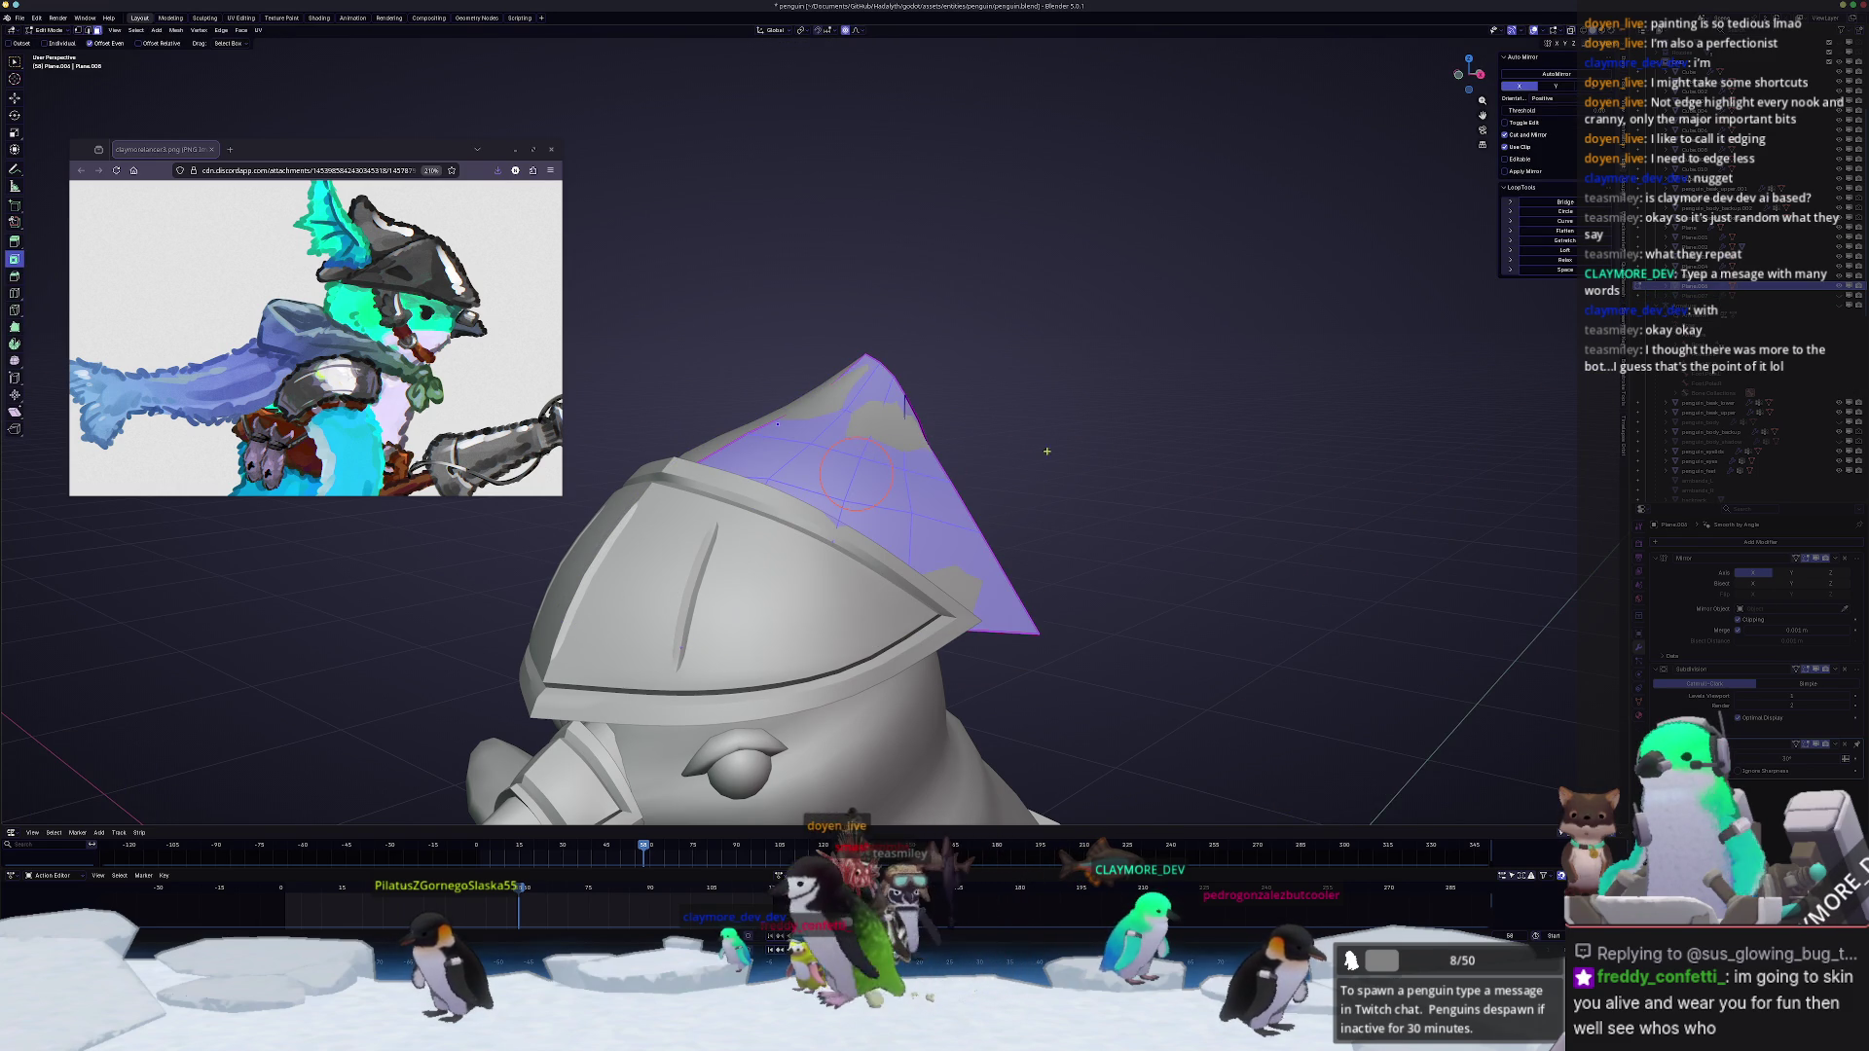
Step: Inset the crest faces, narrowing the Thickness and toggling the Boundary option
key("i")
left_click(997, 422)
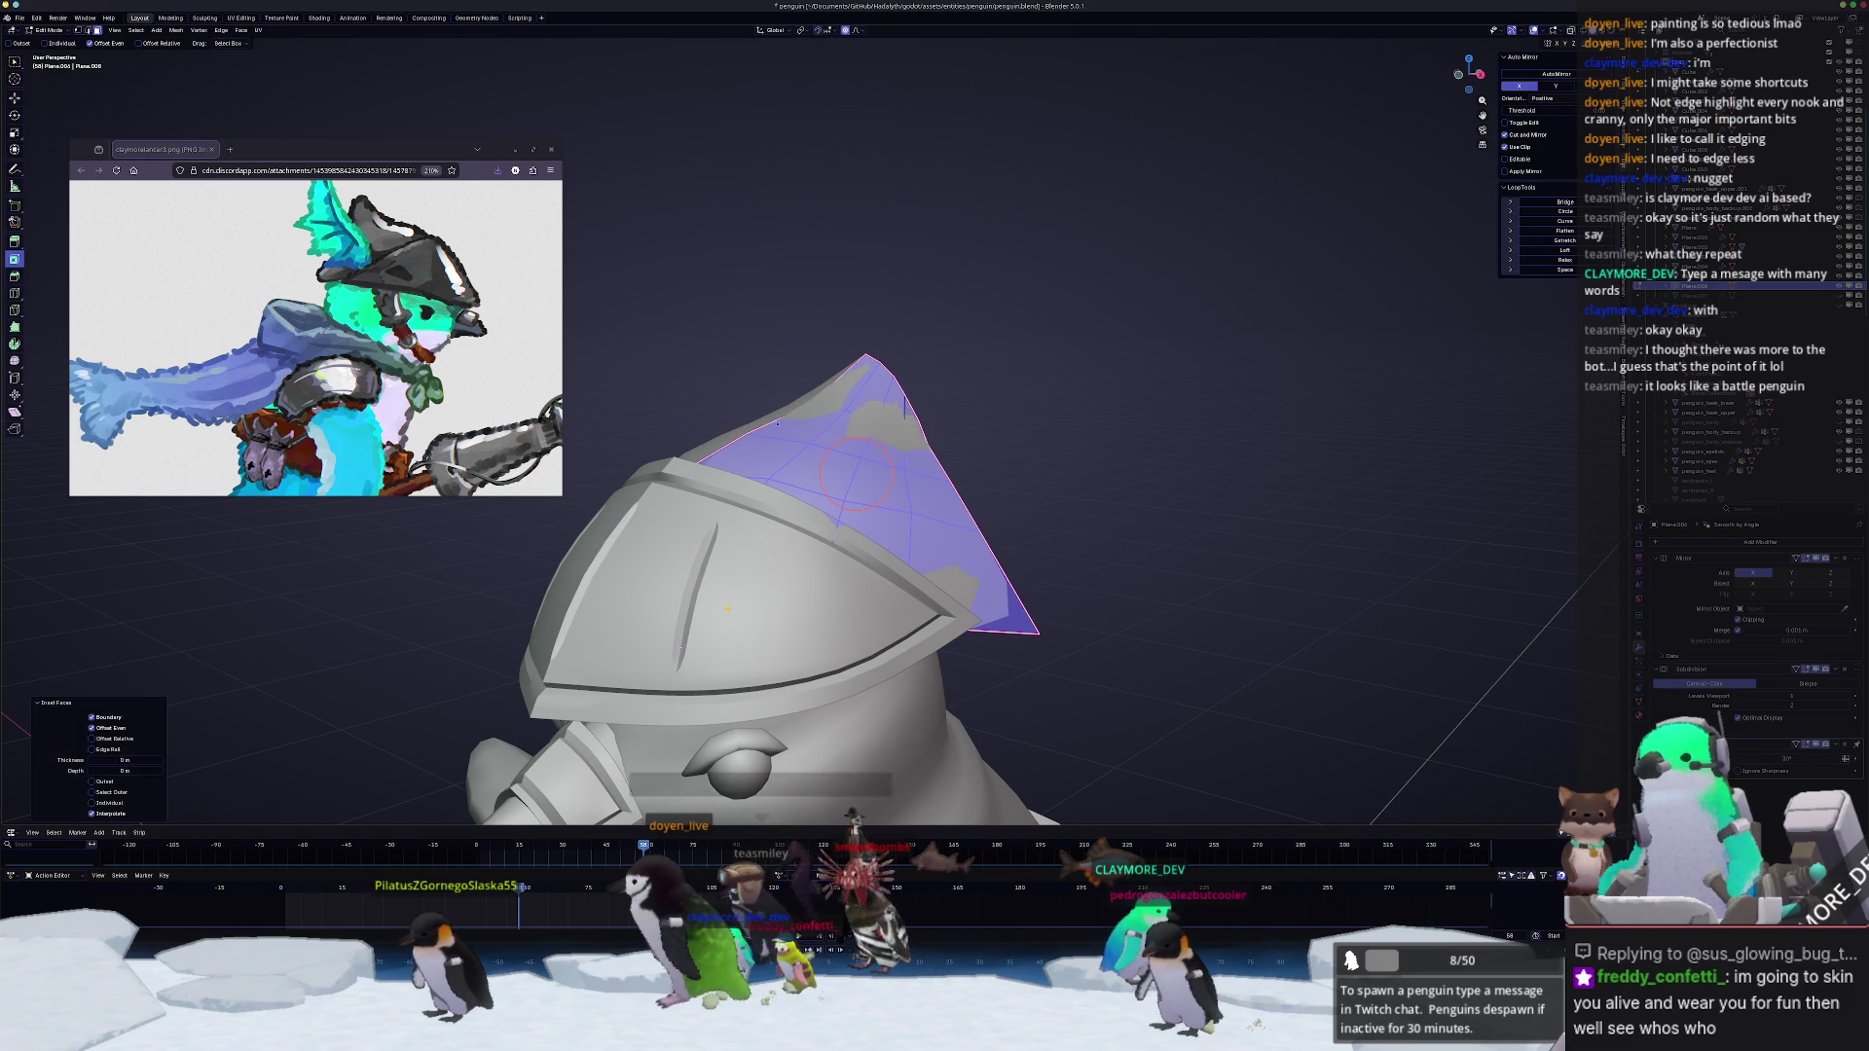
left_click(123, 762)
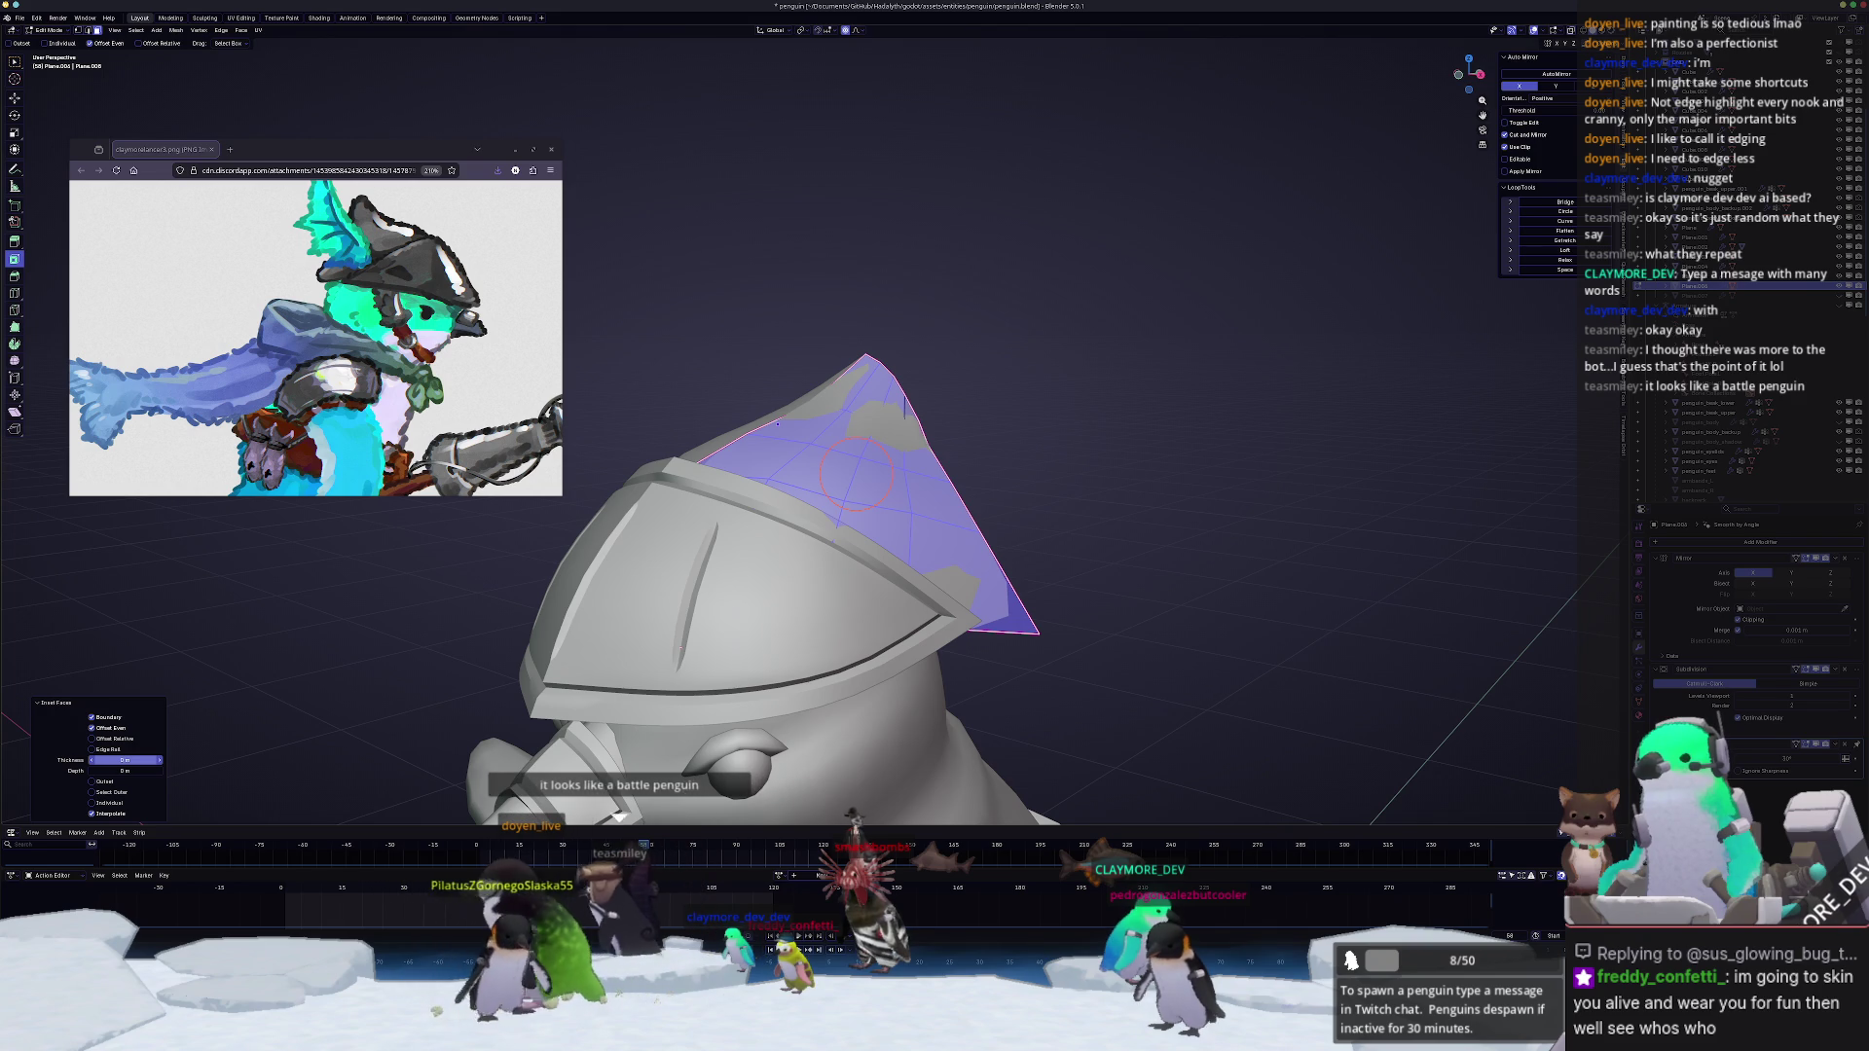
left_click_drag(124, 761, 114, 761)
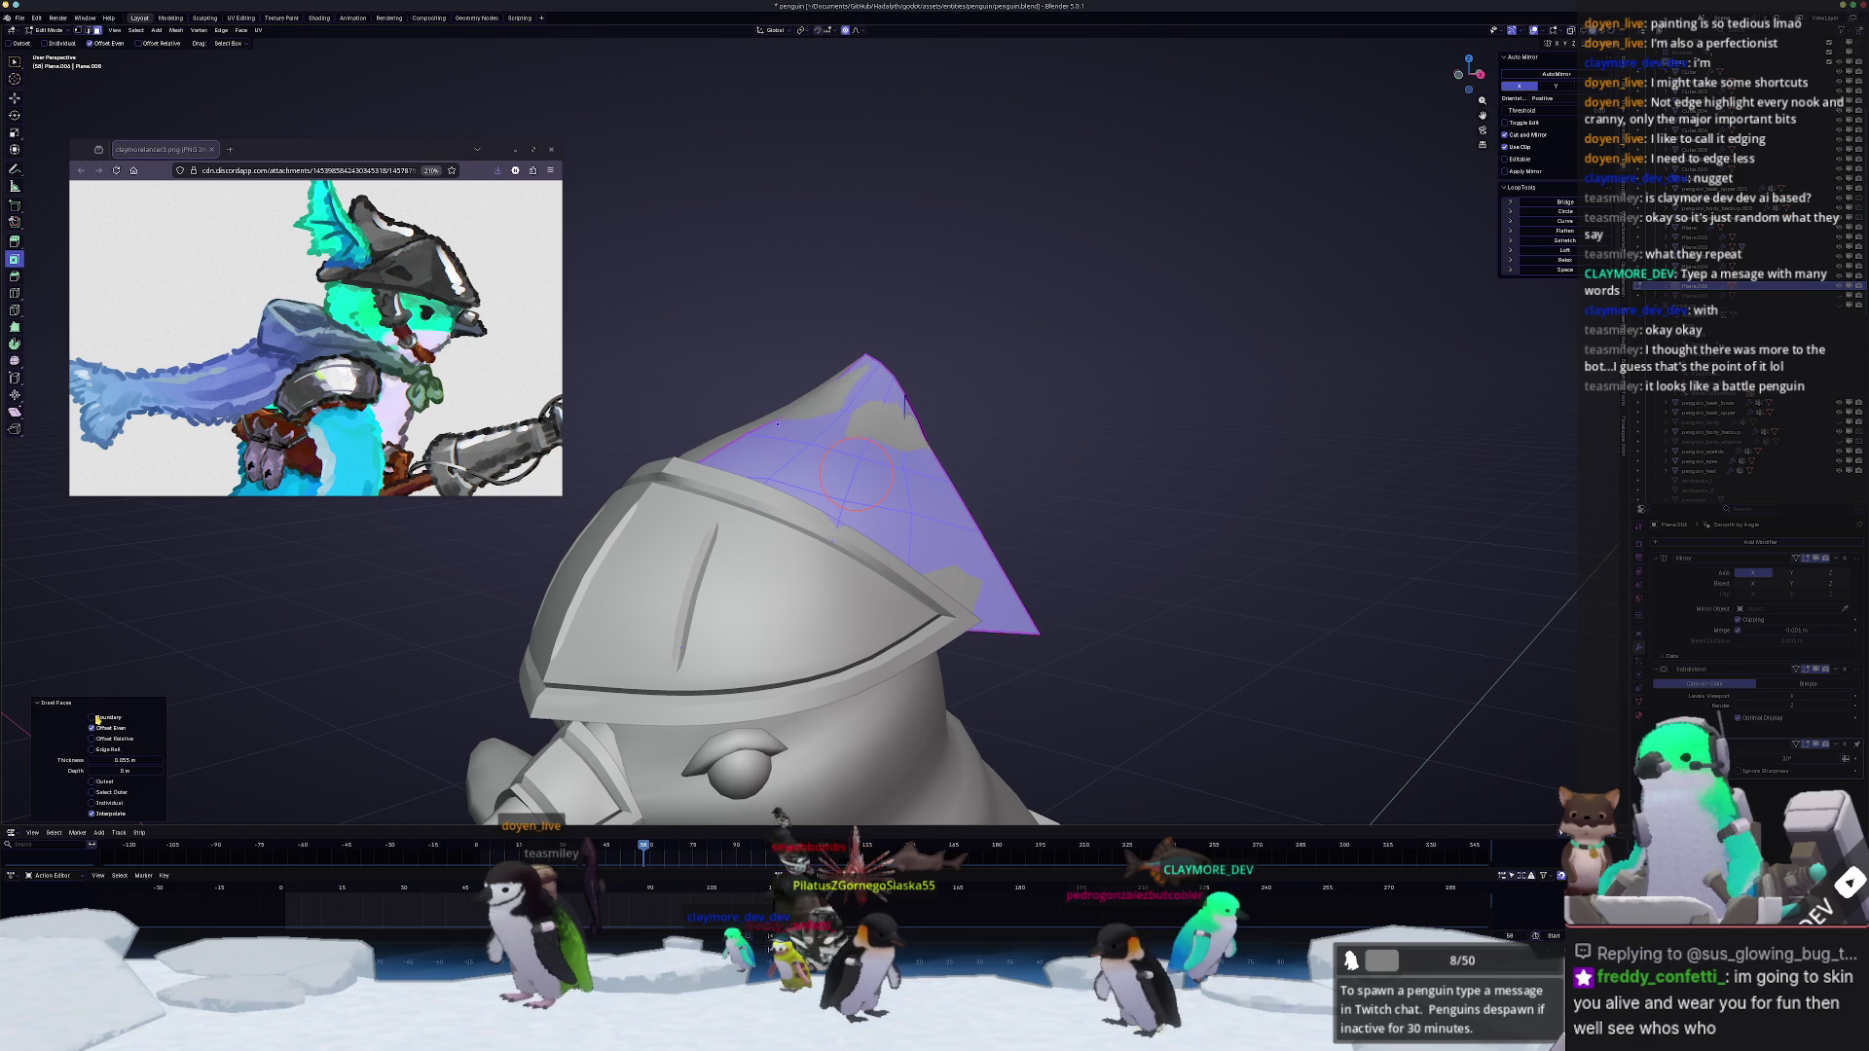
left_click(97, 718)
middle_click_drag(837, 280, 926, 336)
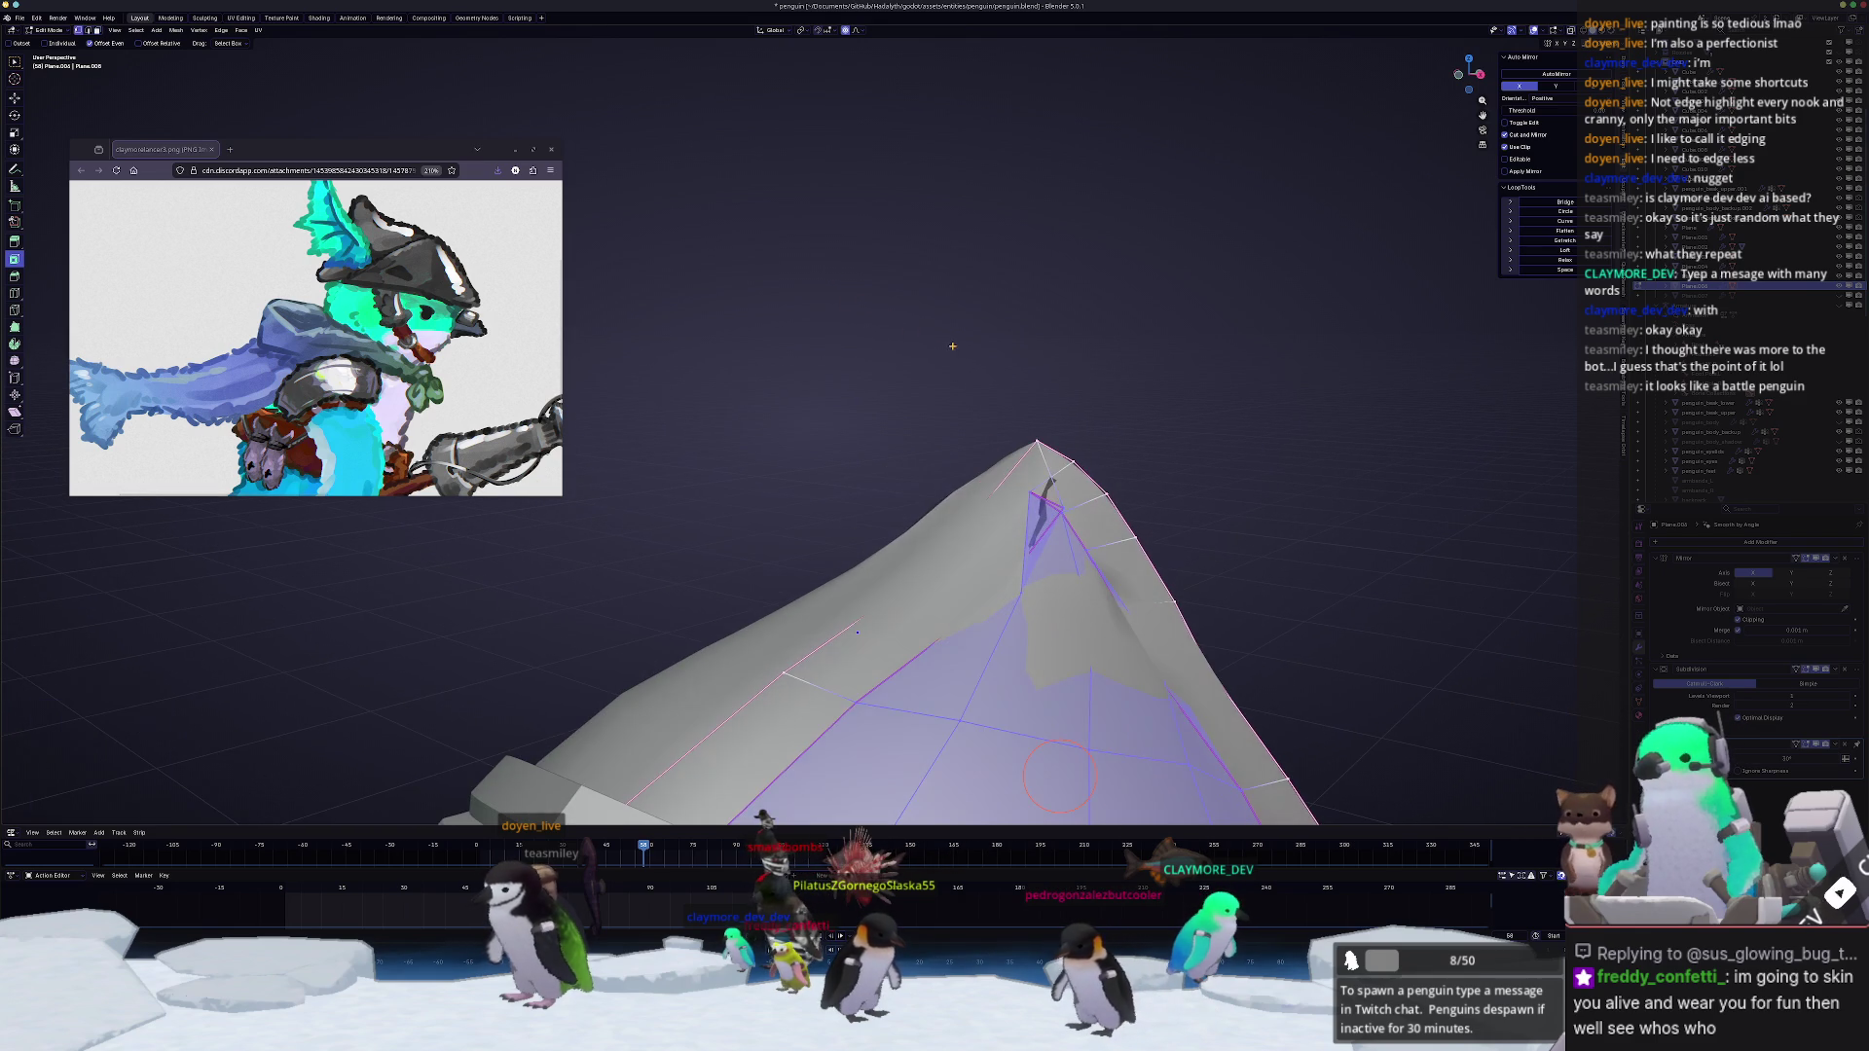
Step: Alter the geometry along the fin's peak edge and slide a vertex along it
mouse_move(1054, 775)
middle_mouse_down()
mouse_move(862, 464)
mouse_move(987, 592)
middle_mouse_up()
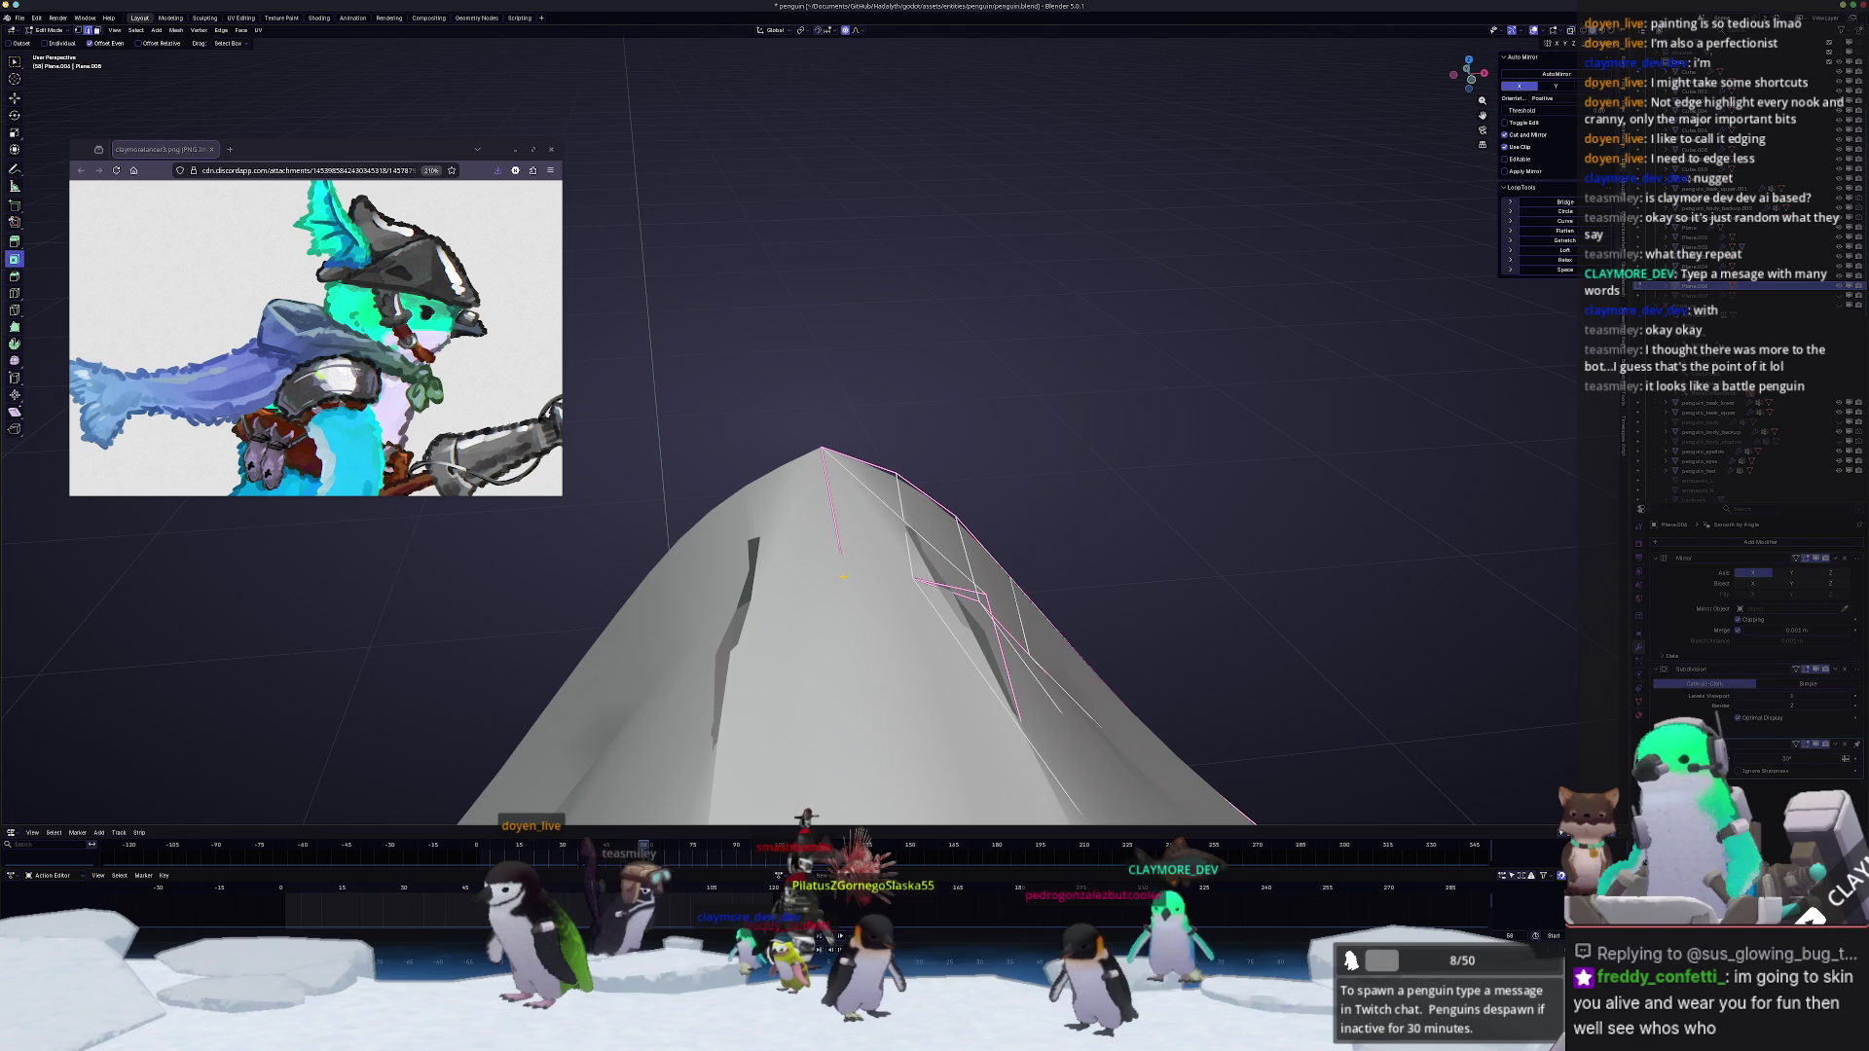
right_click(840, 629)
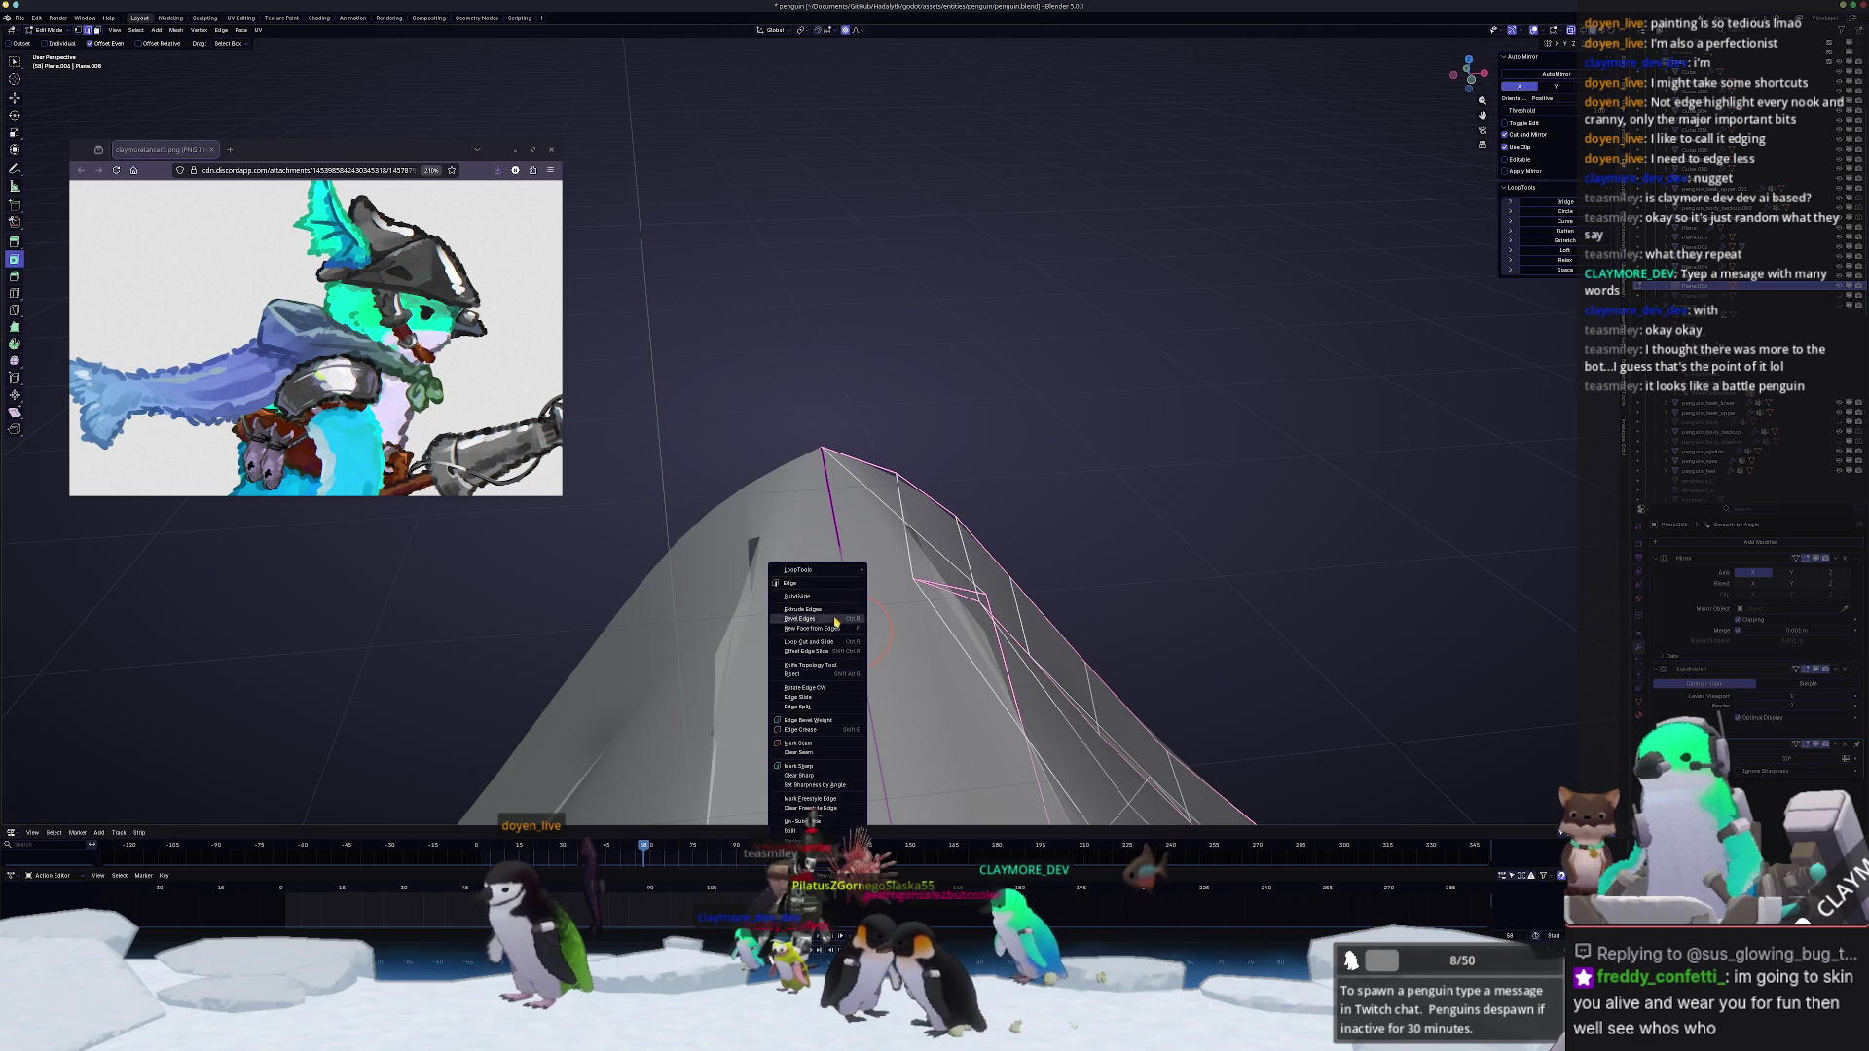
left_click(836, 629)
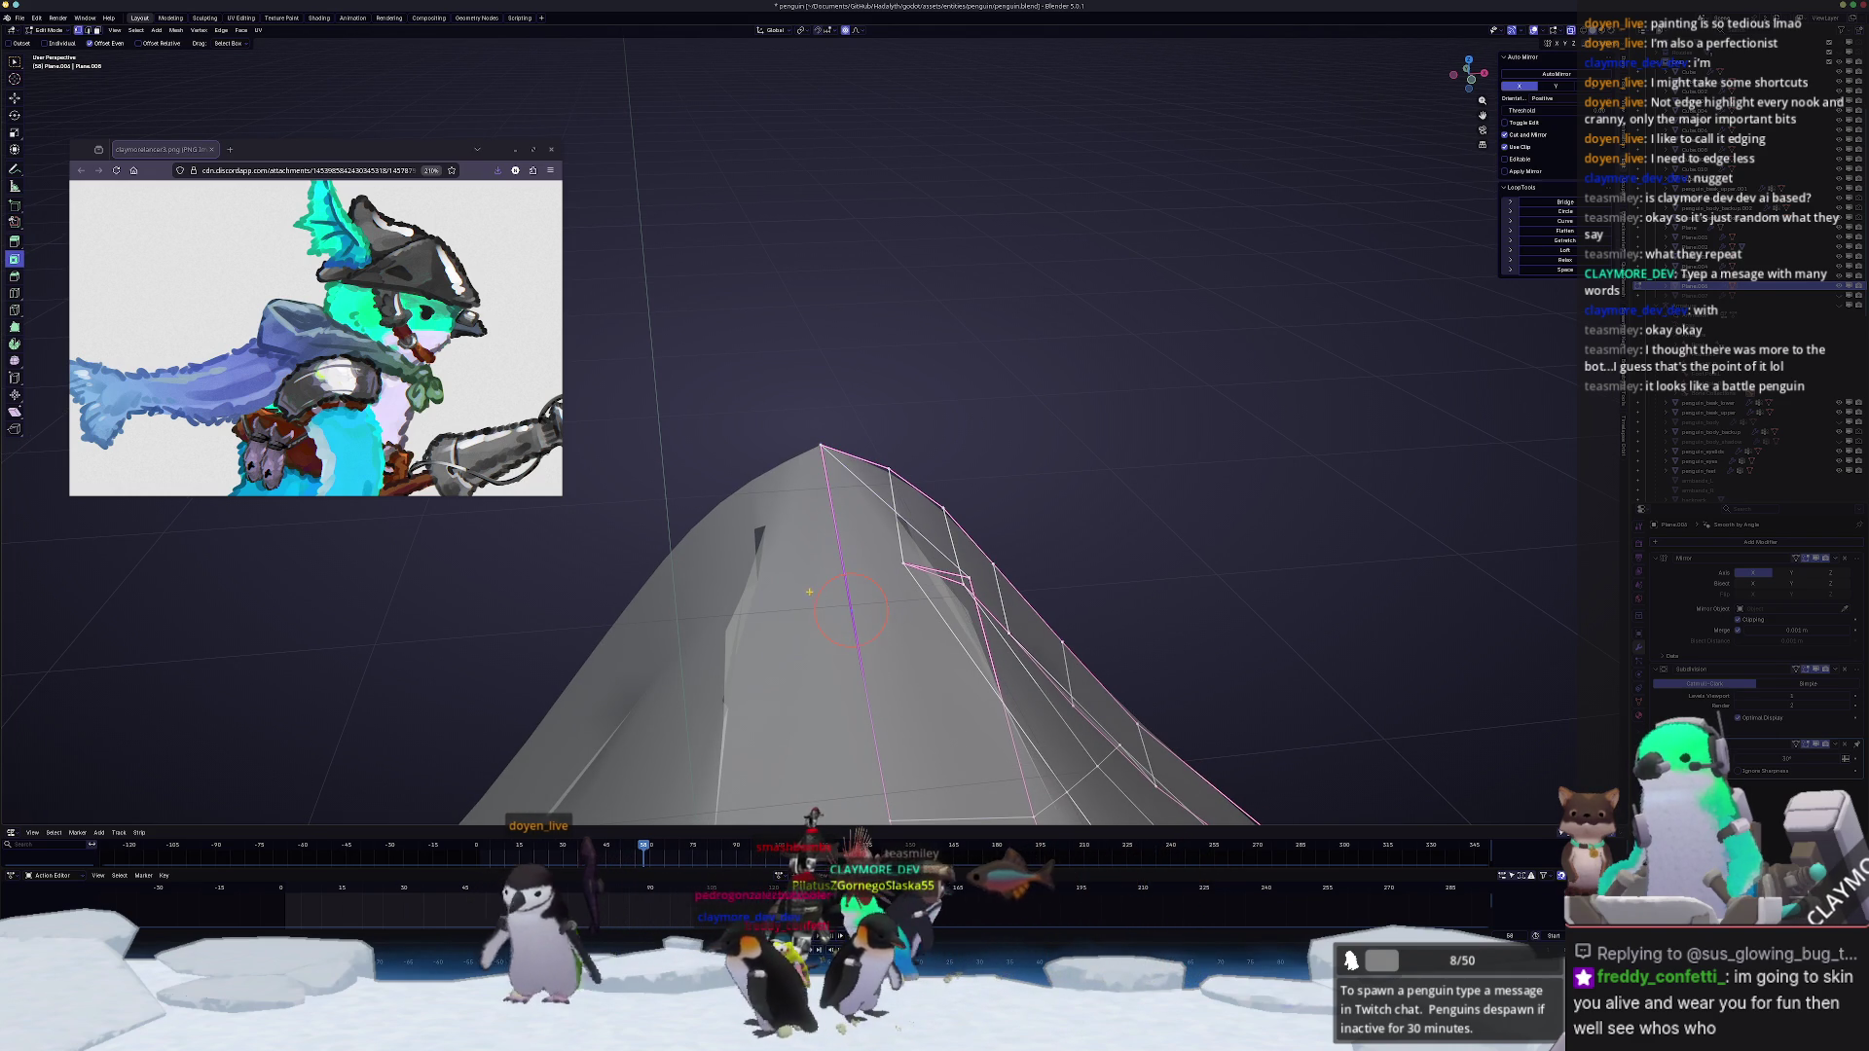
key("shift+v")
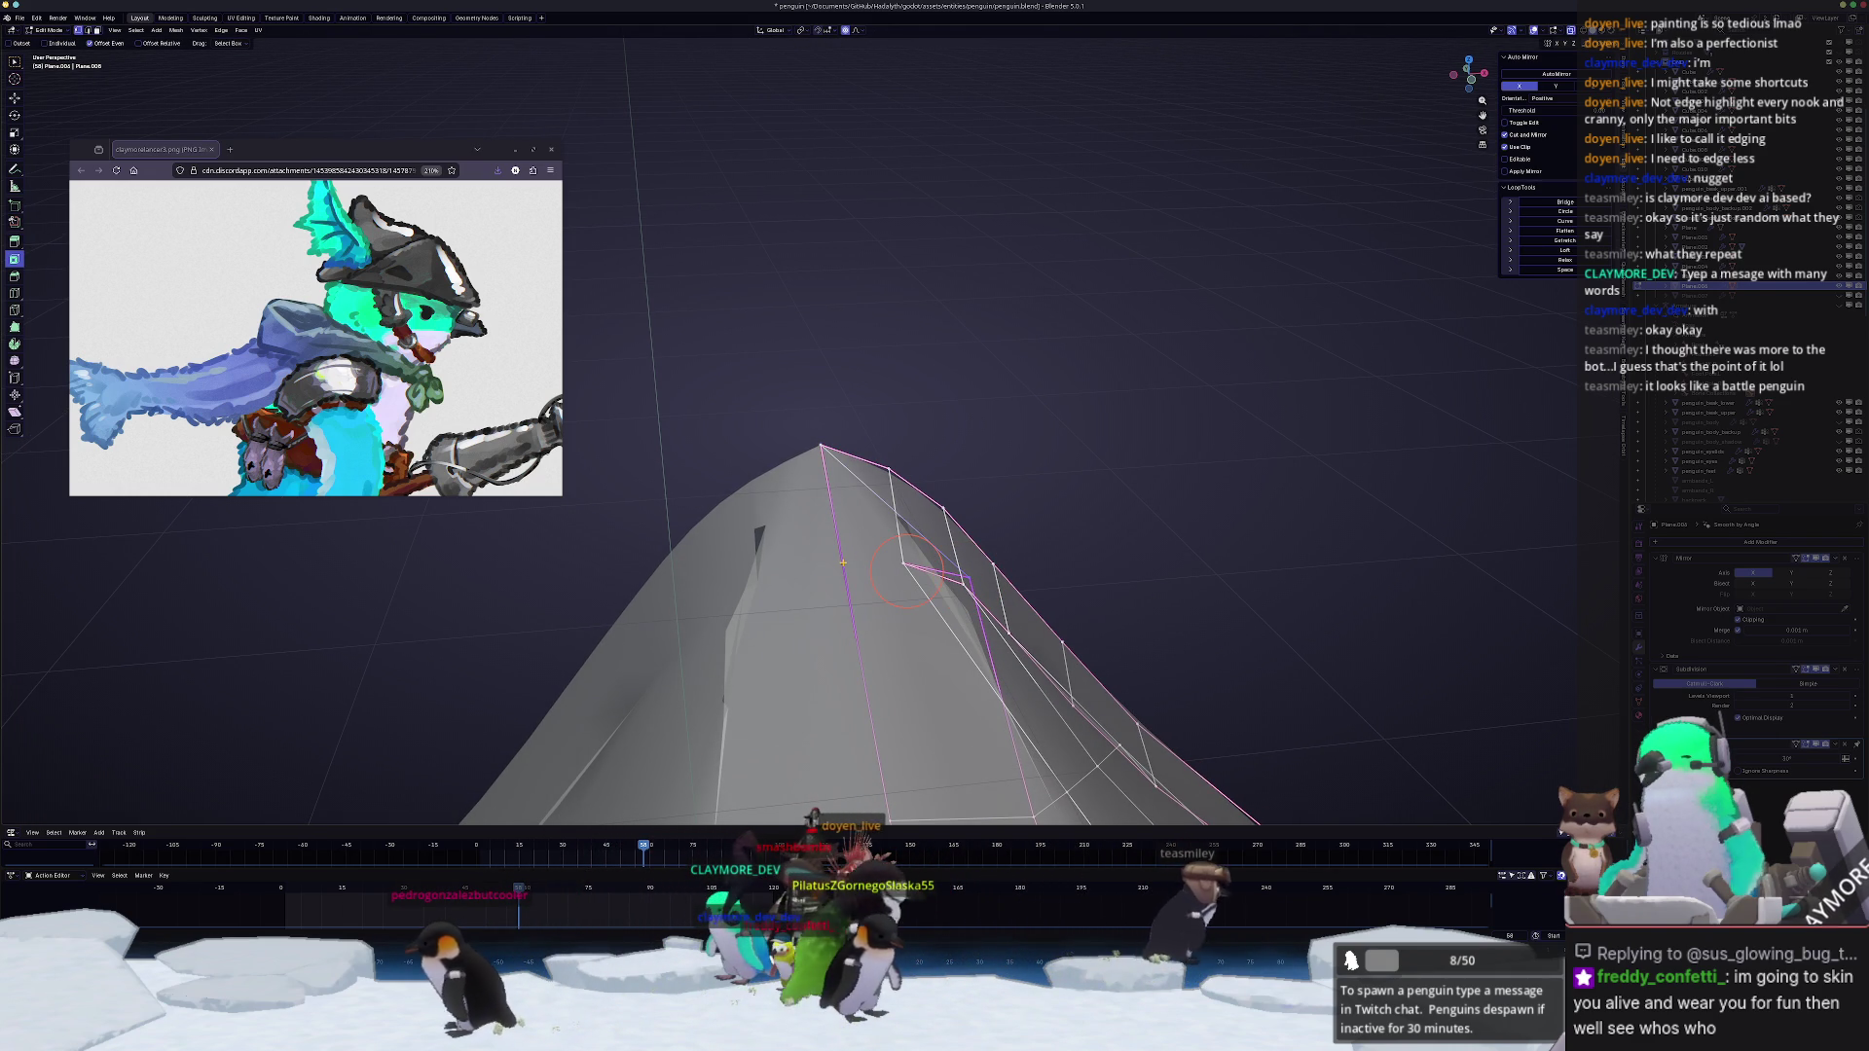
Step: Merge the stray peak vertices together and centre the view on the result
key("m")
left_click(845, 565)
middle_click_drag(845, 564, 987, 630)
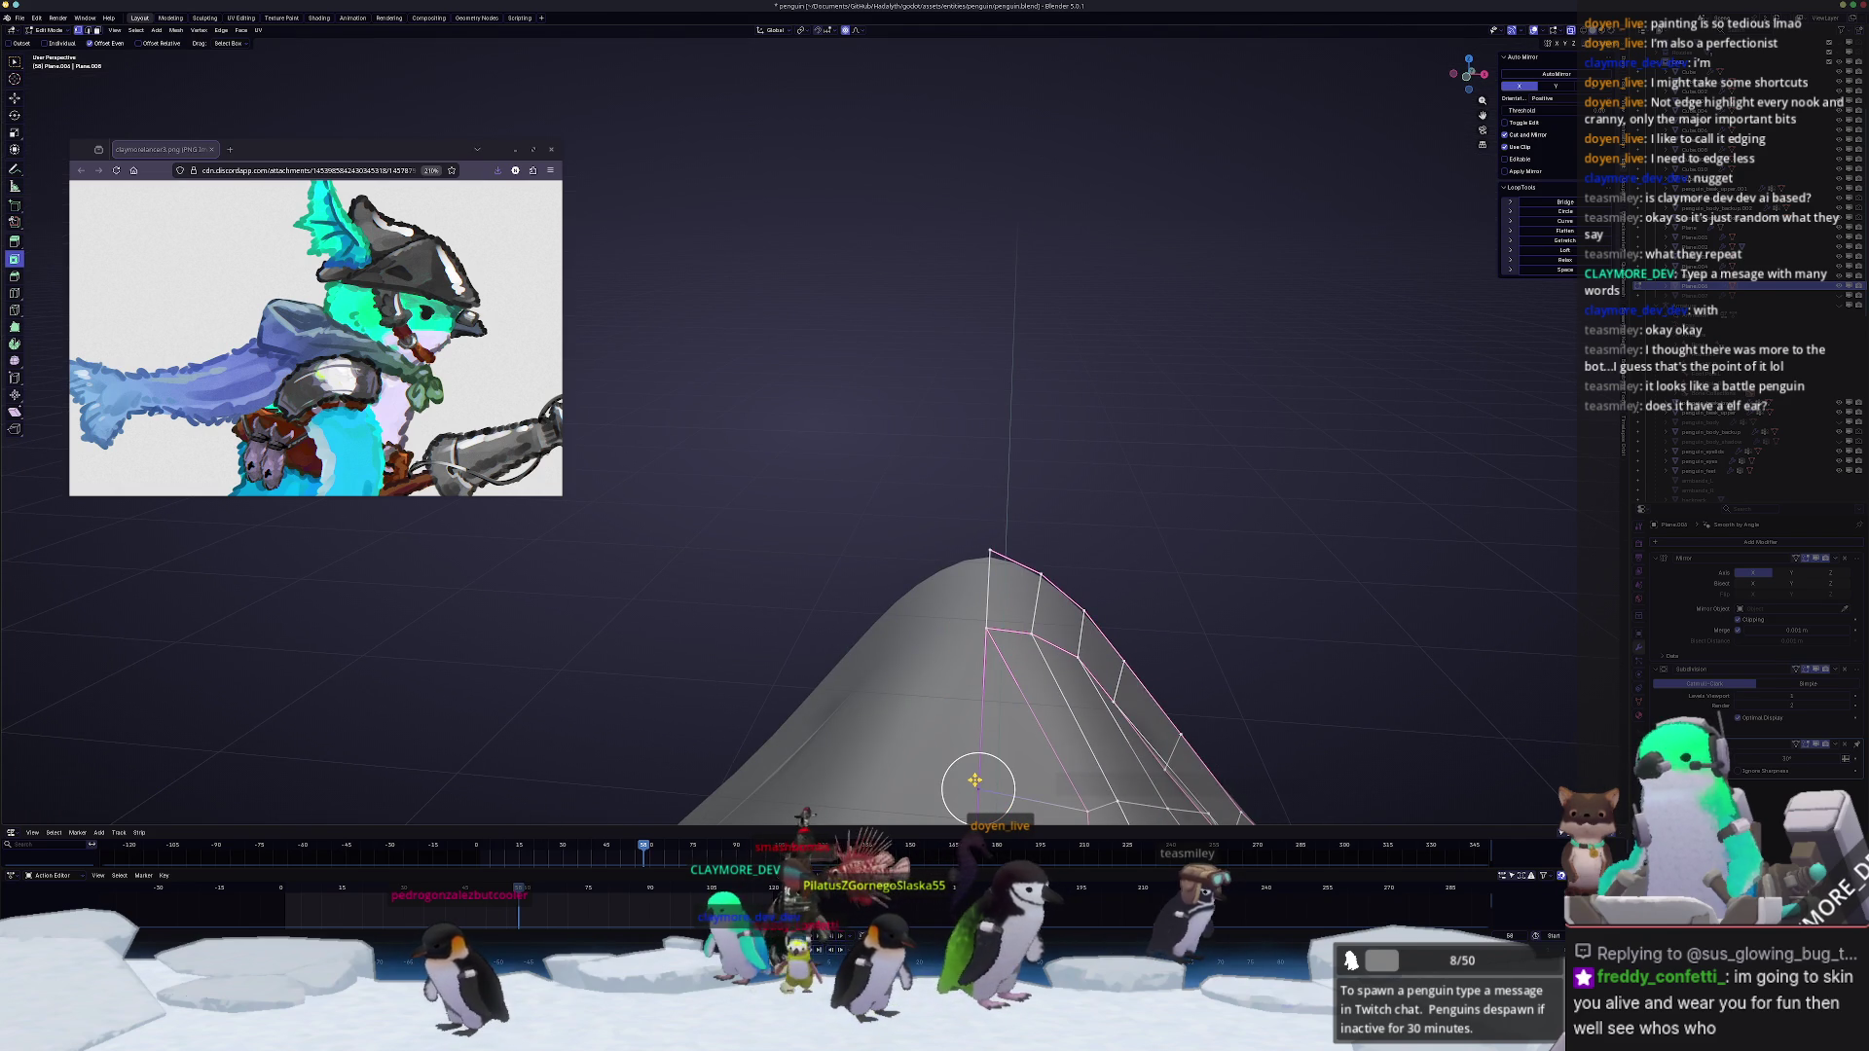
key("KP_Decimal")
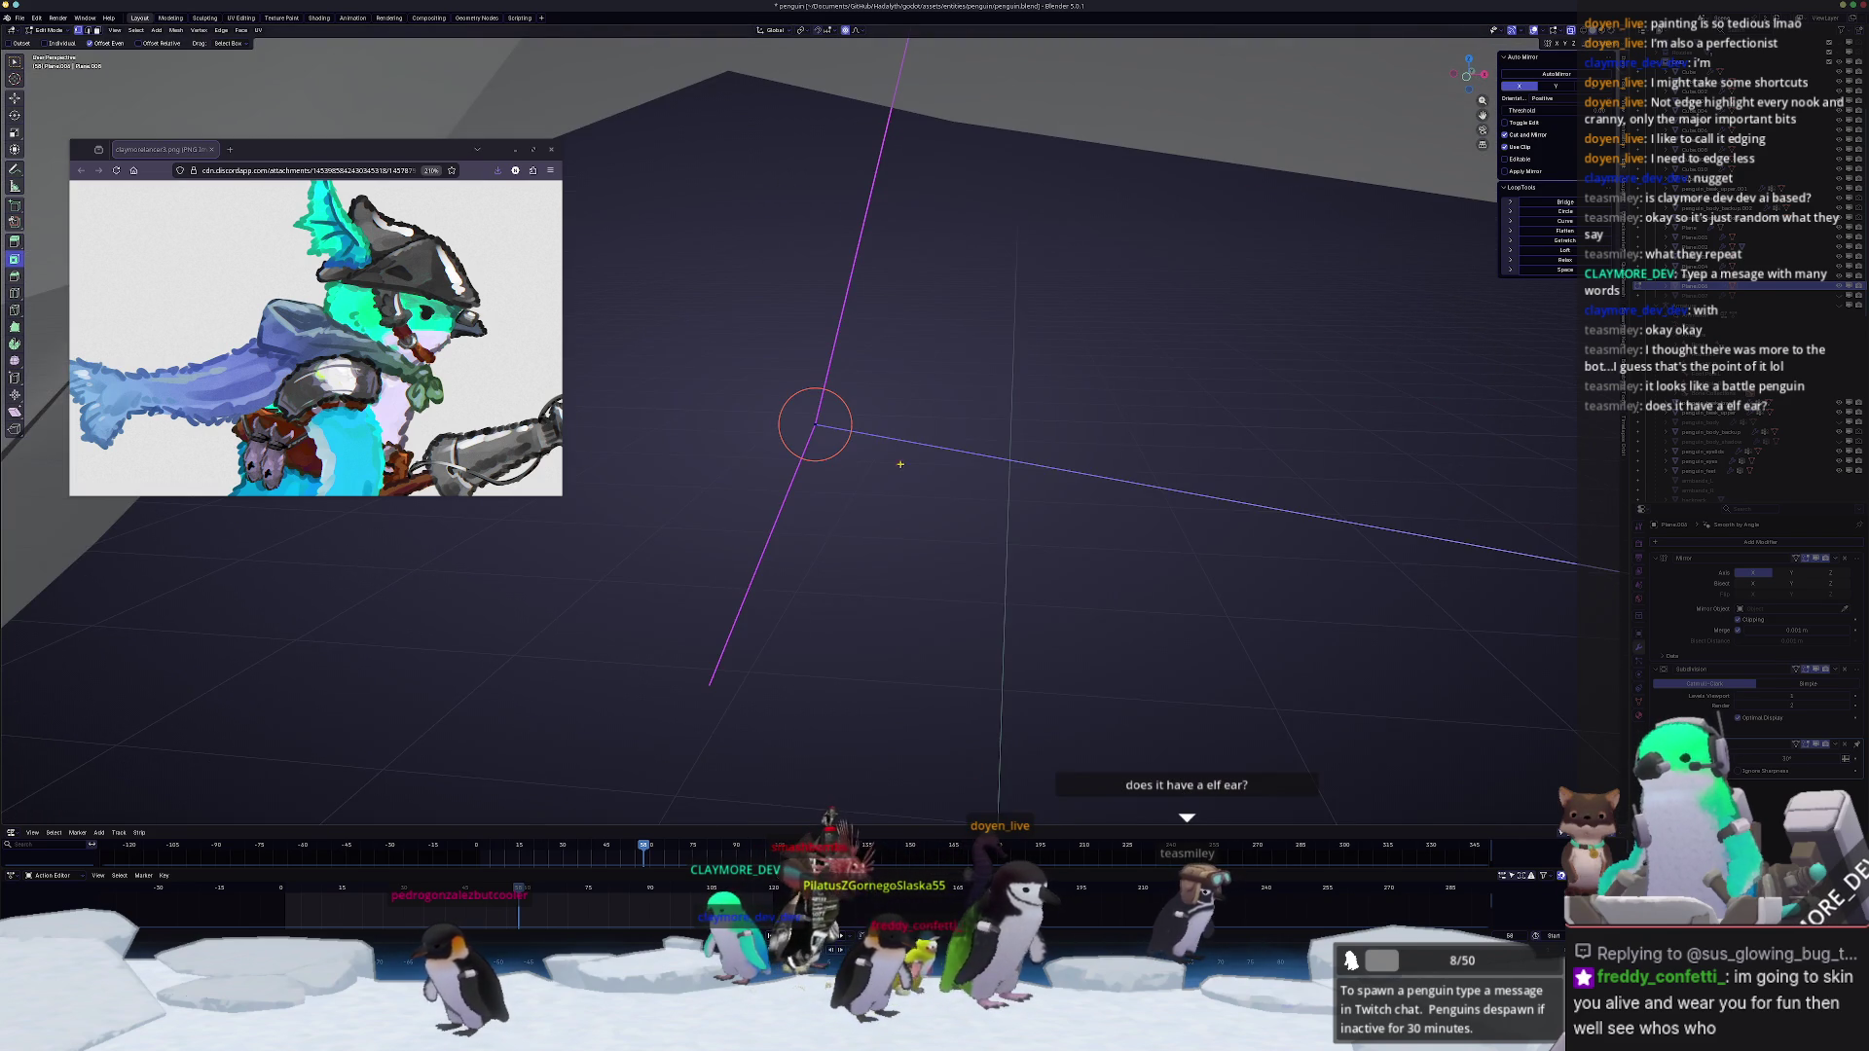
scroll(901, 535, "down", 3)
scroll(906, 497, "down", 3)
scroll(915, 438, "down", 2)
scroll(923, 382, "down", 2)
middle_click_drag(923, 382, 881, 442)
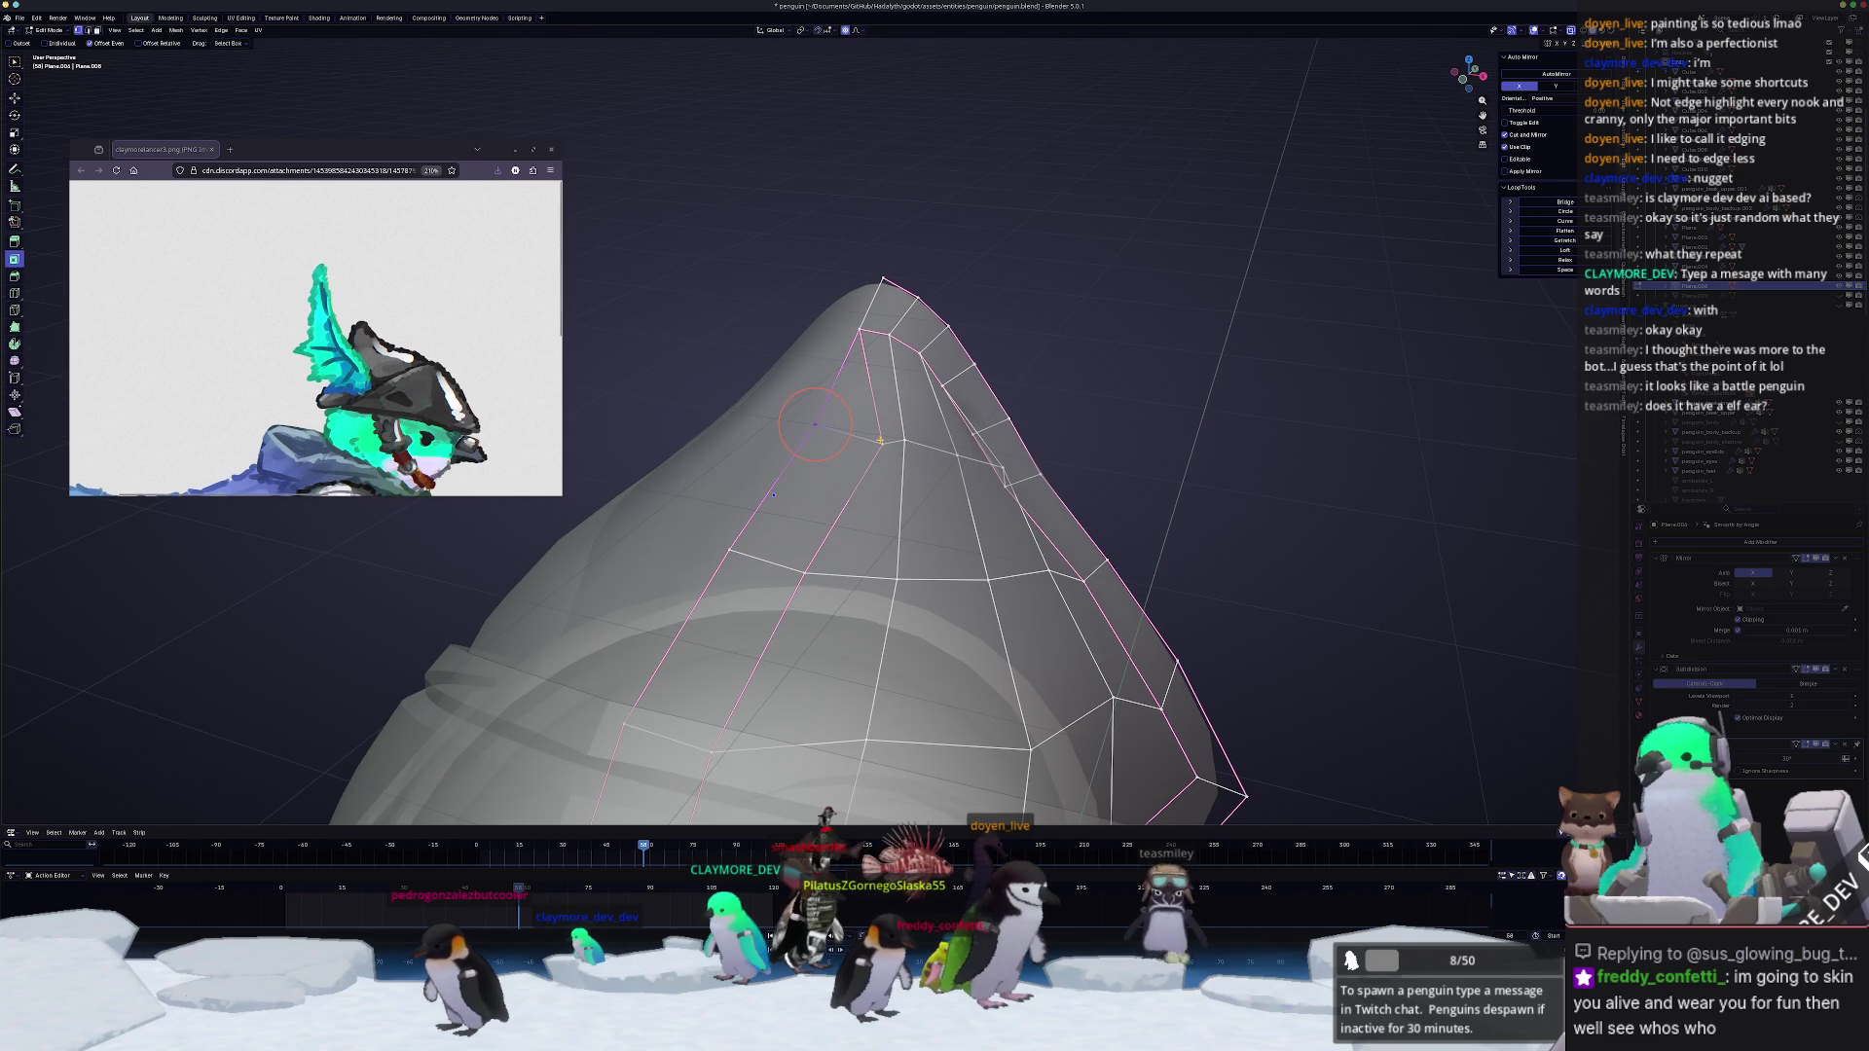
Step: Merge two groups of fin vertices onto the last one picked (M > At Last)
key("m")
left_click(821, 425)
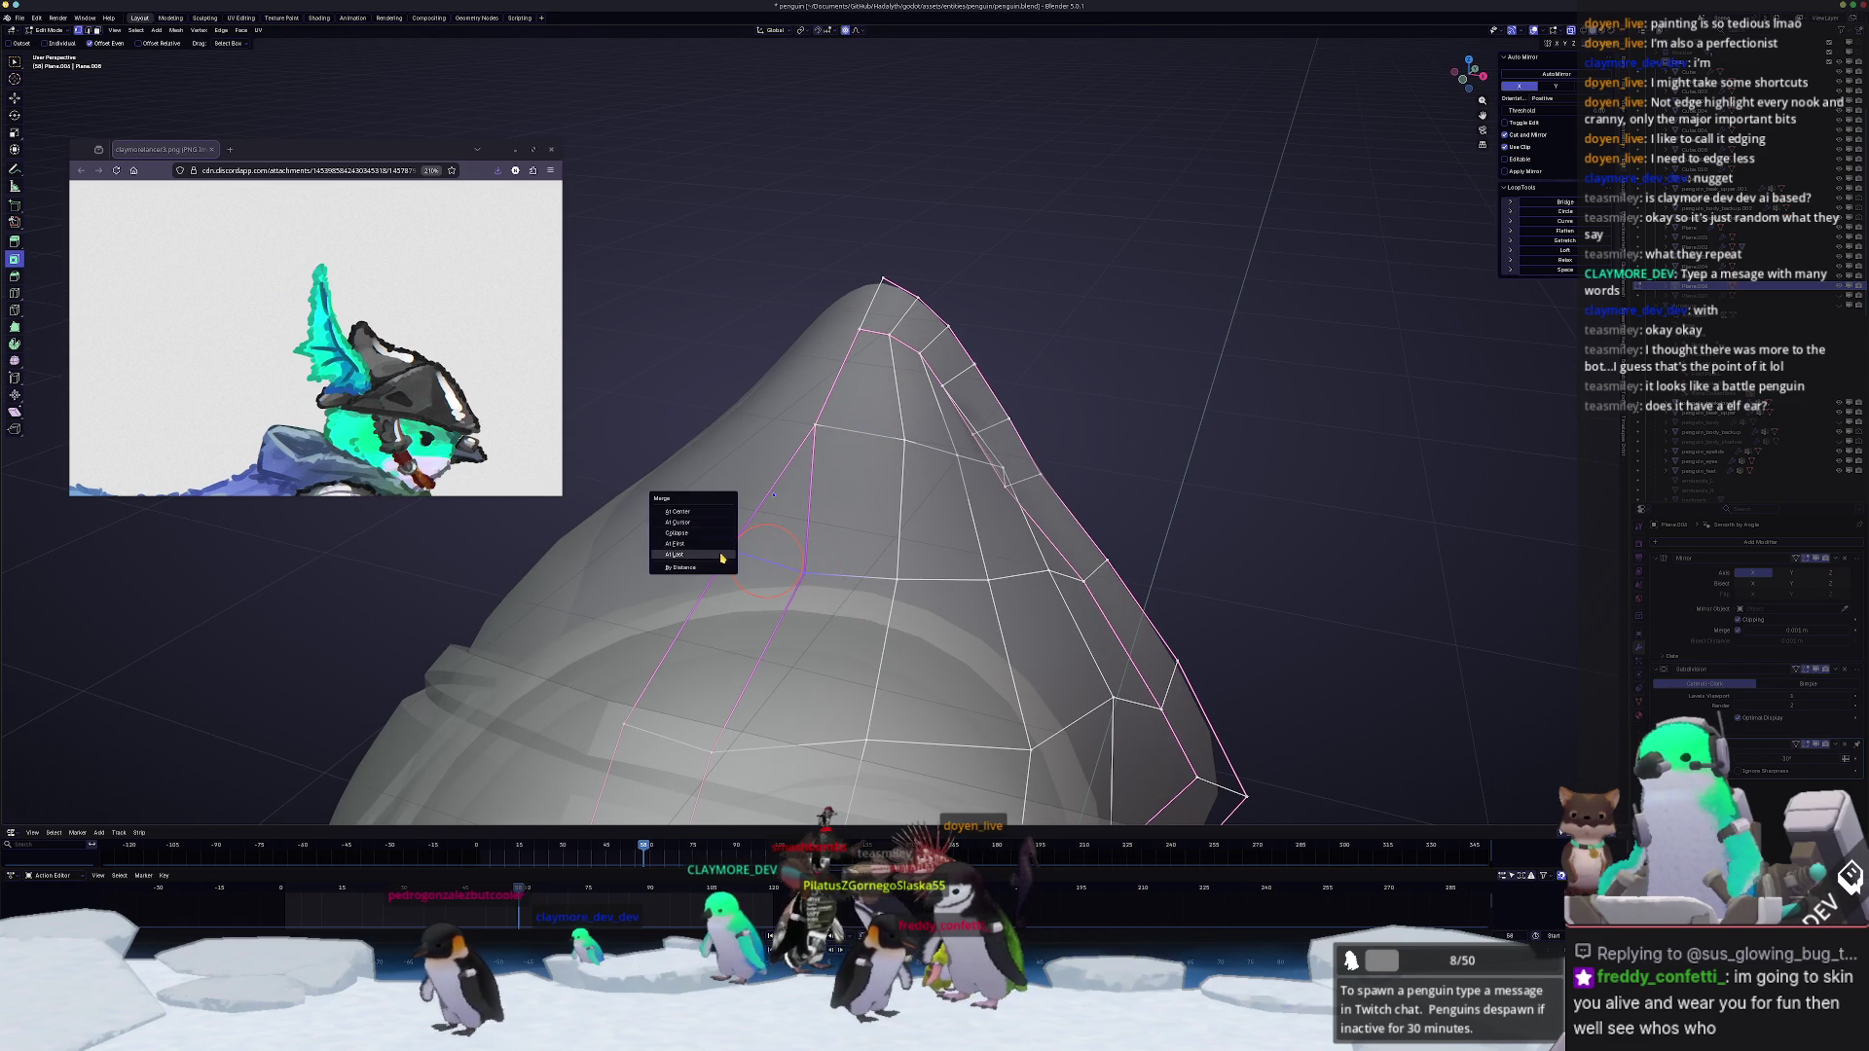
left_click(720, 558)
scroll(843, 384, "up", 2)
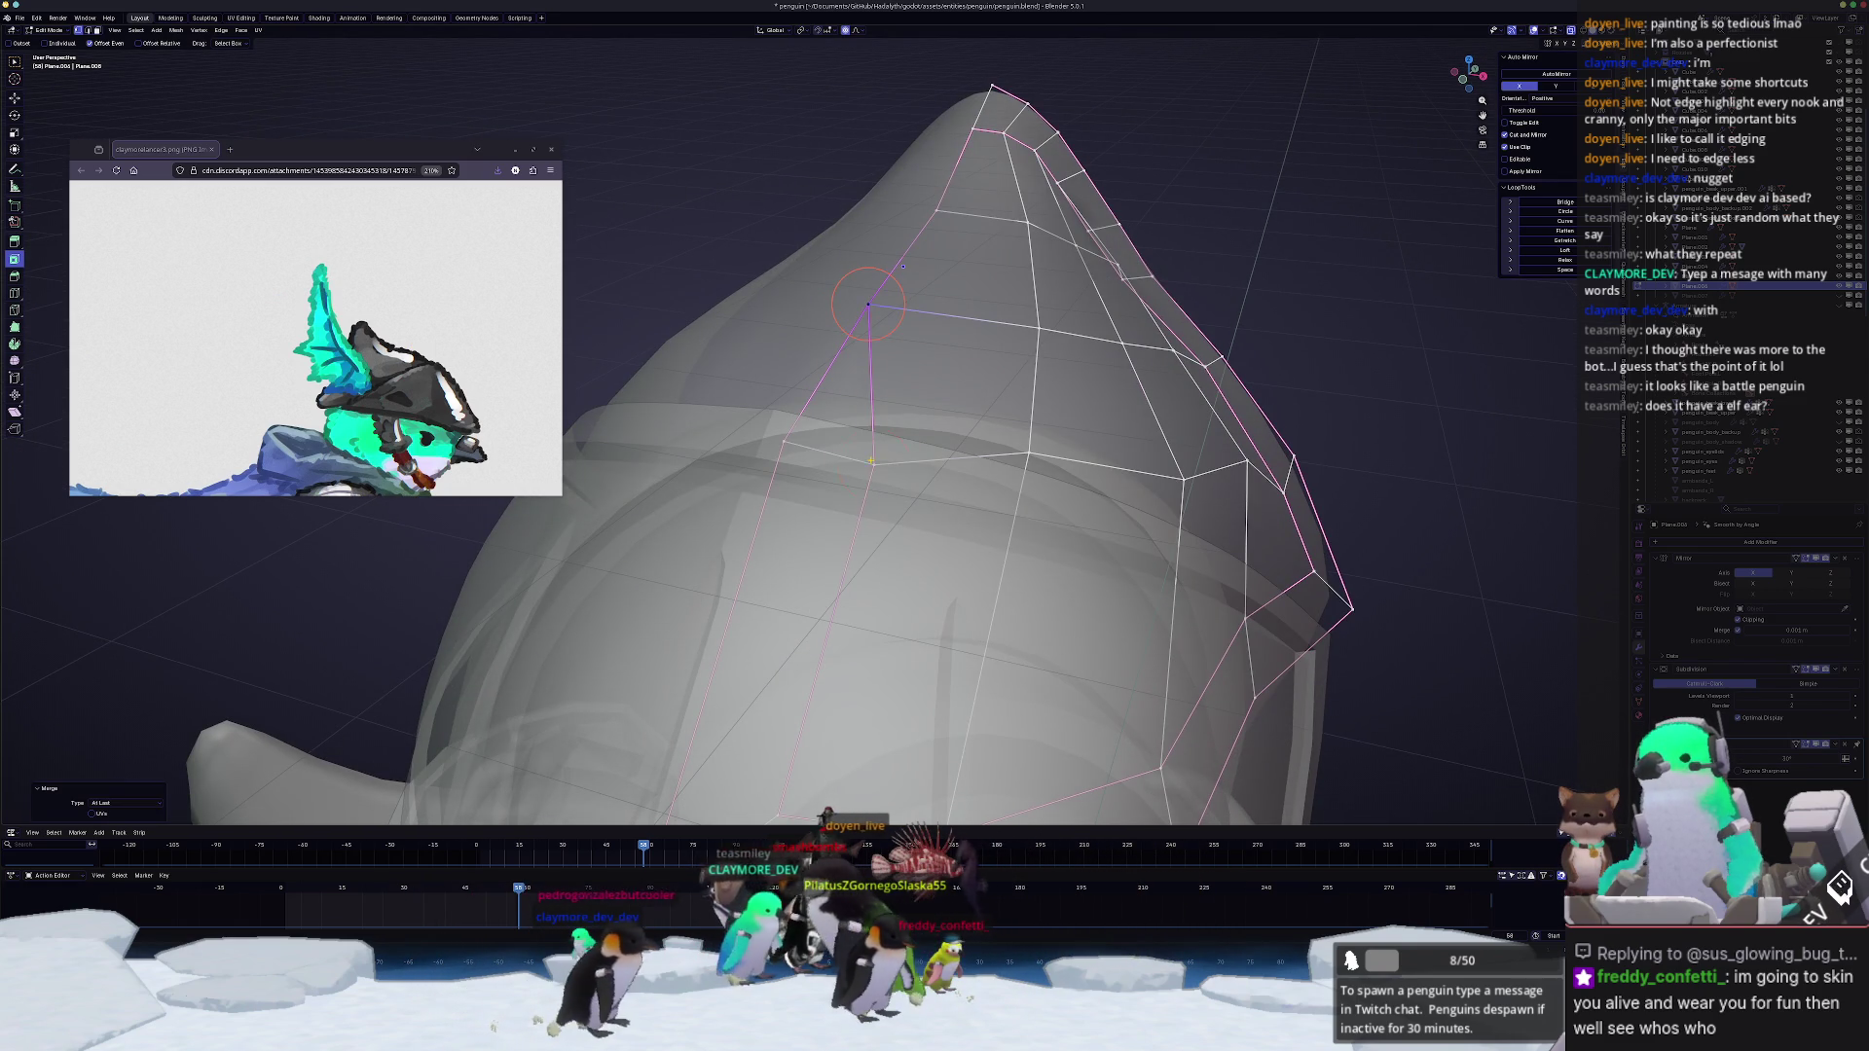
key("m")
left_click(775, 426)
middle_click_drag(780, 435, 784, 339)
middle_click_drag(763, 594, 769, 437)
Step: Select the fin's edge loop, slide its vertices and merge them at the last, ending on a side profile
right_click(767, 436)
left_click(745, 614)
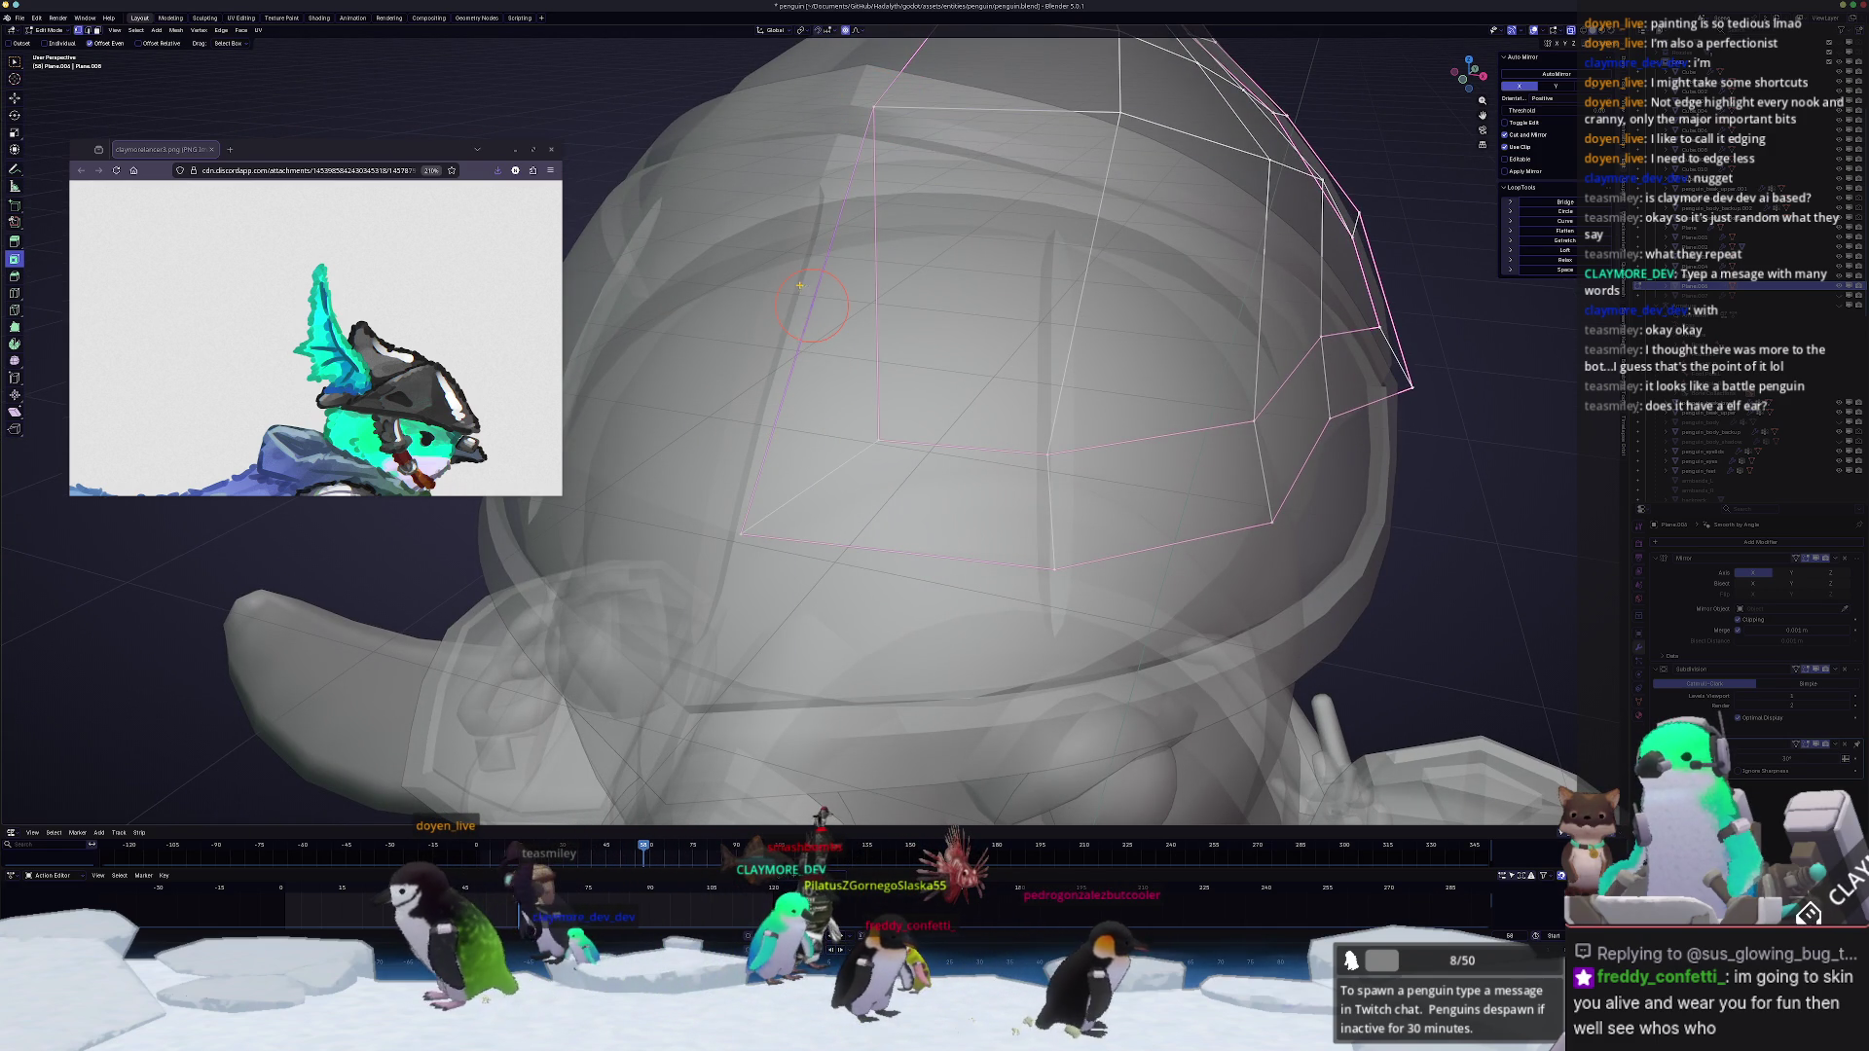
key("shift+v")
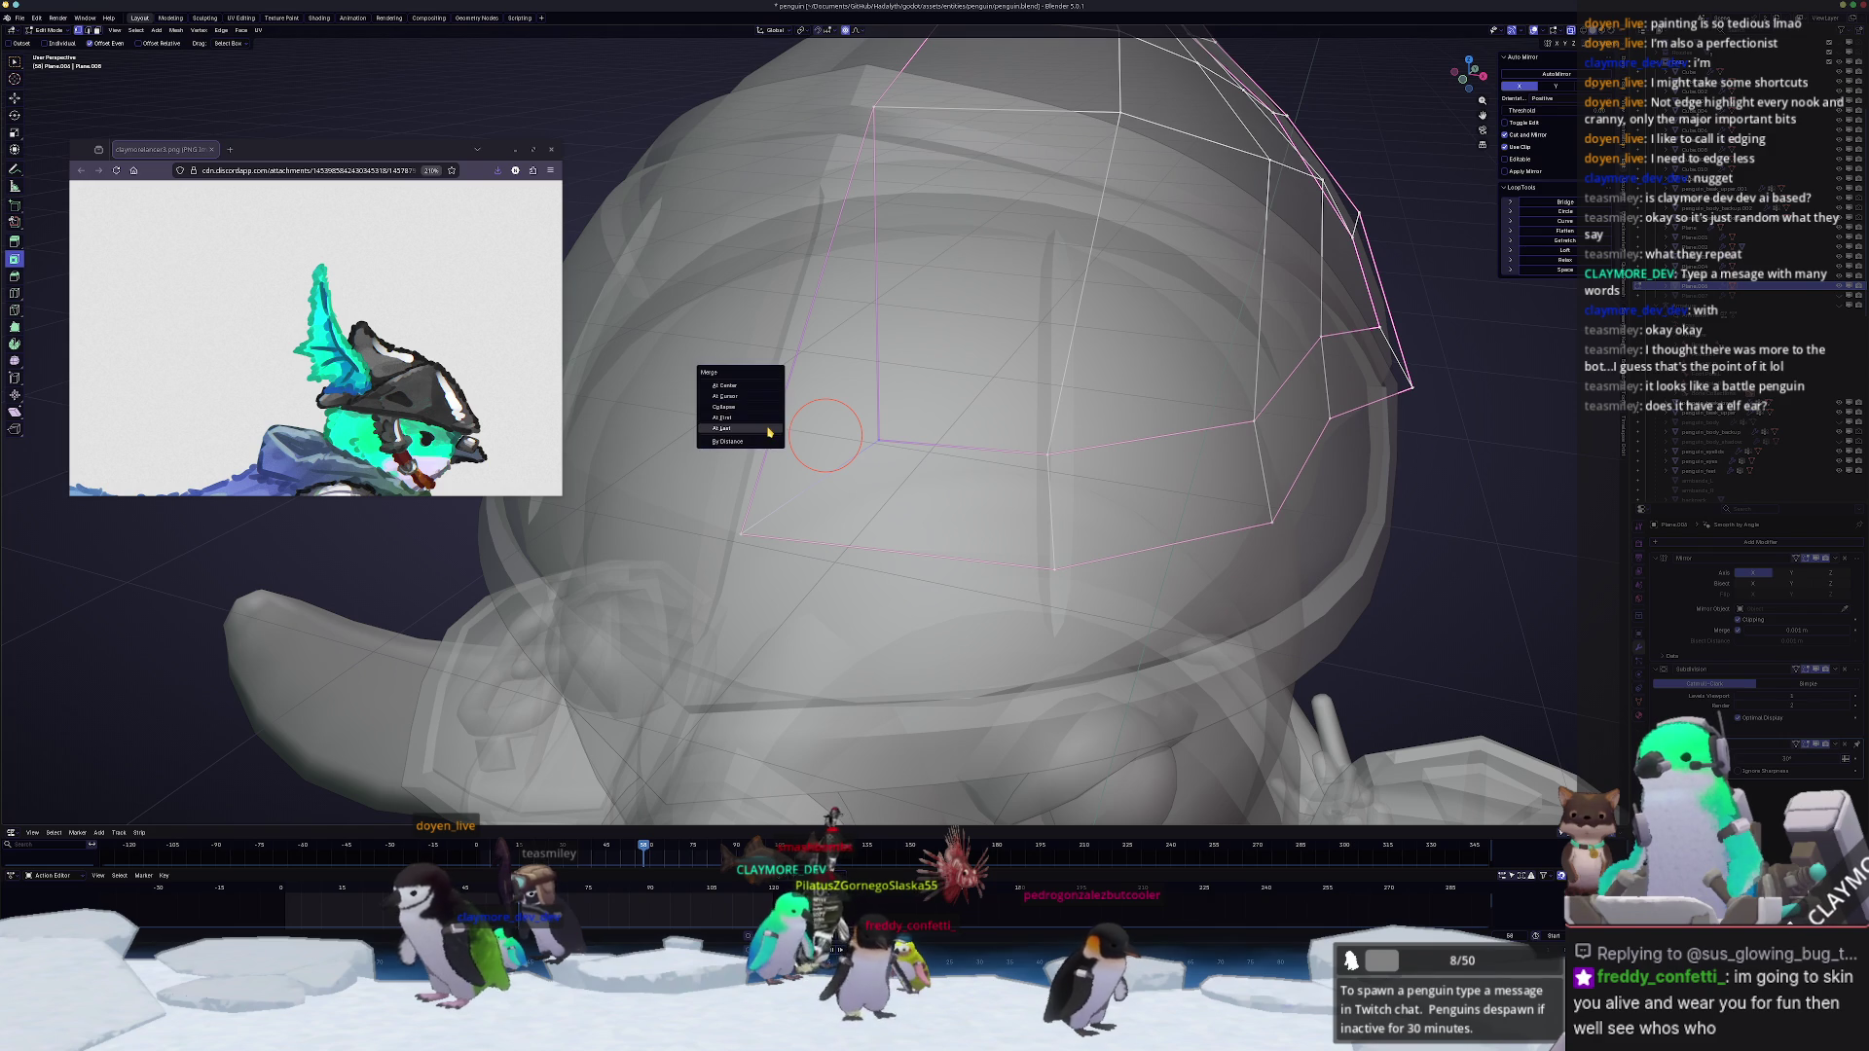
left_click(769, 430)
middle_click_drag(768, 431, 823, 453)
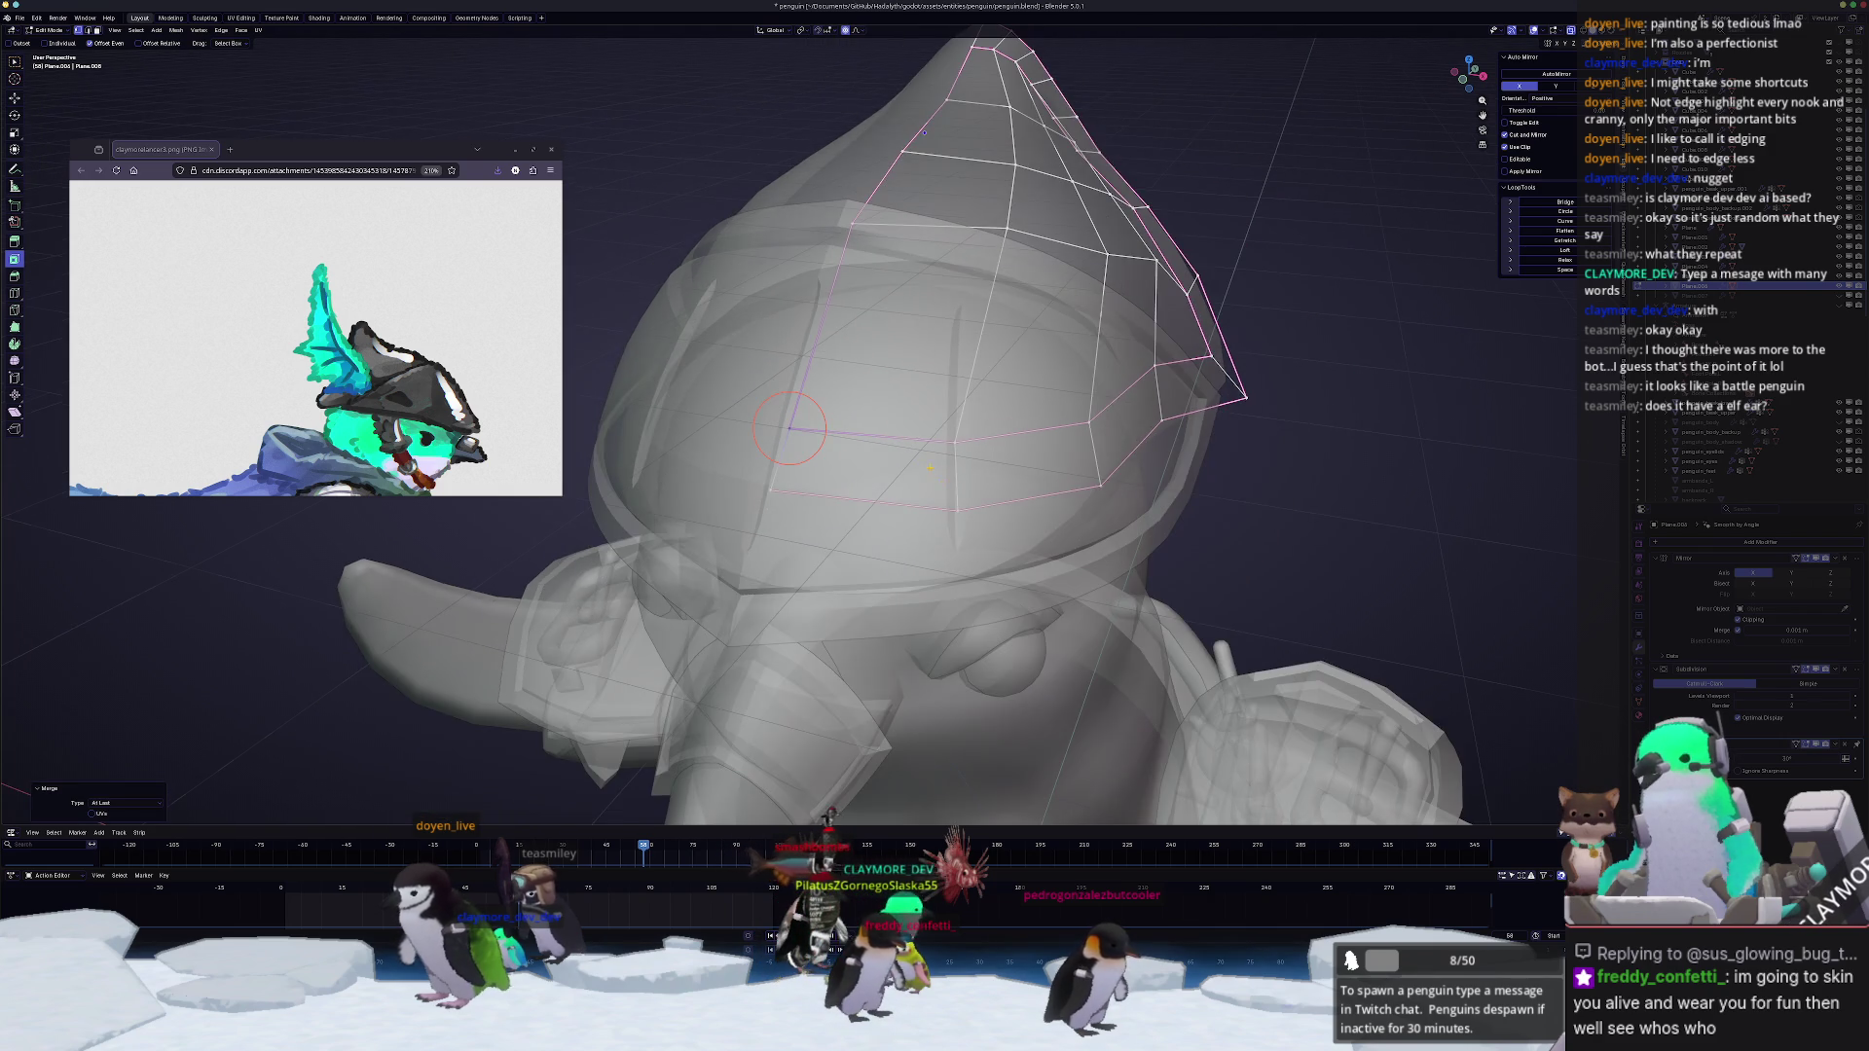
middle_click_drag(932, 472, 1059, 445)
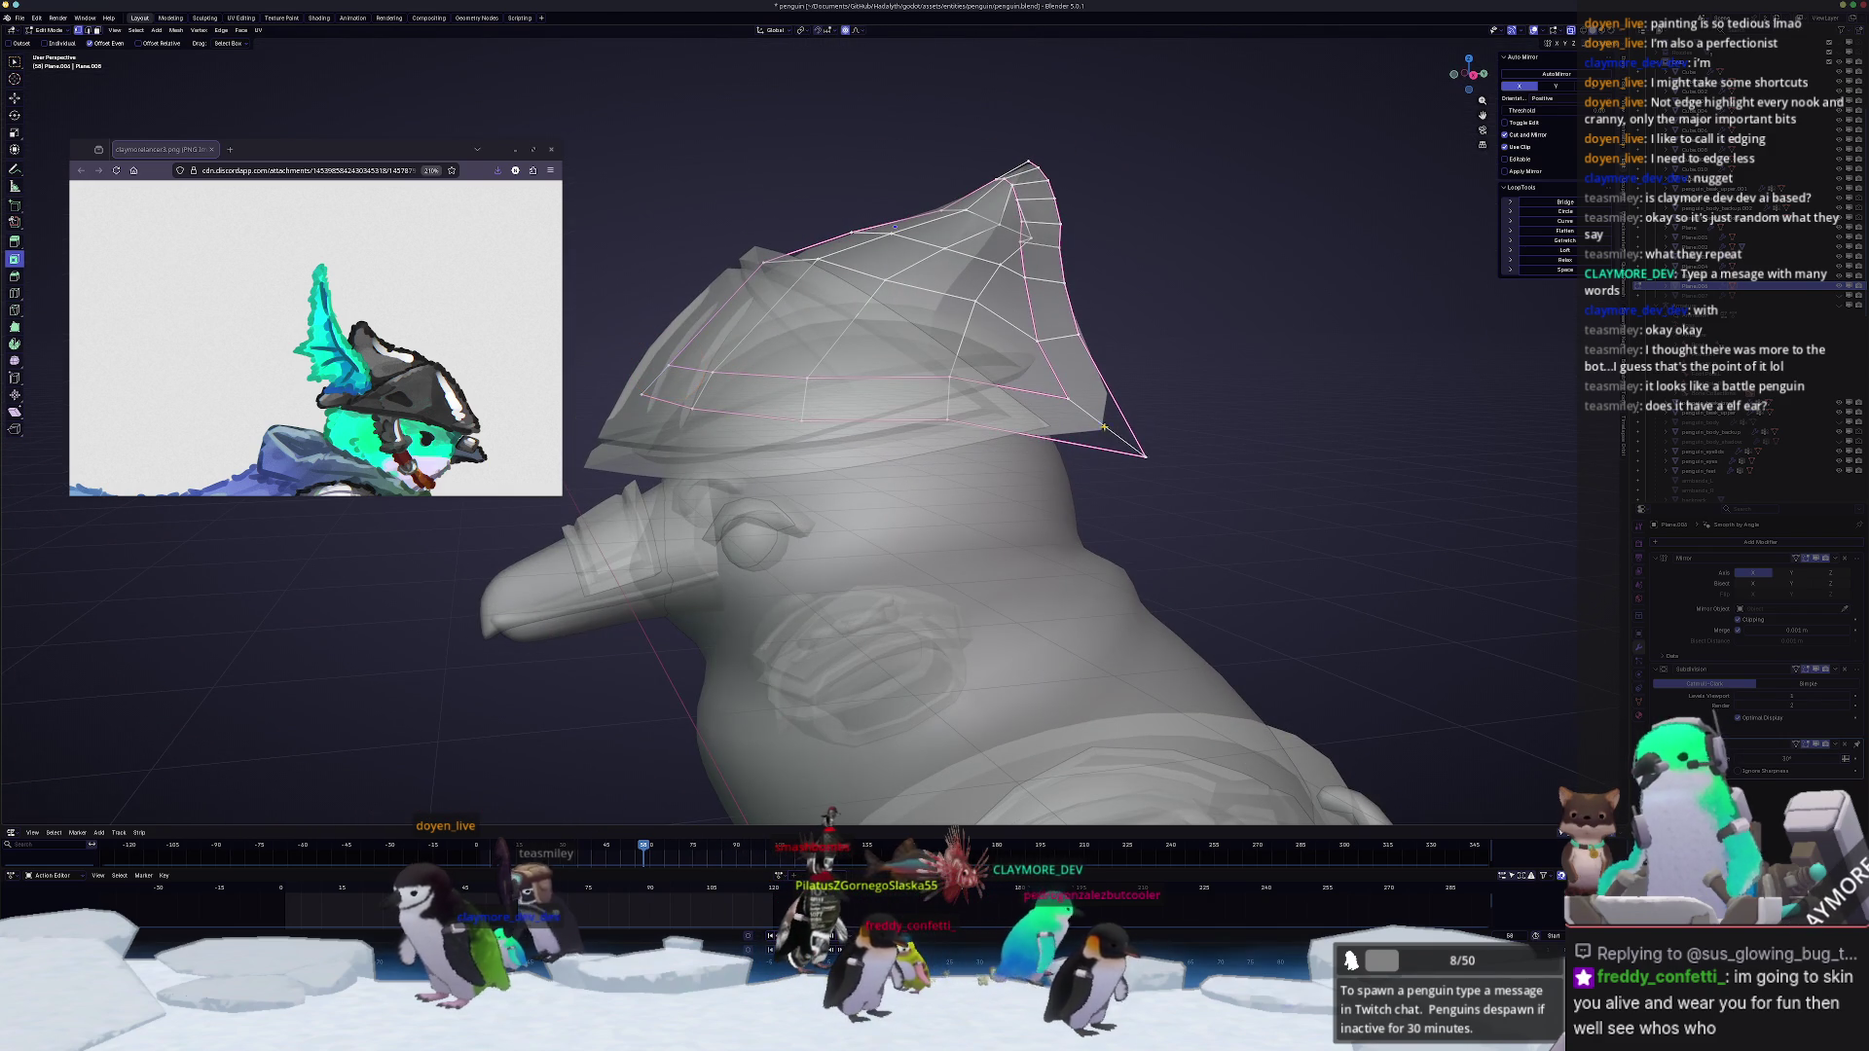
Step: Confirm the edge crease and brush-select vertices on the crest fin
left_click(1254, 417)
middle_click_drag(1253, 418, 1133, 475)
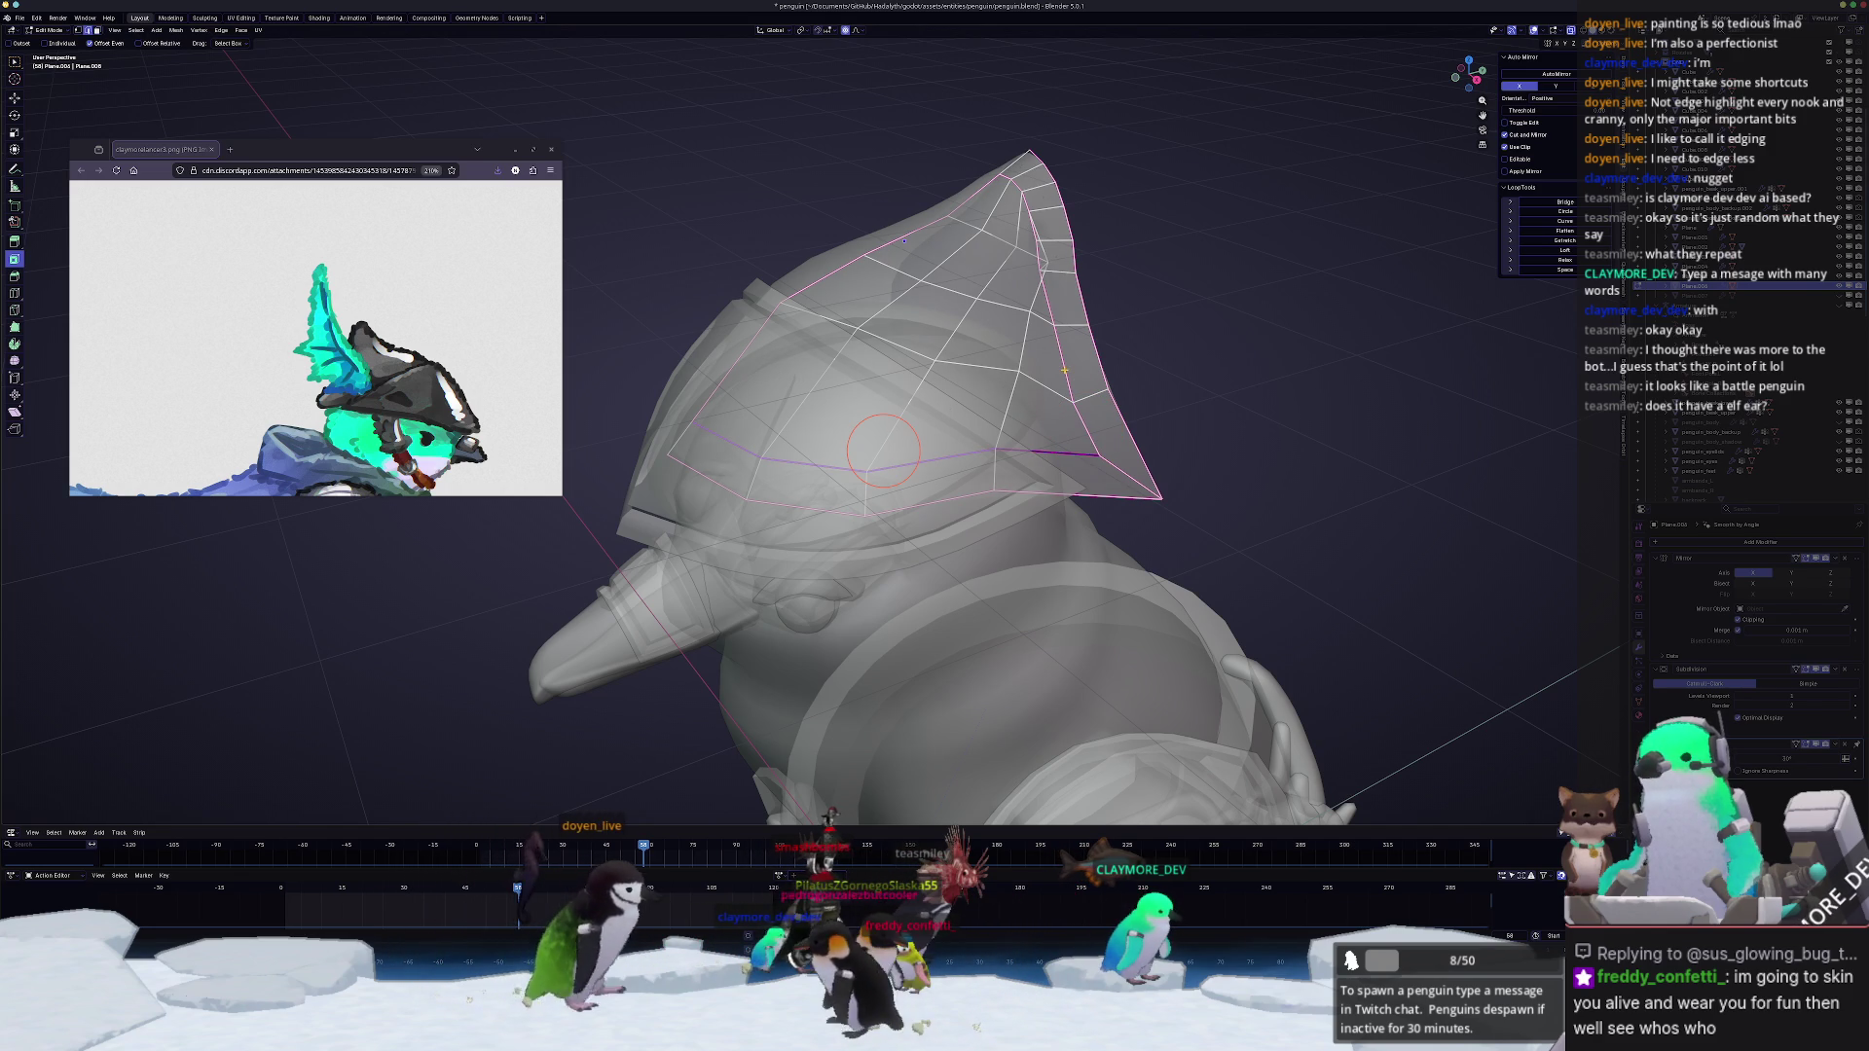
middle_click_drag(884, 453, 935, 518)
scroll(934, 519, "up", 4)
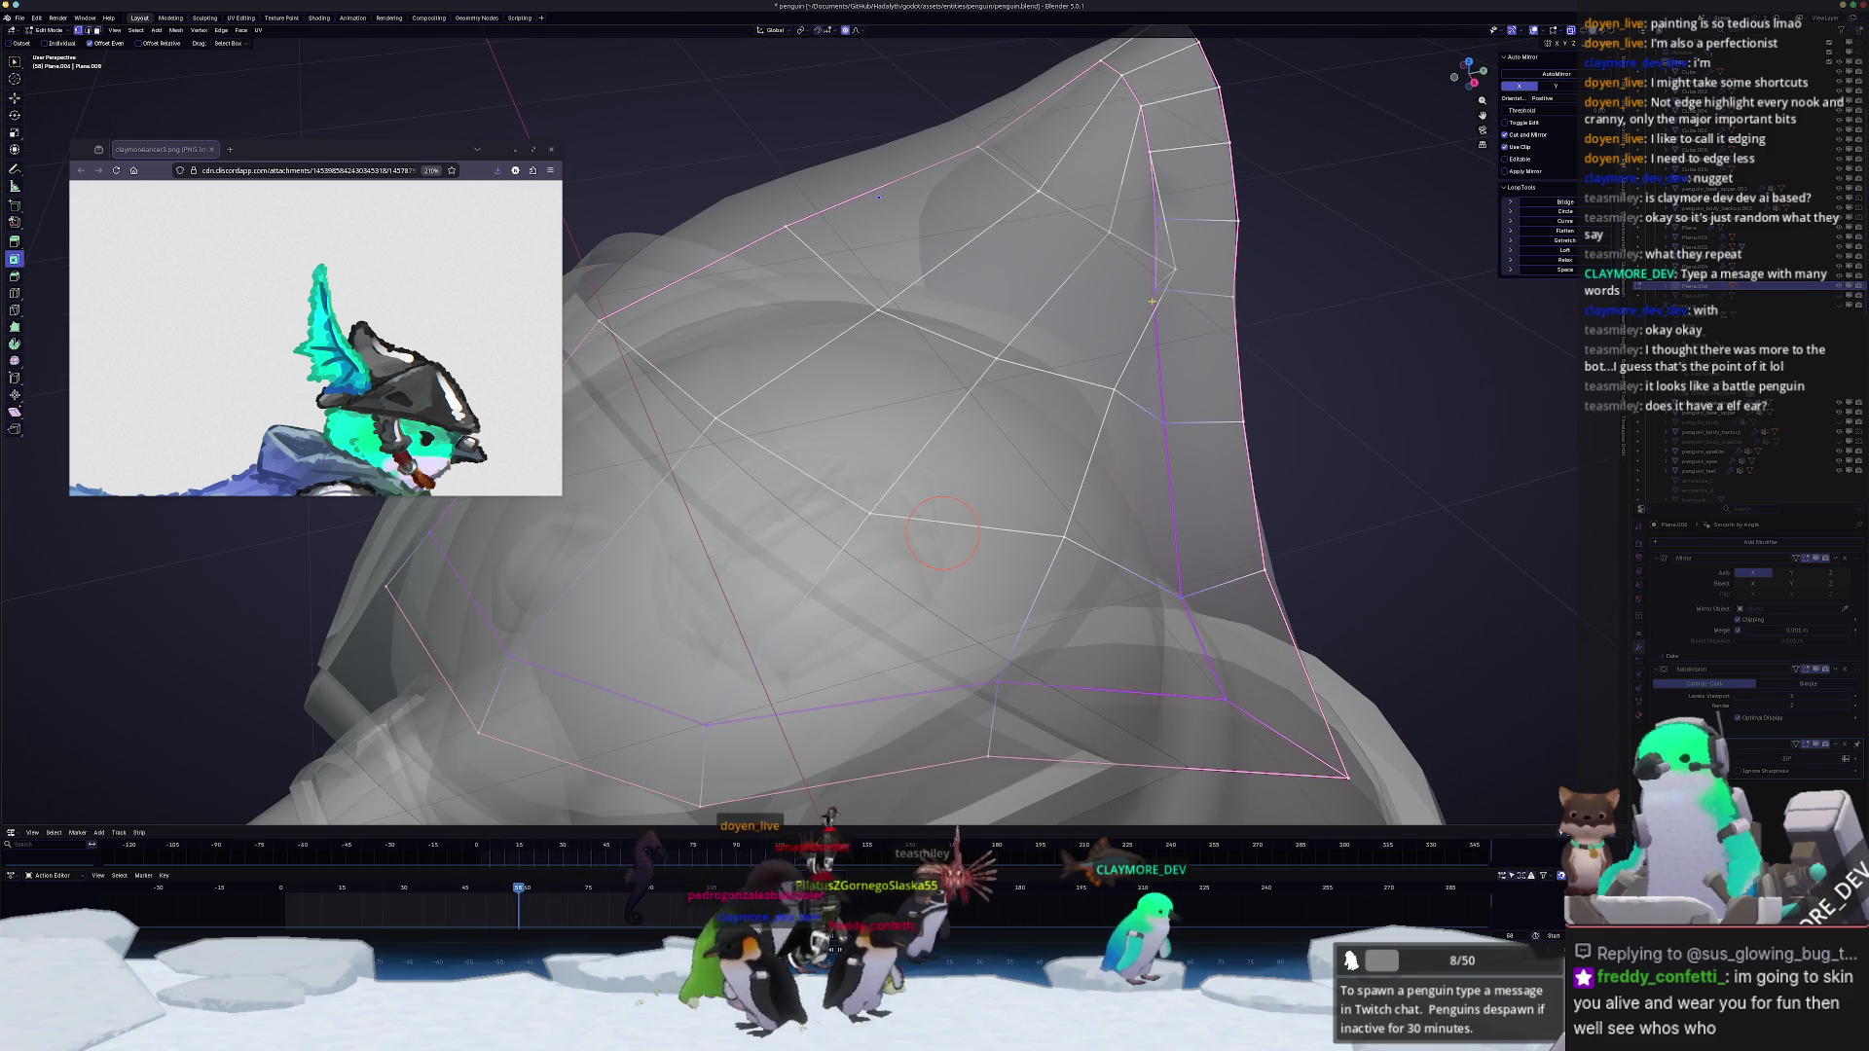
key("c")
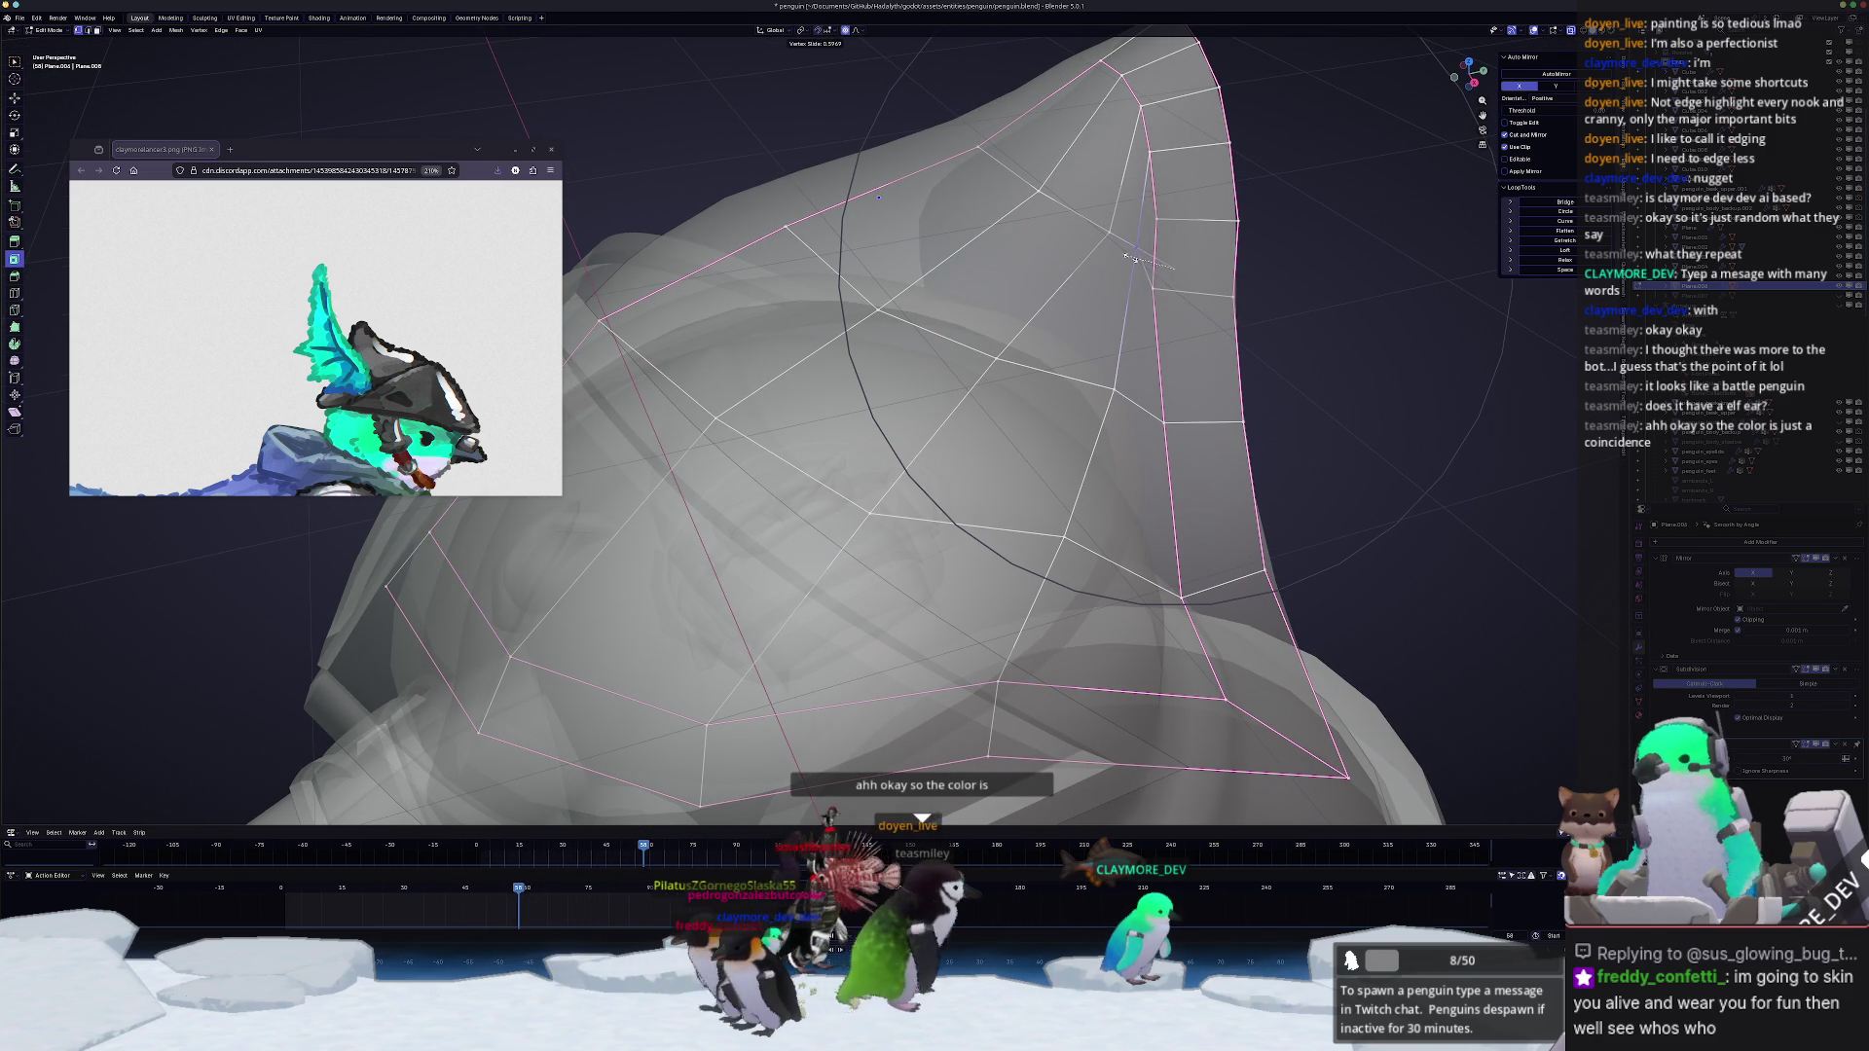
Step: Slide crest vertices along their edges repeatedly to sweep the fin's profile back
key("shift+v")
left_click(1127, 256)
middle_click_drag(1127, 256, 992, 381)
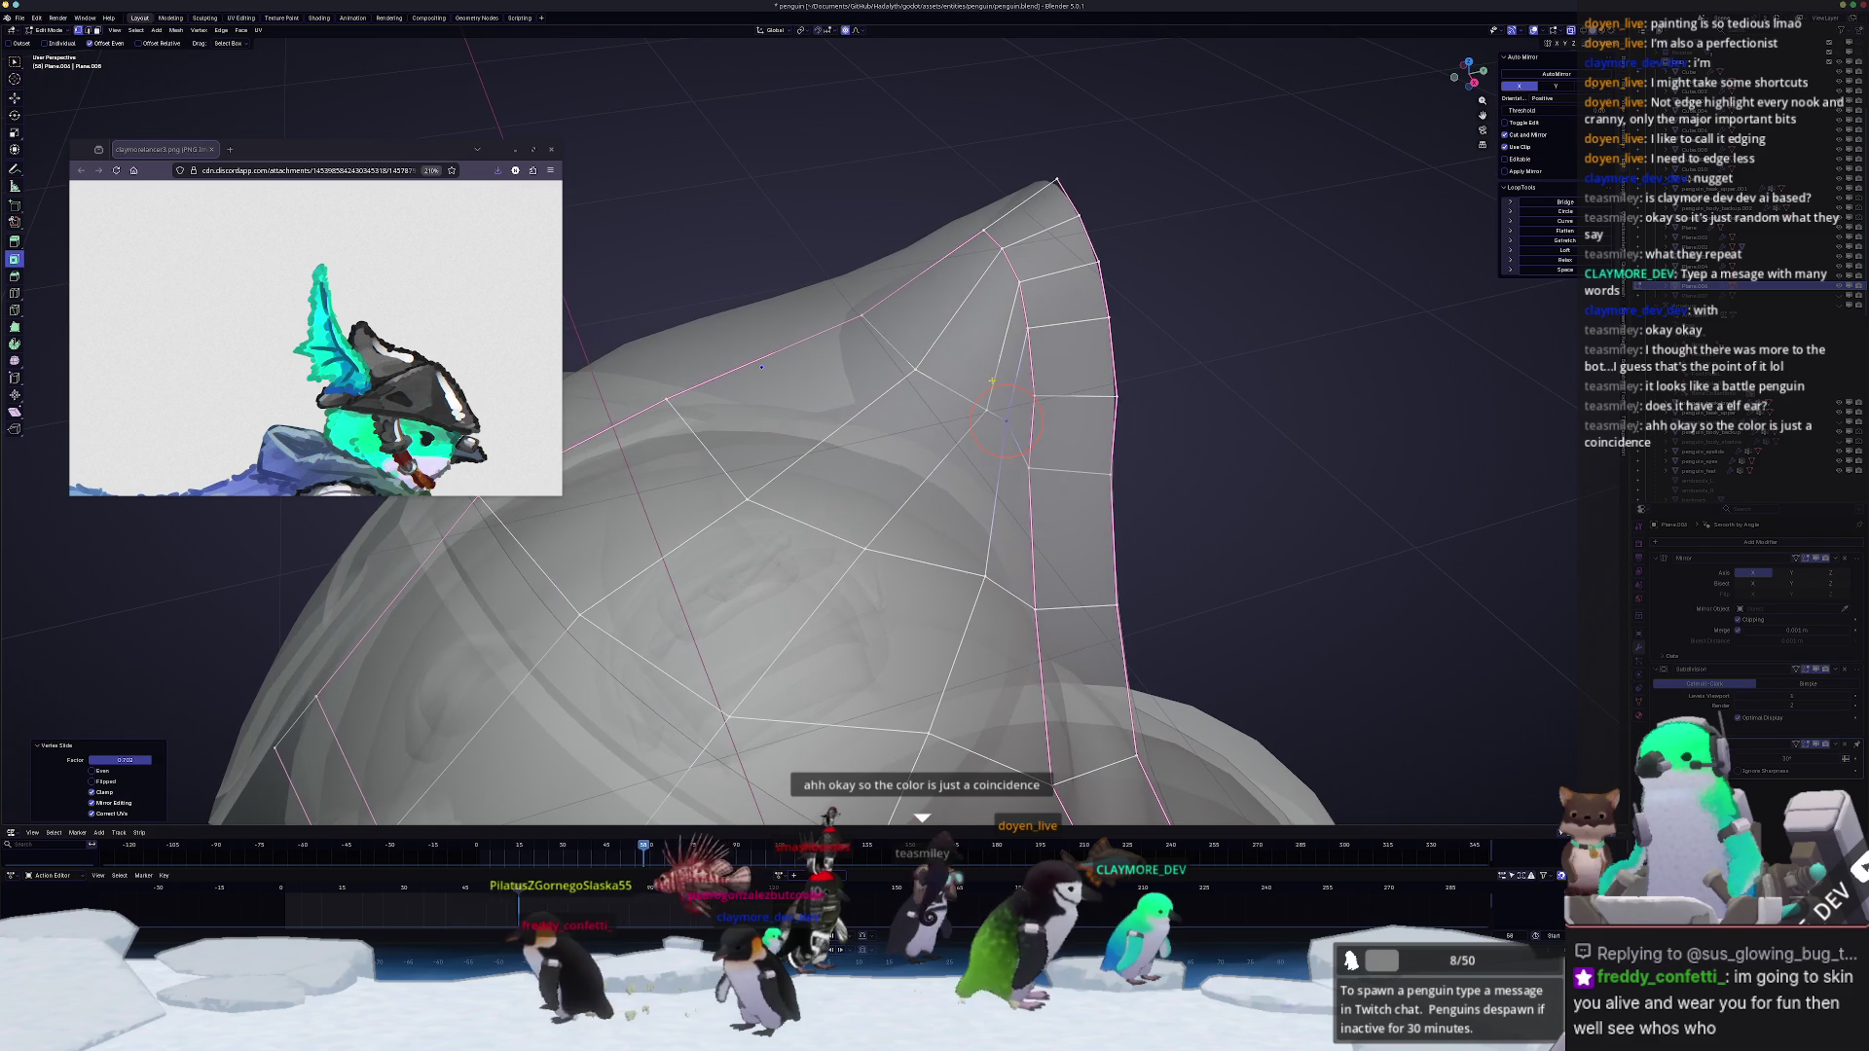
key("shift+v")
left_click(957, 394)
key("shift+v")
left_click(997, 420)
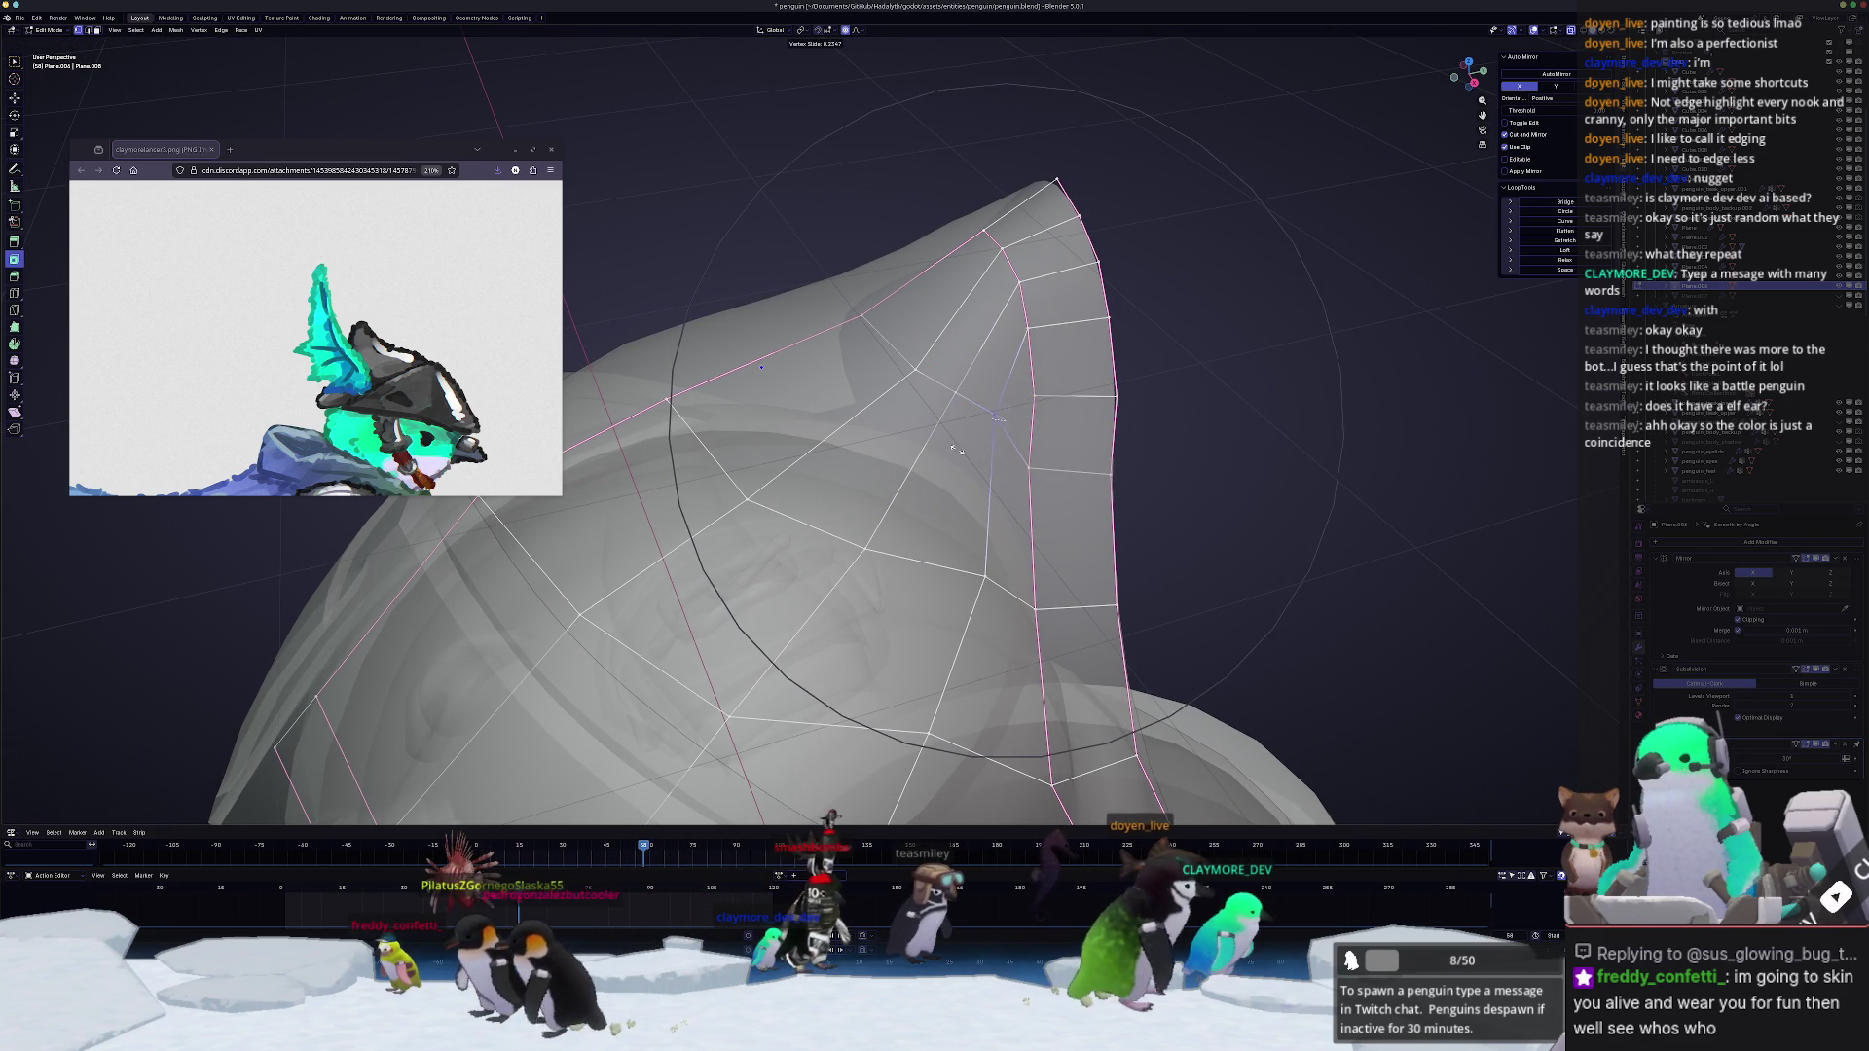
left_click(958, 451)
mouse_move(959, 451)
middle_mouse_down()
mouse_move(931, 372)
mouse_move(934, 442)
middle_mouse_up()
key("shift+v")
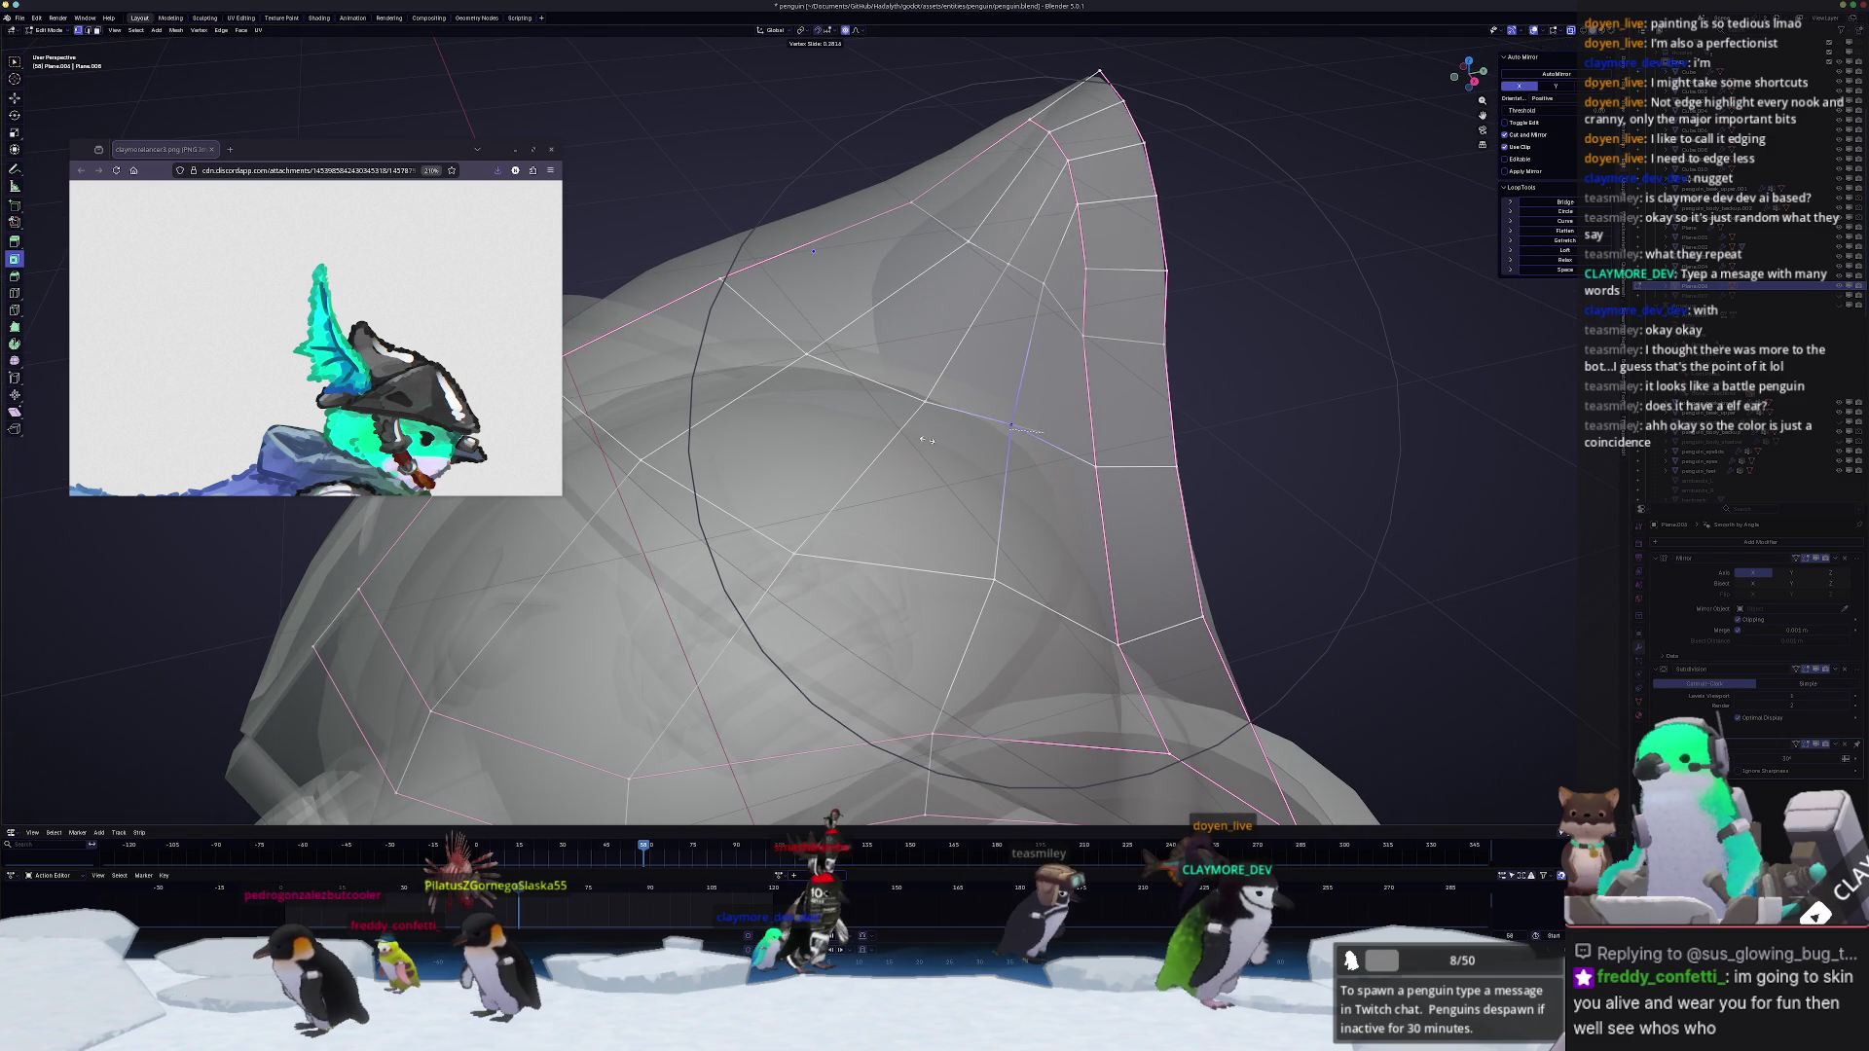
left_click(935, 442)
left_click(906, 394)
key("shift+v")
left_click(969, 464)
mouse_move(969, 465)
middle_mouse_down()
mouse_move(832, 430)
mouse_move(994, 474)
mouse_move(1045, 464)
mouse_move(1021, 300)
mouse_move(951, 375)
middle_mouse_up()
key("shift+v")
left_click(832, 429)
scroll(832, 429, "down", 3)
Step: Check the fin shape with see-through shading off, then reselect and nudge crest vertices
key("alt+z")
scroll(1021, 300, "up", 3)
key("alt+z")
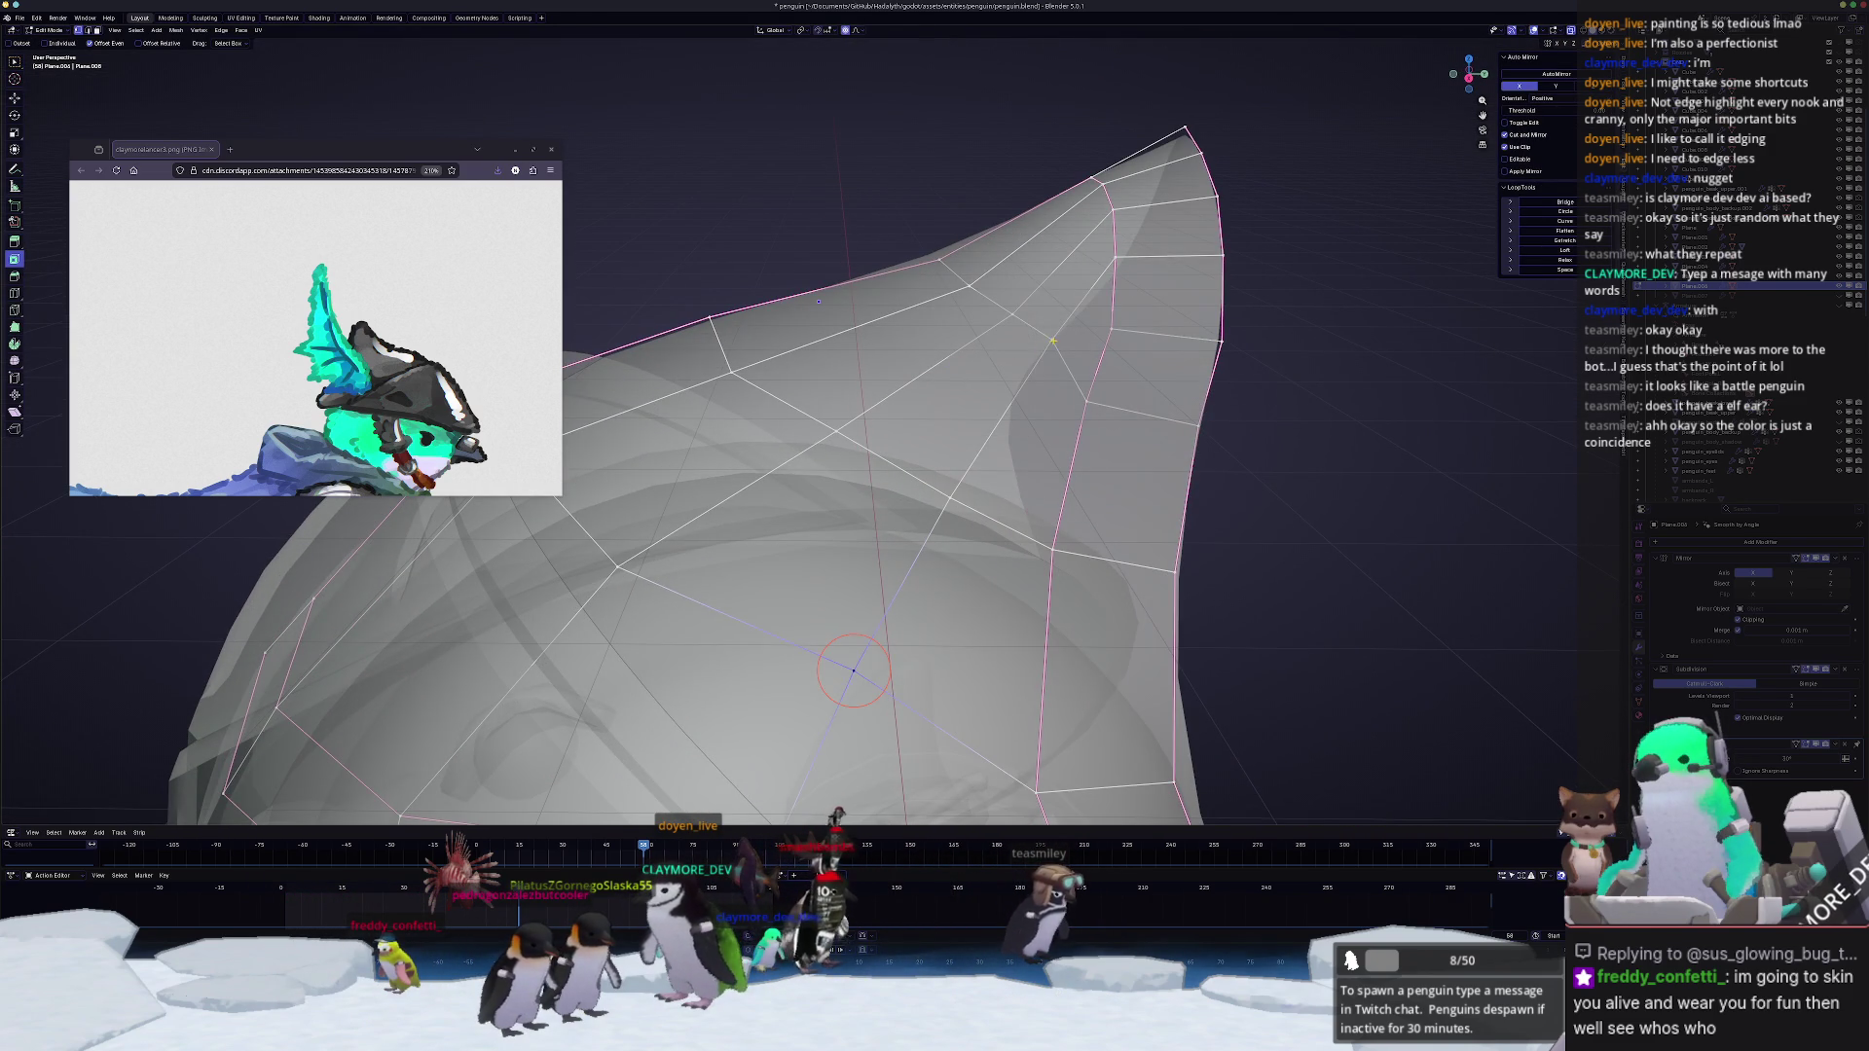
left_click_drag(1042, 353, 987, 311)
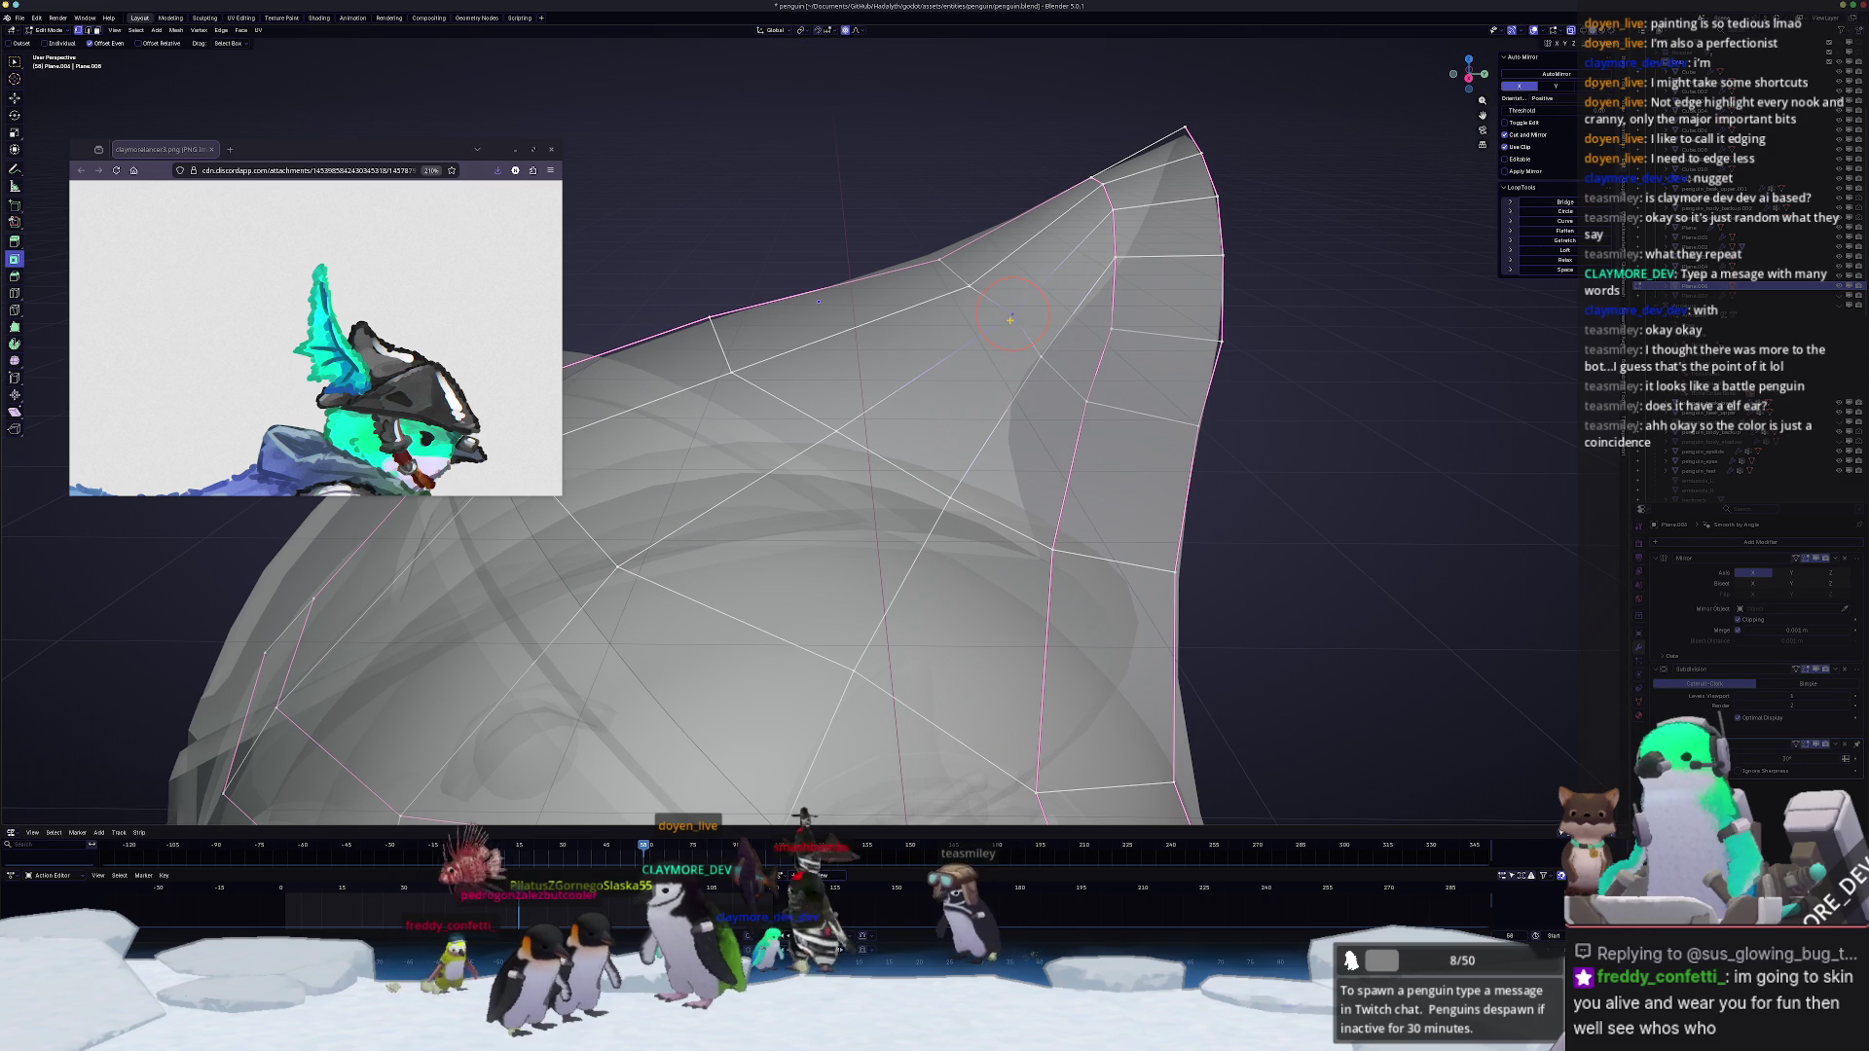
key("c")
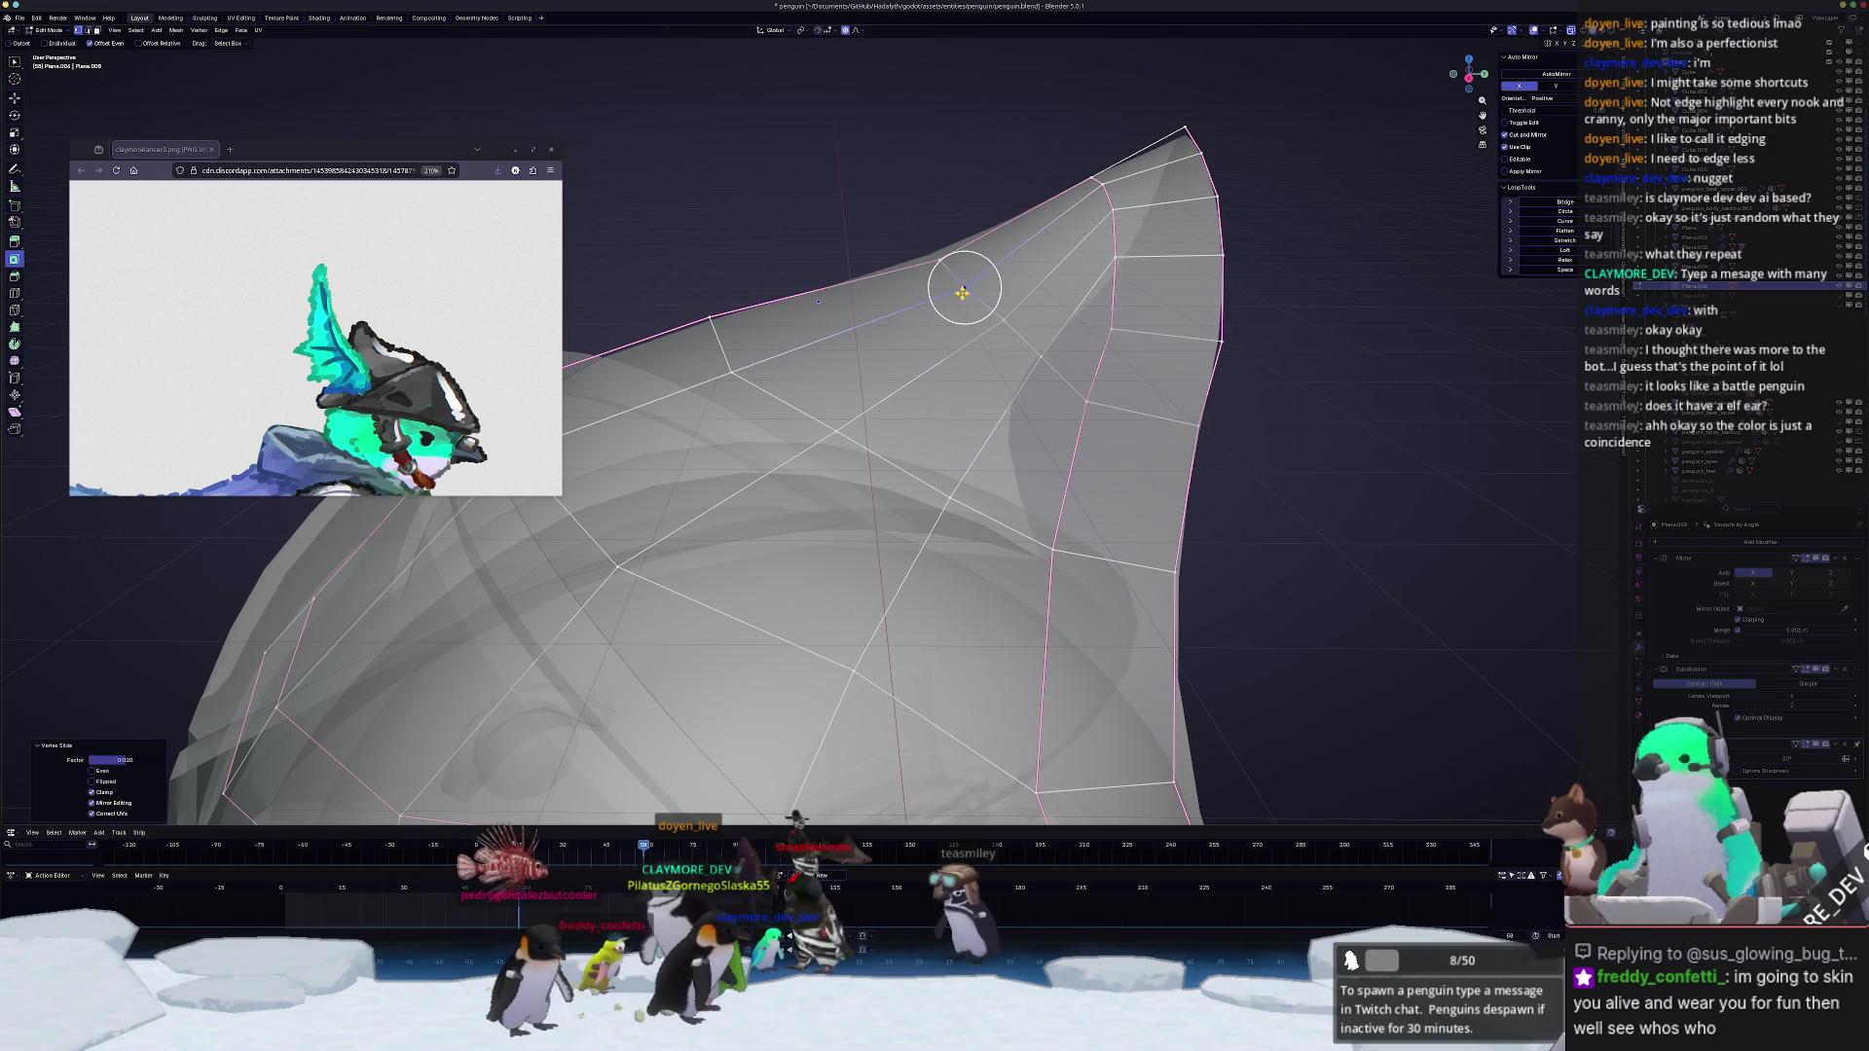
middle_click_drag(926, 259, 1074, 251, "shift")
left_click(906, 350)
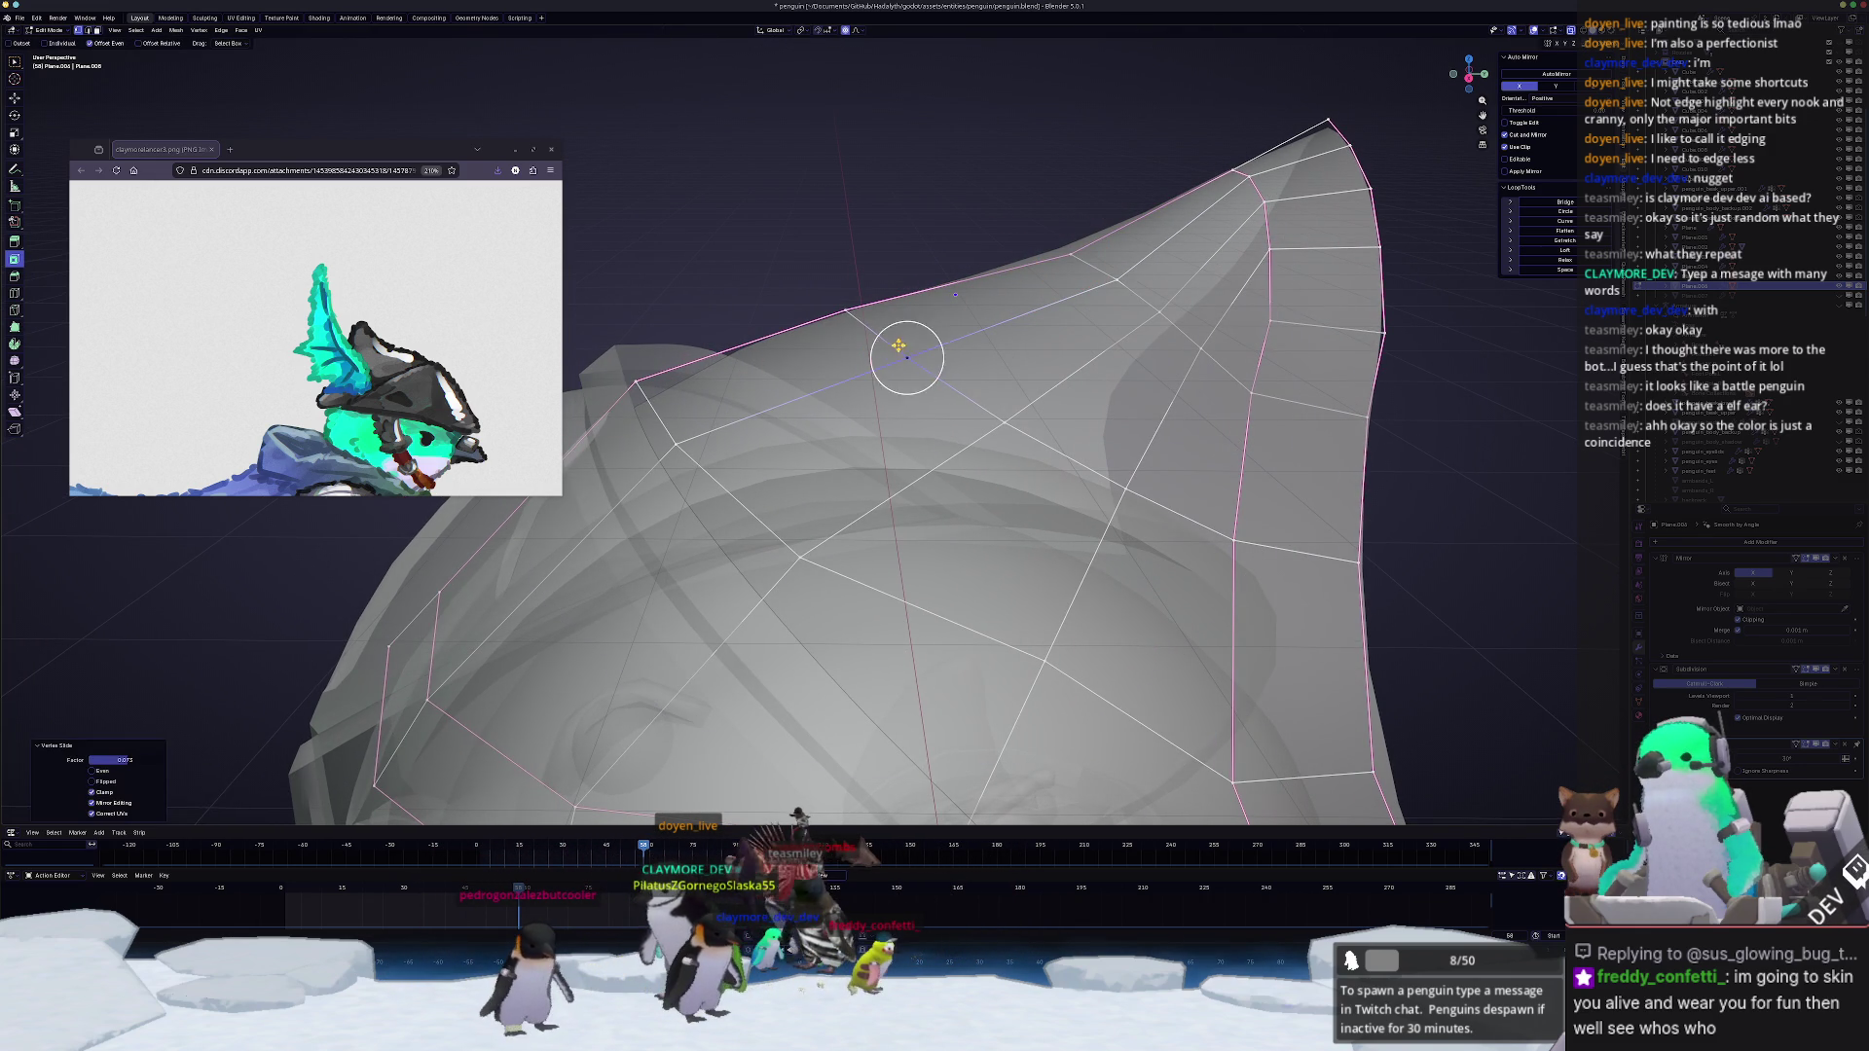
Step: Move crest vertices with proportional falloff to stretch the lower rear corner into a longer point
key("g")
left_click(848, 303)
middle_click_drag(848, 303, 841, 348)
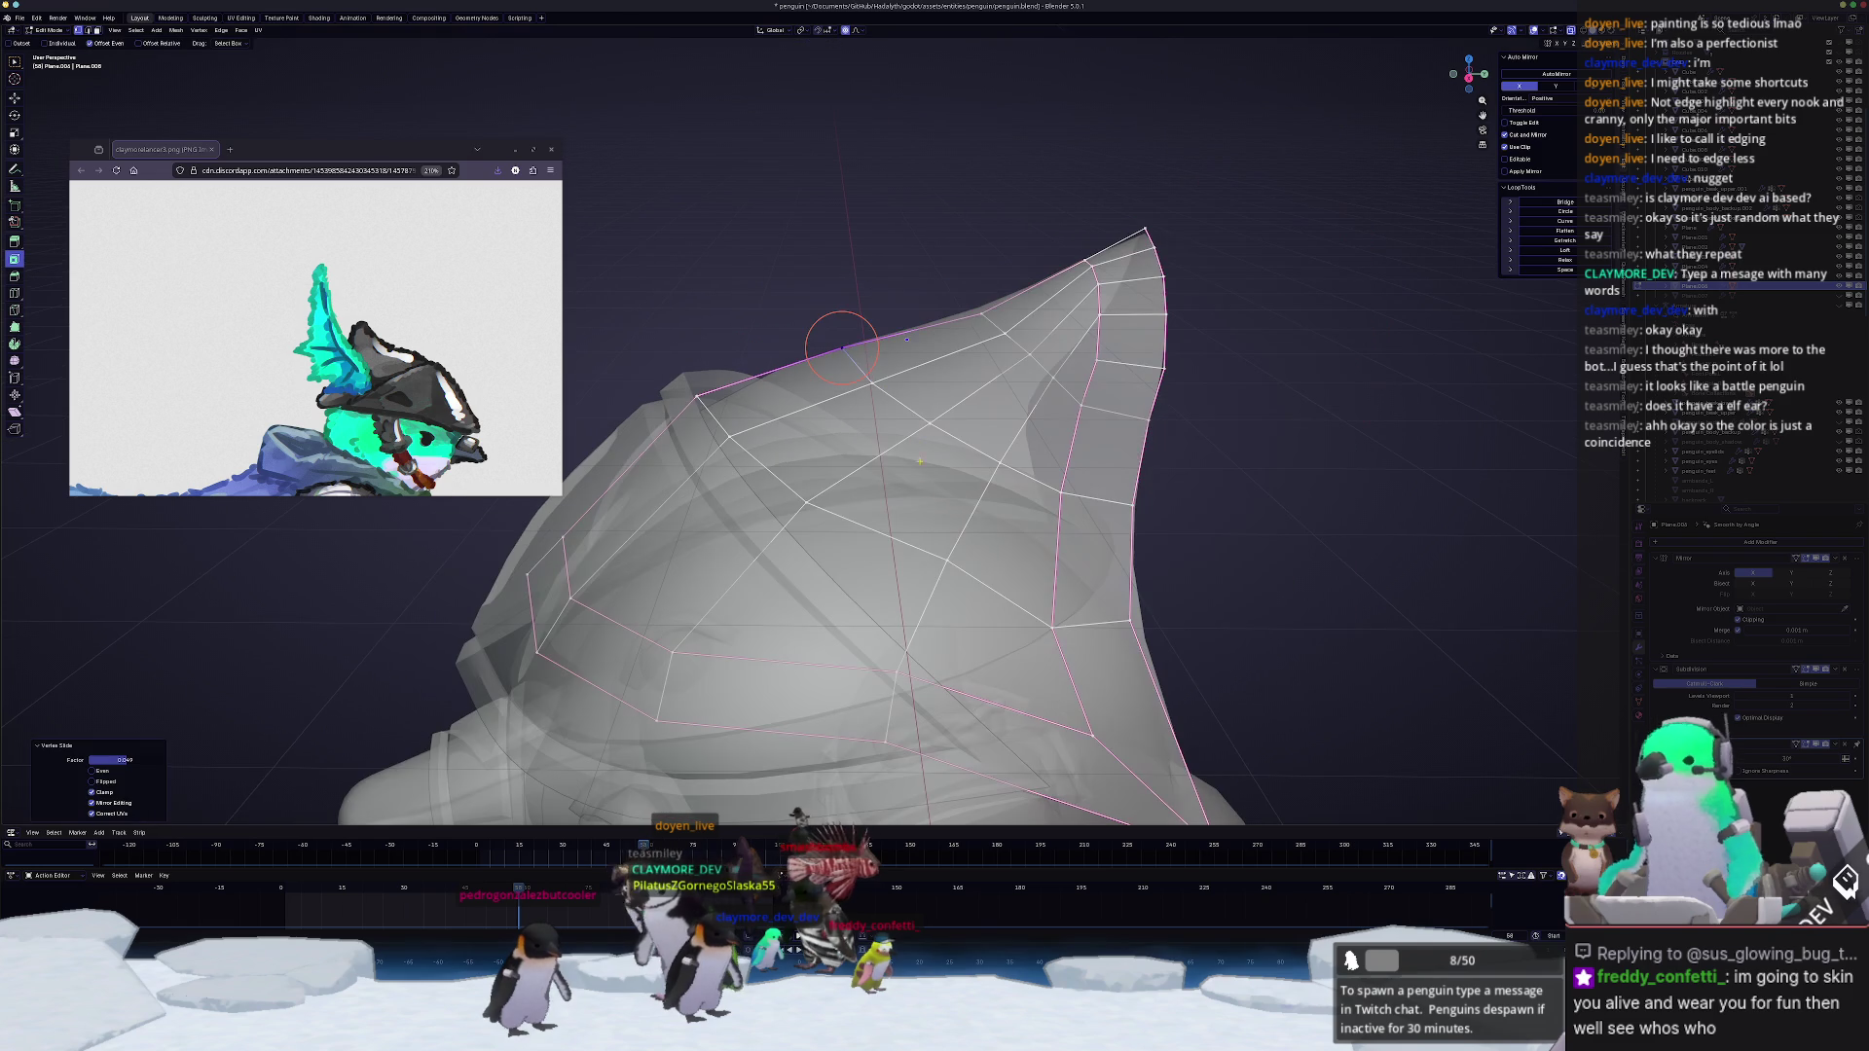
key("g")
key("g")
left_click(942, 568)
key("g")
key("g")
left_click(943, 568)
key("g")
key("g")
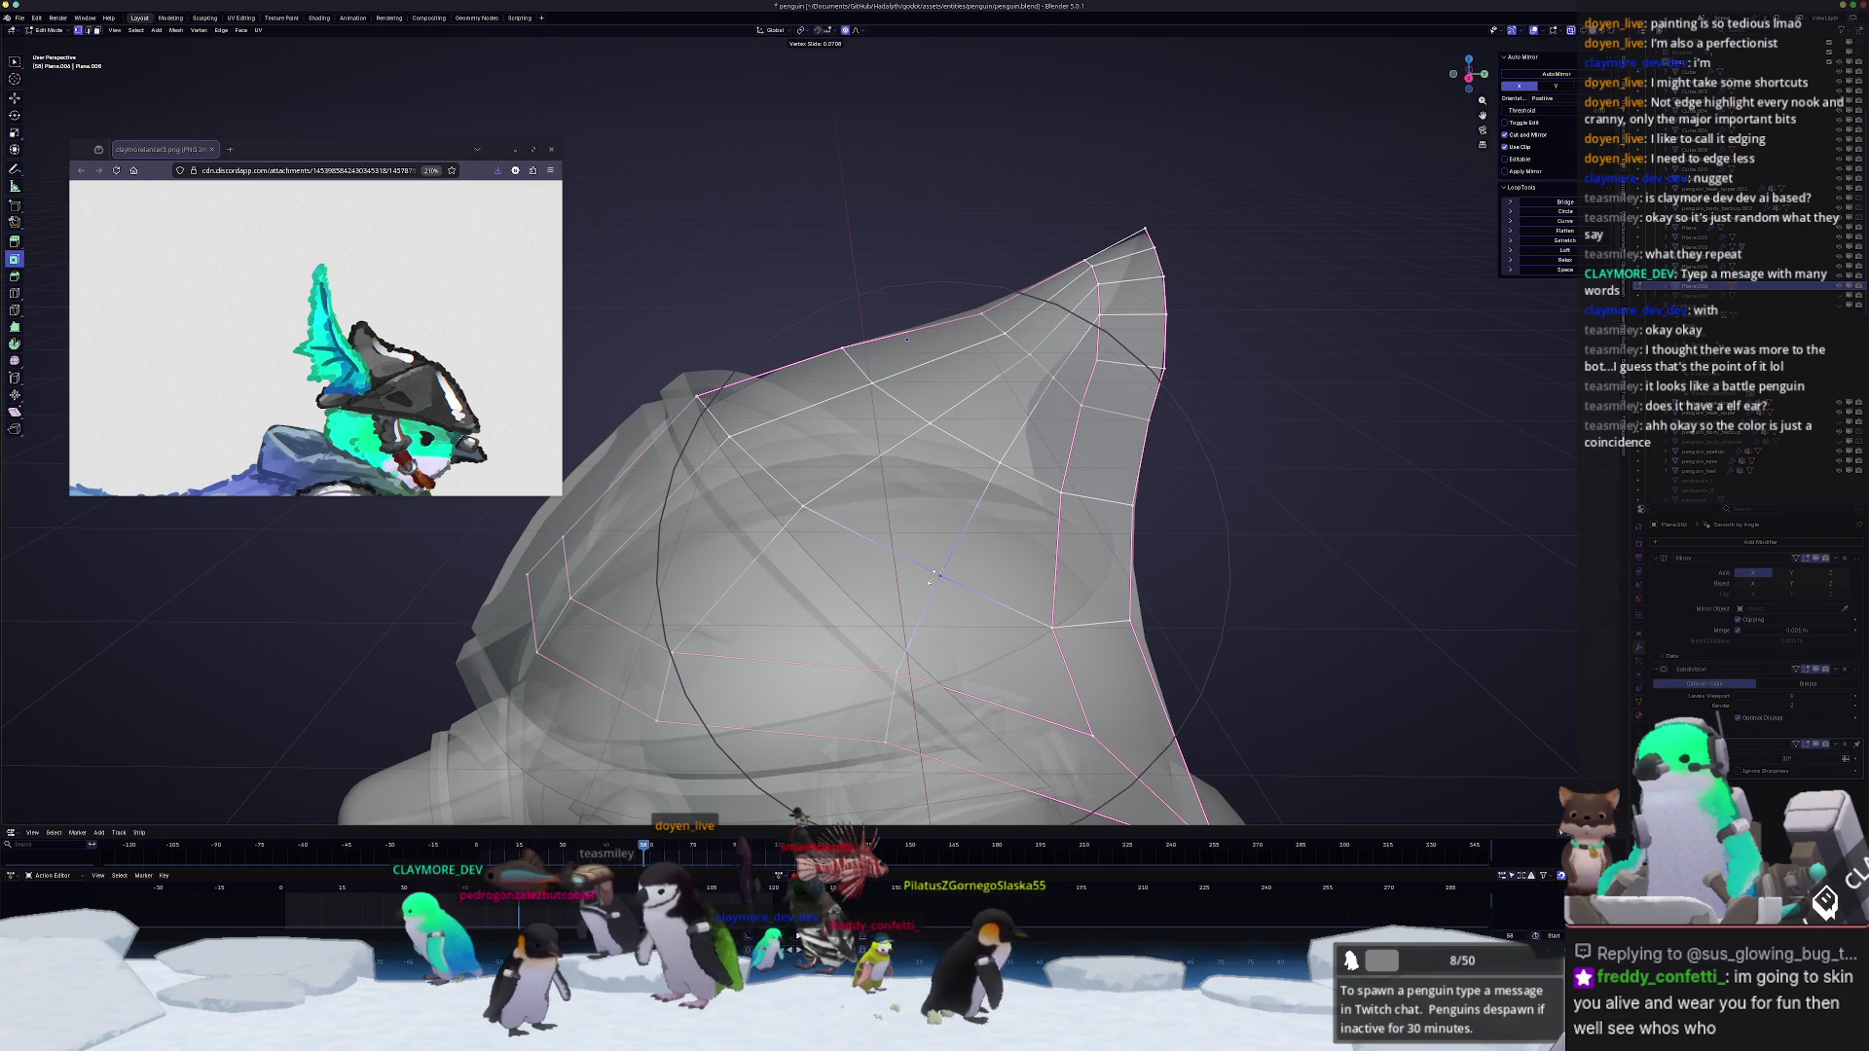
left_click(932, 575)
middle_click_drag(932, 575, 964, 550)
Step: Refine the swept point with tighter-falloff moves and briefly check the whole helmet in Object Mode
key("g")
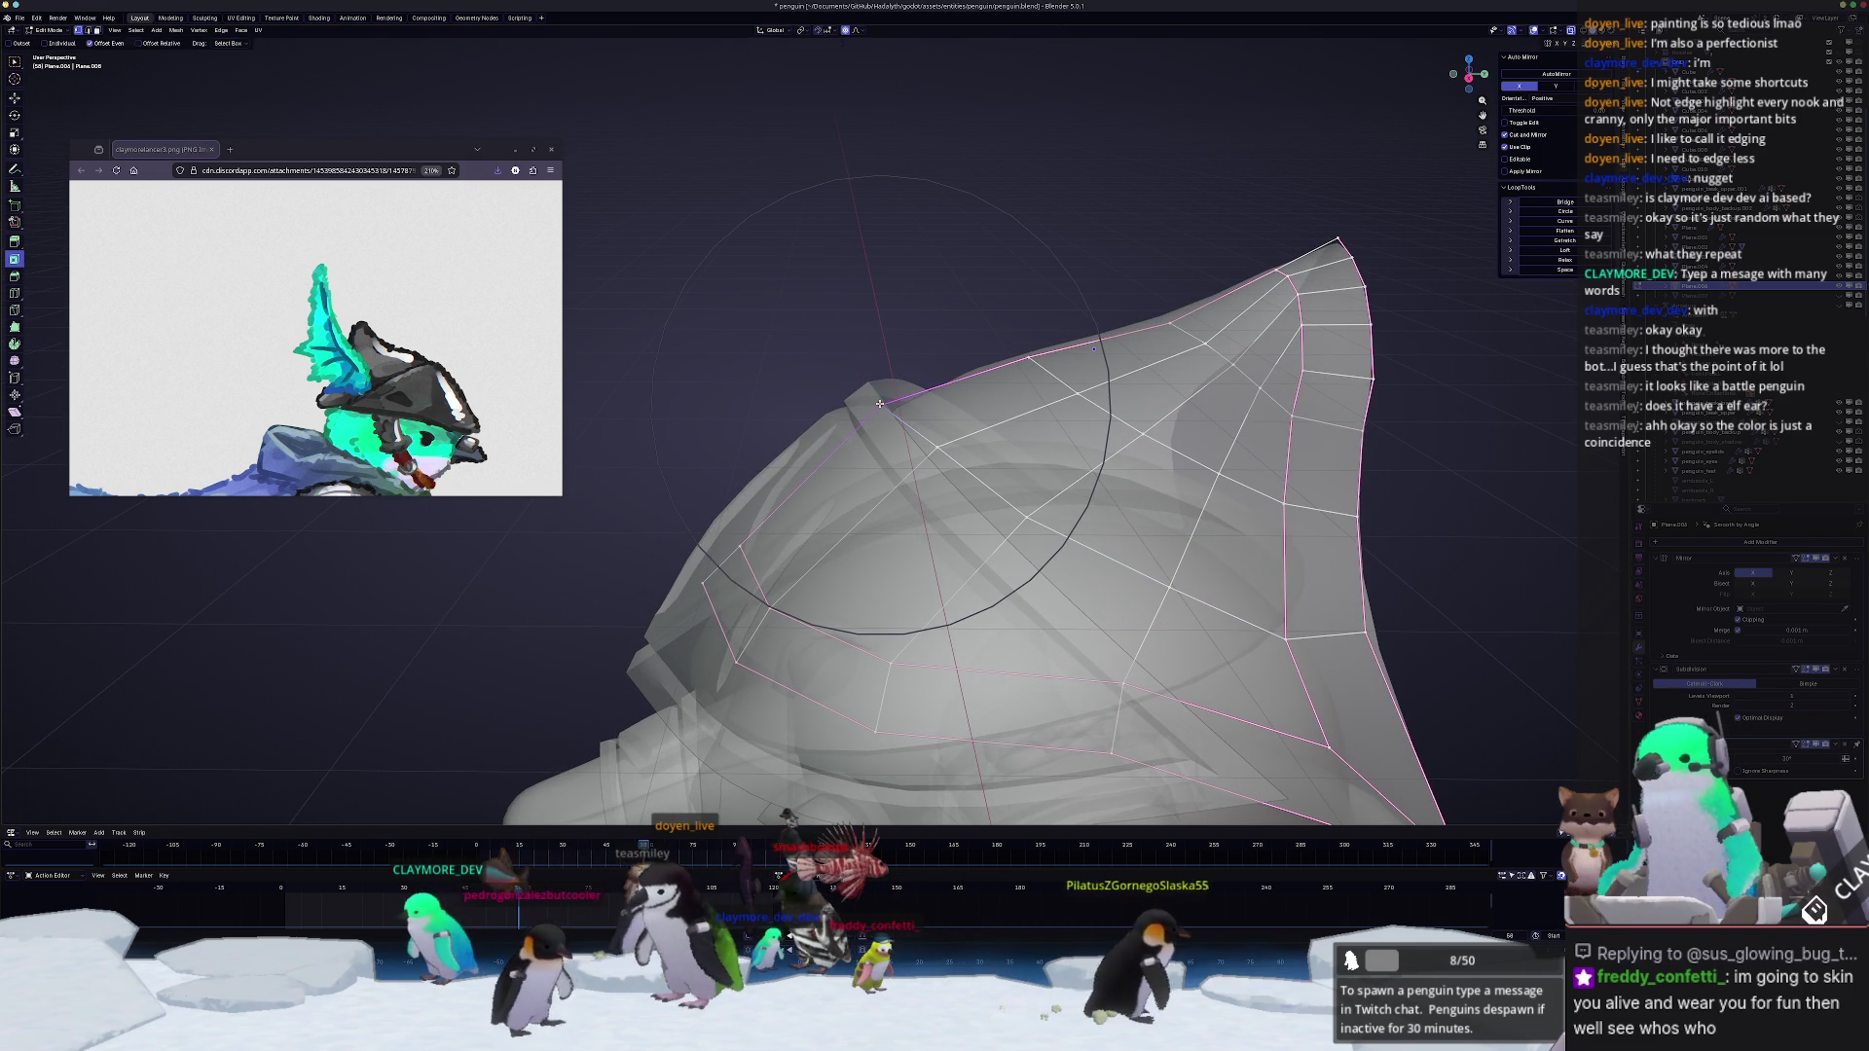
left_click(888, 393)
key("g")
scroll(870, 402, "down", 2)
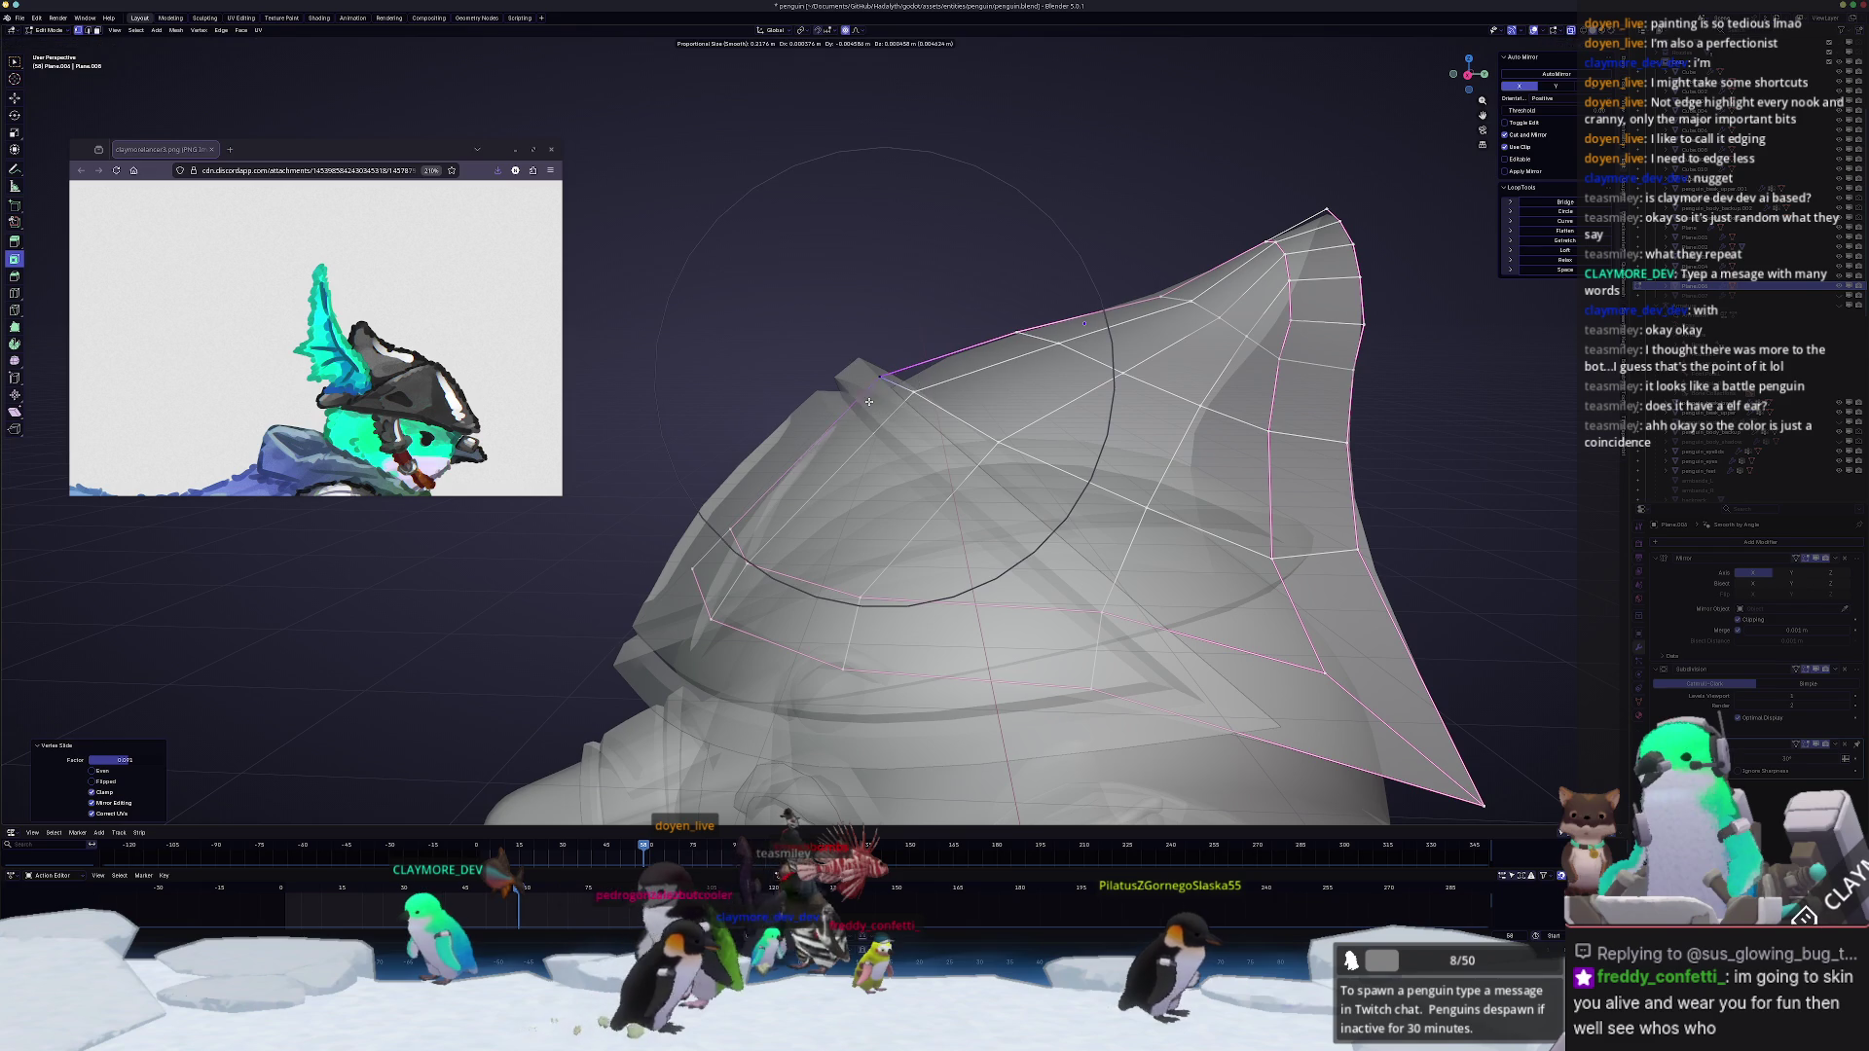
scroll(866, 396, "down", 5)
left_click(868, 395)
key("g")
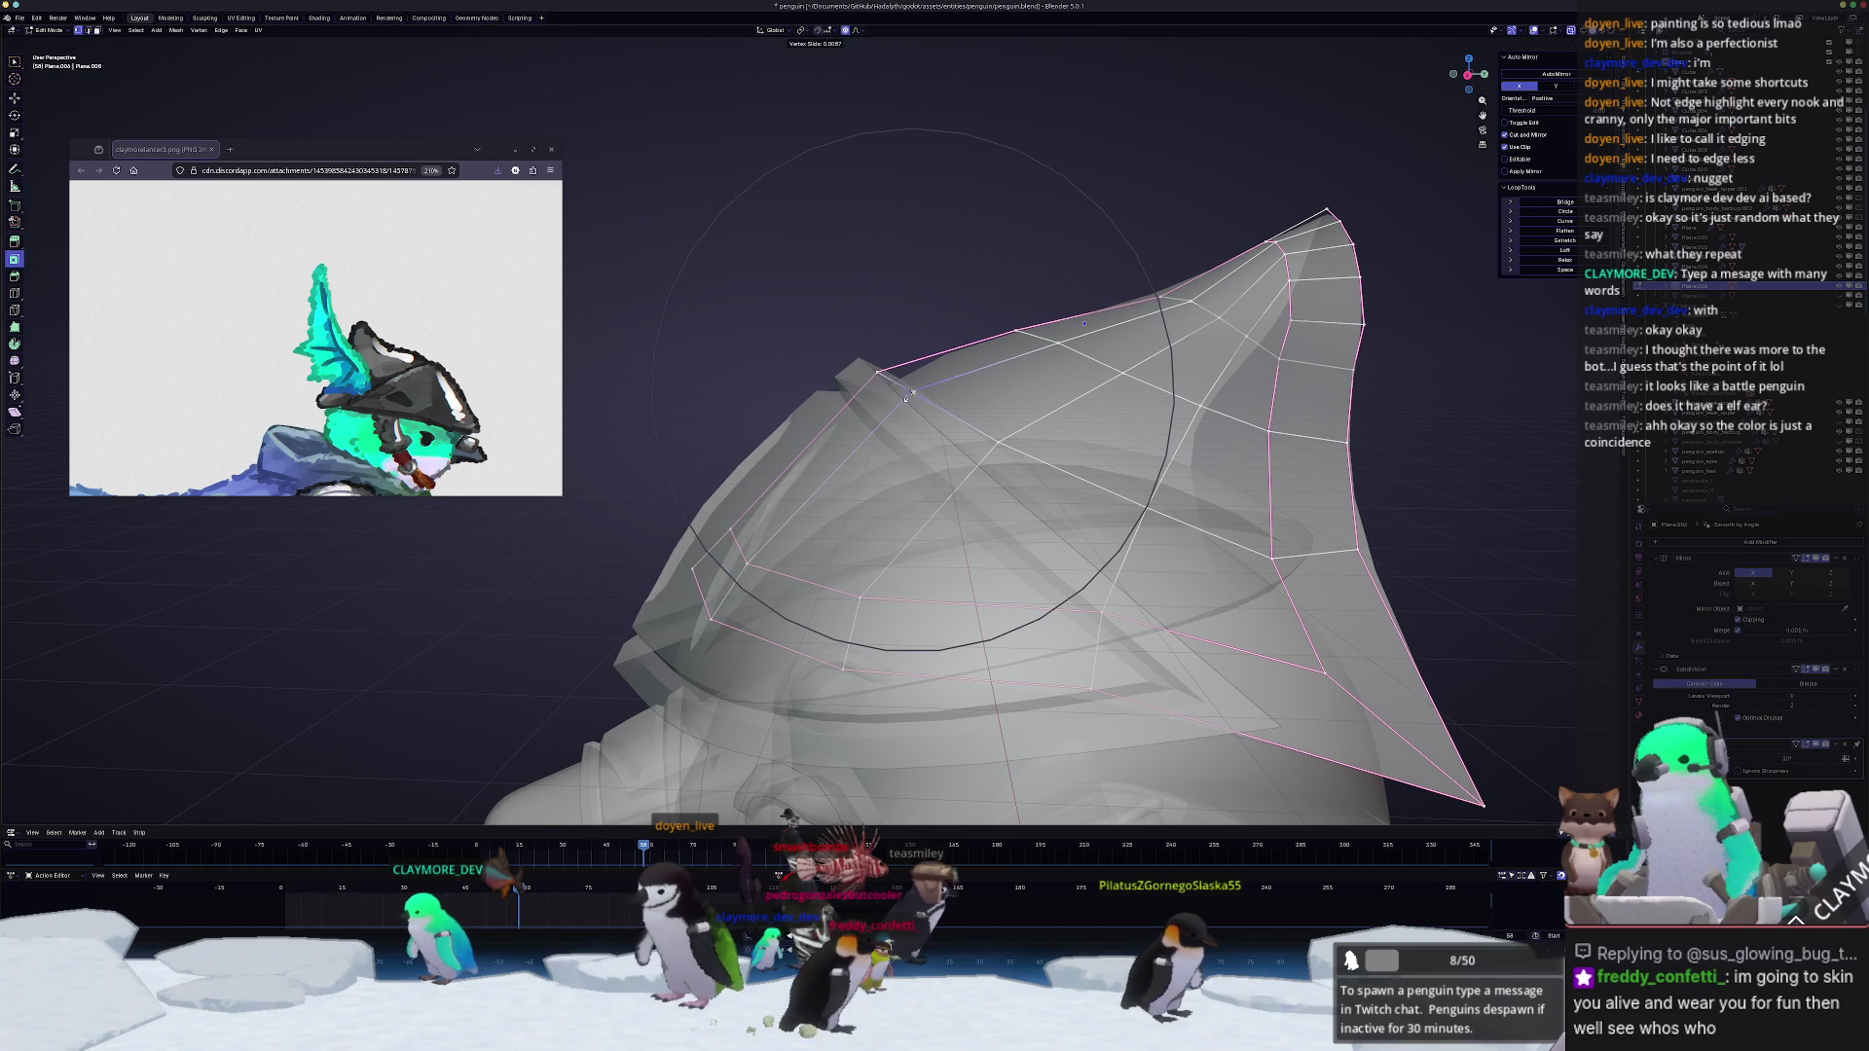
left_click(910, 397)
key("Tab")
mouse_move(910, 397)
middle_mouse_down()
mouse_move(1023, 509)
mouse_move(1019, 481)
middle_mouse_up()
key("Tab")
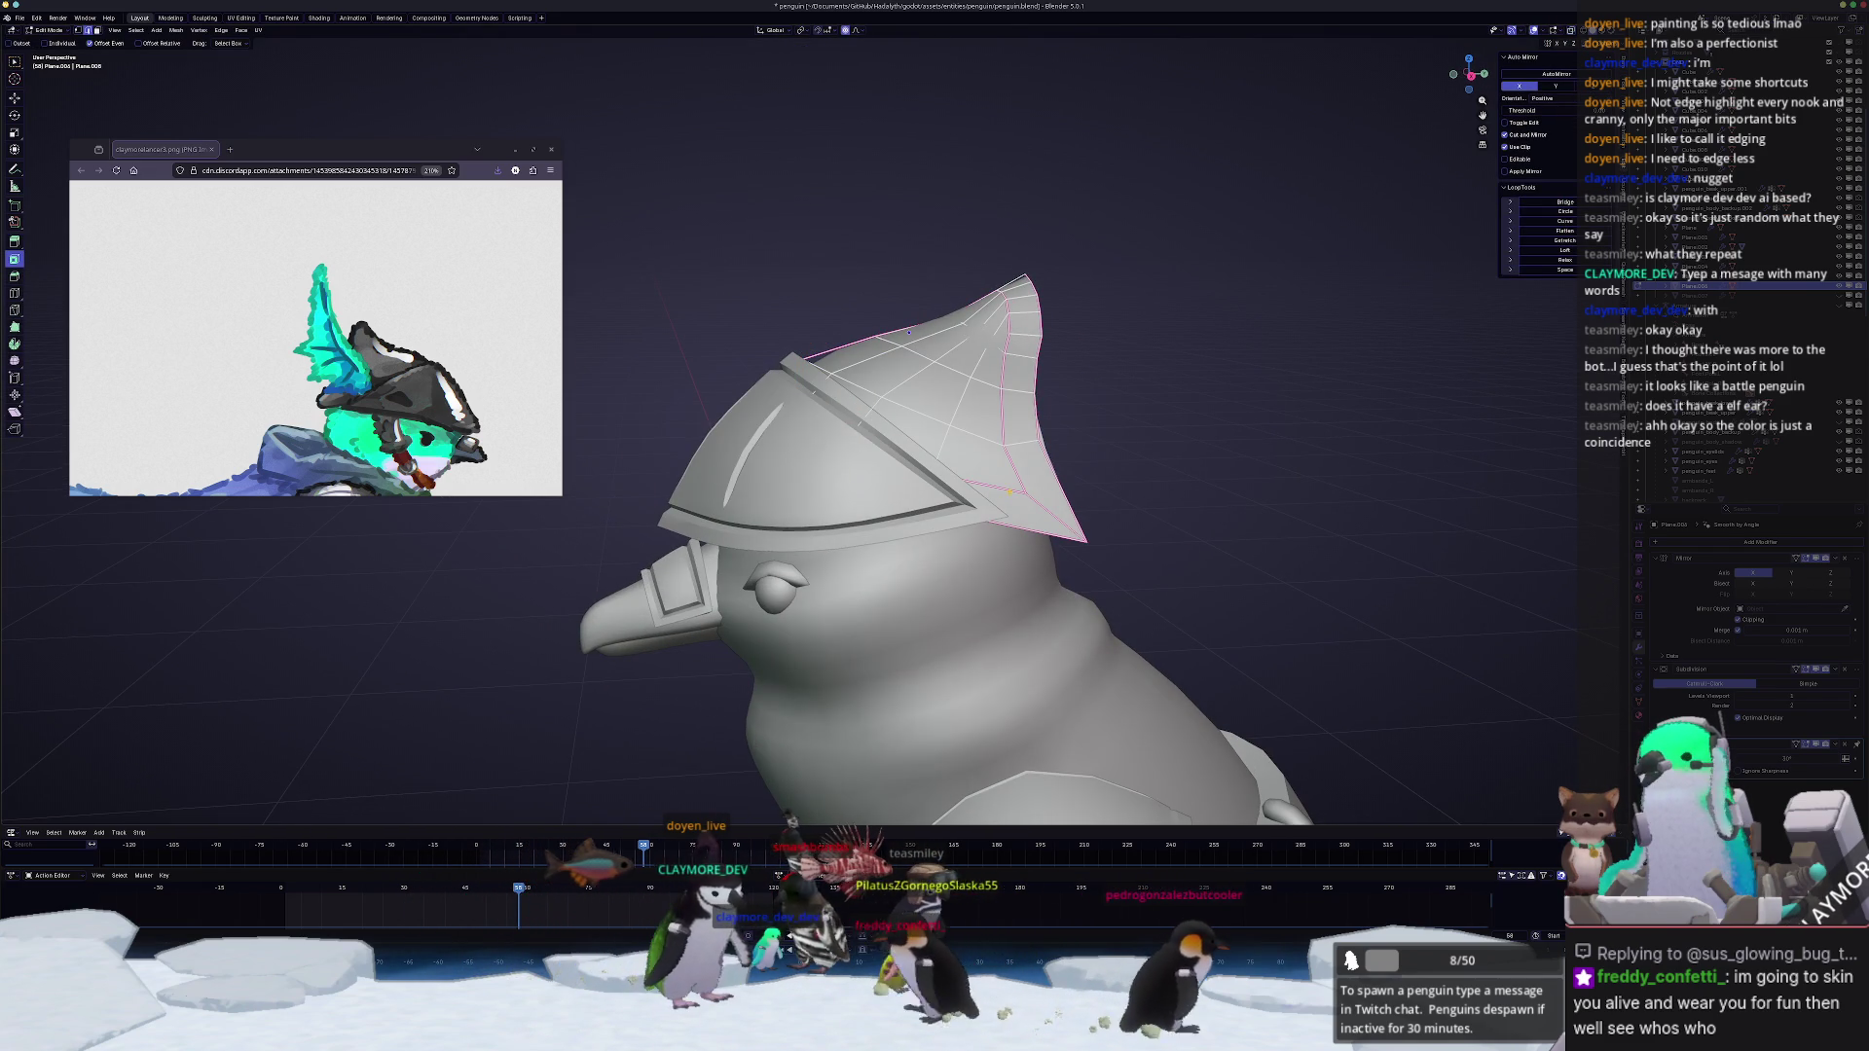
scroll(847, 468, "up", 3)
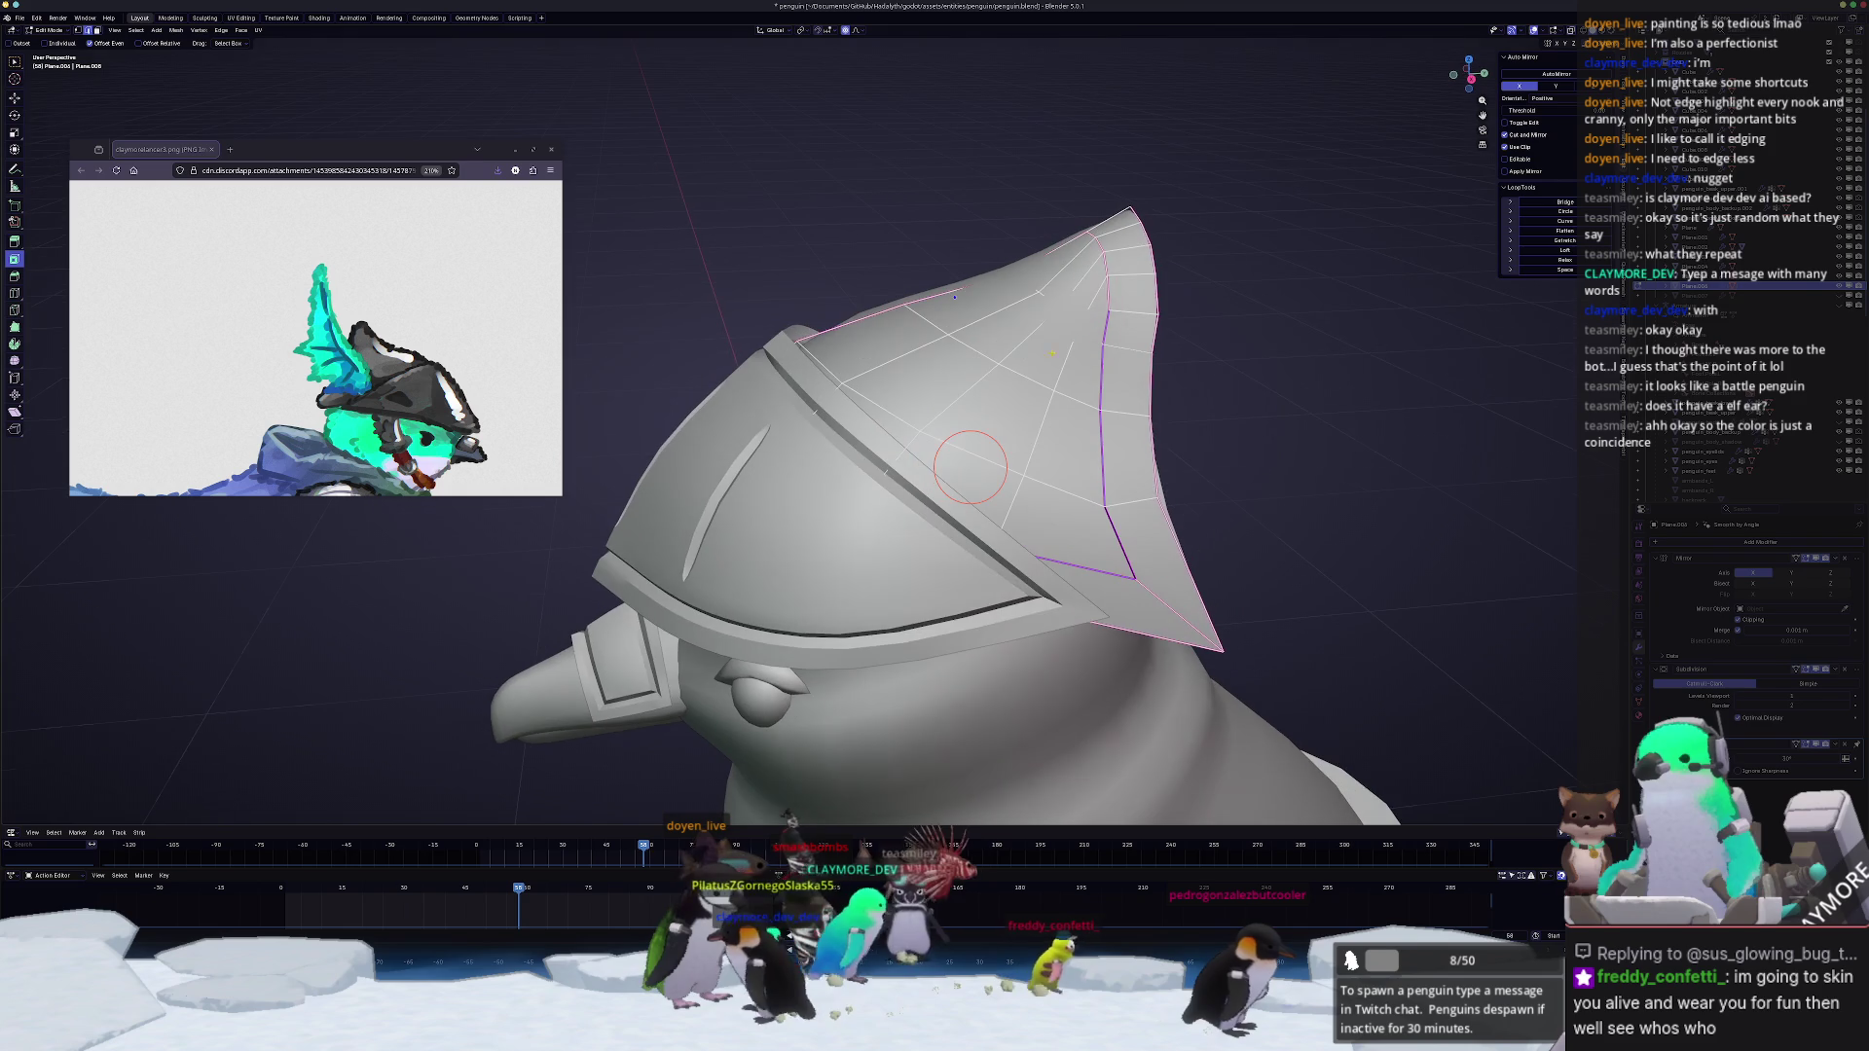
Step: Crease the chosen crest edge loop with Shift+E and preview the smoothed helmet in Object Mode
key("shift+e")
left_click(1109, 216)
key("Tab")
middle_click_drag(1110, 216, 1078, 260)
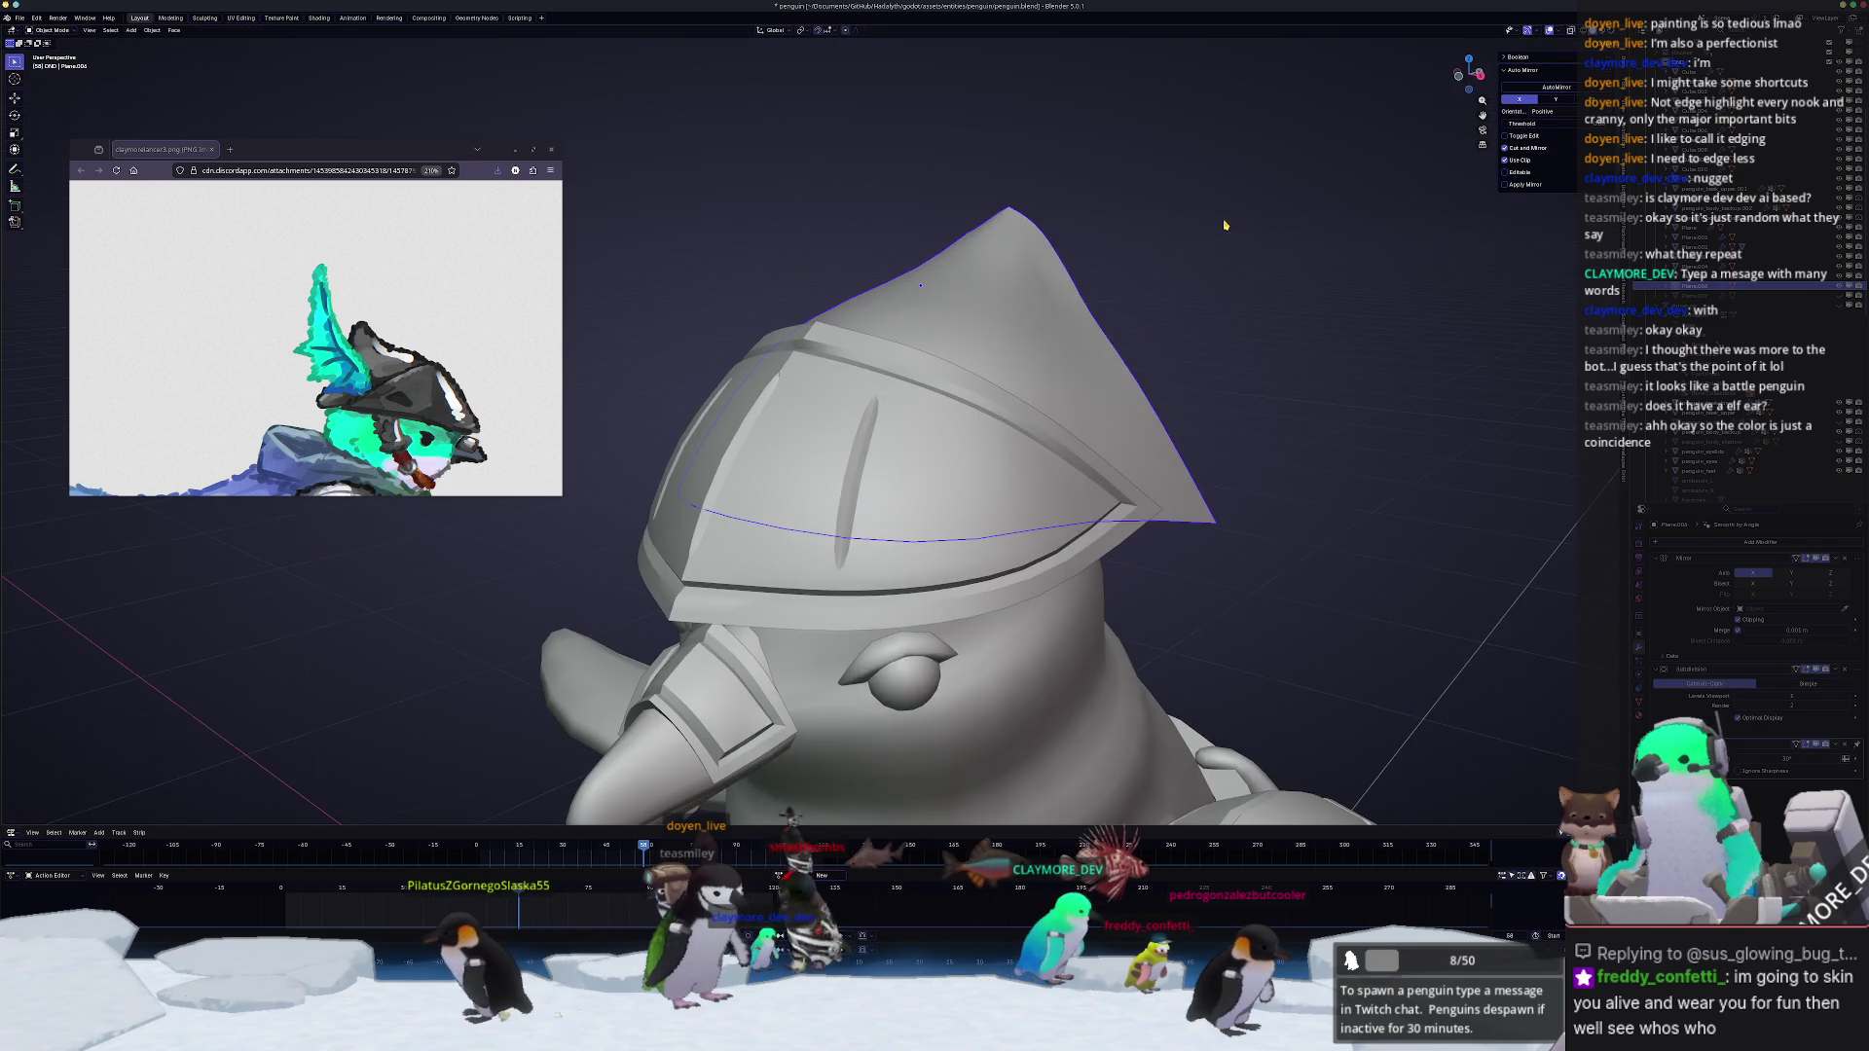
key("Tab")
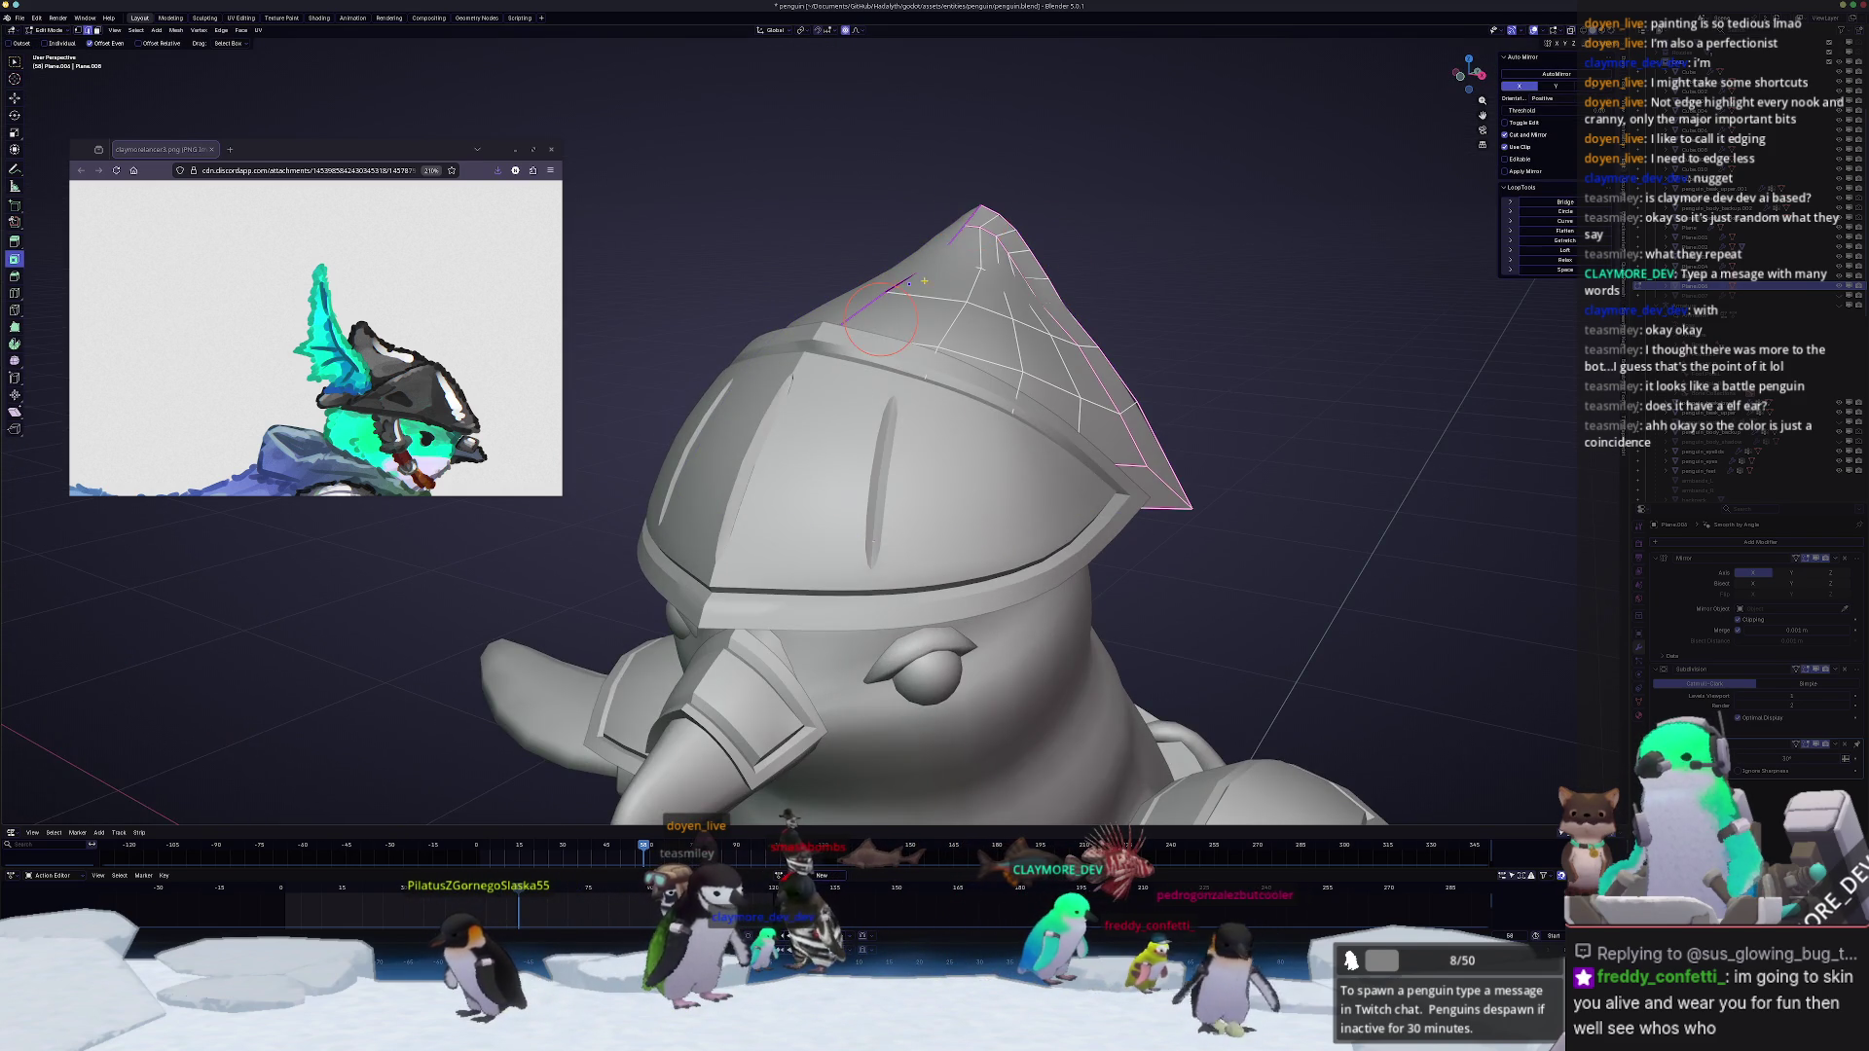
Step: Pull the fin's tip into a sharper point and select a shortest edge path on the crest
middle_click_drag(908, 283, 1022, 261)
scroll(1019, 254, "up", 7)
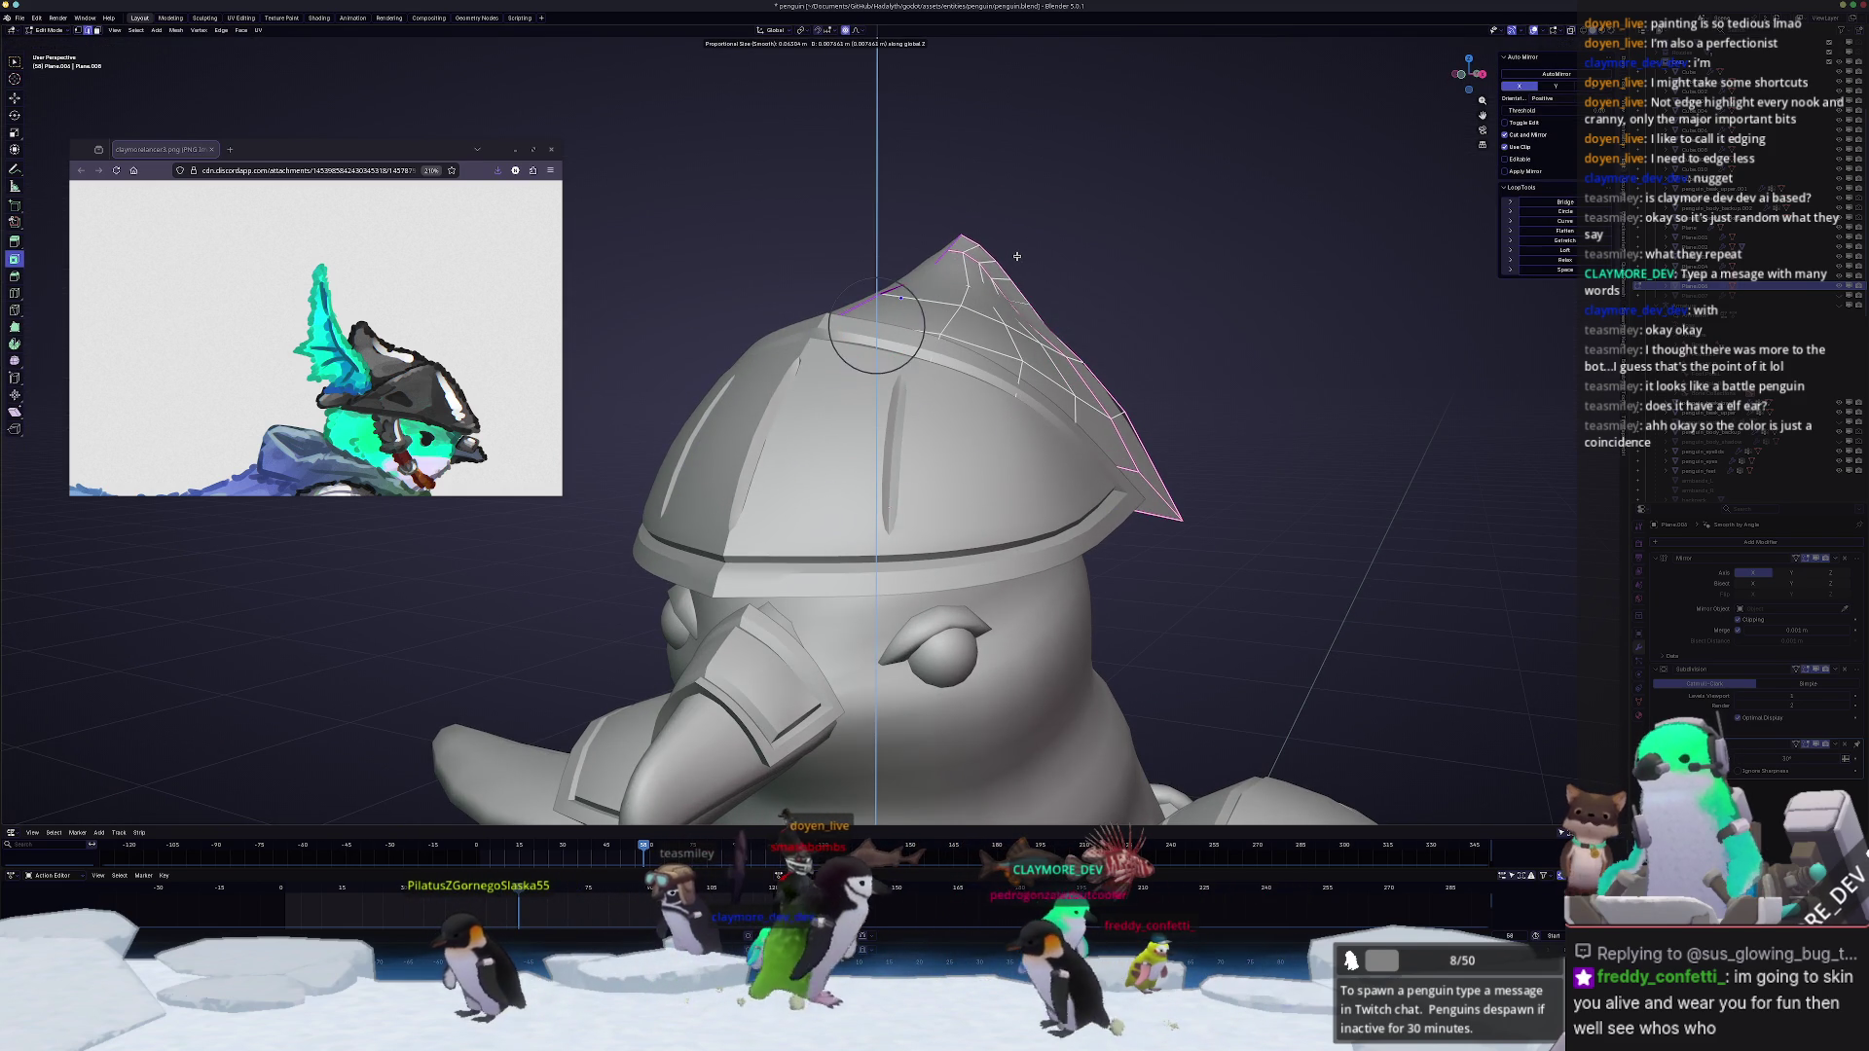
left_click(1016, 246)
mouse_move(1015, 248)
middle_mouse_down()
mouse_move(1012, 277)
mouse_move(861, 274)
middle_mouse_up()
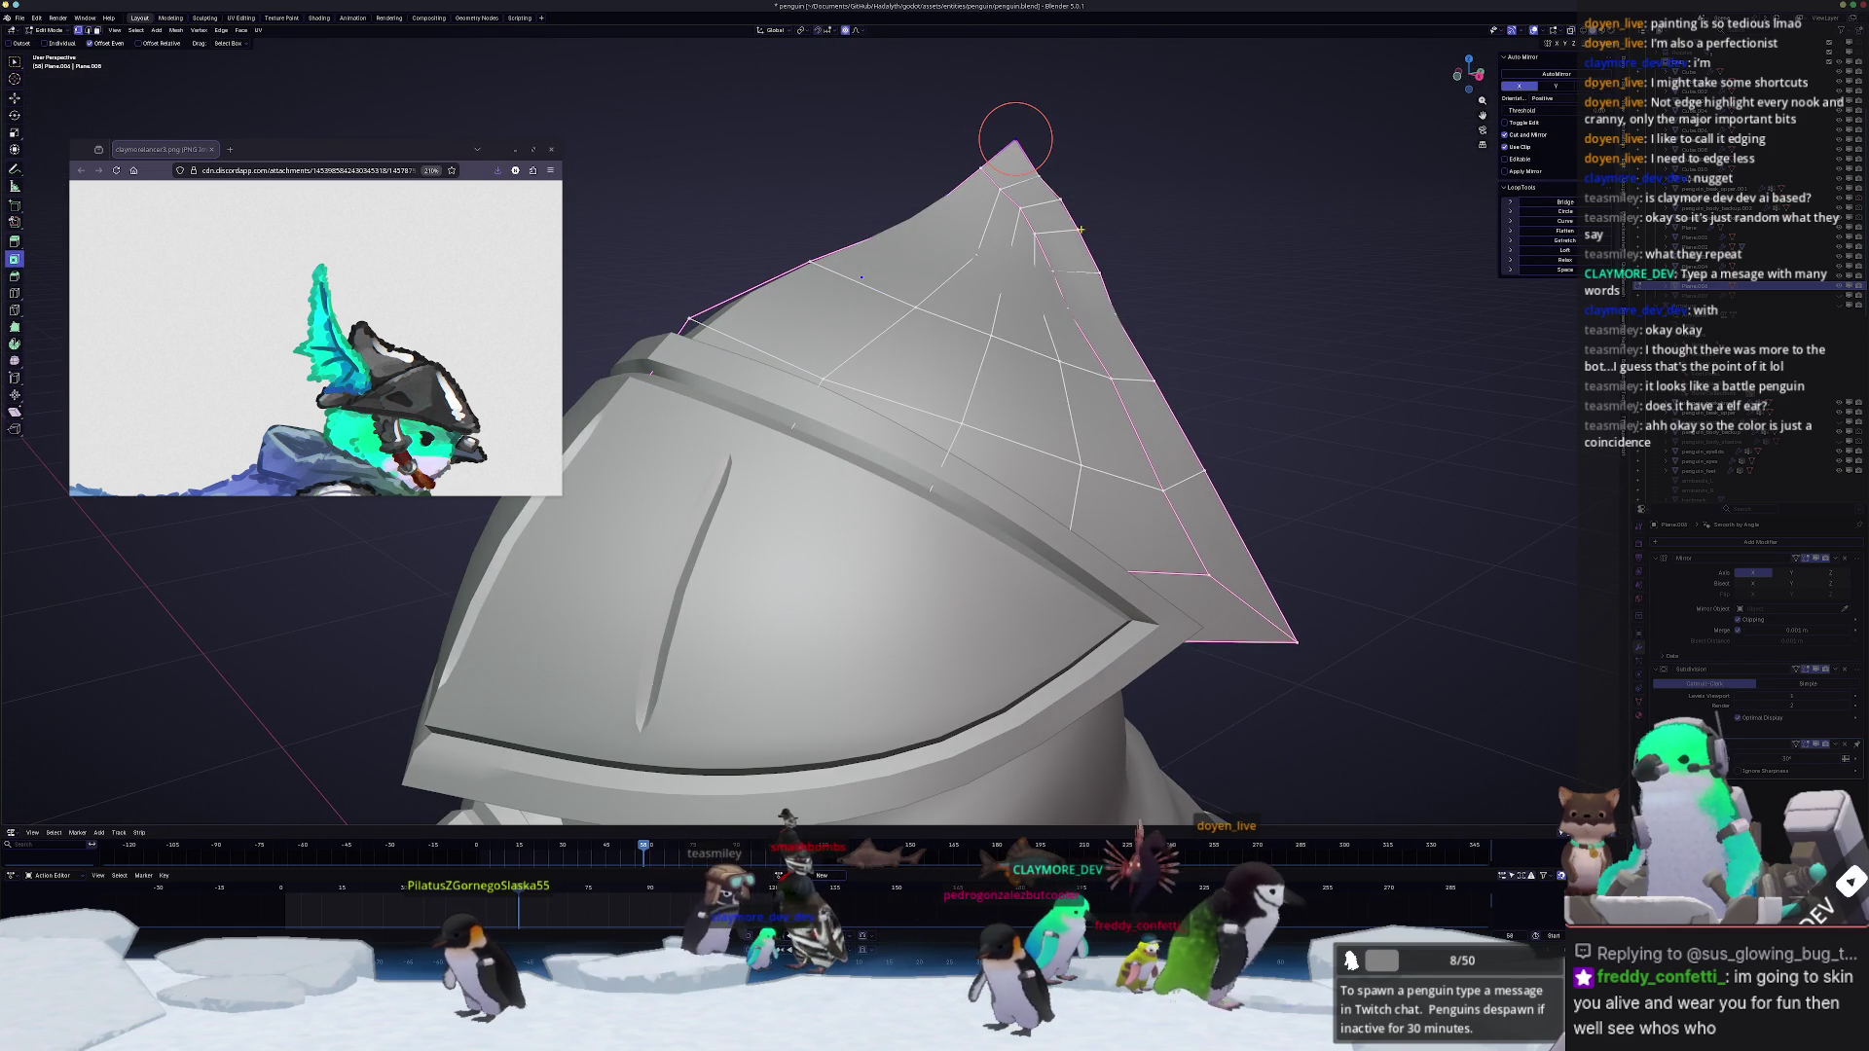
left_click(1084, 266, "ctrl")
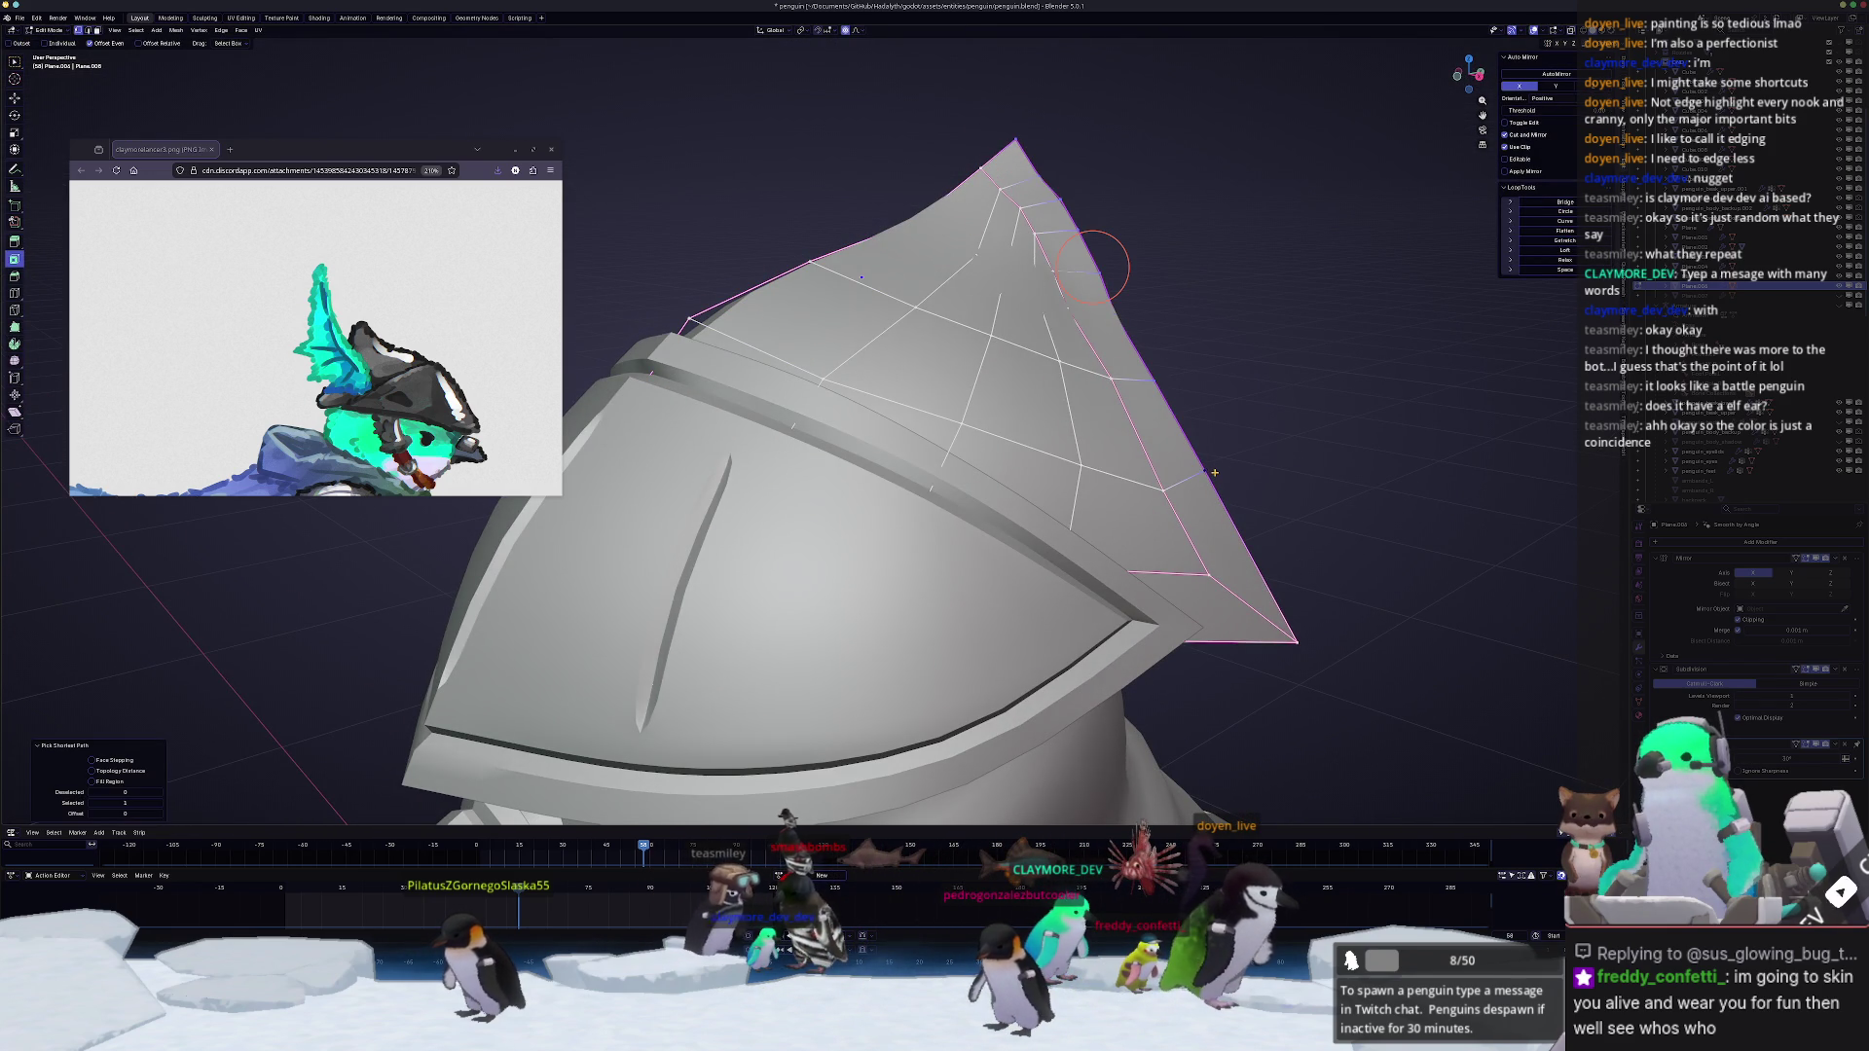